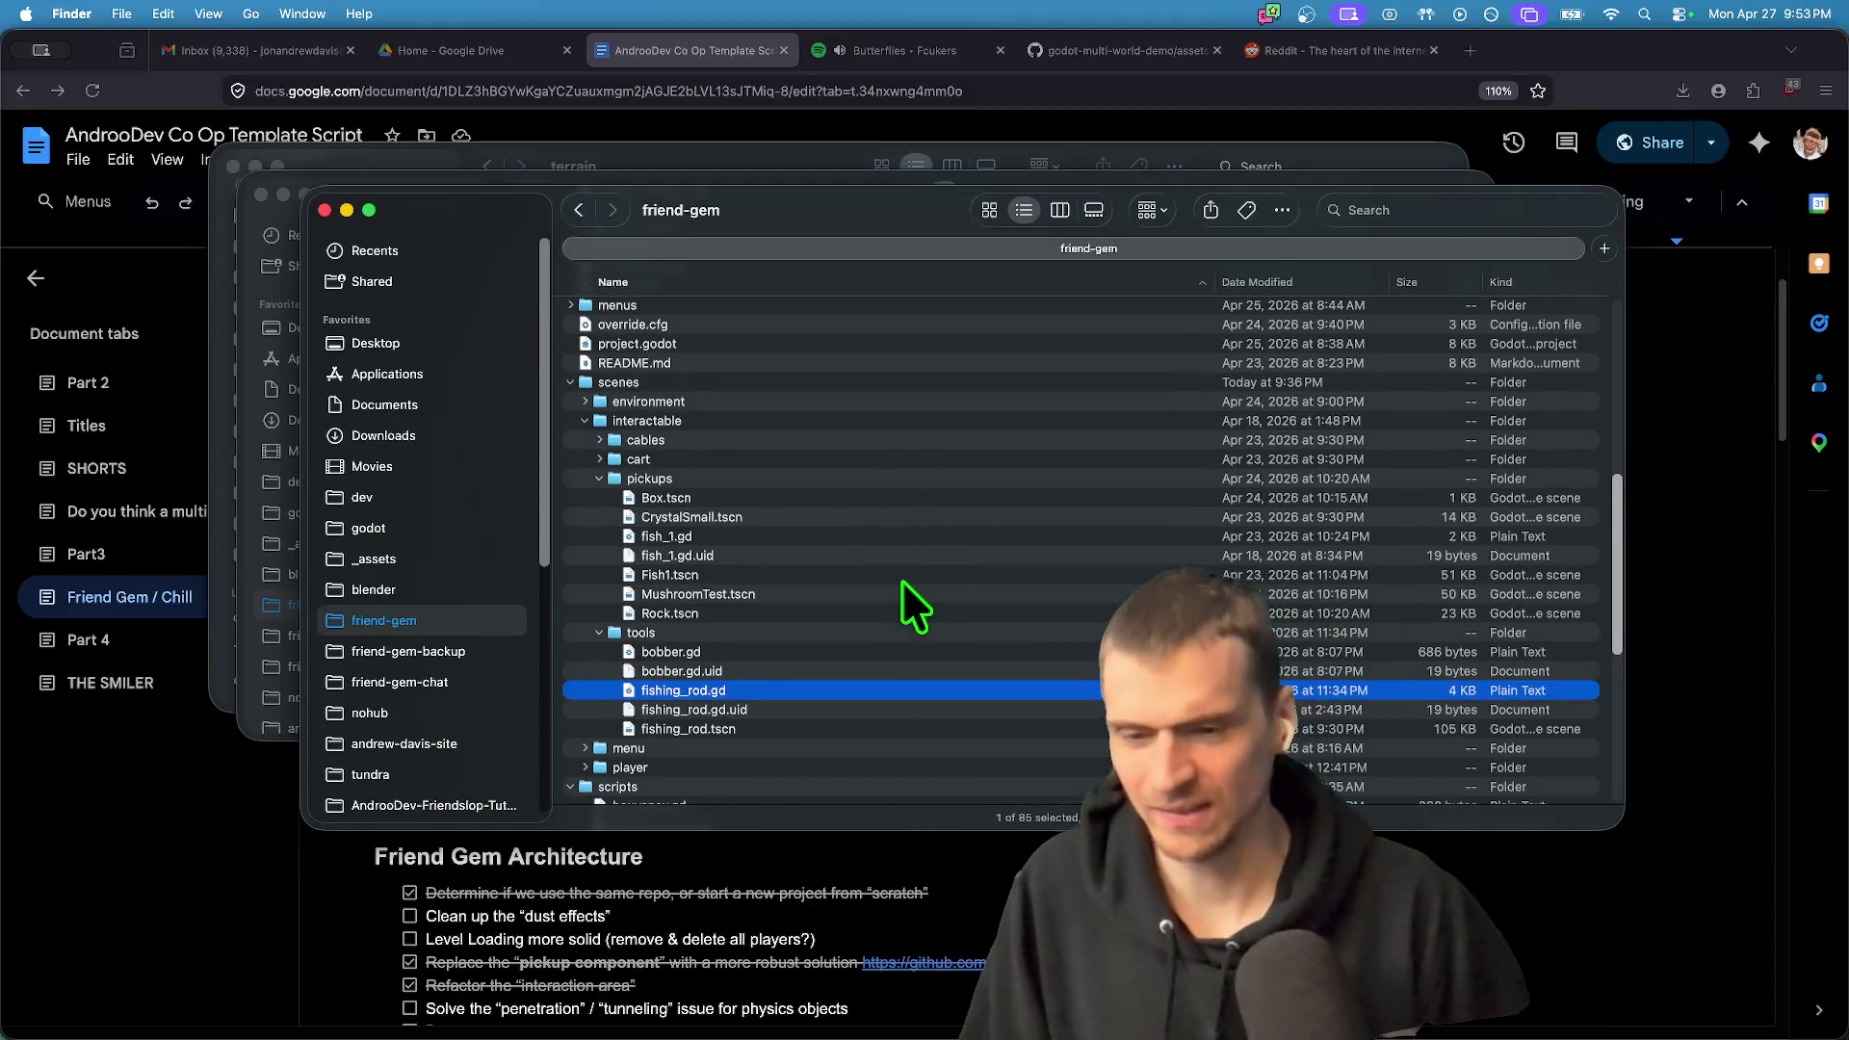
- Quick Look the interact_body.gd and interact_area.gd scripts in Finder
scroll(751, 715, "up", 8)
scroll(742, 597, "up", 2)
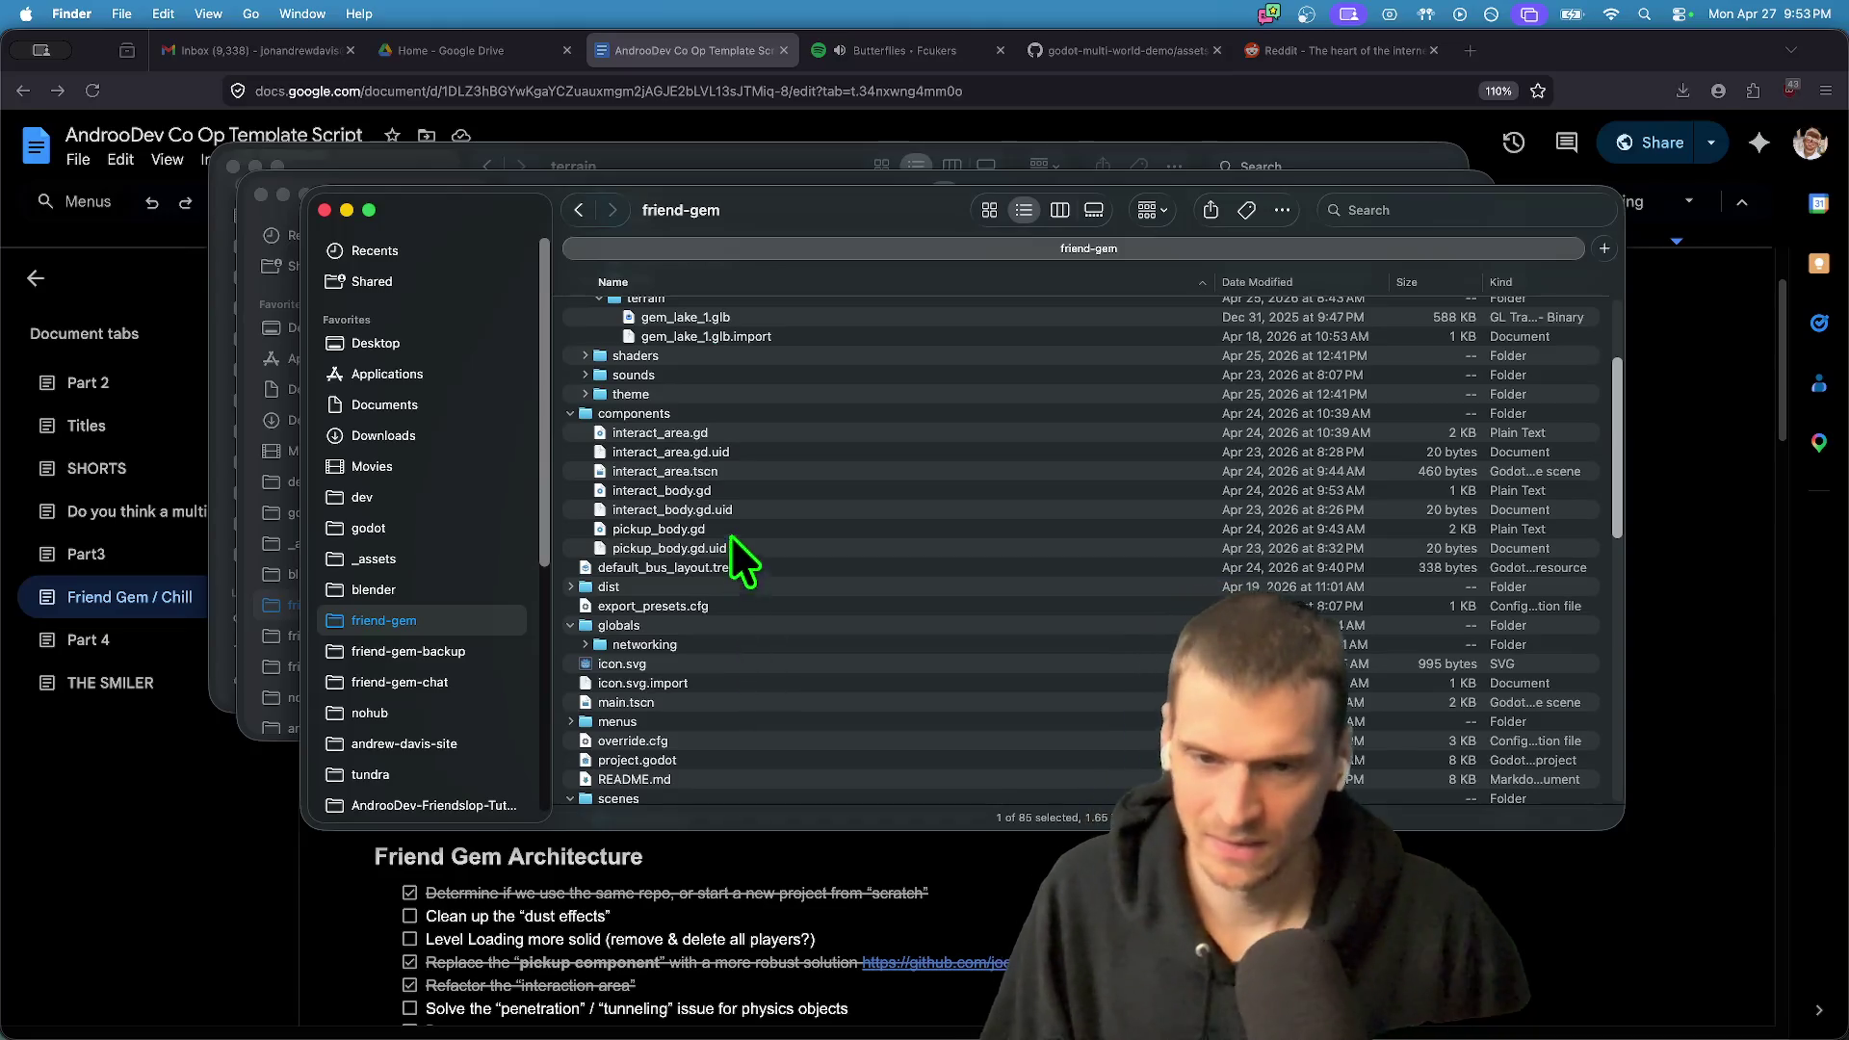
left_click(736, 485)
key("space")
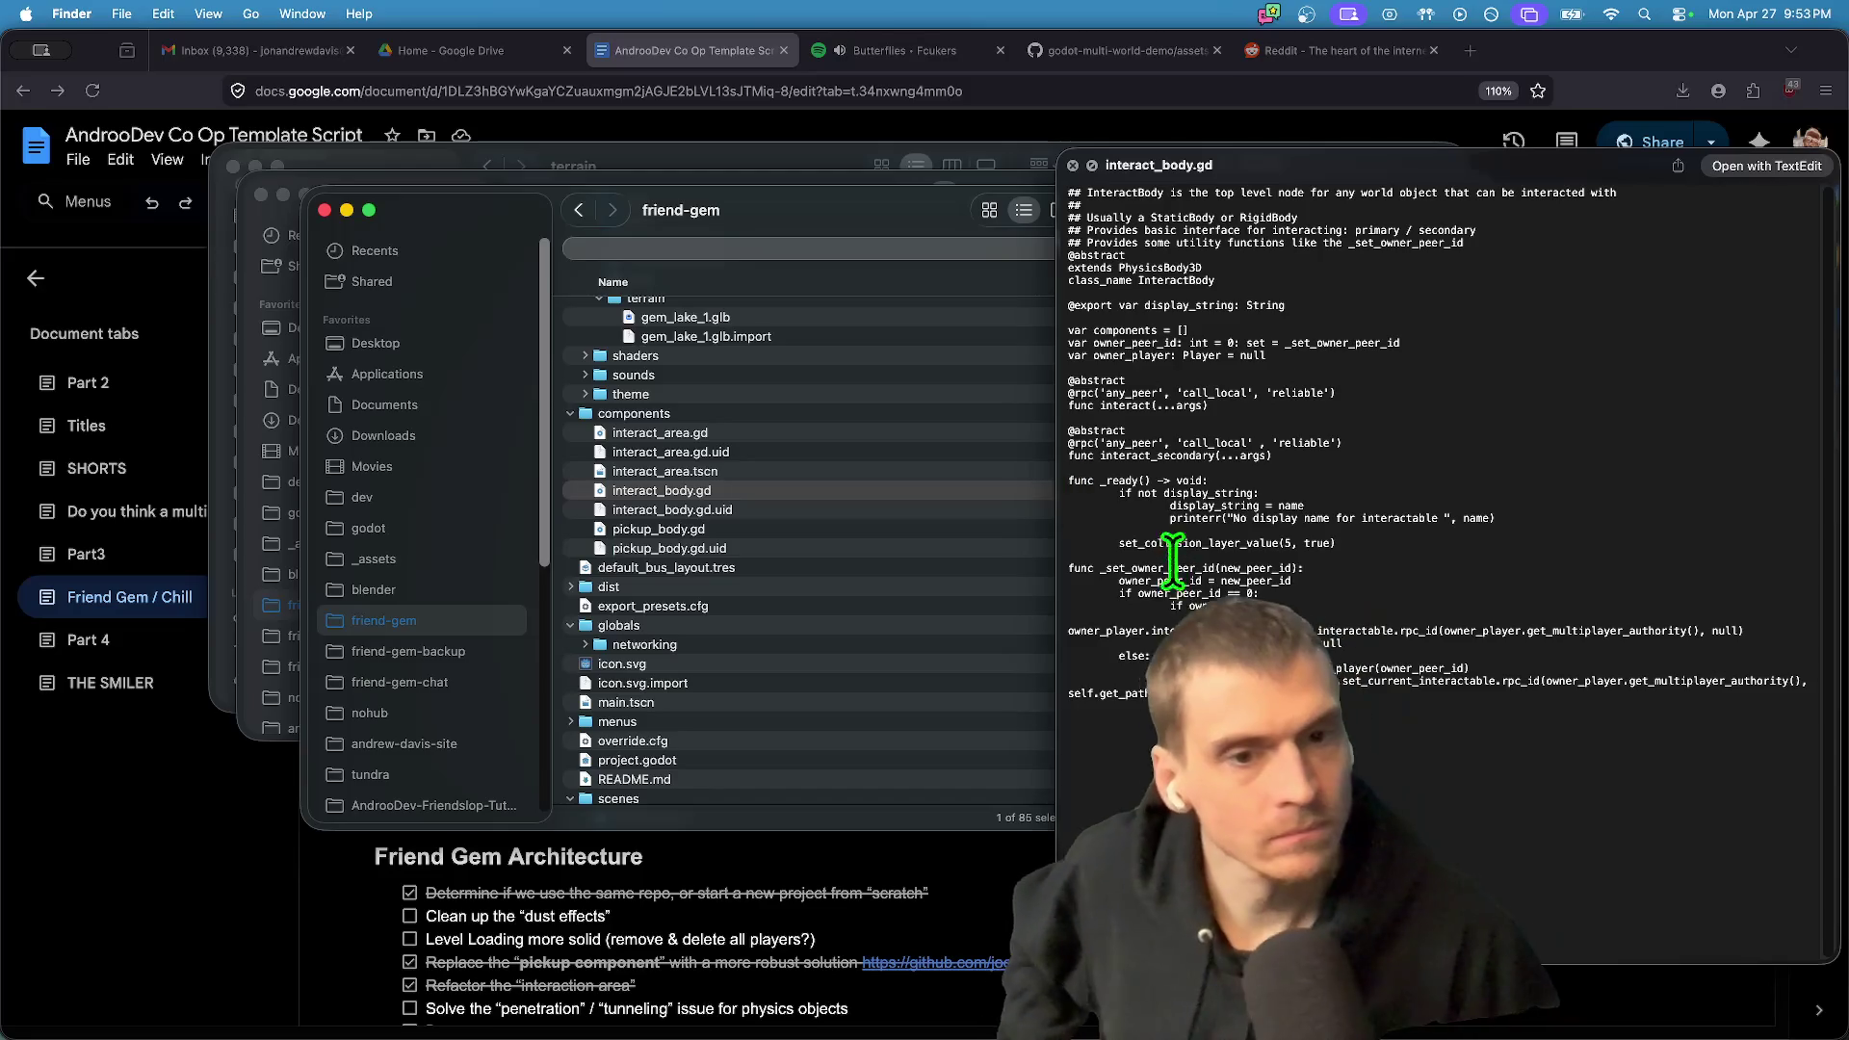
left_click(708, 433)
scroll(1589, 626, "down", 5)
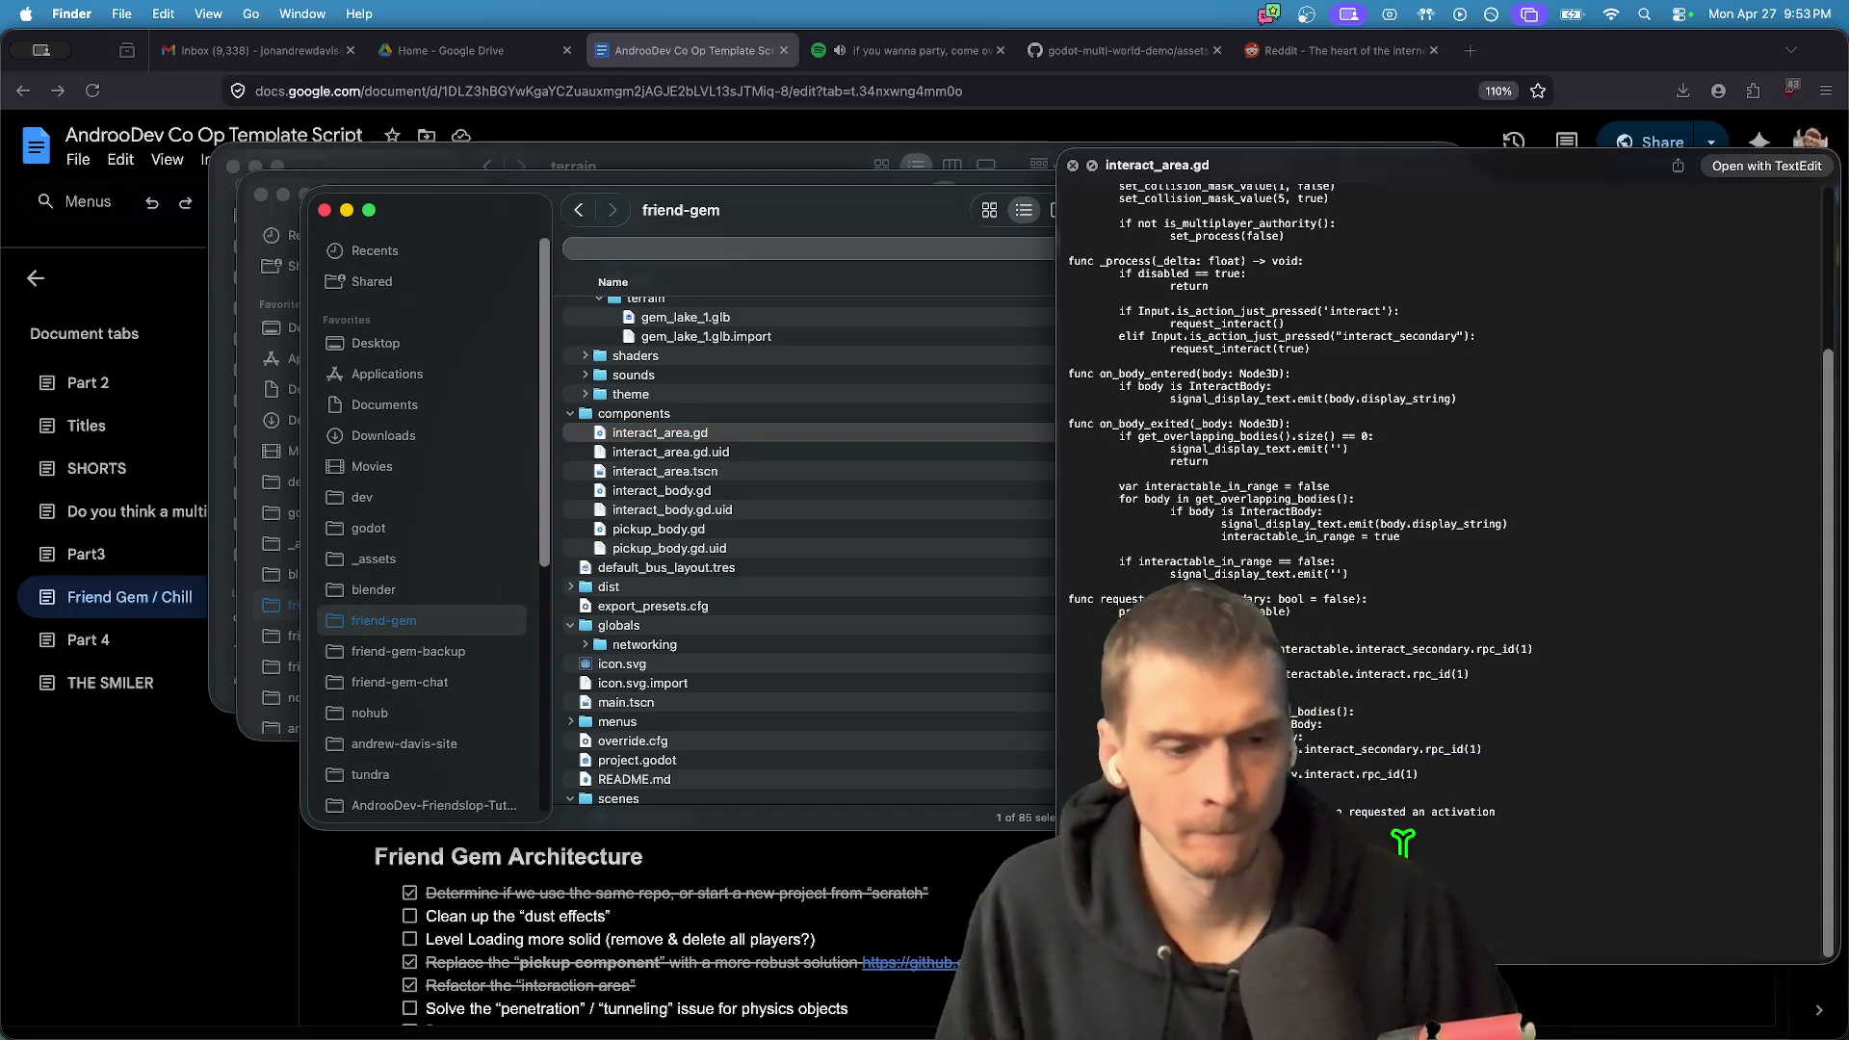
- Preview pickup_body.gd, then open the friend-gem-backup folder from the sidebar
scroll(1402, 829, "up", 2)
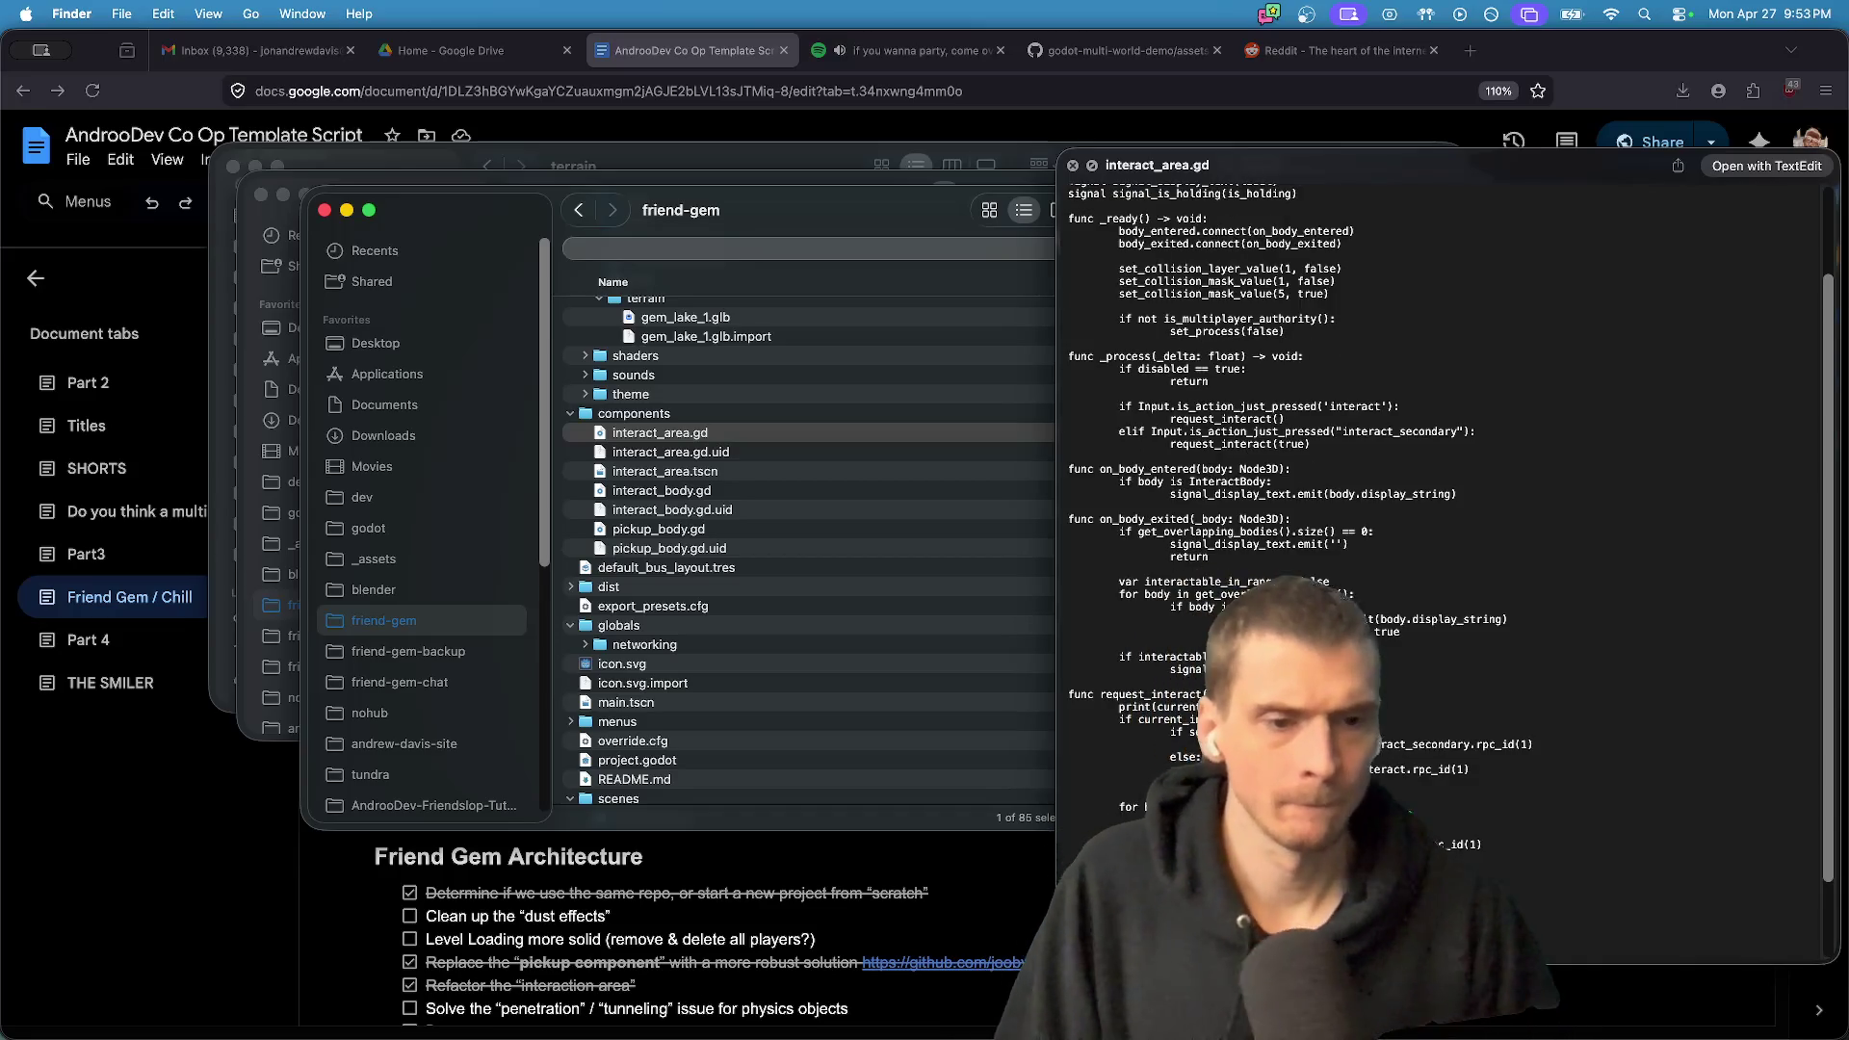
scroll(1464, 616, "up", 2)
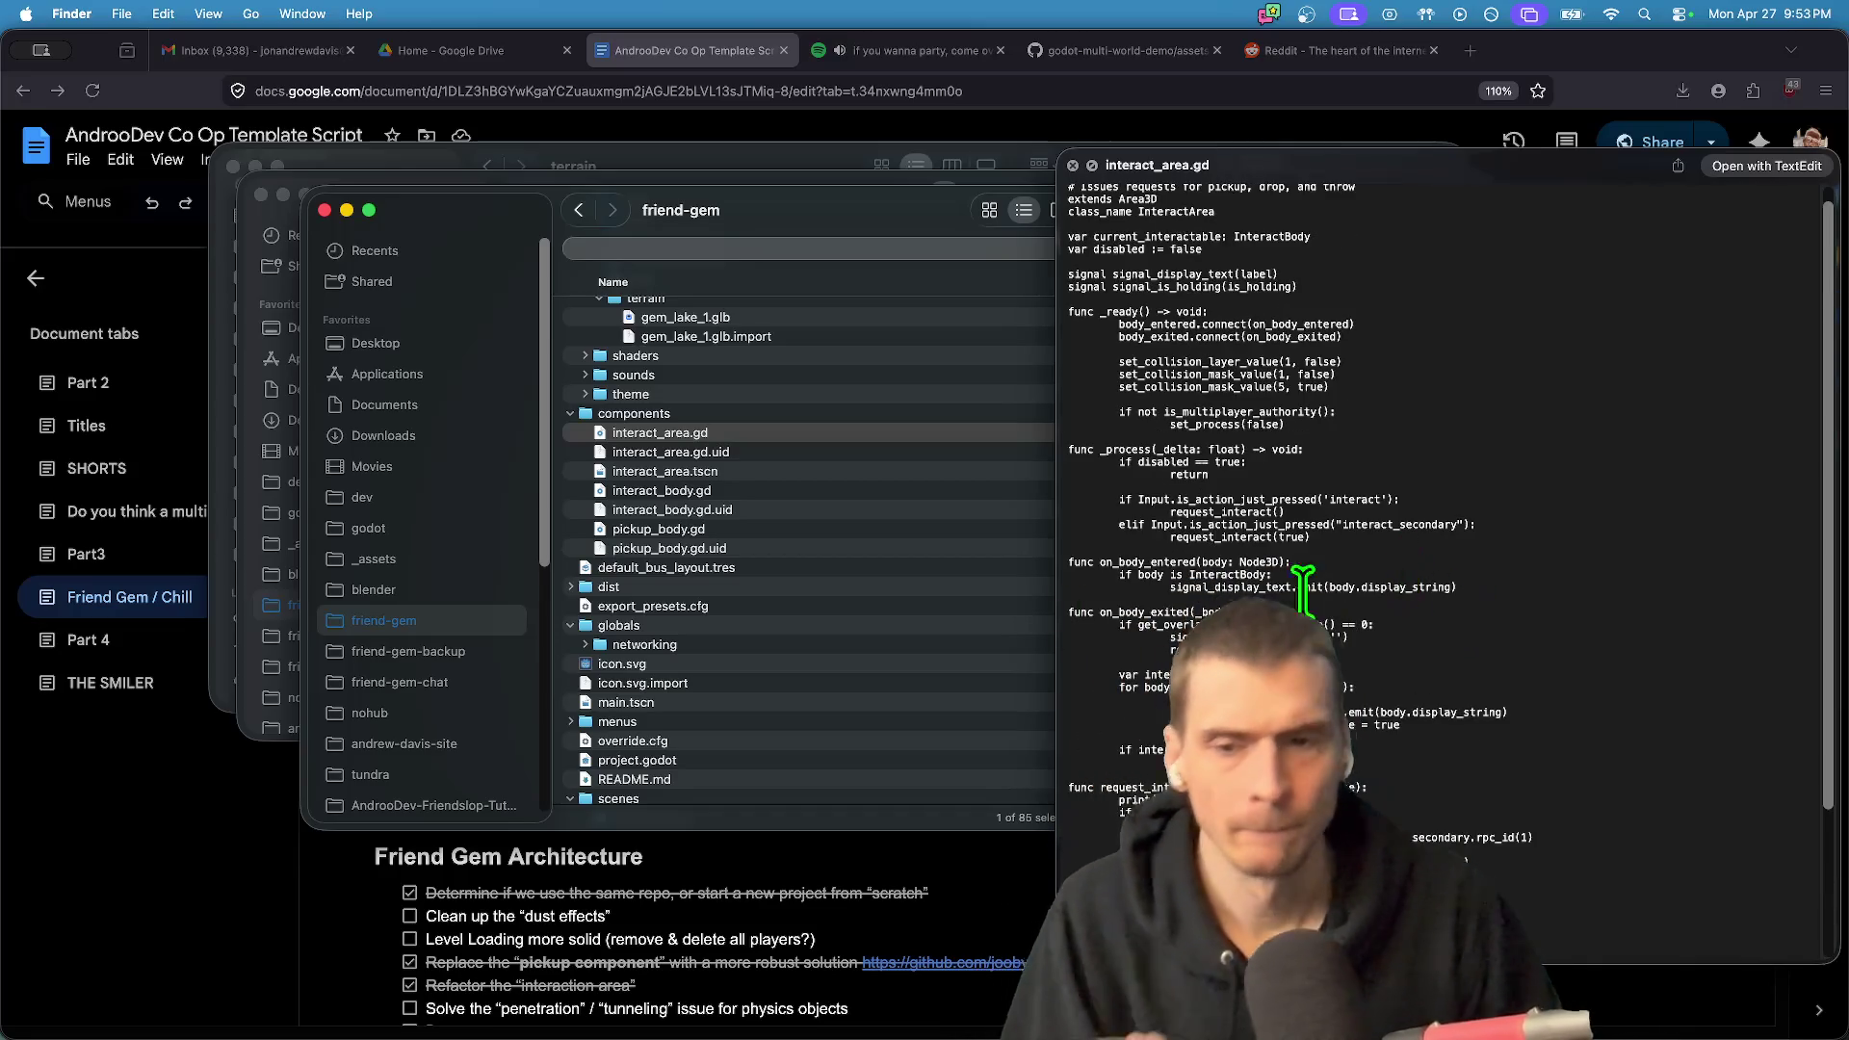
left_click(846, 507)
left_click(842, 527)
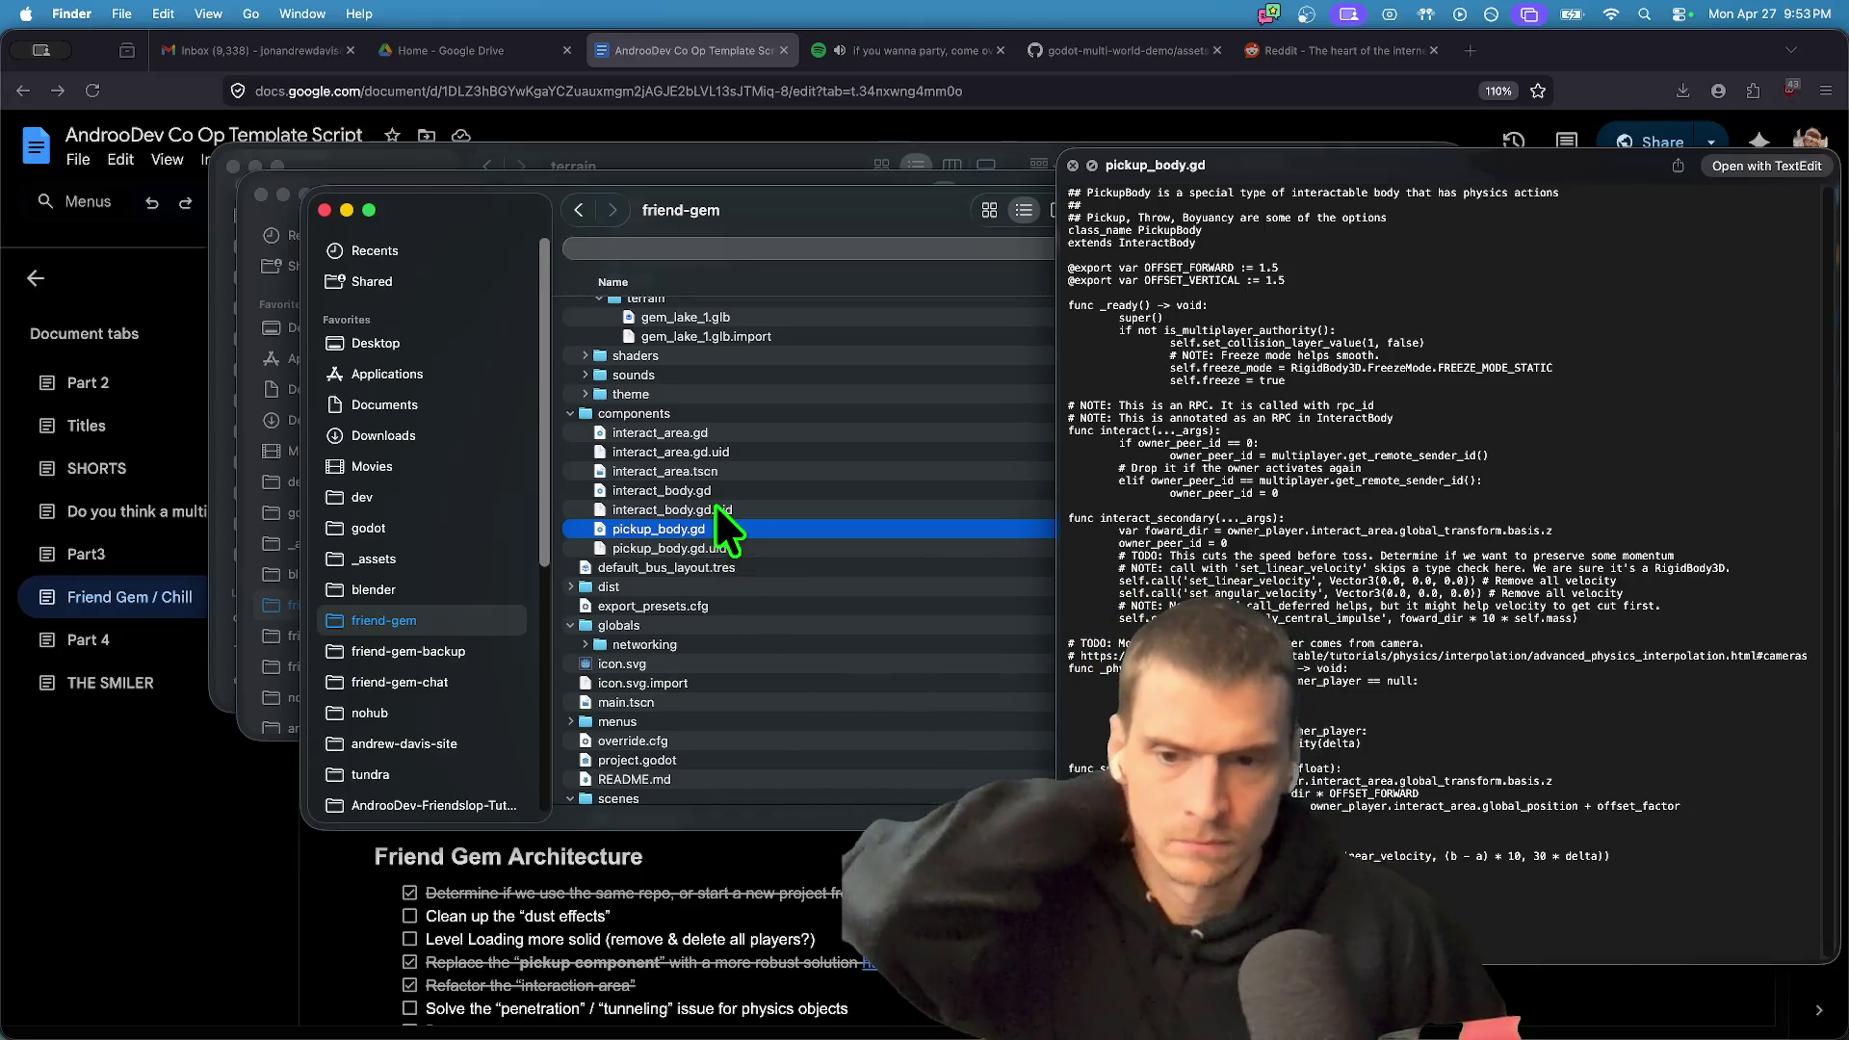
mouse_move(718, 525)
left_mouse_down()
mouse_move(475, 634)
mouse_move(471, 655)
left_mouse_up()
left_click(471, 655)
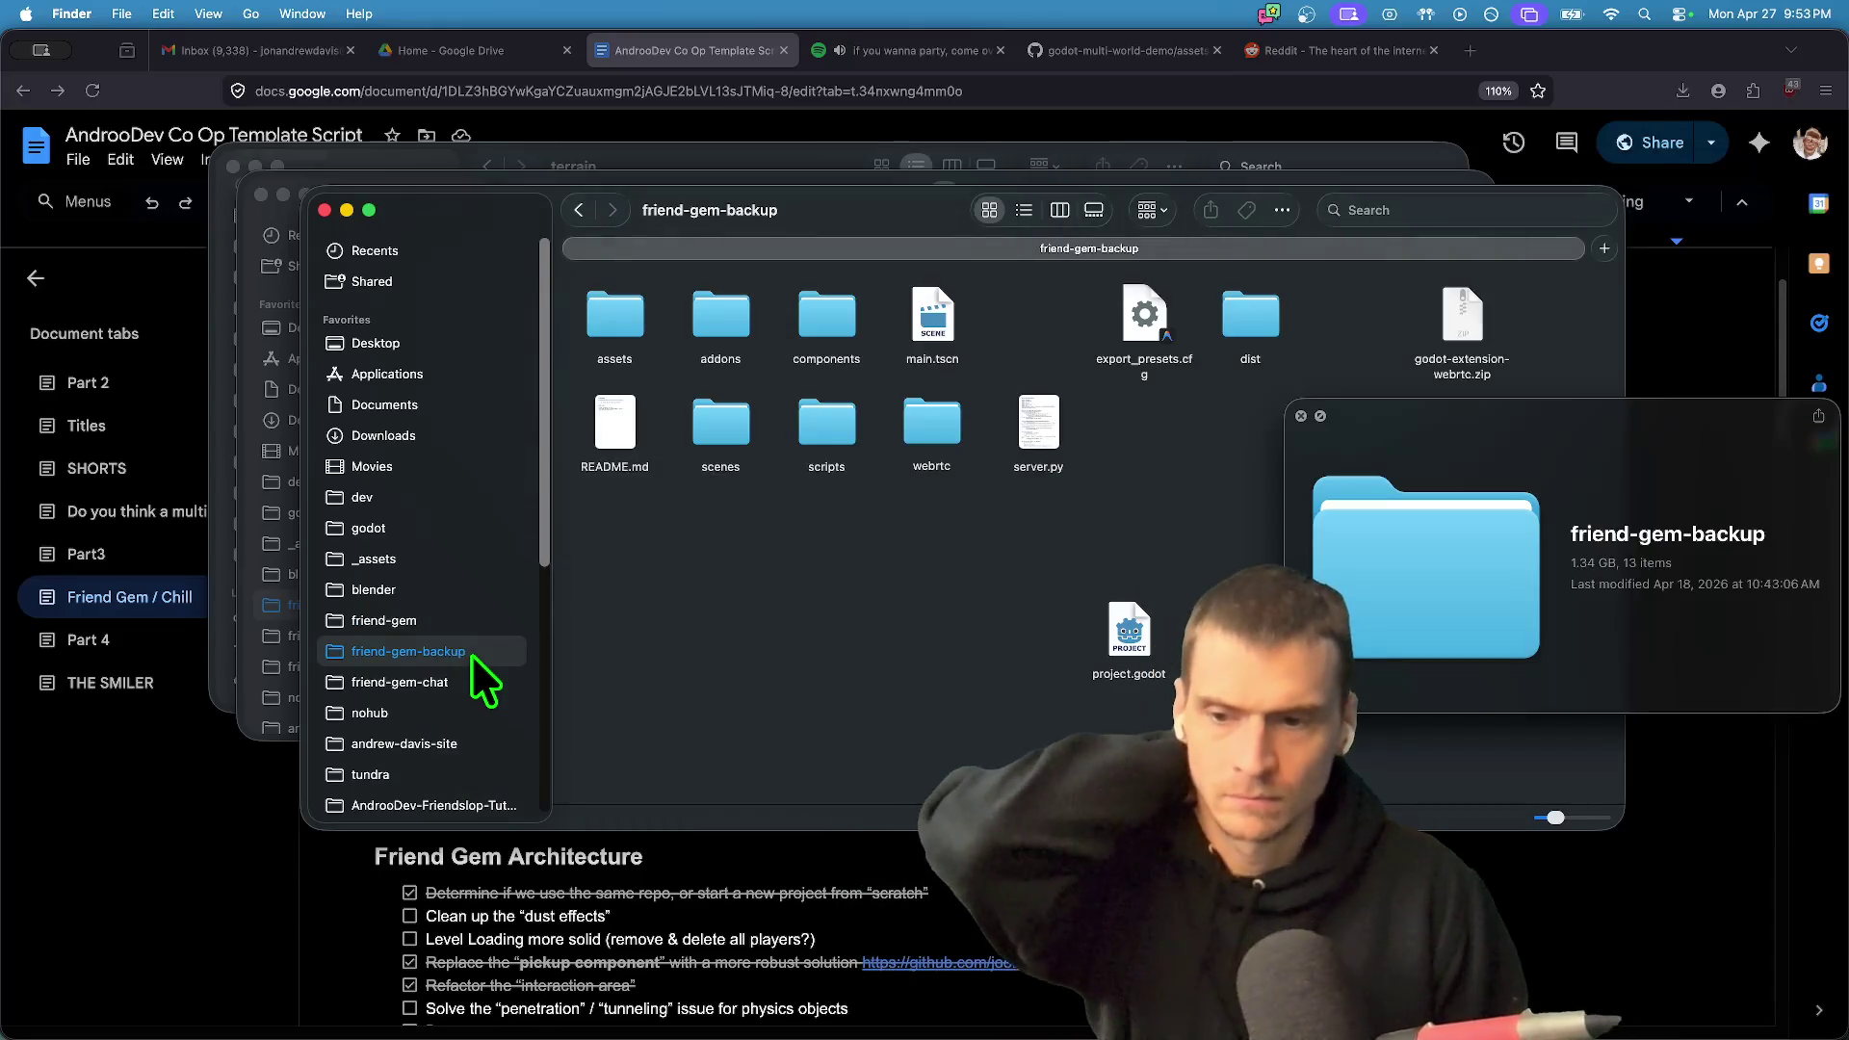
- Open the backup's components folder and preview its pickup_body.gd script
left_click(834, 339)
double_click(838, 337)
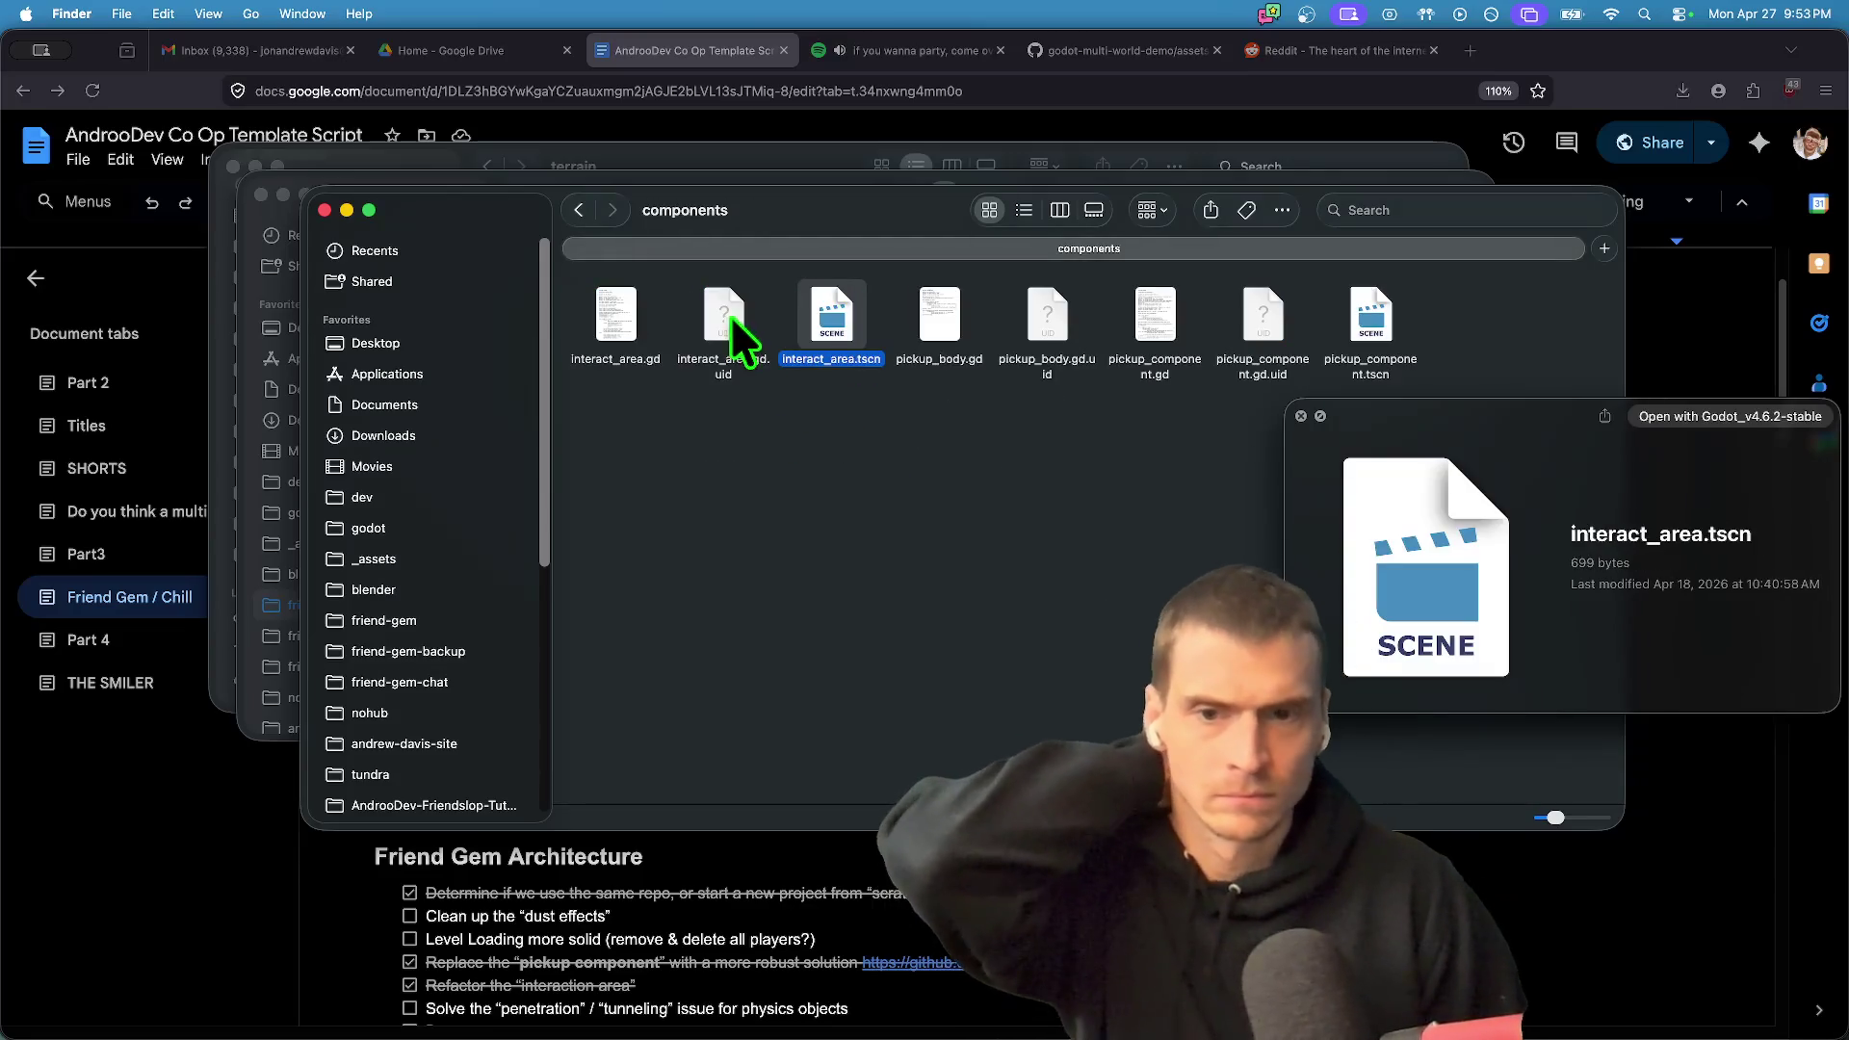
left_click(952, 351)
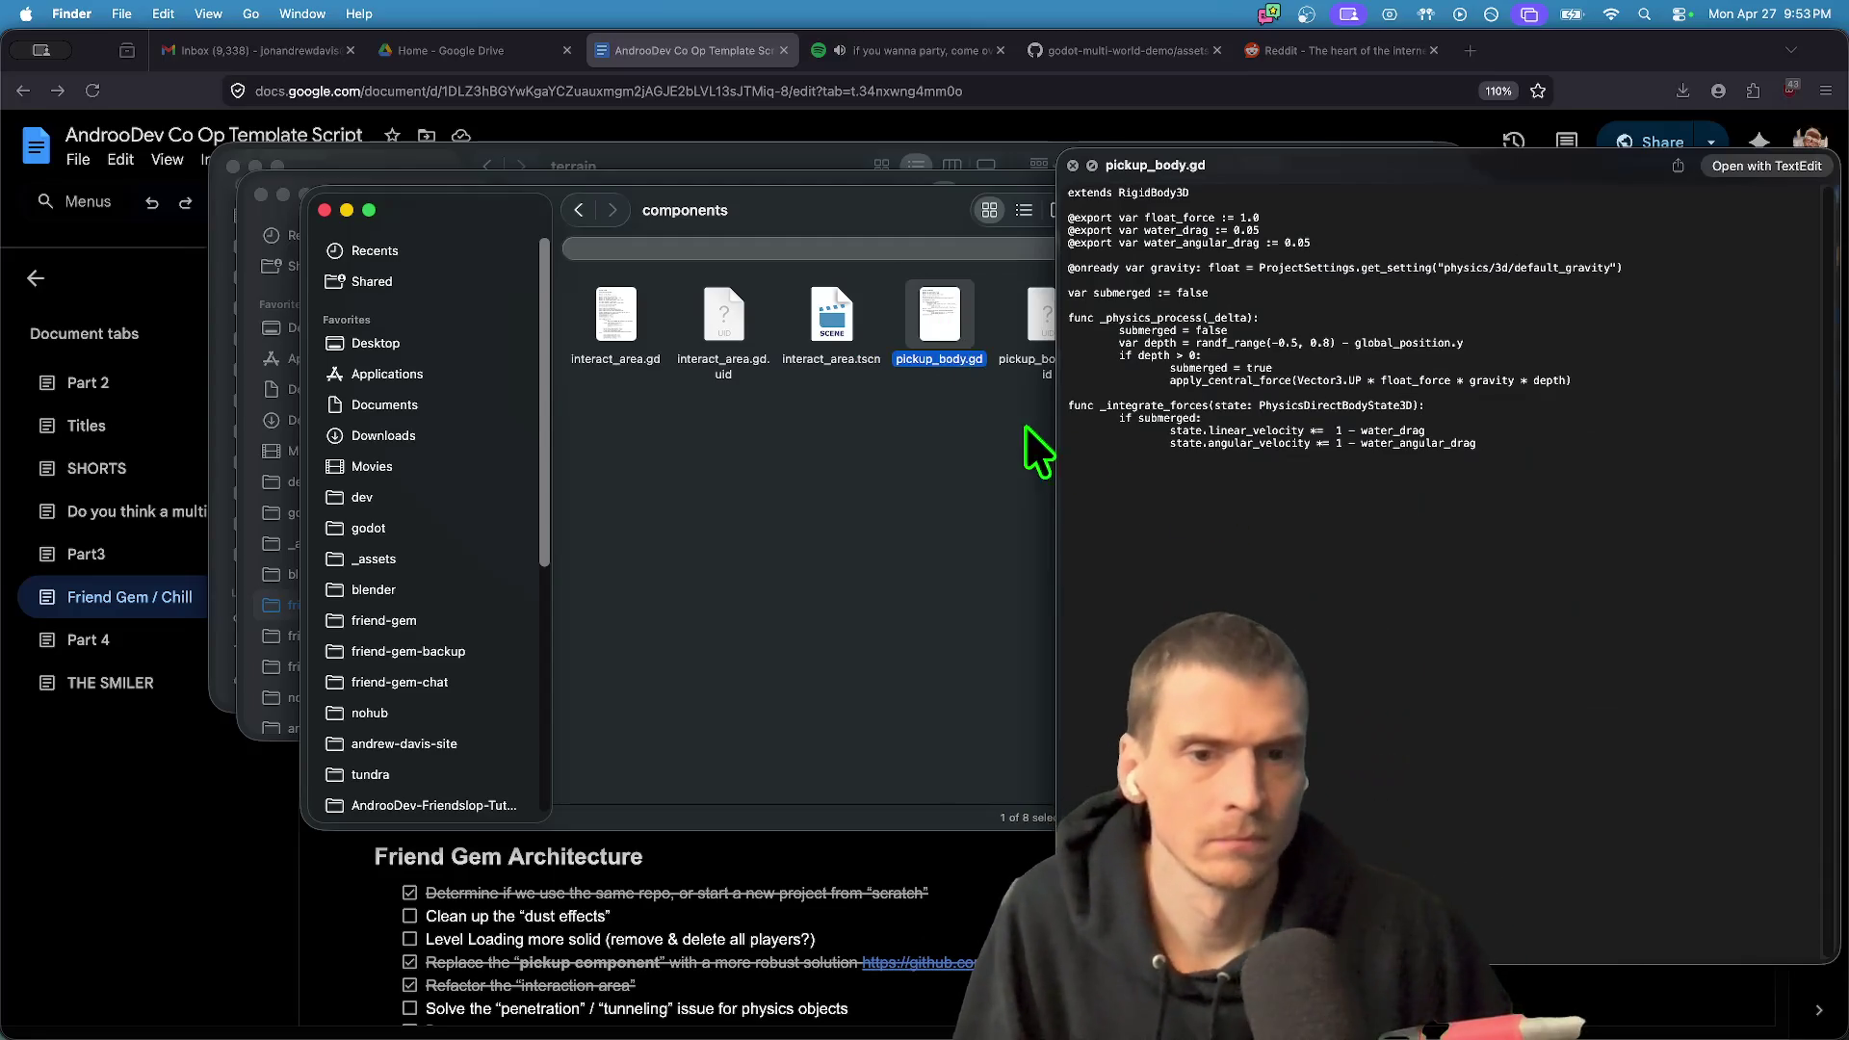
left_click_drag(1374, 154, 1324, 467)
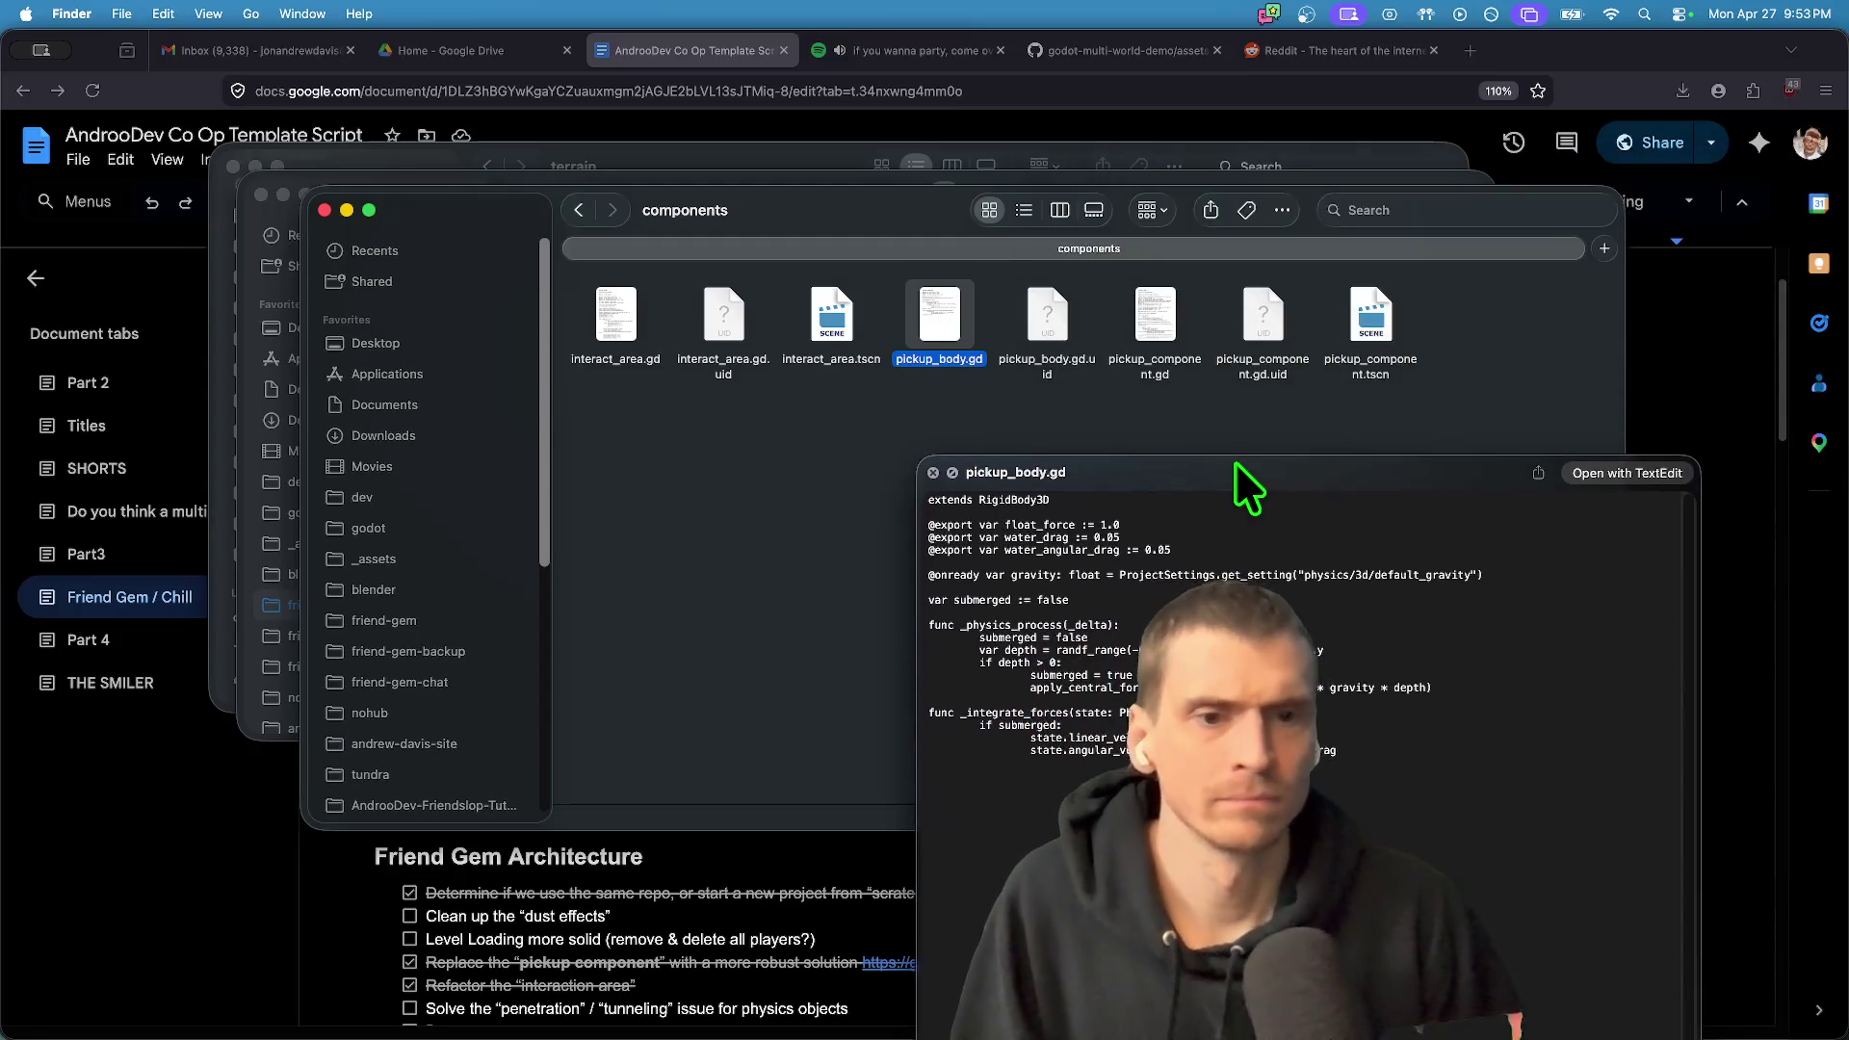
- Preview pickup_component.gd and copy the body of its _sync_sound function
left_click(1170, 337)
scroll(1234, 488, "down", 15)
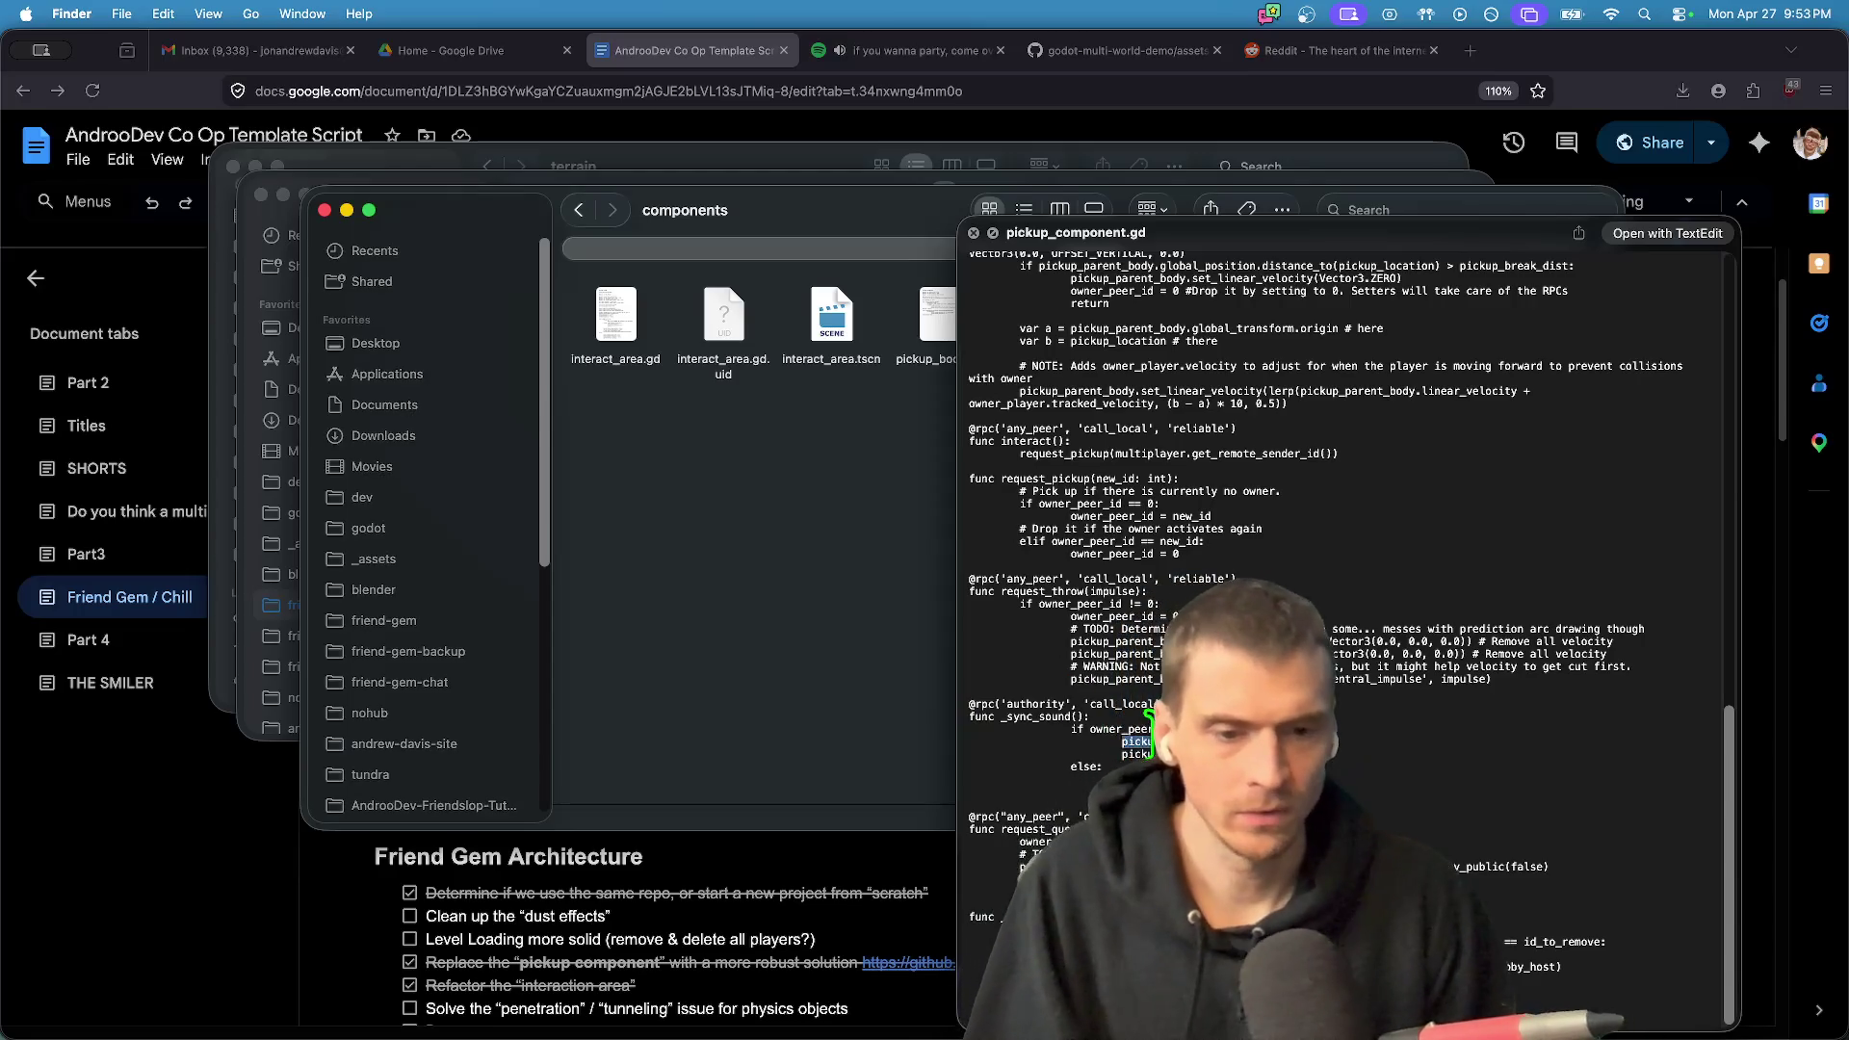
mouse_move(1053, 792)
left_mouse_down()
mouse_move(1048, 742)
mouse_move(962, 726)
mouse_move(962, 702)
left_mouse_up()
key("super+Tab")
- Paste _sync_sound into Godot's pickup_body.gd, removing the duplicate header and fixing indentation
key("super+Tab+Tab")
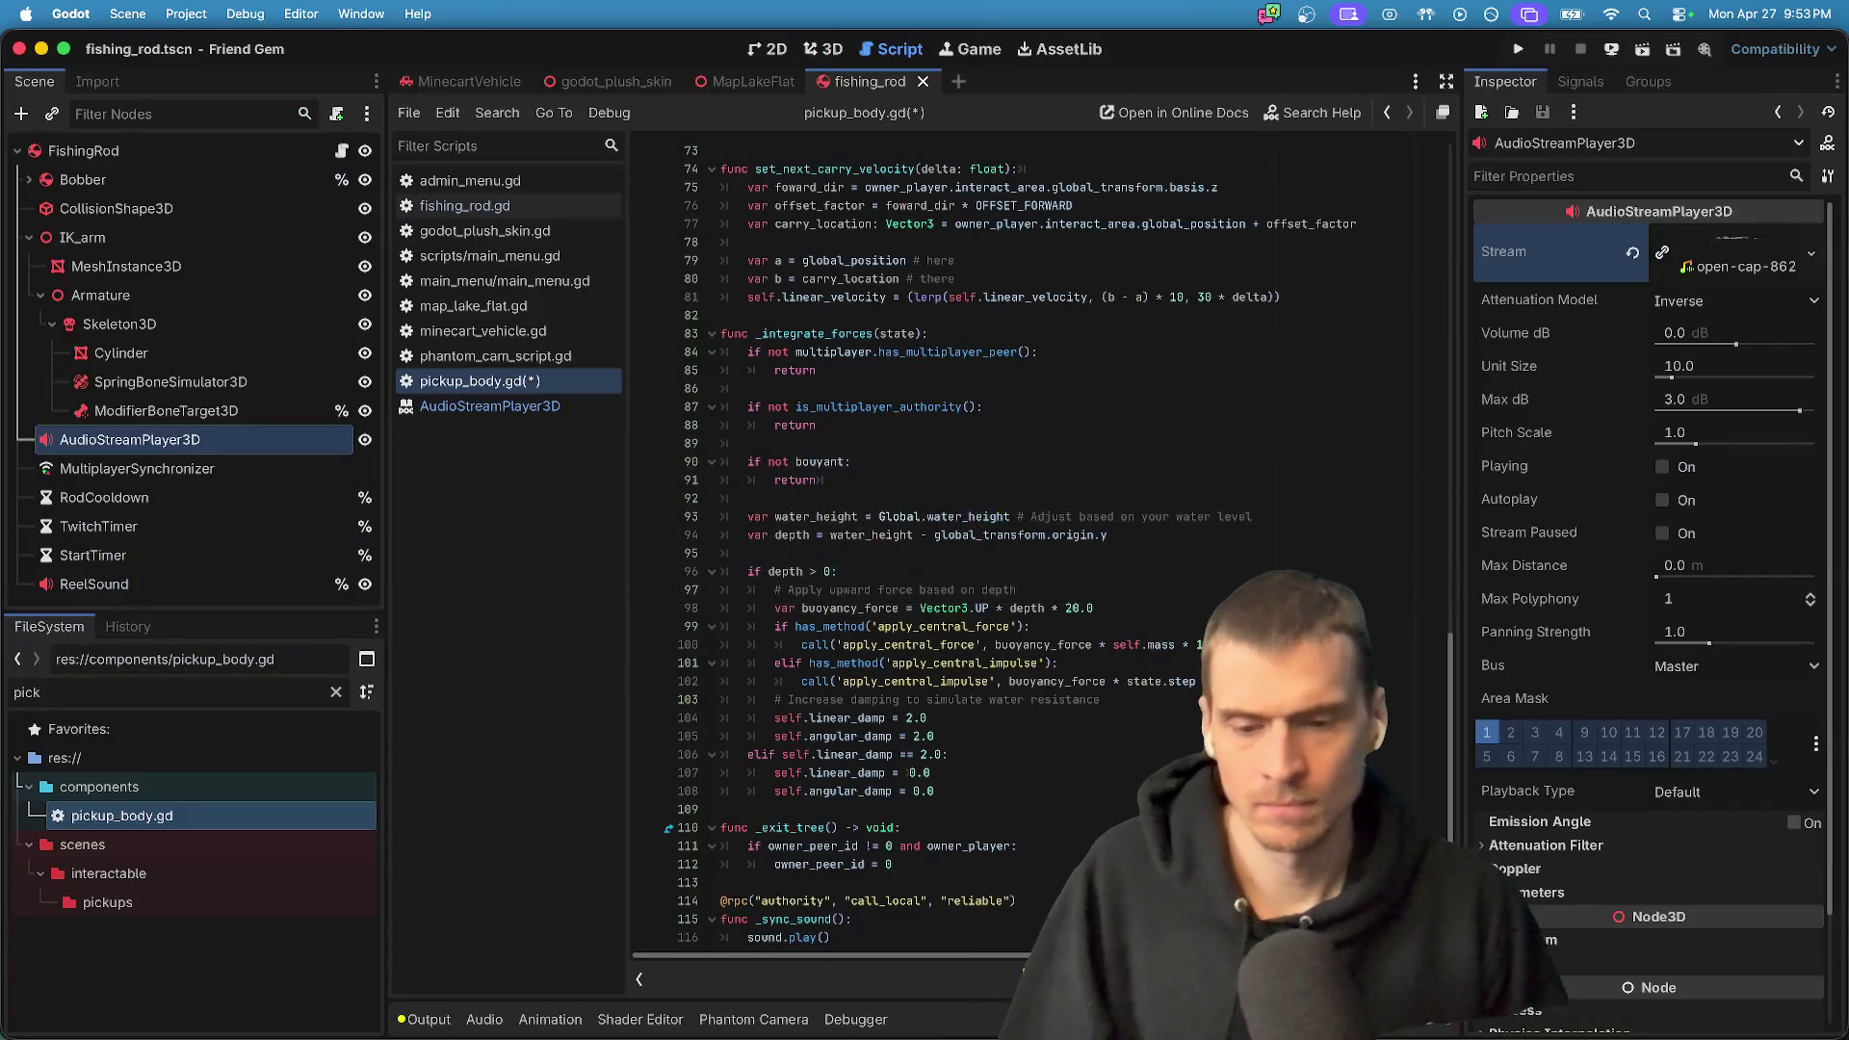
type("@rpc('authority', 'call_local') func _sync_sound(): \tif owner_peer_id == 0: \t\tpickup_sound.pitch_scale = 0.9 \t\tpickup_sound.play() \telse: \t\tpickup_sound.pitch_scale = 1.2 \t\tpickup_sound.play()")
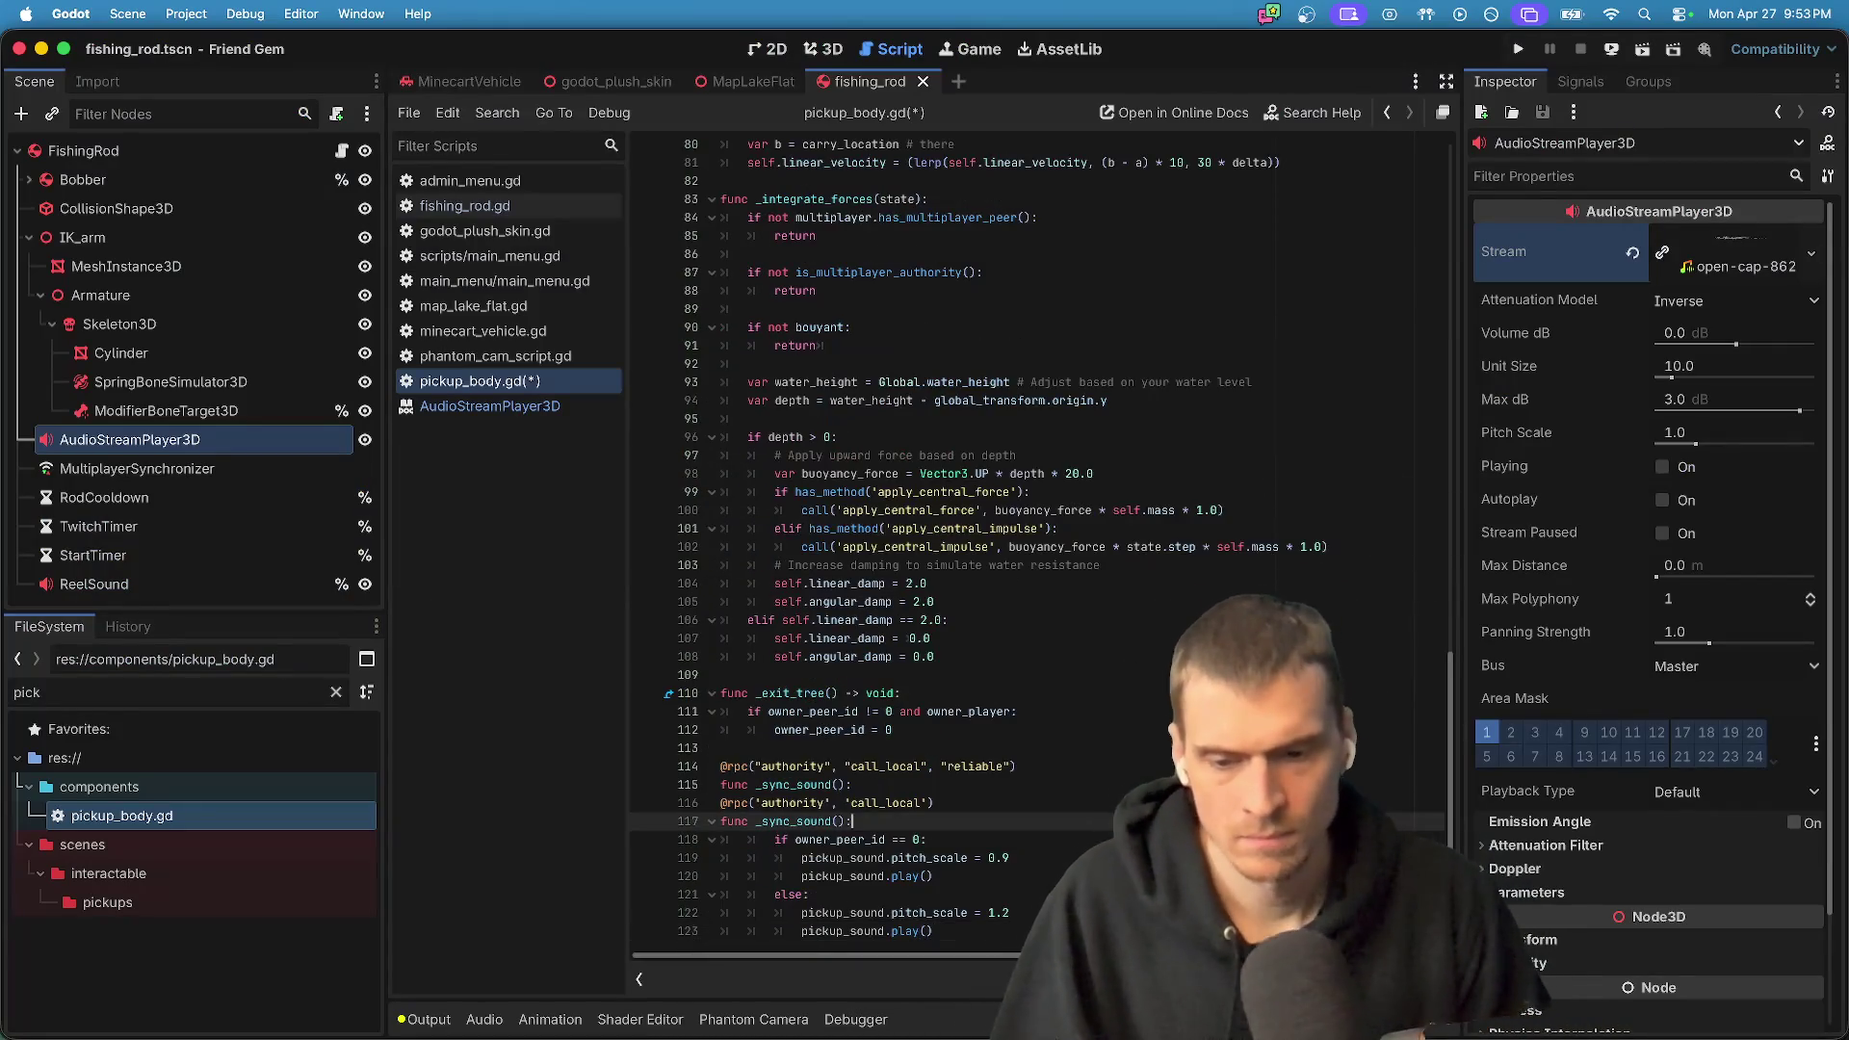
left_click_drag(1169, 820, 1168, 784)
key("BackSpace")
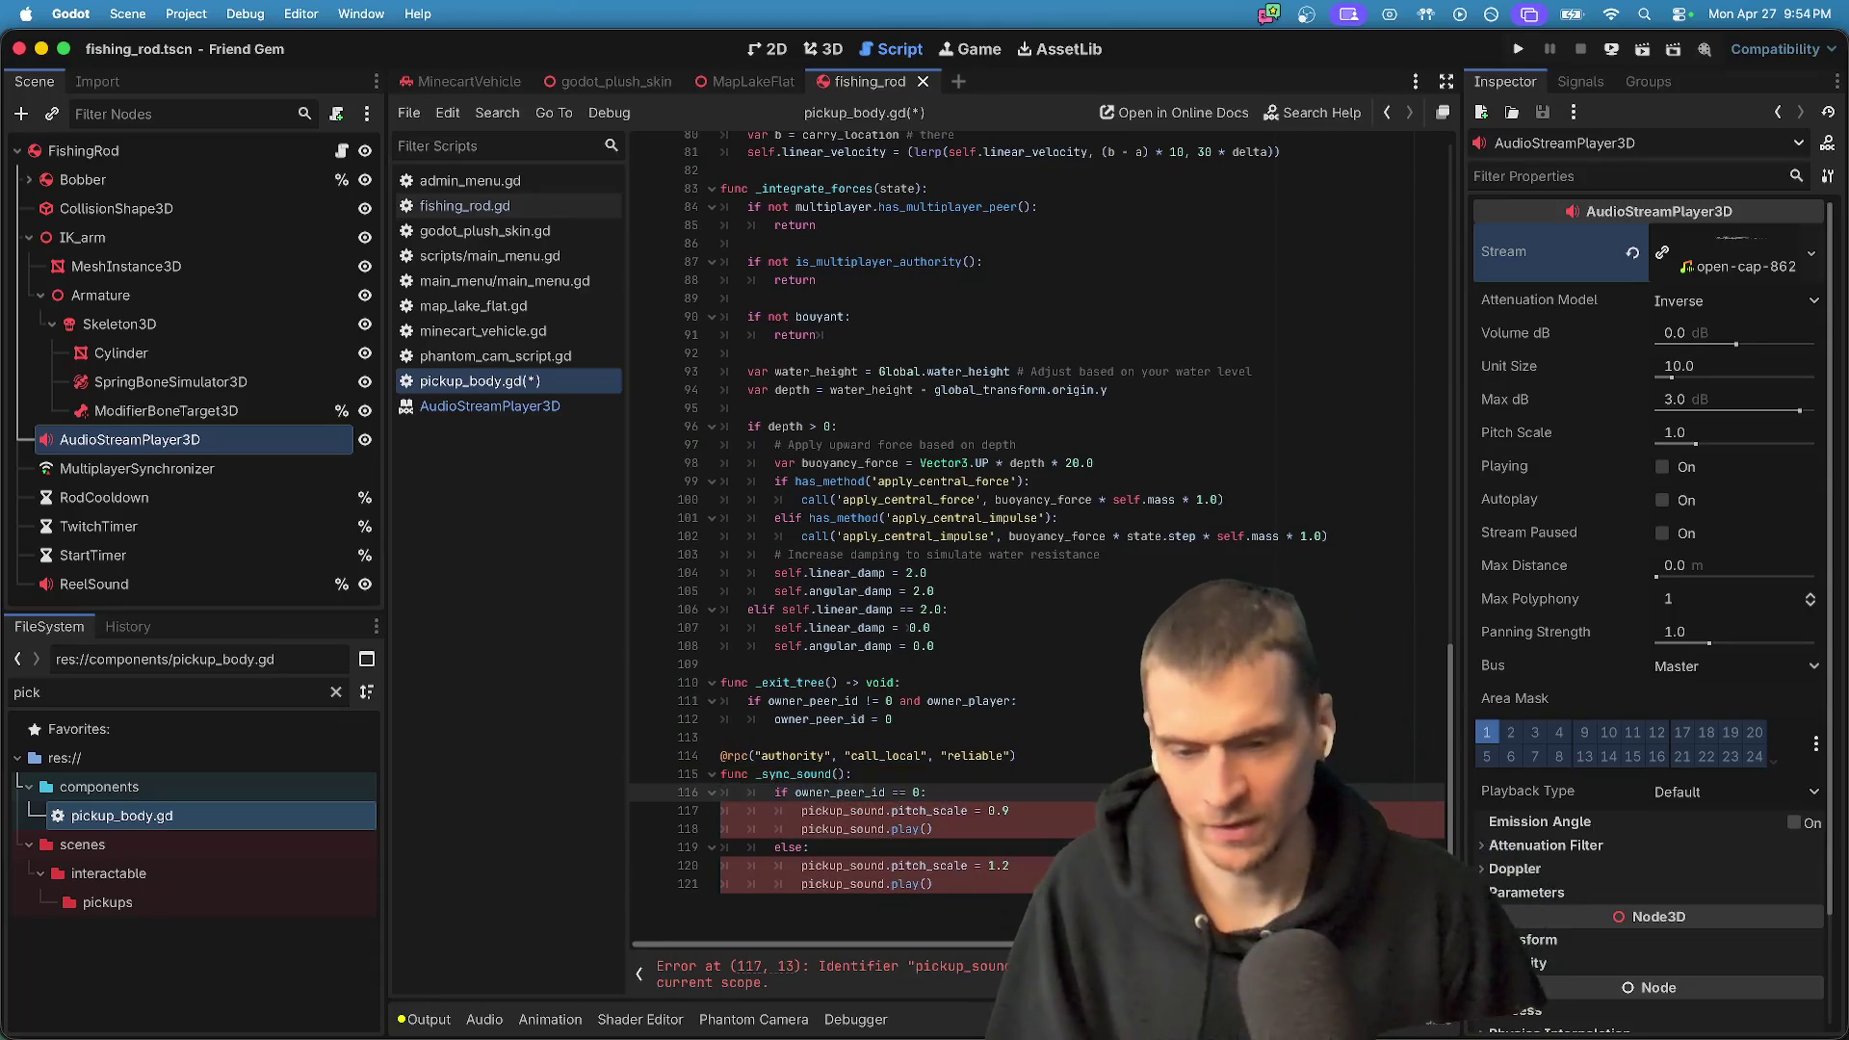
key("shift+Tab")
left_click(968, 828)
scroll(896, 825, "up", 1)
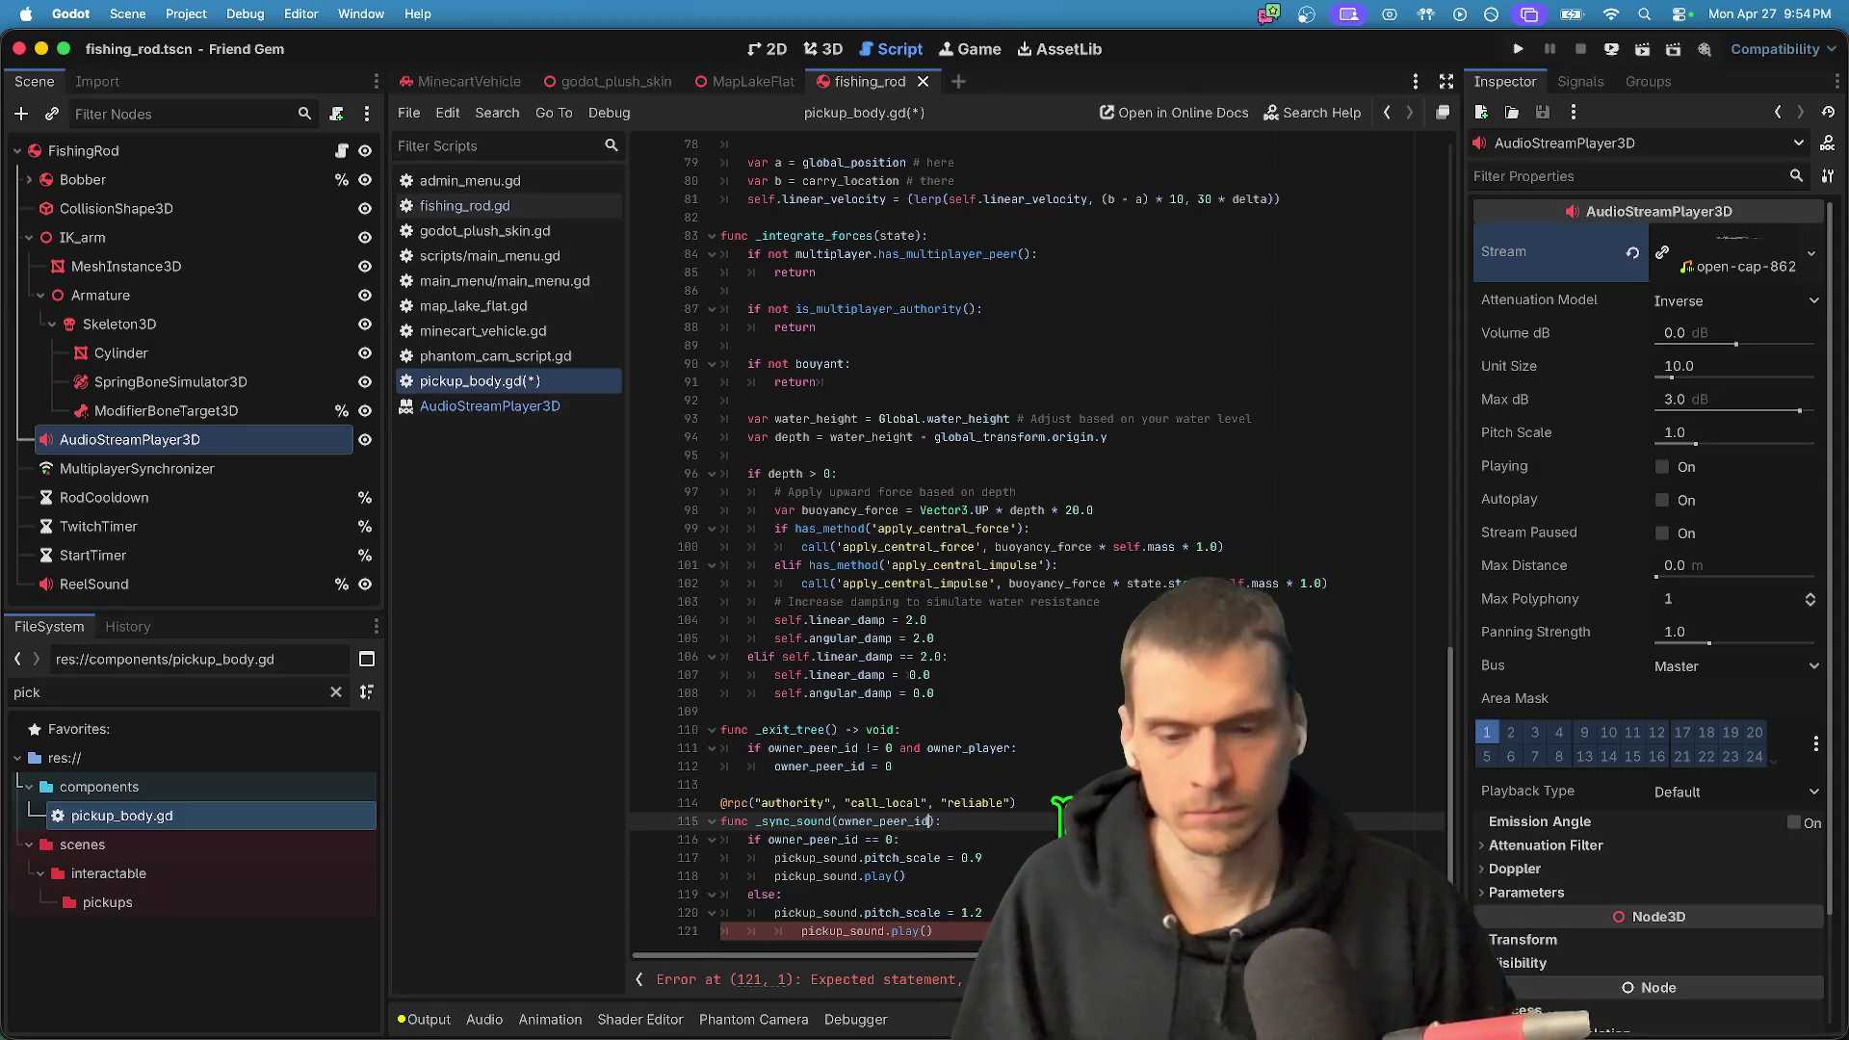
key("Tab")
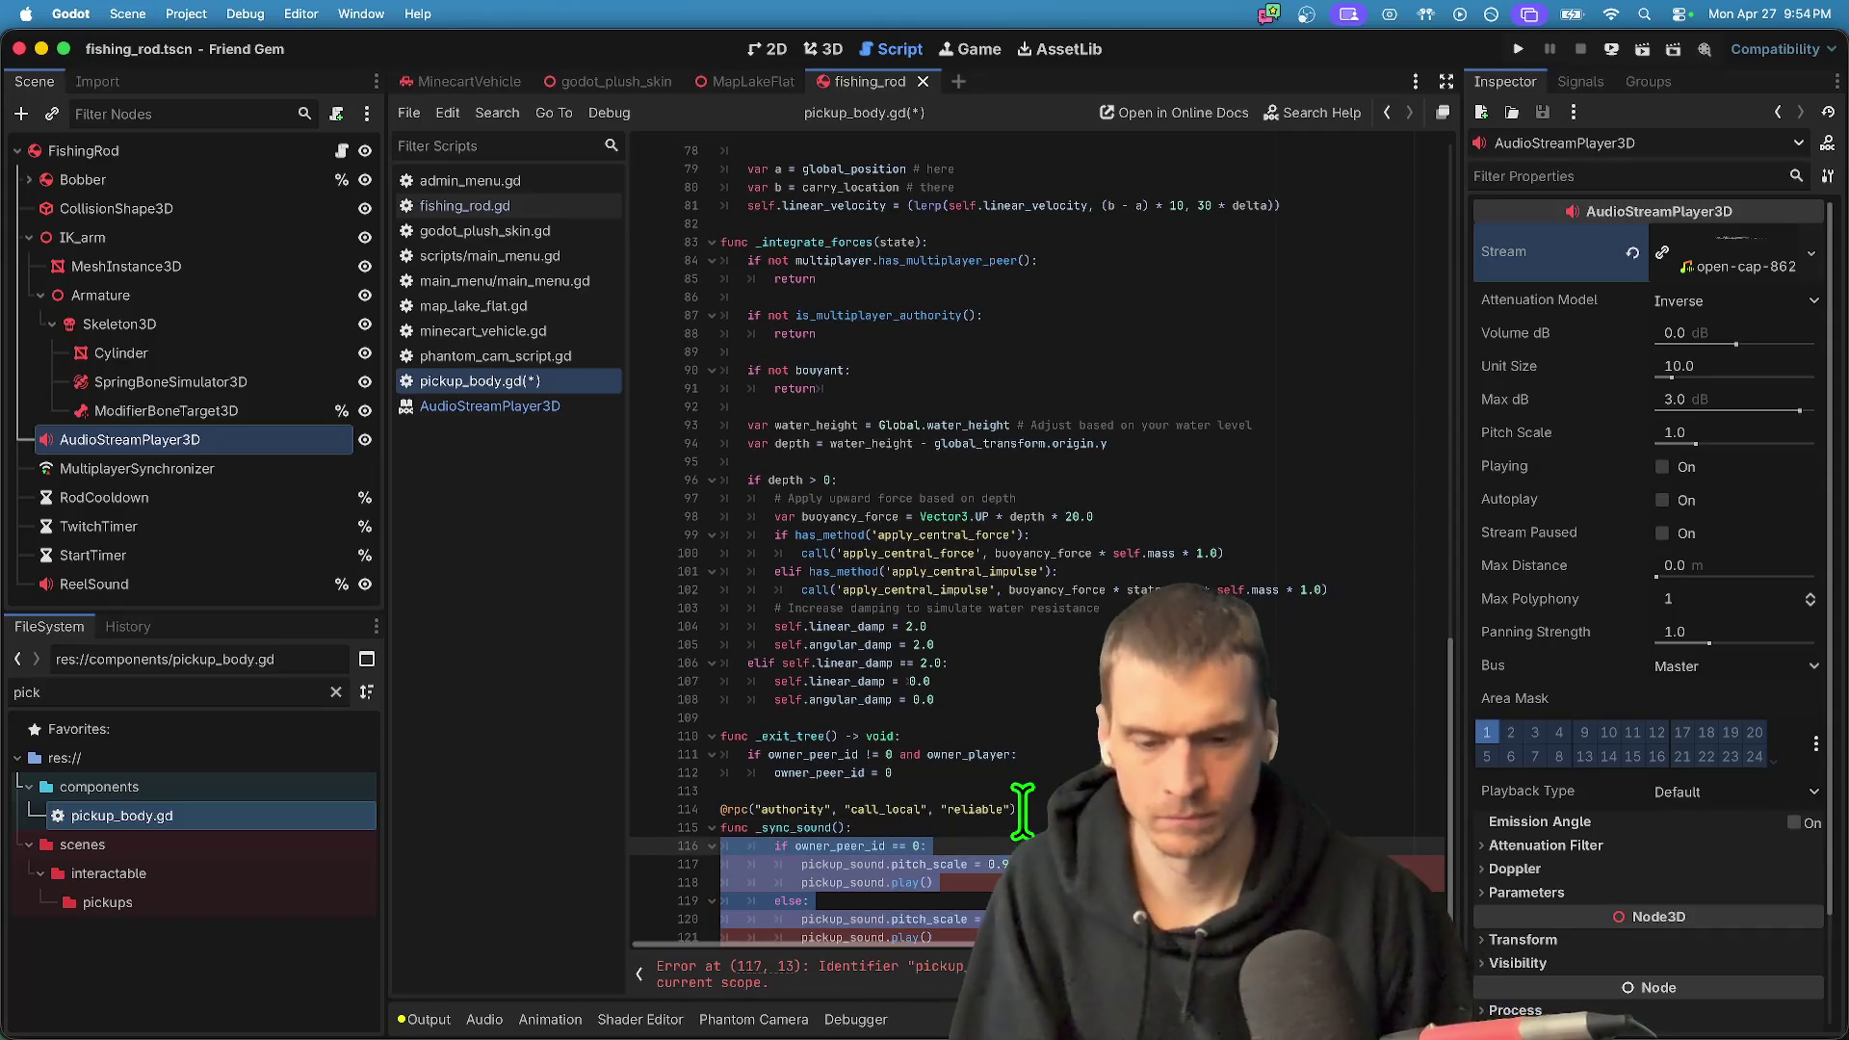
- Search pickup_body.gd for other uses of _sync_sound
left_click(828, 829)
type("new_peer_id")
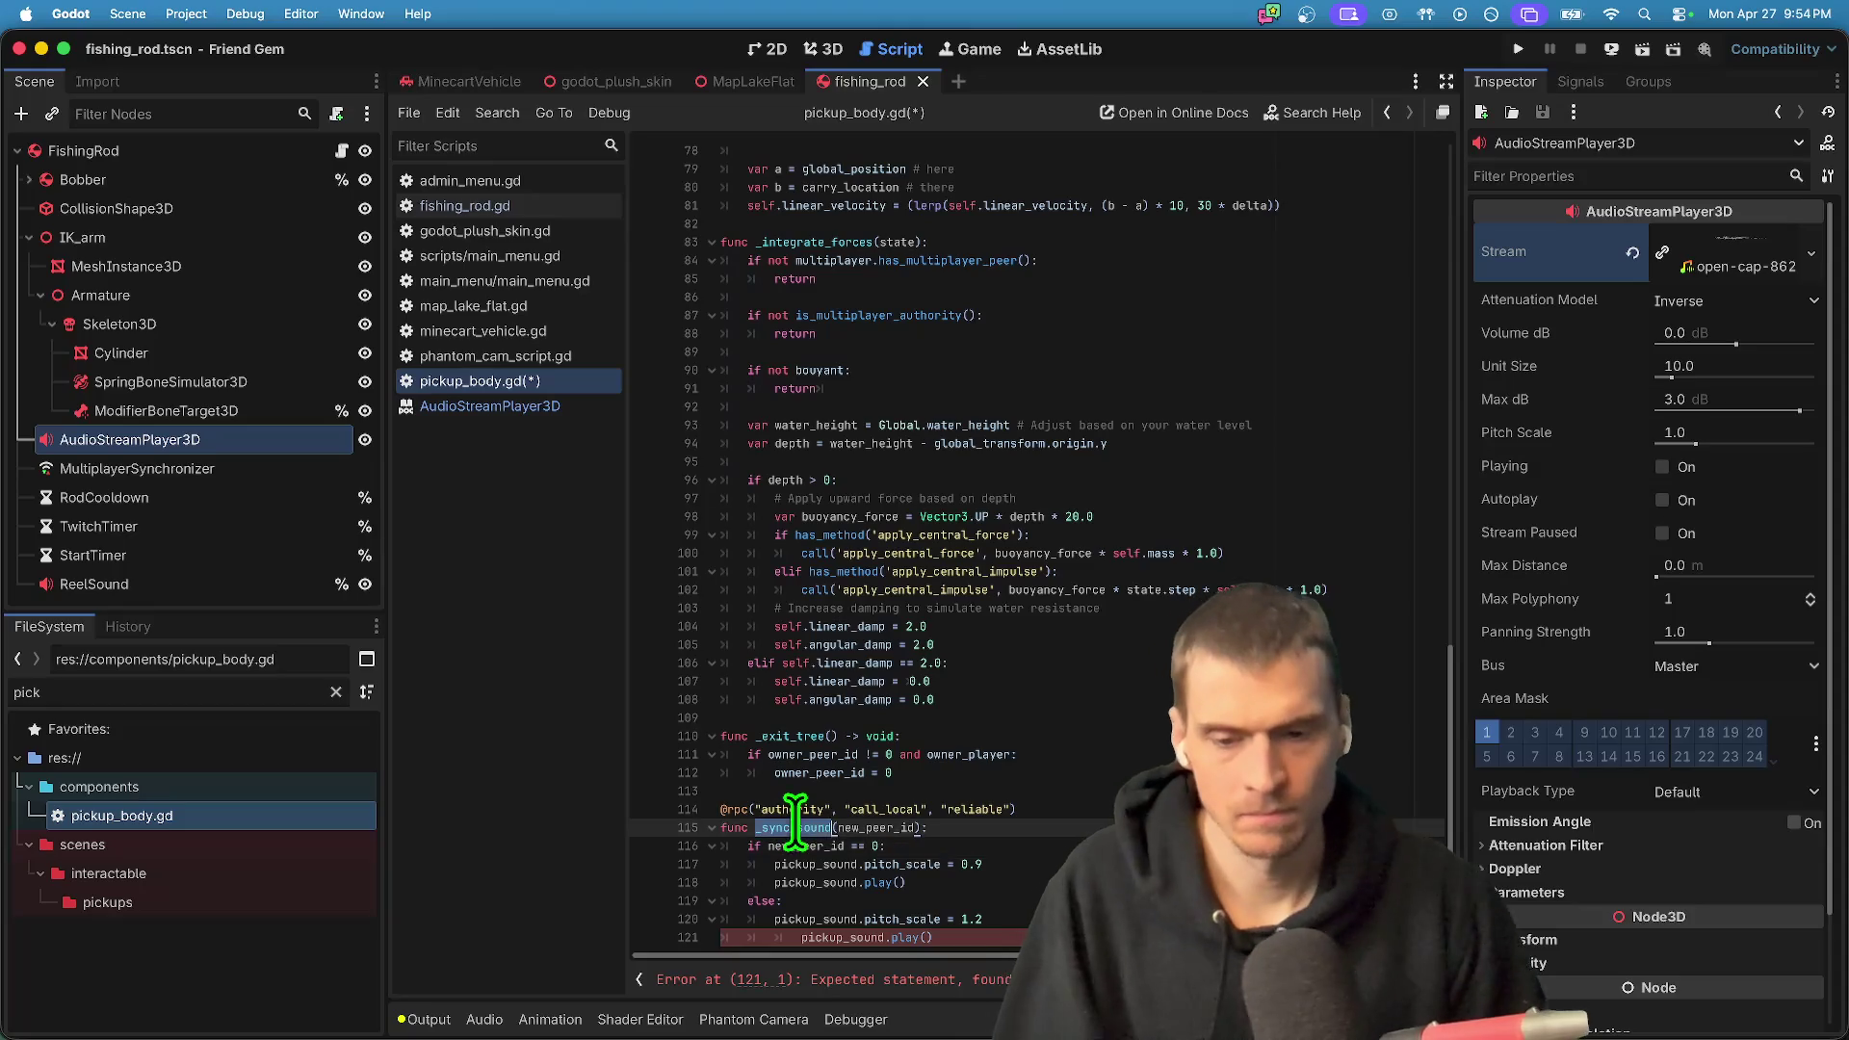
key("super+f")
key("Escape")
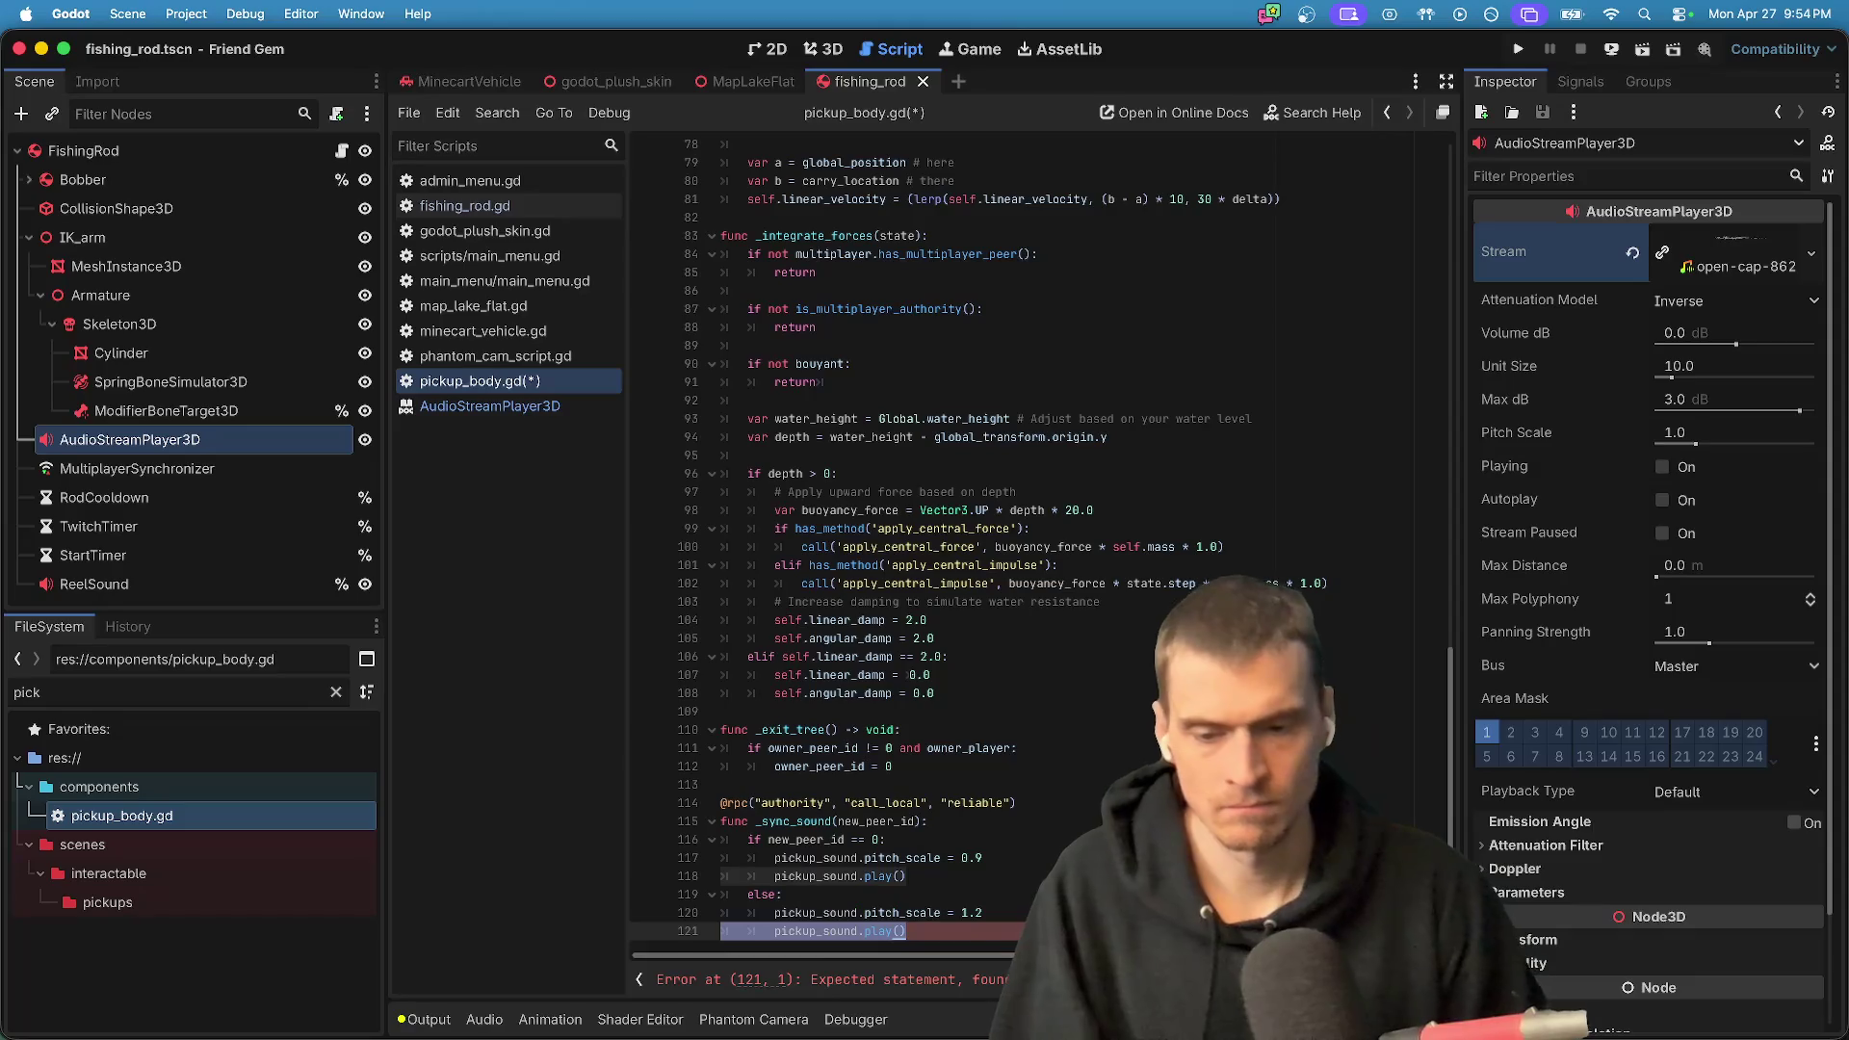
left_click(984, 918)
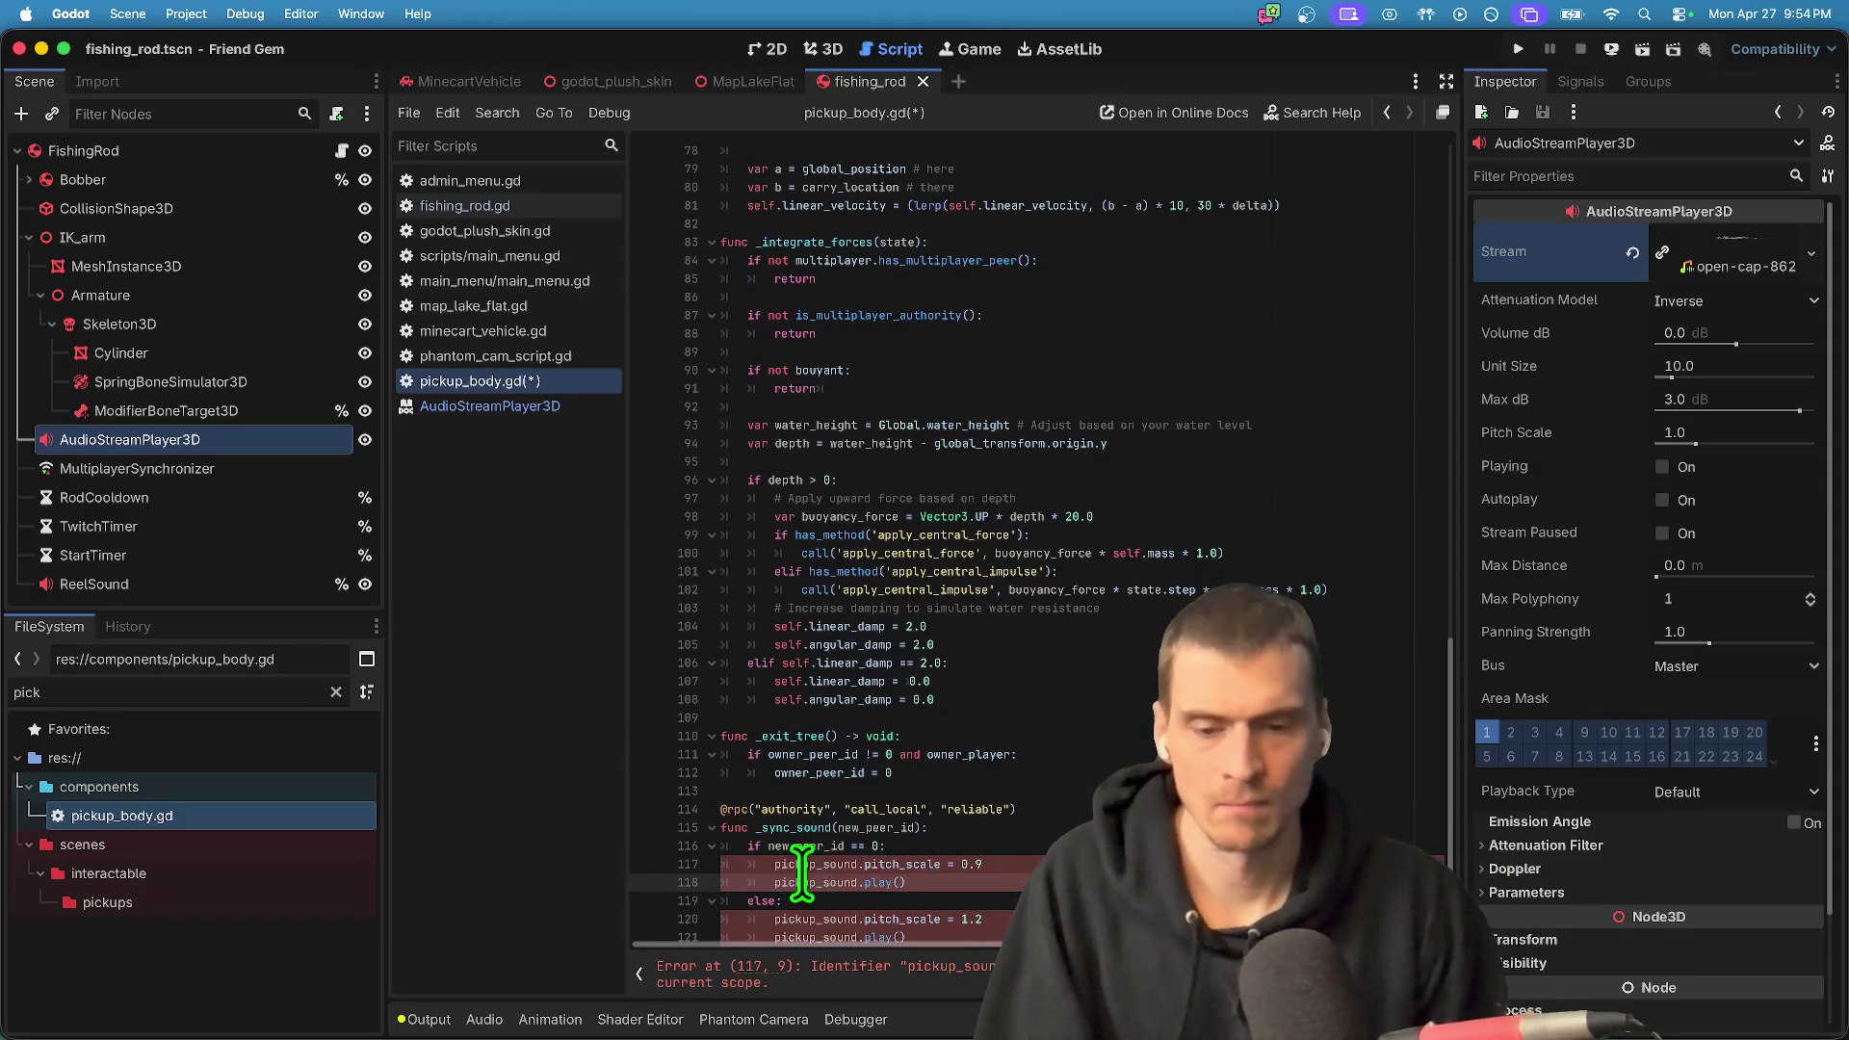
scroll(1062, 766, "up", 20)
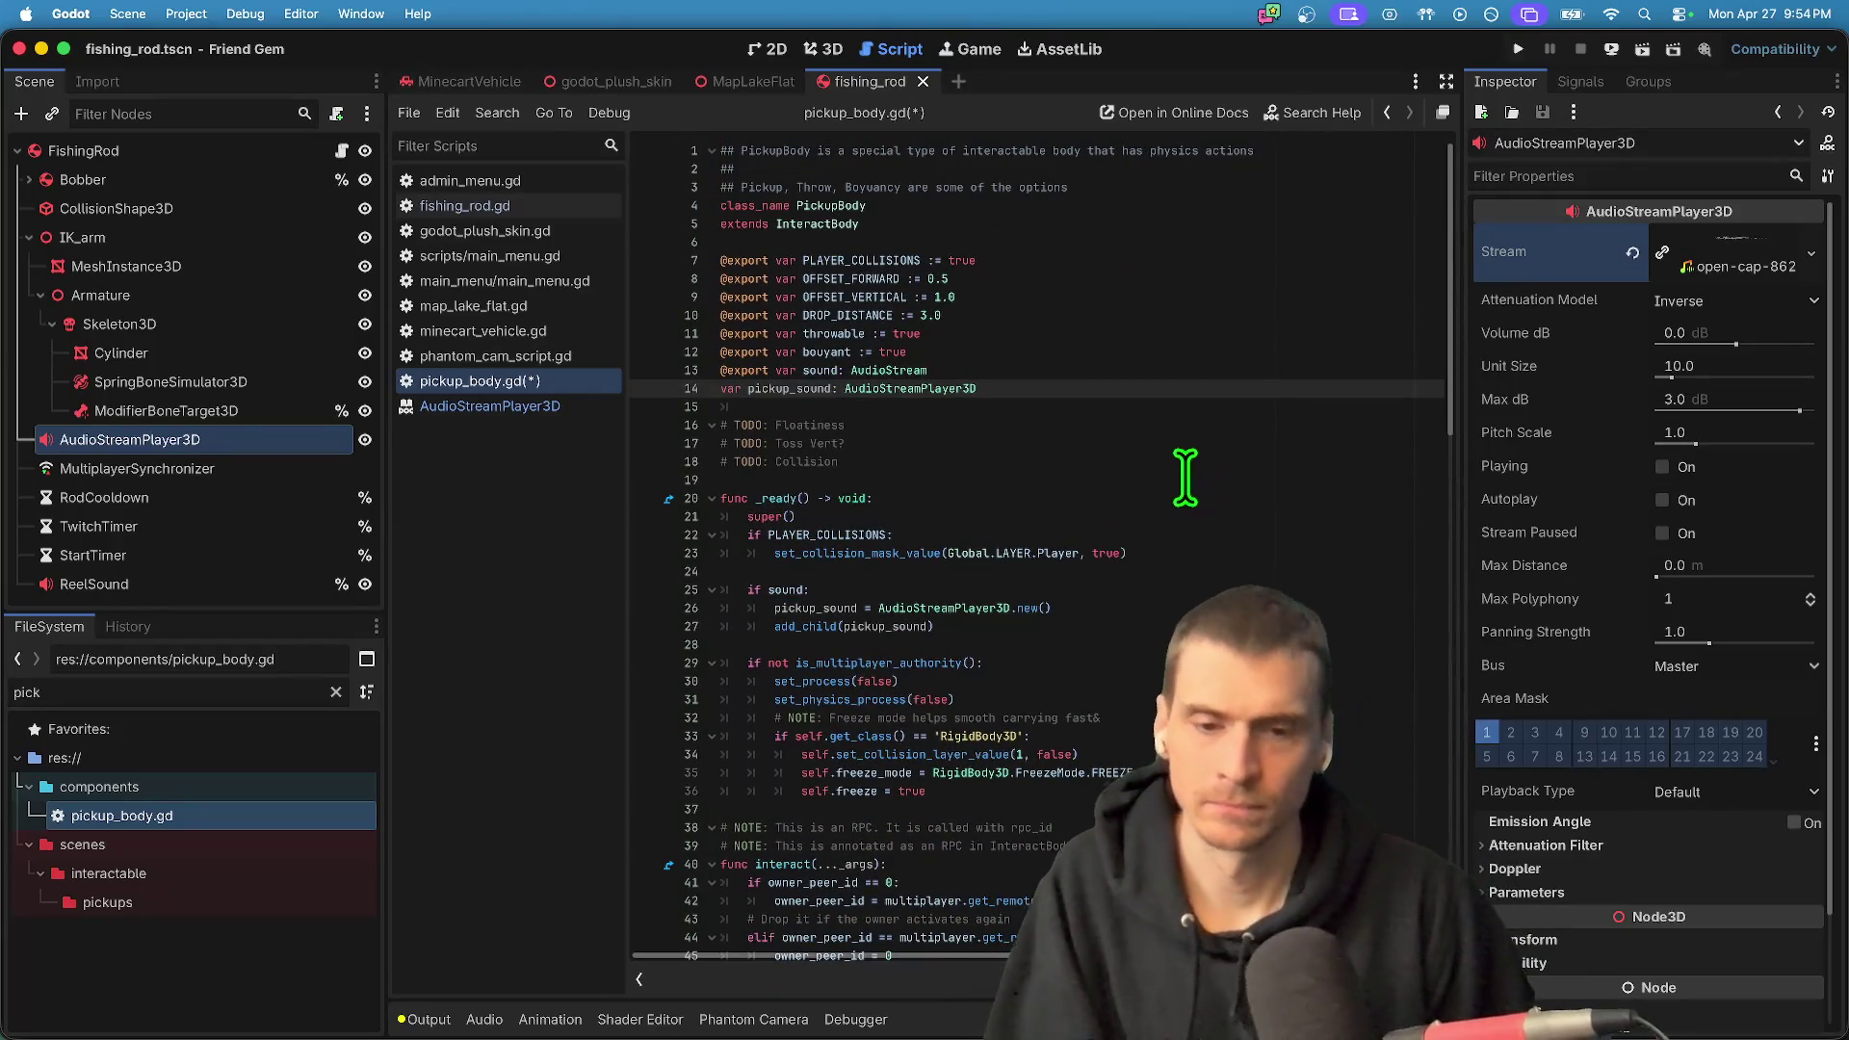
scroll(1094, 535, "down", 2)
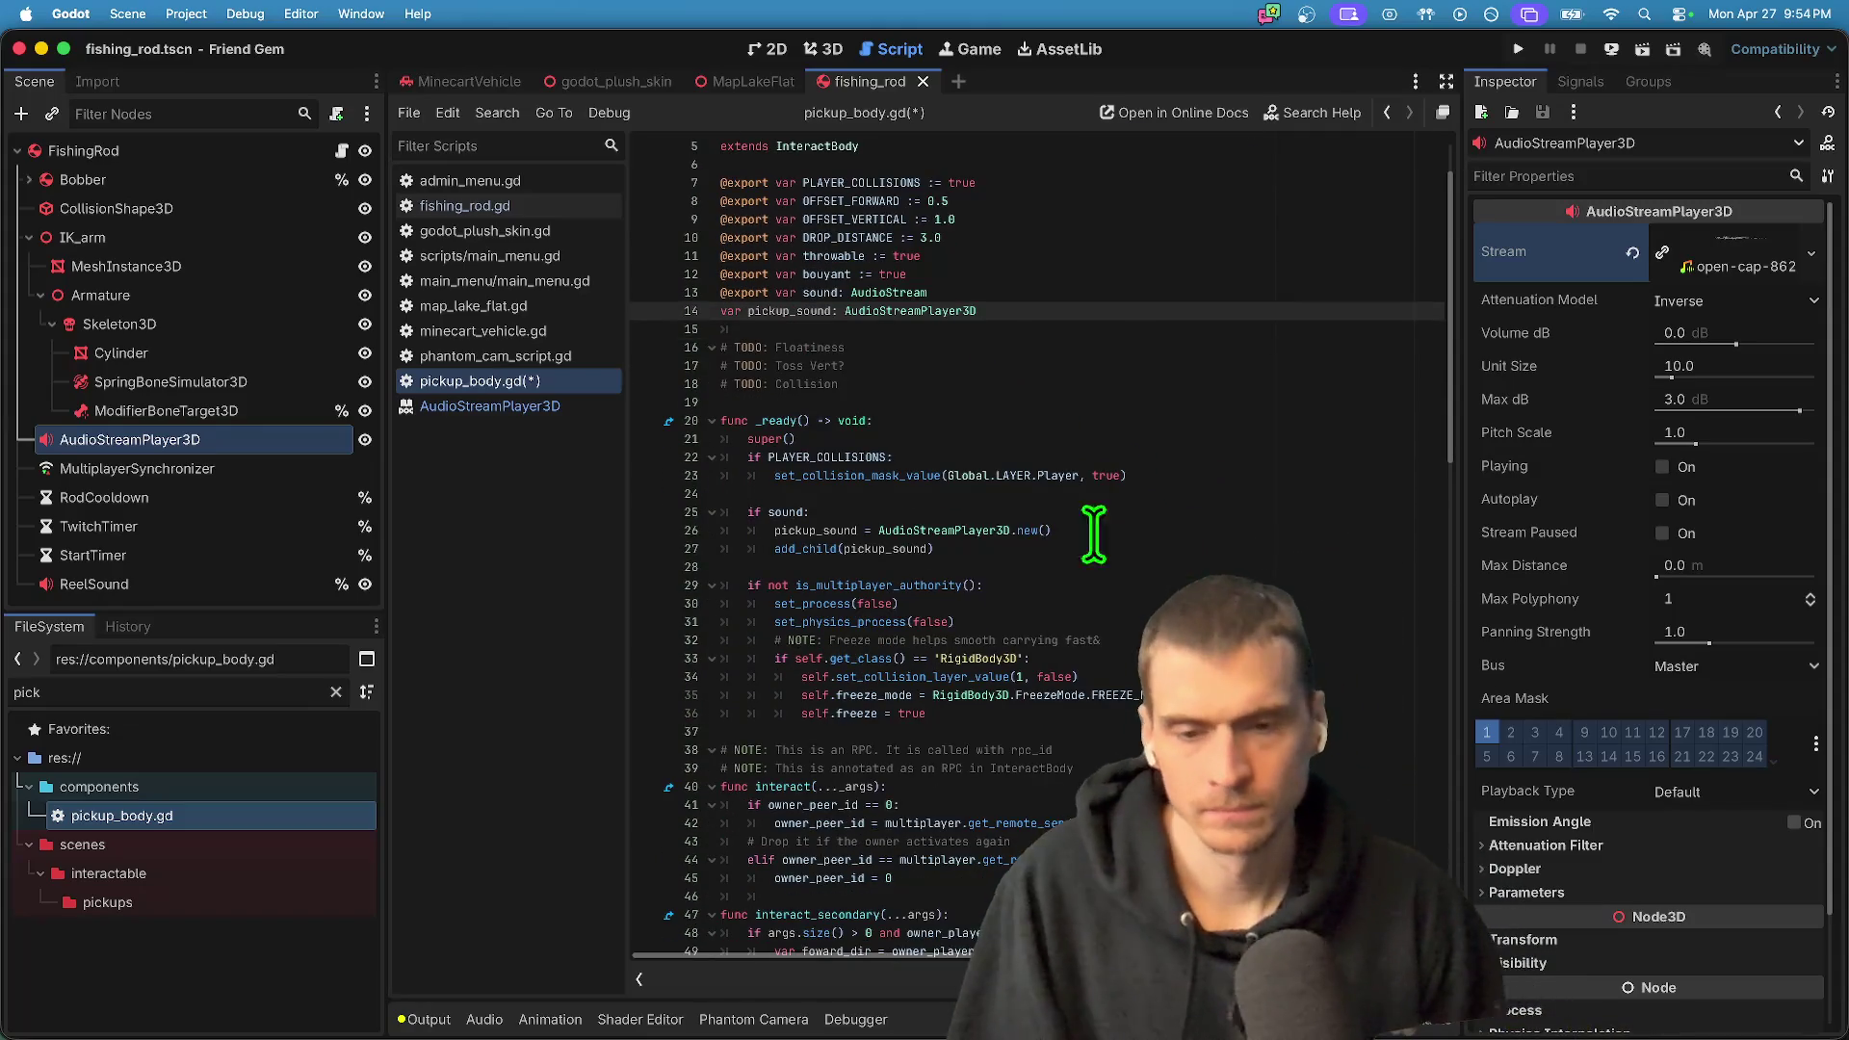
- Check the pickup_sound AudioStreamPlayer3D uses in the declaration, add_child call and _sync_sound
double_click(918, 531)
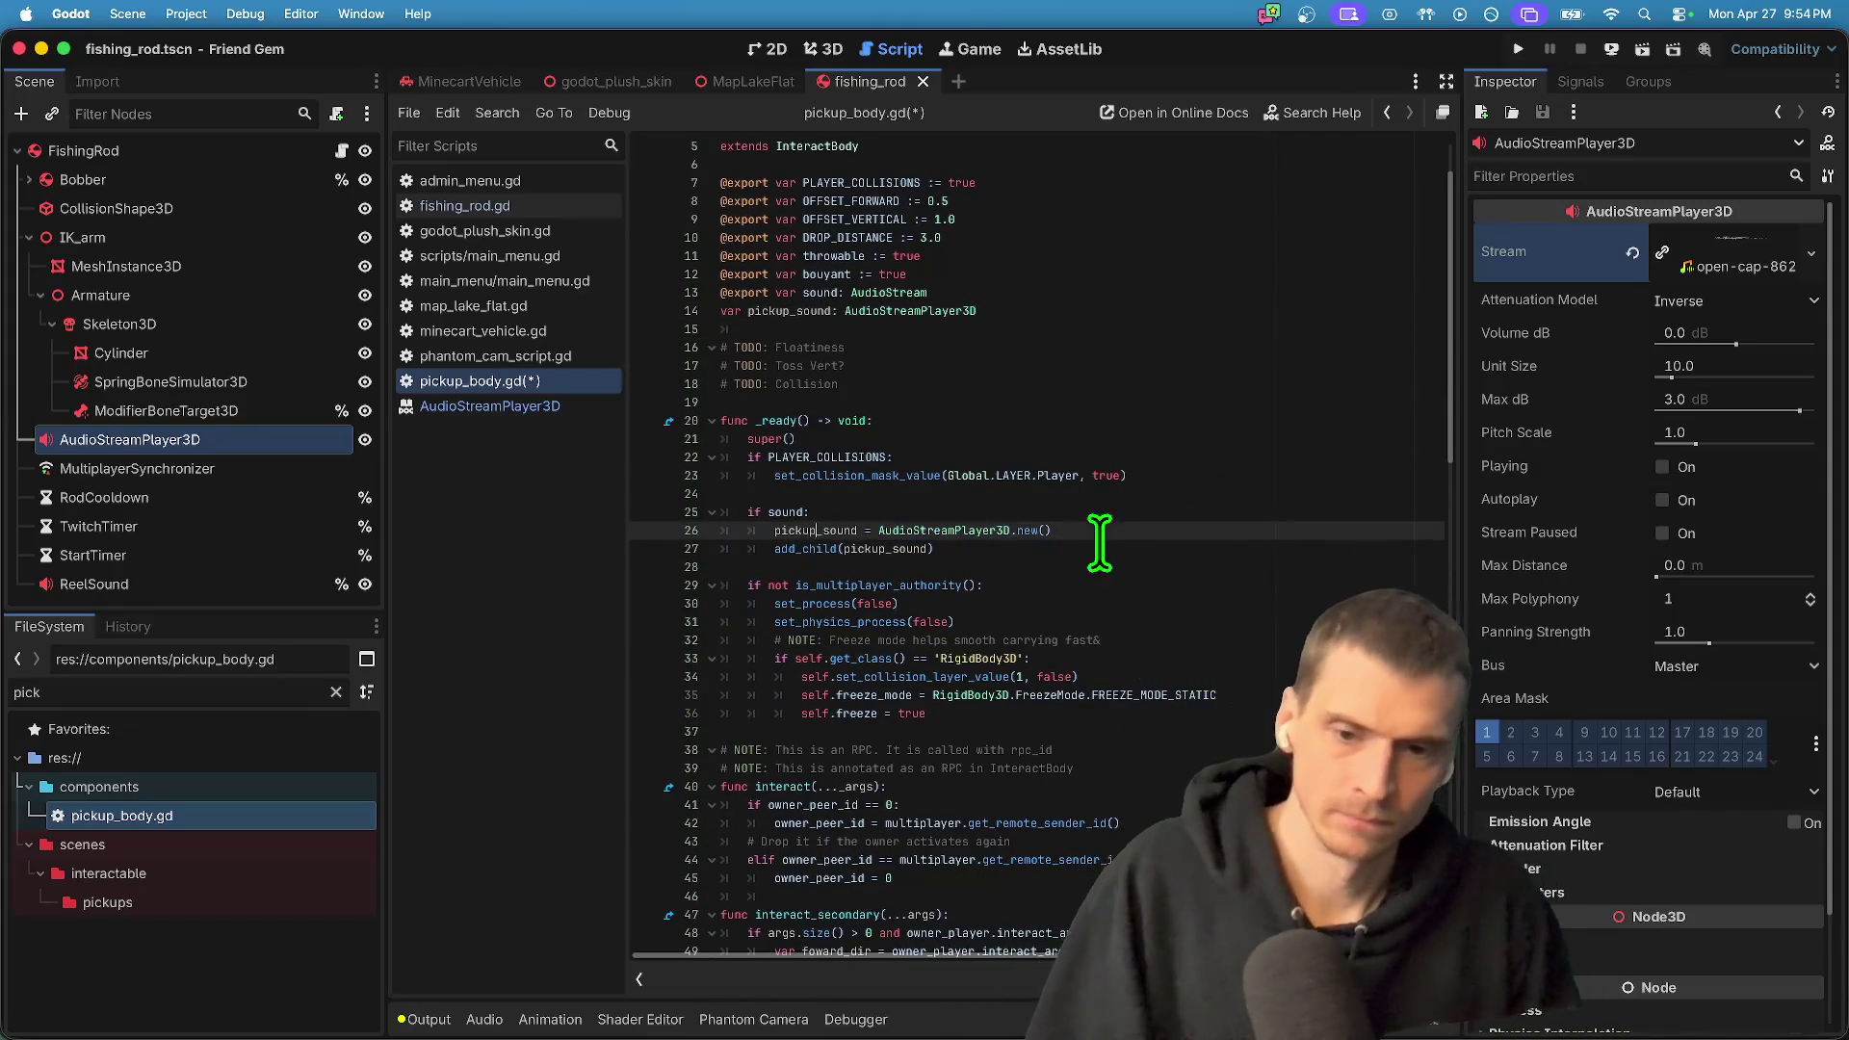
double_click(870, 548)
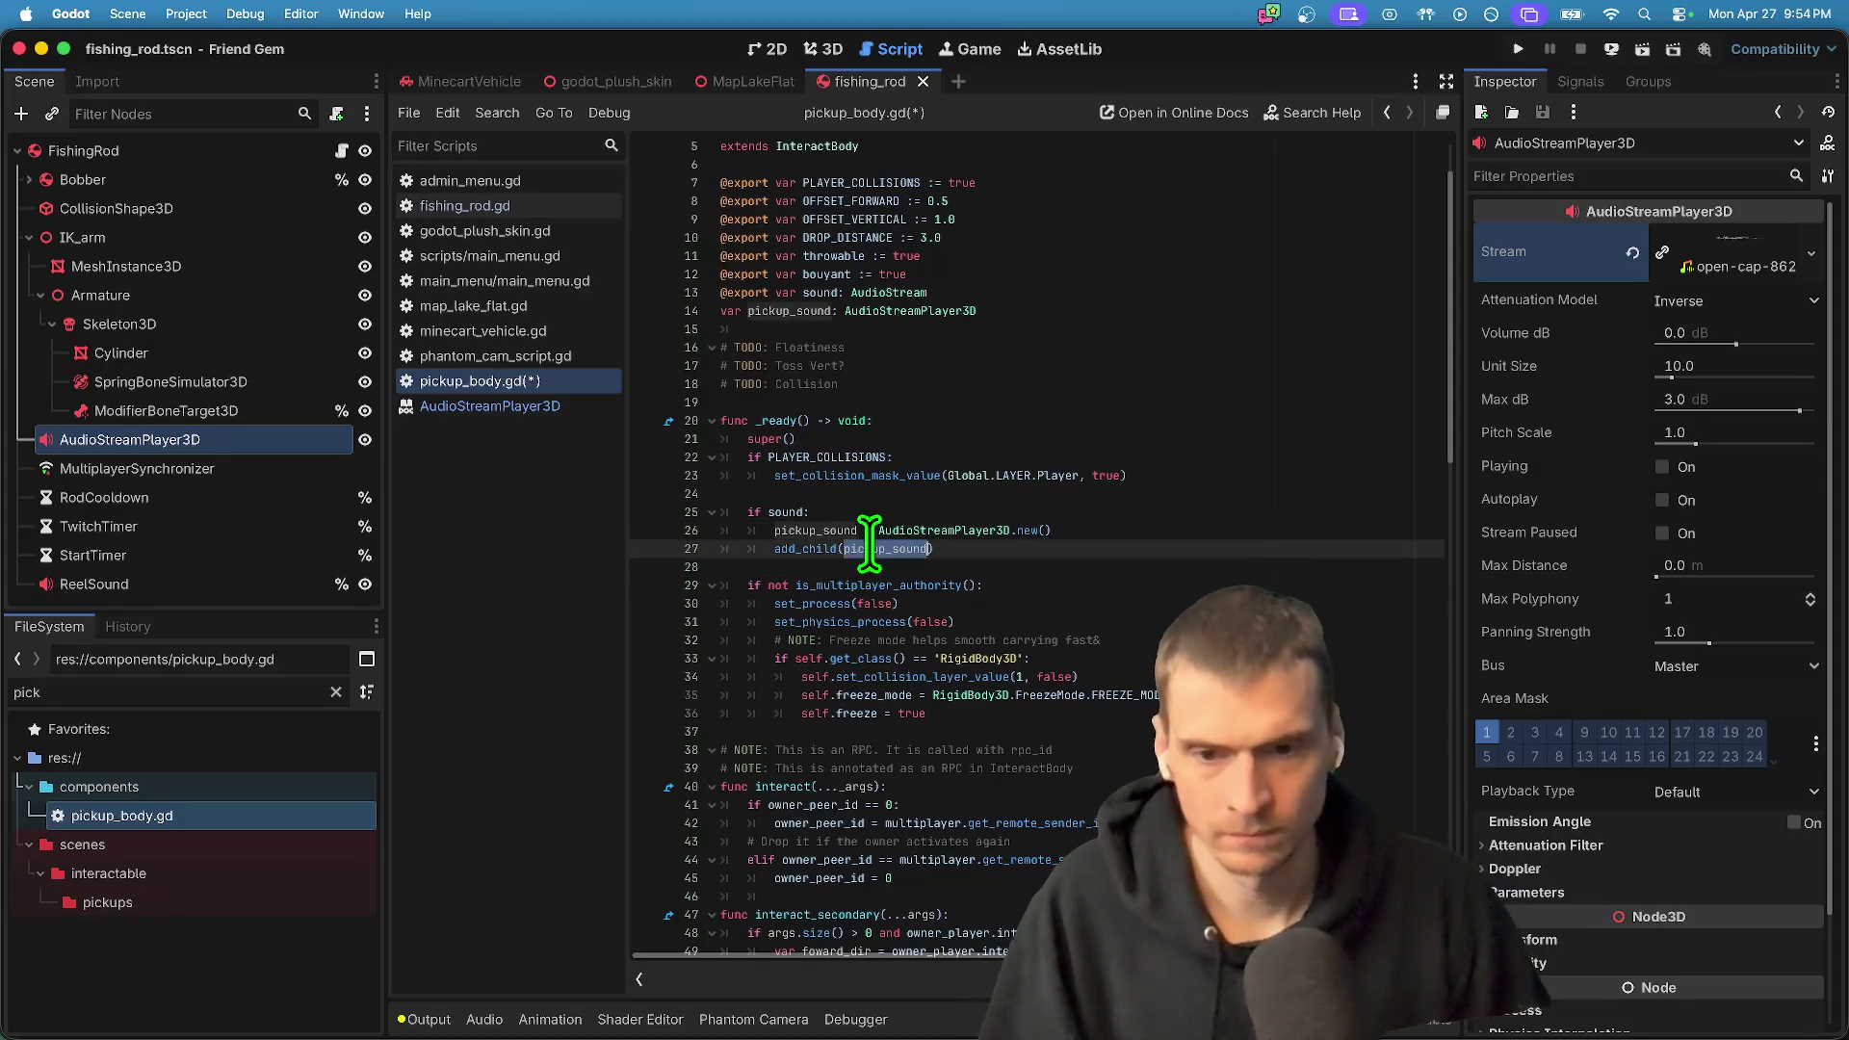
key("super+d")
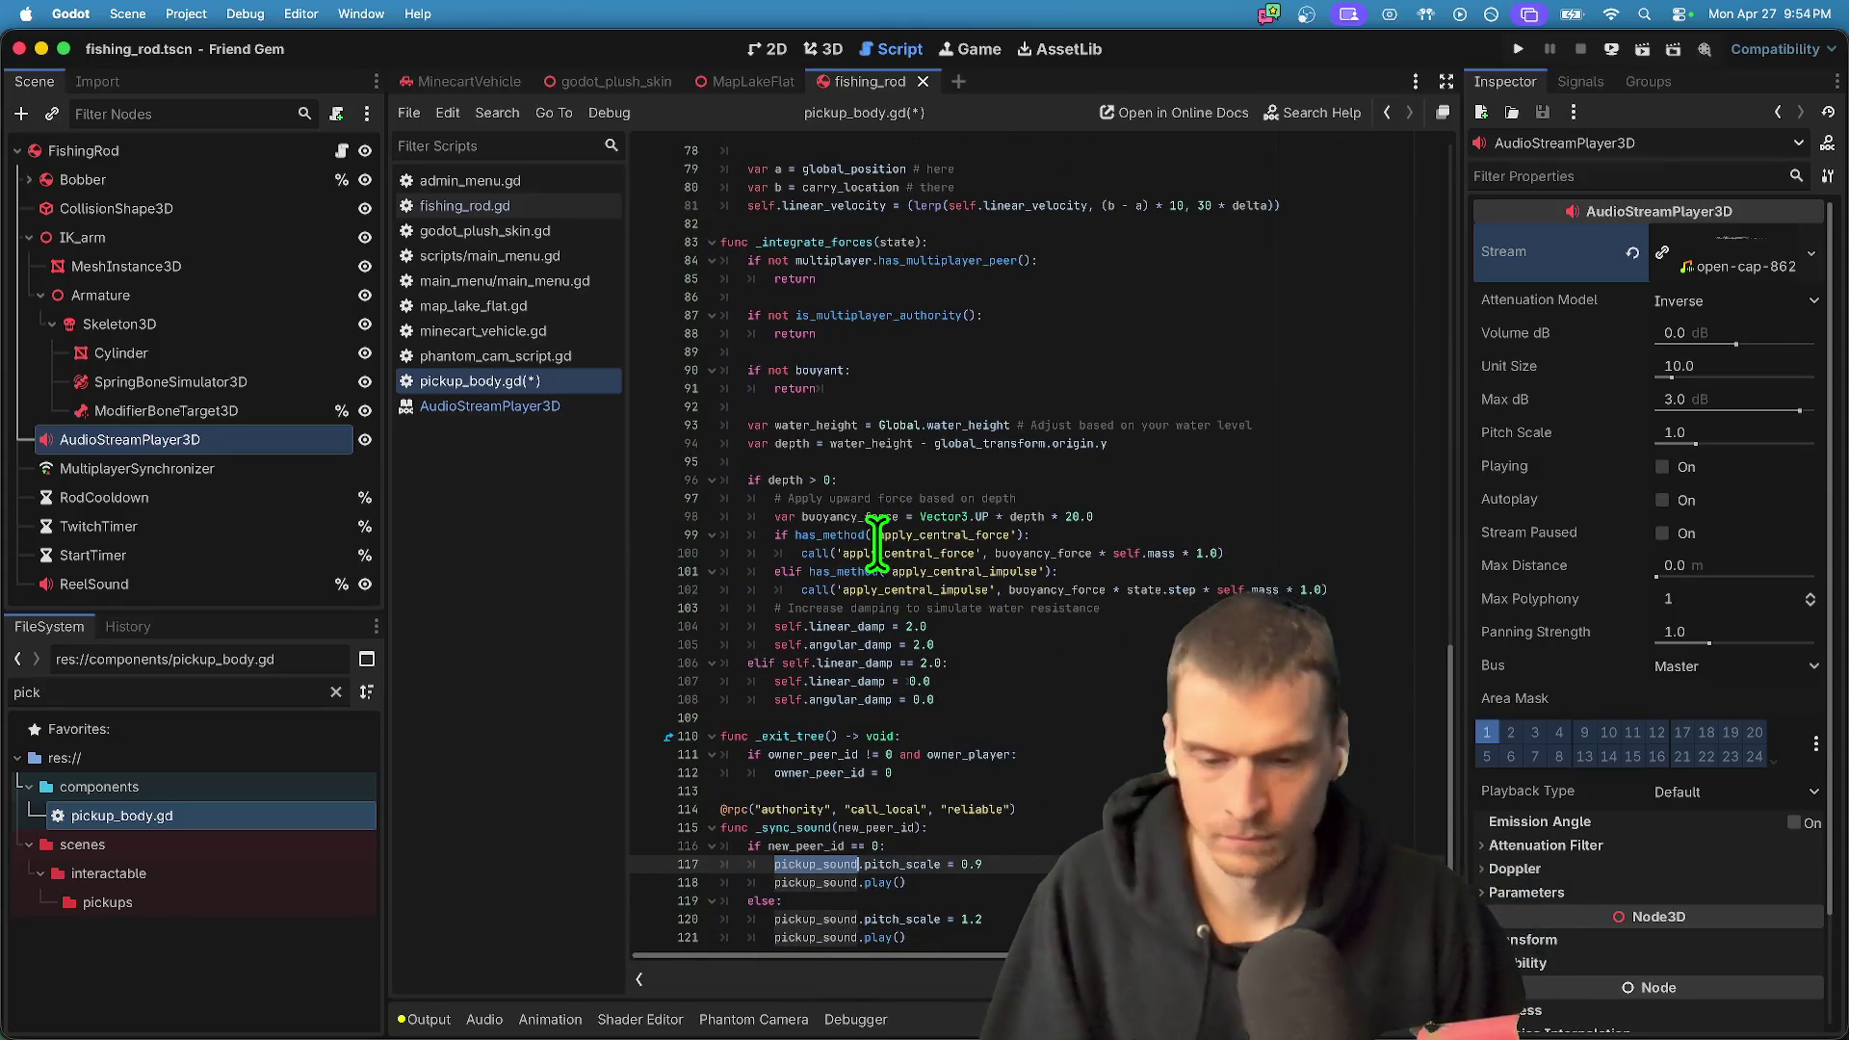
key("Escape")
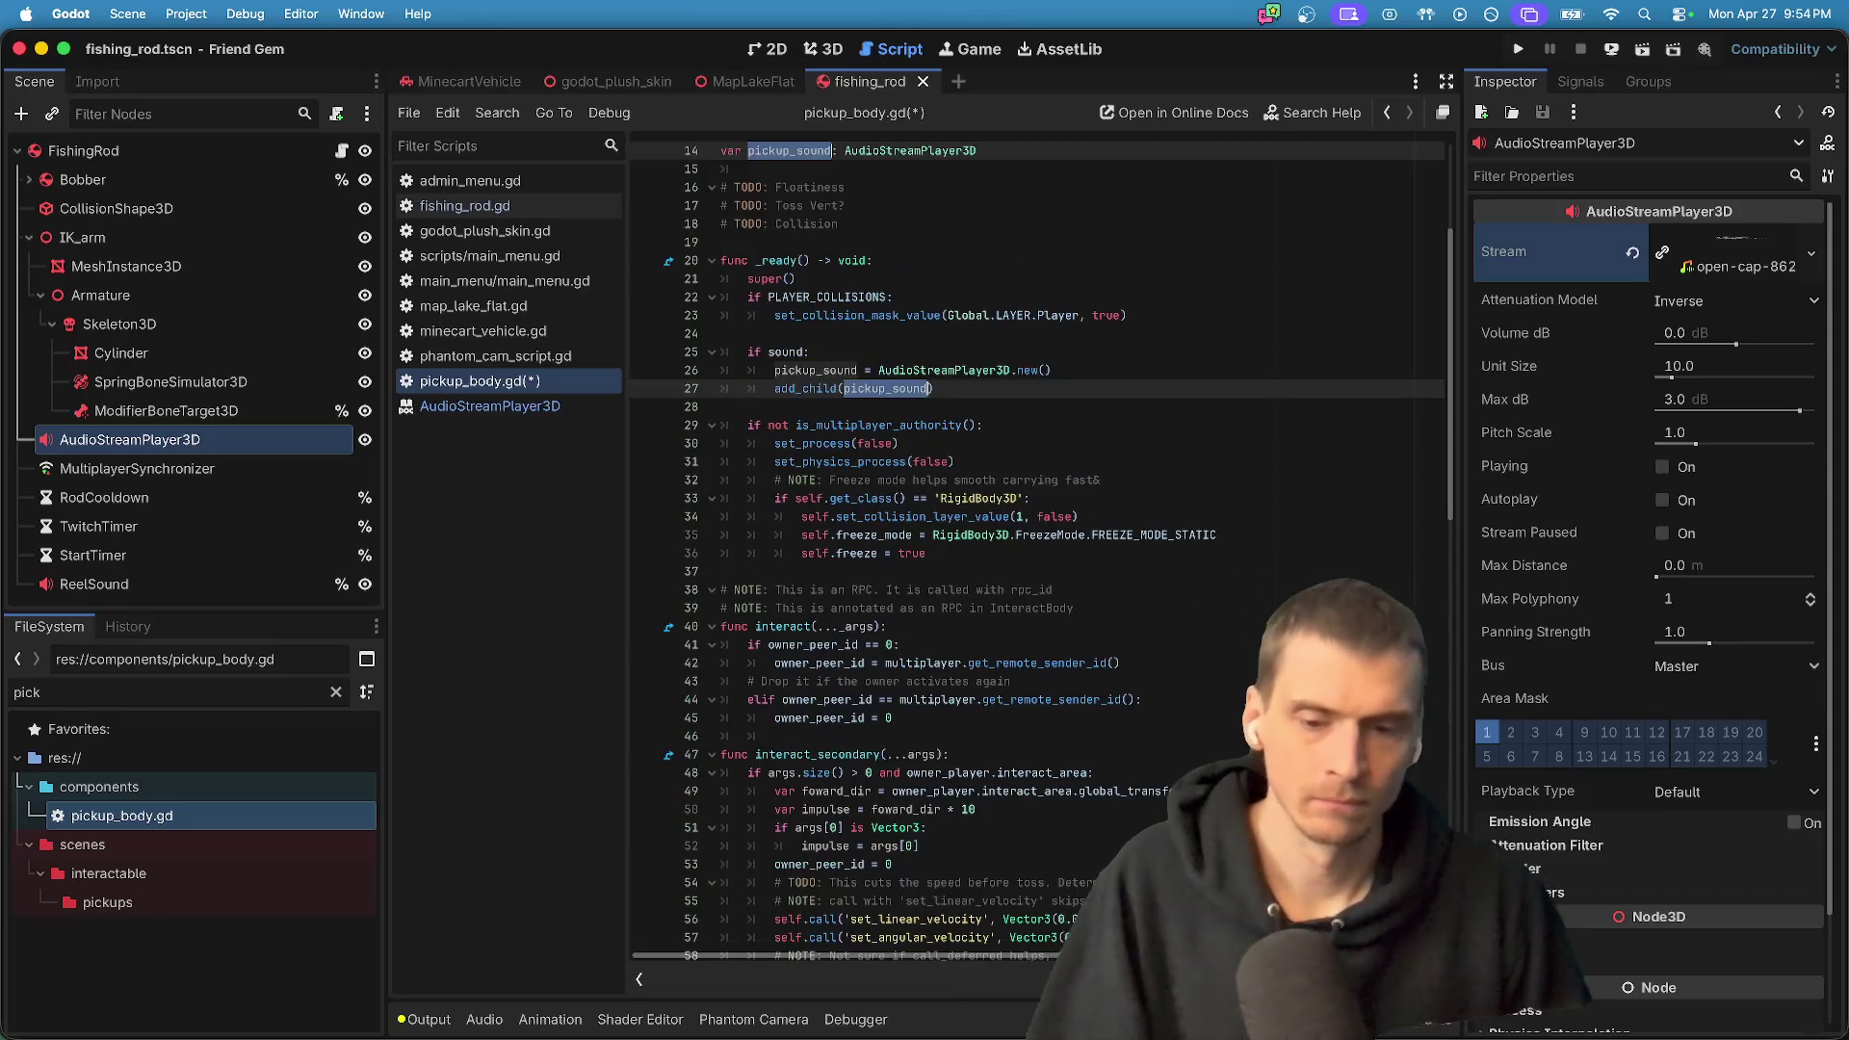
key("super+d")
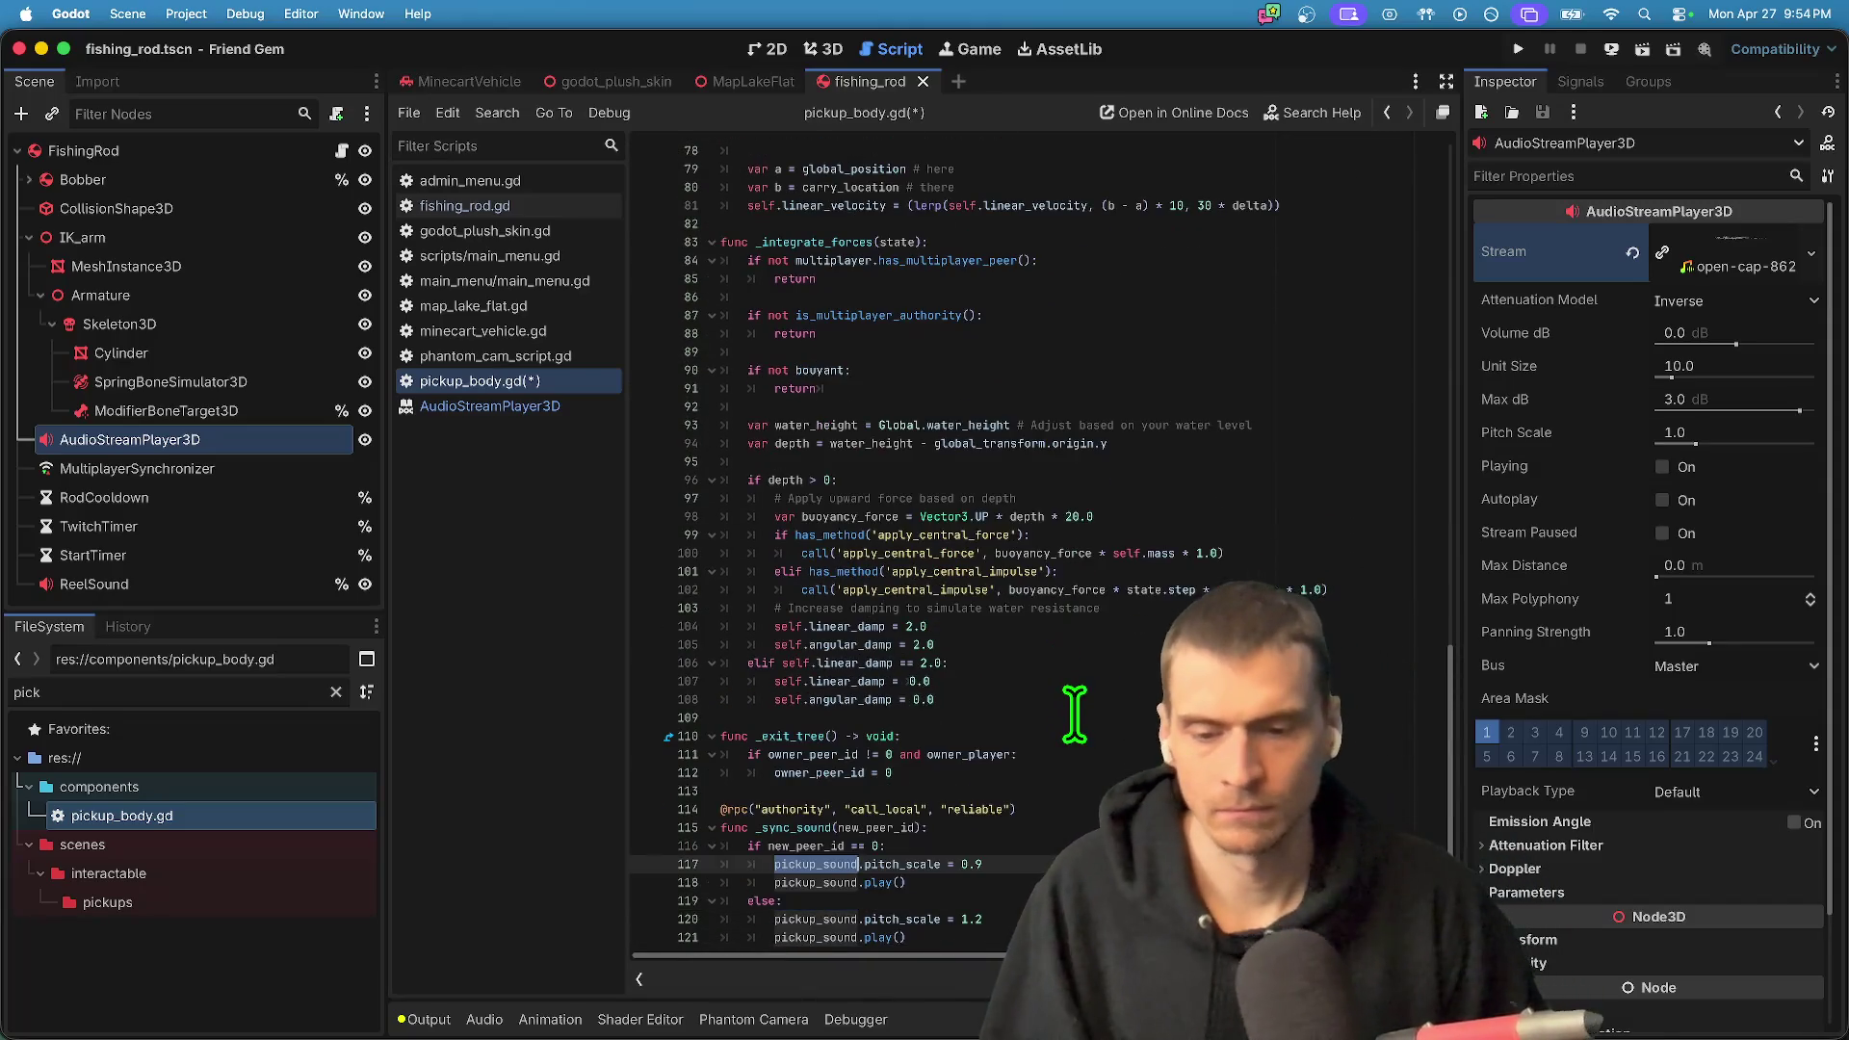
left_click(812, 820)
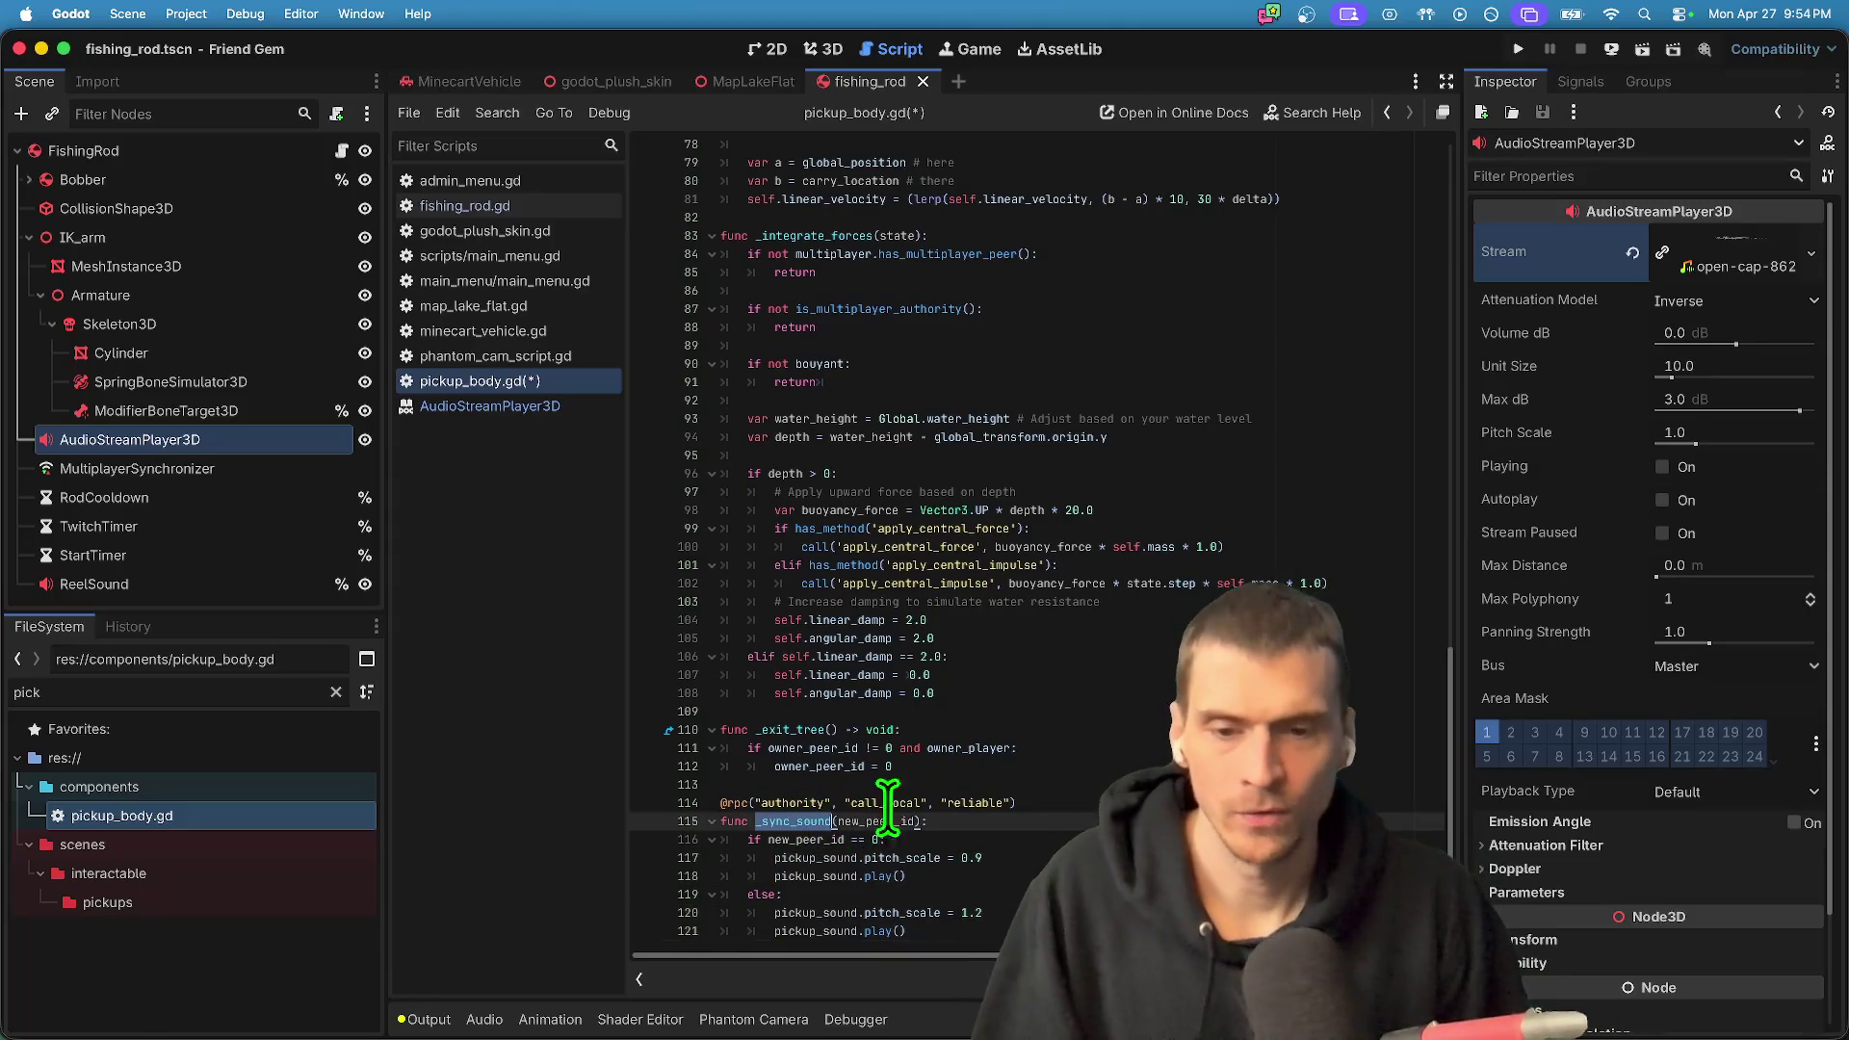
scroll(925, 780, "up", 8)
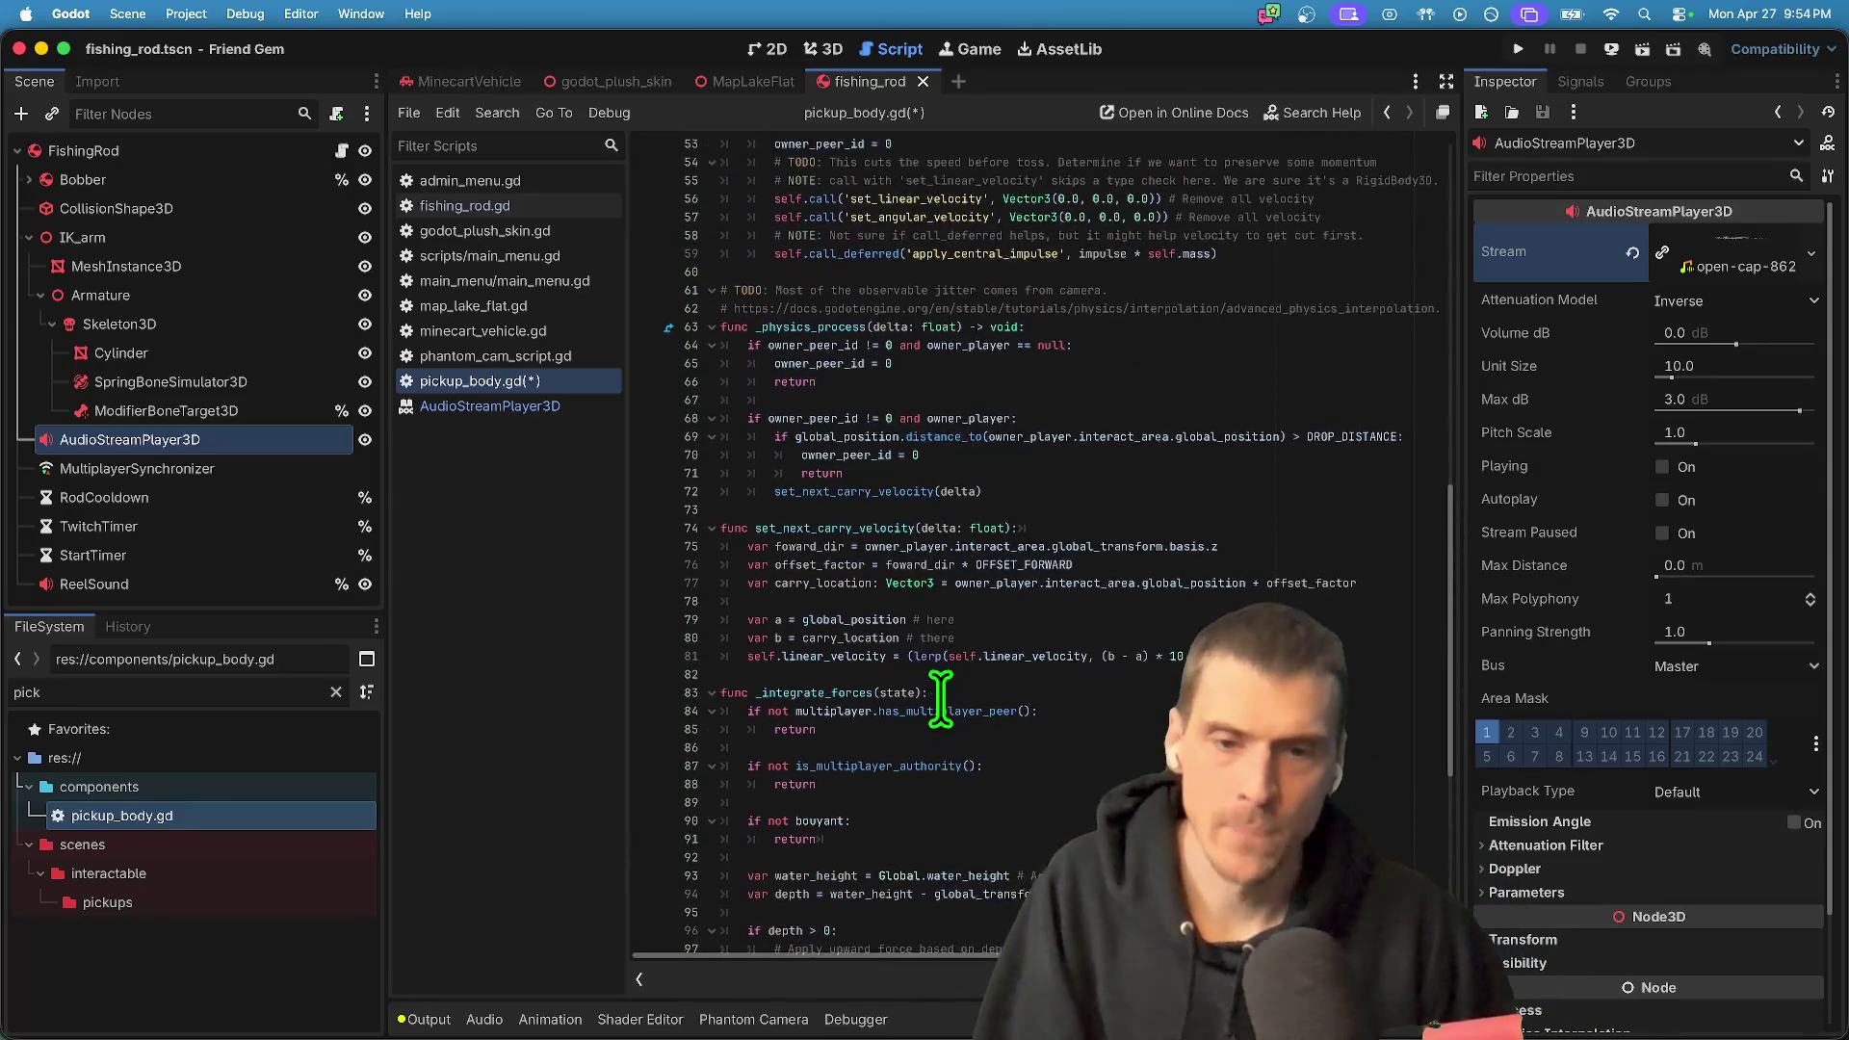
scroll(941, 698, "up", 10)
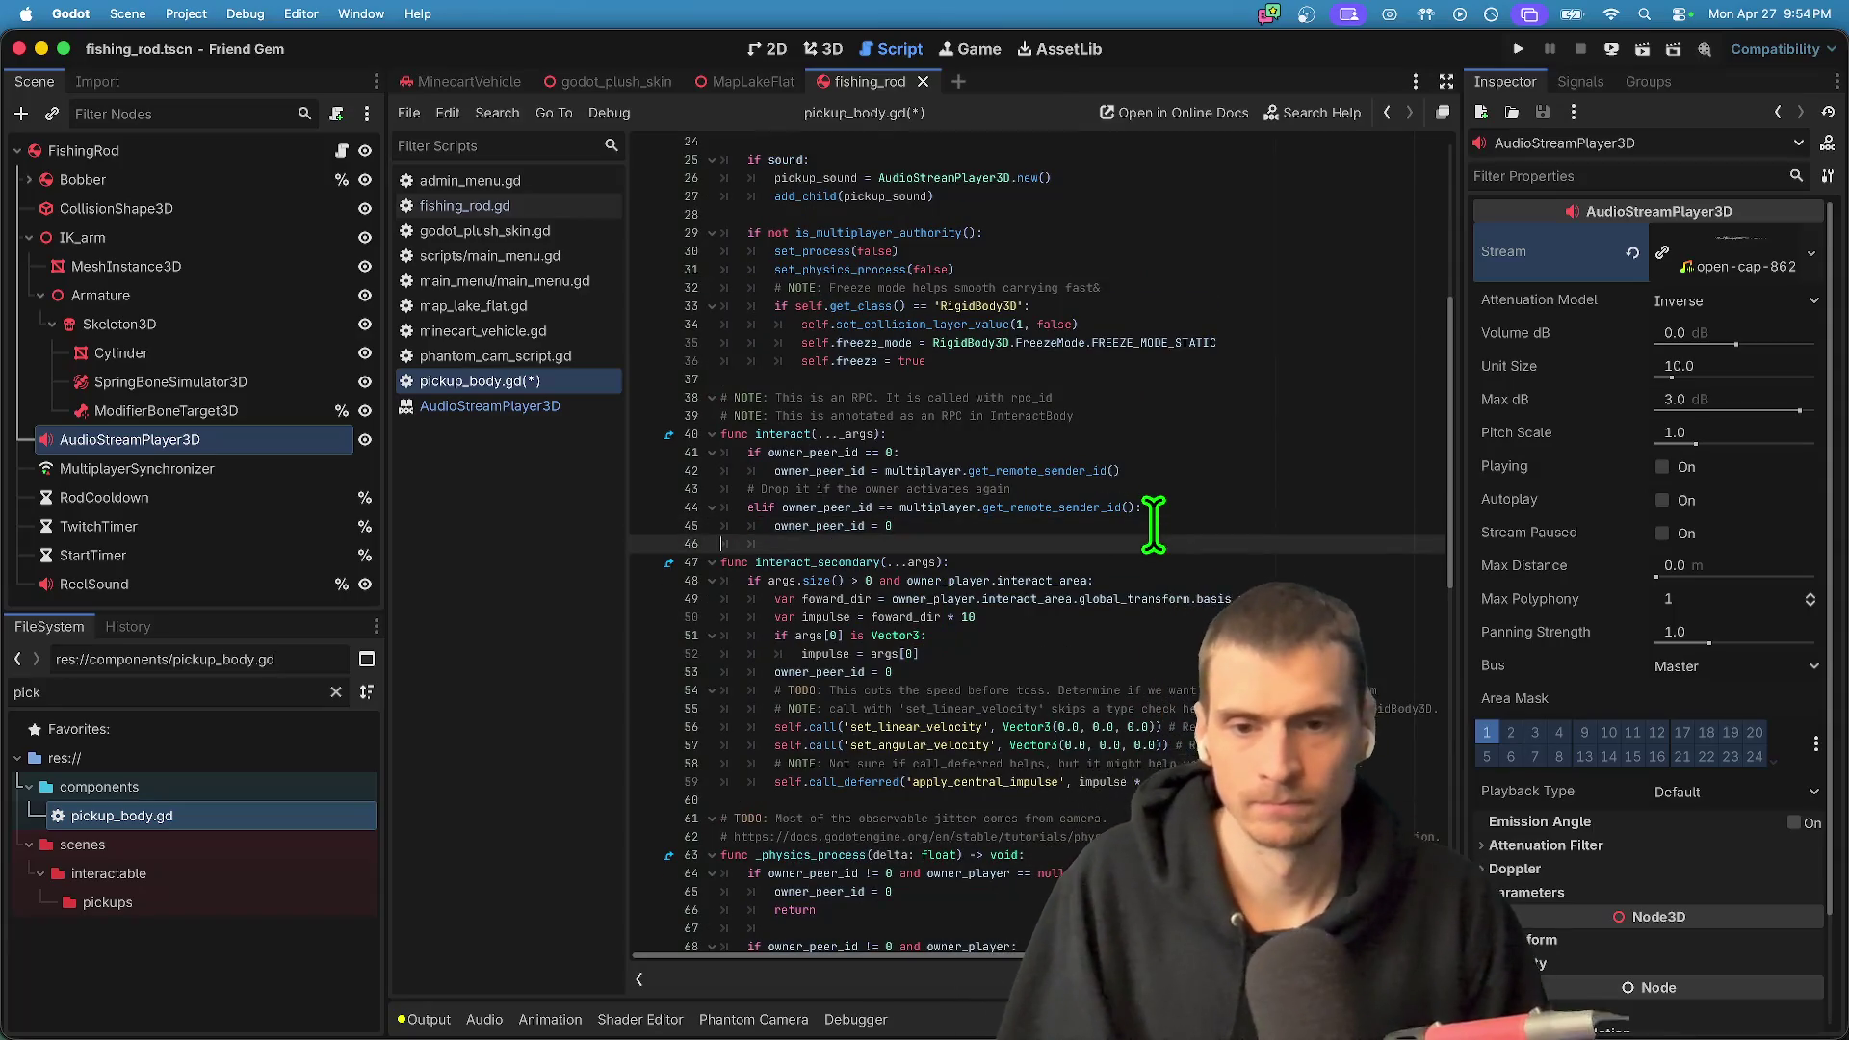
- Add an if sound: branch in interact() that starts a _sync_sound.rpc call
key("Return")
key("Return")
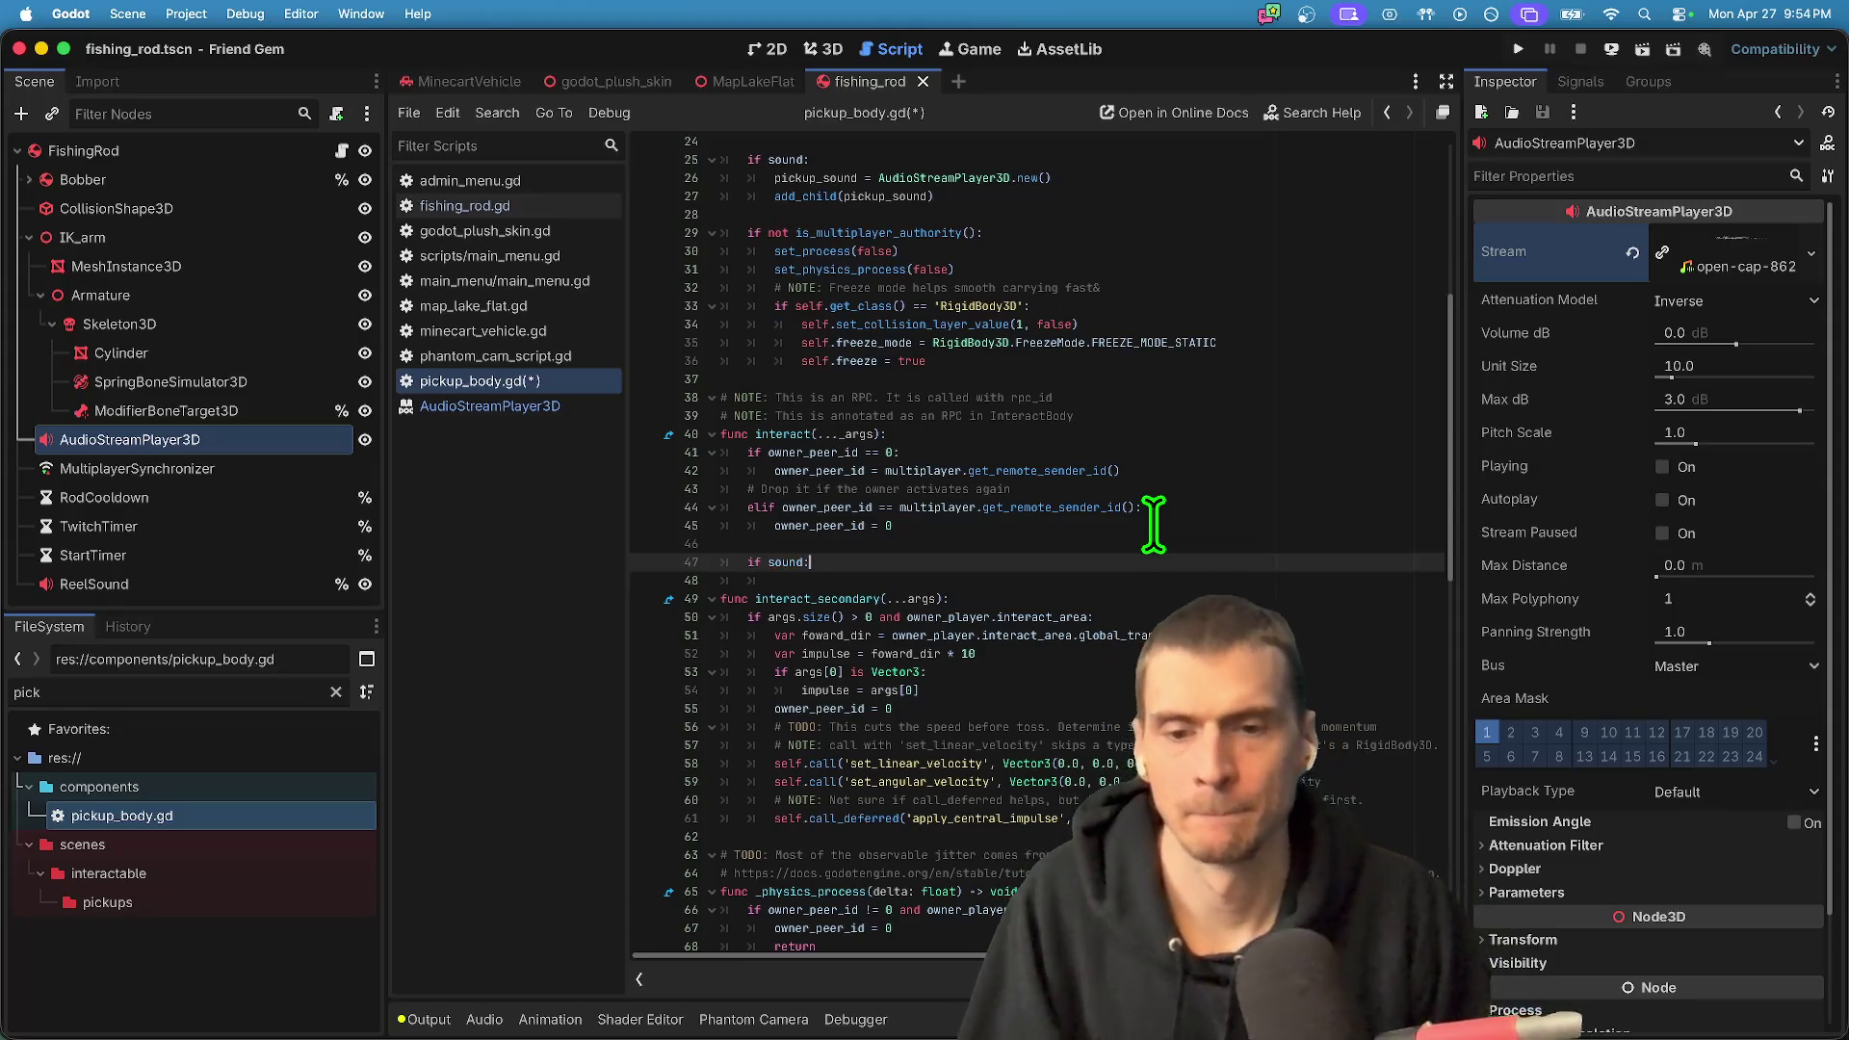
key("Return")
type("_sync_sound.p")
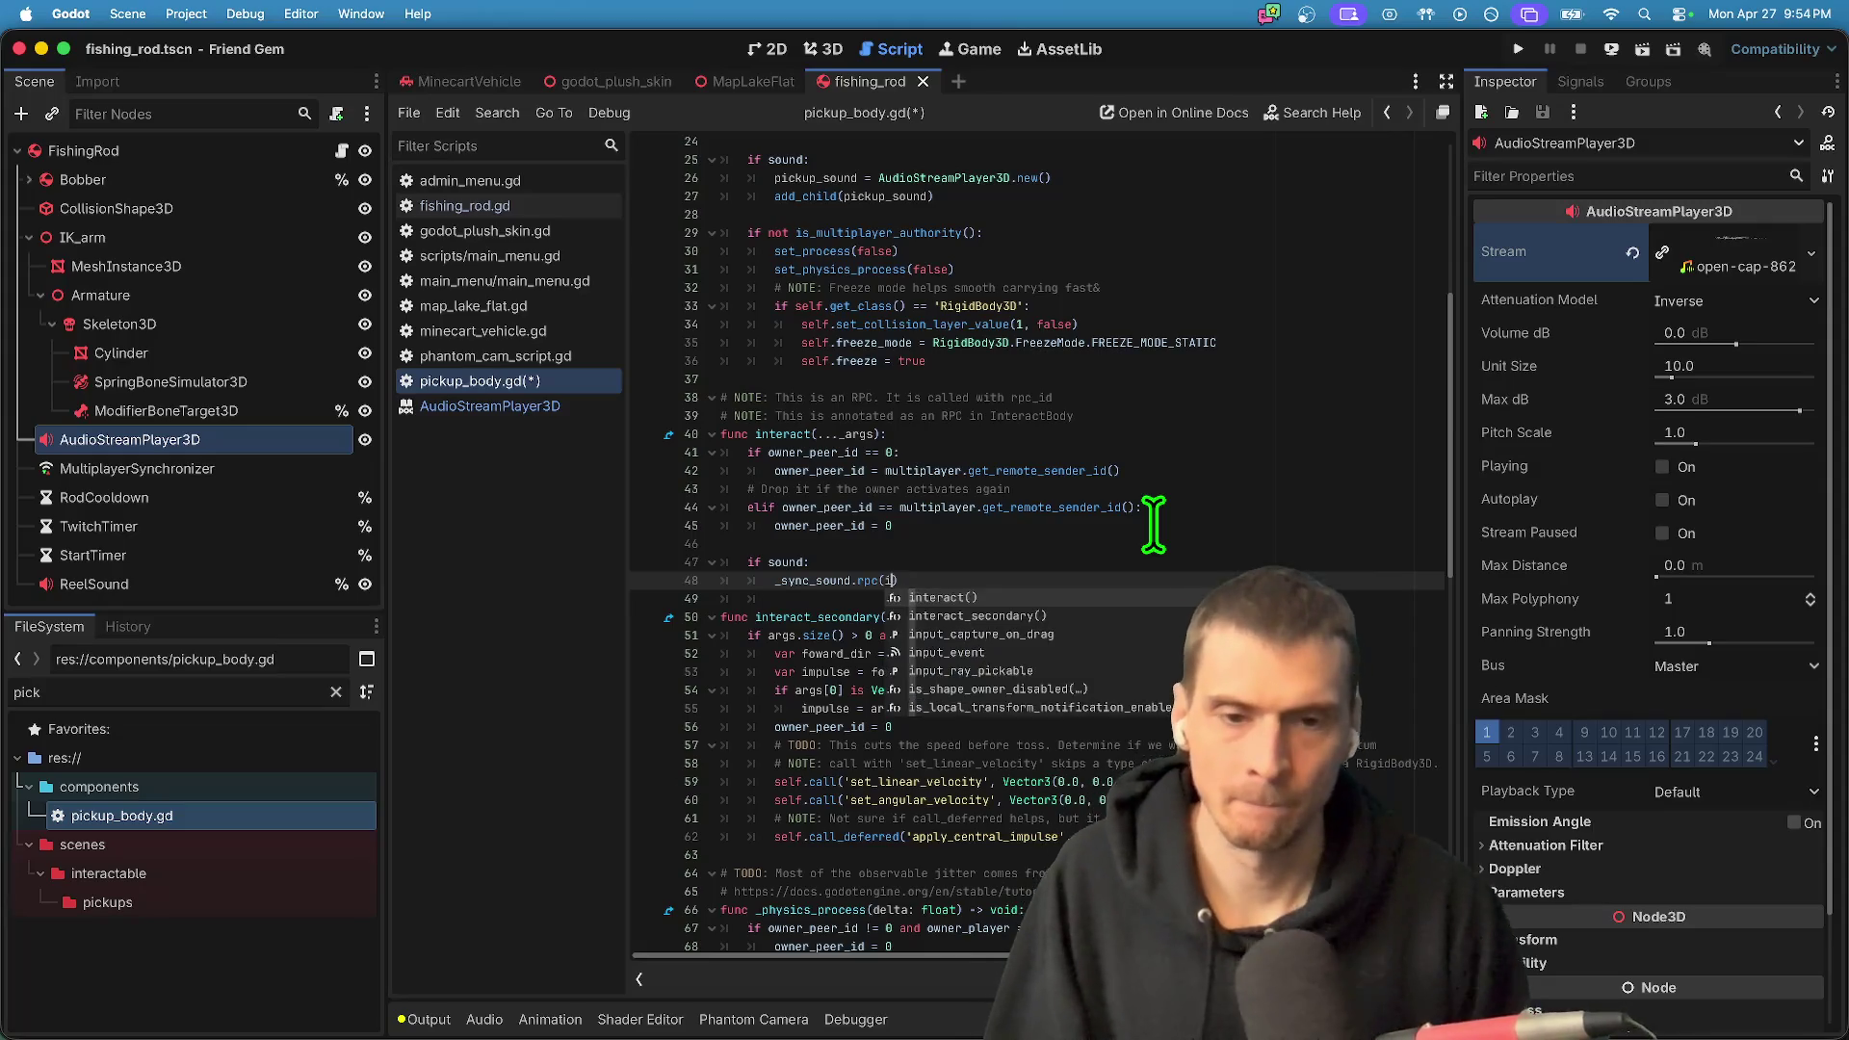
key("BackSpace")
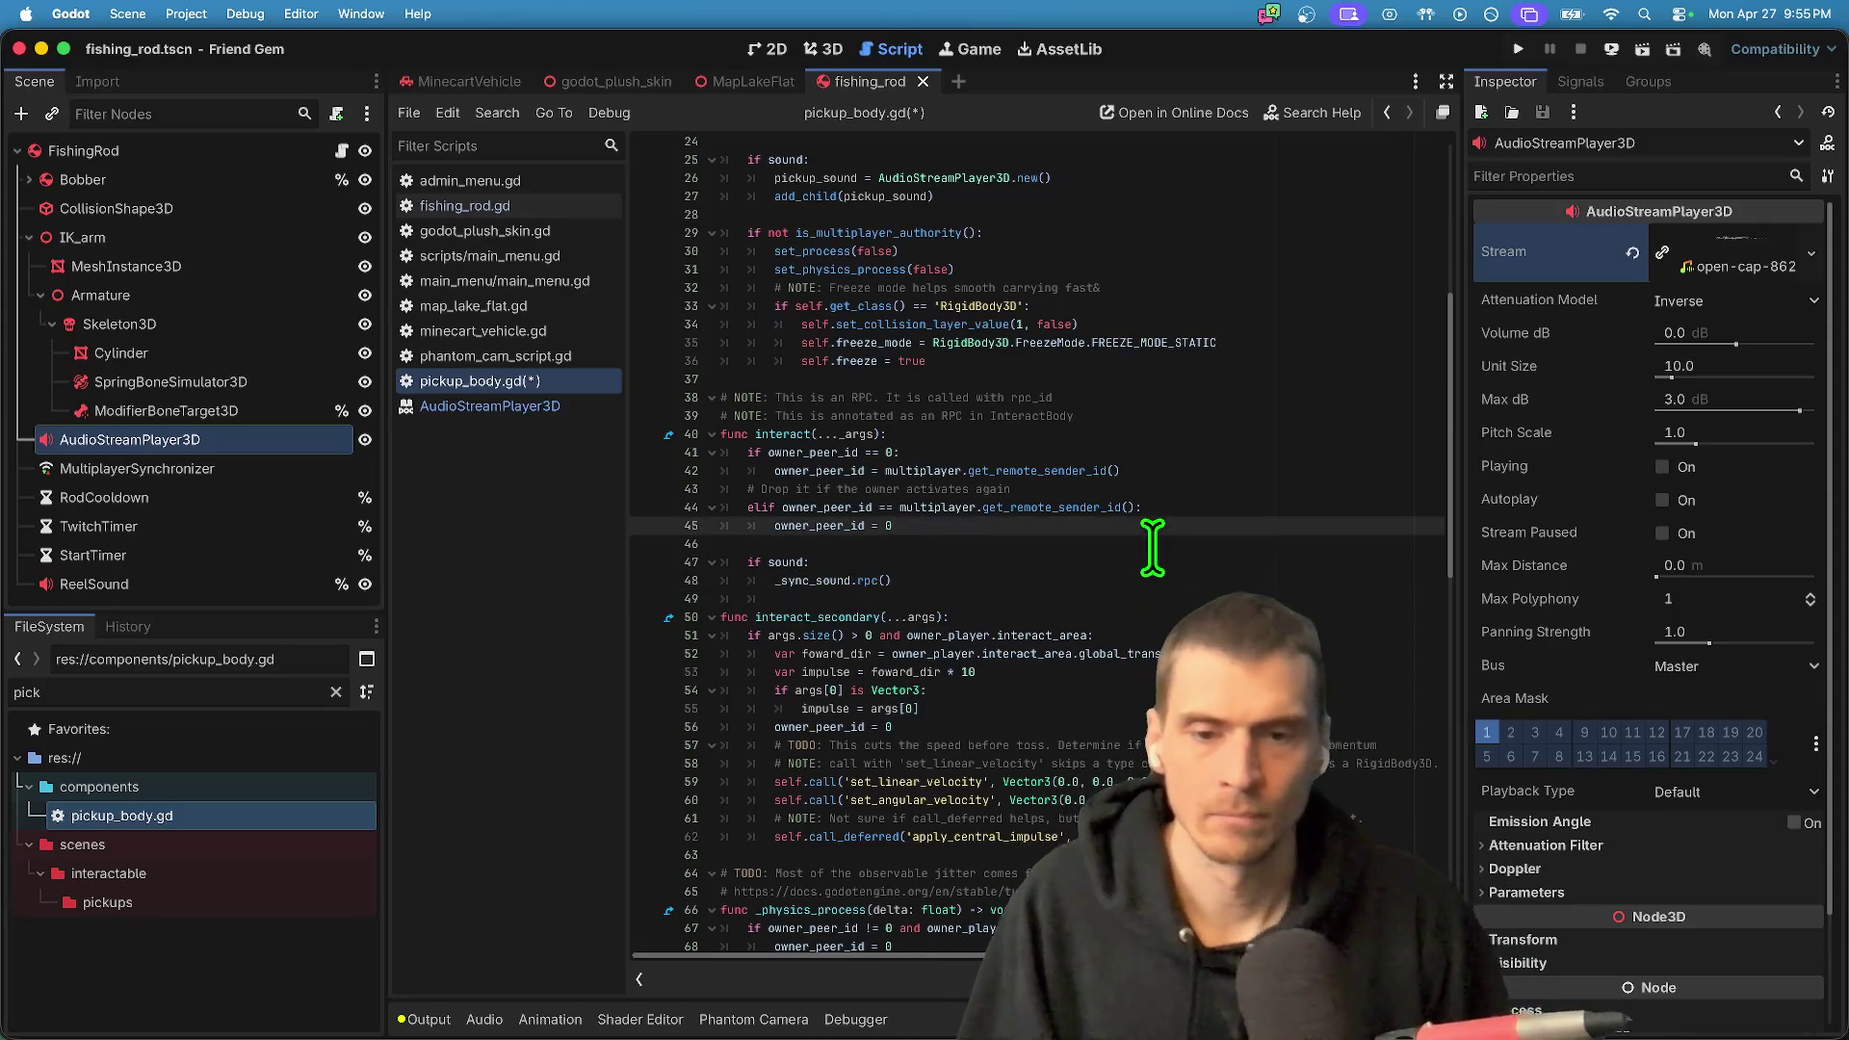
type("i")
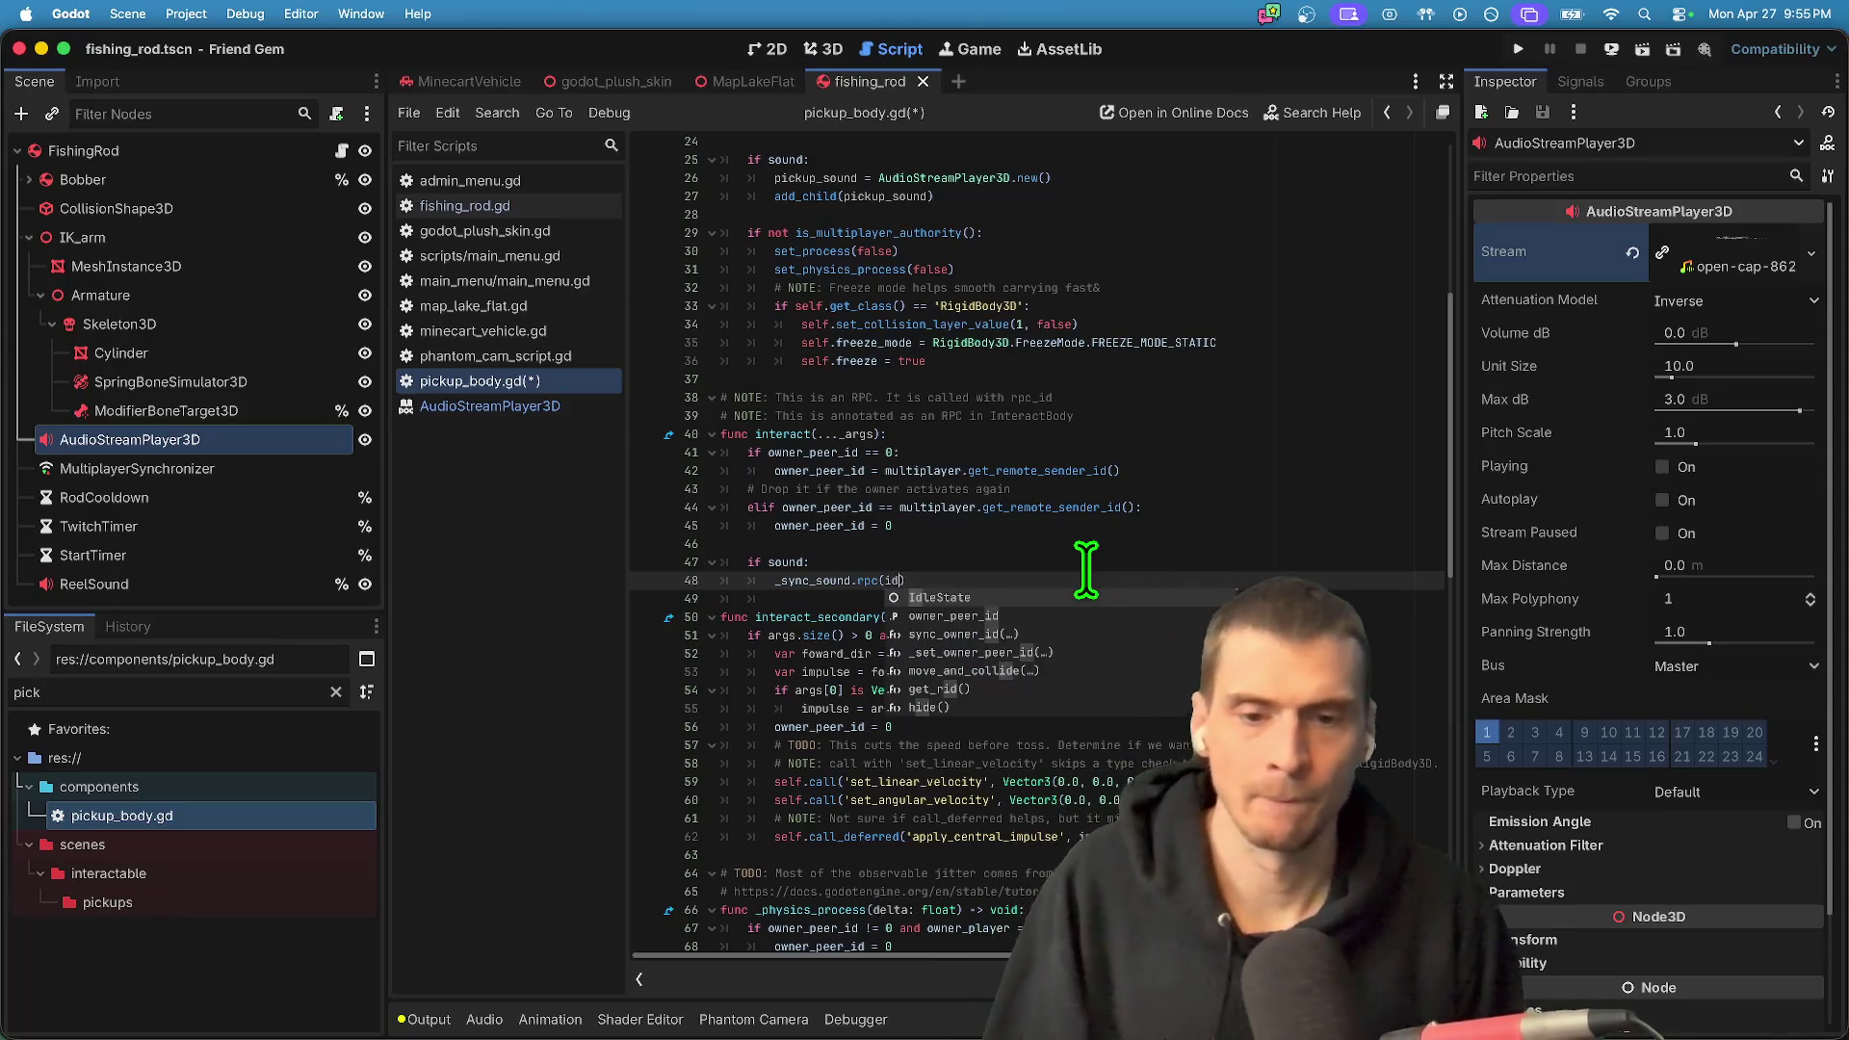
key("BackSpace")
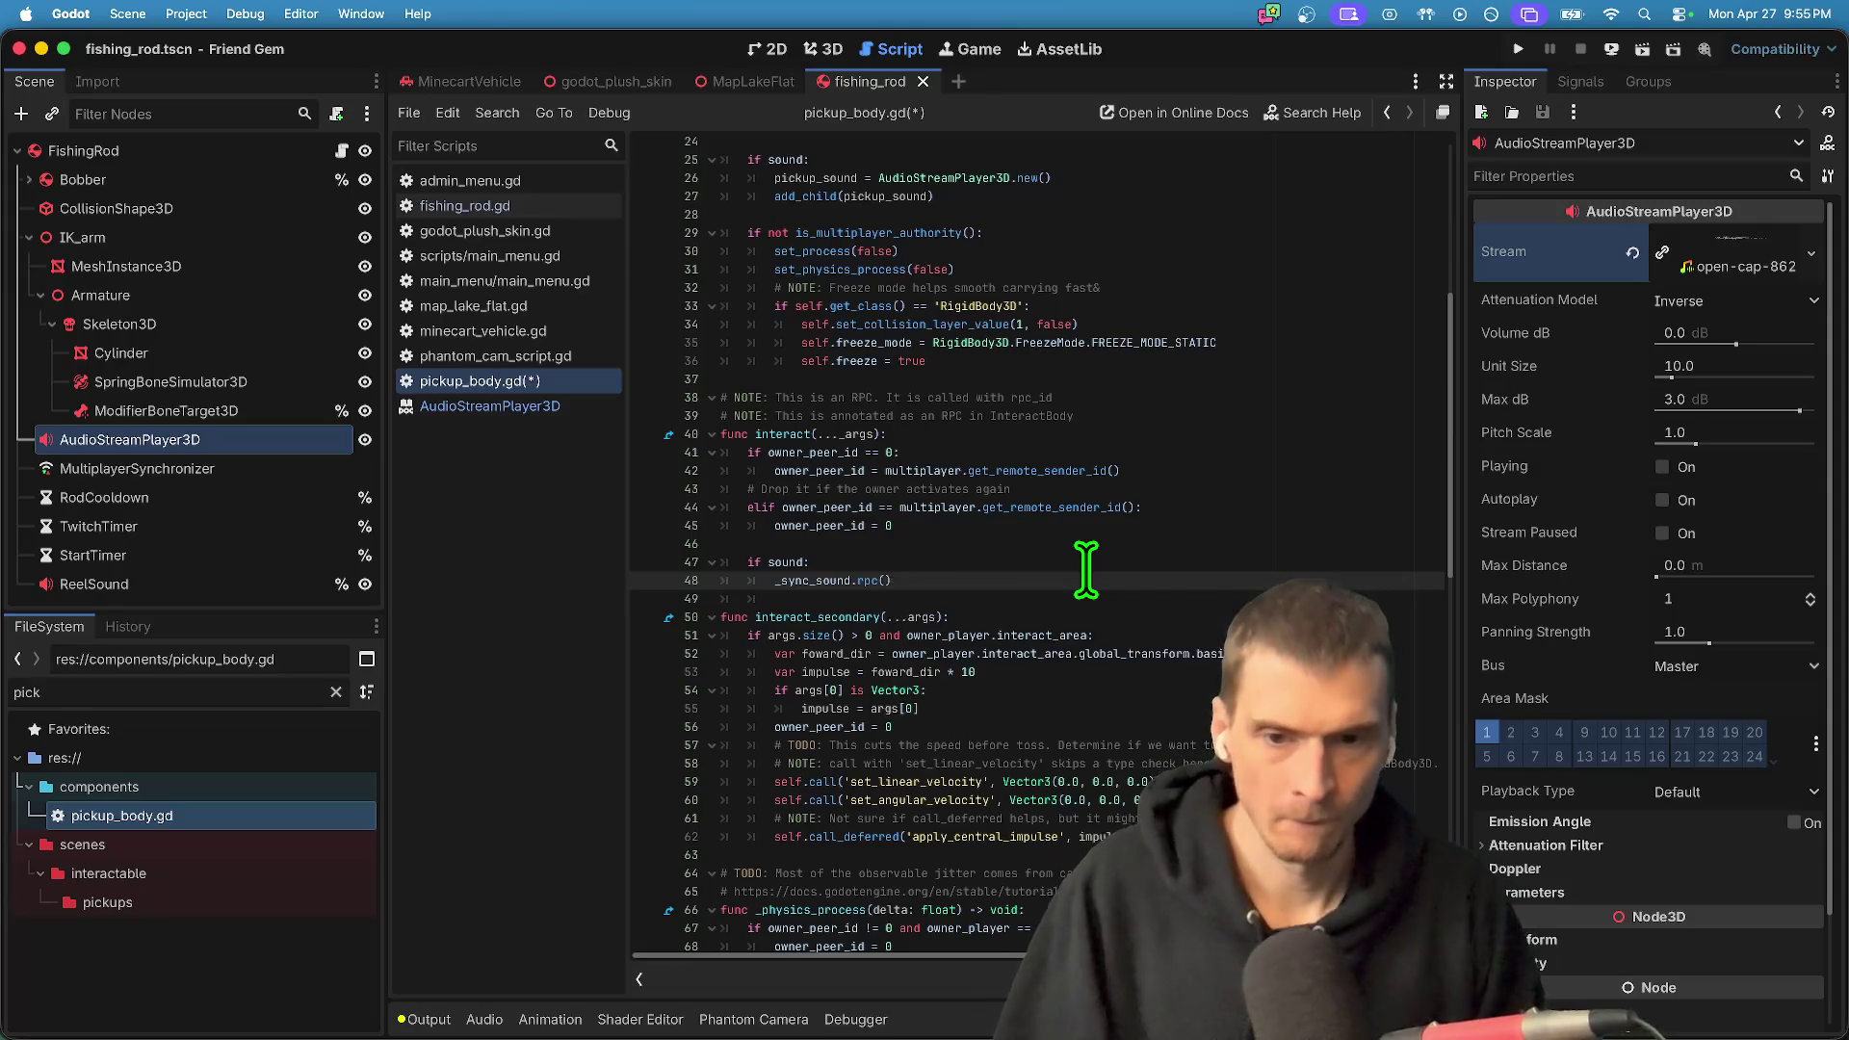
type("ow")
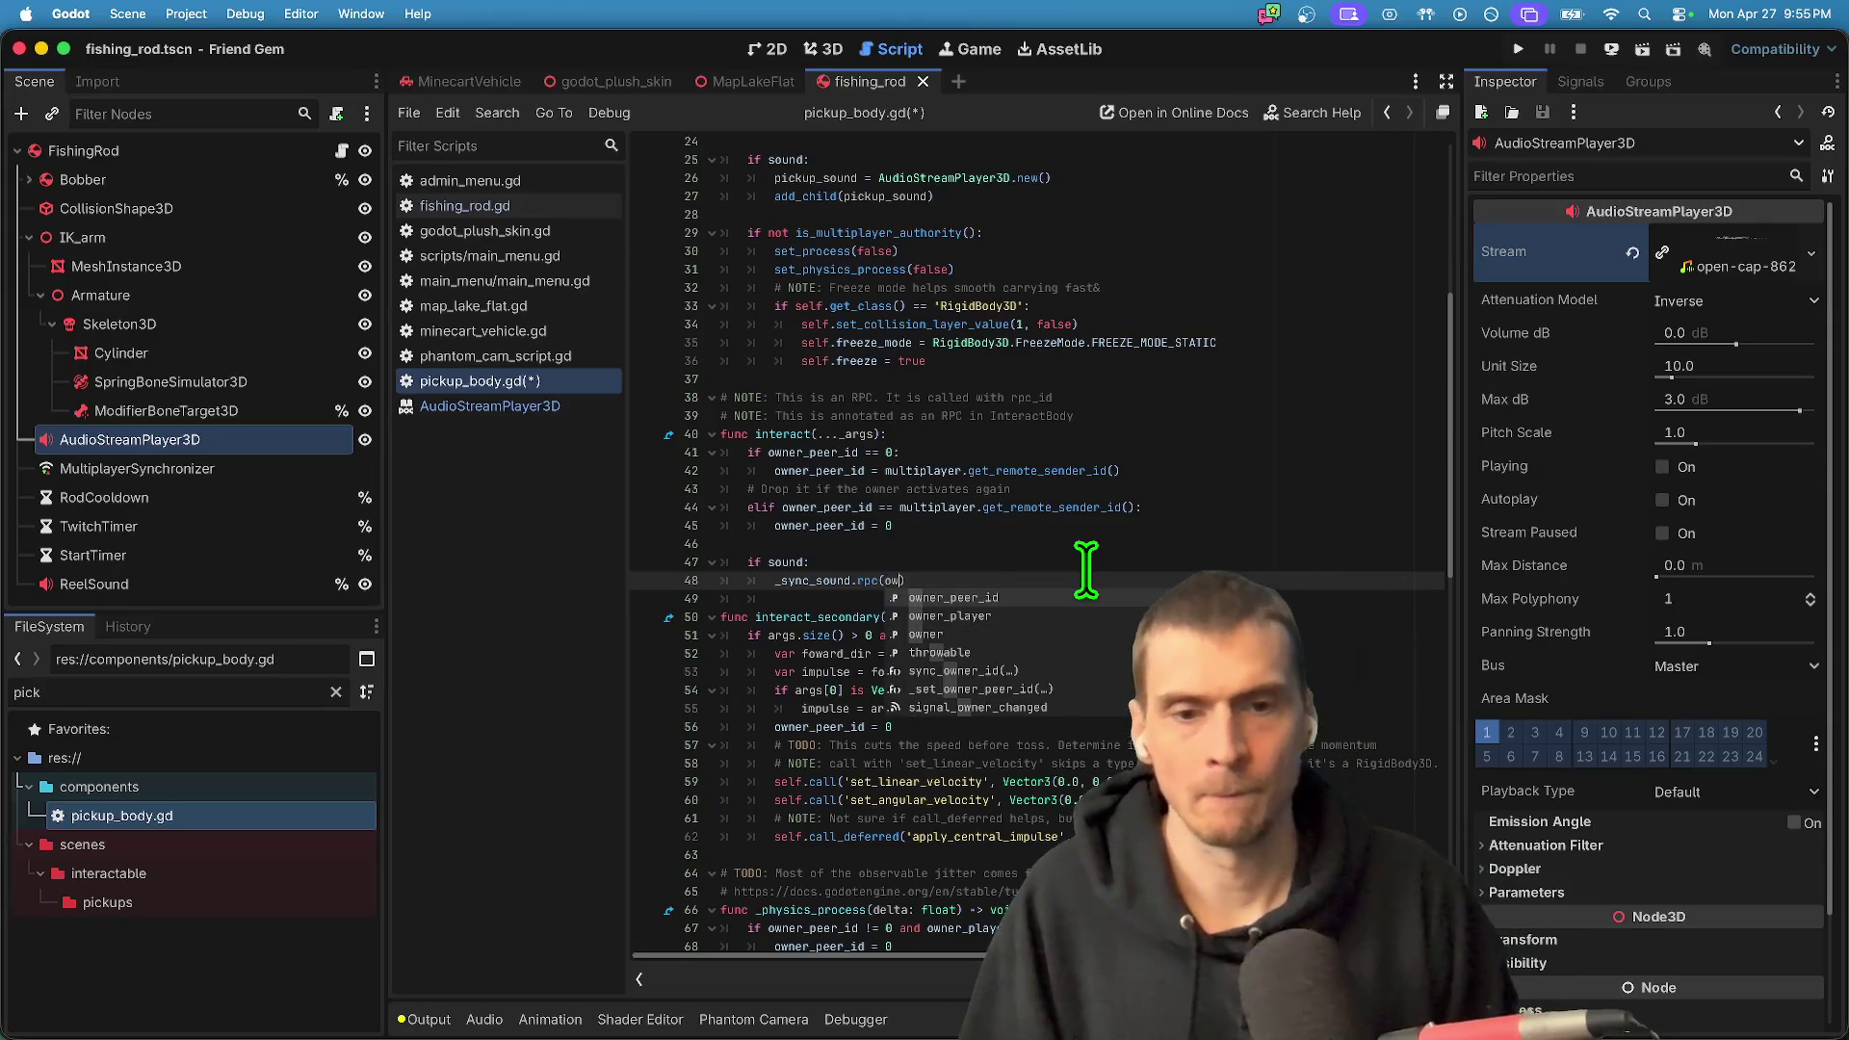
key("Escape")
- Finish the call as _sync_sound.rpc(owner_peer_id), then save and run the project
mouse_move(976, 517)
left_mouse_down()
mouse_move(942, 508)
mouse_move(1139, 510)
left_mouse_up()
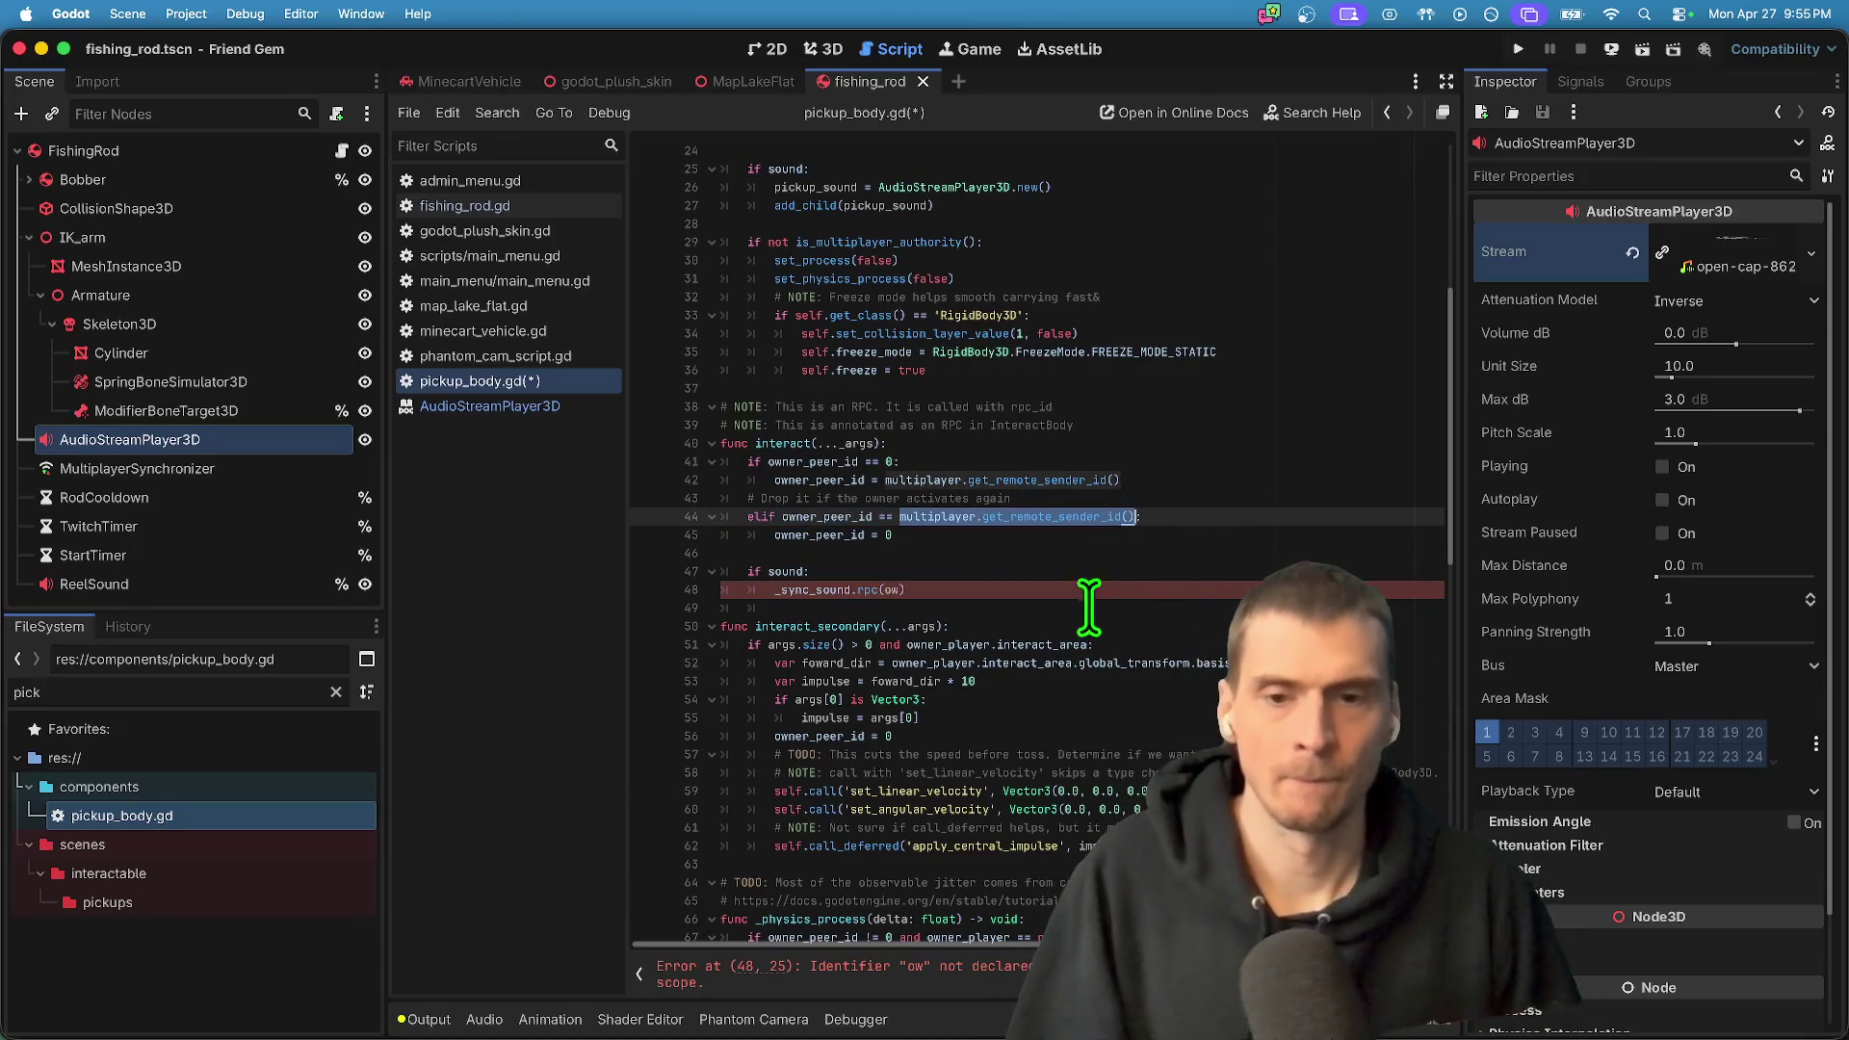
double_click(819, 534)
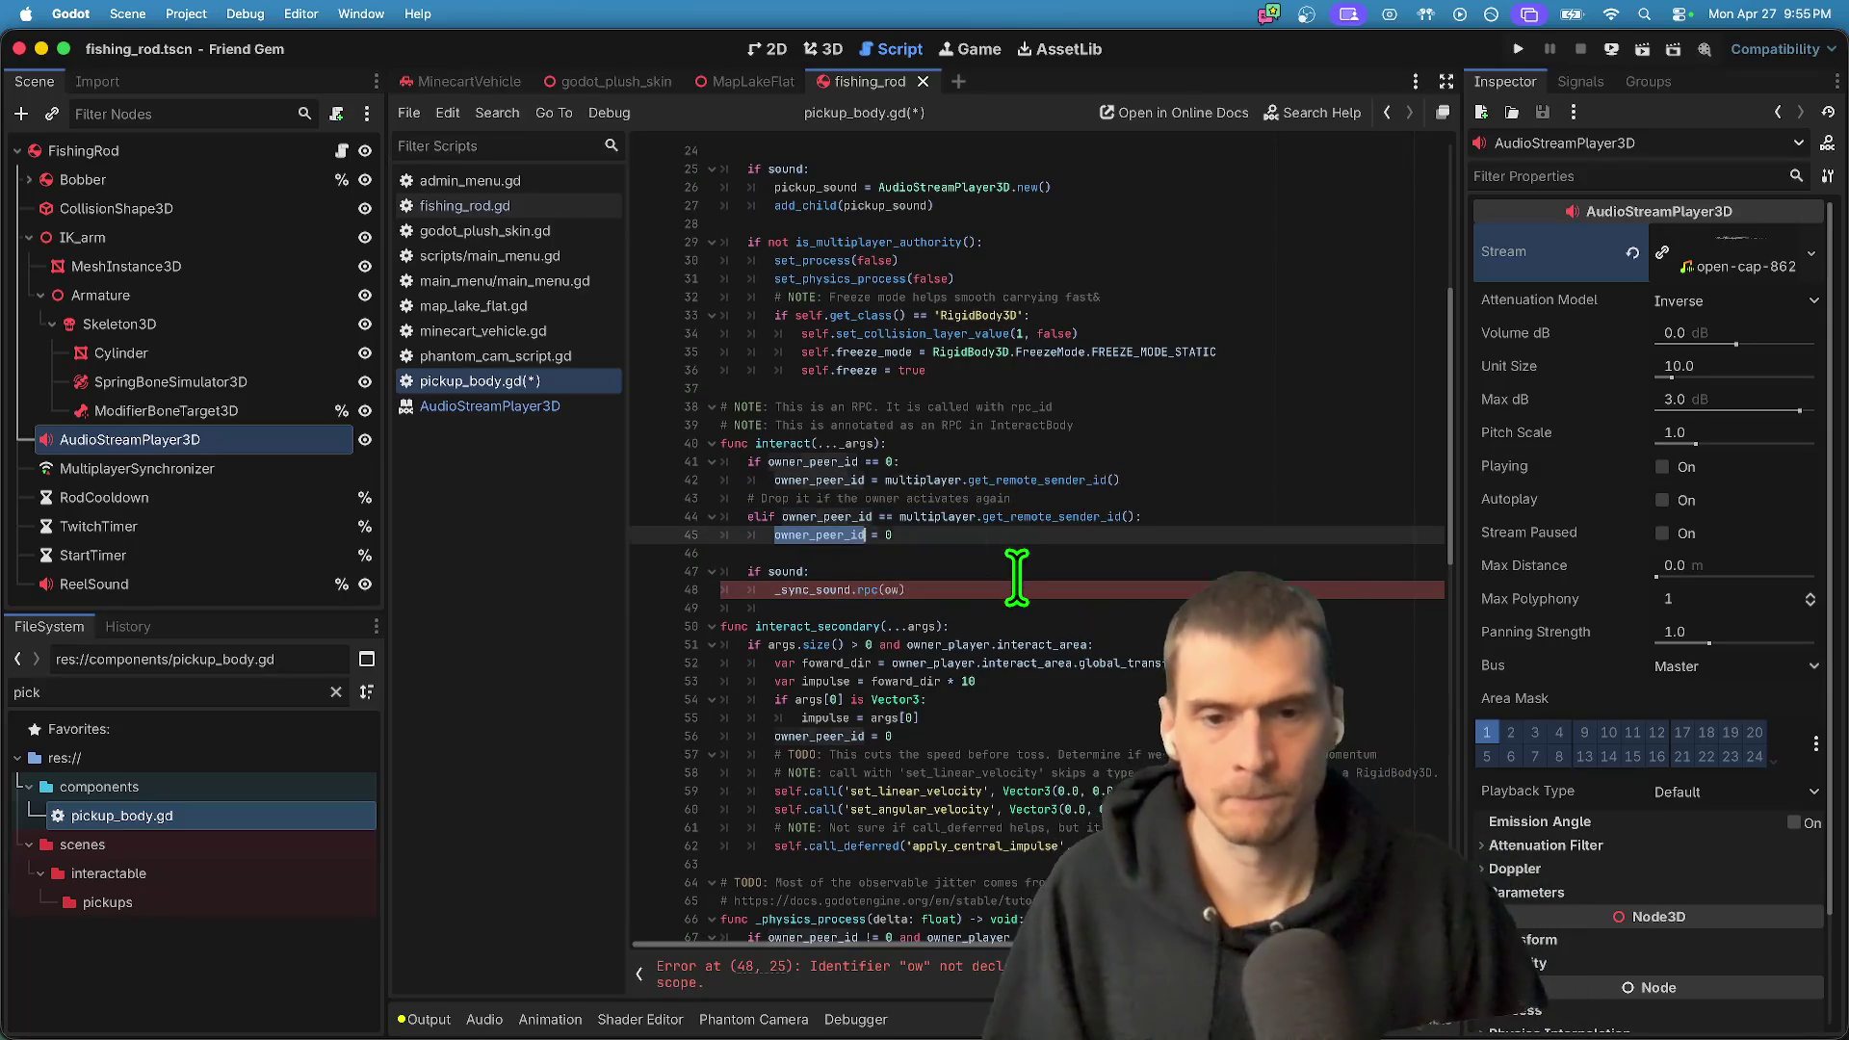
left_click(1021, 589)
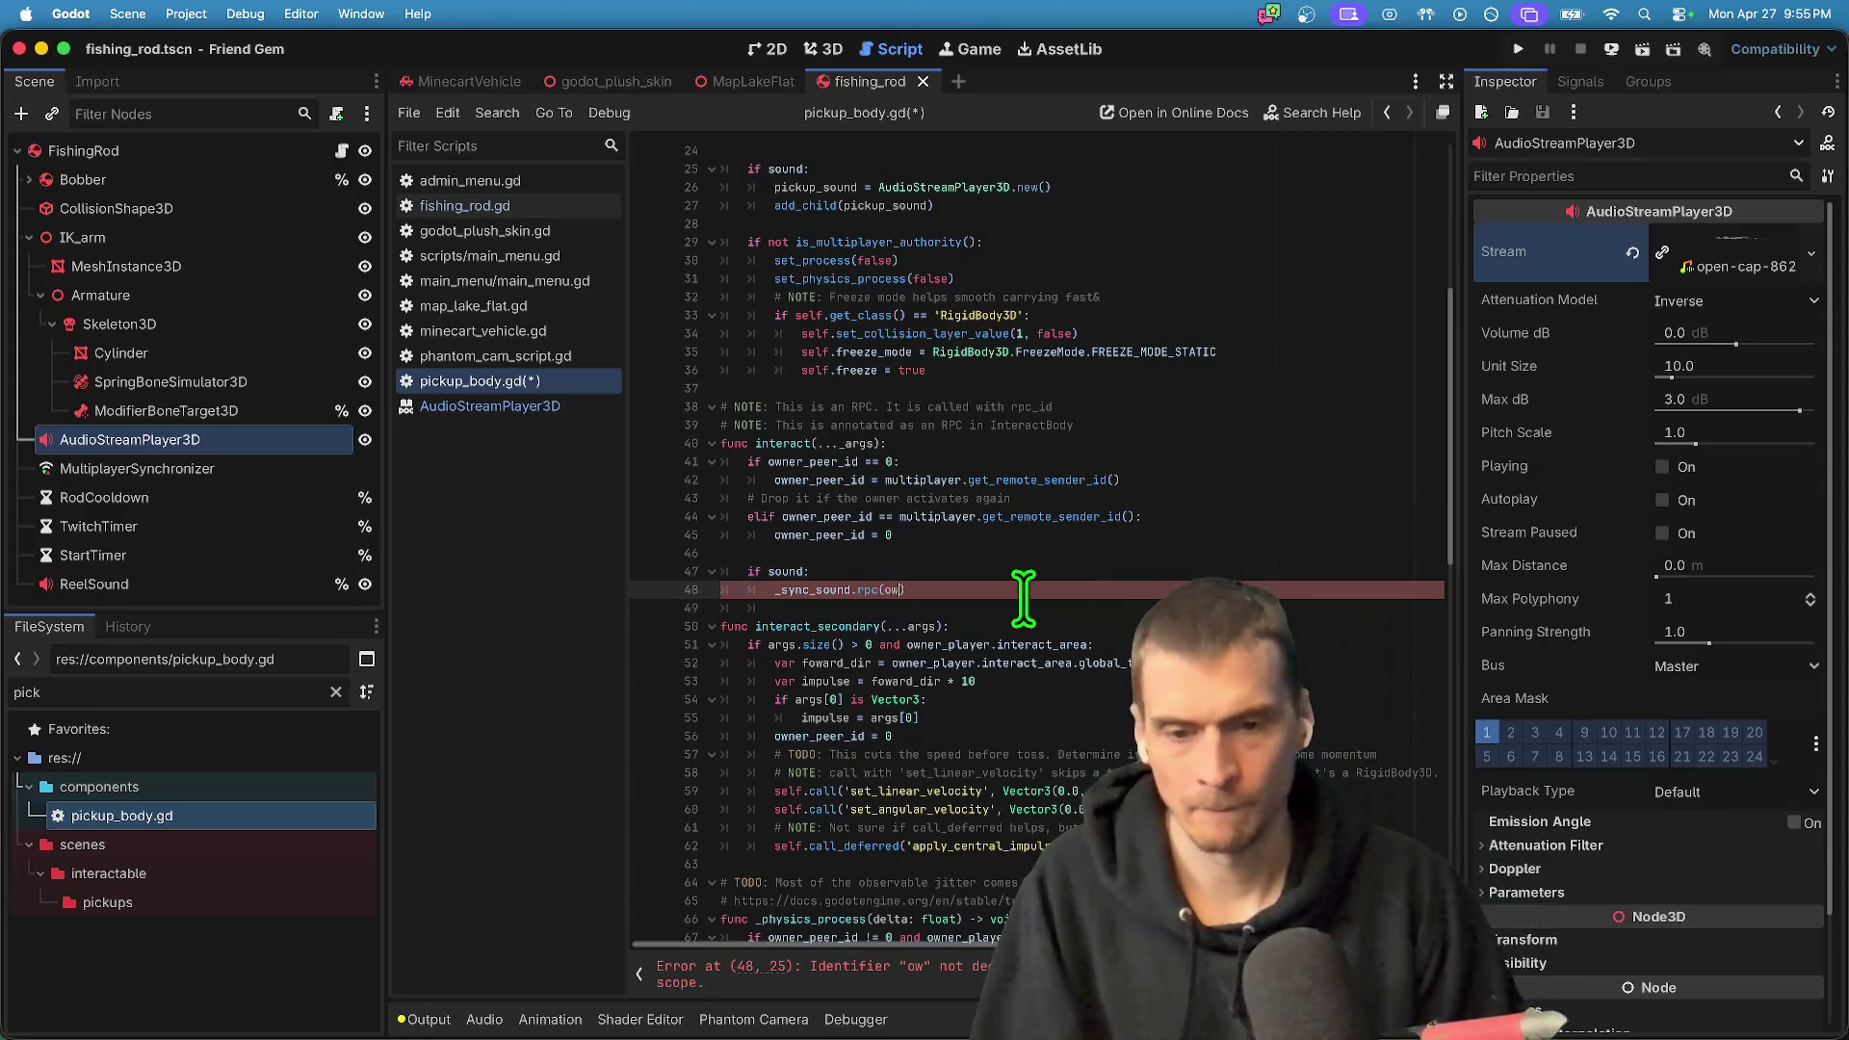
type("ner_peer_id)")
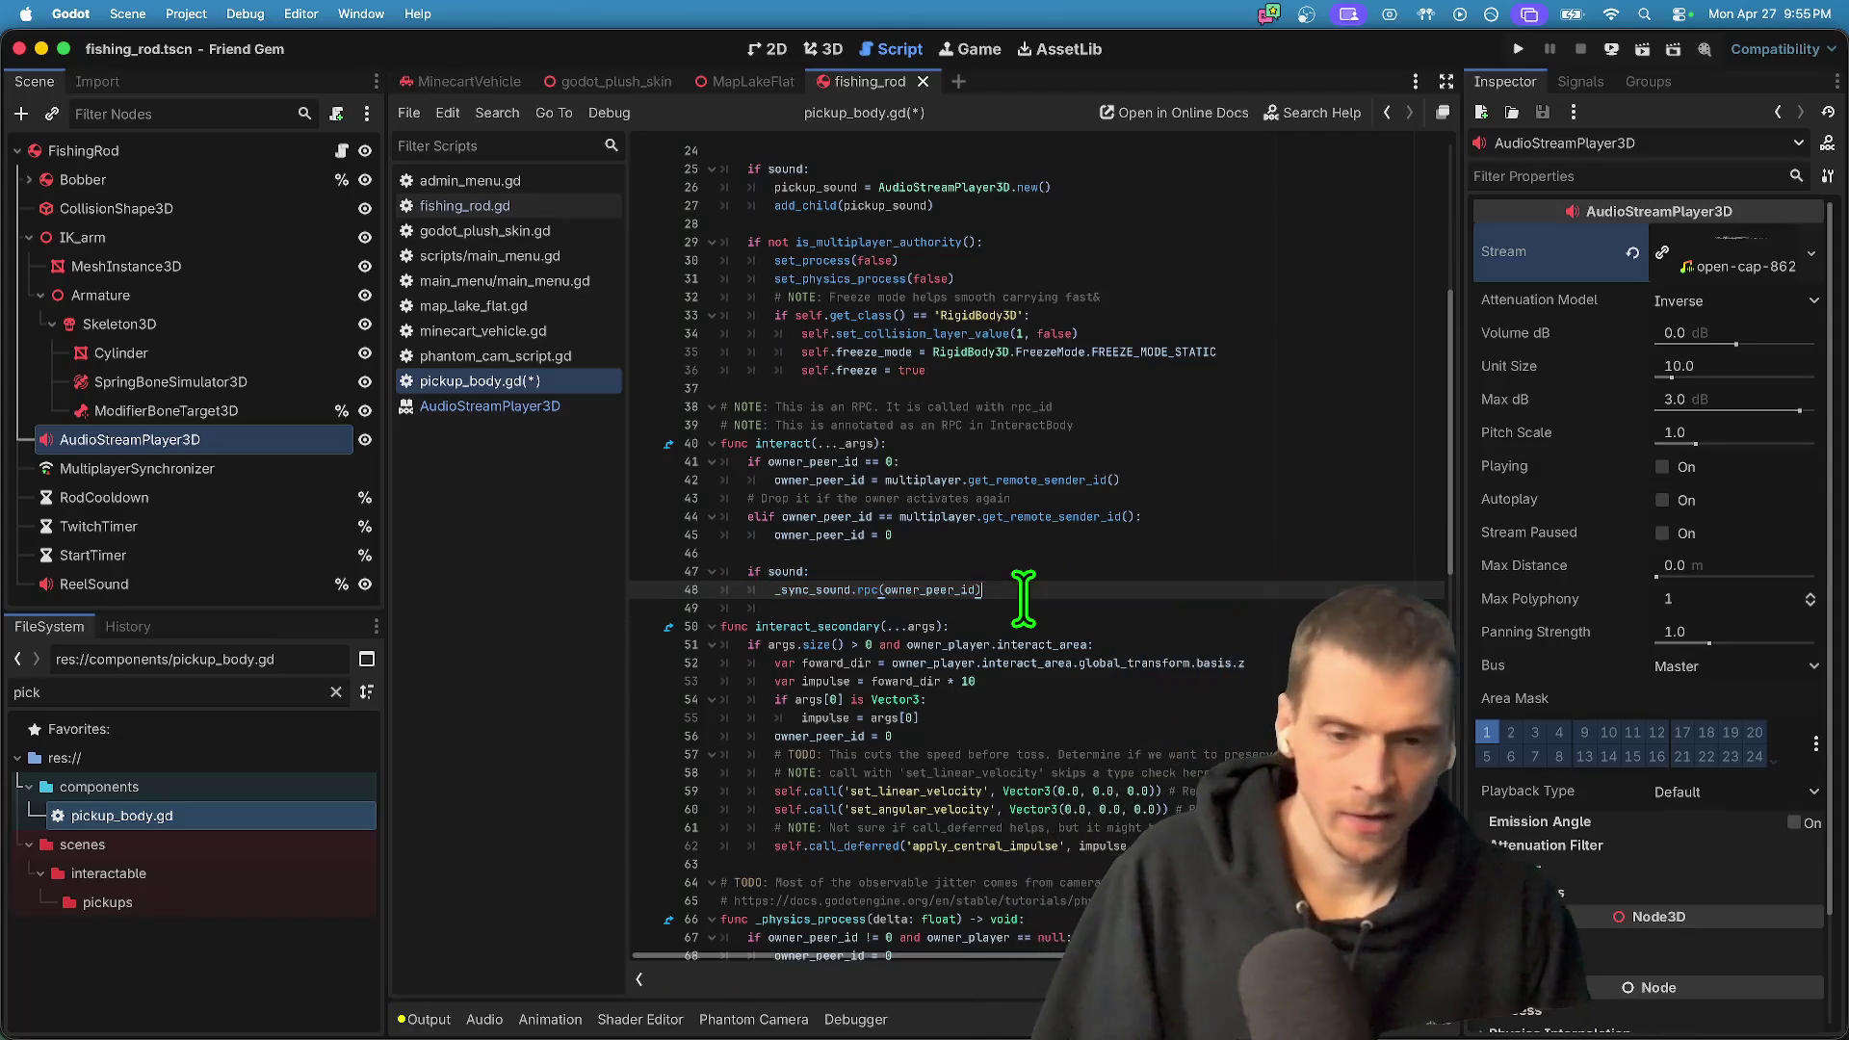
key("super+b")
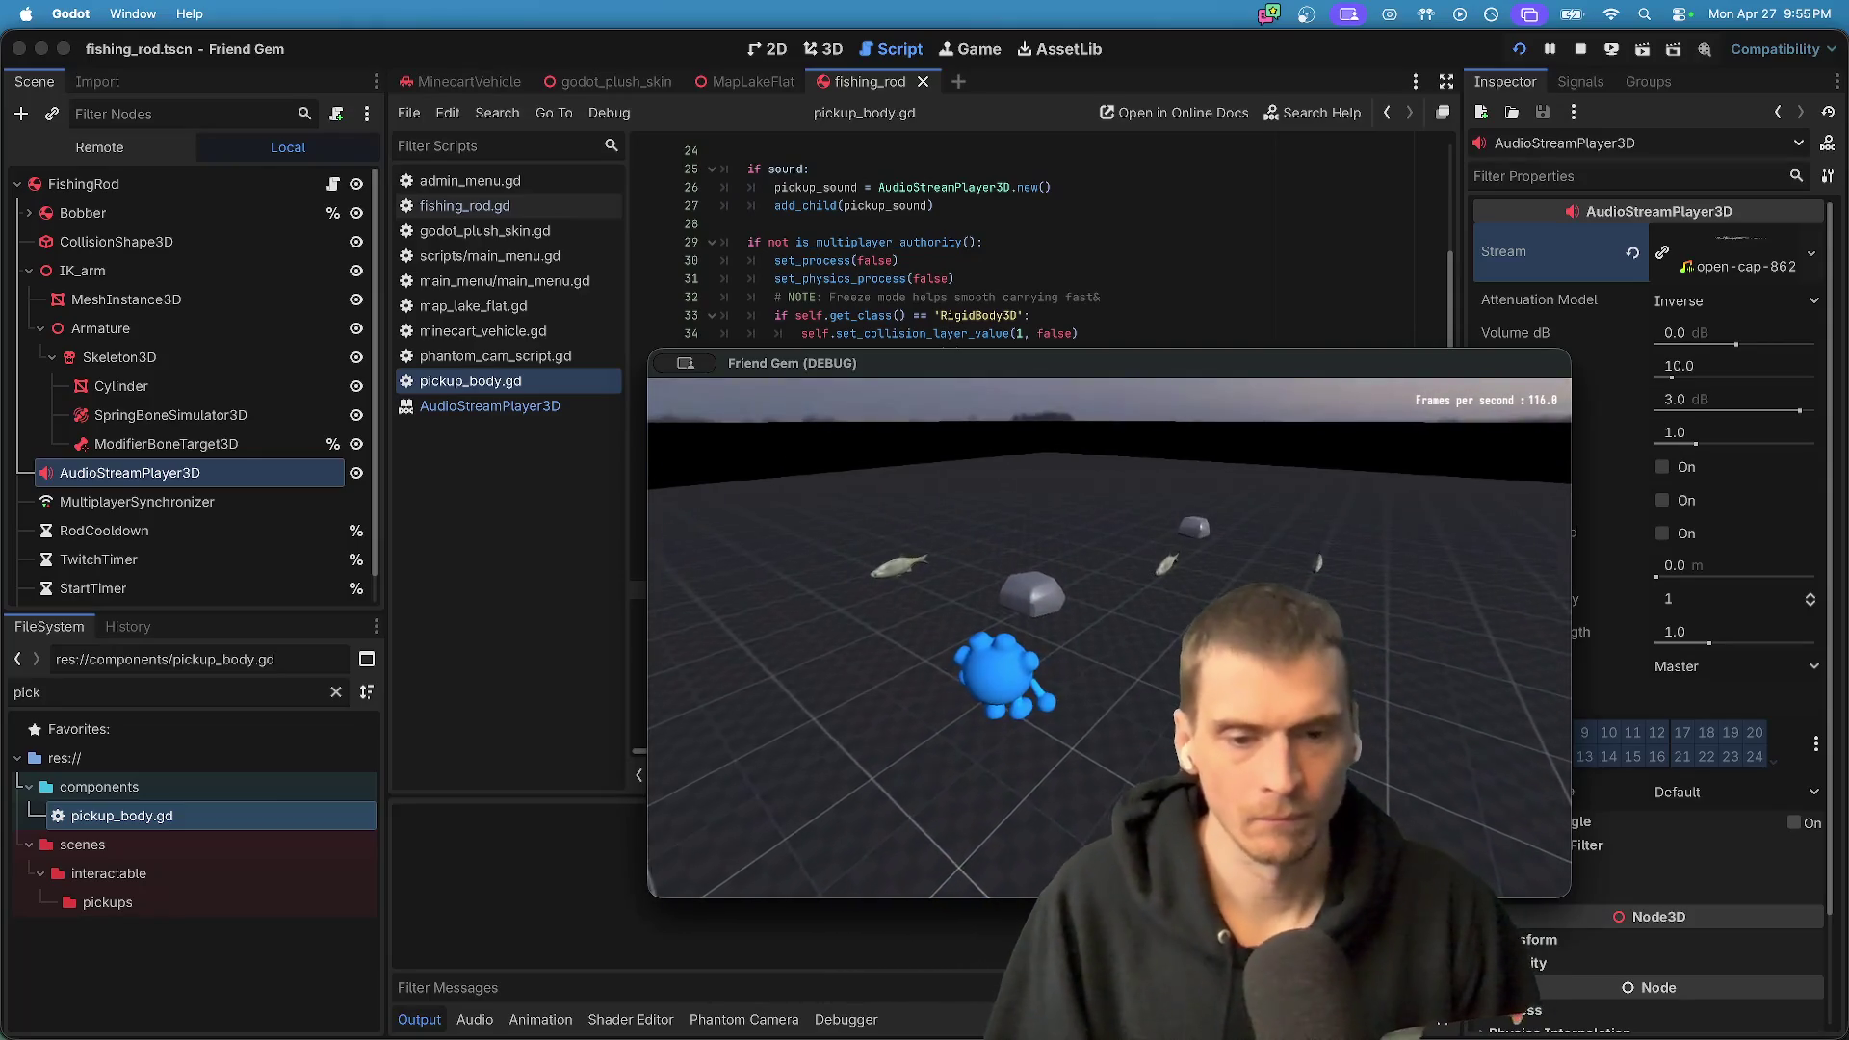
- Stop the running test game
key("super+q")
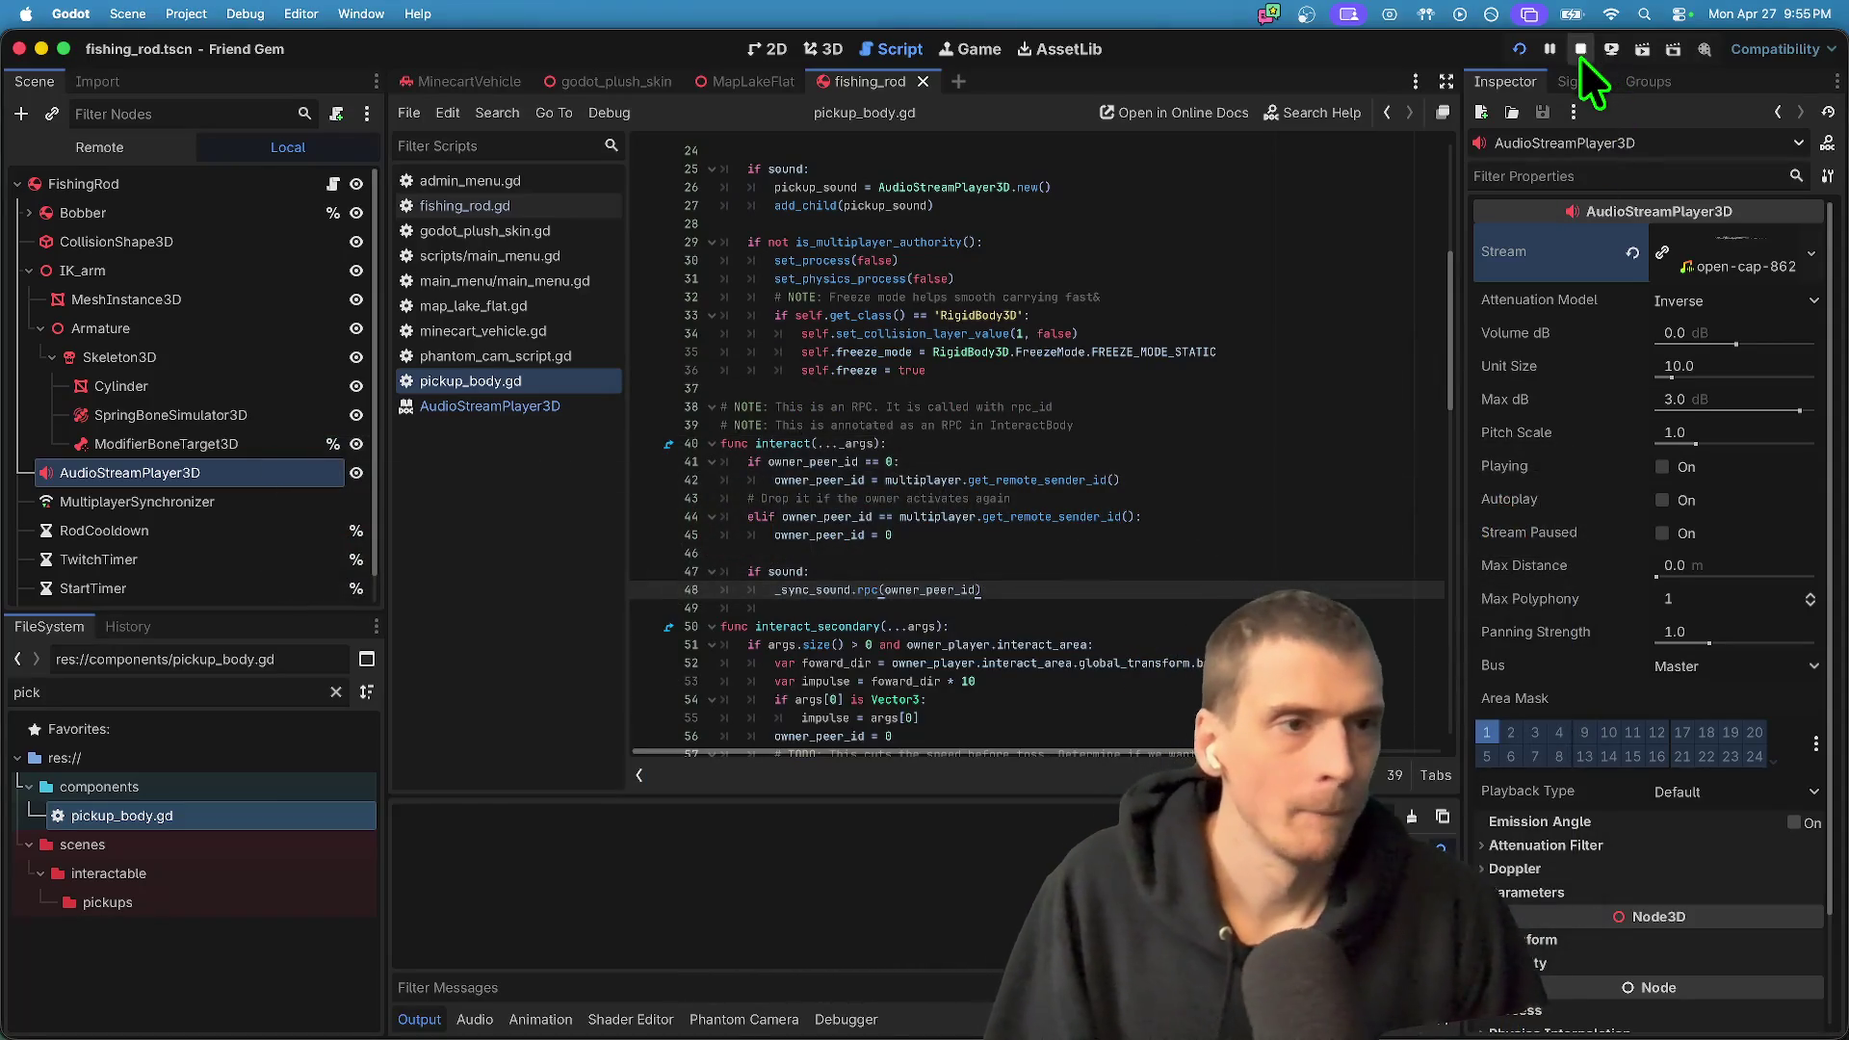
- Filter the FileSystem for 'rock' and open the Rock.tscn scene
double_click(137, 694)
type("rco")
key("BackSpace")
key("BackSpace")
type("ock")
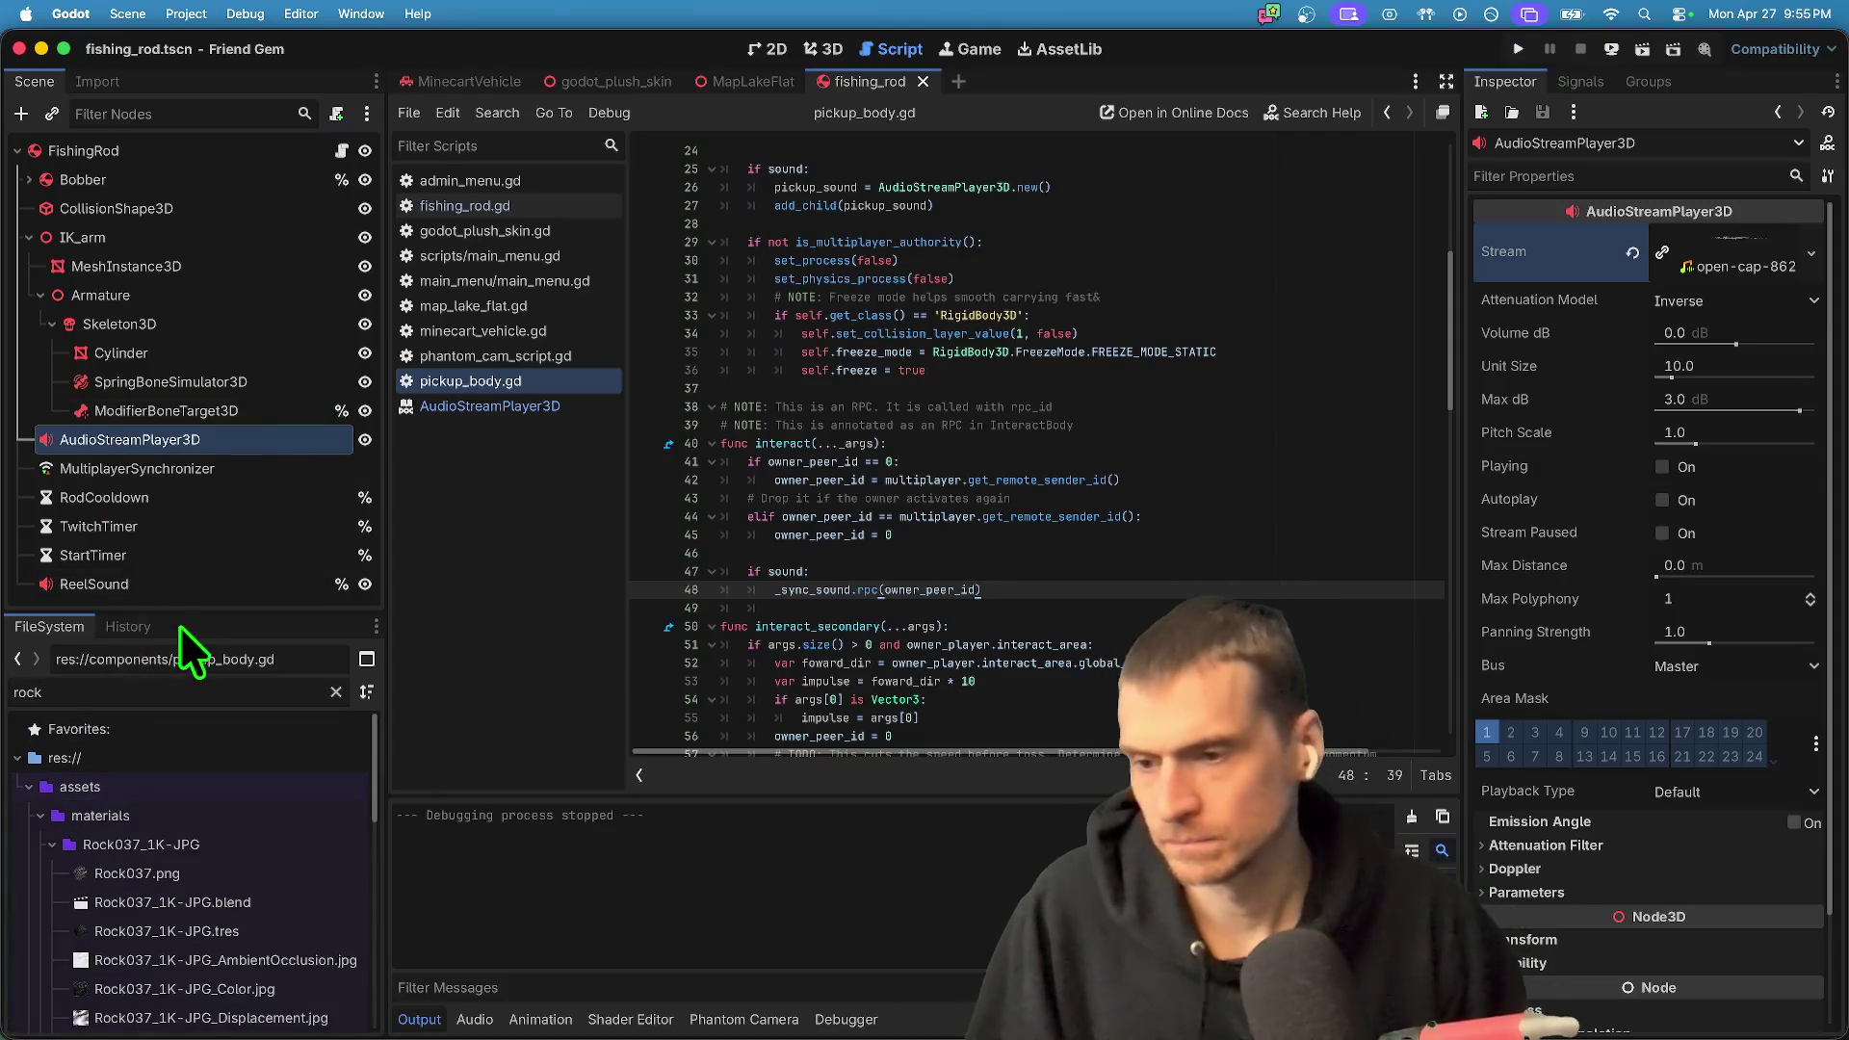
left_click_drag(183, 613, 183, 214)
scroll(263, 734, "down", 5)
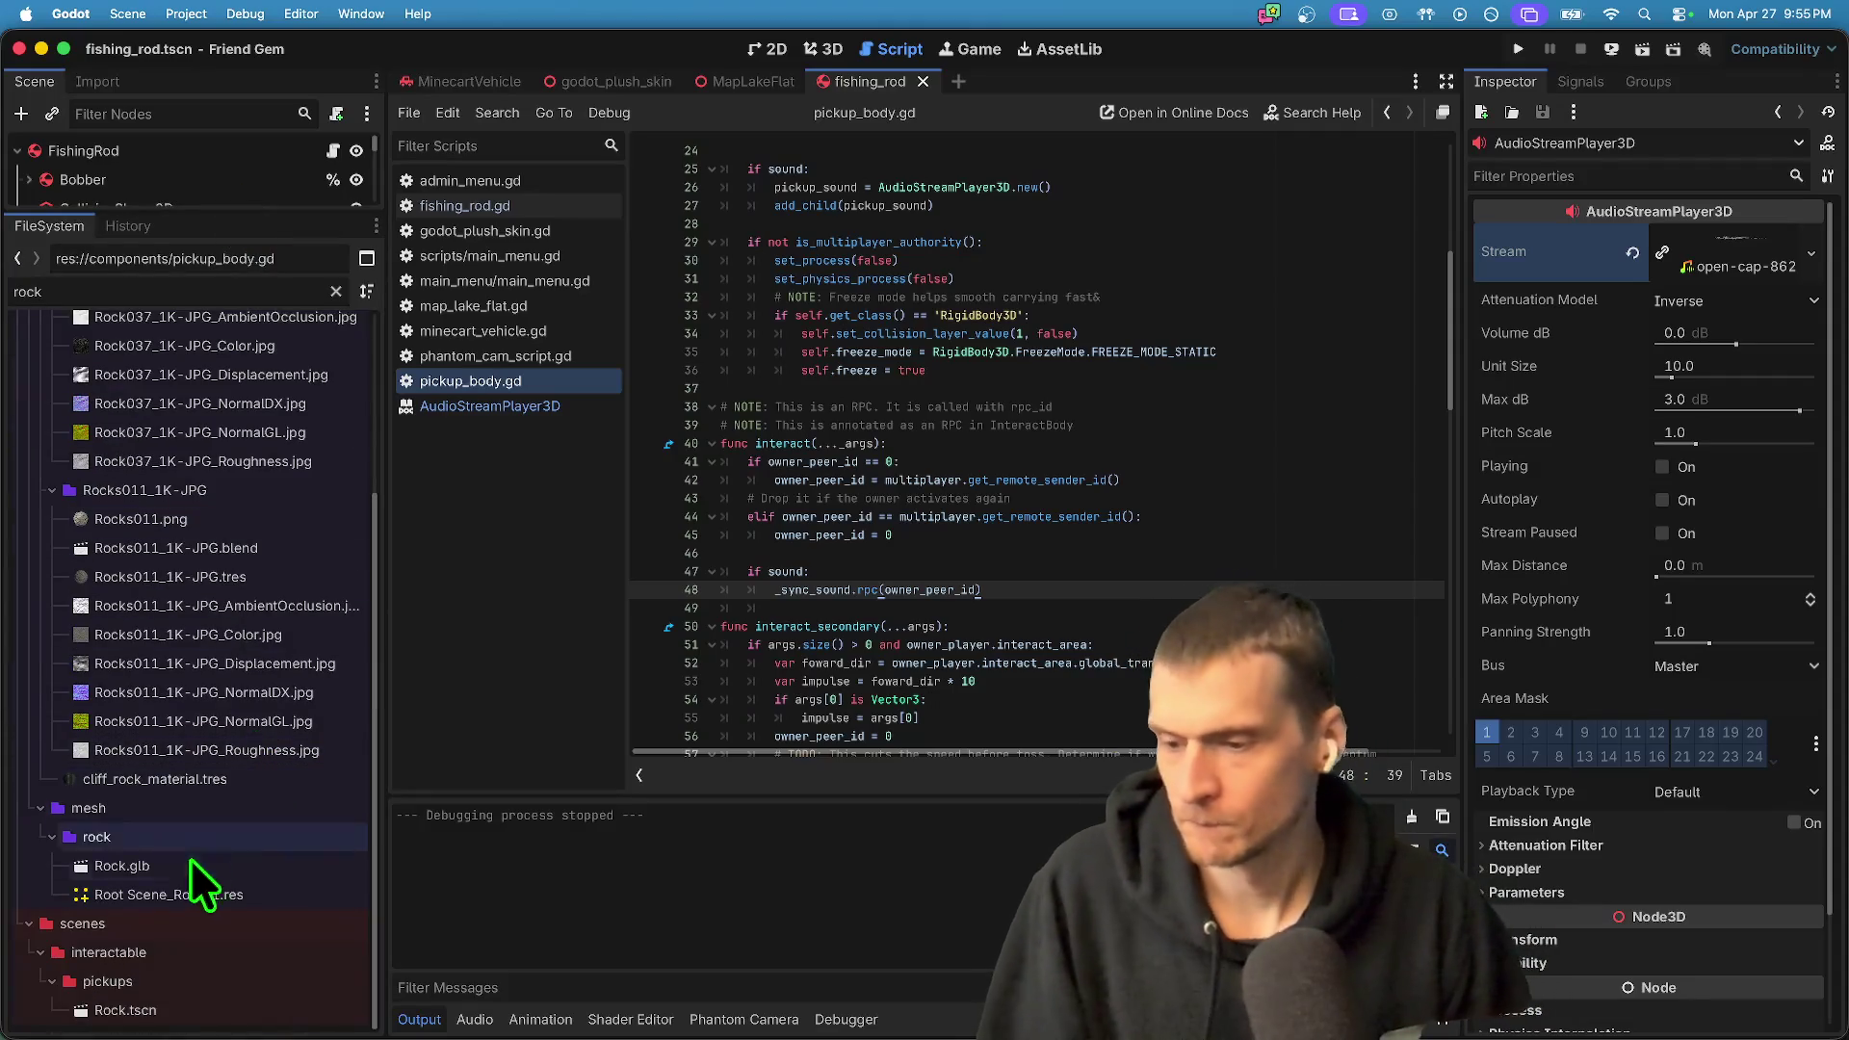
double_click(145, 1010)
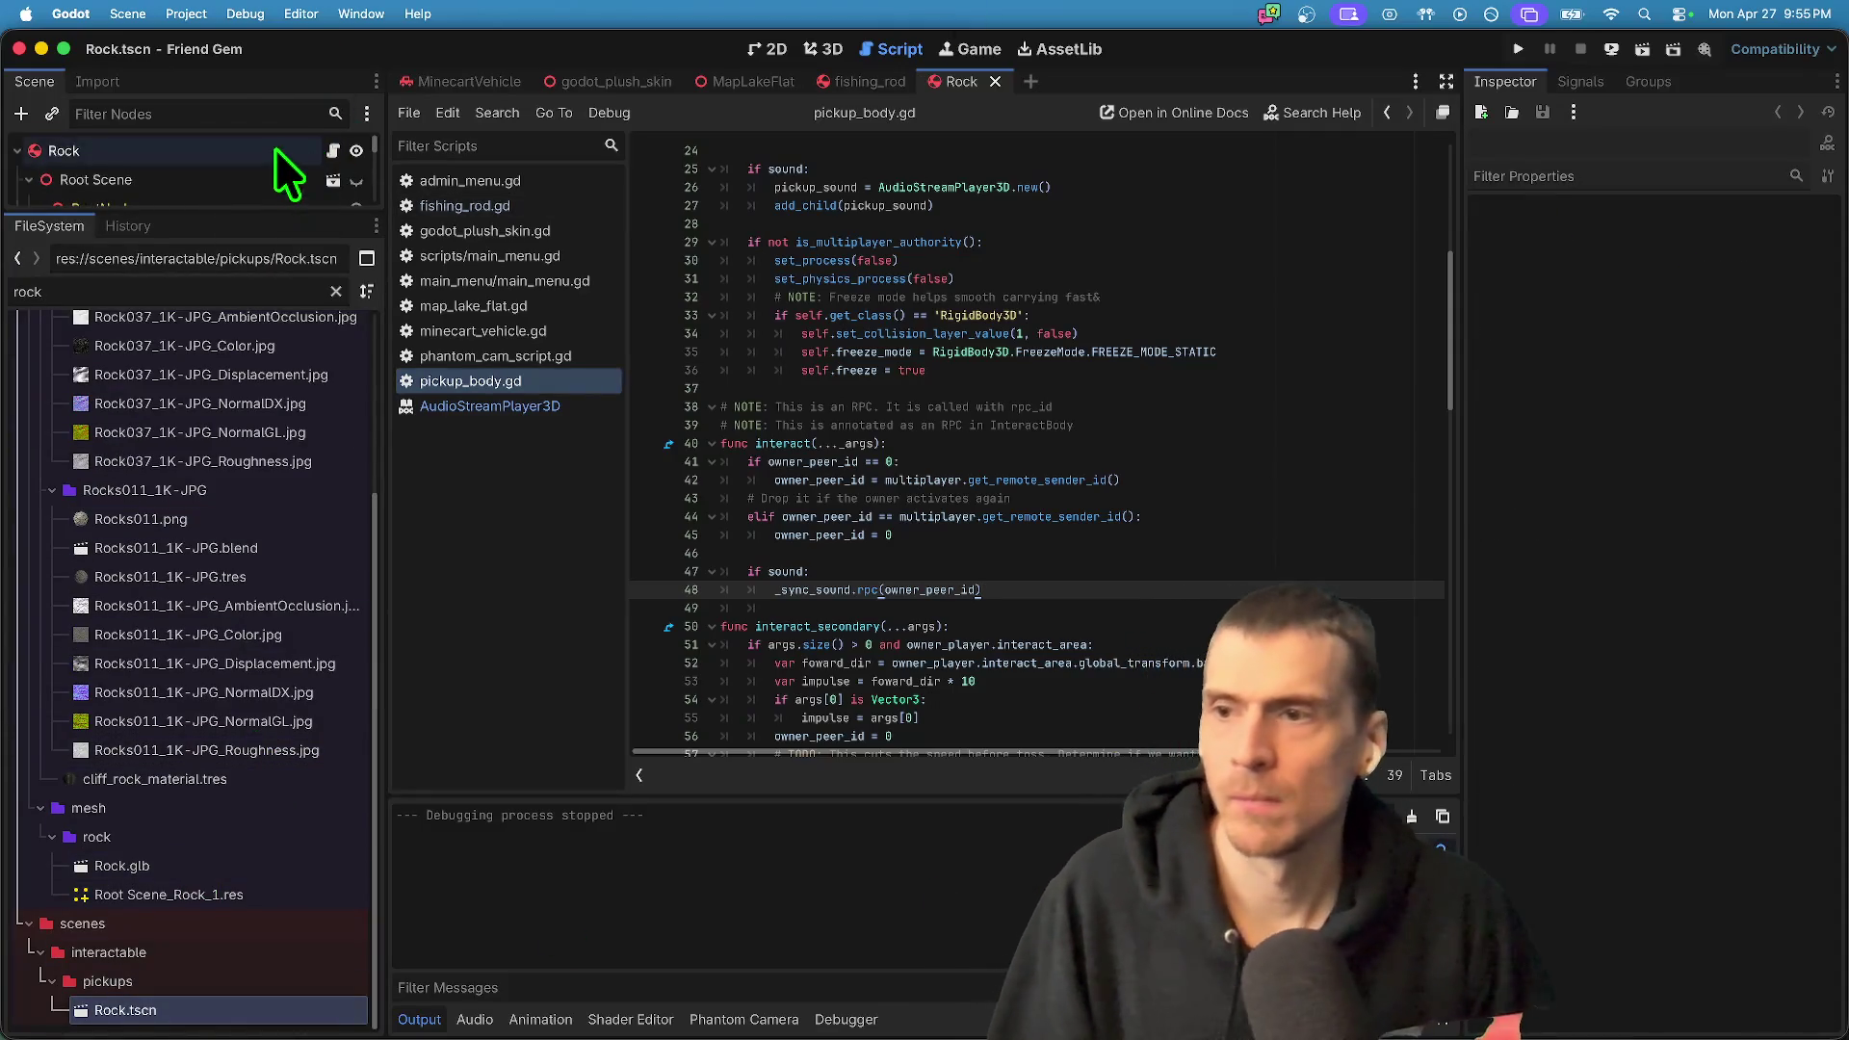
- Quick Load stoneblockdragwoodgrind-82327.mp3 into Rock's Sound, then save and run
left_click(1715, 438)
left_click(1724, 434)
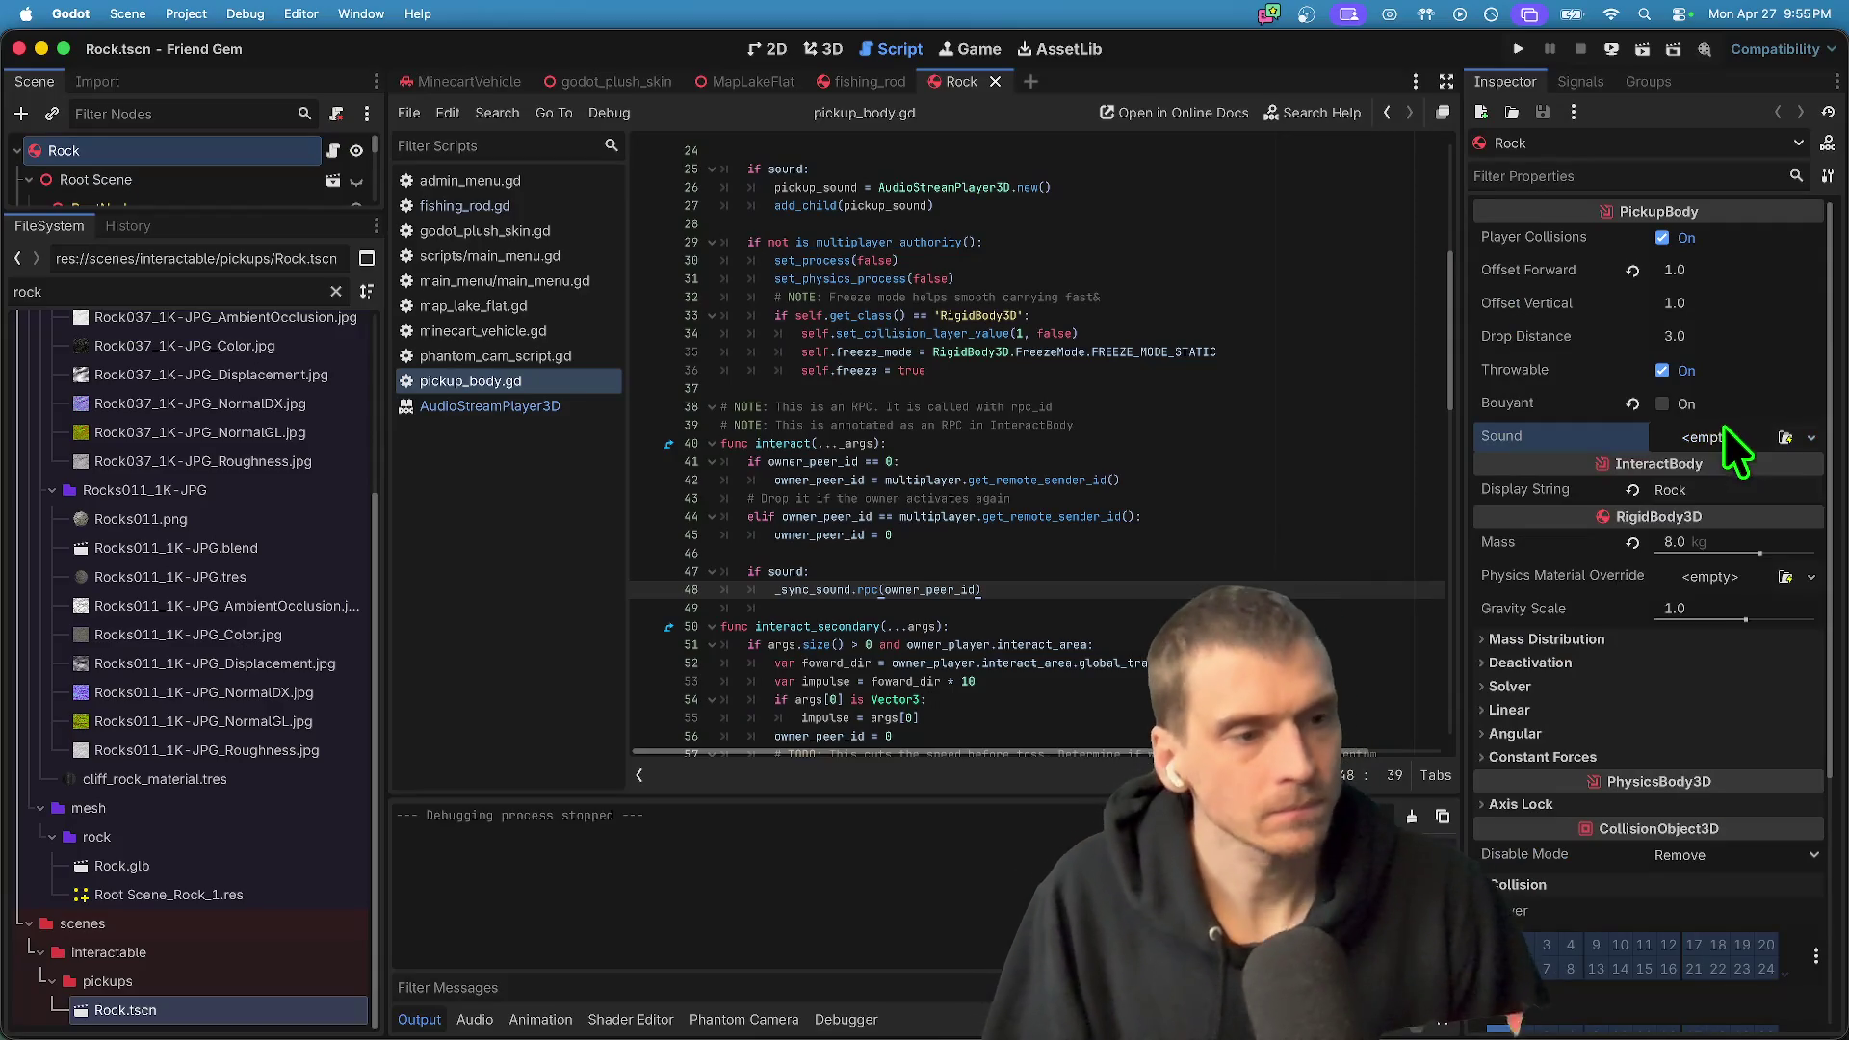
left_click(1783, 435)
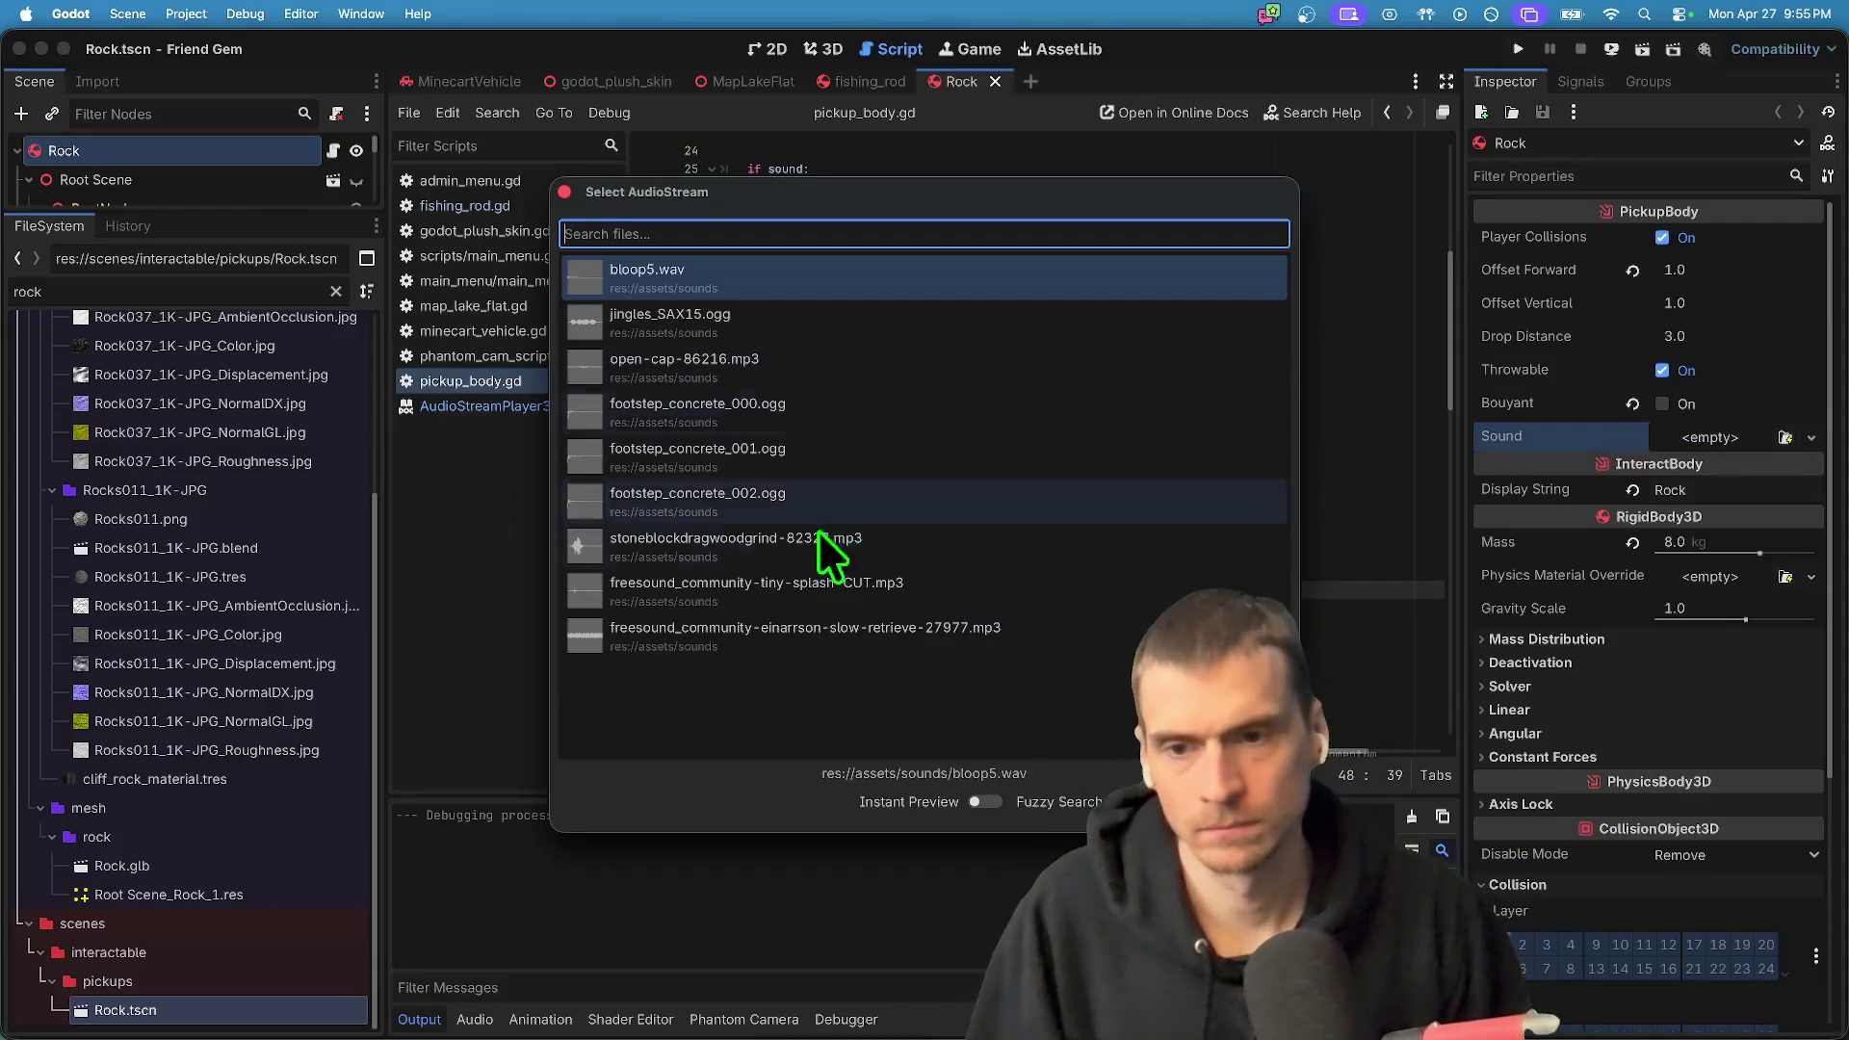
left_click(892, 545)
left_click(1714, 425)
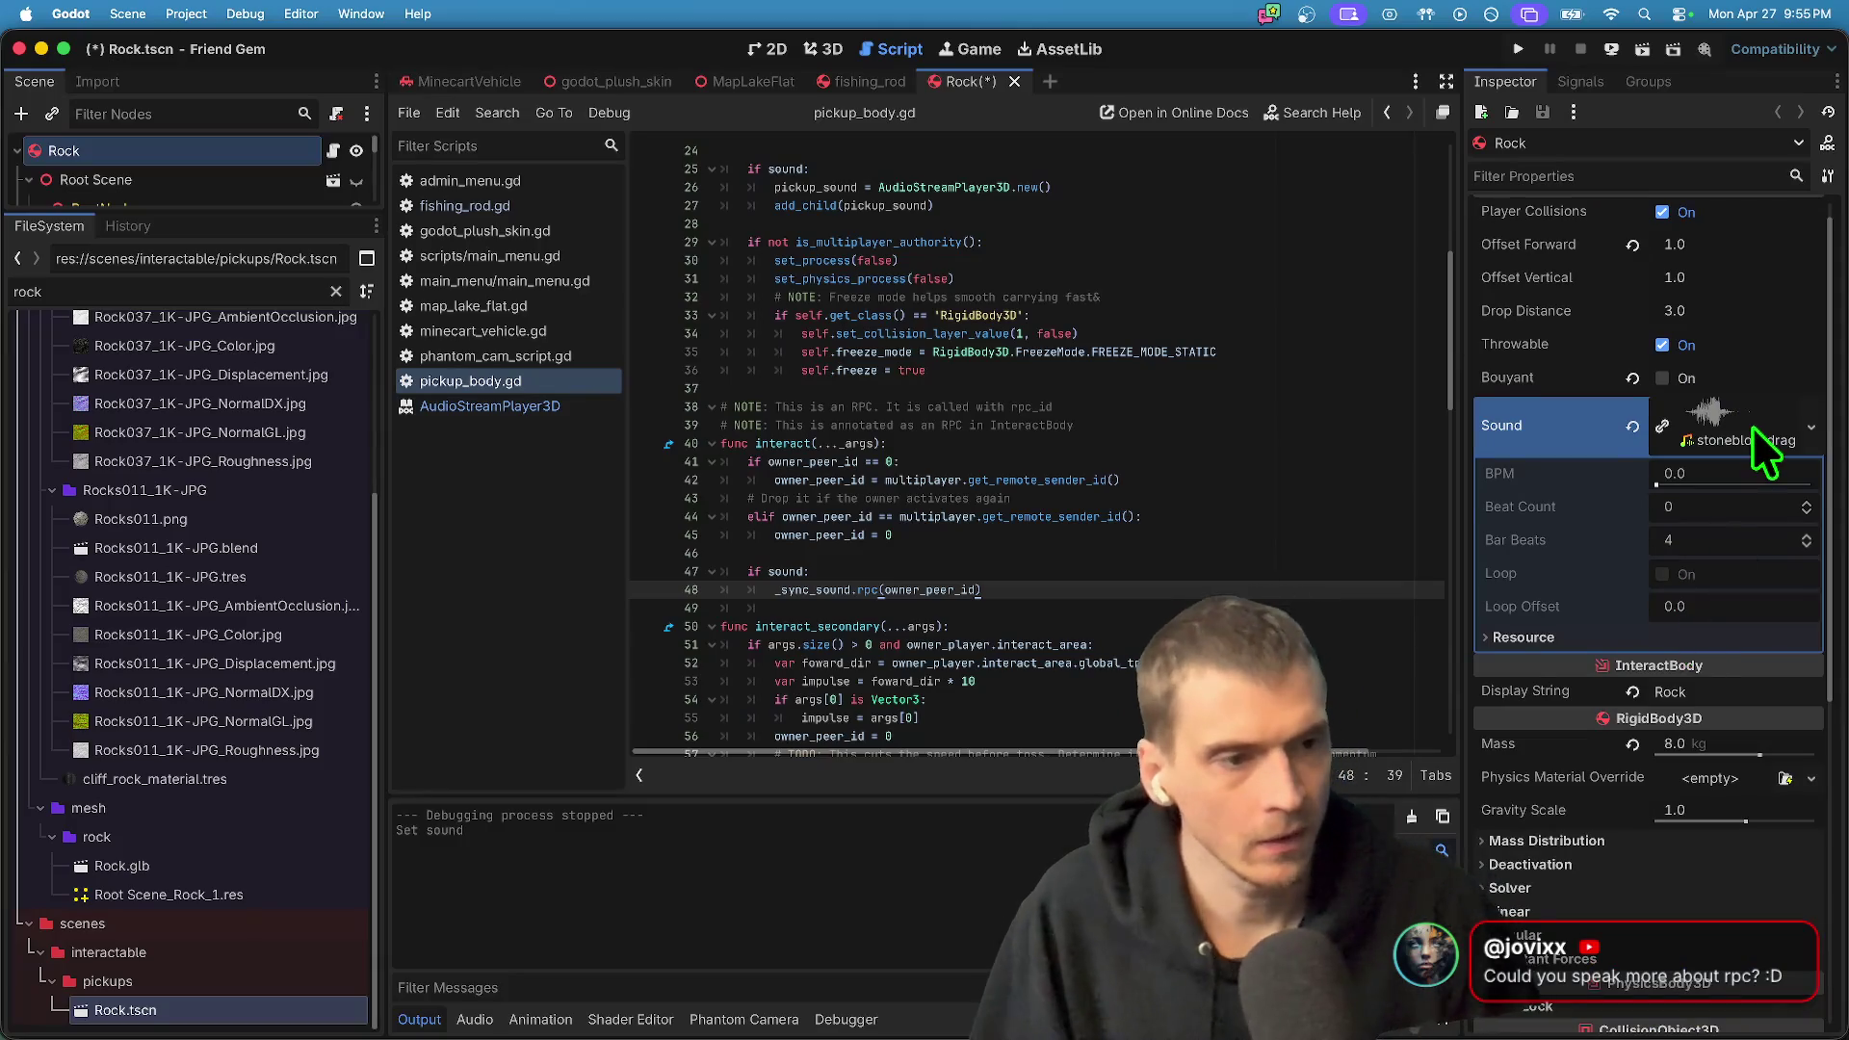
left_click(1754, 419)
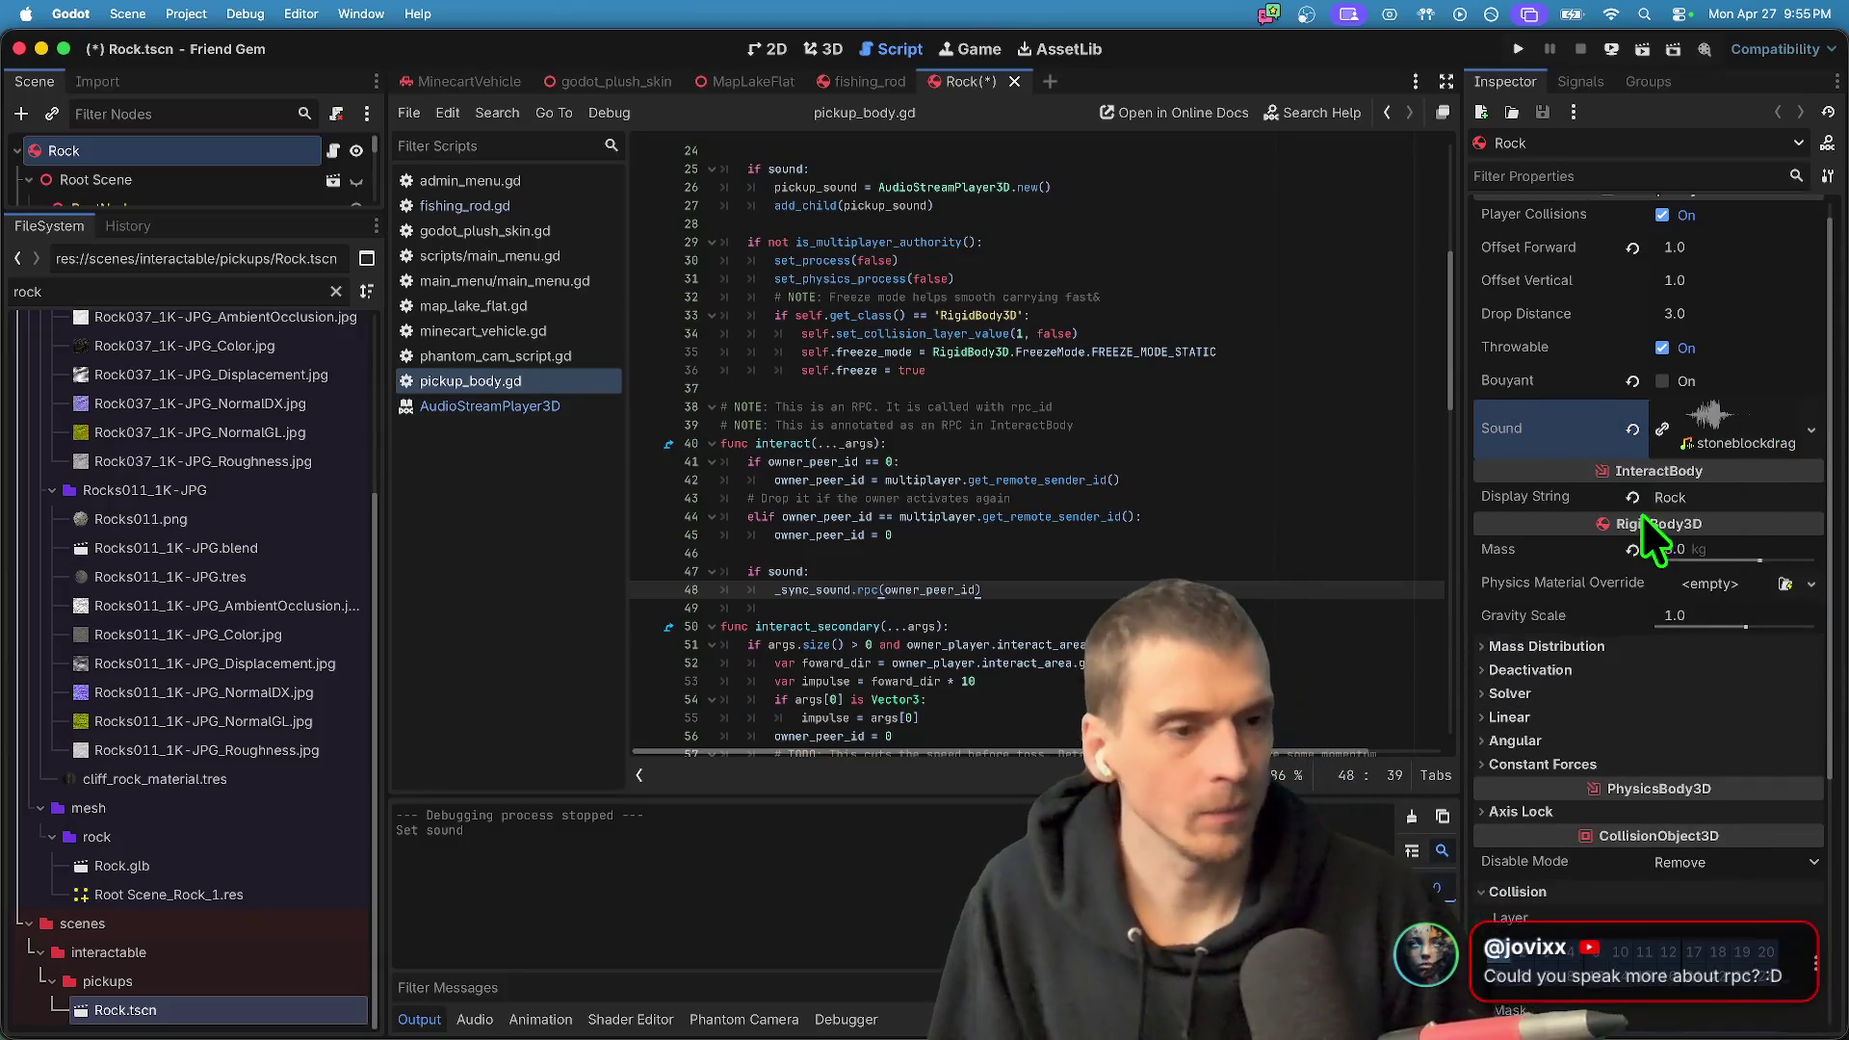
scroll(1621, 194, "up", 1)
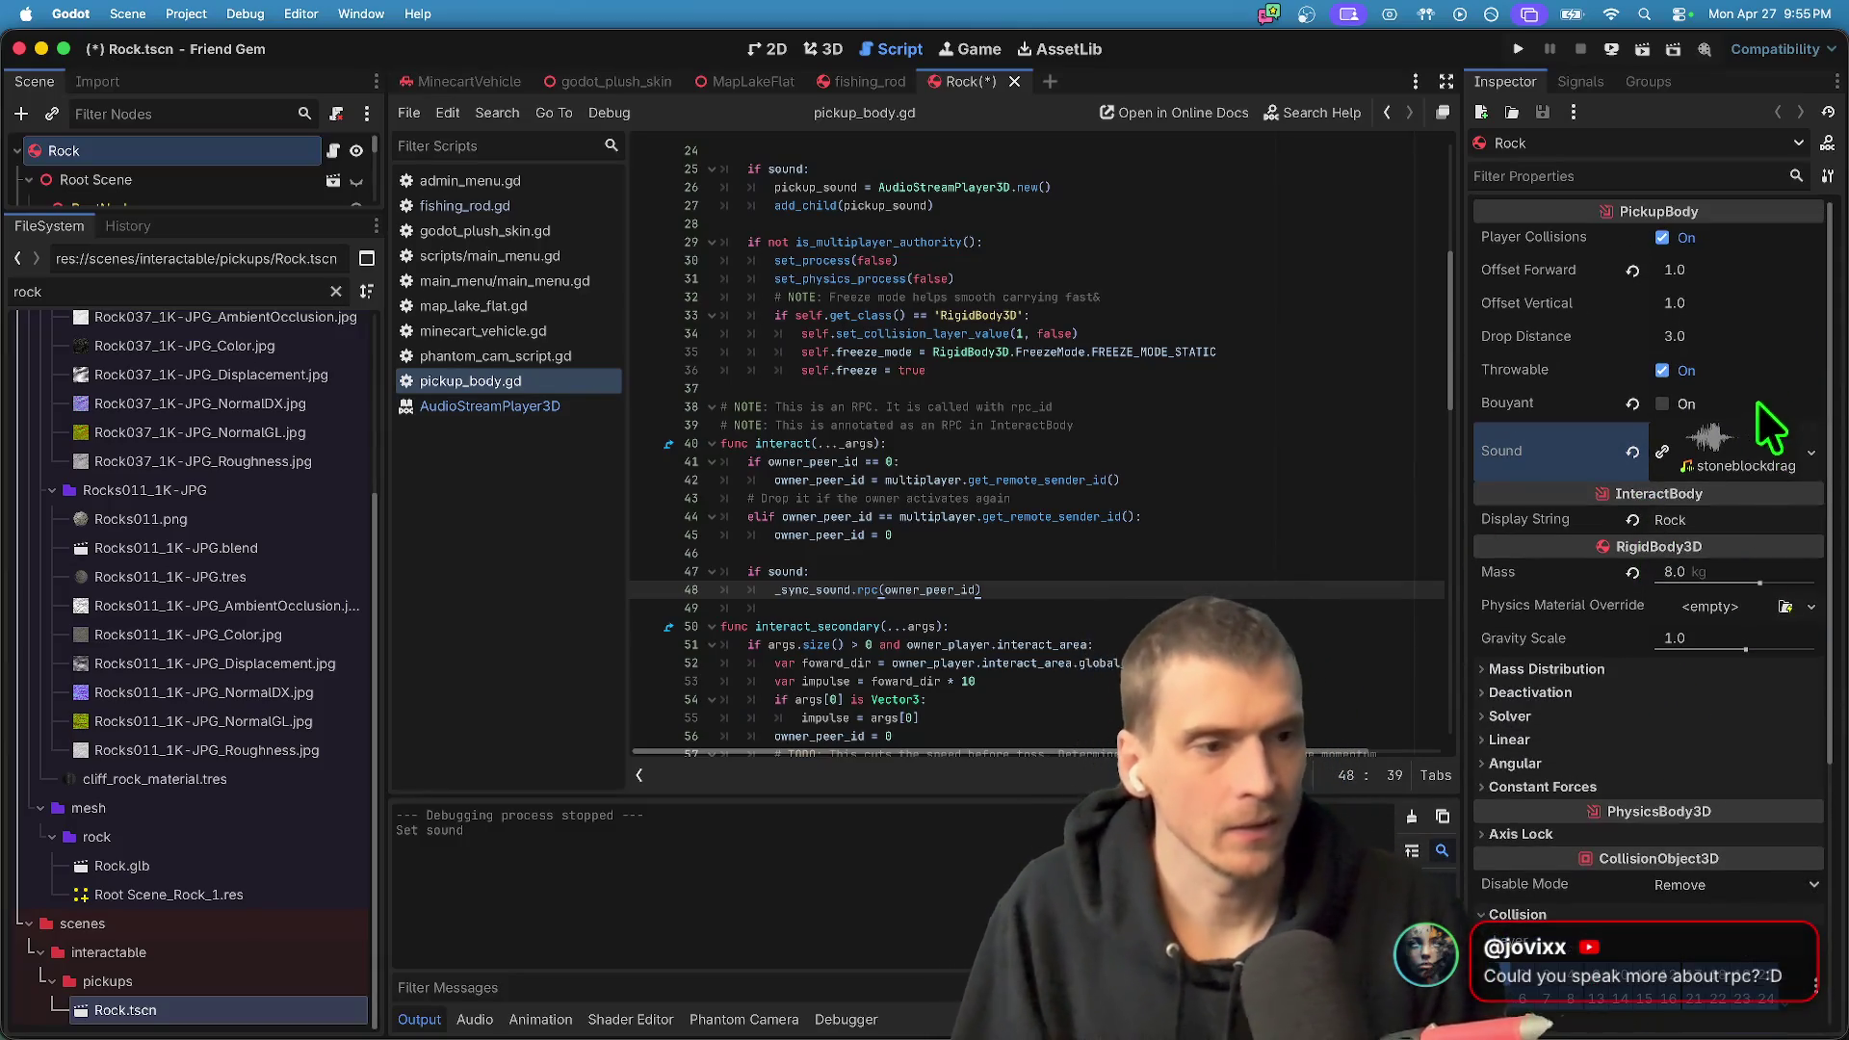
left_click(1173, 428)
key("super+b")
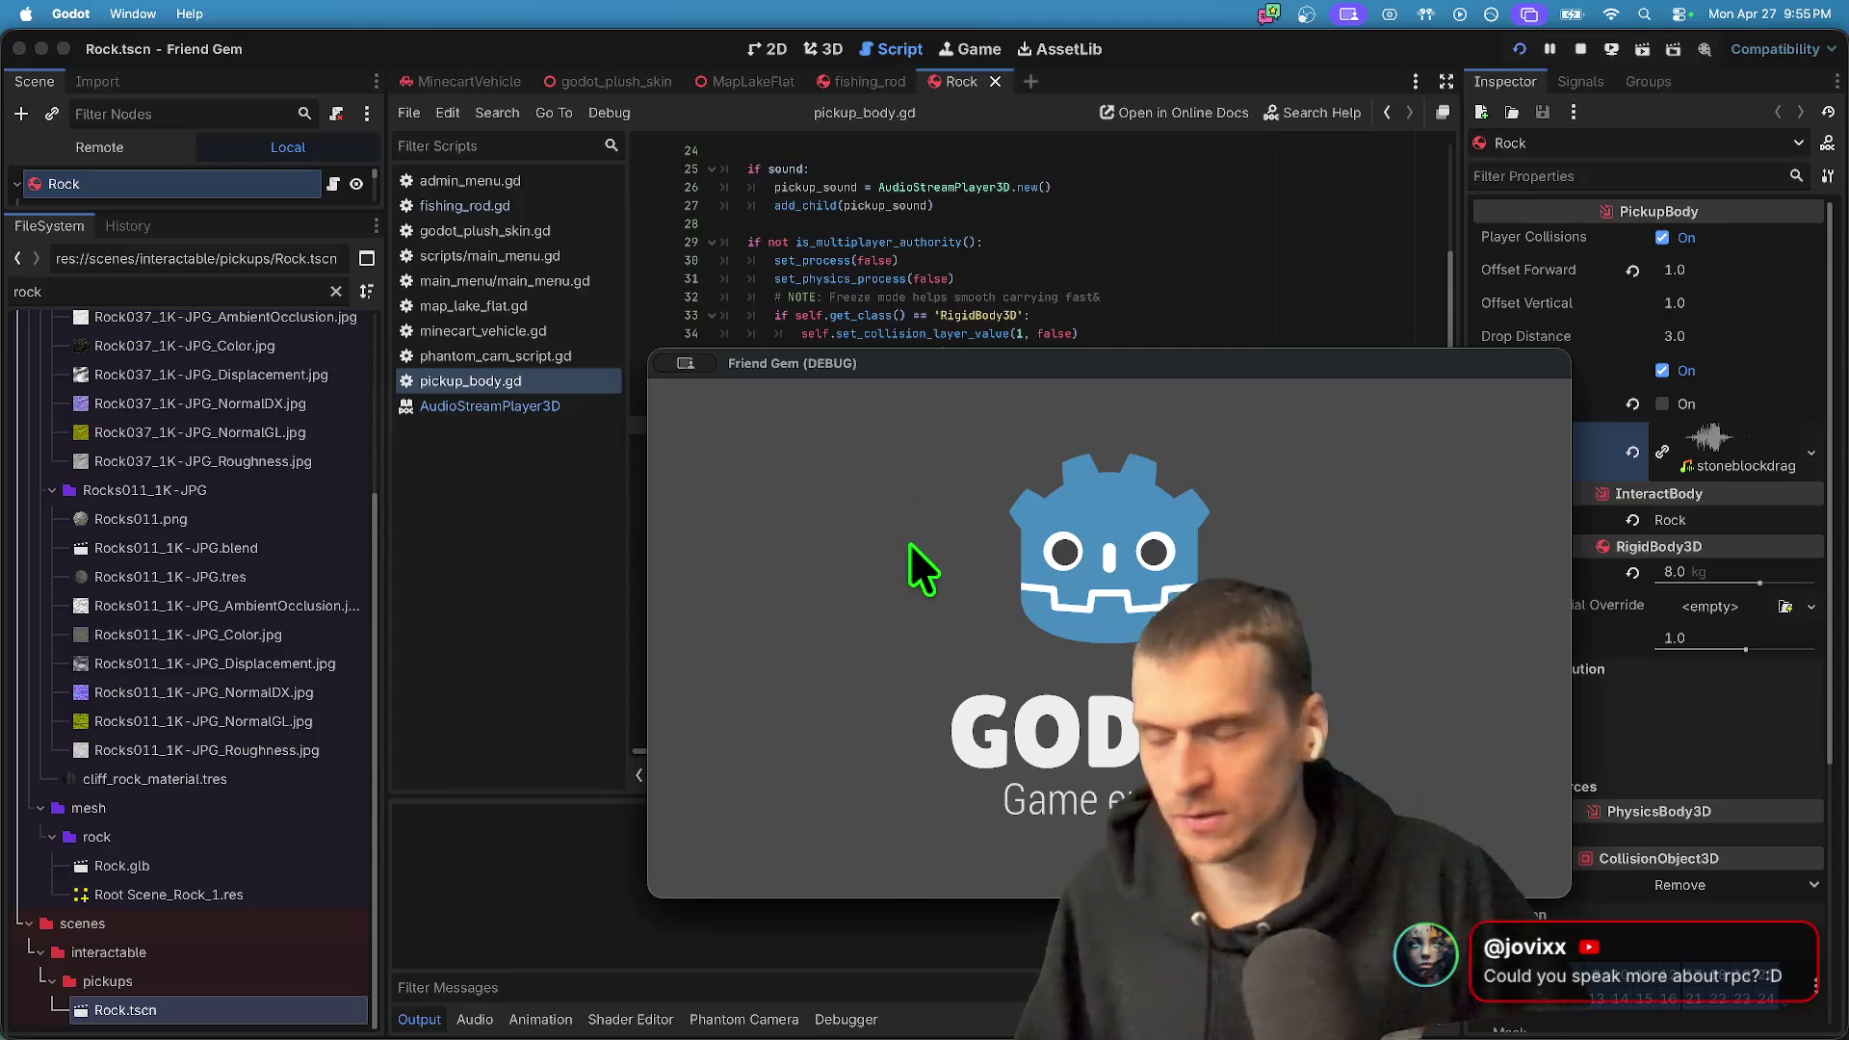
- Position both running game windows so they are visible on screen
left_click_drag(1148, 372, 1116, 642)
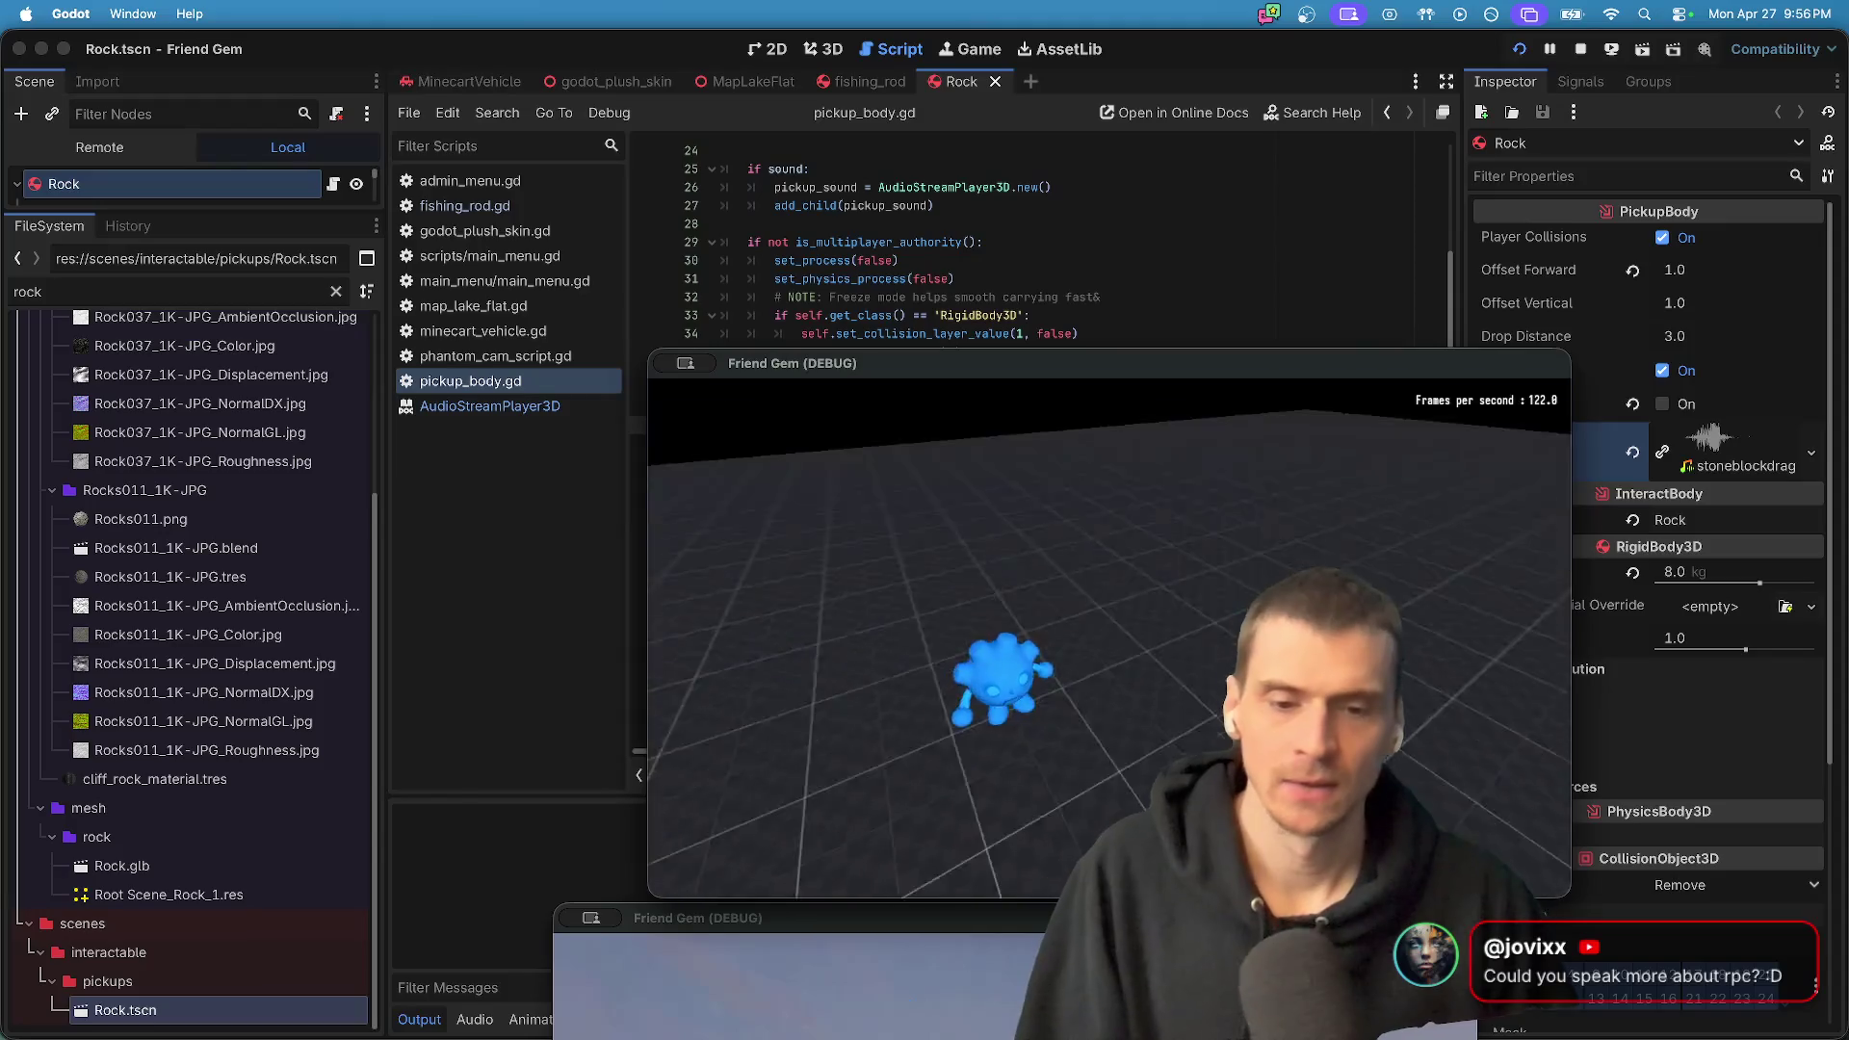
key("e")
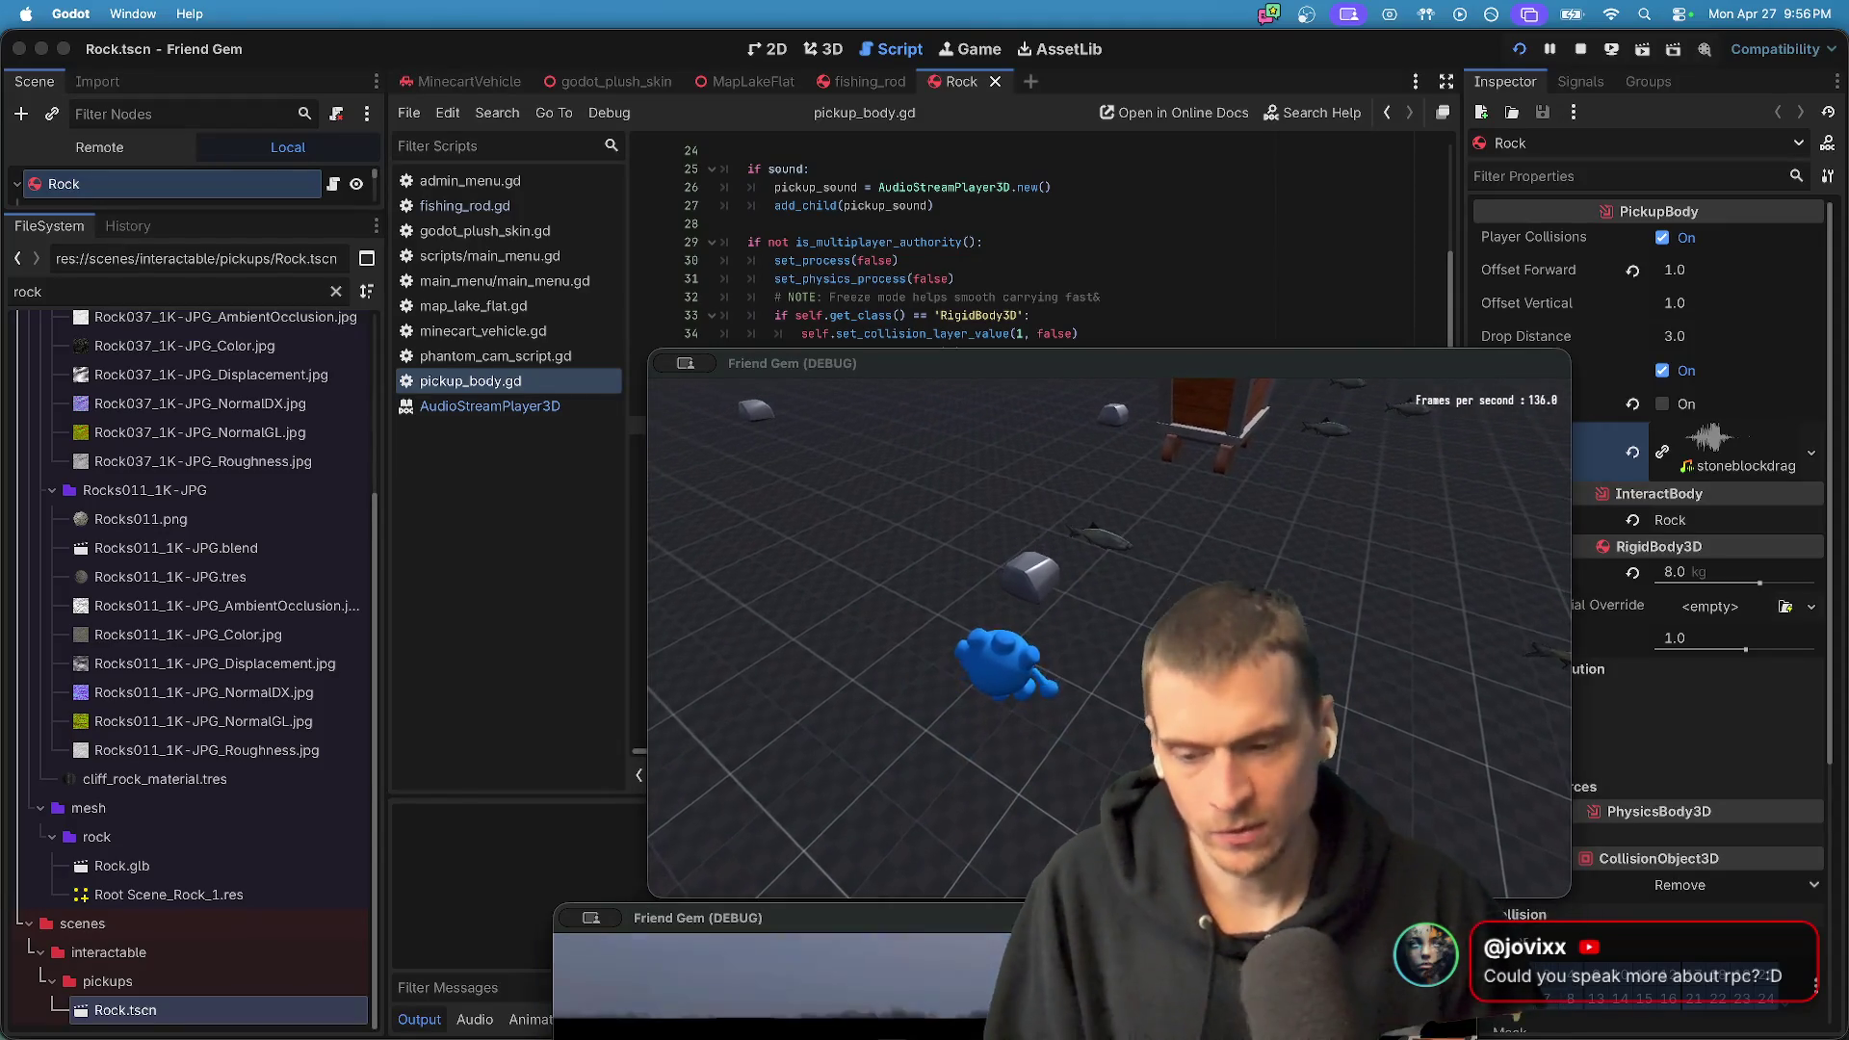
mouse_move(674, 1035)
left_click_drag(1127, 918, 900, 102)
- Walk a player to a rock, pick it up with E and carry it toward the cart
key("w")
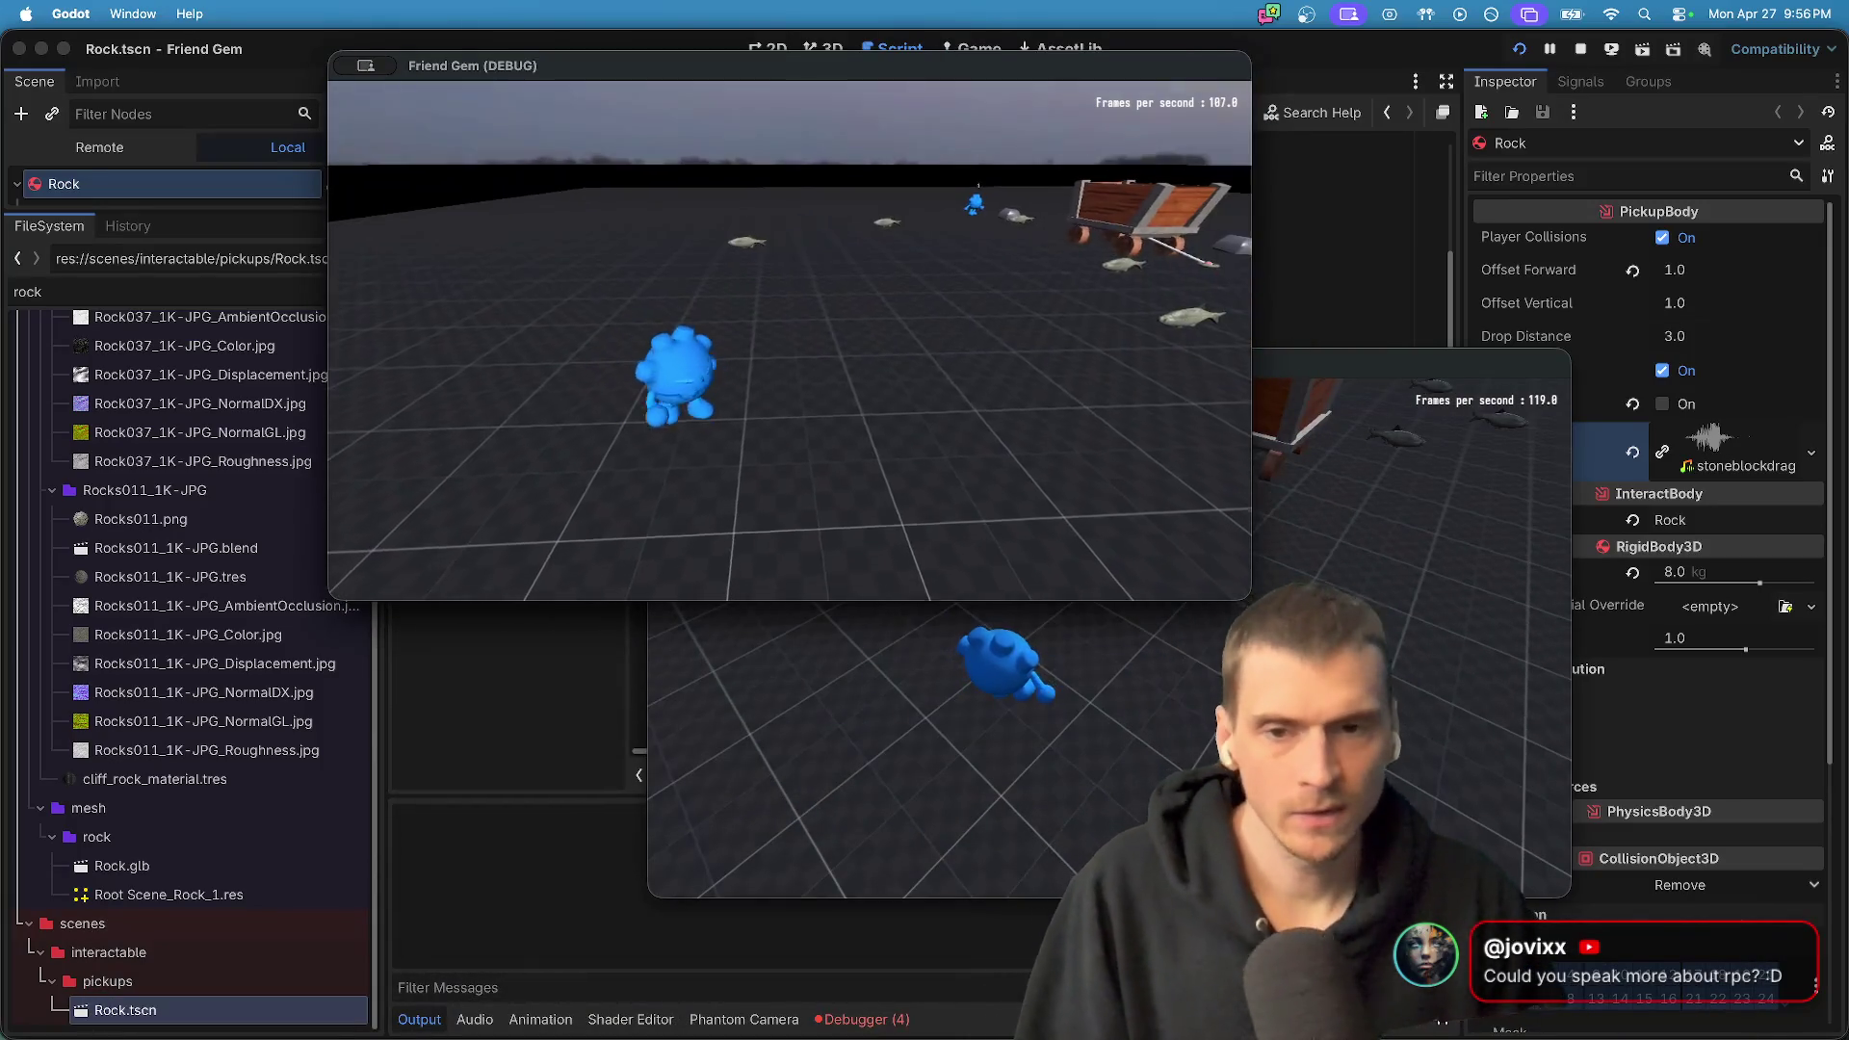
key("w")
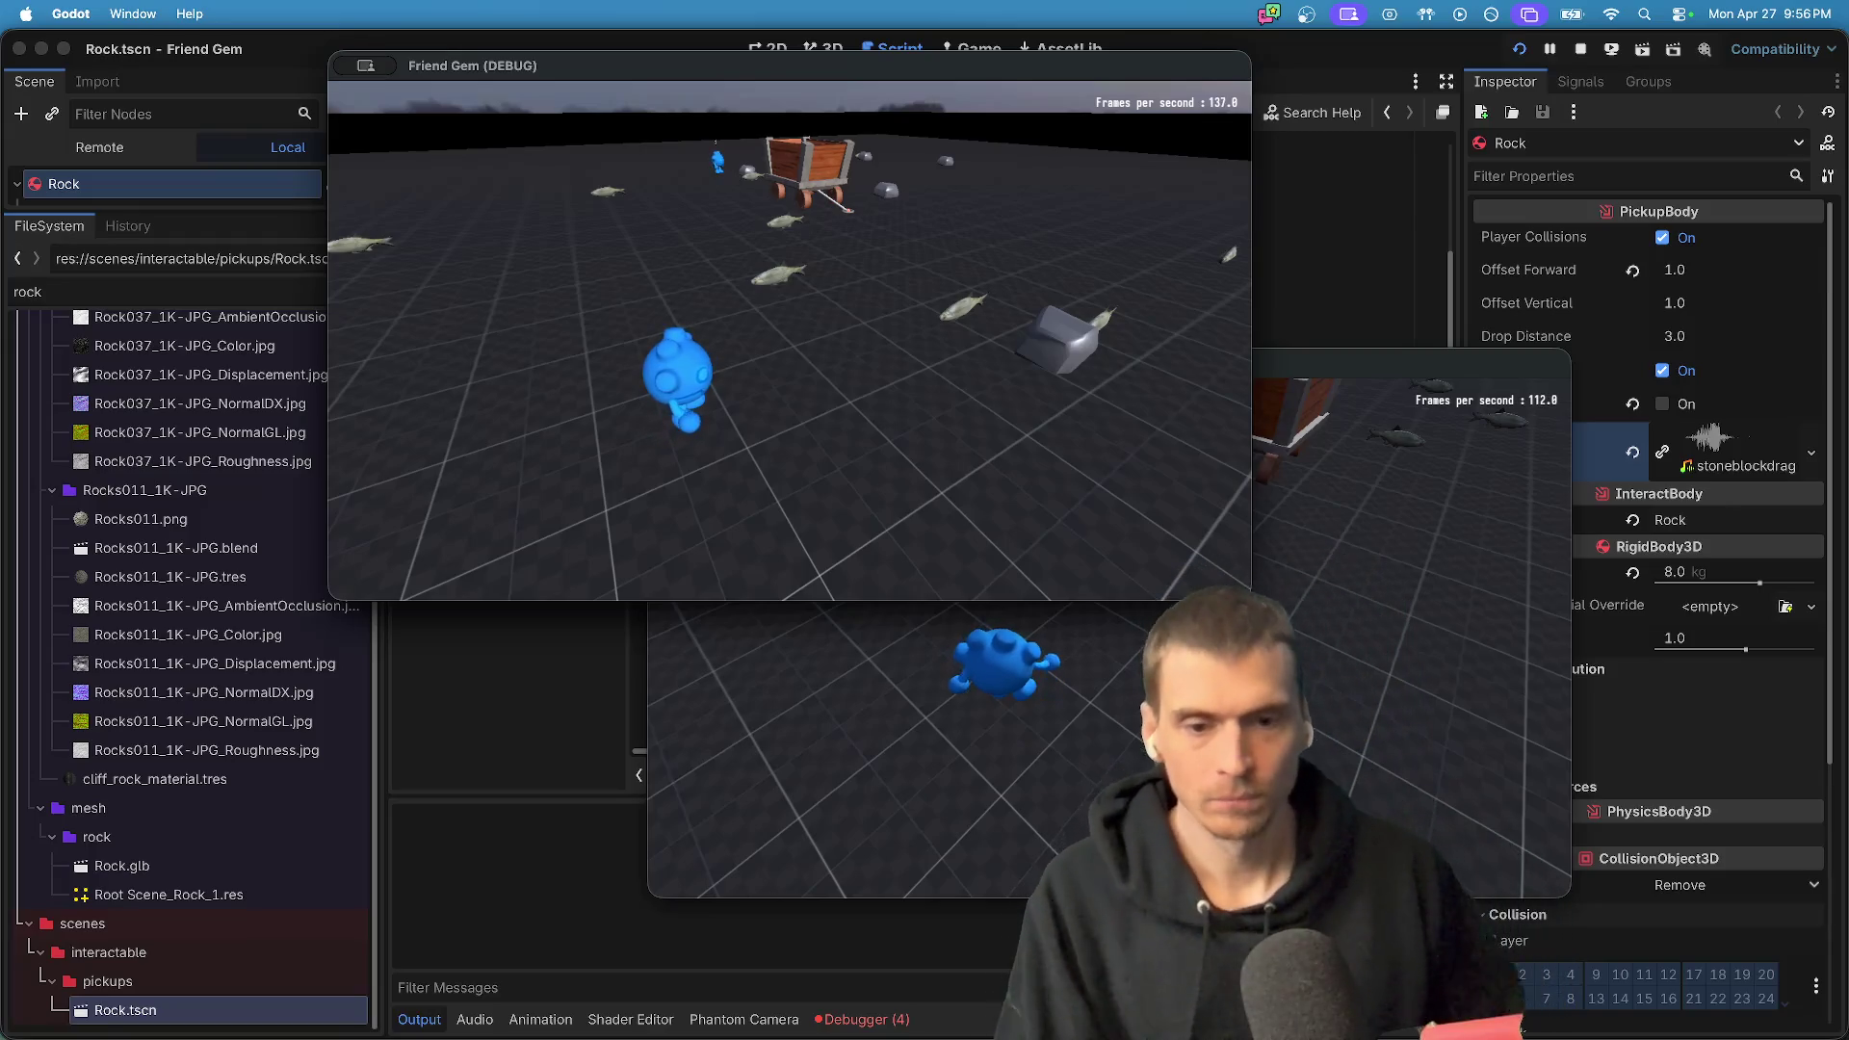
key("w")
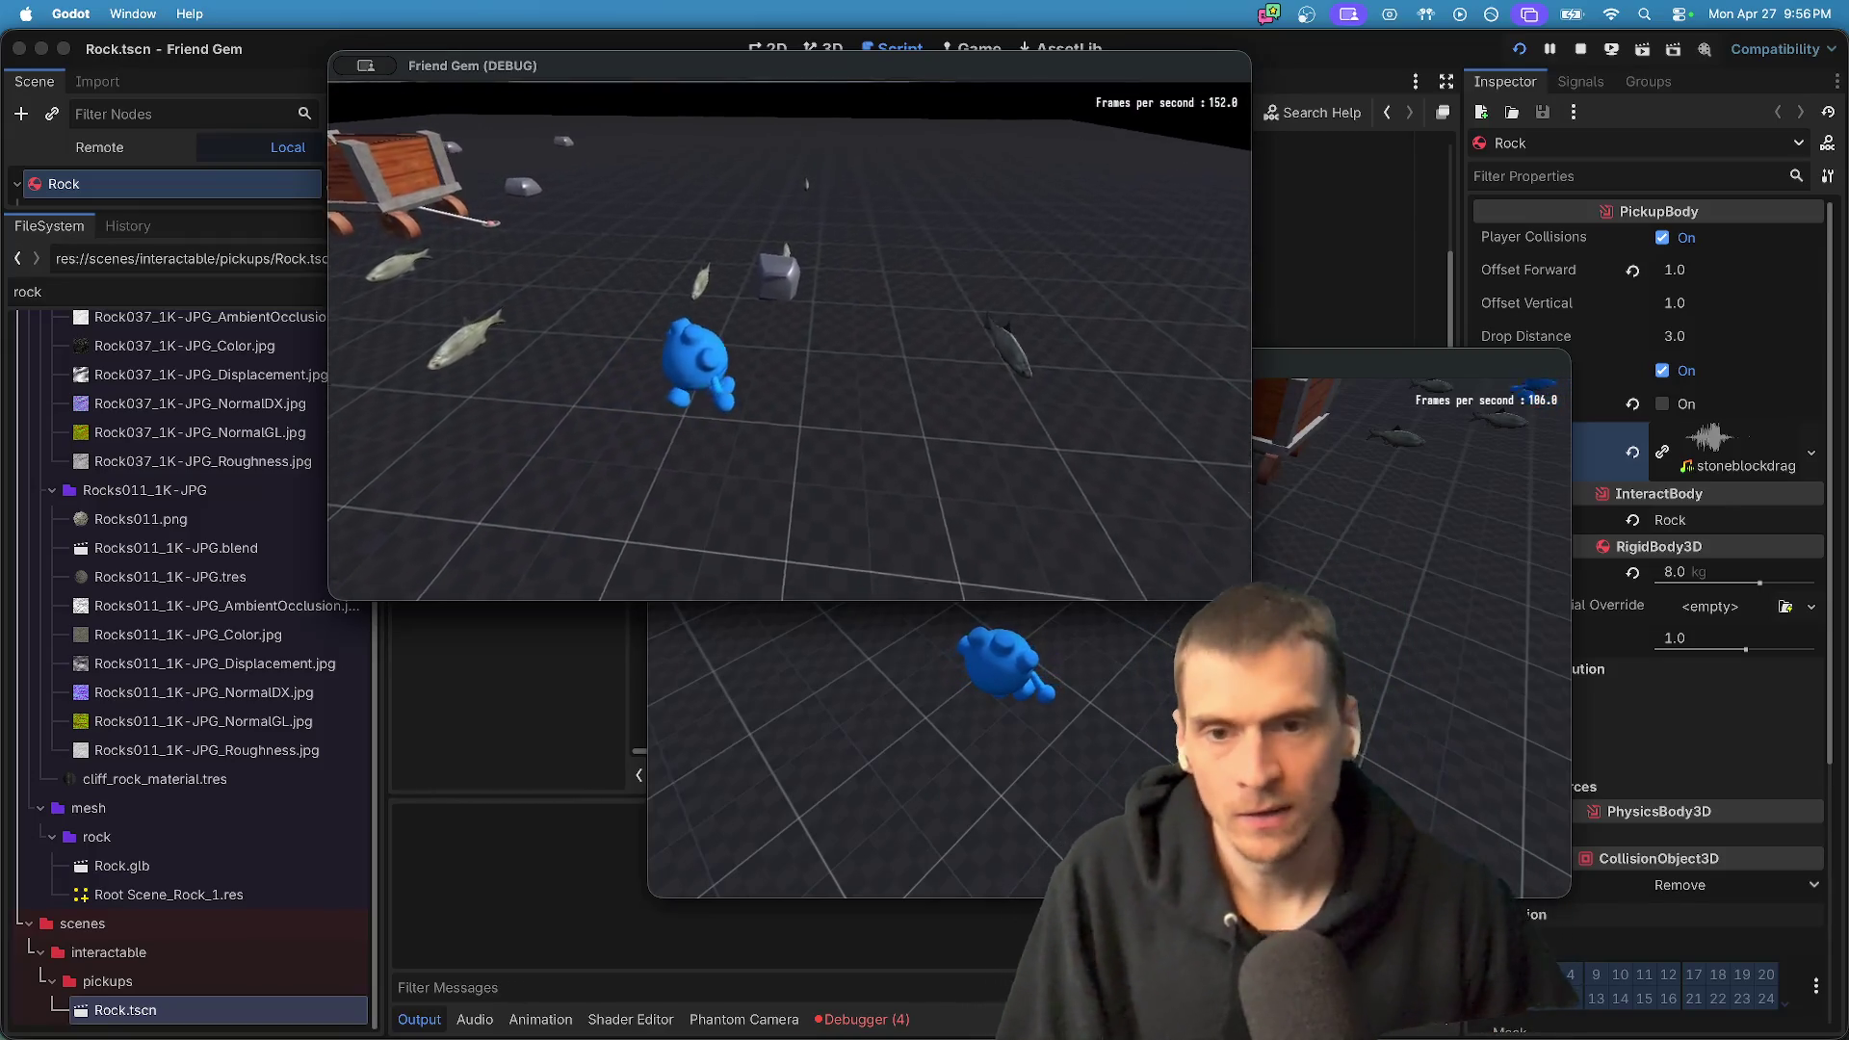
key("e")
key("w")
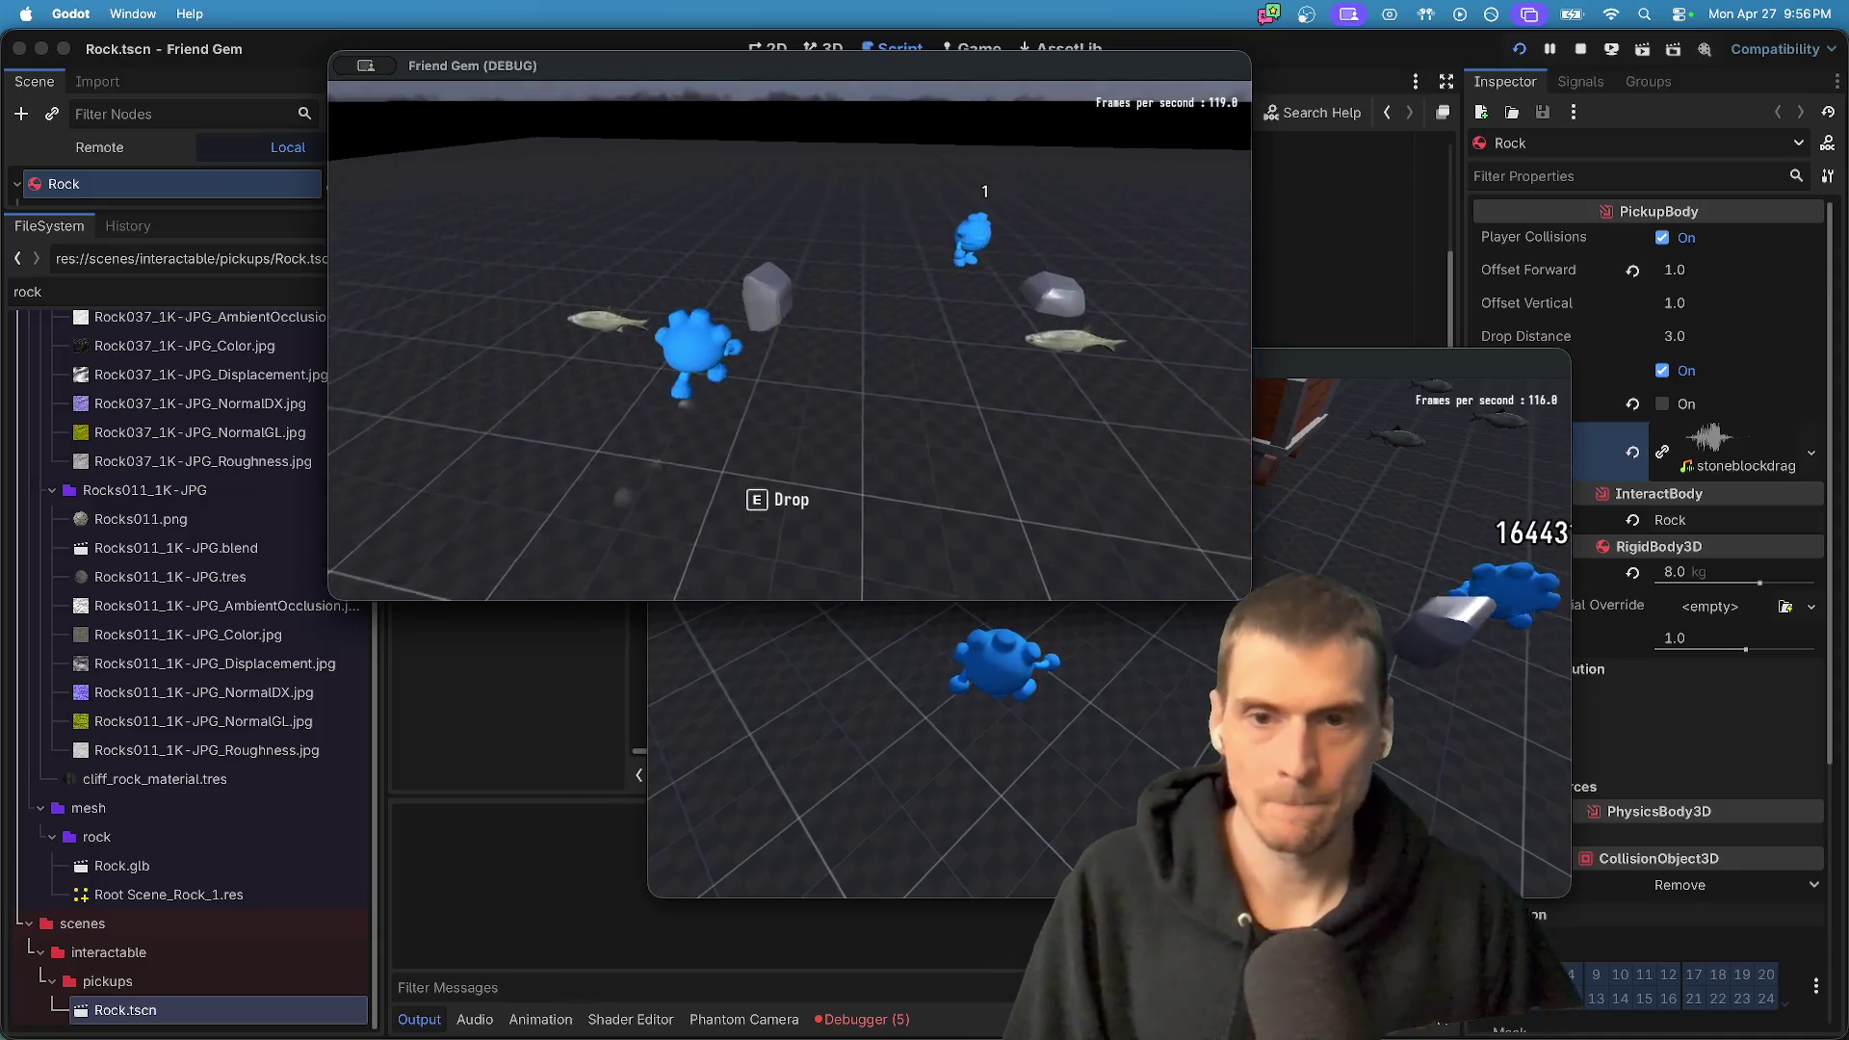
- In the other game window, pick up the rock with E and drop it
key("super+Tab")
key("w")
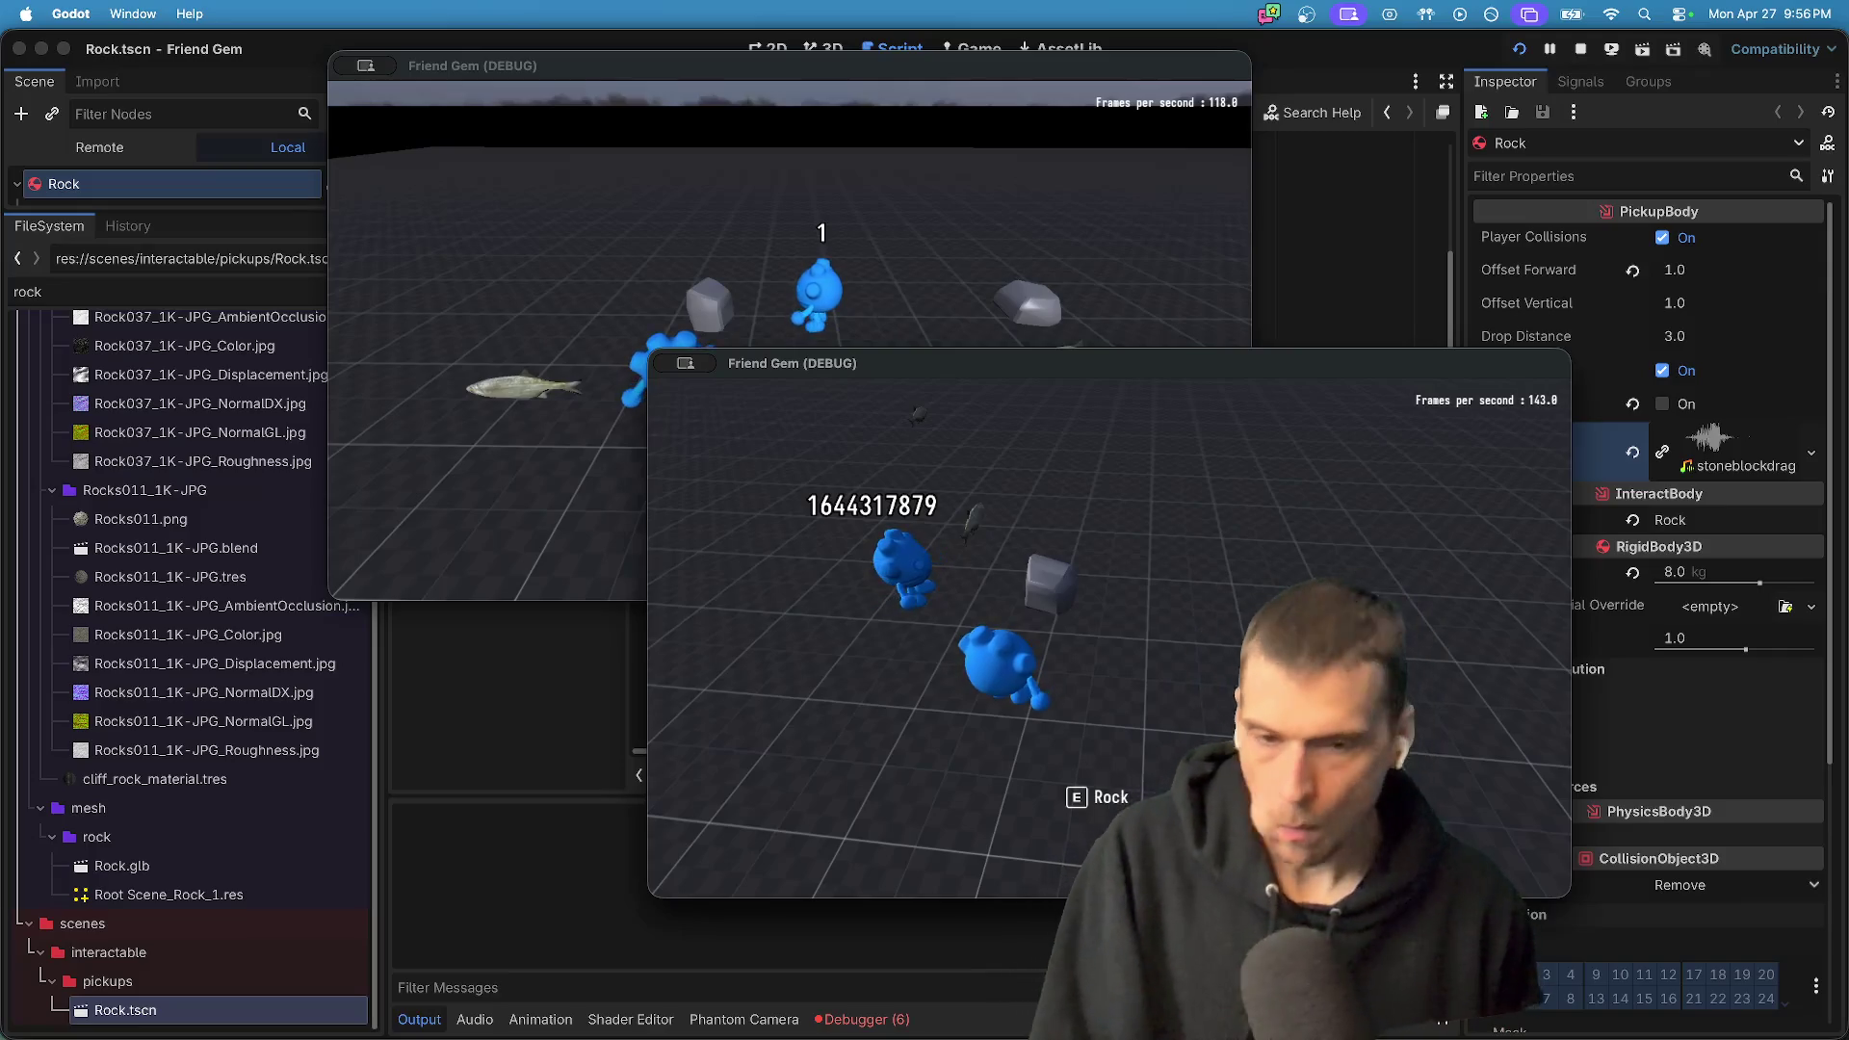
key("w")
key("e")
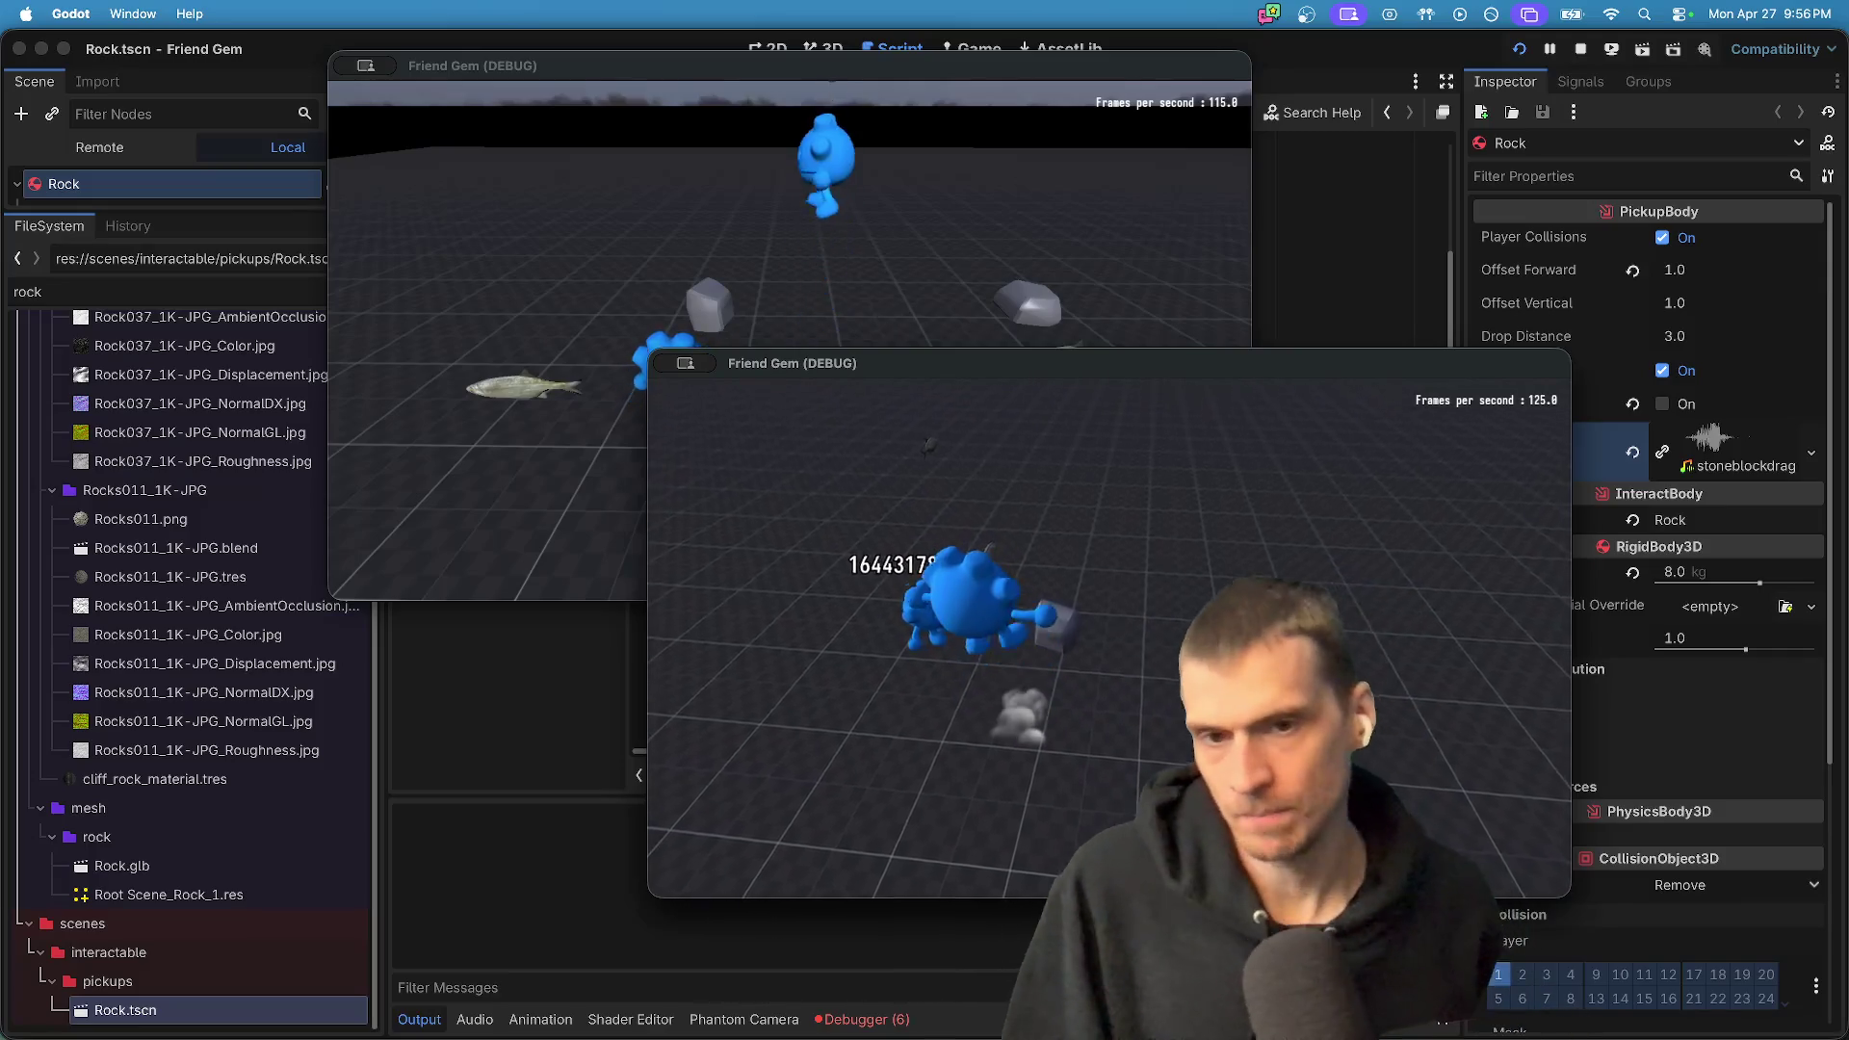
key("e")
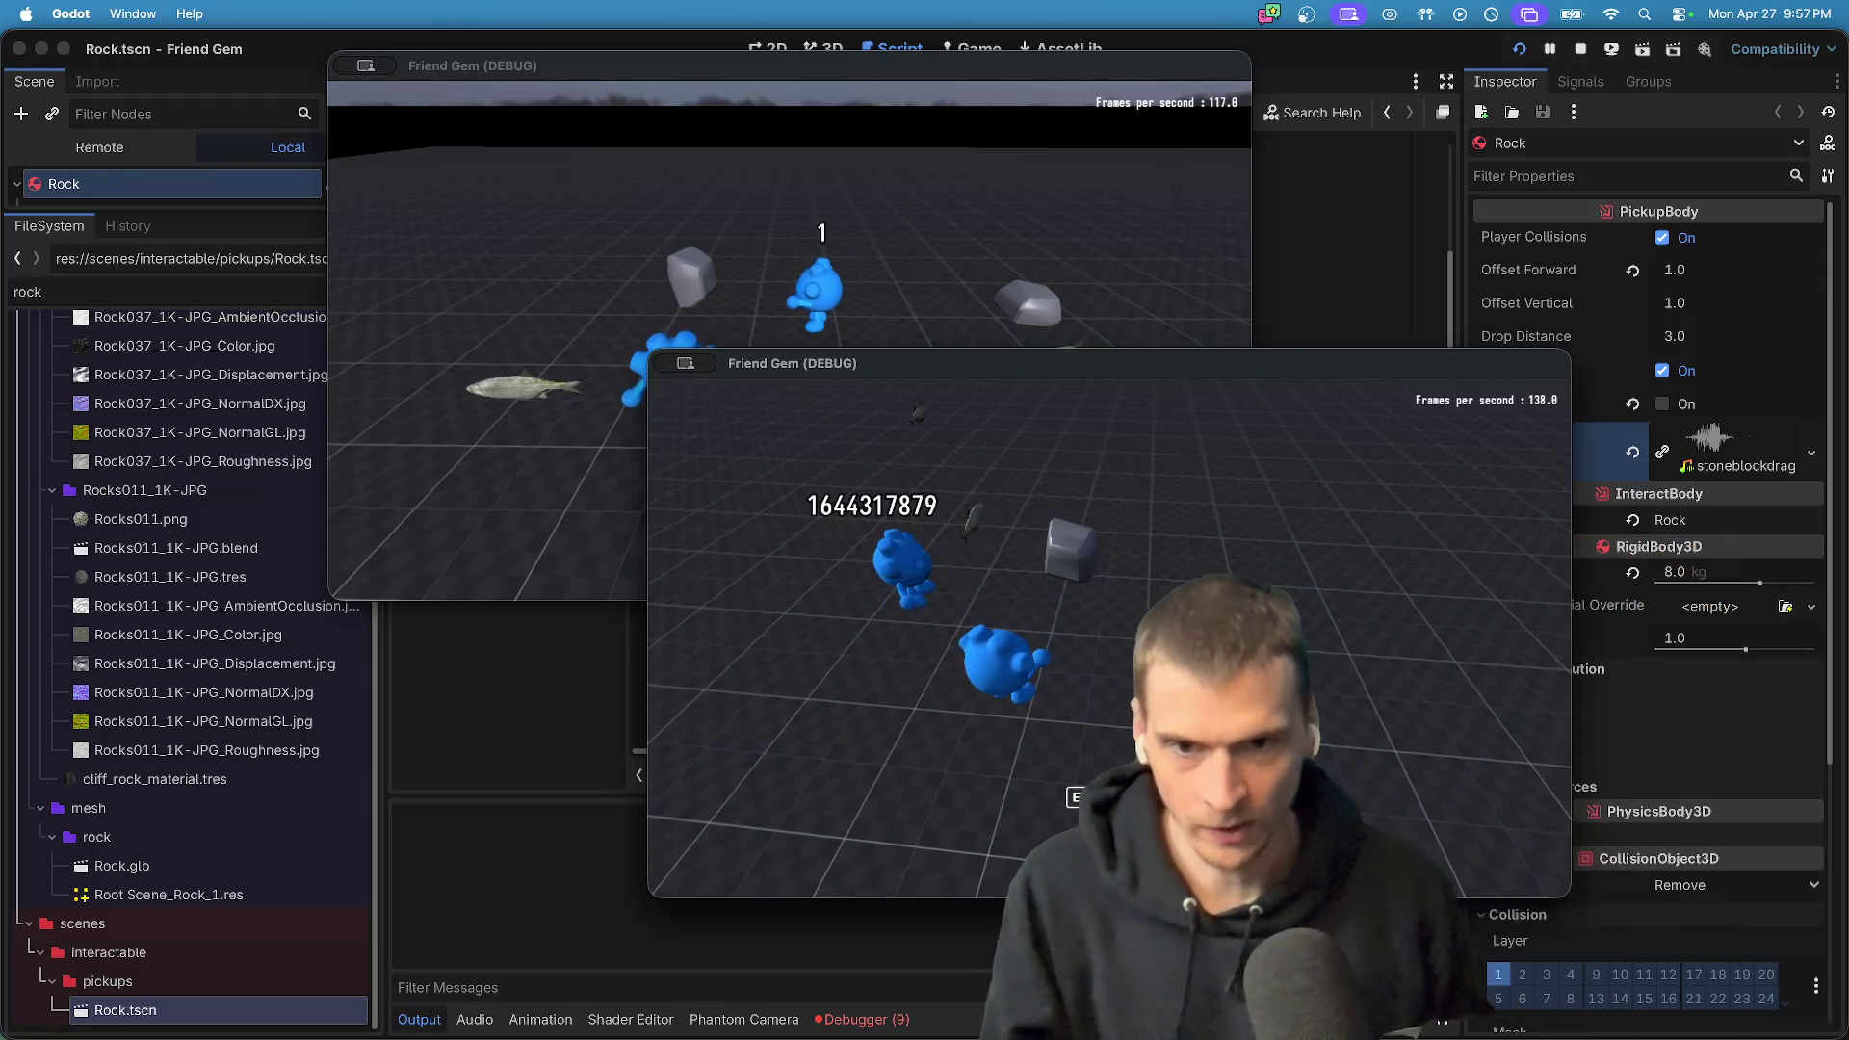
- Switch between the two game instances, moving toward the rock to compare sync
key("super+Tab")
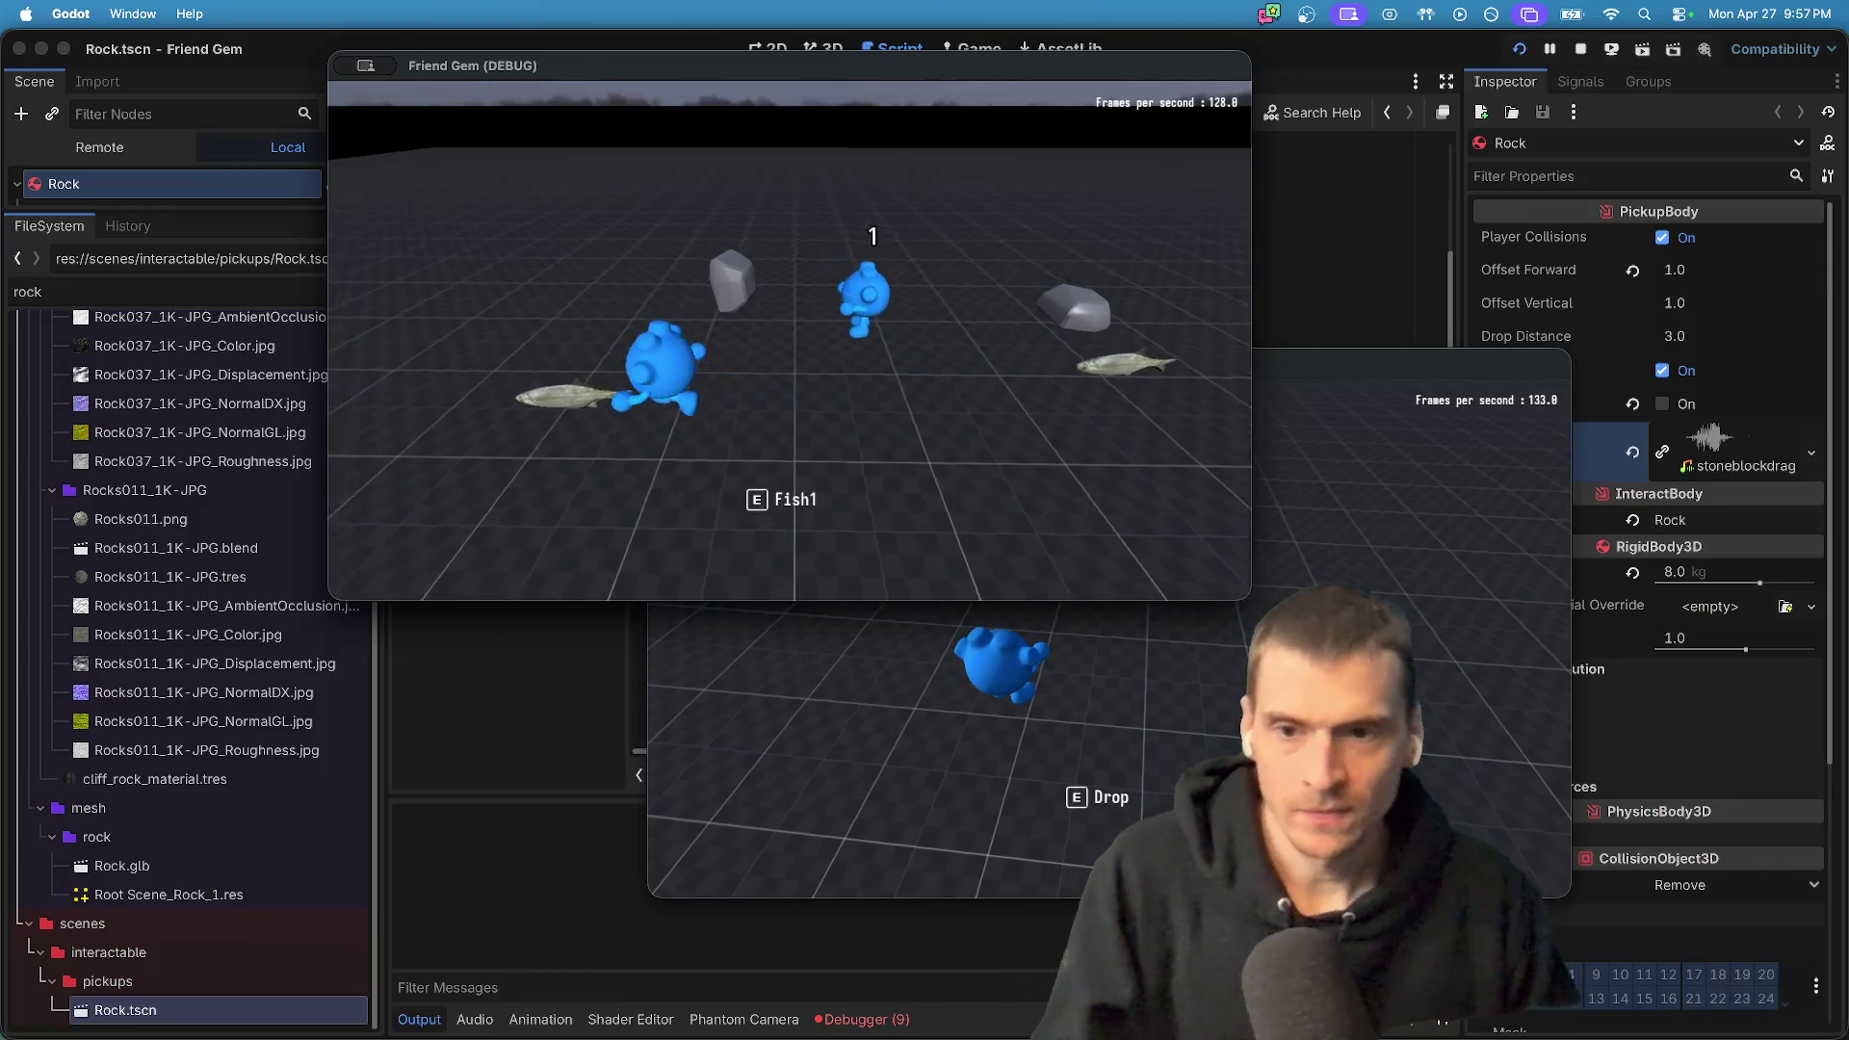
key("w")
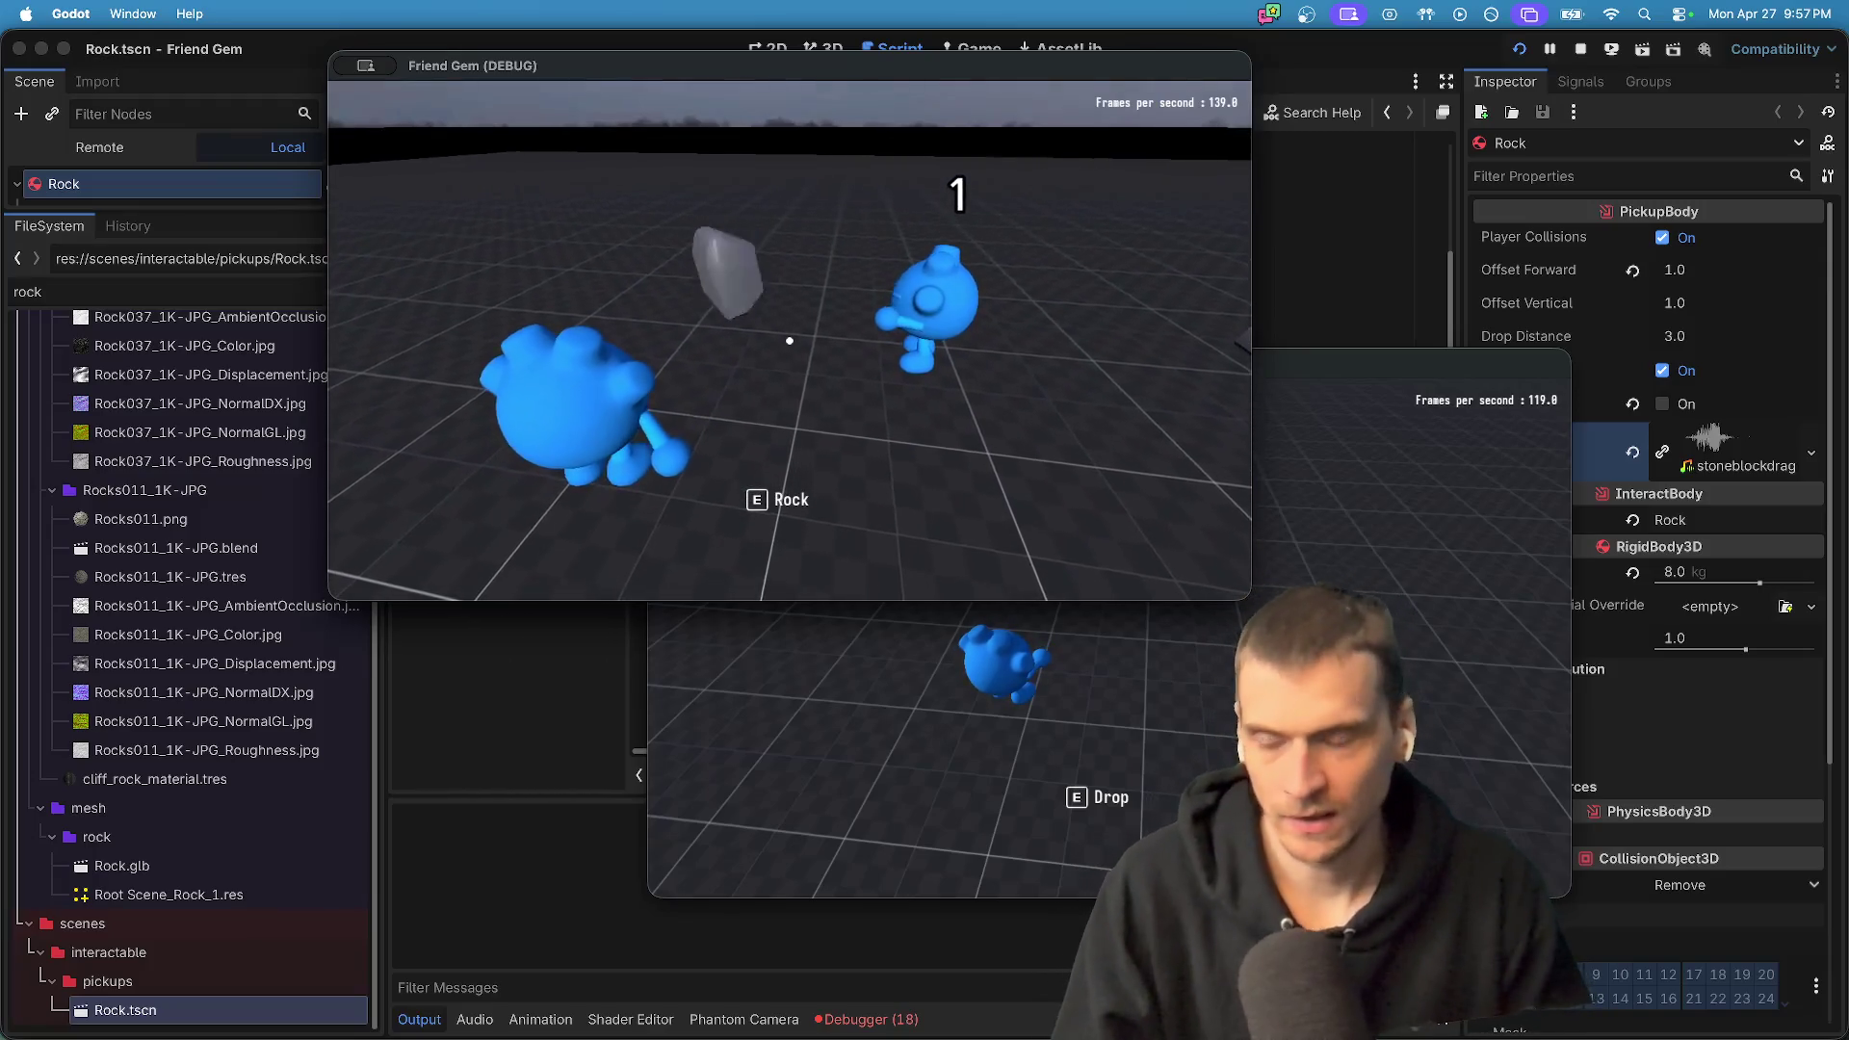
left_click(1107, 674)
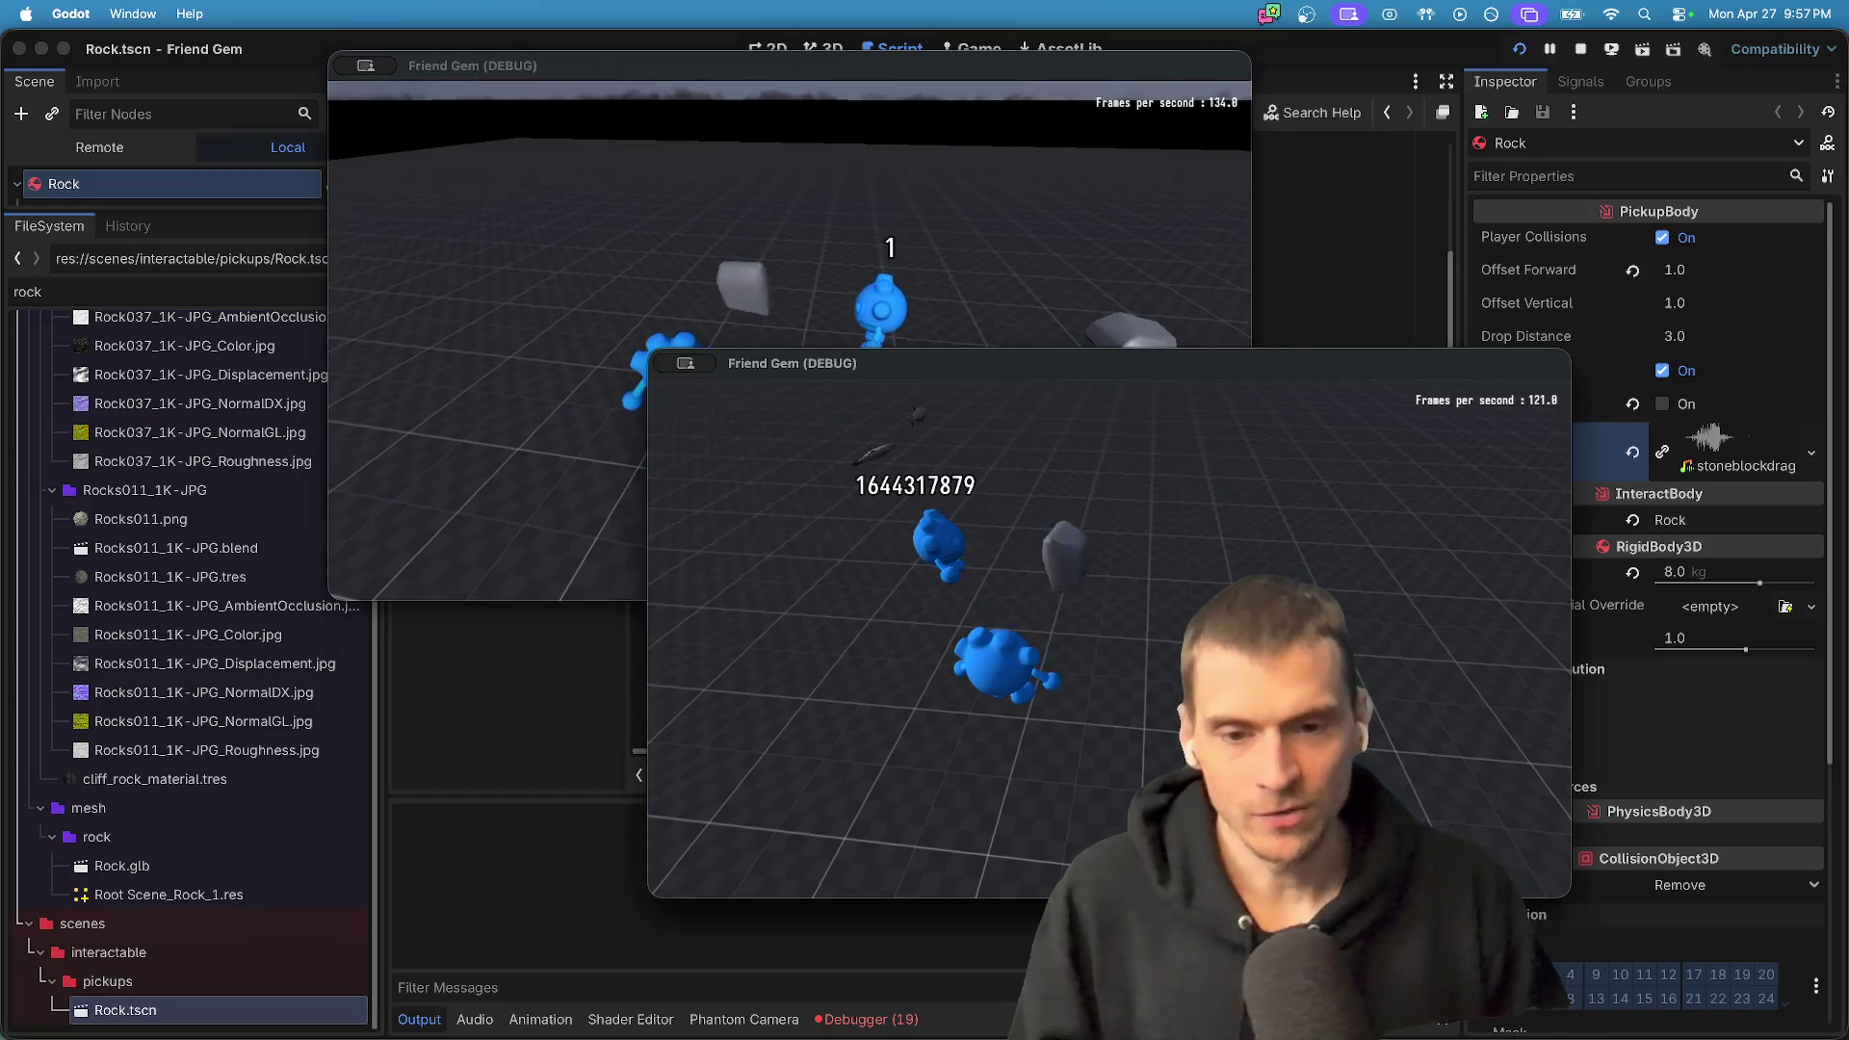
left_click(790, 241)
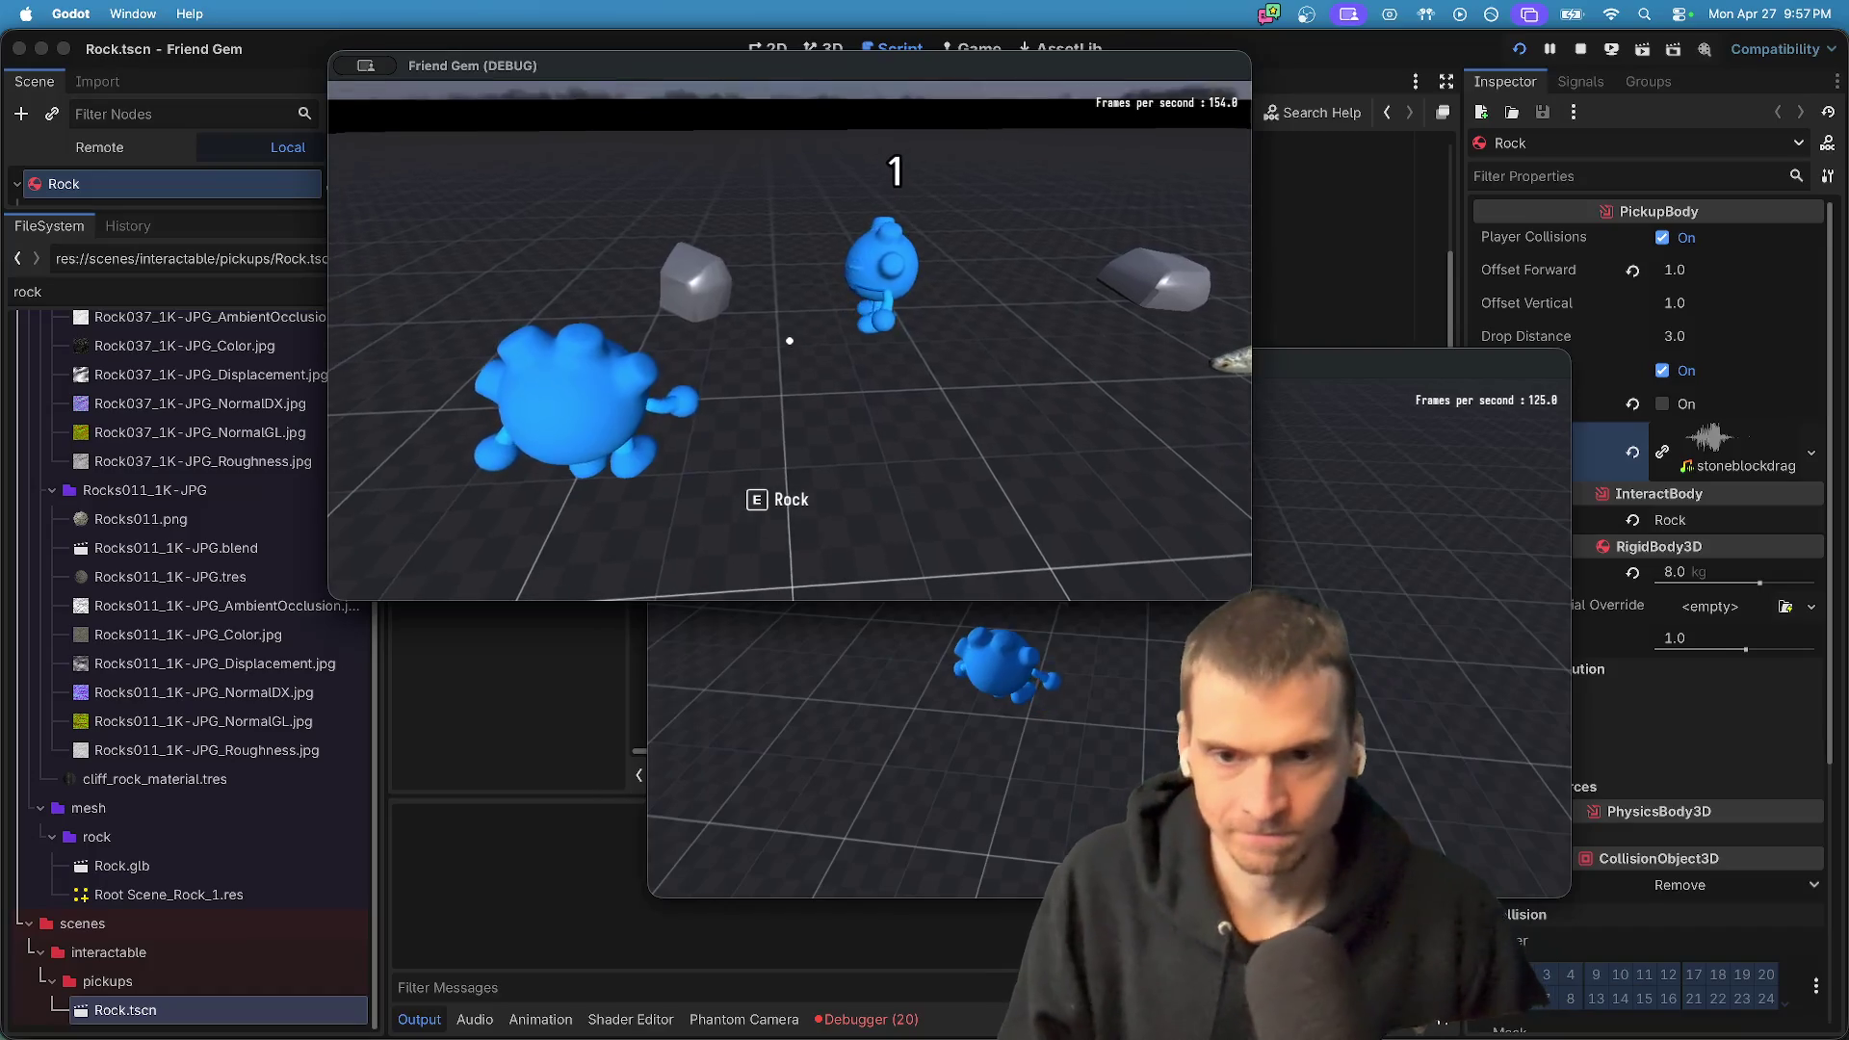
key("super+grave")
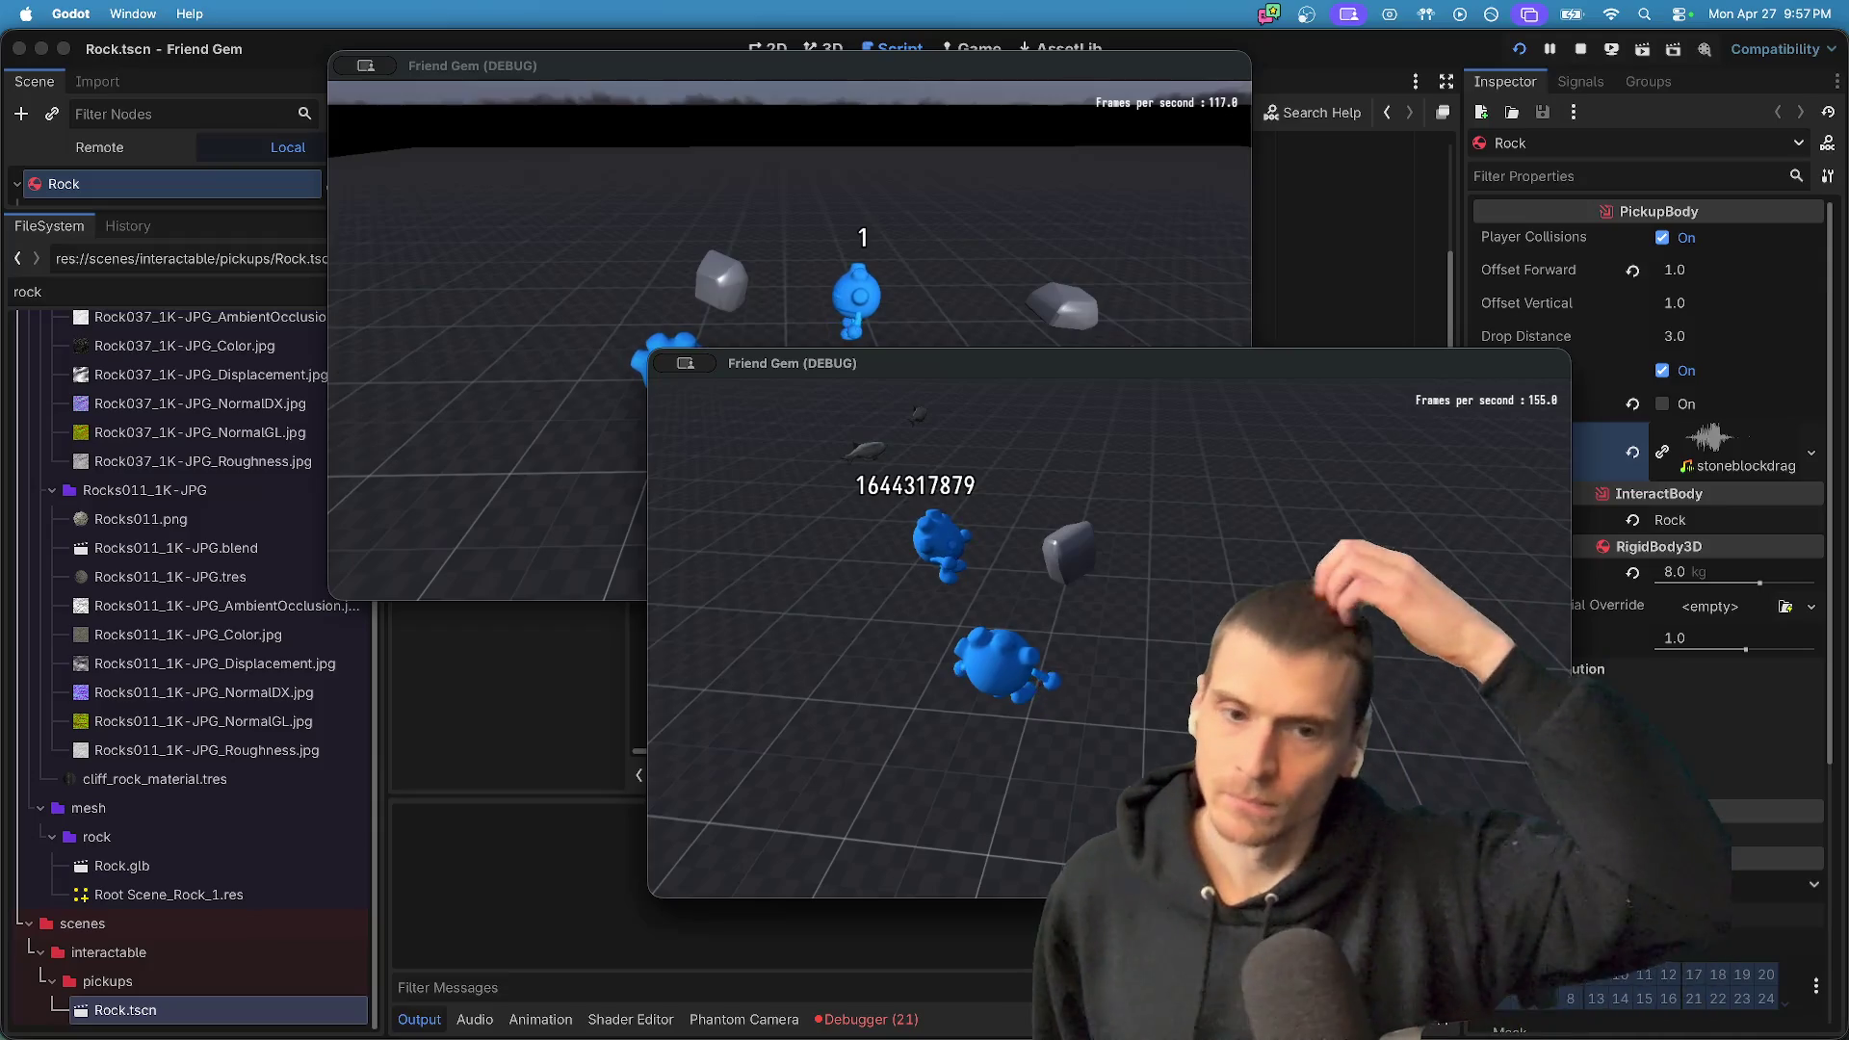
key("super+Tab")
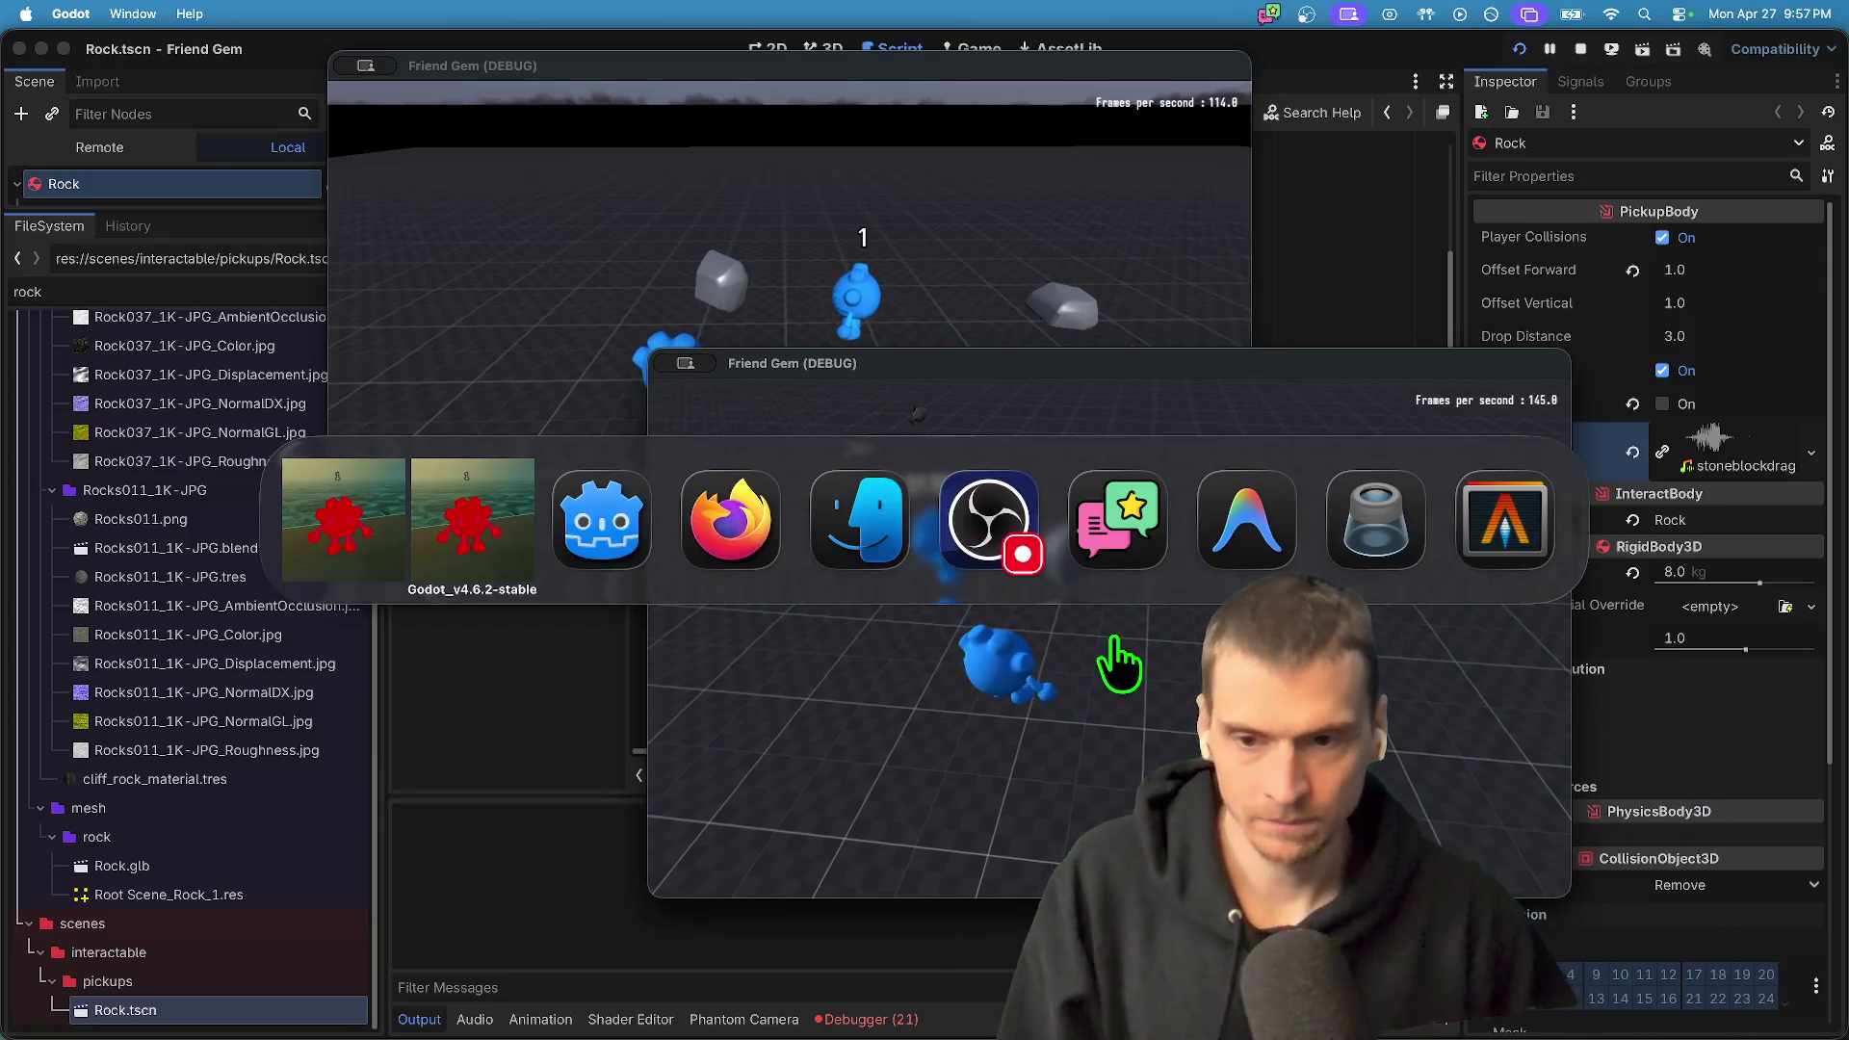
- Back in Godot, review the _sync_sound declaration and its call_local rpc annotation
key("super+Tab")
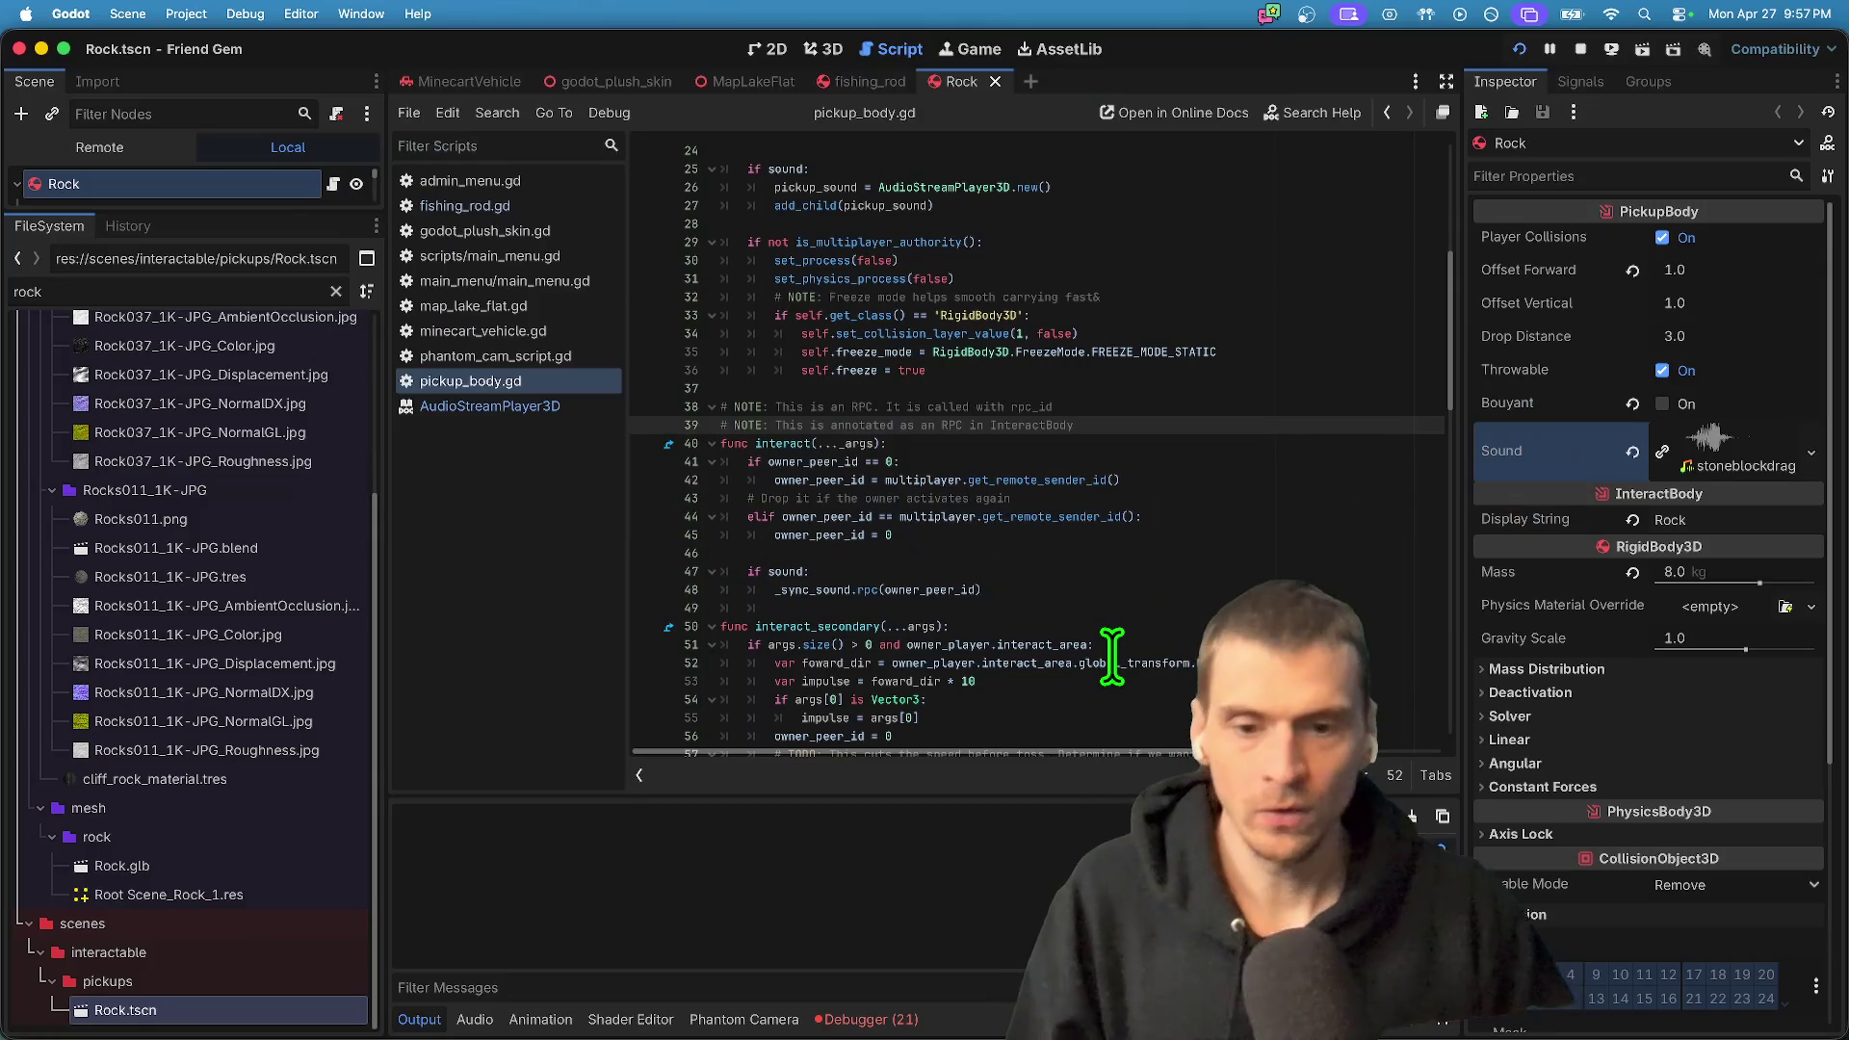
scroll(1113, 658, "down", 20)
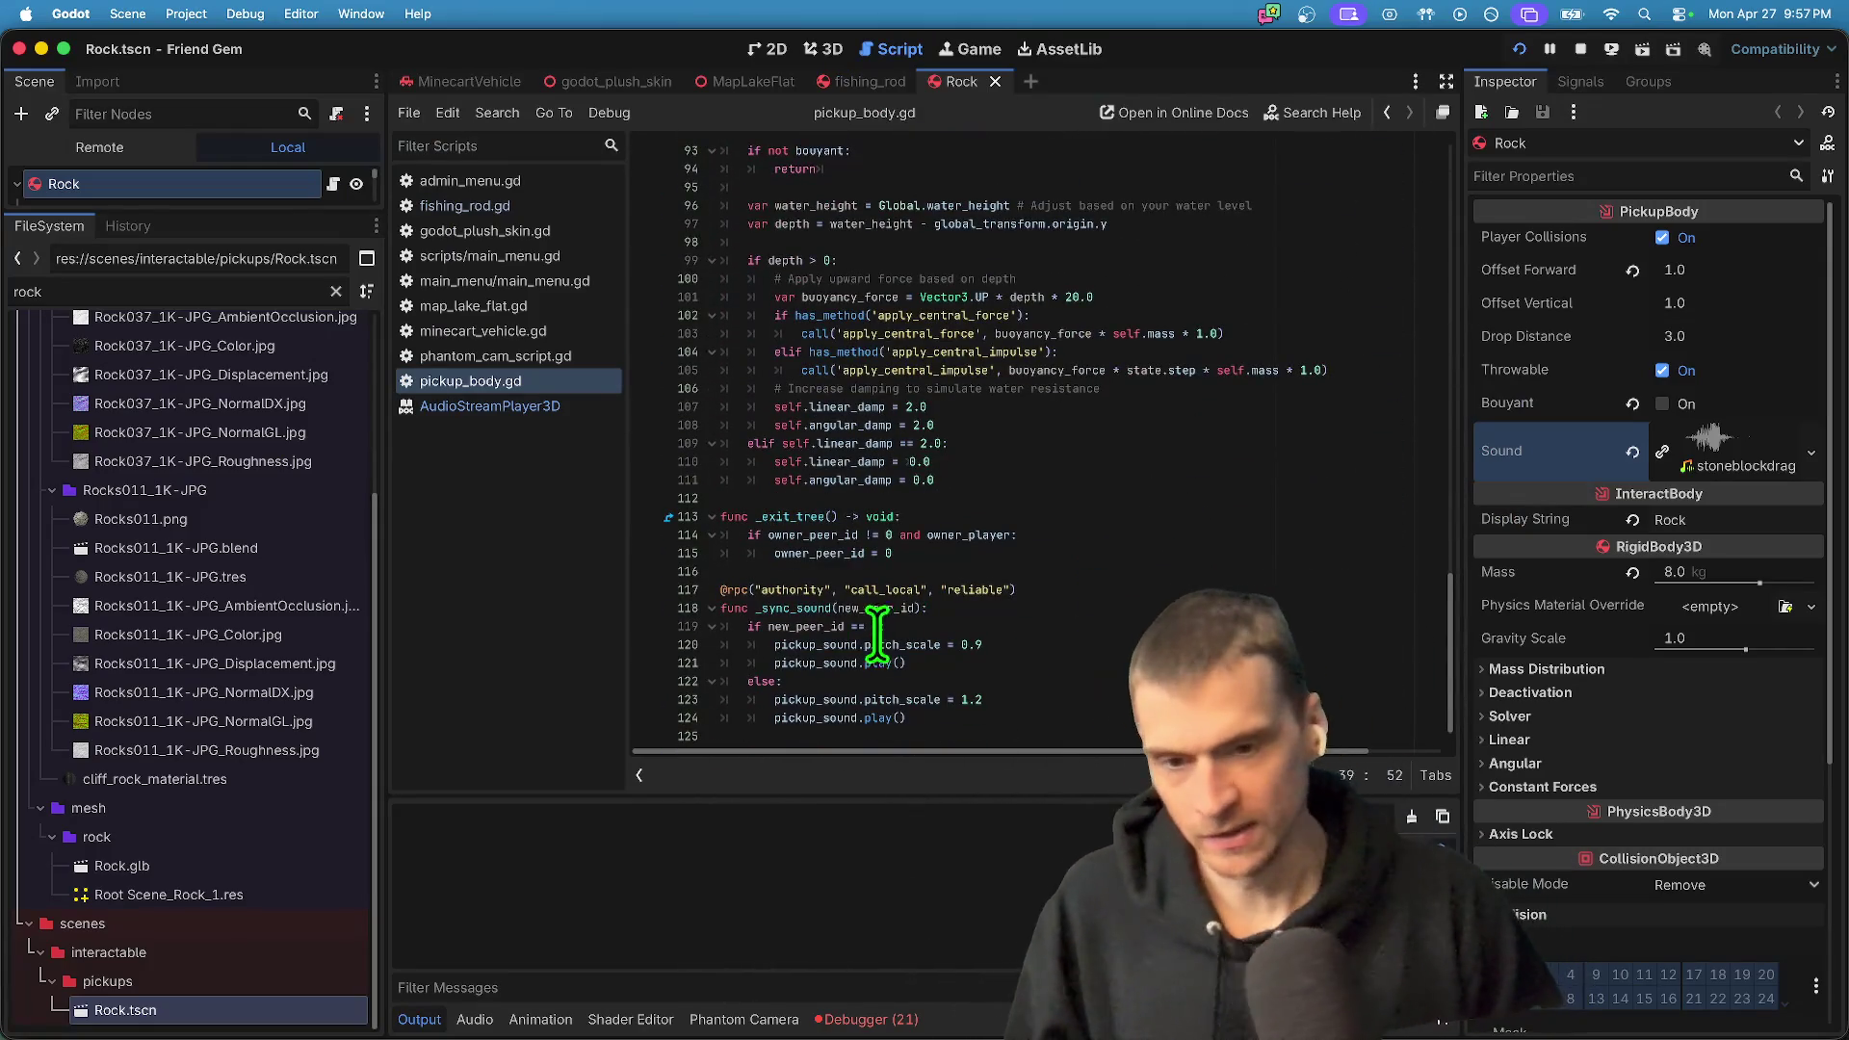
left_click(779, 608)
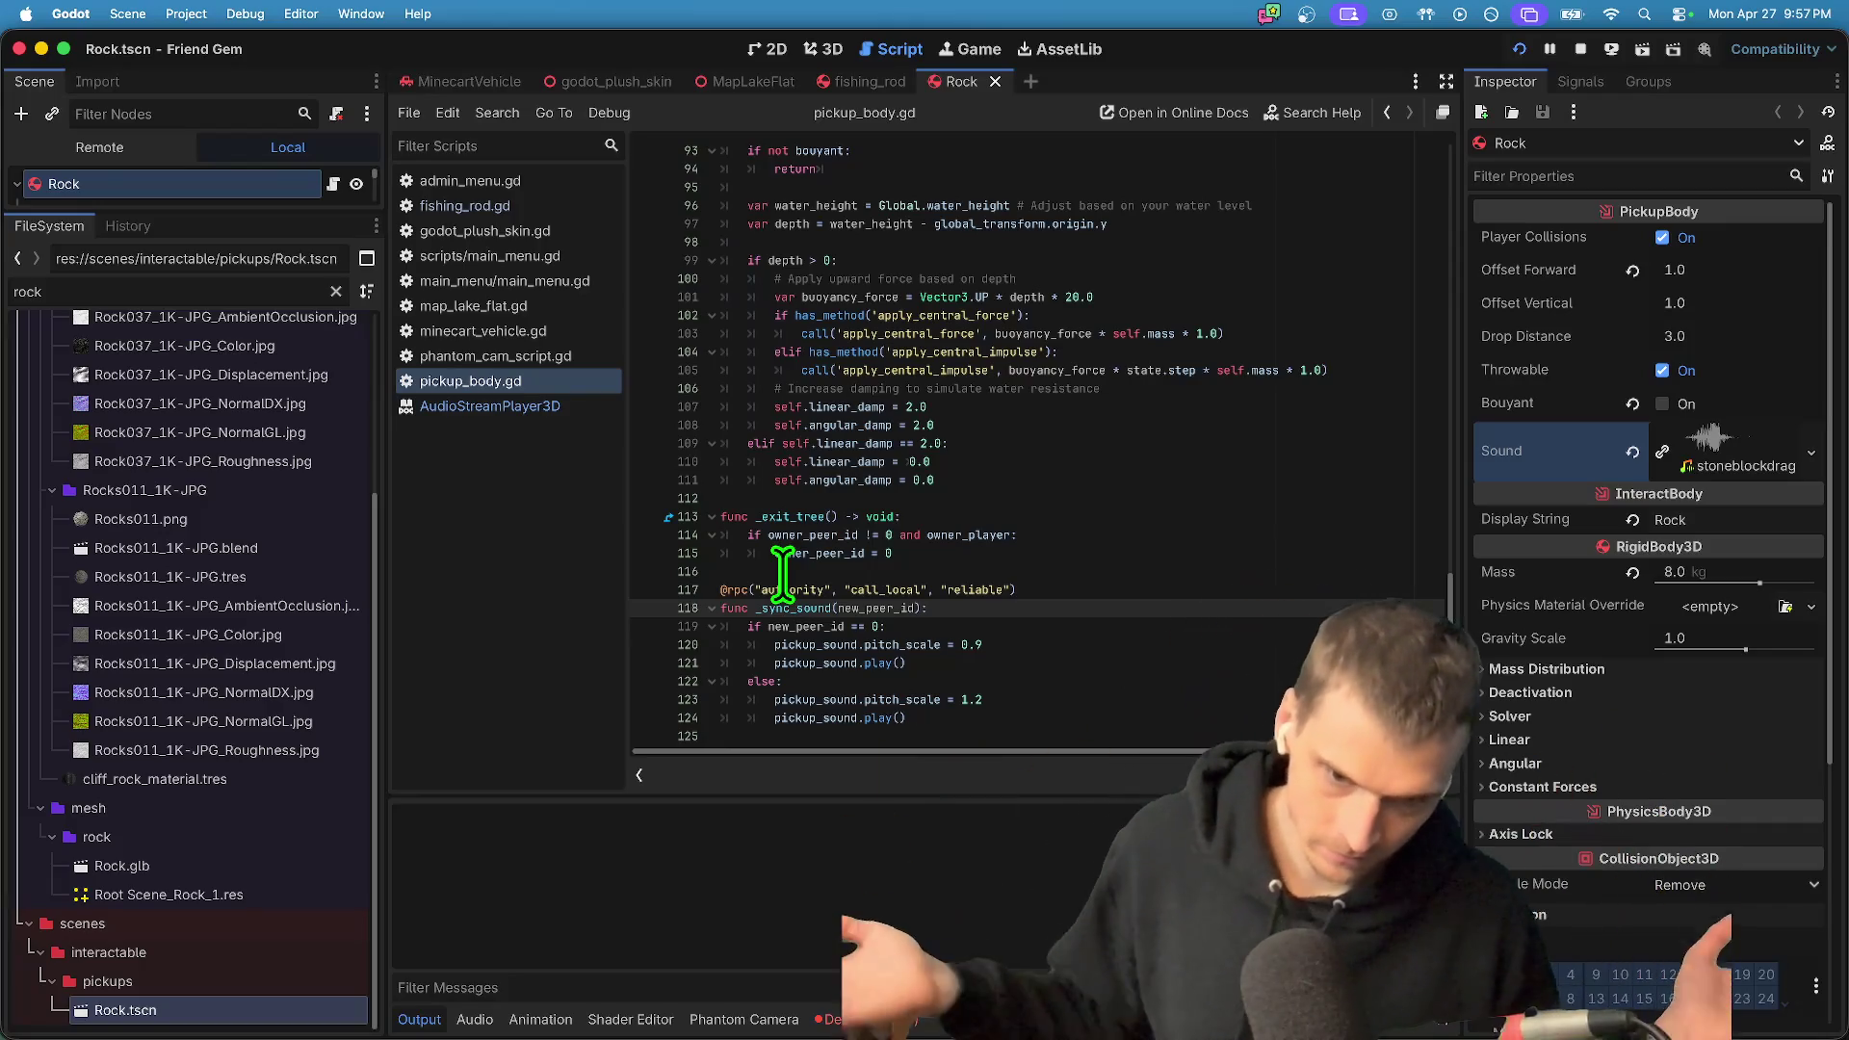
left_click(880, 589)
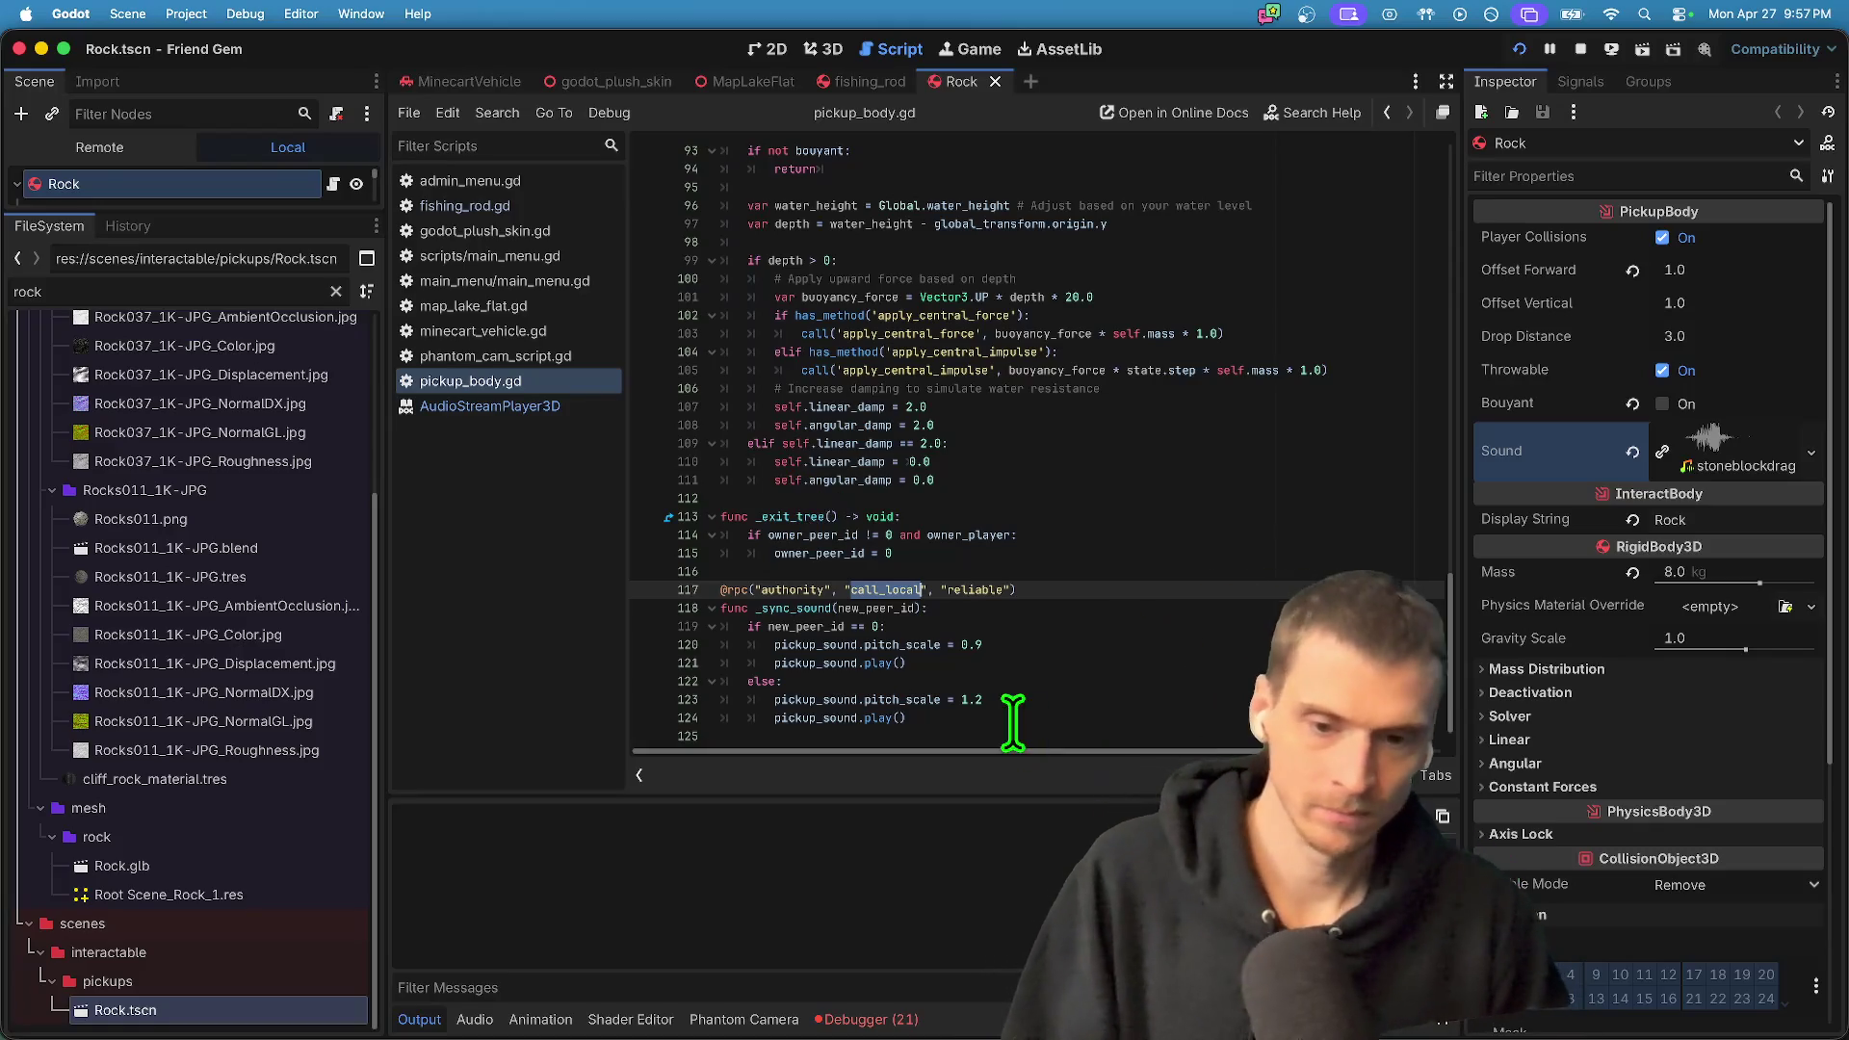
left_click(806, 665)
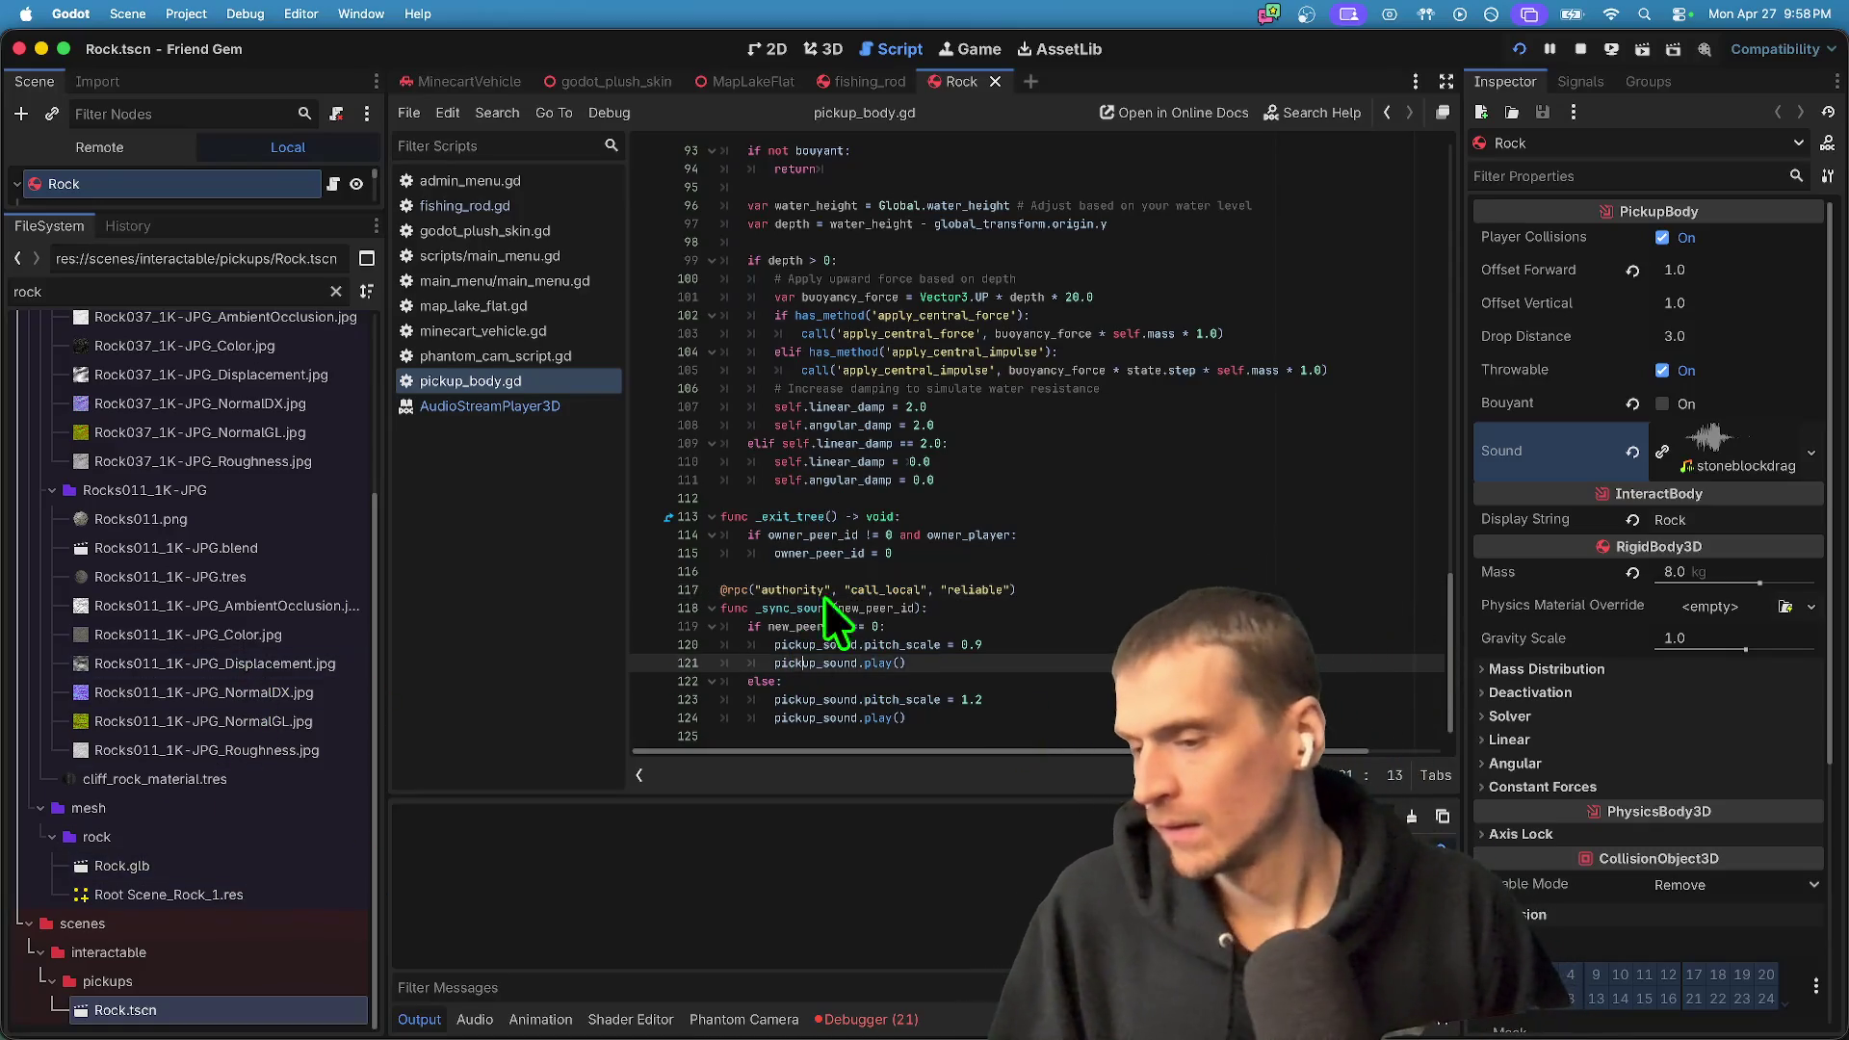
left_click(1059, 481)
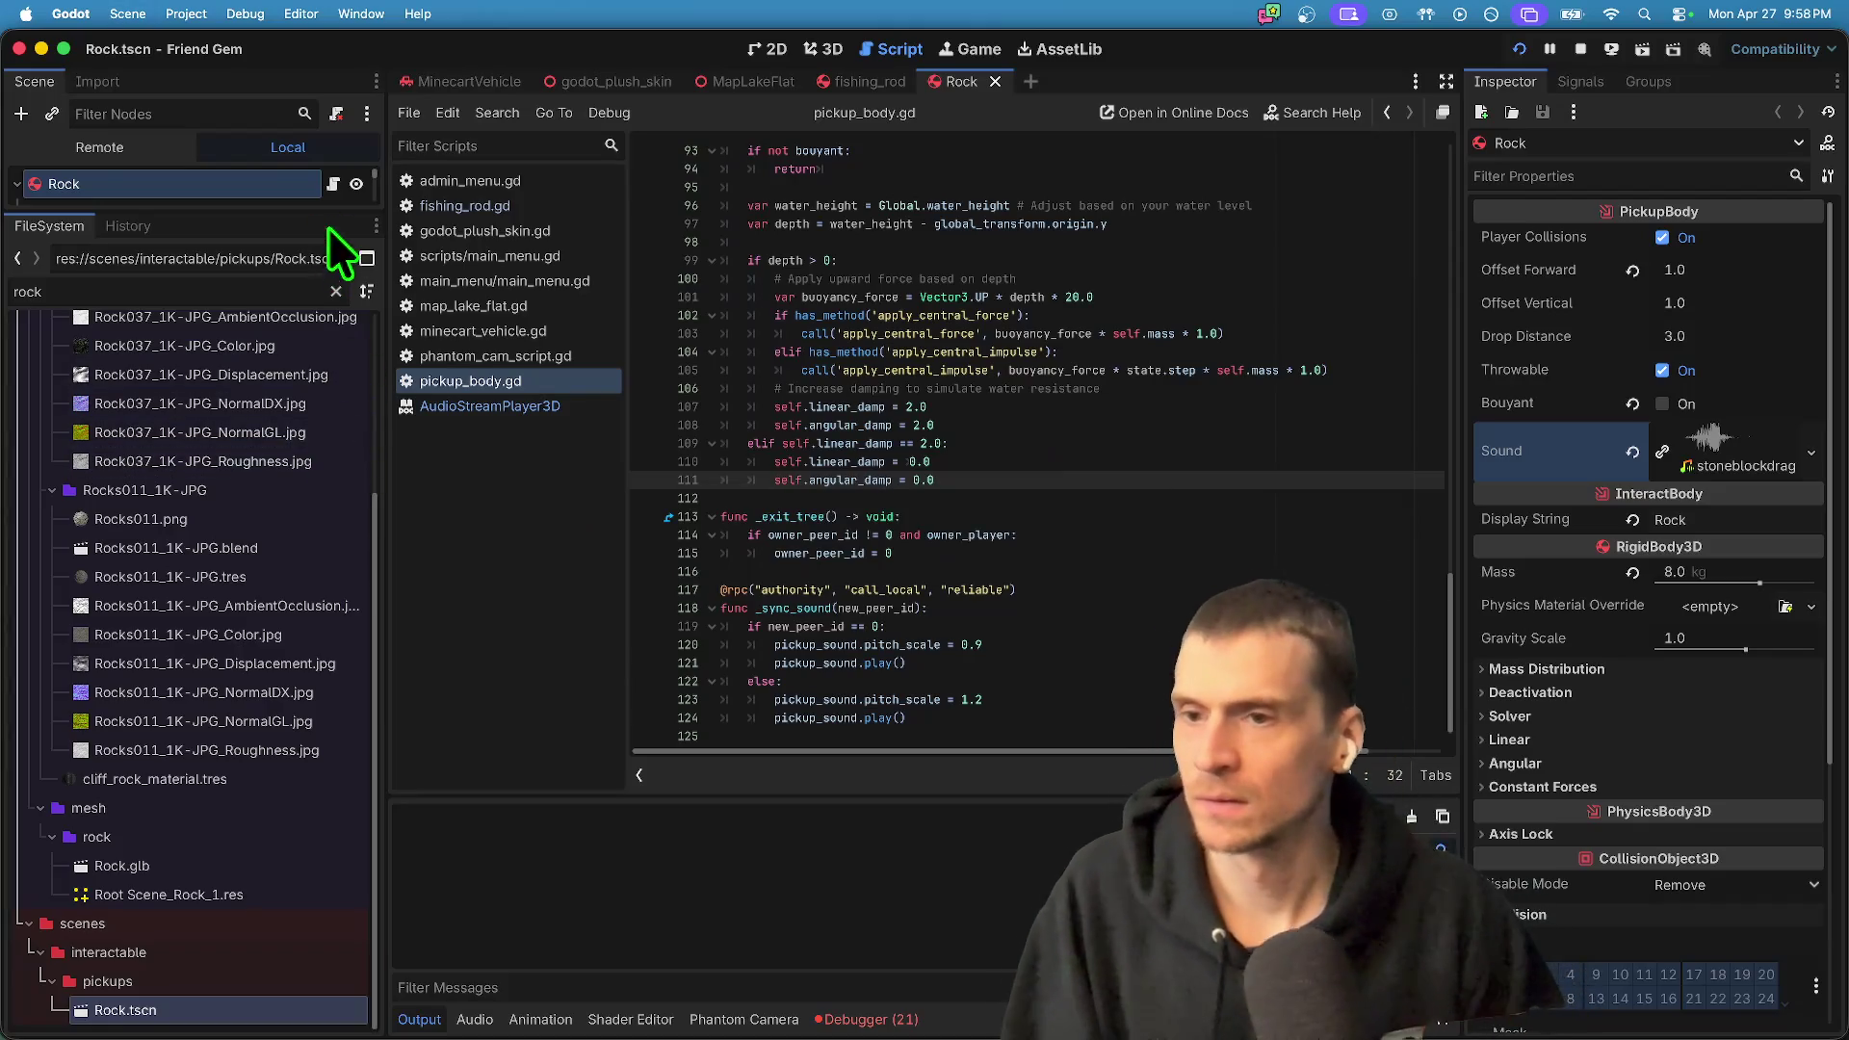
- Expand the Rock's Sound stream properties in the Inspector
left_click(1763, 466)
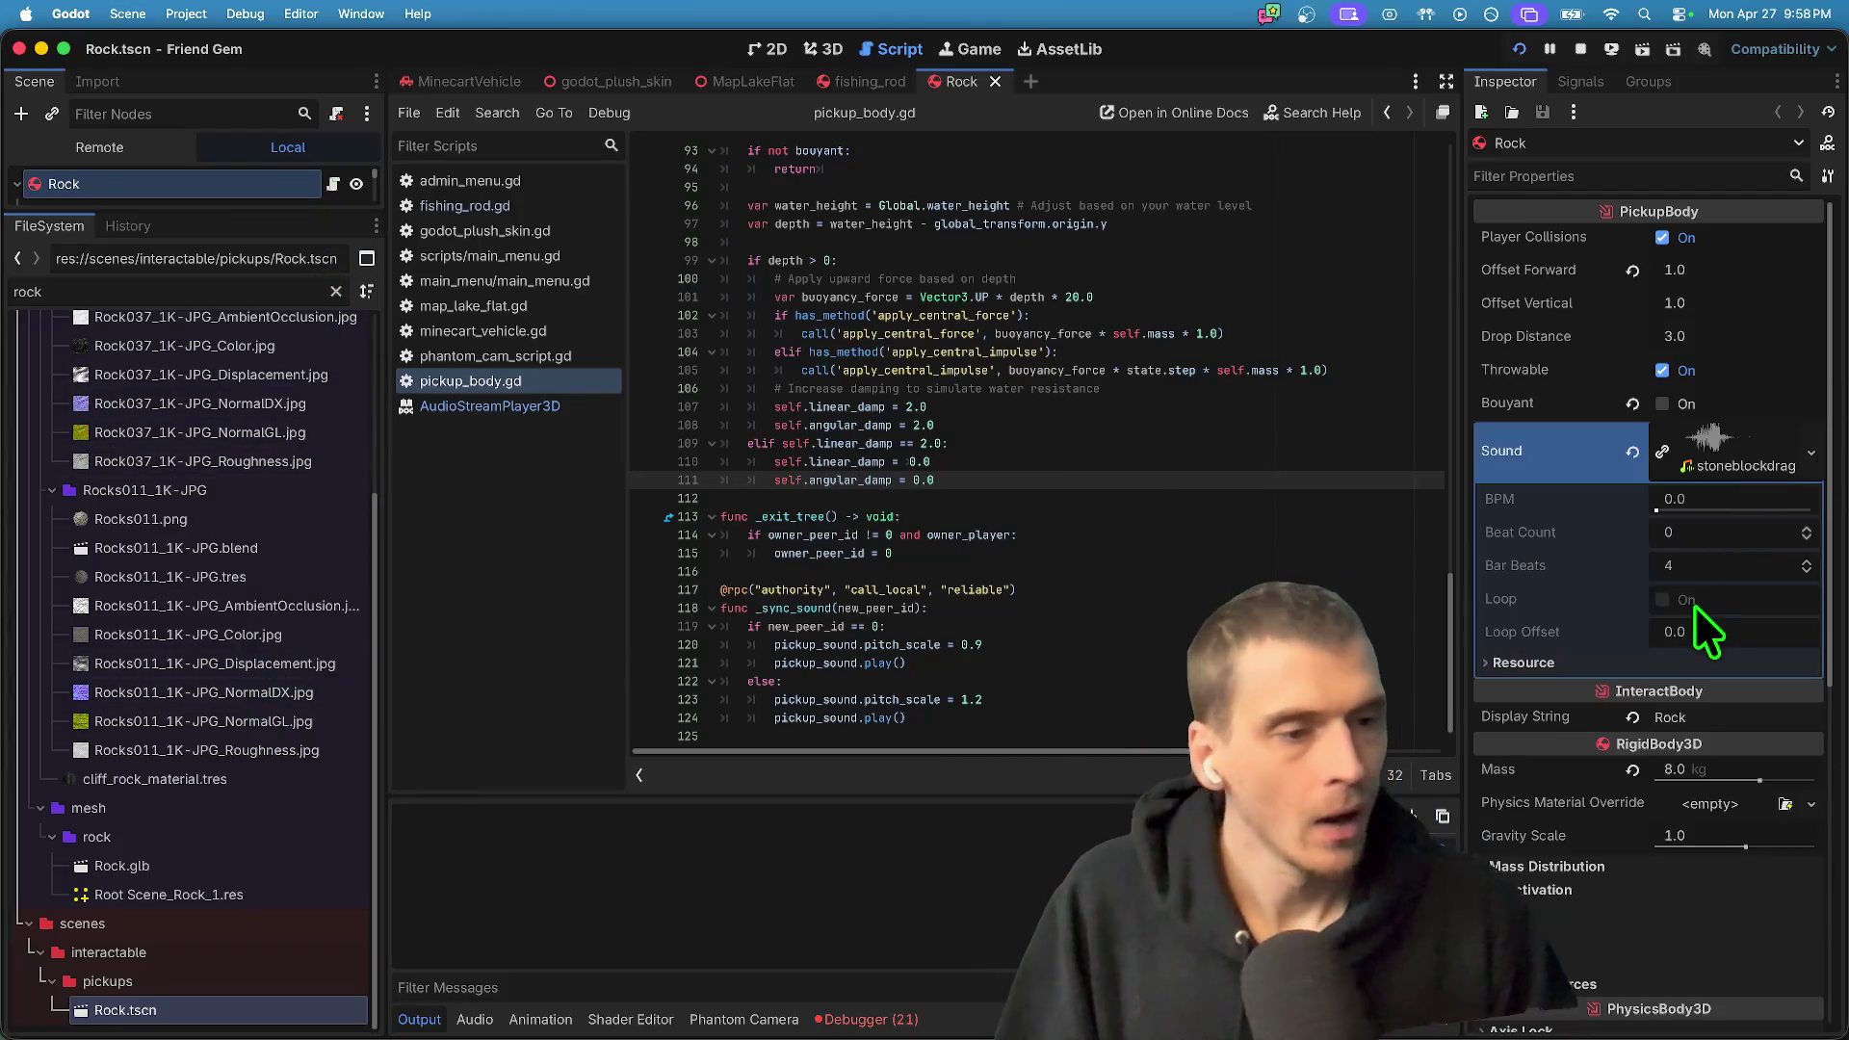
right_click(1725, 469)
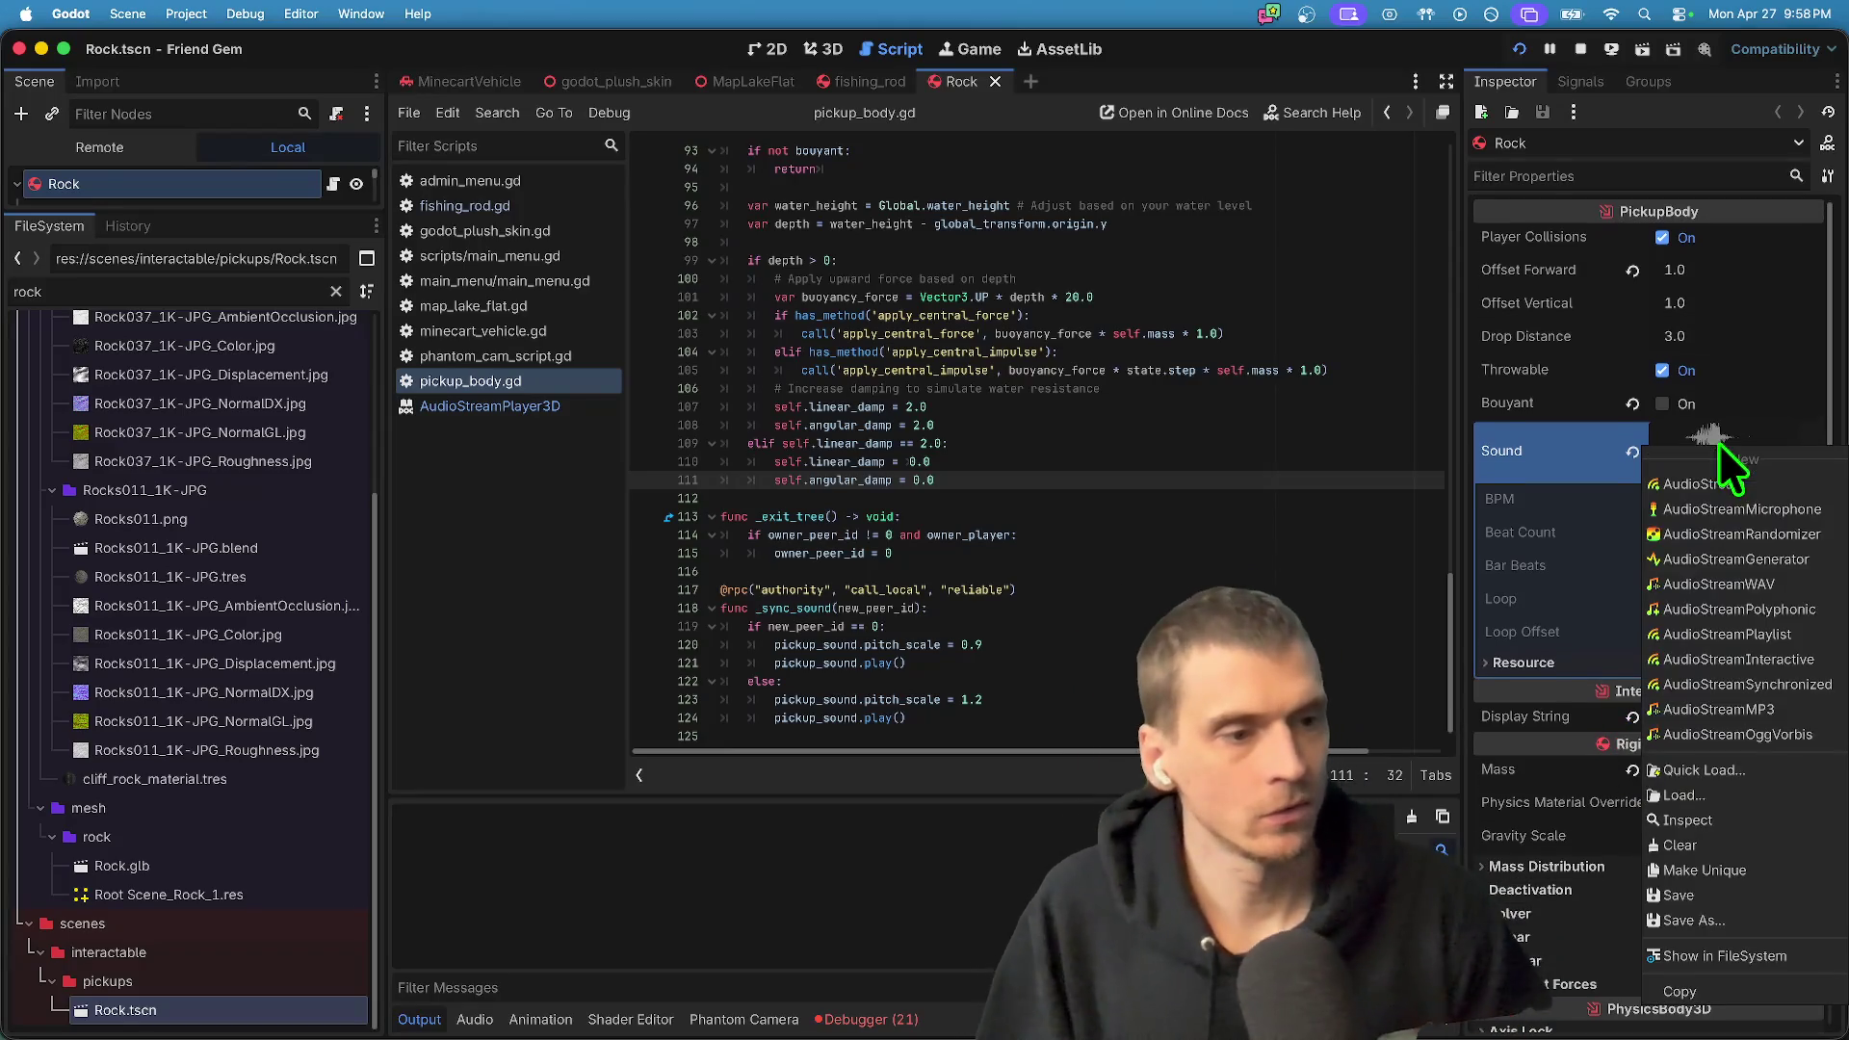
left_click(918, 572)
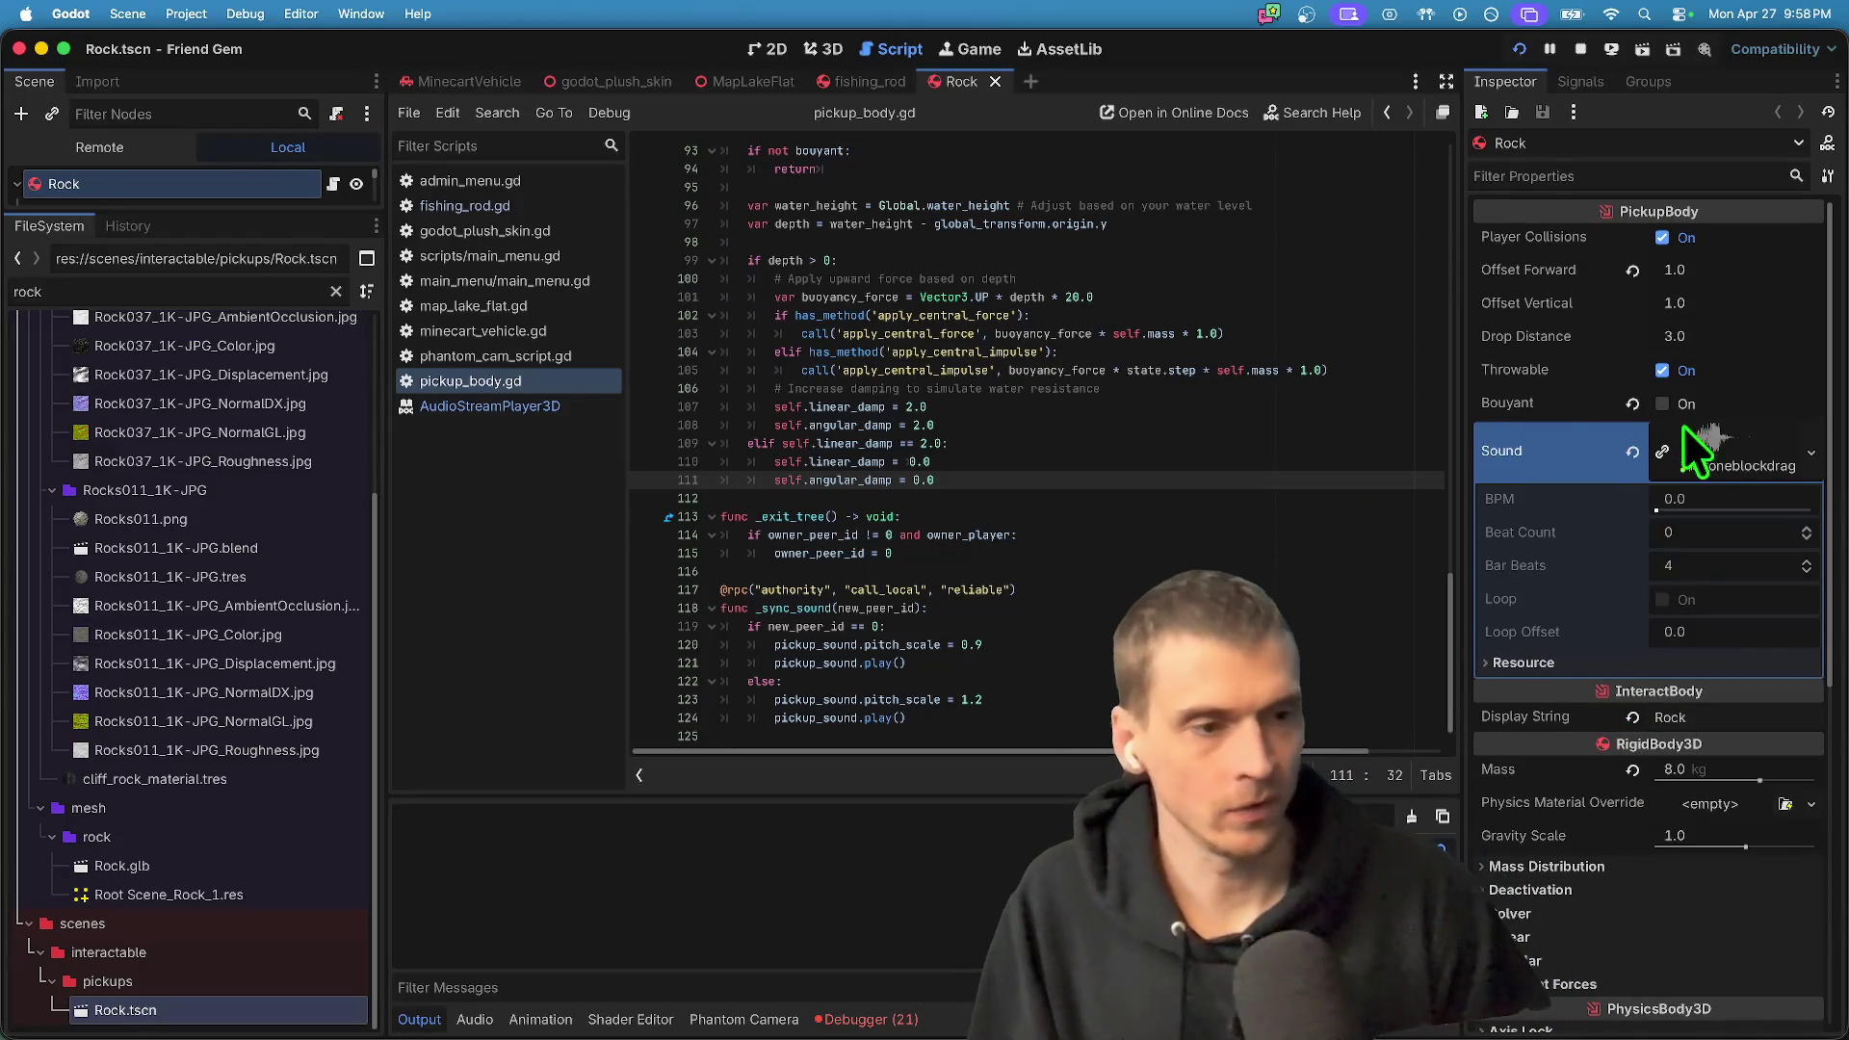
- Jump from _sync_sound to its call site on line 45
scroll(1117, 578, "up", 2)
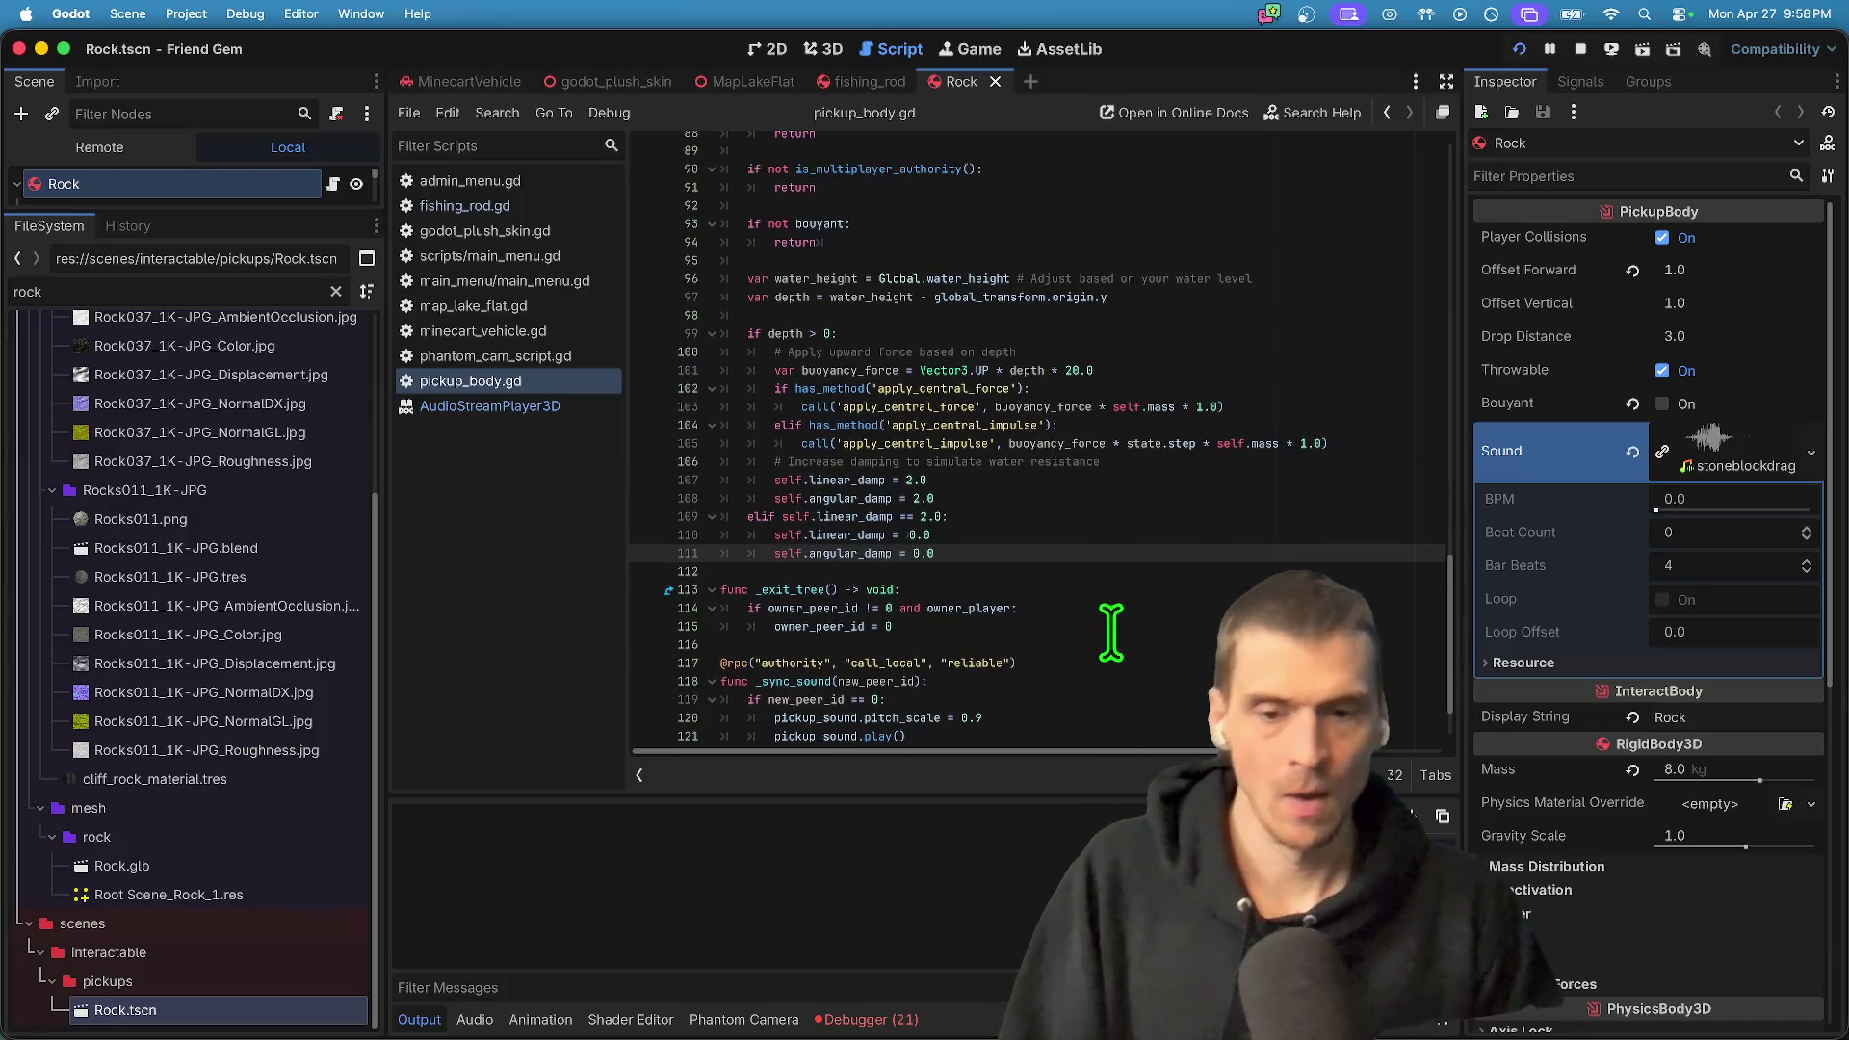
double_click(802, 681)
key("F3")
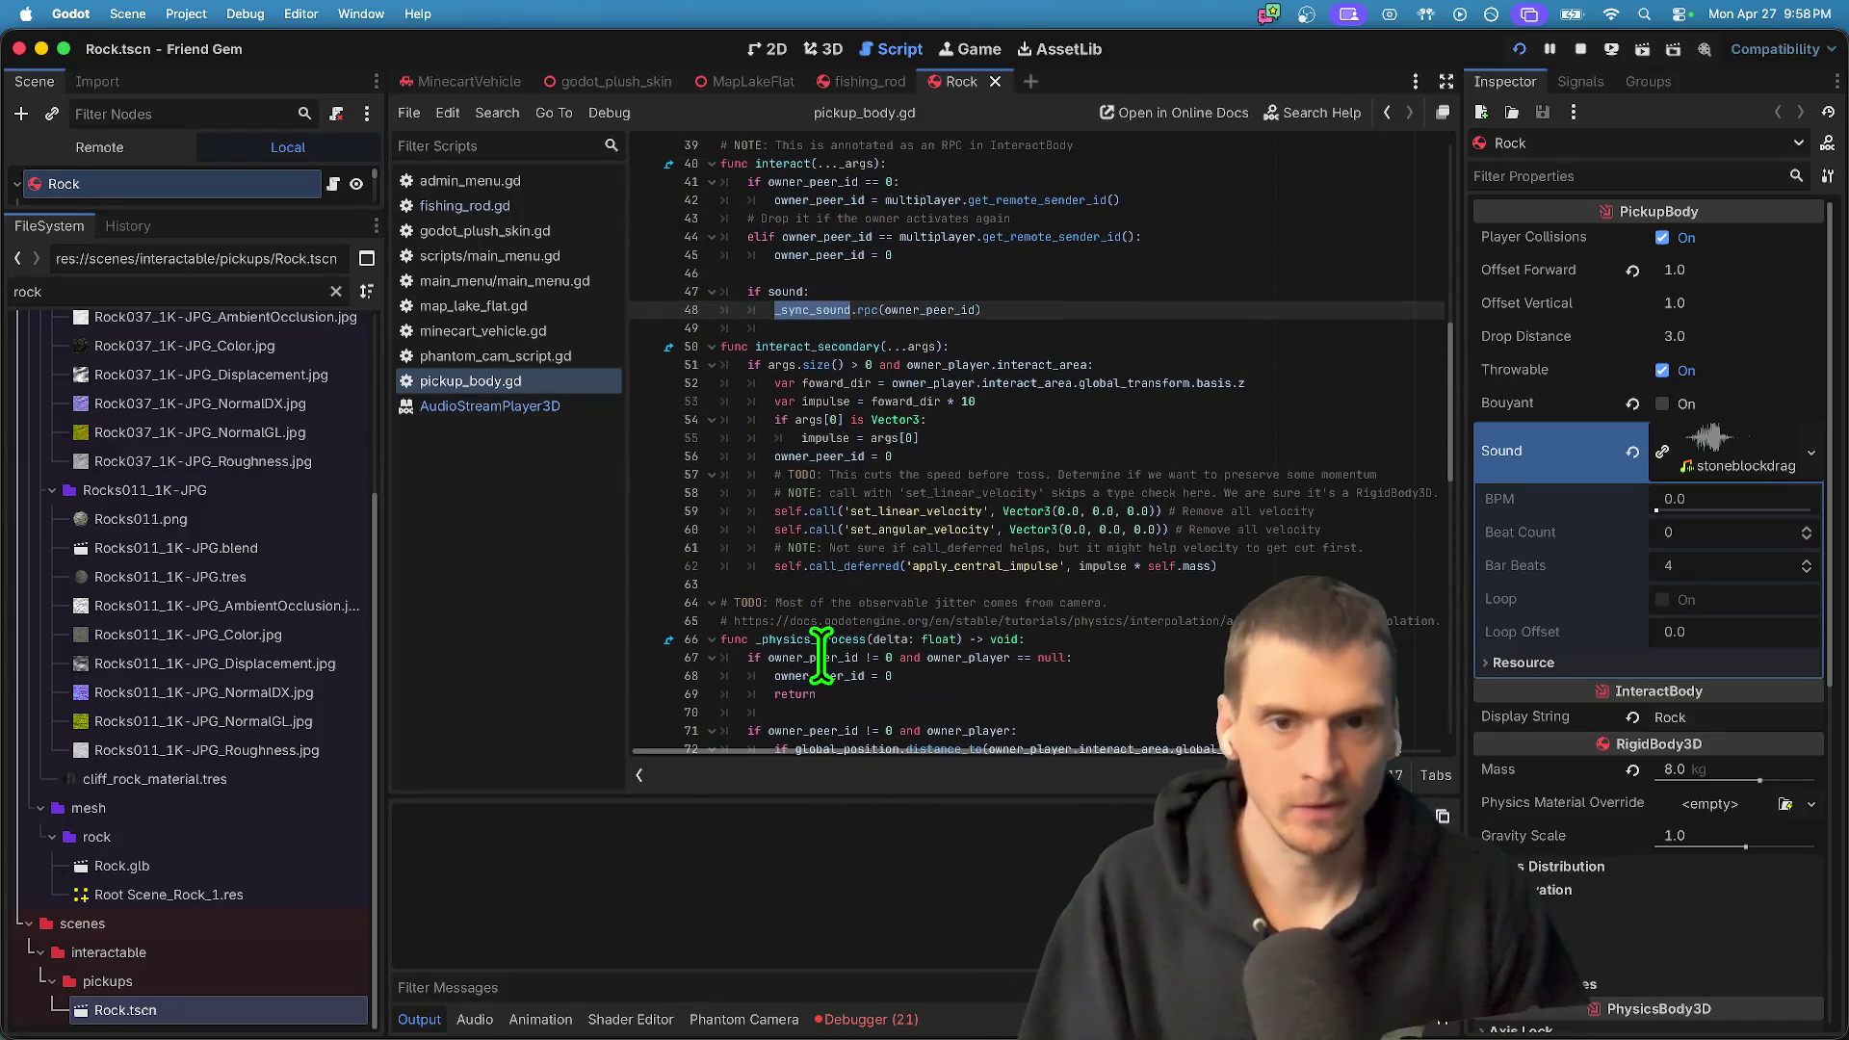
scroll(1007, 289, "up", 5)
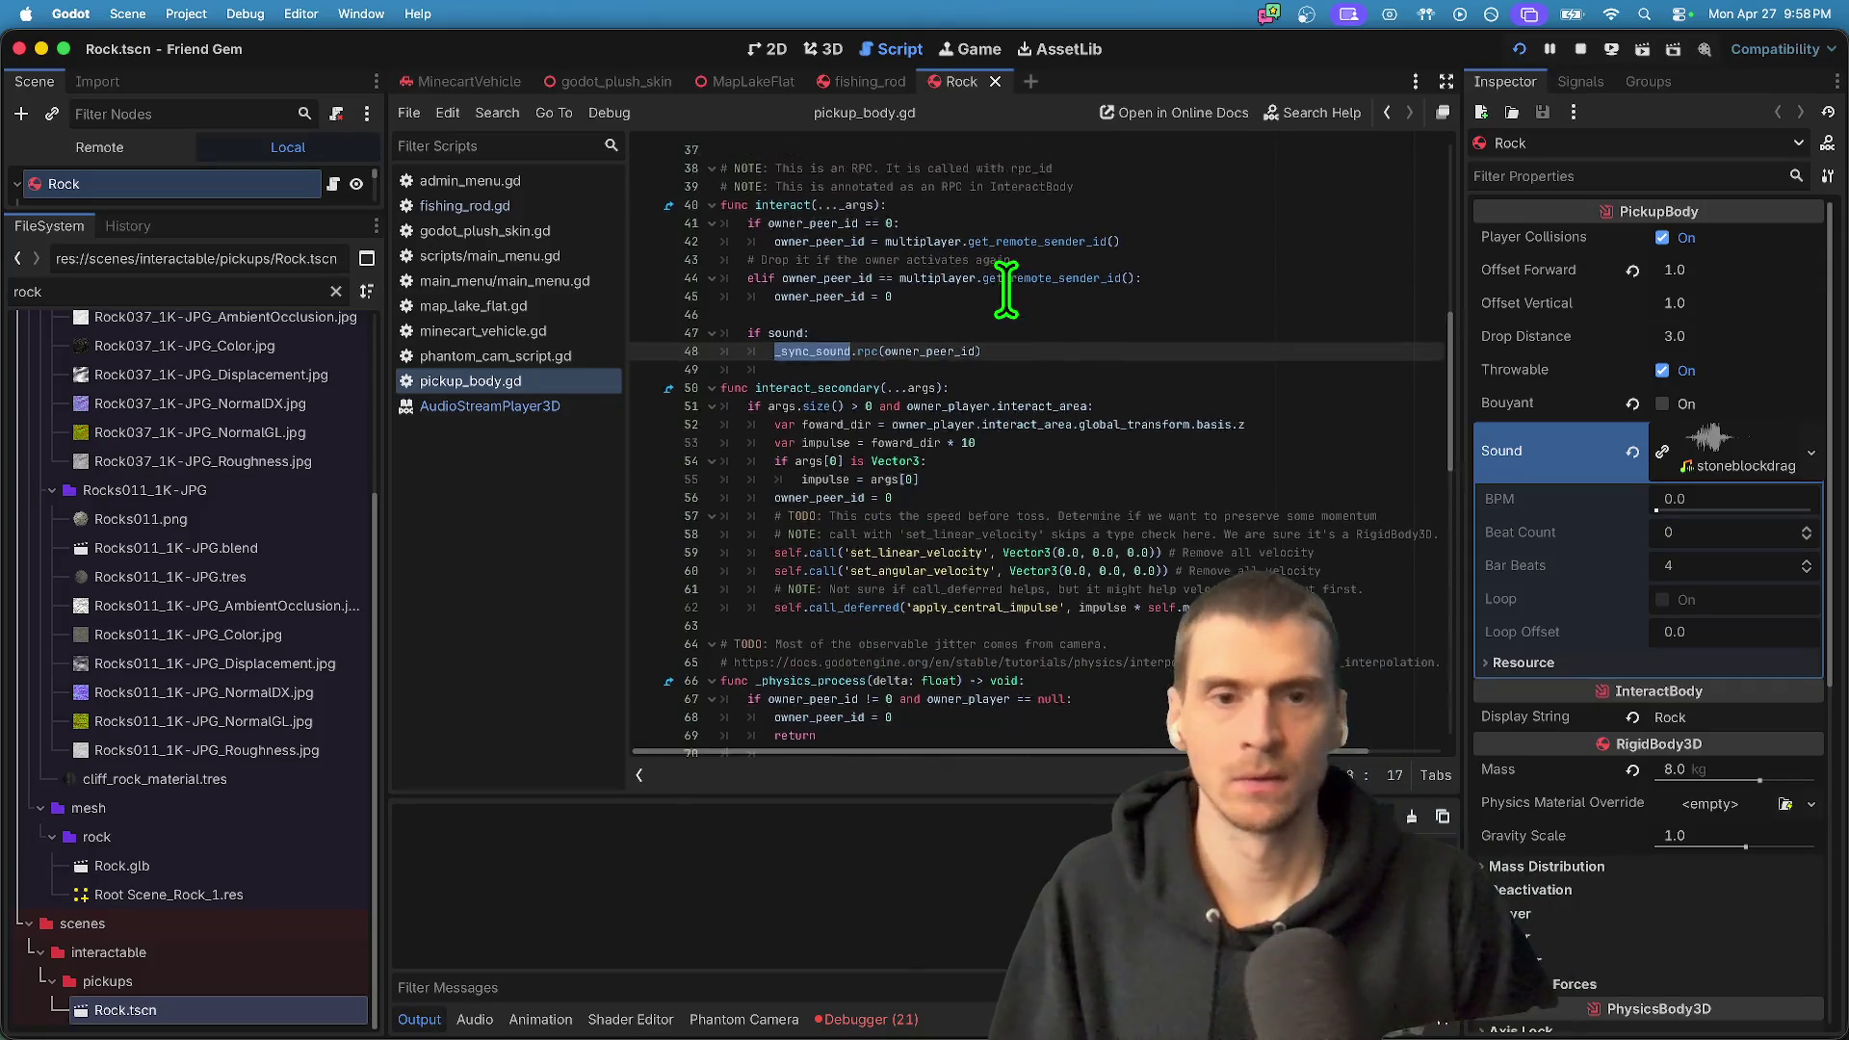
left_click(1339, 523)
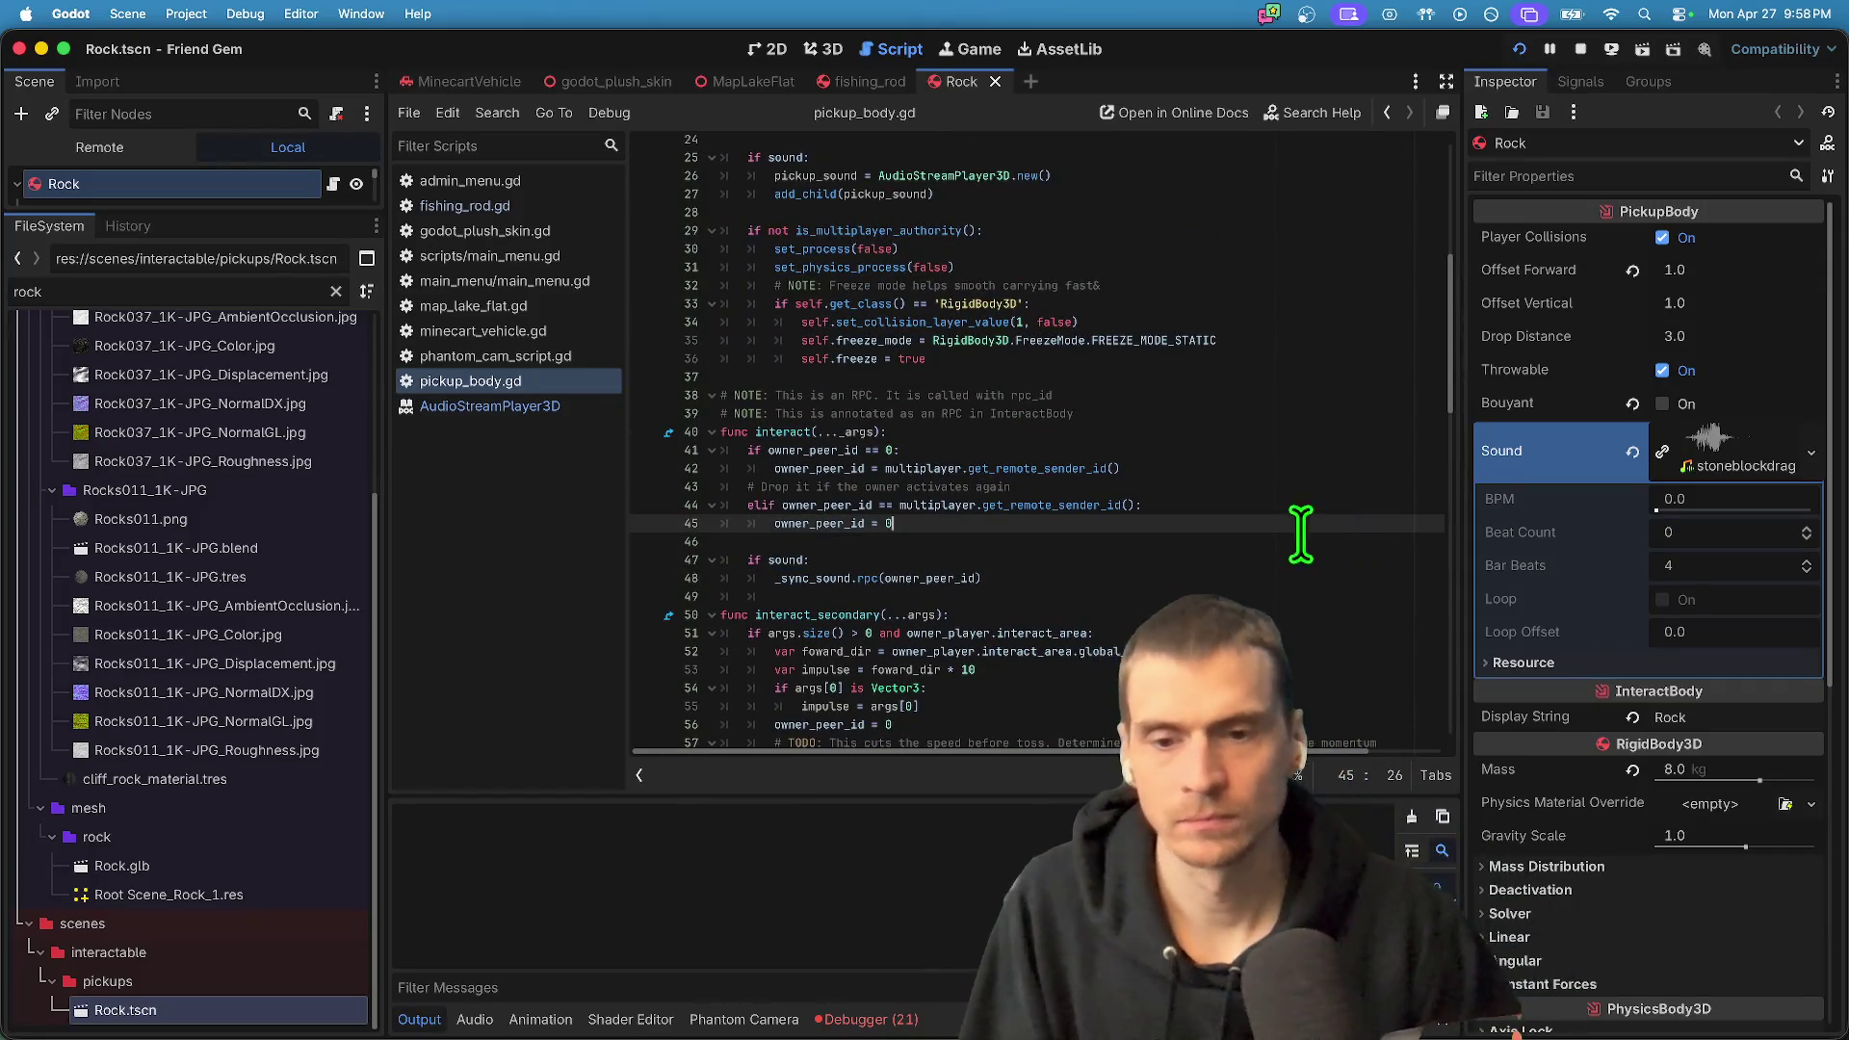
scroll(866, 529, "up", 7)
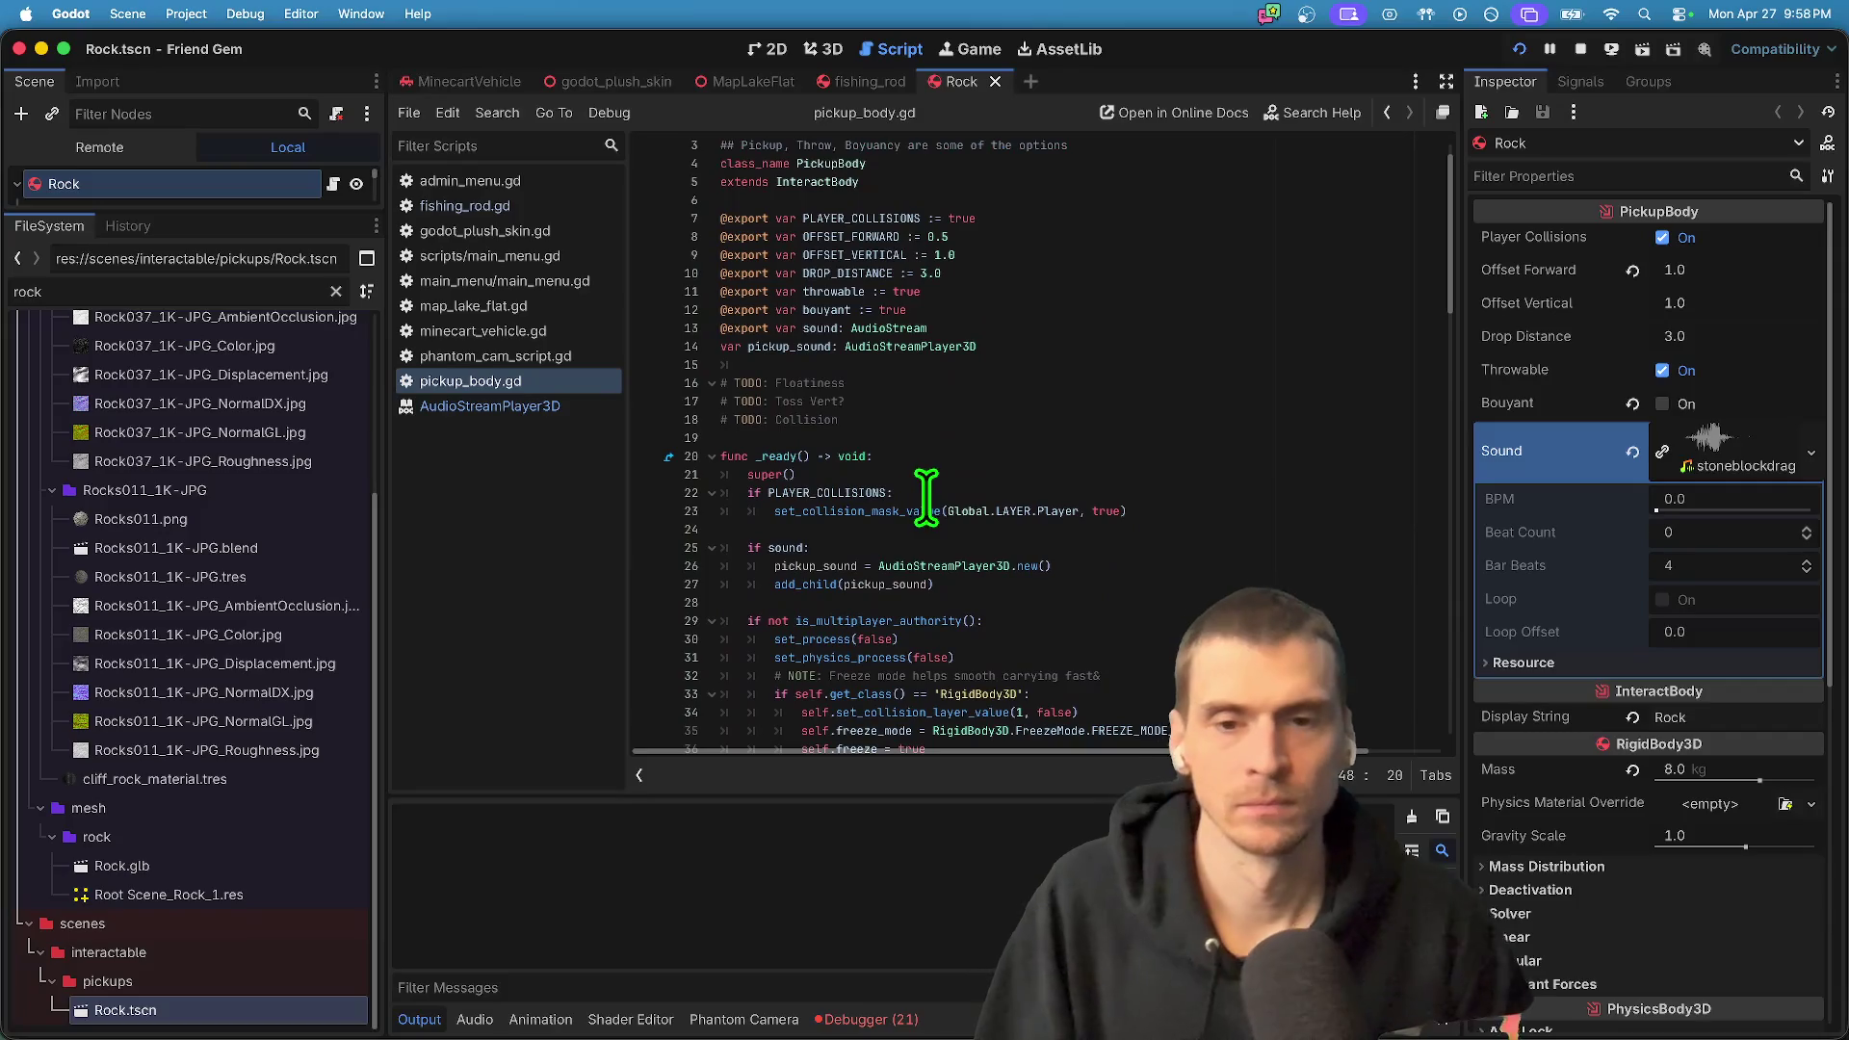
- Add print('??') under if sound: in _ready, then test-run and stop the game
left_click(961, 549)
key("Return")
type("print('")
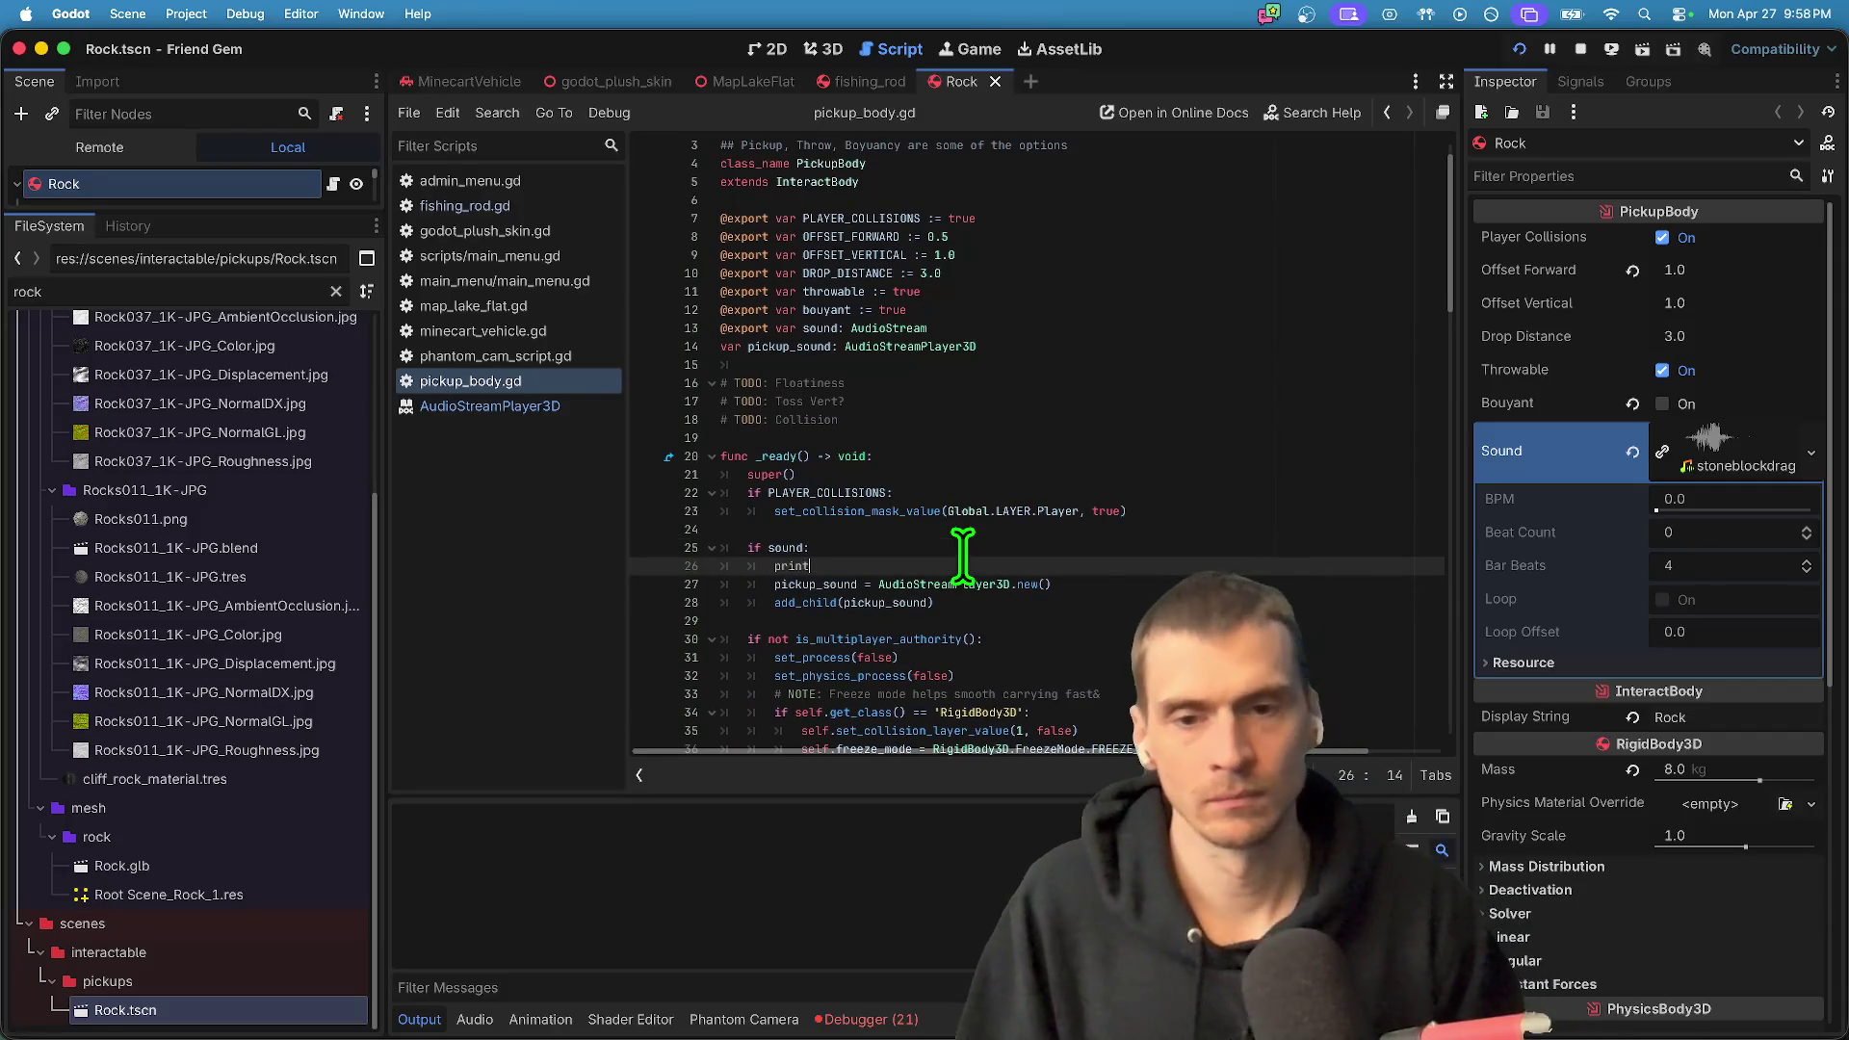
type("??")
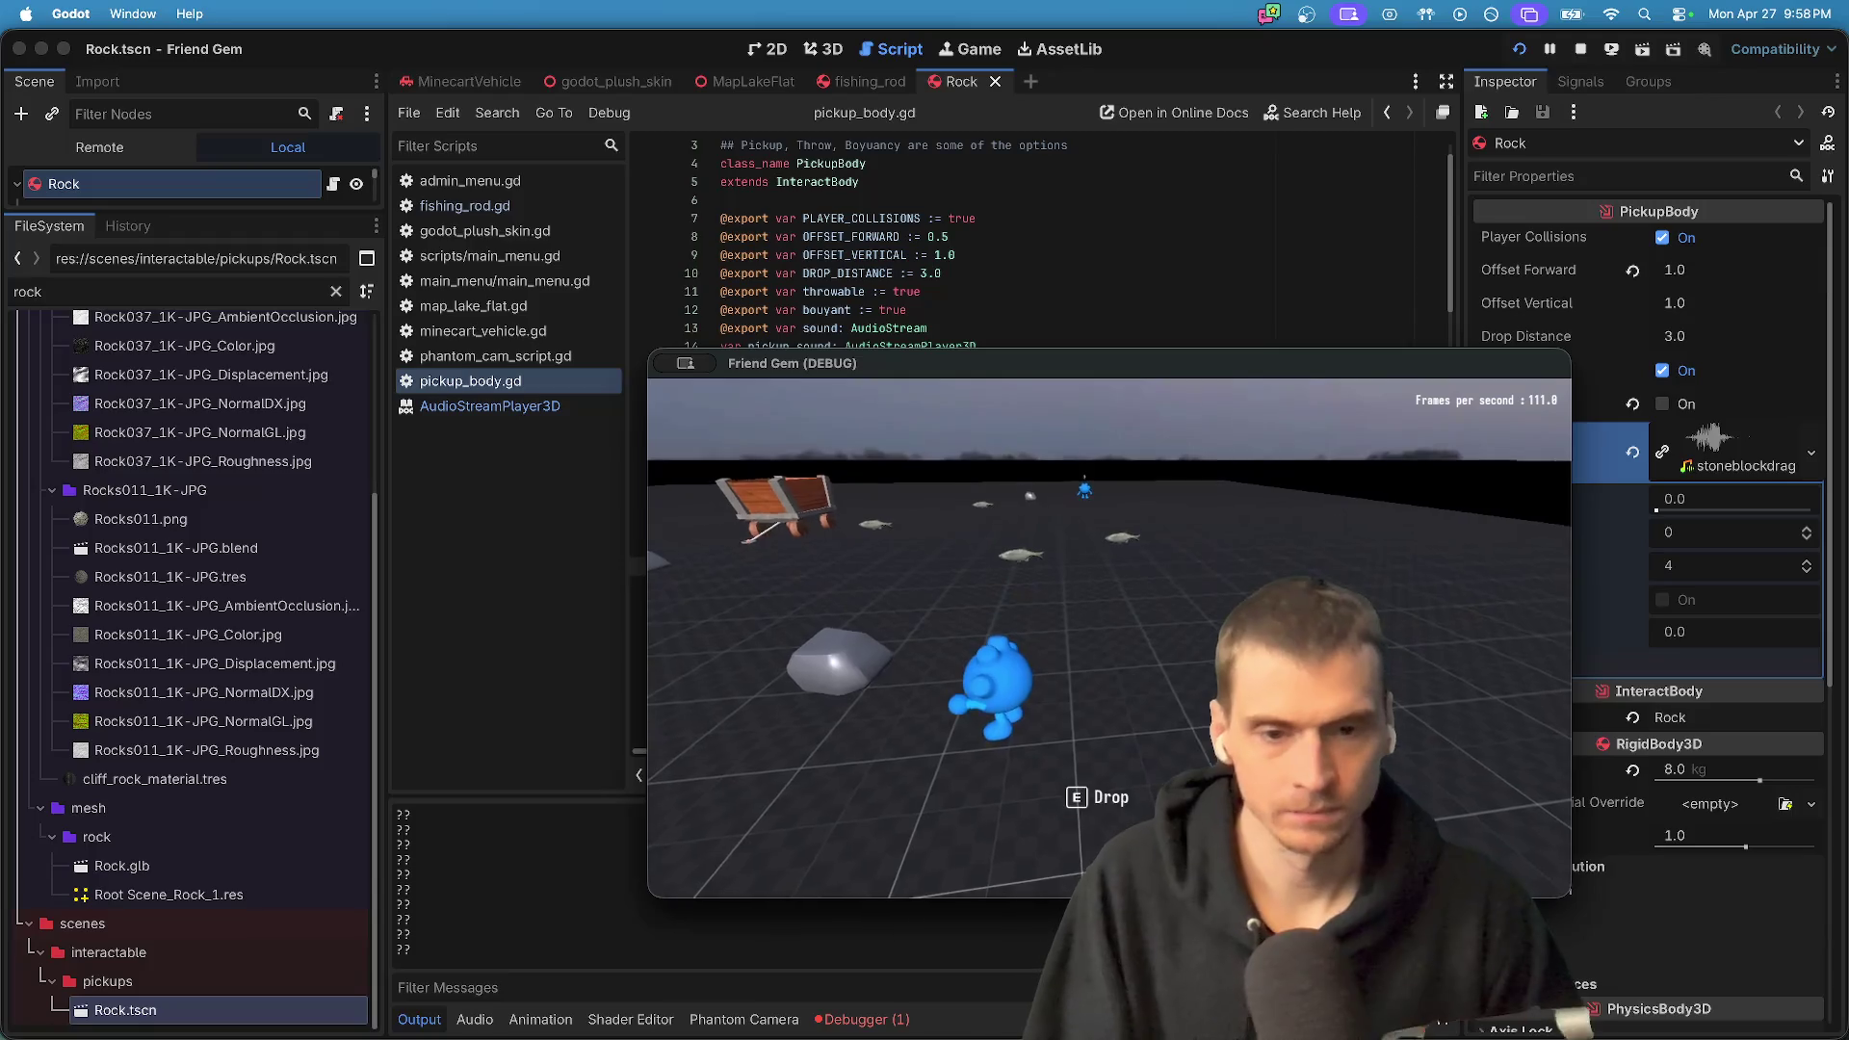
key("super+q")
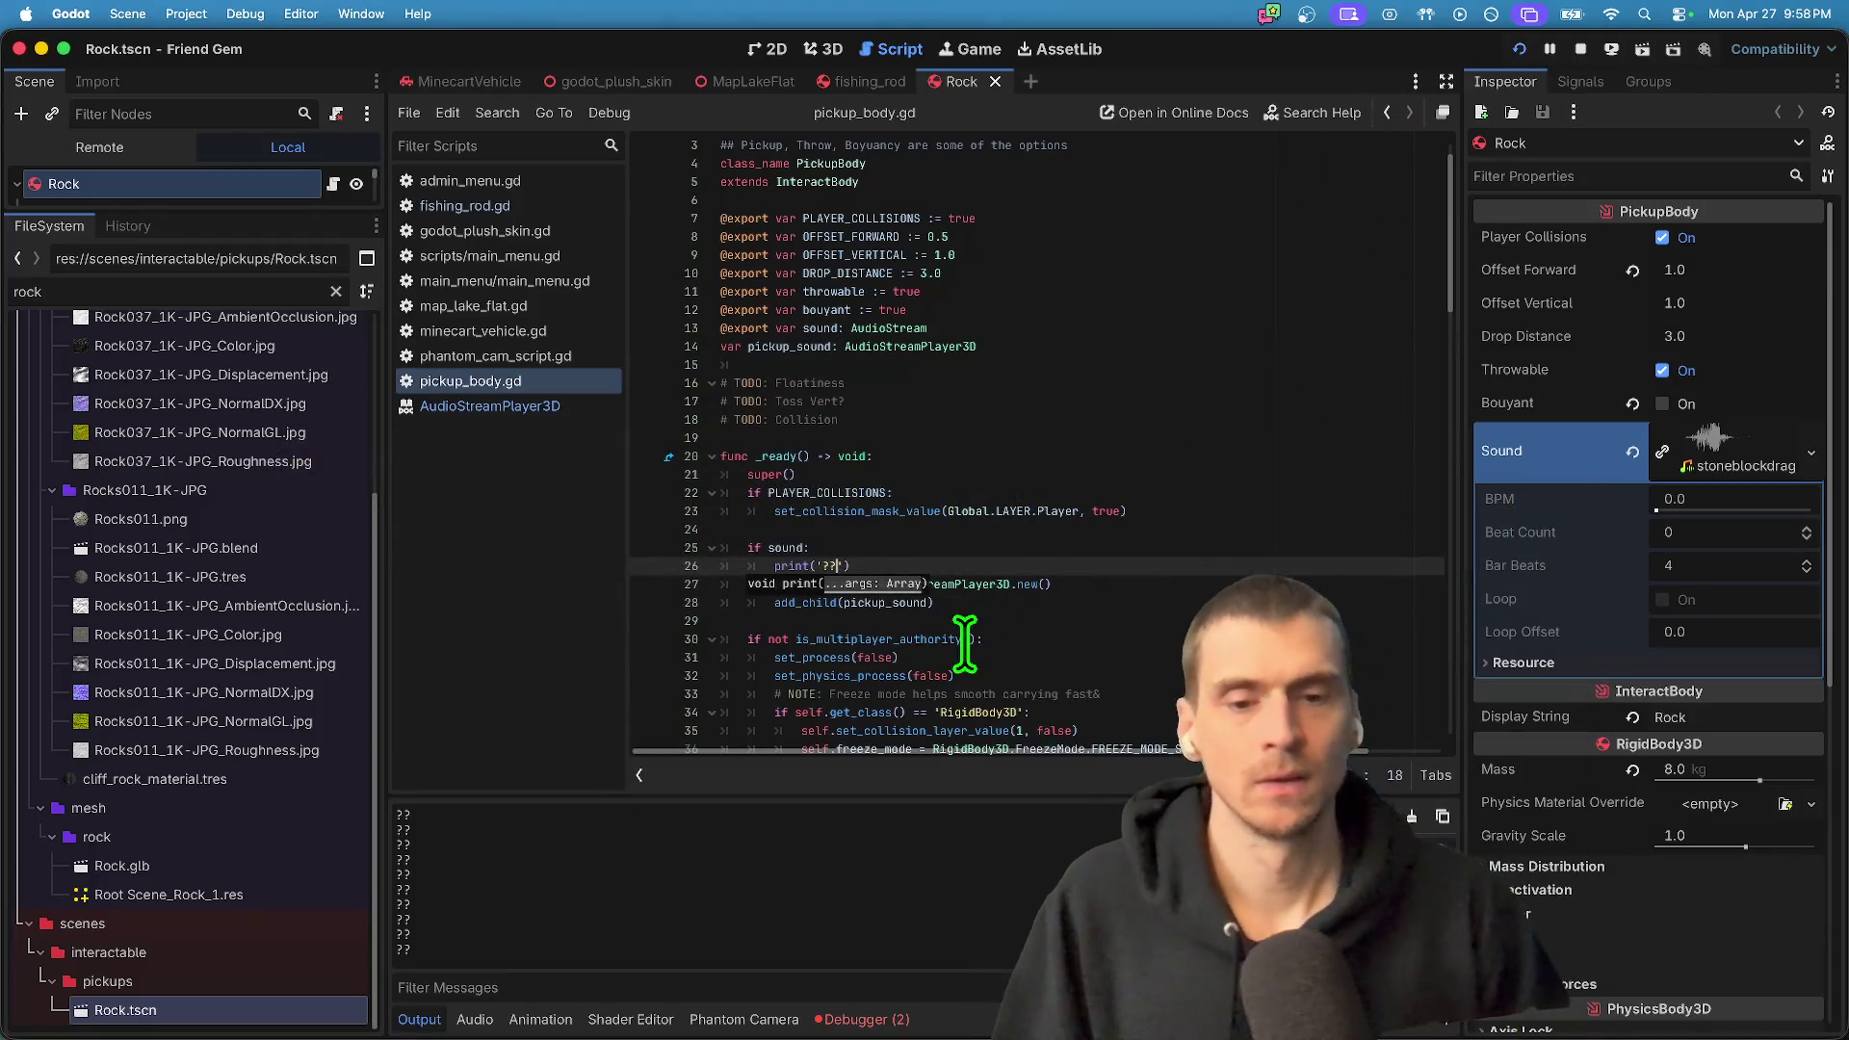
- Find the occurrences of pickup_sound starting from its line 14 declaration
scroll(1362, 512, "up", 1)
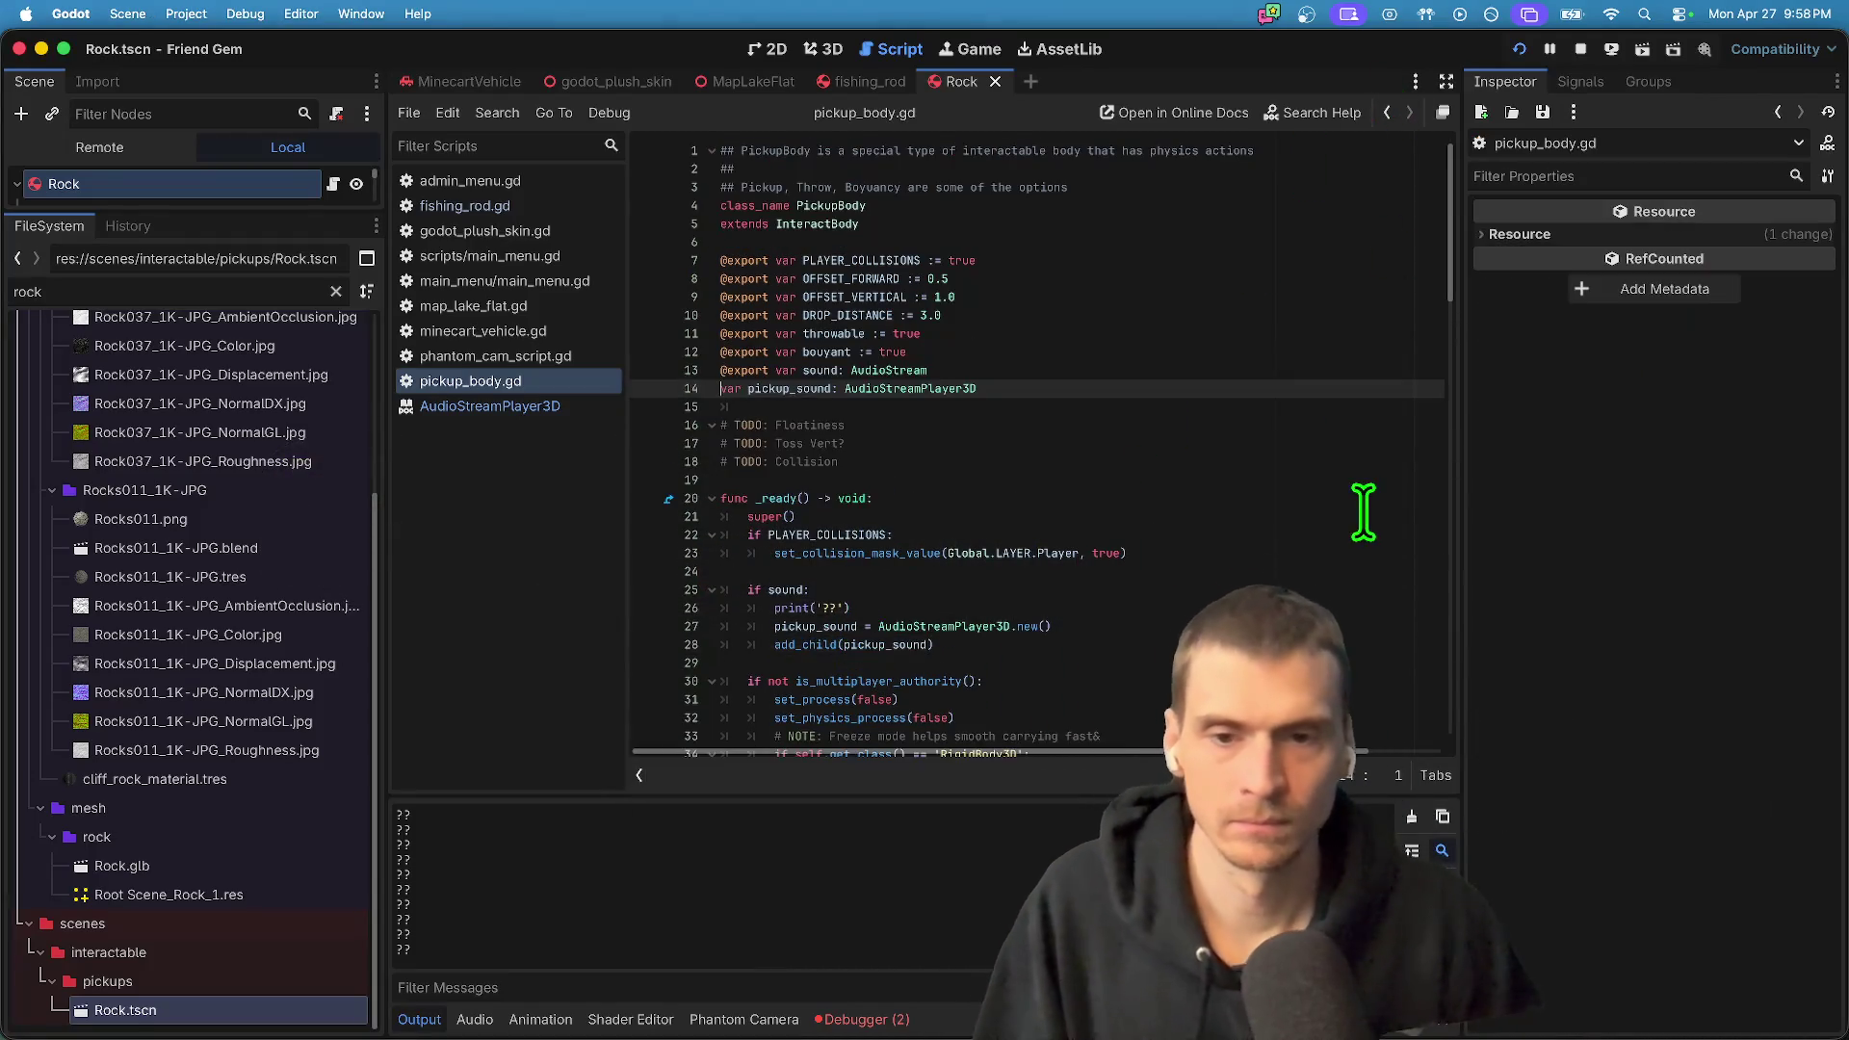
left_click(836, 387)
key("super+d")
key("super+d")
key("super+d")
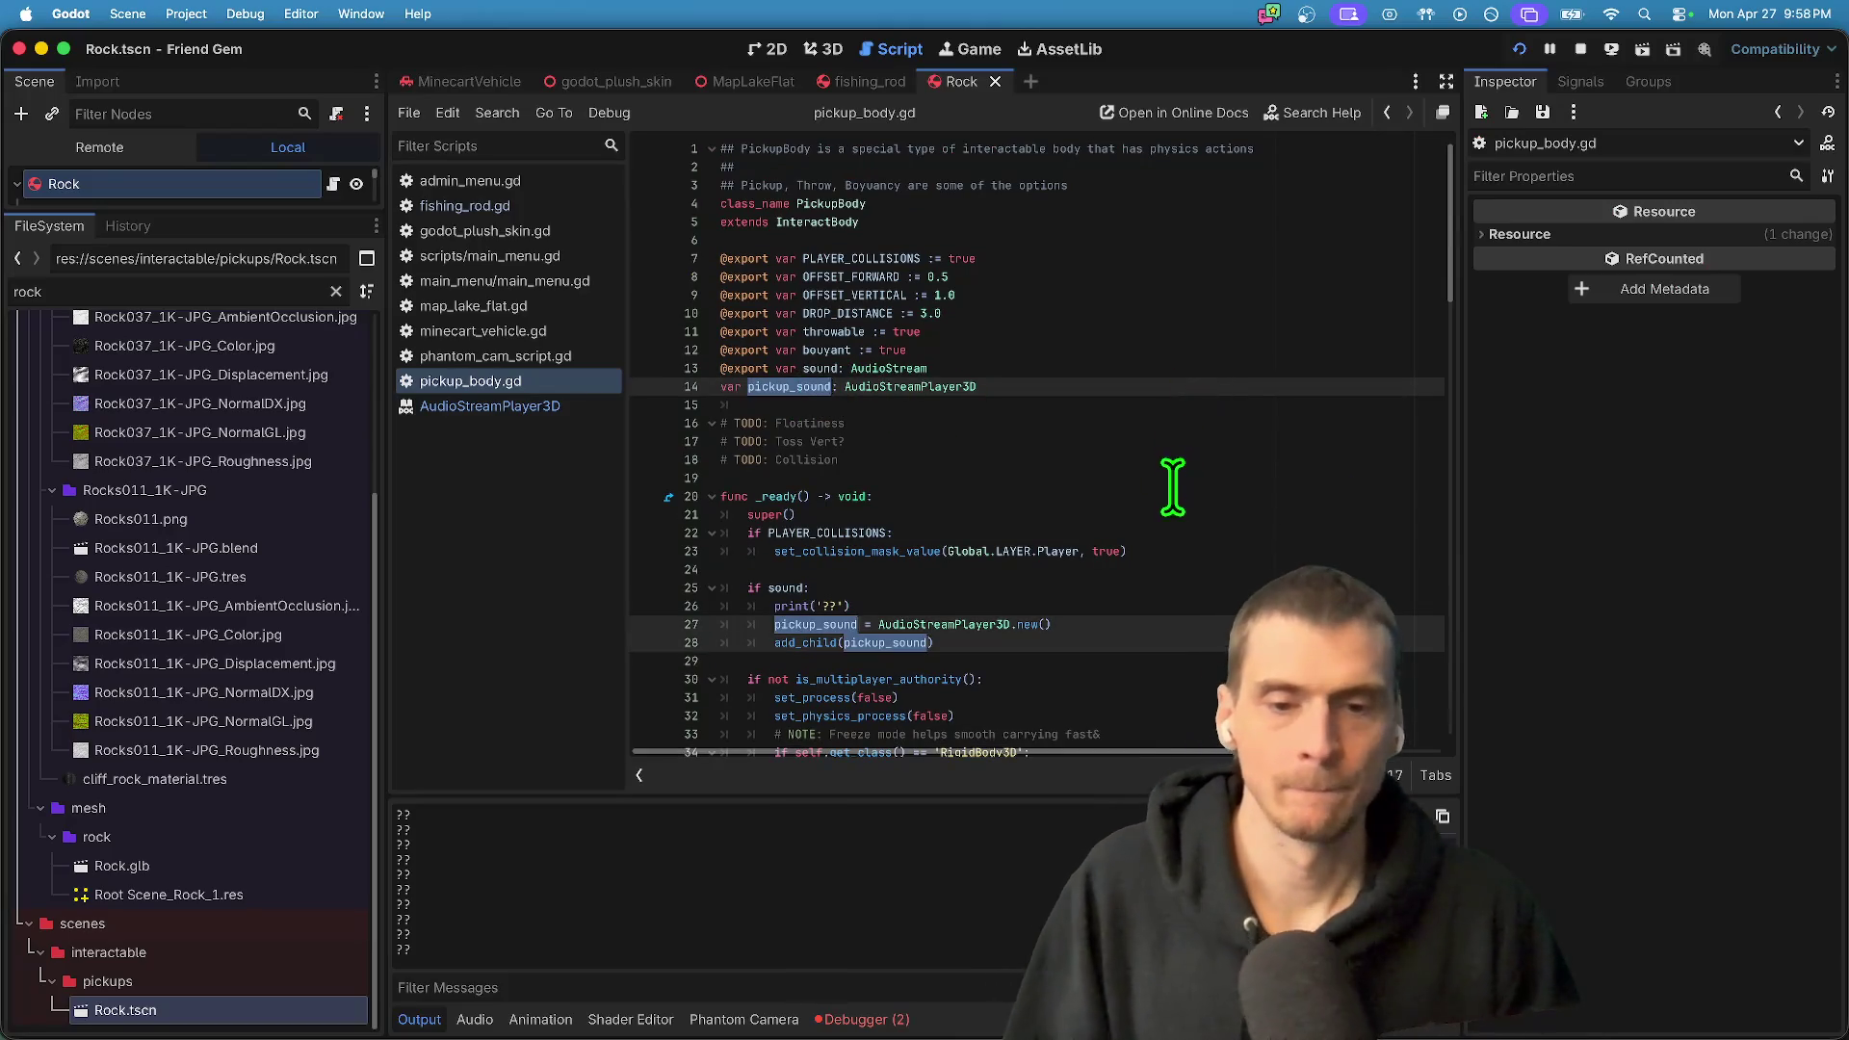
- Review the pickup_sound references in _sync_sound and the ready function's sound setup
scroll(1202, 617, "down", 2)
key("End")
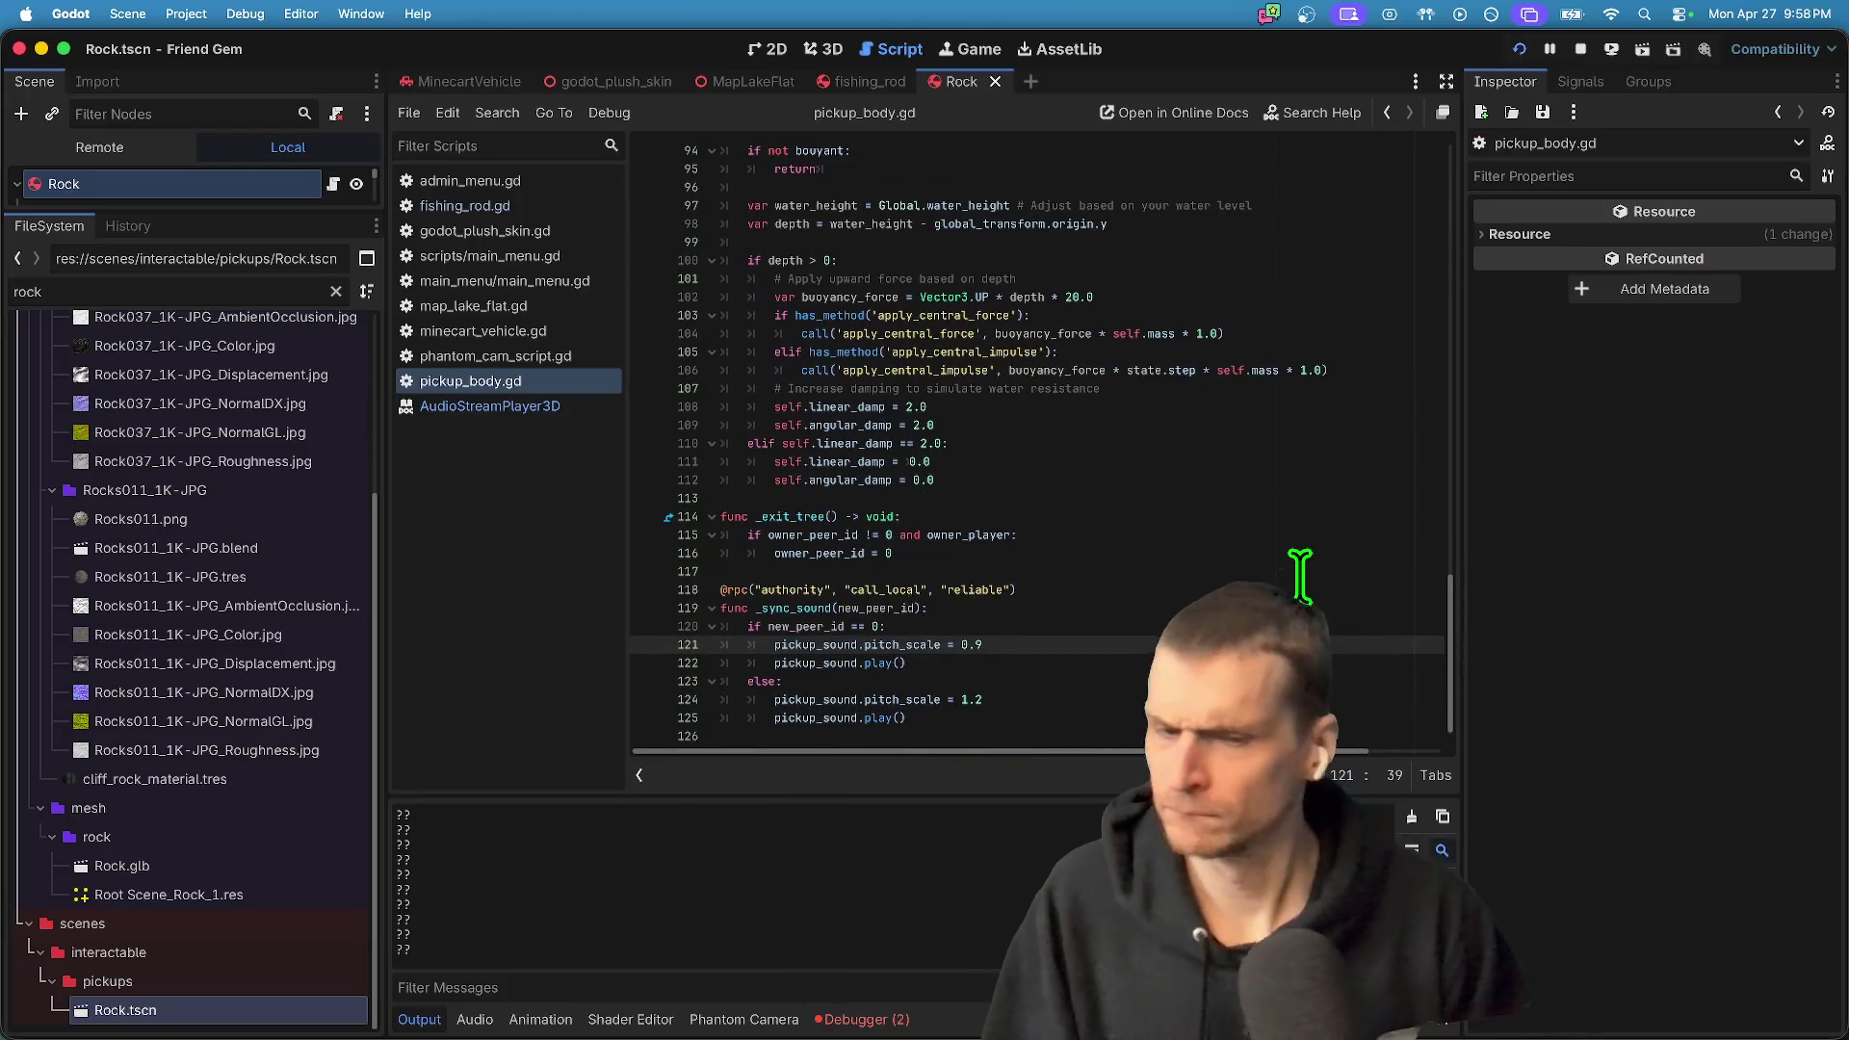
key("Home")
key("super+d")
key("super+d")
key("super+d")
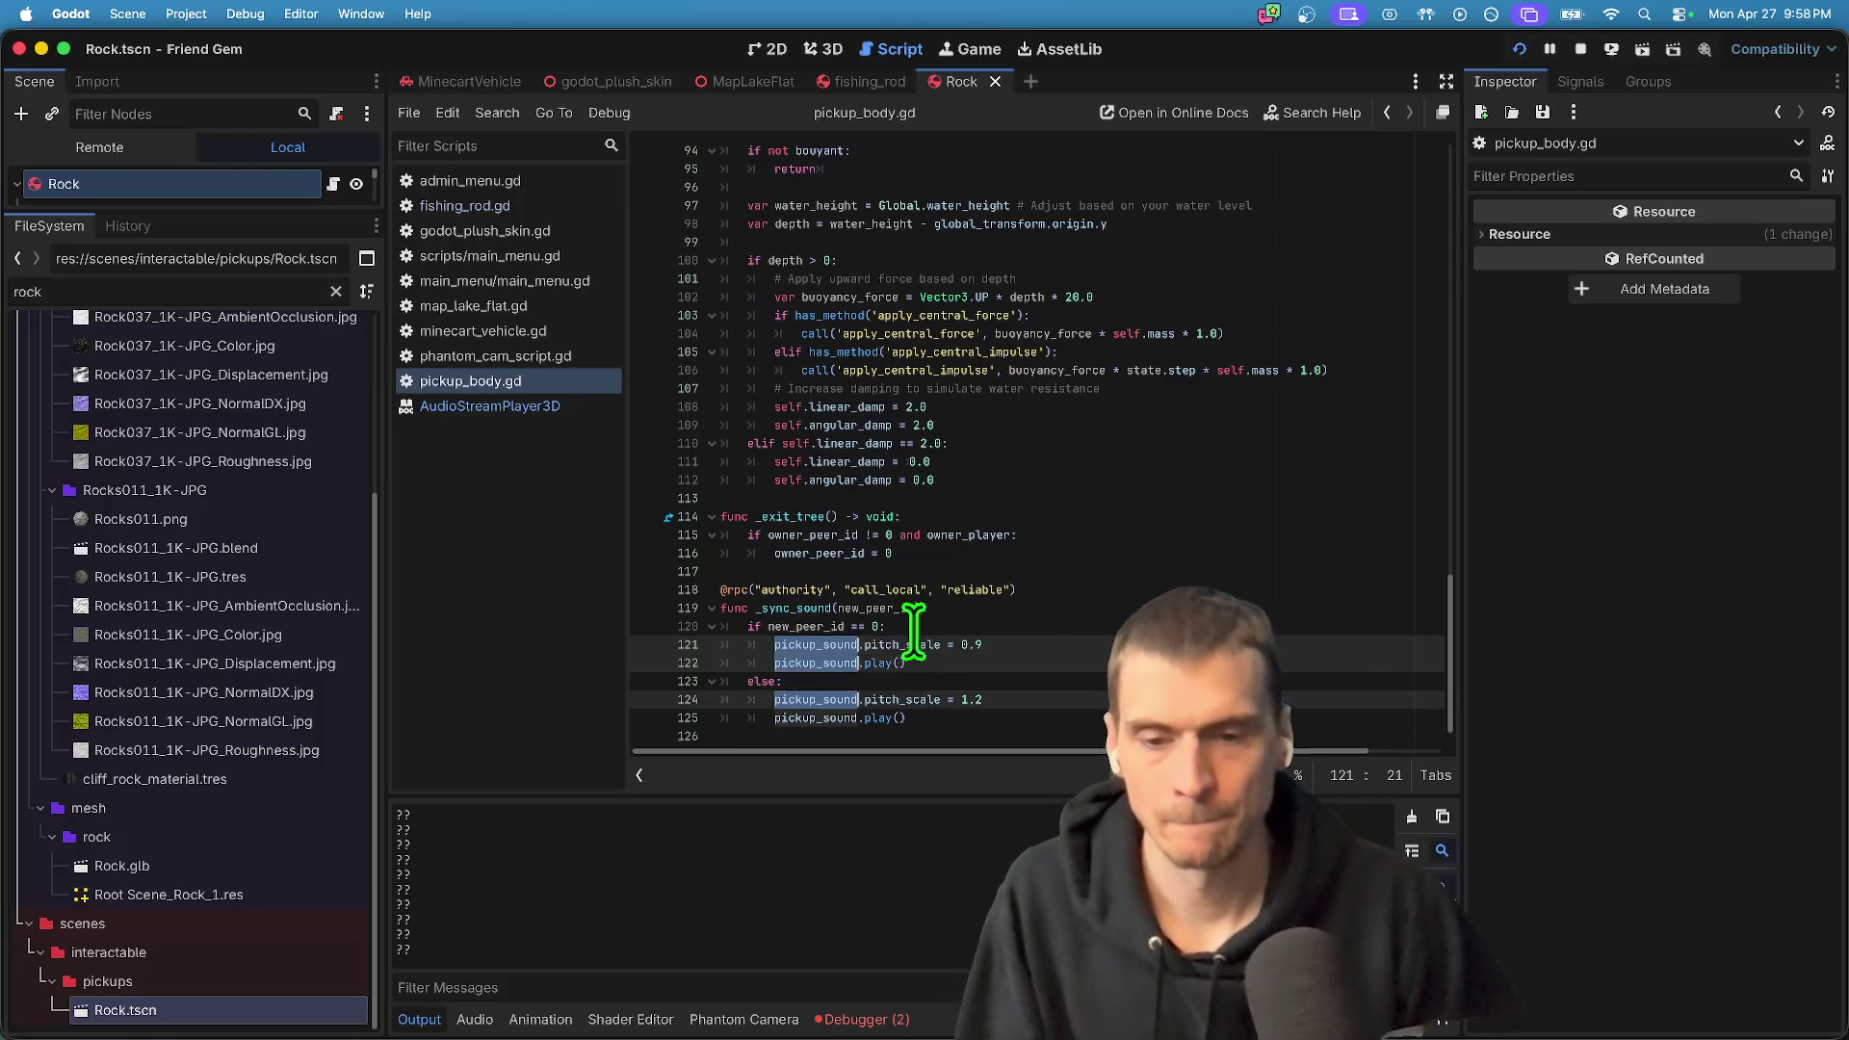
key("super+d")
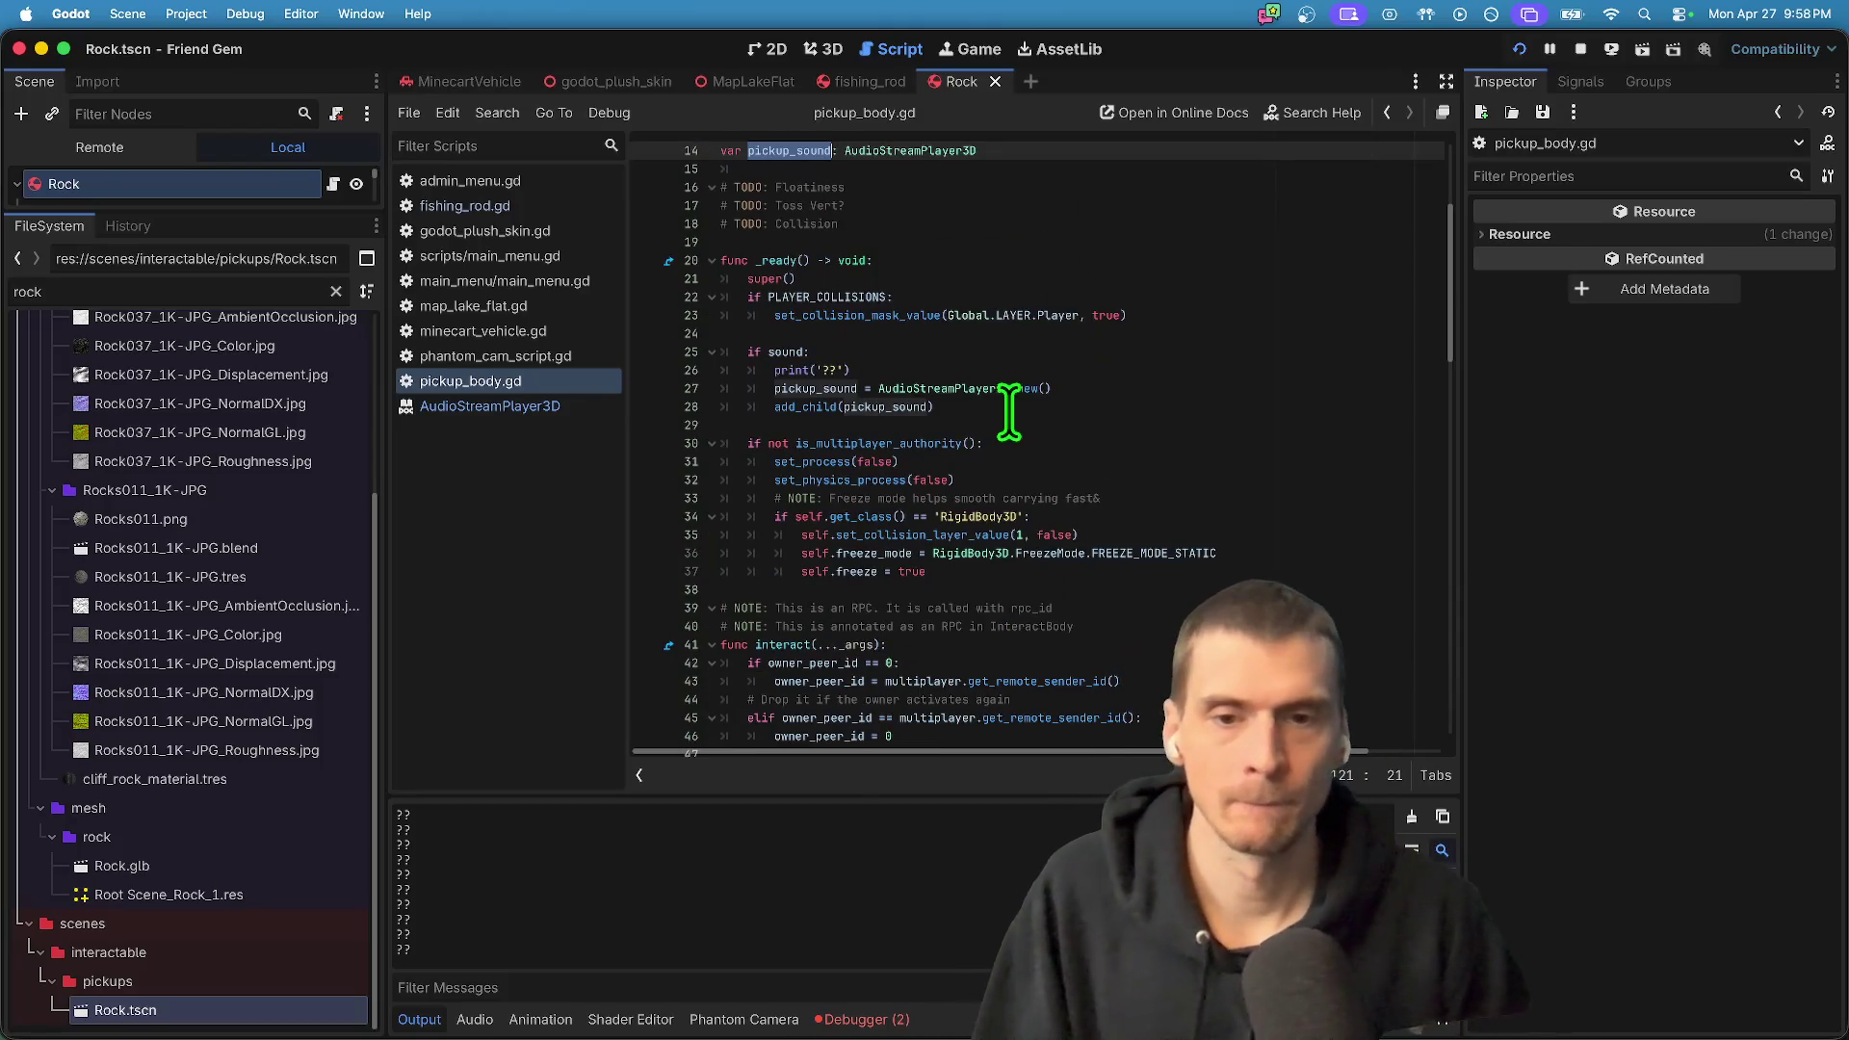
left_click(1012, 410)
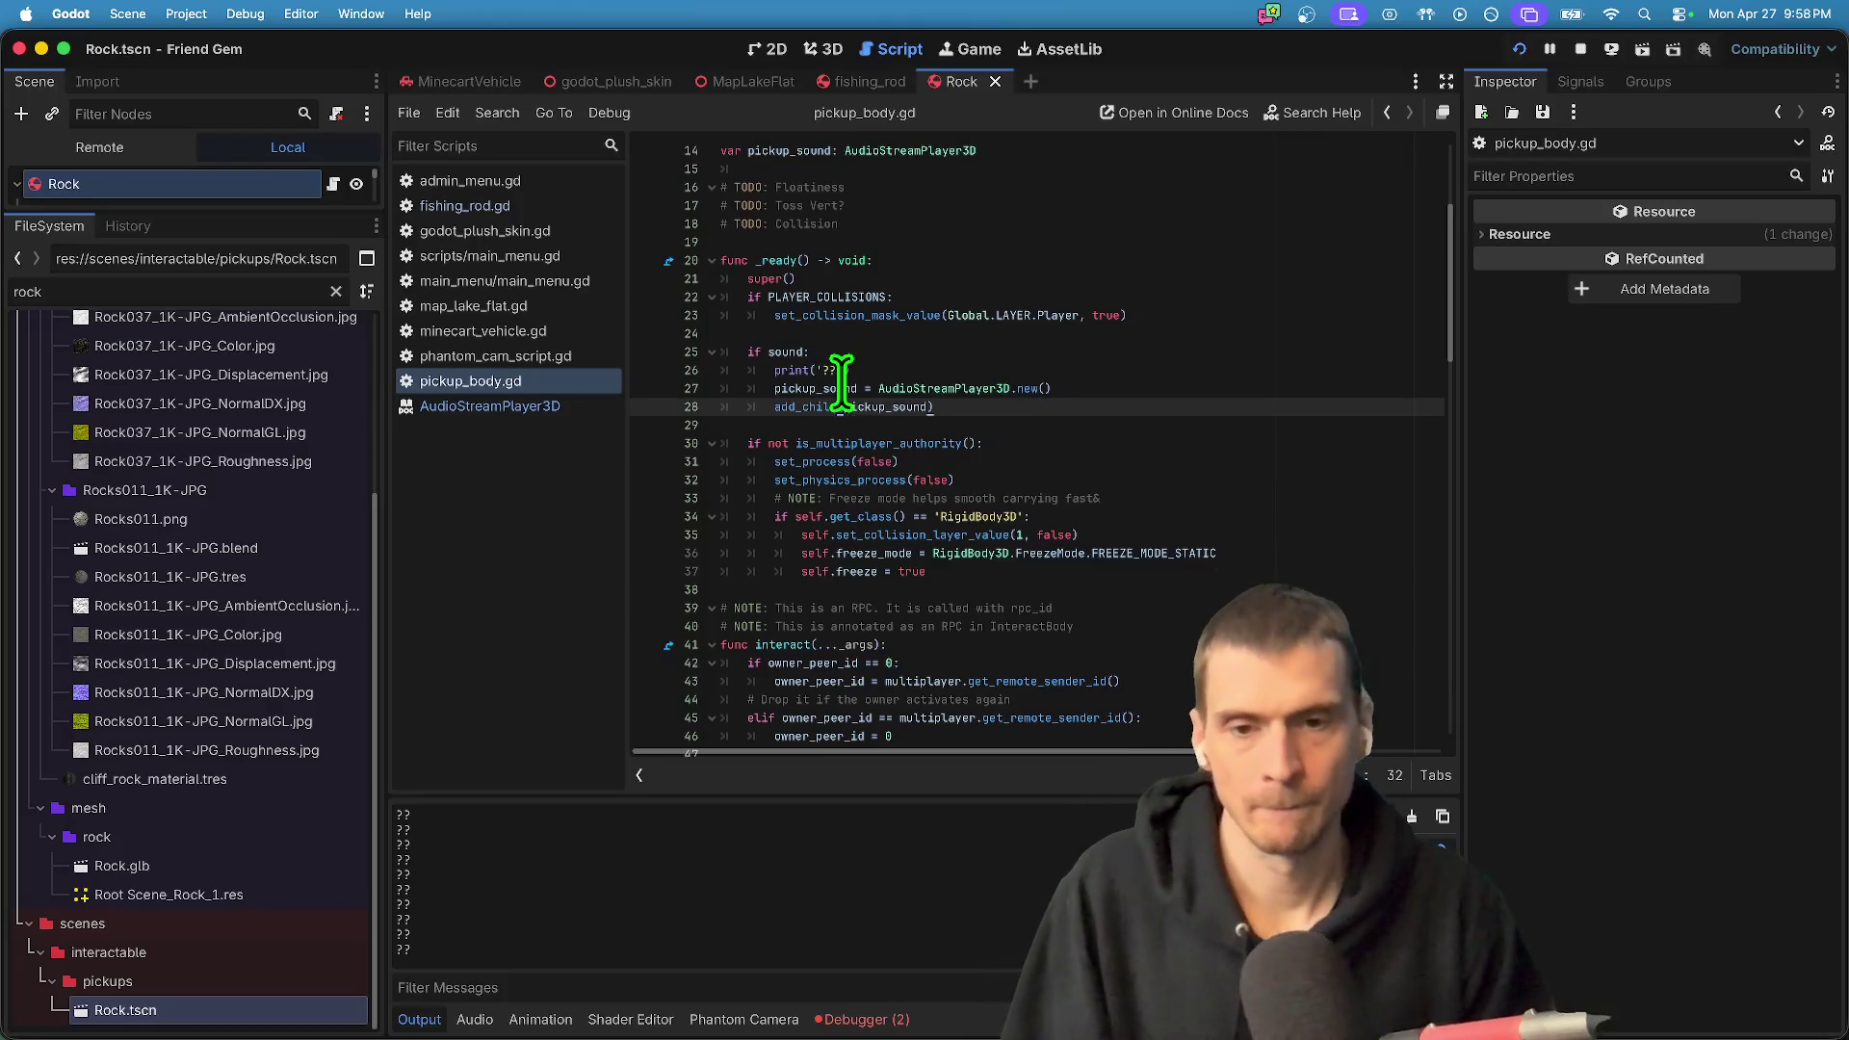
double_click(864, 404)
- Add a print(sound) line under 'if sound:' in interact() and run the project
scroll(931, 431, "down", 3)
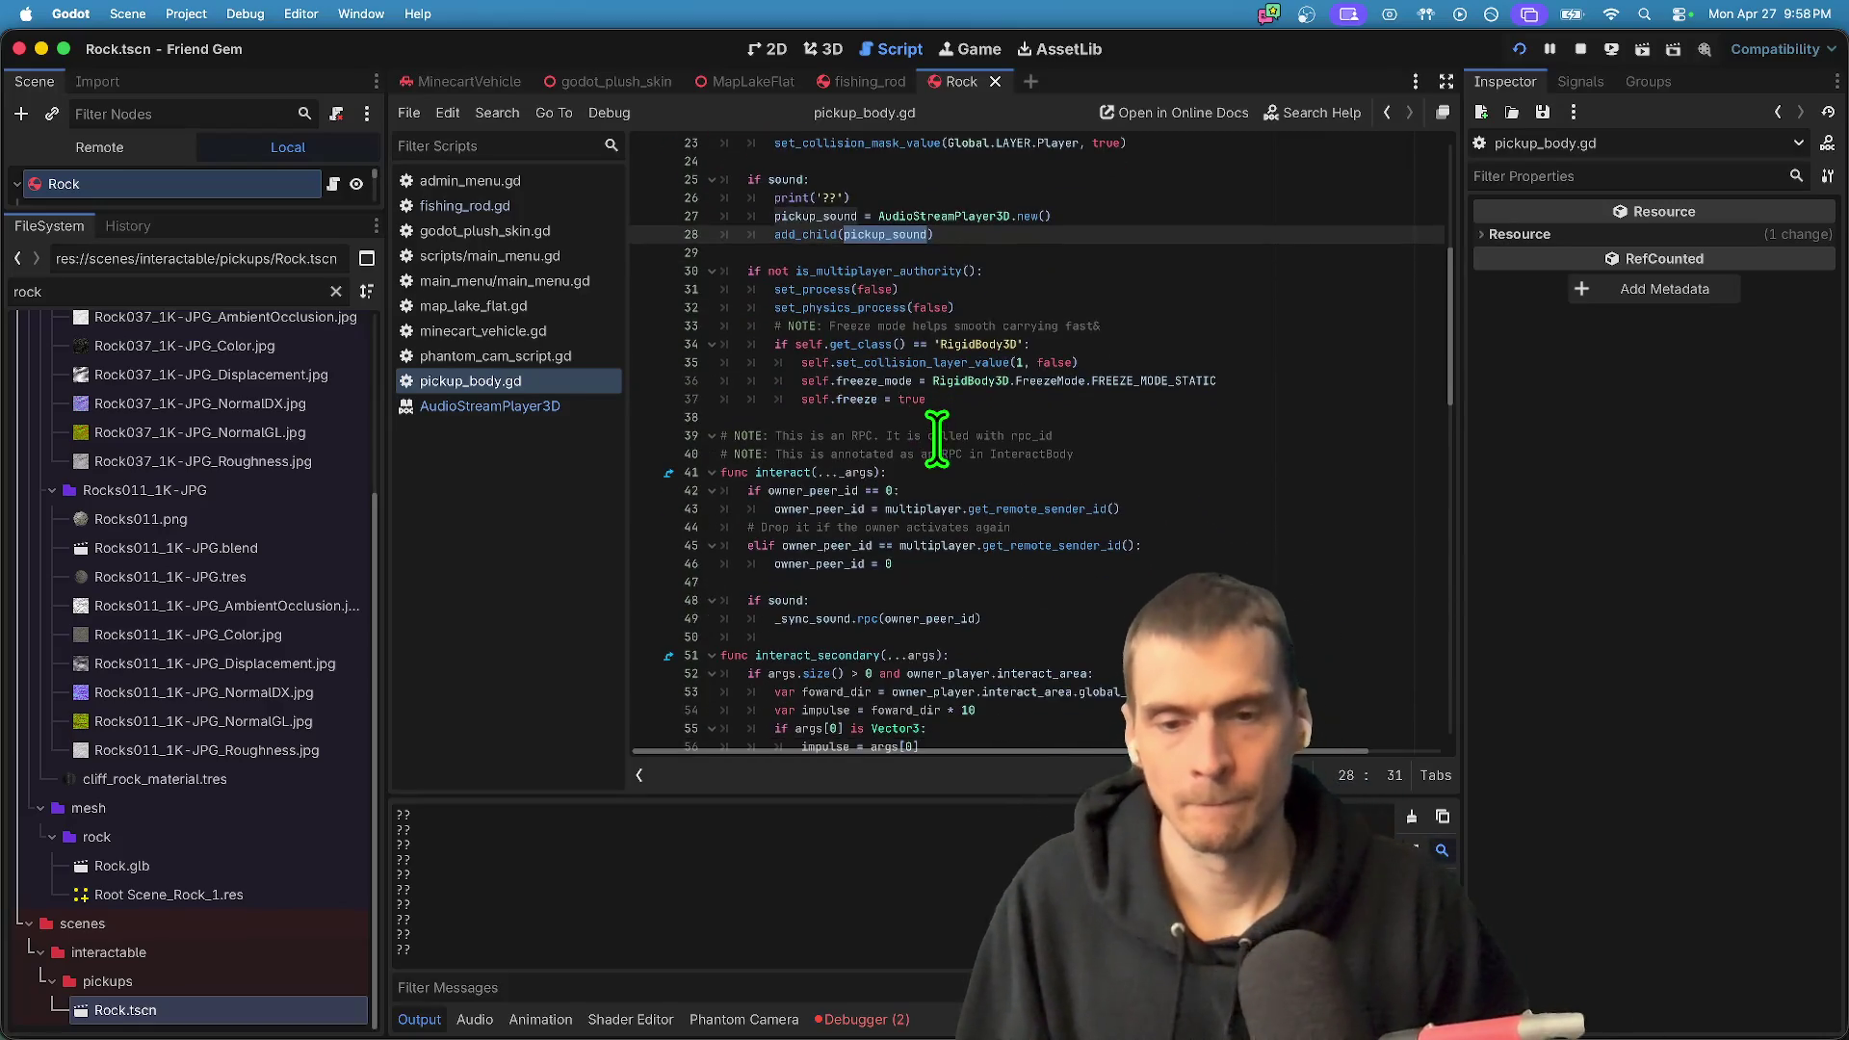
scroll(937, 438, "down", 1)
left_click(812, 605)
left_click(1091, 568)
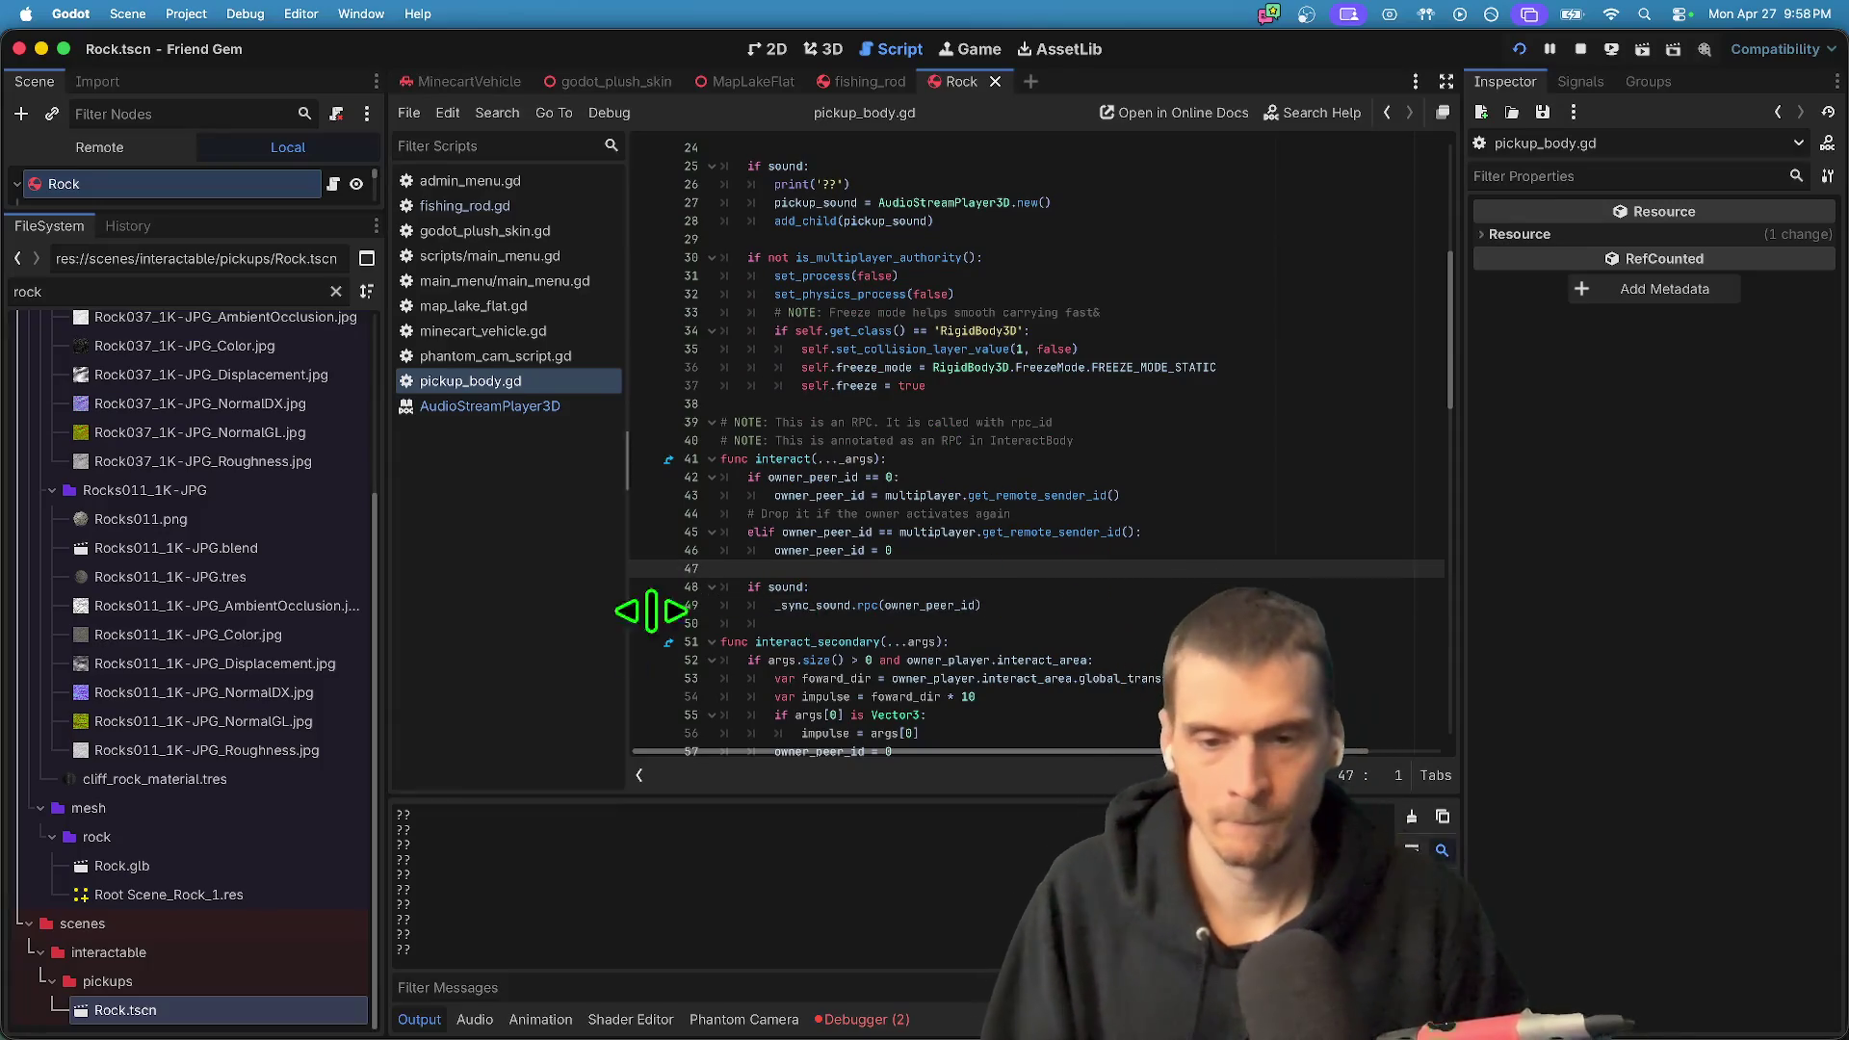
left_click(788, 587)
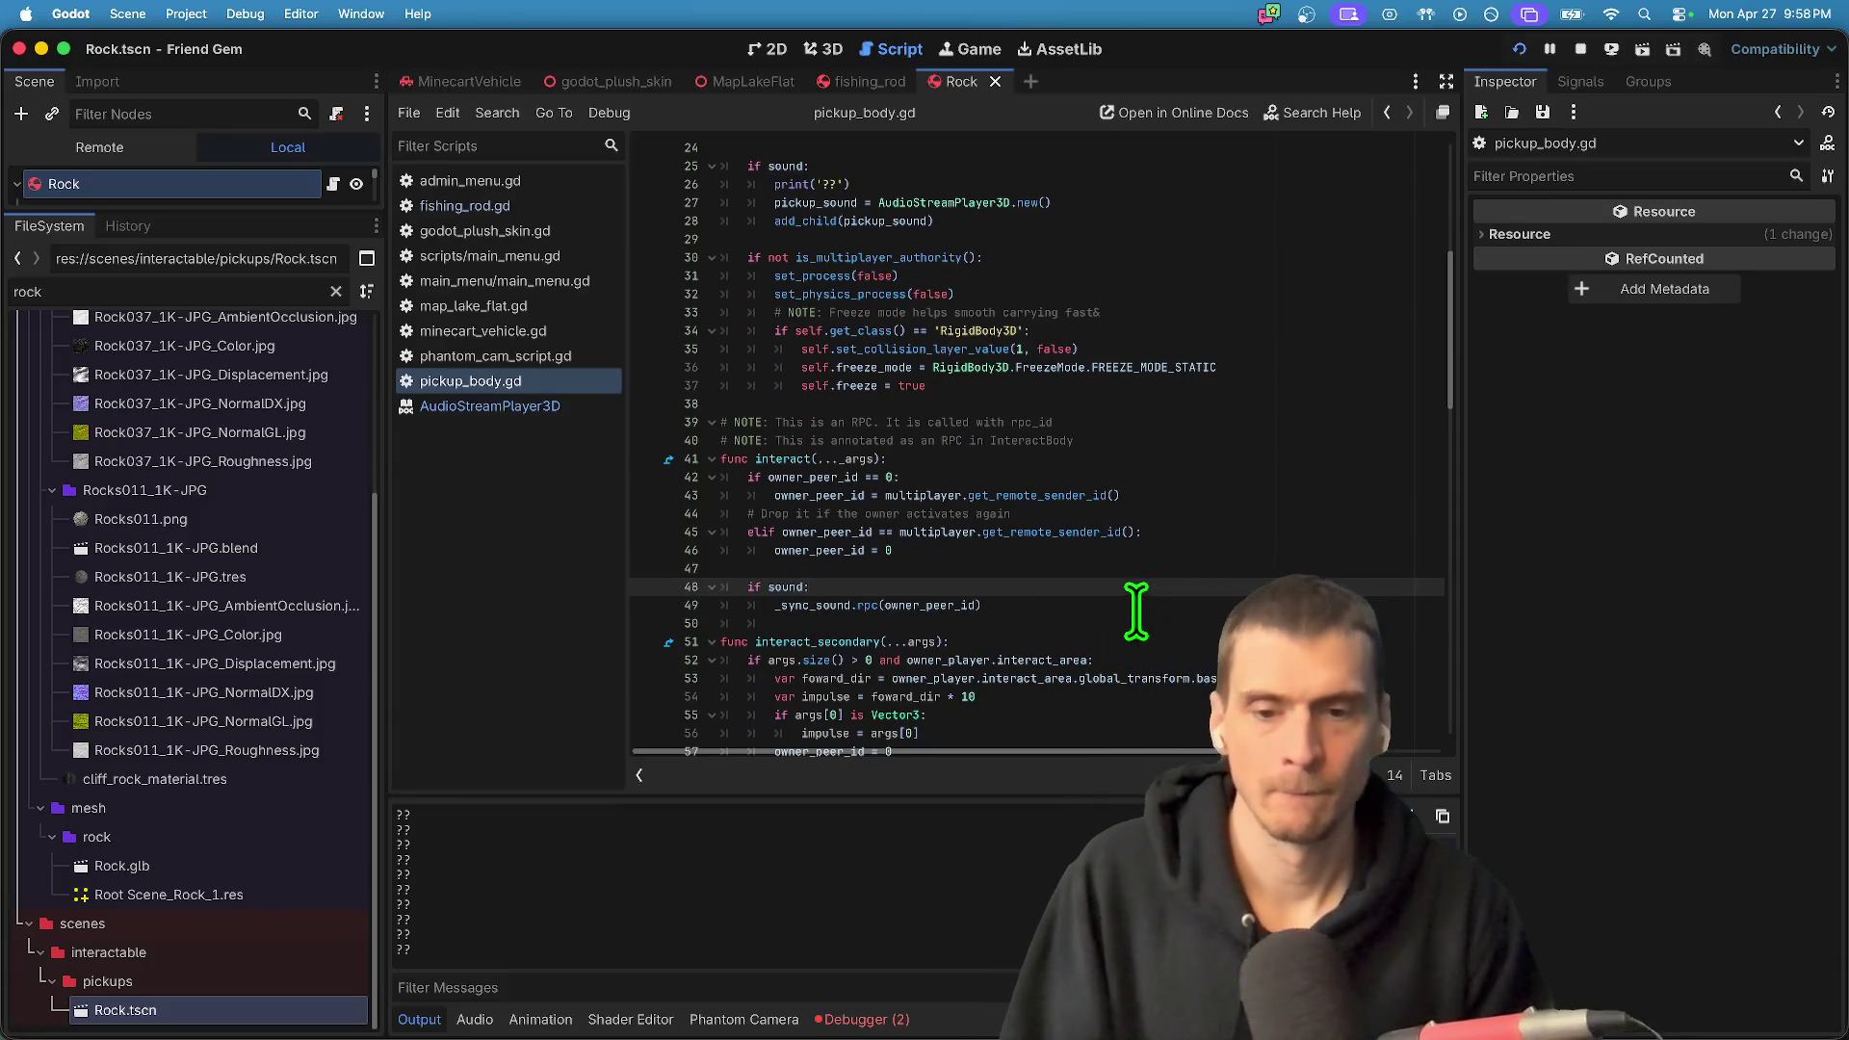
key("Return")
type("print(sound")
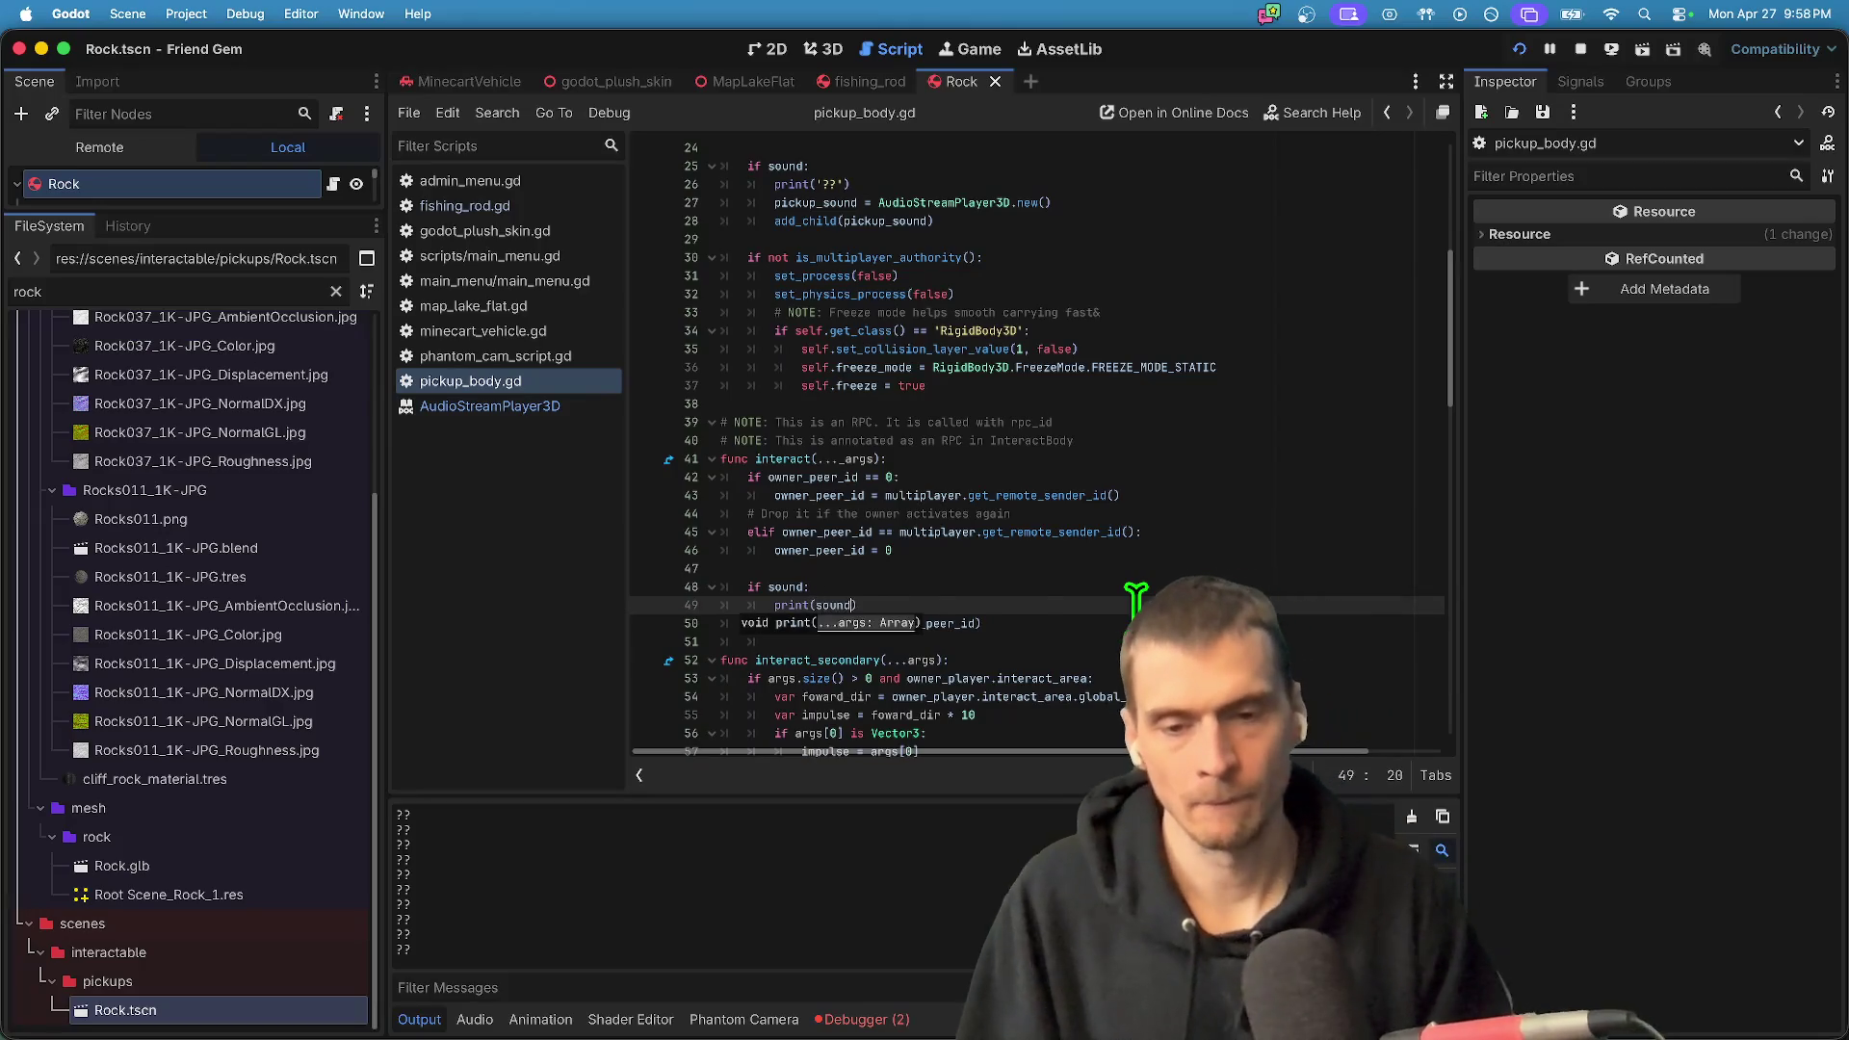
key("super+b")
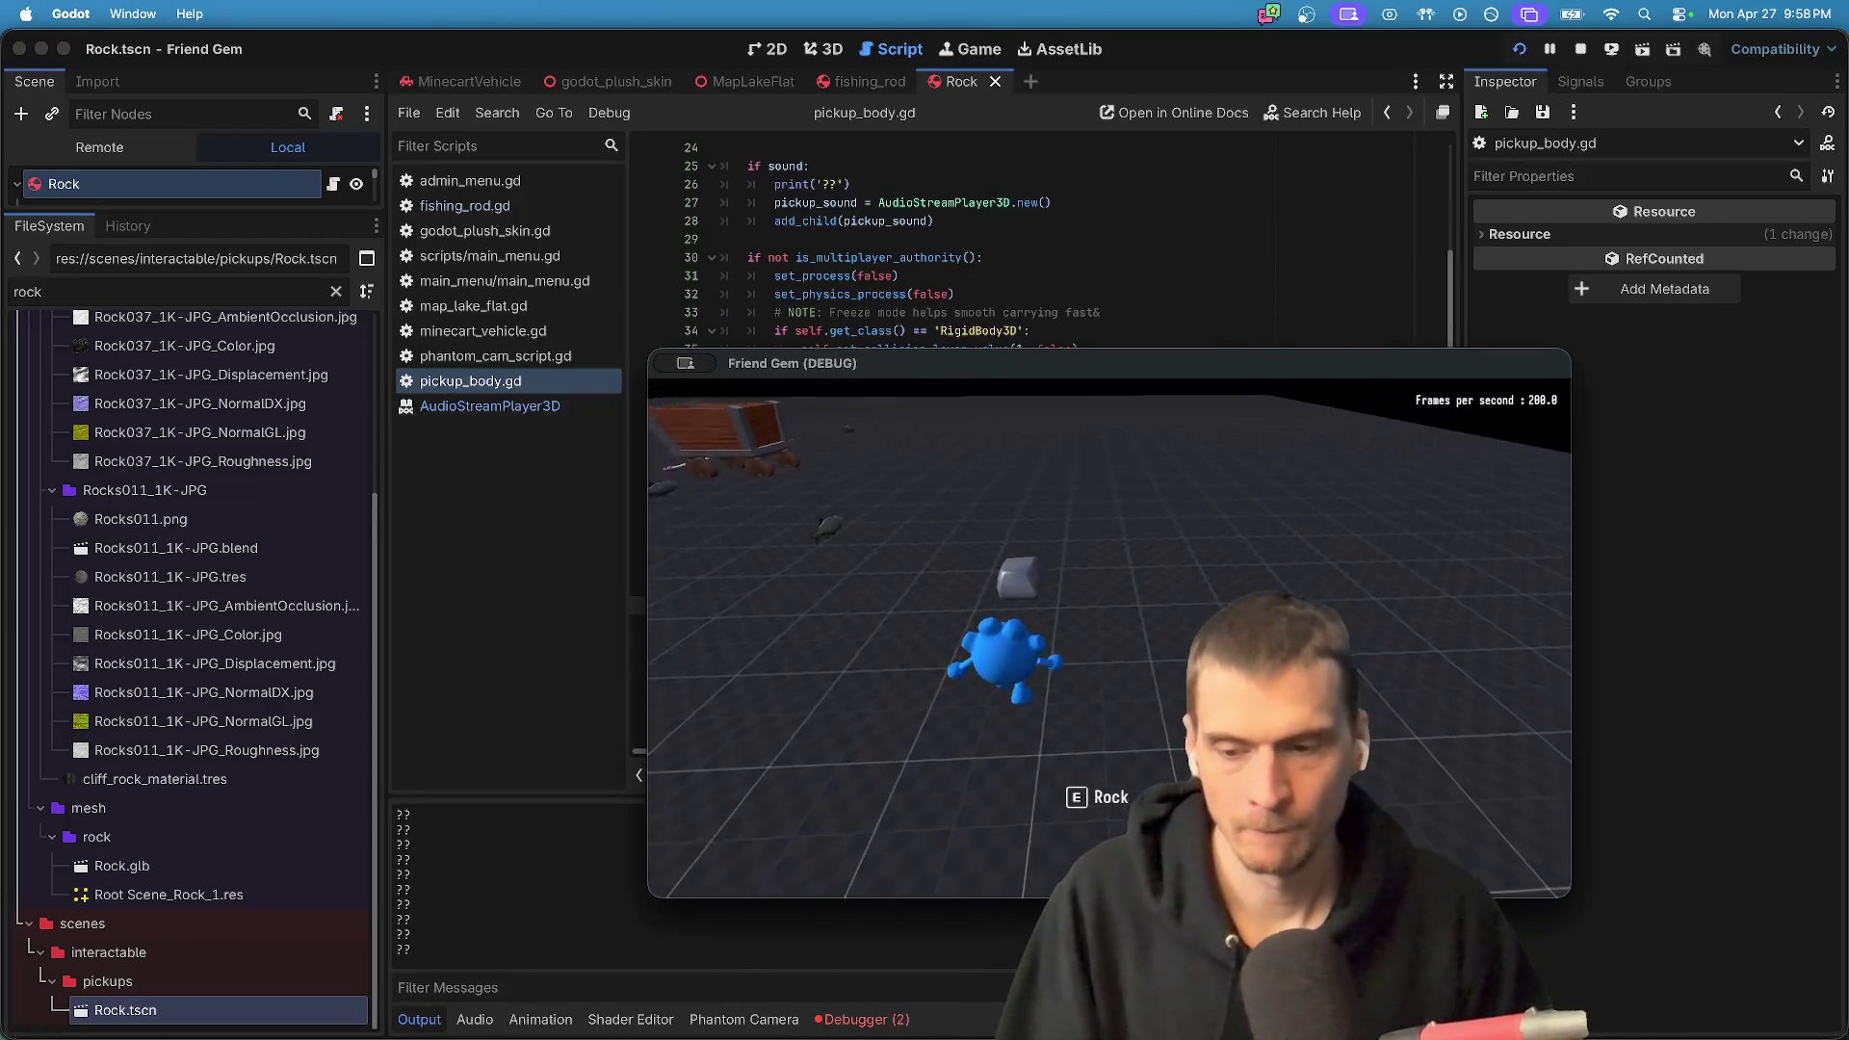
- Pick up a rock in-game, stop it, and inspect the _sync_sound 'authority' RPC errors
key("e")
key("super+q")
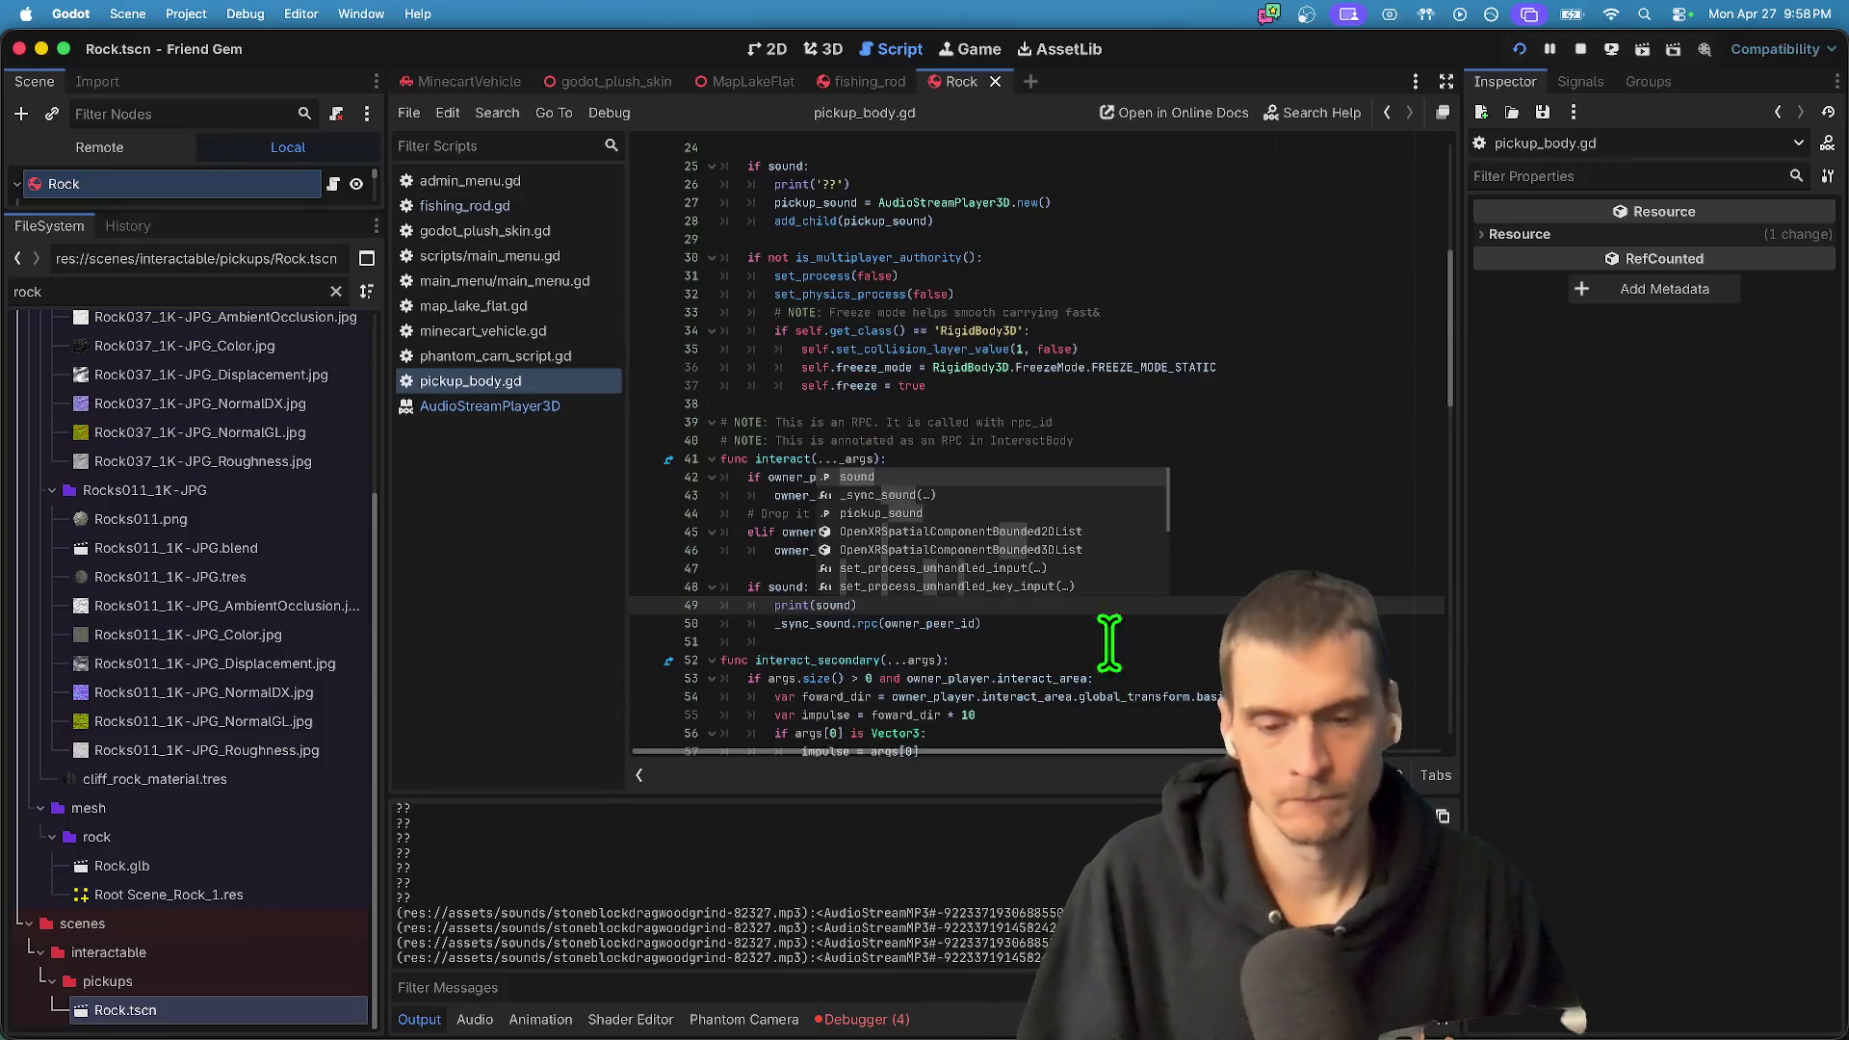
left_click(874, 1024)
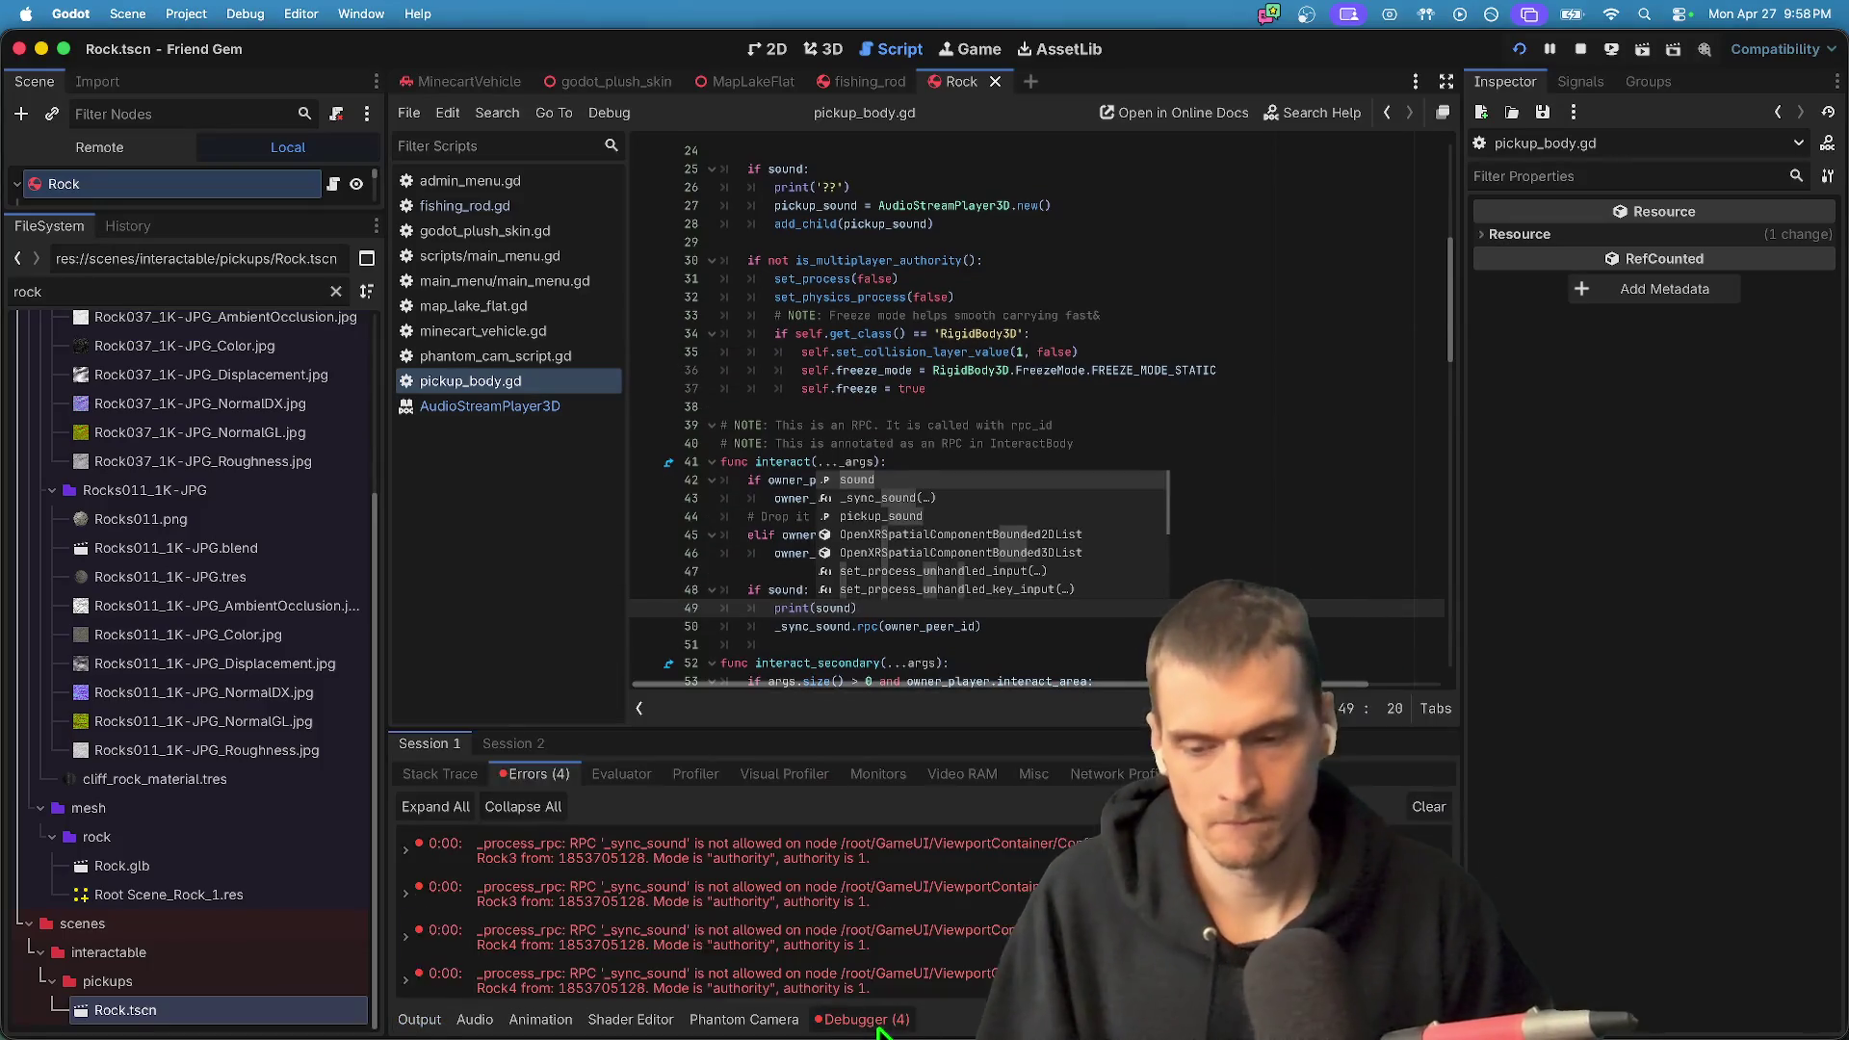
left_click(616, 888)
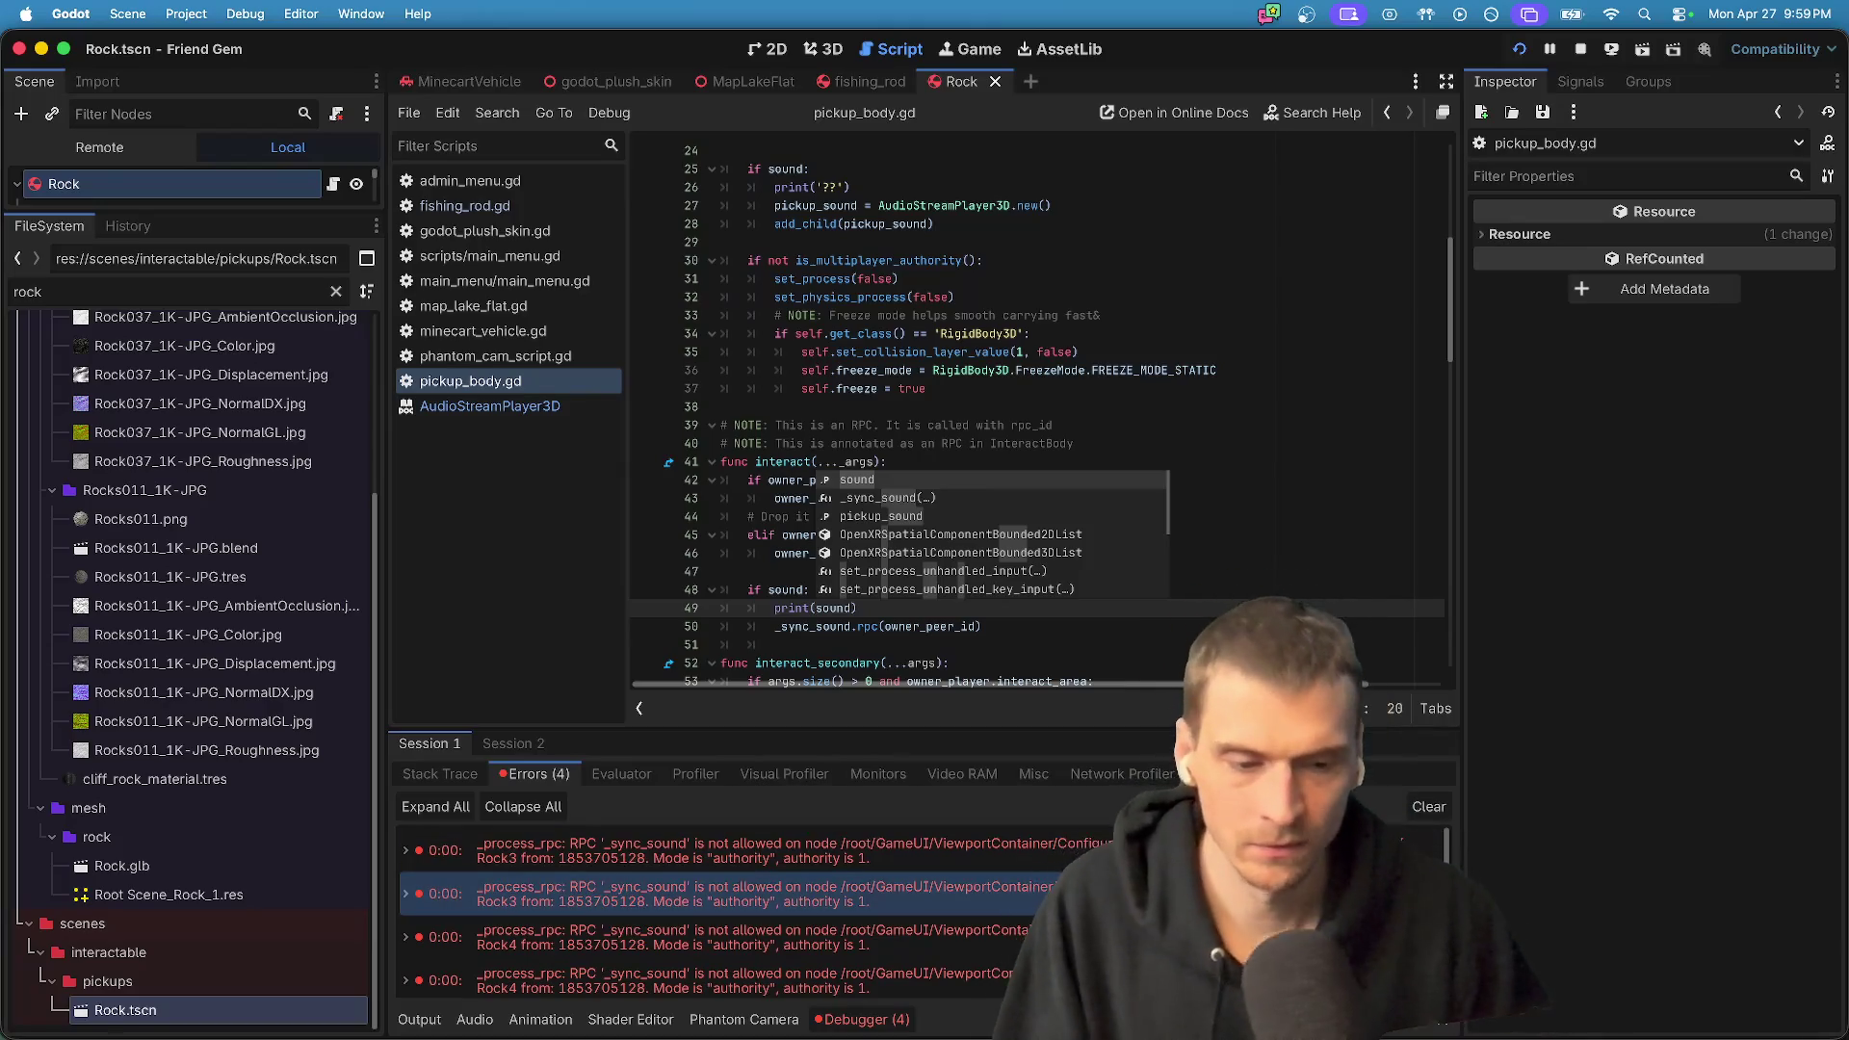
left_click(1339, 478)
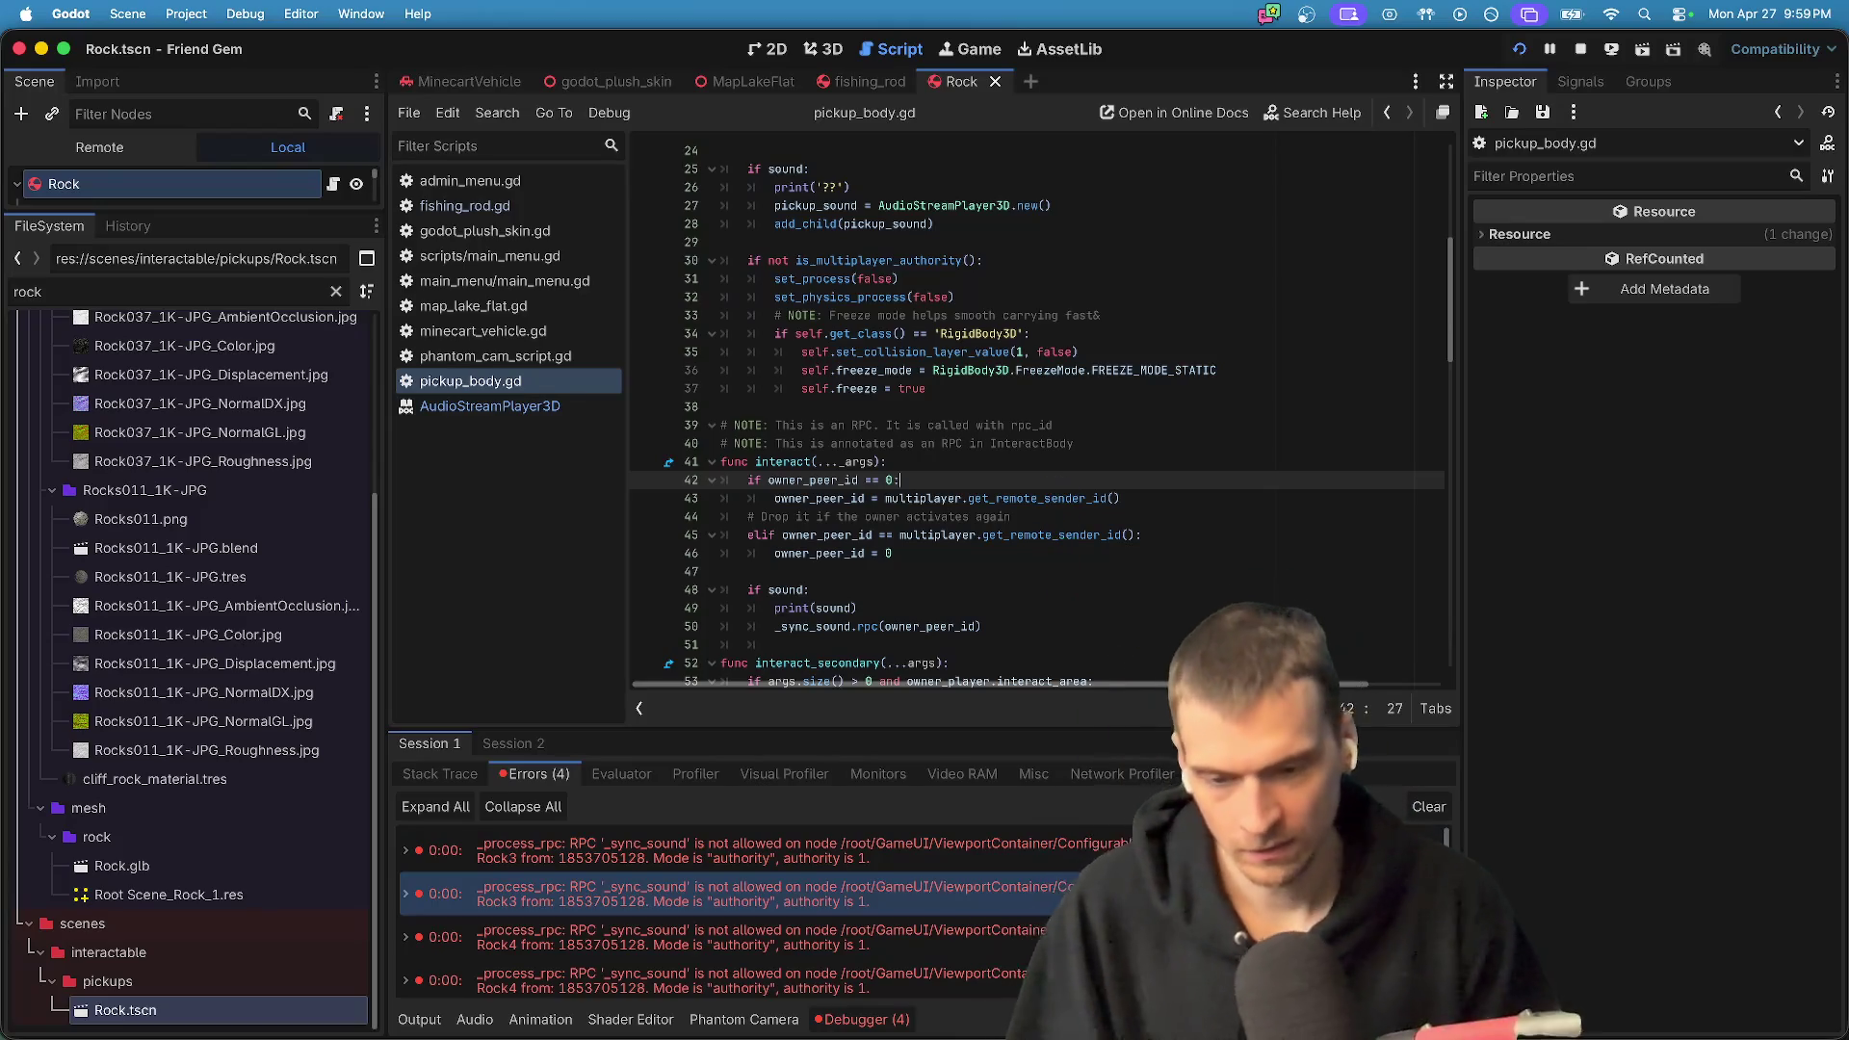
- Delete the print(sound) debug line from interact()
scroll(1143, 578, "down", 15)
scroll(1119, 648, "up", 5)
left_click_drag(1060, 376, 320, 259)
scroll(901, 368, "up", 12)
scroll(1086, 525, "down", 6)
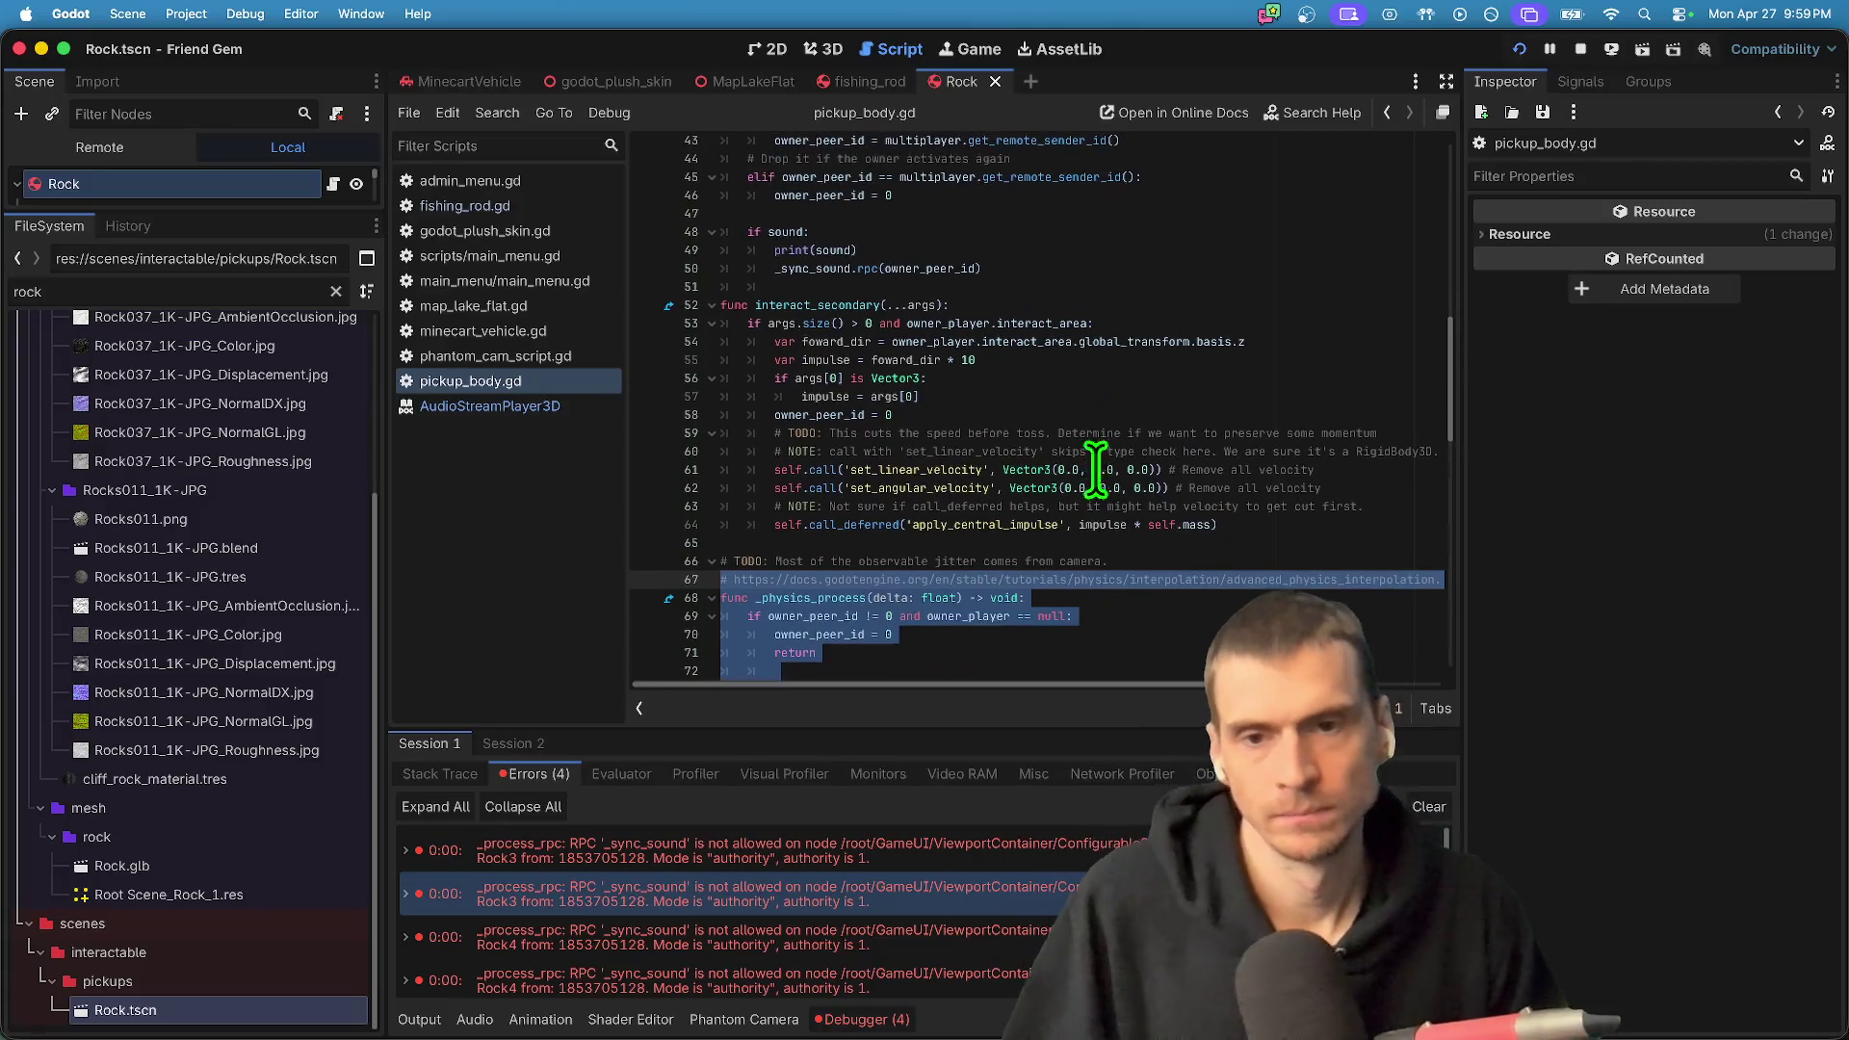
scroll(1095, 459, "up", 3)
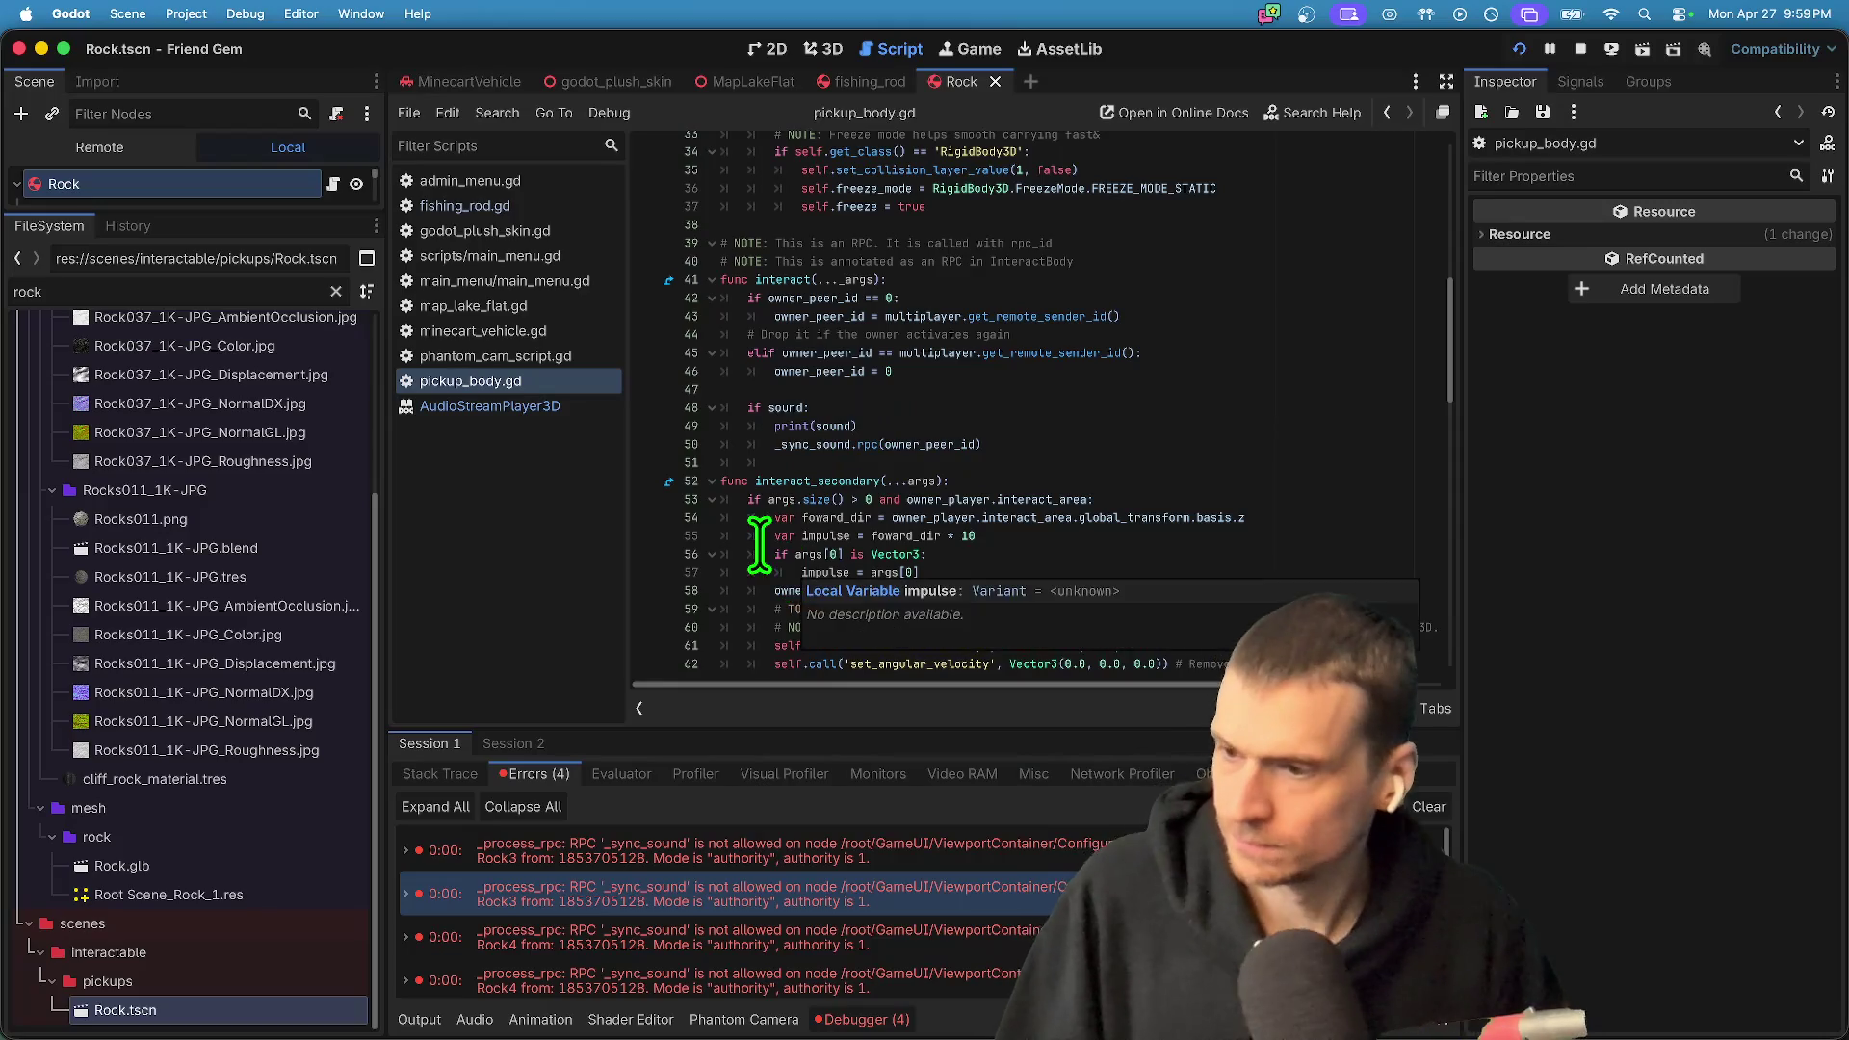
left_click(1046, 409)
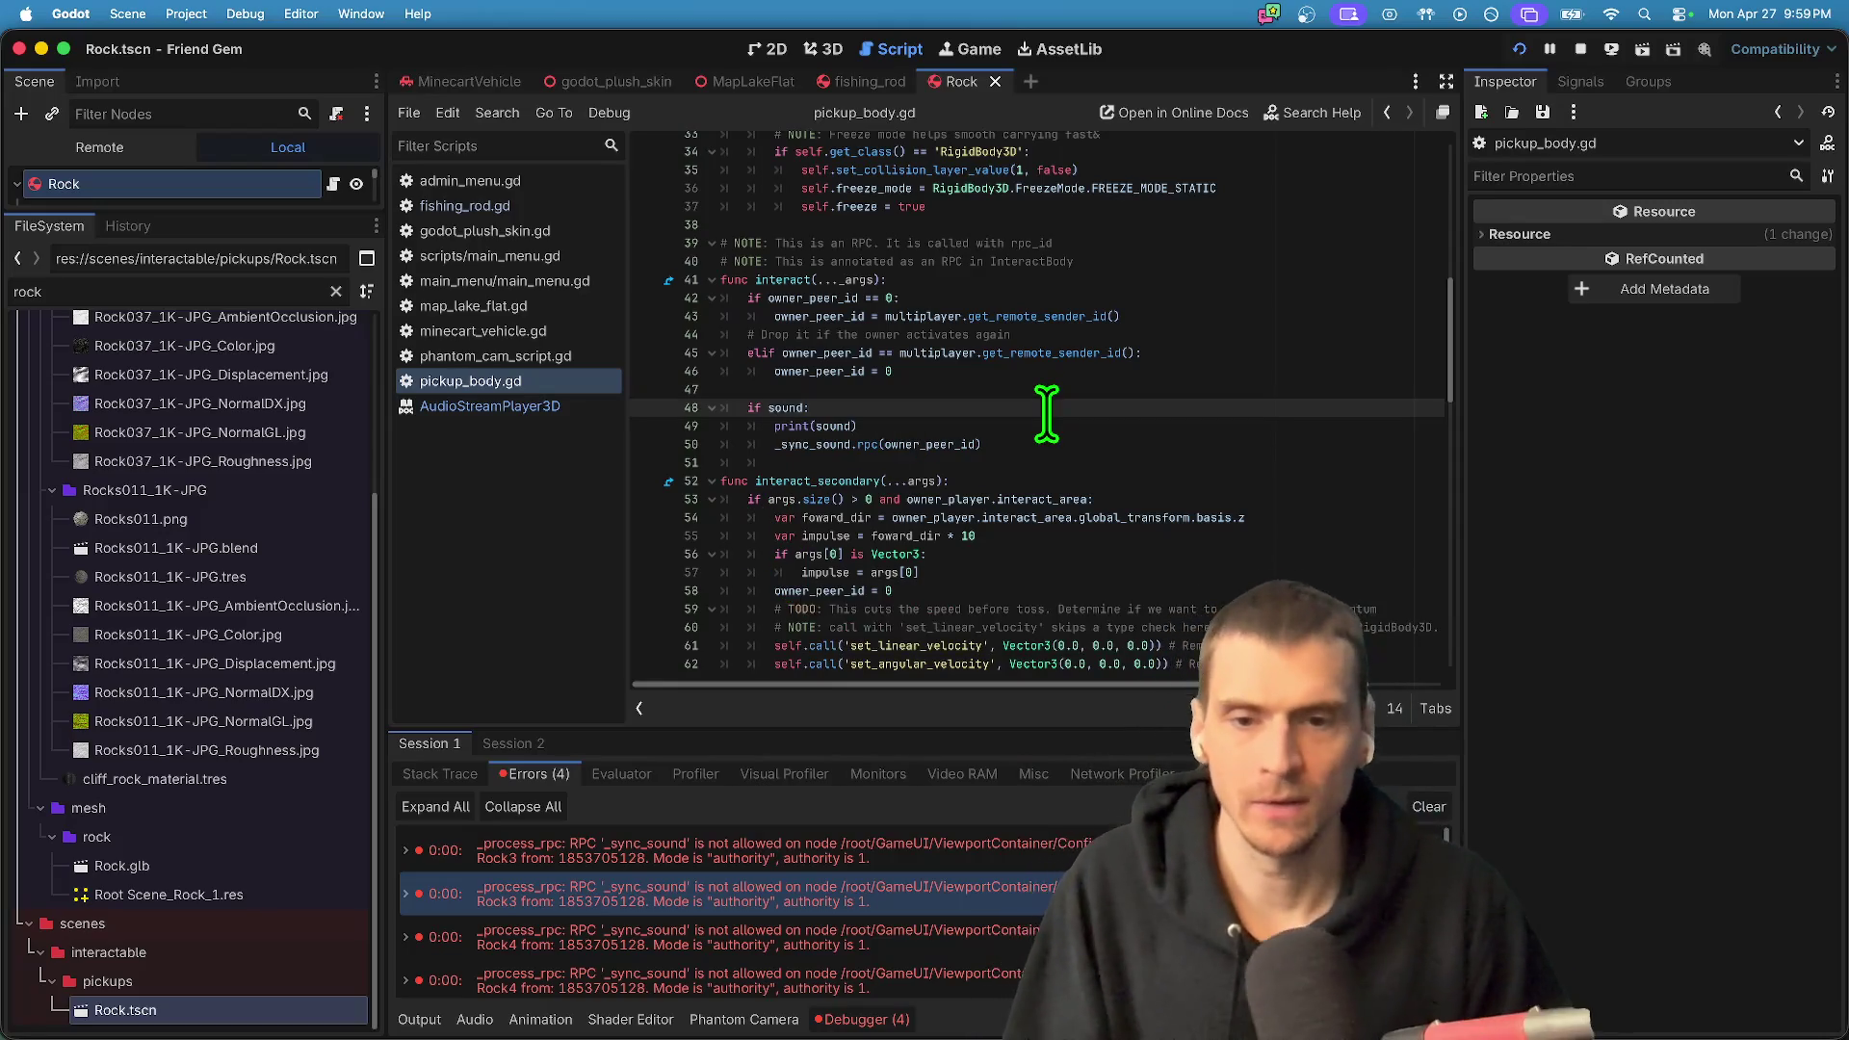
left_click(865, 426)
key("super+shift+k")
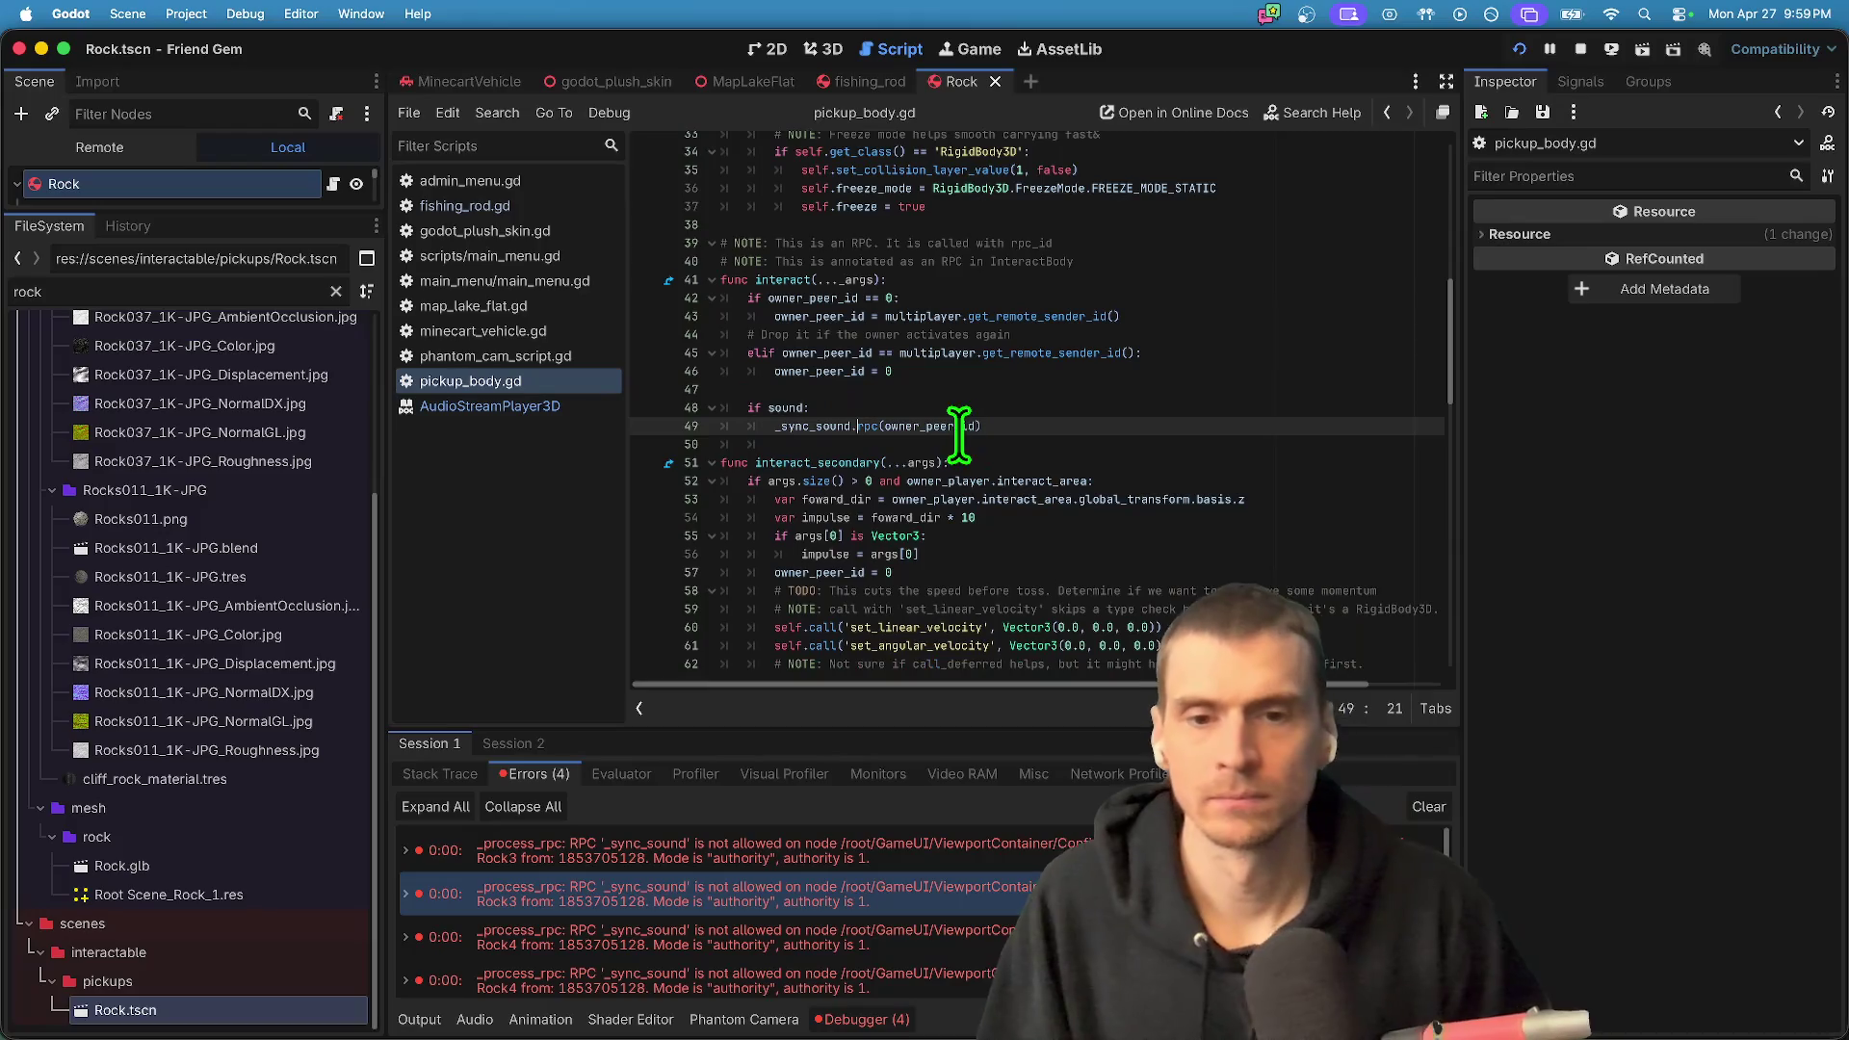
double_click(942, 426)
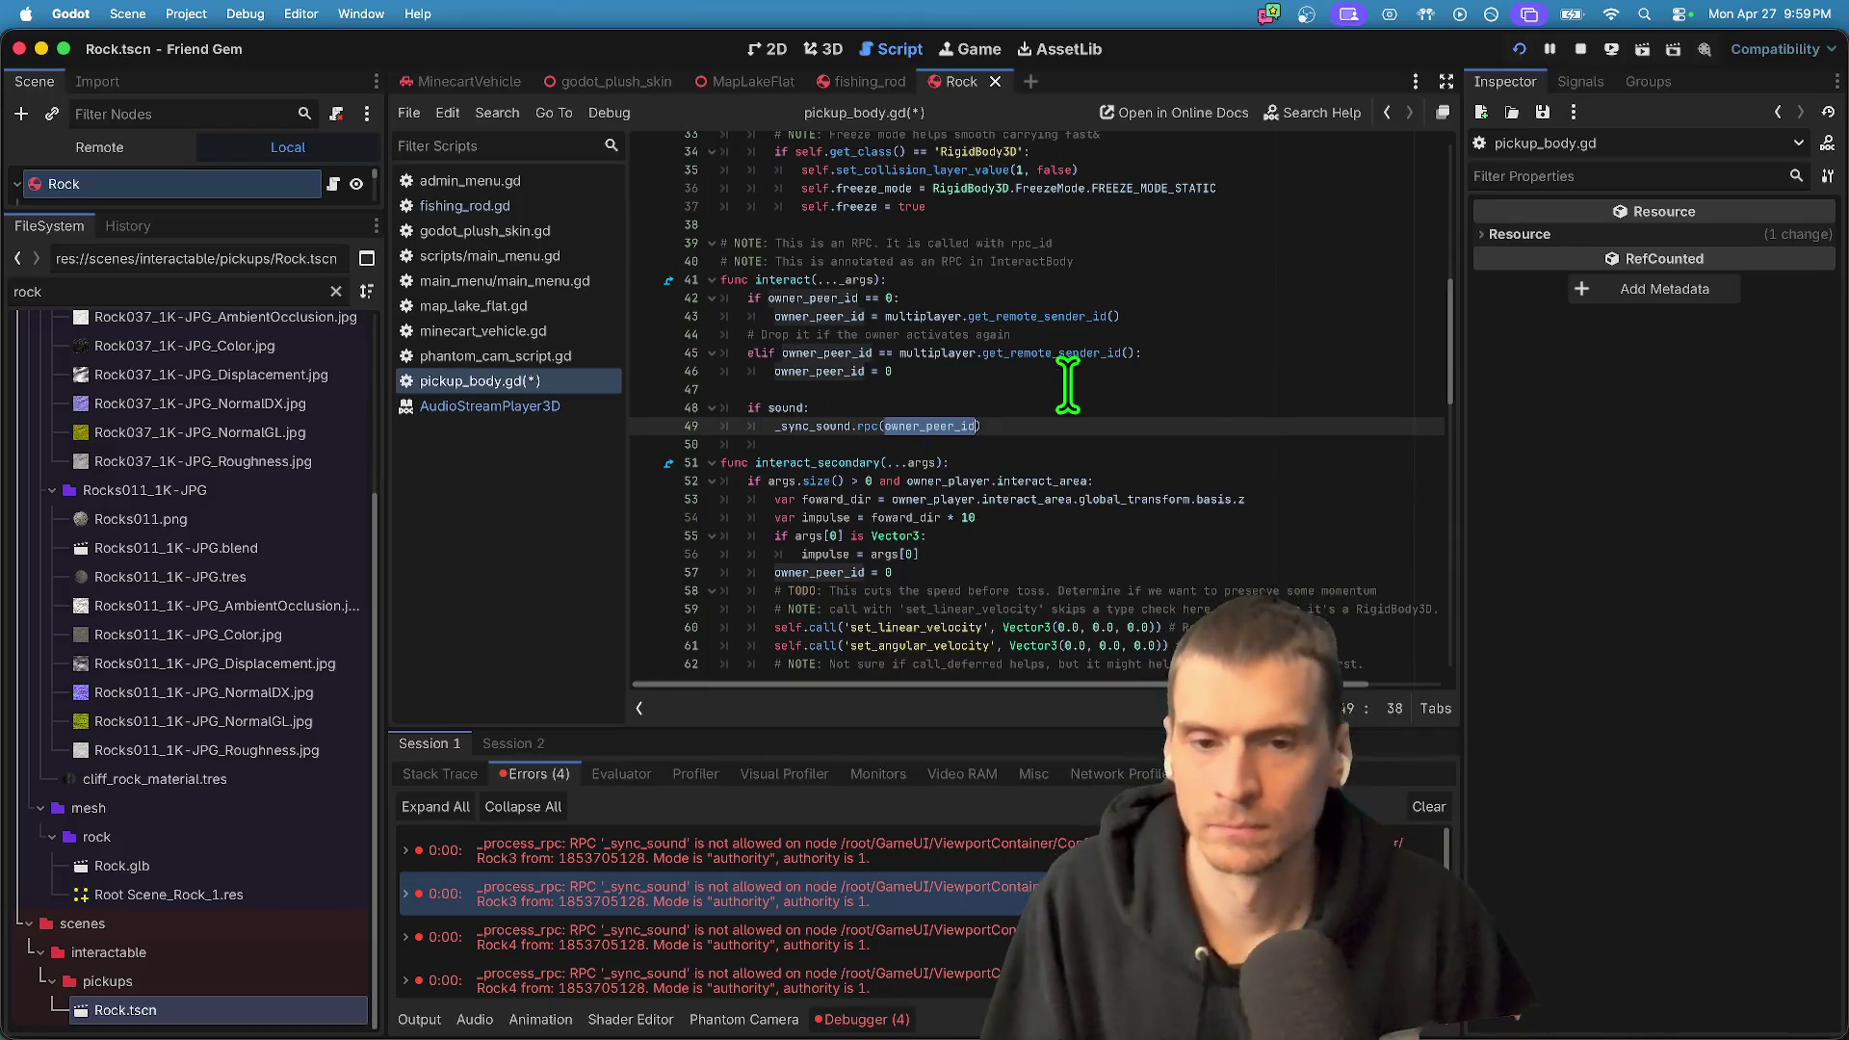
left_click(826, 426, "super")
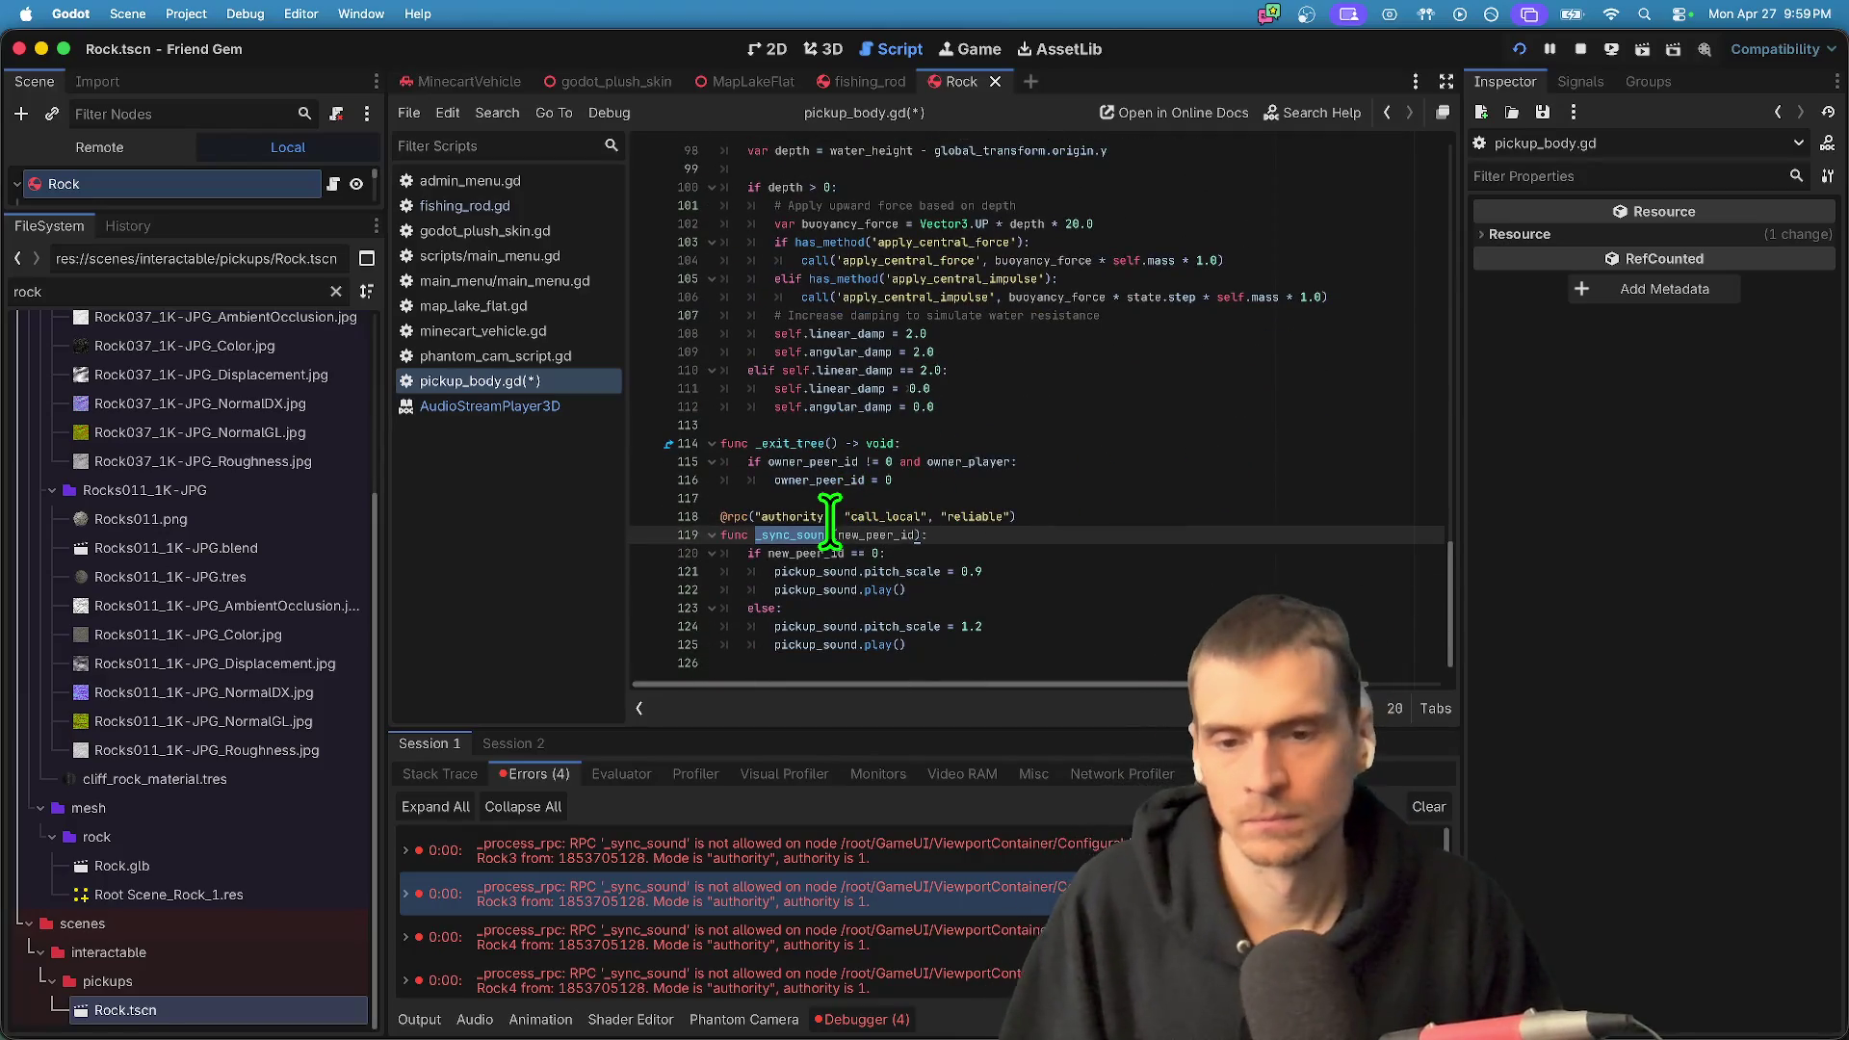
left_click(834, 517)
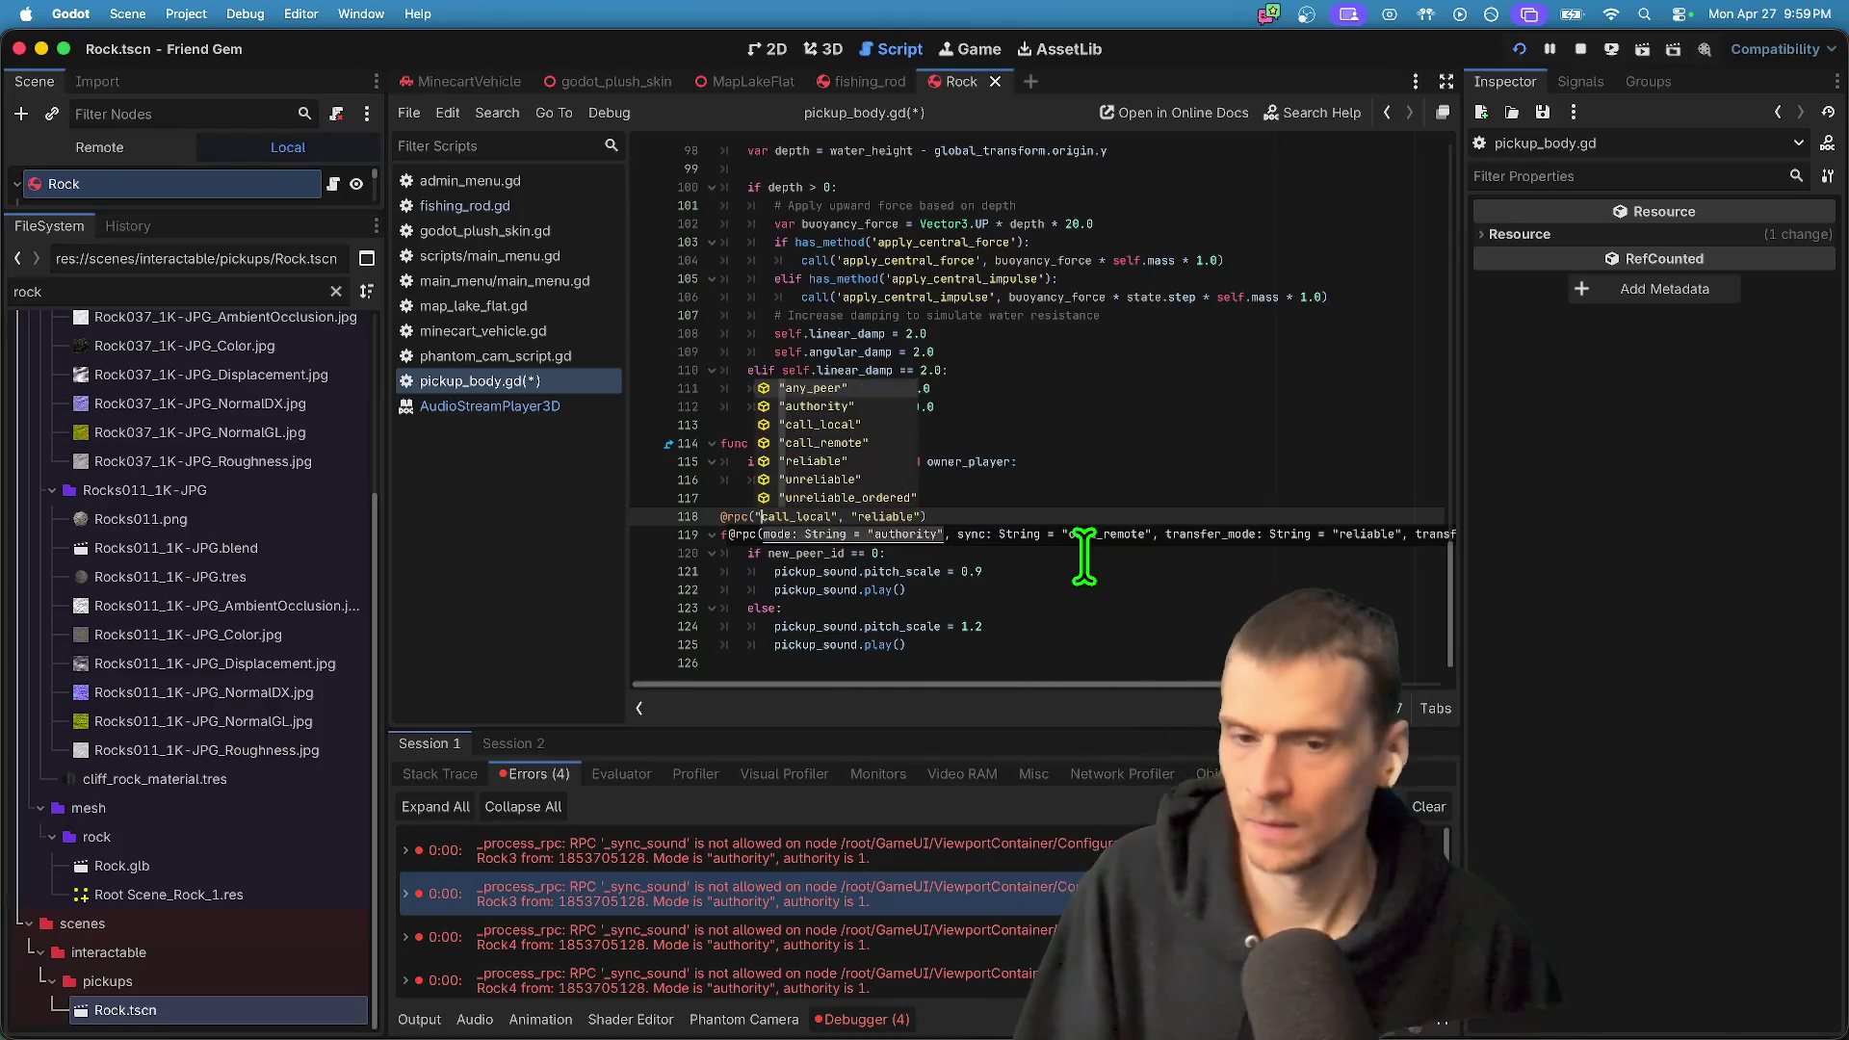
key("super+b")
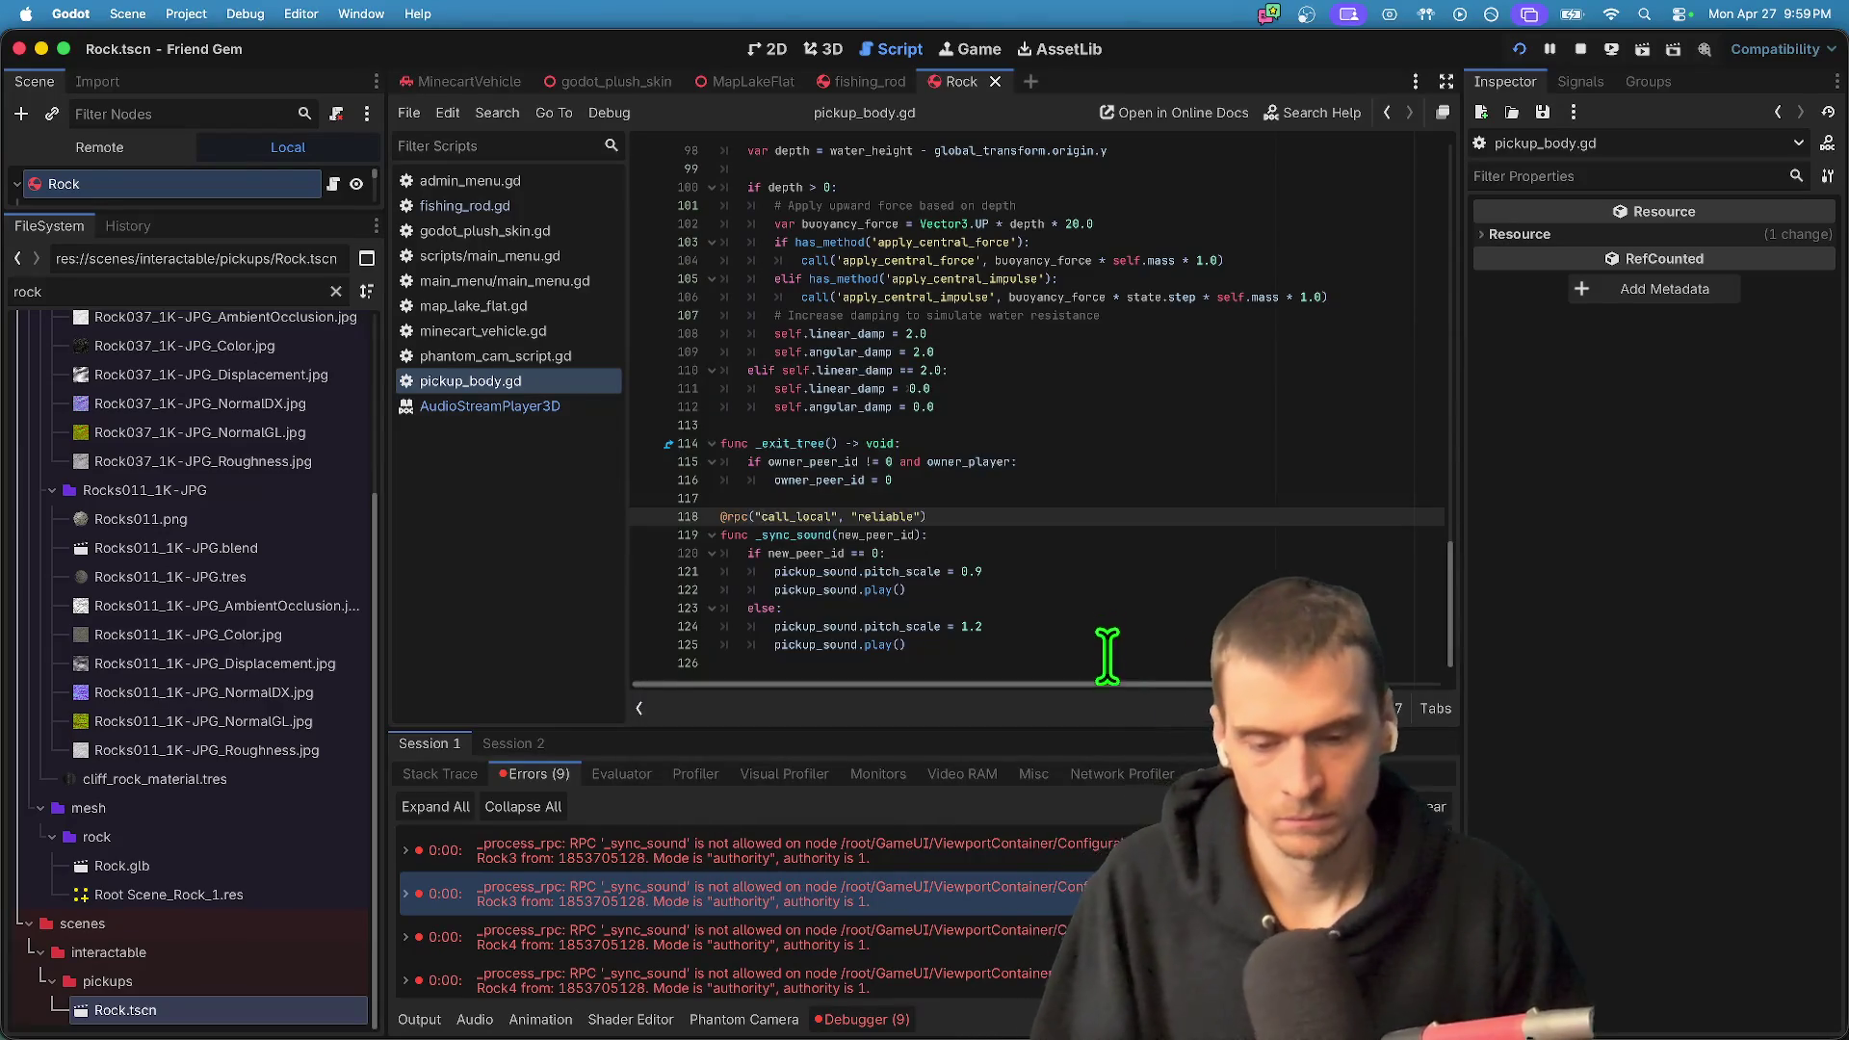
scroll(1021, 915, "down", 5)
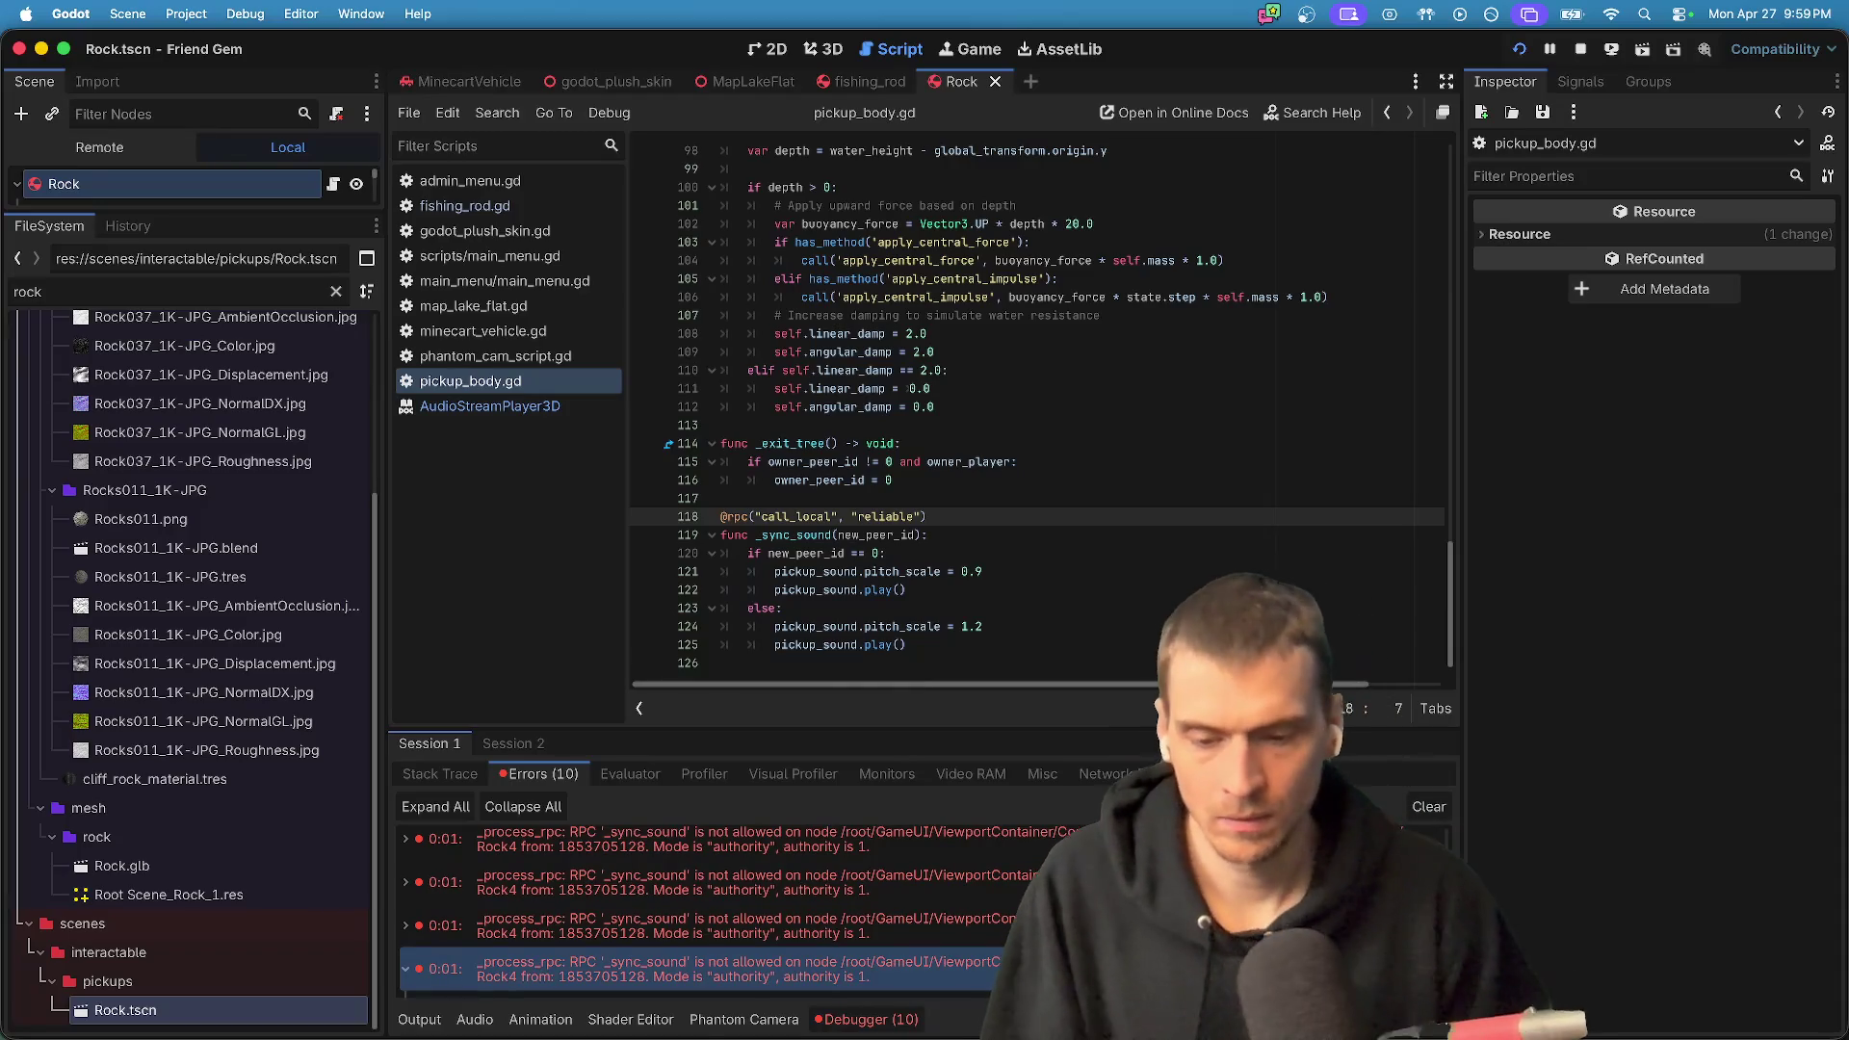
- Re-run the game and return to the editor at _sync_sound on line 119
key("super+b")
left_click(520, 748)
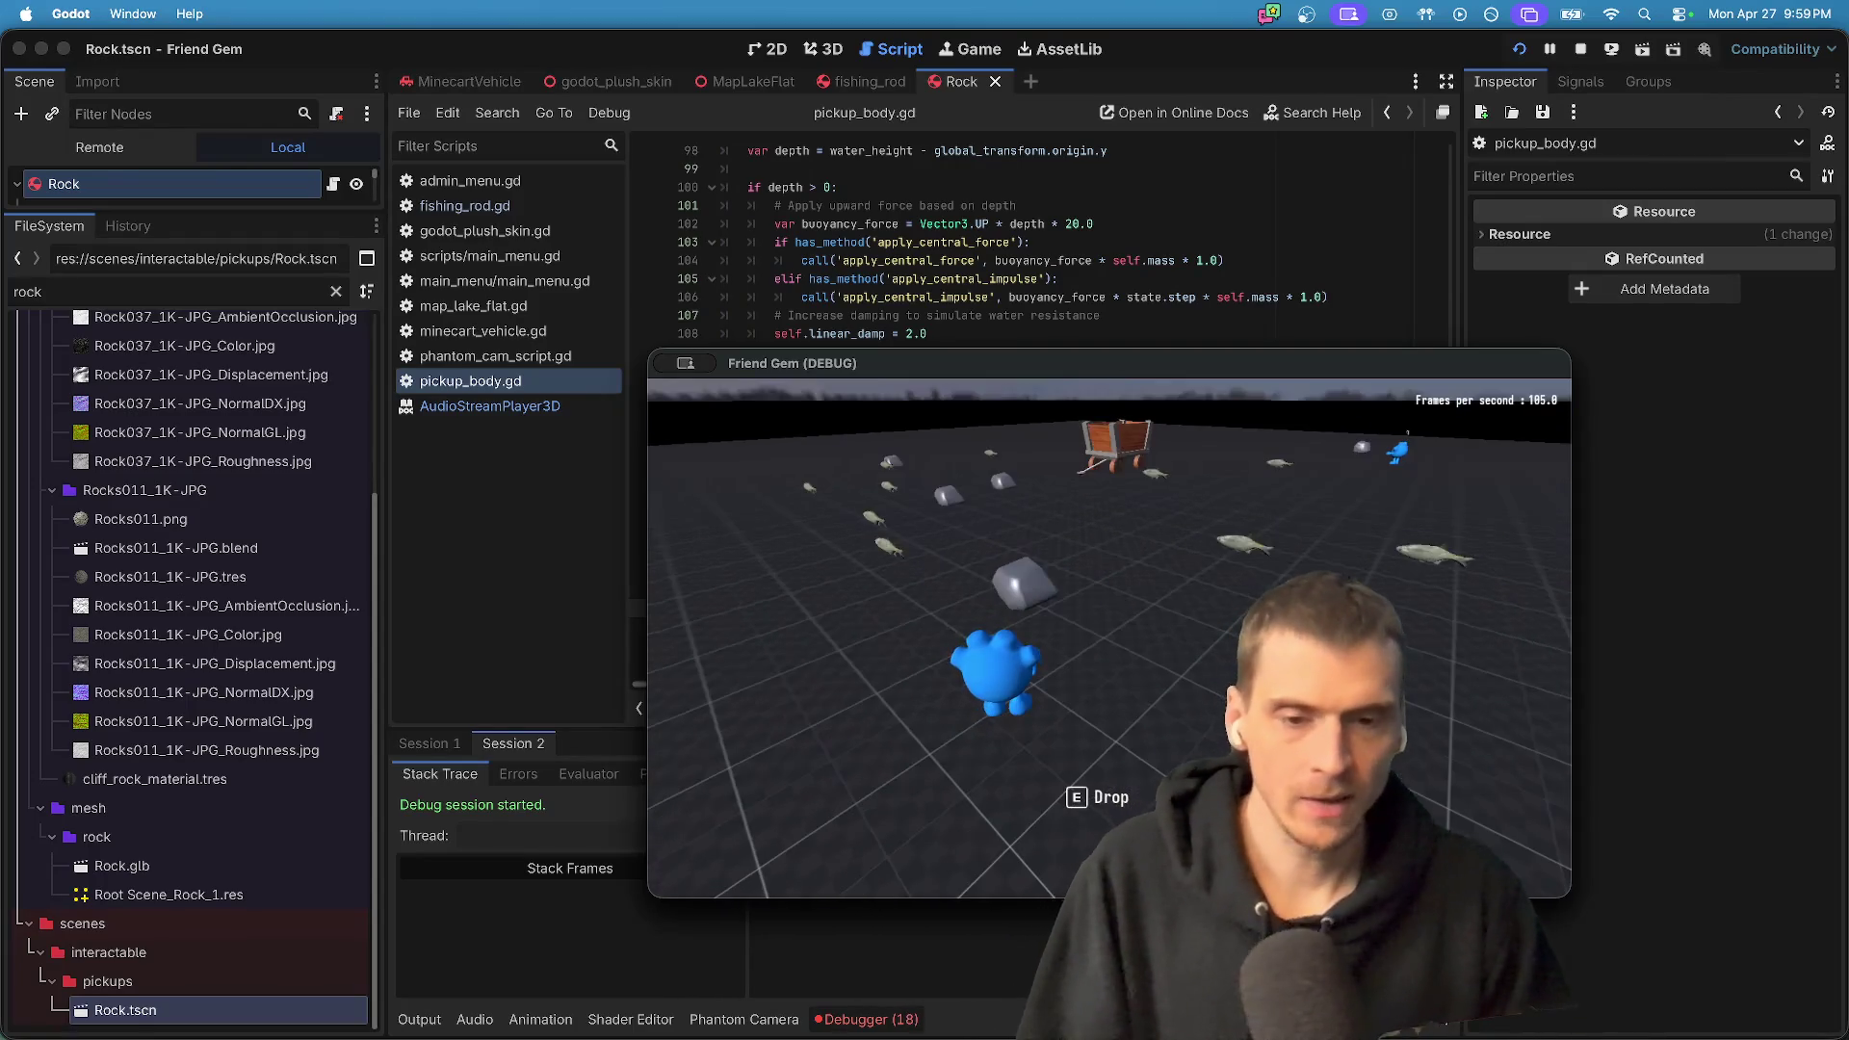
key("super+Tab")
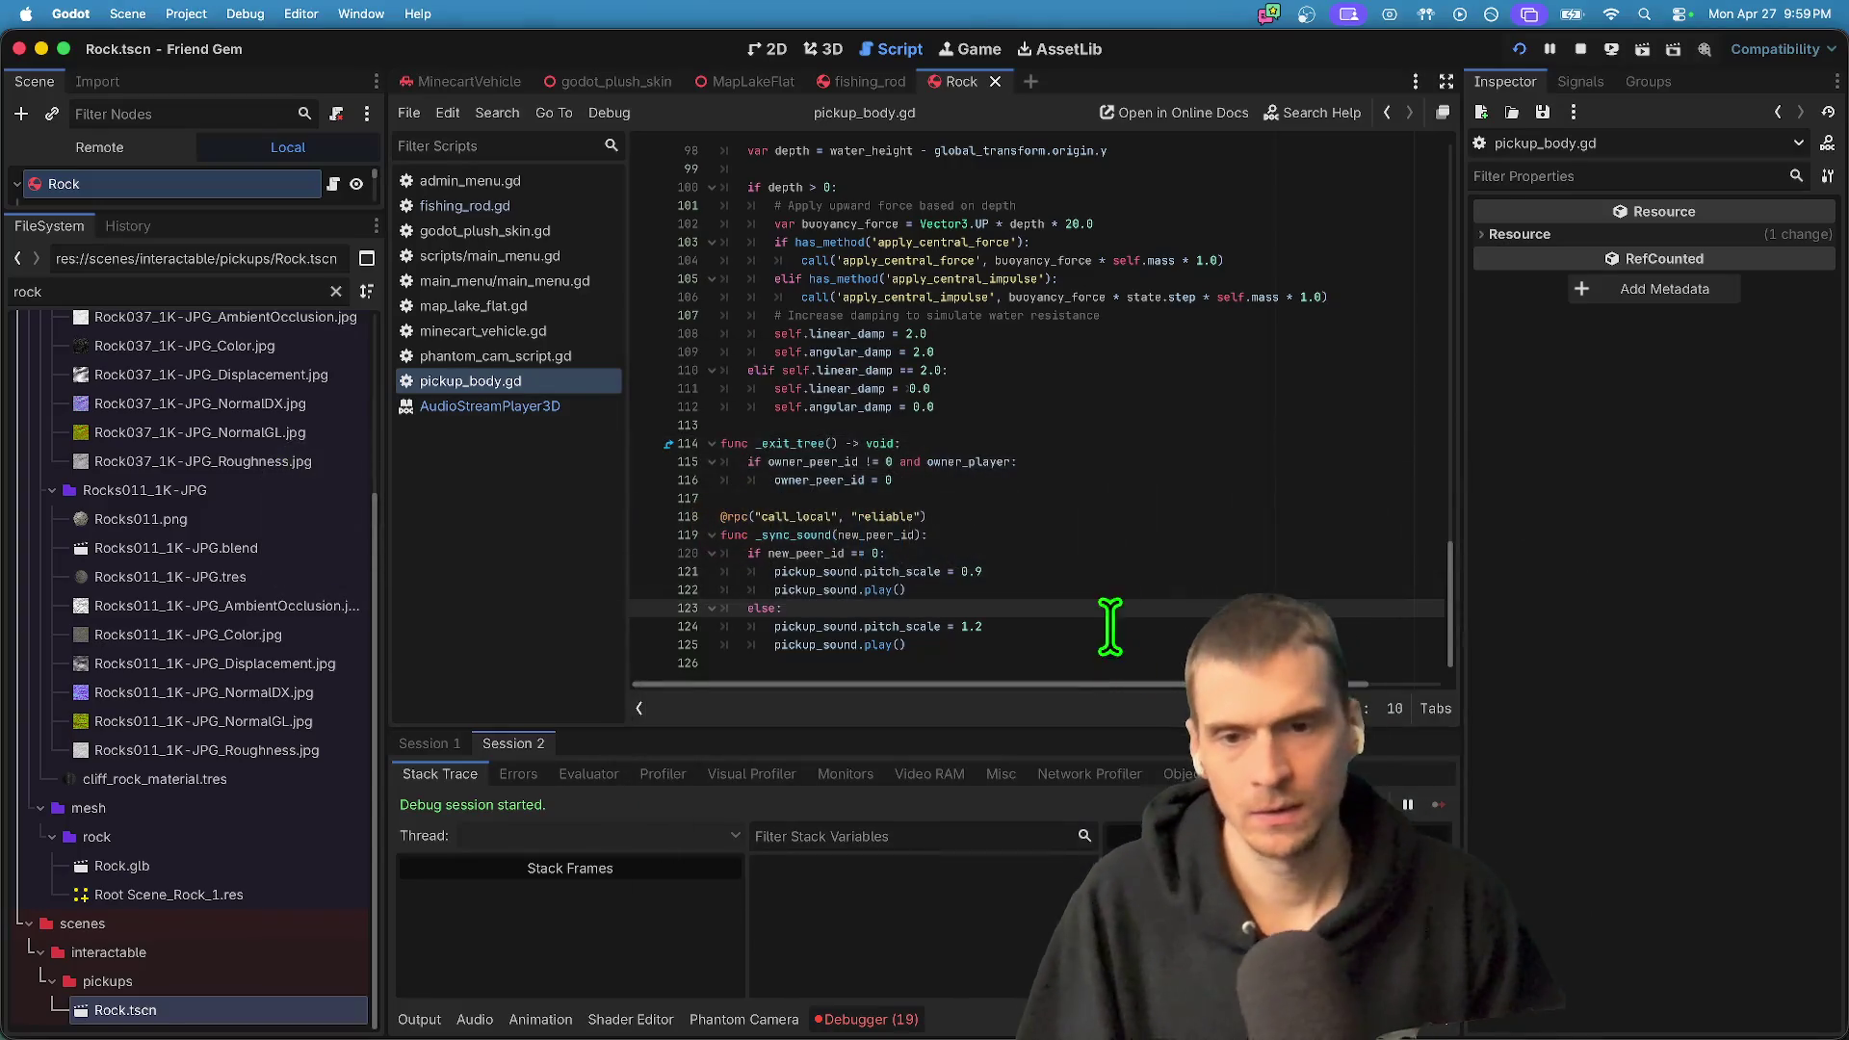
double_click(801, 535)
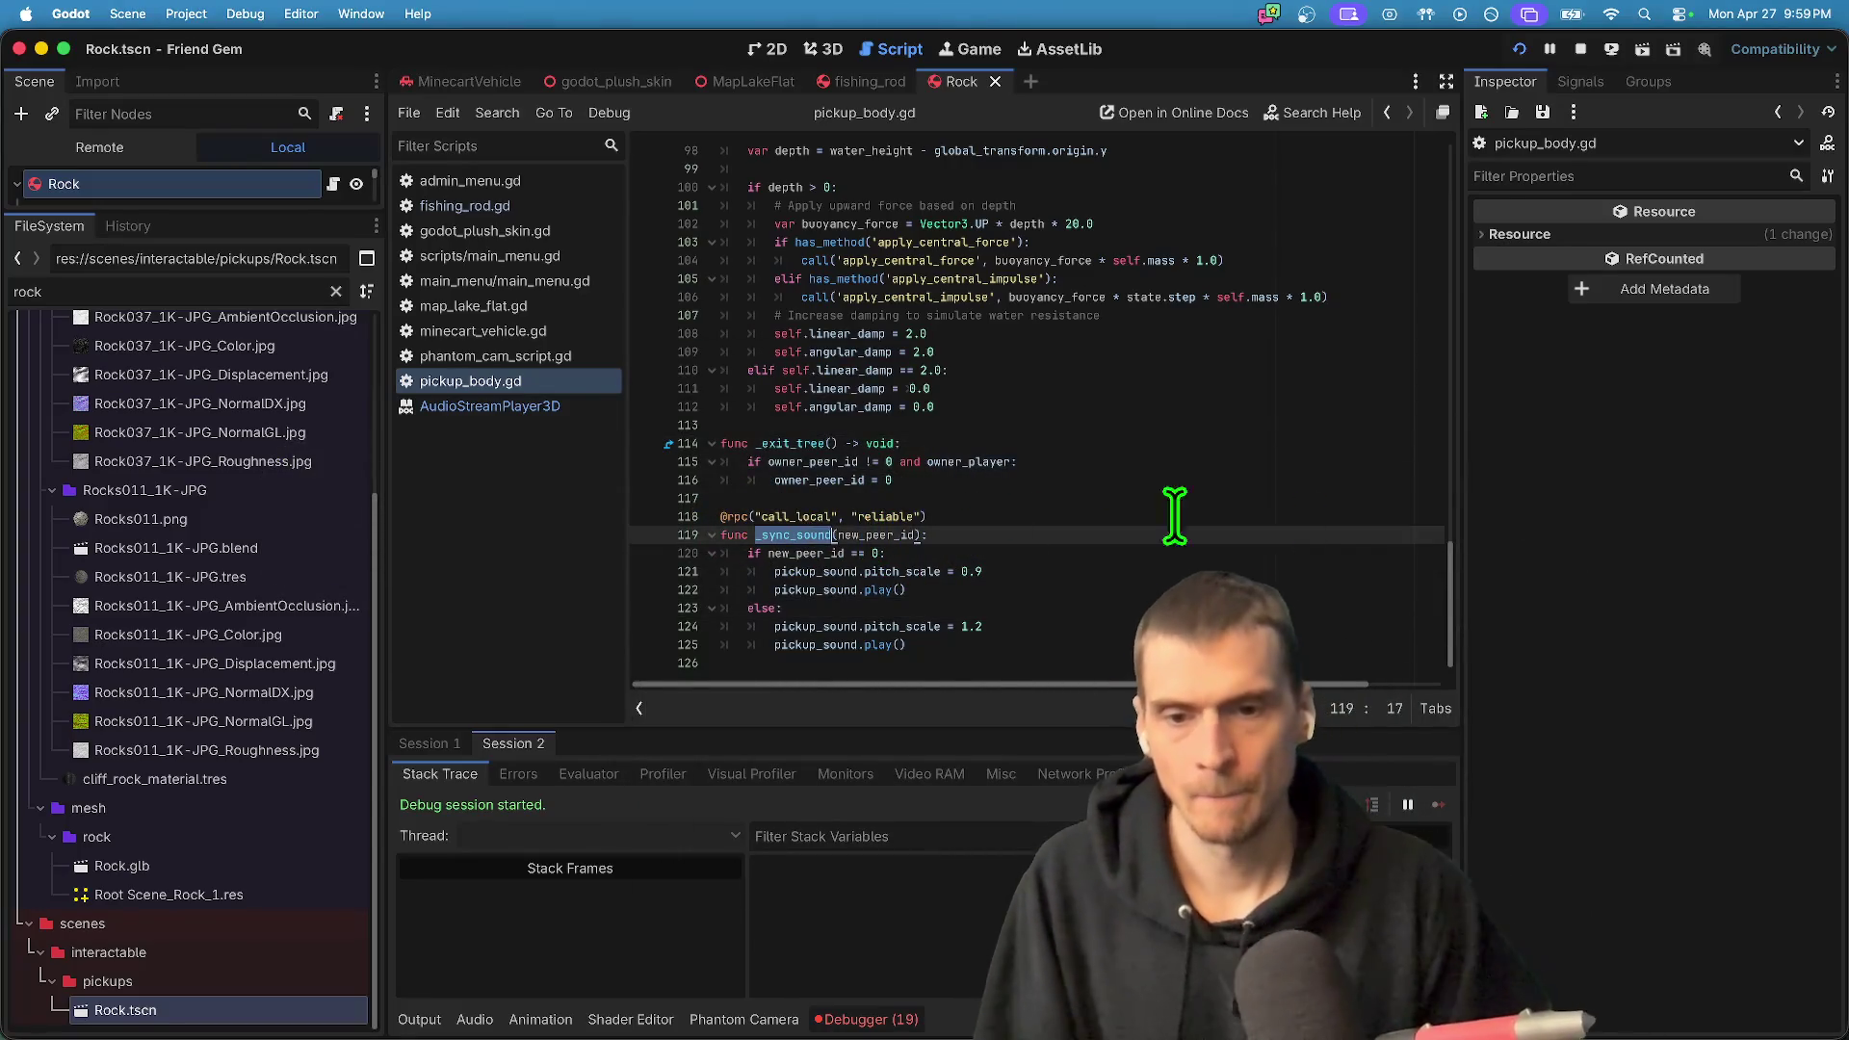
scroll(1095, 578, "up", 10)
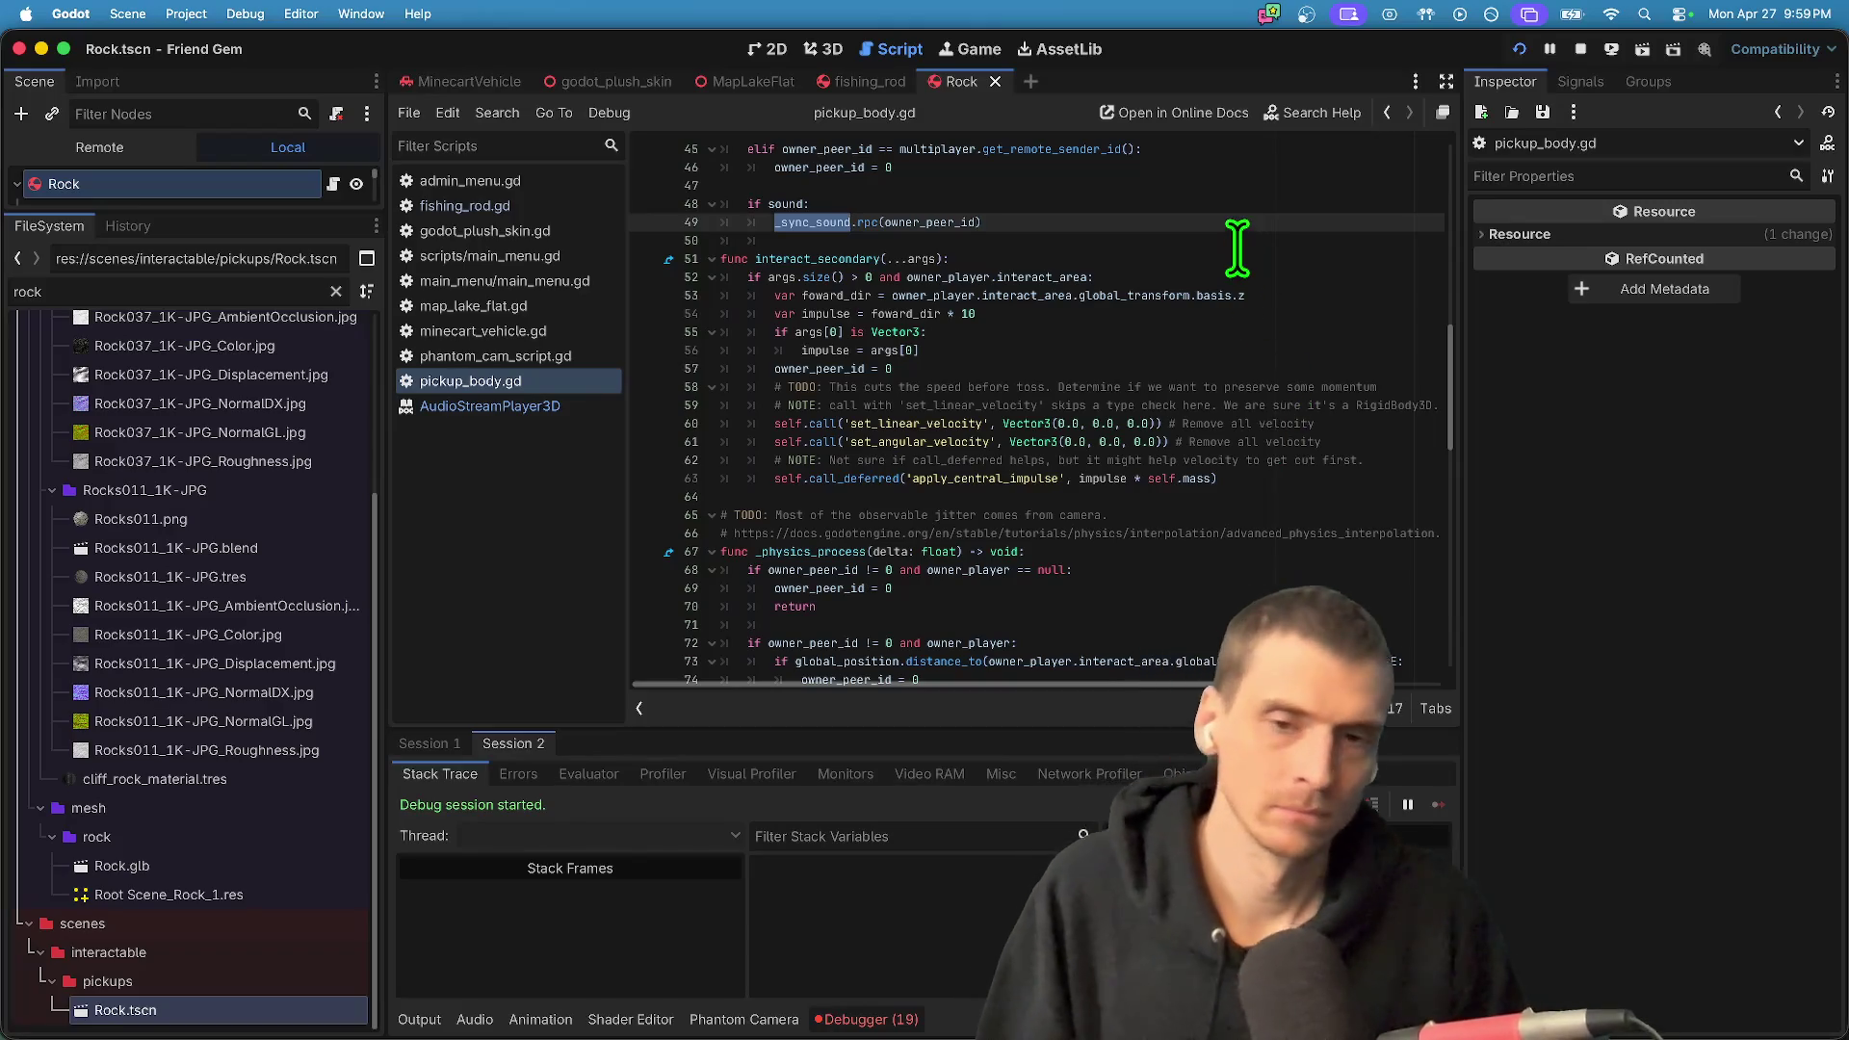
scroll(1126, 359, "up", 3)
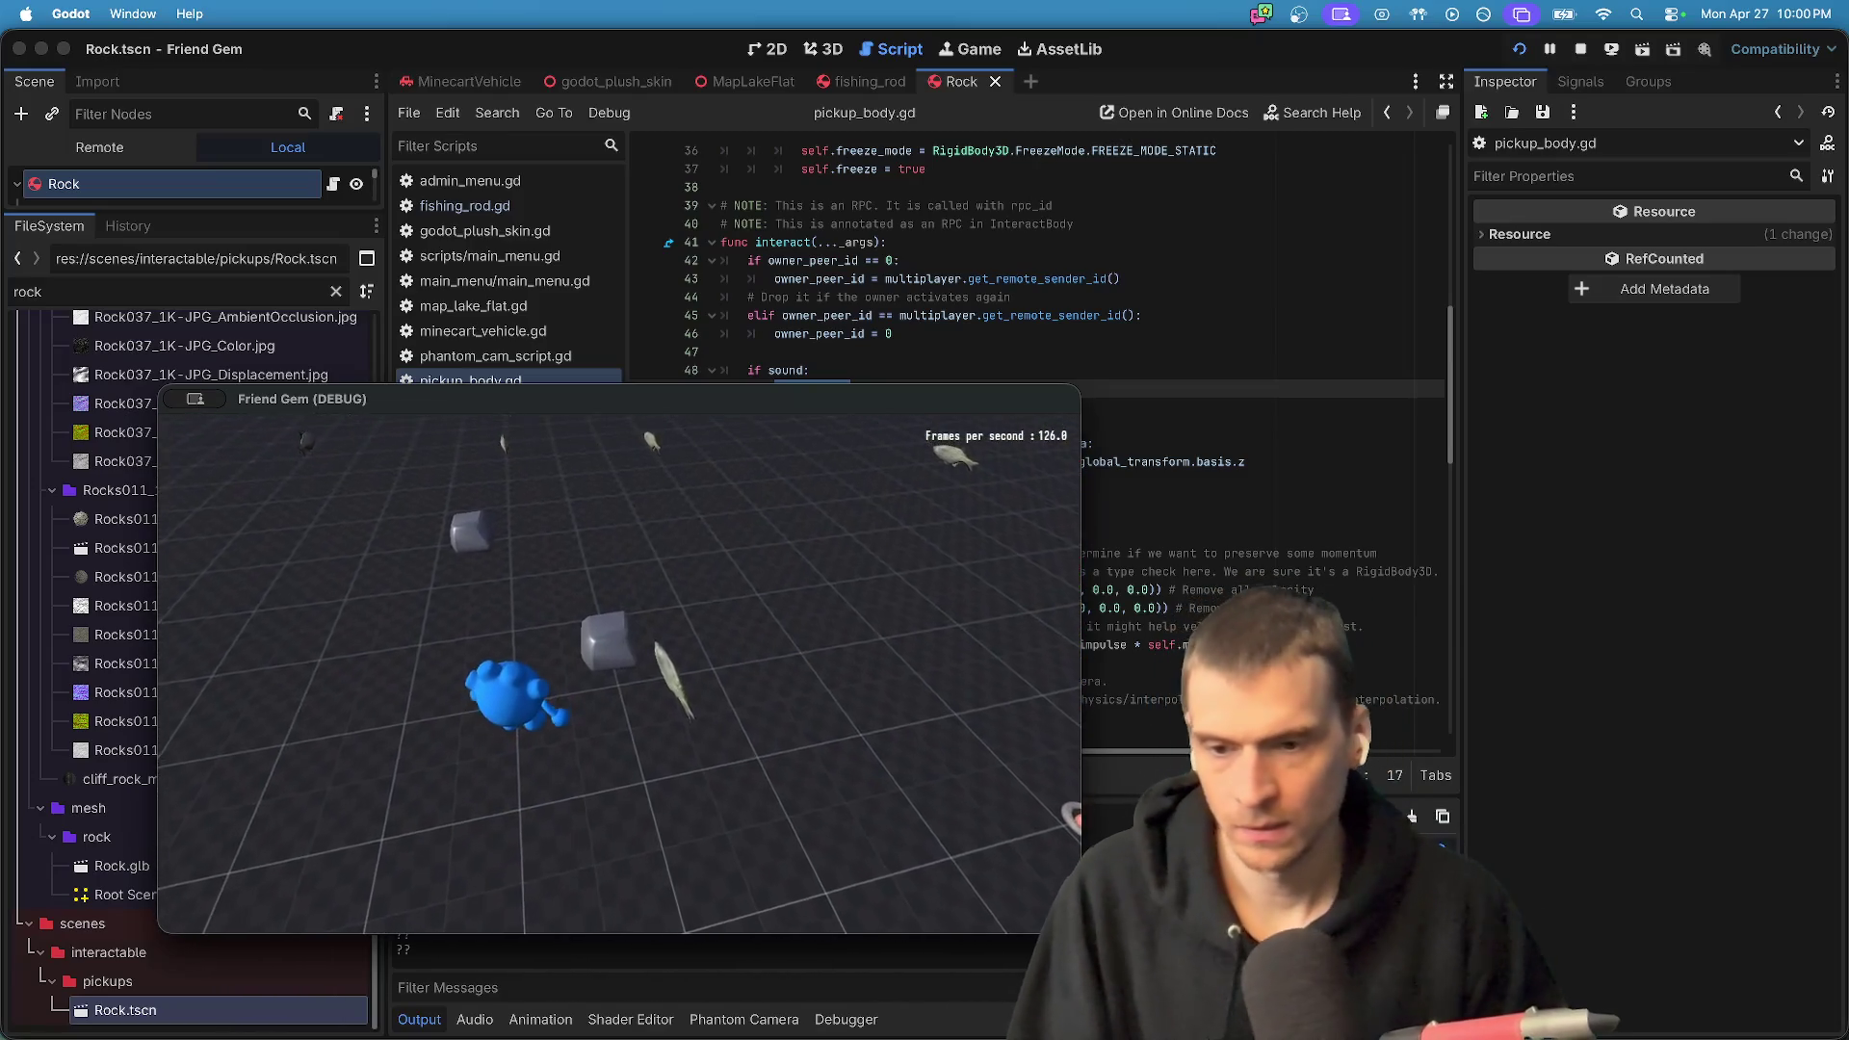
- Pick up rocks in both debug game windows, then switch back to the editor
key("e")
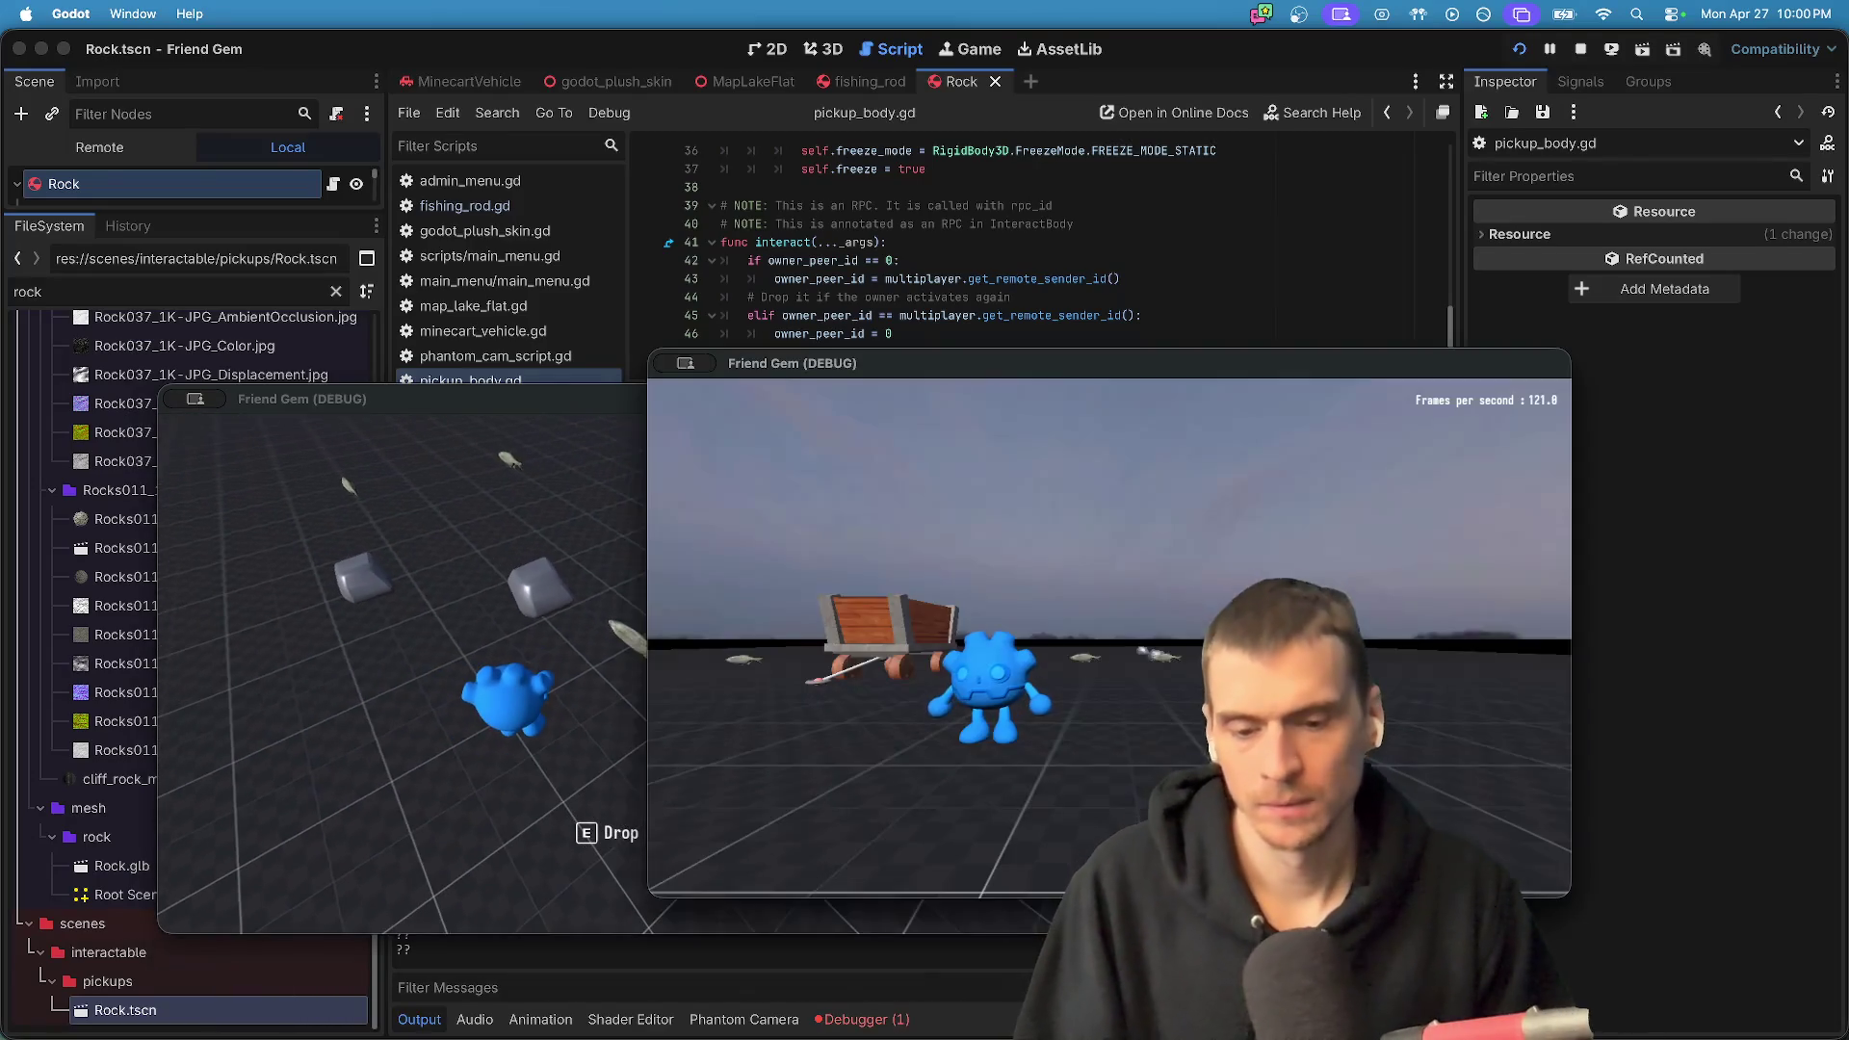
left_click(1106, 639)
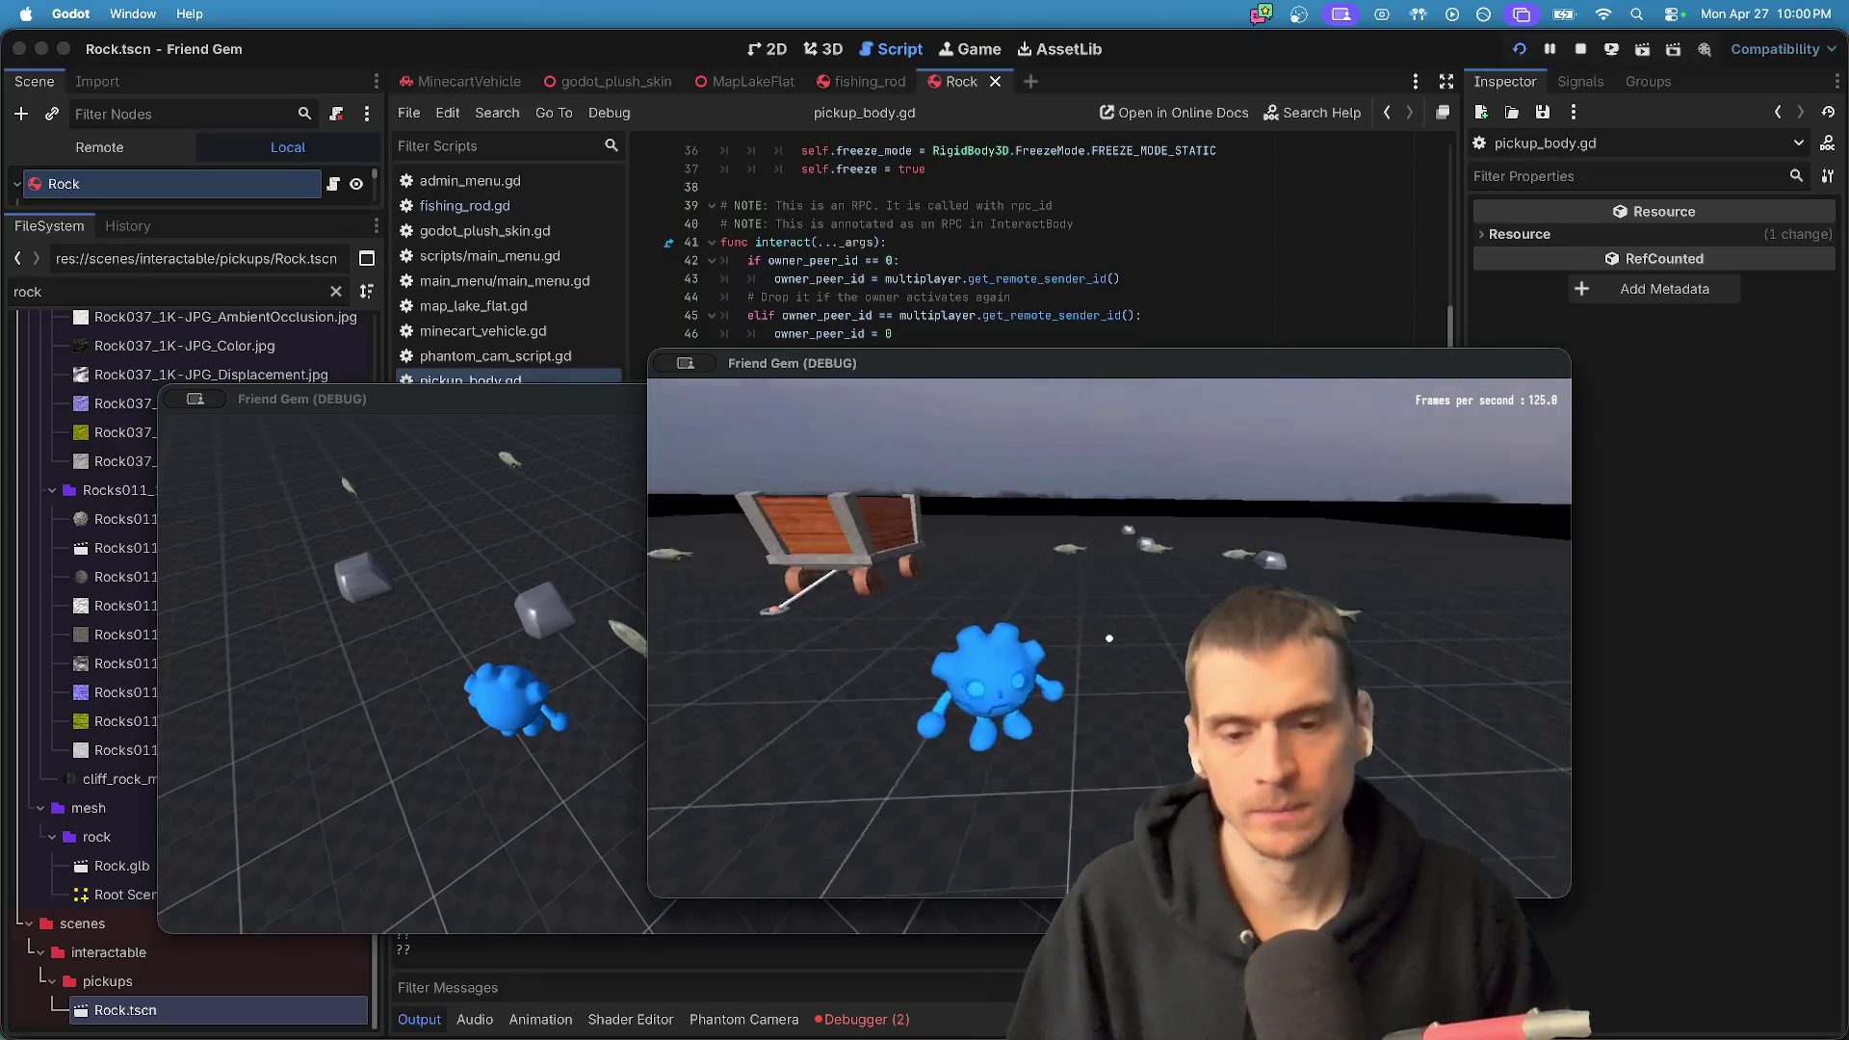
key("w")
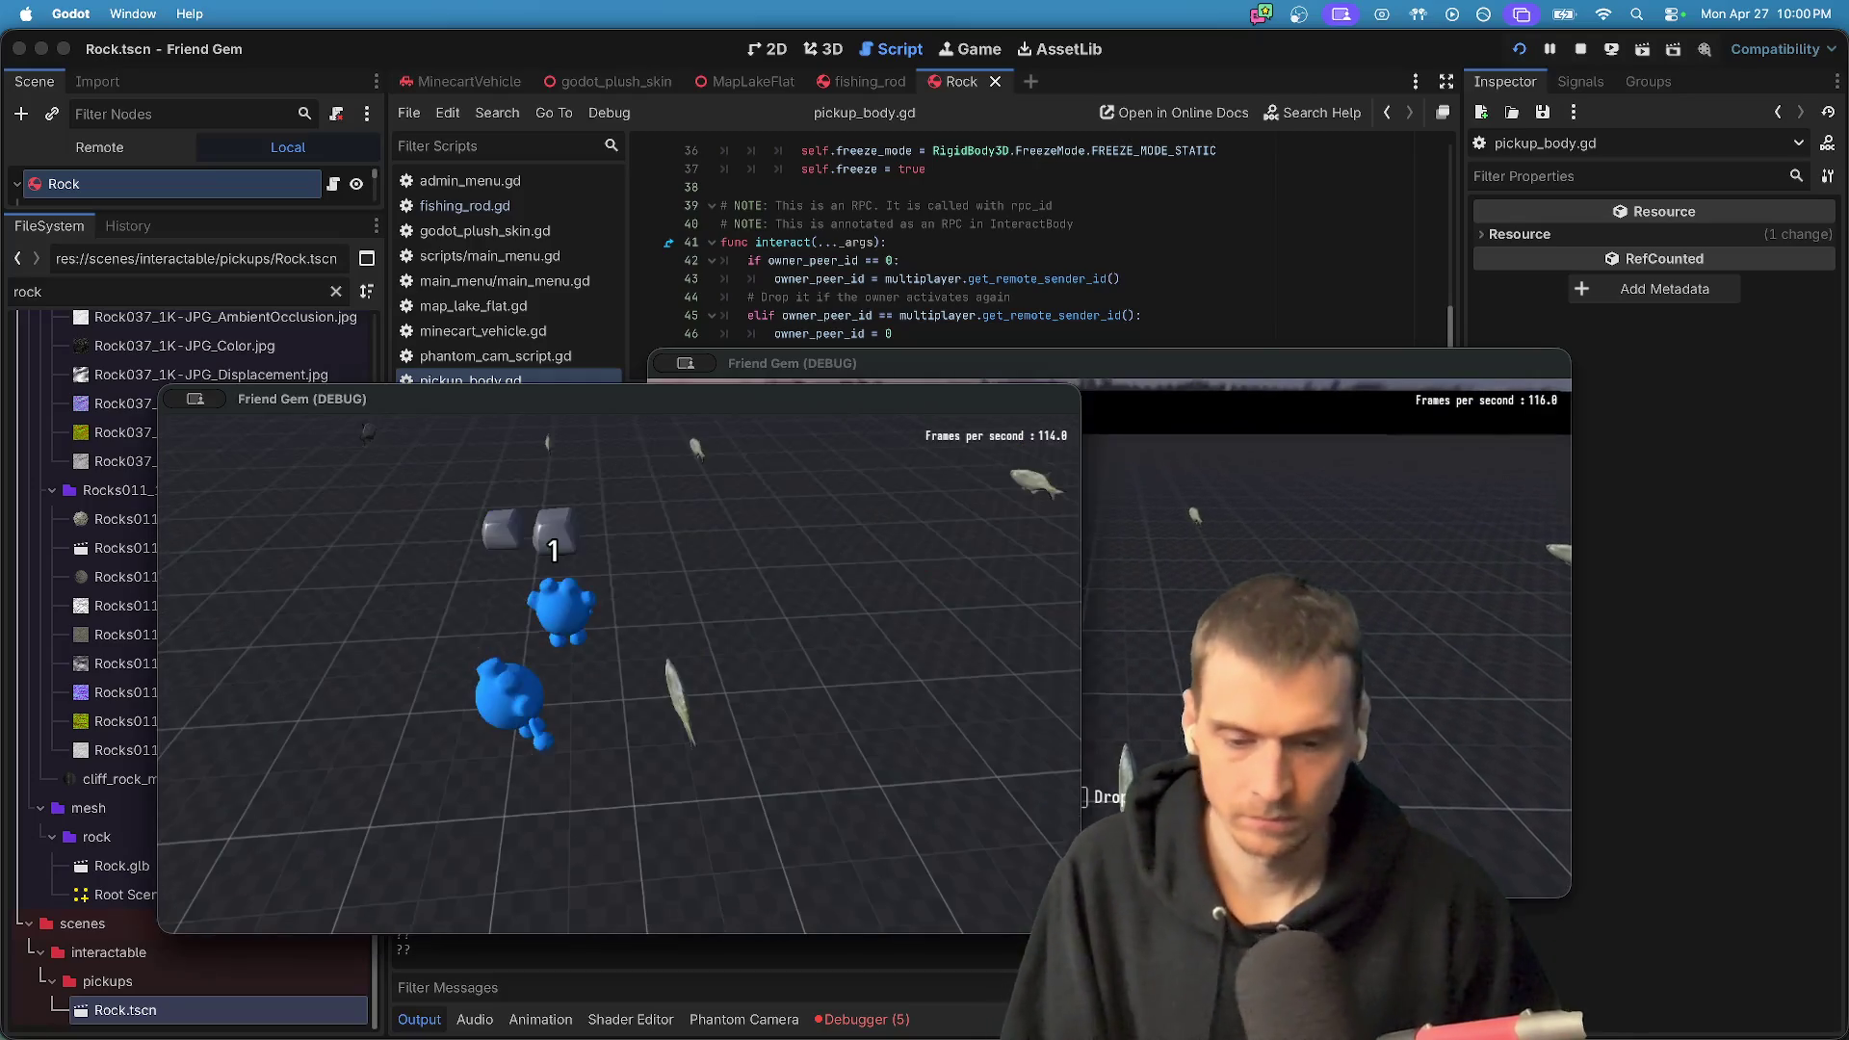
key("super+Tab")
scroll(970, 564, "down", 5)
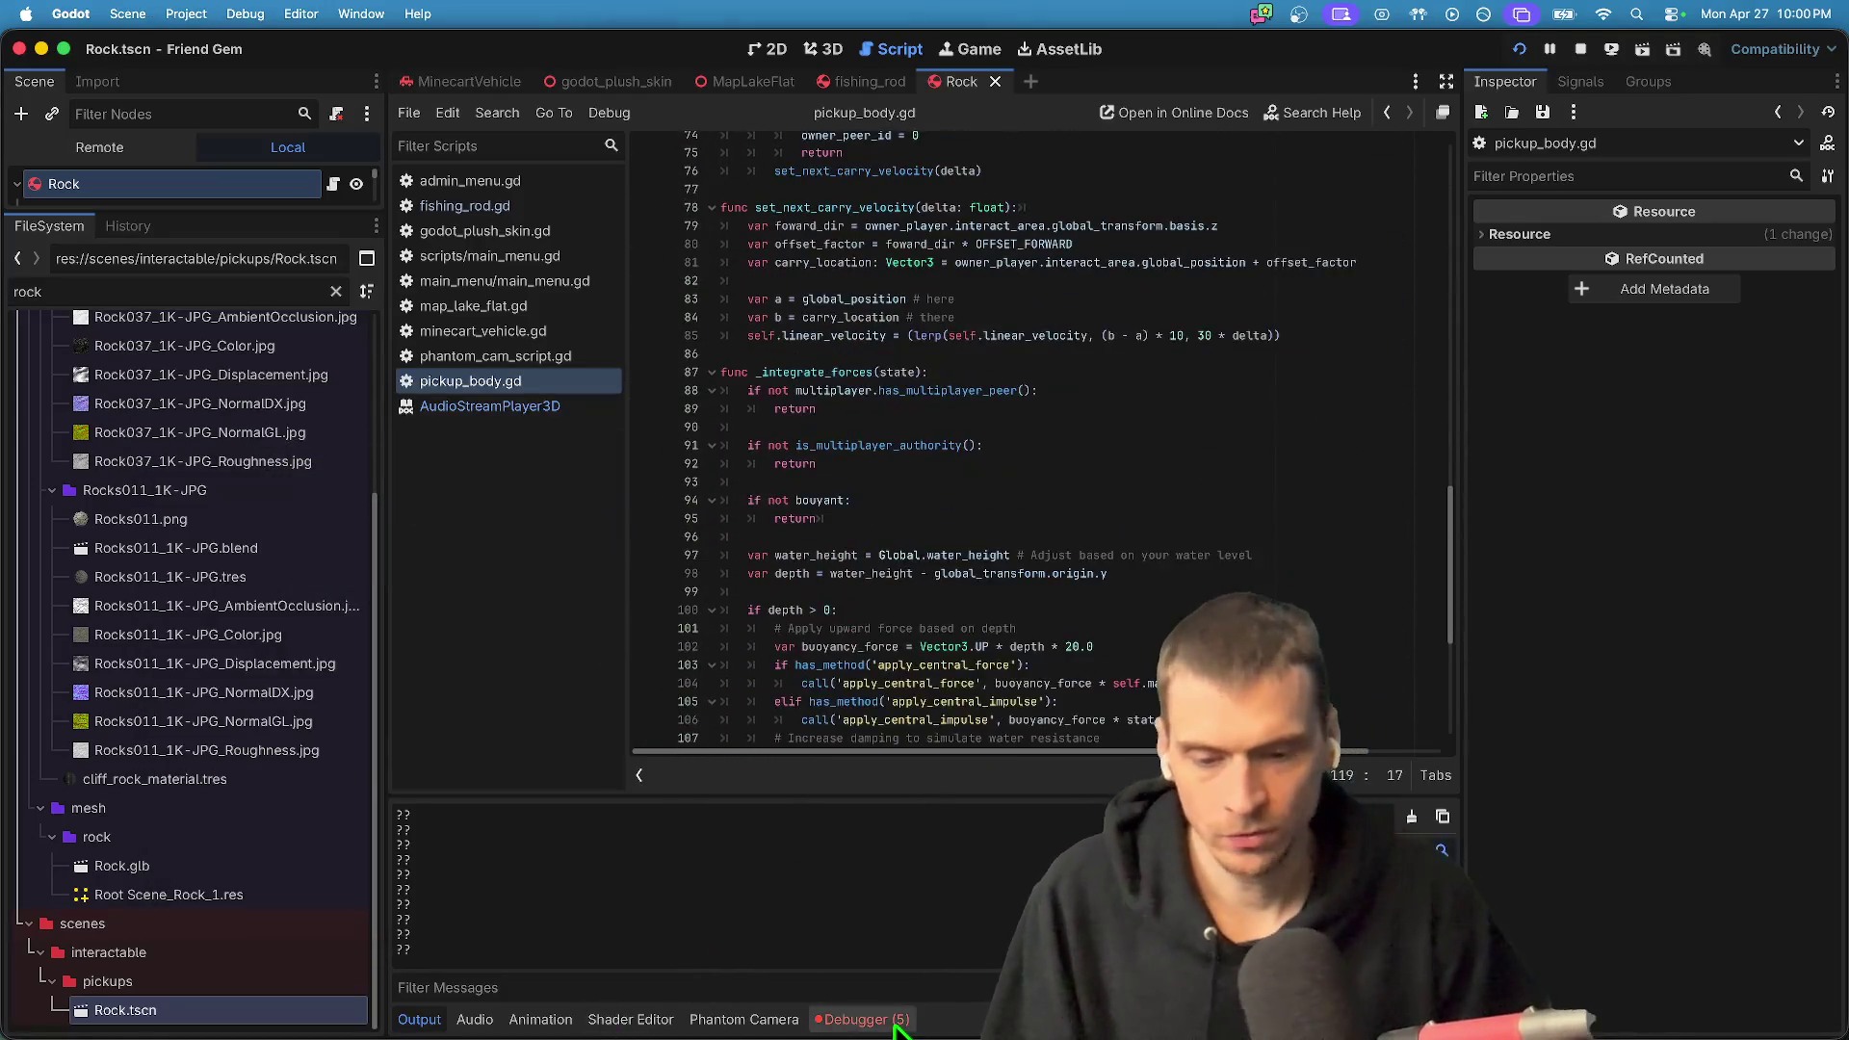
- Inspect the first _sync_sound RPC error in Session 1's debugger
left_click(415, 748)
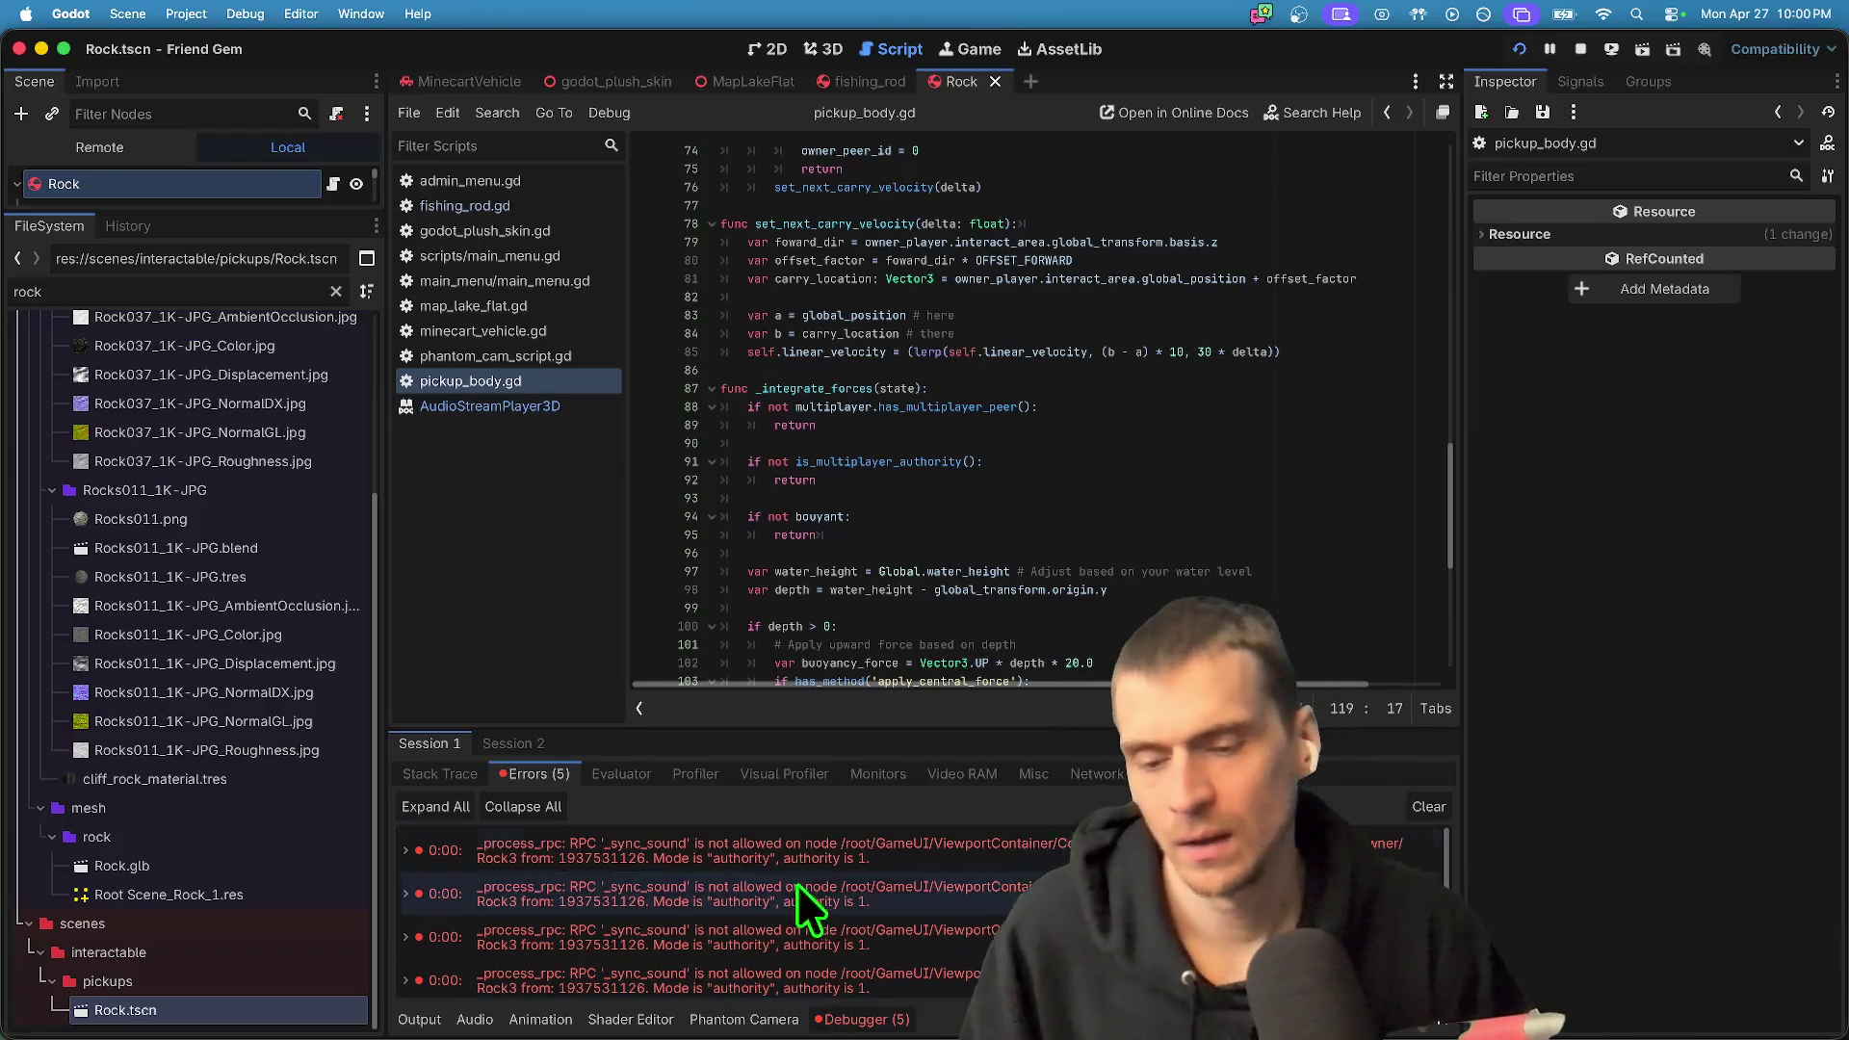
left_click(817, 858)
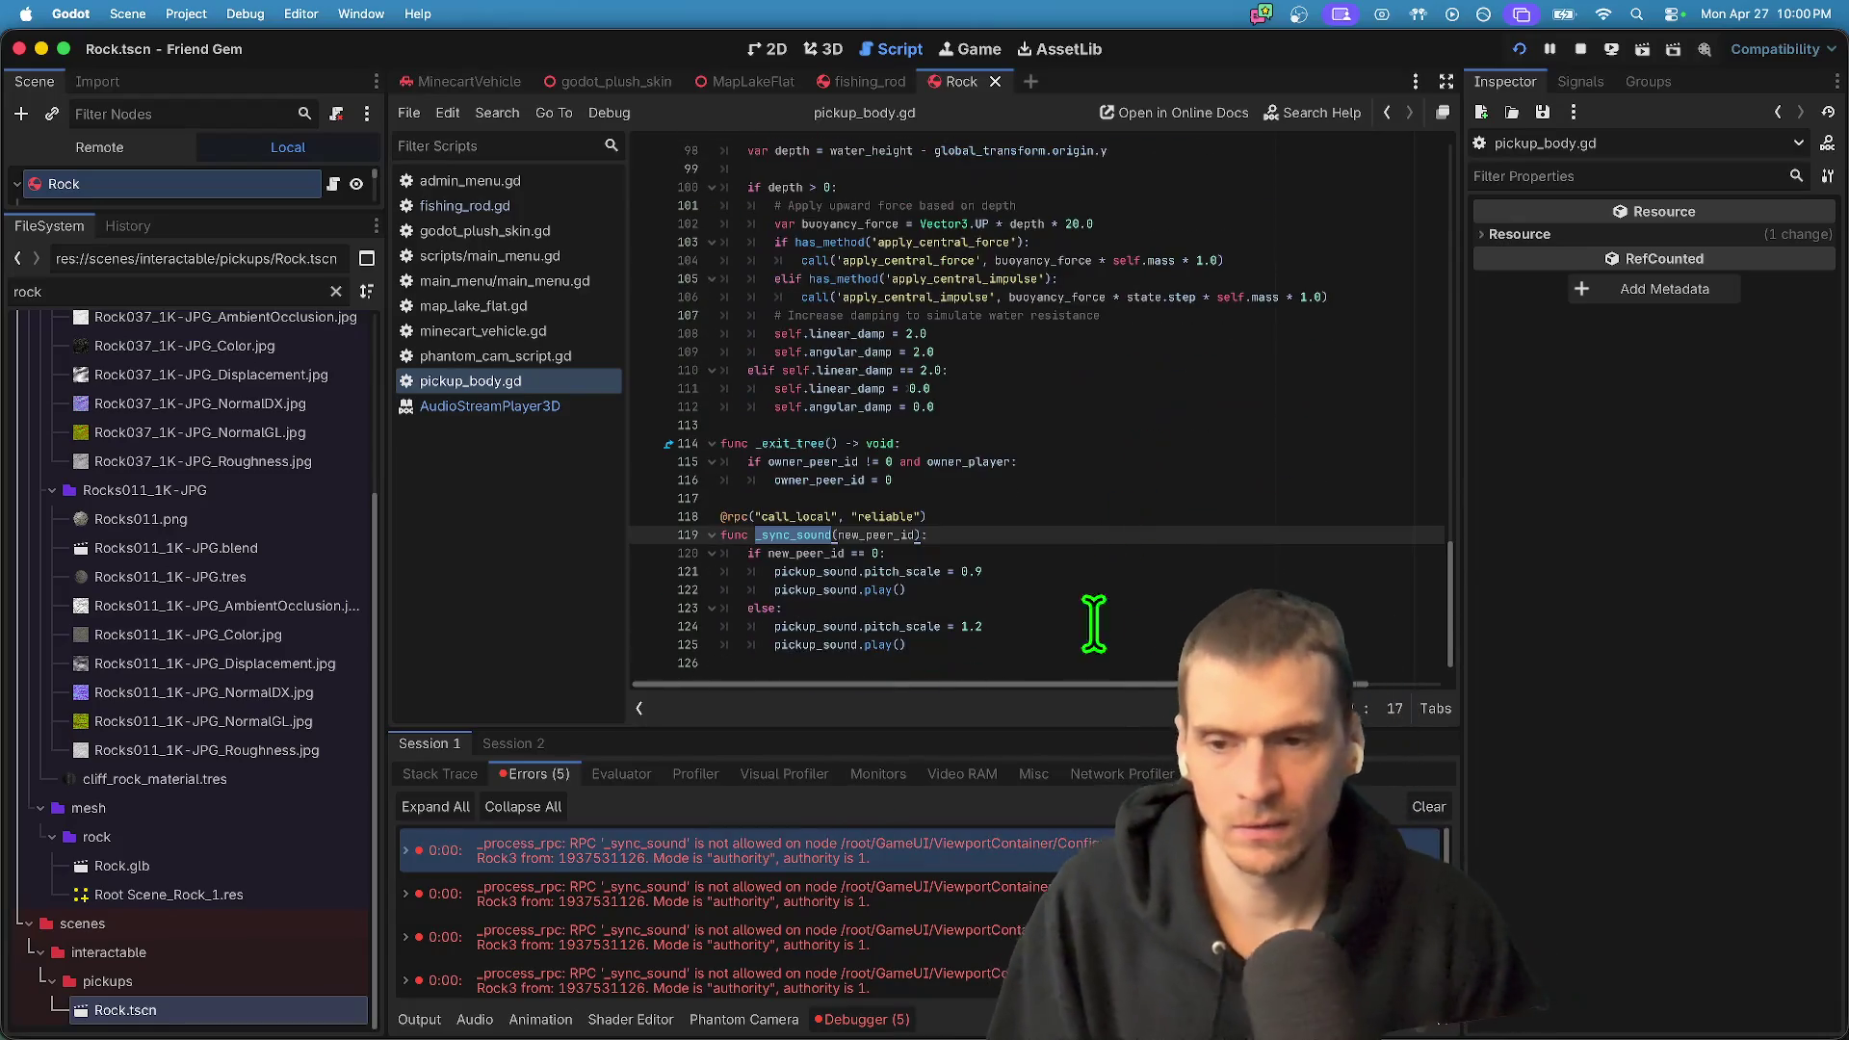
left_click(1105, 493)
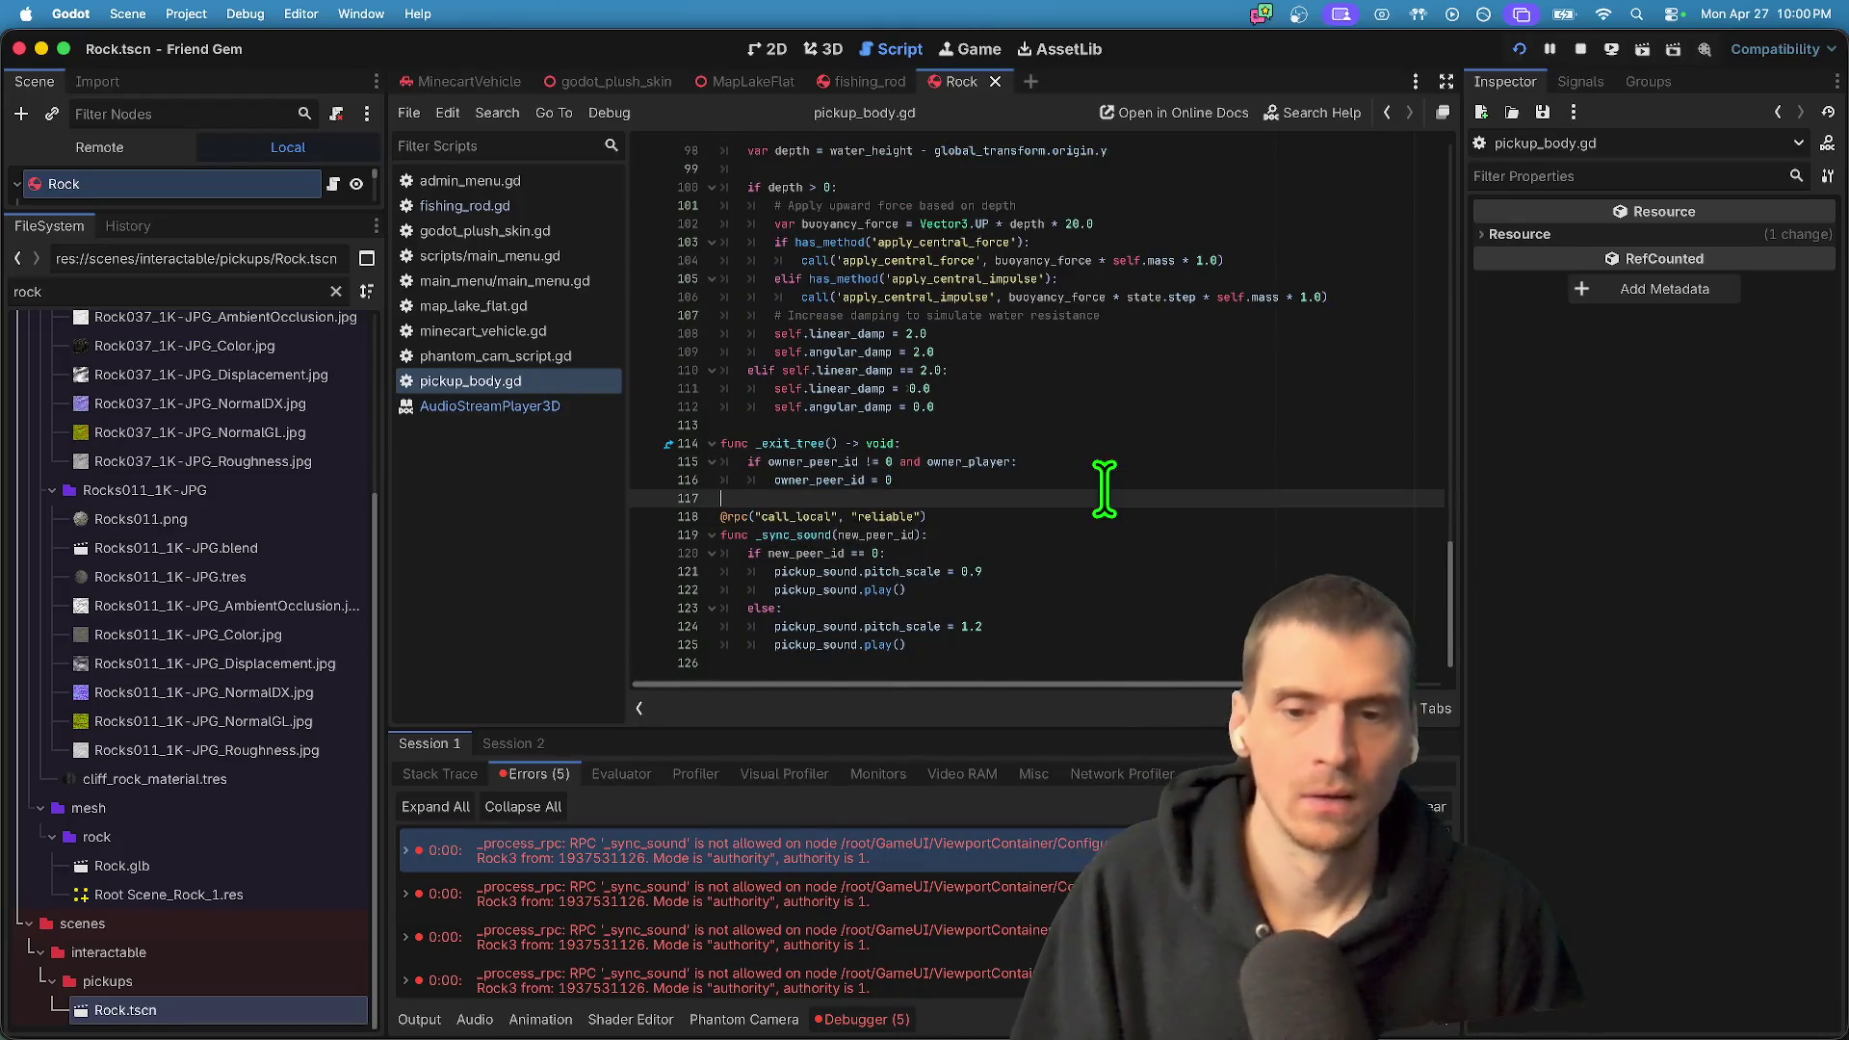
double_click(771, 535)
- Search all files for _sync_sound and jump to its definition on line 119
key("ctrl+shift+f")
key("Return")
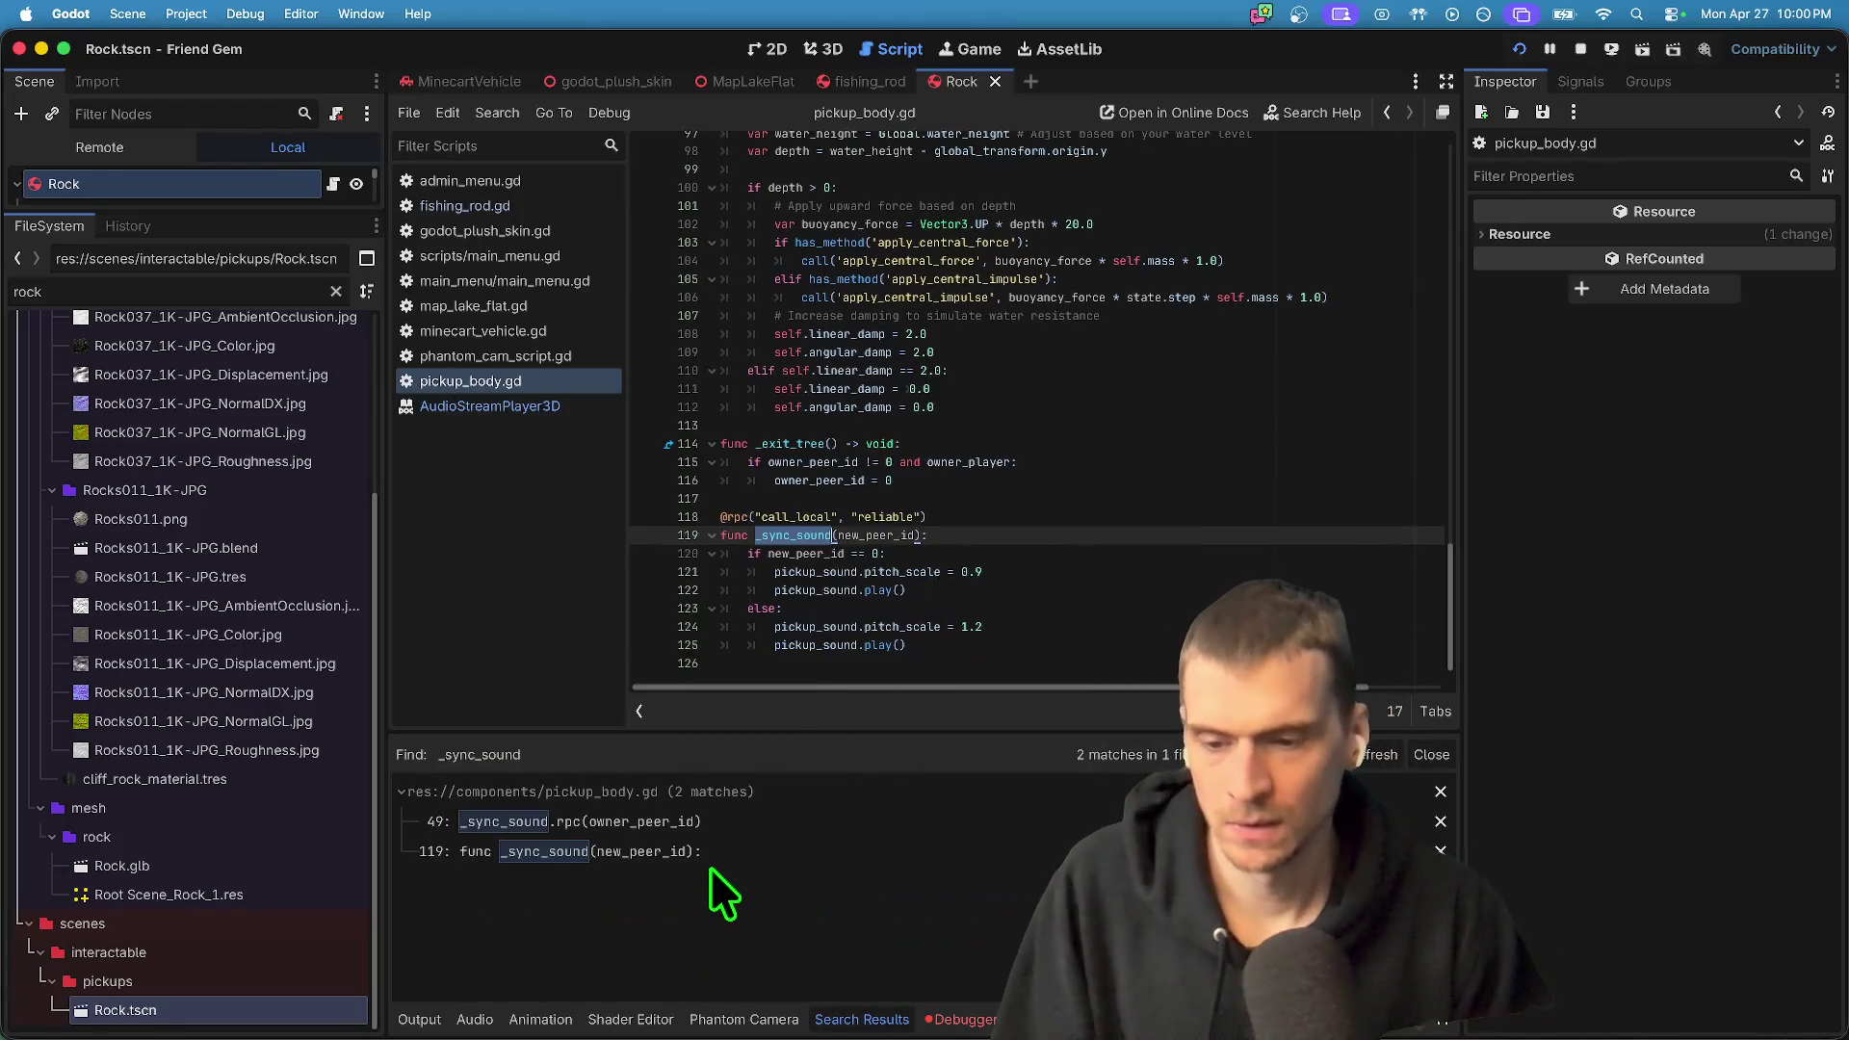
left_click(720, 851)
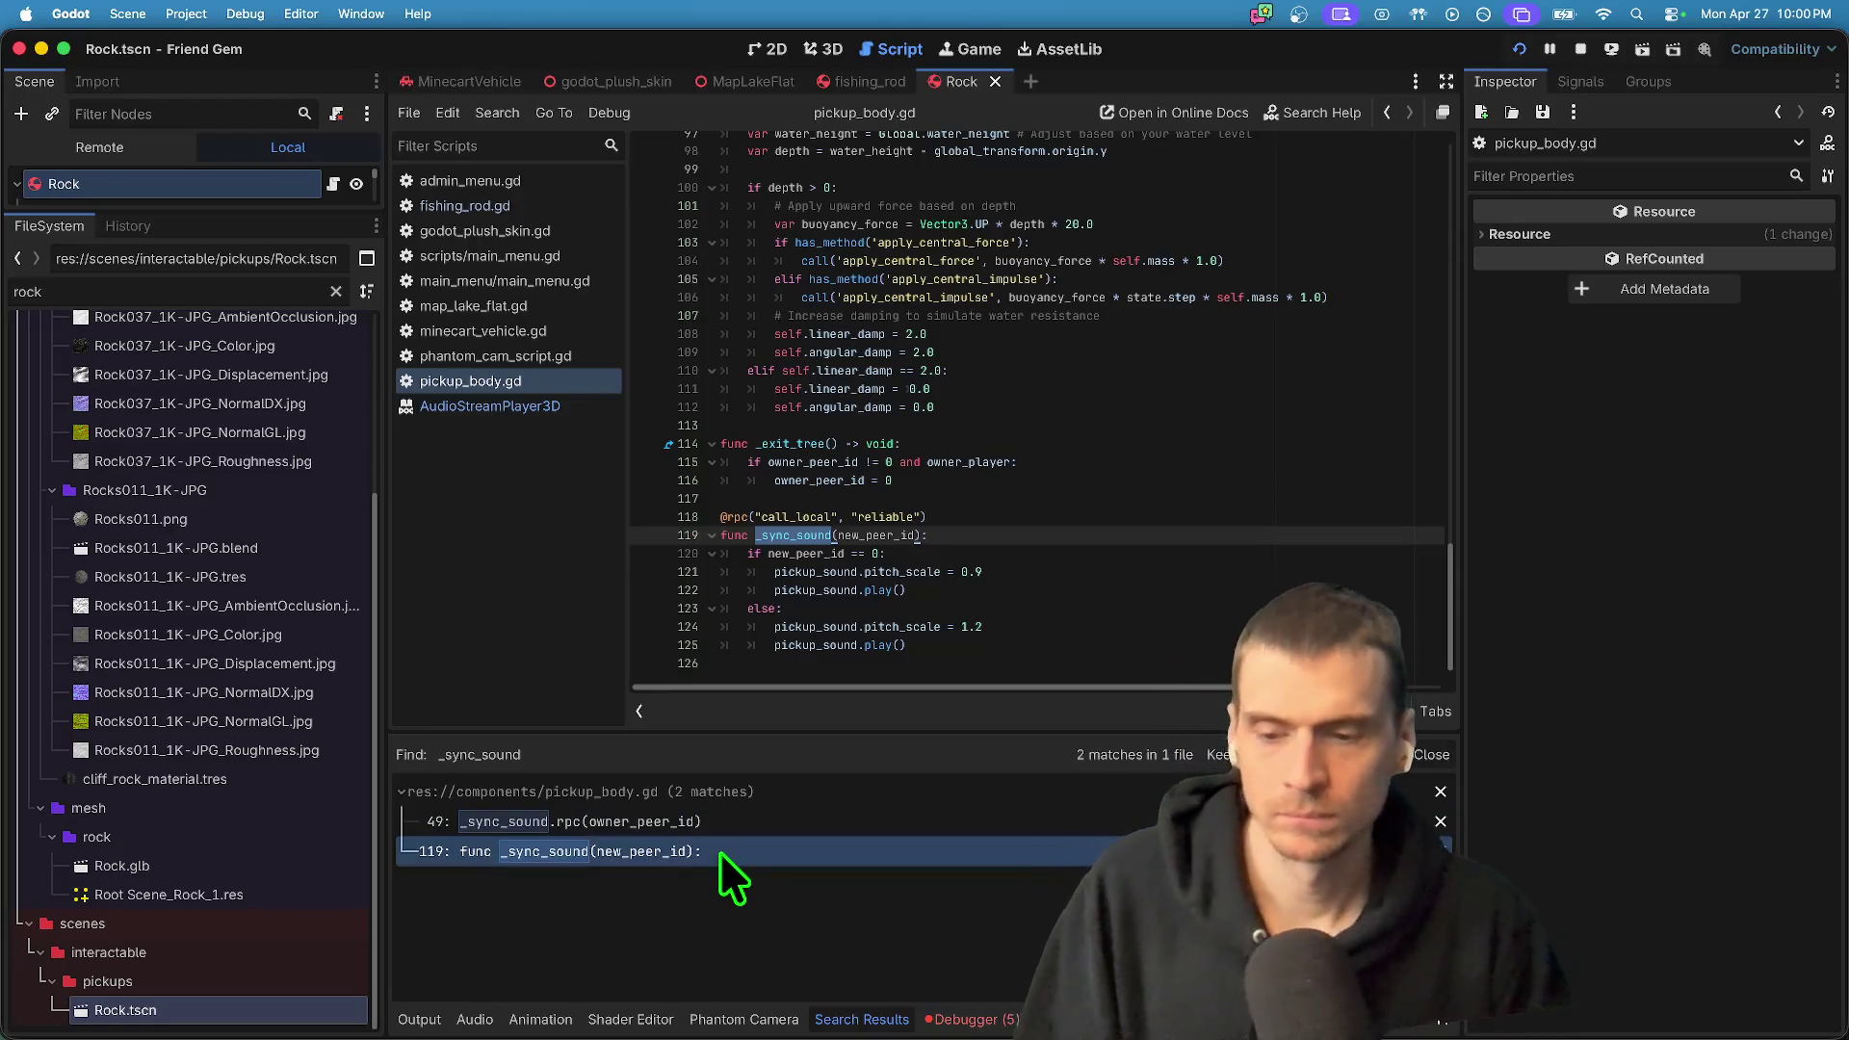
left_click(1199, 532)
left_click(1209, 510)
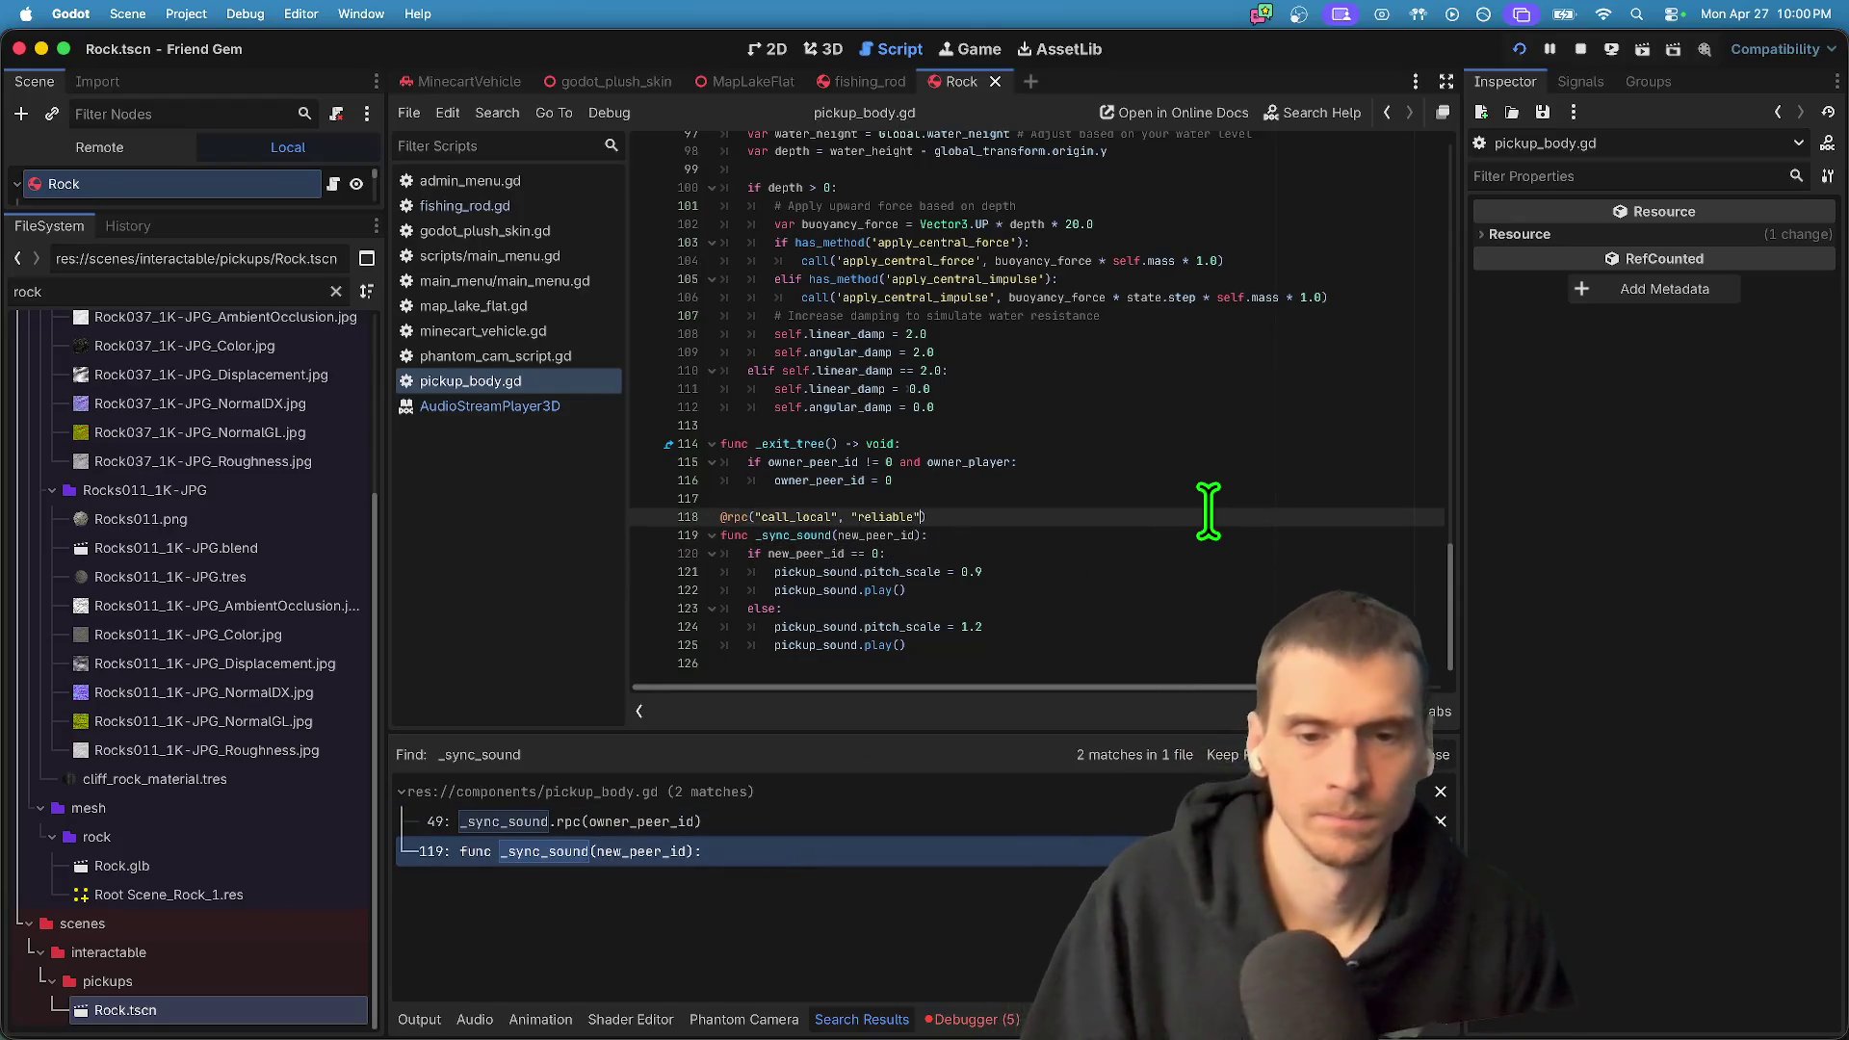
key("super+b")
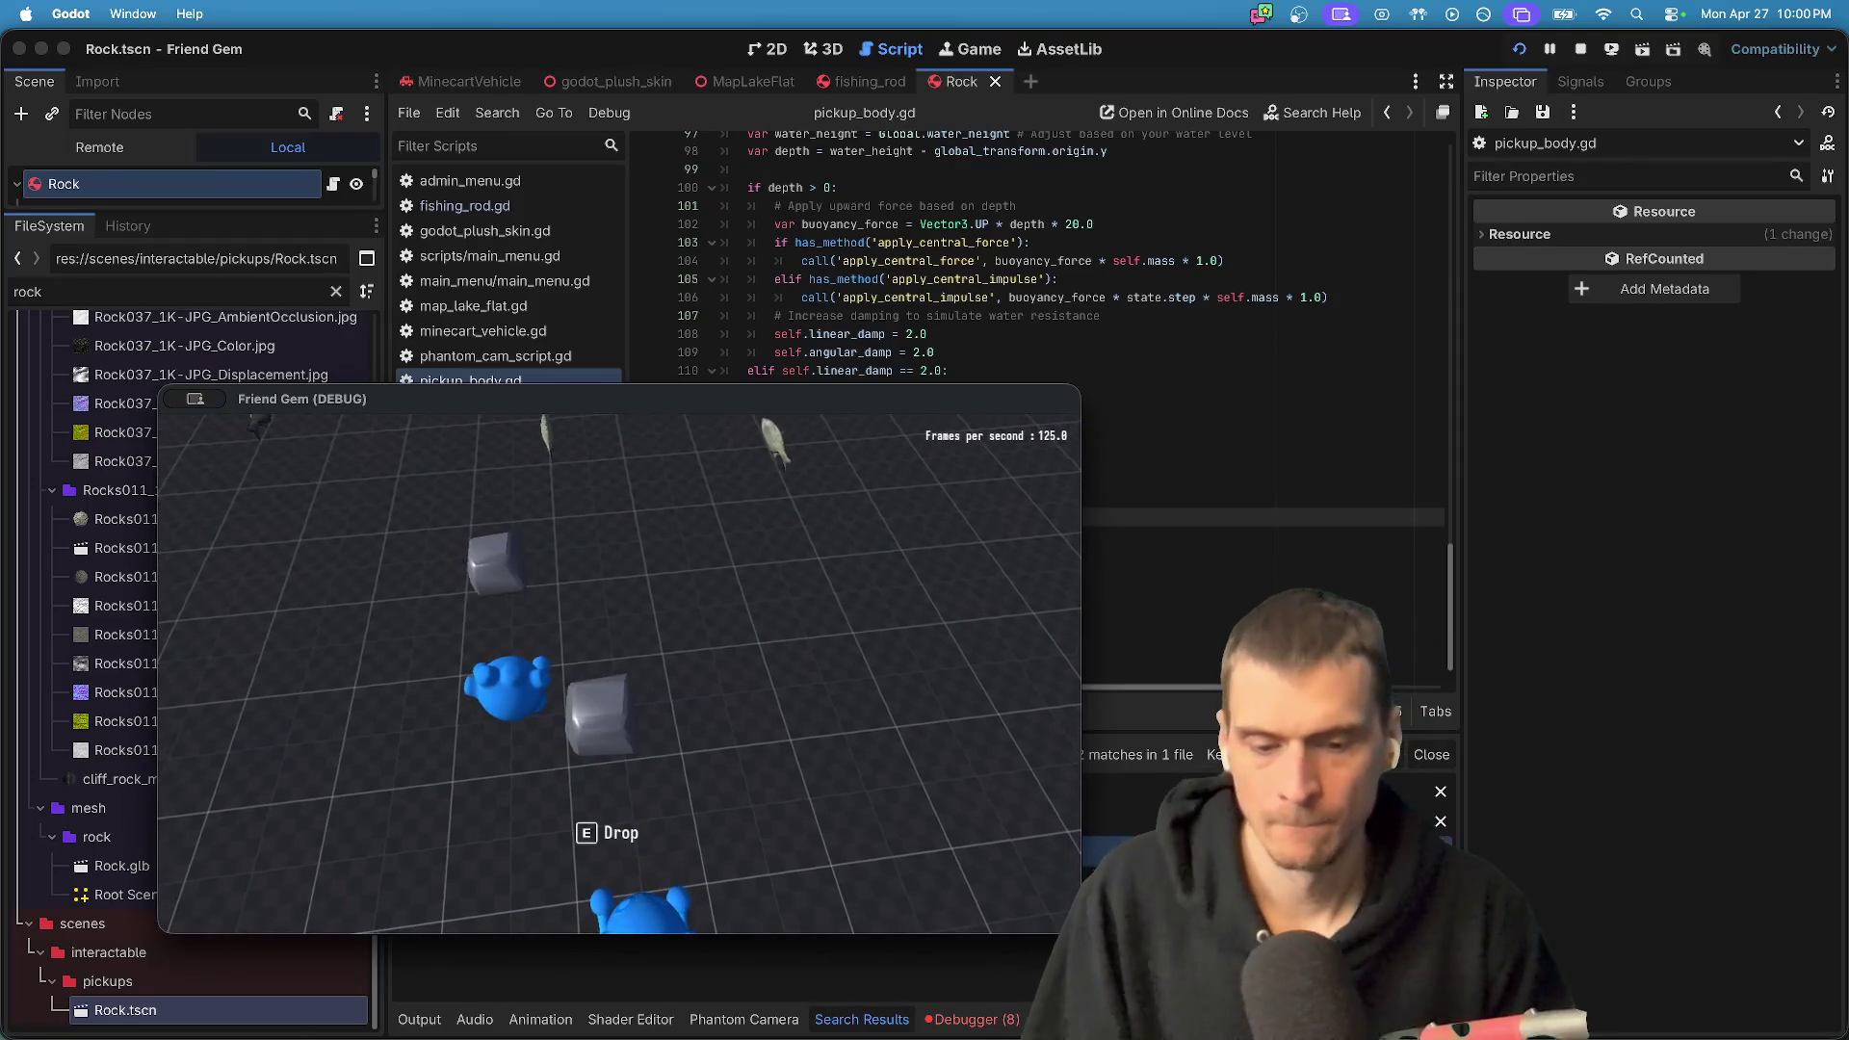
key("super+q")
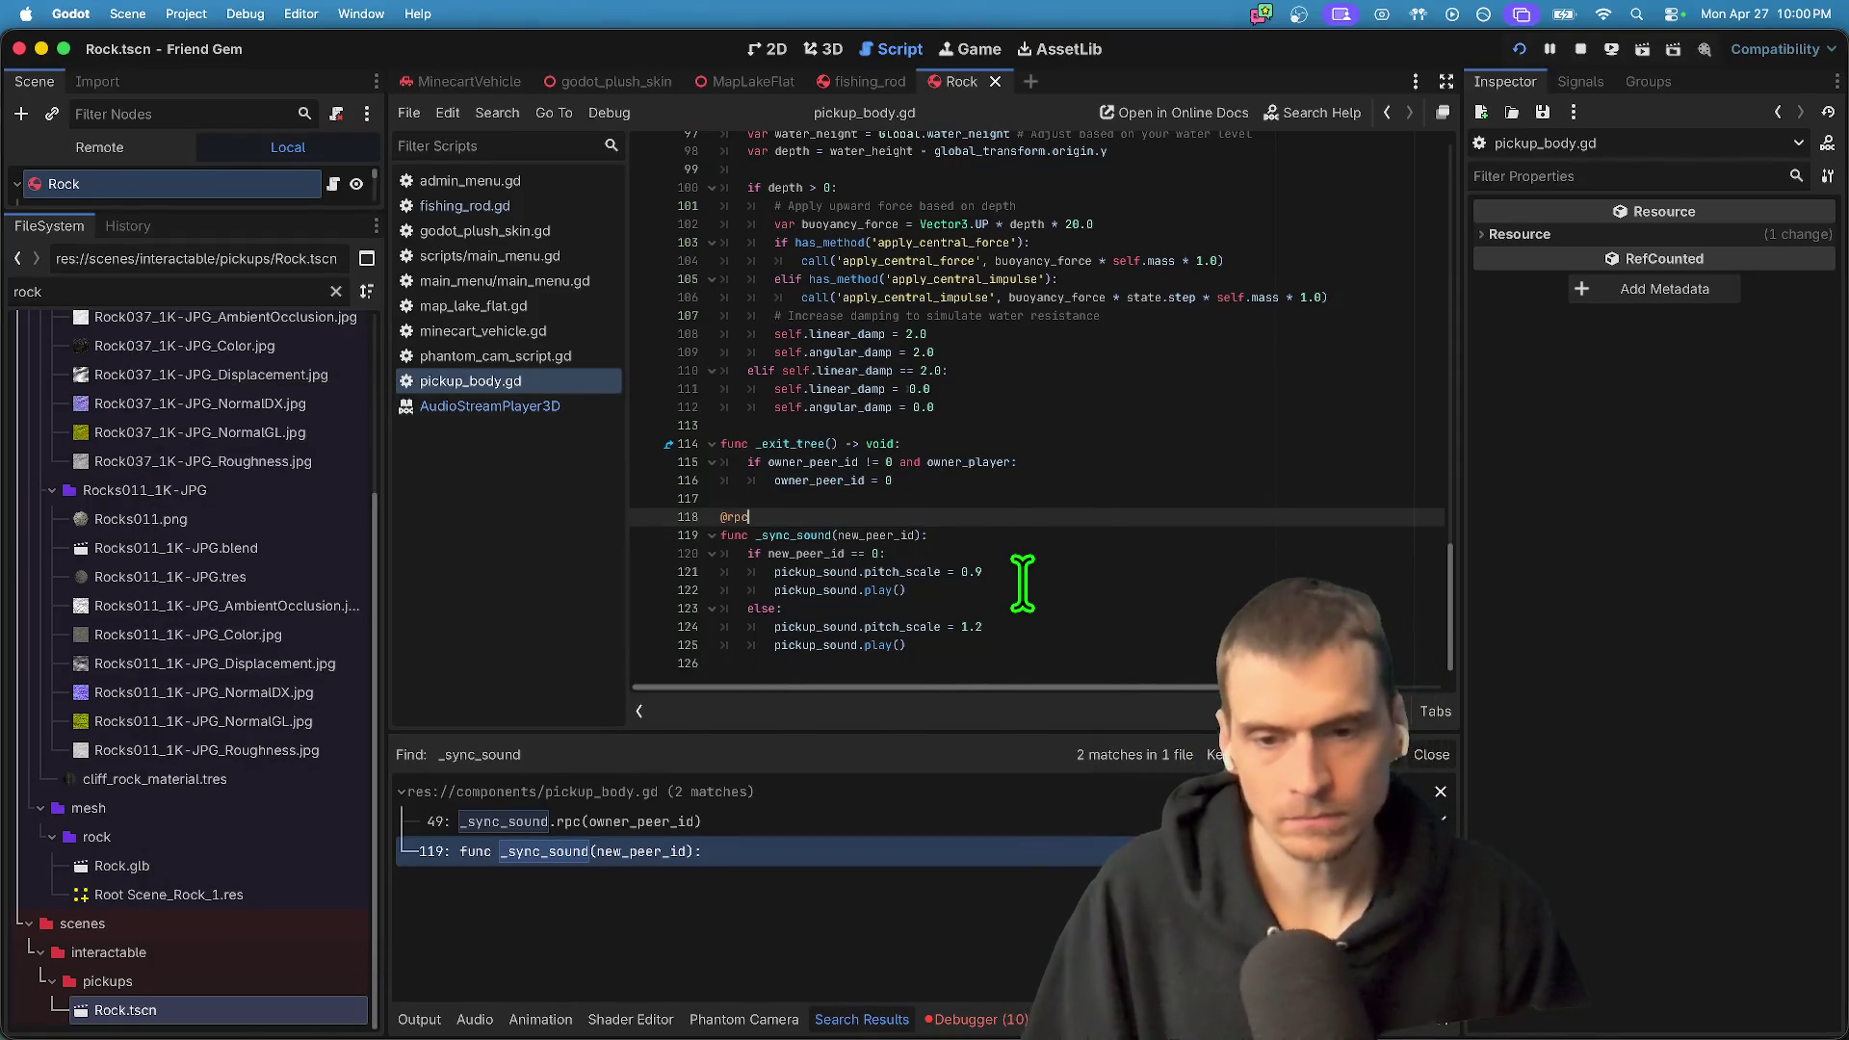
type("(\"call_local\", \"reliable\")")
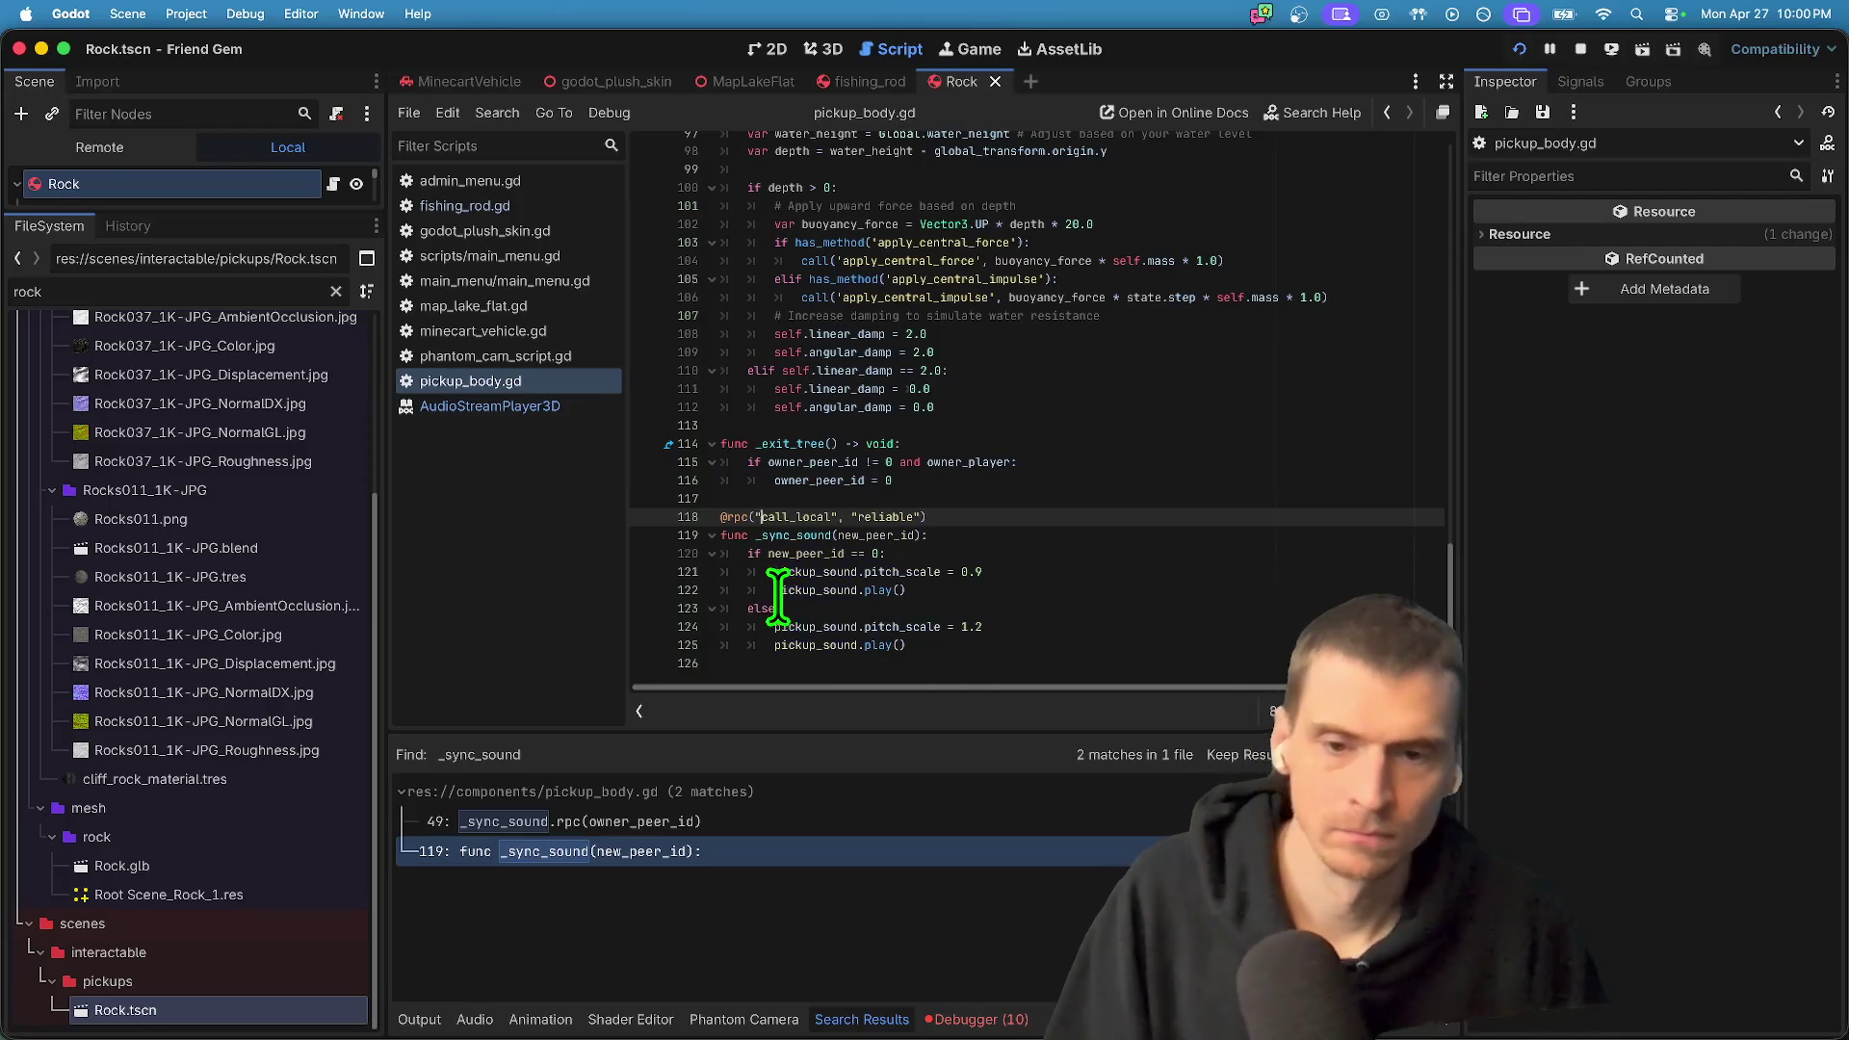
double_click(812, 536)
scroll(1044, 504, "up", 15)
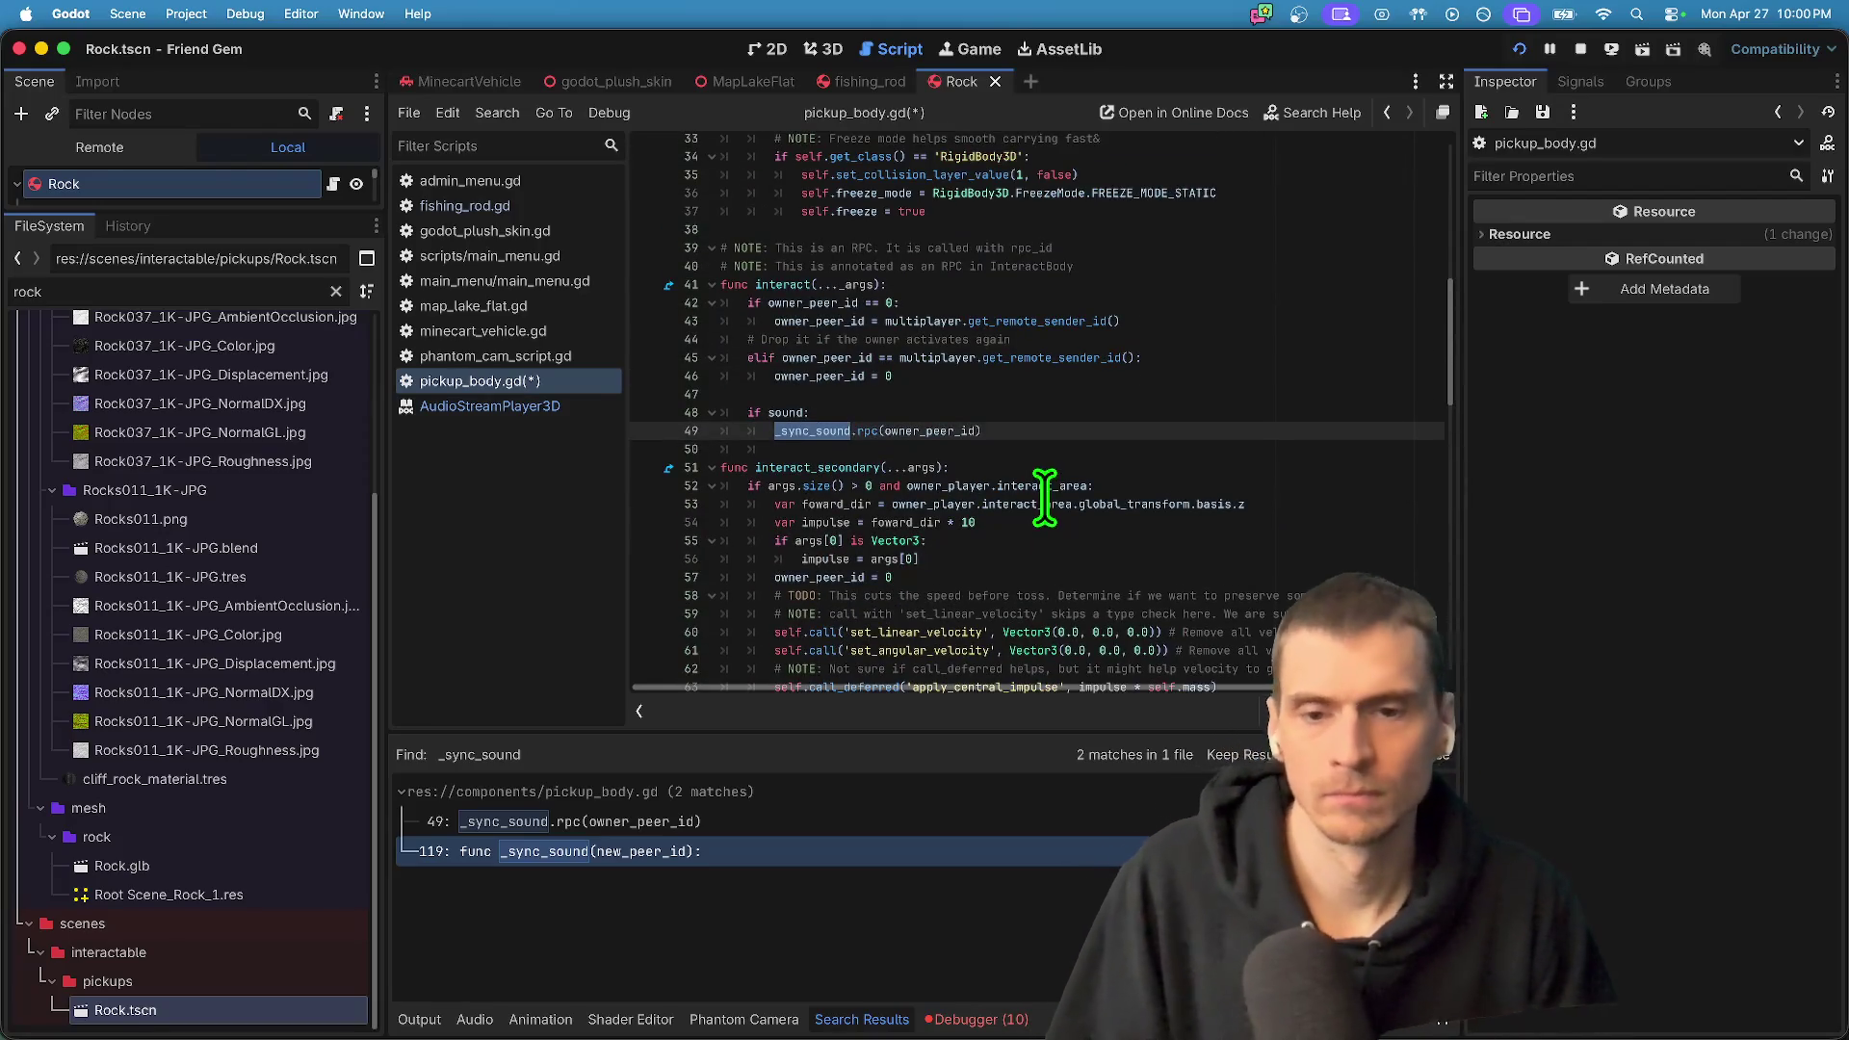
left_click(1101, 395)
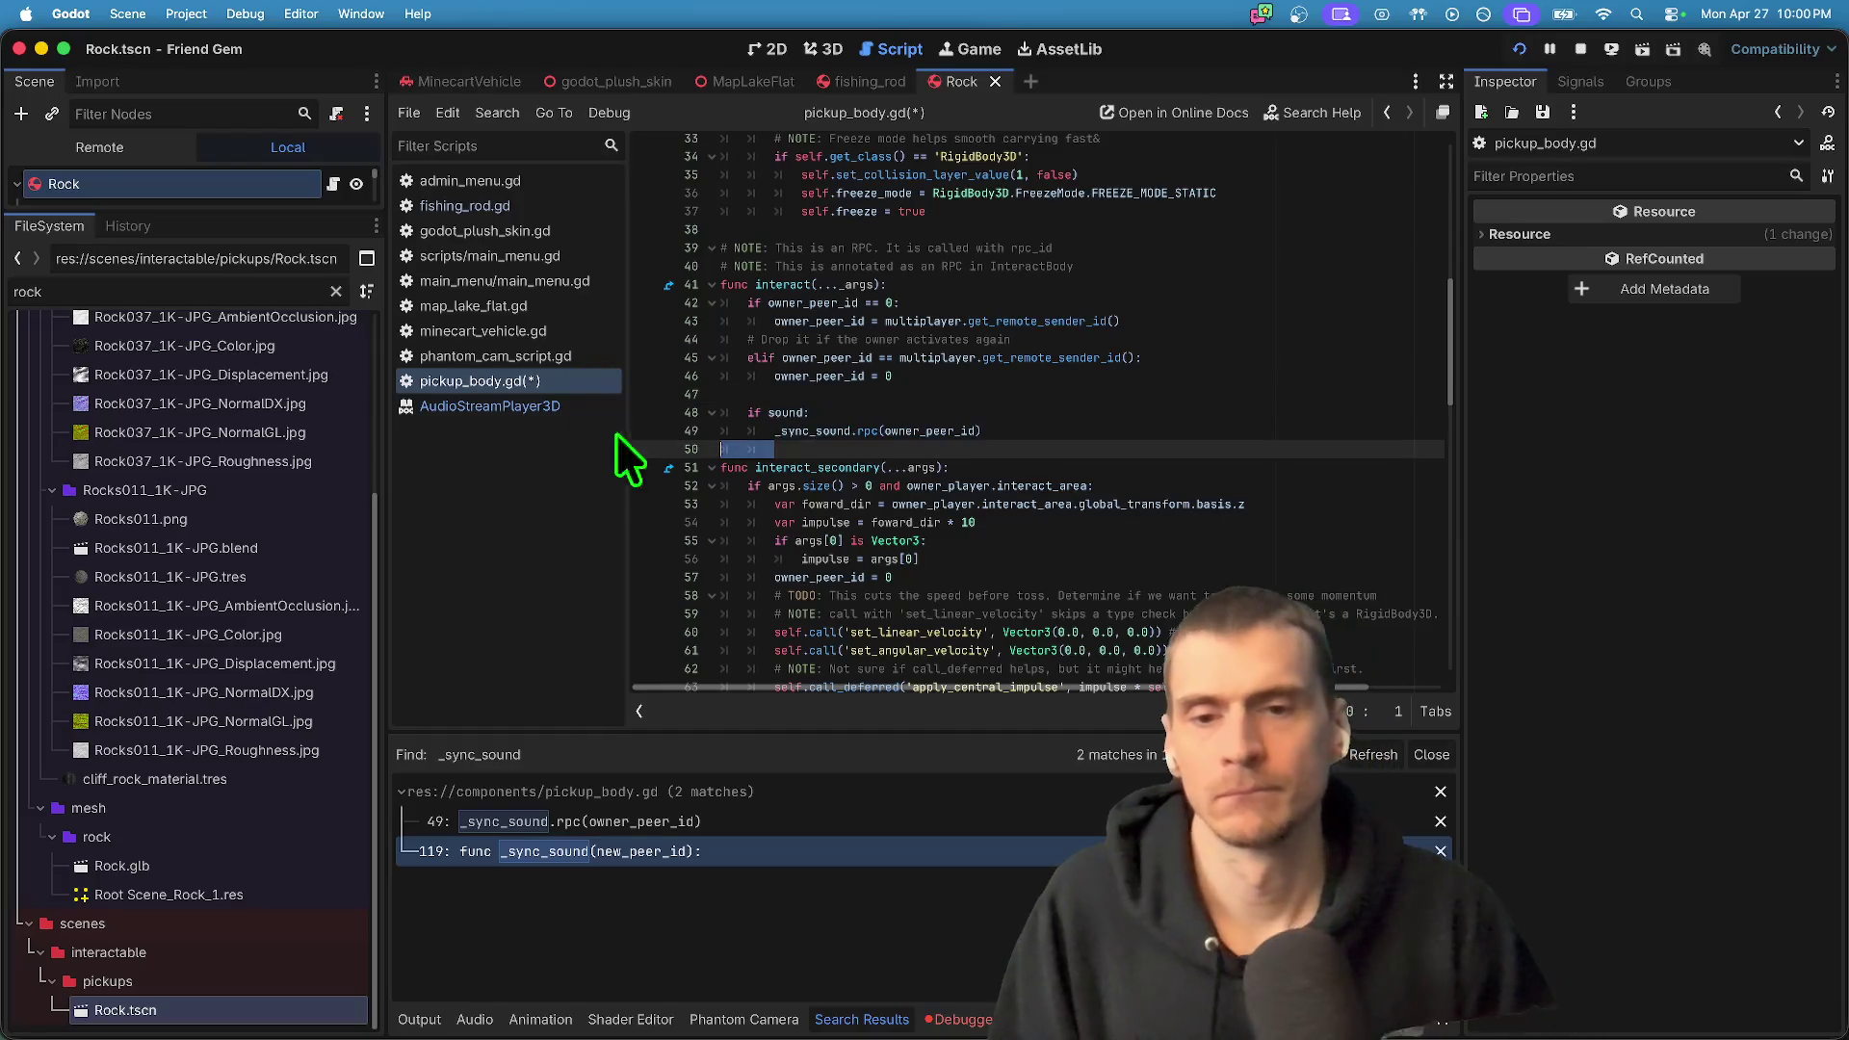
- Append 'and is_multiplayer_authority()' to the if sound line and test-run the game
left_click(1166, 406)
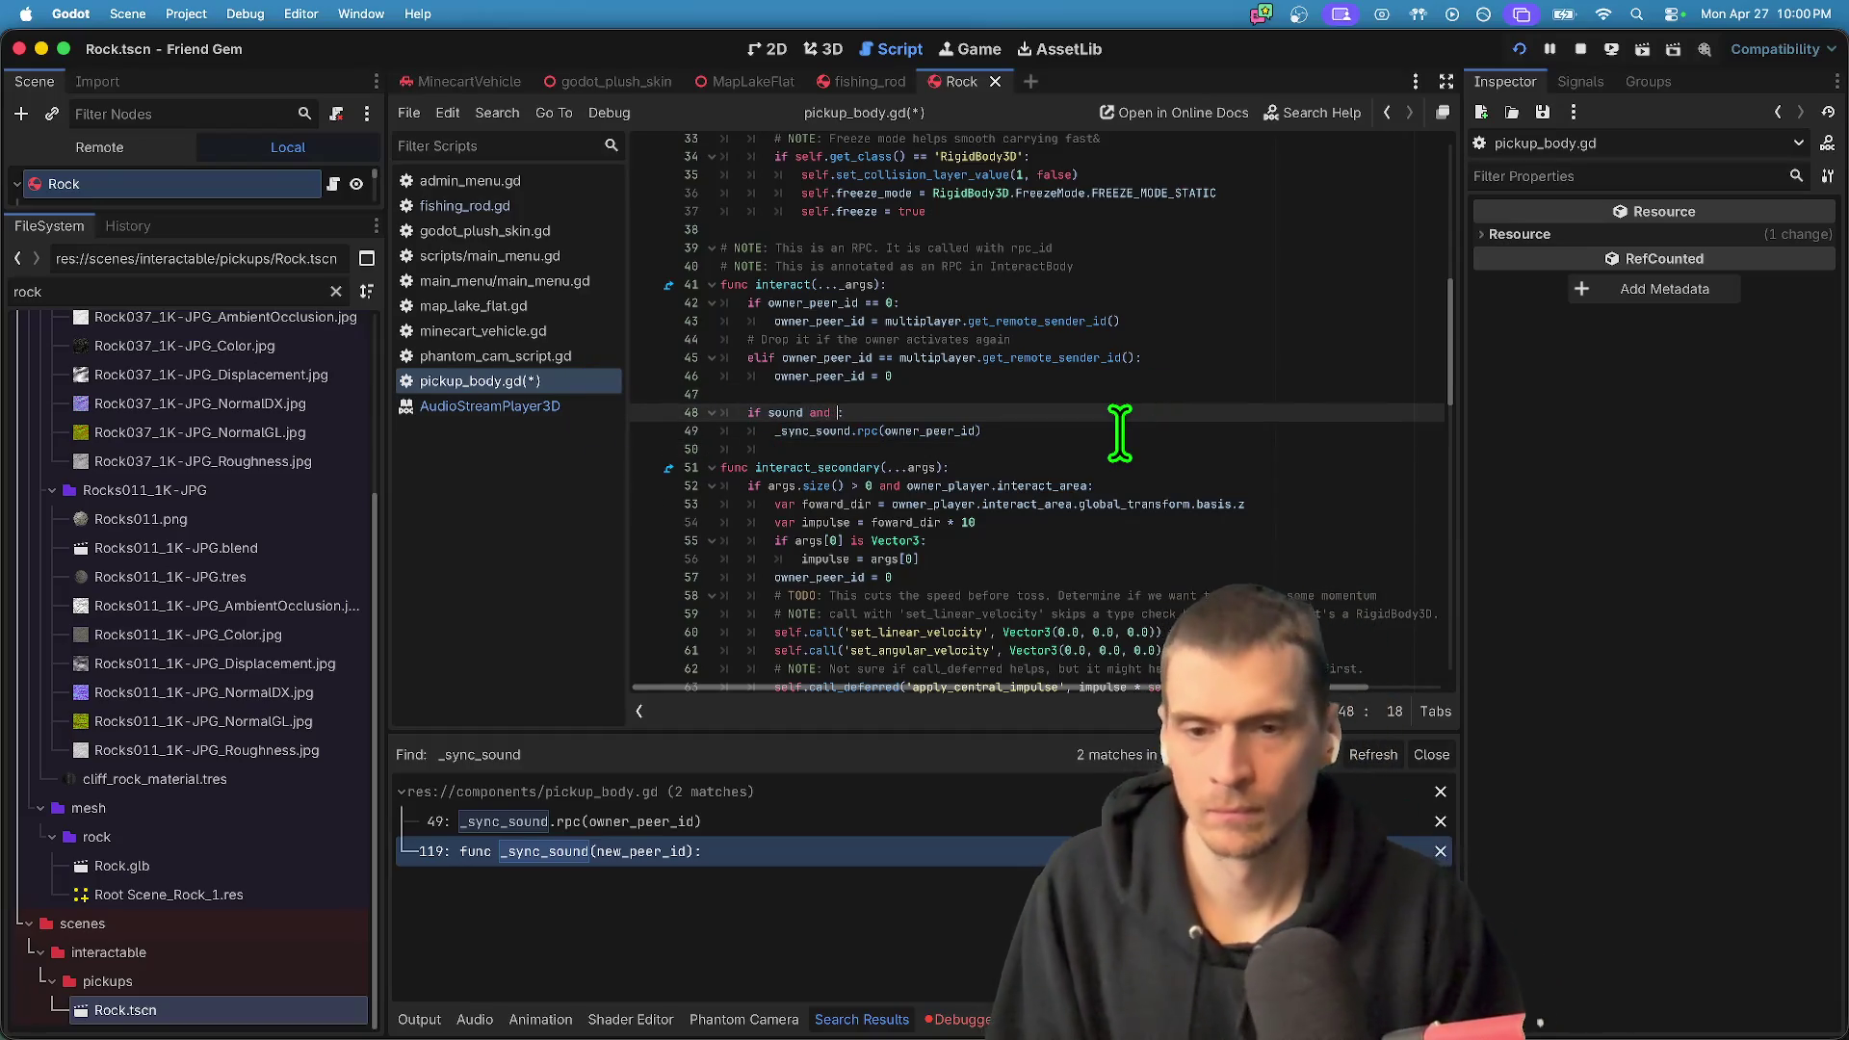
key("Return")
key("super+b")
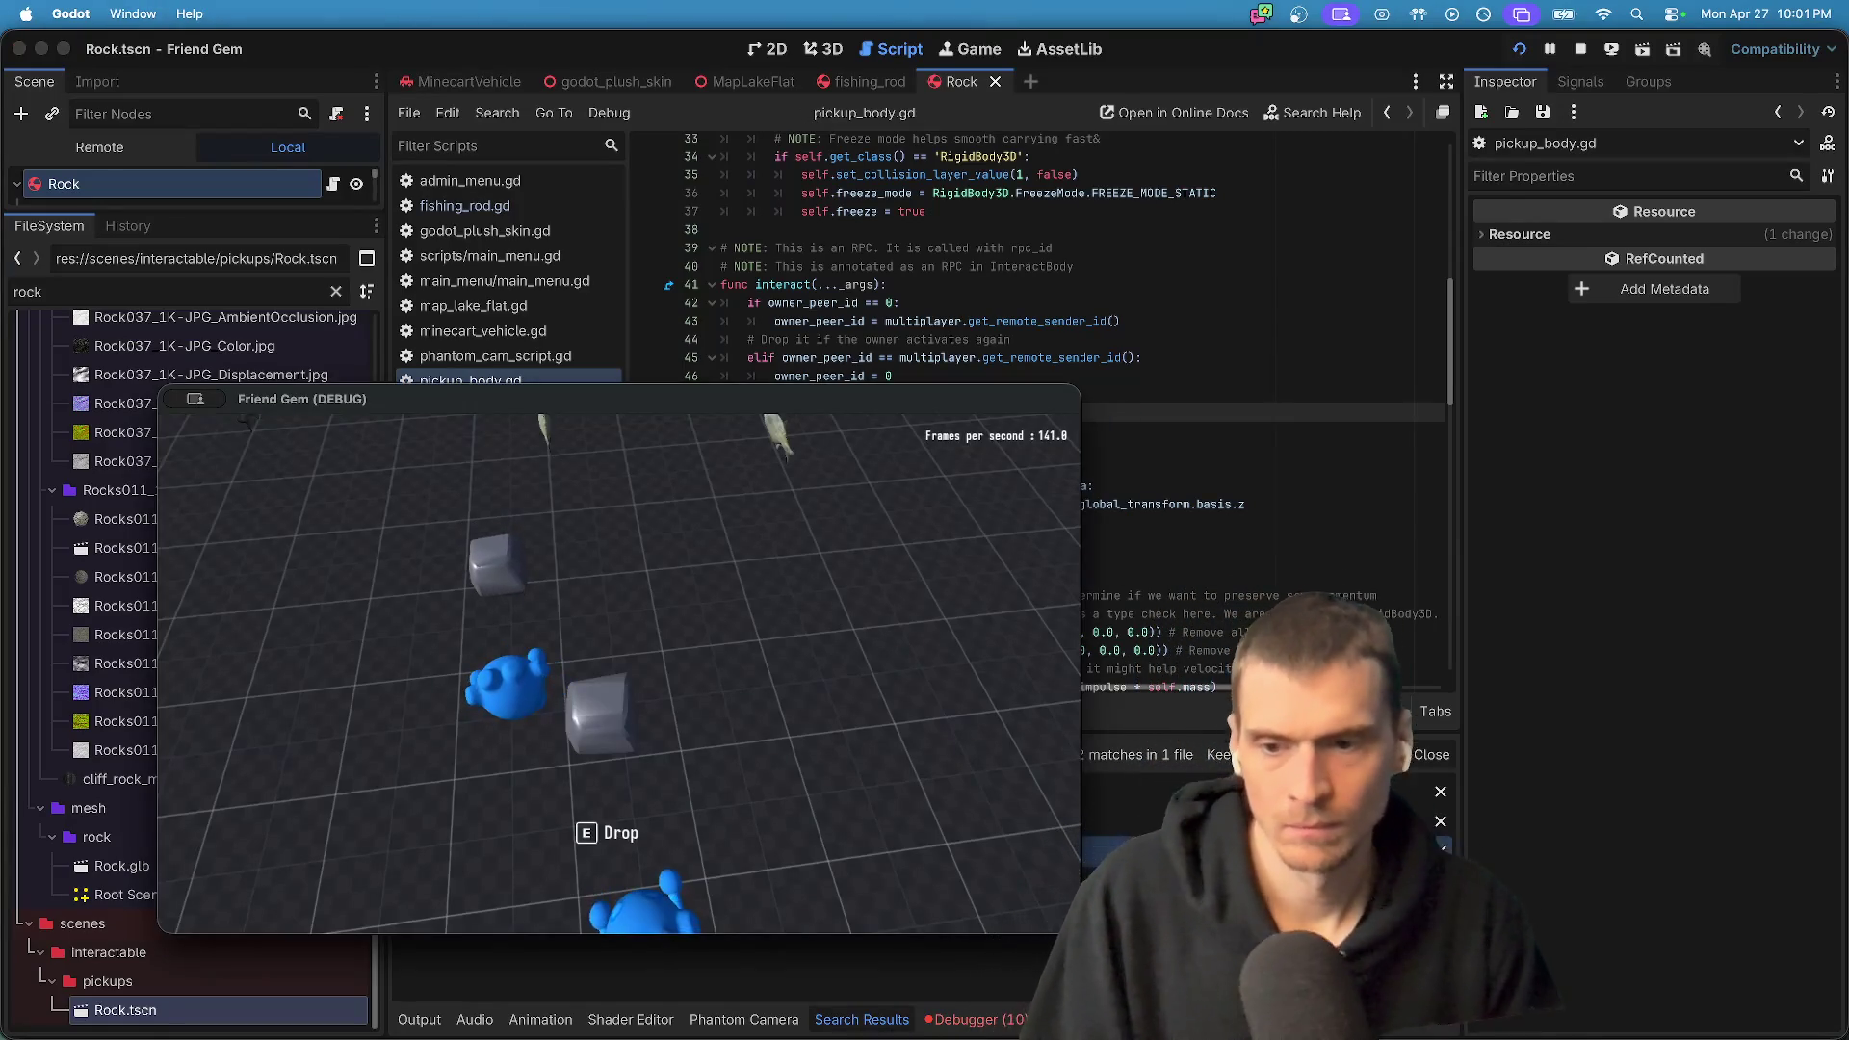
key("super+q")
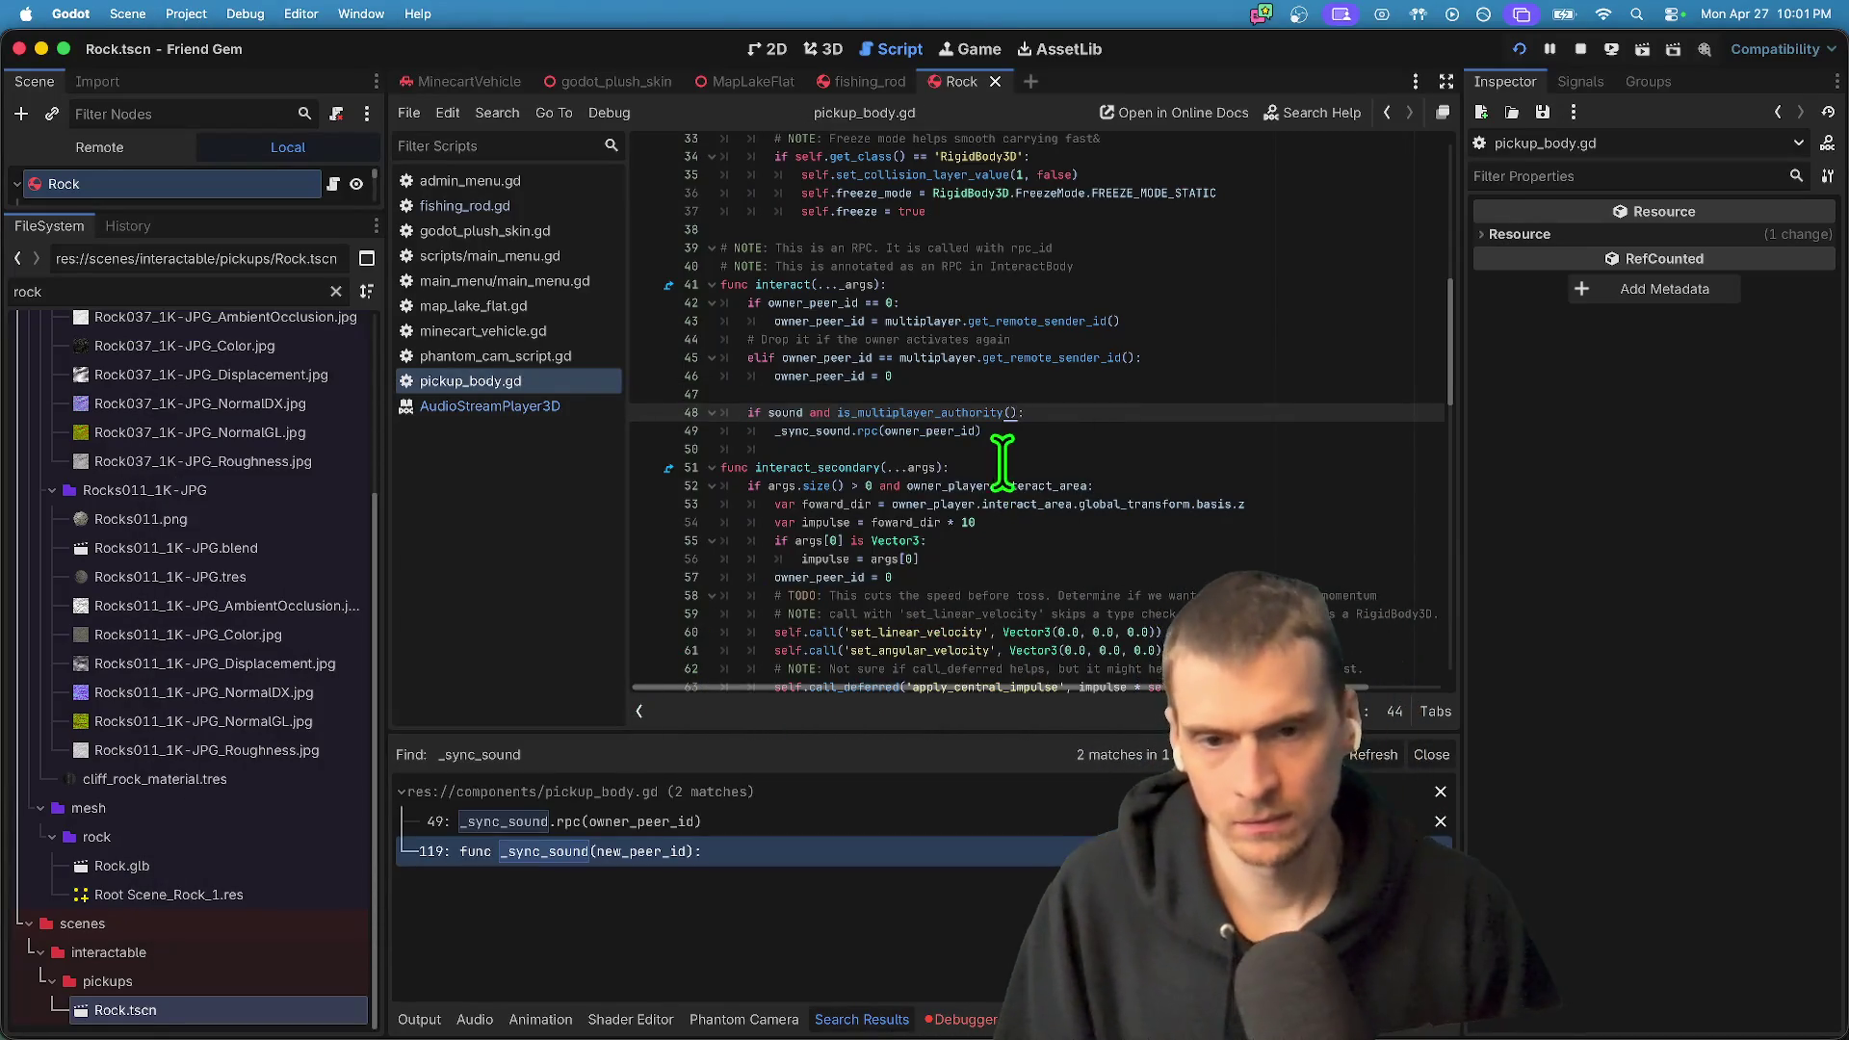
- Add print(is_multiplayer_authority()) above the if sound check and view the true/false output
key("Return")
type("print(is_multiplayer_authority(")
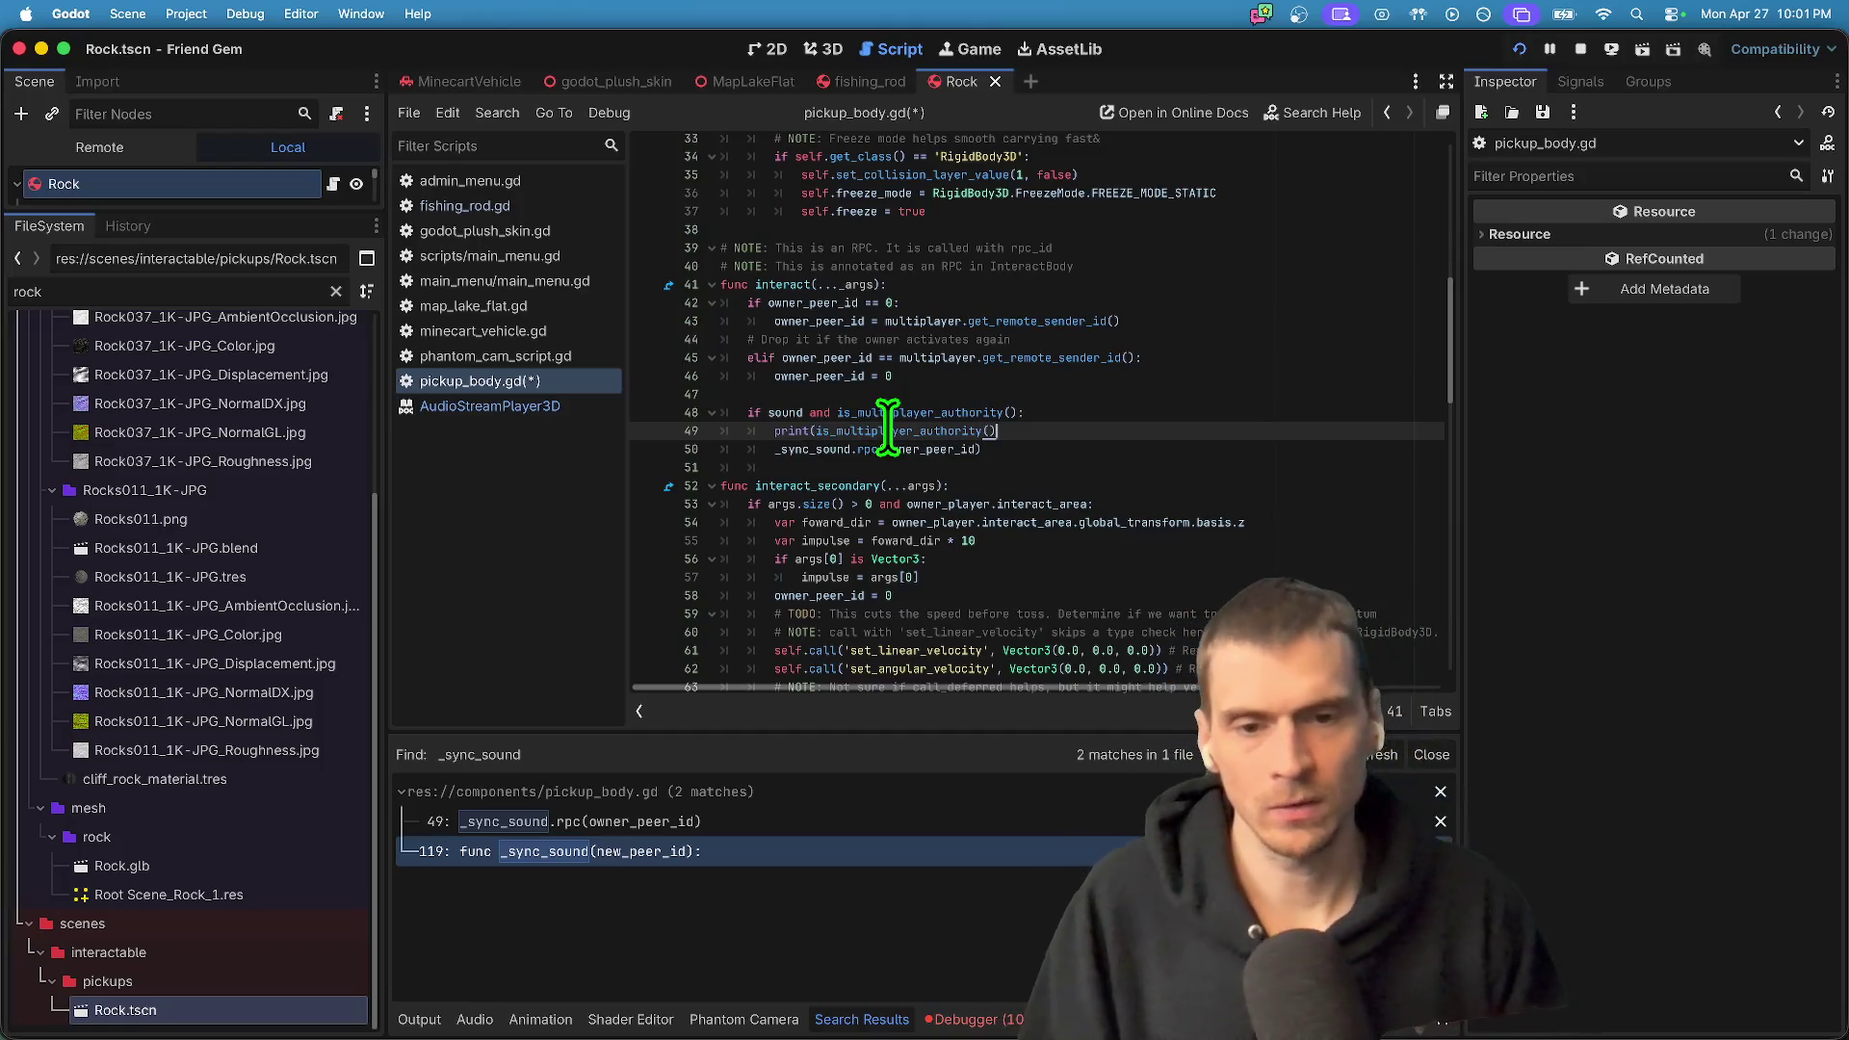
key("alt+Up")
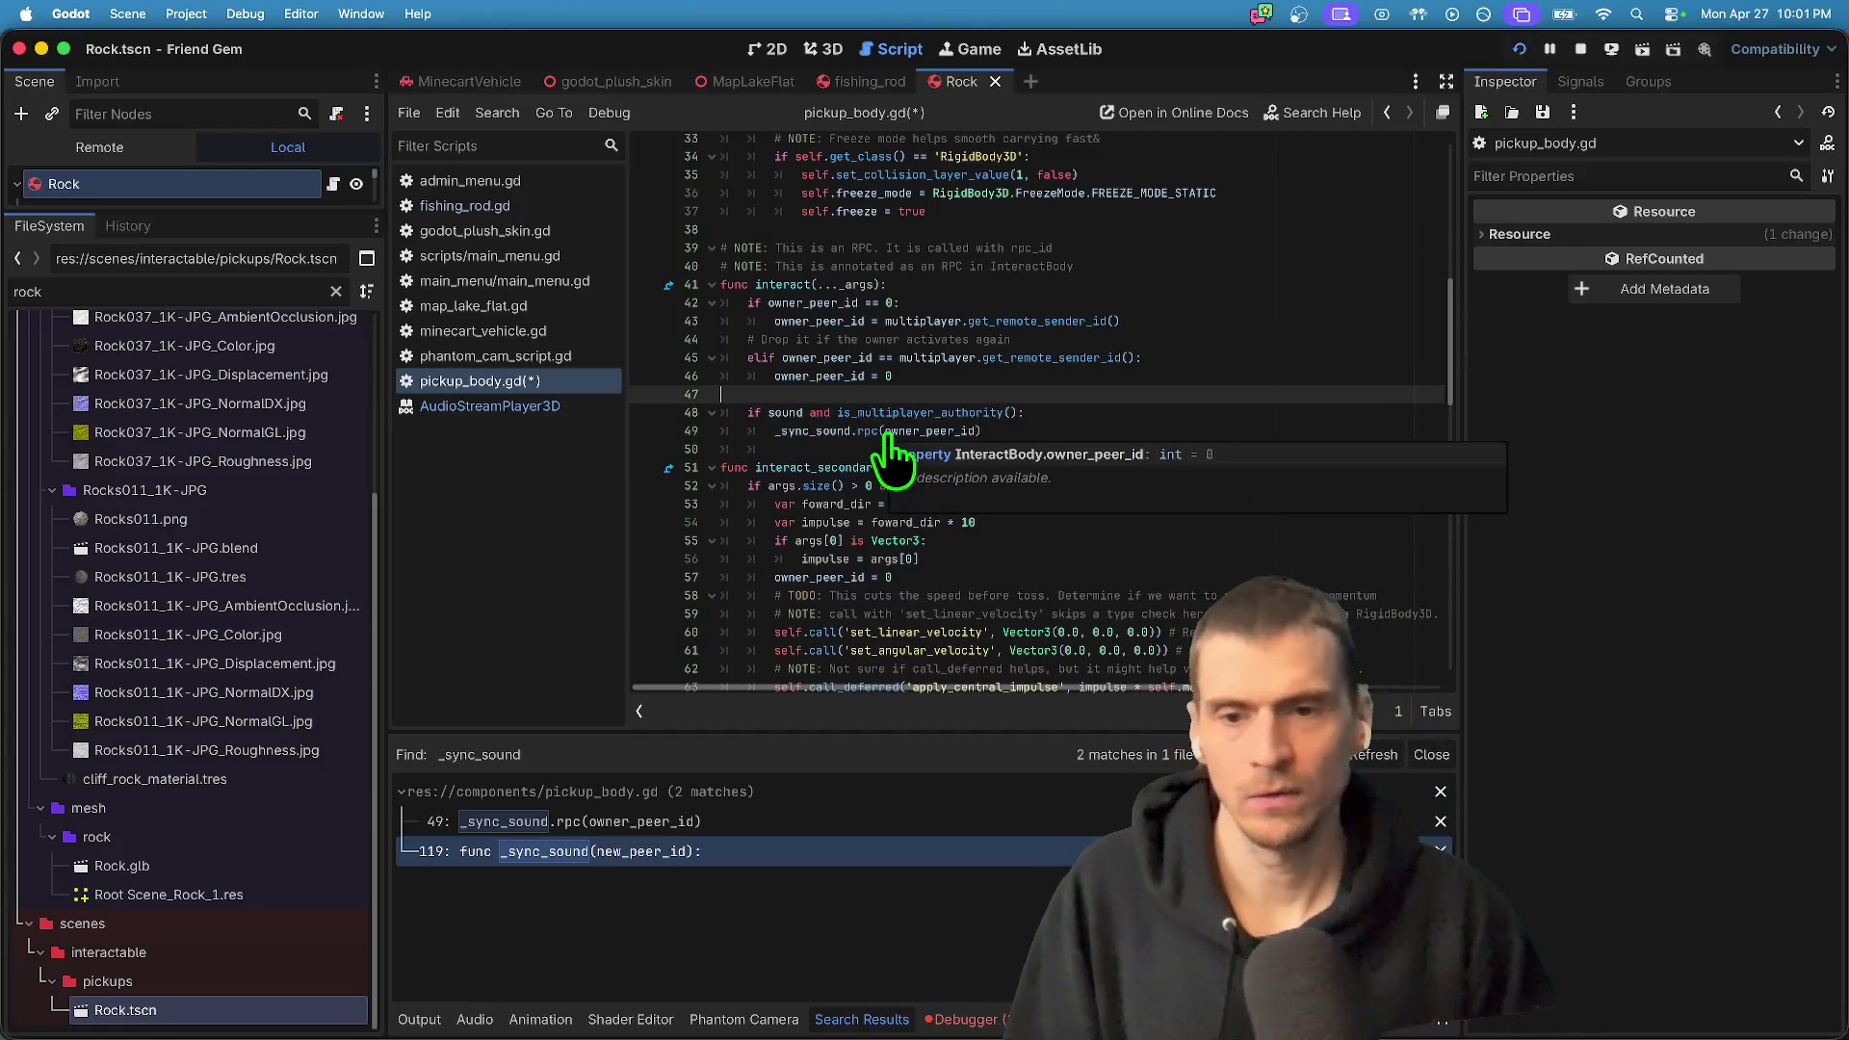
key("Return")
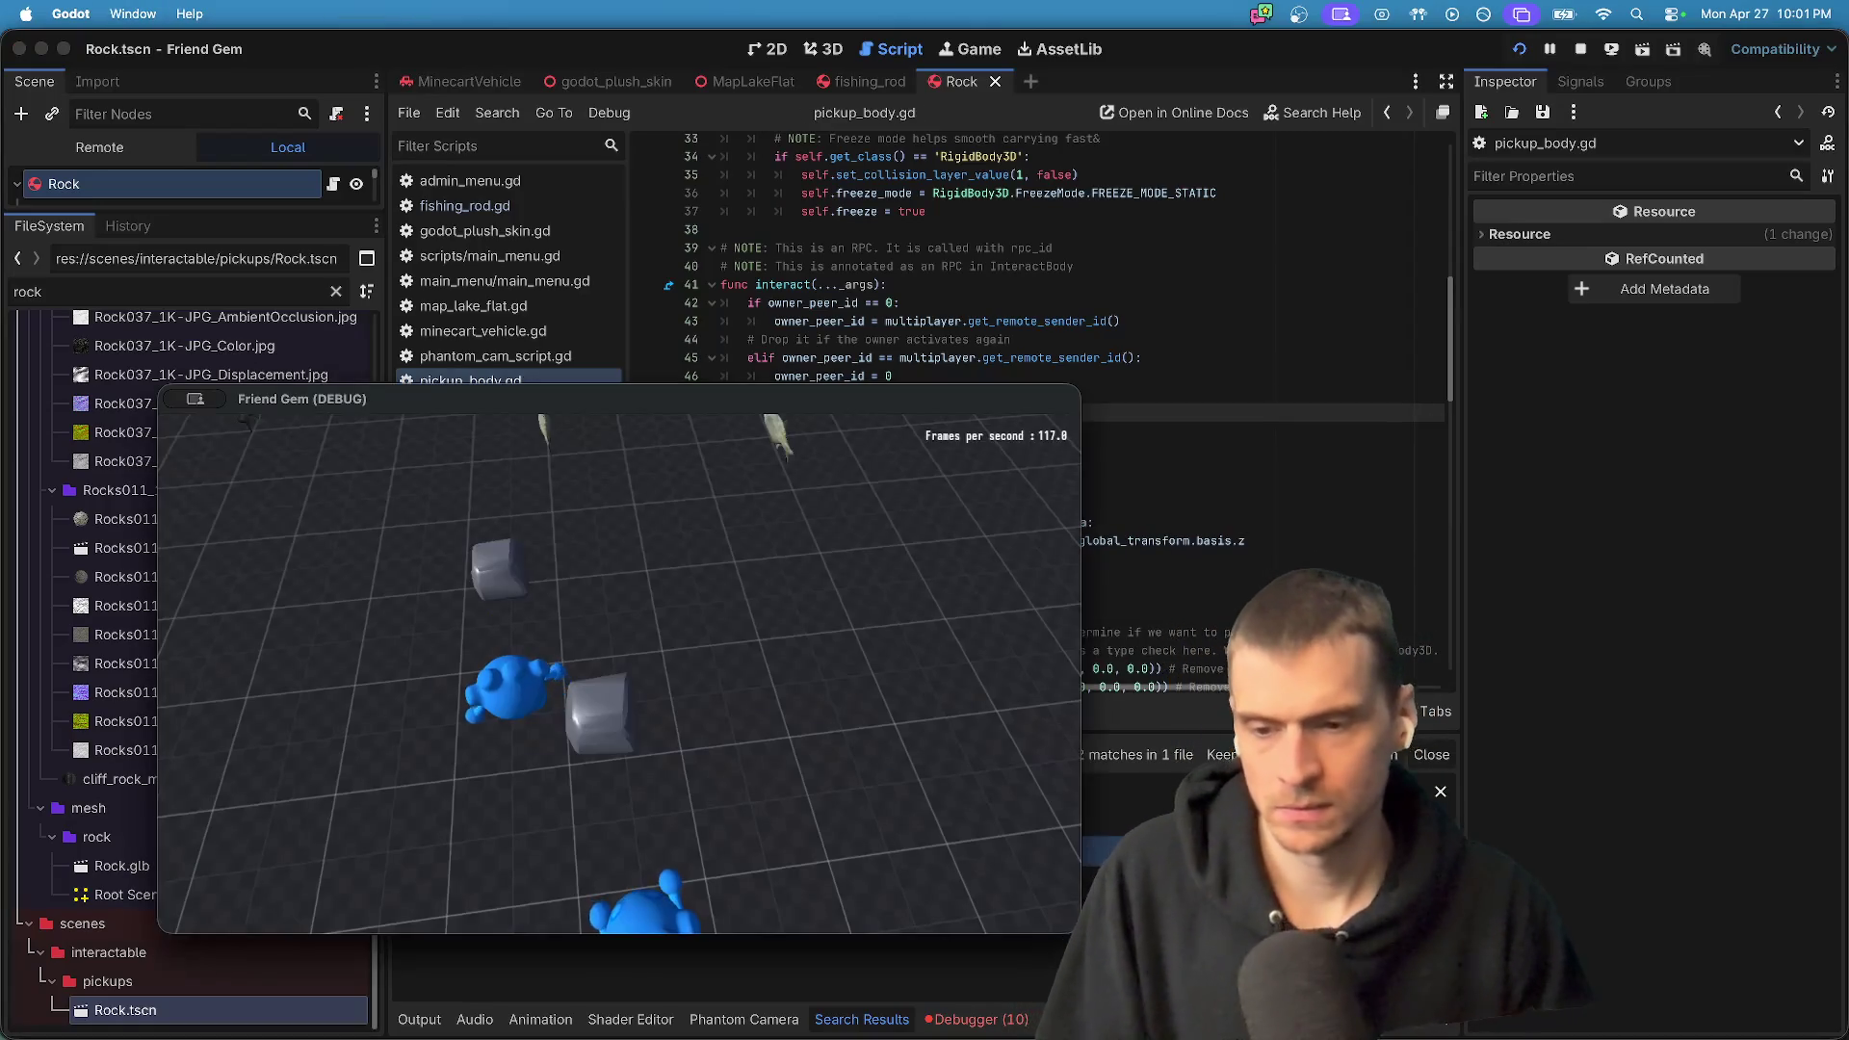
left_click(203, 1011)
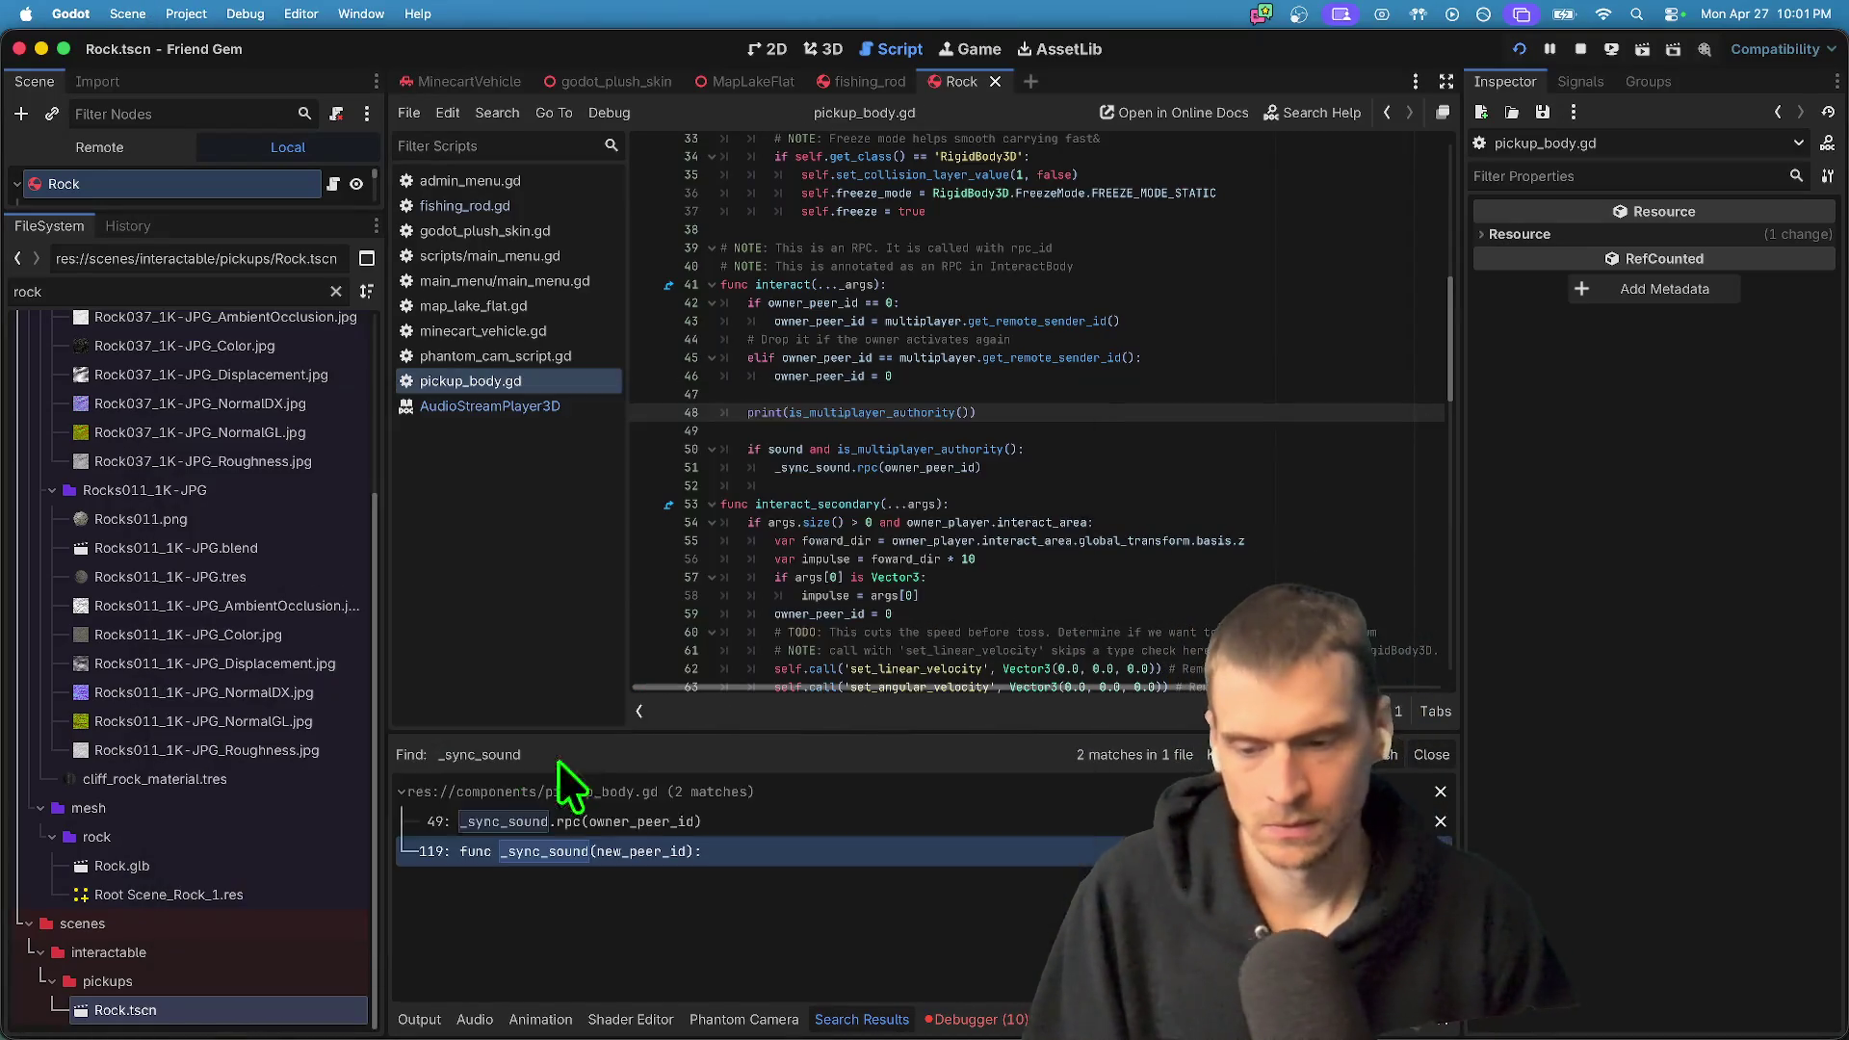
left_click(421, 1020)
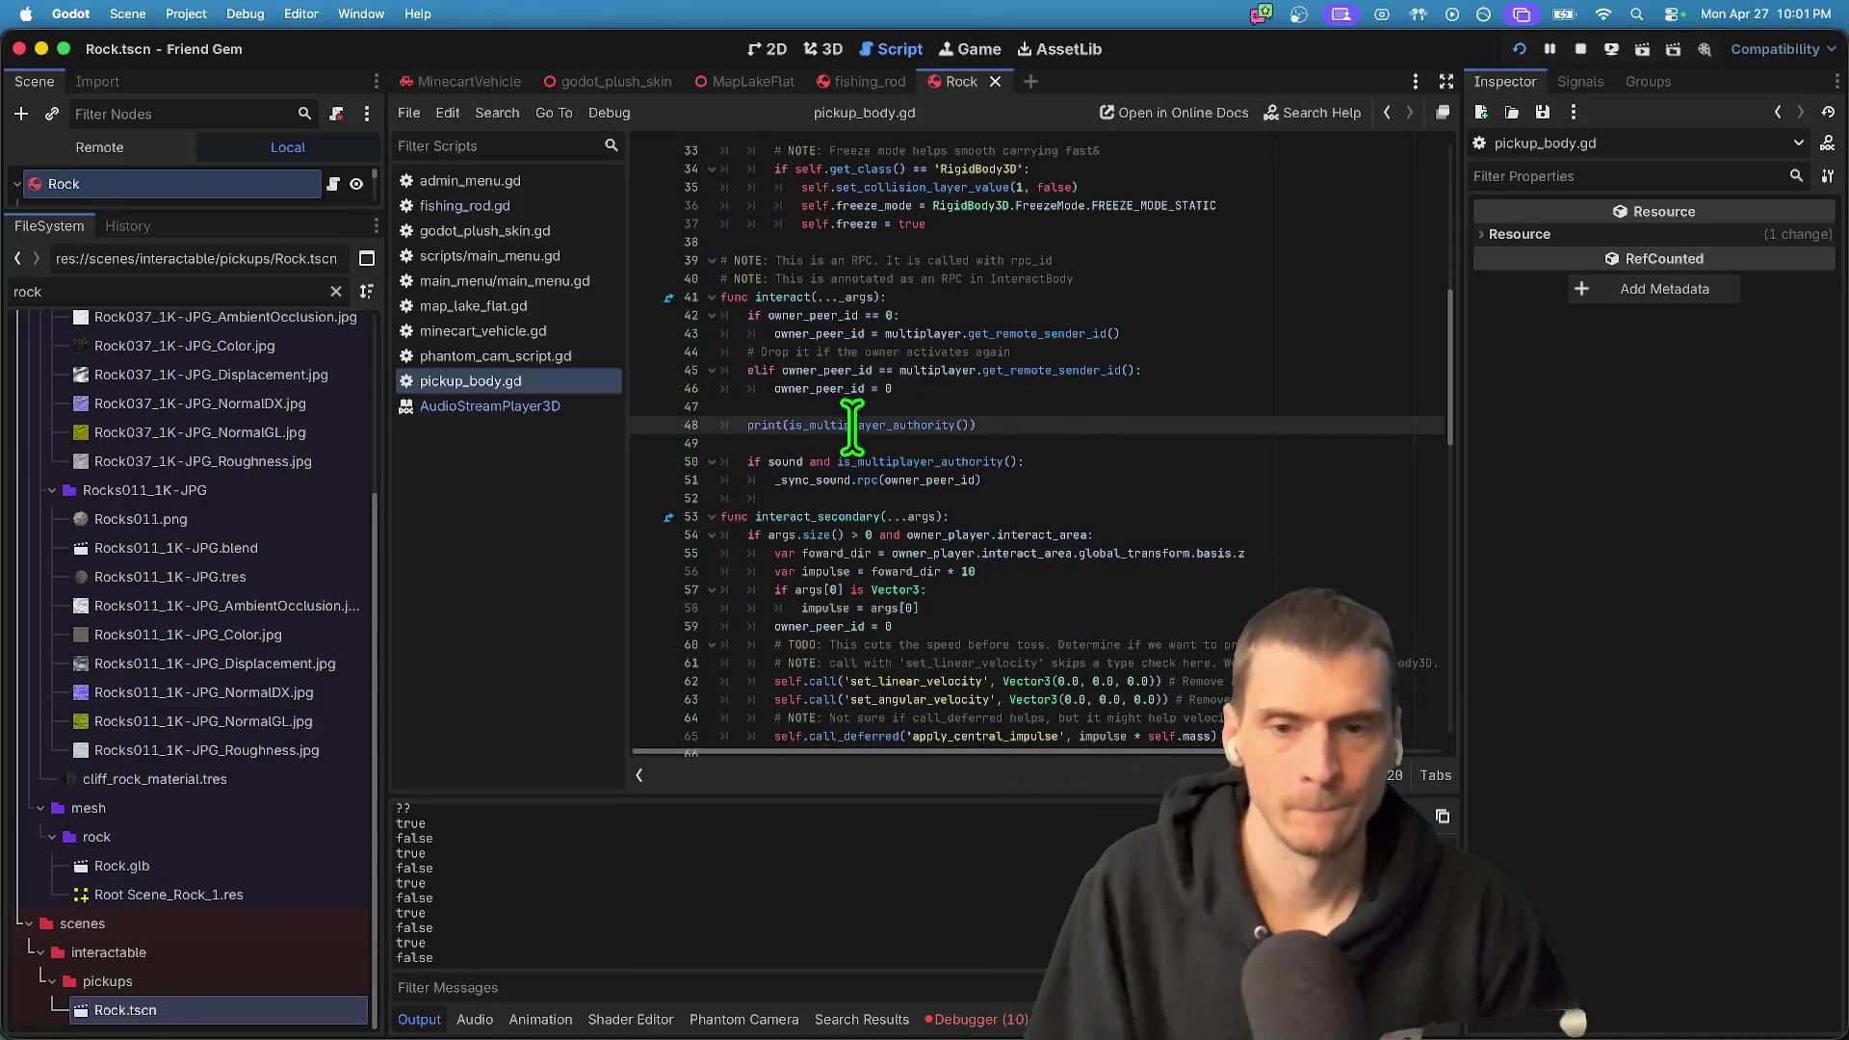
- Change the debug print to output get_multiplayer_authority() and run the game again
key("BackSpace")
key("BackSpace")
key("BackSpace")
type("multiplayer.")
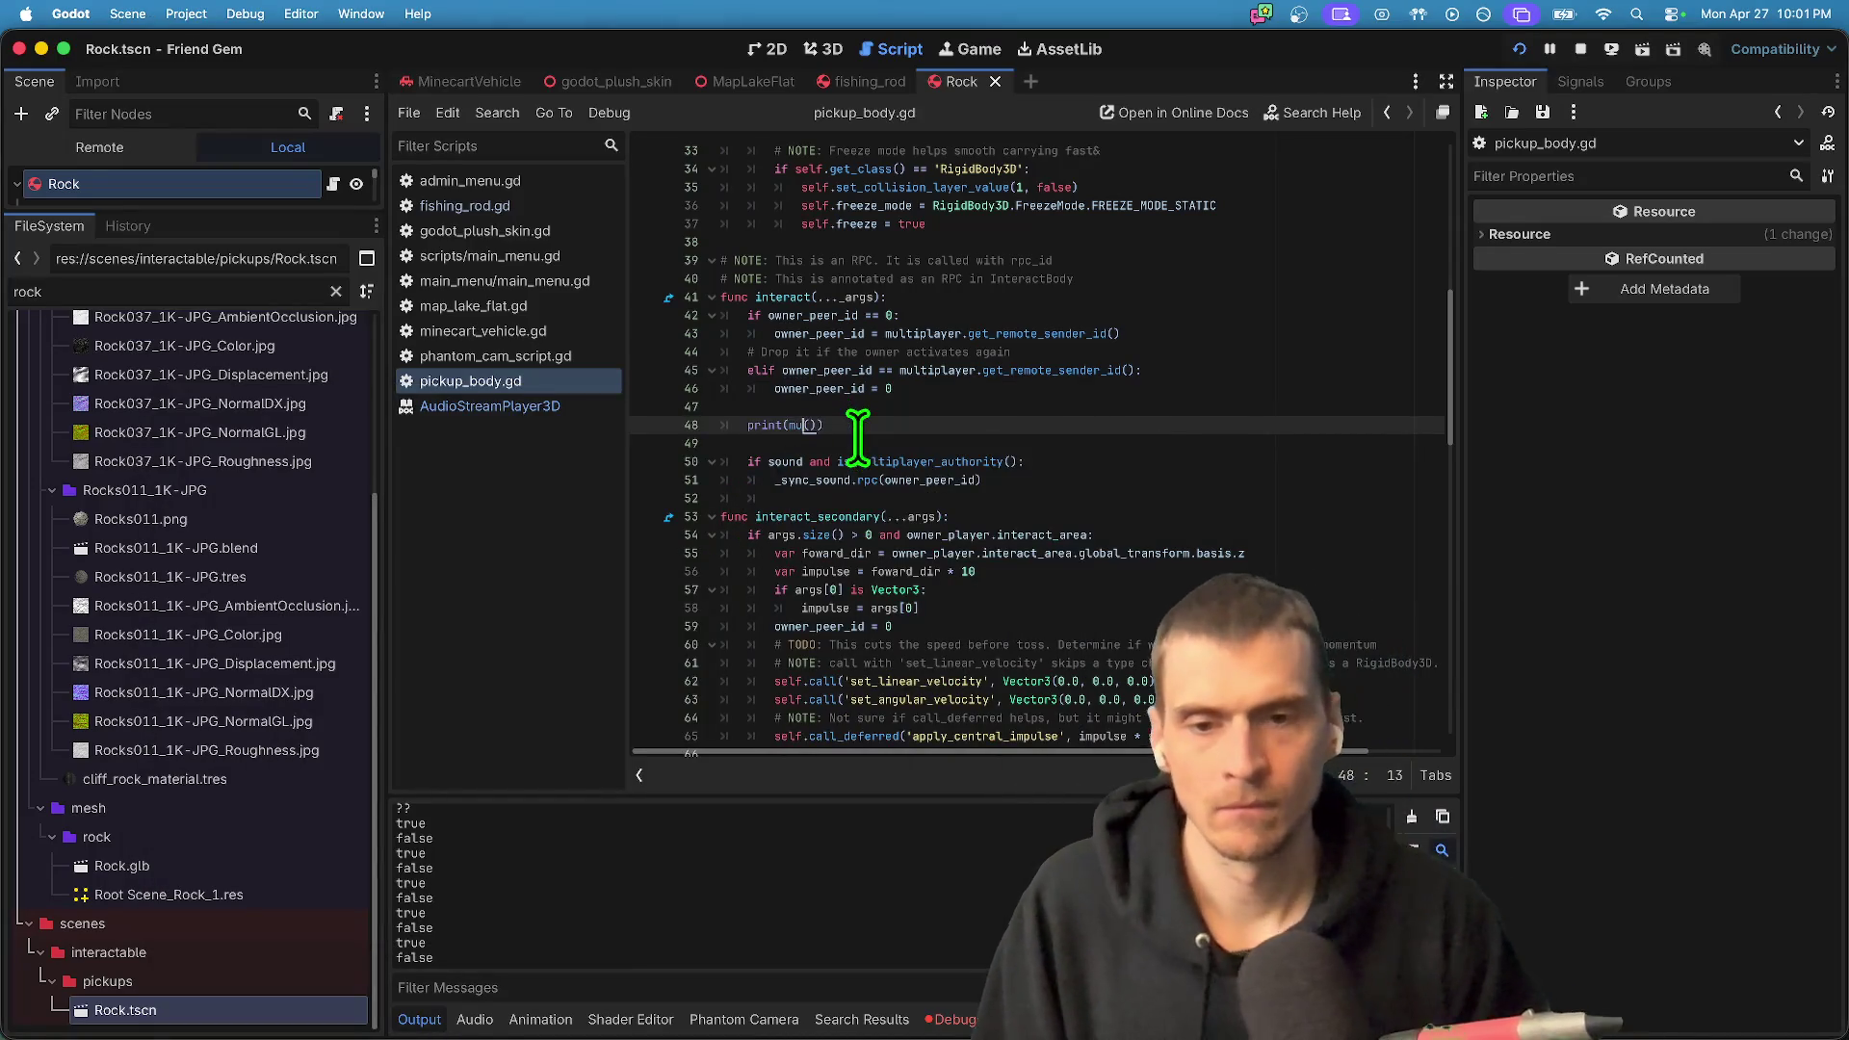
type("get")
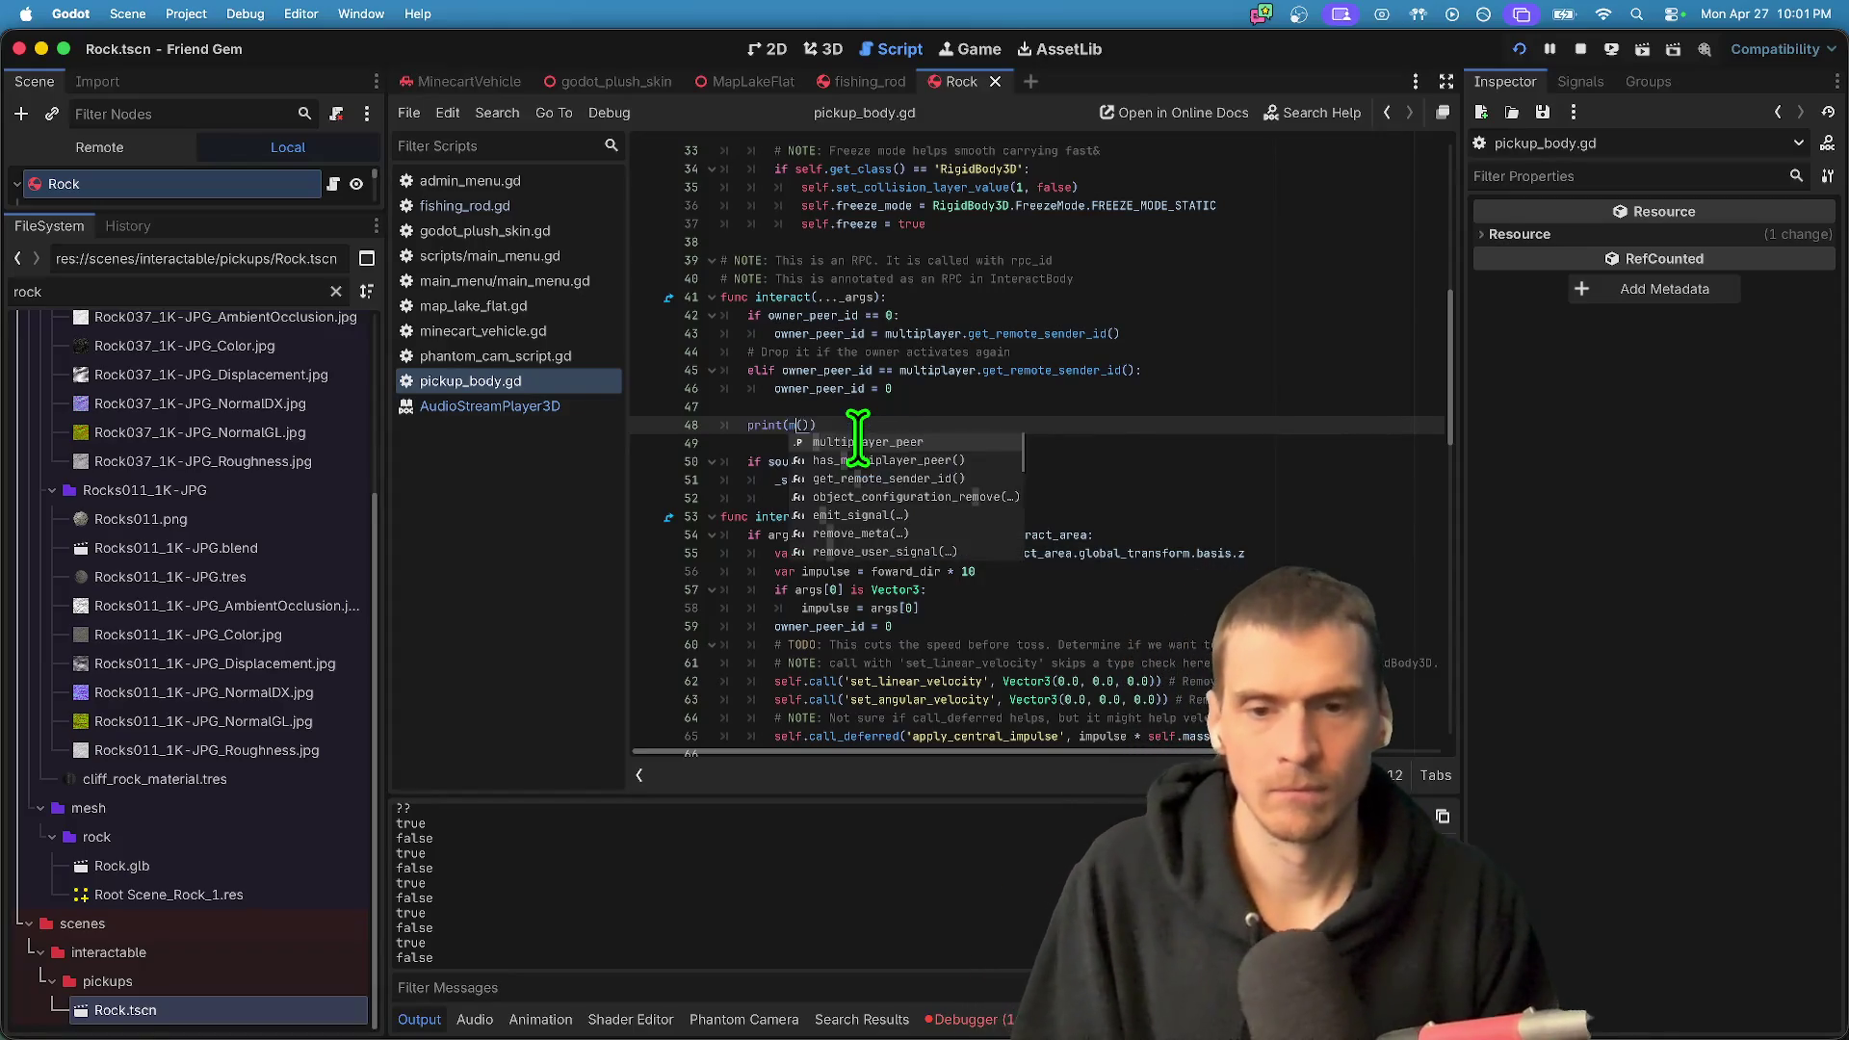
key("BackSpace")
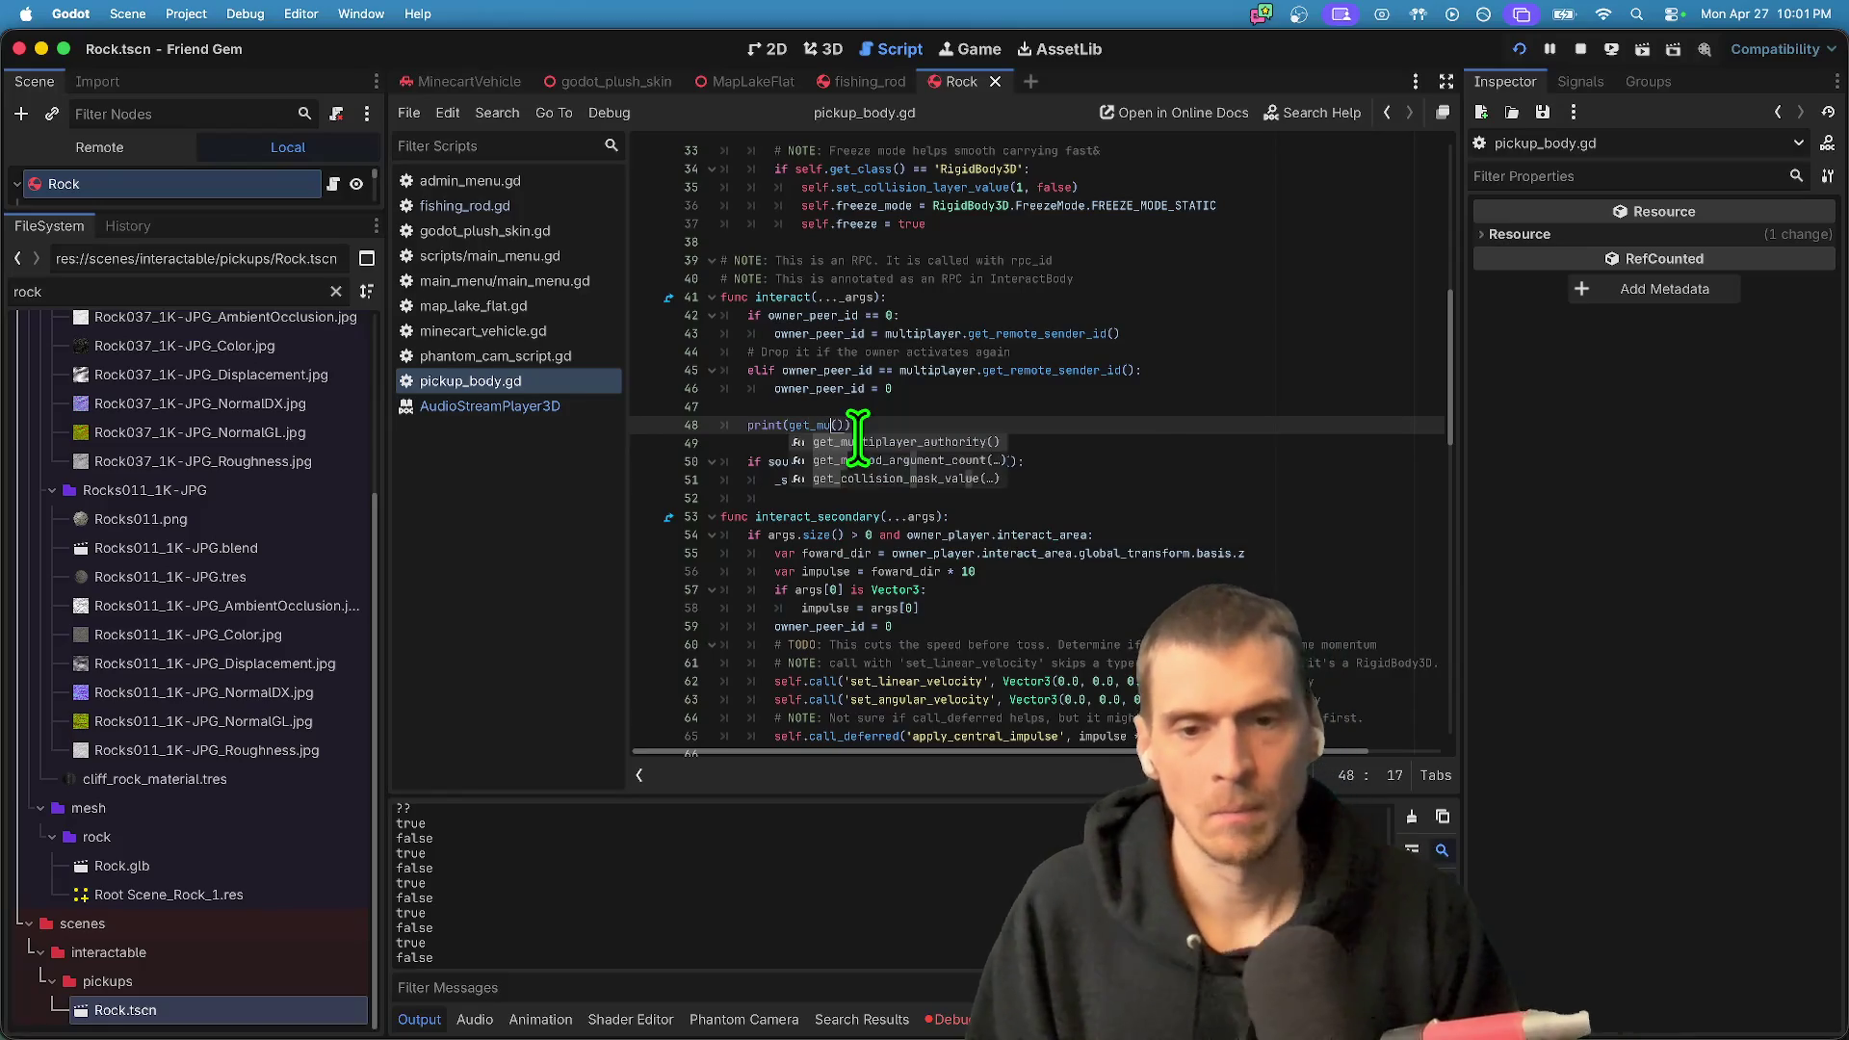
key("super+b")
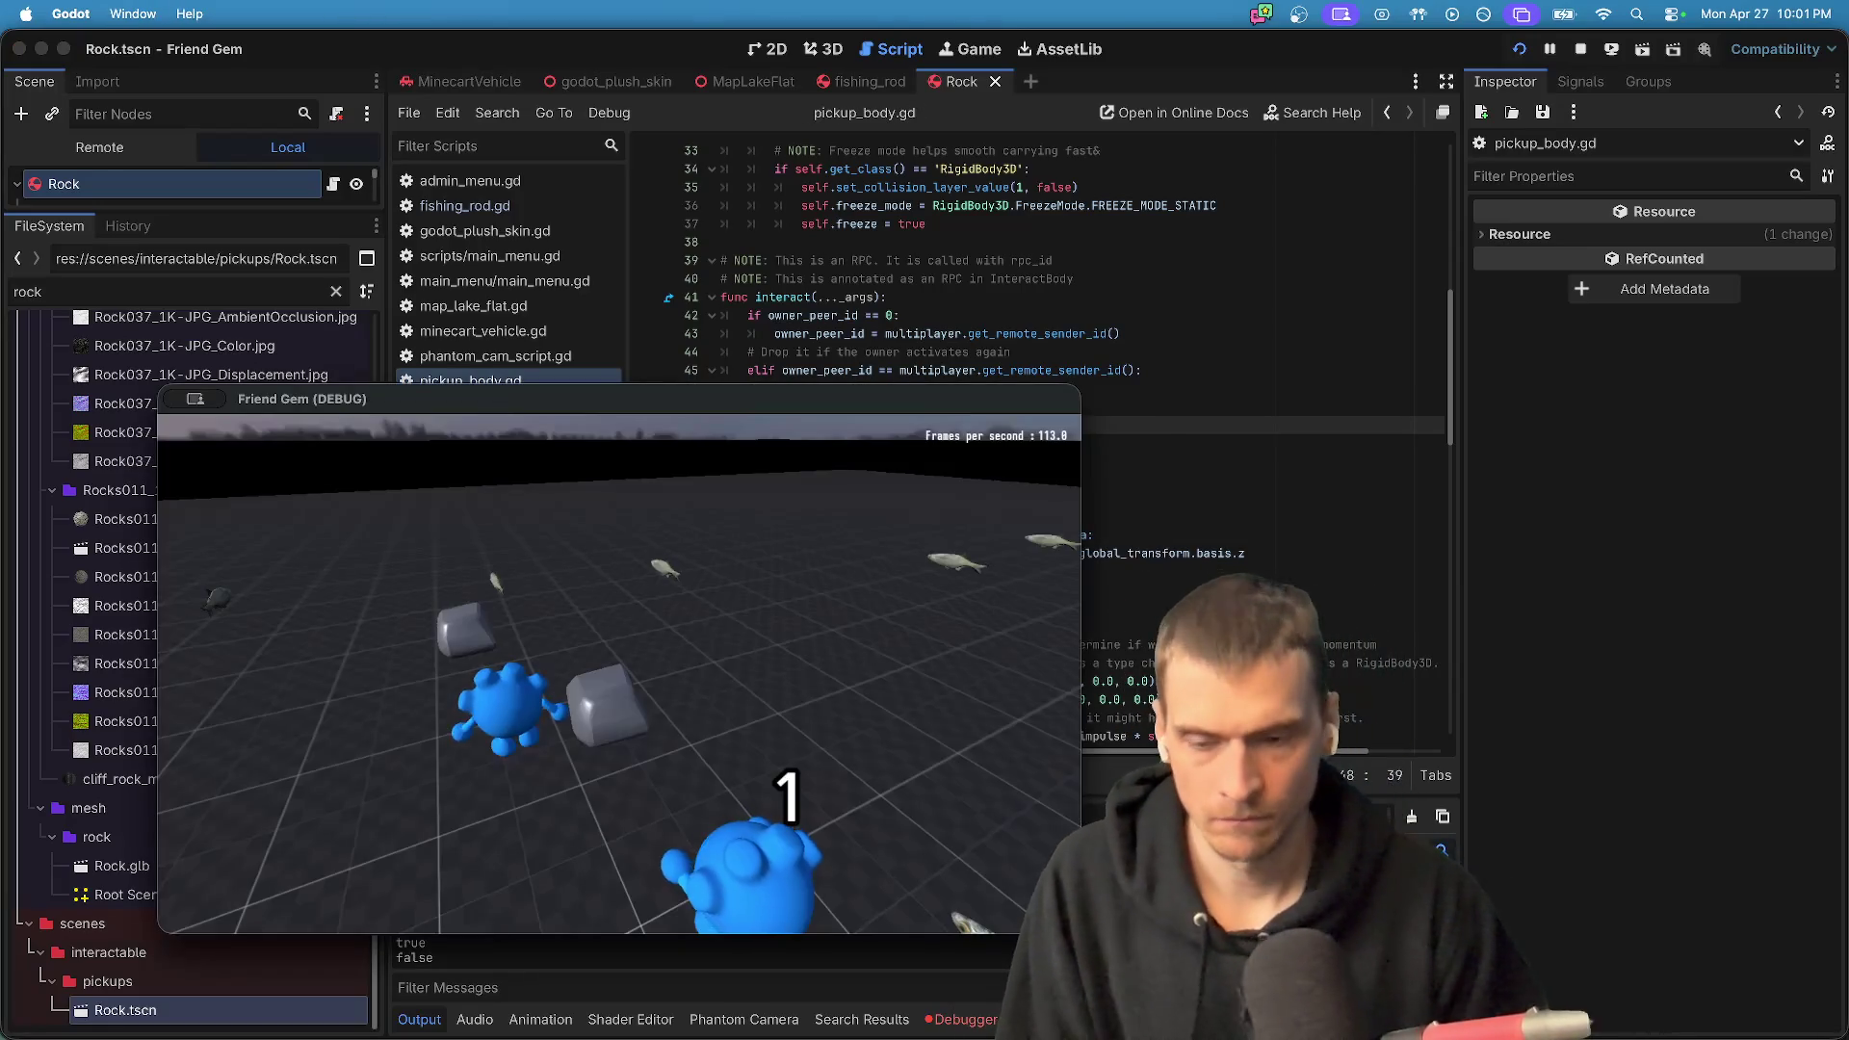
- Check both game instances, inspect the third _sync_sound error, and clear the debugger errors
key("super+Tab")
key("super+Tab")
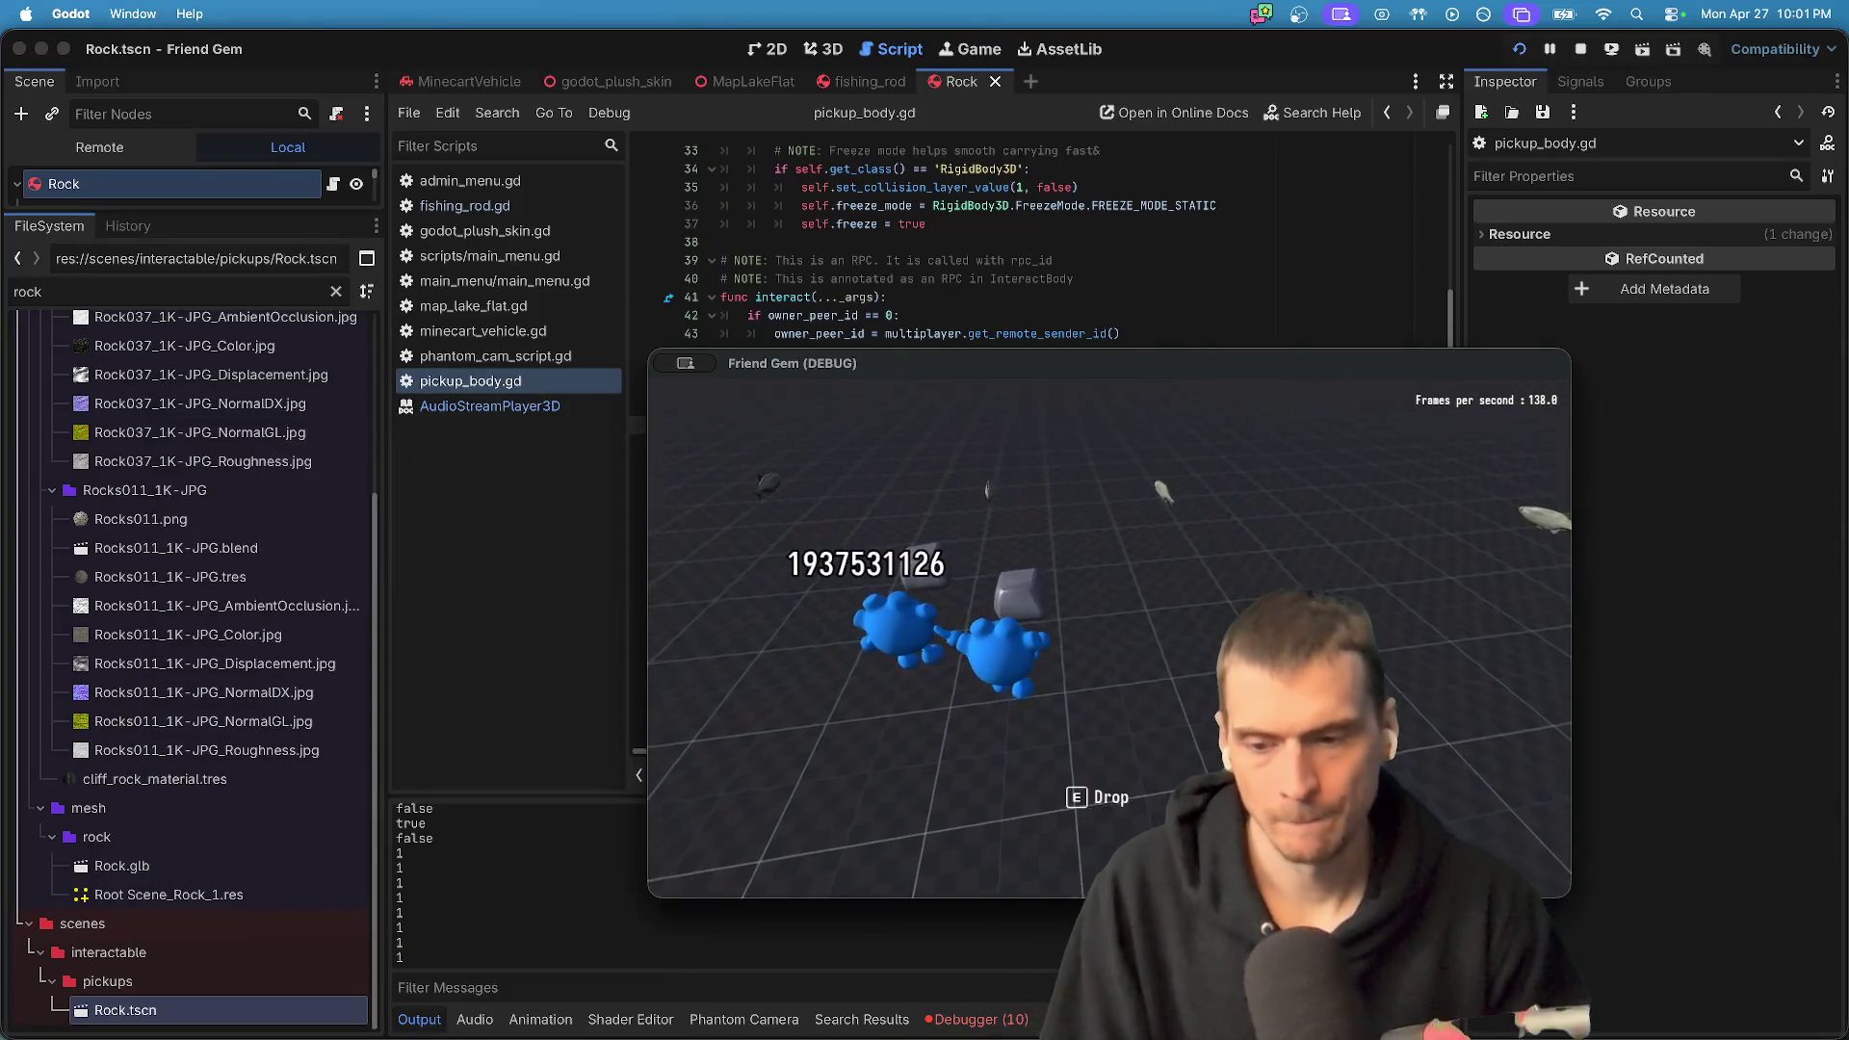
key("super+Tab")
key("super+Tab")
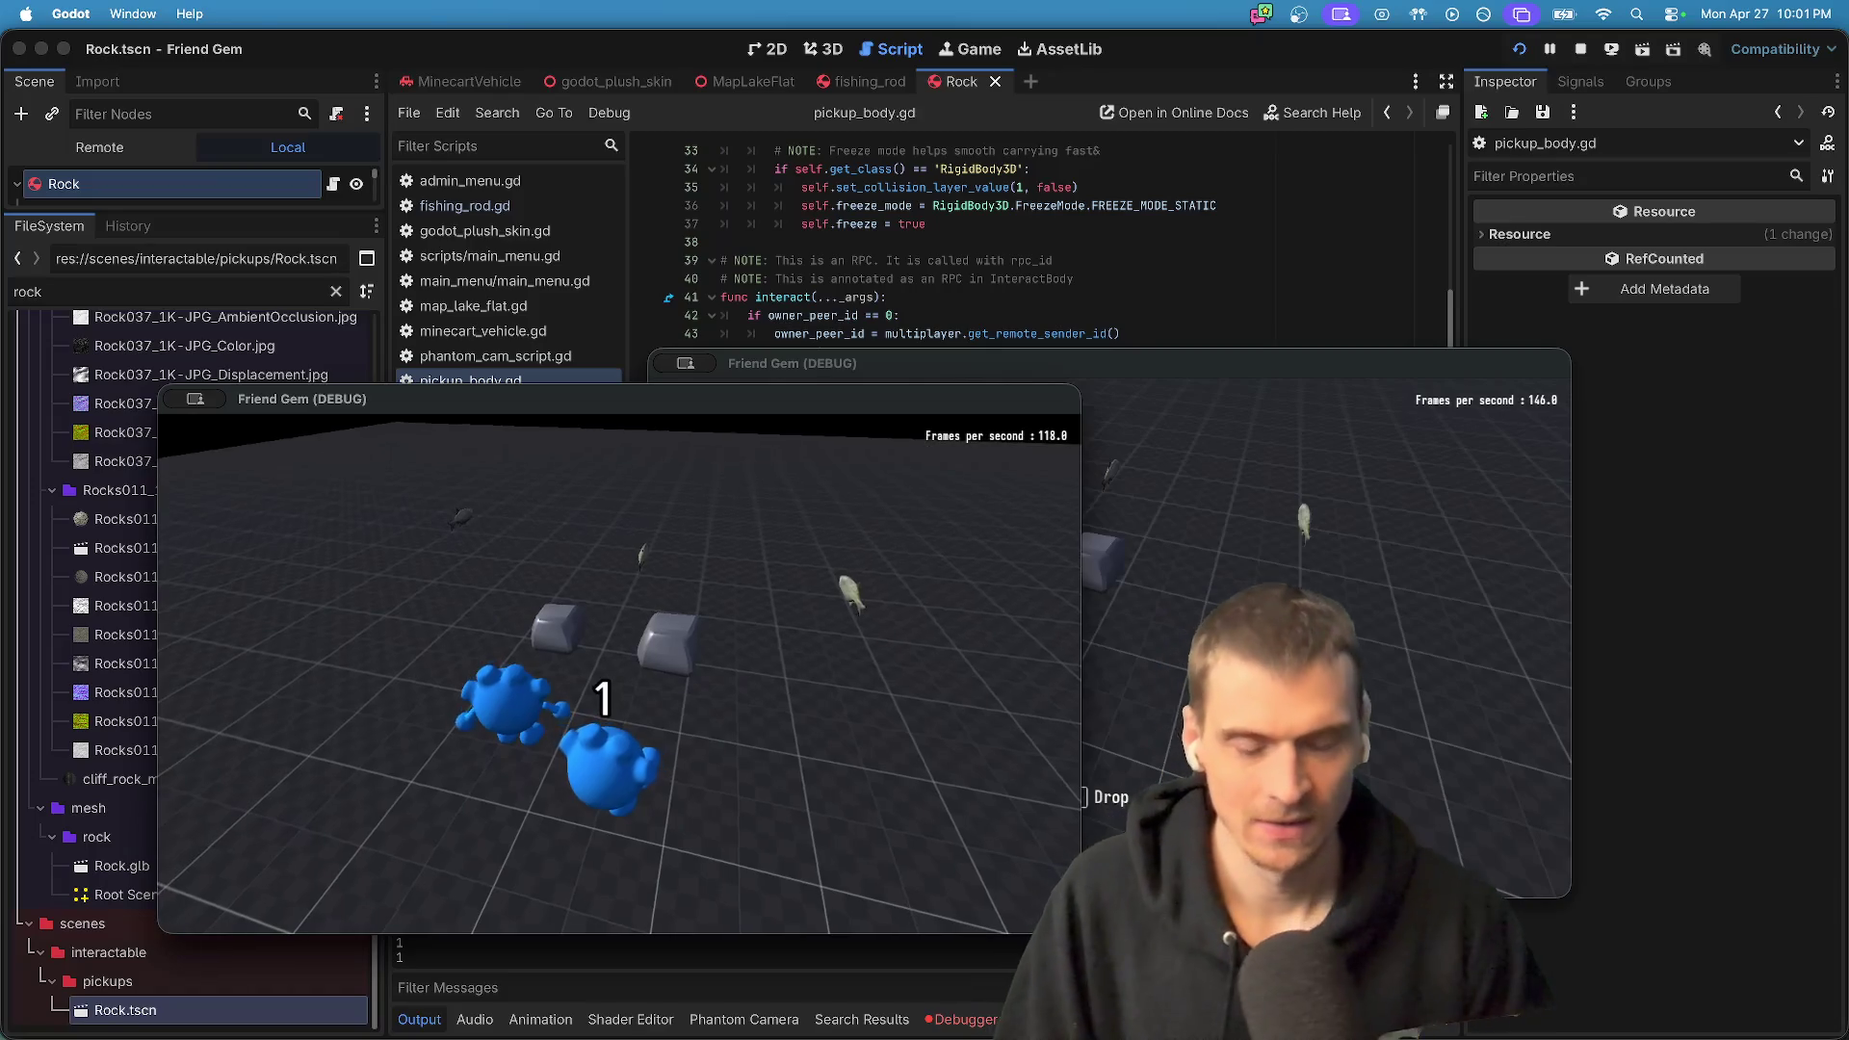
key("super+Tab")
left_click(963, 1019)
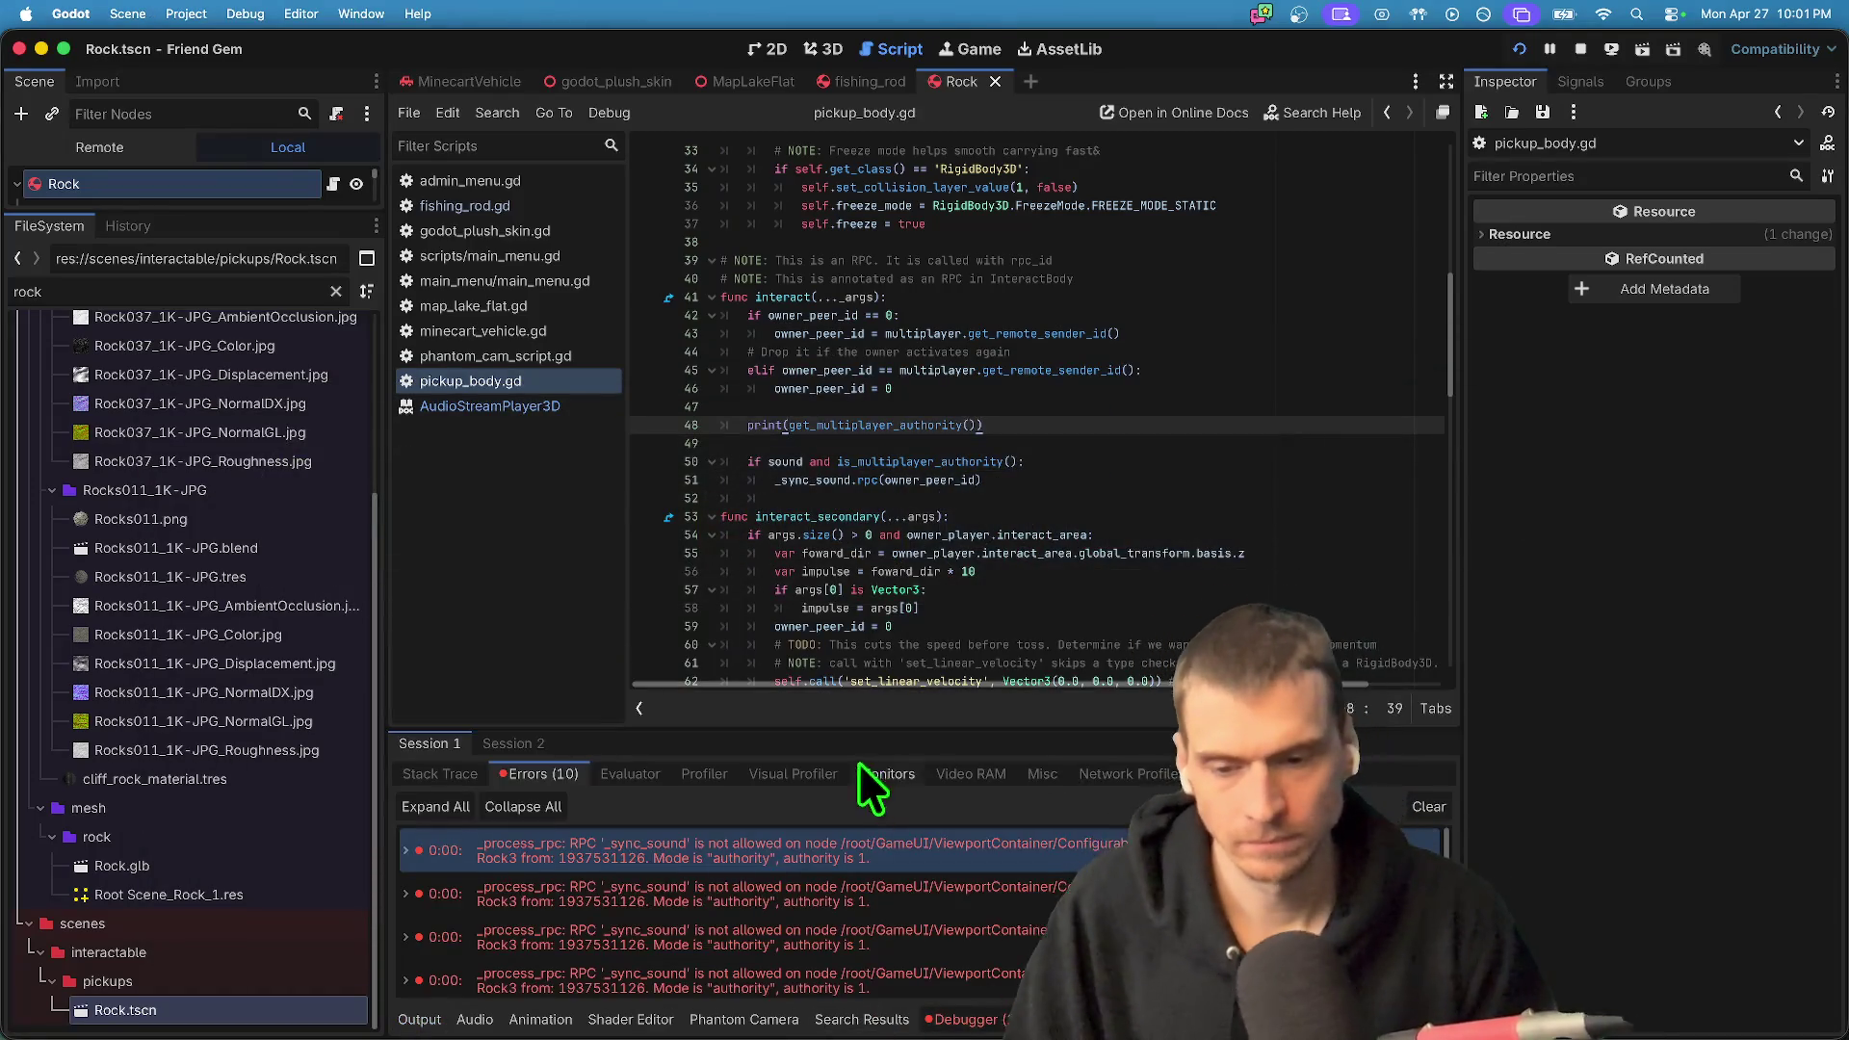
double_click(729, 929)
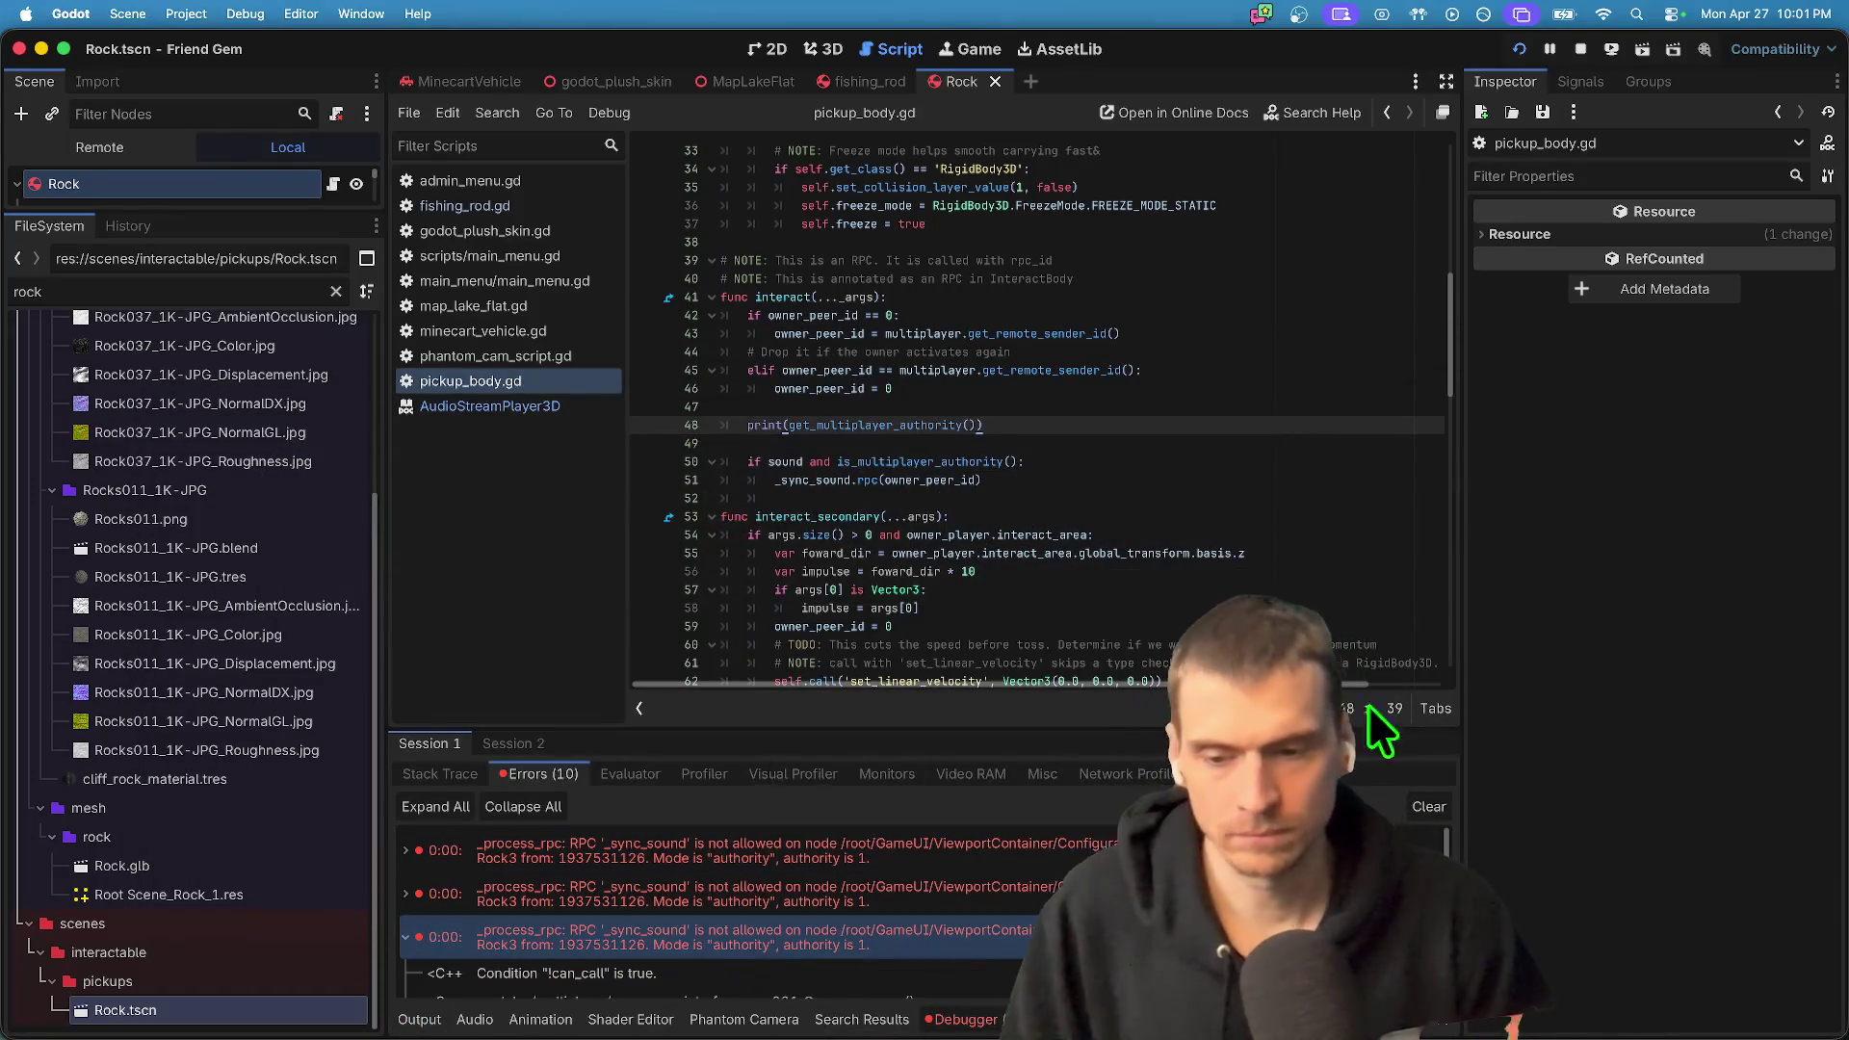
left_click(1428, 809)
key("super+Tab")
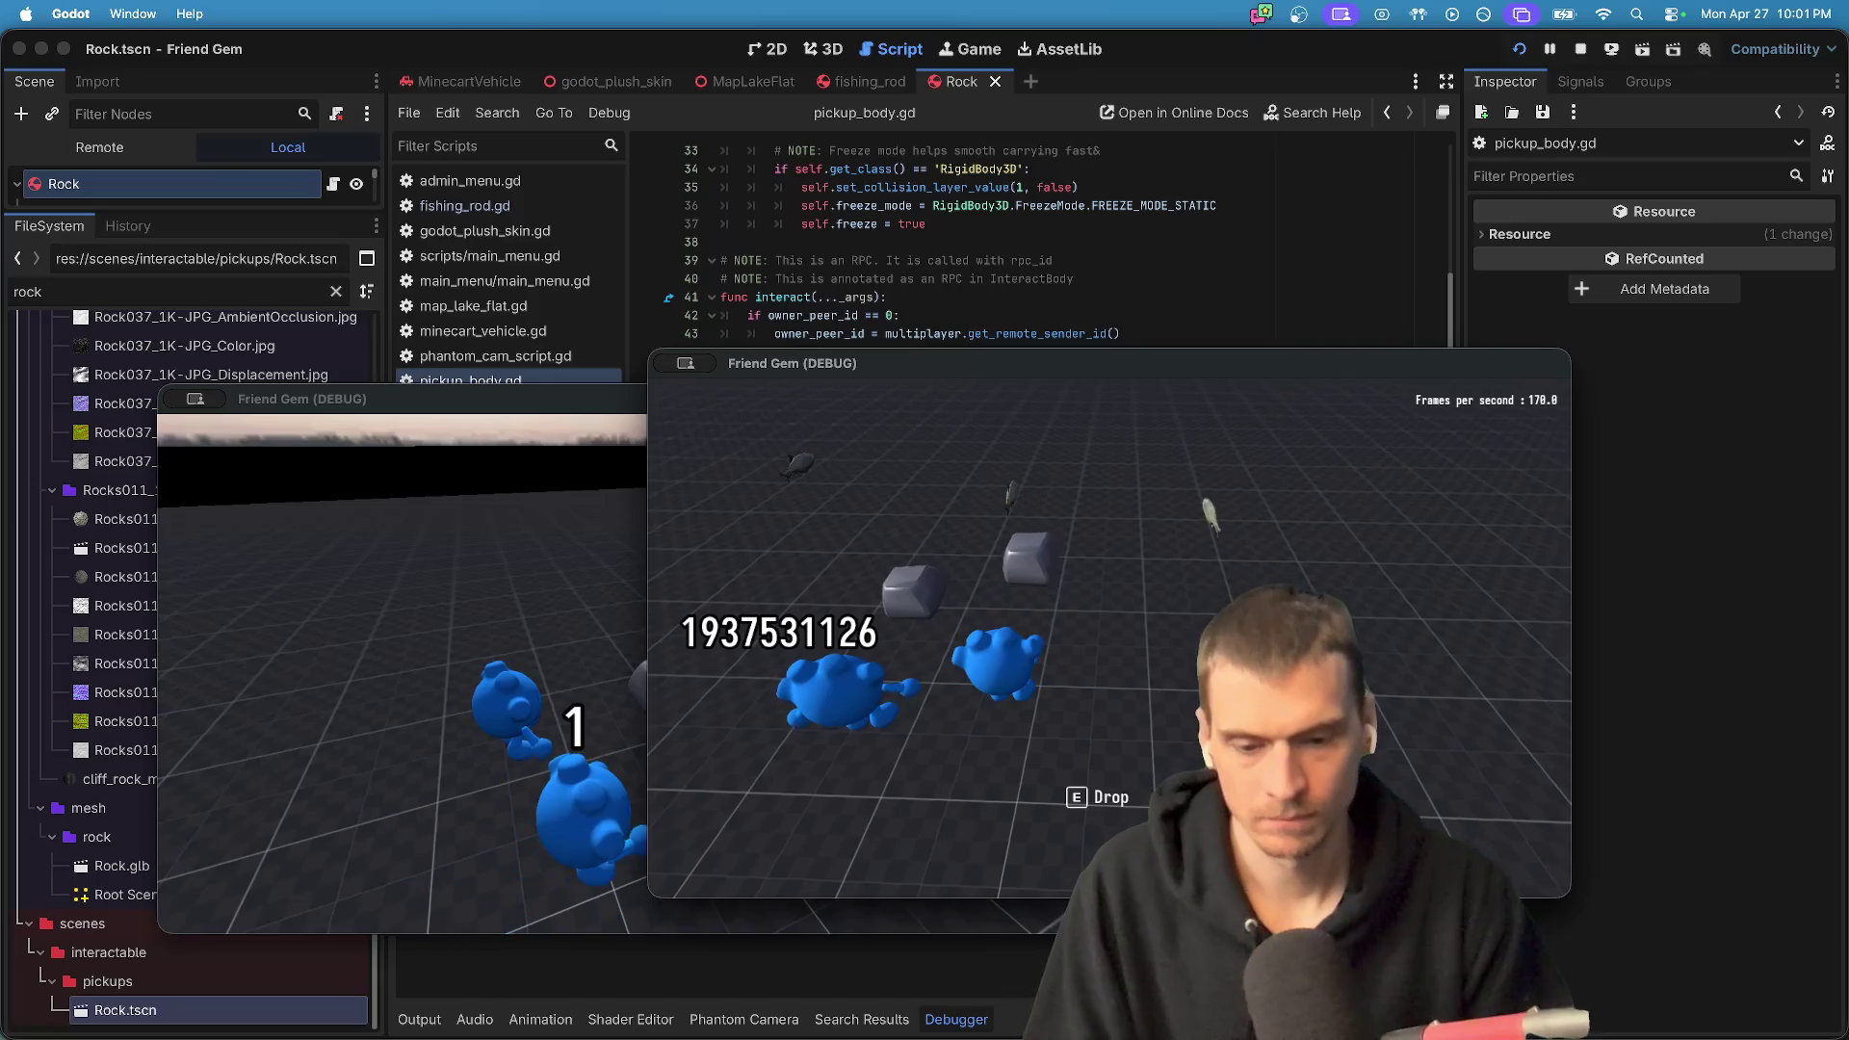
key("super+grave")
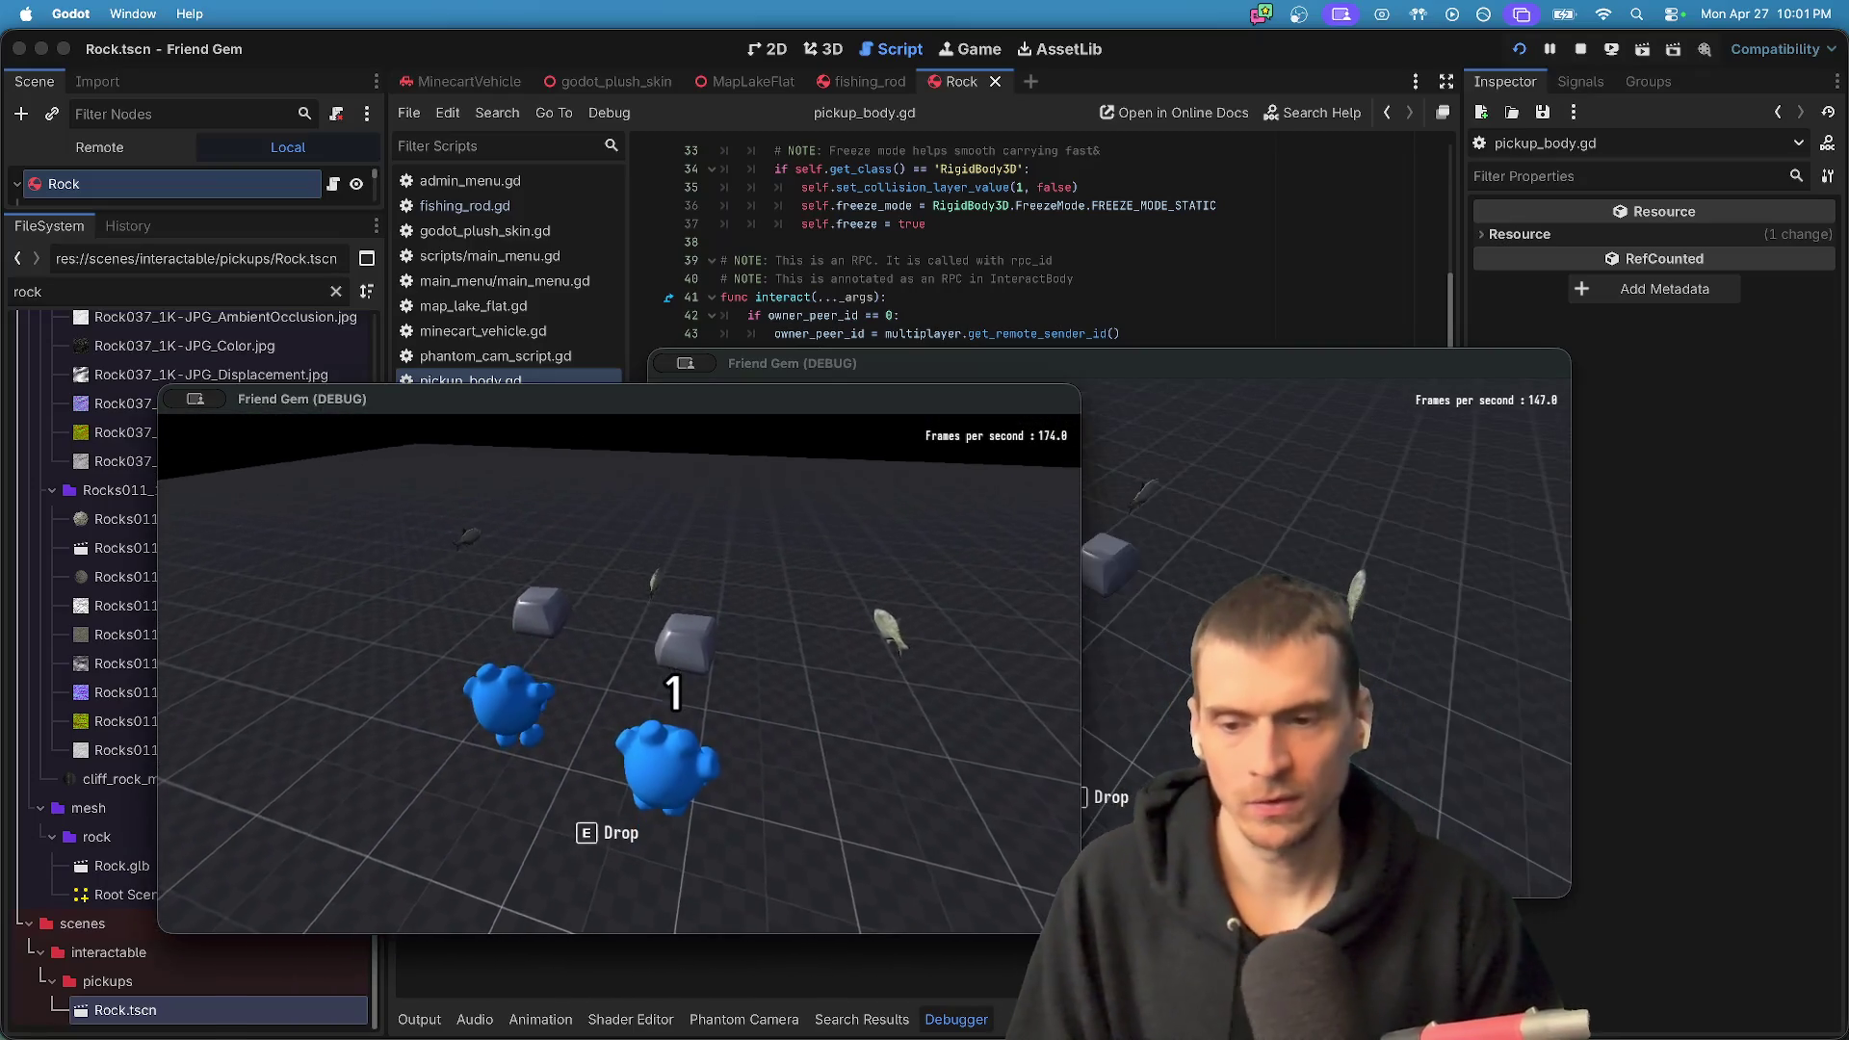
key("super+Tab")
key("super+Tab")
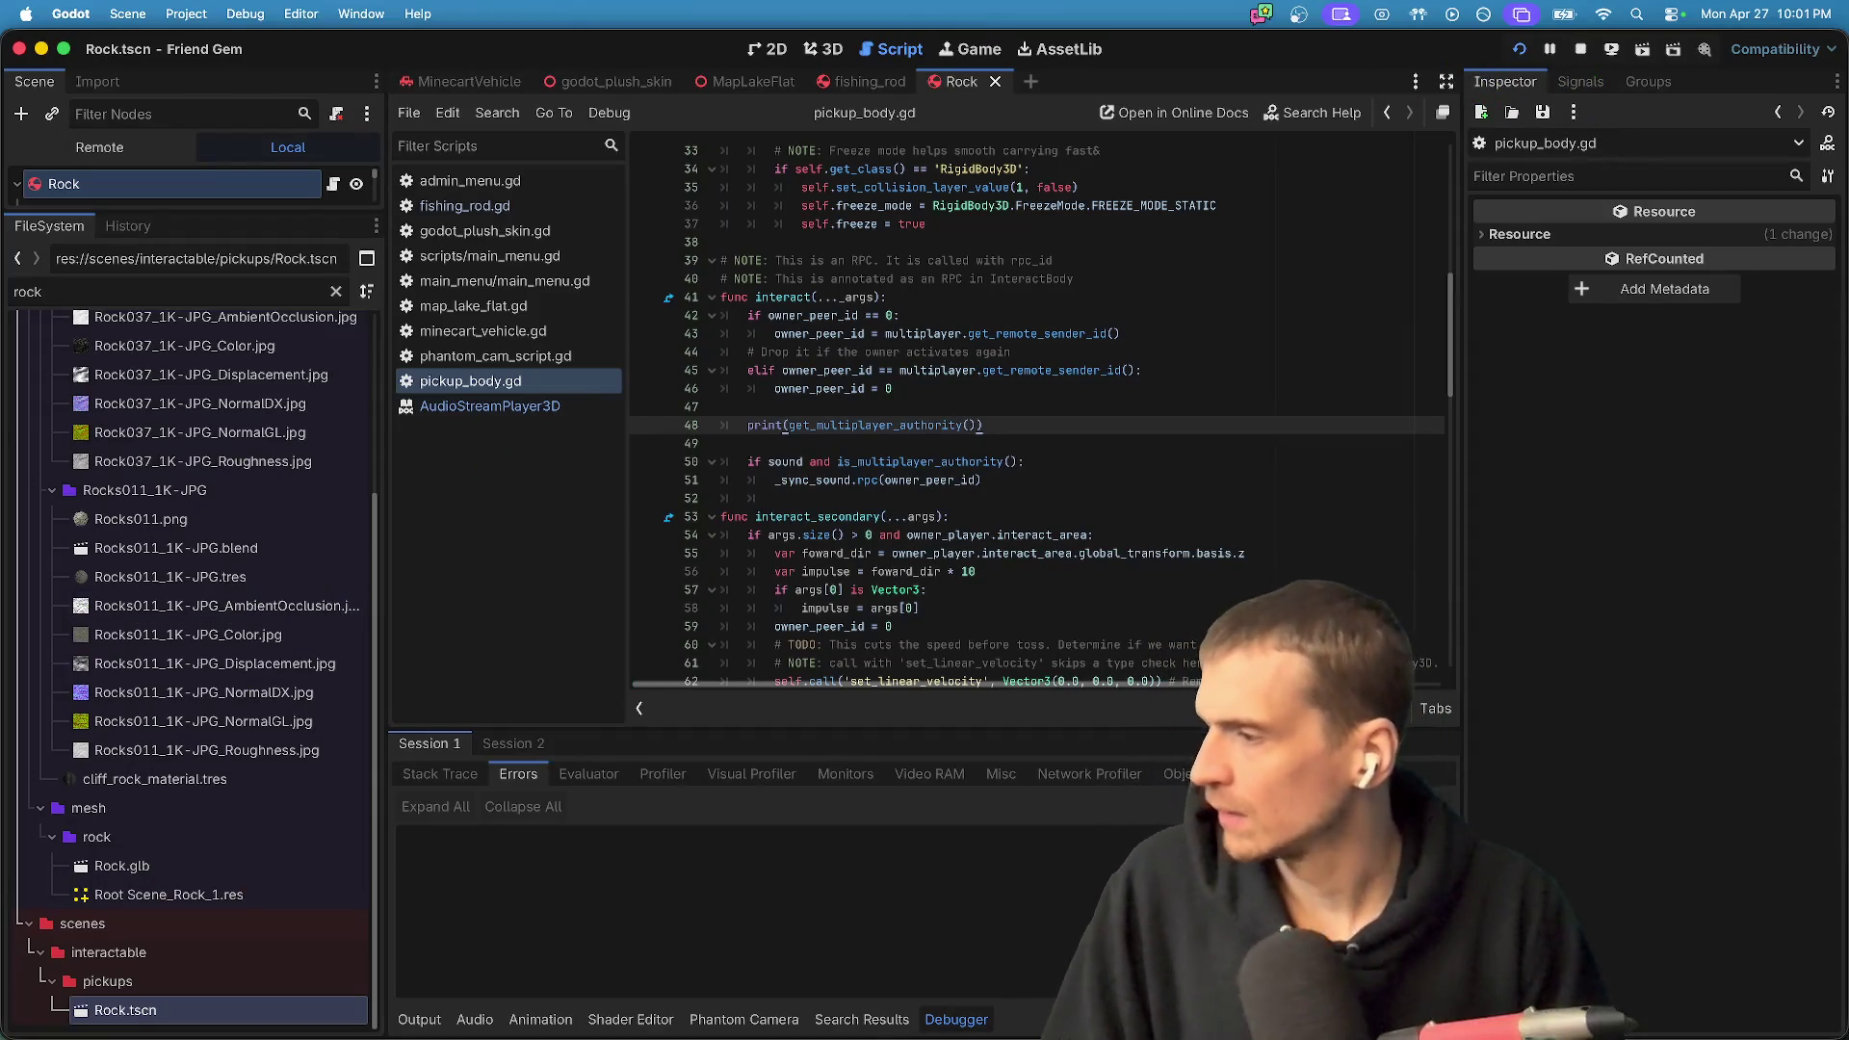
key("super+Tab")
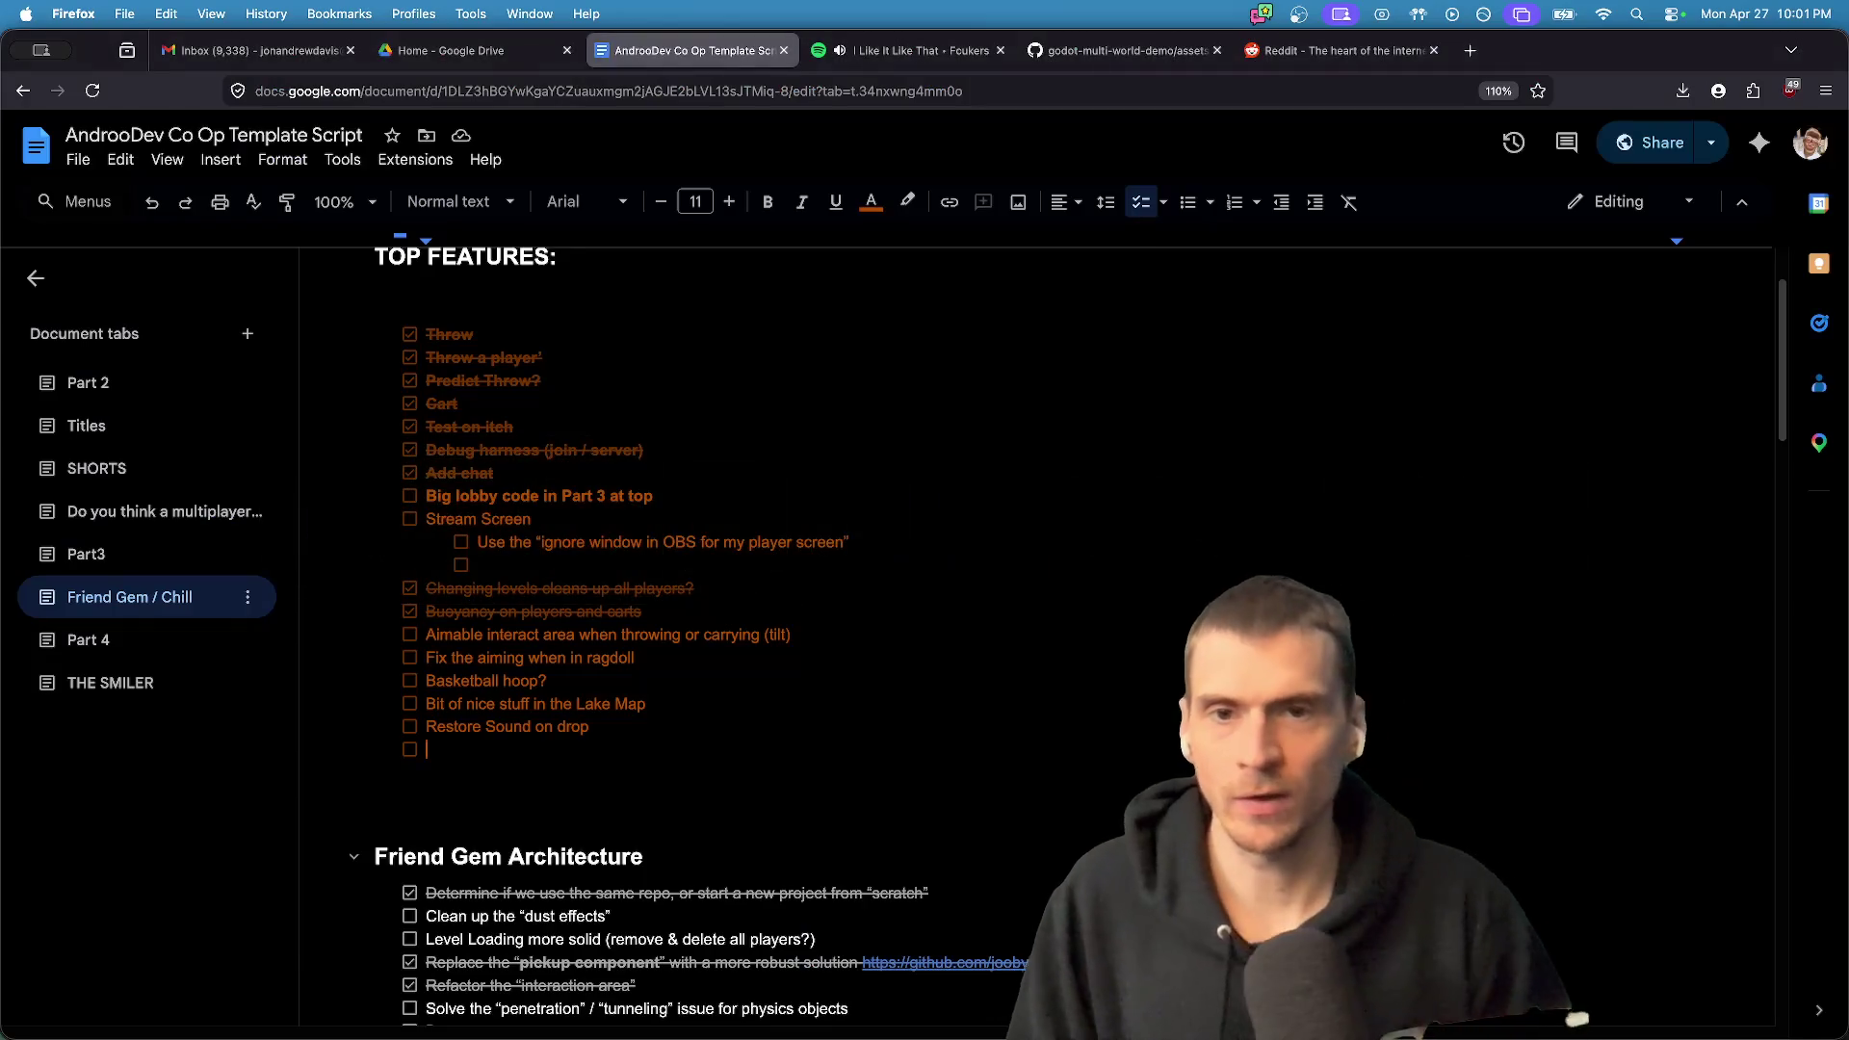
- Pick up and drop the rock with E across both game instances, then return to the editor
key("ctrl+Tab")
key("super+Tab")
key("super+Tab")
key("Tab")
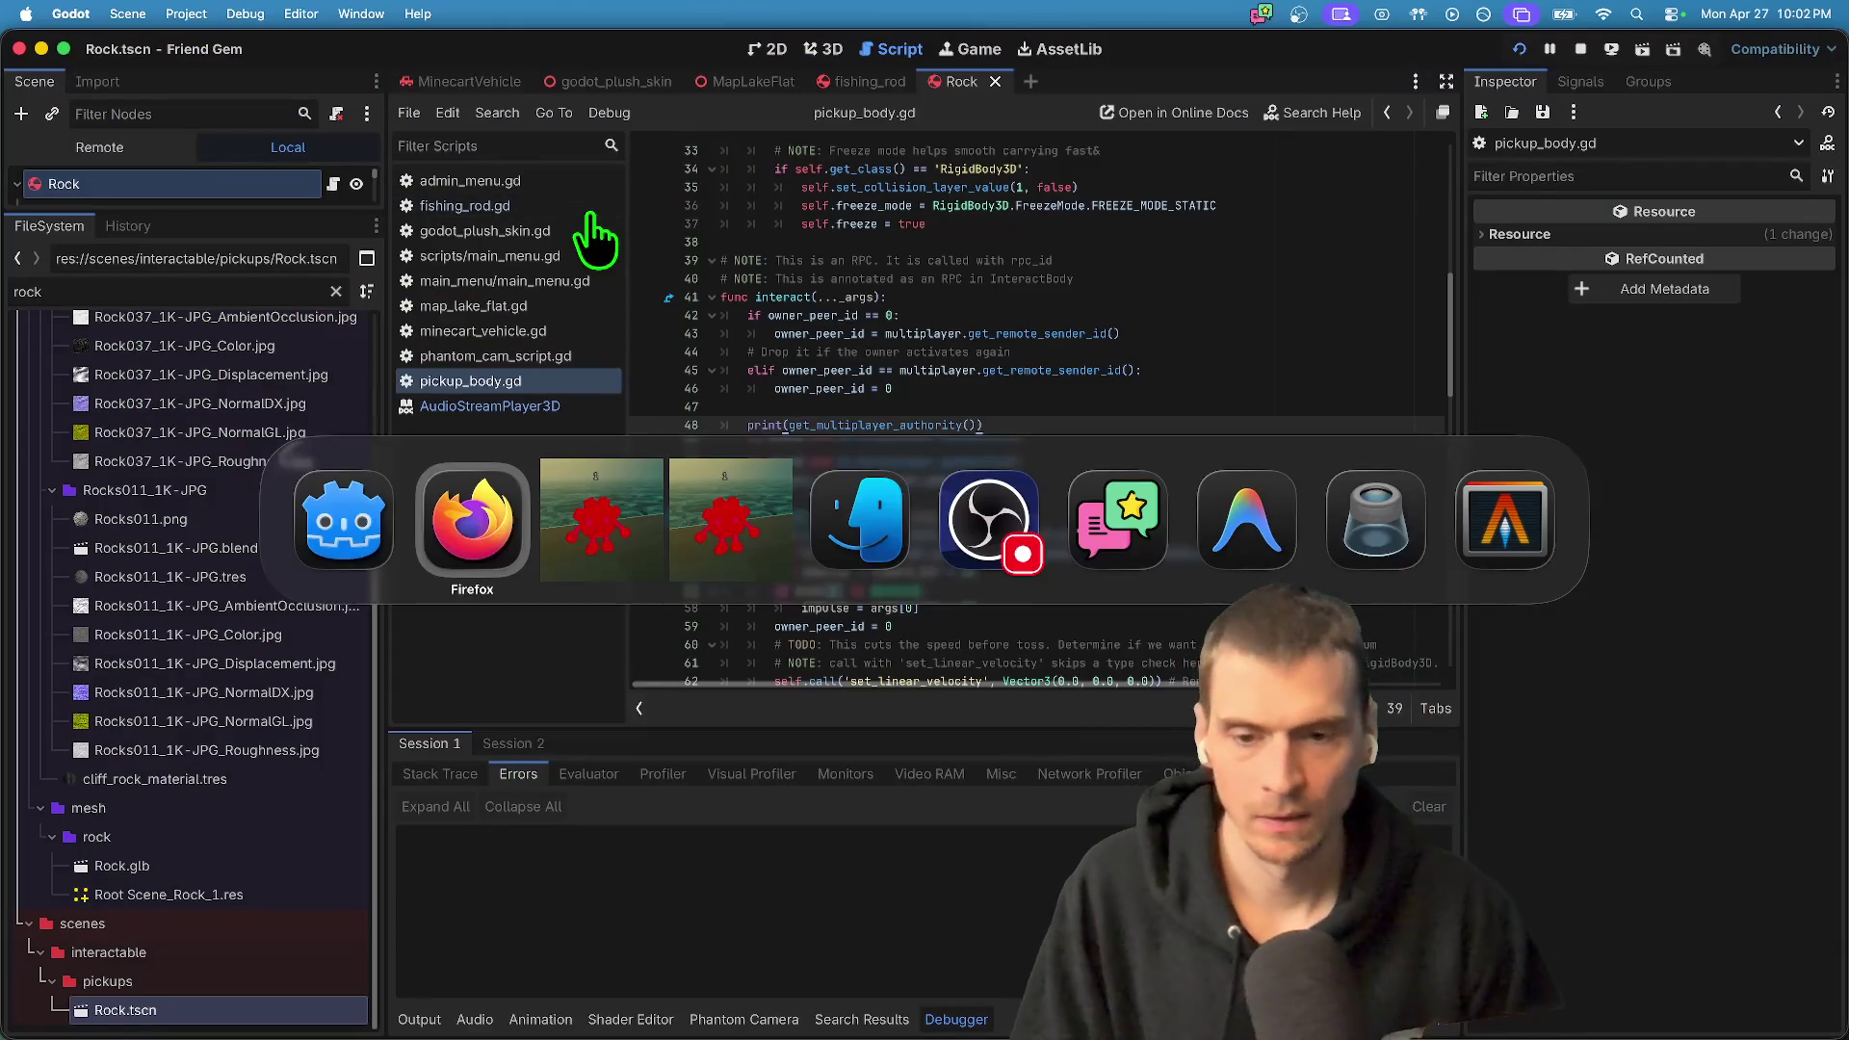
key("e")
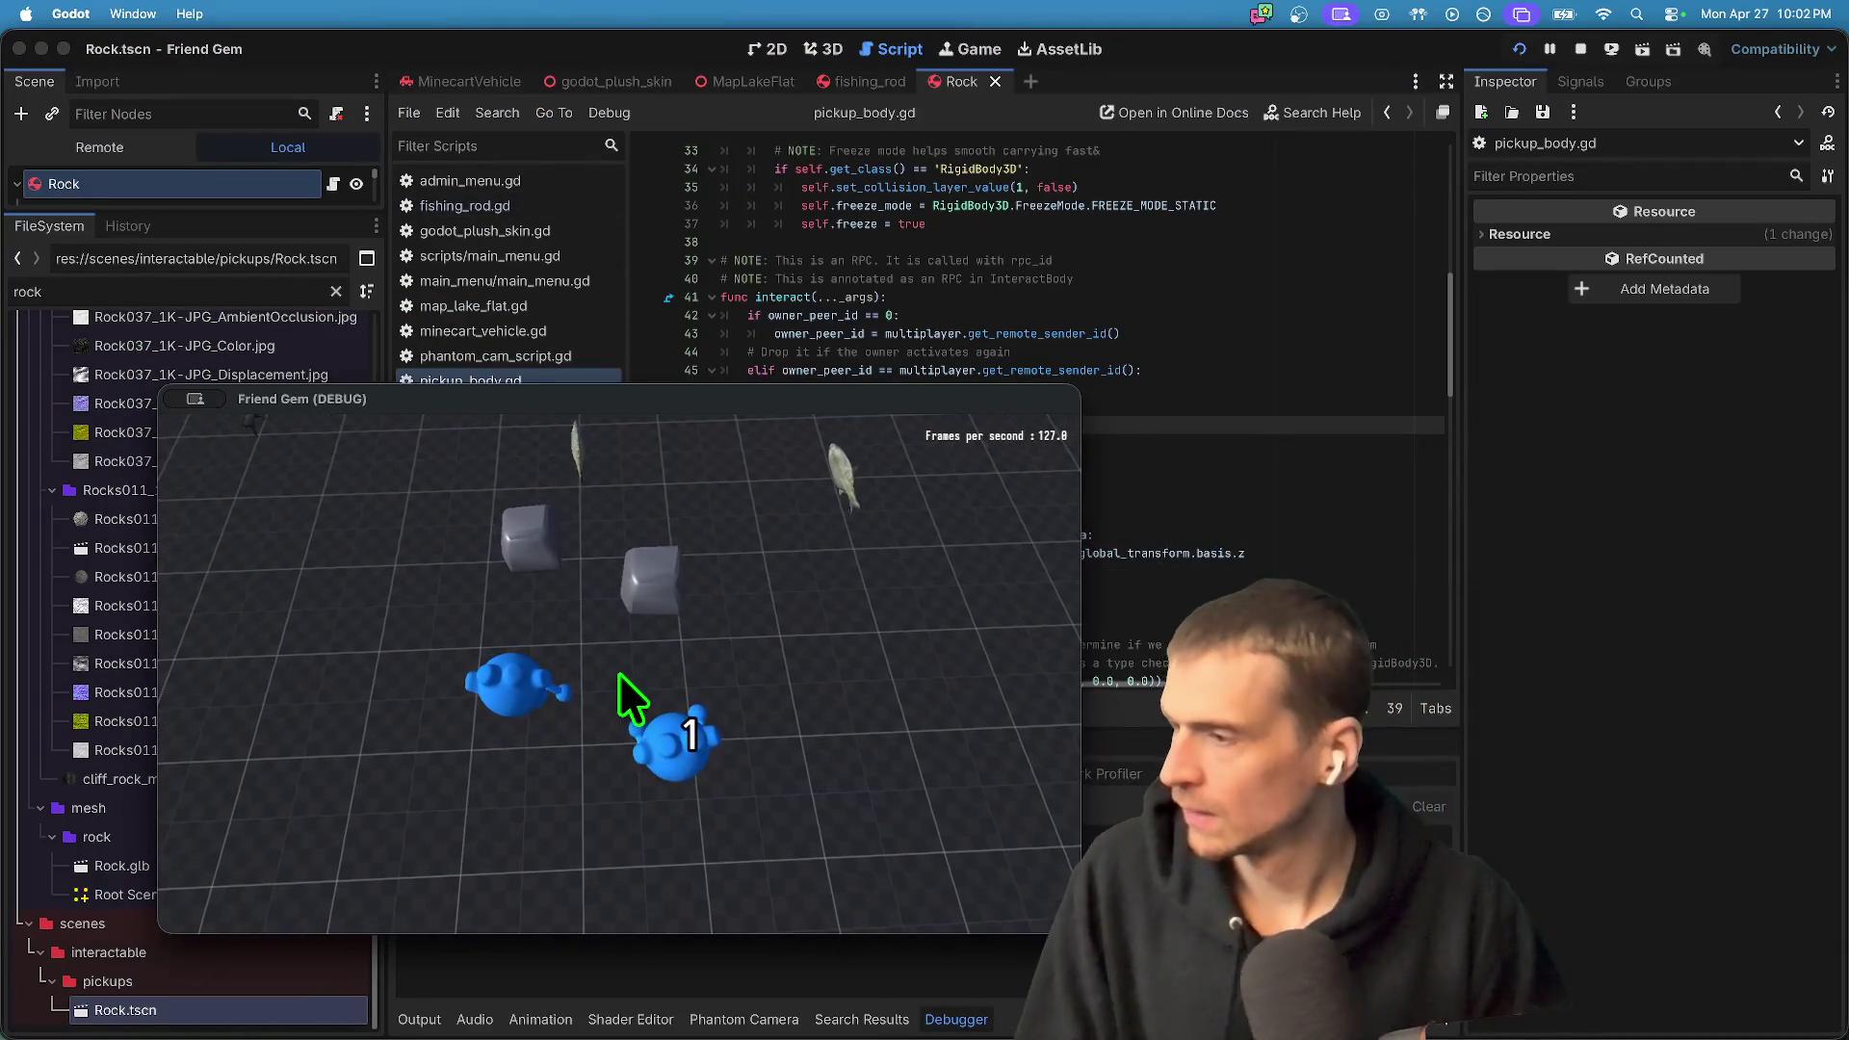
key("e")
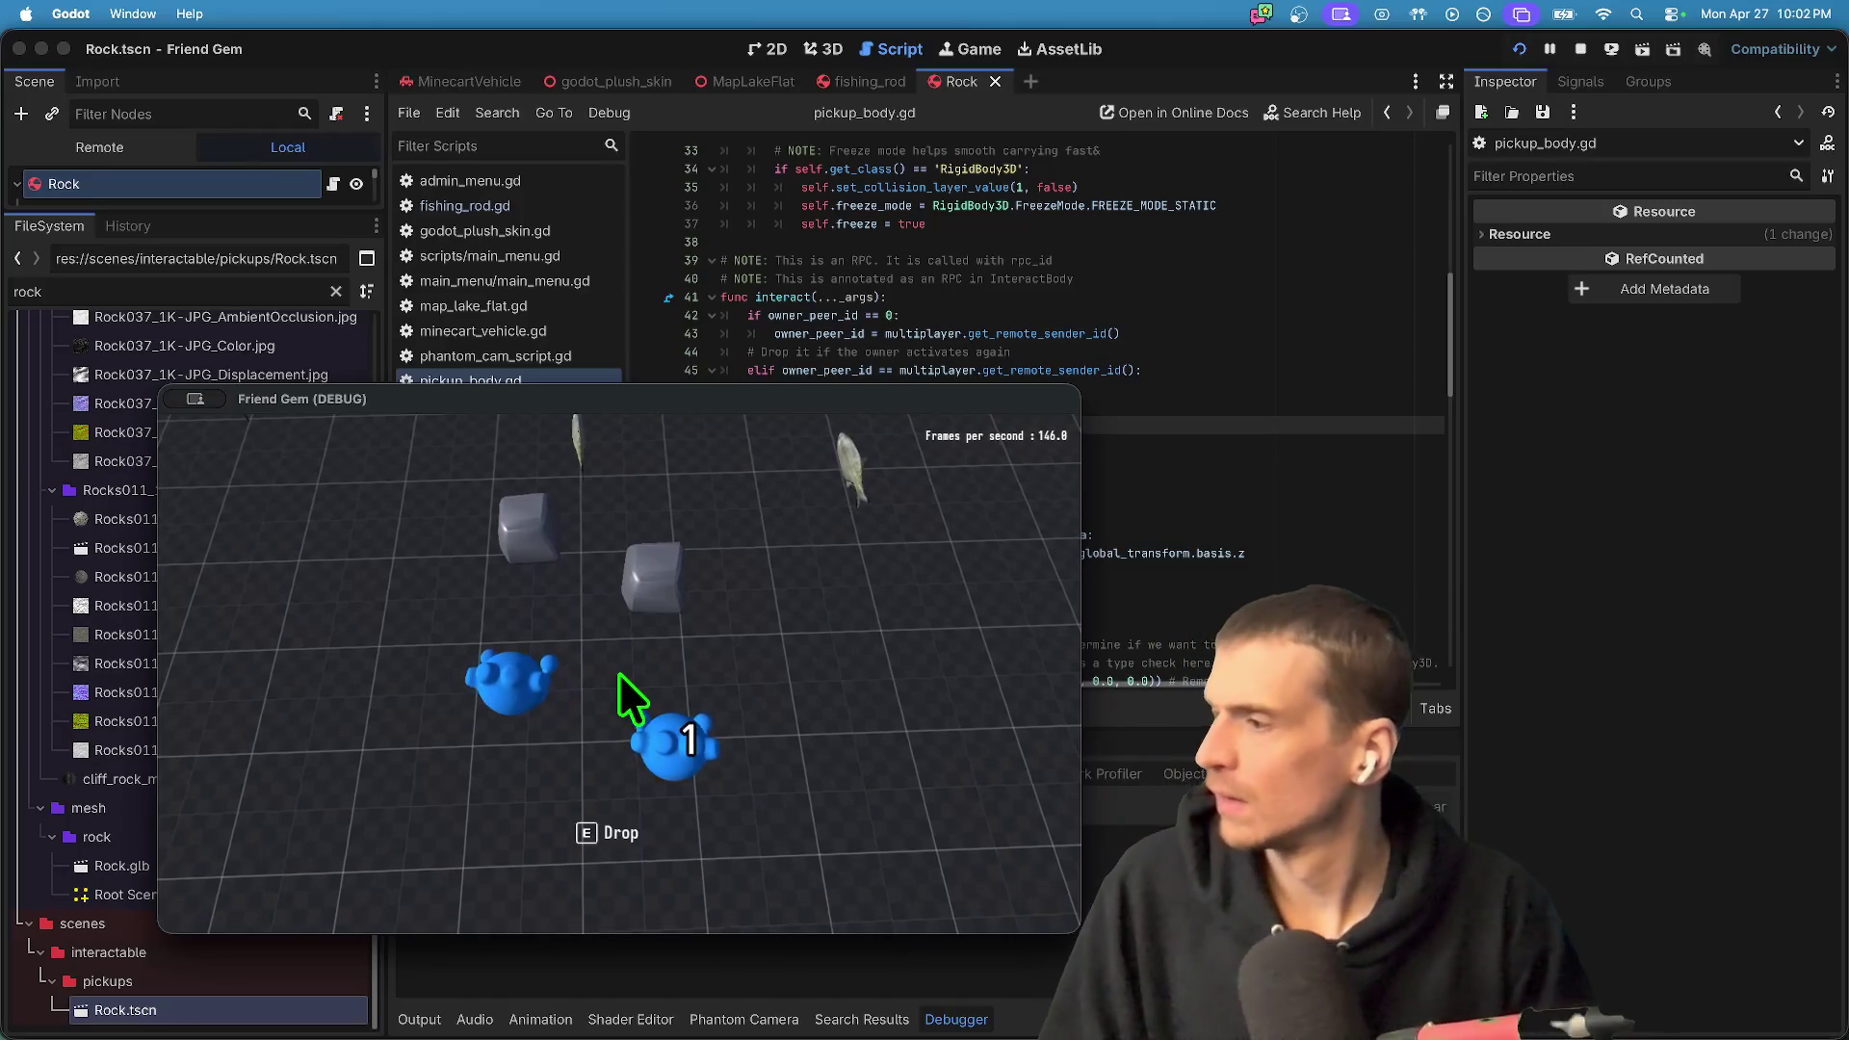
key("super+q")
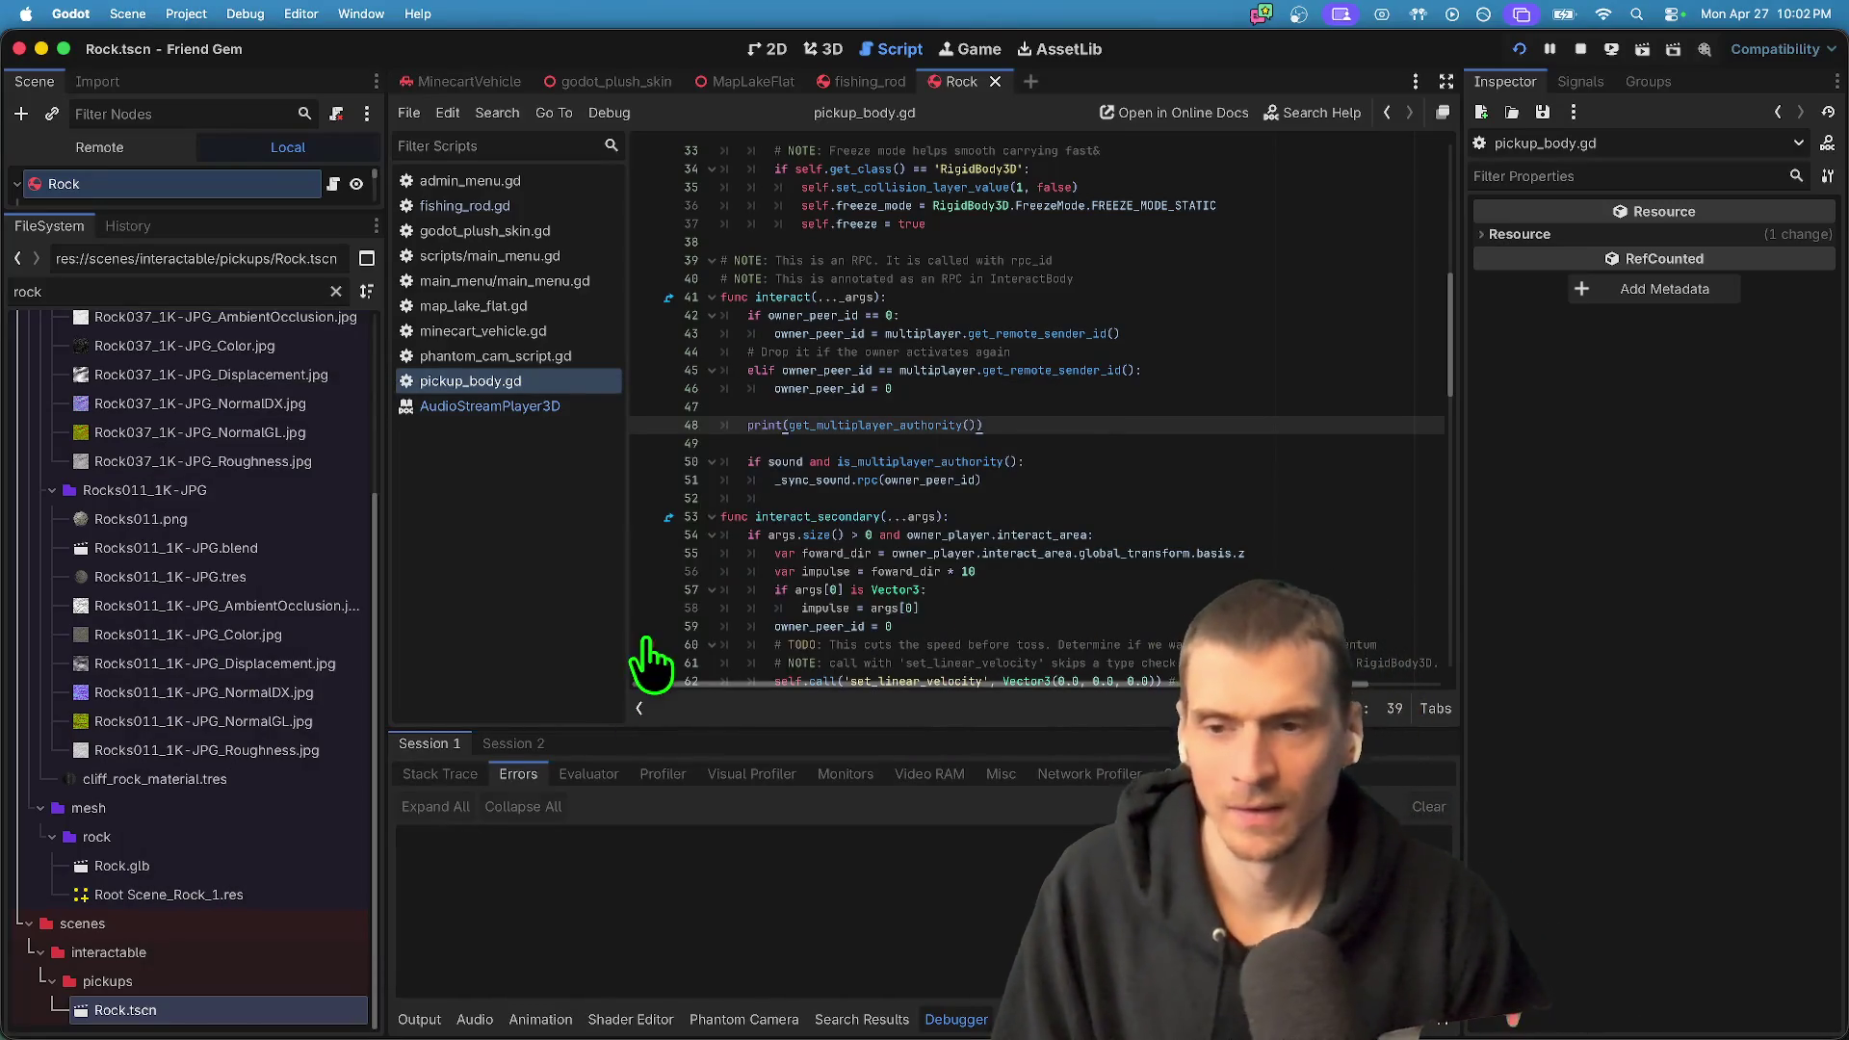
key("super+Tab")
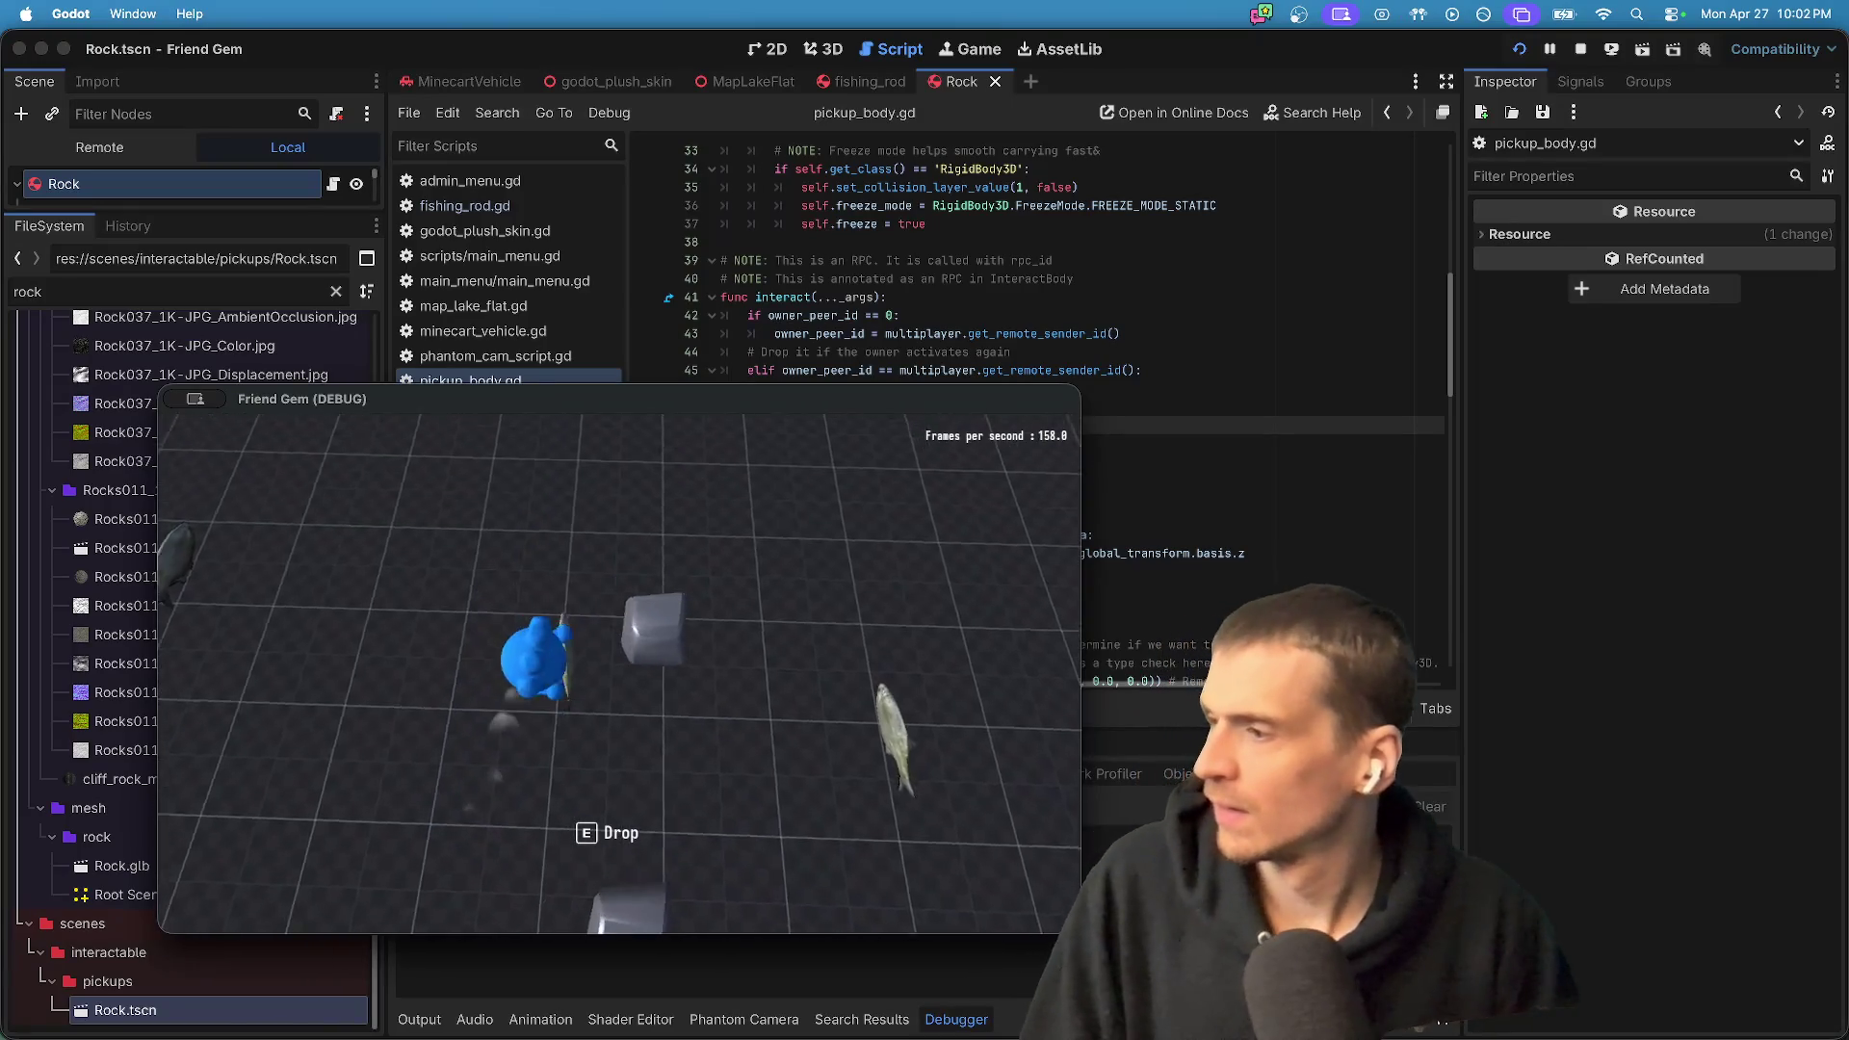
key("super+q")
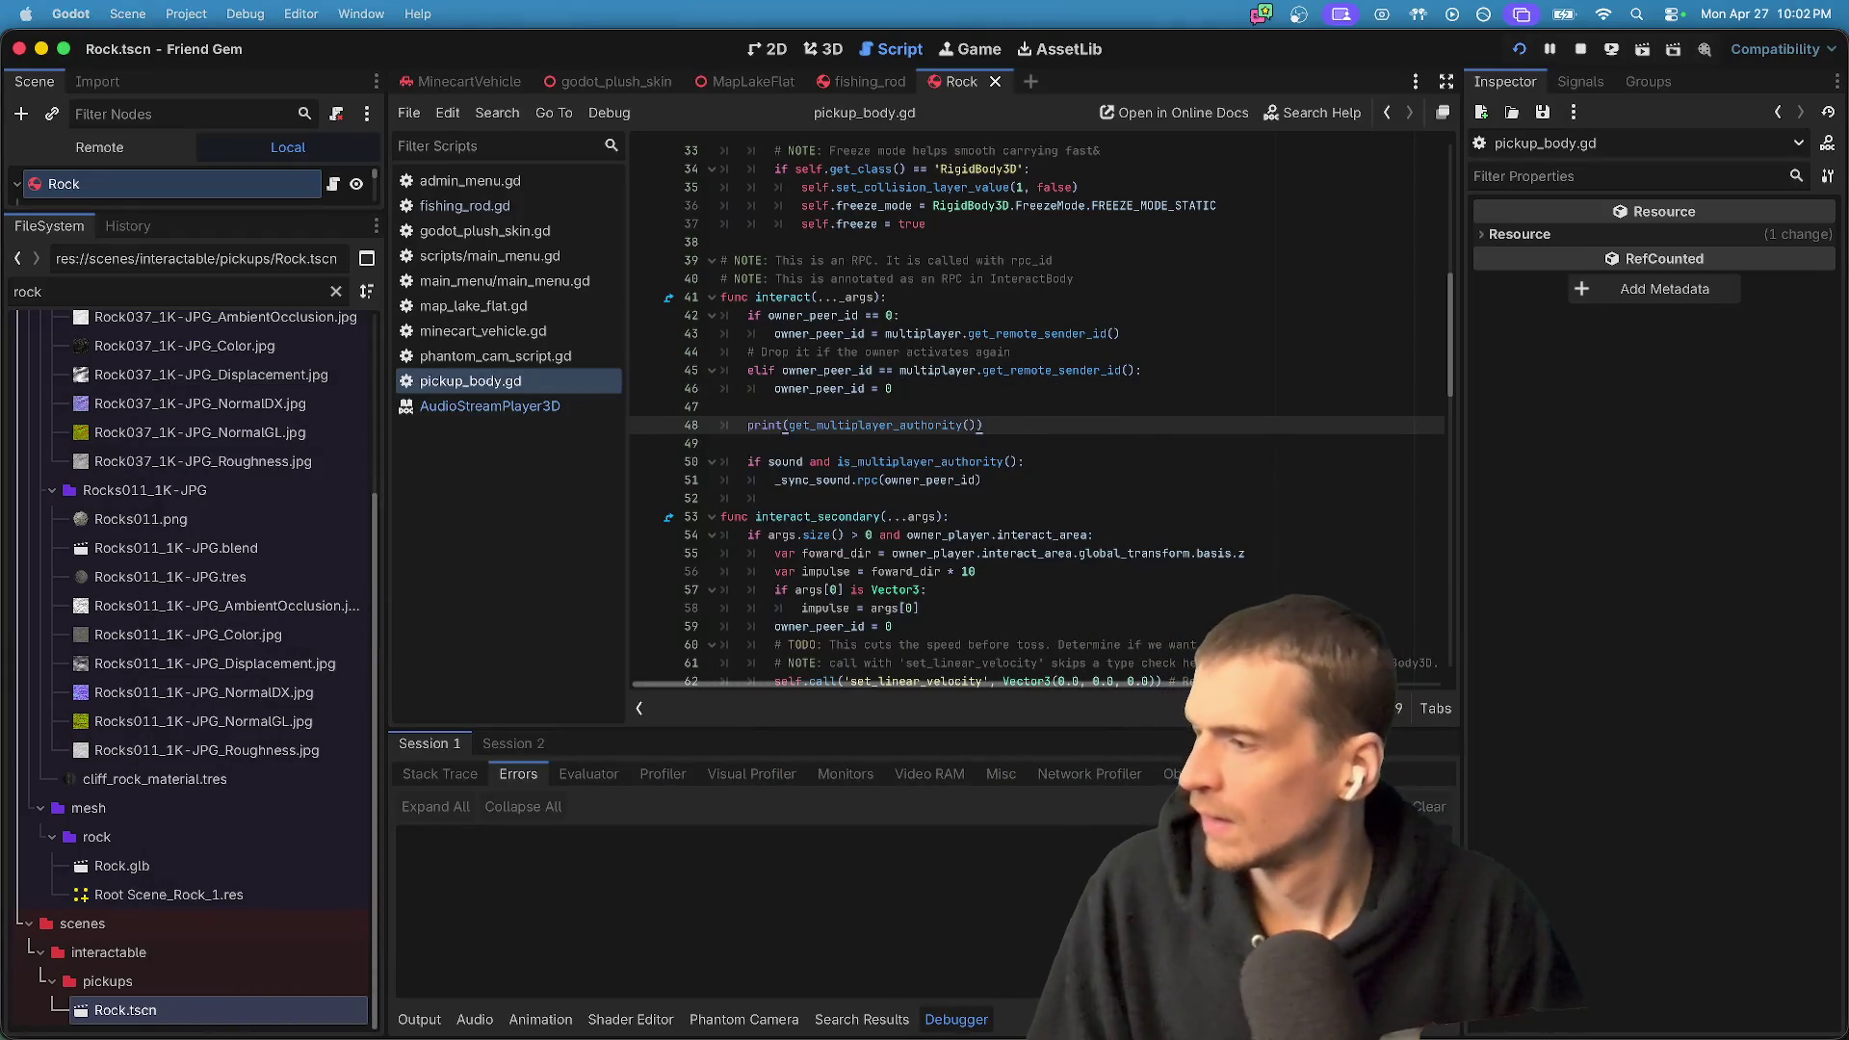
key("super+Tab")
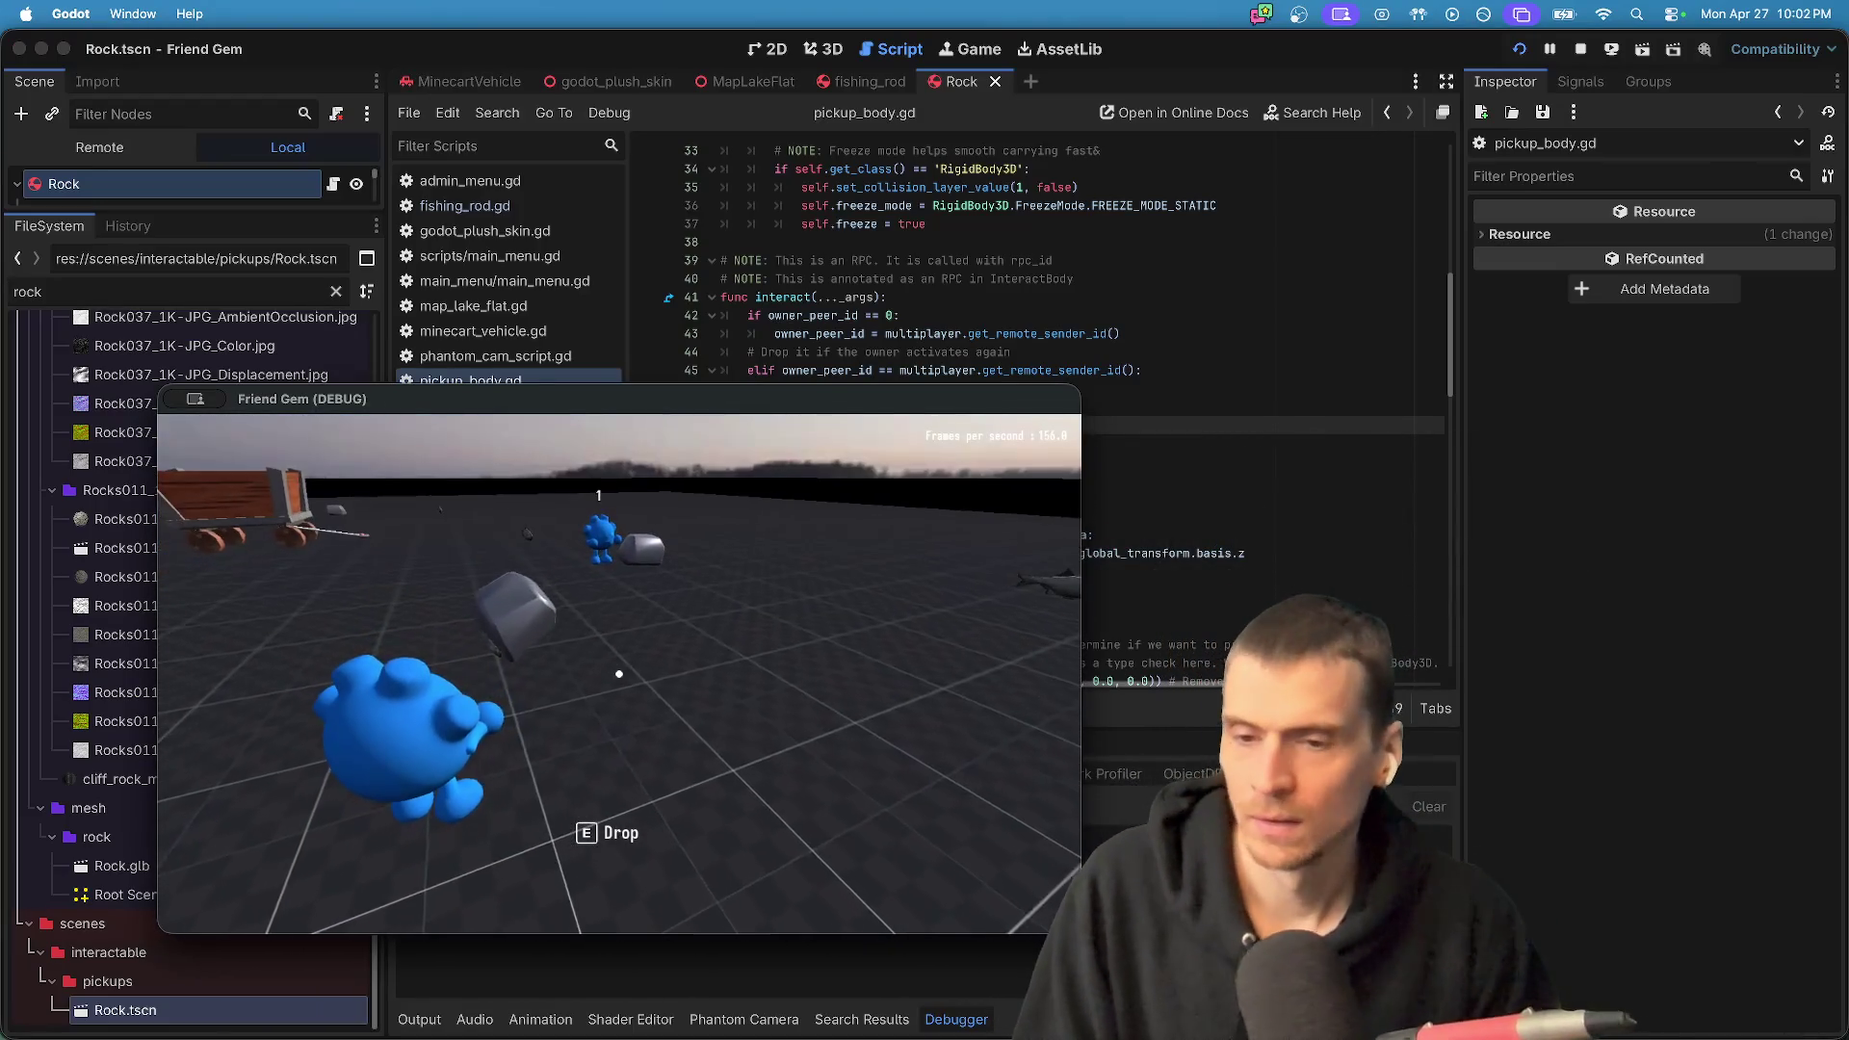
key("e")
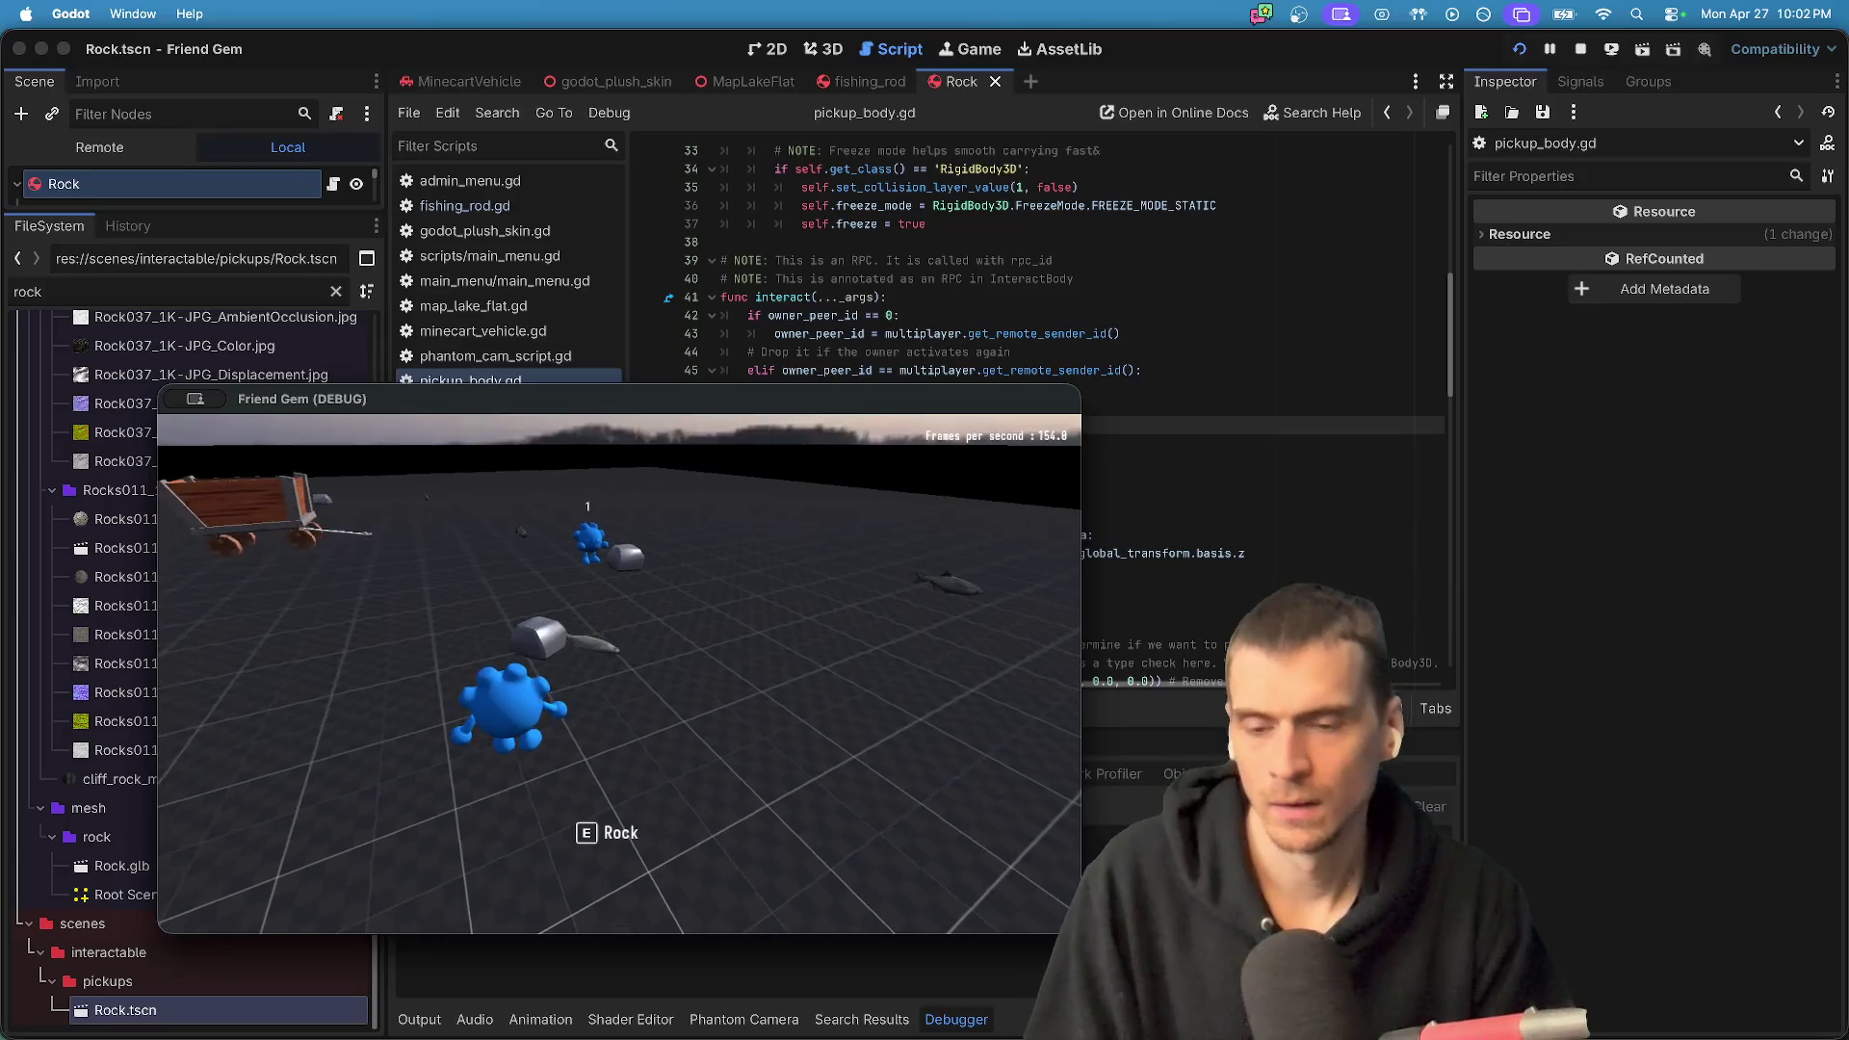
key("super+Tab")
key("super+Tab")
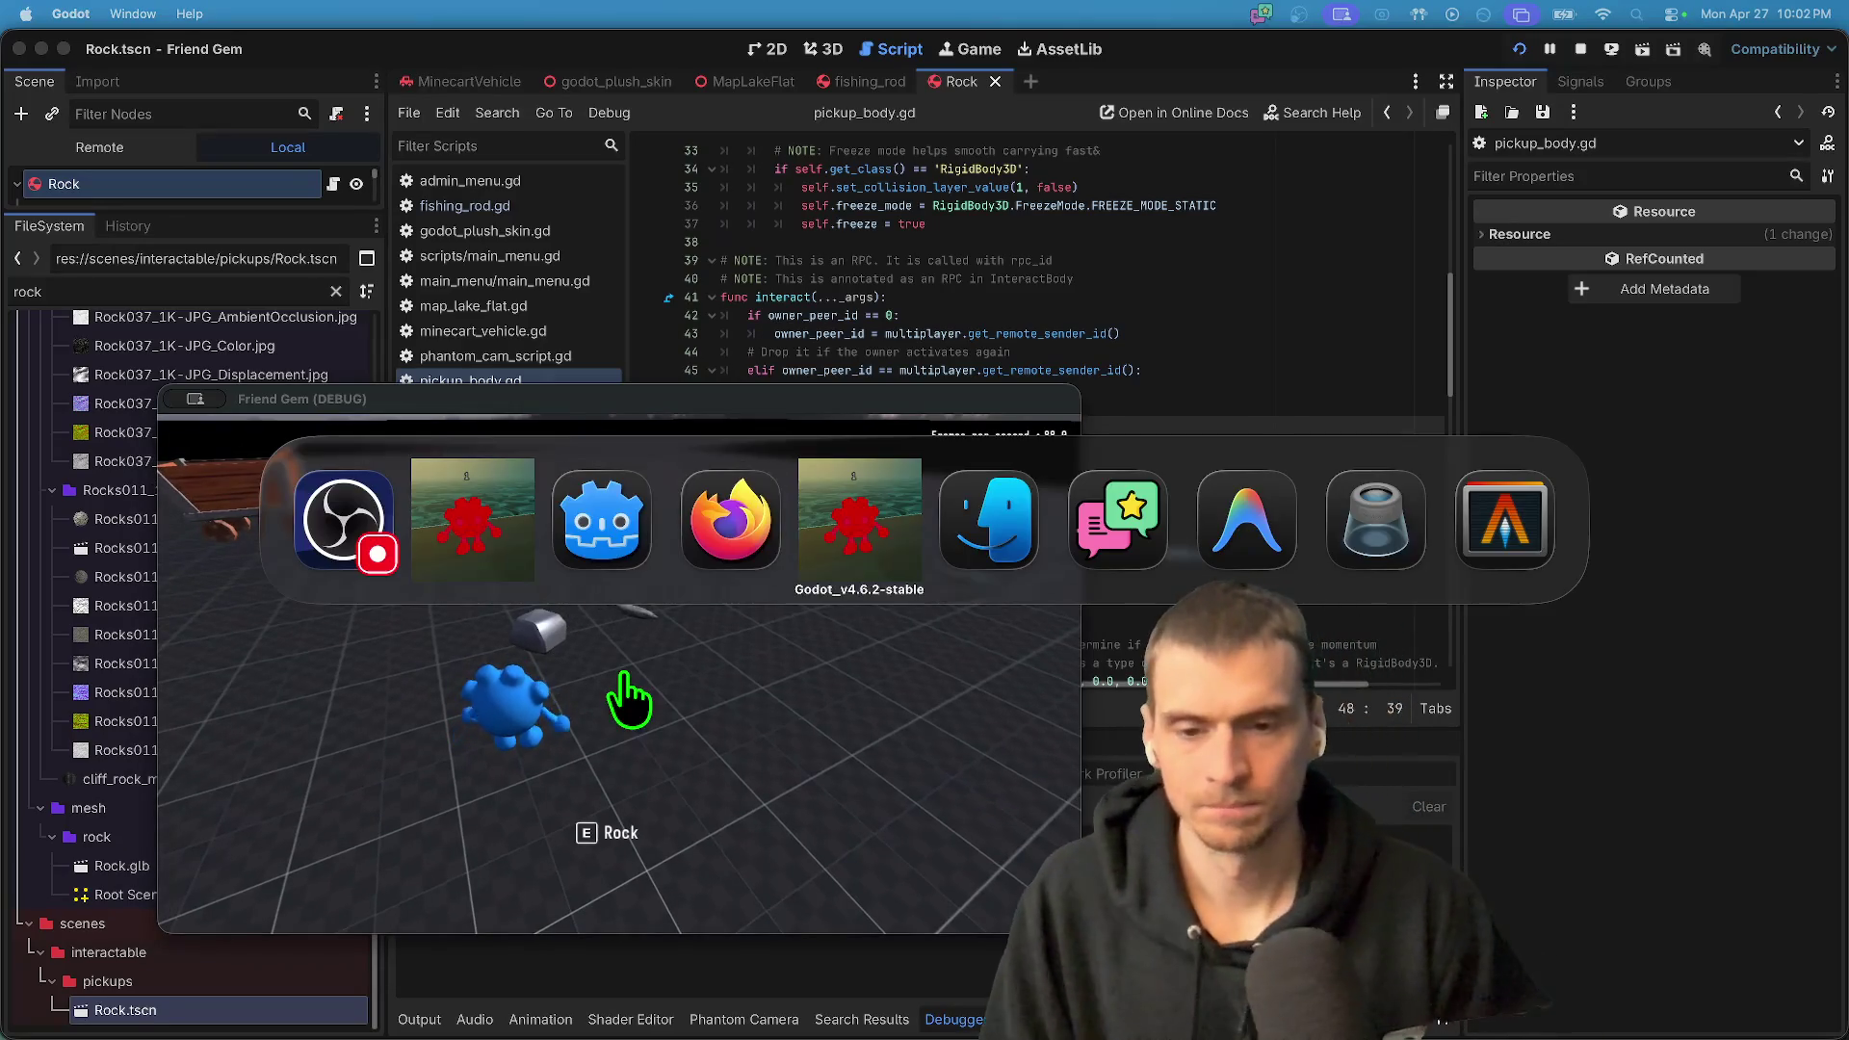
key("super+Tab")
key("super+Tab")
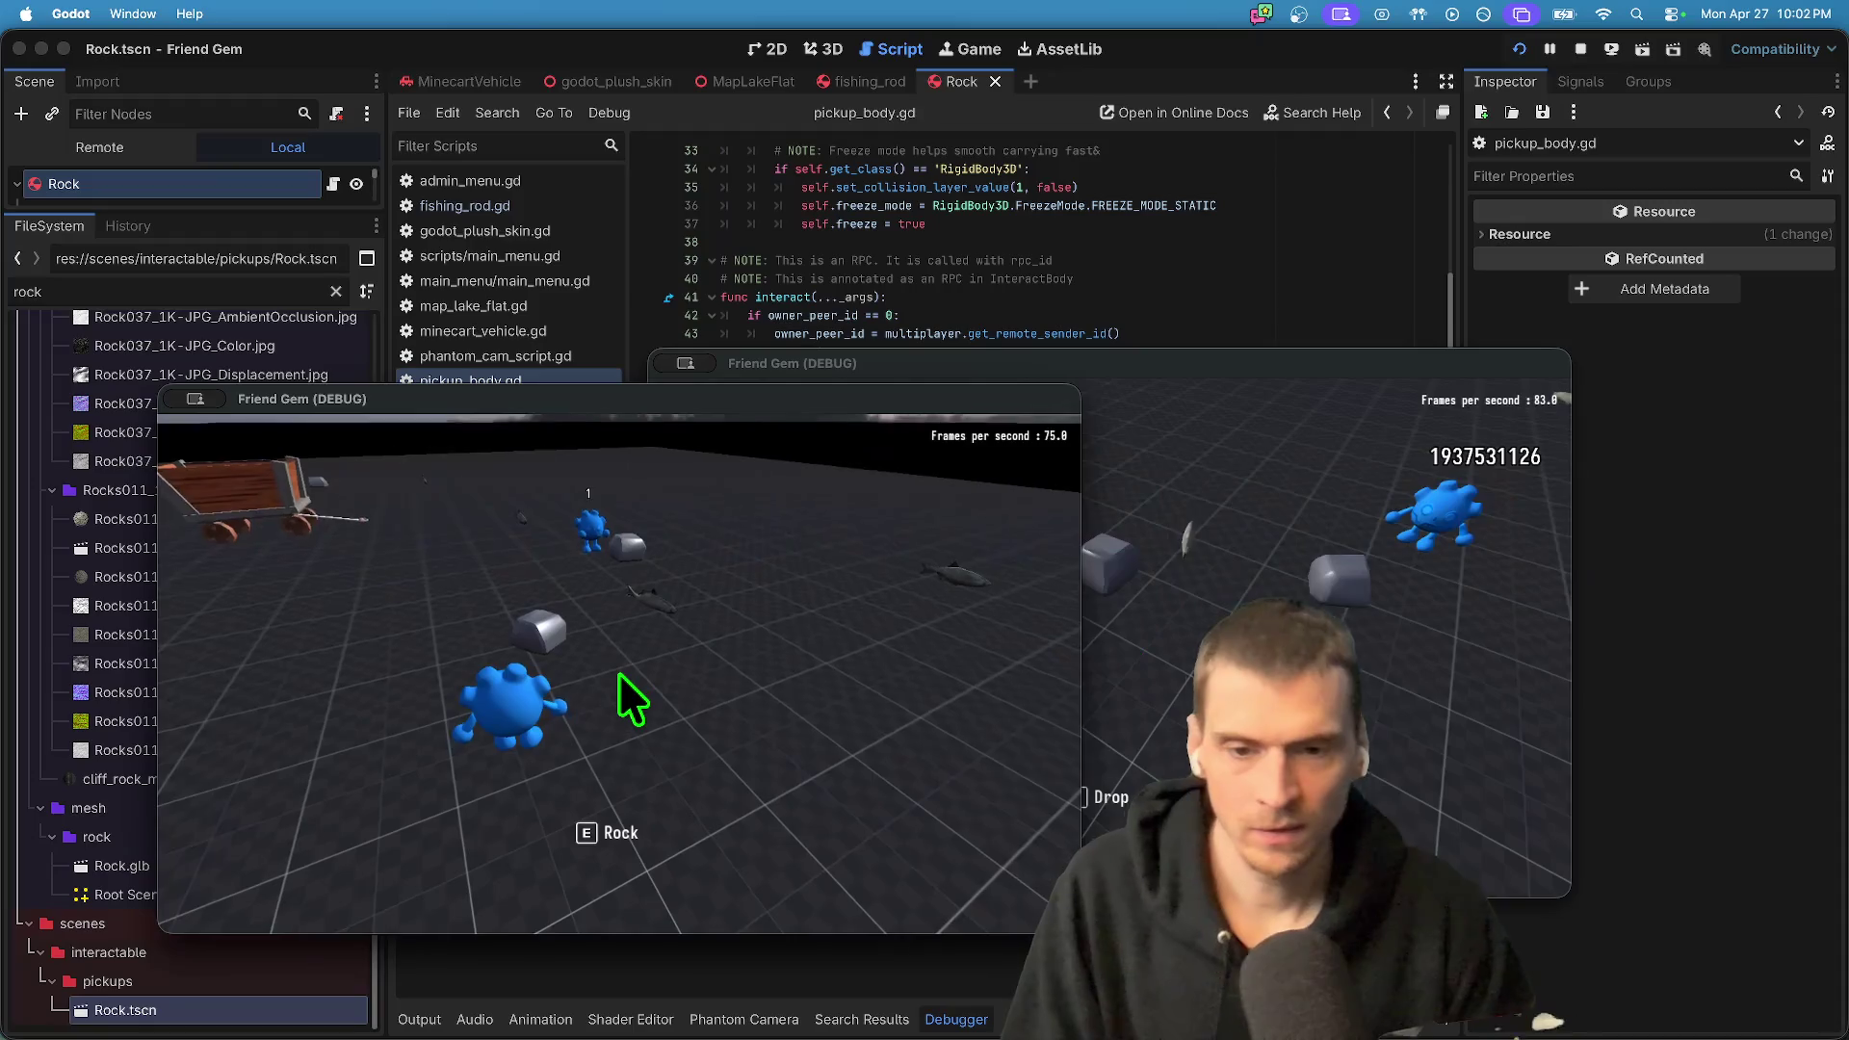
key("super+Tab")
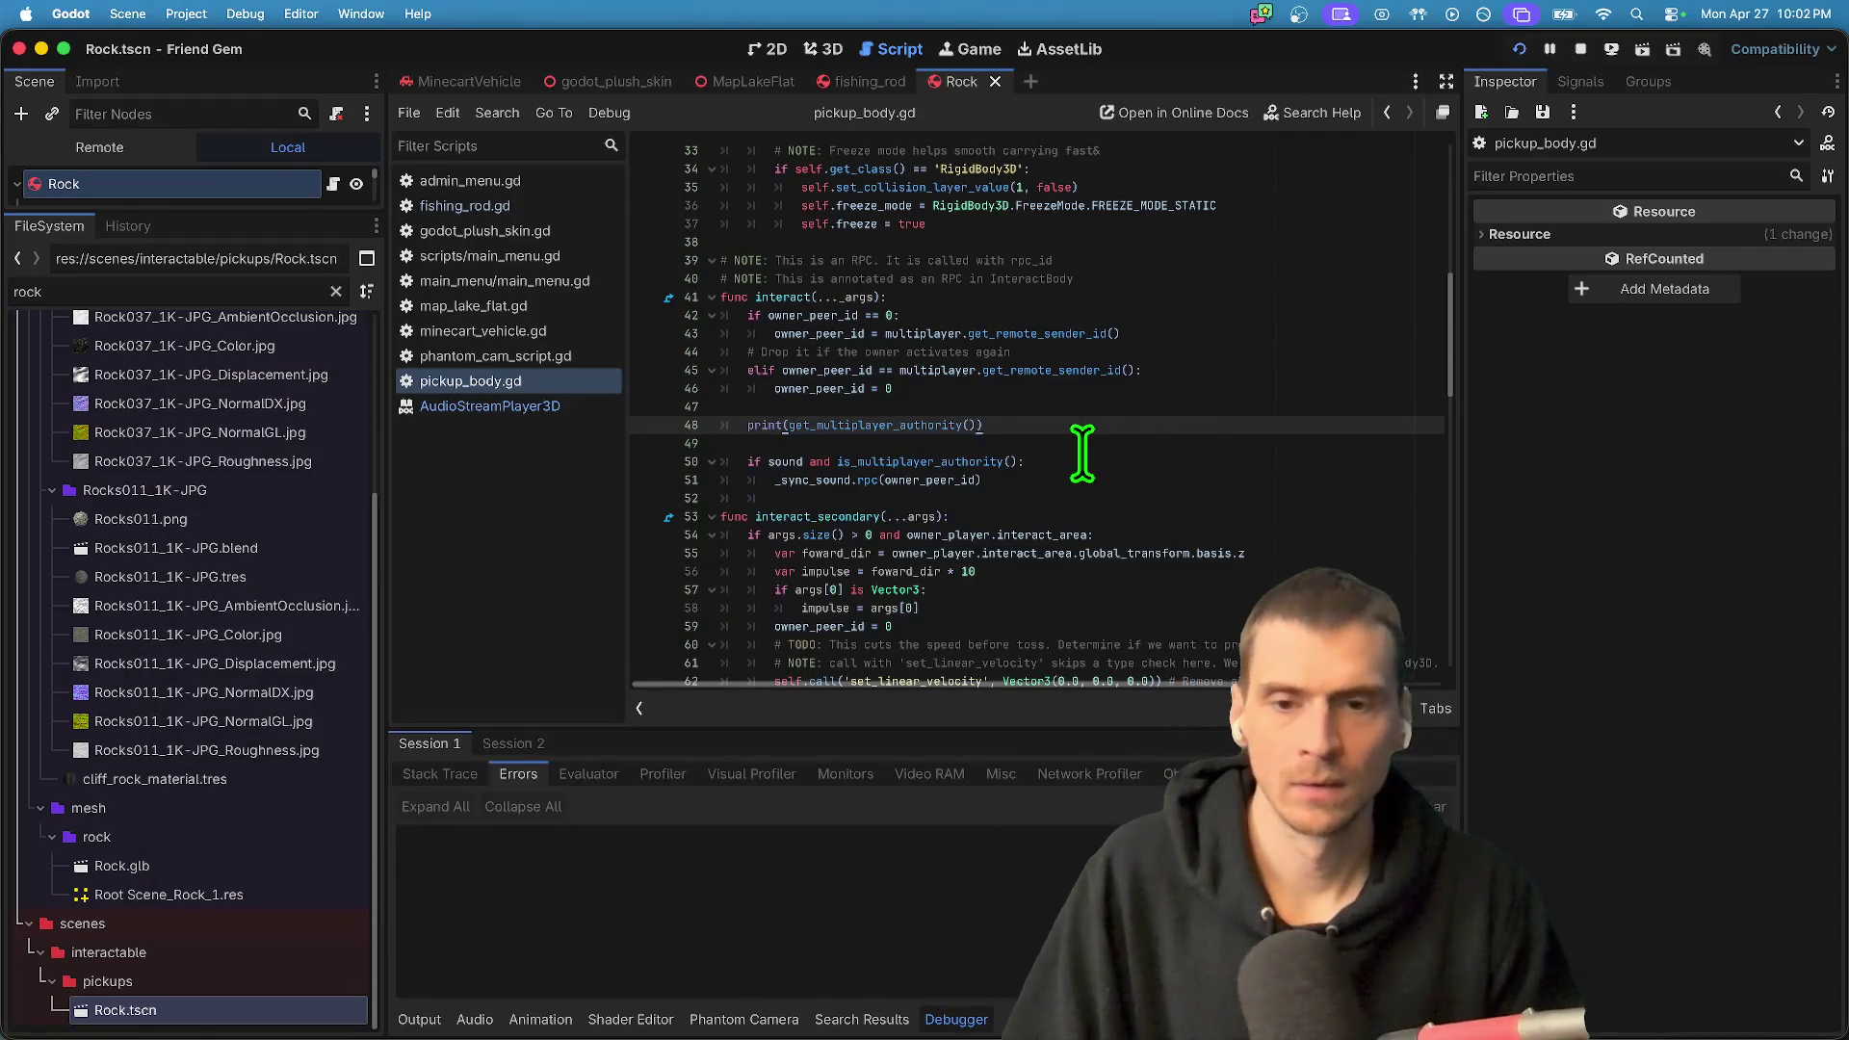
- Jump from the line 50 authority check to the _sync_sound function definition
double_click(843, 462)
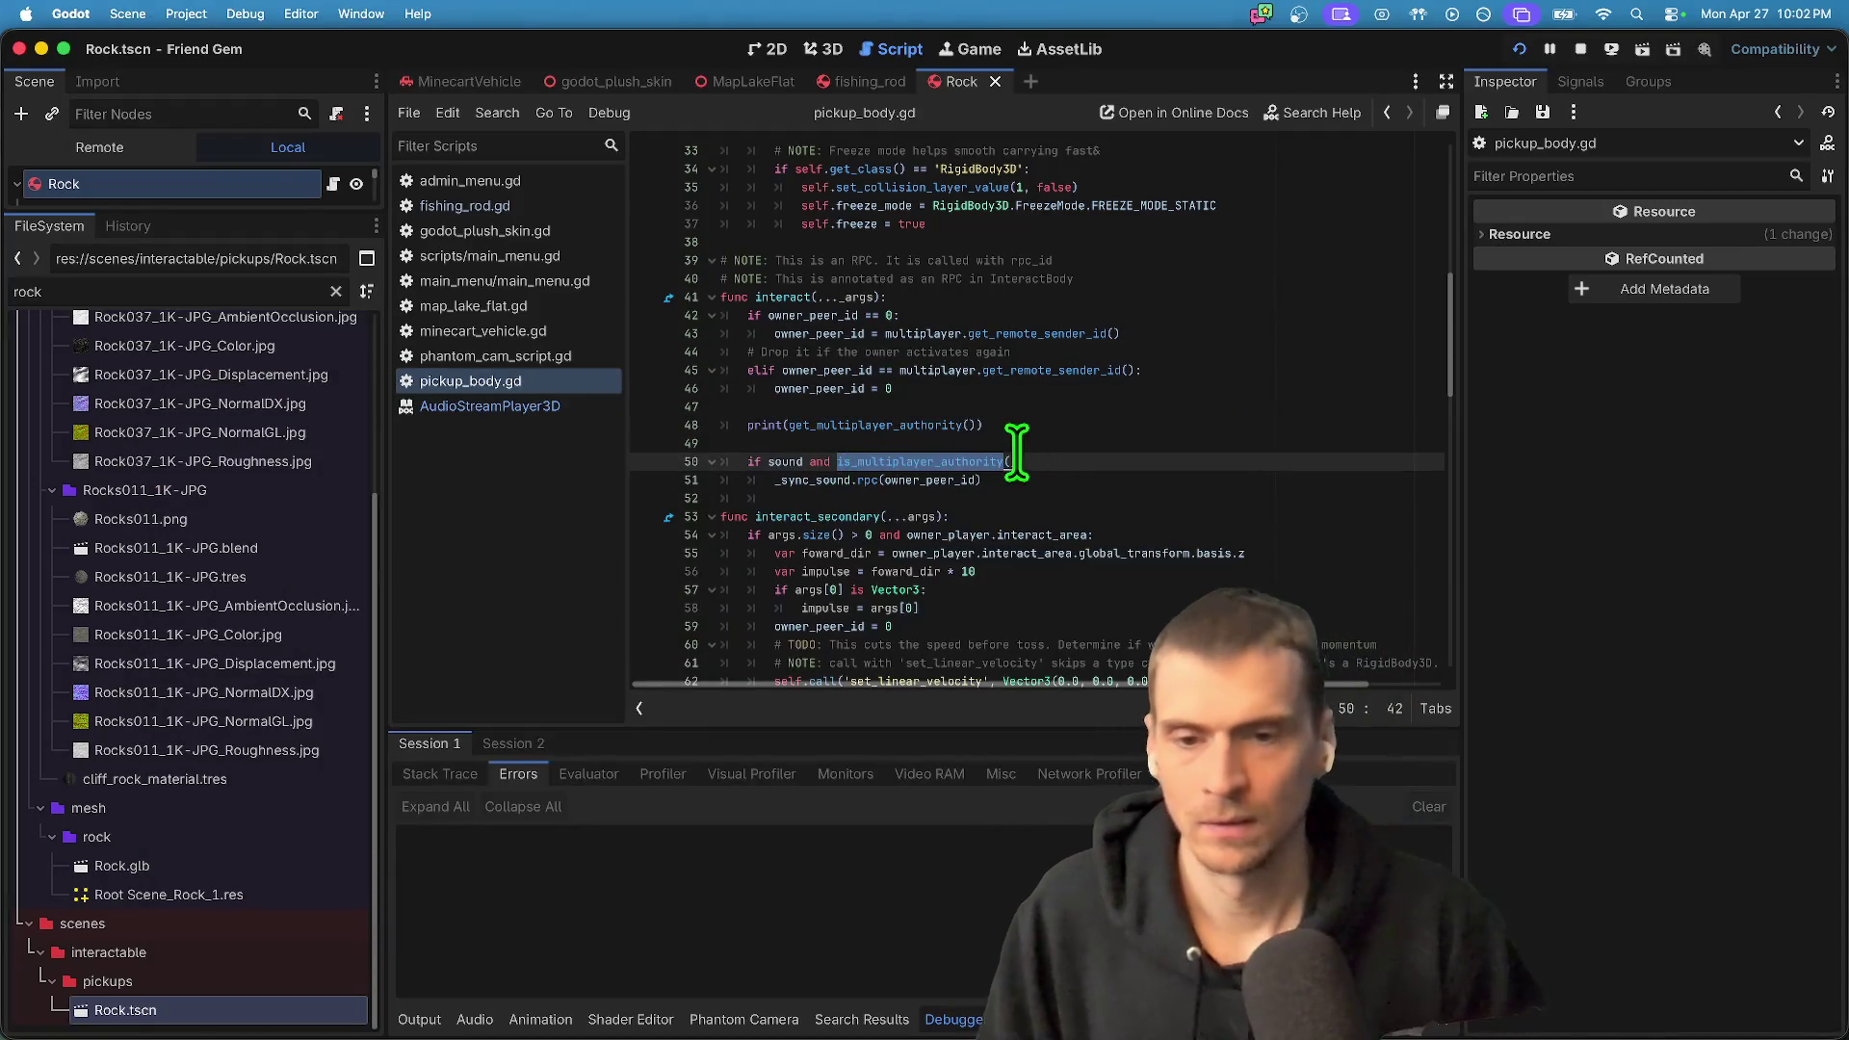
left_click(813, 462)
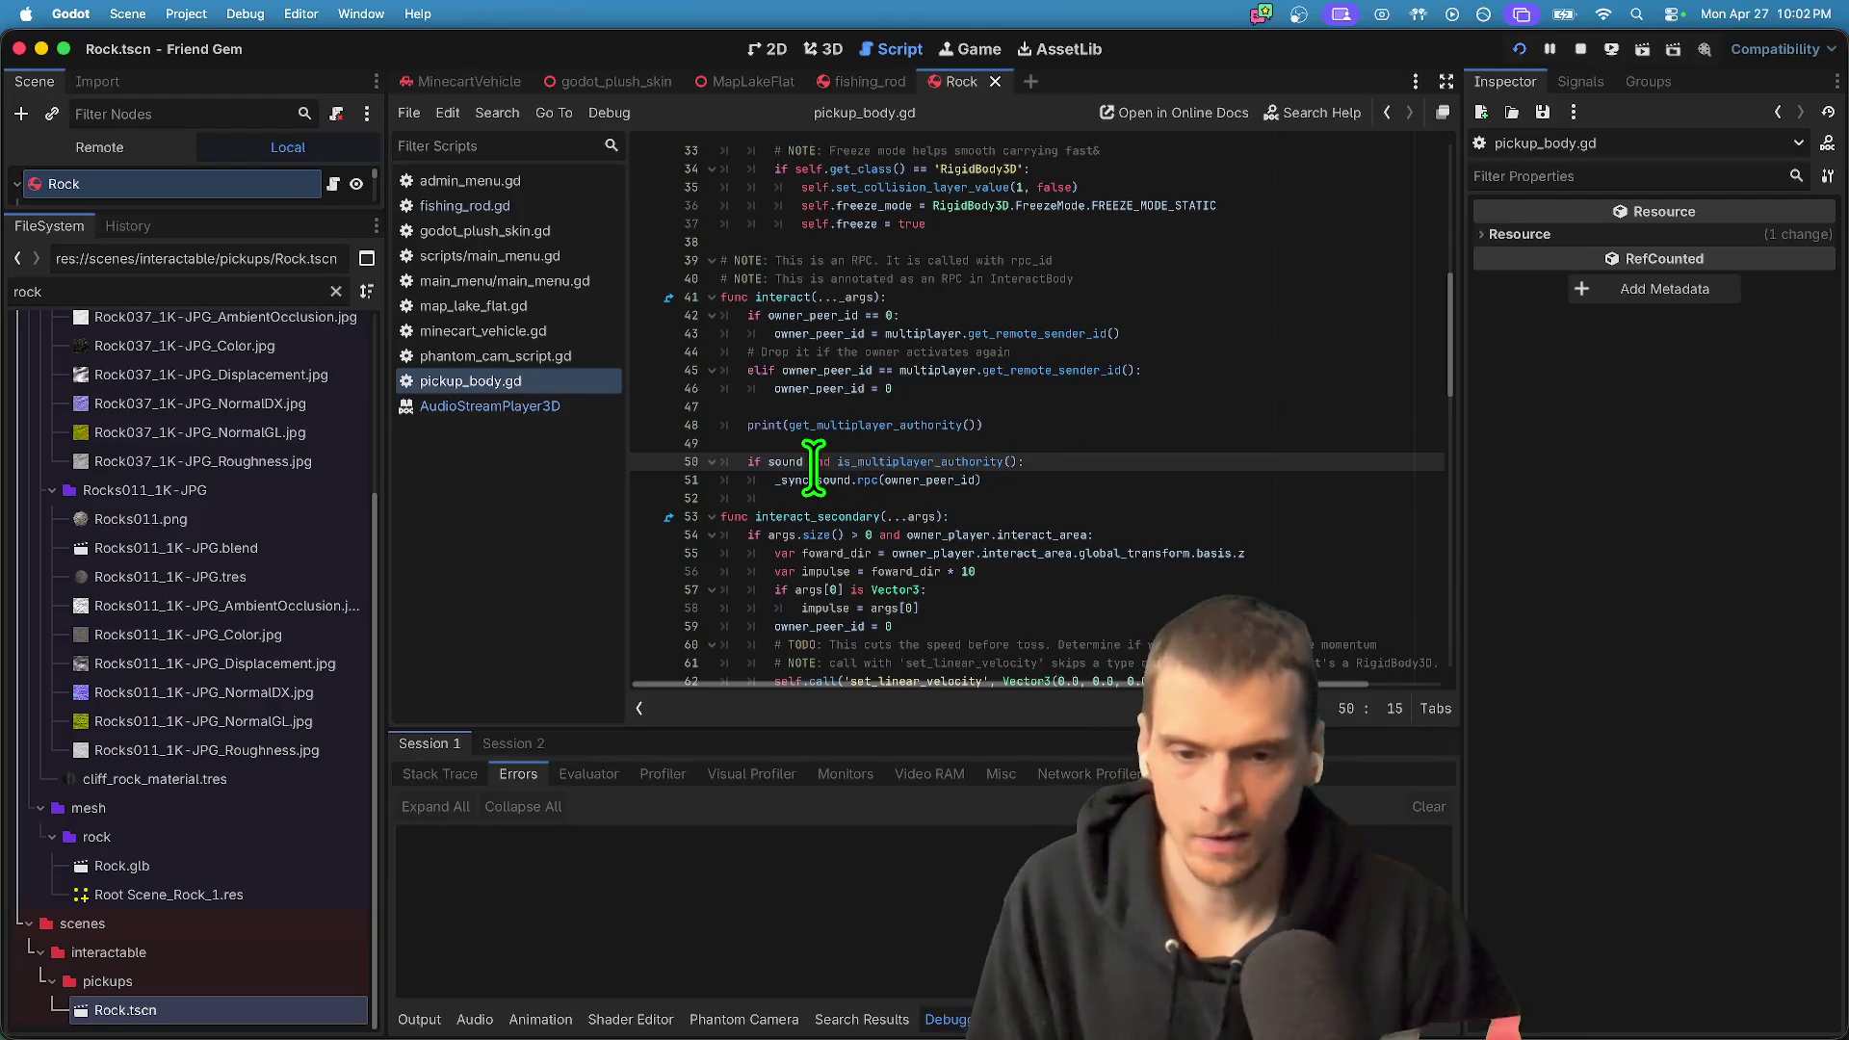
left_click(808, 481, "super")
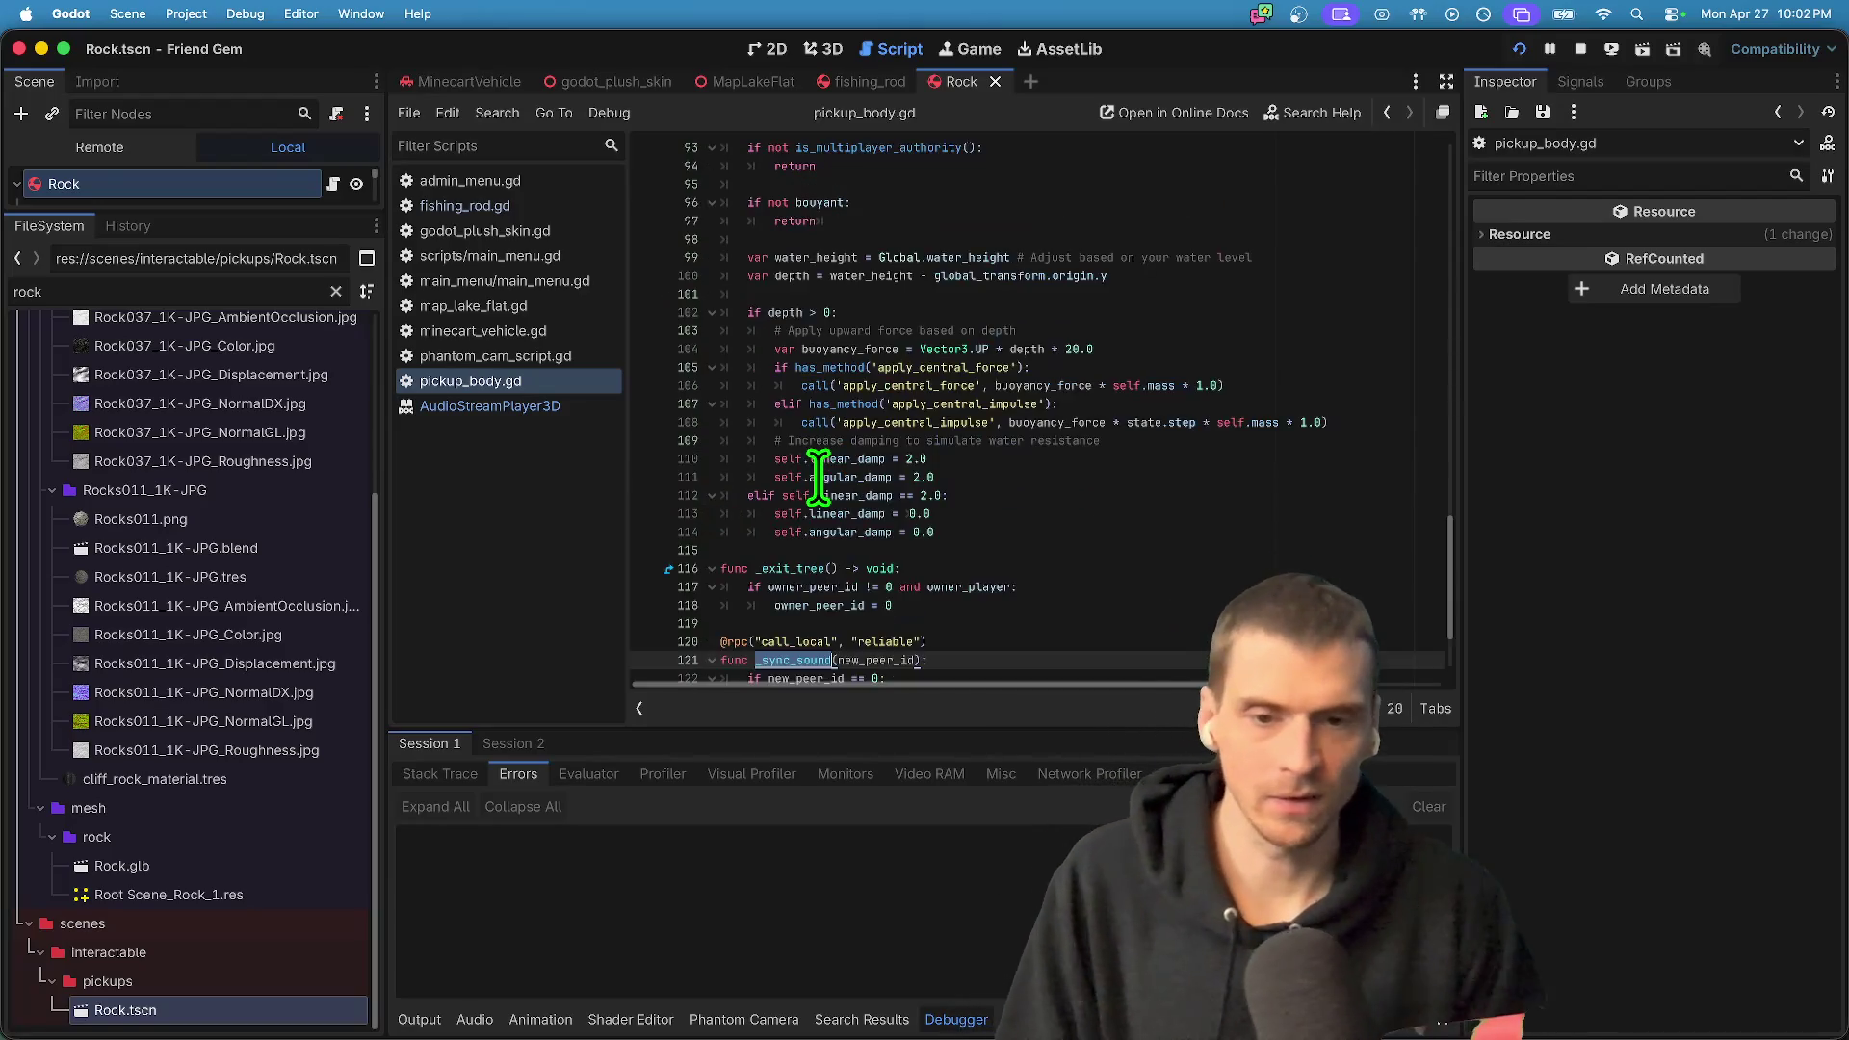
- Add a print(new_peer_id) line at the top of _sync_sound's body
left_click(995, 528)
key("Return")
type("print()")
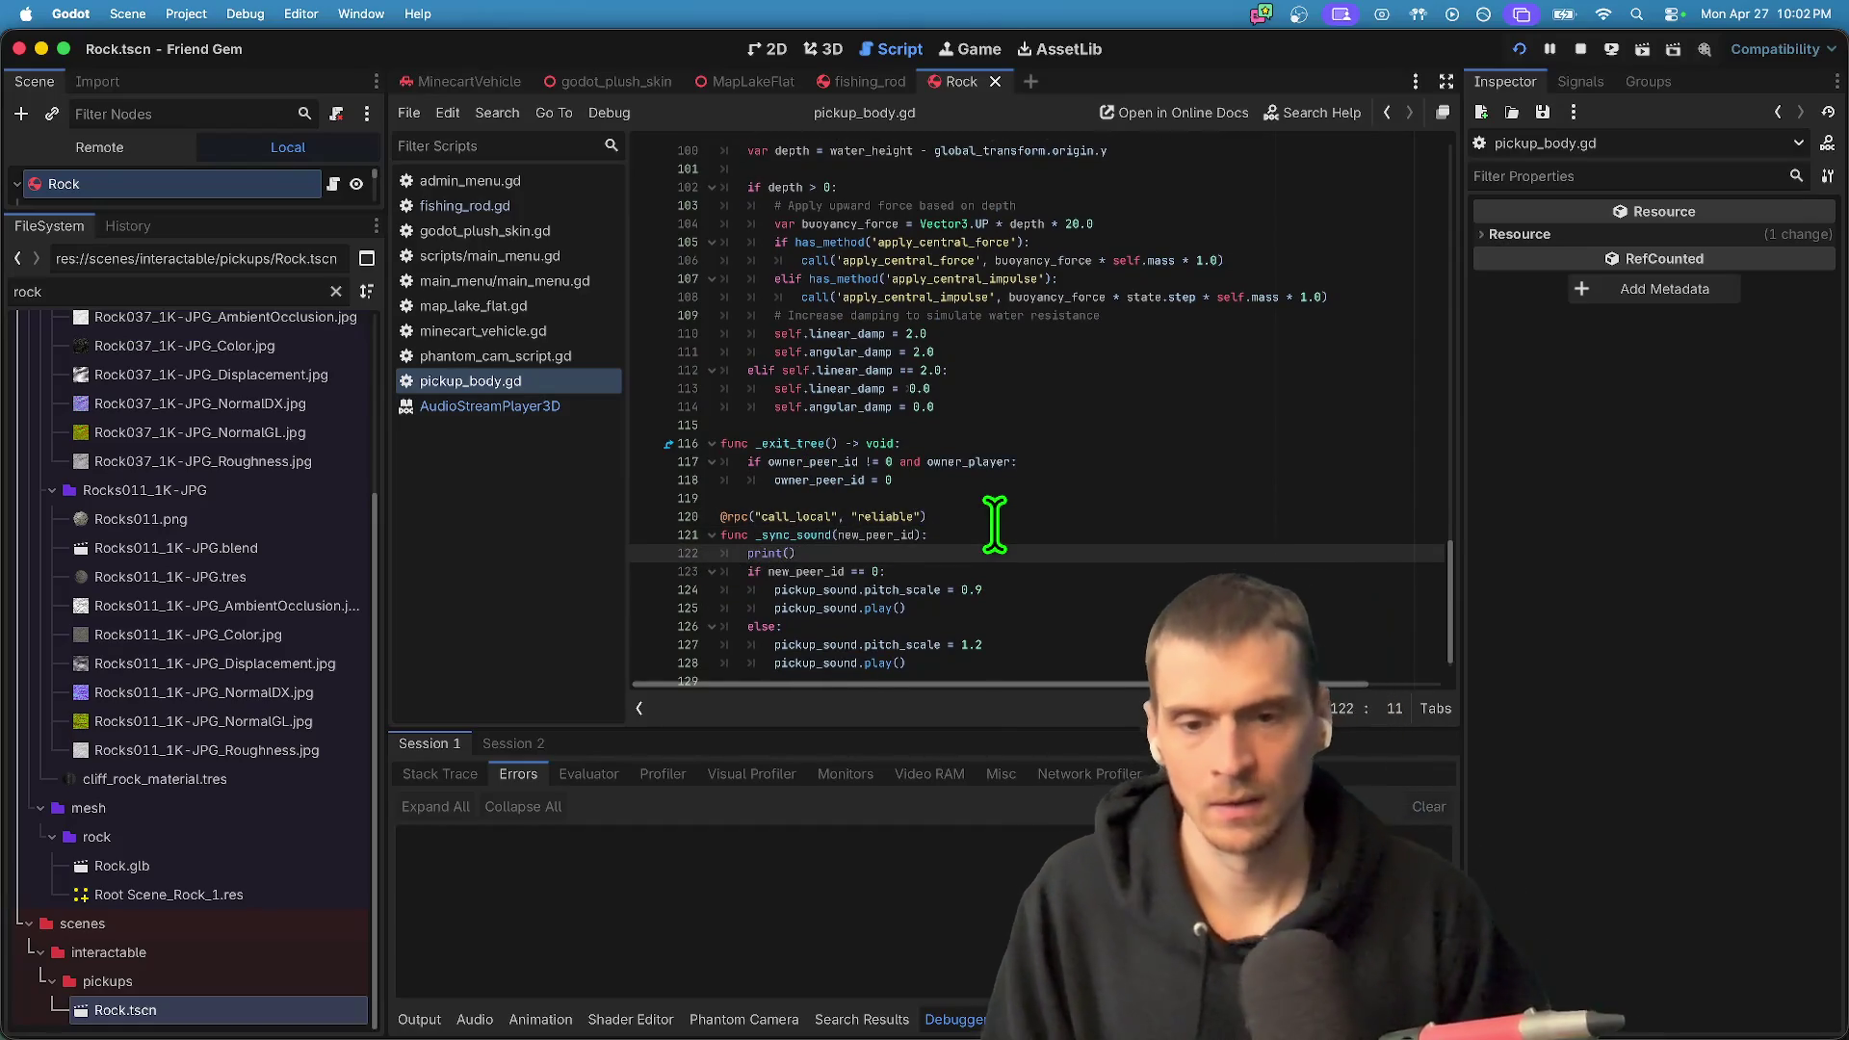
double_click(814, 590)
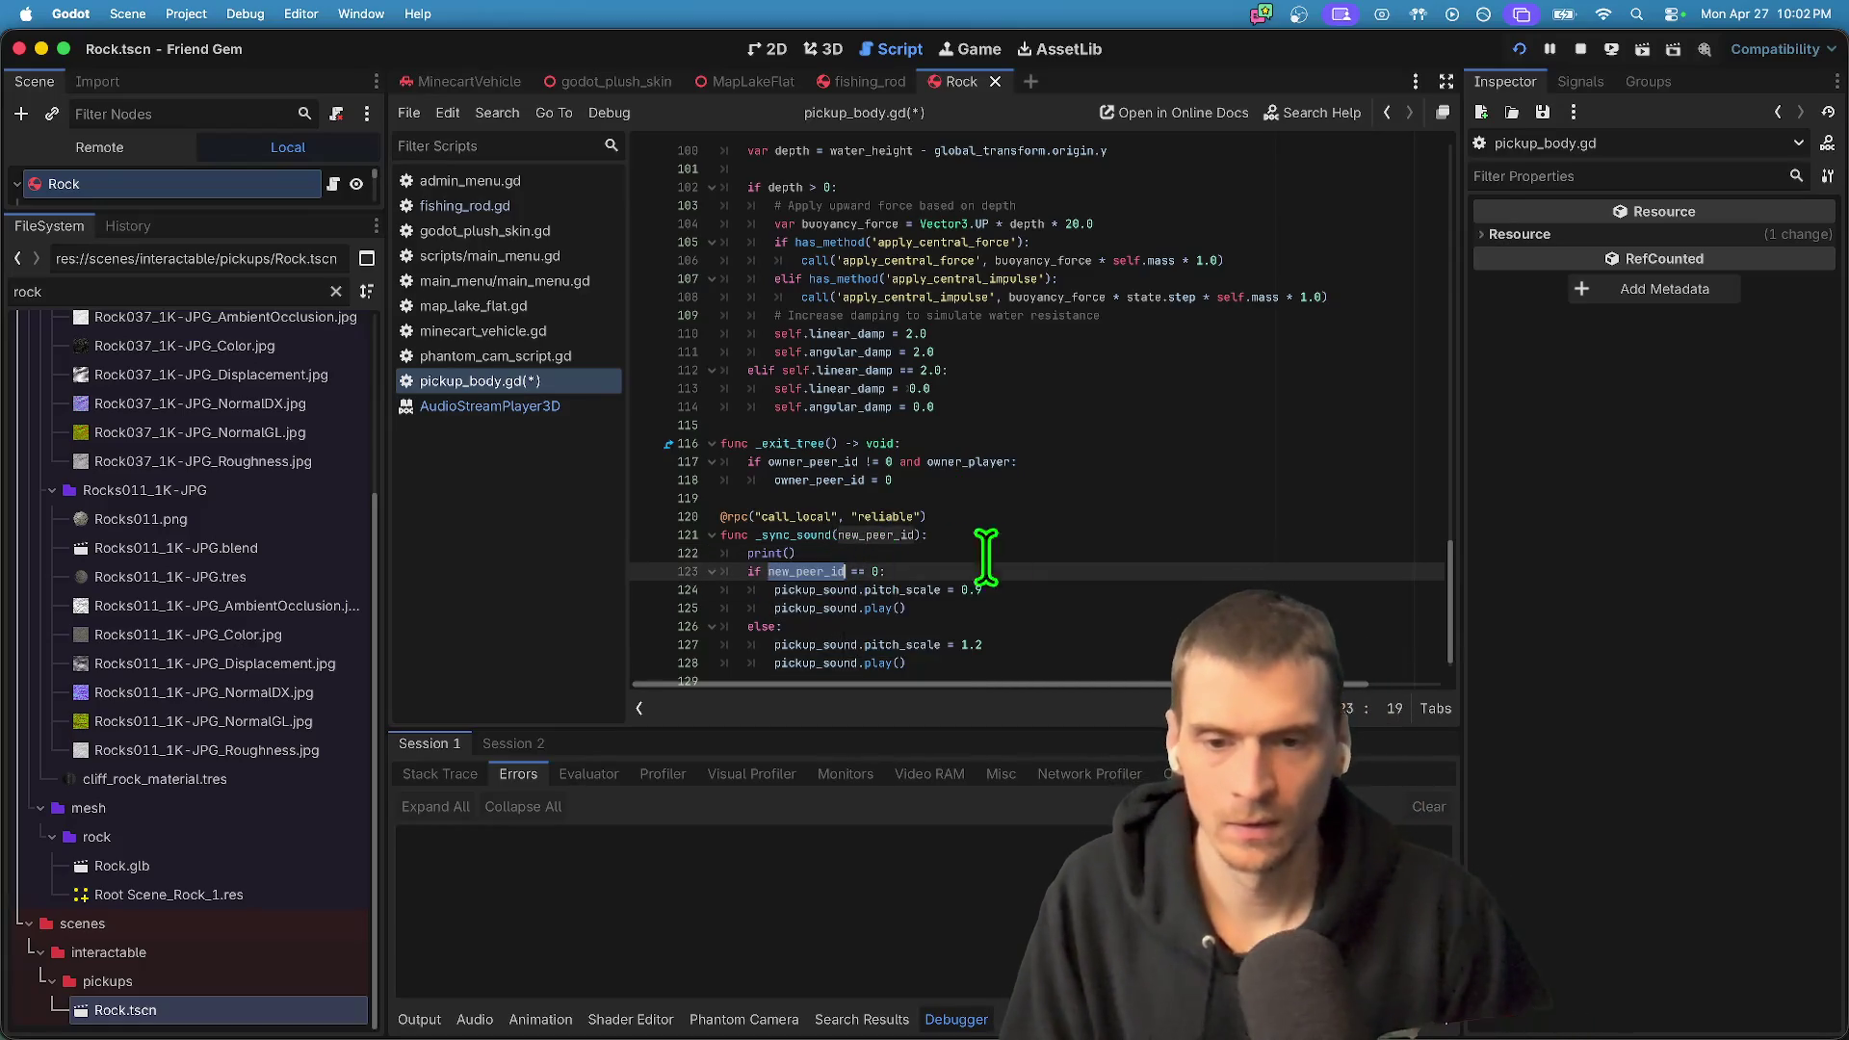
left_click(957, 553)
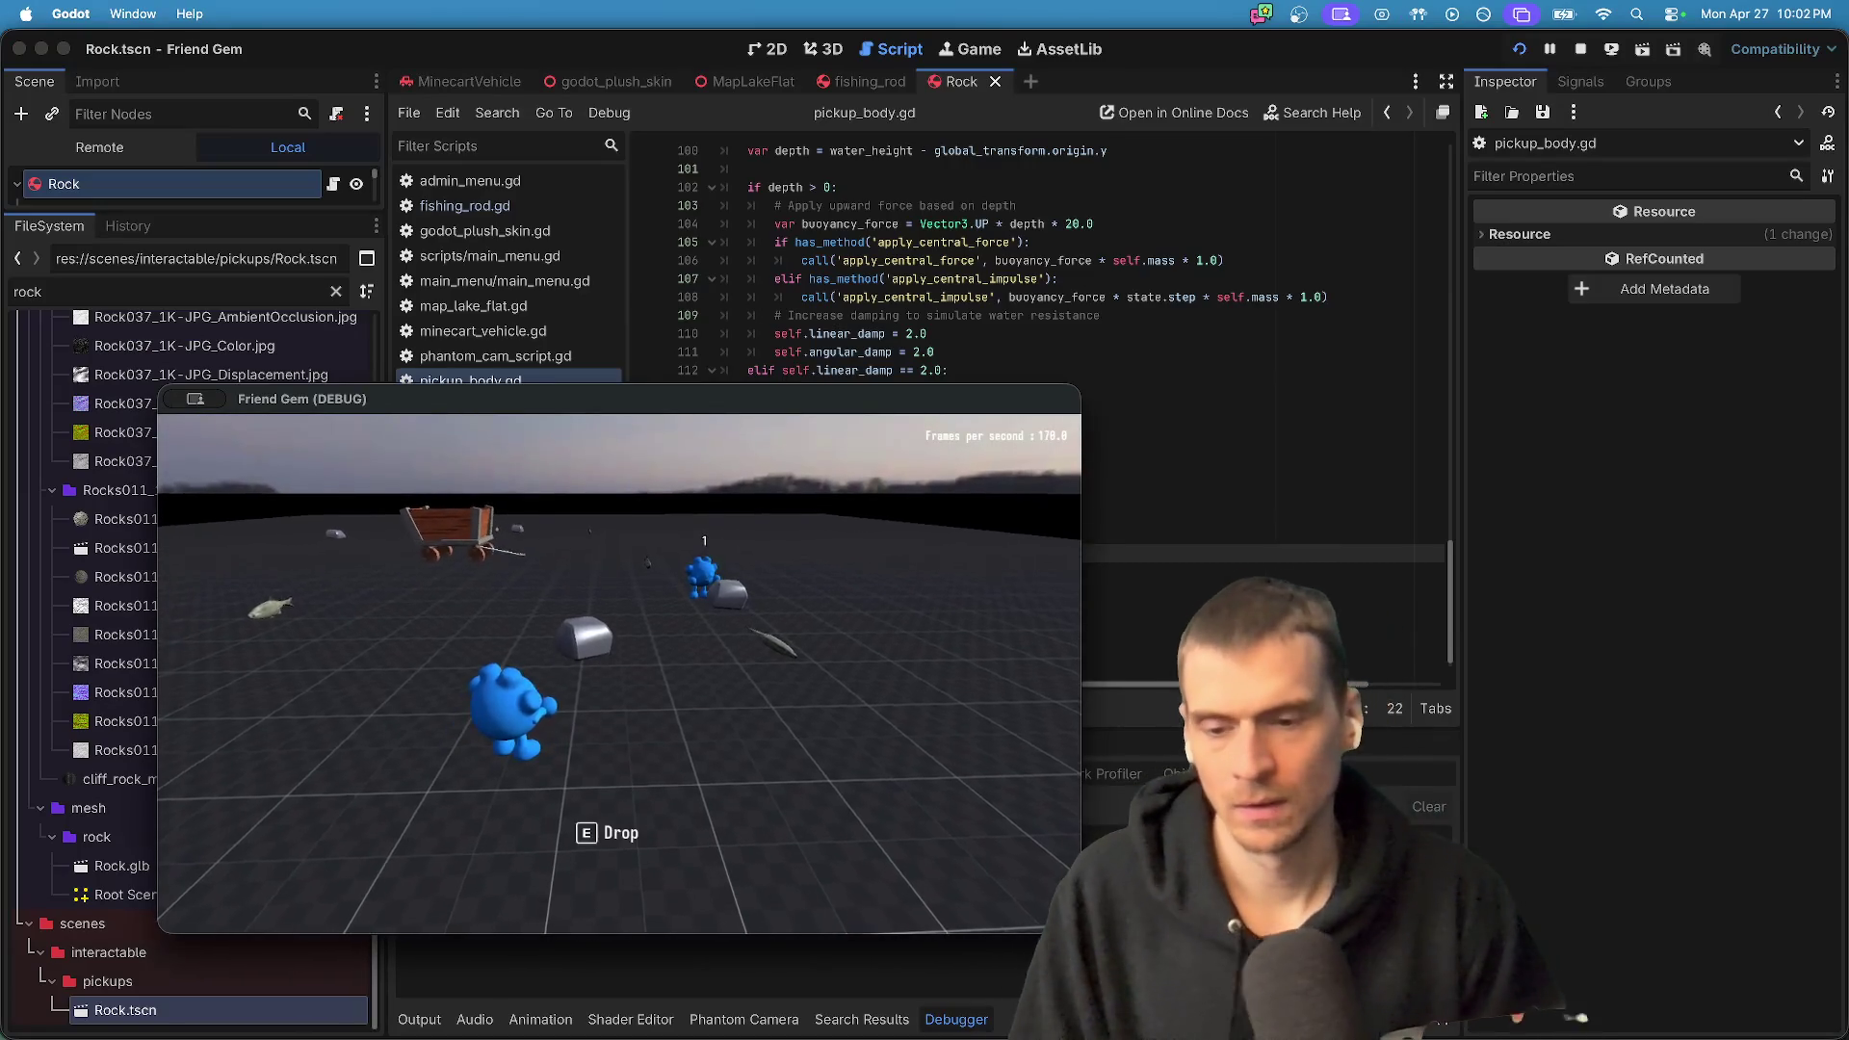
- Check the Output log between game windows, then stop the running instances
key("super+Tab")
left_click(420, 1020)
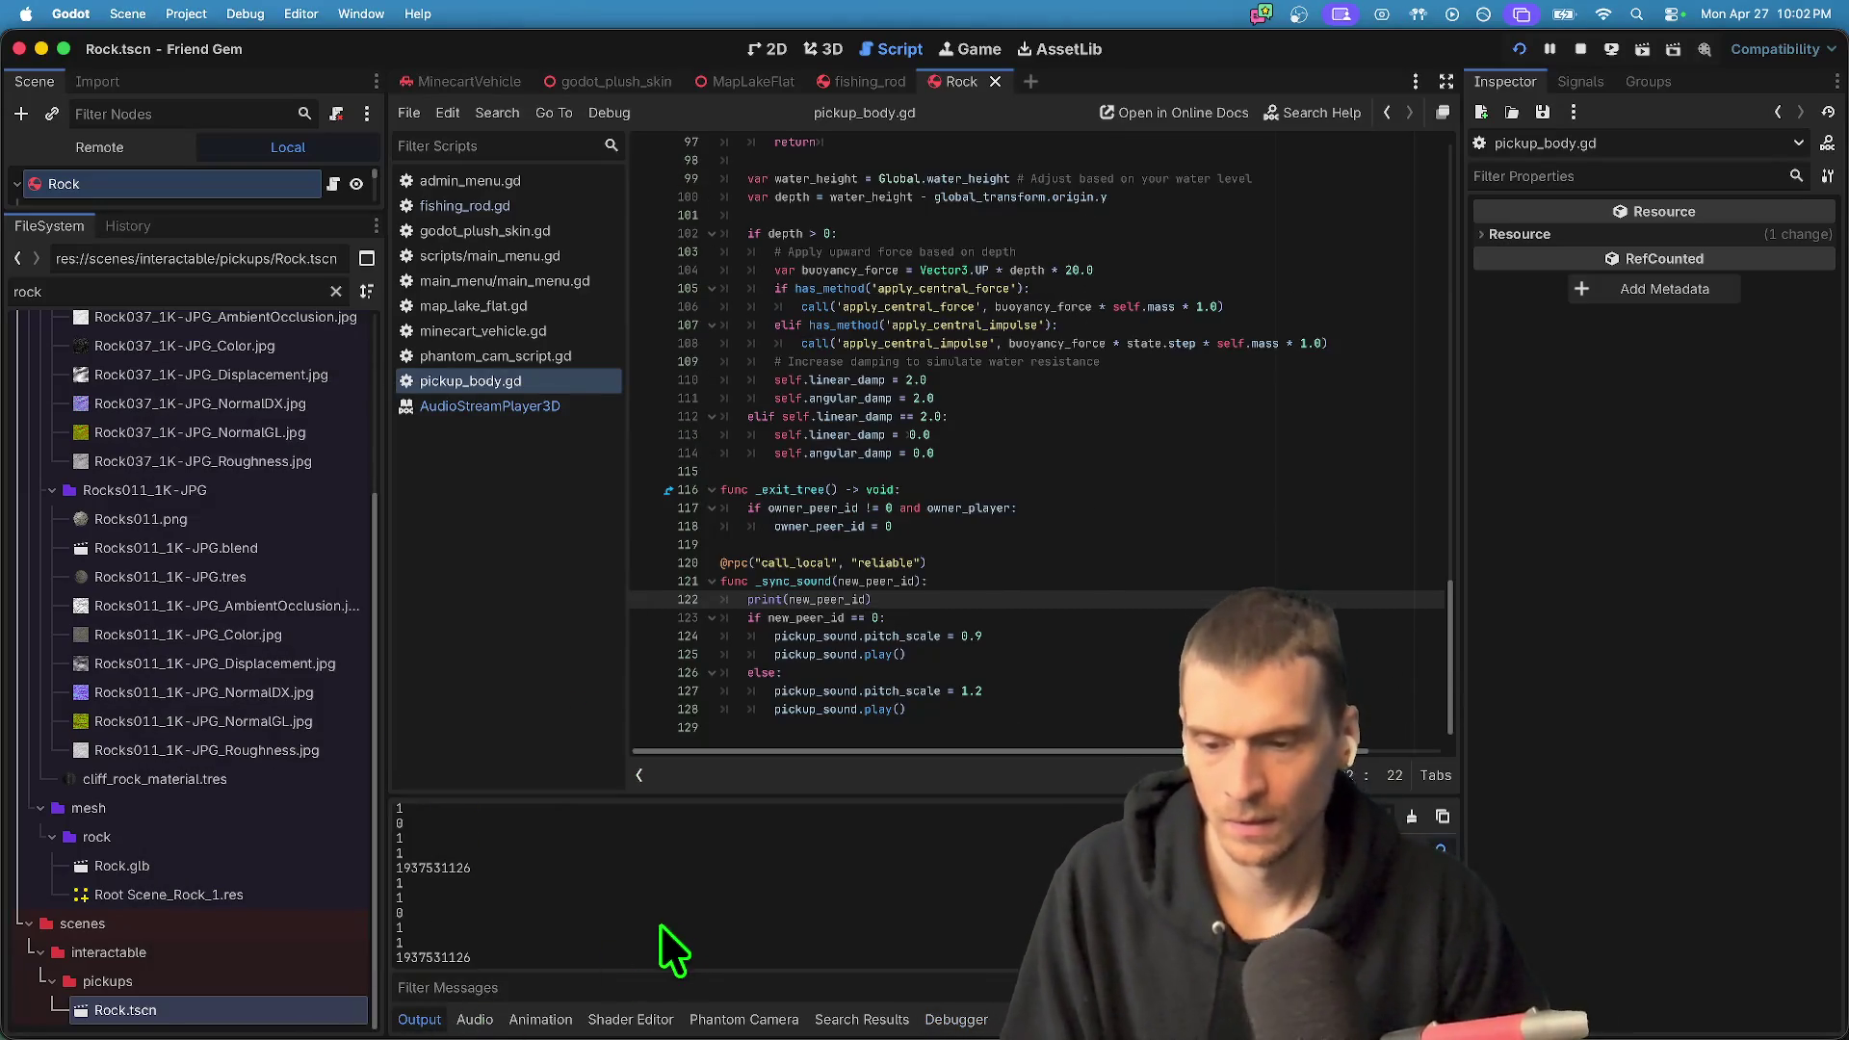
key("super+Tab")
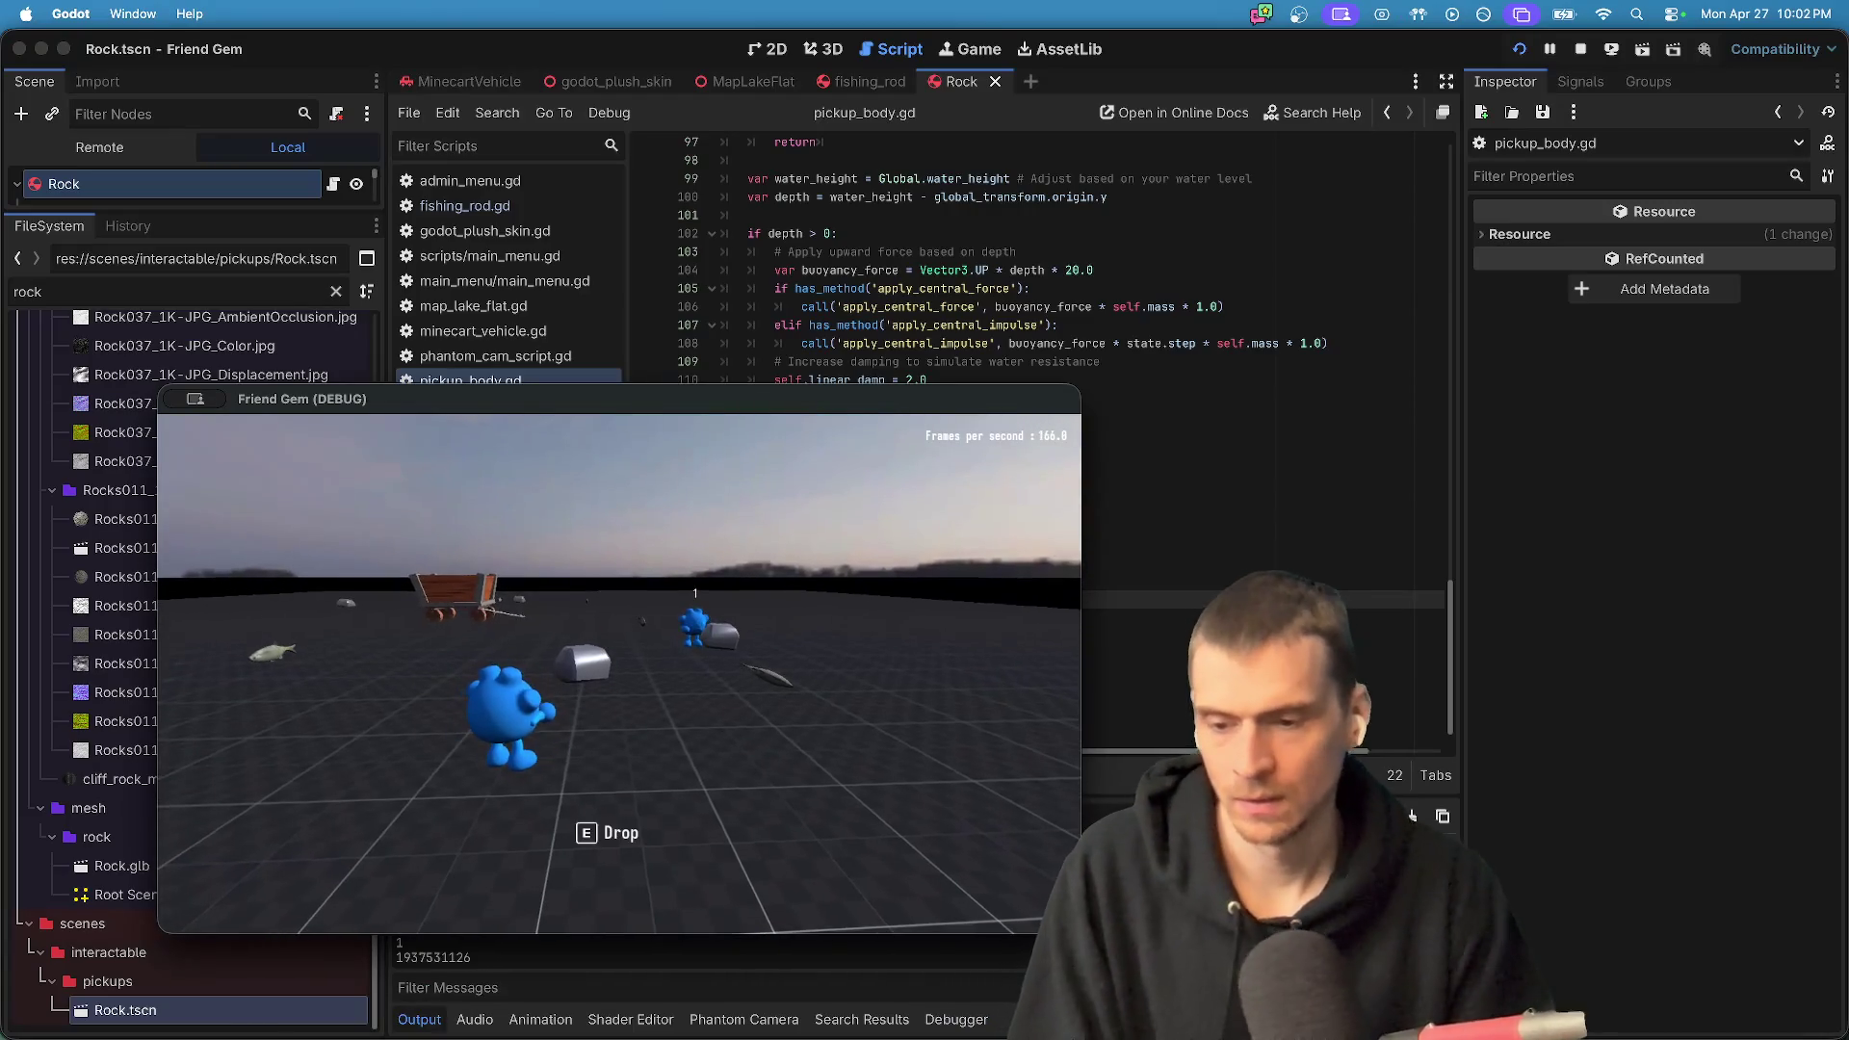
key("super+Tab")
key("super+Tab")
key("super+Tab")
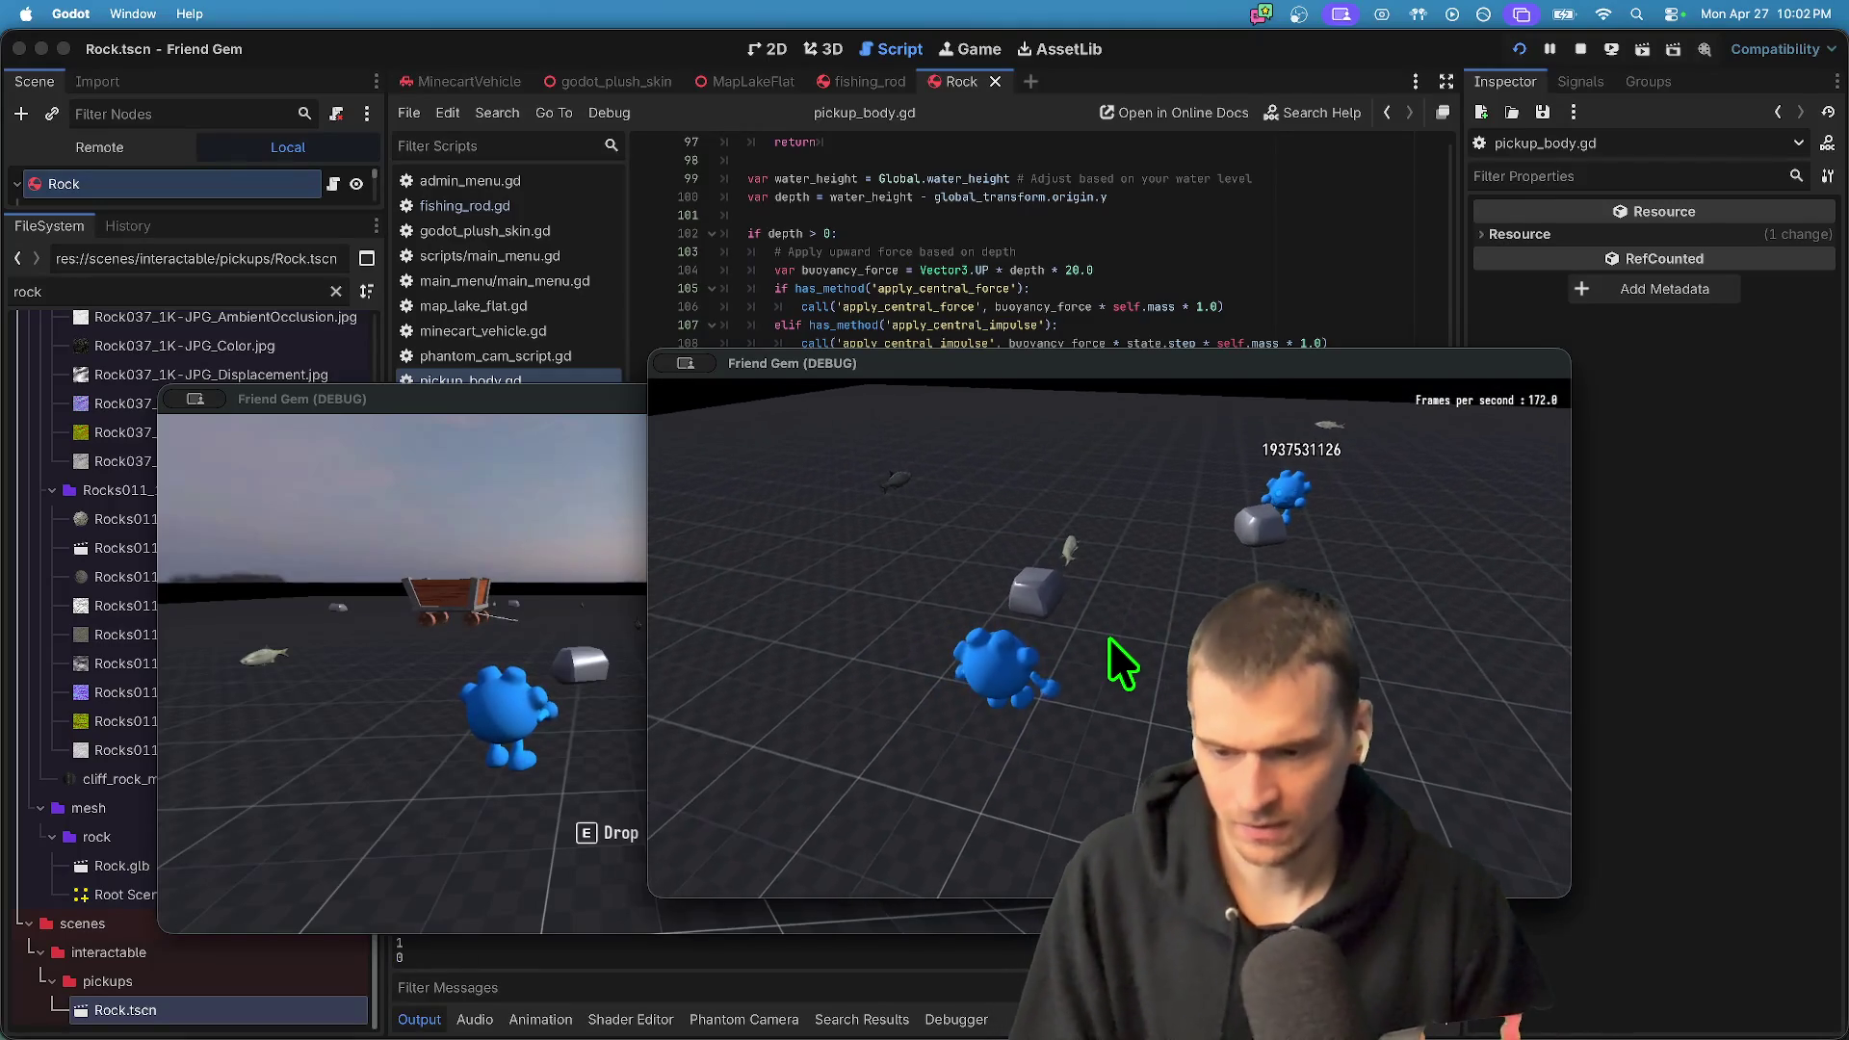
key("super+Tab")
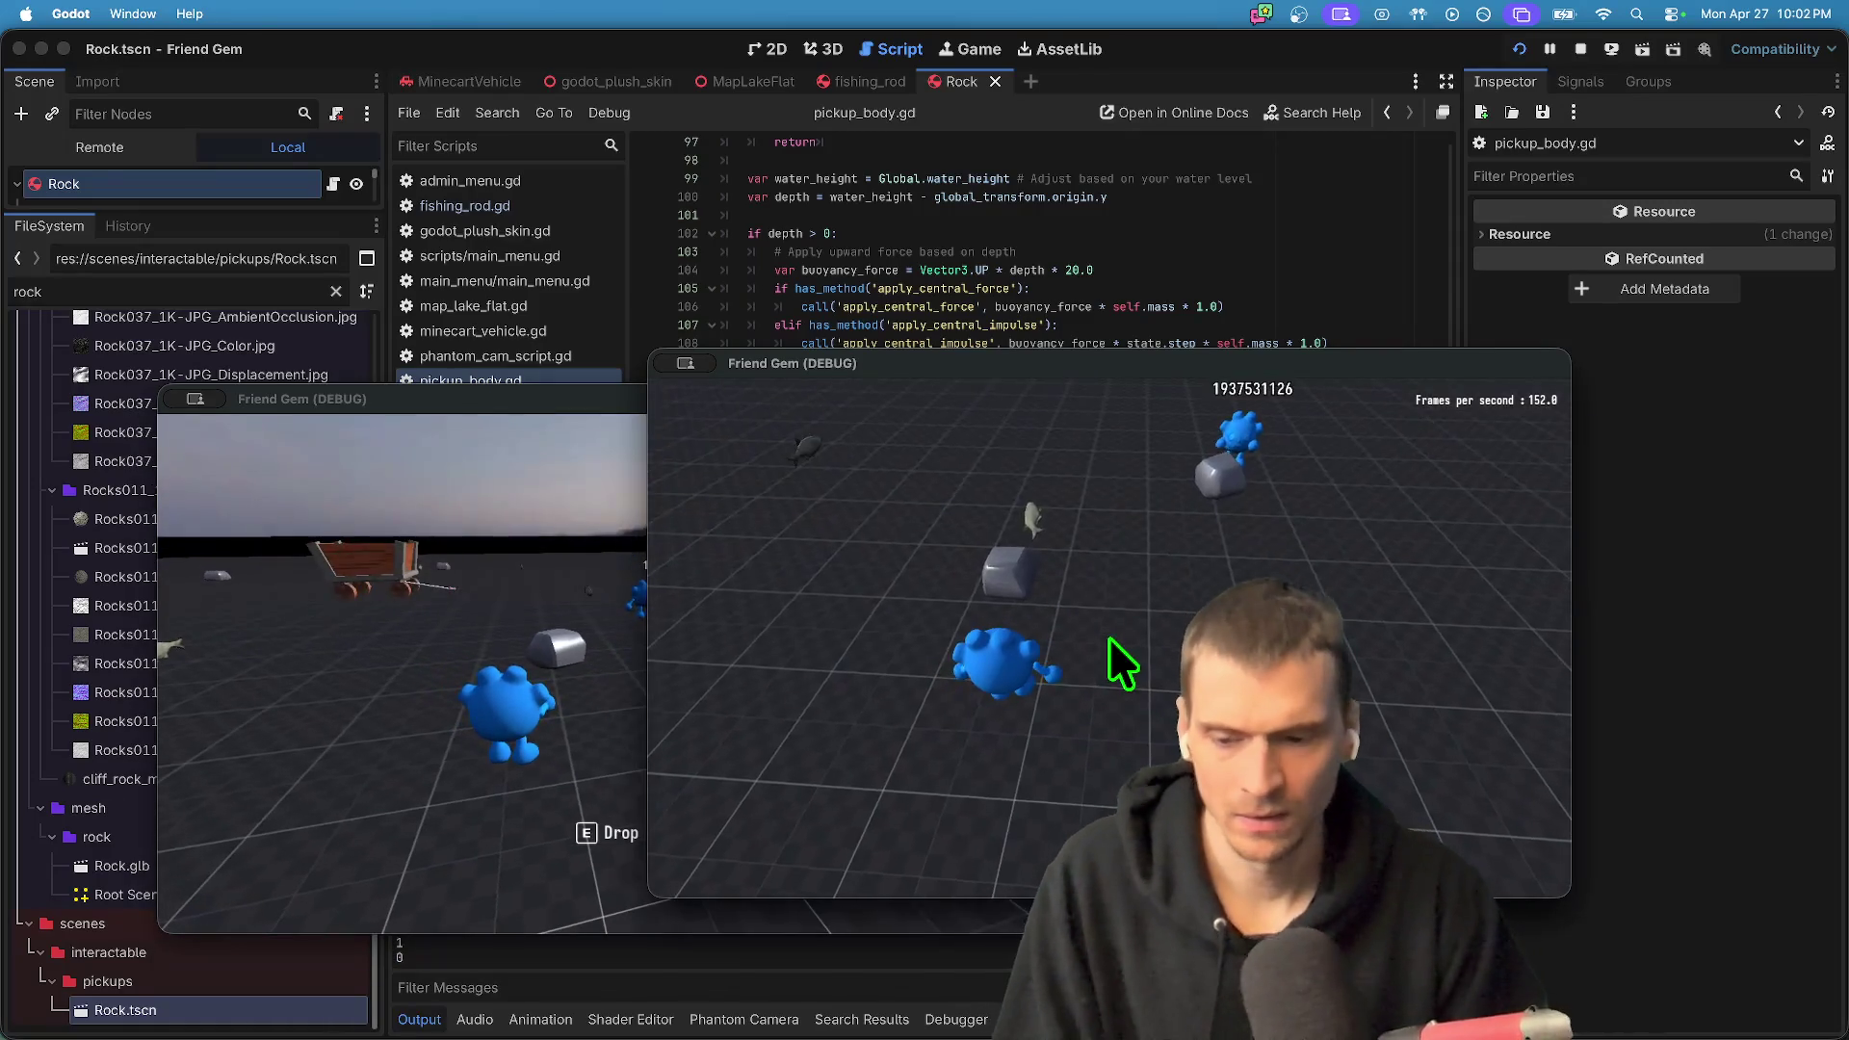
key("super+q")
- Relaunch the game and move the front debug window to the upper left
key("super+b")
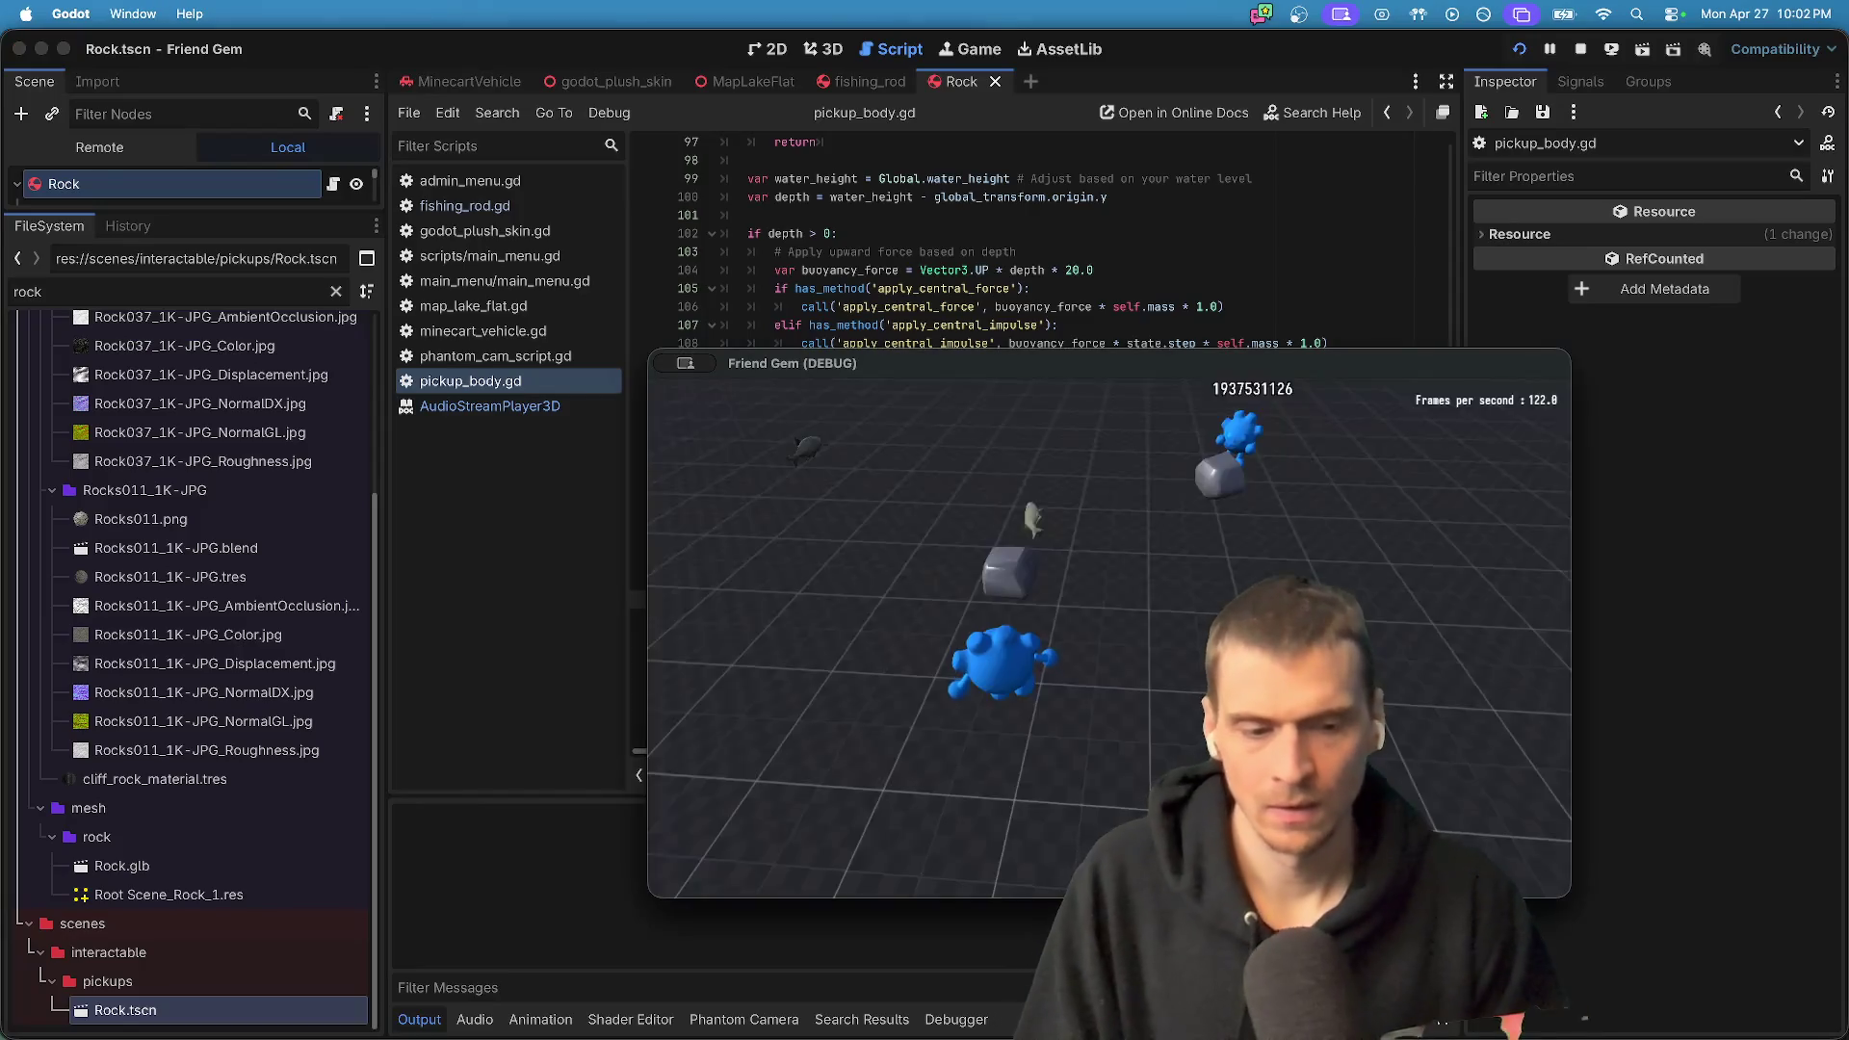
key("super+Tab")
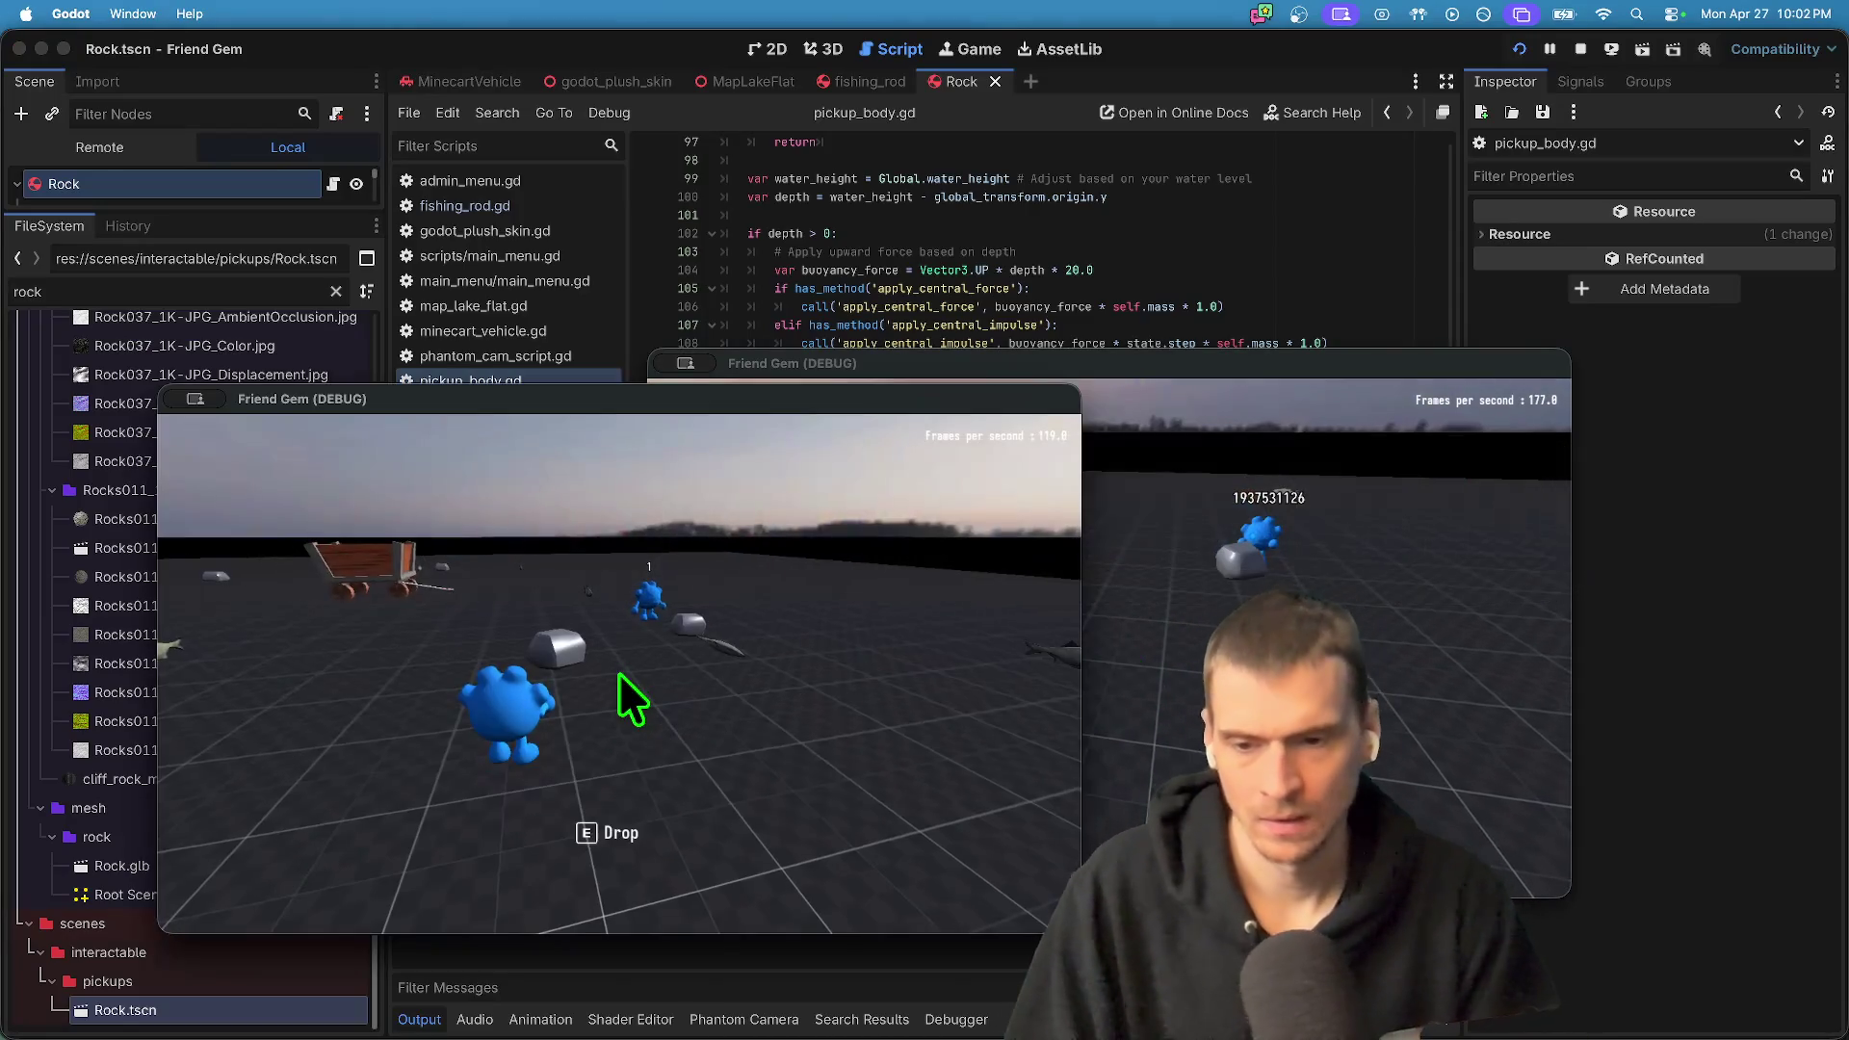
key("super+Tab")
key("super+q")
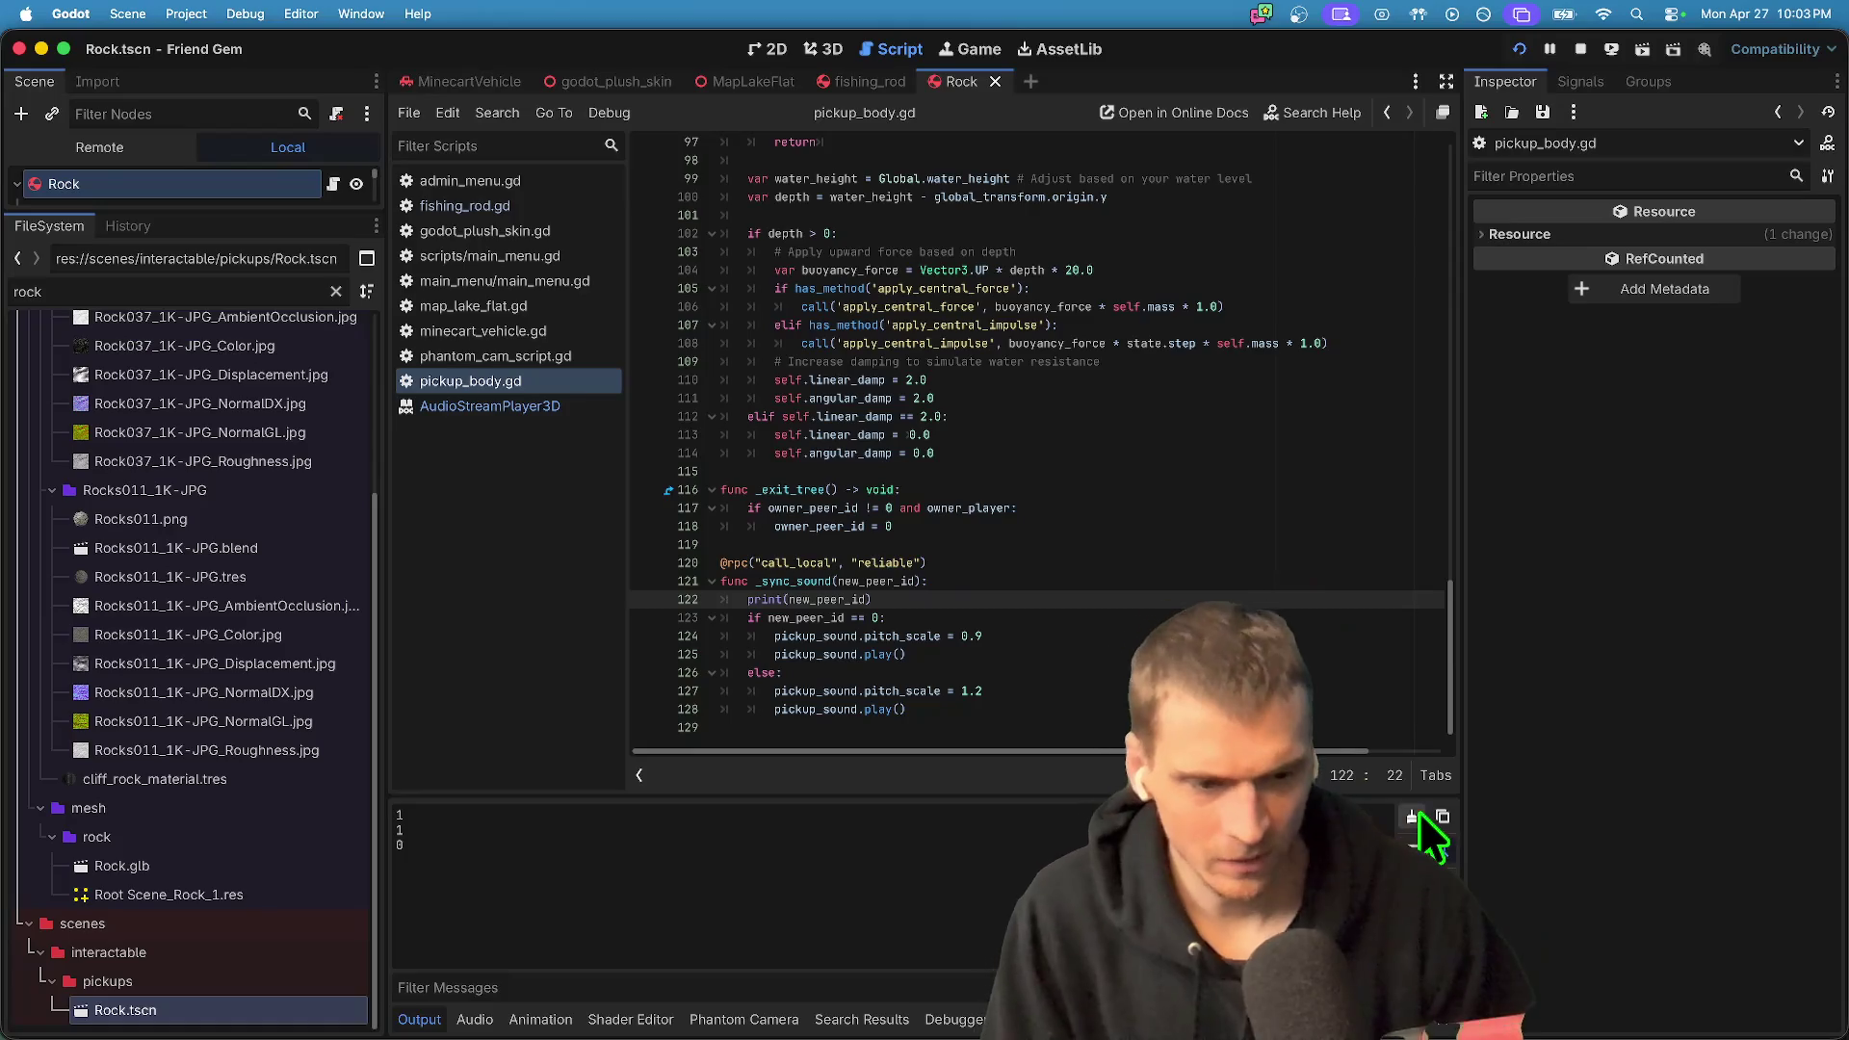
key("super+Tab")
key("Tab")
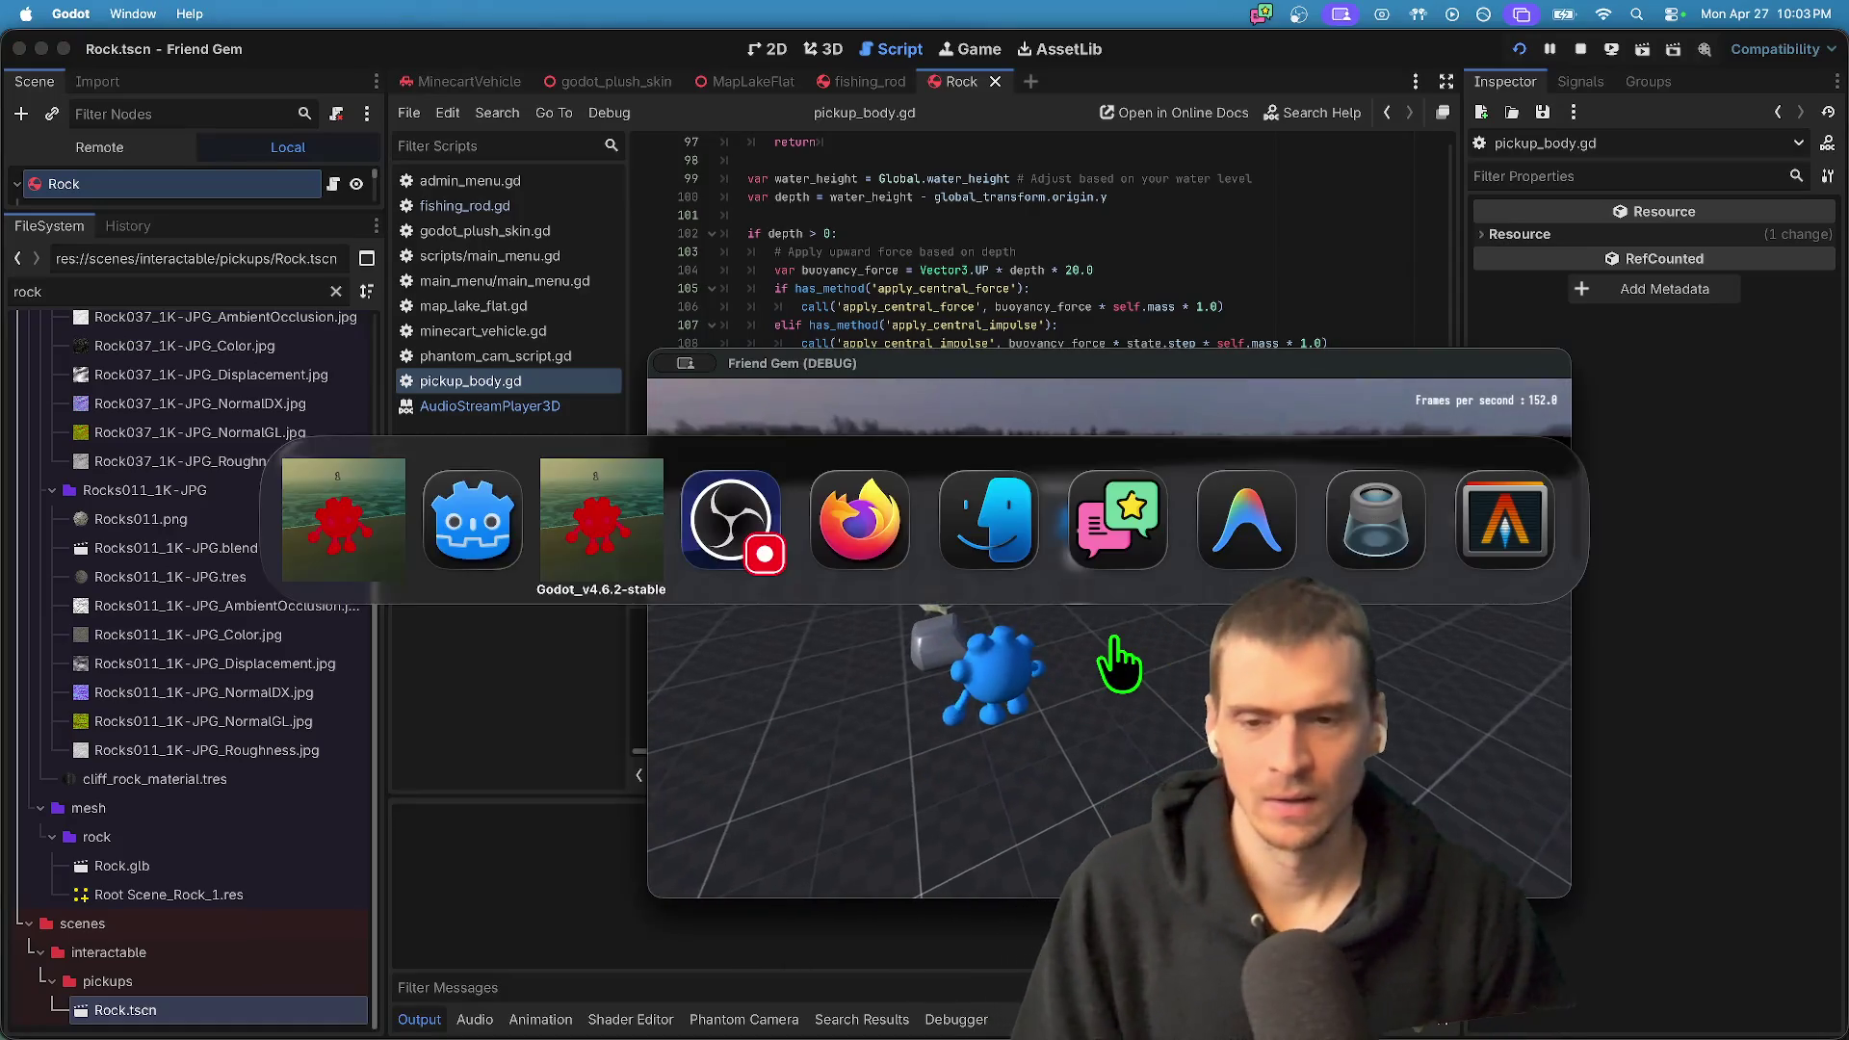
key("Escape")
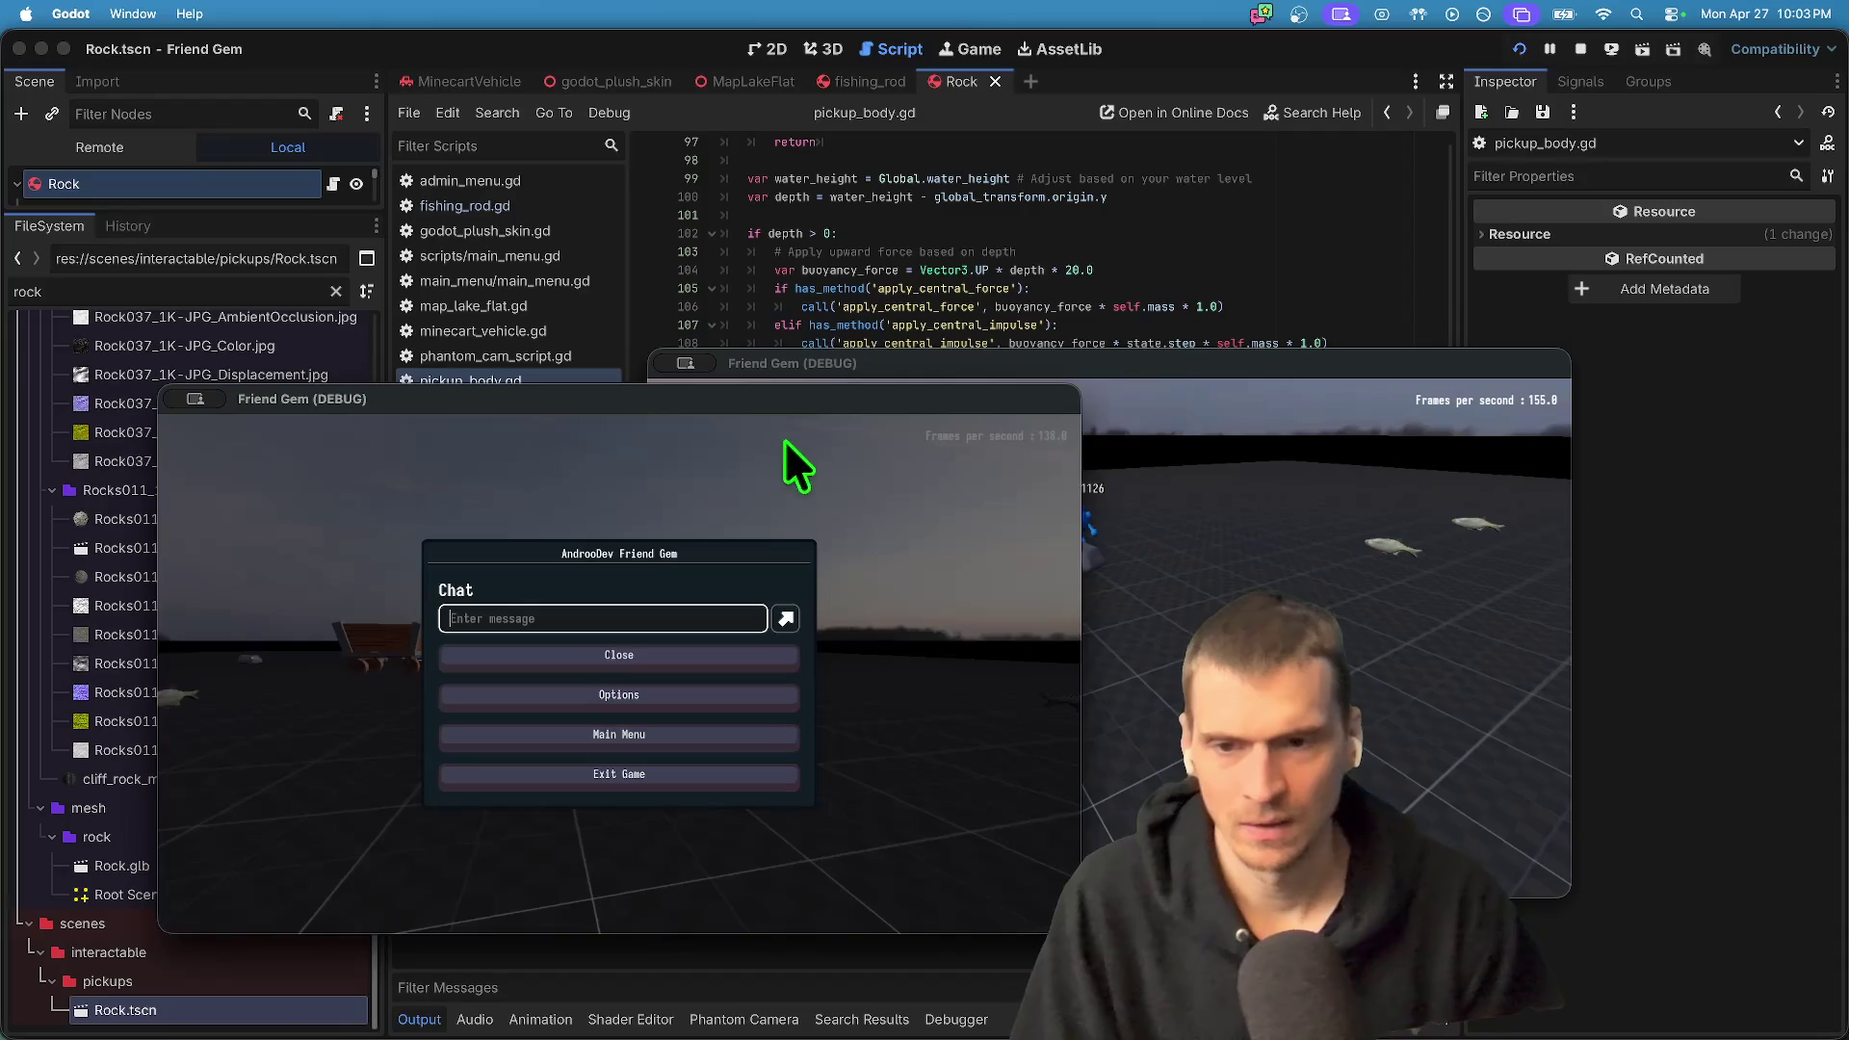
left_click_drag(725, 396, 589, 162)
key("Escape")
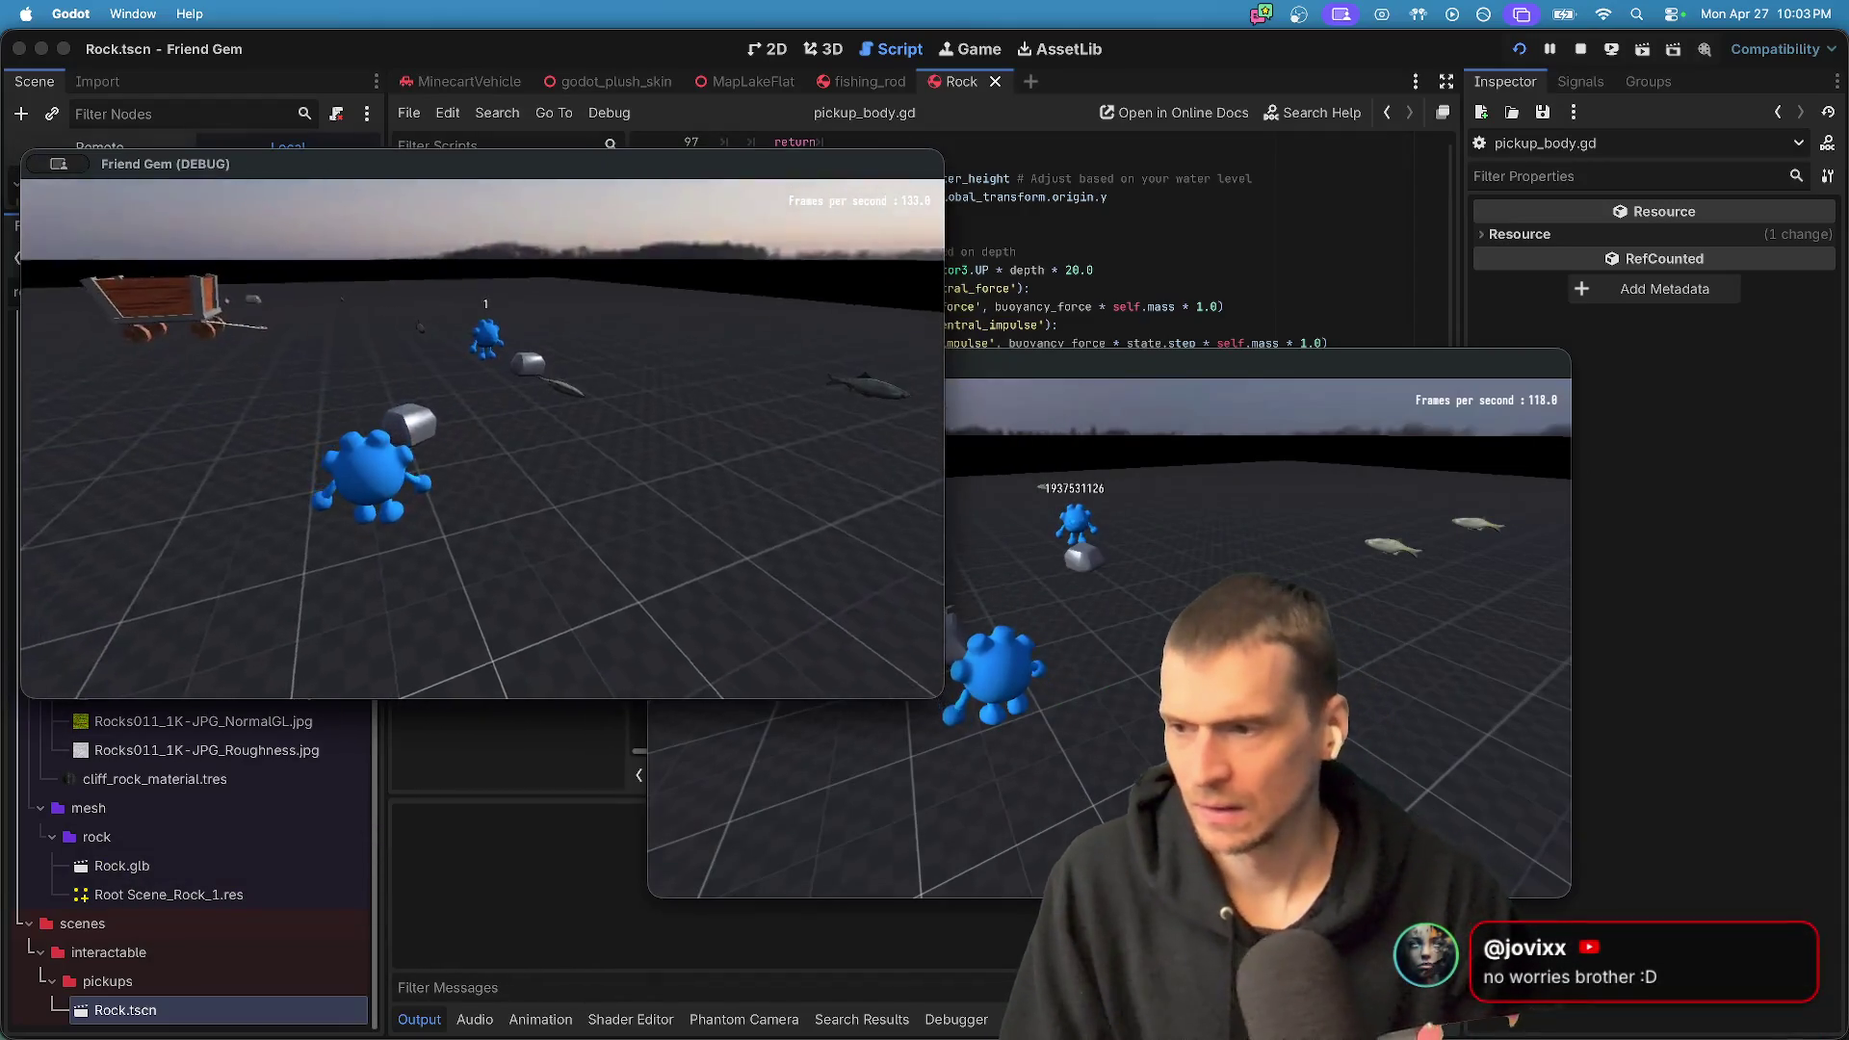
- Pick up and drop the rock as player one, pick it up as player two, then return
key("e")
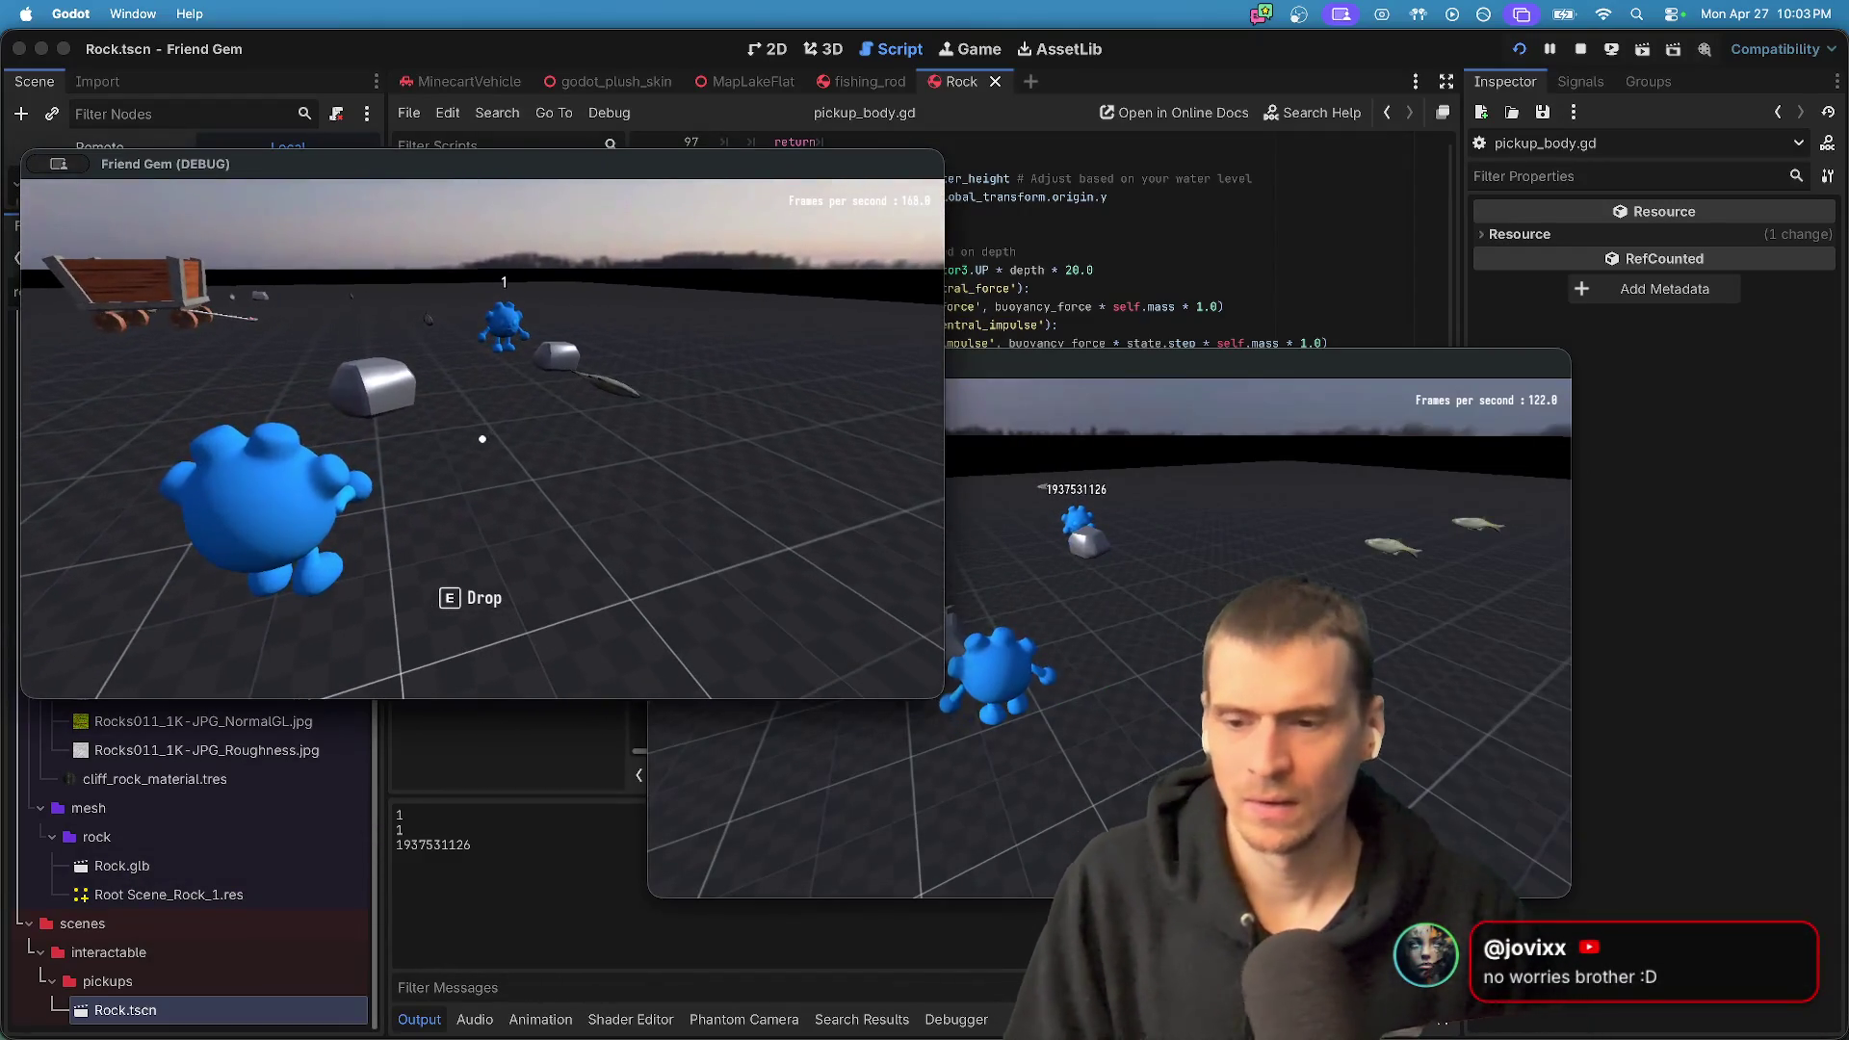
key("w")
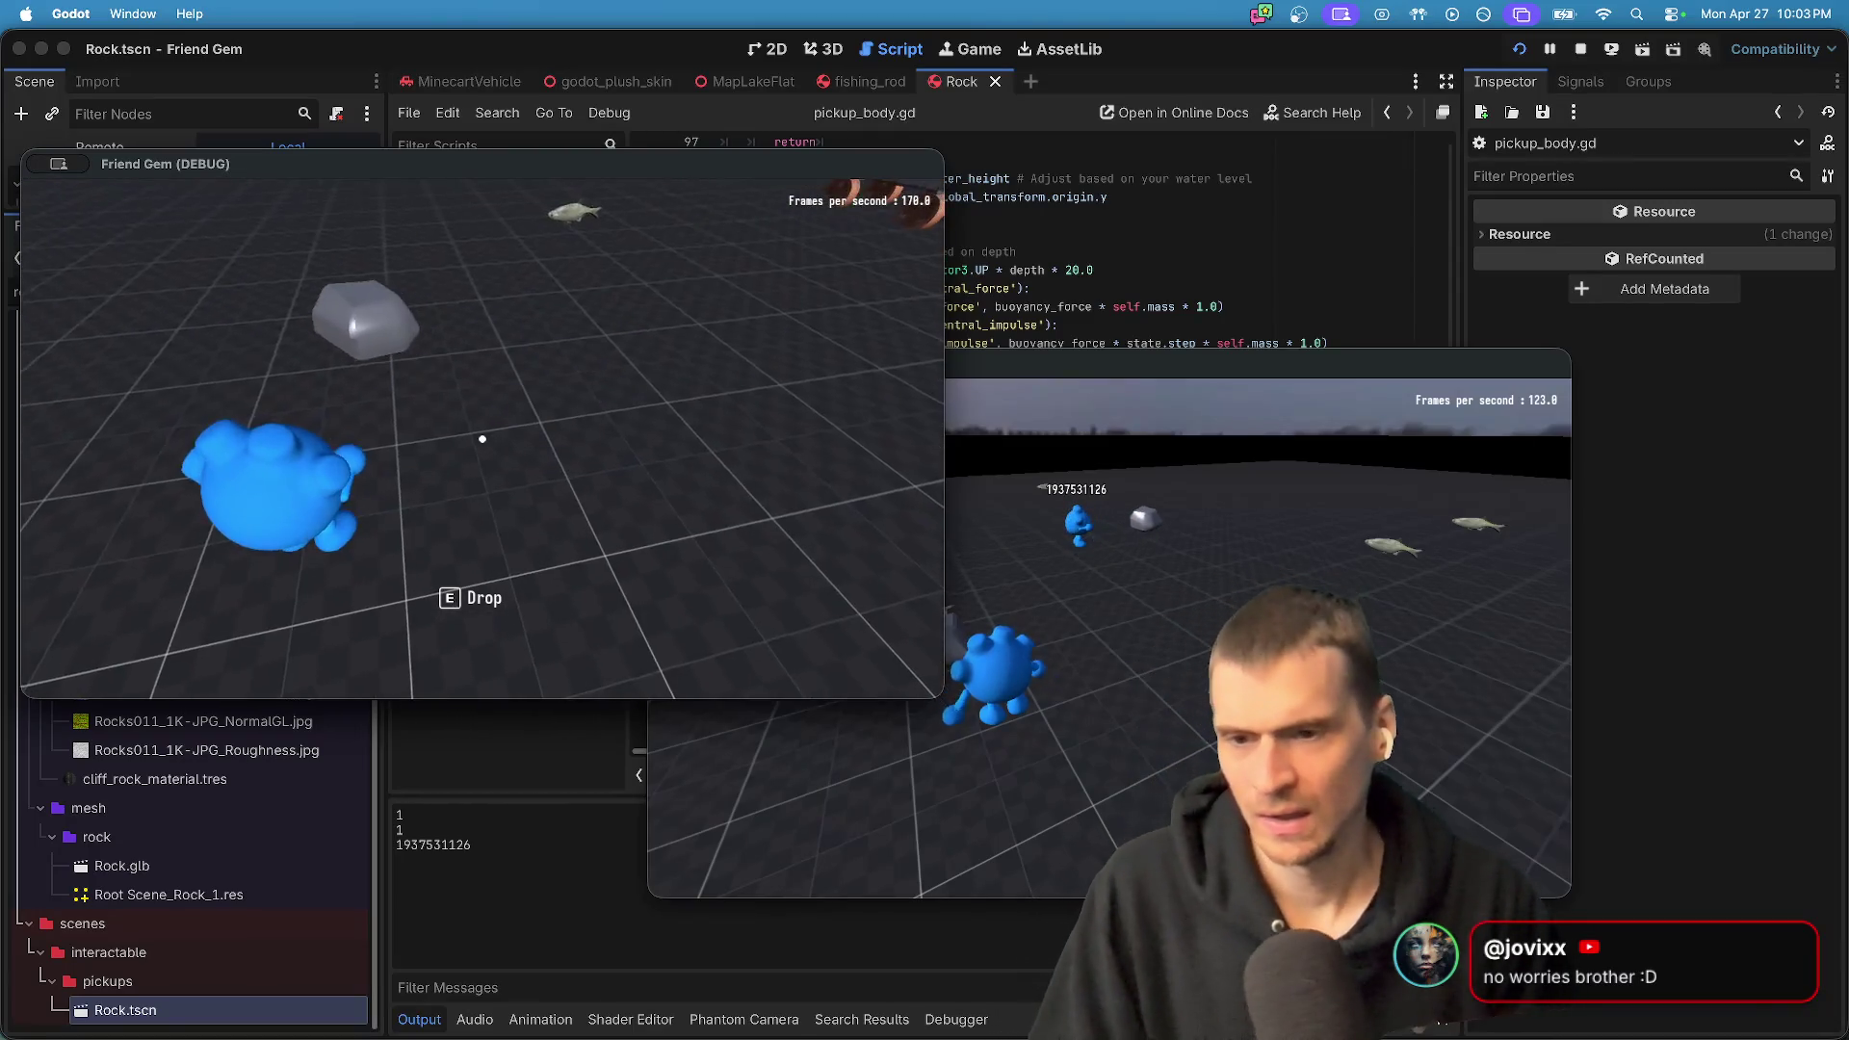
scroll(482, 439, "down", 3)
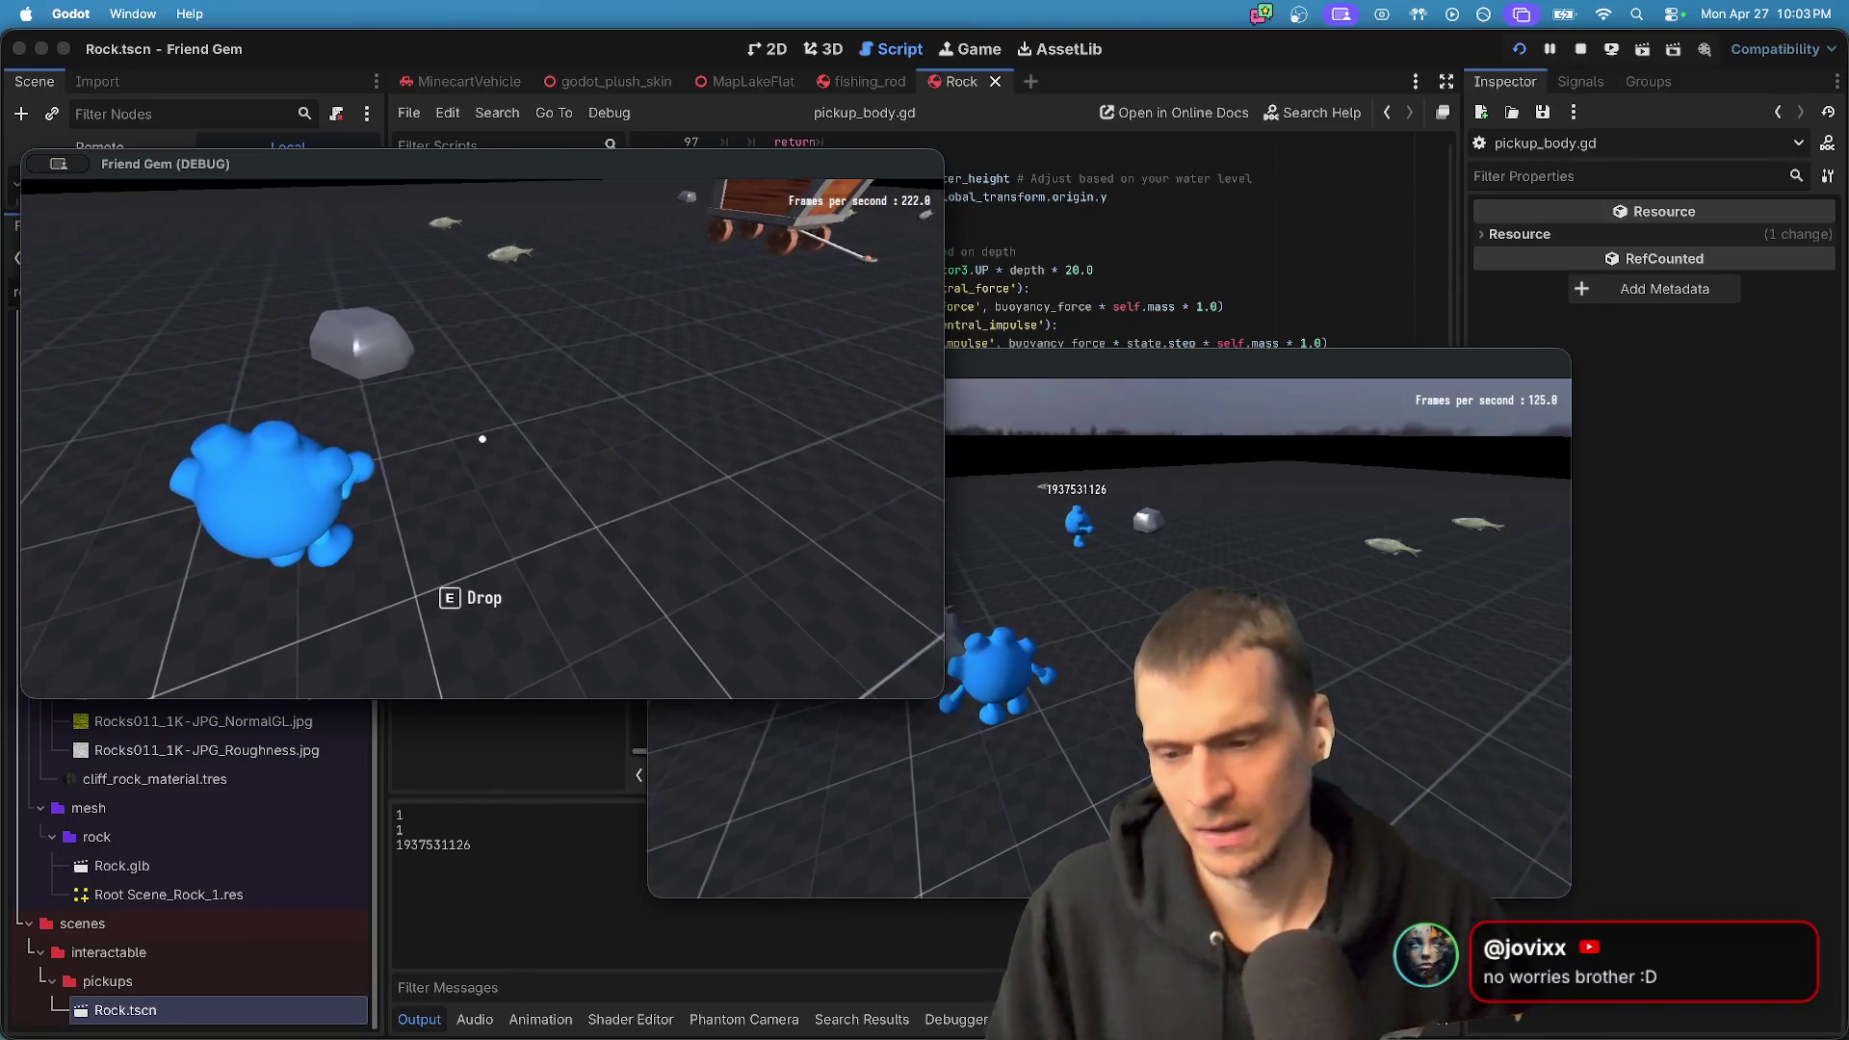
key("e")
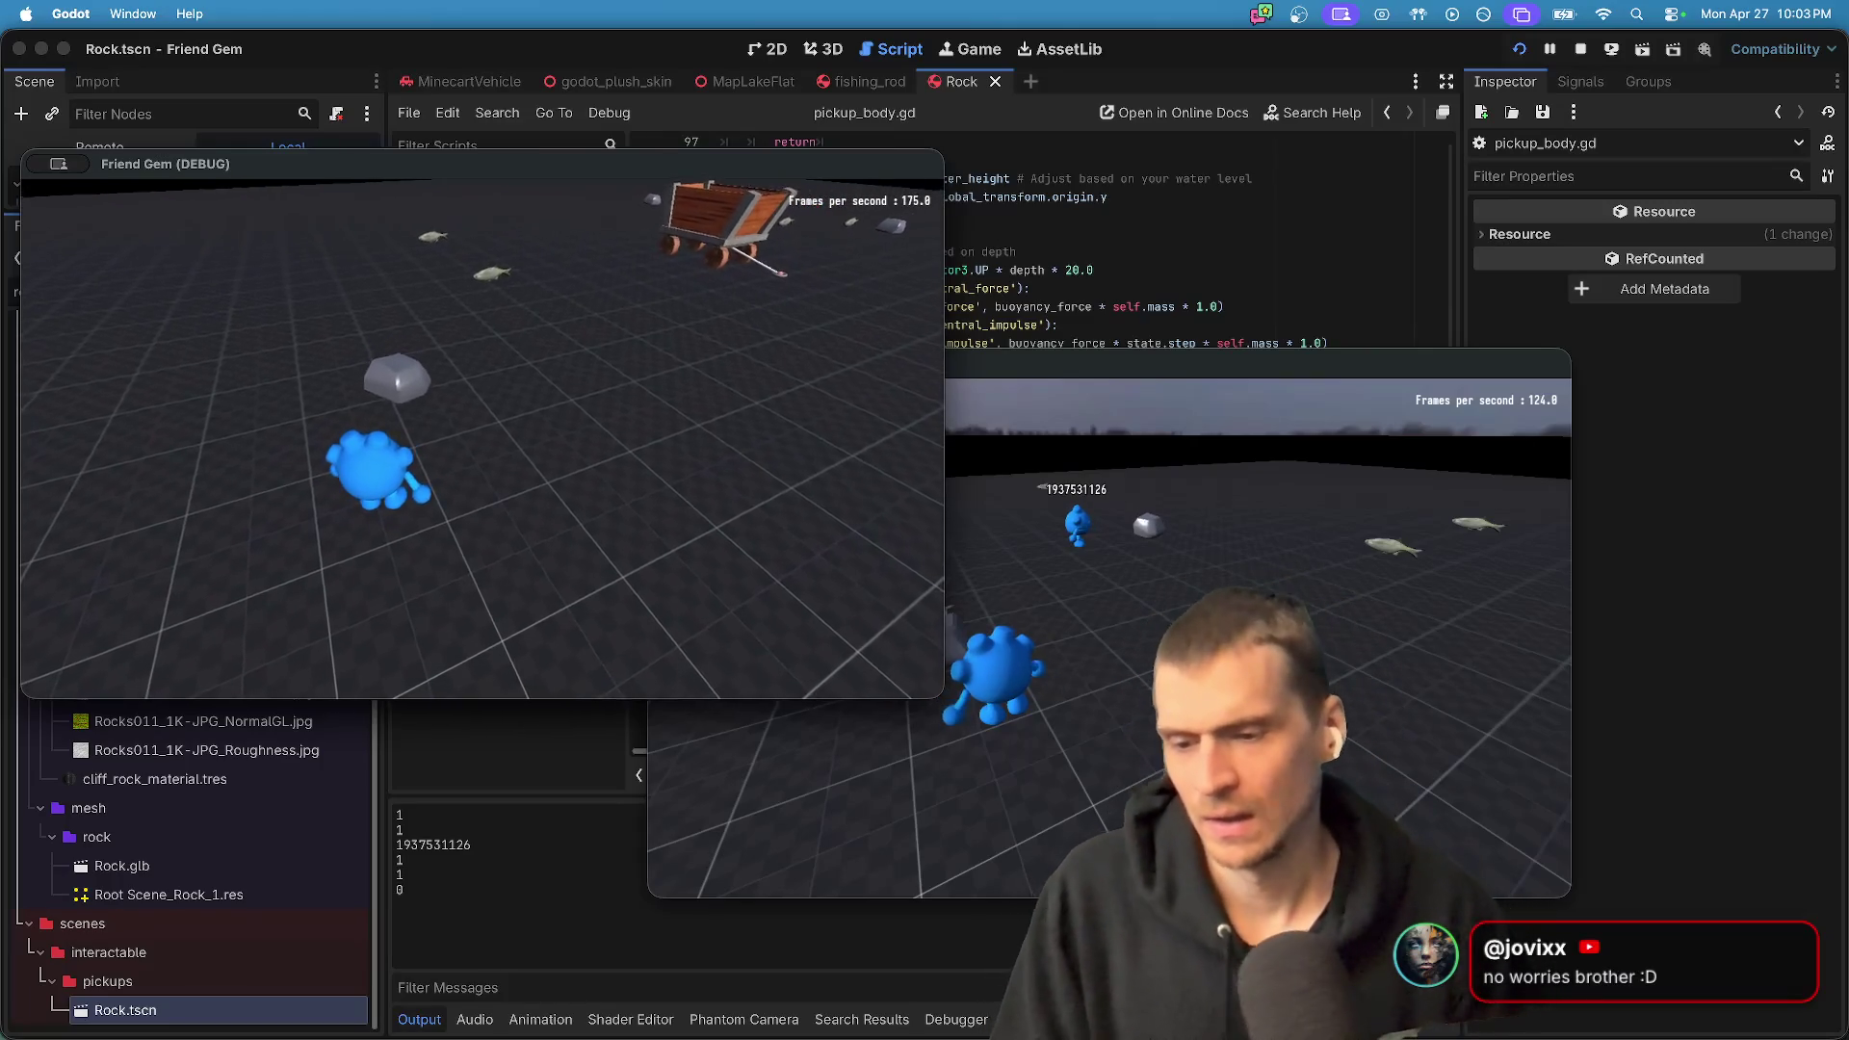
key("super+Tab")
left_click(488, 463)
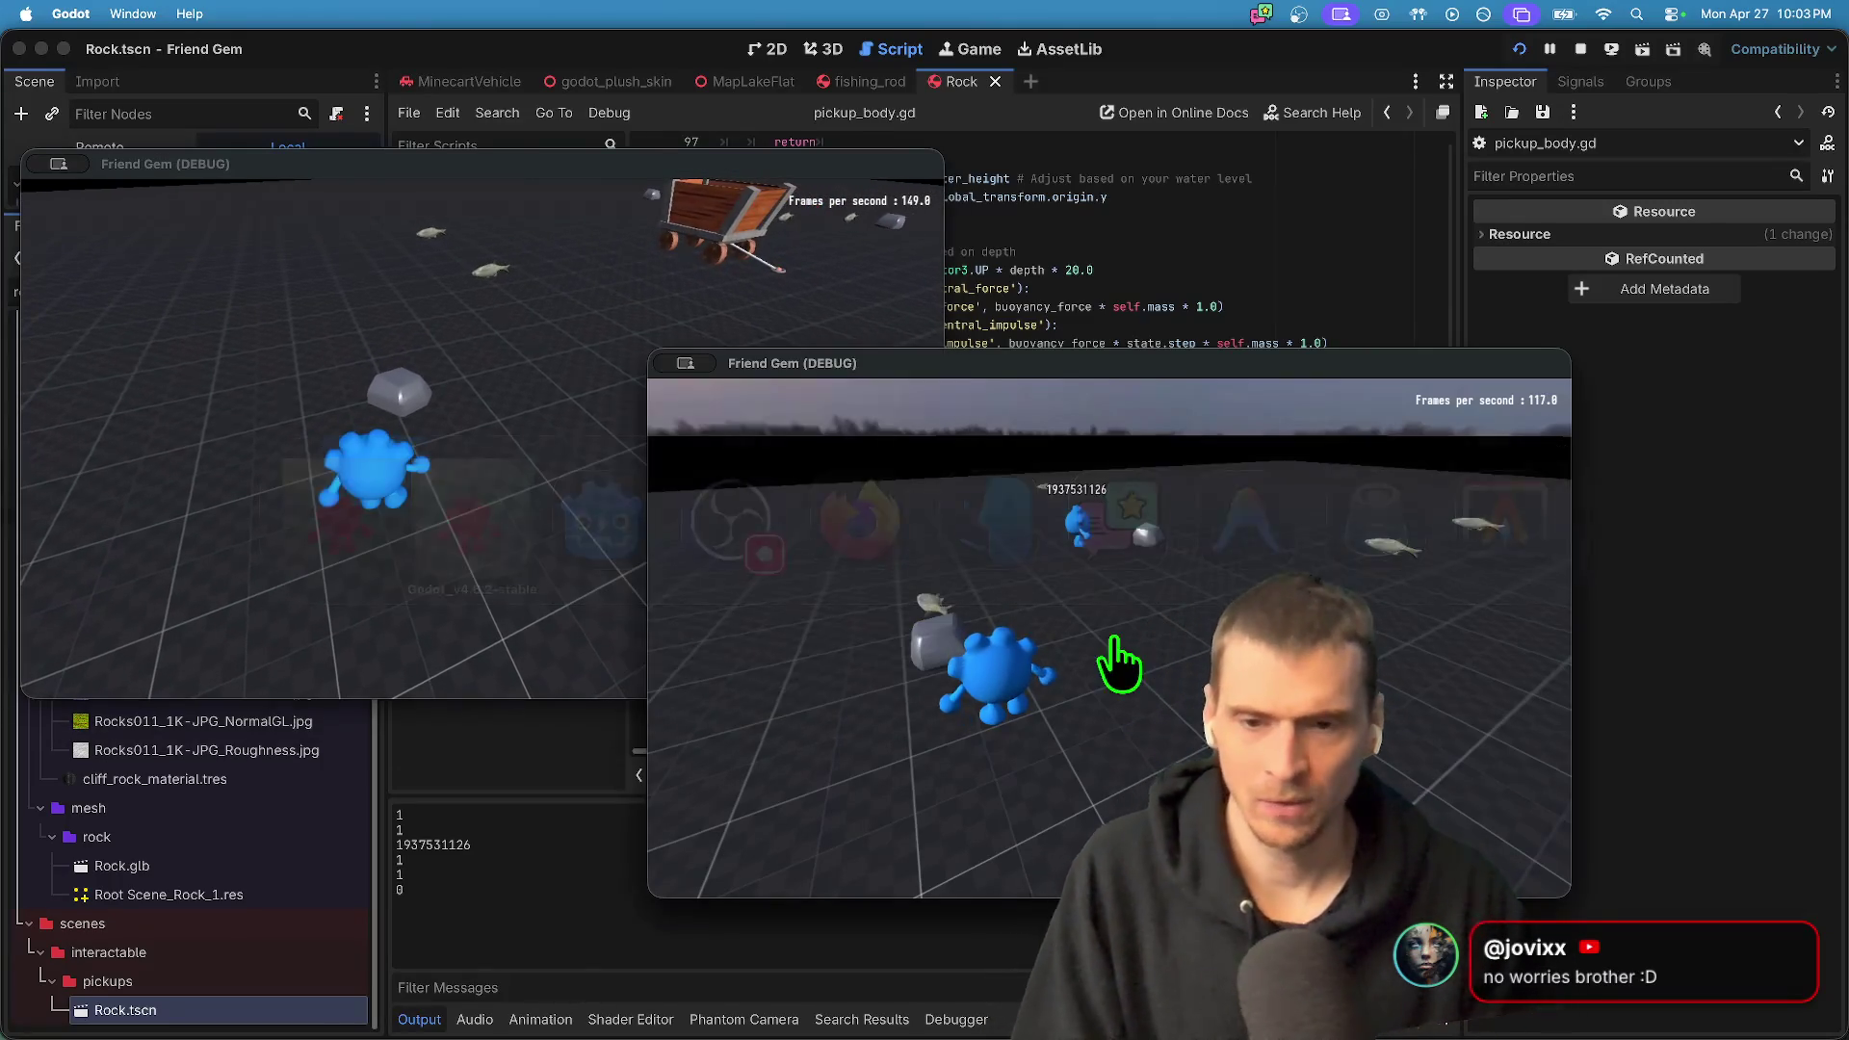
key("a")
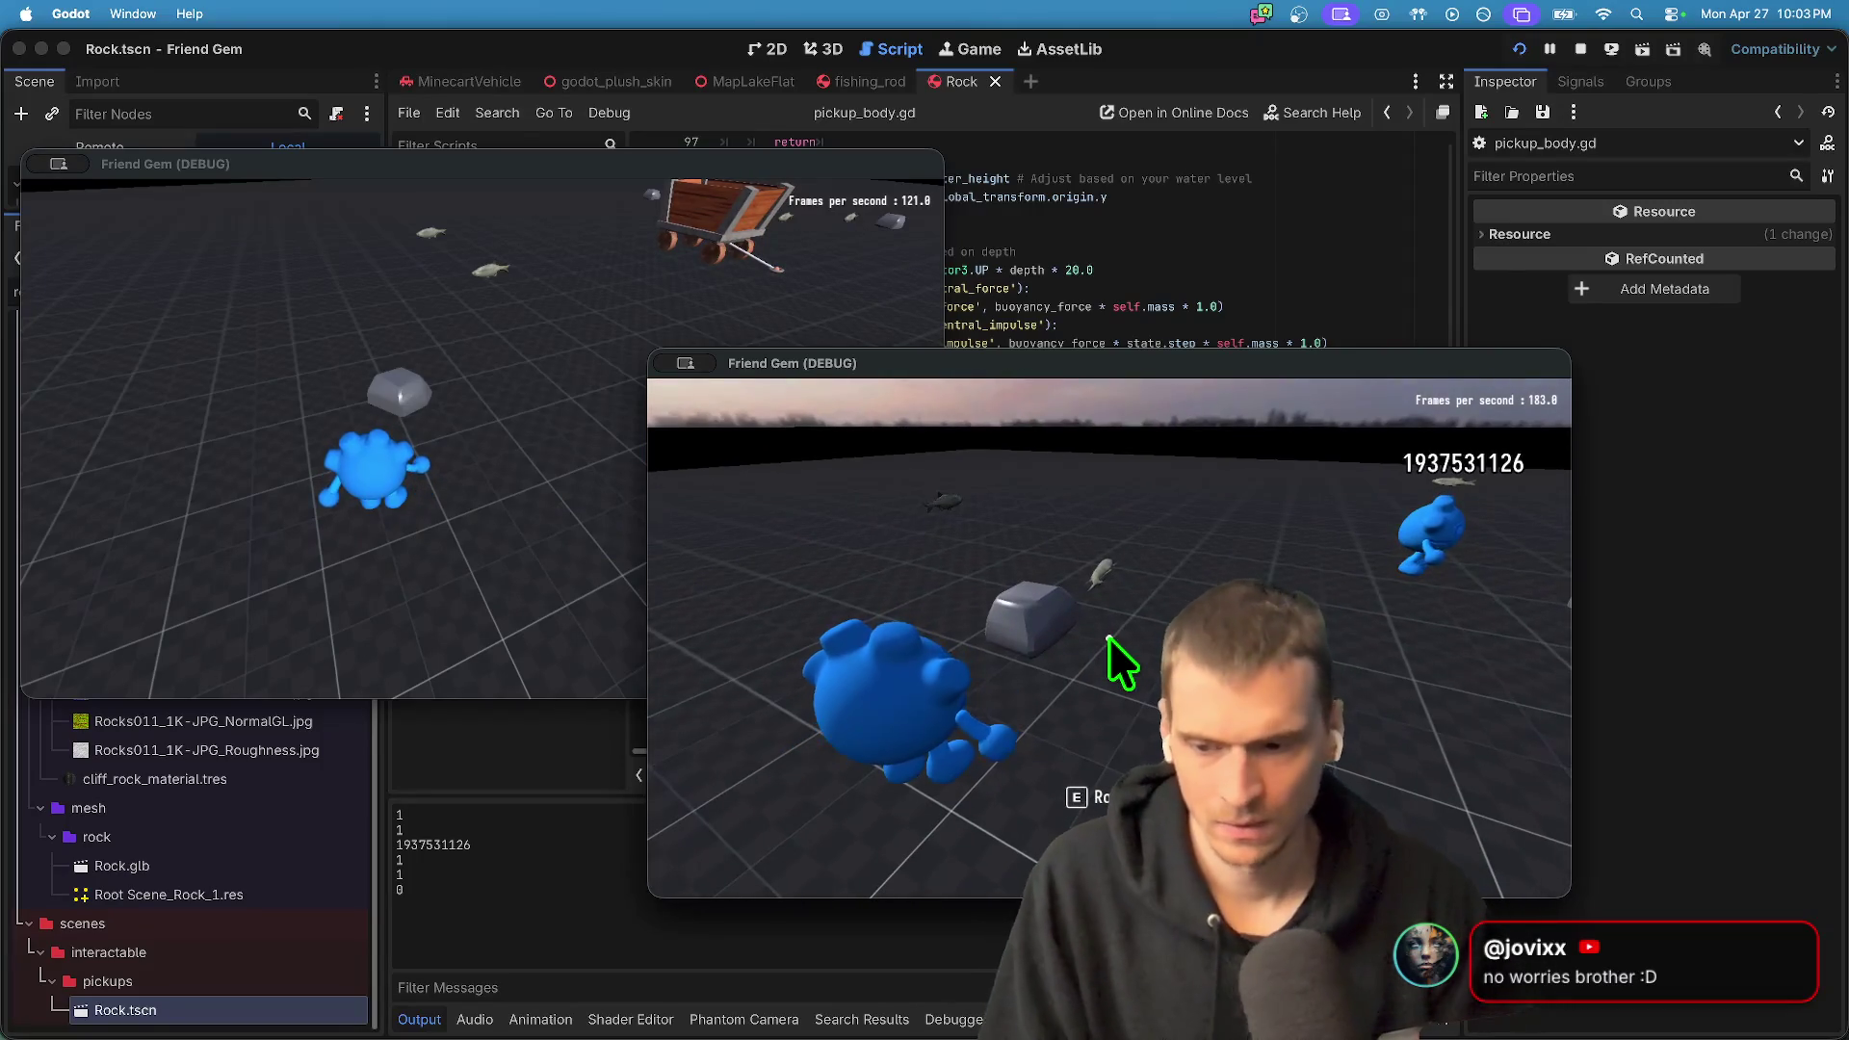
key("e")
key("e")
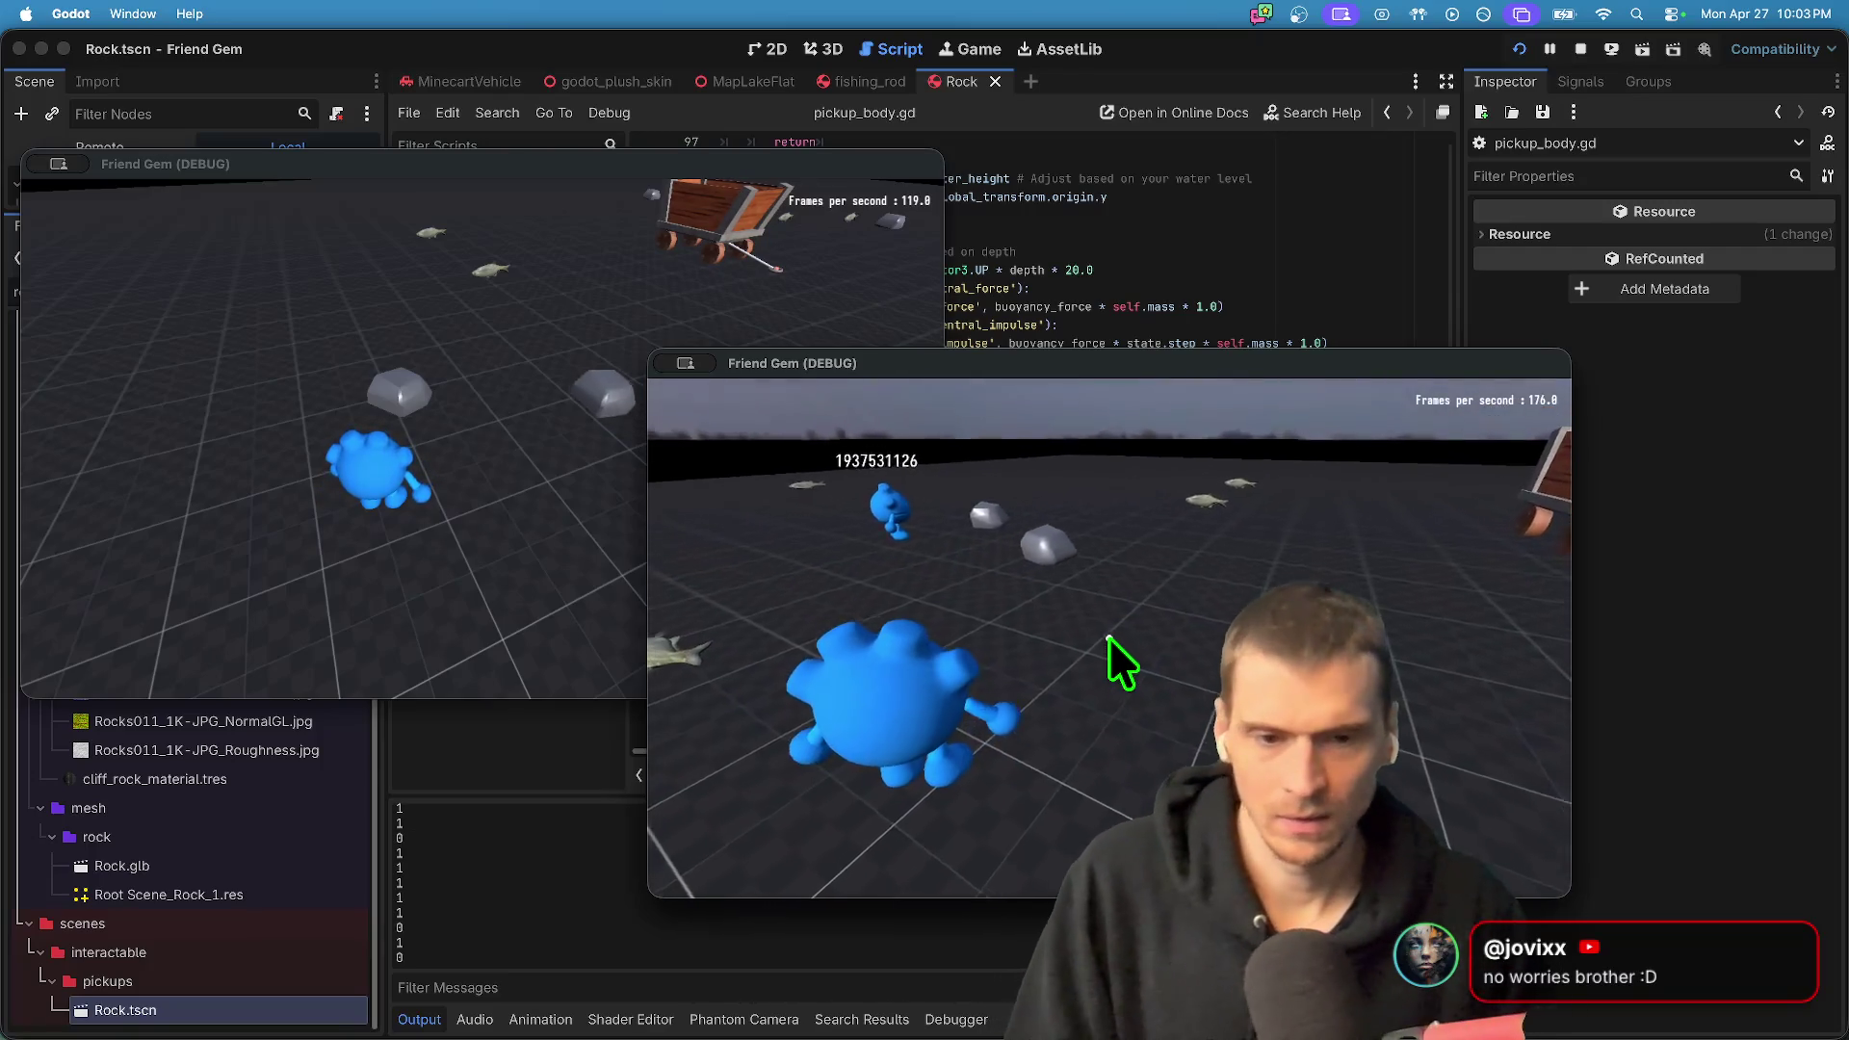
key("super+Tab")
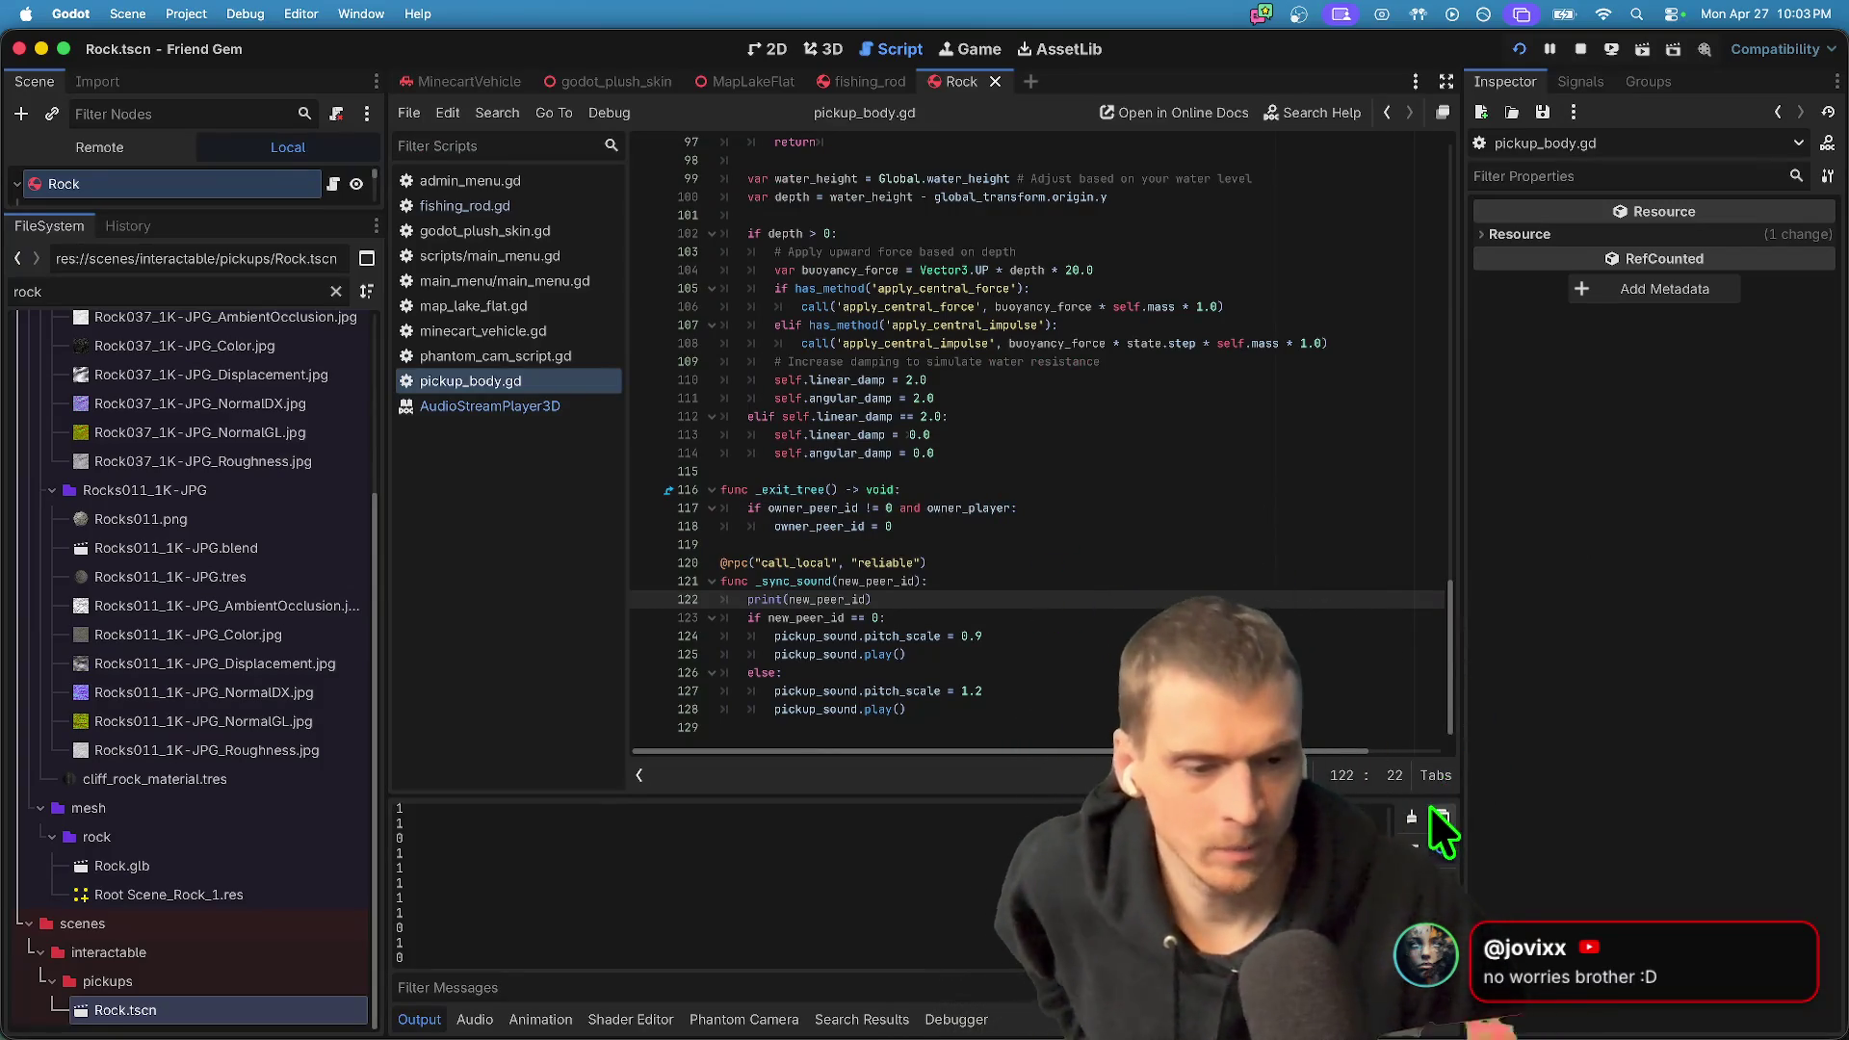
- Clear the Output log, review _sync_sound's new_peer_id code, and enlarge the scene tree for Rock
left_click(1413, 817)
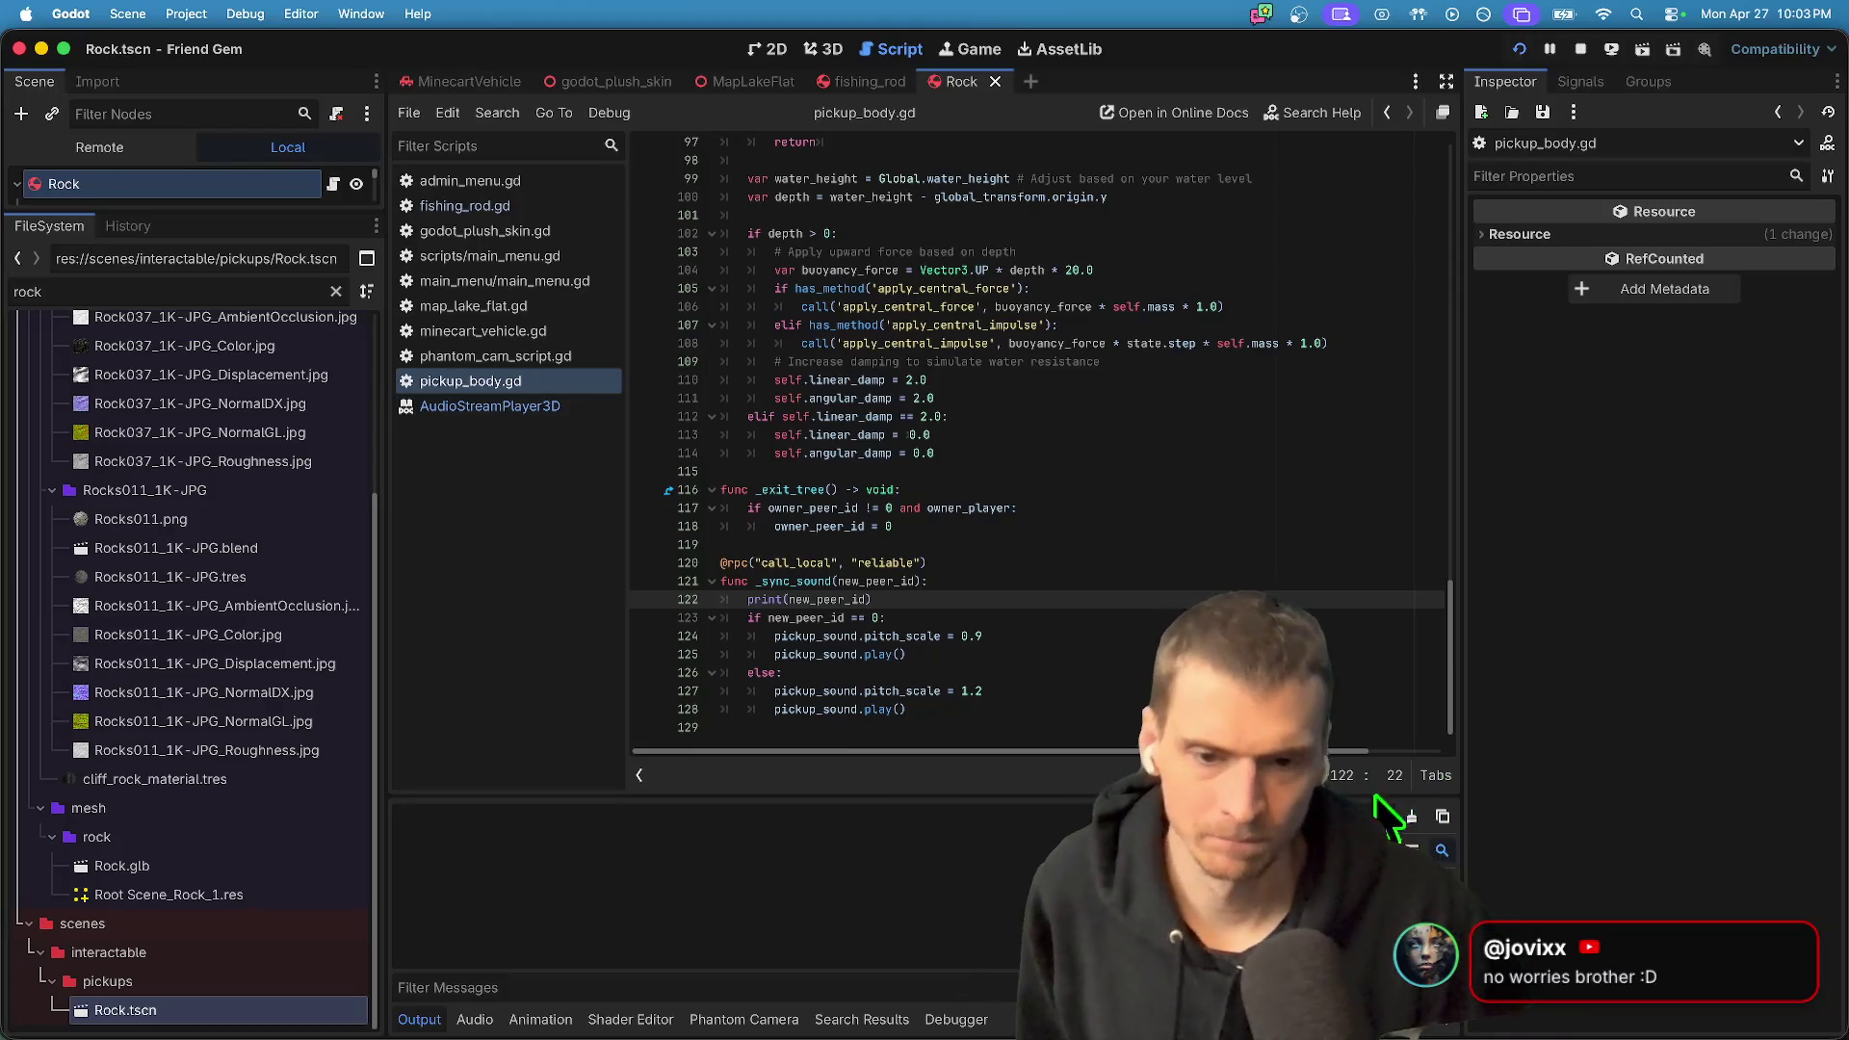
double_click(906, 581)
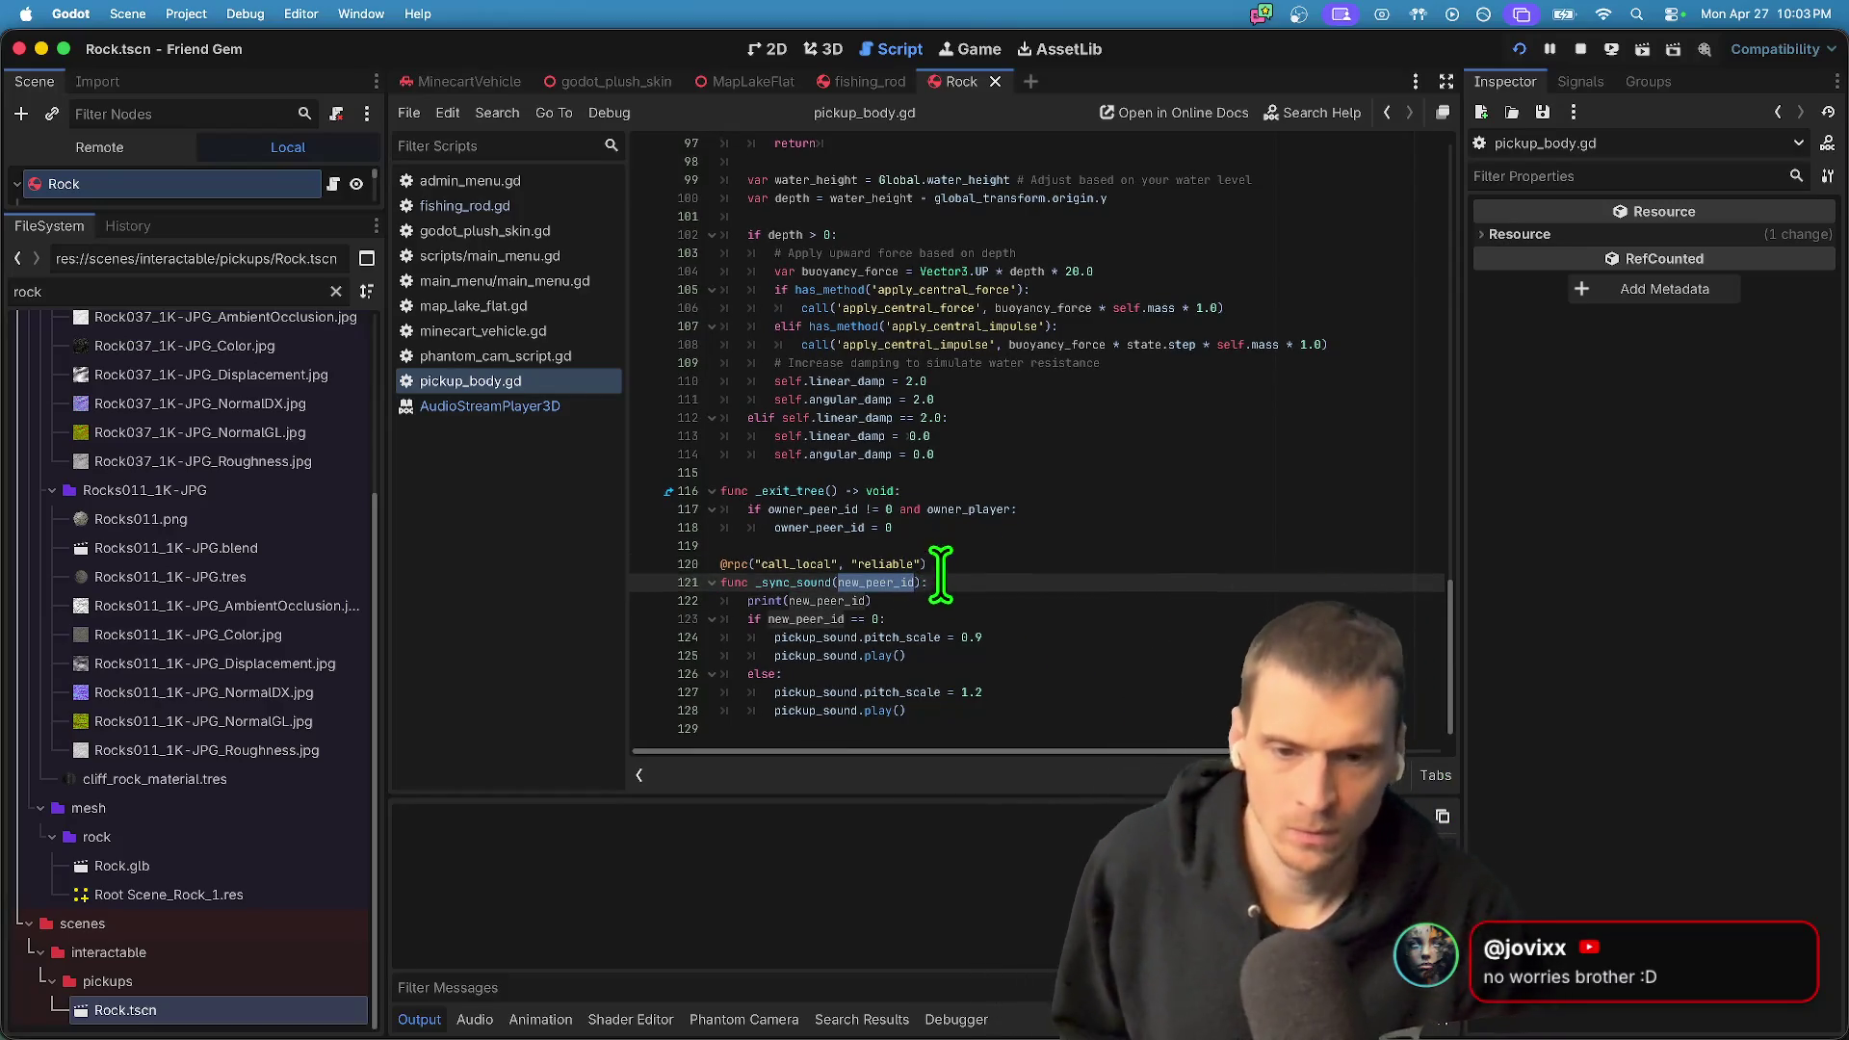
scroll(939, 578, "up", 5)
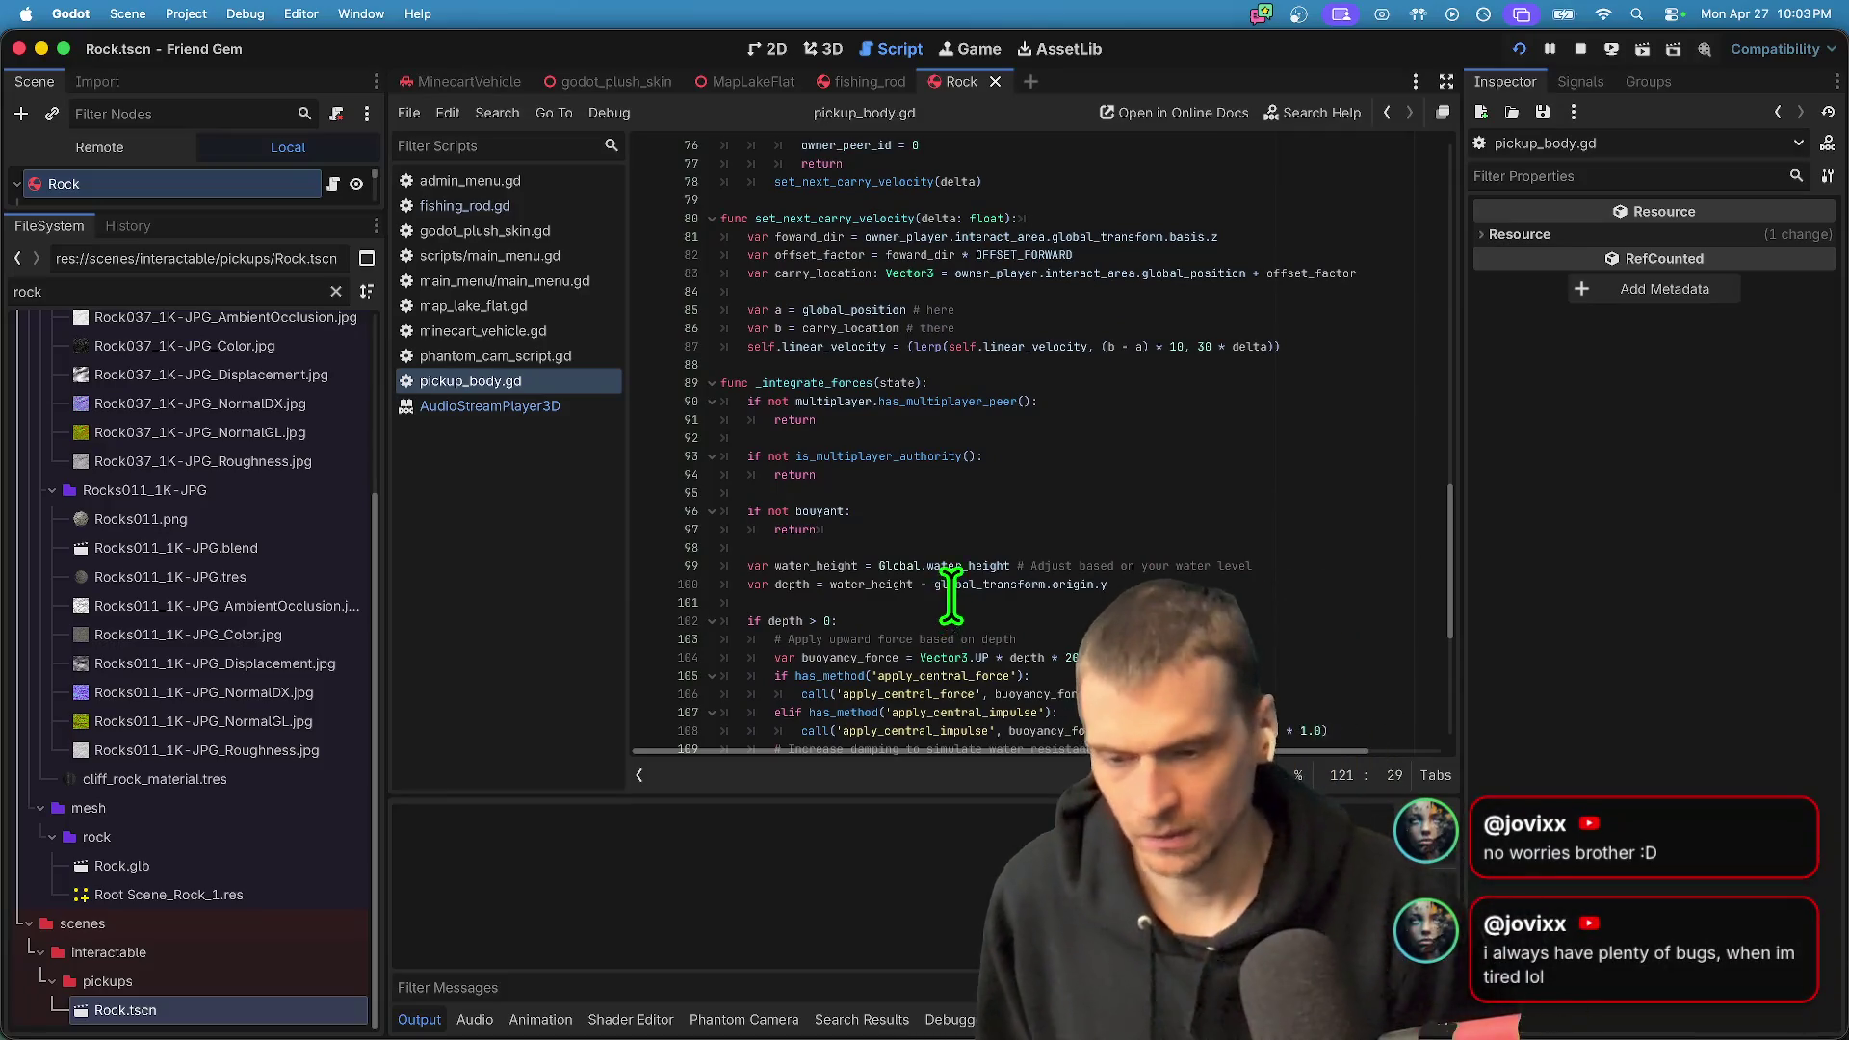
scroll(951, 597, "down", 5)
left_click(1090, 714)
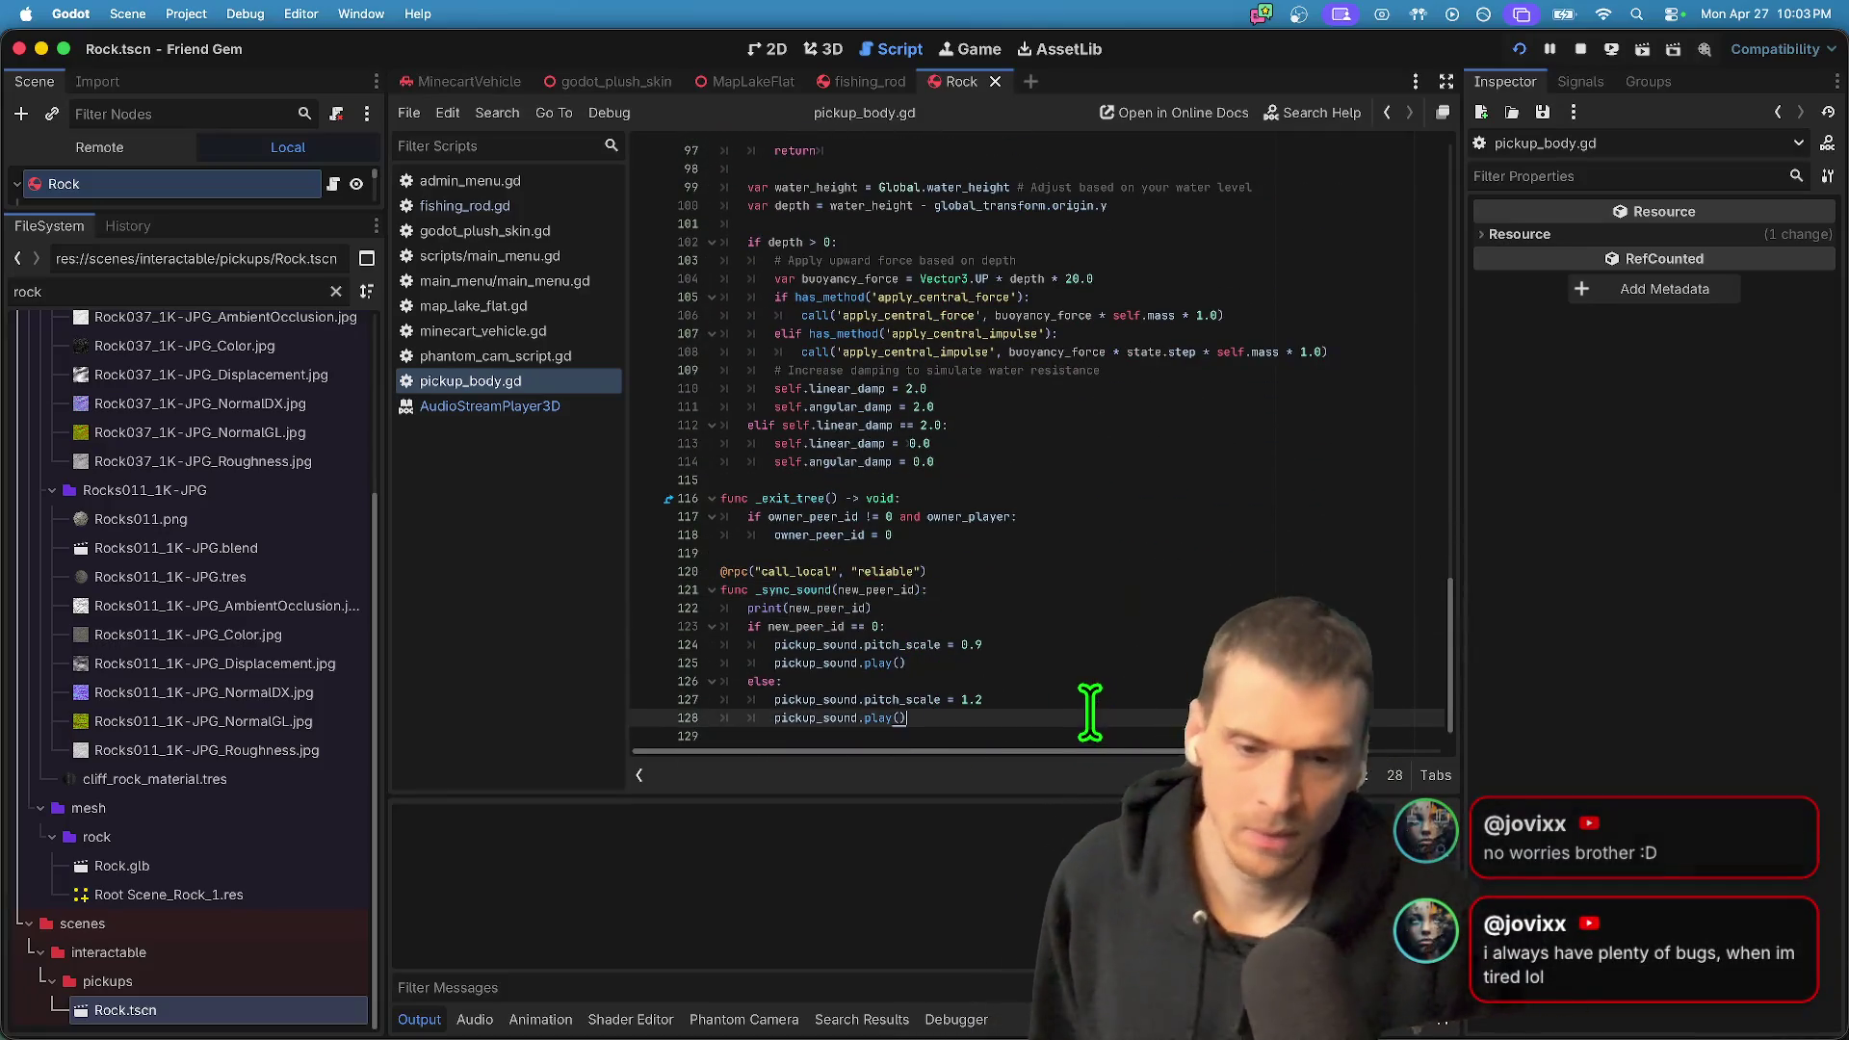
scroll(1134, 578, "up", 7)
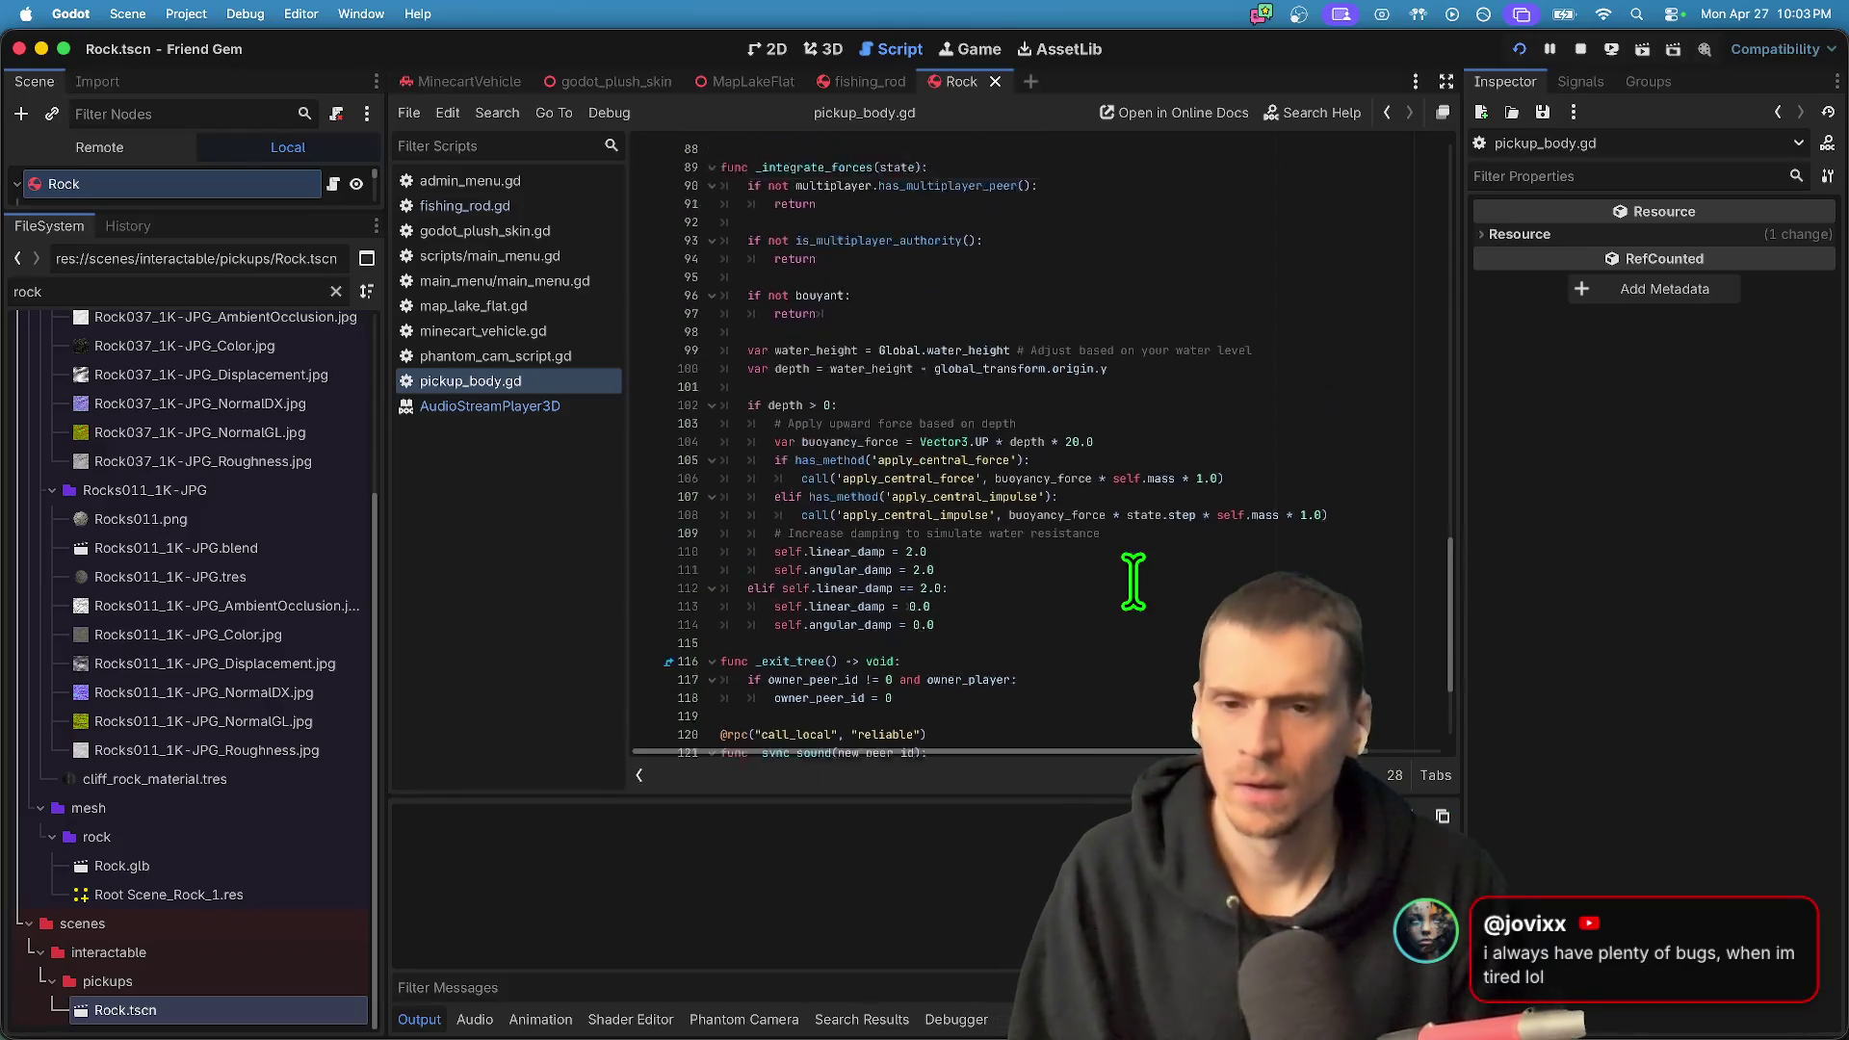
scroll(1057, 442, "up", 1)
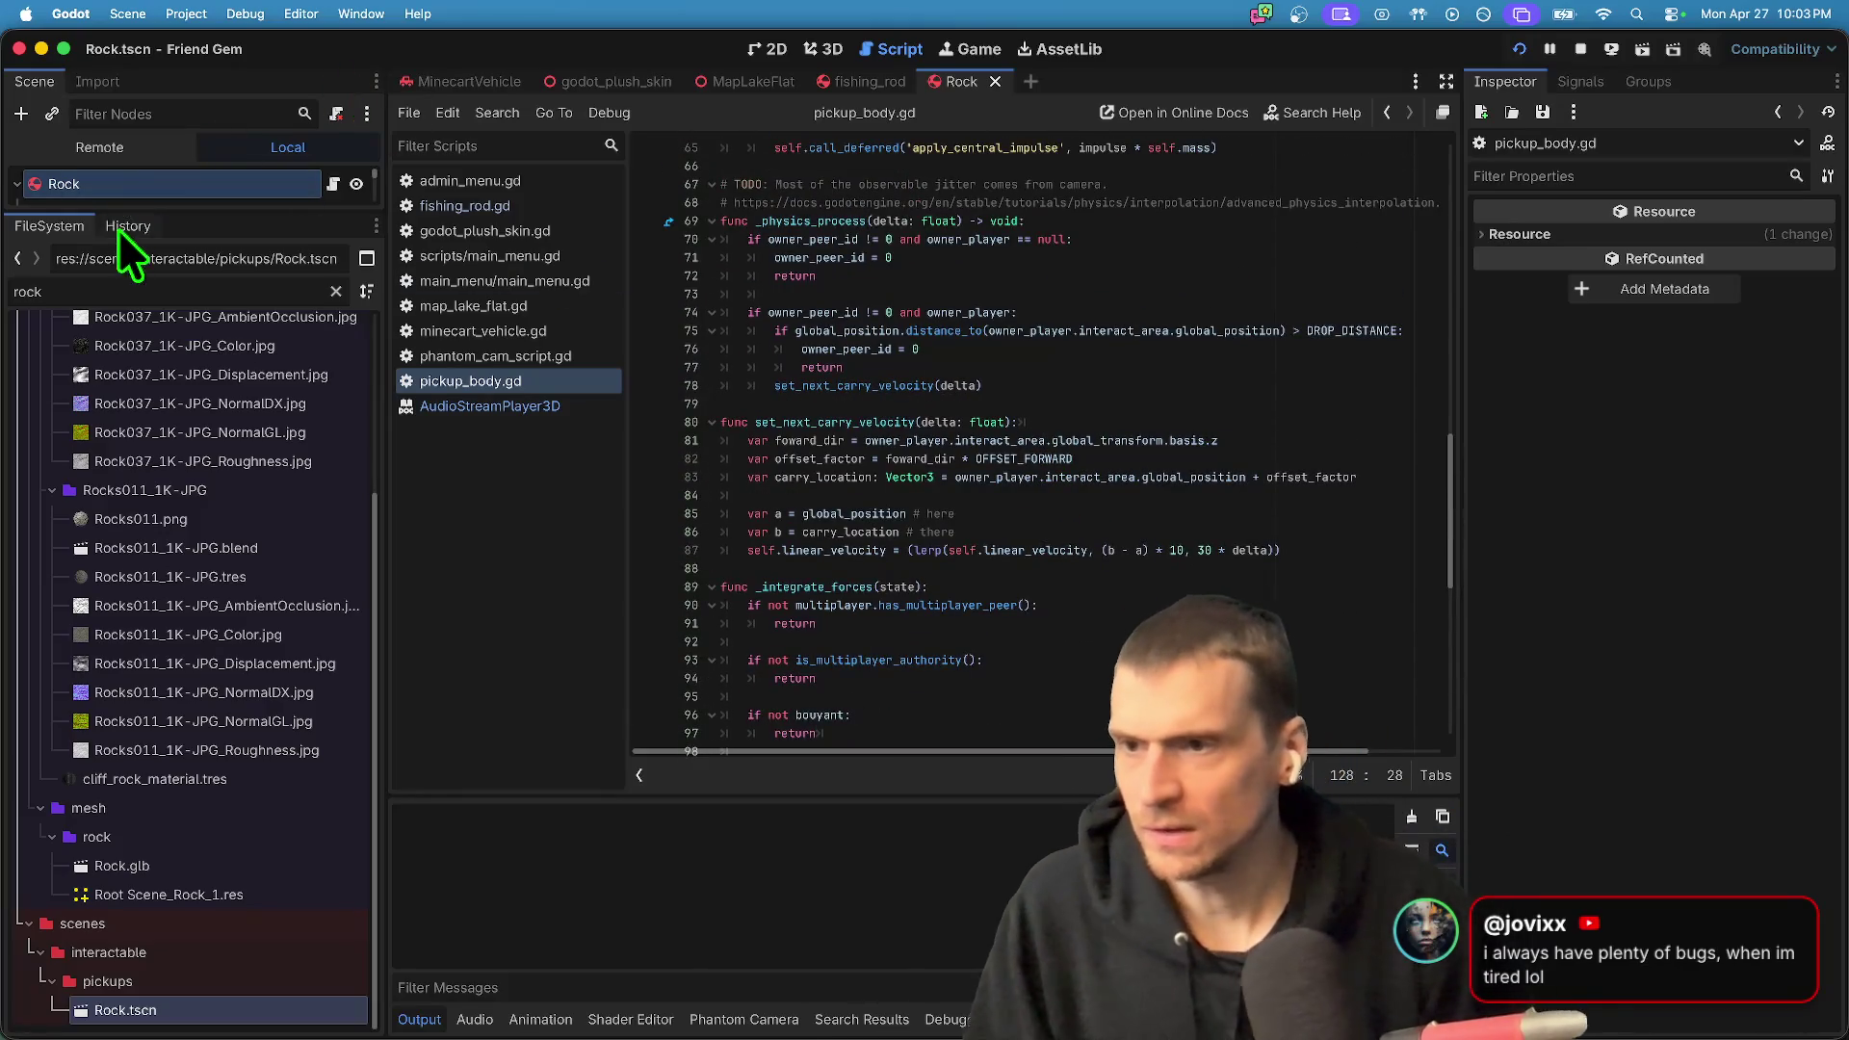
left_click_drag(136, 206, 135, 616)
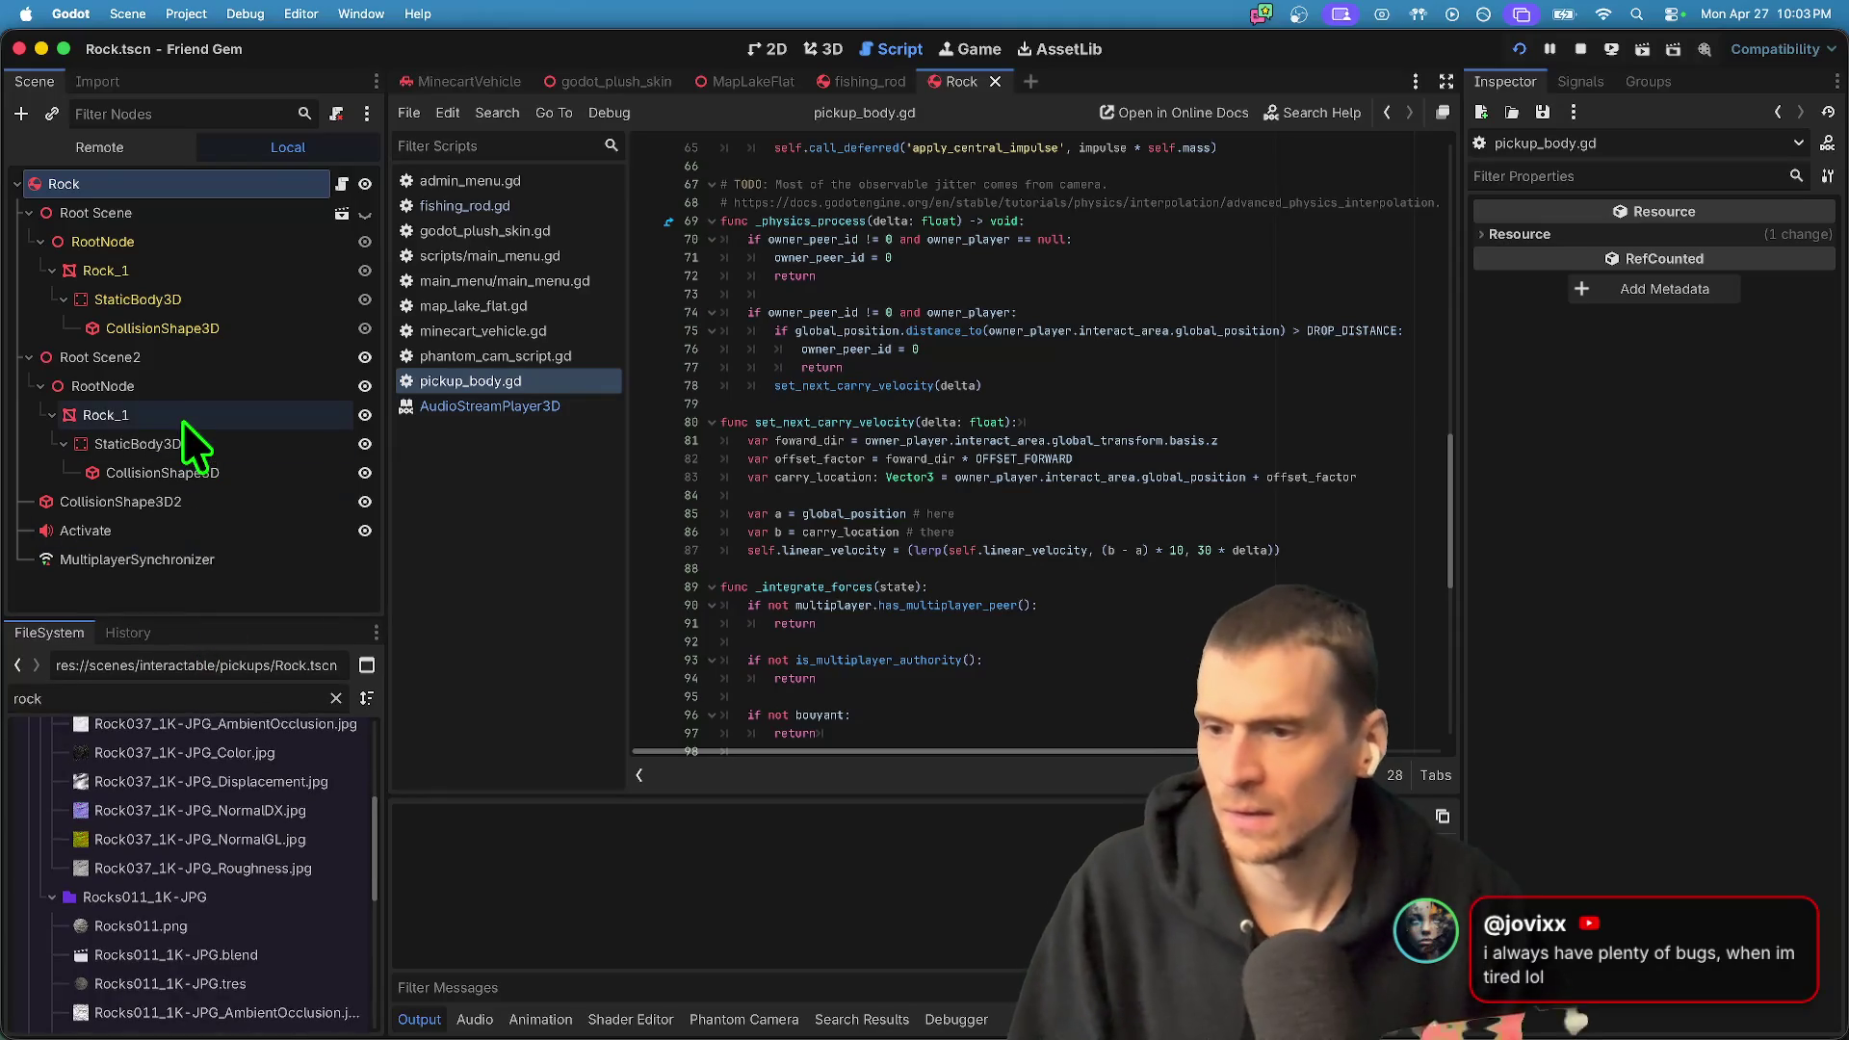
- Switch the Scene dock to Remote and expand GameUI > ViewportContainer > GameMaster > PropSpawner > Rock2
left_click(179, 423)
left_click(140, 148)
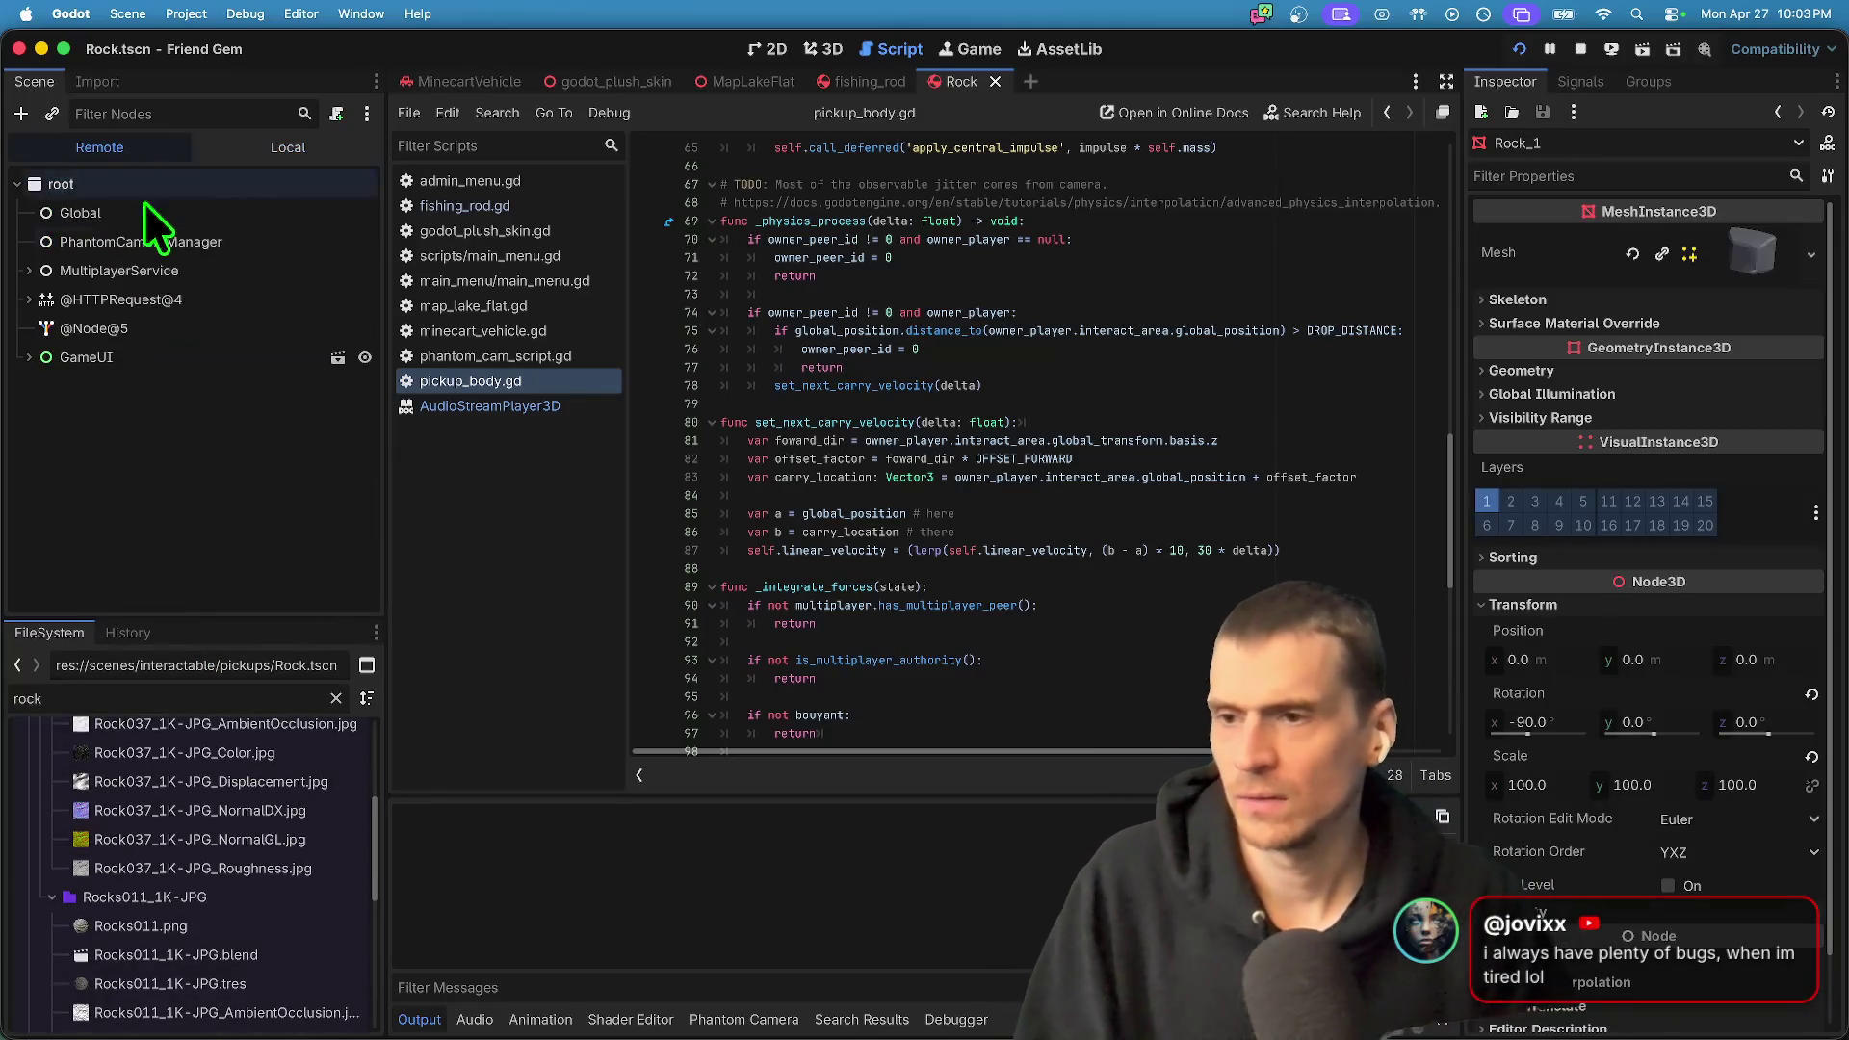
double_click(183, 262)
left_click(198, 298)
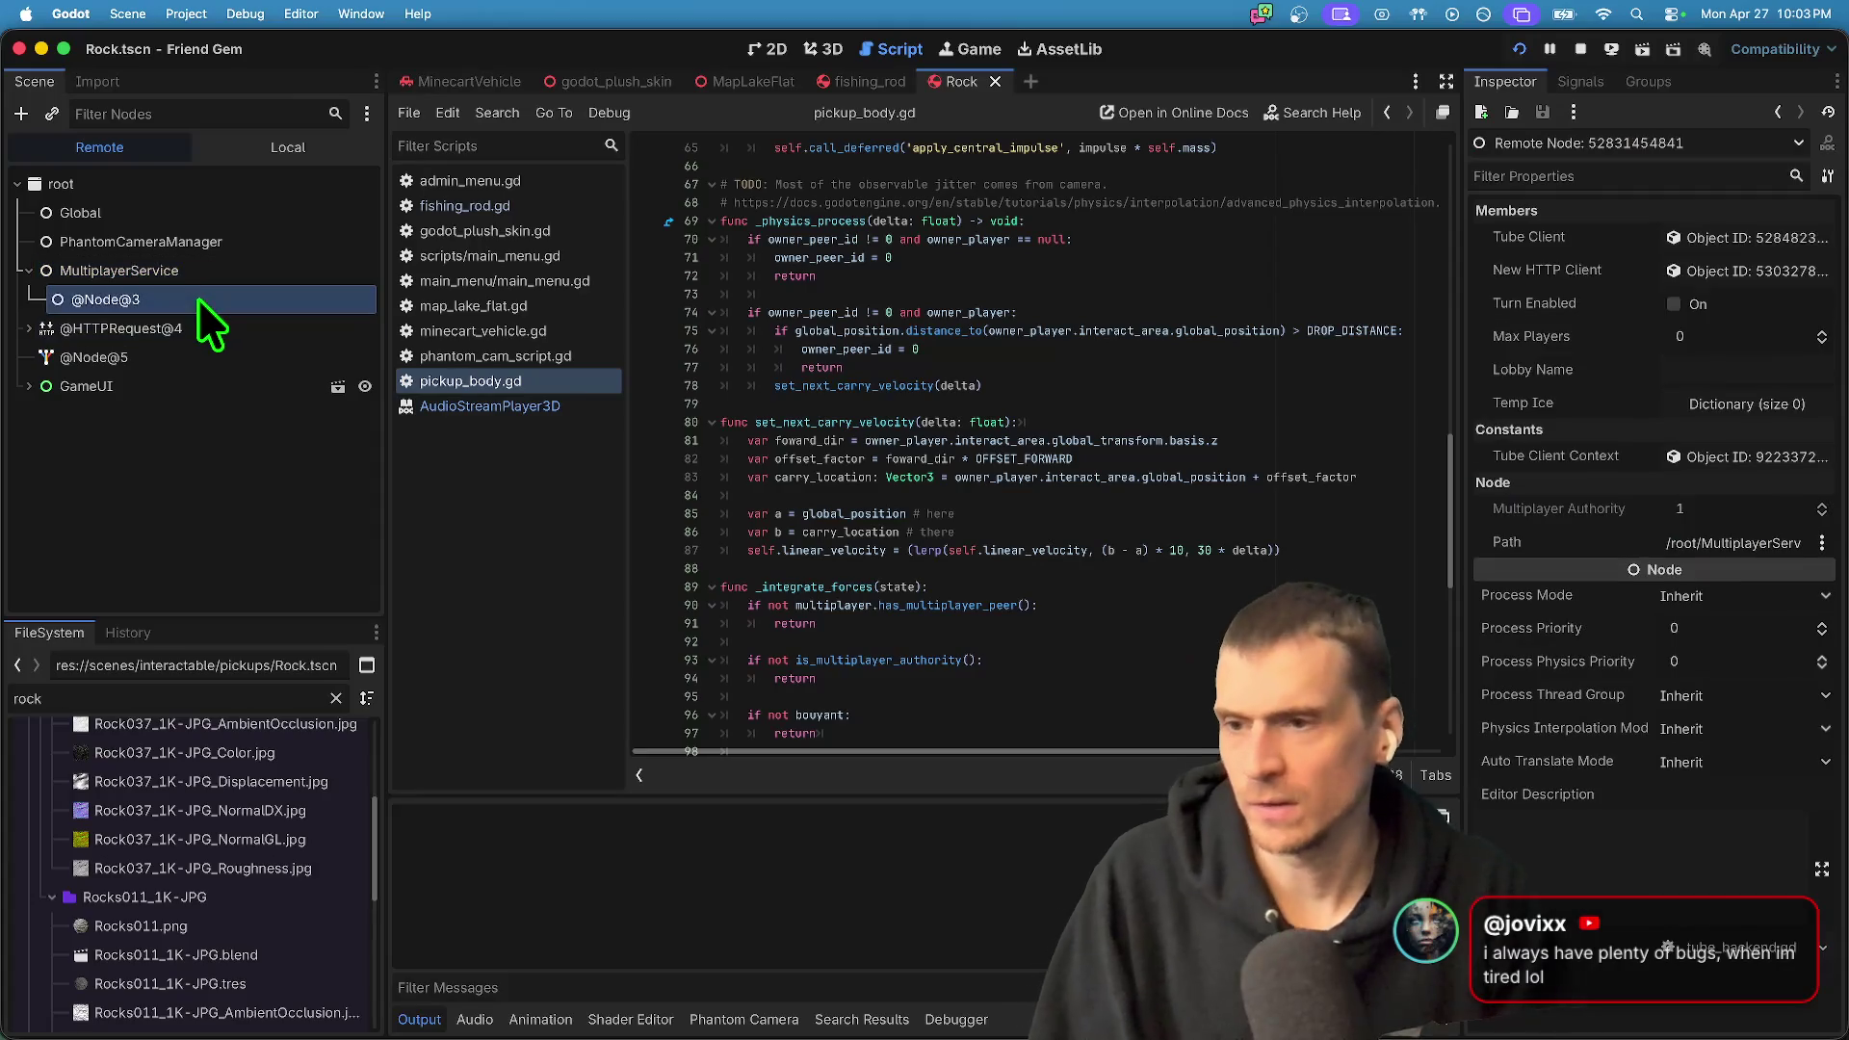
double_click(201, 387)
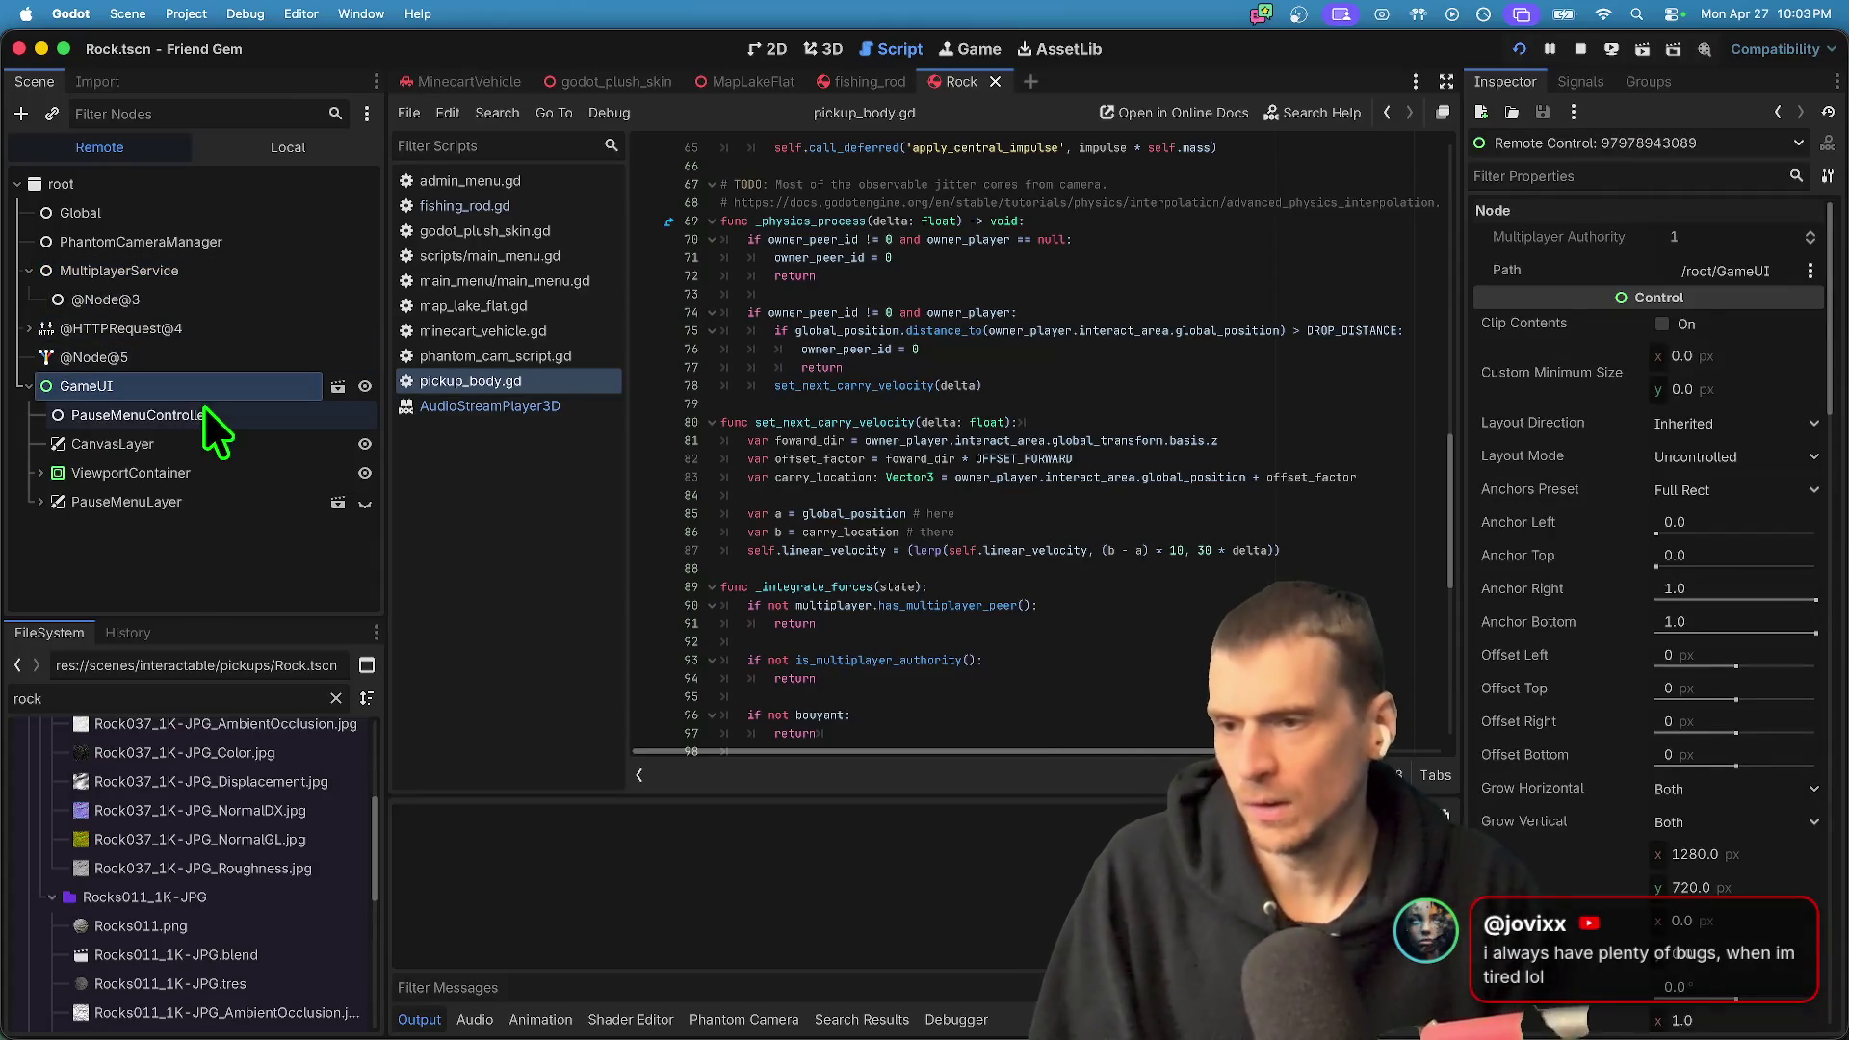
double_click(216, 479)
left_click(238, 551)
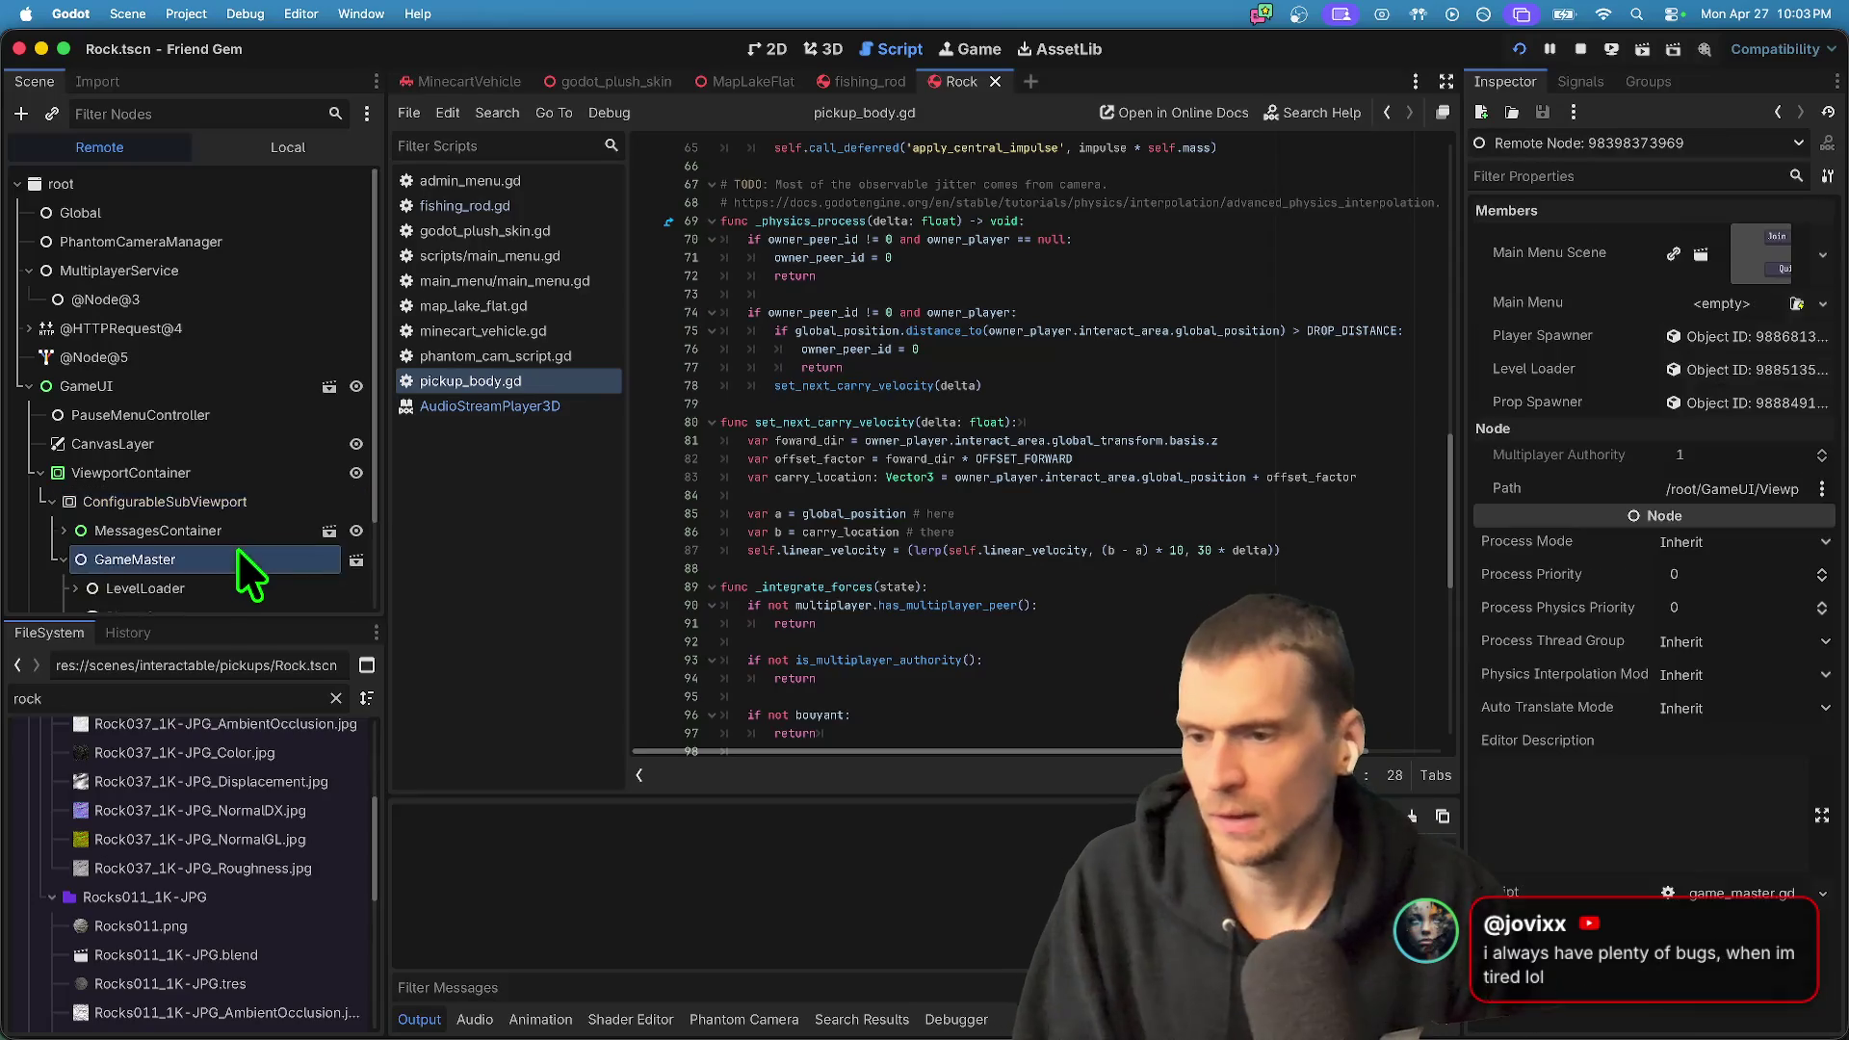
double_click(237, 547)
double_click(237, 505)
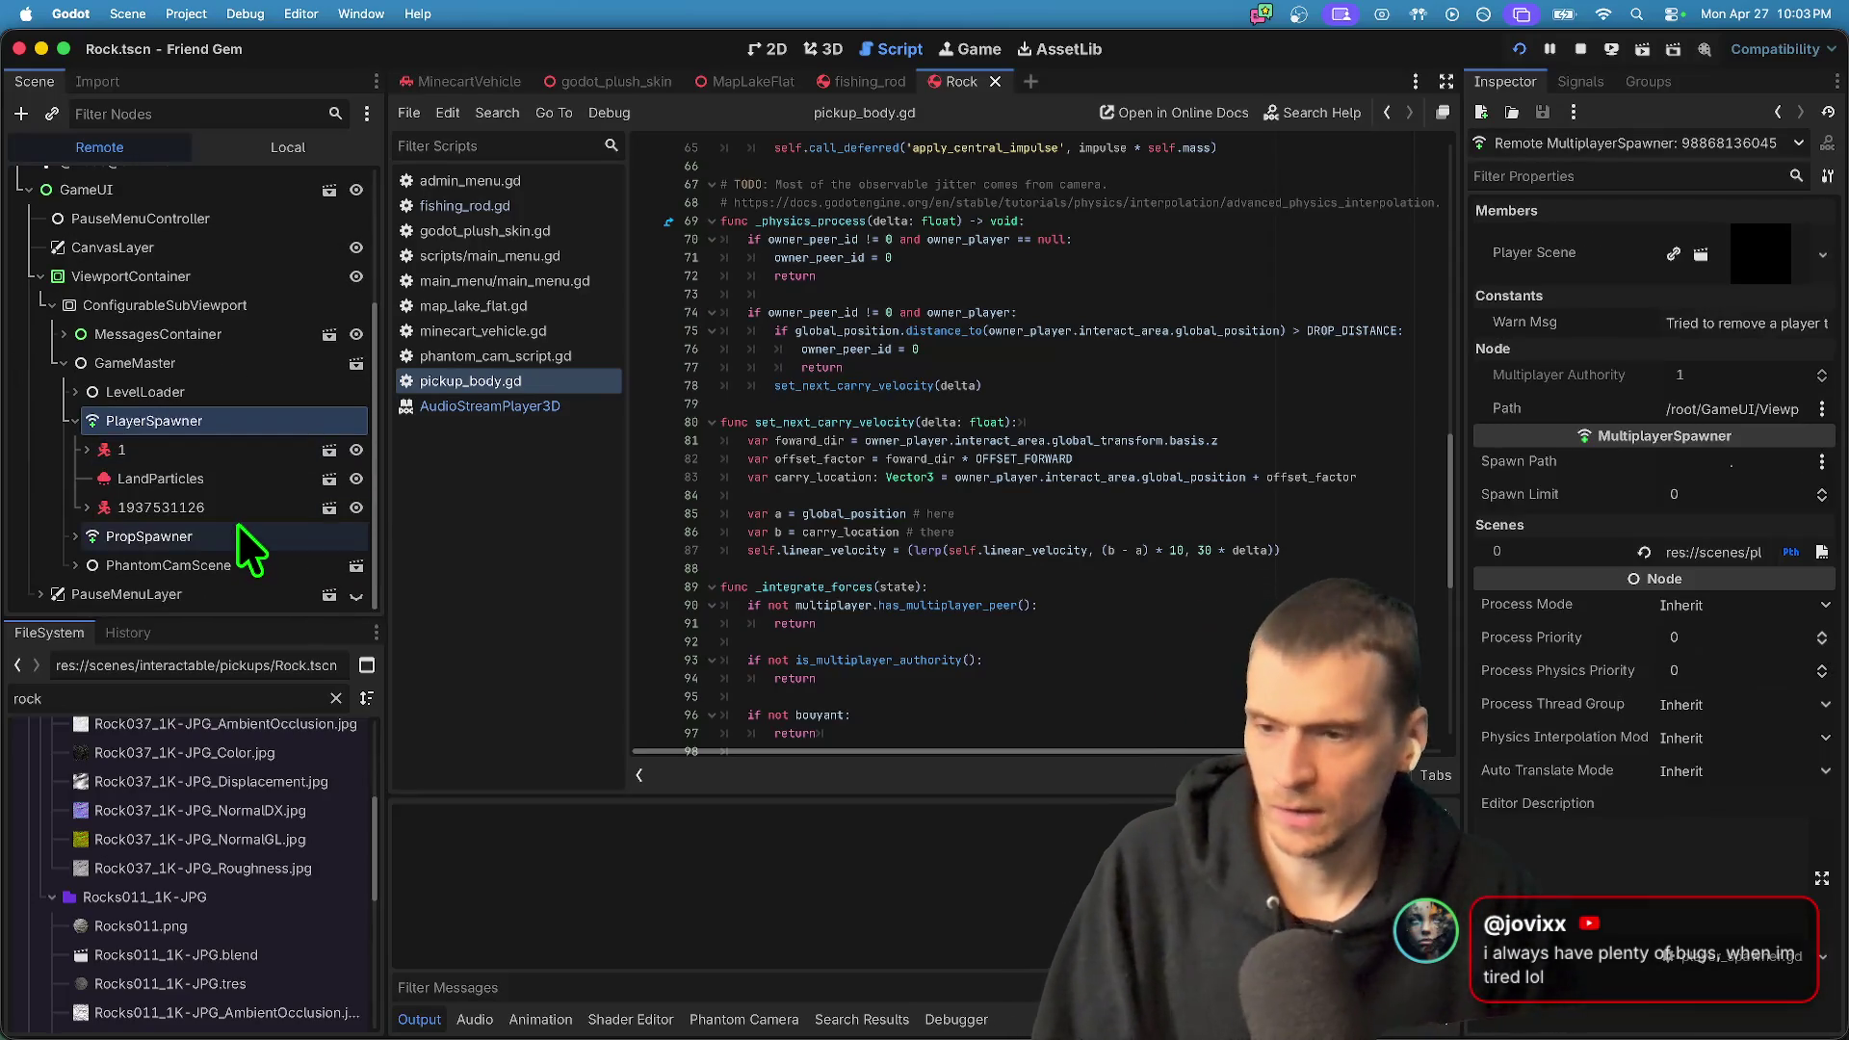
double_click(238, 530)
double_click(227, 503)
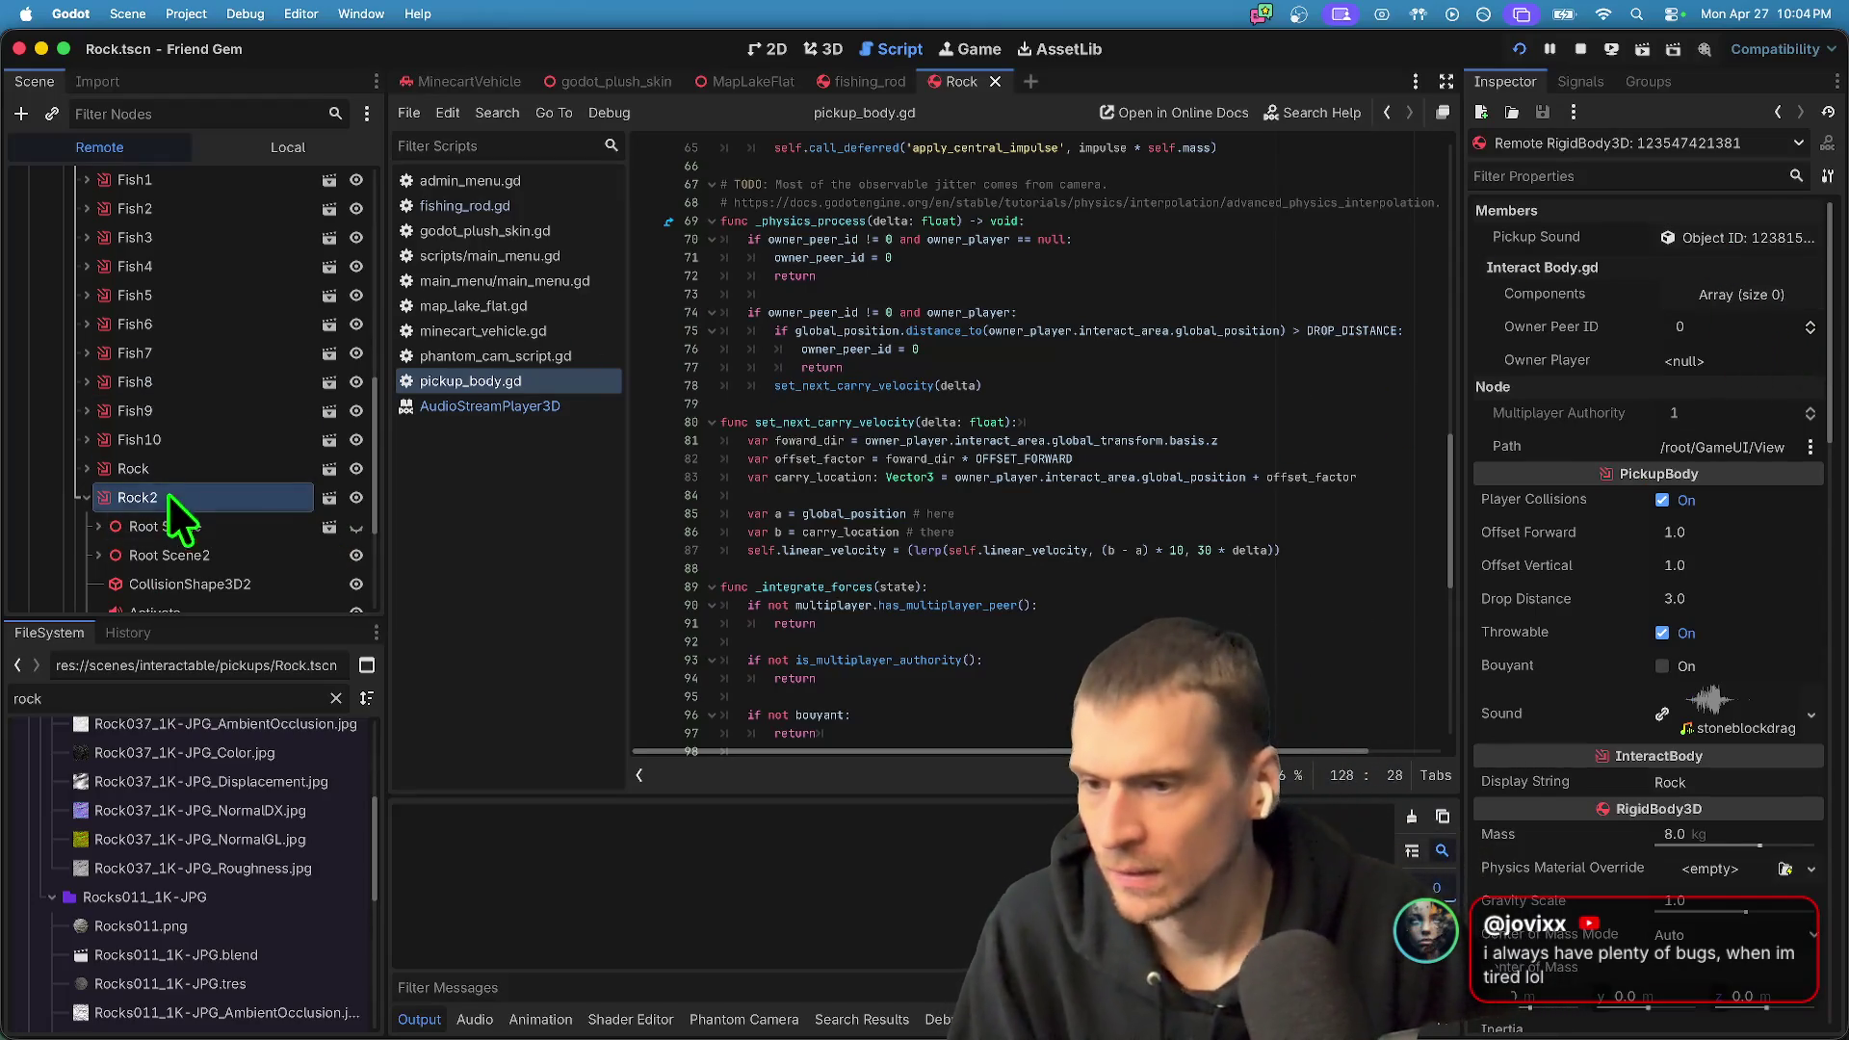
scroll(178, 516, "down", 3)
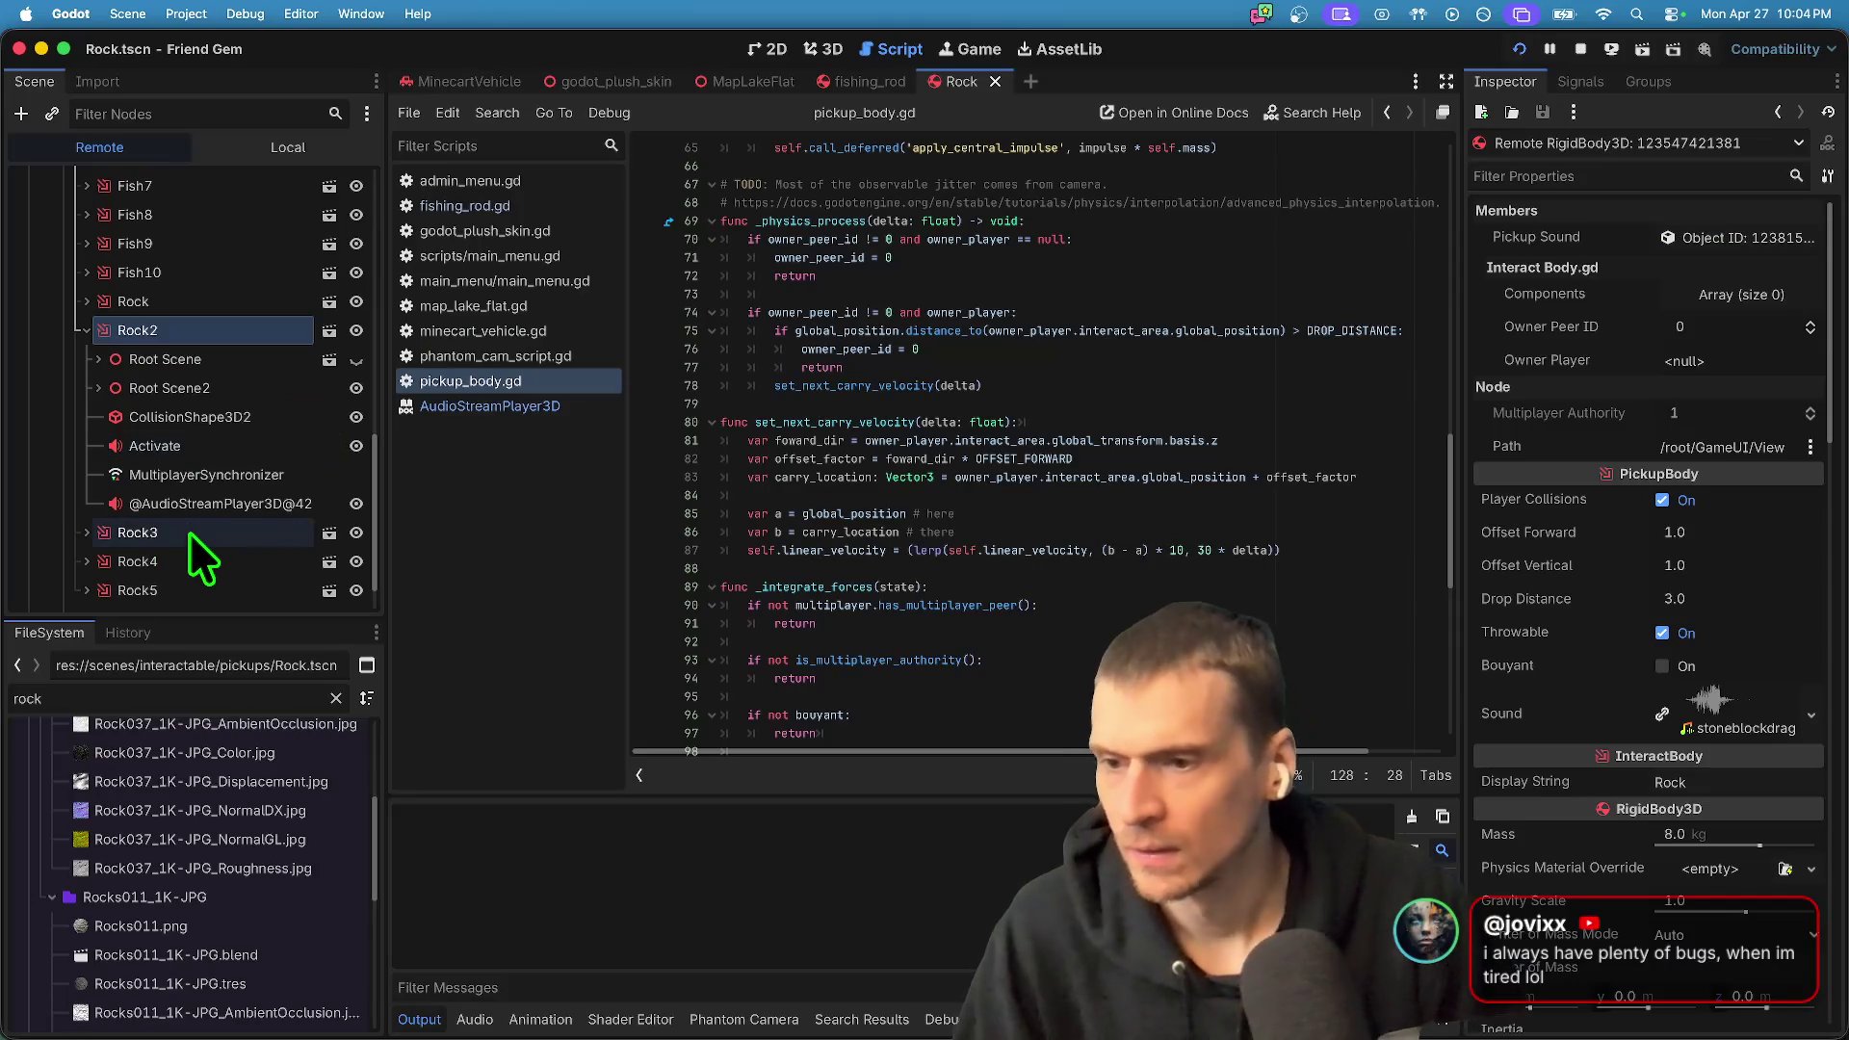
- Tick Playing on Rock2's Activate player and the runtime AudioStreamPlayer3D, exposing its empty stream
left_click(191, 454)
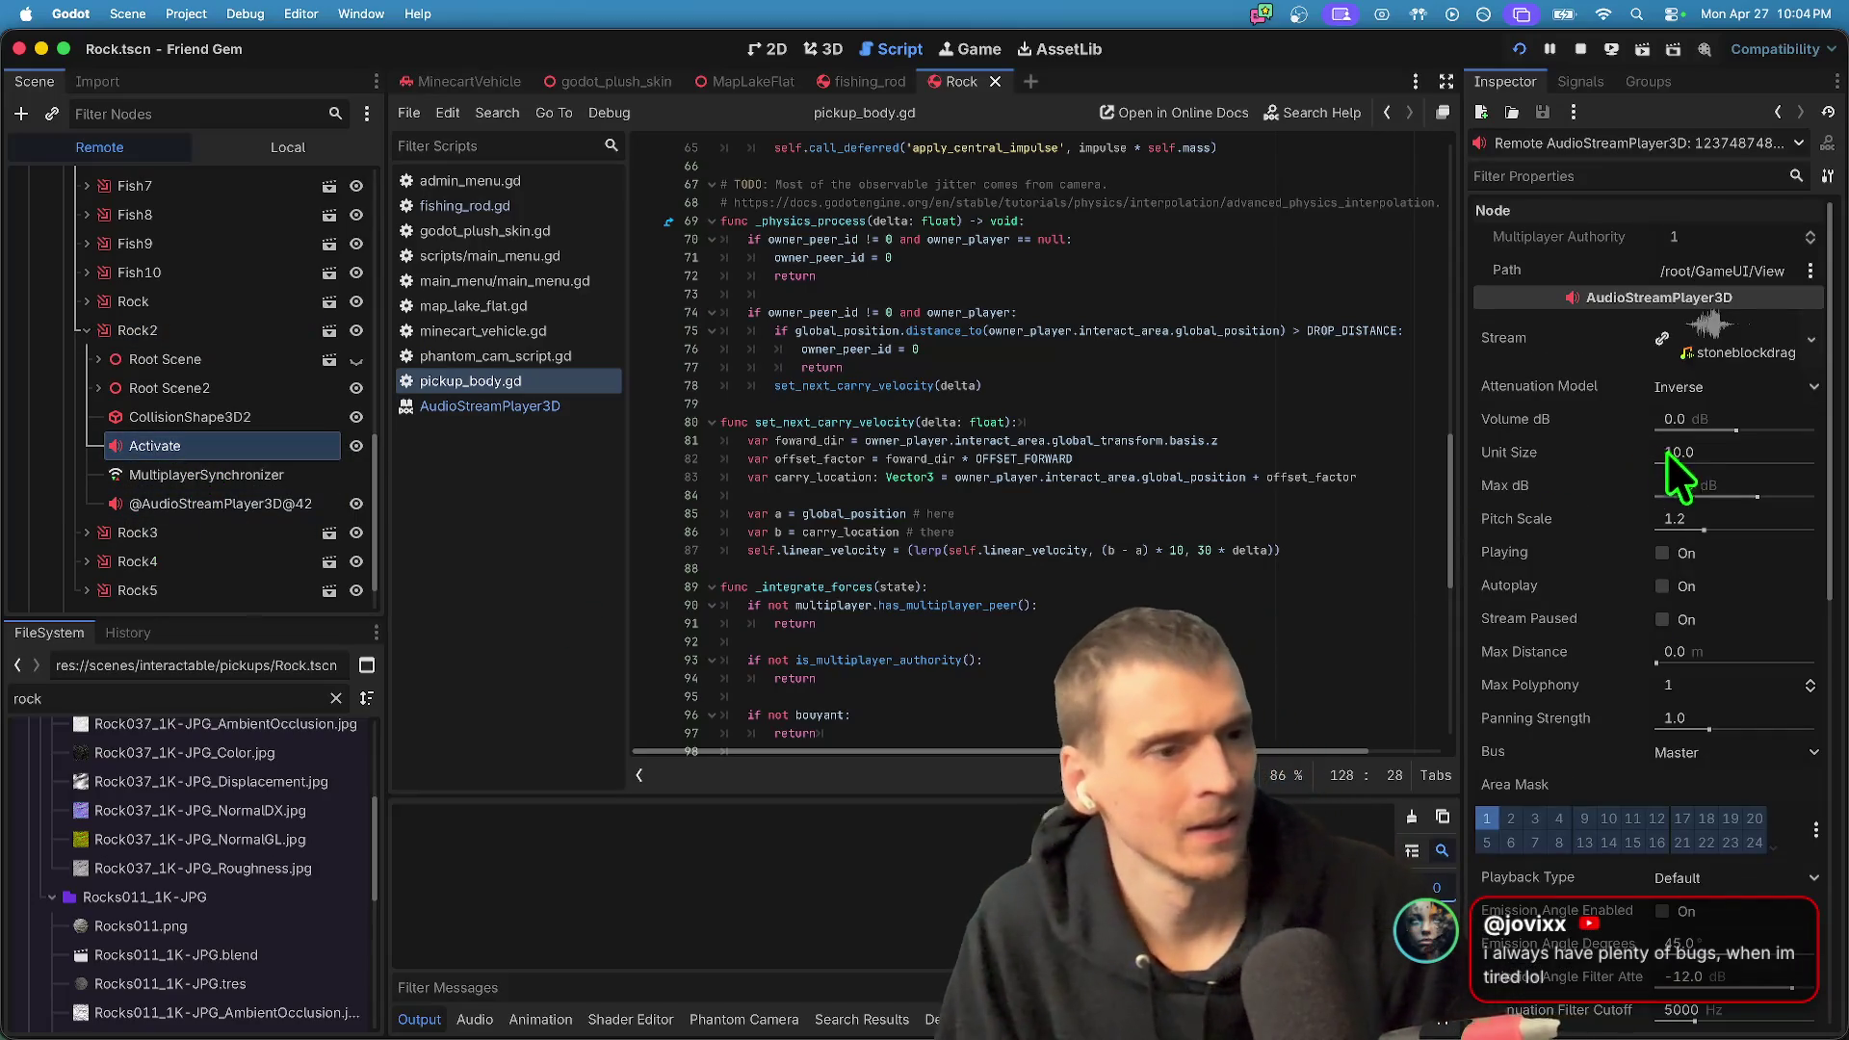
left_click(1705, 563)
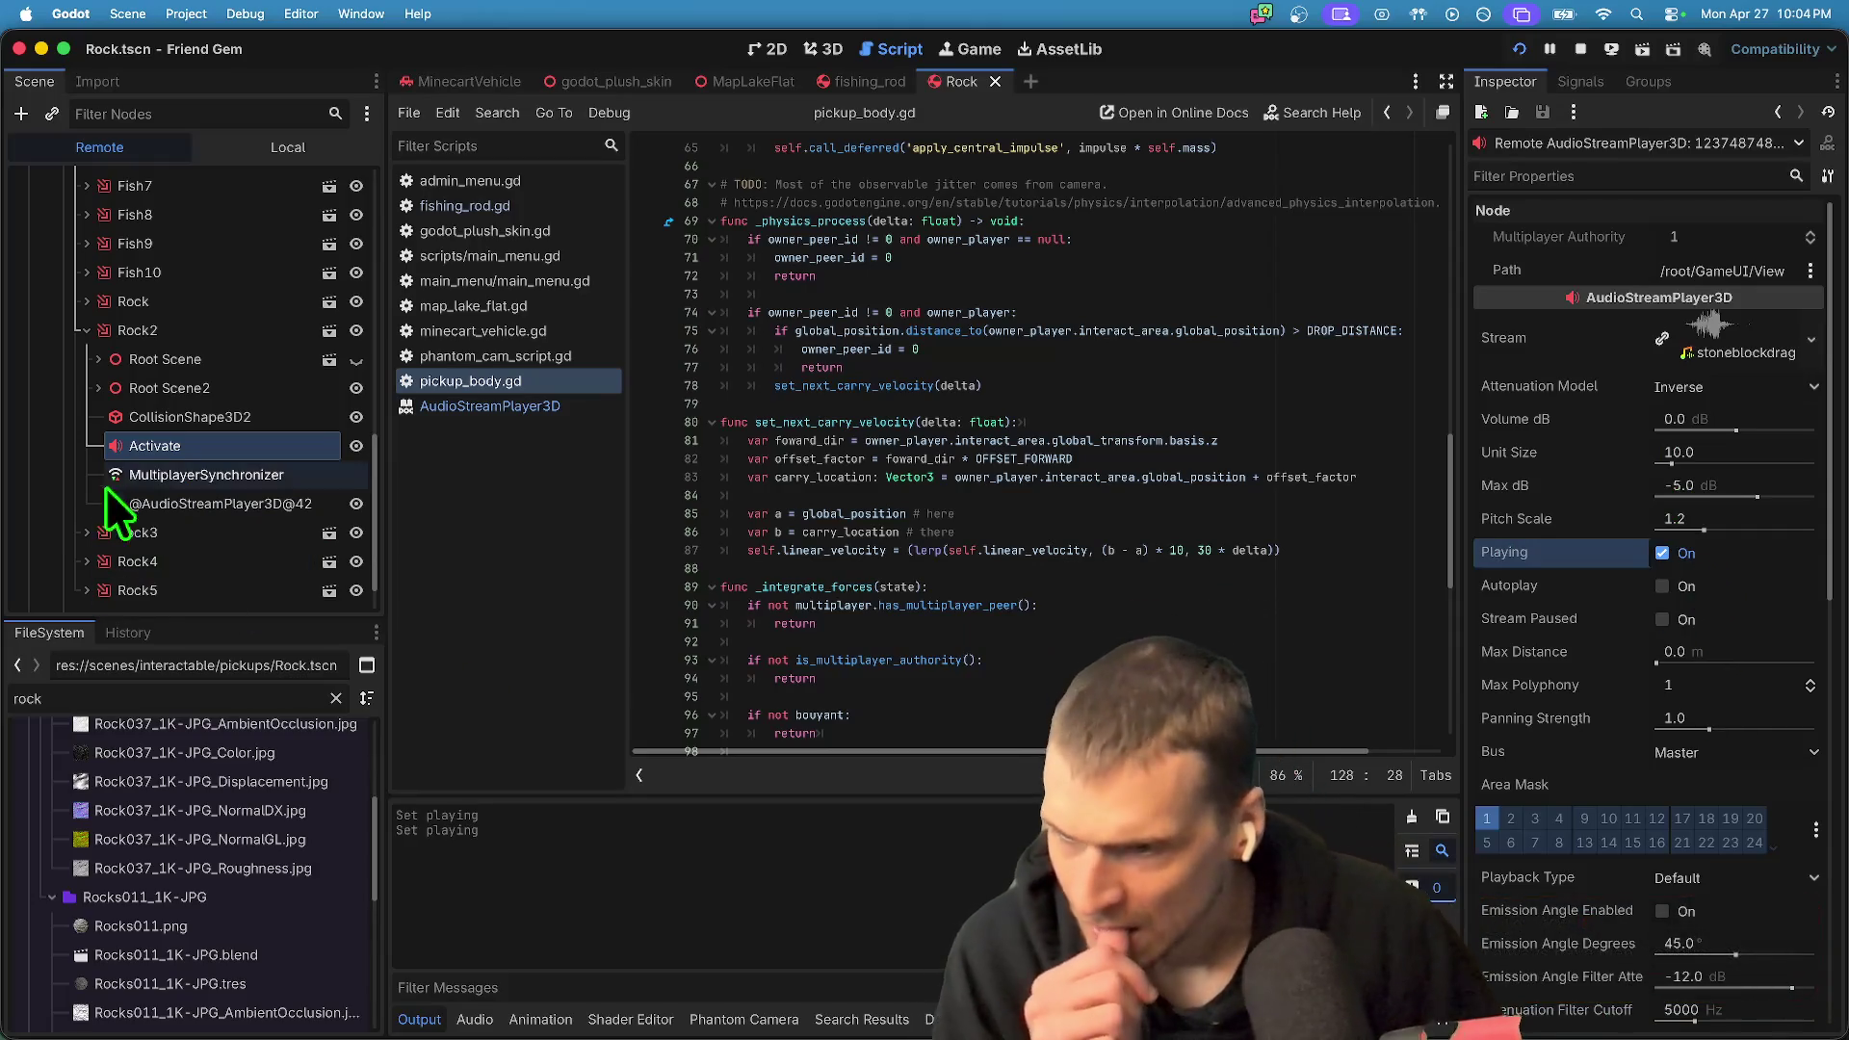
left_click(245, 500)
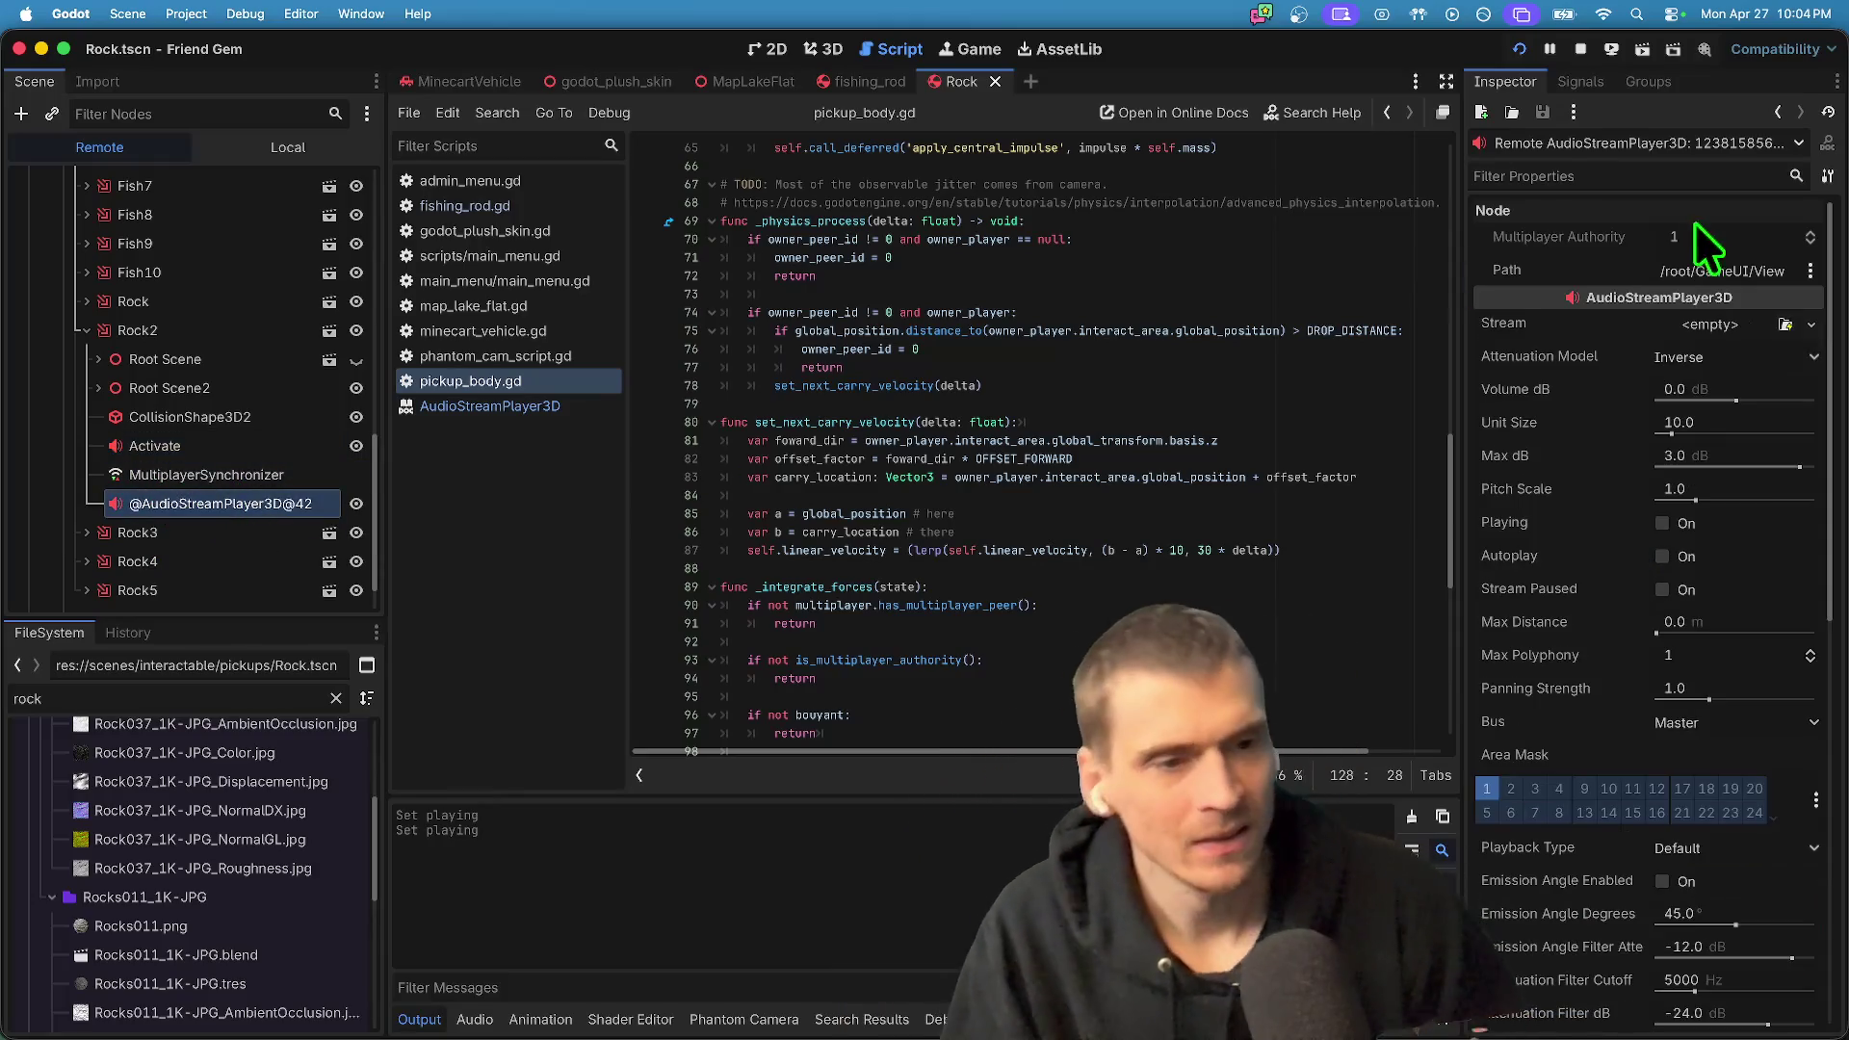
left_click(1730, 527)
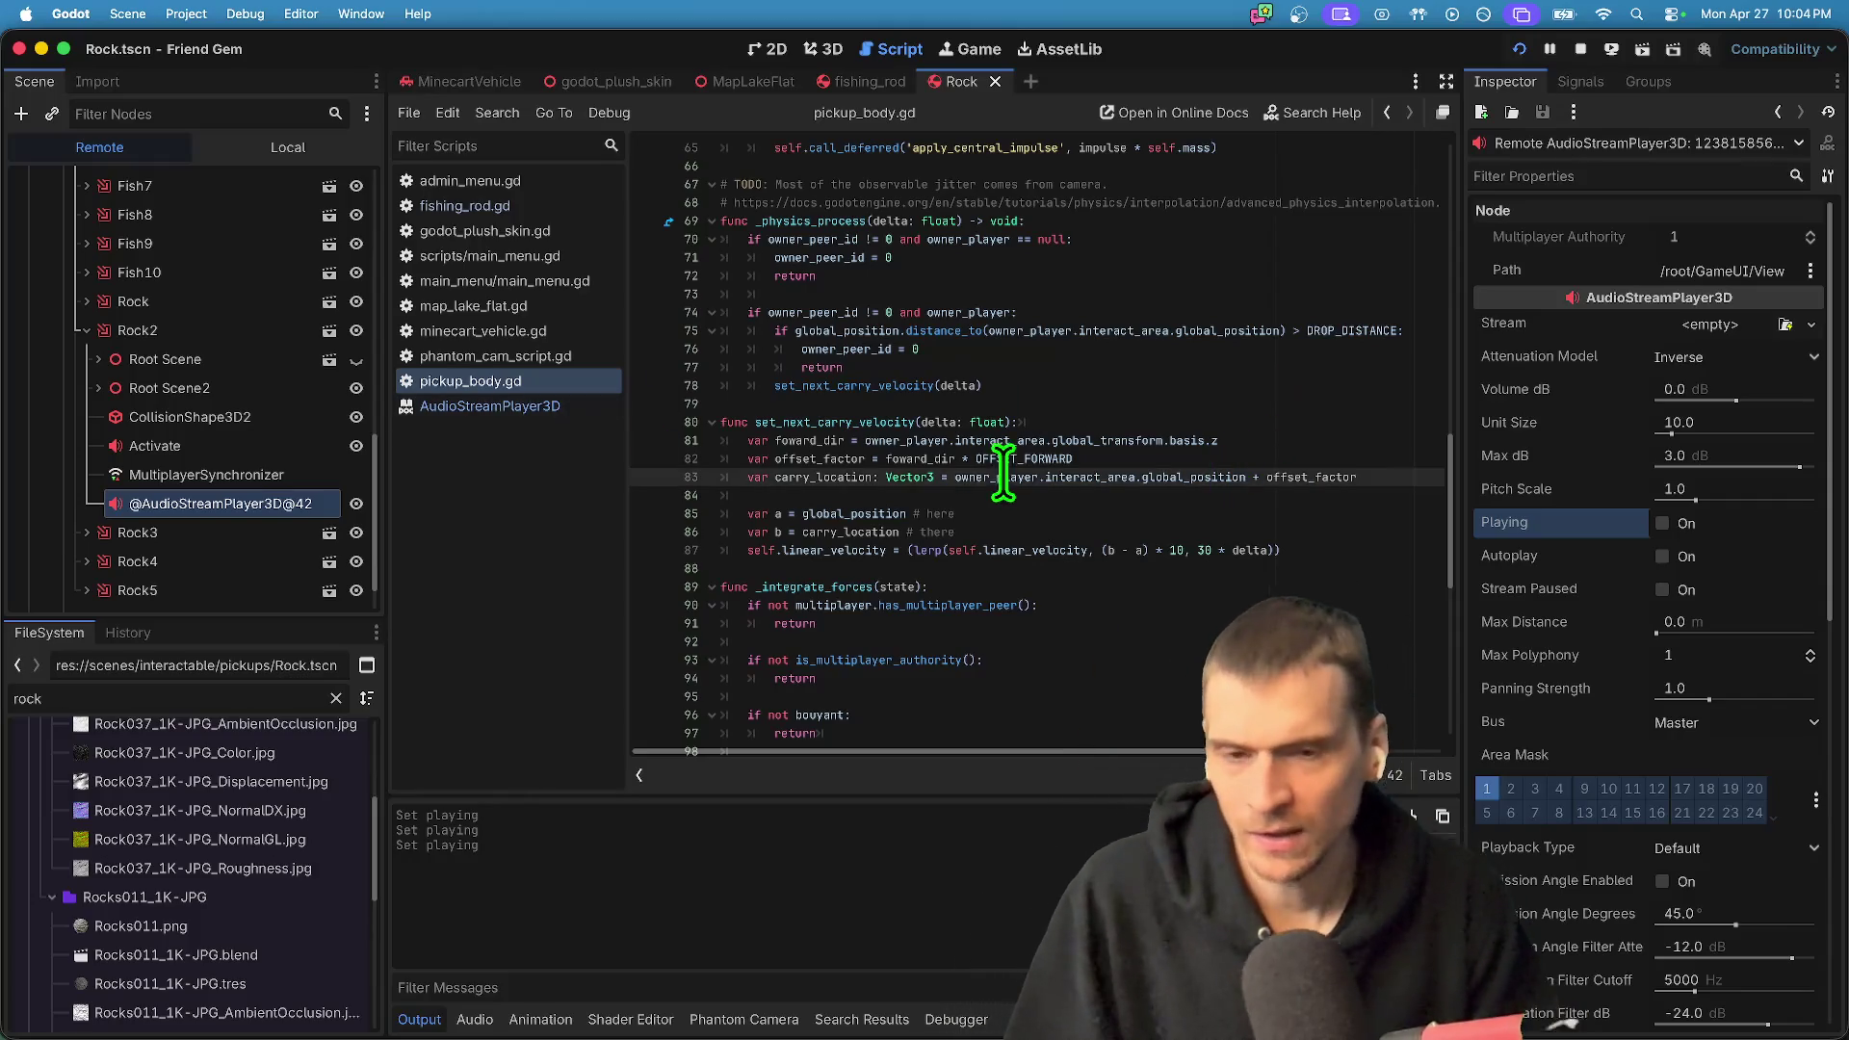
- Delete the print('??') debug line from pickup_body.gd
scroll(1003, 472, "up", 10)
scroll(1002, 510, "up", 3)
left_click(913, 321)
key("super+shift+k")
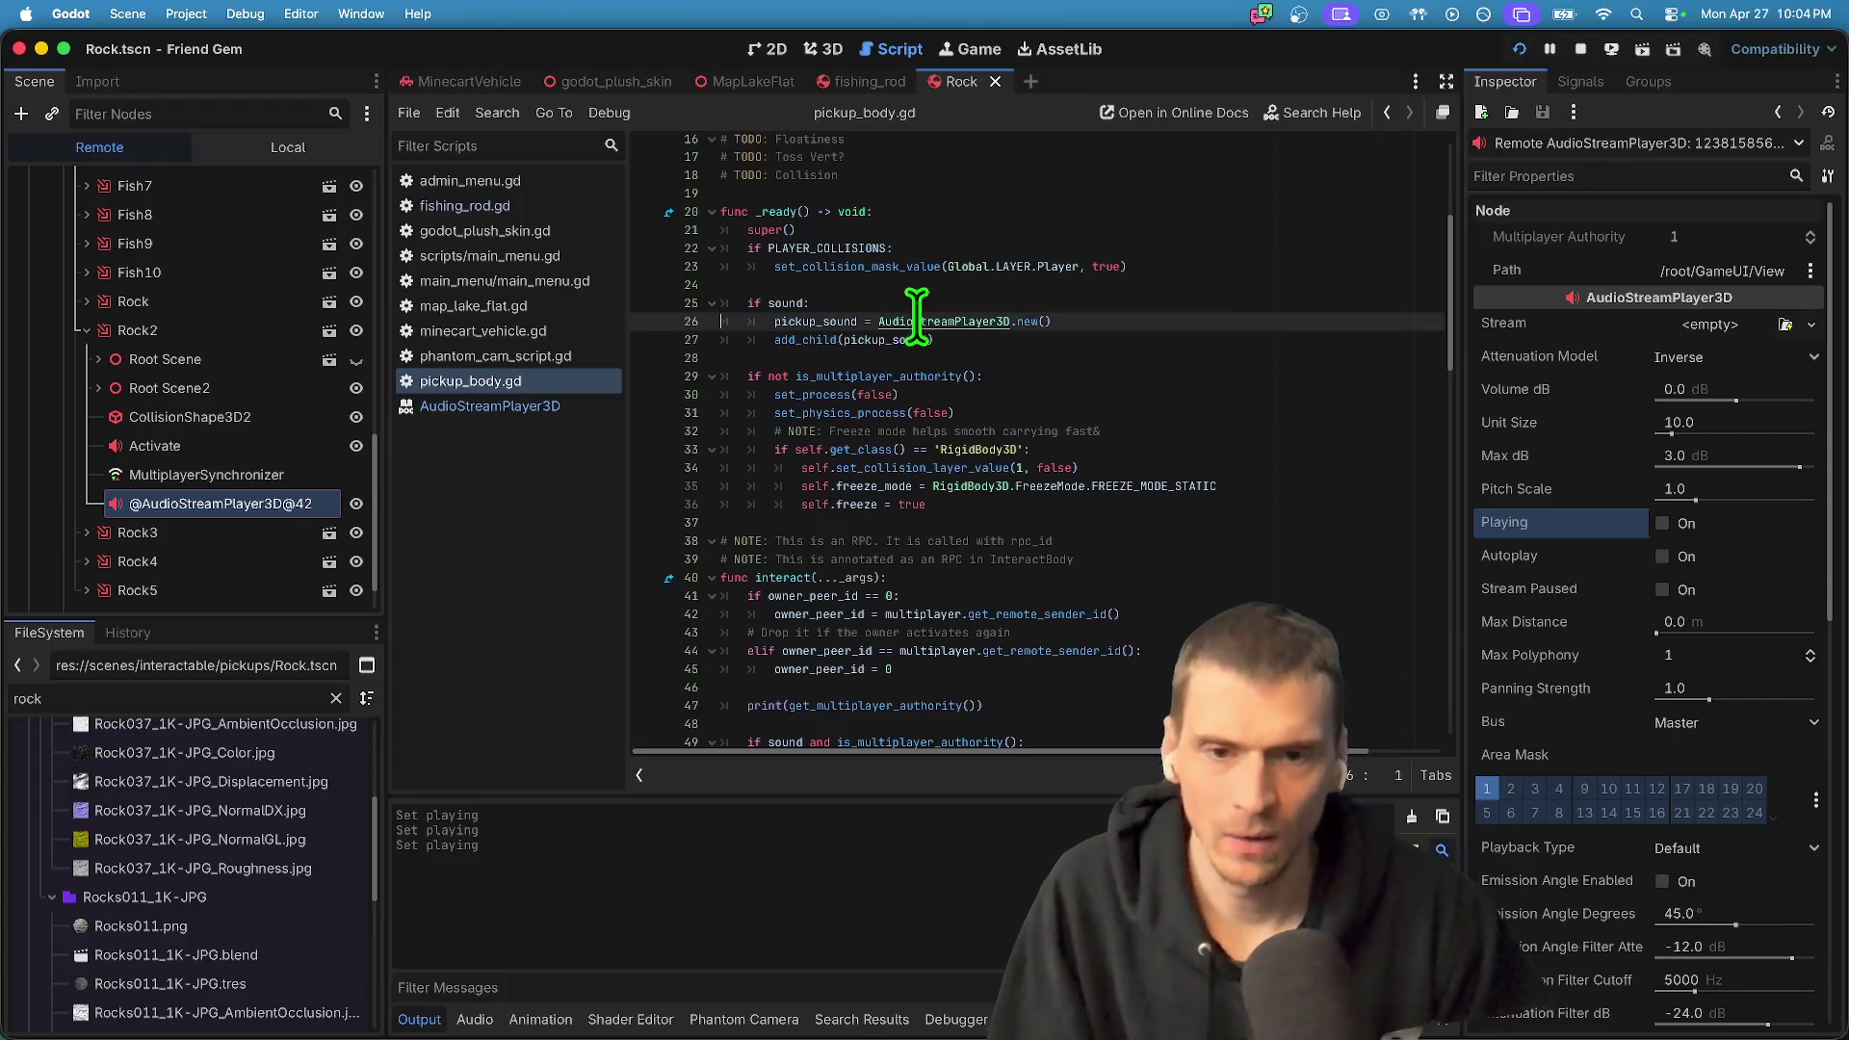
- Add 'pickup_sound.stream = sound' on line 27, save the script and rerun the game
left_click(1125, 325)
key("Return")
type("pickup_sound")
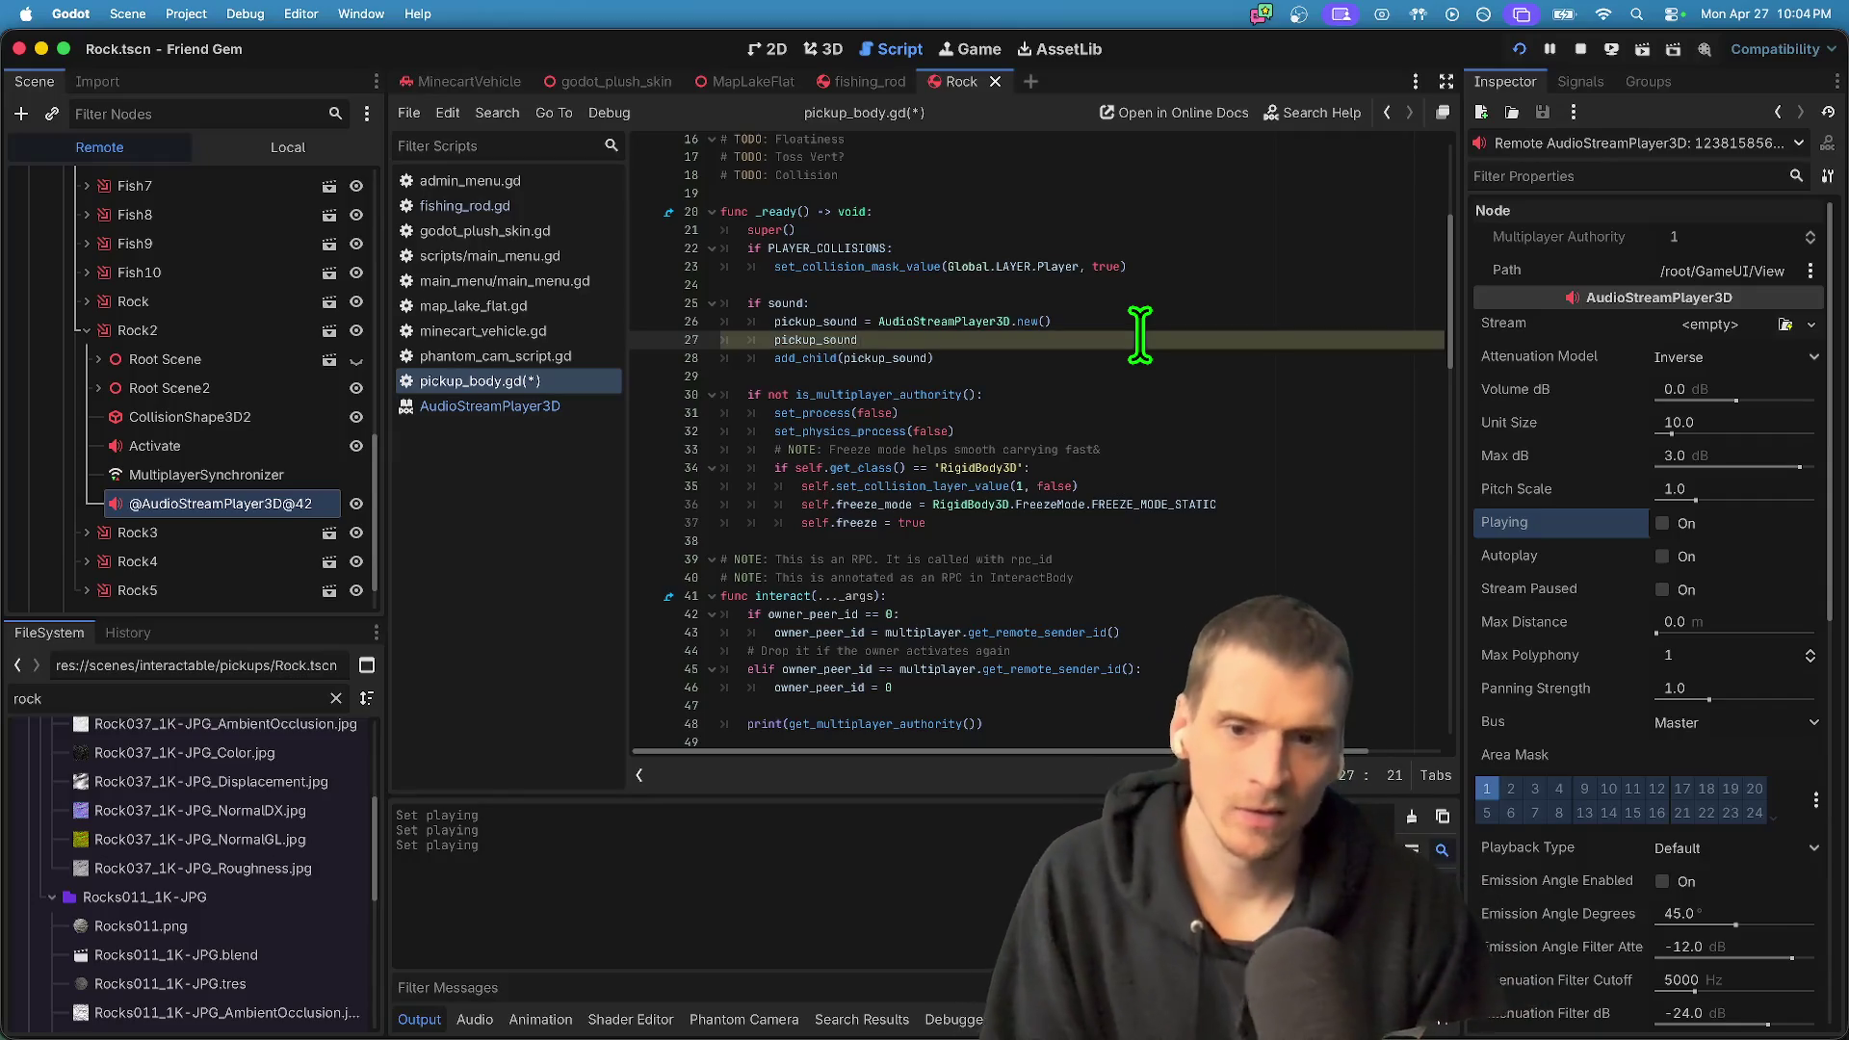
type(".s")
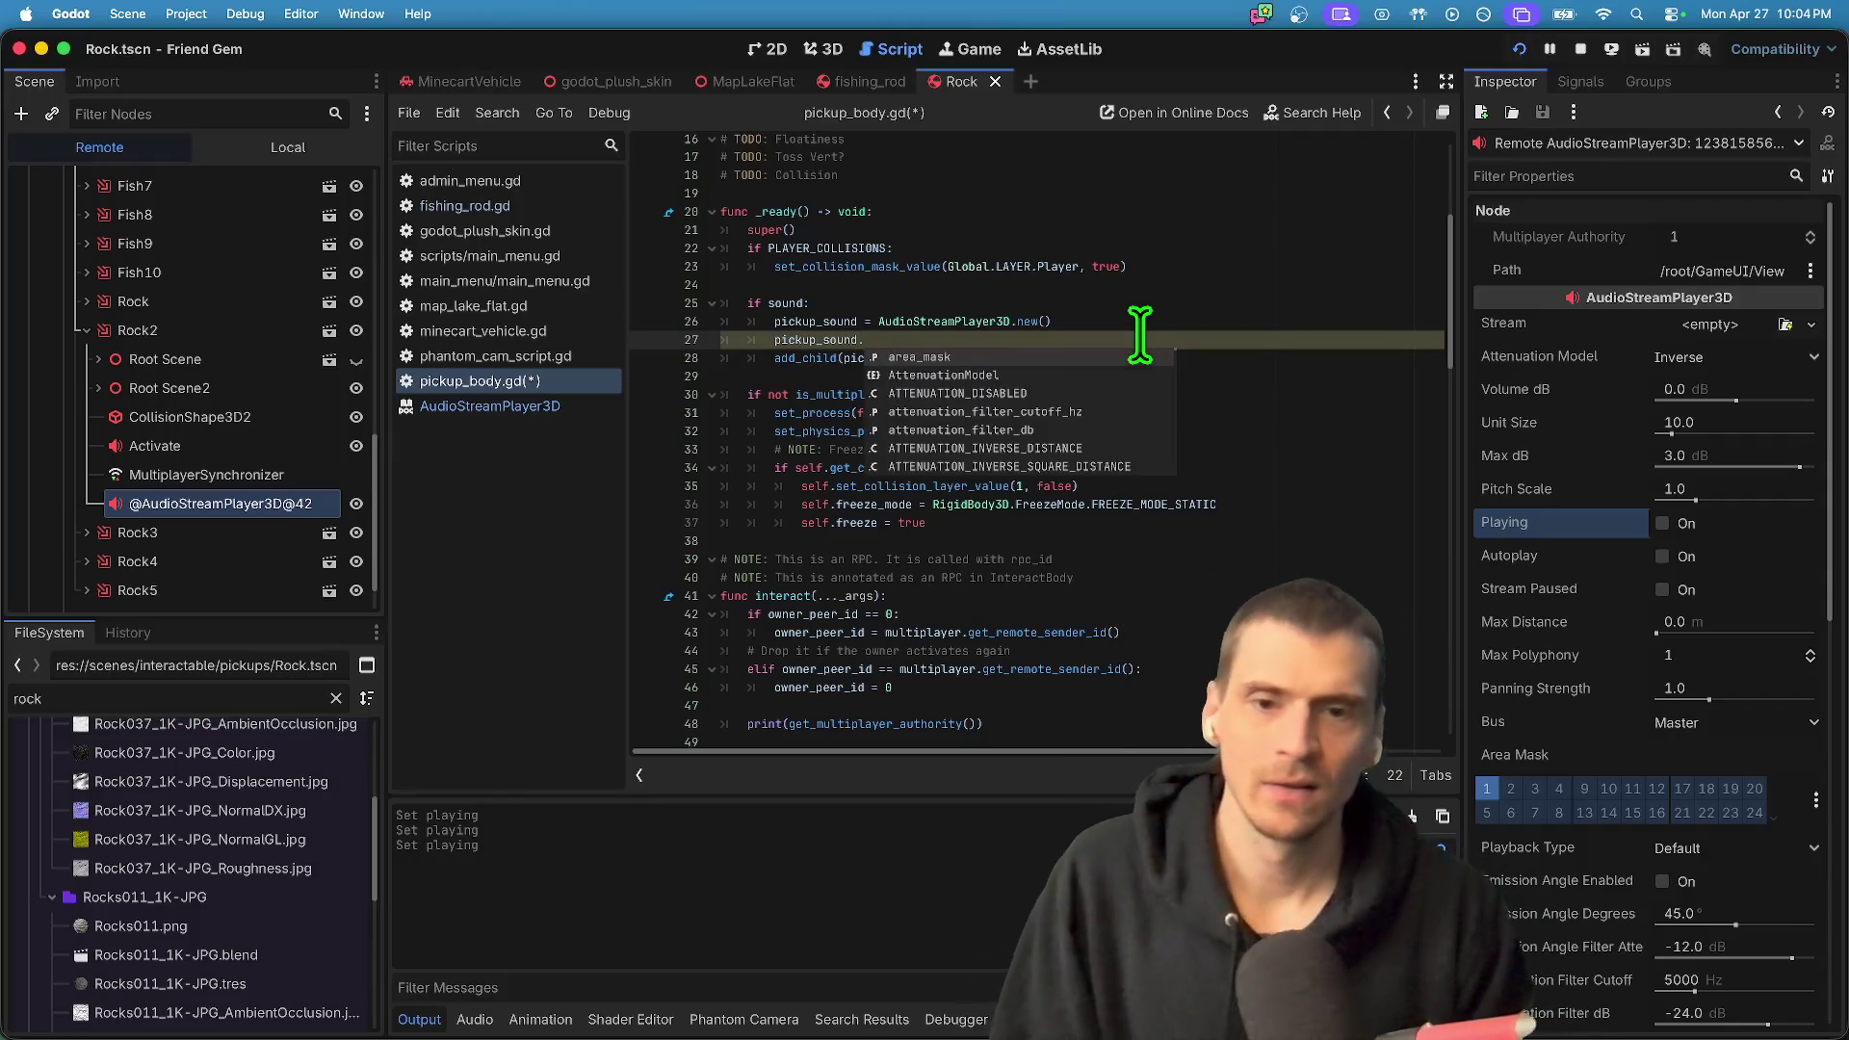
key("BackSpace")
type("audio")
key("BackSpace")
key("BackSpace")
key("BackSpace")
type("stream =")
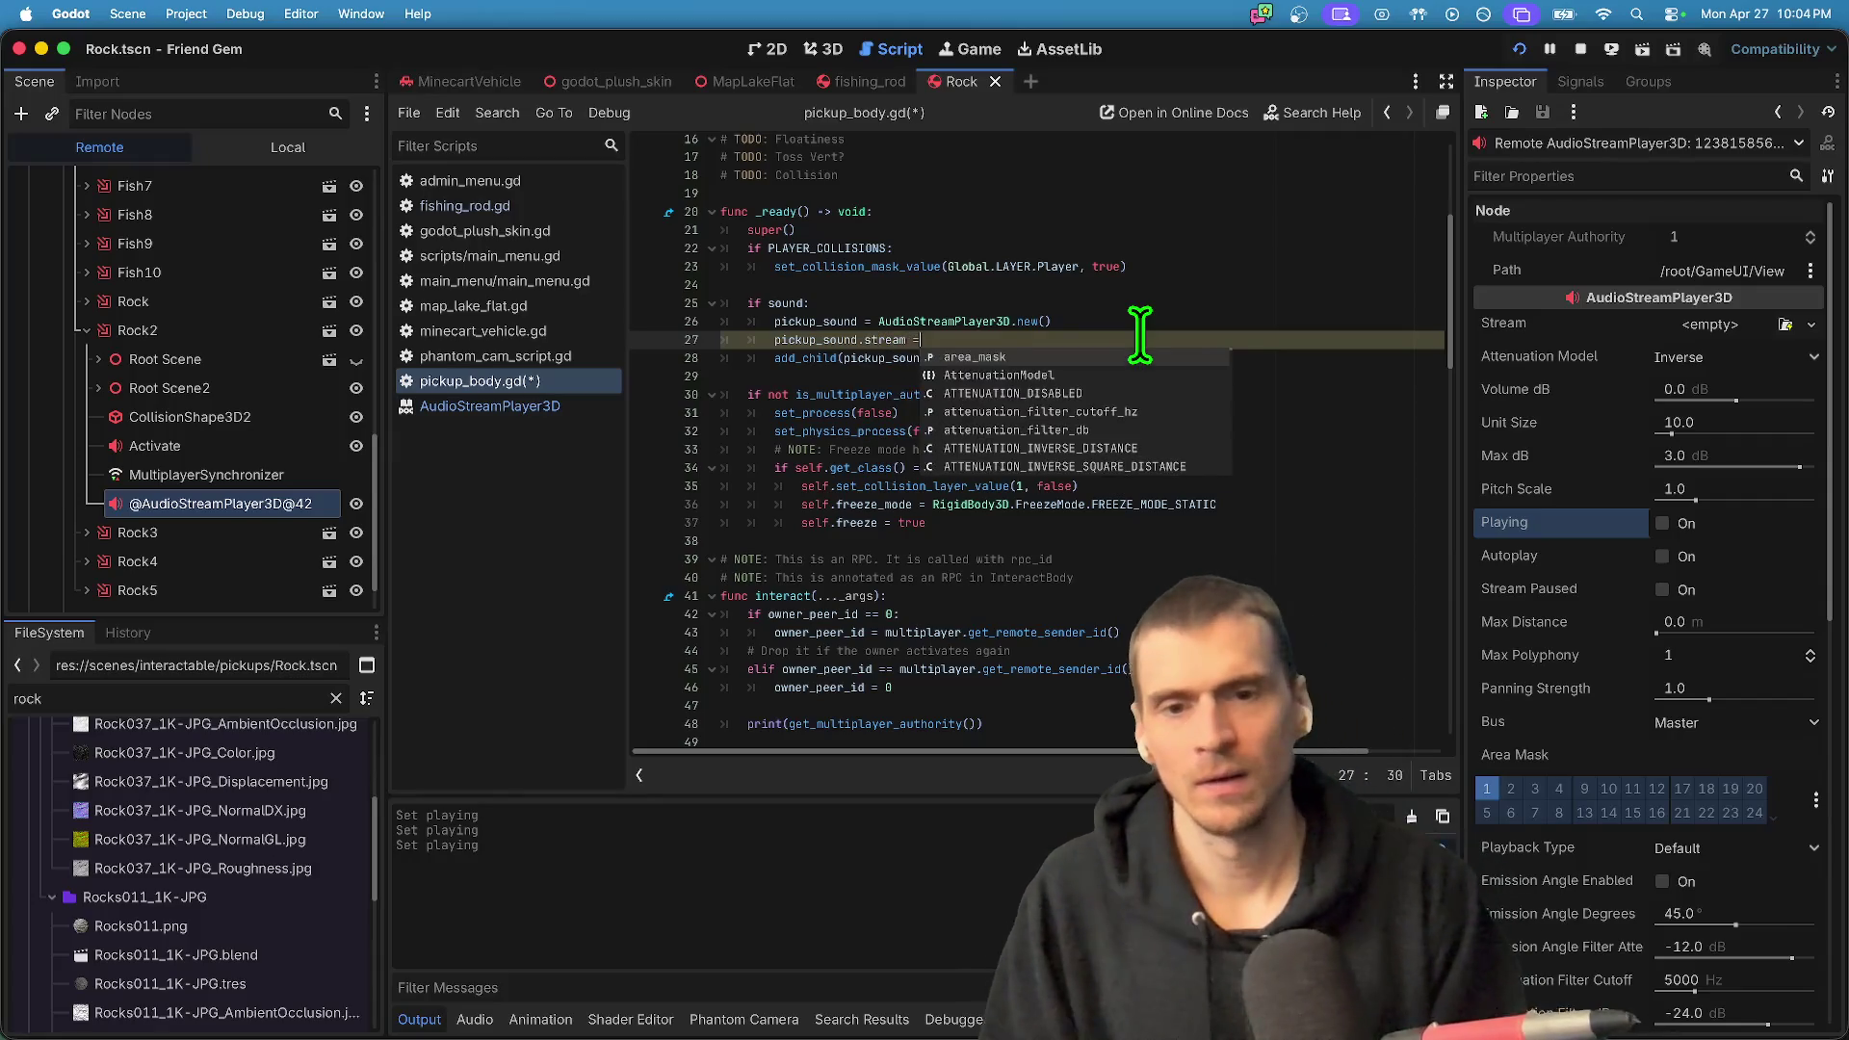
scroll(991, 301, "up", 5)
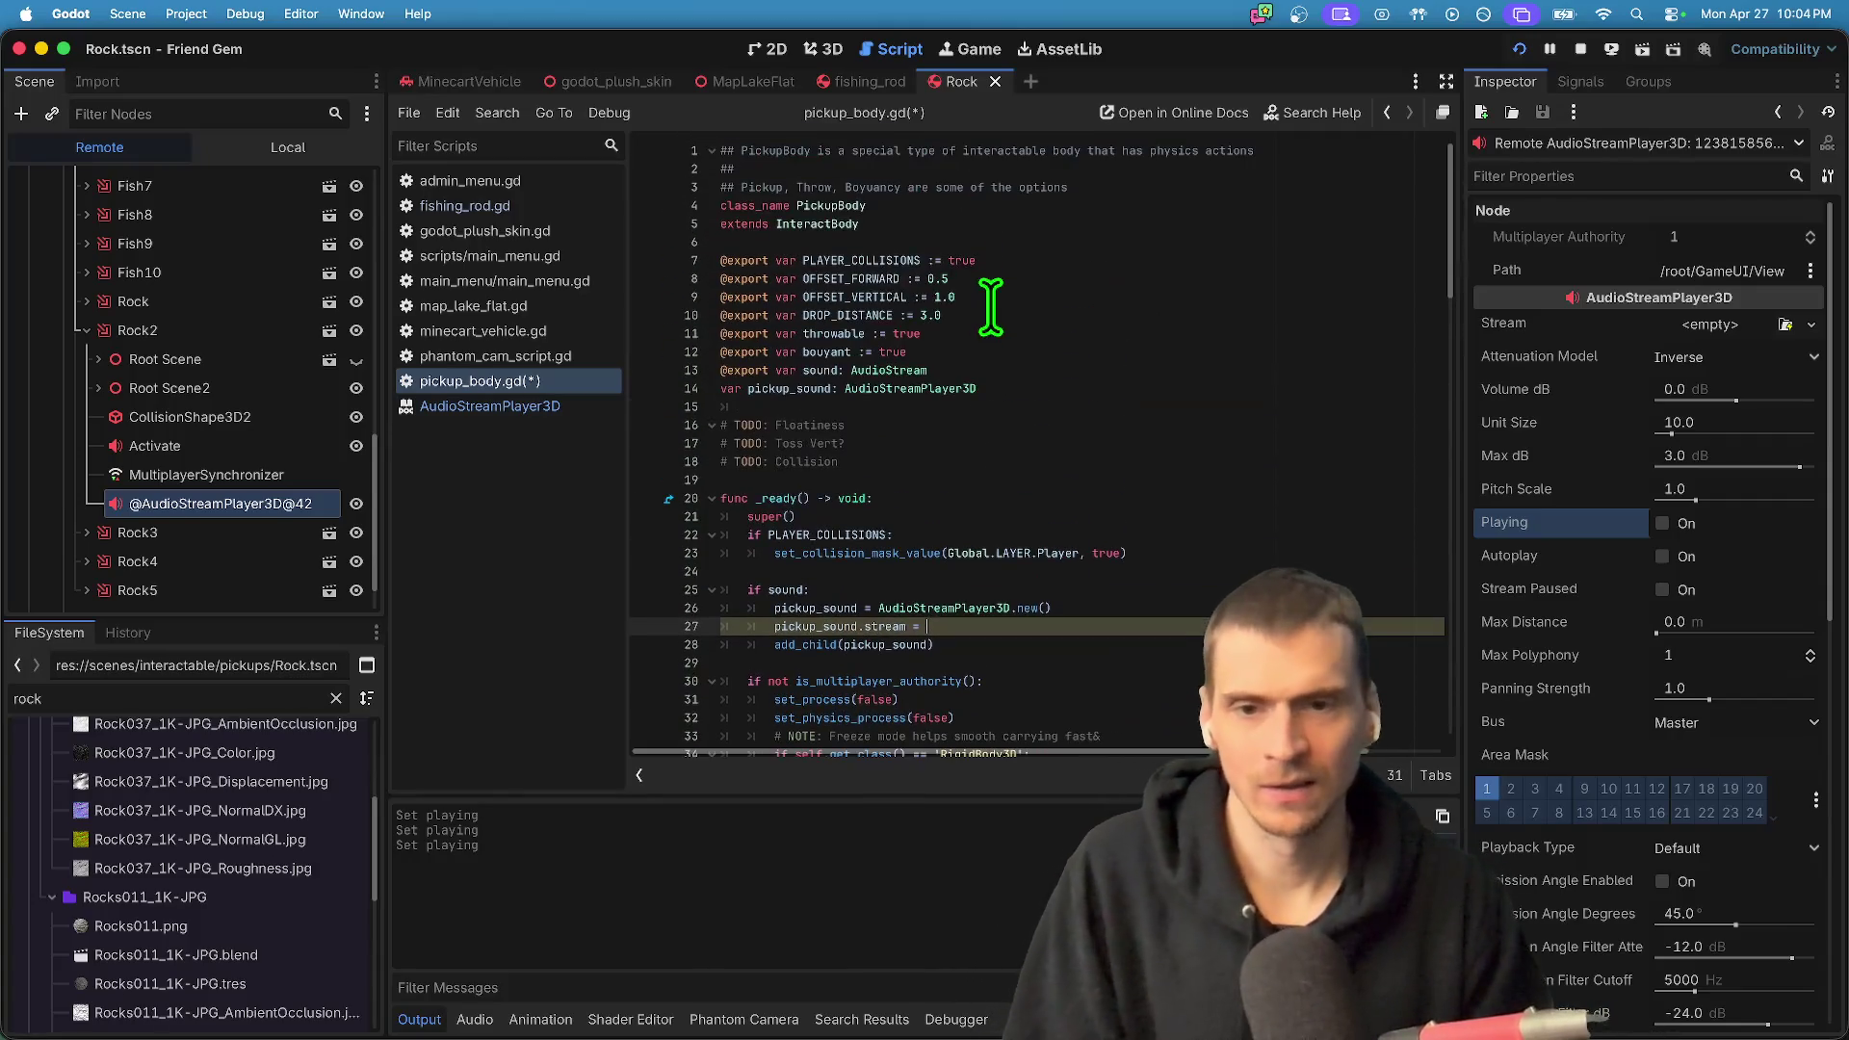
double_click(815, 370)
key("ctrl+c")
left_click(1187, 628)
key("ctrl+v")
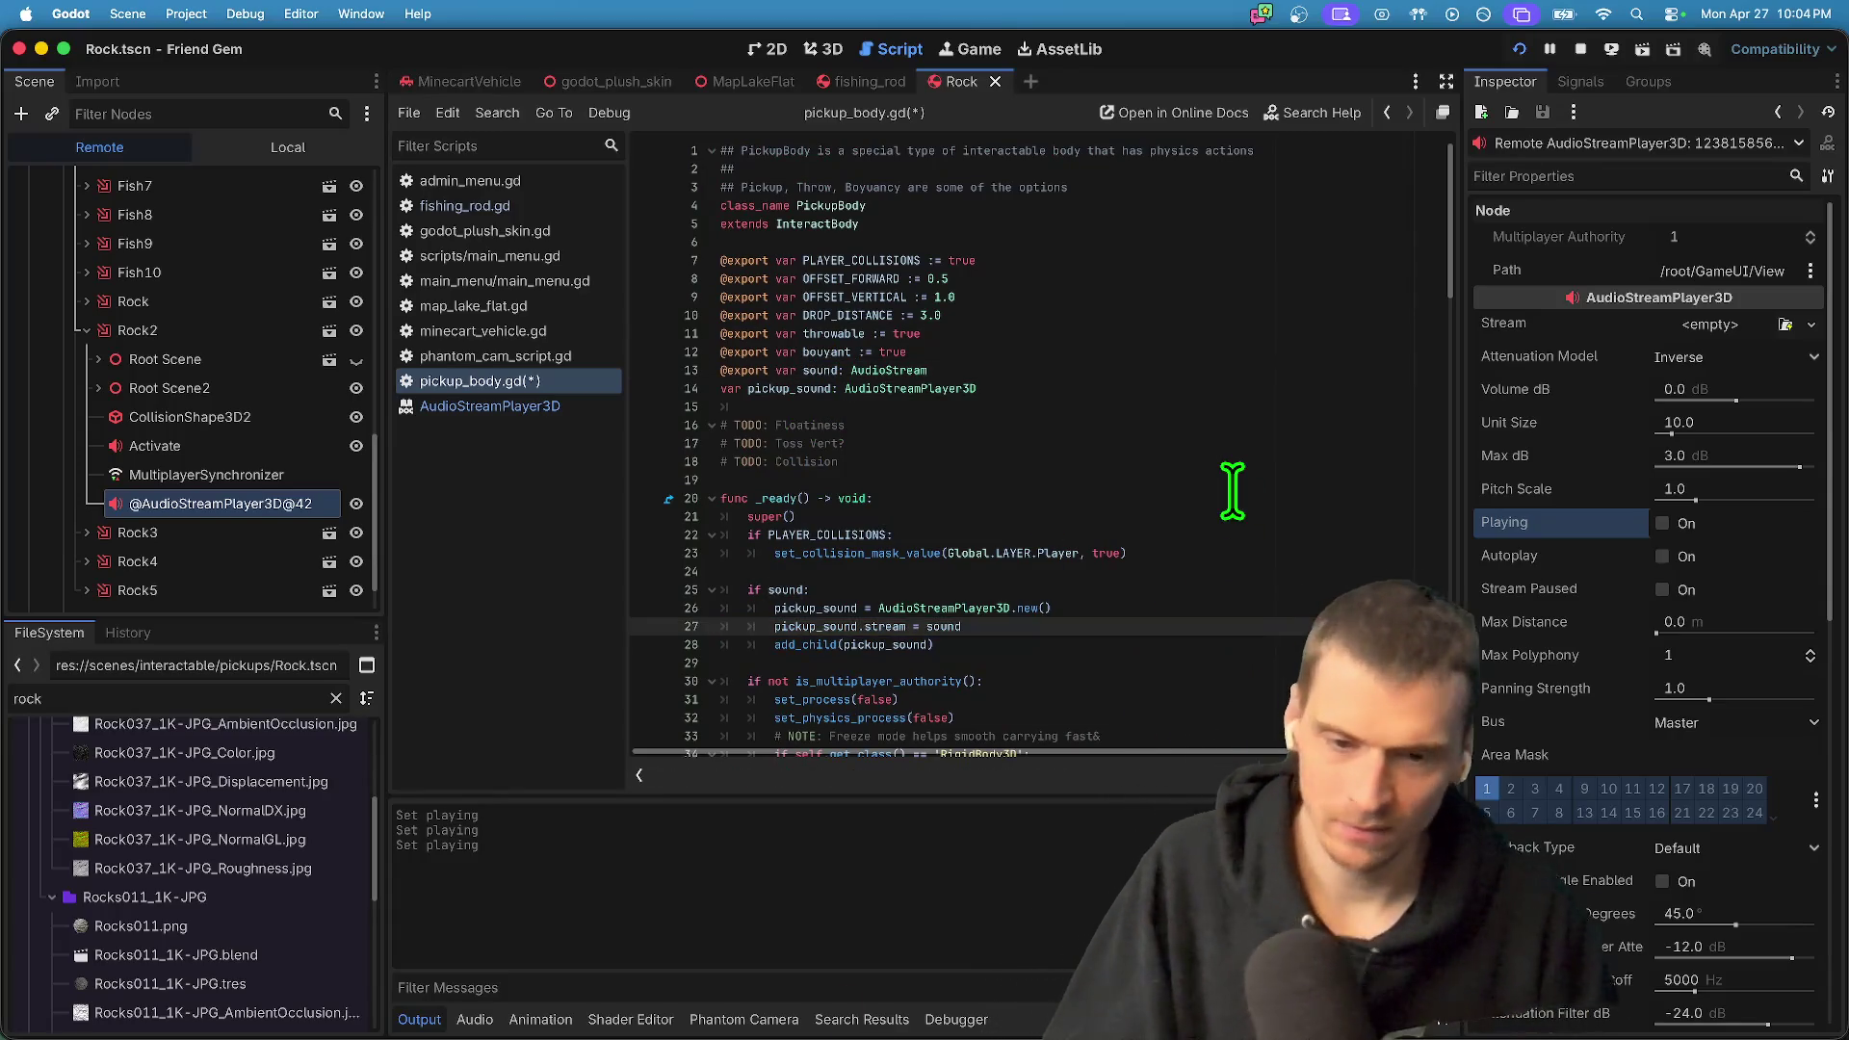
key("ctrl+s")
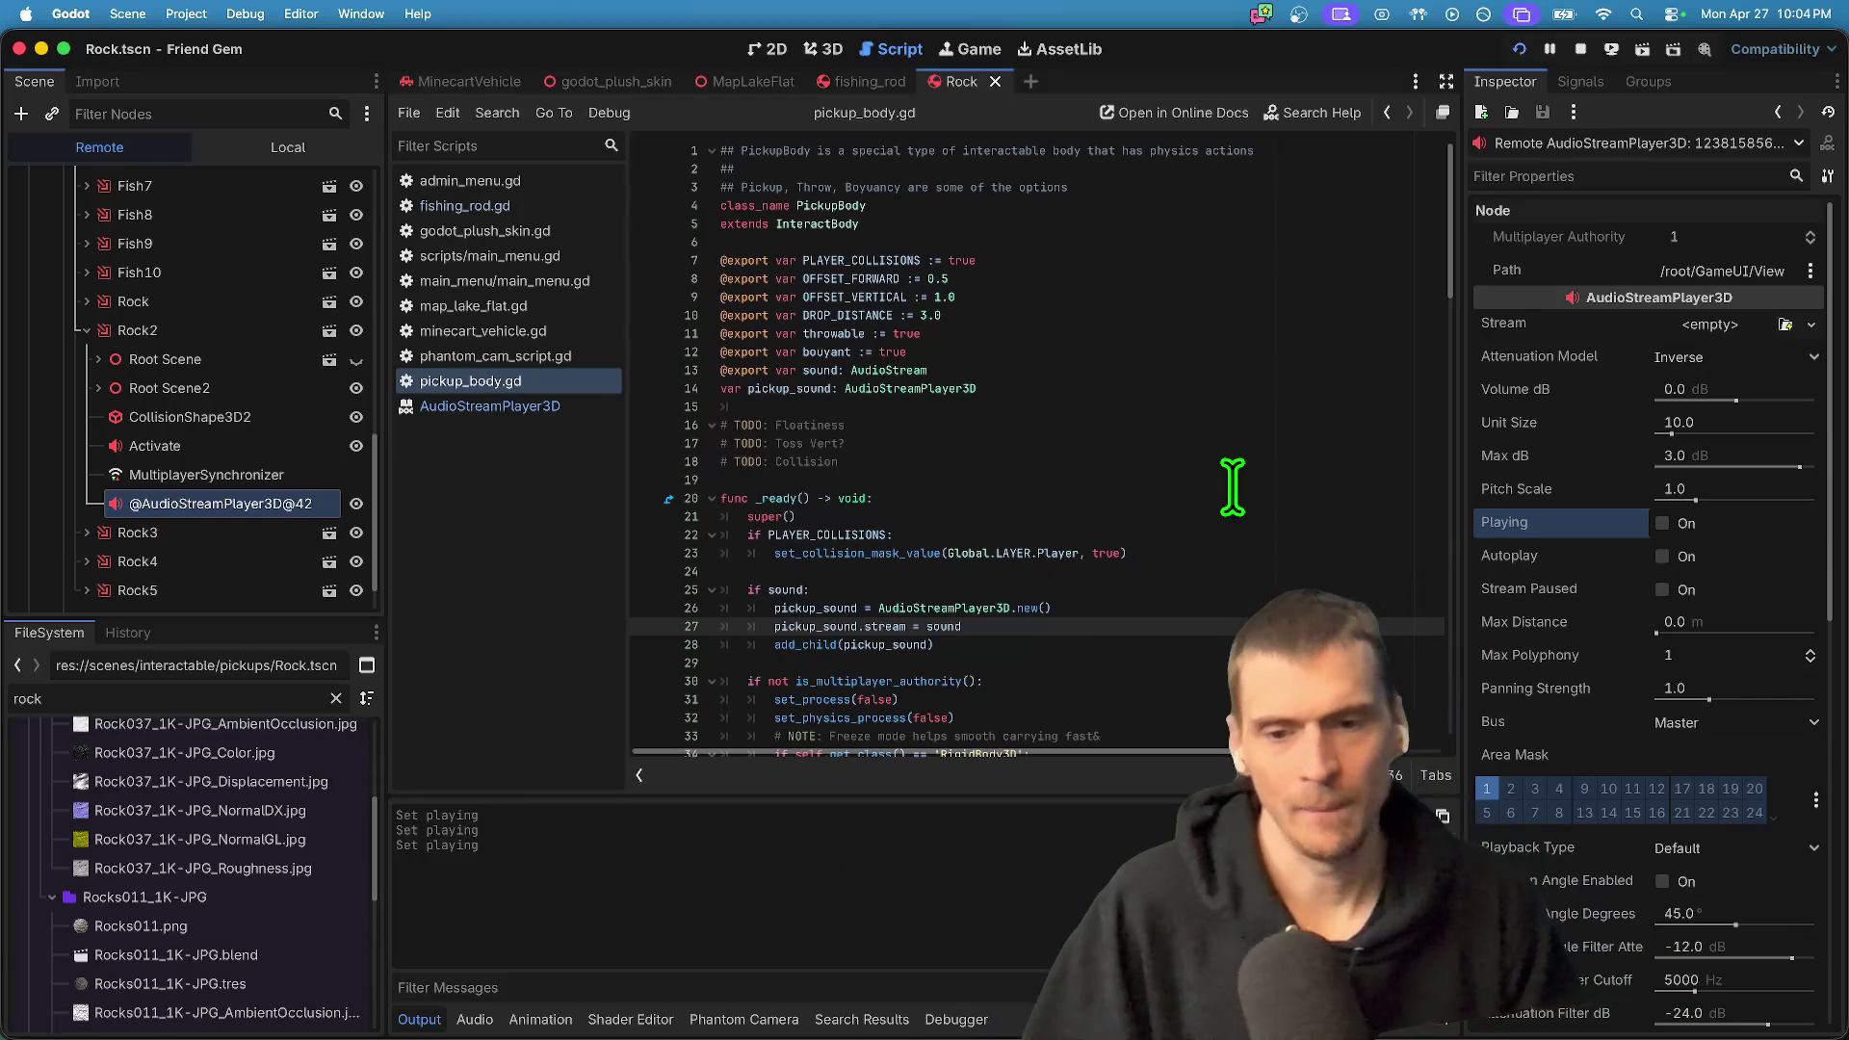
key("super+b")
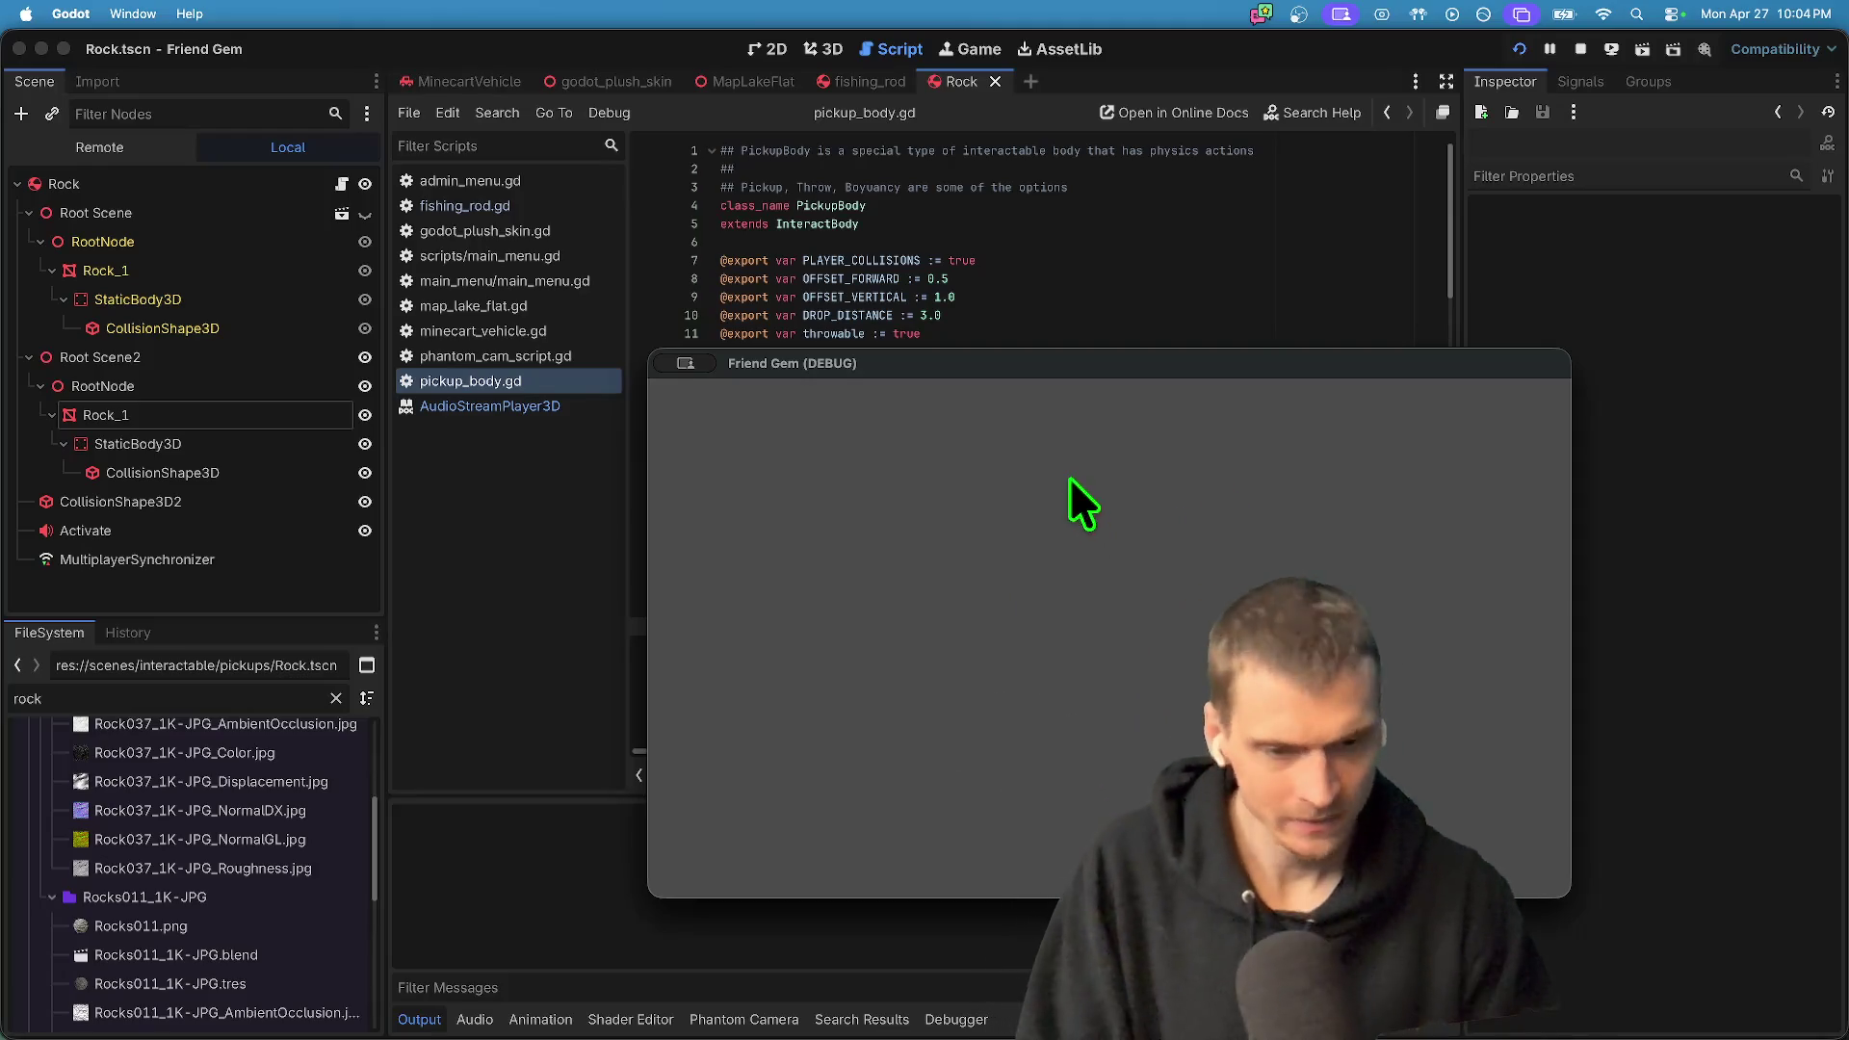
- Pick up and drop the rock with E, then toggle the pause menu in the other game window
key("e")
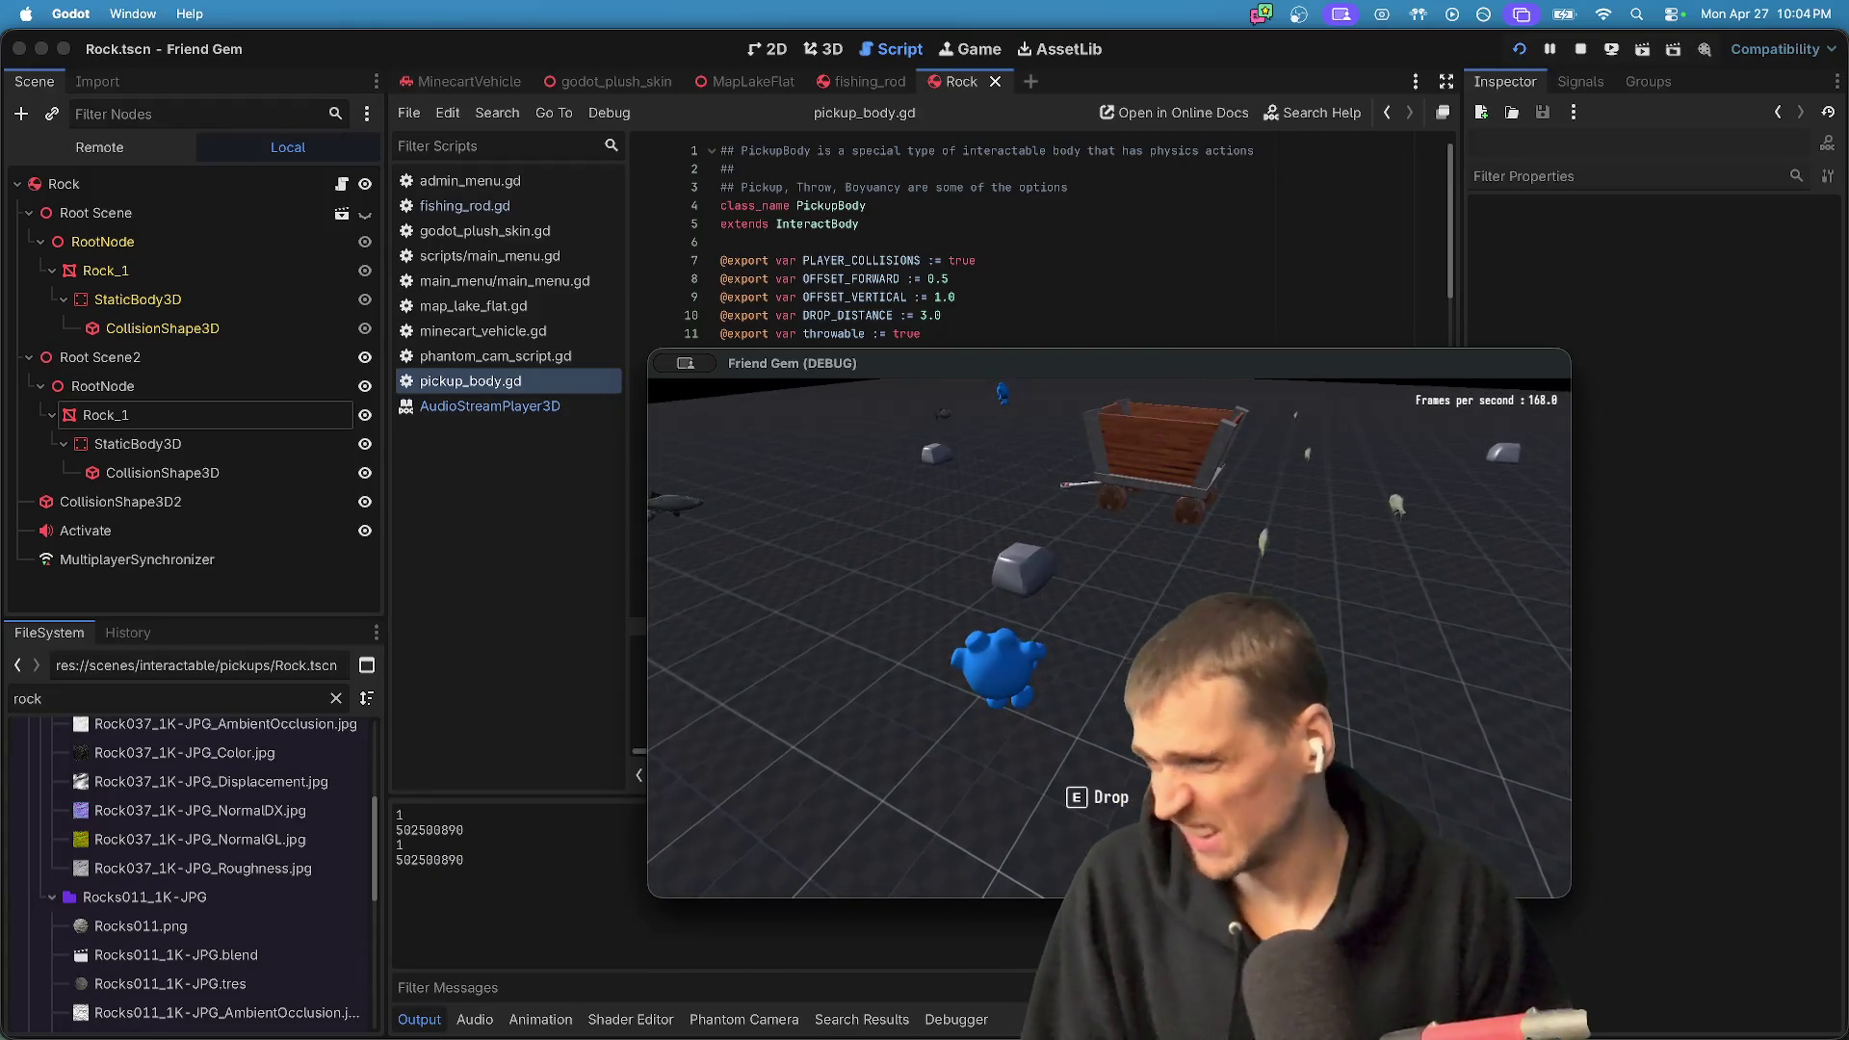
key("e")
key("super+Tab")
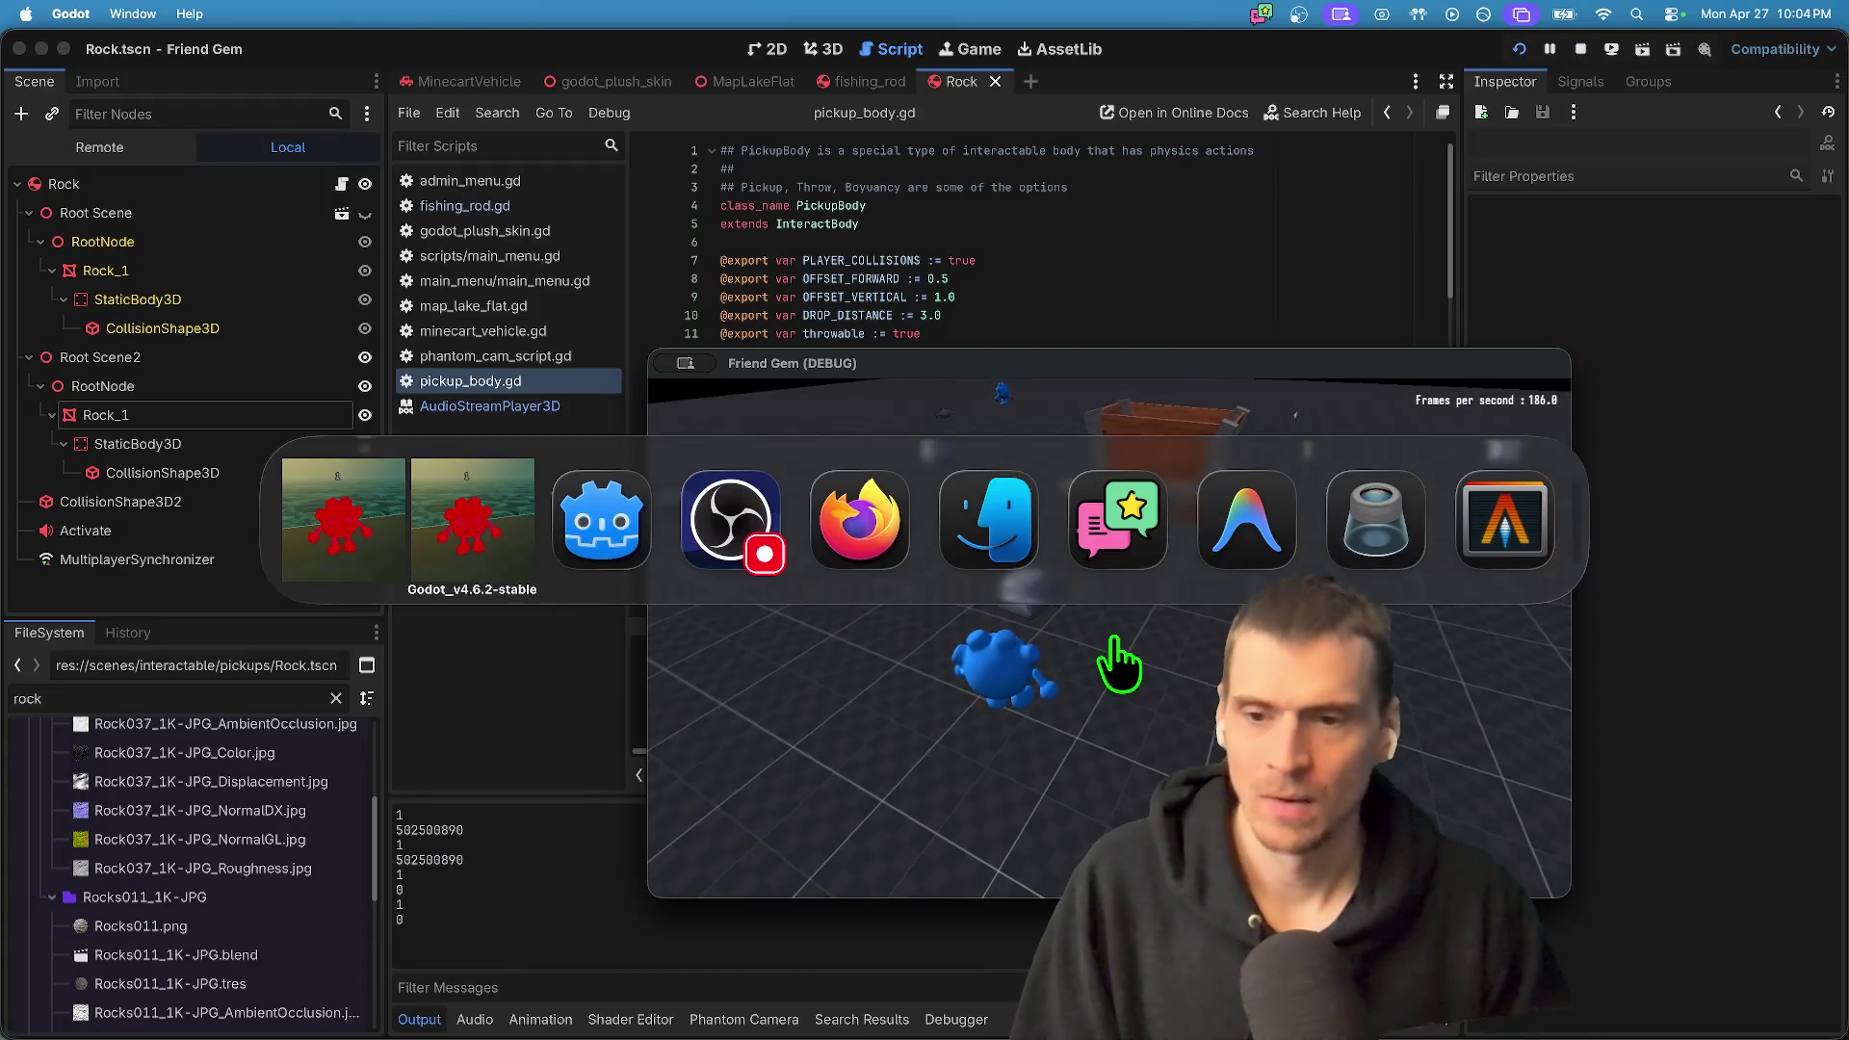
key("Escape")
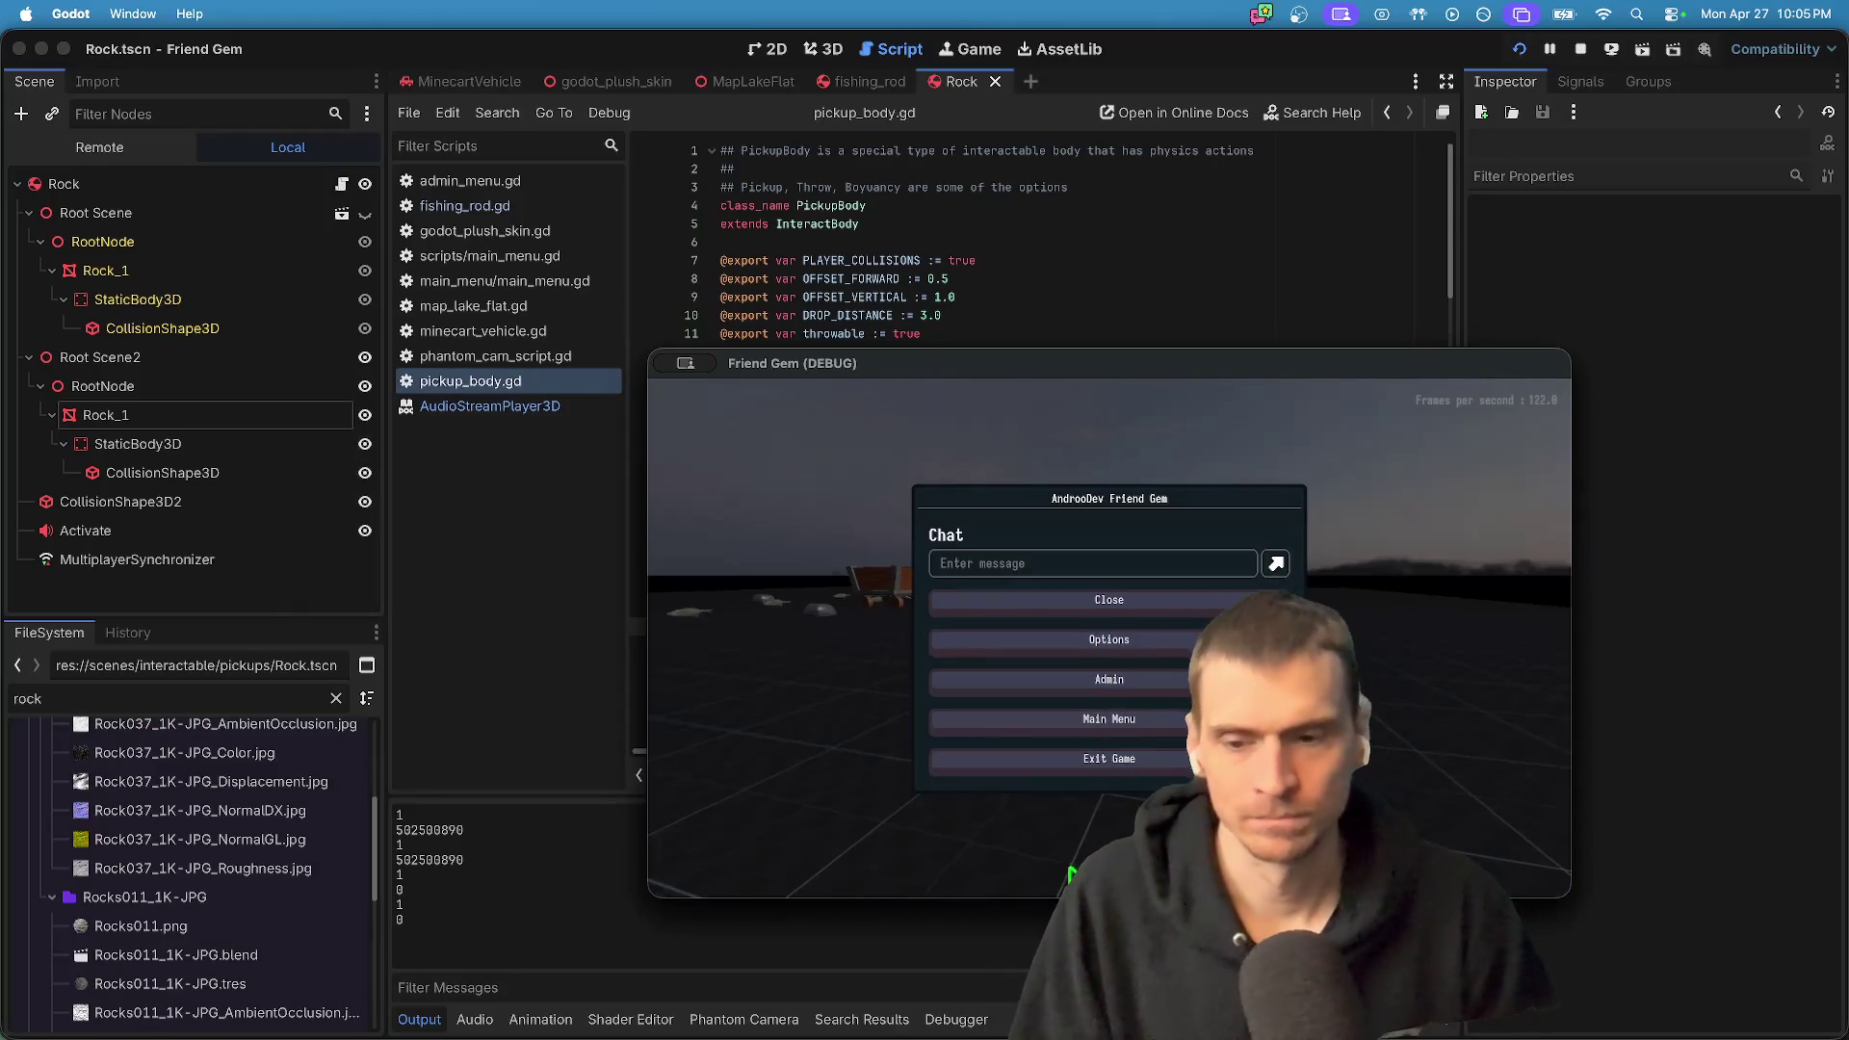
key("Escape")
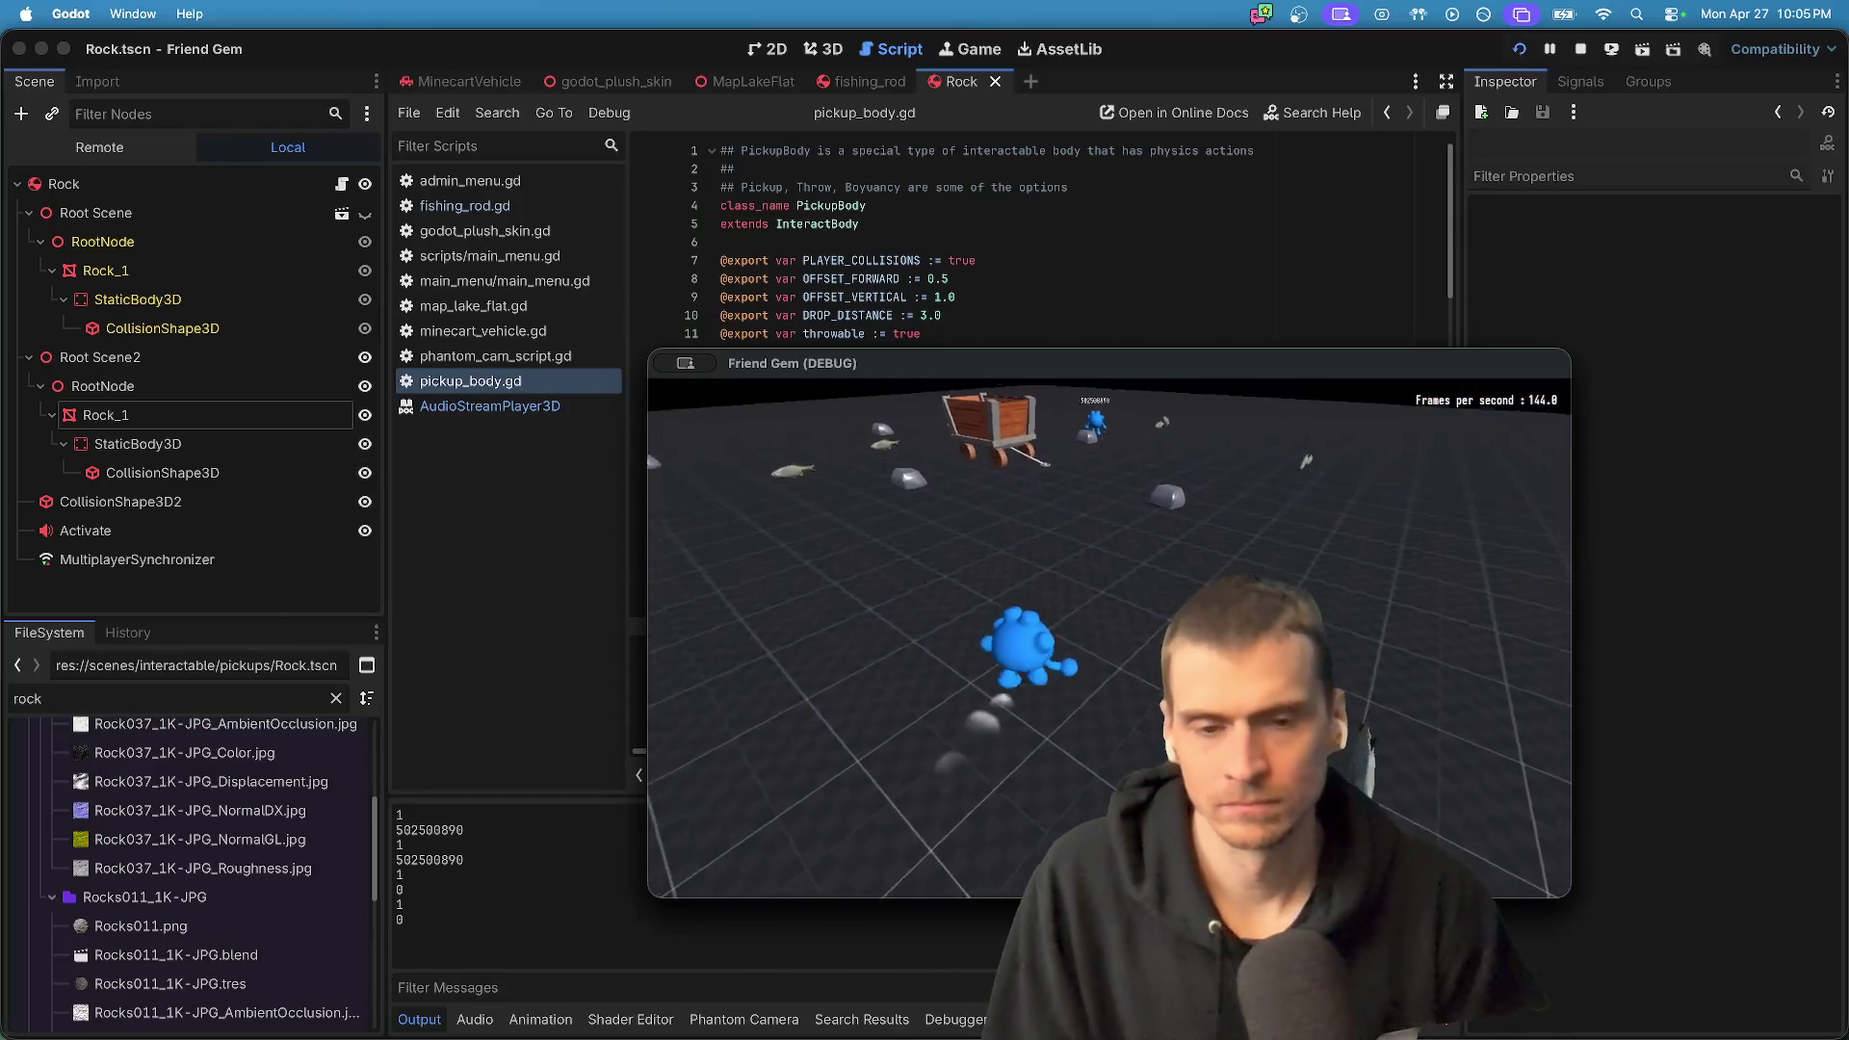
key("Escape")
- In the second game window, cancel the exit prompt and check the Audio volume settings
mouse_move(1149, 352)
left_mouse_down()
mouse_move(898, 339)
mouse_move(543, 171)
left_mouse_up()
key("Escape")
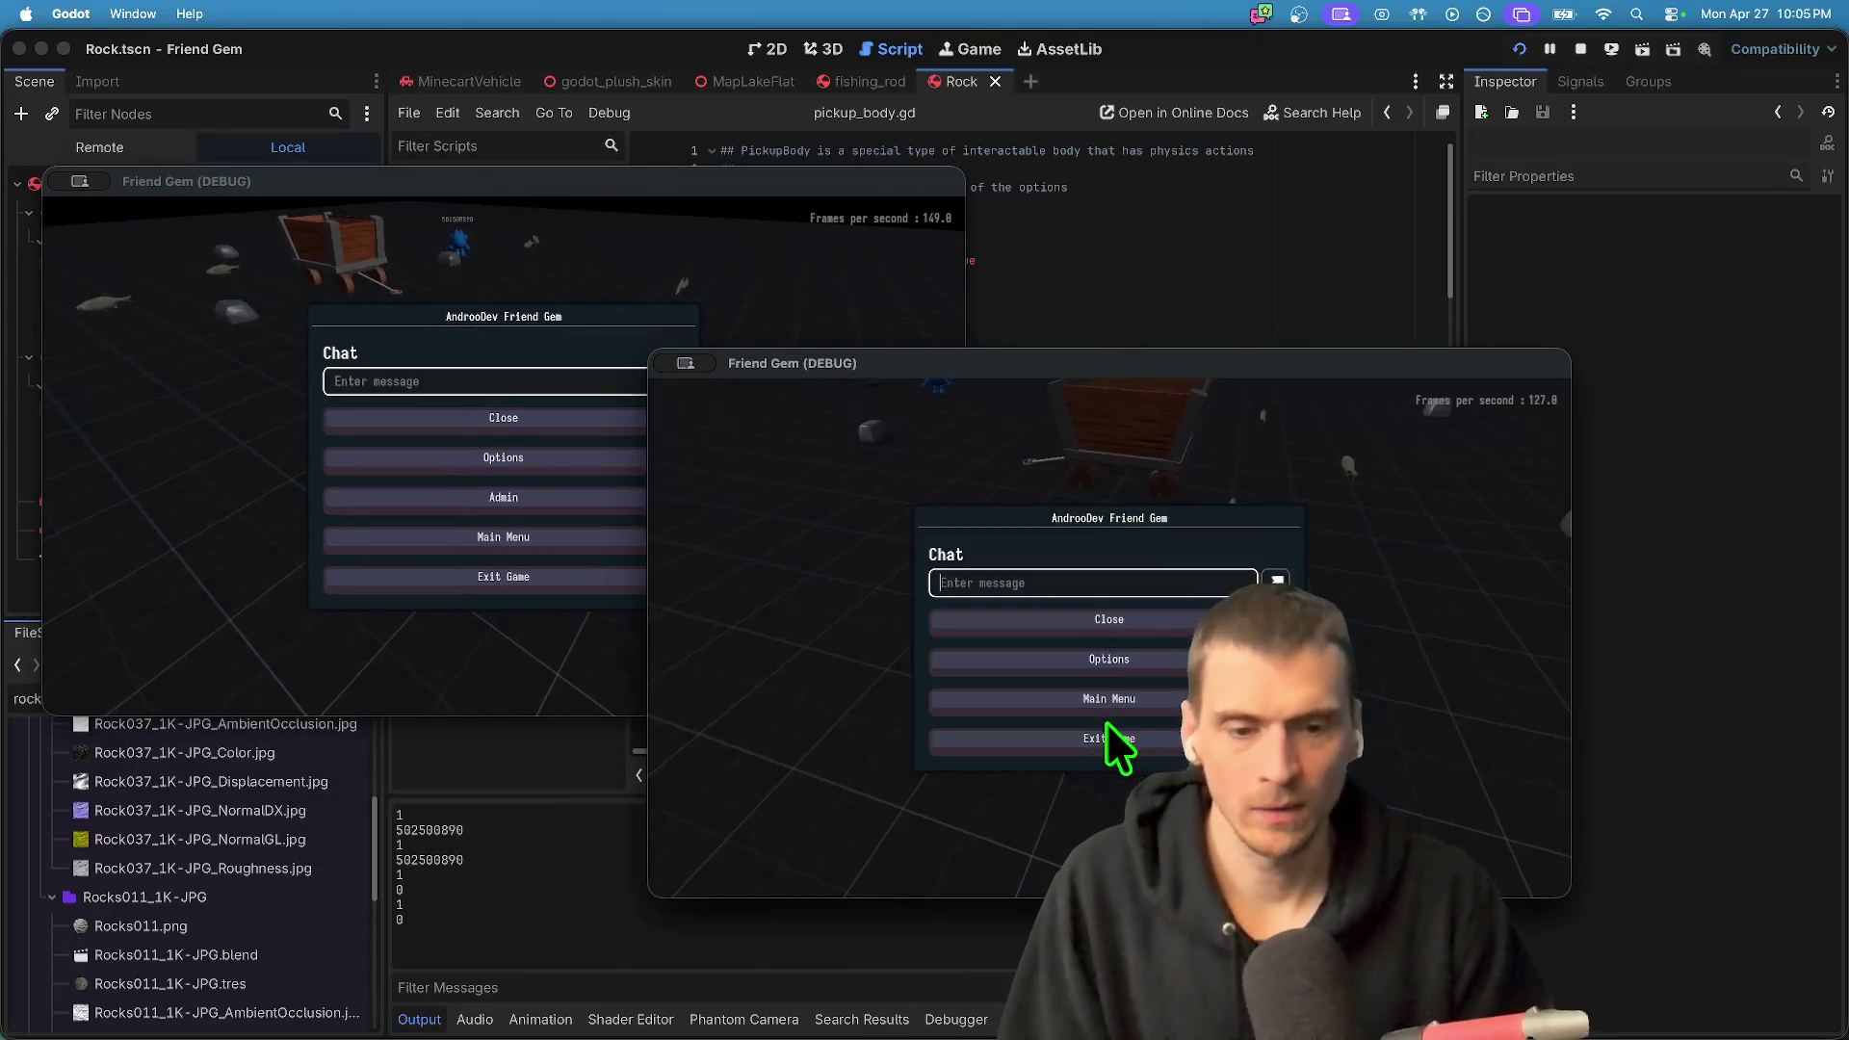
left_click(1109, 741)
left_click(1074, 656)
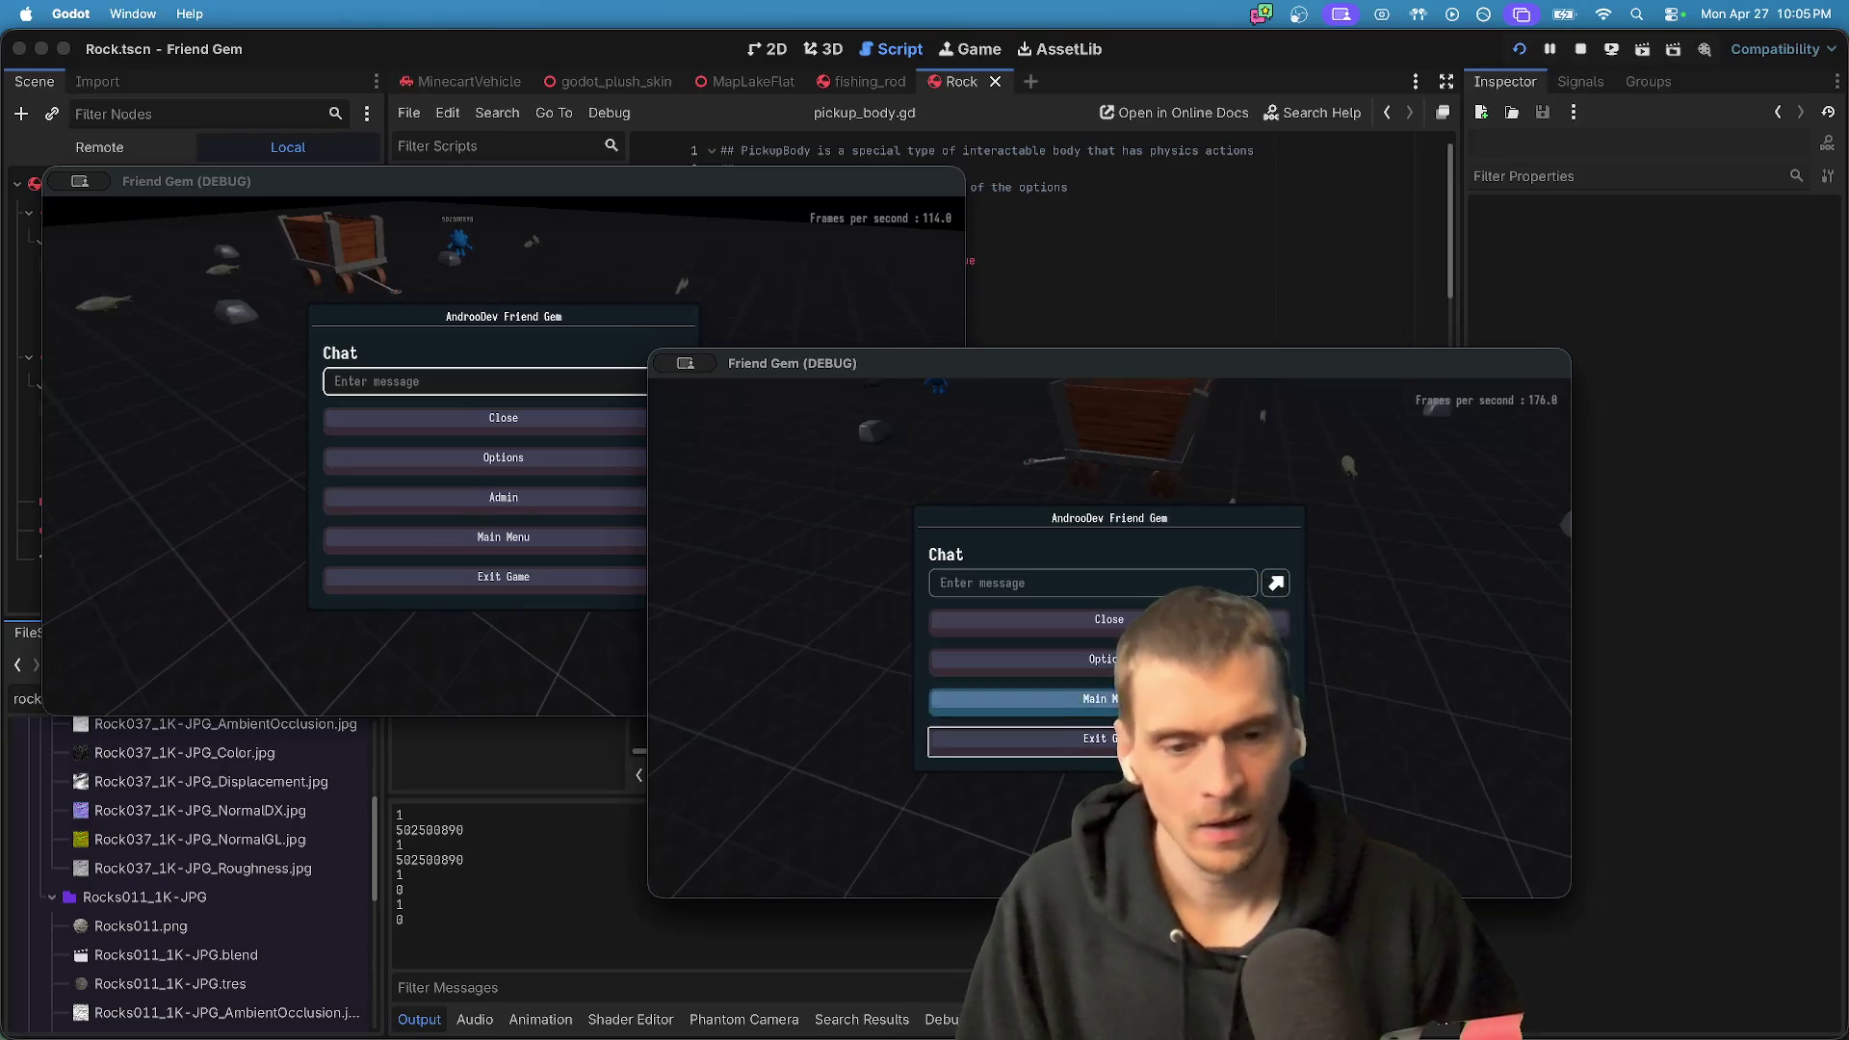
left_click(1108, 660)
left_click(1110, 487)
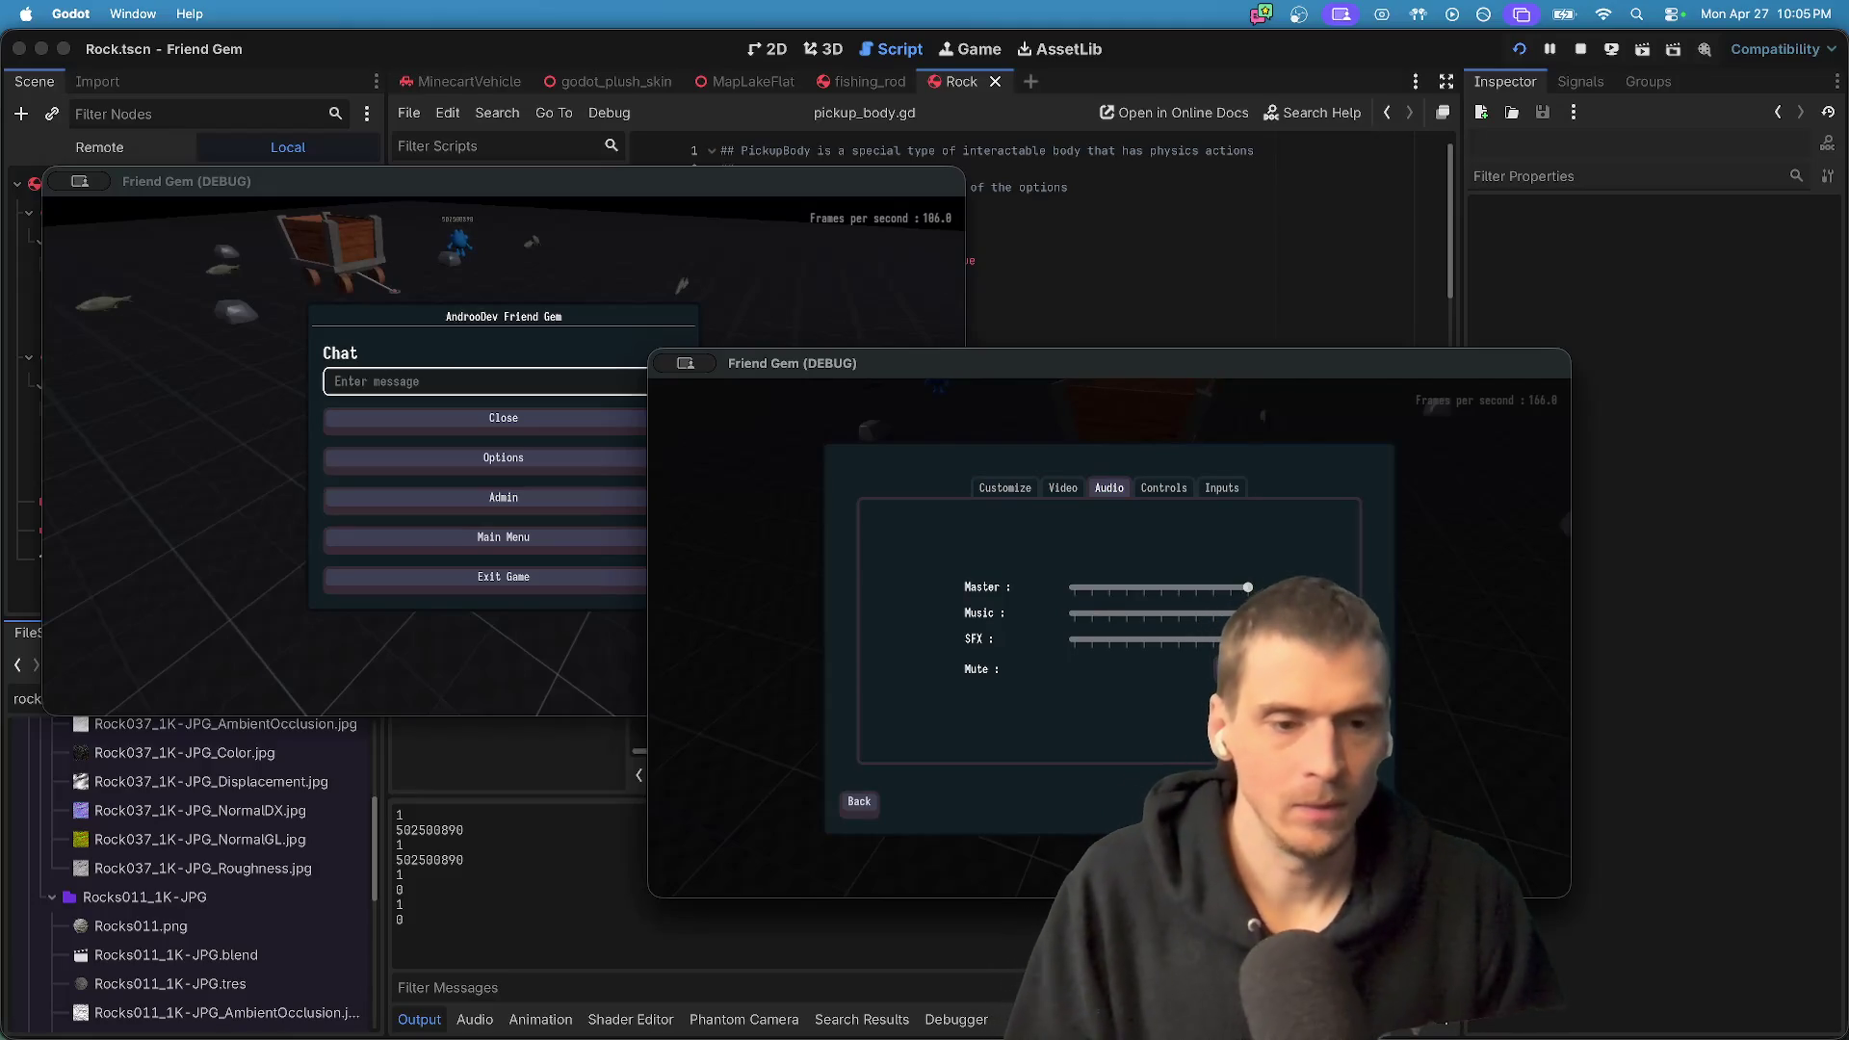
key("Escape")
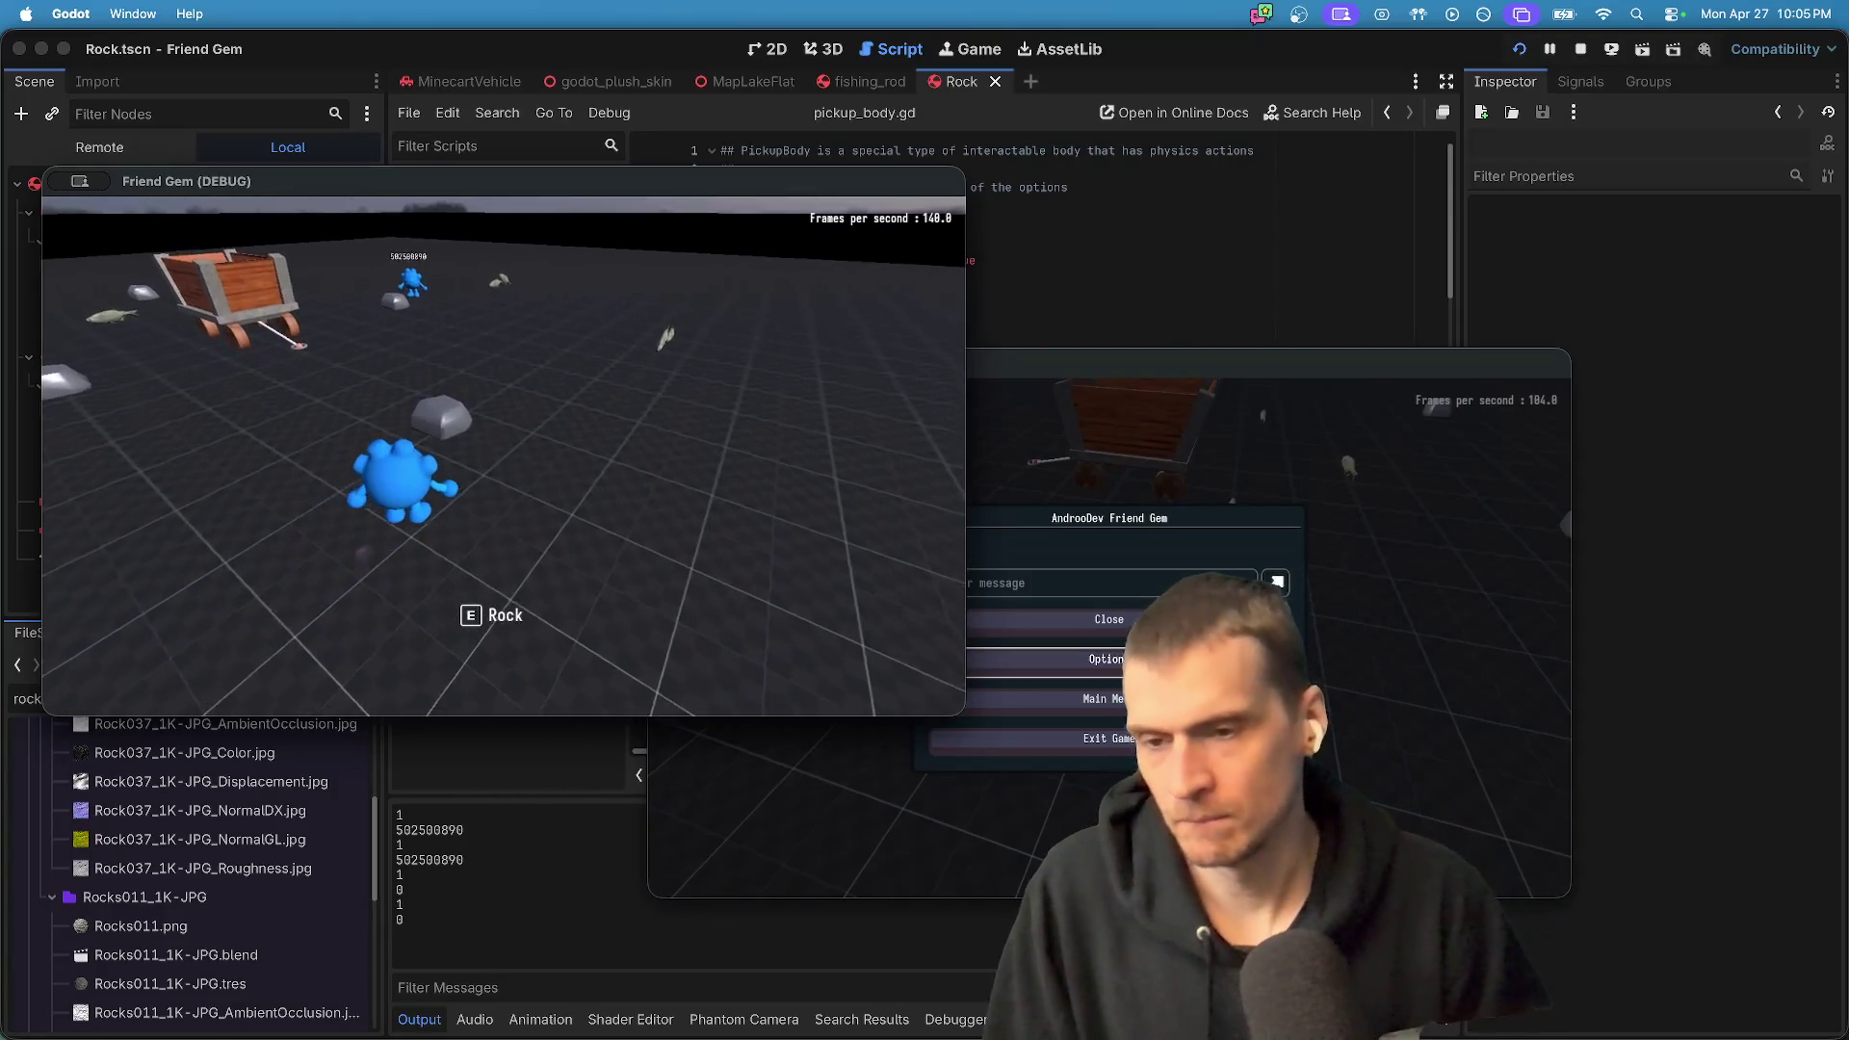
- Pick up and drop the rock in the other window, then stop both game instances
key("e")
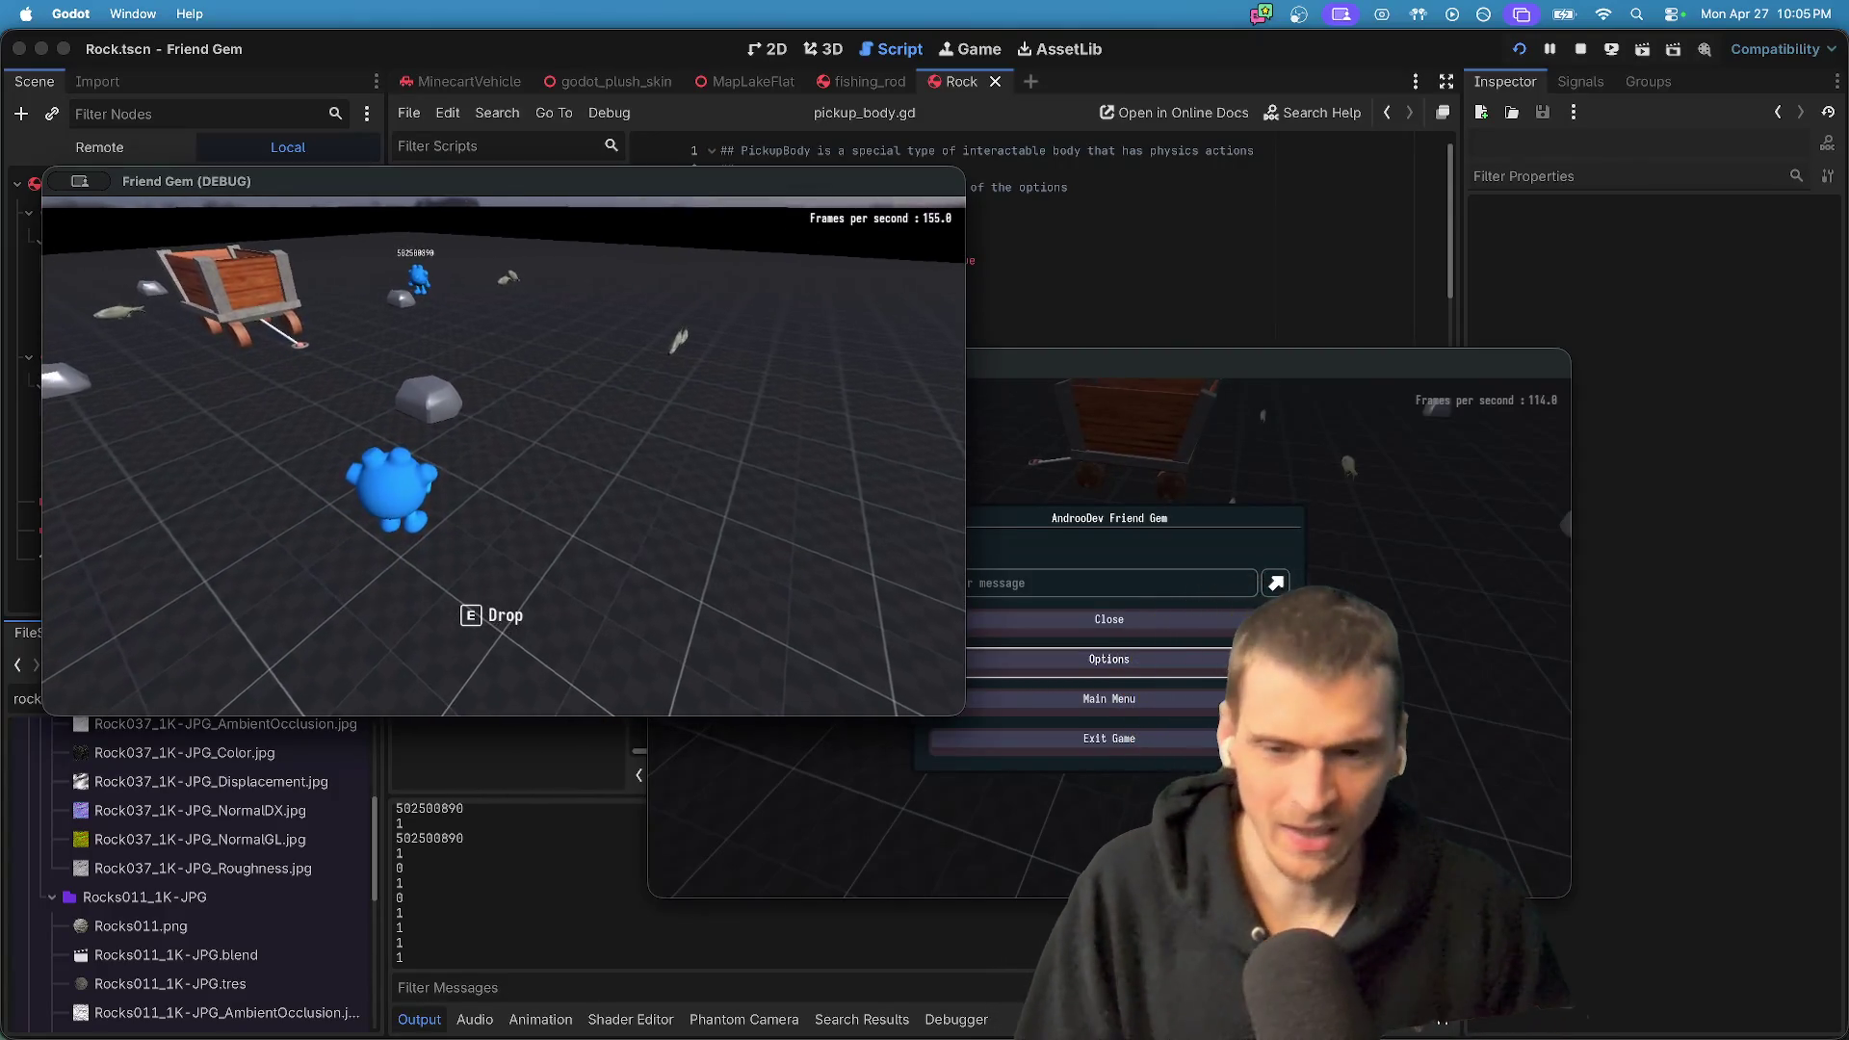
key("e")
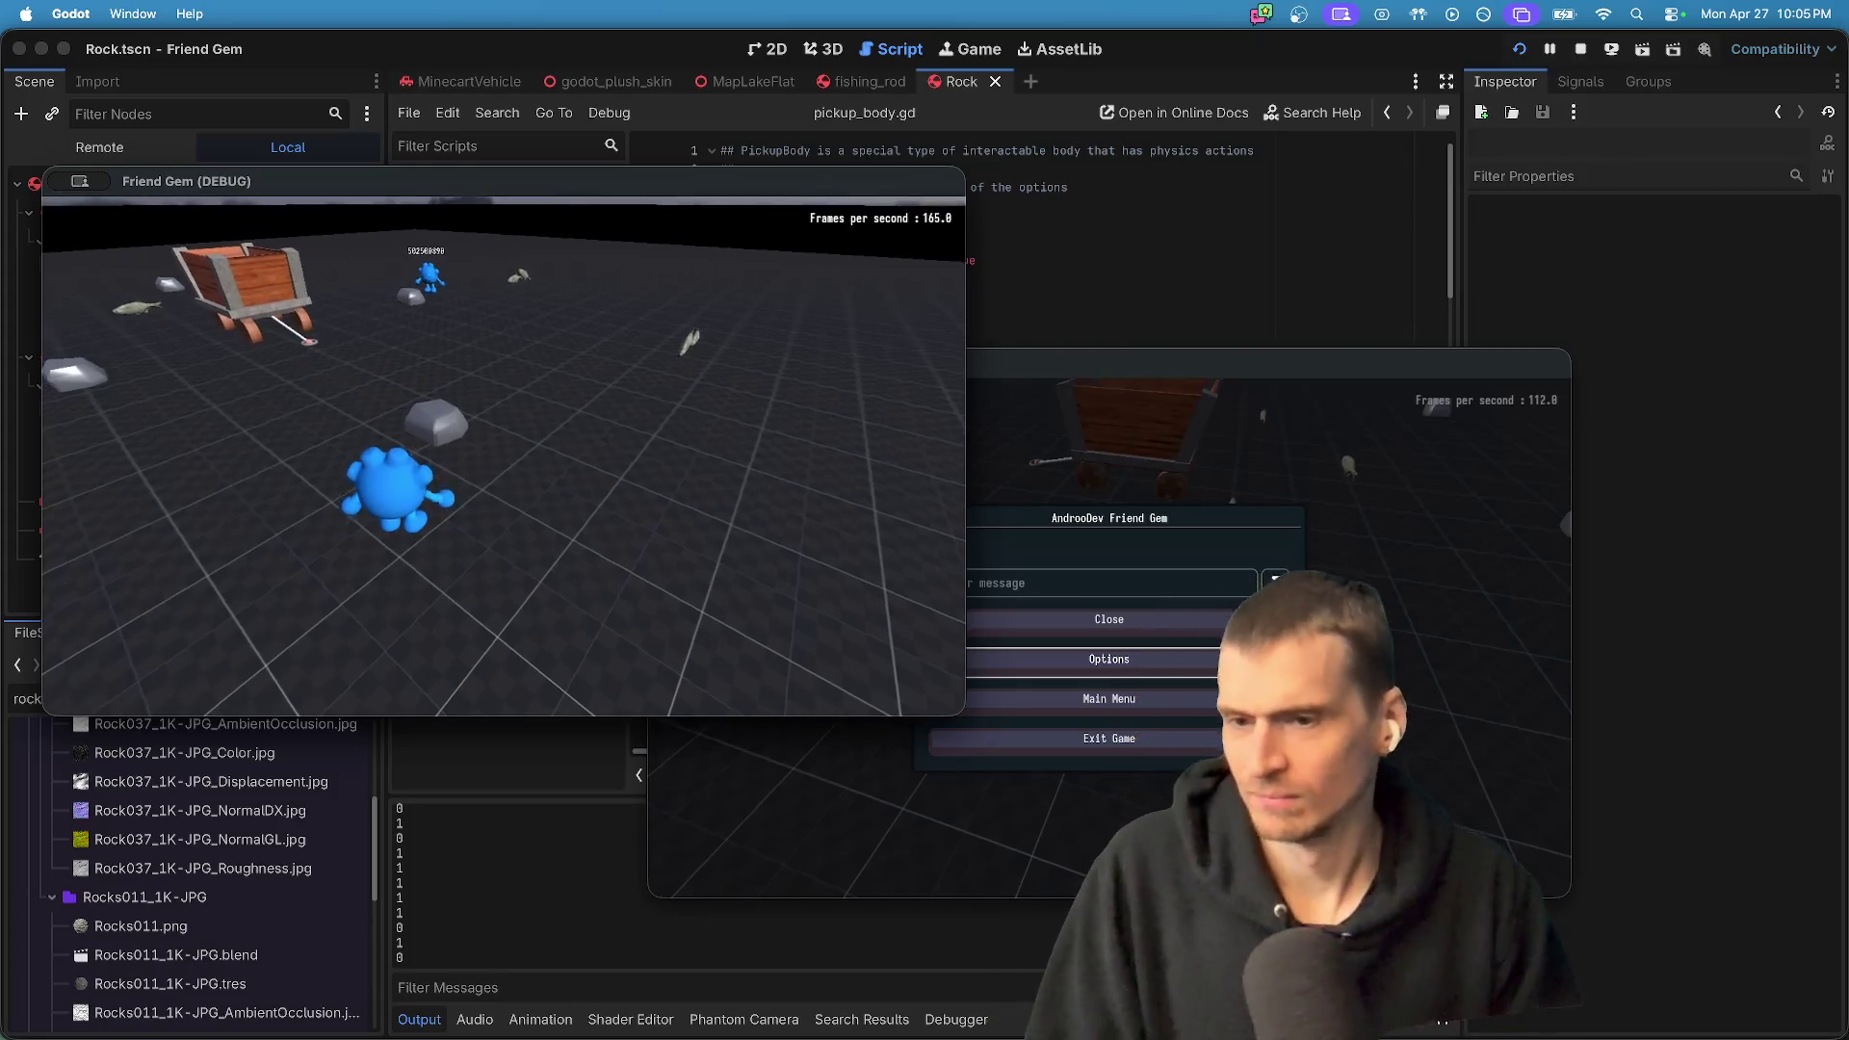
key("super+period")
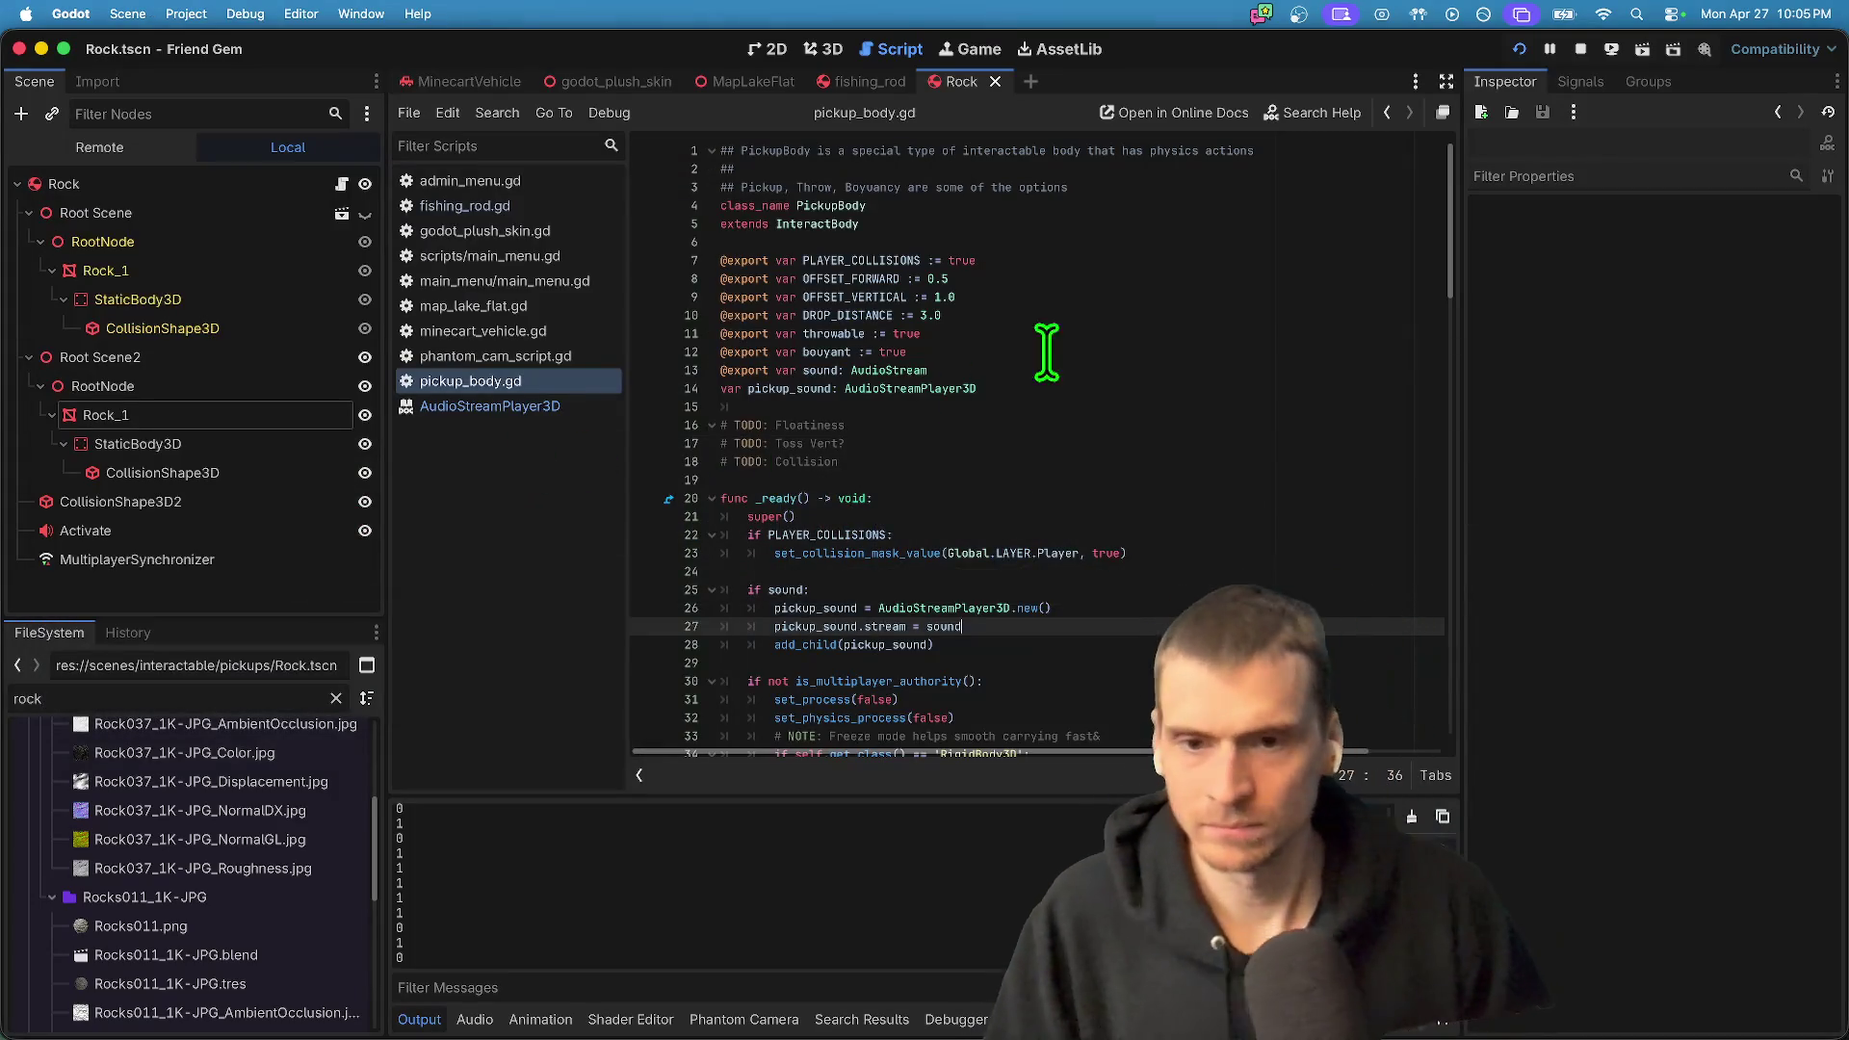
- Duplicate the sound export on line 13 and rename the copy to 'volume: float'
double_click(776, 389)
key("Up")
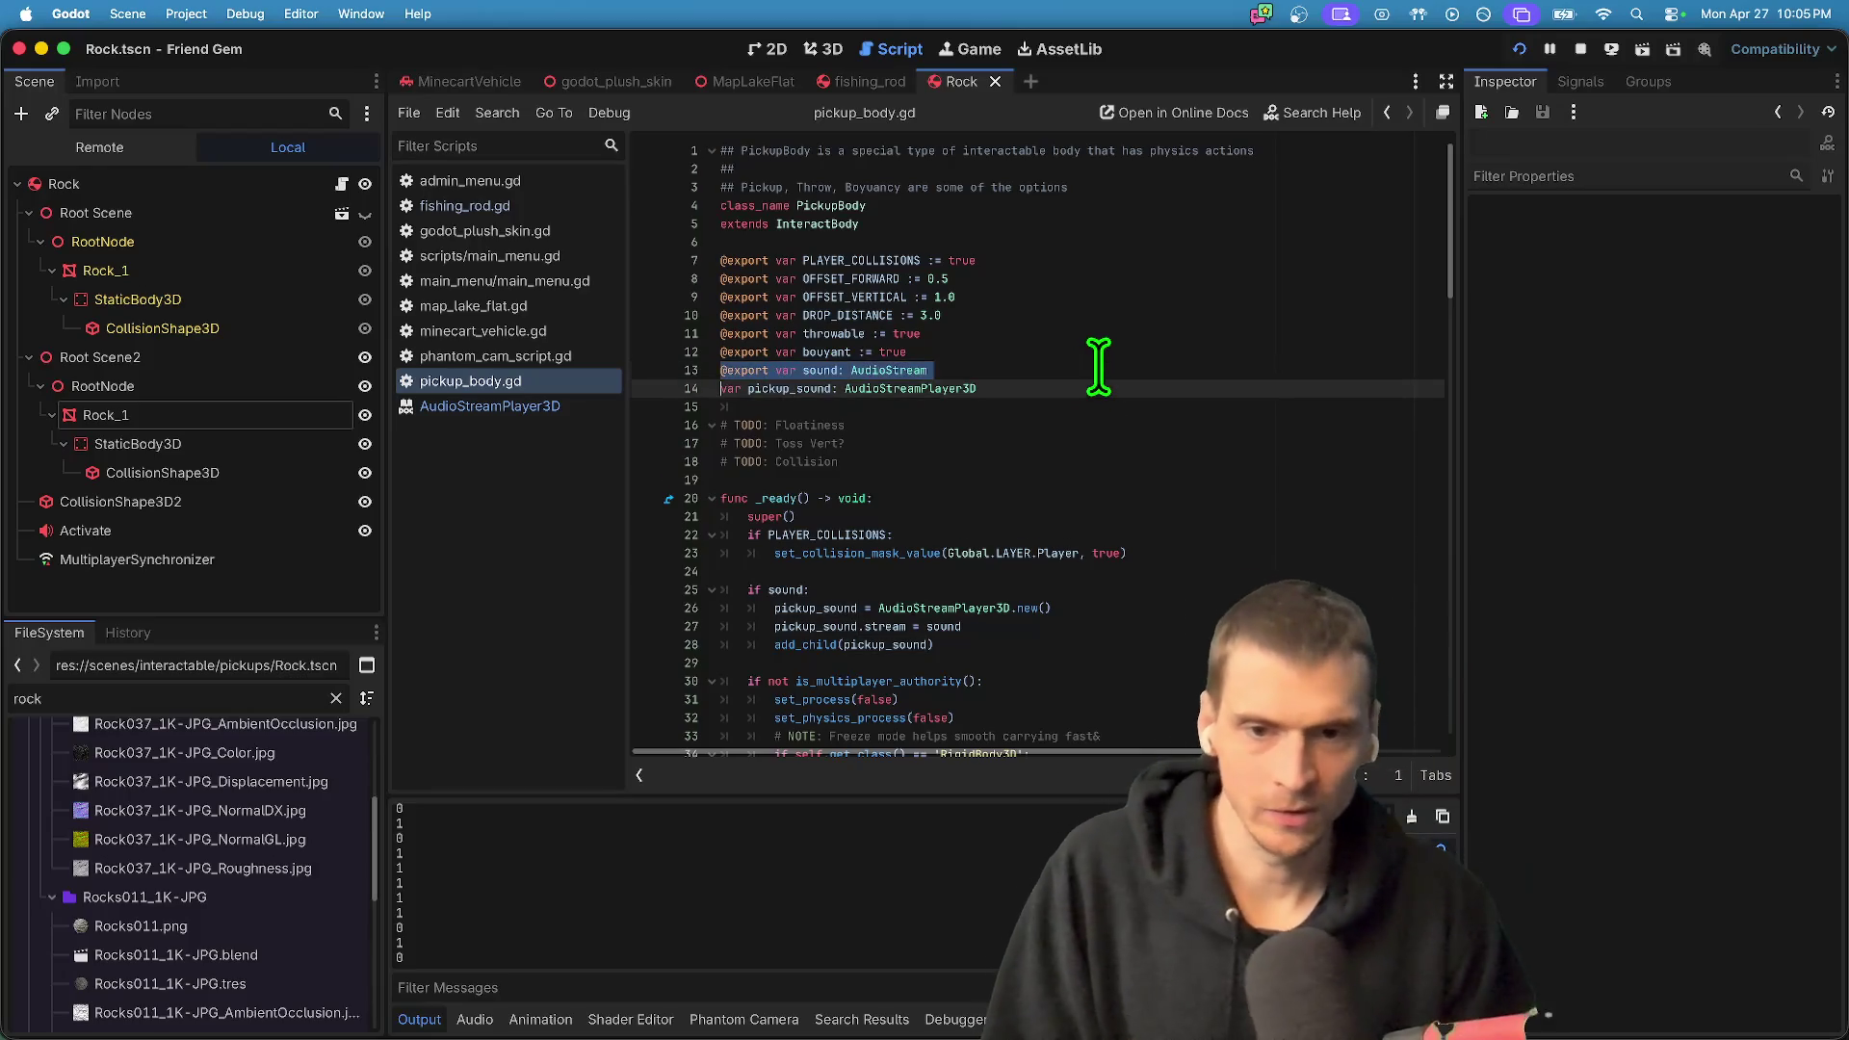
key("super+shift+d")
key("End")
key("Return")
key("Delete")
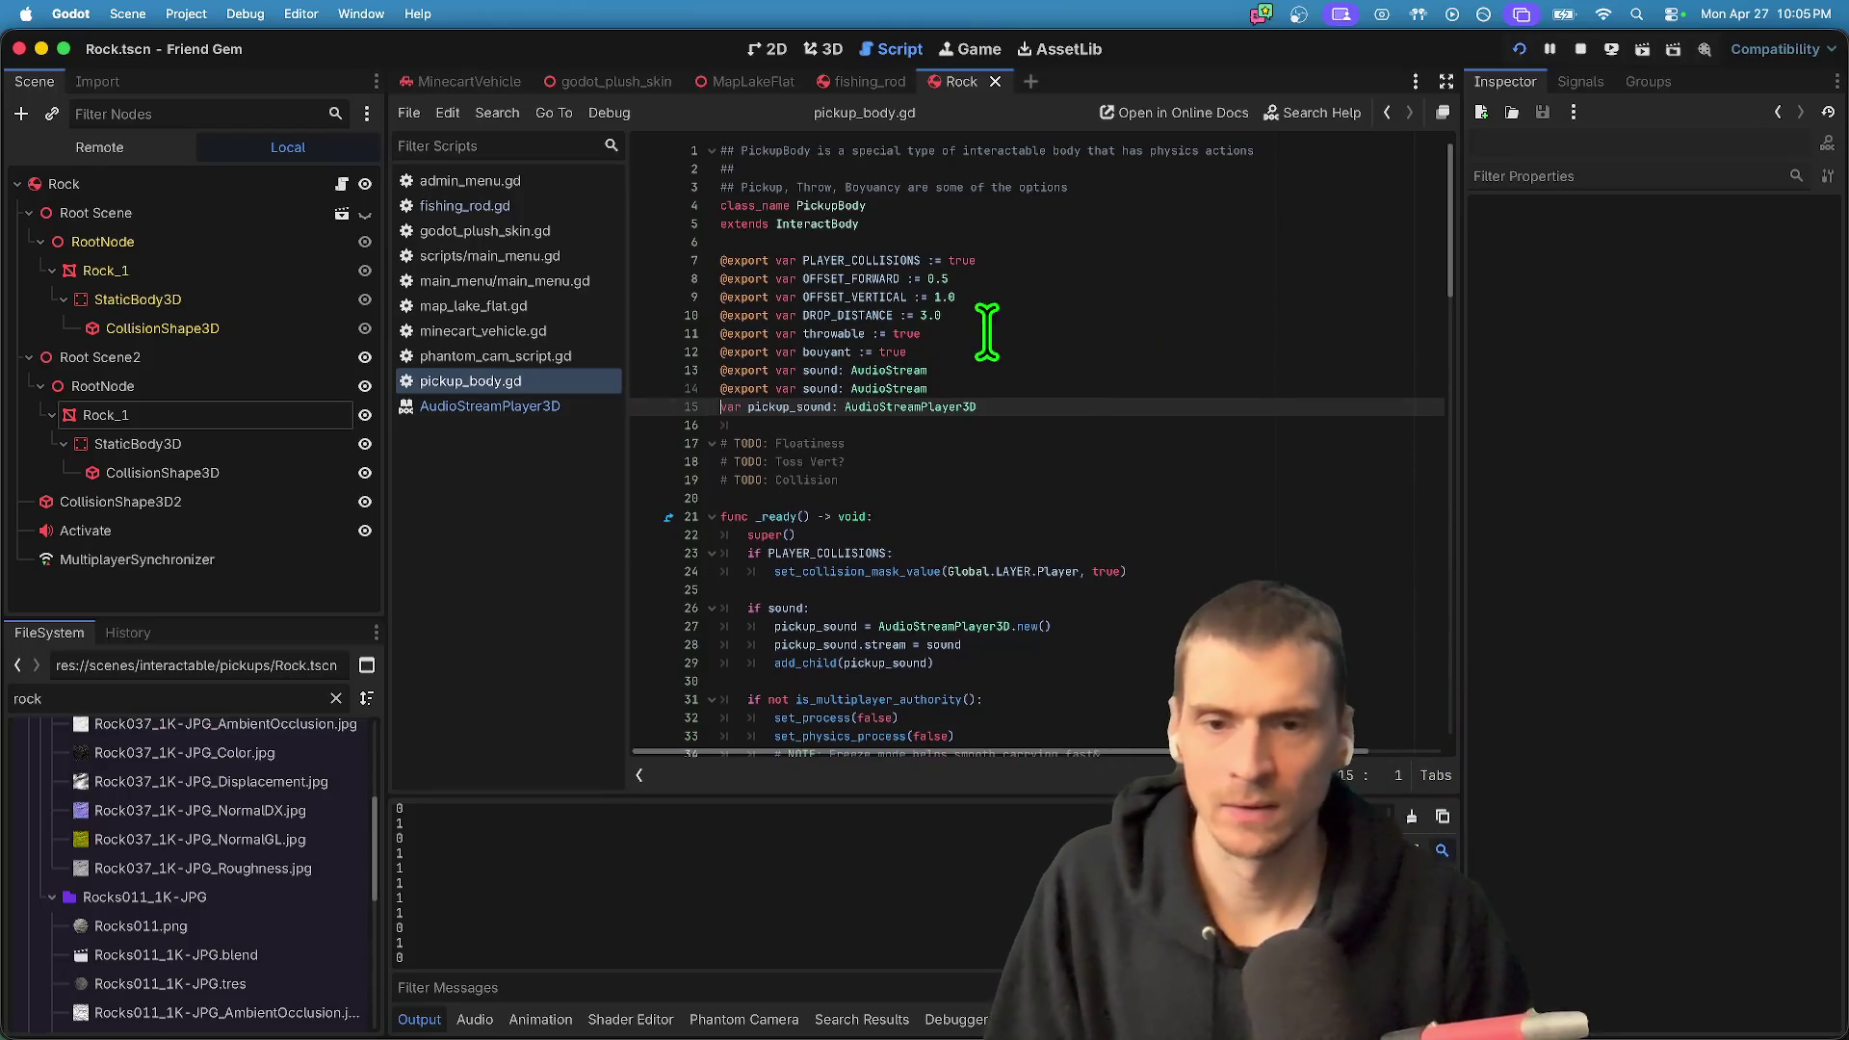
double_click(811, 389)
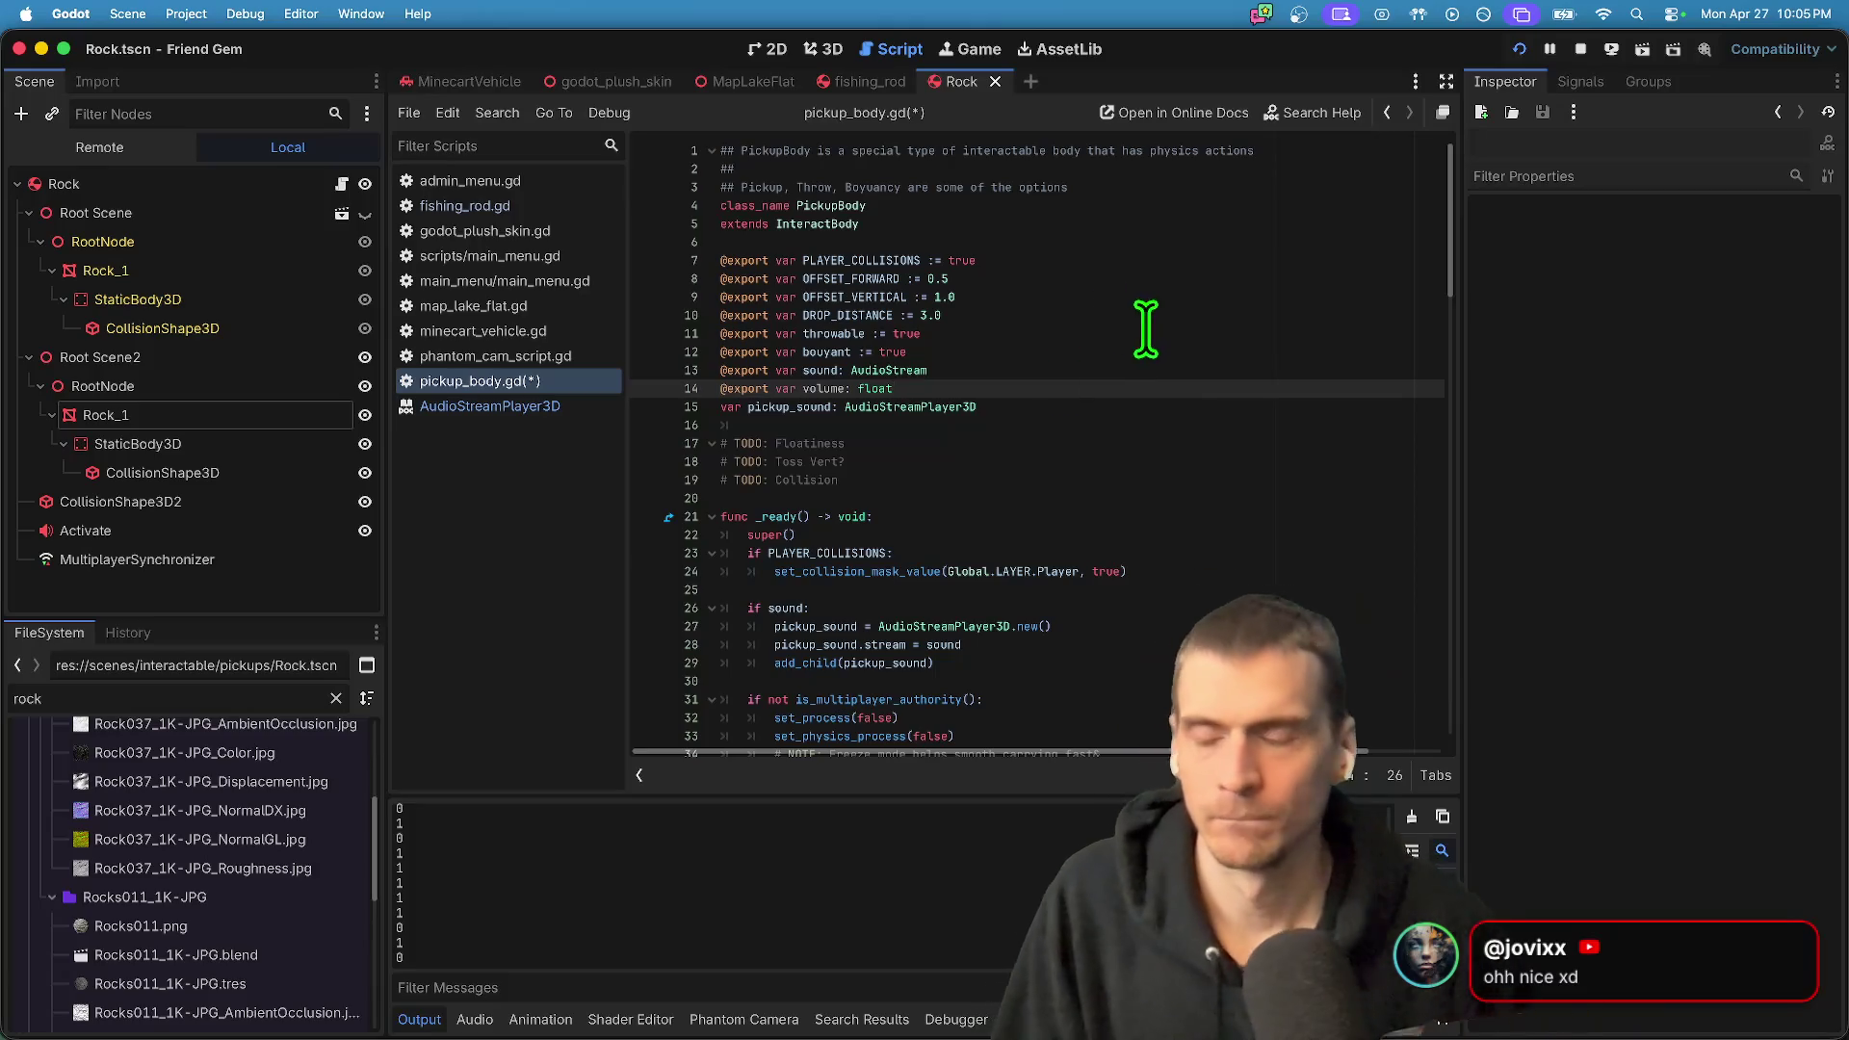
- Read the AudioStream class documentation, then return to pickup_body.gd
left_click(867, 370, "super")
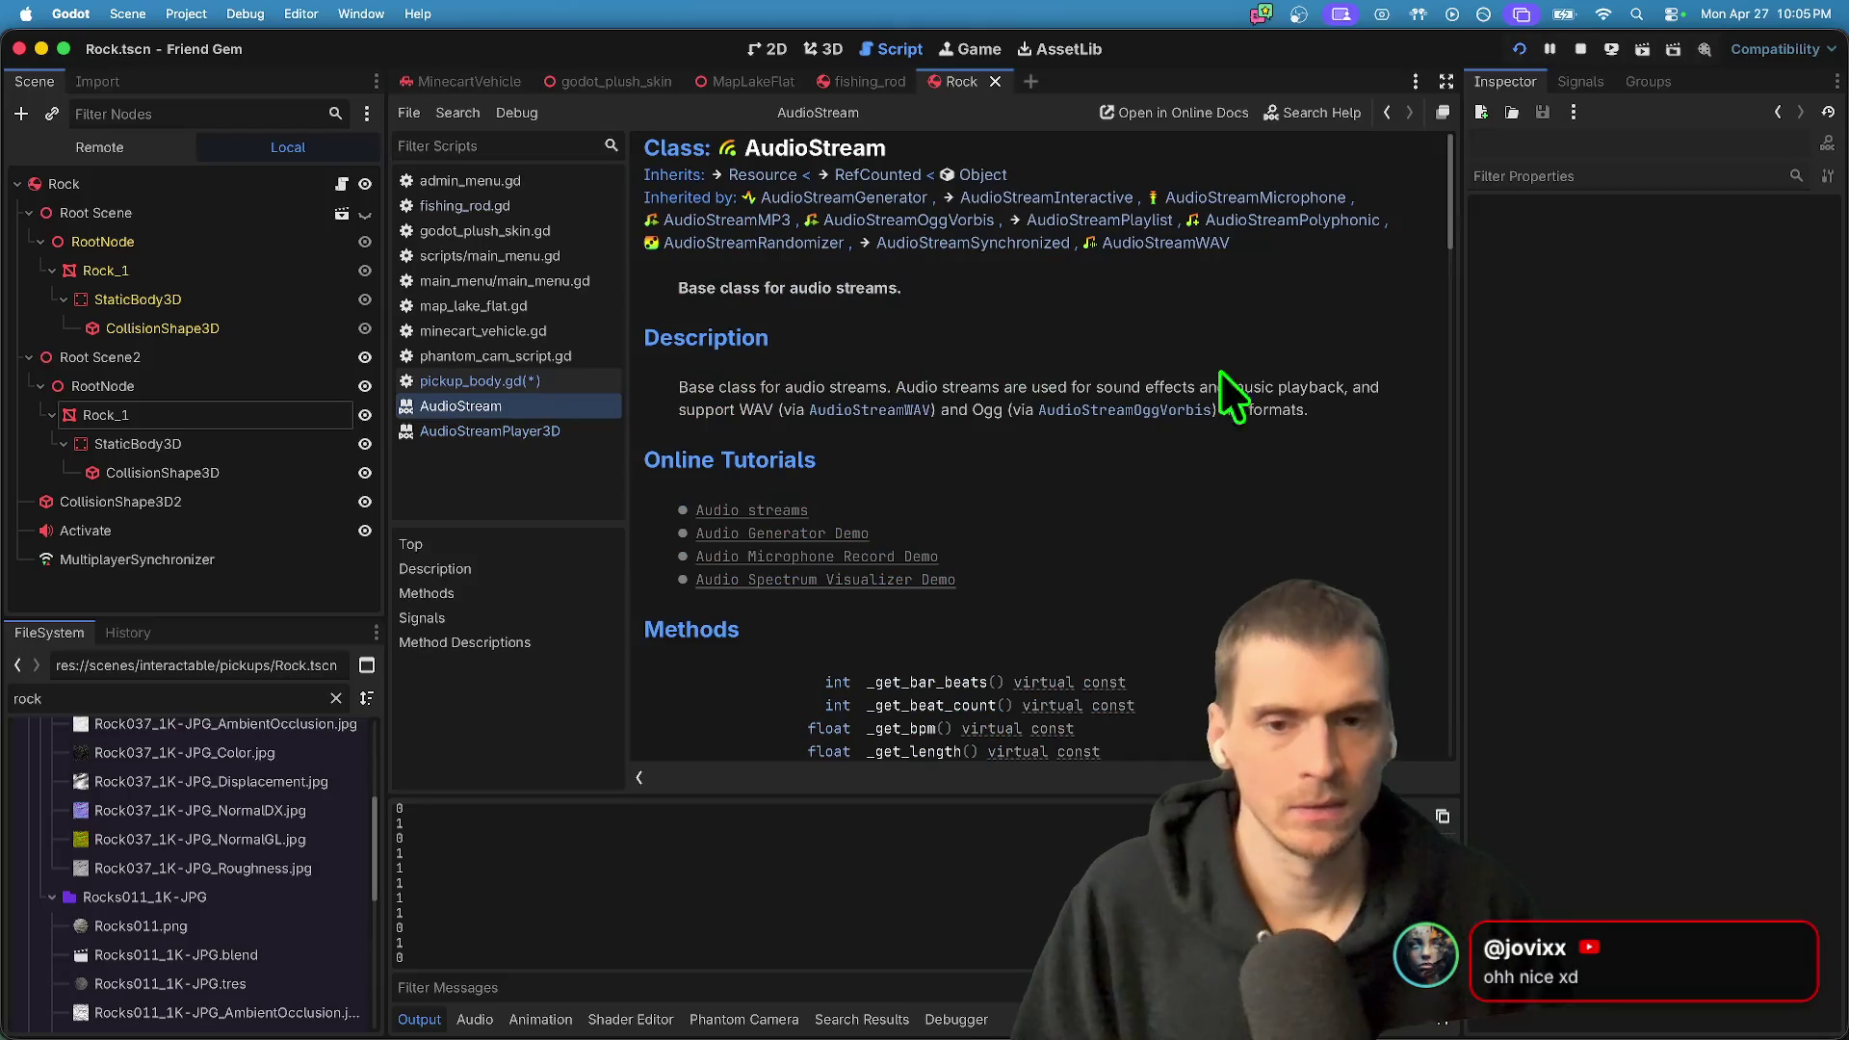
scroll(1227, 366, "down", 15)
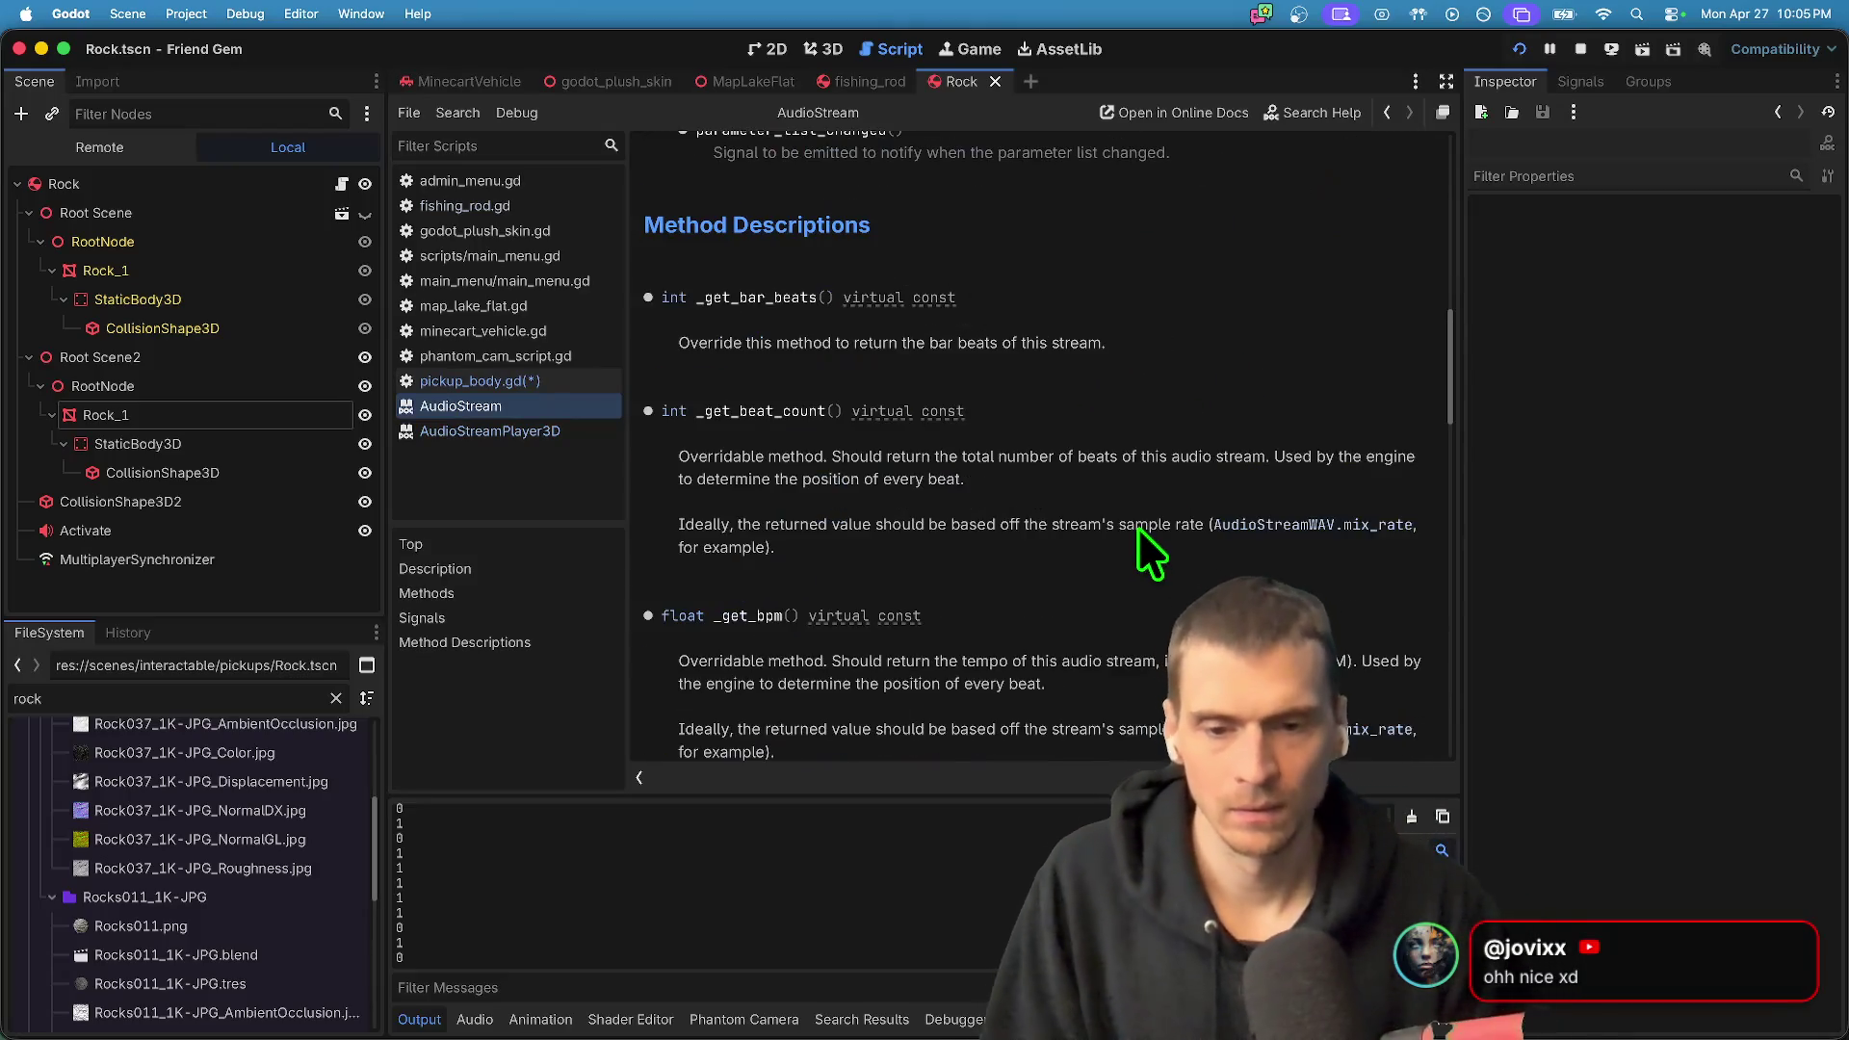
scroll(949, 448, "down", 10)
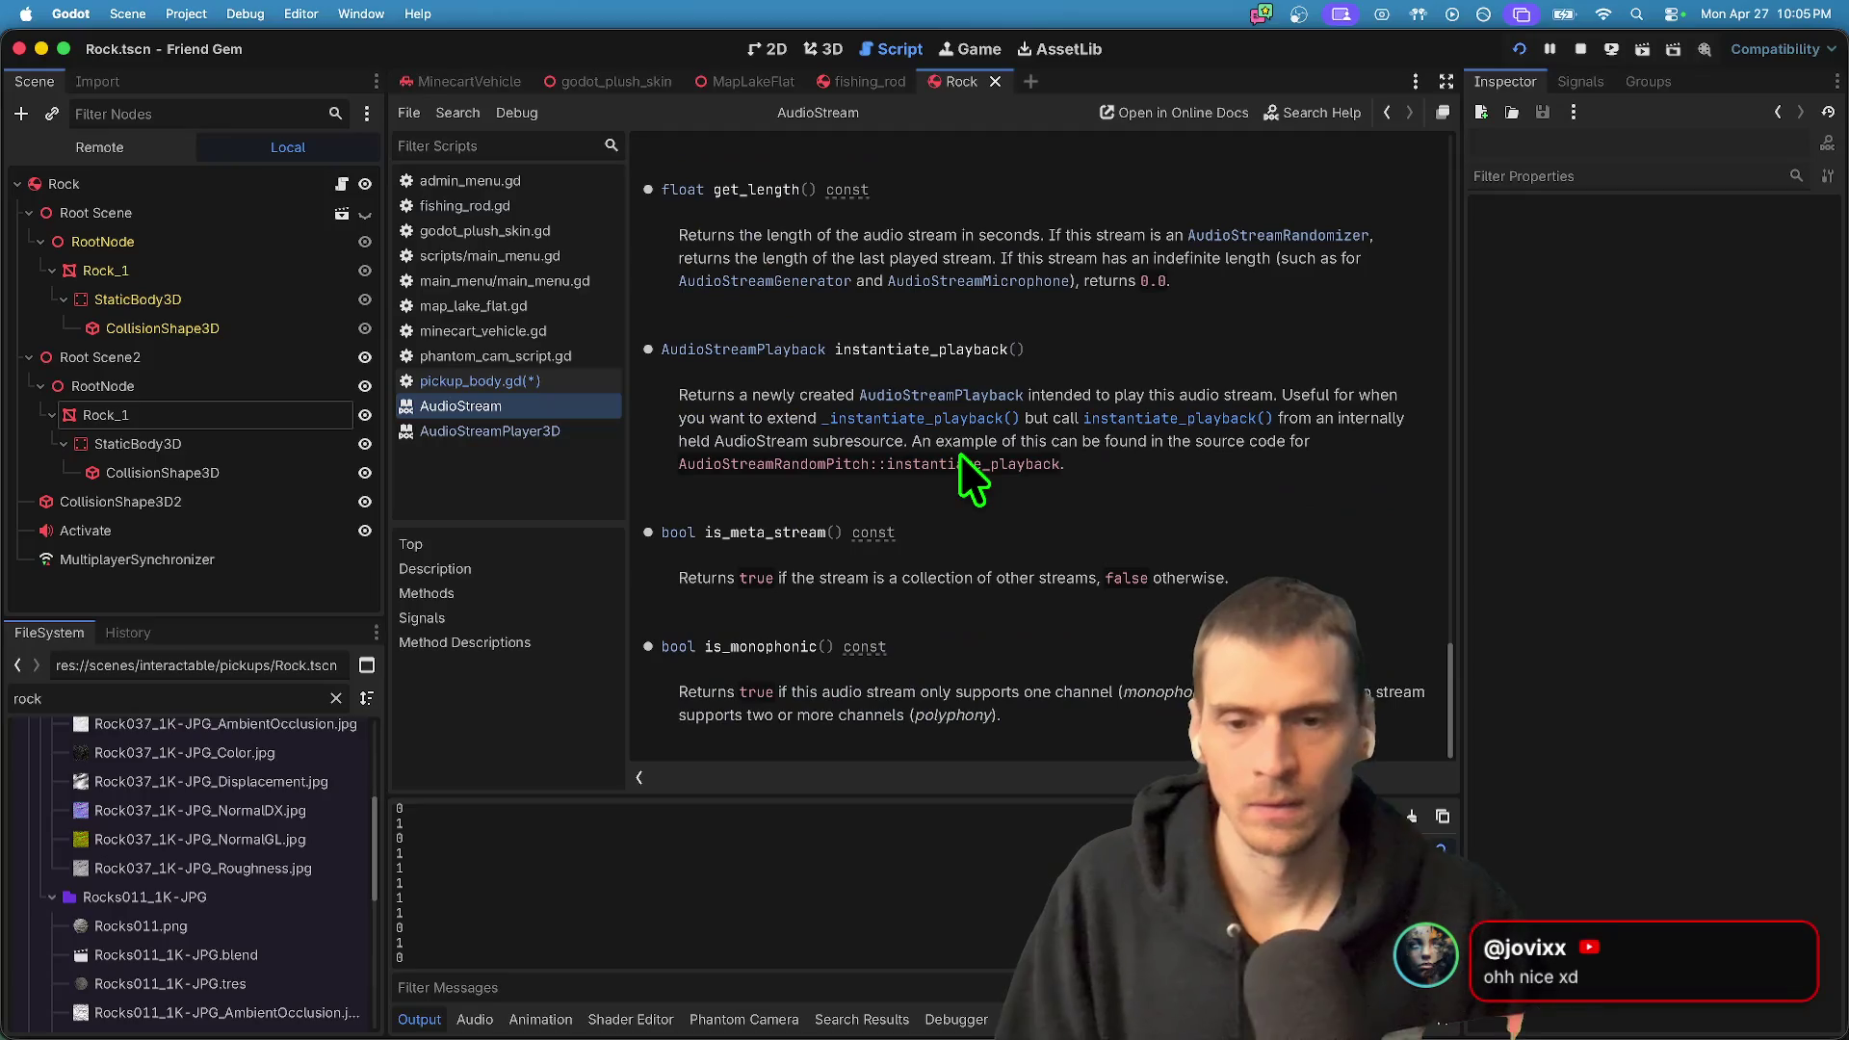
key("alt+Left")
left_click(170, 690)
scroll(201, 816, "down", 5)
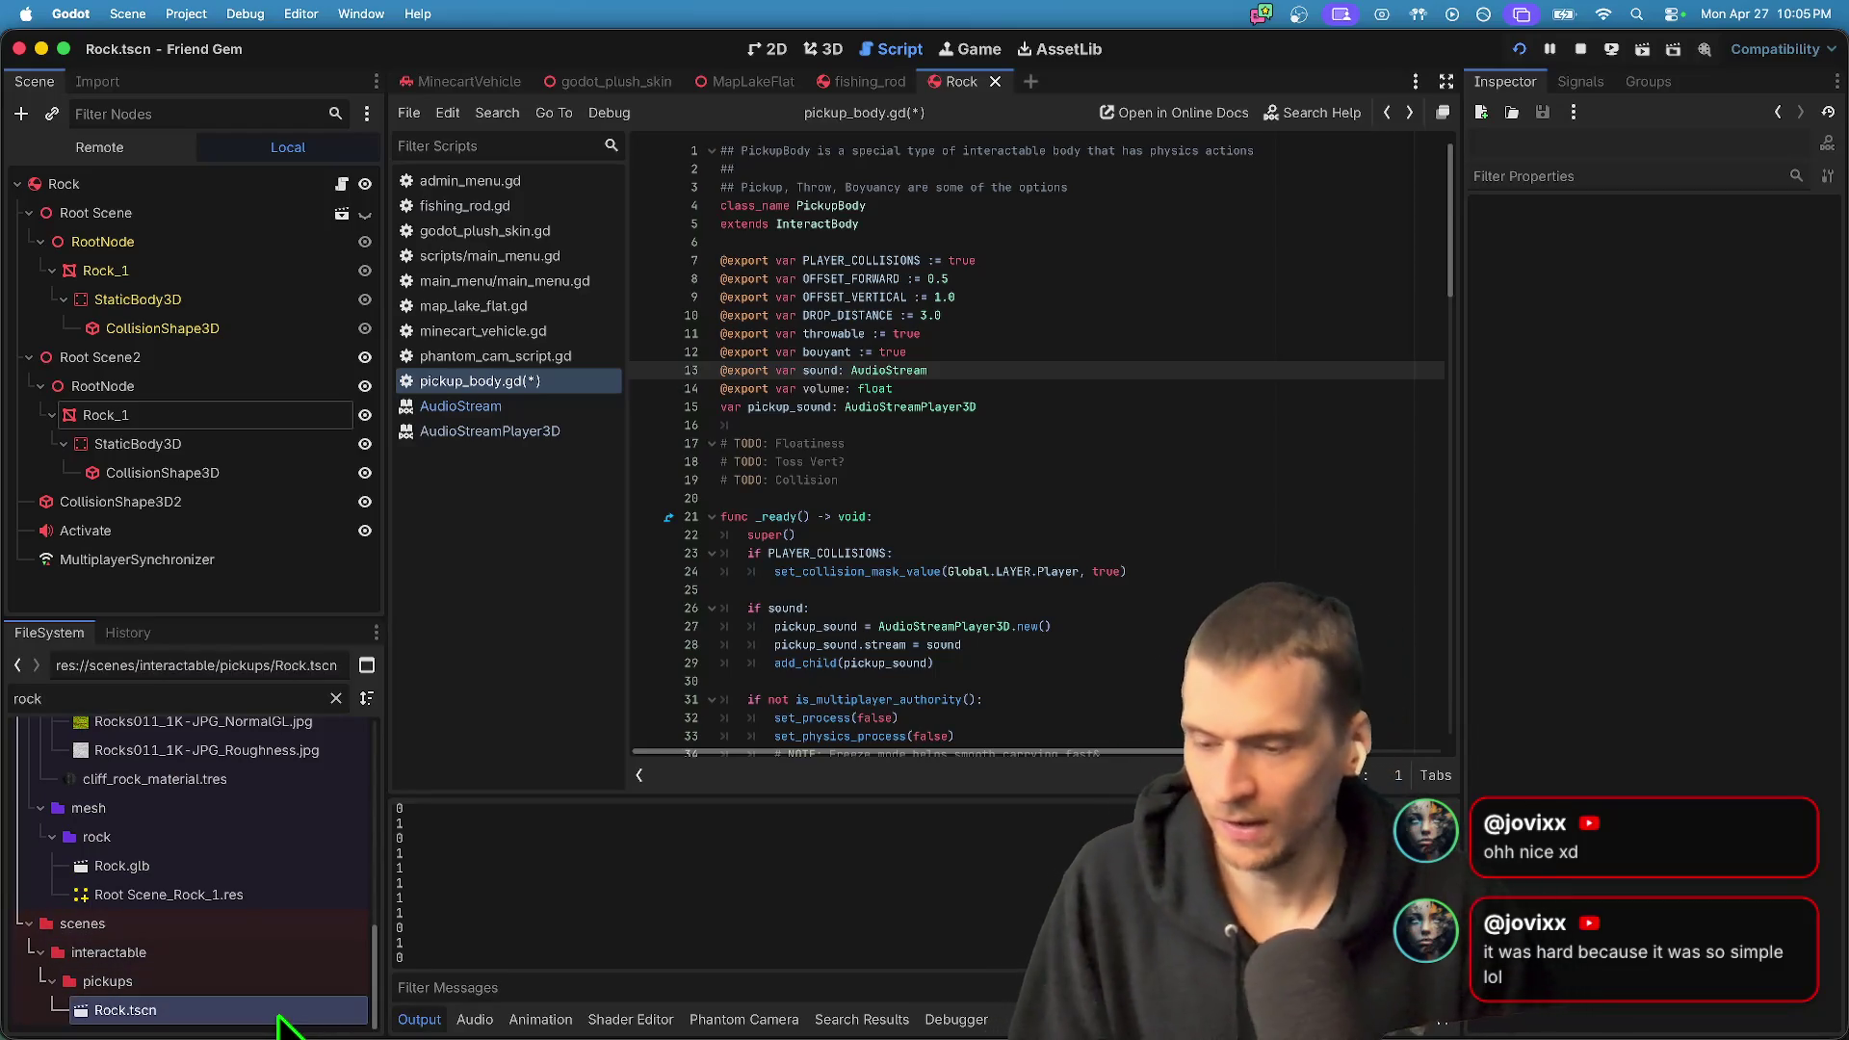
- Select the Activate sound node and copy its Max dB property path
left_click(240, 533)
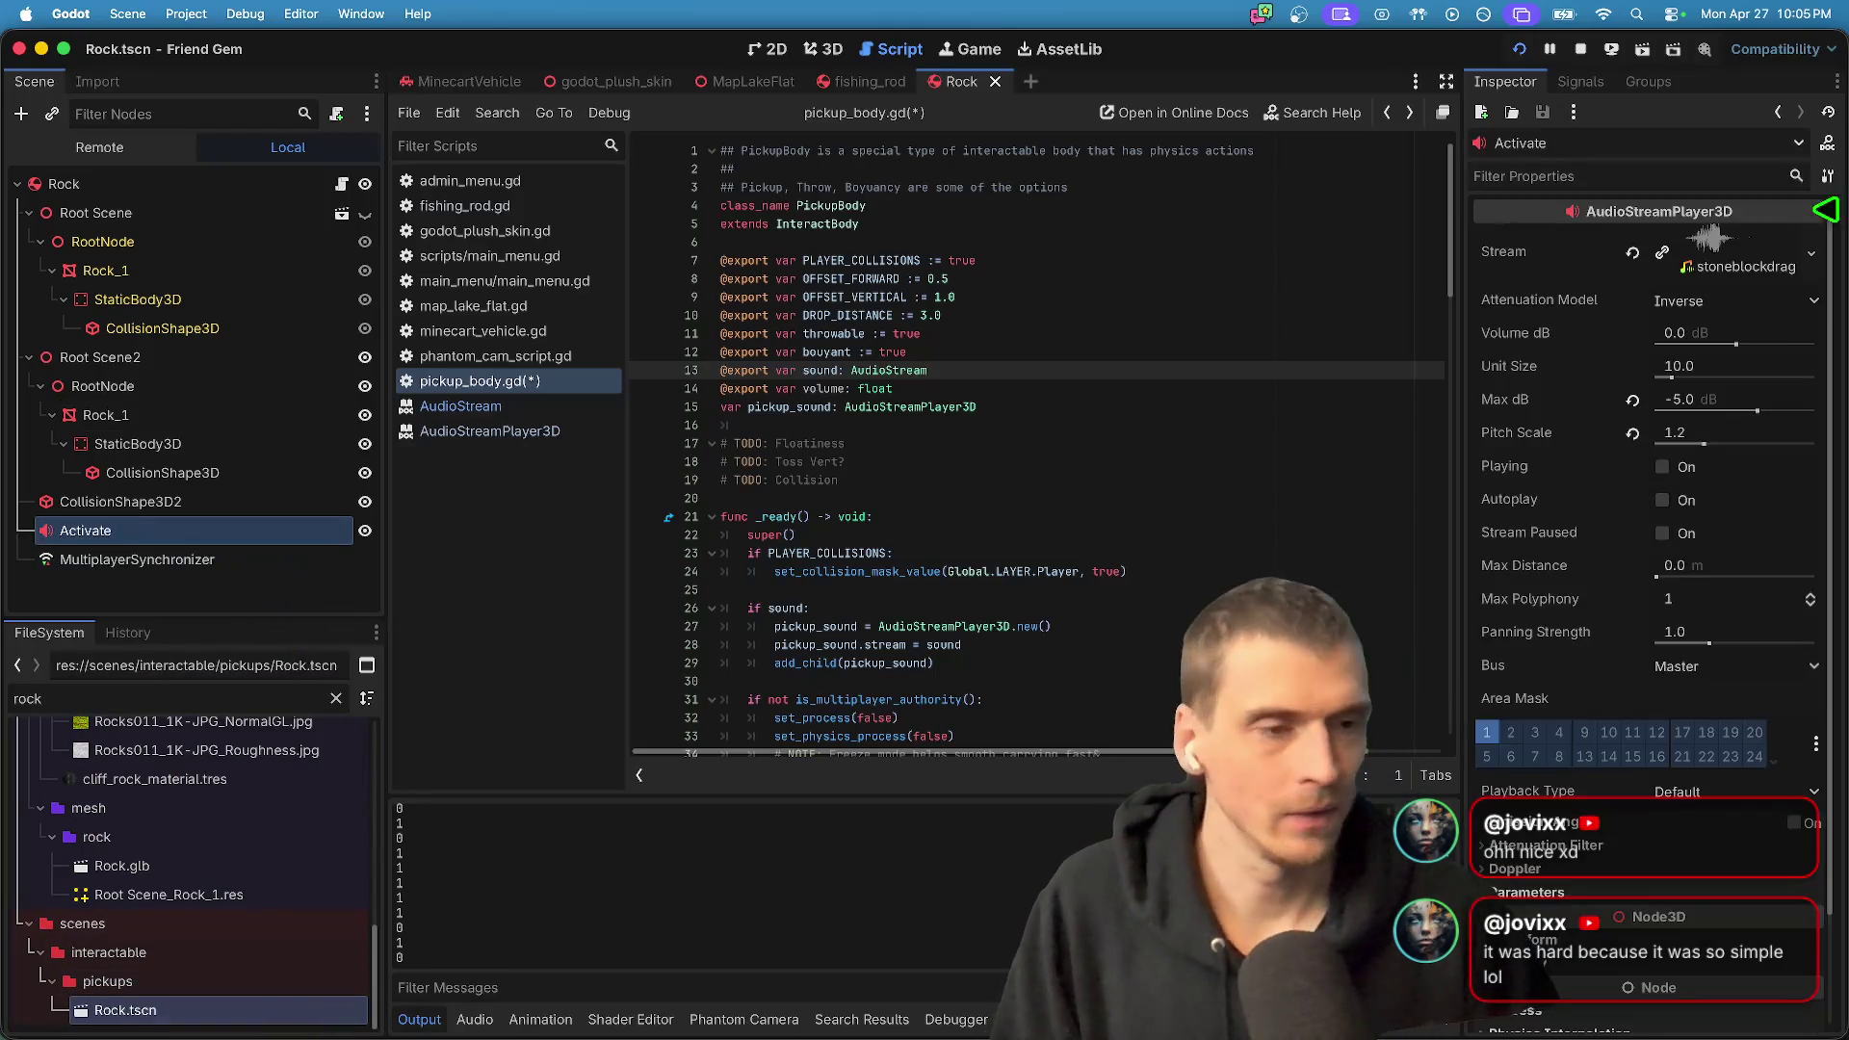
right_click(1547, 399)
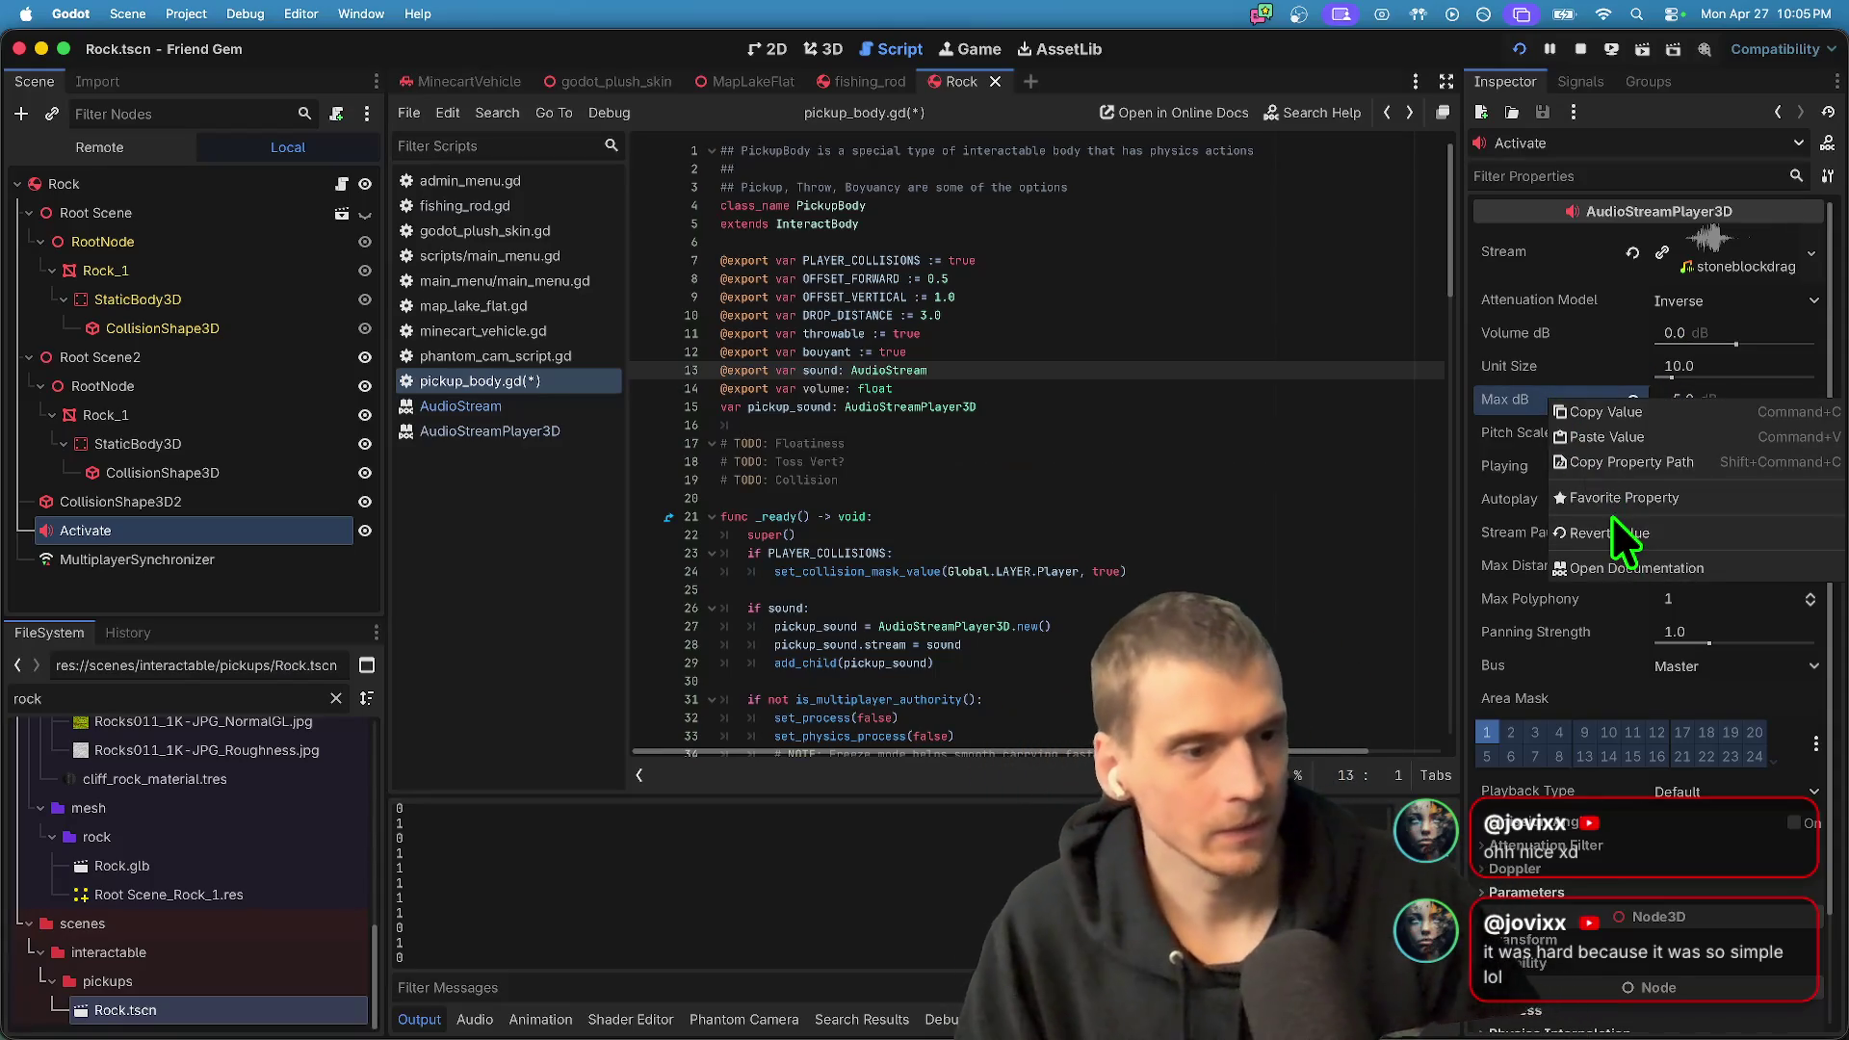
left_click(1616, 414)
left_click(1180, 481)
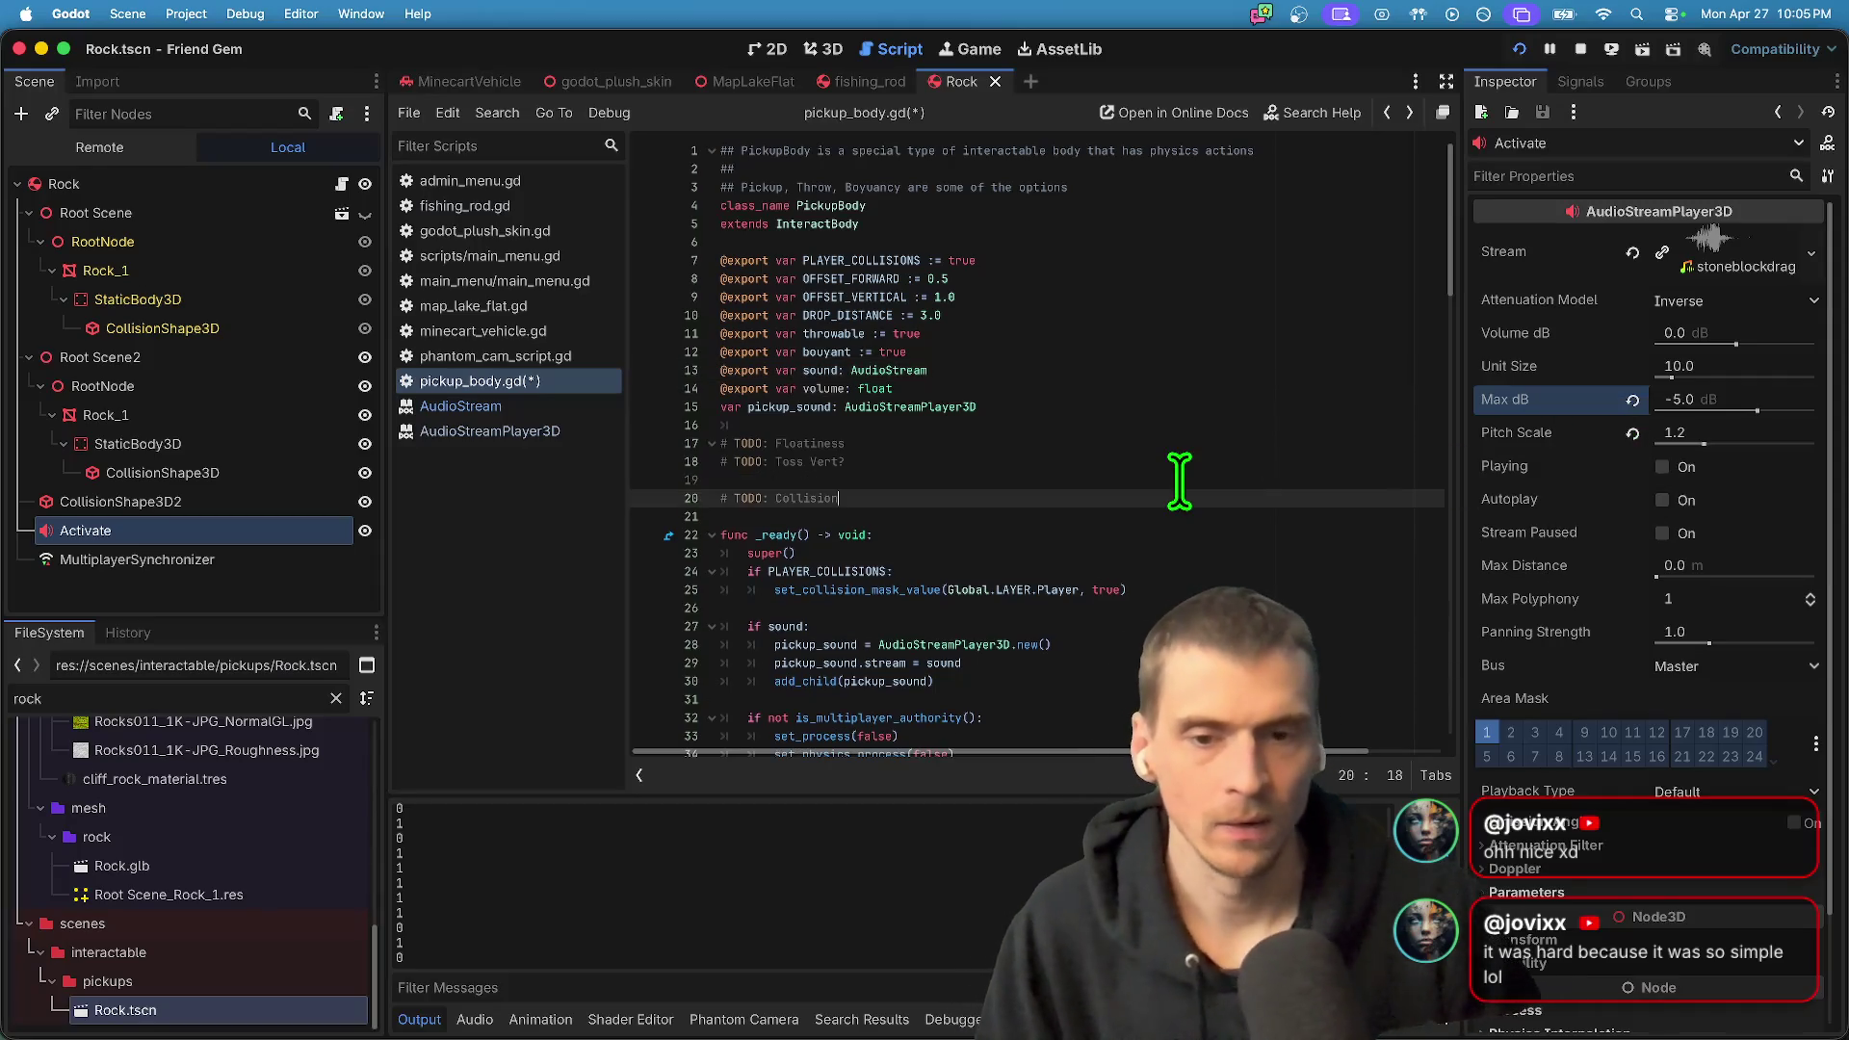
right_click(1556, 404)
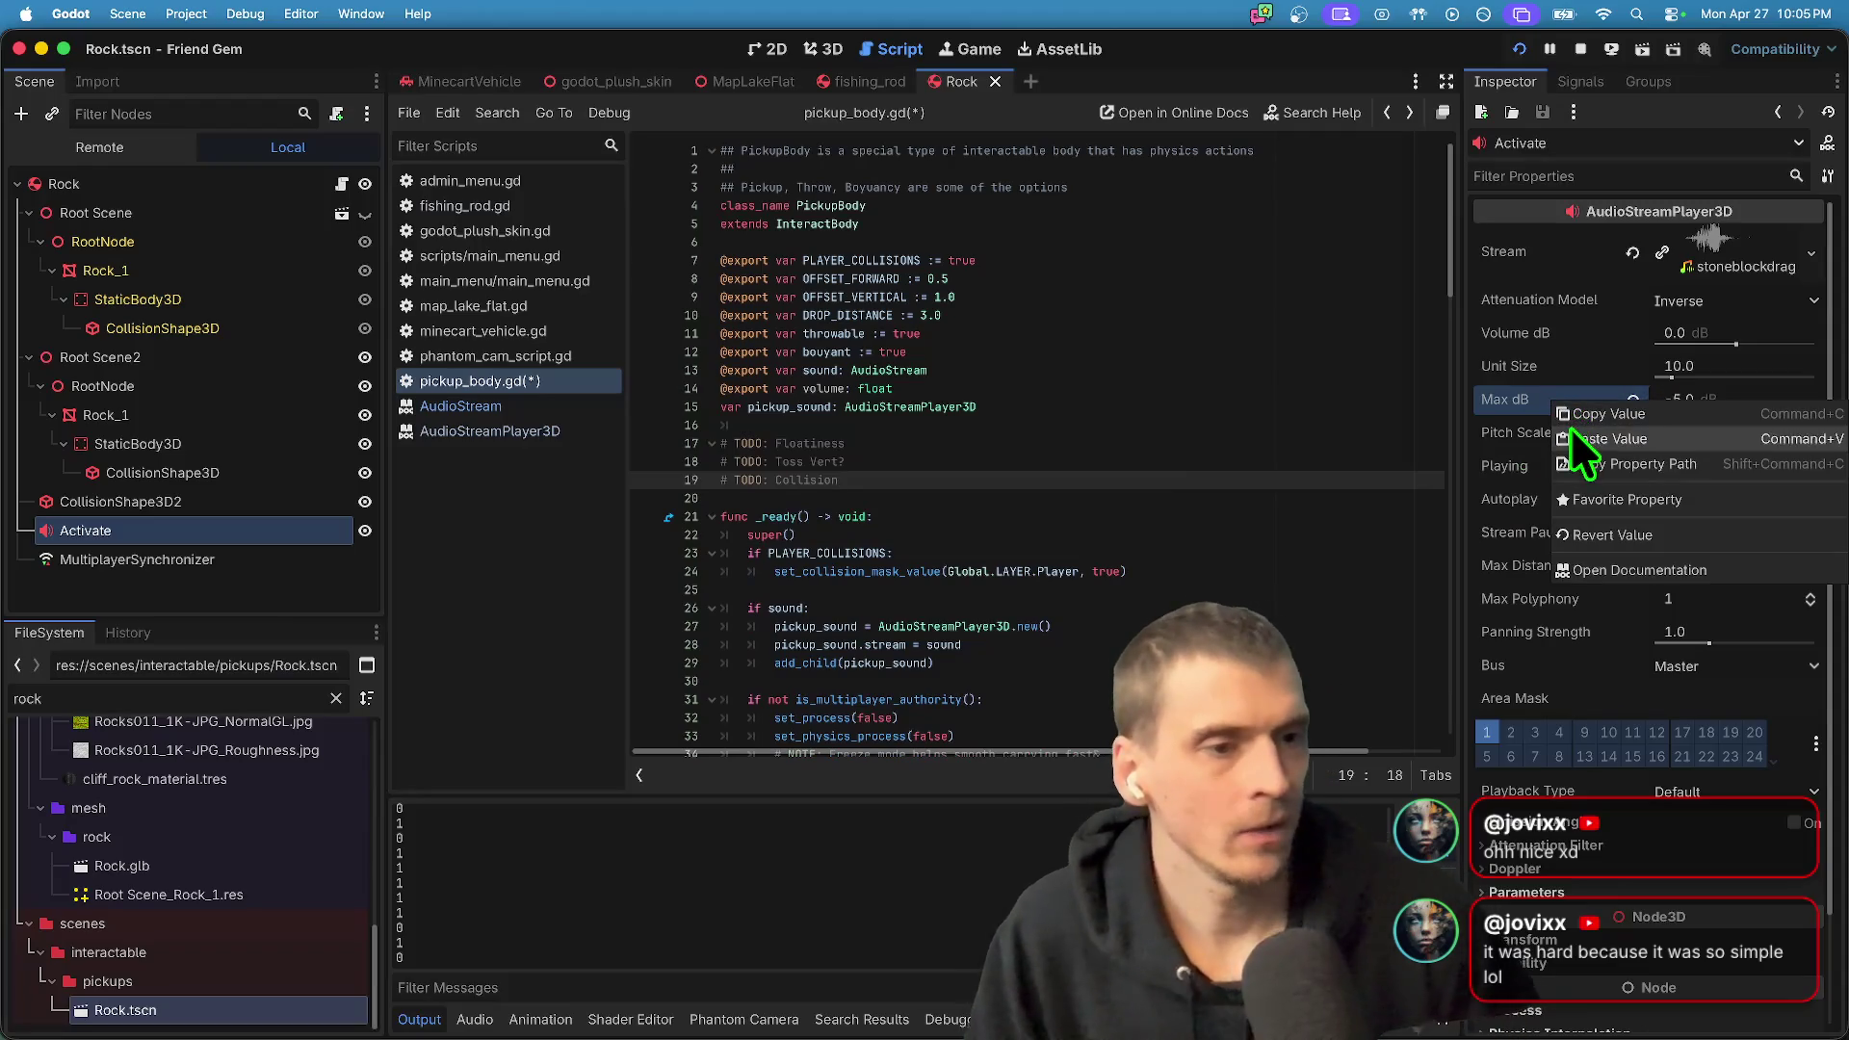
left_click(1640, 410)
- Paste max_db after super() in _ready, then copy the Volume dB property path
left_click(1304, 404)
left_click(1315, 461)
key("Return")
key("ctrl+z")
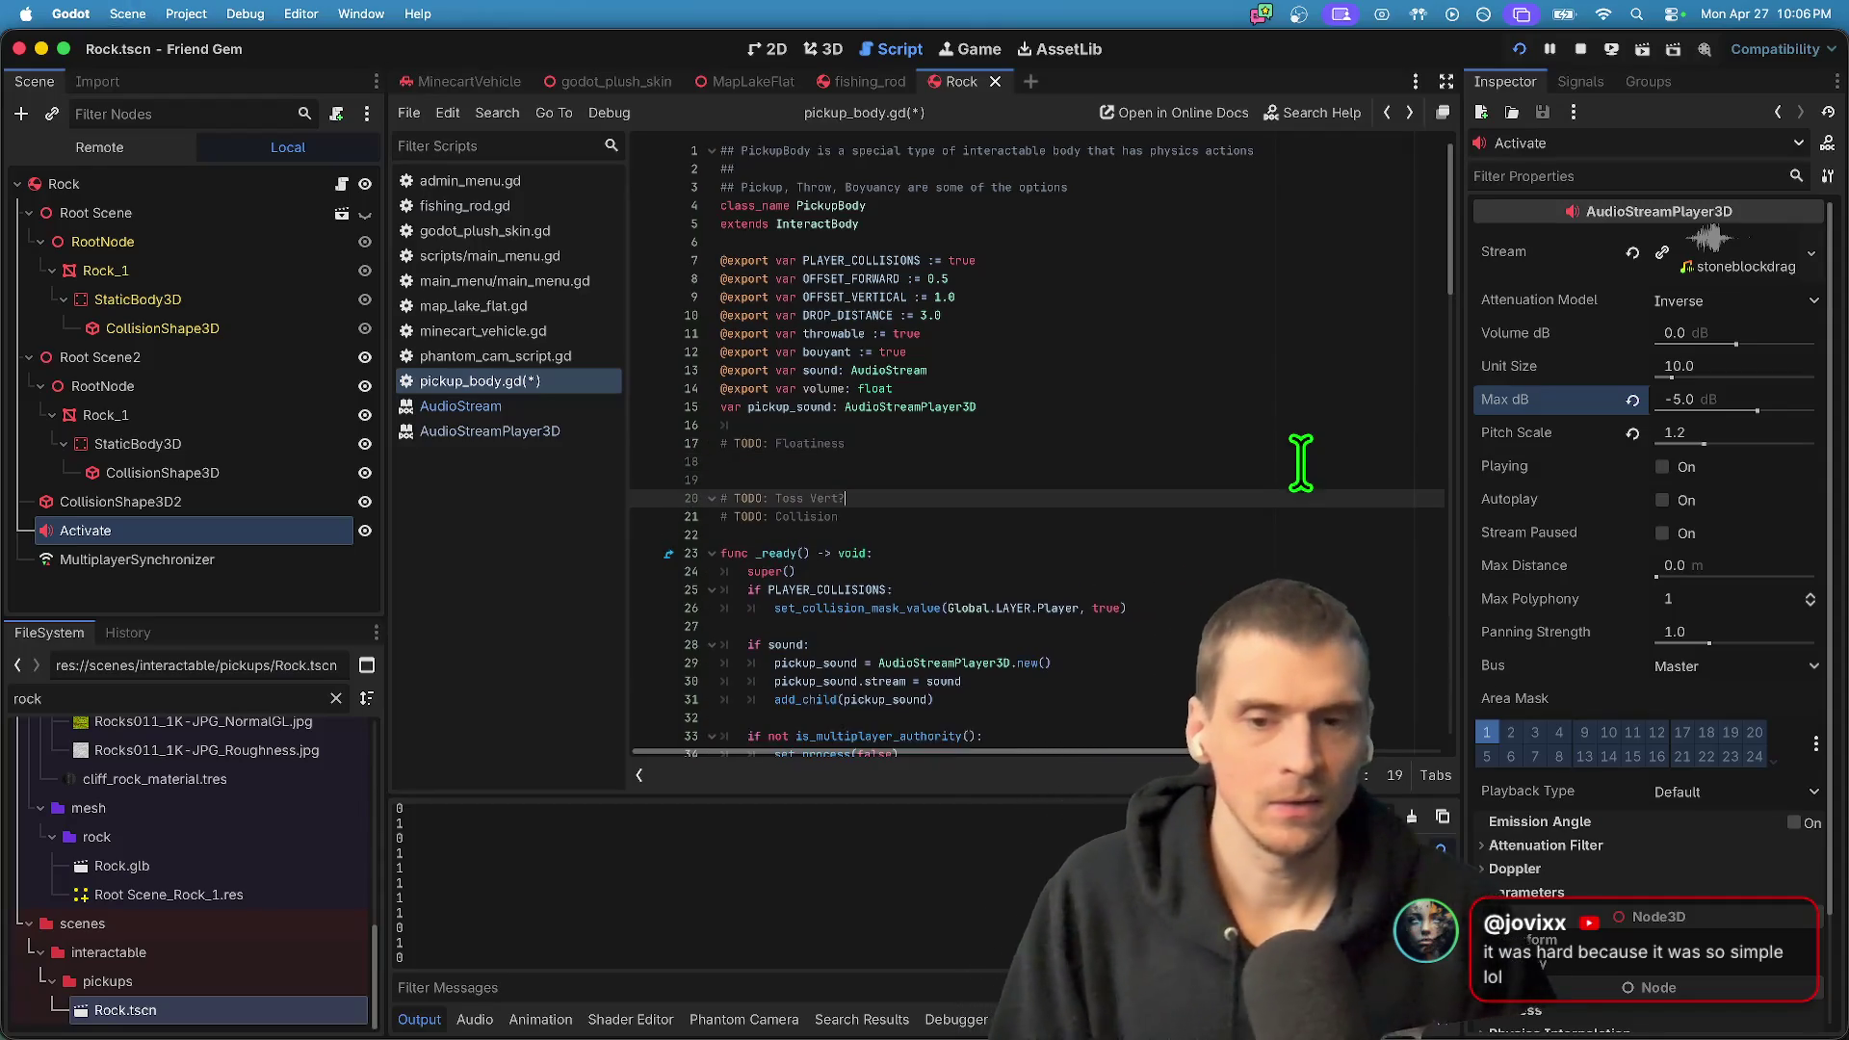
right_click(1541, 401)
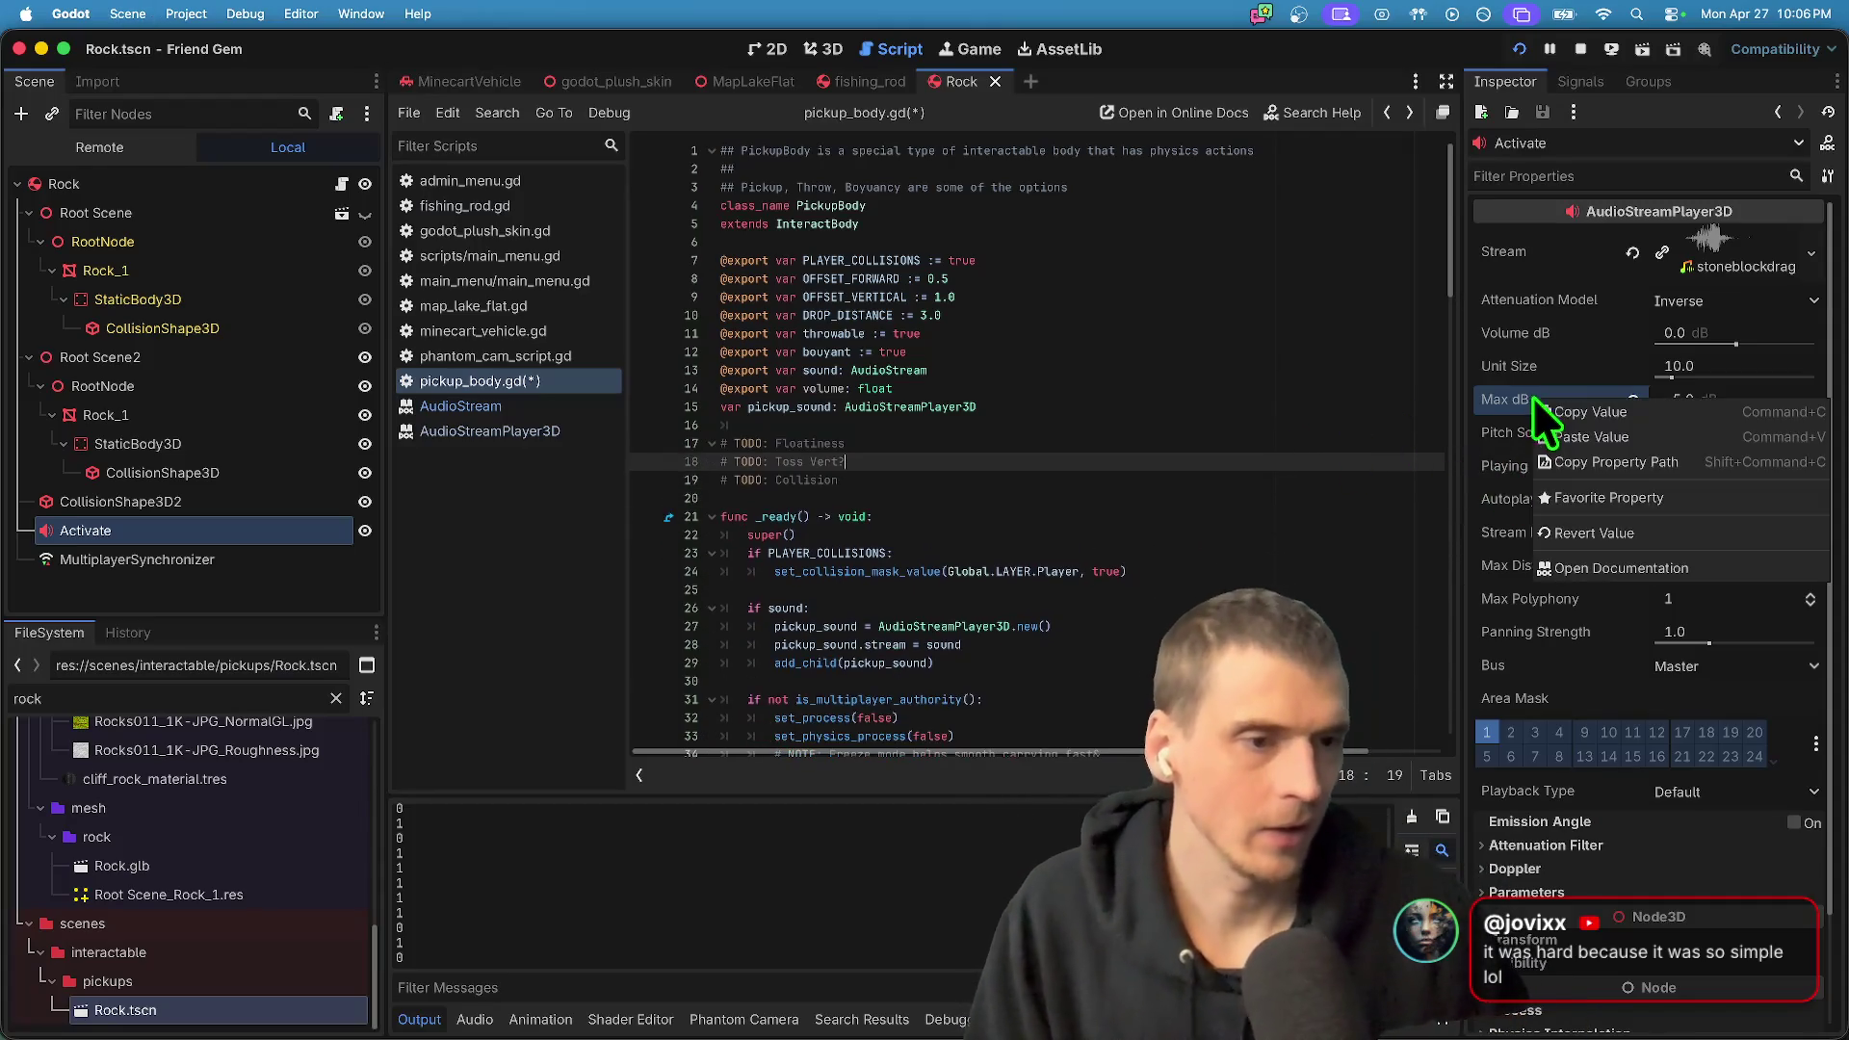
left_click(1579, 457)
left_click(1132, 532)
type("max_db")
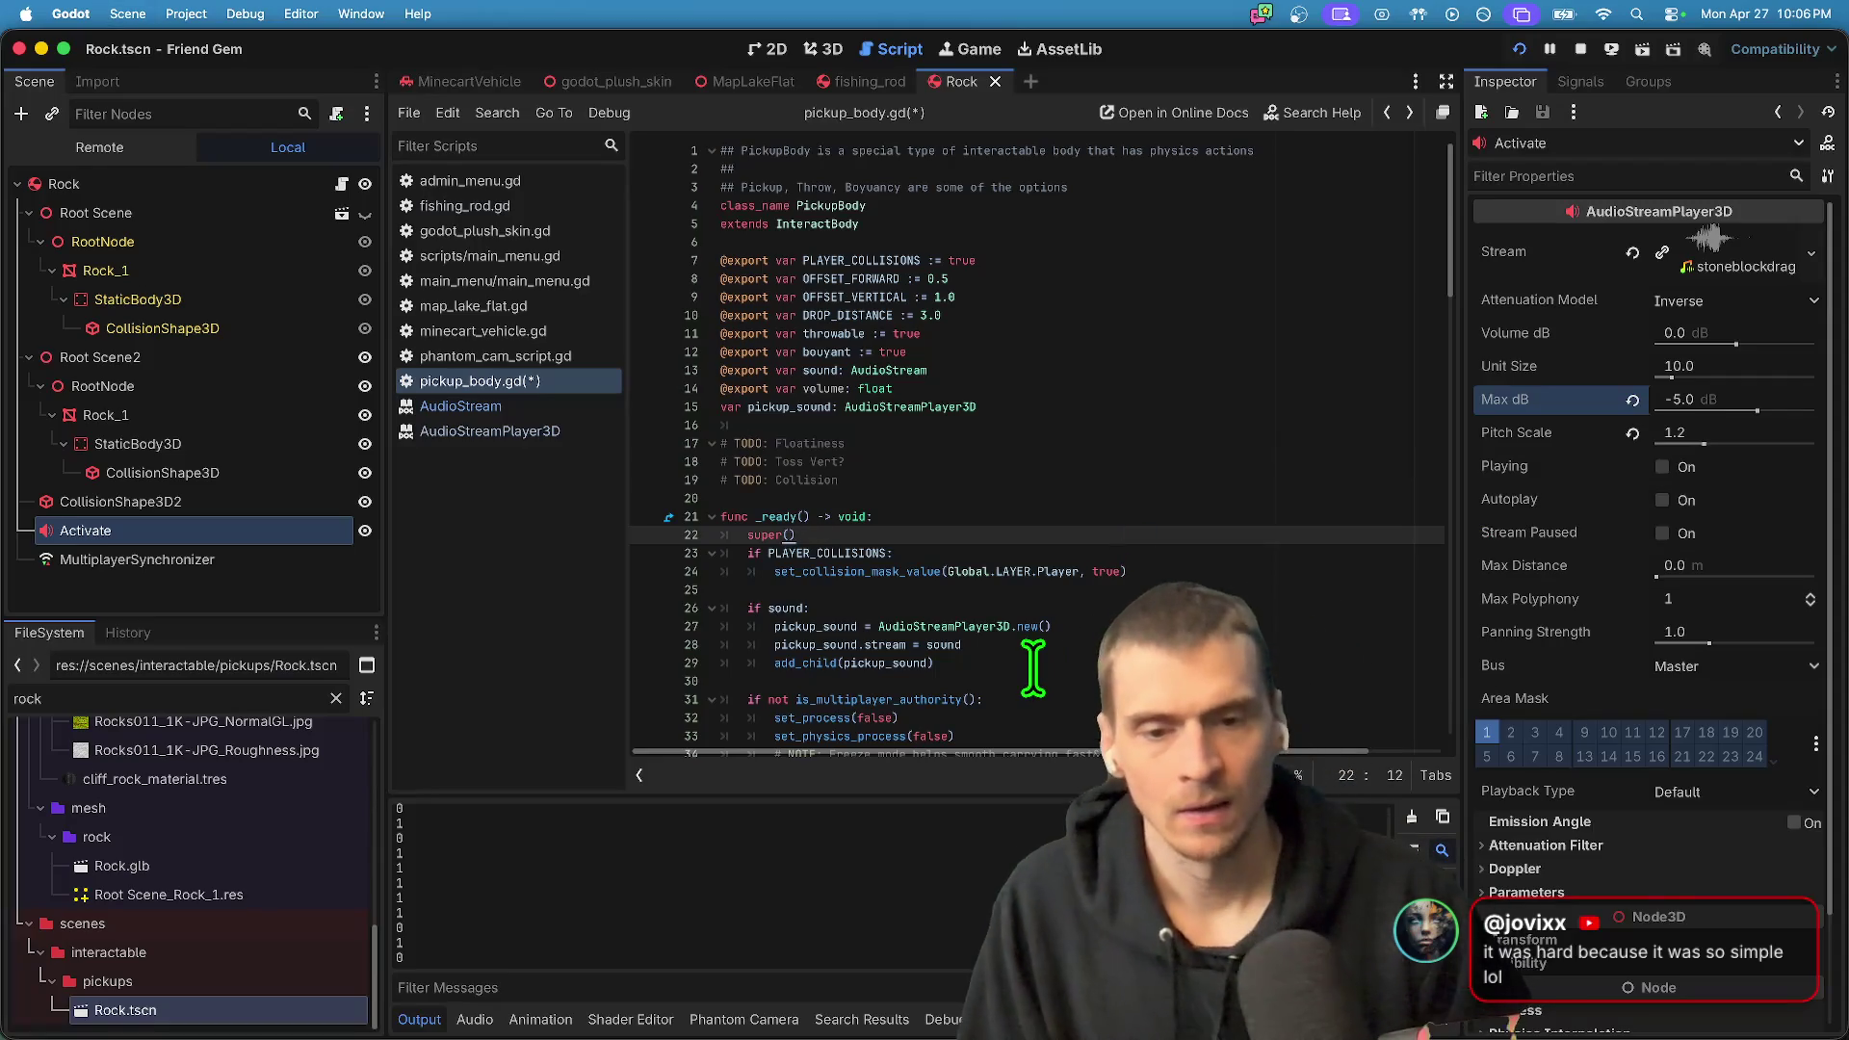
right_click(1507, 334)
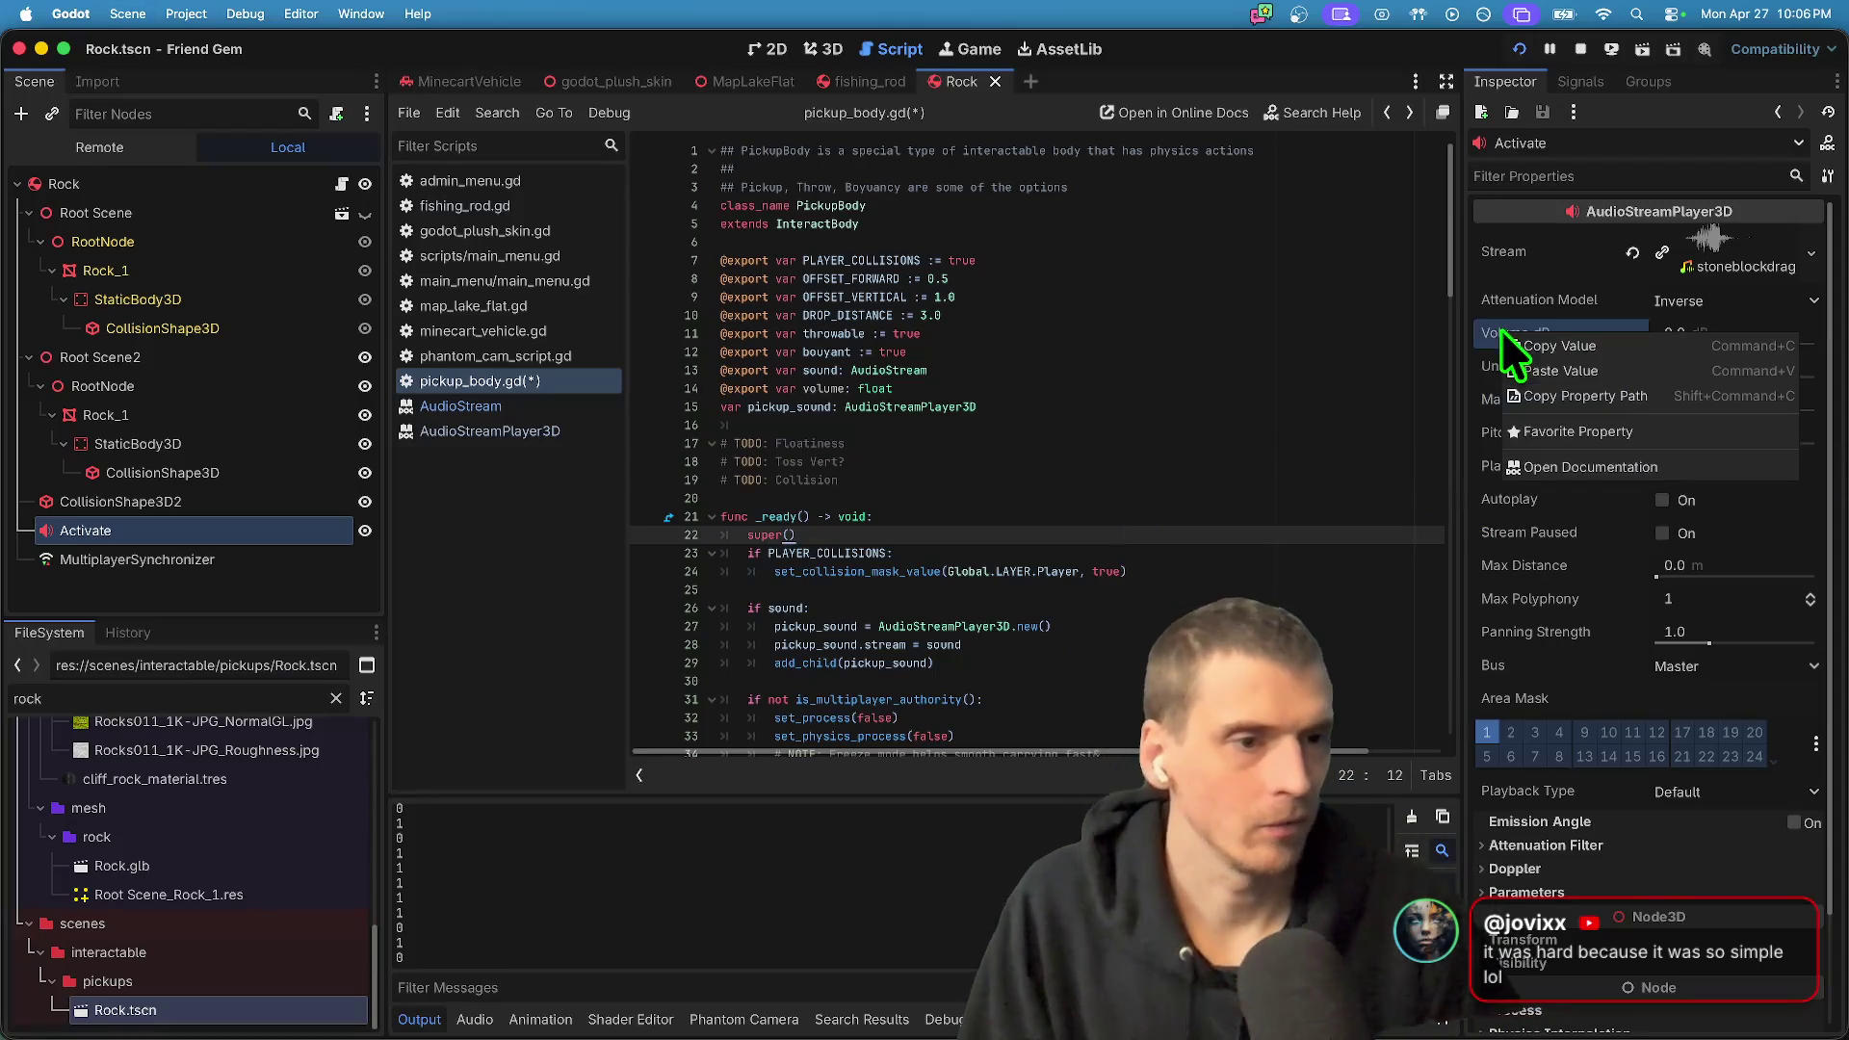
left_click(1632, 397)
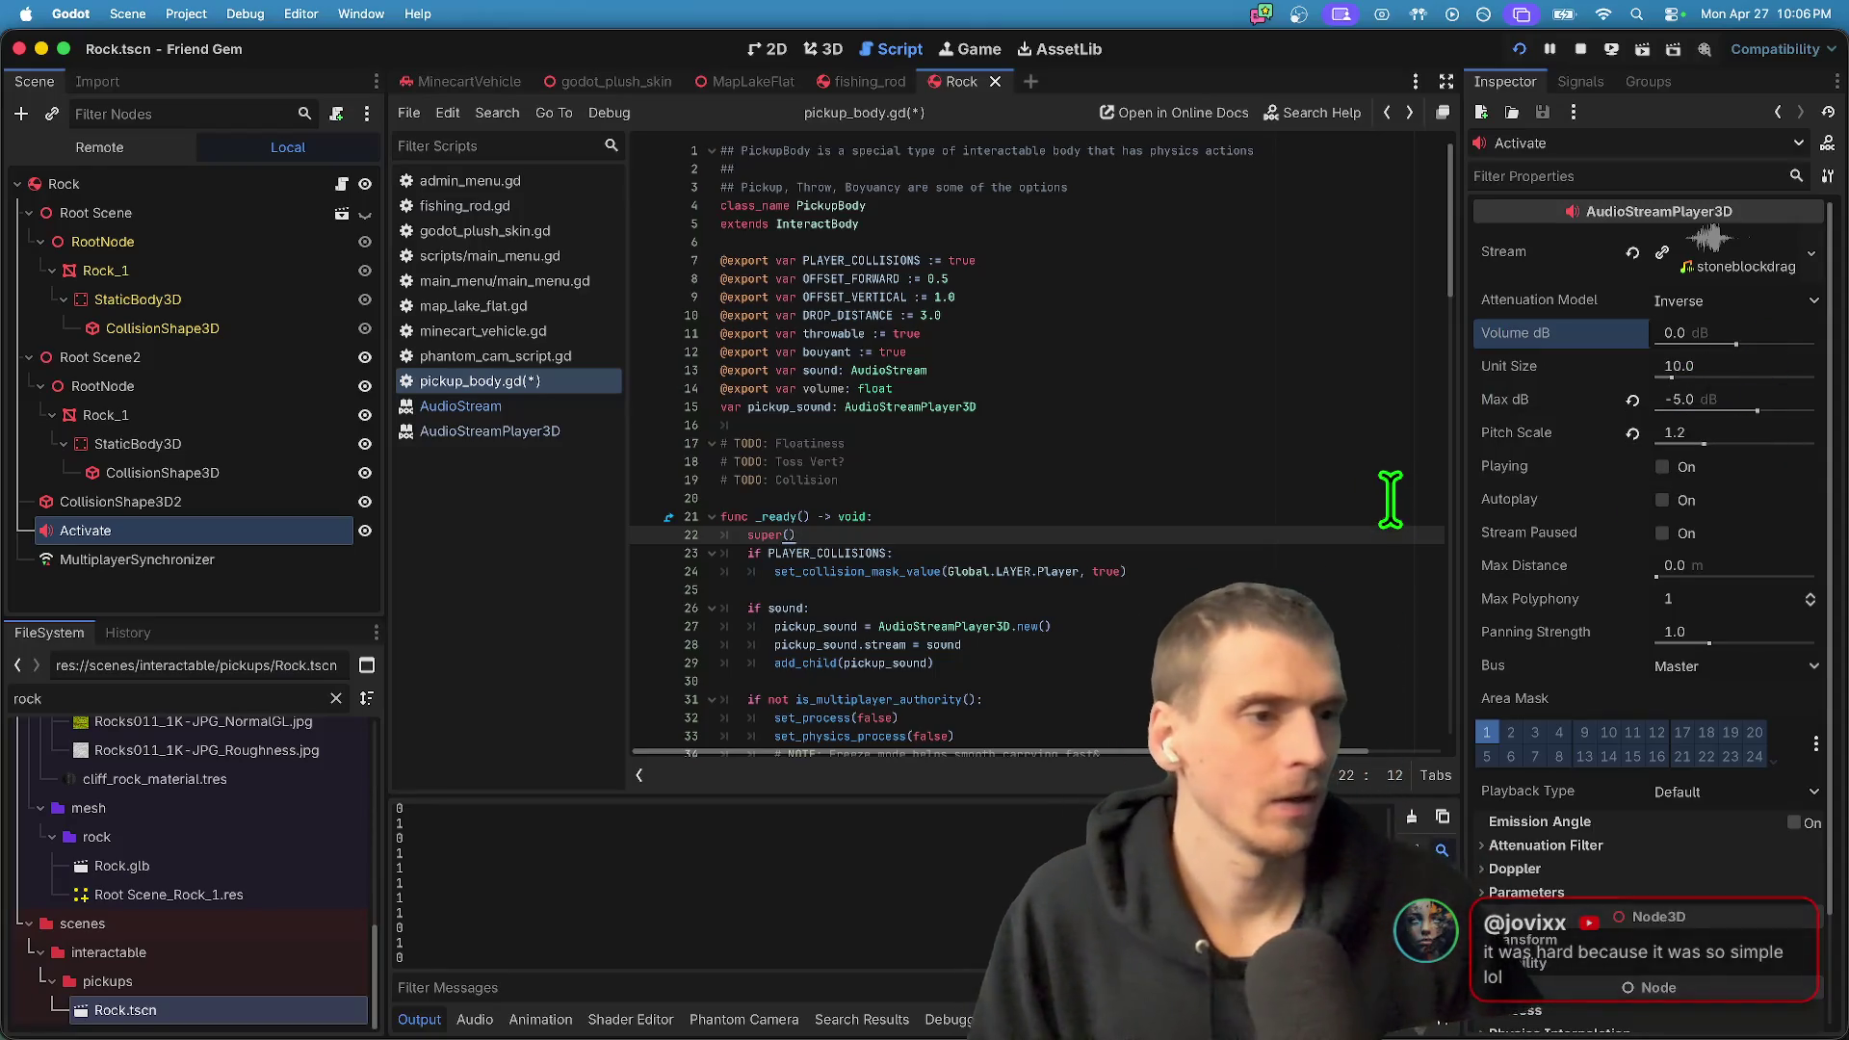
- Paste the copied Volume dB path to rename the volume export to volume_db
right_click(1559, 343)
left_click(1699, 416)
left_click(1218, 498)
type("volume_db")
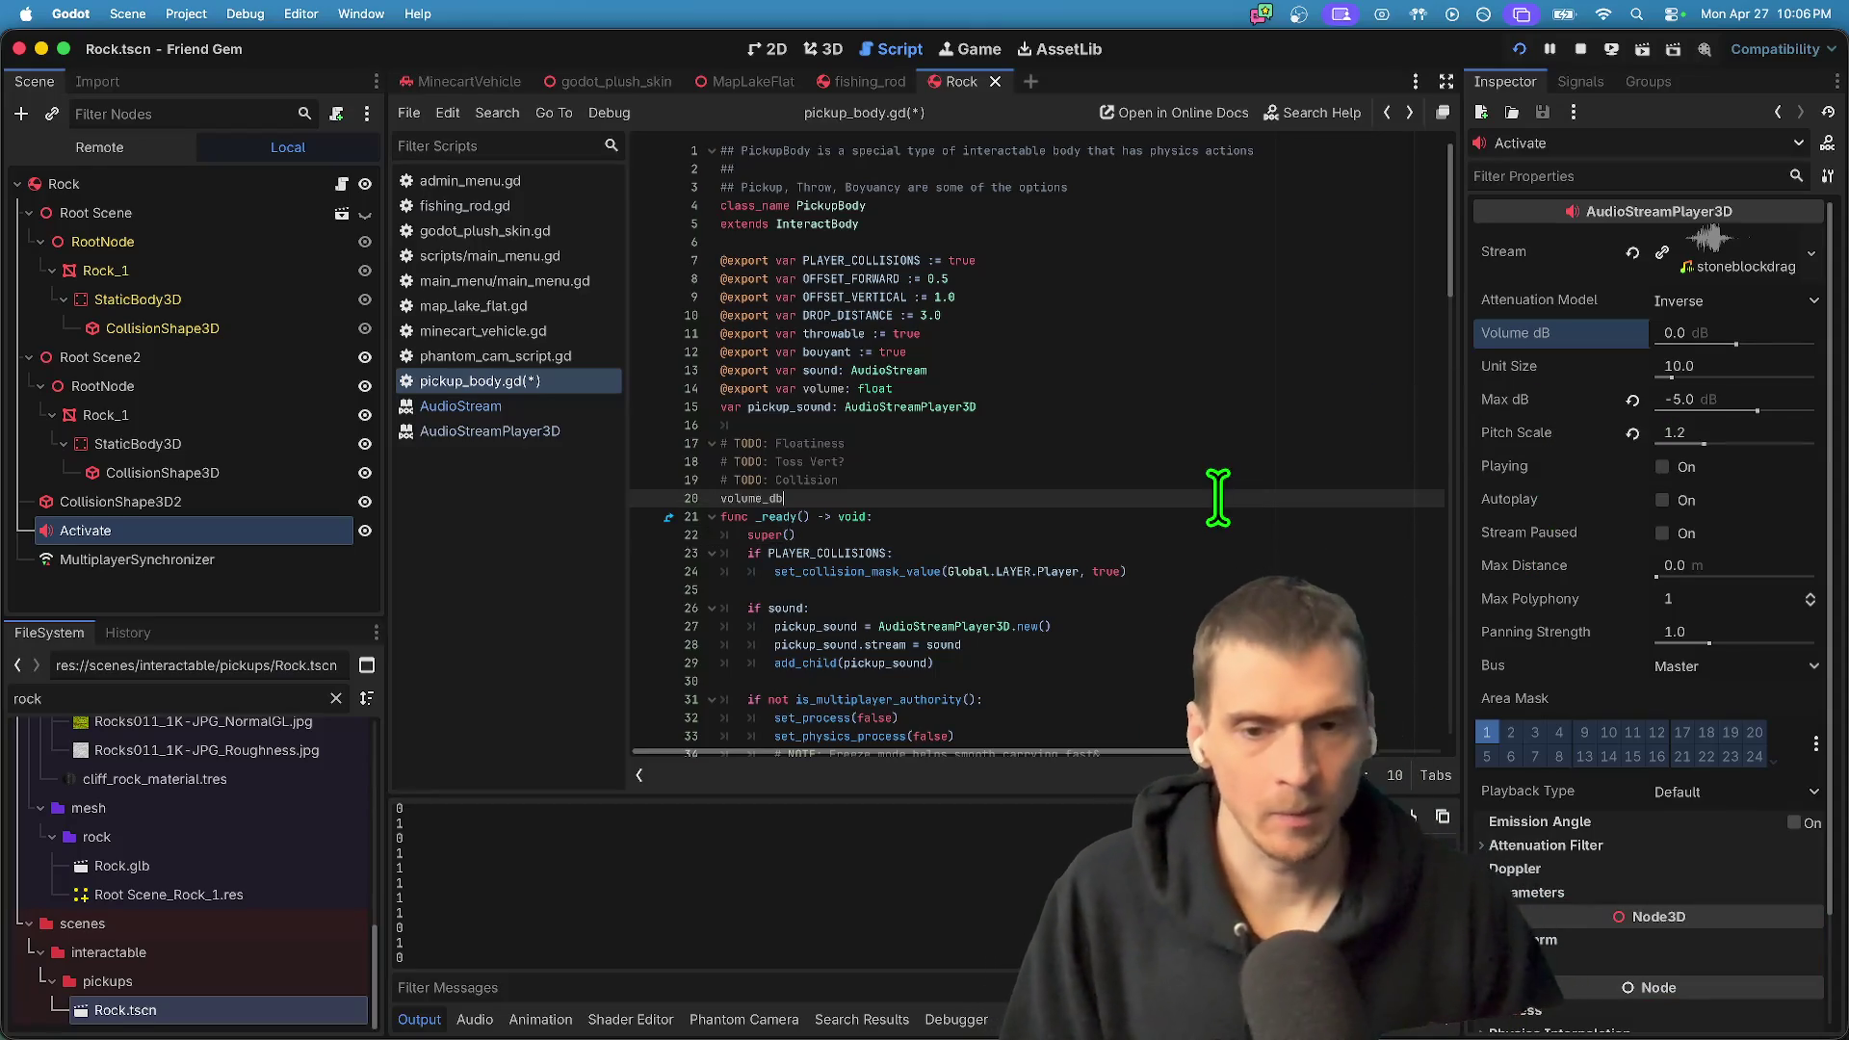
scroll(1011, 645, "down", 1)
scroll(973, 578, "up", 1)
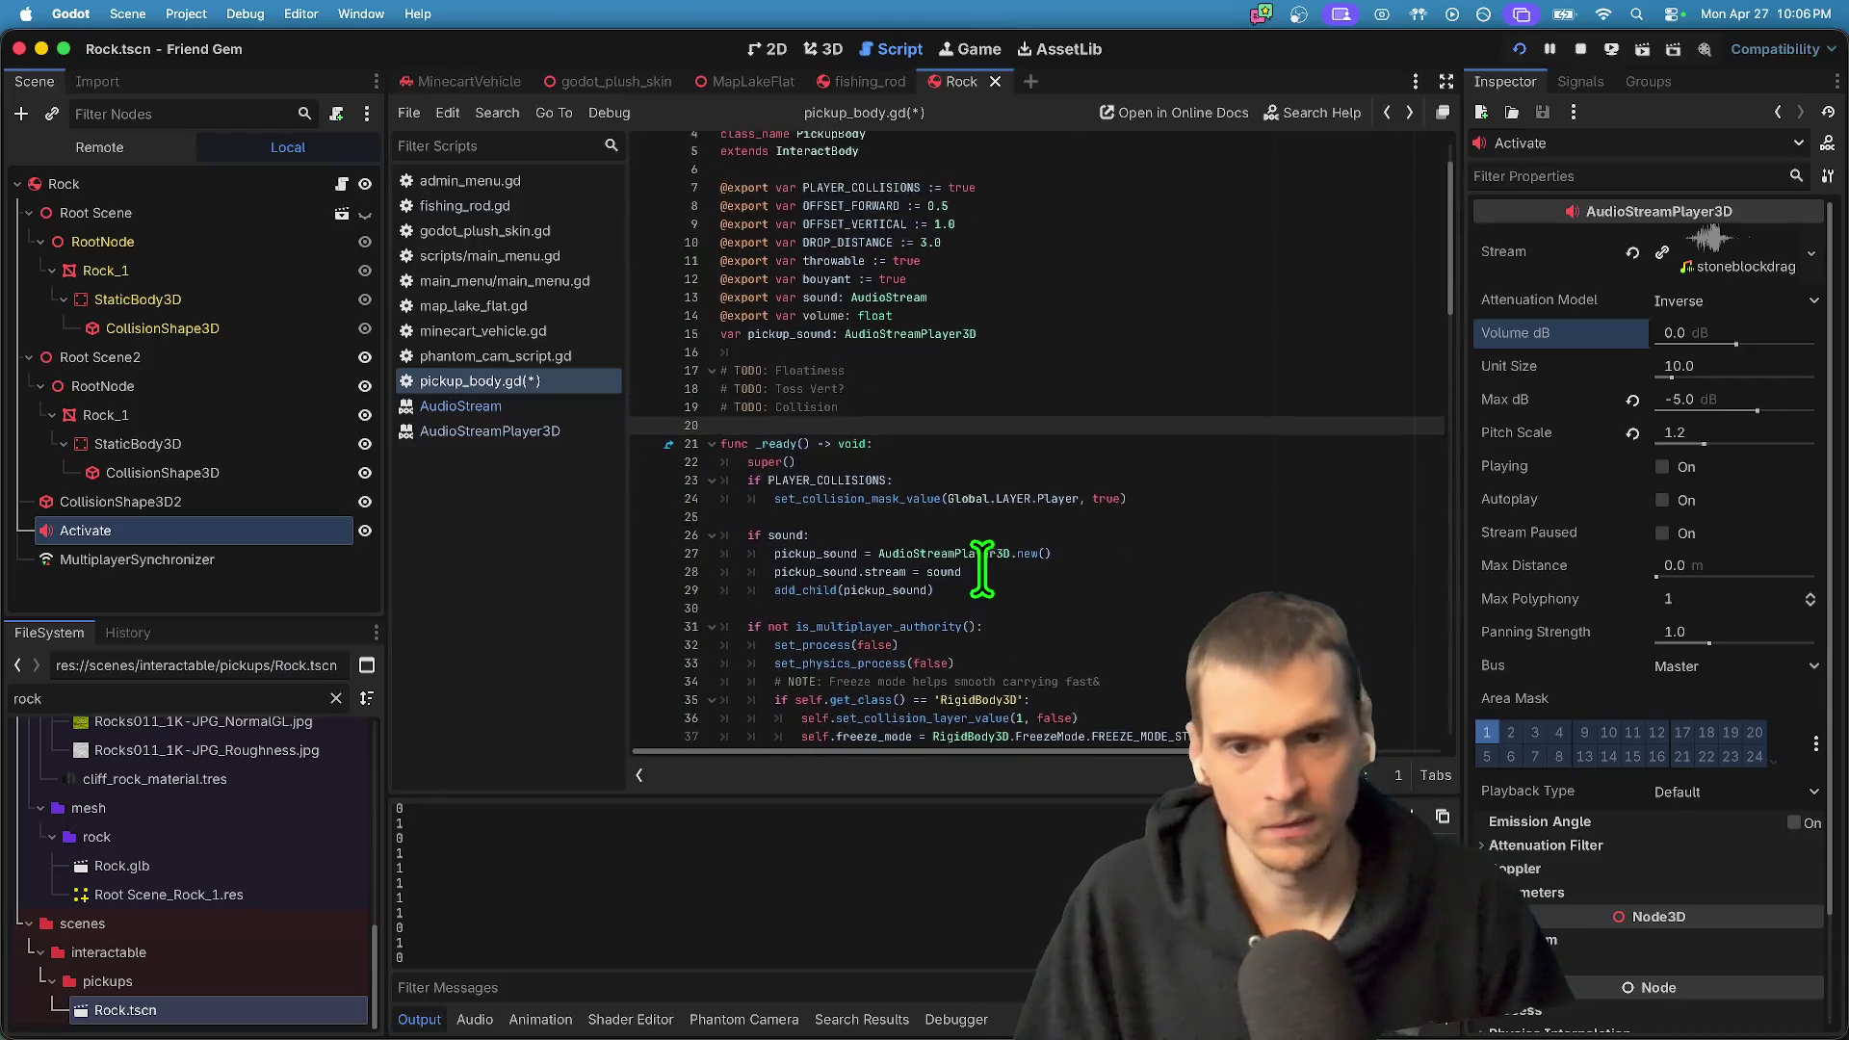
double_click(824, 364)
double_click(825, 380)
type("volume_db")
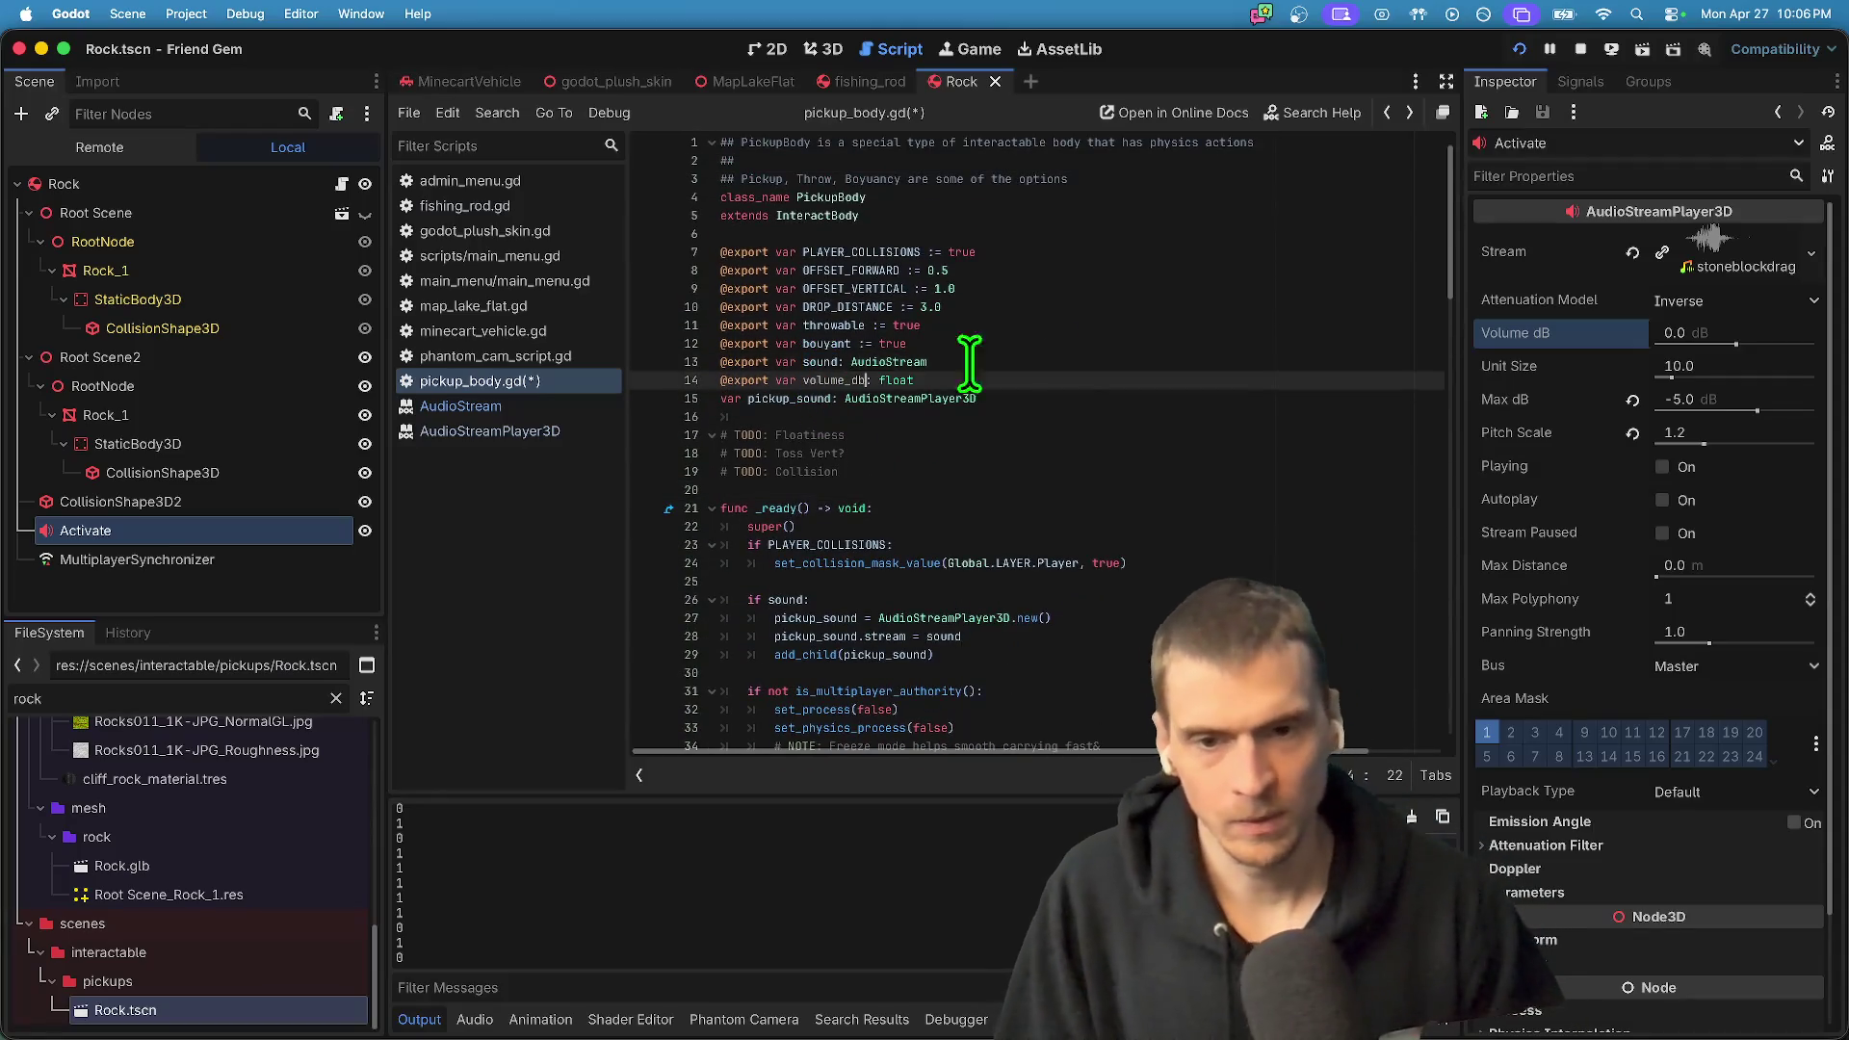
- Add 'pickup_sound.volume_db = volume_db' after the stream assignment in _ready
scroll(1043, 530, "down", 2)
left_click(1123, 561)
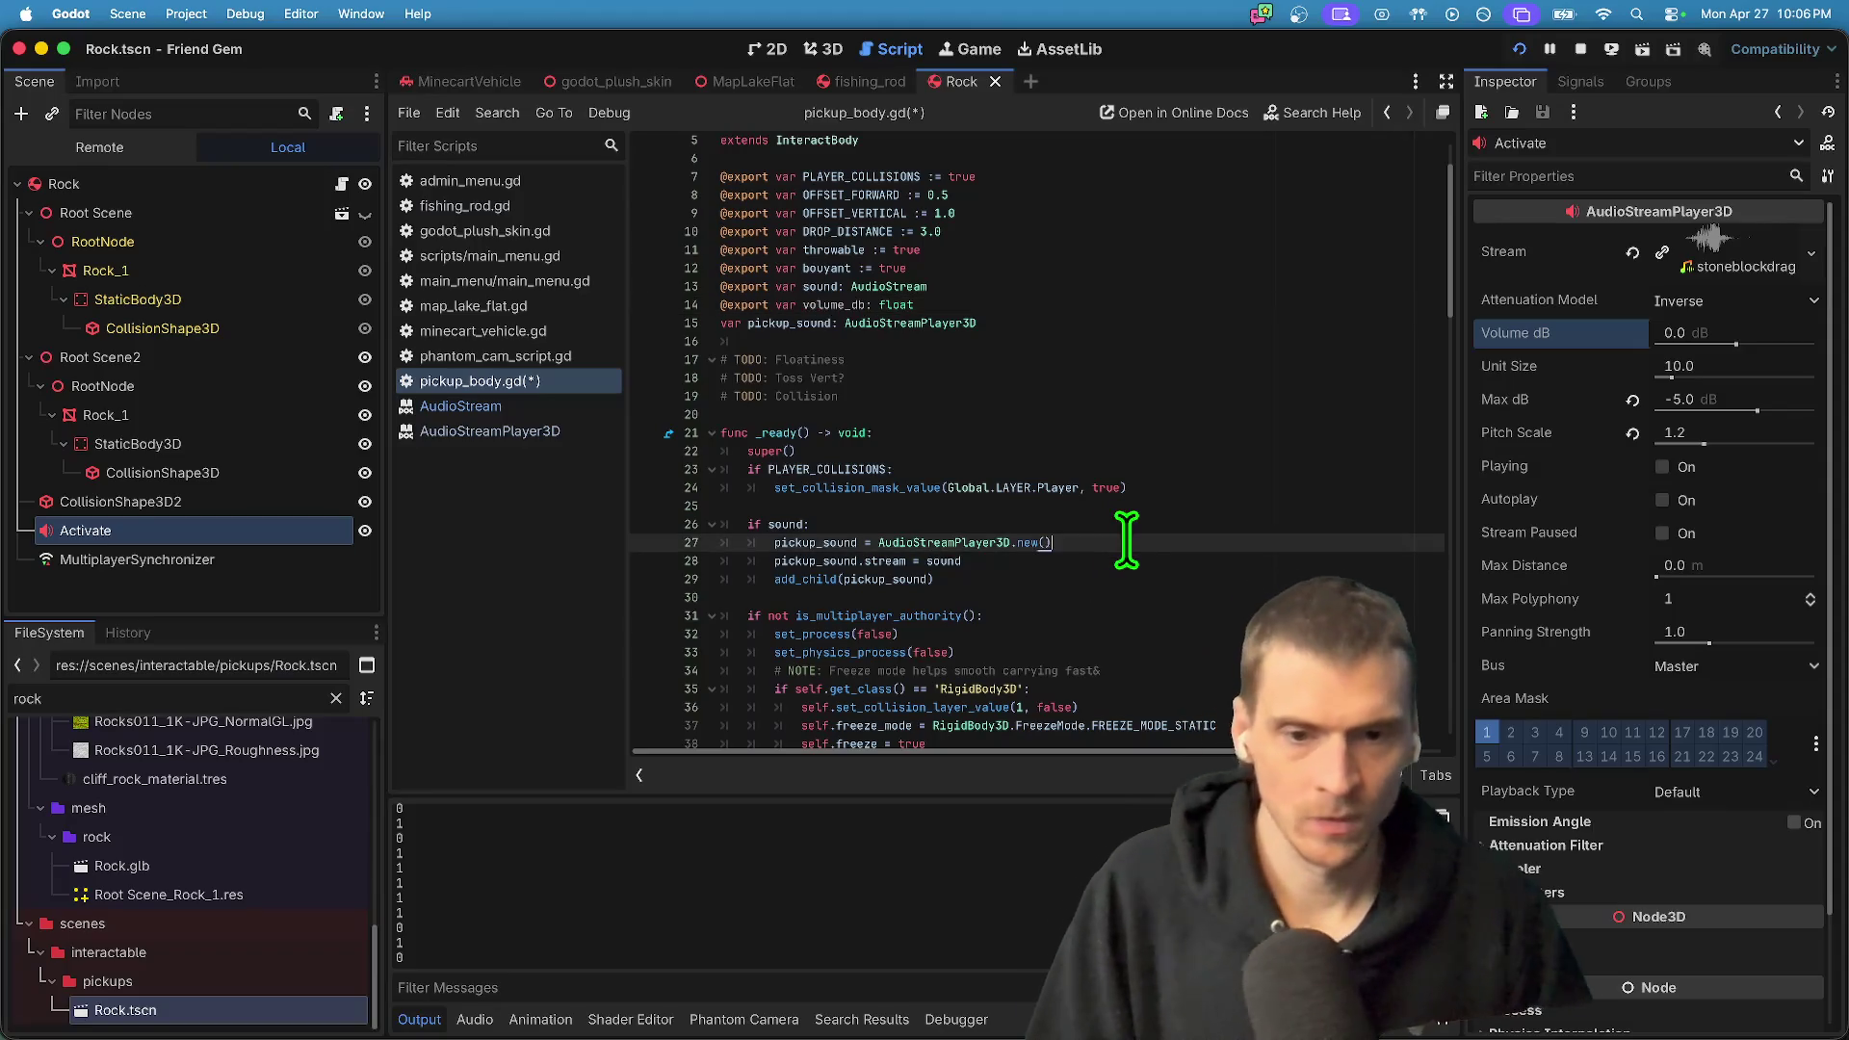
key("Return")
type("so")
key("BackSpace")
key("BackSpace")
key("BackSpace")
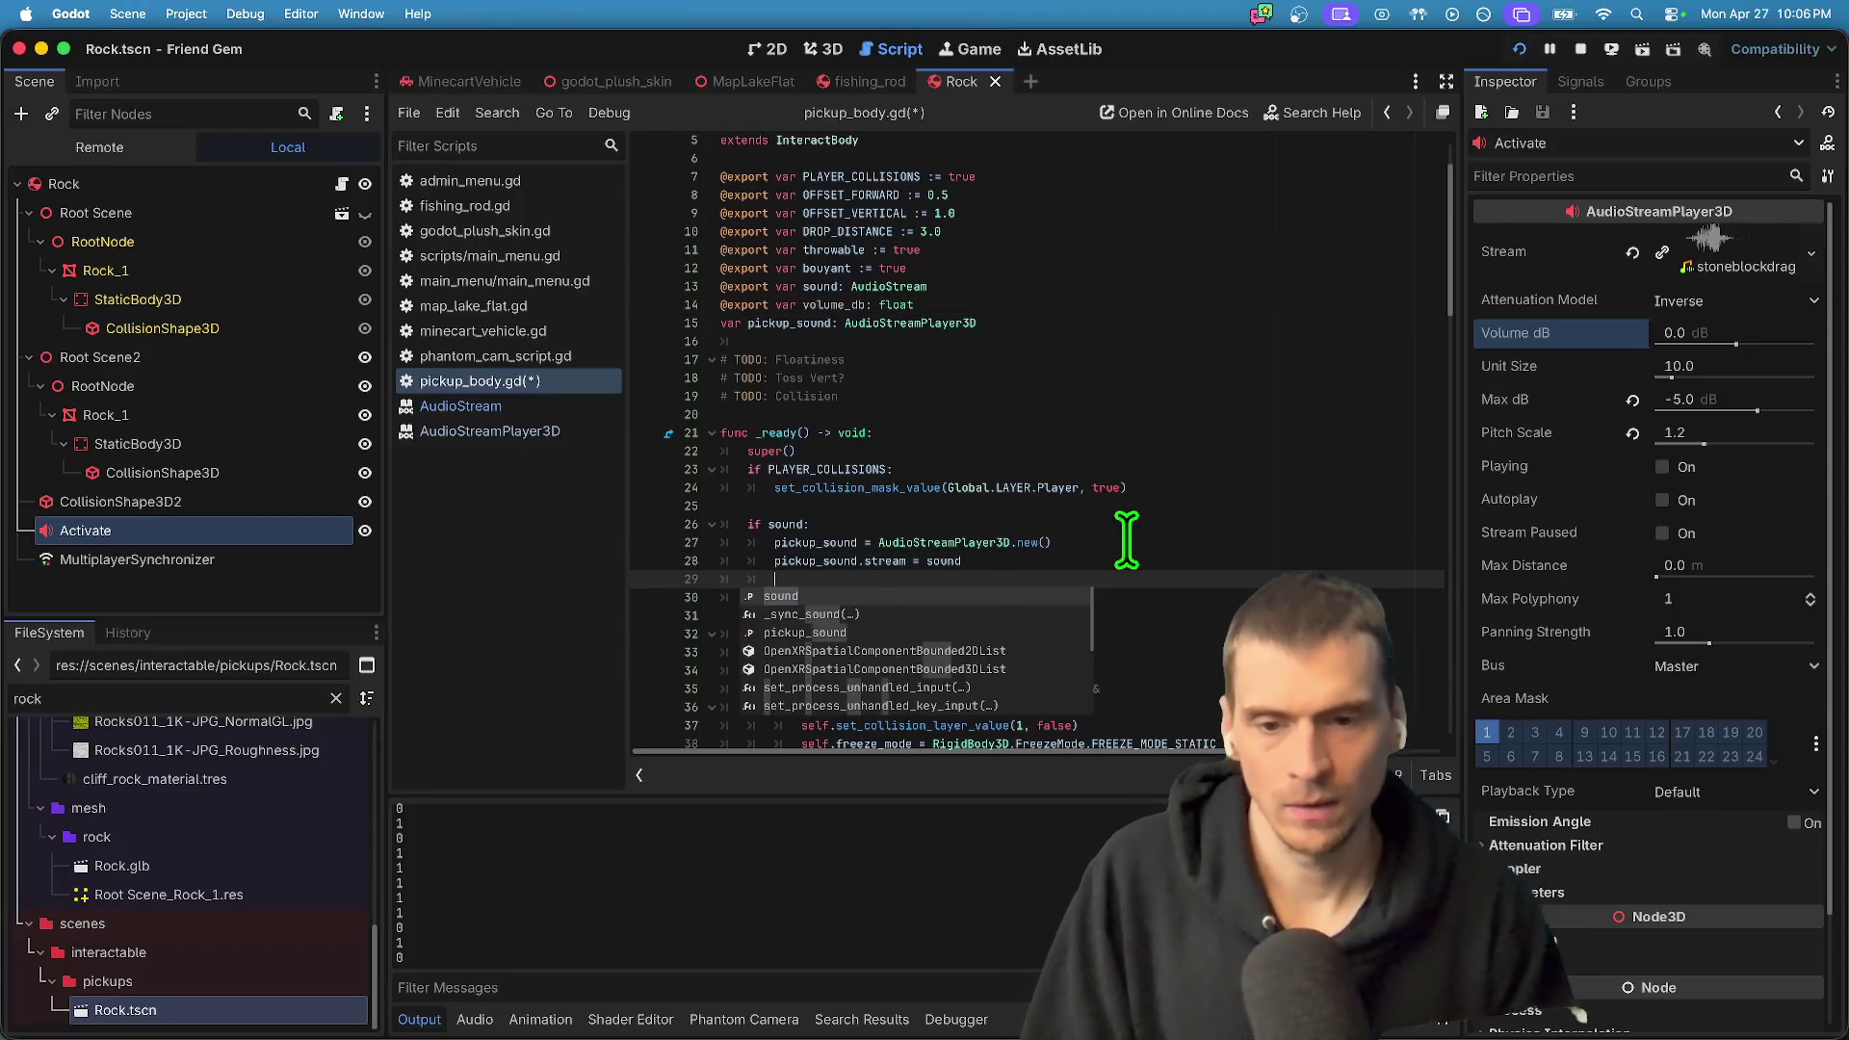
key("Return")
type(".volume_db")
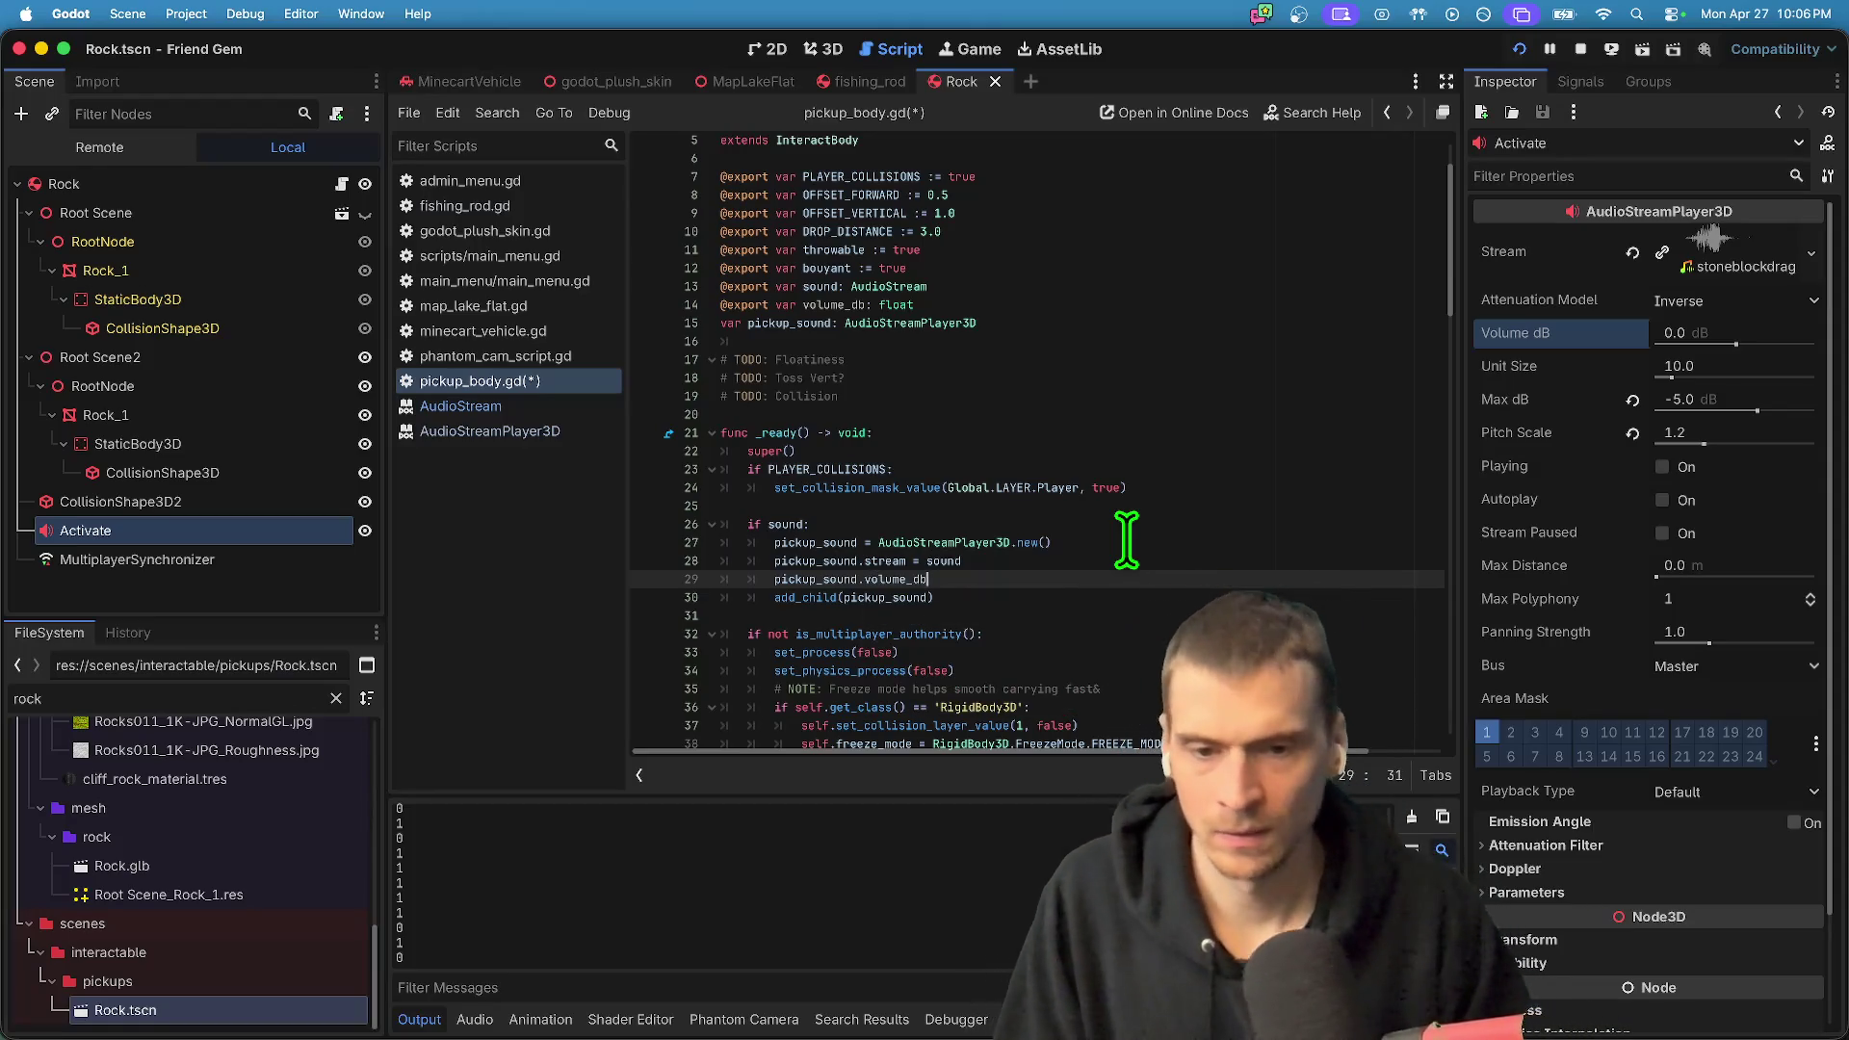
key("Return")
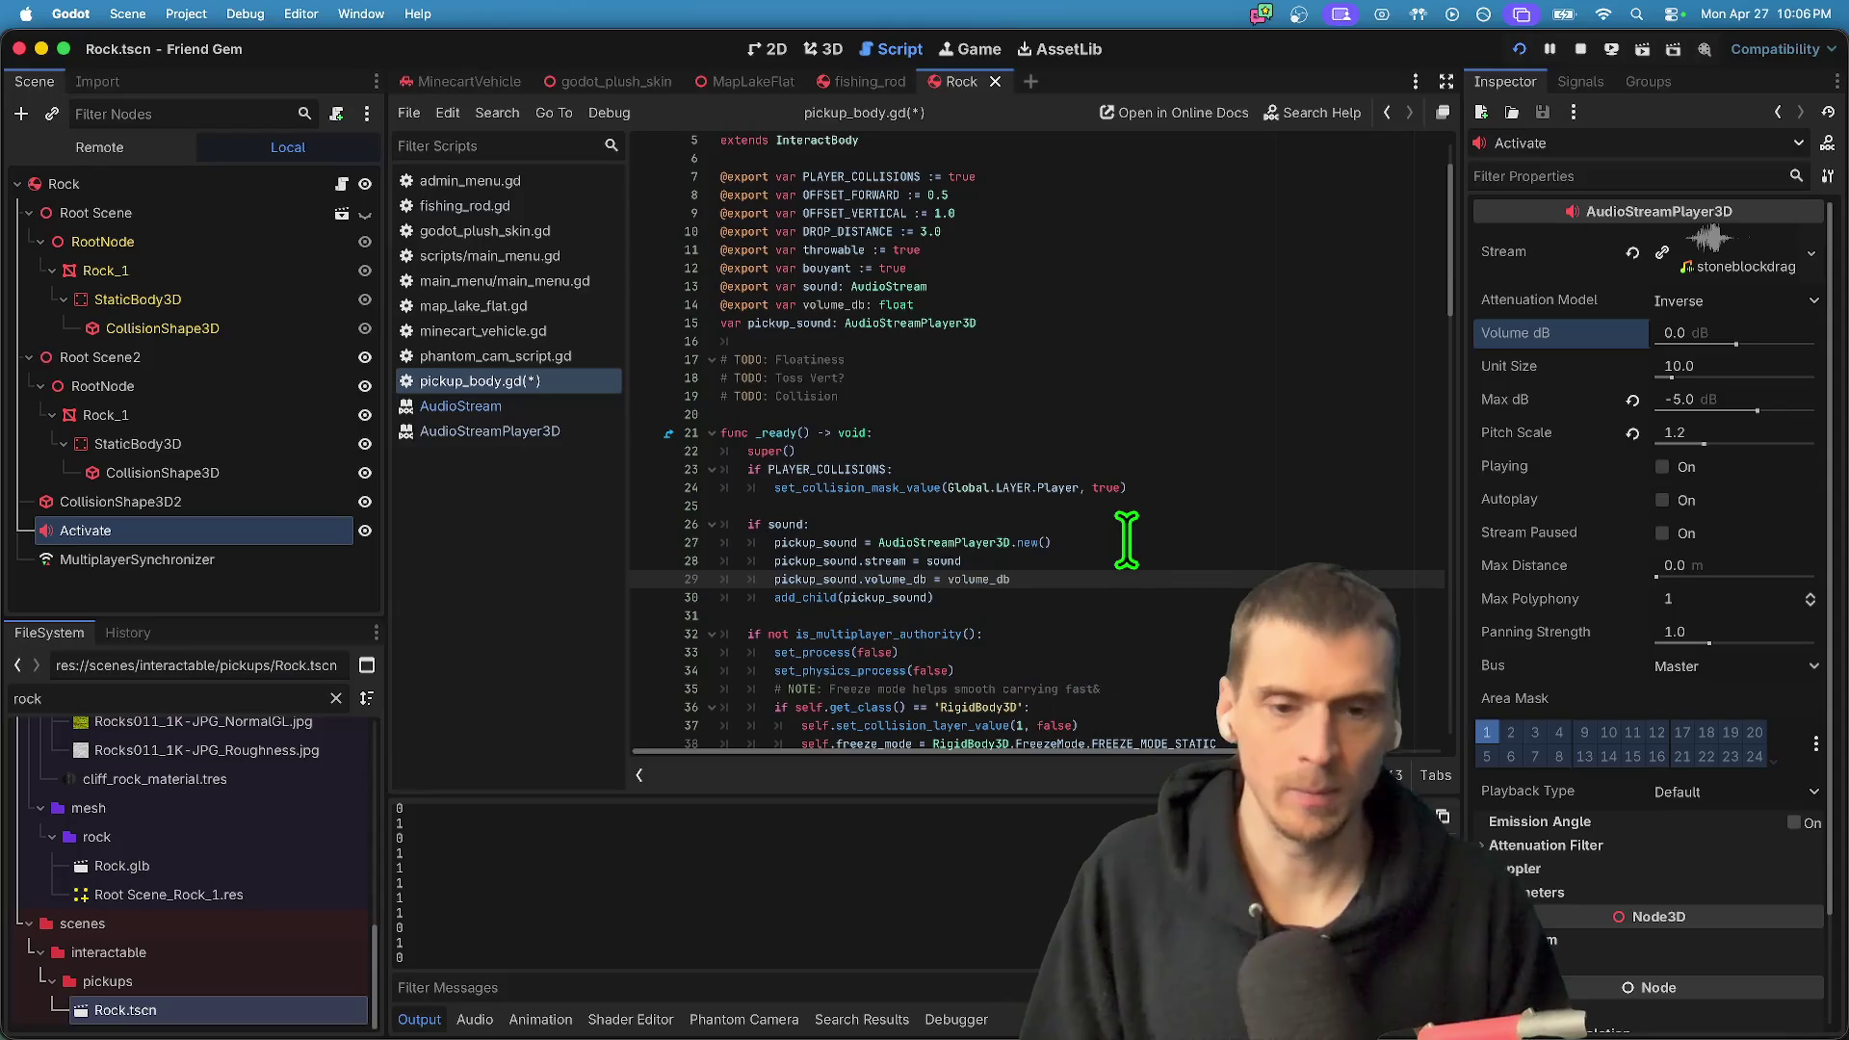
- Delete the Activate sound node from the Rock scene
right_click(177, 532)
left_click(285, 1017)
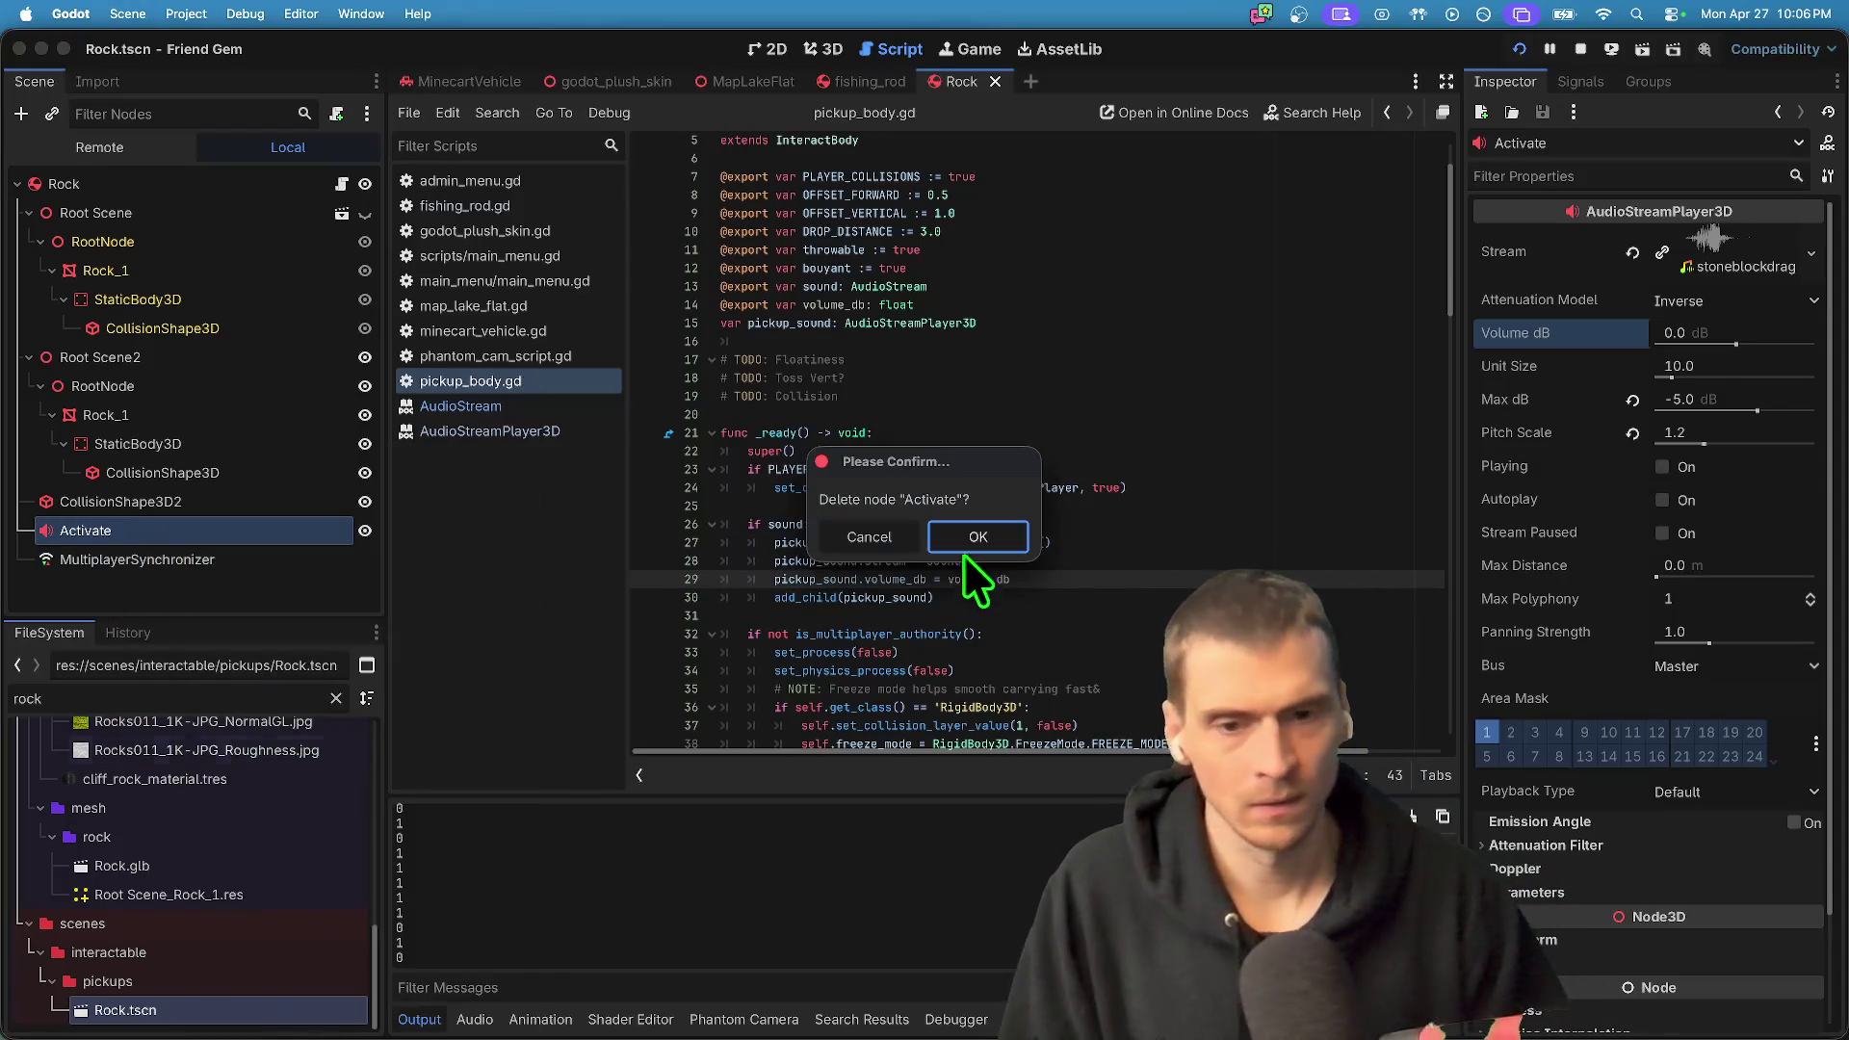
left_click(970, 539)
- Set the Rock node's Volume dB to -5.0, save Rock.tscn and run the game
left_click(260, 188)
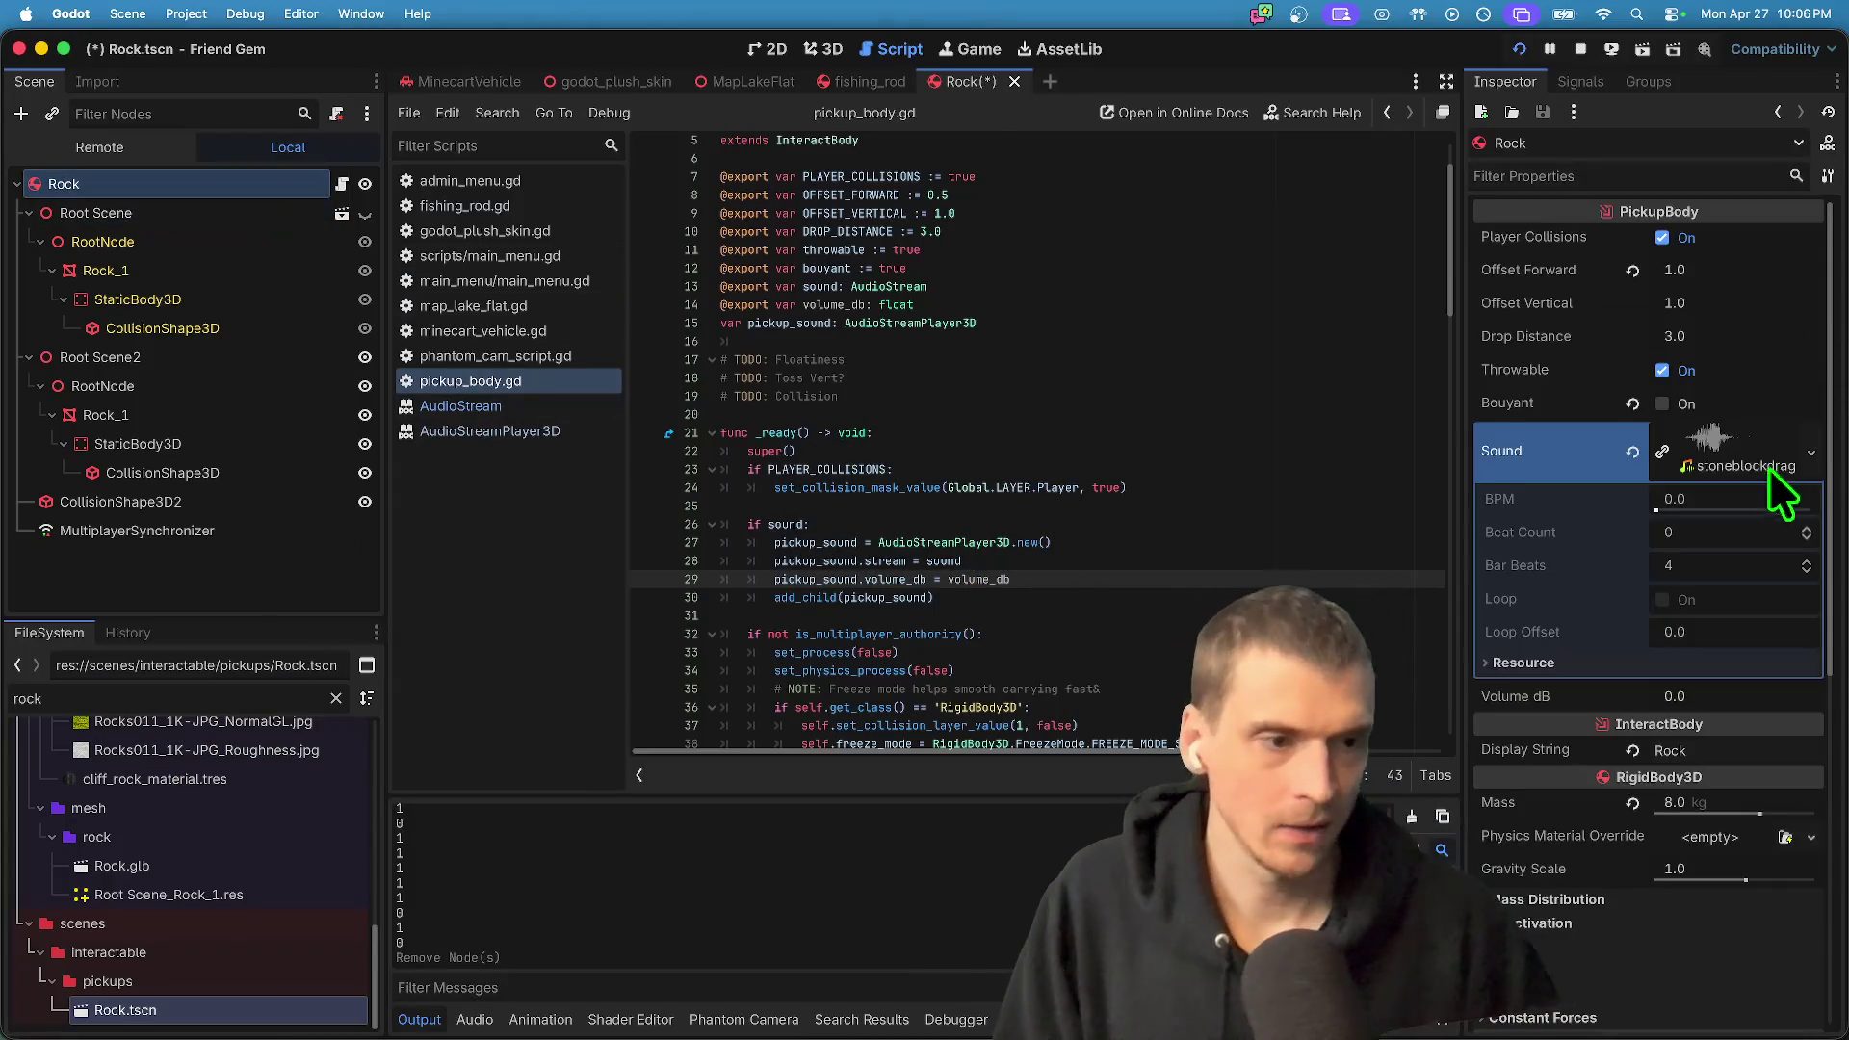
left_click(1718, 452)
left_click(1751, 507)
type("-5")
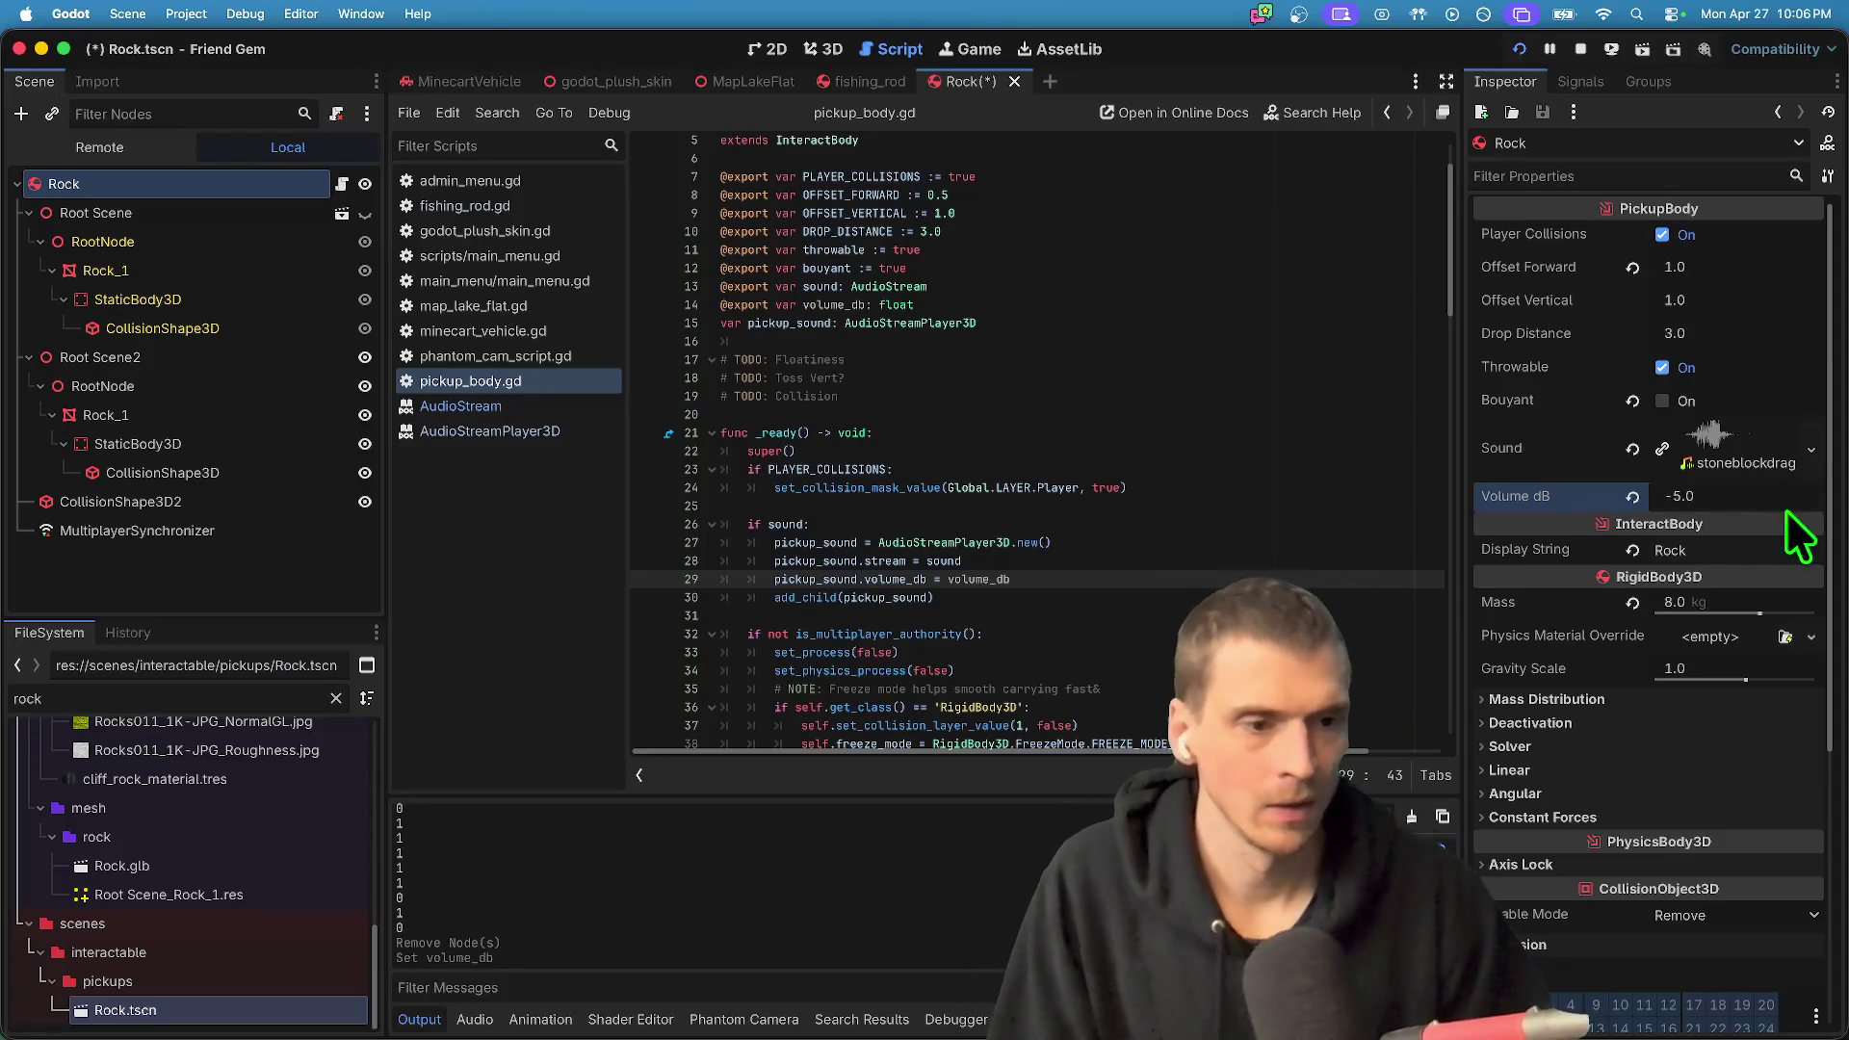
key("super+s")
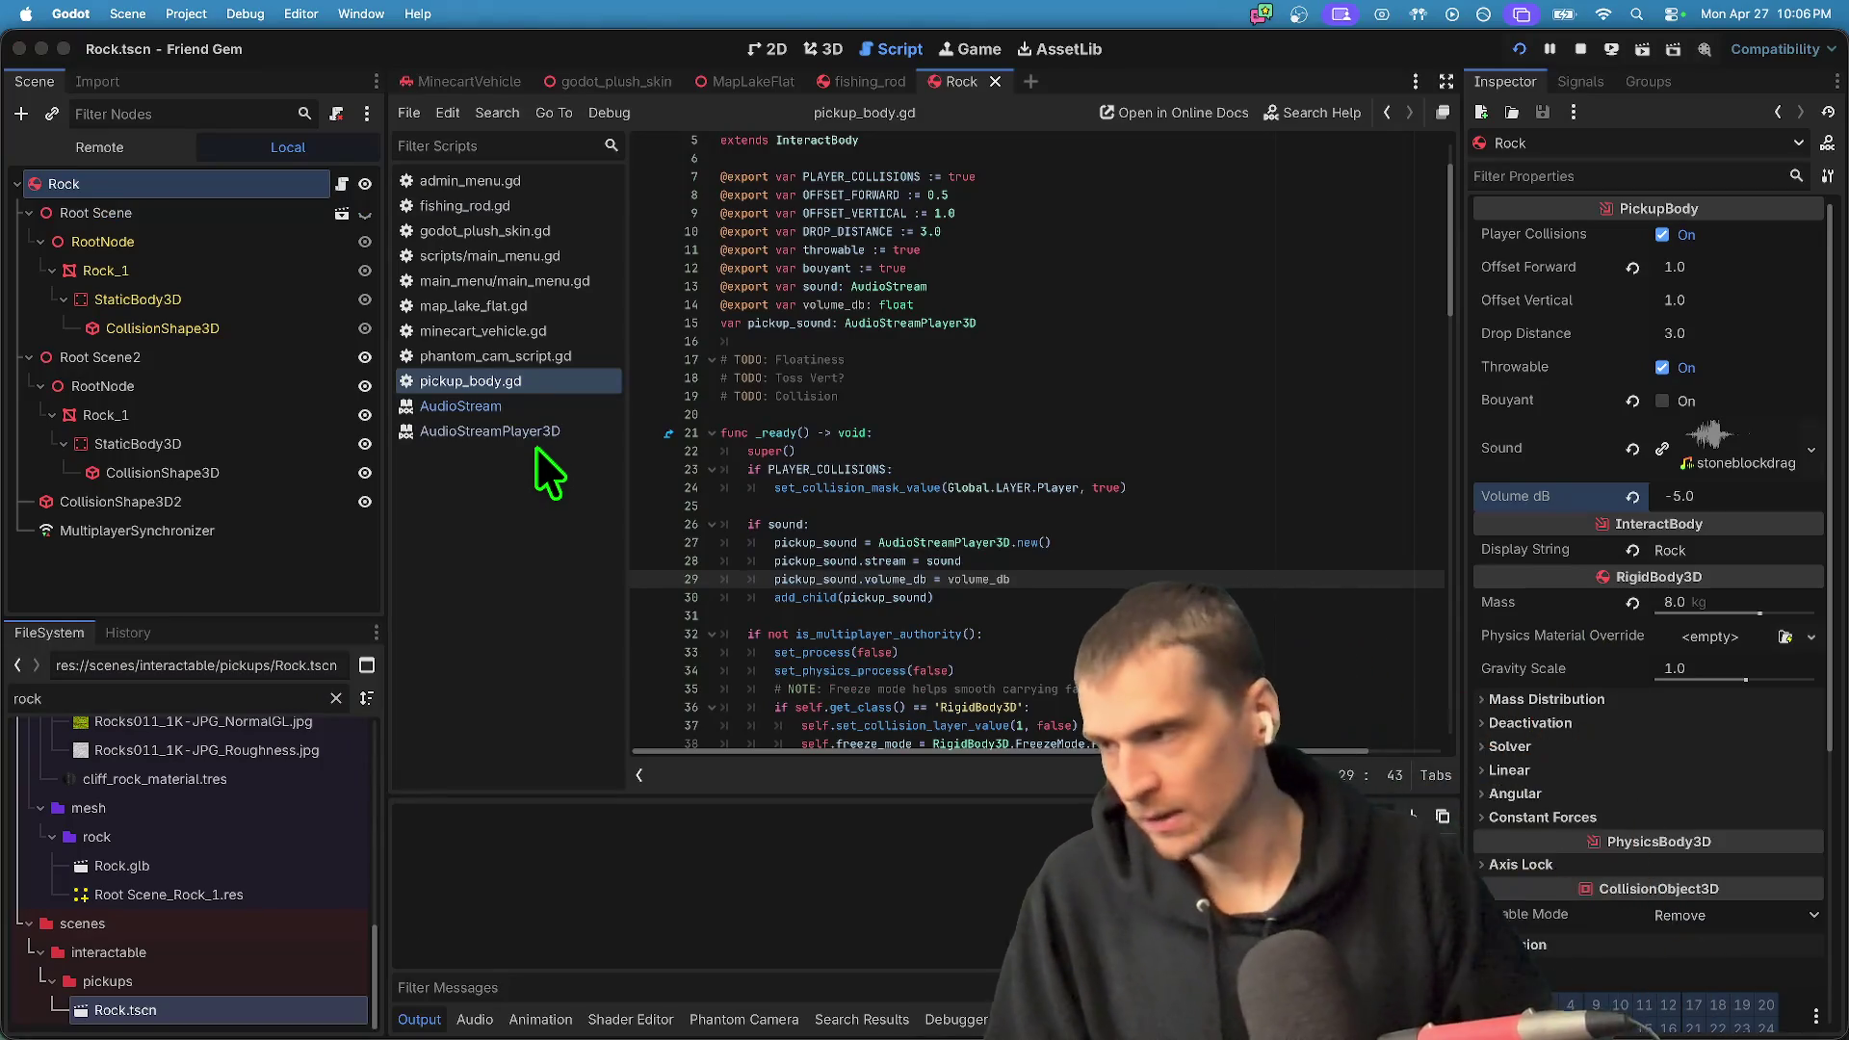
key("super+b")
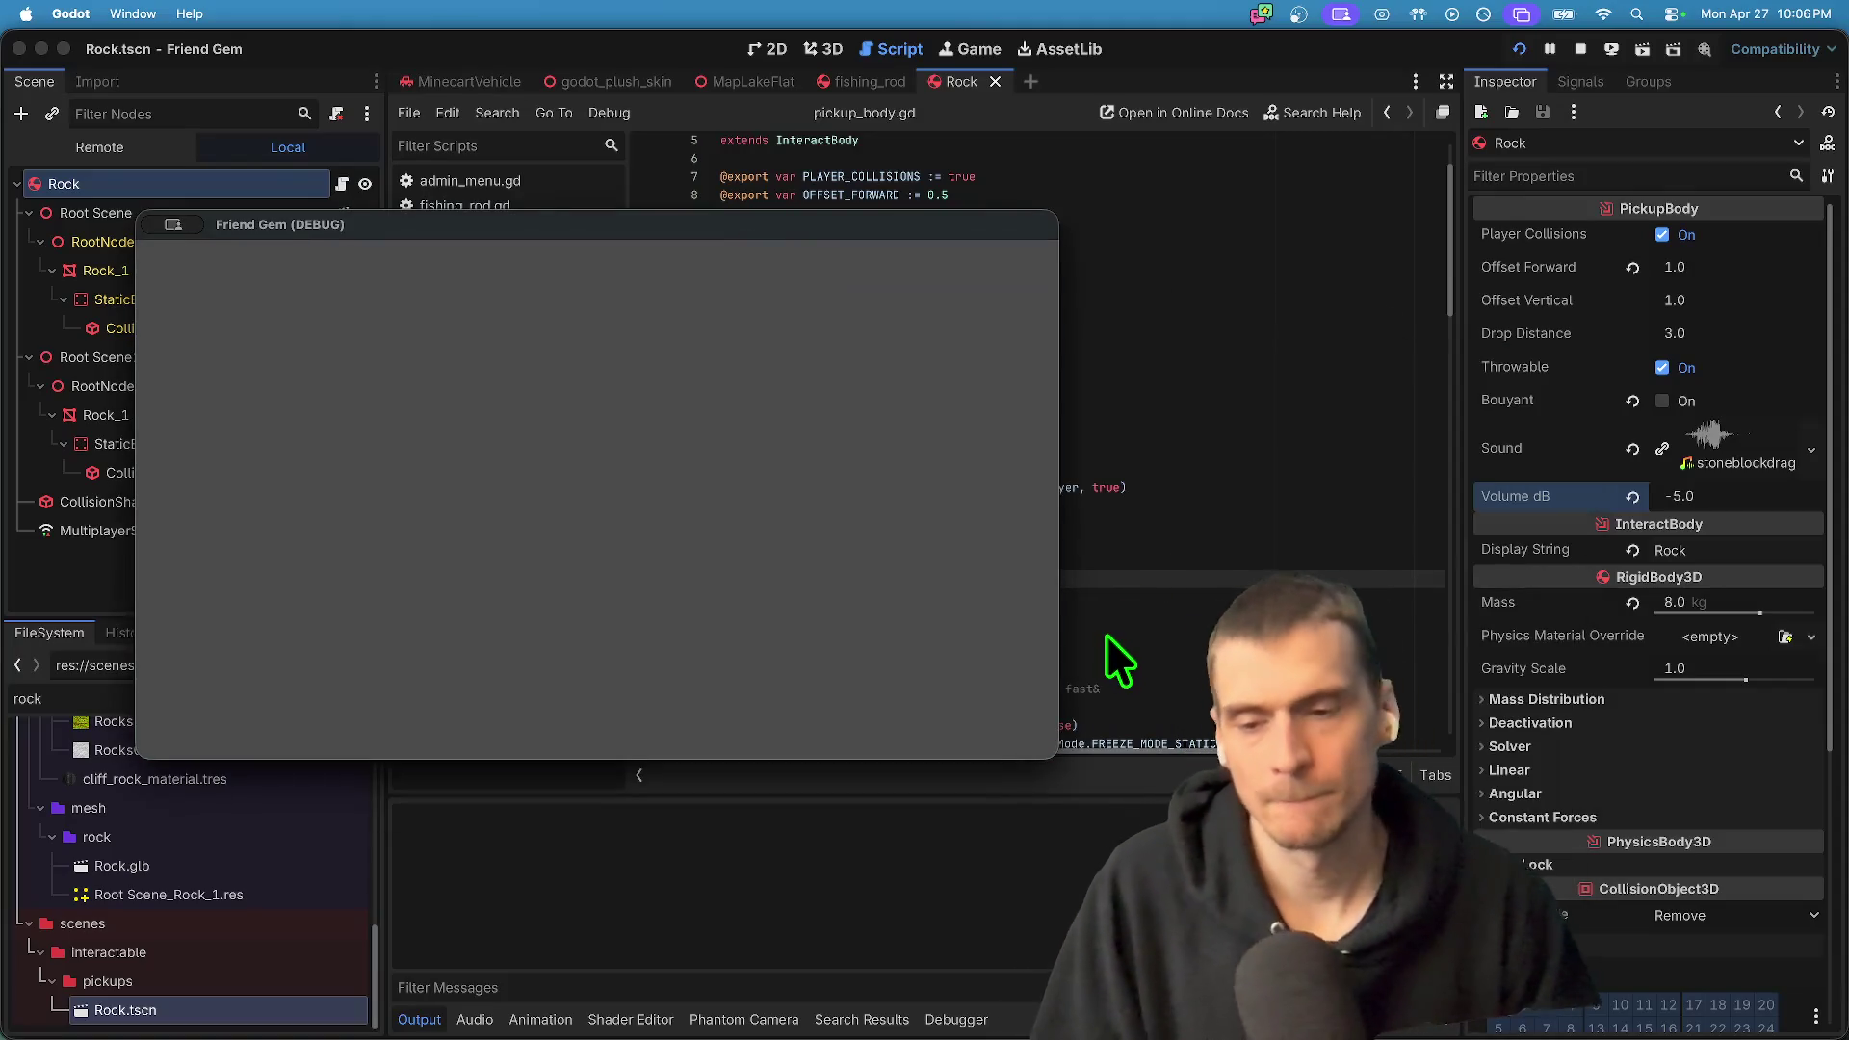
- Walk to a rock and pick it up with E, then switch back to the Godot editor
key("w")
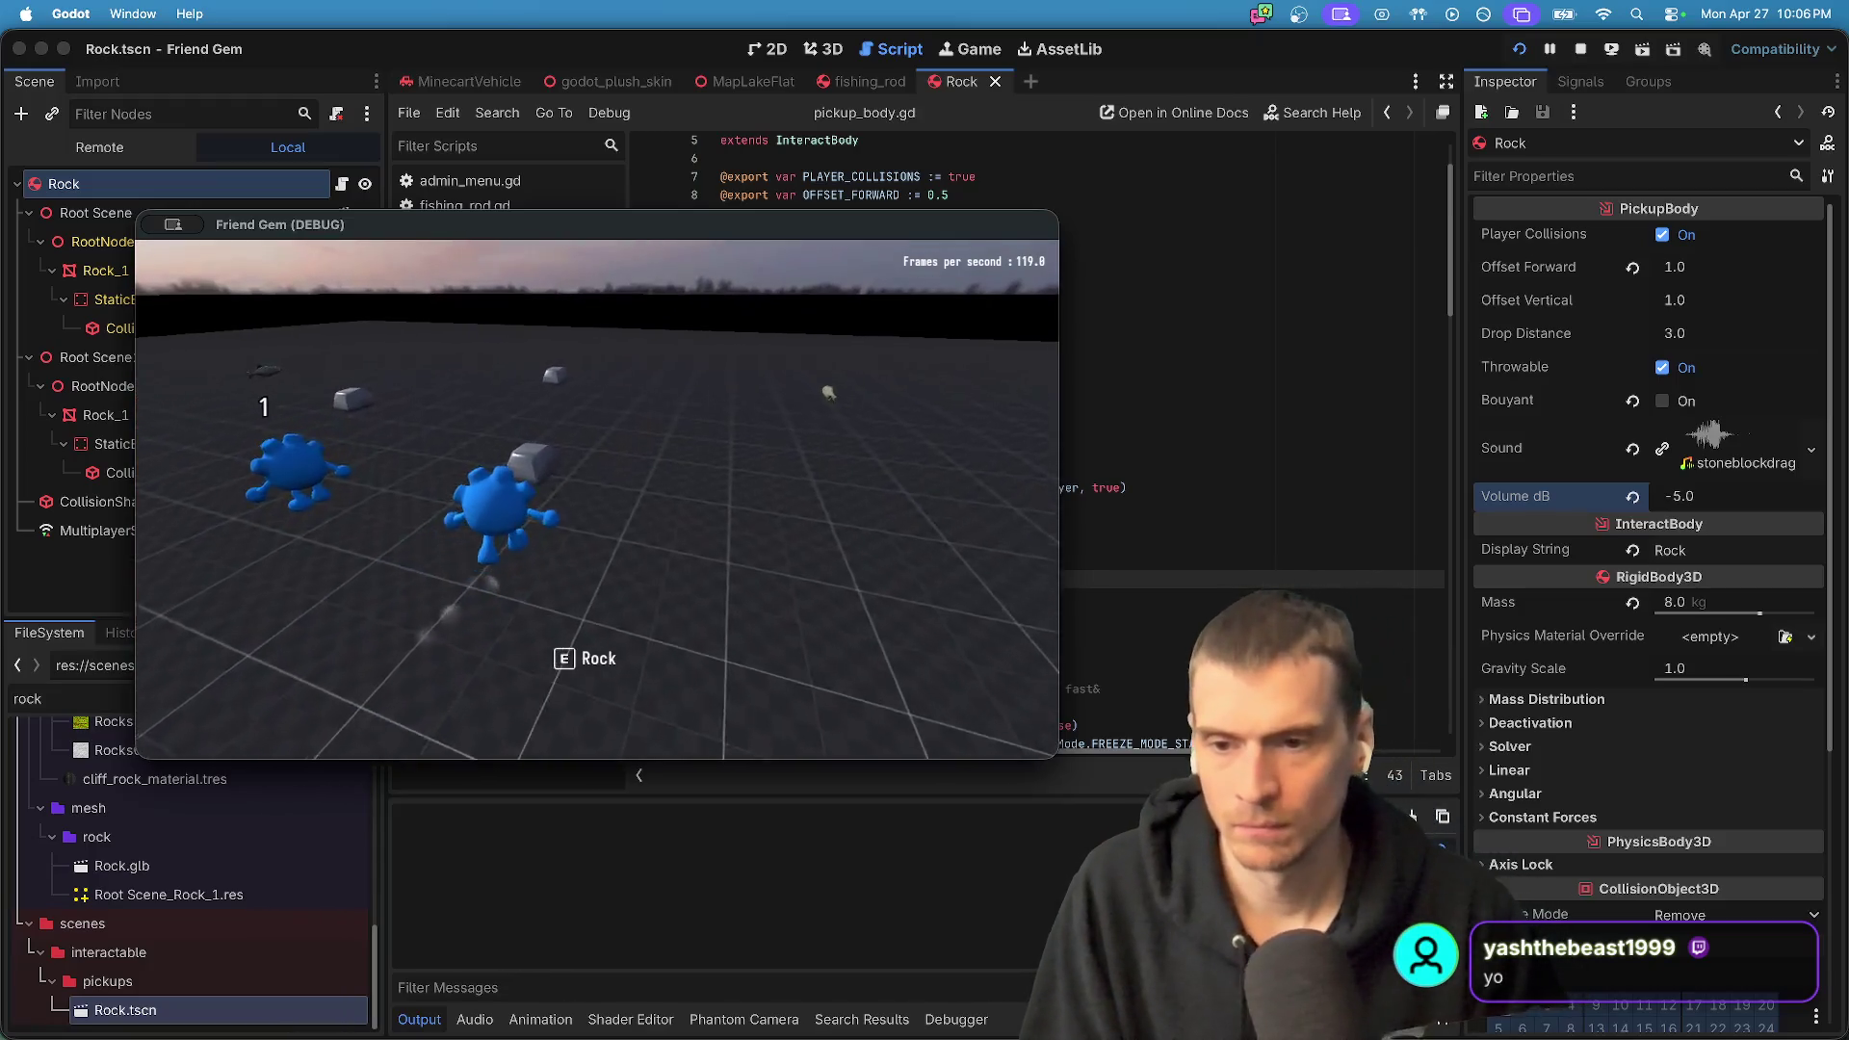
key("w")
key("e")
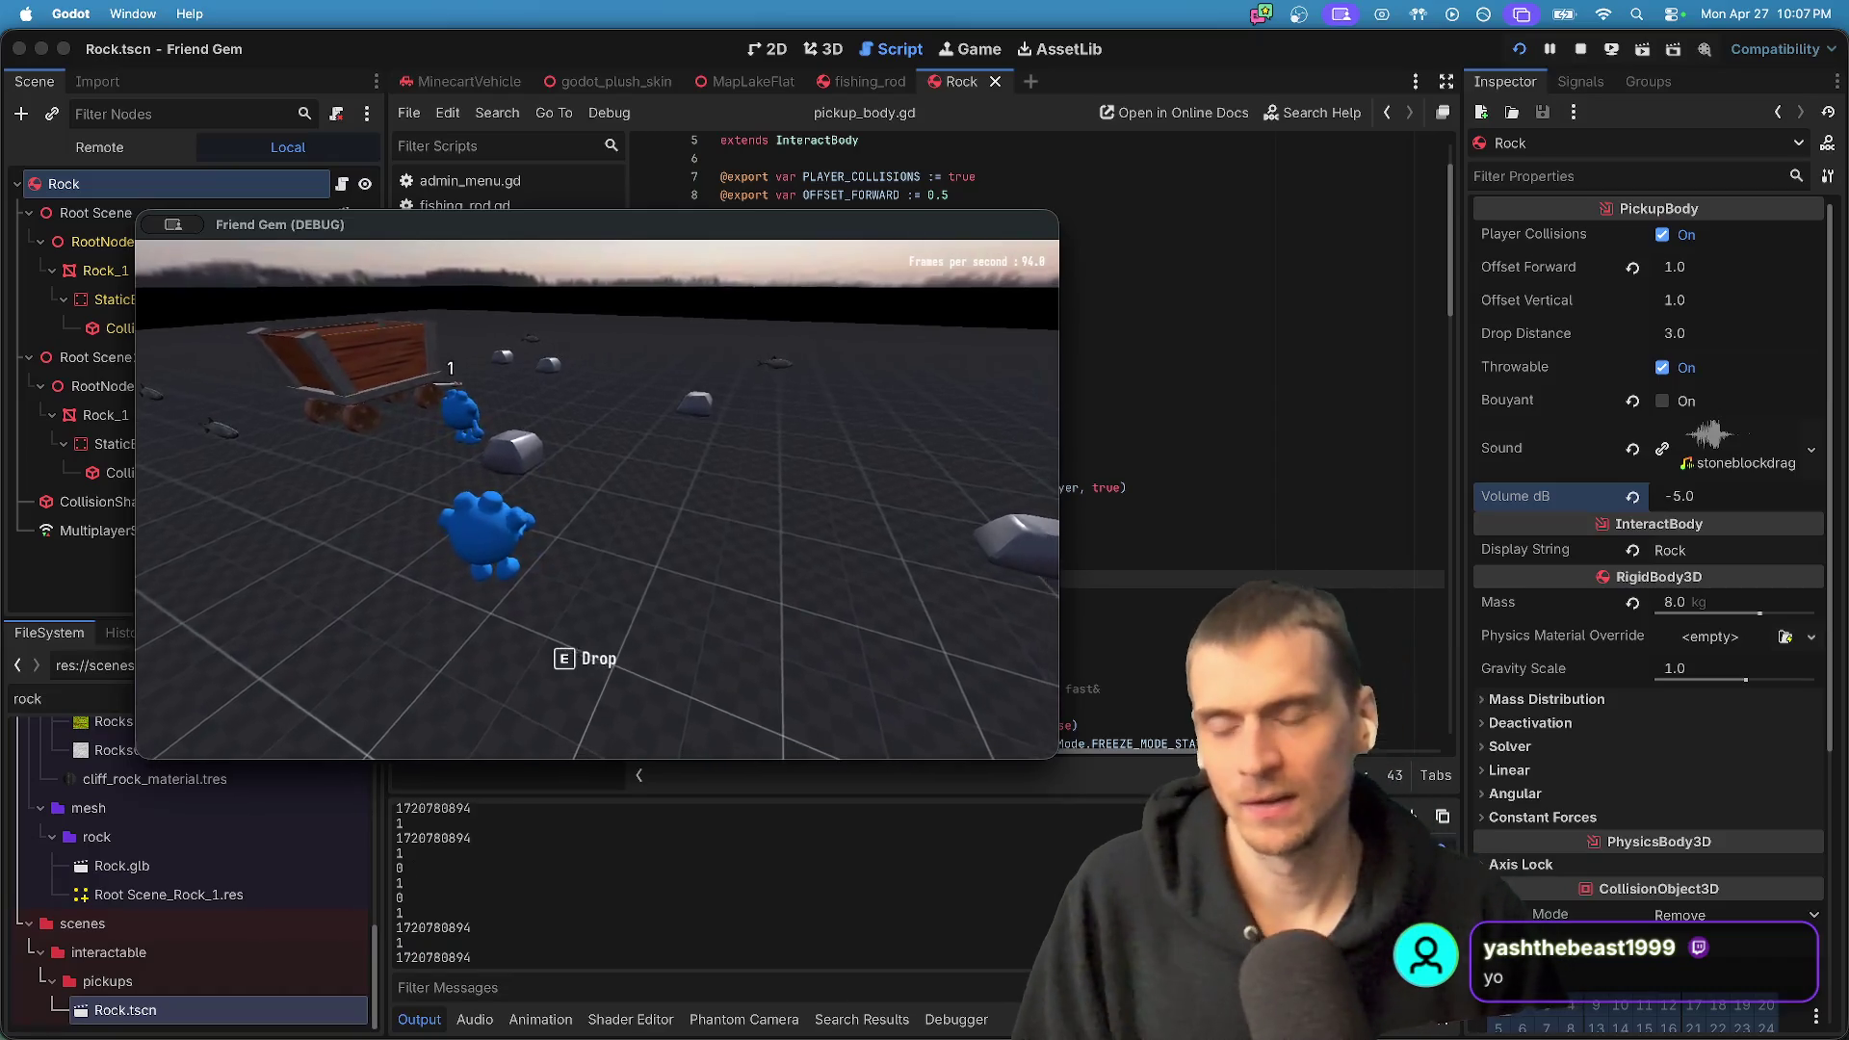
key("super+Tab")
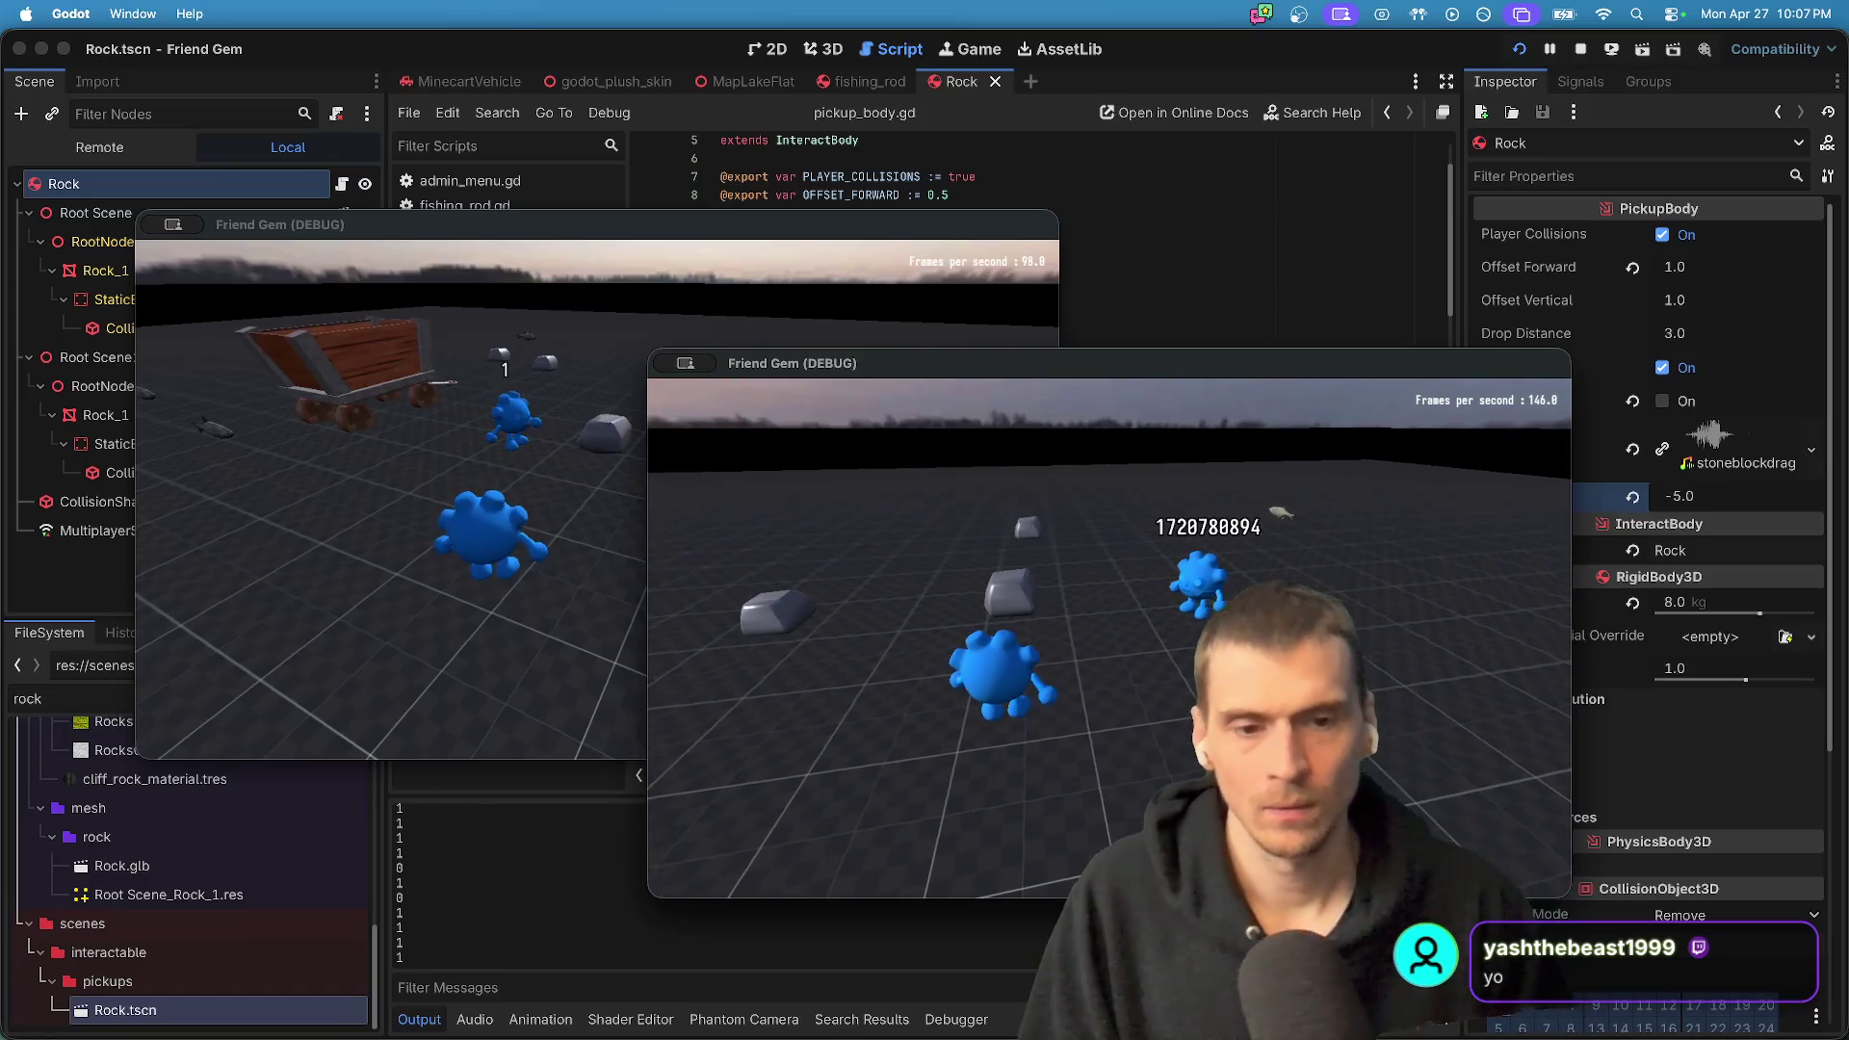
key("super+Tab")
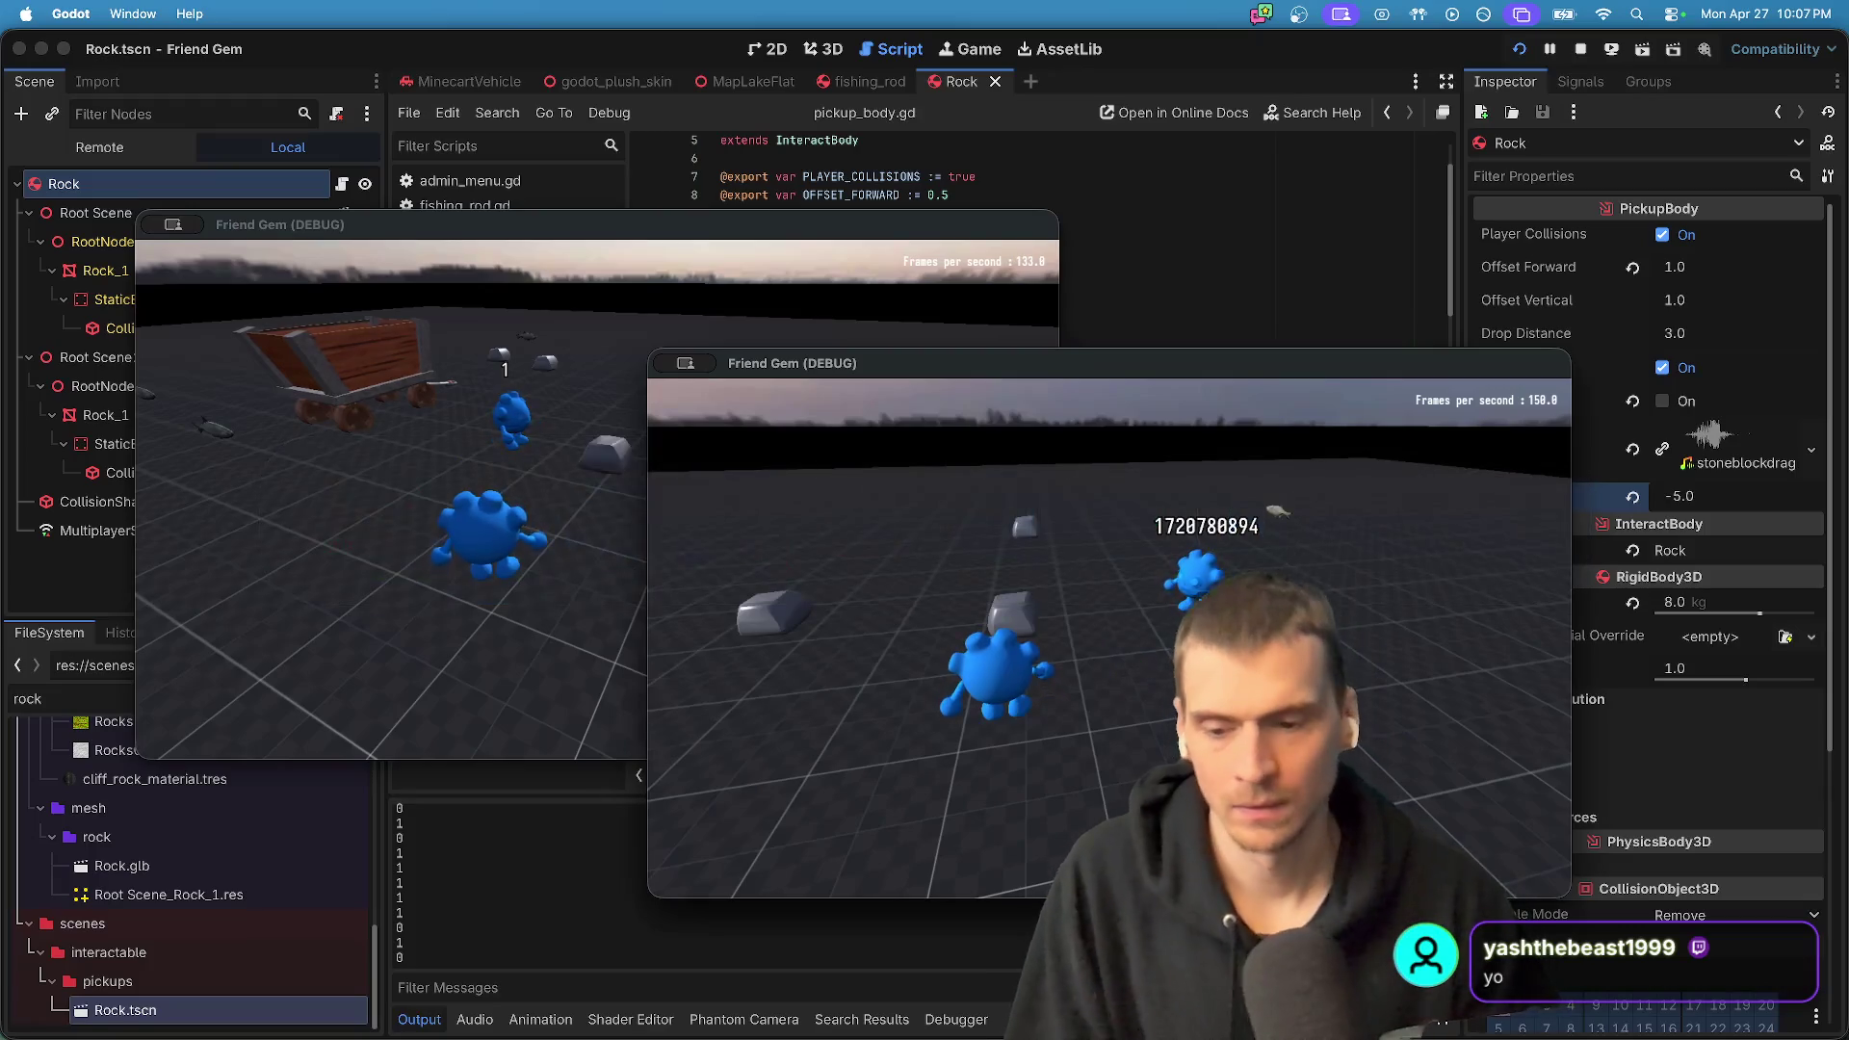
key("super+Tab")
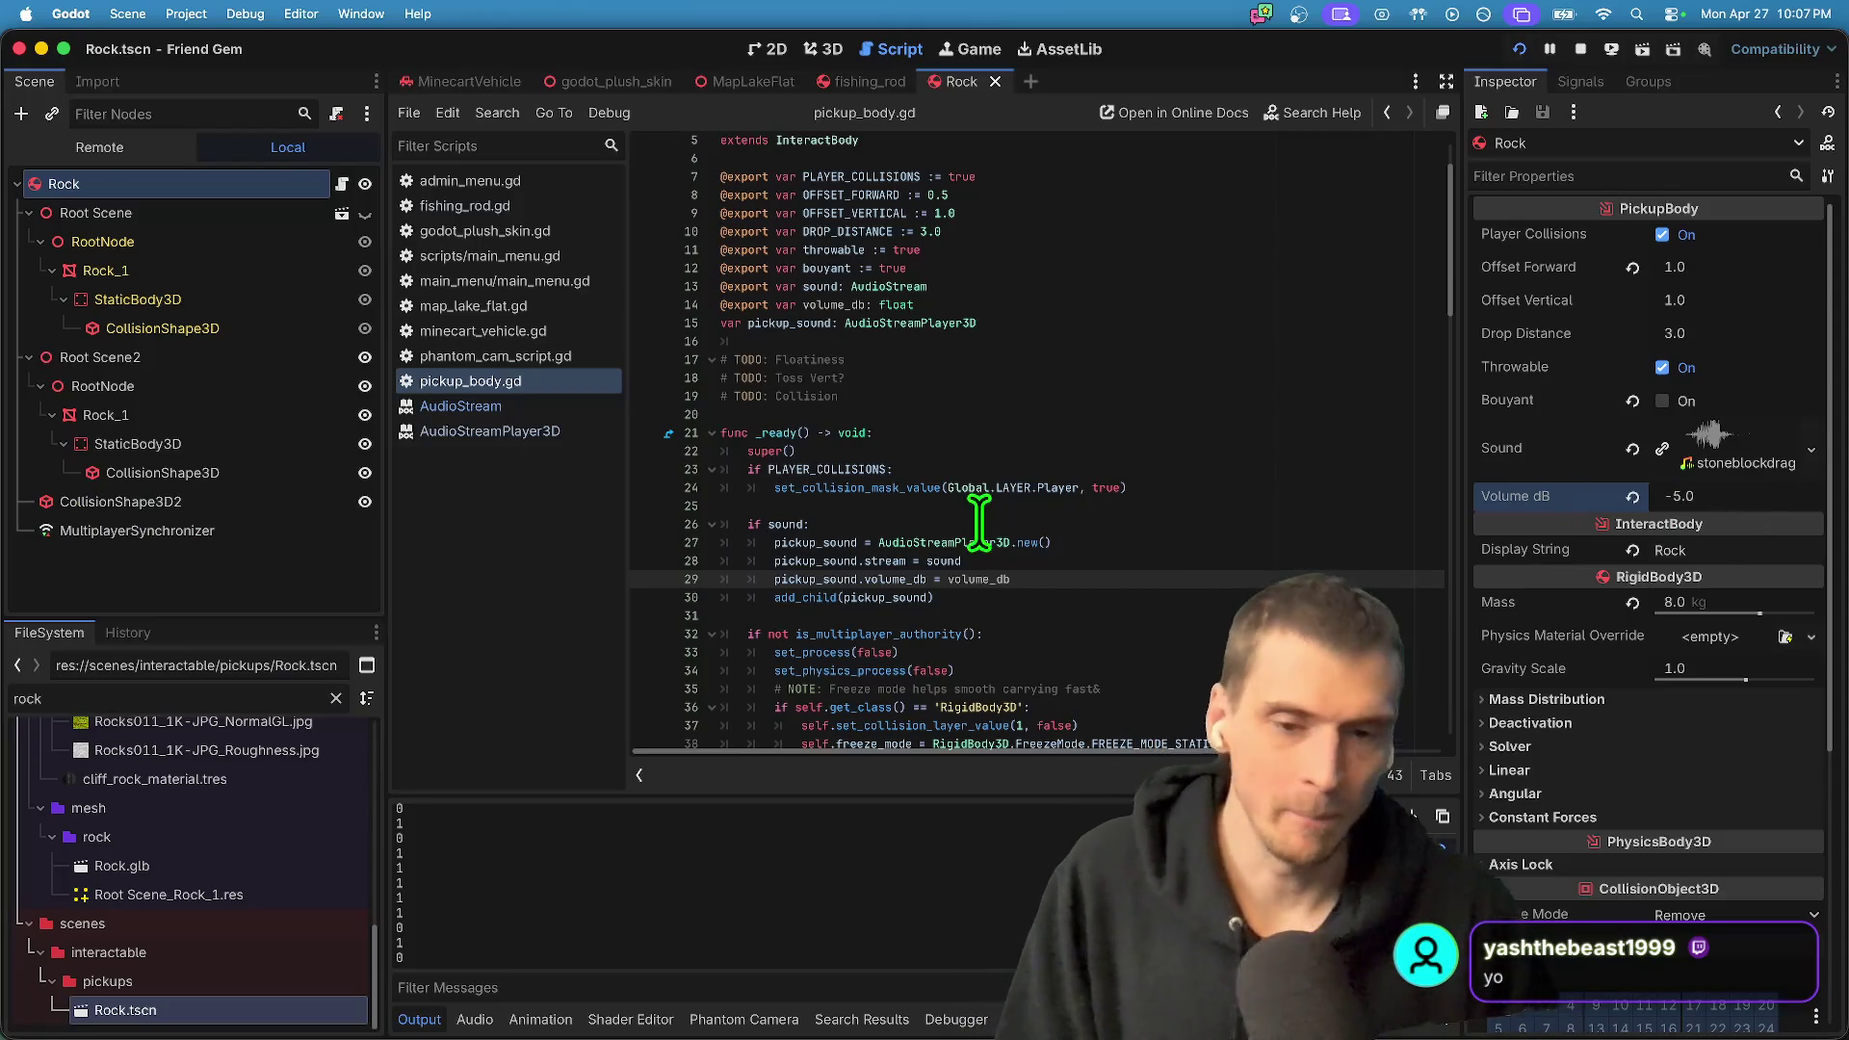
- Set line 29's volume to -0.5, rerun the game, pick up a rock, then stop the run
key("alt+BackSpace")
type("-0.5")
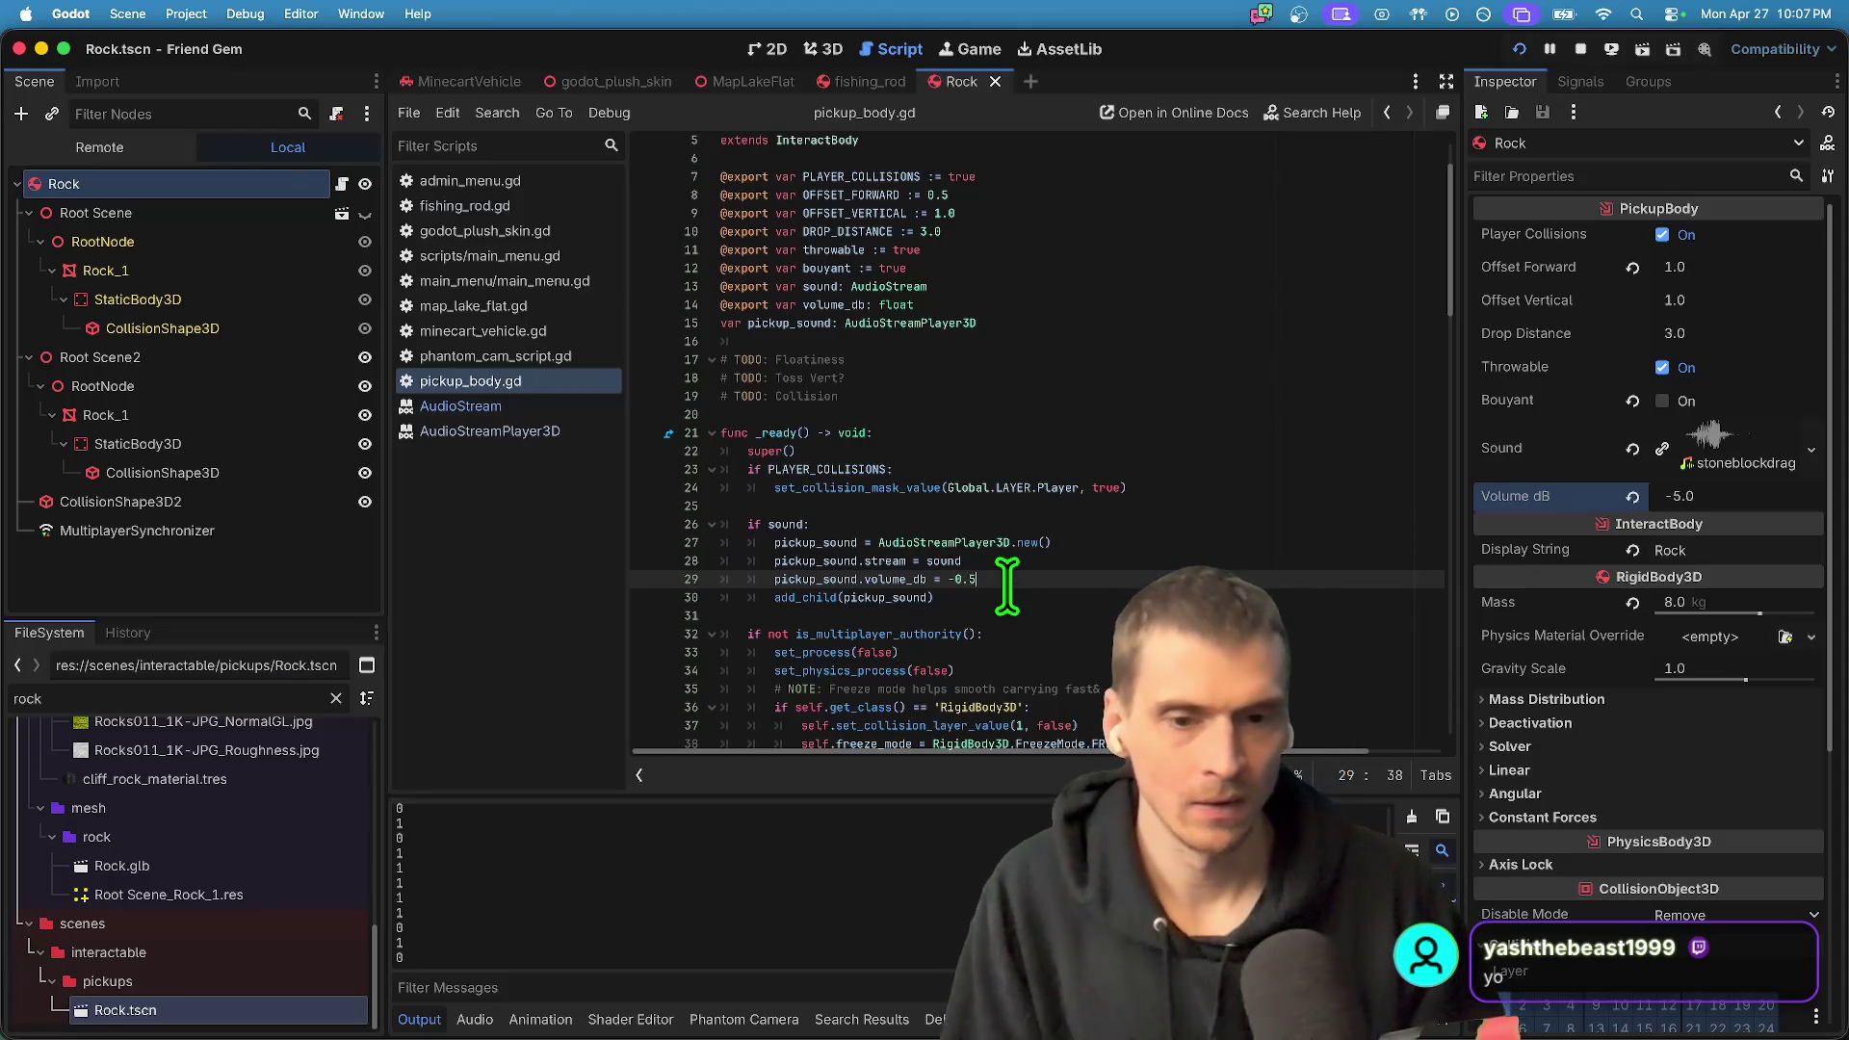
left_click(1581, 50)
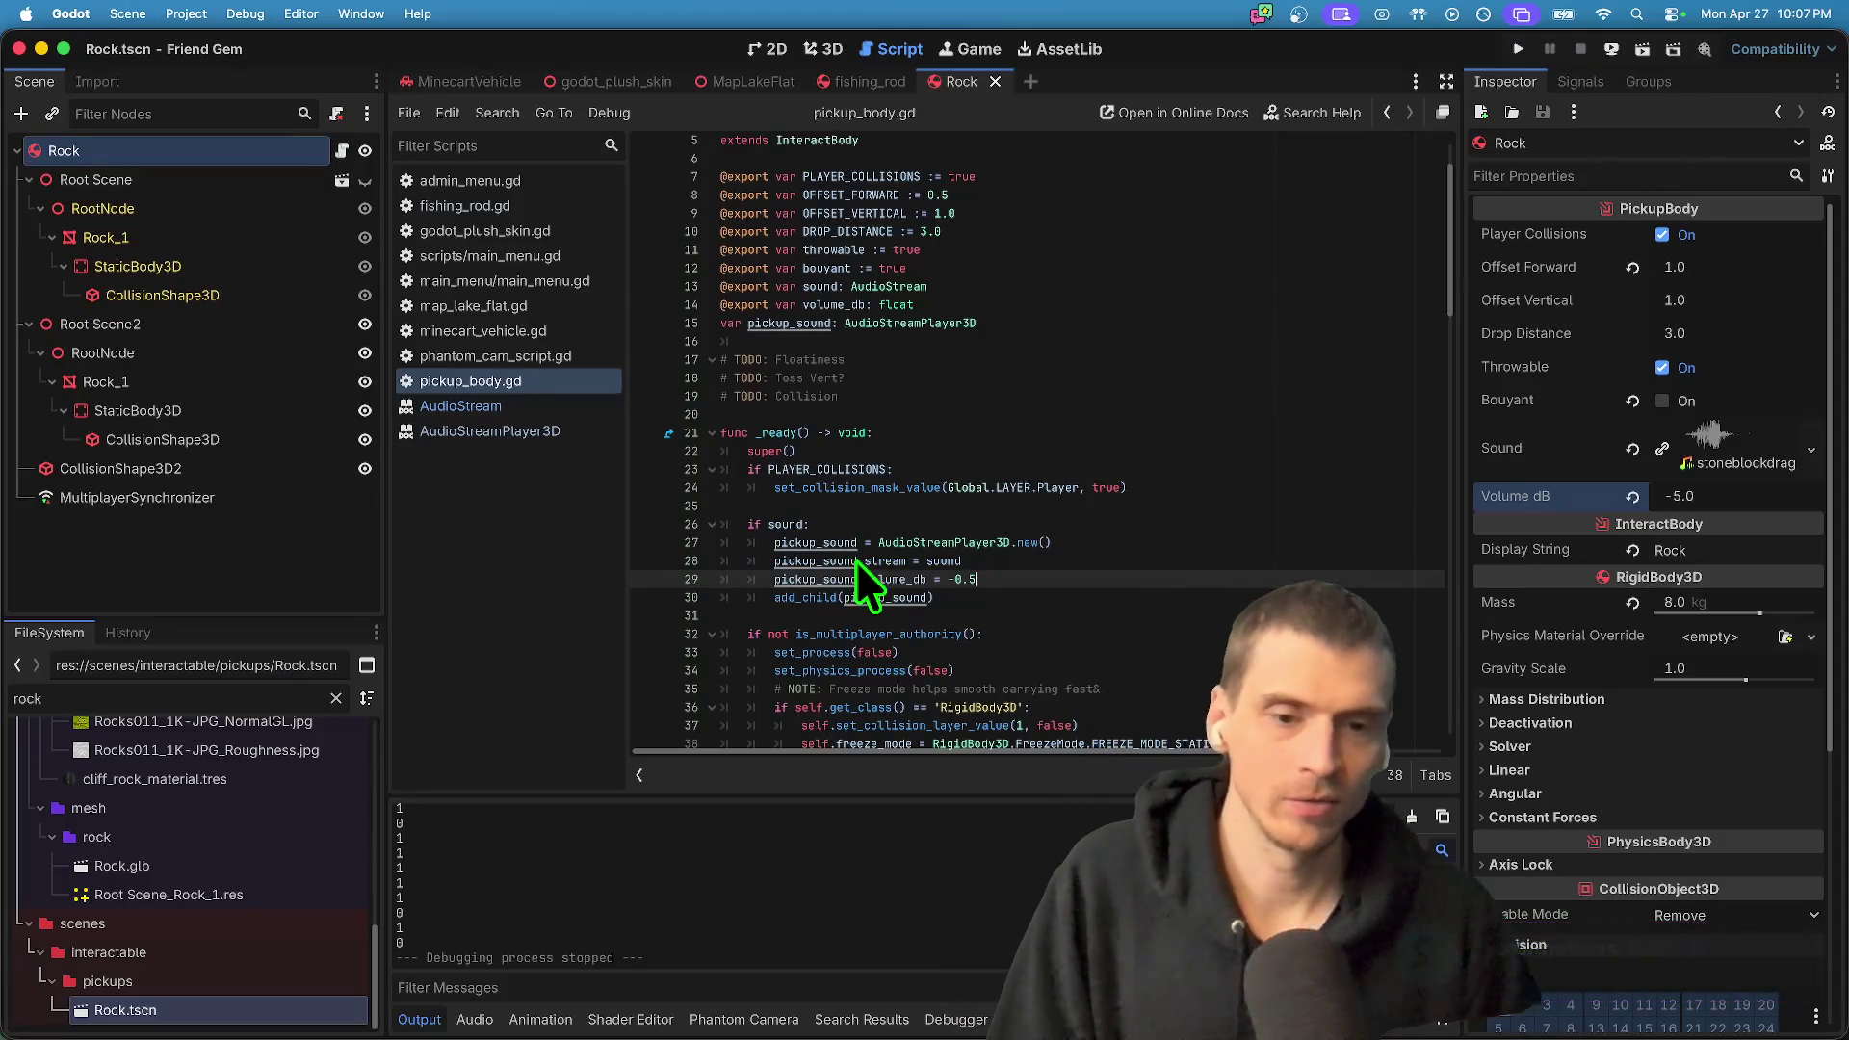
key("super+b")
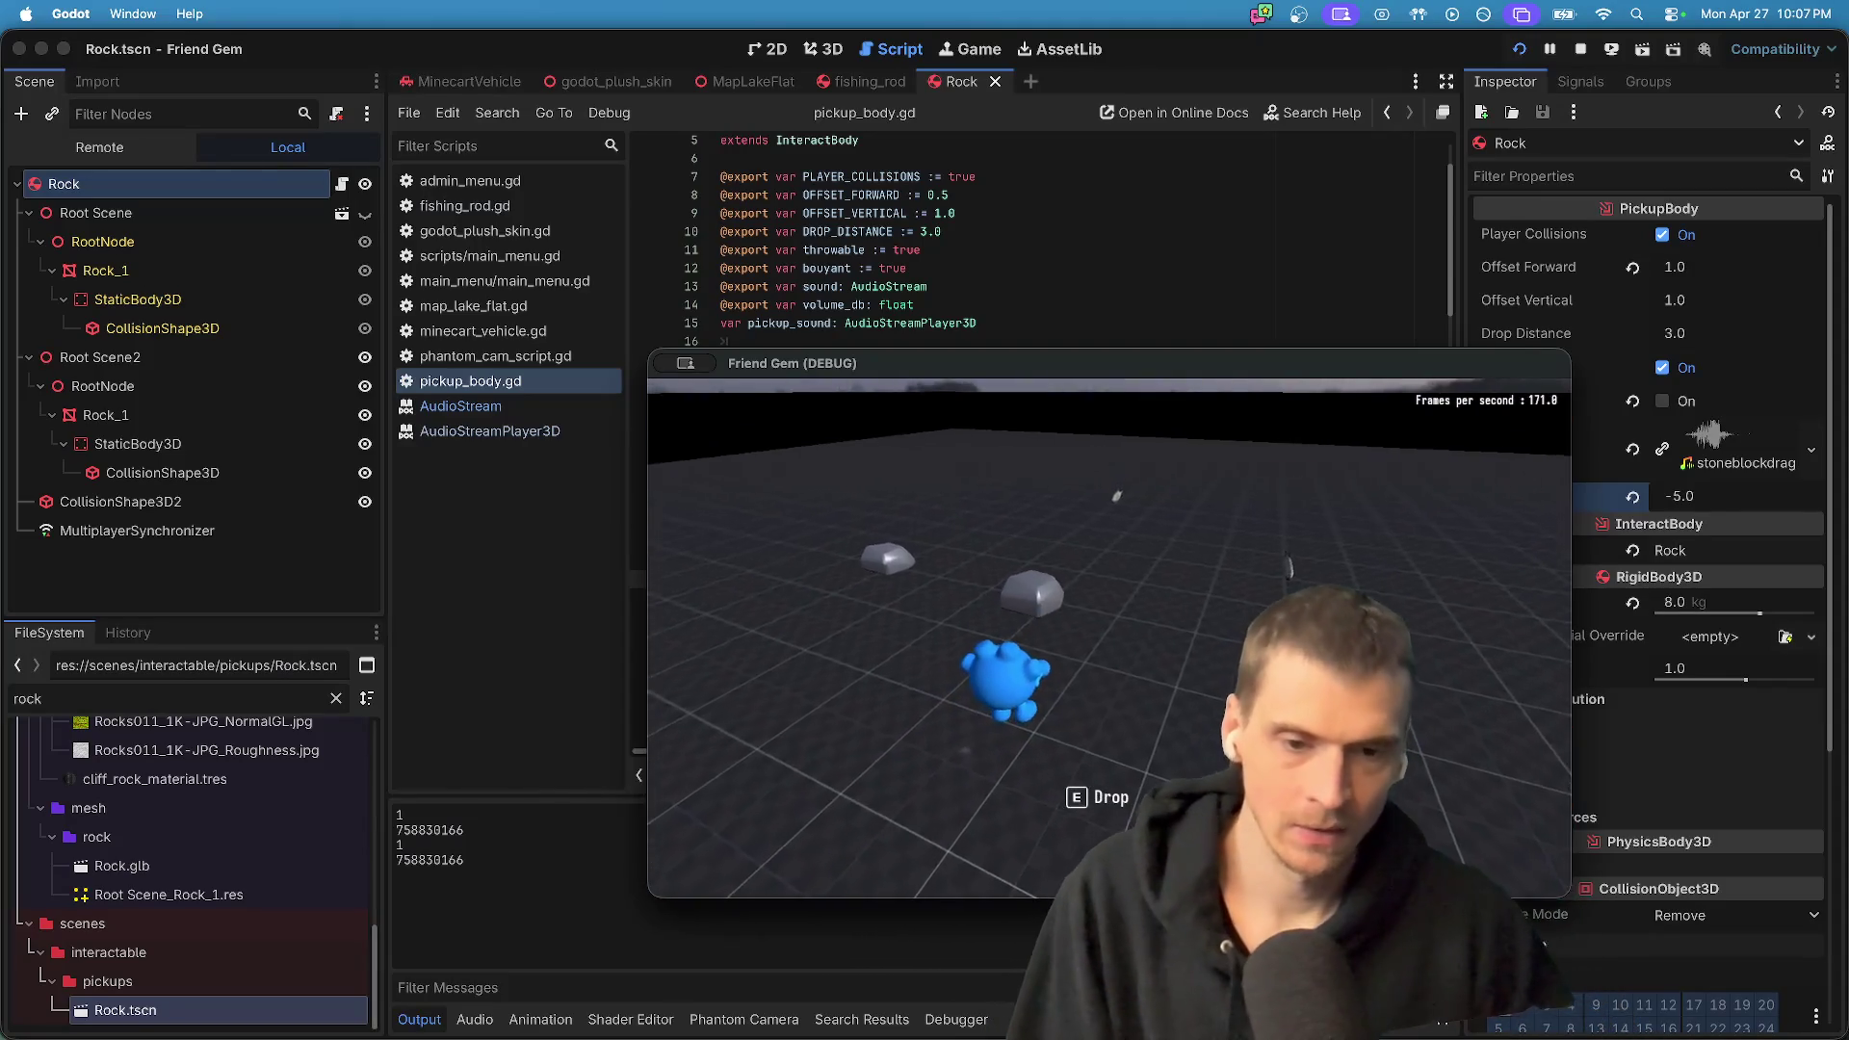
key("e")
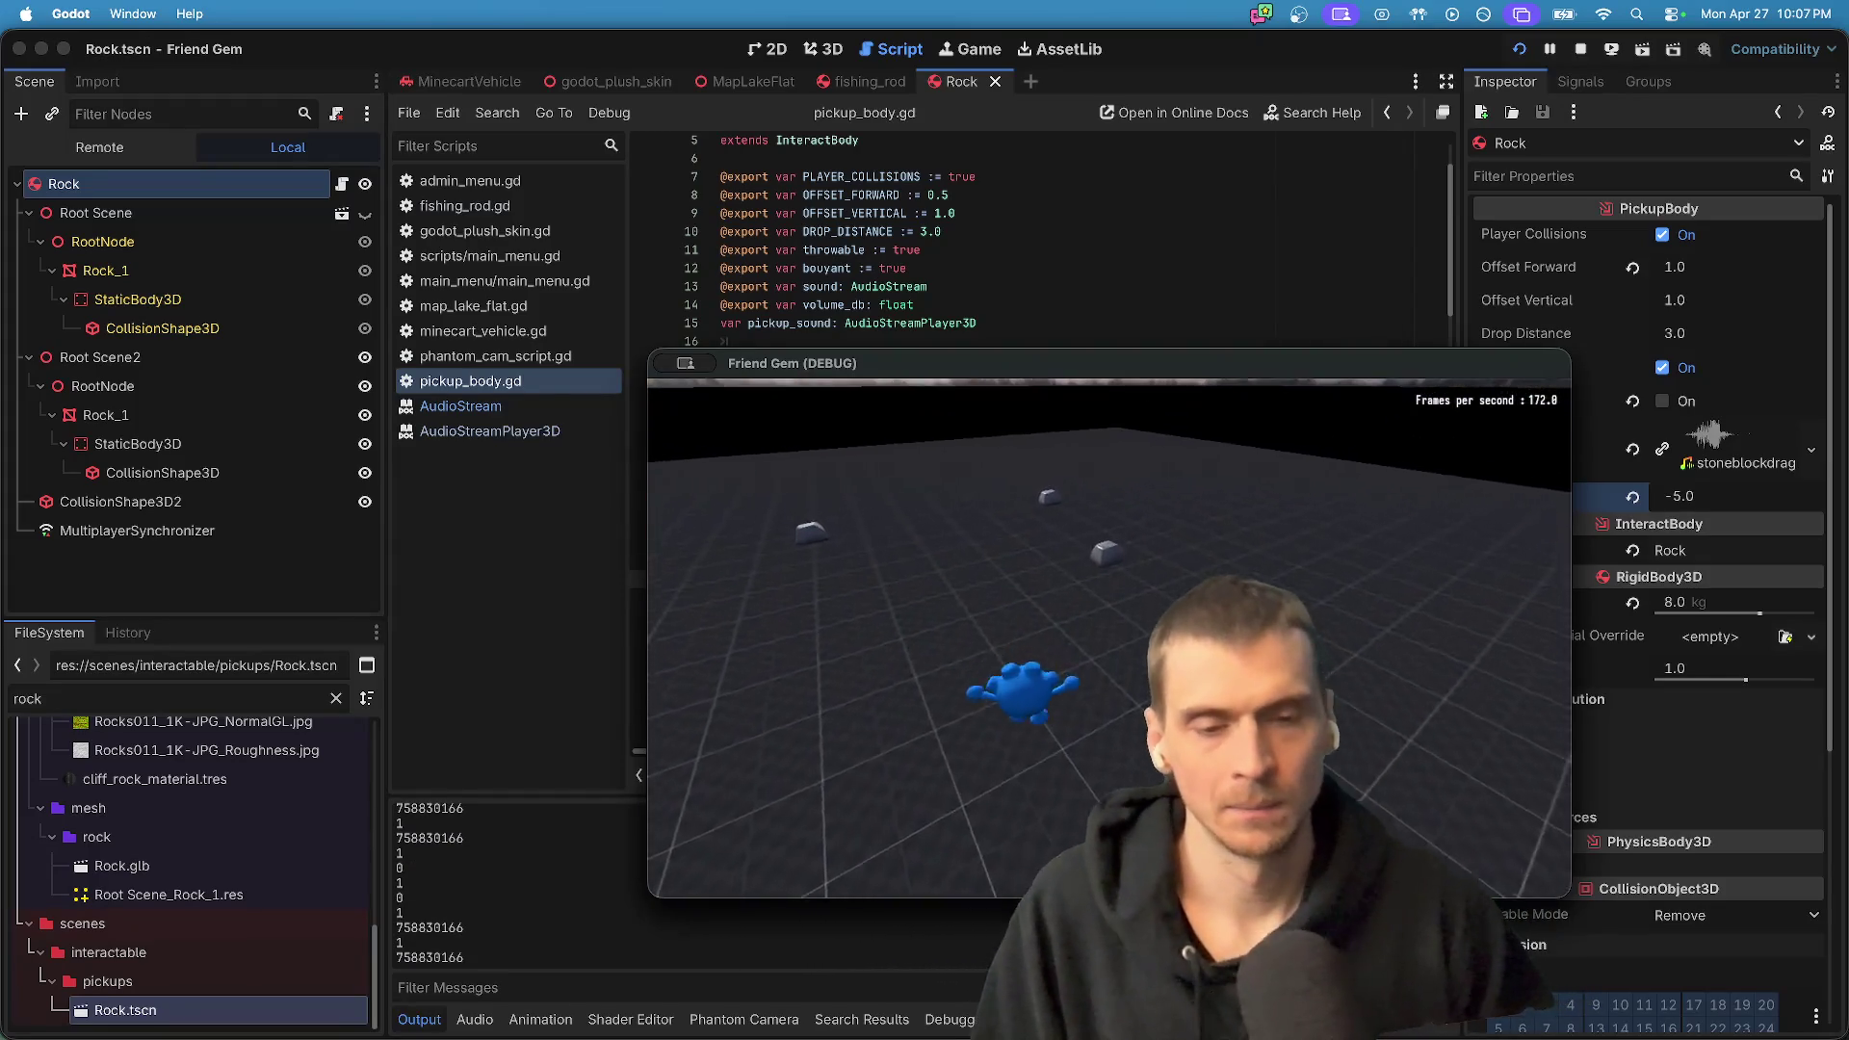
key("e")
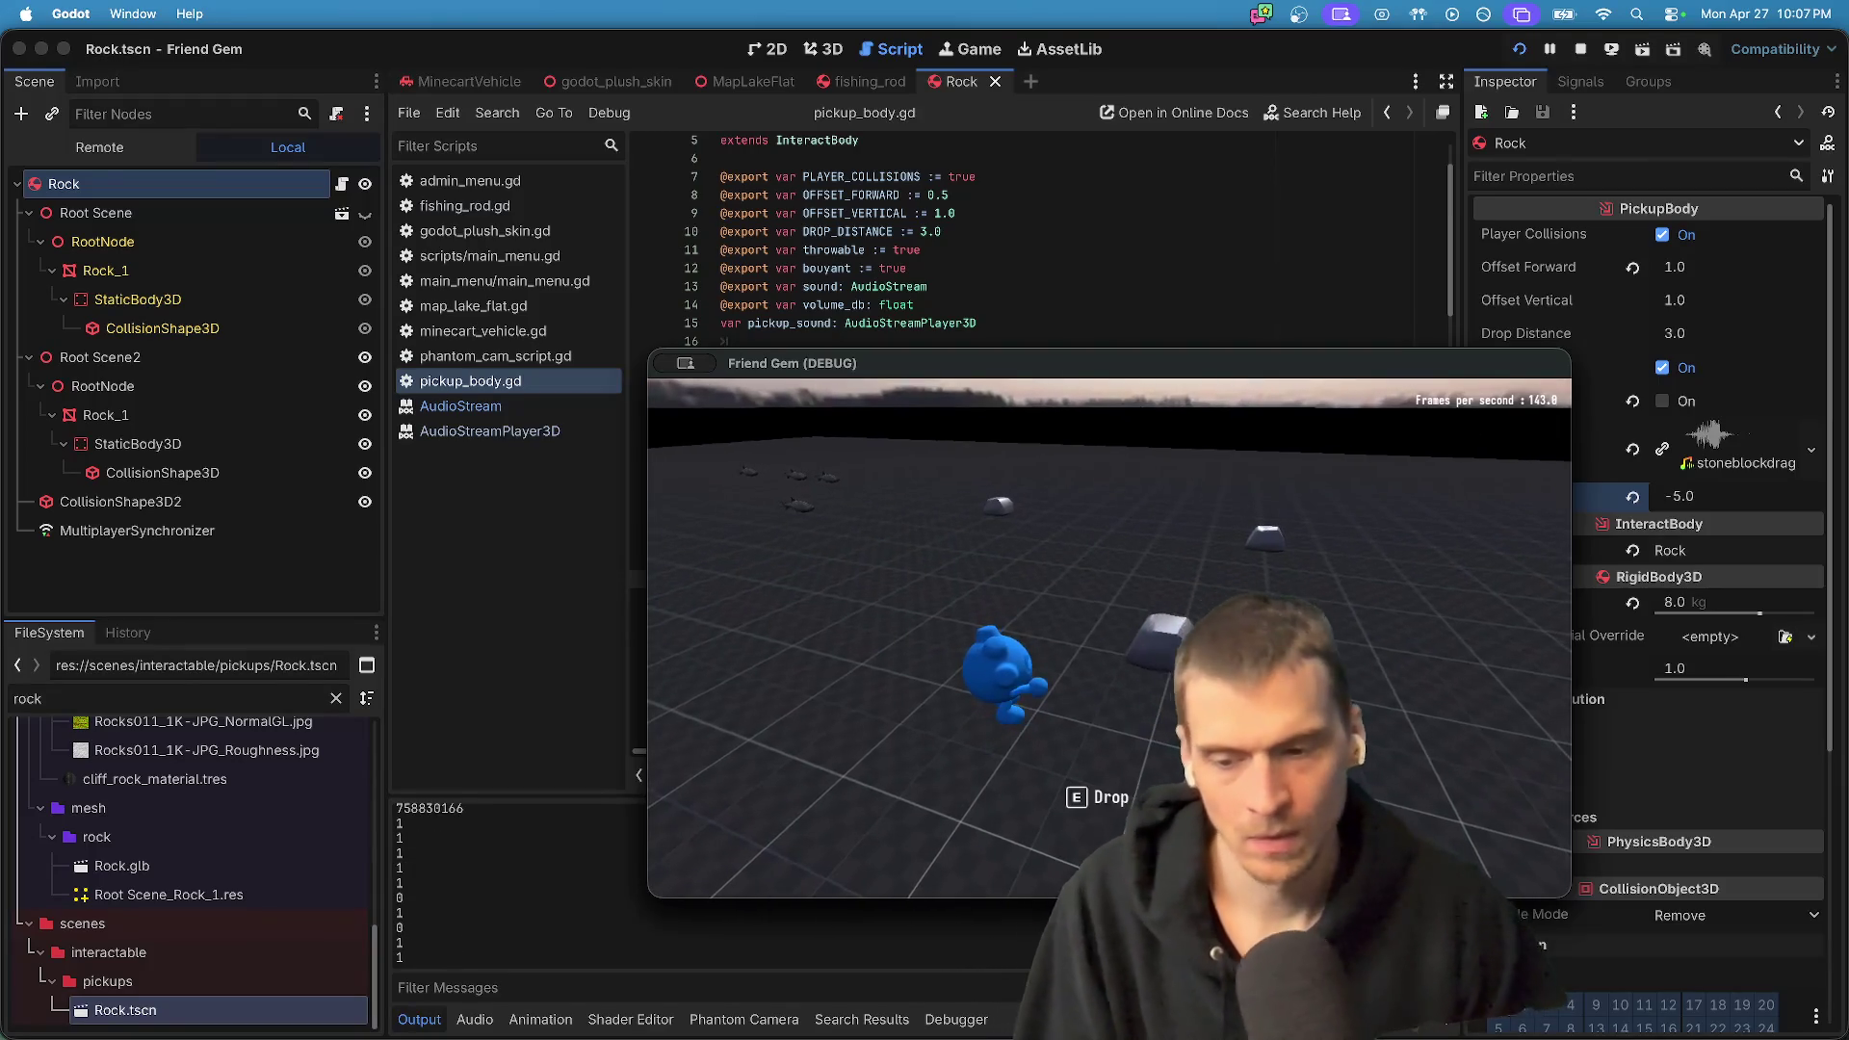
key("super+Tab")
key("super+Tab")
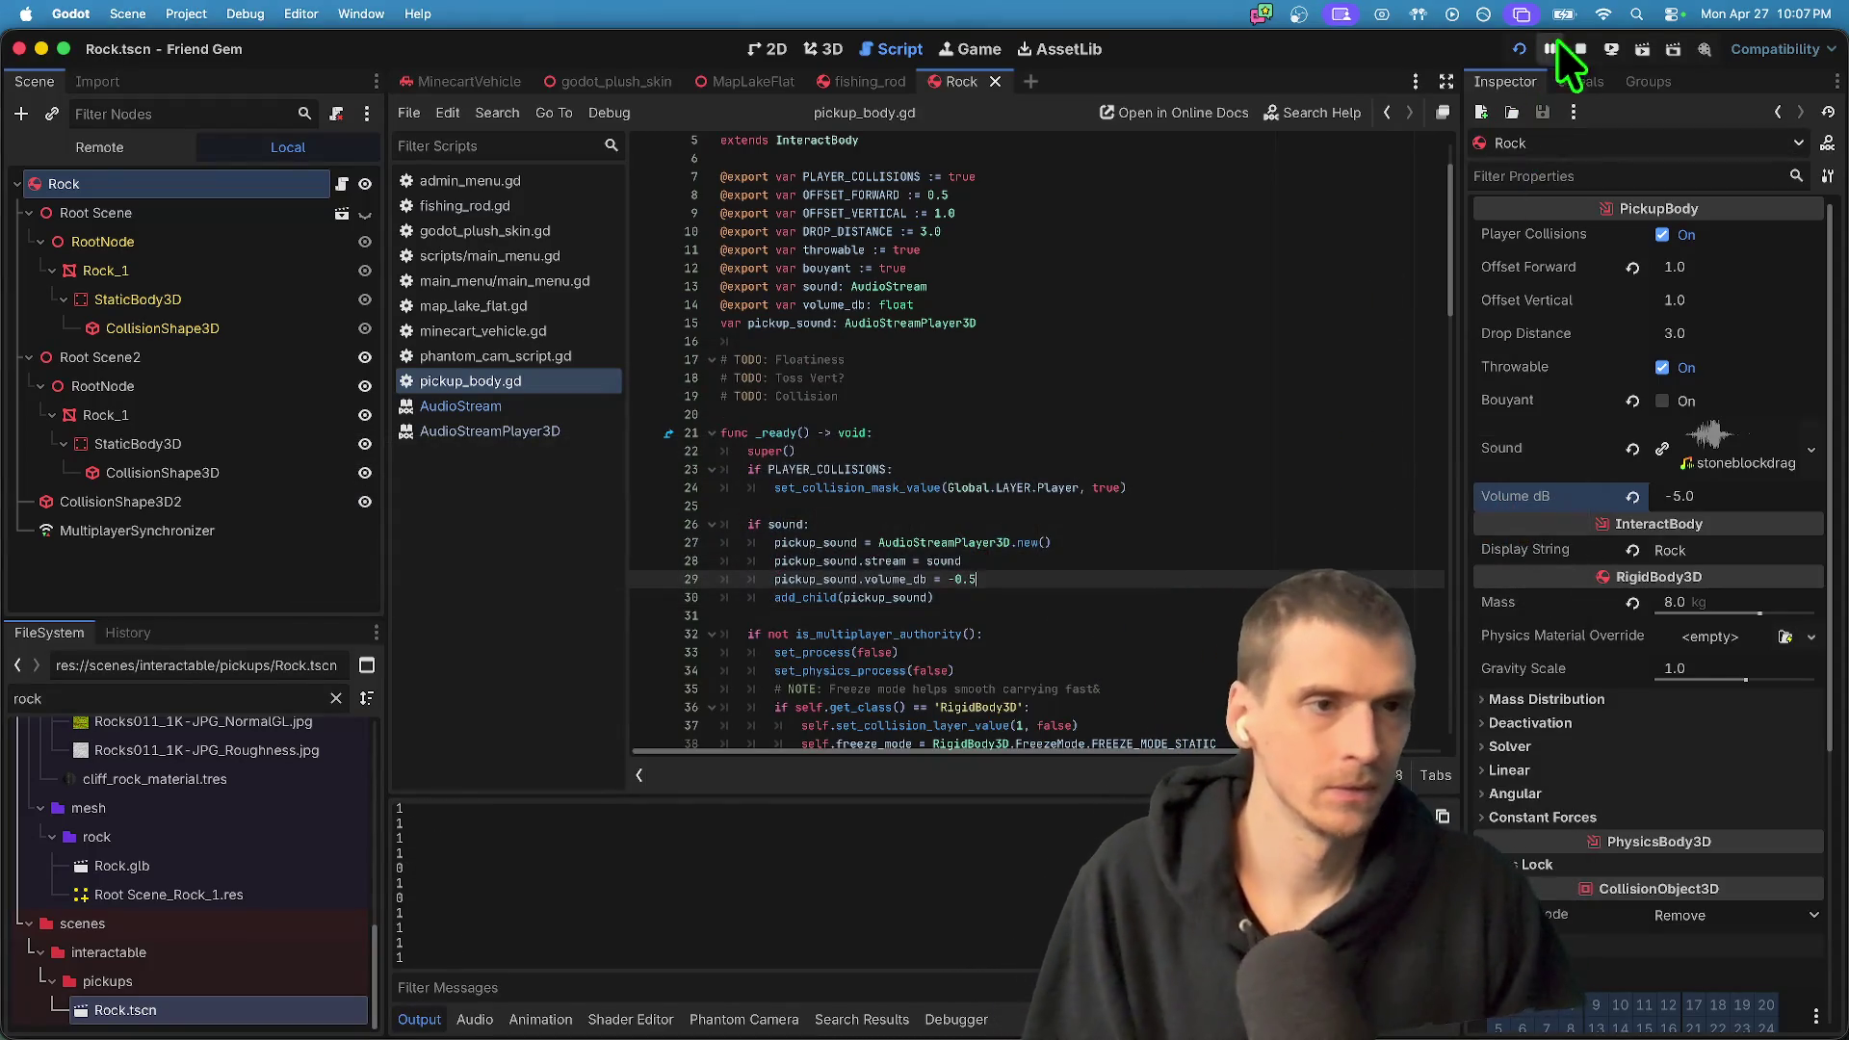
left_click(1581, 48)
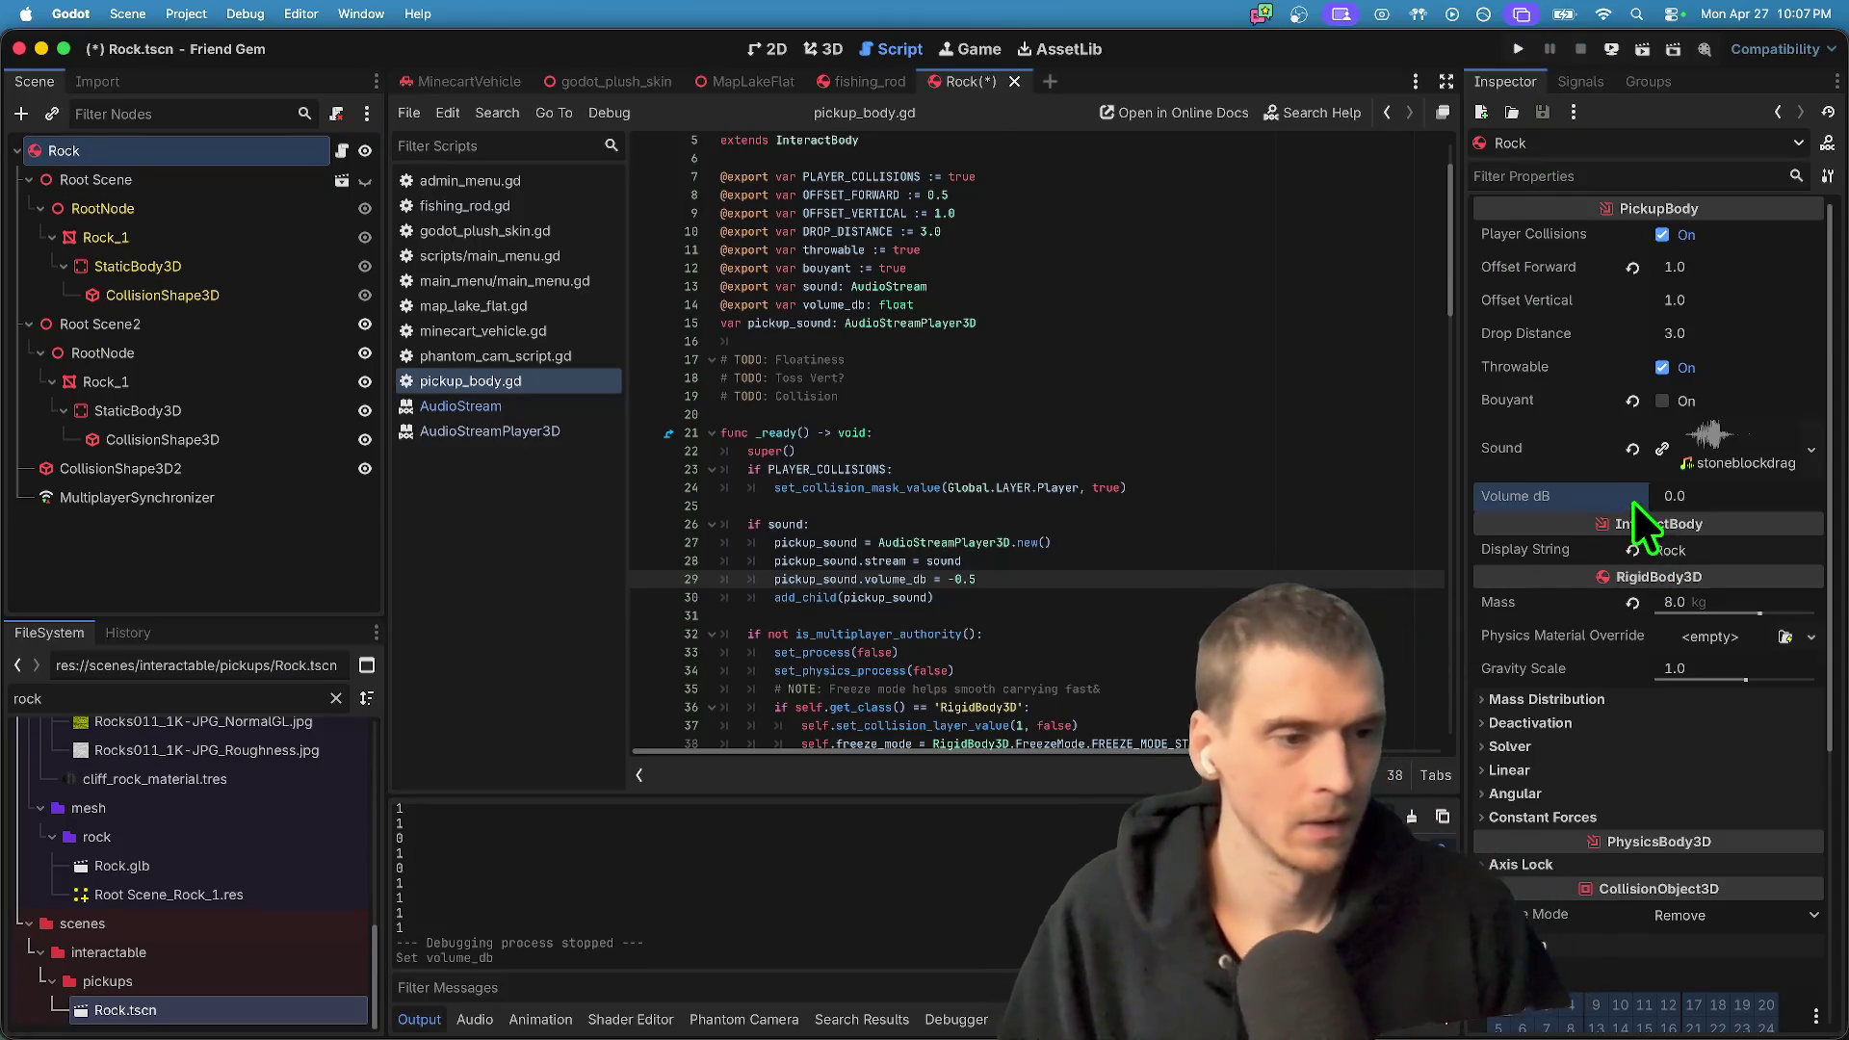
- Save the Rock scene, rerun the game, and pick up rocks in both game windows
key("super+s")
type("volume_db")
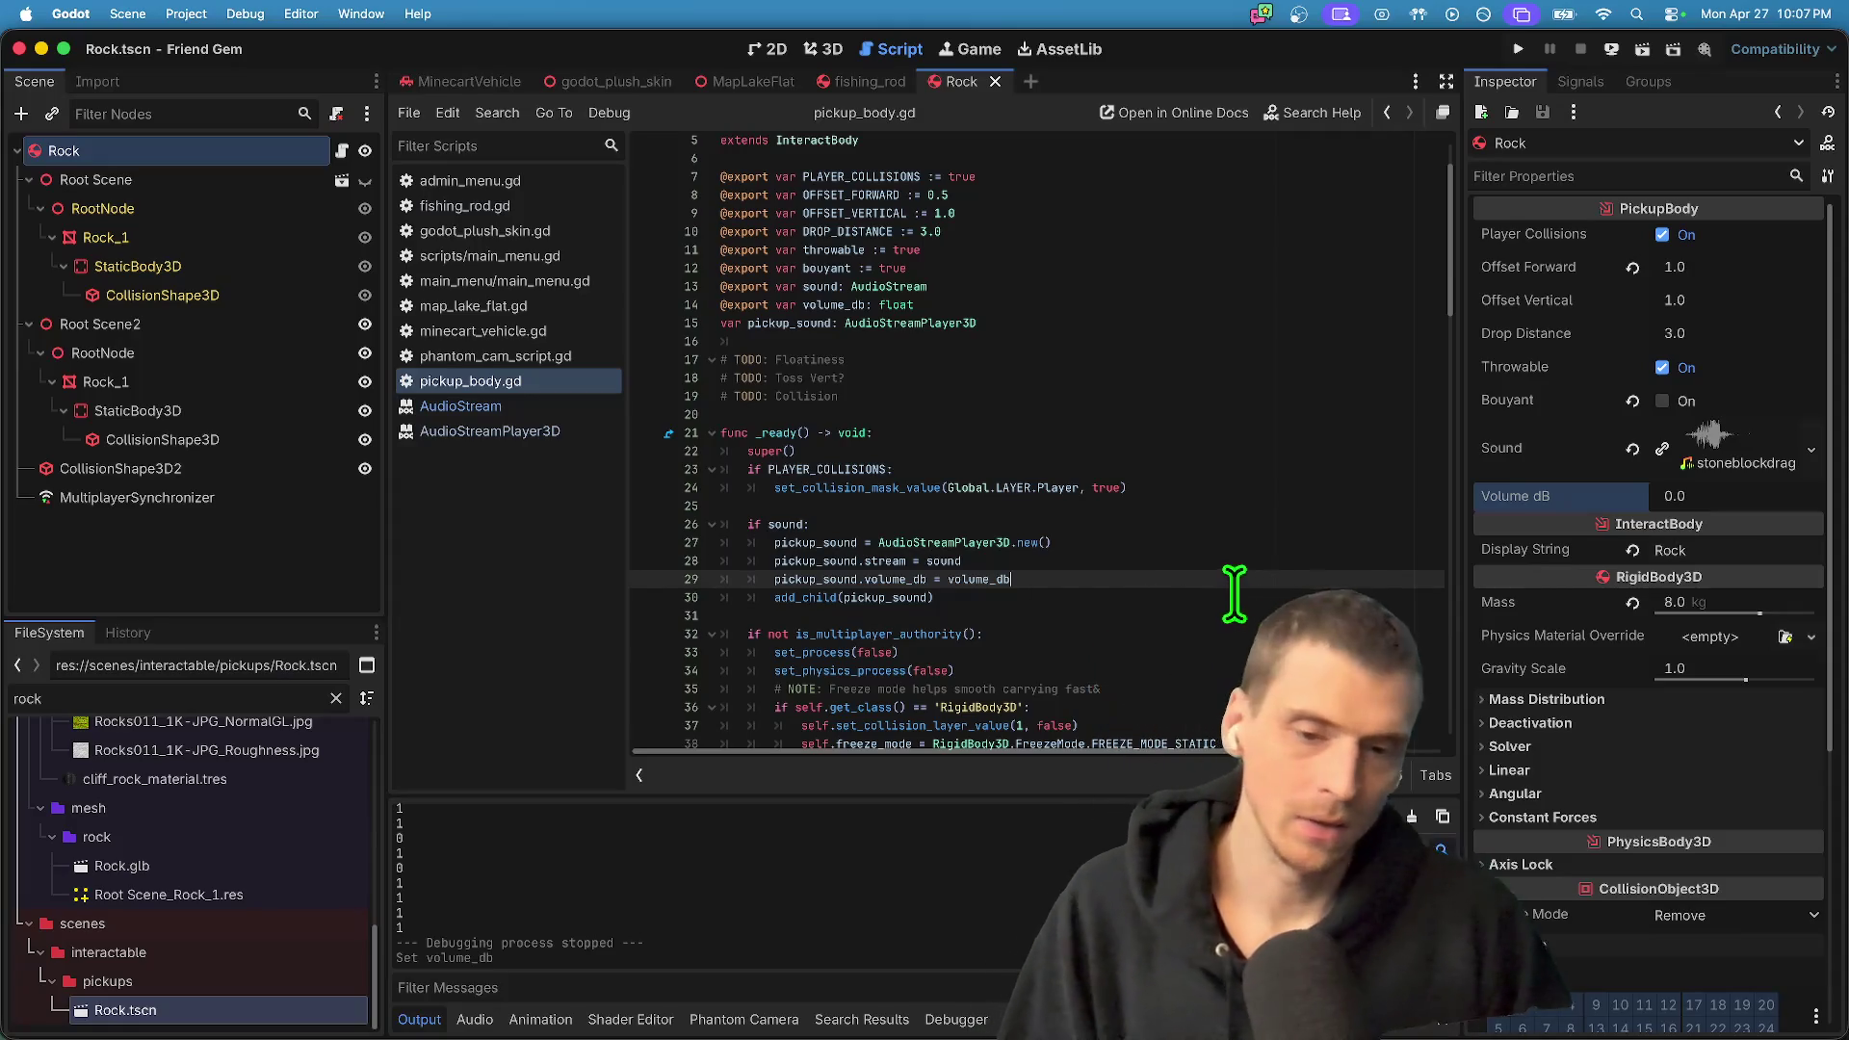
key("super+b")
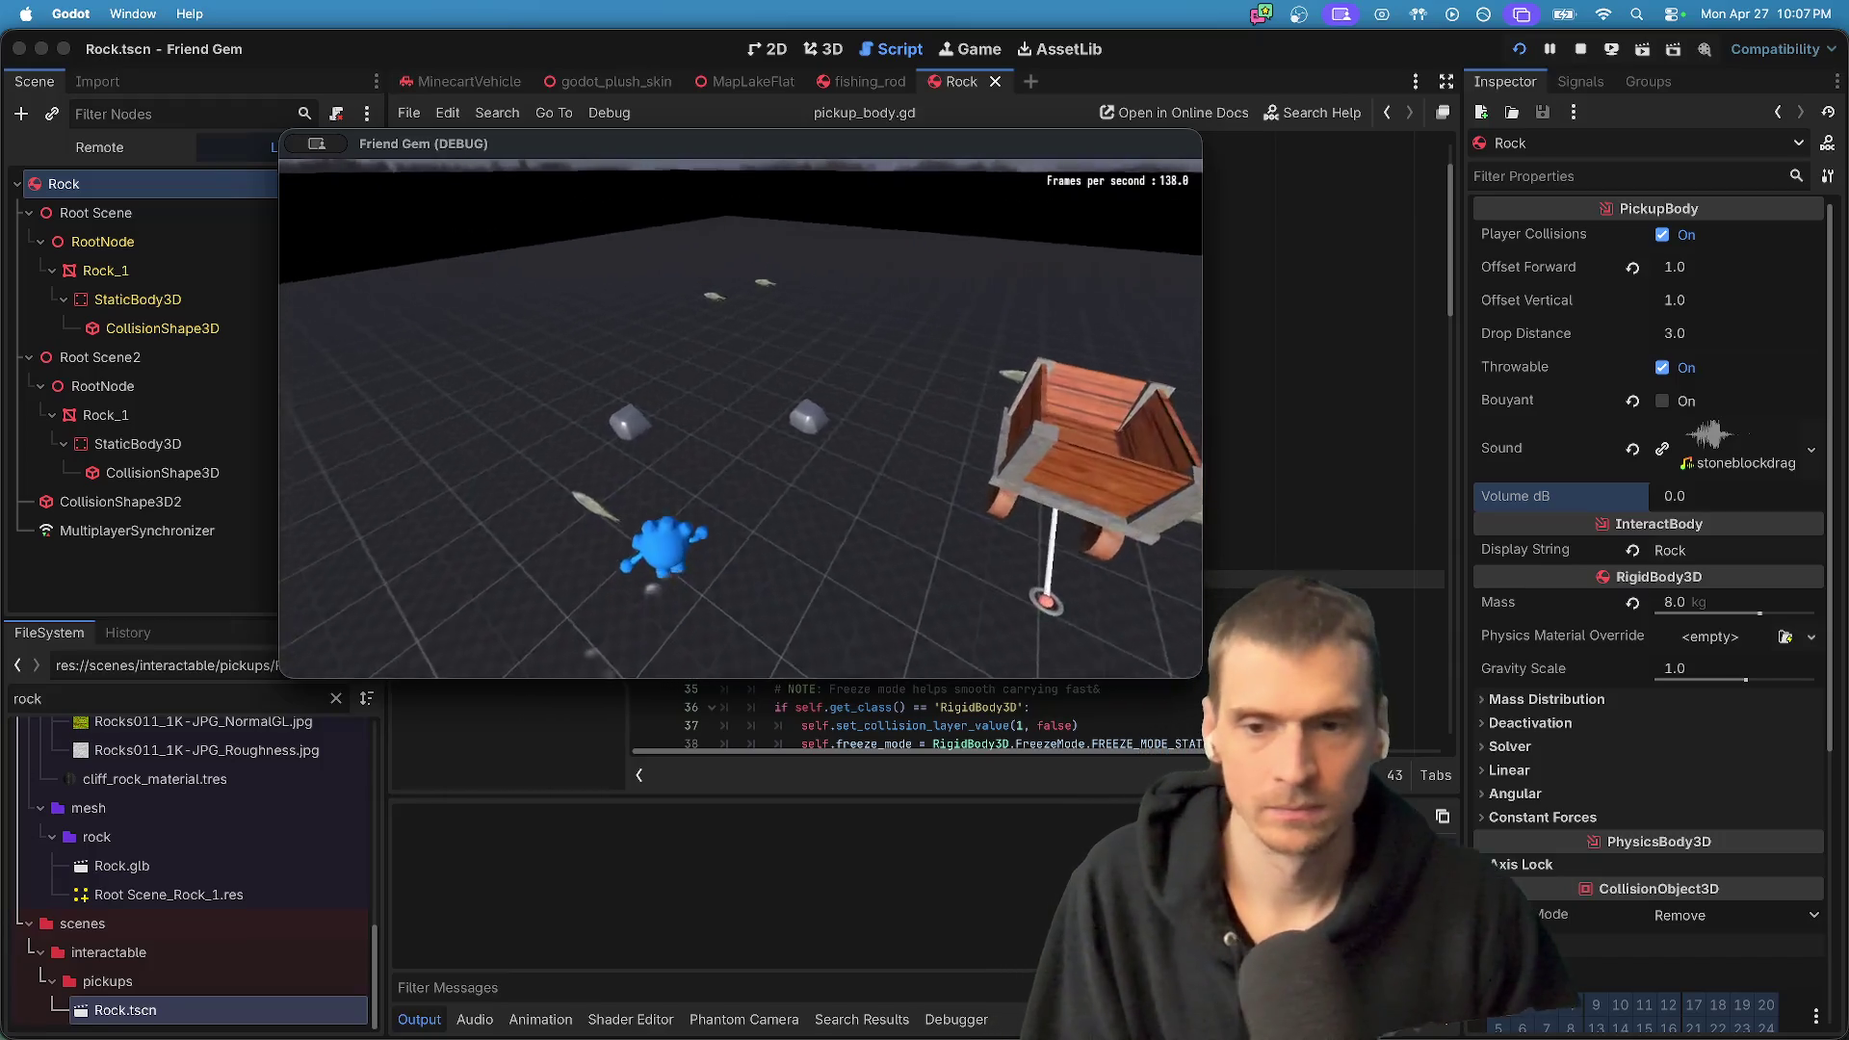
key("e")
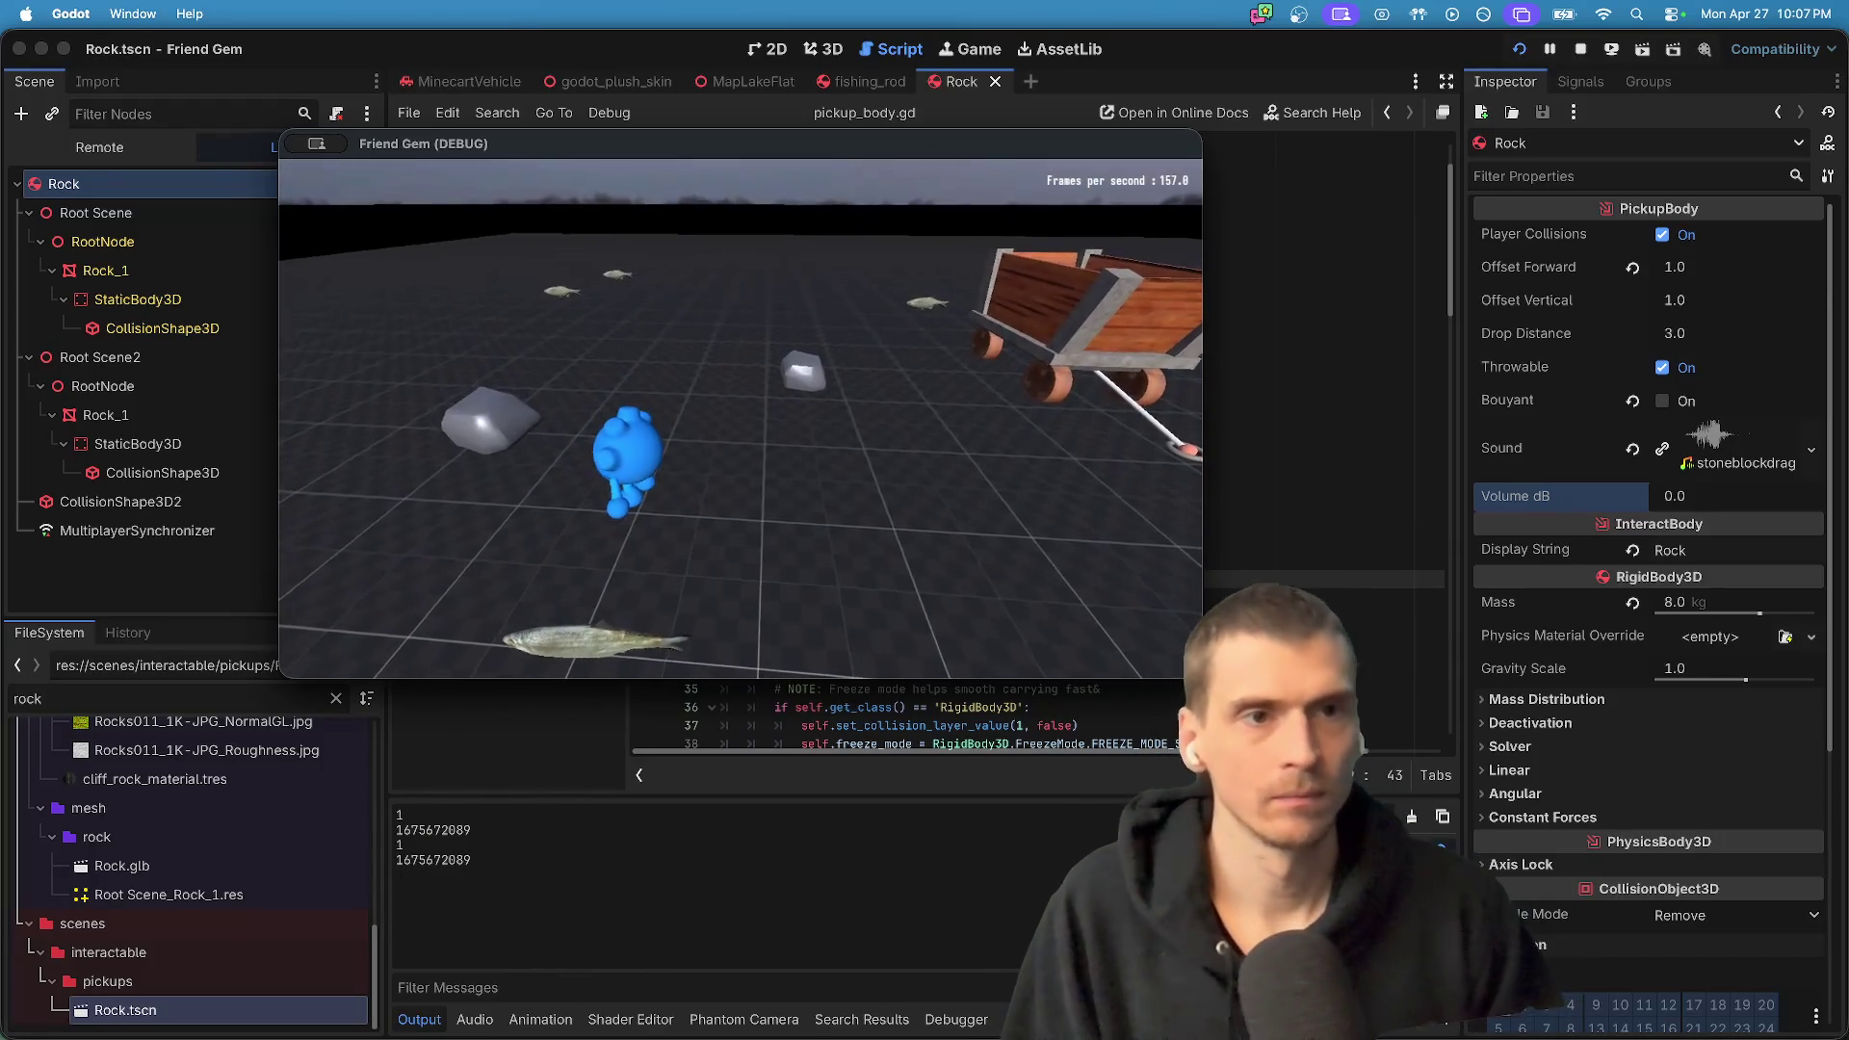
key("w")
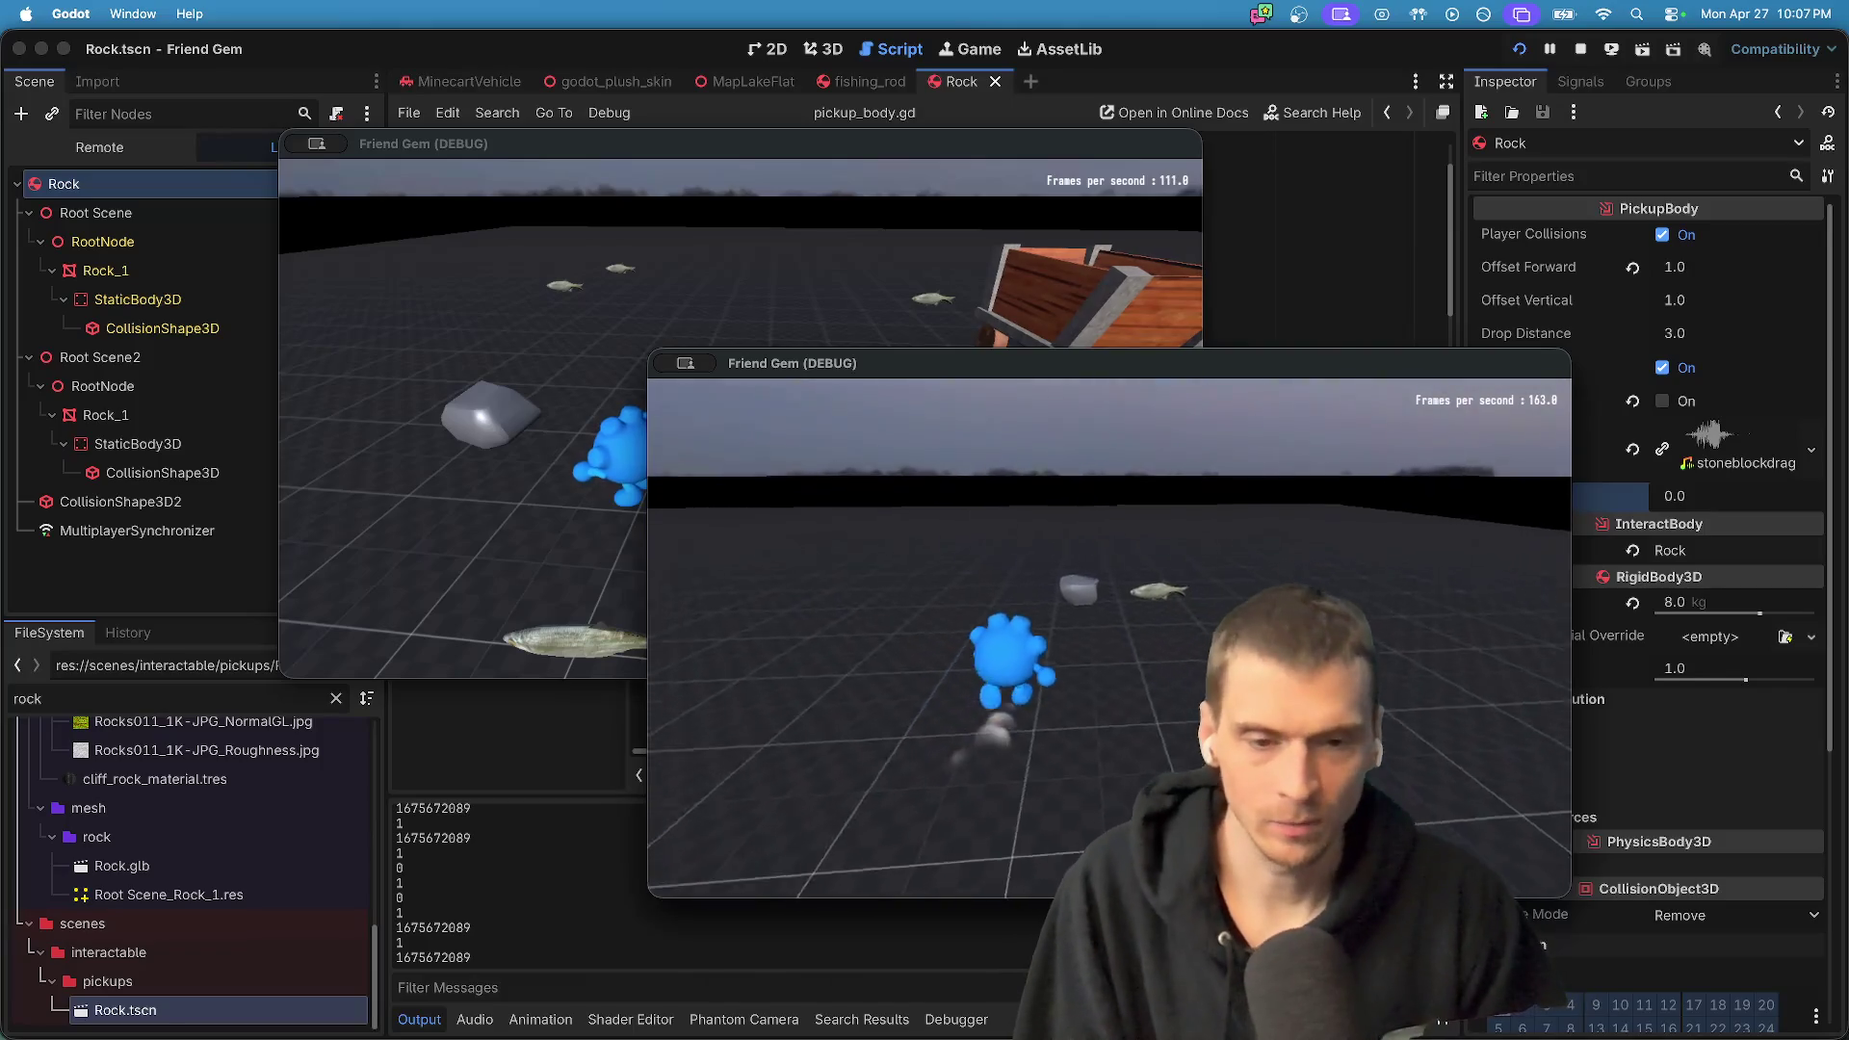
key("super+Tab")
key("super+Tab")
- Comment out line 29's pickup_sound.volume_db = volume_db assignment and rerun the project
key("alt+shift+Left")
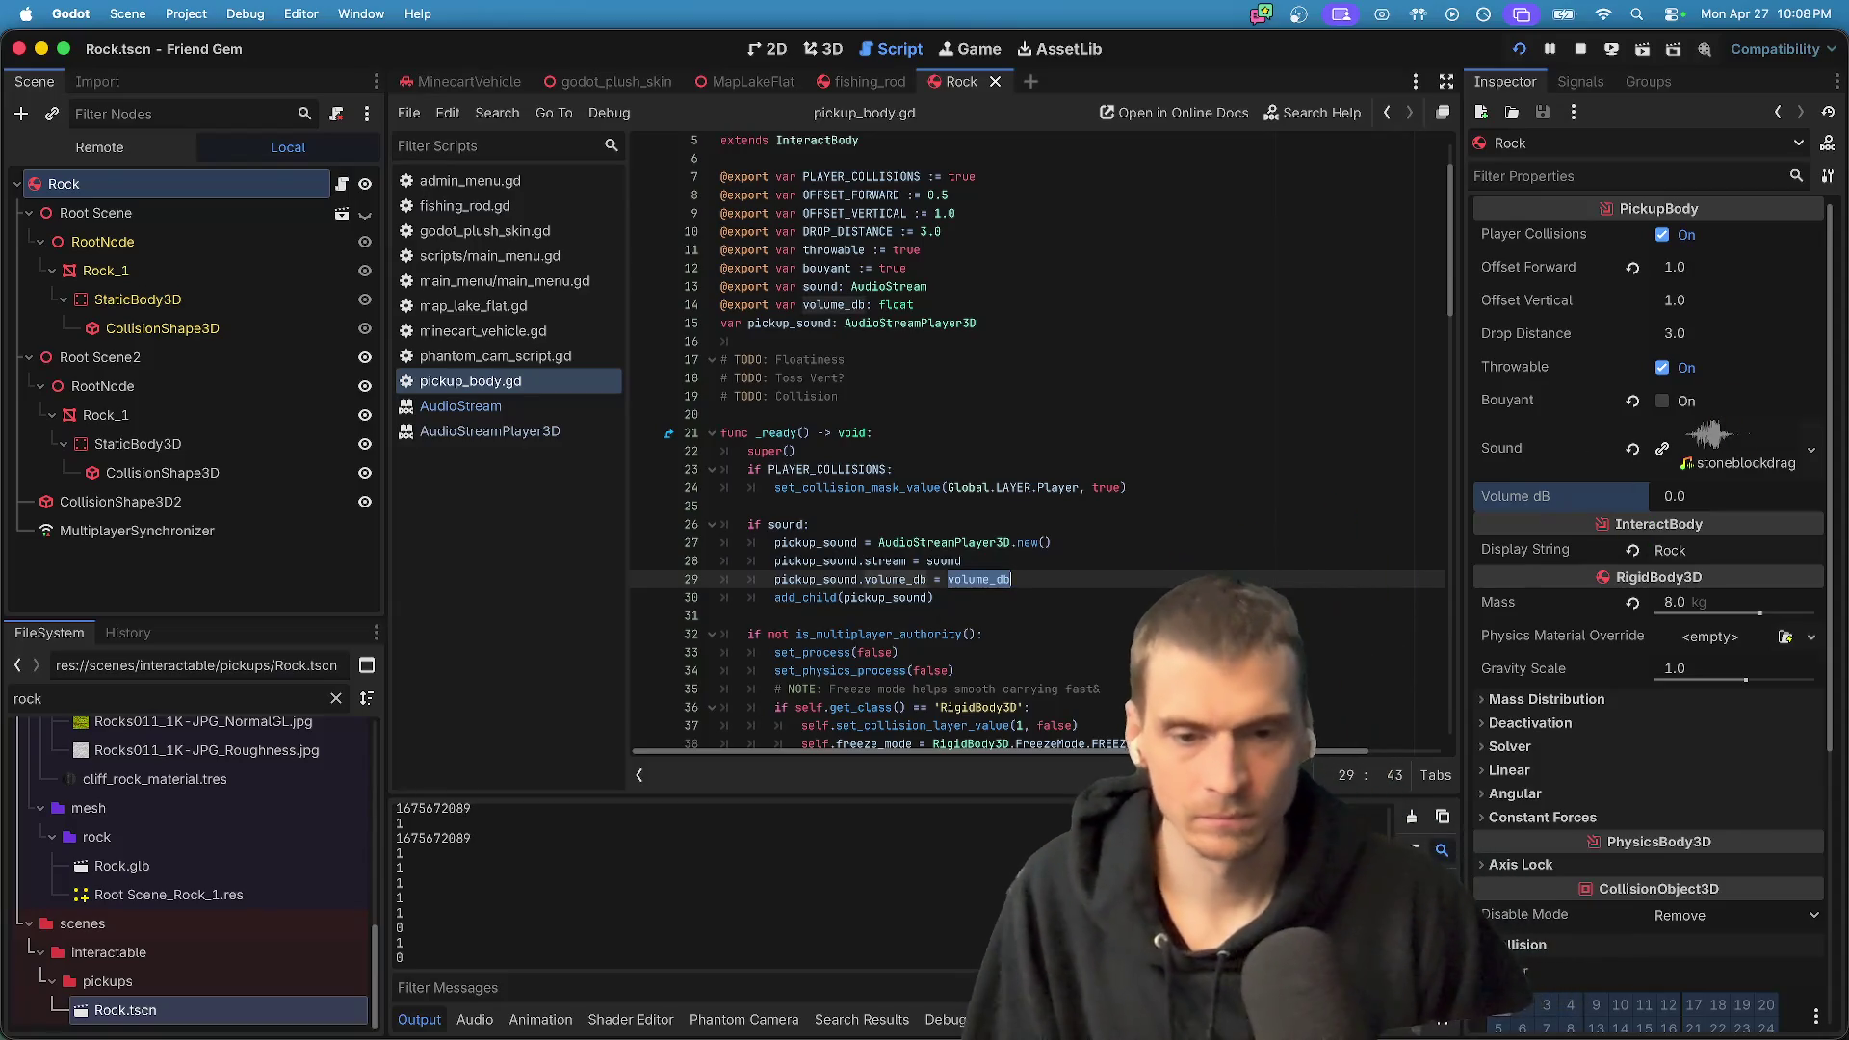
key("super+k")
key("super+b")
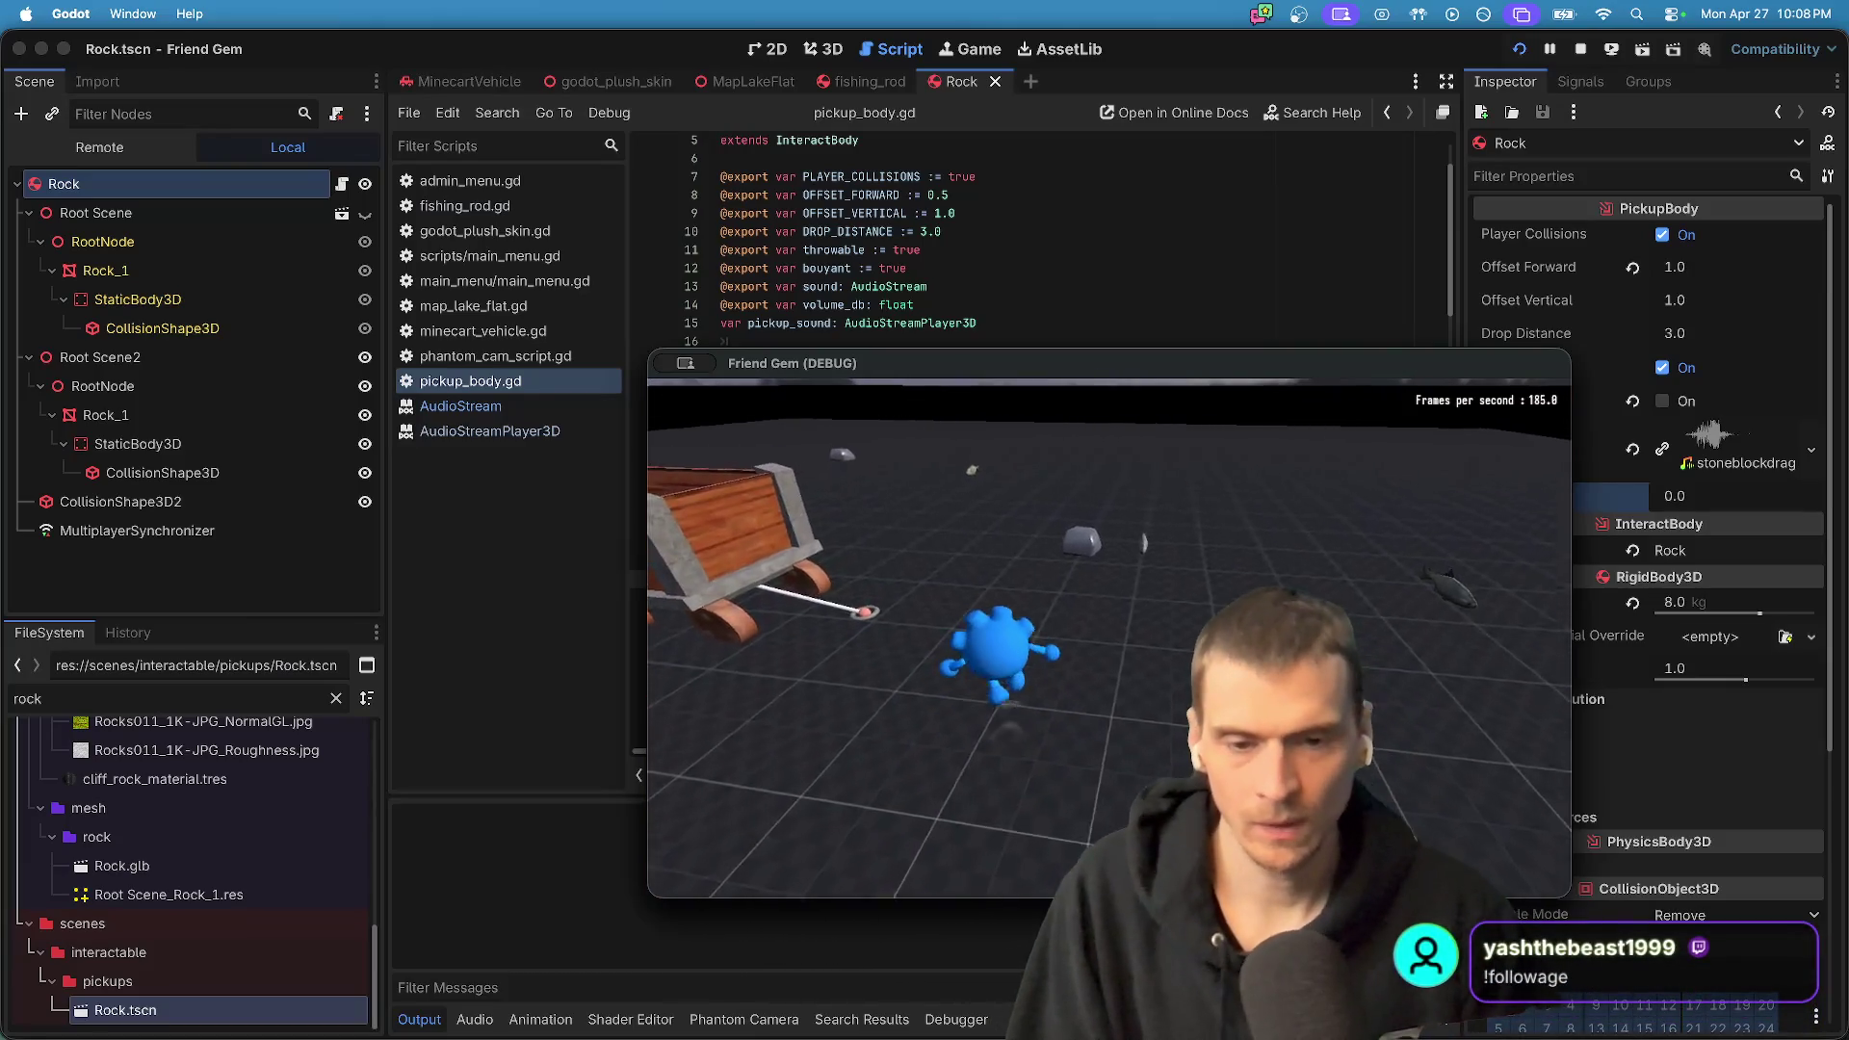
- Check the Master, Music and SFX volumes in the game's audio settings, then resume play
key("Escape")
left_click(1123, 641)
left_click(1063, 488)
left_click(1117, 489)
left_click(1063, 488)
left_click(1006, 487)
left_click(1109, 488)
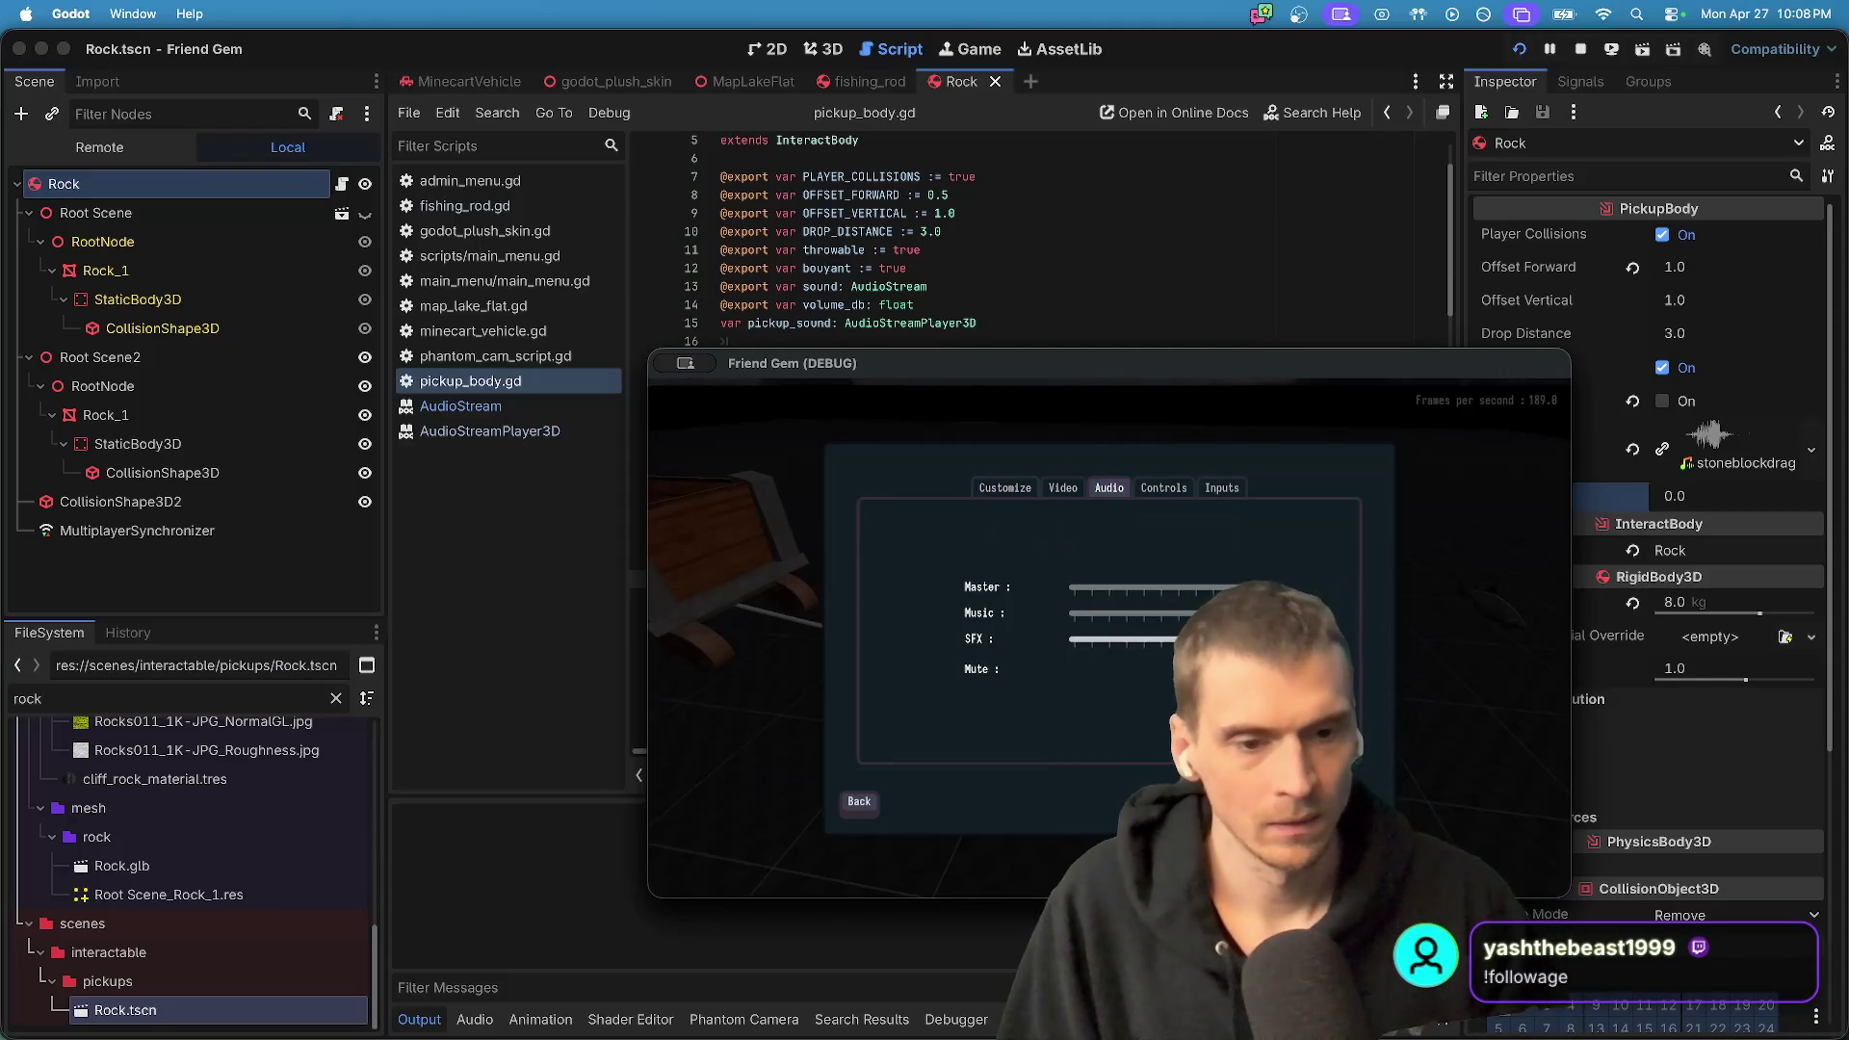
key("Escape")
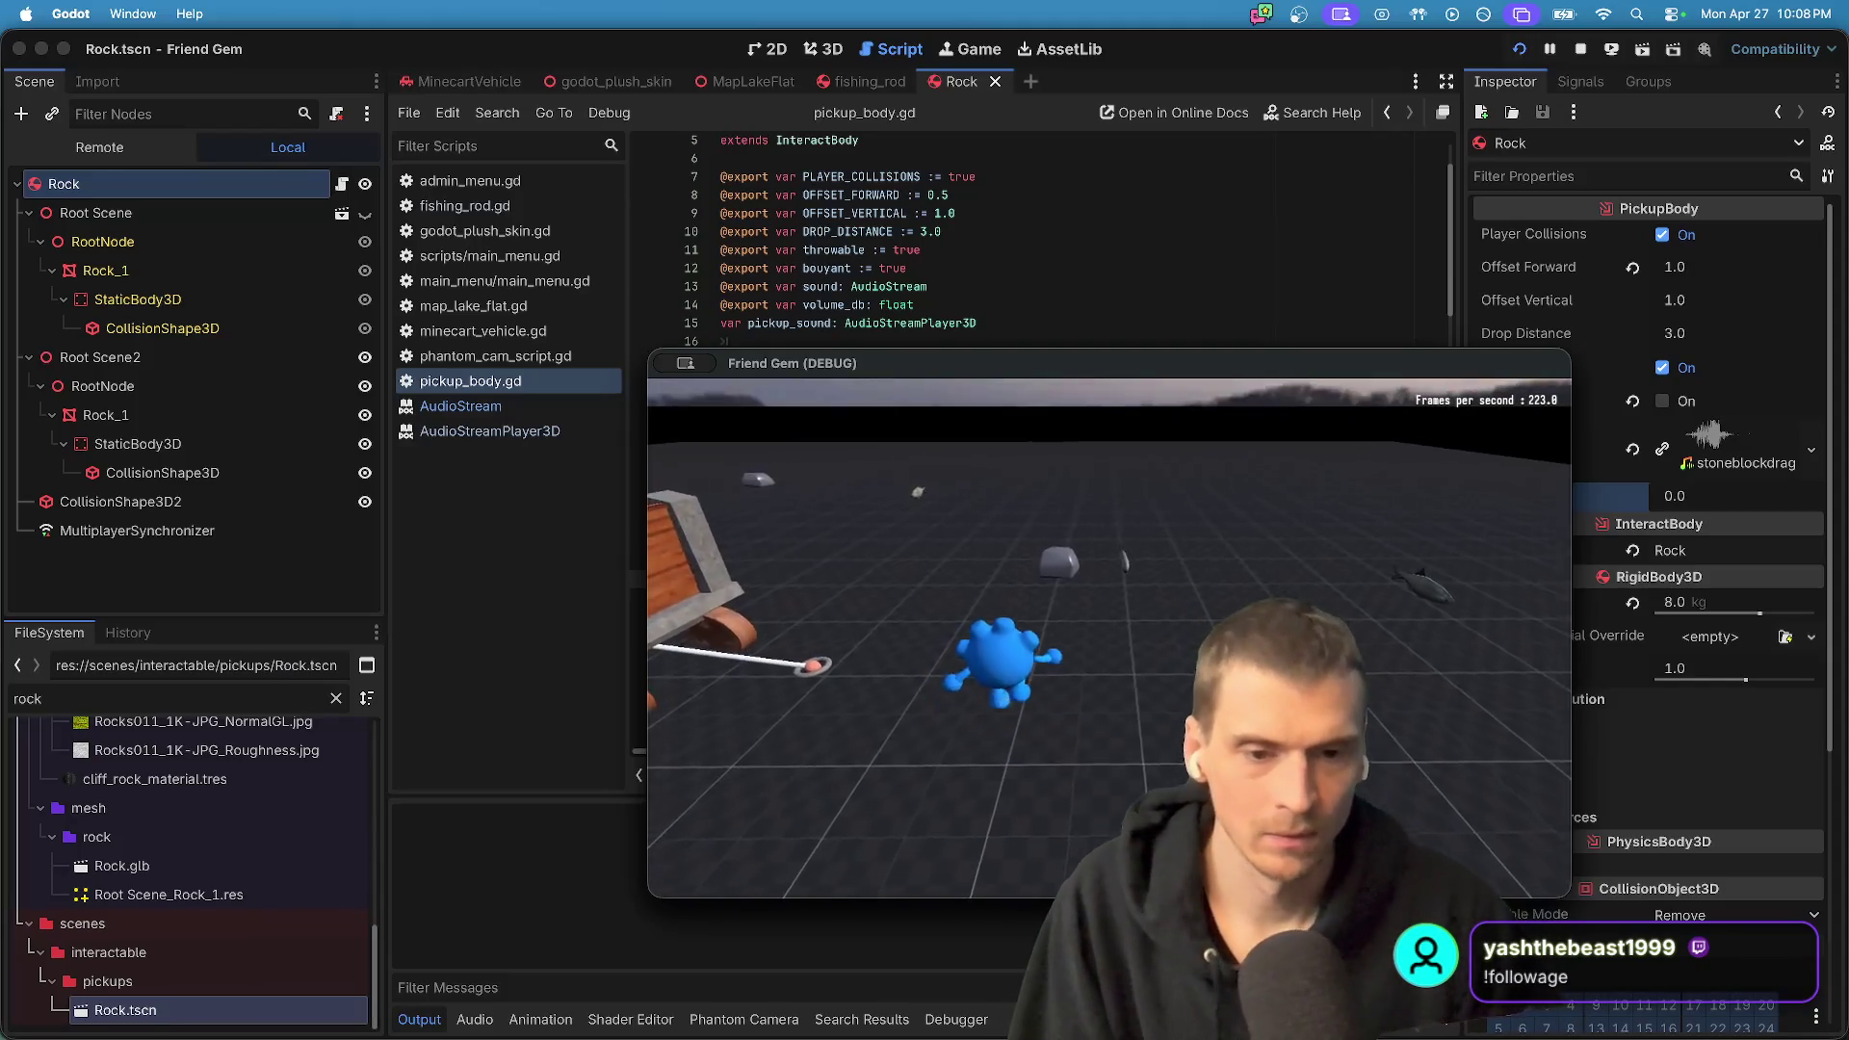
- Walk to a rock, pick it up, and drop it again in-game
key("w")
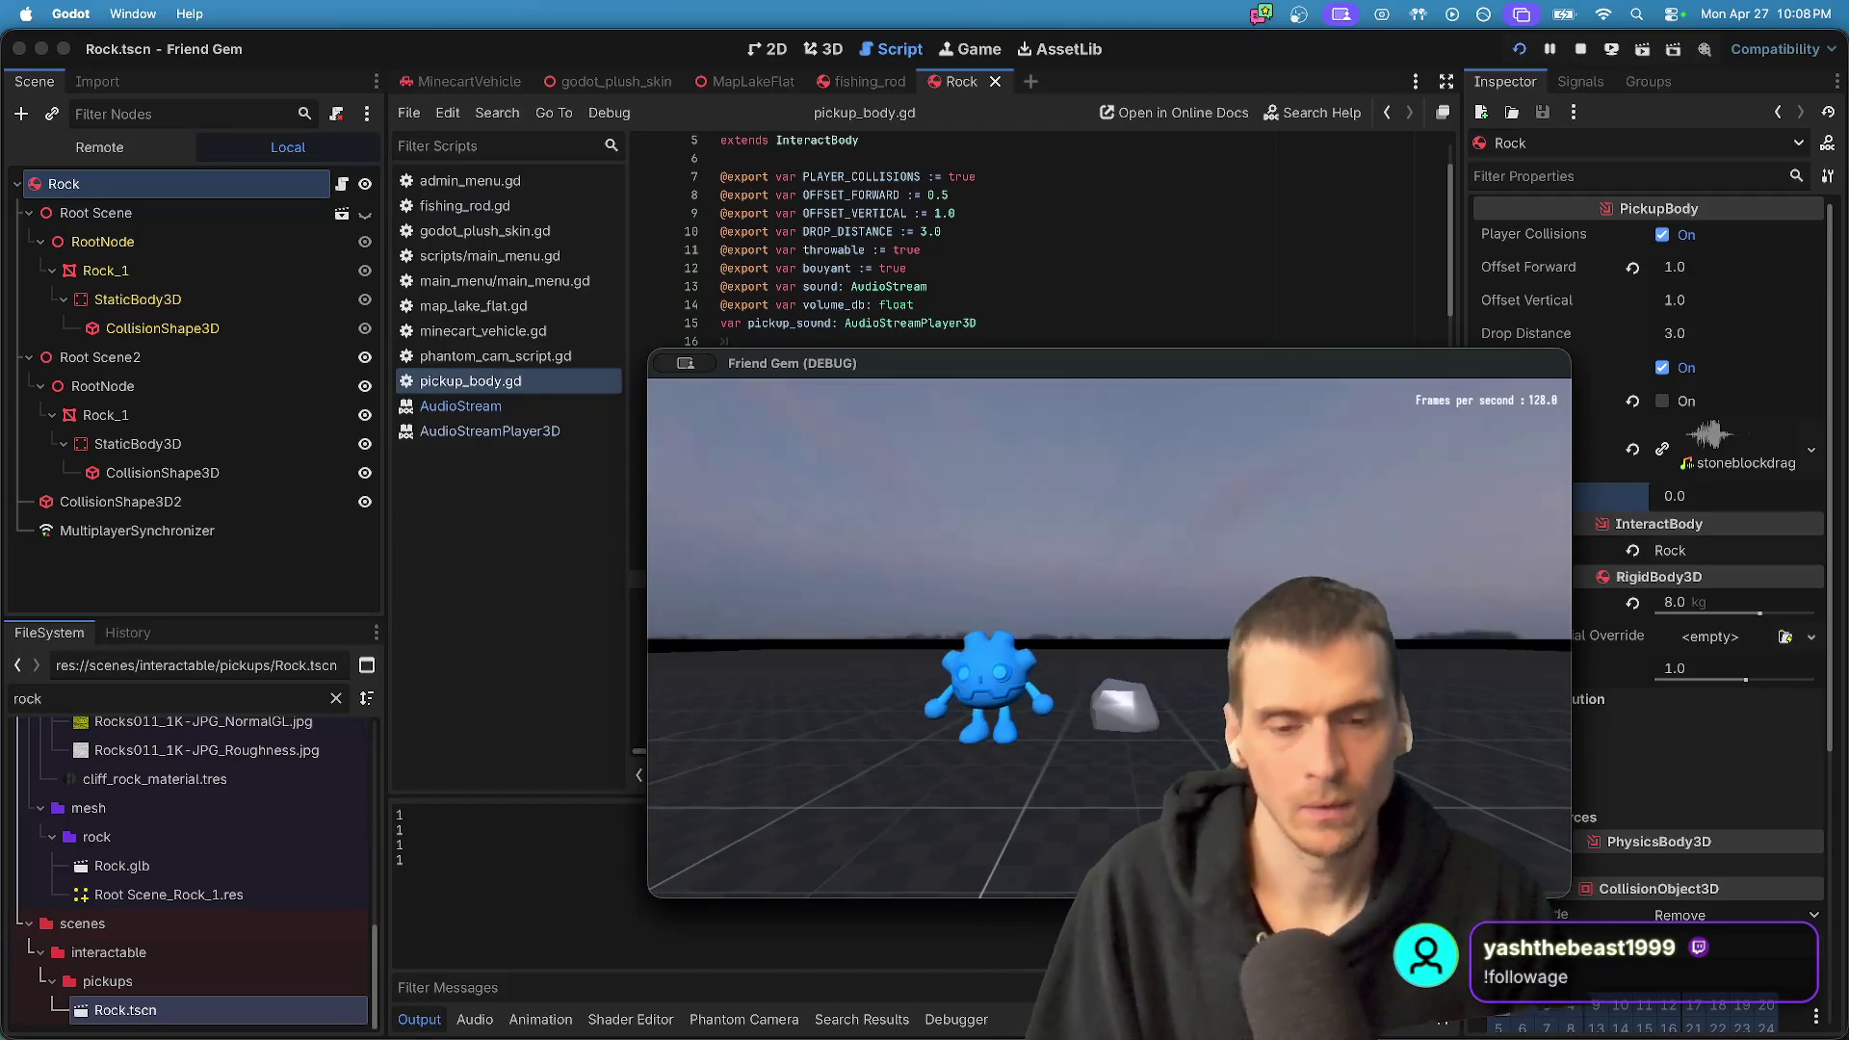
key("w")
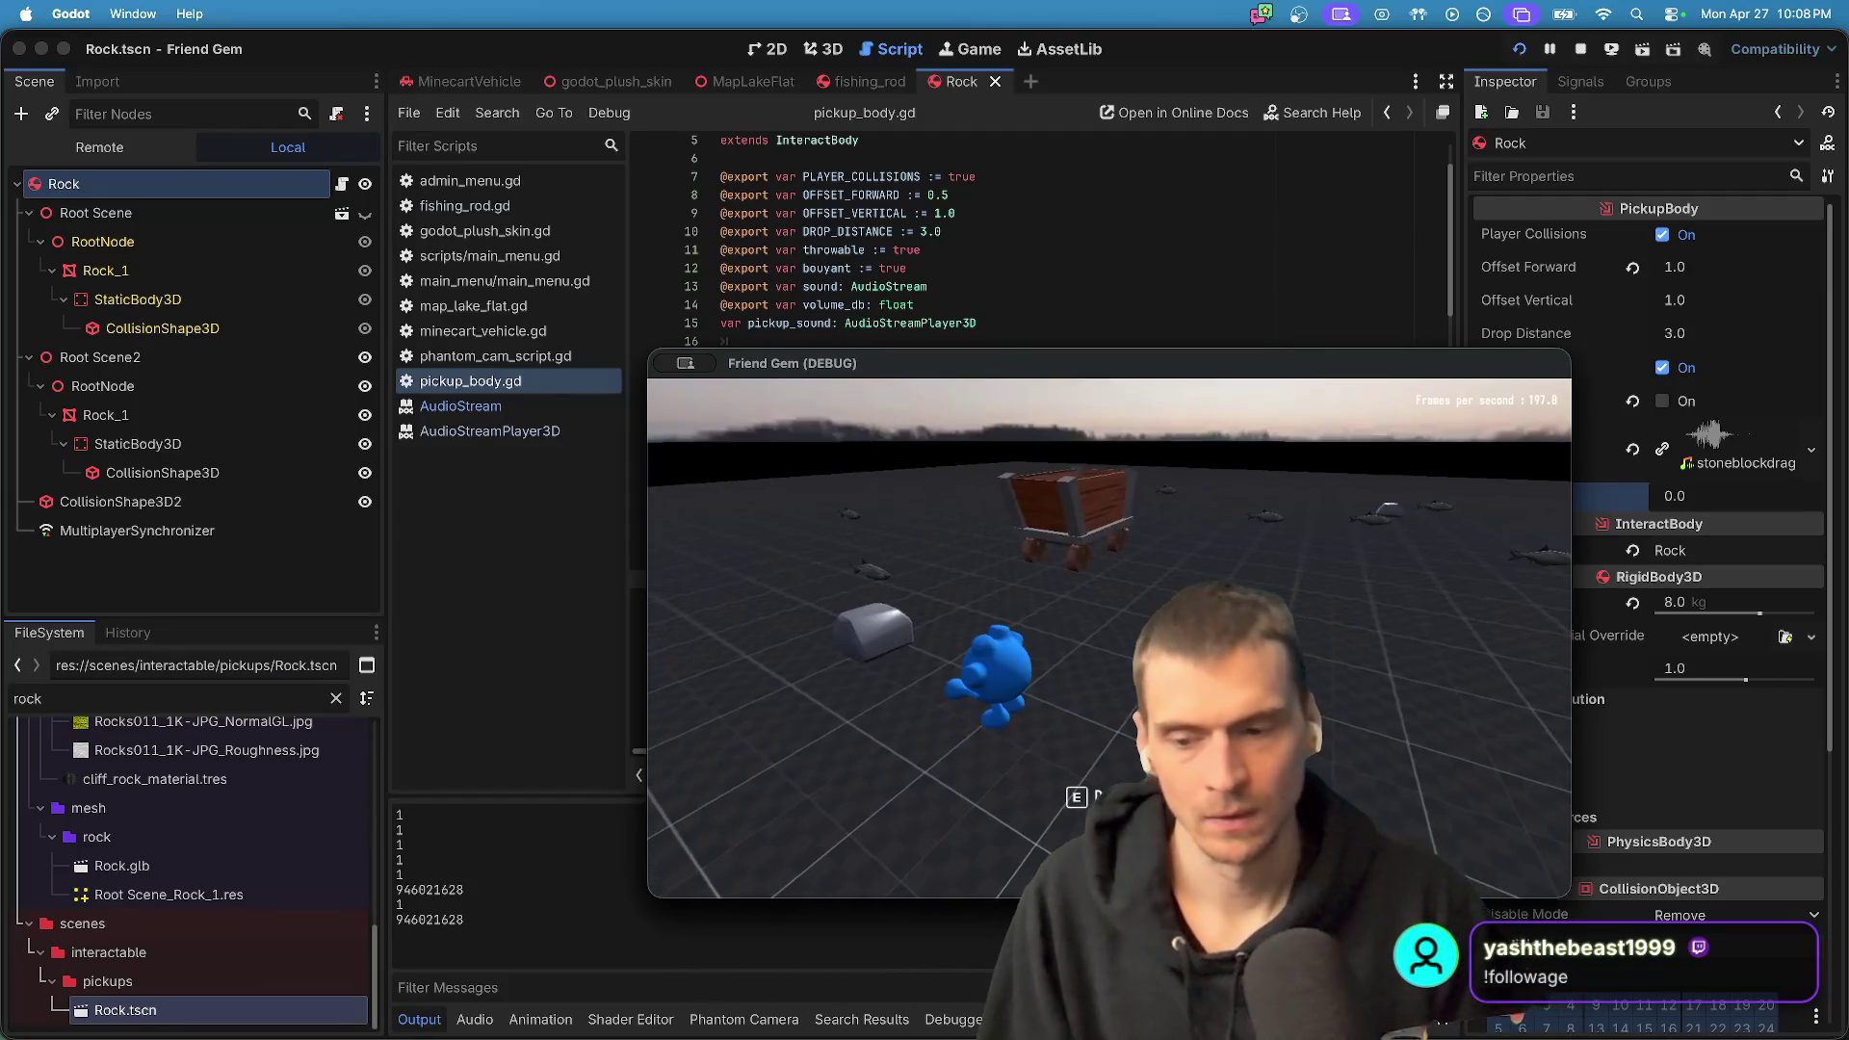
key("w")
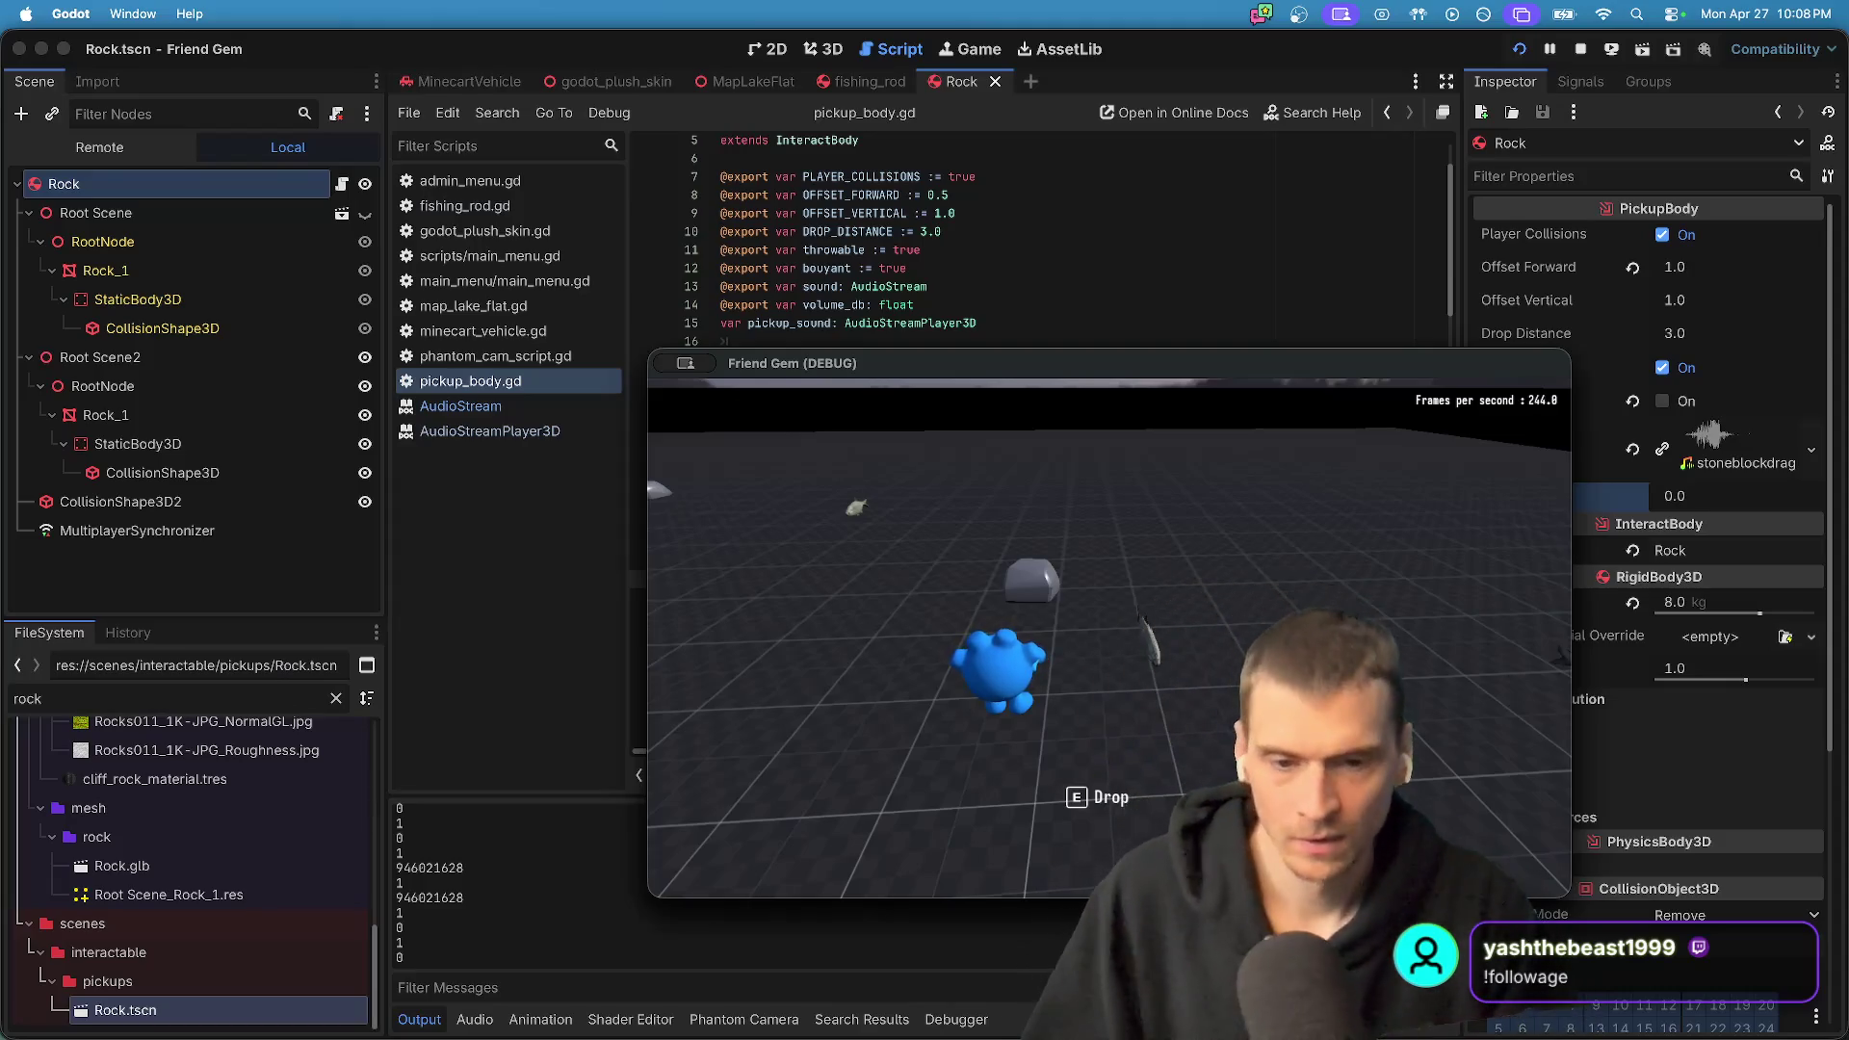
key("e")
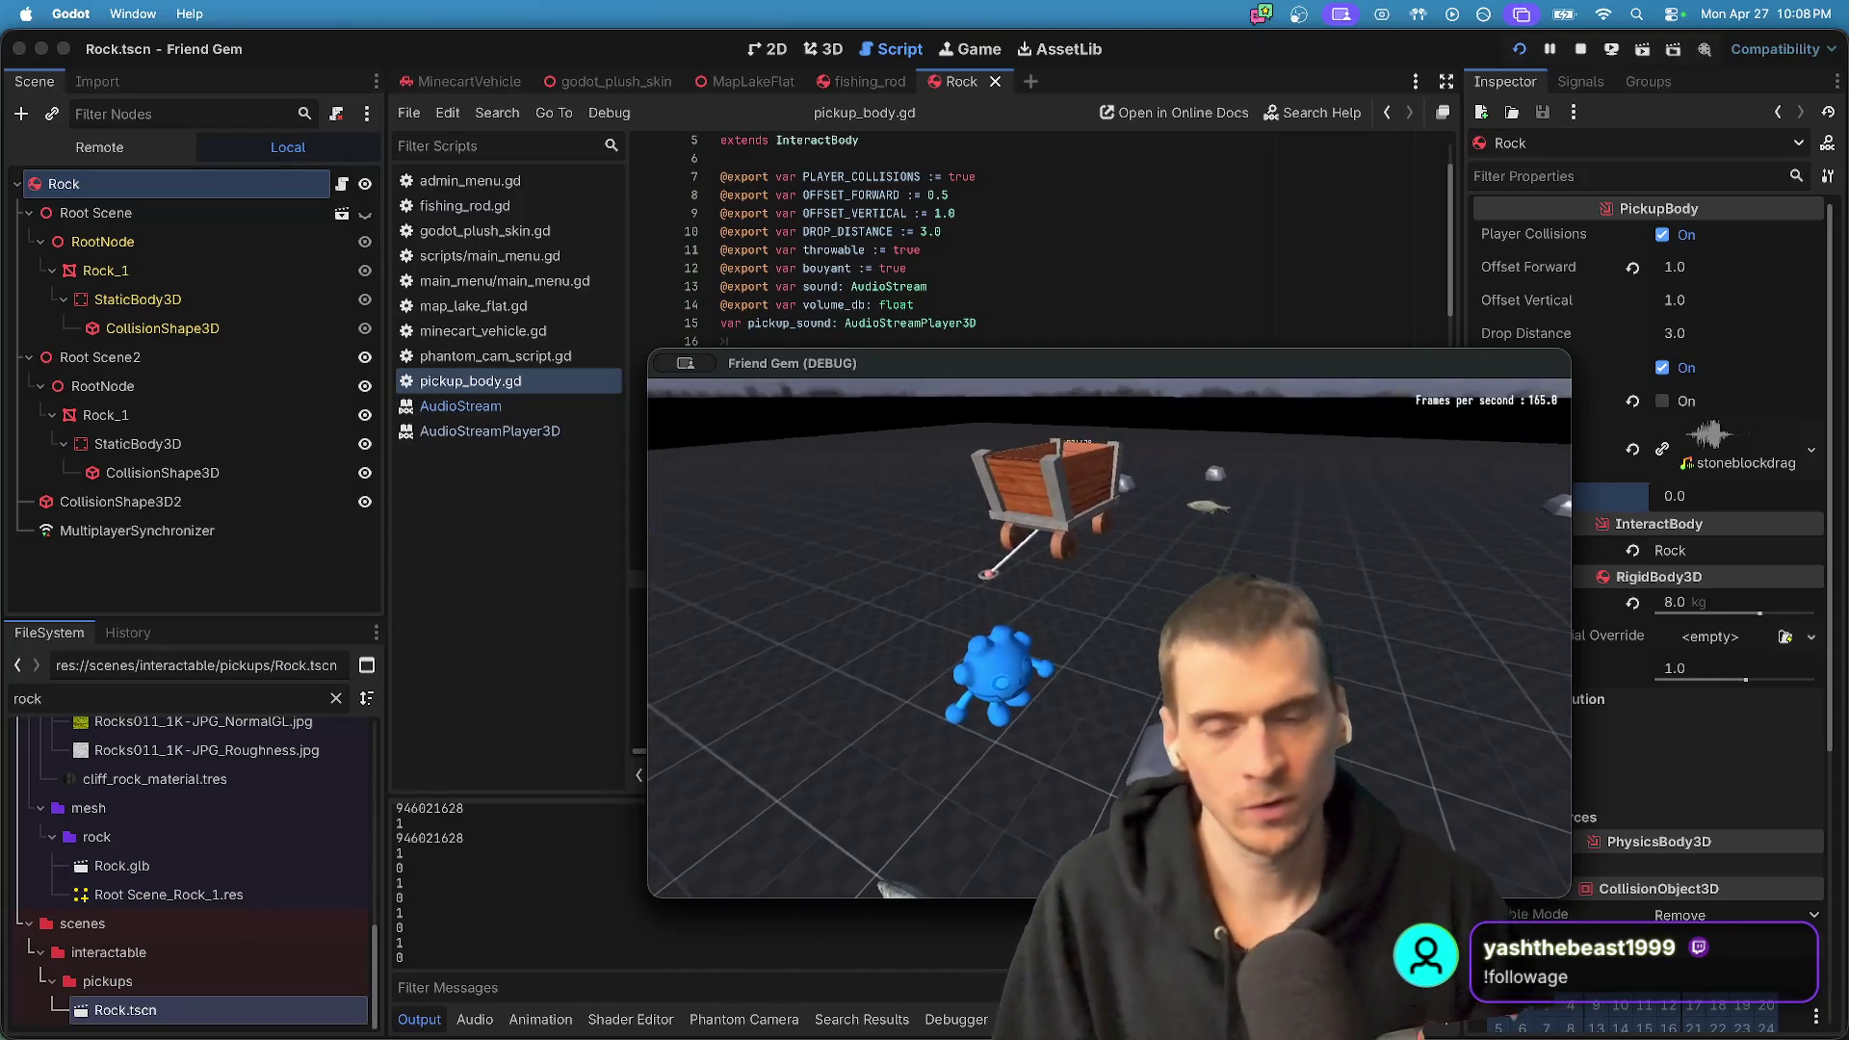
- Recheck the in-game audio settings, resume play, and pick up the rock once more
key("super+Tab")
key("Escape")
left_click(1108, 639)
left_click(1069, 488)
left_click(1109, 488)
key("Escape")
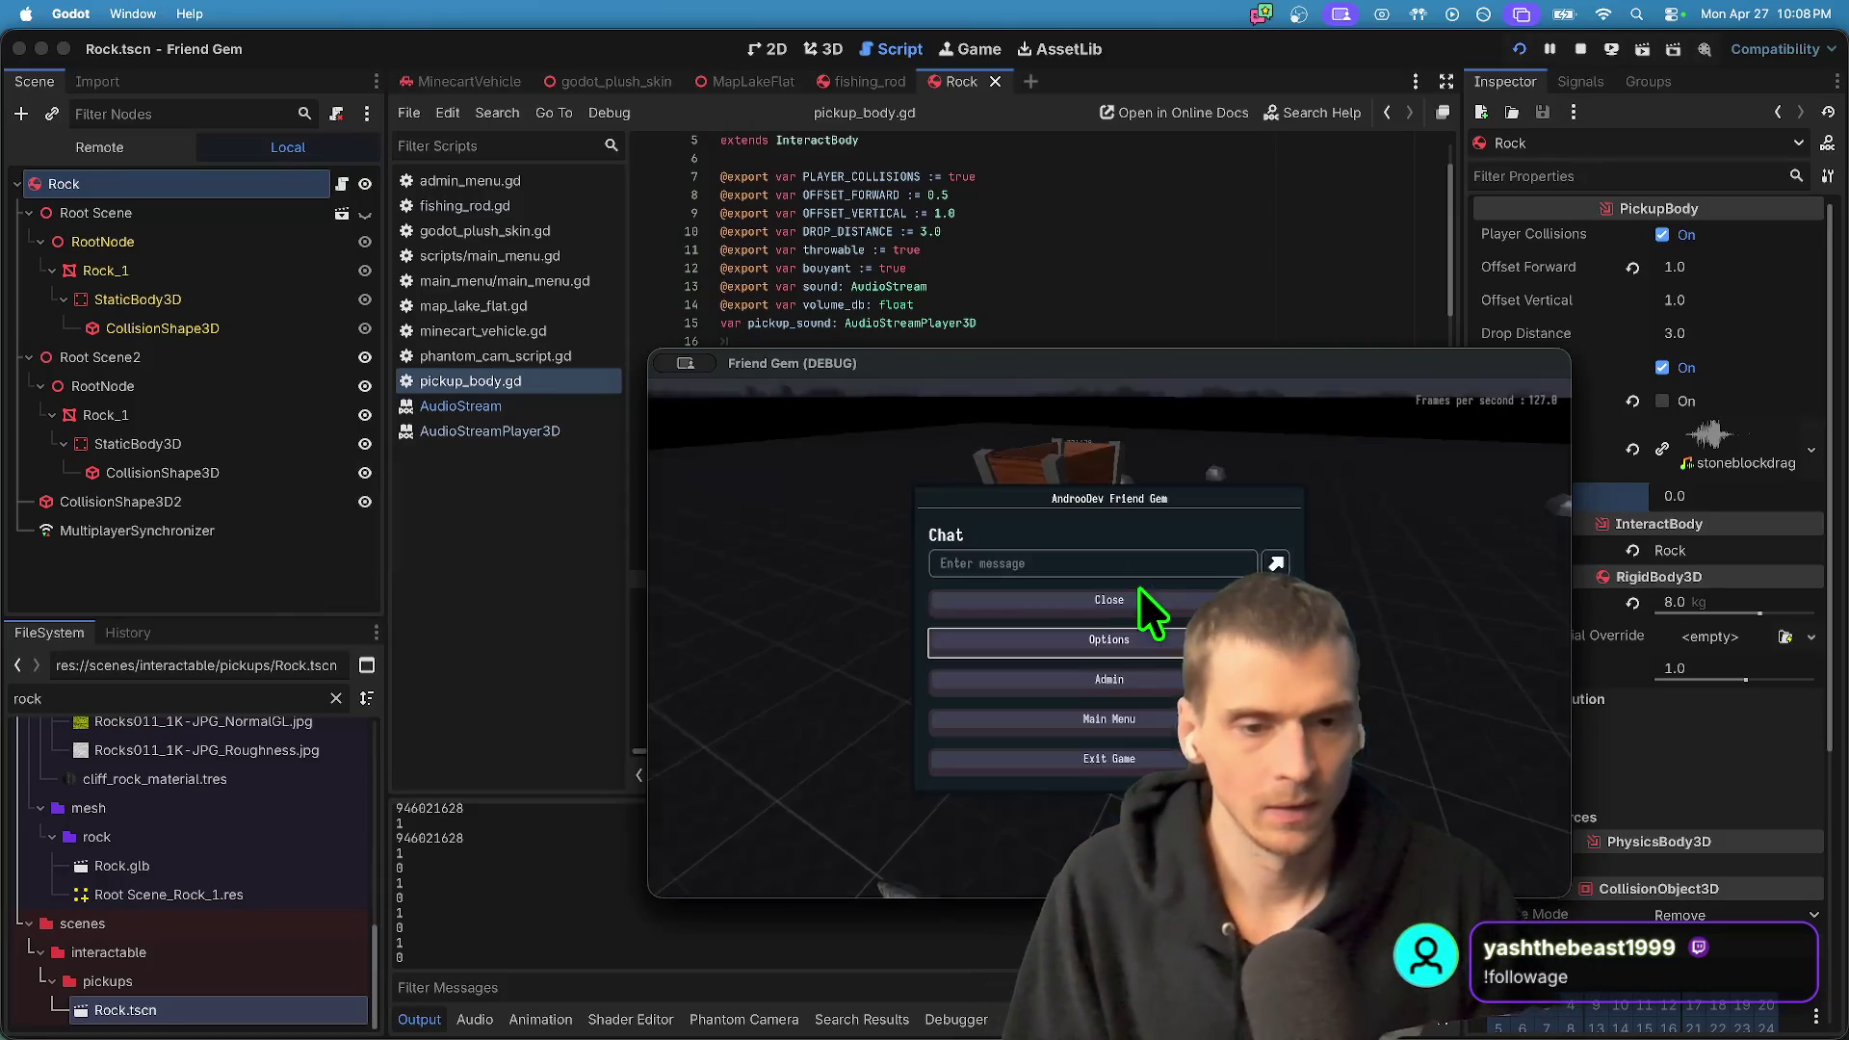
left_click(1140, 590)
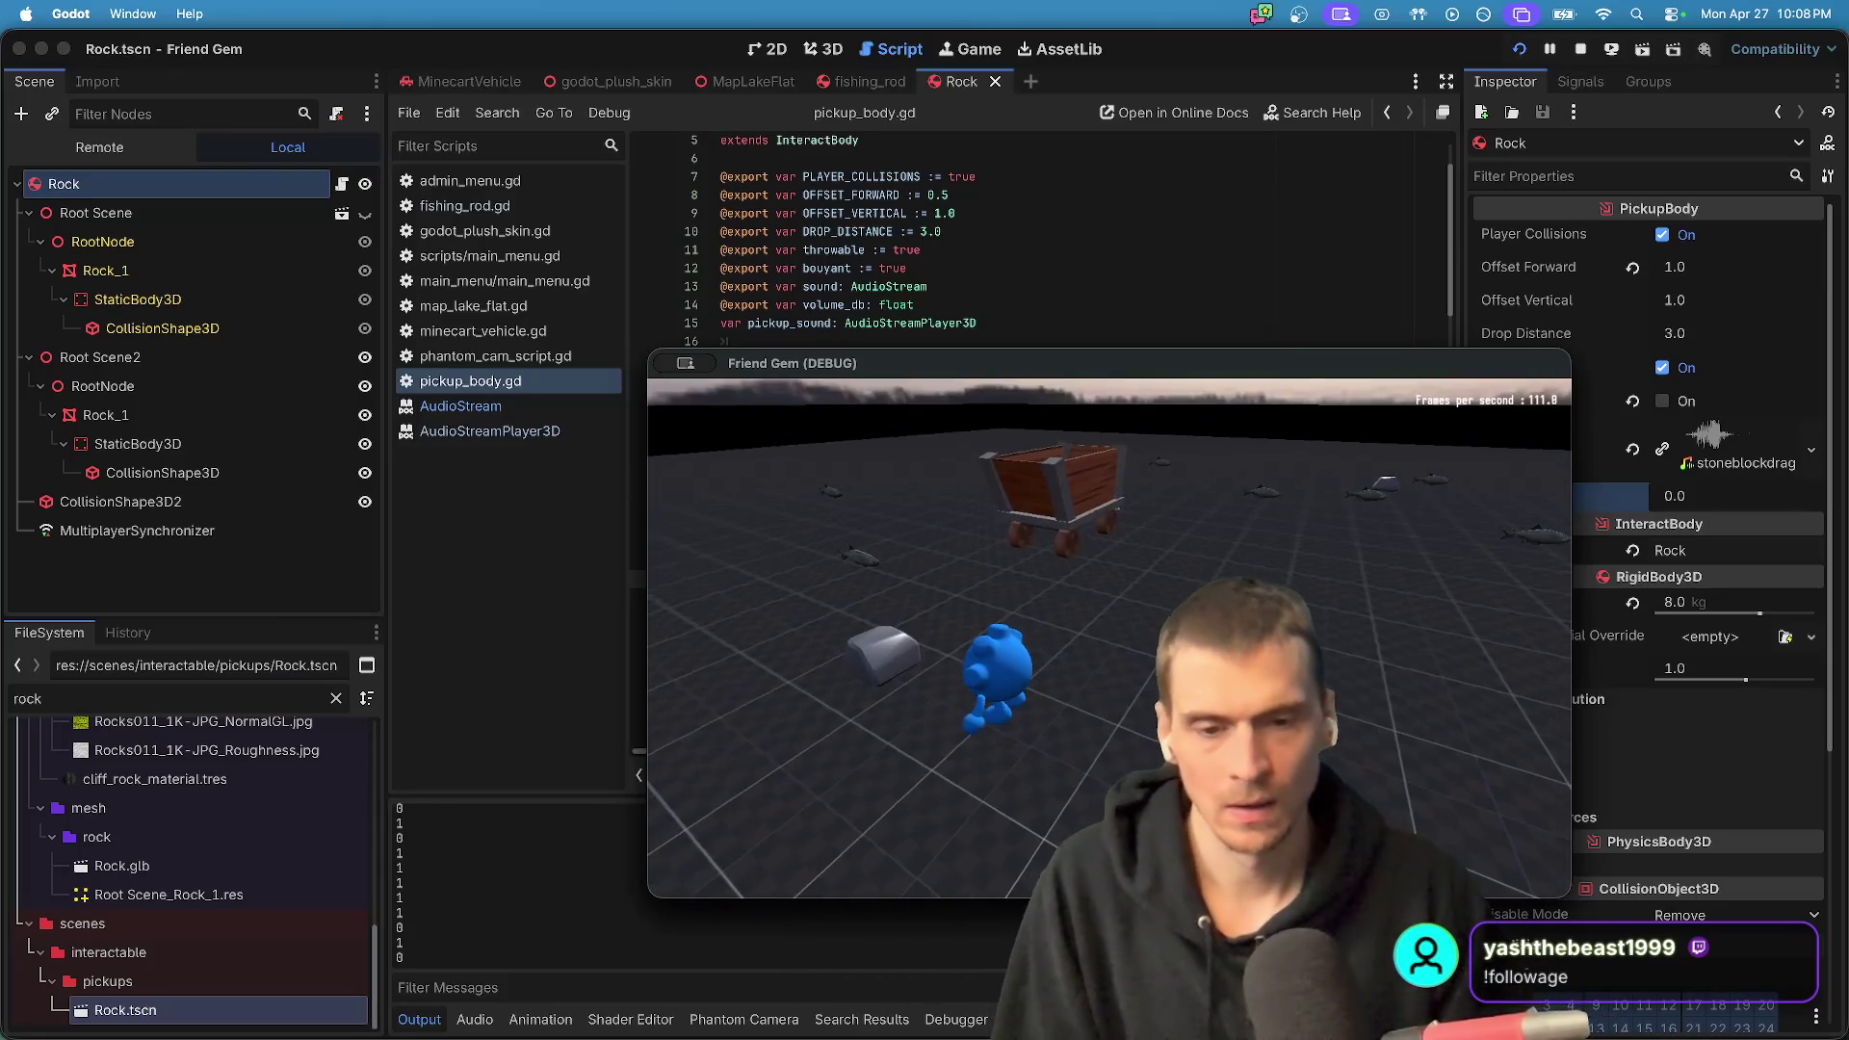
key("e")
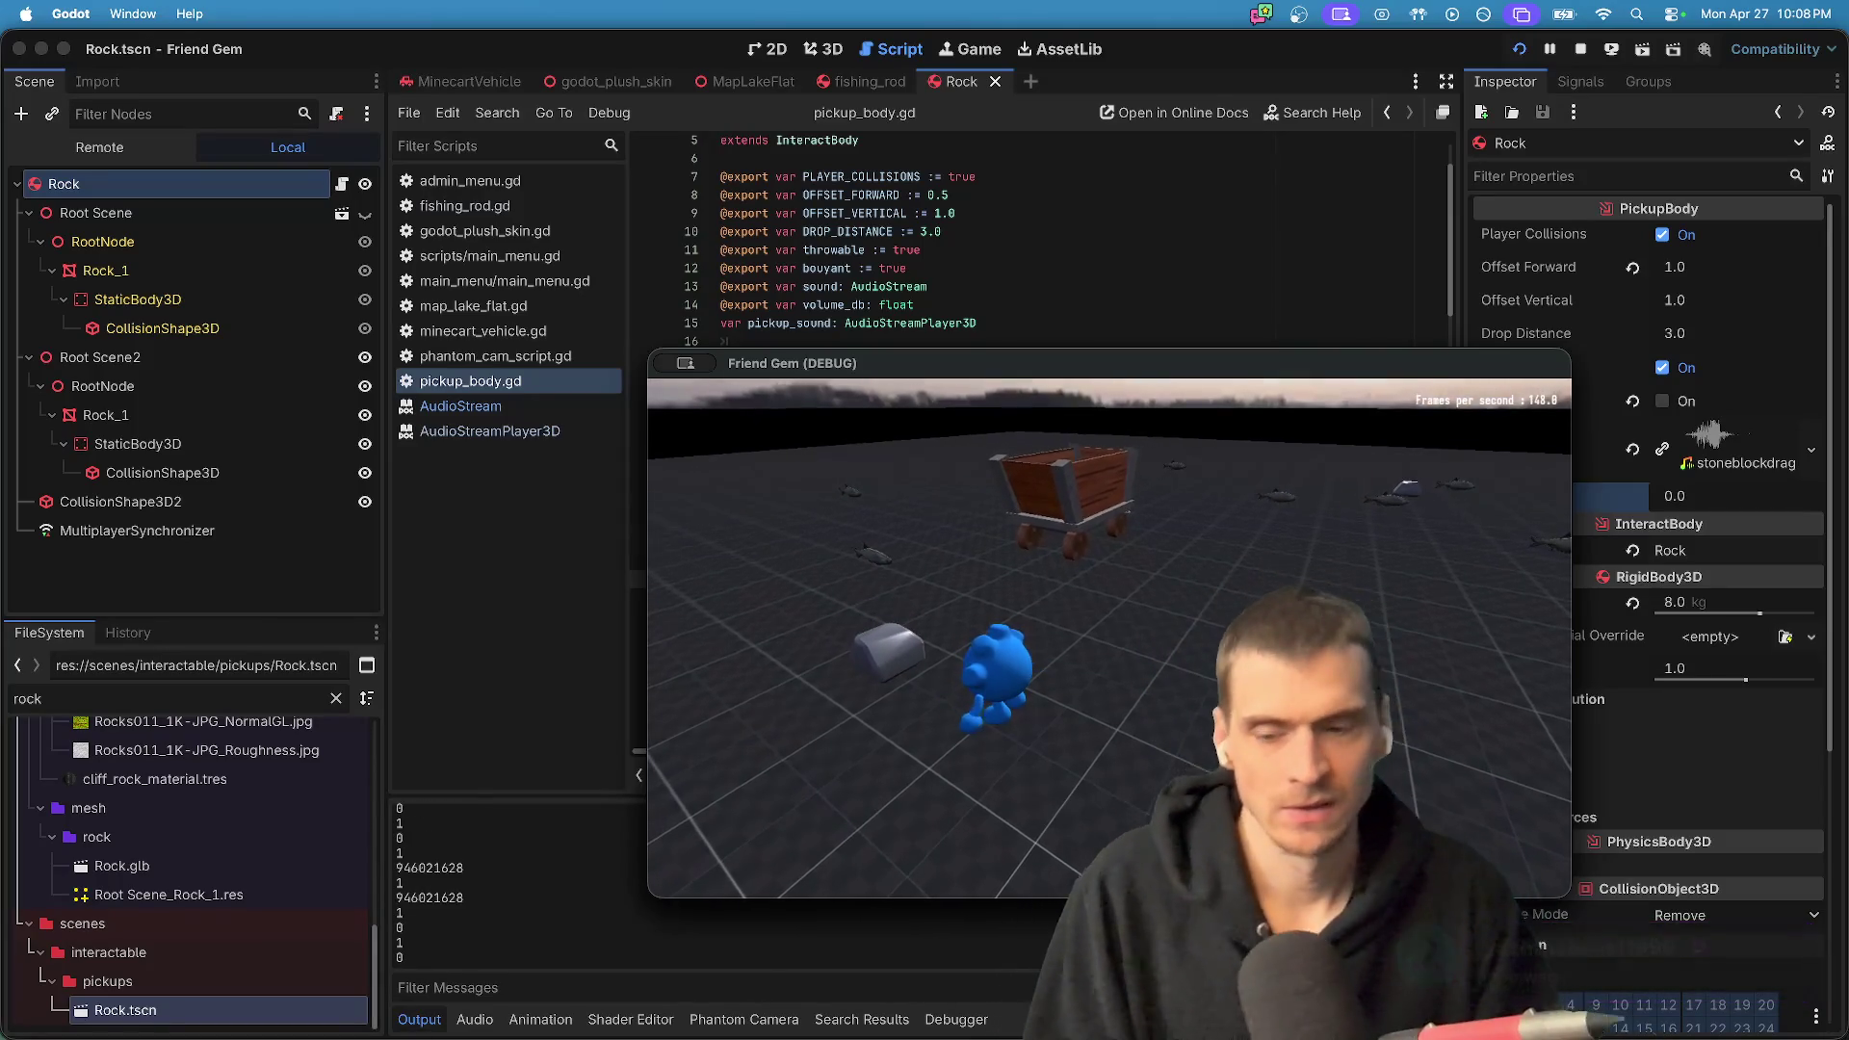
key("super+Tab")
- Insert get_multiplayer_authority() into the print call on line 124 of _sync_sound and save
scroll(1243, 511, "down", 15)
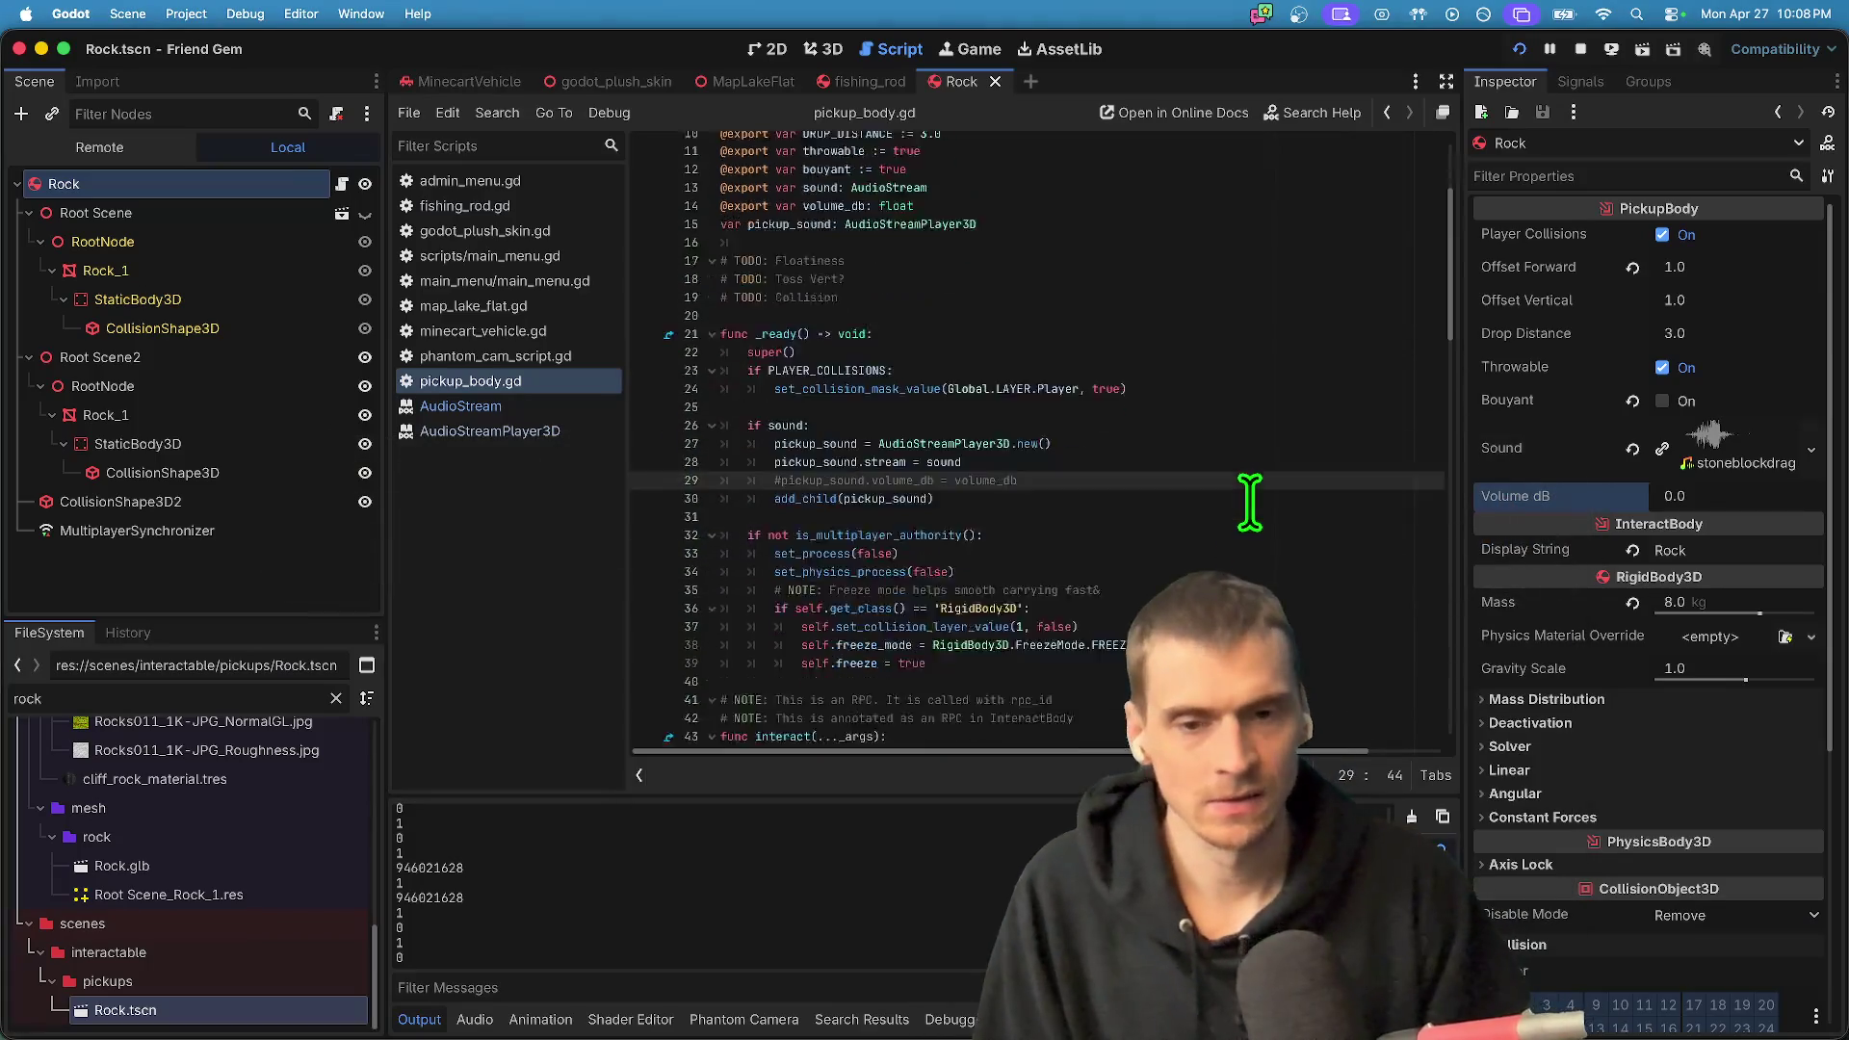
left_click(1267, 613)
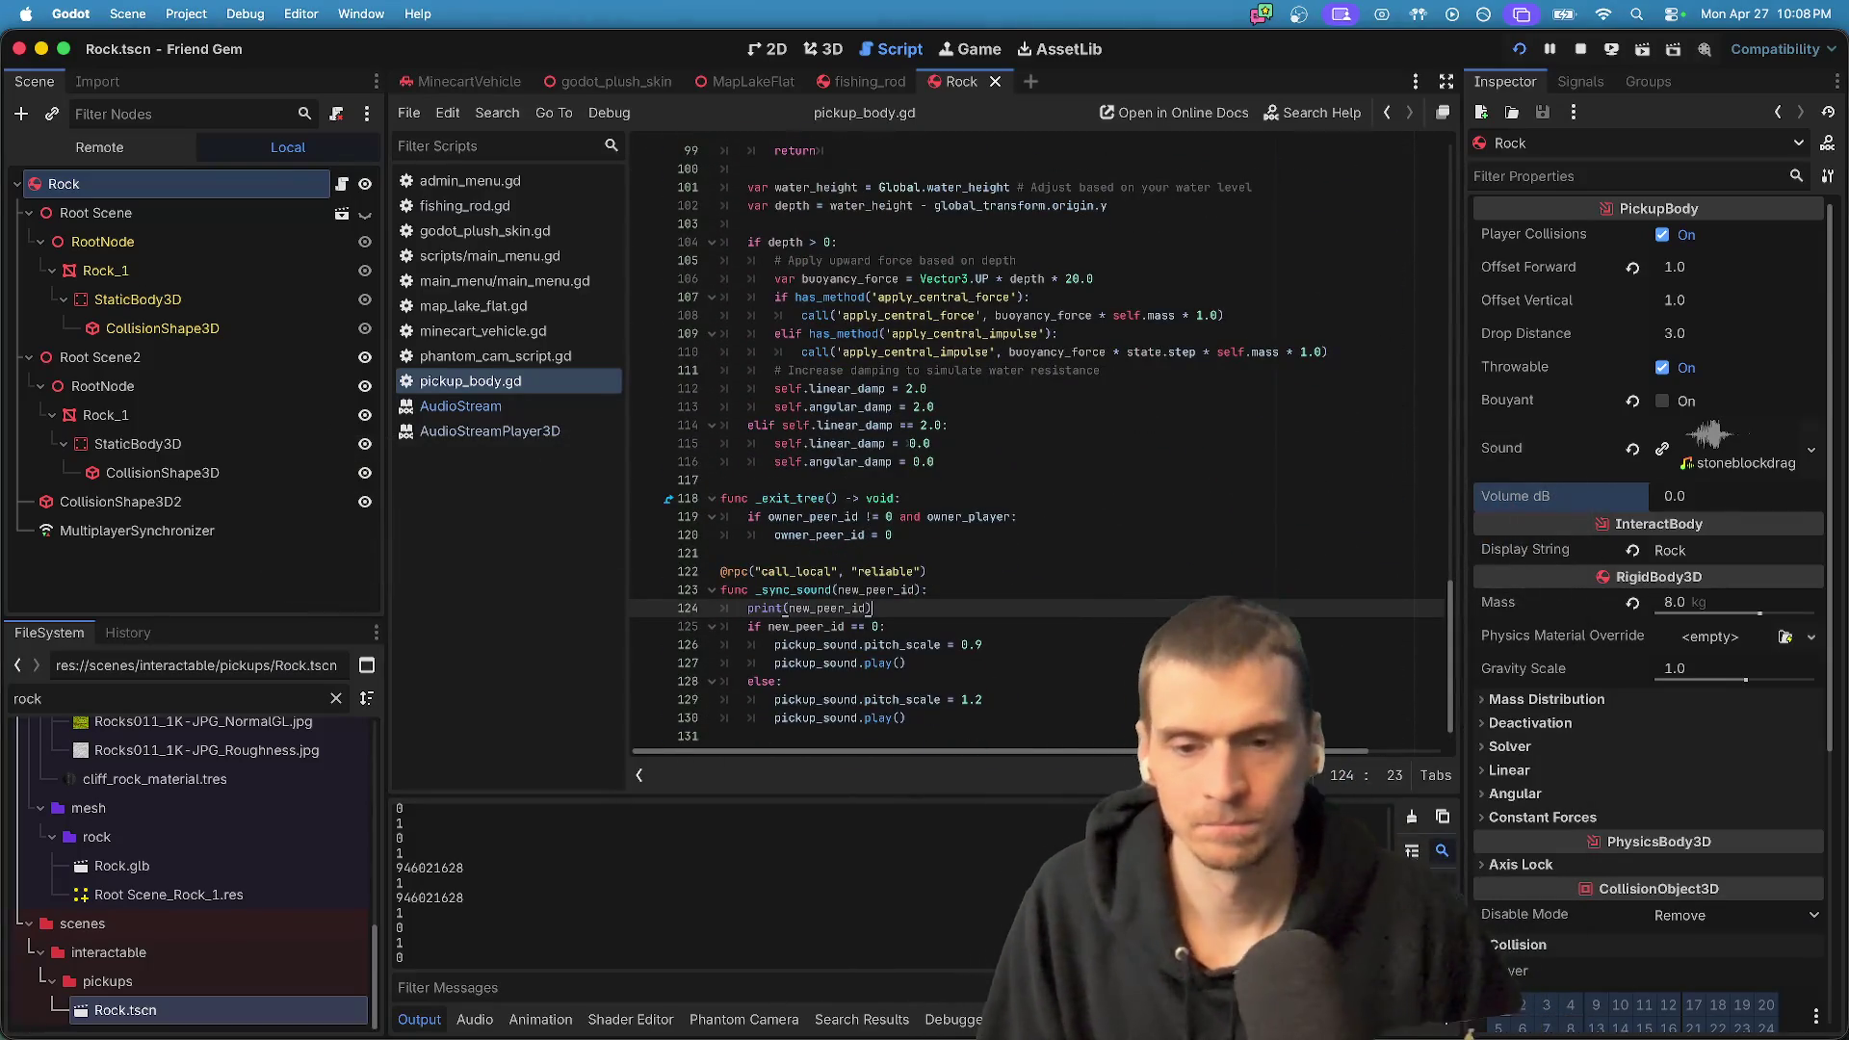
type("et_mu")
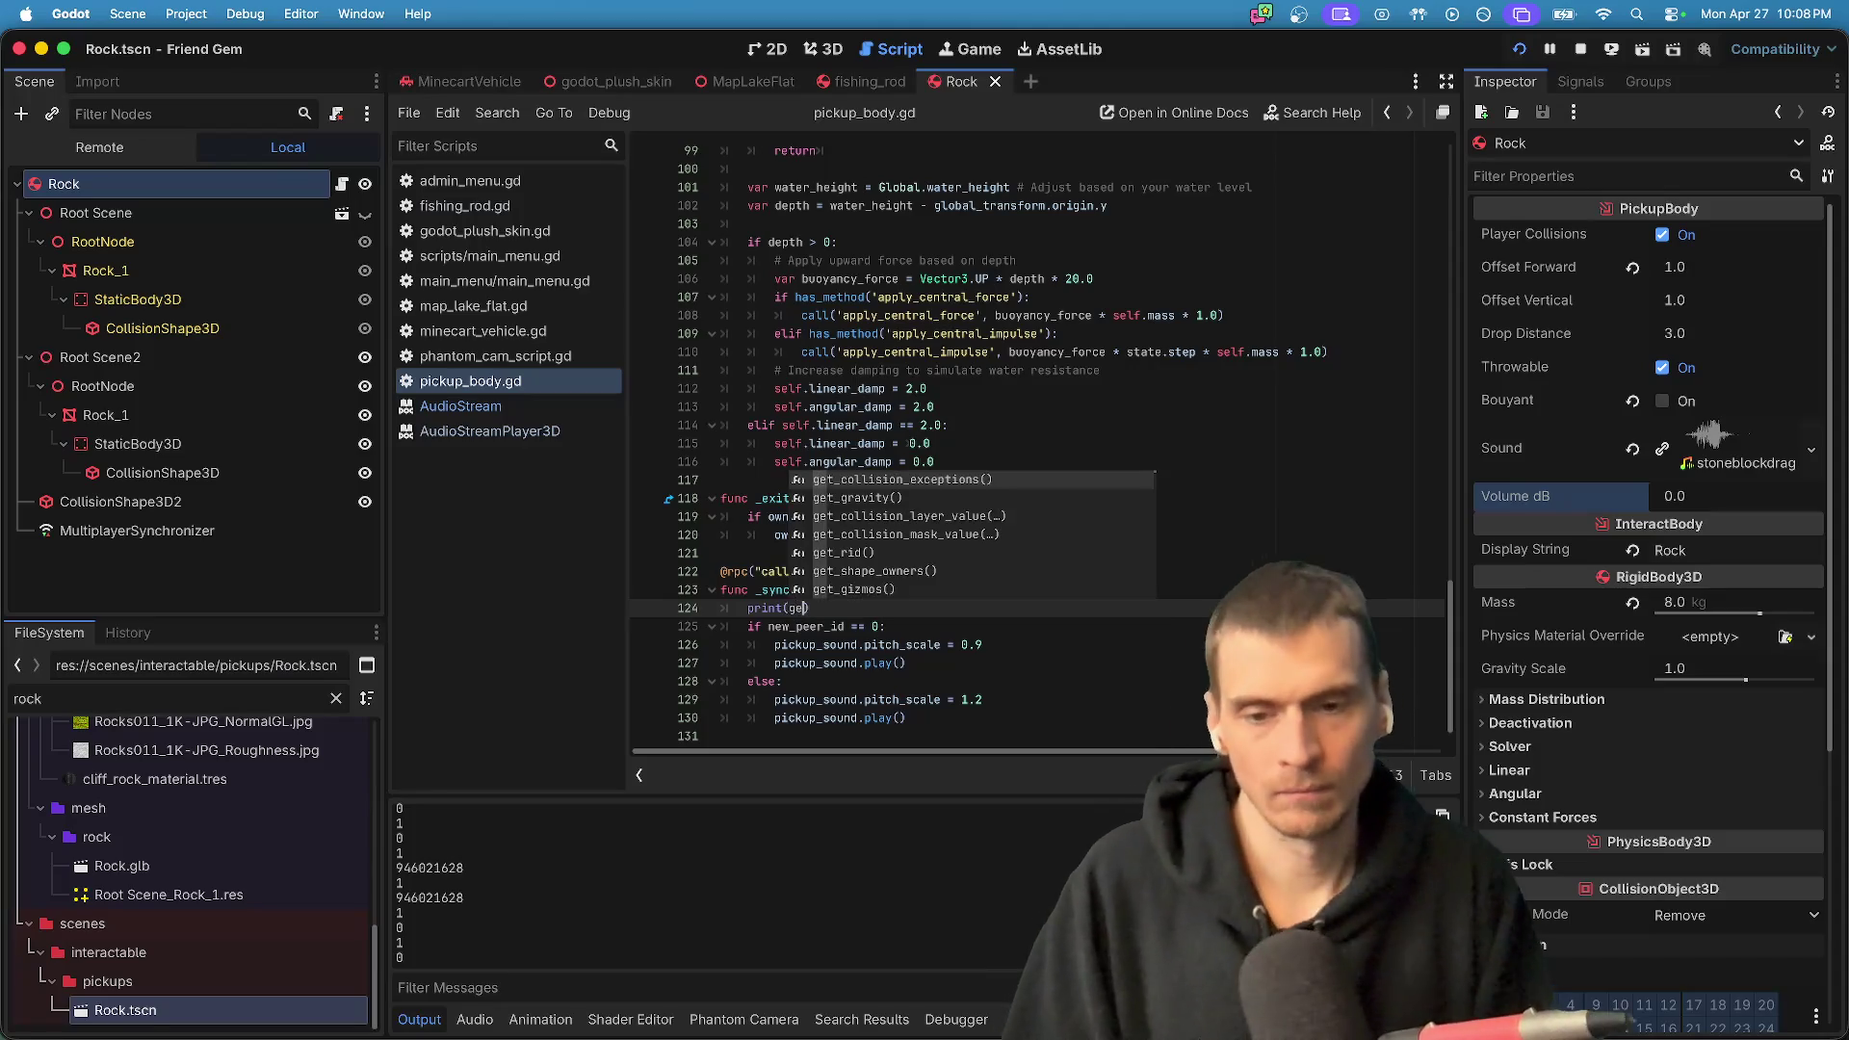
key("Return")
key("super+s")
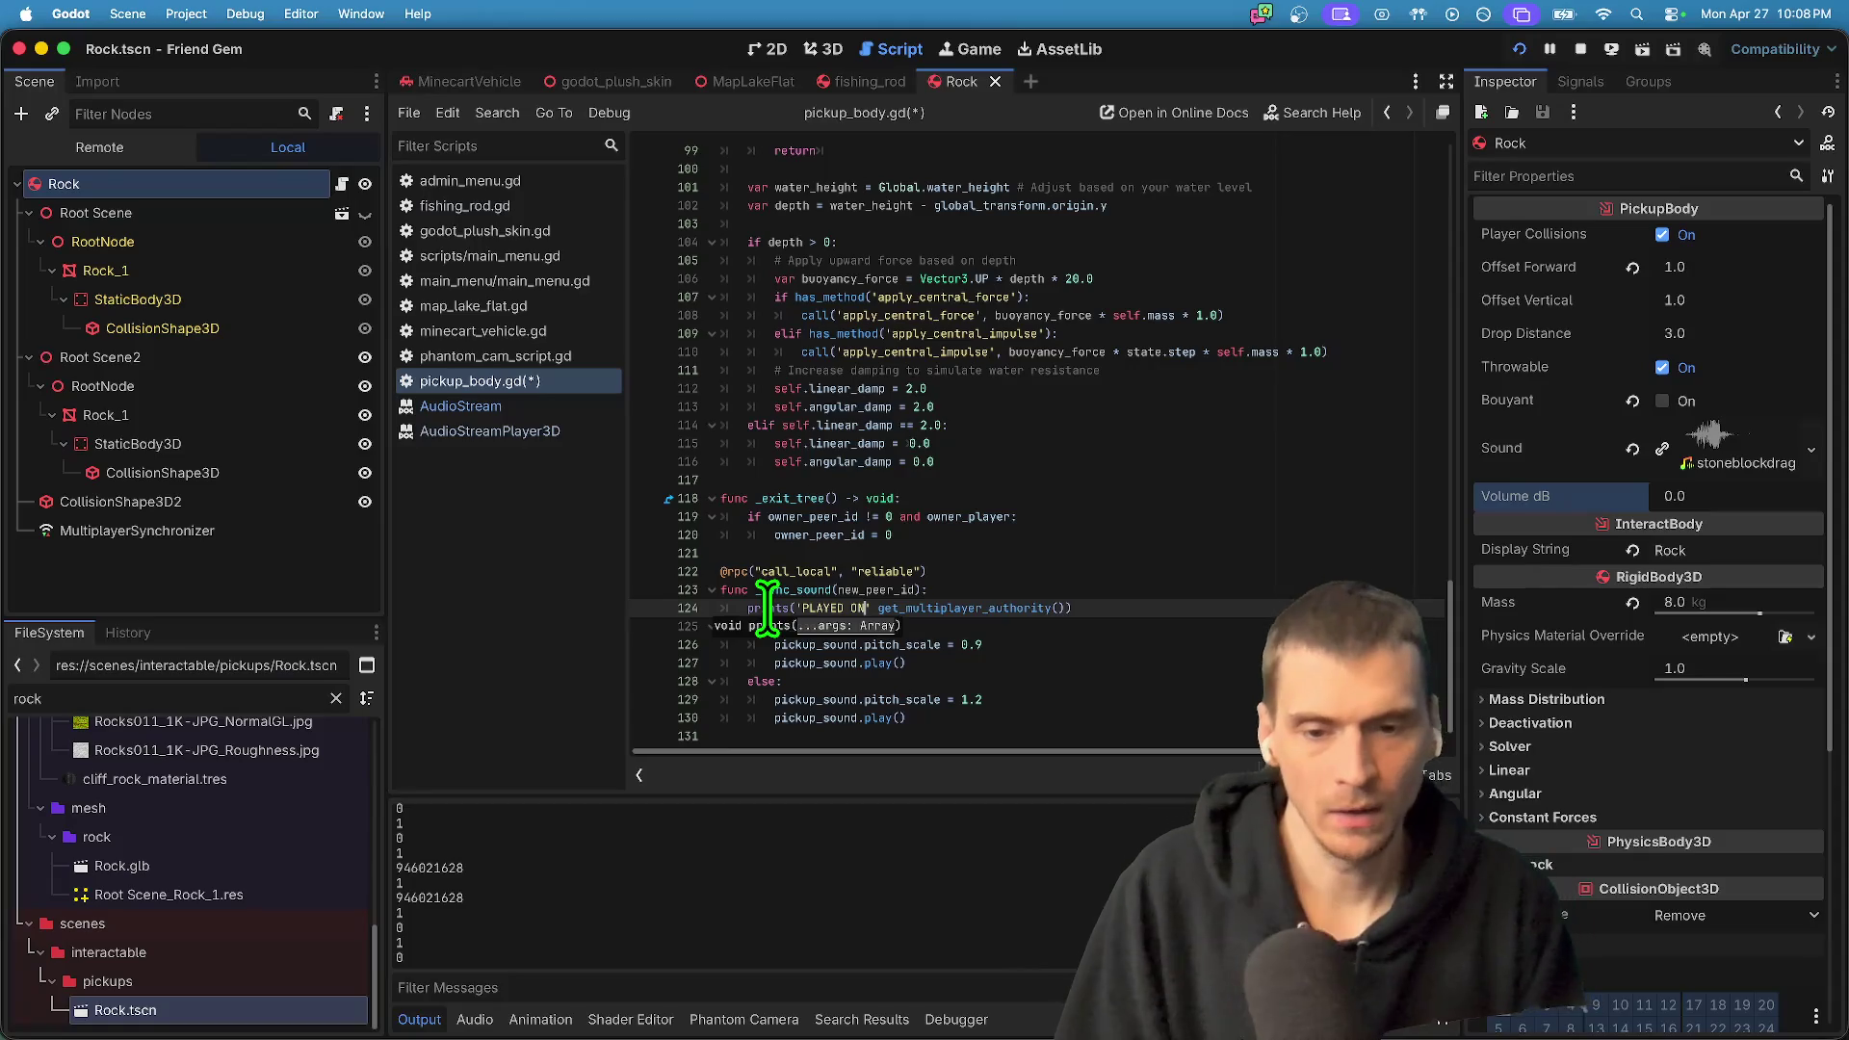
key("super+s")
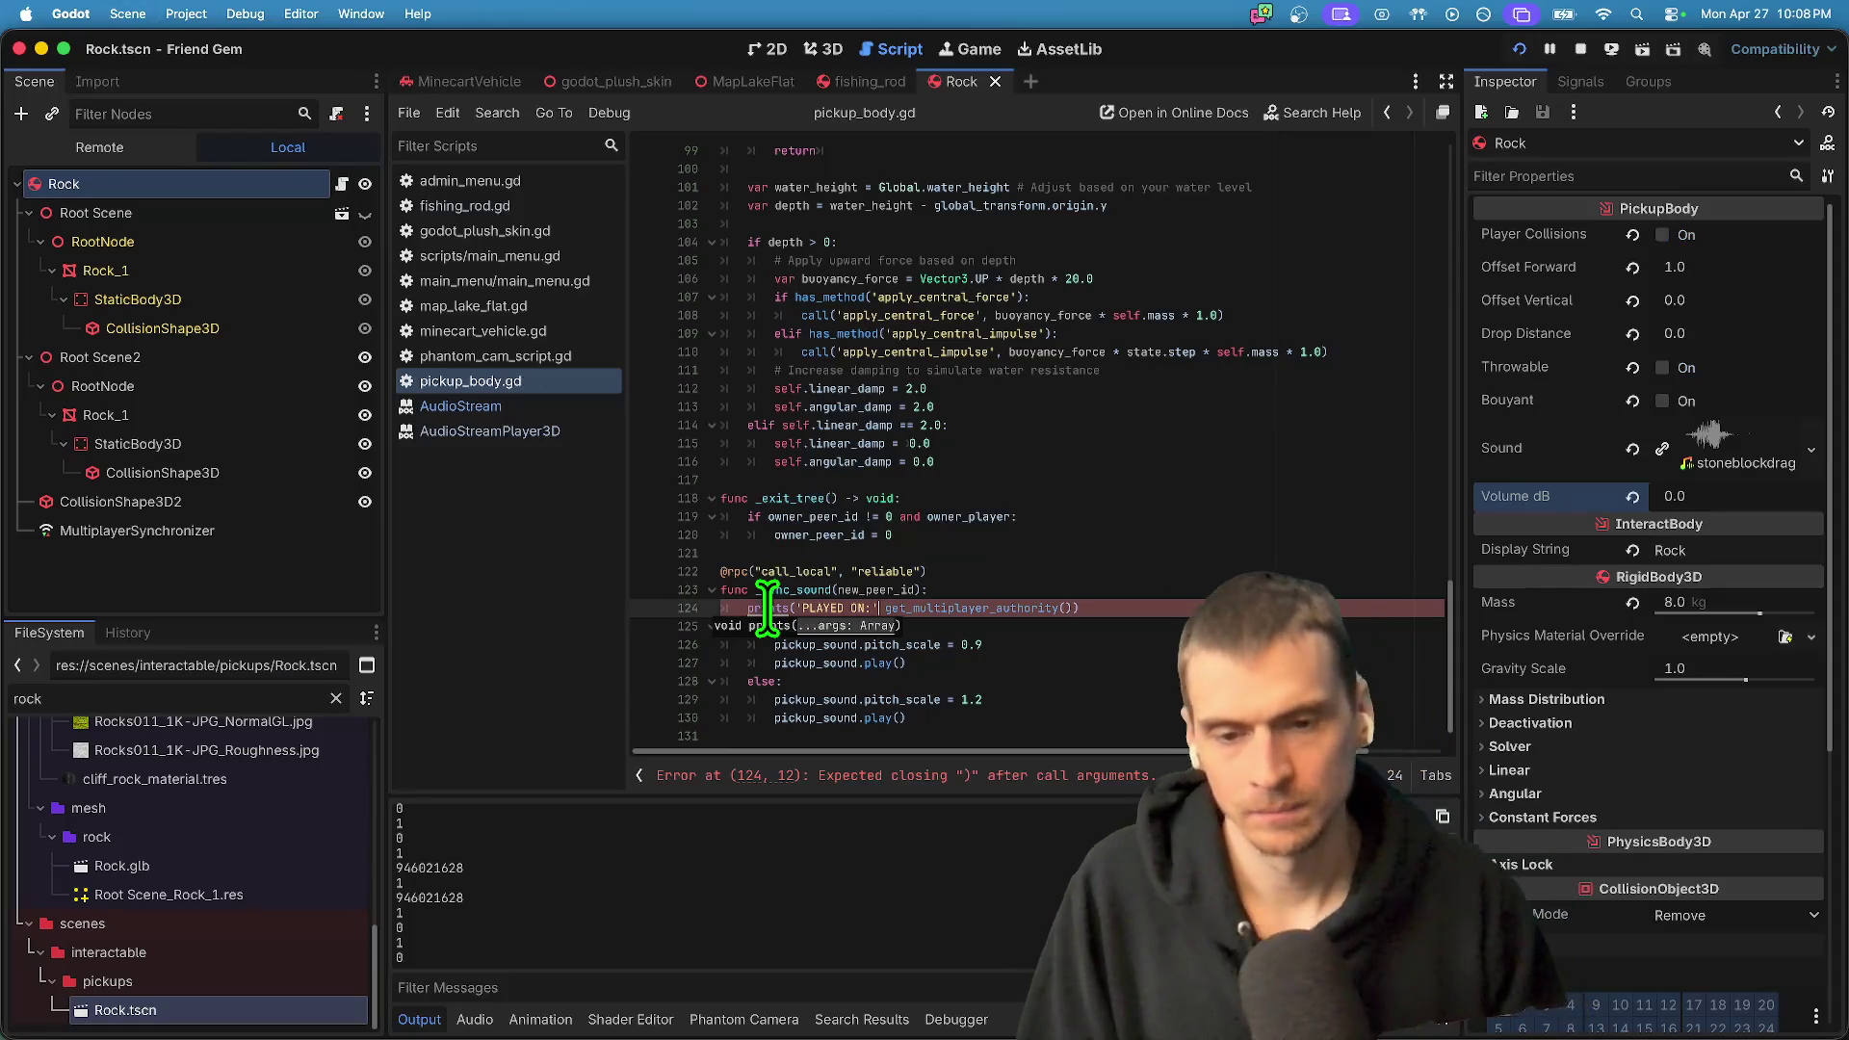
- Add the separating comma, remove the stray character after 'for', and save pickup_body.gd
type(",")
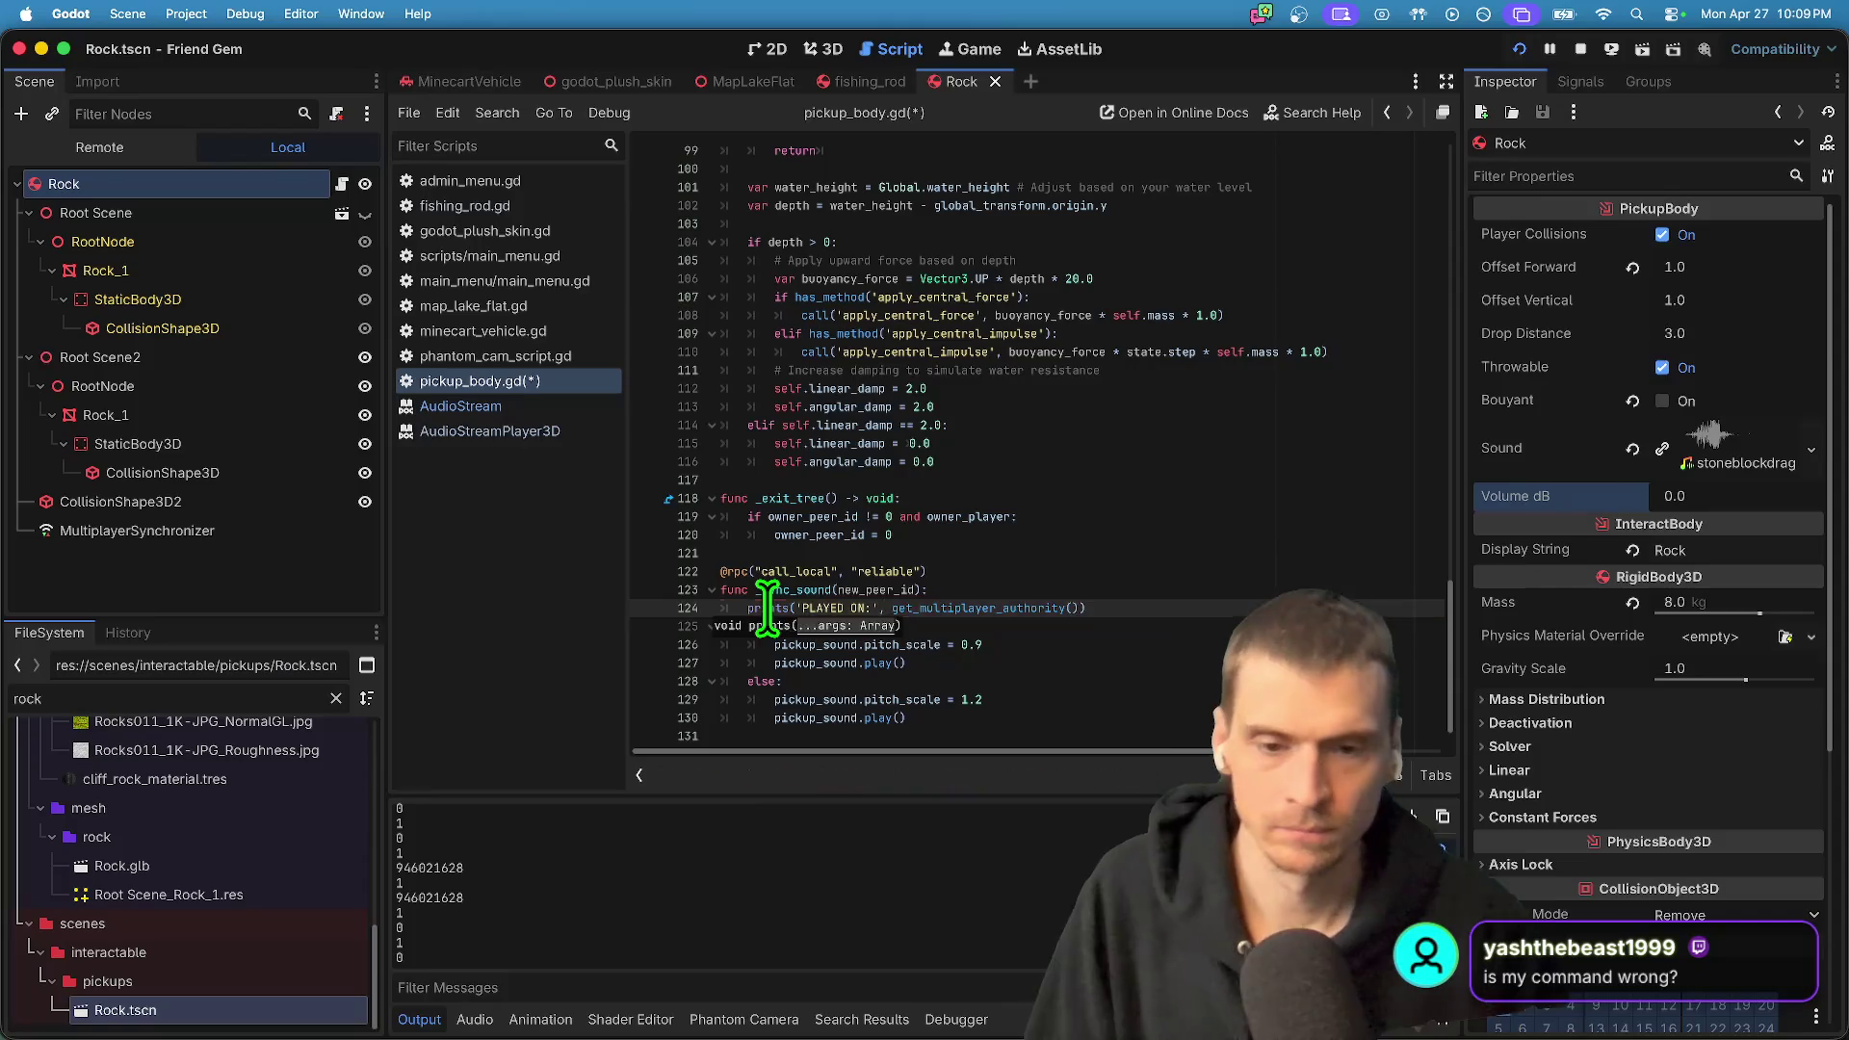
key("Down")
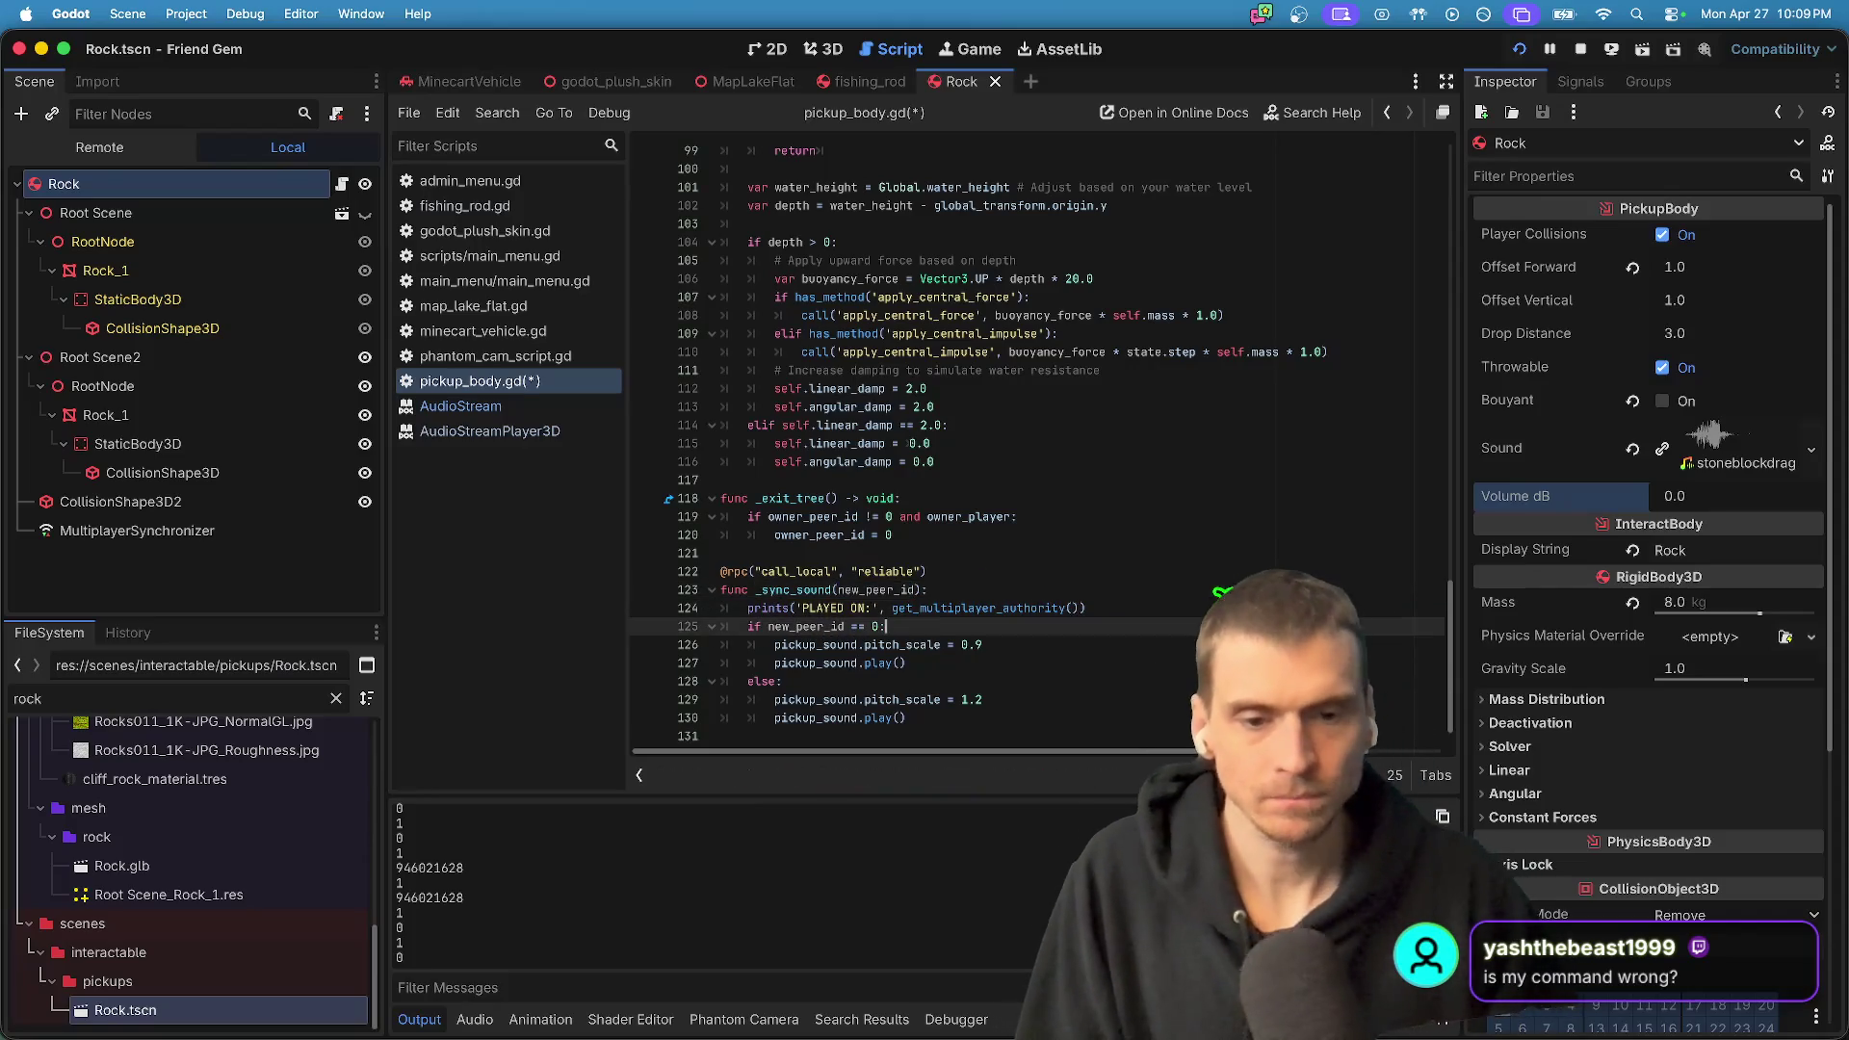
key("Left")
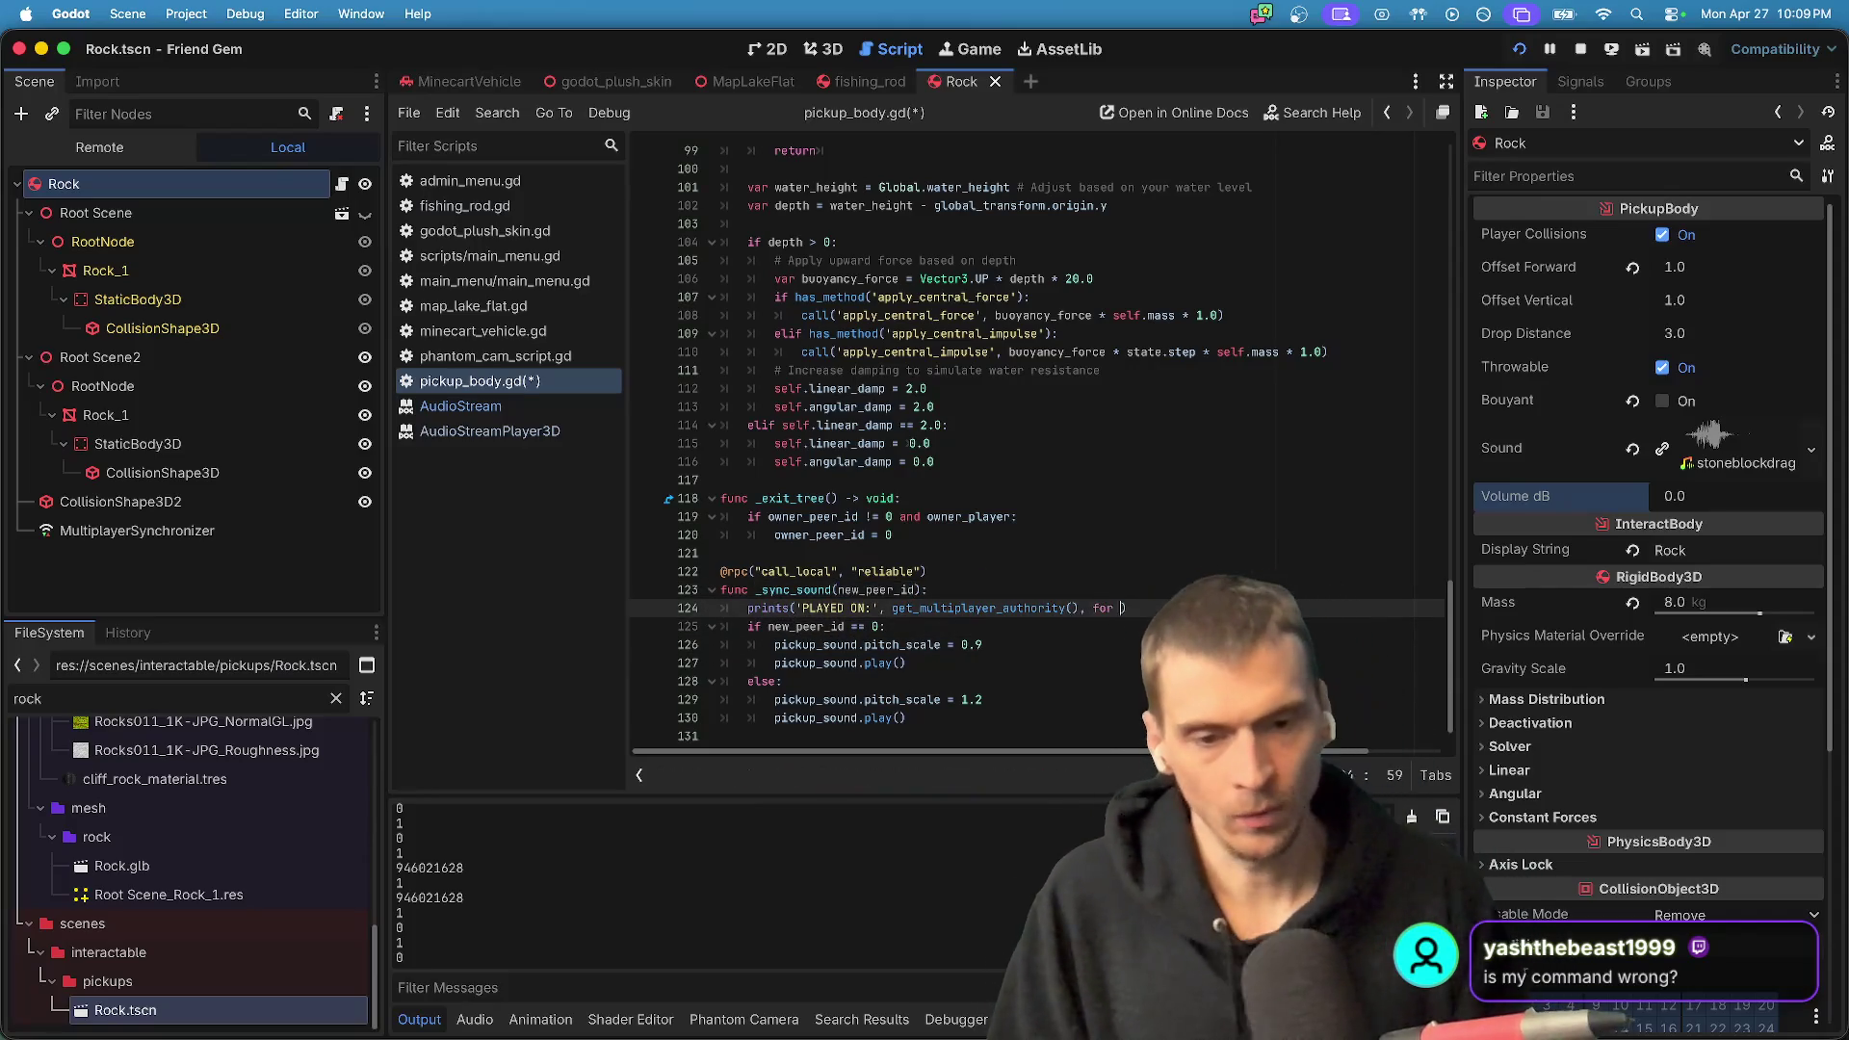
key("BackSpace")
key("BackSpace")
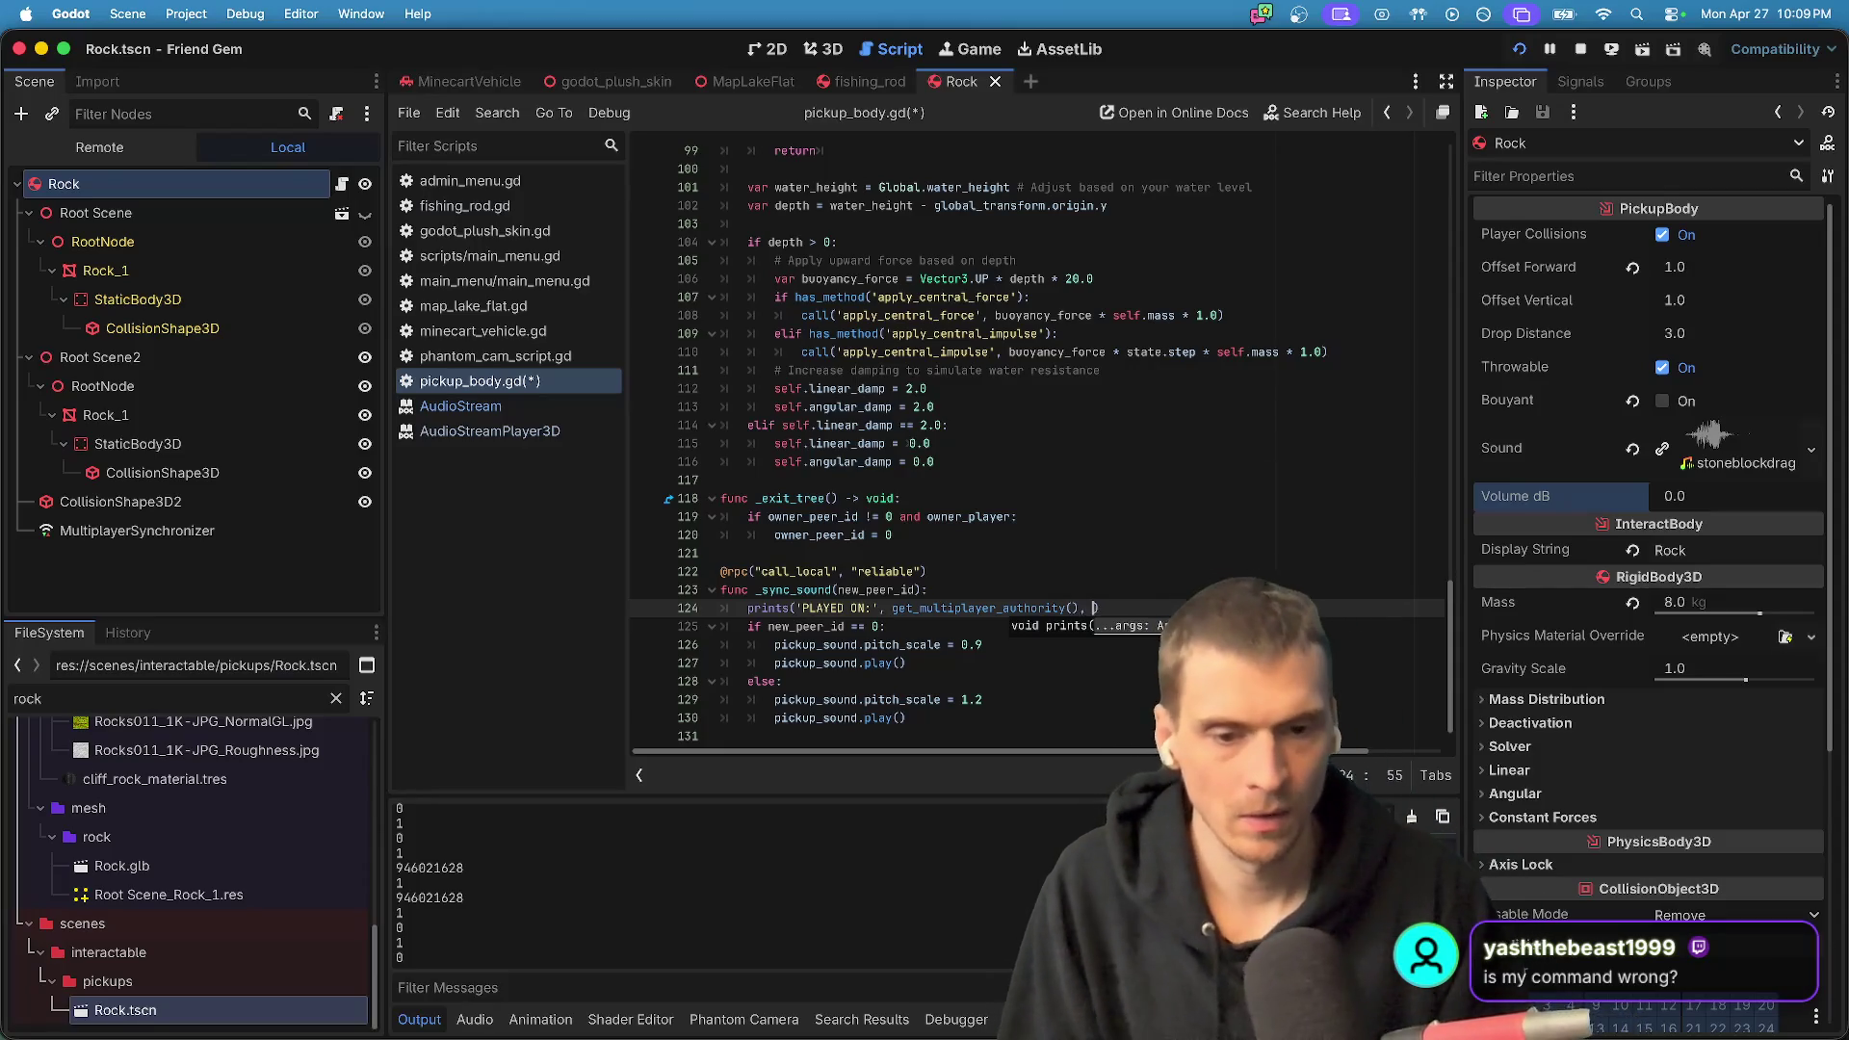
type("'for', new_peer_id")
key("ctrl+s")
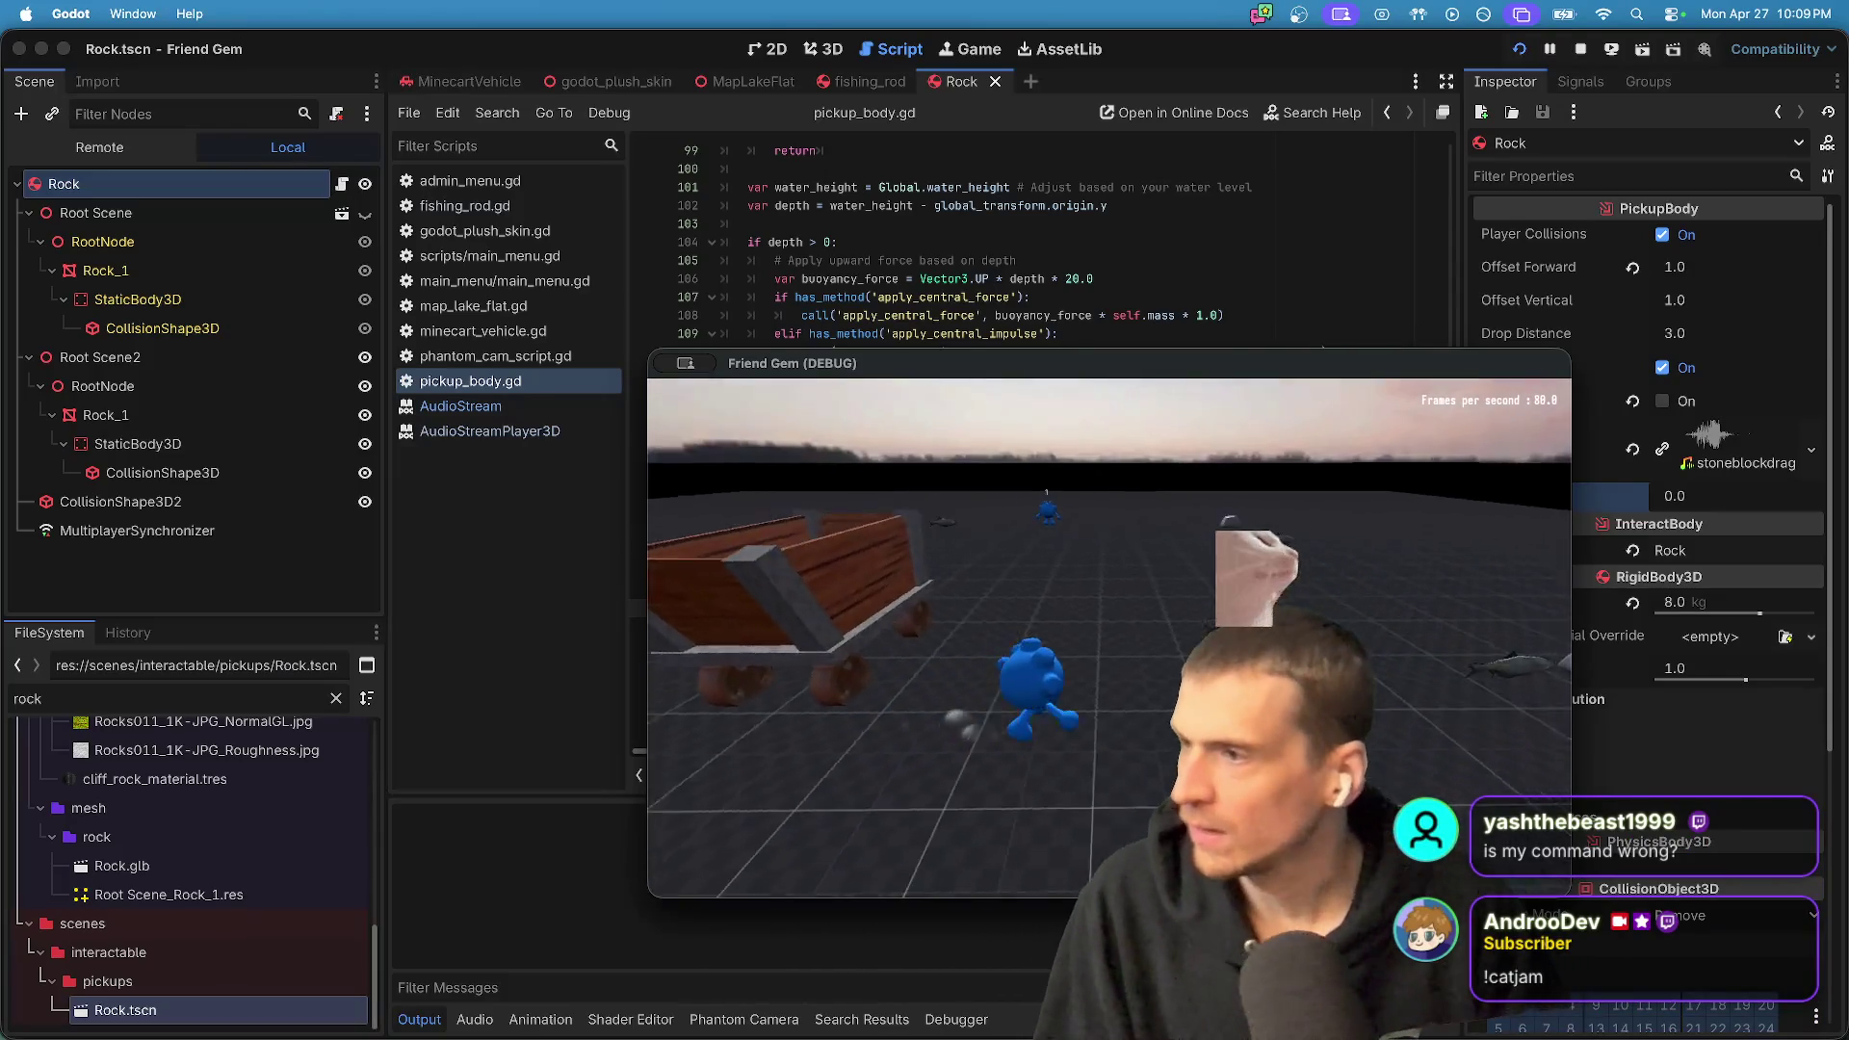
- Pick up a rock in the running game, then return to the script editor to read the 'PLAYED ON: 1 for 0' lines in Output
key("w")
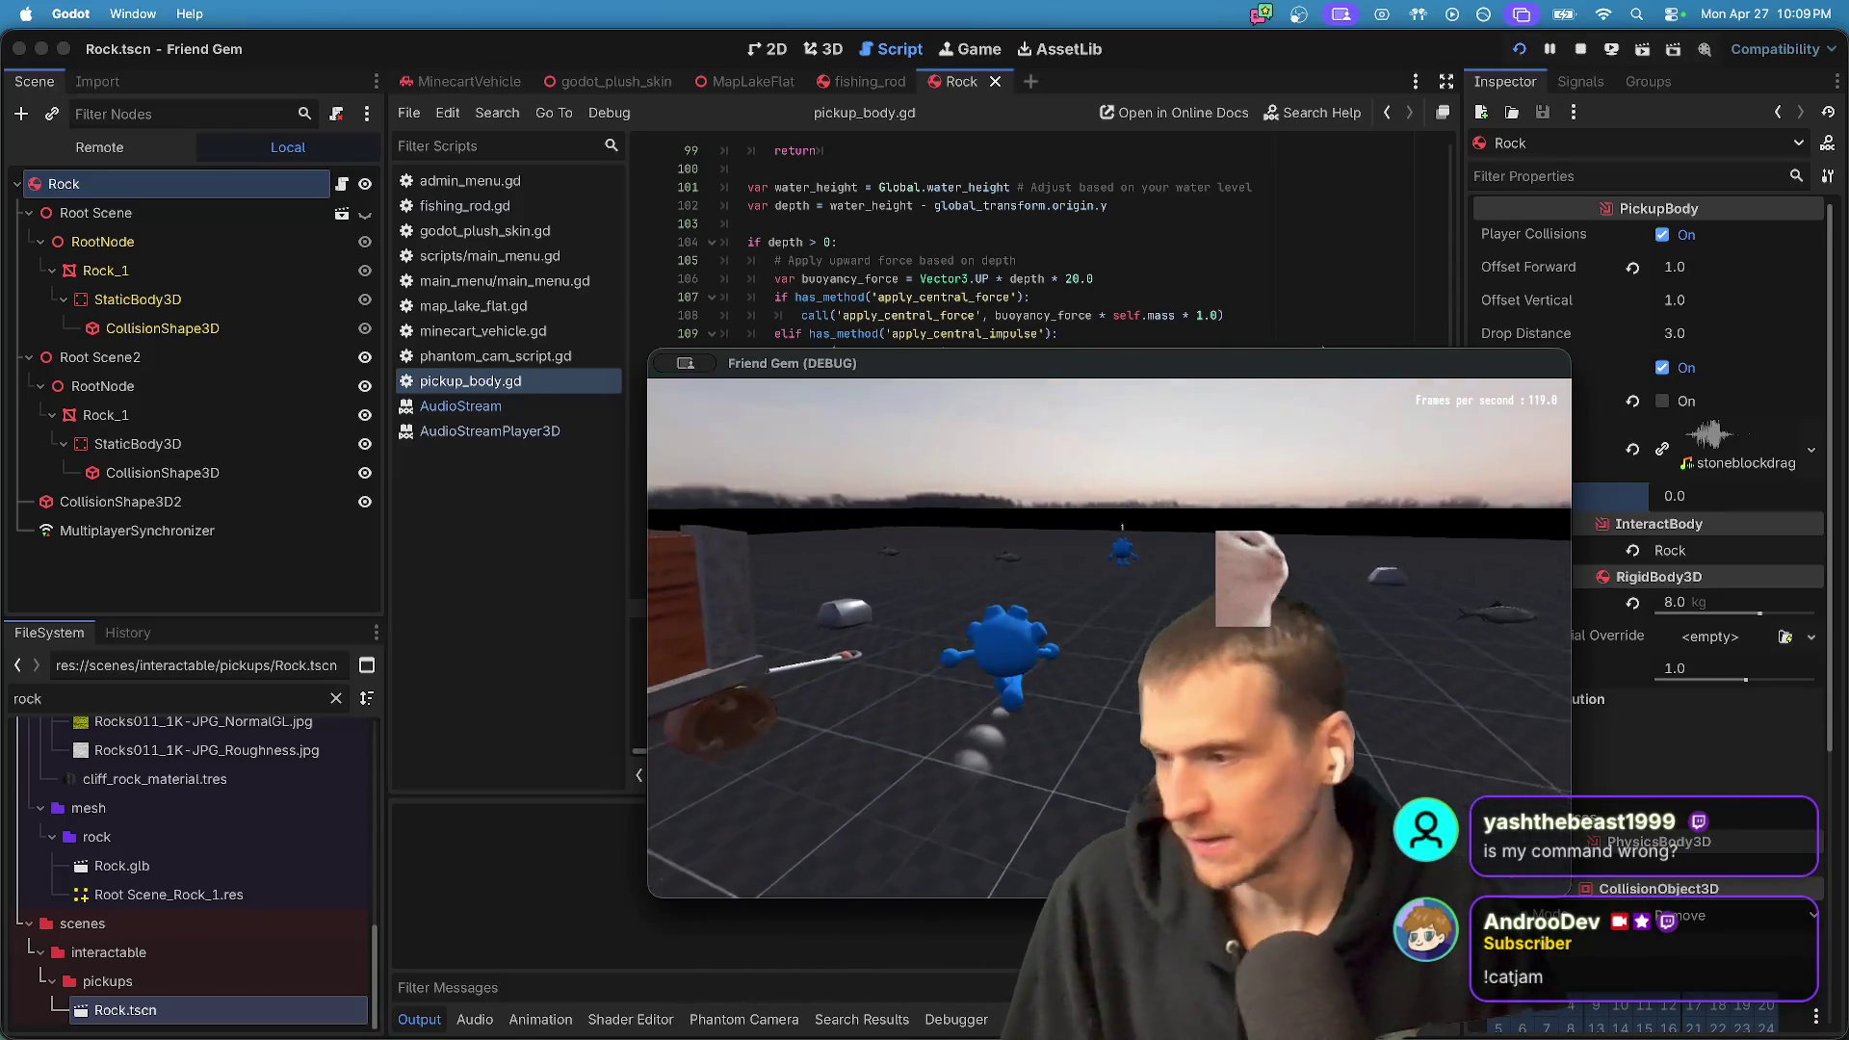
key("e")
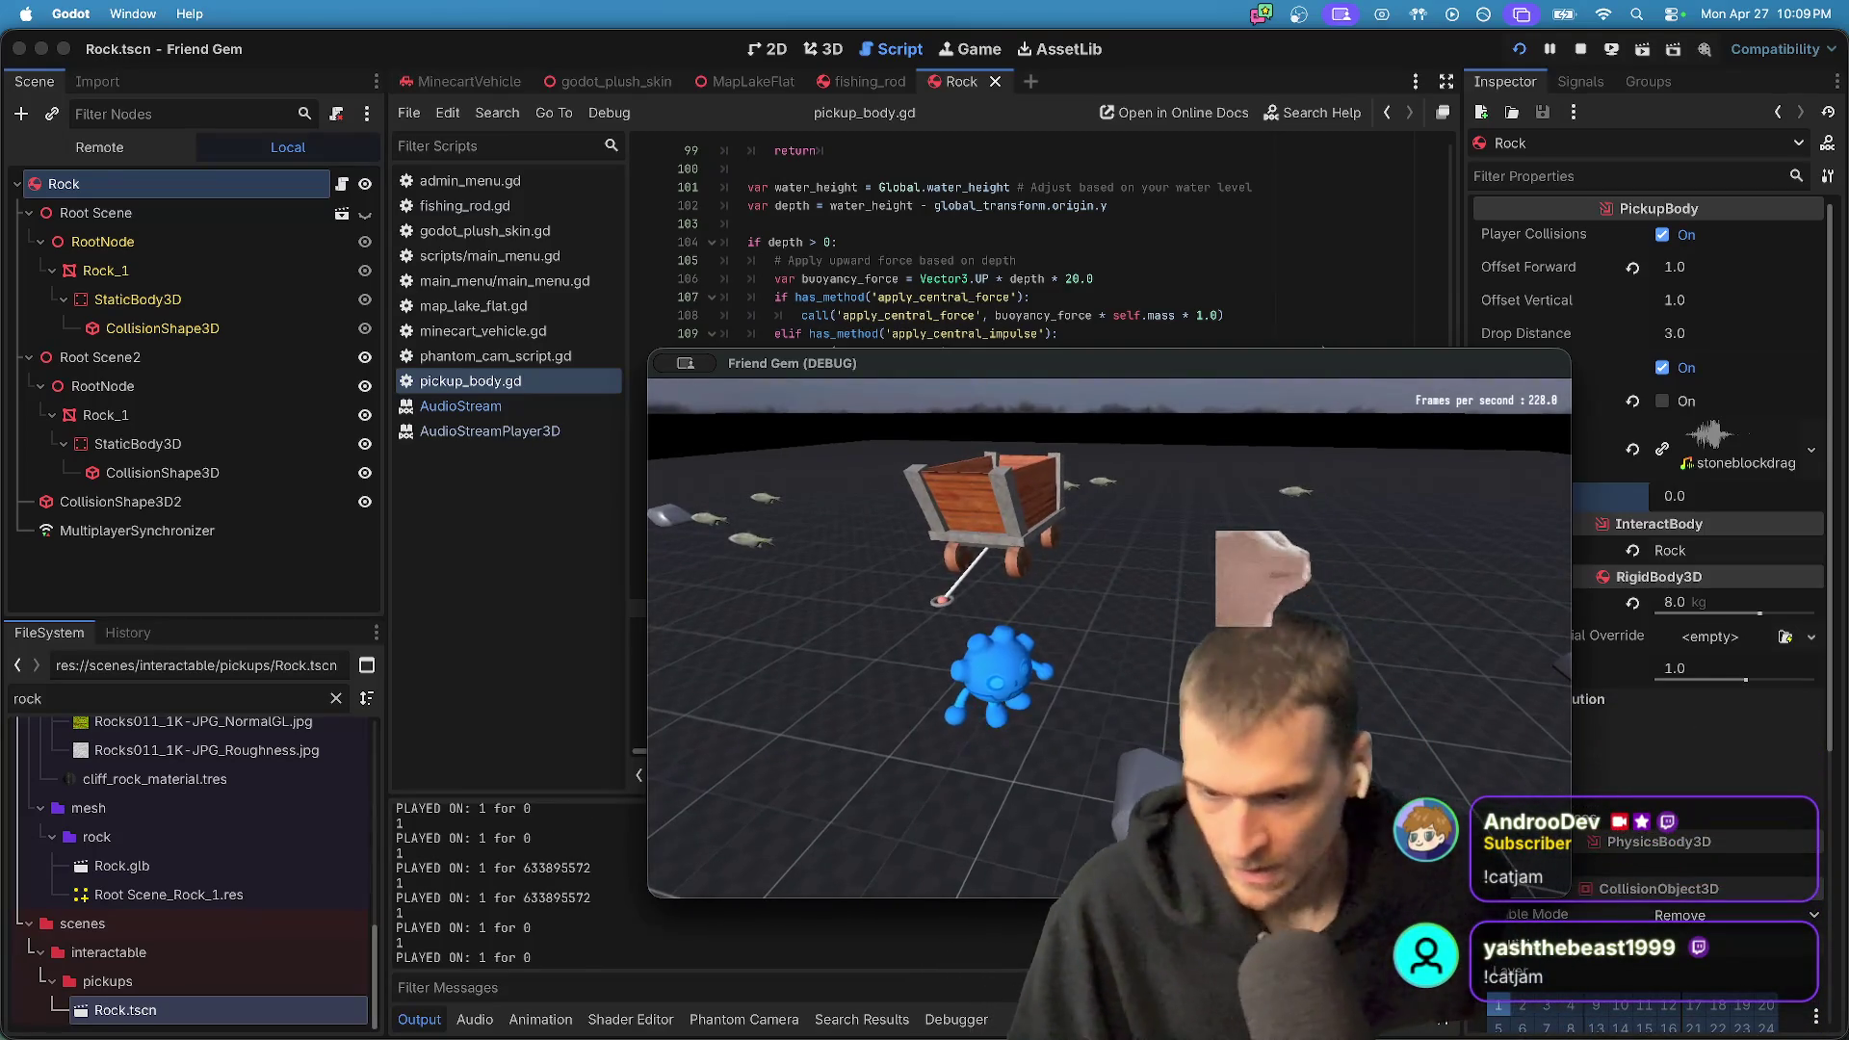
key("super+Tab")
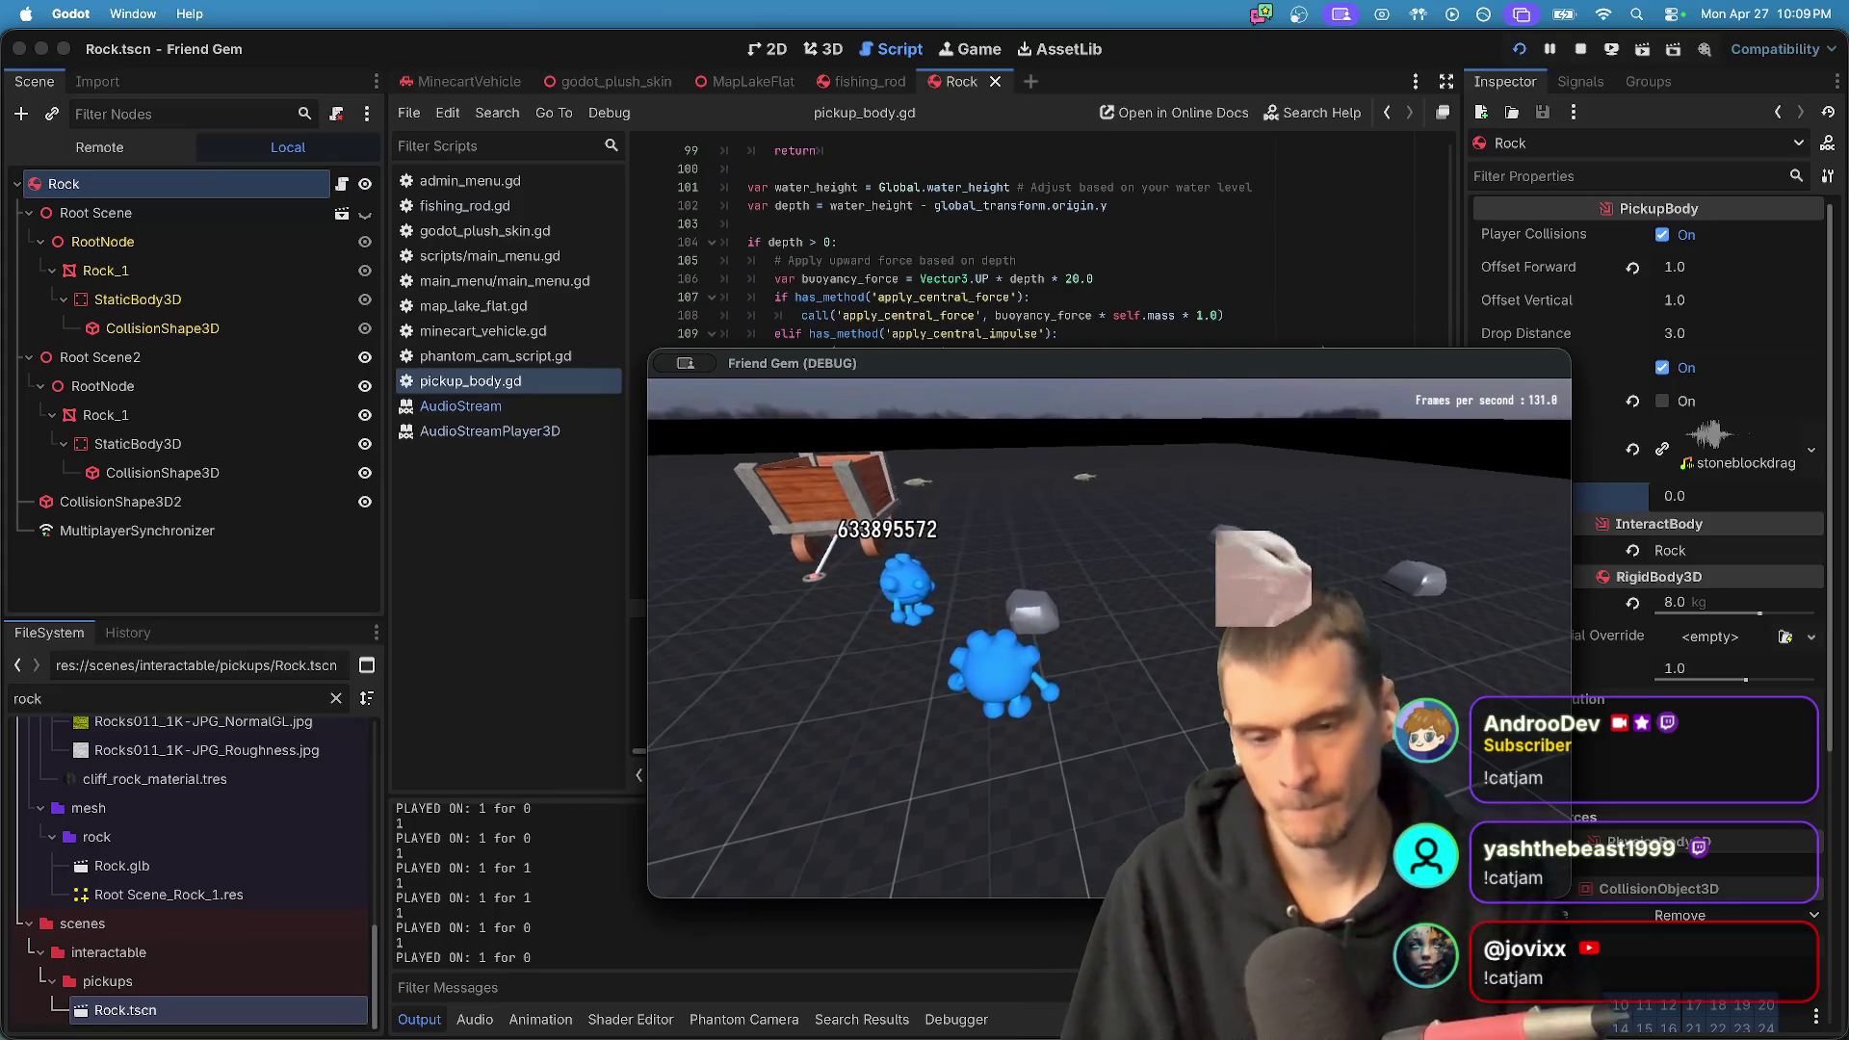
key("super+Tab")
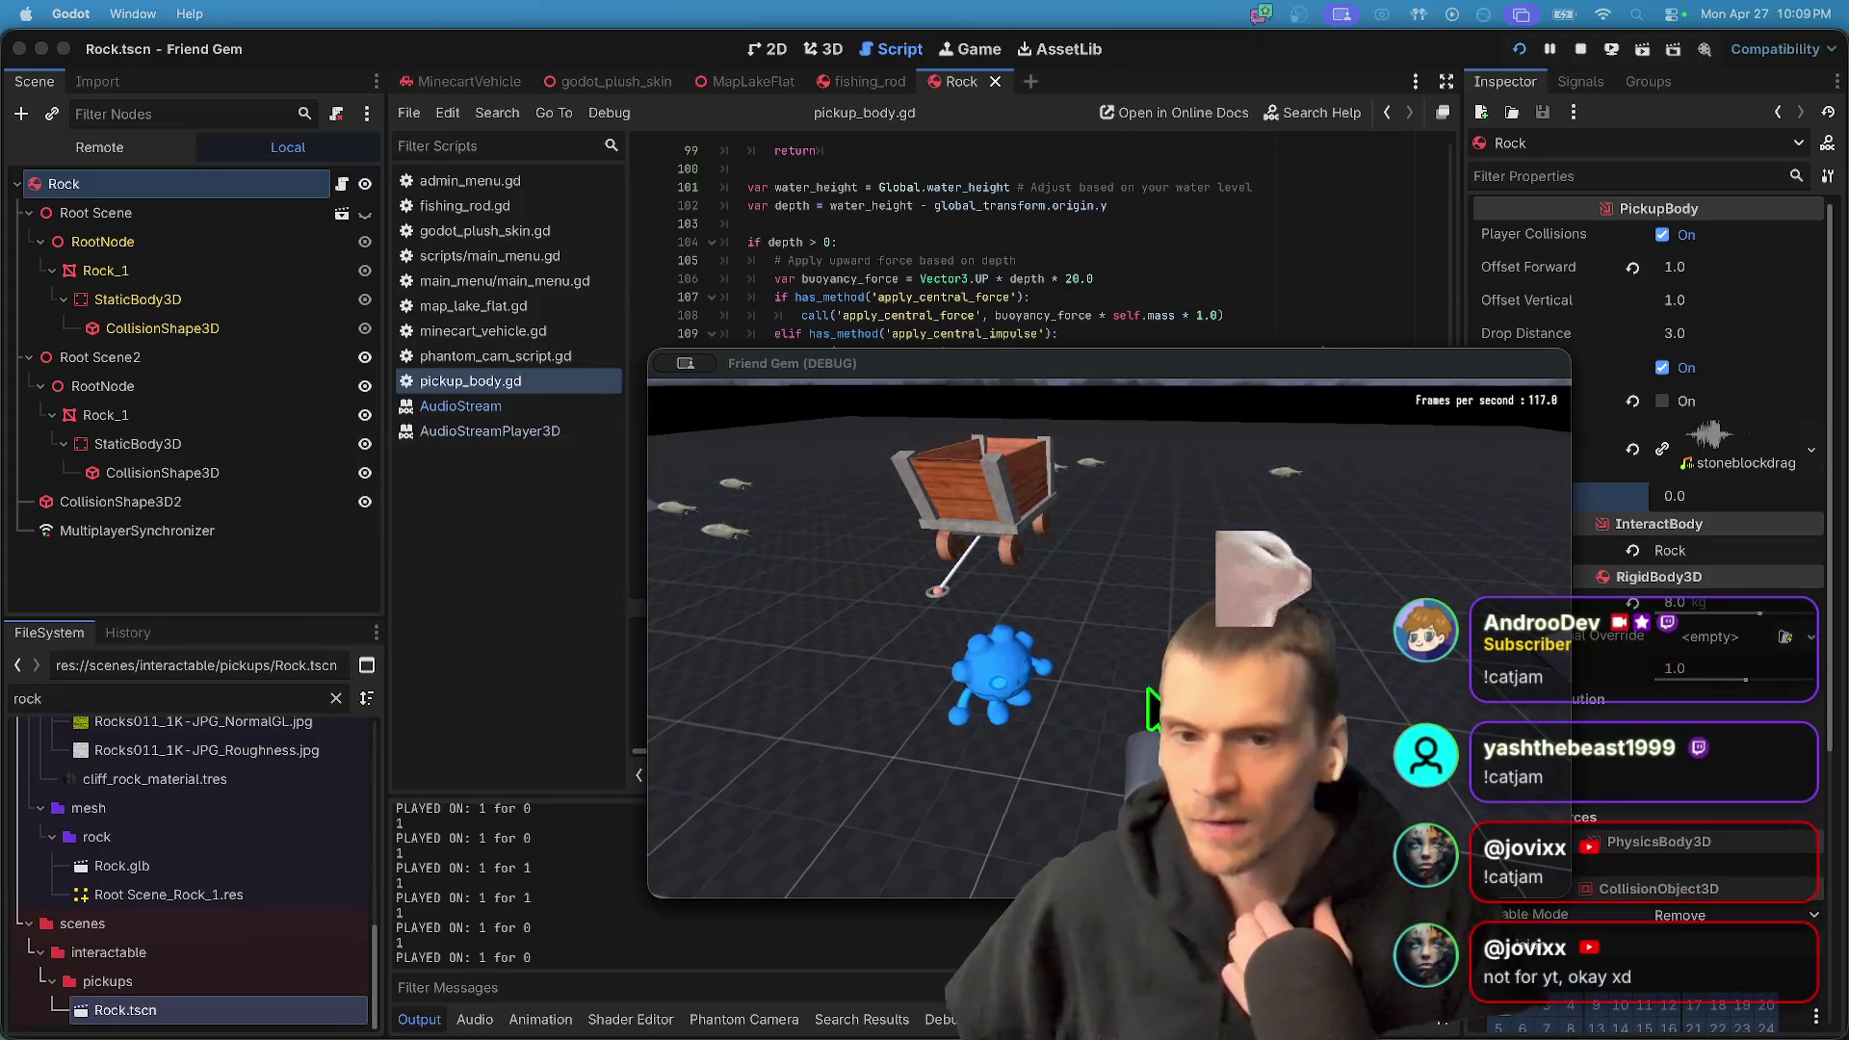
left_click(1003, 315)
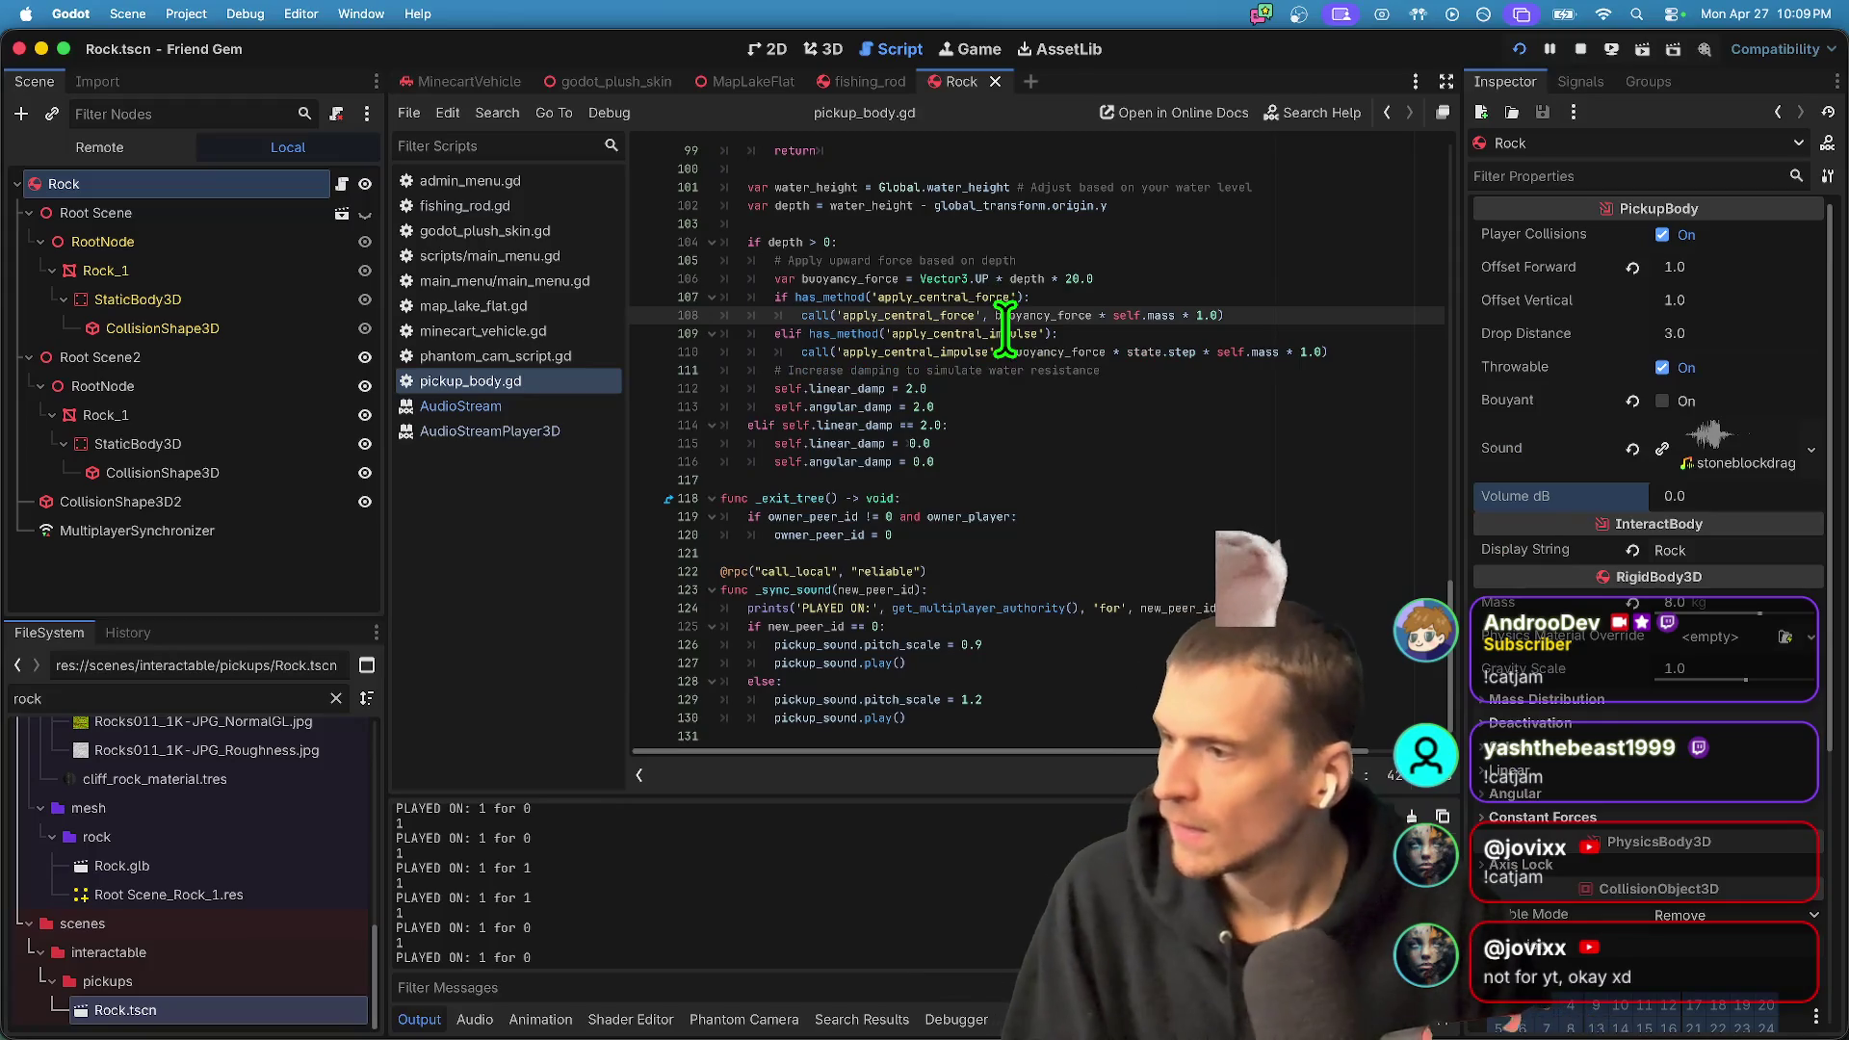
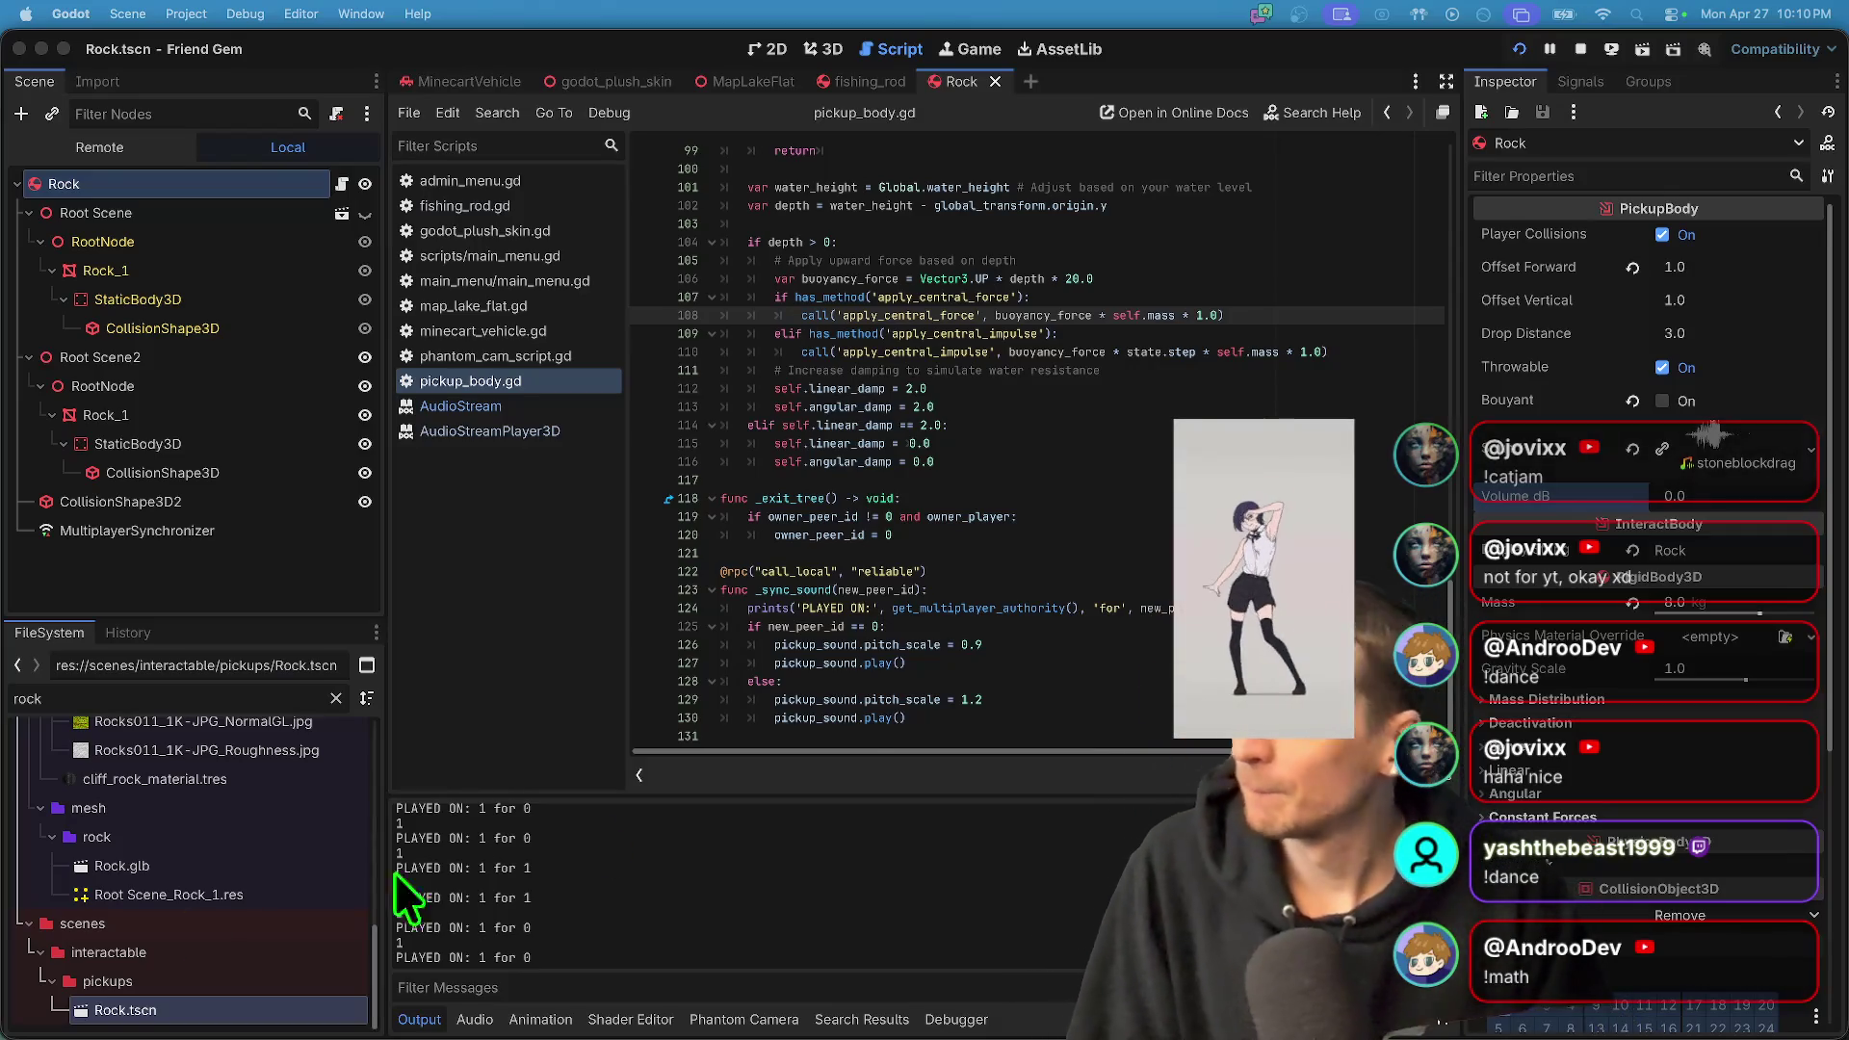
- Jump from the _sync_sound definition to its call site in interact()
left_click(1232, 607)
mouse_move(651, 1016)
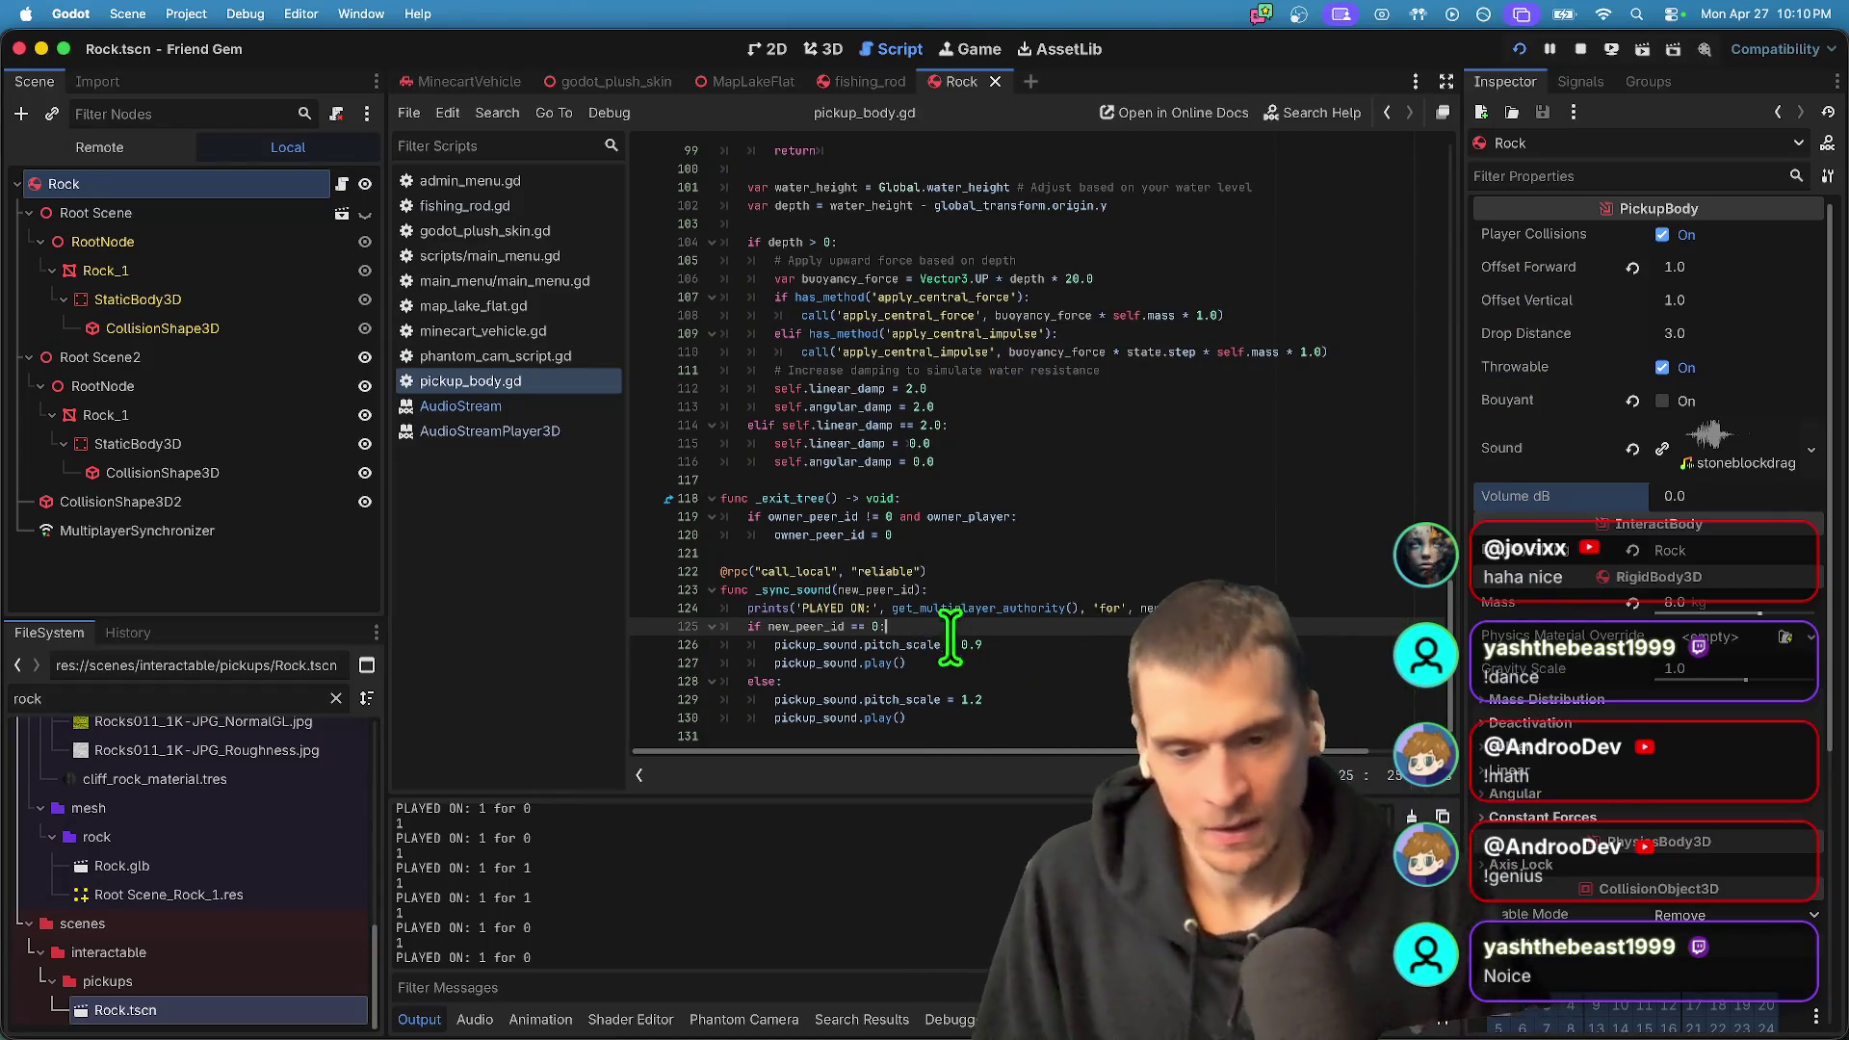
left_click(782, 589)
double_click(783, 590)
key("super+g")
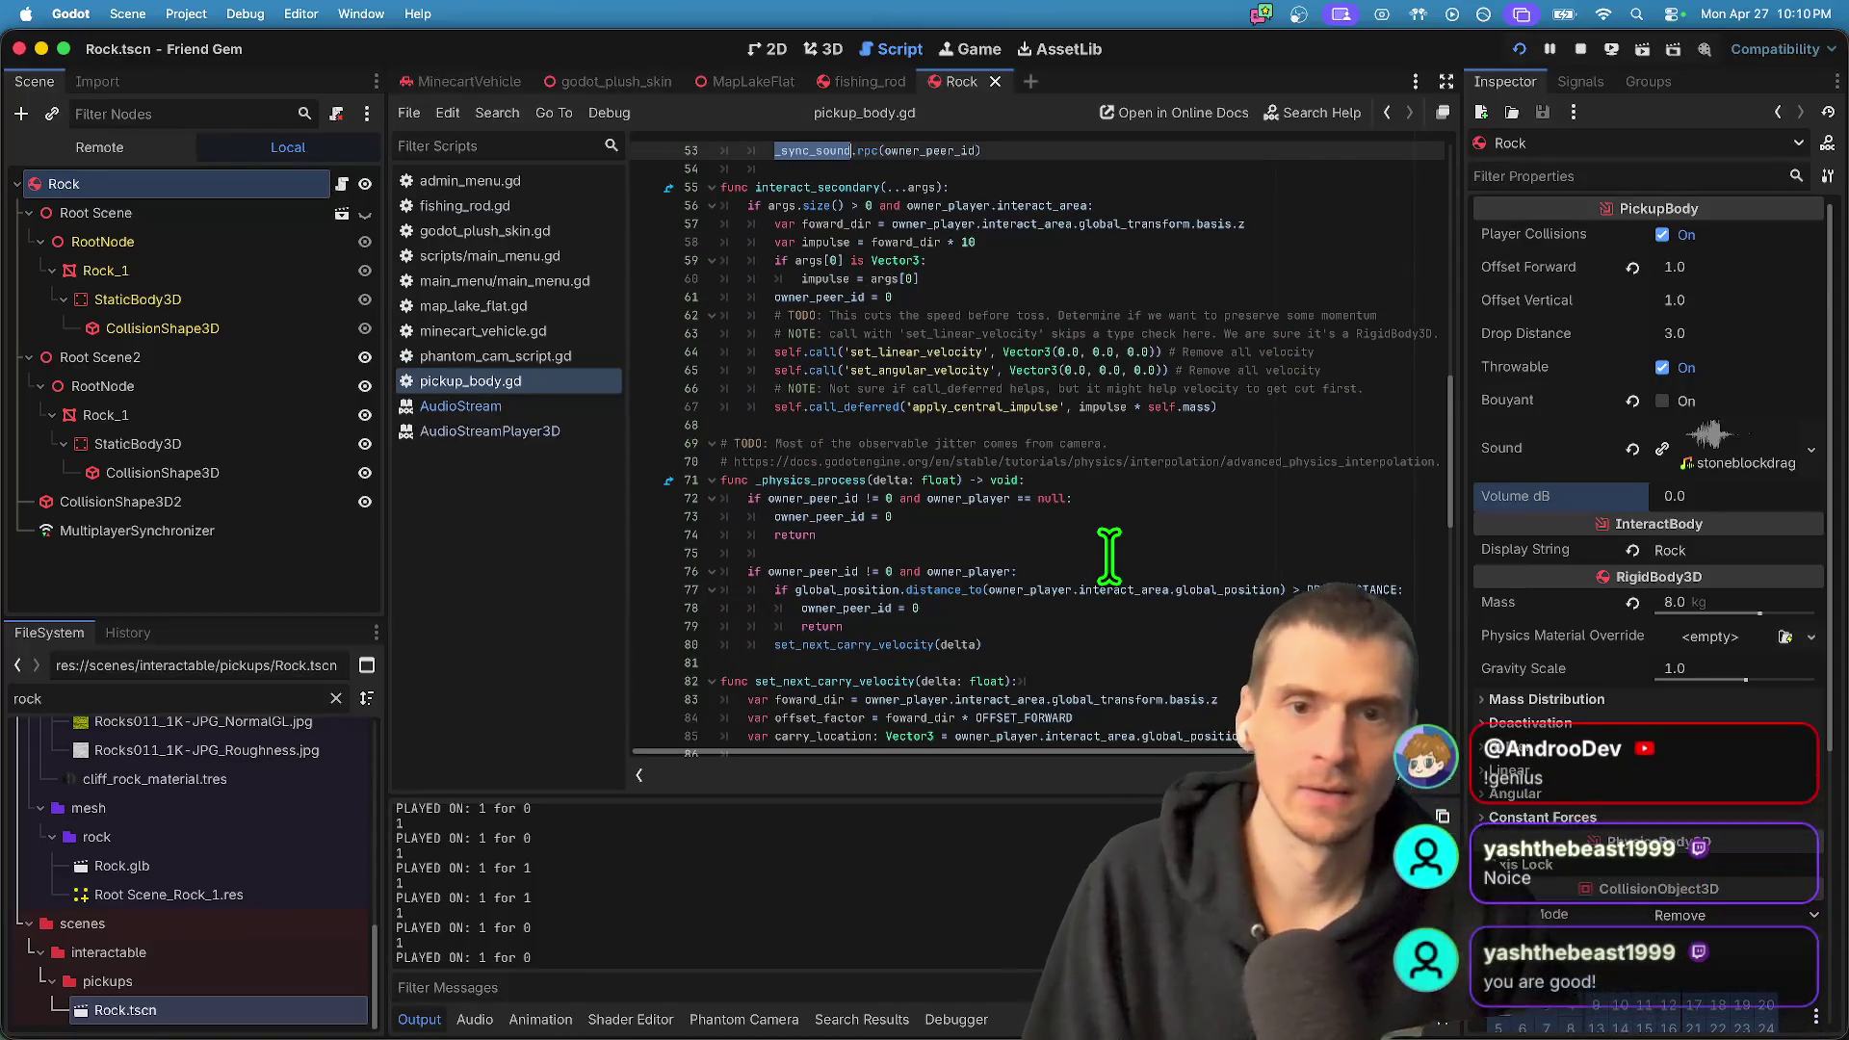
- Drop 'and is_multiplayer_authority()' and the debug print line, then run the project with Cmd+B
left_click(1192, 301)
key("Left")
key("alt+BackSpace")
key("alt+BackSpace")
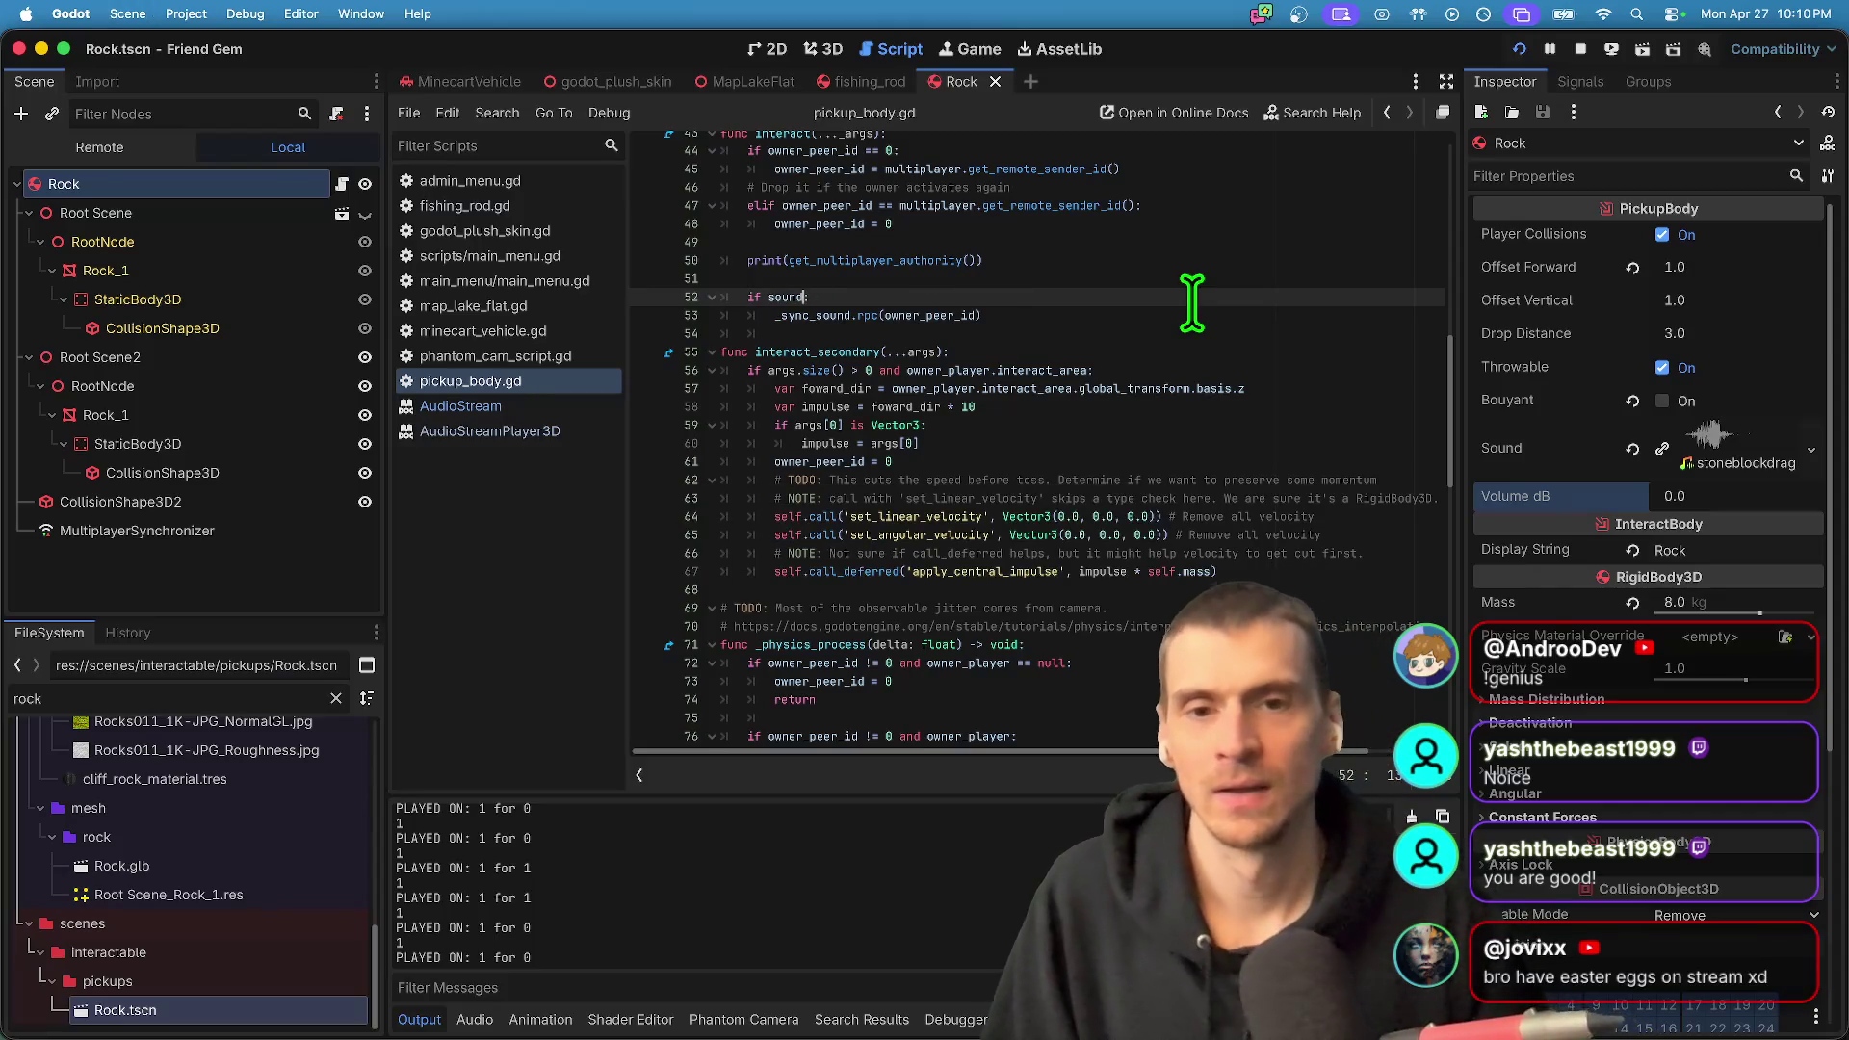
key("BackSpace")
key("BackSpace")
key("BackSpace")
key("Up")
key("Up")
key("super+shift+k")
key("super+shift+k")
key("Up")
key("super+b")
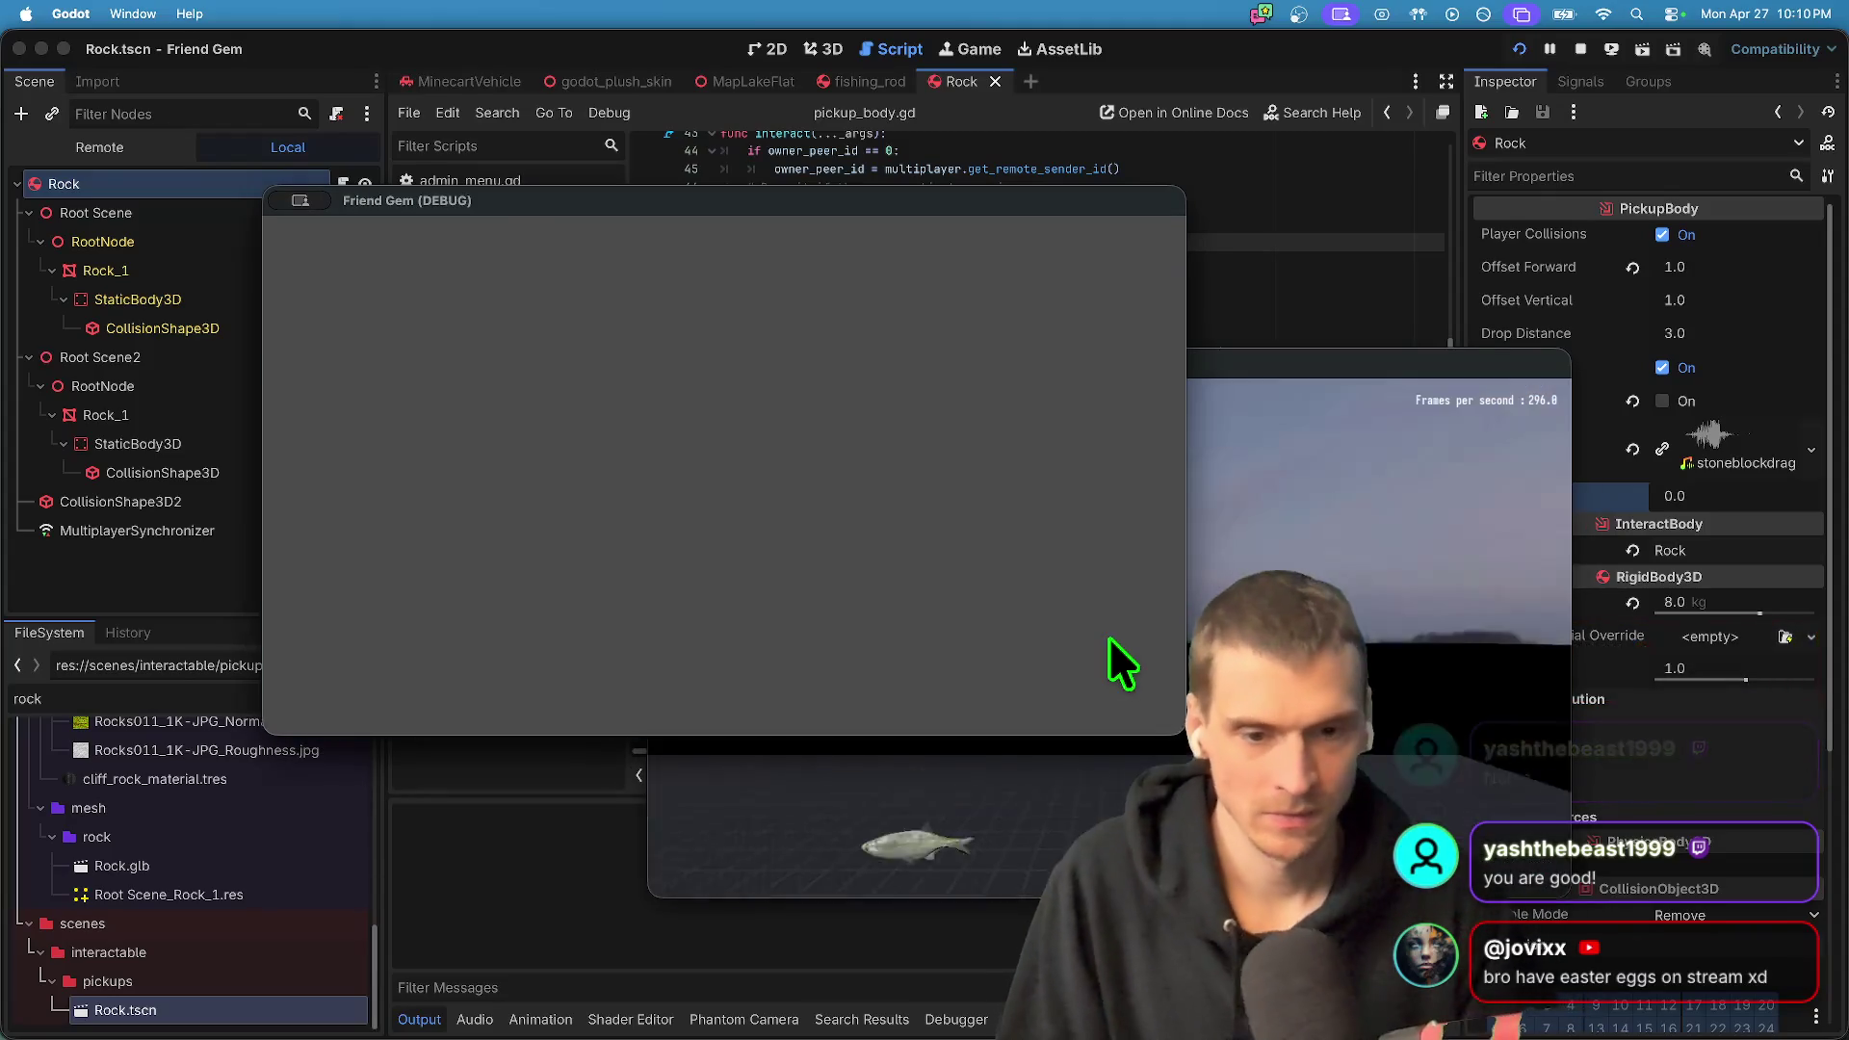
- Open the in-game pause menu and browse the video and audio settings, then return to the game
key("Escape")
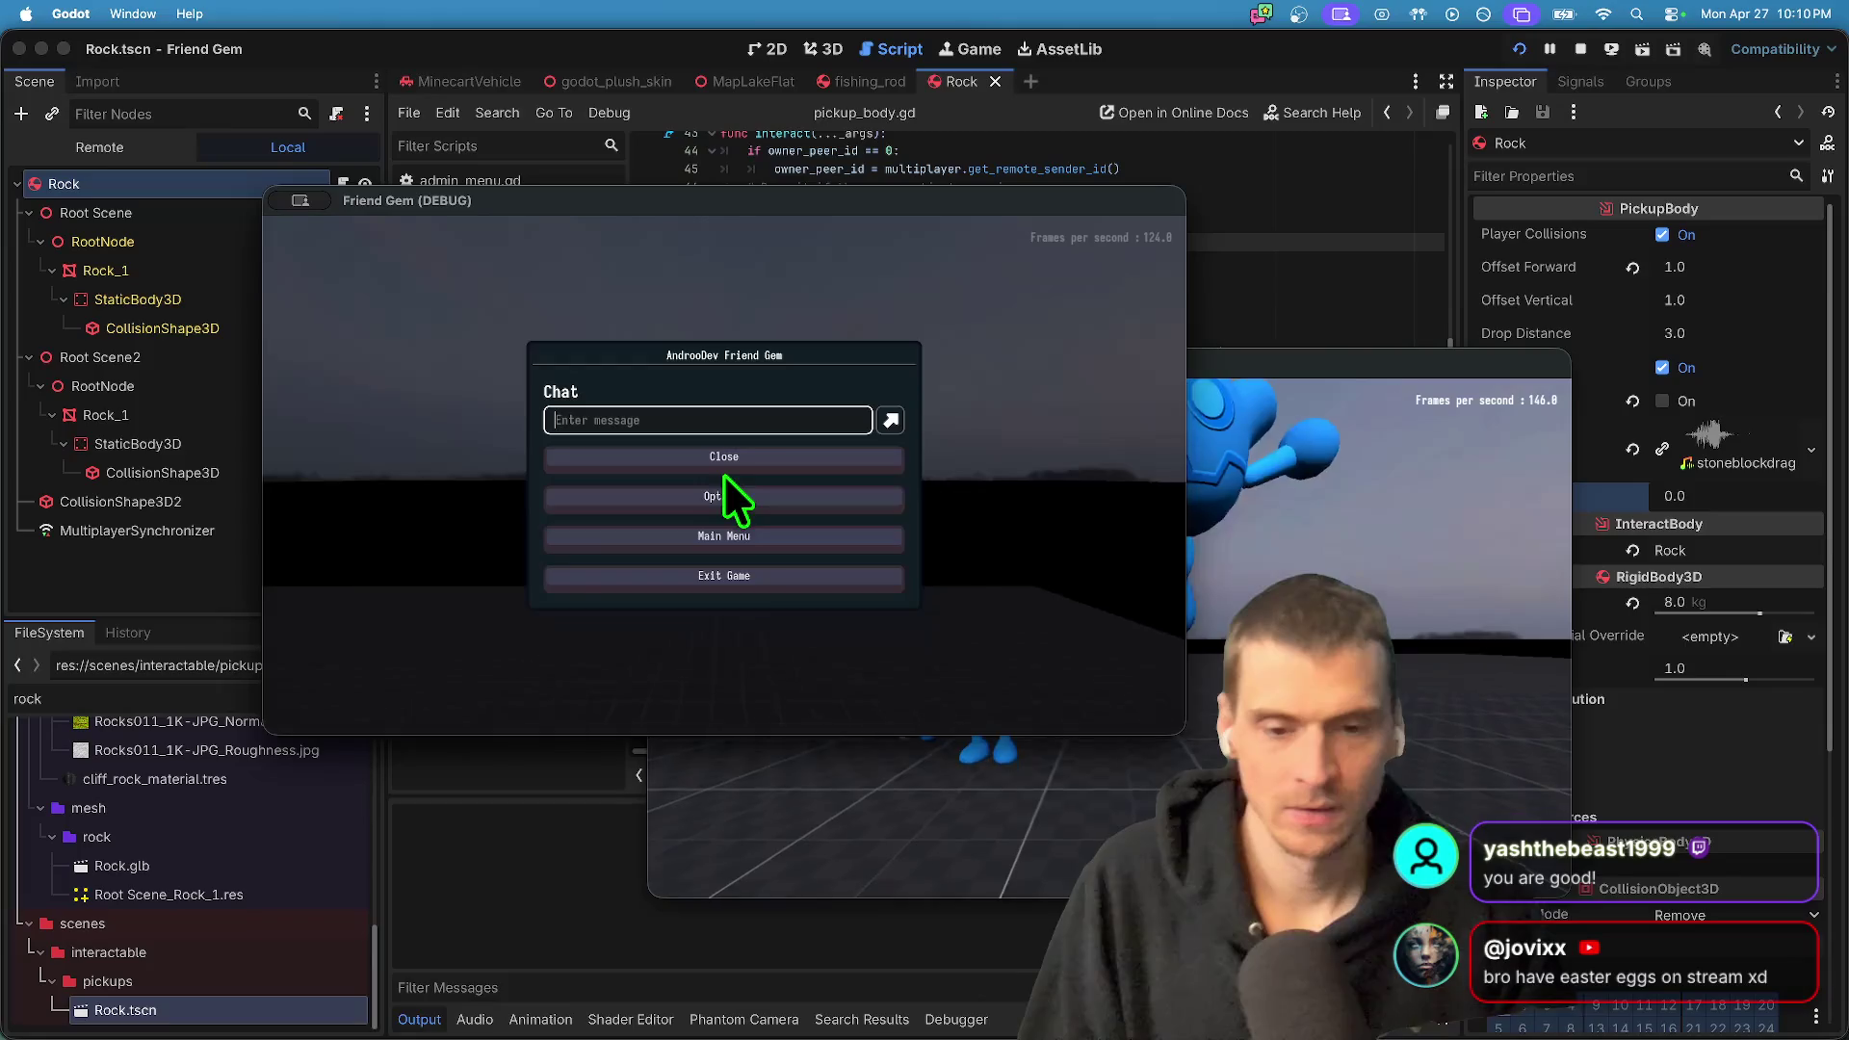
key("Escape")
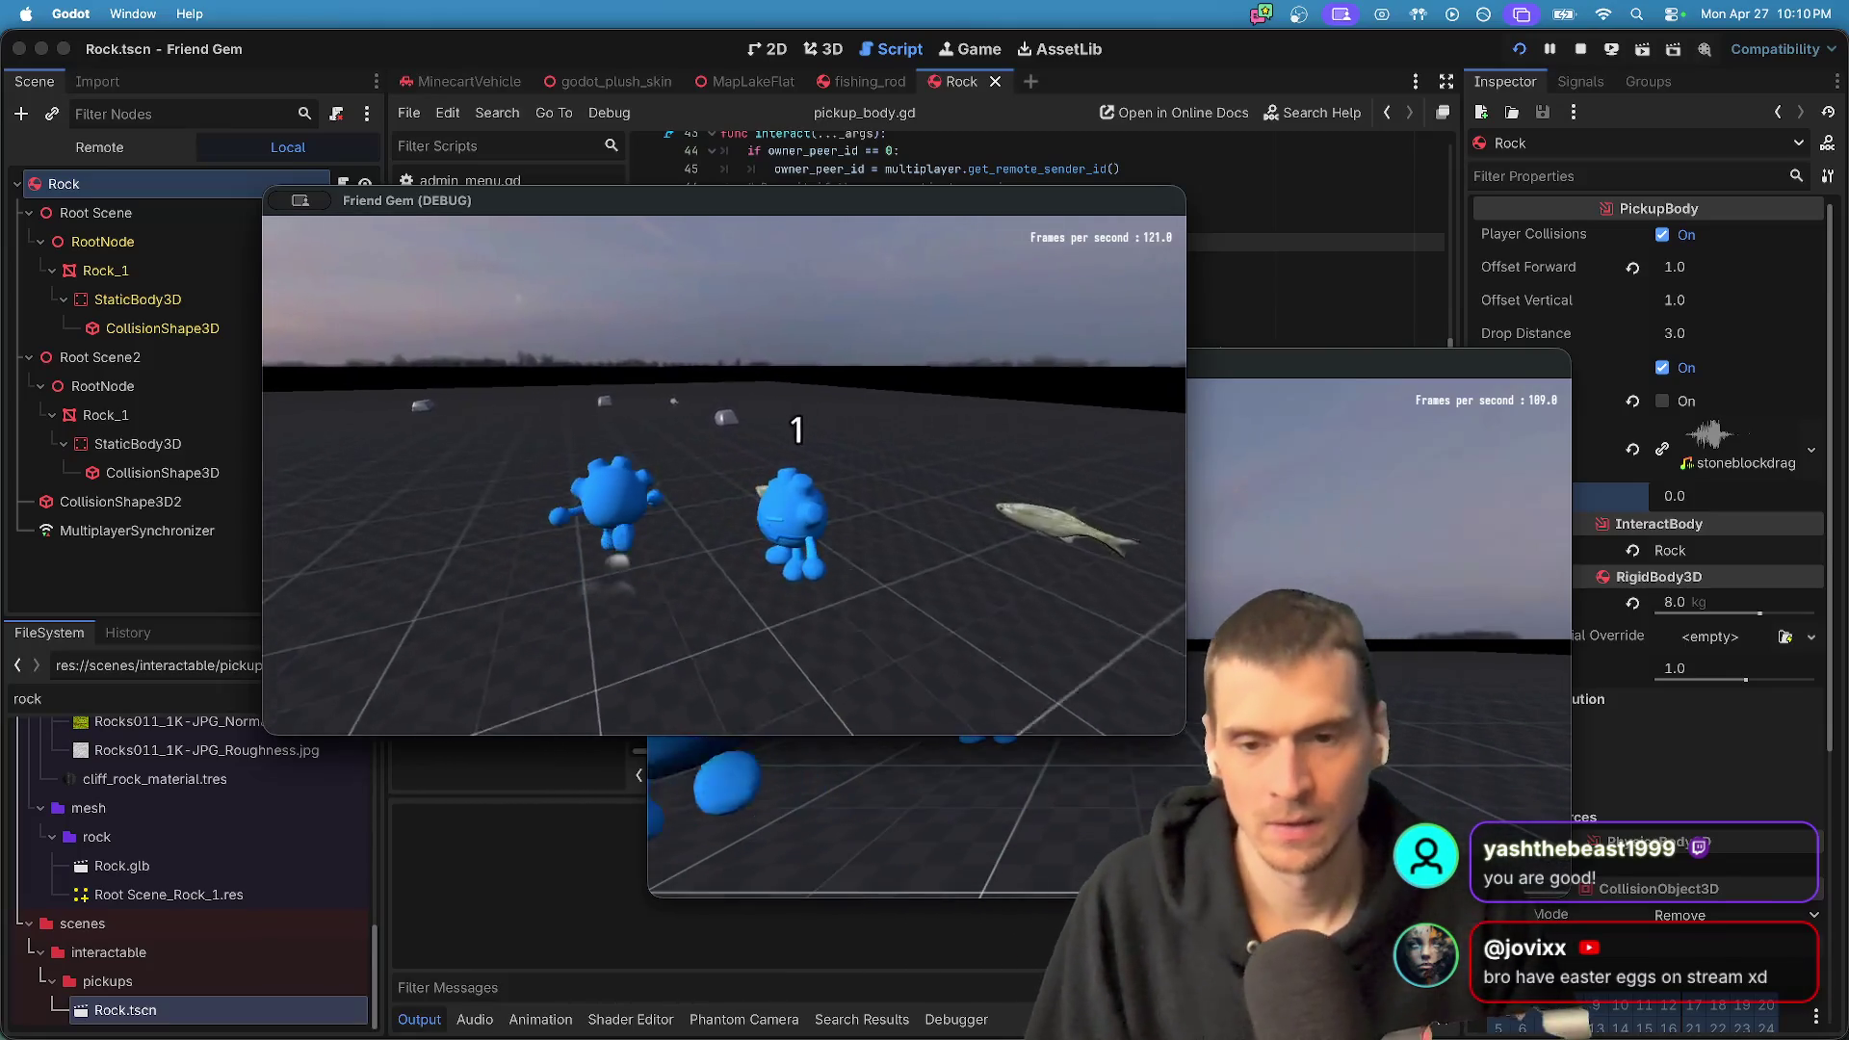
key("Escape")
left_click(771, 501)
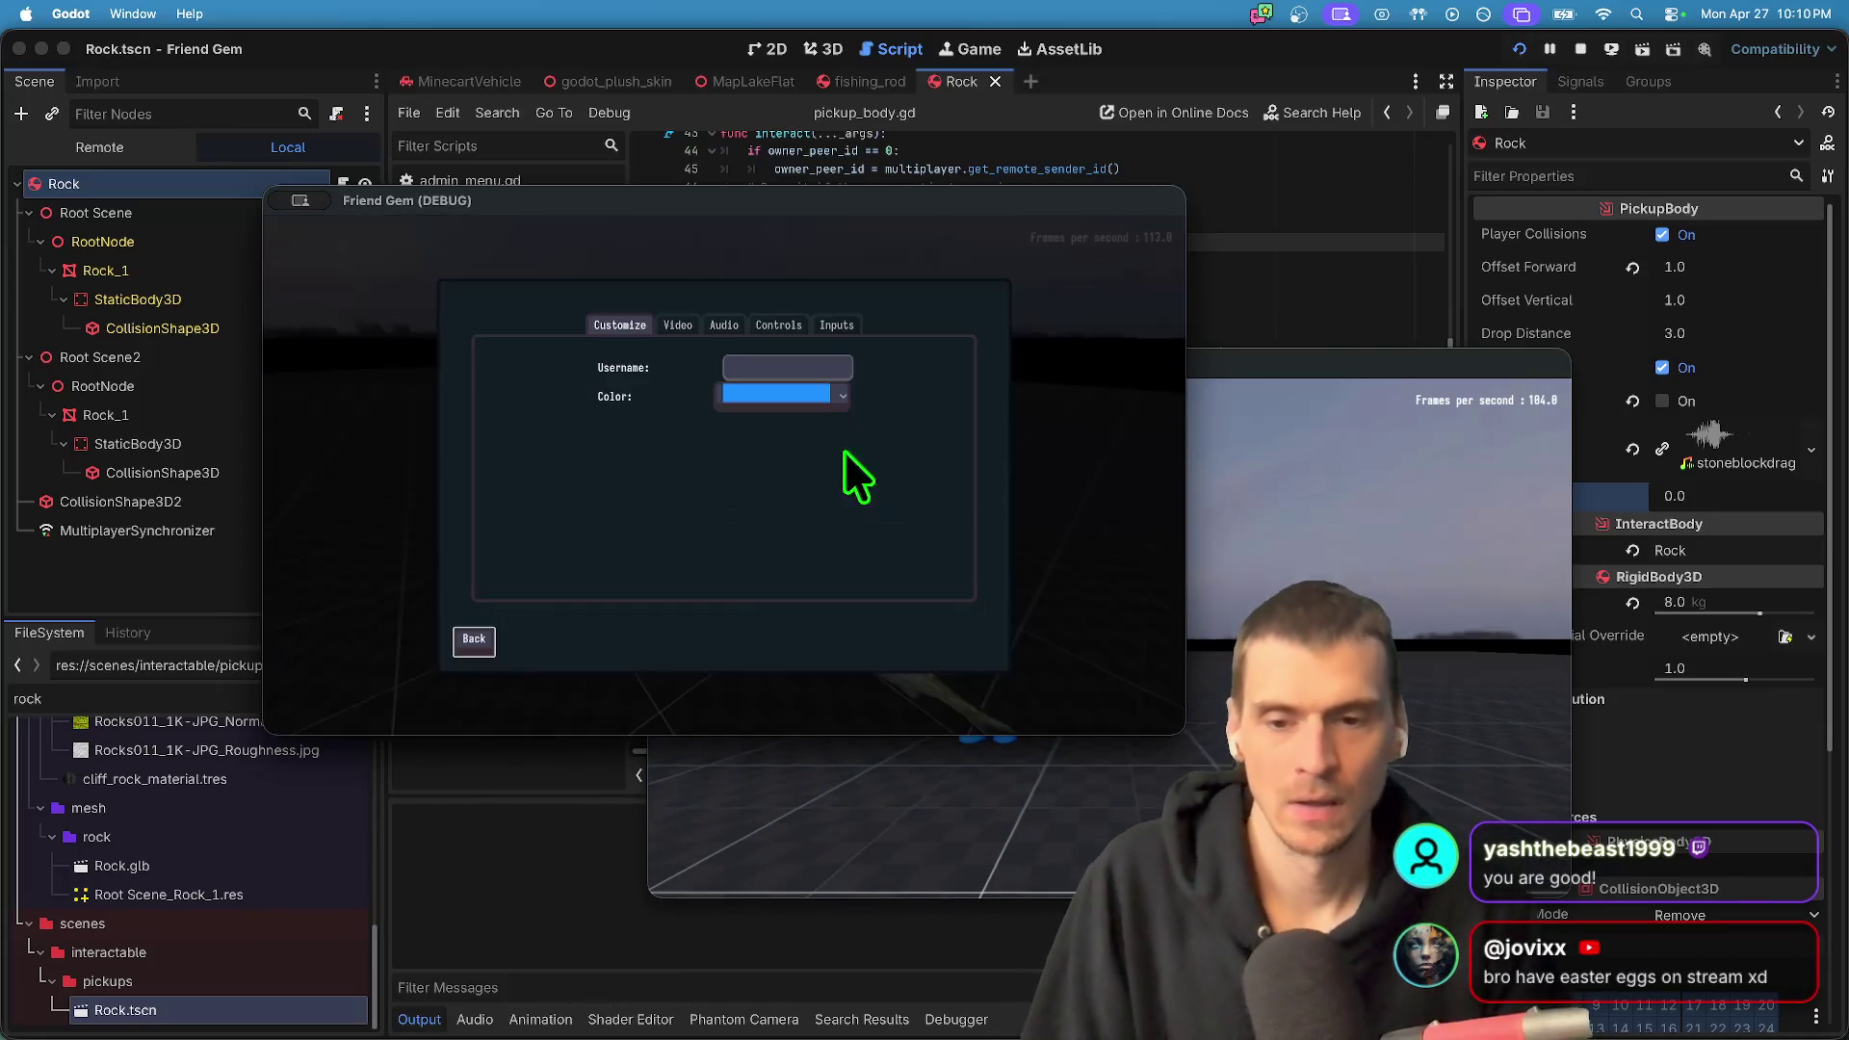
left_click(680, 328)
left_click(724, 325)
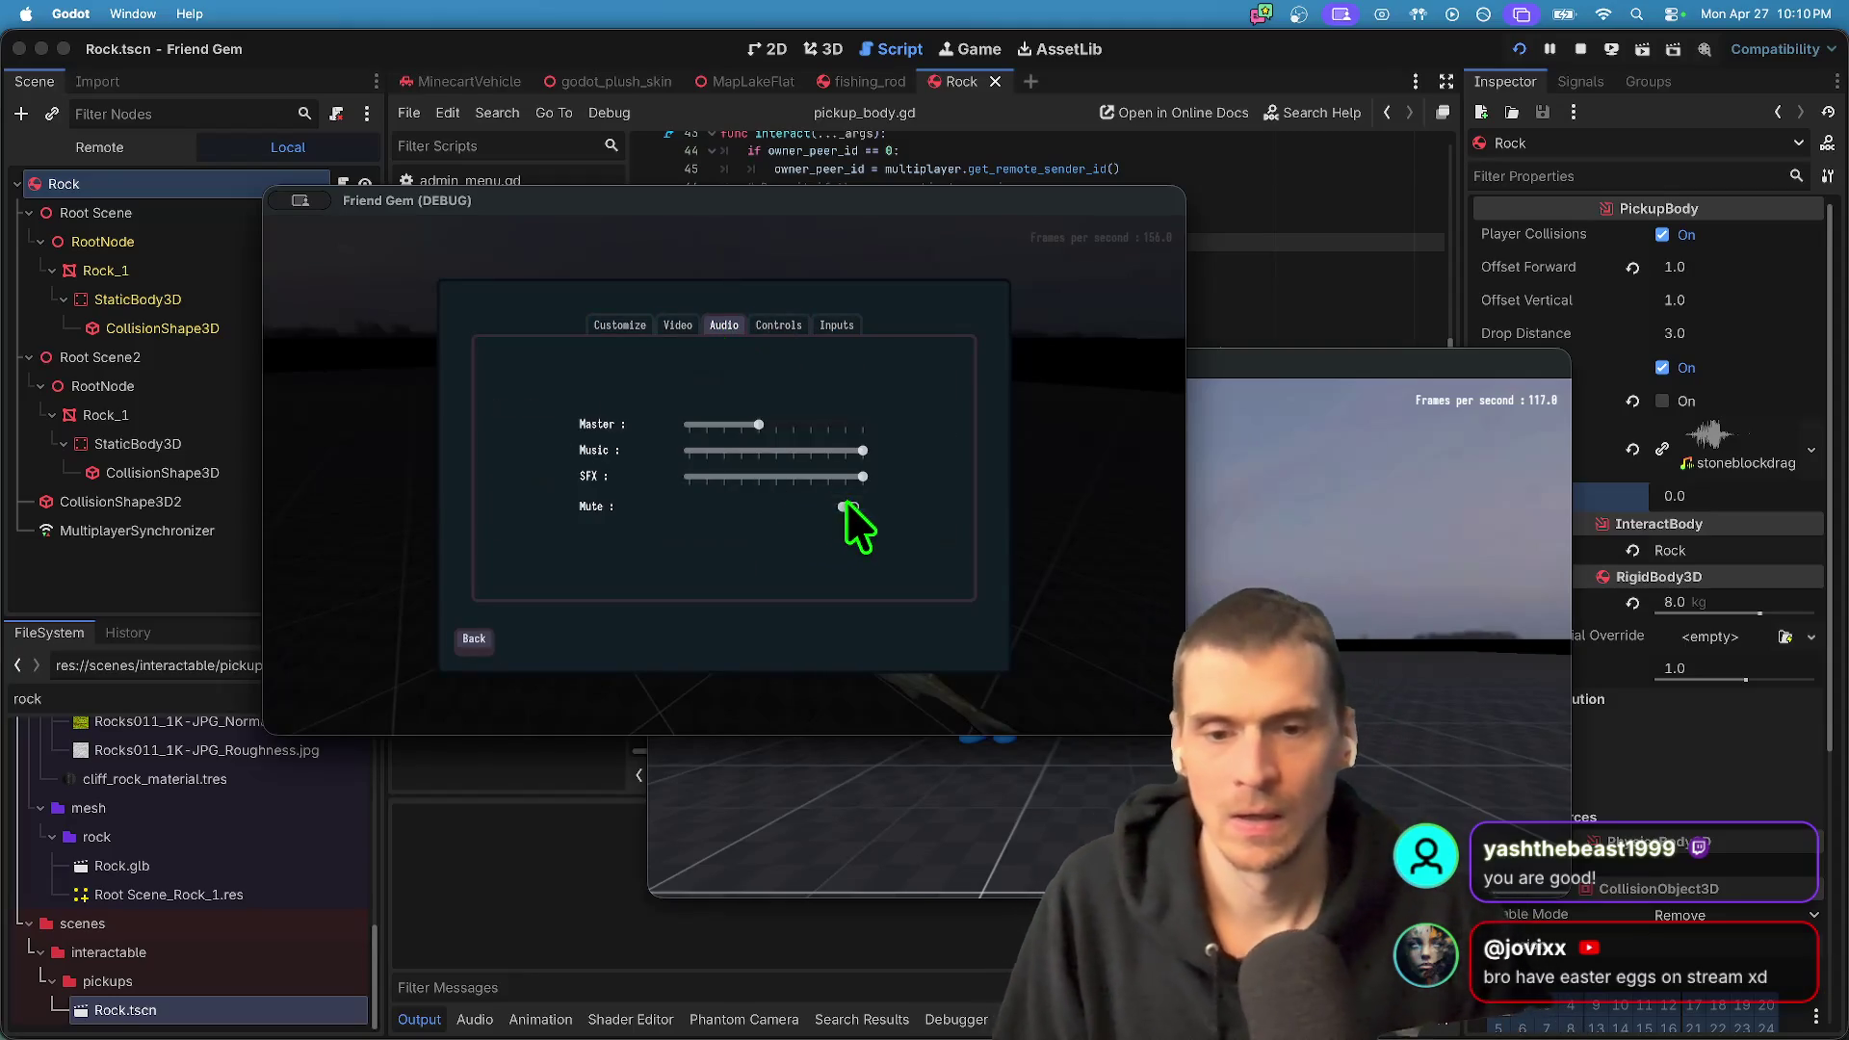
key("Escape")
key("Escape")
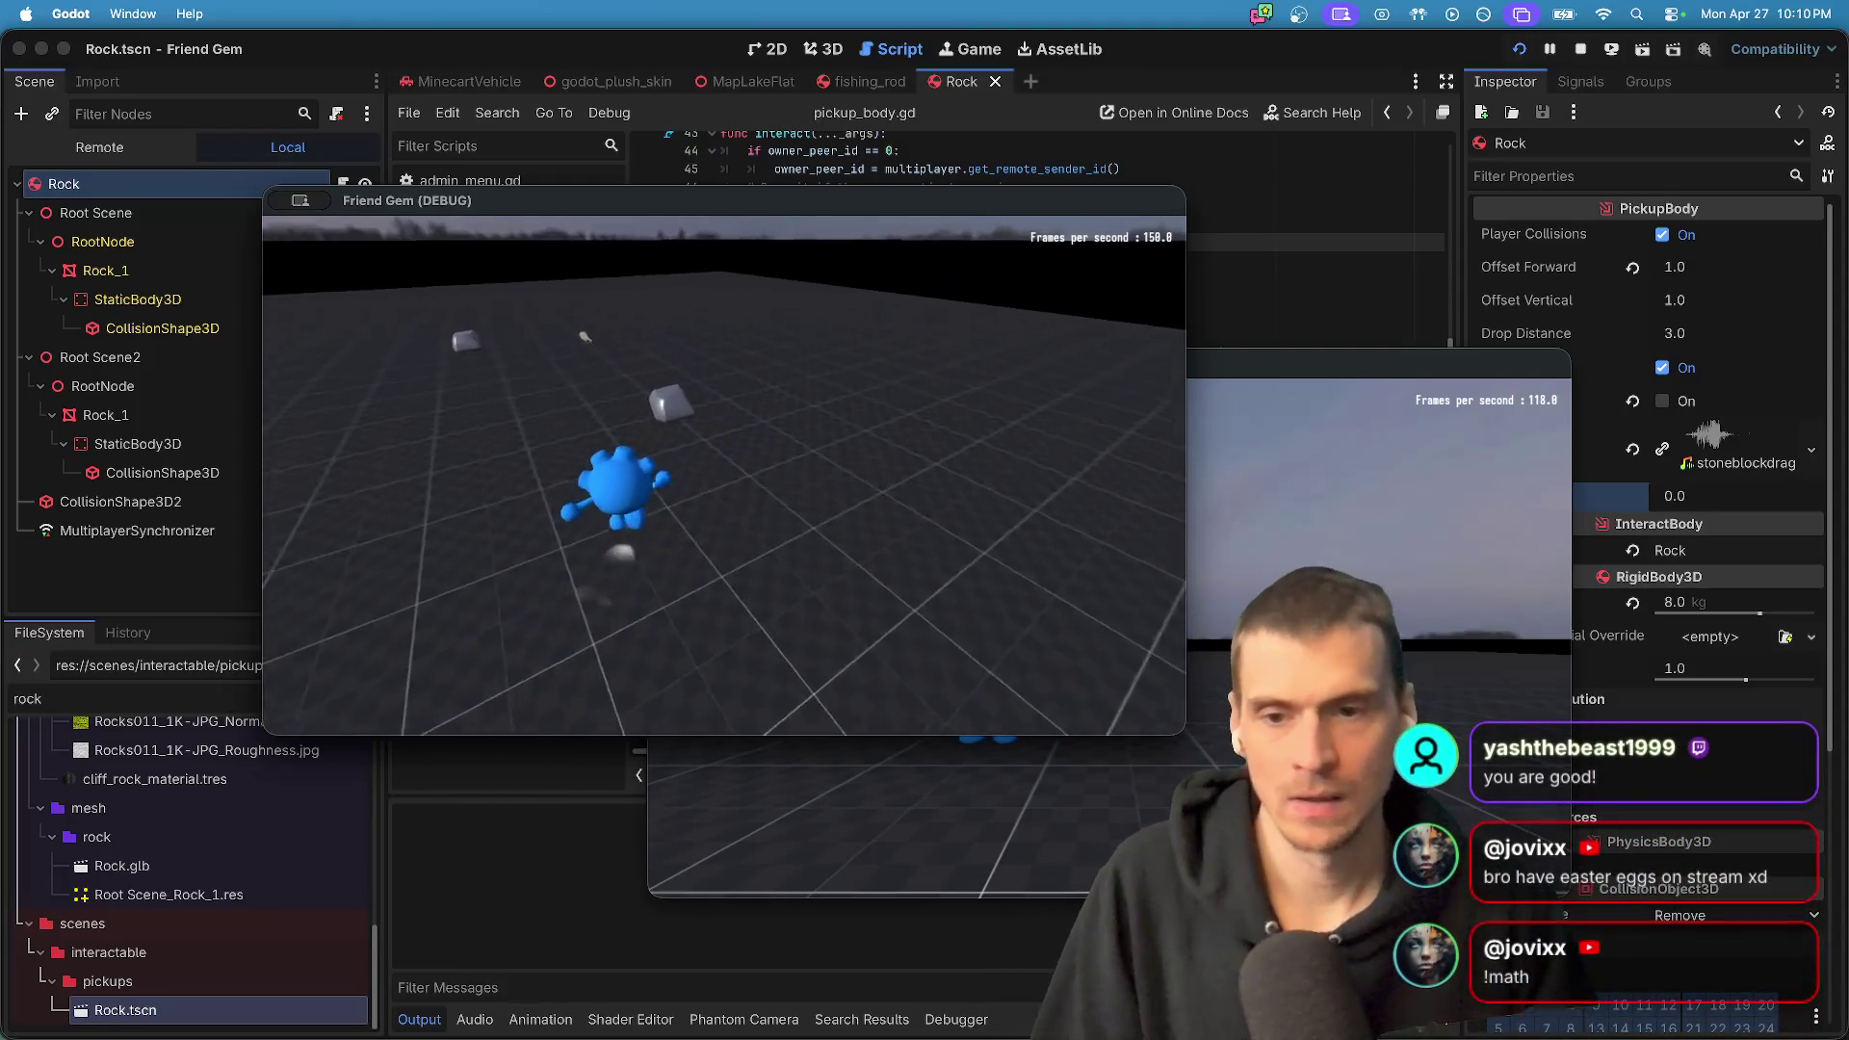
- Pick up and drop the rock with E in both game windows, then return to Godot
key("super+grave")
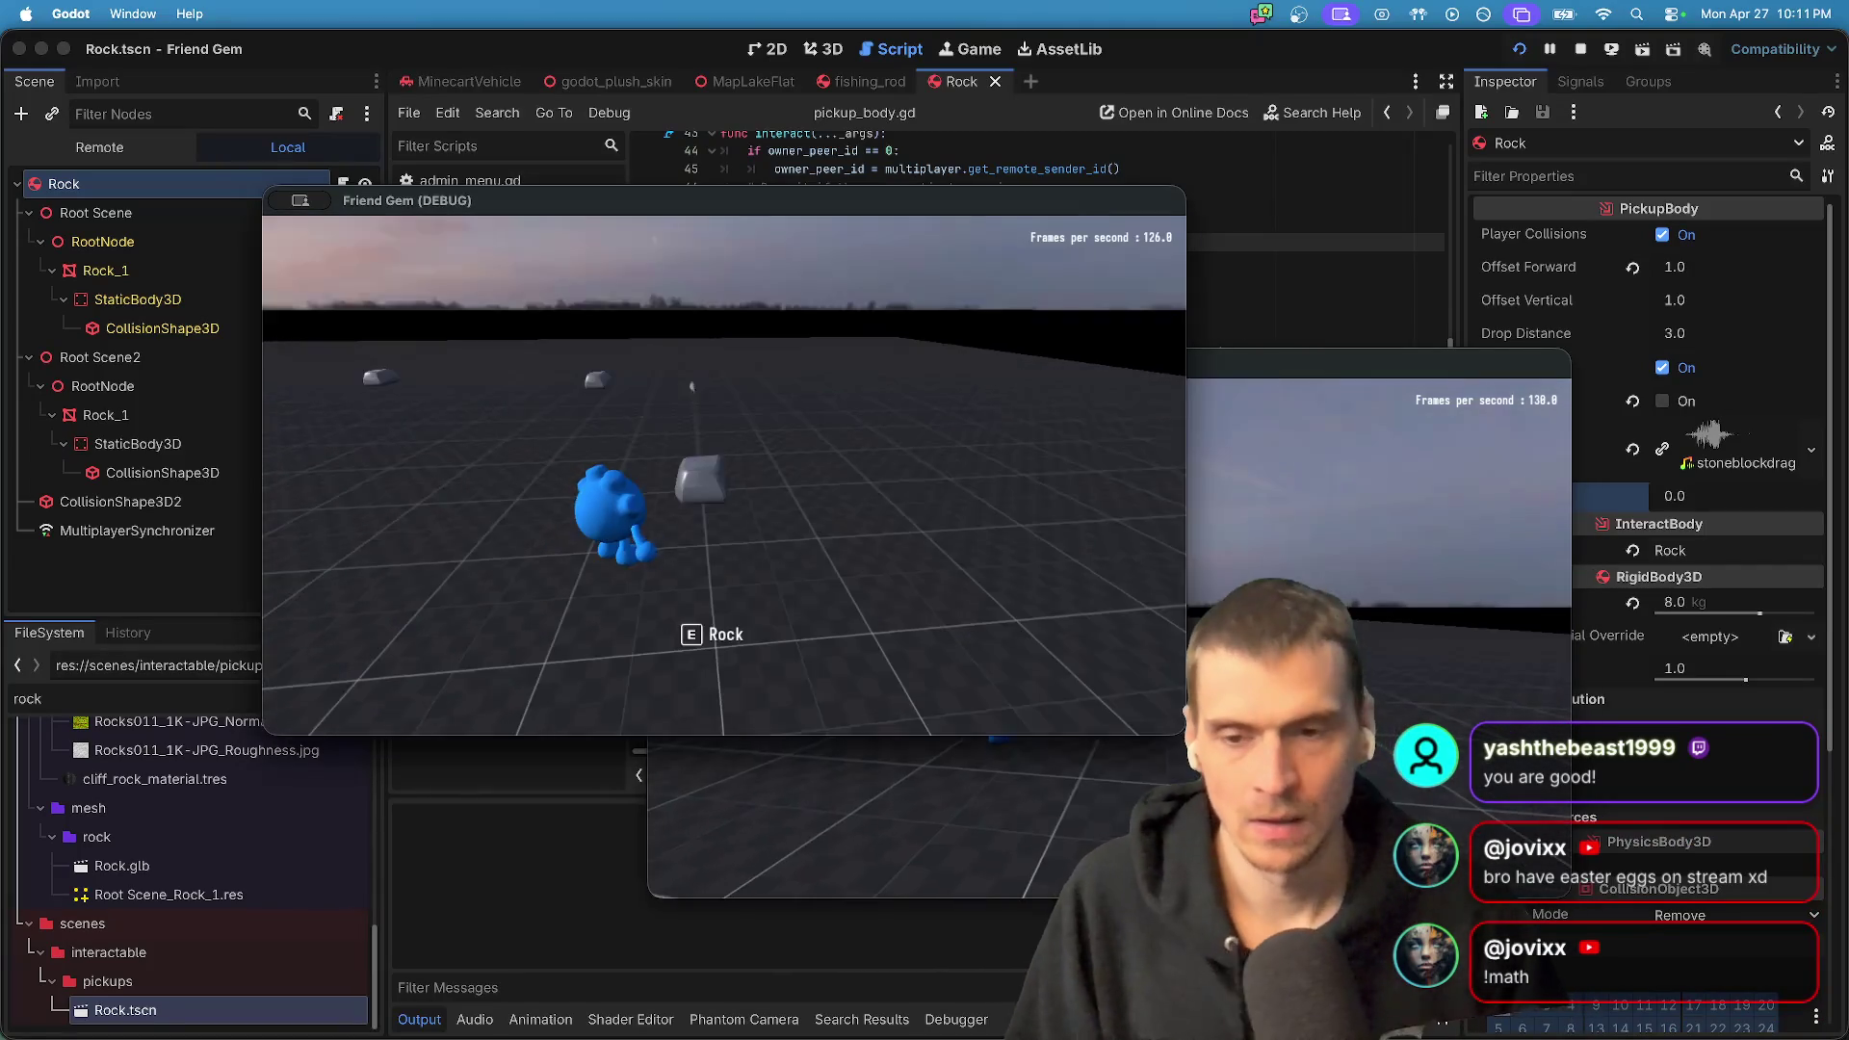
key("e")
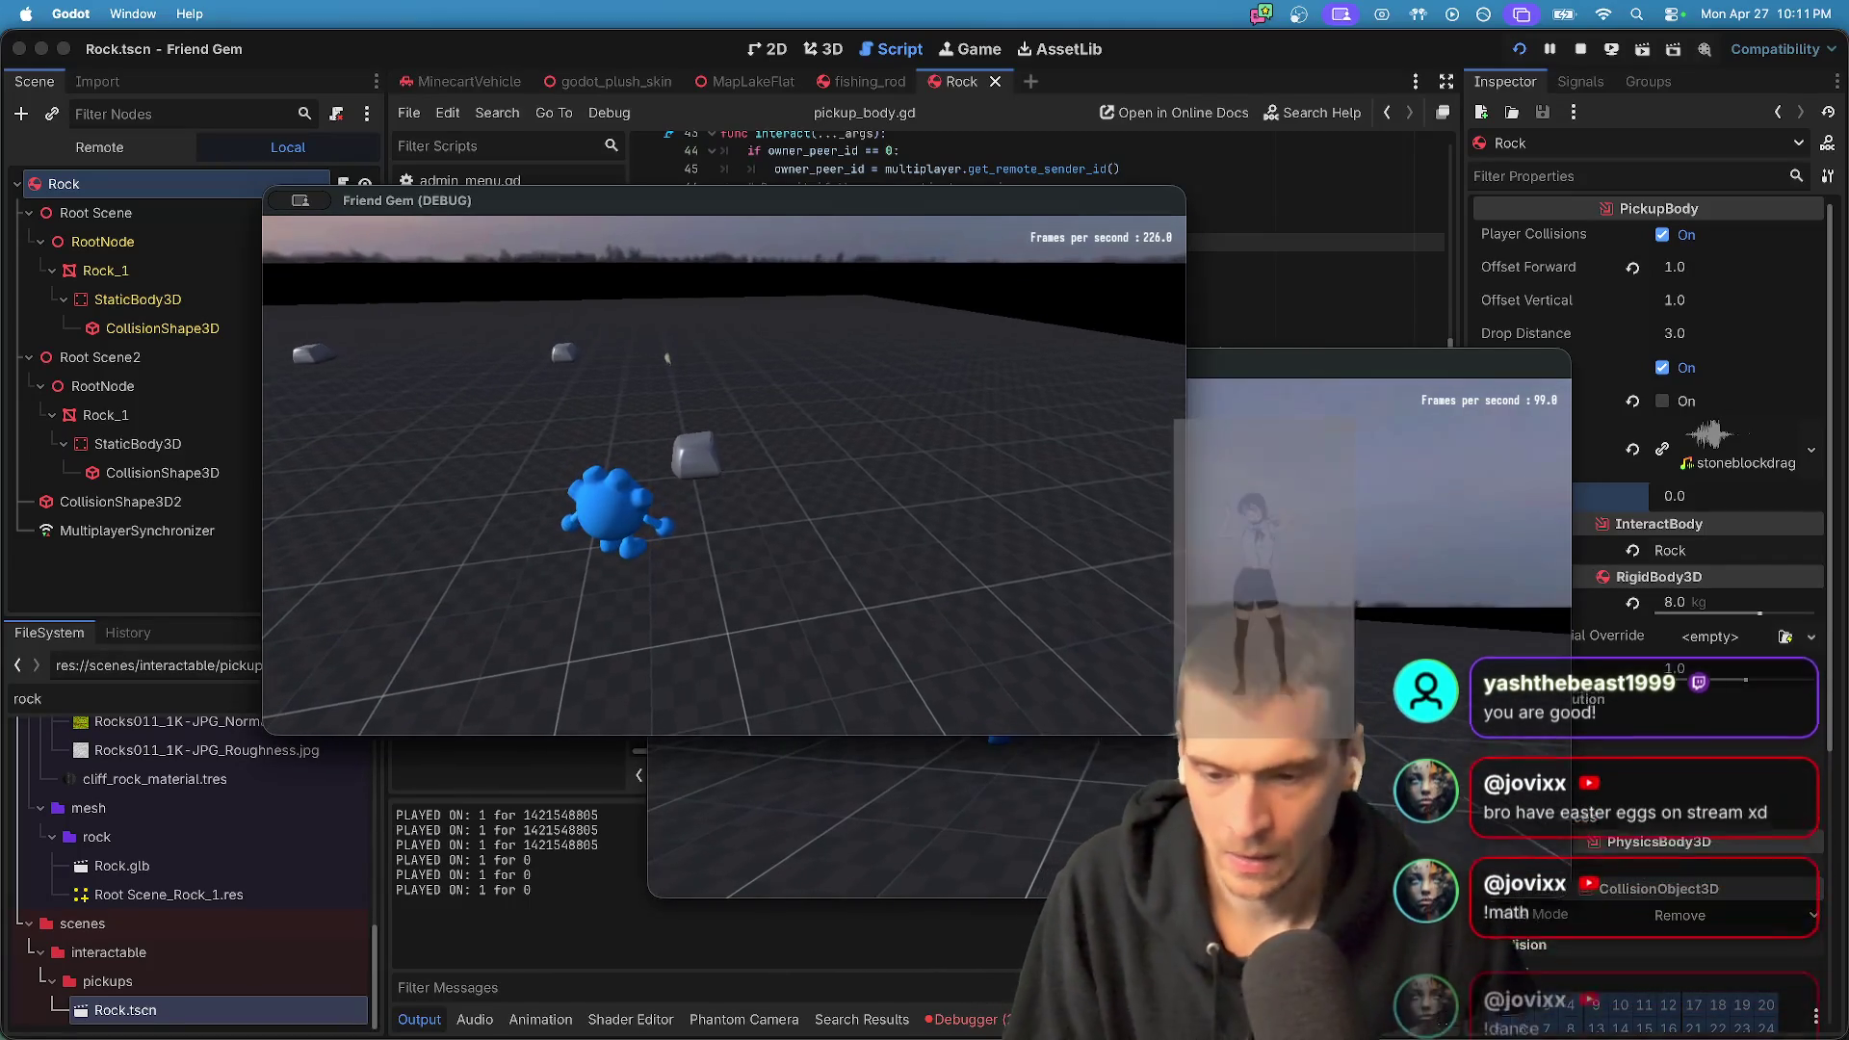
key("super+grave")
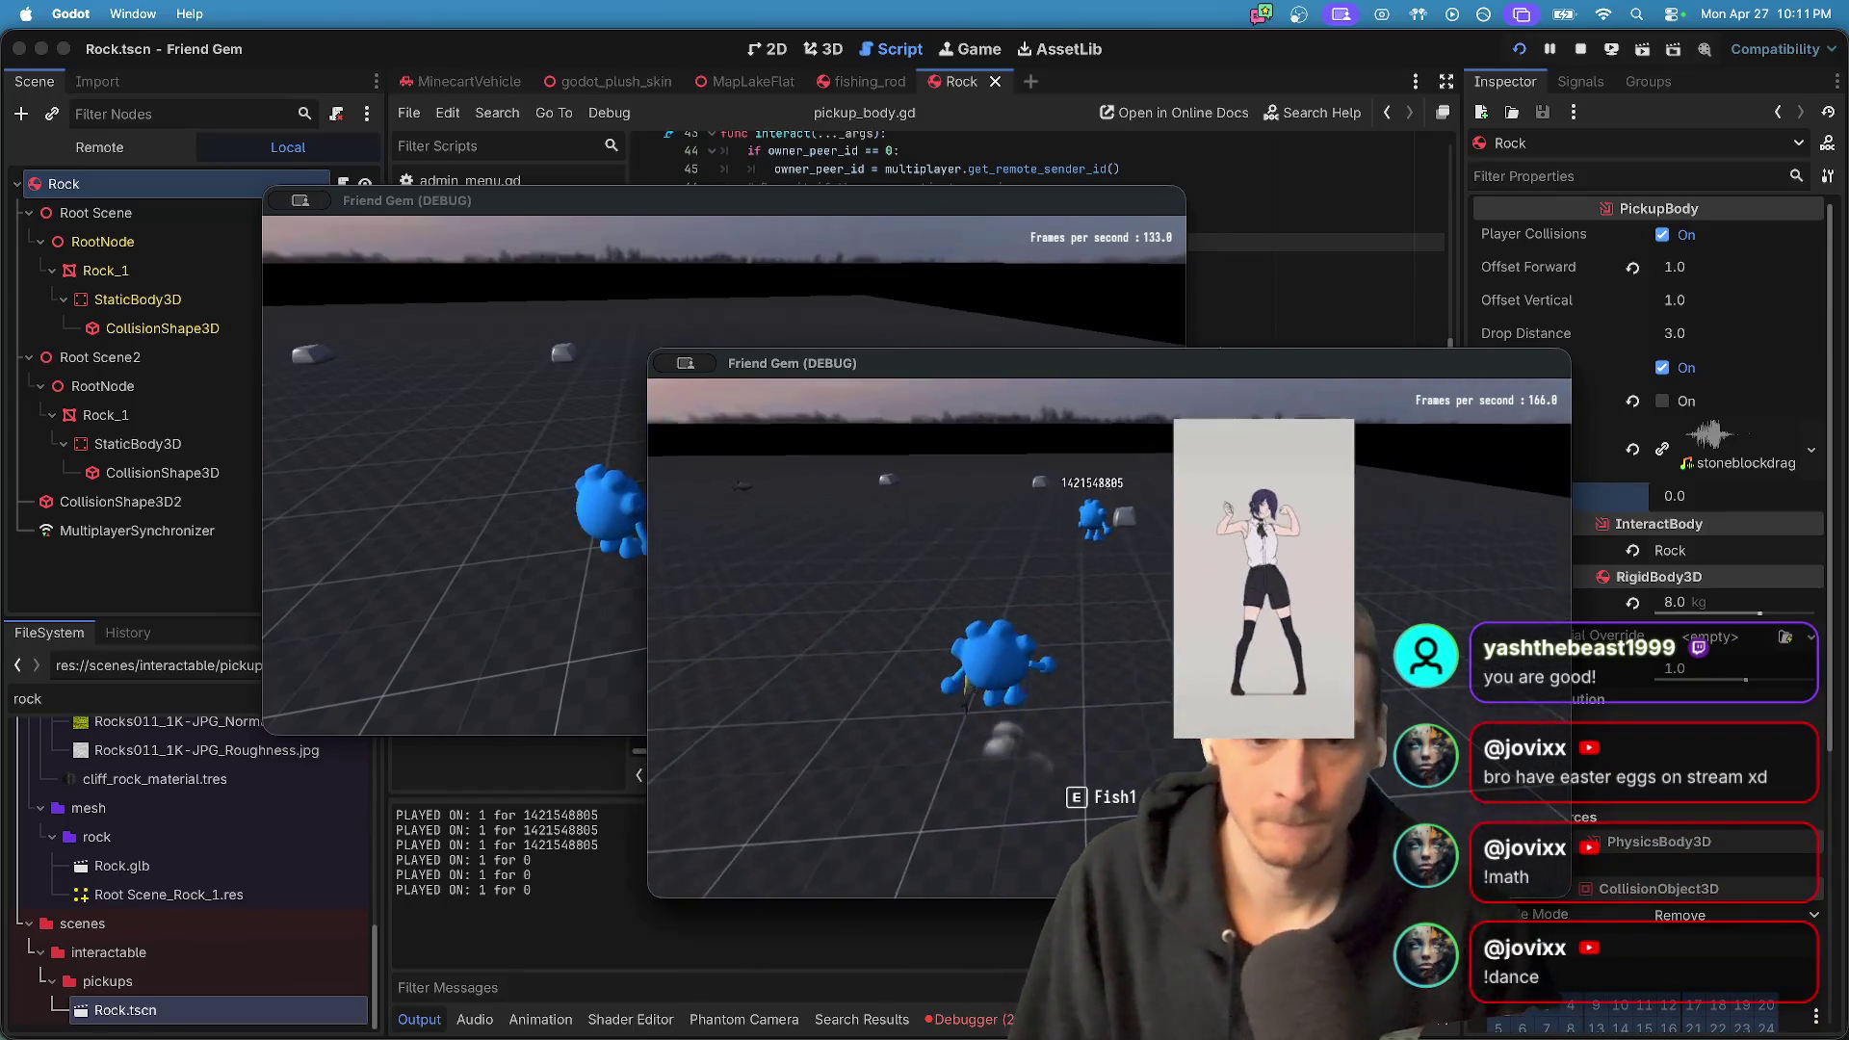
key("super+grave")
key("e")
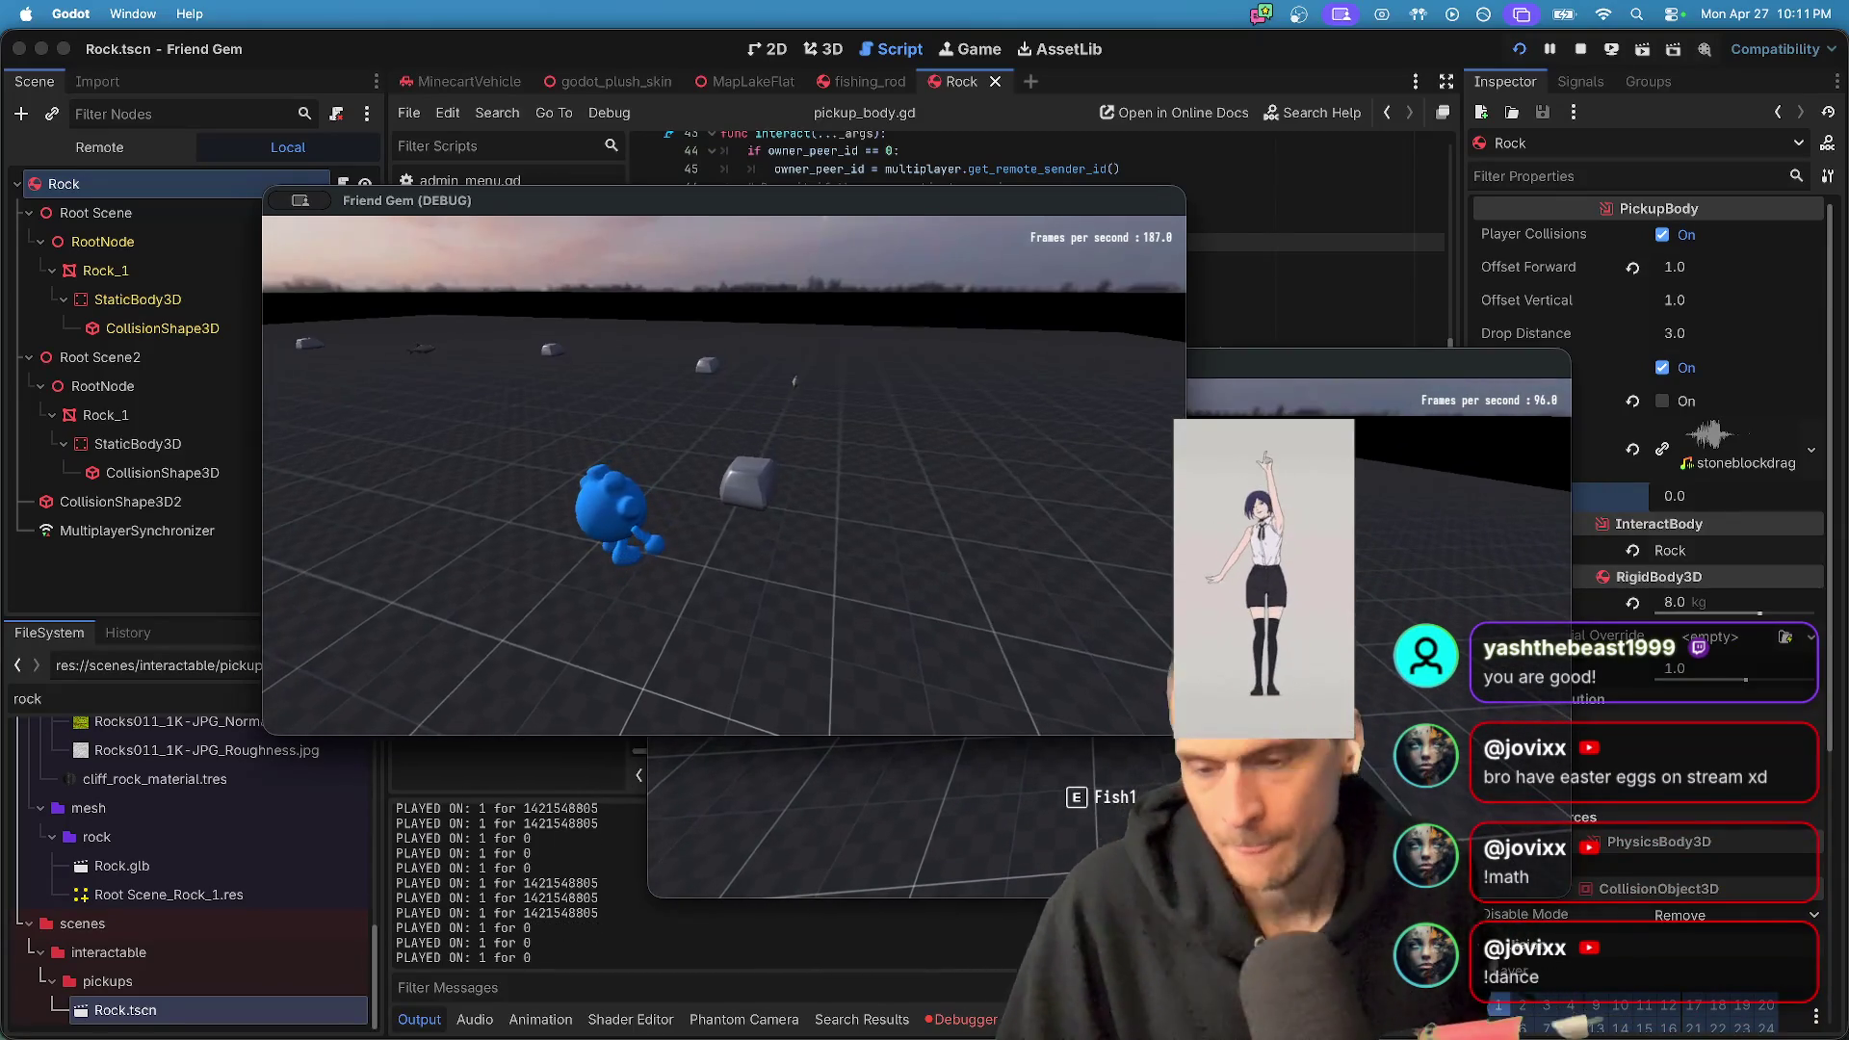
key("e")
key("e")
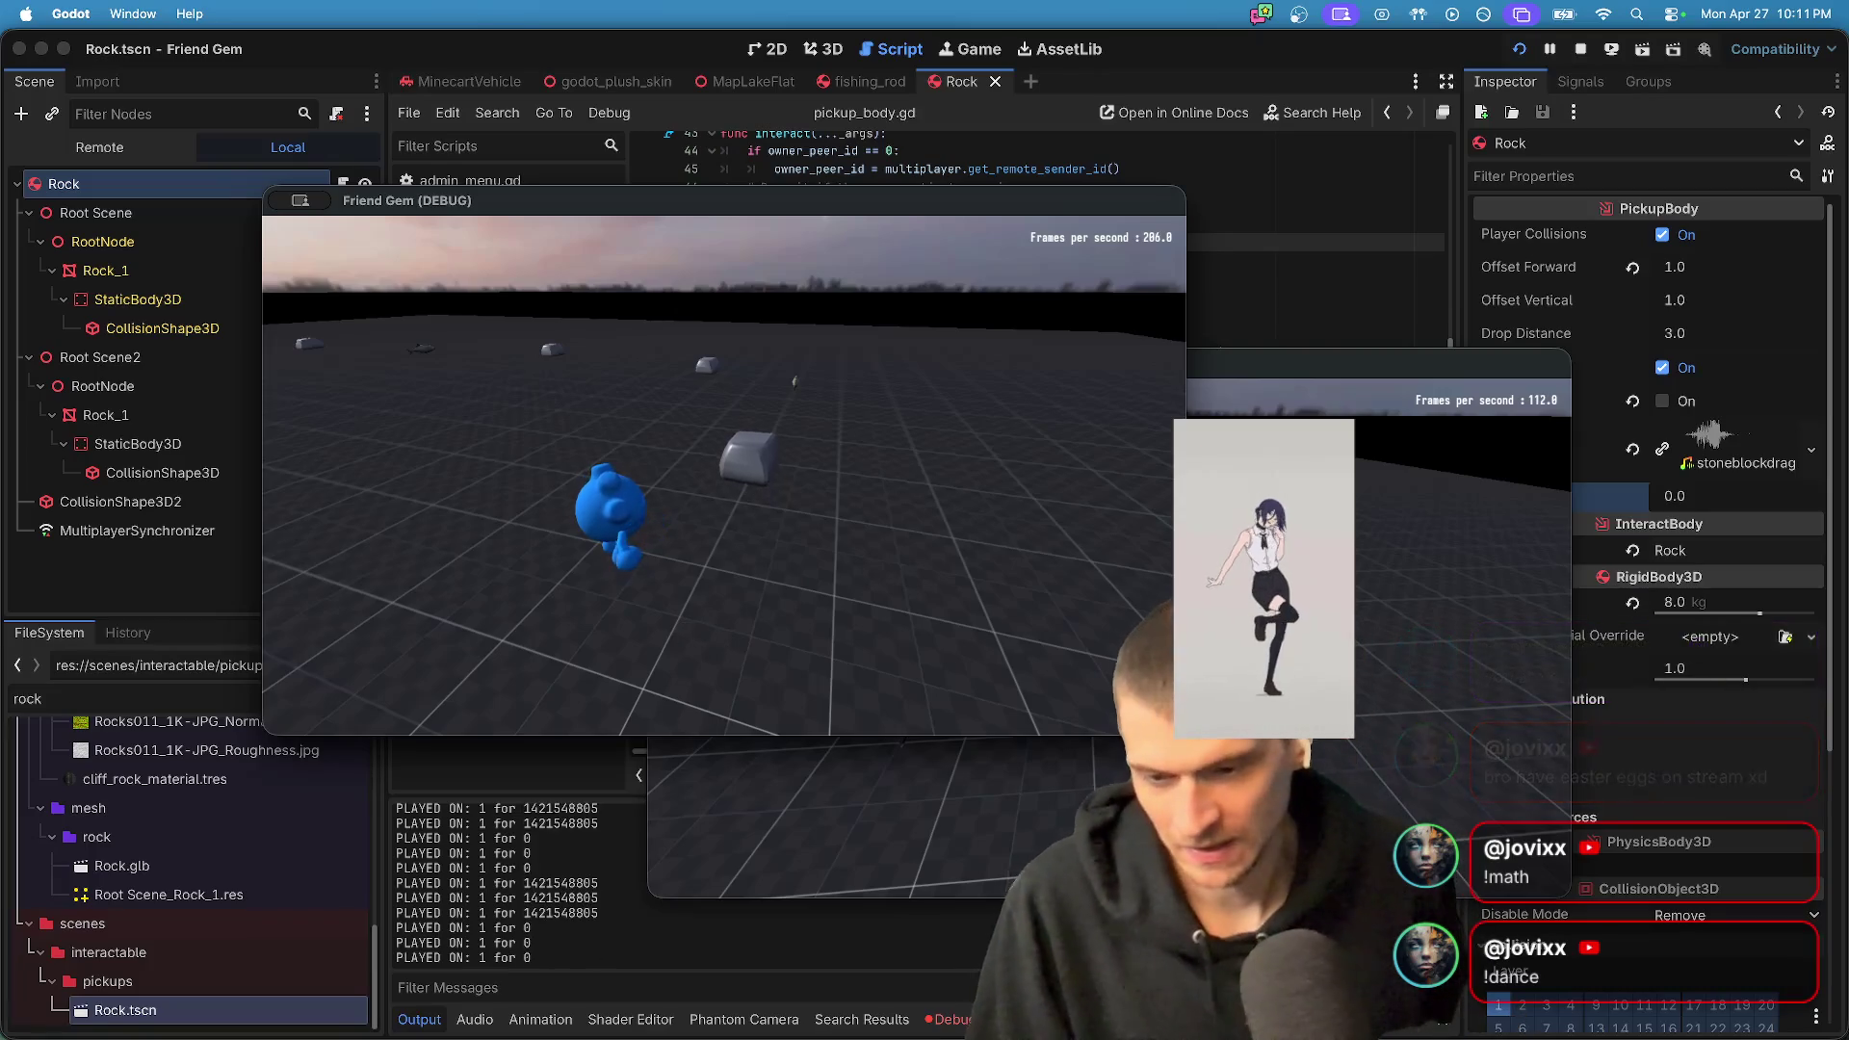
key("alt+Tab")
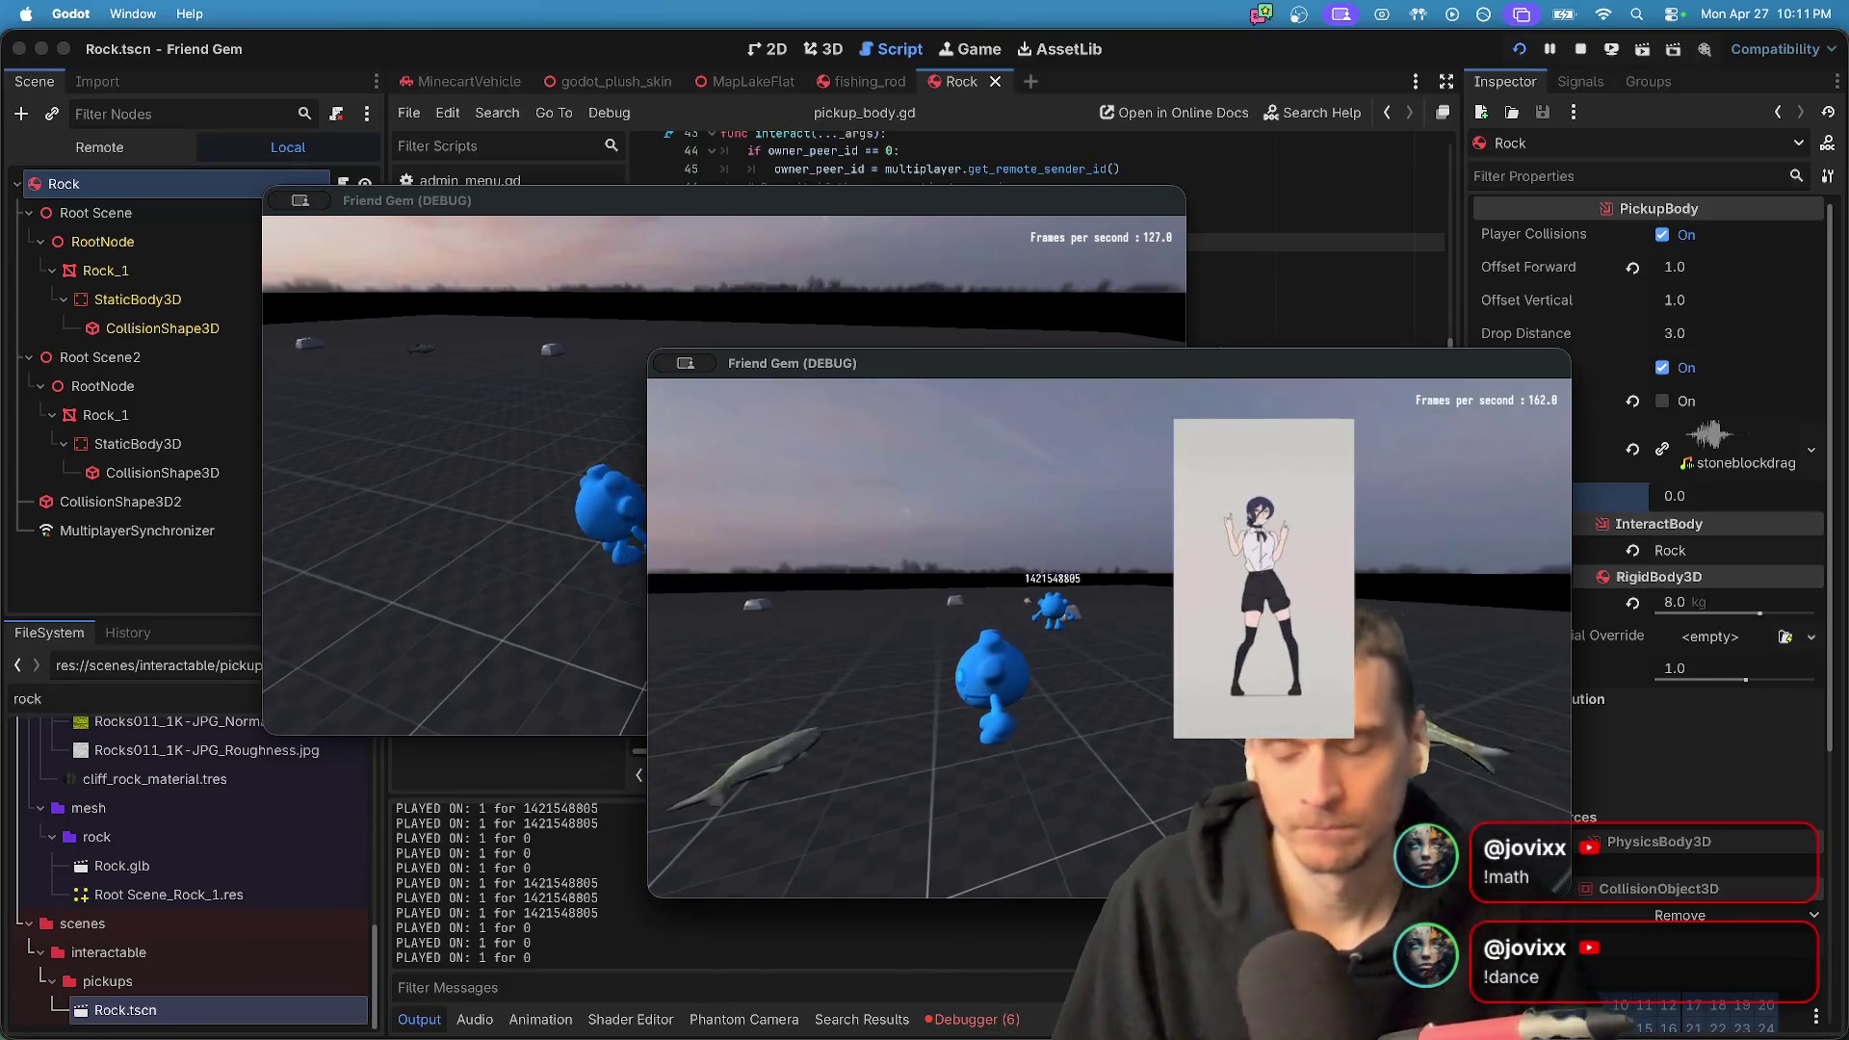
key("super+Tab")
scroll(1108, 638, "down", 15)
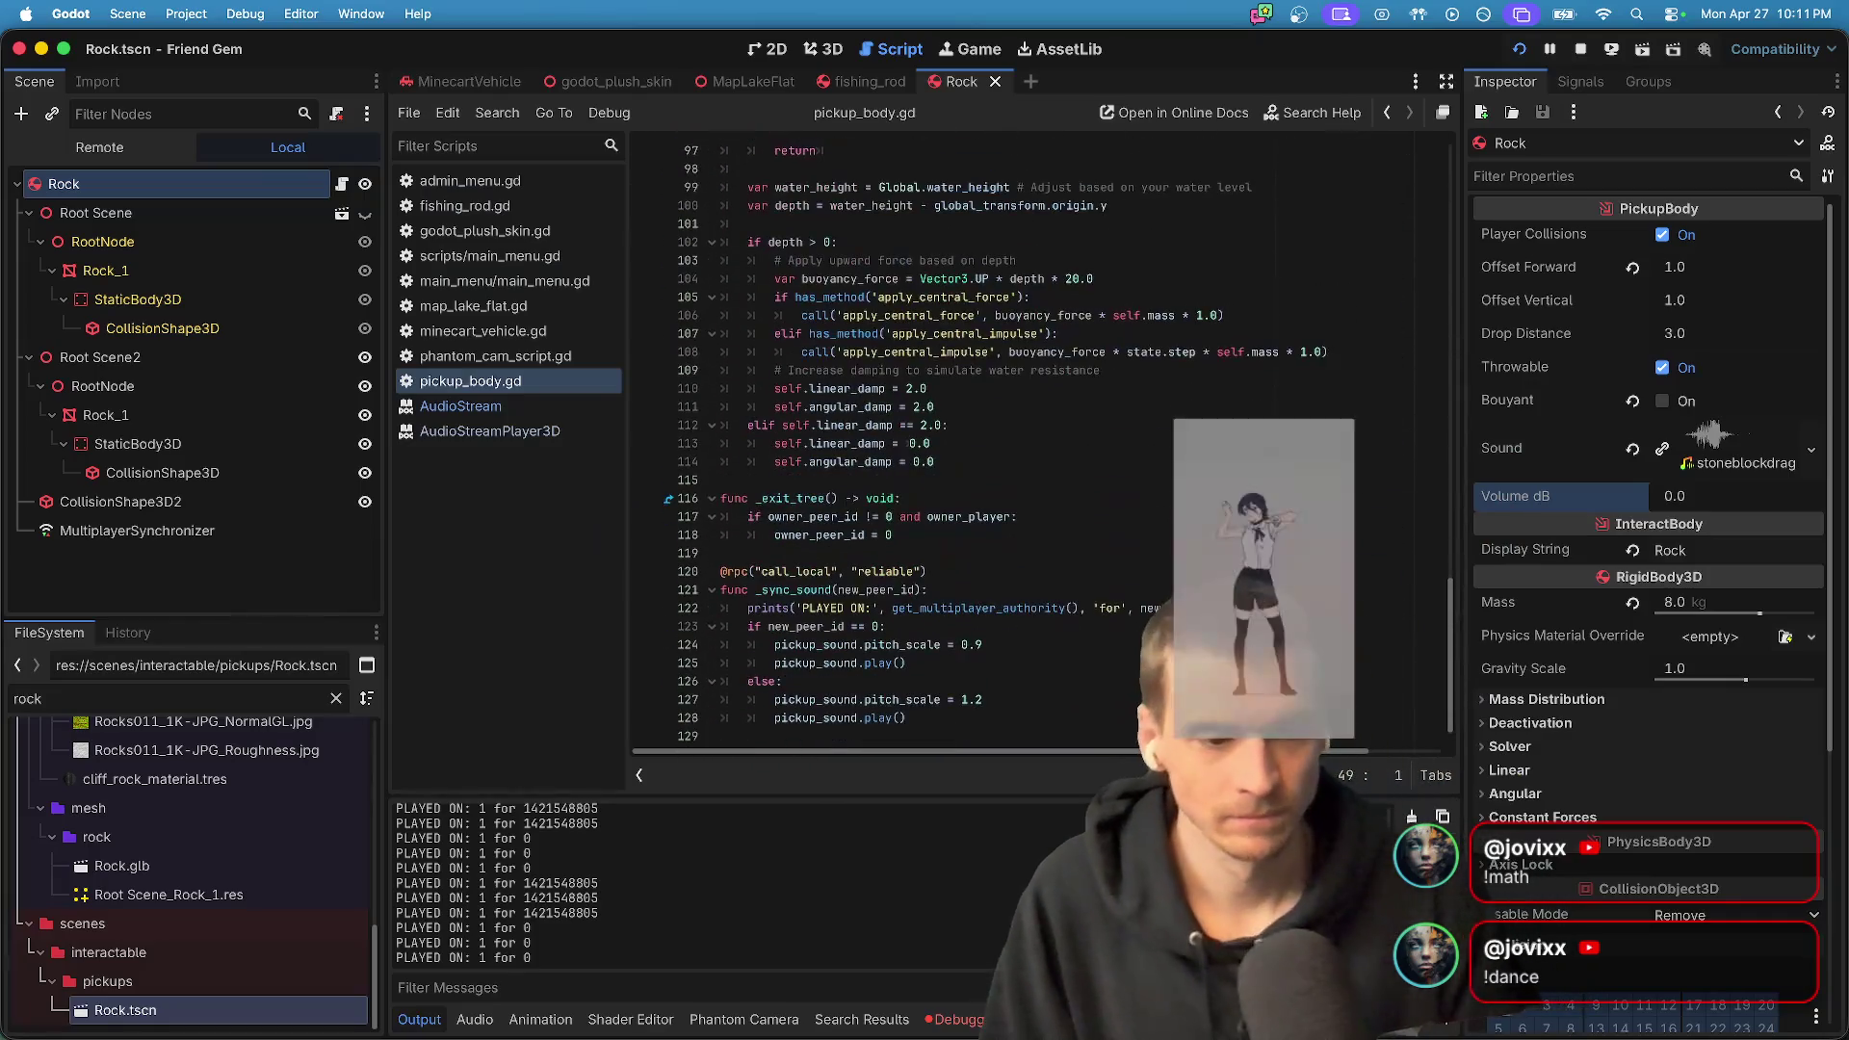
left_click(1162, 574)
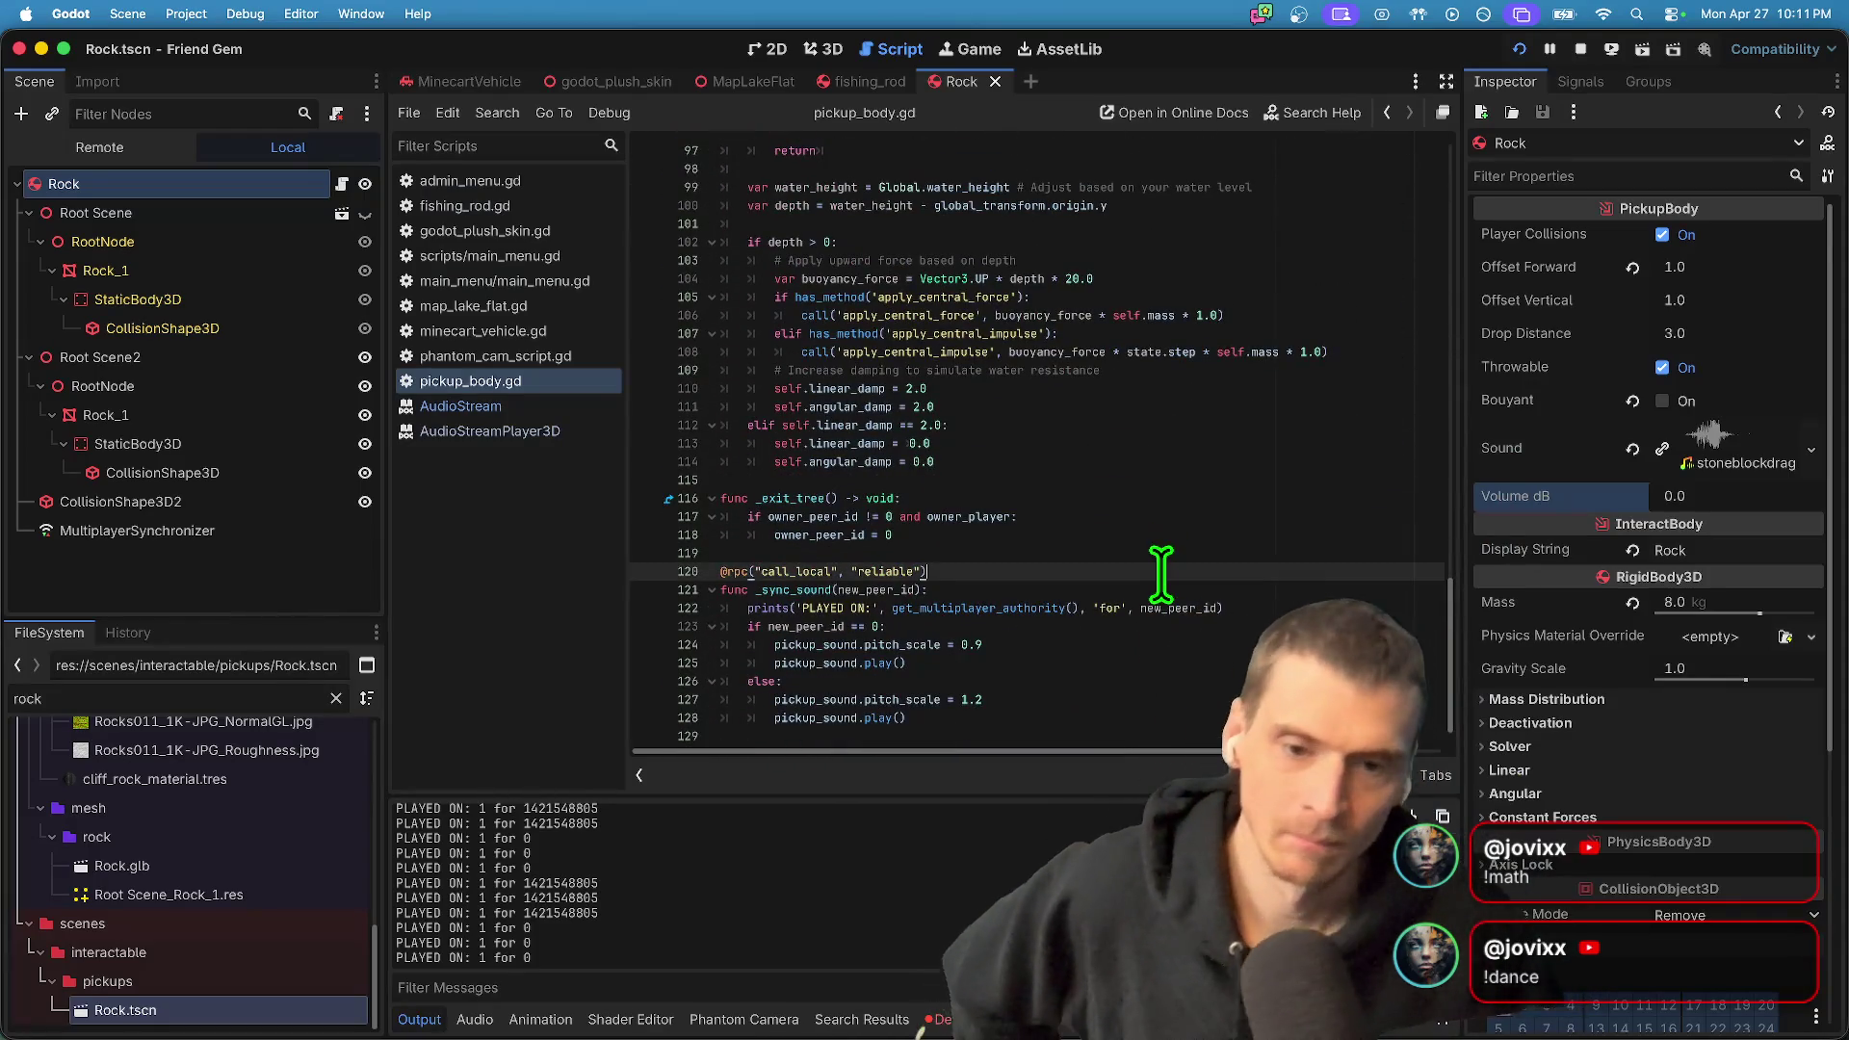
key("BackSpace")
key("BackSpace")
key("BackSpace")
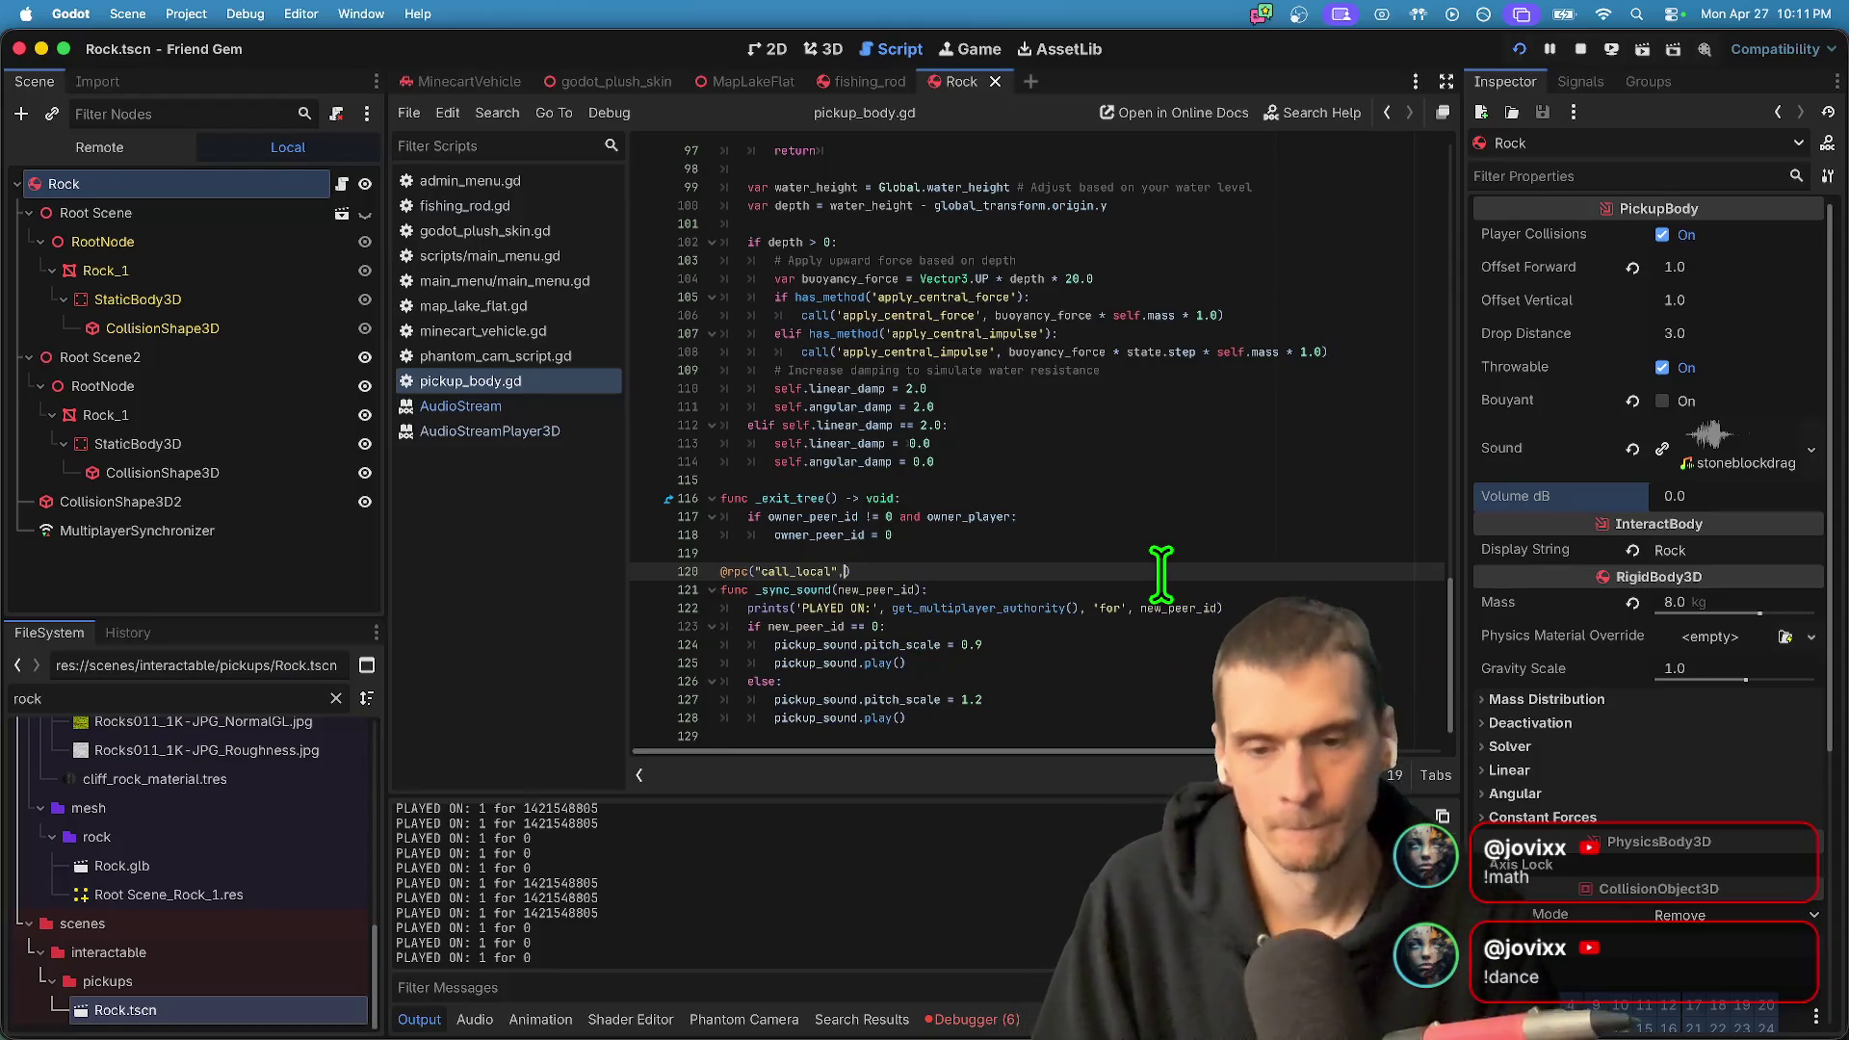
key("BackSpace")
key("super+Tab")
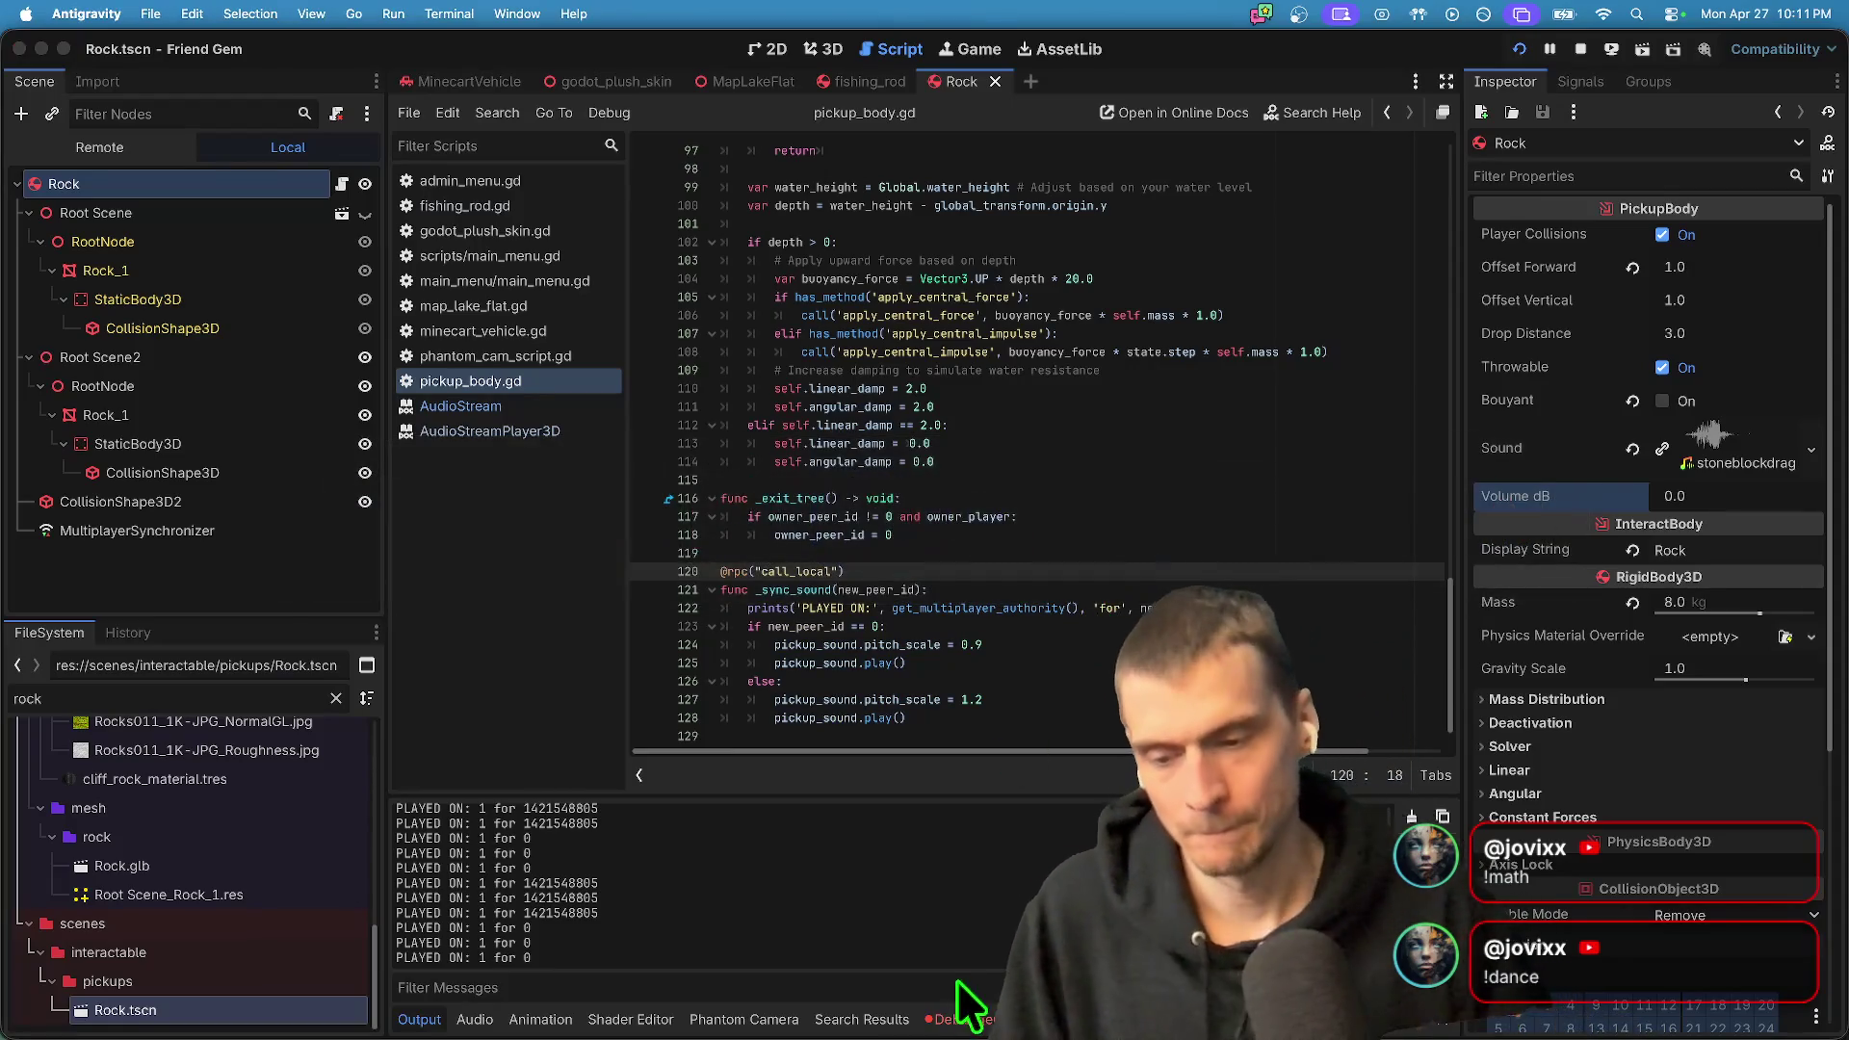
left_click(966, 1019)
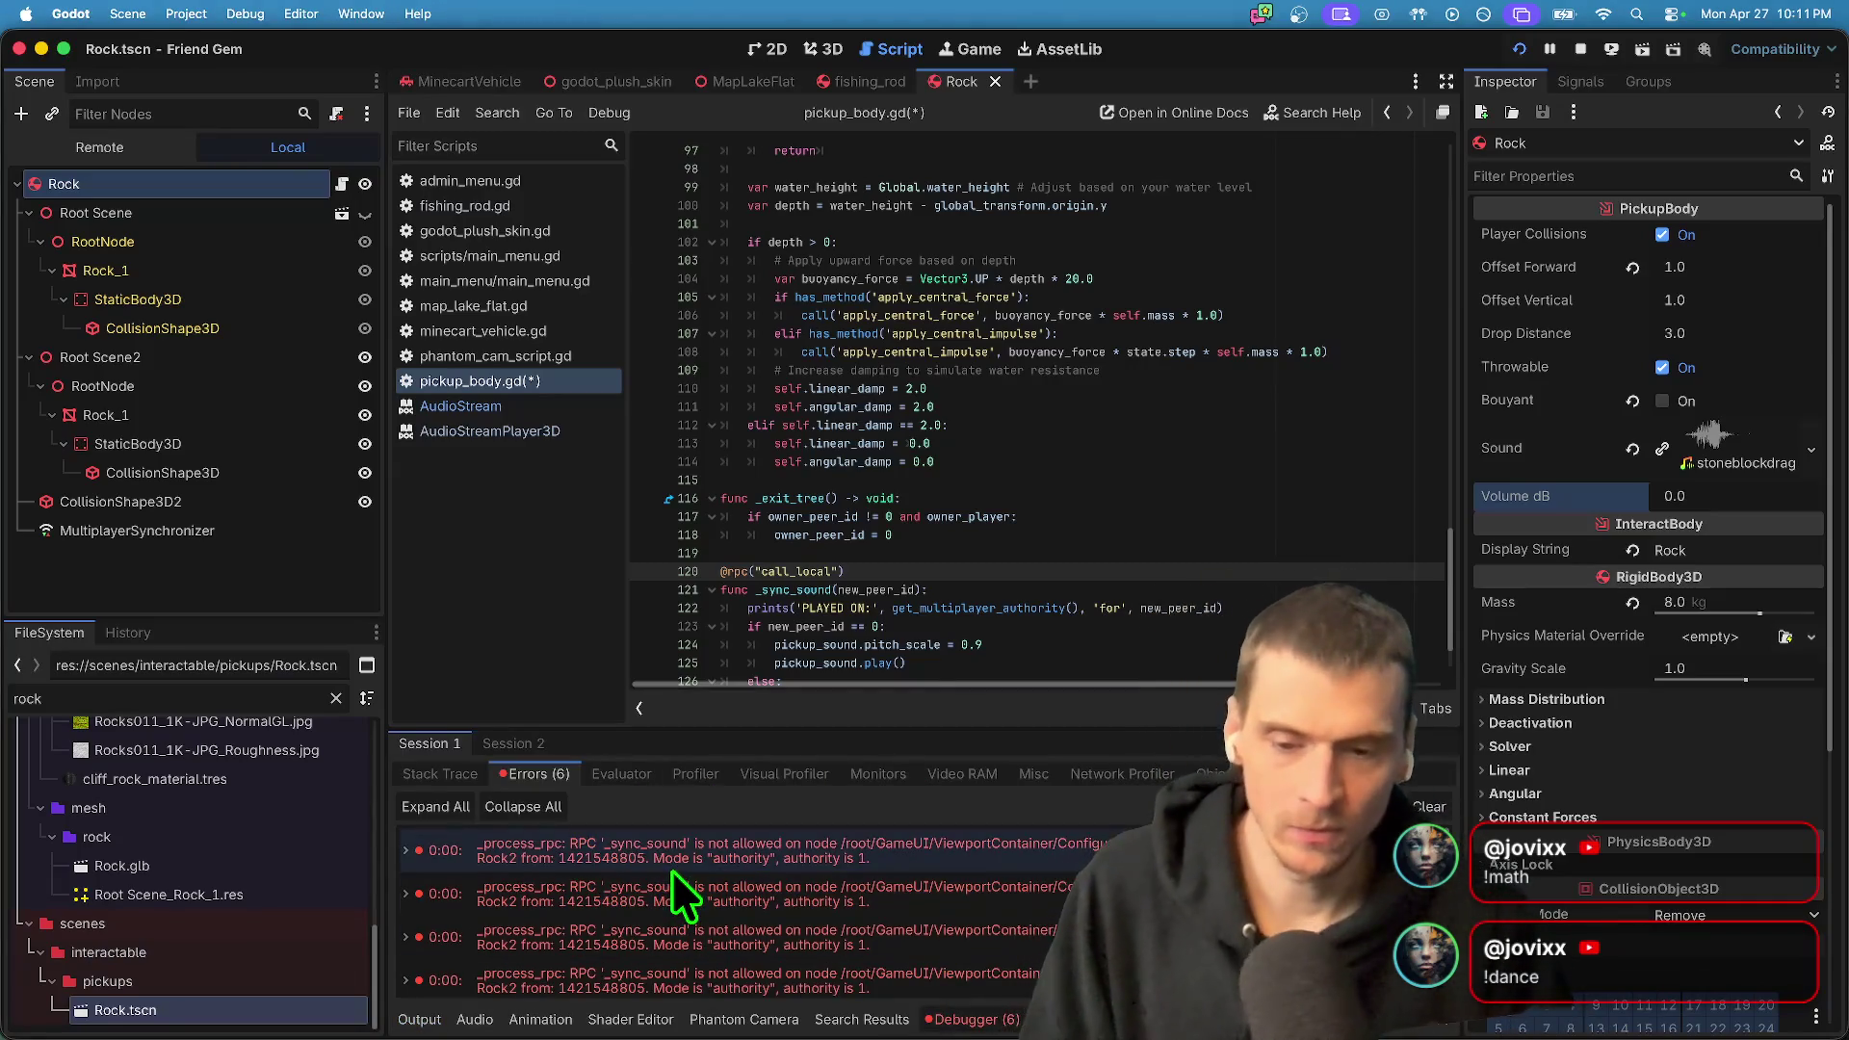
left_click(673, 867)
- Undo the edits back to the 'if sound and is_multiplayer_authority():' check without the print
left_click(1091, 575)
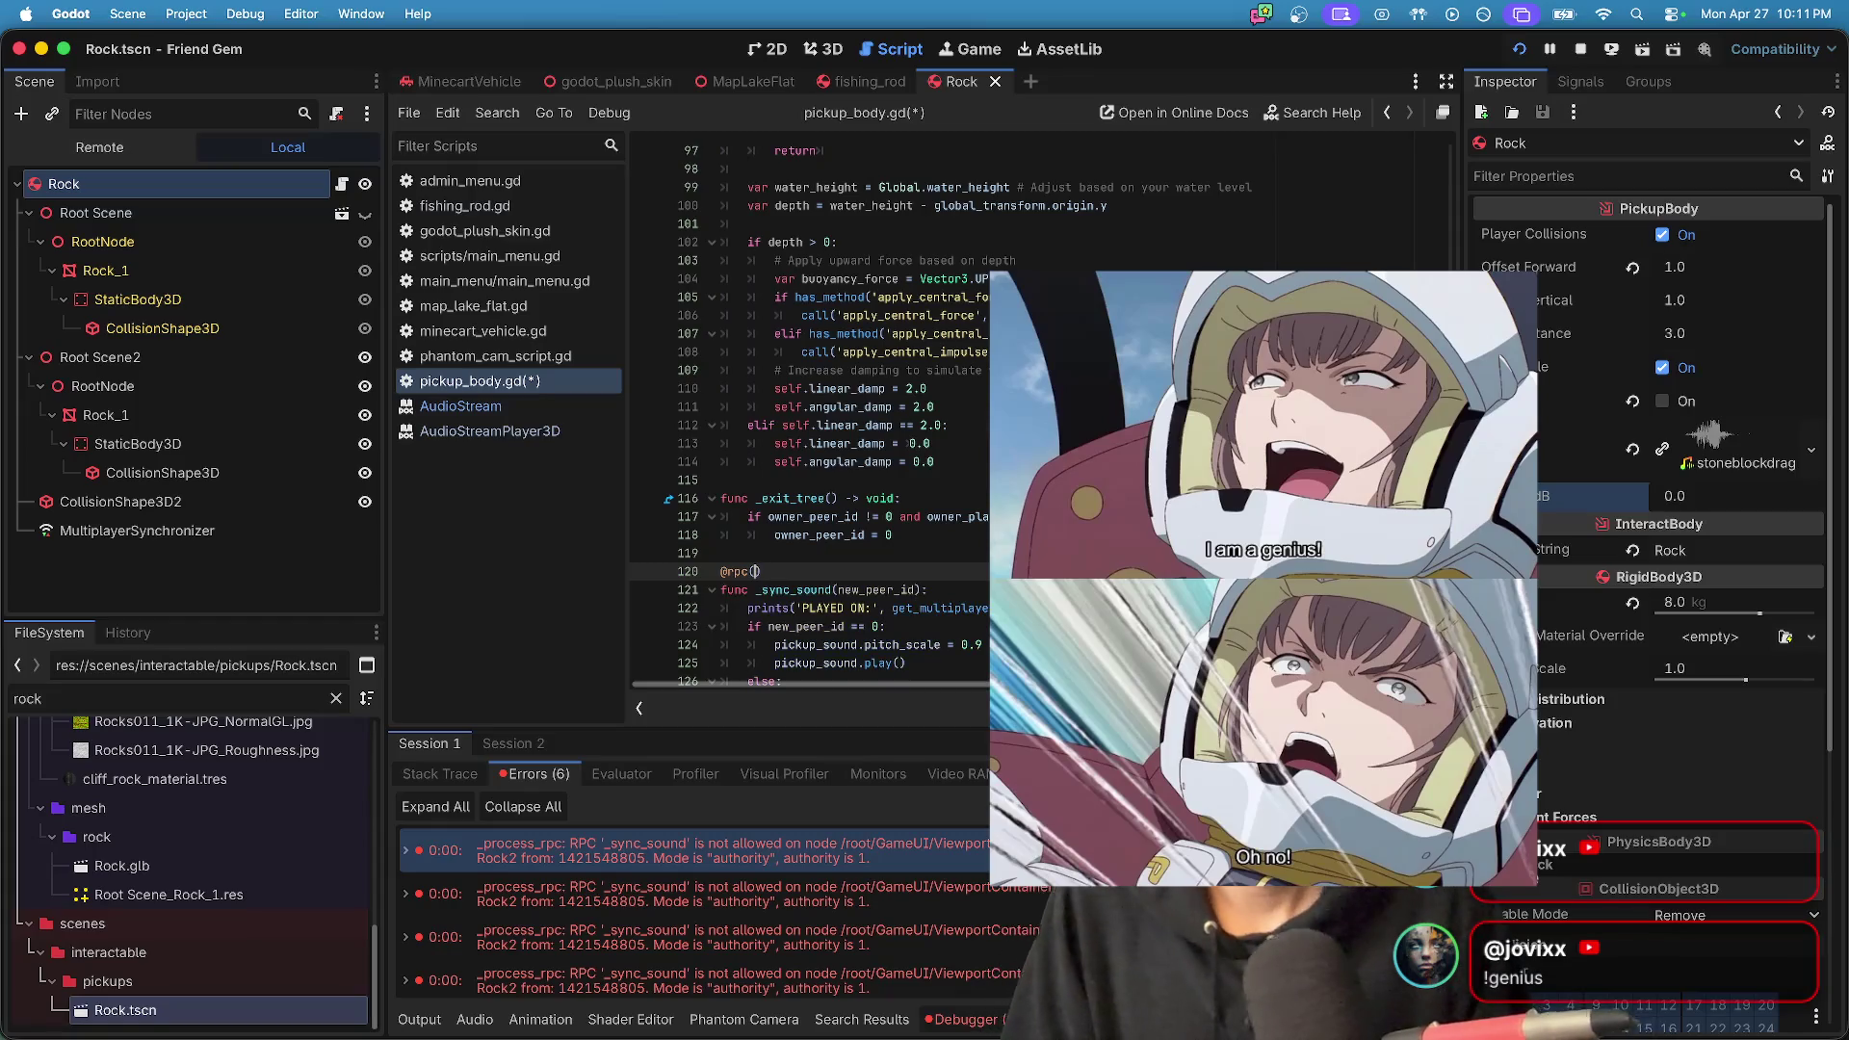
type("\"")
key("super+z")
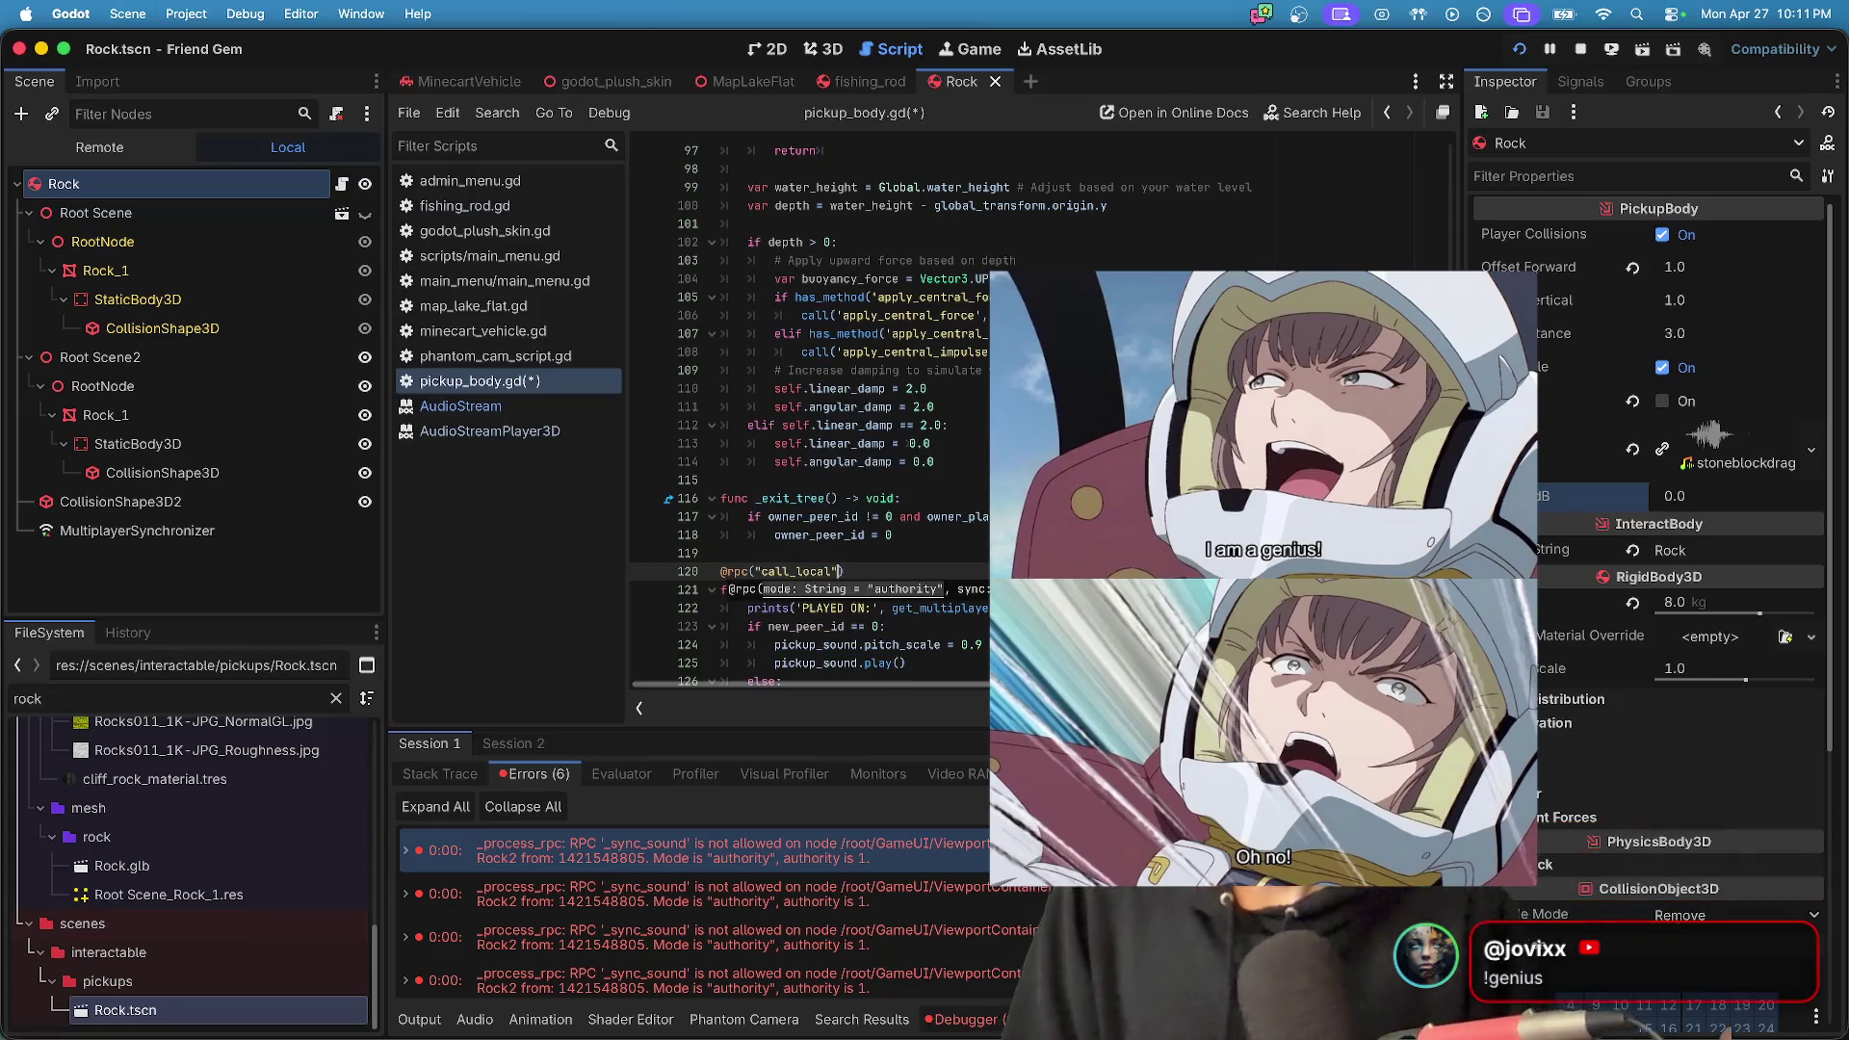
scroll(1089, 578, "up", 15)
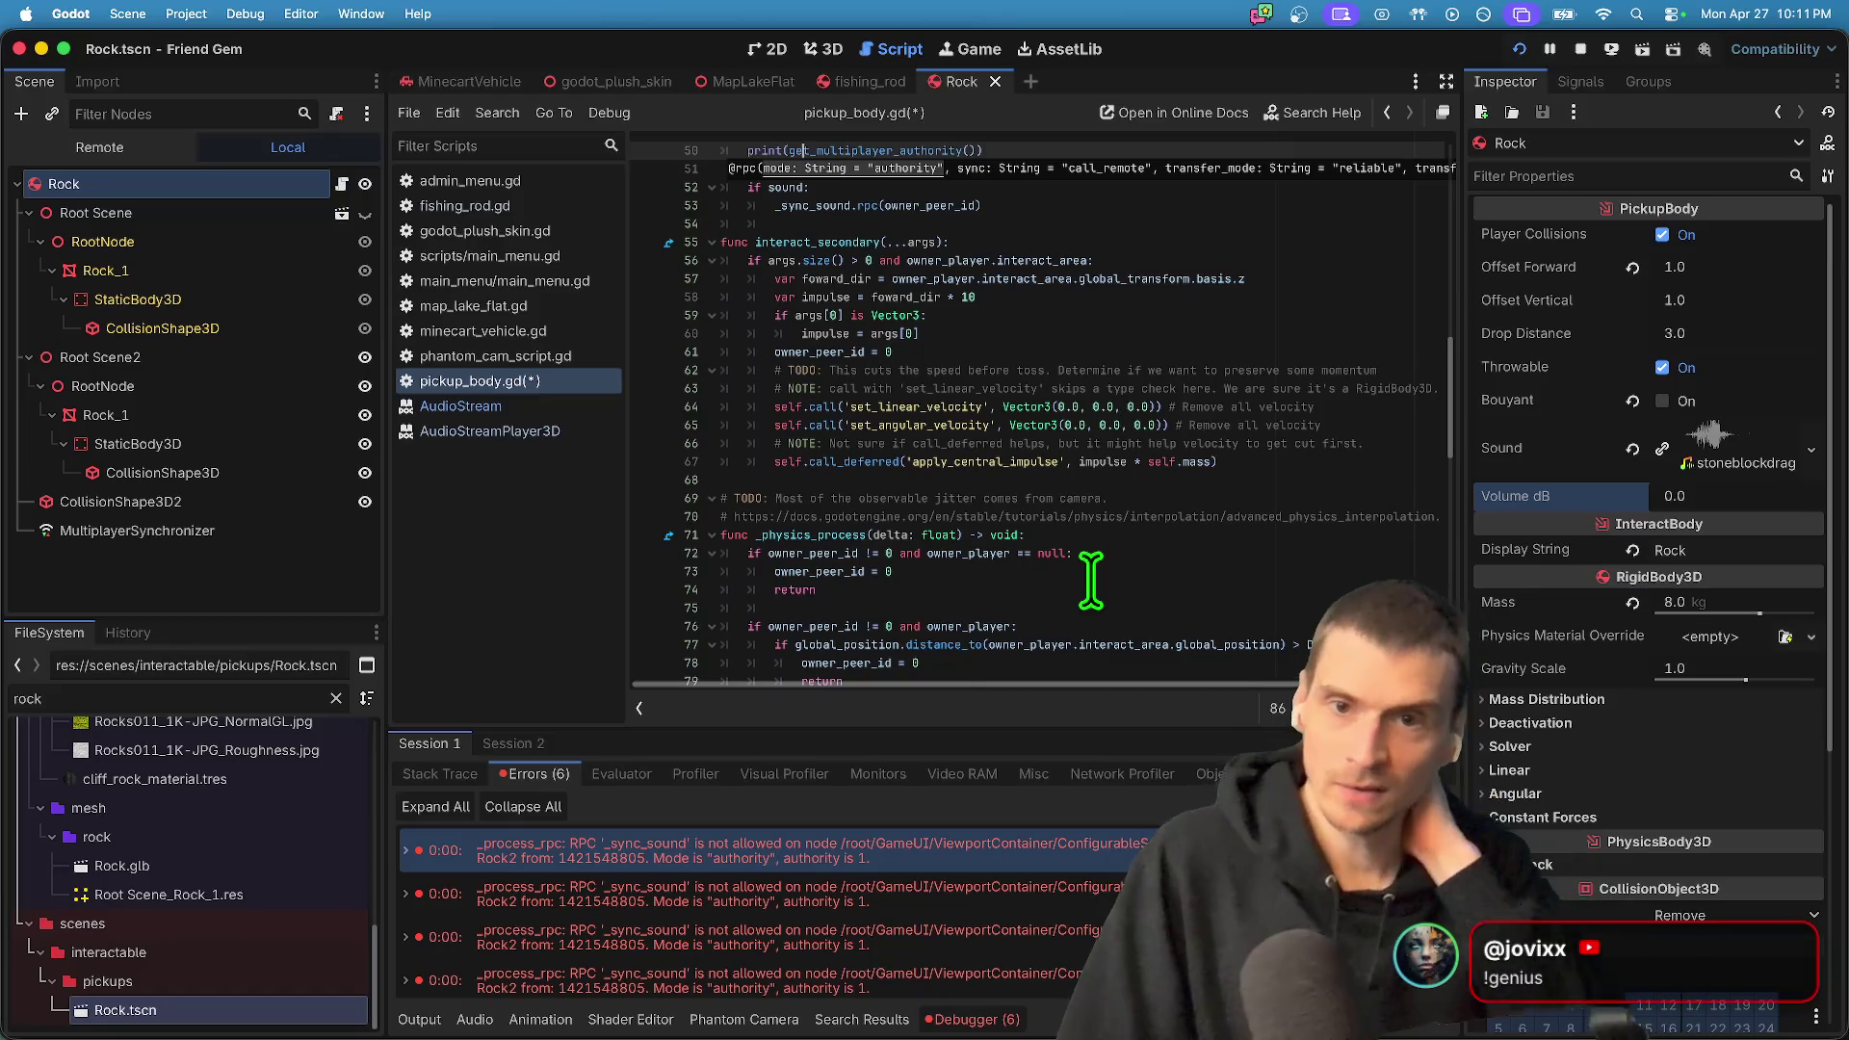
key("super+z")
key("super+z")
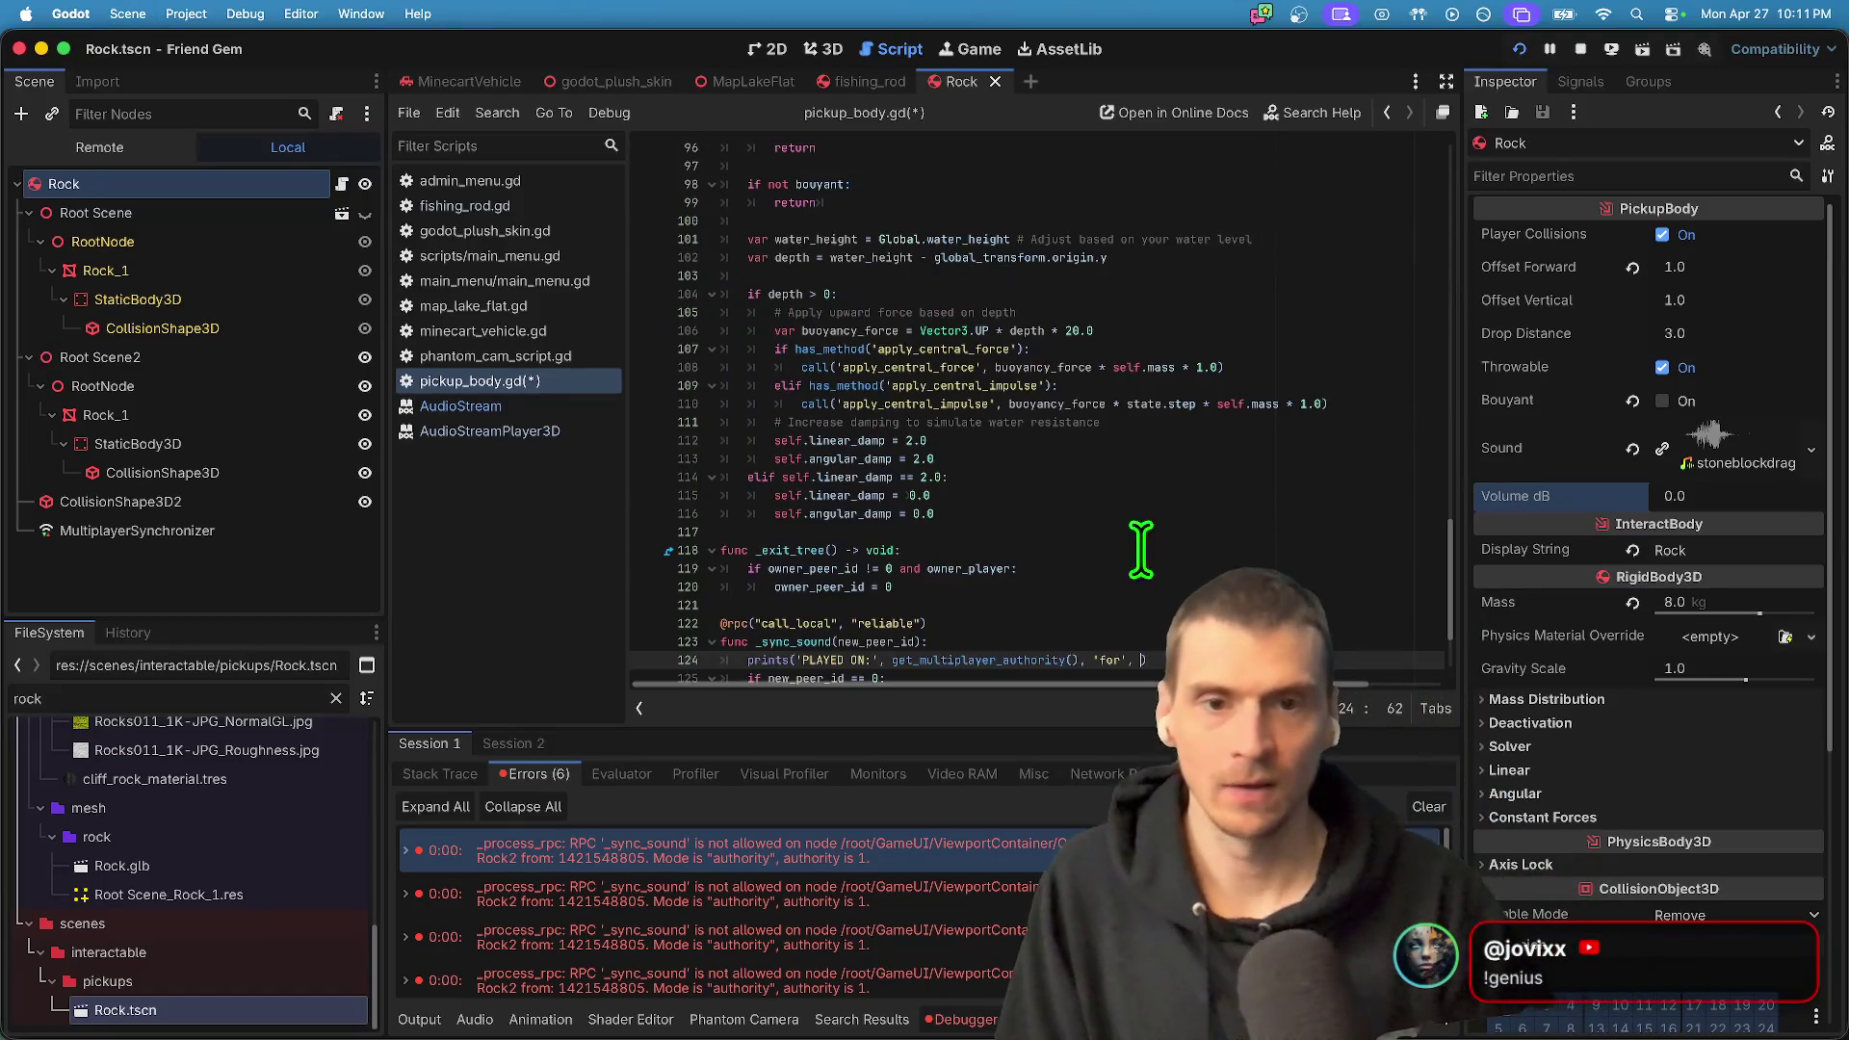
key("super+z")
key("super+z")
key("super+z")
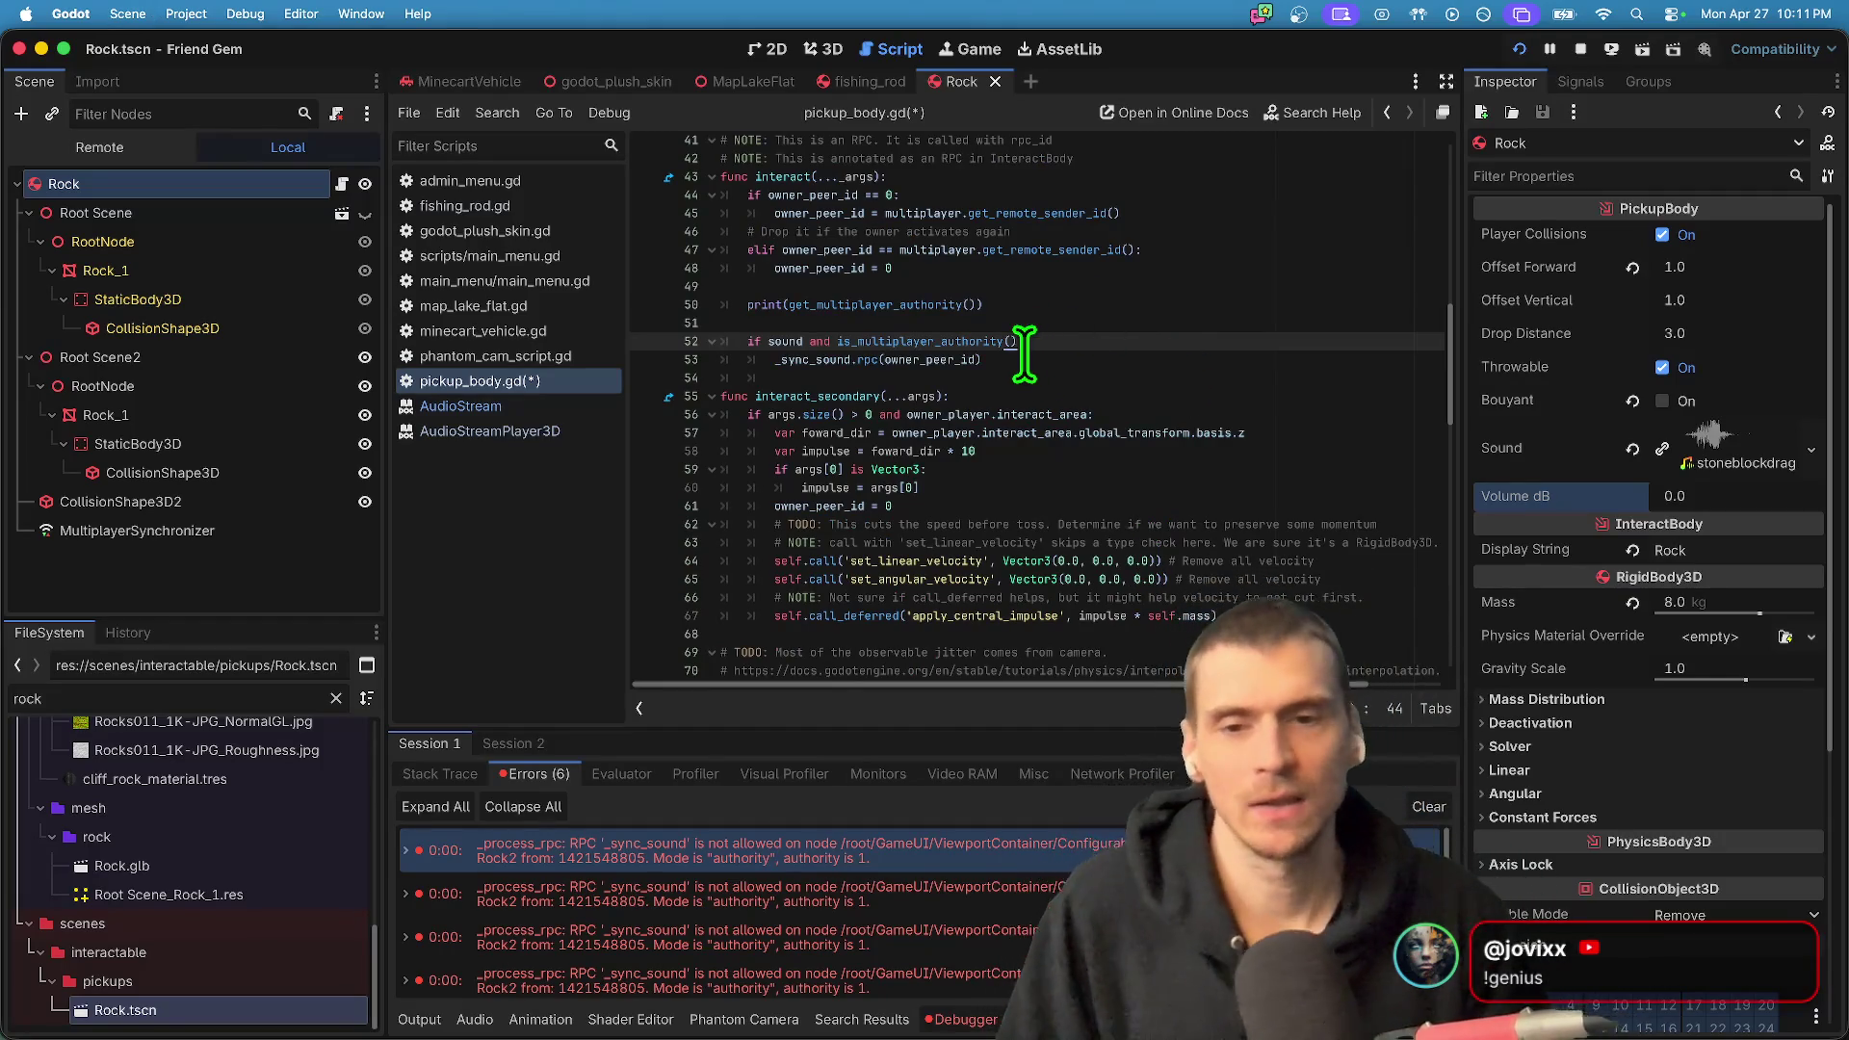
key("super+z")
key("super+z")
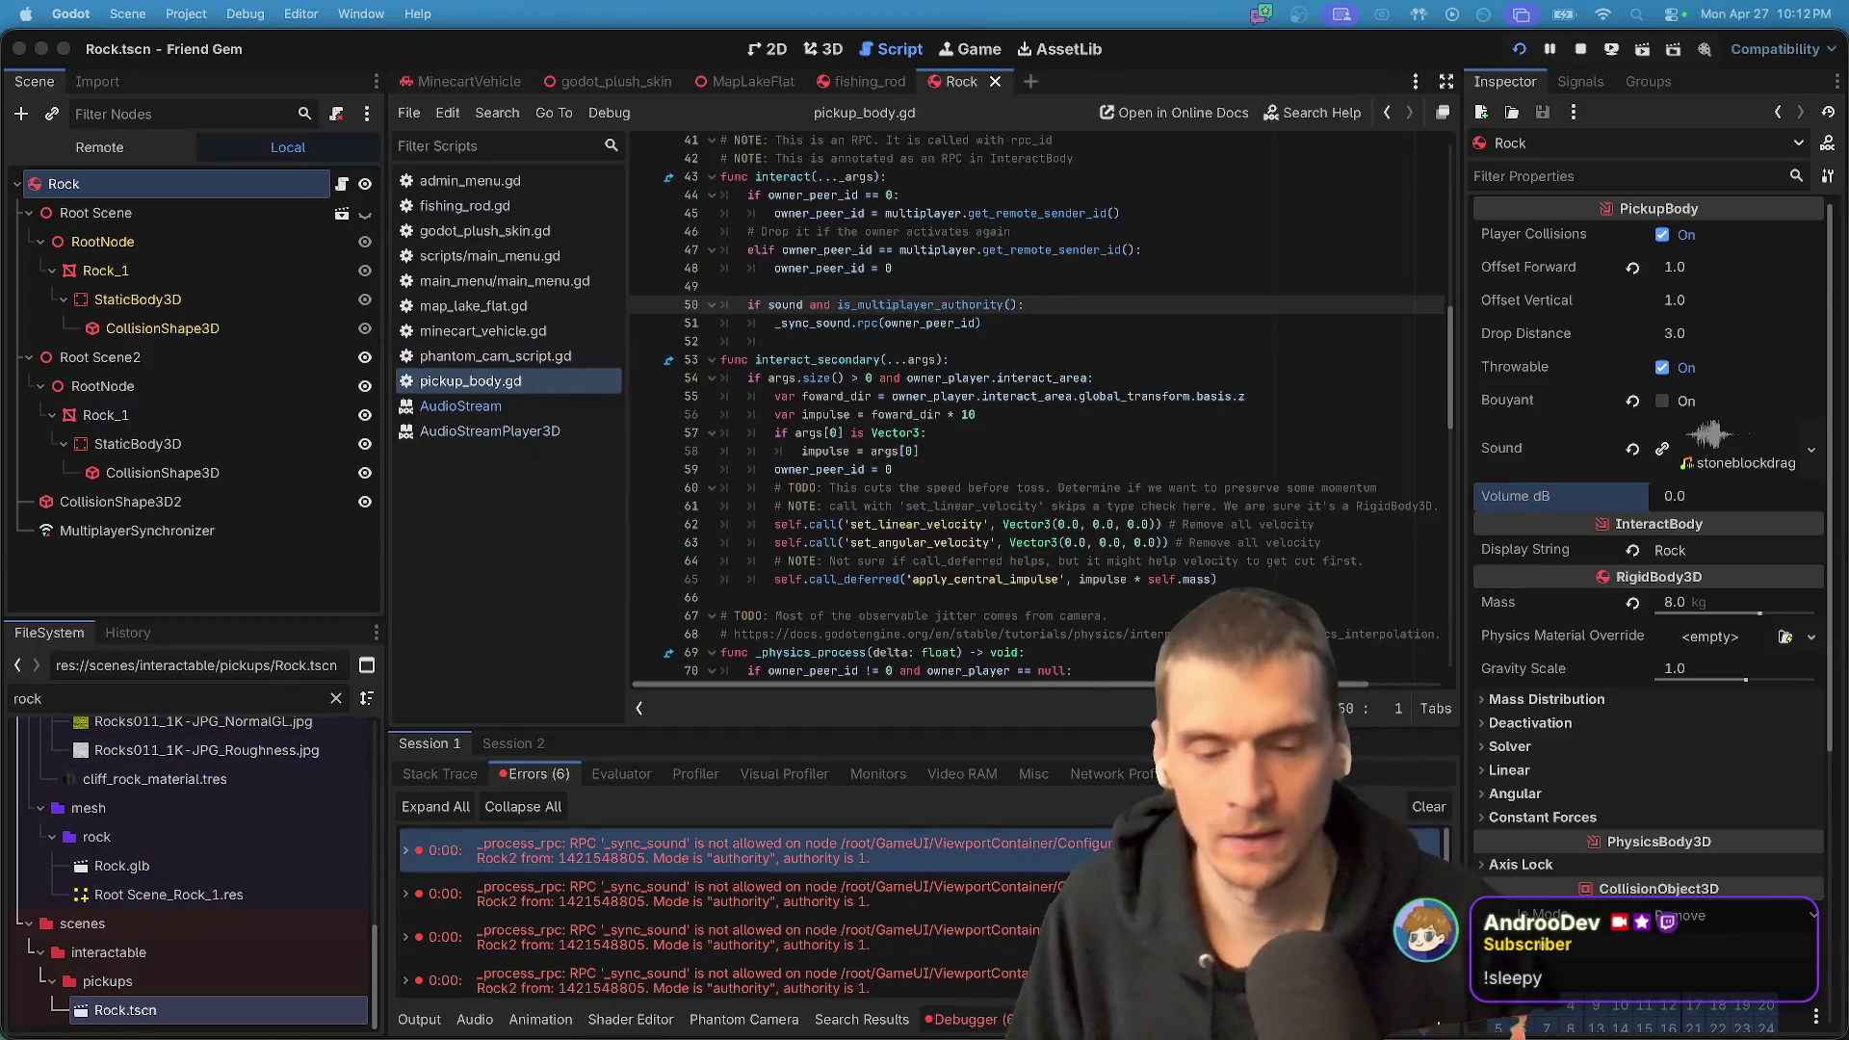
left_click(1425, 809)
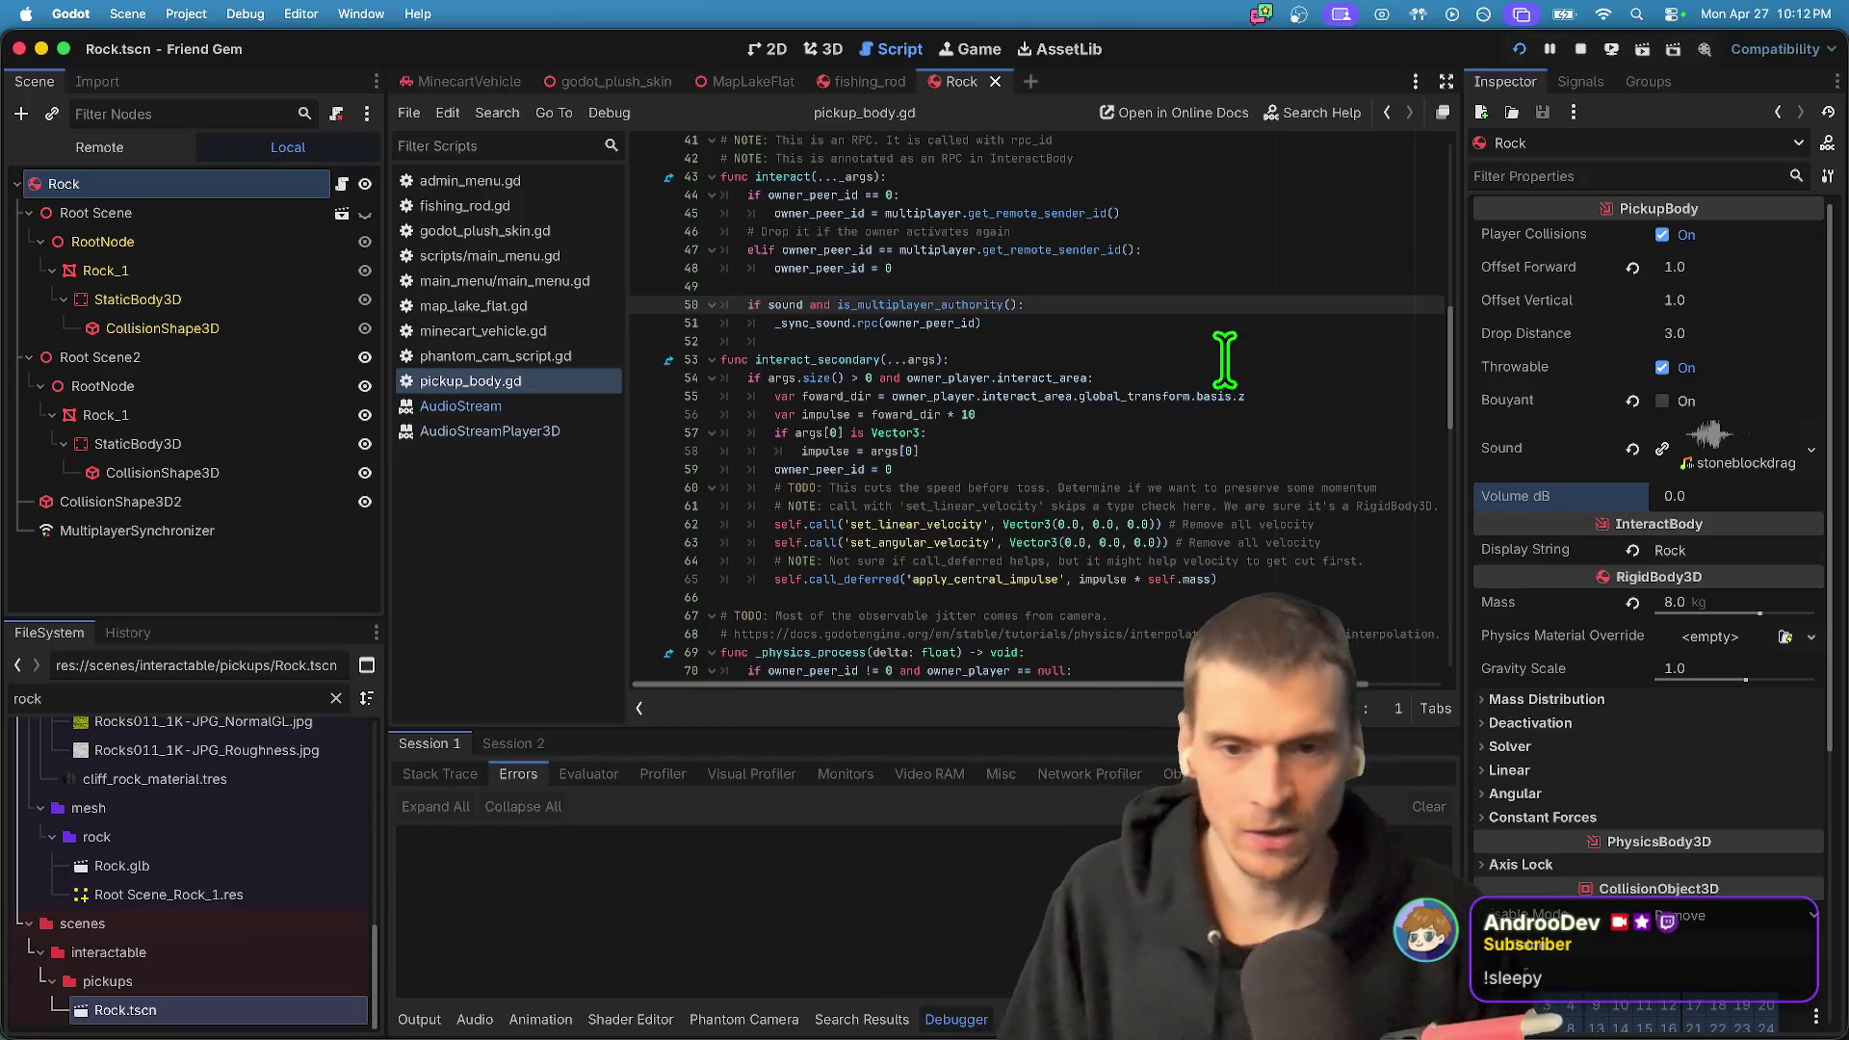
left_click(1222, 324)
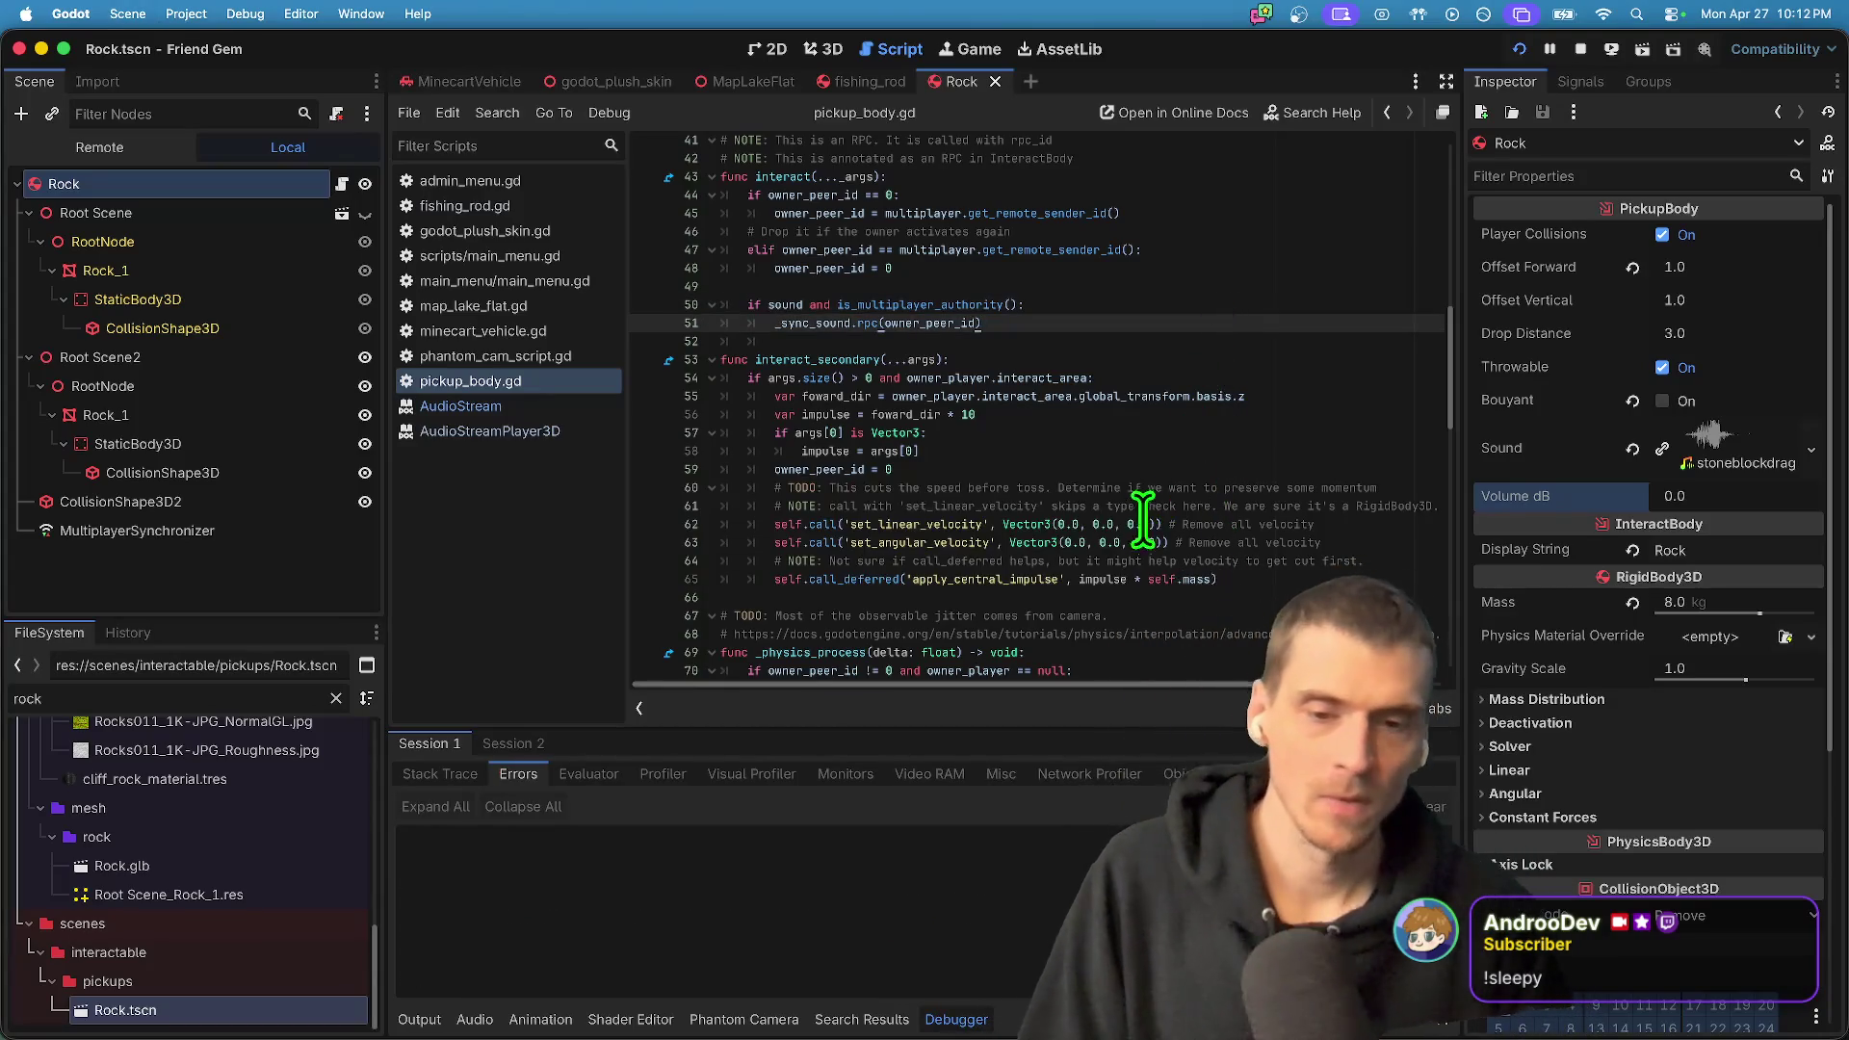
scroll(1114, 525, "down", 15)
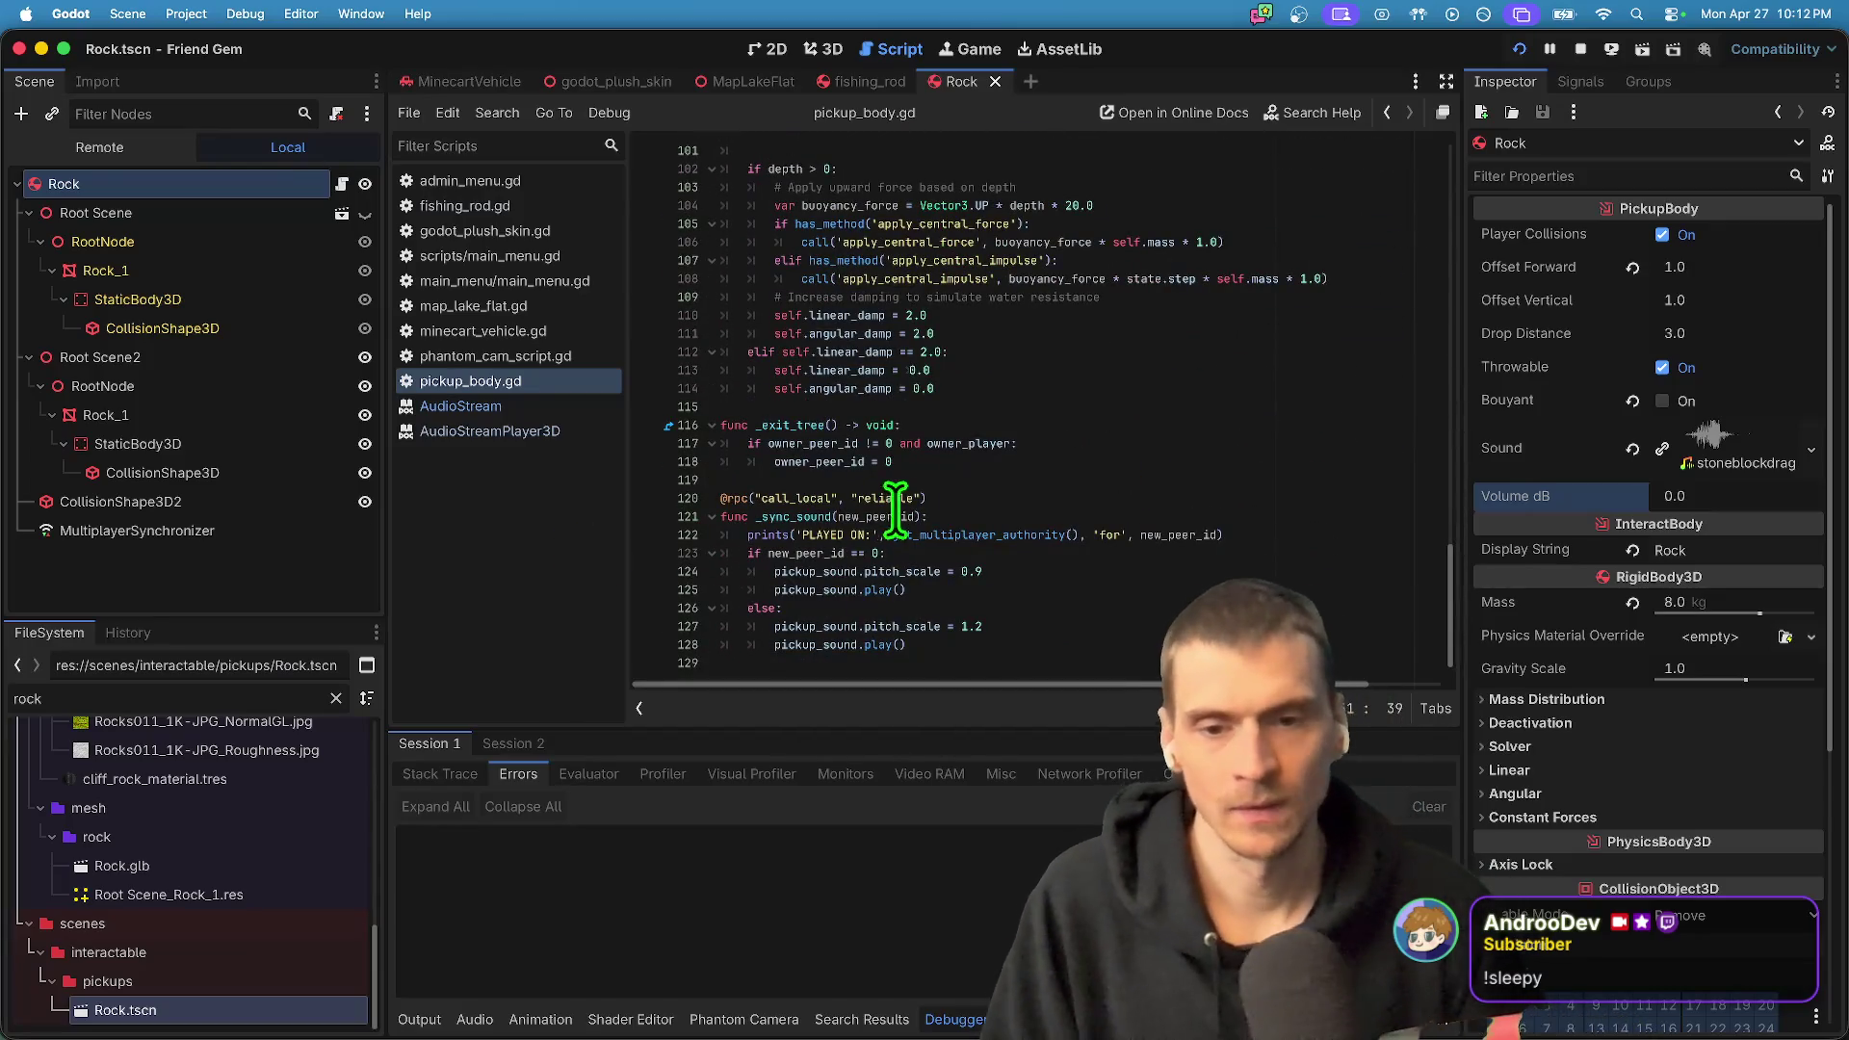
triple_click(1138, 493)
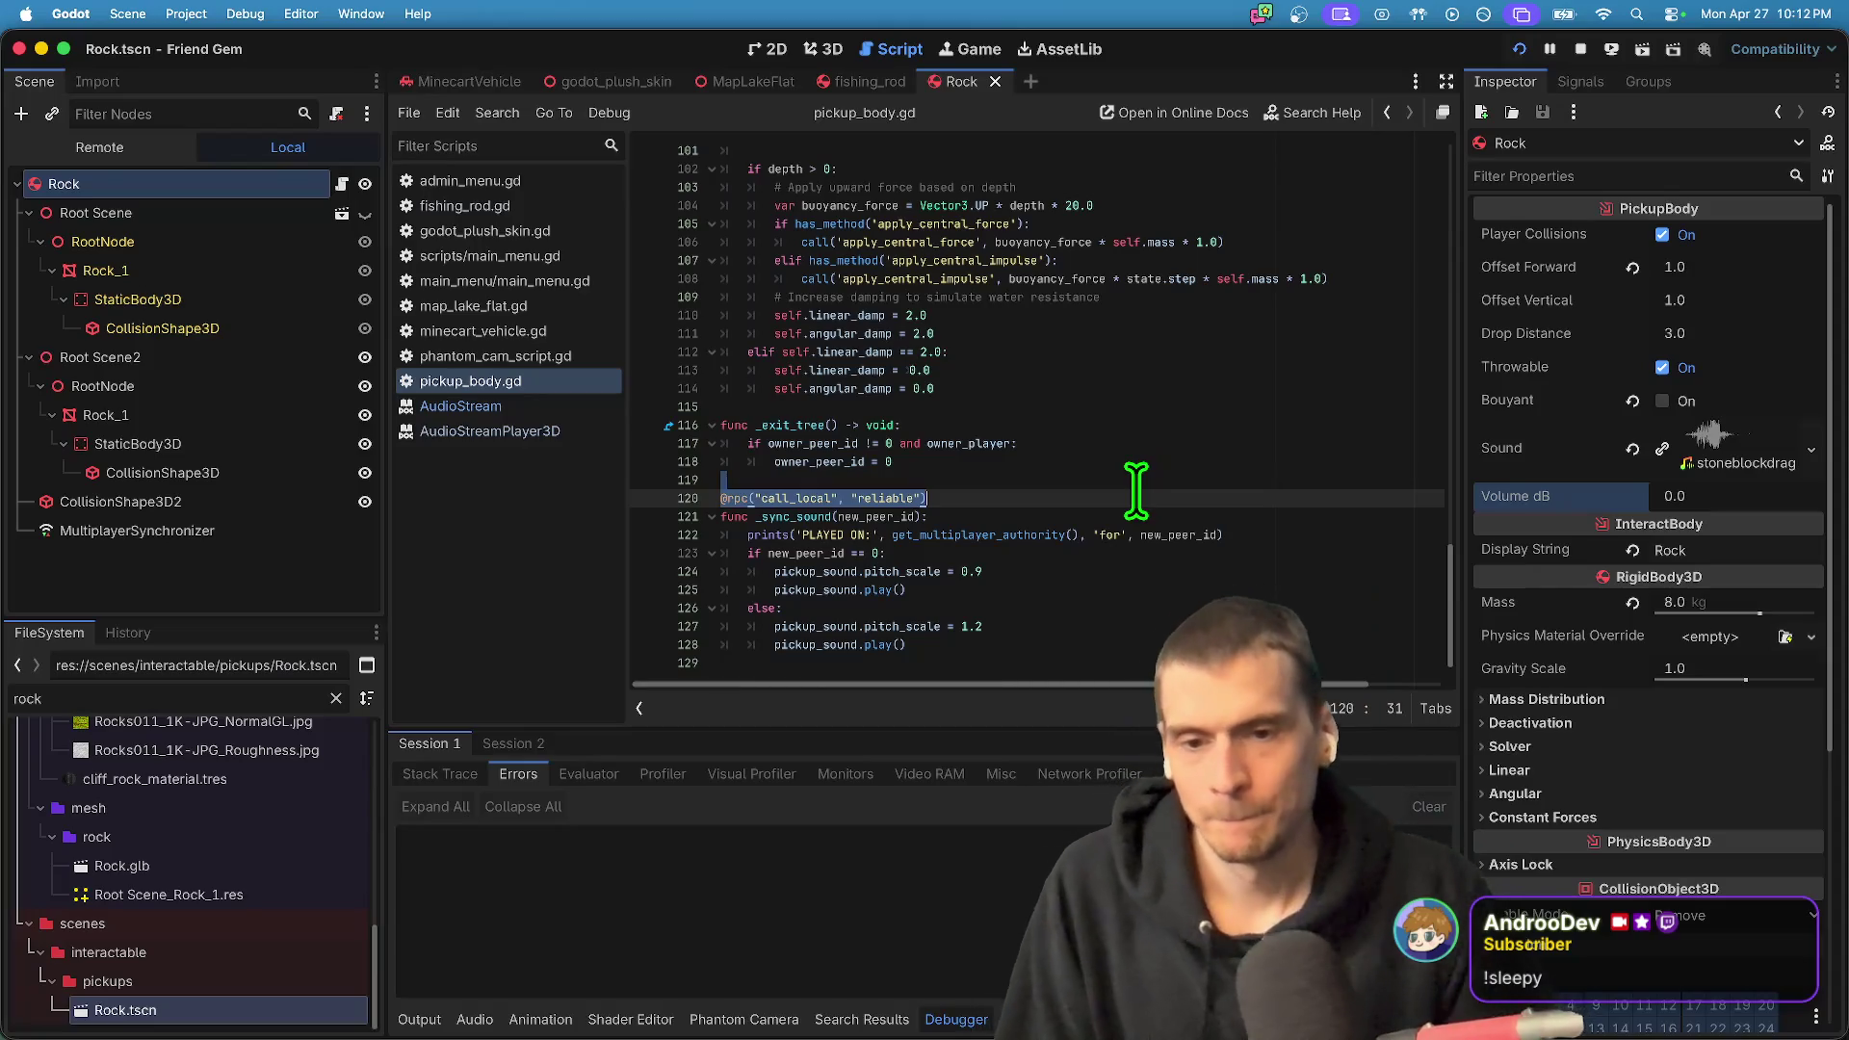
left_click_drag(1138, 493, 976, 740)
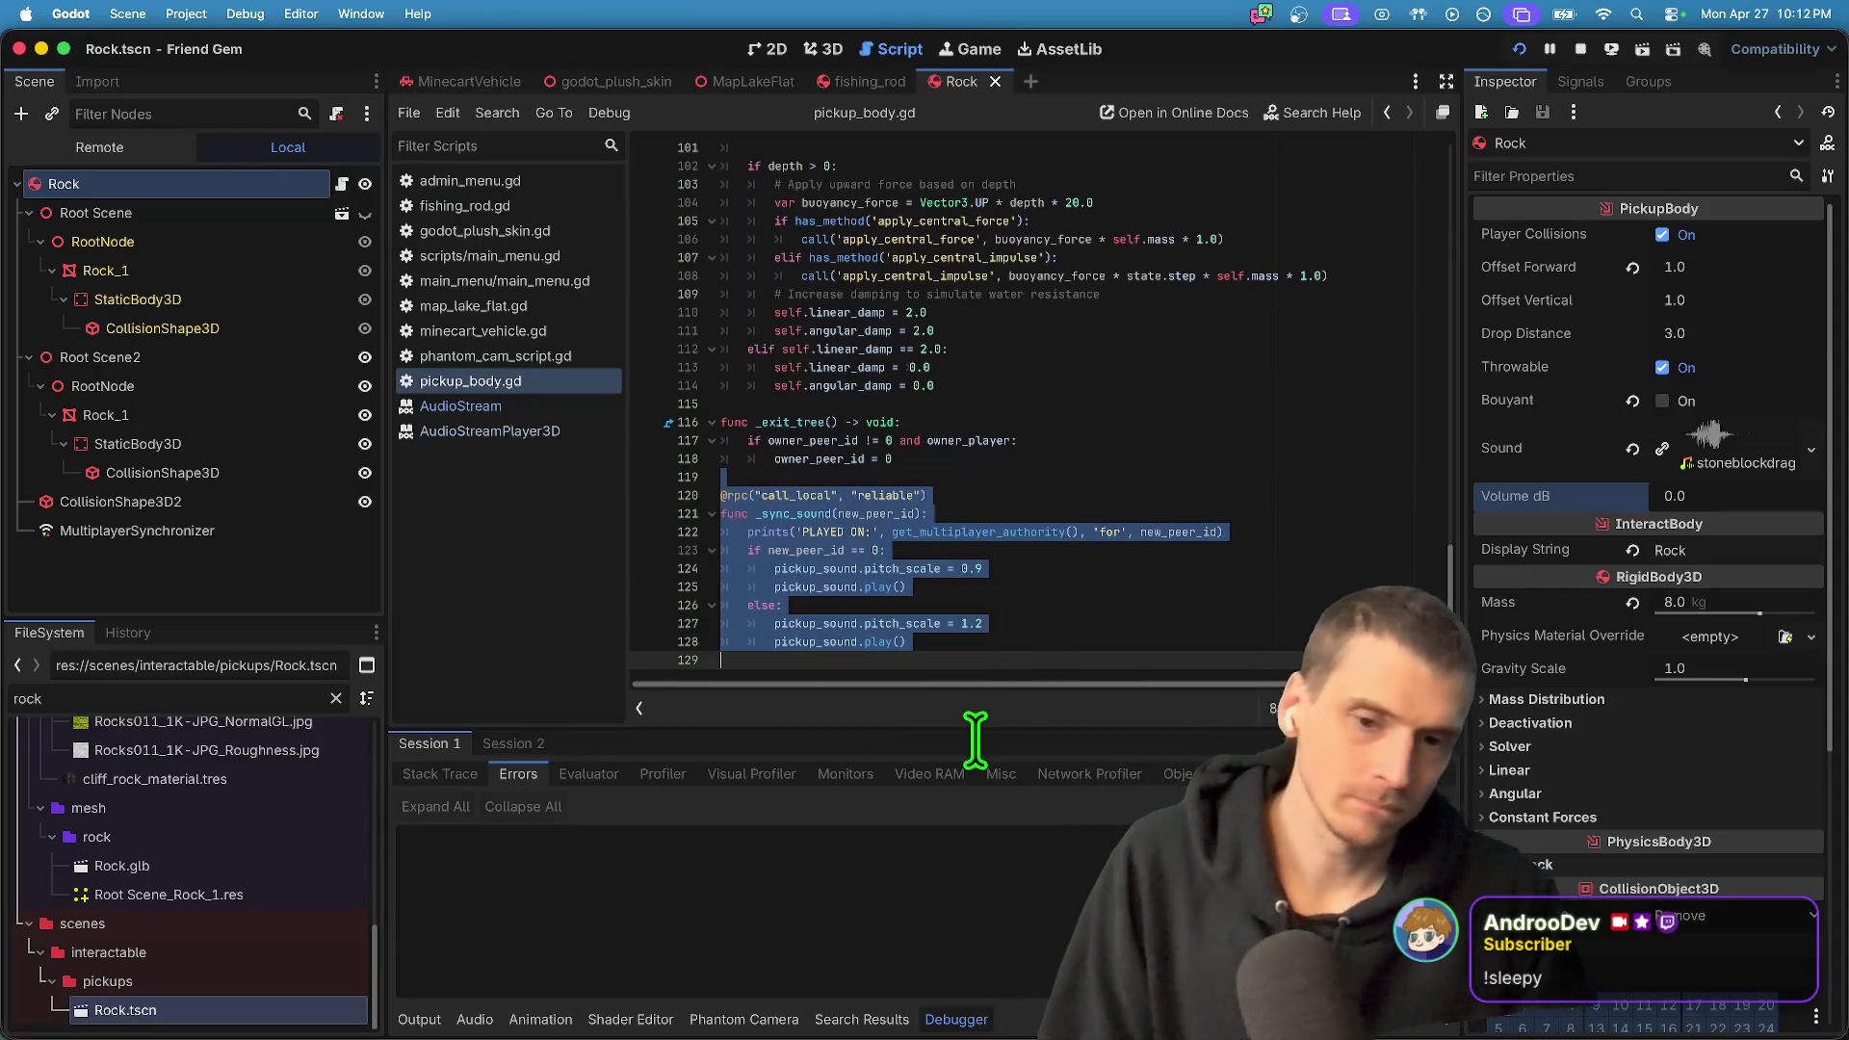
mouse_move(1011, 1002)
left_mouse_down()
mouse_move(847, 460)
mouse_move(796, 452)
mouse_move(805, 864)
left_mouse_up()
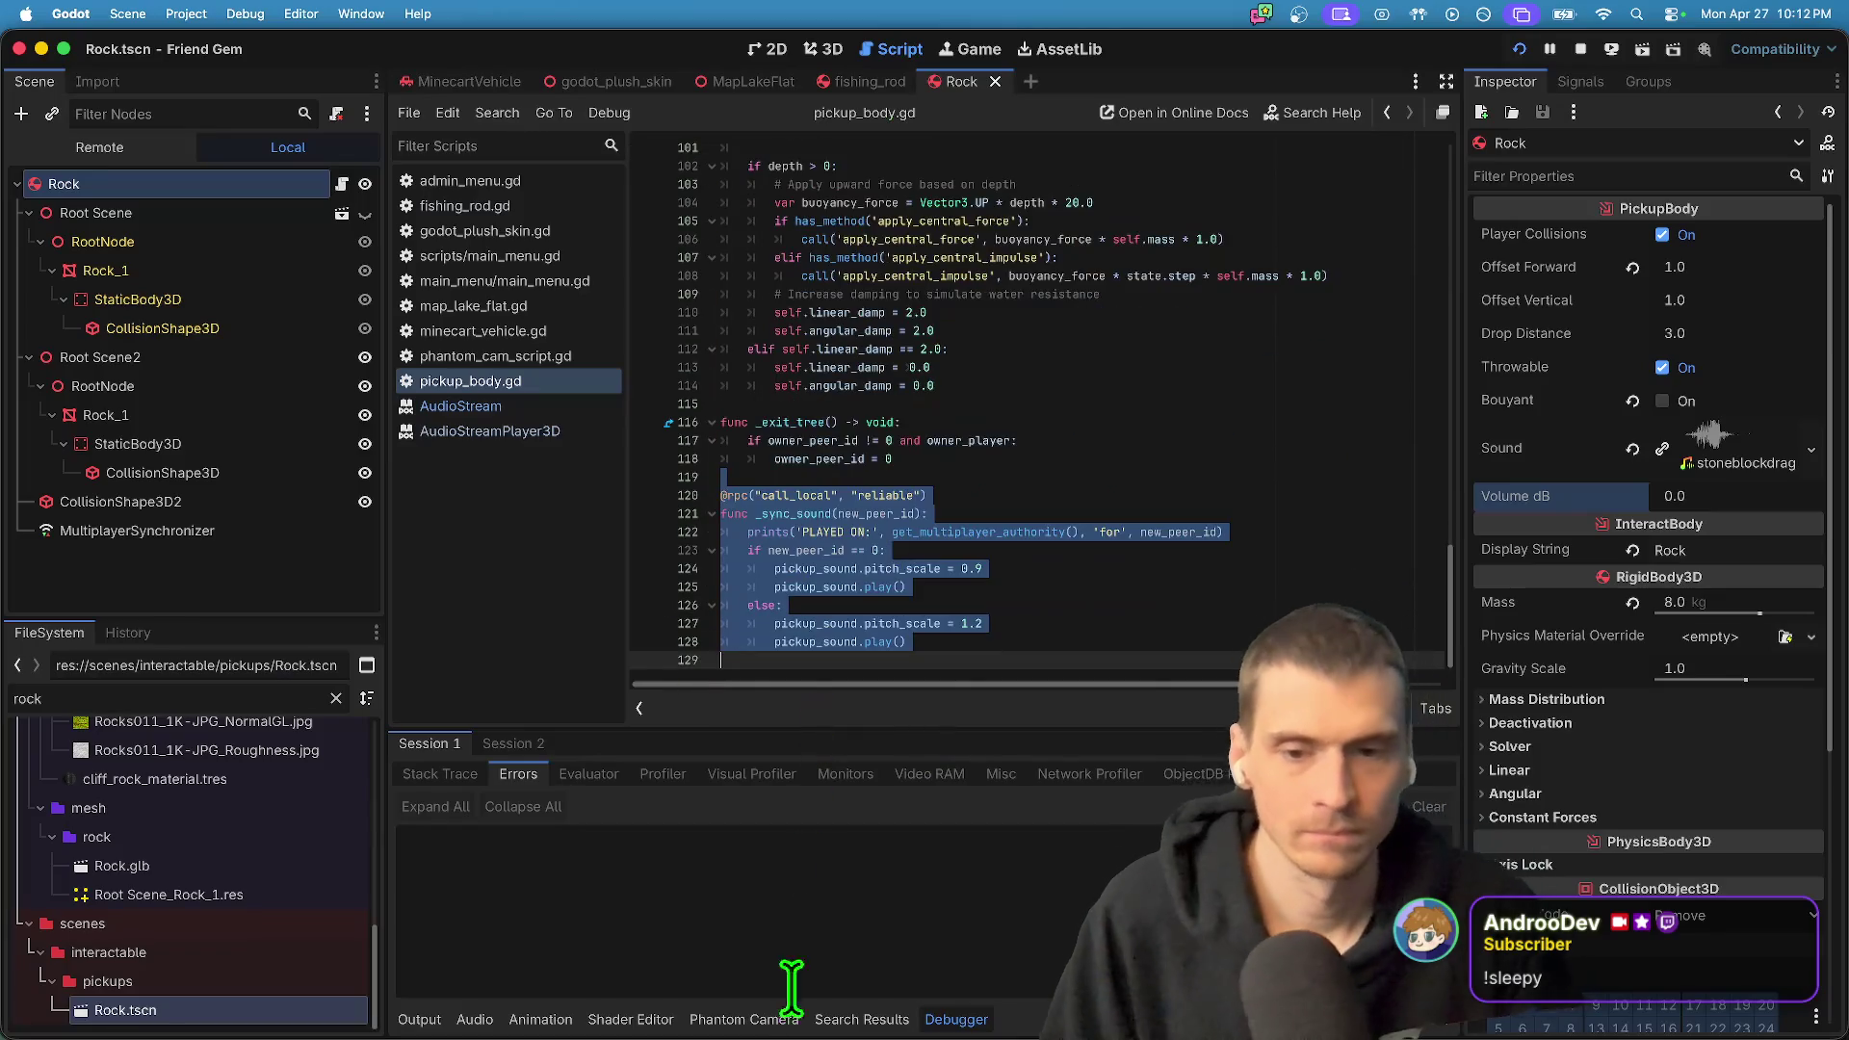
- Delete the function and trailing blank lines, then go to the undeclared _sync_sound call on line 51
scroll(1348, 425, "up", 7)
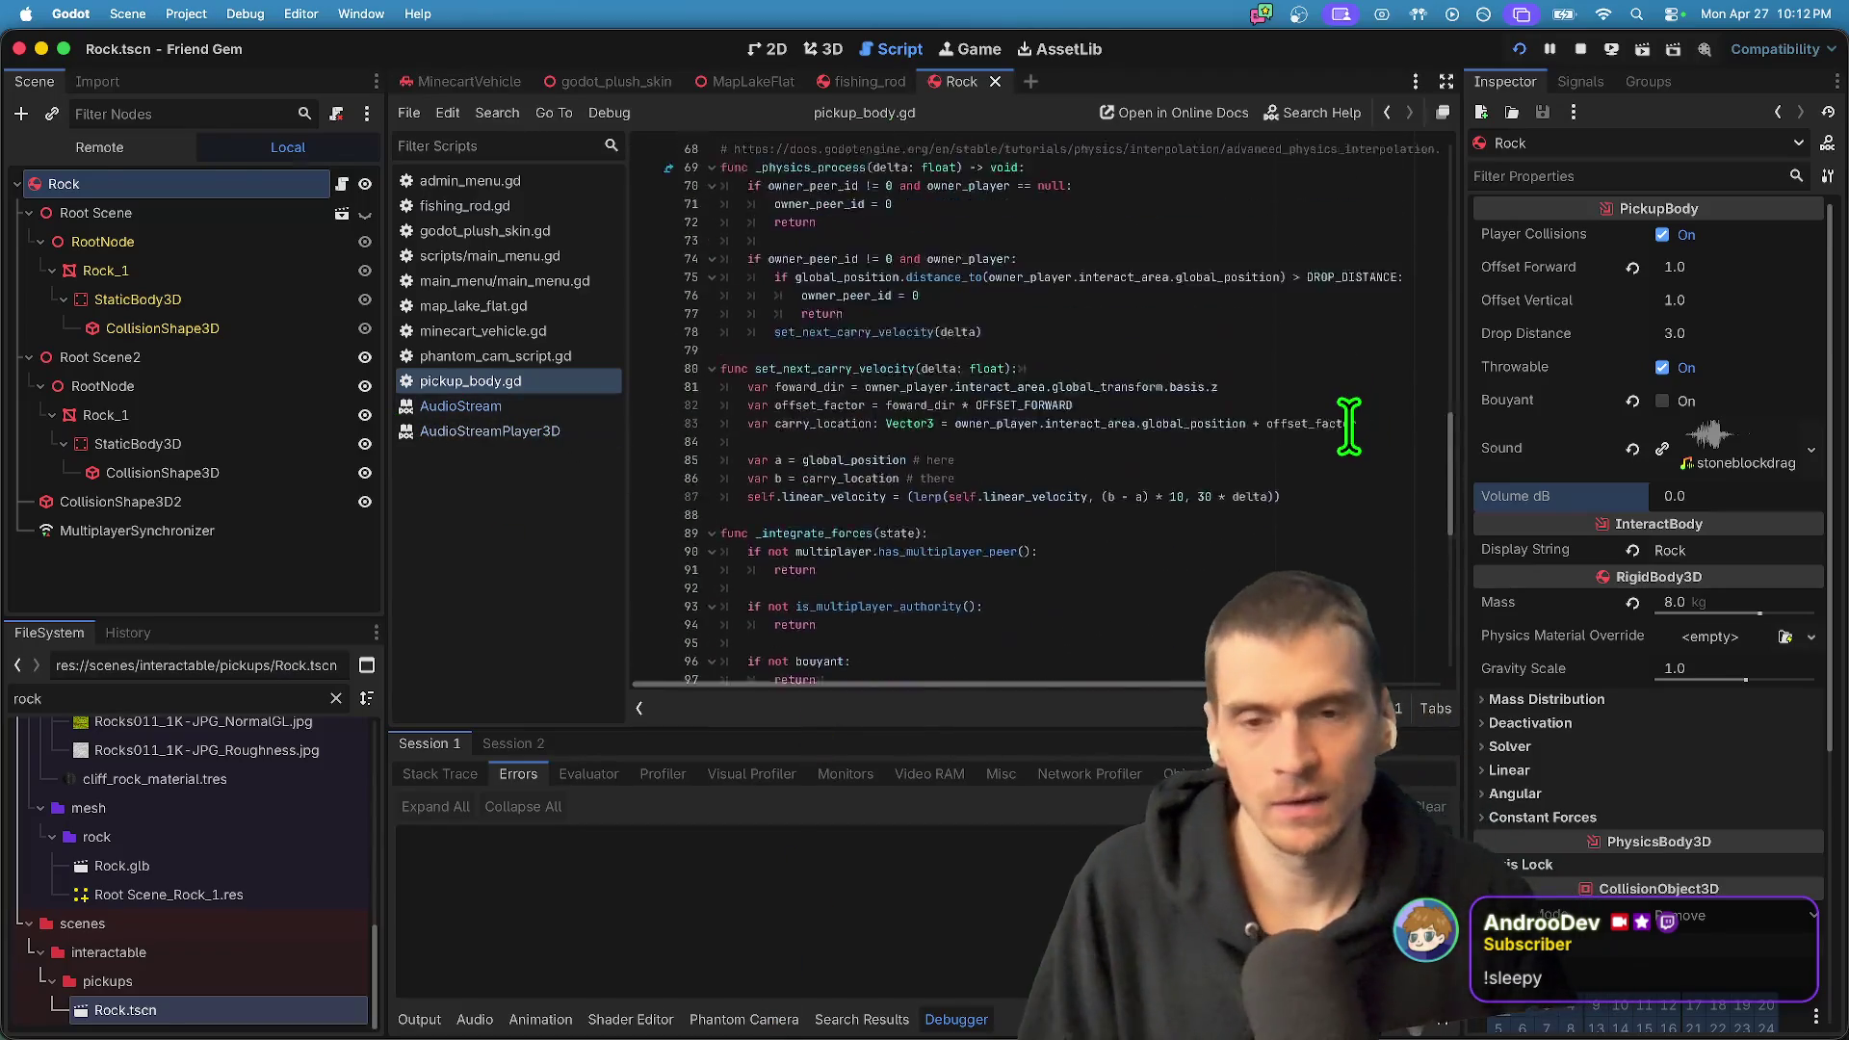
scroll(1284, 493, "down", 7)
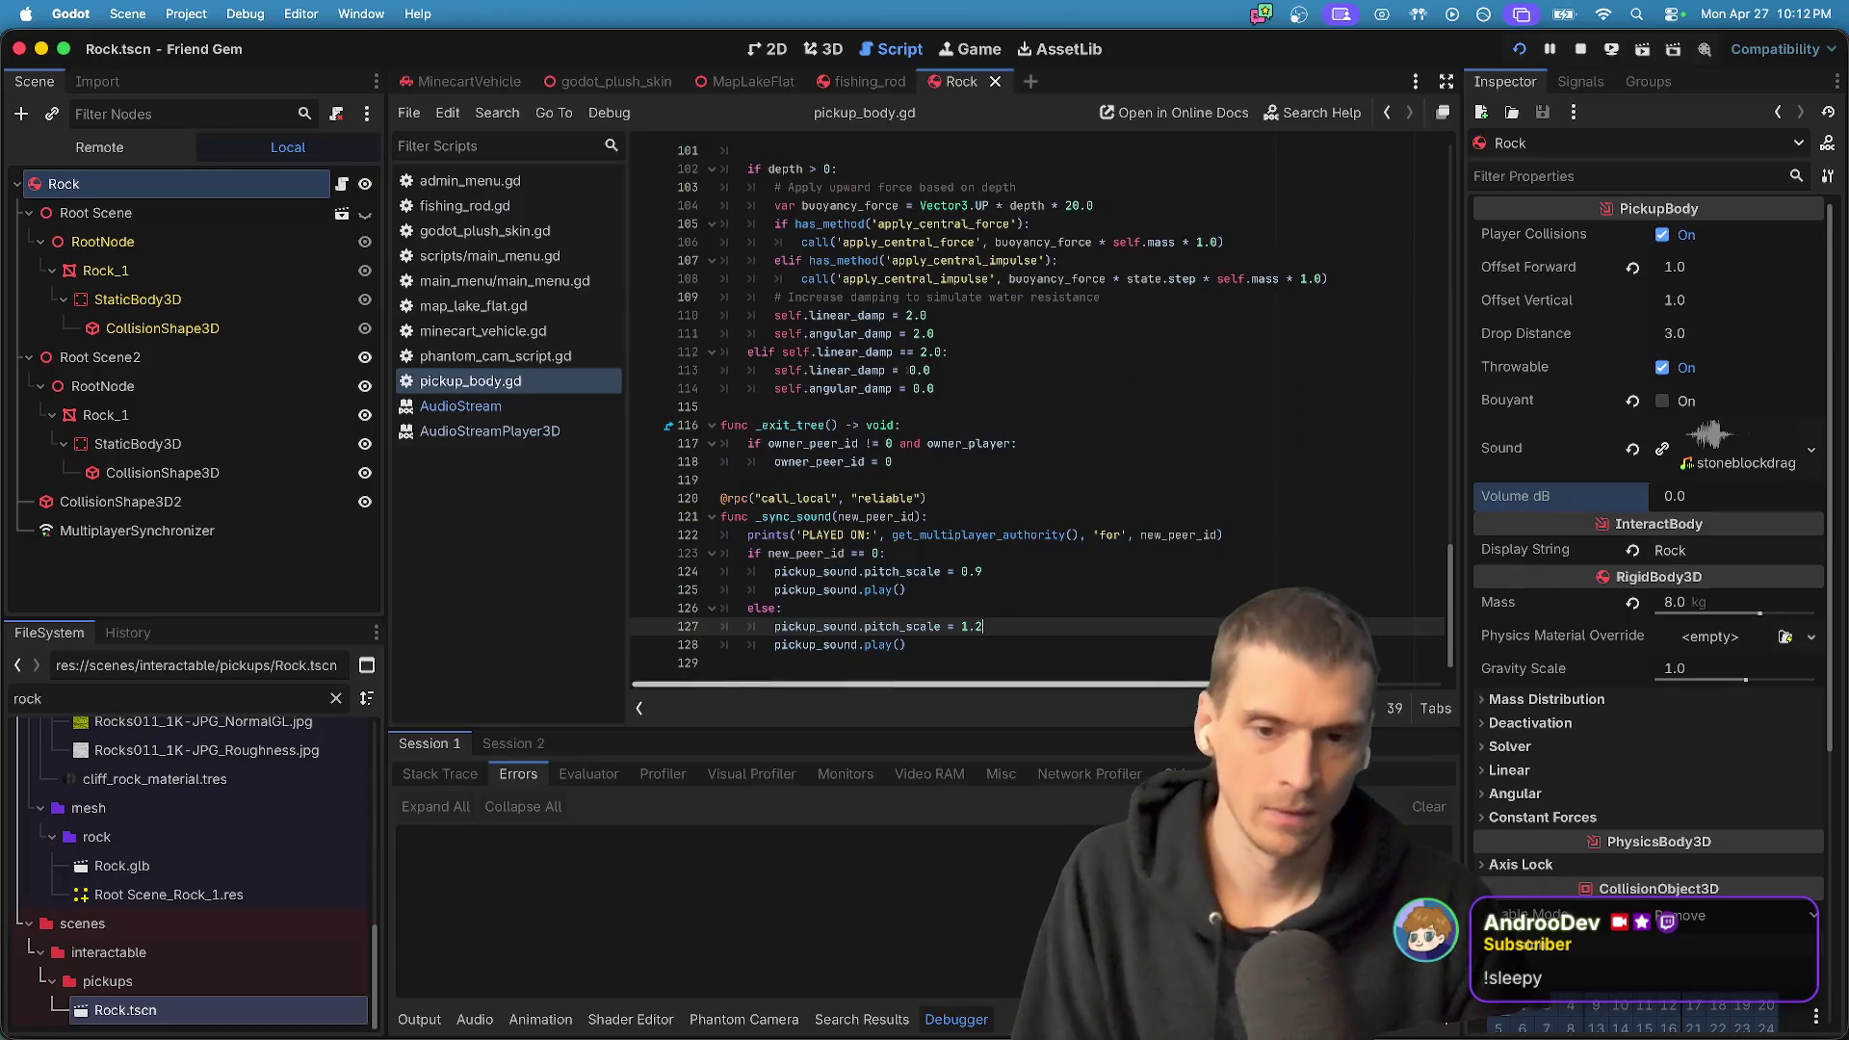
key("BackSpace")
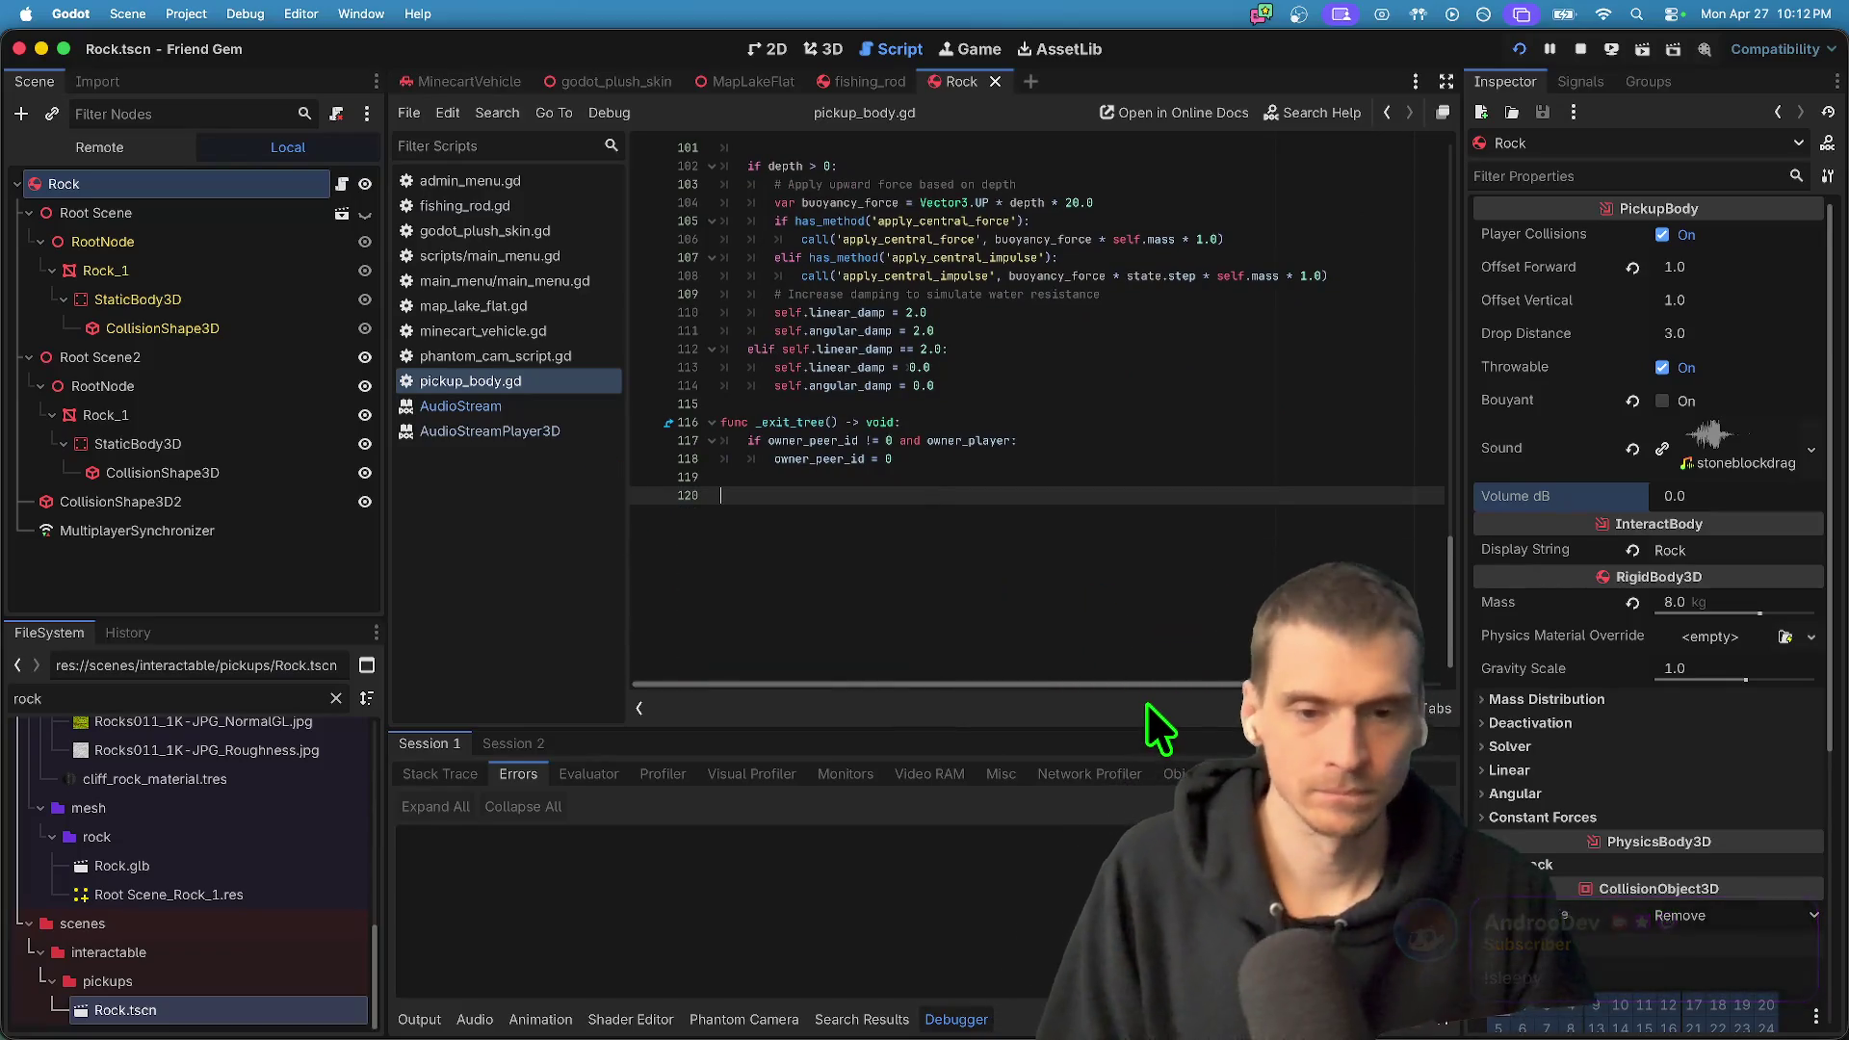
key("BackSpace")
key("BackSpace")
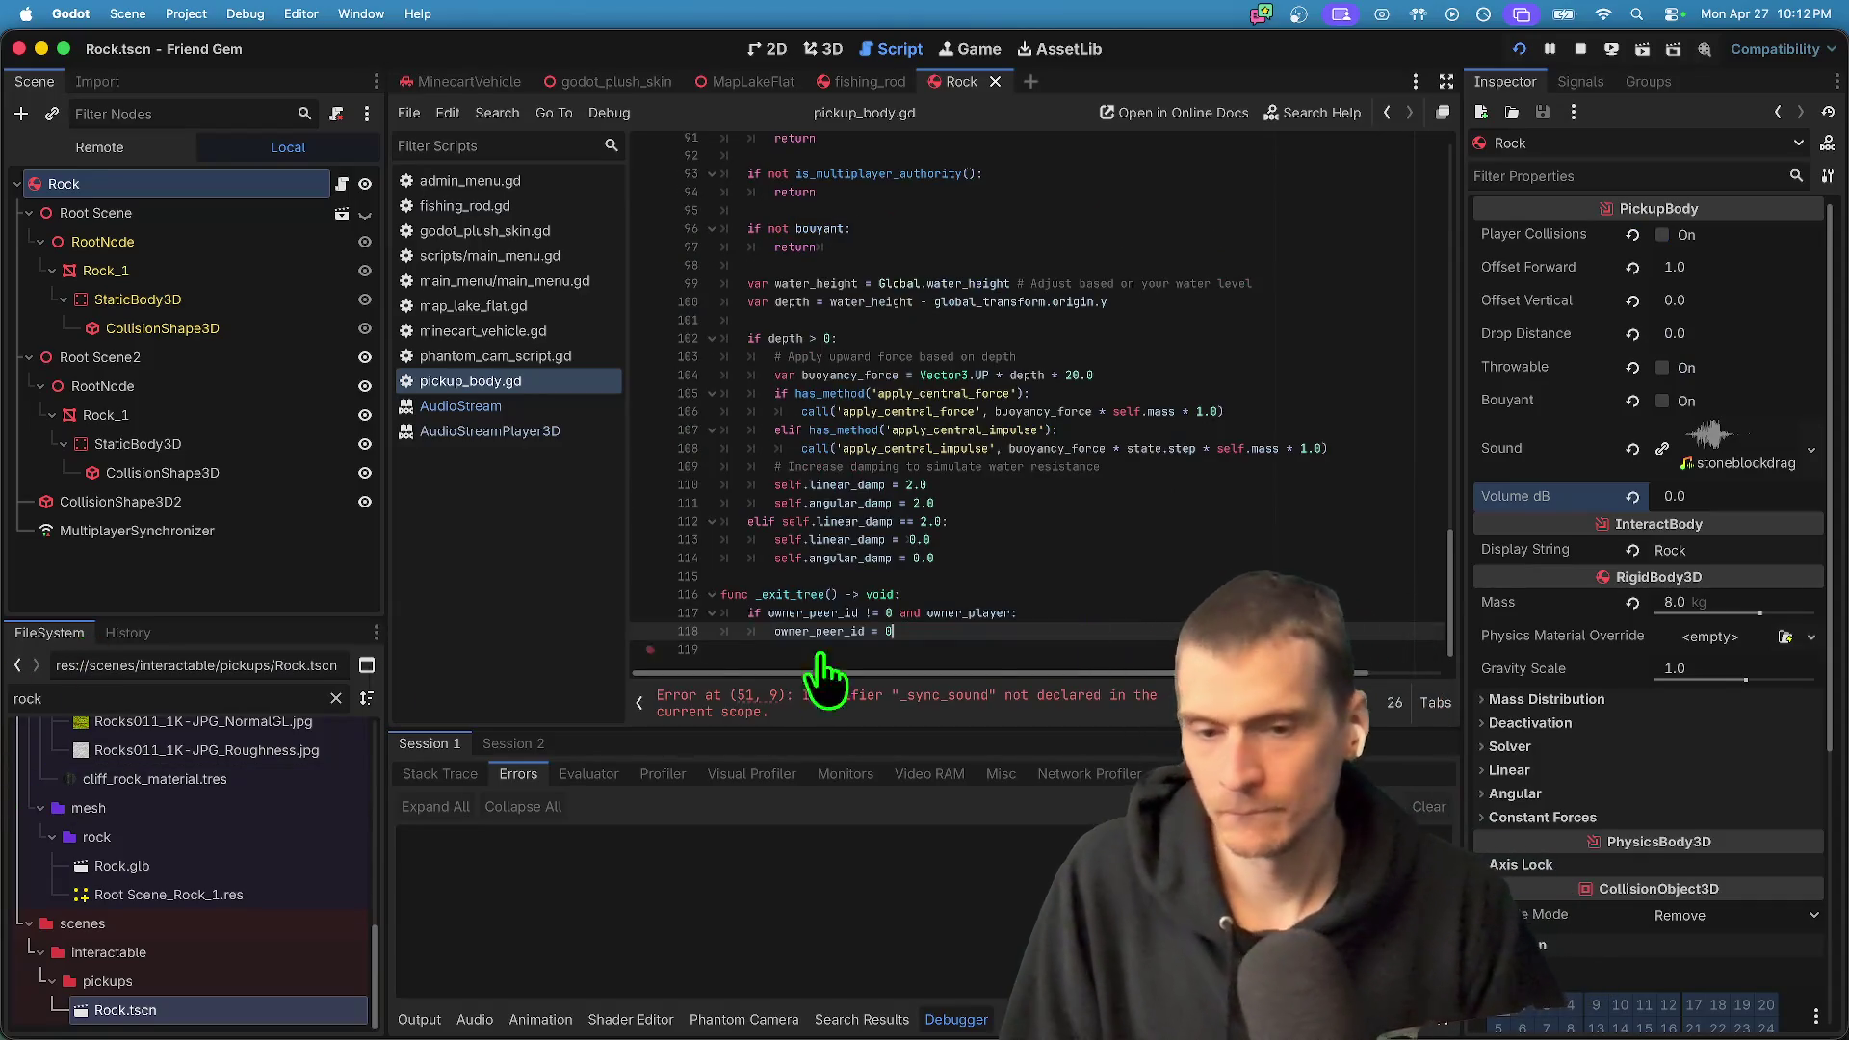
left_click(954, 703)
- Filter the file list by 'interac' and open interact_body.gd
double_click(89, 698)
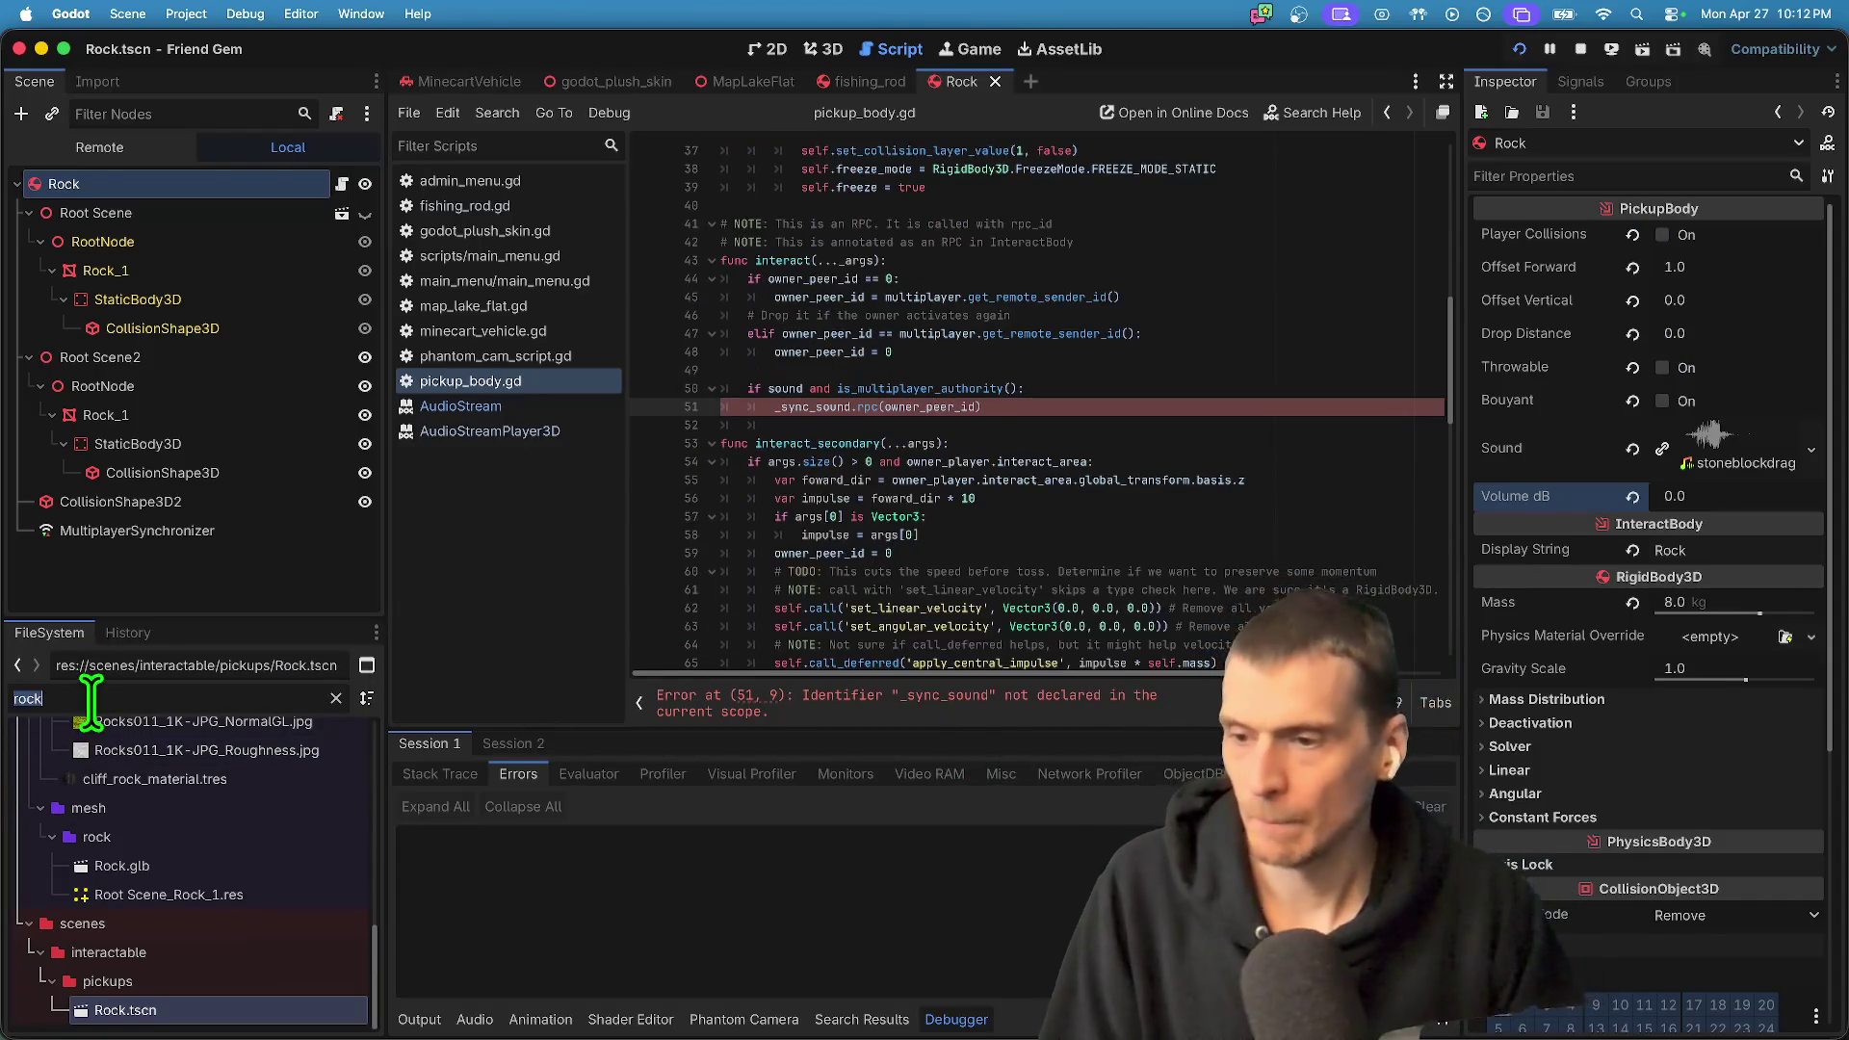
type("intera")
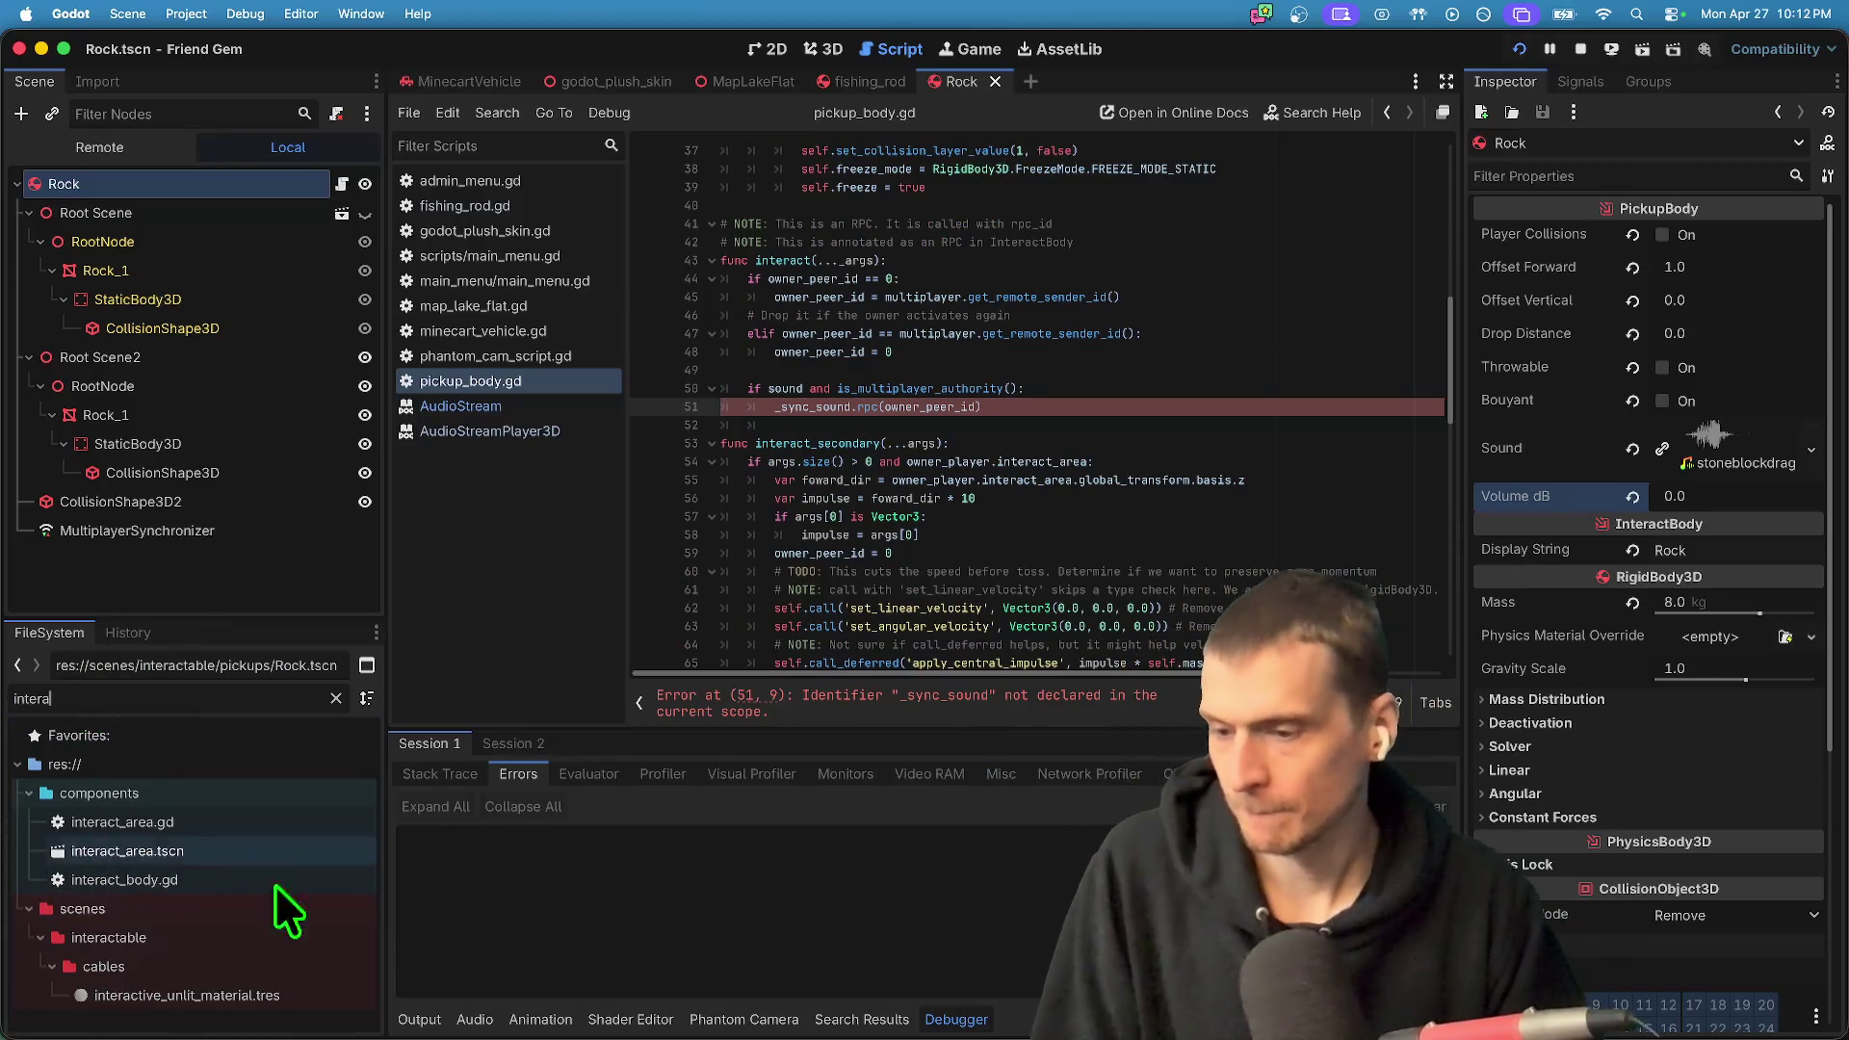
type("c")
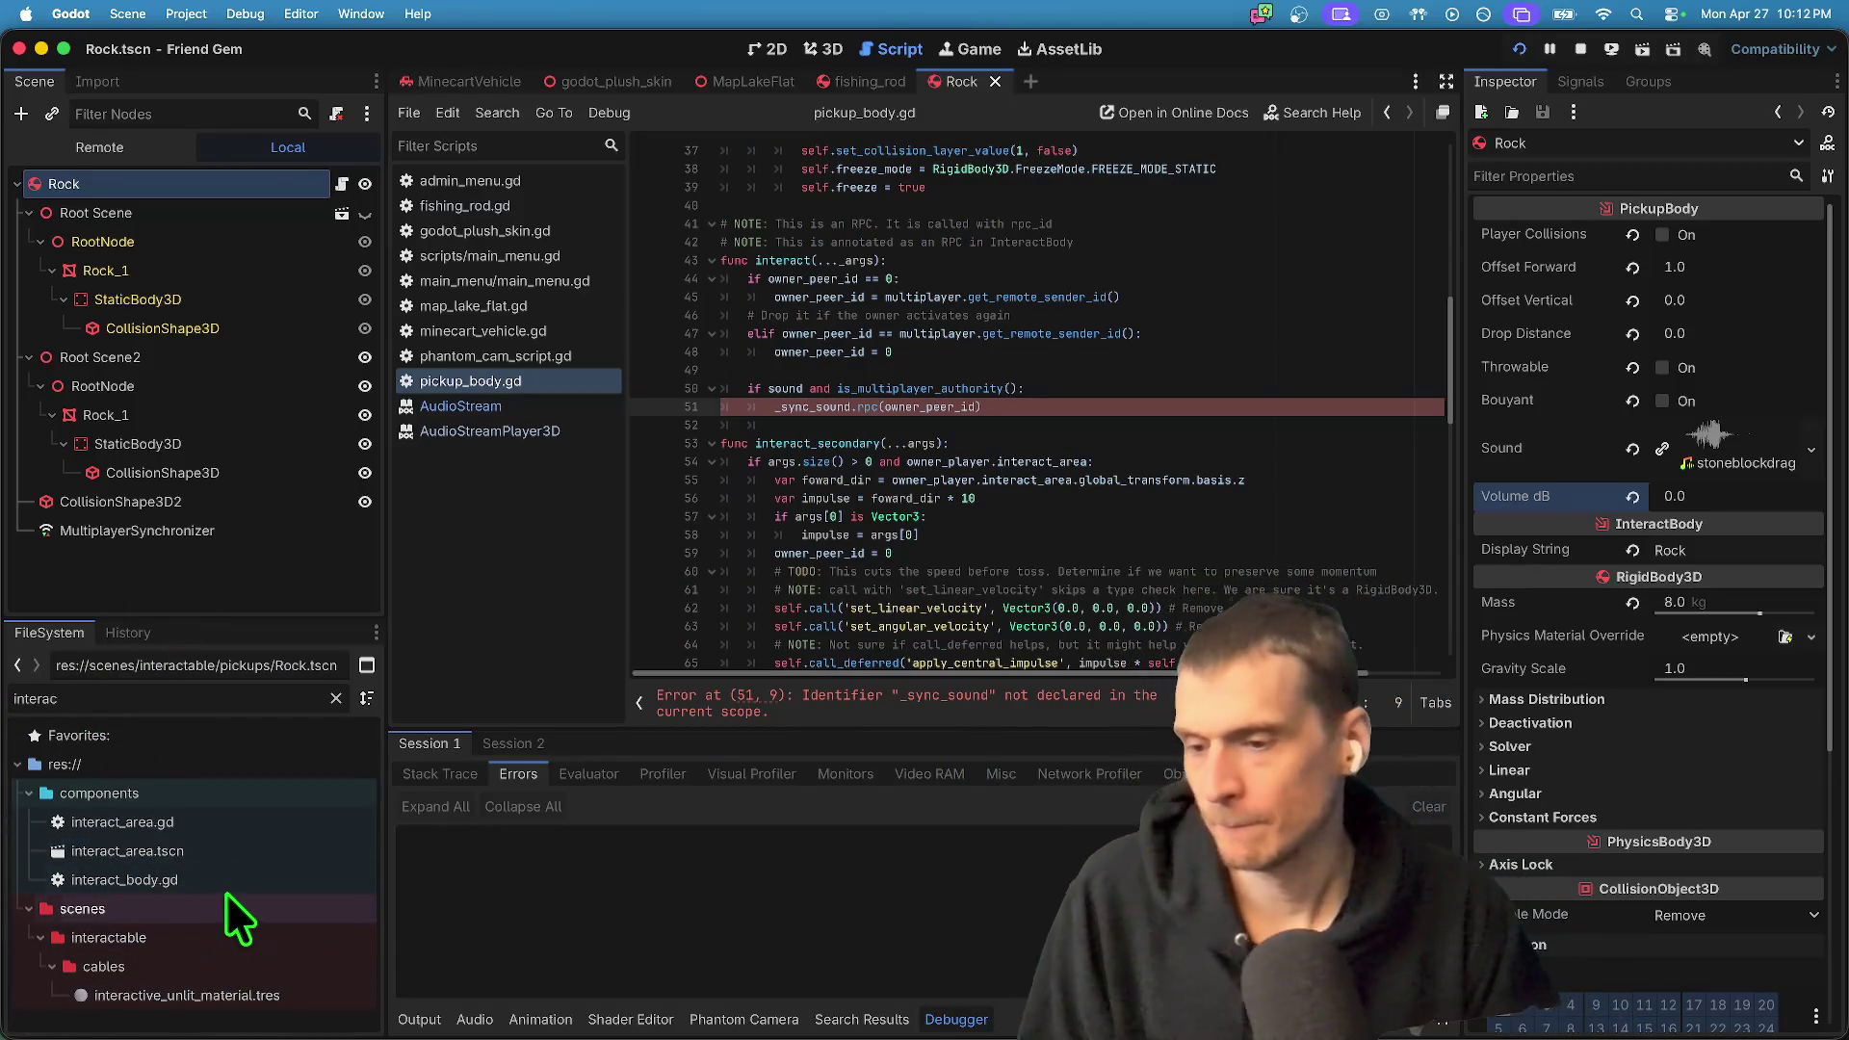
double_click(241, 873)
key("Down")
key("Down")
key("Down")
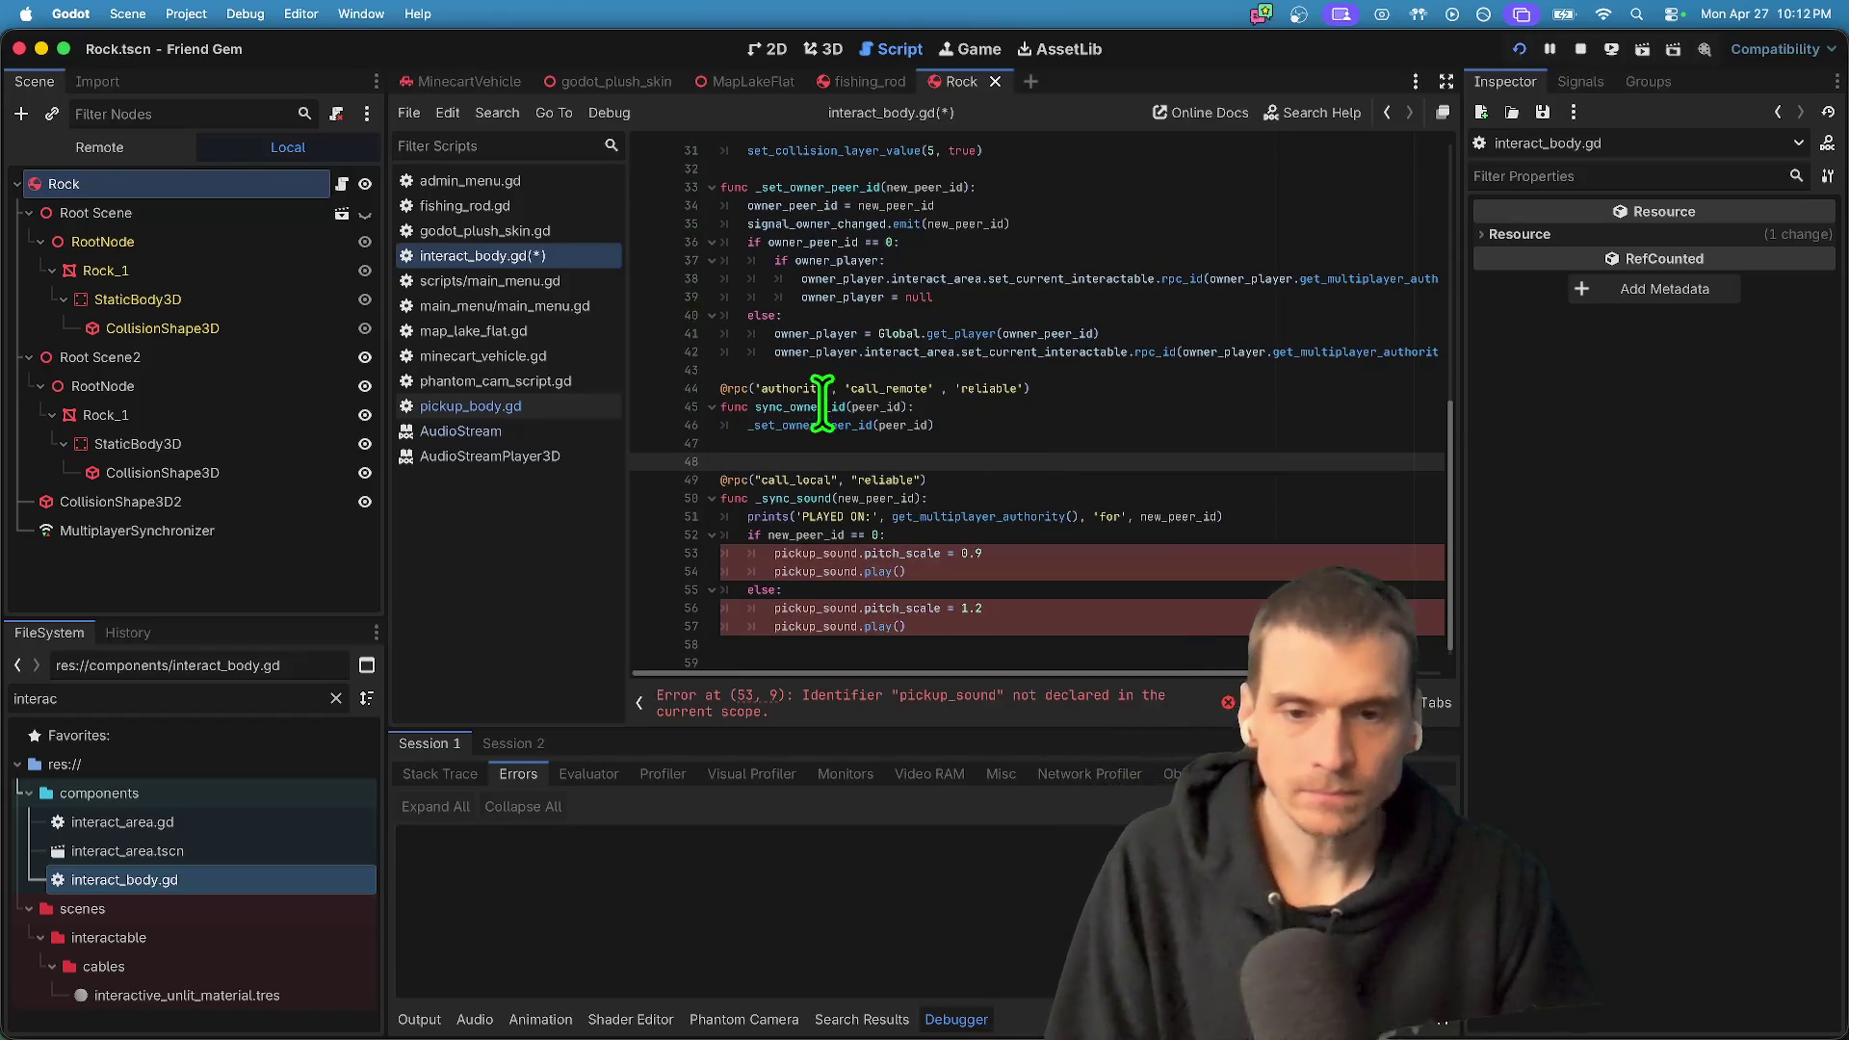
- Add a _sync_sound() call in sync_owner_id below the _set_owner_peer_id line
left_click(812, 406)
left_click(825, 425)
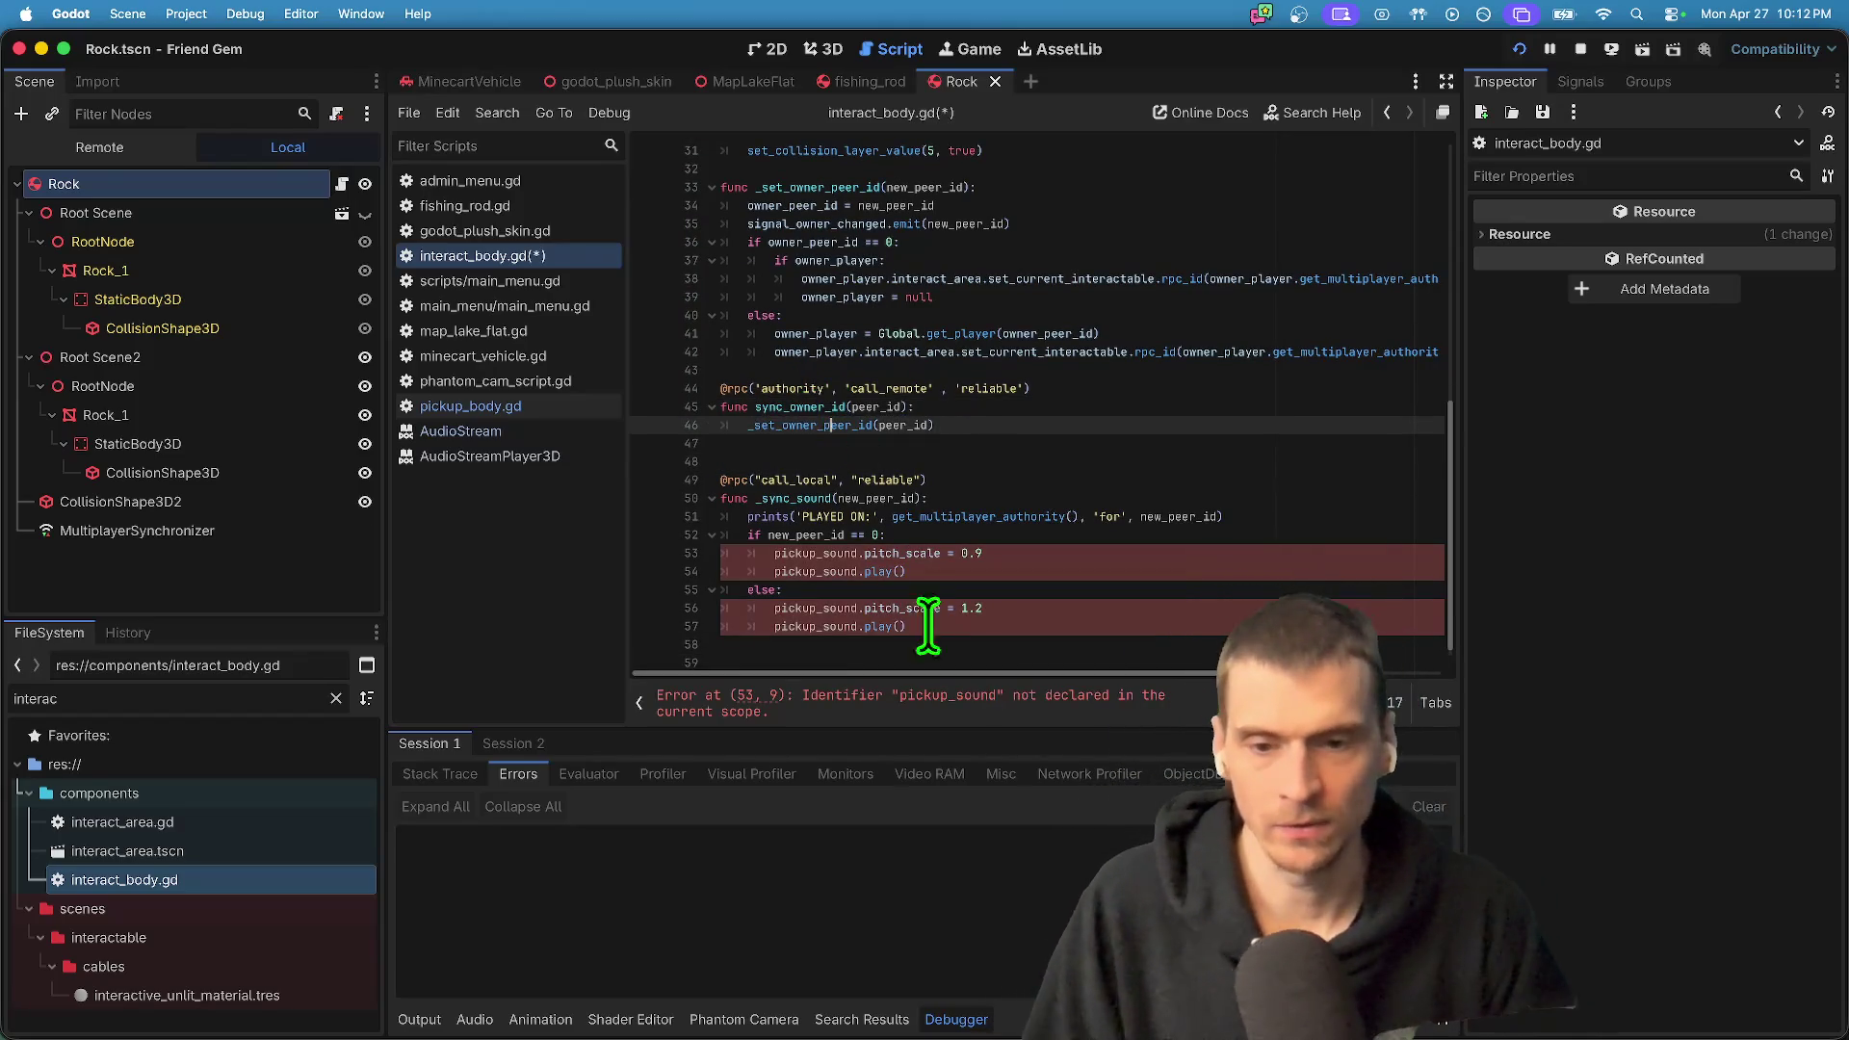
left_click(807, 499)
left_click(992, 444)
type("_sync_sound()")
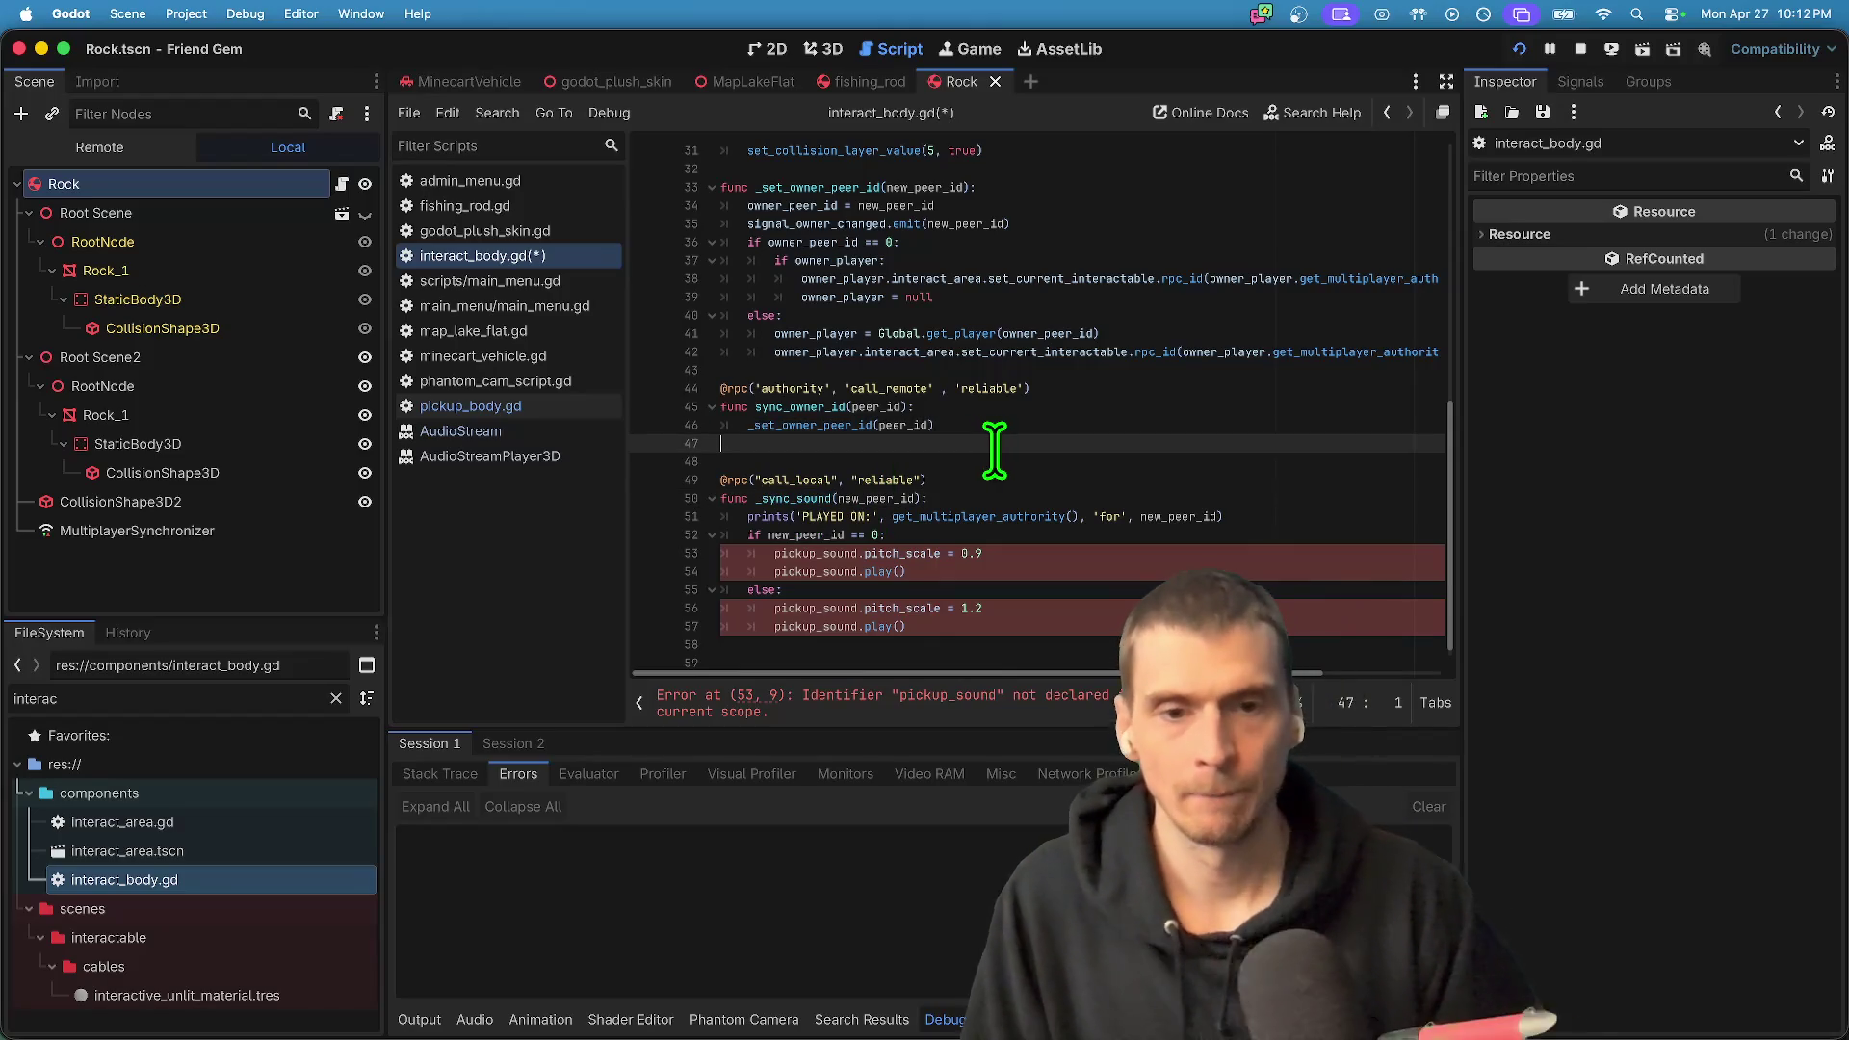
left_click(872, 494)
left_click(1110, 443)
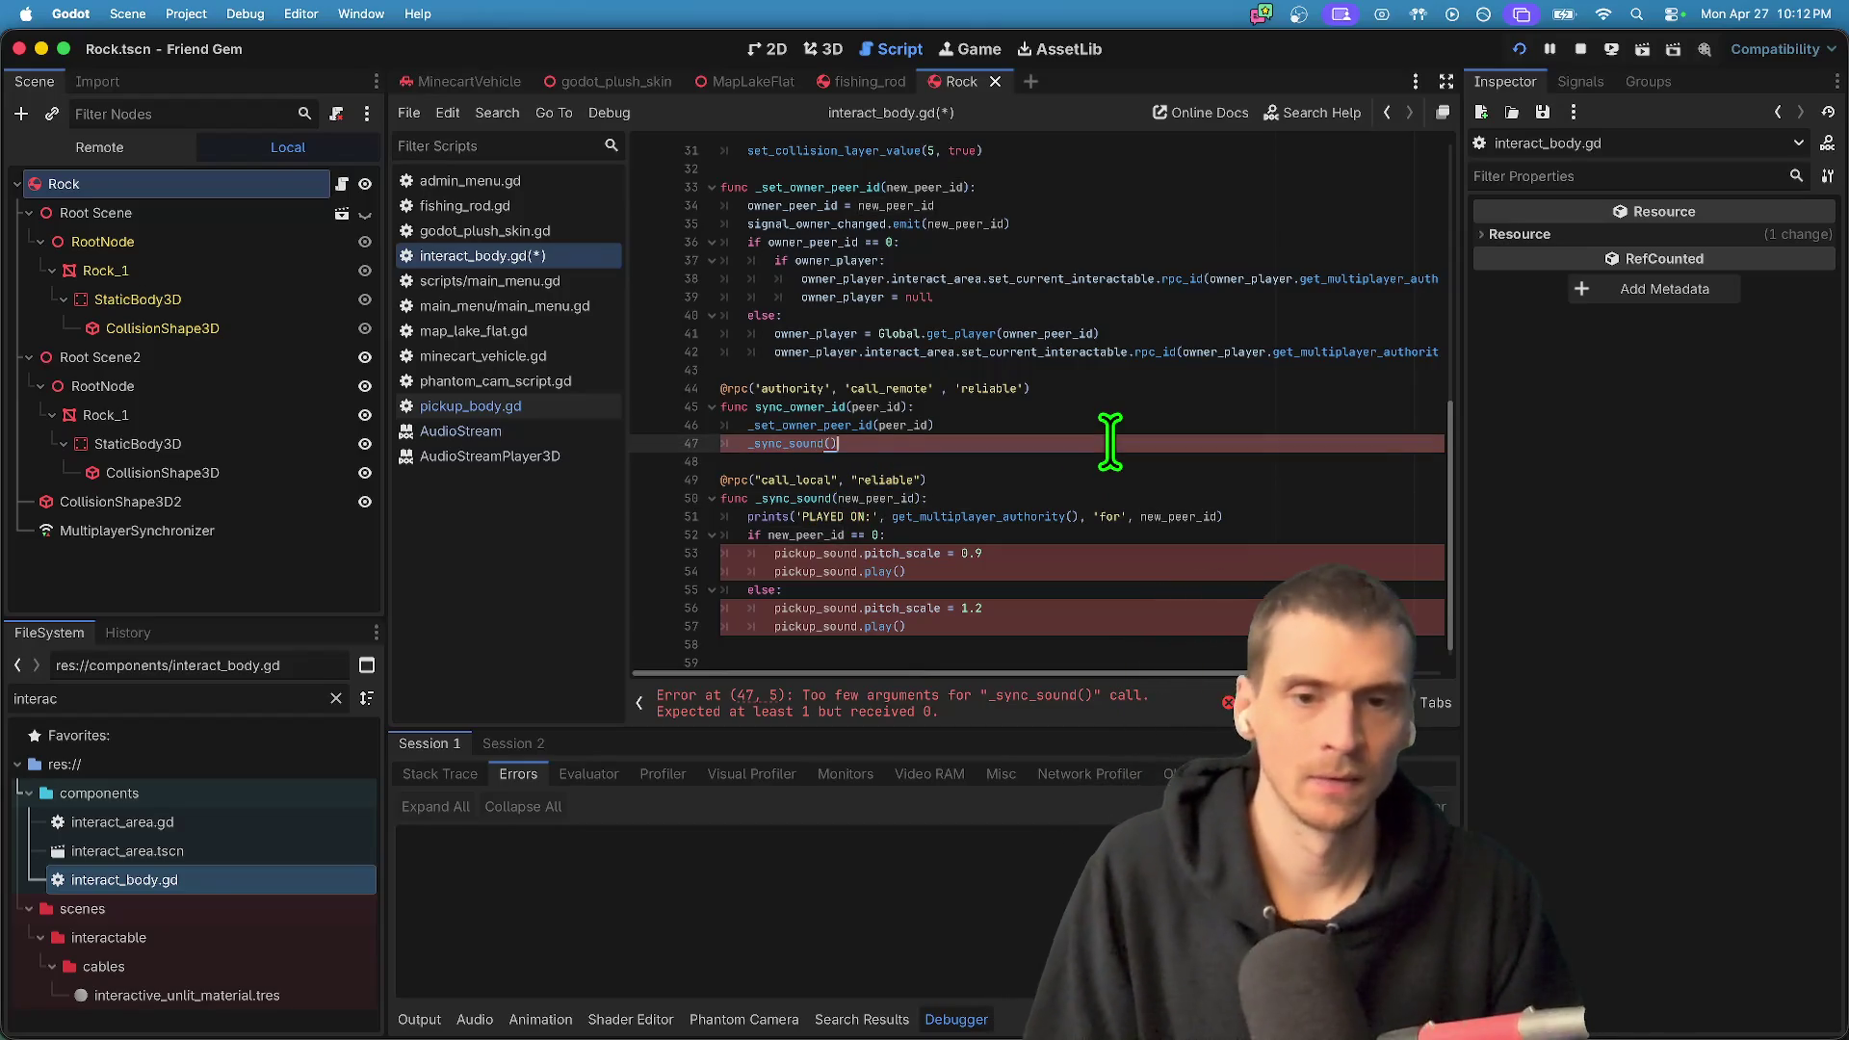
type("new_peer_id")
left_click(1106, 464)
left_click(1107, 479)
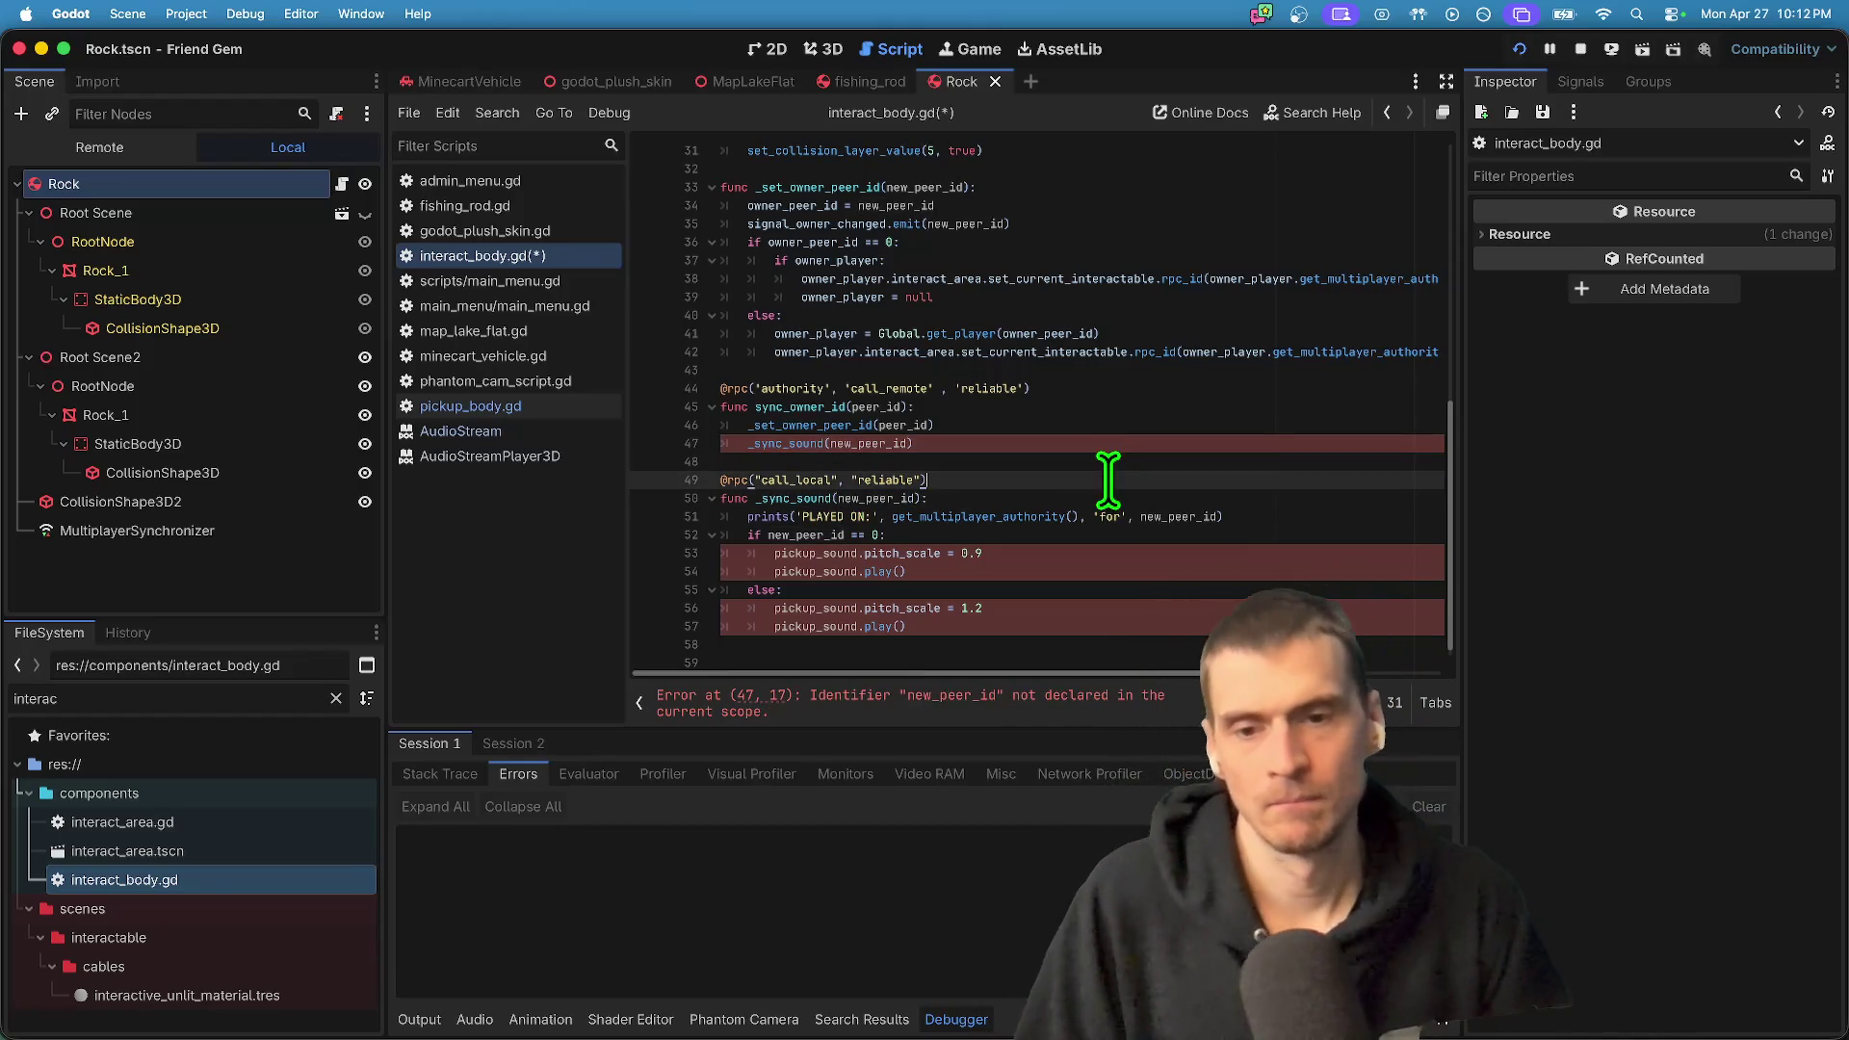
key("super+shift+k")
left_click(1080, 613)
left_click(1123, 470)
left_click(1115, 487)
key("super+shift+k")
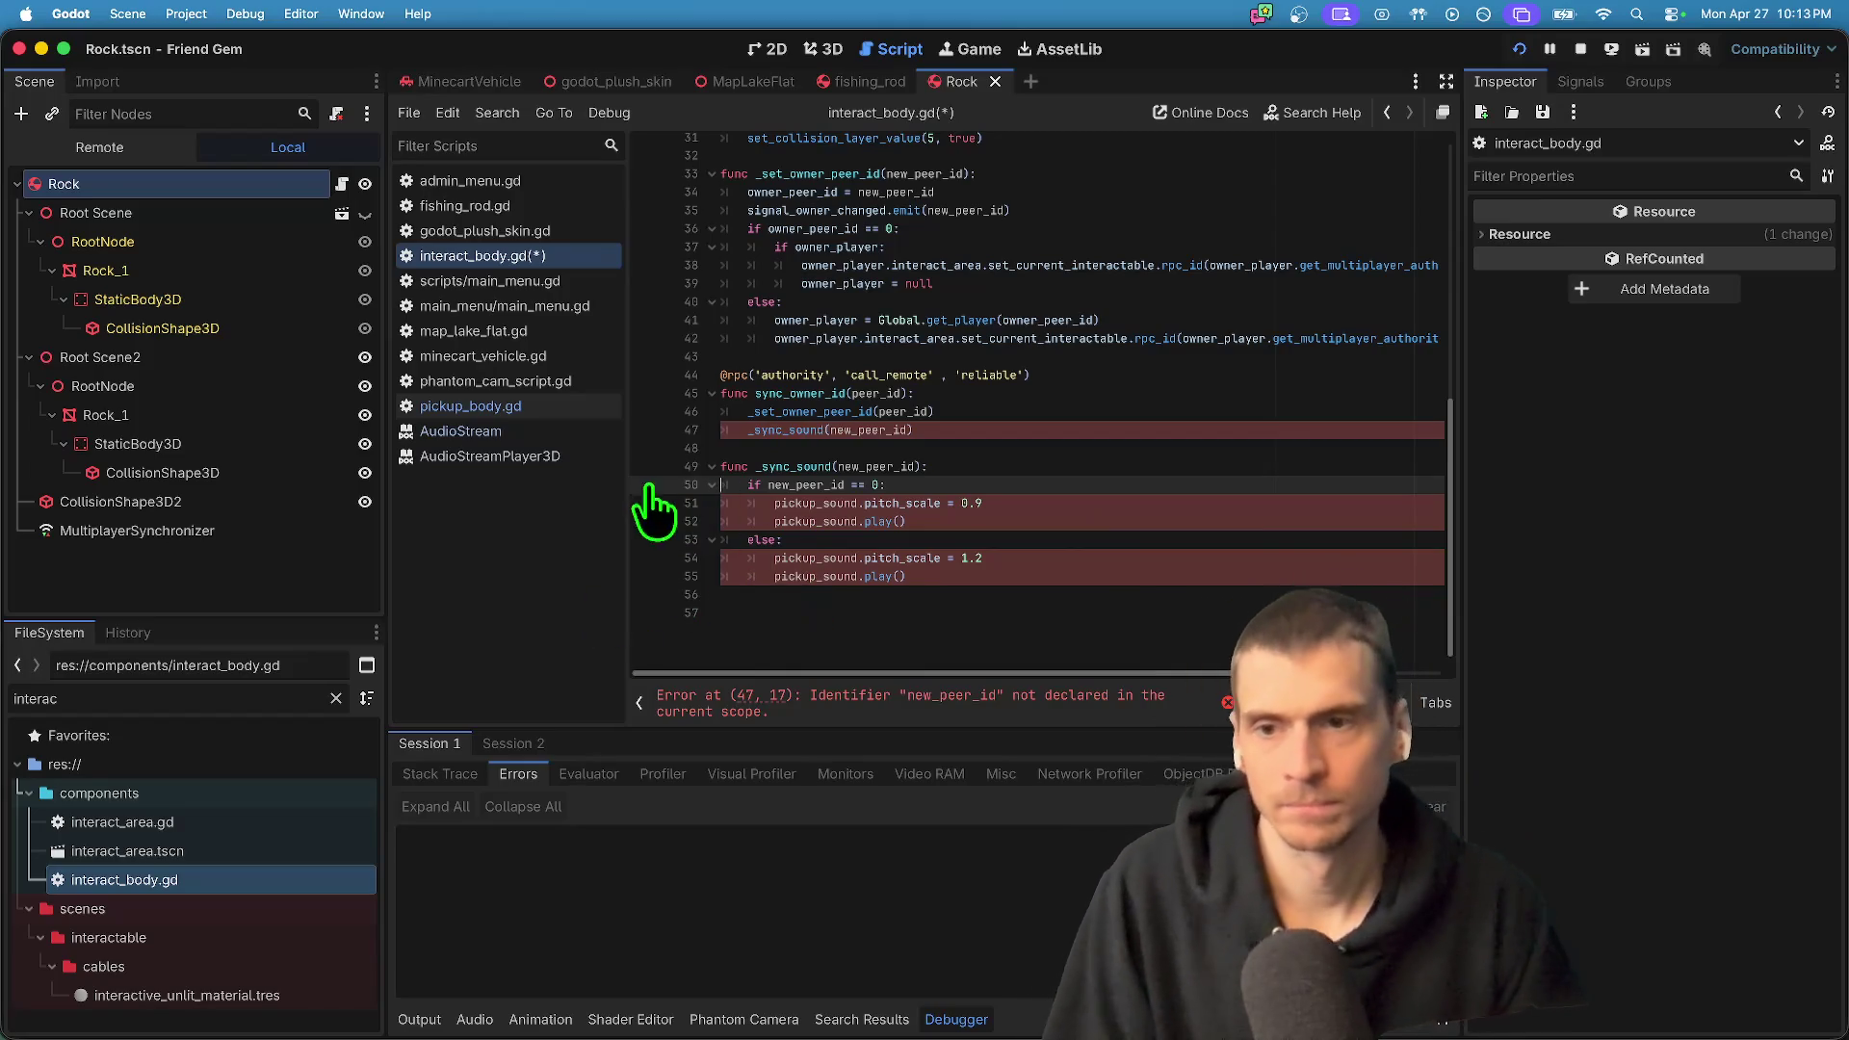
- In pickup_body.gd, remove the if-sound rpc block and cut the sound, volume_db and pickup_sound declarations
left_click(530, 405)
scroll(867, 510, "down", 3)
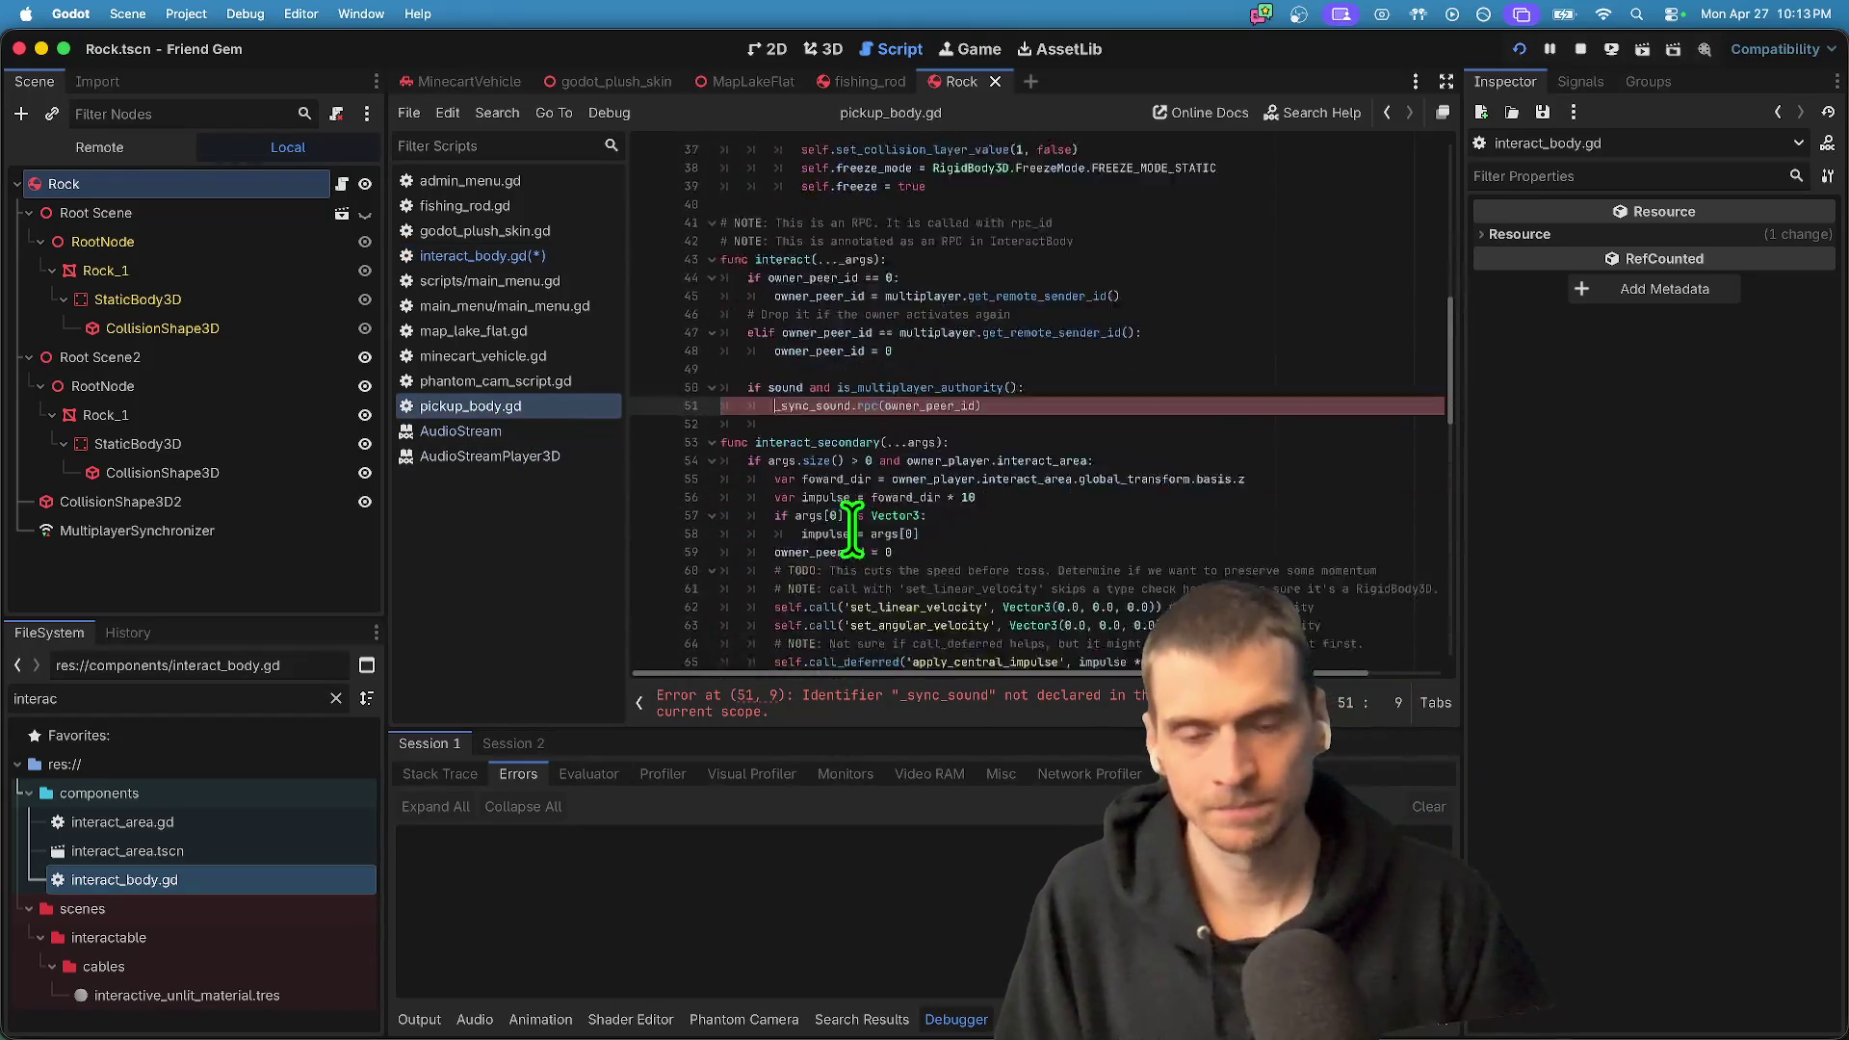
left_click_drag(1050, 414, 681, 351)
key("BackSpace")
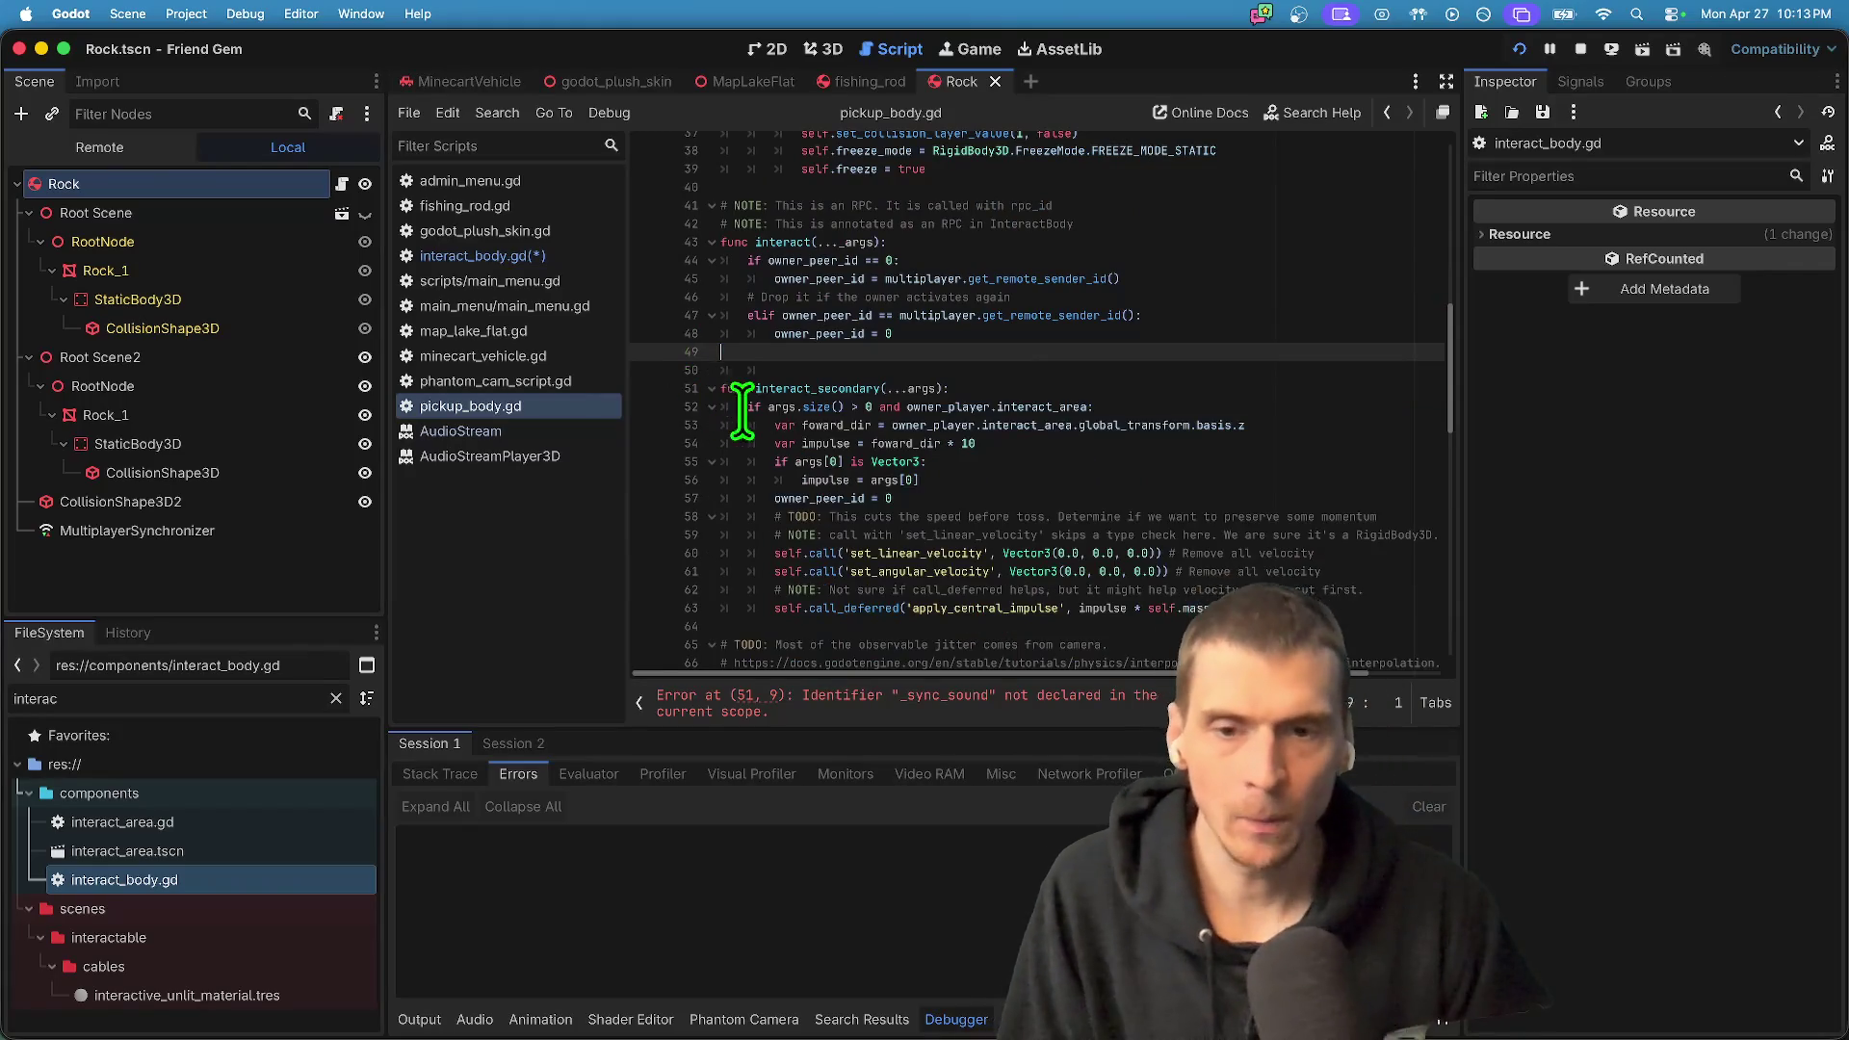
scroll(977, 466, "up", 7)
scroll(982, 462, "up", 3)
mouse_move(1078, 309)
left_mouse_down()
mouse_move(751, 301)
mouse_move(673, 256)
mouse_move(664, 270)
left_mouse_up()
key("ctrl+c")
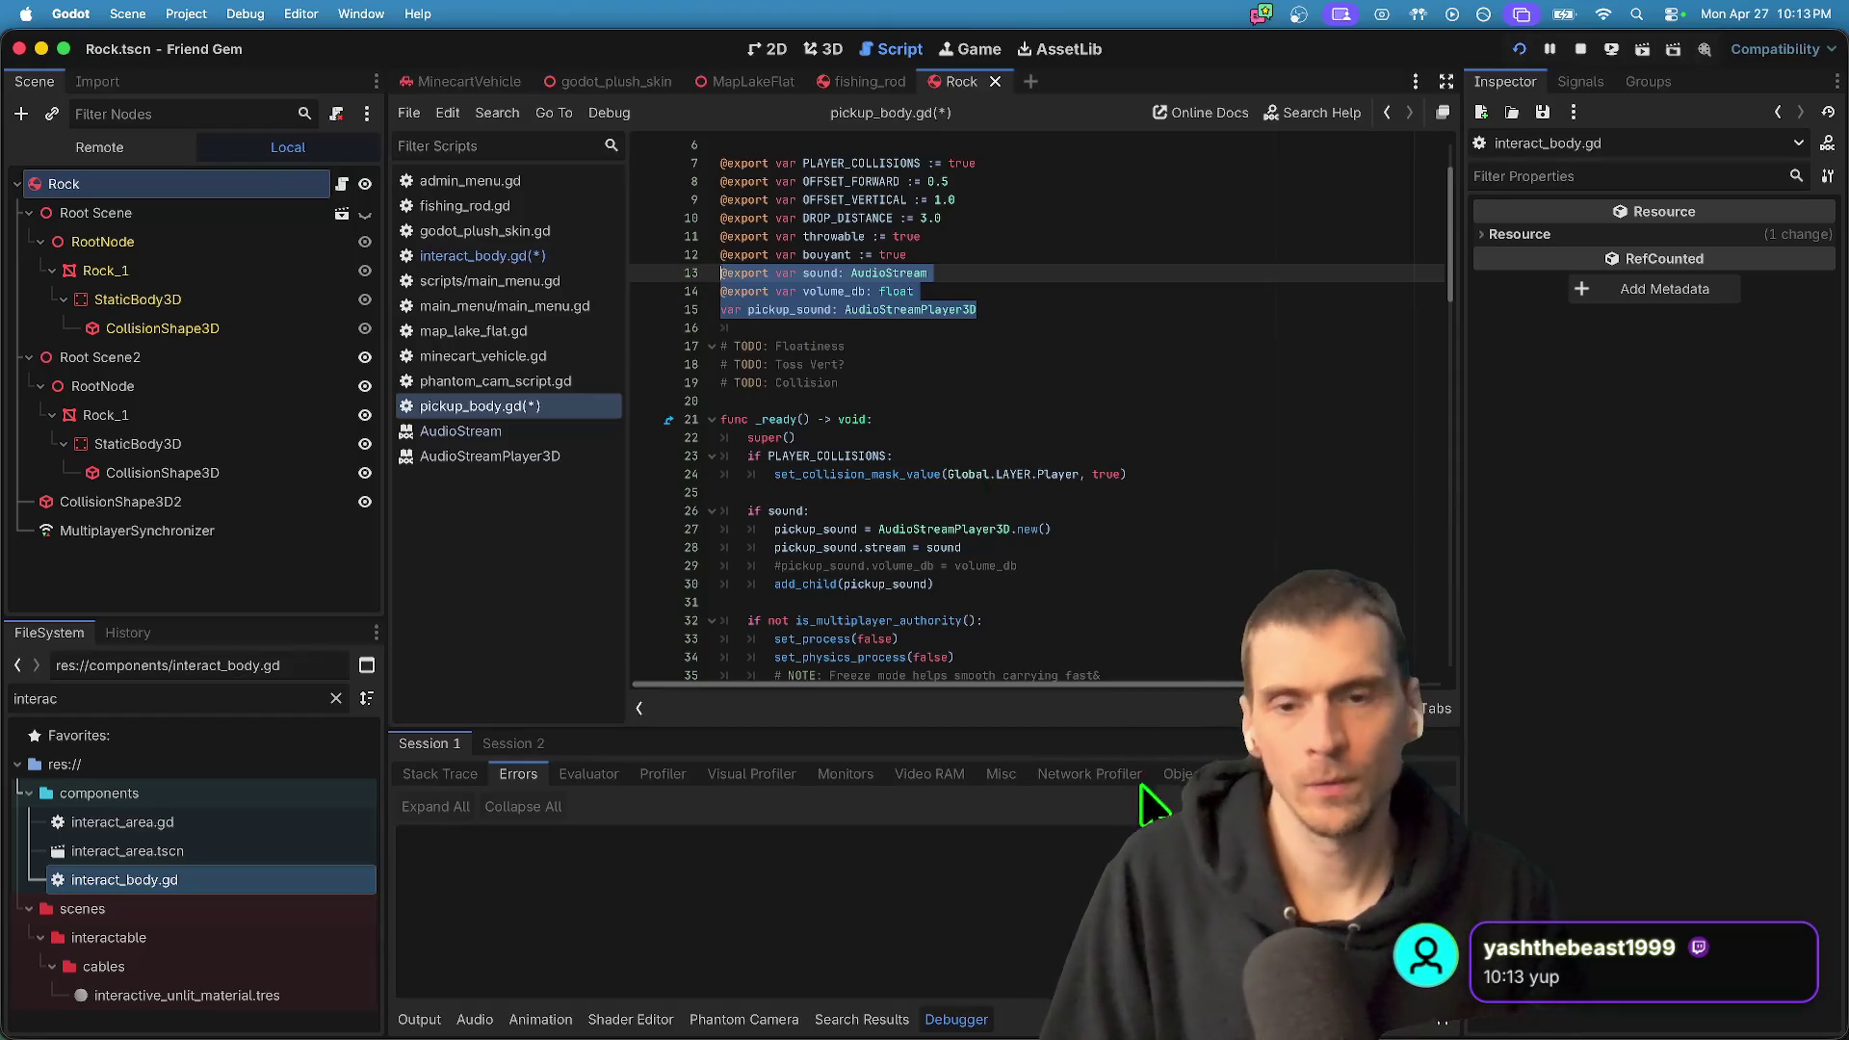
key("BackSpace")
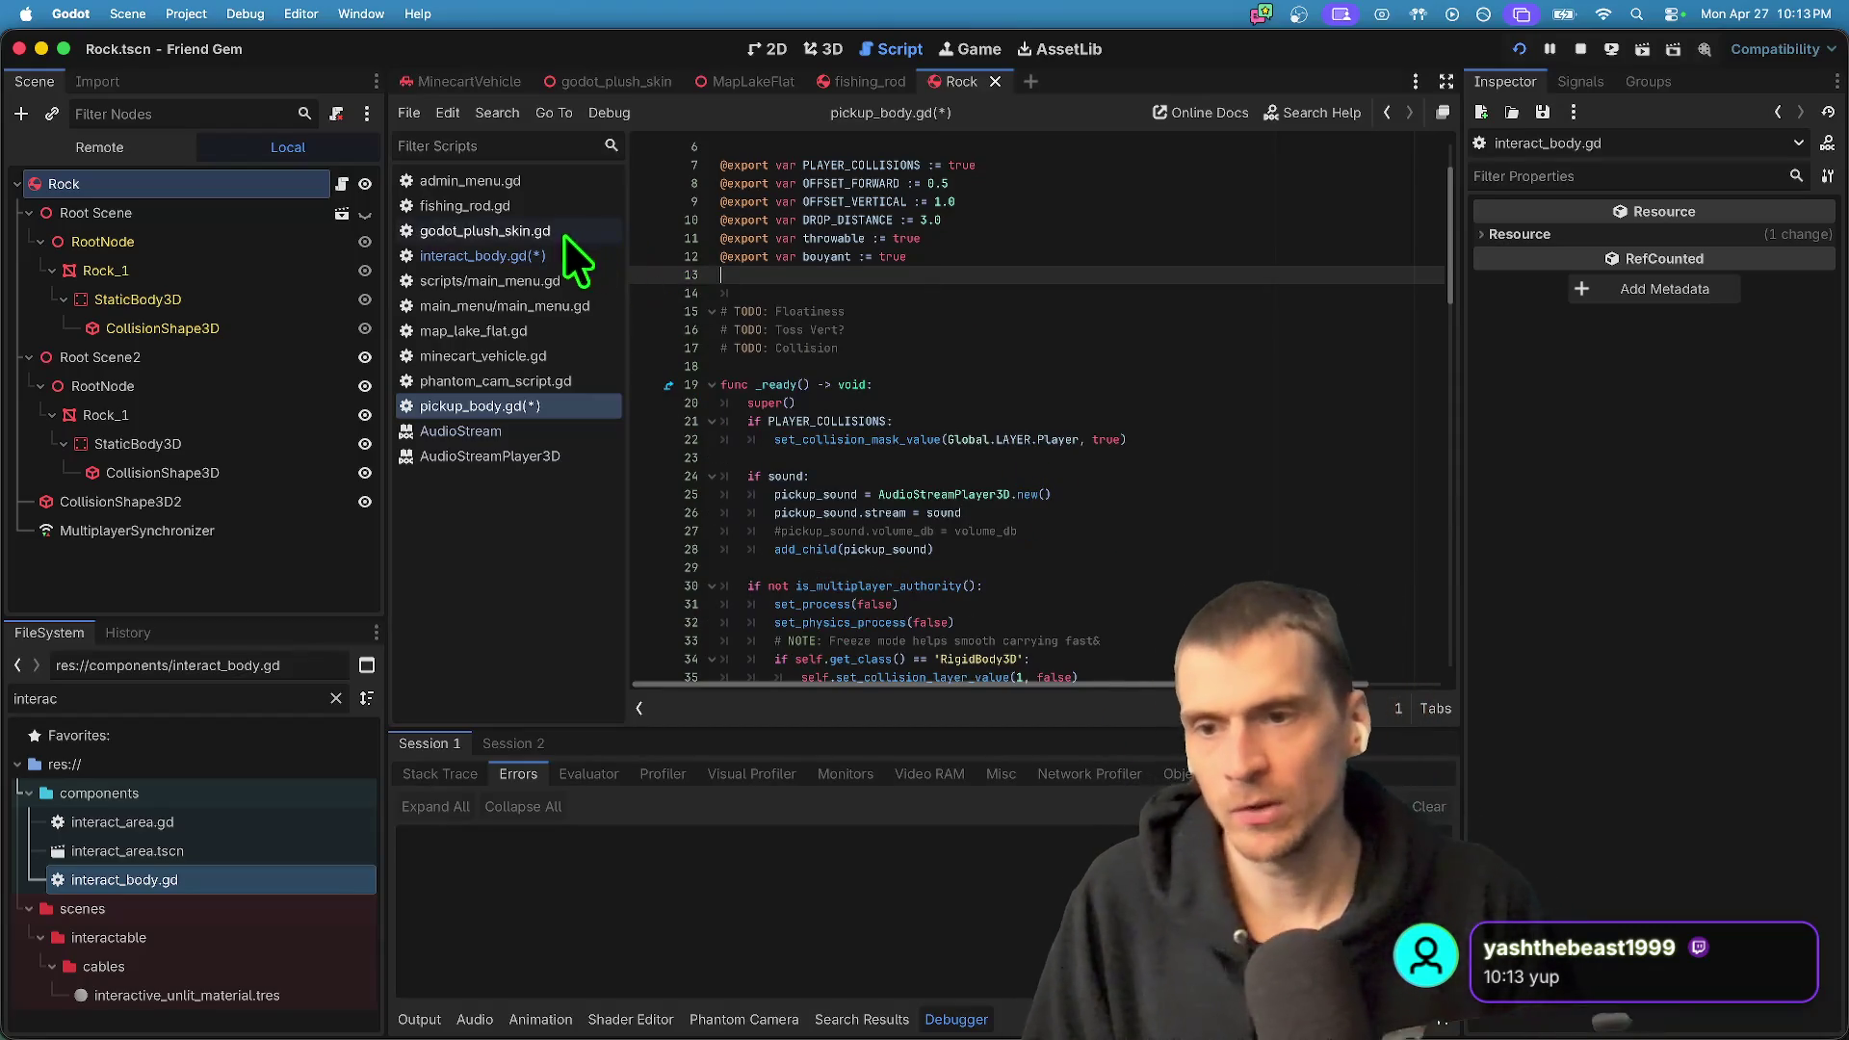
- Paste the sound variable declarations into interact_body.gd below owner_player
left_click(559, 255)
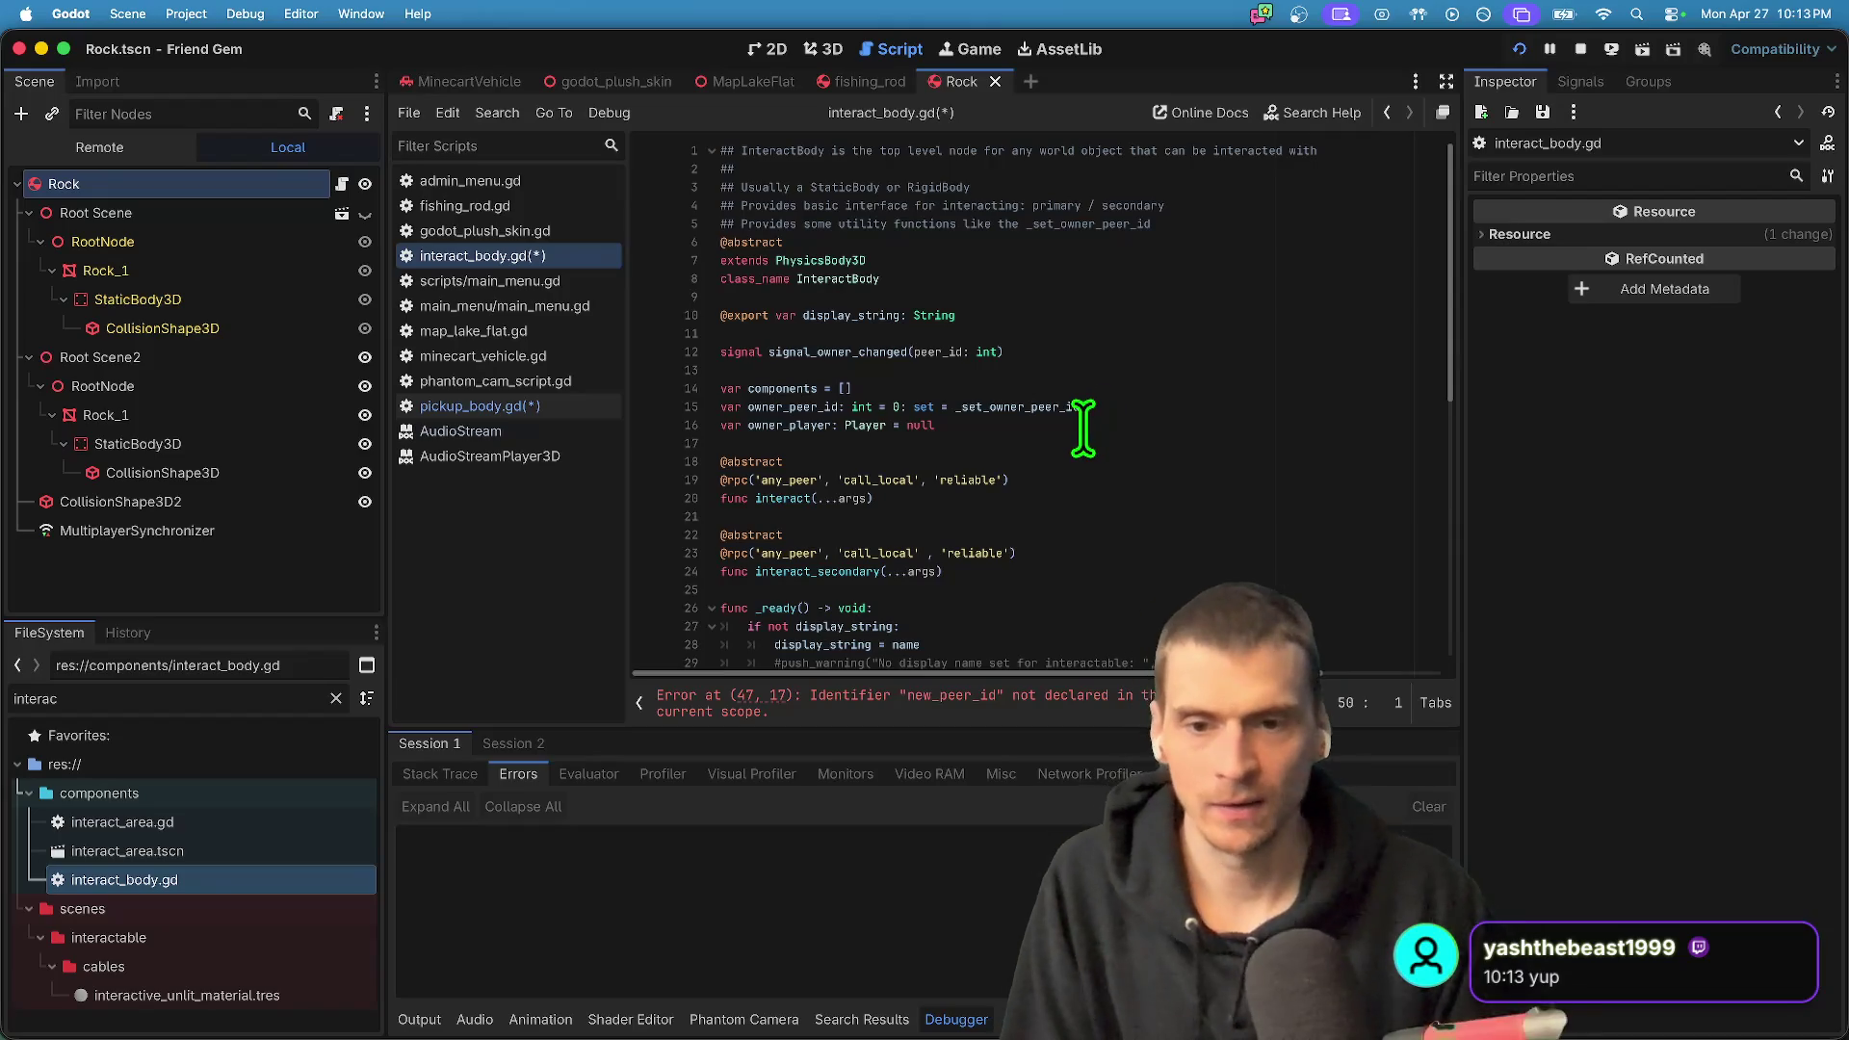
left_click(1081, 442)
key("ctrl+v")
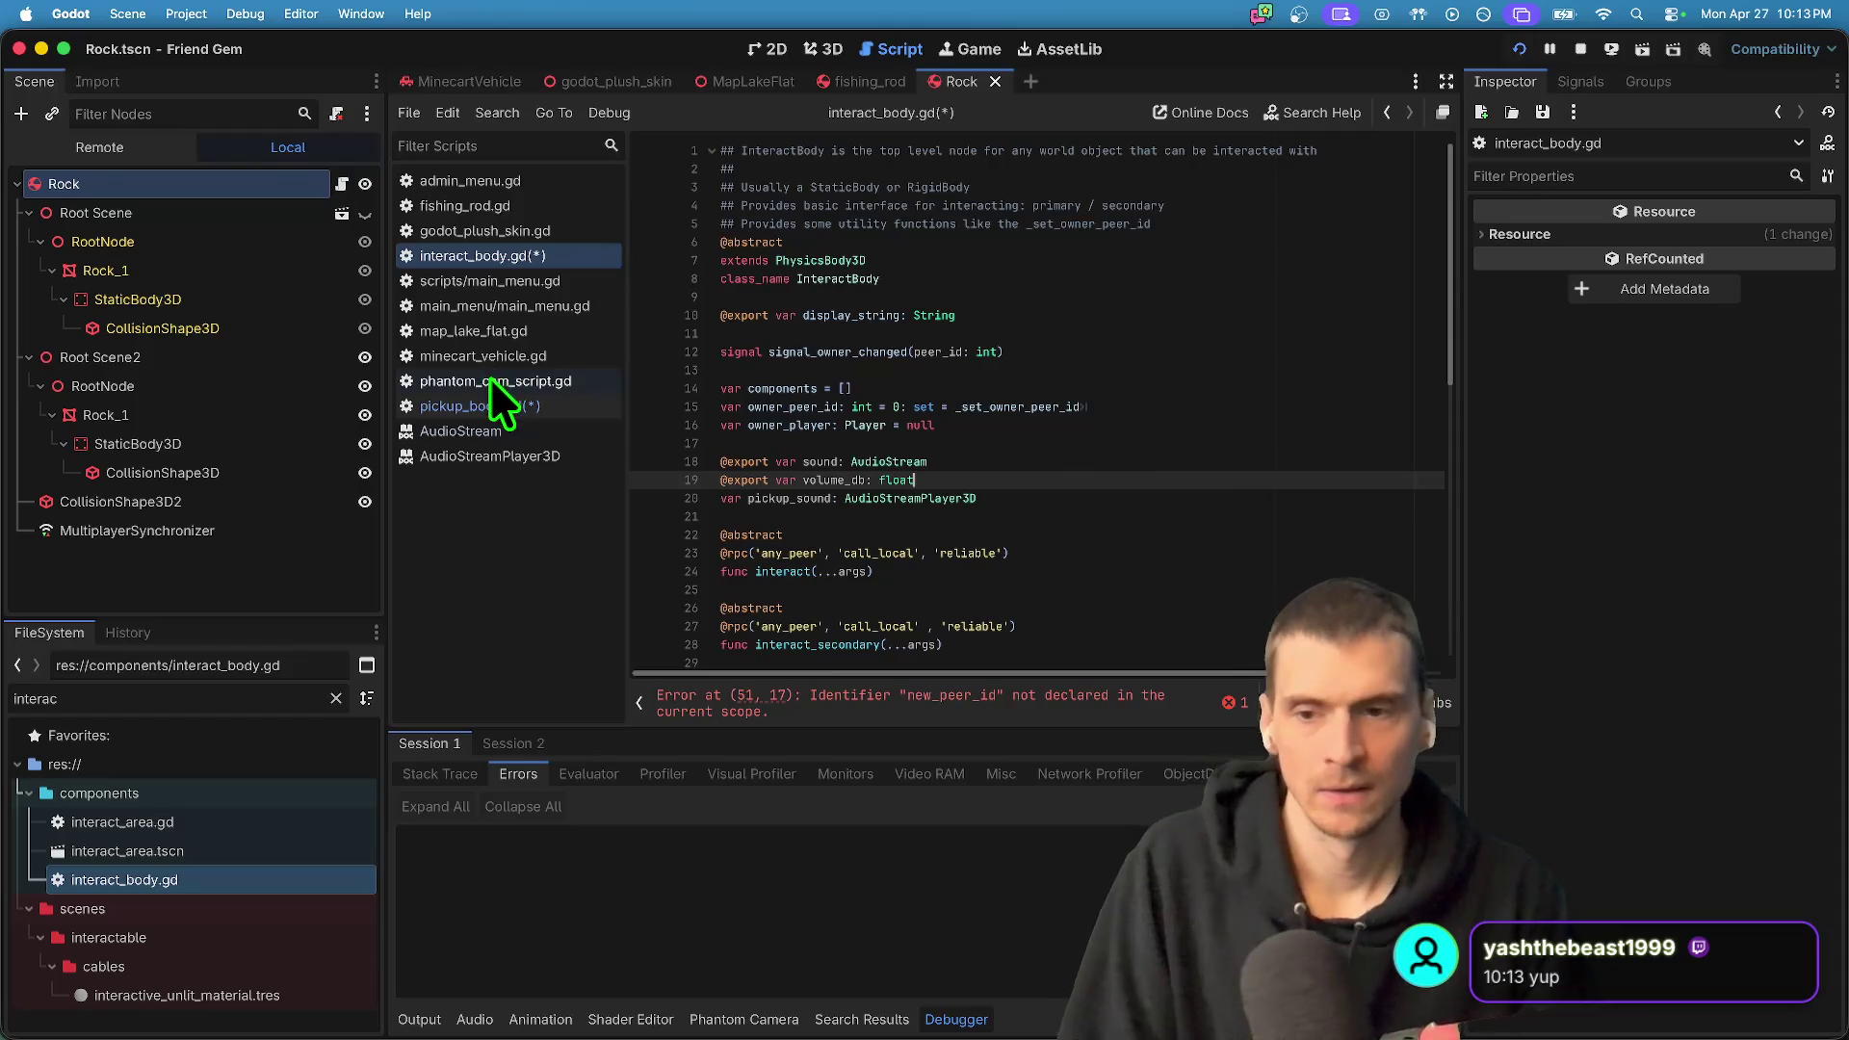
- Cut the if-sound setup block from _ready in pickup_body.gd, save, and search for 'sound'
left_click(495, 404)
mouse_move(1001, 575)
left_mouse_down()
mouse_move(631, 505)
mouse_move(648, 472)
left_mouse_up()
key("BackSpace")
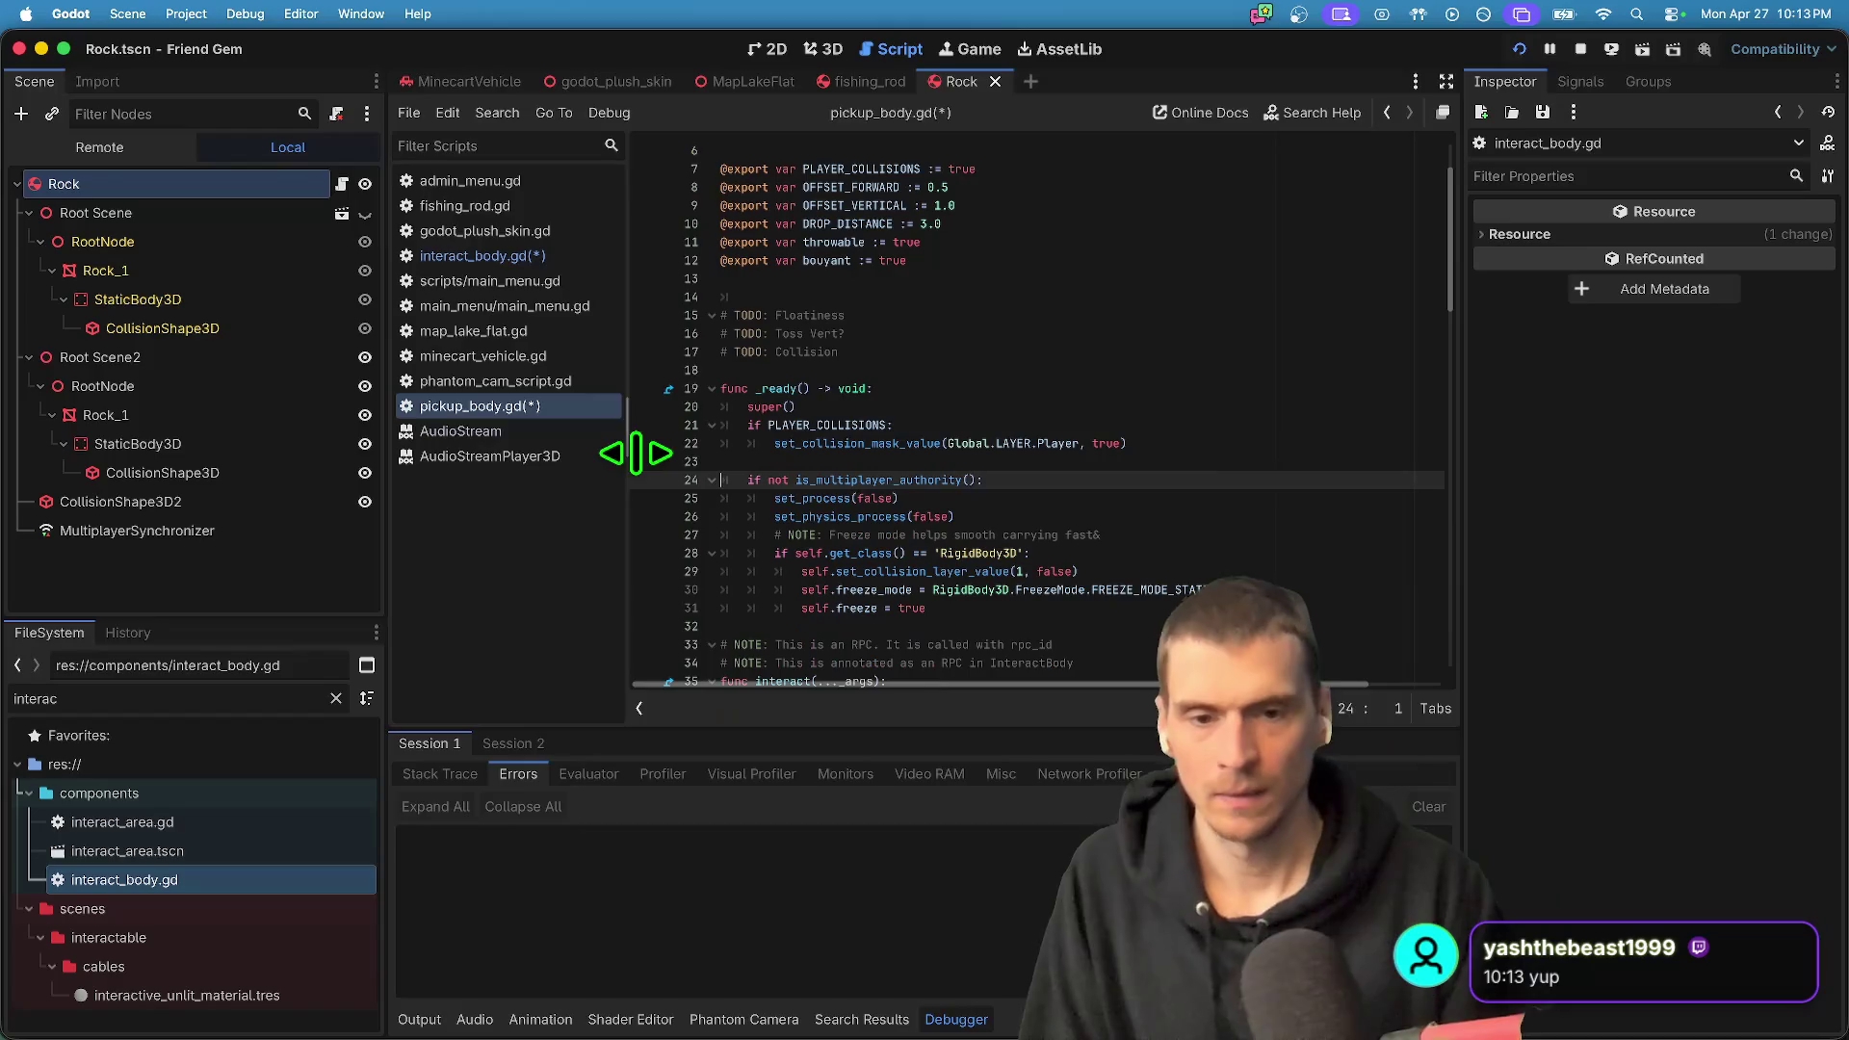
key("ctrl+s")
scroll(805, 556, "down", 20)
key("super+f")
type("sound")
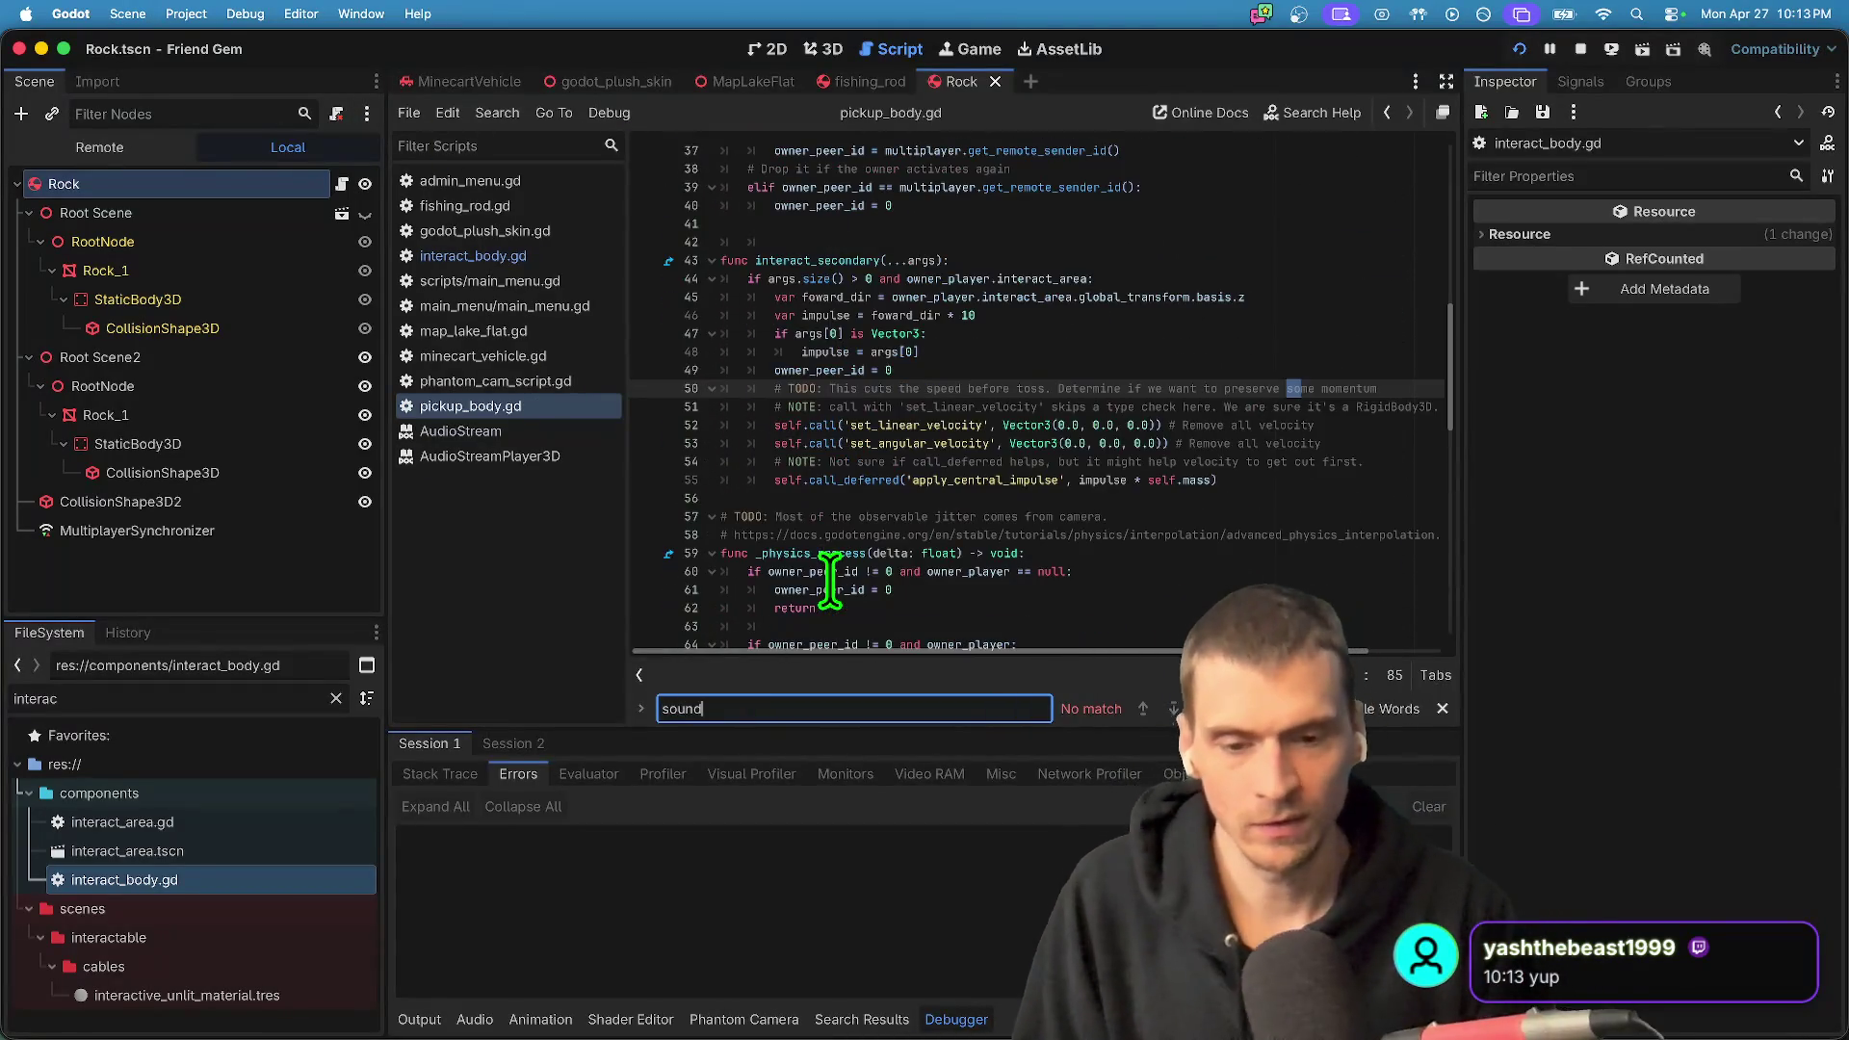
key("Escape")
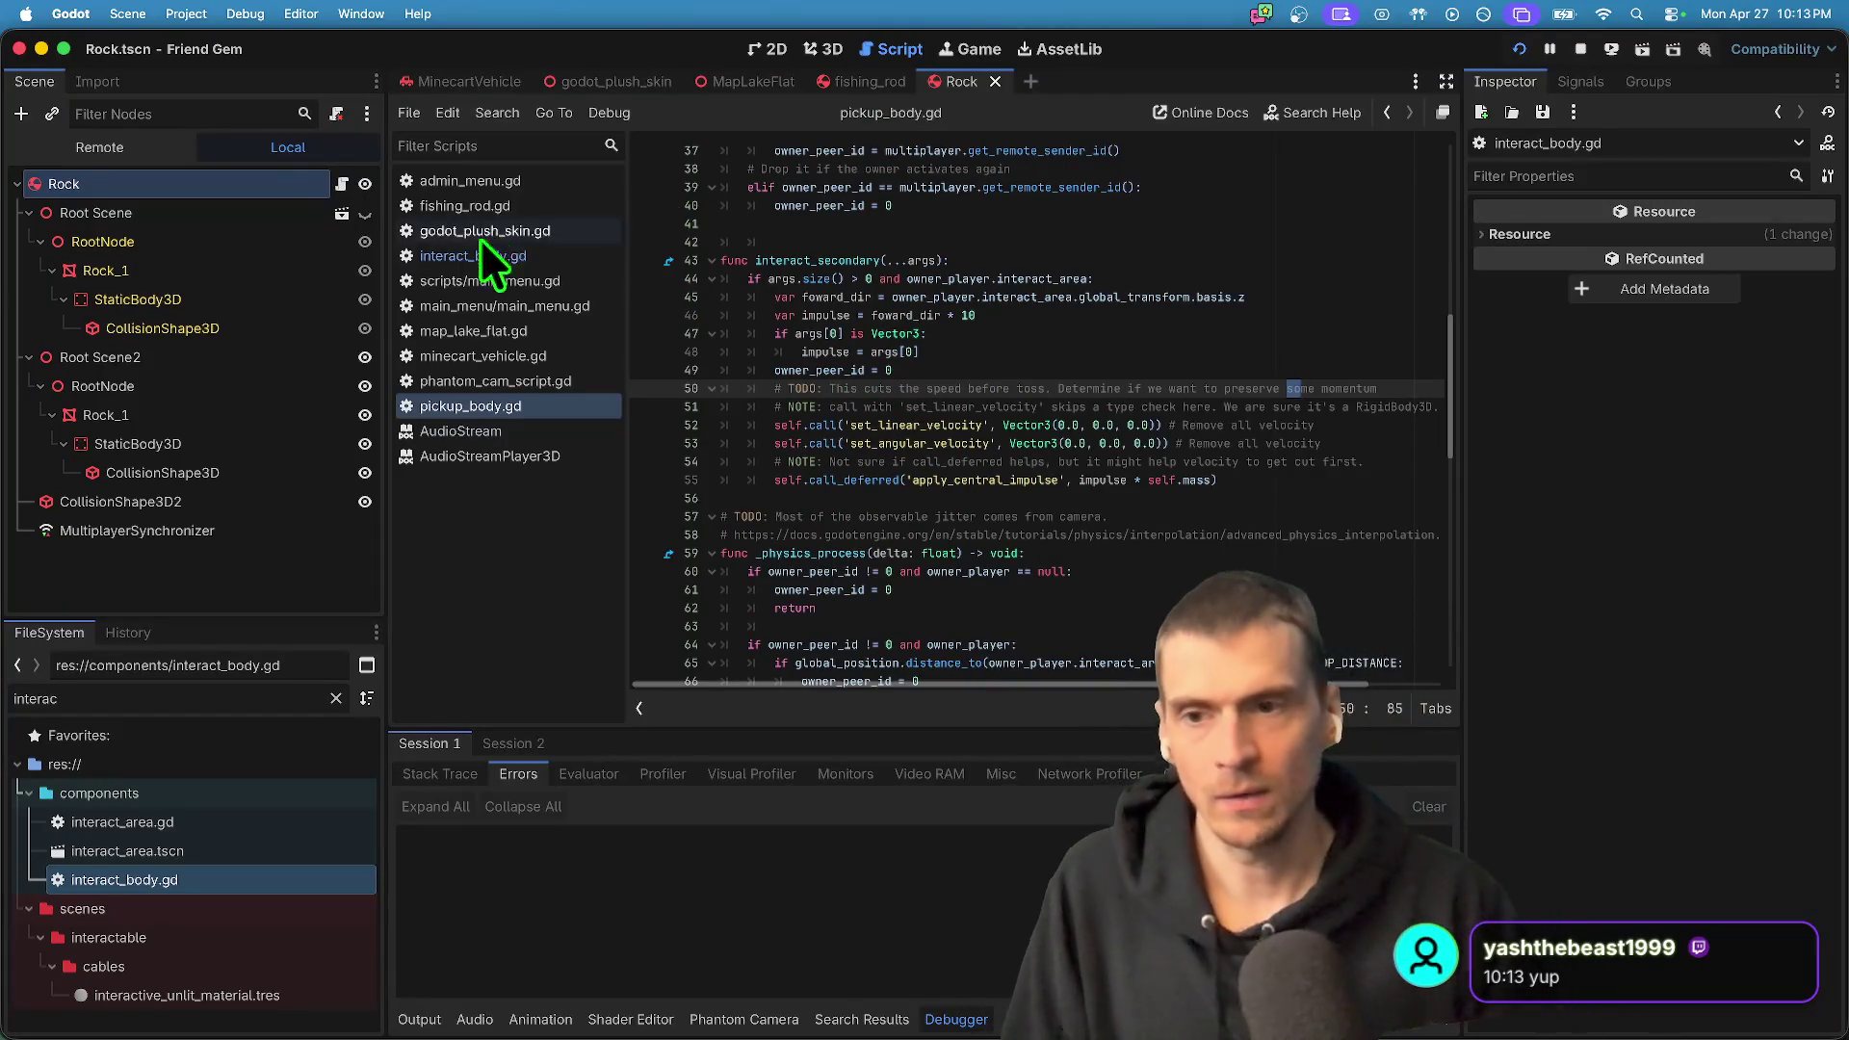
- Try pasting the if-sound block into interact_body.gd at line 11, then undo it
left_click(447, 274)
left_click(464, 254)
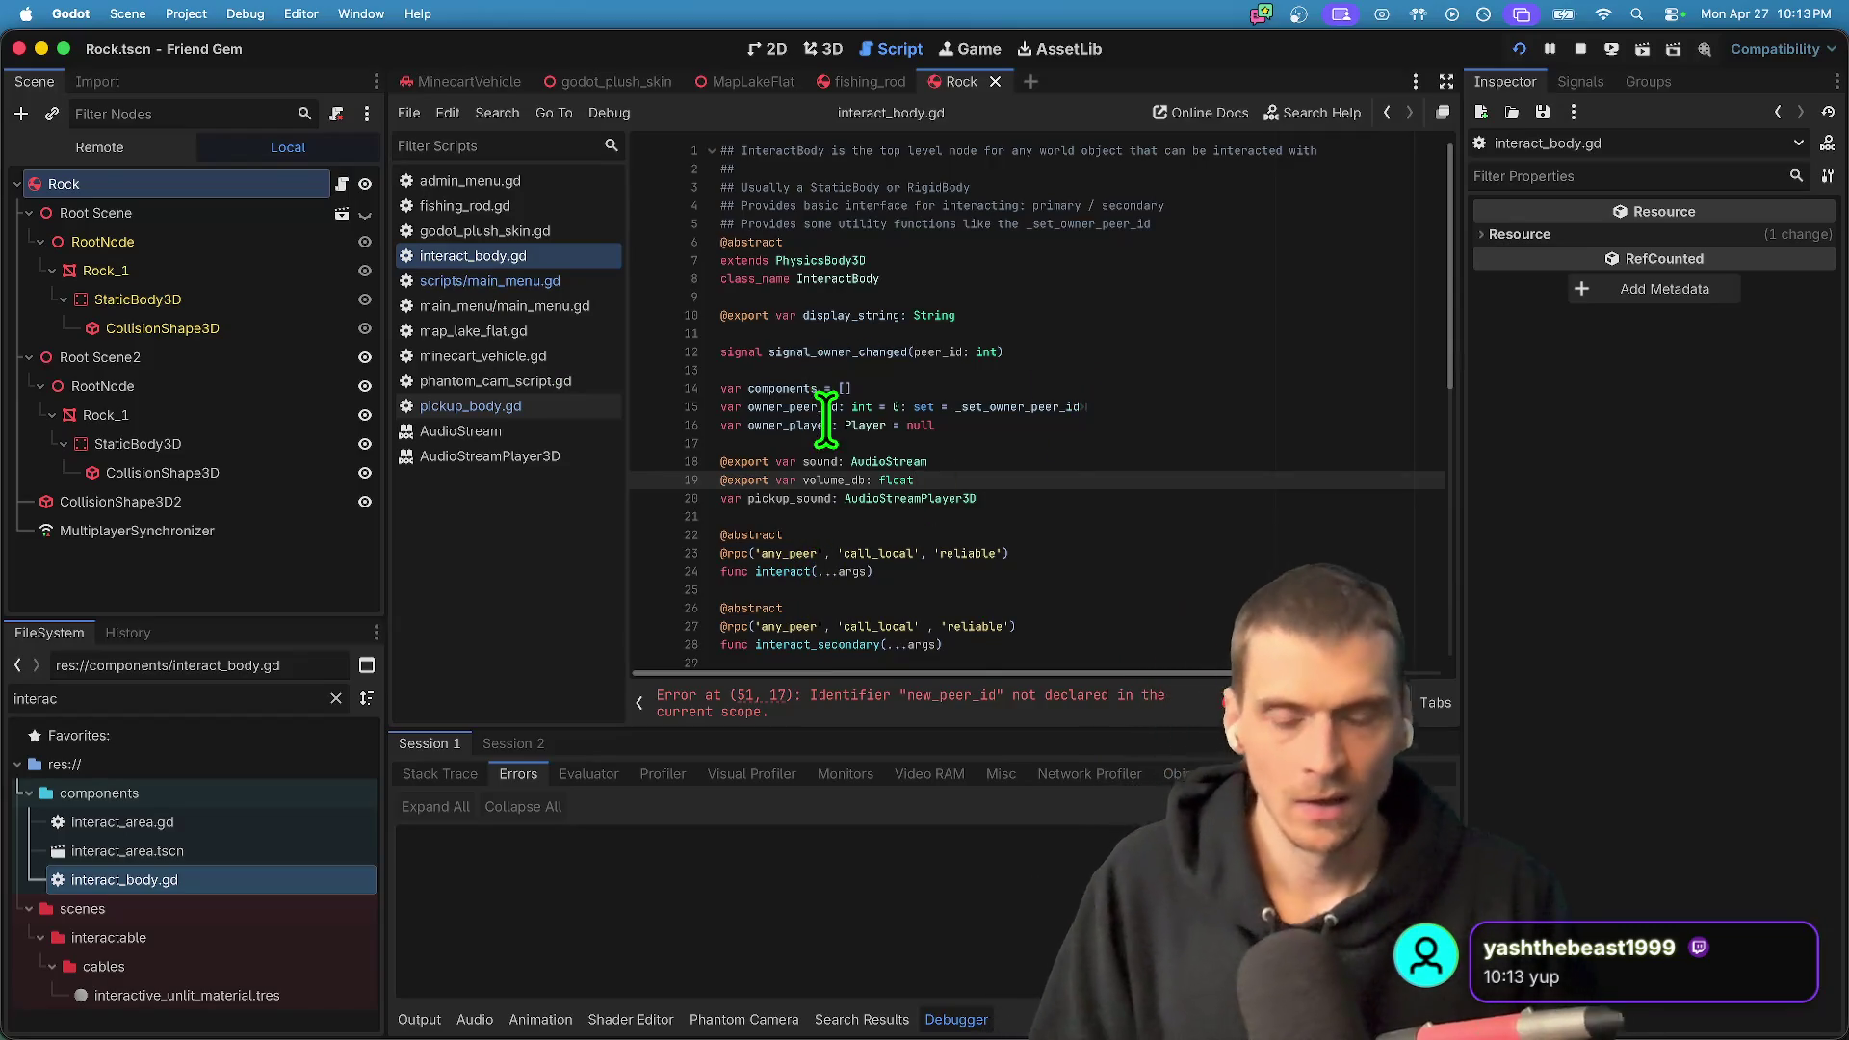
left_click(995, 515)
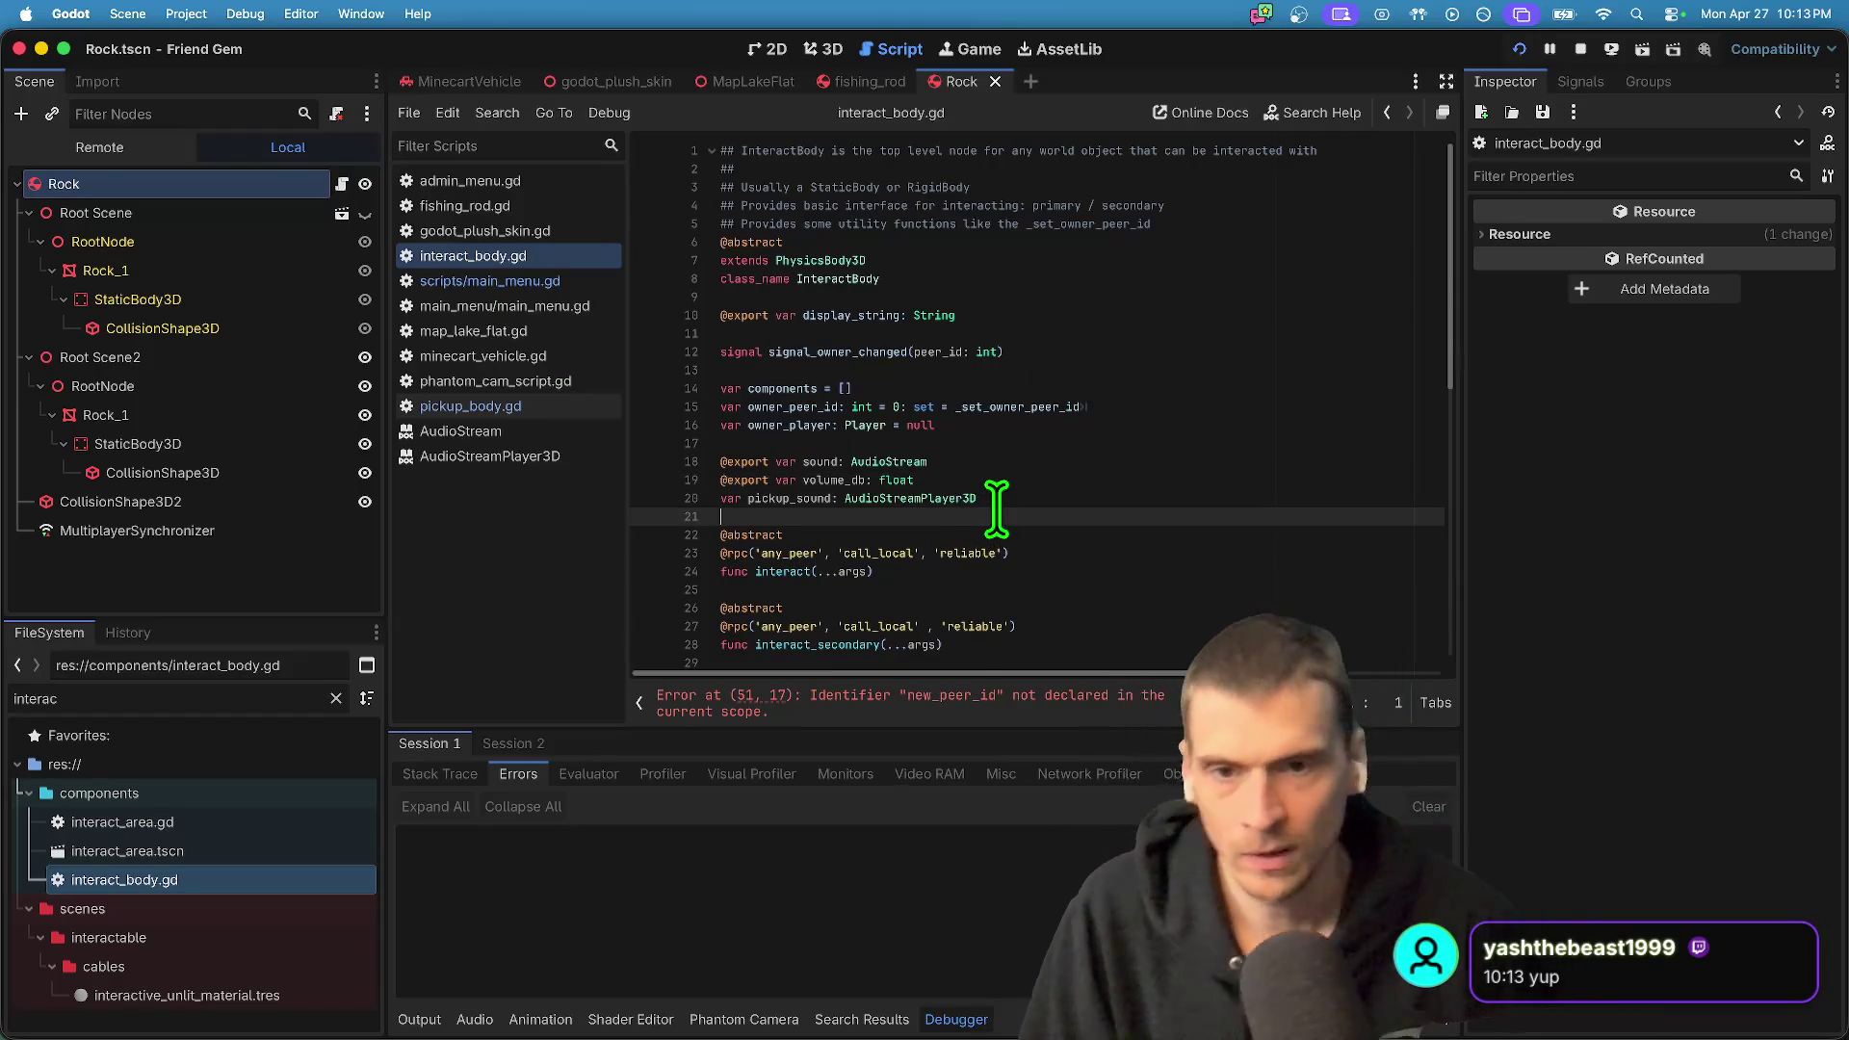
left_click(1214, 333)
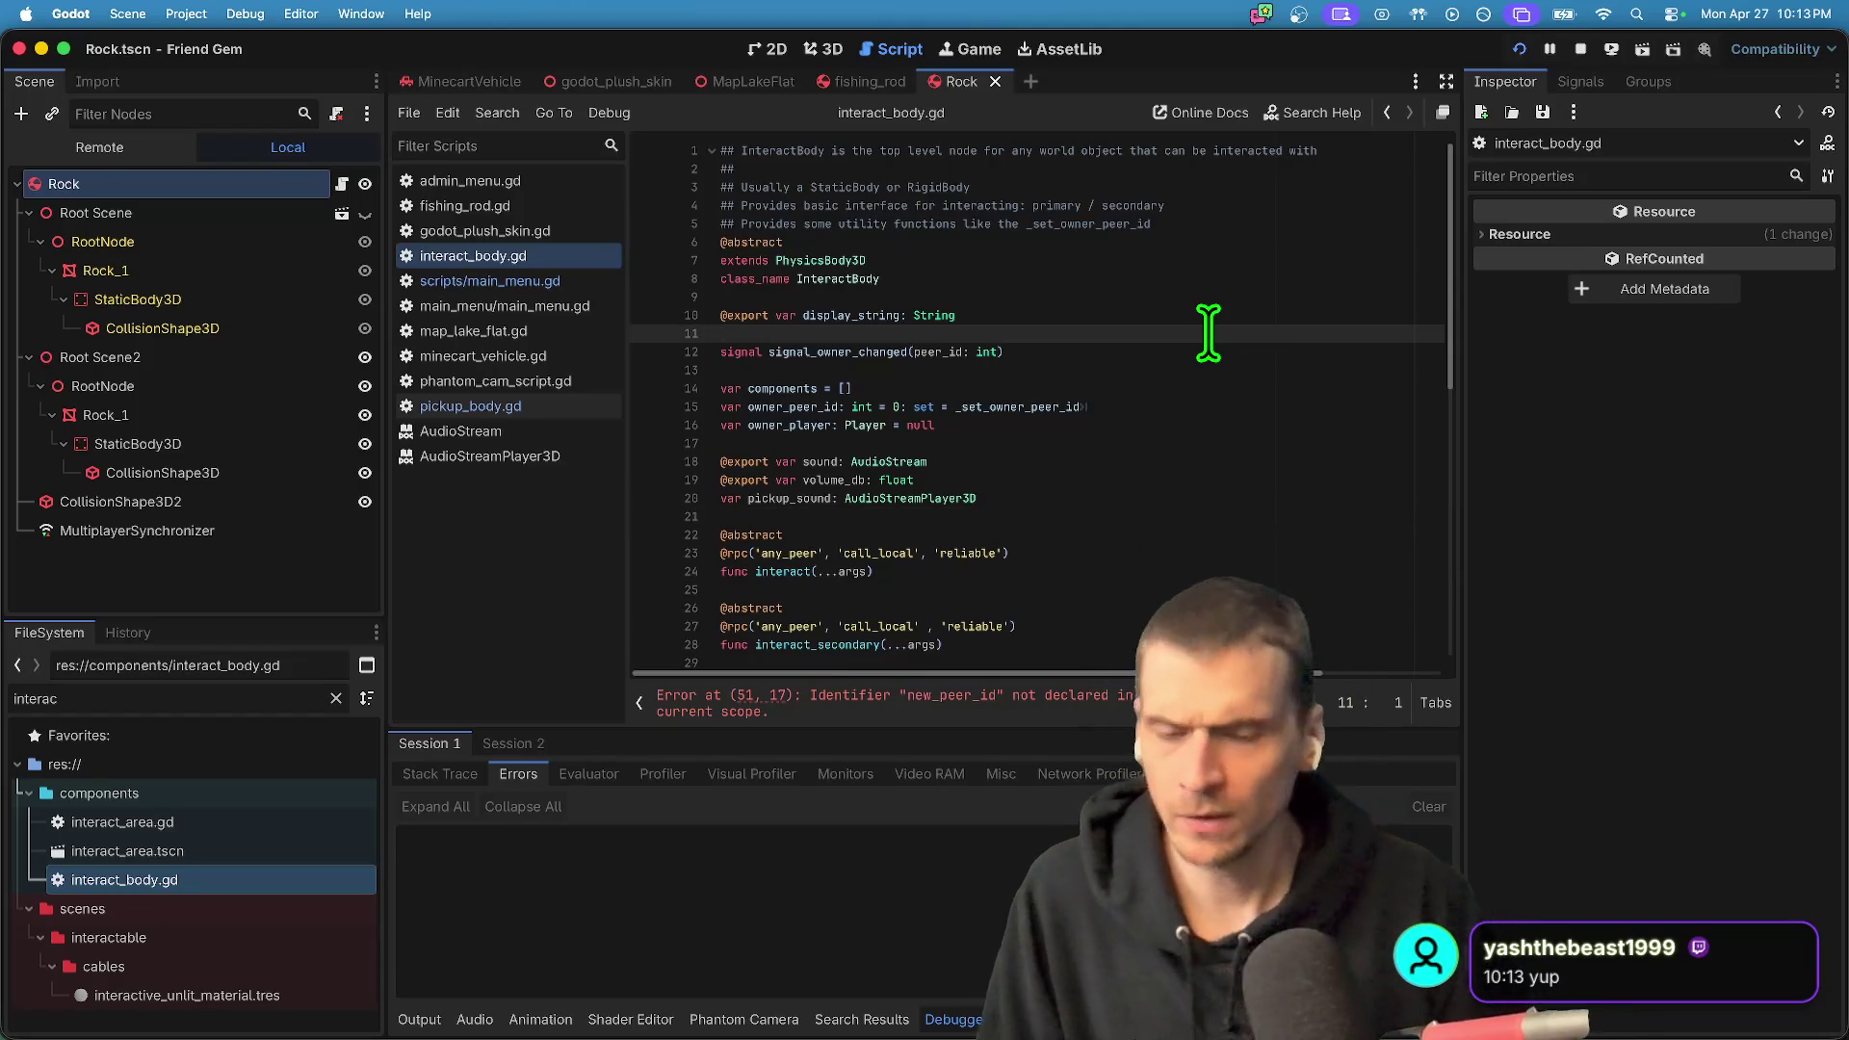
type("if sound: \t\tpickup_sound = AudioStreamPlayer3D.new() \t\tpickup_sound.stream = sound \t\t#pickup_sound.volume_db = volume_db \t\tadd_child(pickup_sound)")
key("cmd+z")
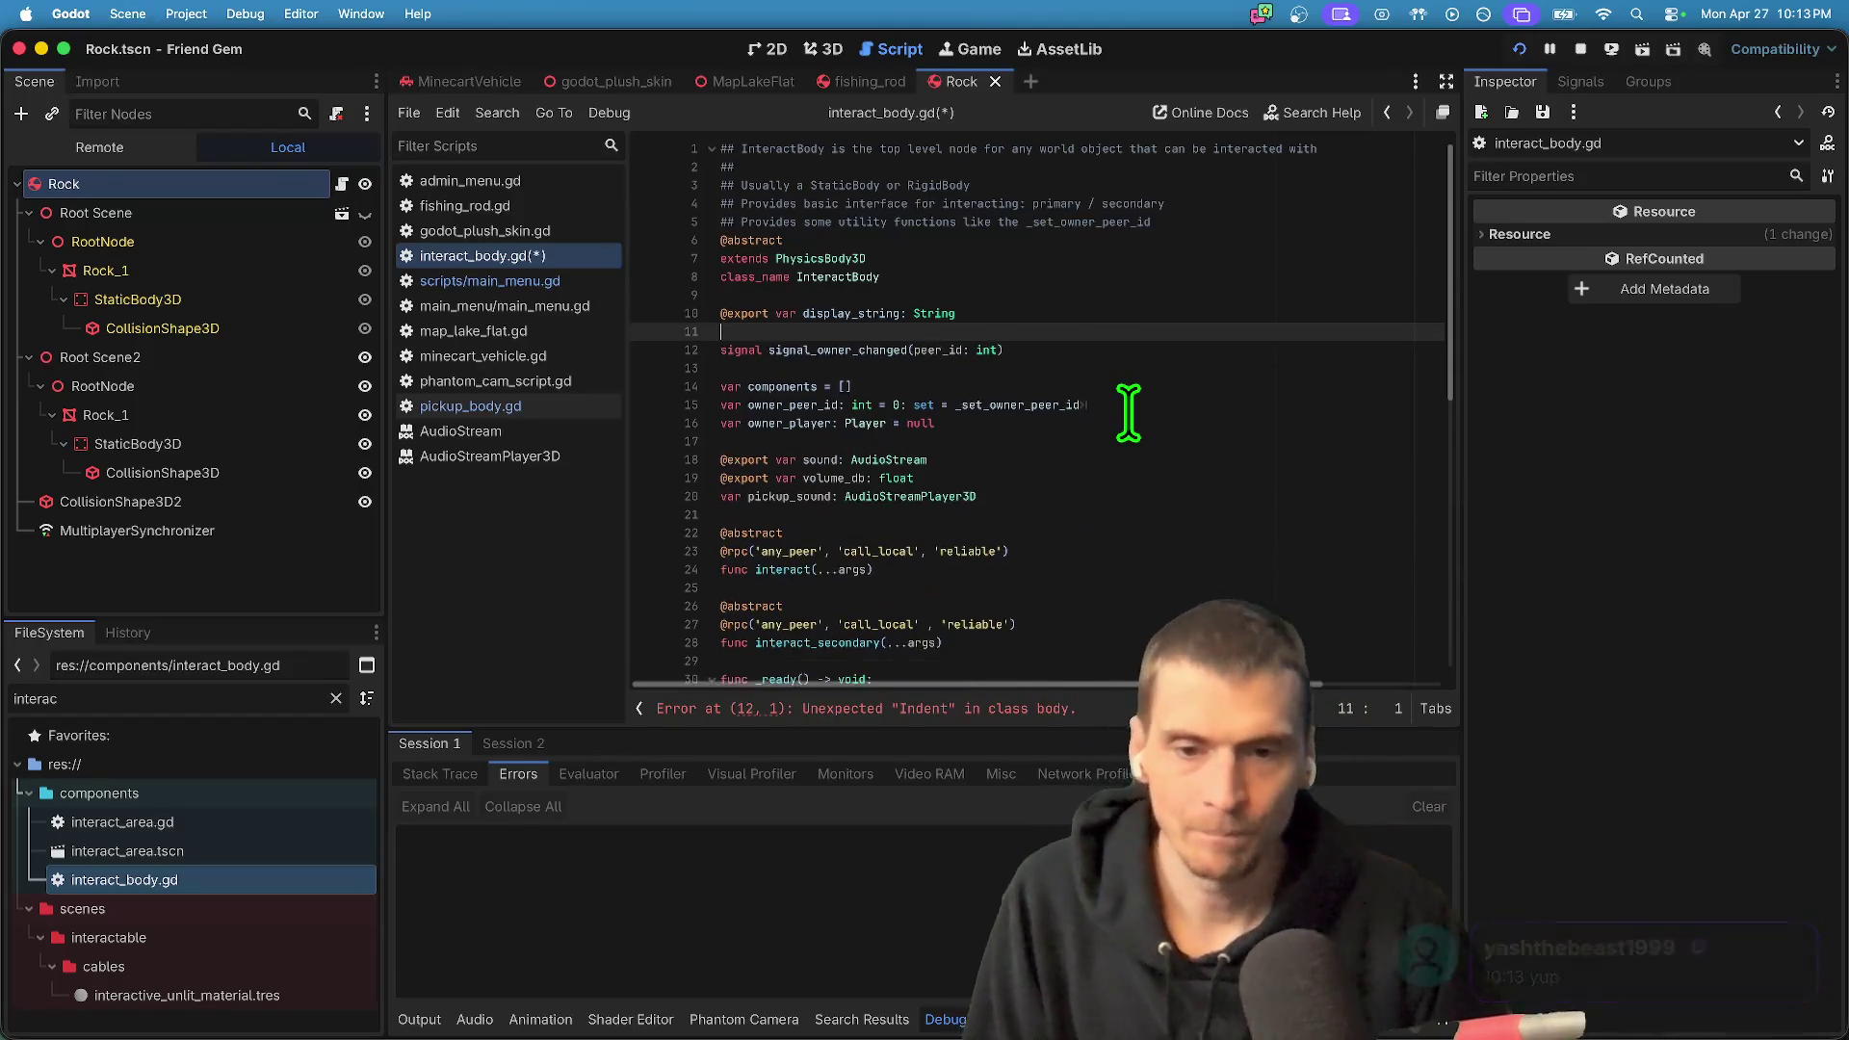
key("cmd+z")
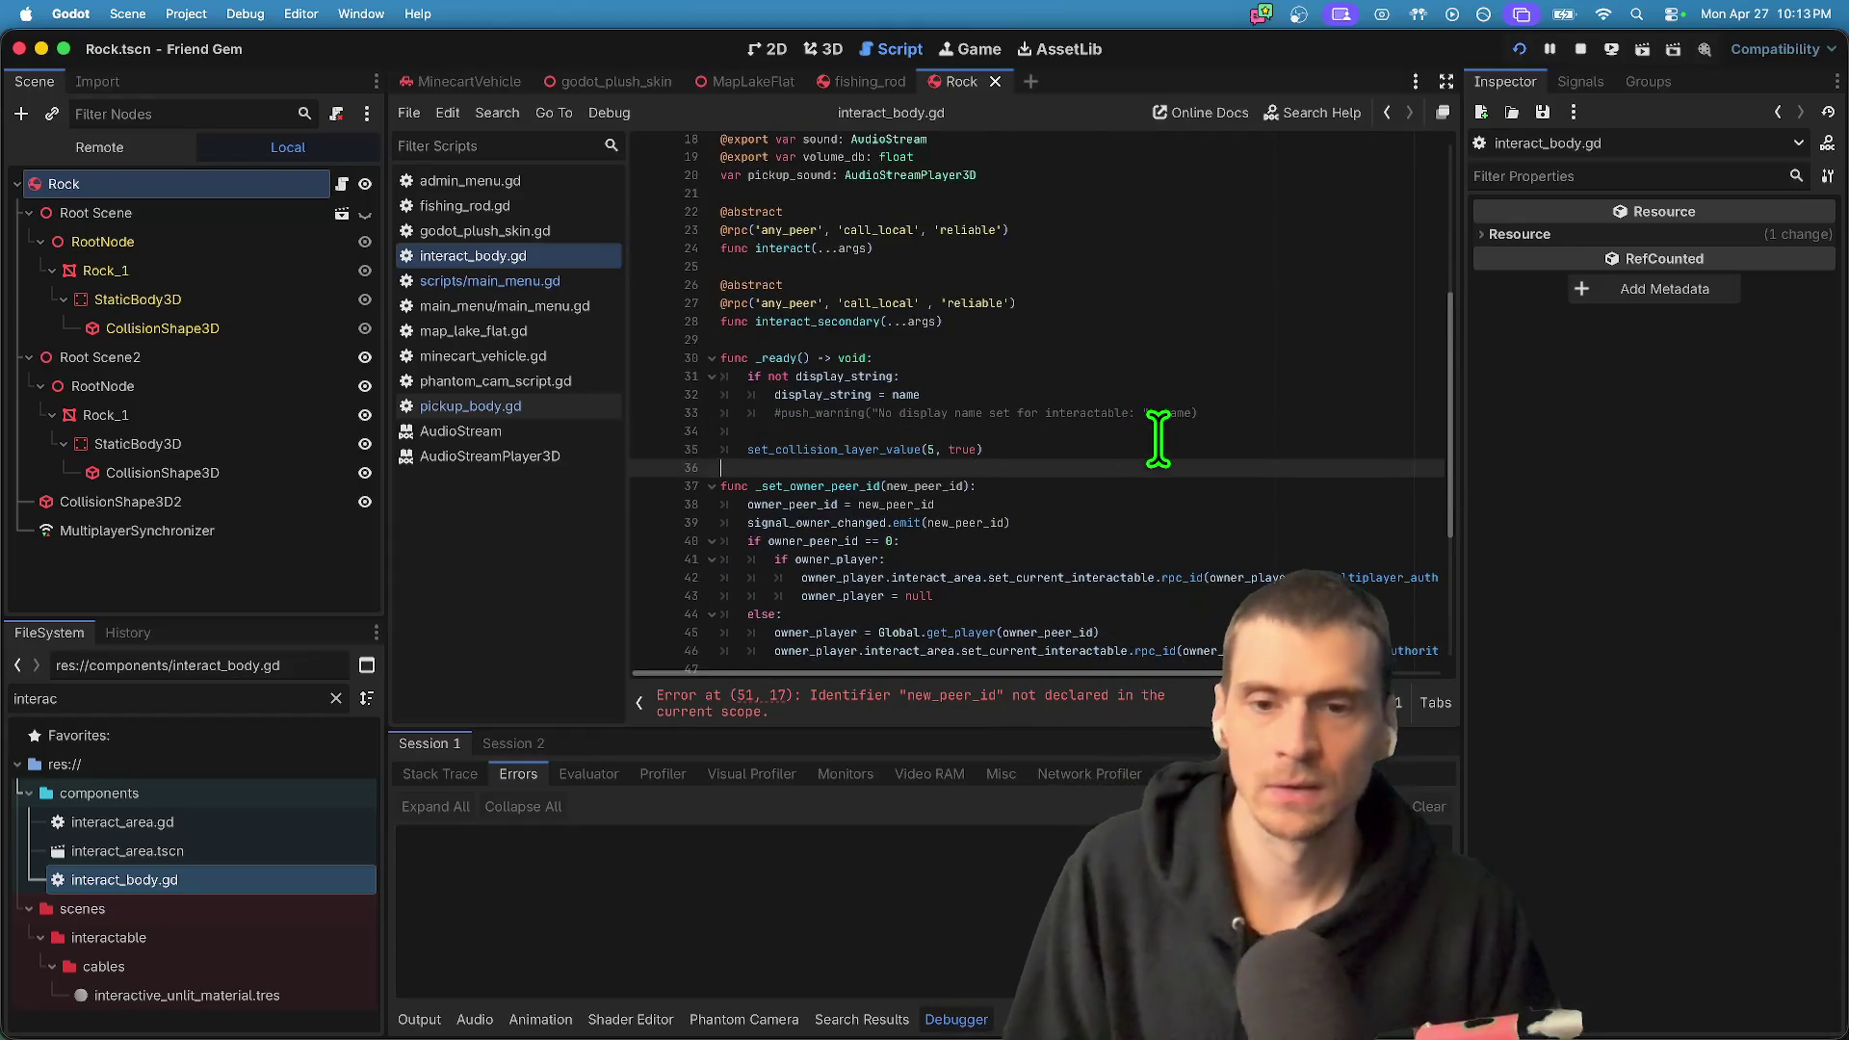
- Paste the if-sound setup block into _ready, save, and edit the volume_db declaration
type("if sound: \t\tpickup_sound = AudioStreamPlayer3D.new() \t\tpickup_sound.stream = sound \t\t#pickup_sound.volume_db = volume_db \t\tadd_child(pickup_sound)")
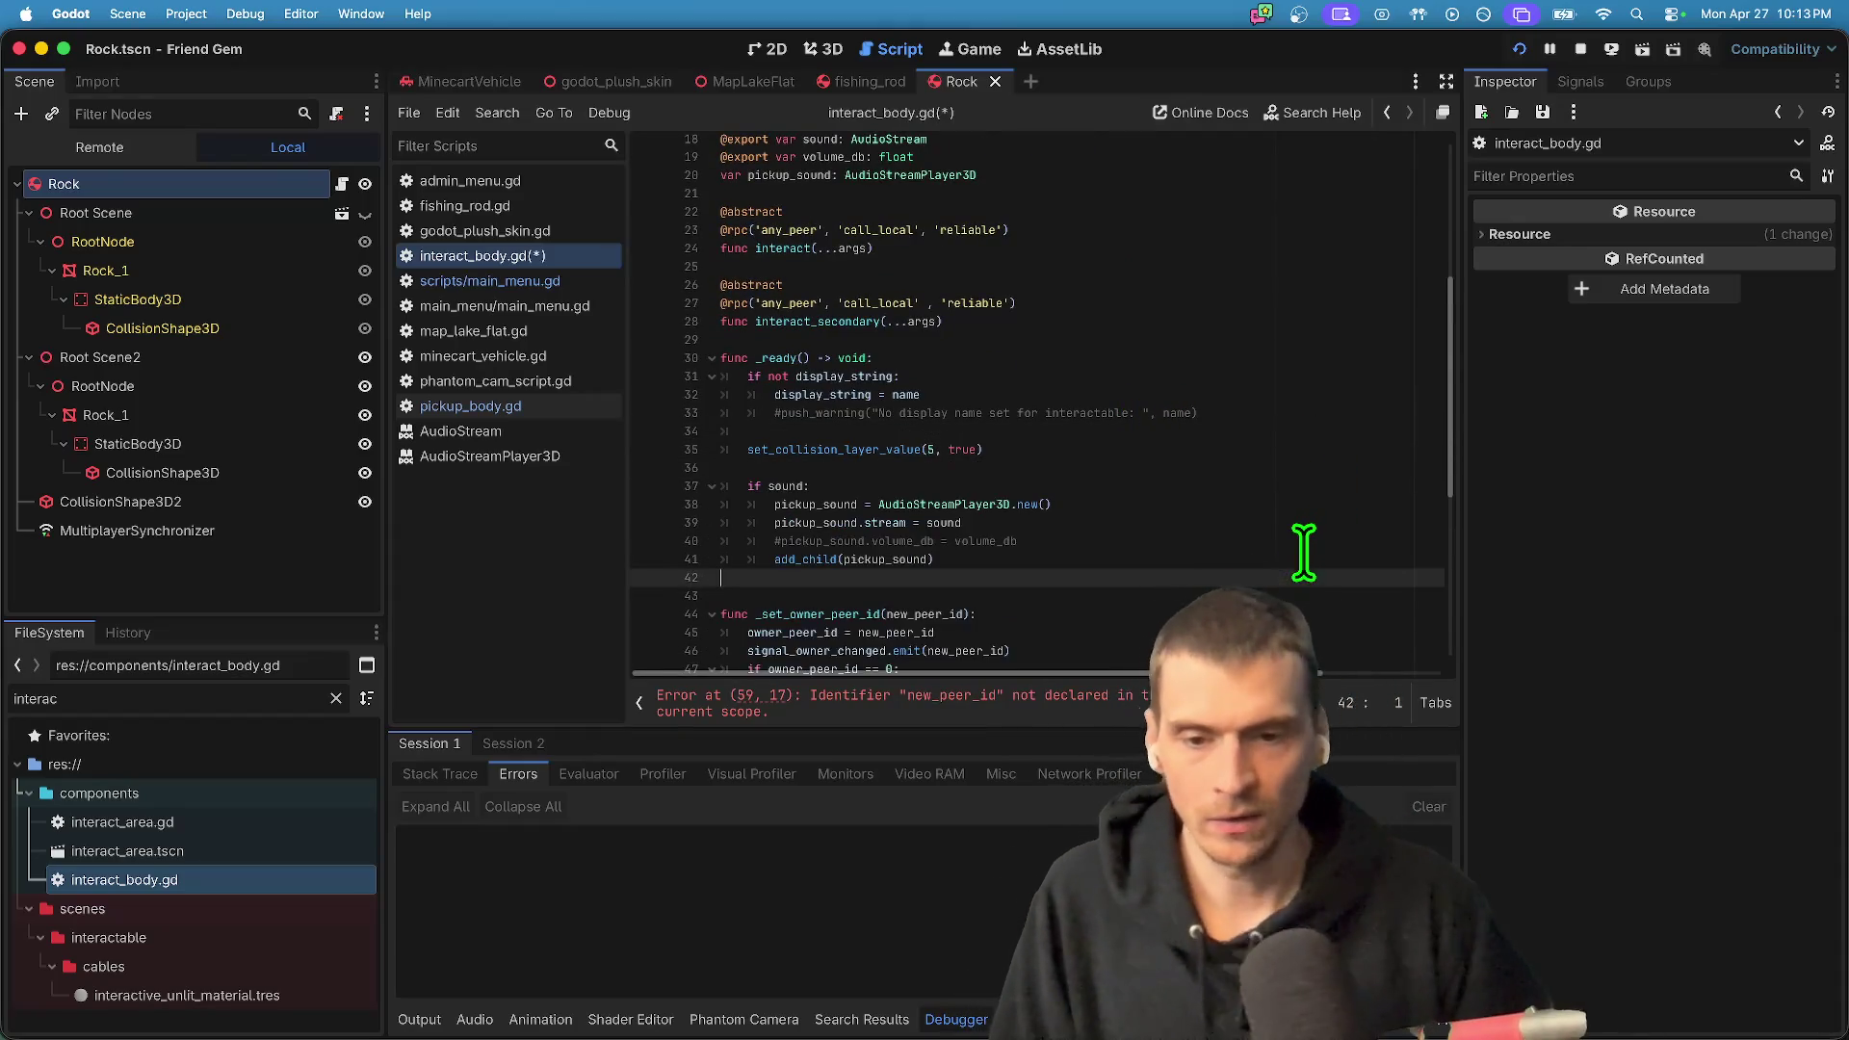
key("cmd+s")
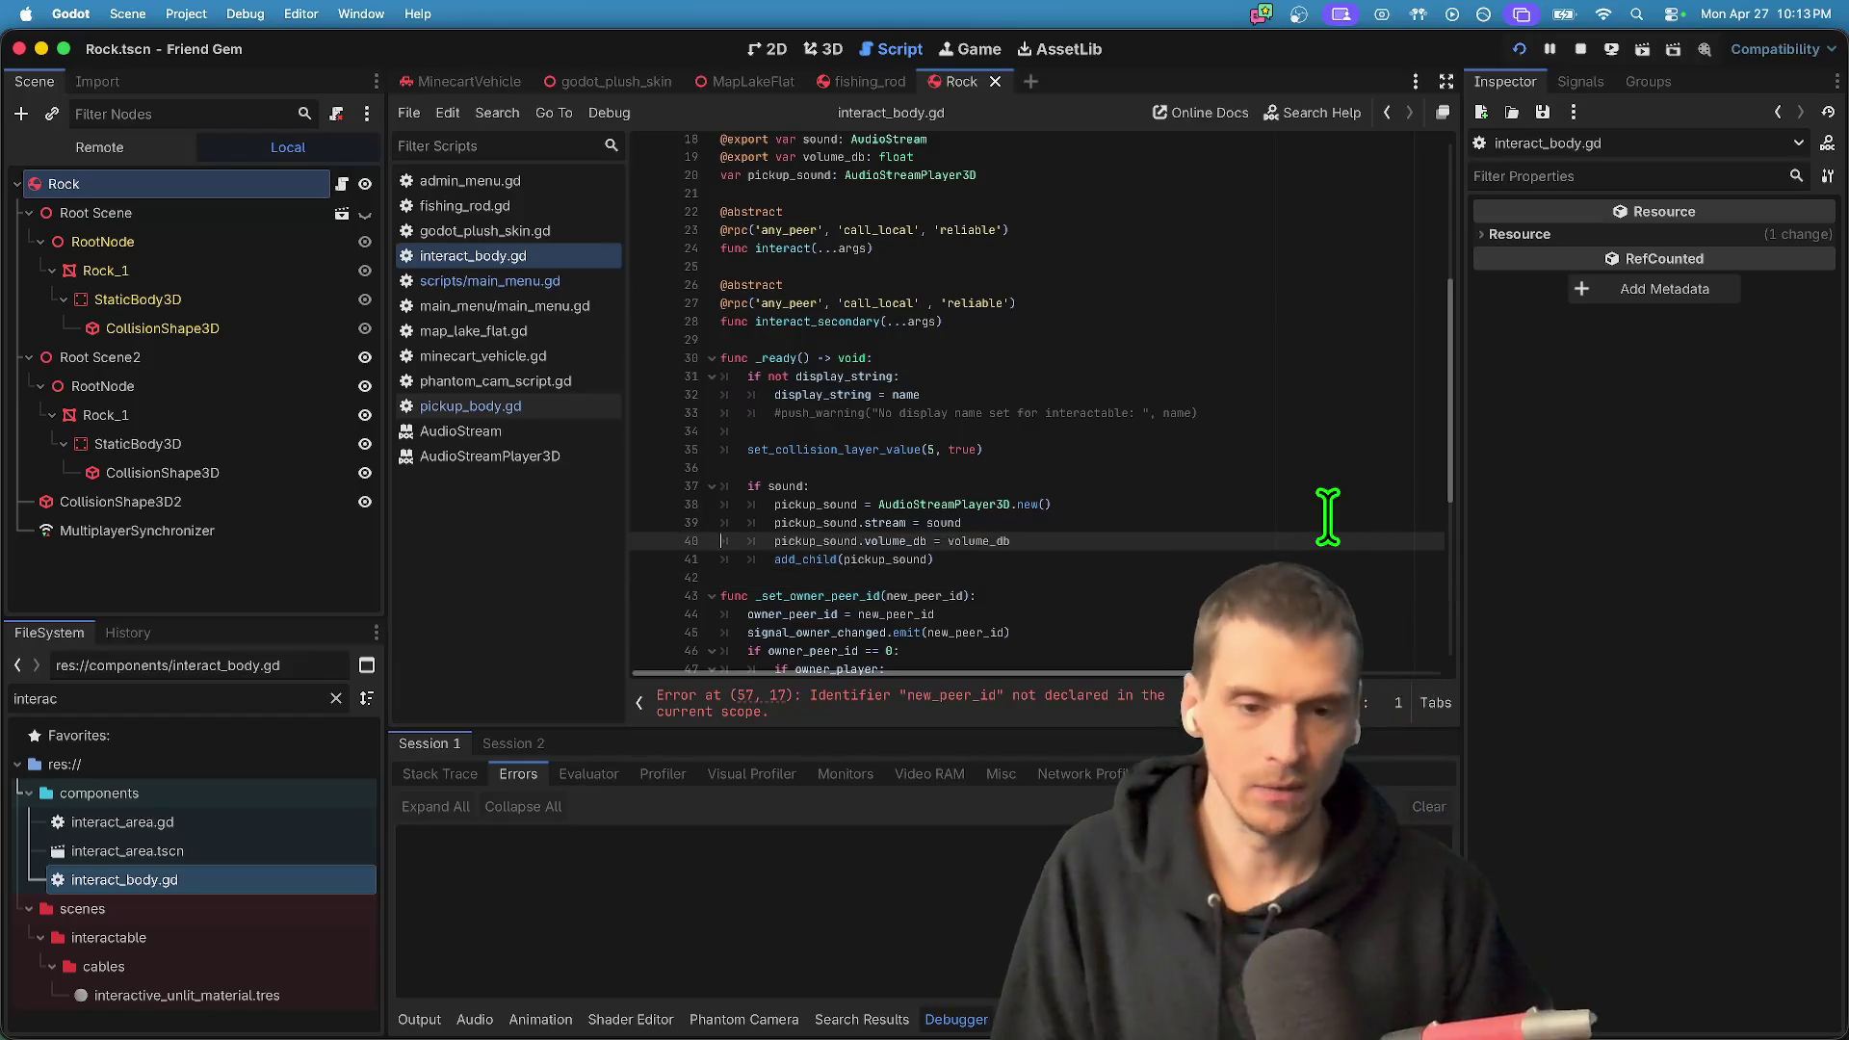
left_click(945, 542)
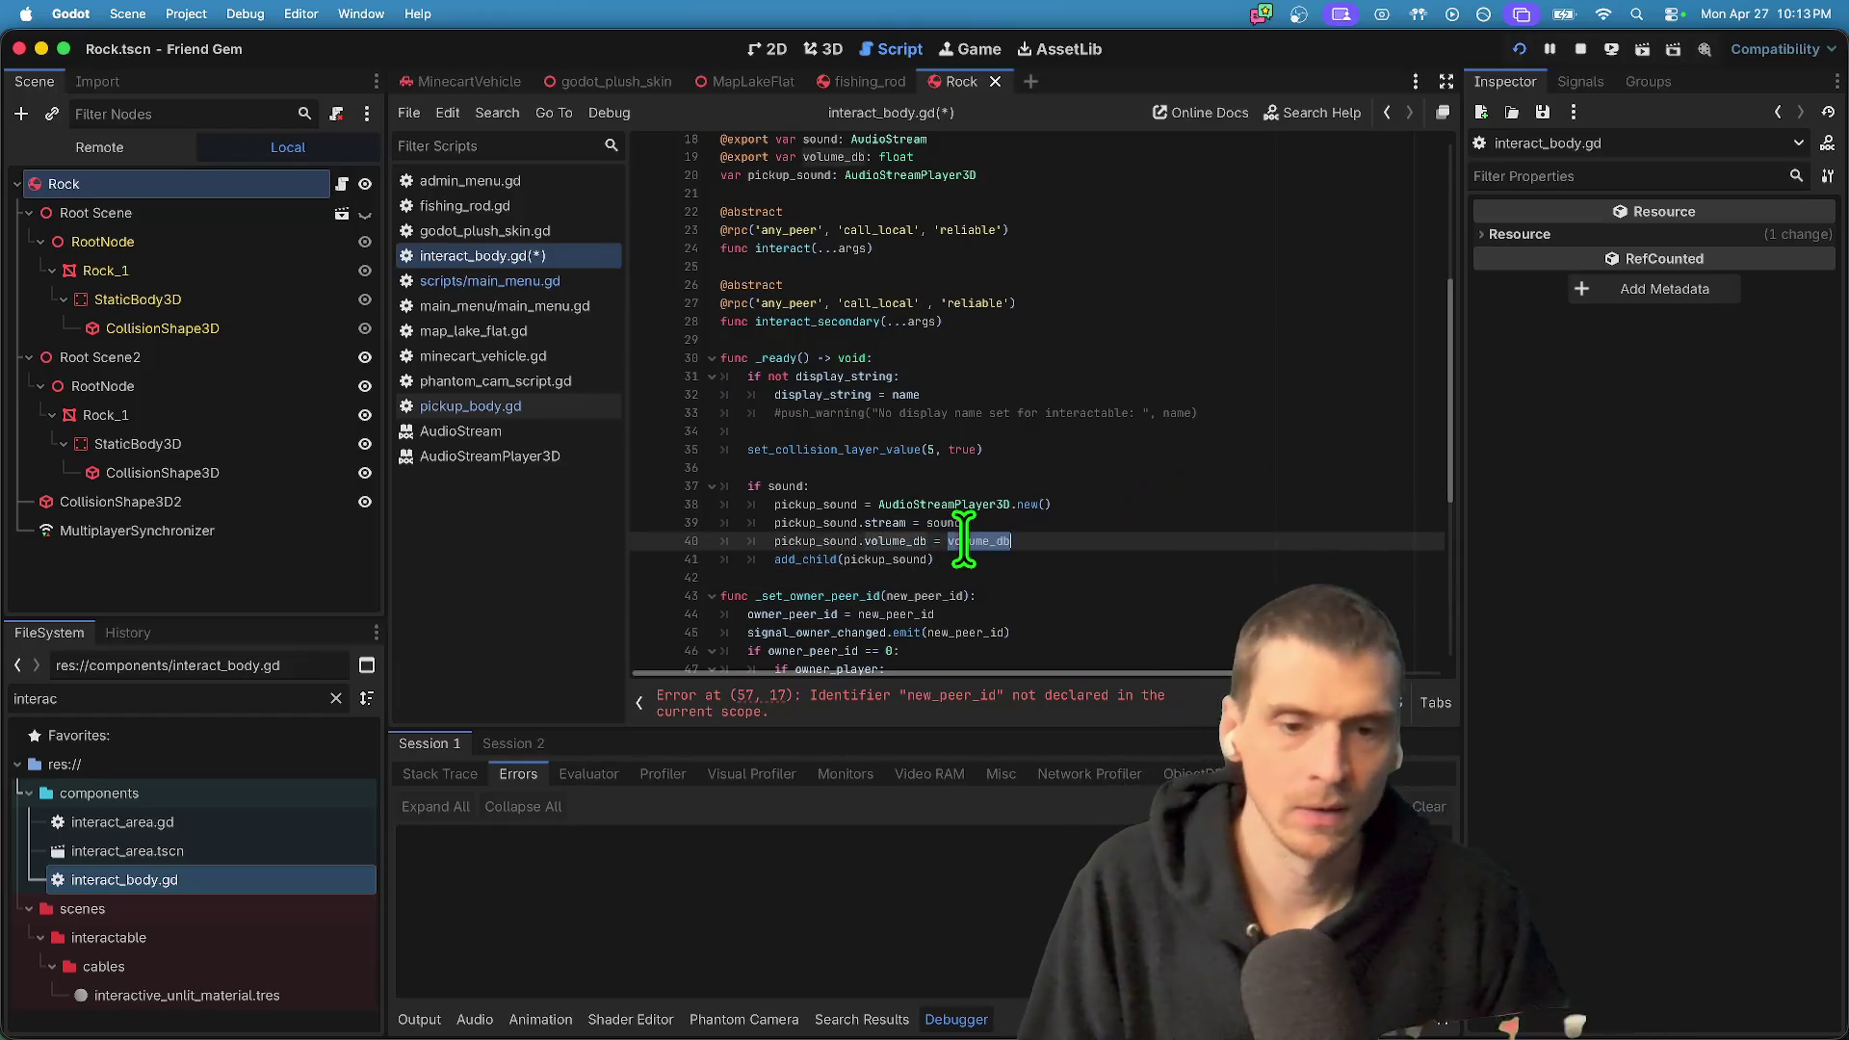
key("cmd+s")
scroll(1139, 547, "down", 2)
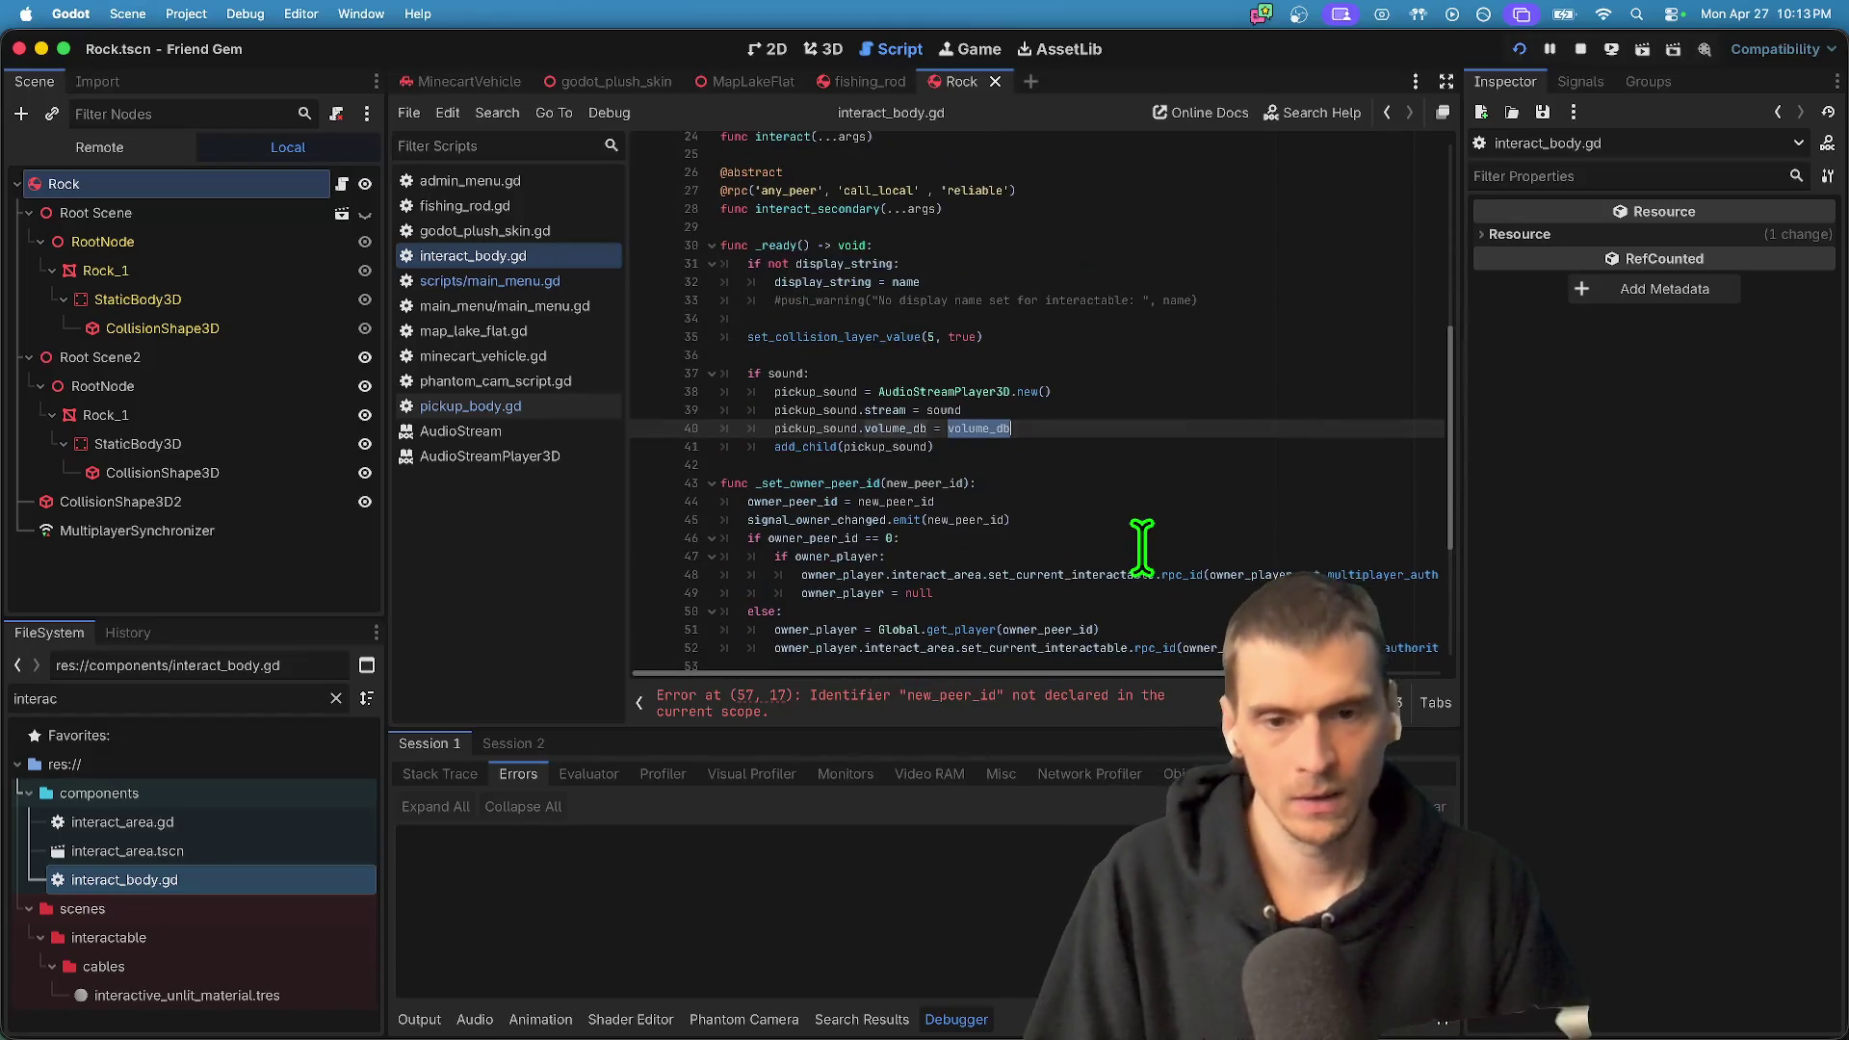
scroll(1222, 301, "up", 4)
left_click(1242, 224)
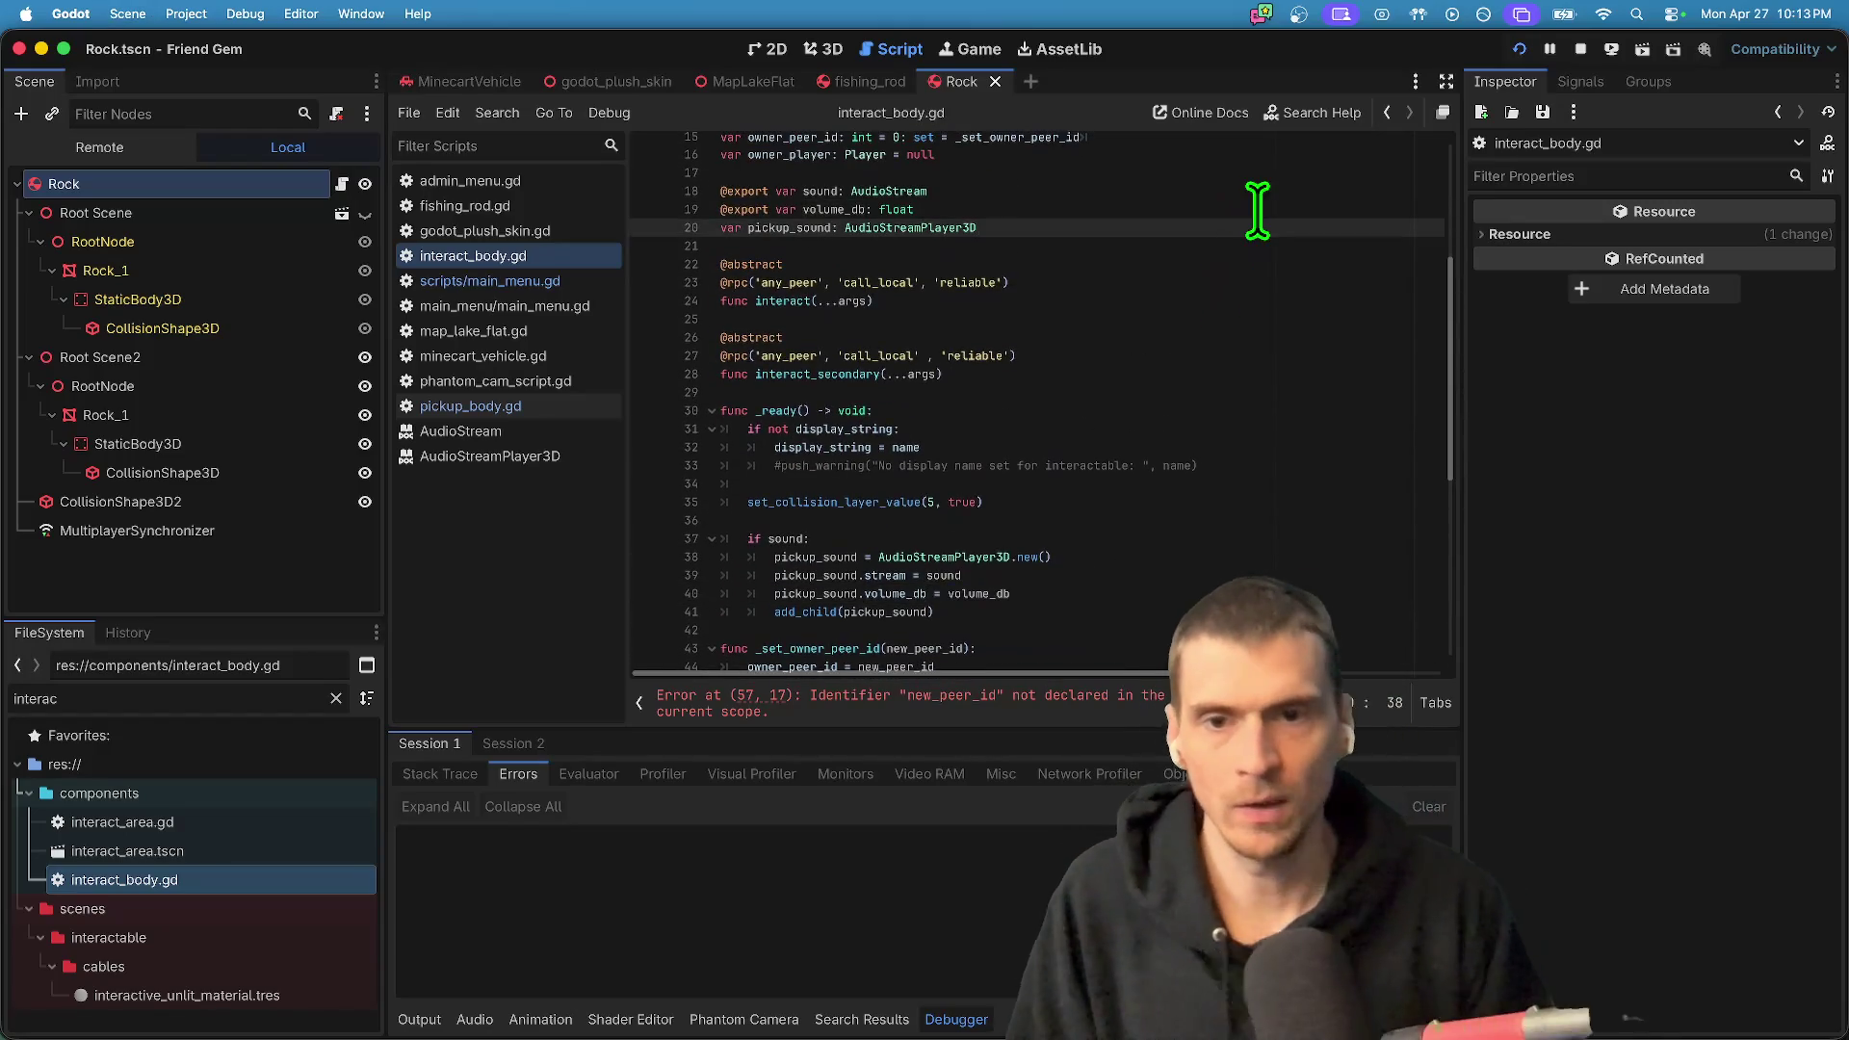
left_click(1257, 210)
type("=")
scroll(1235, 251, "down", 4)
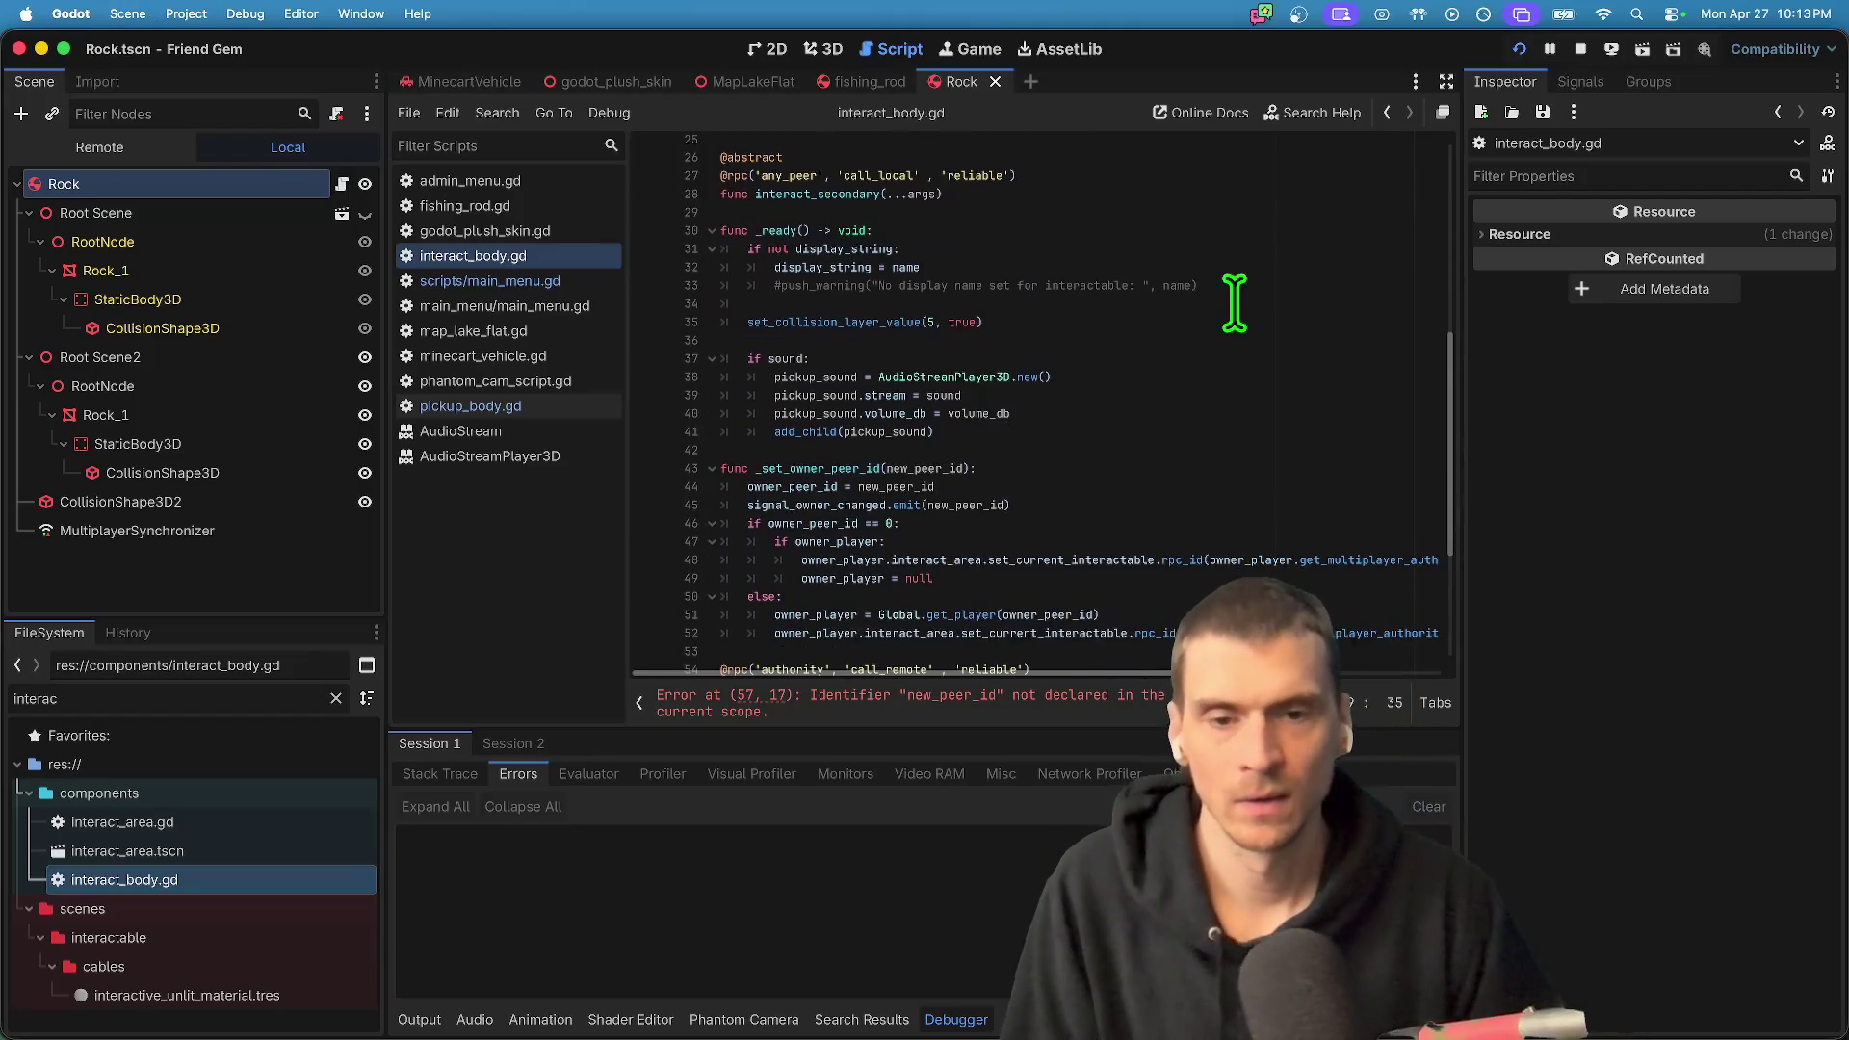
scroll(1009, 382, "up", 5)
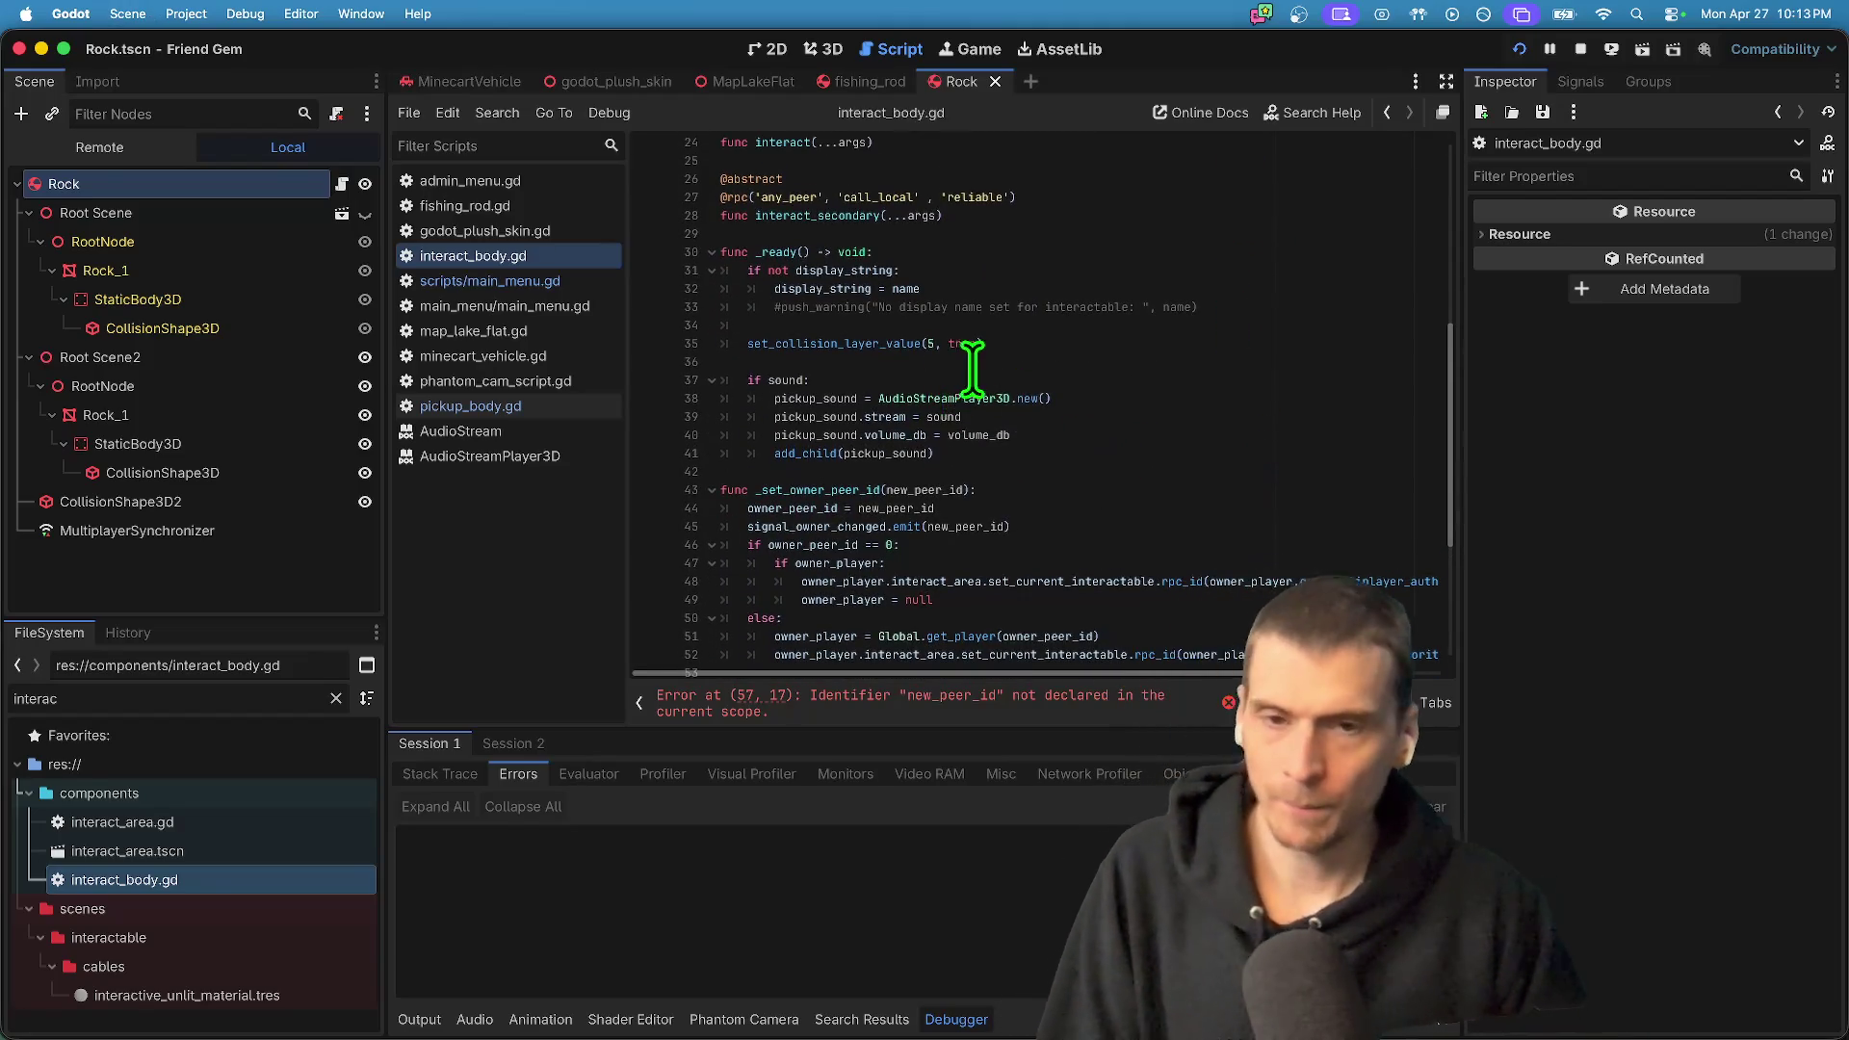
- Pass peer_id instead of new_peer_id in the line 57 _sync_sound call, then run the game
left_click(1114, 712)
double_click(891, 485)
type("peer_id")
left_click(1160, 520)
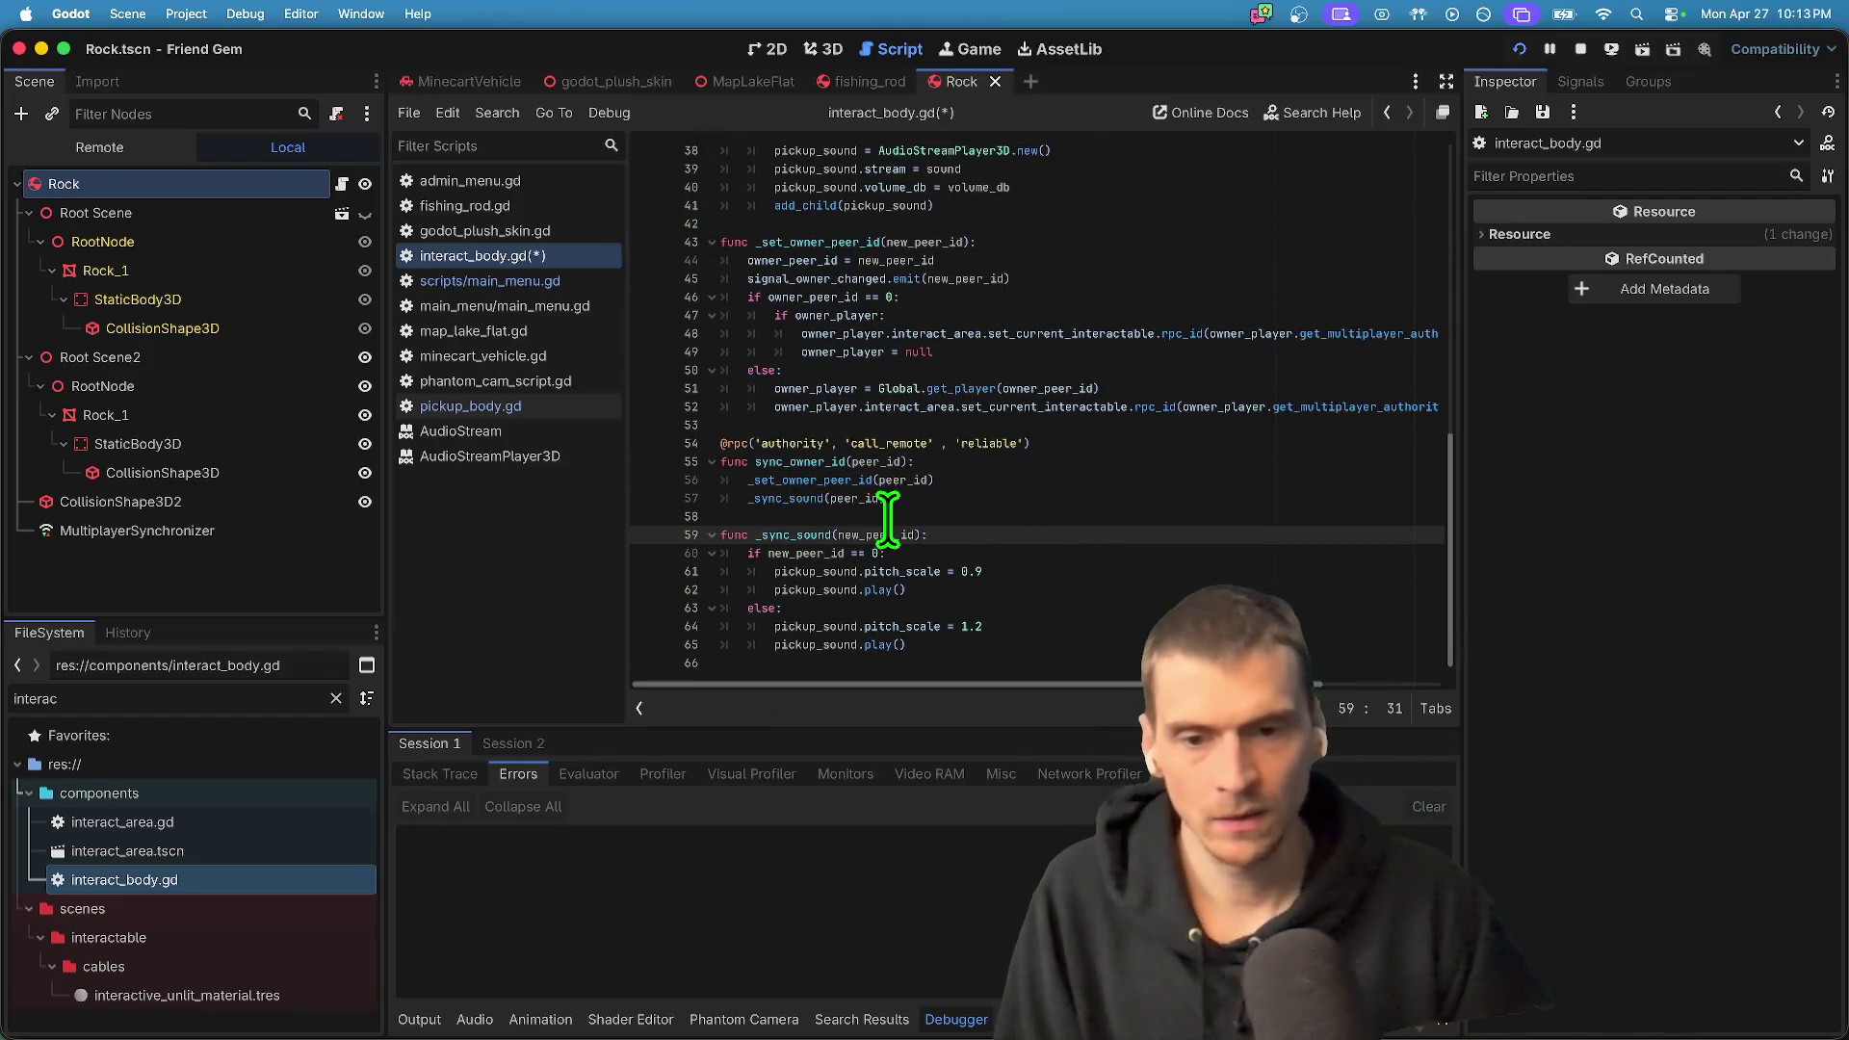
double_click(872, 535)
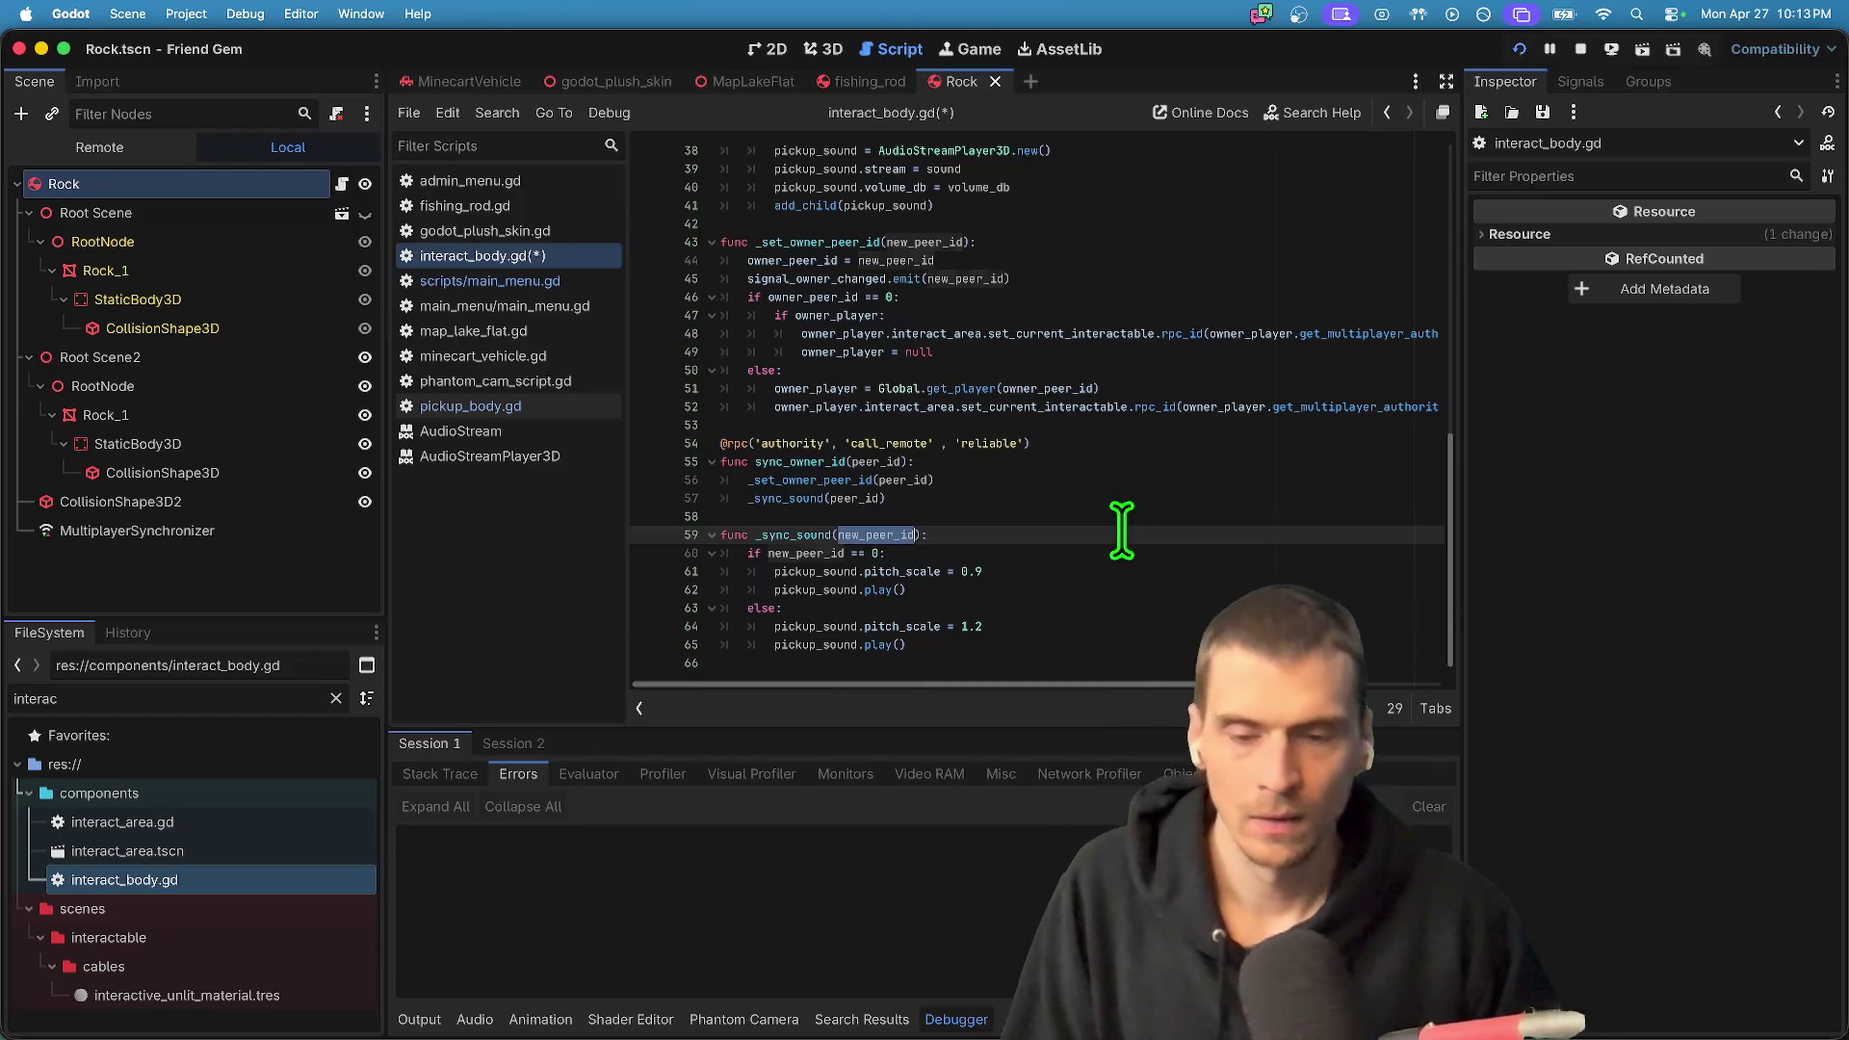
left_click(1119, 534)
key("super+b")
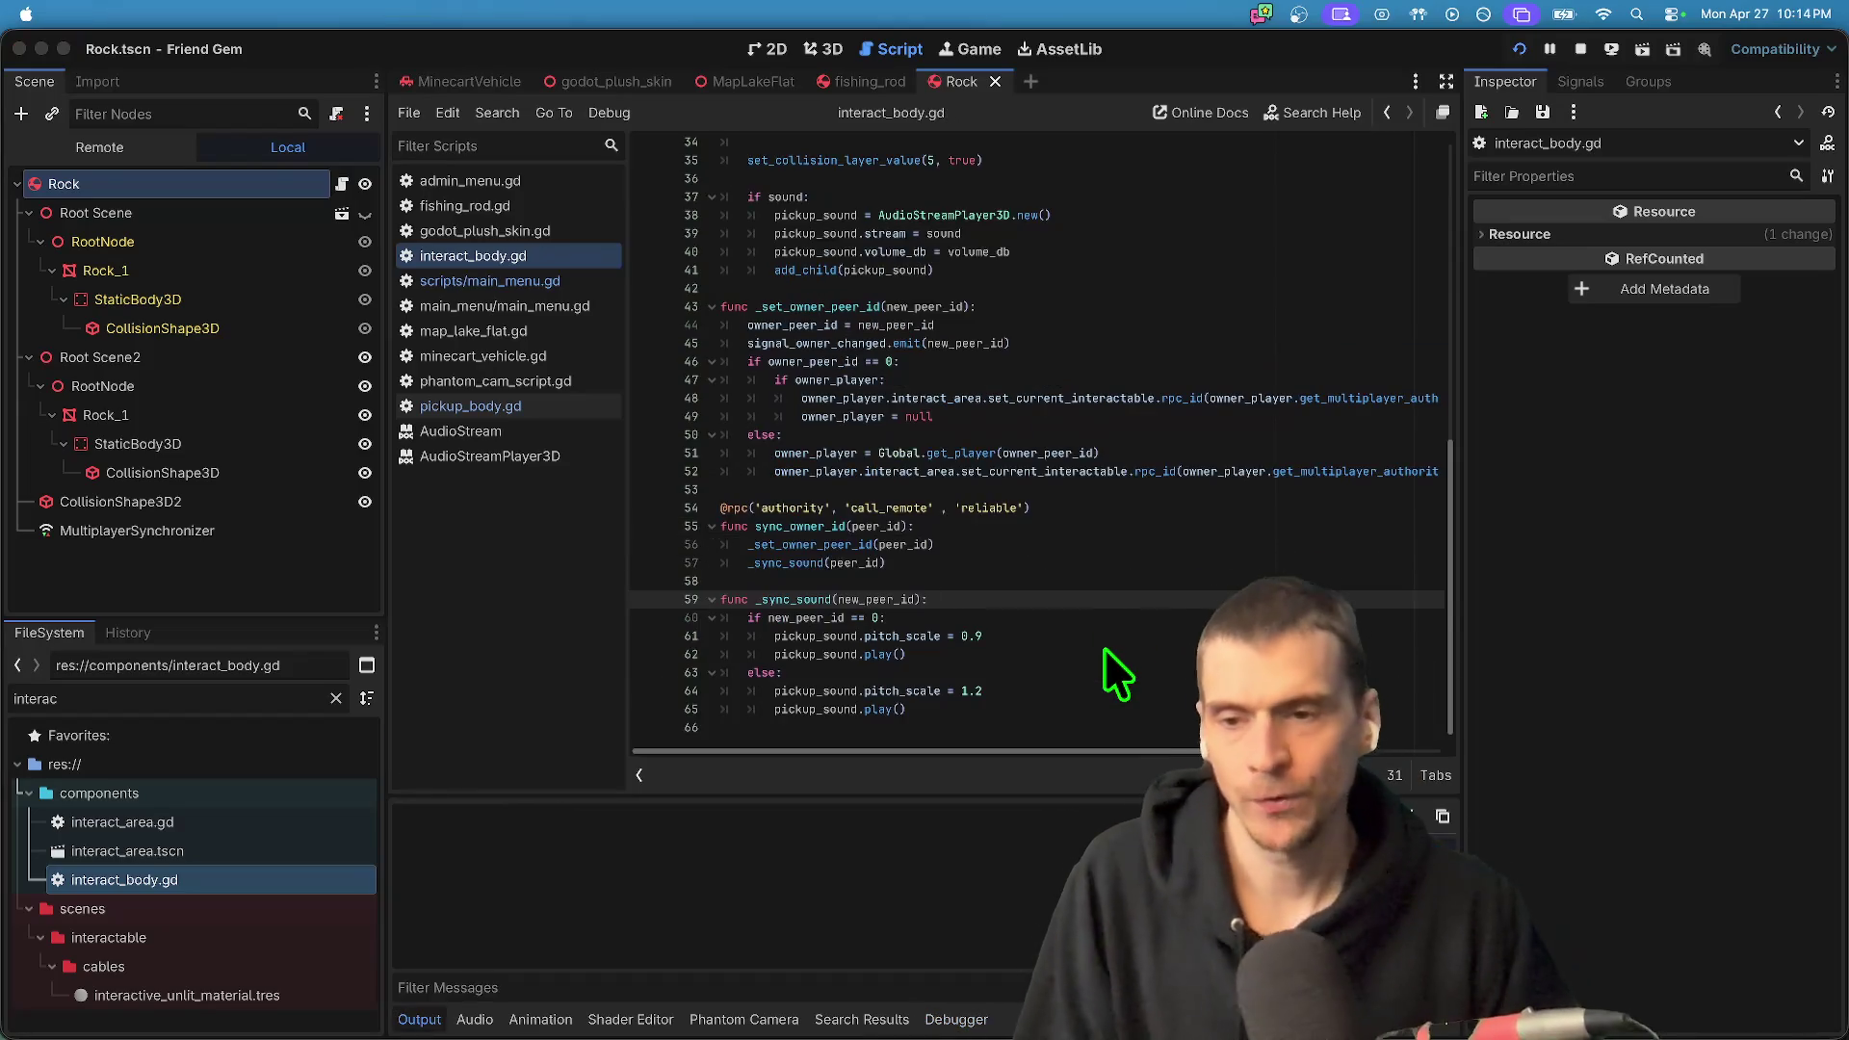
- Move the first debug window aside, walk toward the rock, and exit the game from the pause menu
left_click_drag(1112, 358, 571, 252)
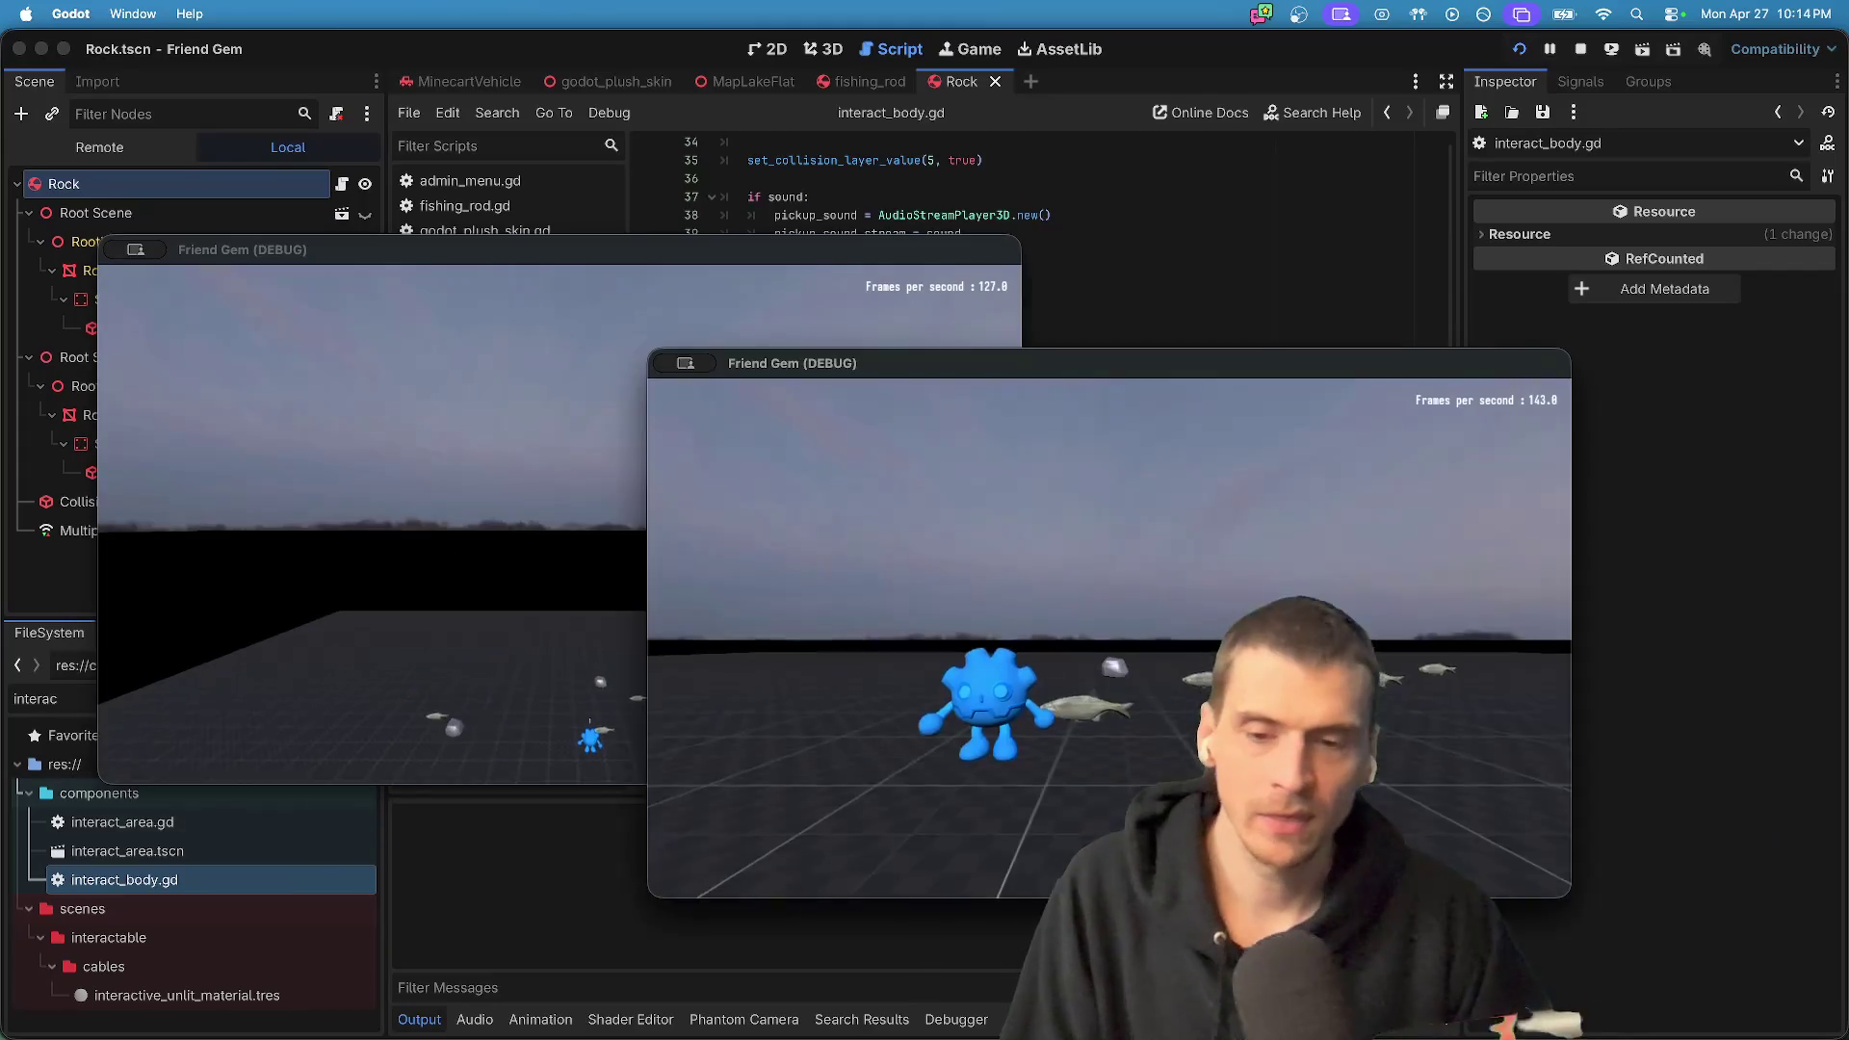
key("w")
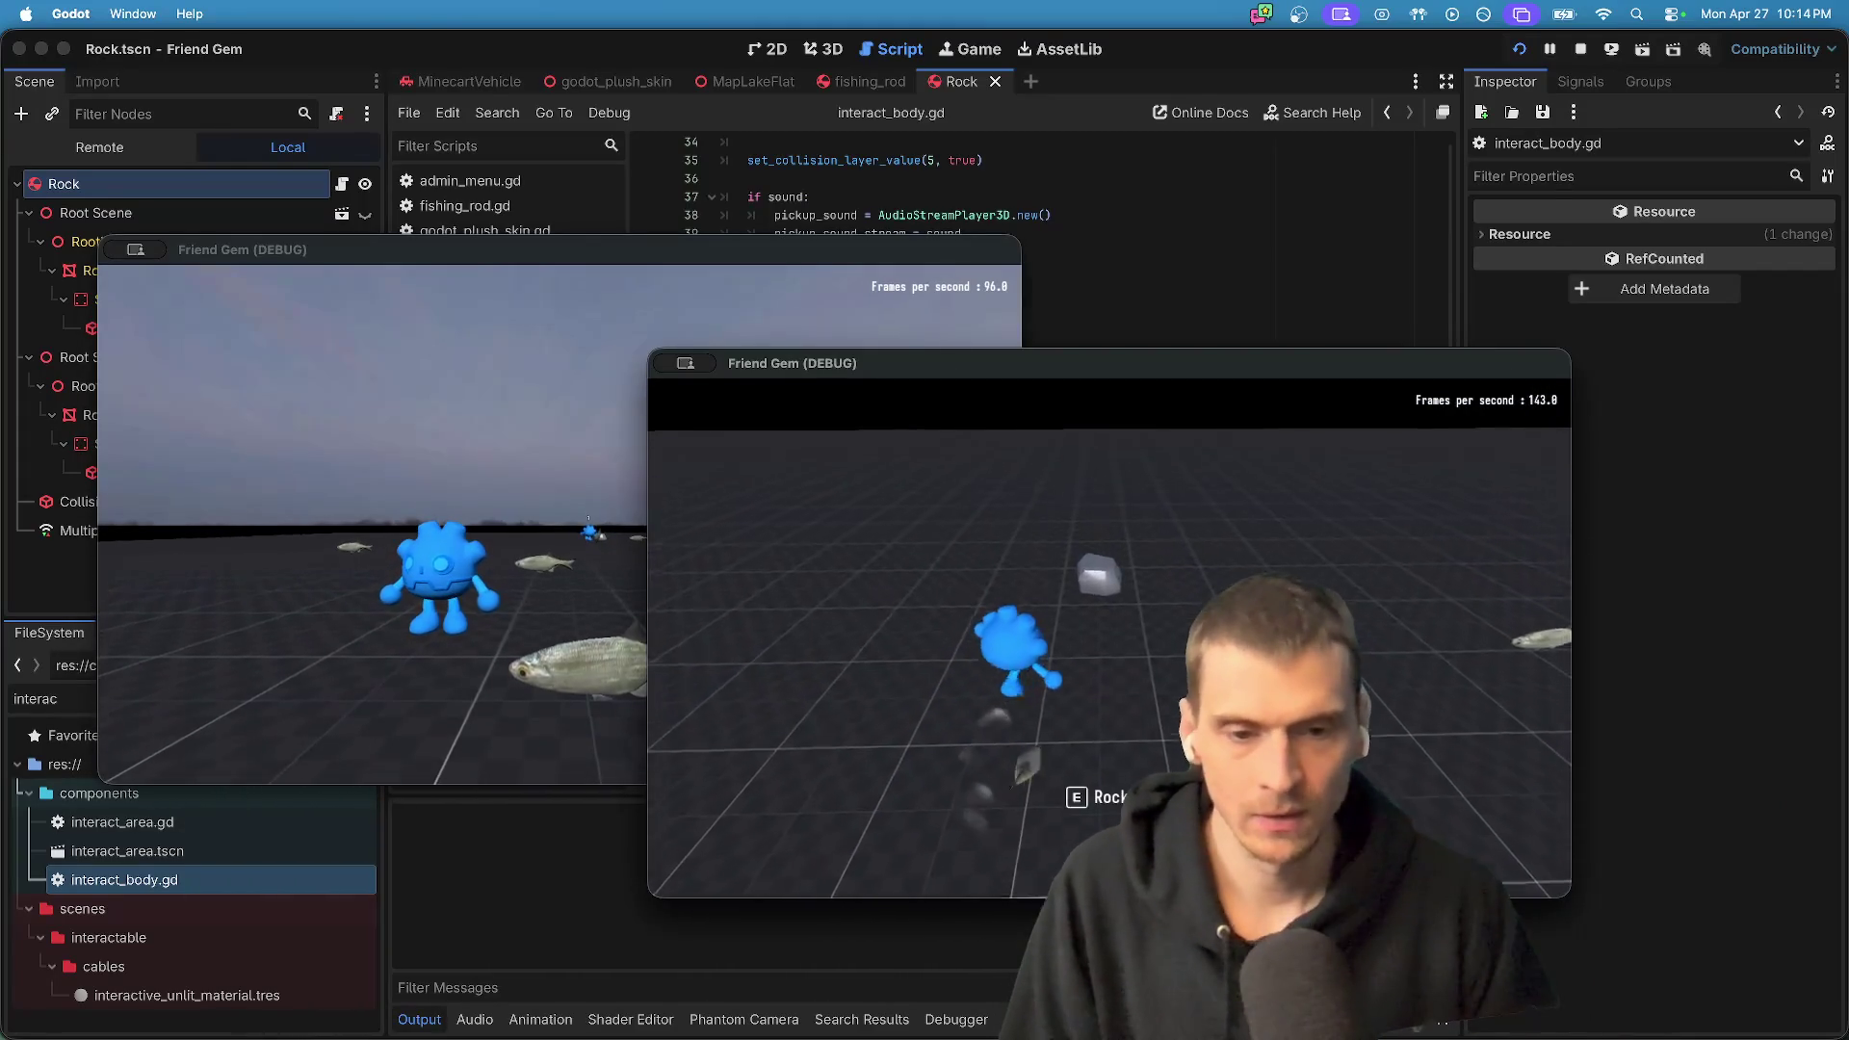
left_click(565, 549)
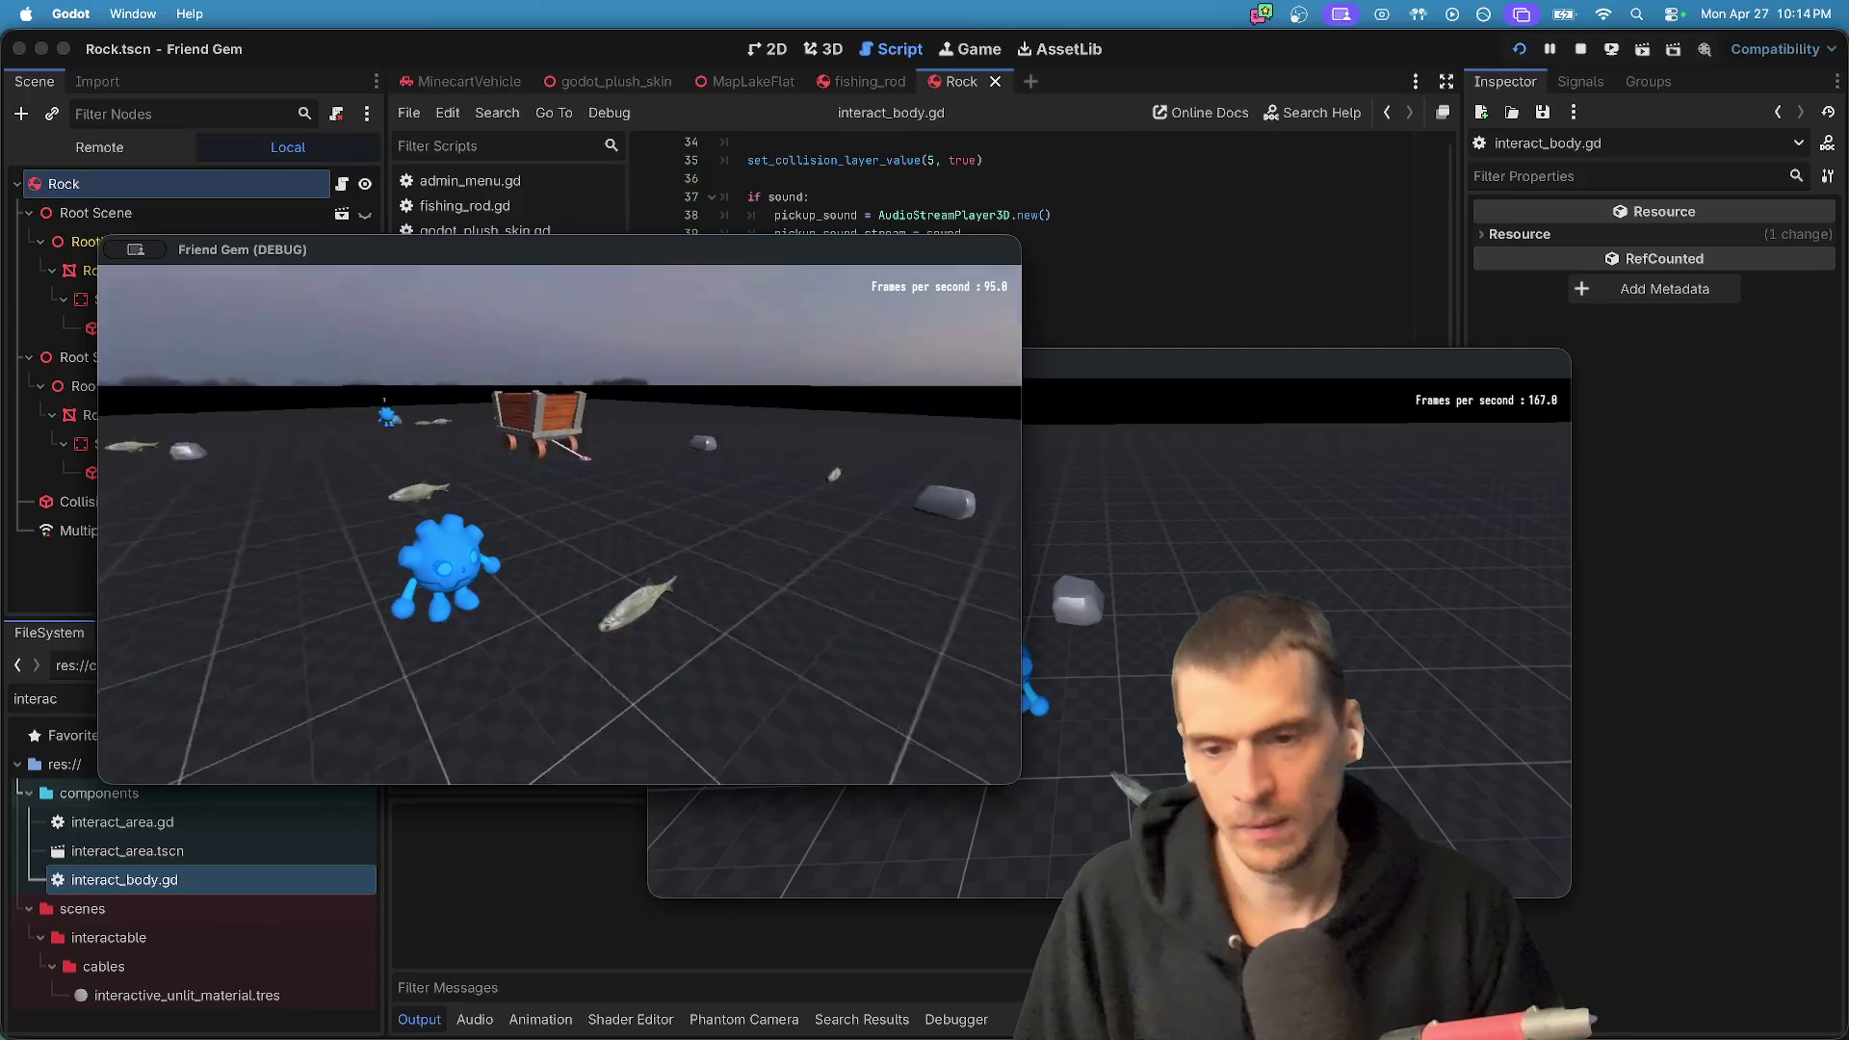
key("Escape")
left_click(565, 627)
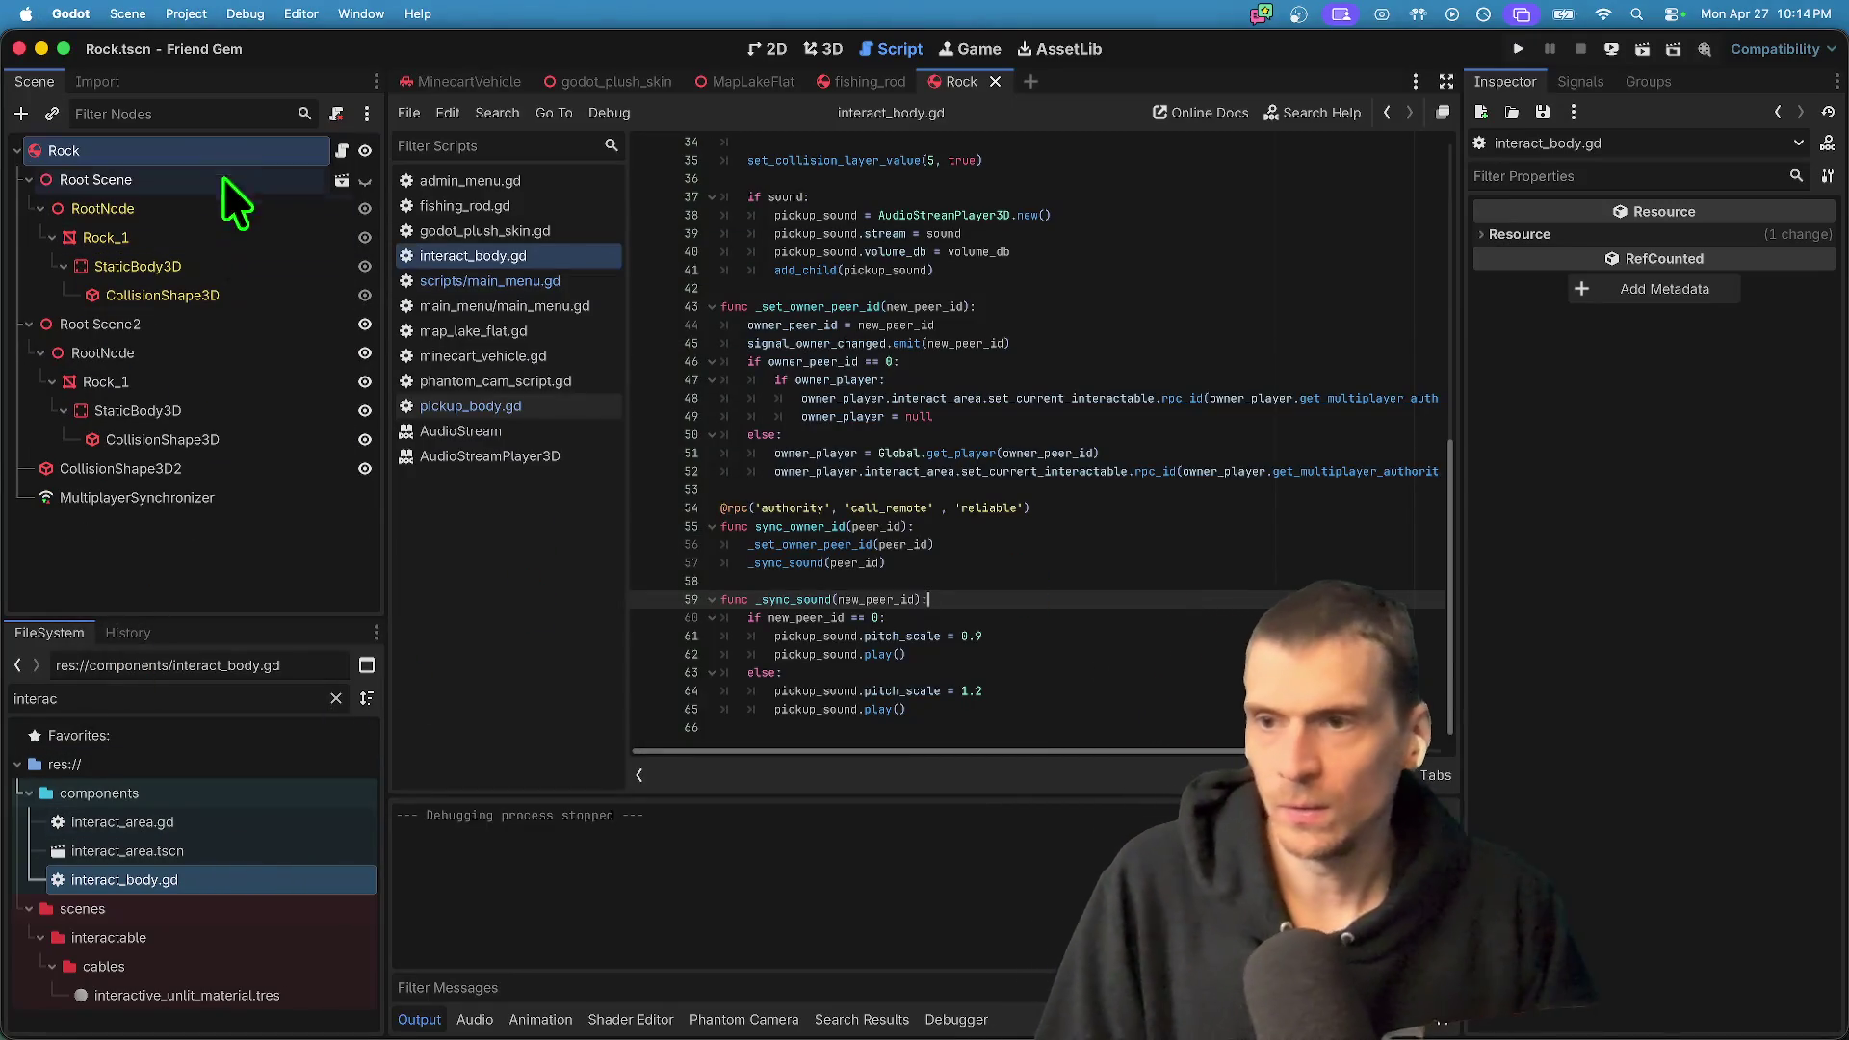
- Select Rock, quit to the Project List, and reopen Friend Gem to reload its scripts
left_click(242, 145)
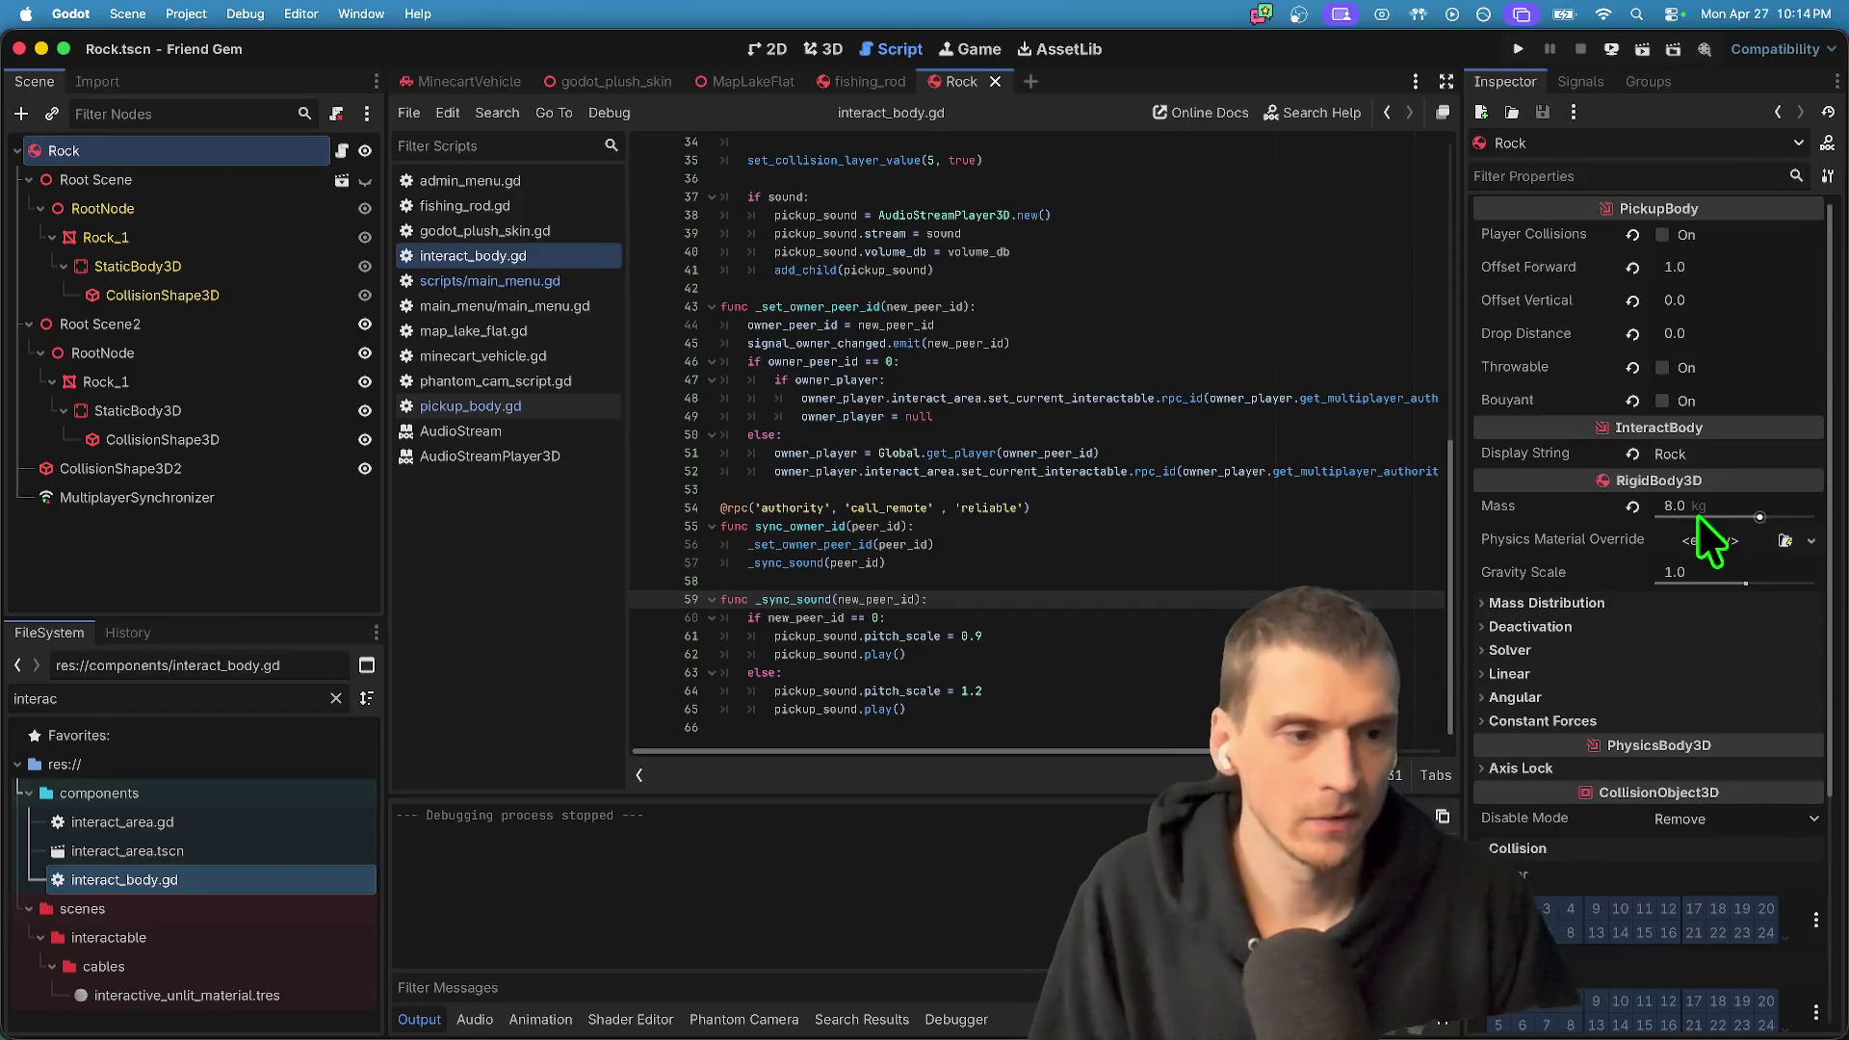
left_click(1114, 379)
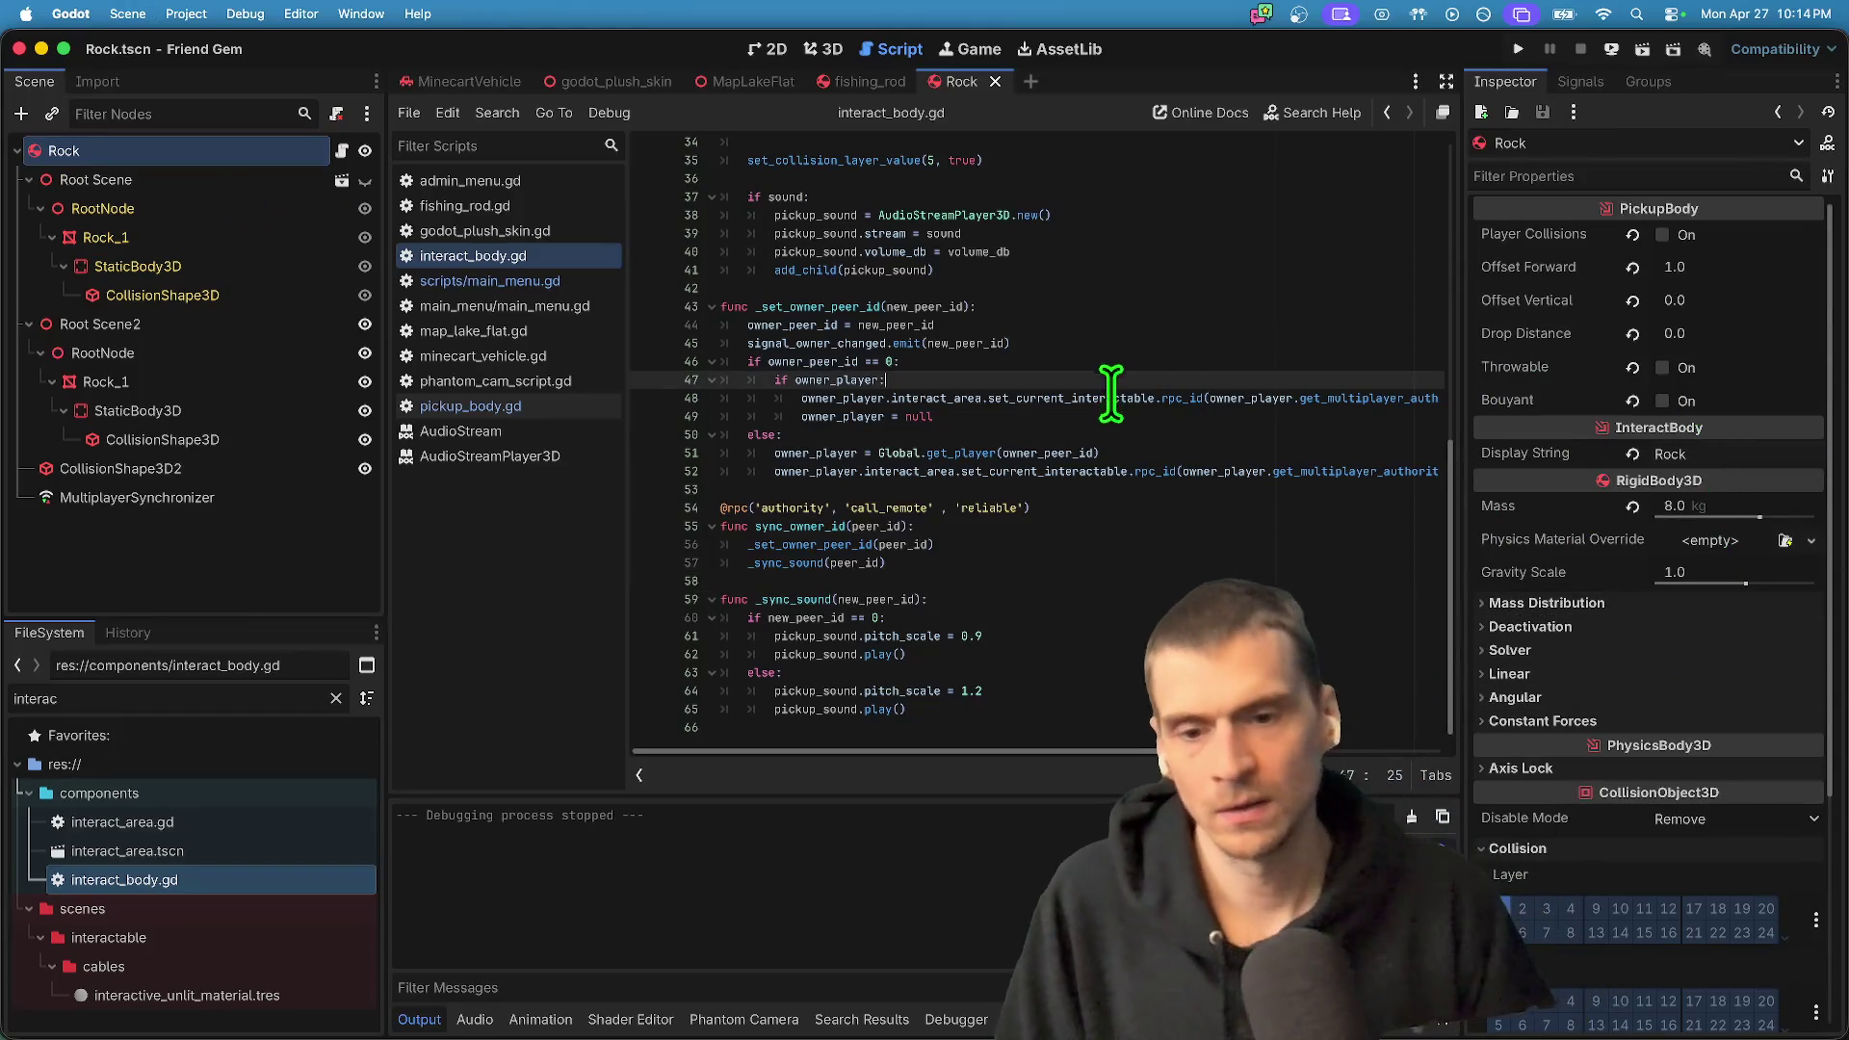
left_click(176, 13)
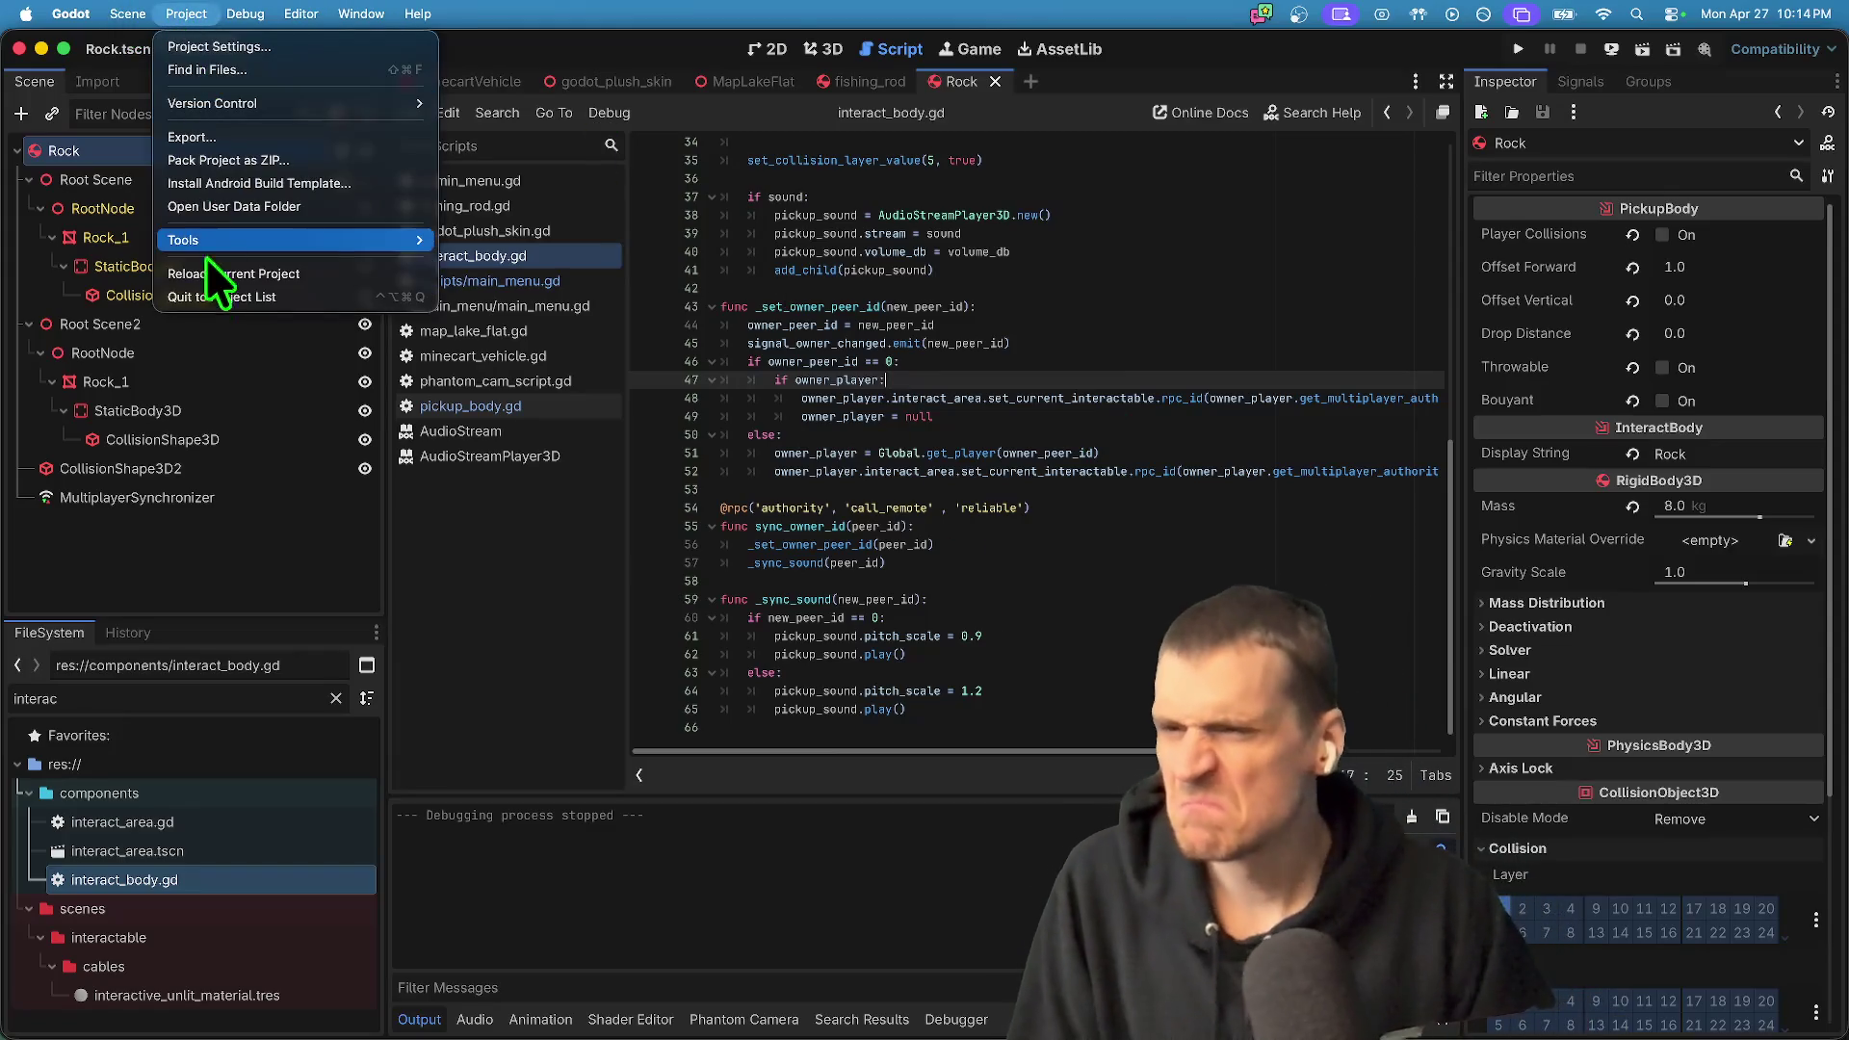
left_click(218, 332)
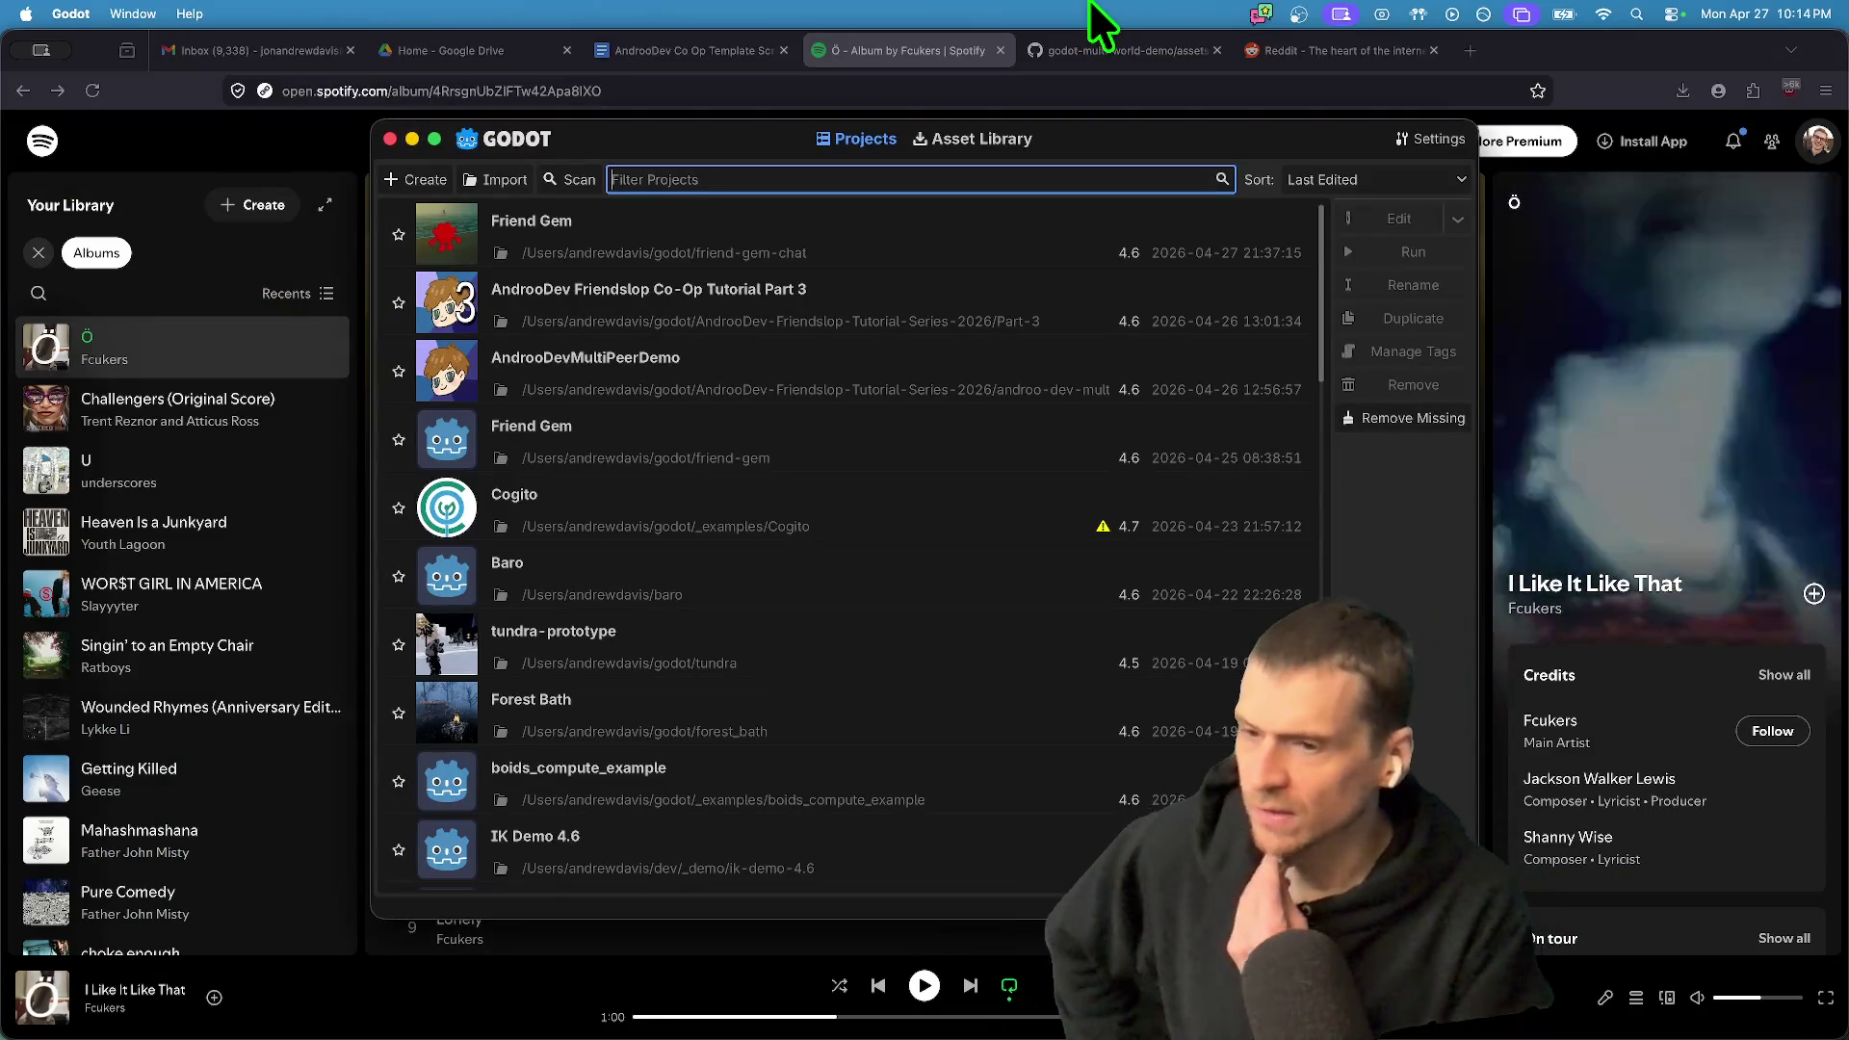
double_click(871, 253)
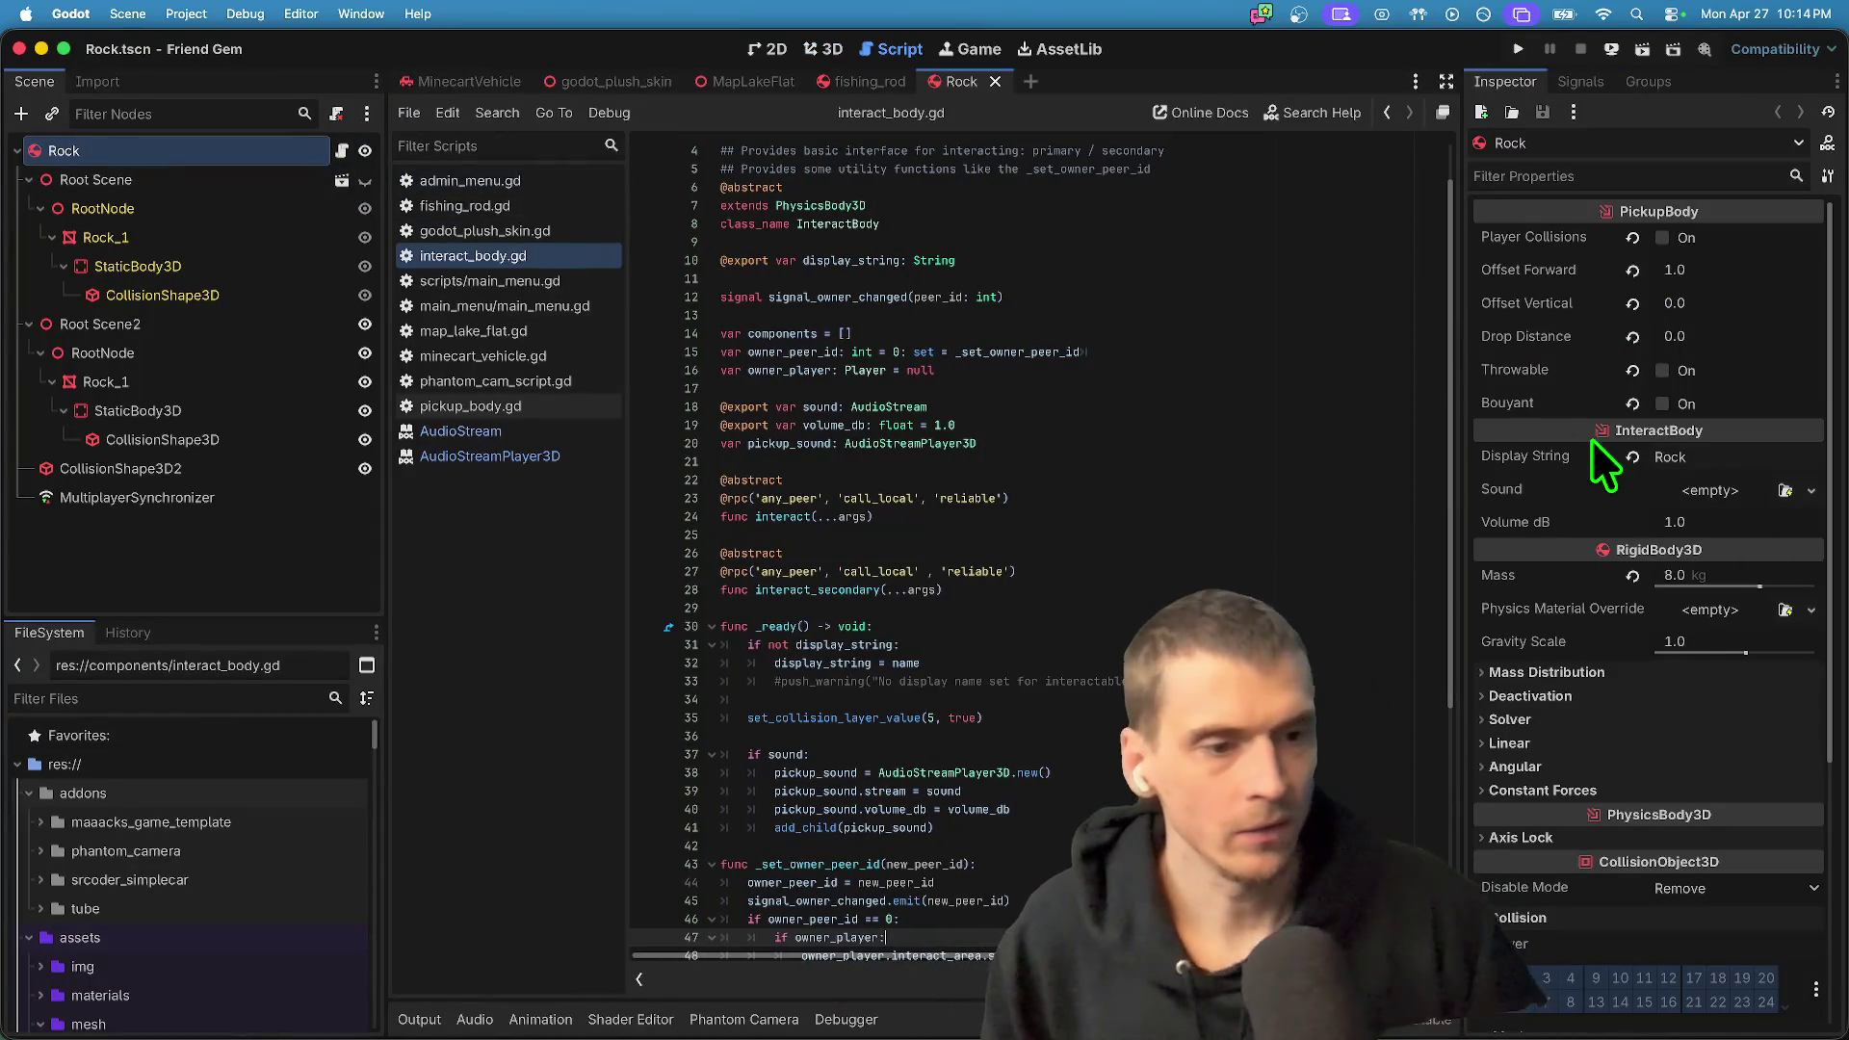
- Give the Rock sound stoneblockdragwoodgrind-82327.mp3 at Volume dB -0.5, then save and run
scroll(1584, 510, "down", 10)
scroll(1602, 732, "up", 10)
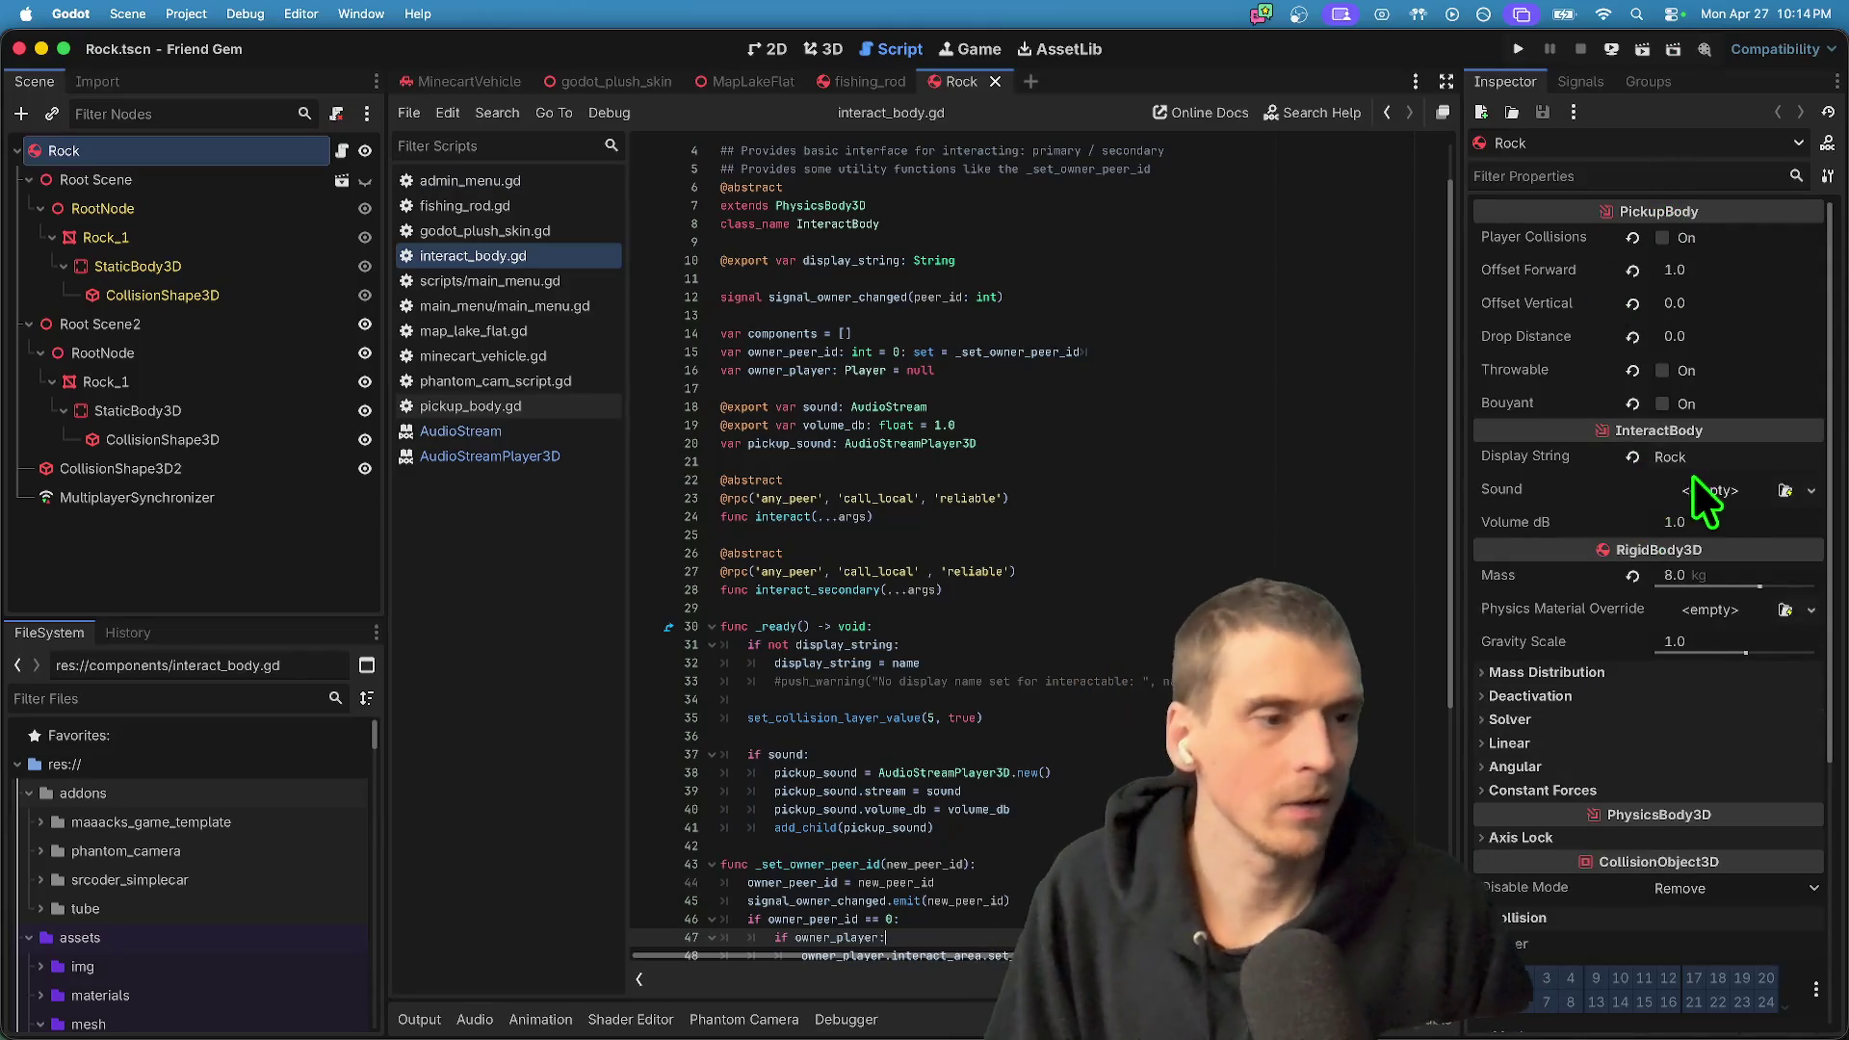
left_click(1782, 490)
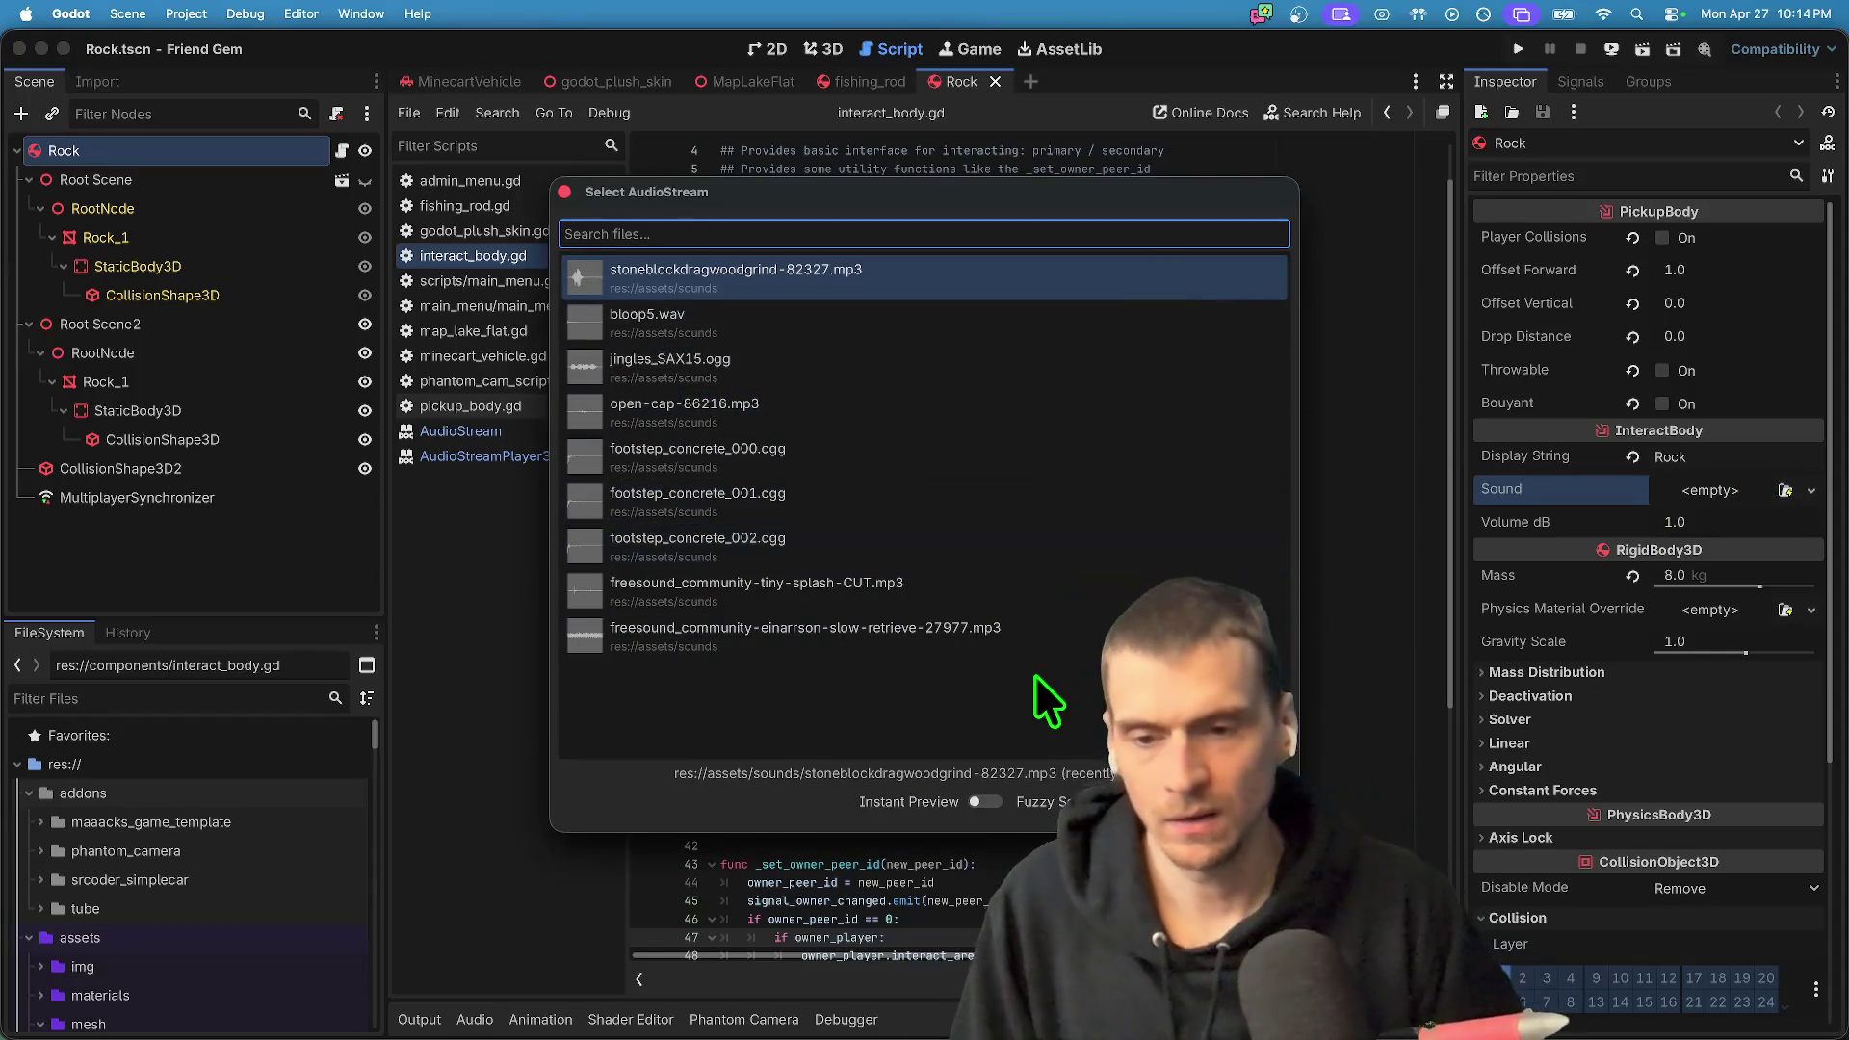
left_click(898, 270)
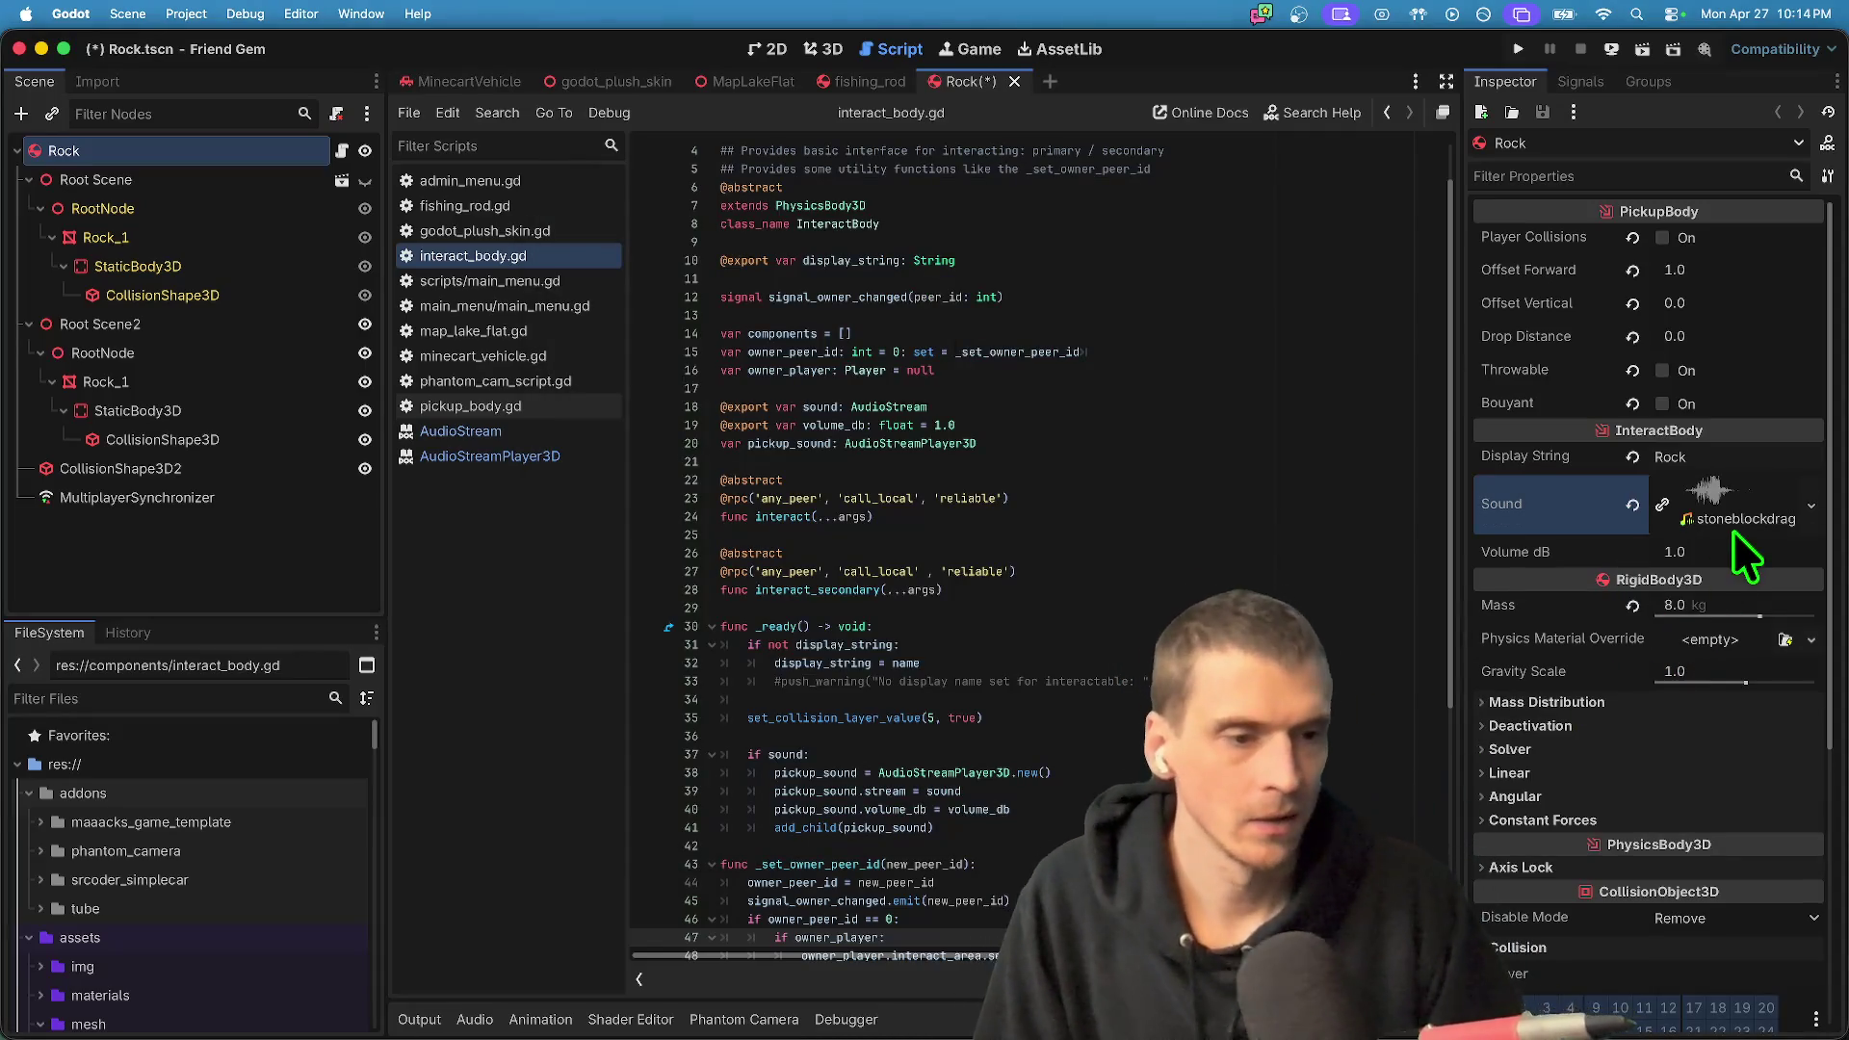
left_click(1818, 584)
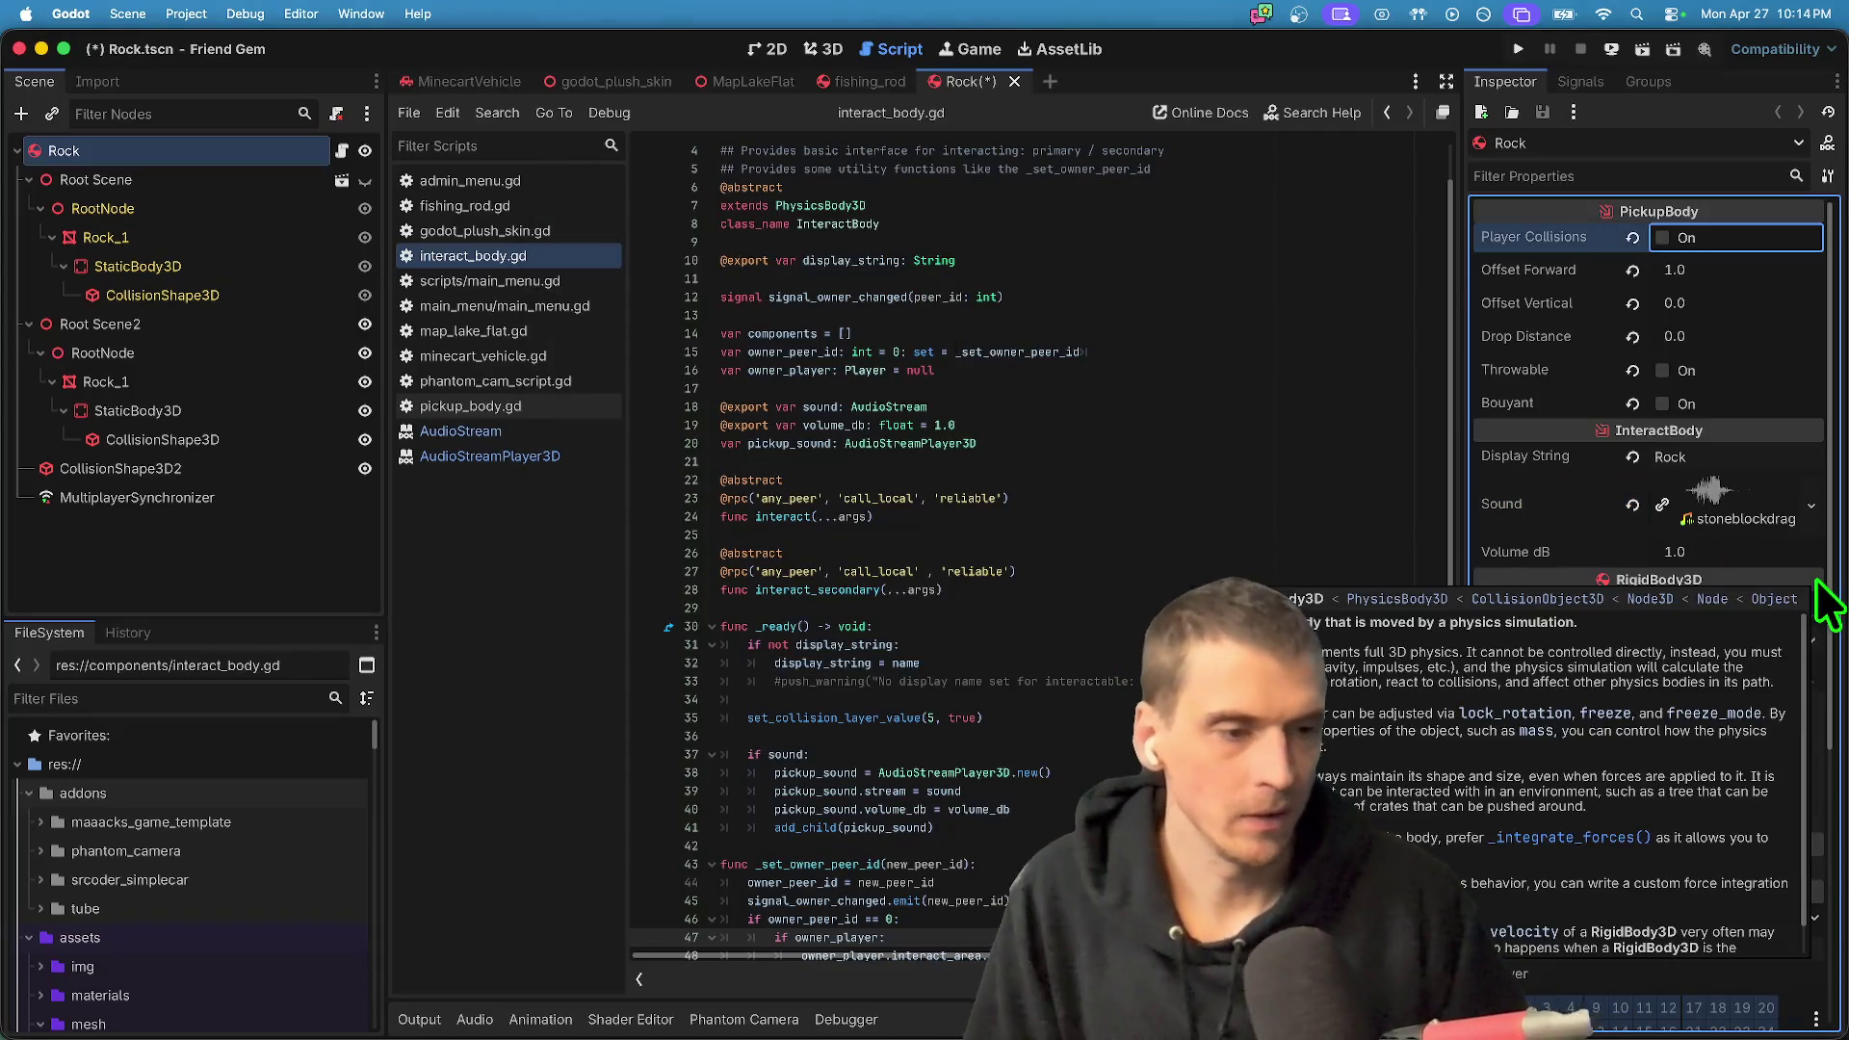
left_click(1776, 551)
type("-0.5")
key("Return")
key("super+b")
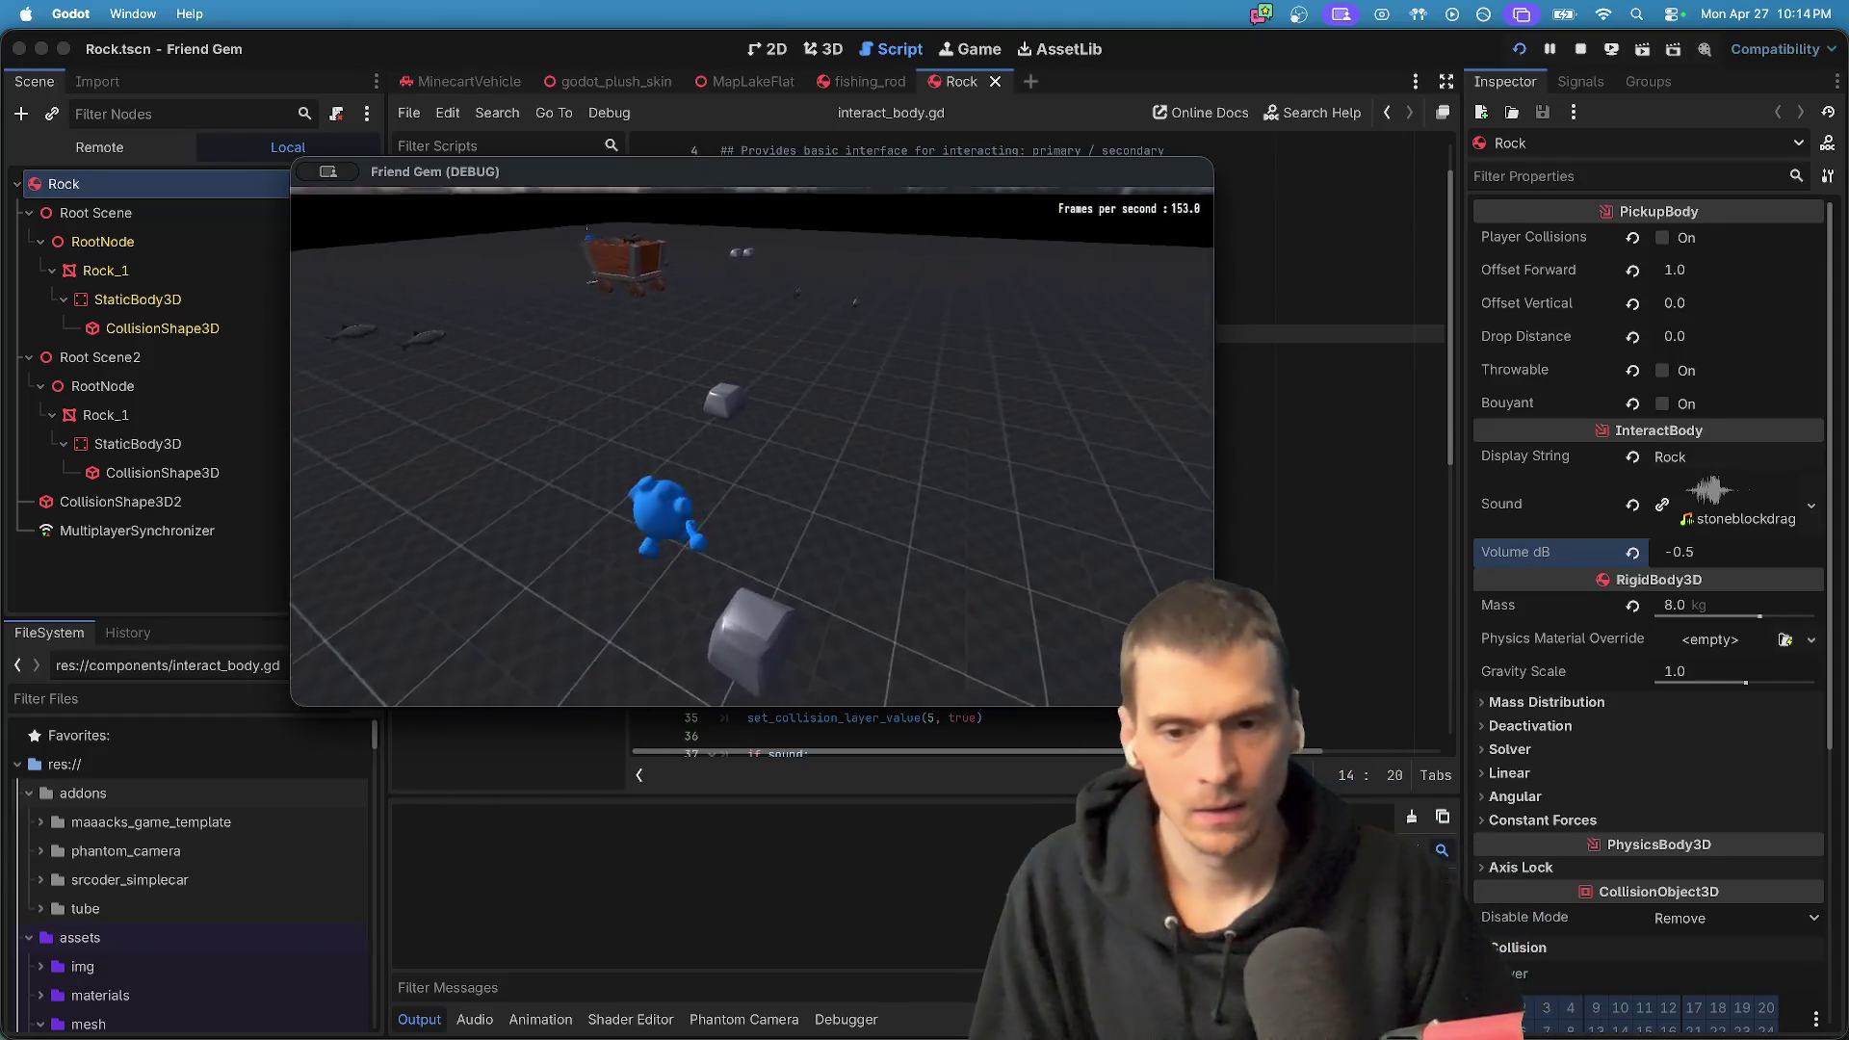
- Test picking up the rock, close both game windows, and reselect the Rock node
key("e")
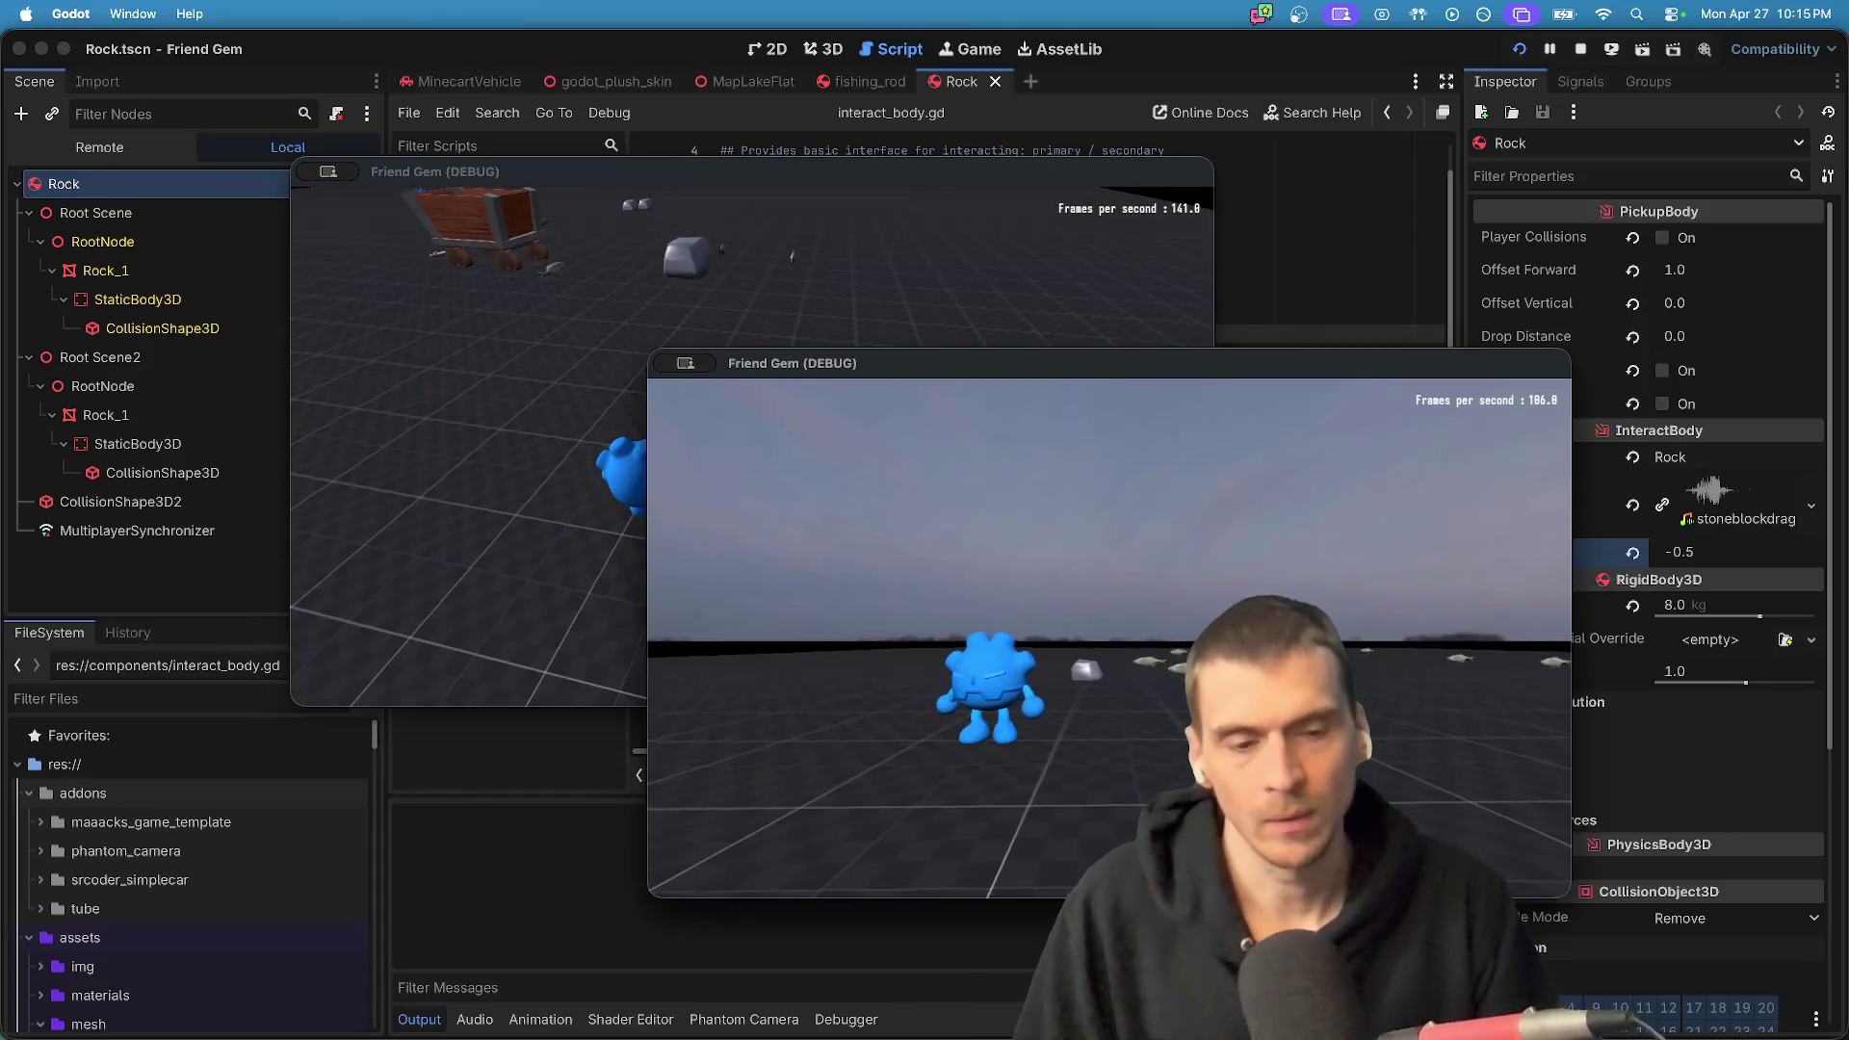
key("super+period")
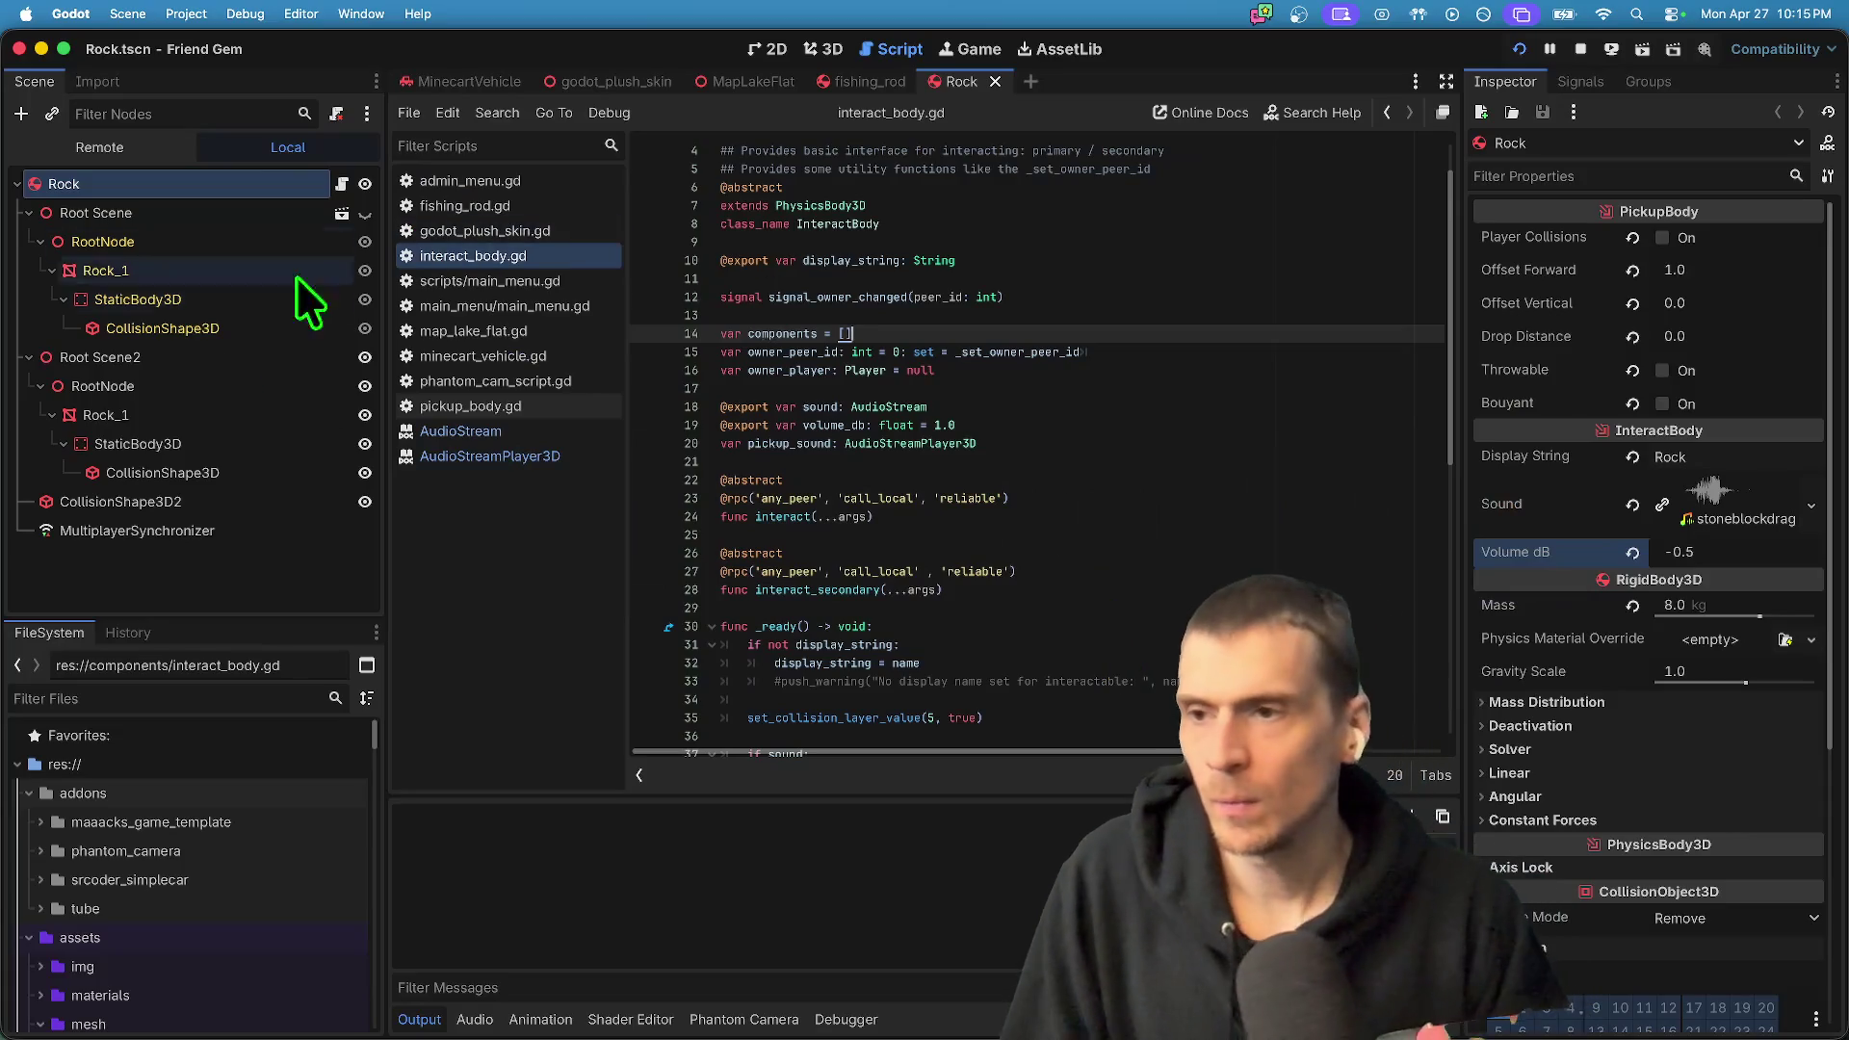
left_click(208, 552)
left_click(257, 188)
- Revert all Rock PickupBody properties to defaults (Offset Forward 0.5, Vertical 1.0, Drop Distance 3.0), save, and rerun
left_click(1633, 238)
left_click(1633, 269)
left_click(1632, 303)
left_click(1633, 335)
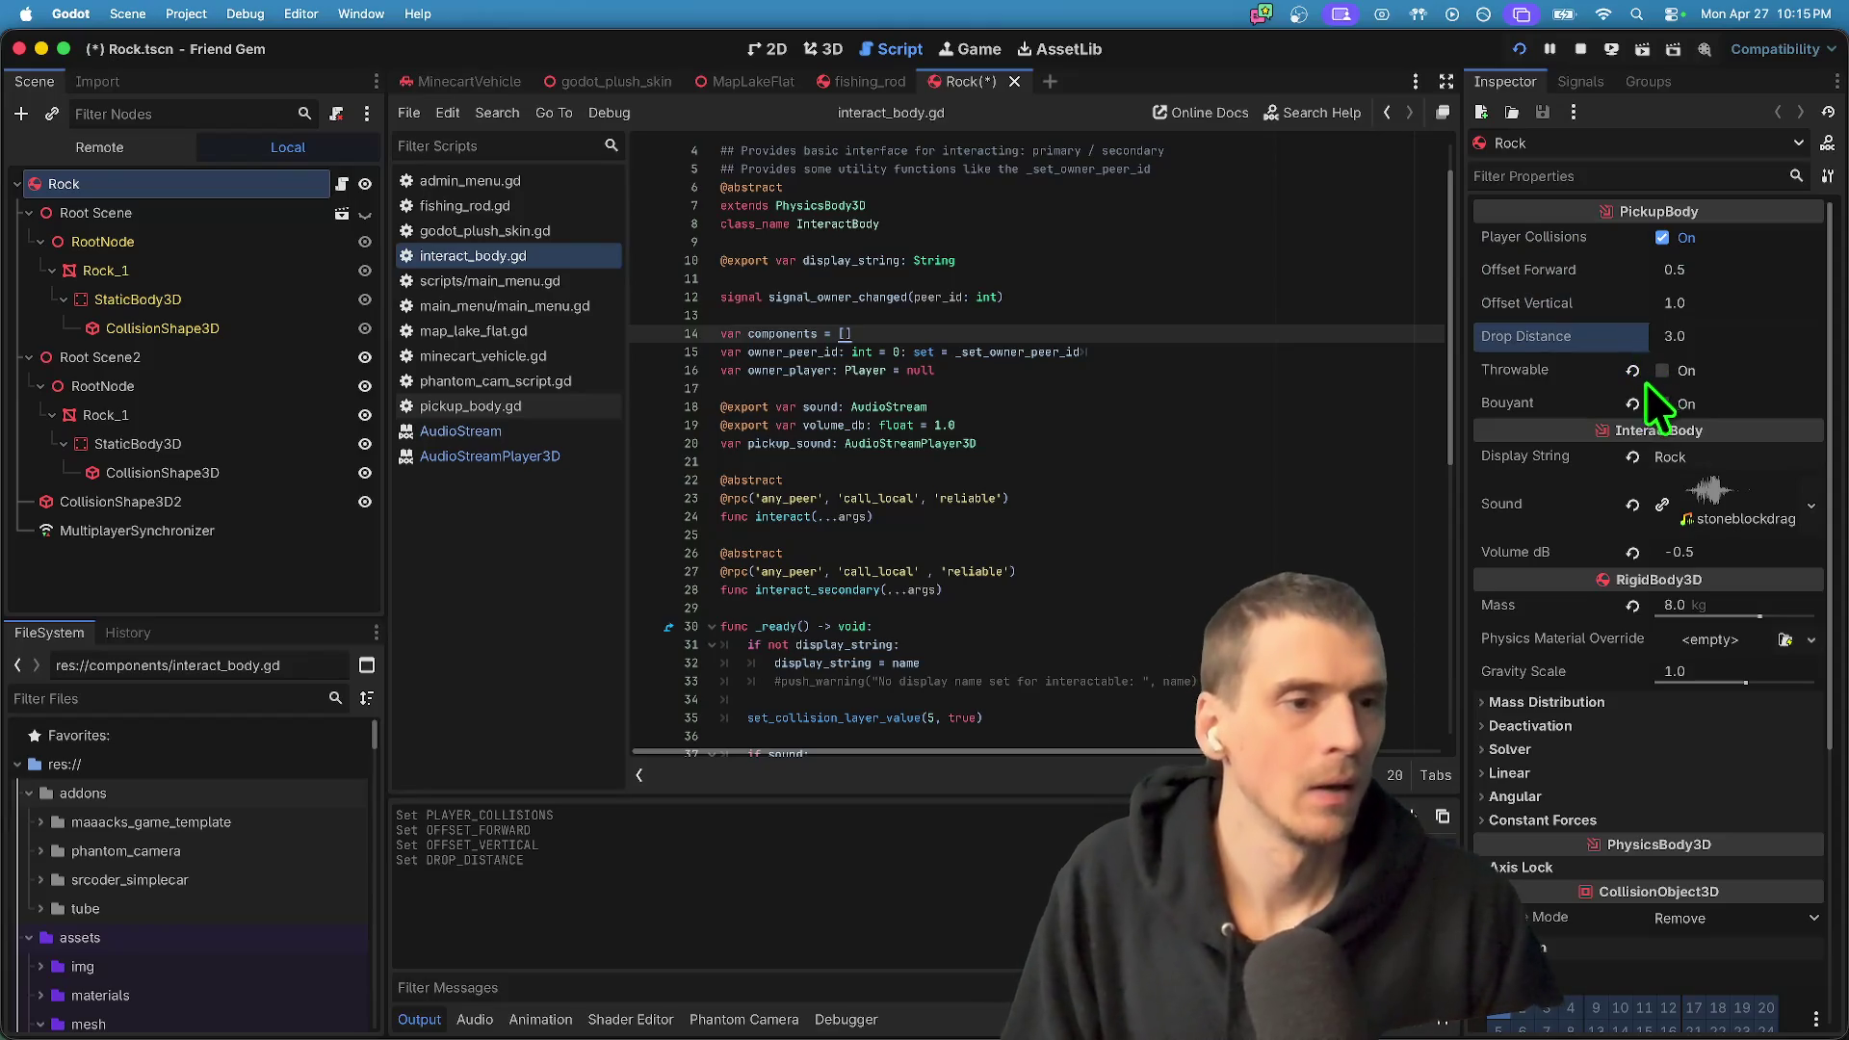
left_click(1633, 368)
left_click(1633, 402)
key("cmd+s")
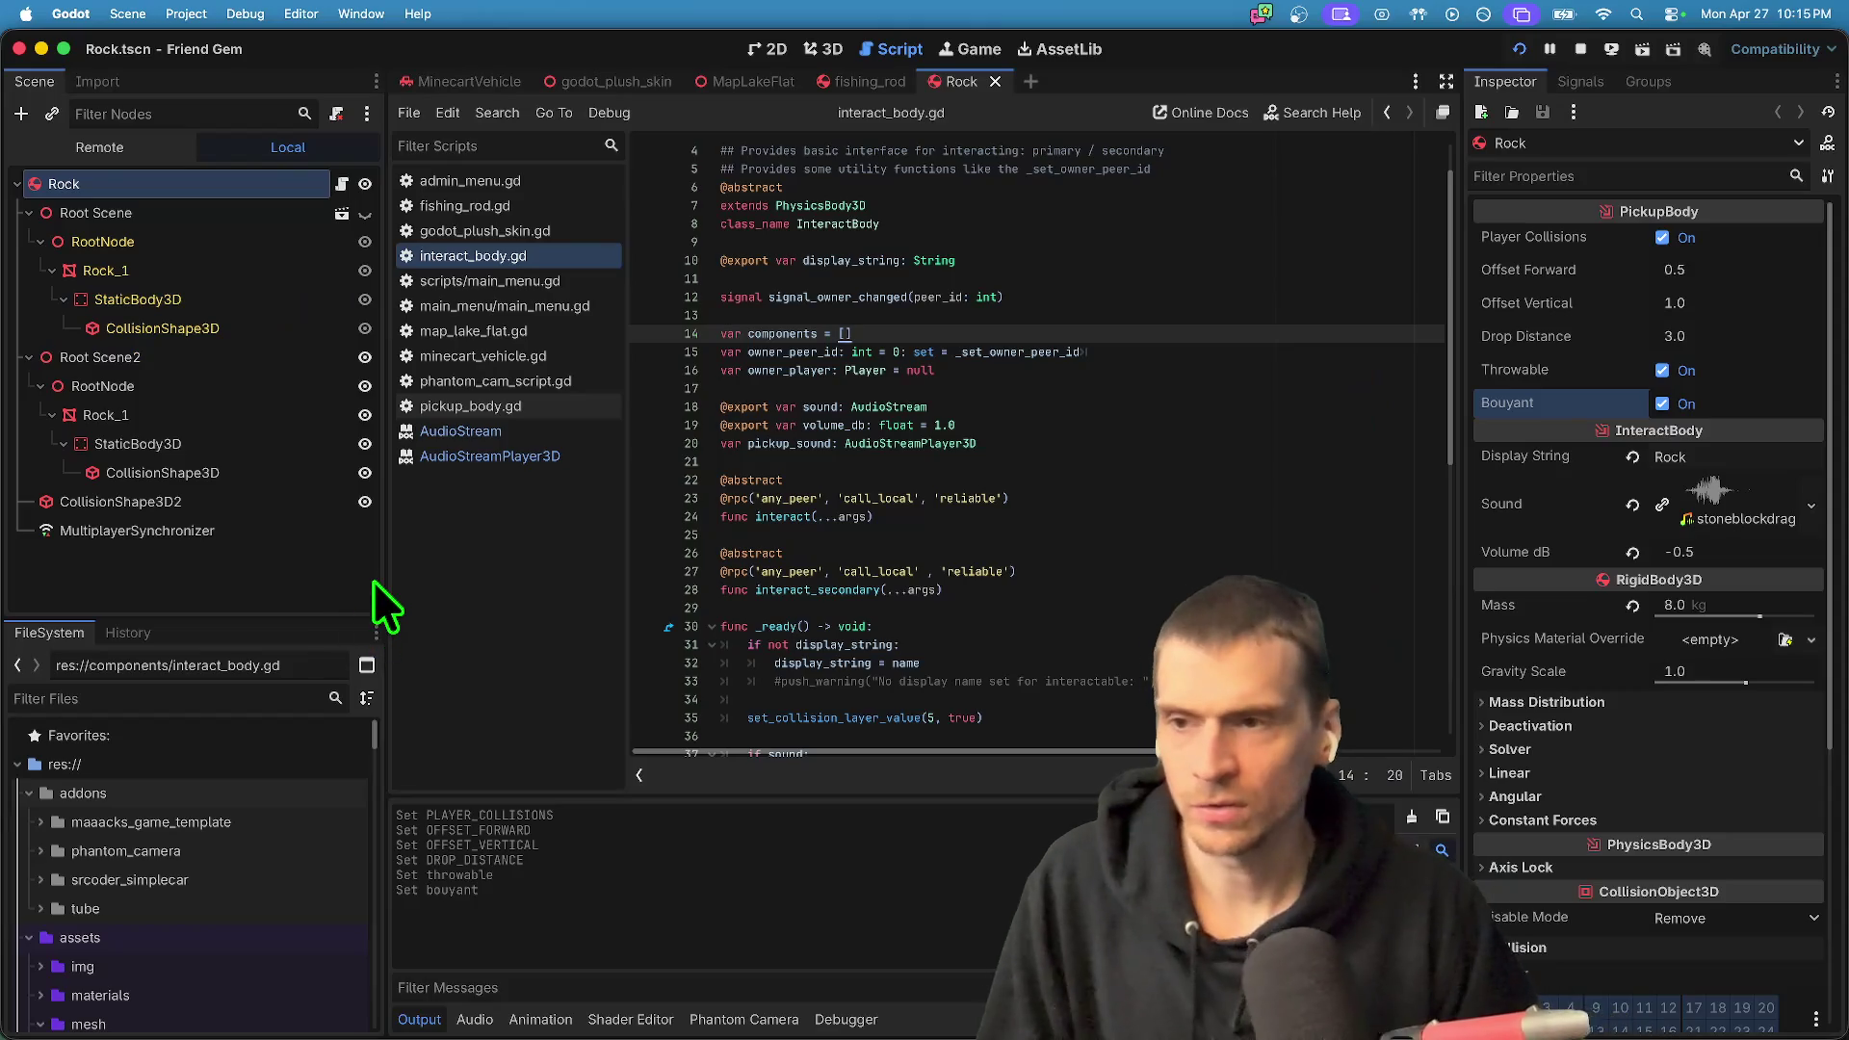
key("cmd+b")
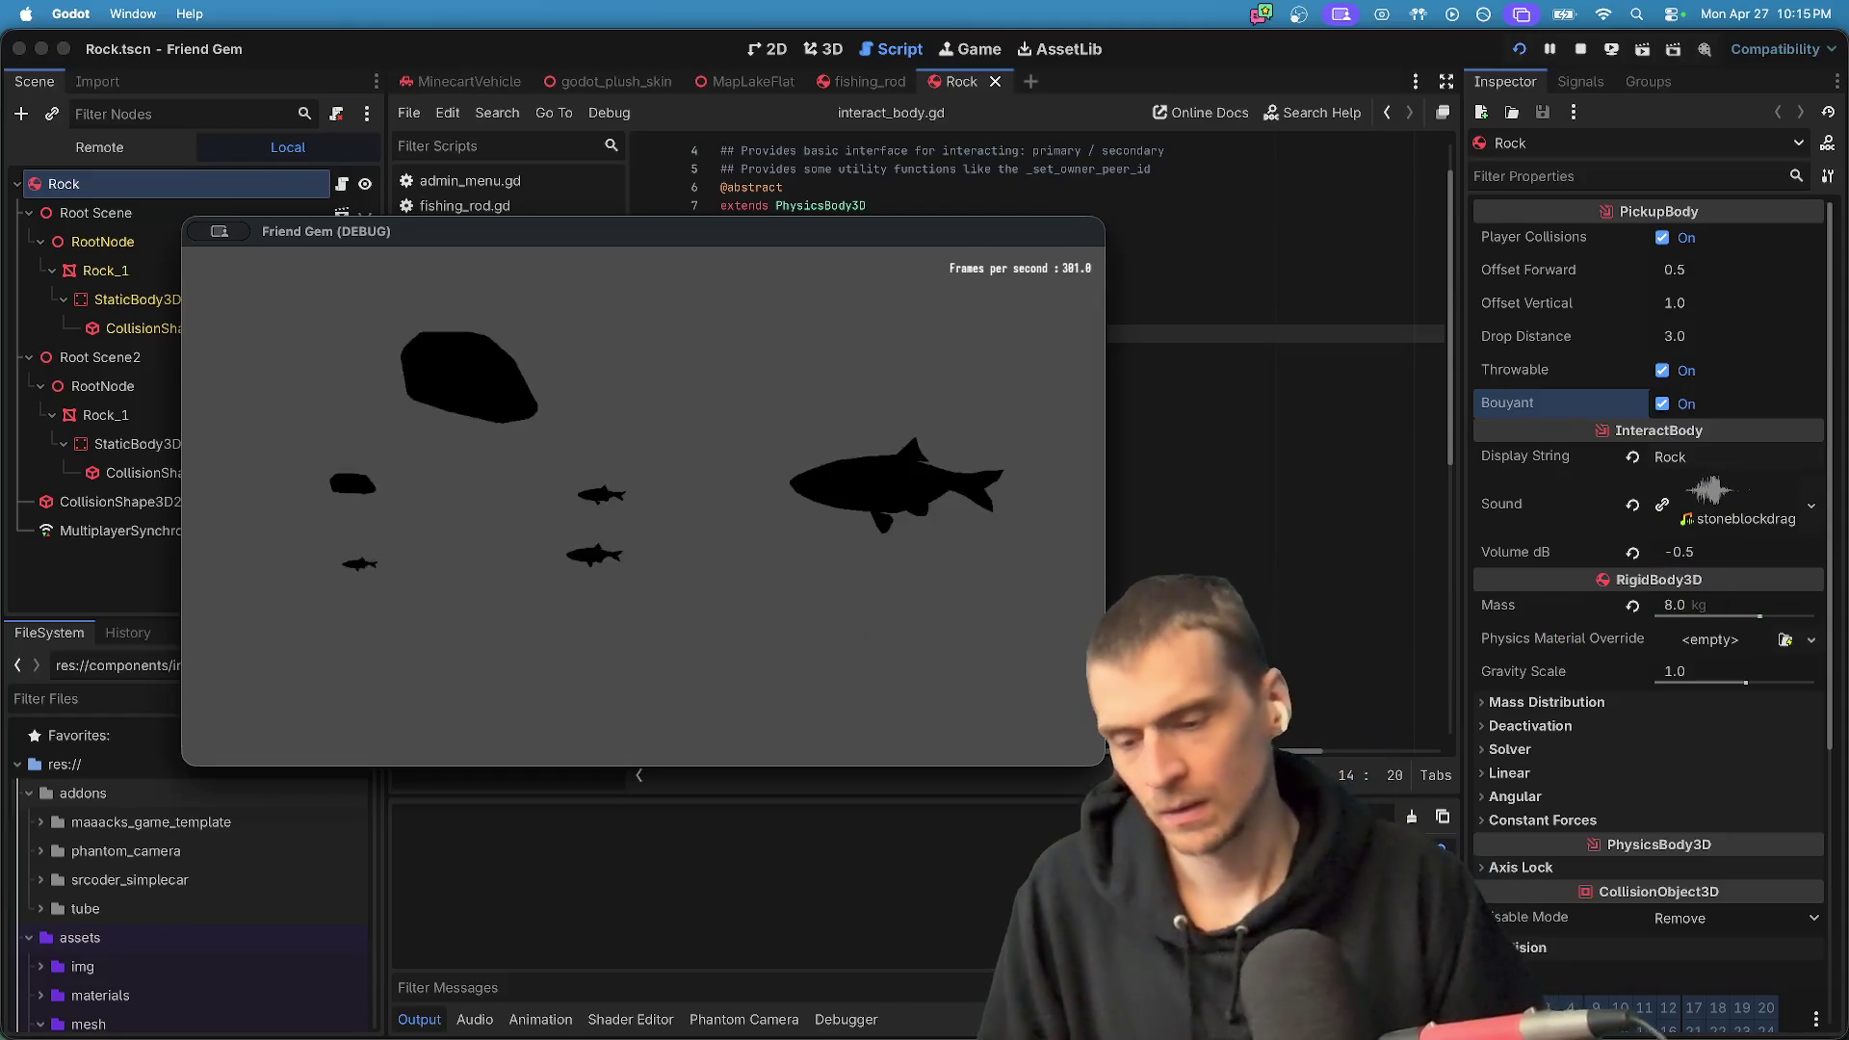
- Look through the in-game video and audio options, then resume play
key("Escape")
left_click(657, 525)
left_click(604, 356)
left_click(643, 356)
key("Escape")
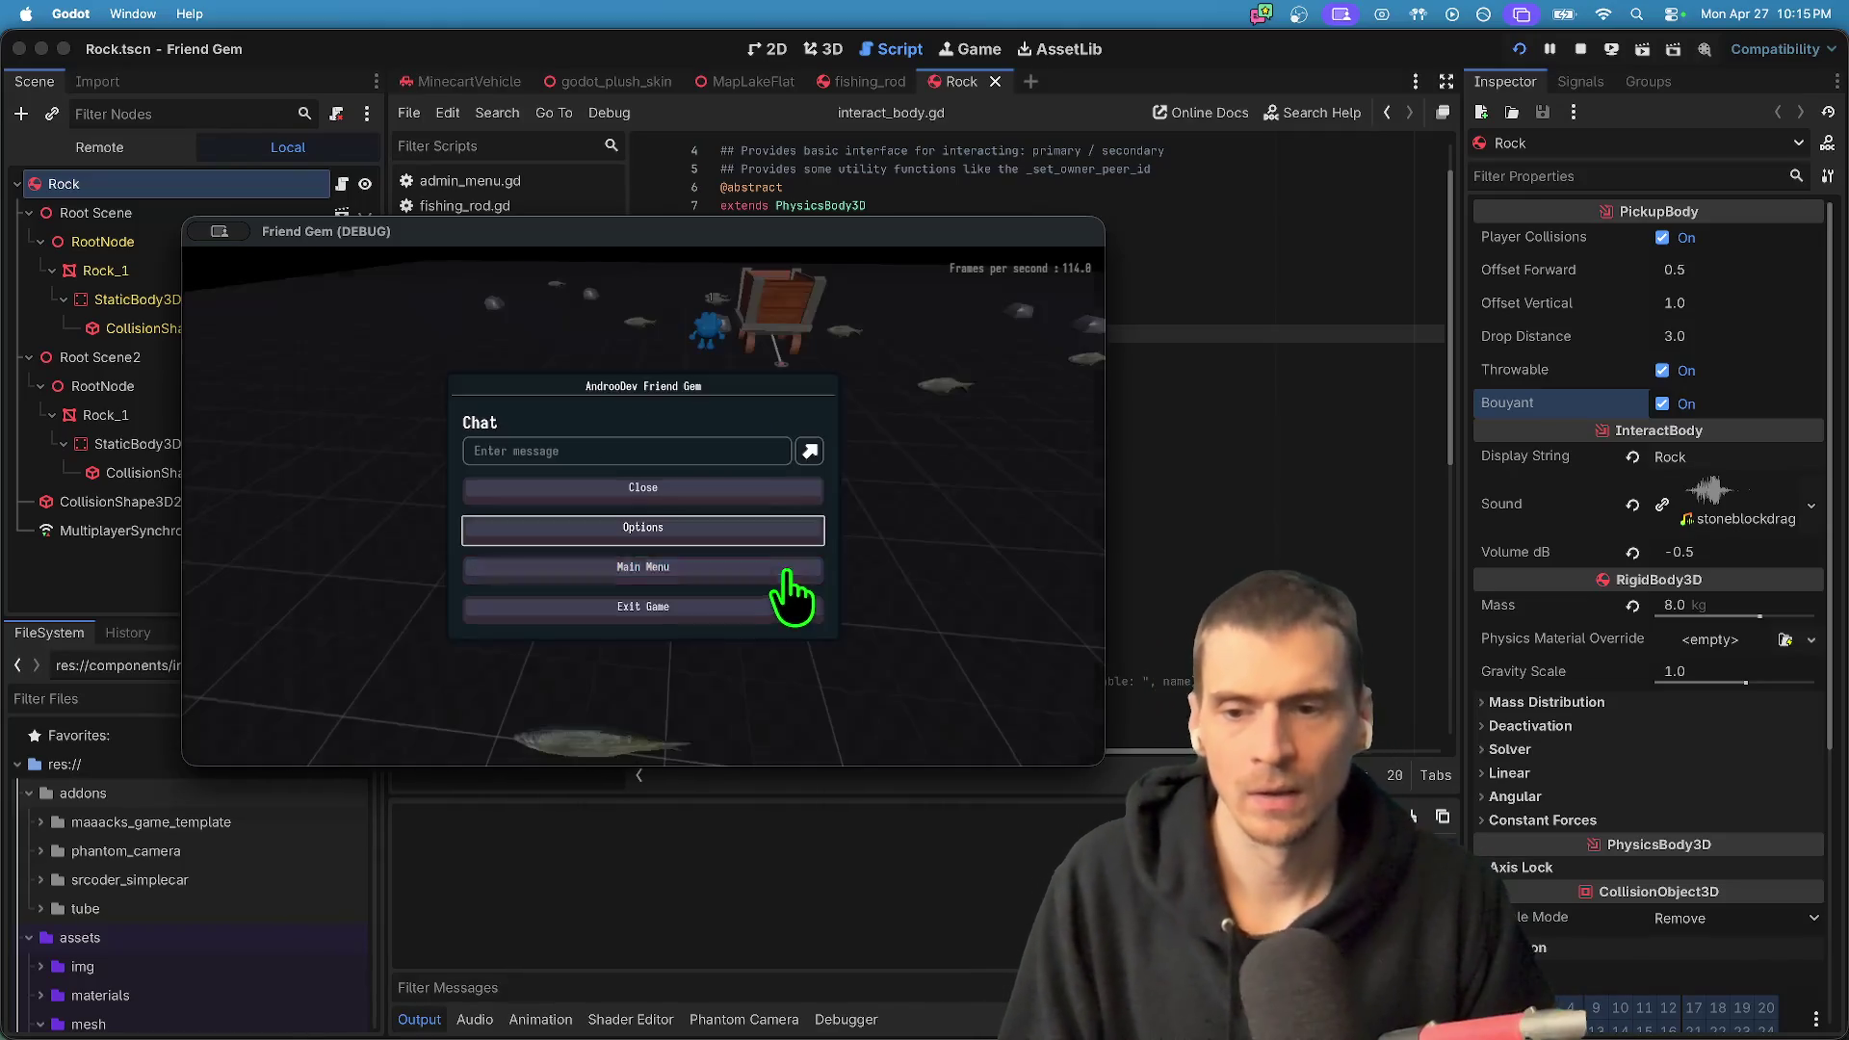
key("Escape")
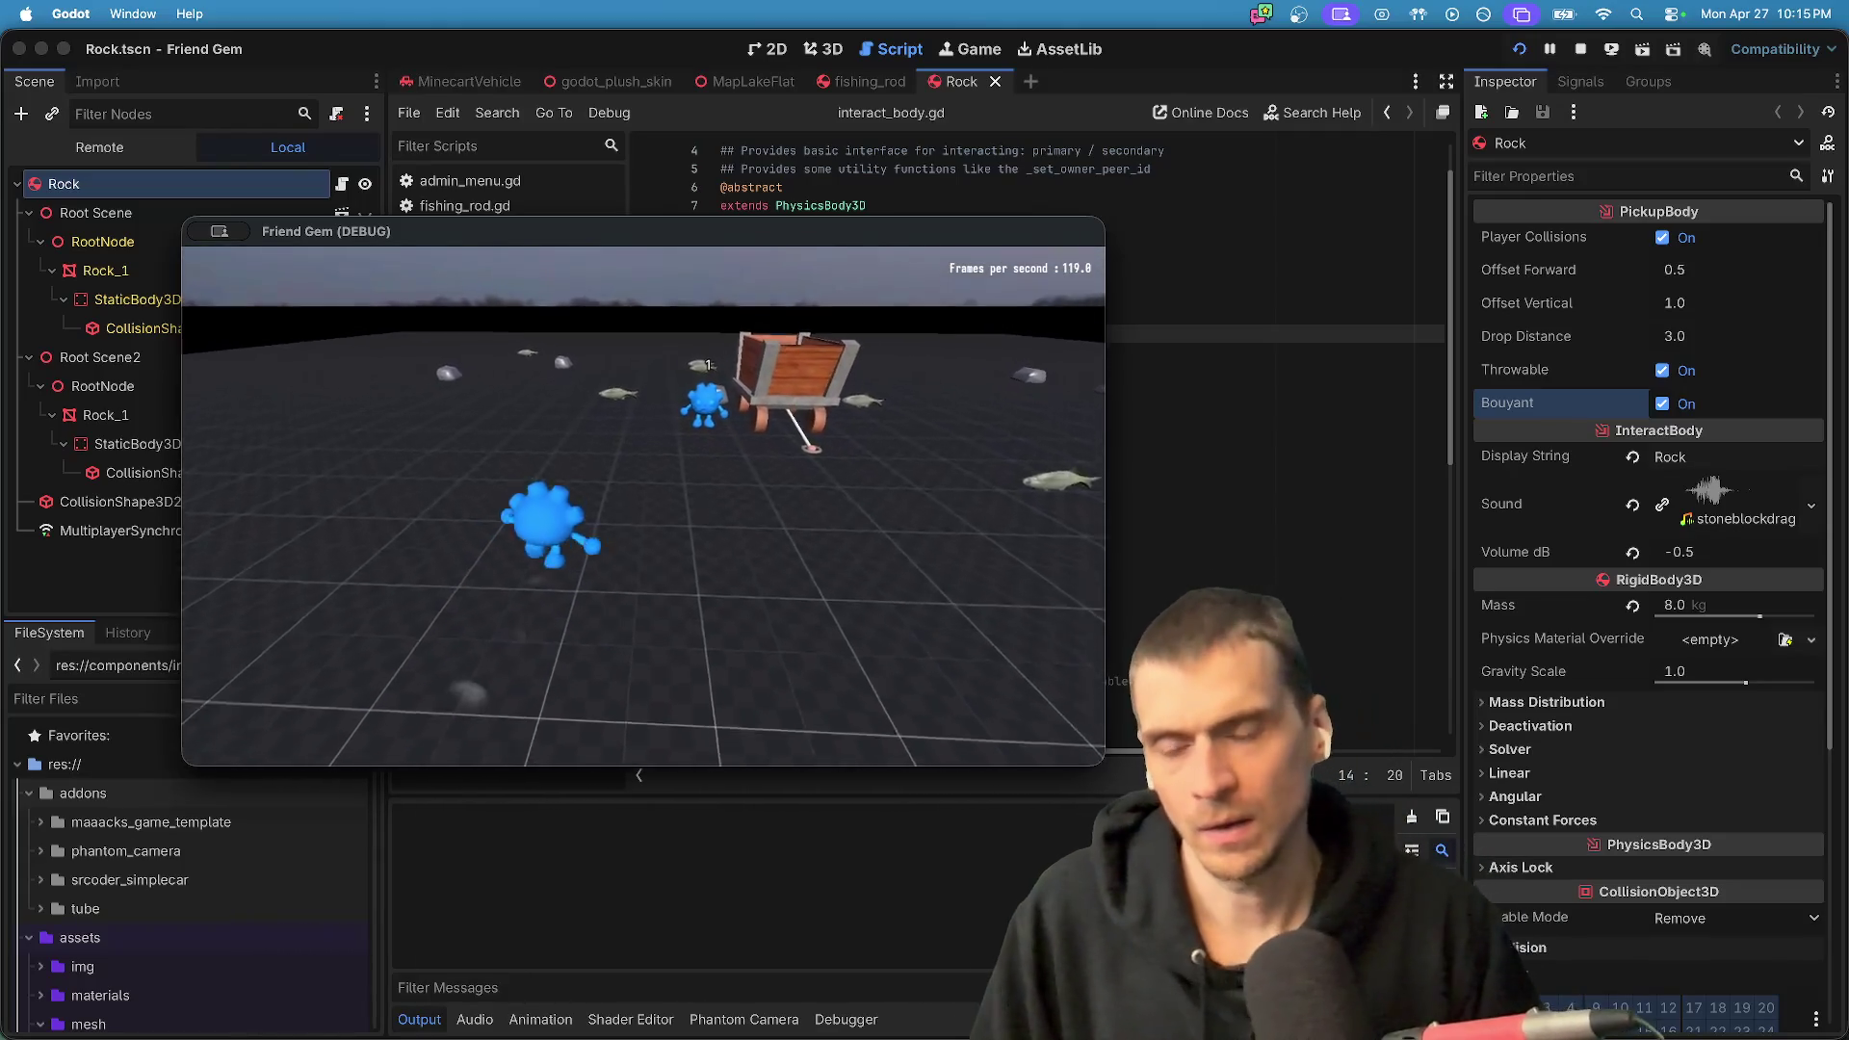
- Pick up a rock to hear its sound, then put the caret at the top of _sync_sound
key("w")
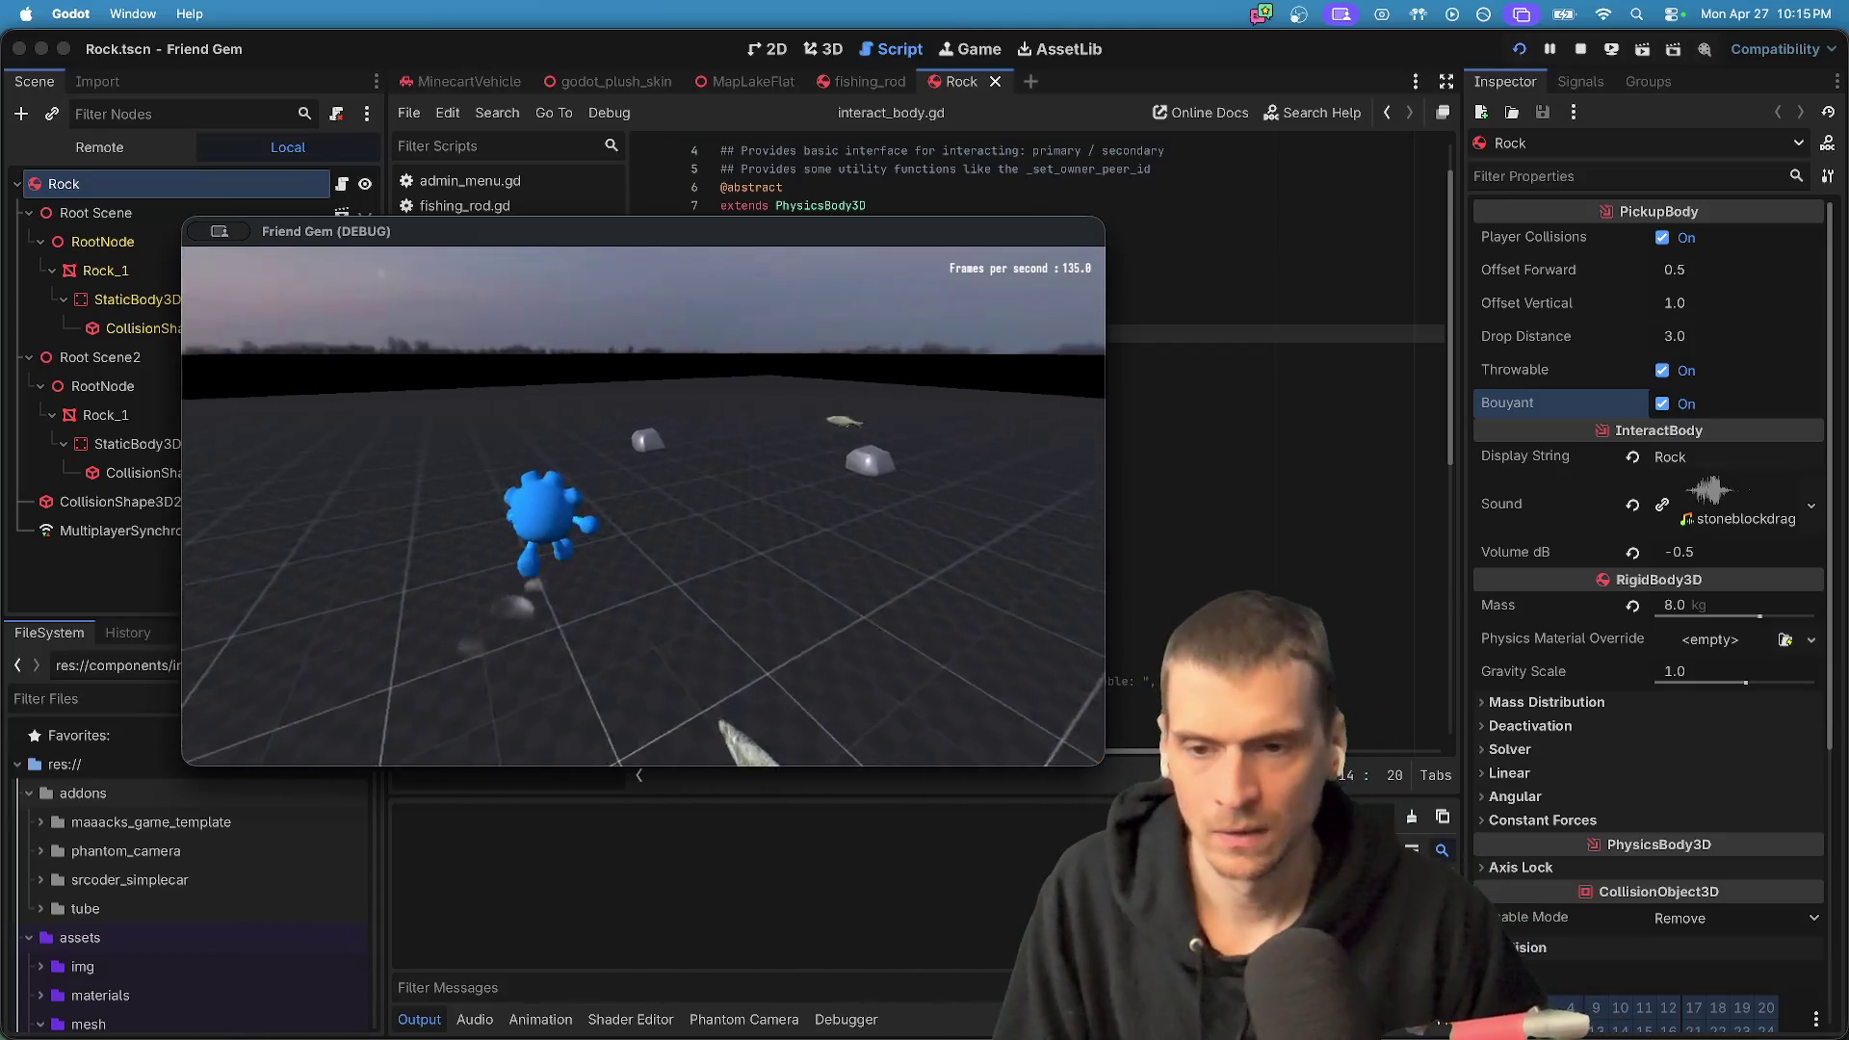
key("e")
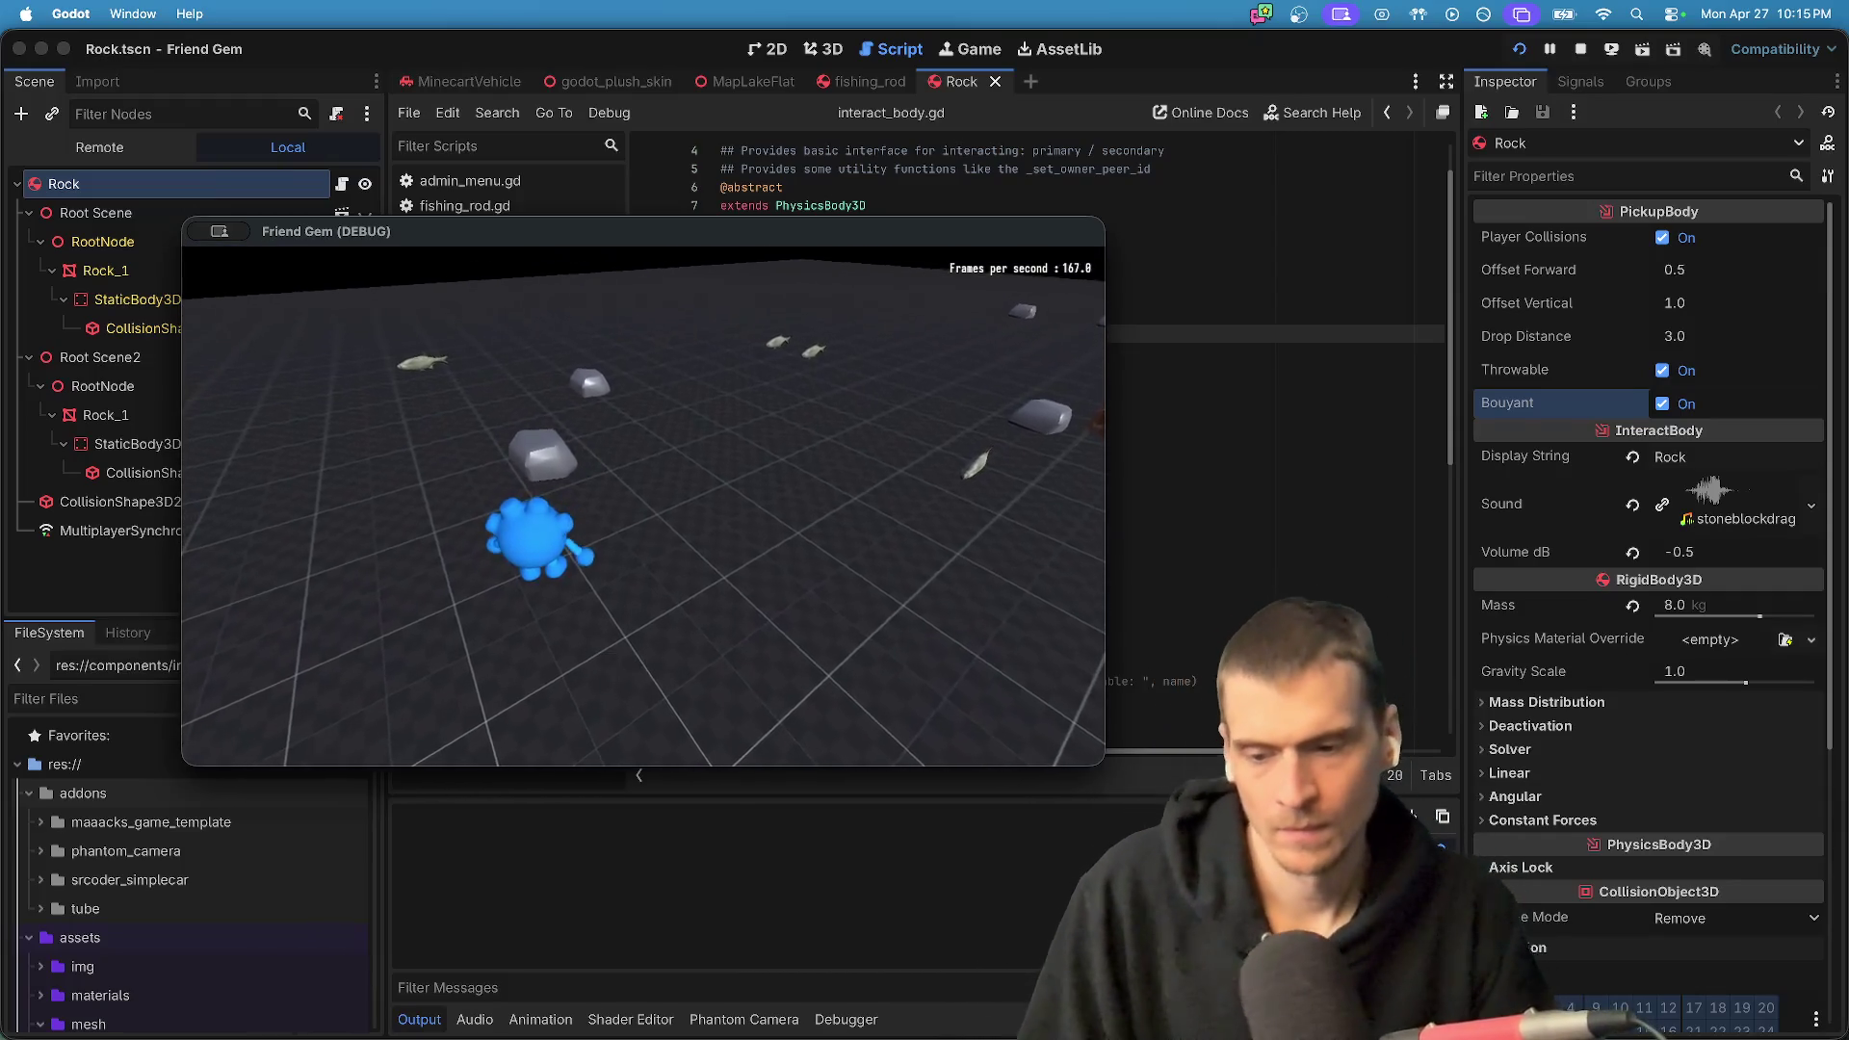
key("super+Tab")
scroll(883, 576, "down", 10)
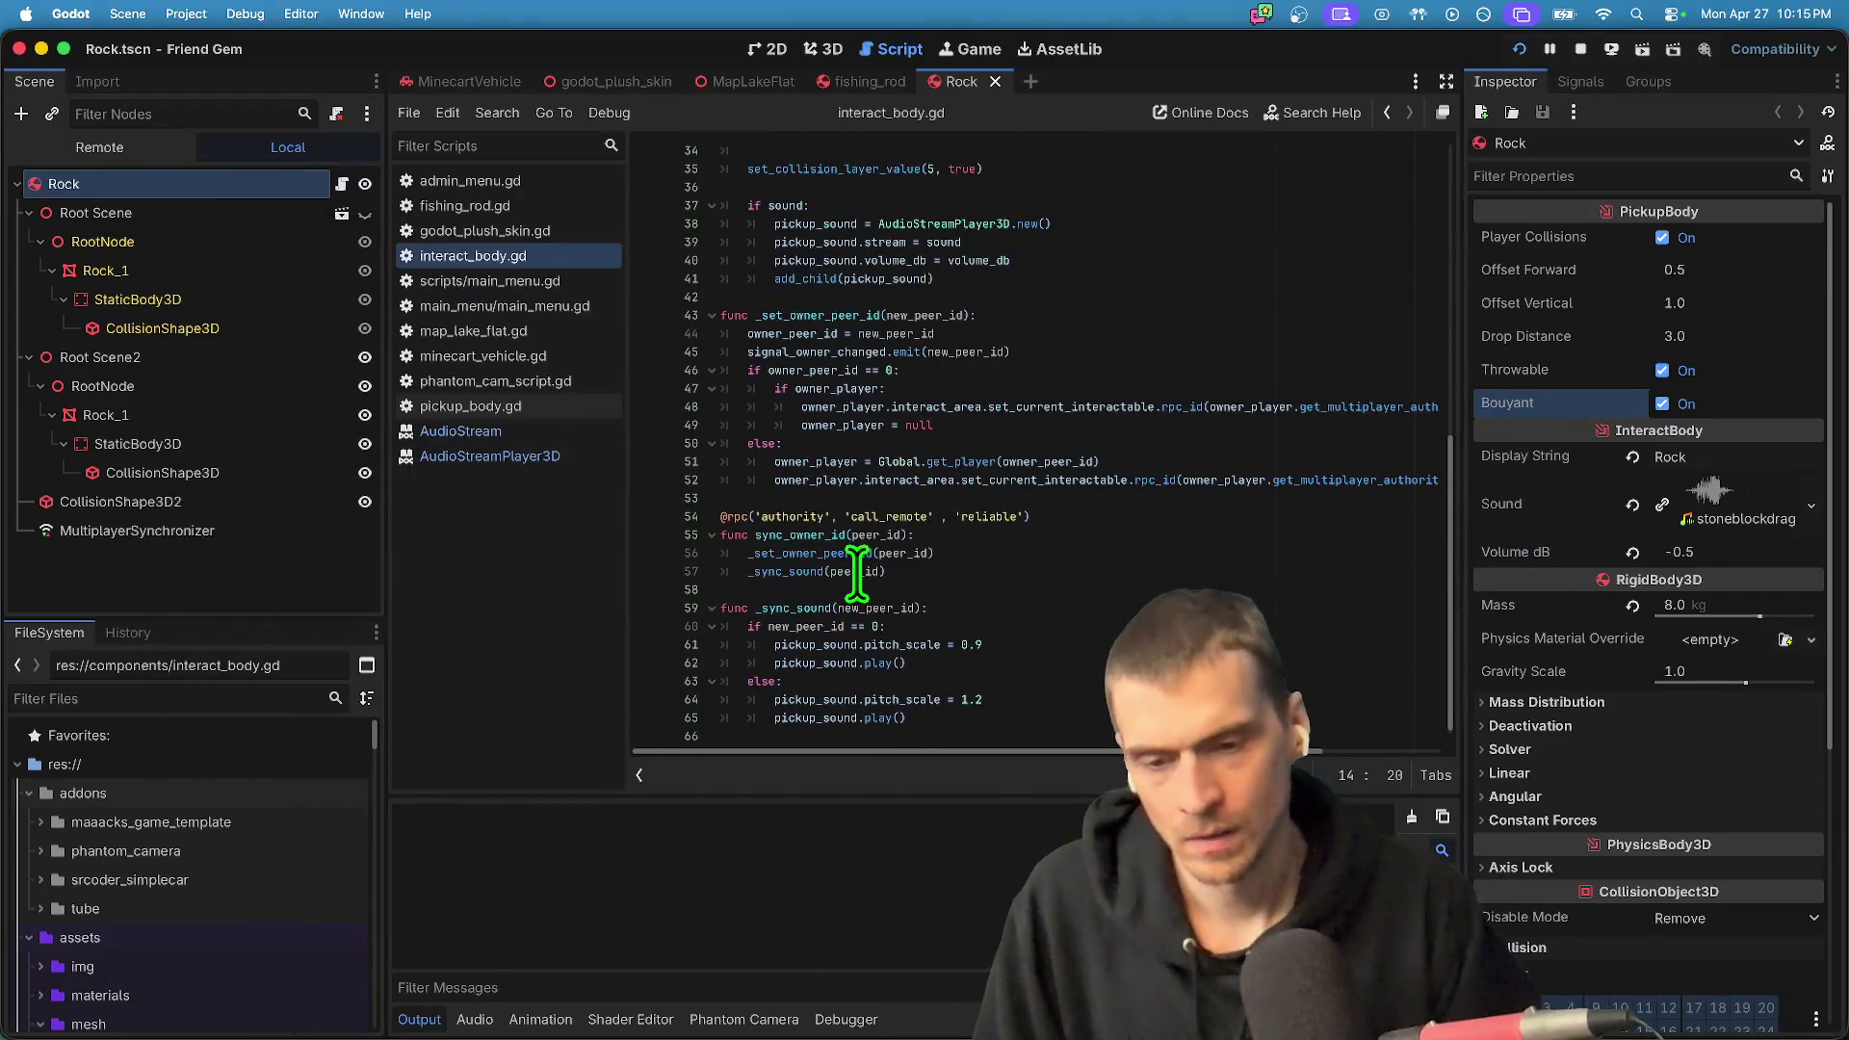
left_click(845, 701)
key("Up")
key("Up")
key("Up")
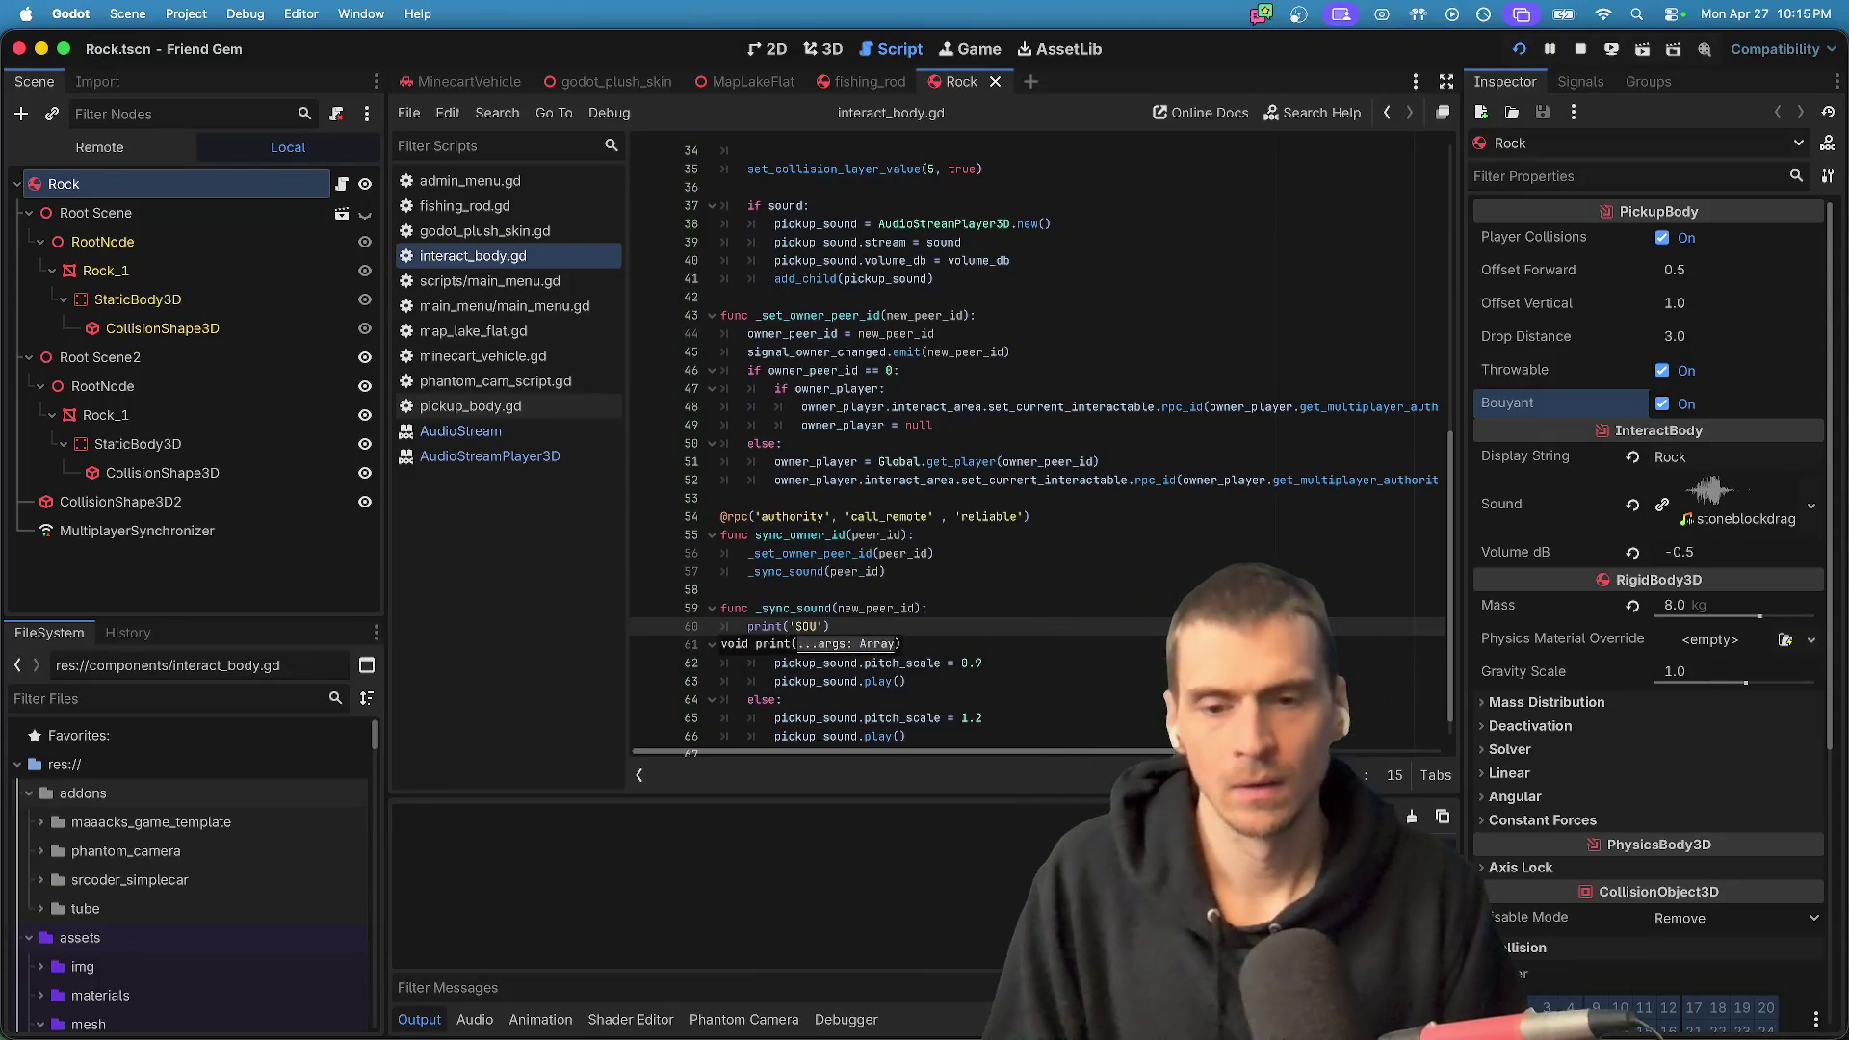
key("super+Tab")
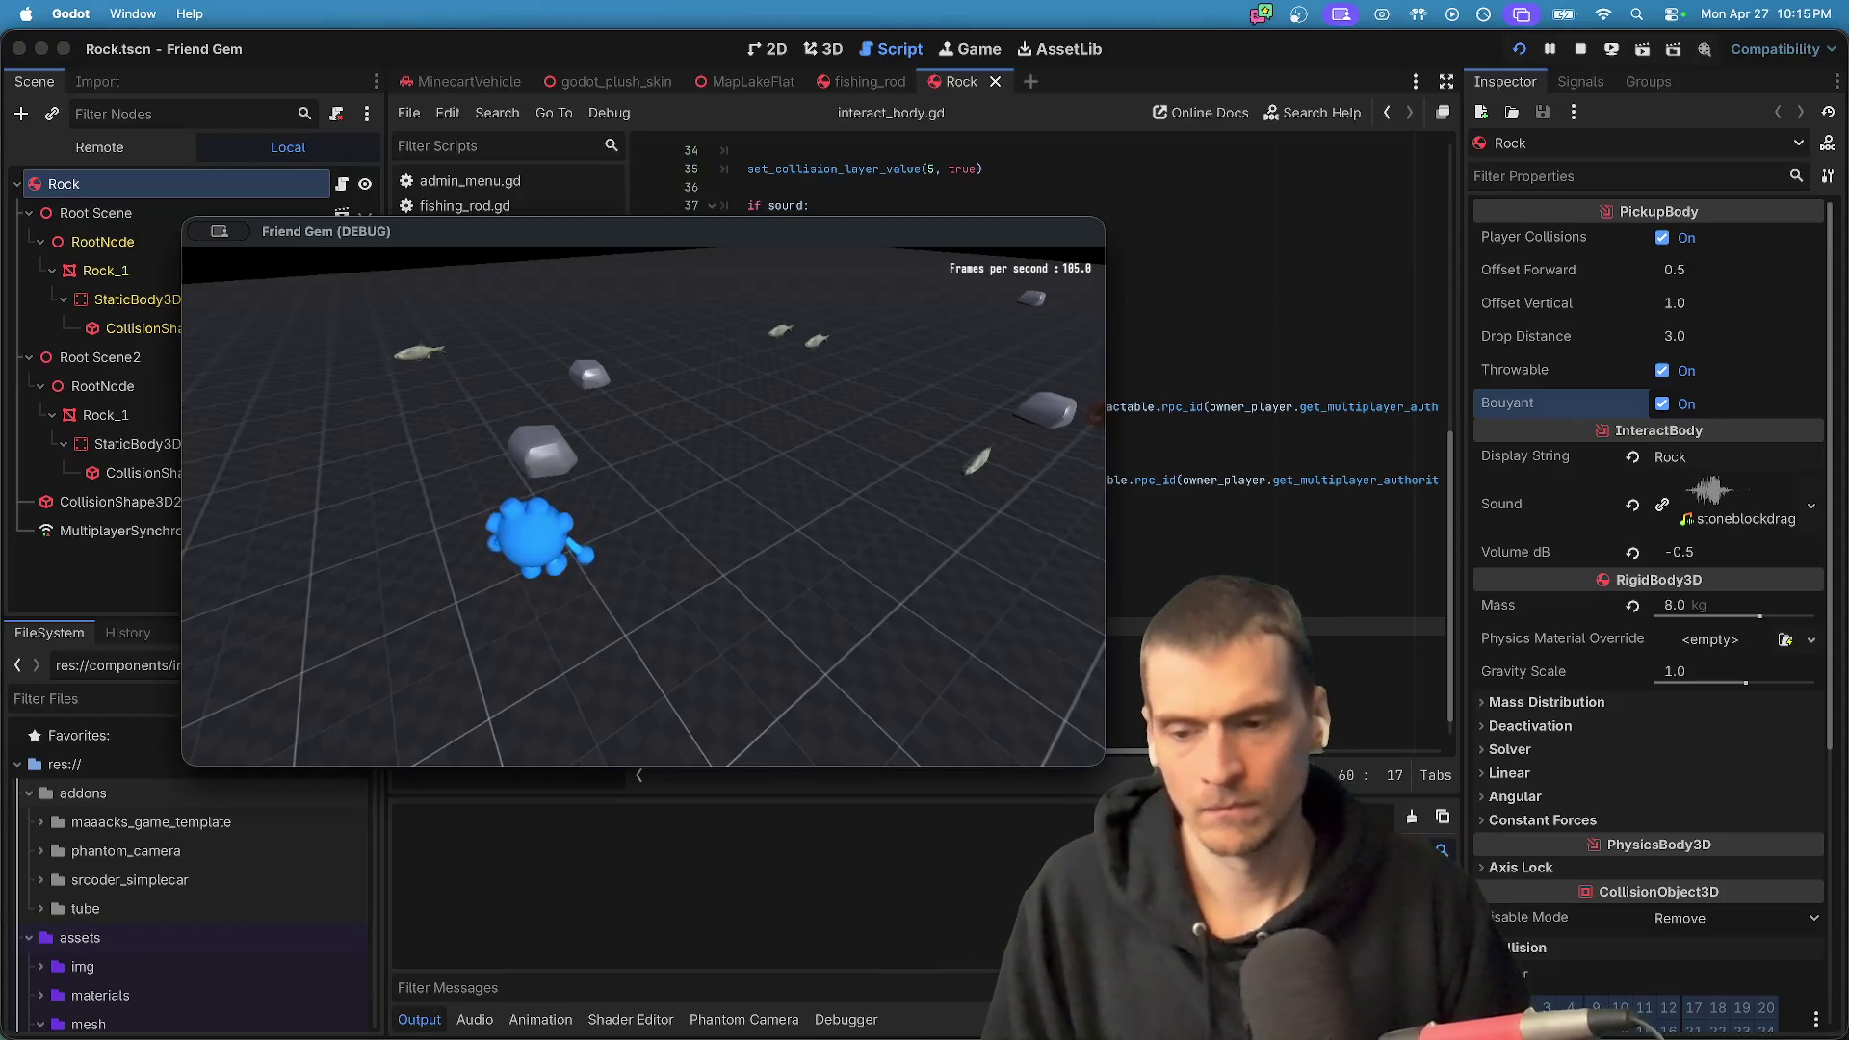
key("super+Tab")
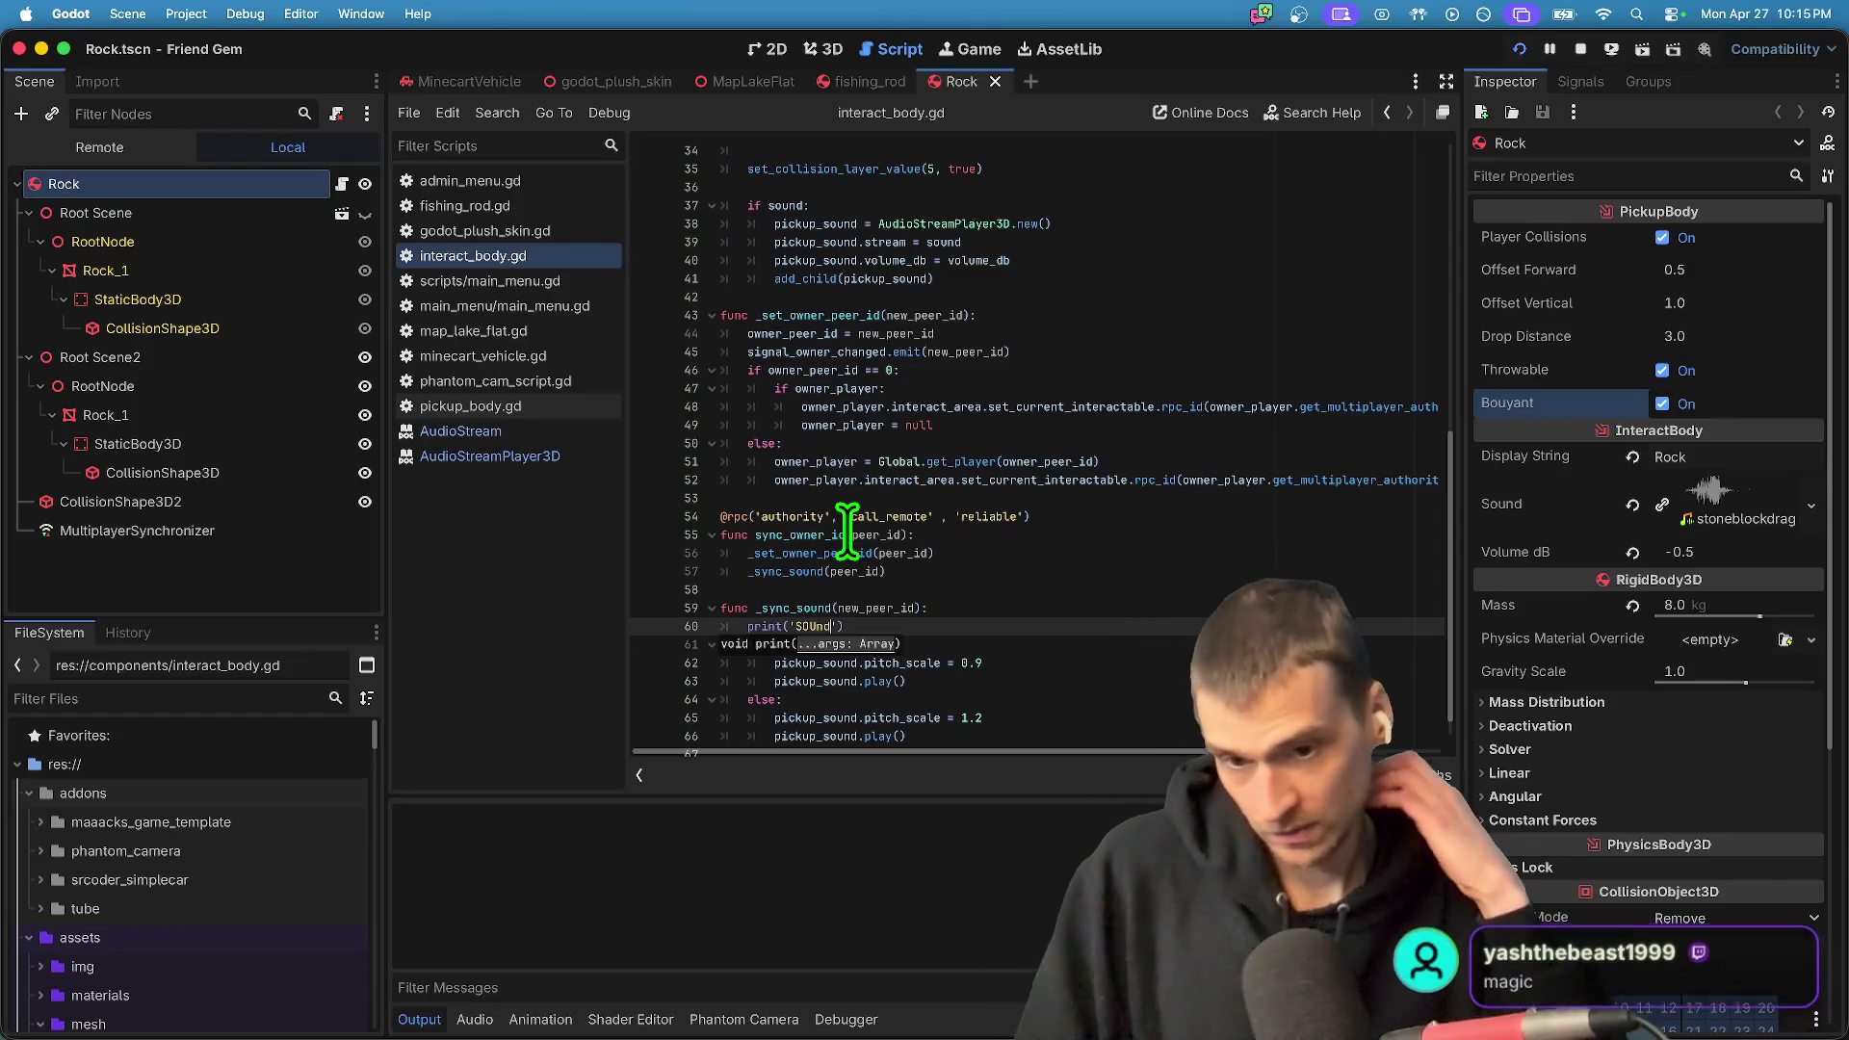
double_click(804, 536)
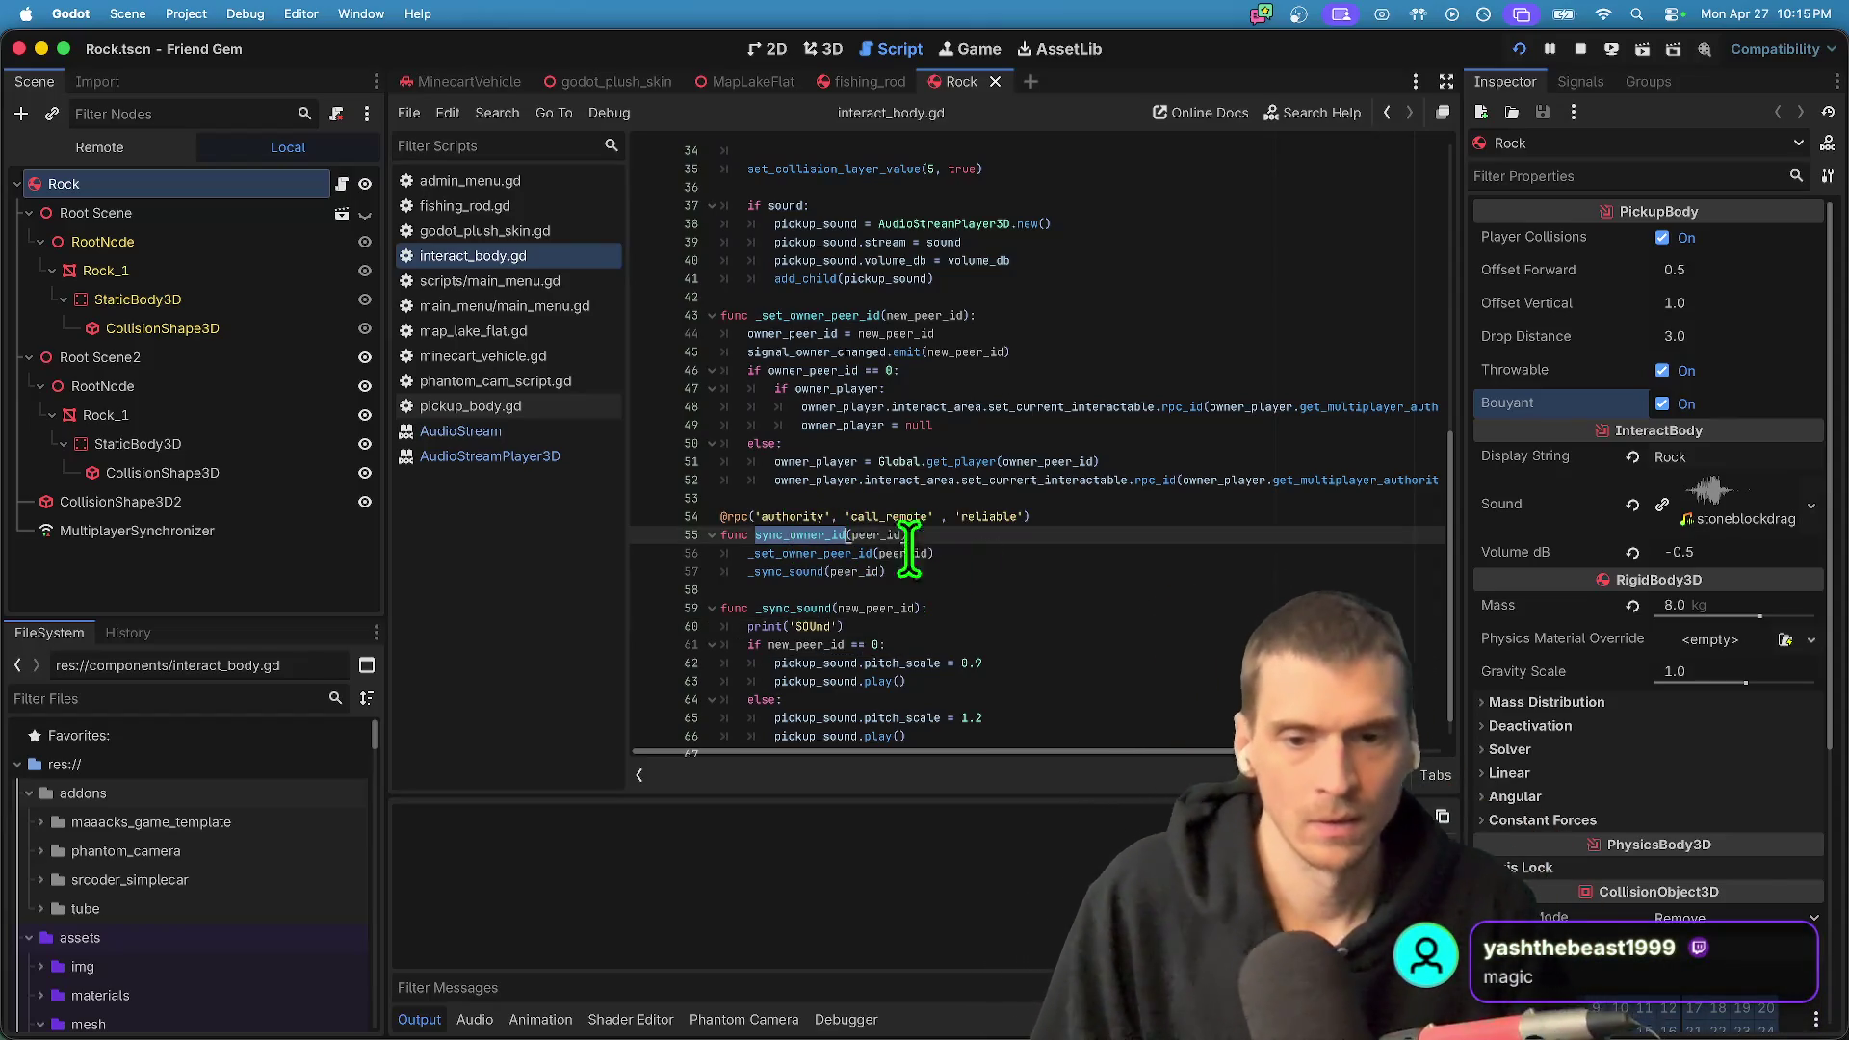
key("super+f")
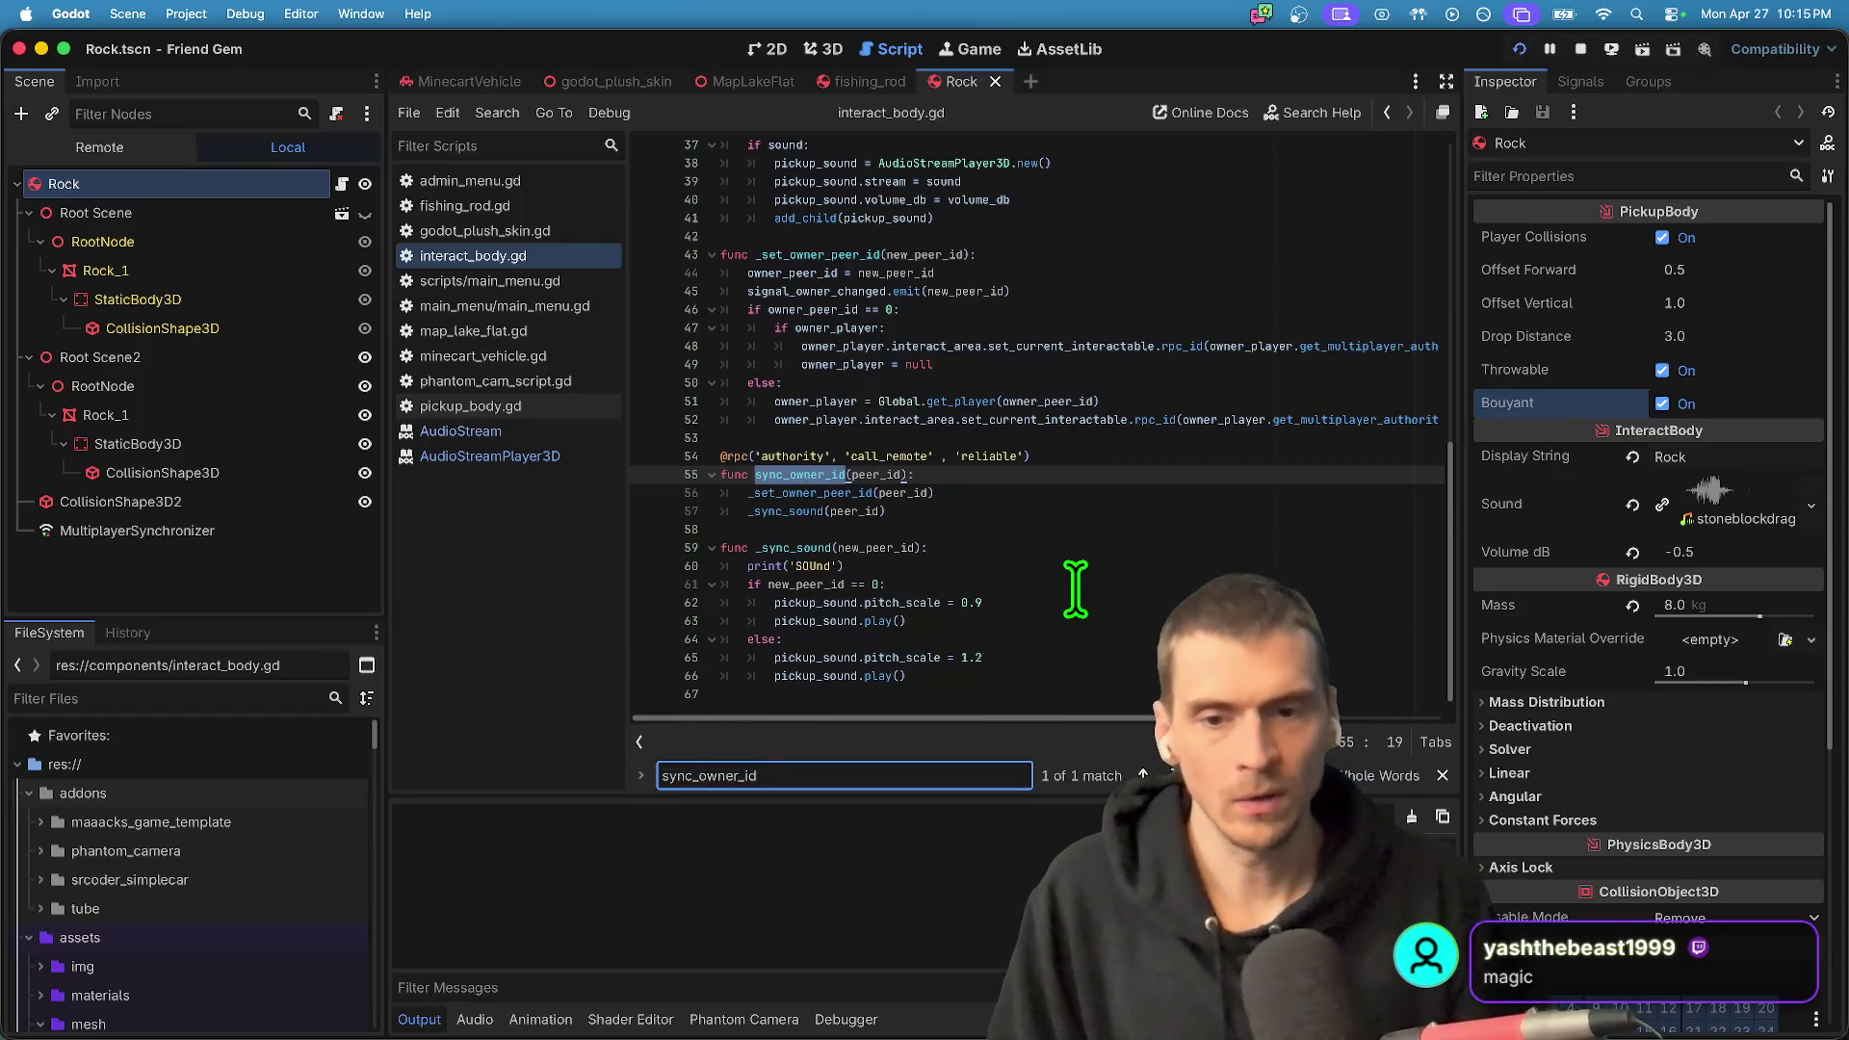
key("Escape")
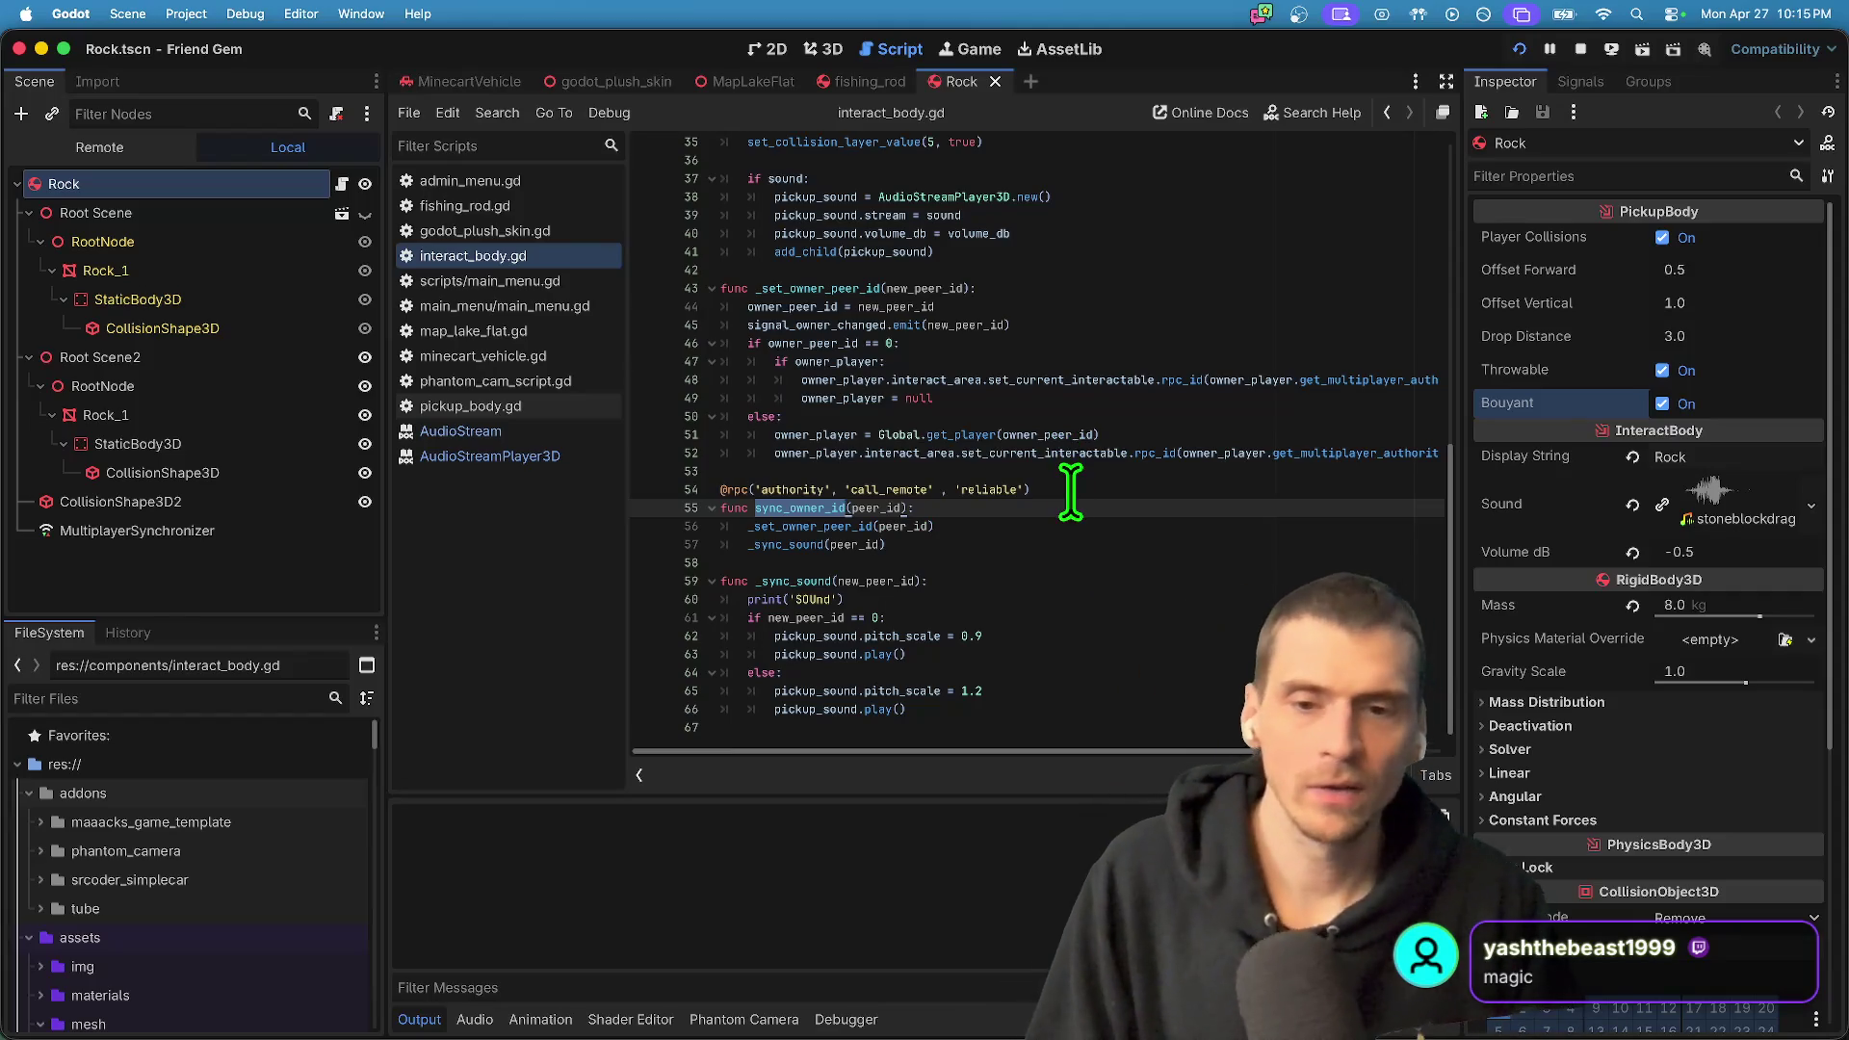
key("super+f")
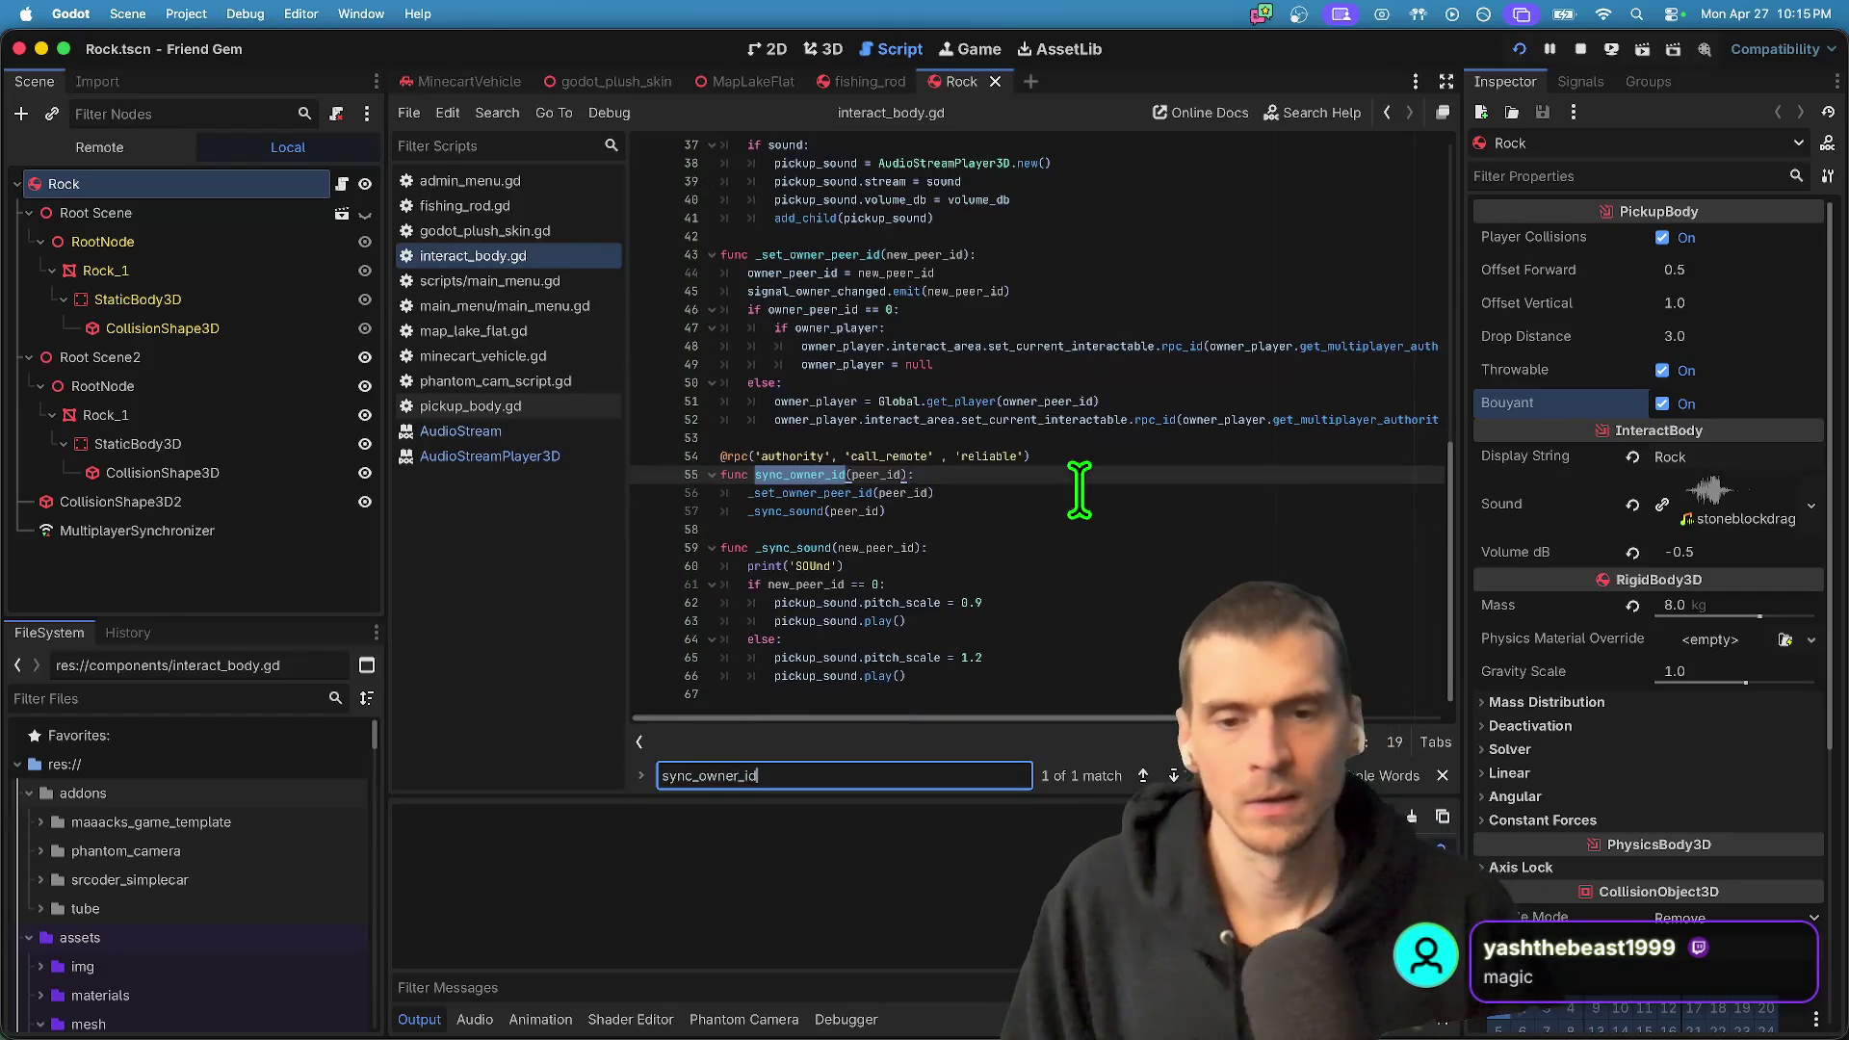
key("Escape")
left_click(1087, 472)
key("Return")
key("Return")
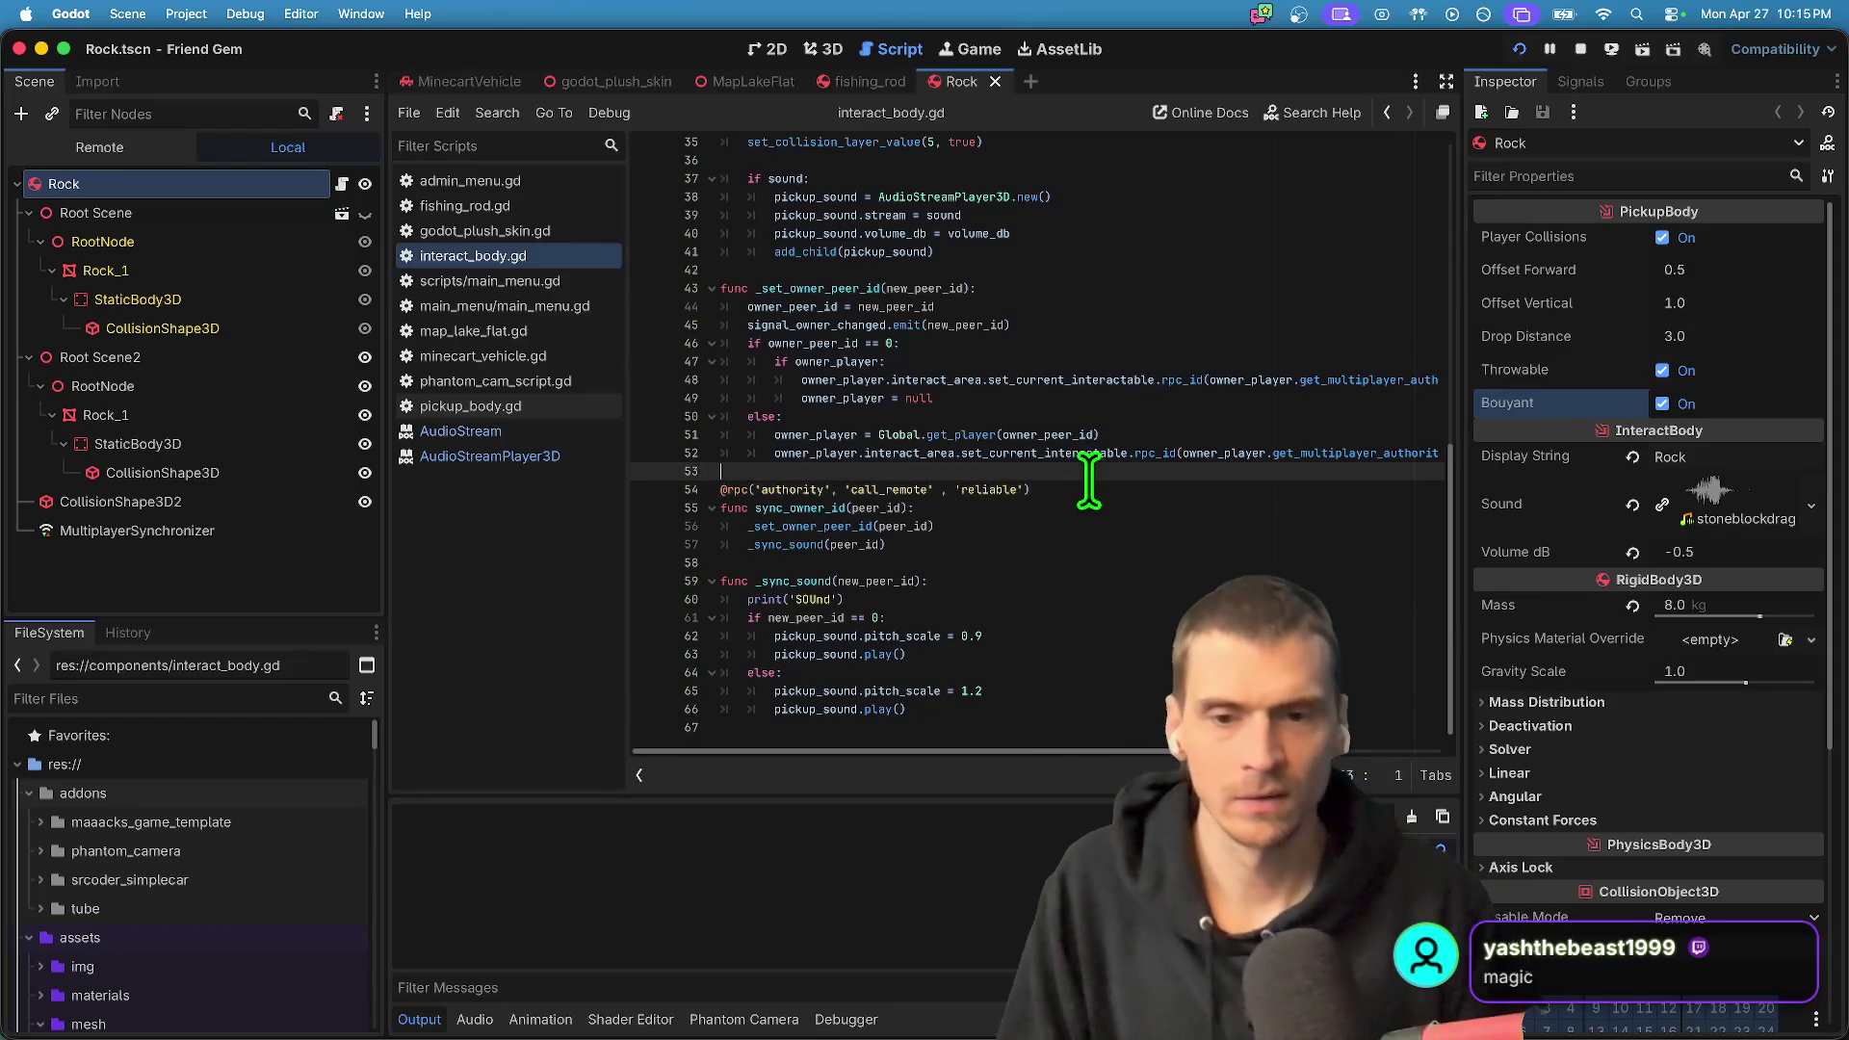
- Add a sync_owner_id(owner_peer_id) call as the last line of _set_owner_peer_id
key("Up")
key("Up")
key("Return")
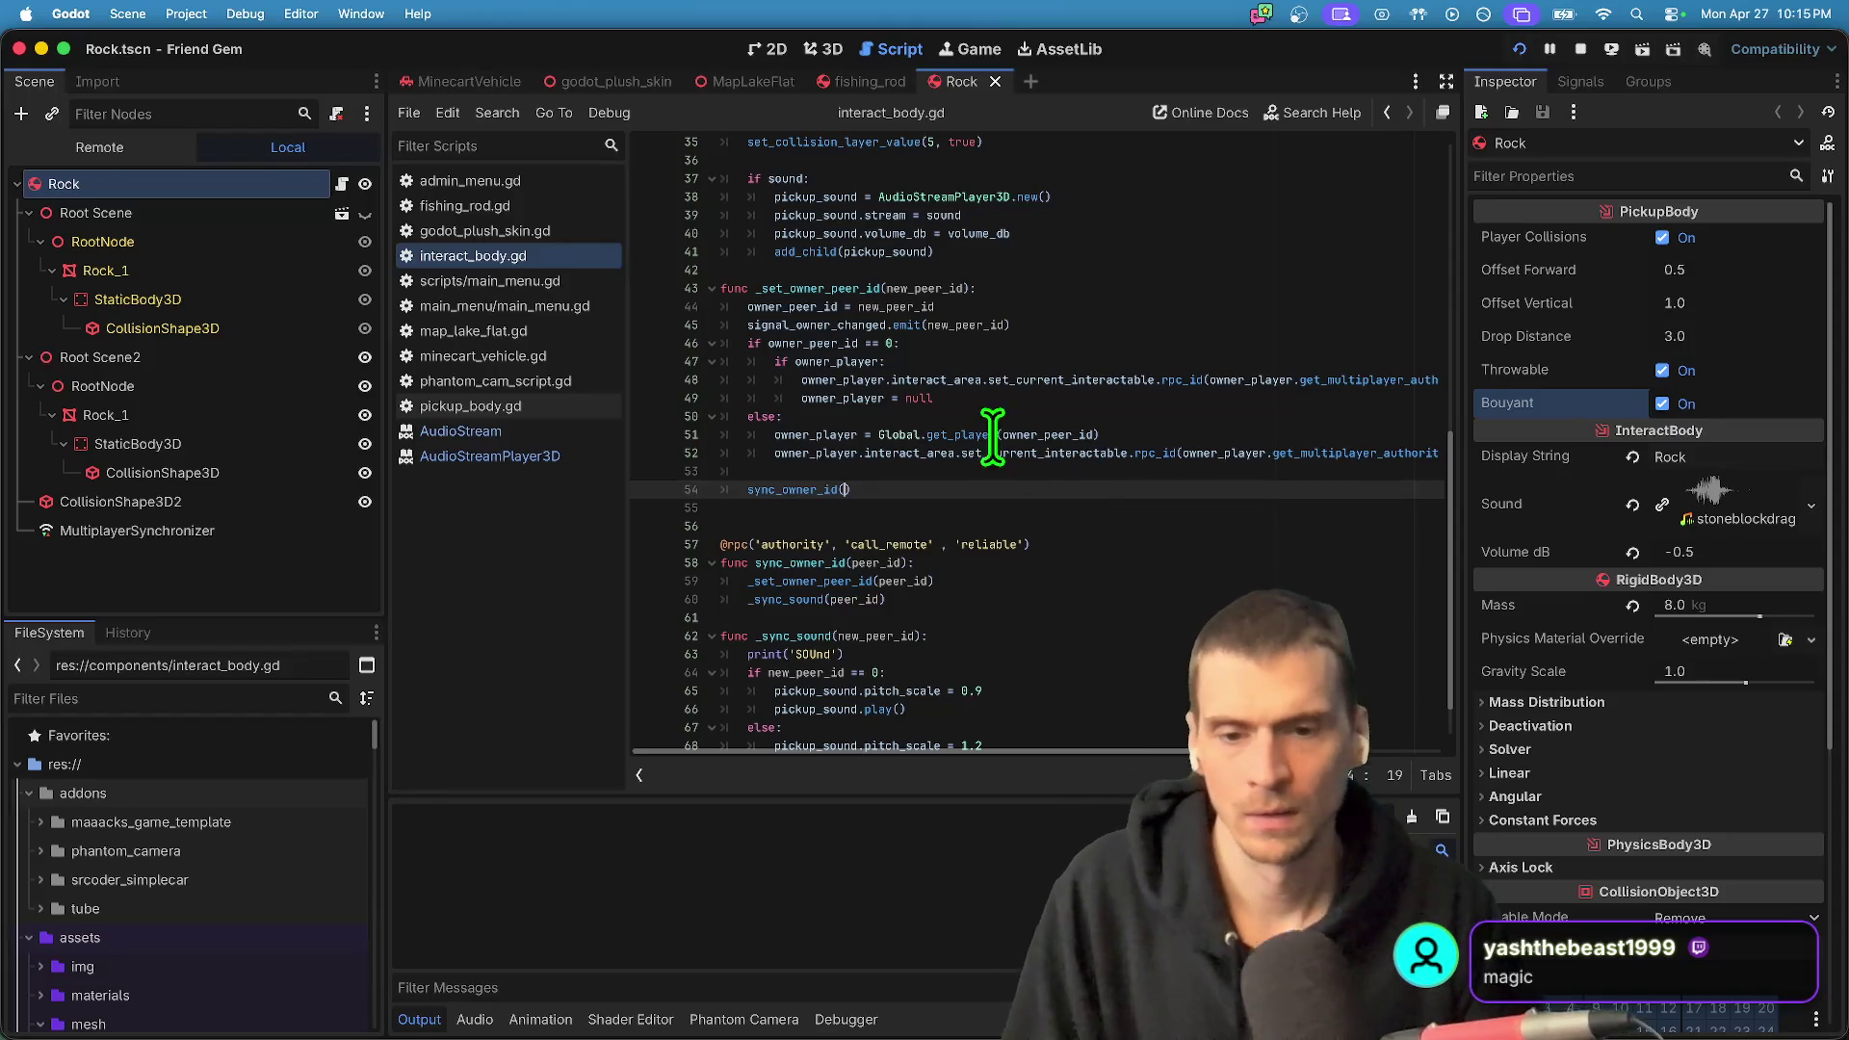
key("BackSpace")
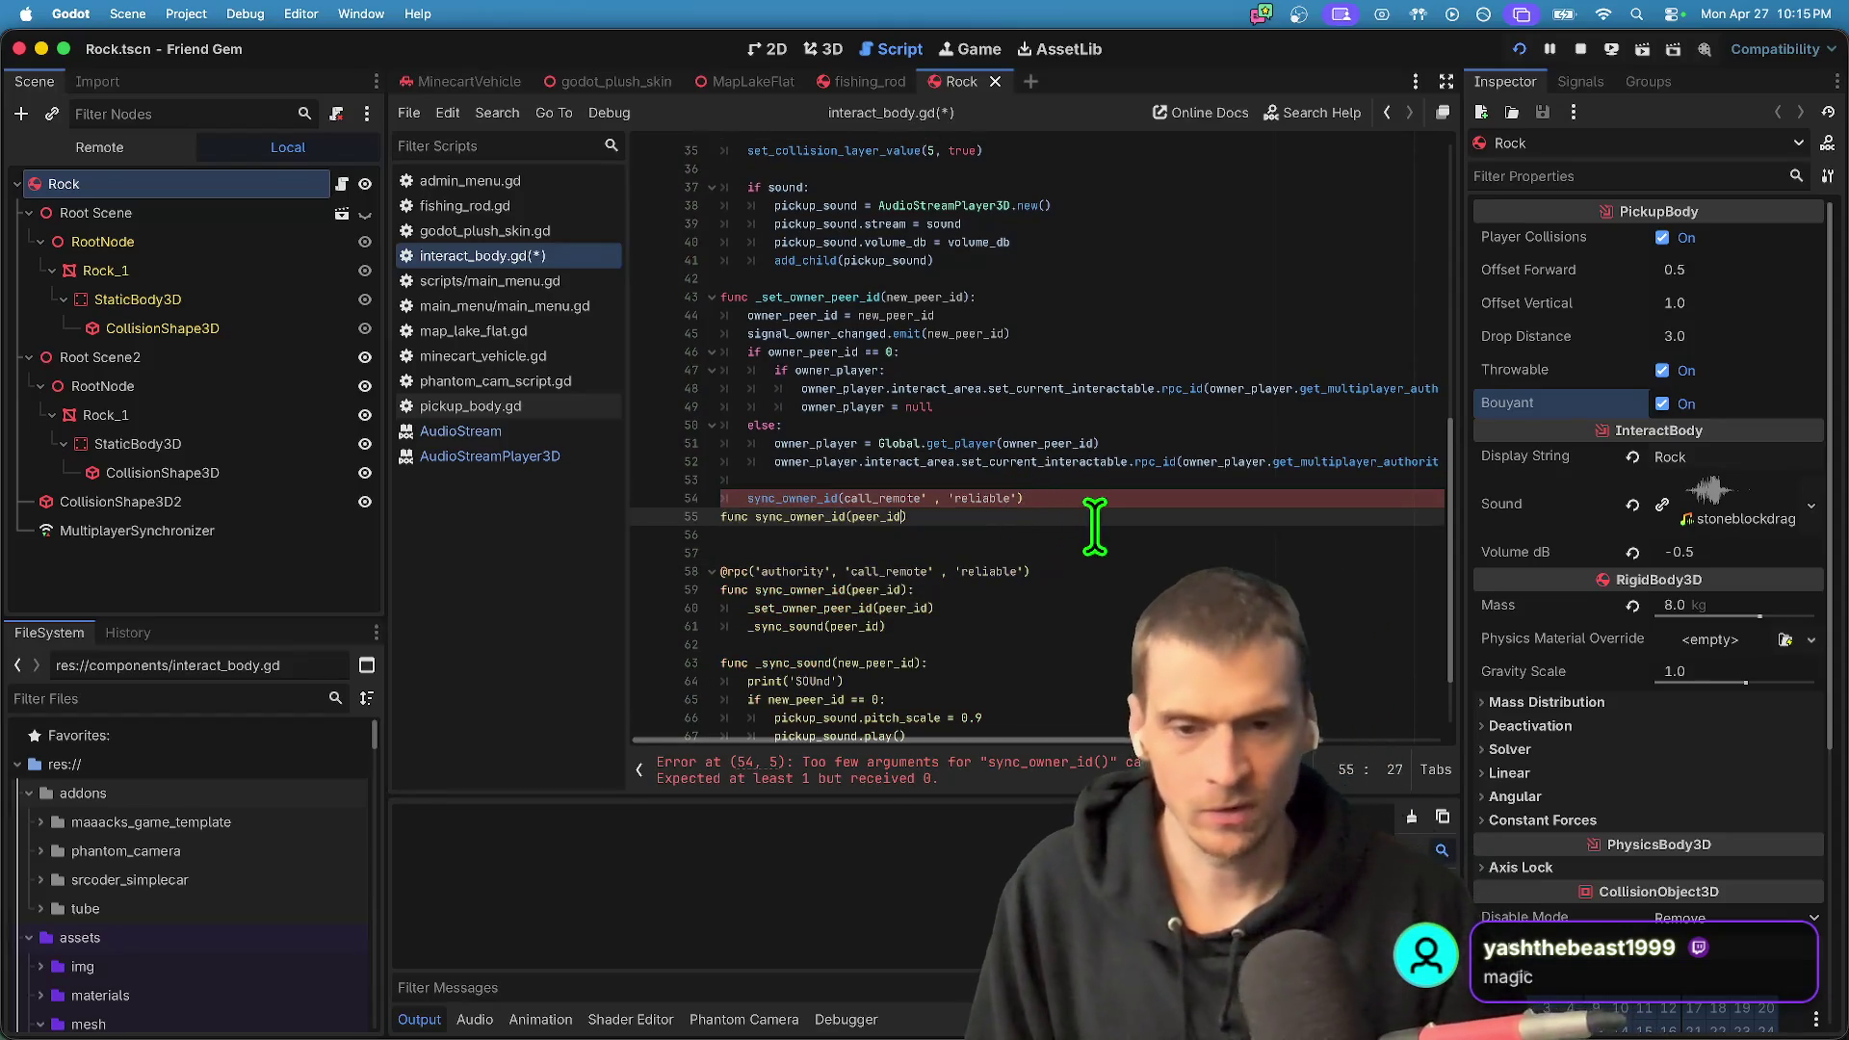
type(")")
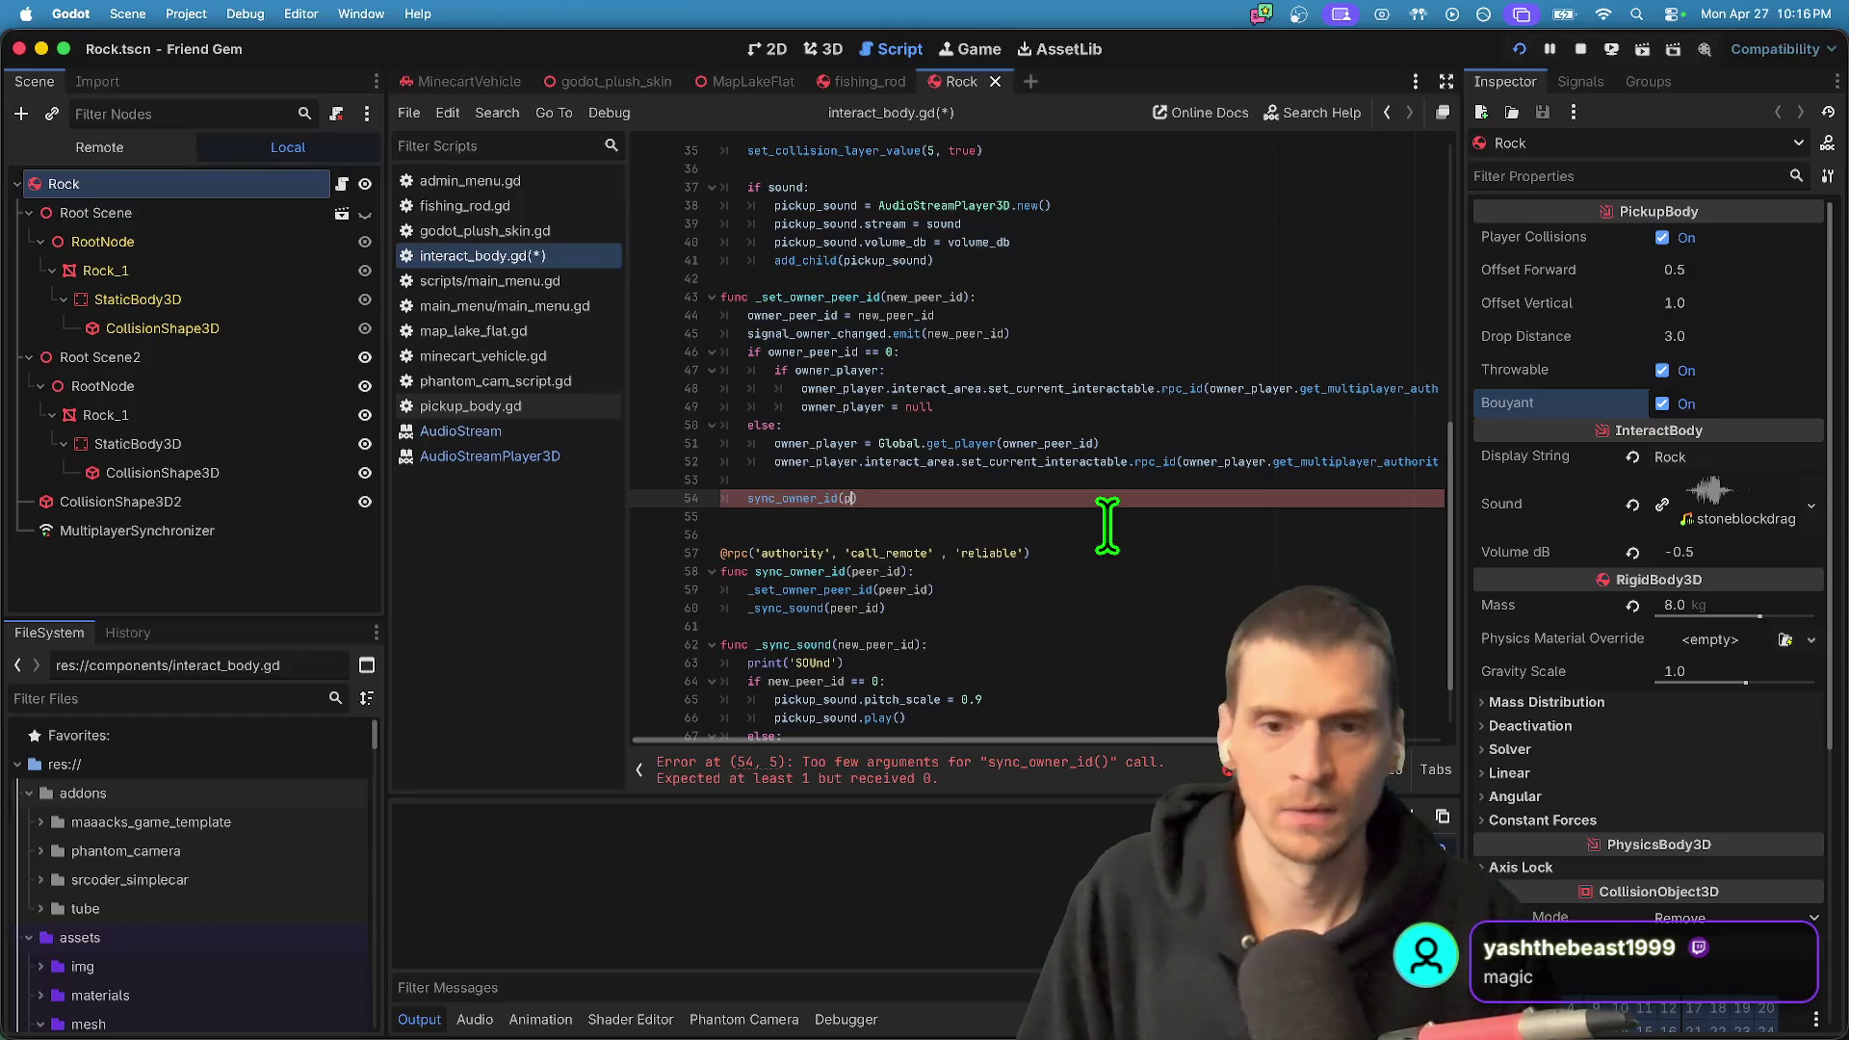
key("BackSpace")
key("BackSpace")
key("BackSpace")
type("n")
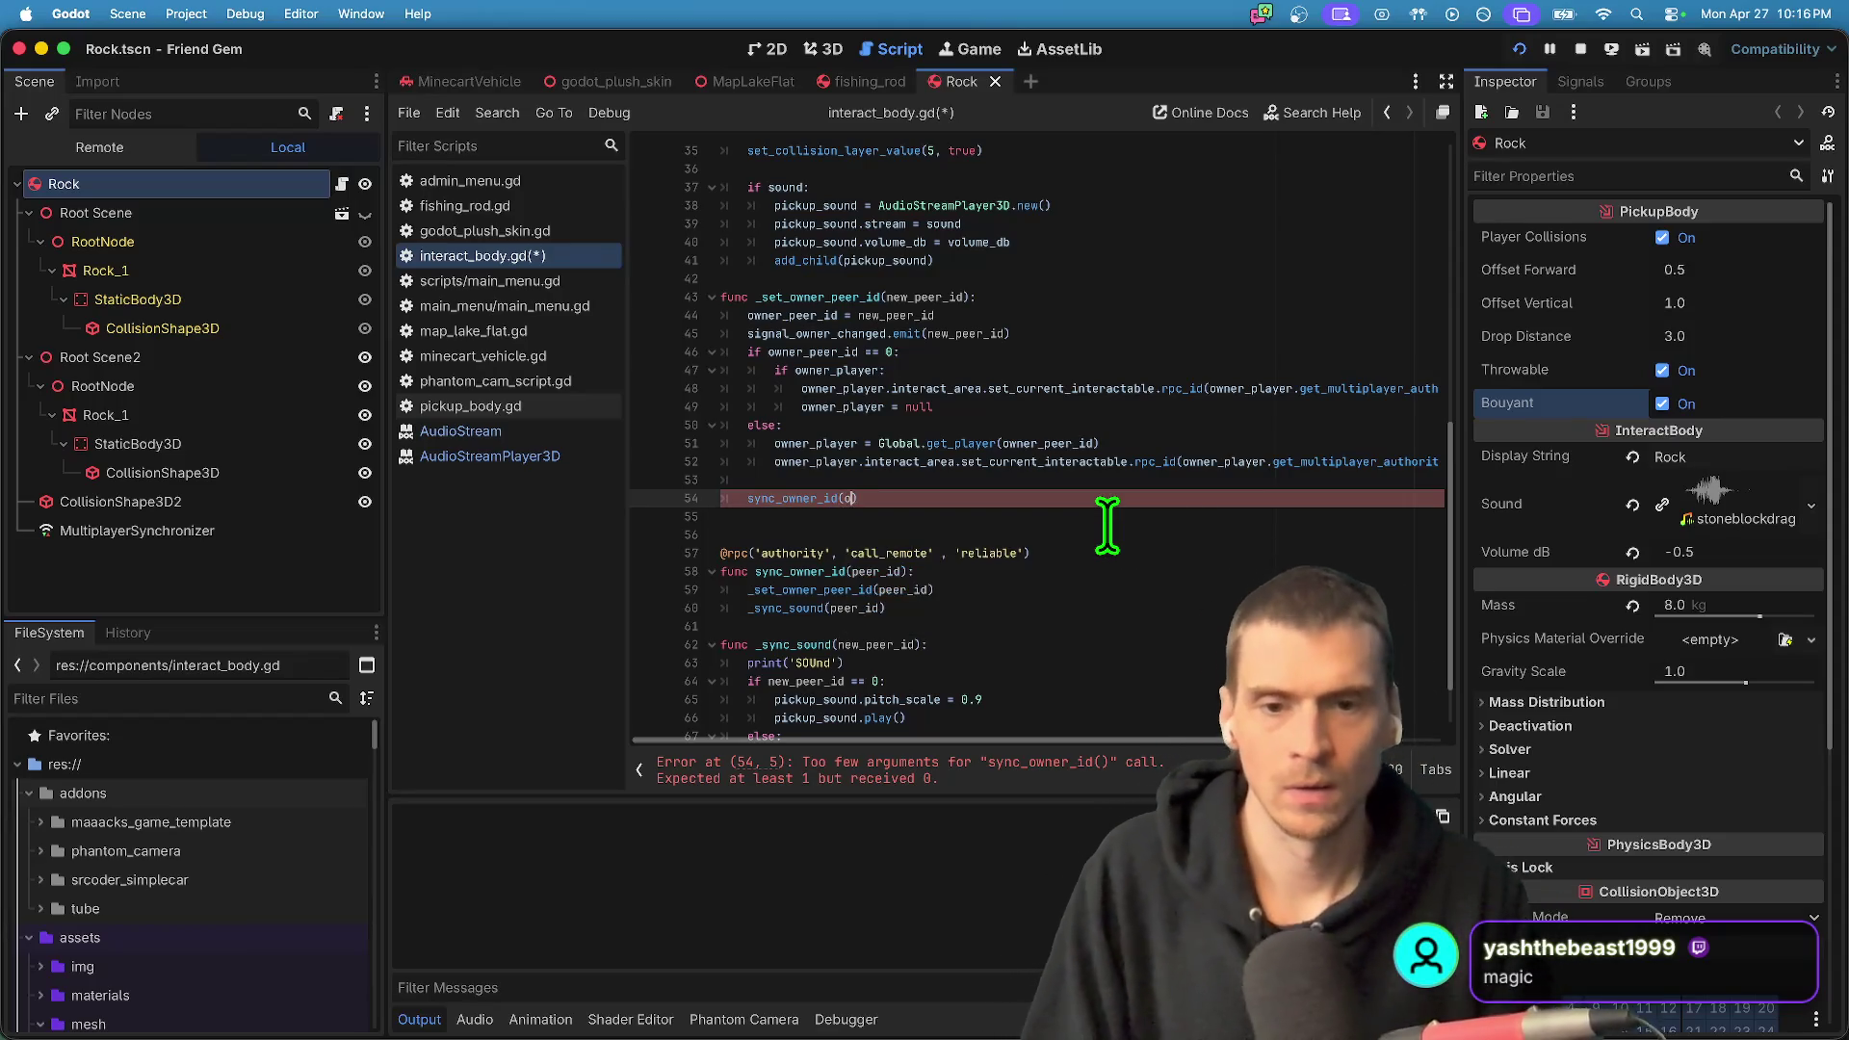
key("BackSpace")
type("owner_")
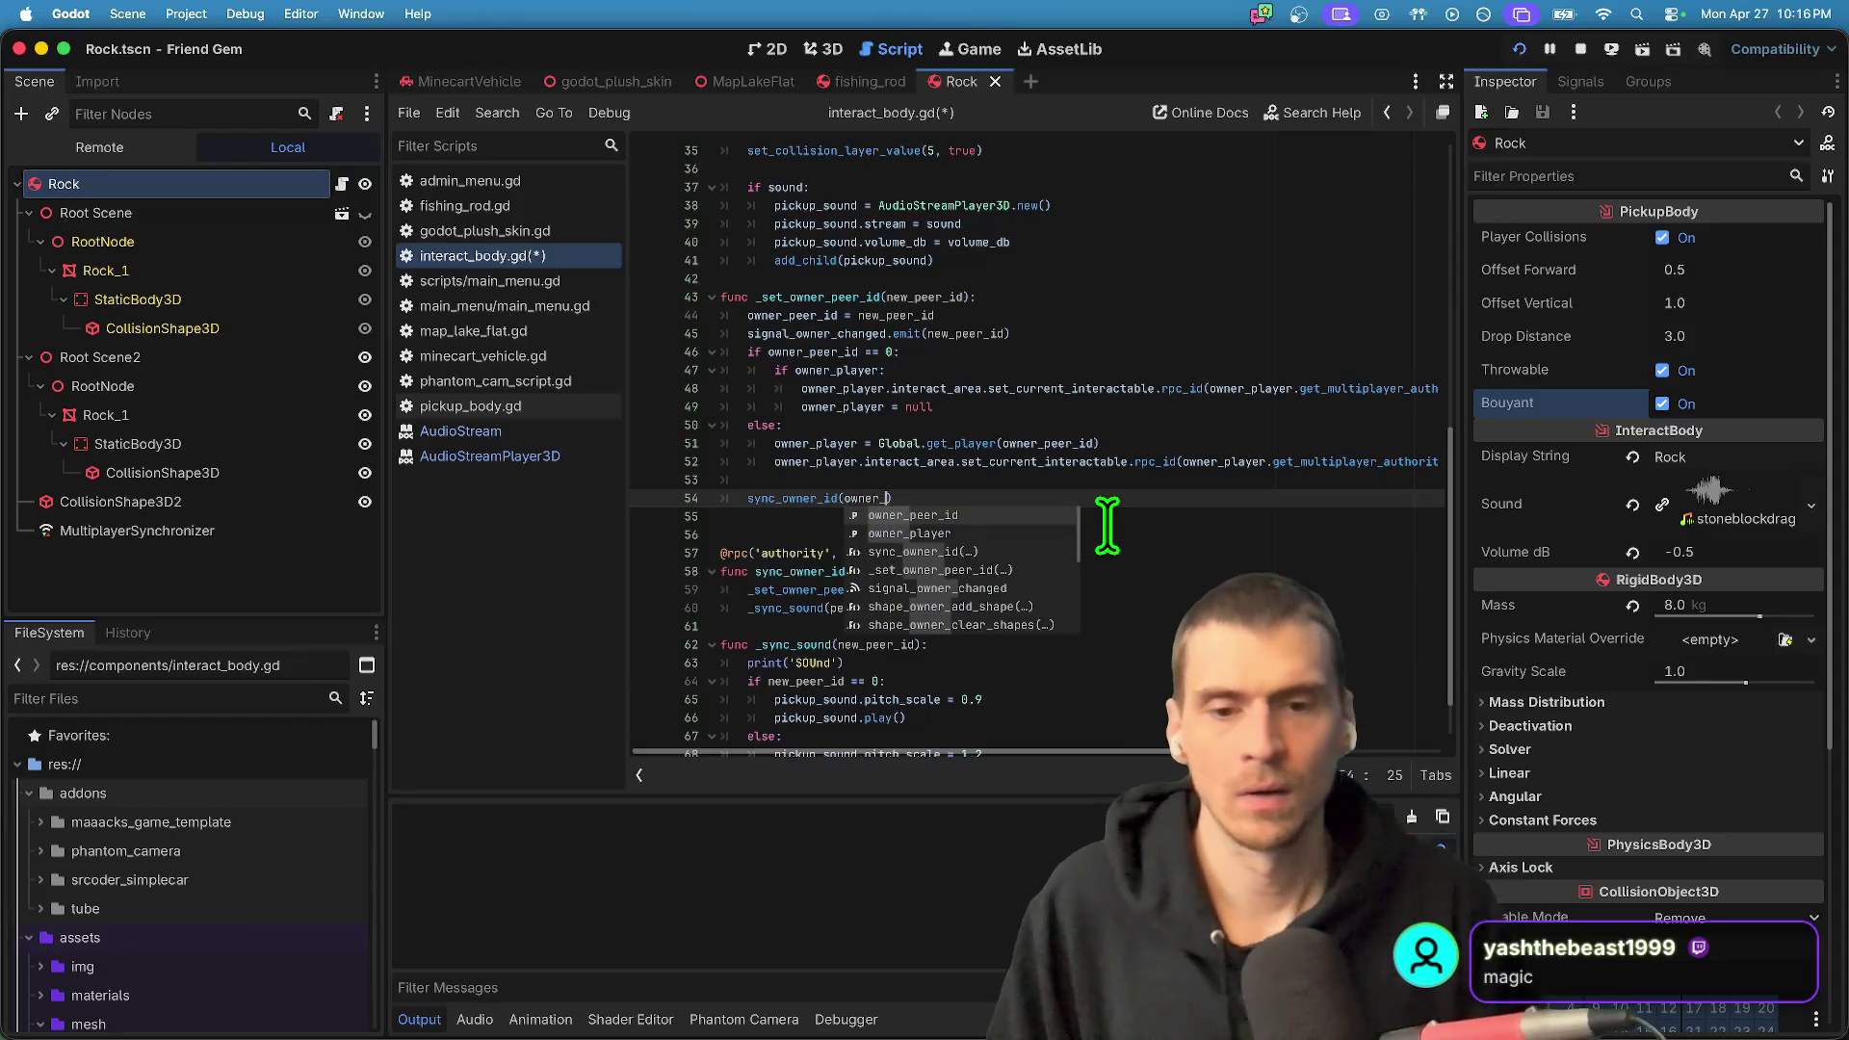
key("Return")
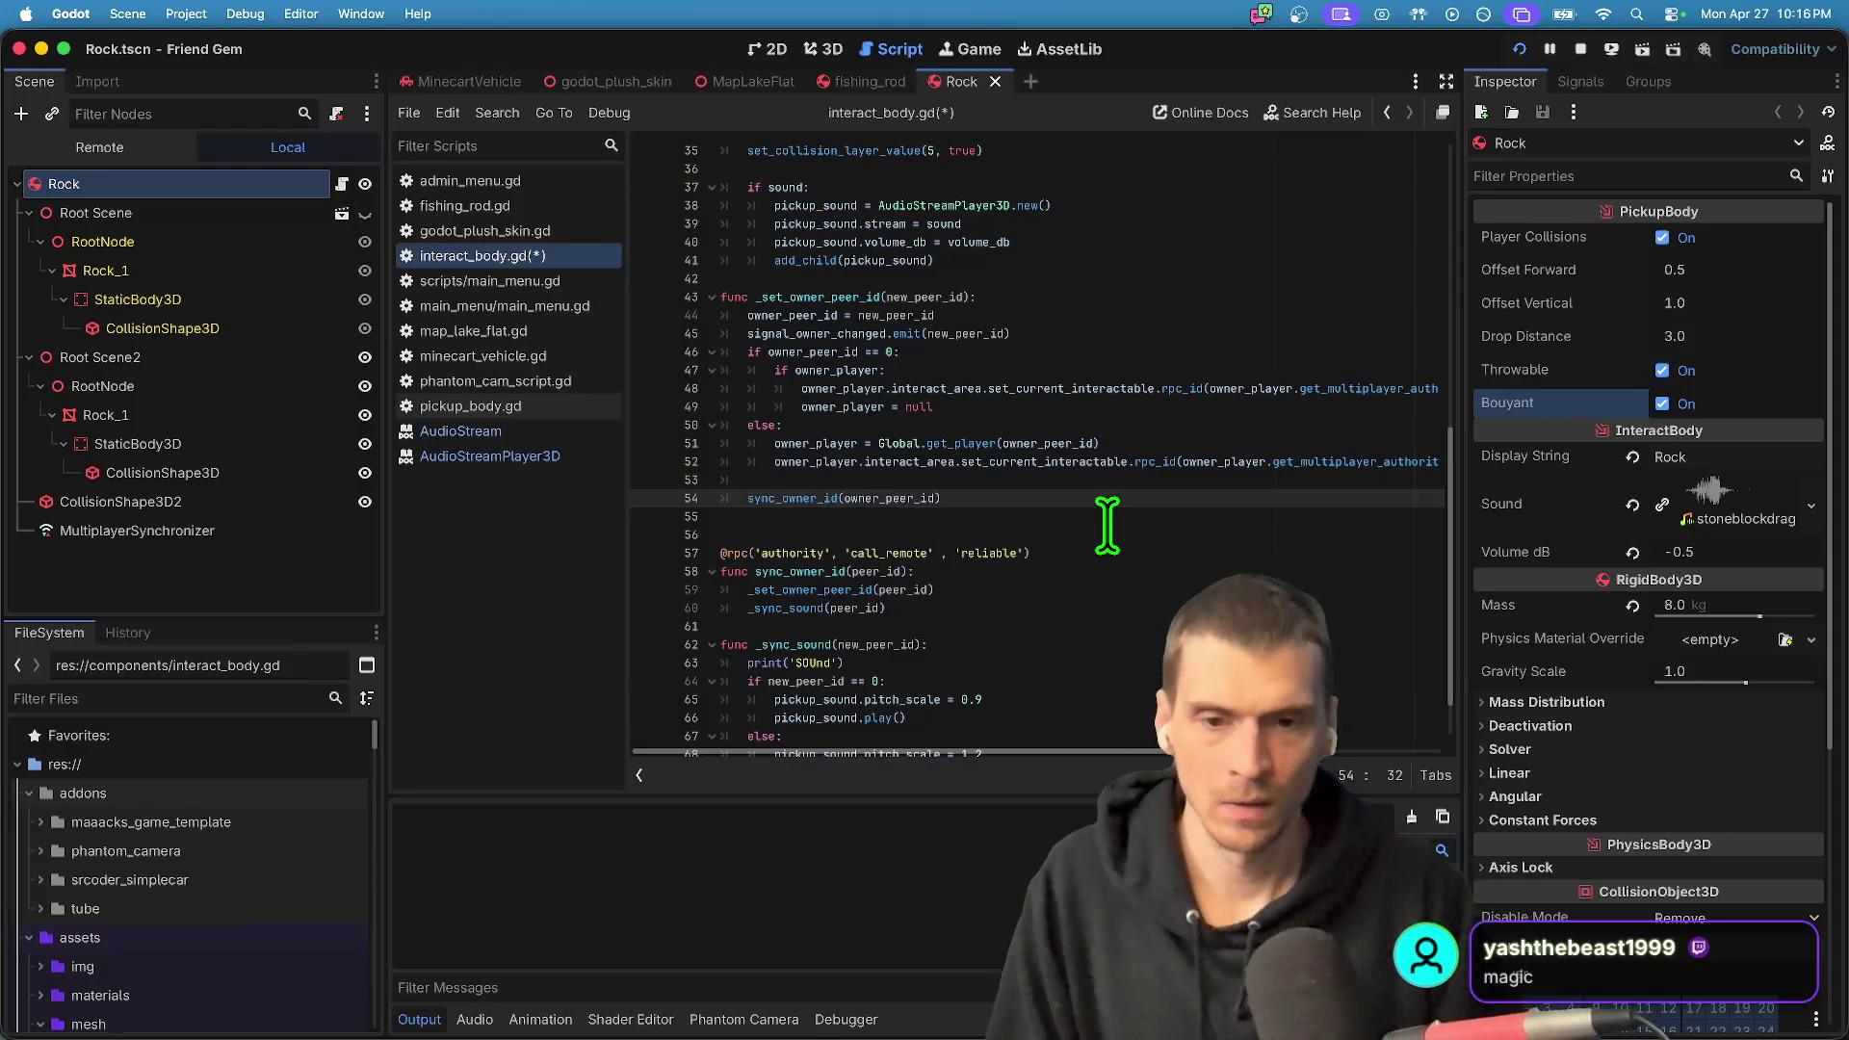
- Review the owner_peer_id check and new_peer_id parameter, then switch to the running game
left_click(775, 352)
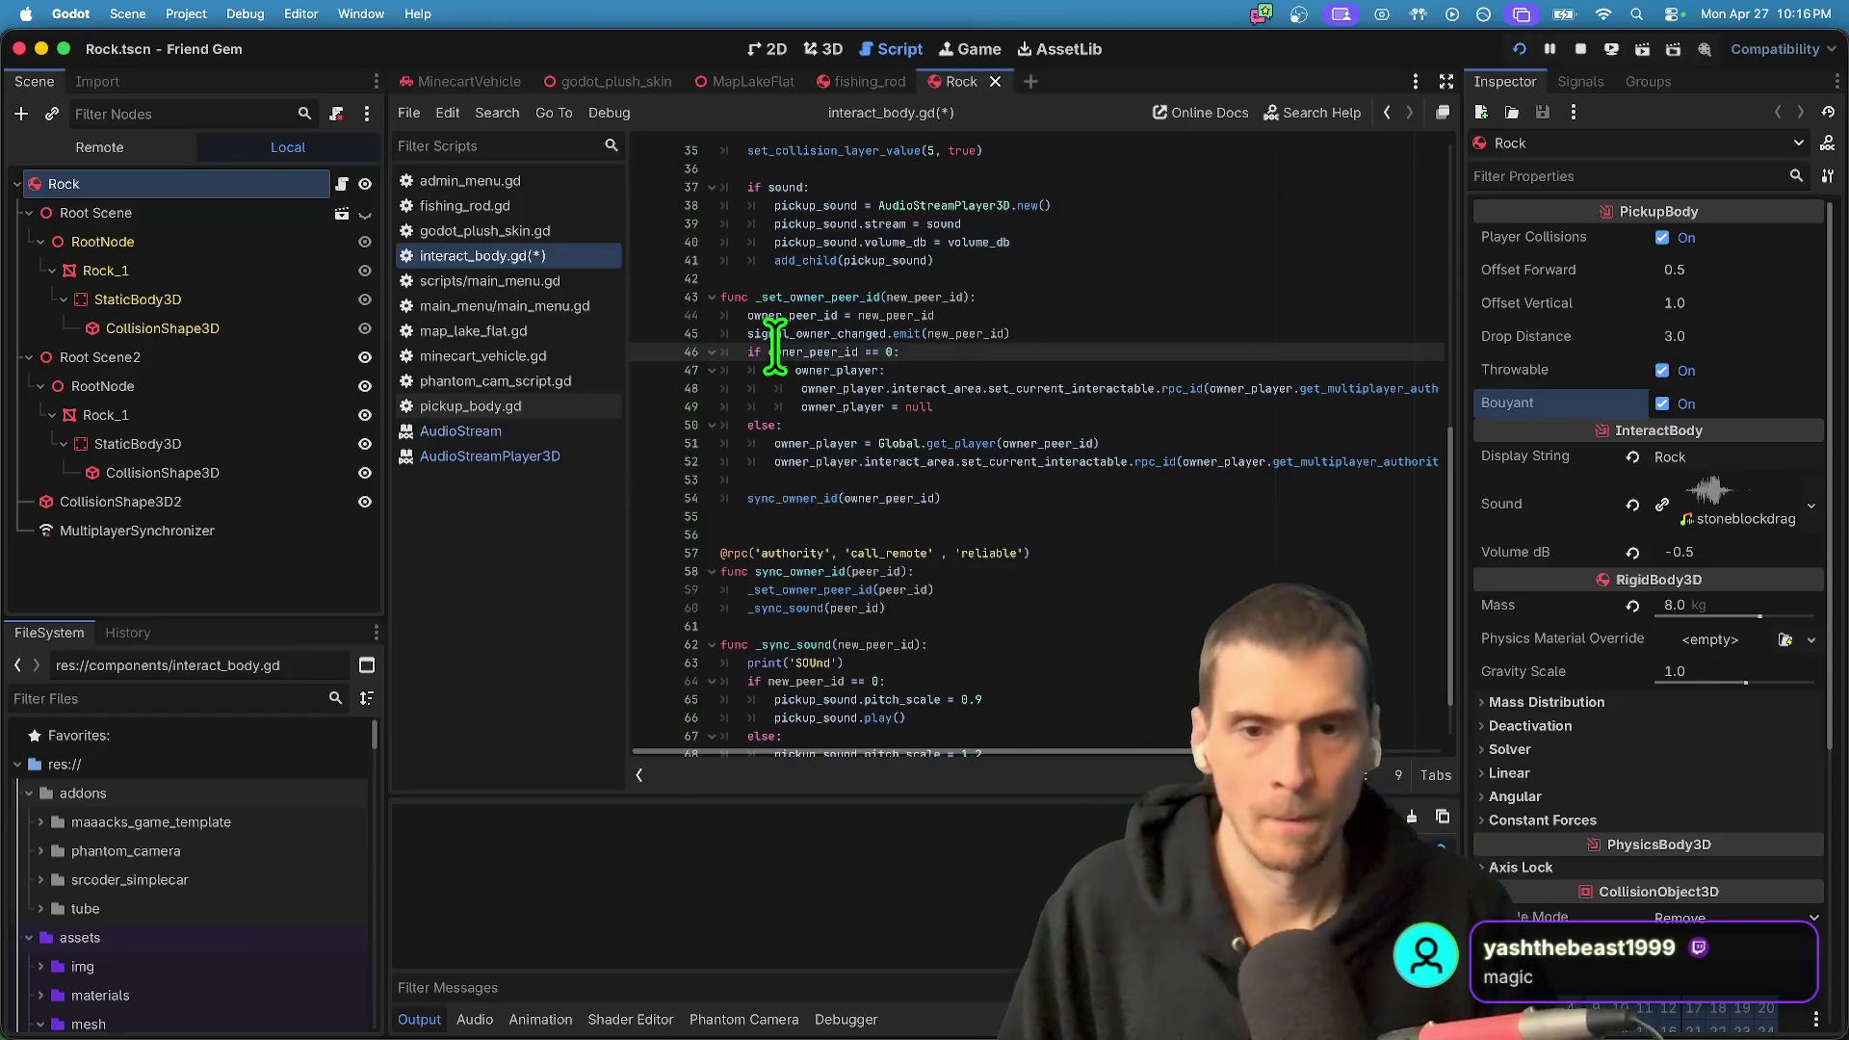
left_click(991, 297)
double_click(928, 297)
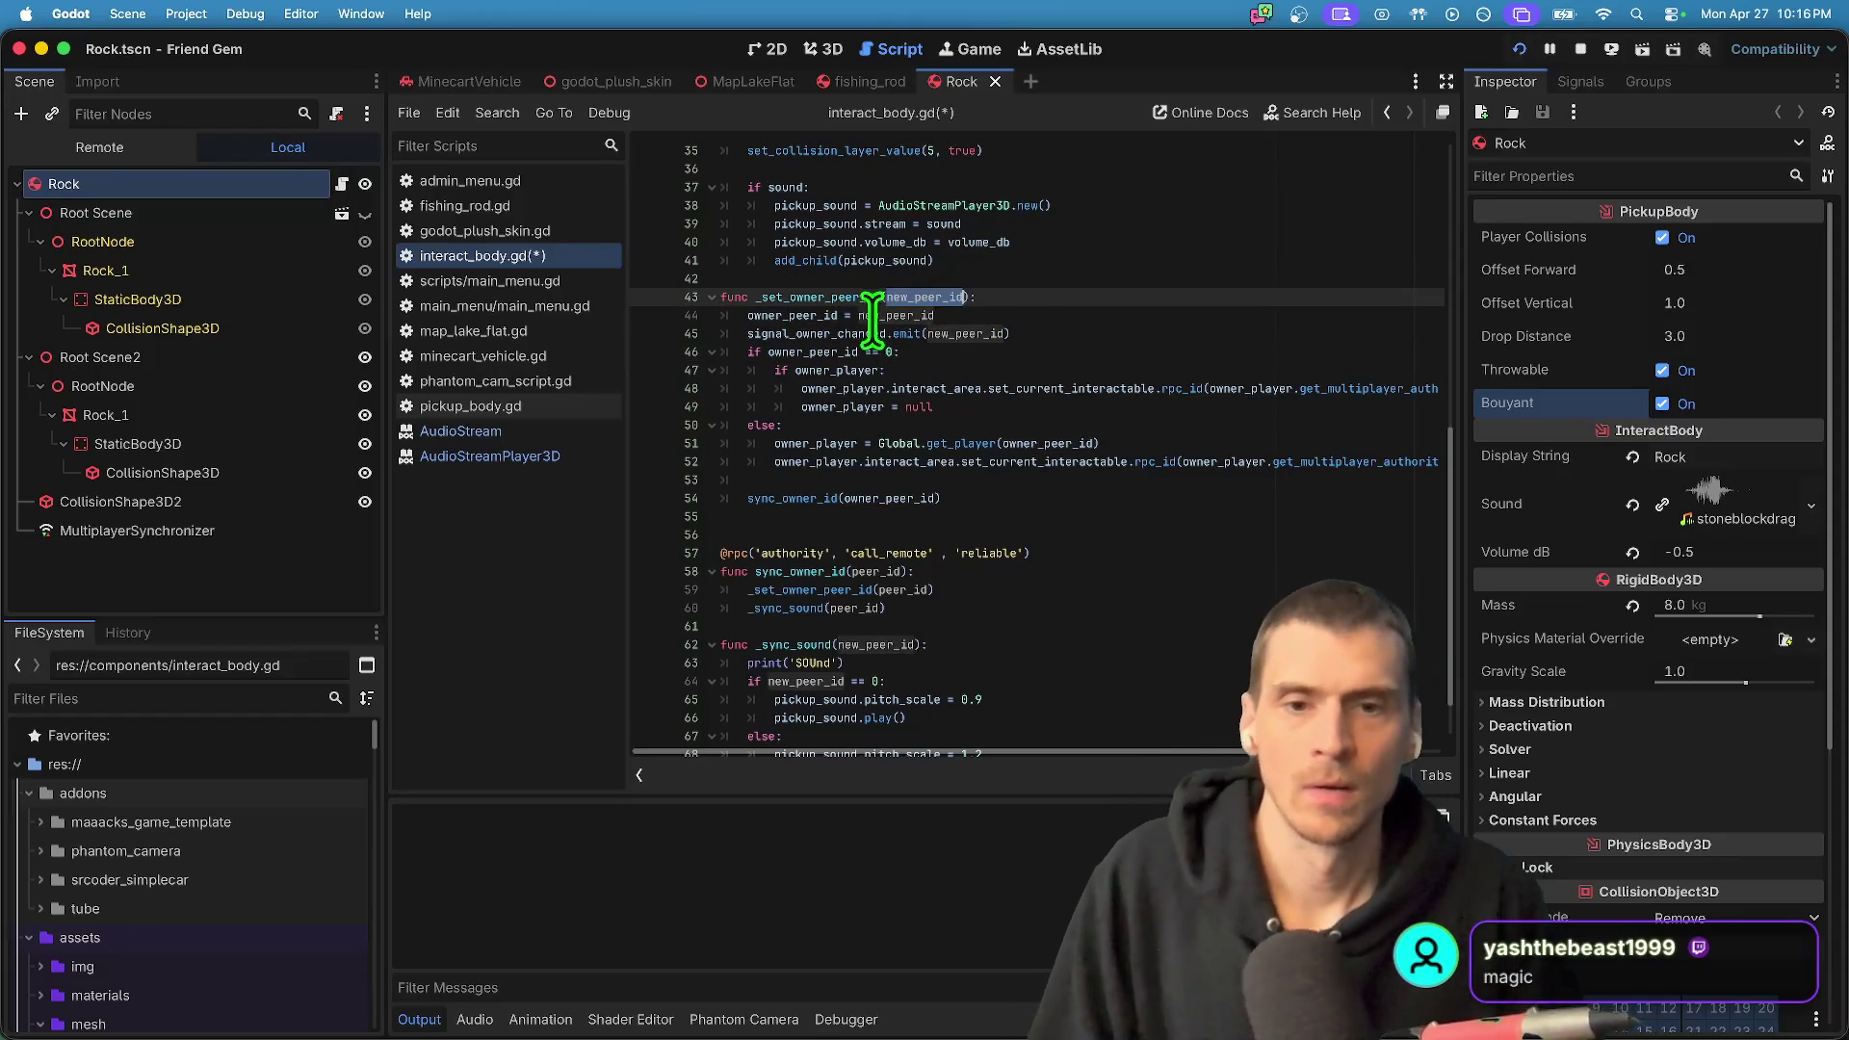
left_click(1163, 488)
key("super+Tab")
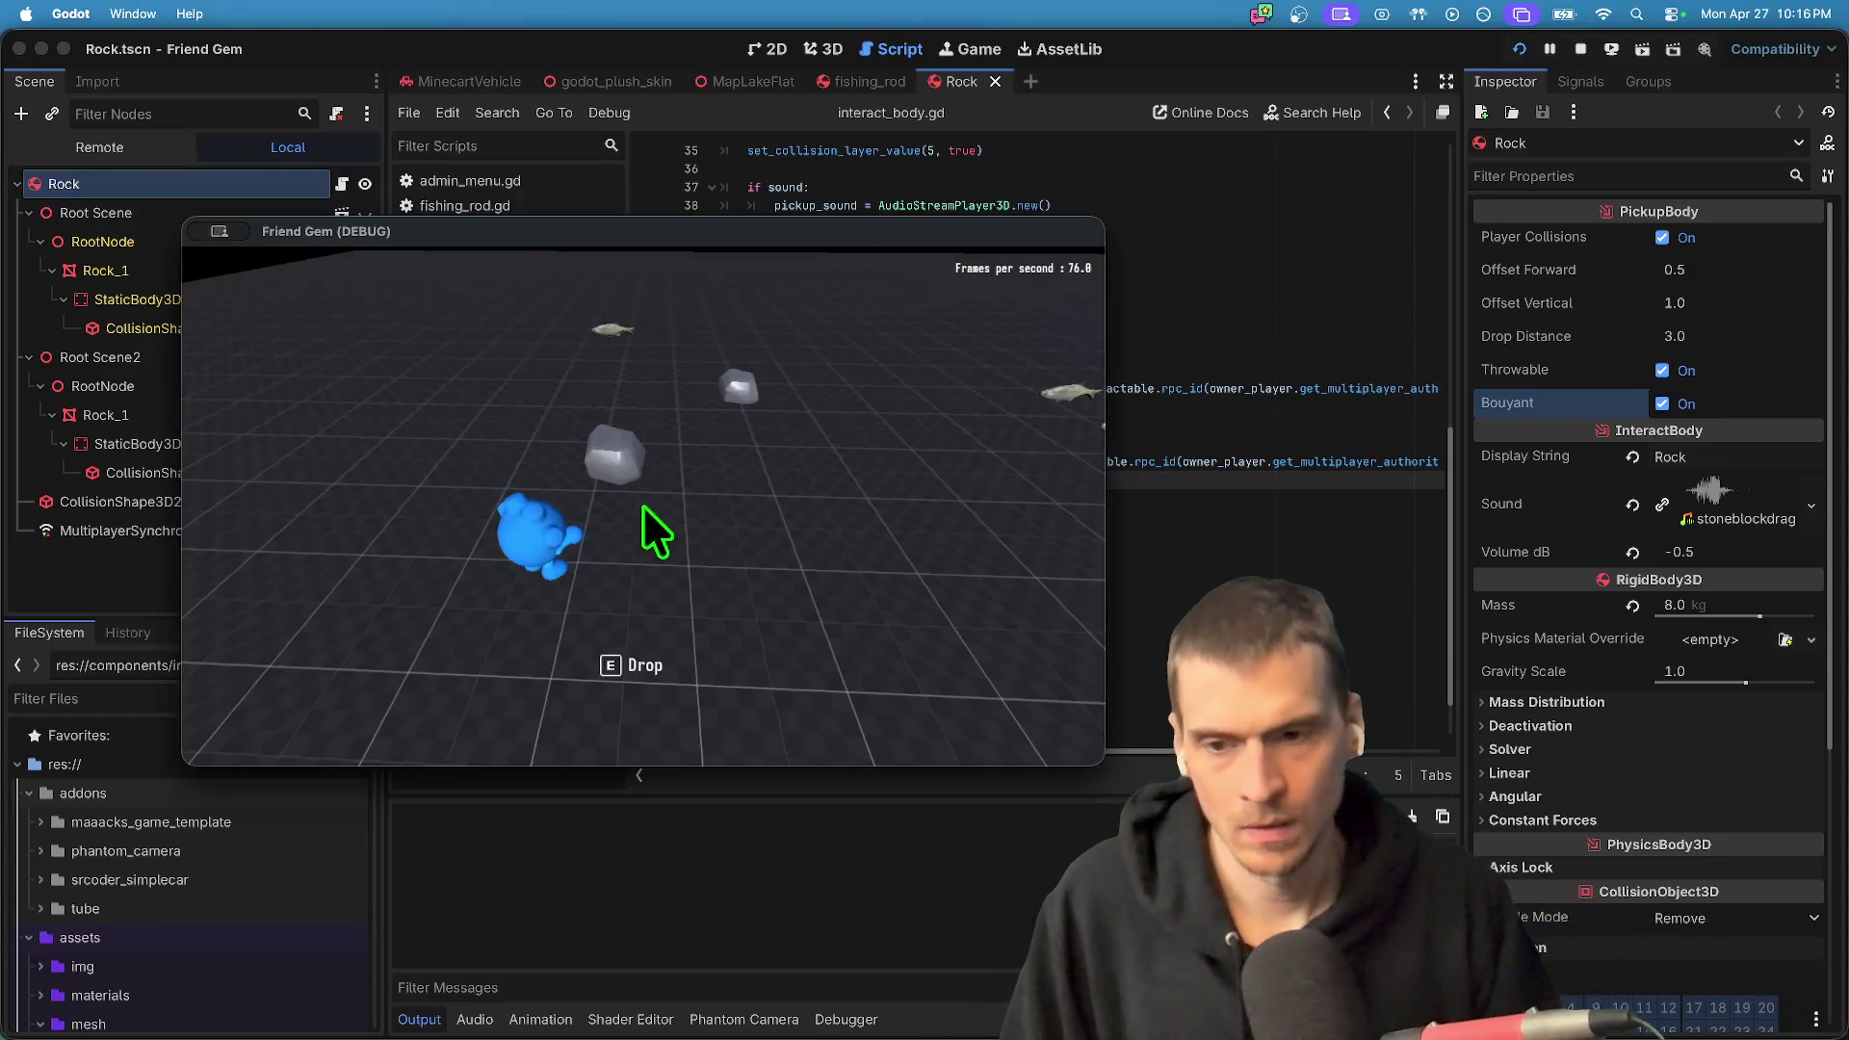
- Guard sync_owner_id(owner_peer_id) with 'if is_multiplayer_authority():' and stop the crashed debug session
key("e")
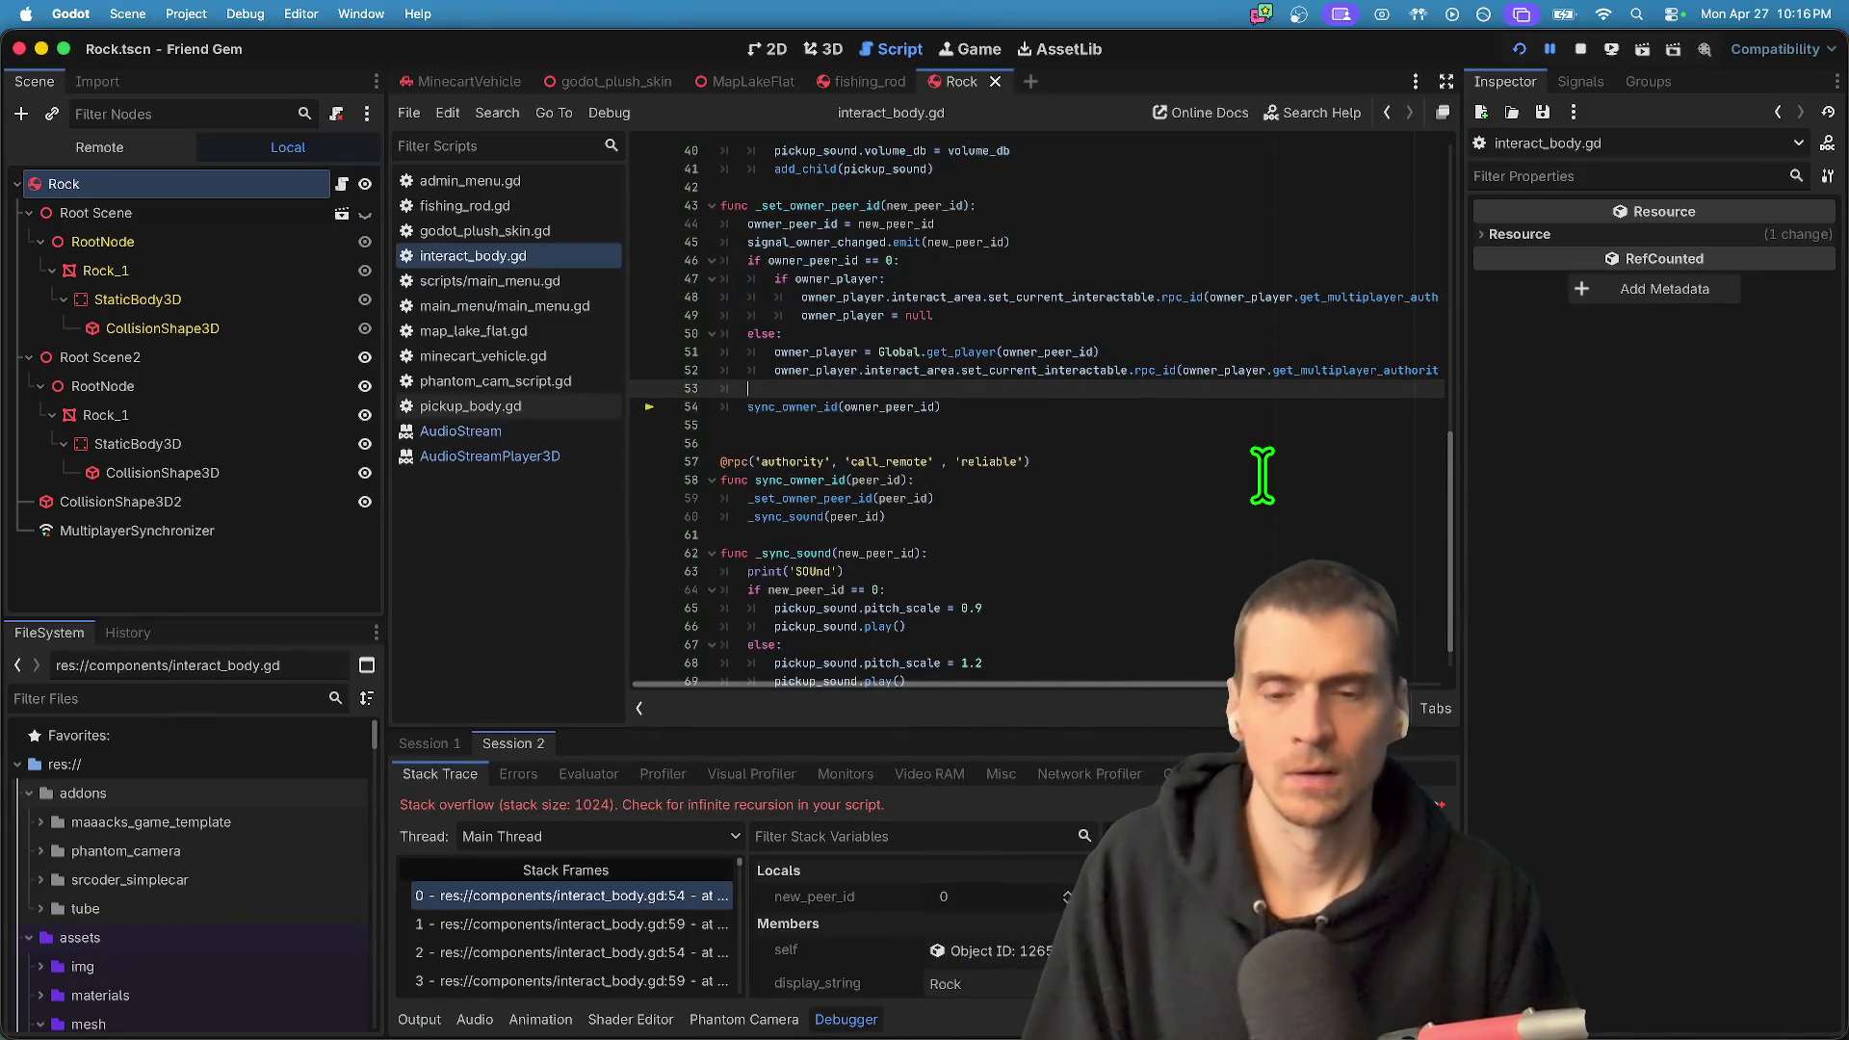
key("Return")
type("if is_mu")
key("Return")
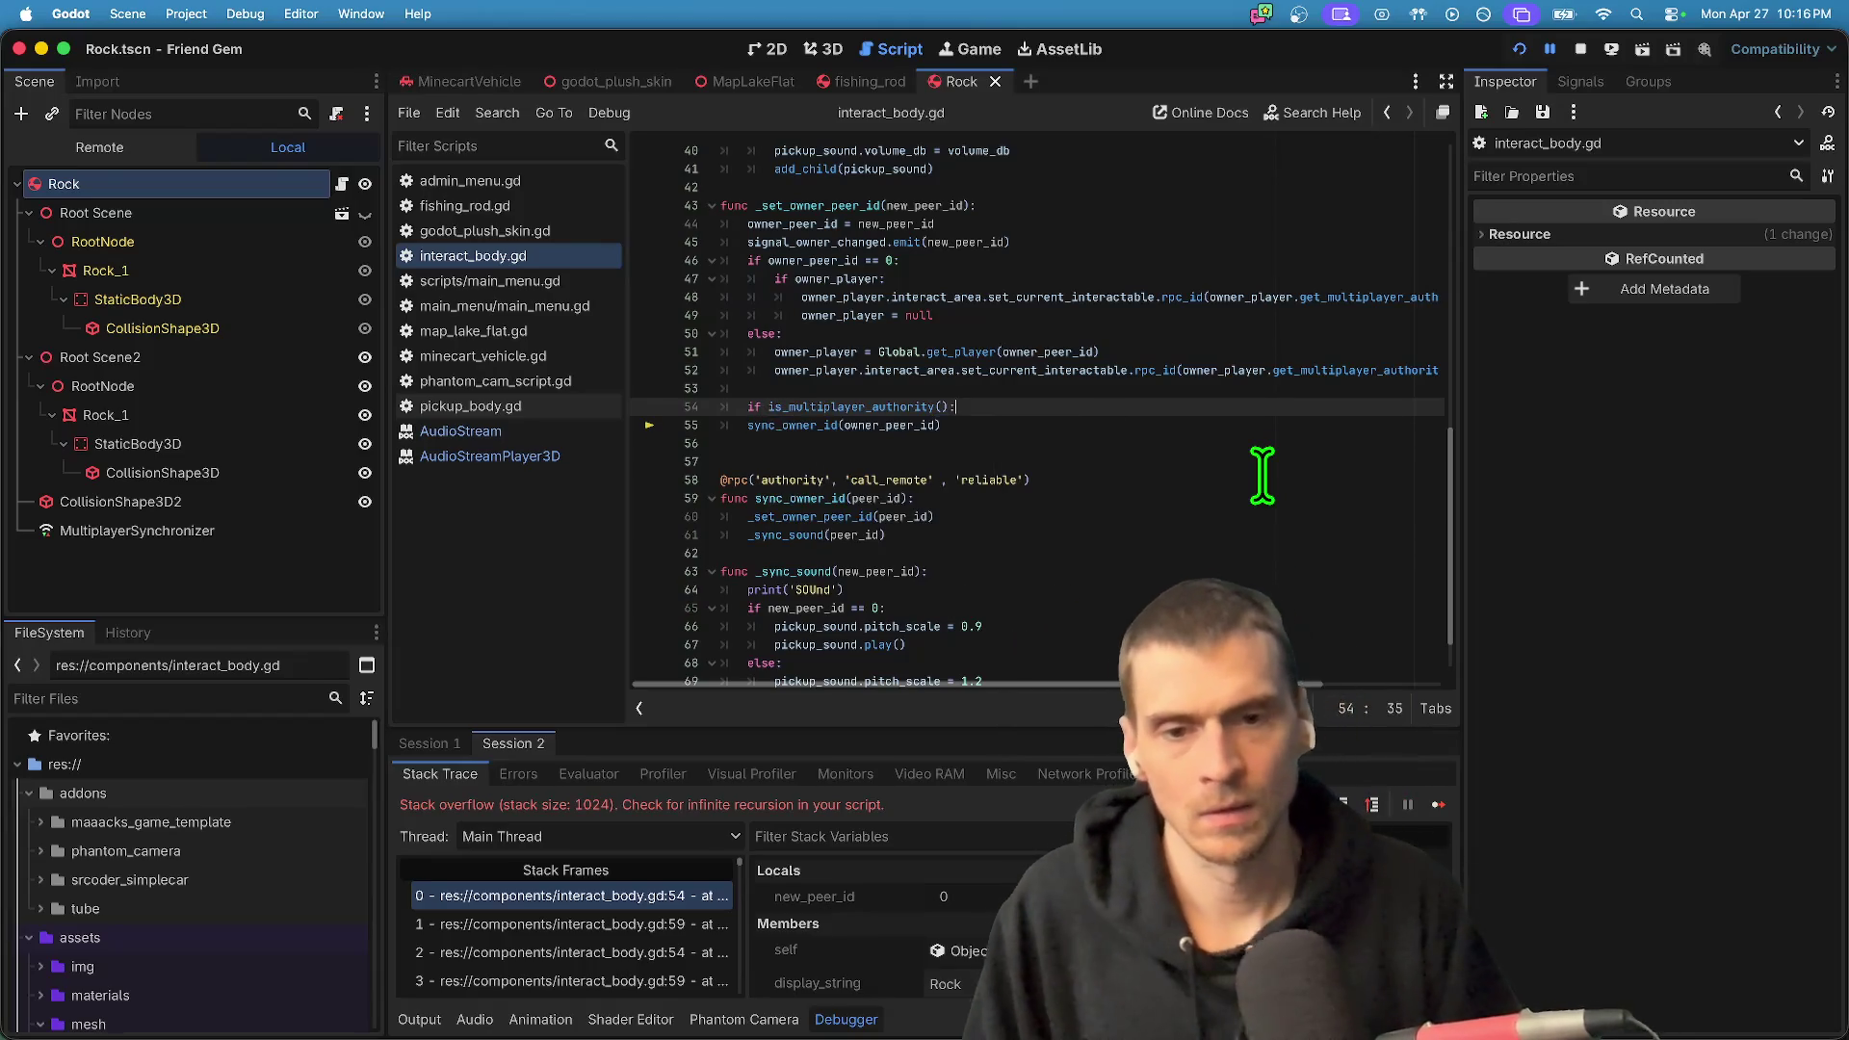
type(":")
key("Down")
key("Home")
key("Tab")
key("Down")
key("super+period")
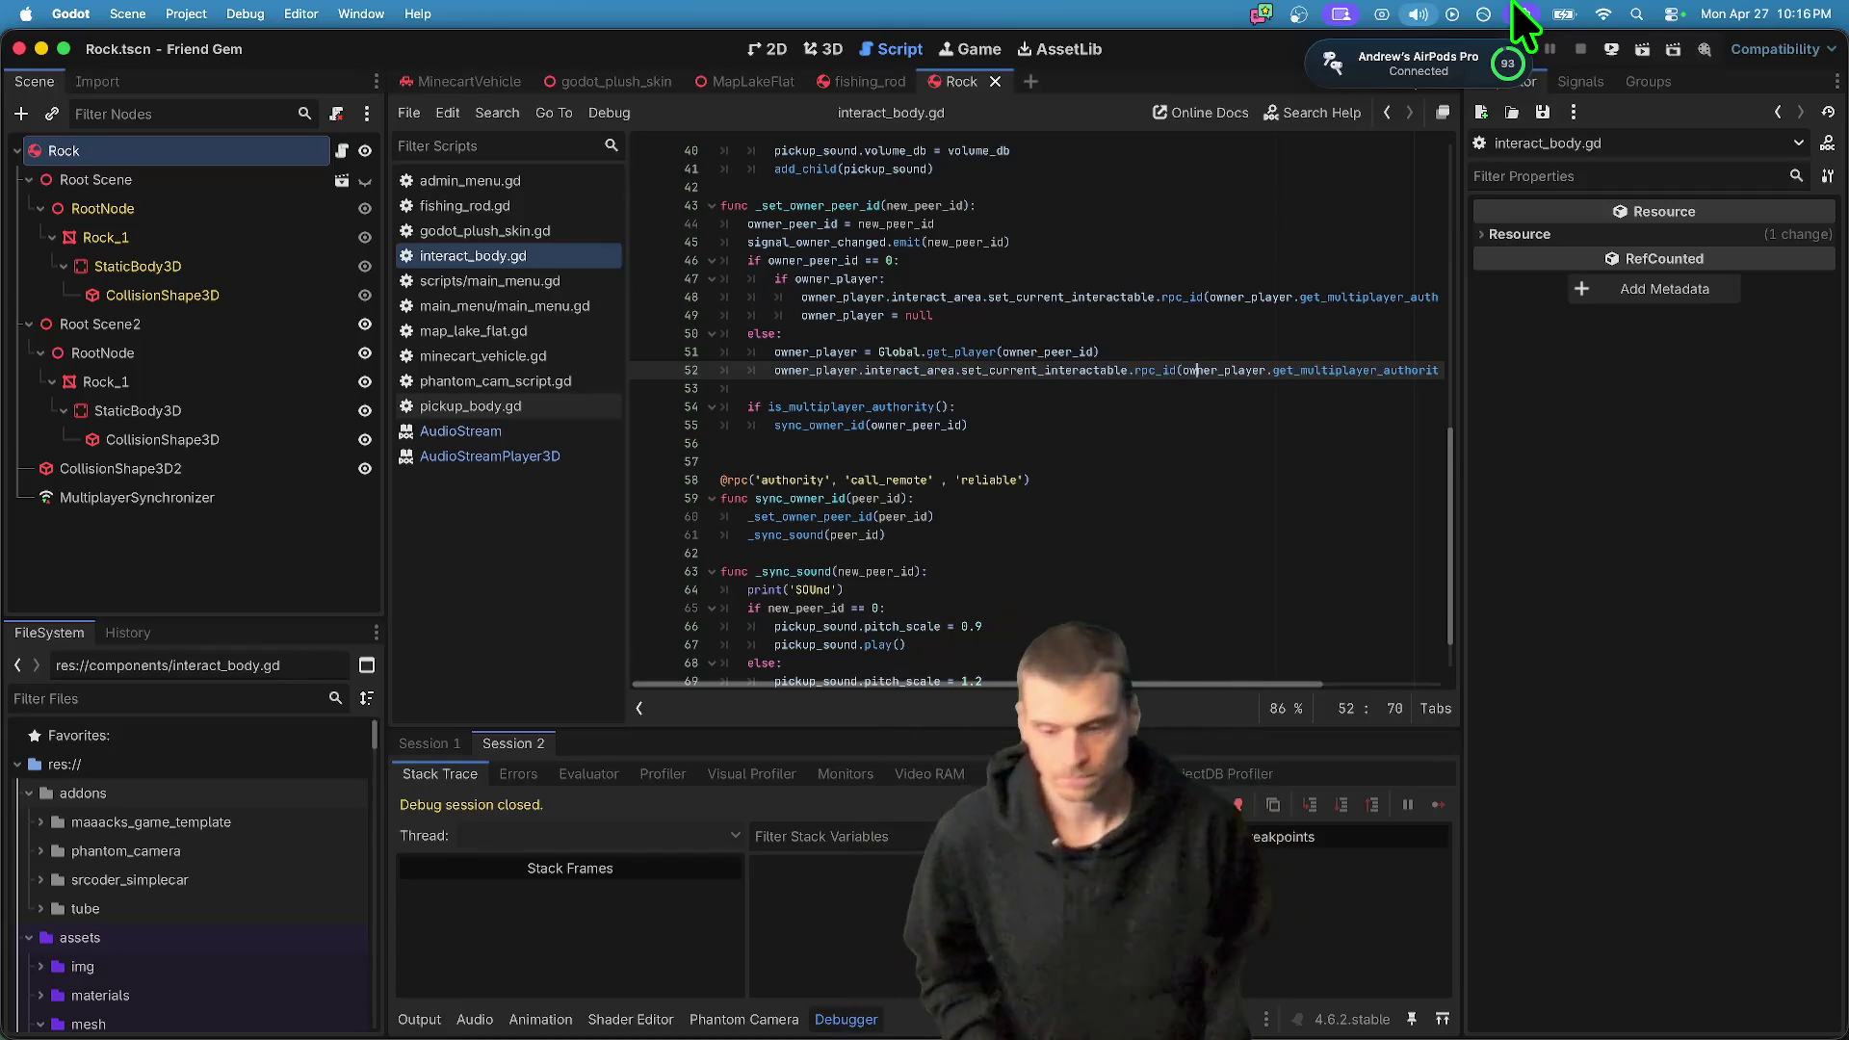
- Check the macOS sound output device, then return to the script at line 56
left_click(1418, 13)
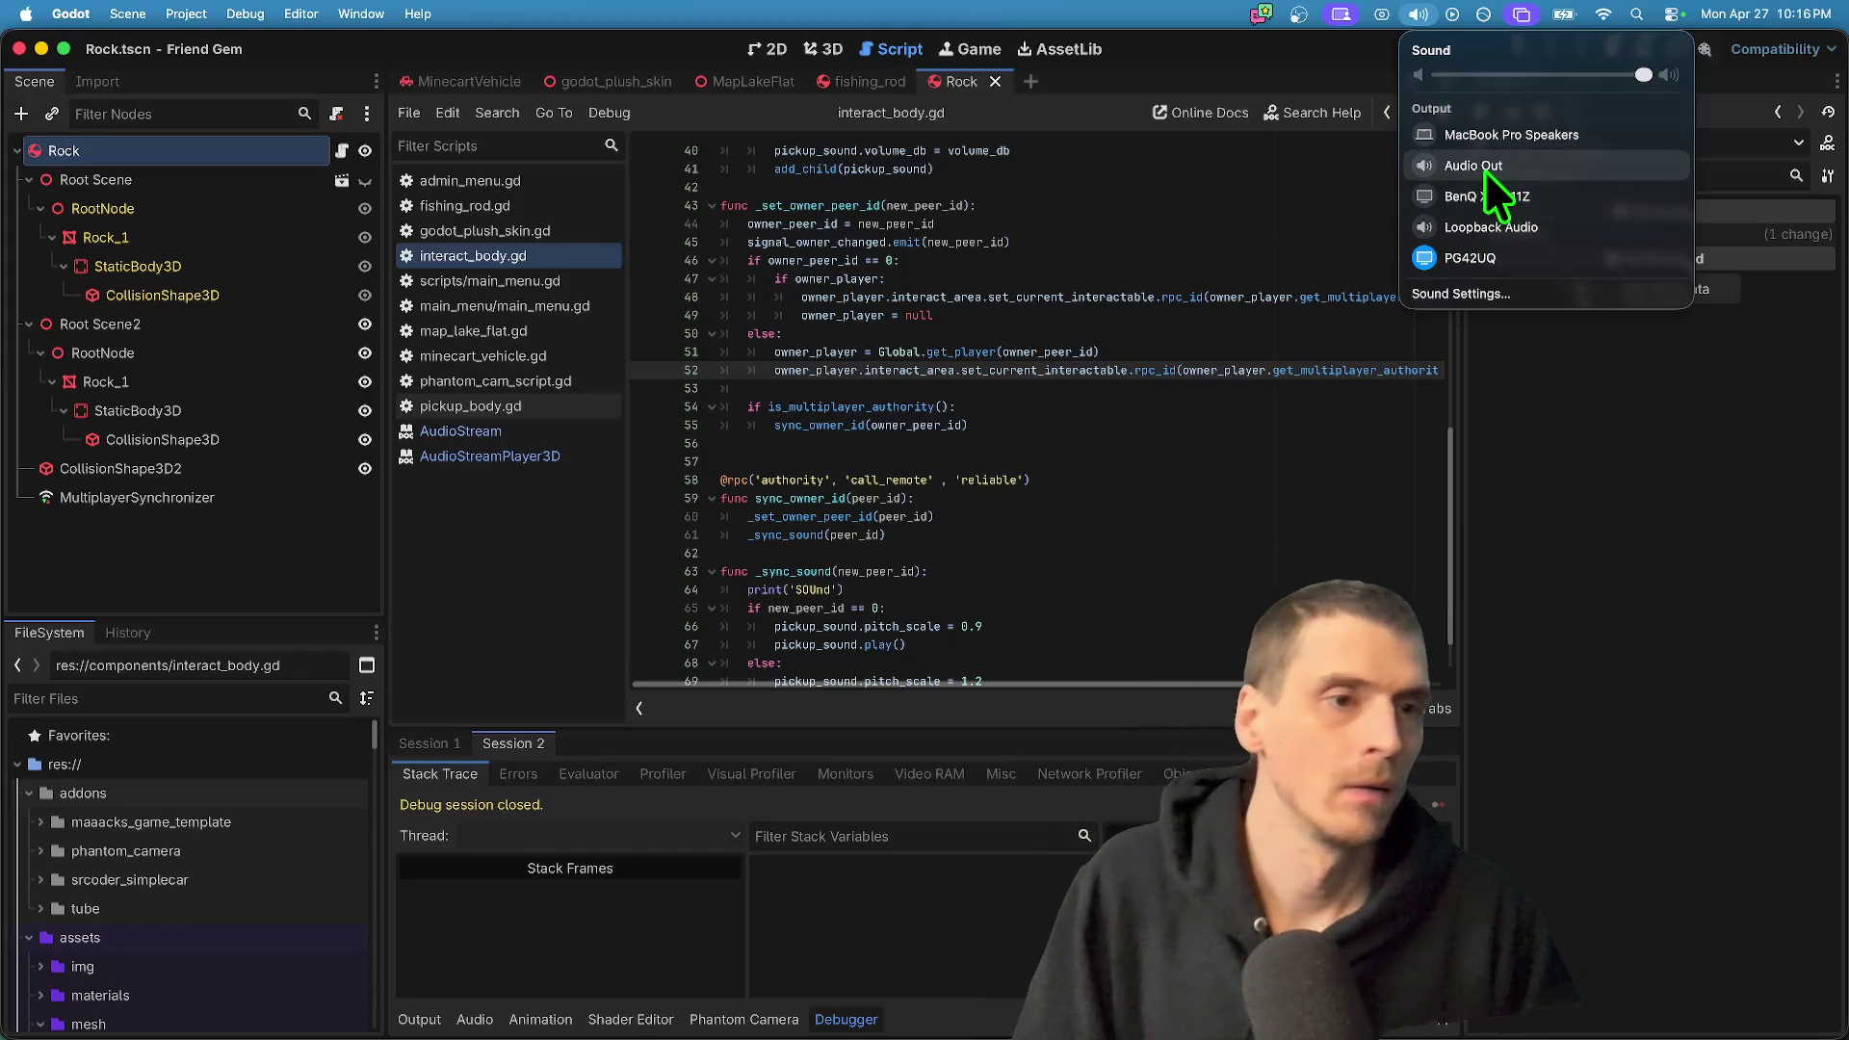
left_click(1370, 388)
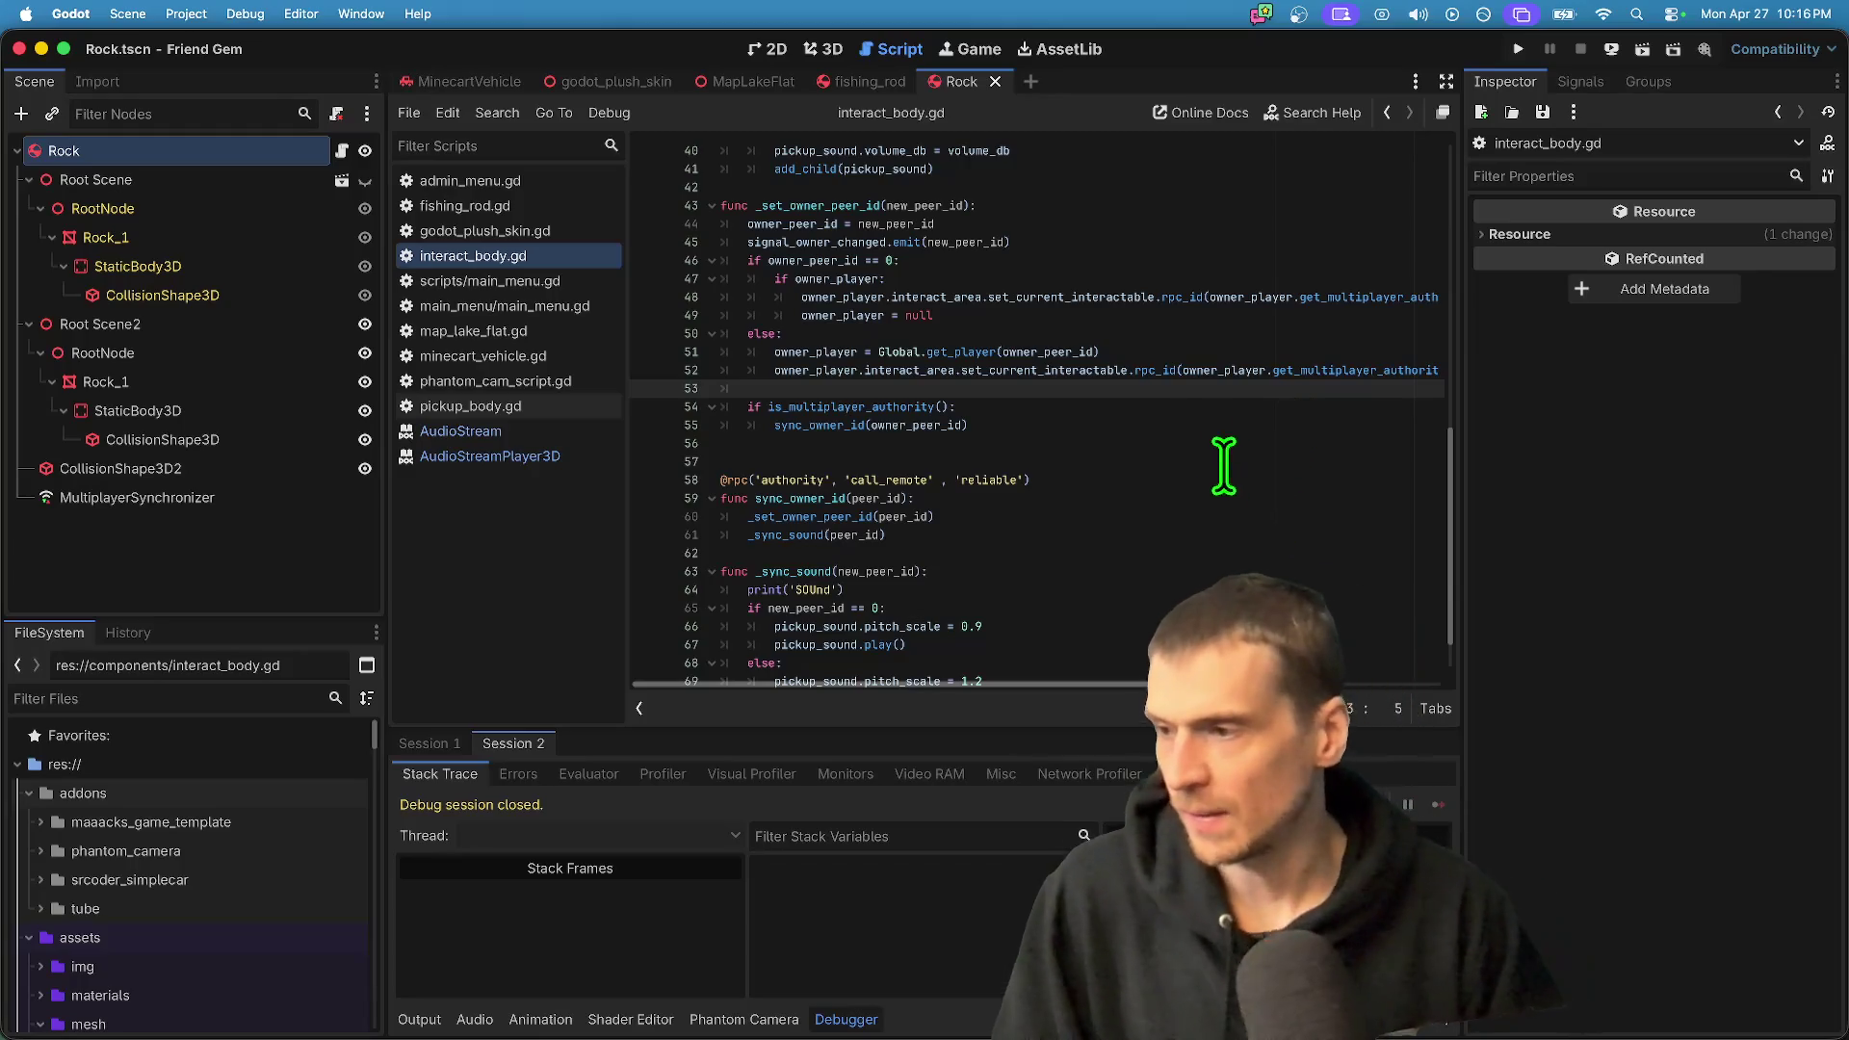
left_click(1183, 443)
- Run a two-window test, join the multiplayer game, and pick up the rock
key("super+b")
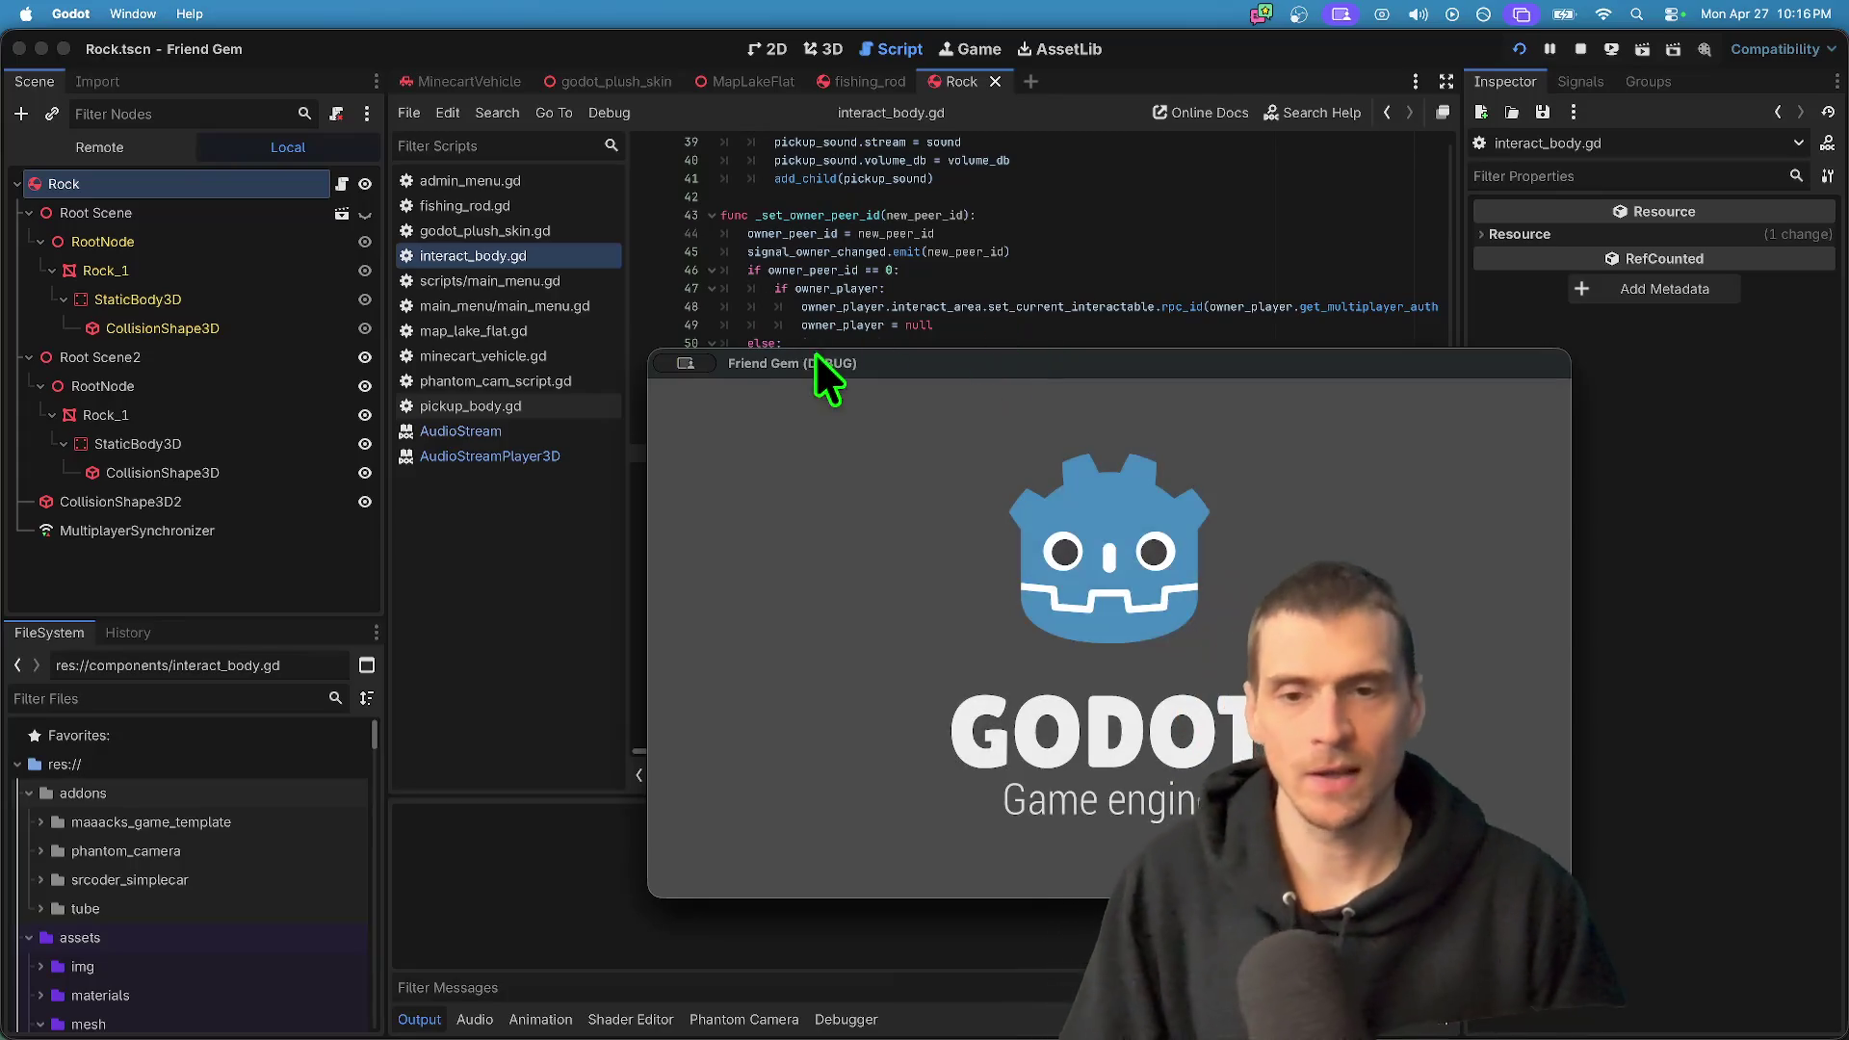
left_click_drag(811, 348, 627, 245)
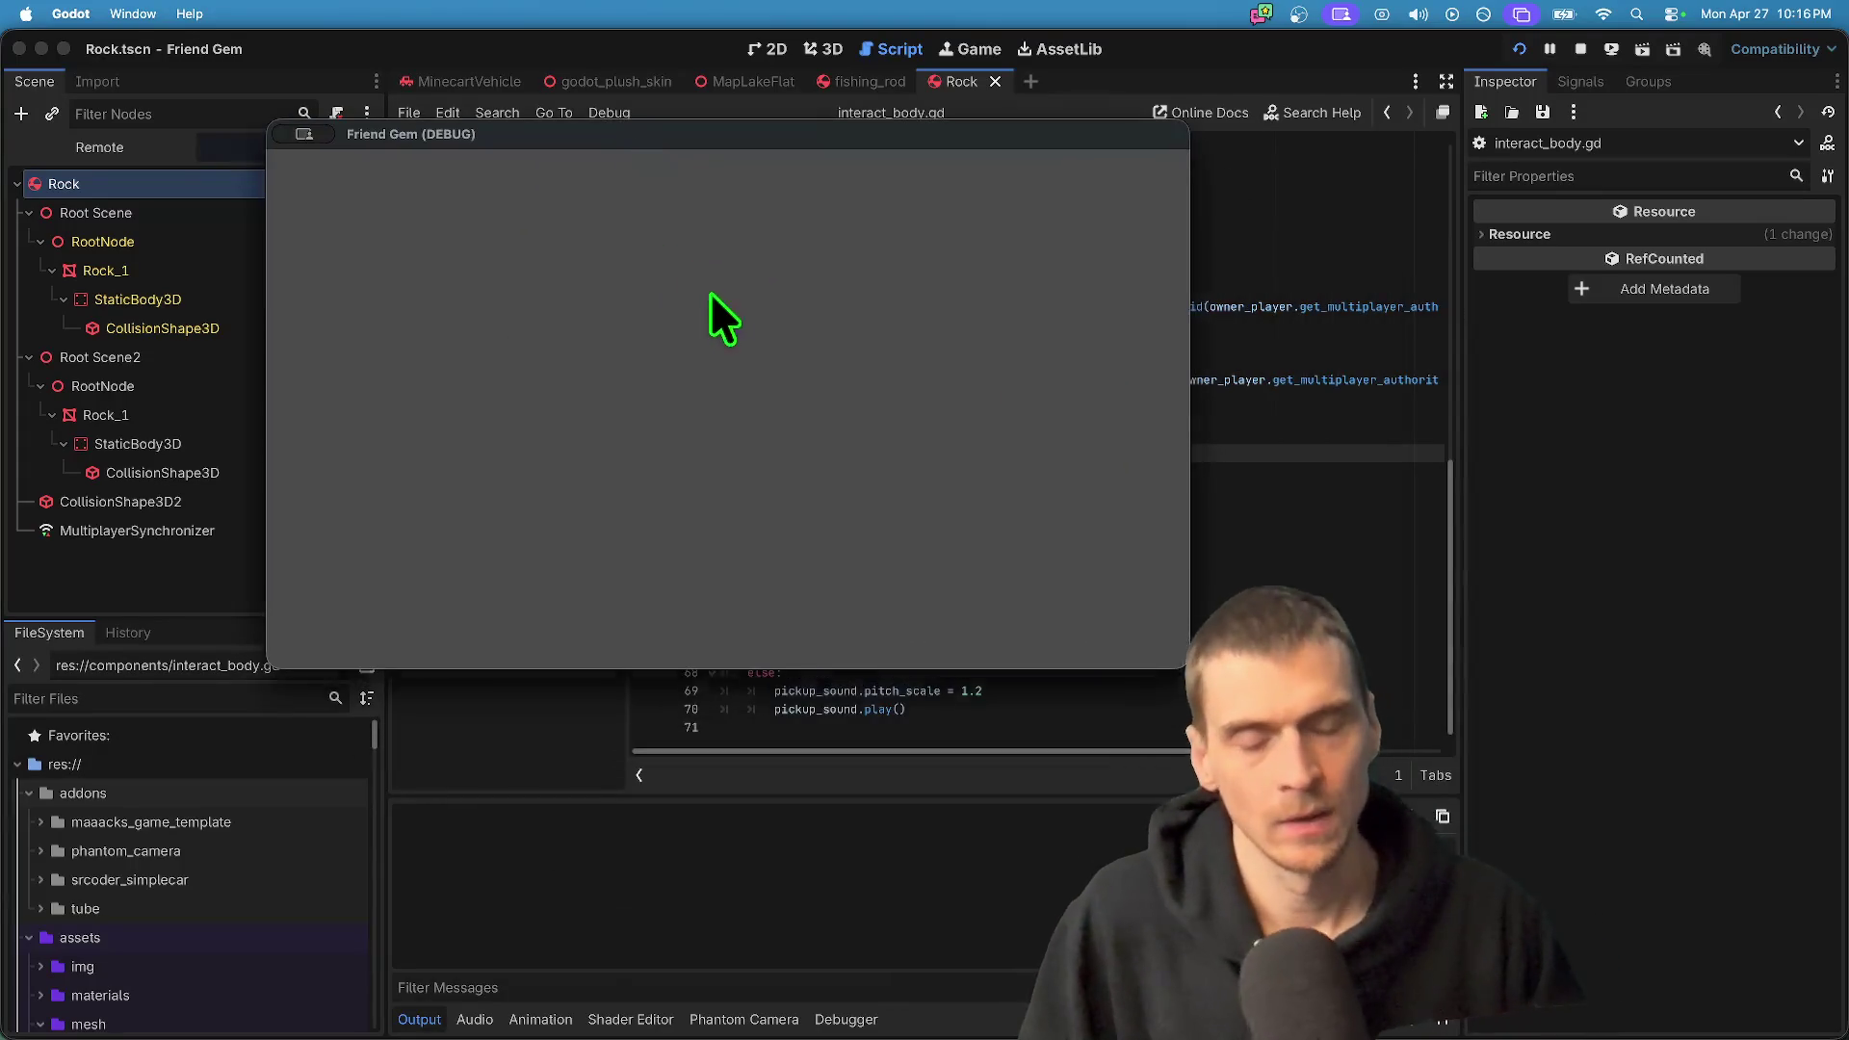
left_click(882, 465)
key("Escape")
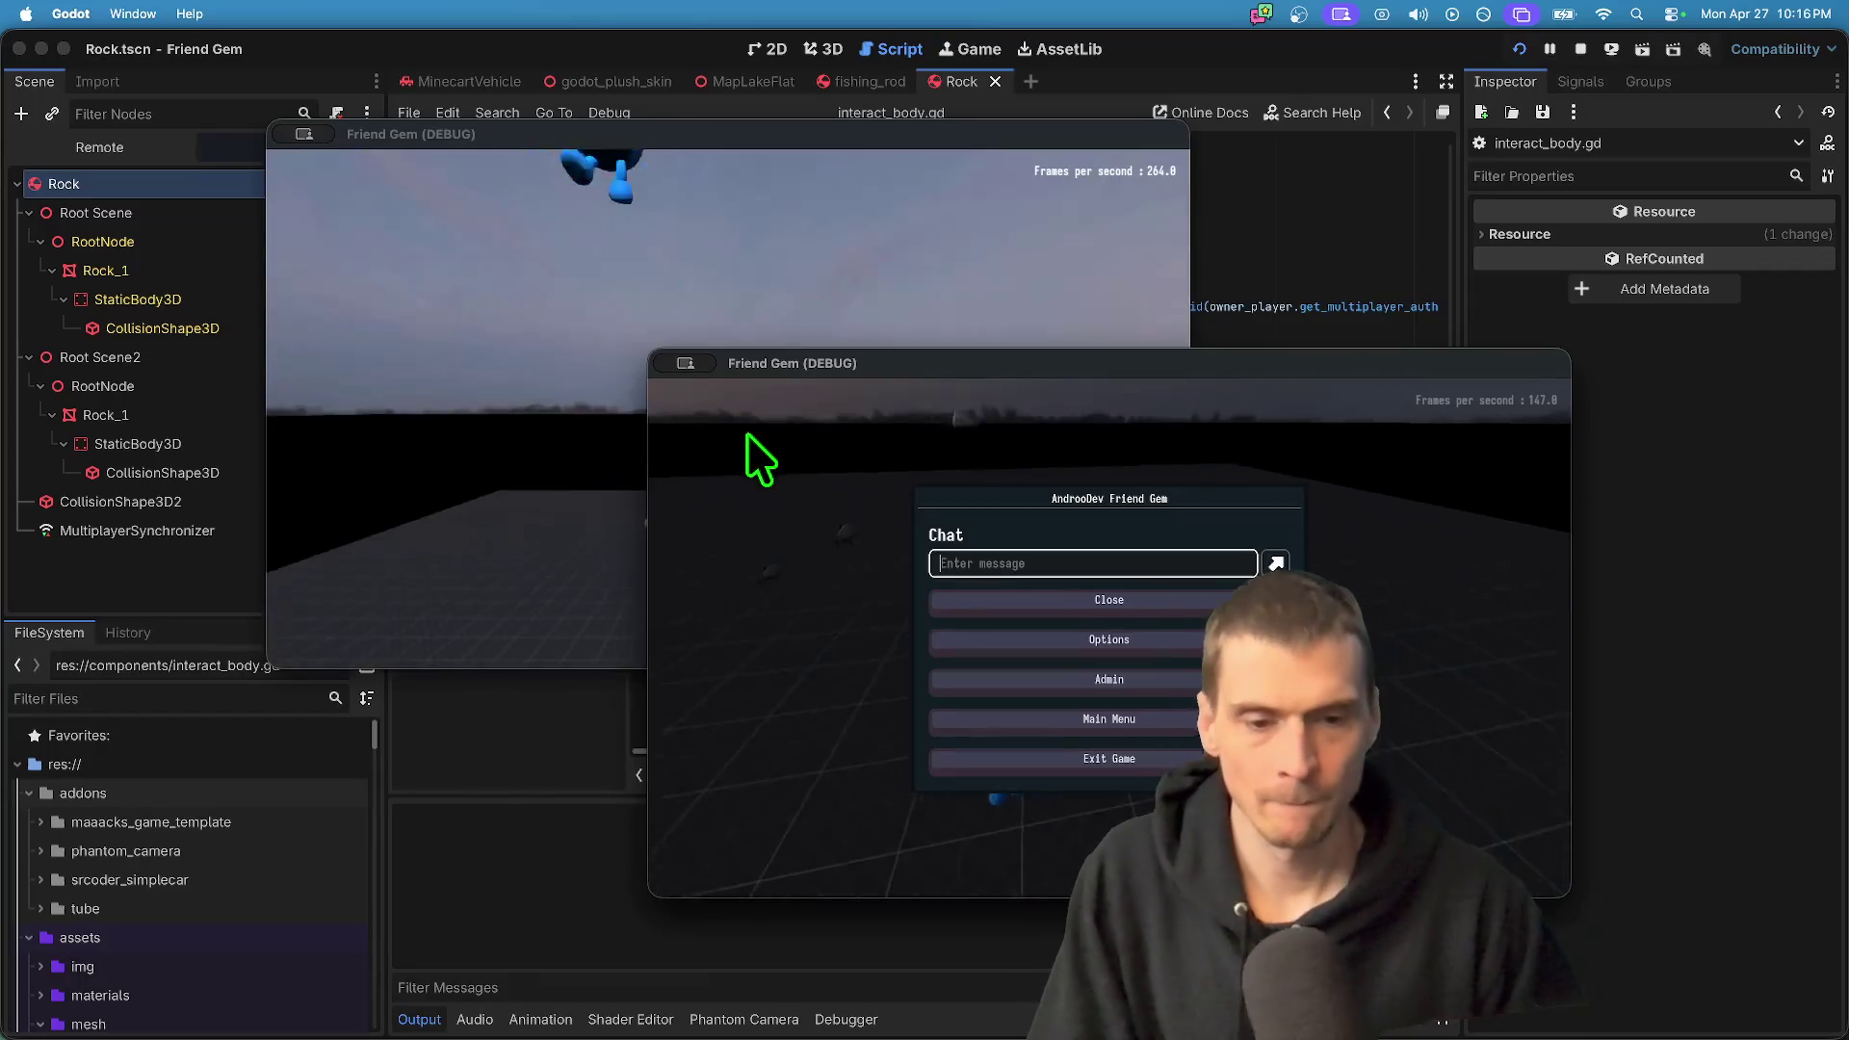
key("Escape")
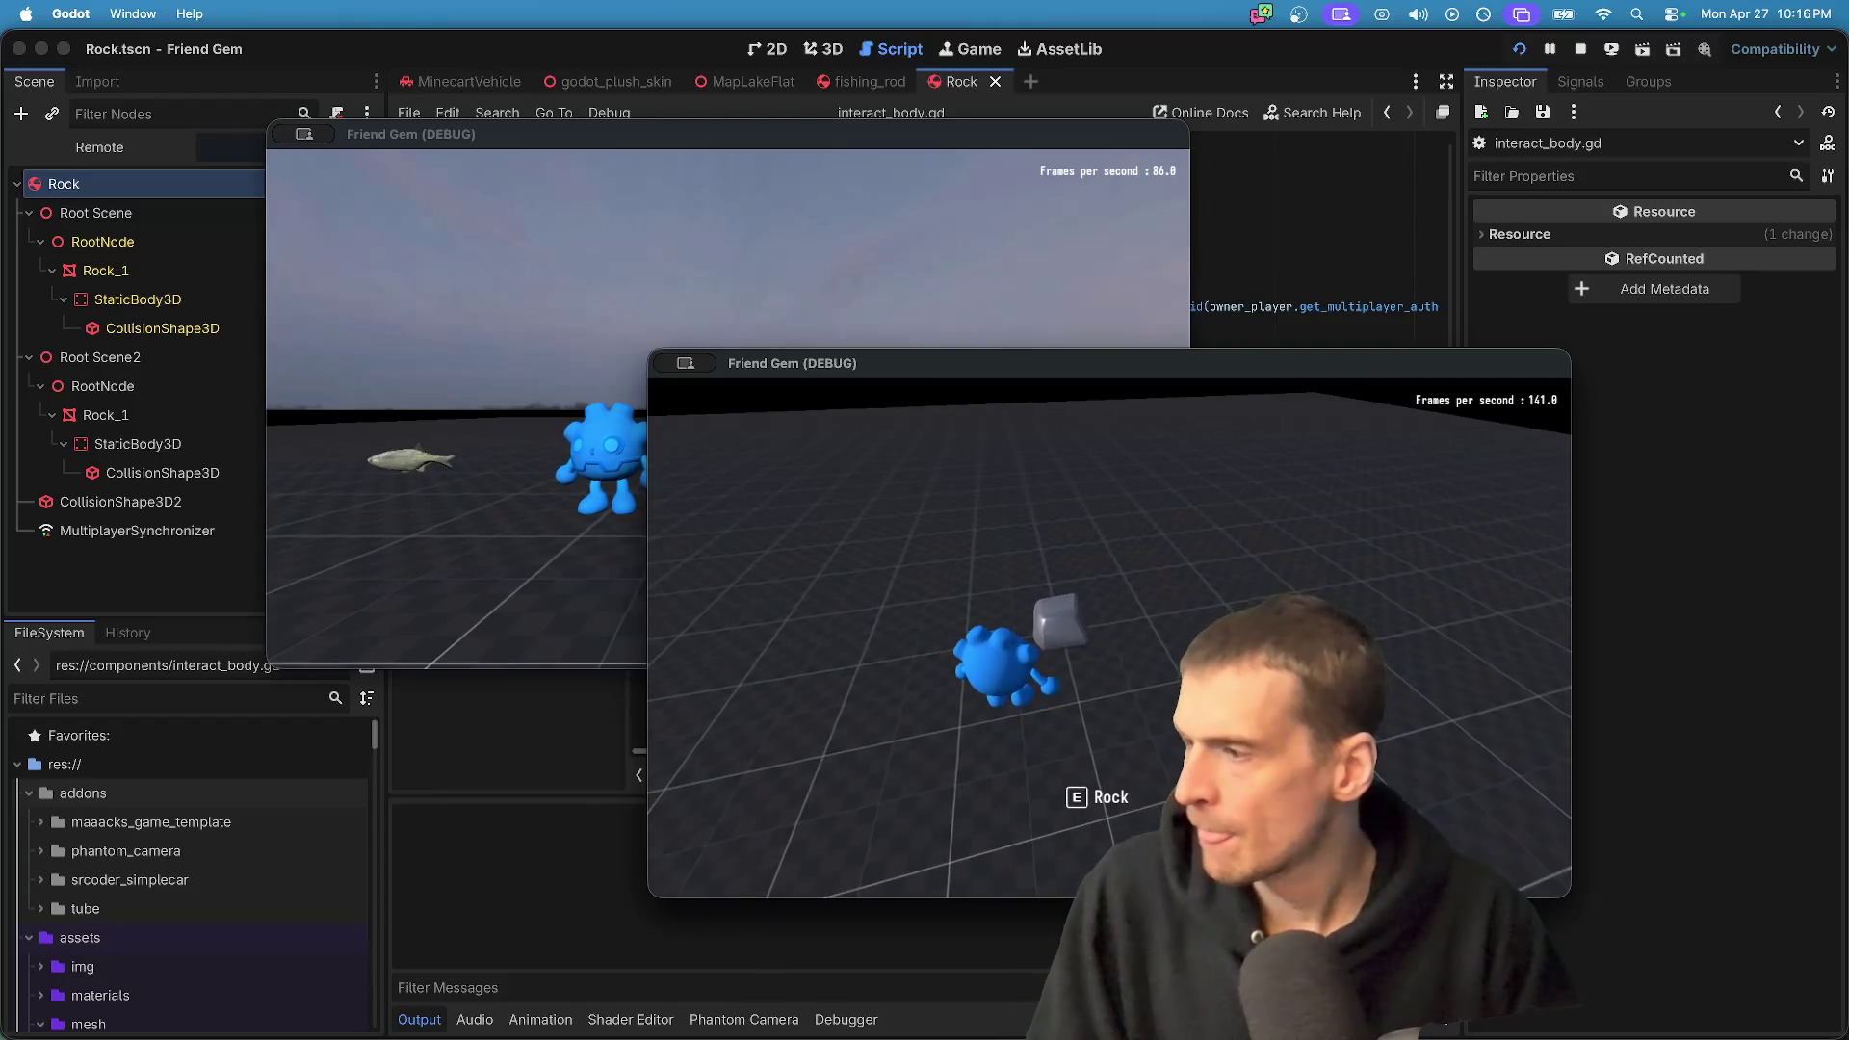
key("e")
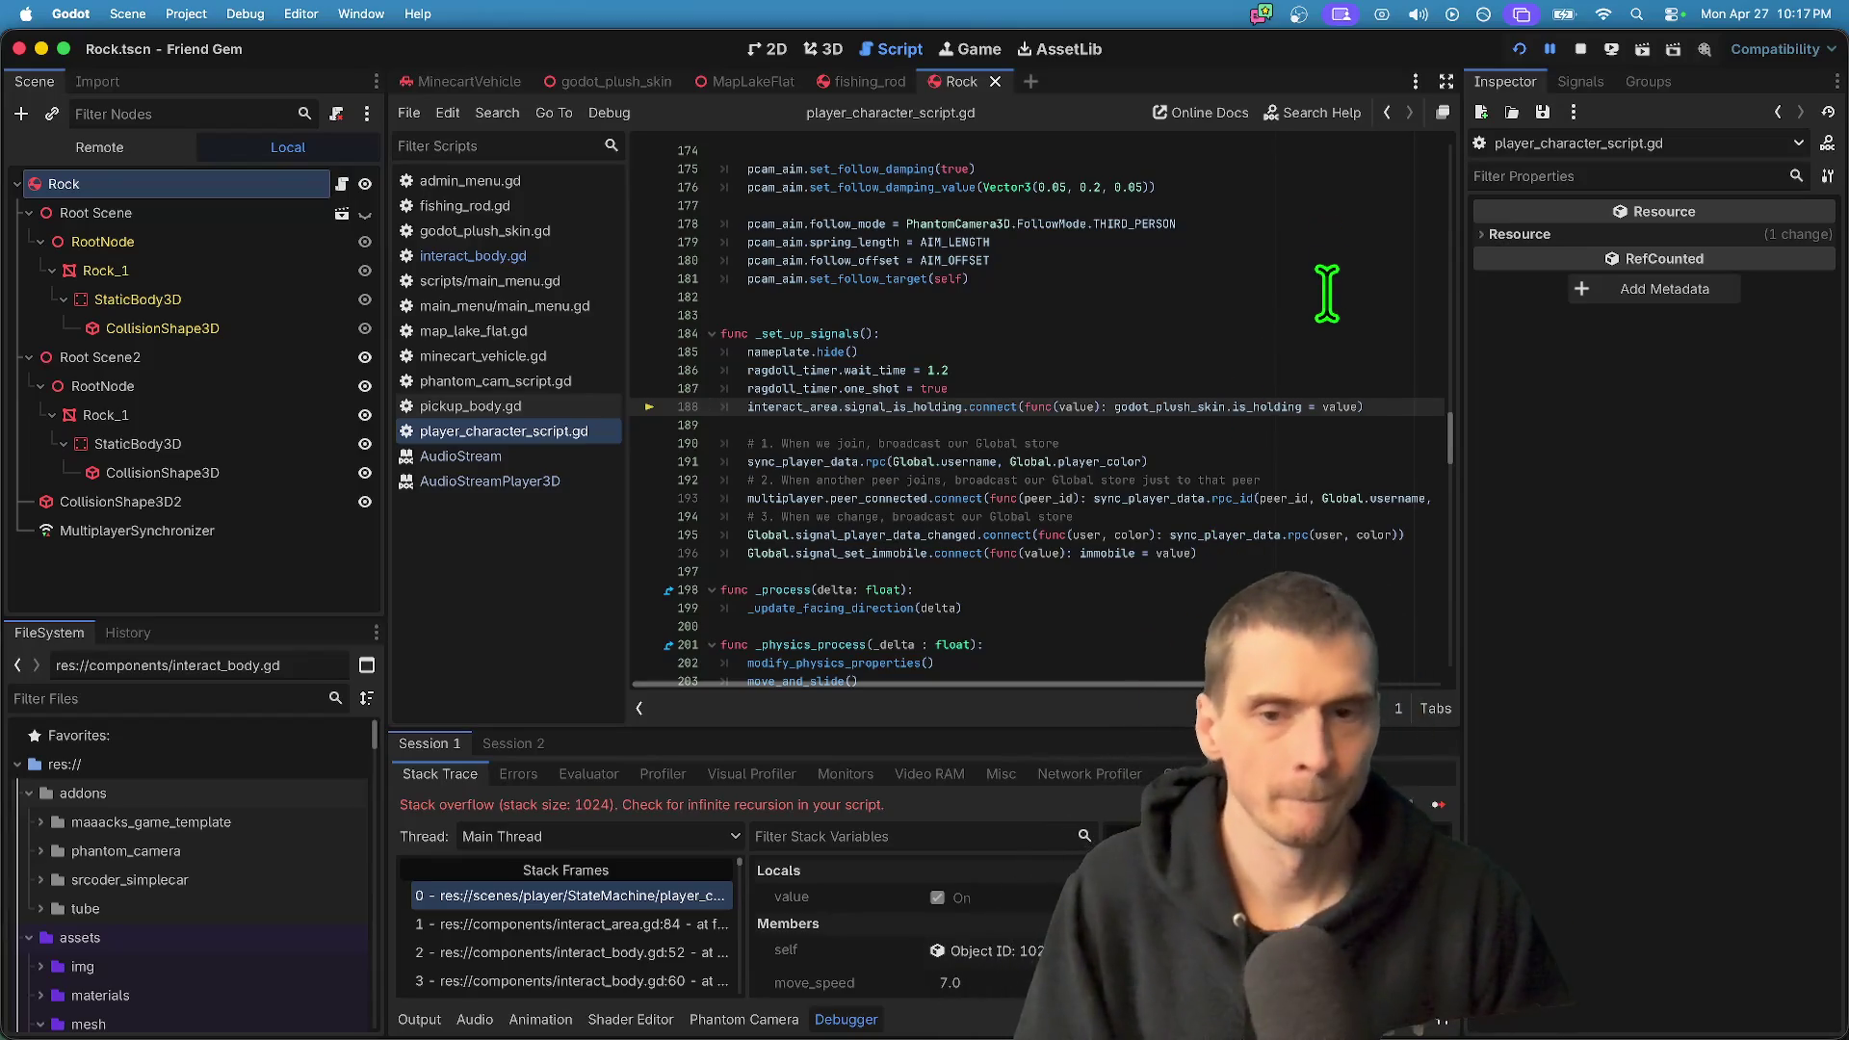
- Trace is_holding from line 195 to the set_holding setter in godot_plush_skin.gd
scroll(1317, 376, "down", 1)
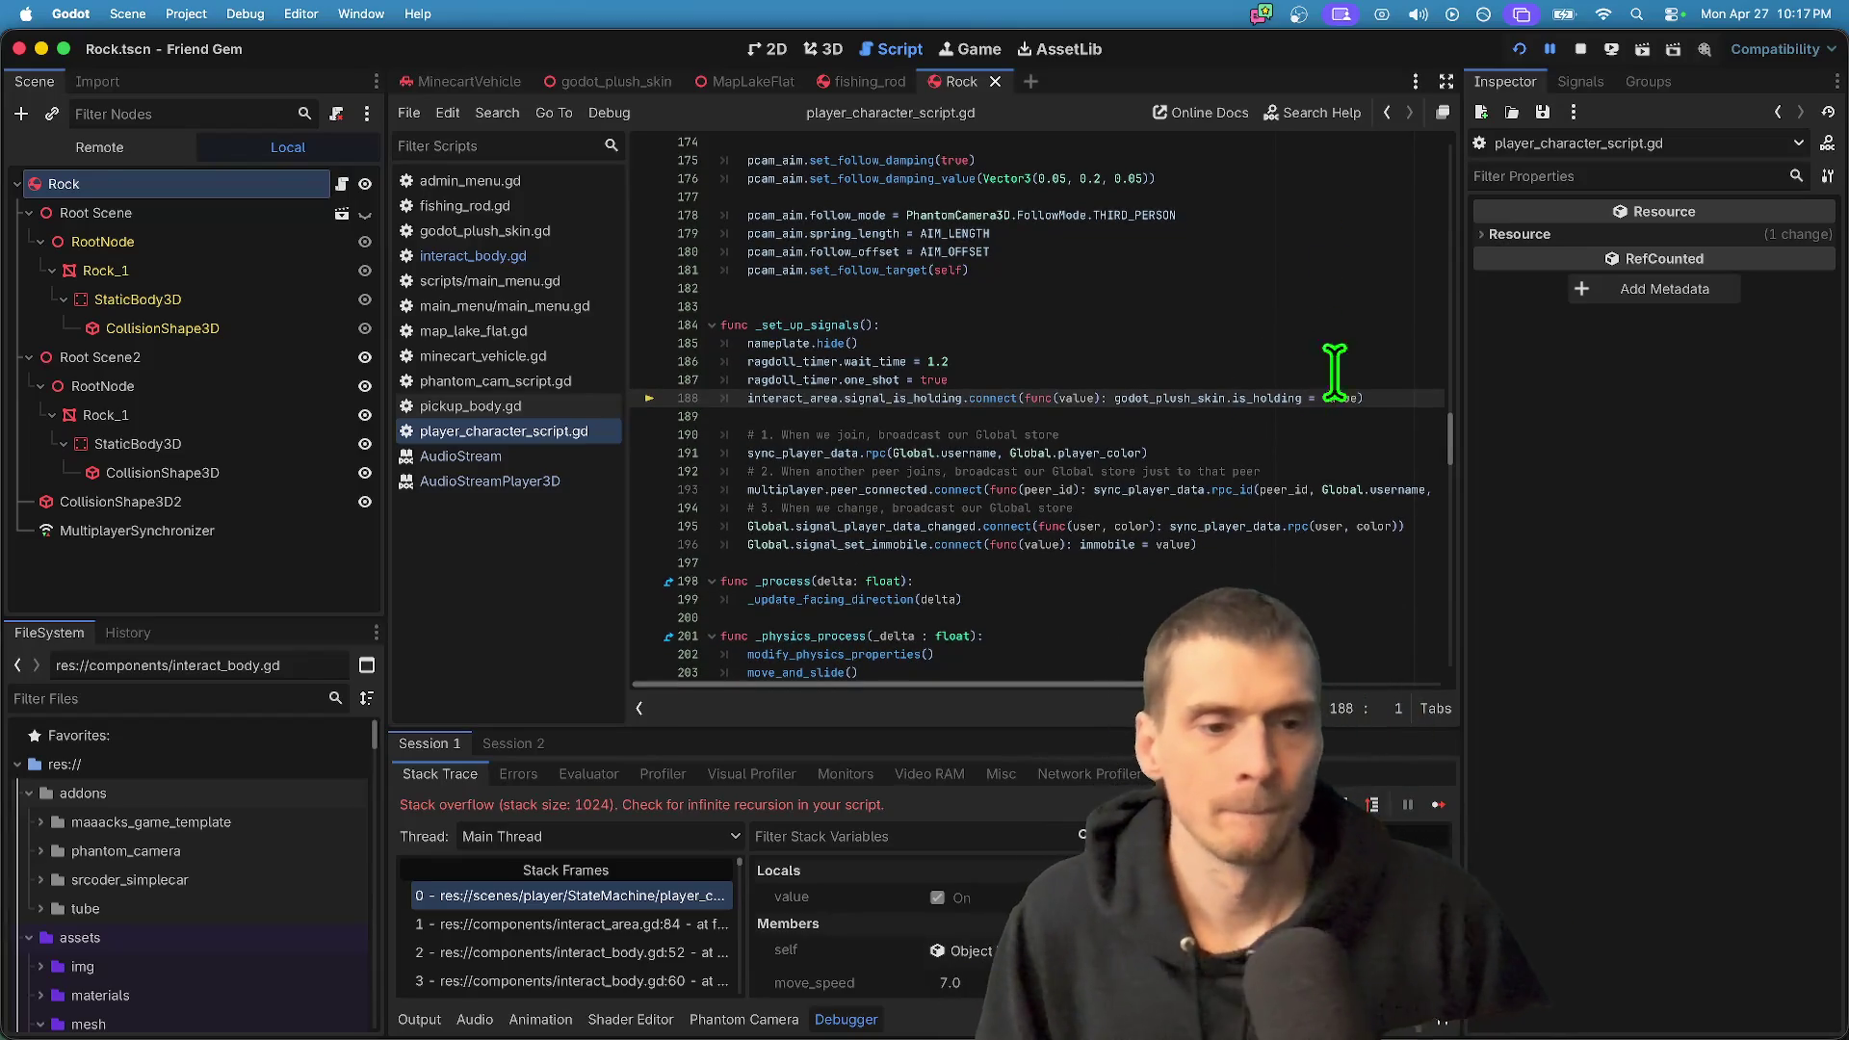
left_click(1250, 530)
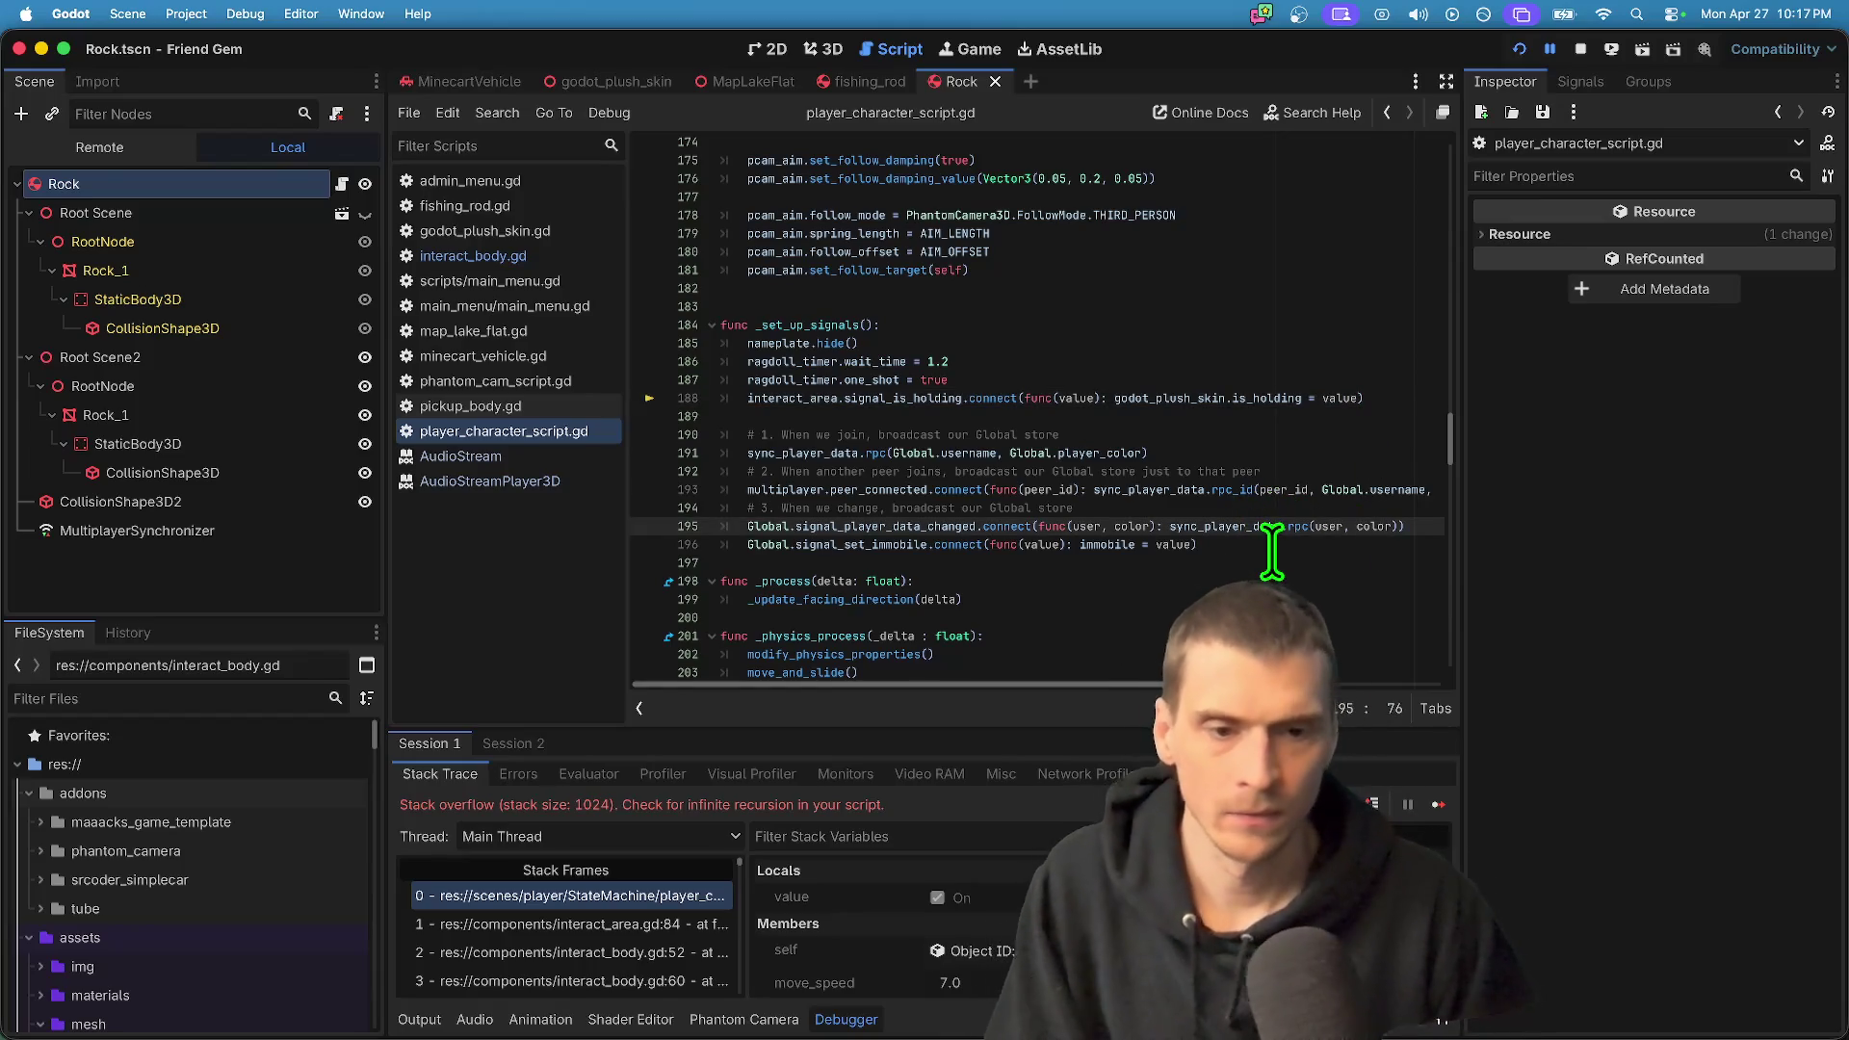
scroll(1291, 564, "down", 3)
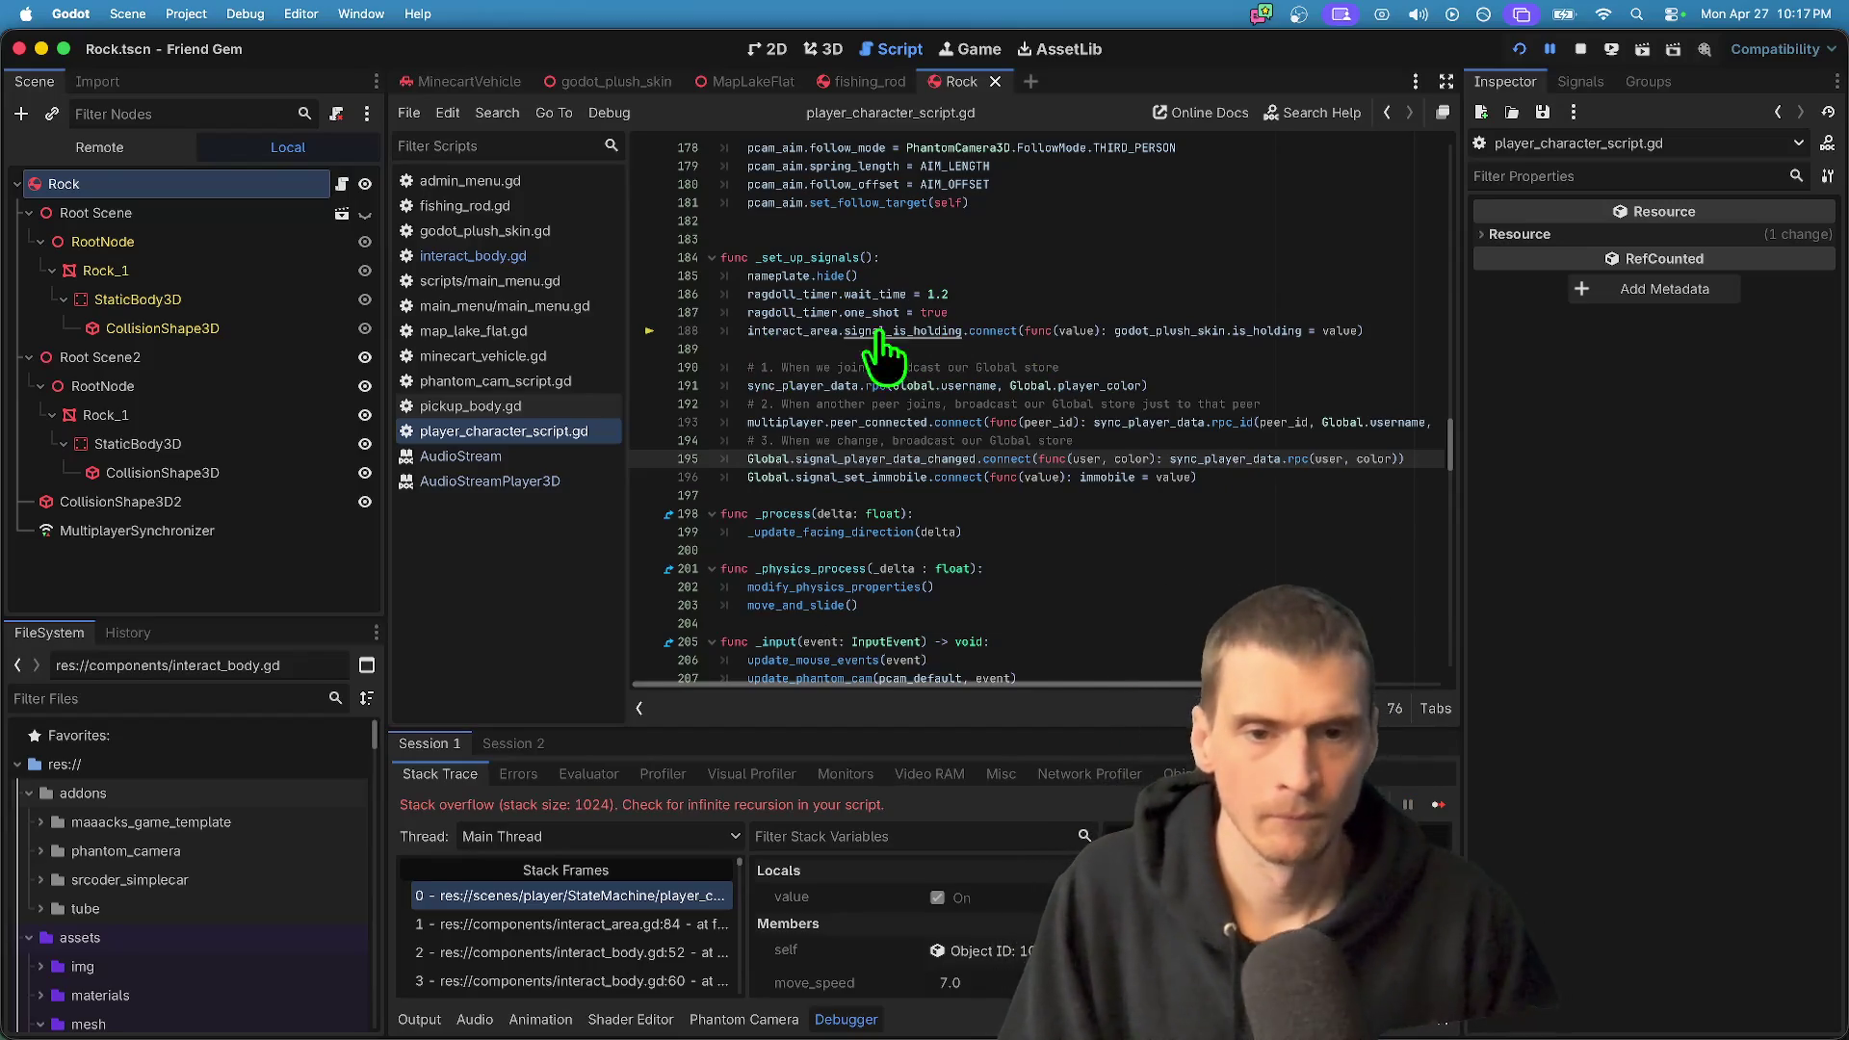
left_click(940, 342)
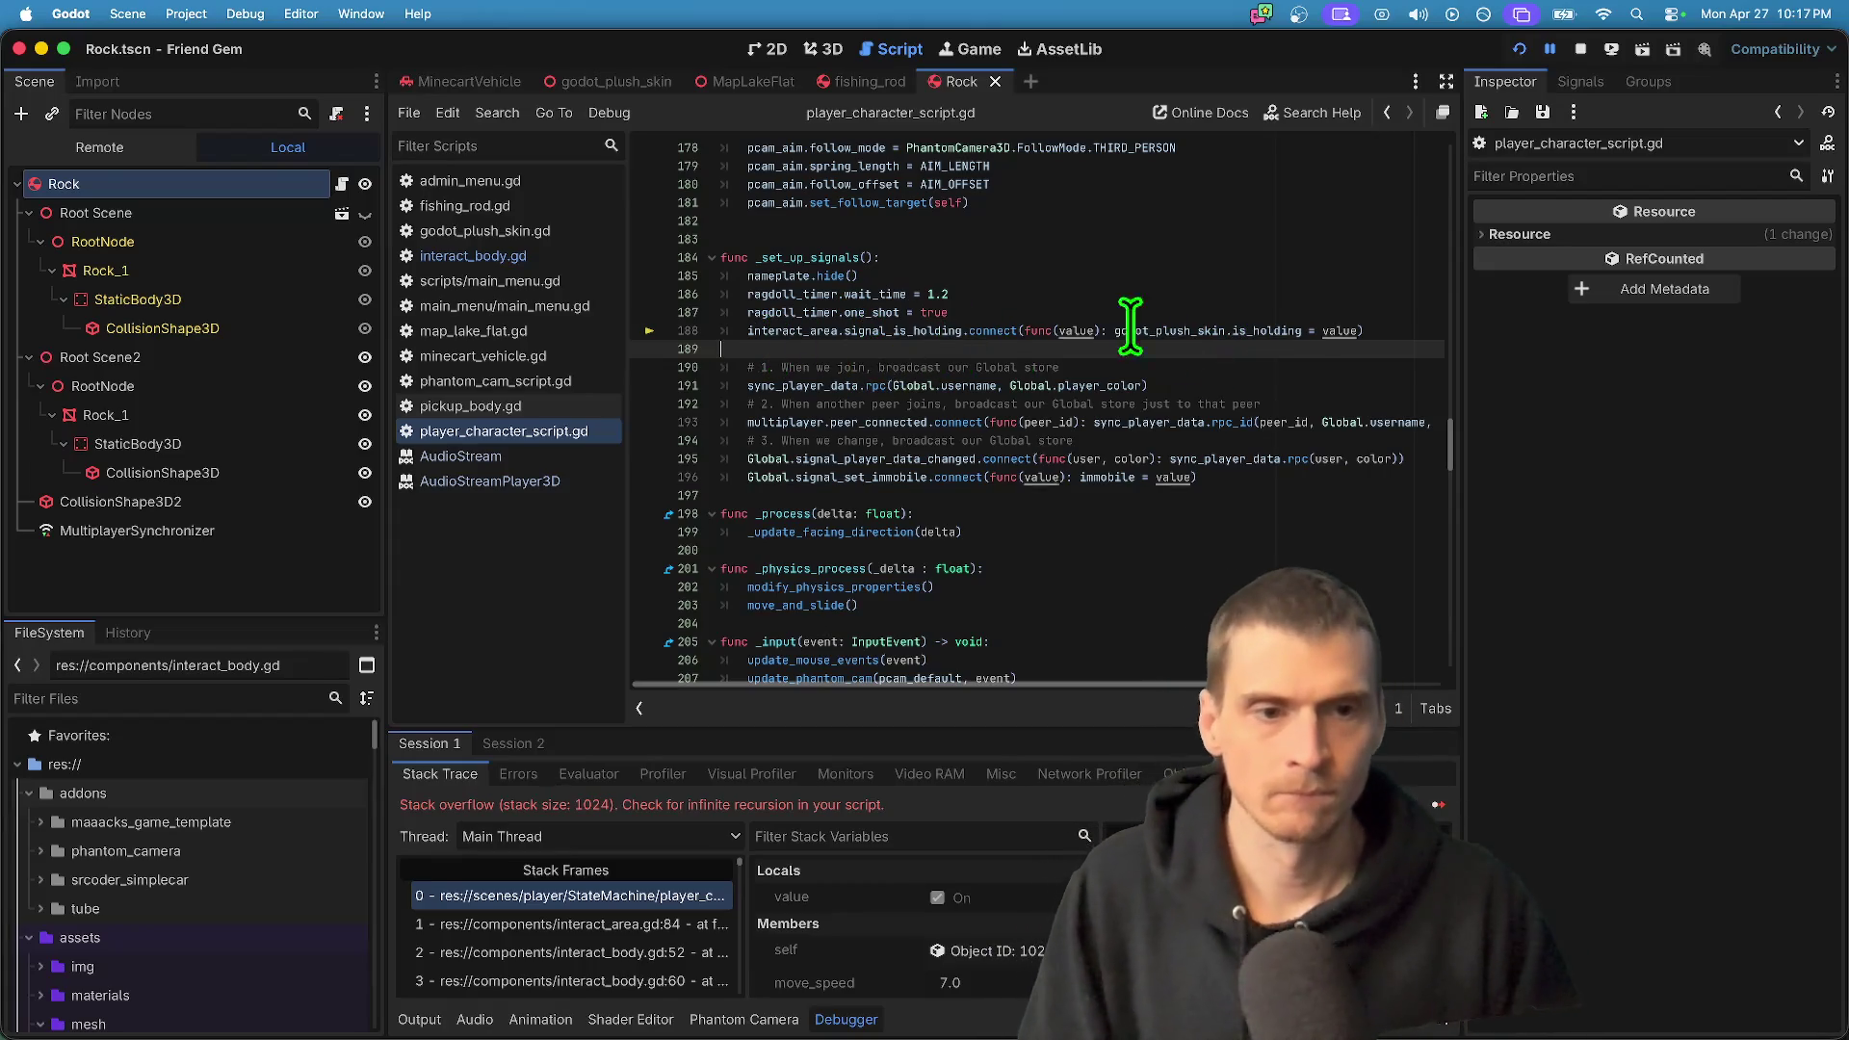
left_click(1281, 333, "super")
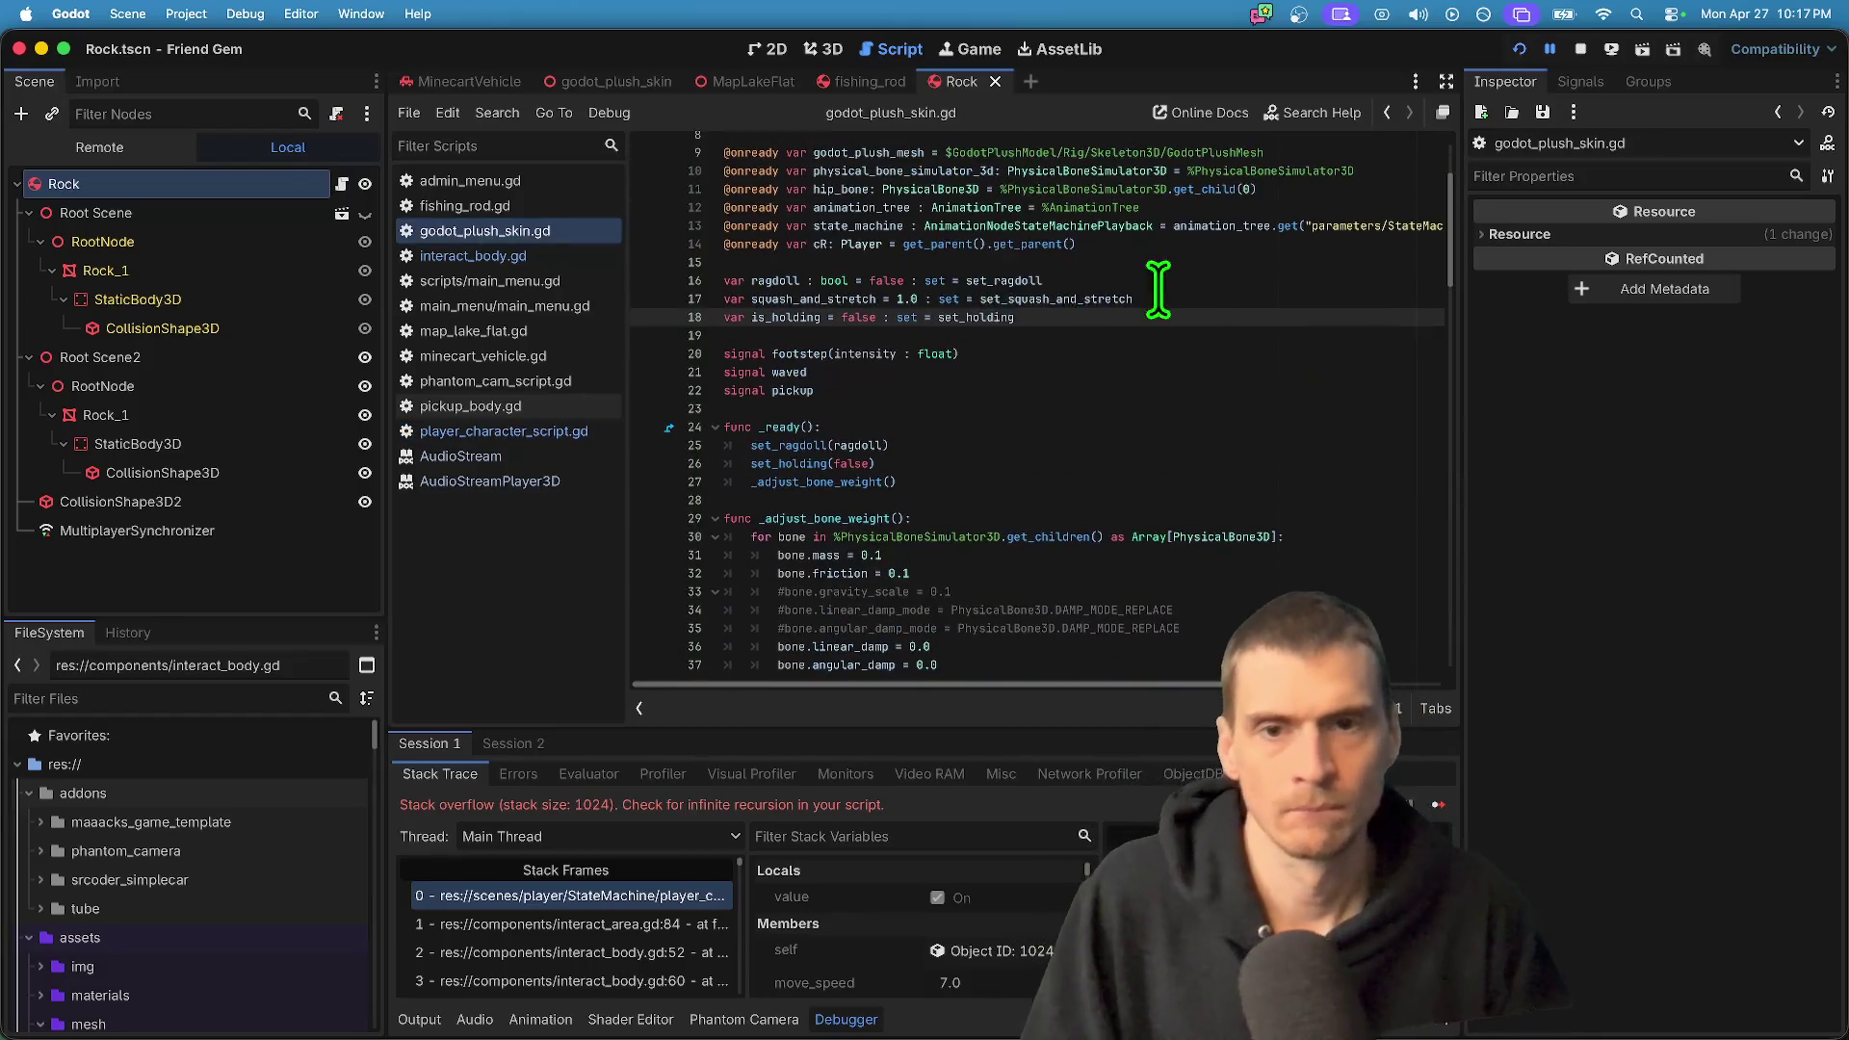
left_click(959, 318, "super")
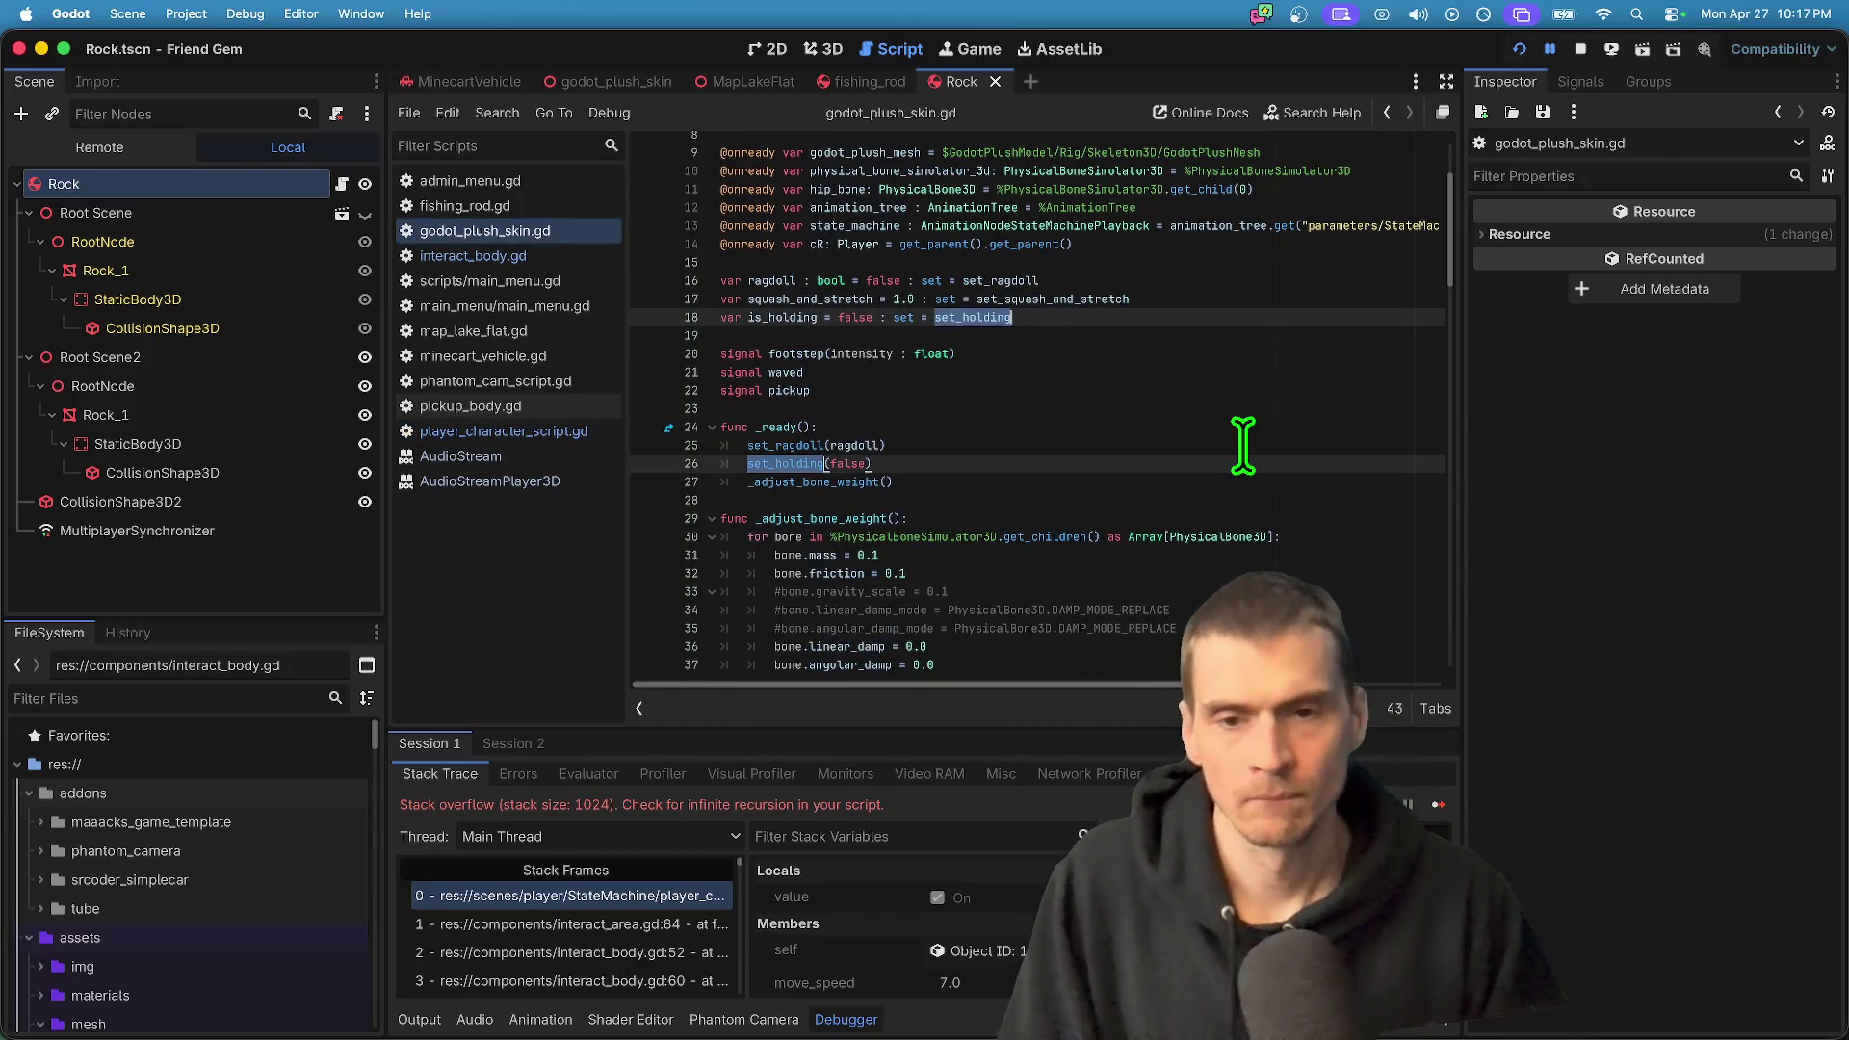
scroll(1245, 447, "down", 3)
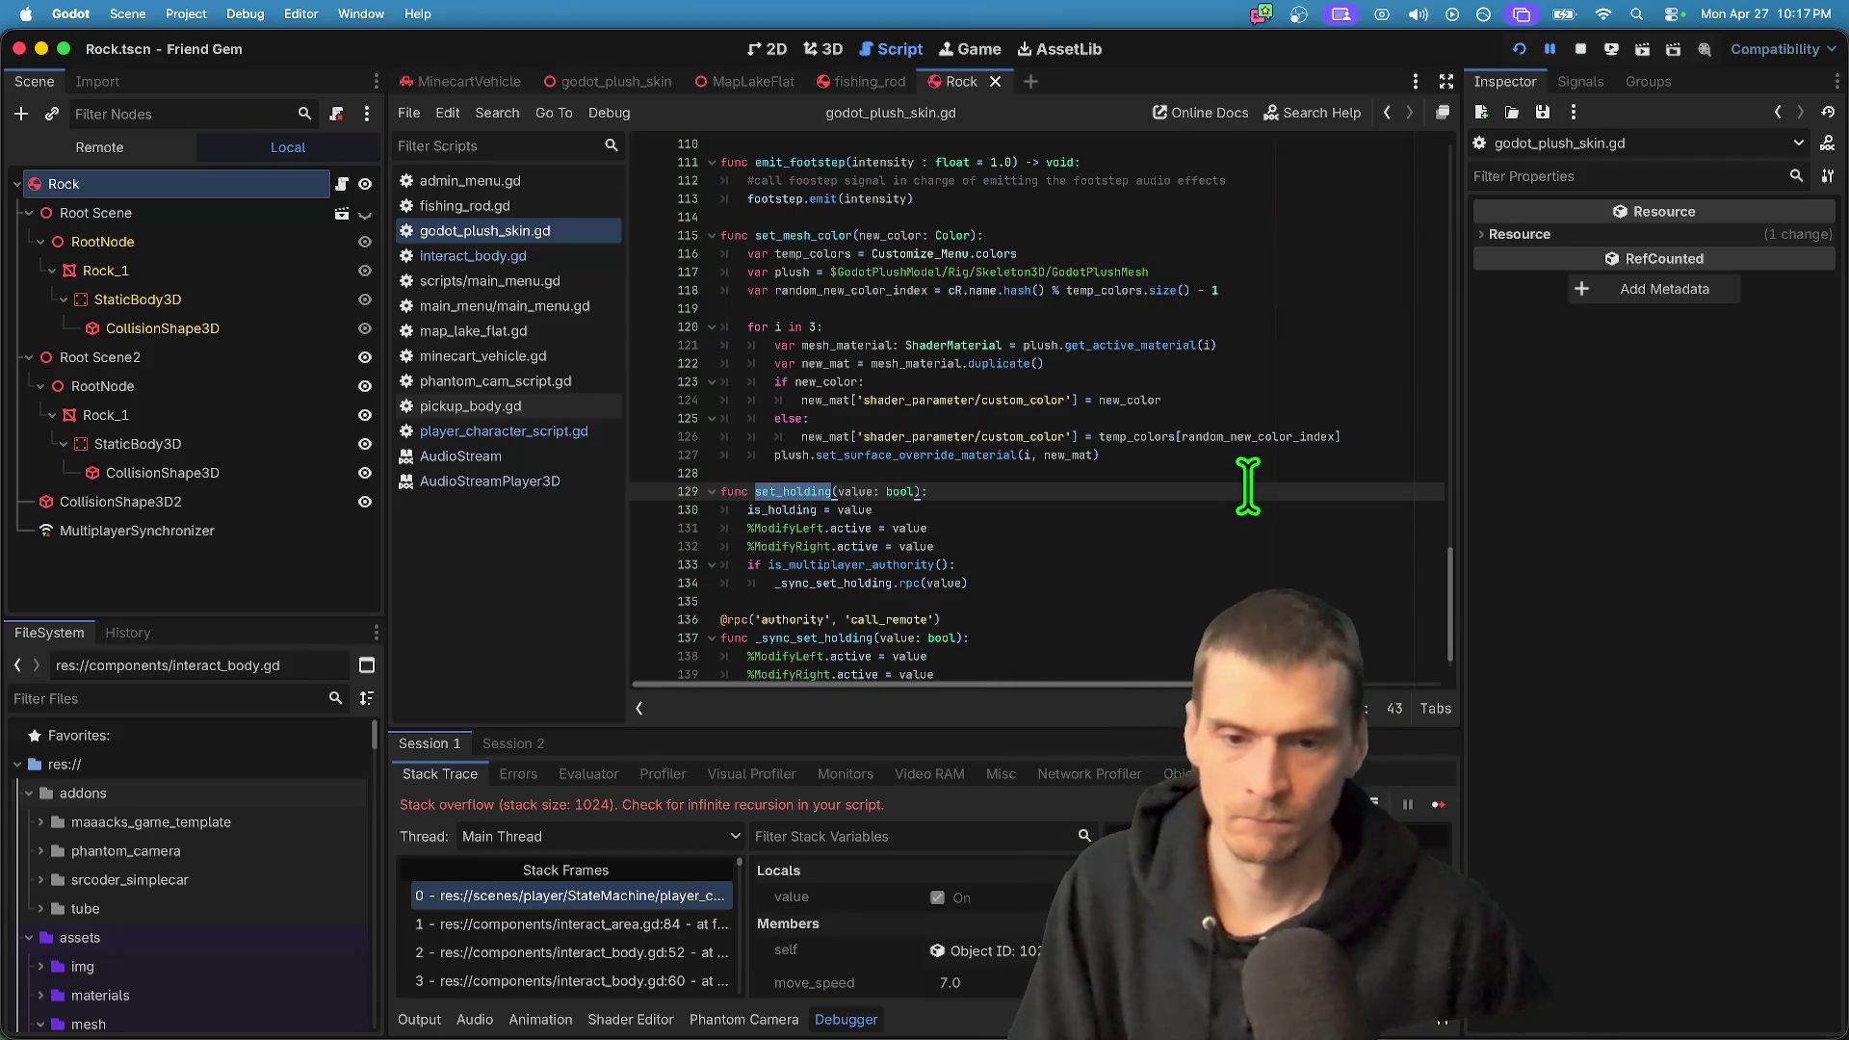
- Examine set_holding's multiplayer authority RPC block and its _sync_set_holding uses
mouse_move(1005, 585)
left_mouse_down()
mouse_move(557, 549)
mouse_move(564, 563)
left_mouse_up()
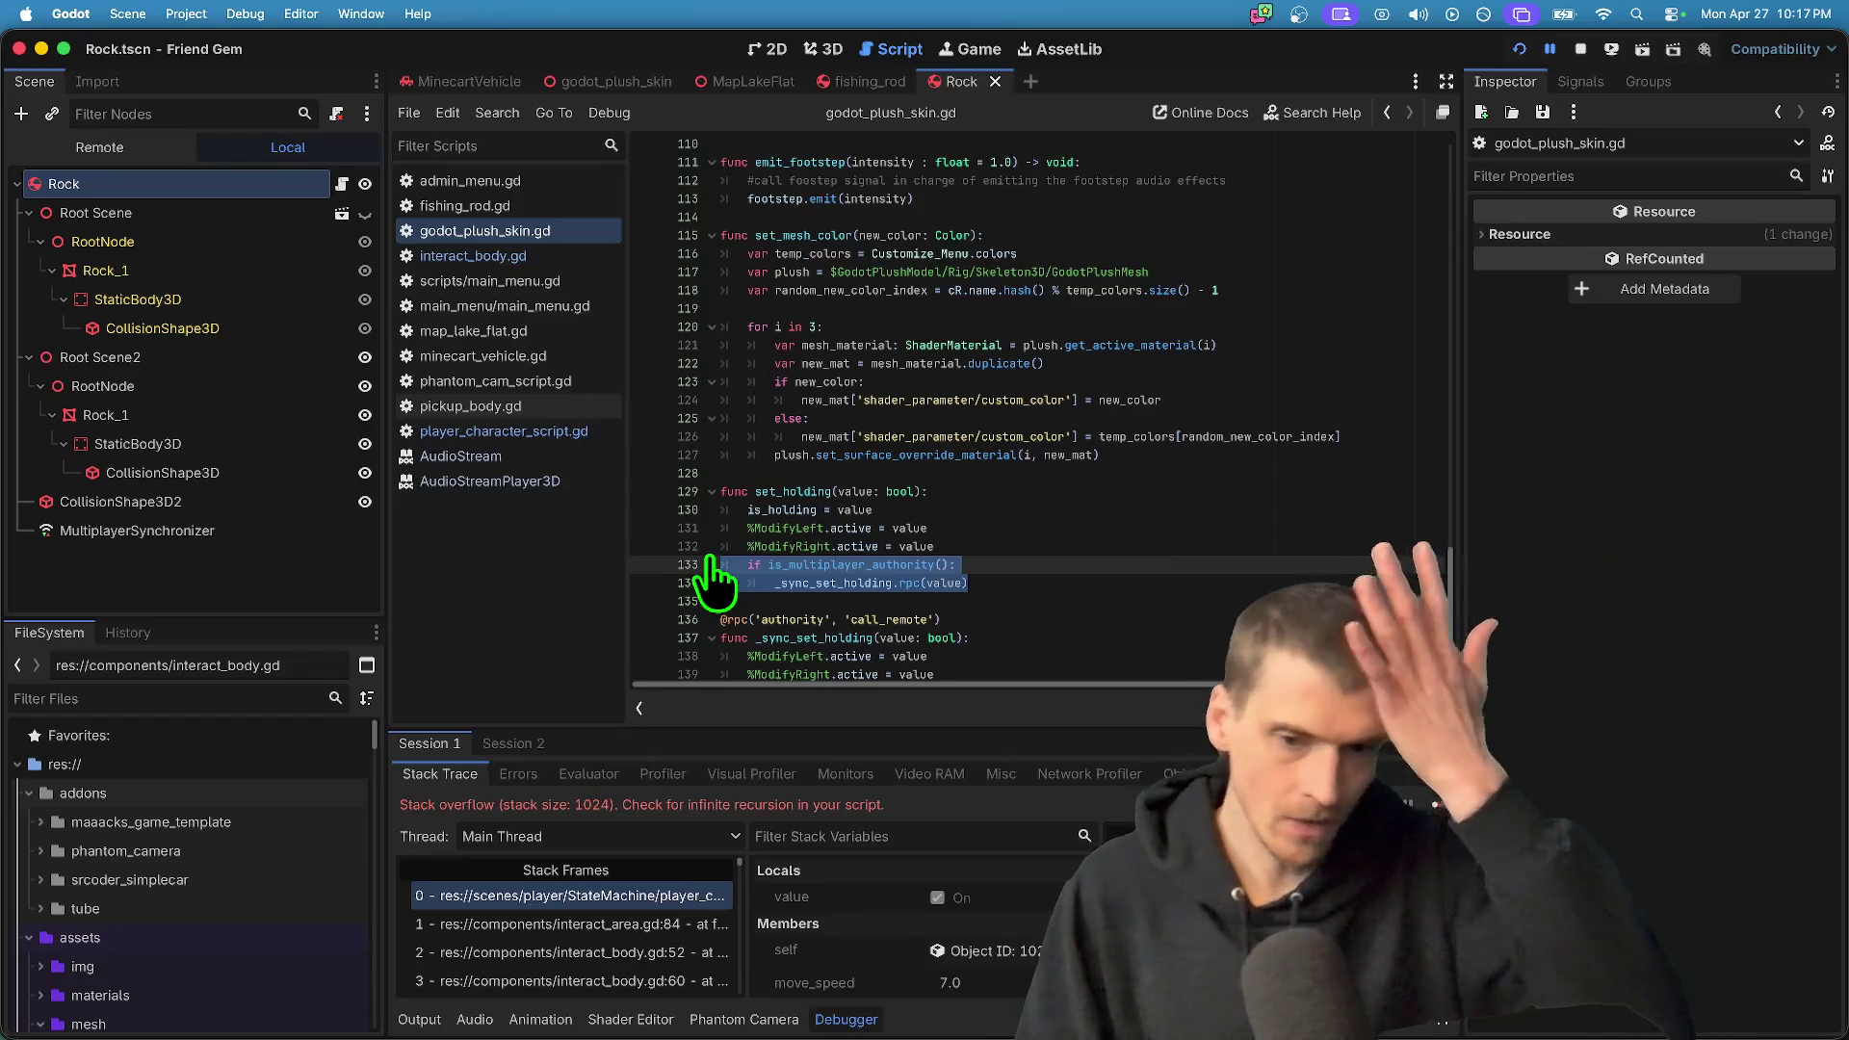
double_click(807, 582)
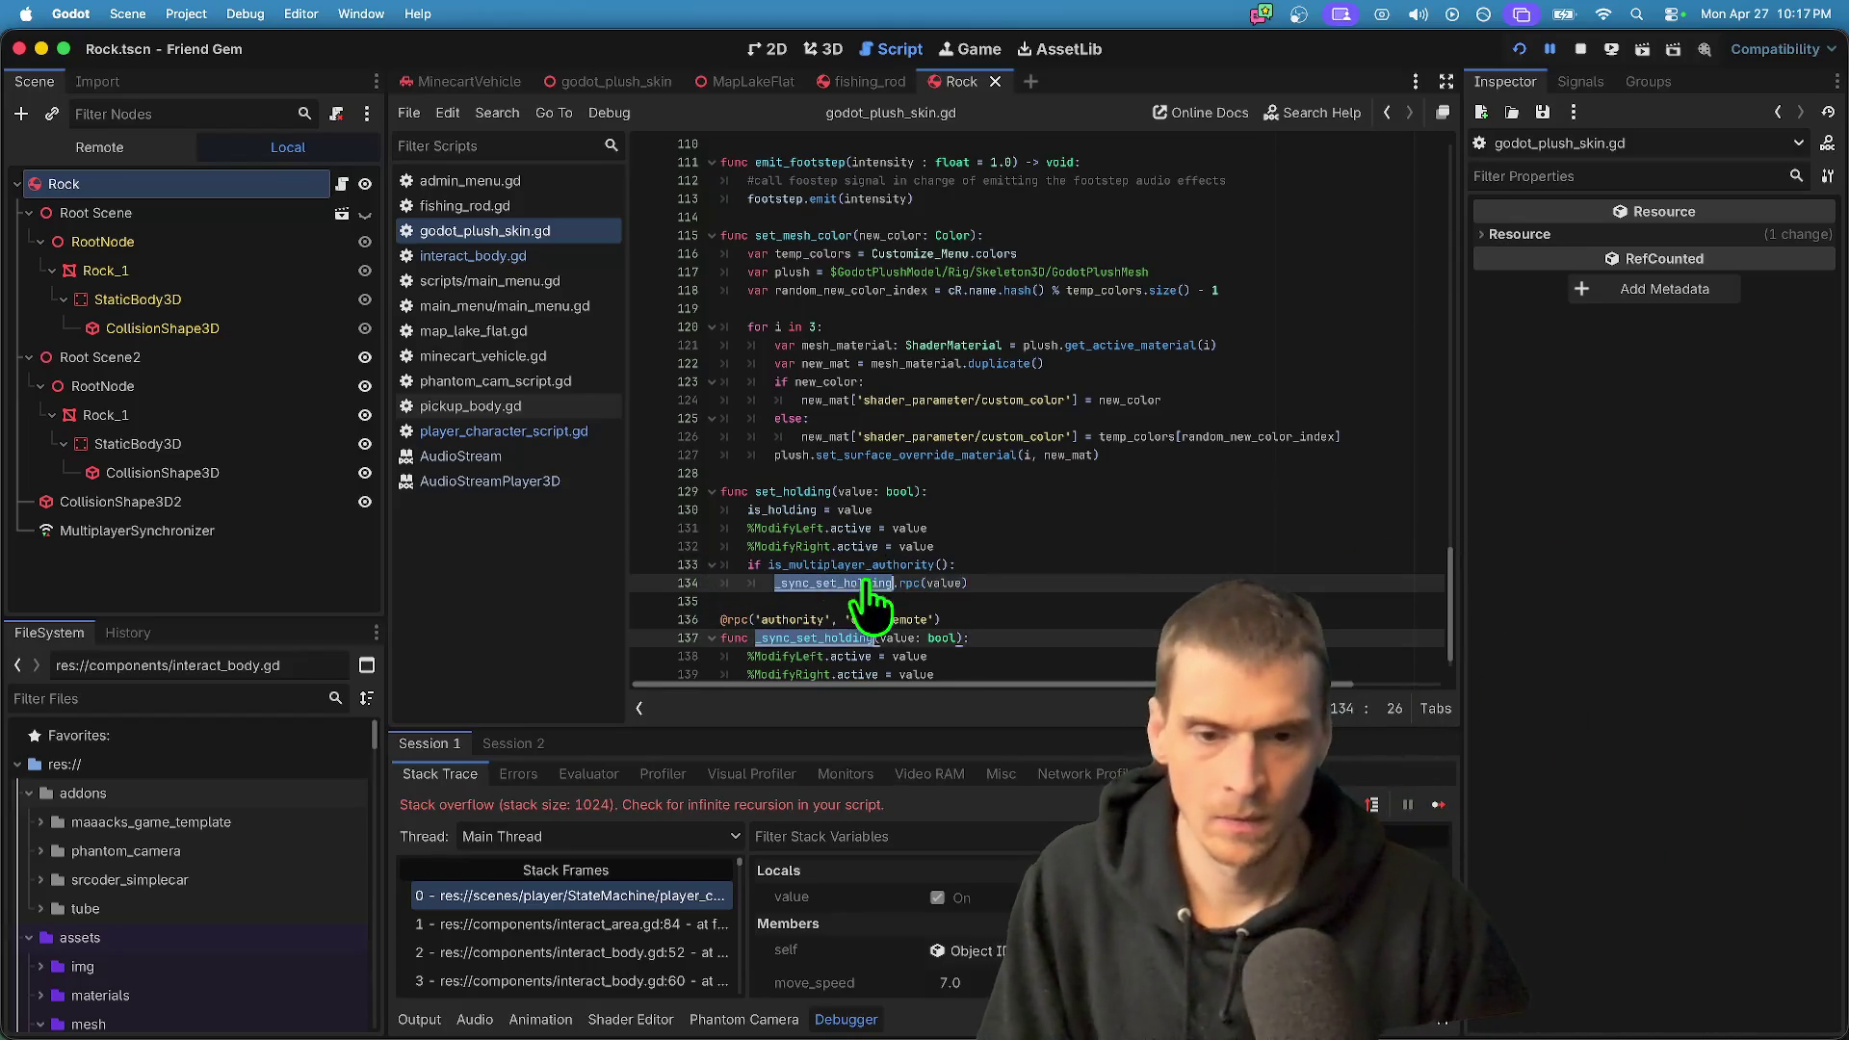
scroll(963, 570, "down", 1)
mouse_move(1053, 559)
left_mouse_down()
mouse_move(825, 488)
mouse_move(814, 537)
mouse_move(692, 535)
left_mouse_up()
left_click(872, 568)
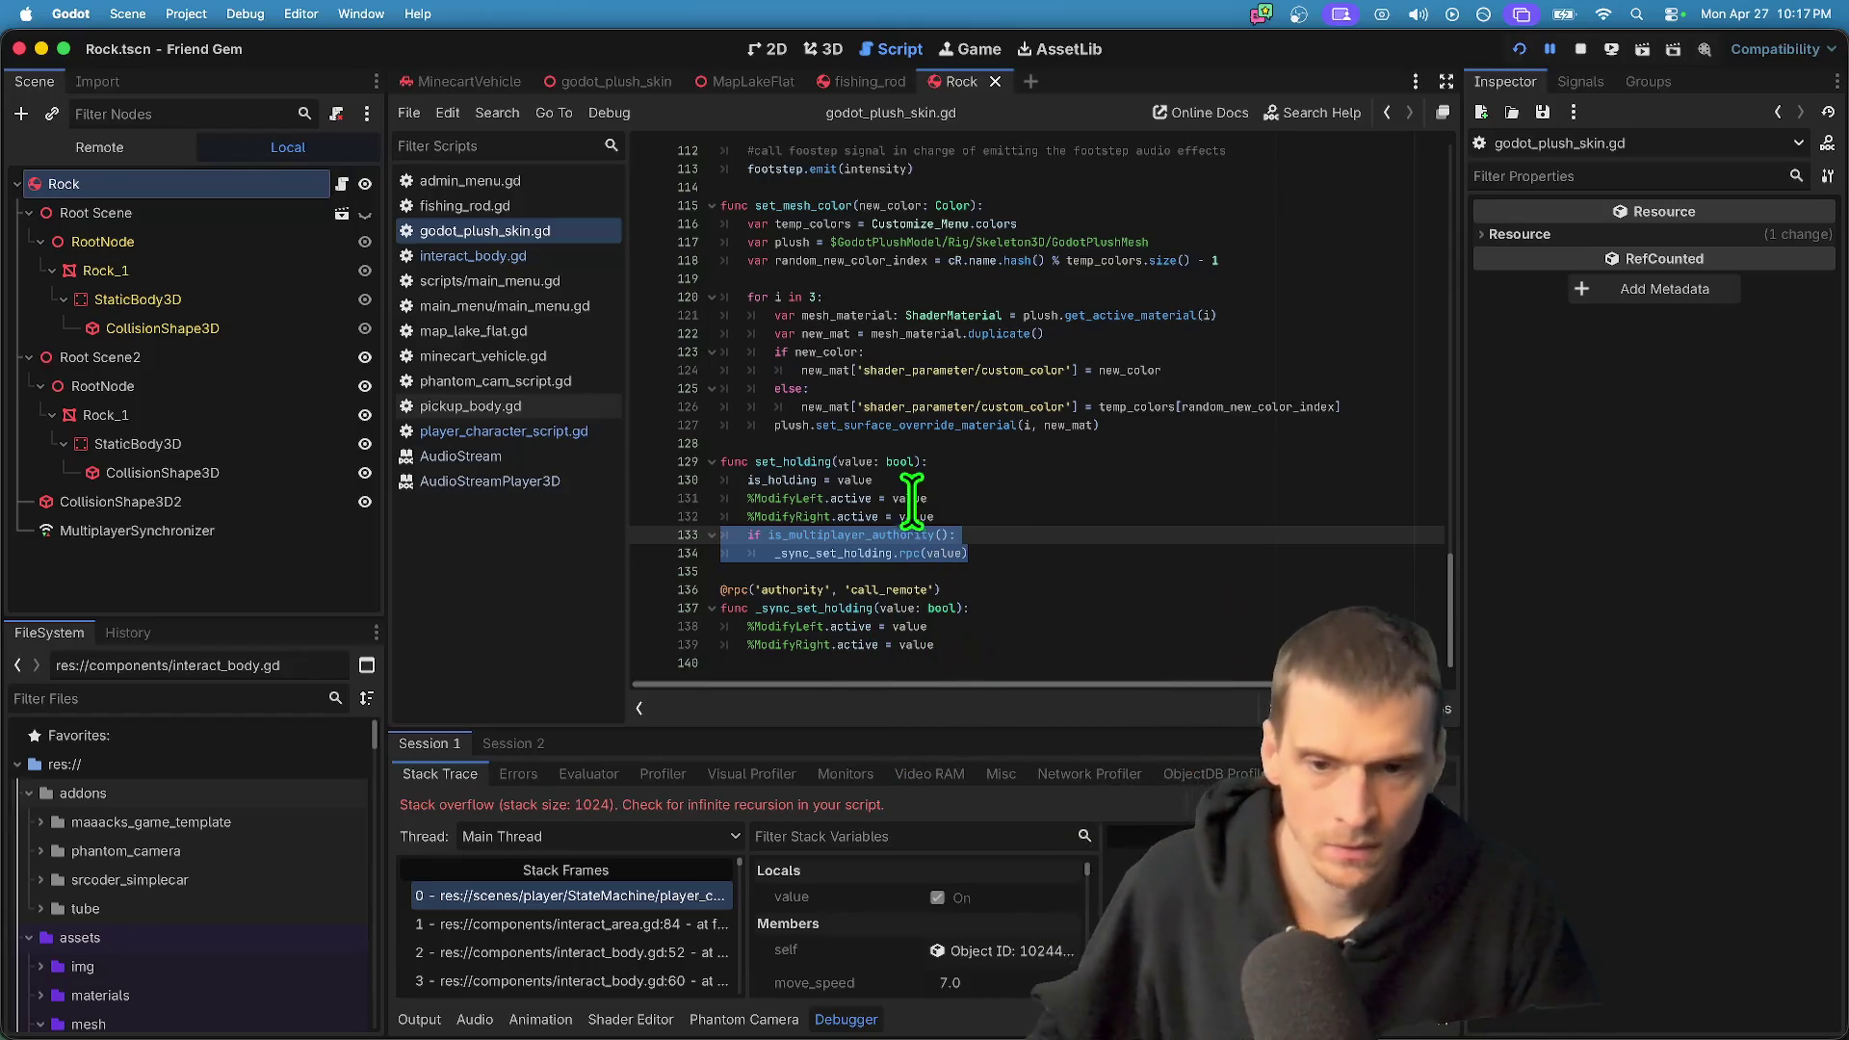
- Comment out the set_holding and _sync_set_holding functions, lines 129–139
left_click(777, 480, "super")
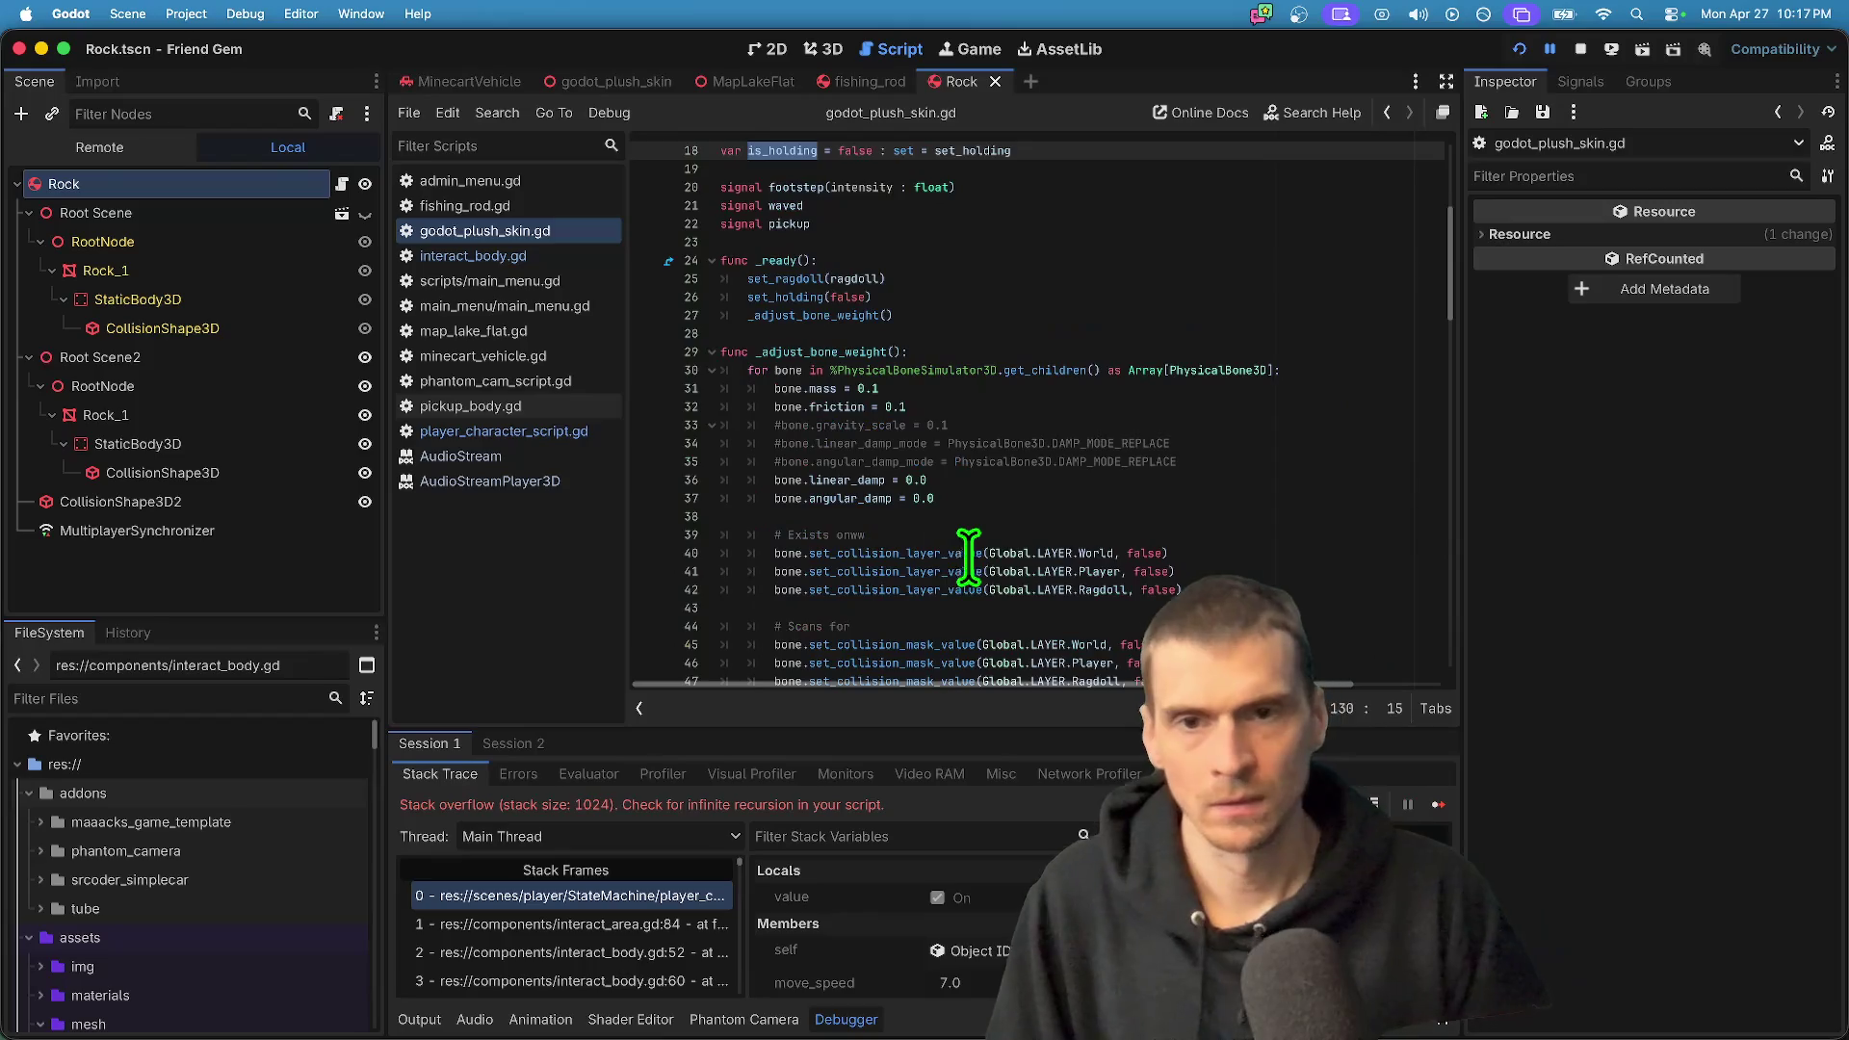
scroll(991, 510, "up", 3)
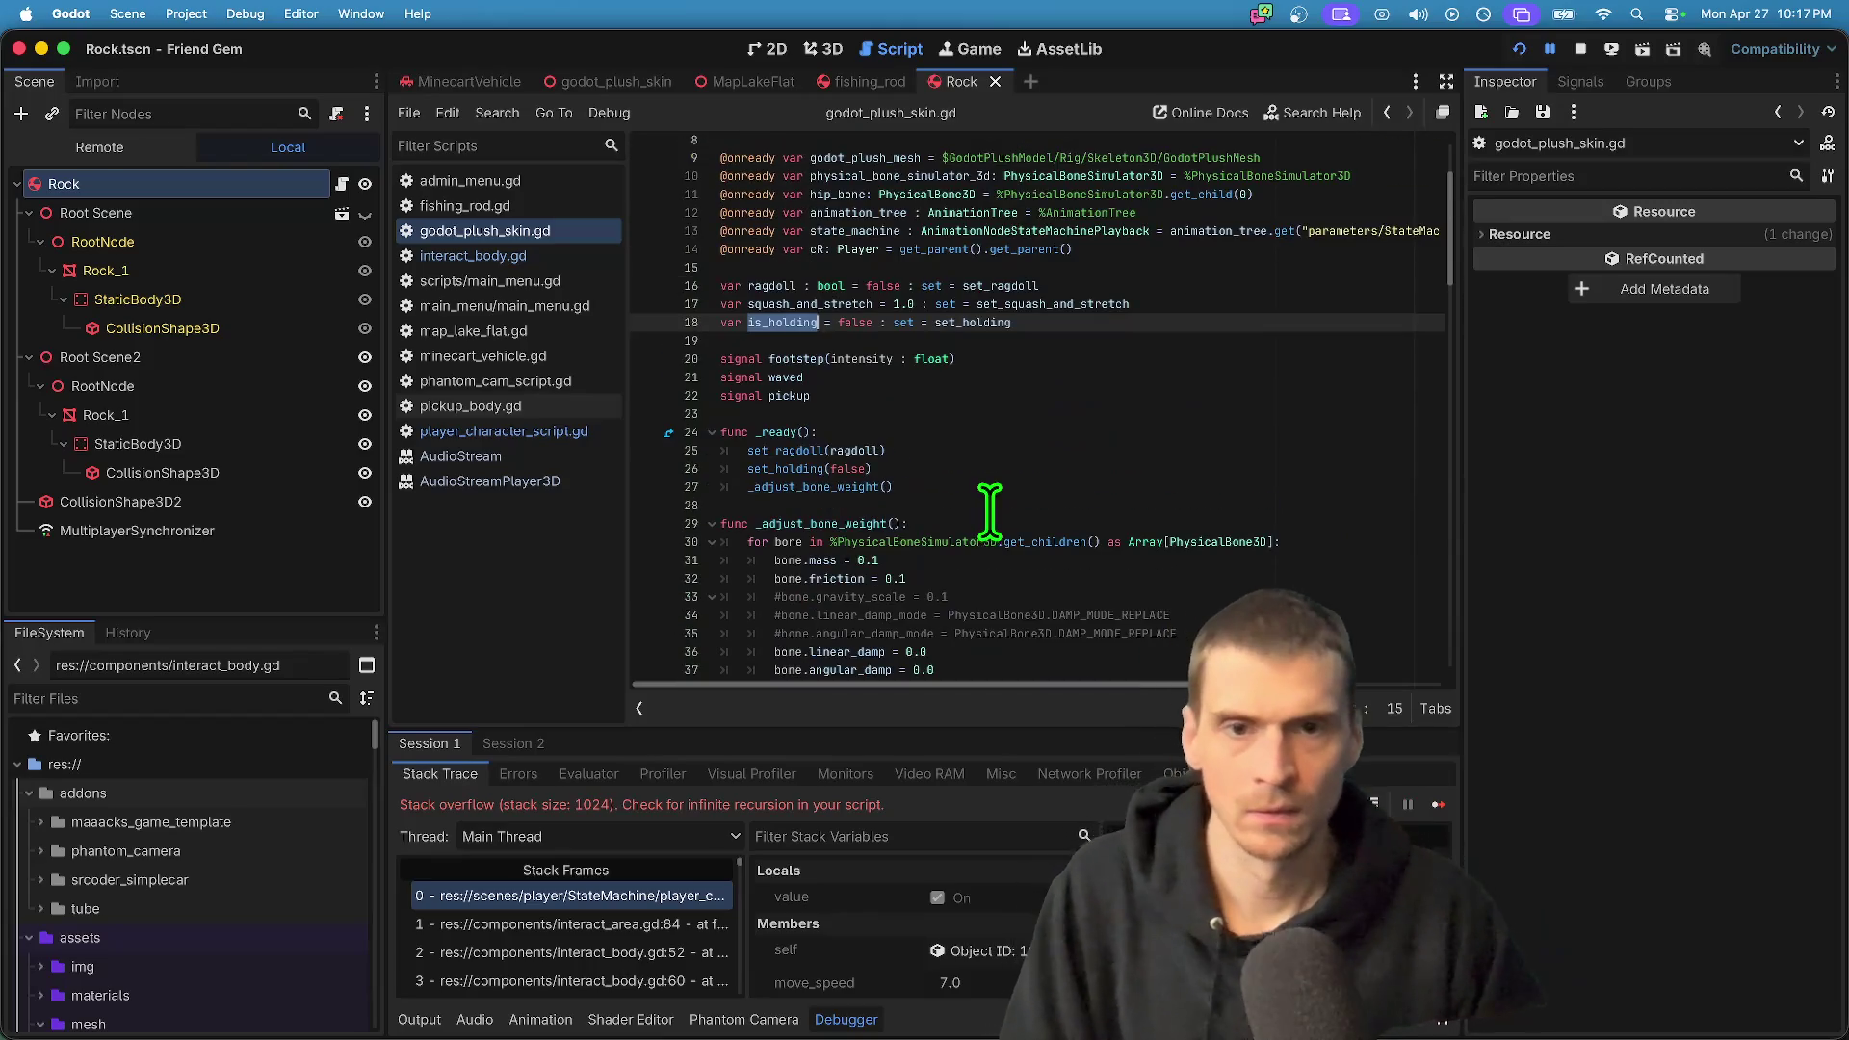
triple_click(968, 322)
key("Right")
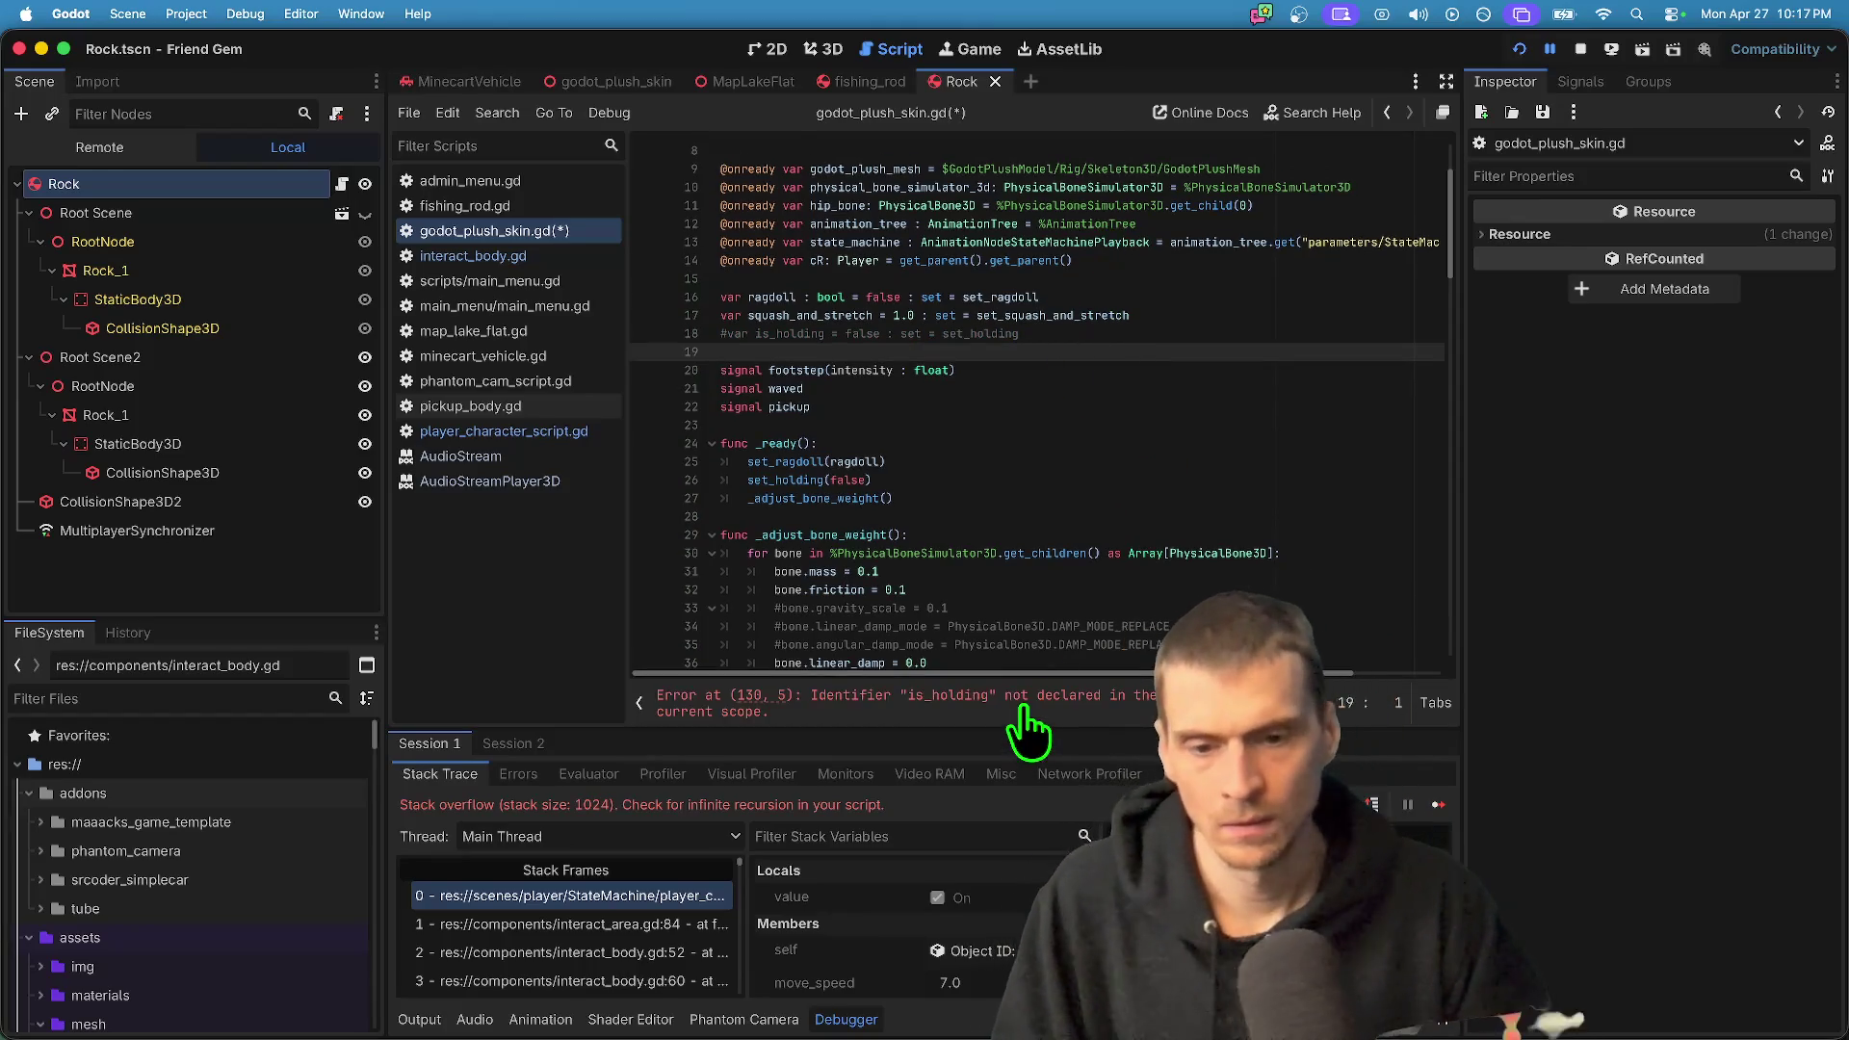
left_click(1024, 712)
mouse_move(1064, 626)
left_mouse_down()
mouse_move(598, 414)
mouse_move(558, 443)
left_mouse_up()
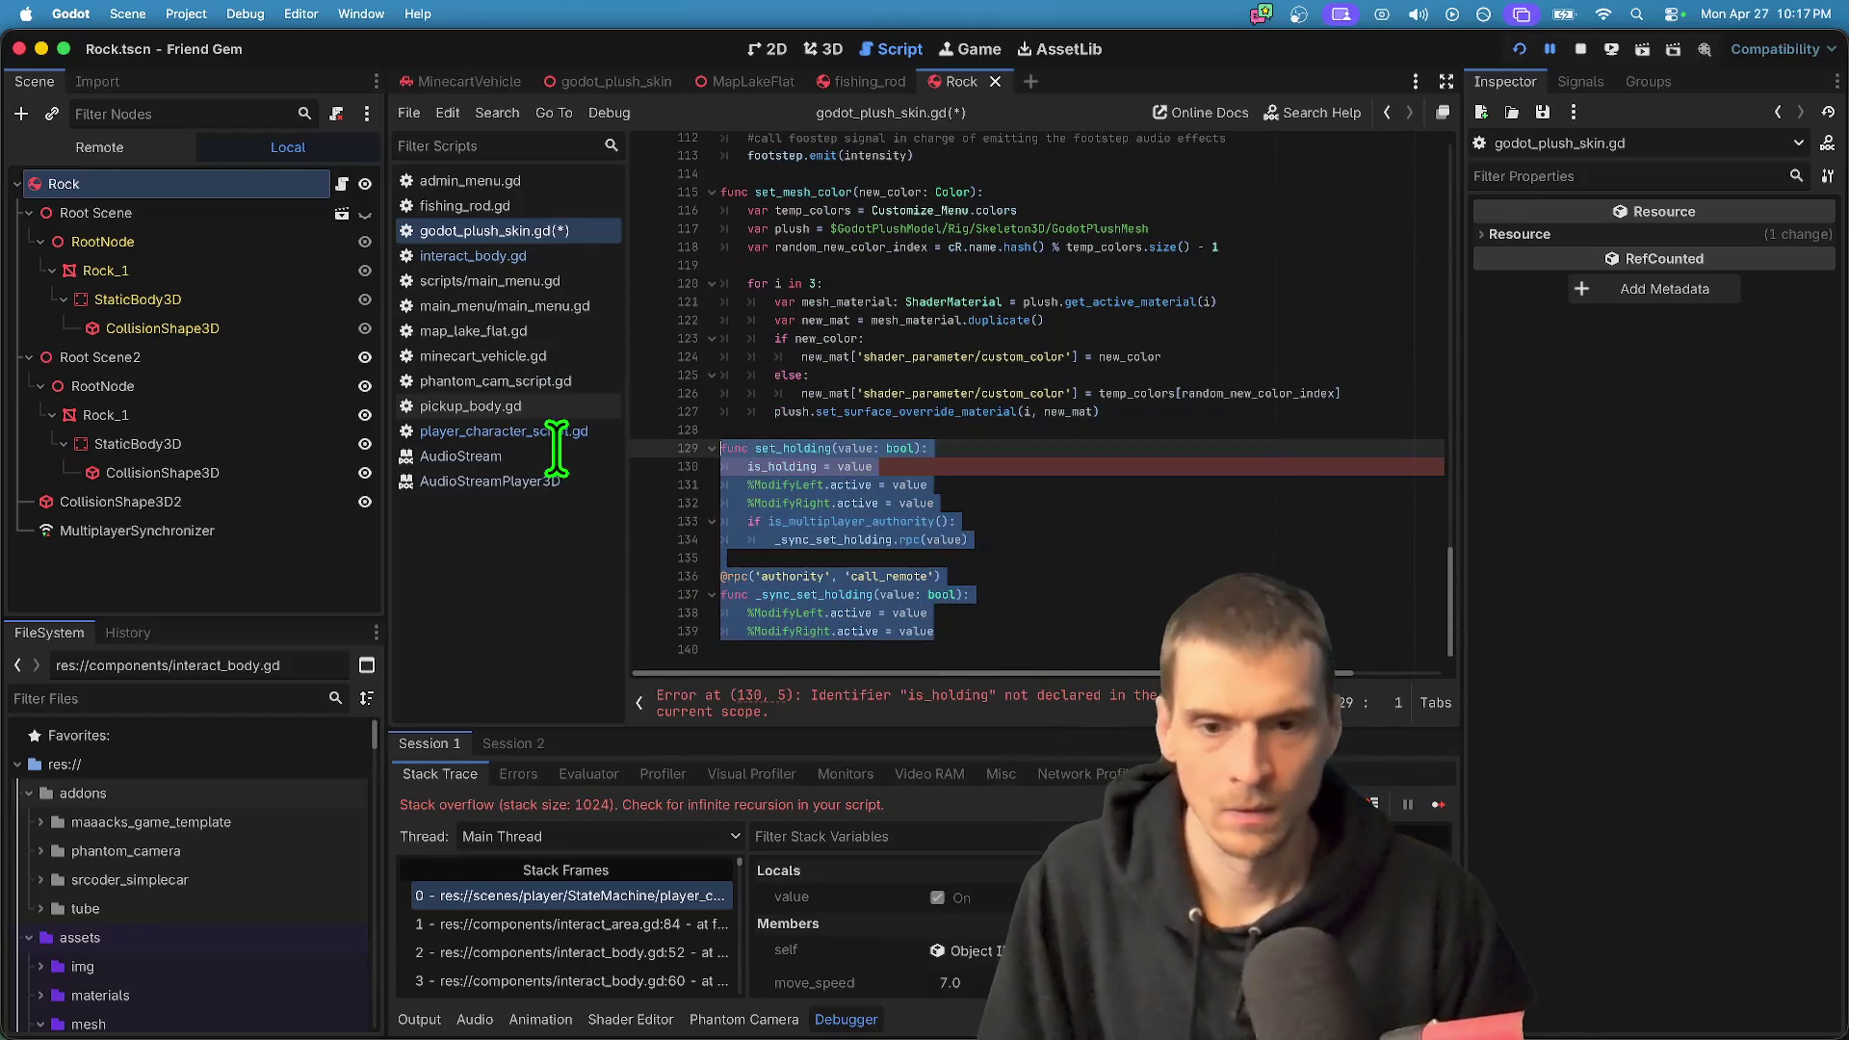
key("ctrl+k")
left_click(1140, 510)
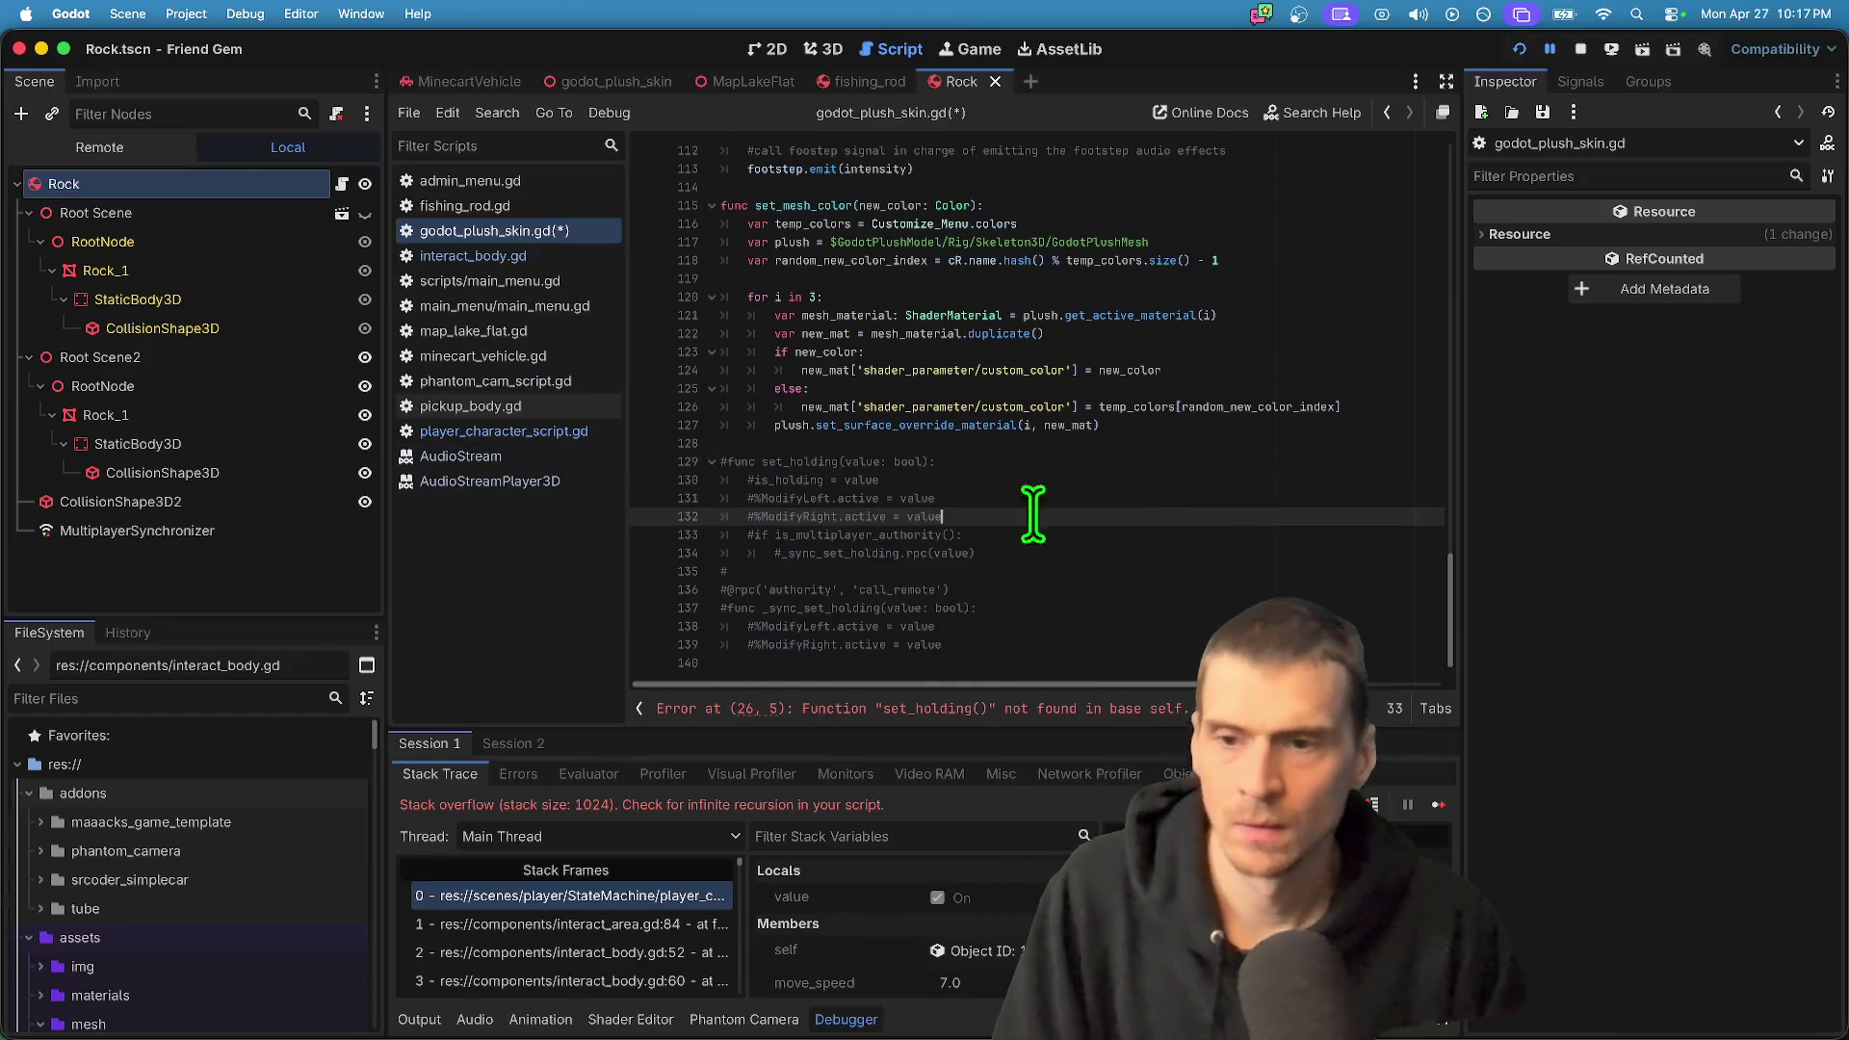
- Uncomment the set_holding header, is_holding line, and ModifyLeft/ModifyRight lines
scroll(922, 412, "up", 2)
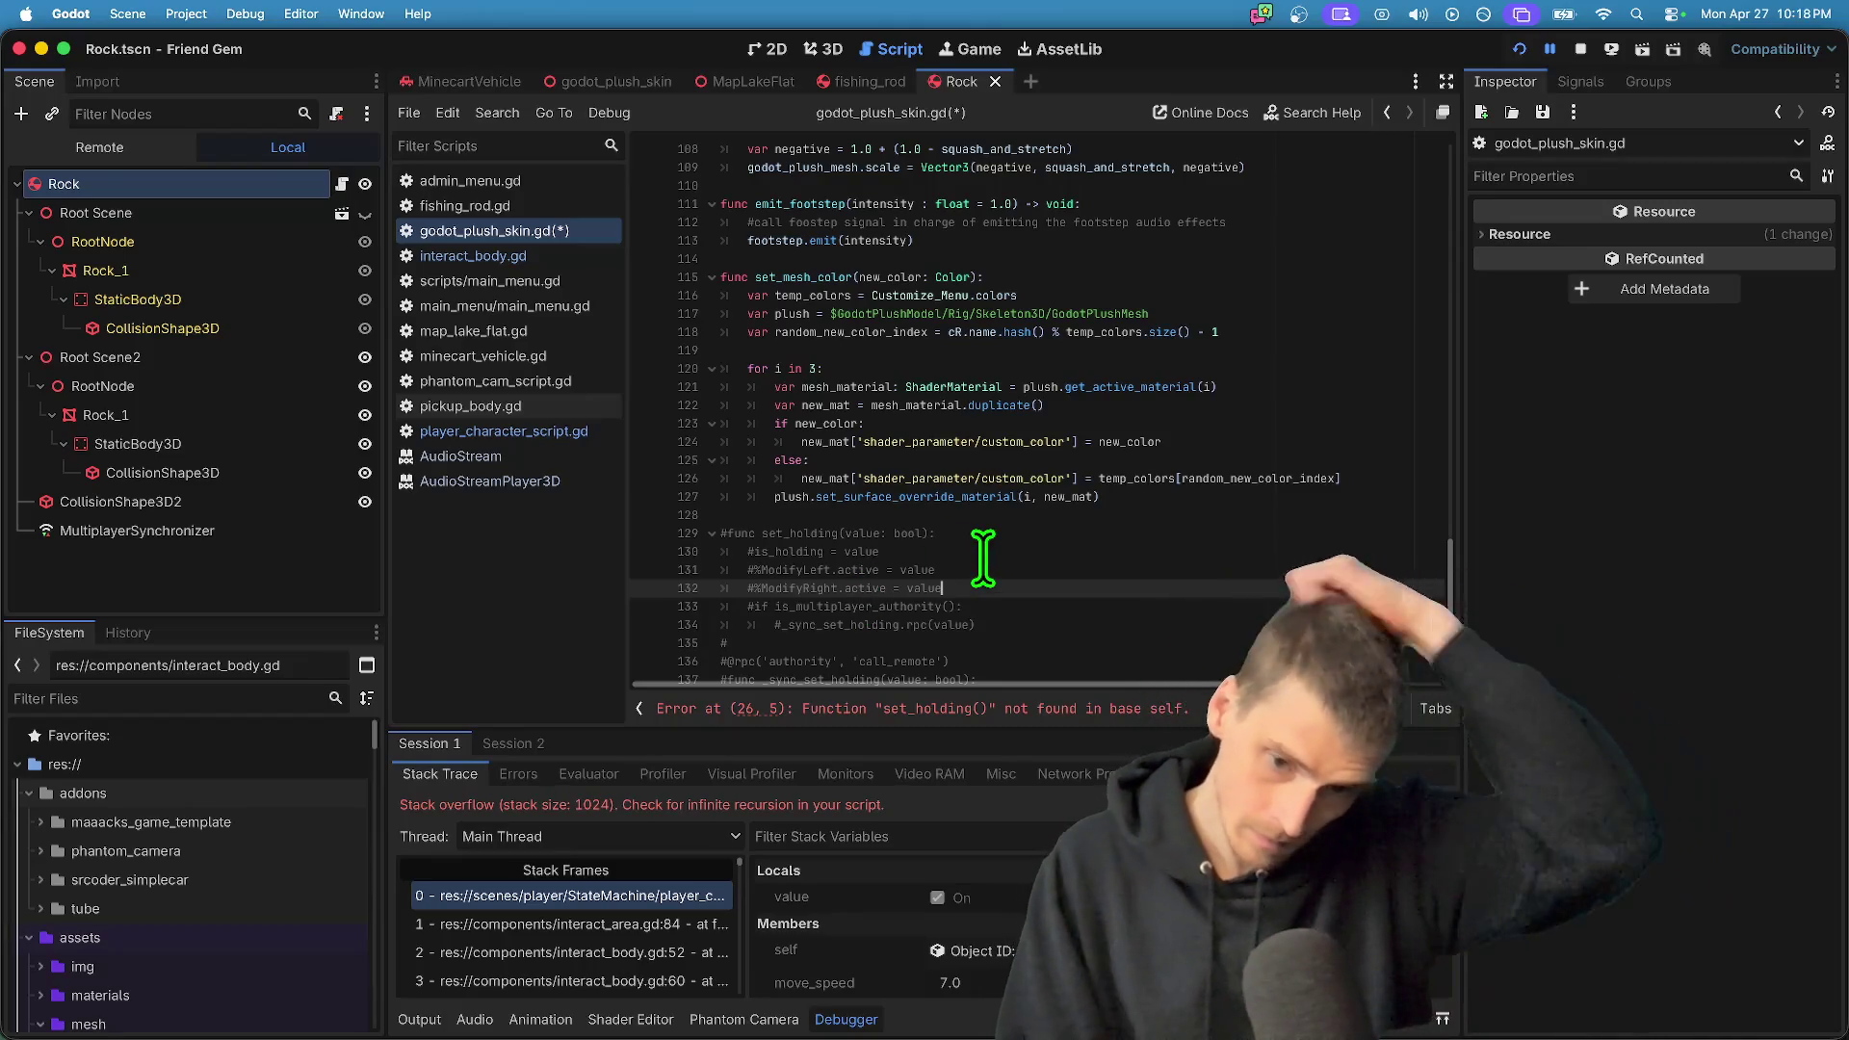
key("Up")
key("super+k")
key("Up")
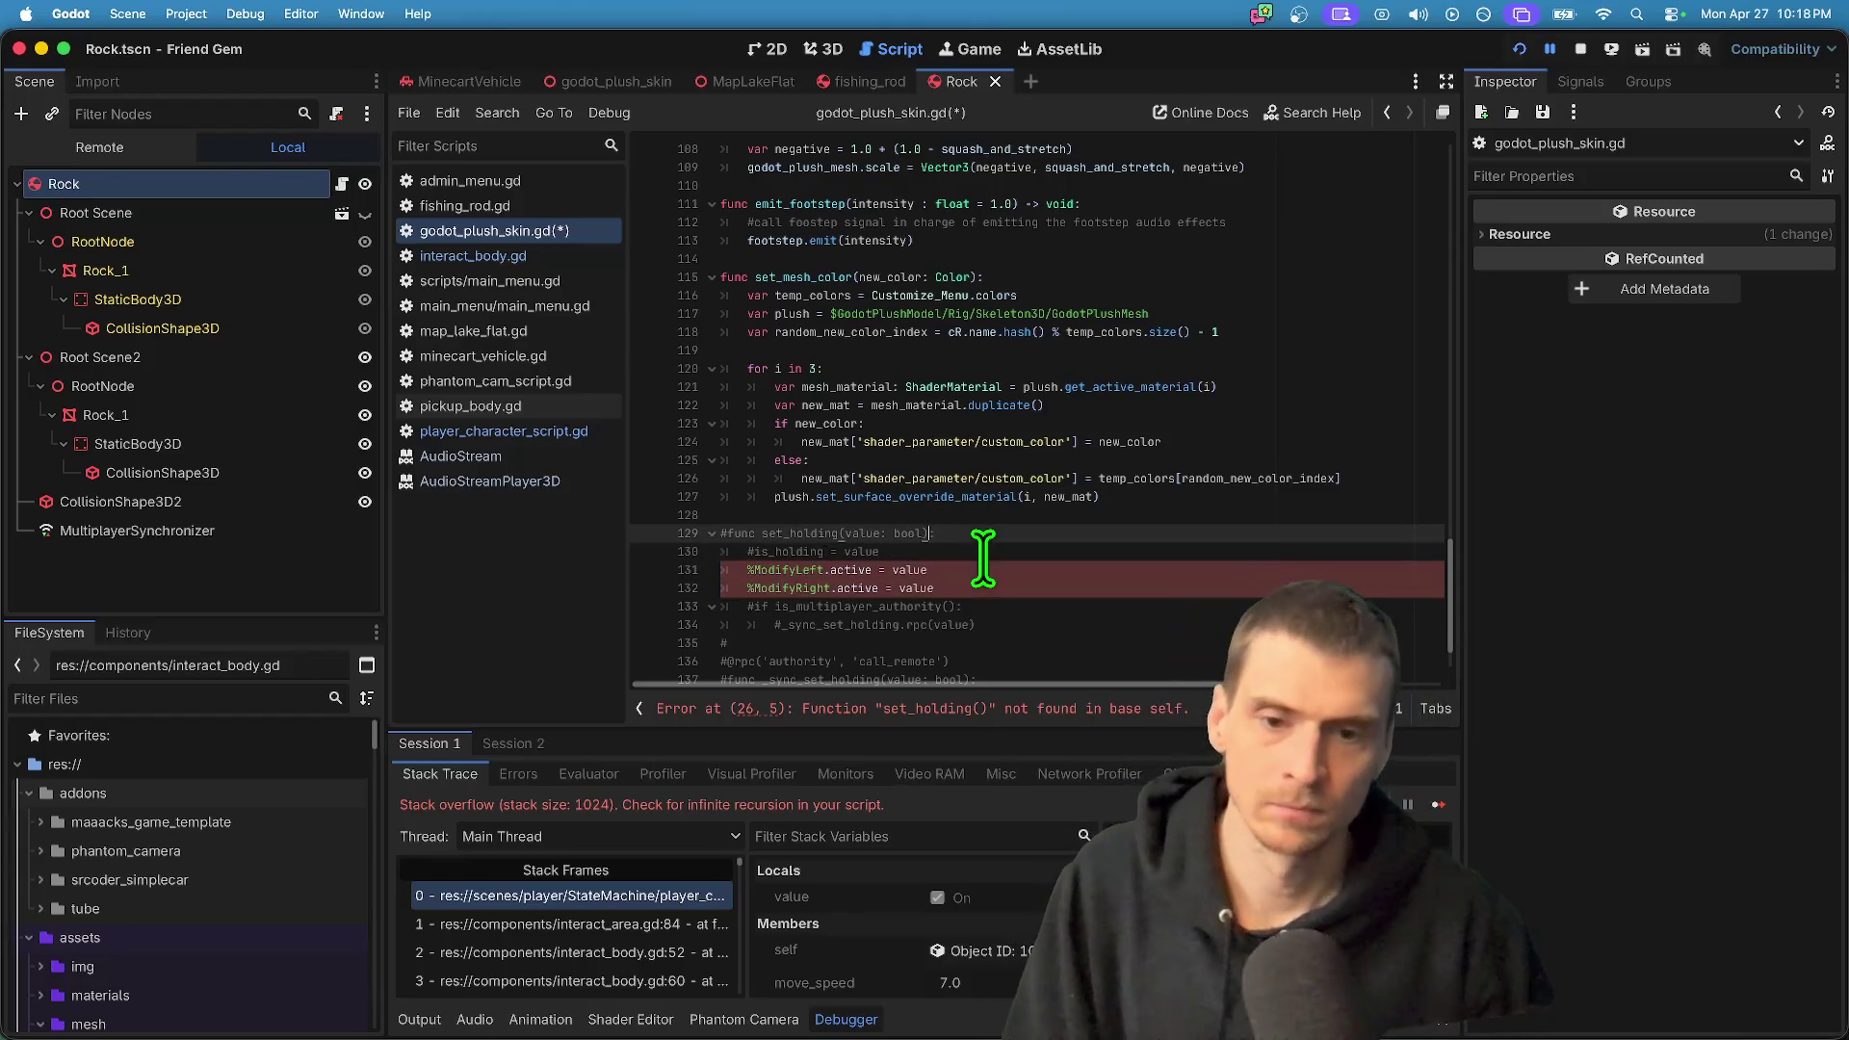
key("super+k")
key("Up")
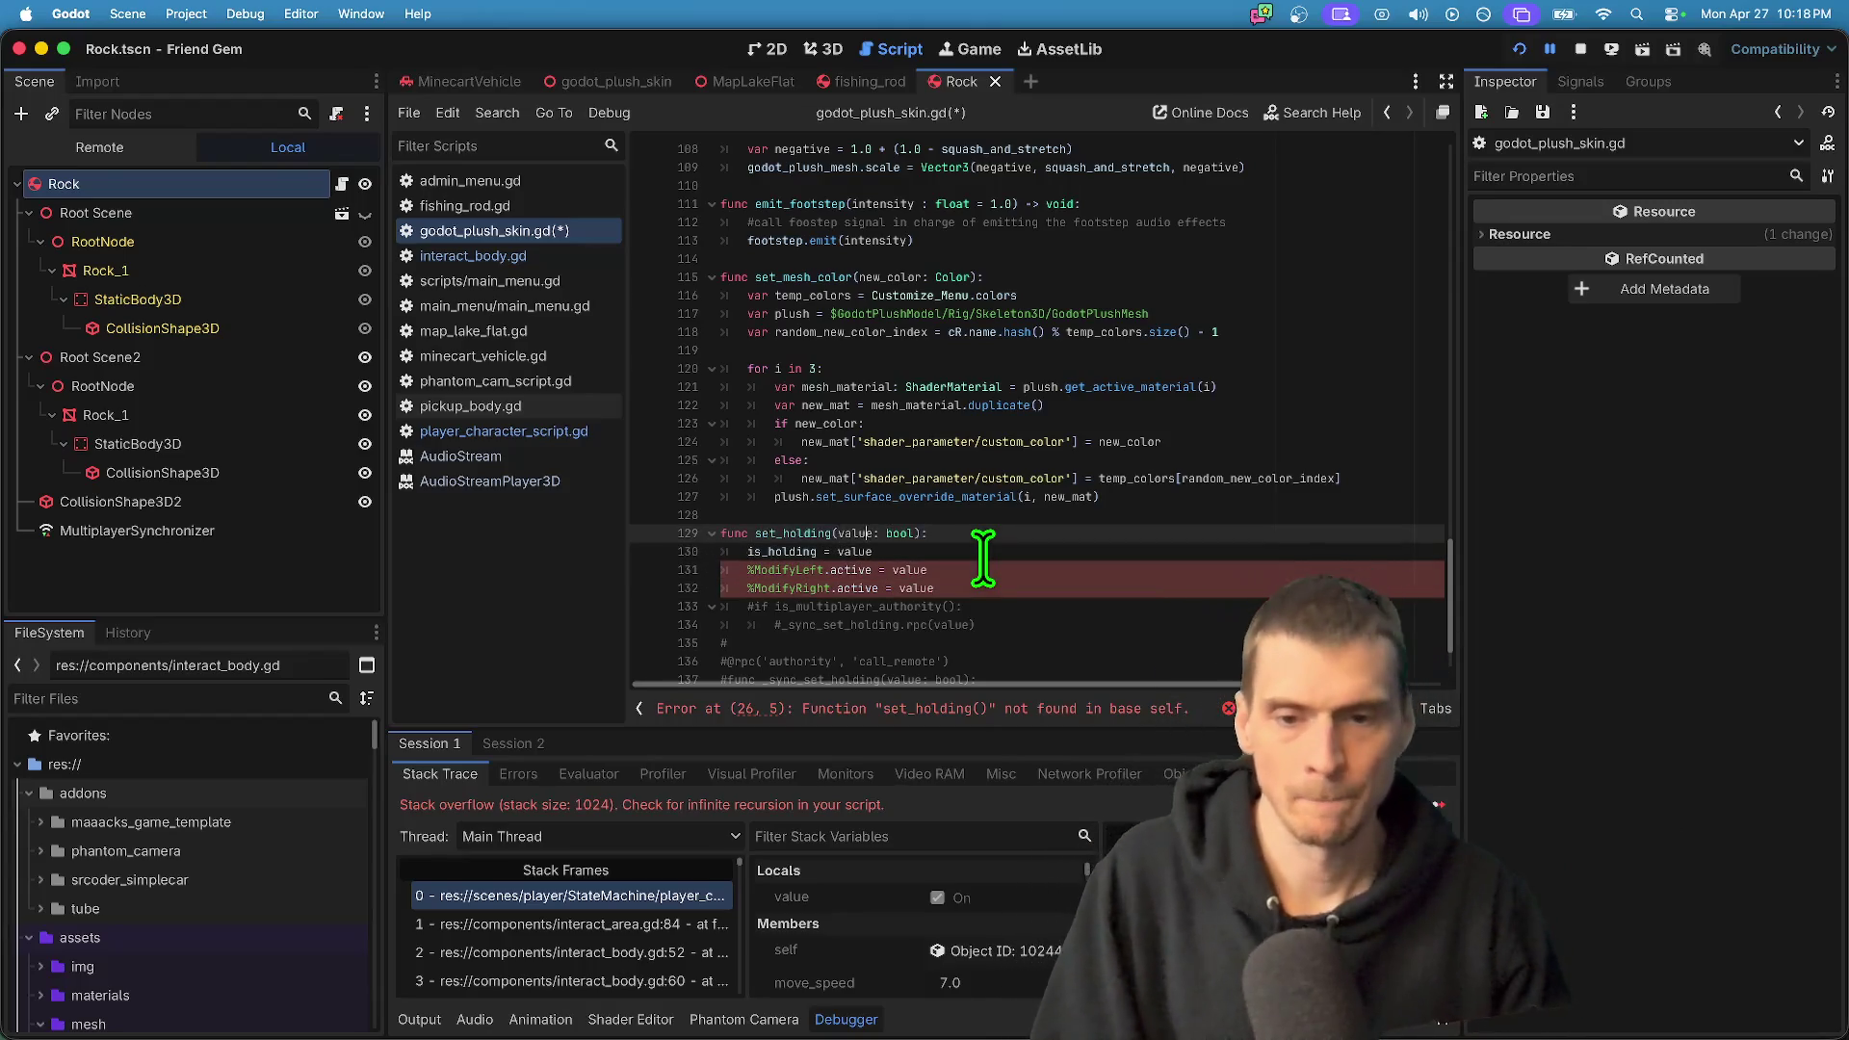
- Check the is_holding assignment and declaration and highlight every set_holding use
left_click(793, 549)
scroll(792, 549, "up", 20)
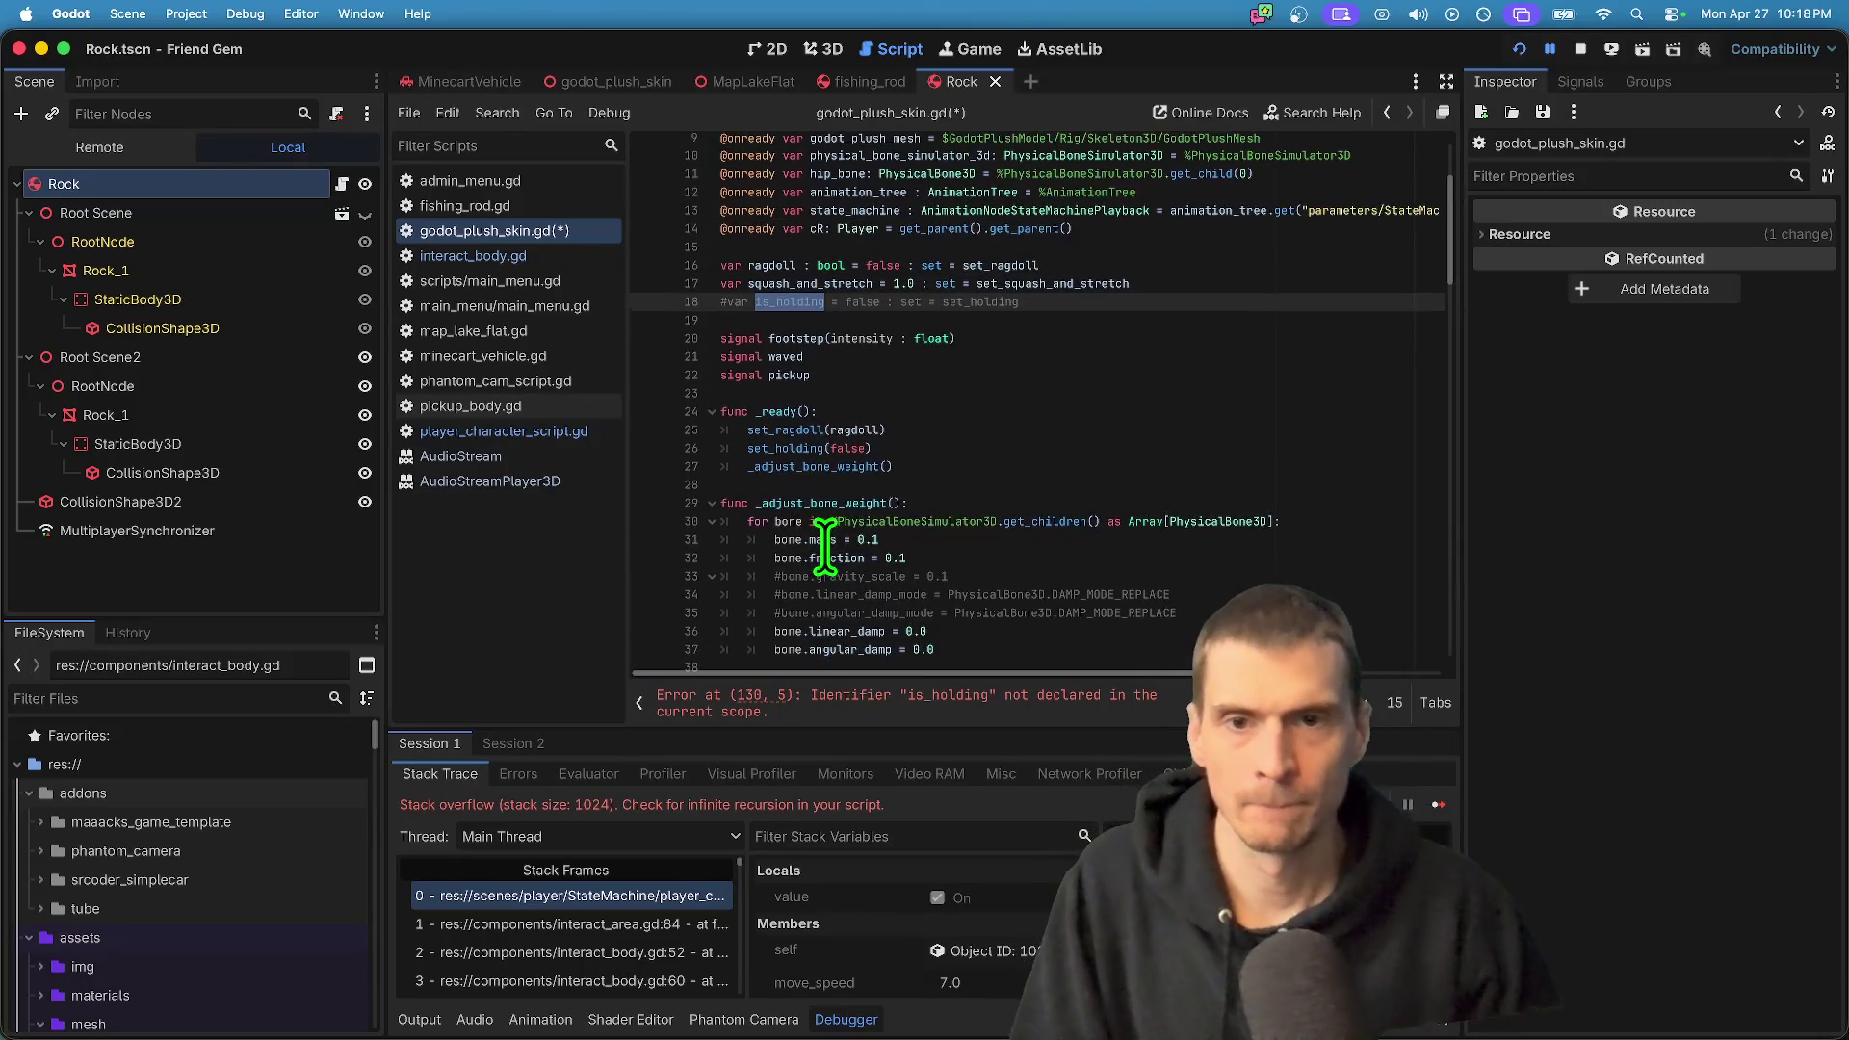
left_click(1233, 301)
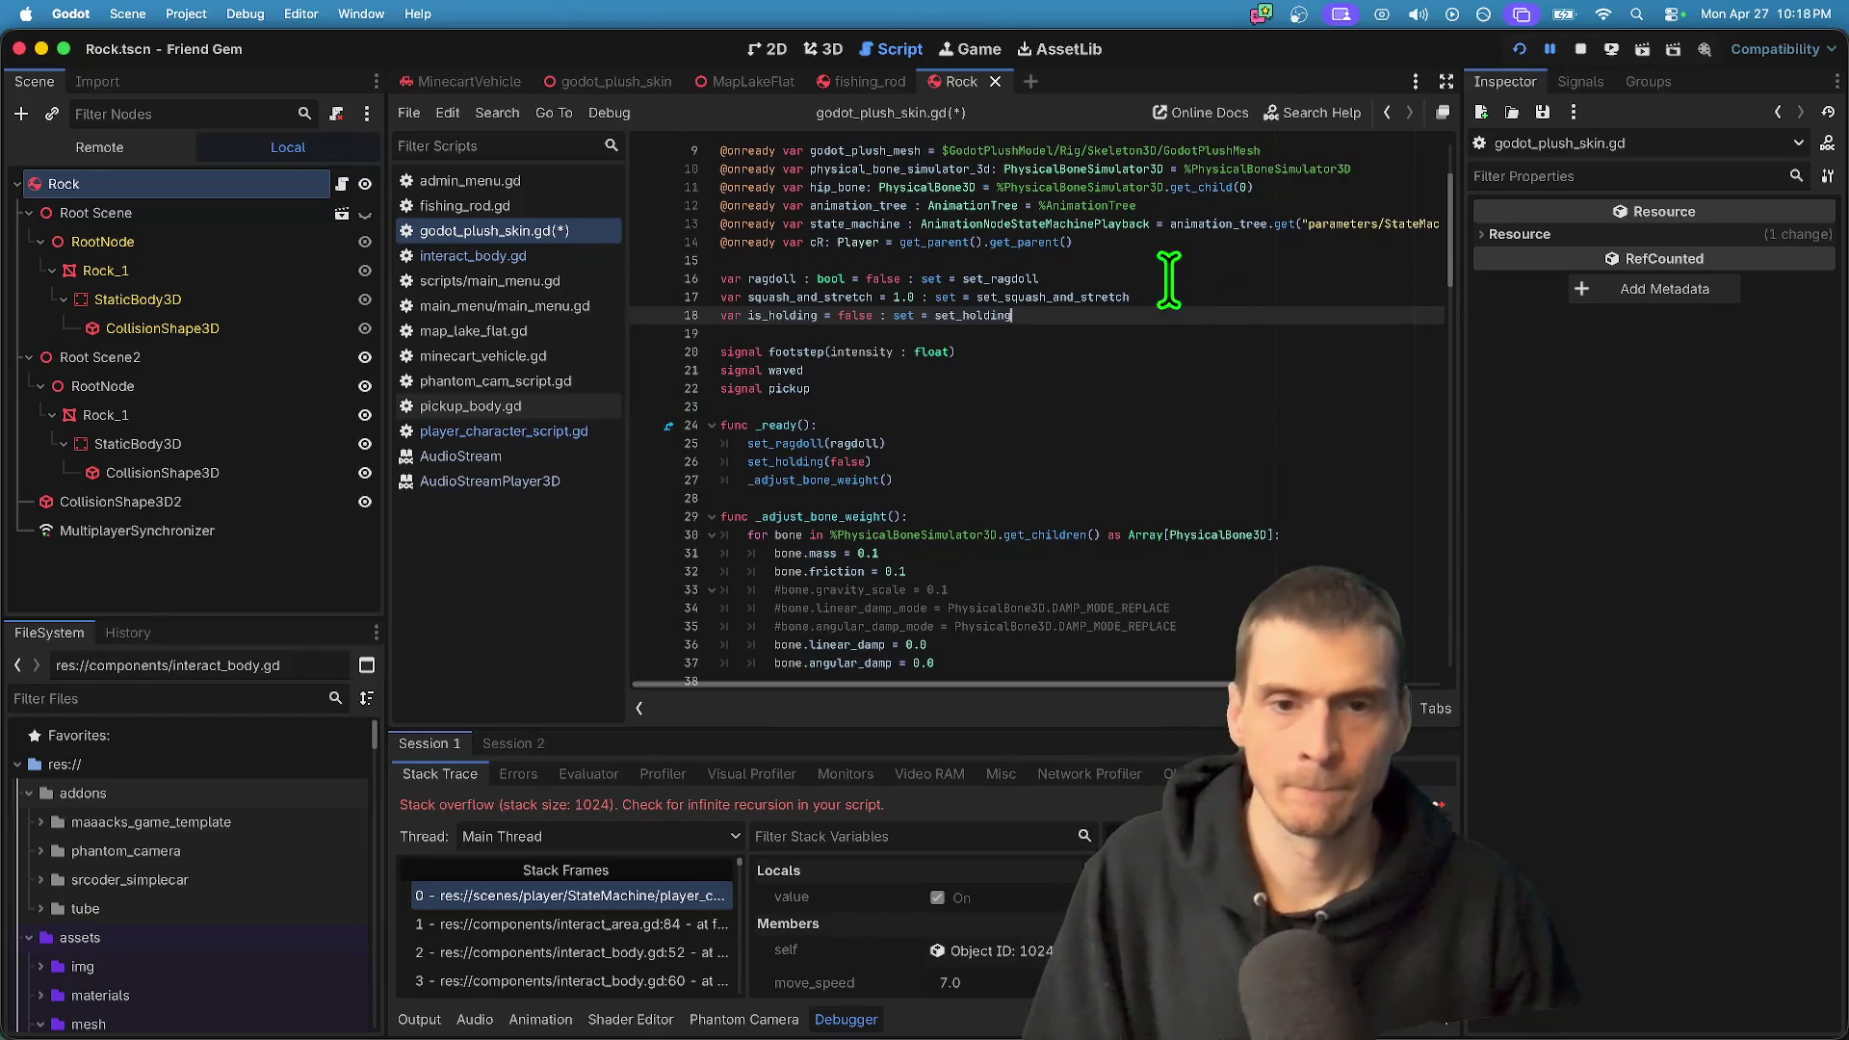
double_click(986, 315)
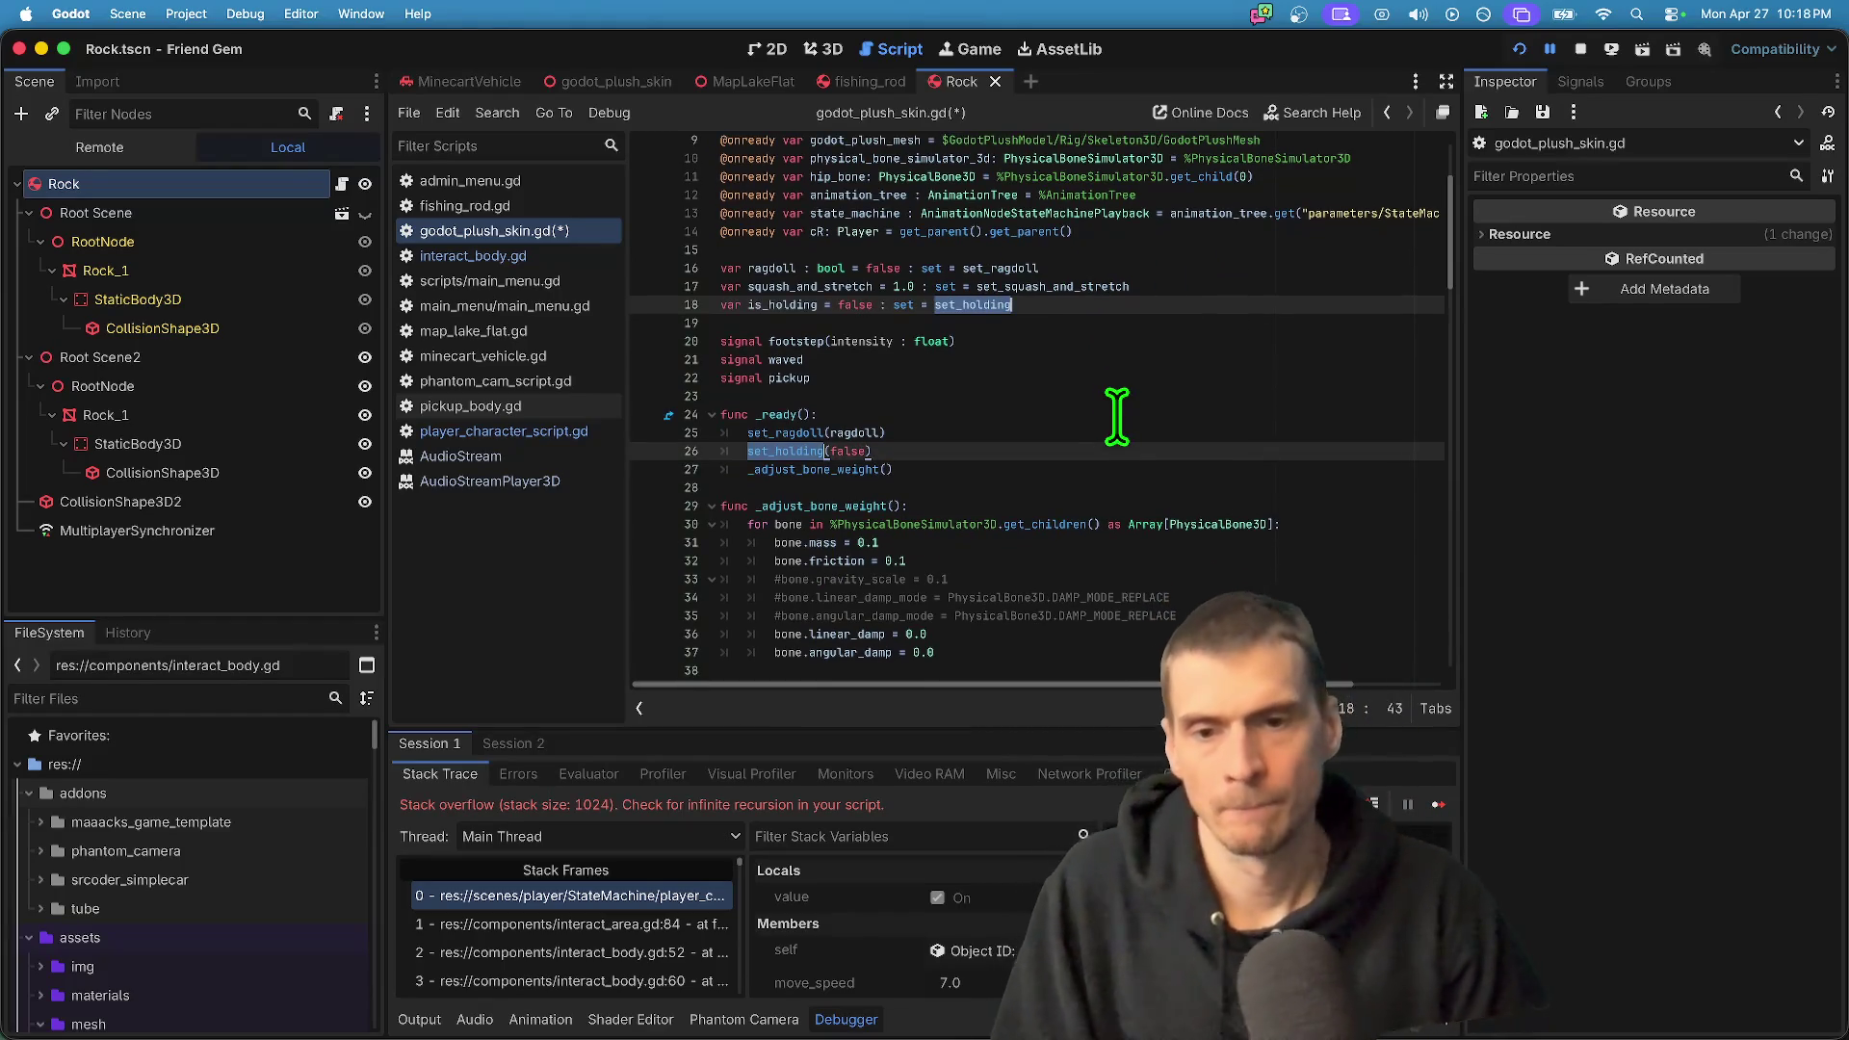
scroll(1114, 414, "down", 18)
scroll(1069, 511, "down", 2)
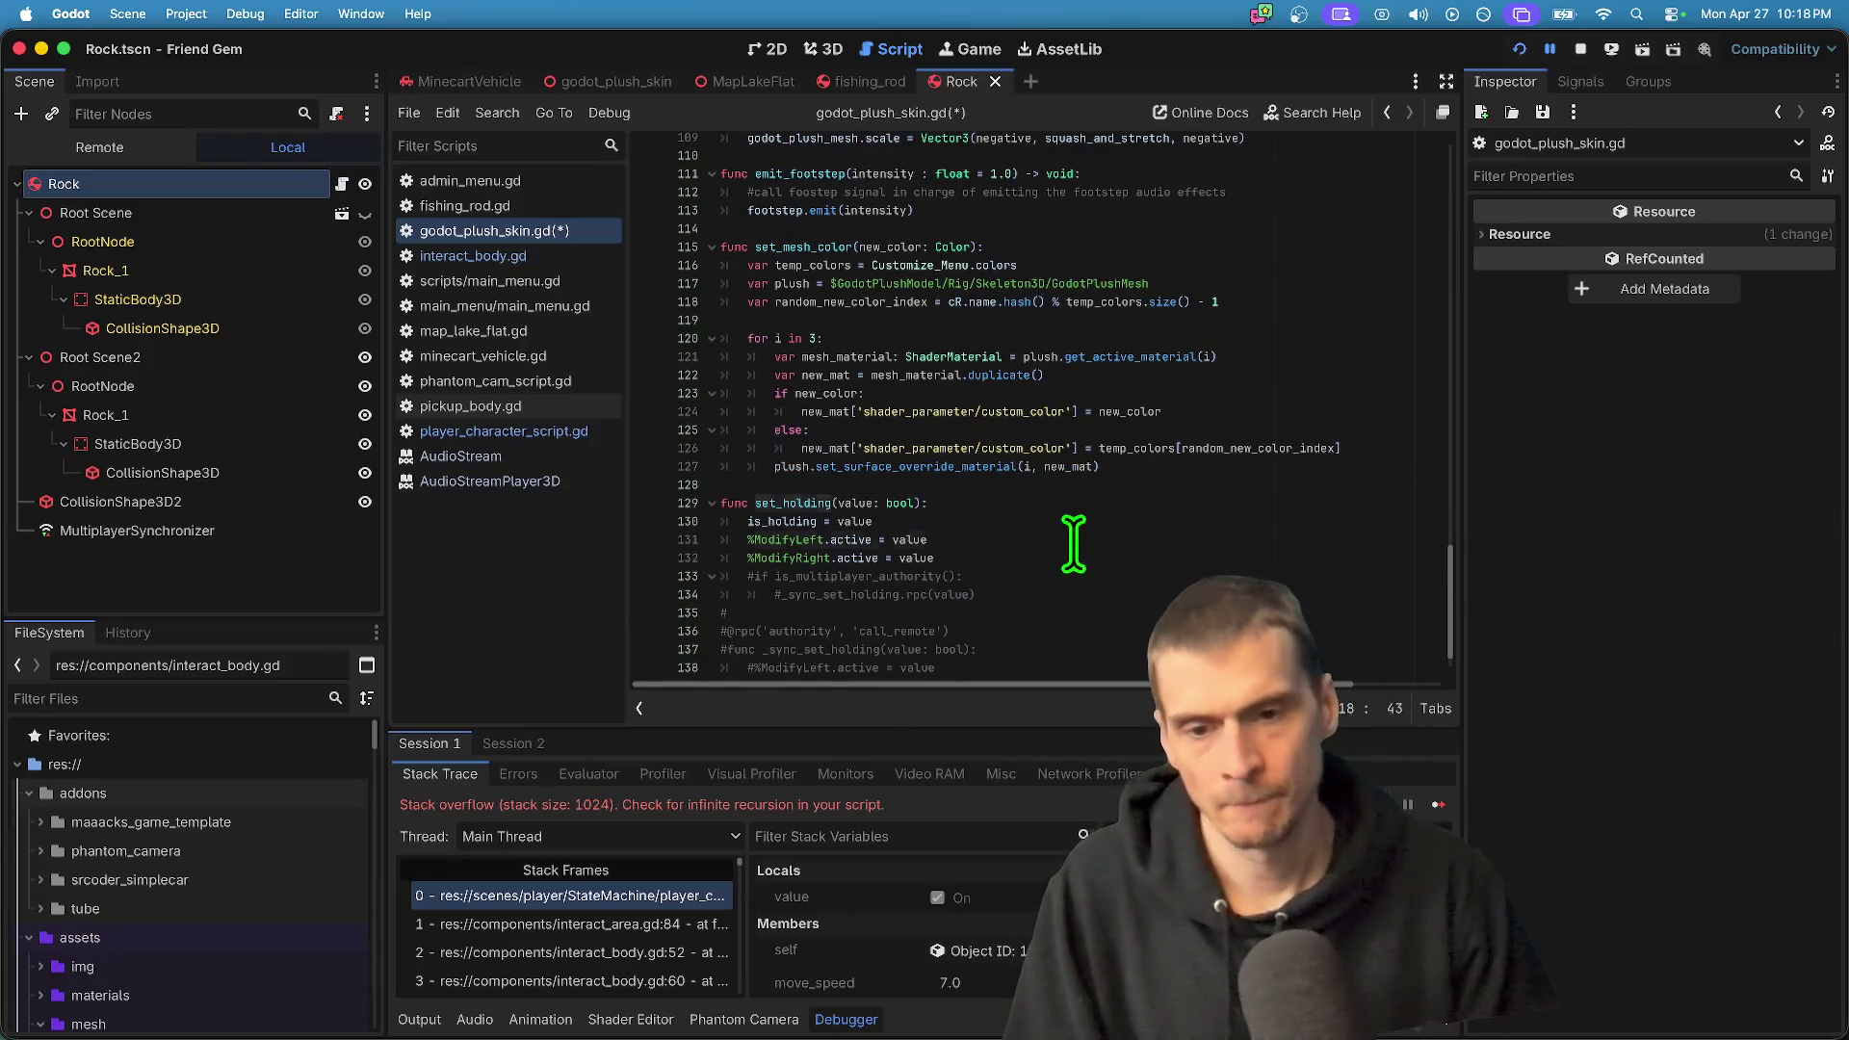
- Review the ModifyLeft/ModifyRight lines and the commented-out _sync_set_holding block
left_click(1074, 544)
scroll(1080, 639, "down", 1)
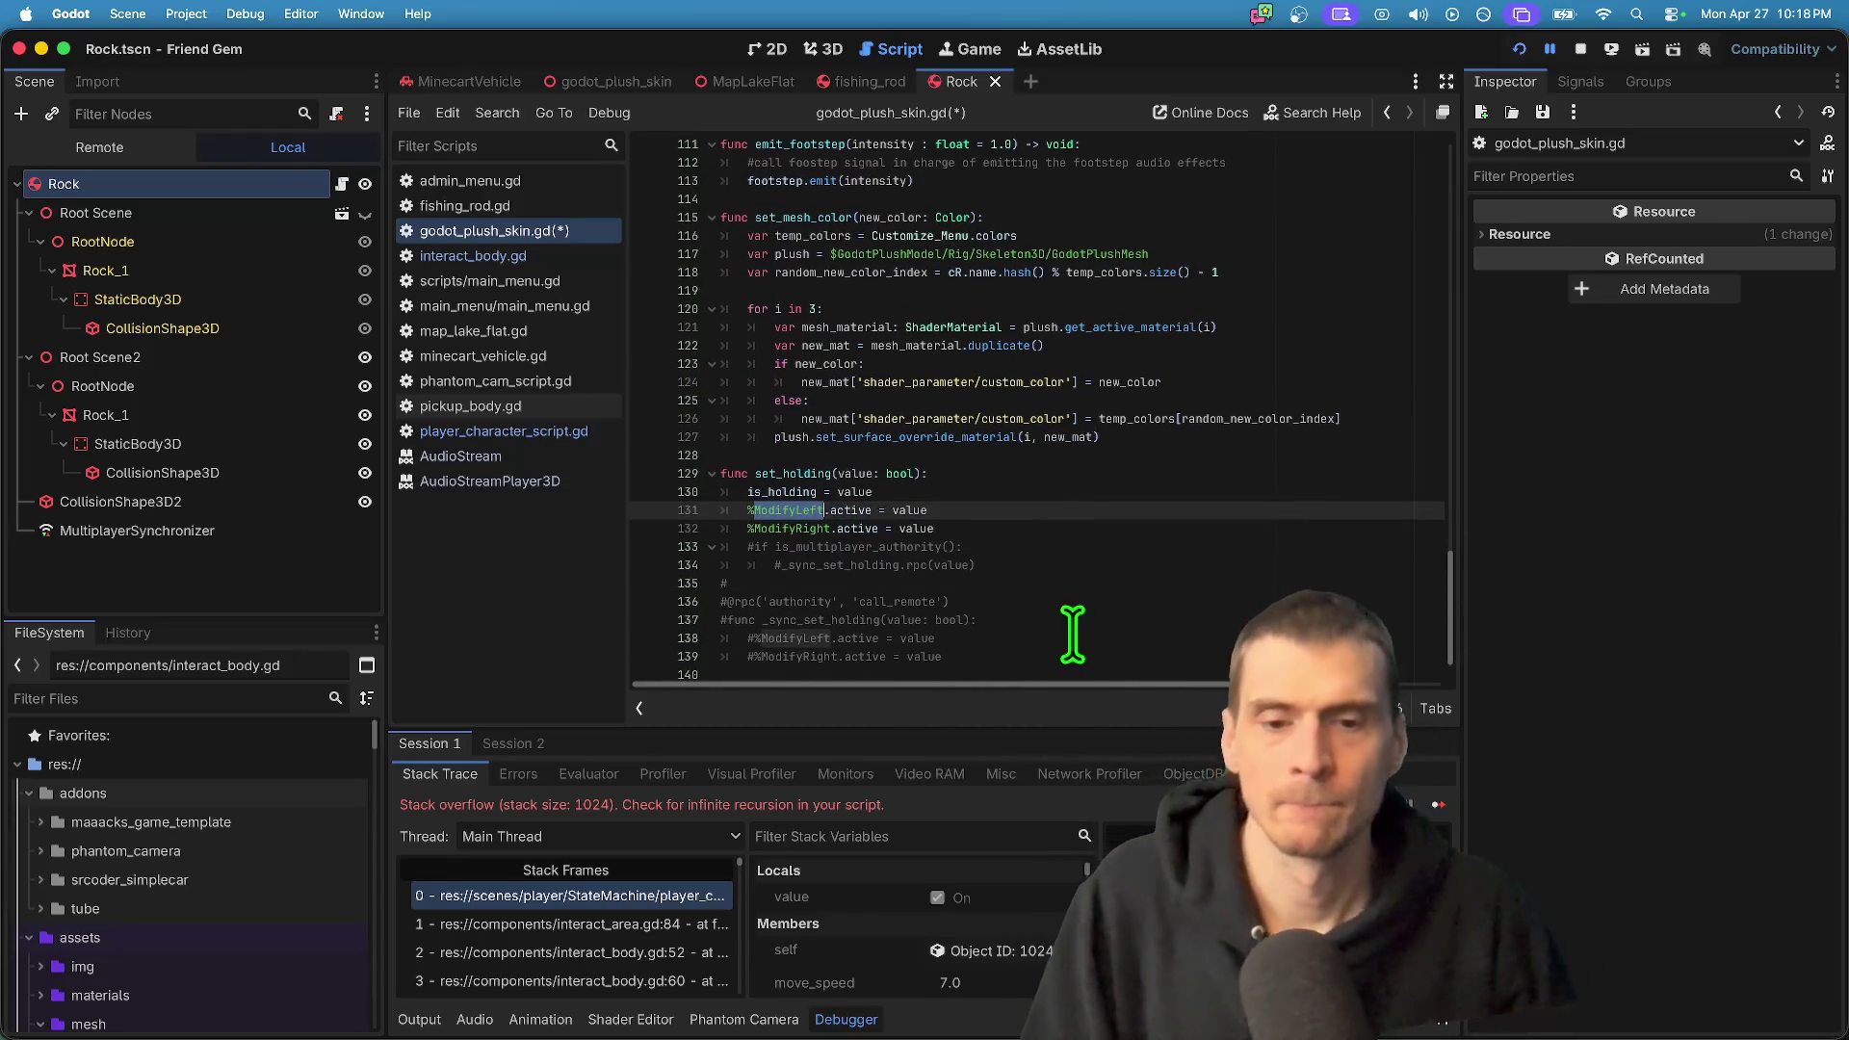
left_click_drag(969, 641, 727, 616)
left_click(944, 619)
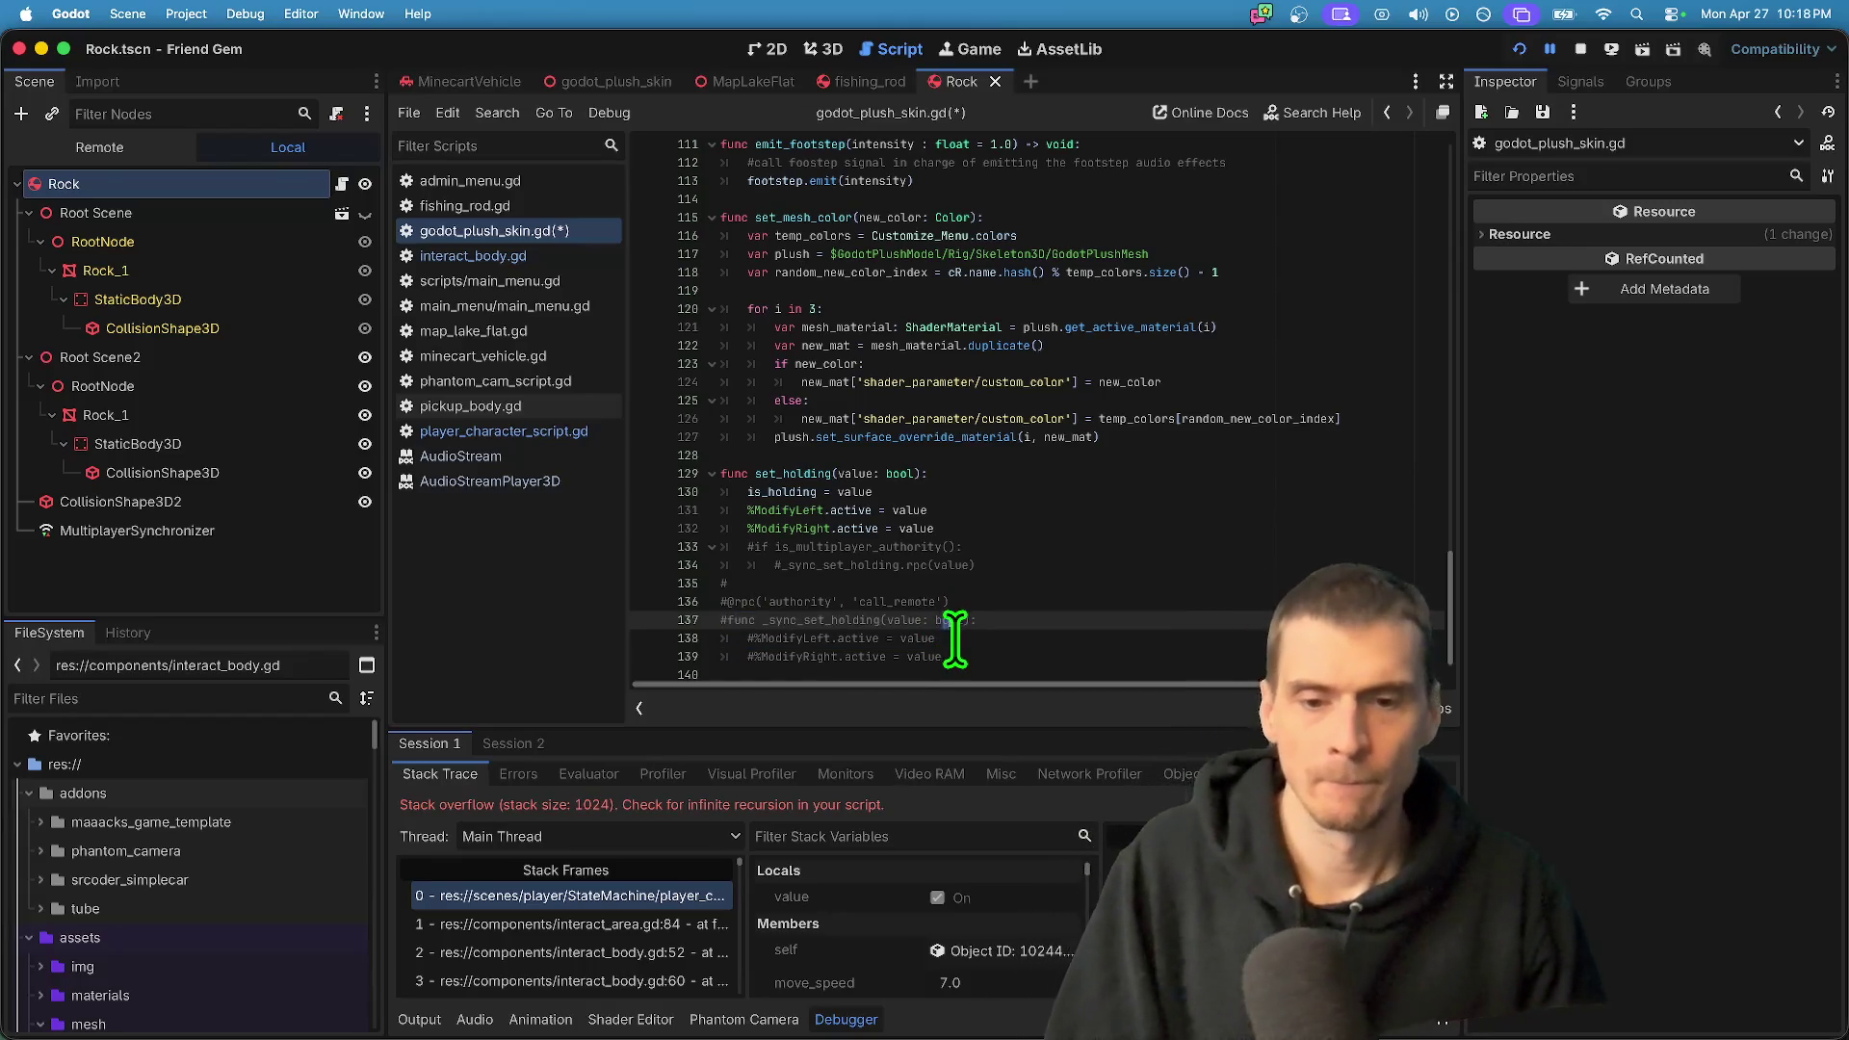
left_click(750, 523)
double_click(787, 510)
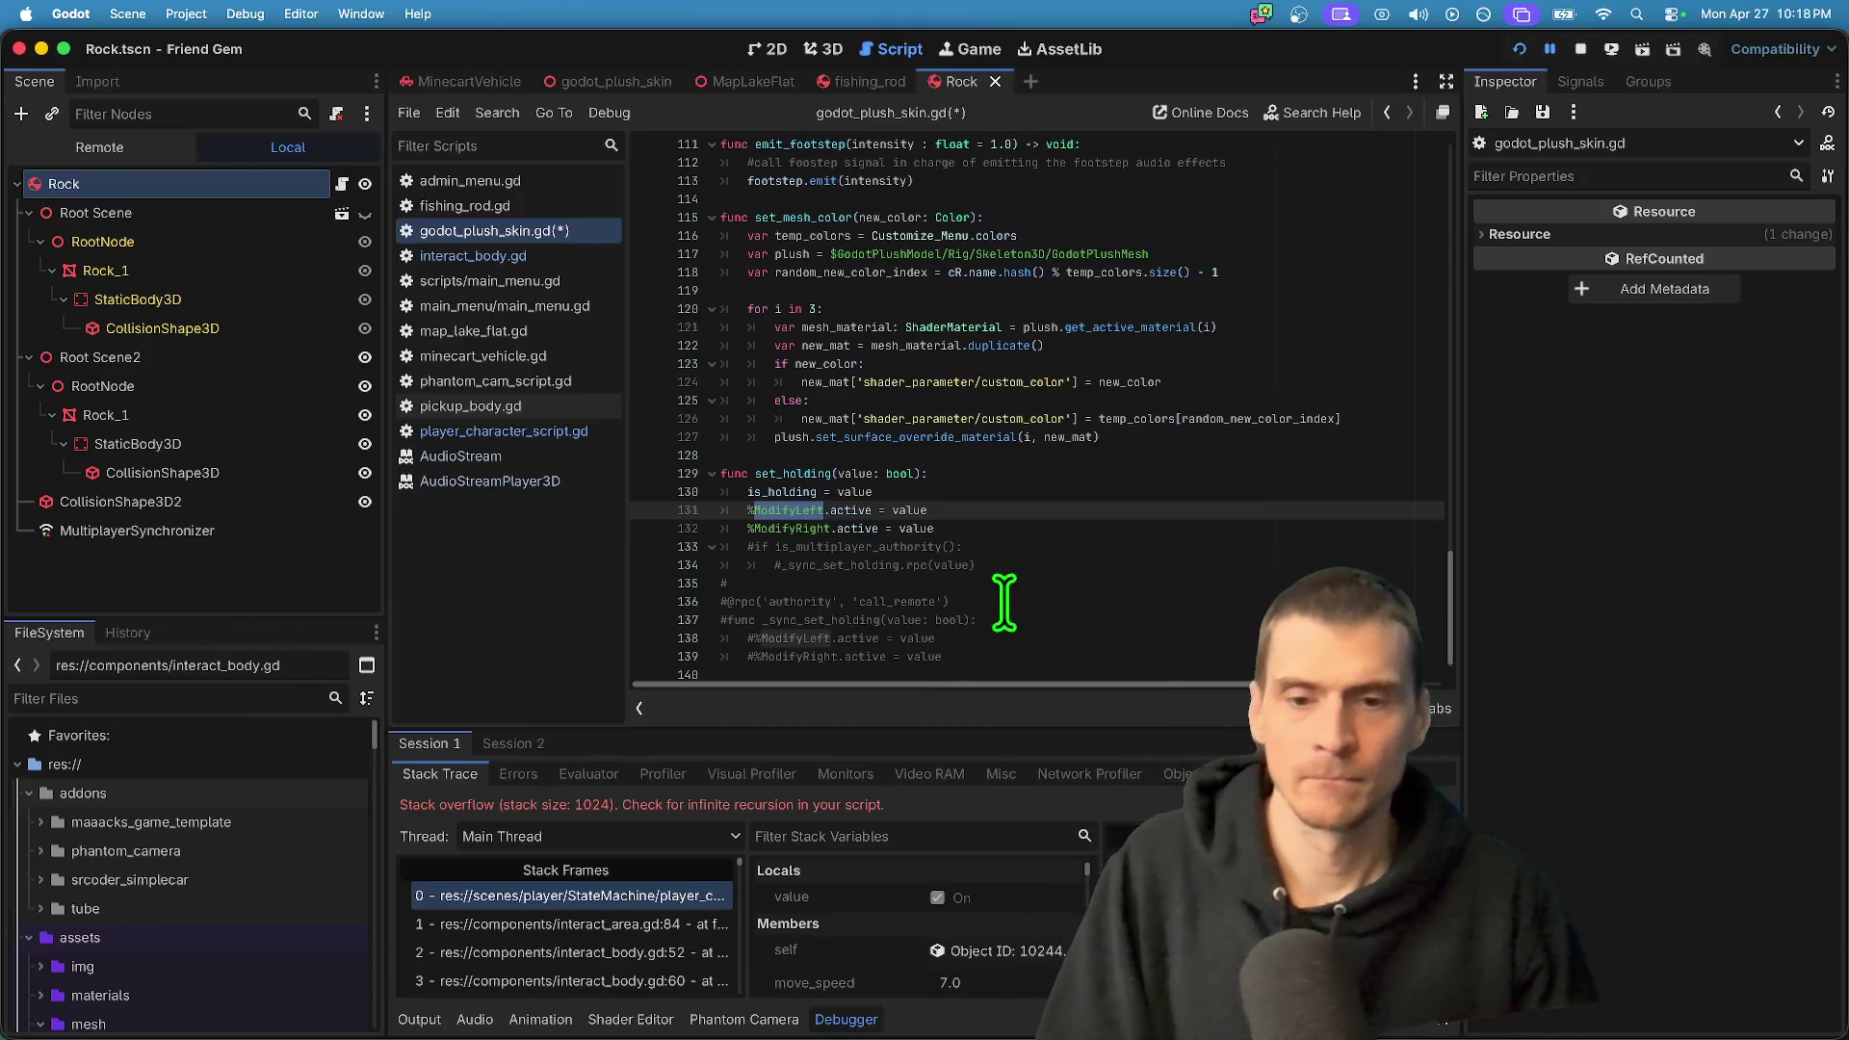
left_click(944, 582)
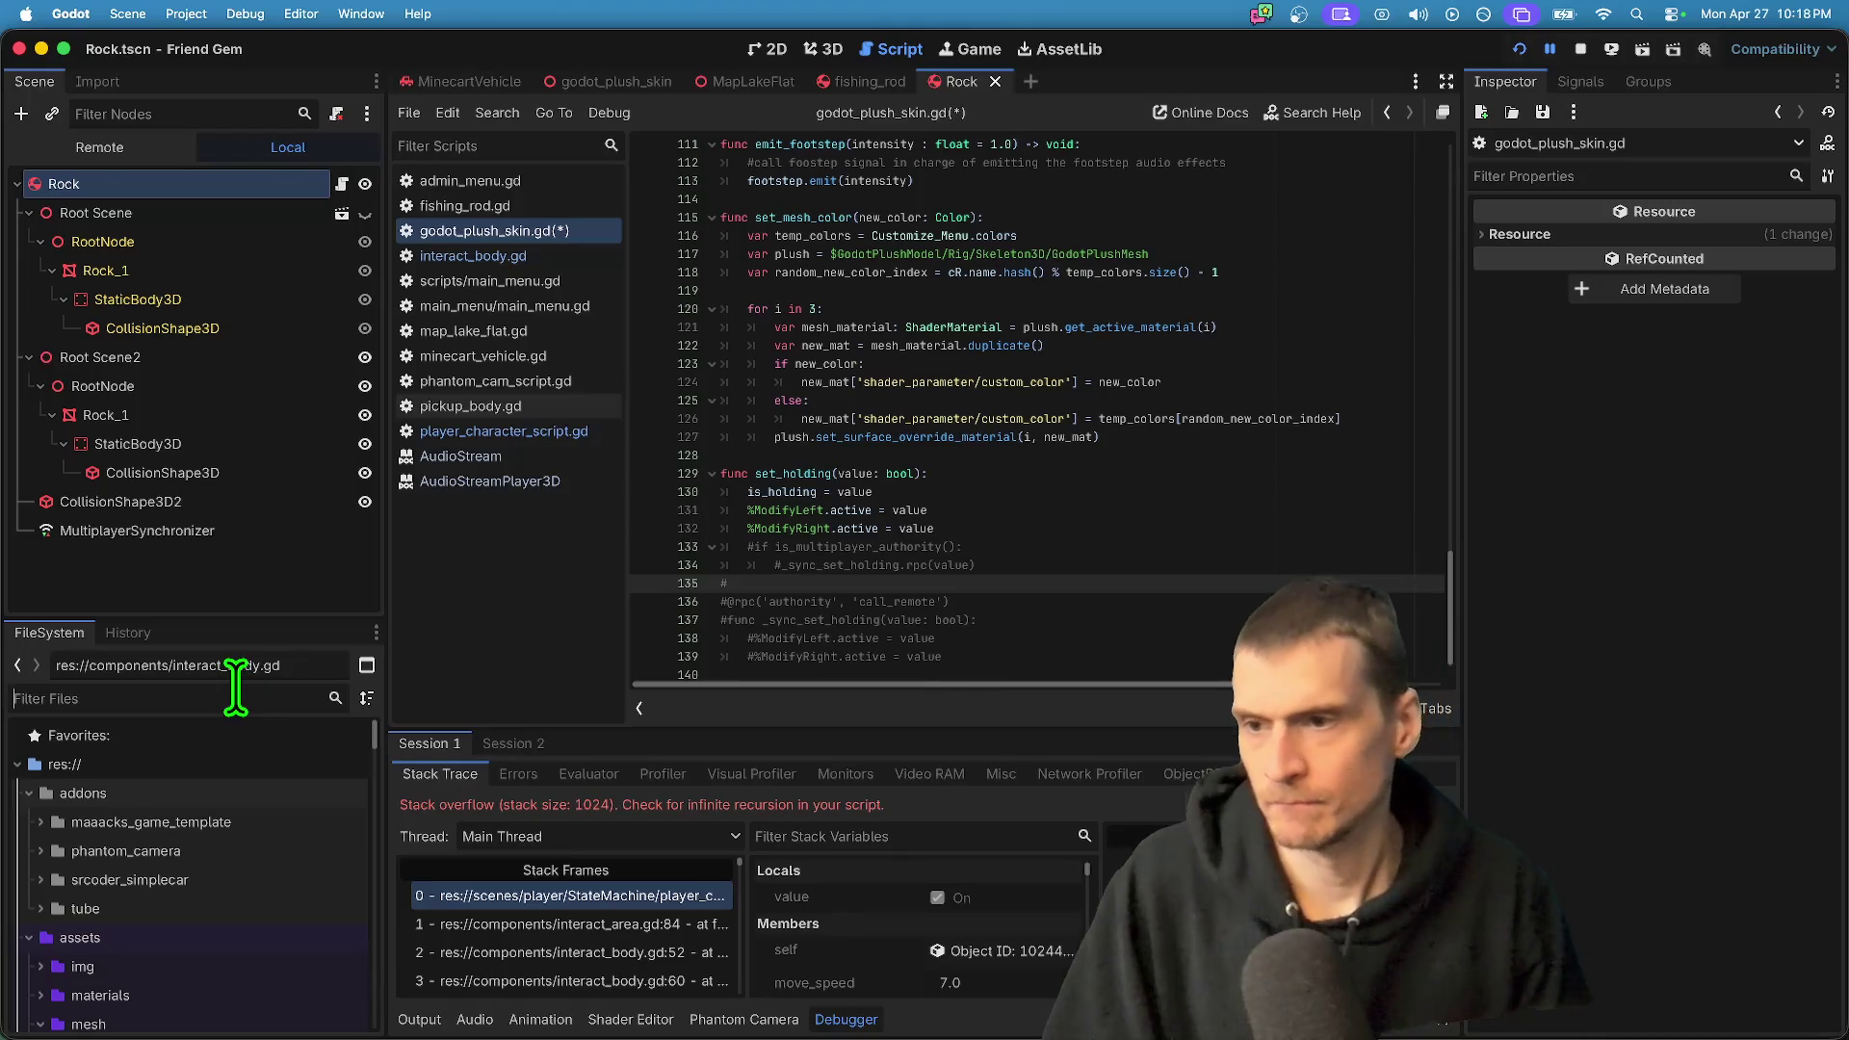
- Open the player character scene and show its MultiplayerSynchronizer replication settings
type("player")
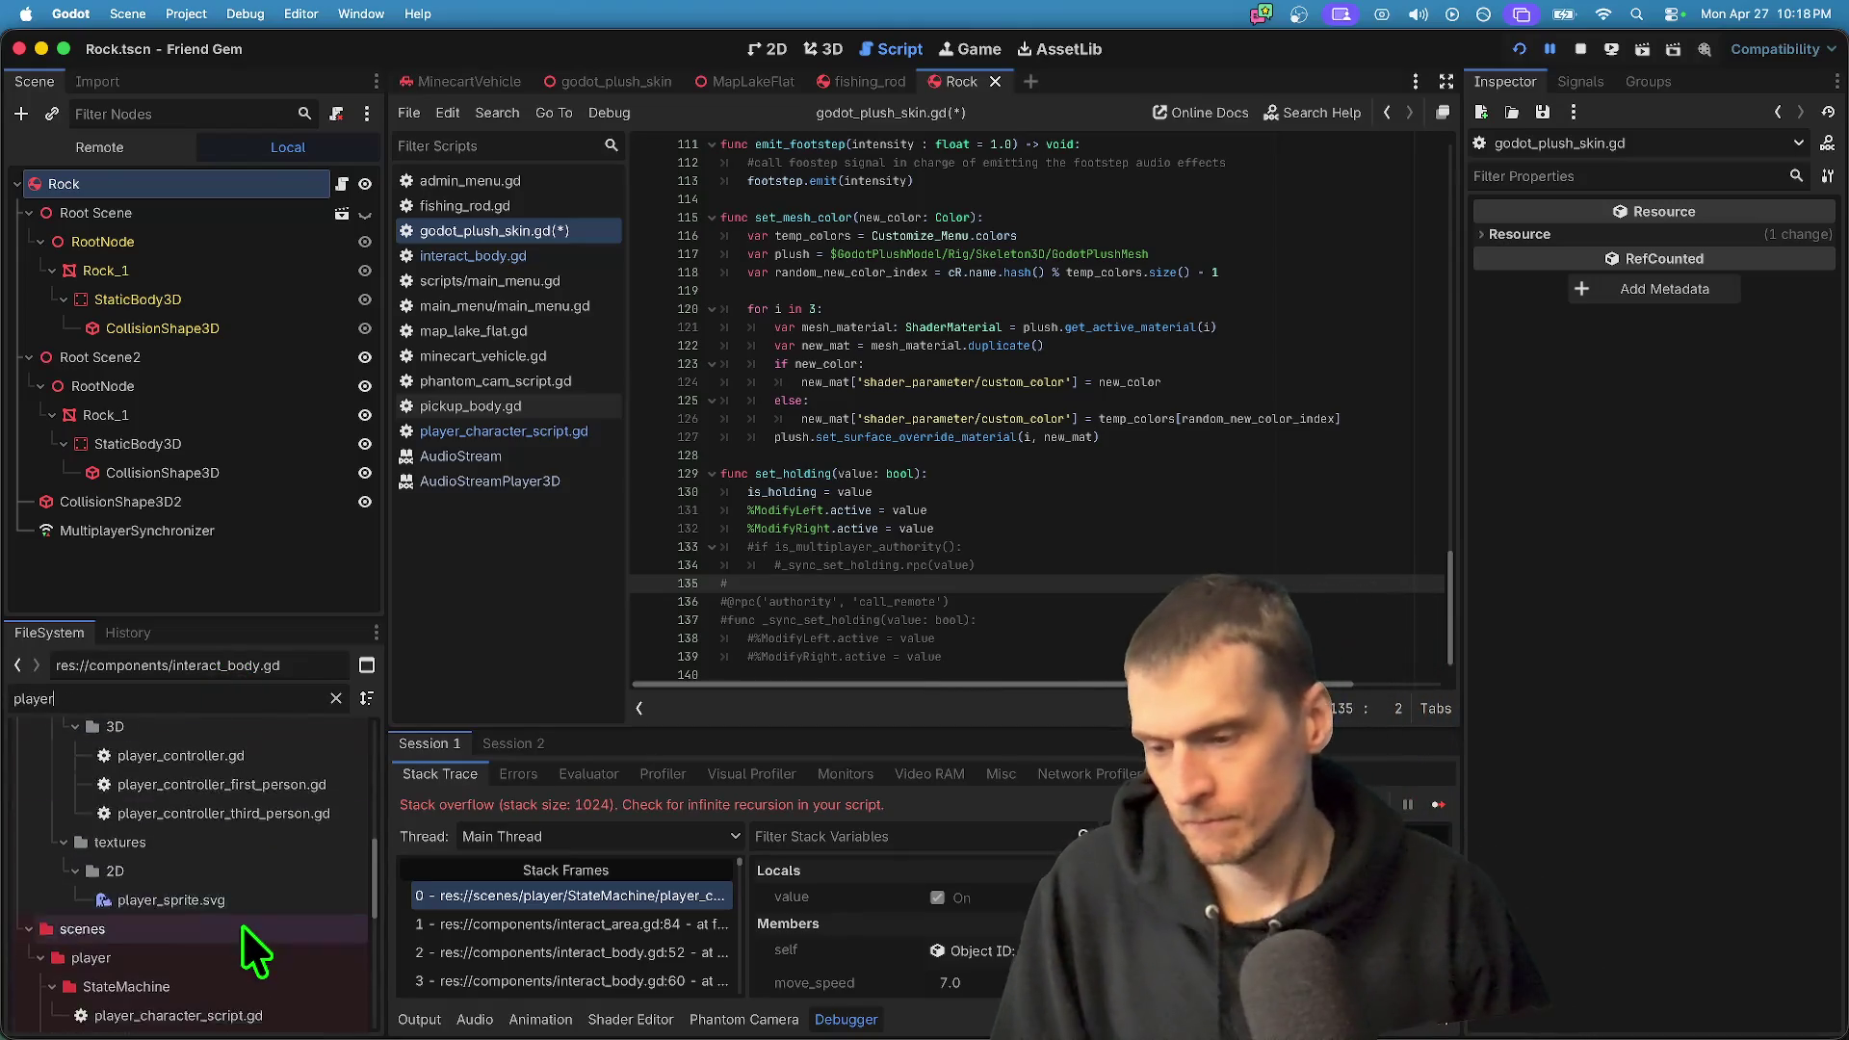
scroll(240, 924, "down", 3)
double_click(217, 856)
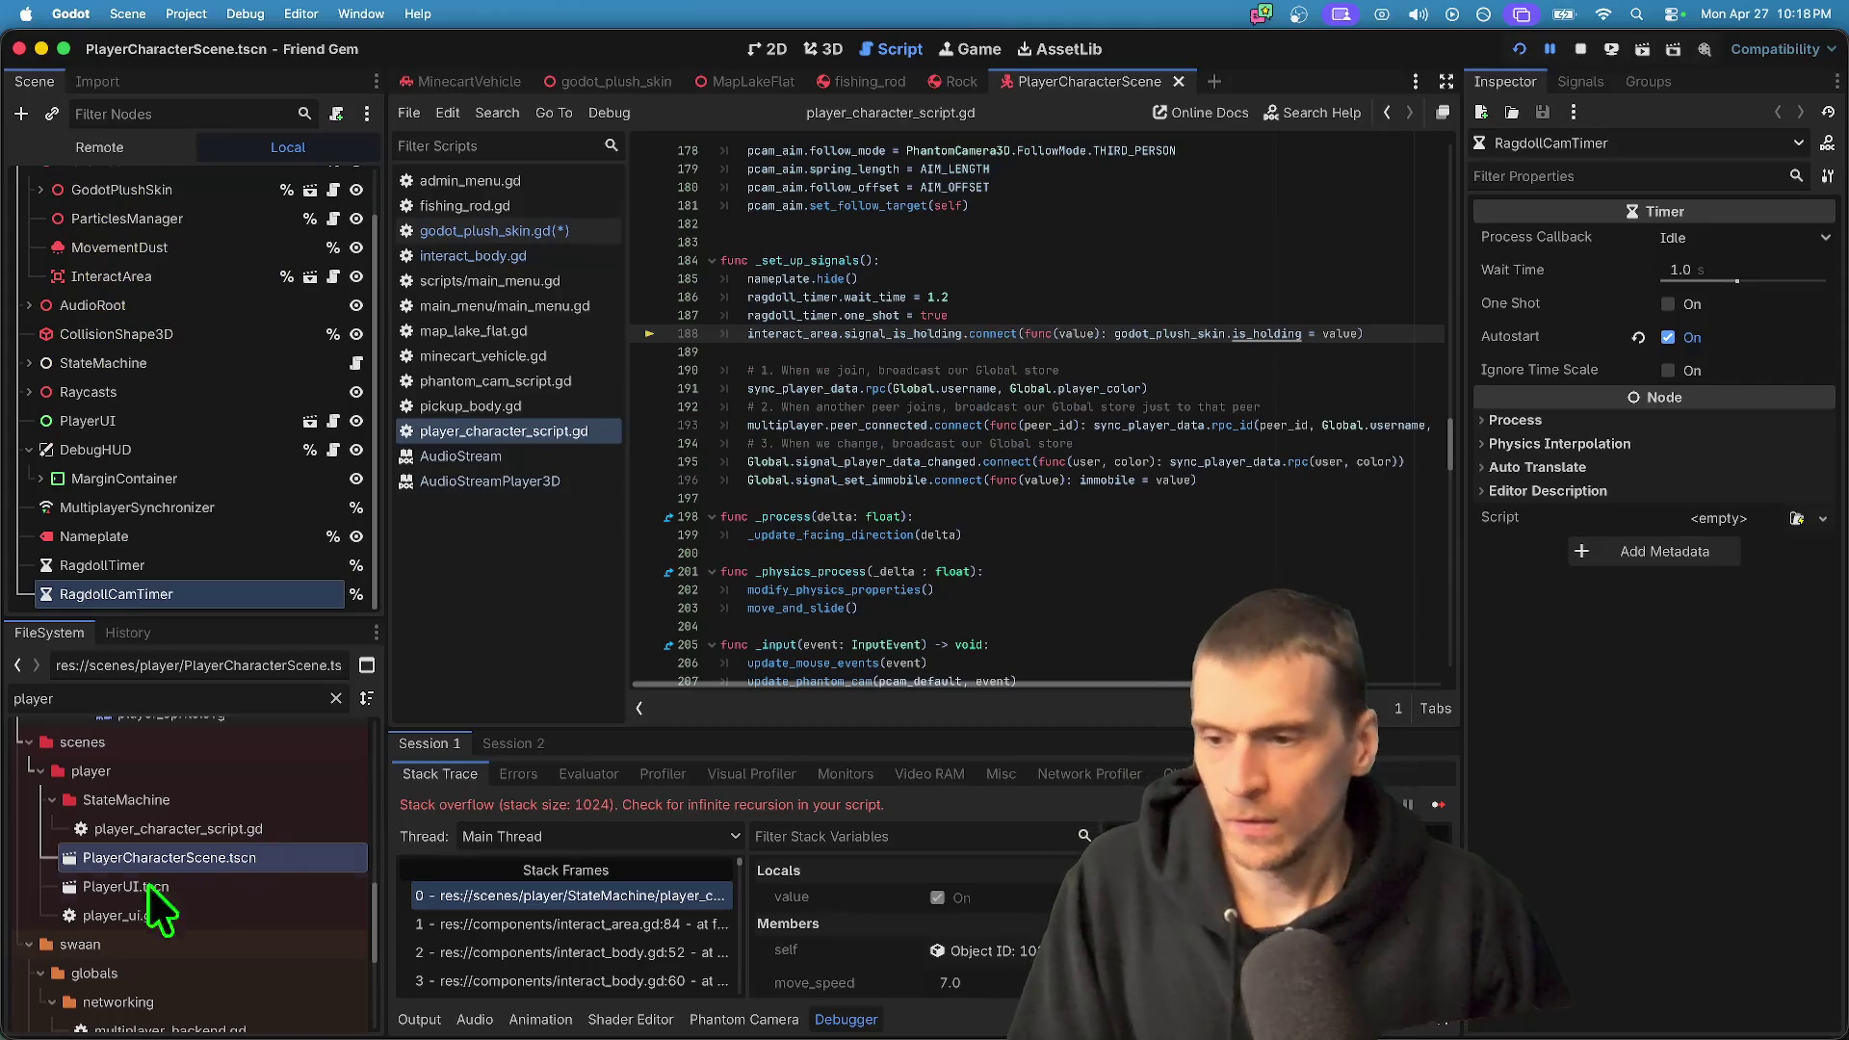
left_click(140, 506)
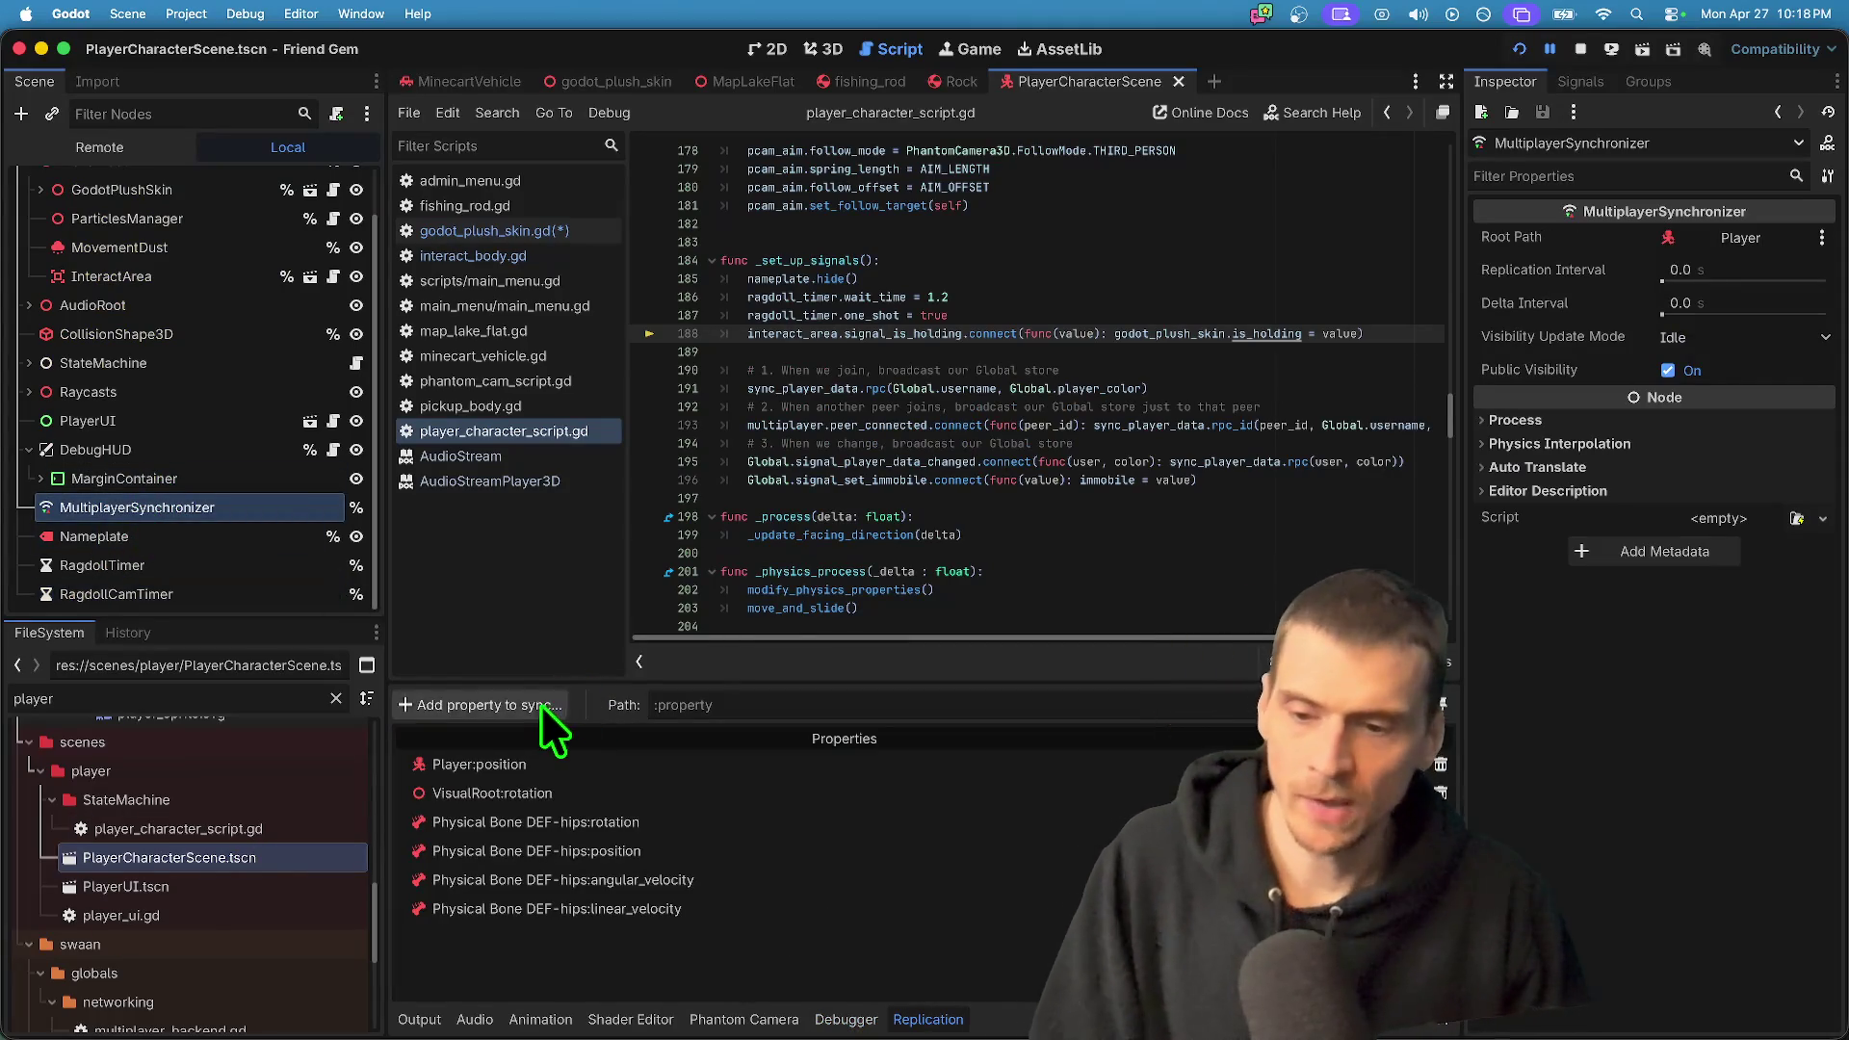
- Add ModifyRight's active property to the replicated properties
left_click(541, 705)
scroll(924, 516, "down", 3)
scroll(867, 434, "up", 3)
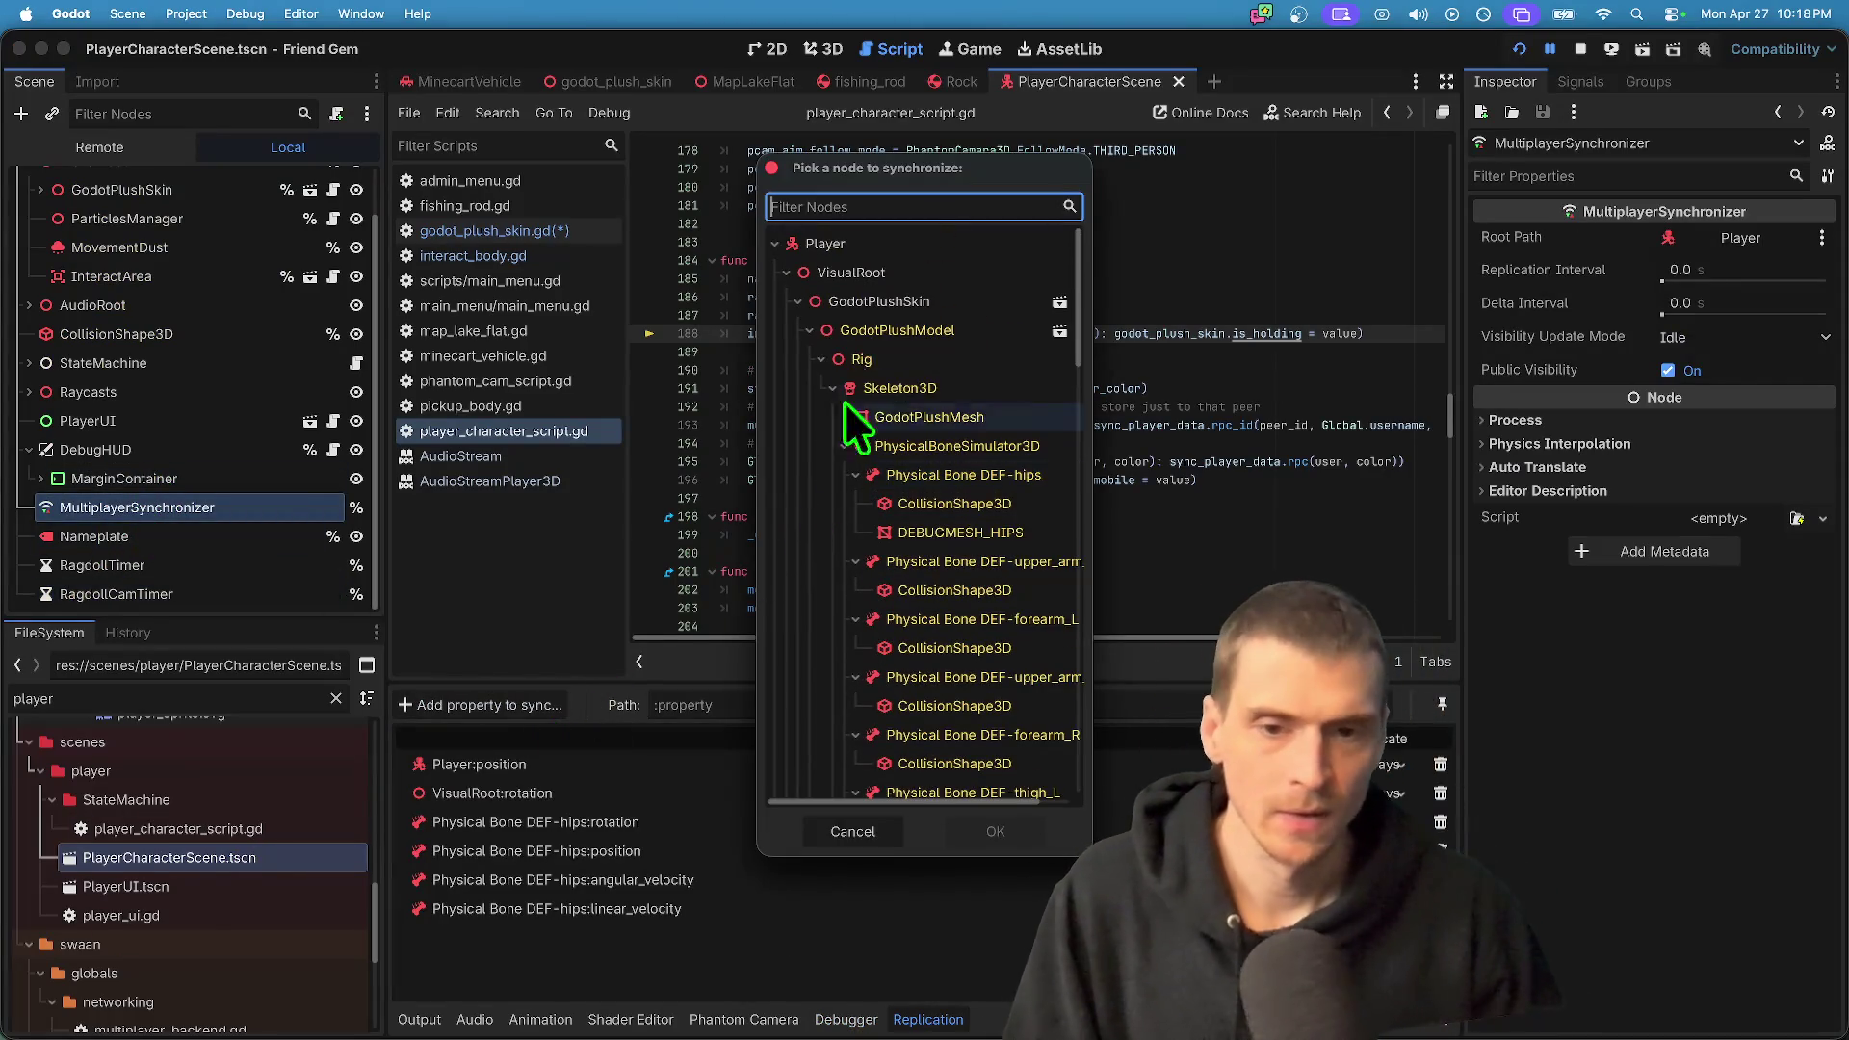
left_click(876, 334)
scroll(874, 443, "down", 5)
scroll(934, 573, "down", 5)
scroll(928, 578, "up", 4)
left_click(966, 416)
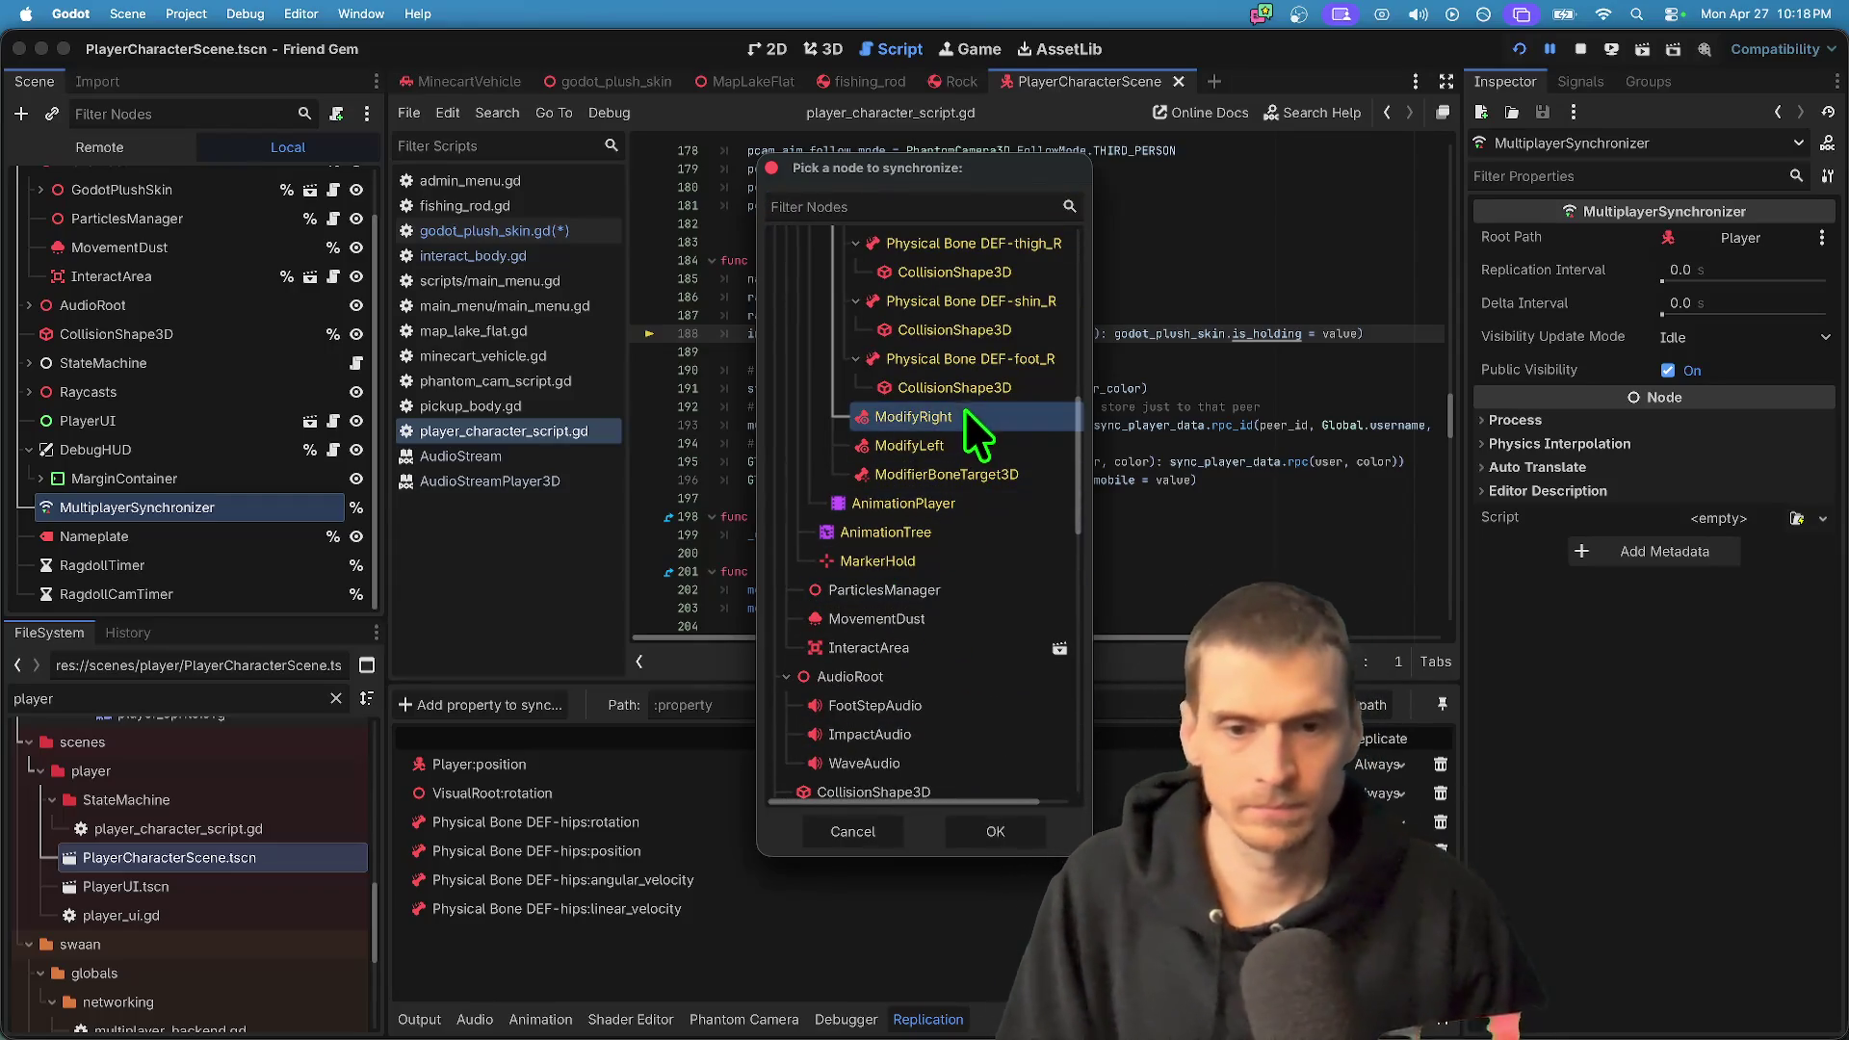
left_click(1011, 834)
type("a")
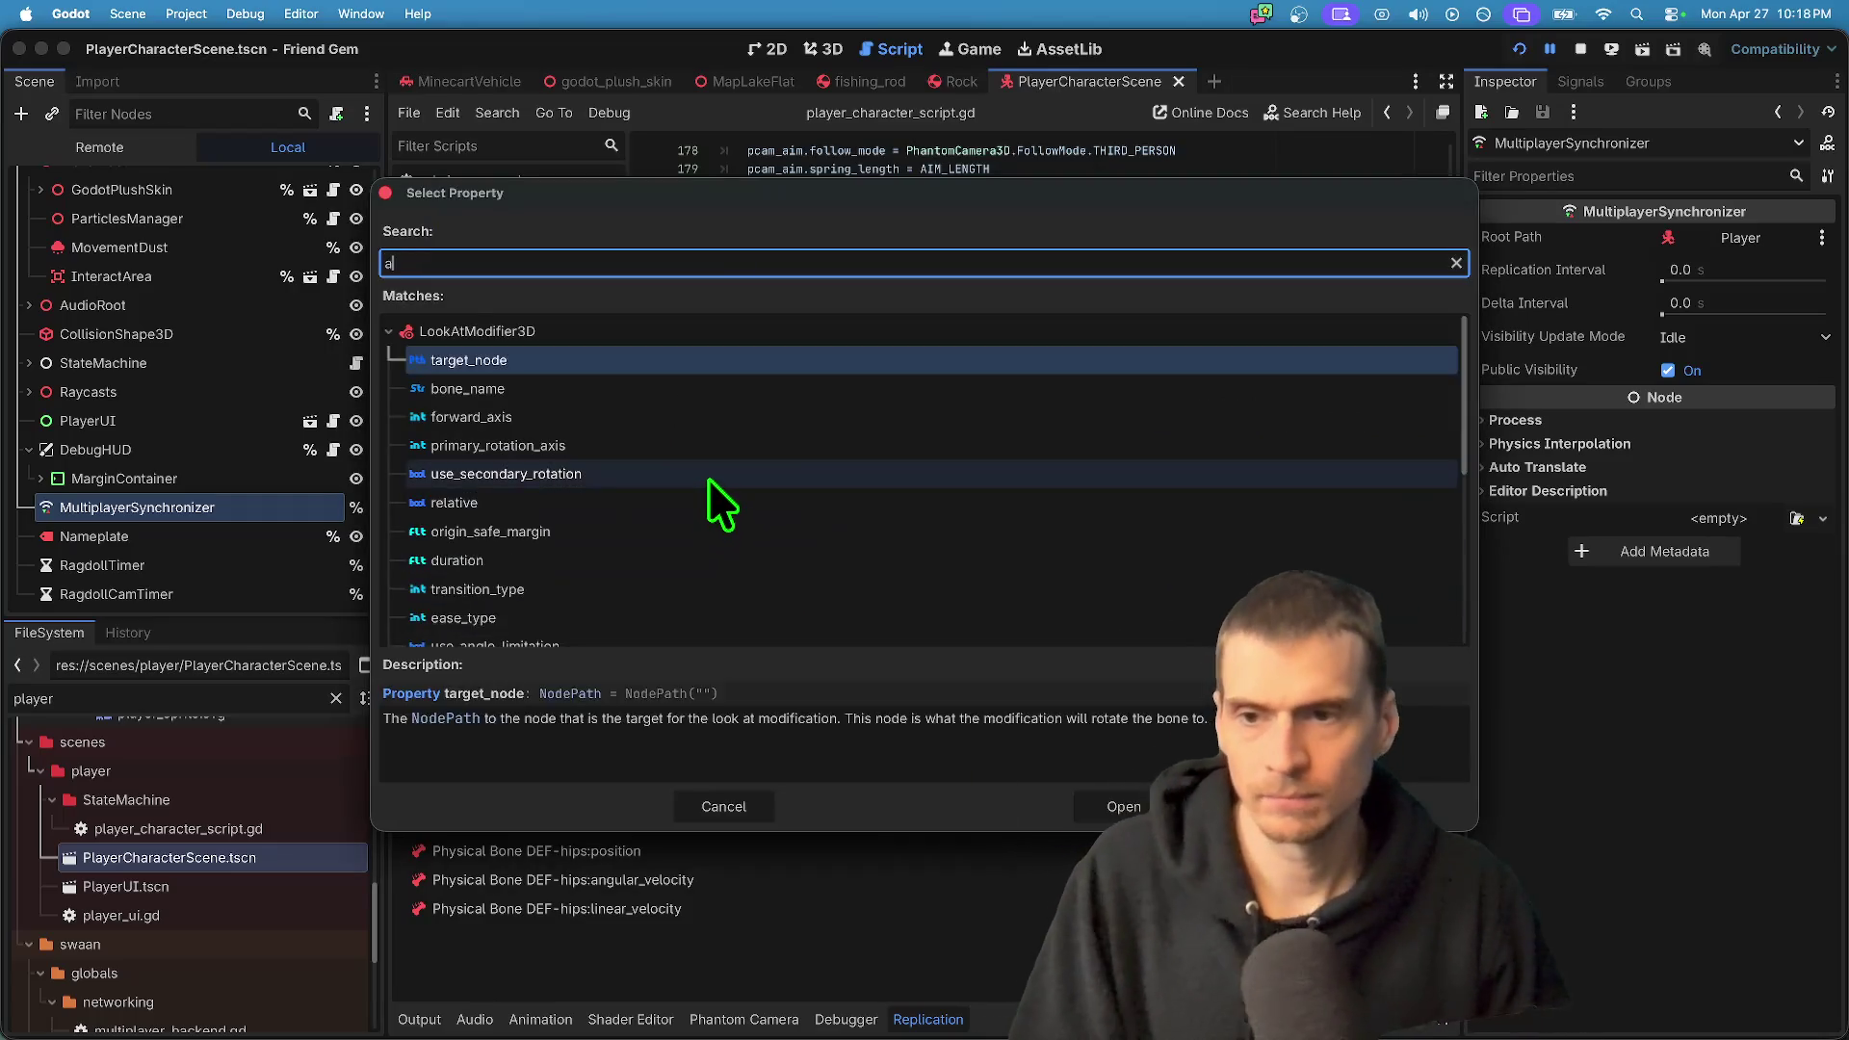
type("ctive")
key("Return")
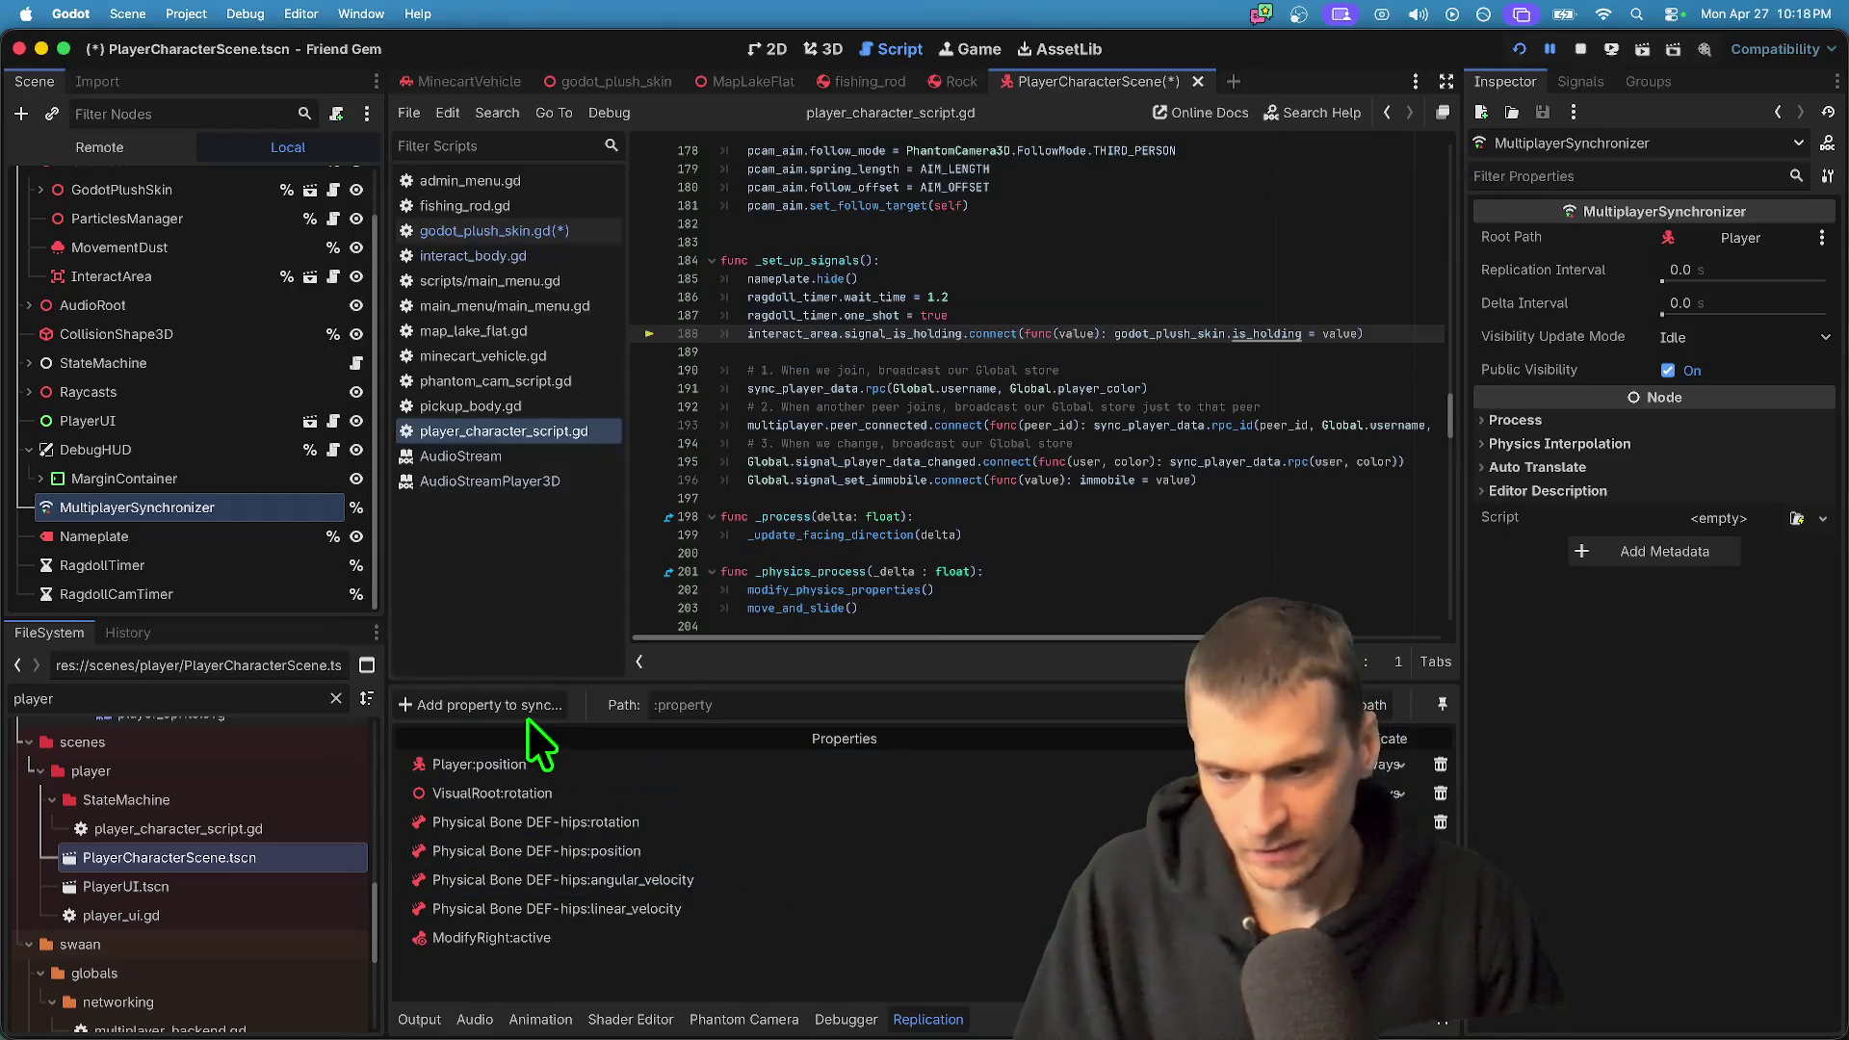
- Add ModifyLeft's active property as well, then save all changes
left_click(532, 706)
left_click(963, 445)
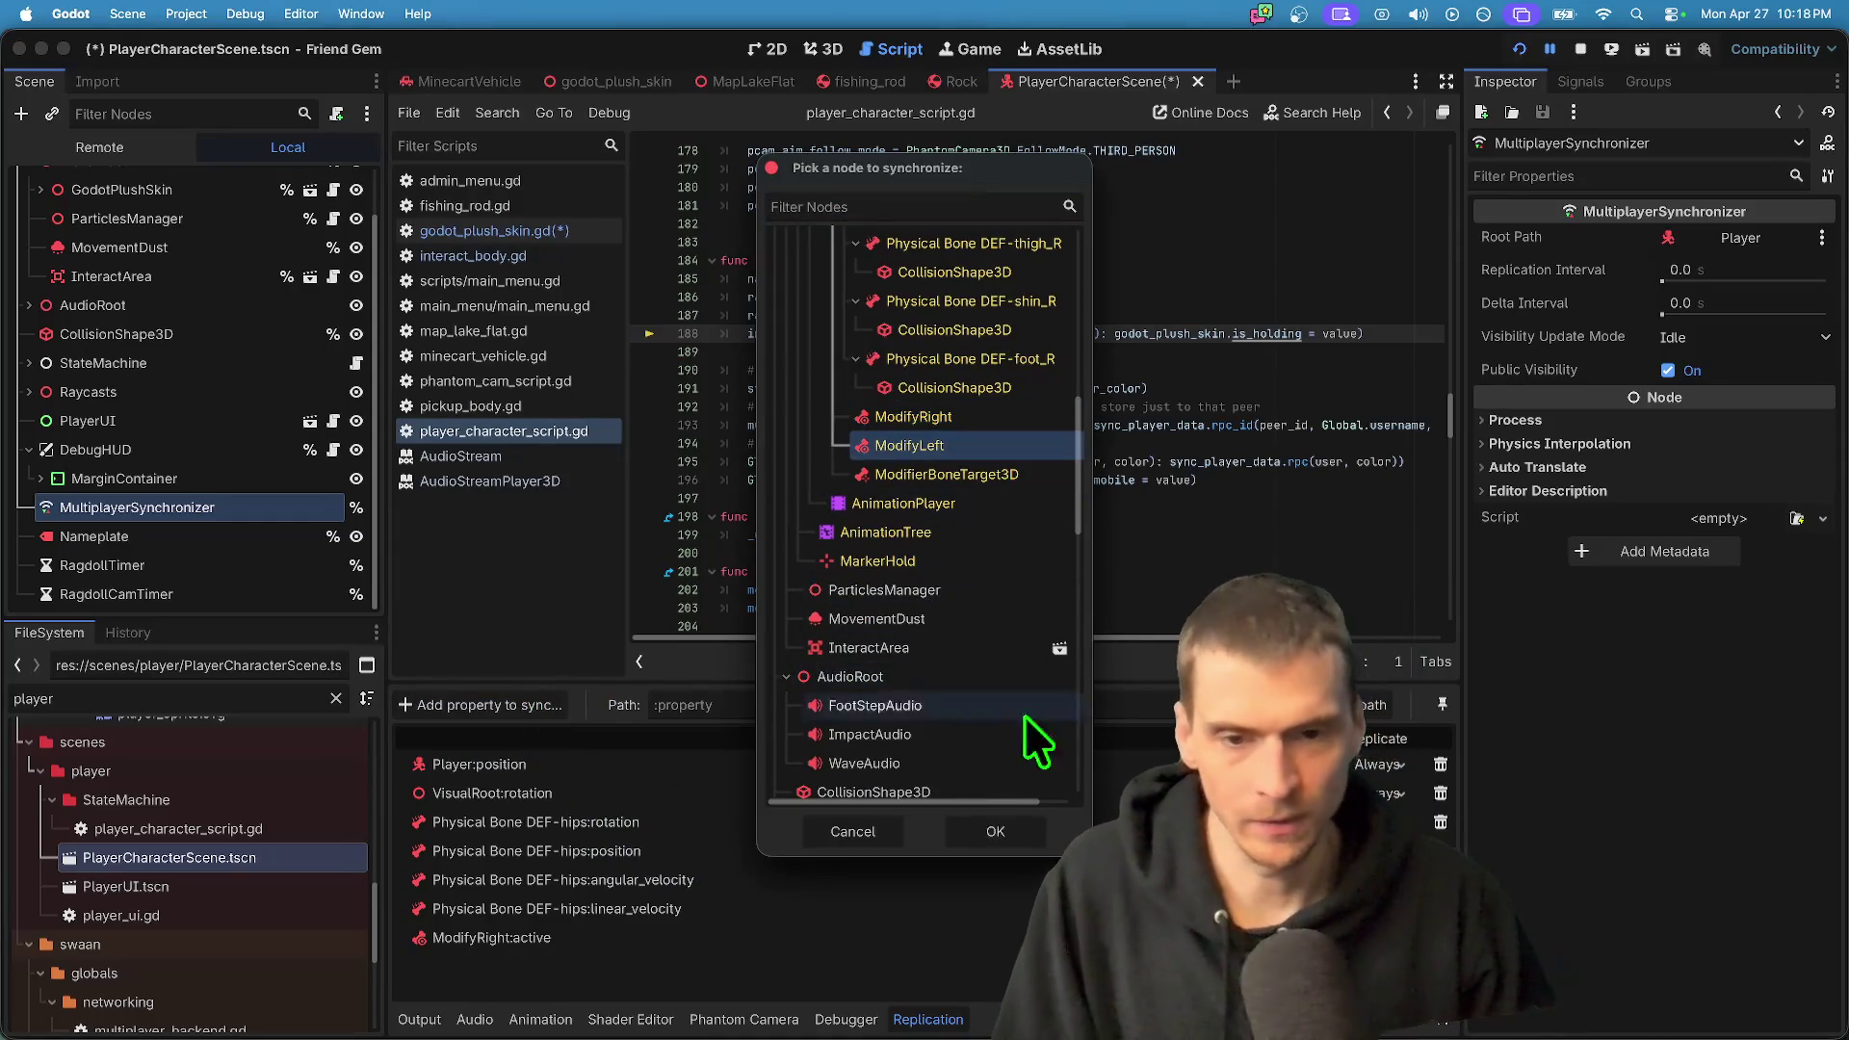
left_click(992, 831)
type("act")
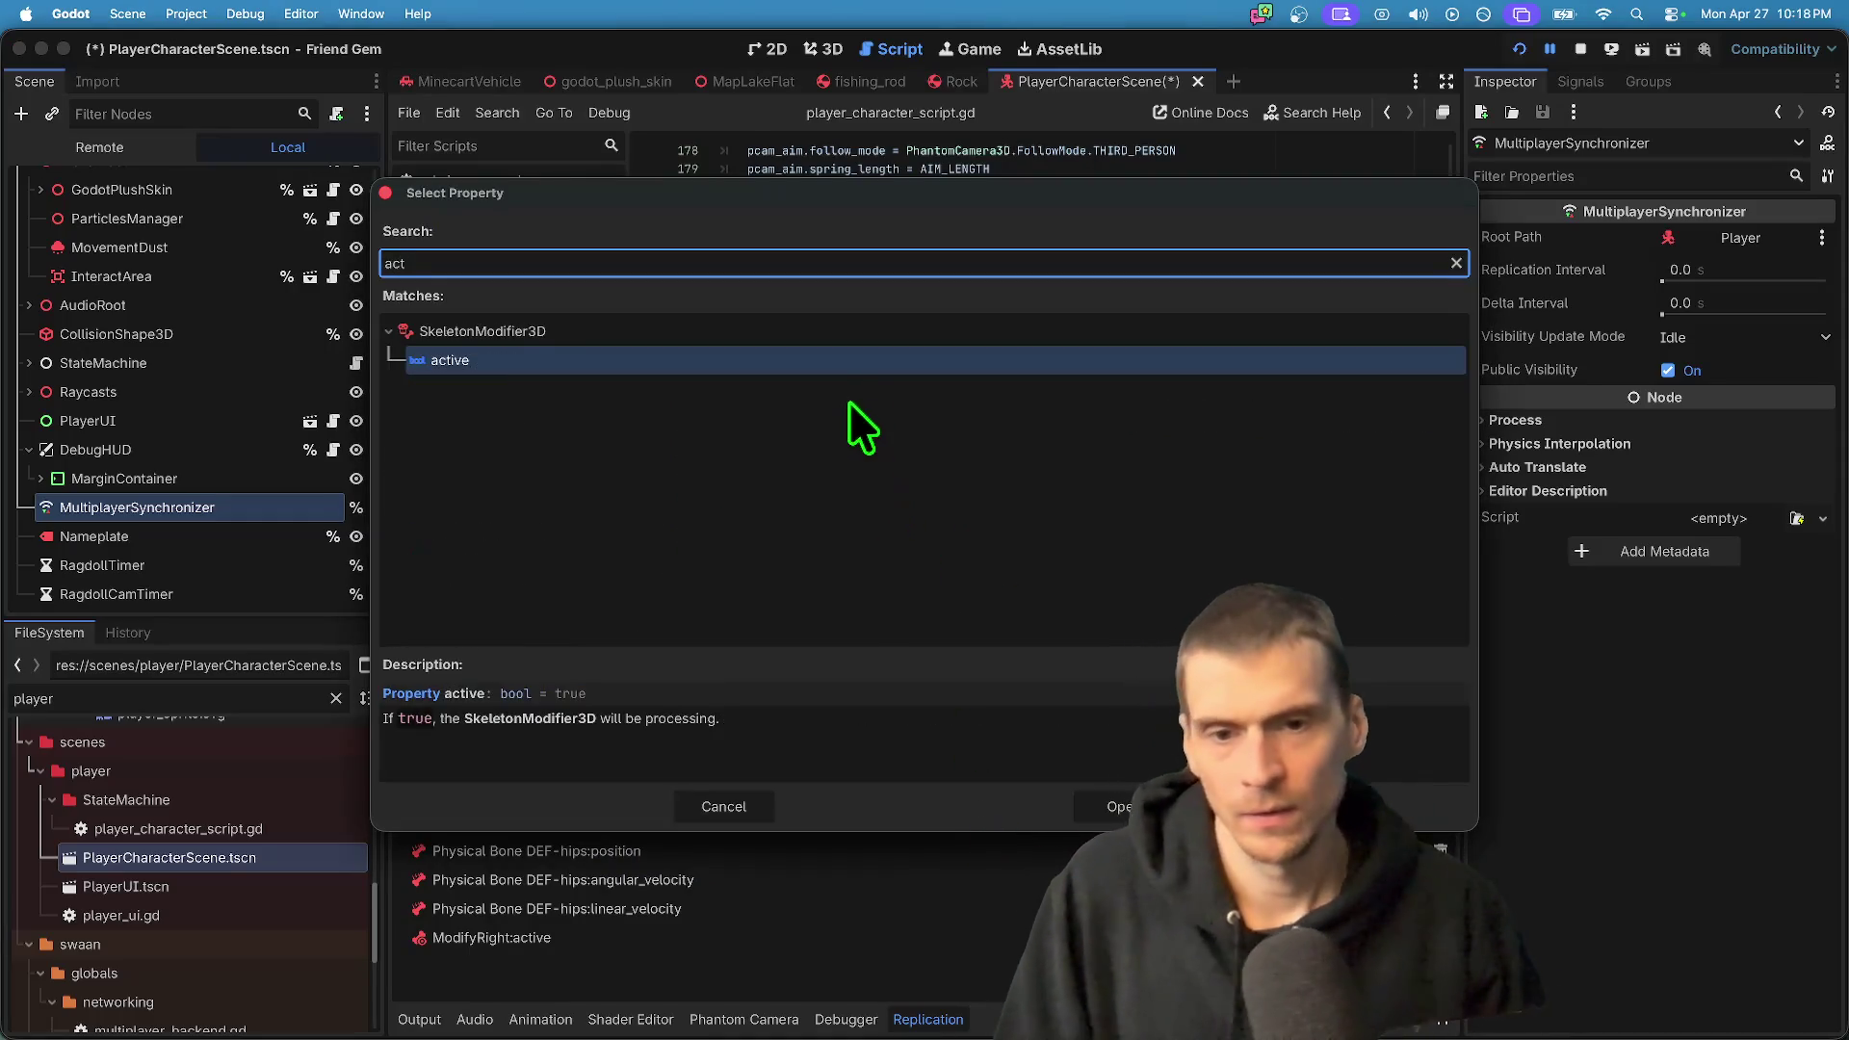
key("Return")
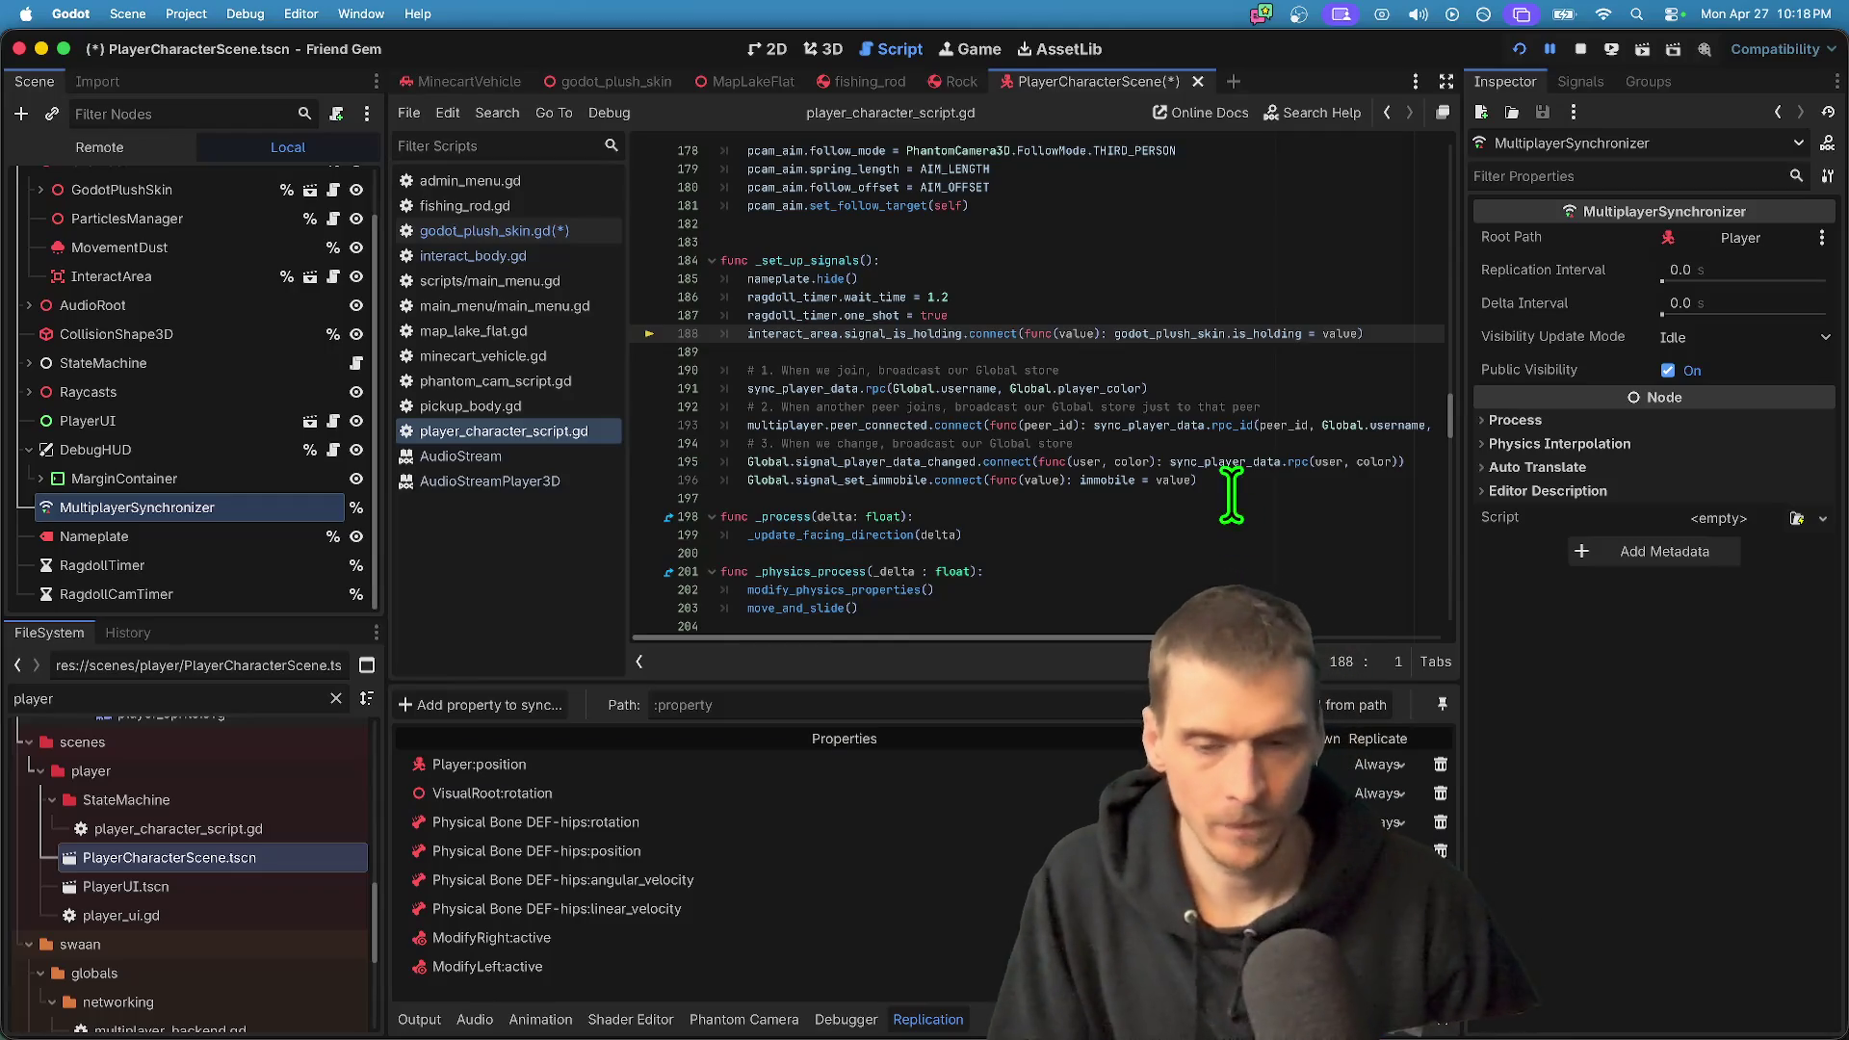
left_click(1204, 480)
key("ctrl+s")
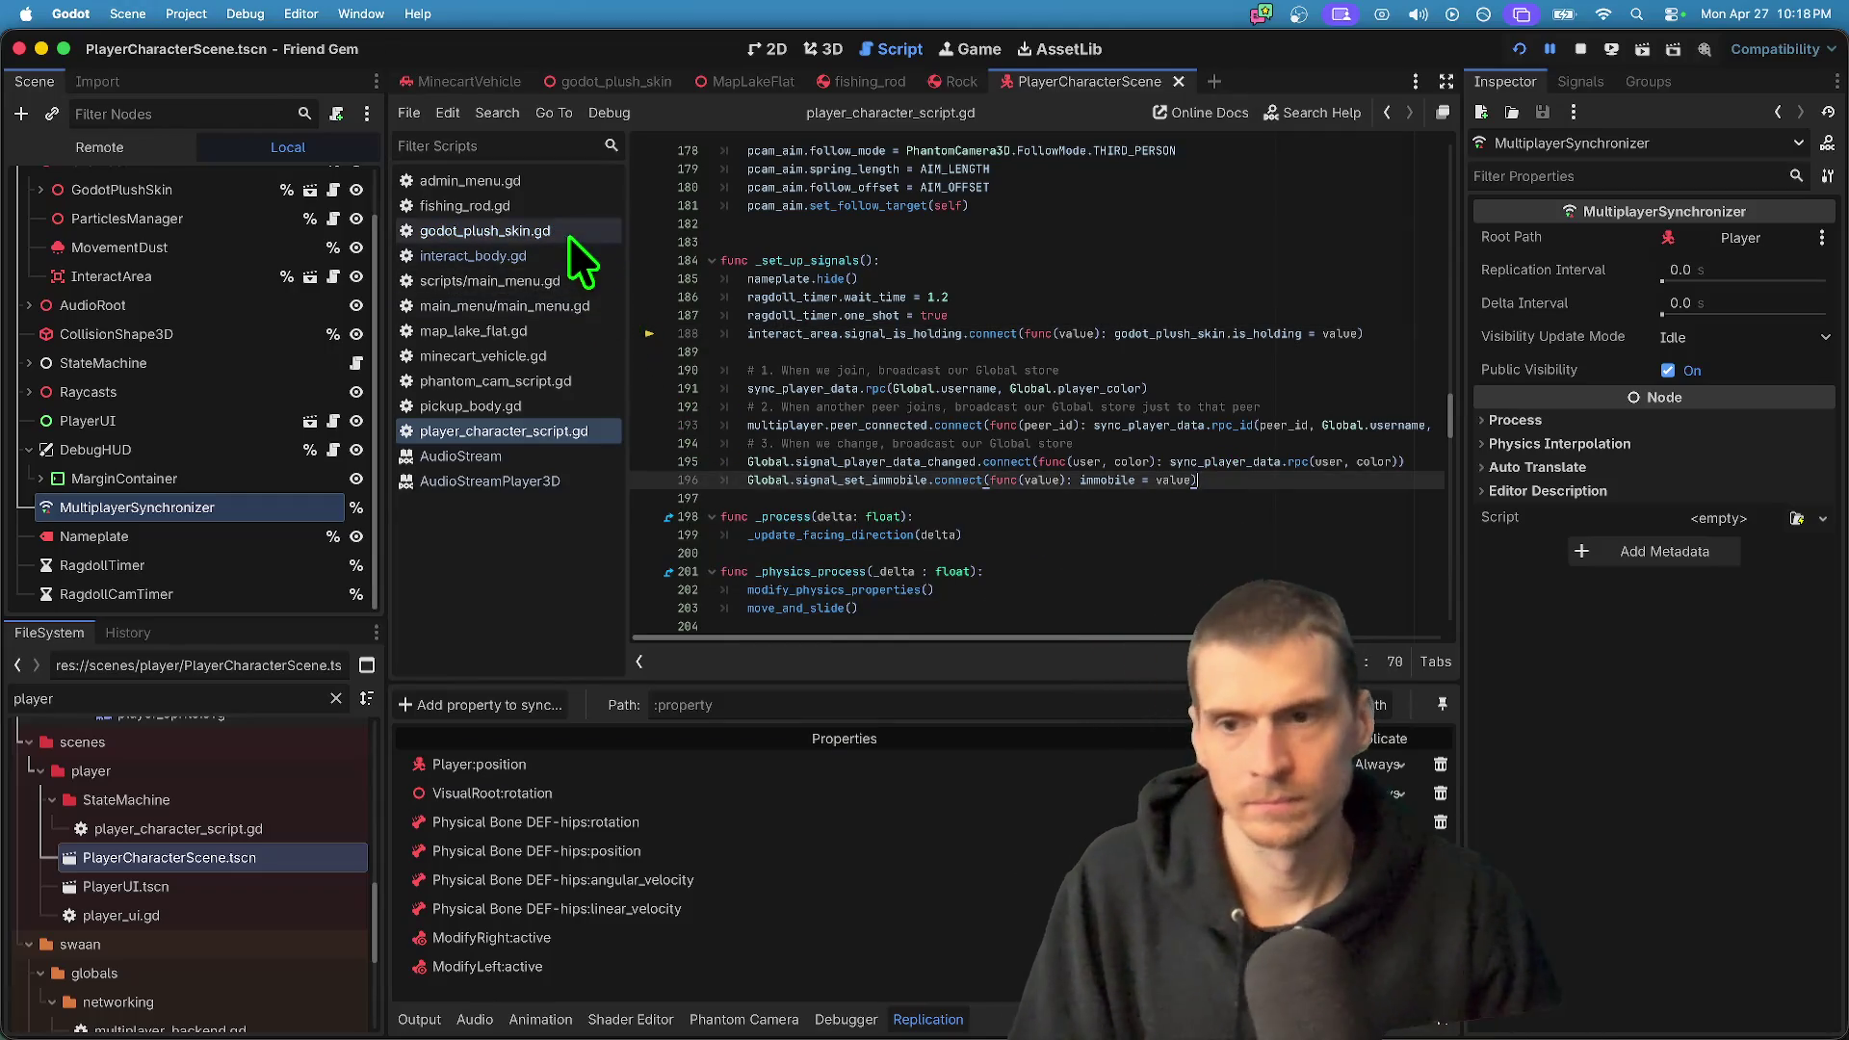
- Search the project for sync_owner_id to find its call on line 55 and definition on line 59
left_click(559, 235)
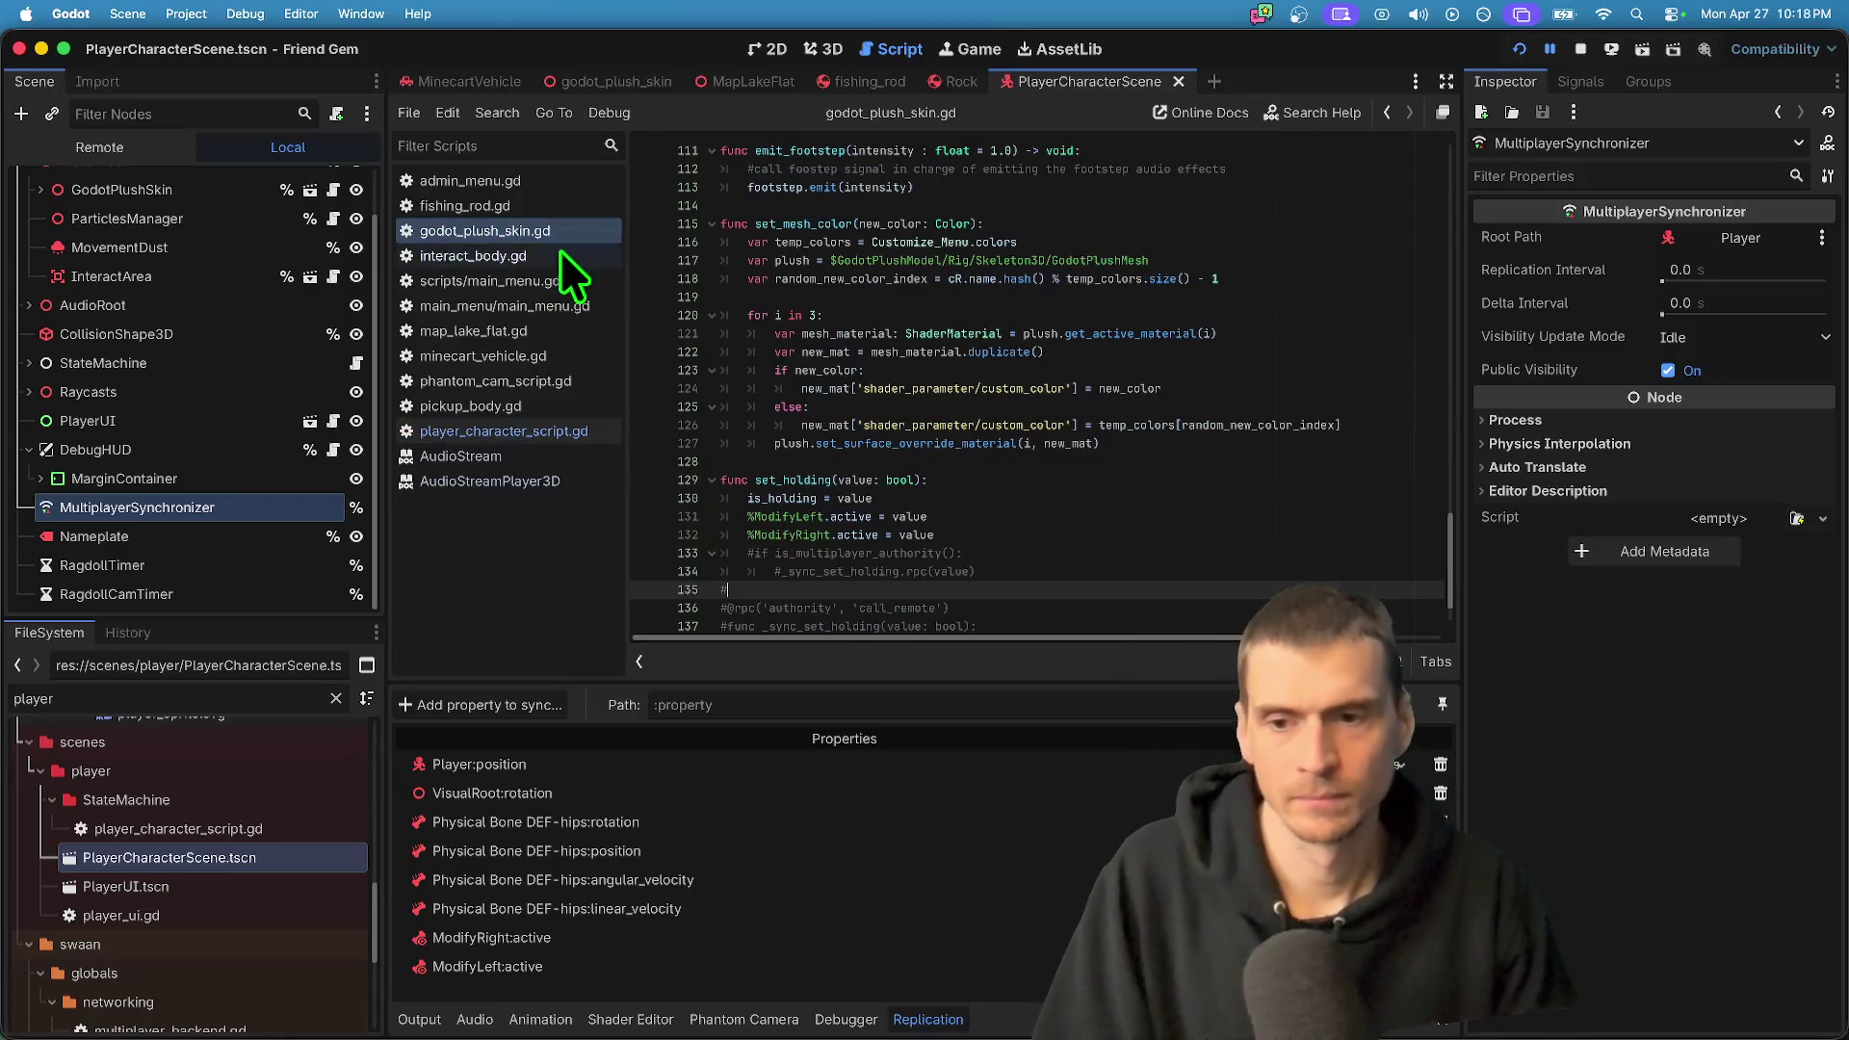
left_click(576, 255)
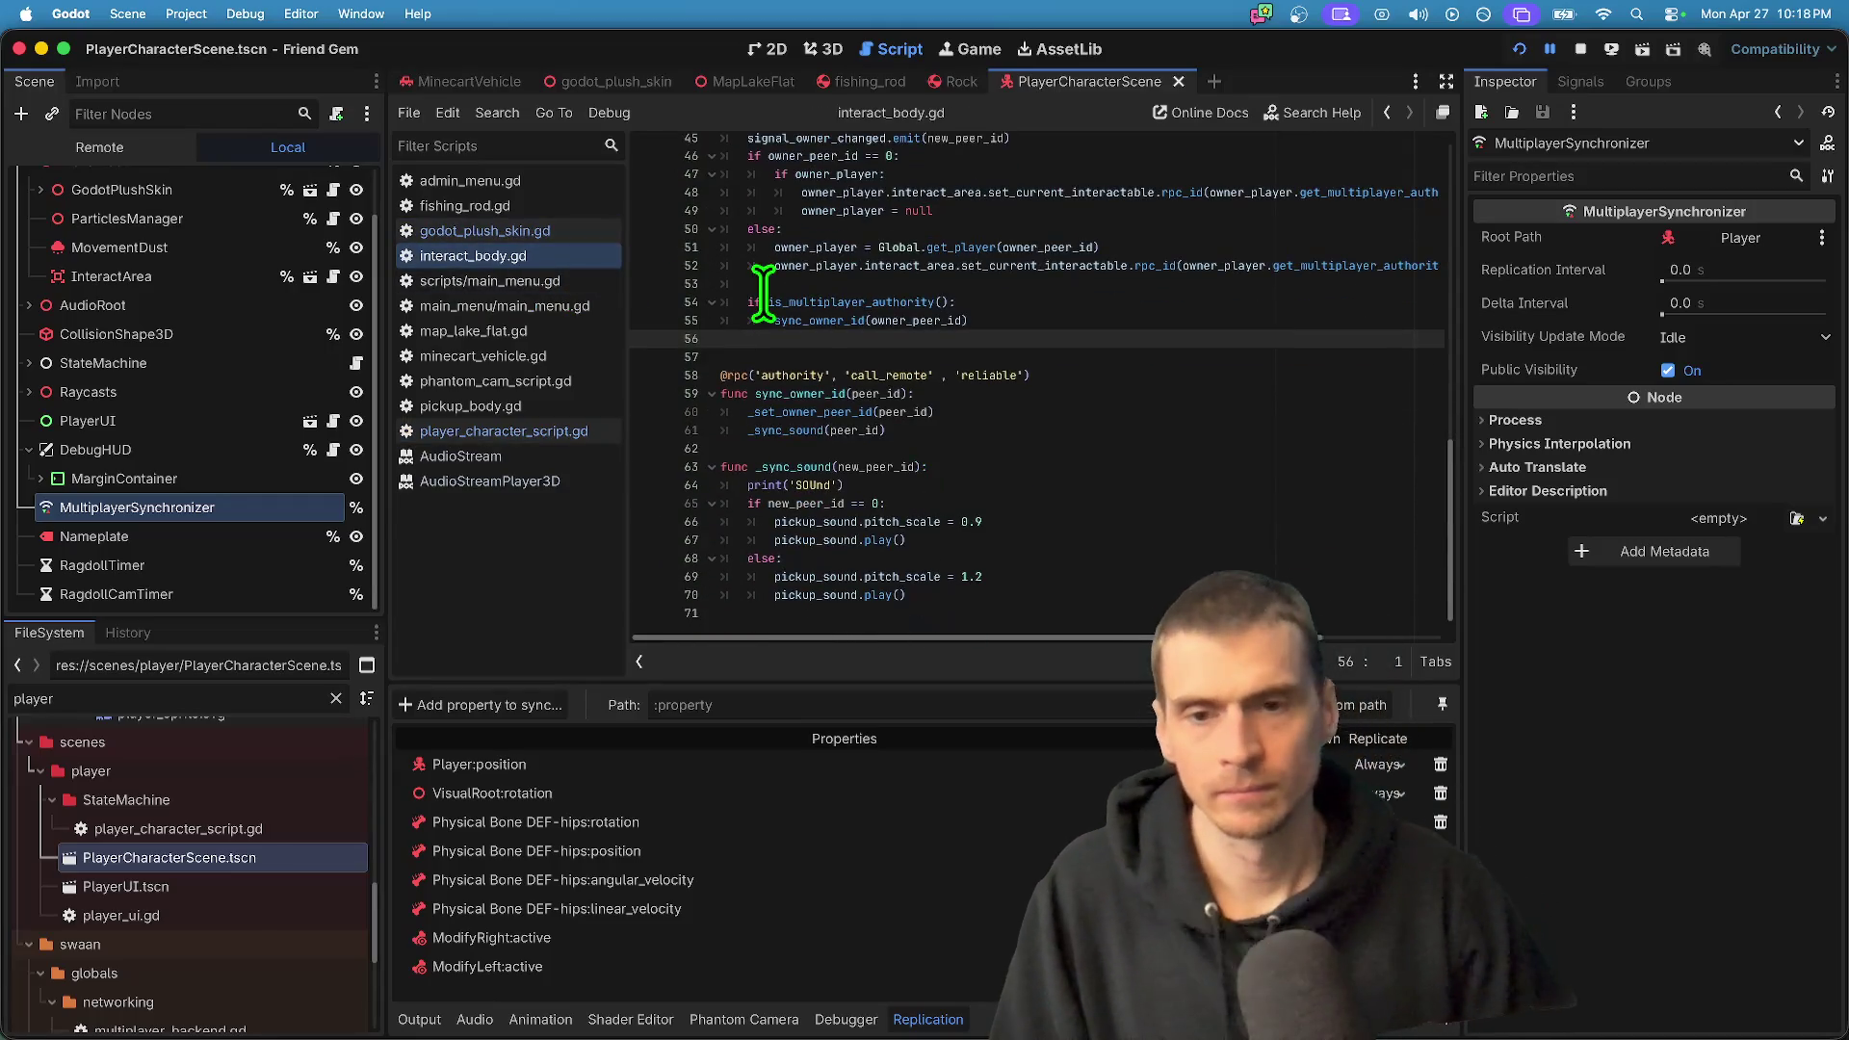
double_click(824, 393)
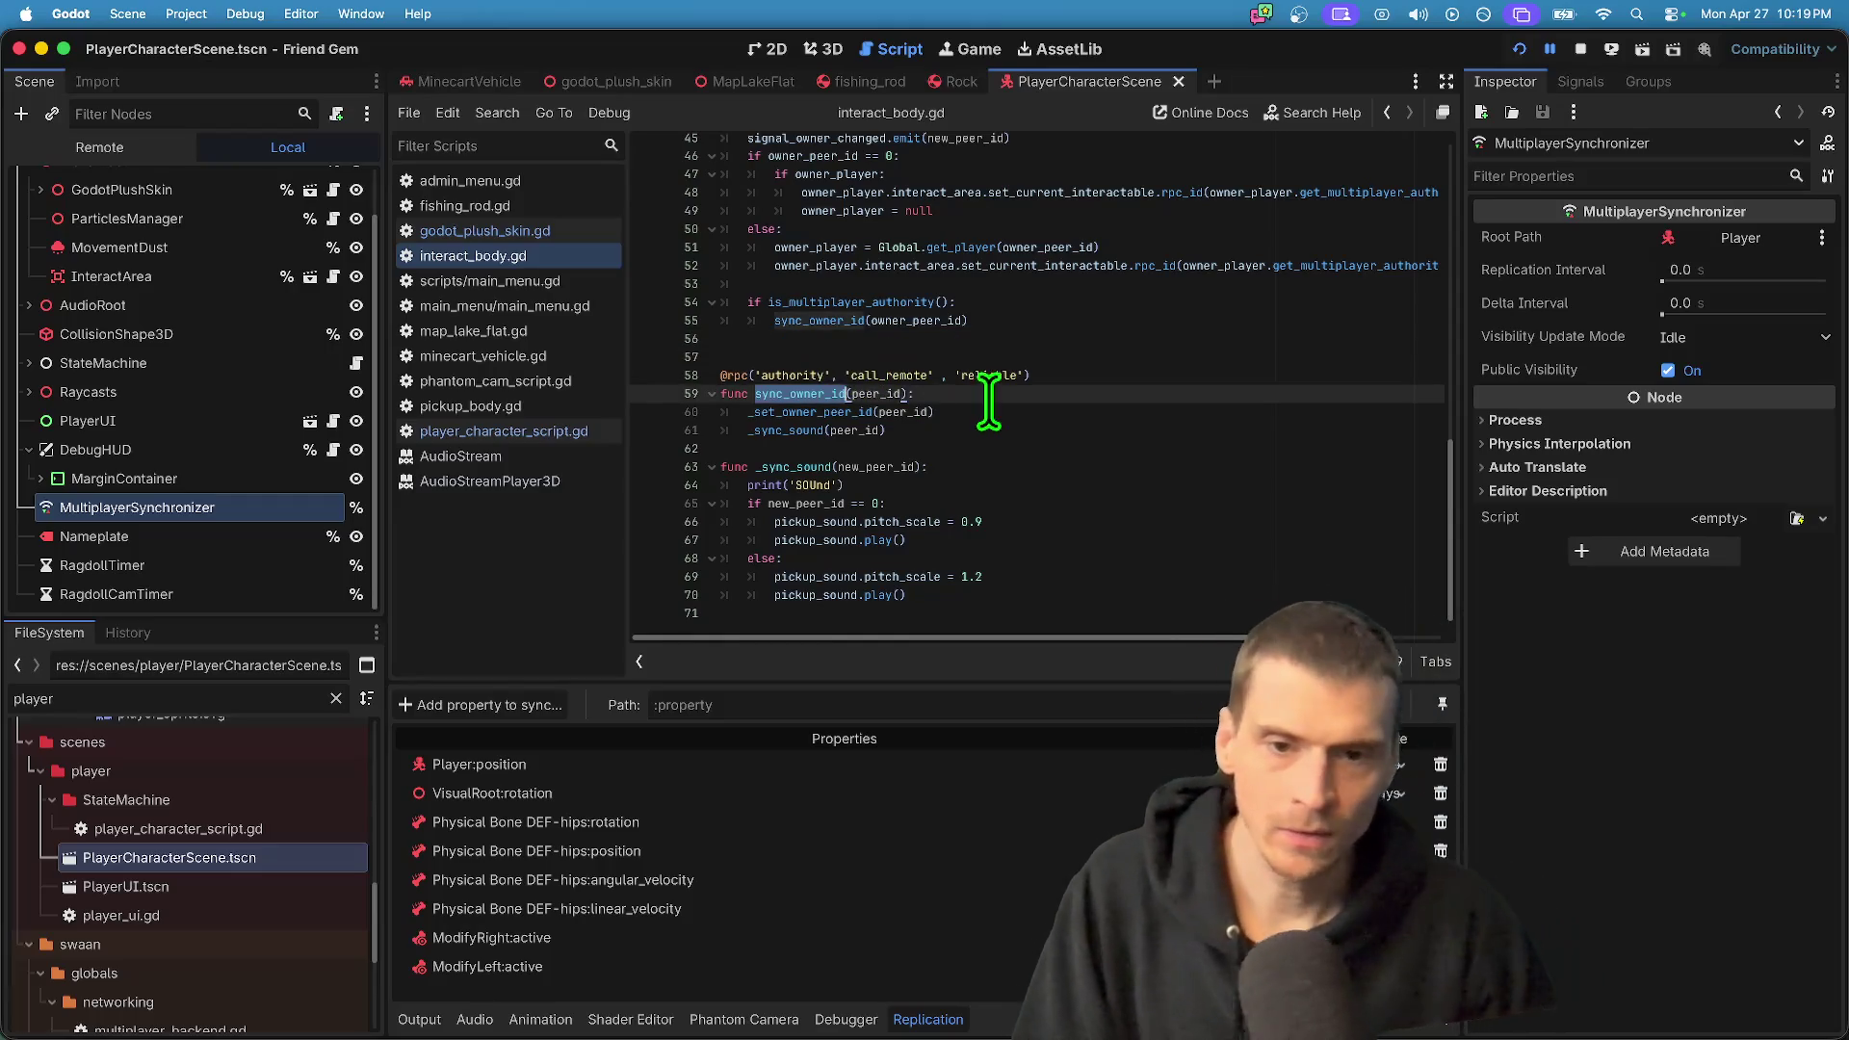
key("ctrl+shift+f")
left_click(945, 617)
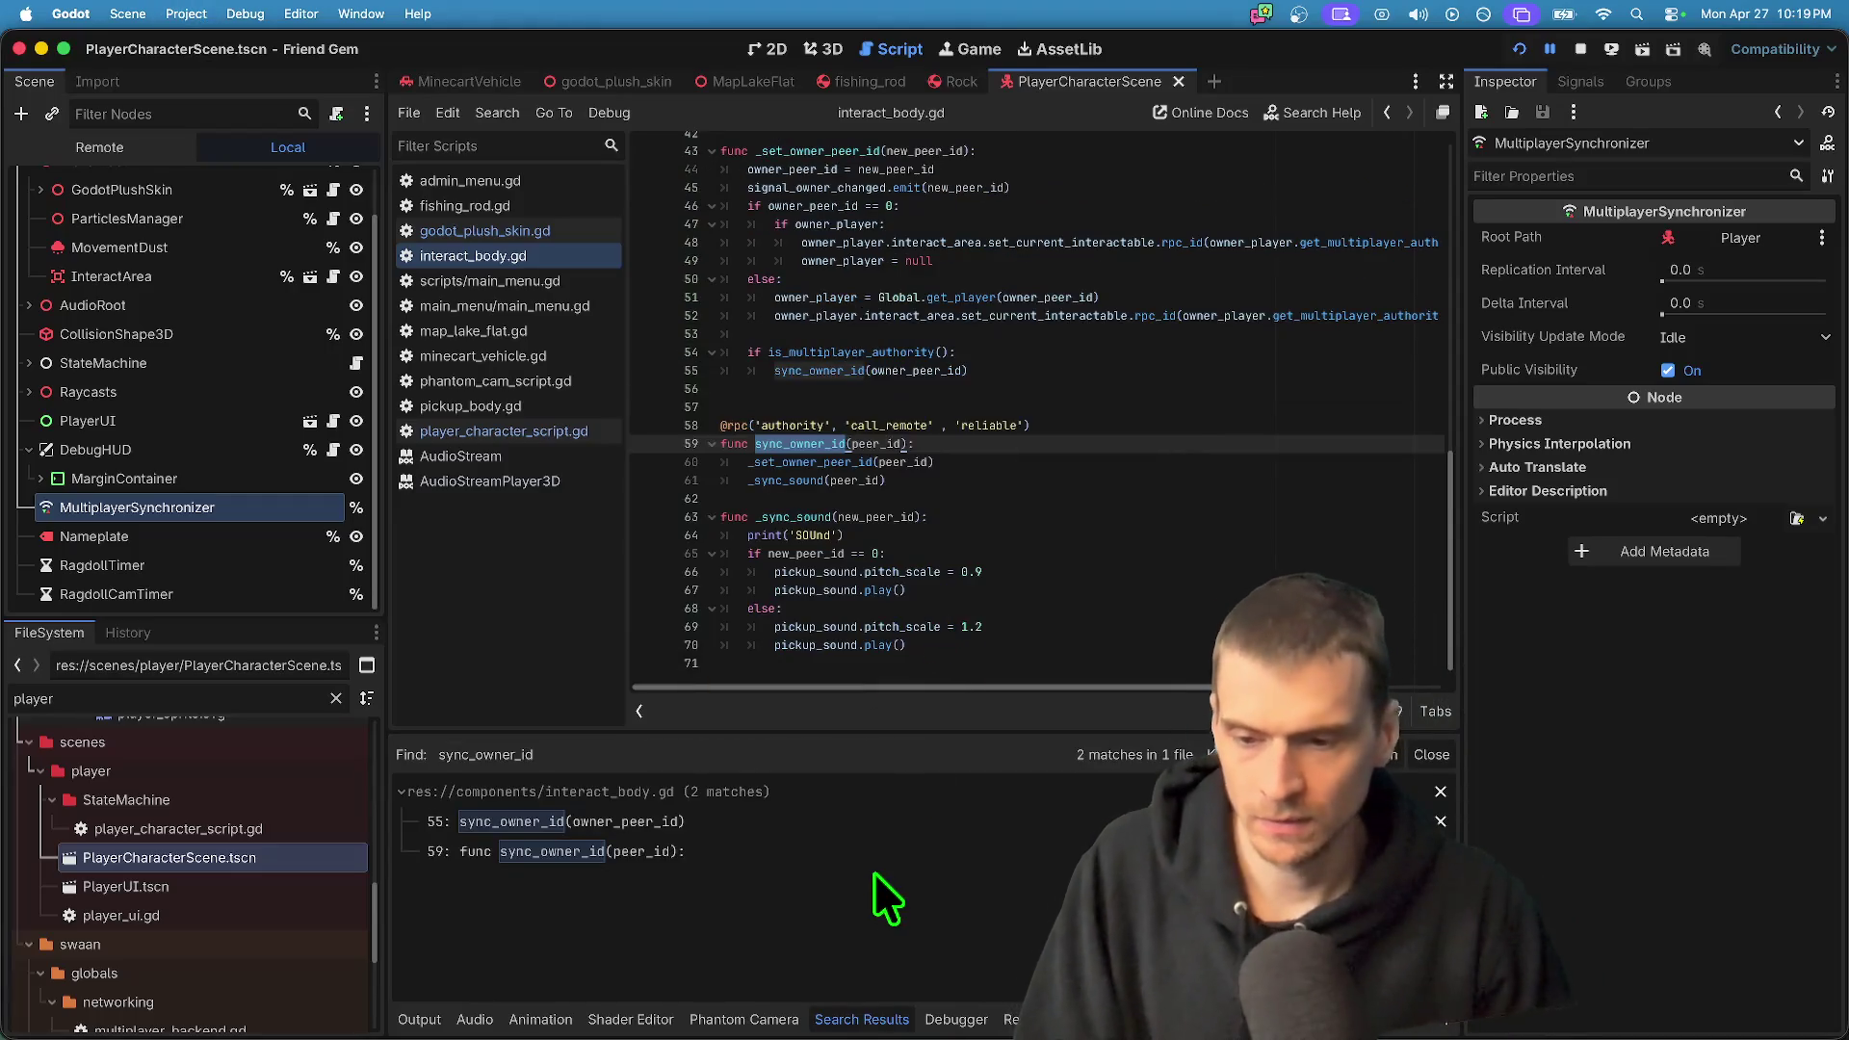
left_click(875, 821)
left_click(859, 852)
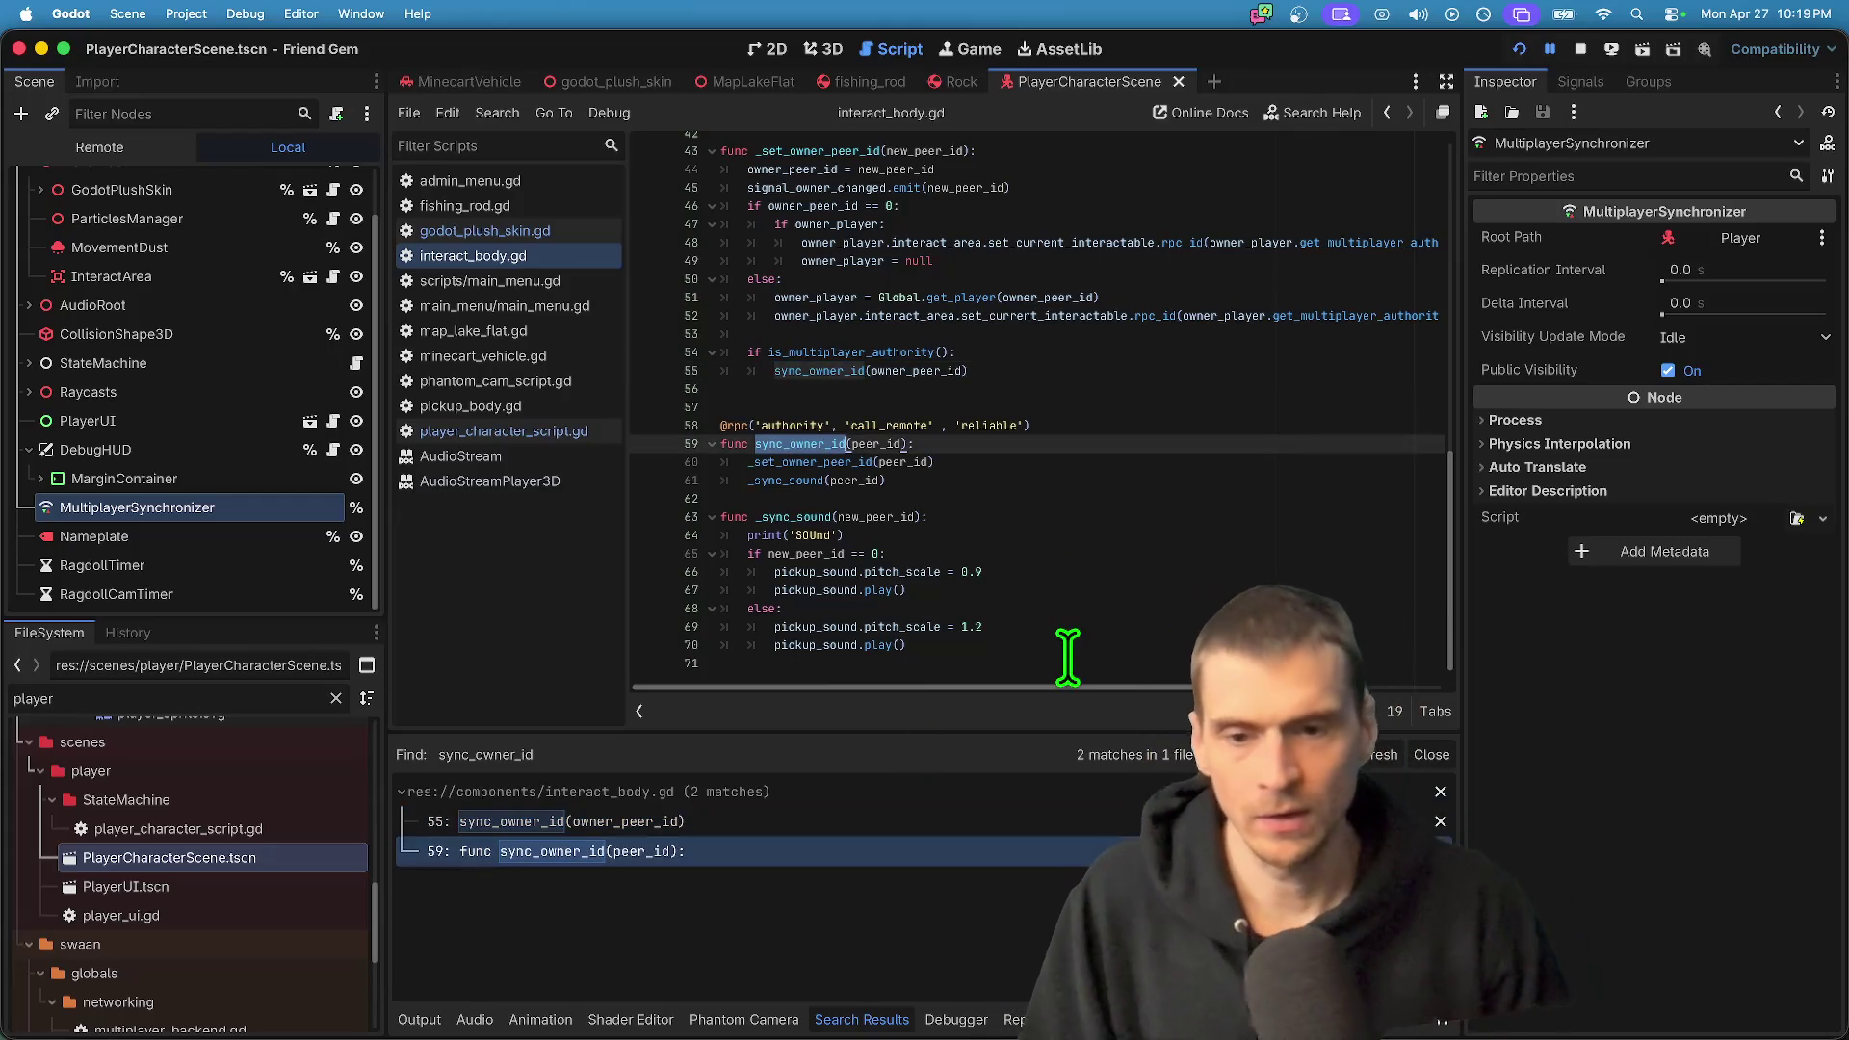
- Try commenting out the sync_owner_id function, then undo back to the original code
mouse_move(1054, 488)
left_mouse_down()
mouse_move(505, 378)
mouse_move(534, 420)
left_mouse_up()
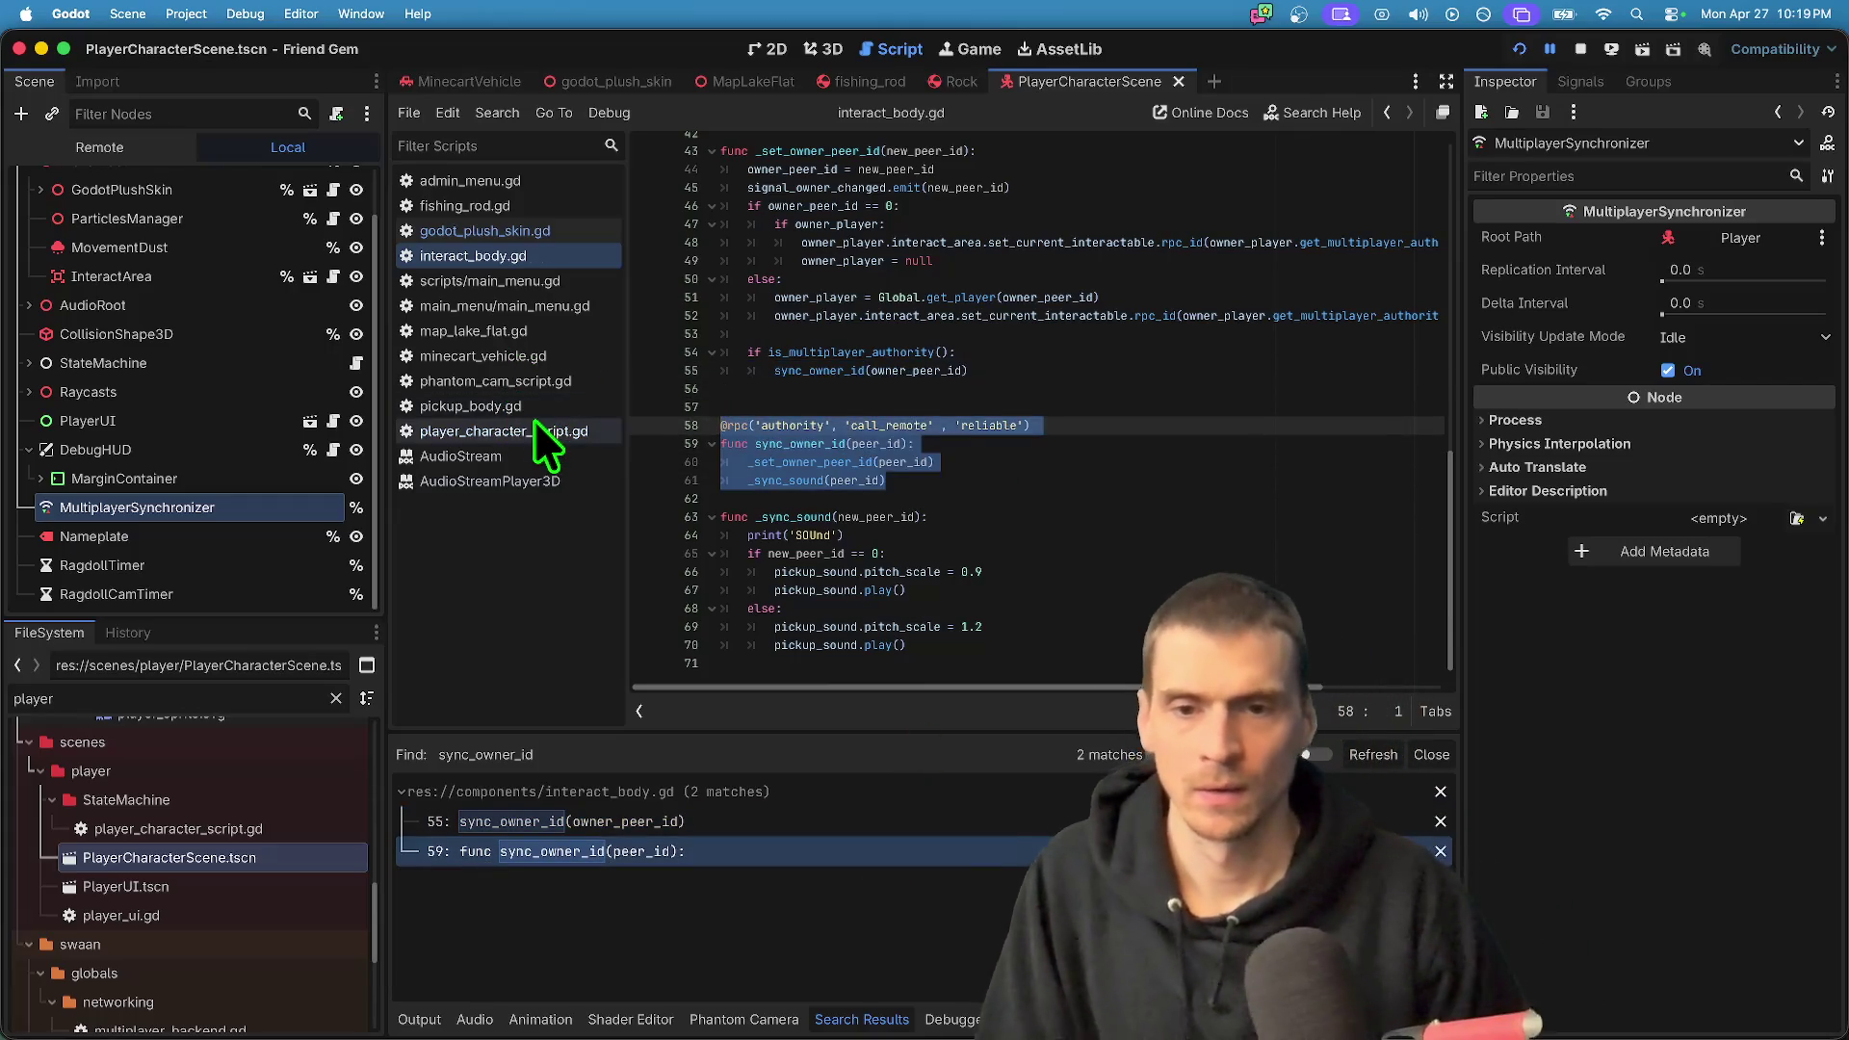
key("ctrl+k")
left_click(798, 525)
scroll(797, 525, "up", 1)
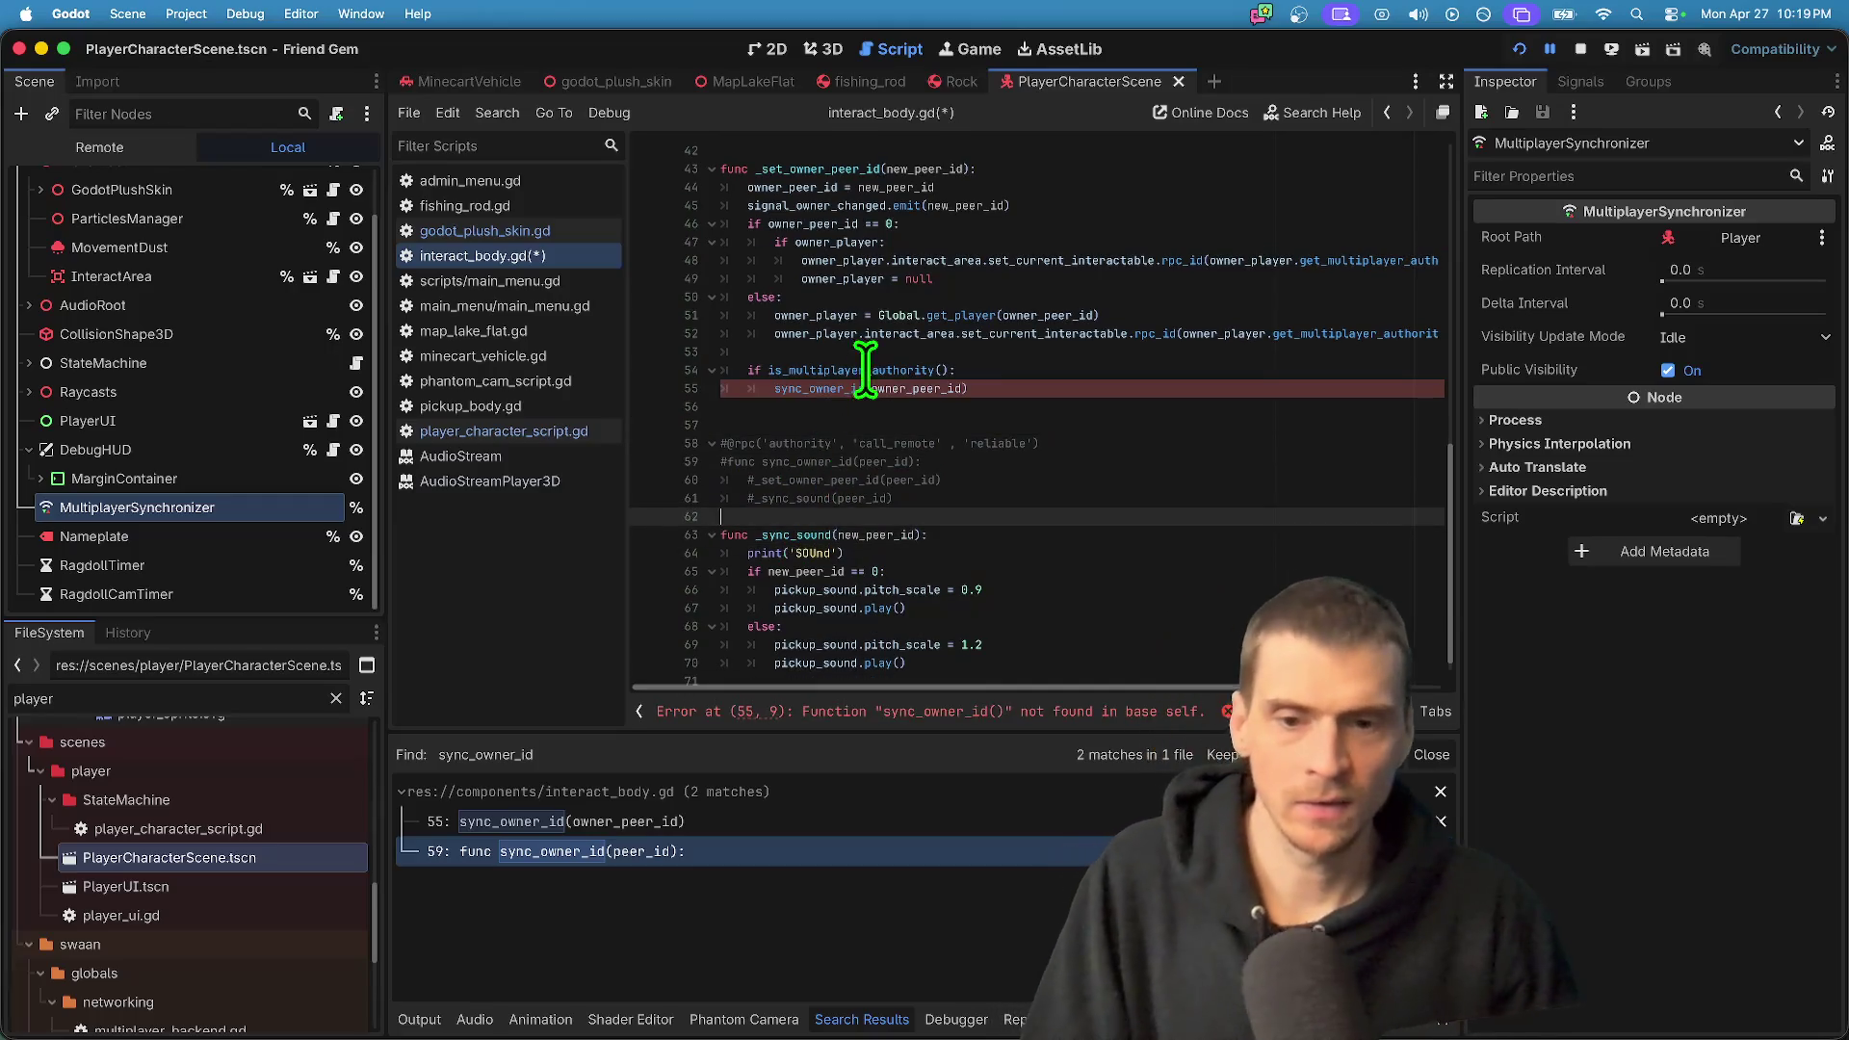
left_click(818, 401)
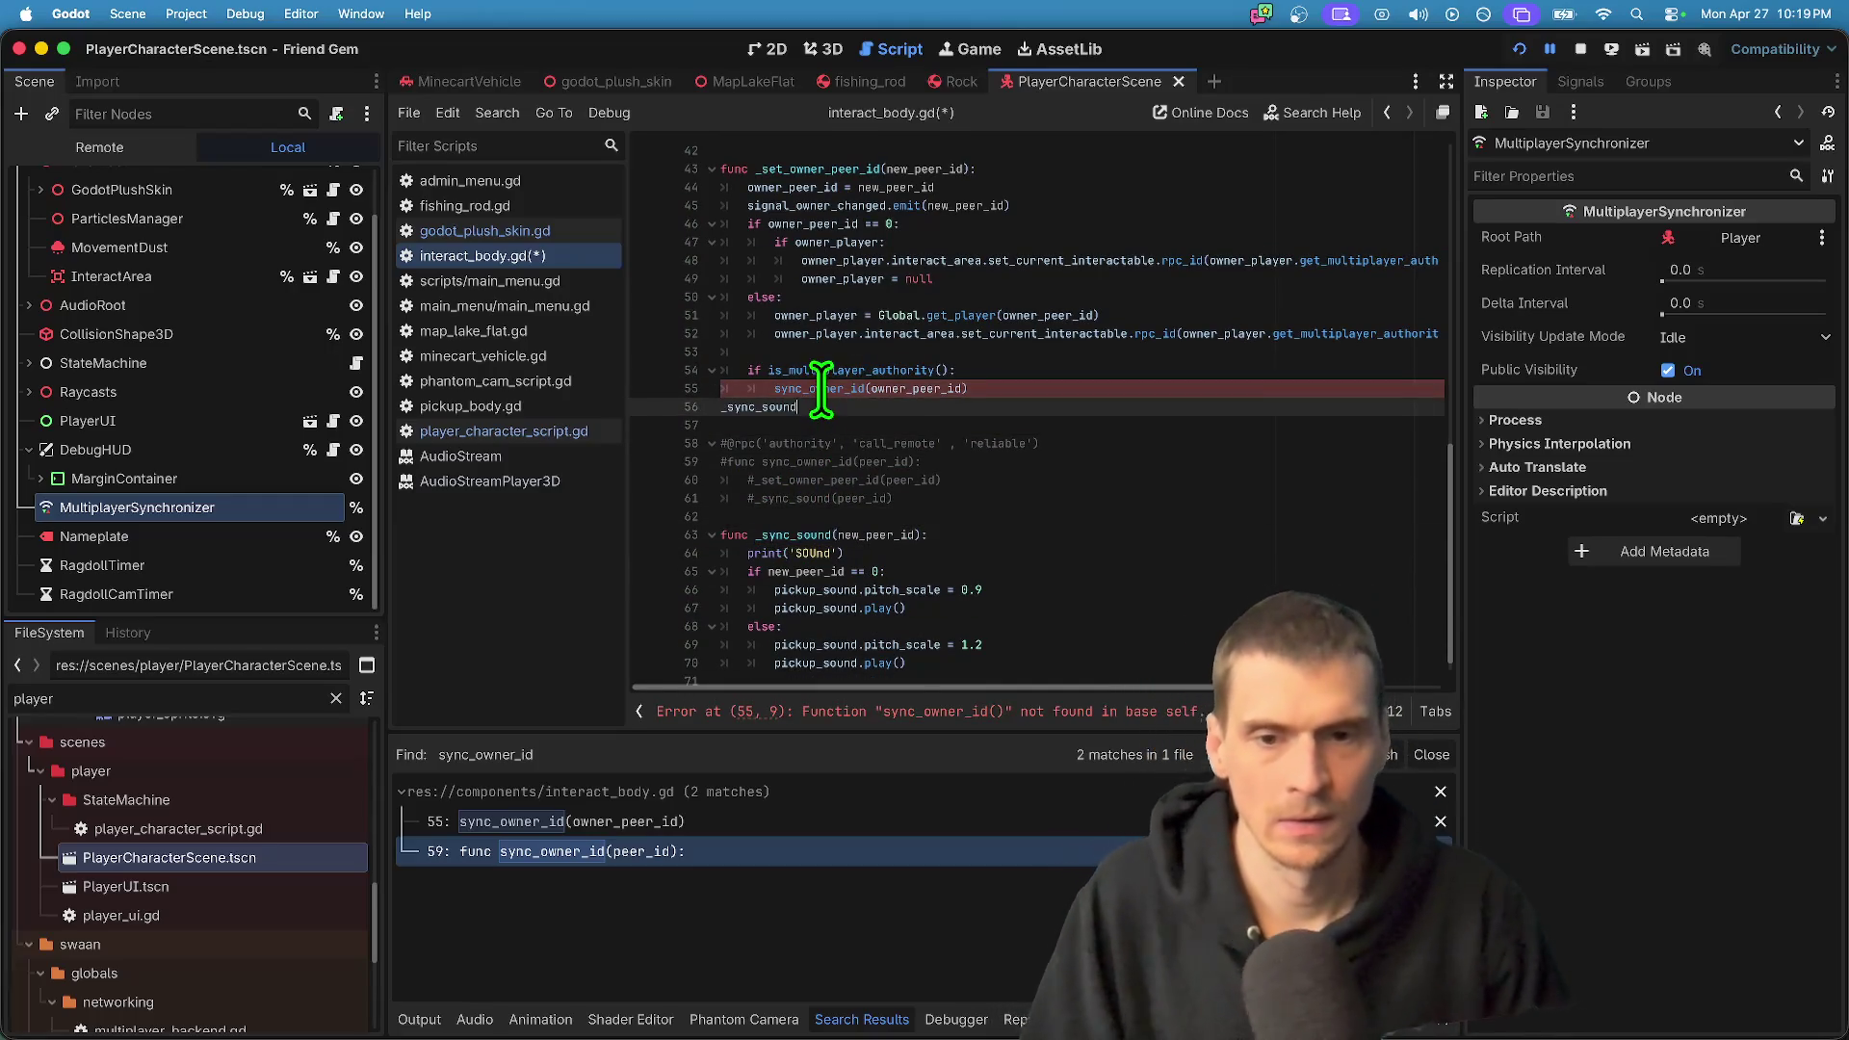
key("ctrl+z")
key("ctrl+z")
key("ctrl+z")
key("ctrl+z")
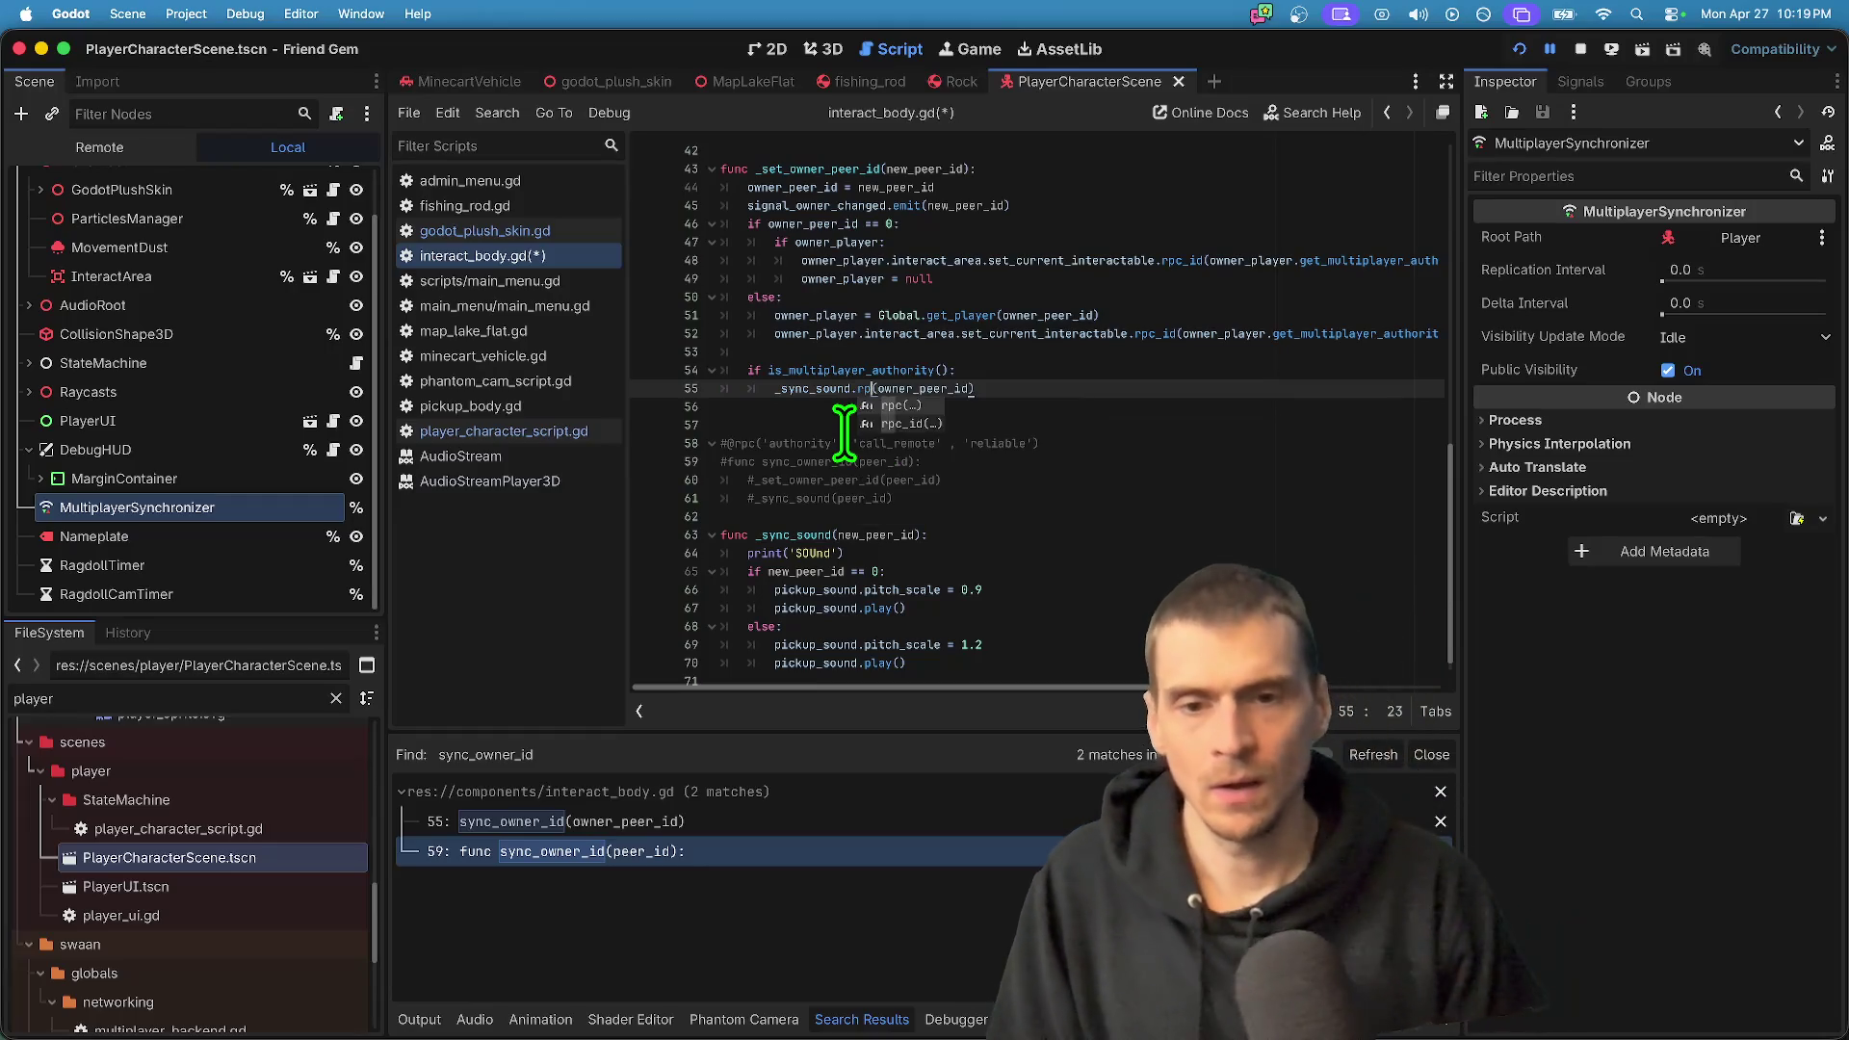
key("ctrl+z")
key("ctrl+z")
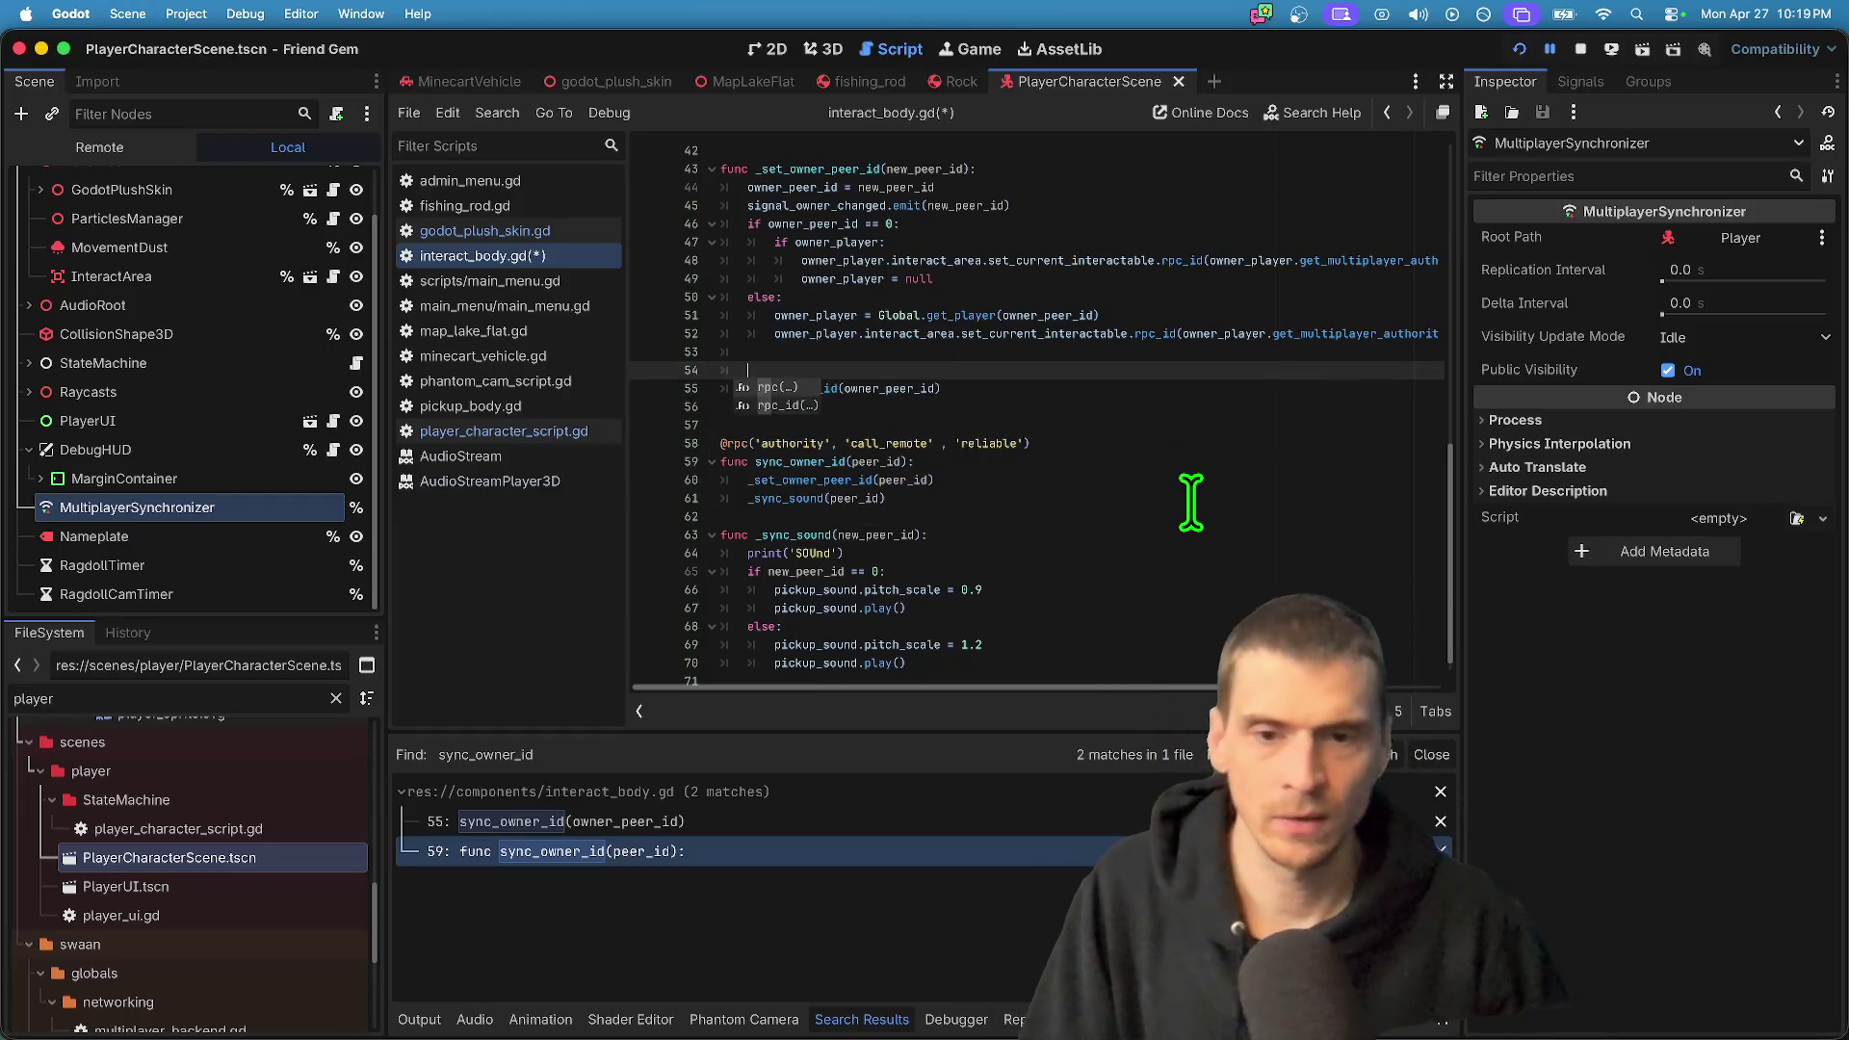
- Change line 55 to sync_owner_id.rpc(owner_peer_id), save, and launch the game
left_click(838, 388)
type(".rpc")
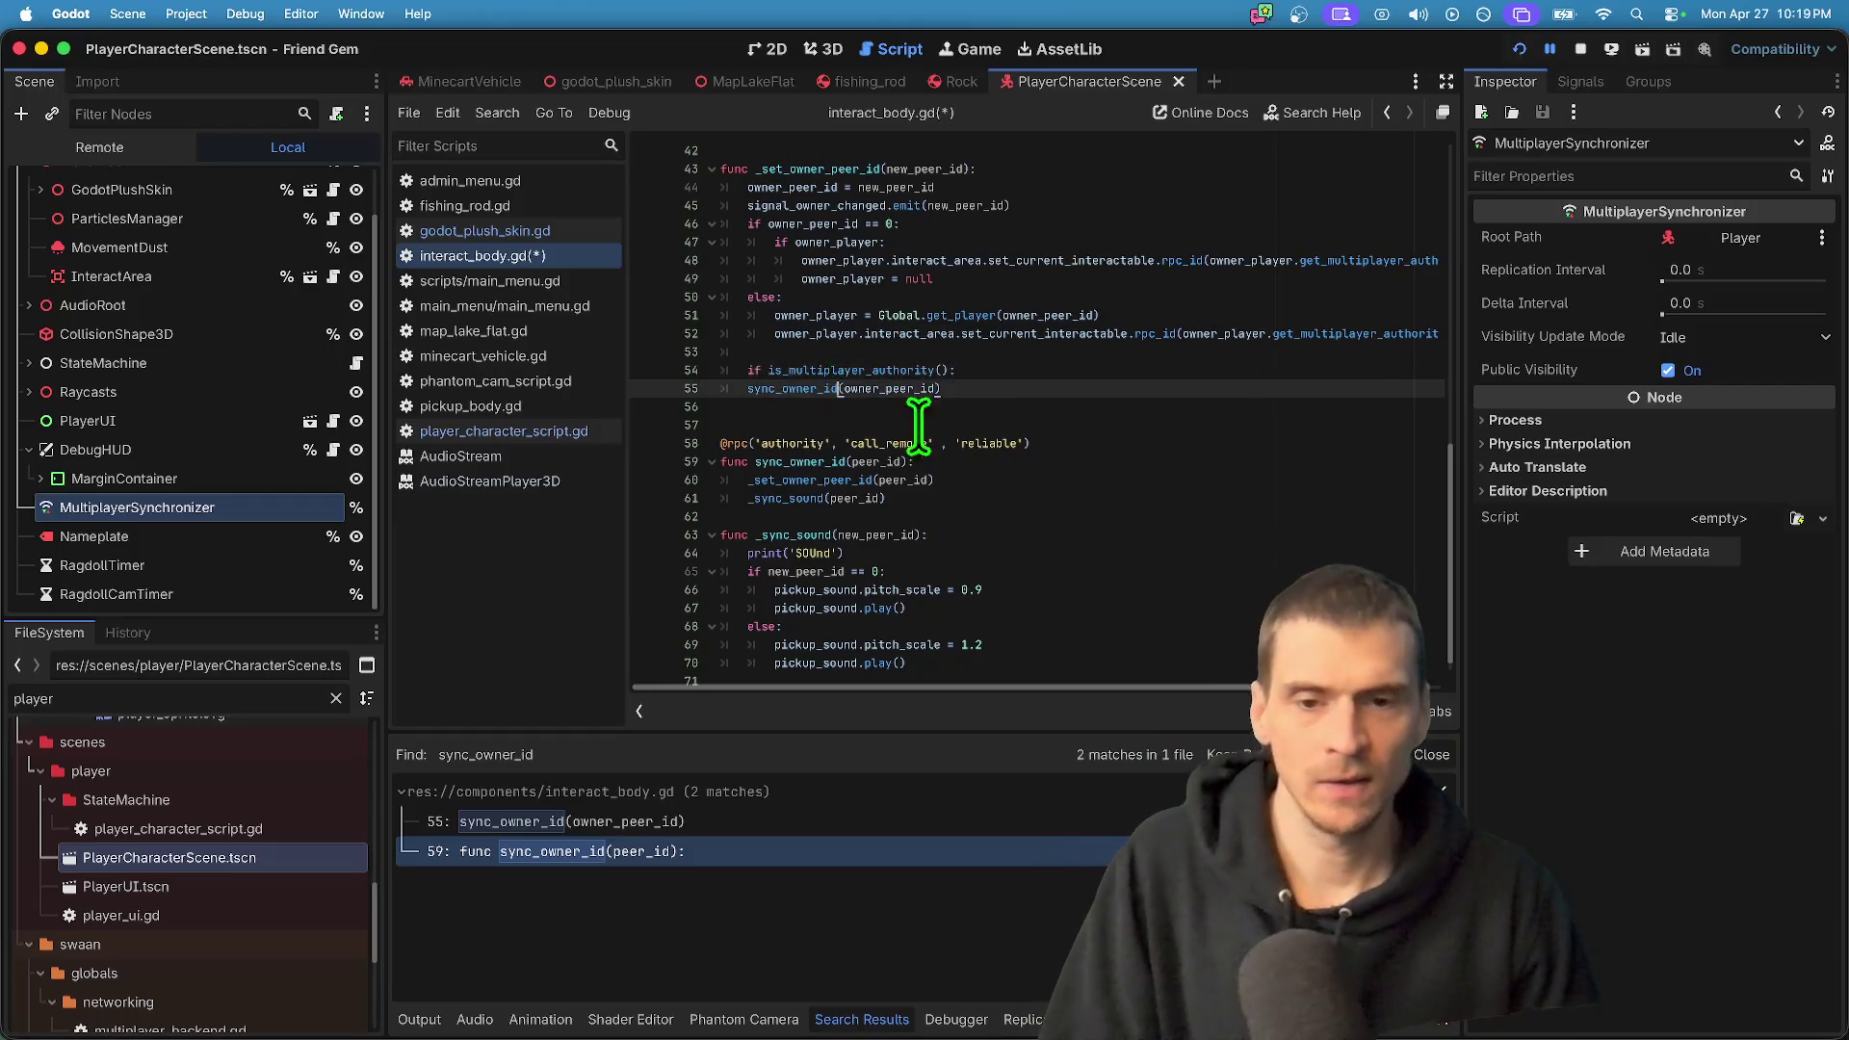
key("Down")
key("Down")
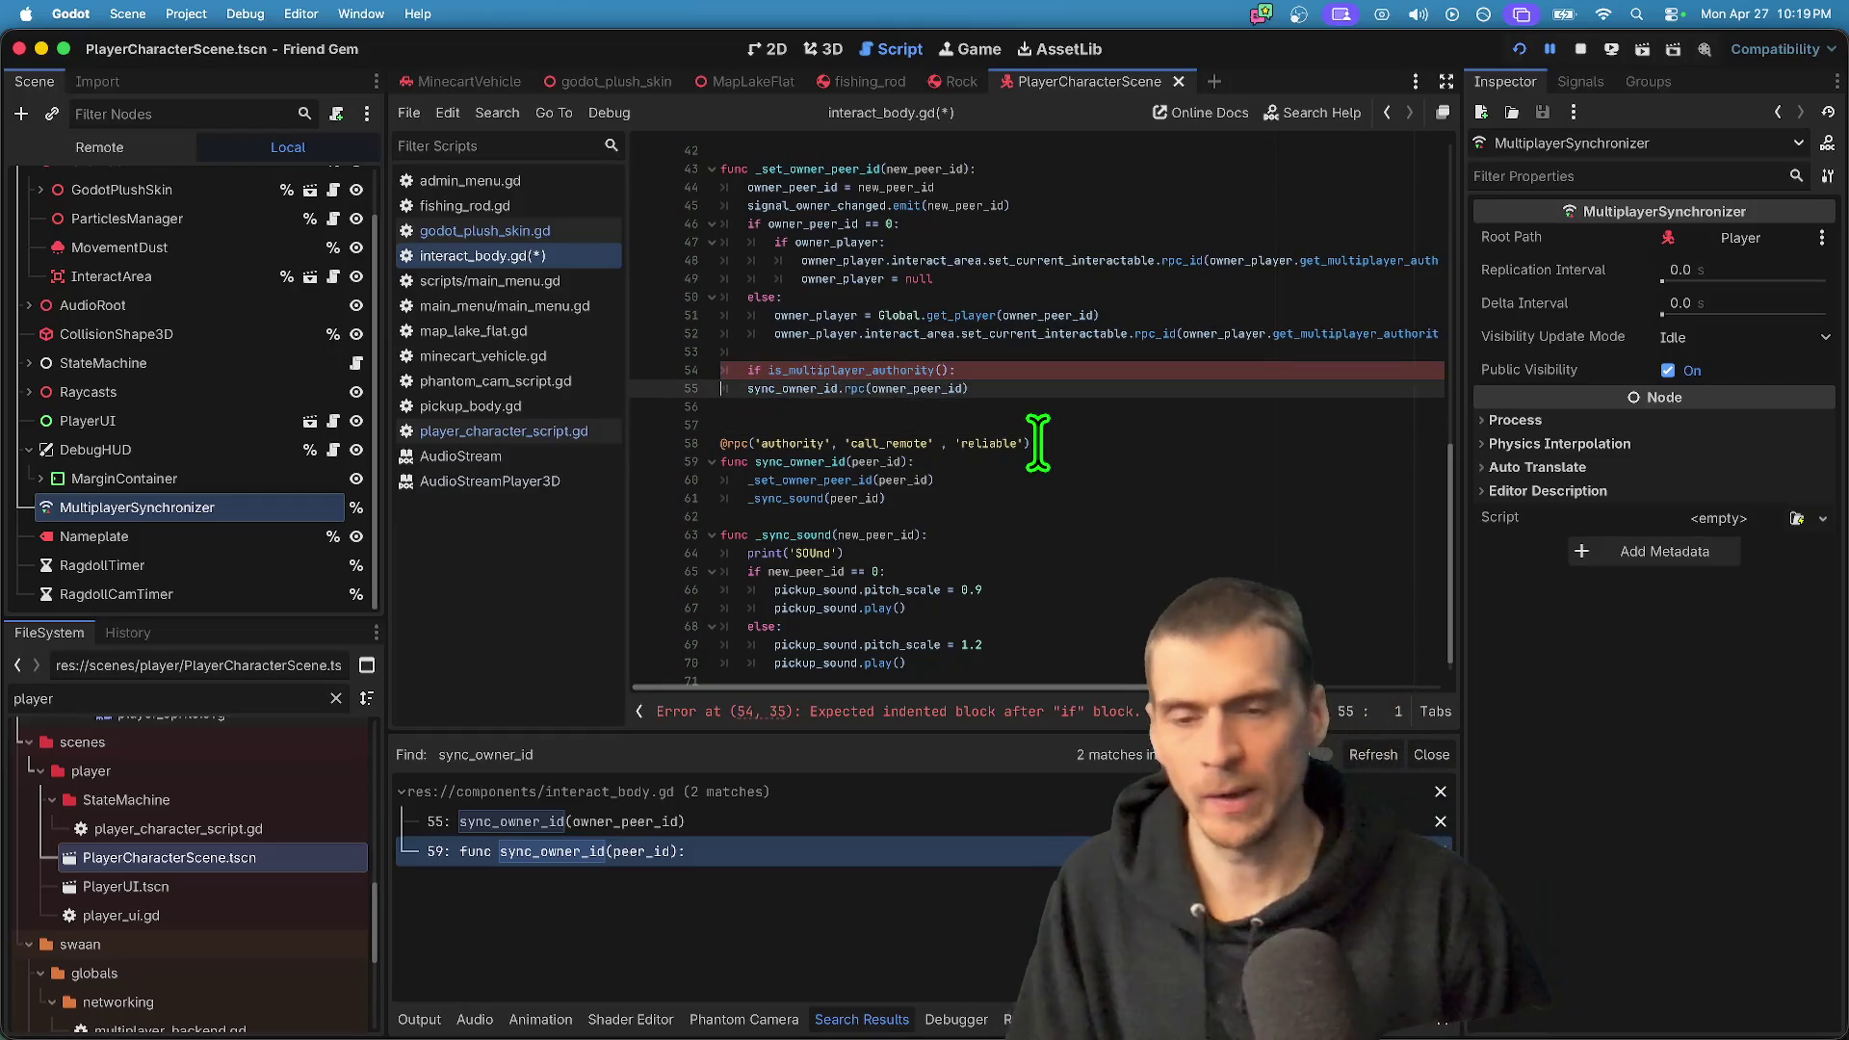
scroll(1091, 494, "down", 1)
left_click_drag(1090, 626, 1091, 644)
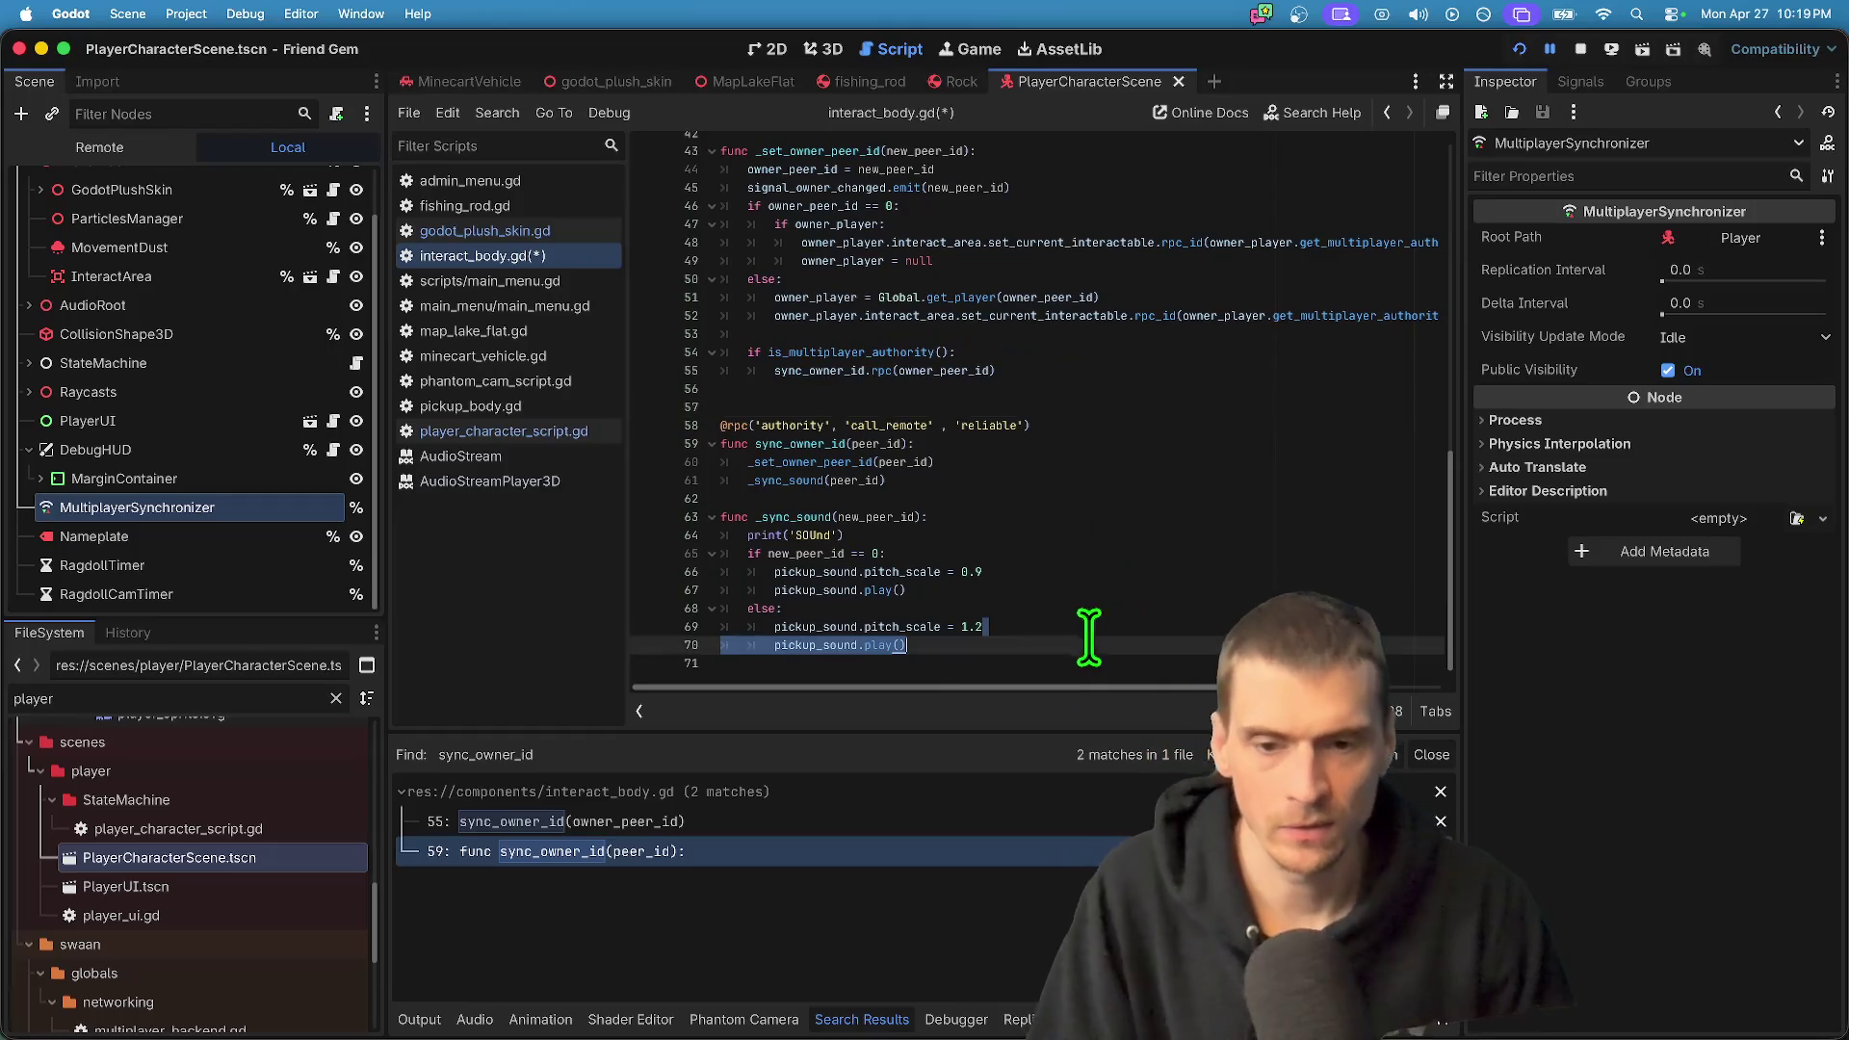
left_click(1048, 517)
key("super+s")
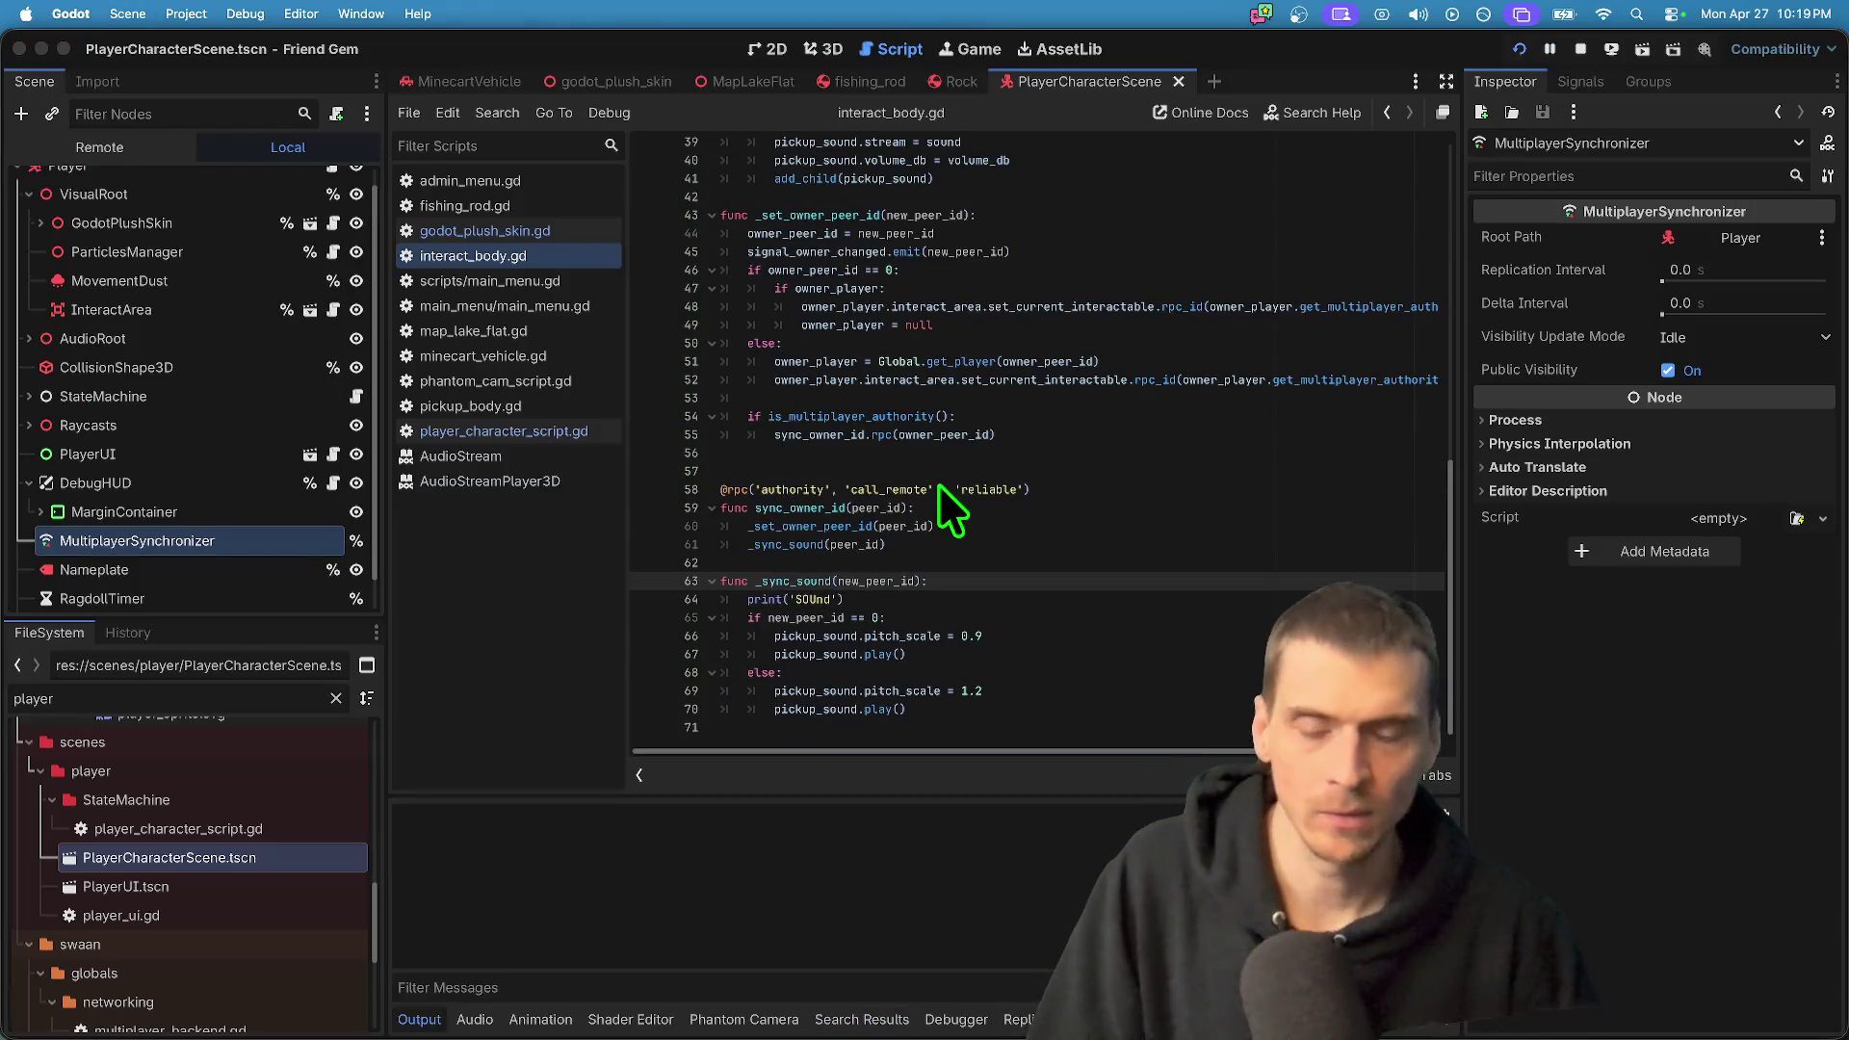
mouse_move(917, 364)
left_mouse_down()
mouse_move(297, 173)
mouse_move(339, 144)
left_mouse_up()
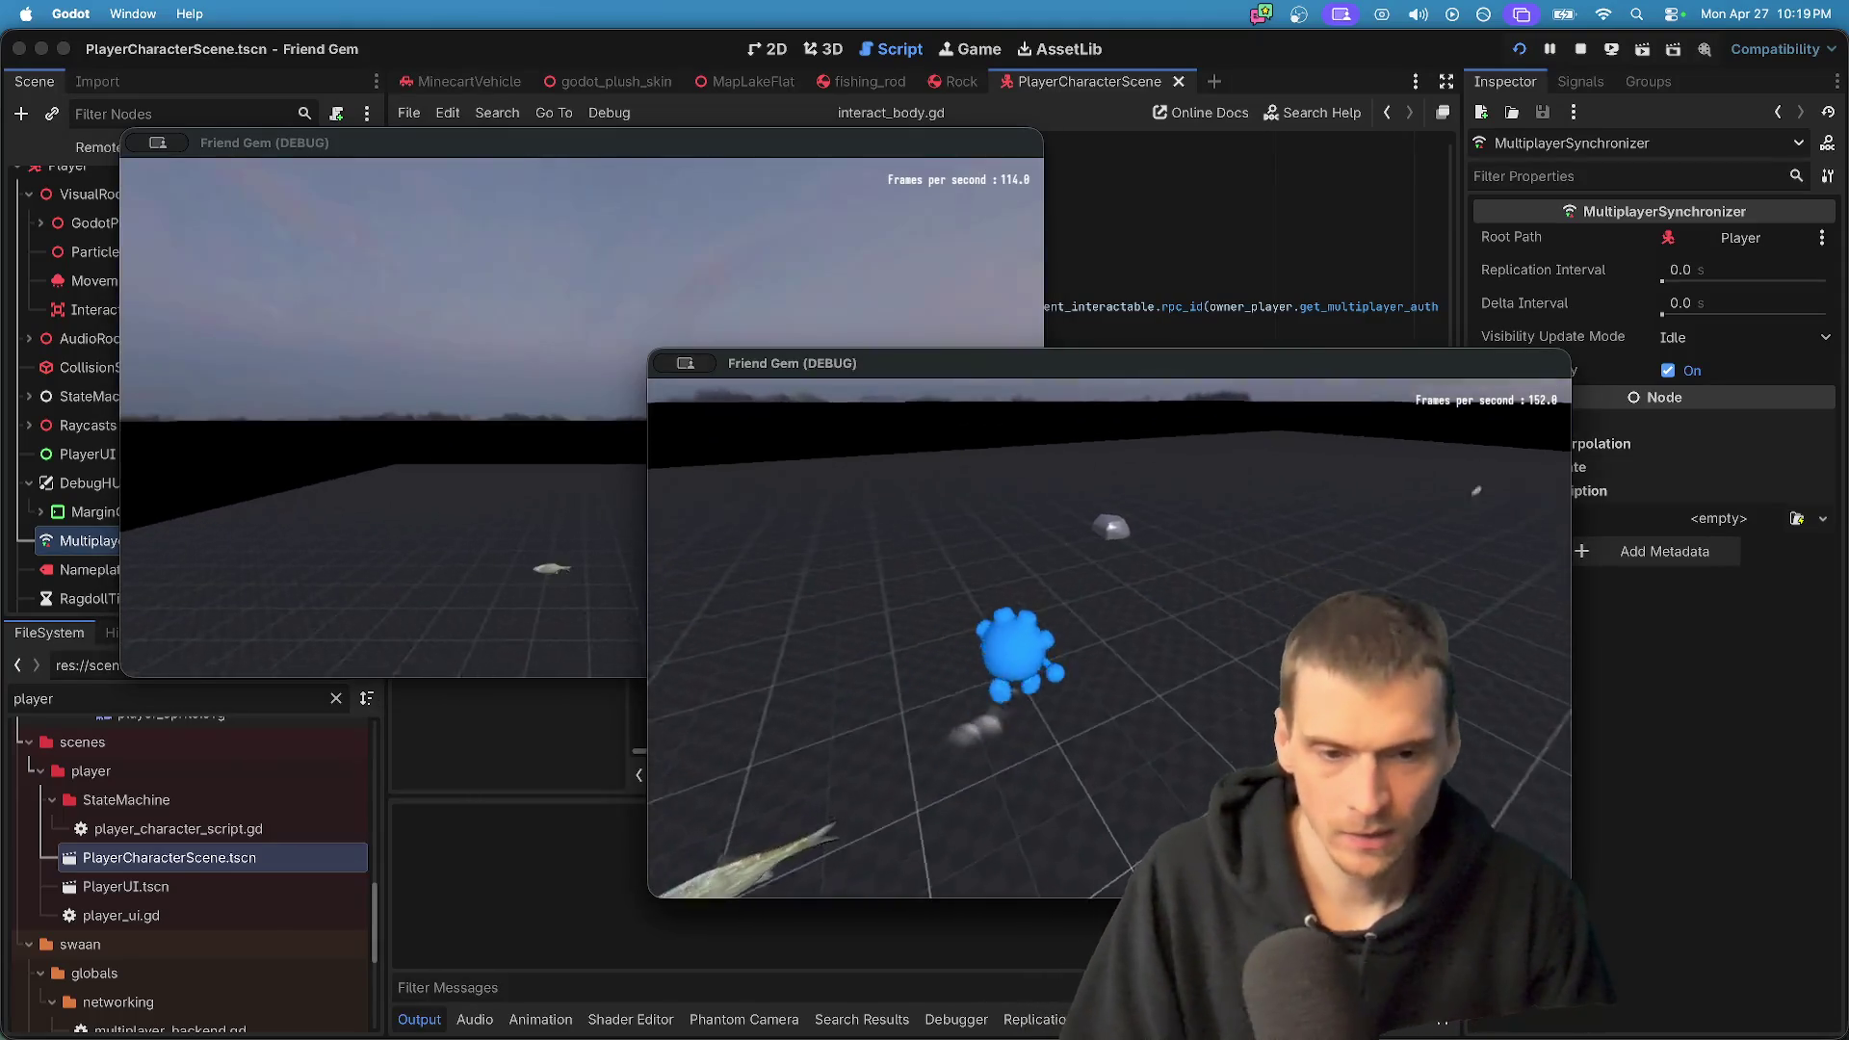
- Pick up the rock, run toward the minecart, and drop and pick it up again
key("e")
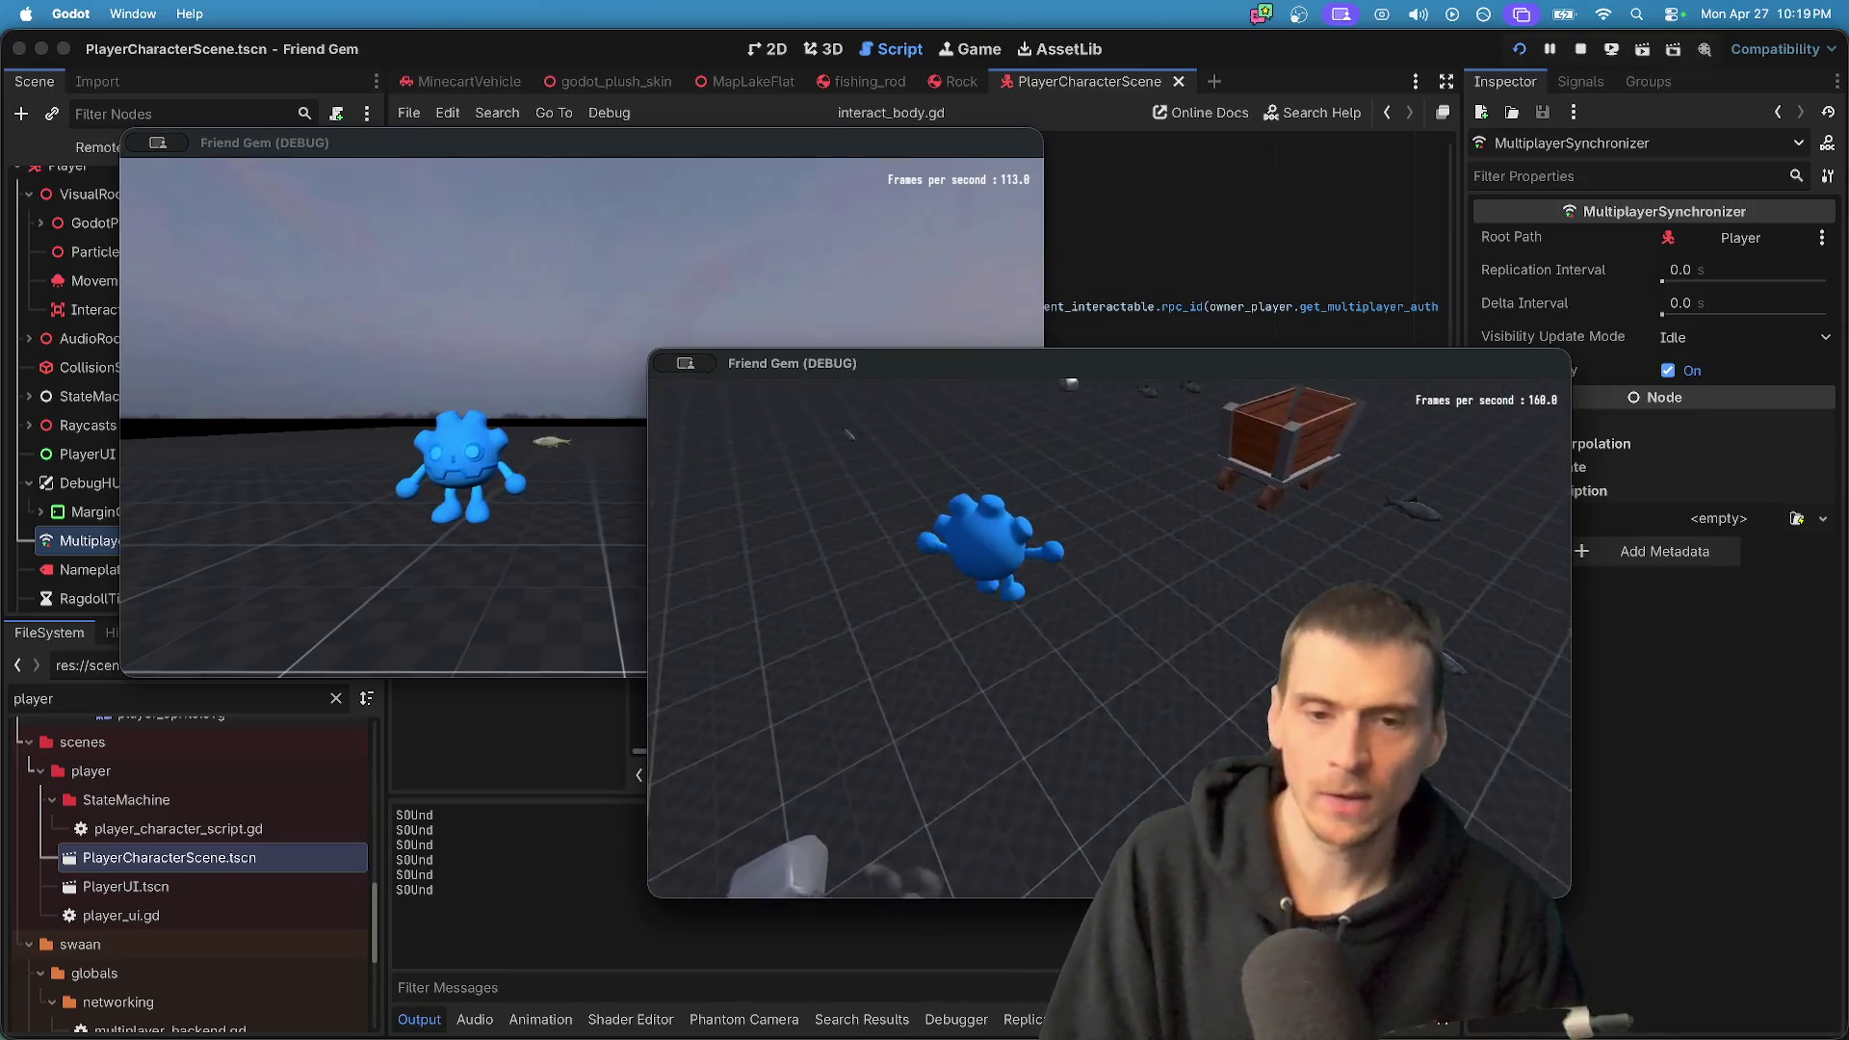
key("super+Tab")
key("w")
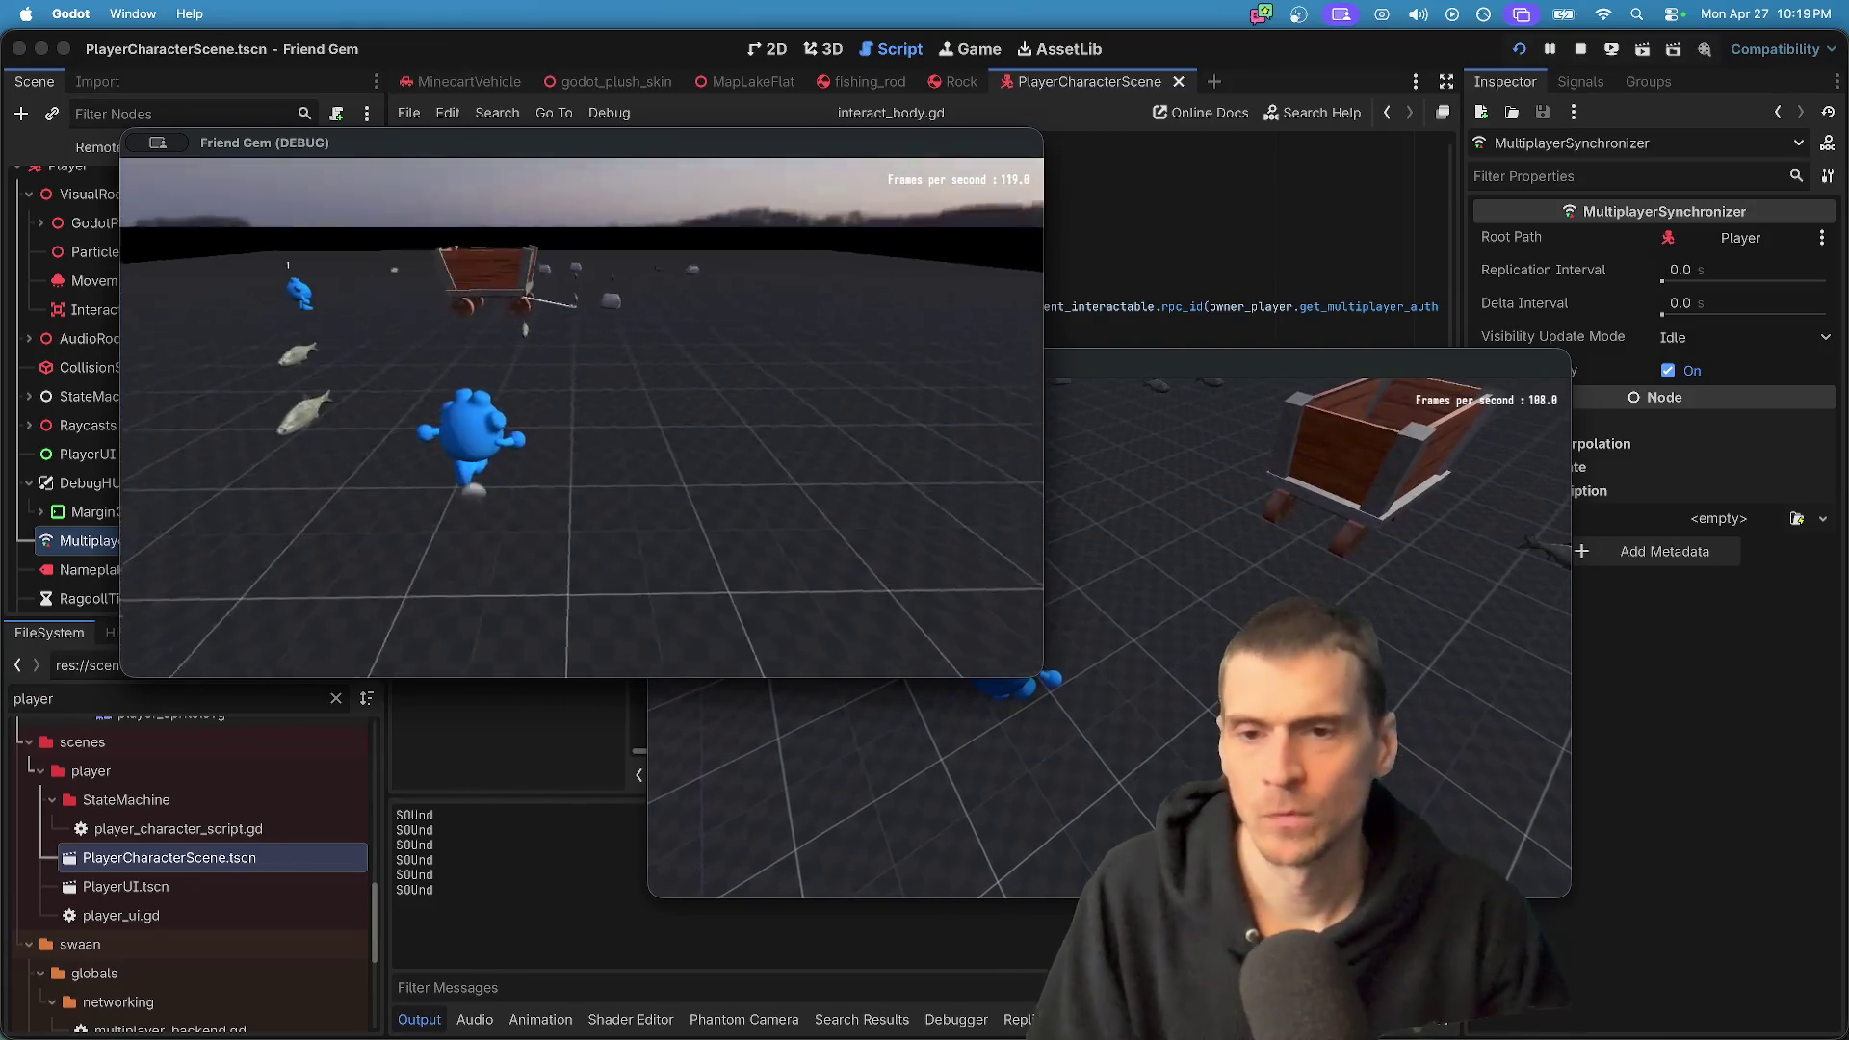
key("w")
key("e")
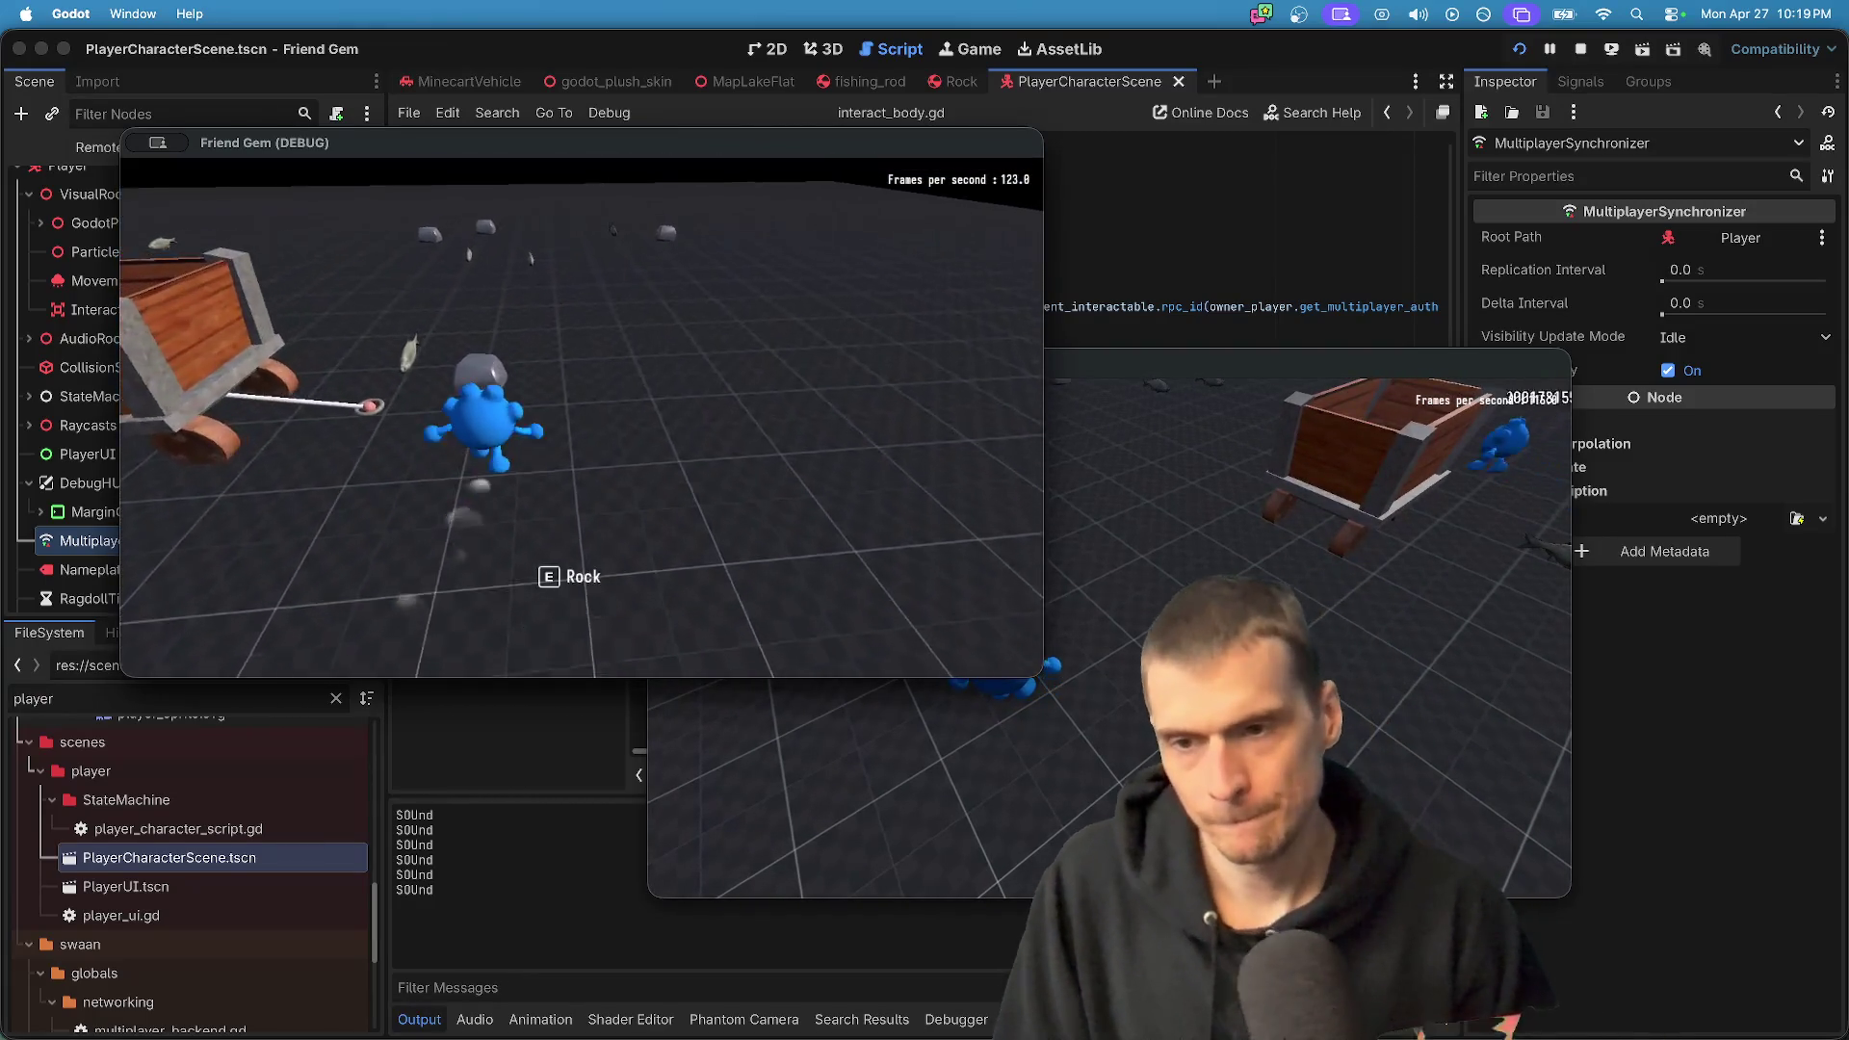
key("e")
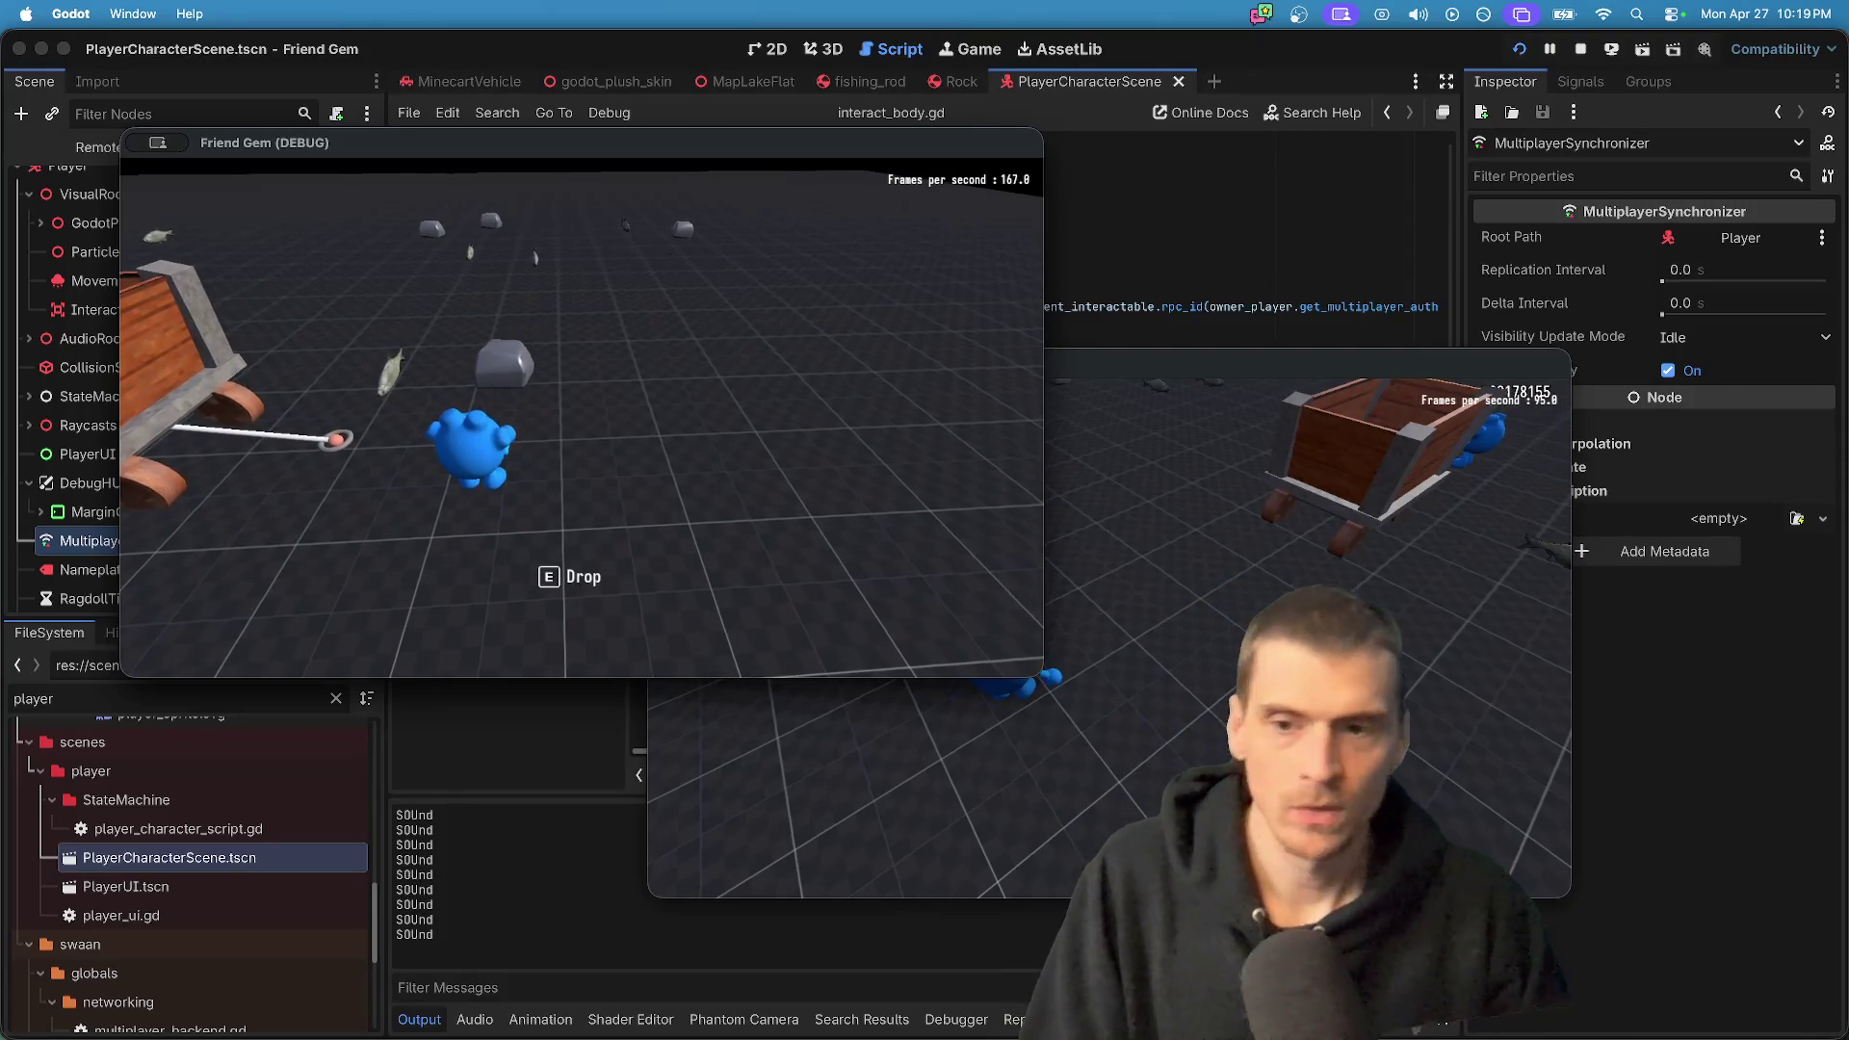
- Check Options > Audio in both game windows, then stop the running project
key("Escape")
key("Escape")
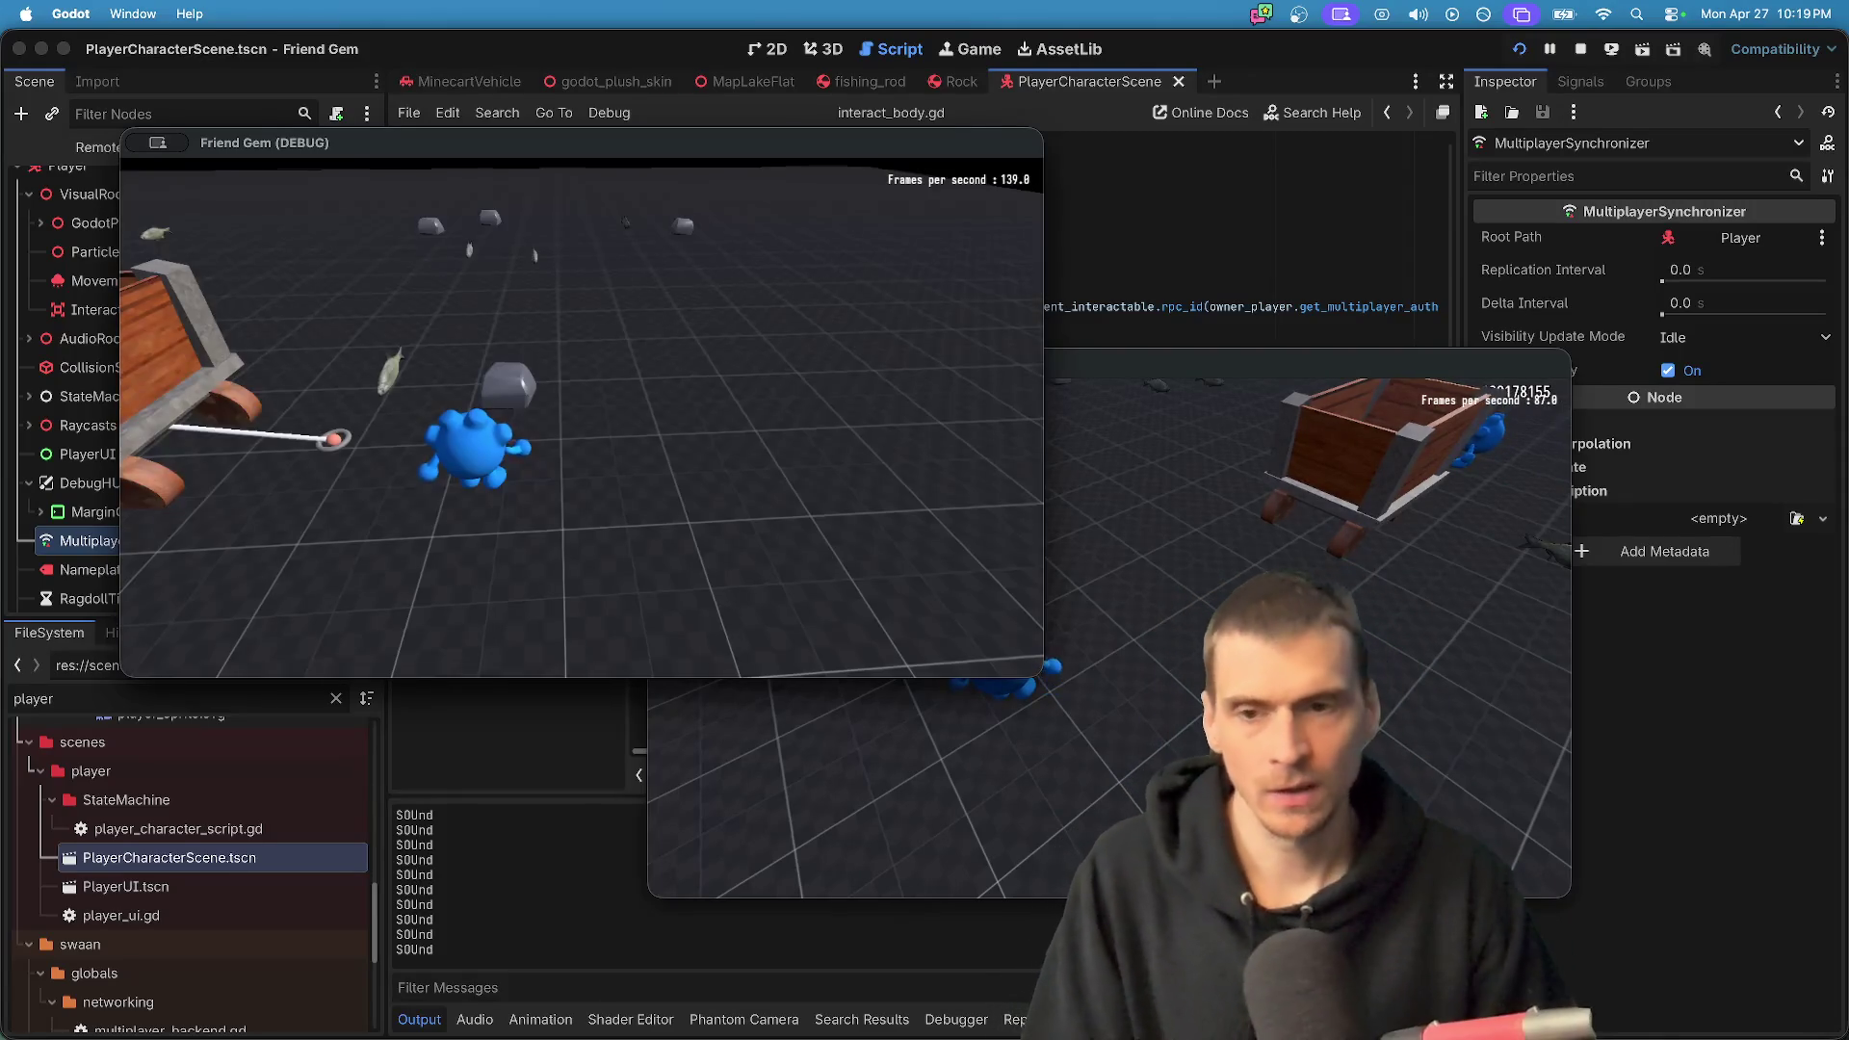
left_click(1146, 636)
key("Escape")
left_click(1141, 640)
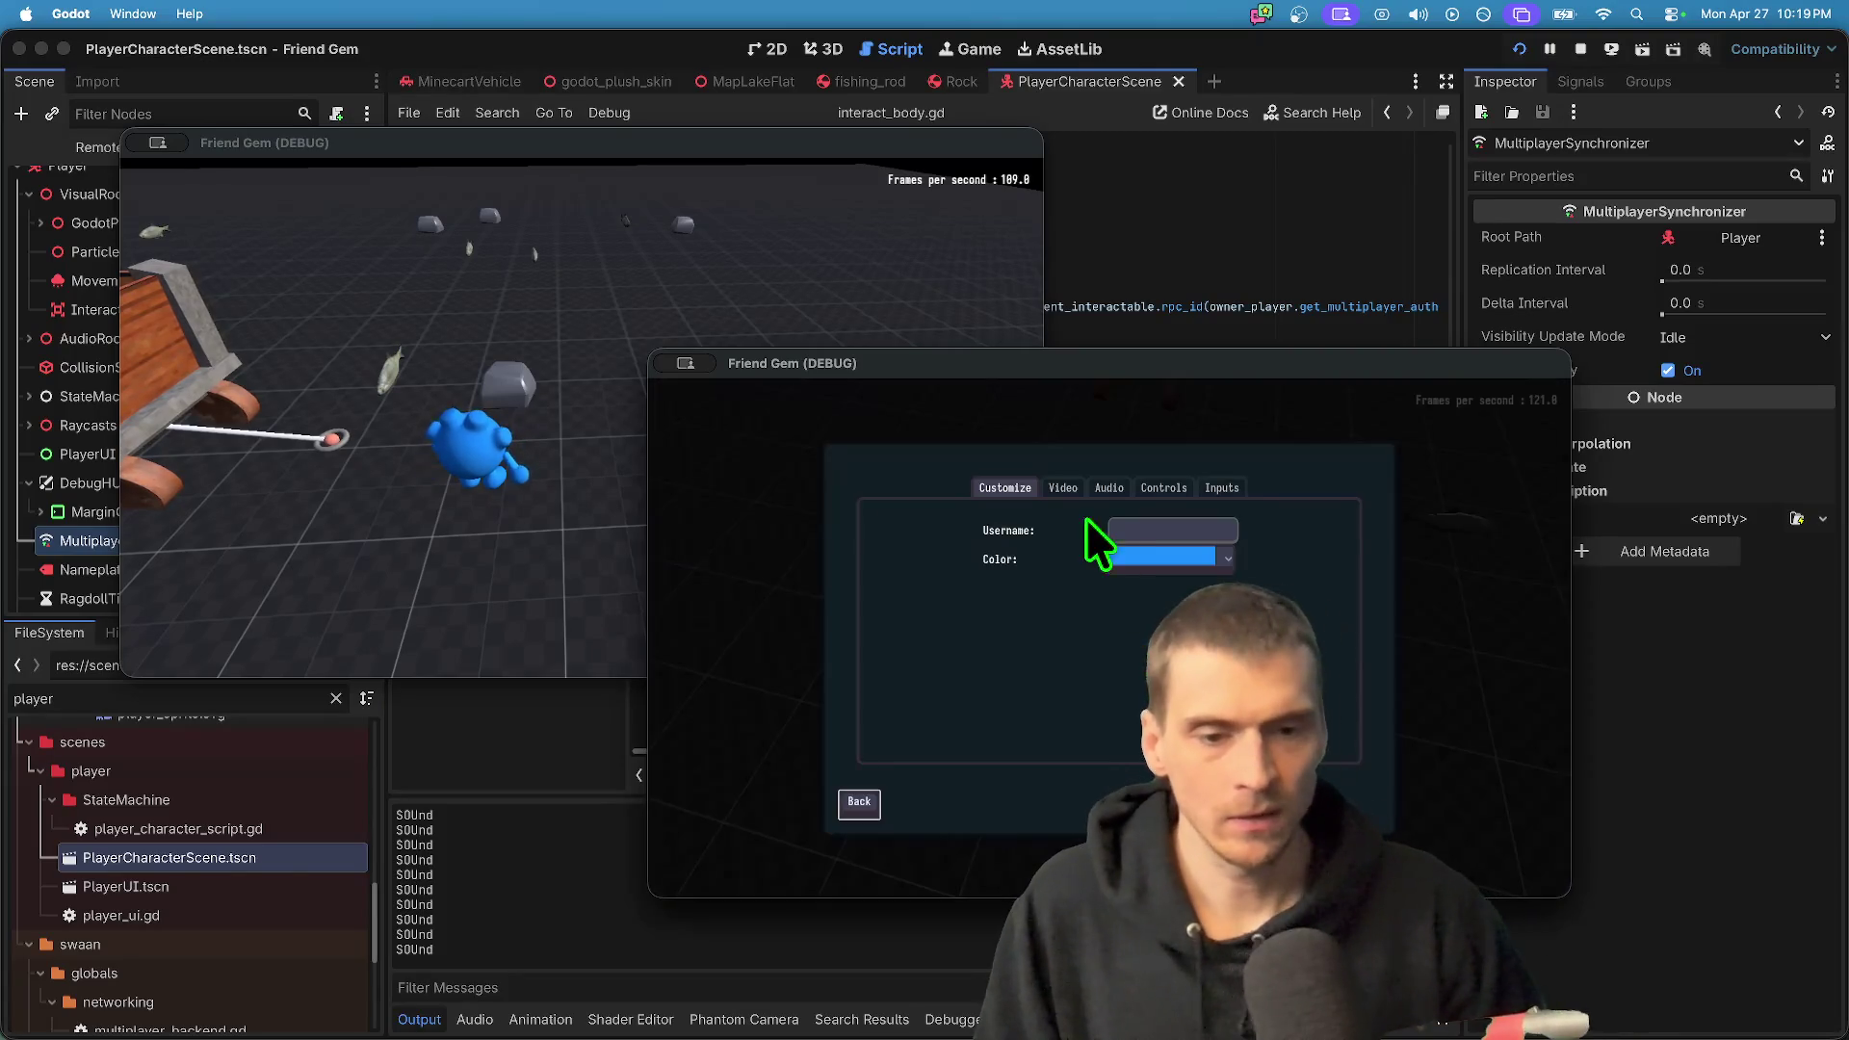
left_click(1069, 489)
left_click(1108, 489)
left_click(1011, 578)
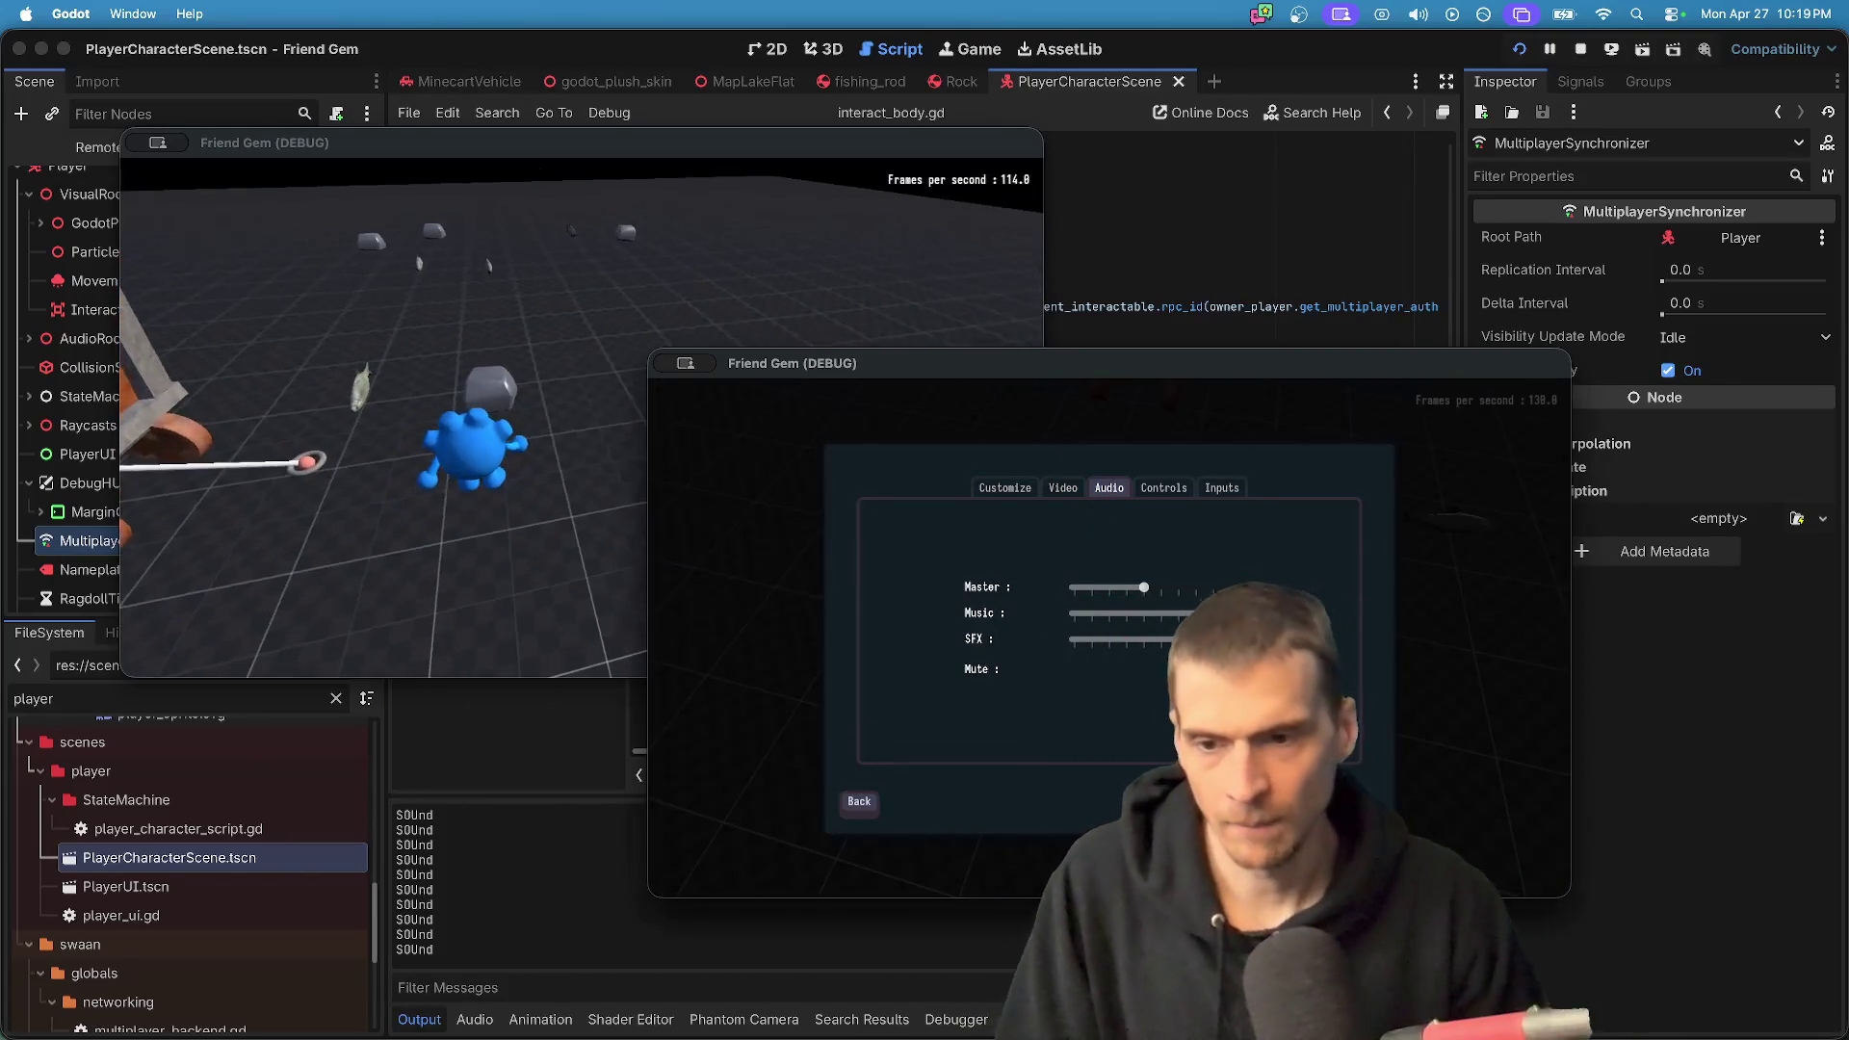
key("Escape")
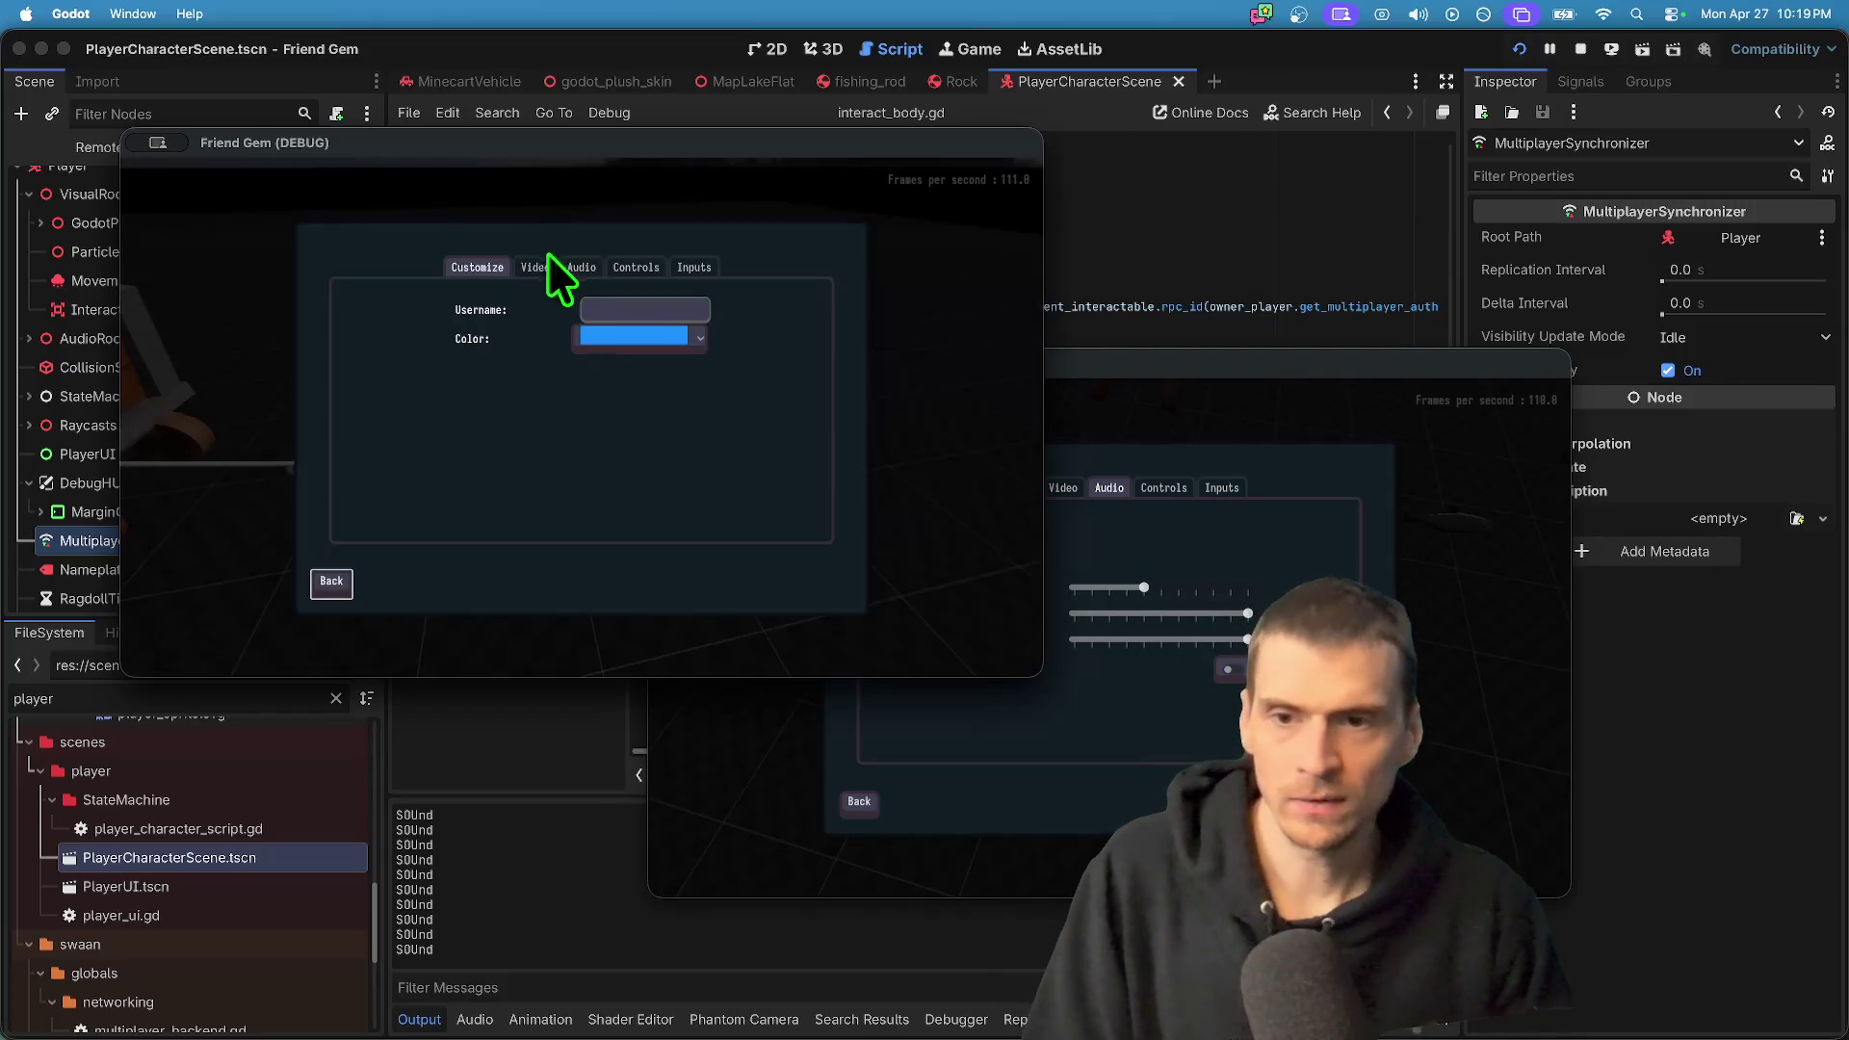
left_click(582, 267)
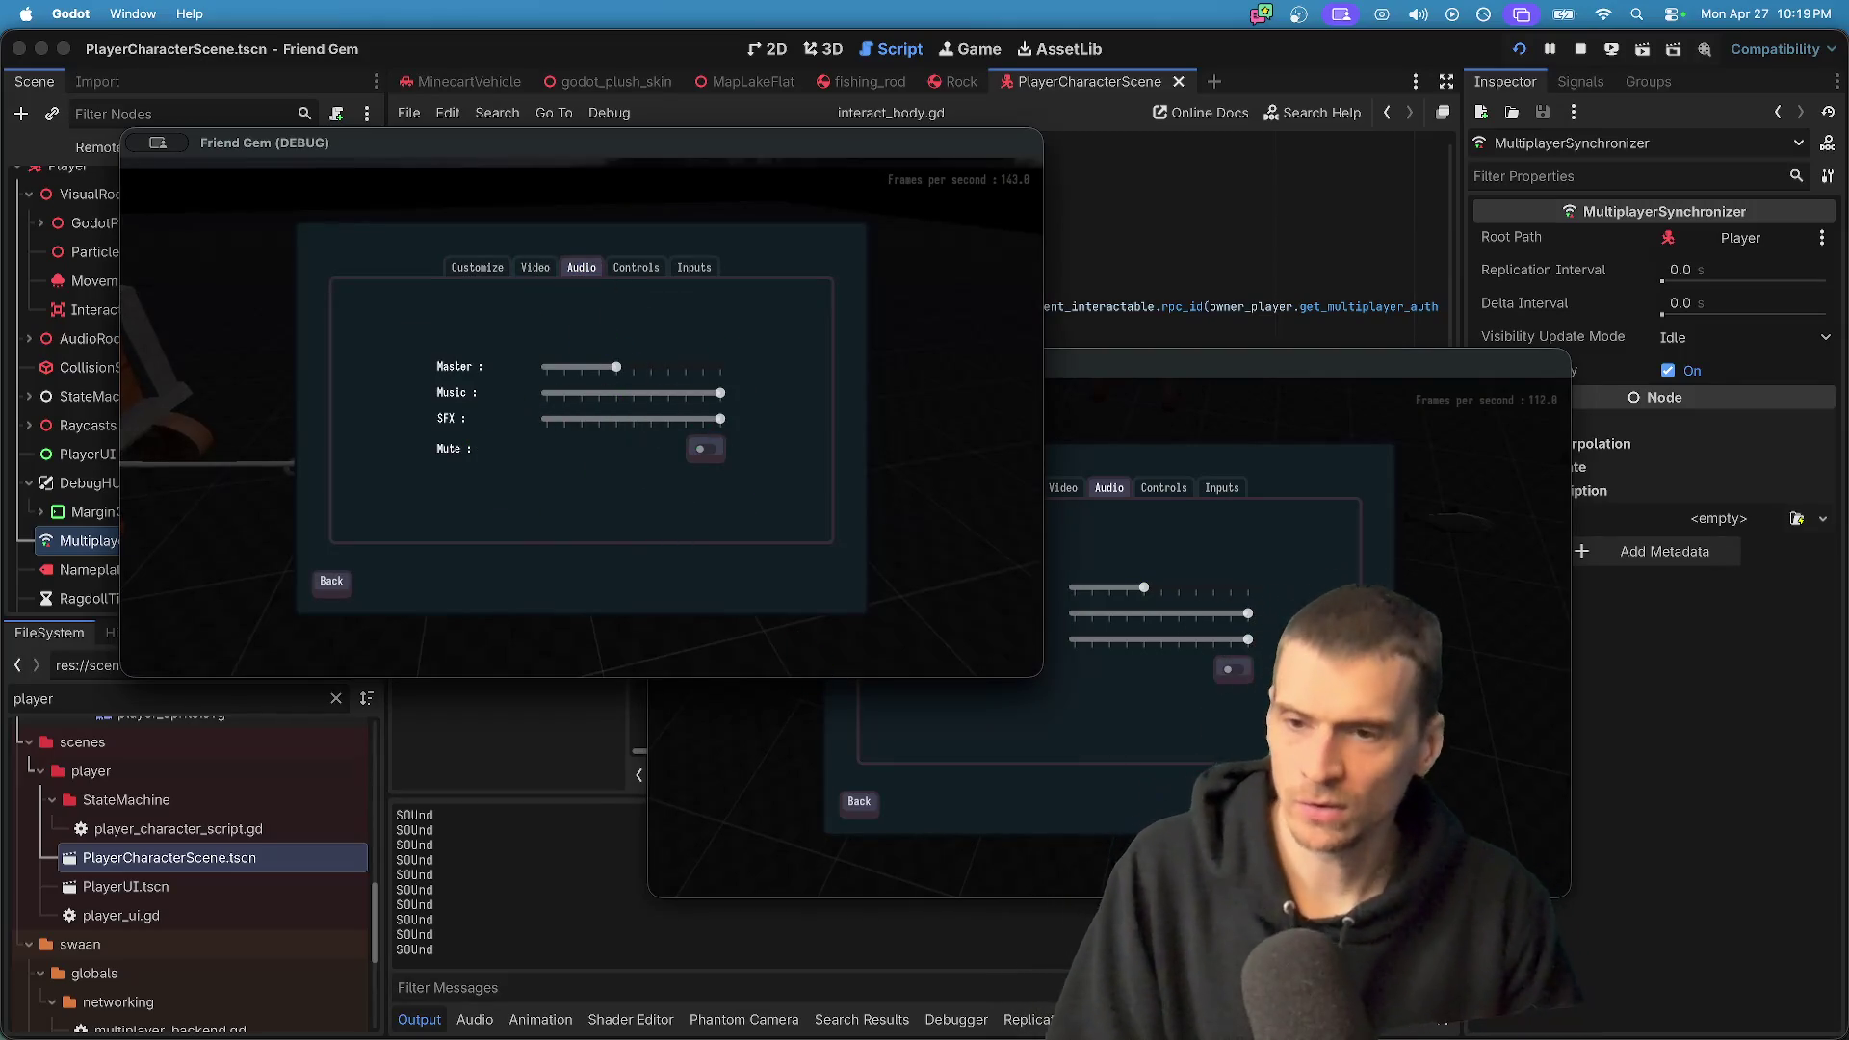
key("super+q")
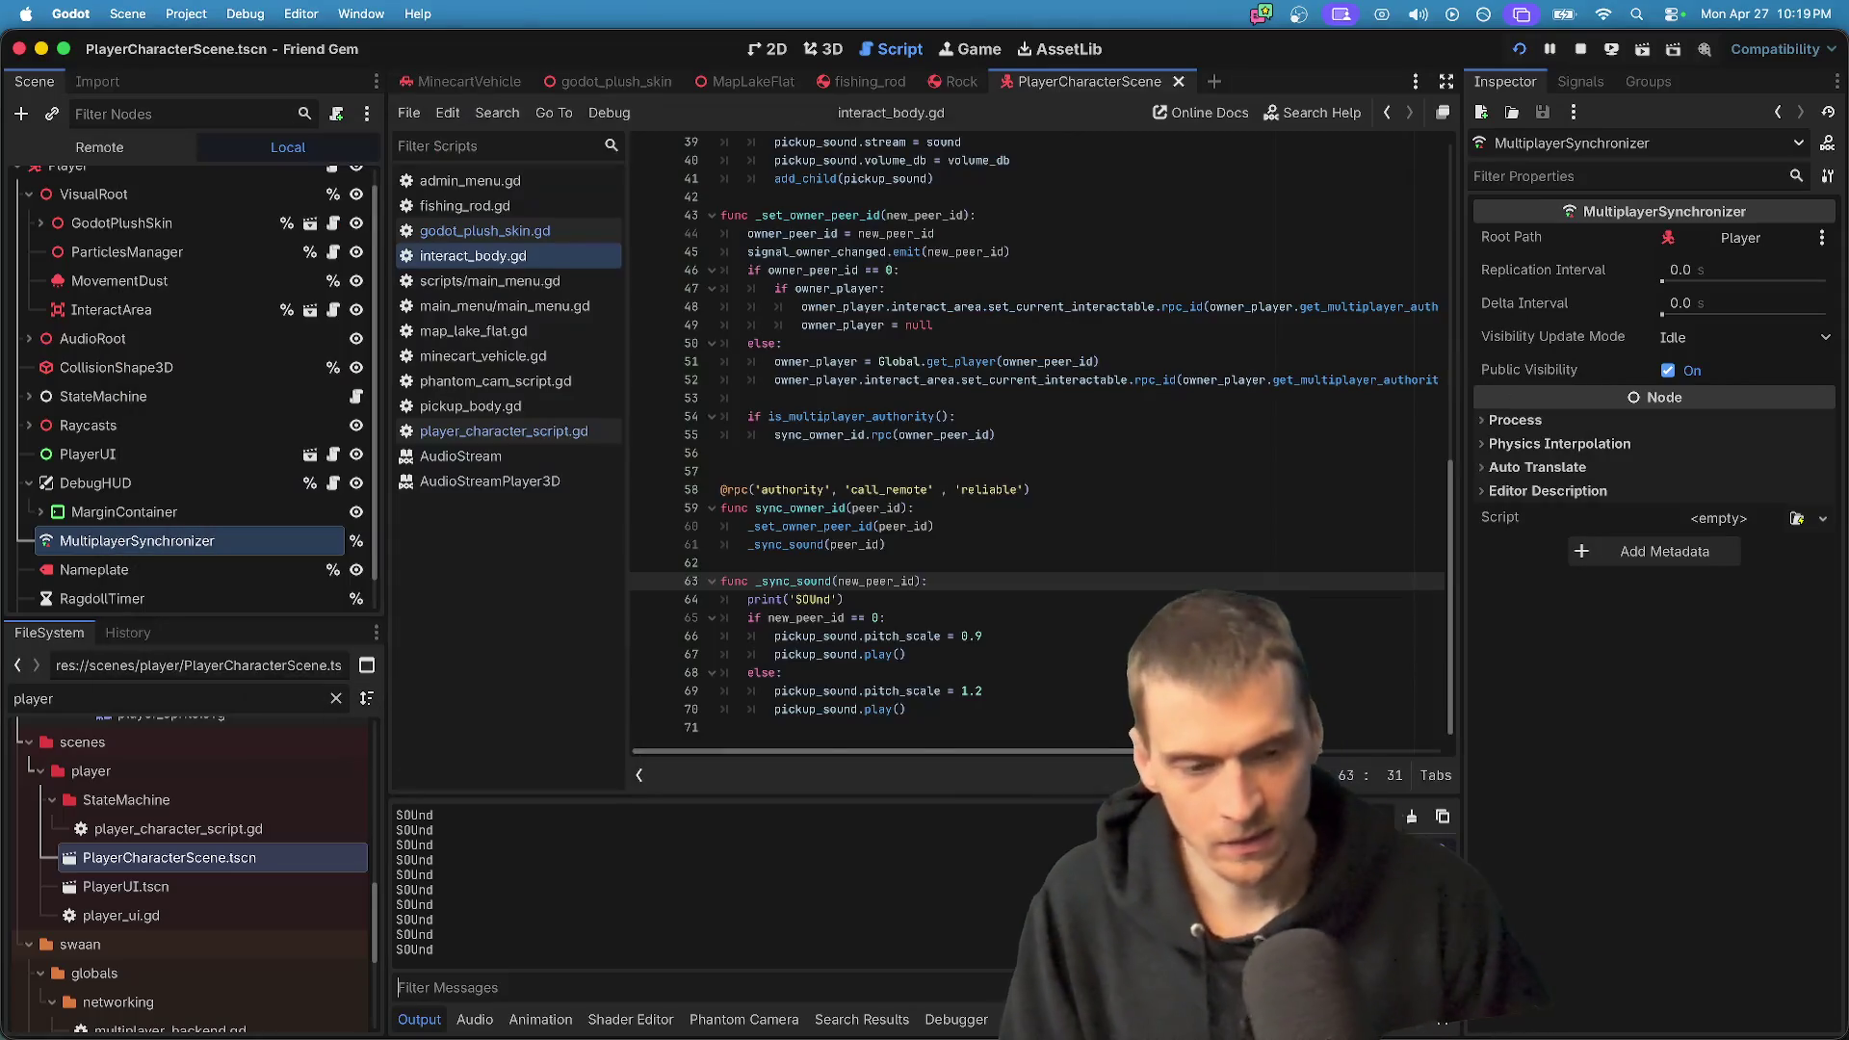
- Return to the editor and review the _sync_sound code and the sync_owner_id call
key("super+Tab")
key("super+Tab")
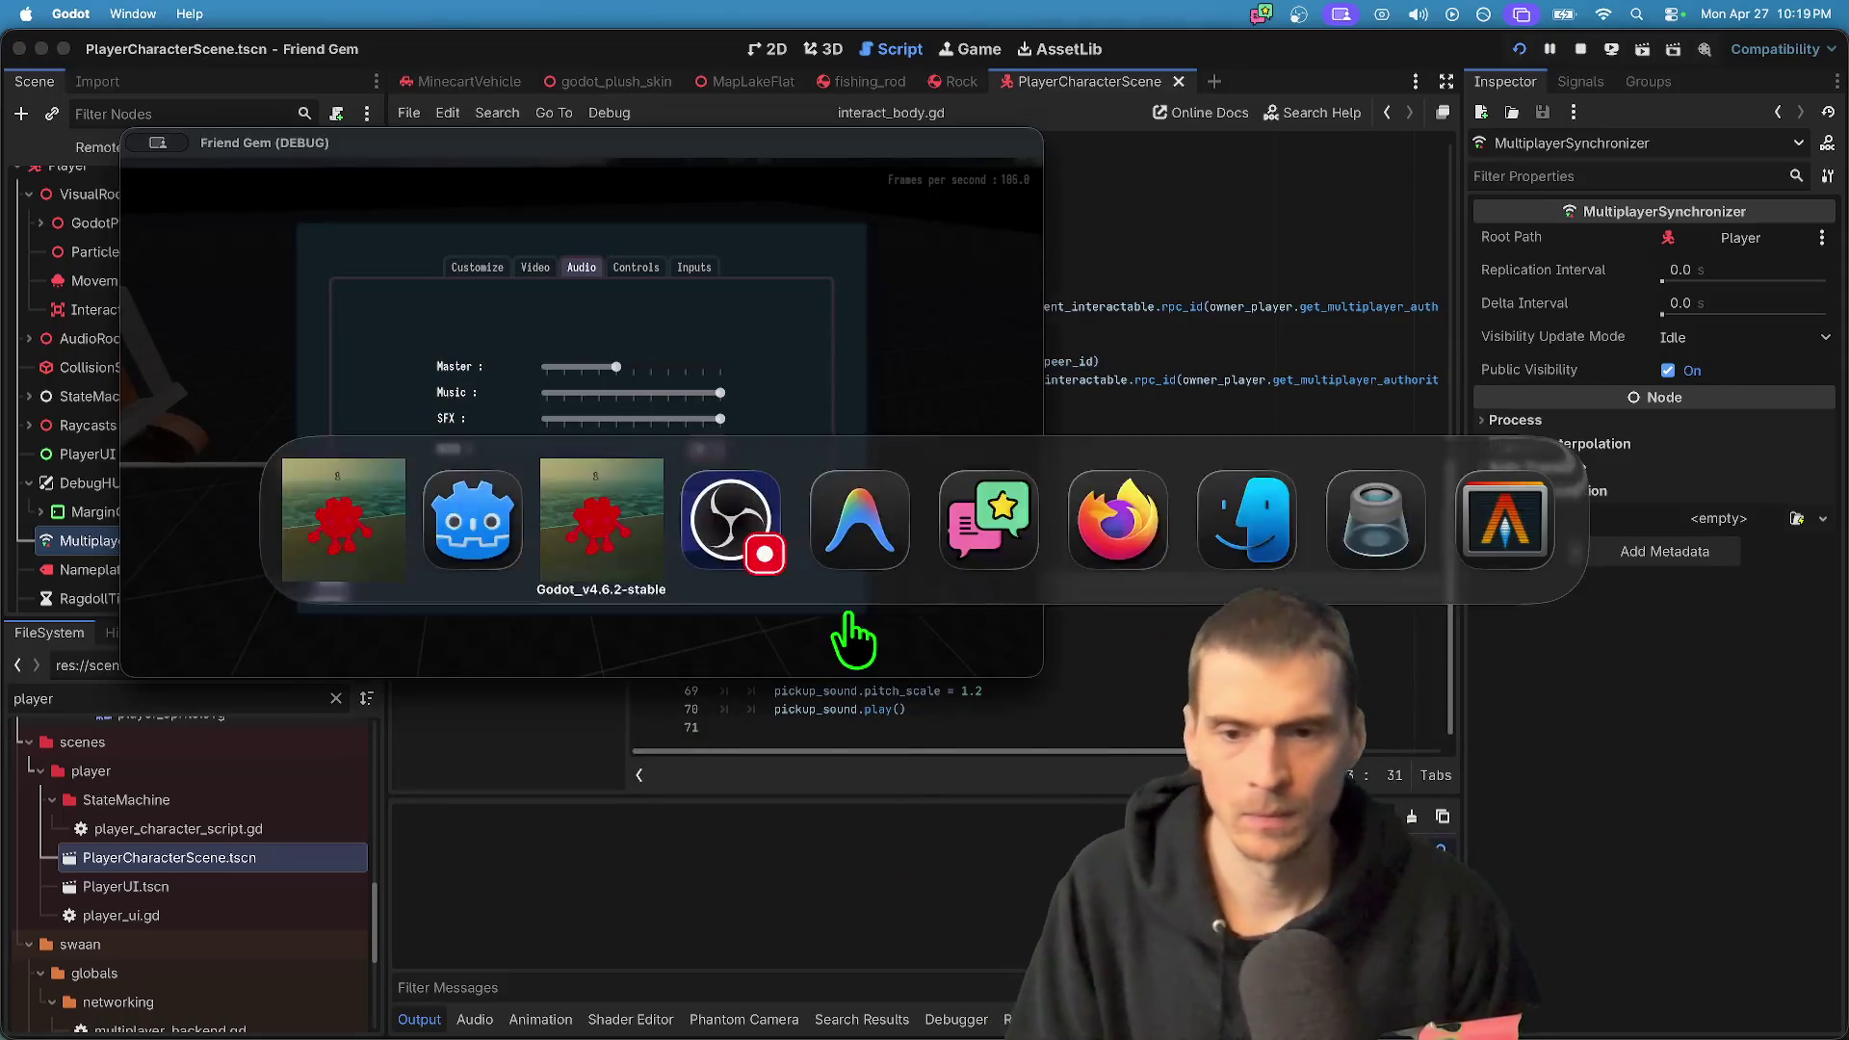
key("super+Tab")
left_click(623, 599)
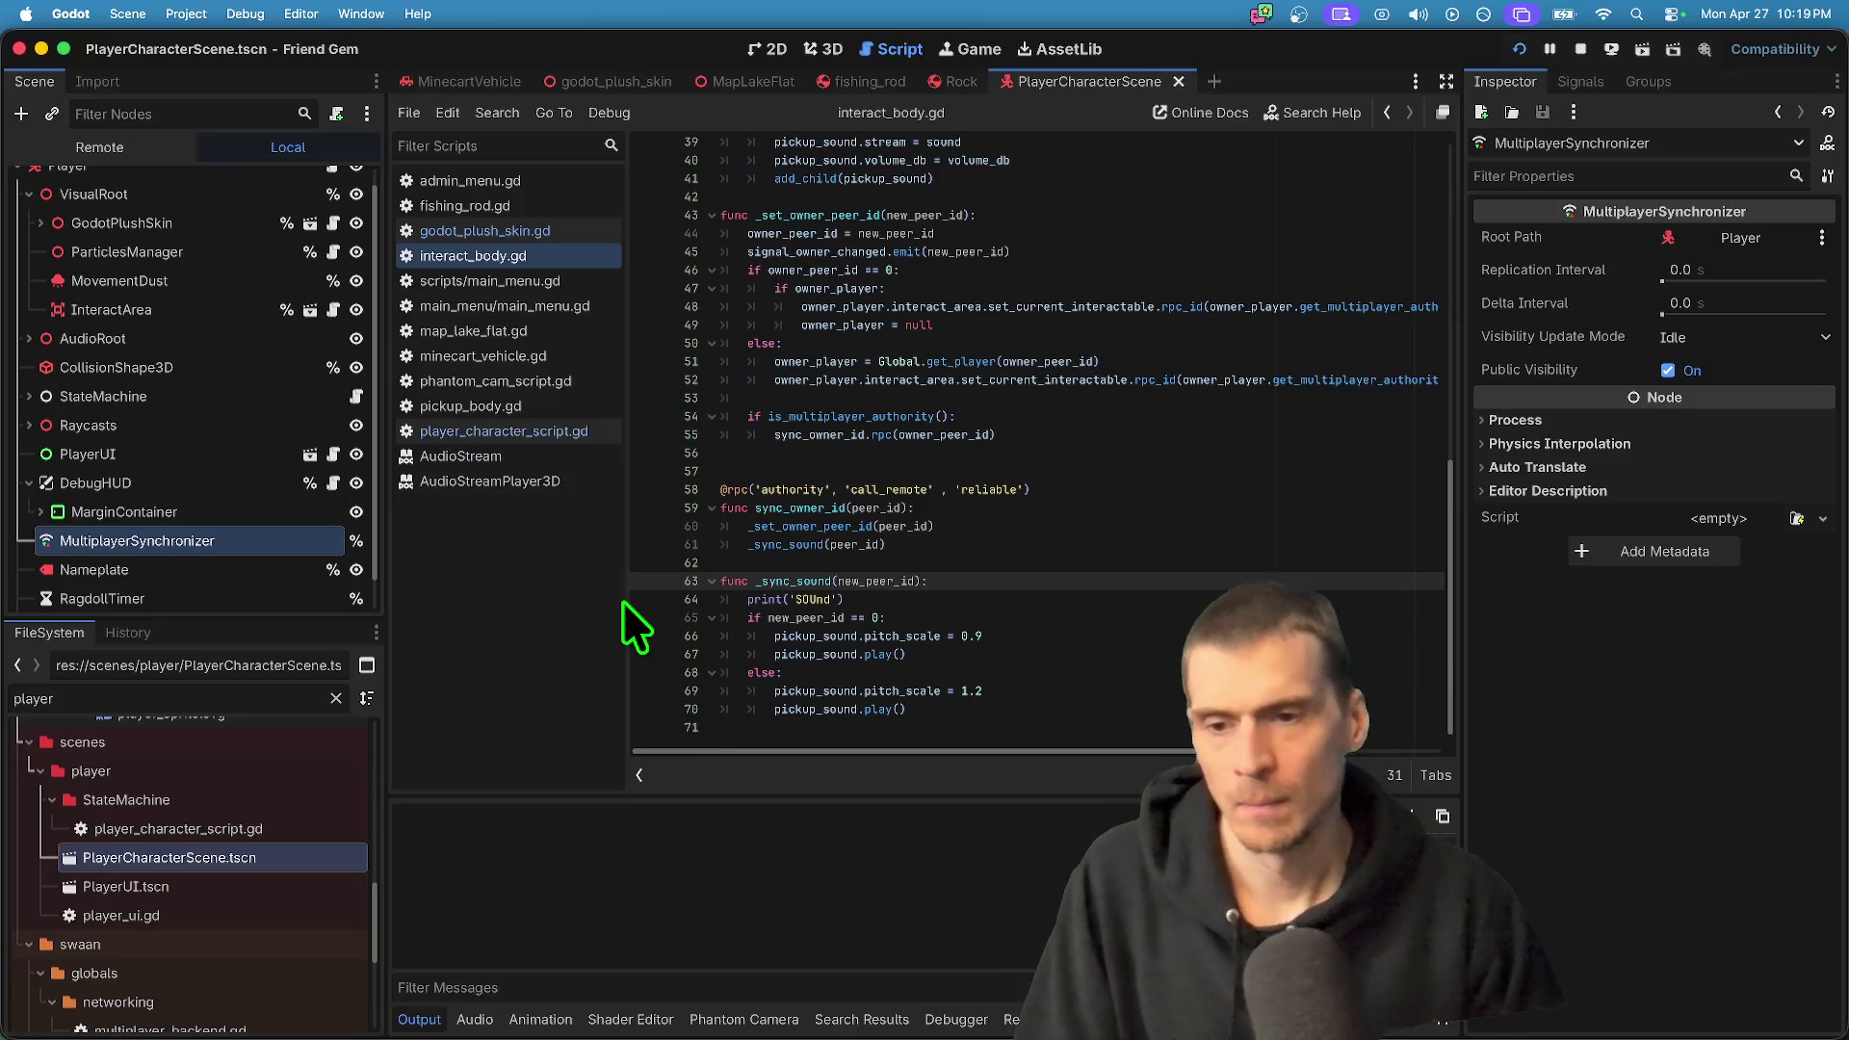
left_click(1137, 617)
left_click(1141, 598)
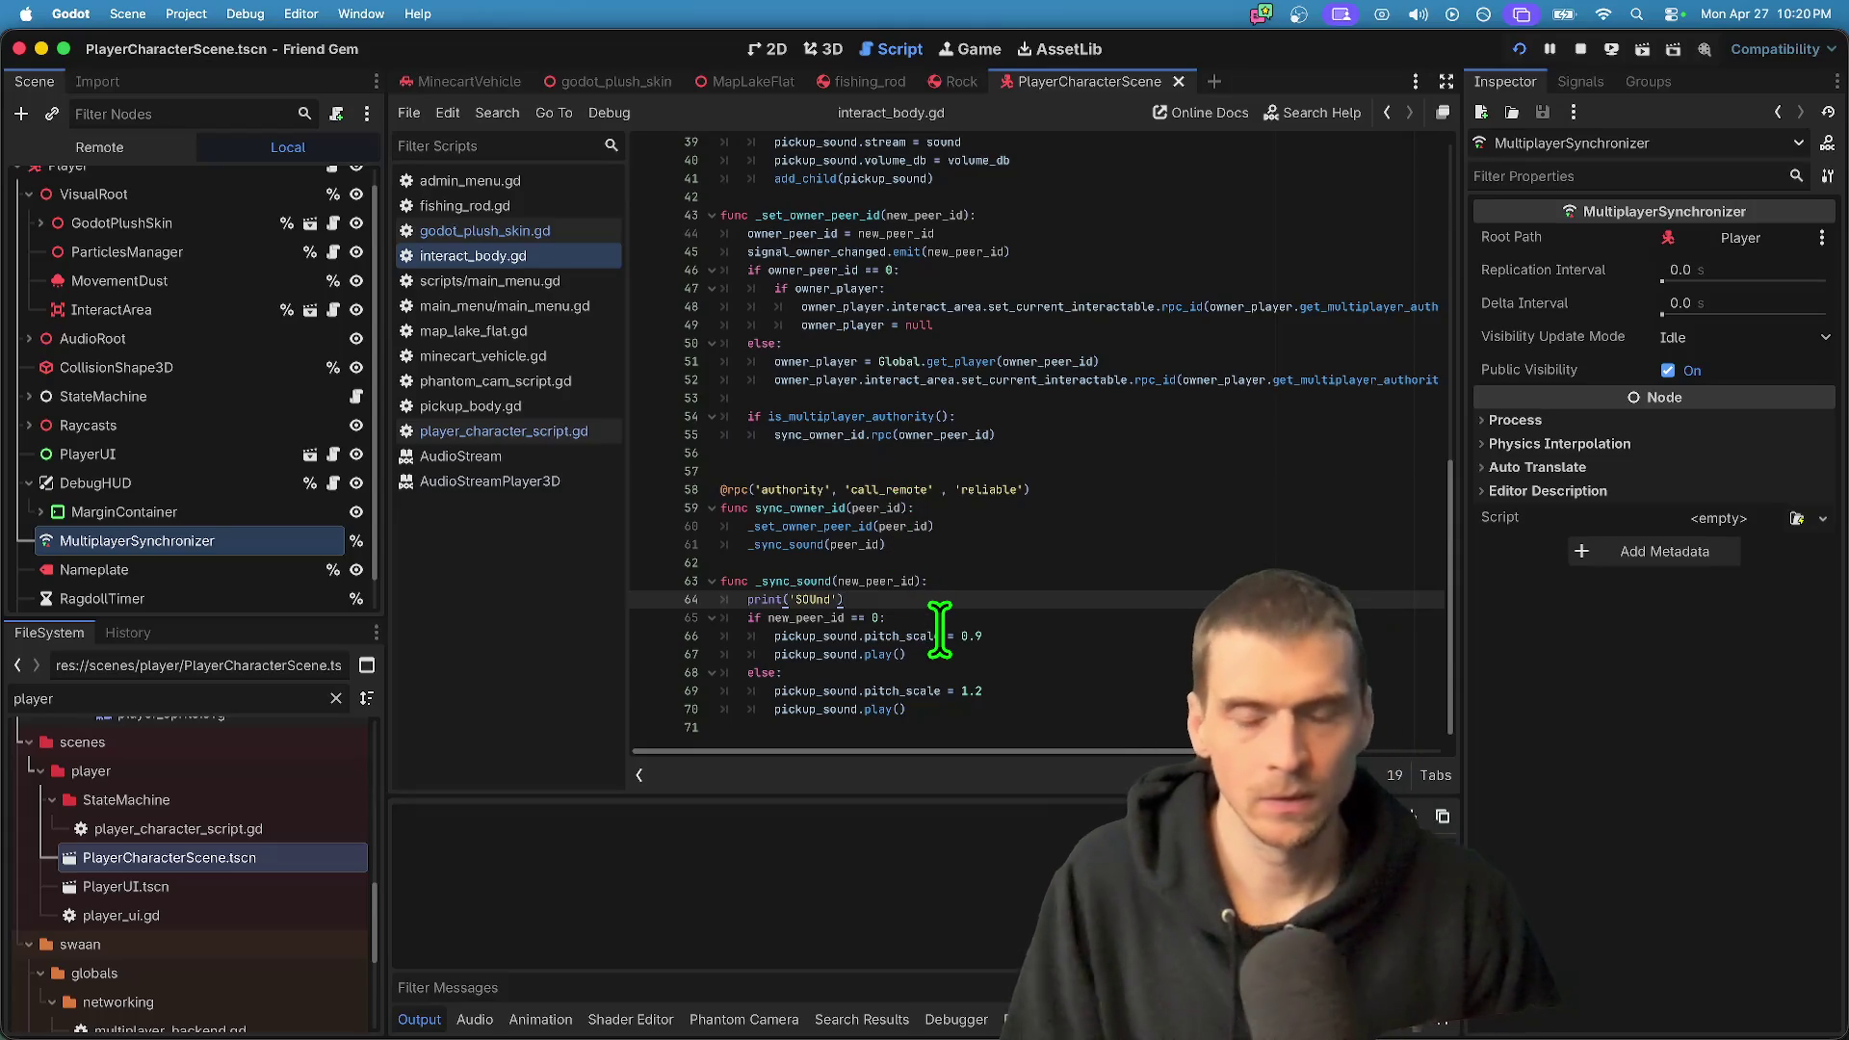
right_click(899, 624)
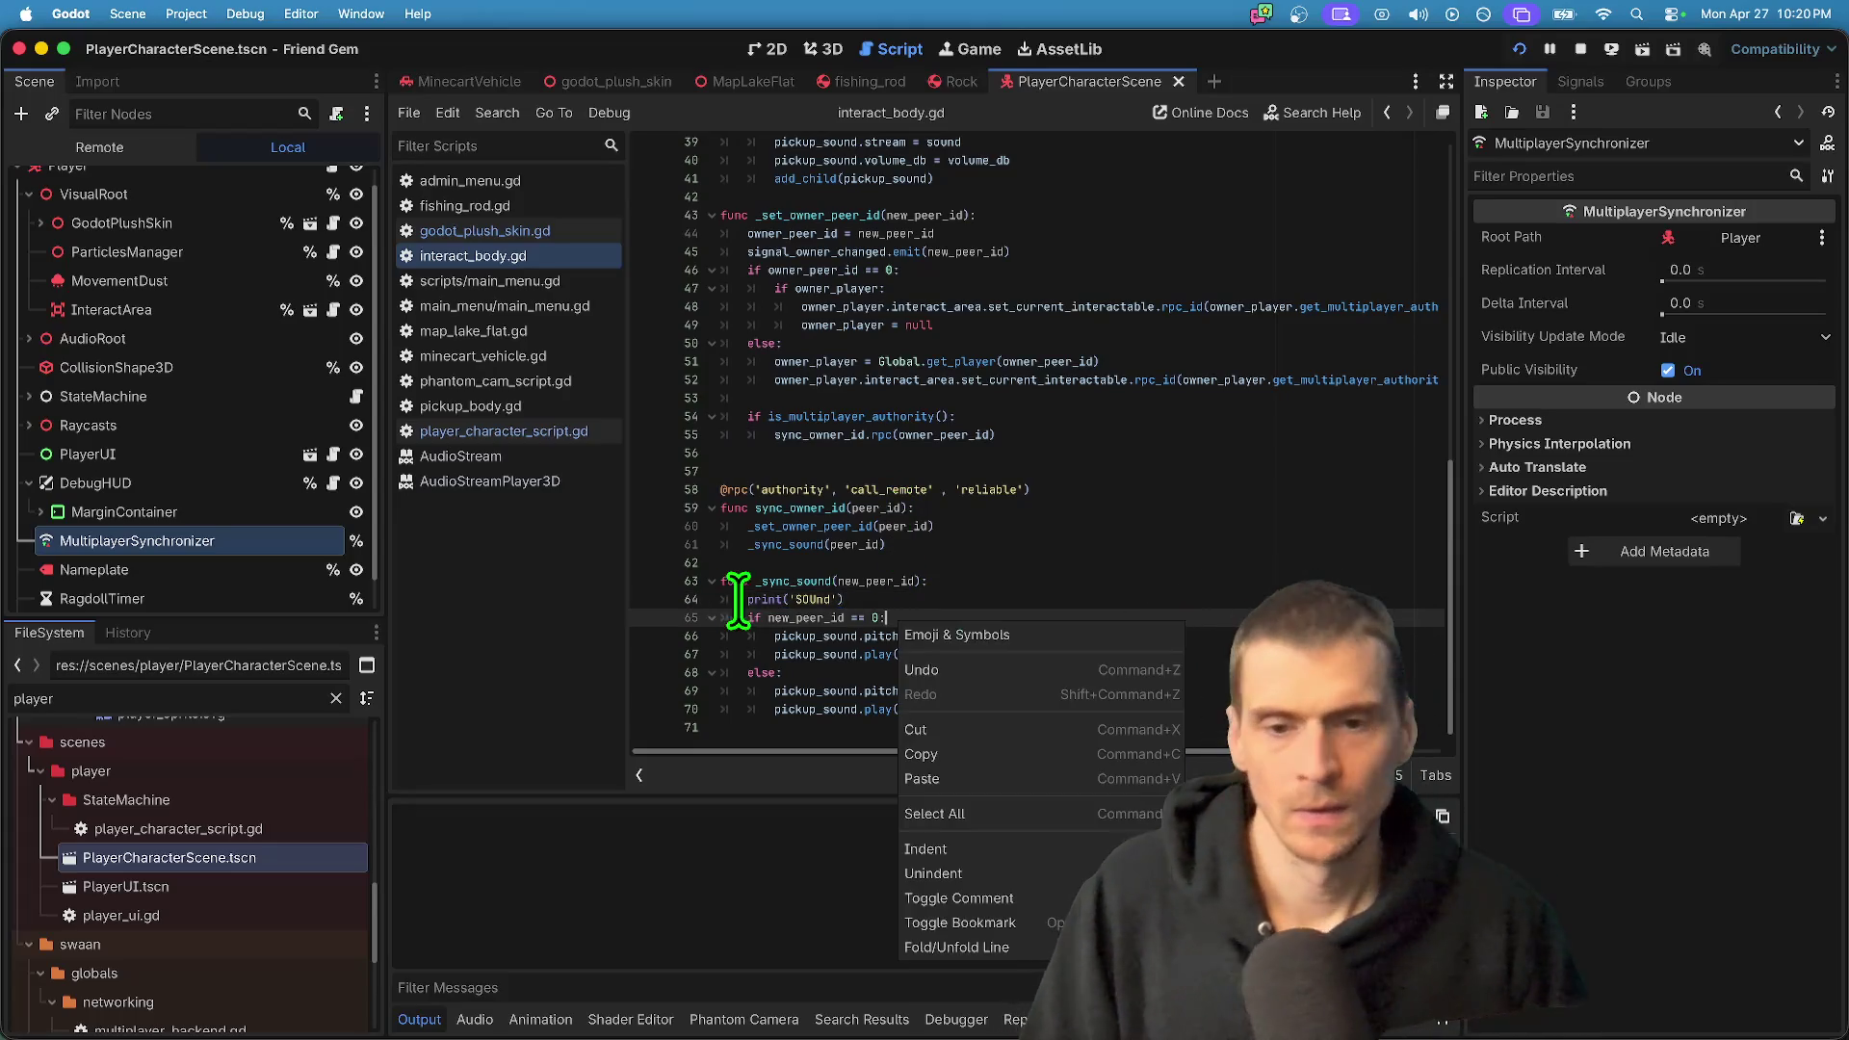
key("Escape")
left_click(1040, 453)
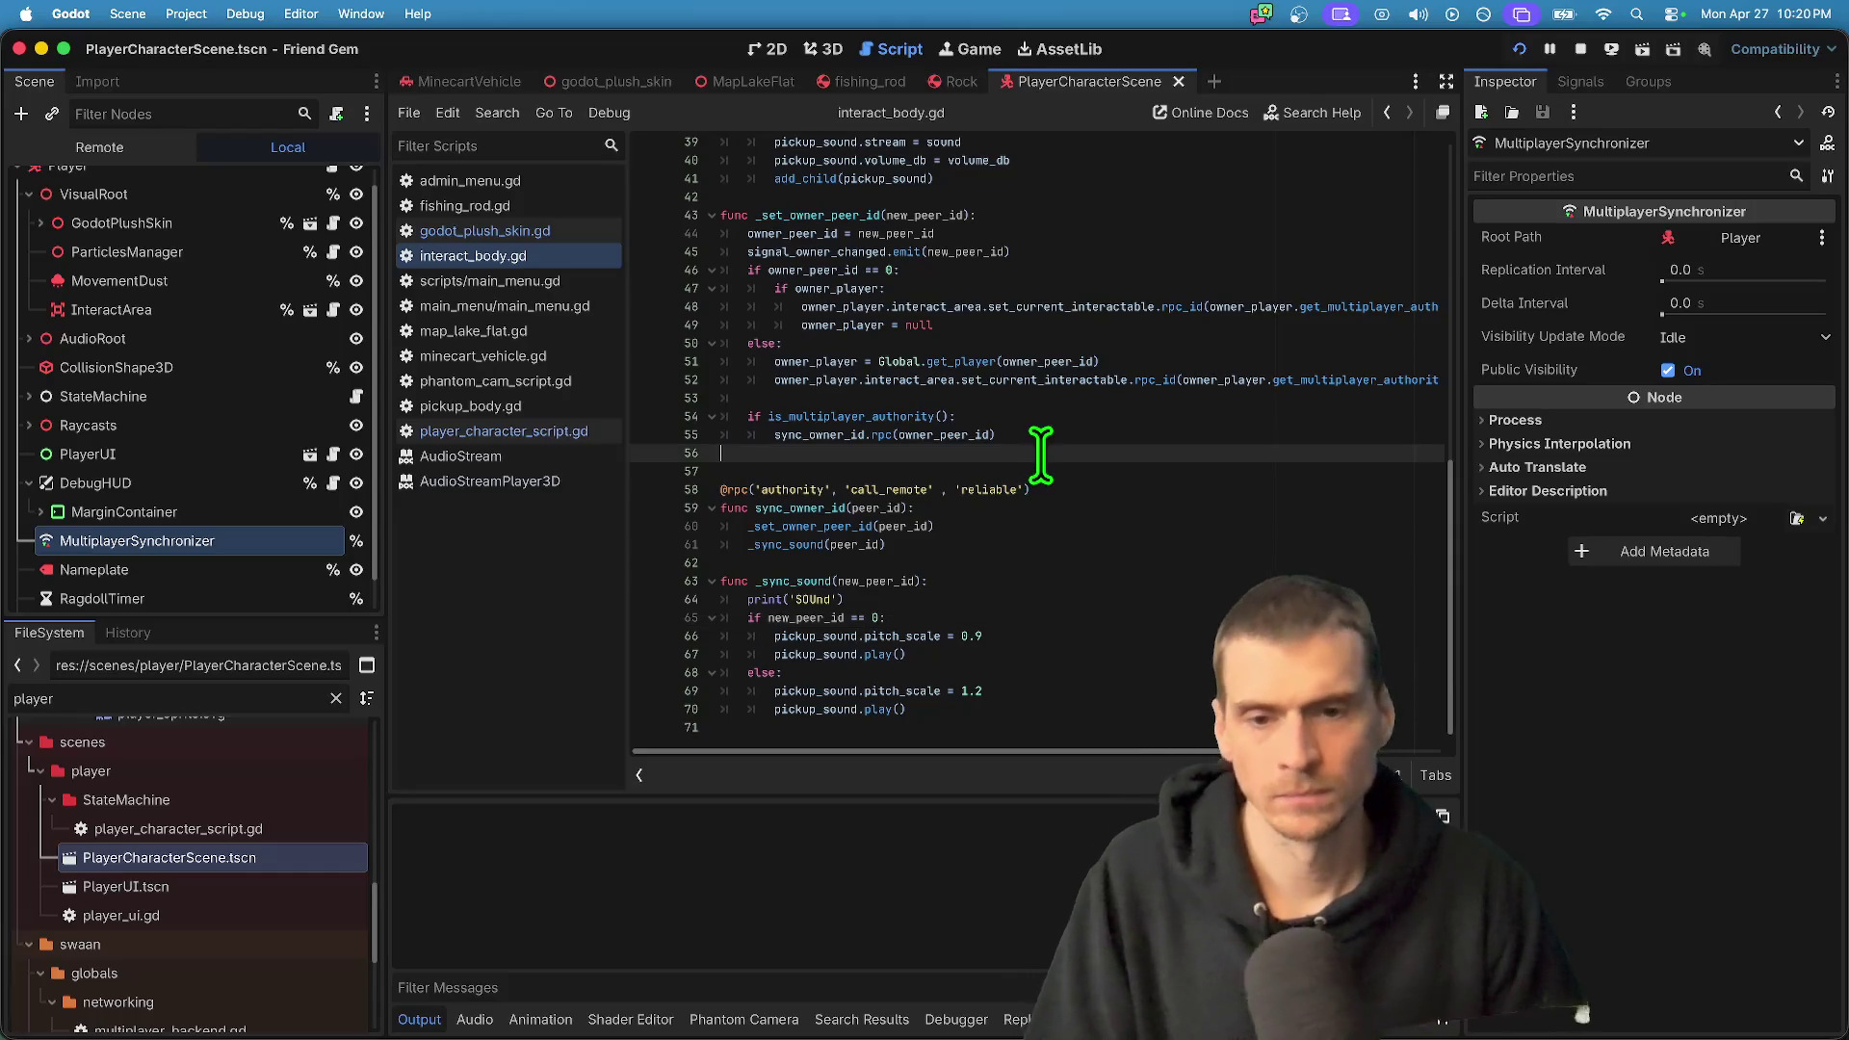
left_click(831, 430)
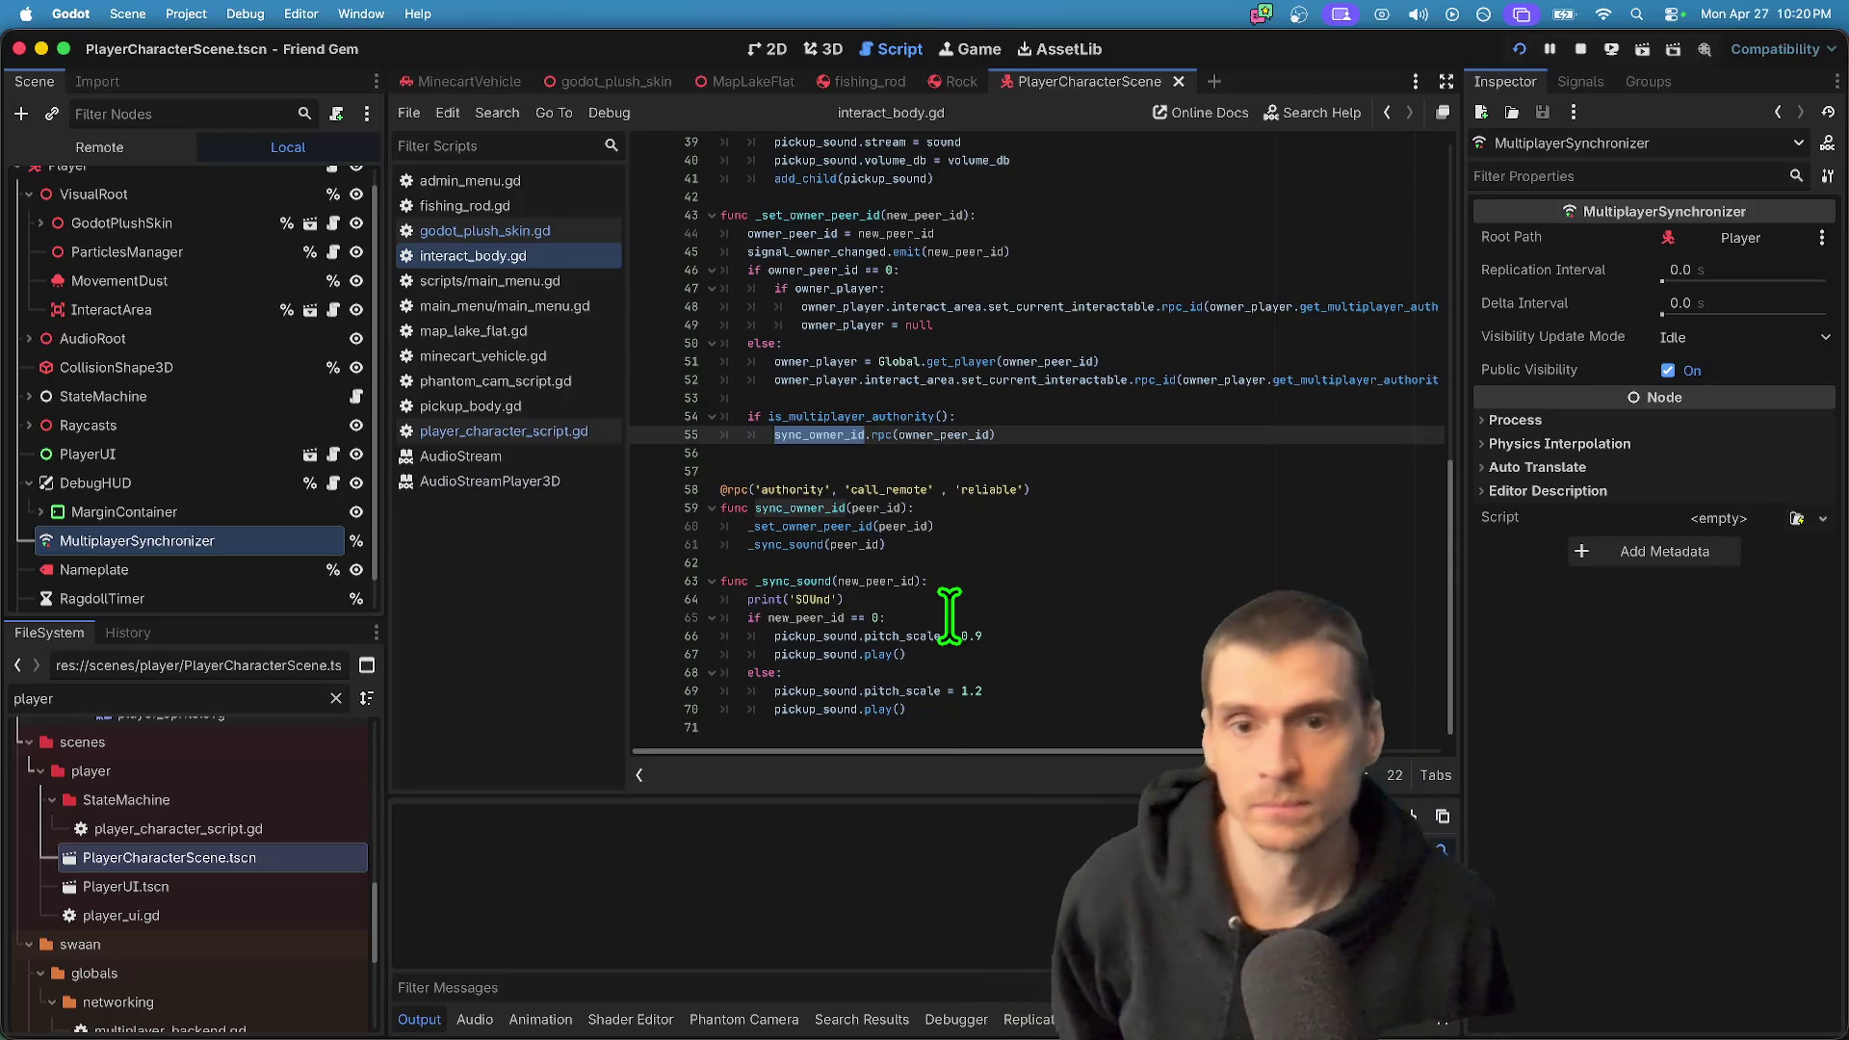
- Jump to the signal_owner_changed declaration from line 45 and search all files for it
left_click(796, 252)
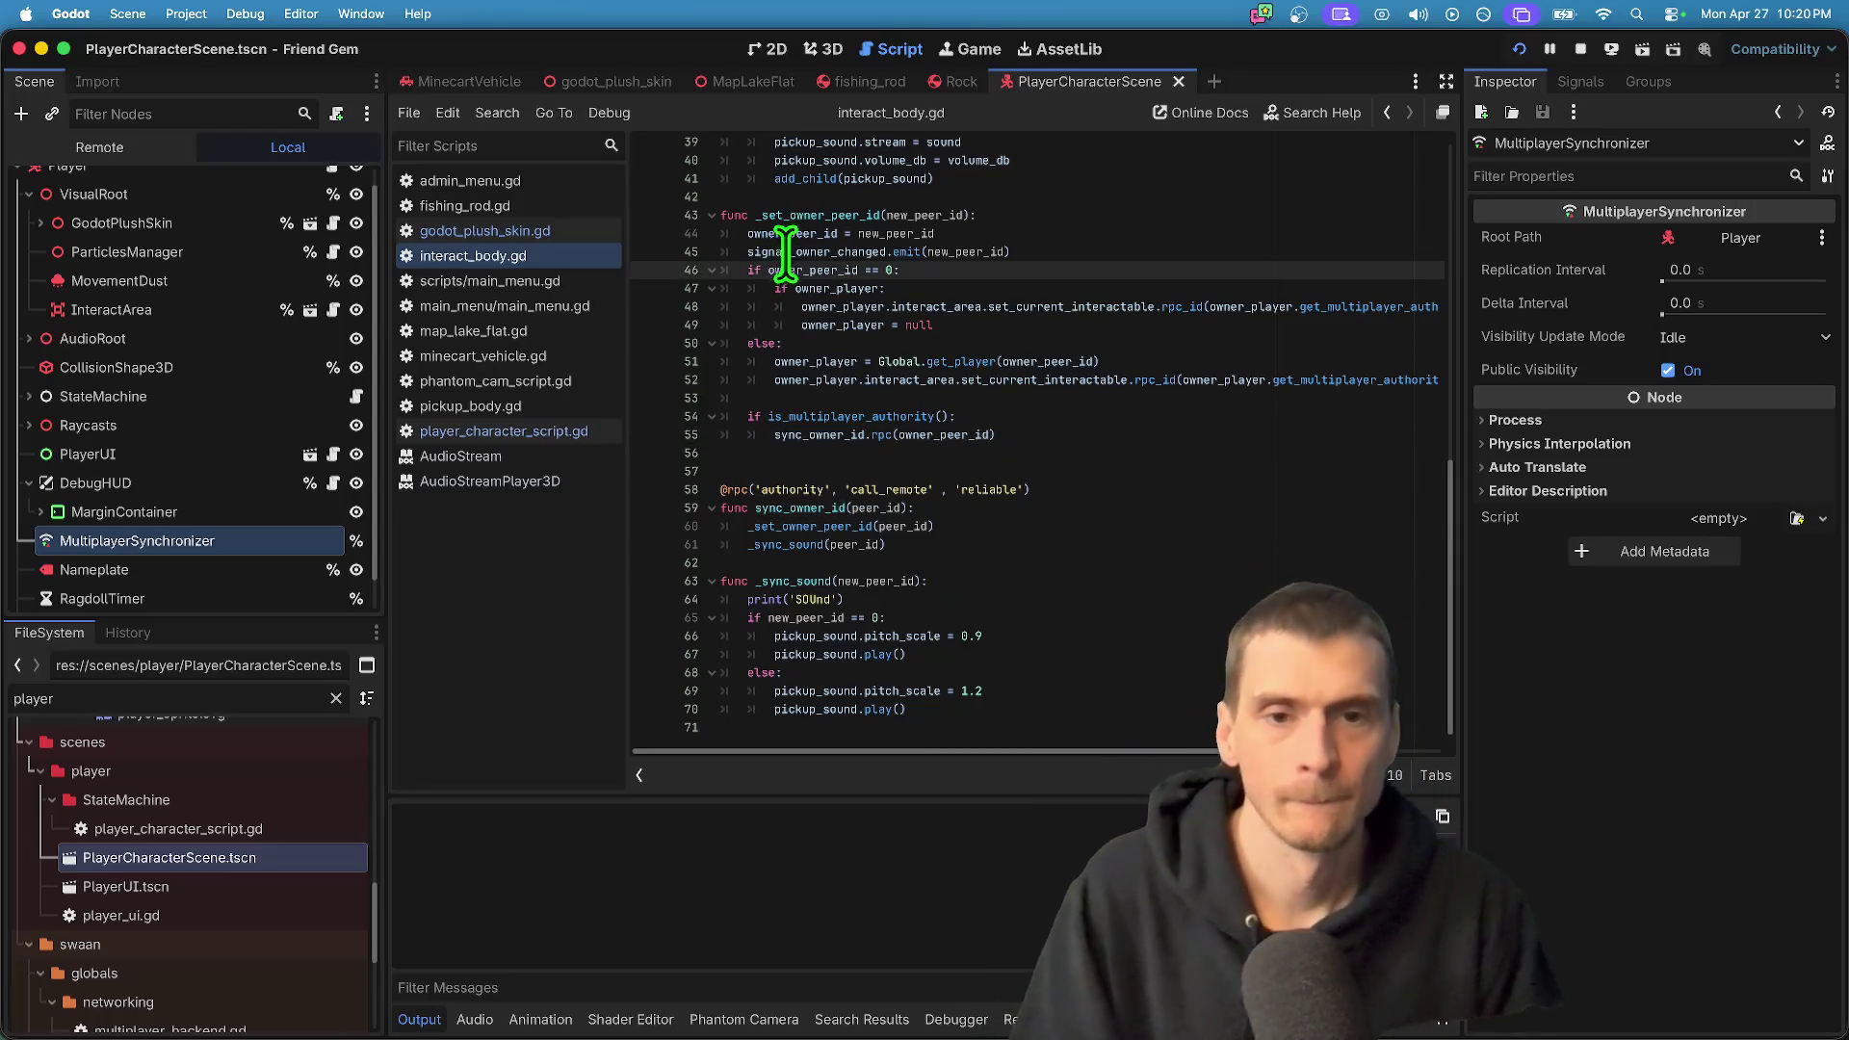
left_click(788, 252, "super")
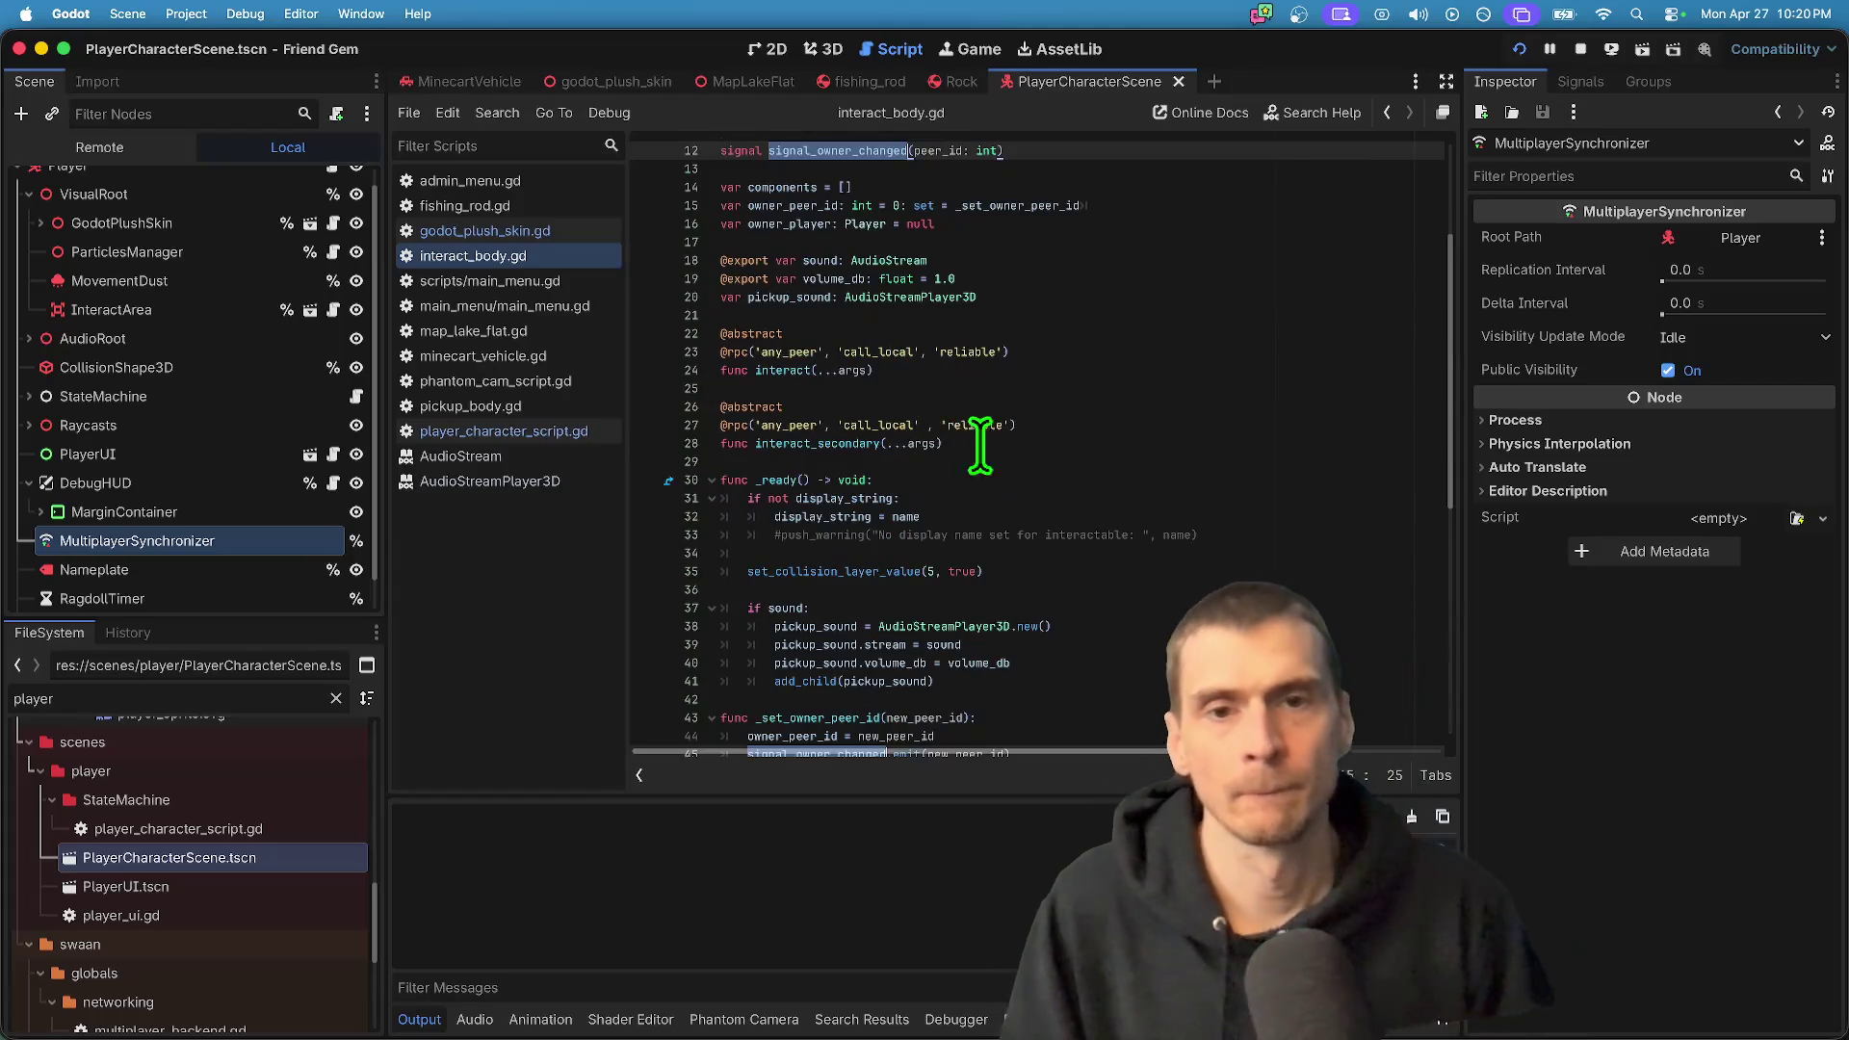
scroll(968, 438, "up", 3)
key("super+shift+f")
type("signal_owner_changed")
- Find signal_owner_changed across the project and open its uses on line 45 and in fish_springbone.gd
left_click(922, 626)
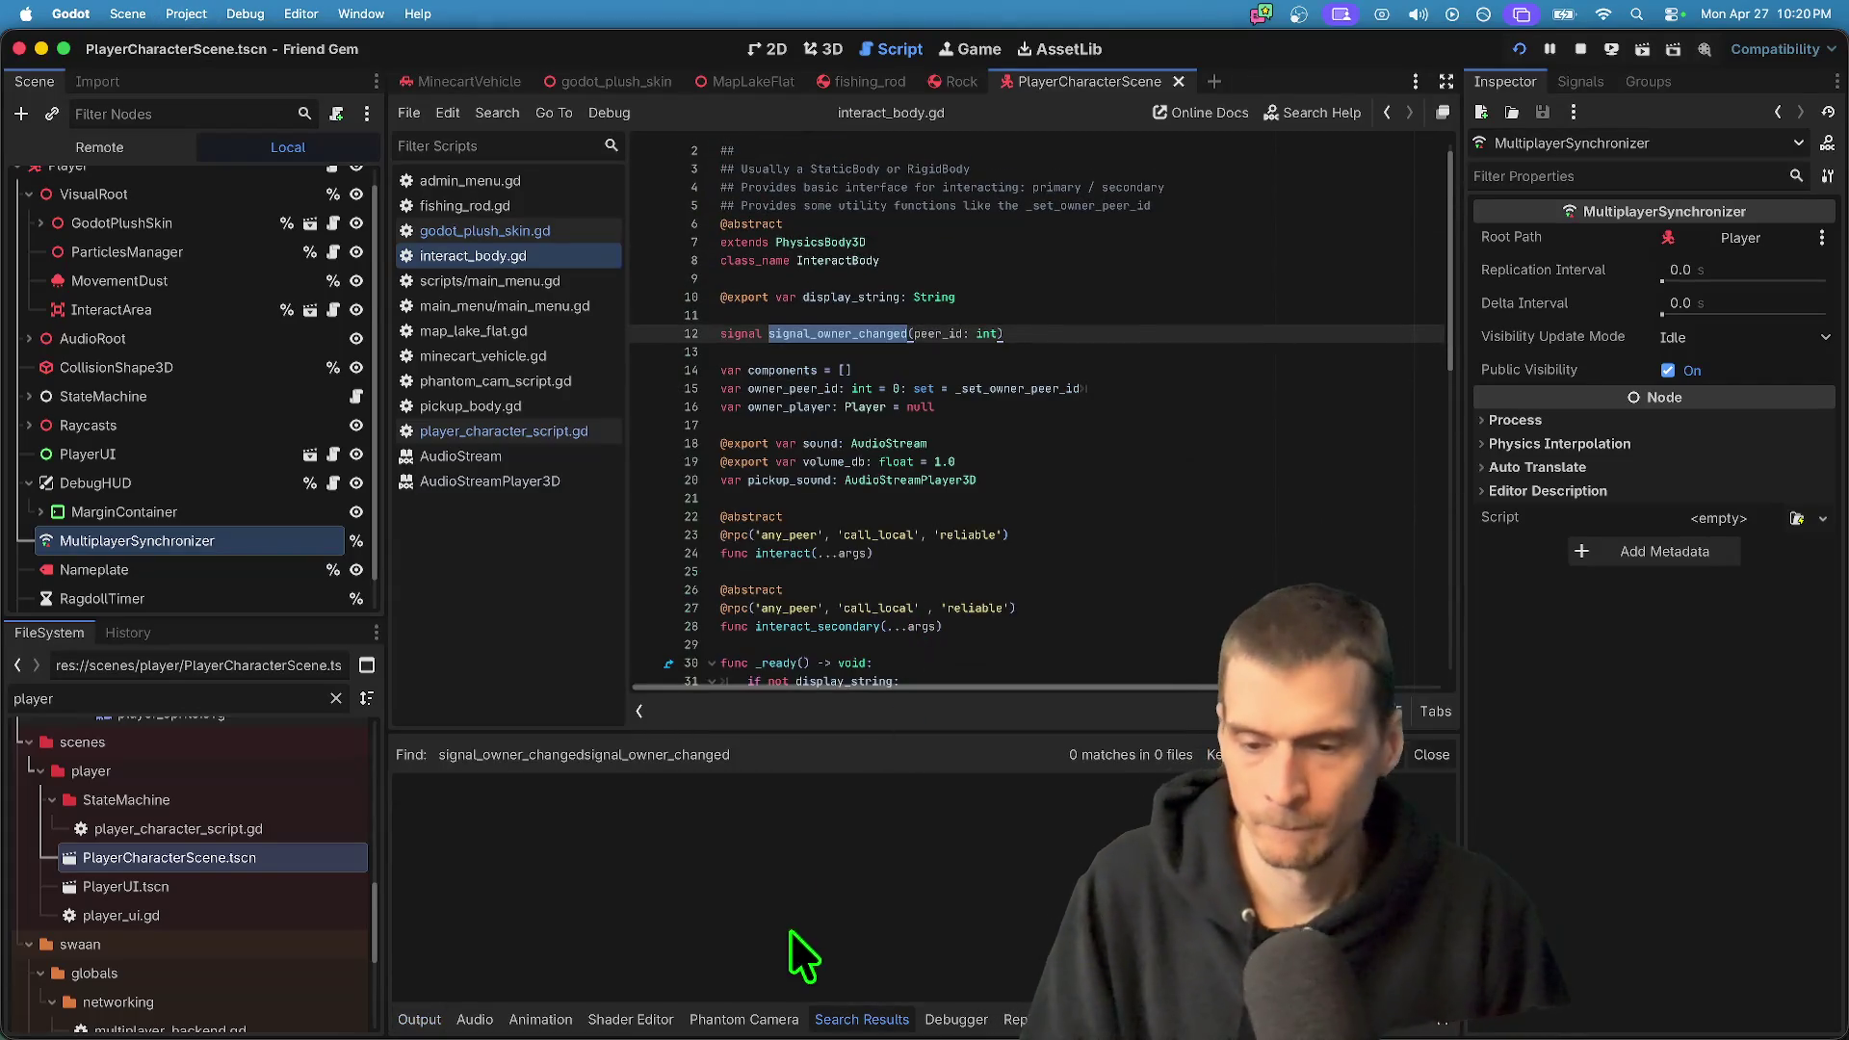
double_click(873, 342)
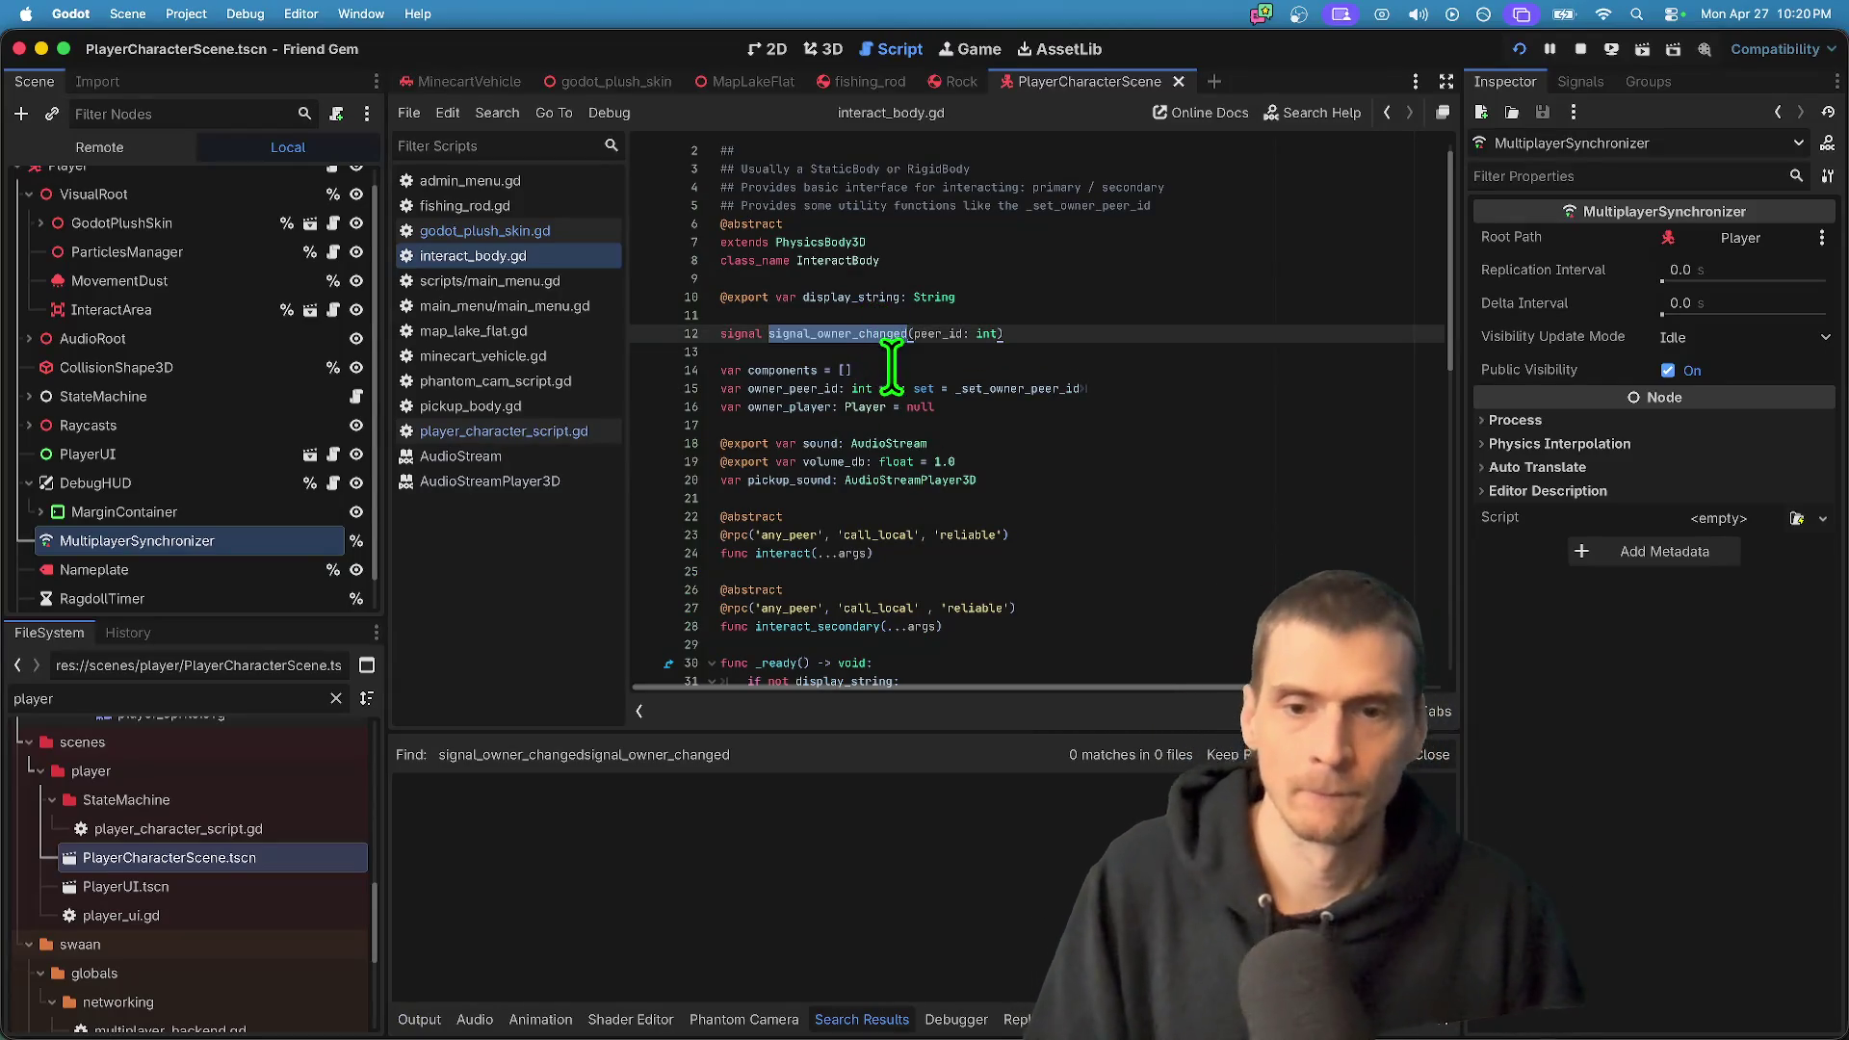
key("super+shift+f")
left_click(923, 626)
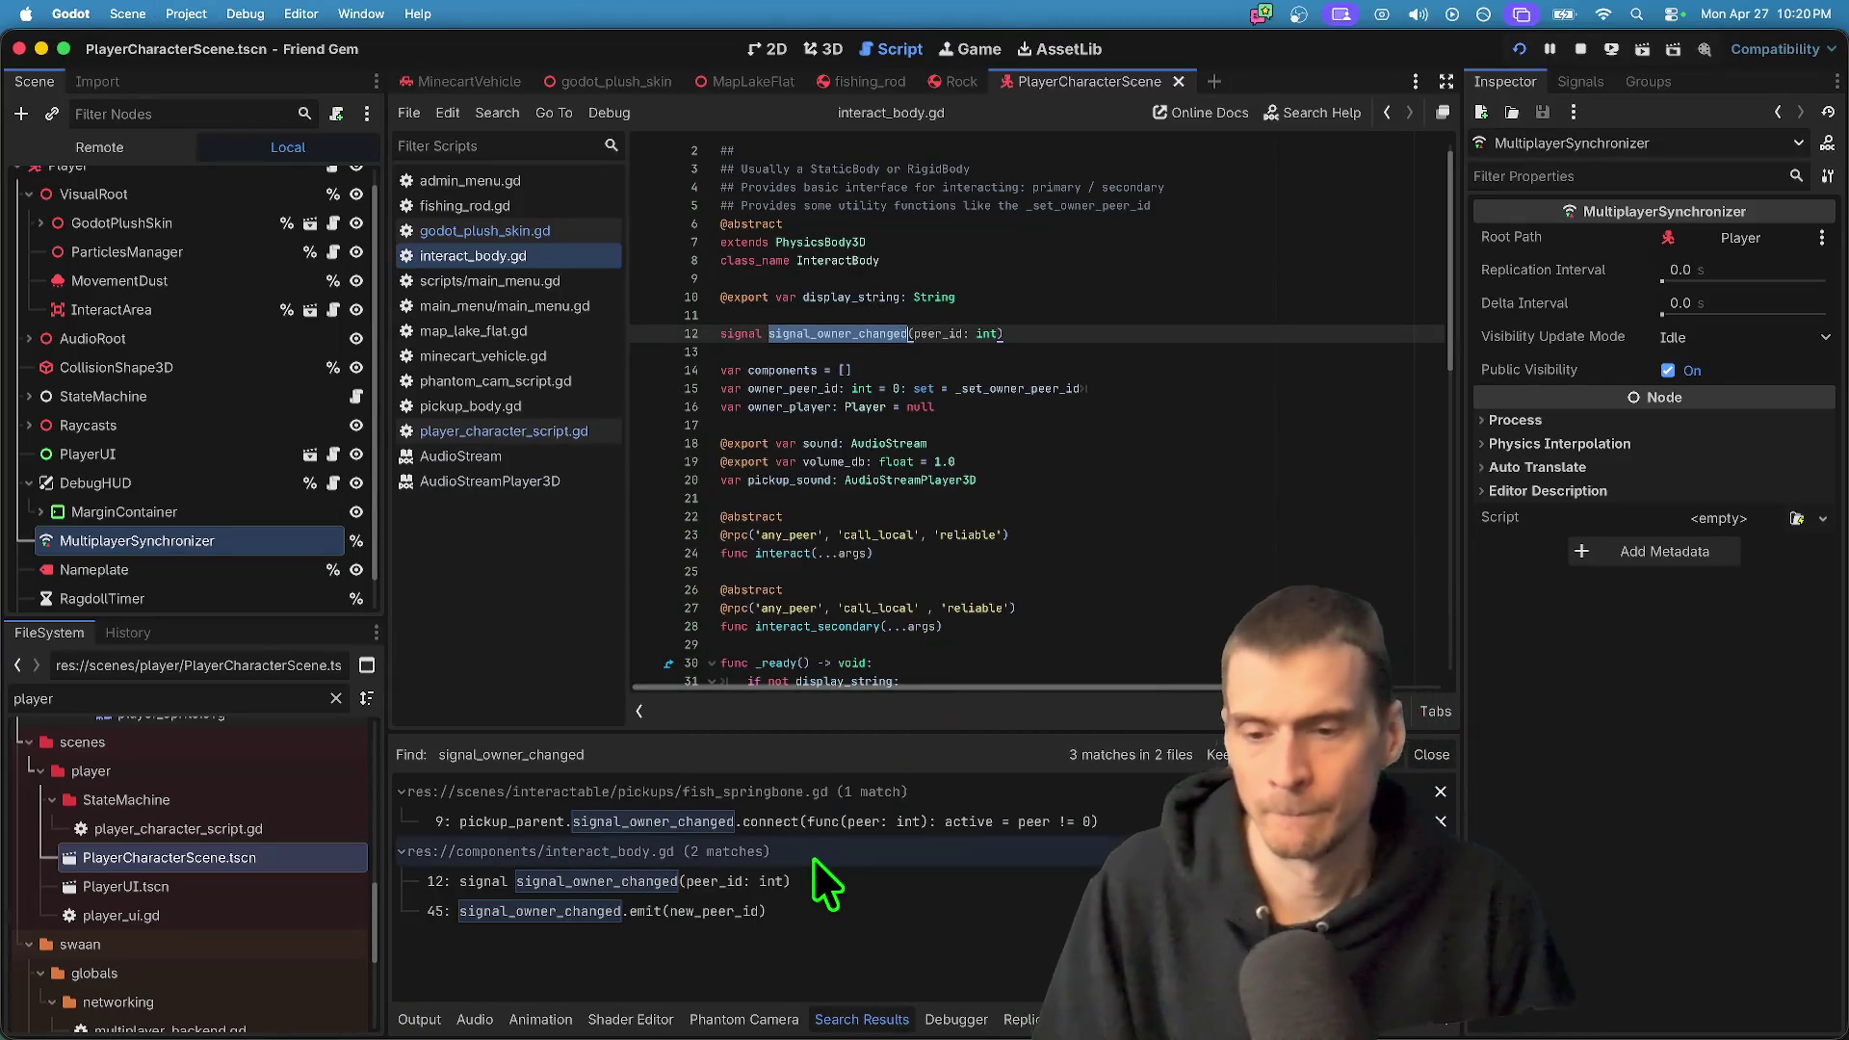
left_click(761, 910)
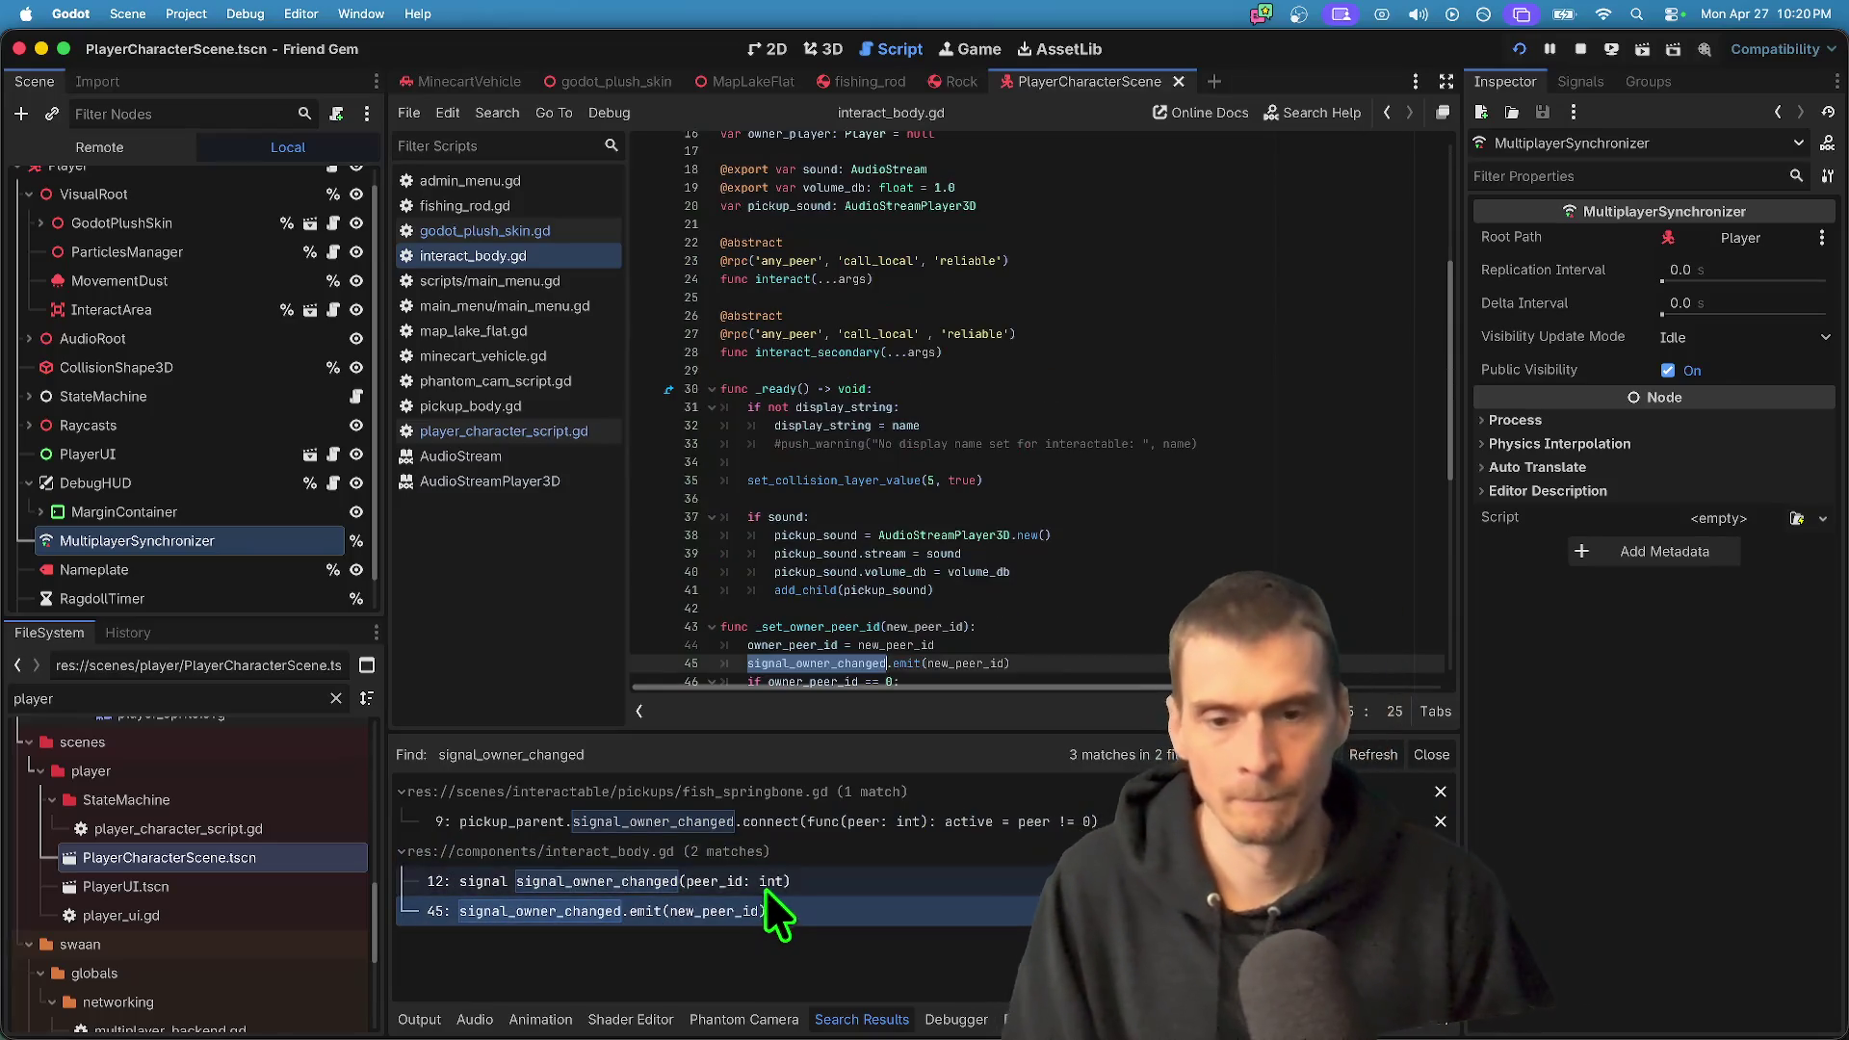
scroll(1045, 641, "down", 3)
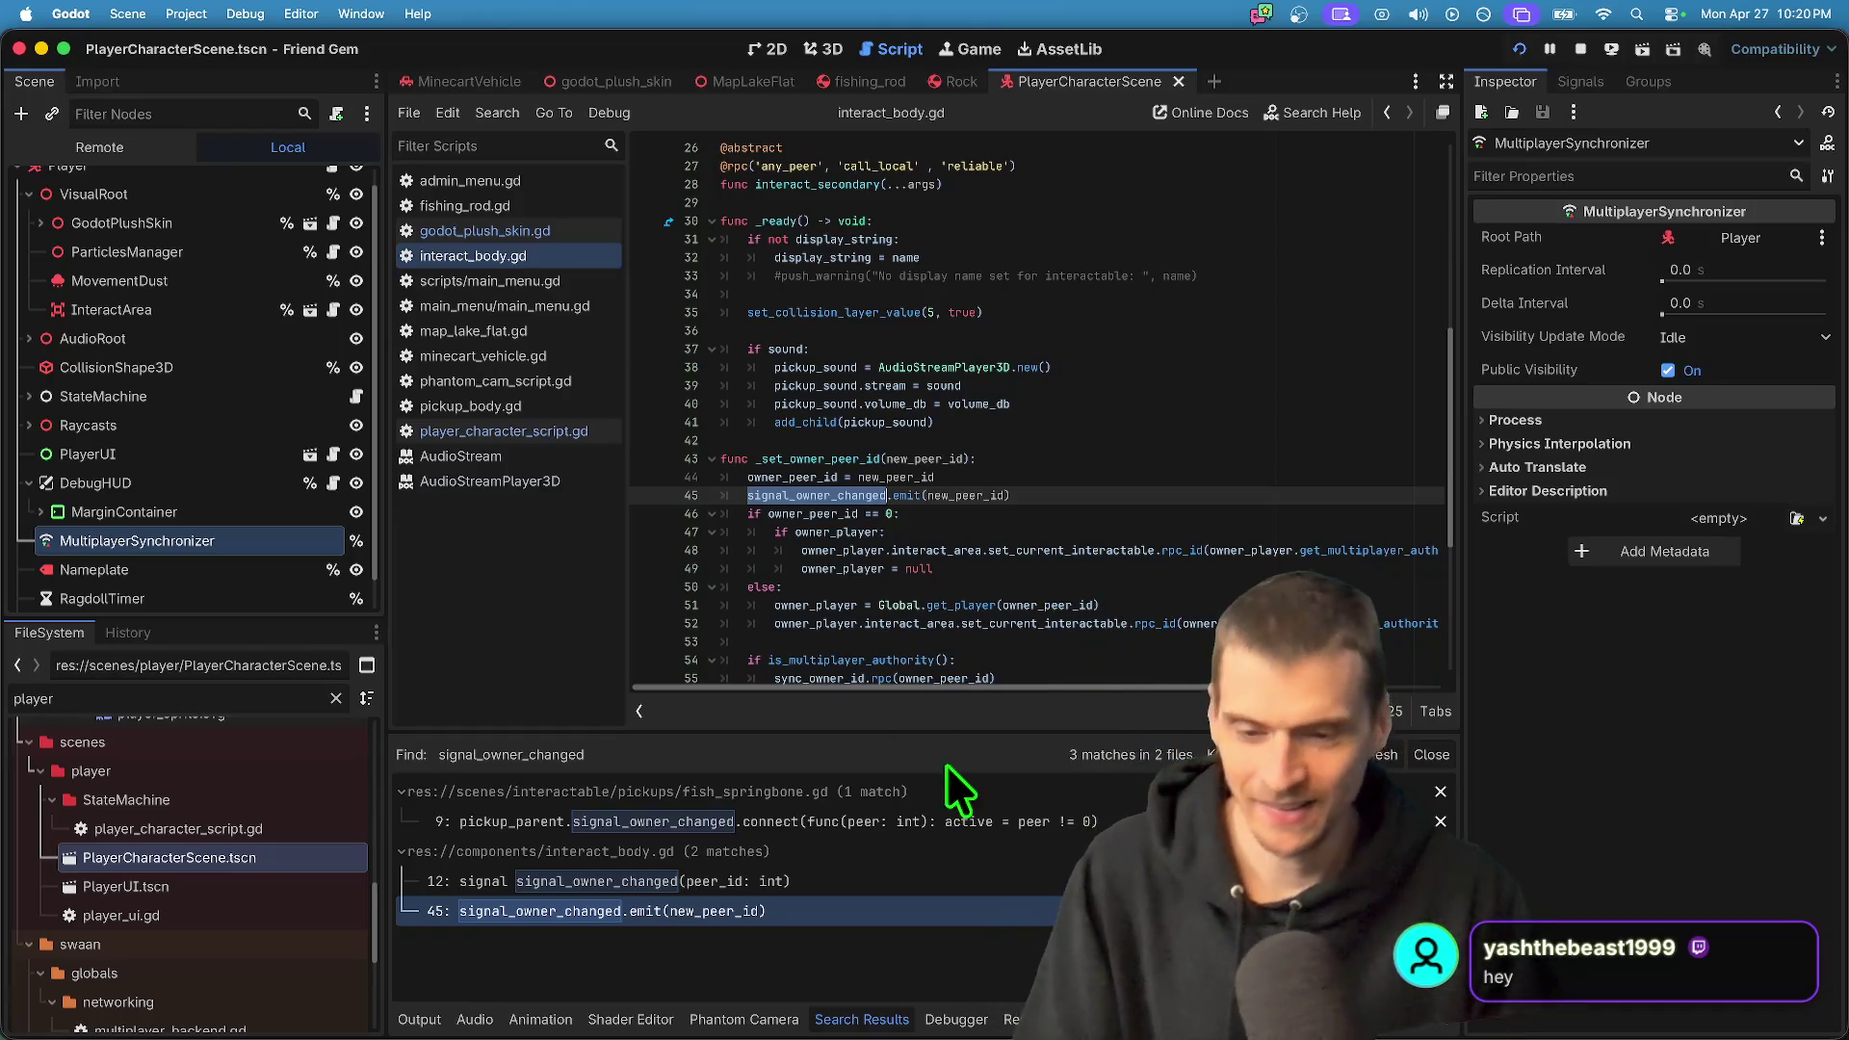
left_click(856, 823)
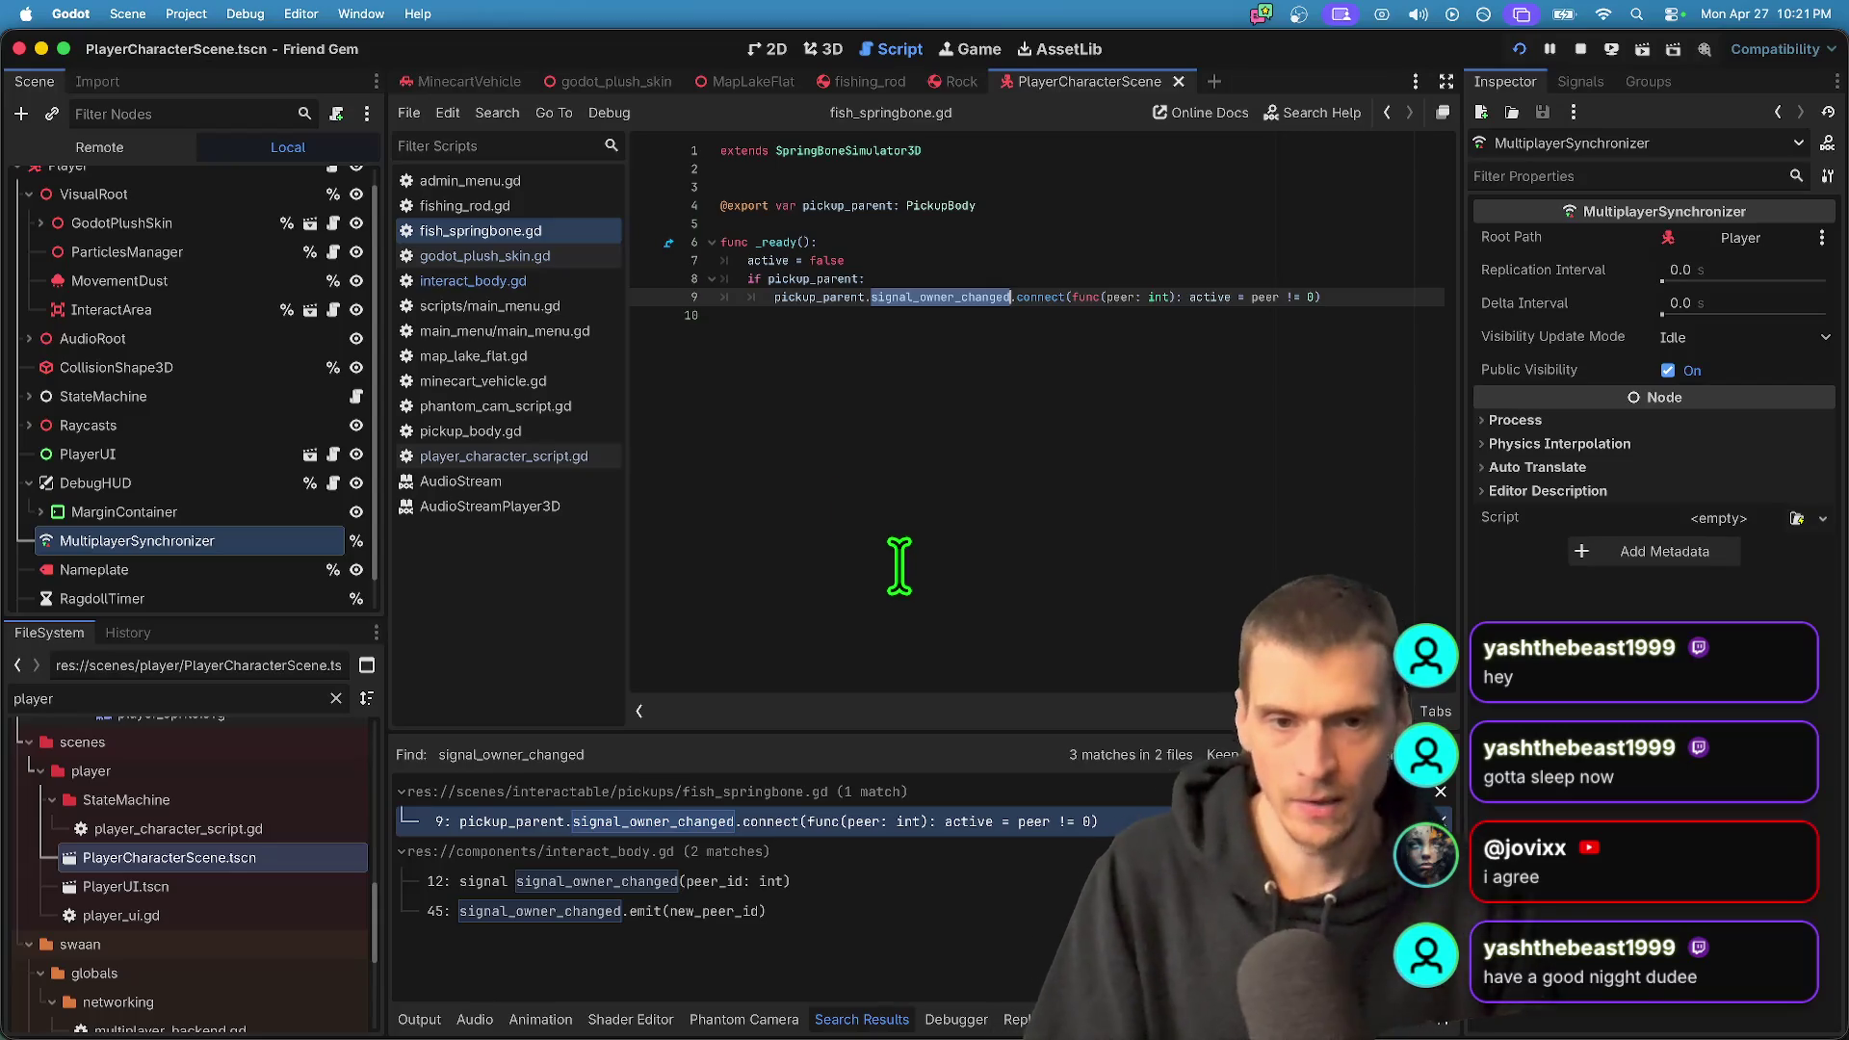
- Switch to godot_plush_skin.gd and run the project in two debug windows
right_click(479, 256)
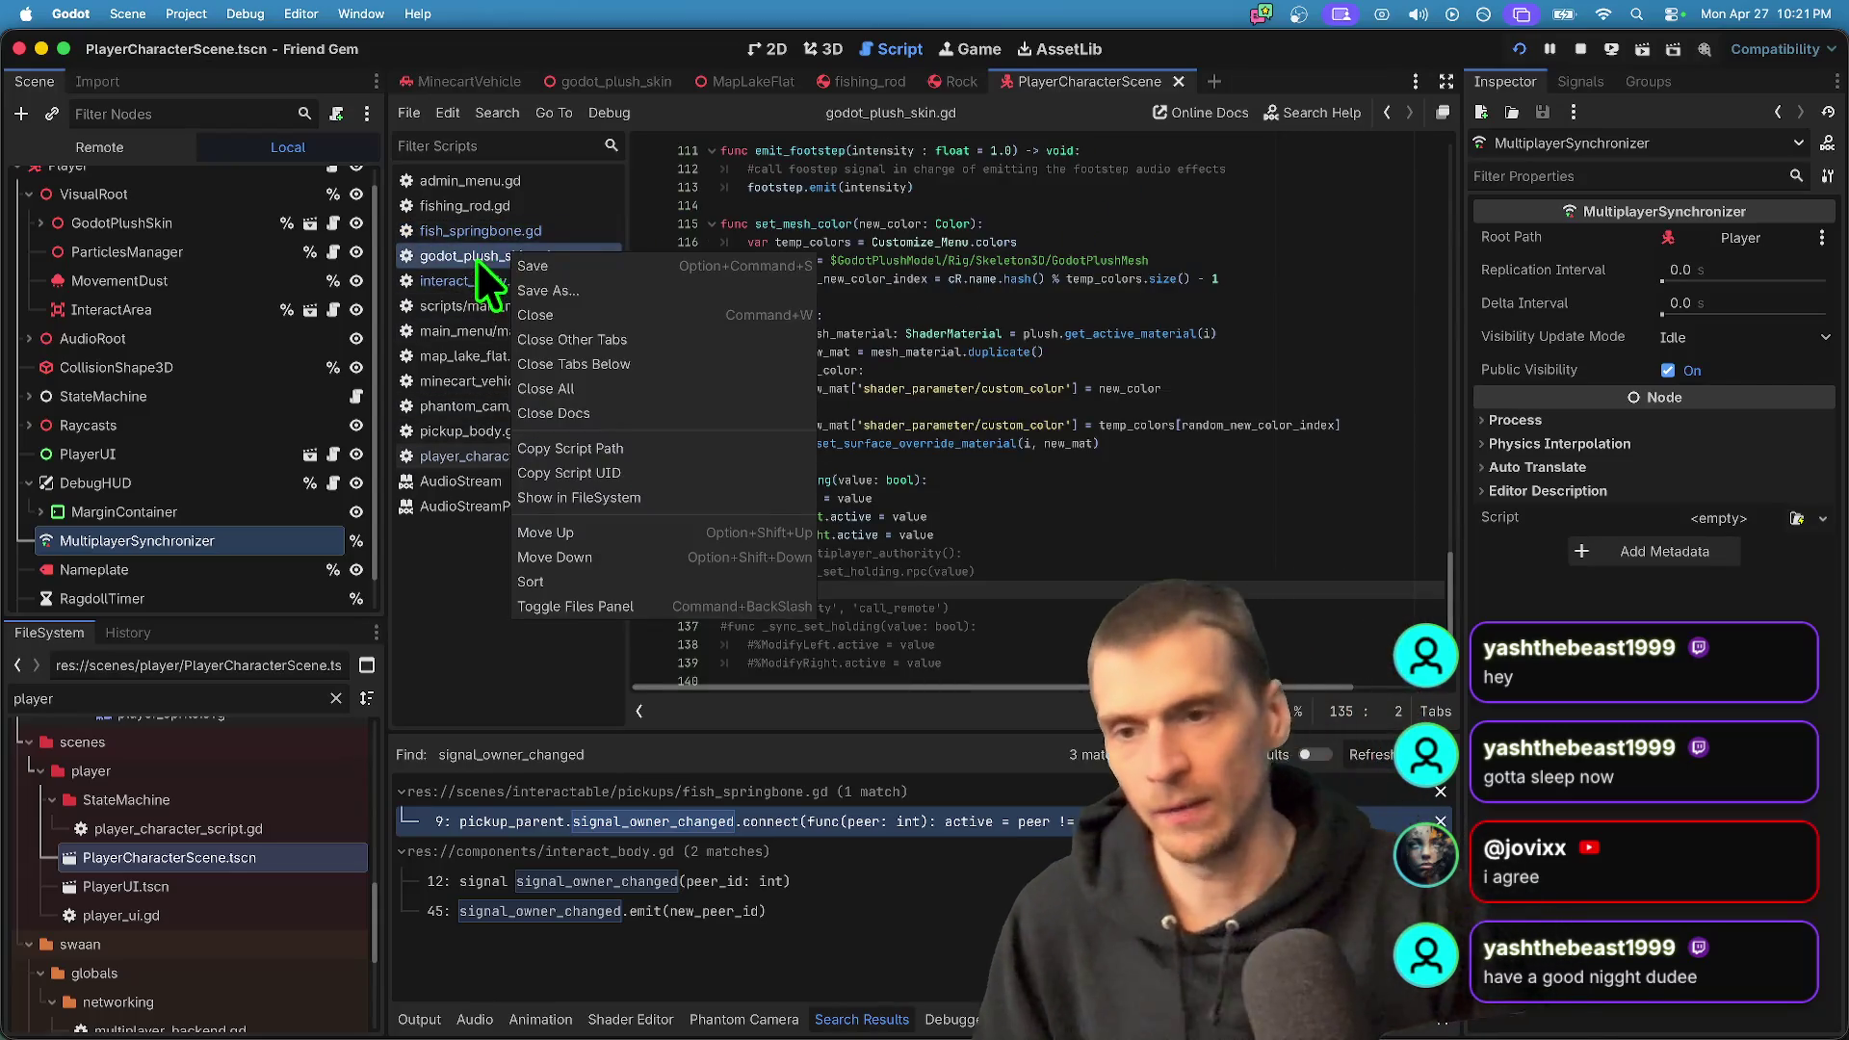
left_click(1147, 496)
scroll(1117, 479, "down", 1)
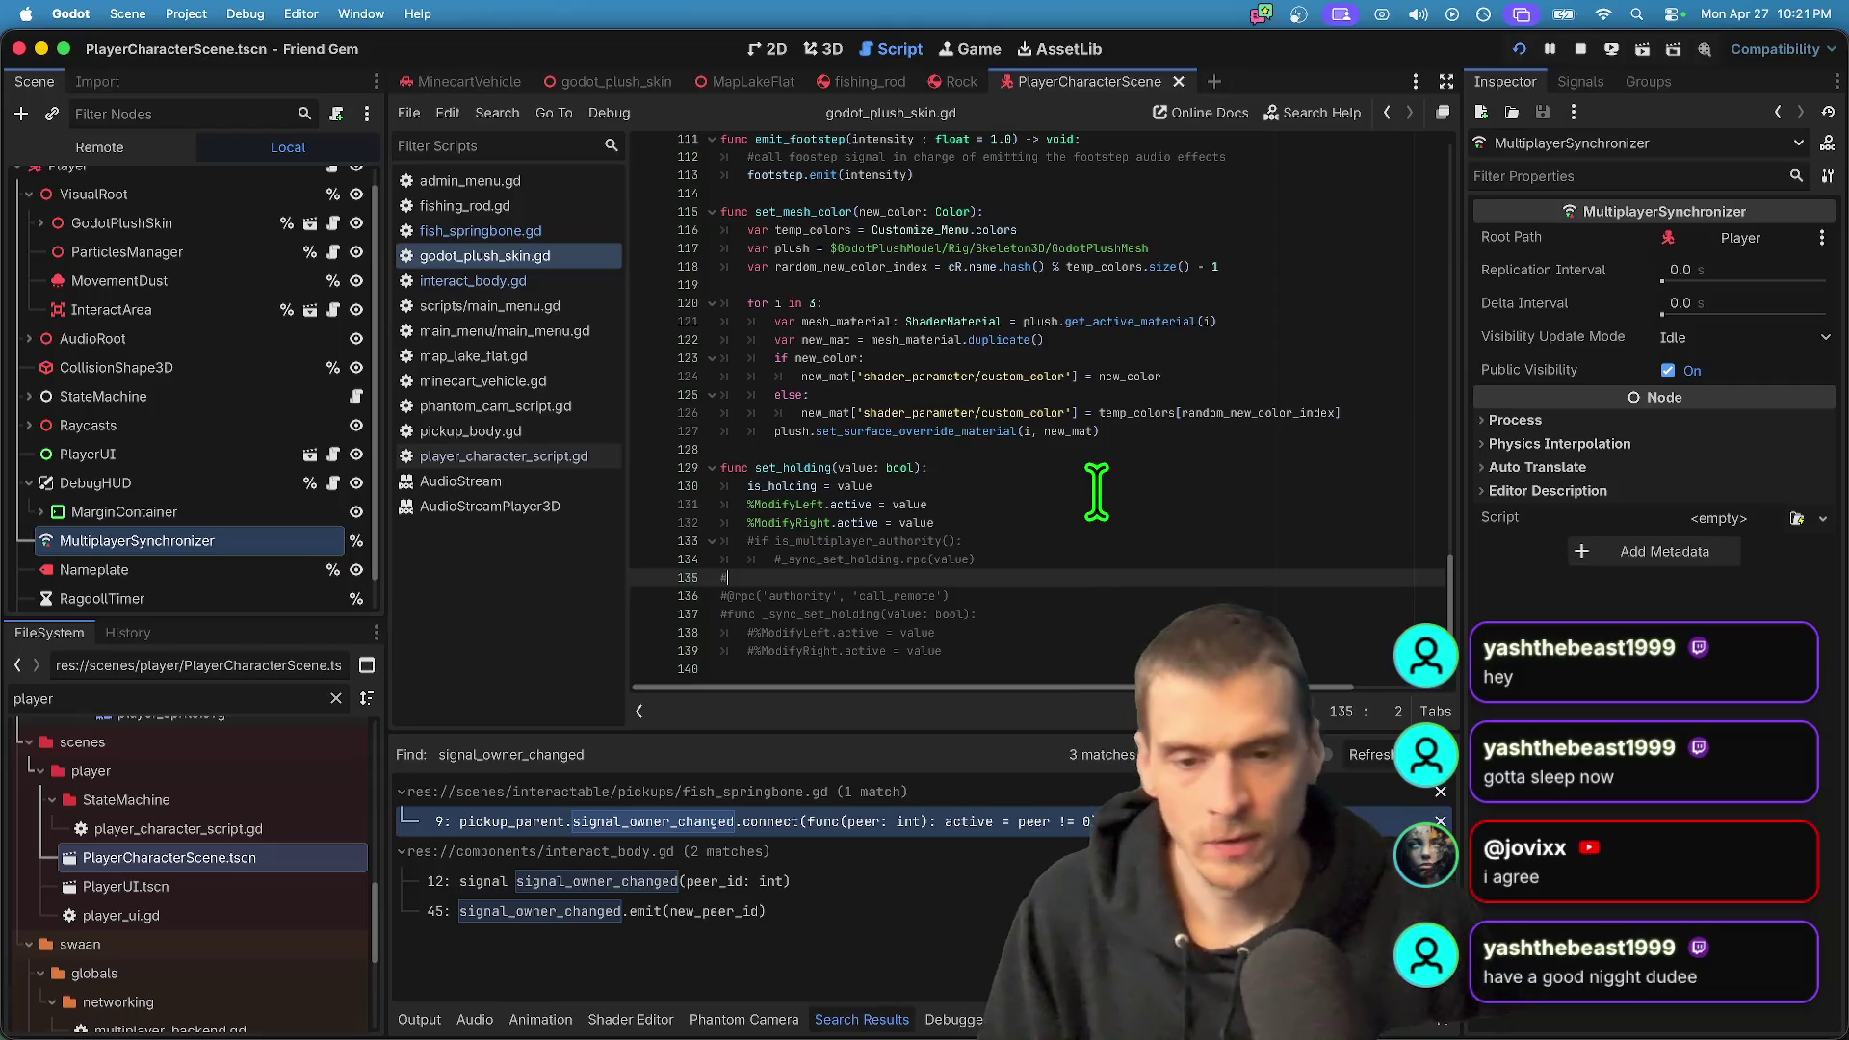
key("super+b")
key("super+Tab")
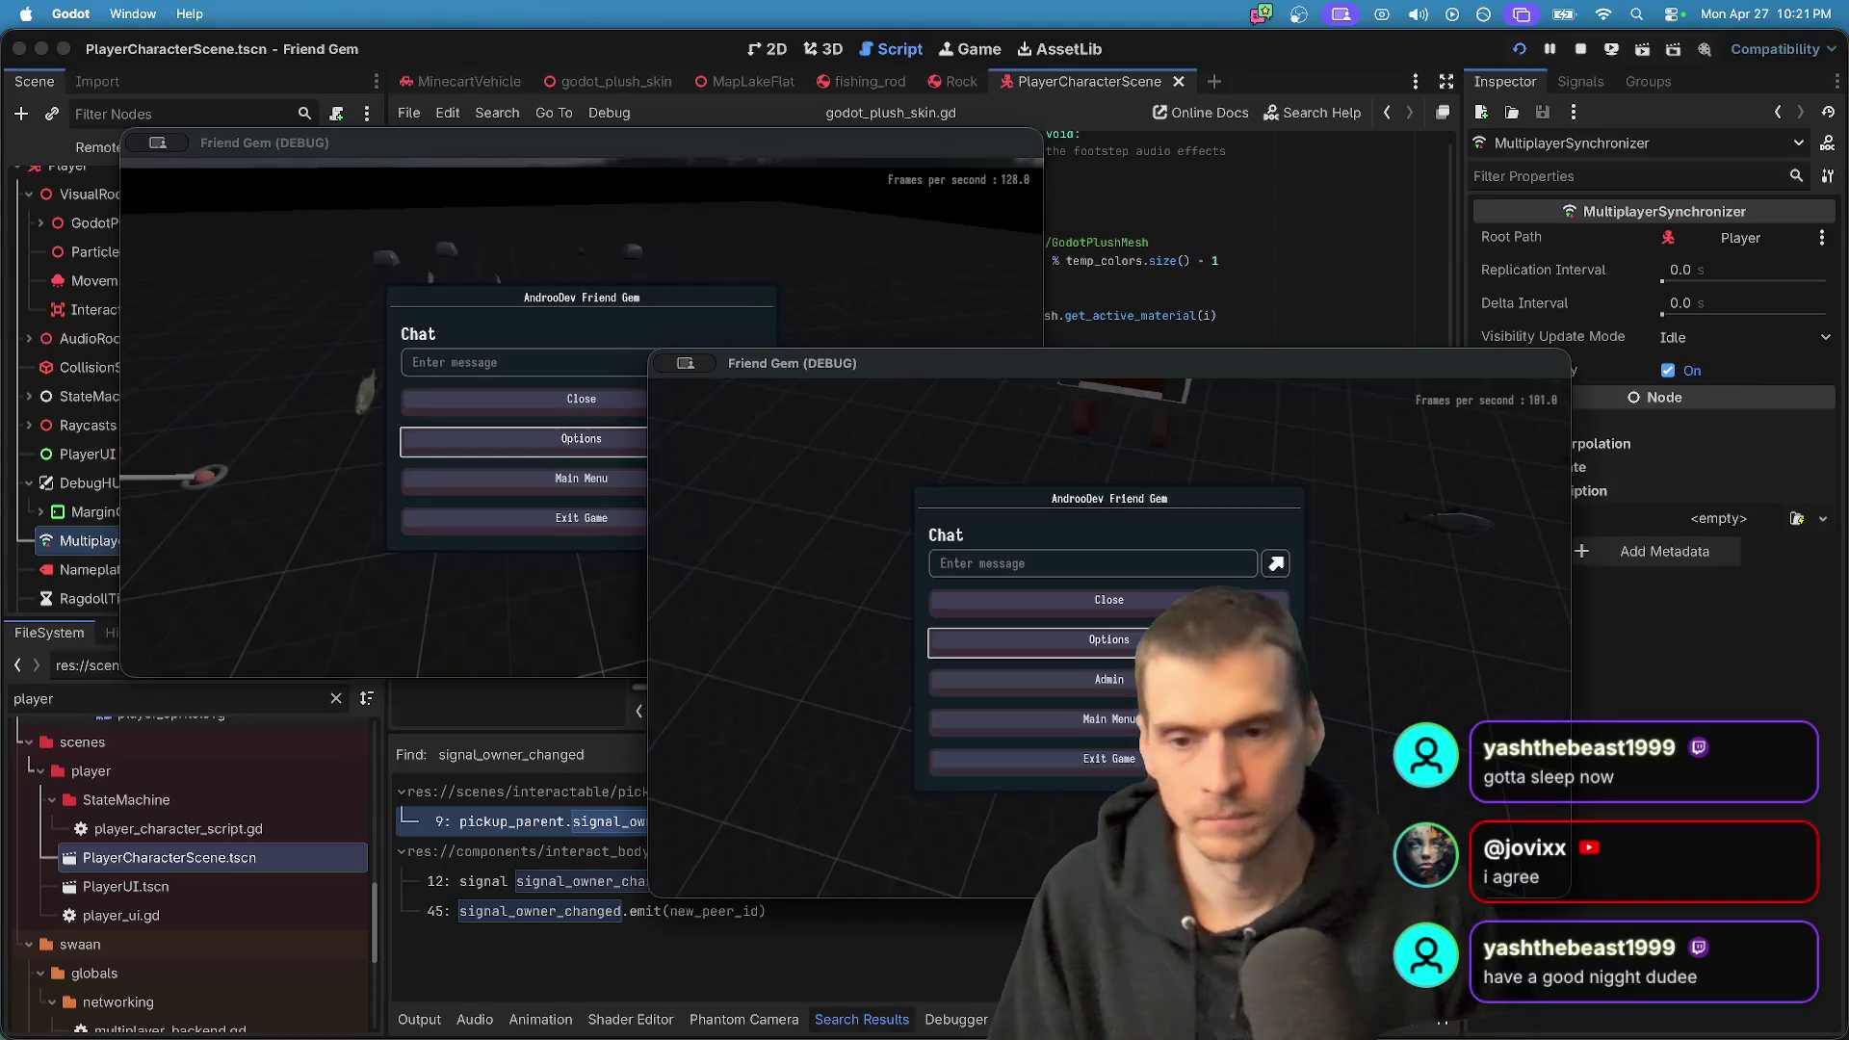
- Switch between the two debug windows and pick up, then drop, the rock to hit the line 69 break
left_click(580, 399)
key("Escape")
left_click(581, 399)
key("super+Tab")
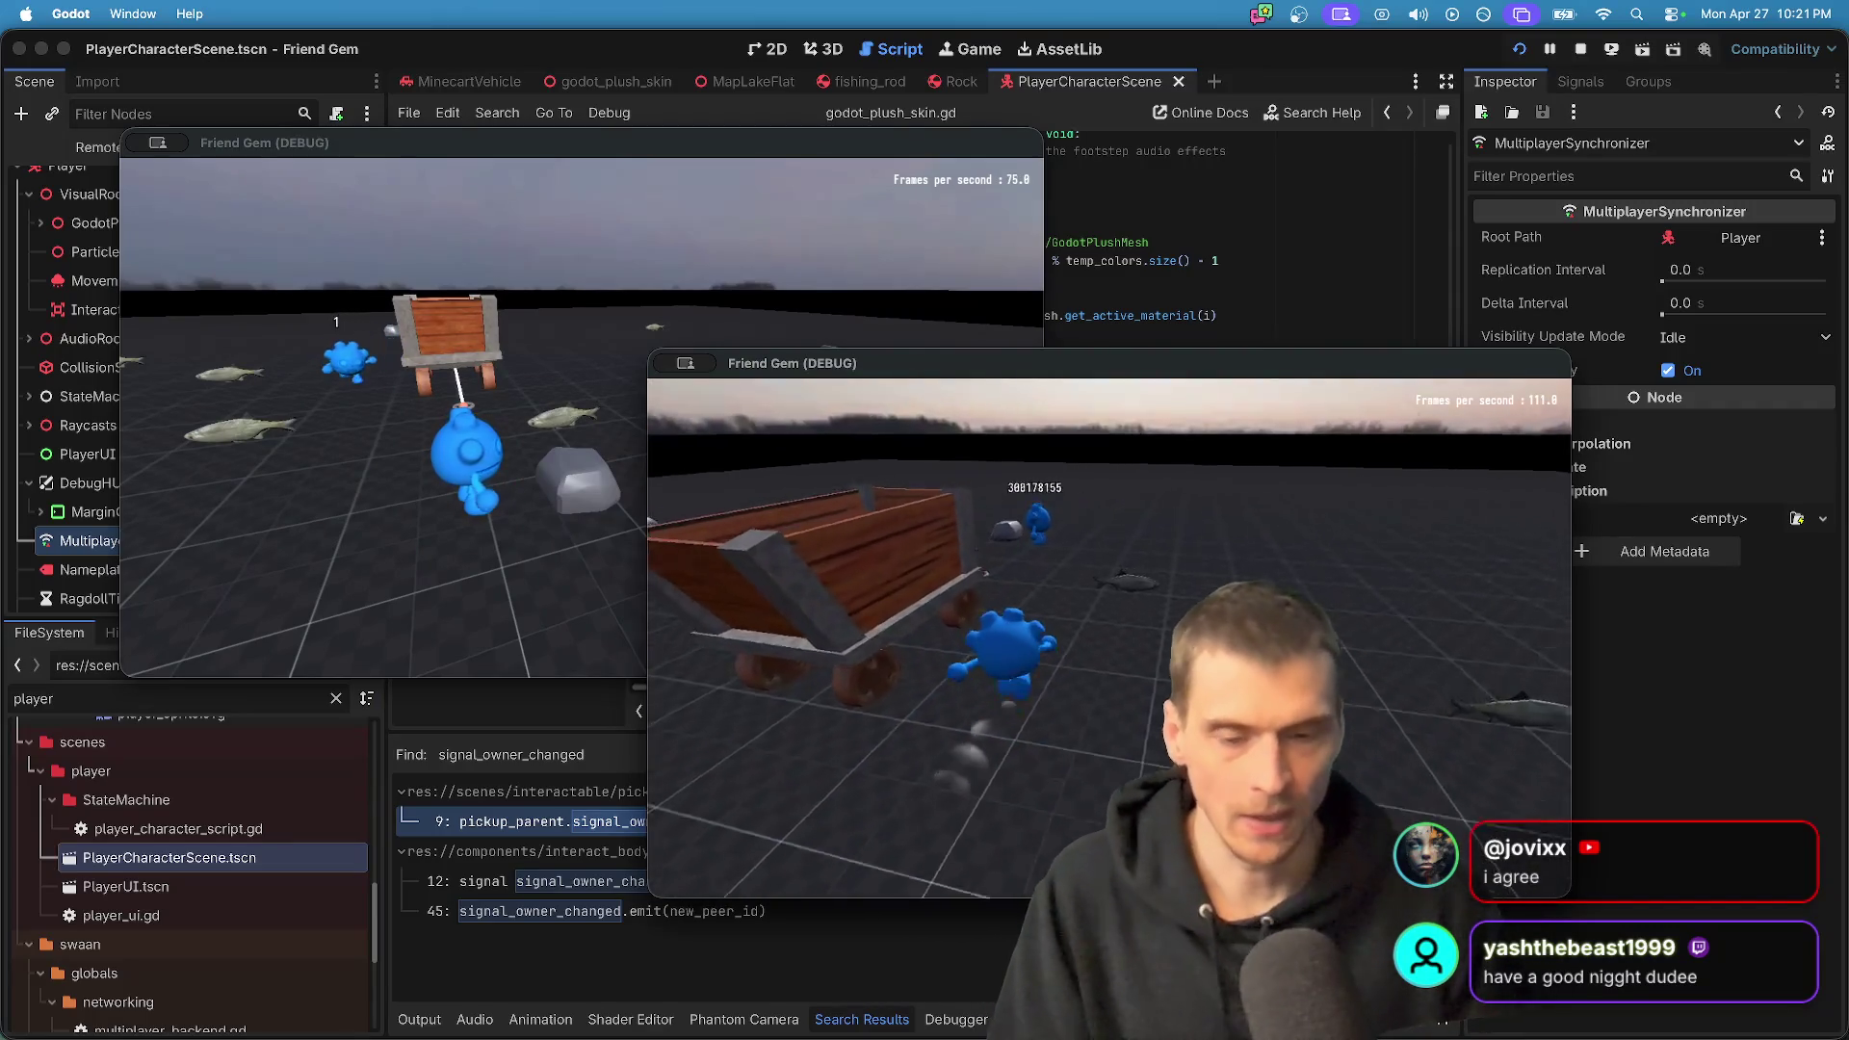
key("super+Tab")
key("super+Tab")
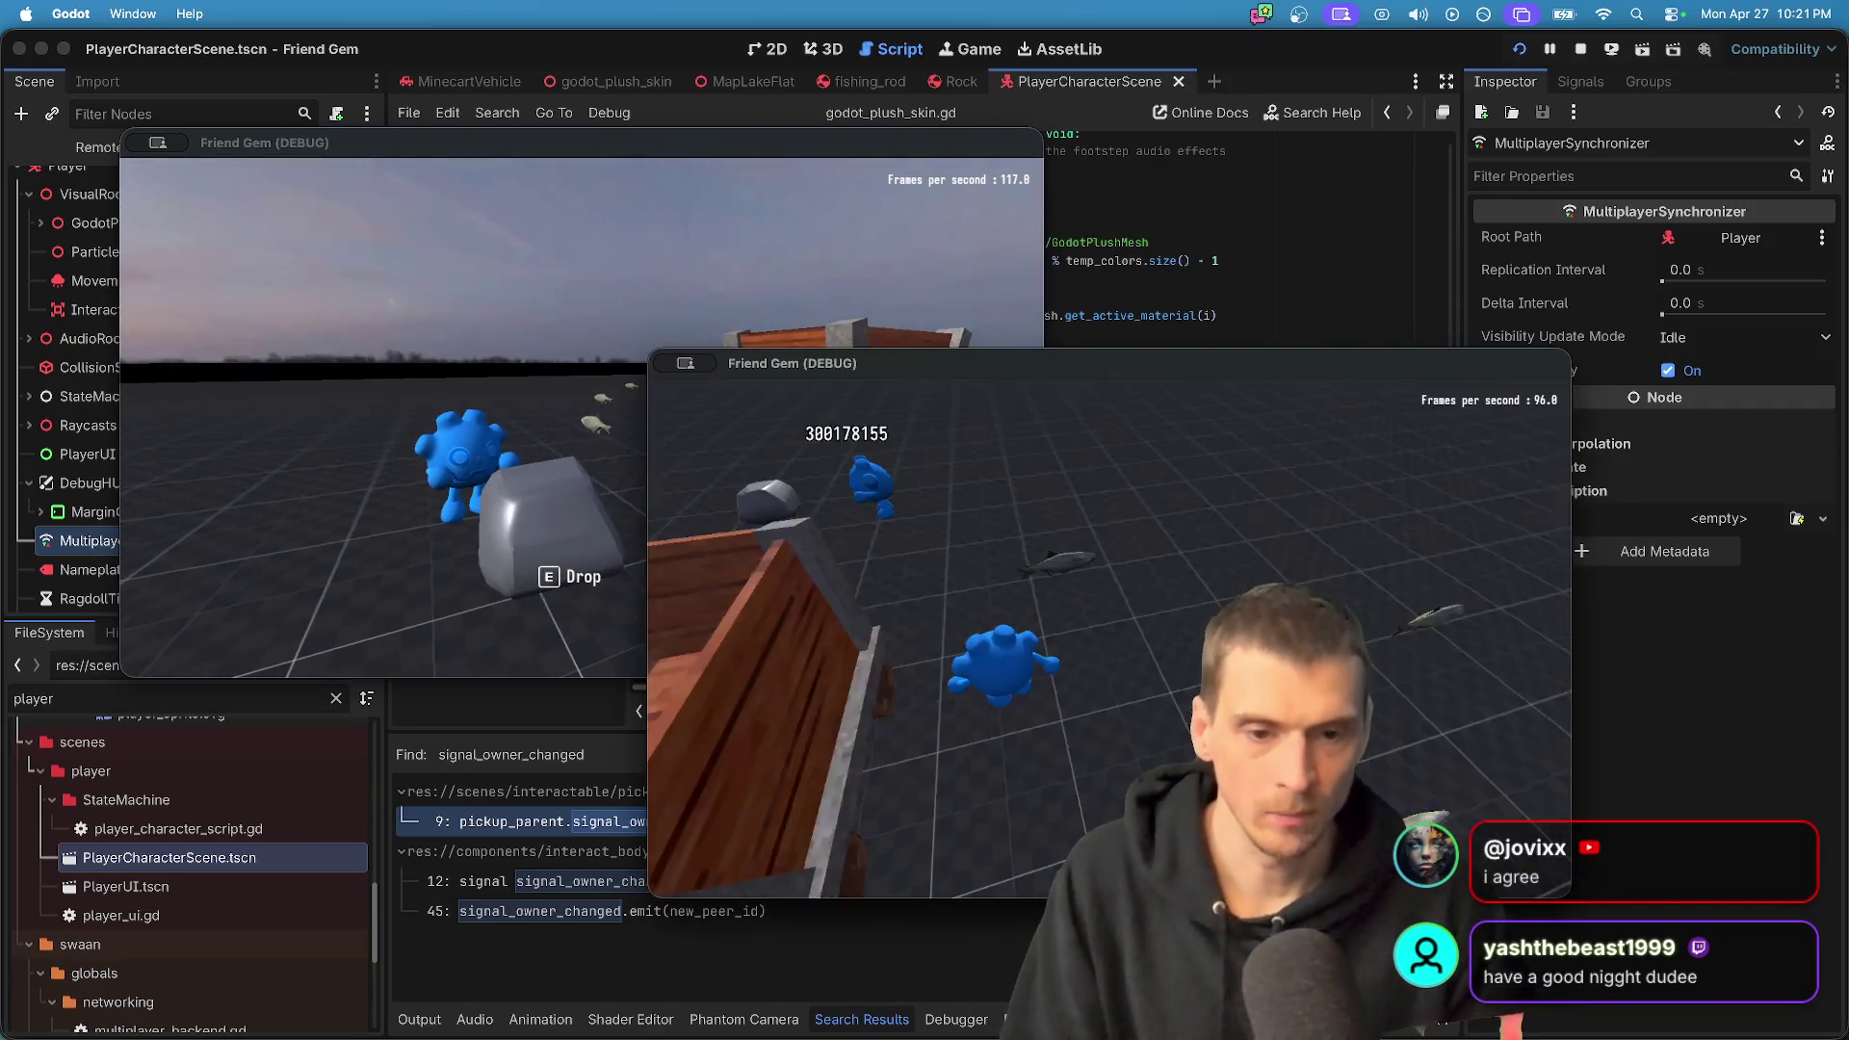
key("e")
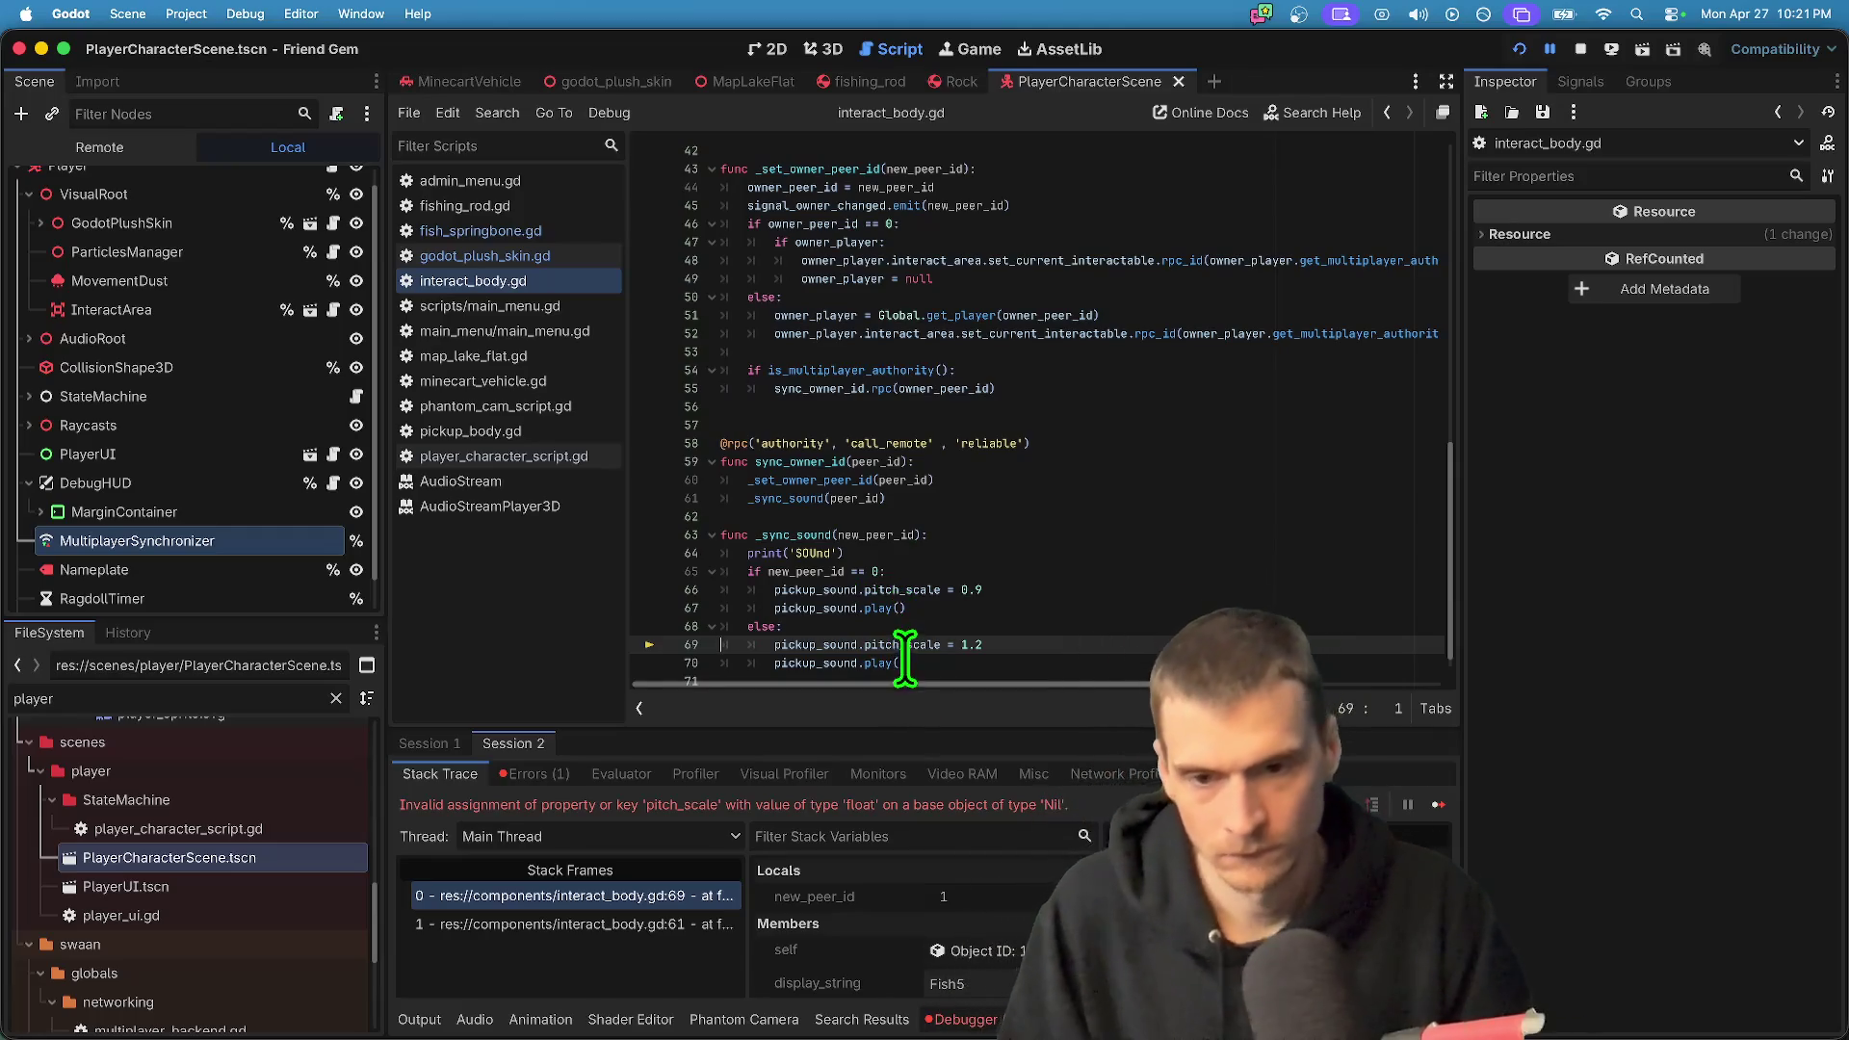
right_click(1002, 464)
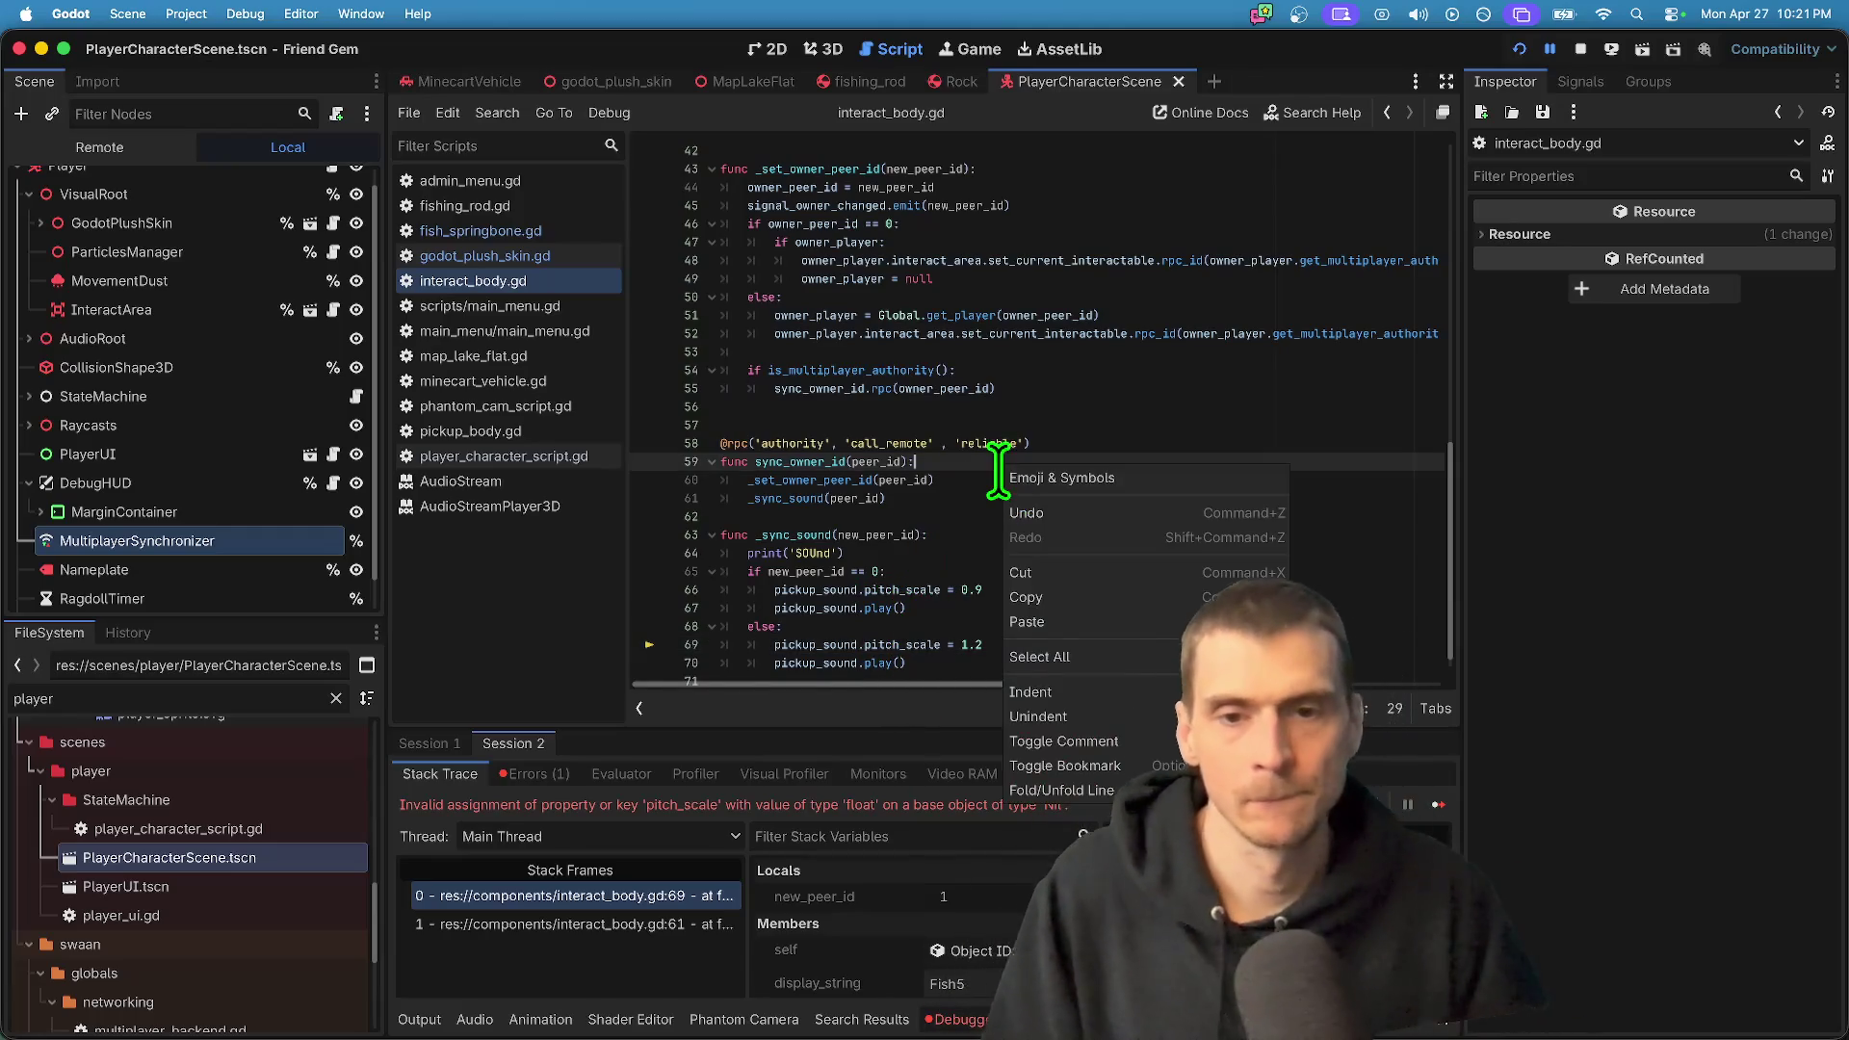
key("Escape")
scroll(996, 482, "up", 10)
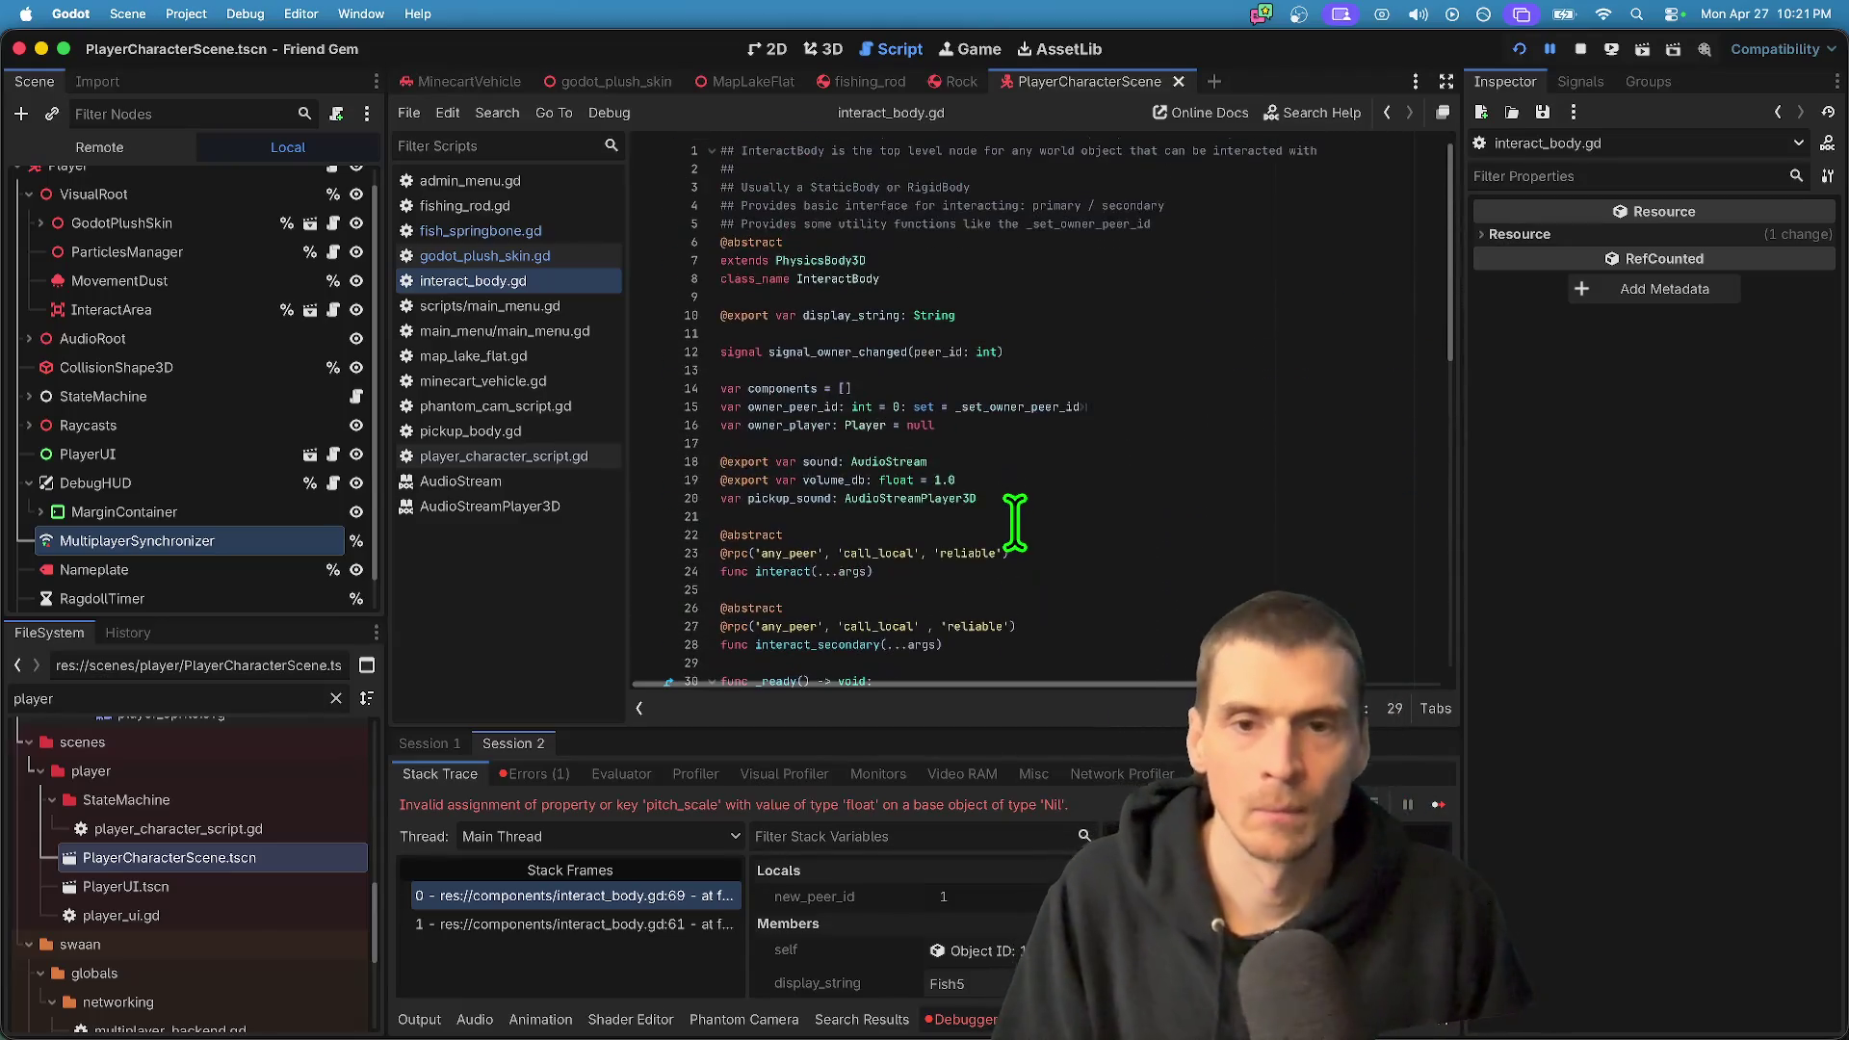
scroll(957, 500, "down", 5)
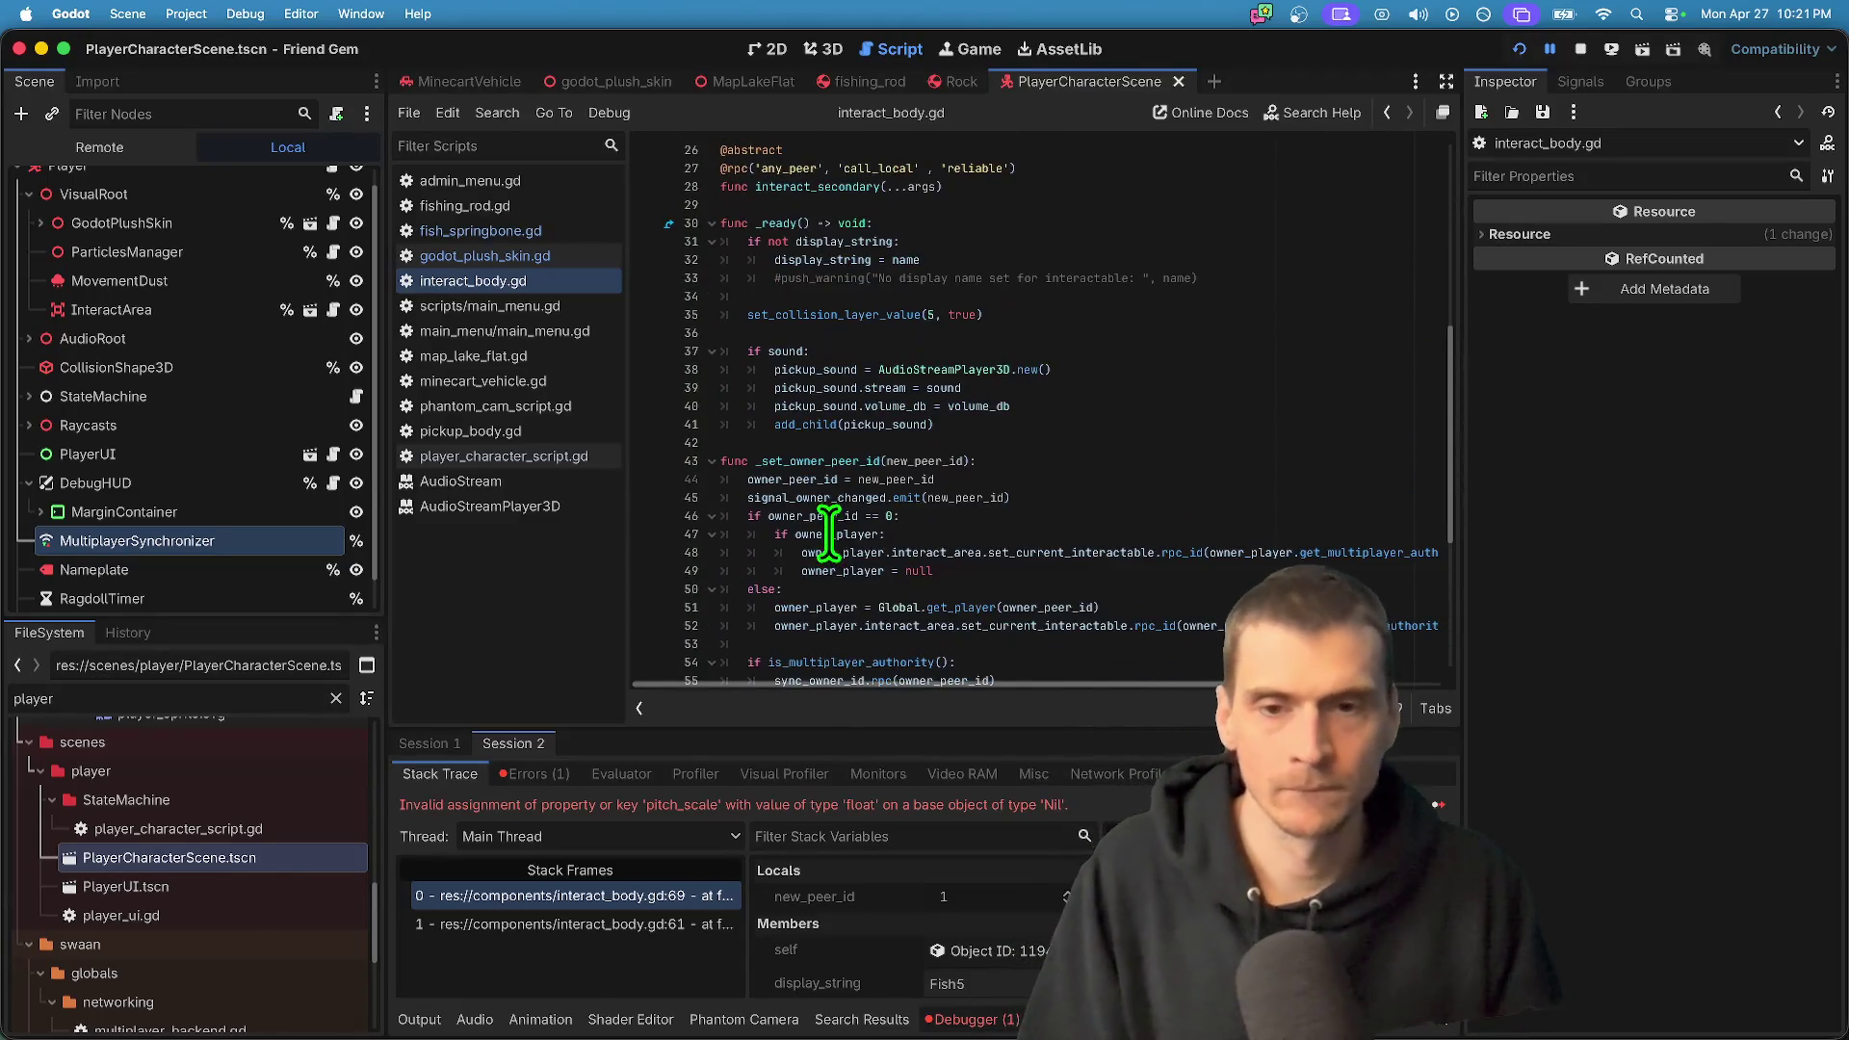
left_click(800, 424)
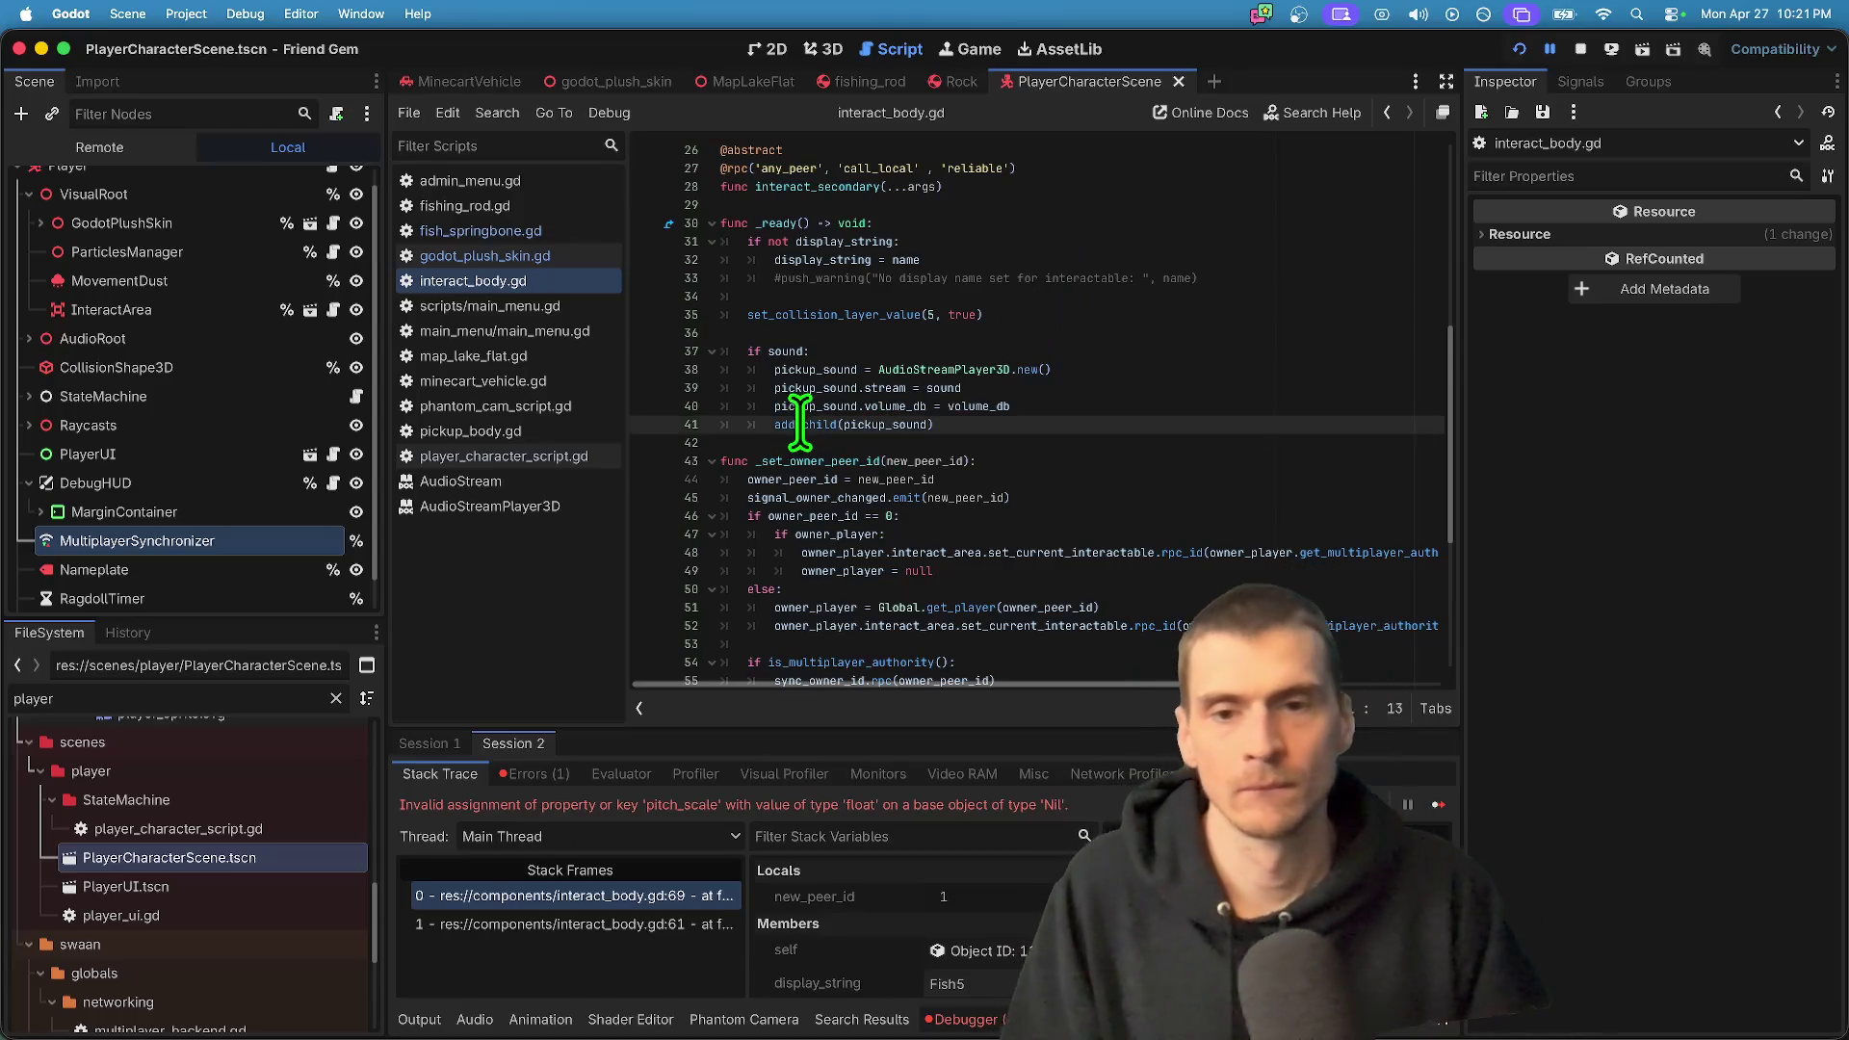
scroll(1059, 366, "up", 3)
scroll(1029, 400, "down", 8)
scroll(1002, 444, "up", 3)
scroll(984, 477, "up", 2)
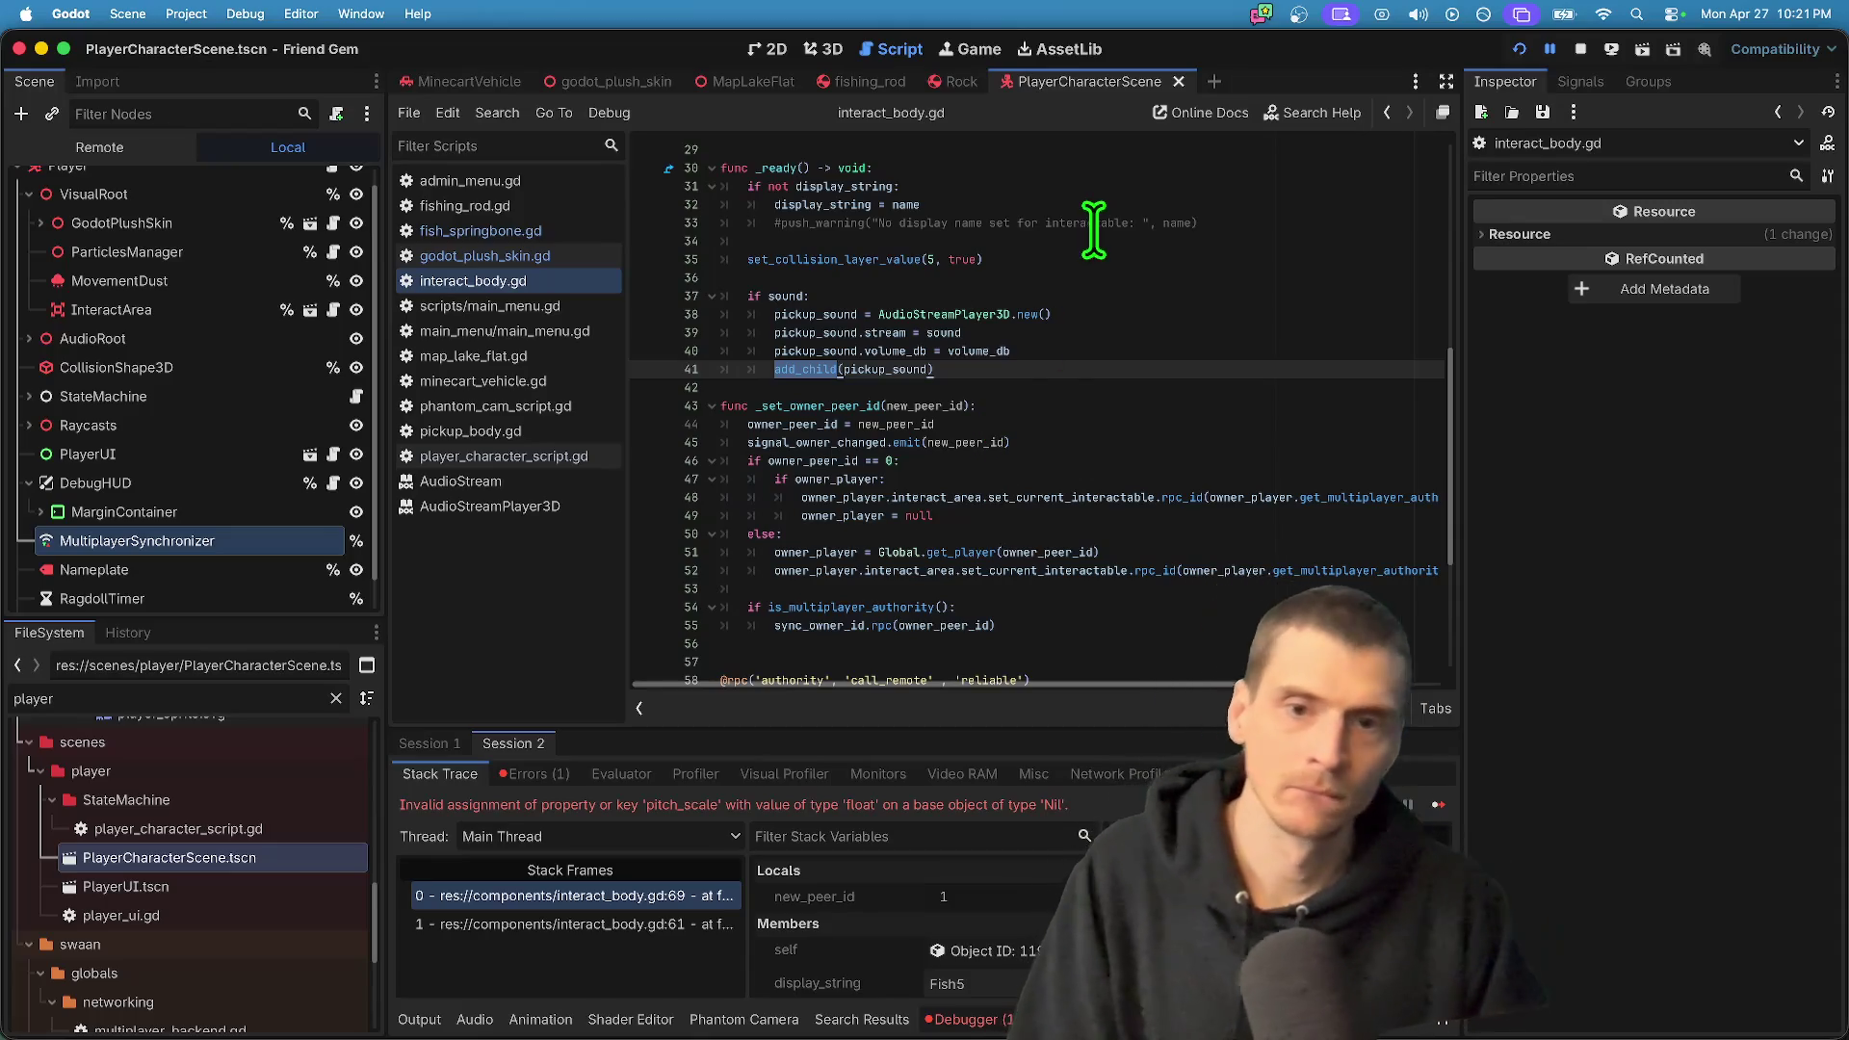
scroll(1050, 424, "down", 6)
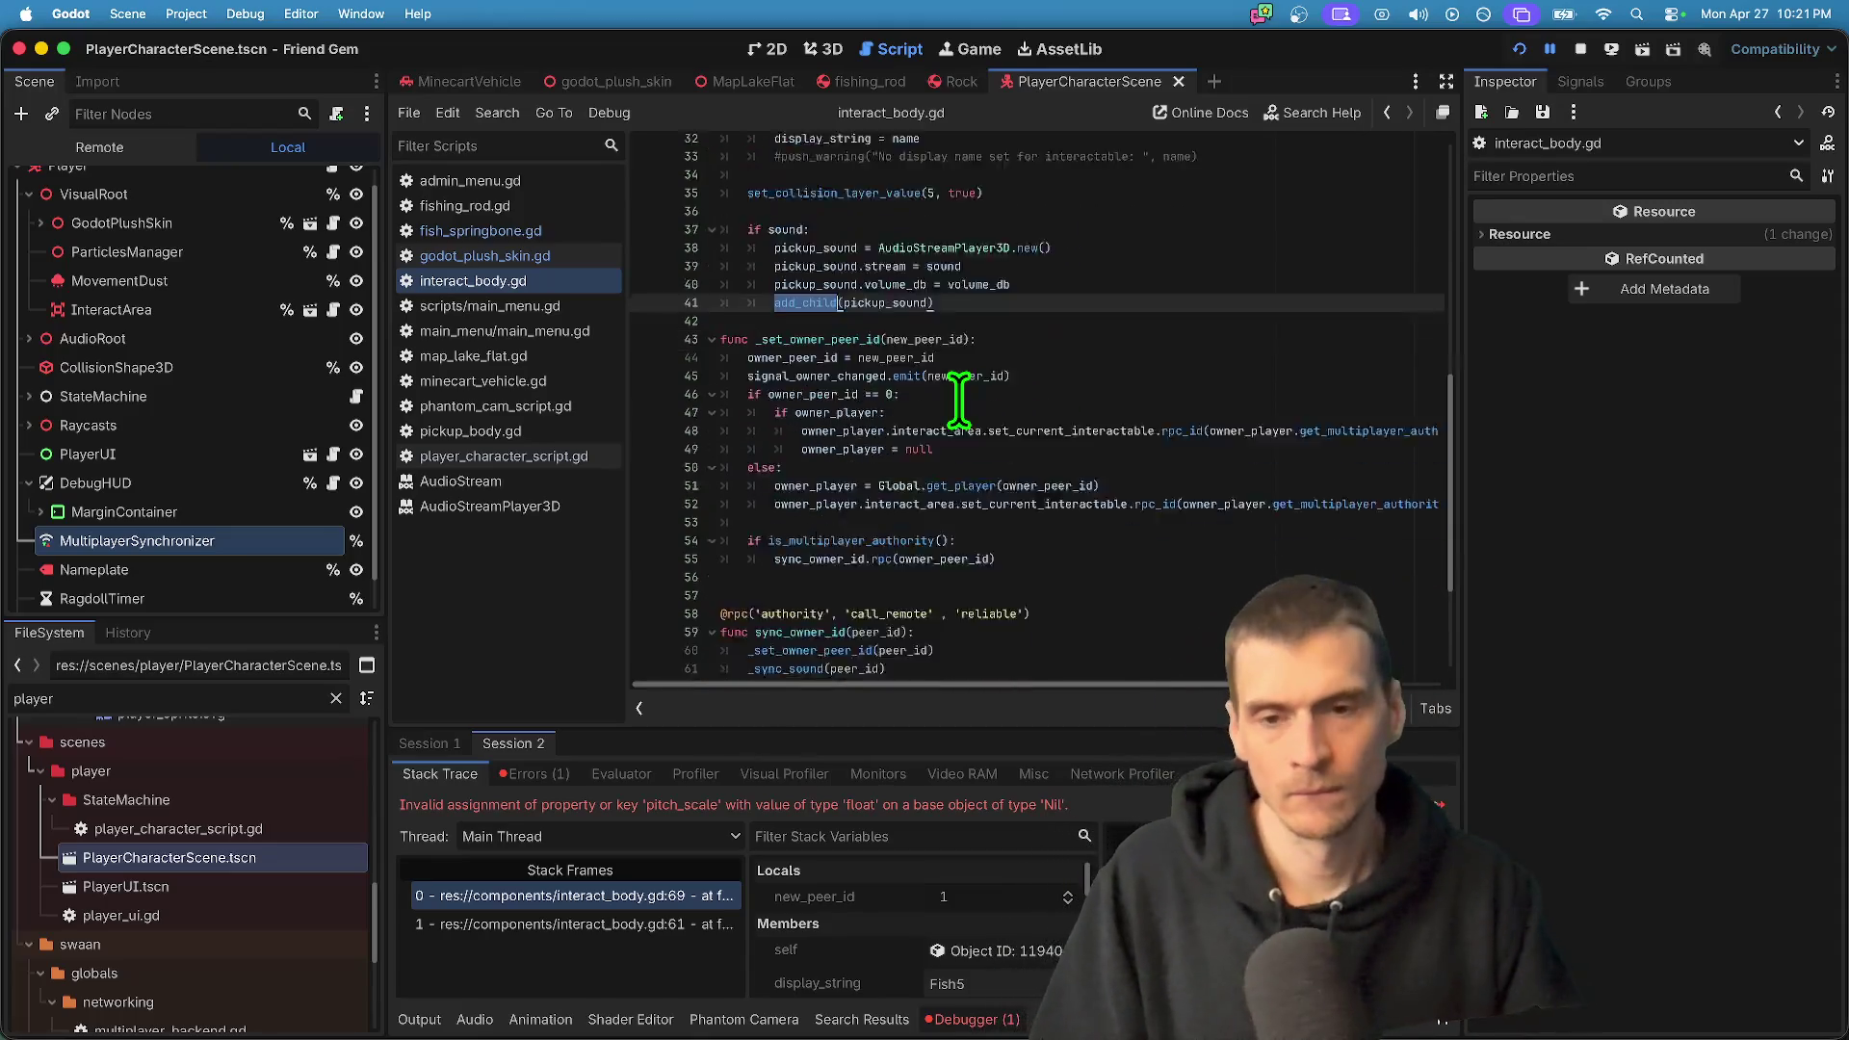
scroll(992, 462, "up", 8)
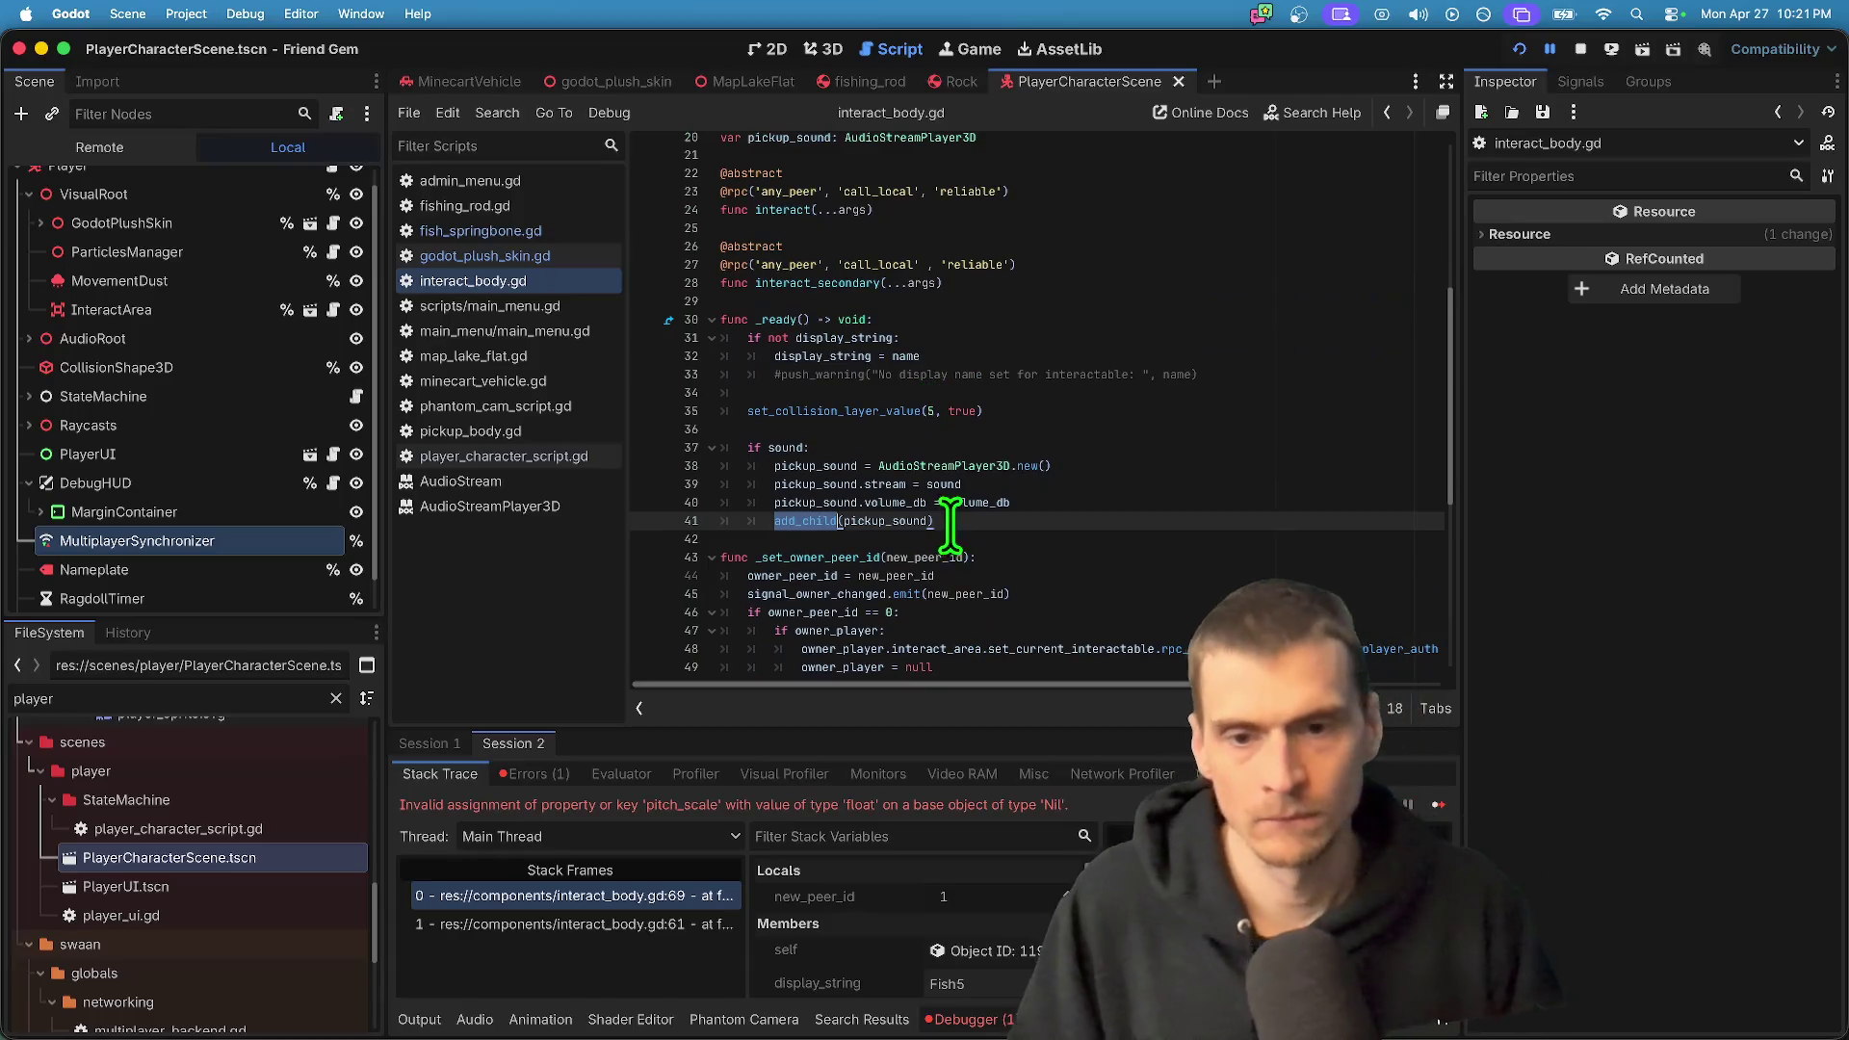
scroll(950, 534, "down", 1)
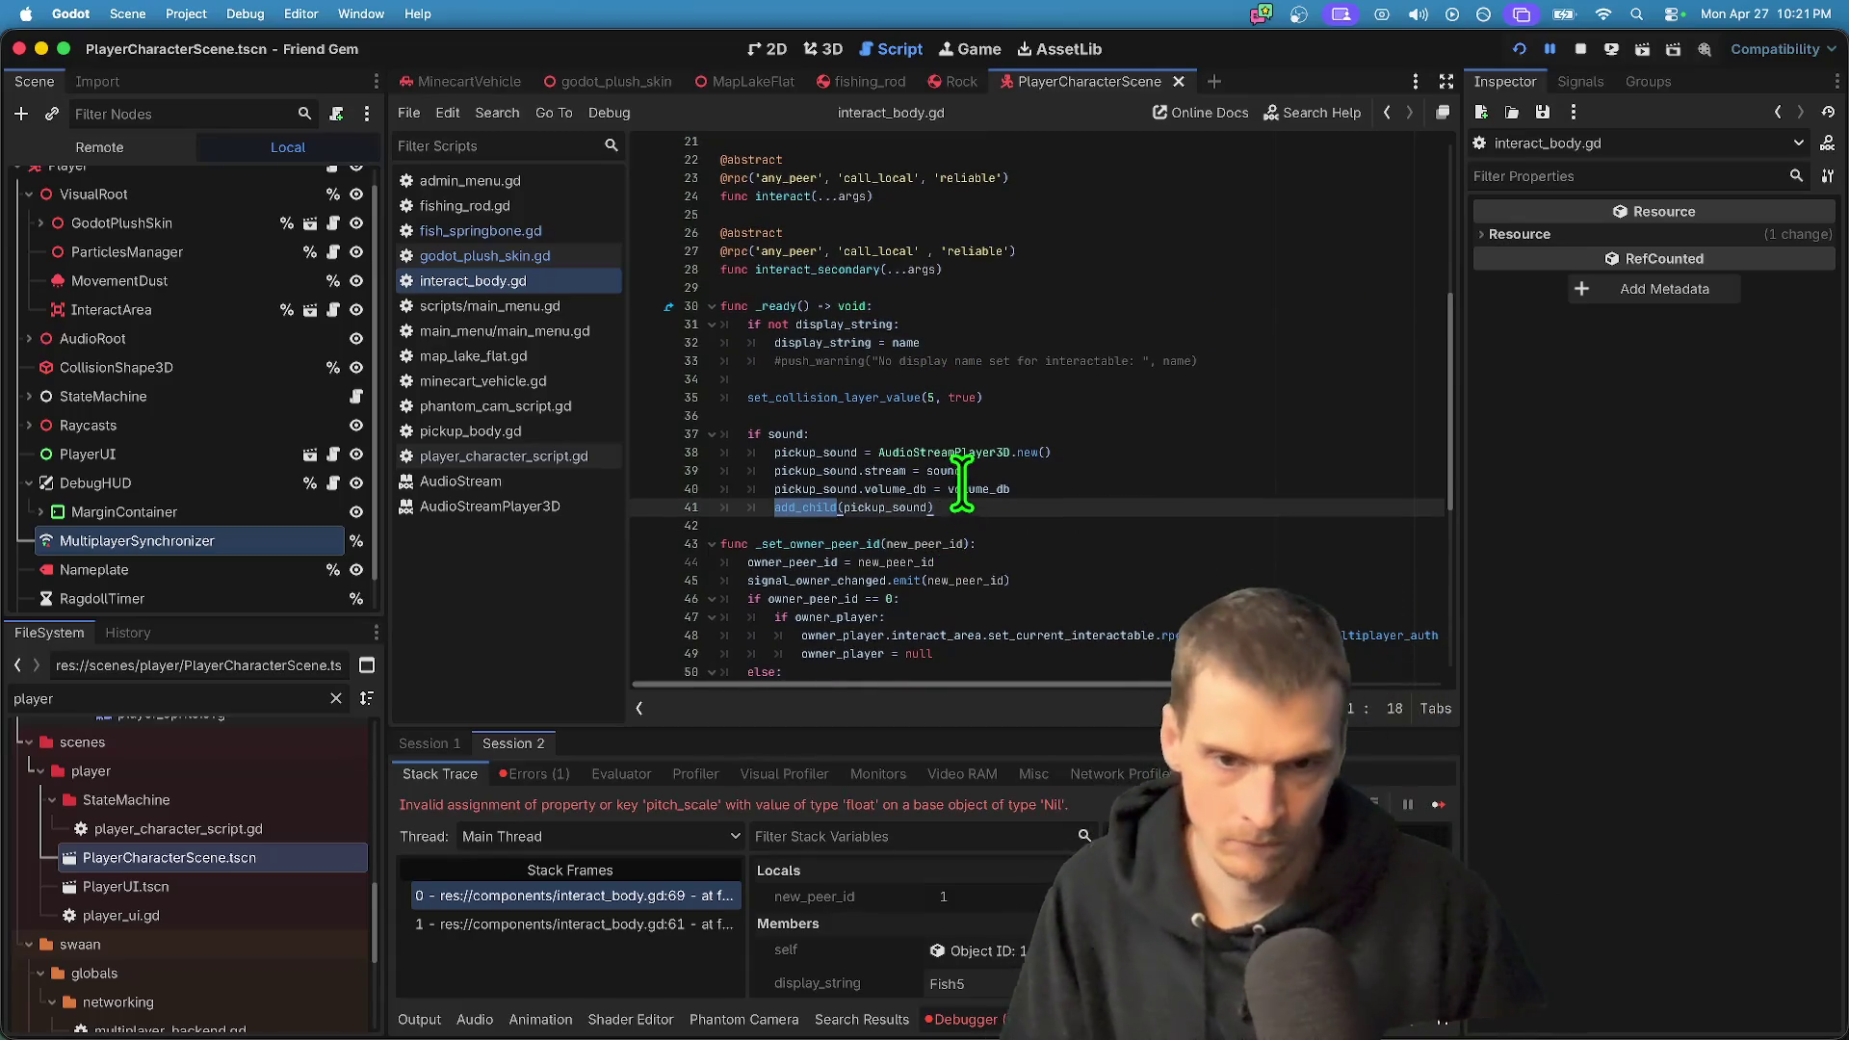
scroll(1033, 442, "down", 8)
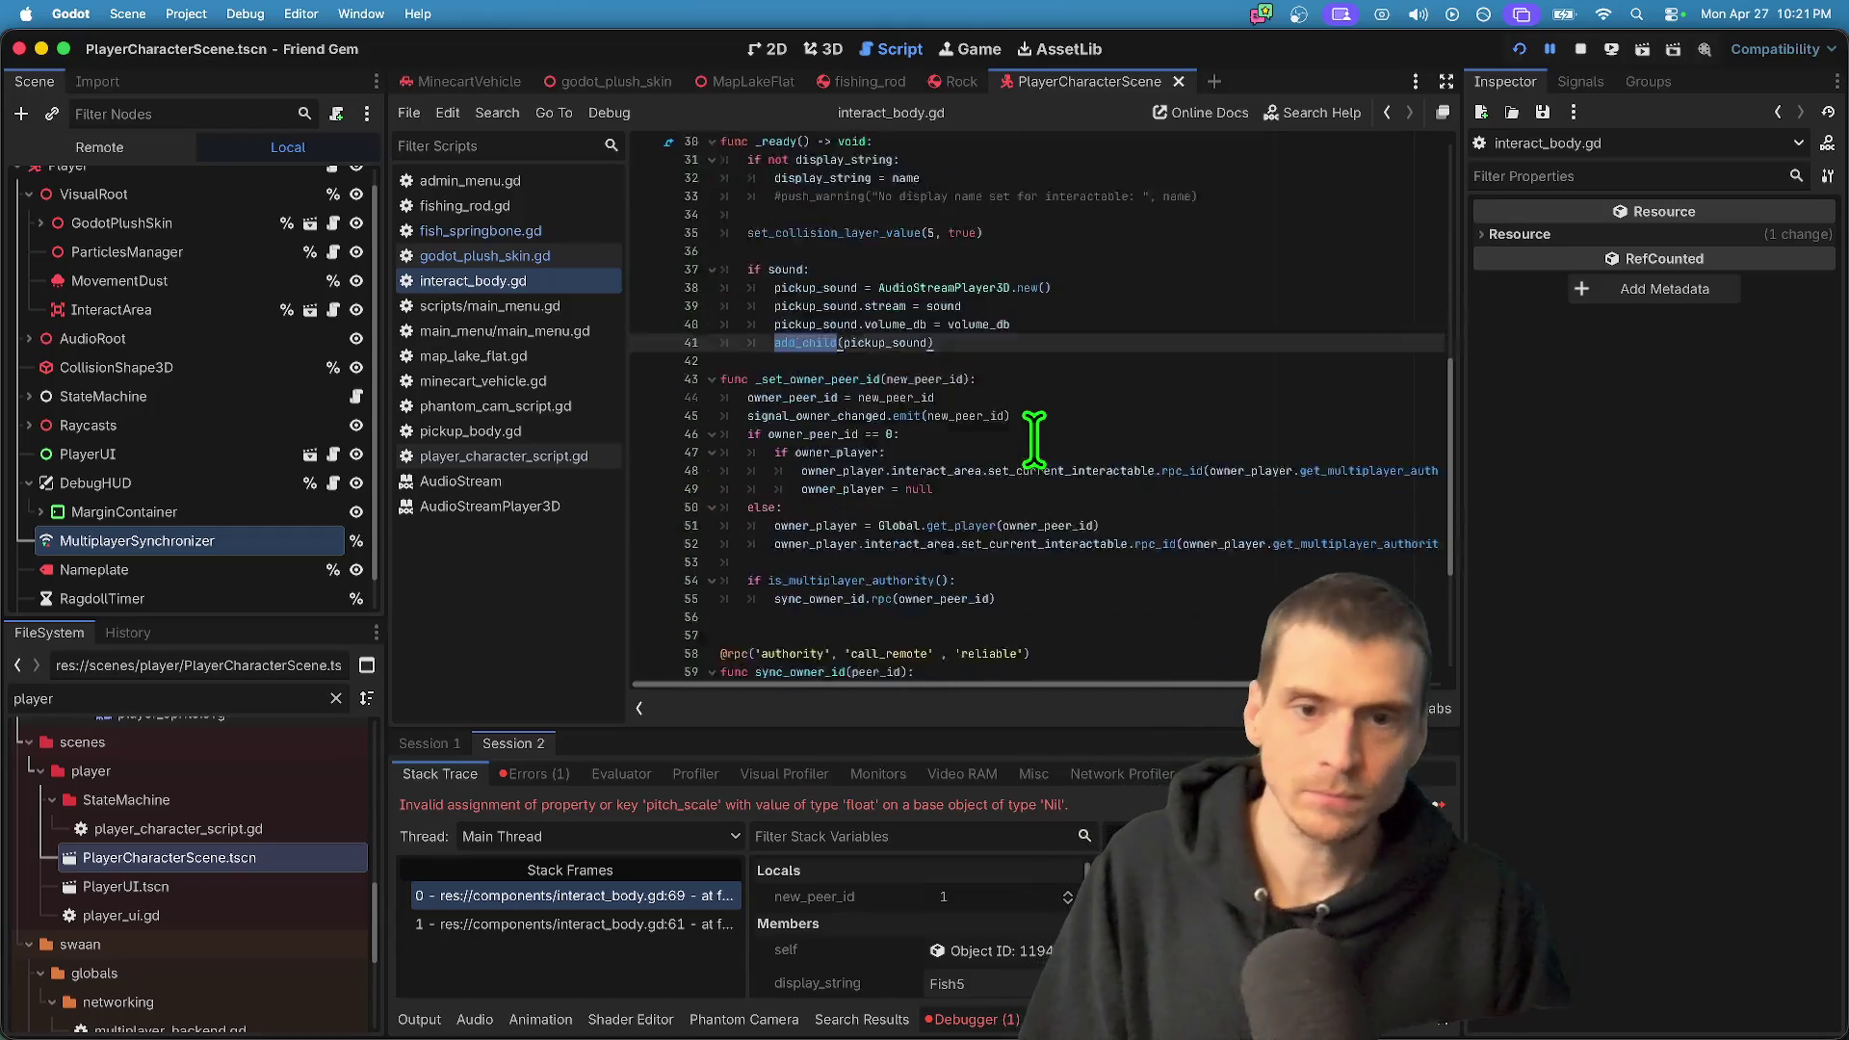
triple_click(1039, 536)
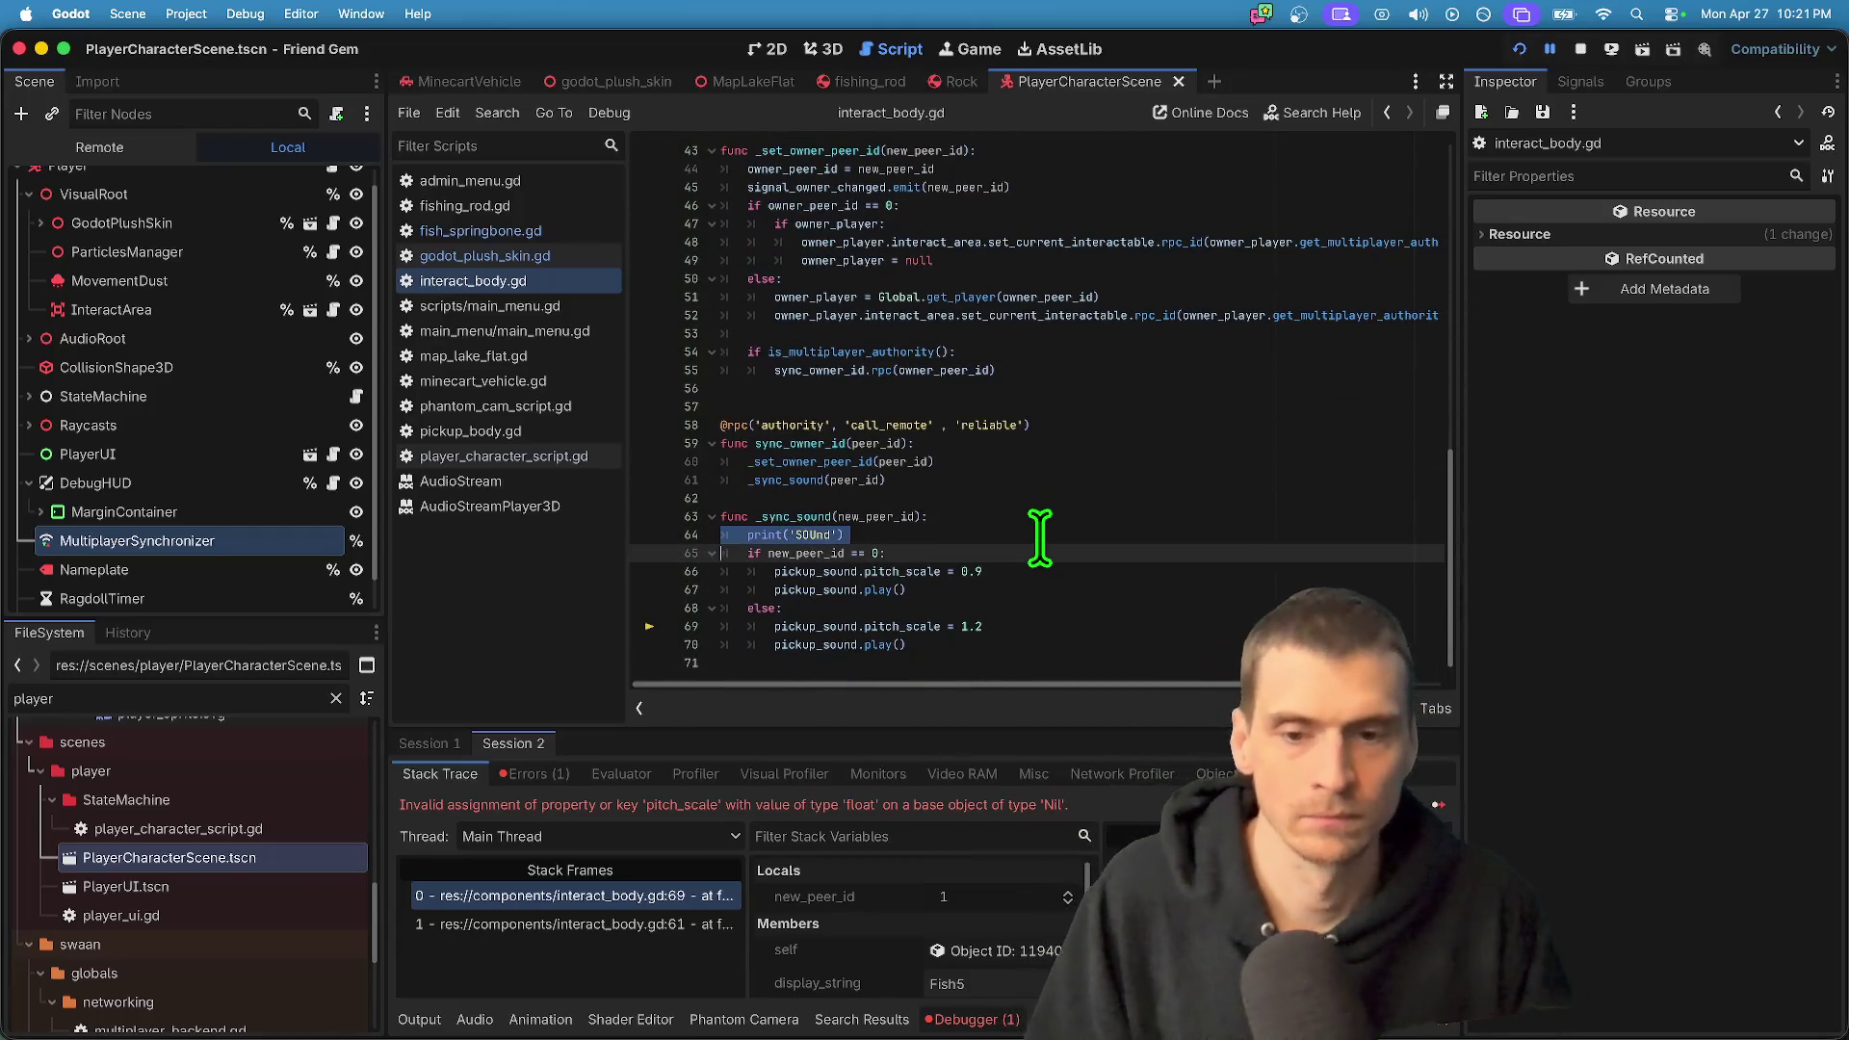
- Delete the debug print line and finish the if sound condition with a colon
key("ctrl+x")
key("Up")
key("Up")
key("Up")
key("Return")
key("Up")
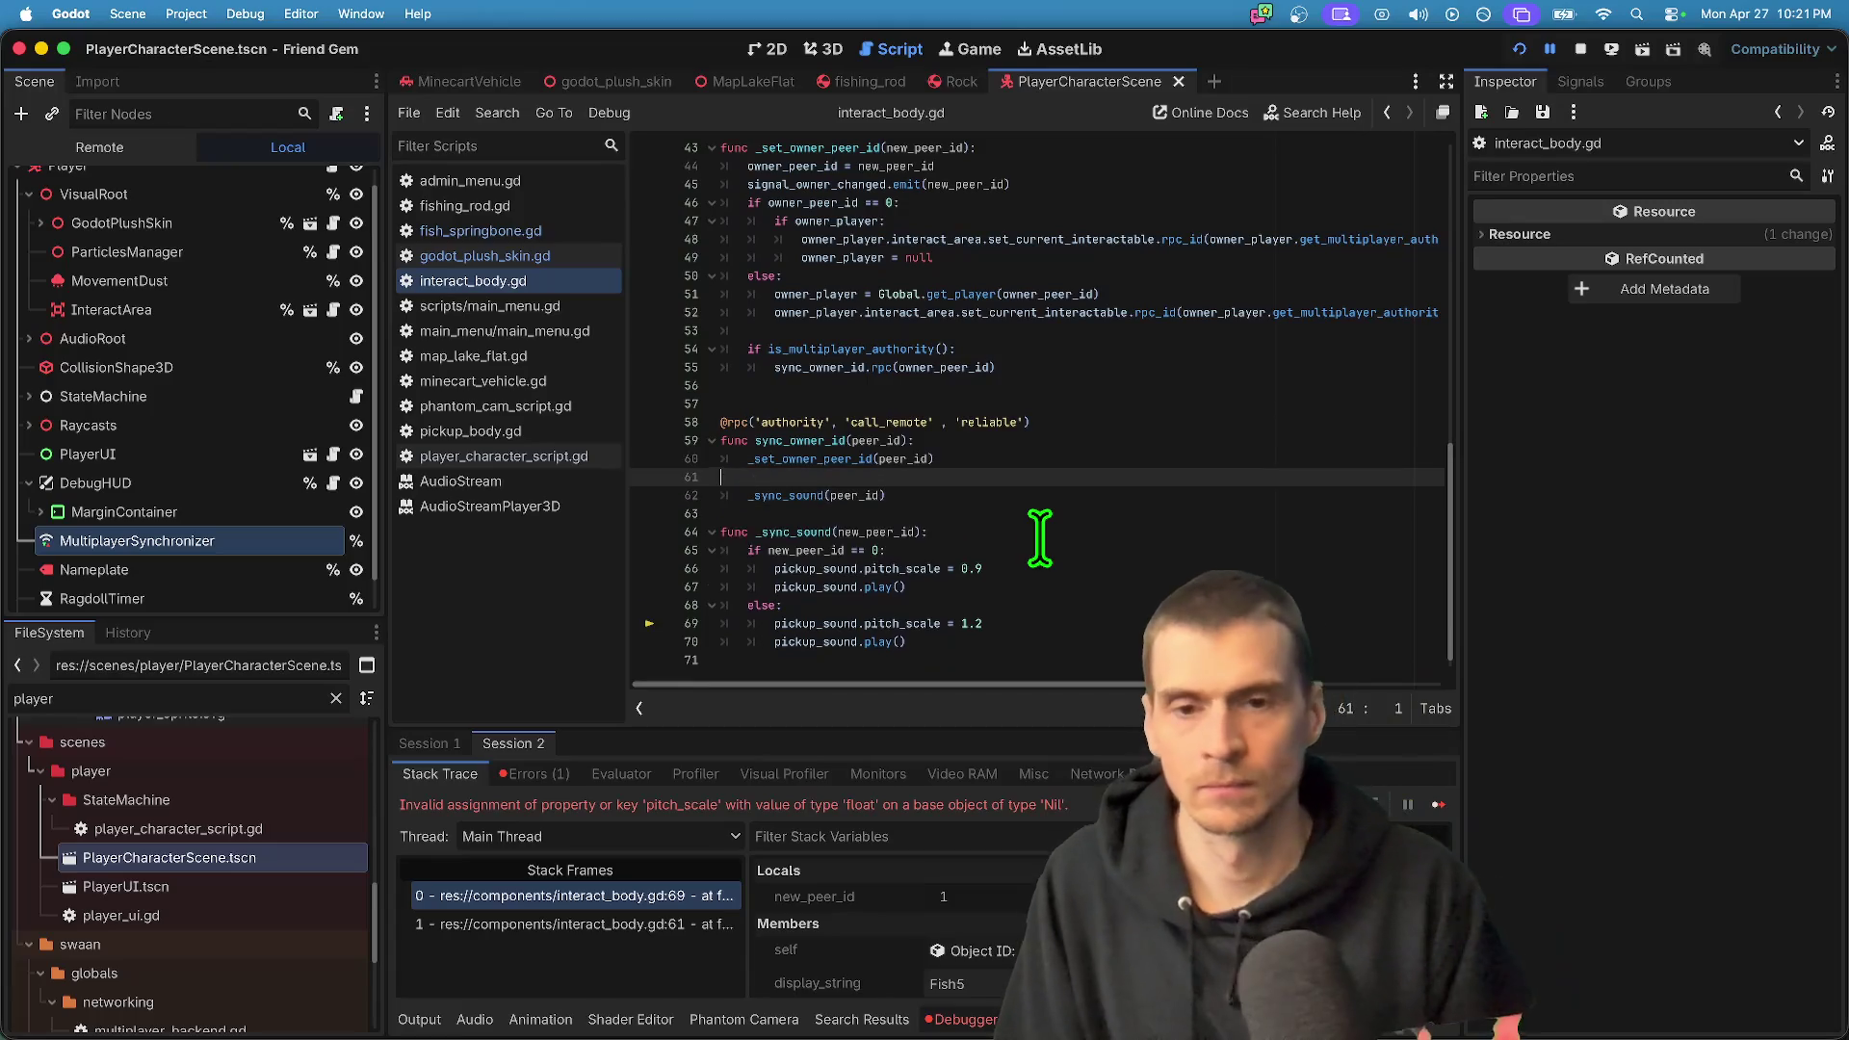
type(":")
key("Down")
key("Home")
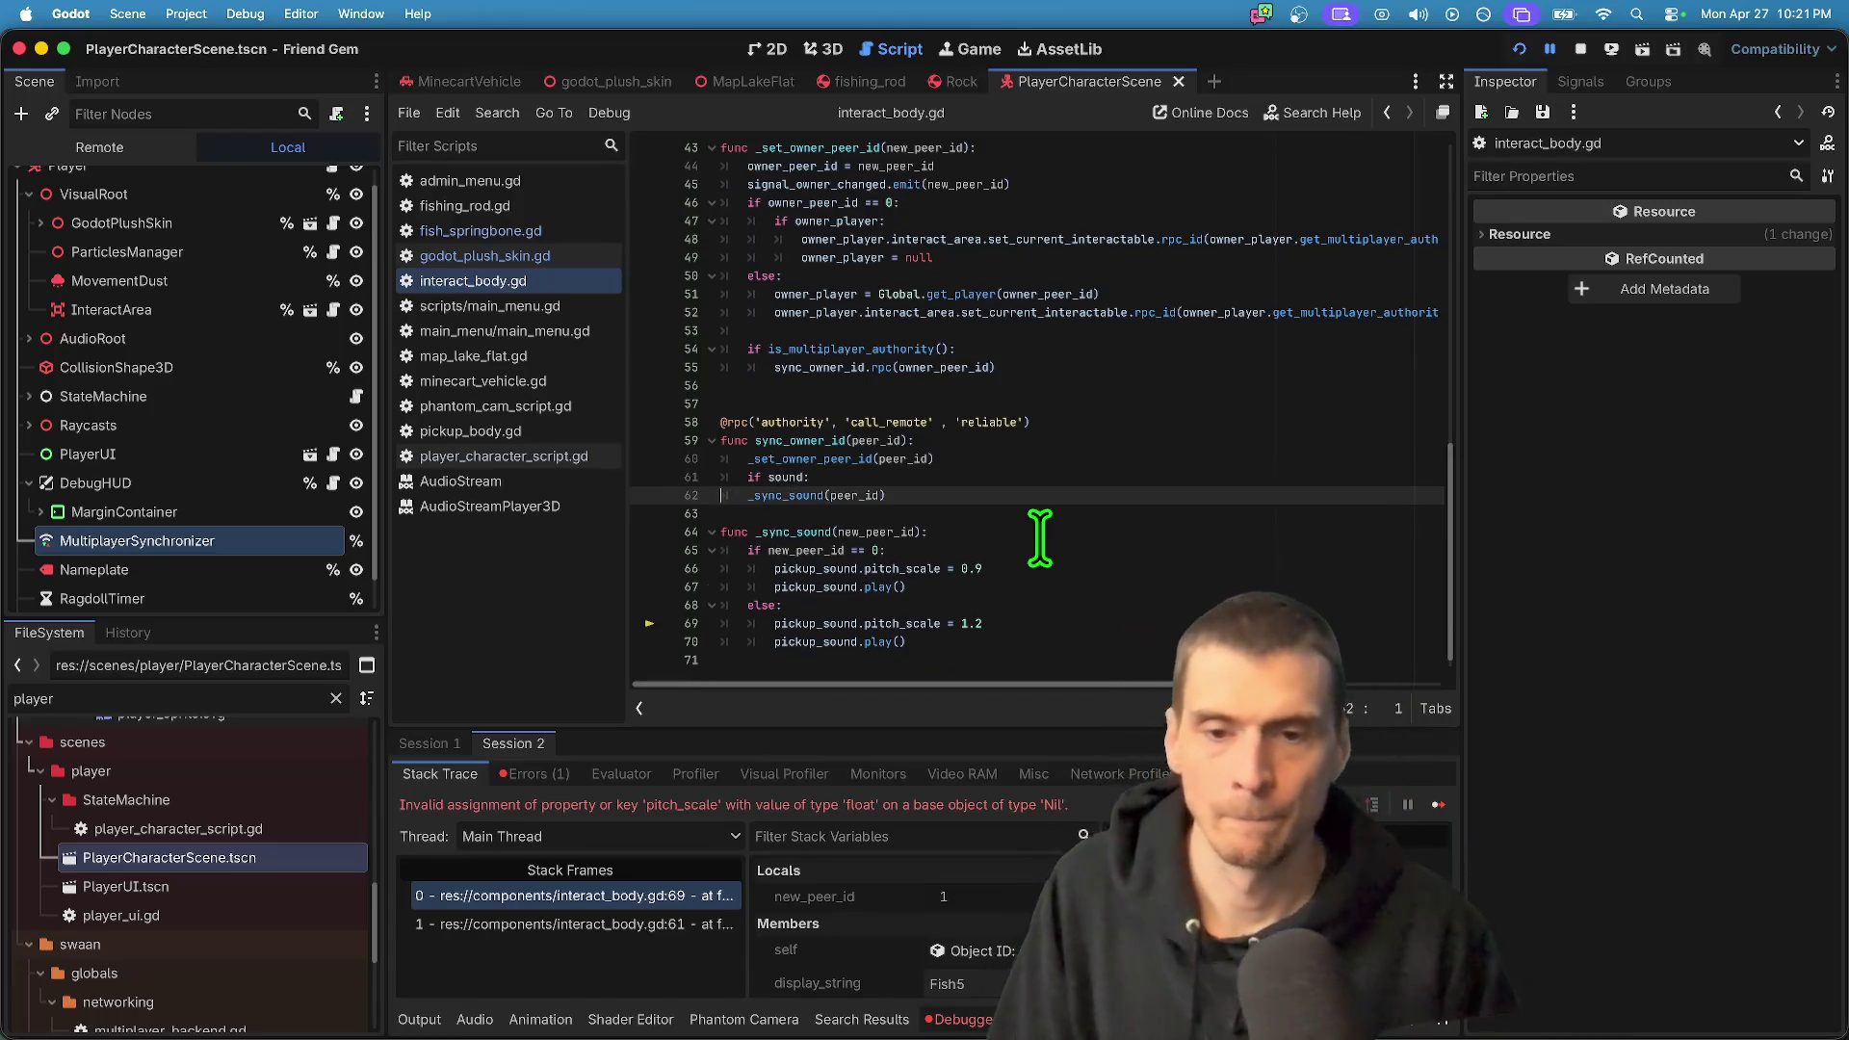
- Move the if sound guard lines up above the rpc call block
double_click(809, 458)
mouse_move(1040, 520)
left_mouse_down()
mouse_move(504, 499)
mouse_move(495, 477)
left_mouse_up()
key("BackSpace")
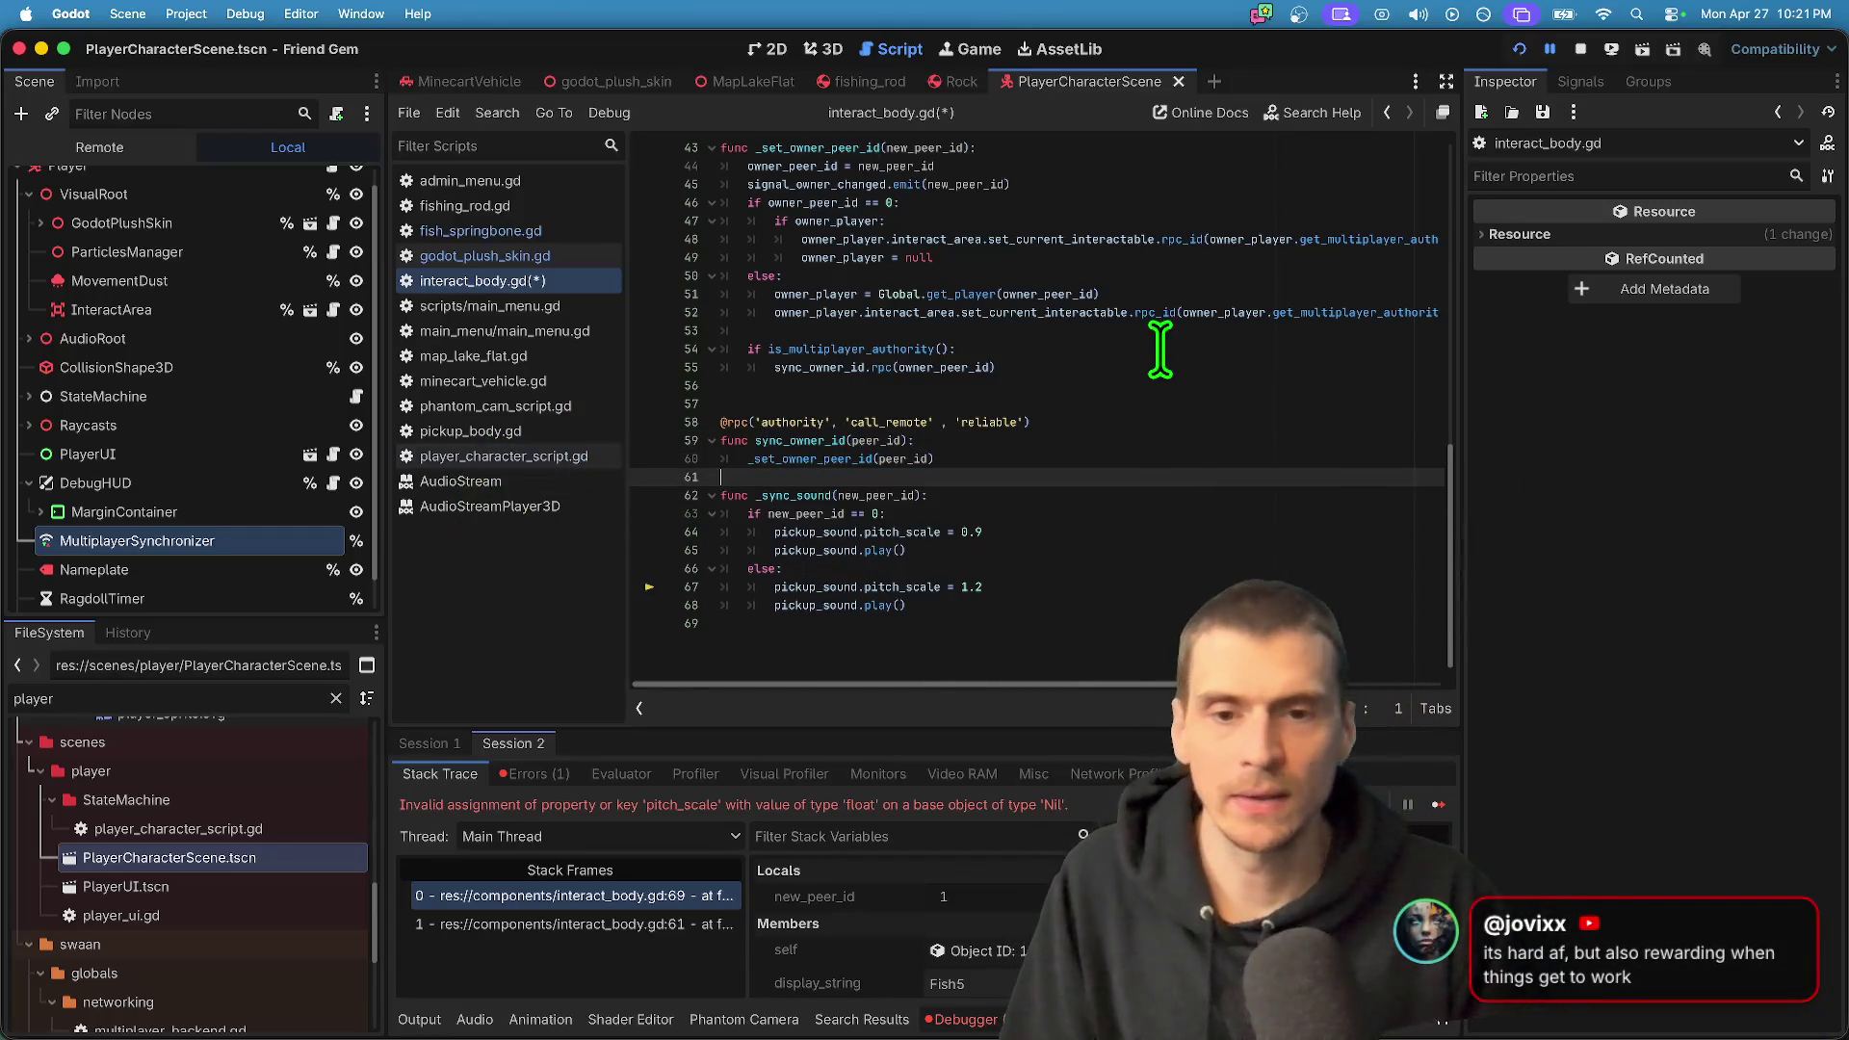
key("Up")
key("Up")
key("Up")
key("Return")
key("Up")
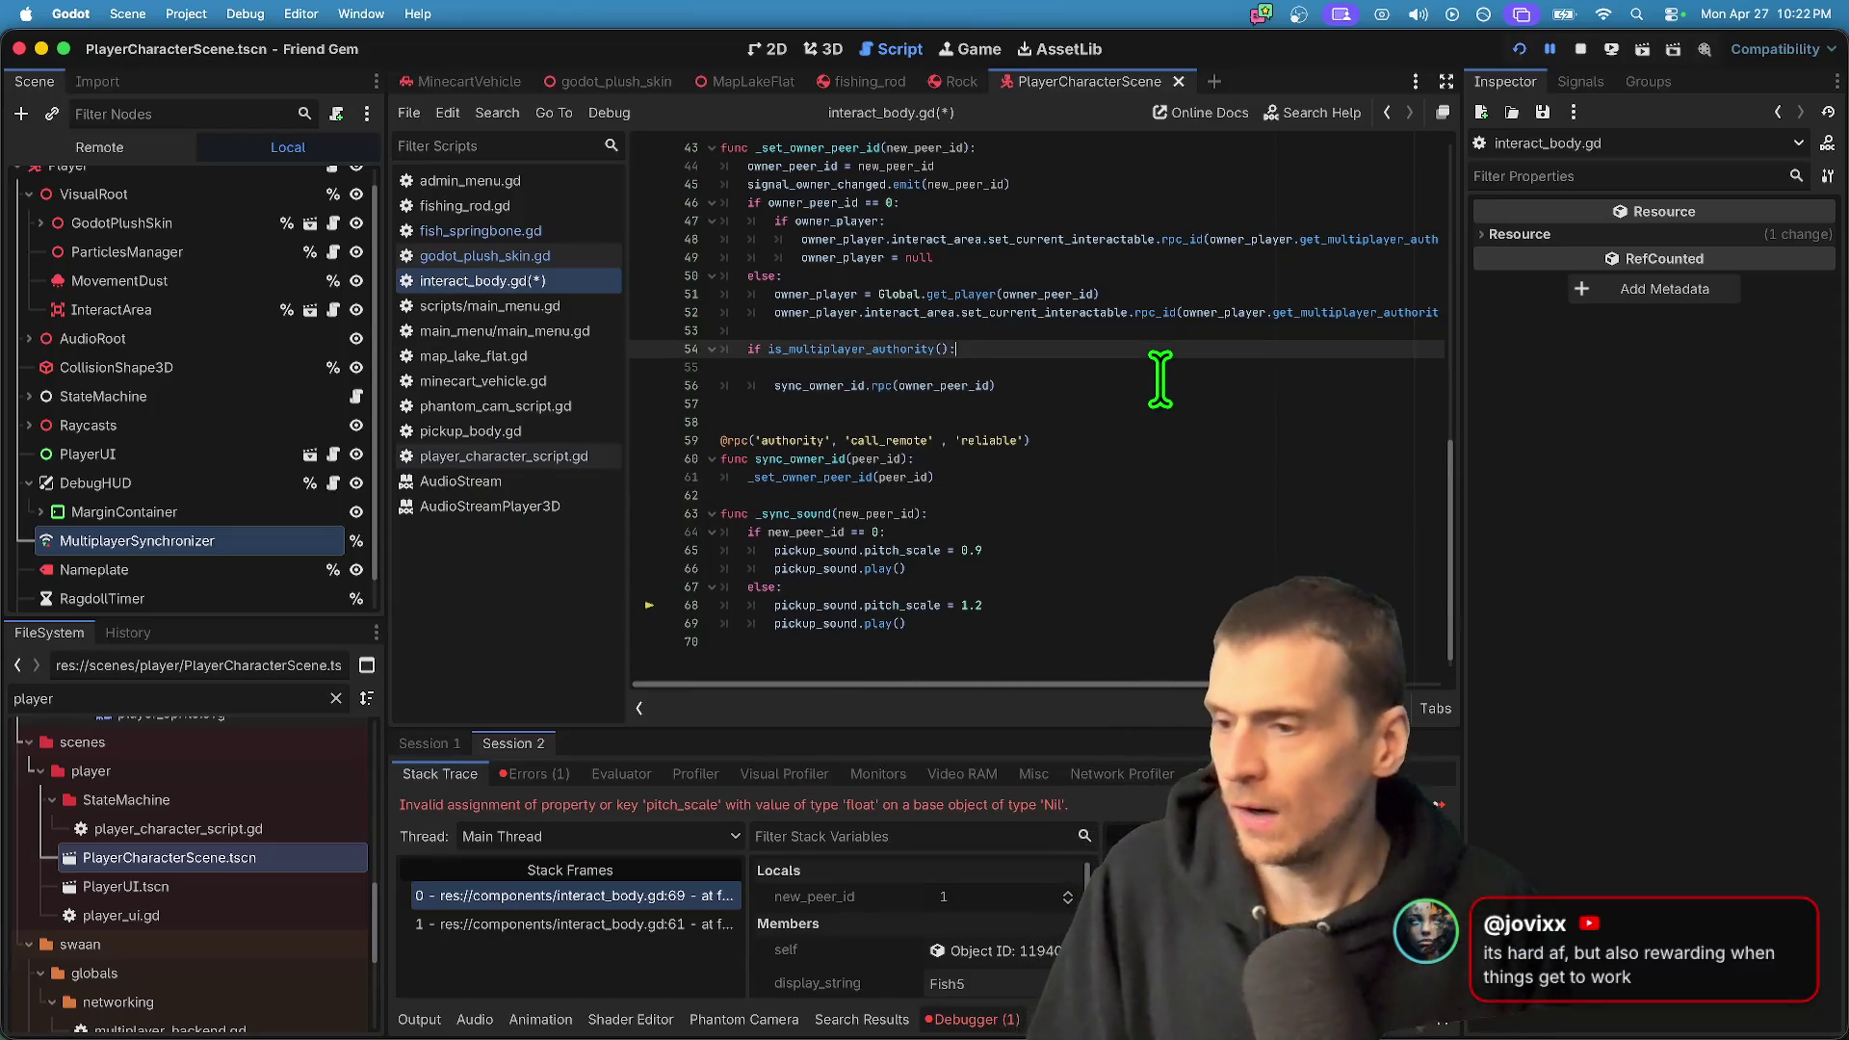
key("ctrl+v")
key("Up")
key("Up")
- Merge the sound check into 'is_multiplayer_authority() and sound' and delete the _sync_sound(peer_id) line
key("shift+End")
key("BackSpace")
key("BackSpace")
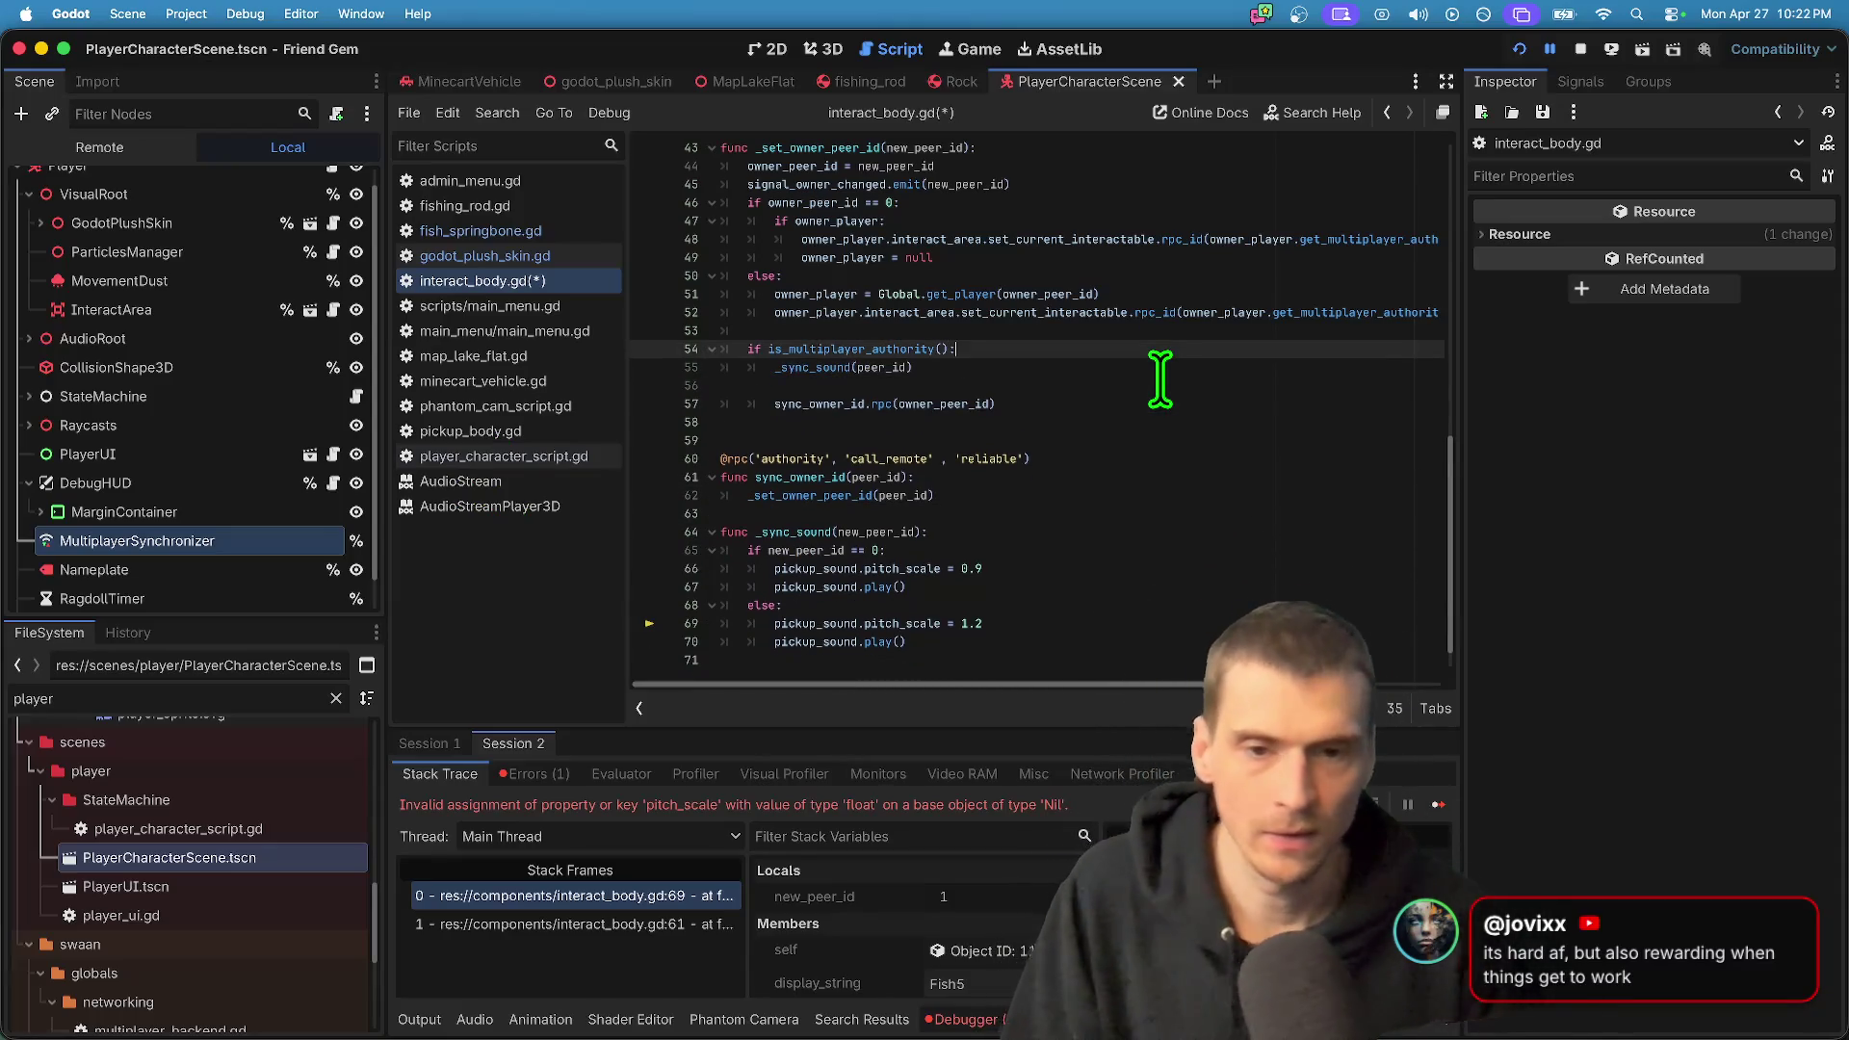
key("Down")
key("Down")
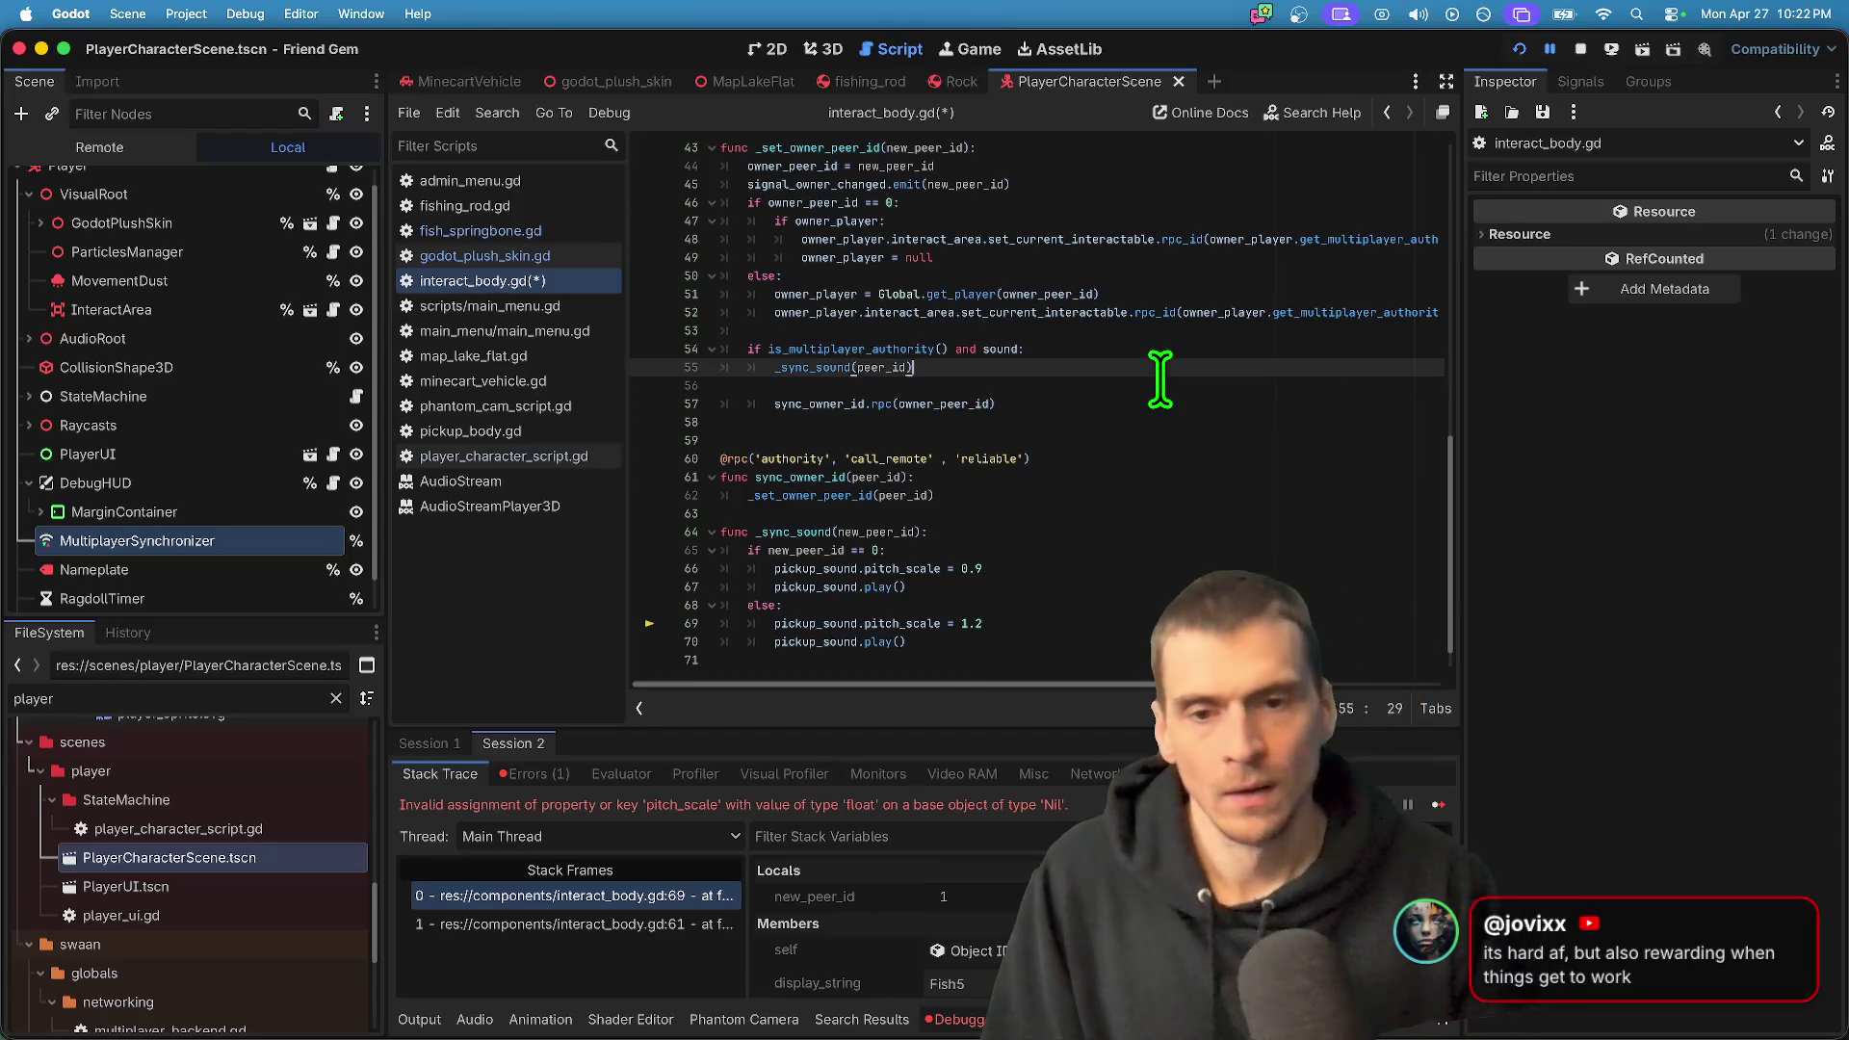
key("Delete")
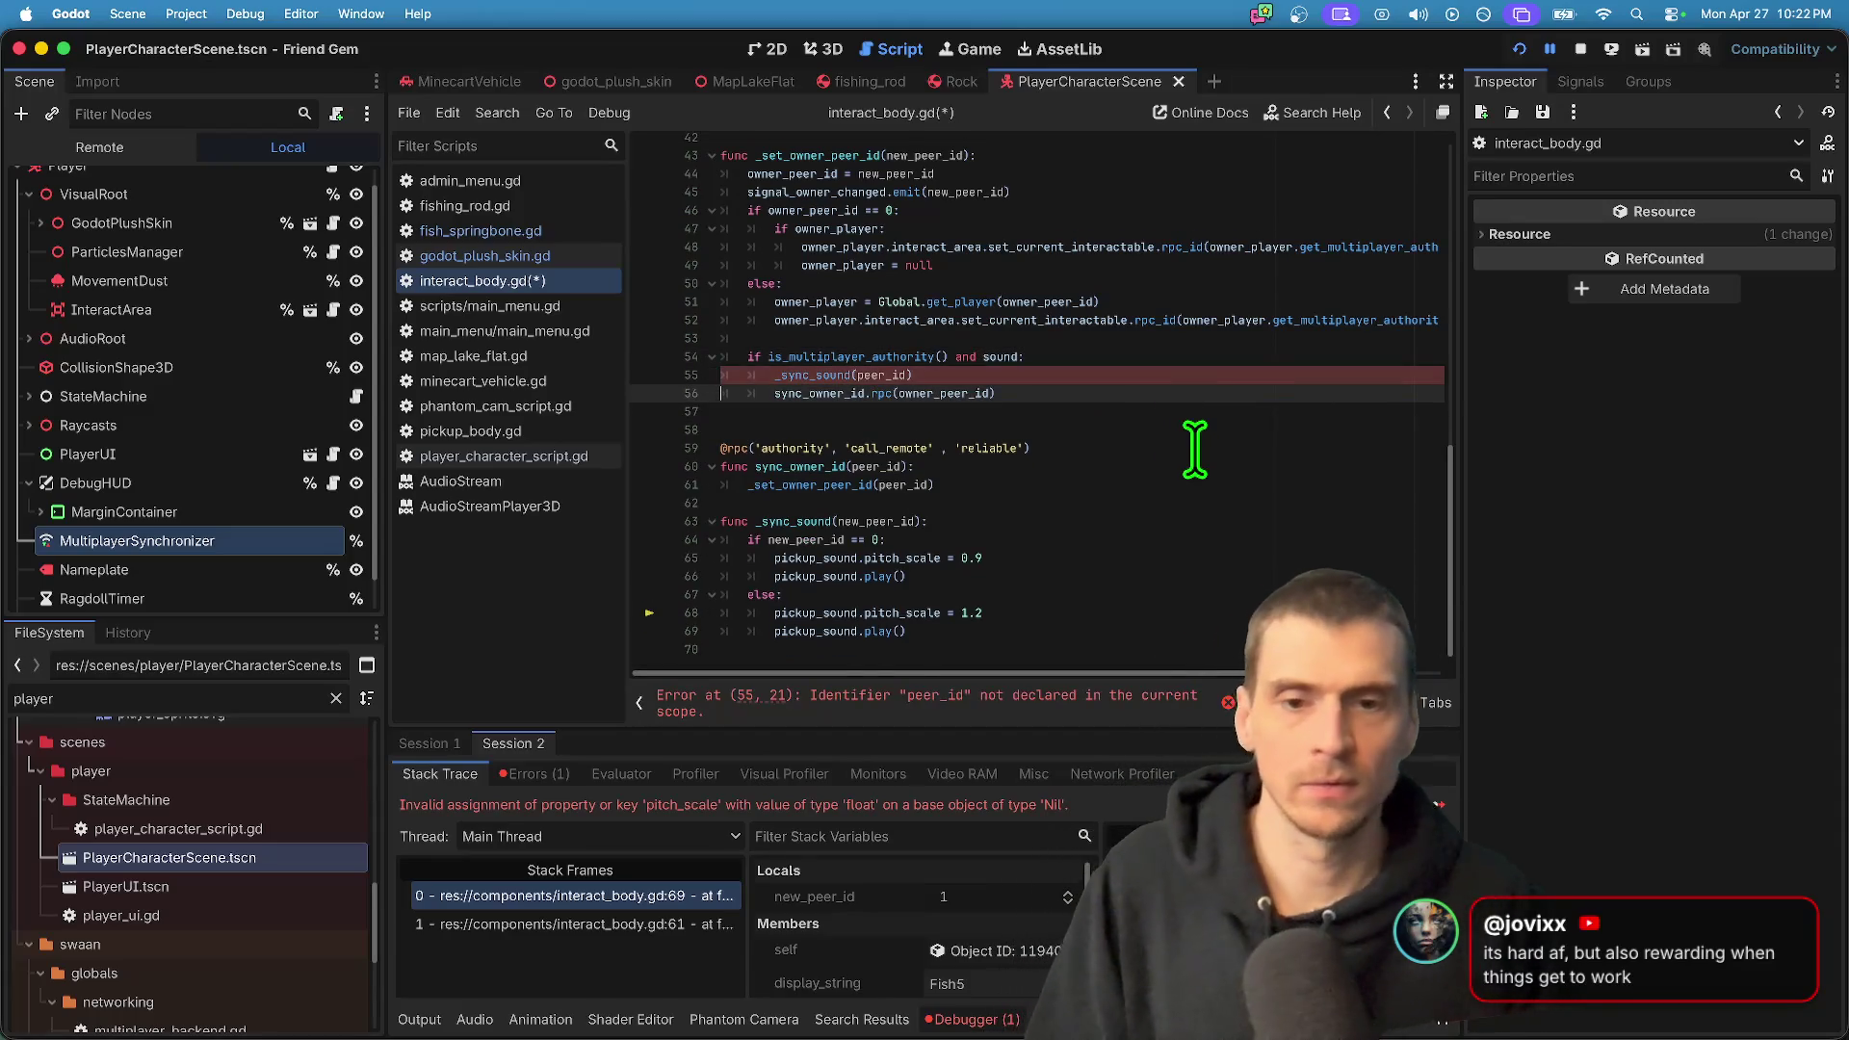
key("shift+Up")
key("BackSpace")
- Comment out the old sync_owner_id RPC function, leaving a blank line above _sync_sound
left_click(799, 528)
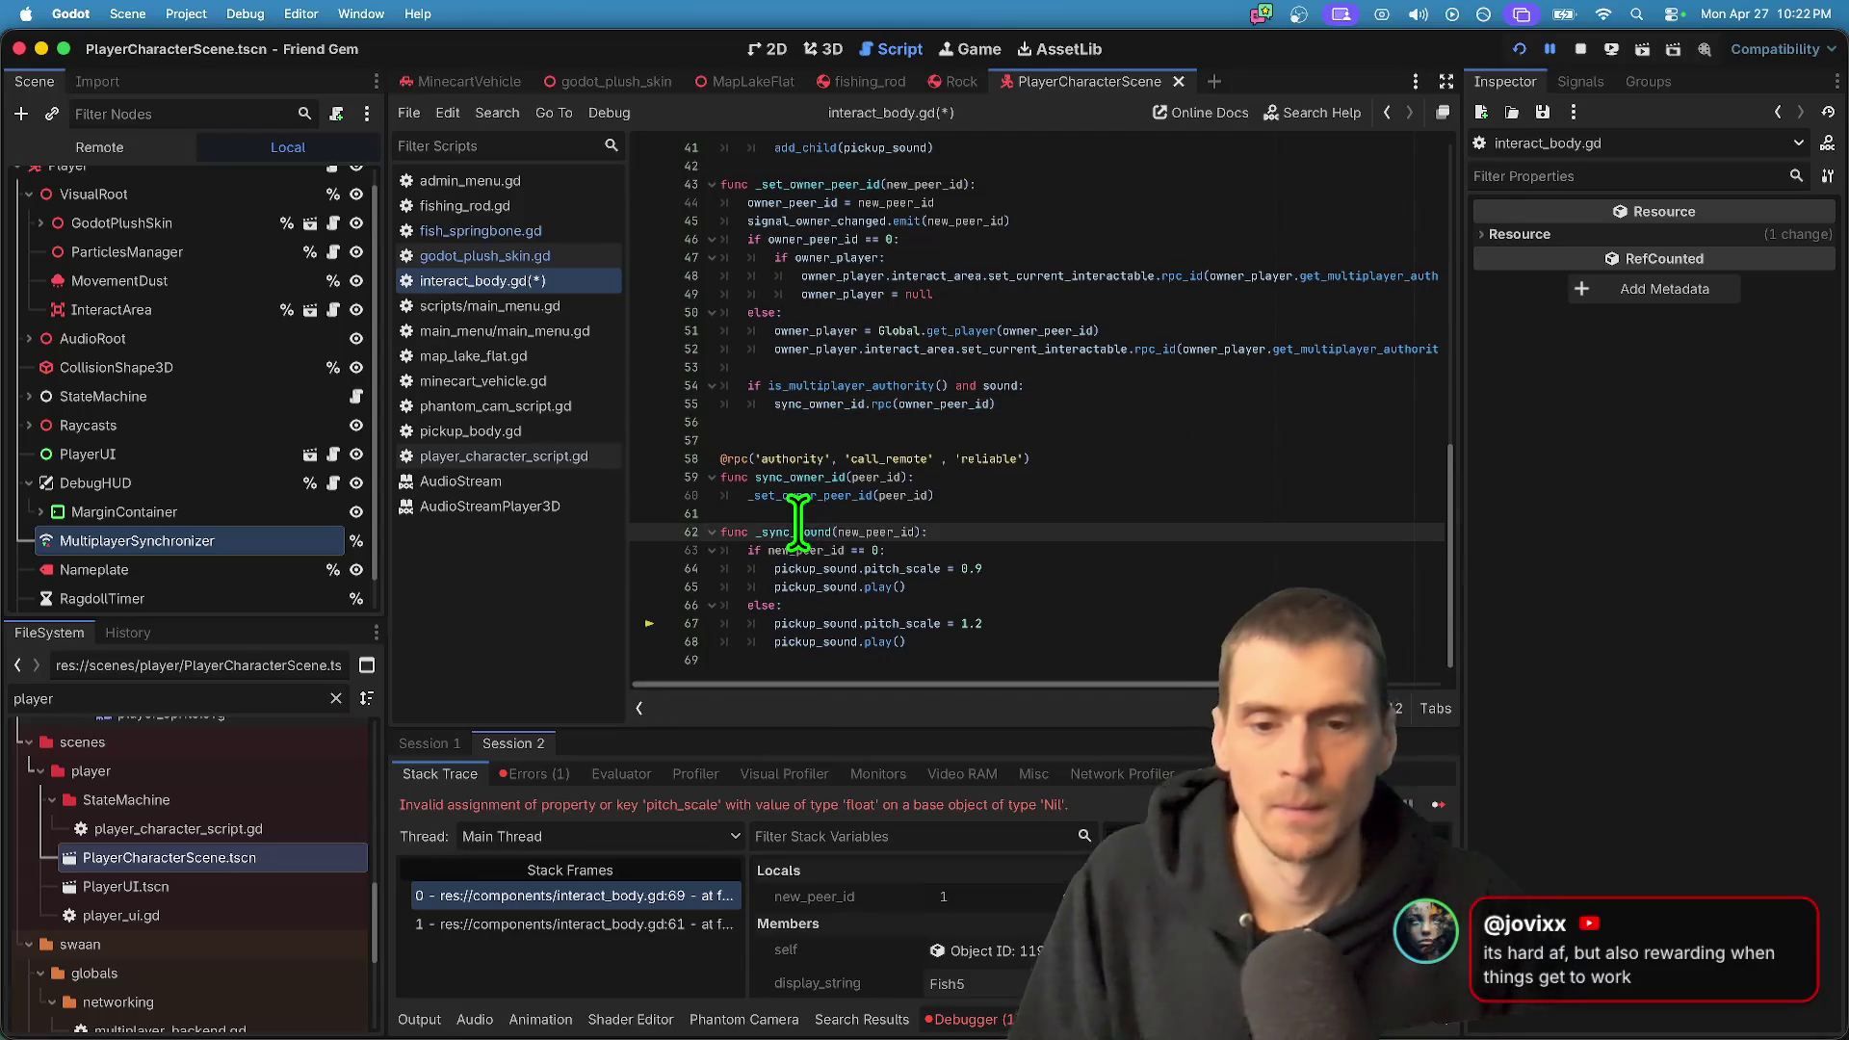
left_click(800, 403)
left_click_drag(954, 495, 661, 459)
key("super+k")
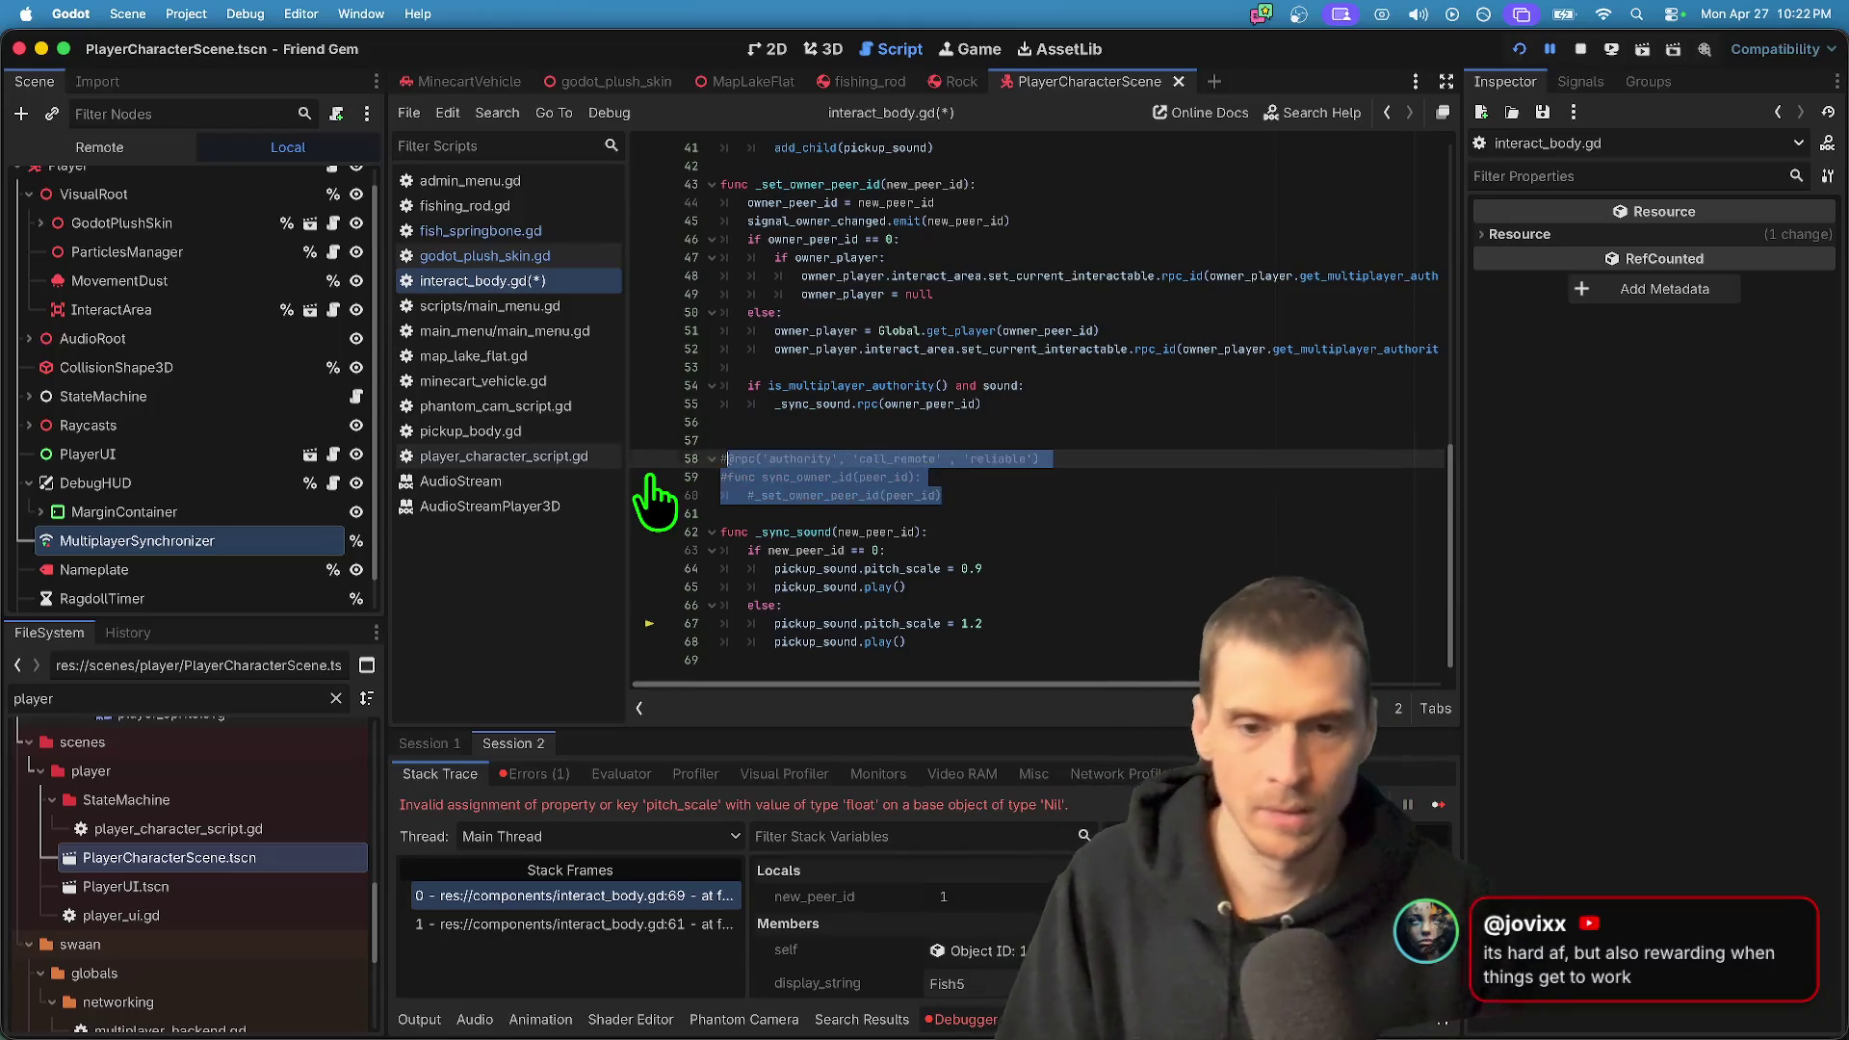
key("Down")
key("Return")
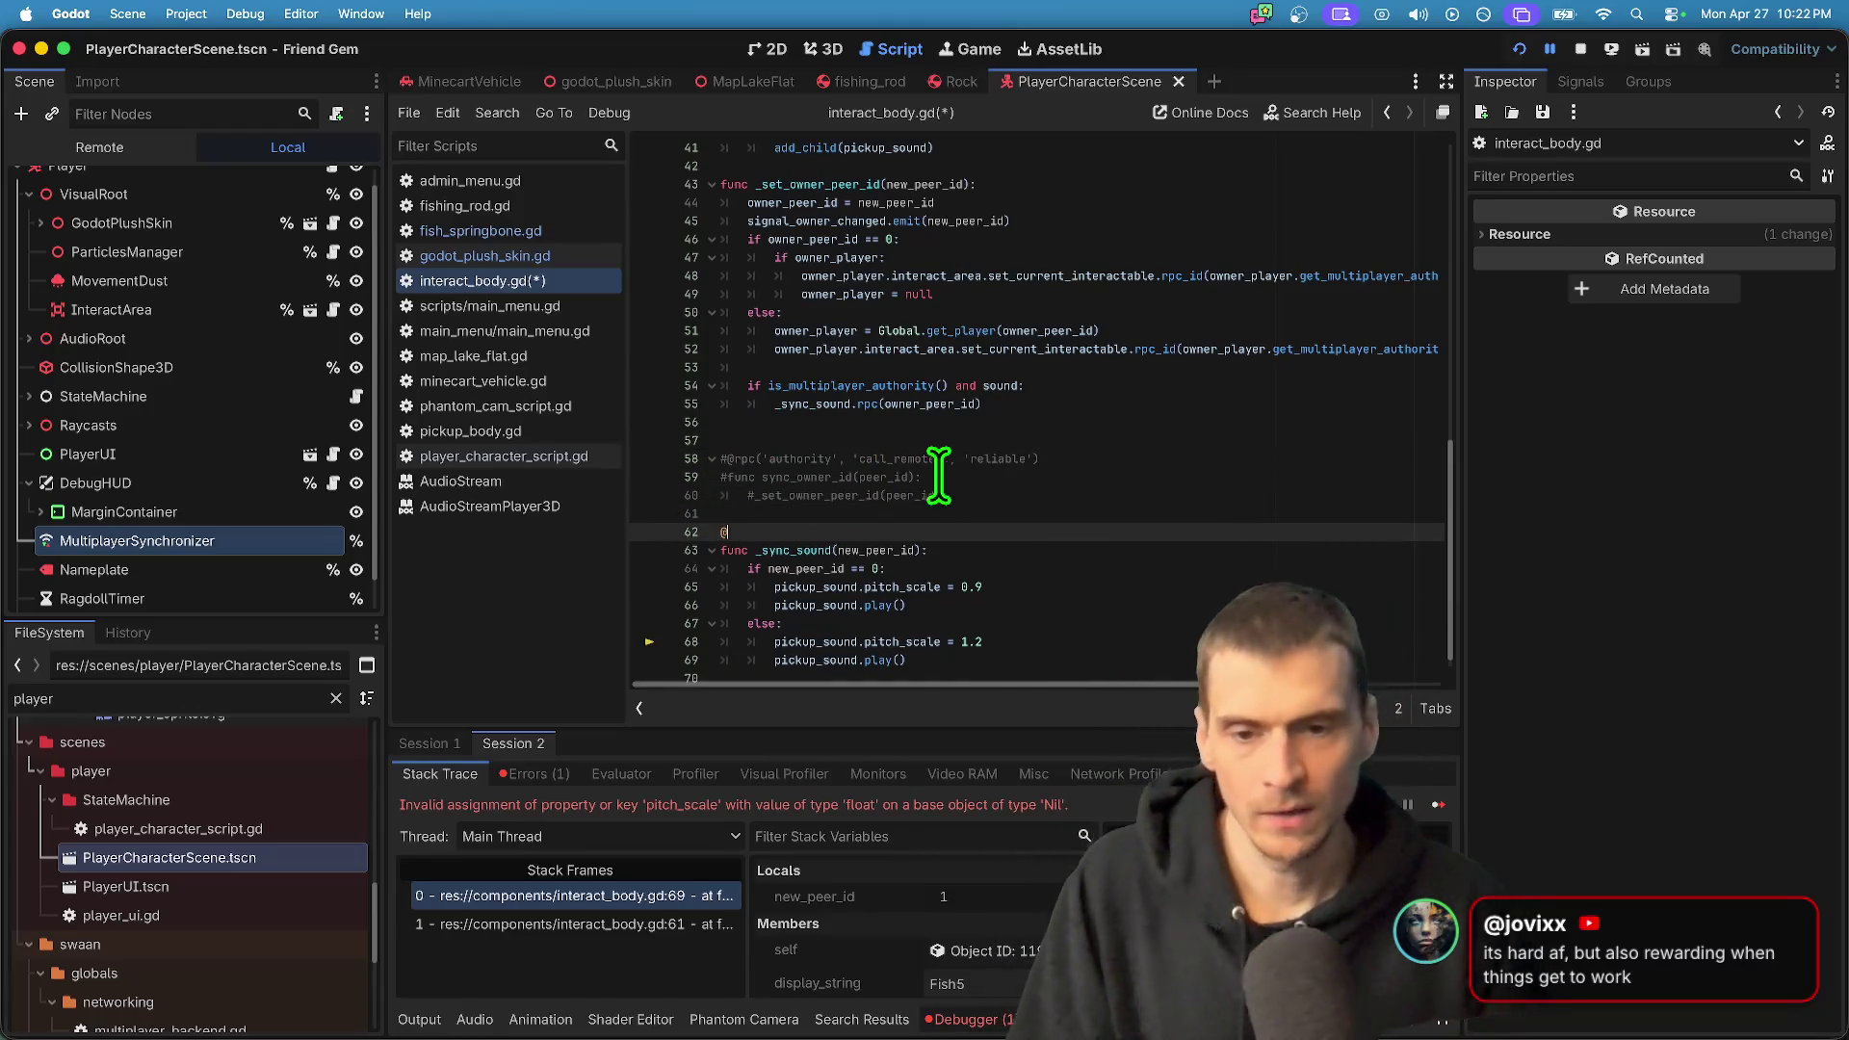
triple_click(958, 458)
left_click_drag(957, 479, 943, 539)
left_click(913, 532)
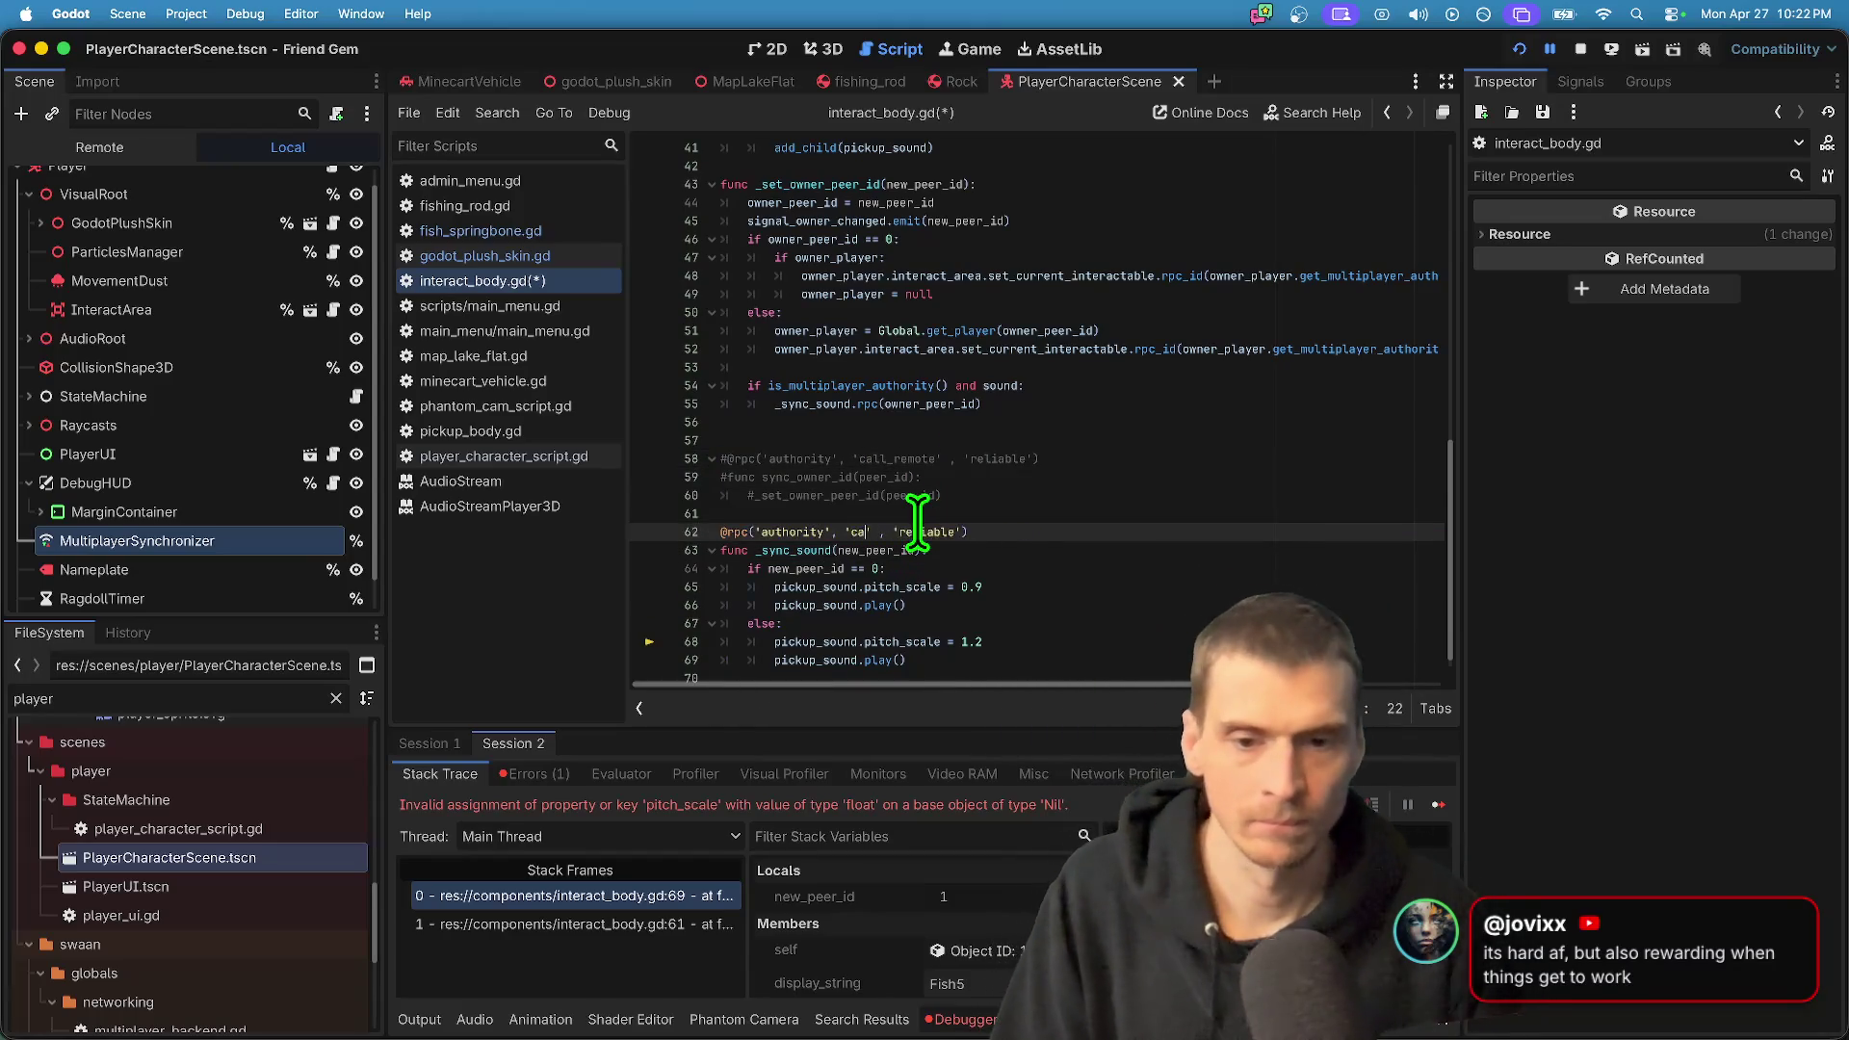
type("ll_local")
left_click(1224, 554)
scroll(1190, 671, "down", 1)
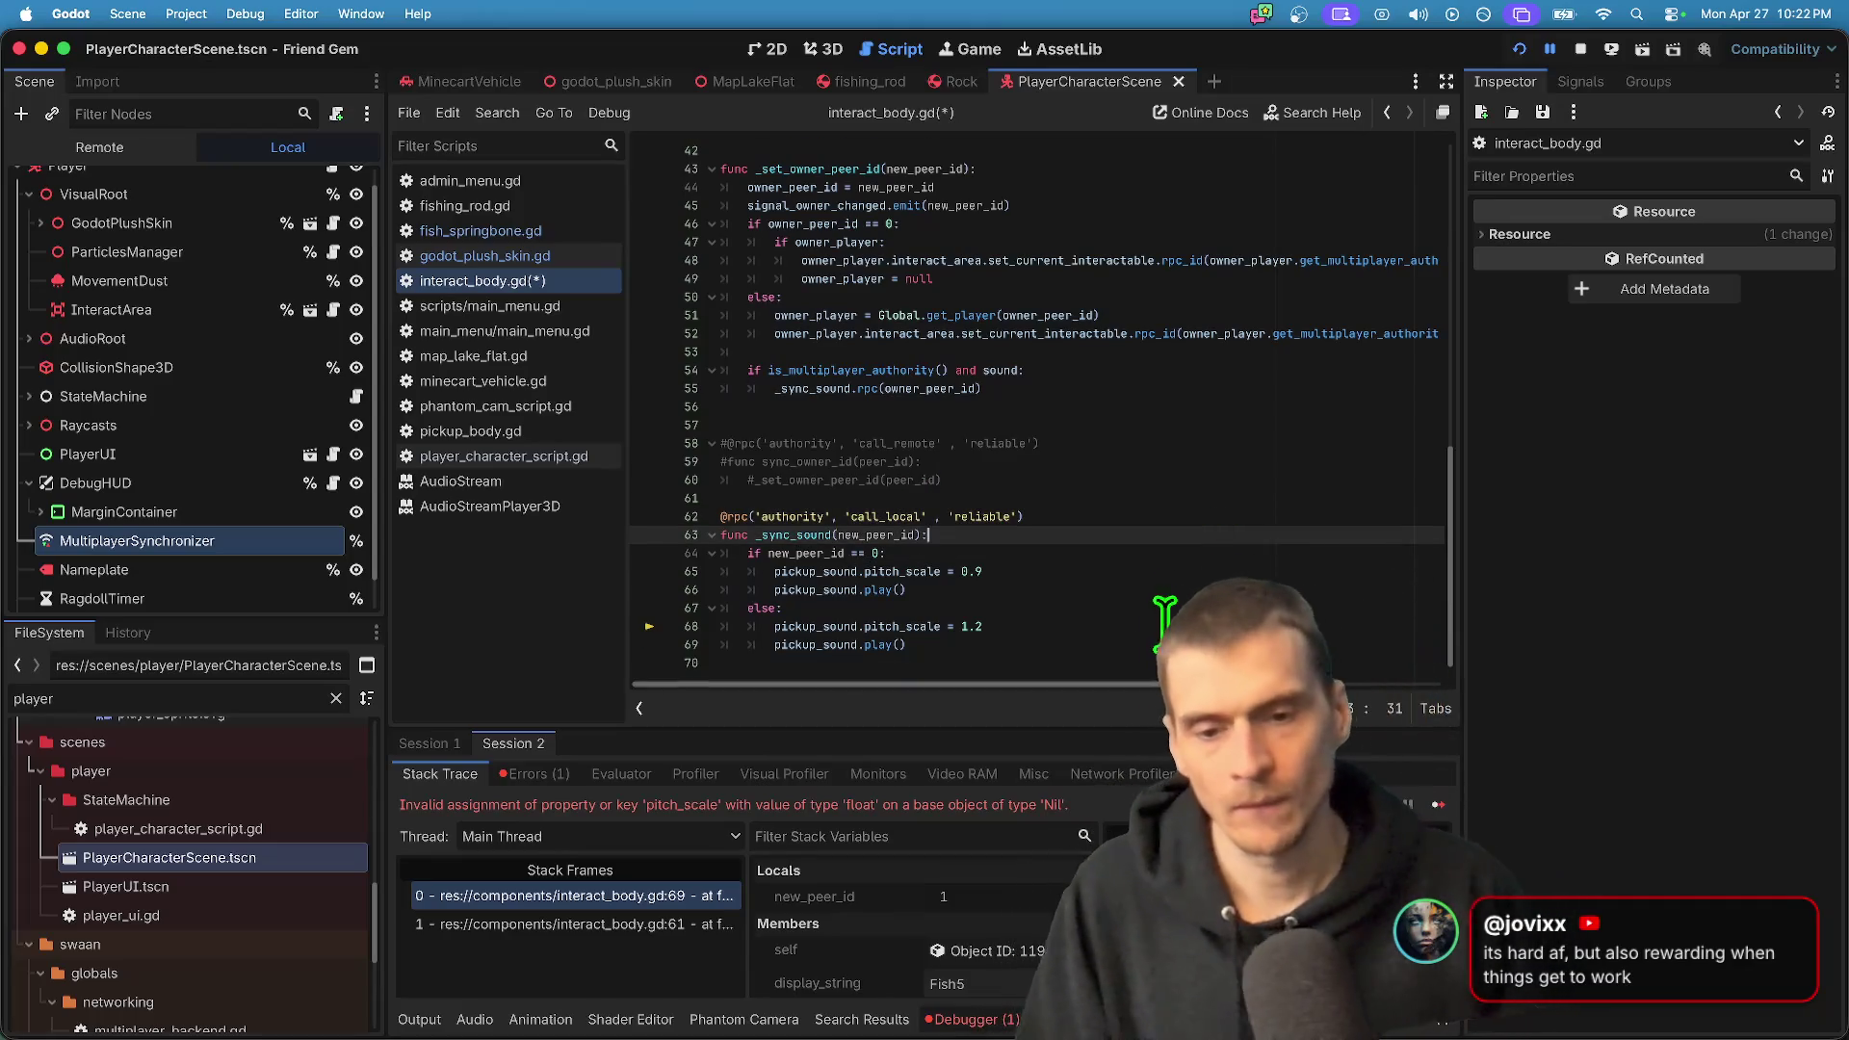
left_click(1060, 498)
- Review the _sync_sound.rpc(owner_peer_id) call and volume_db export, then save interact_body.gd
left_click(1139, 386)
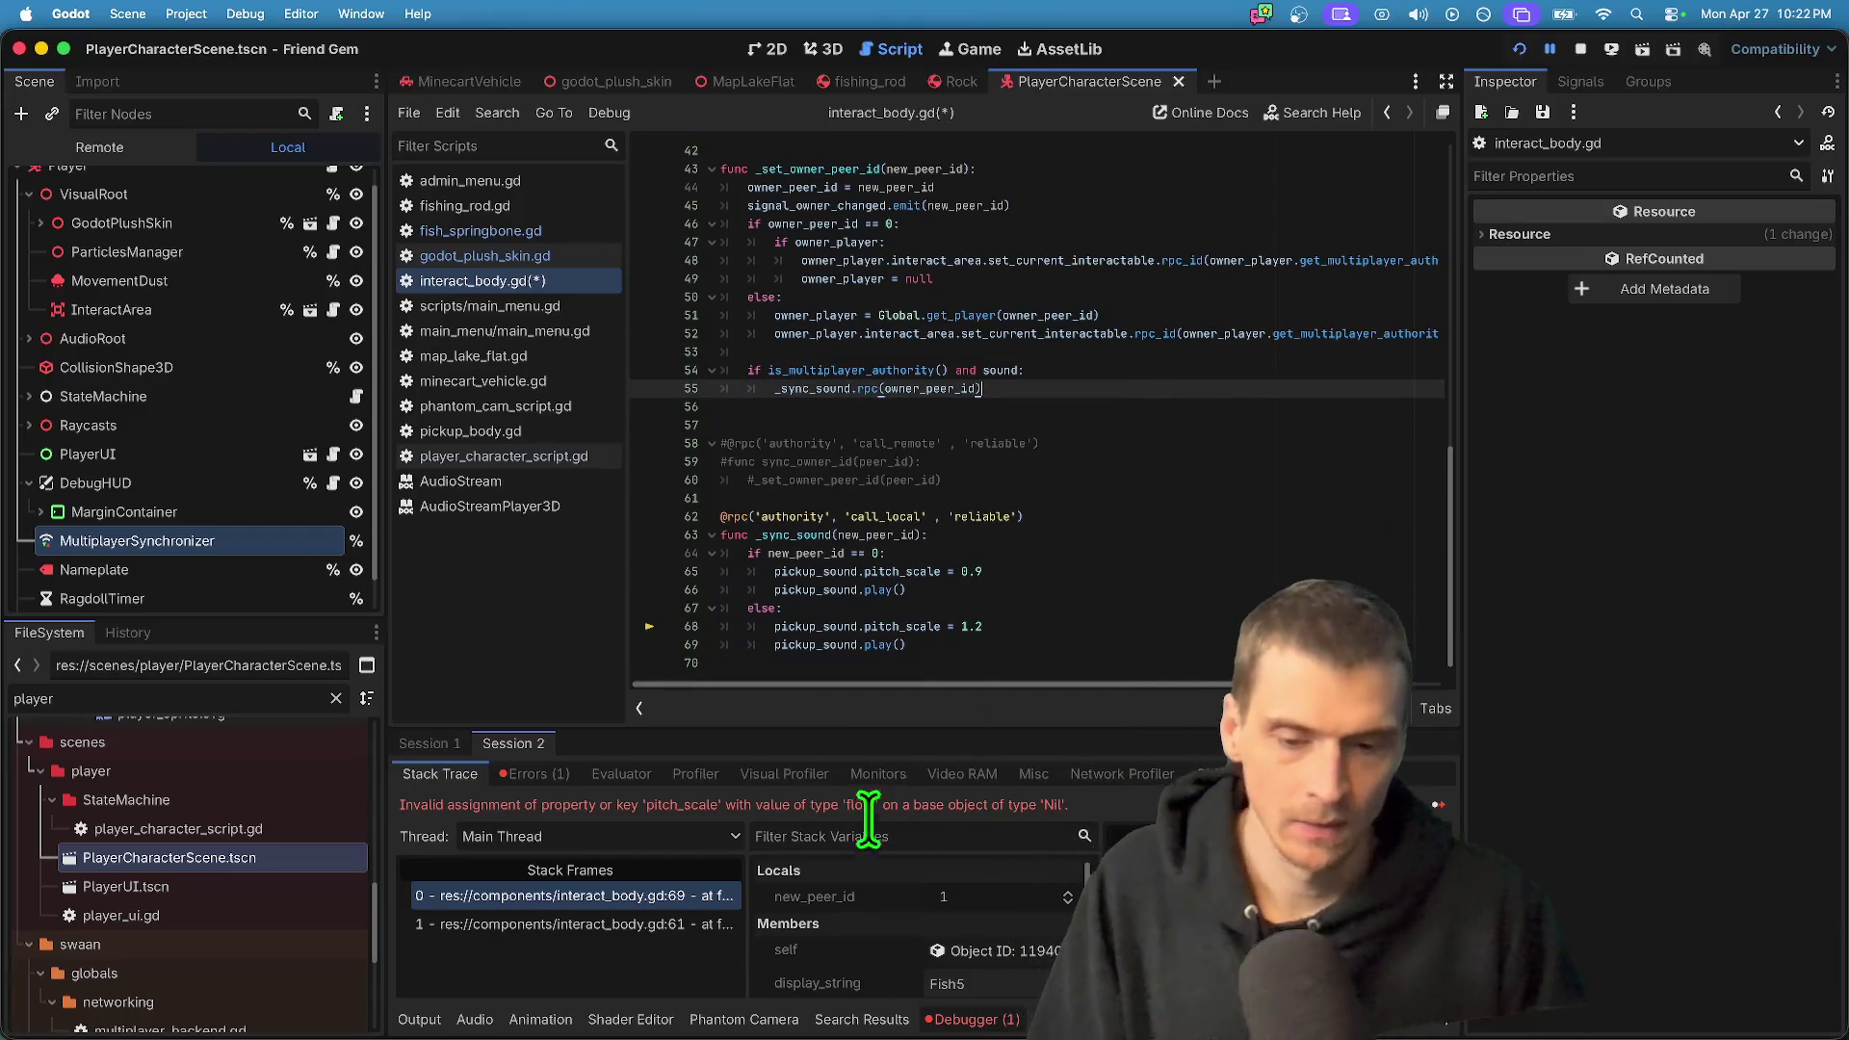
left_click(1002, 355)
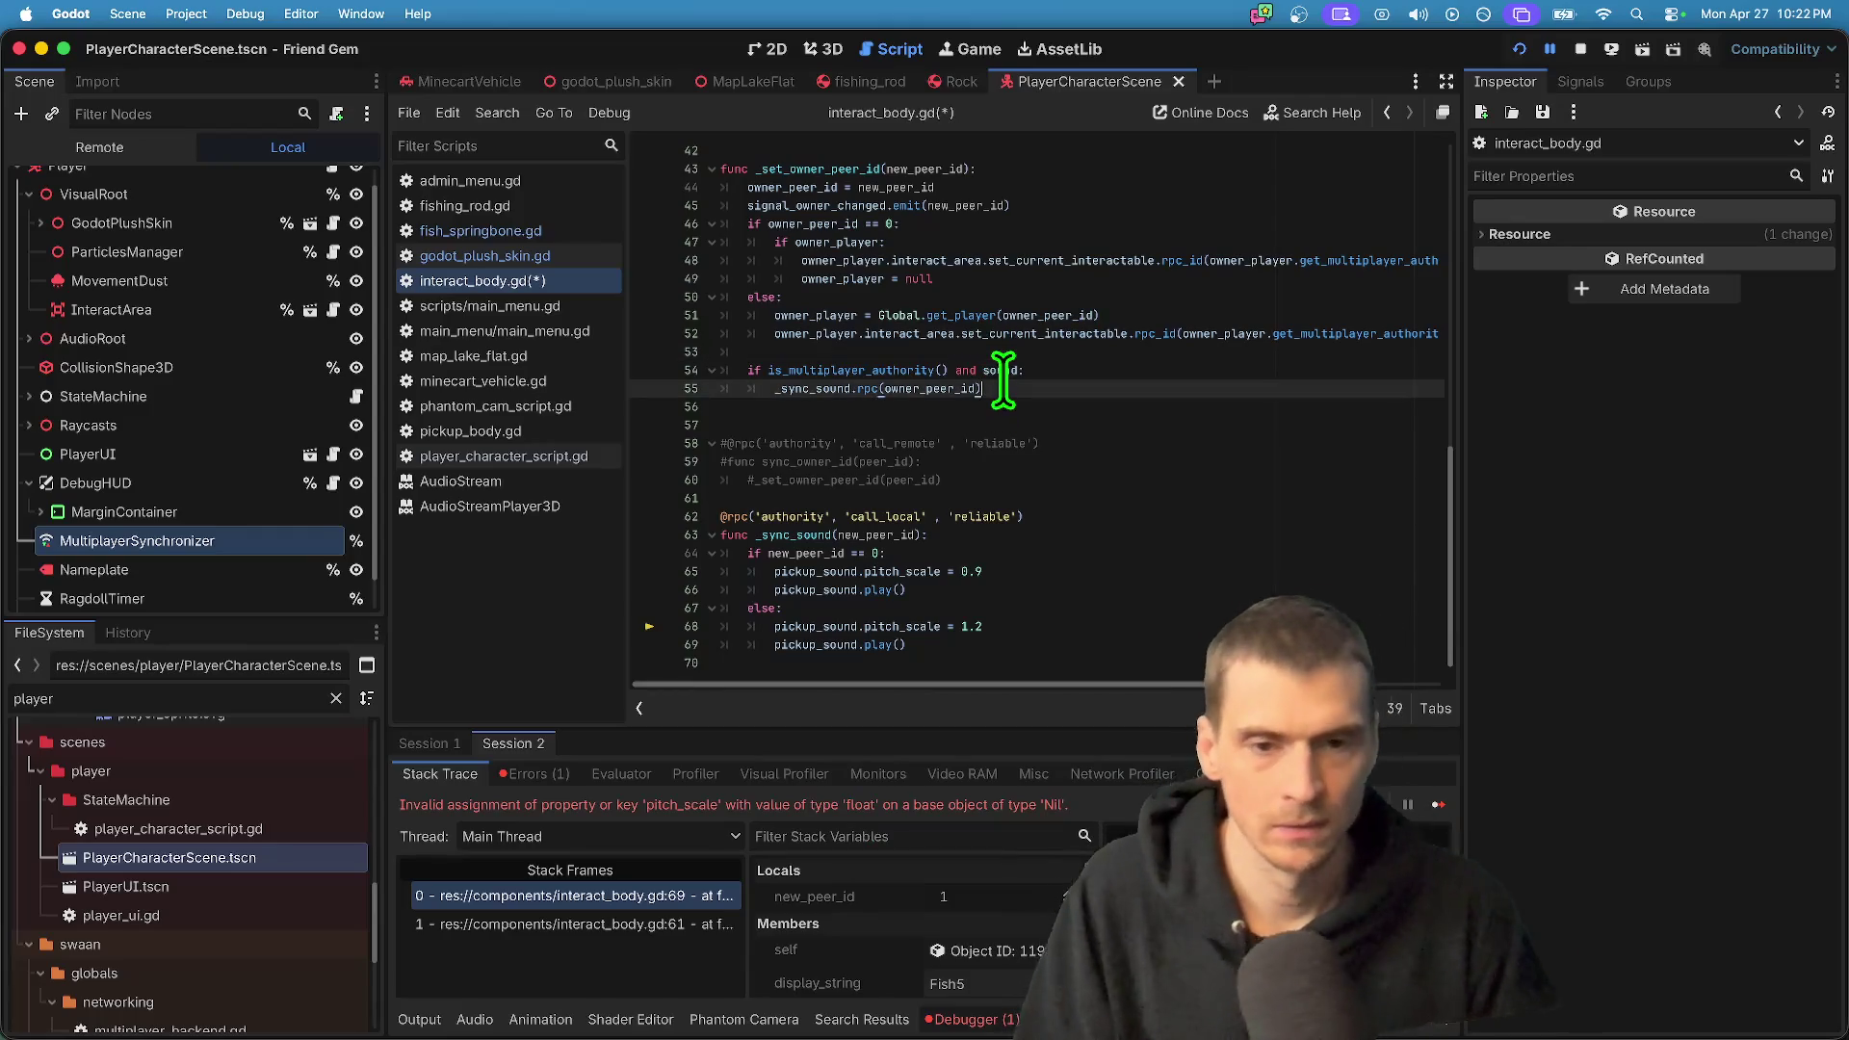
scroll(1019, 443, "up", 5)
scroll(1019, 443, "up", 8)
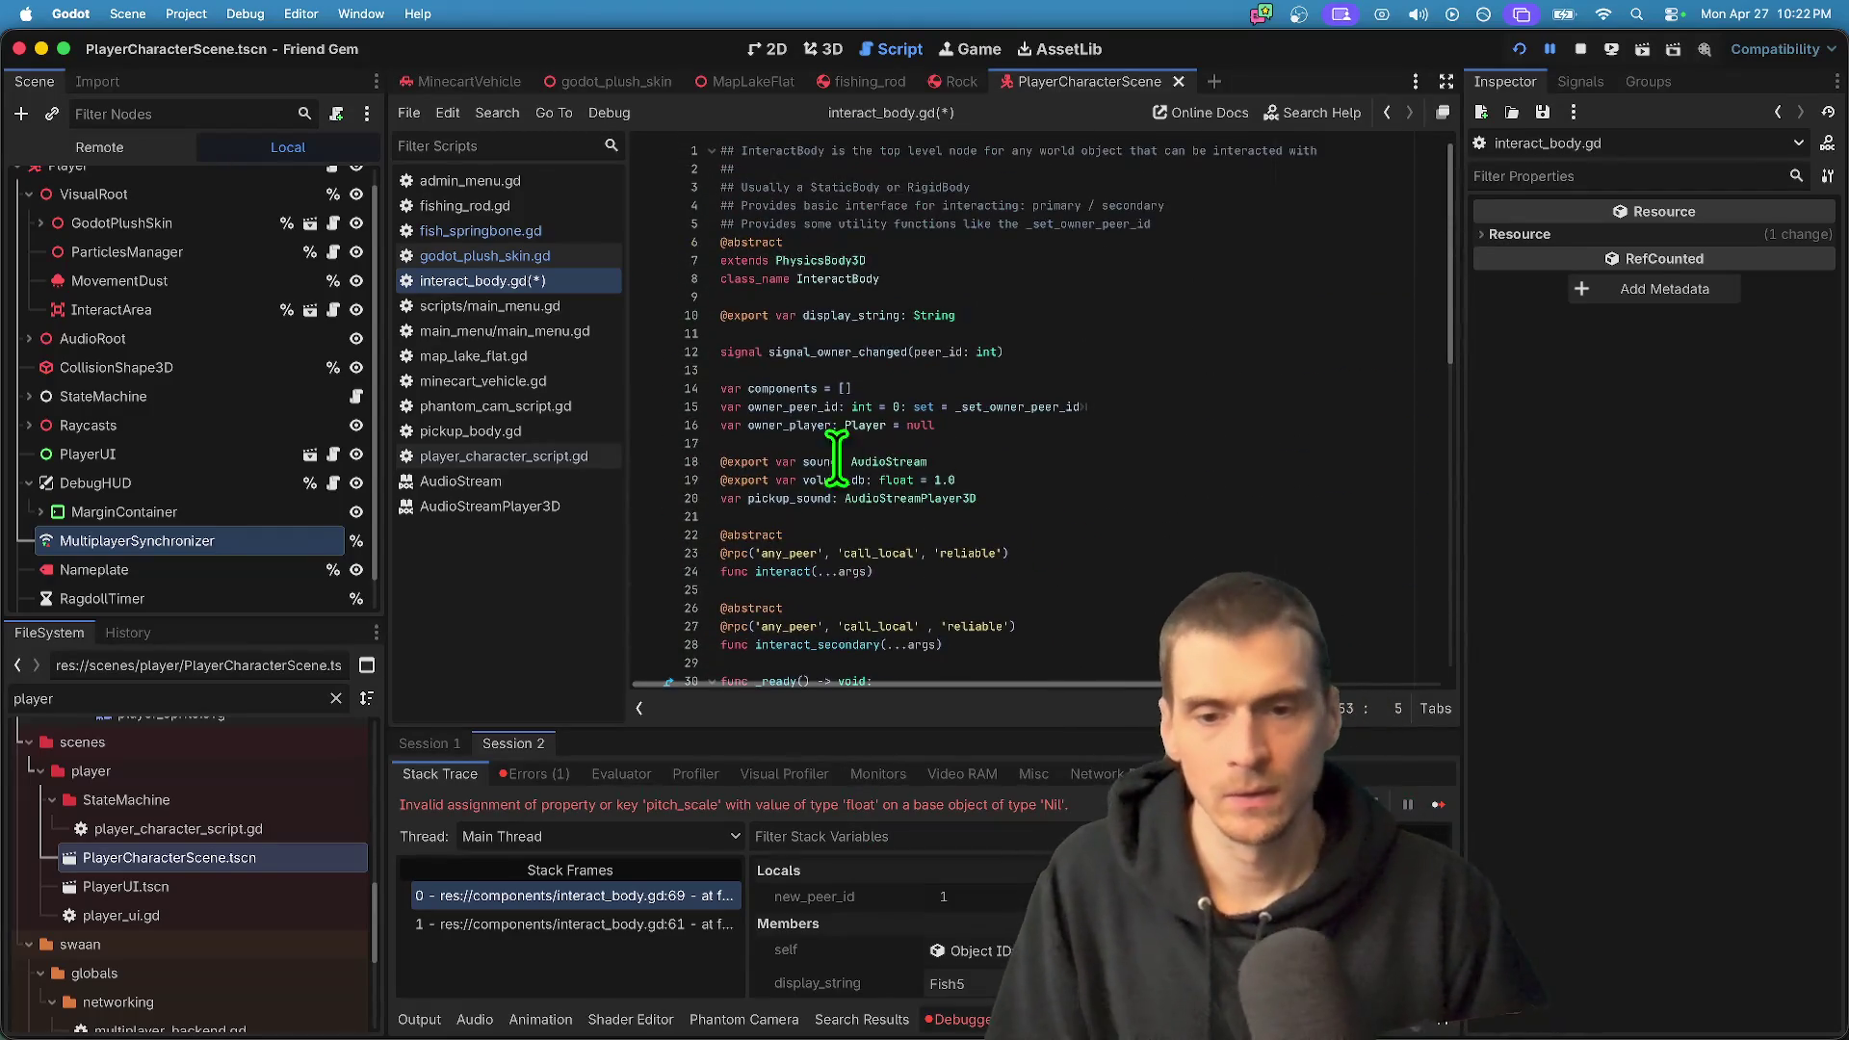
scroll(843, 453, "down", 2)
left_click(805, 357)
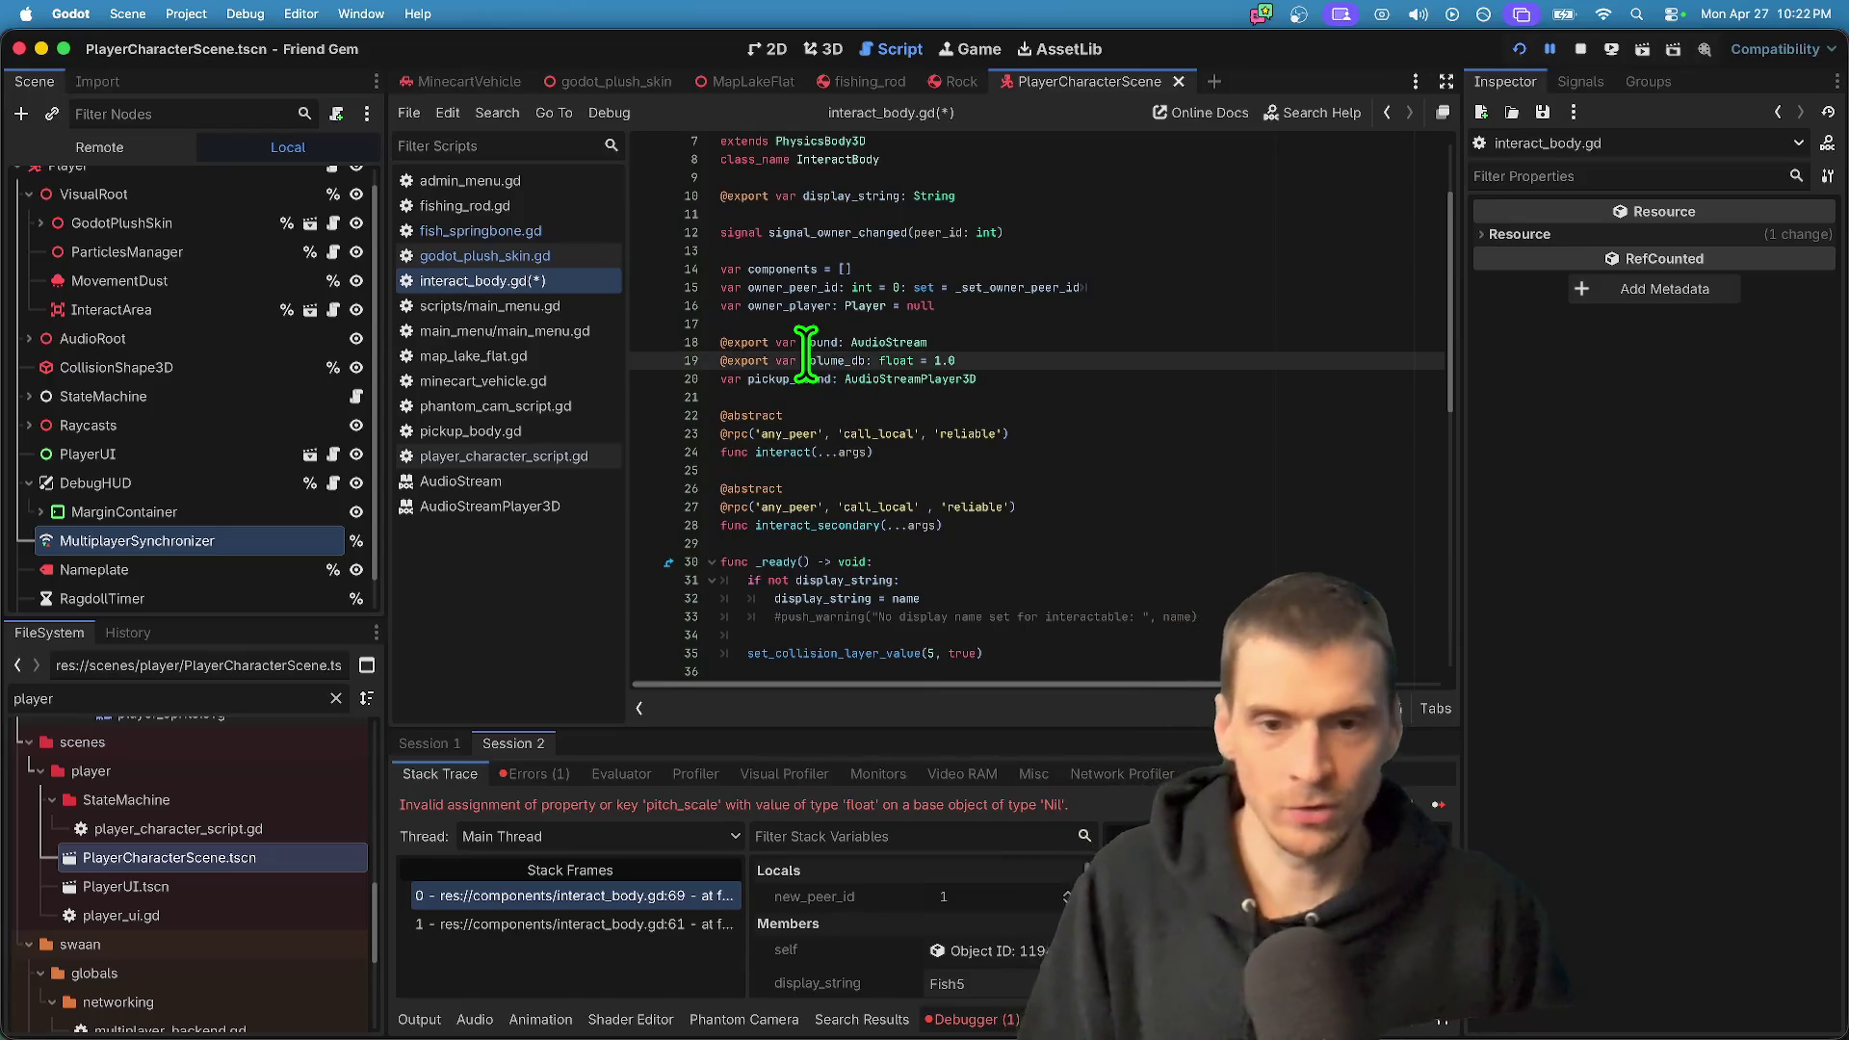
key("cmd+s")
scroll(915, 395, "down", 8)
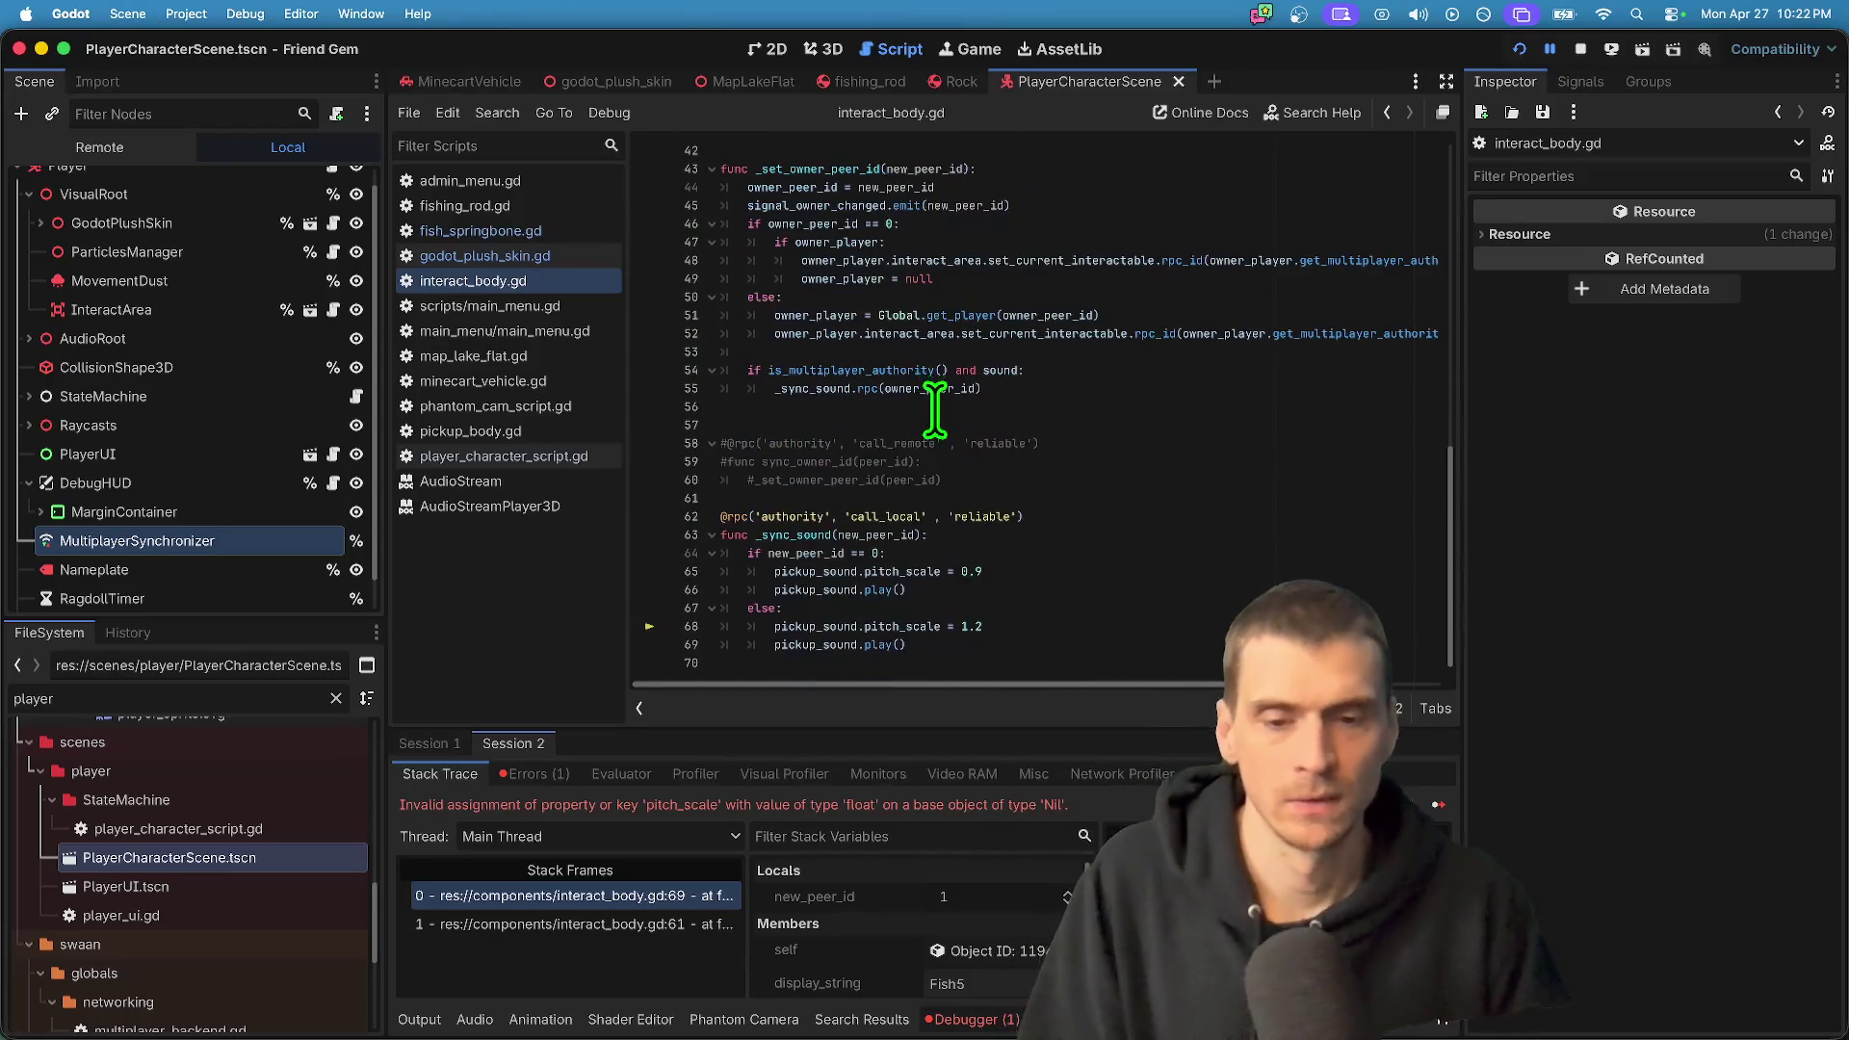
scroll(953, 386, "up", 10)
scroll(963, 482, "down", 6)
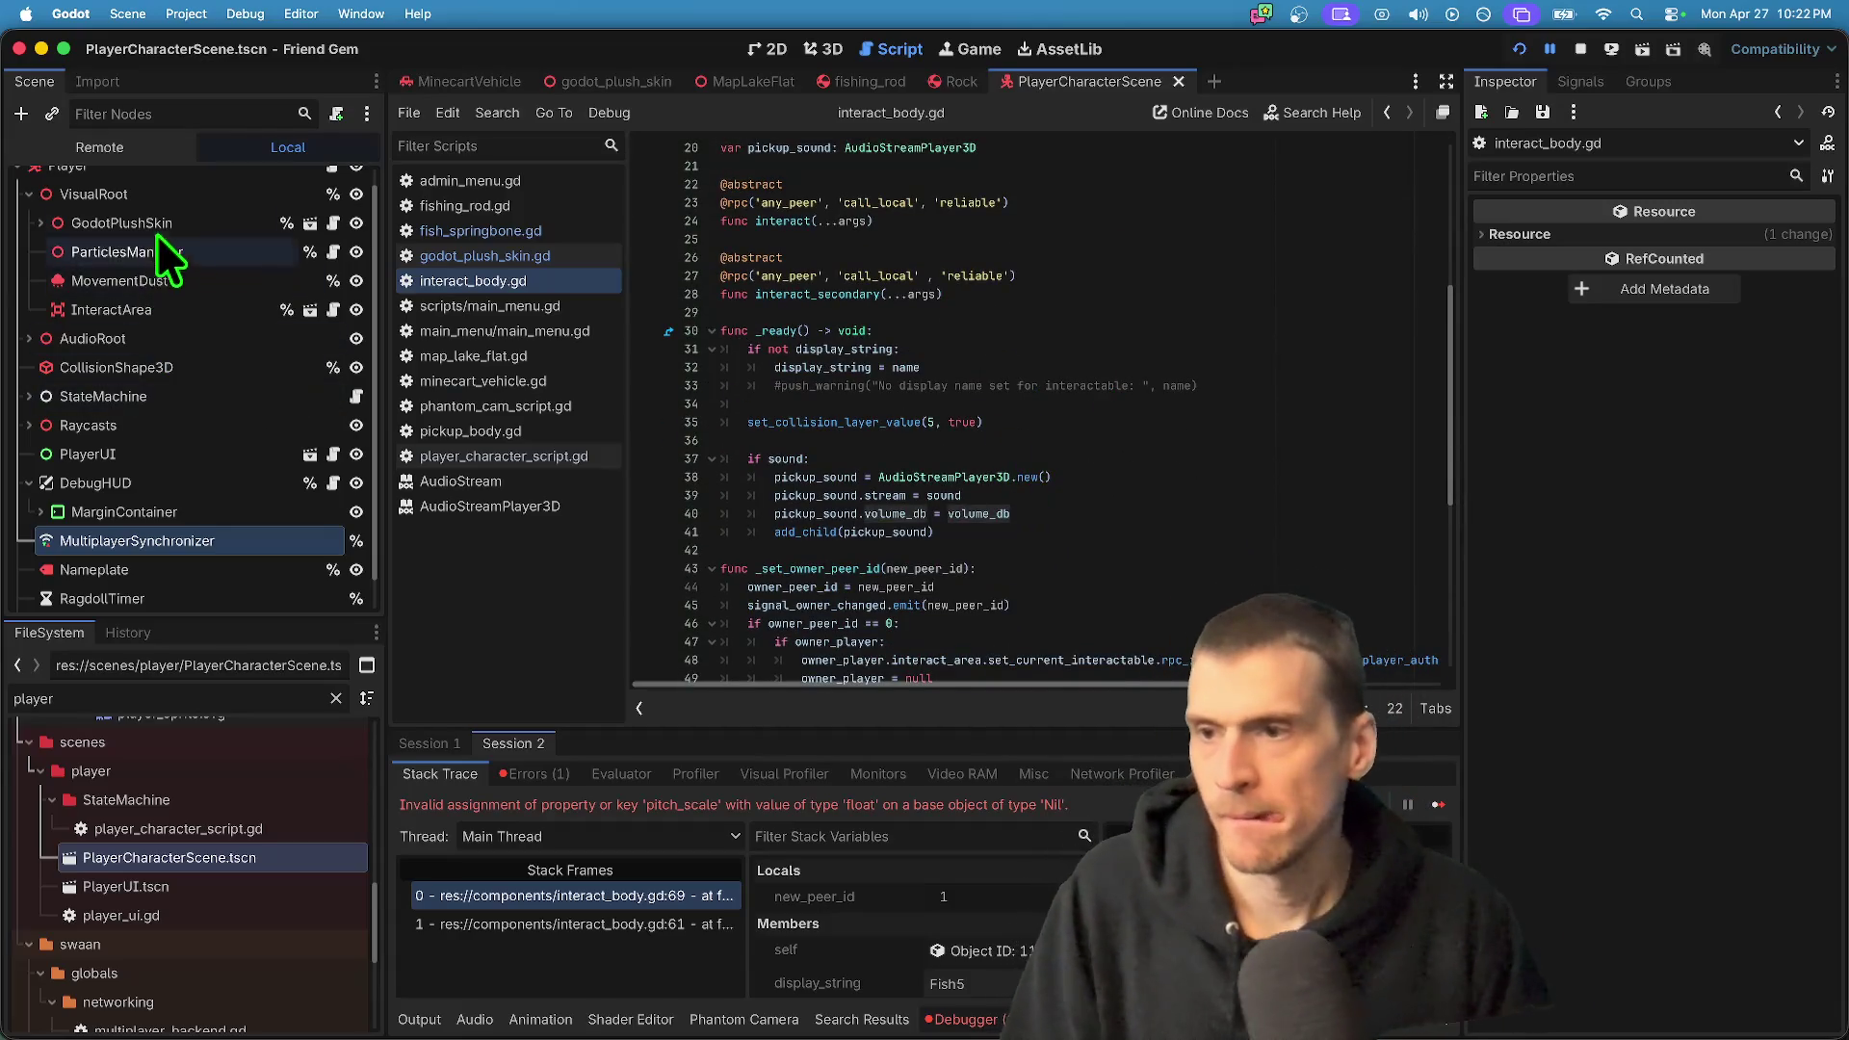
scroll(176, 245, "up", 1)
- Open the Rock scene, inspect its stoneblockdrag sound at -0.5 Volume dB, and run the project
left_click(501, 431)
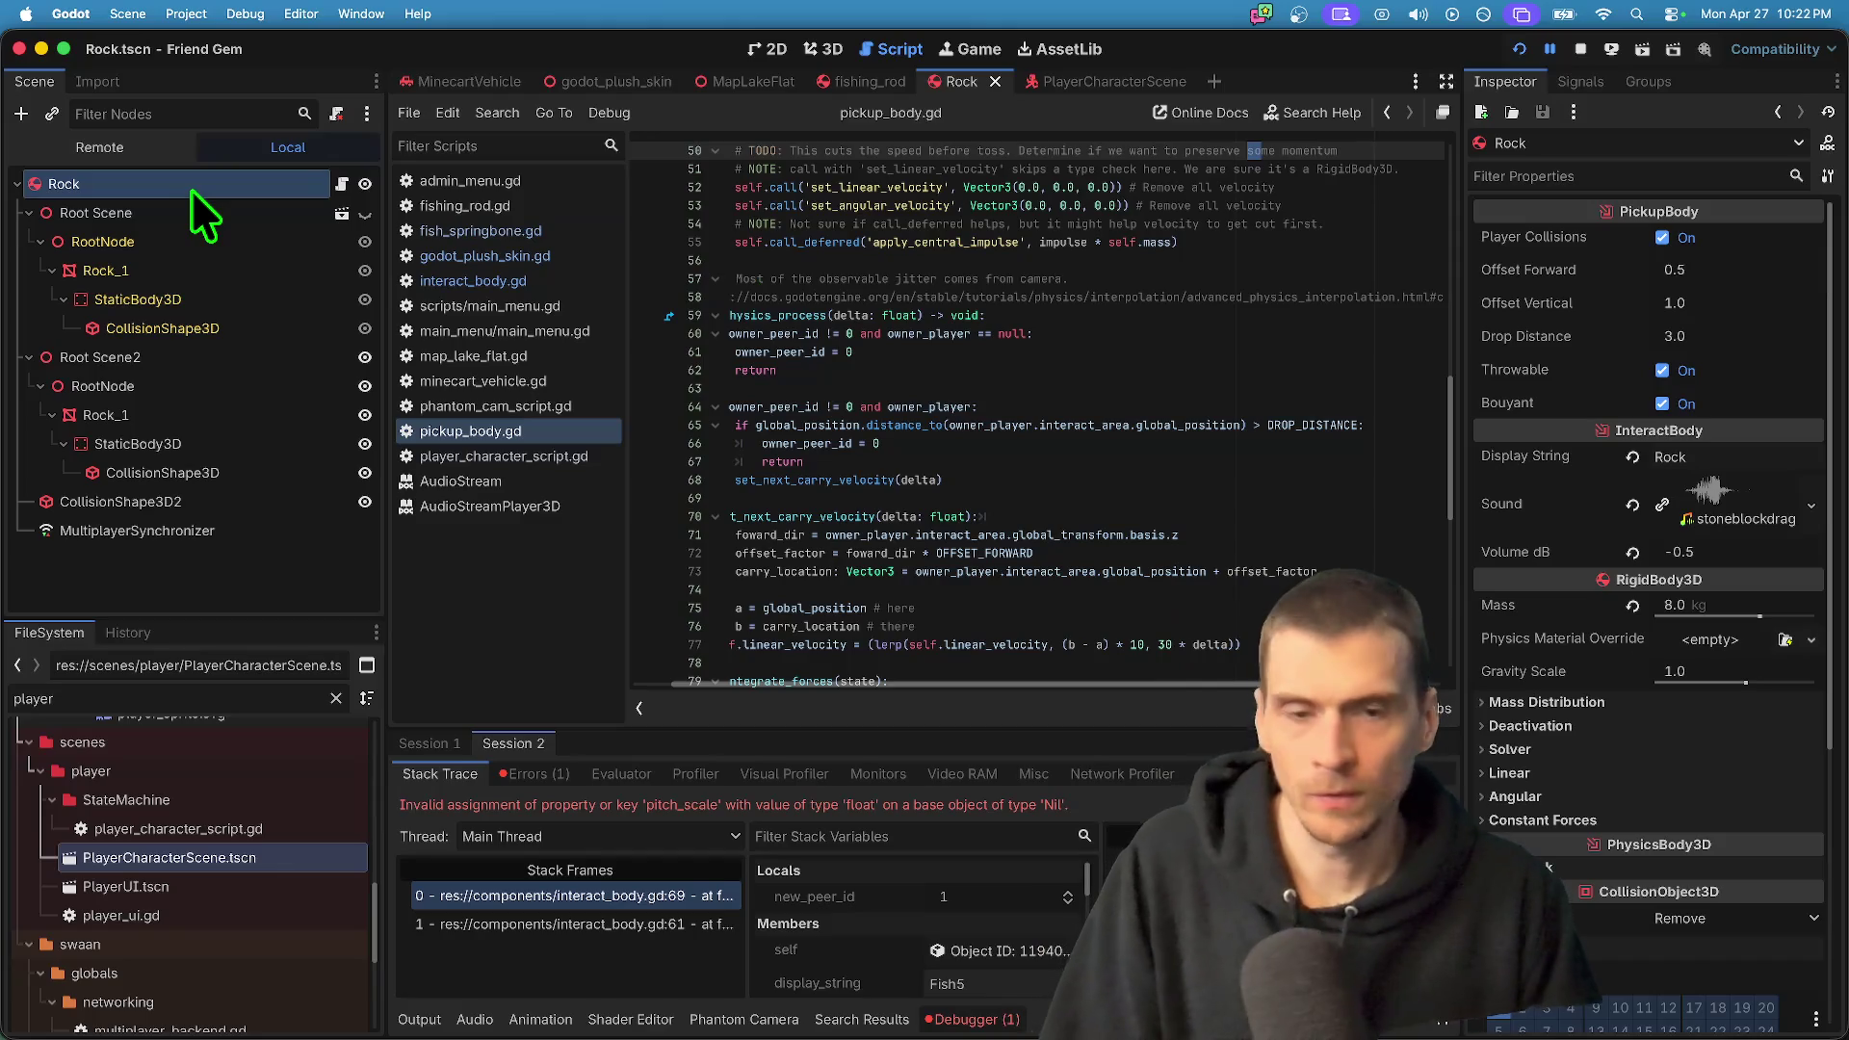
scroll(1387, 626, "down", 10)
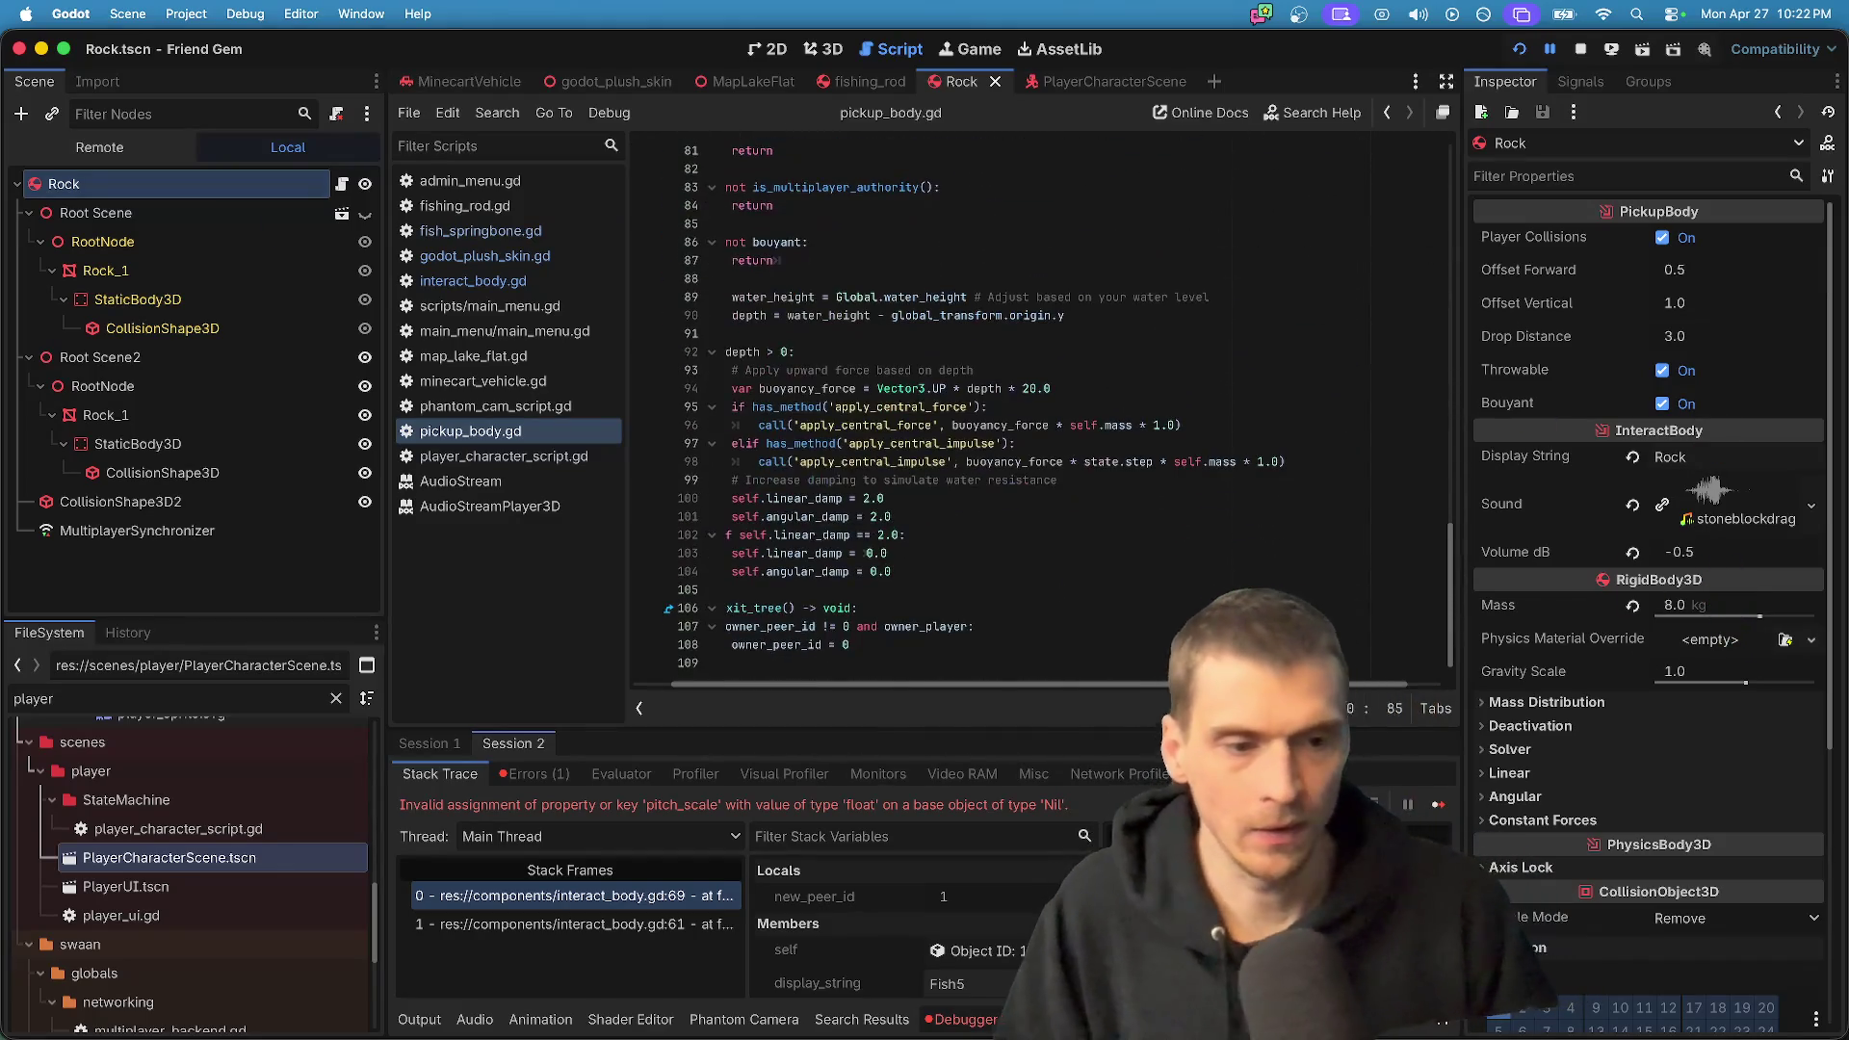
left_click(1685, 521)
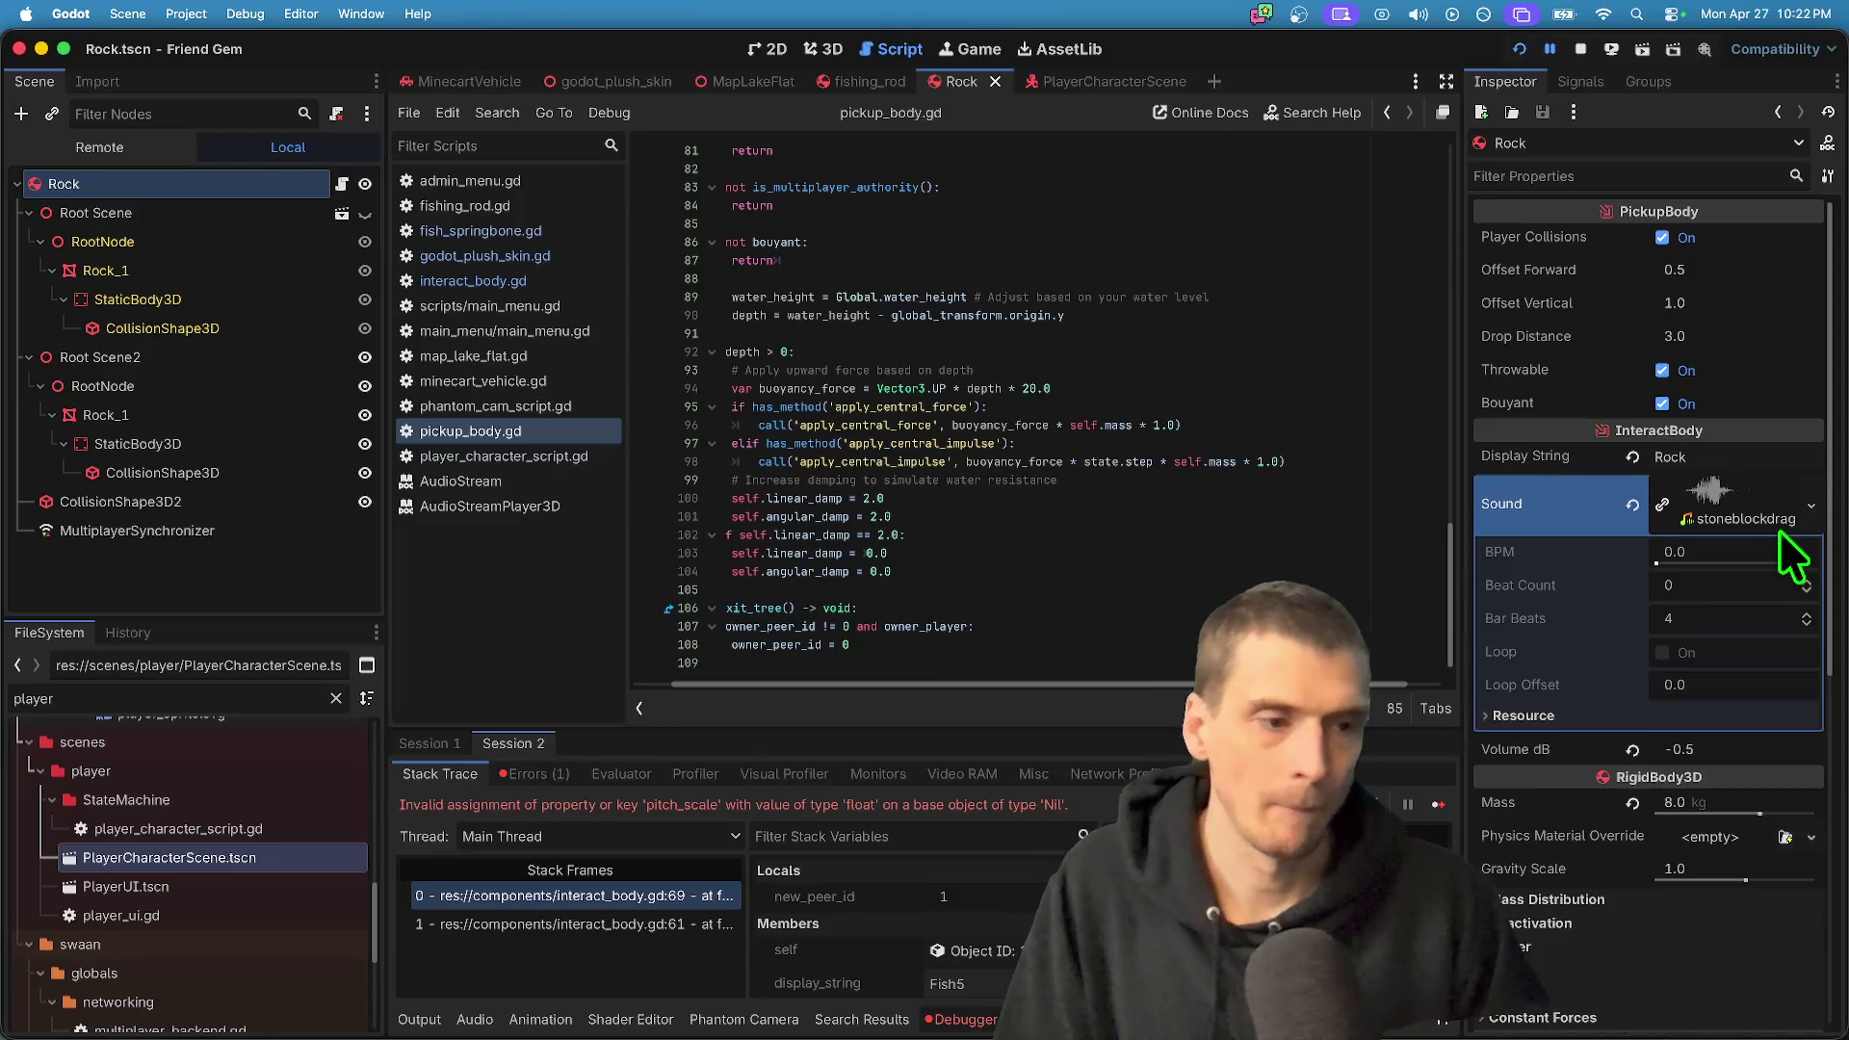
left_click(1782, 538)
left_click(1387, 497)
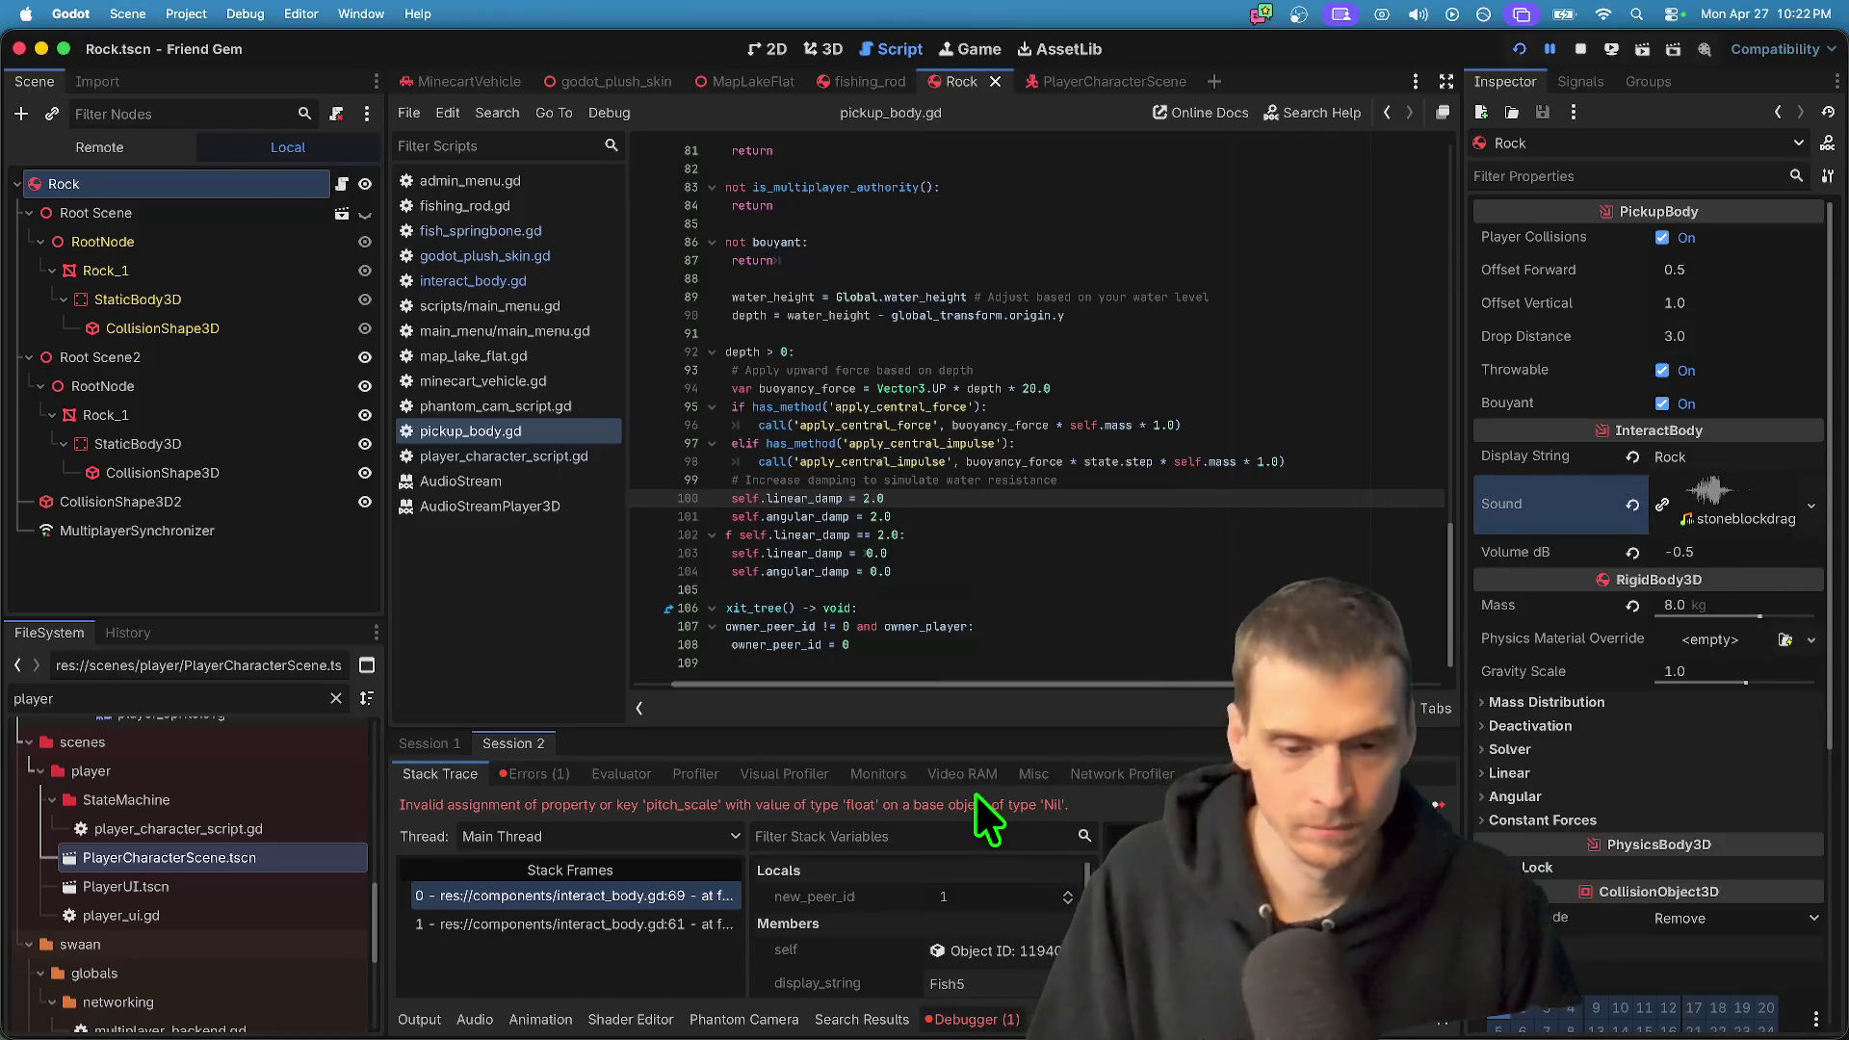
key("super+b")
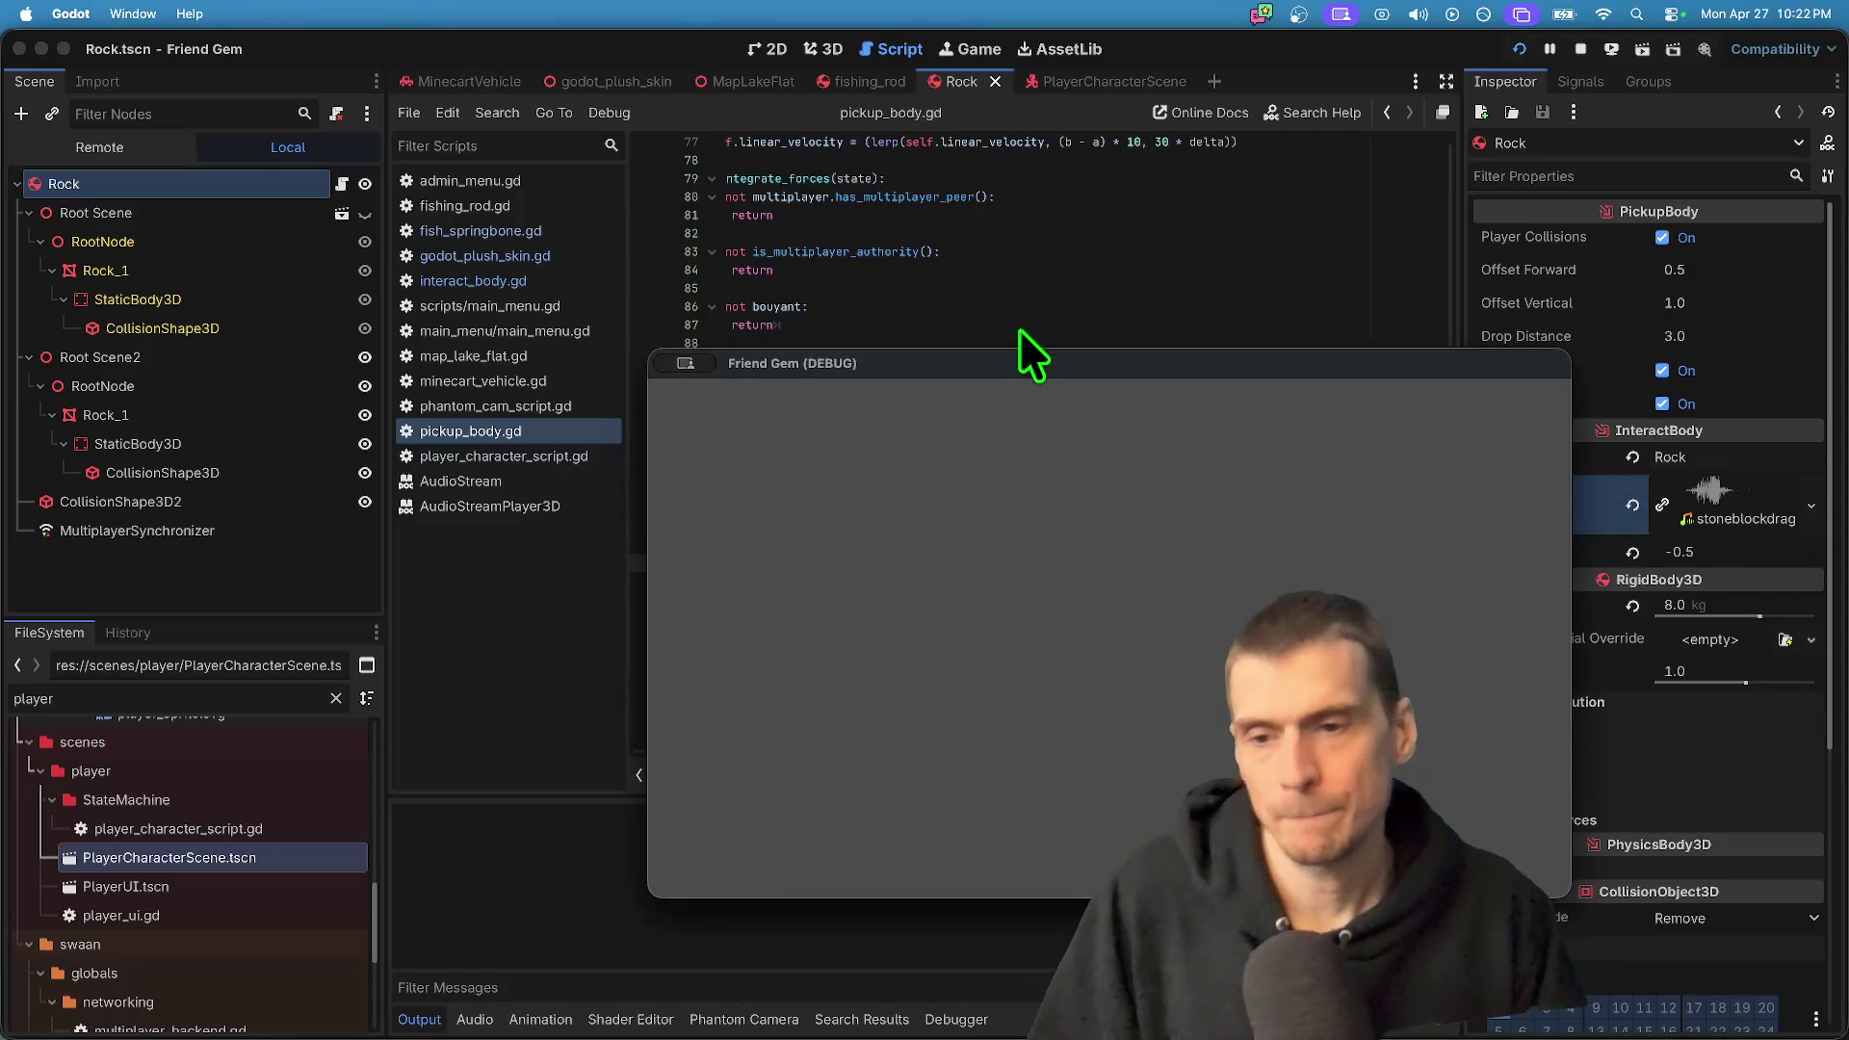
- Pick up a rock in the running game and reposition the game windows
left_click(1078, 231)
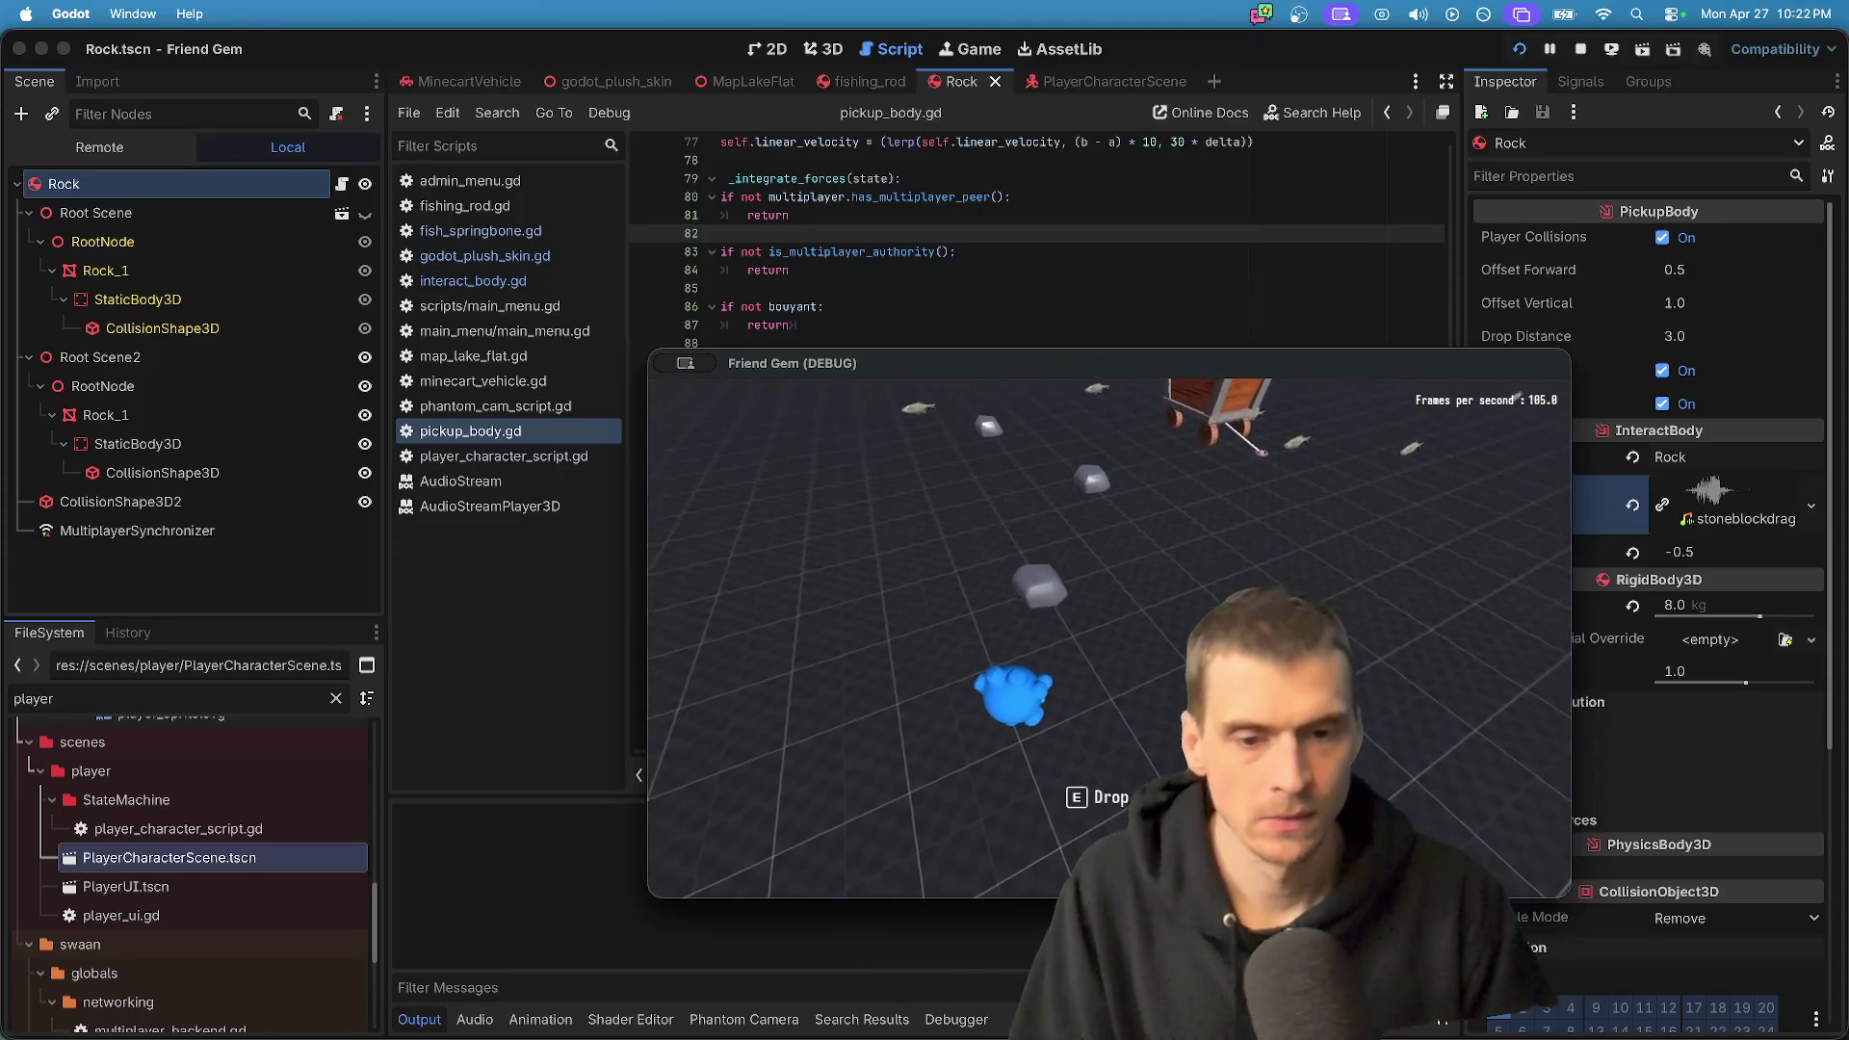
key("super+period")
key("super+period")
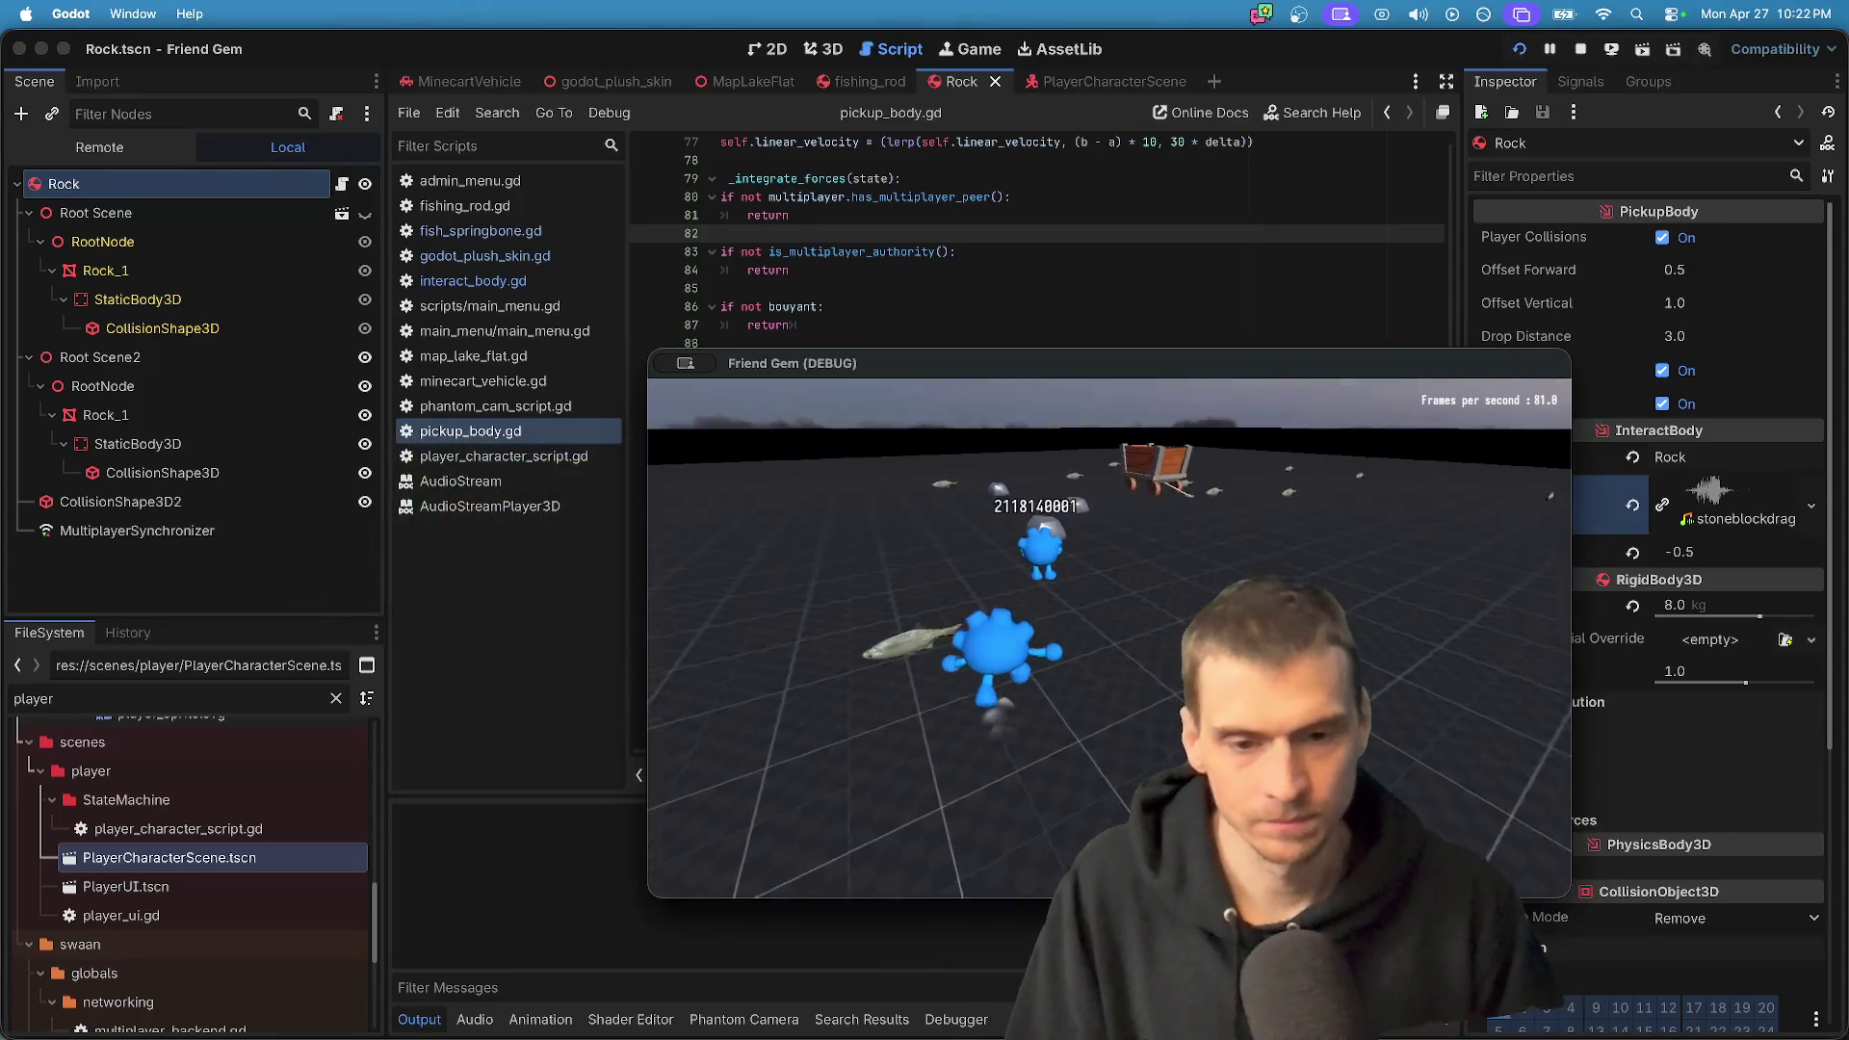
key("e")
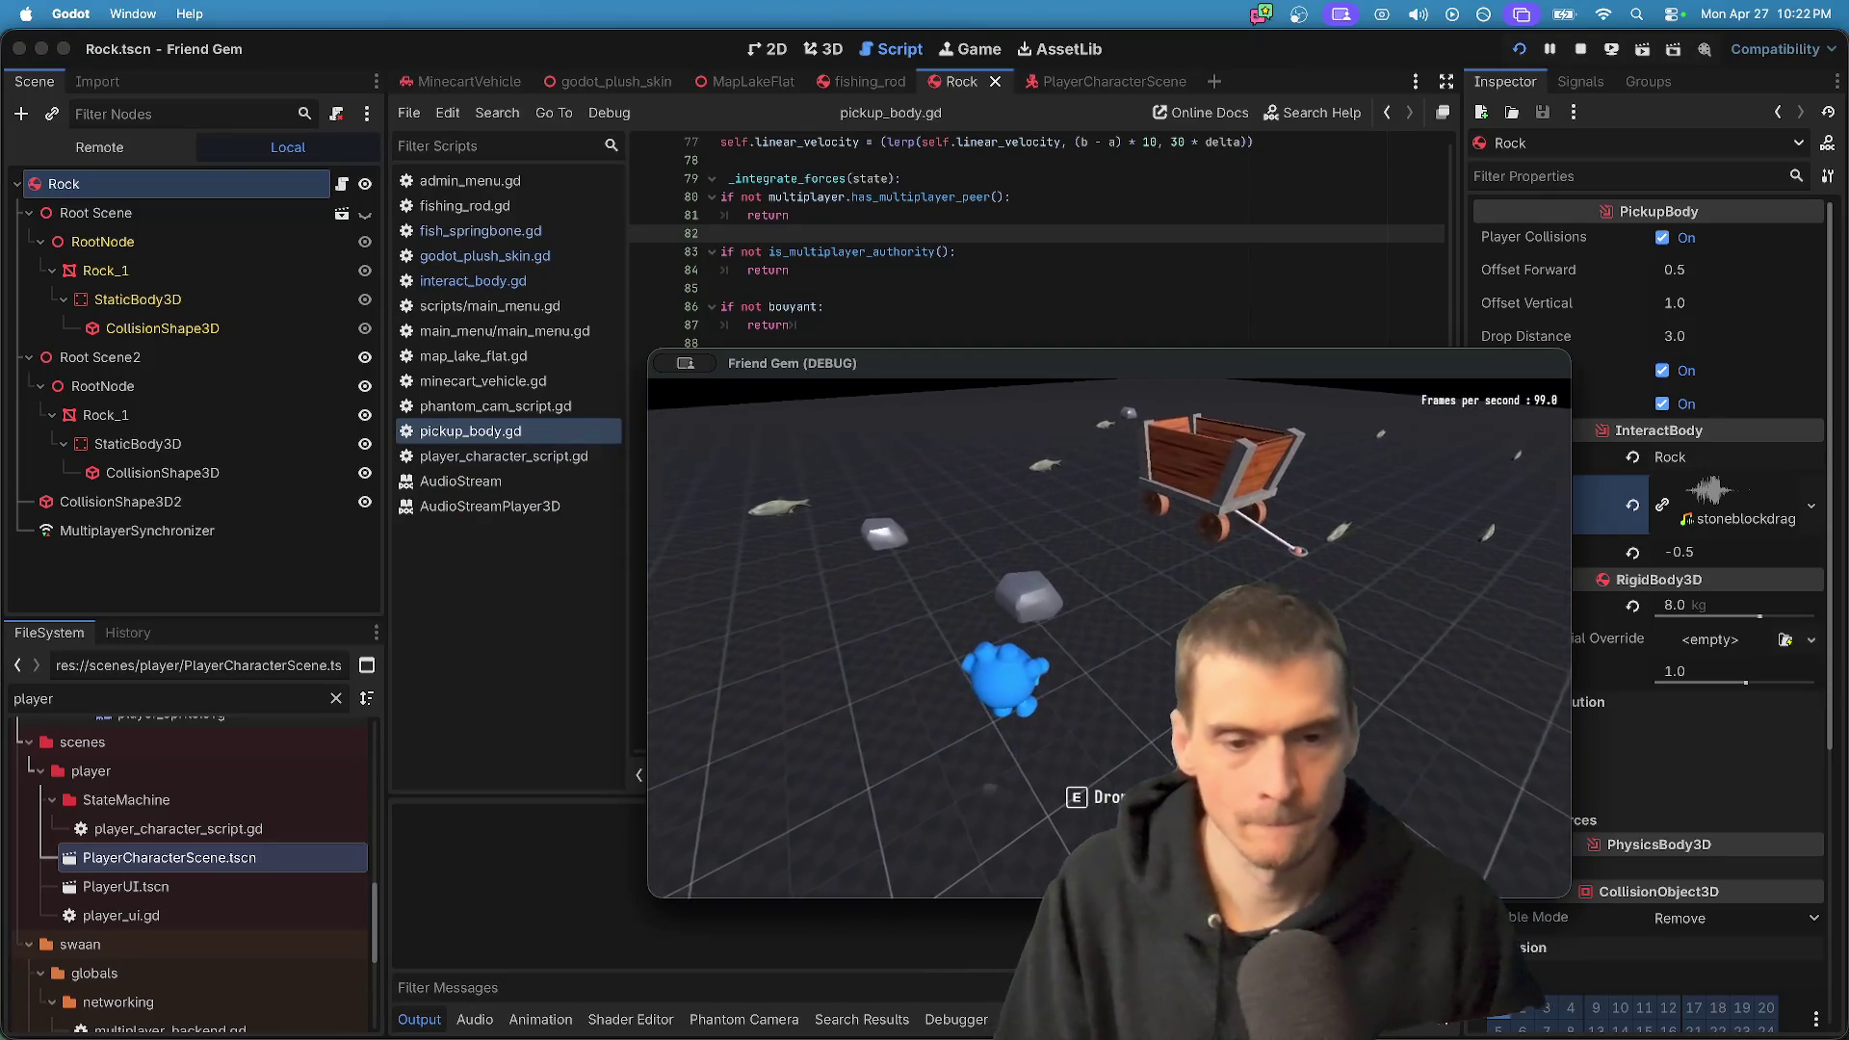
key("super+Tab")
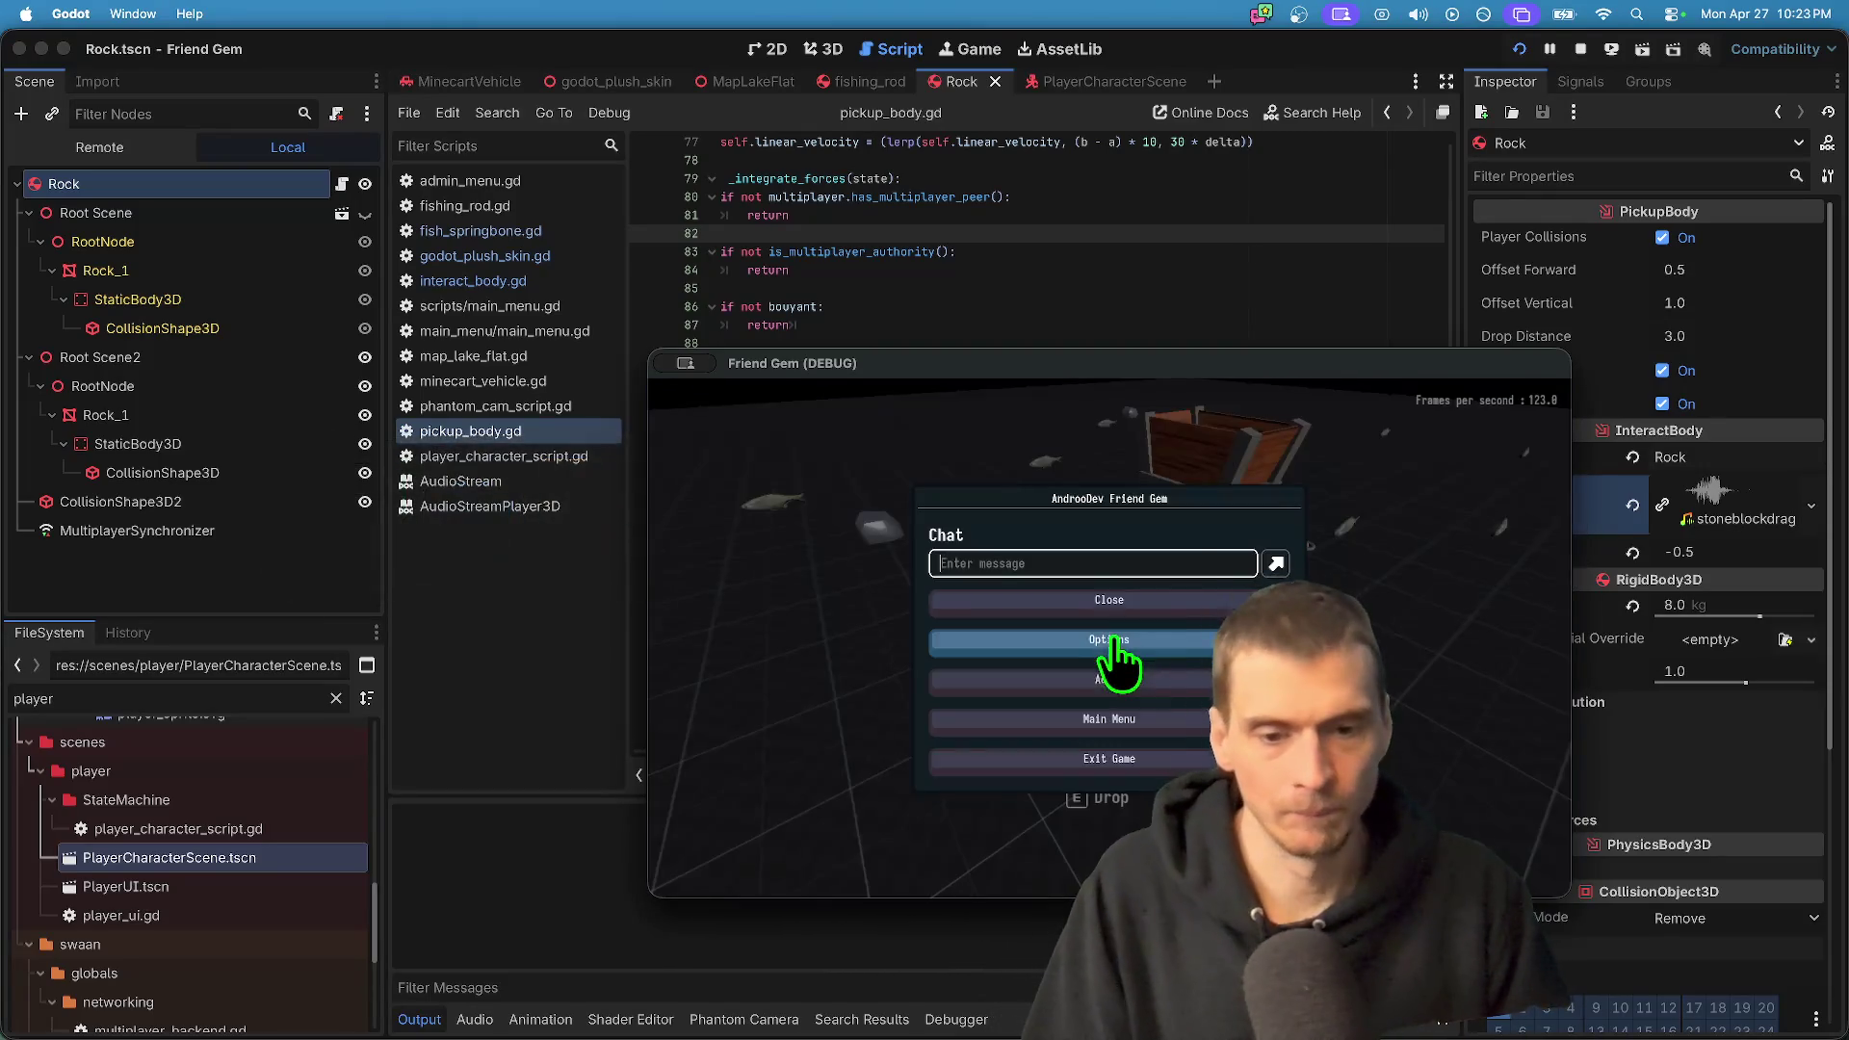
mouse_move(1159, 366)
left_mouse_down()
mouse_move(681, 145)
mouse_move(785, 331)
left_mouse_up()
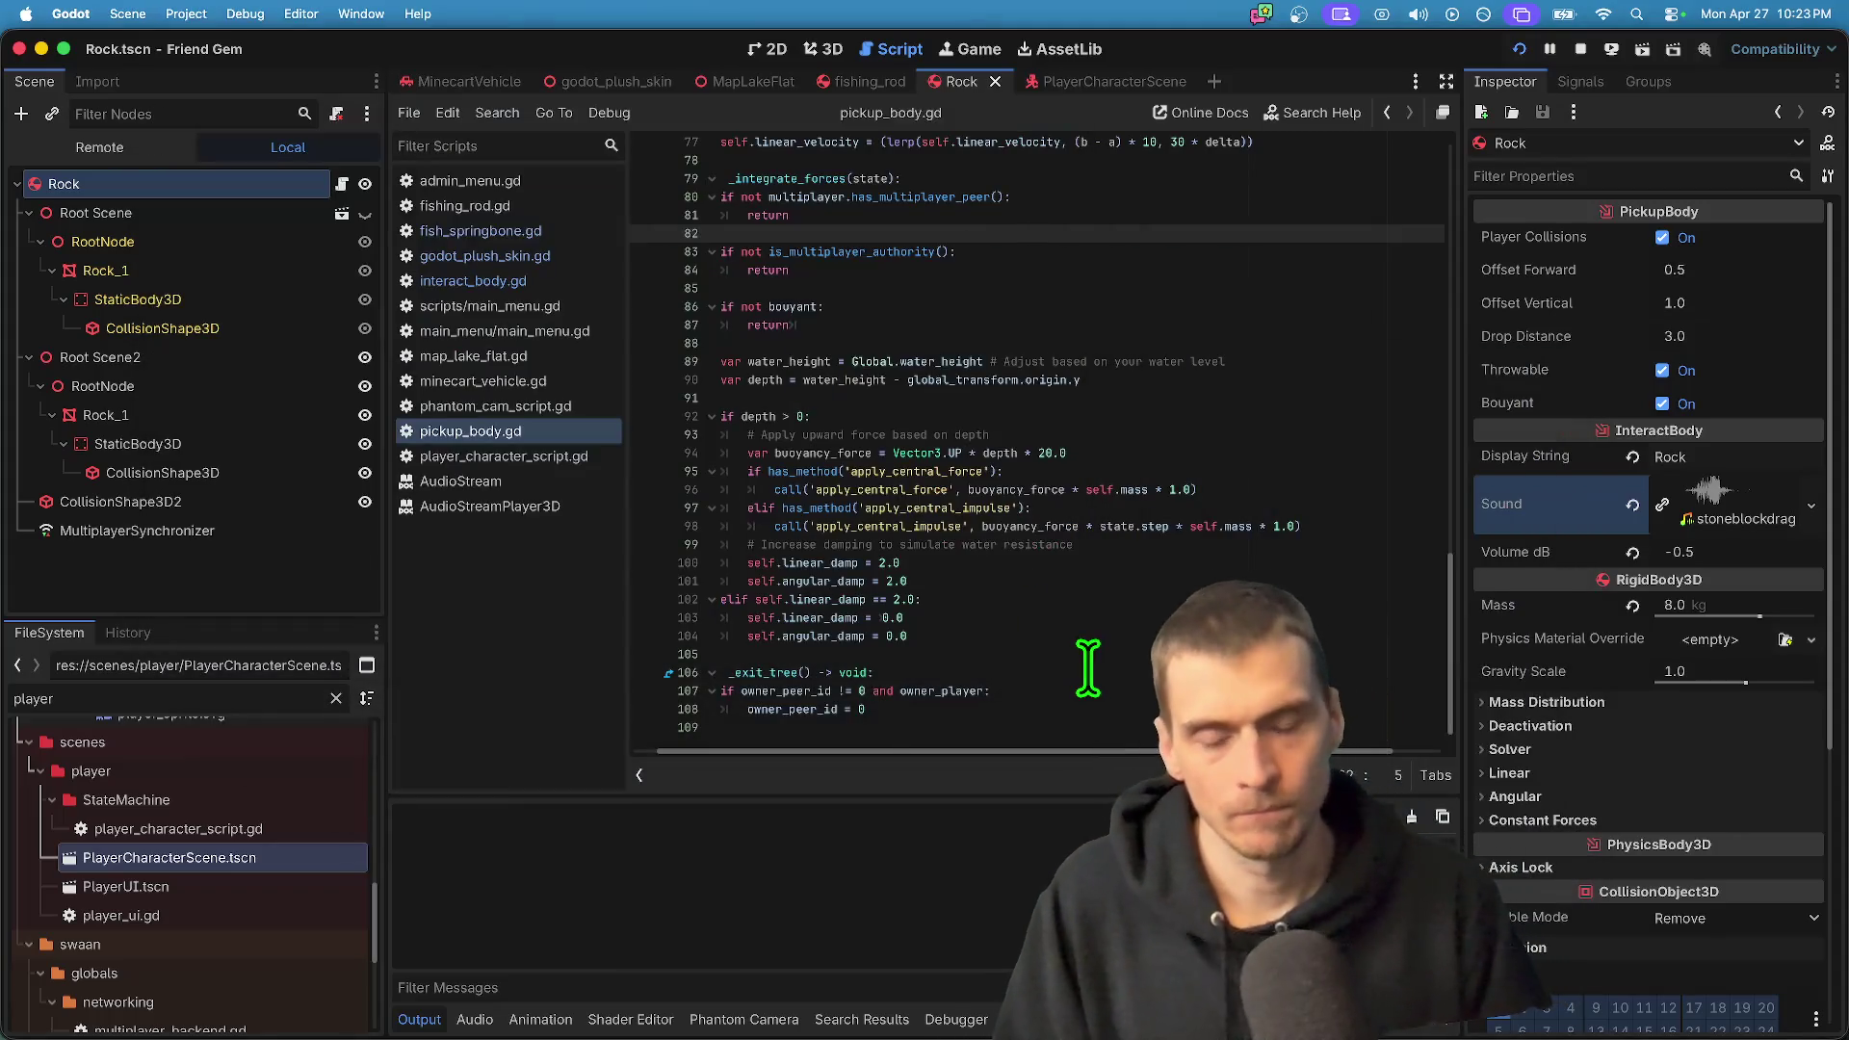
- Drag Master volume to minimum under Options > Audio, then bring the other window's pause menu forward
key("Escape")
left_click(1120, 666)
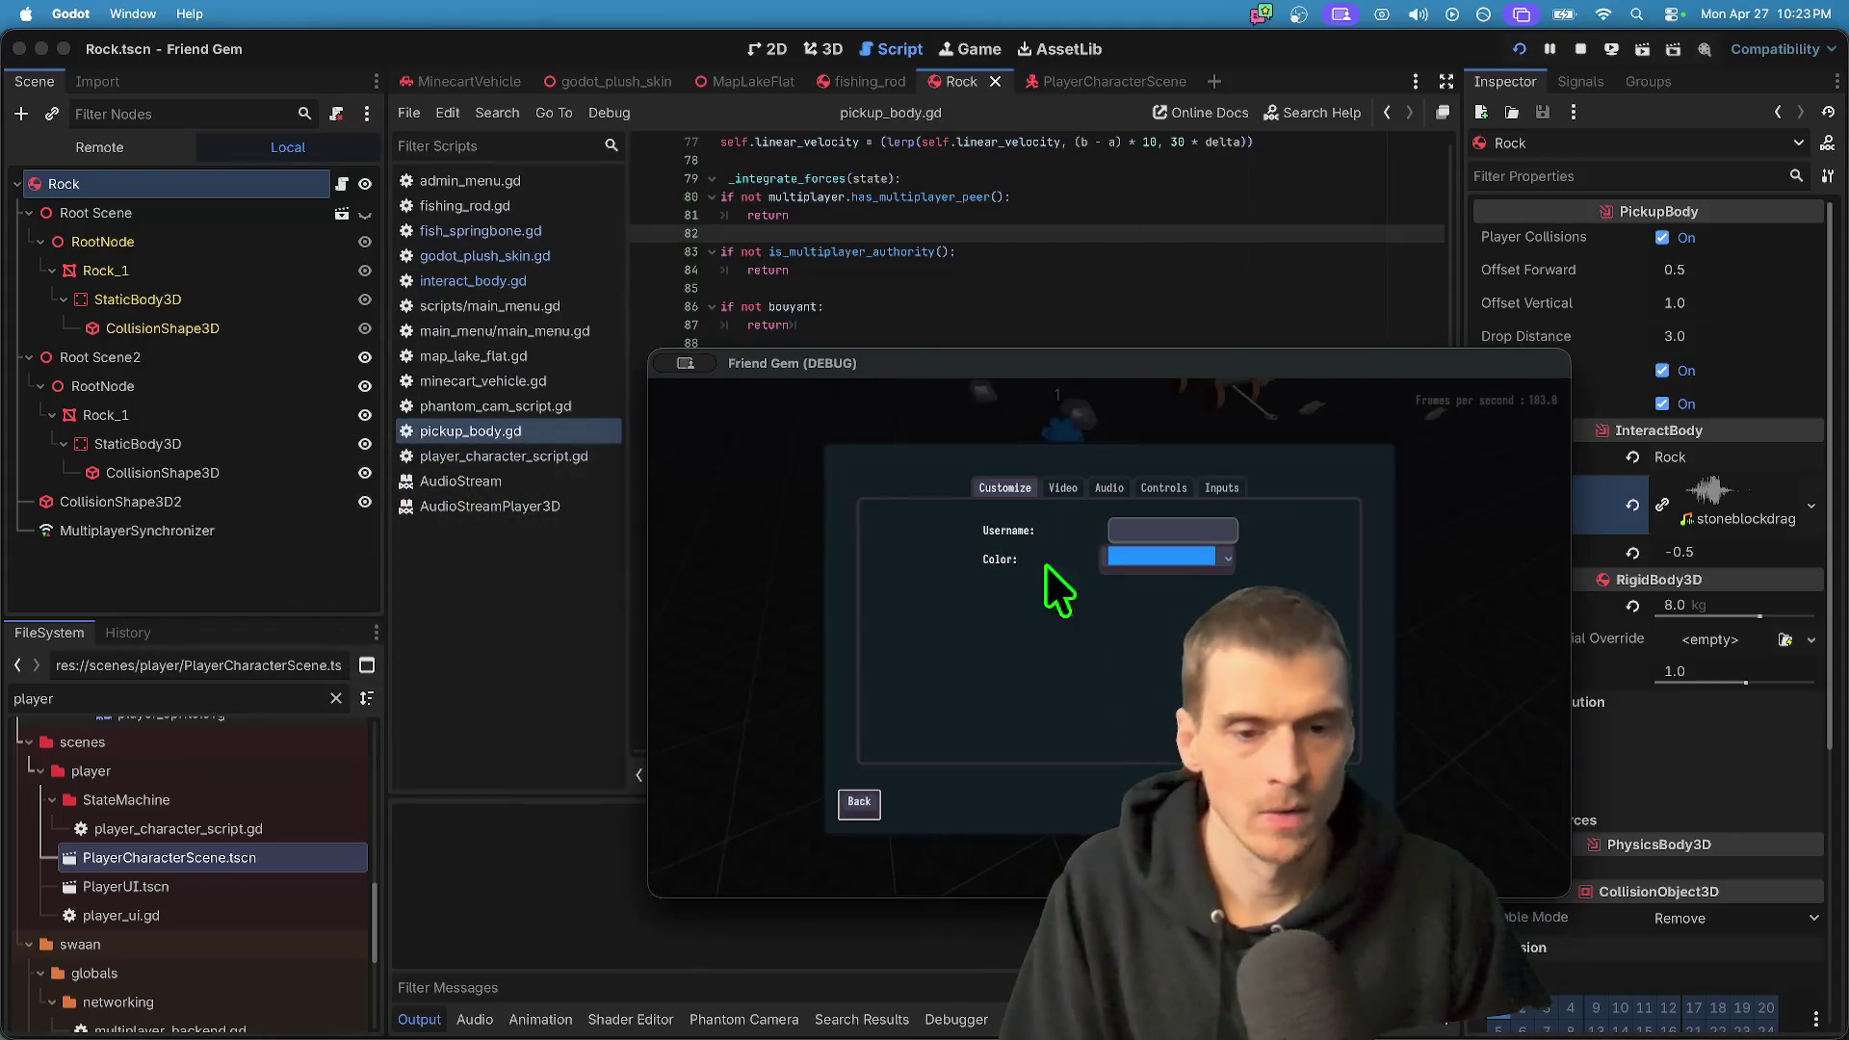
left_click(1109, 488)
left_click_drag(1117, 588, 879, 589)
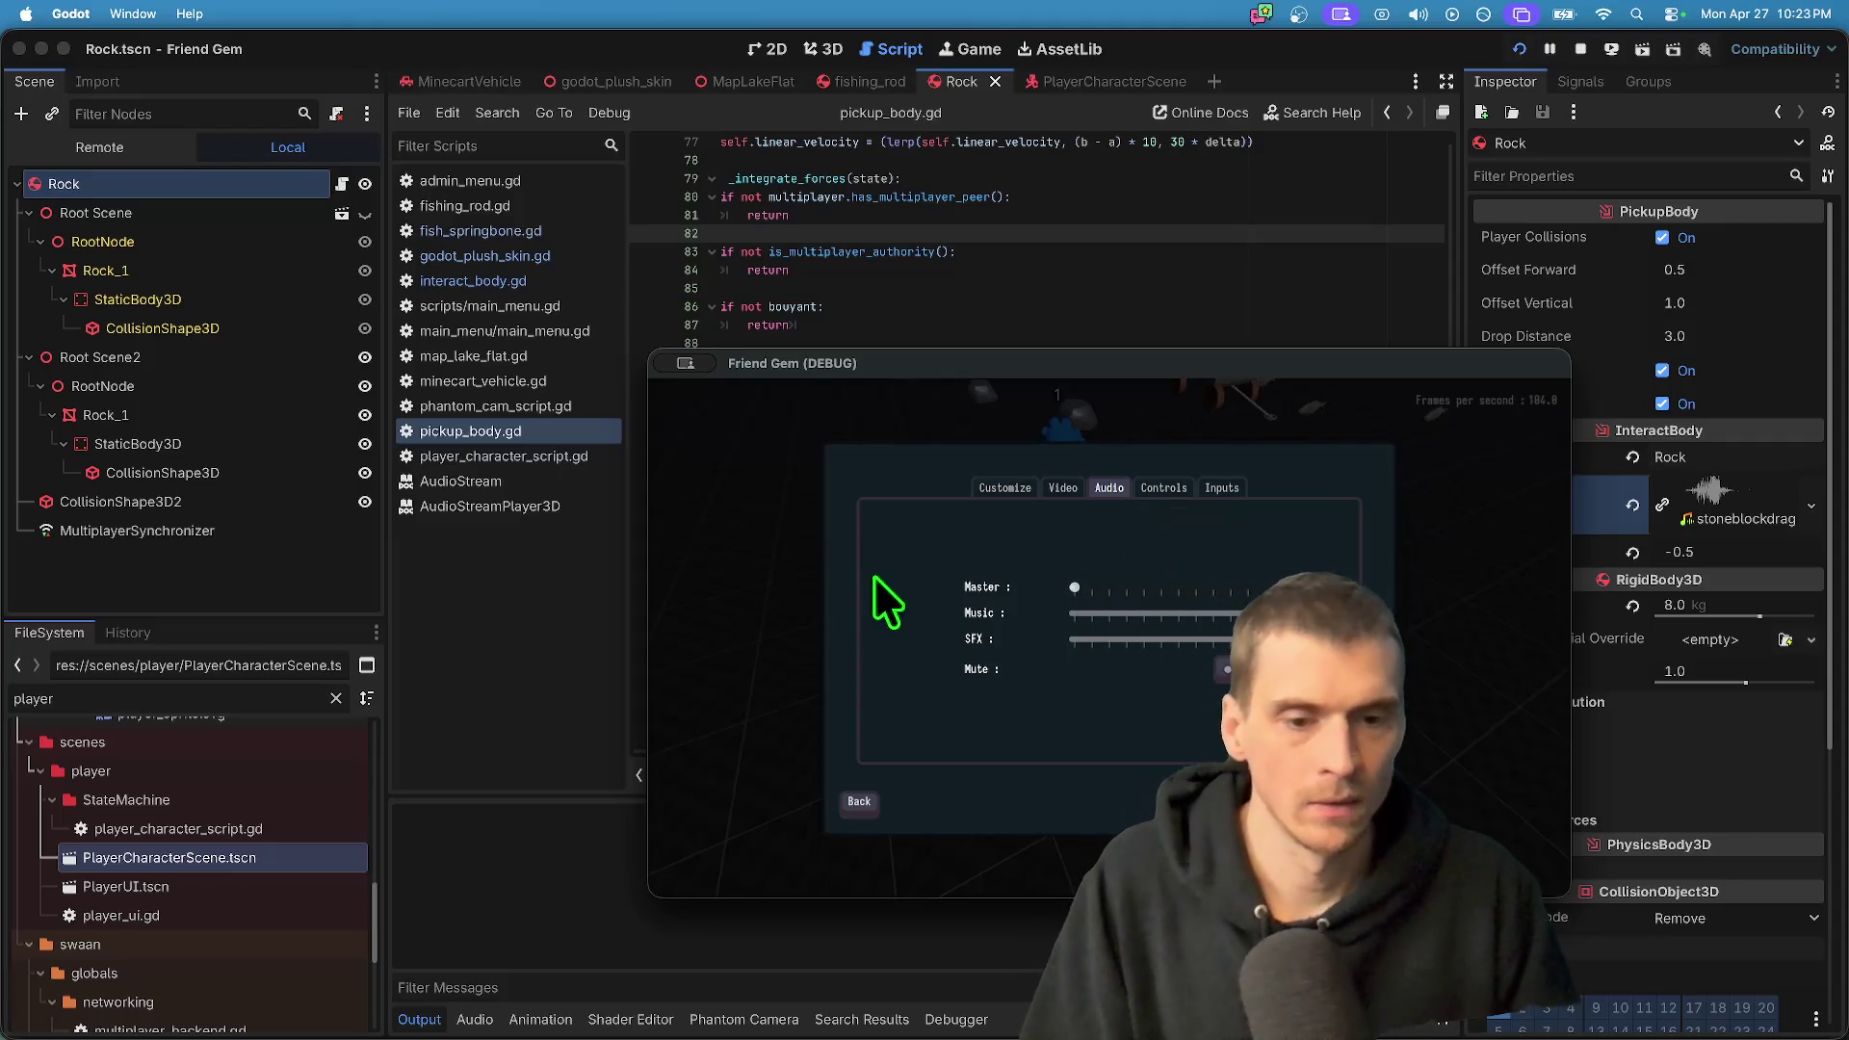
key("super+Tab")
key("super+Tab")
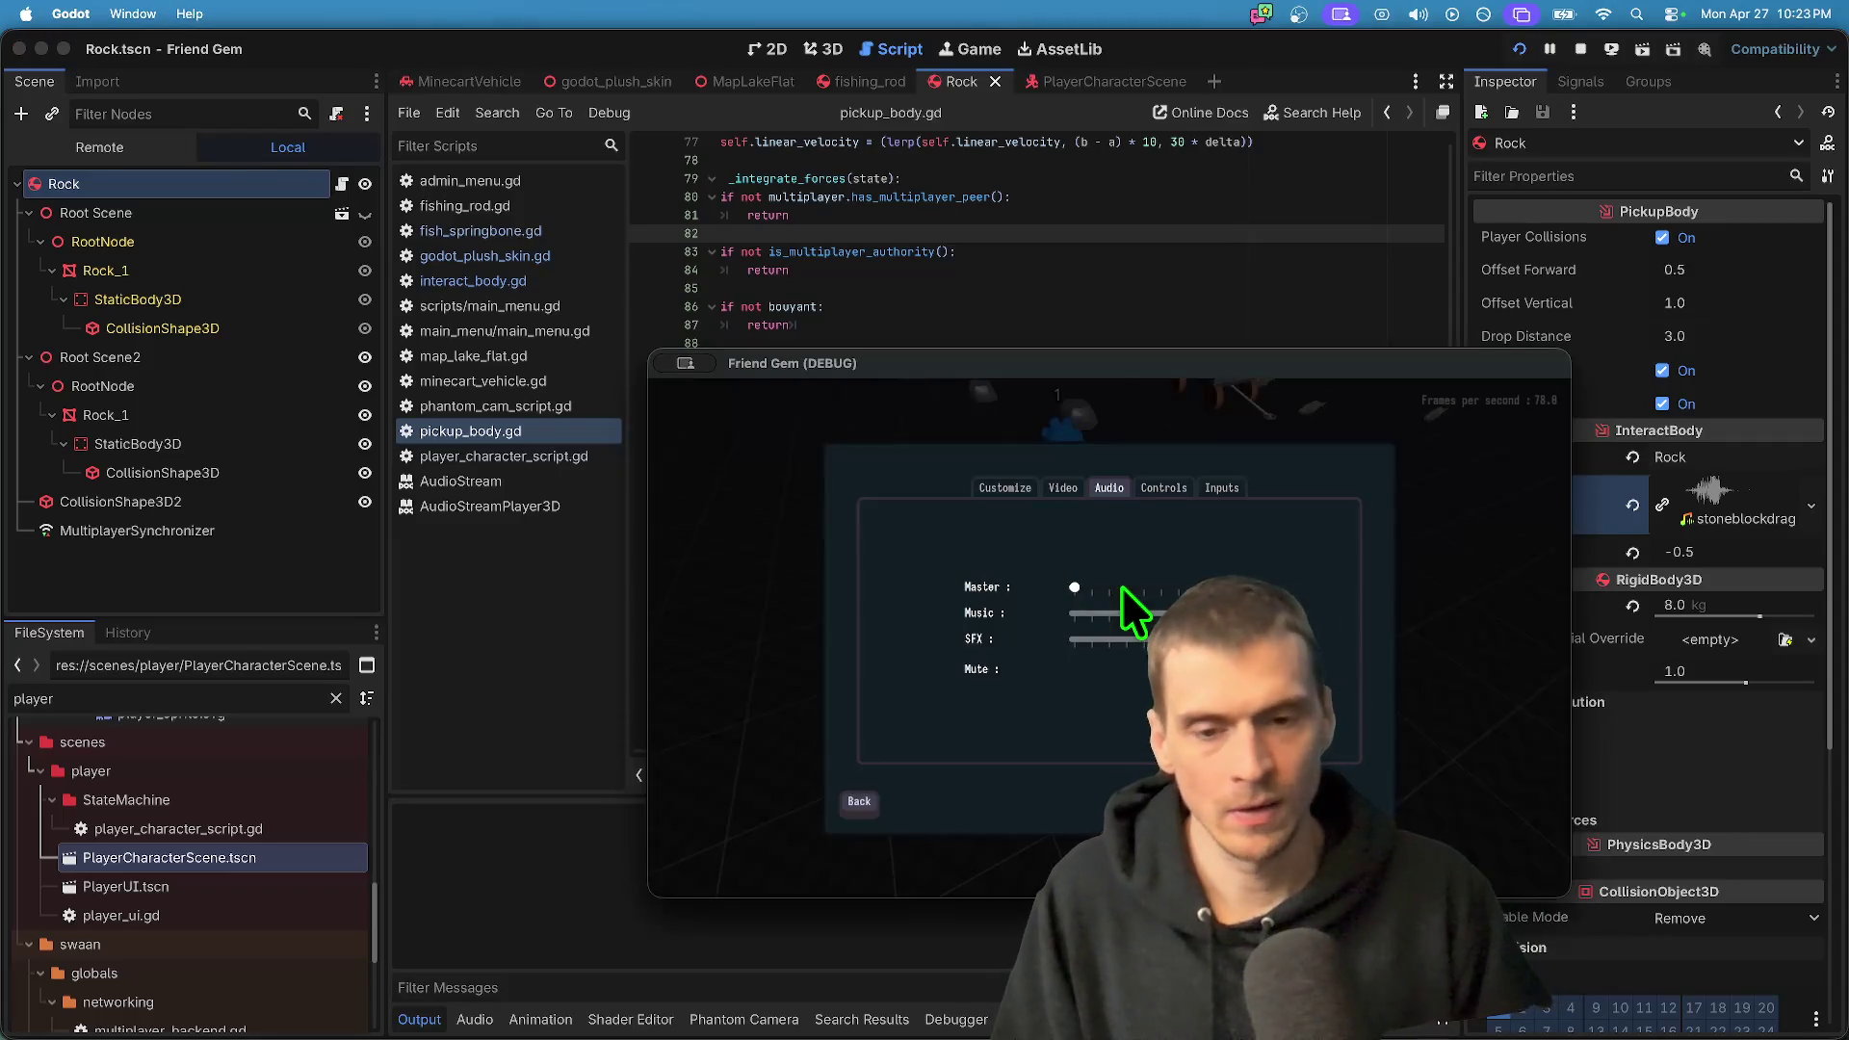
left_click(1124, 594)
left_click(575, 501)
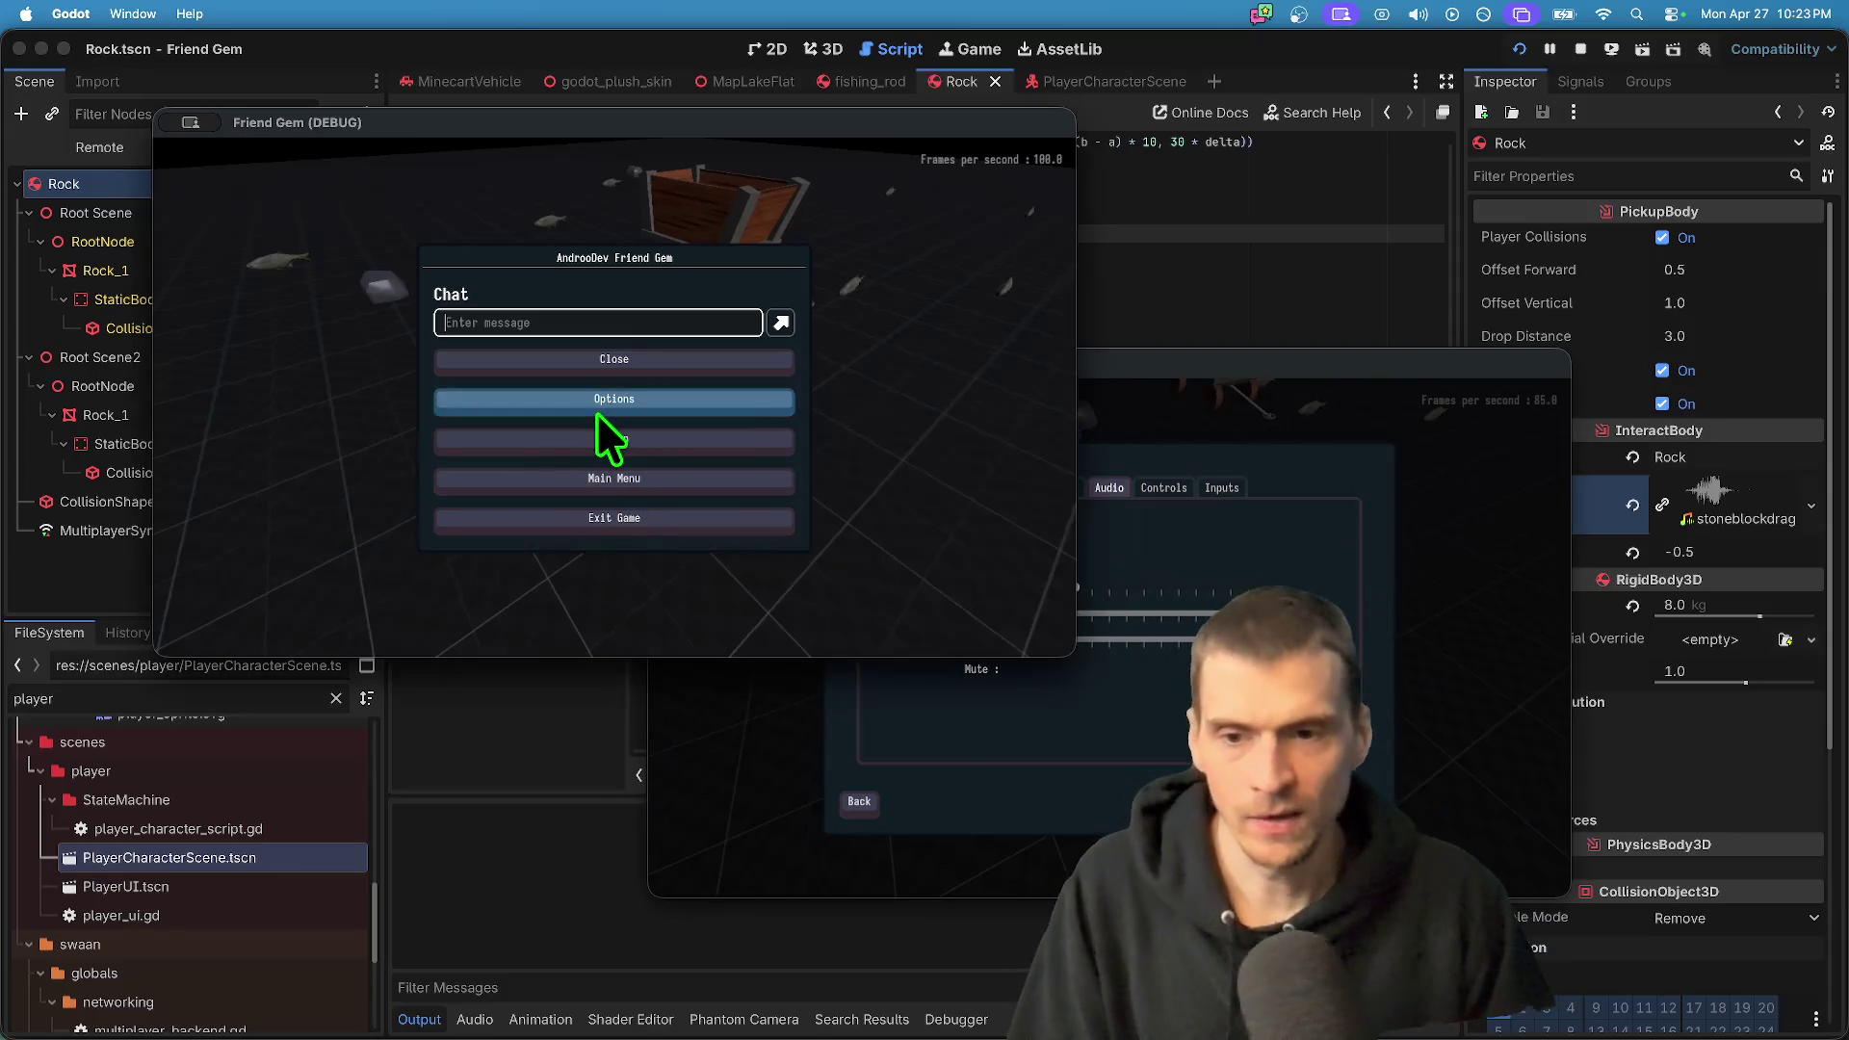
- Open the Audio settings in the left and right debug game windows, then resume play
left_click(597, 405)
left_click(568, 248)
left_click(616, 247)
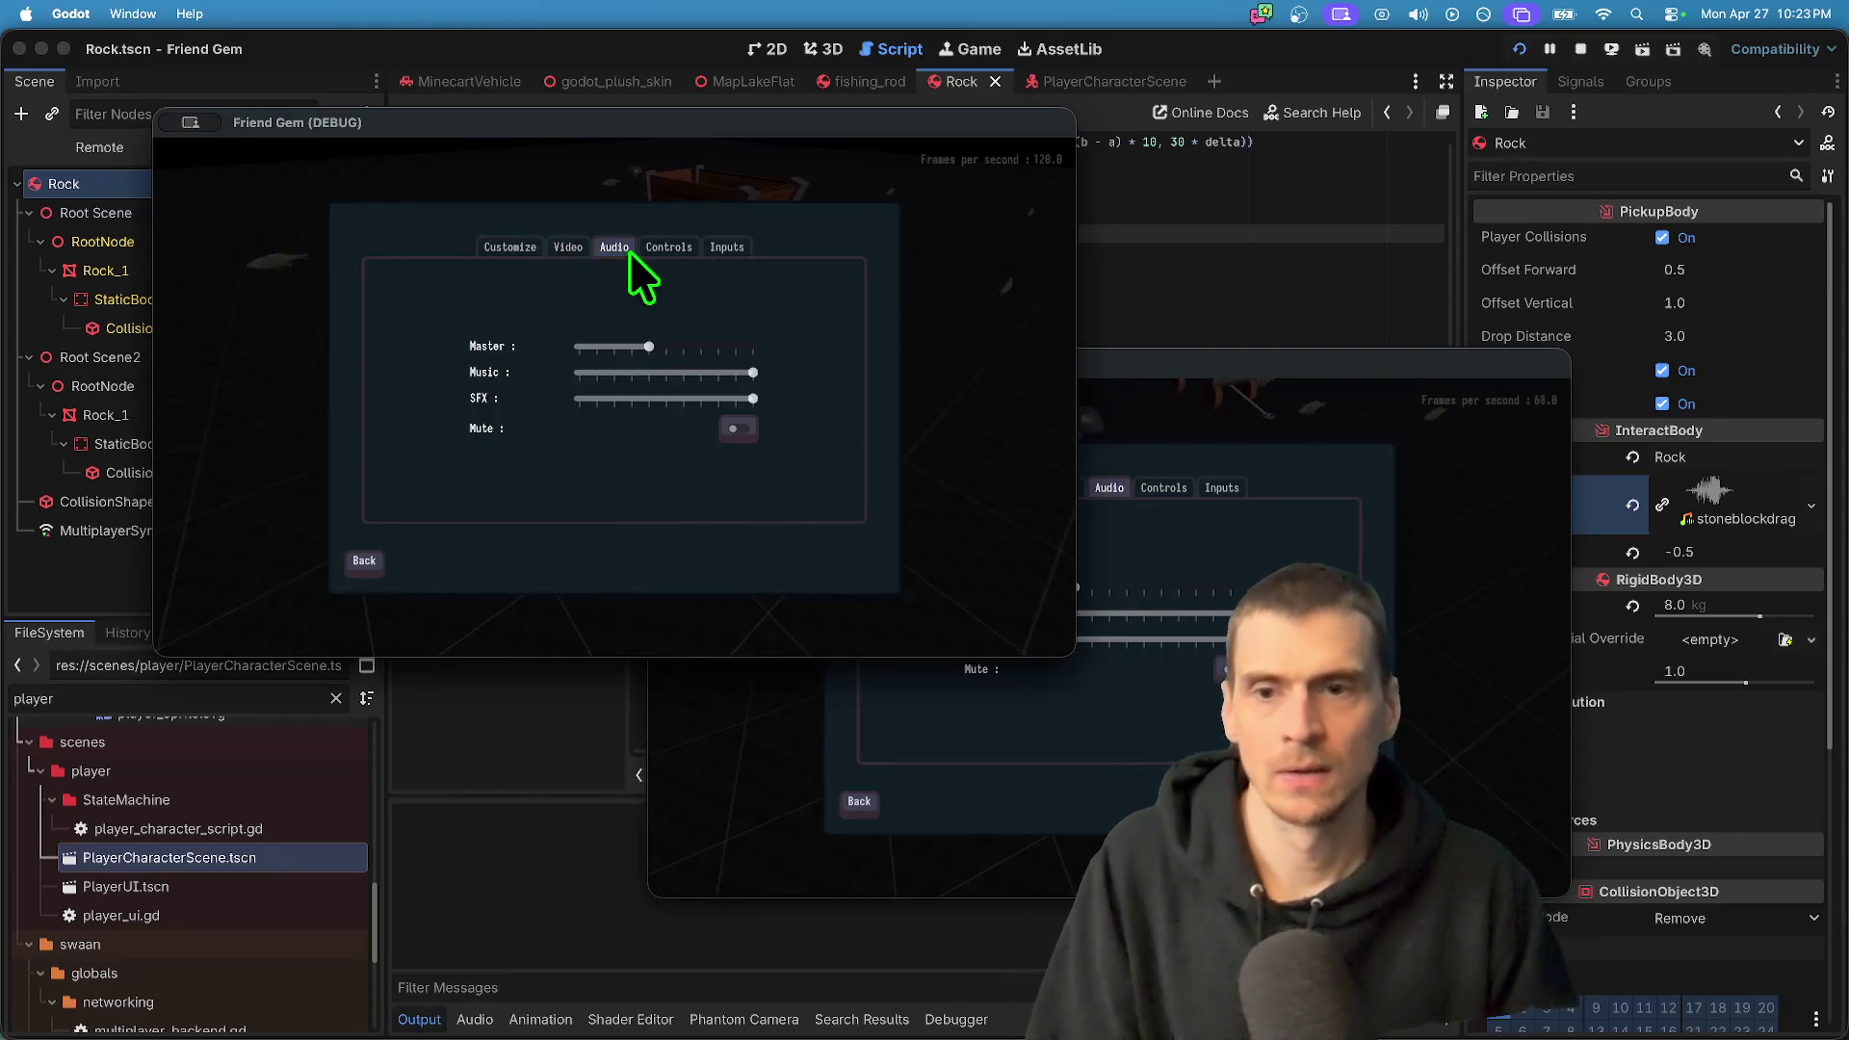
key("Escape")
key("Escape")
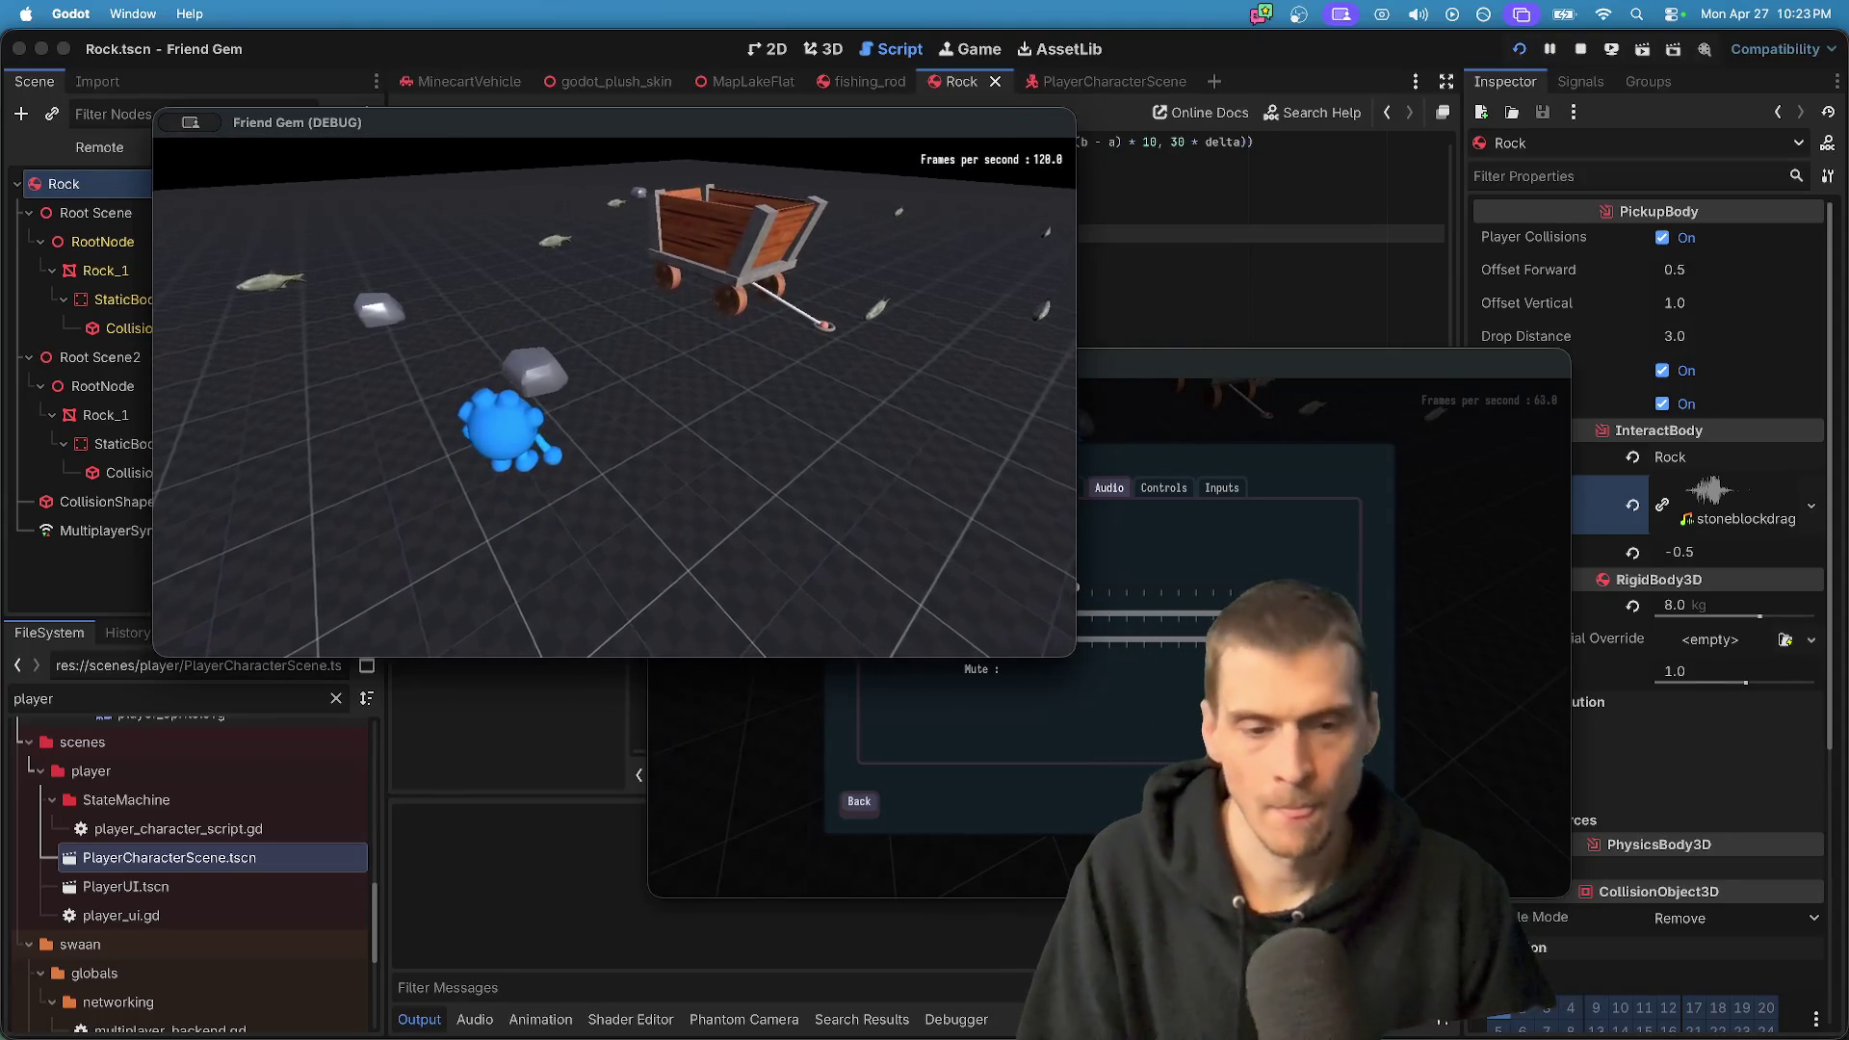
left_click(1081, 590)
key("Escape")
key("Escape")
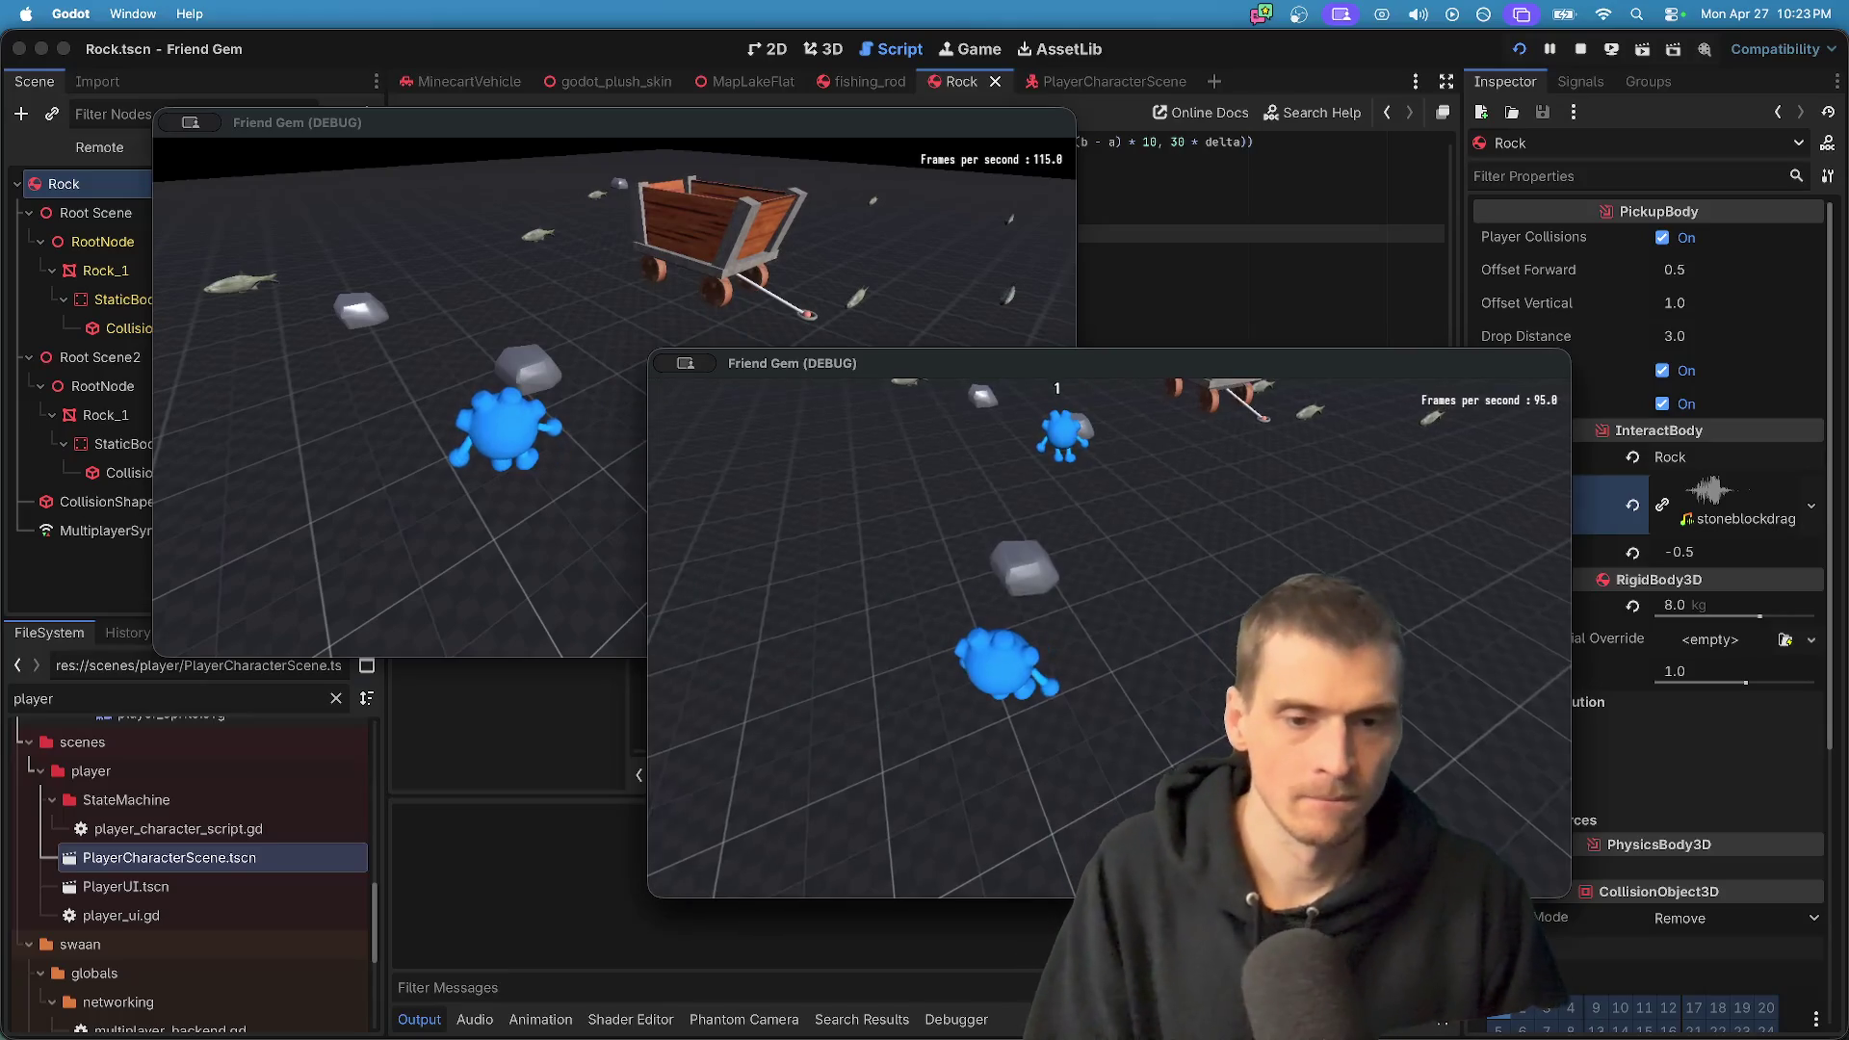
key("Escape")
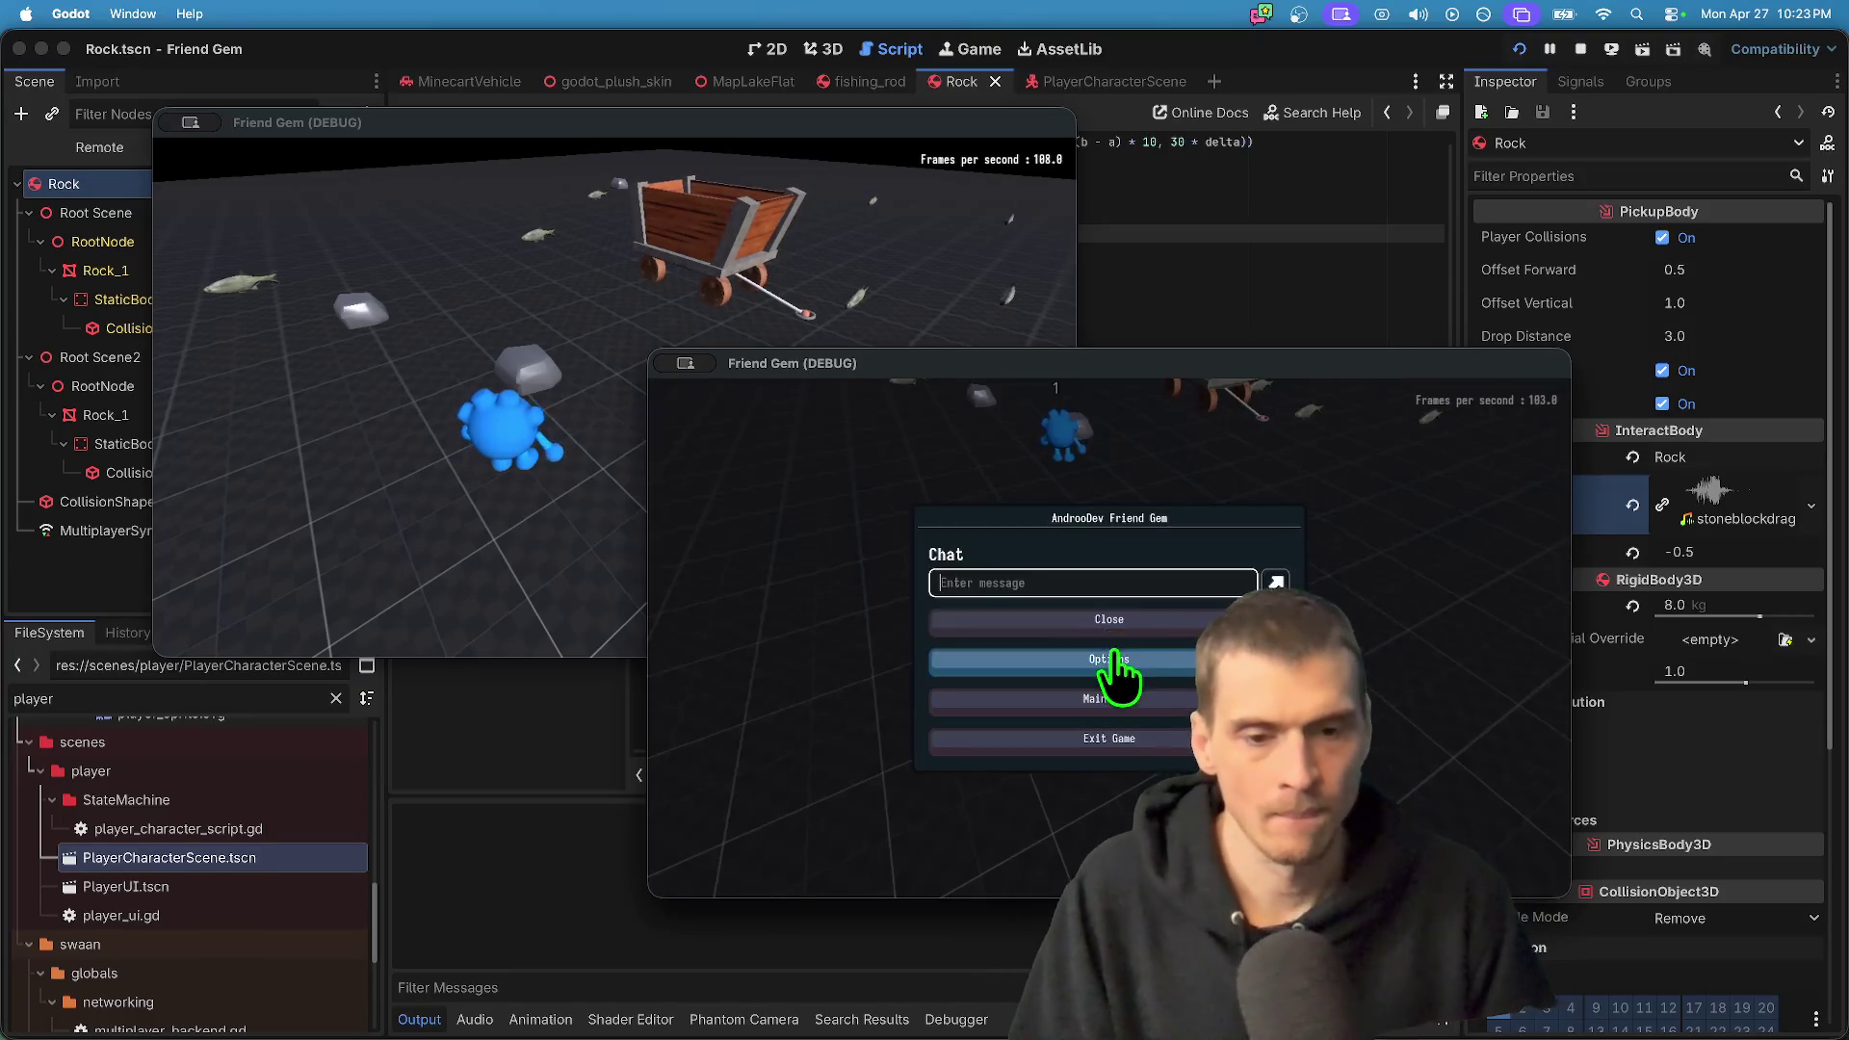
left_click(1112, 648)
left_click(1108, 487)
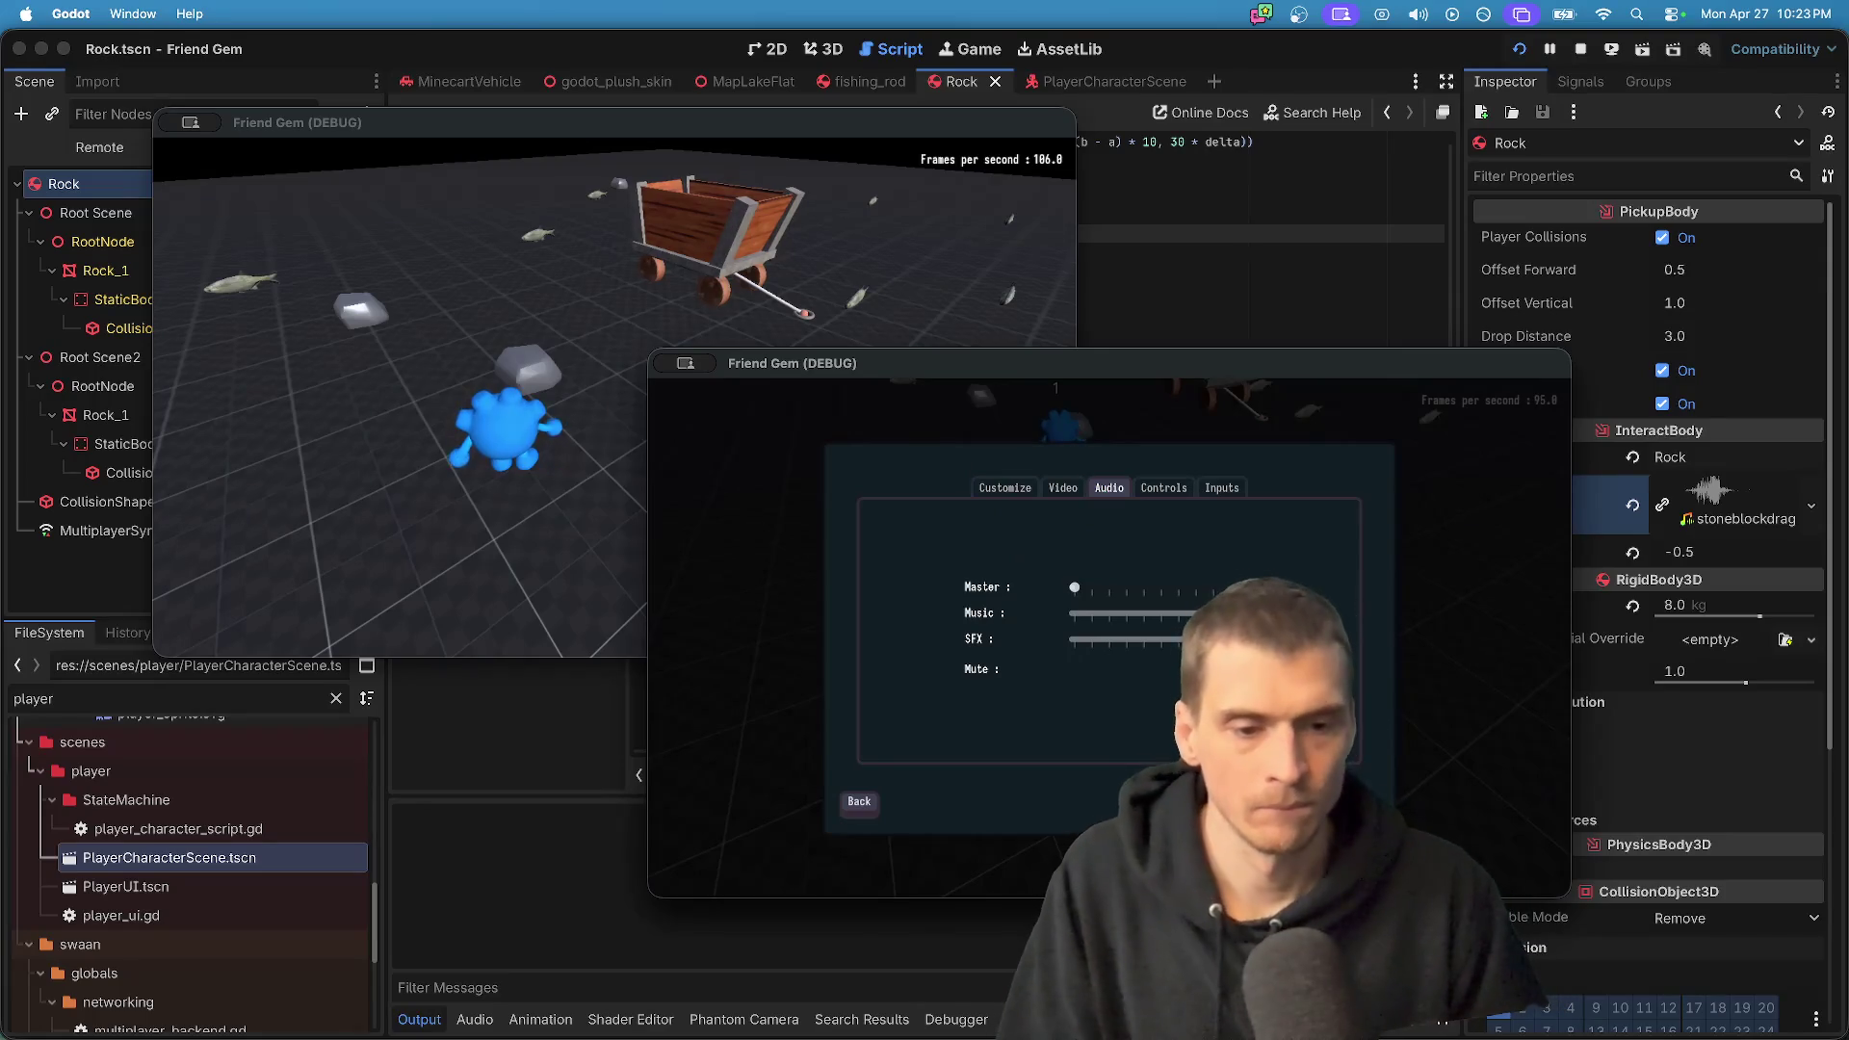
key("Escape")
key("Escape")
- Check the left game's audio volume settings again and pause that game
key("Escape")
left_click(1098, 621)
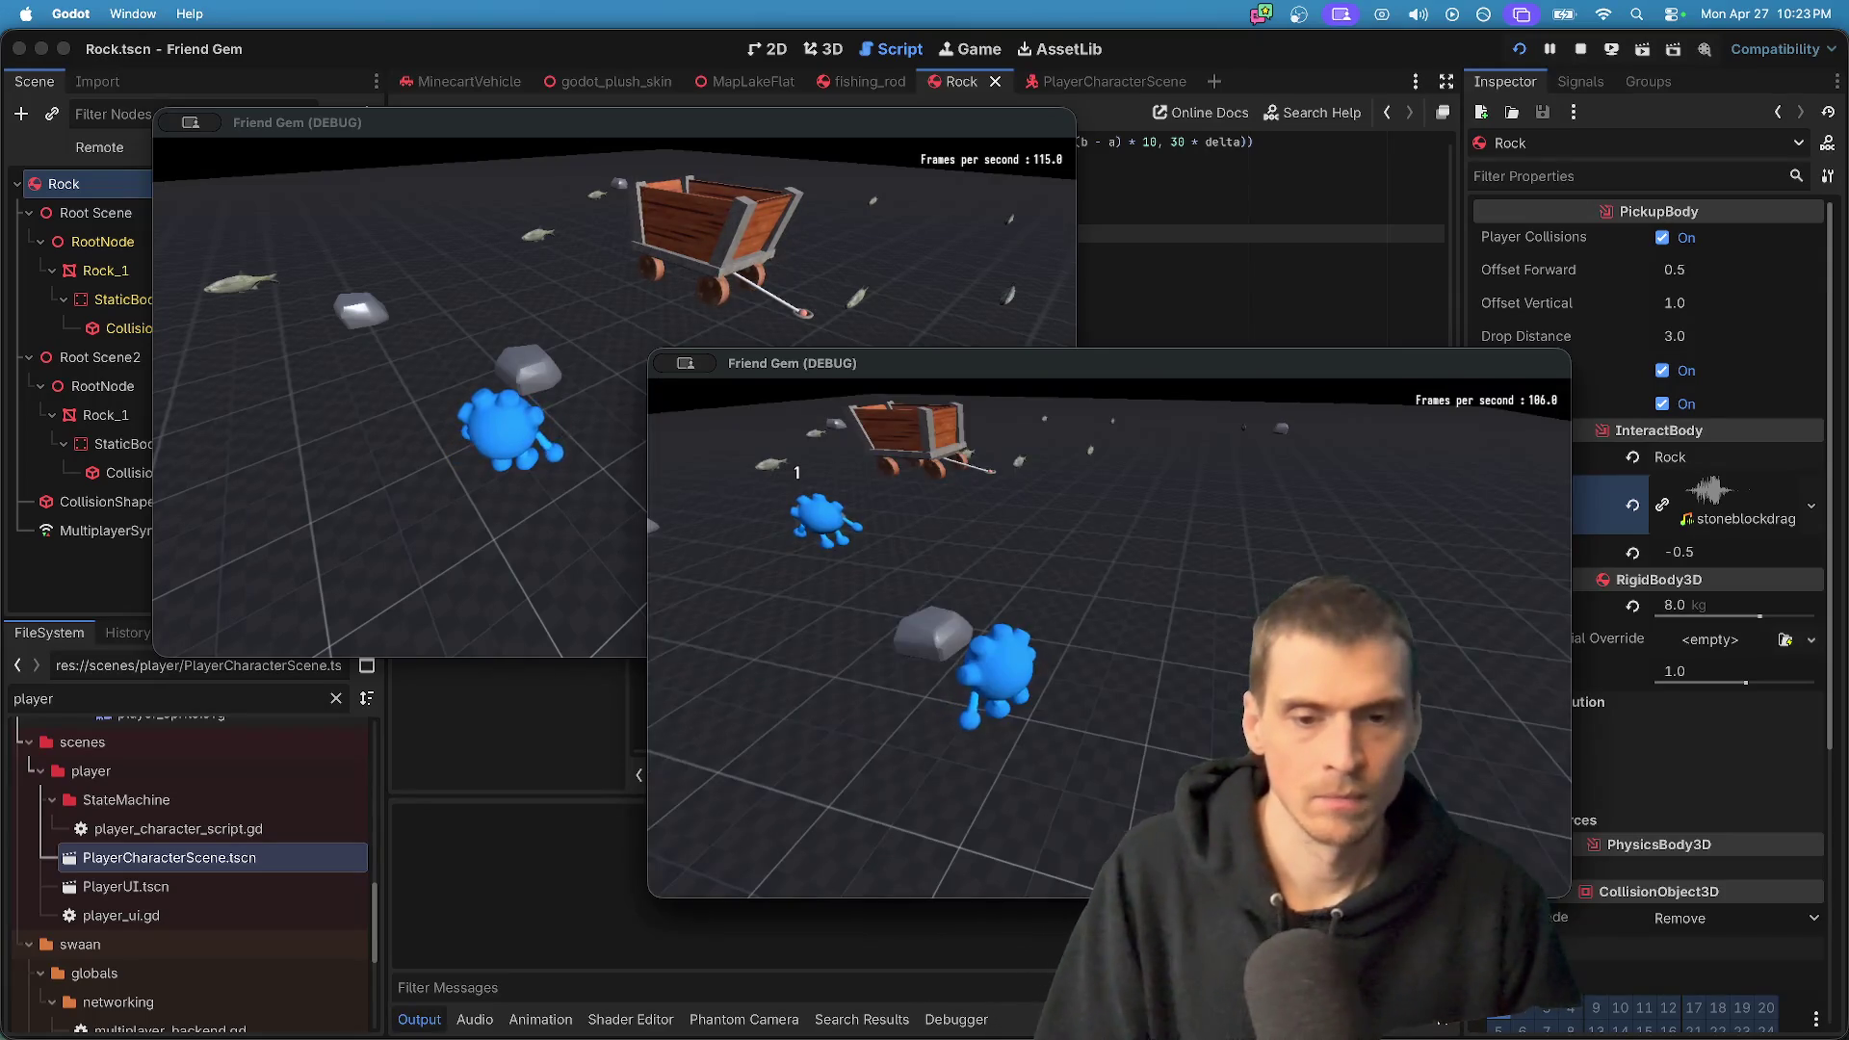
left_click(605, 356)
key("Escape")
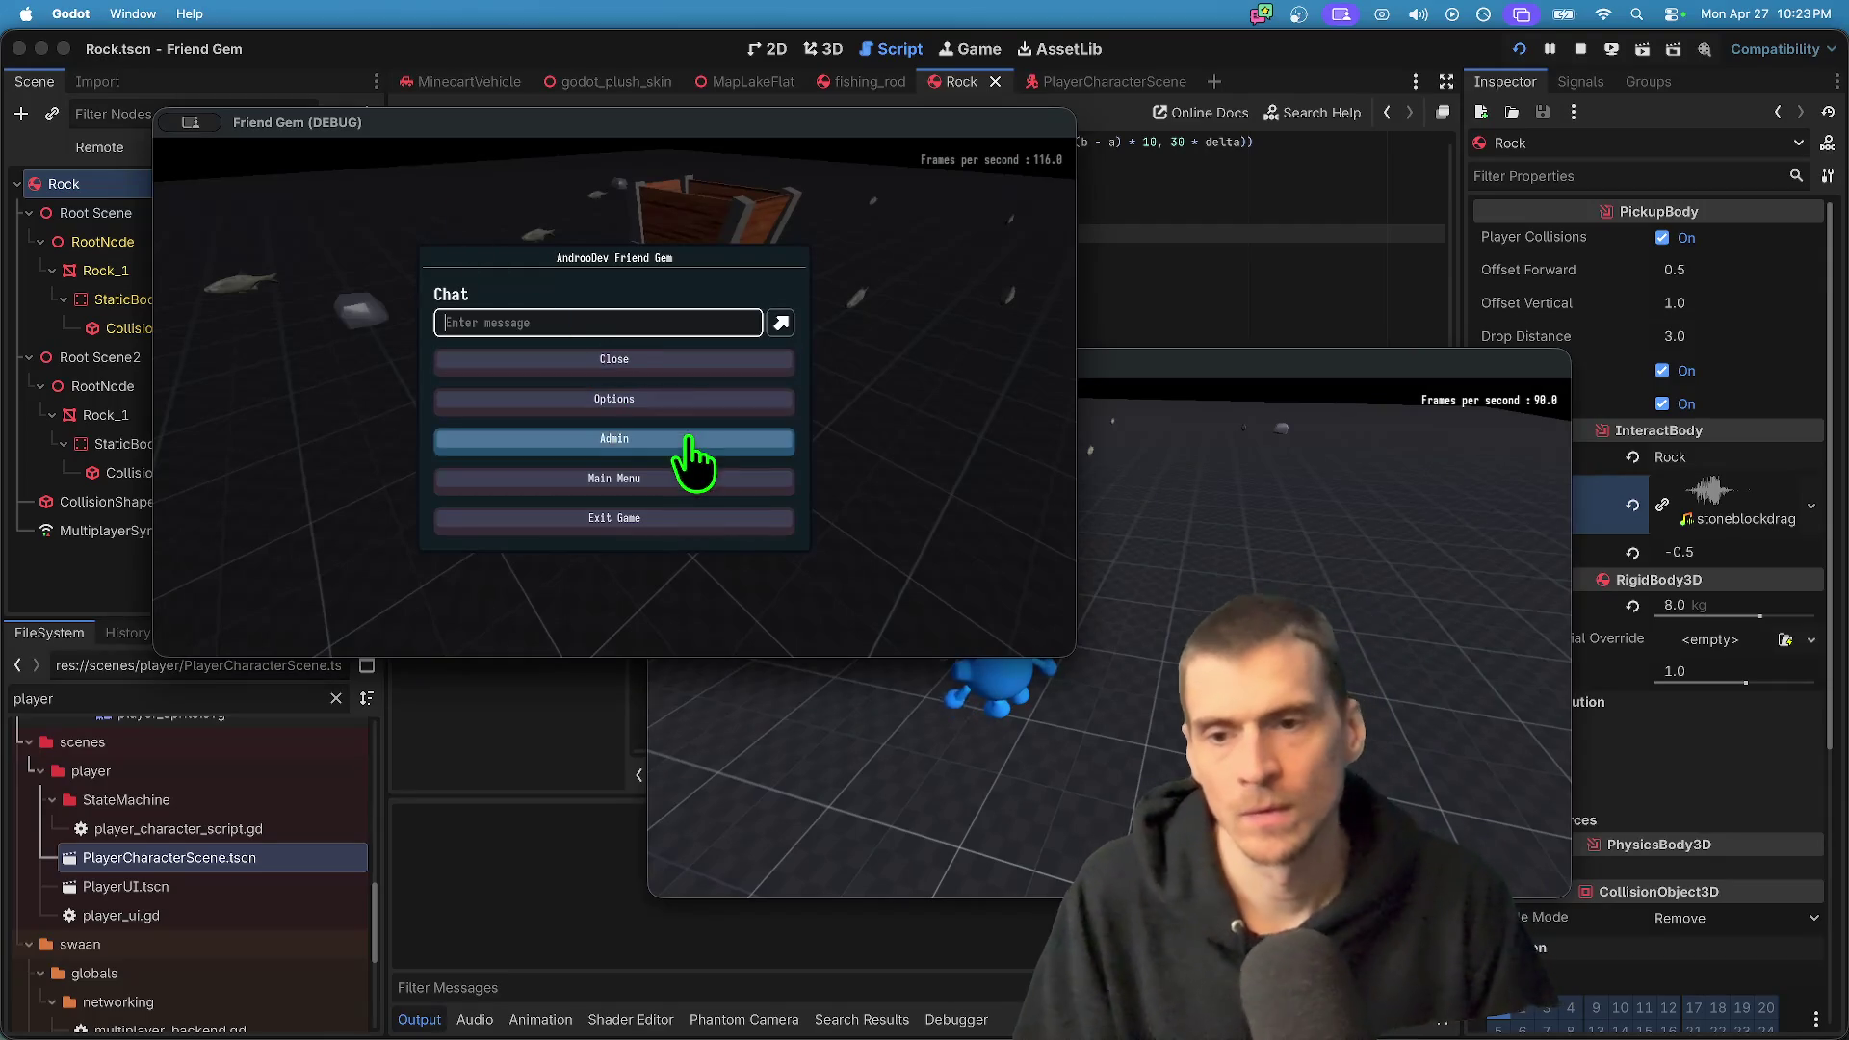
left_click(677, 442)
left_click(615, 247)
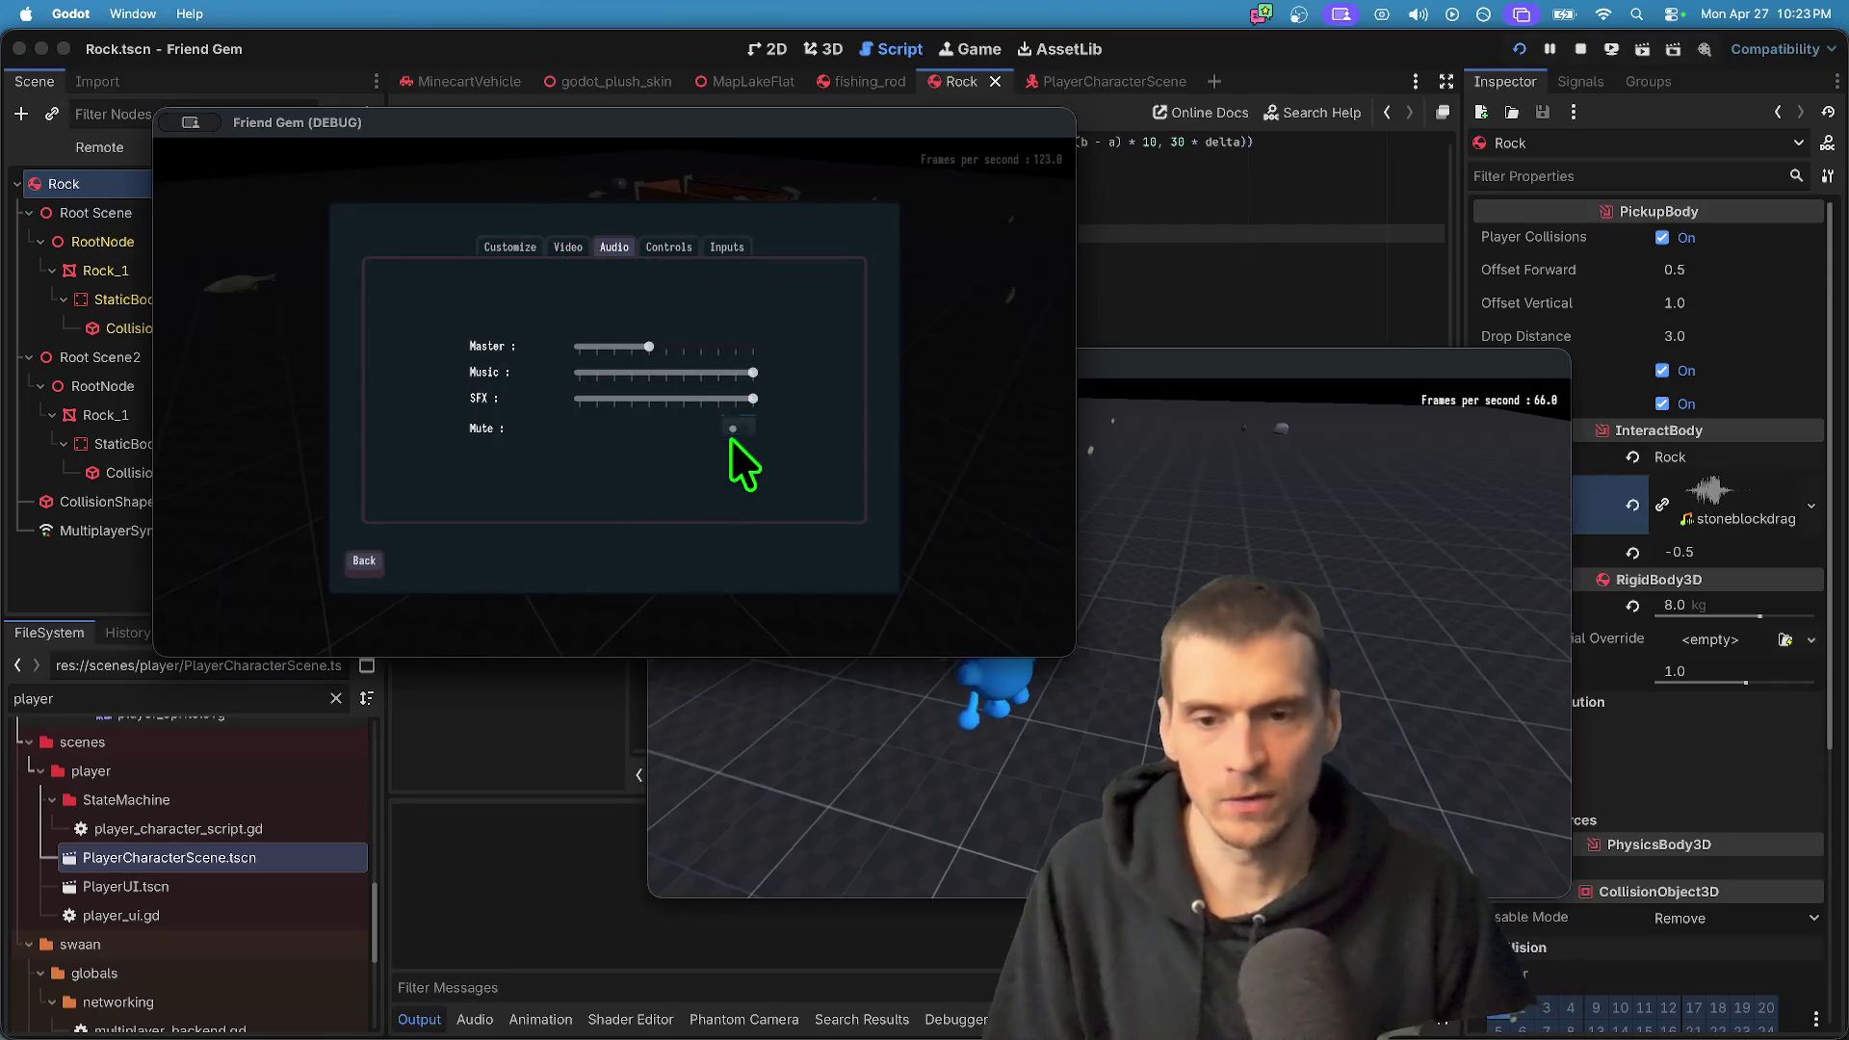
key("Escape")
key("Escape")
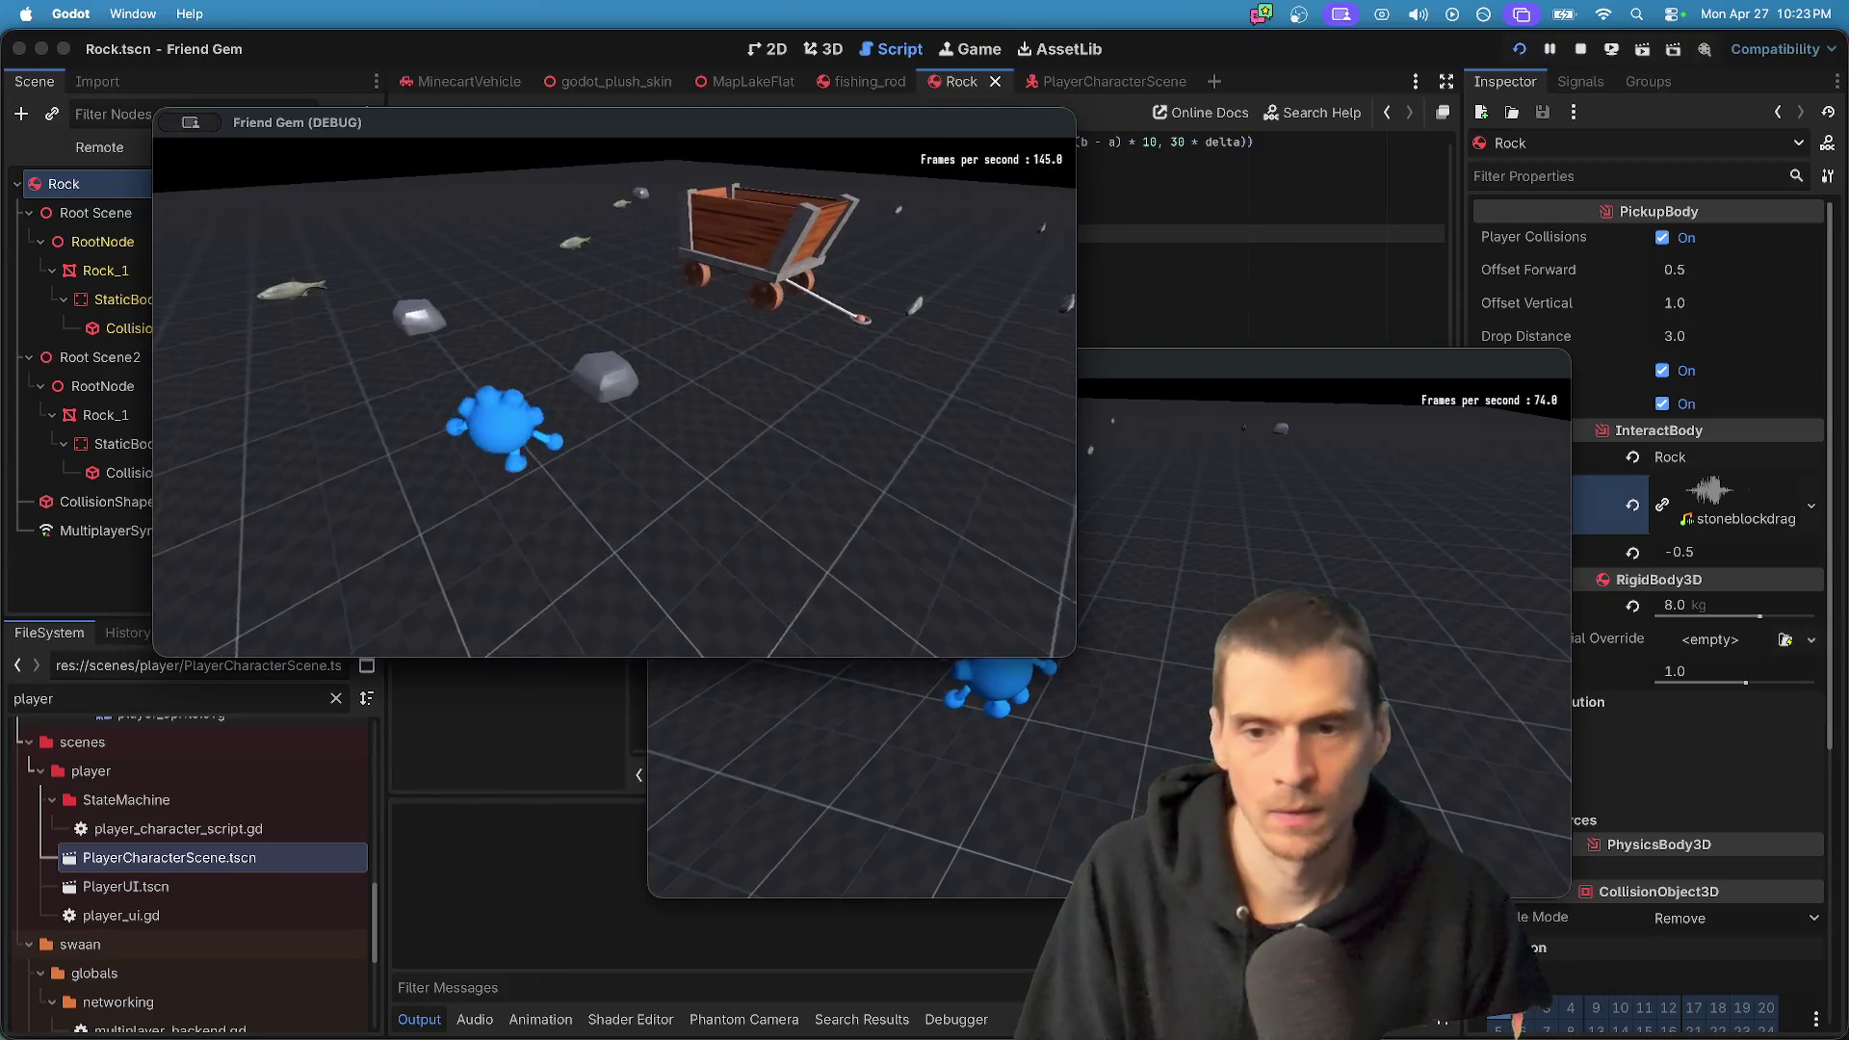
left_click(1252, 364)
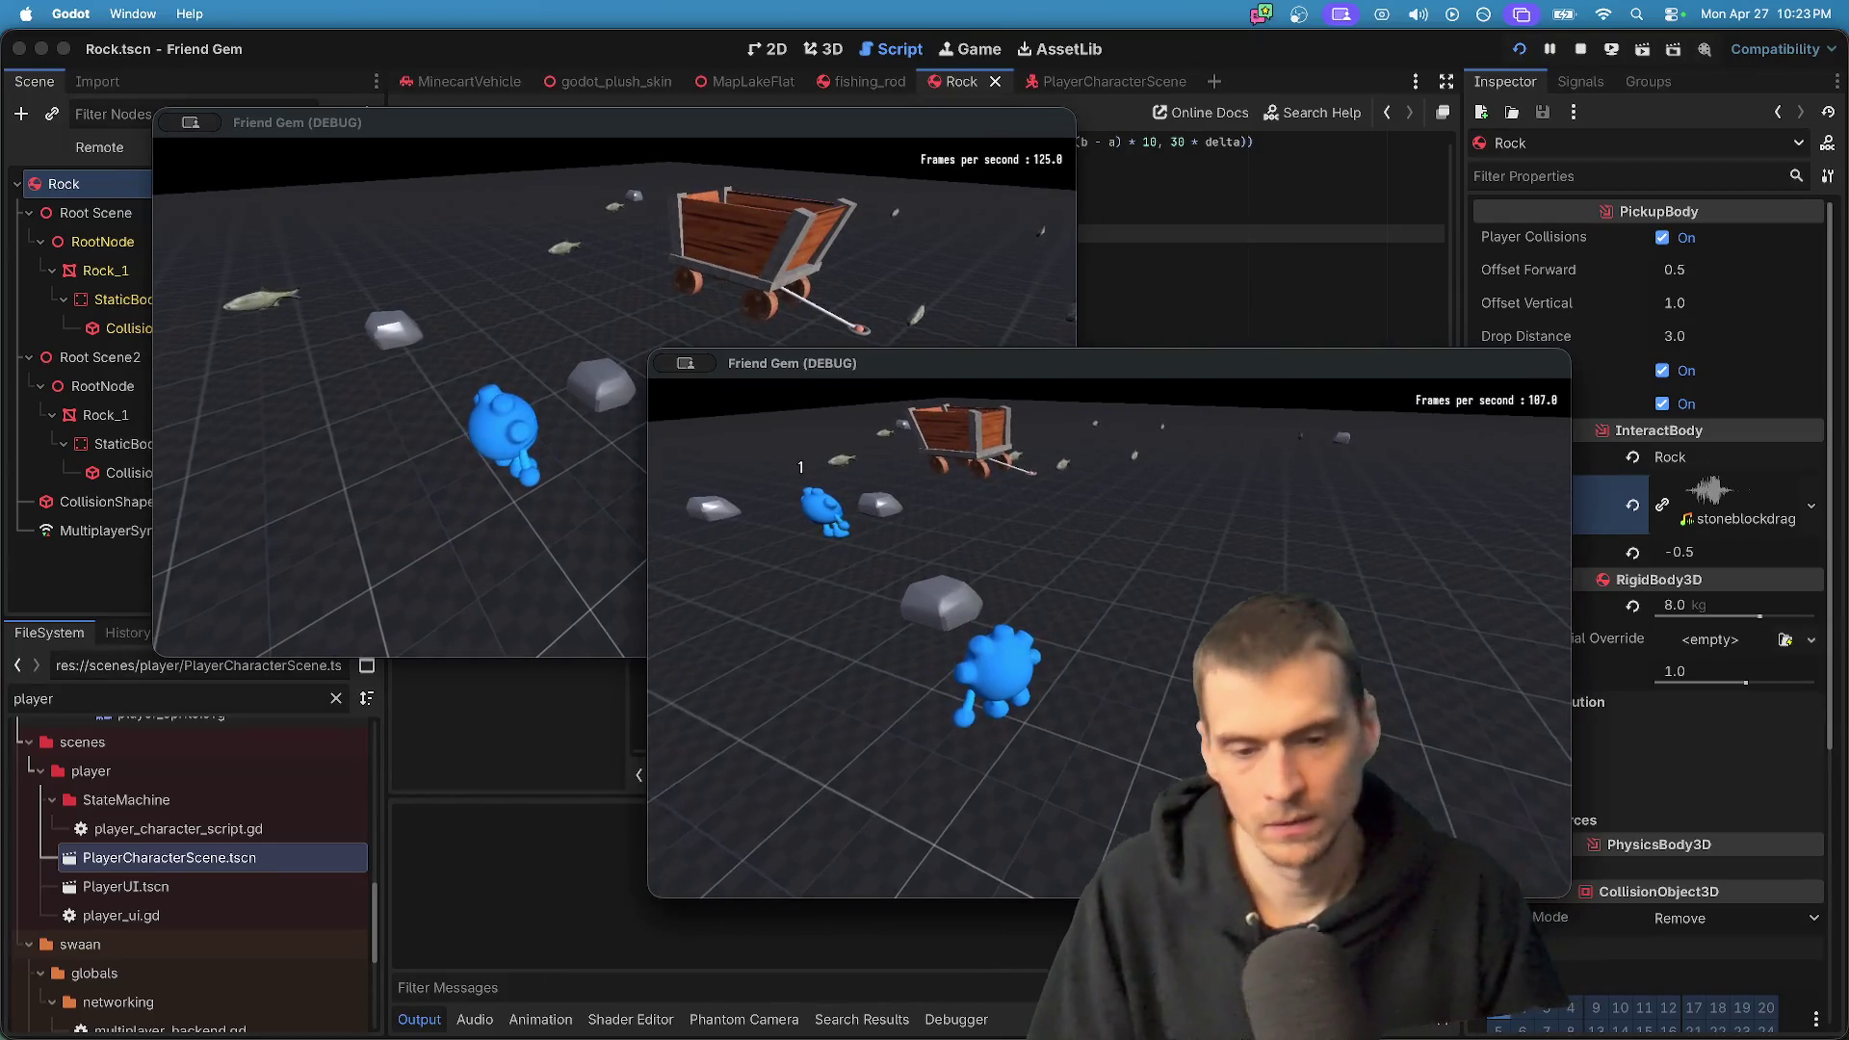
left_click(616, 122)
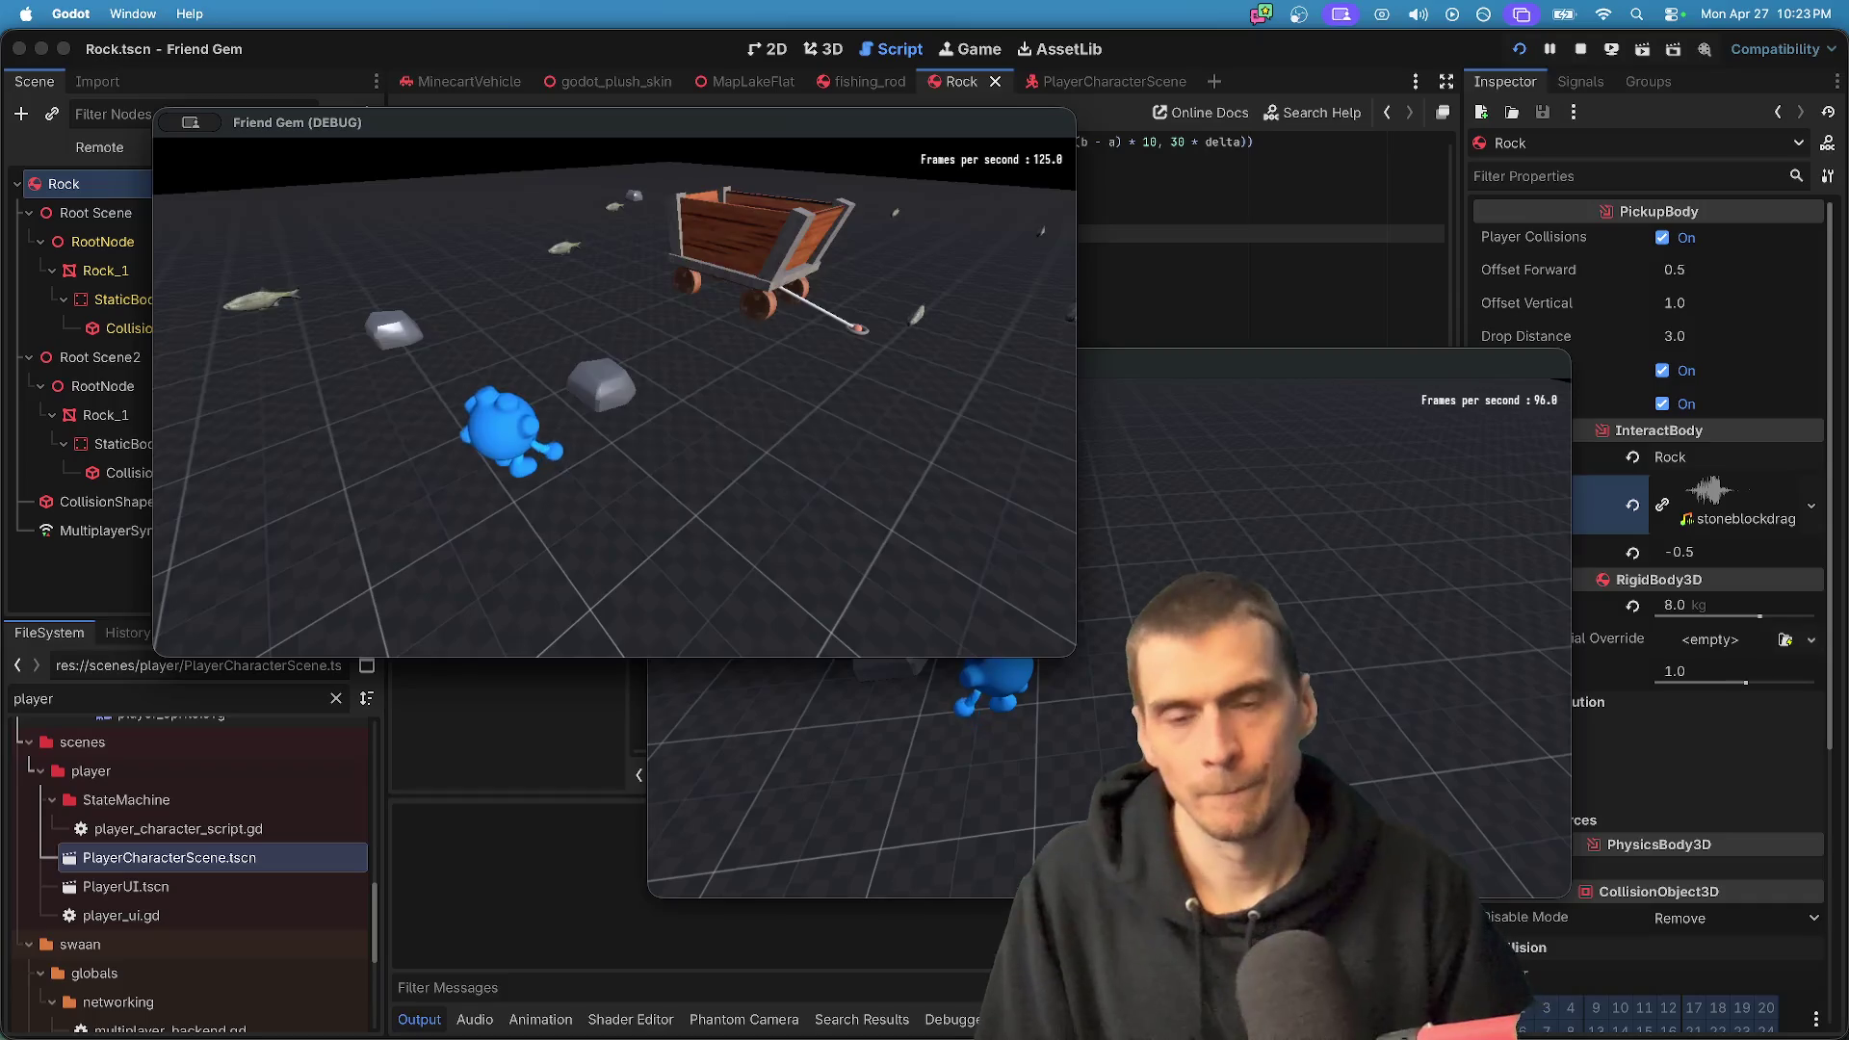
key("Escape")
- Review the right game's audio volume options again and close its pause menu
left_click(1059, 443)
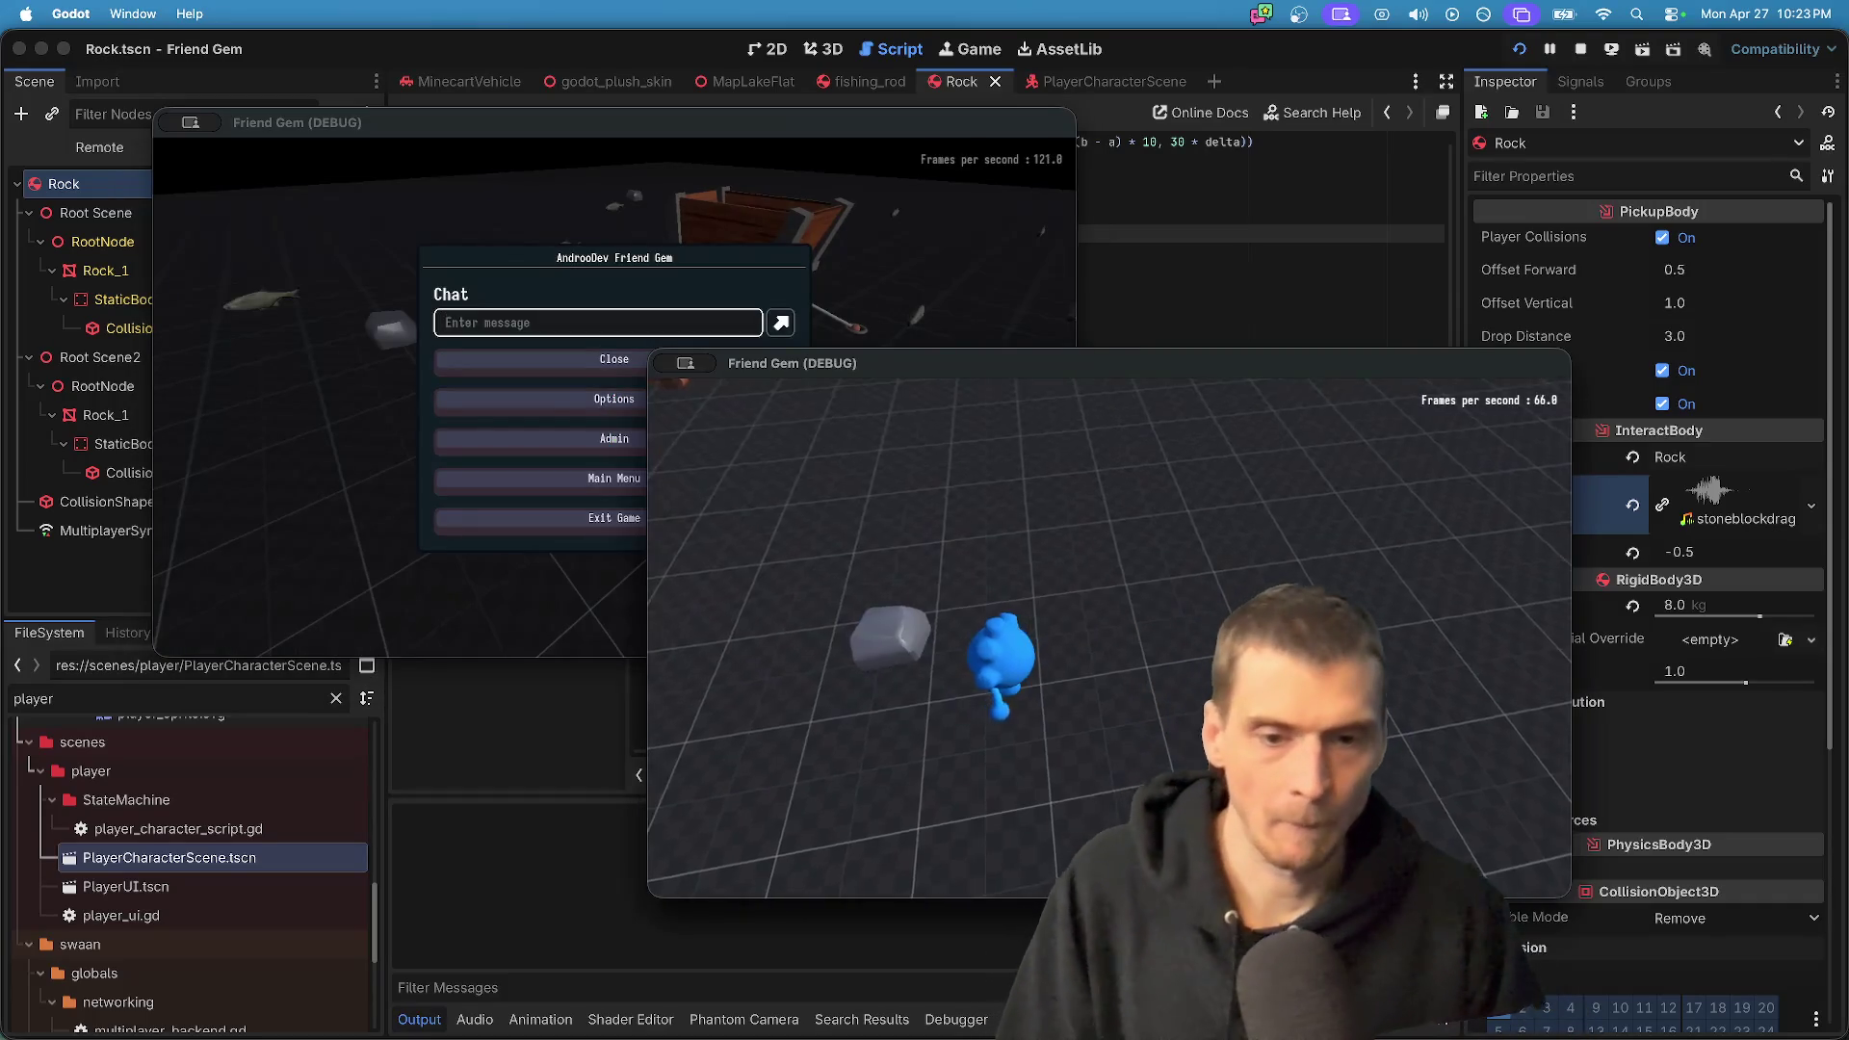
key("Escape")
left_click(1107, 661)
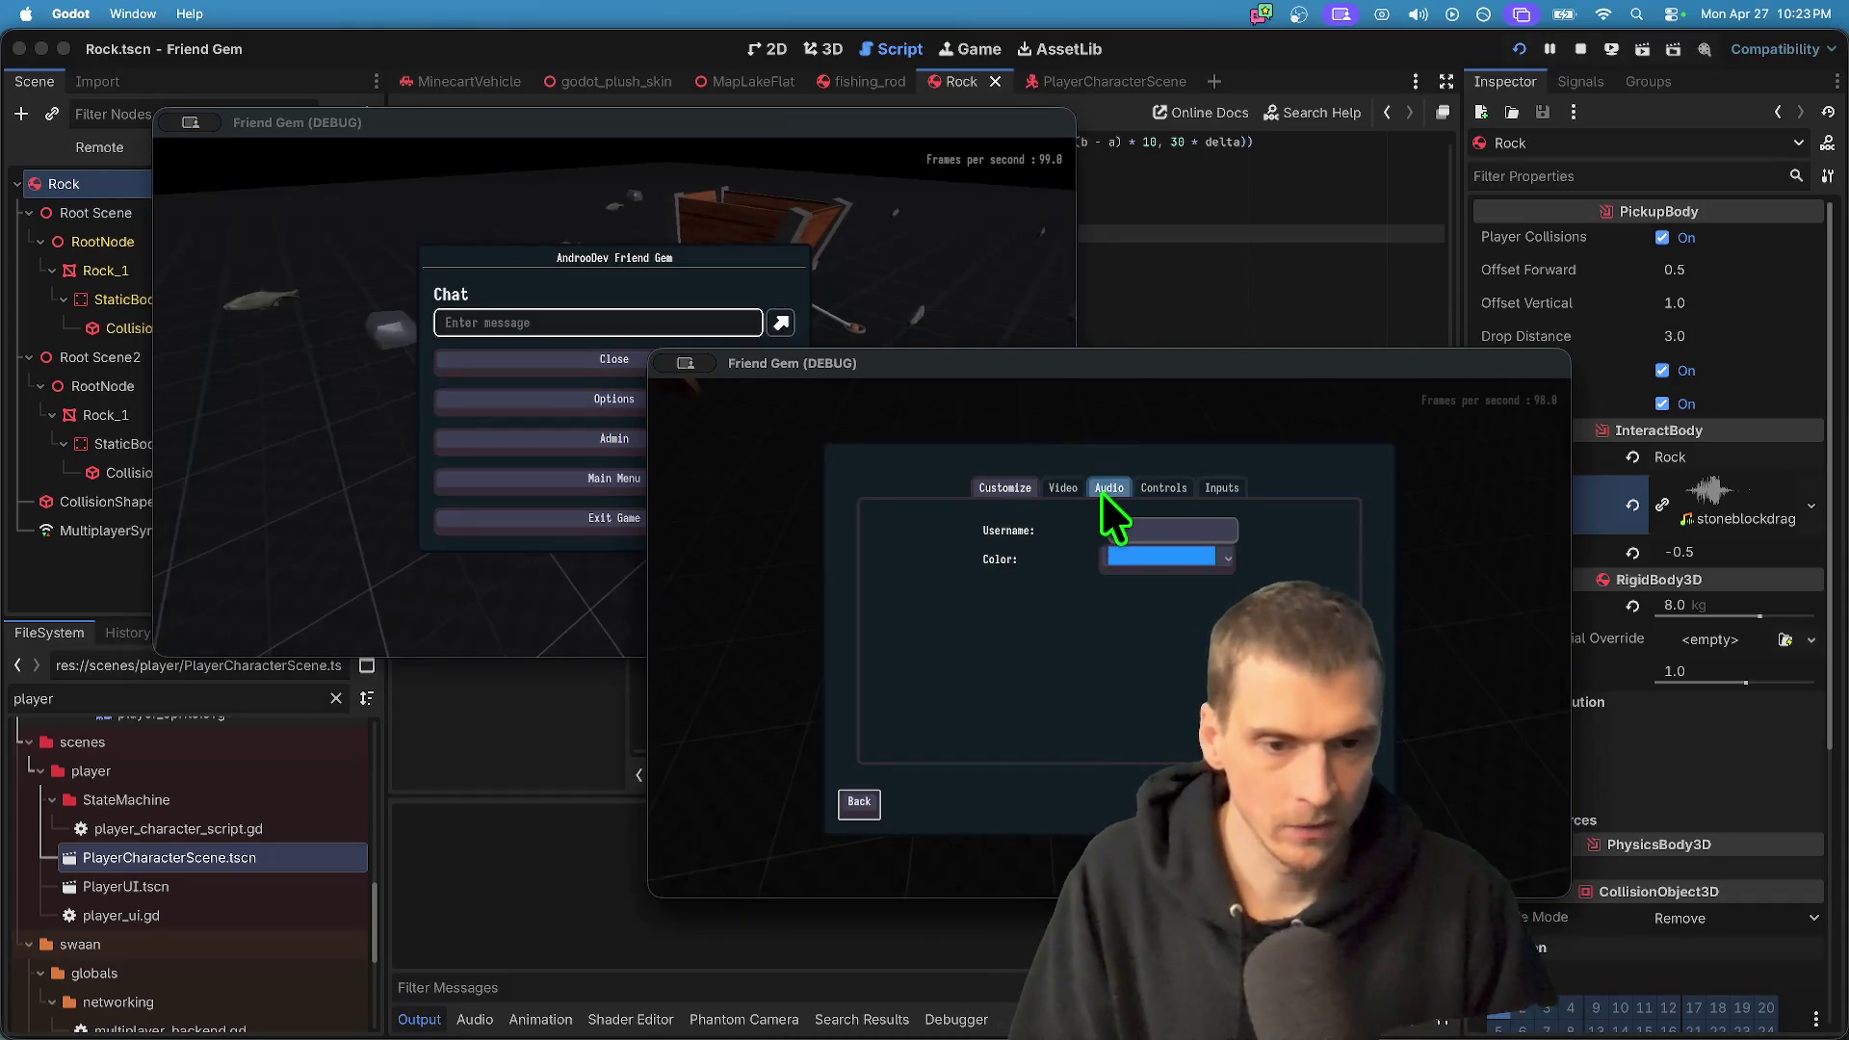
key("Escape")
key("Escape")
key("Escape")
left_click(1110, 661)
left_click(1108, 488)
key("Escape")
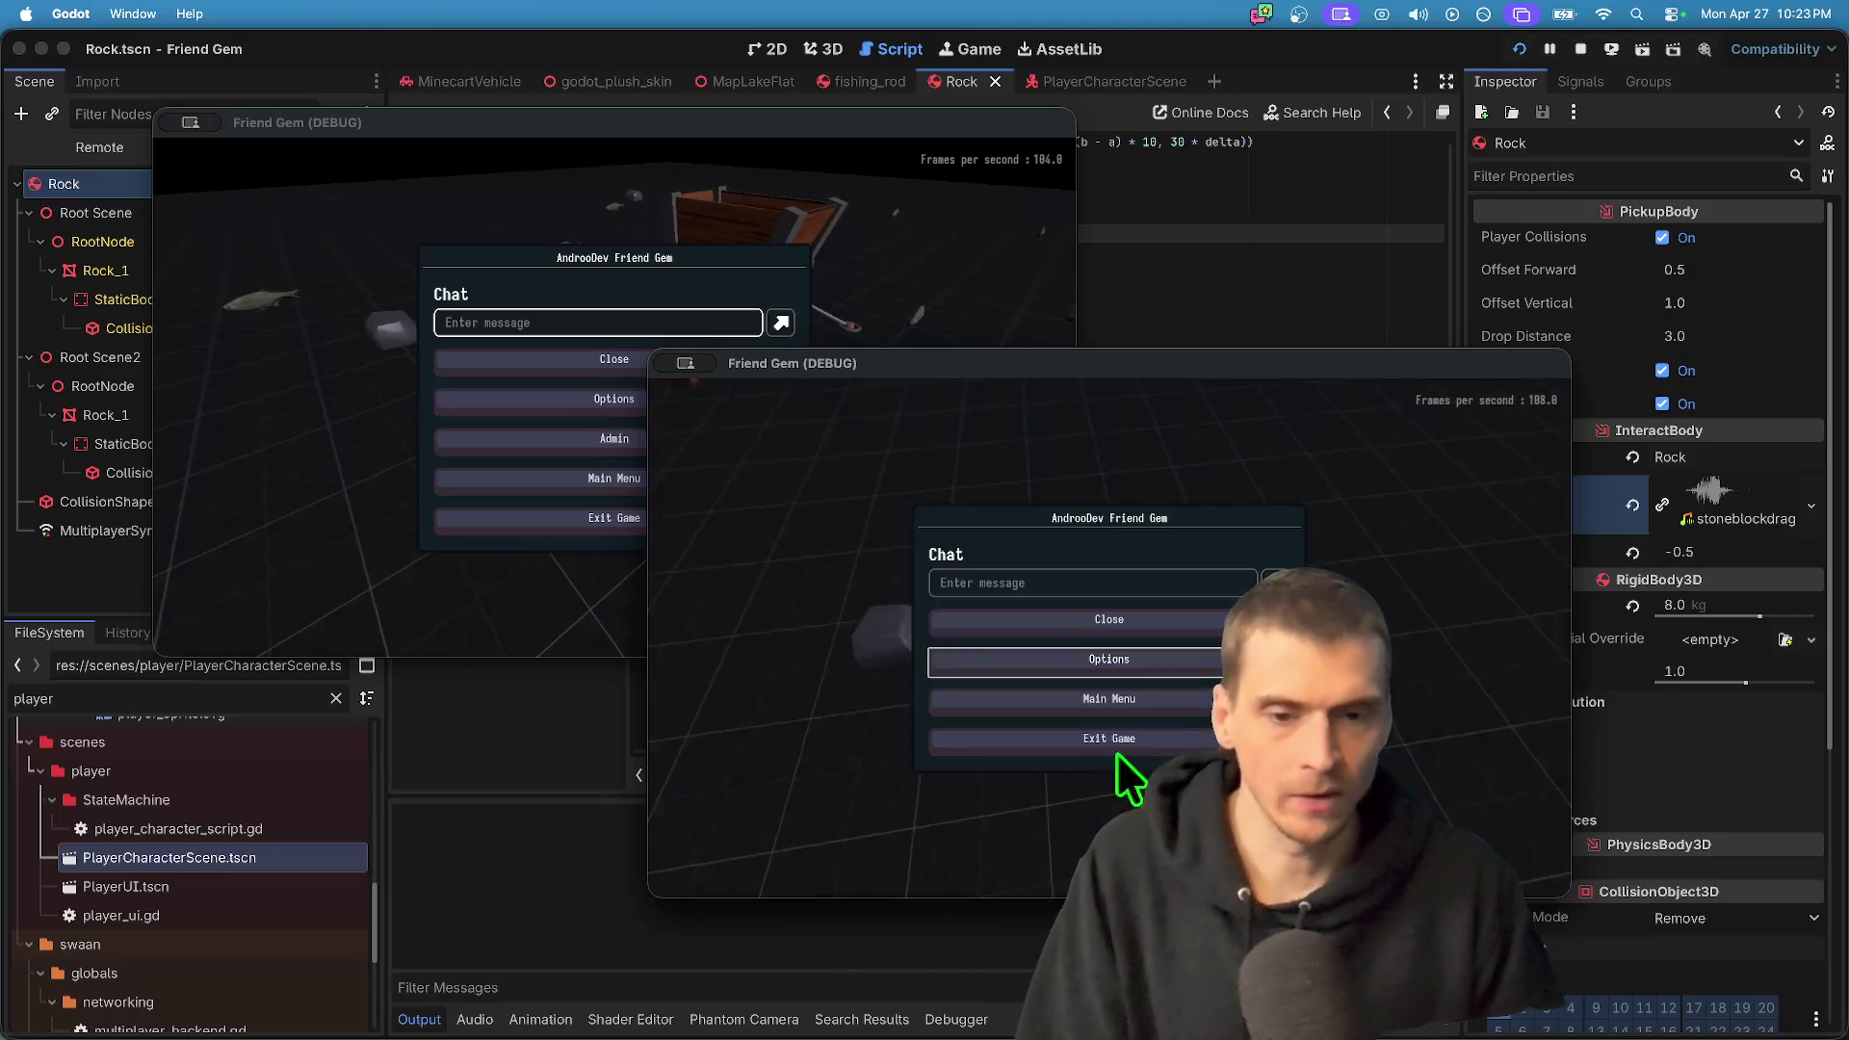
key("Escape")
left_click(1069, 645)
key("Escape")
- Pick up the rock with E, close the right debug window, and return to Godot
key("e")
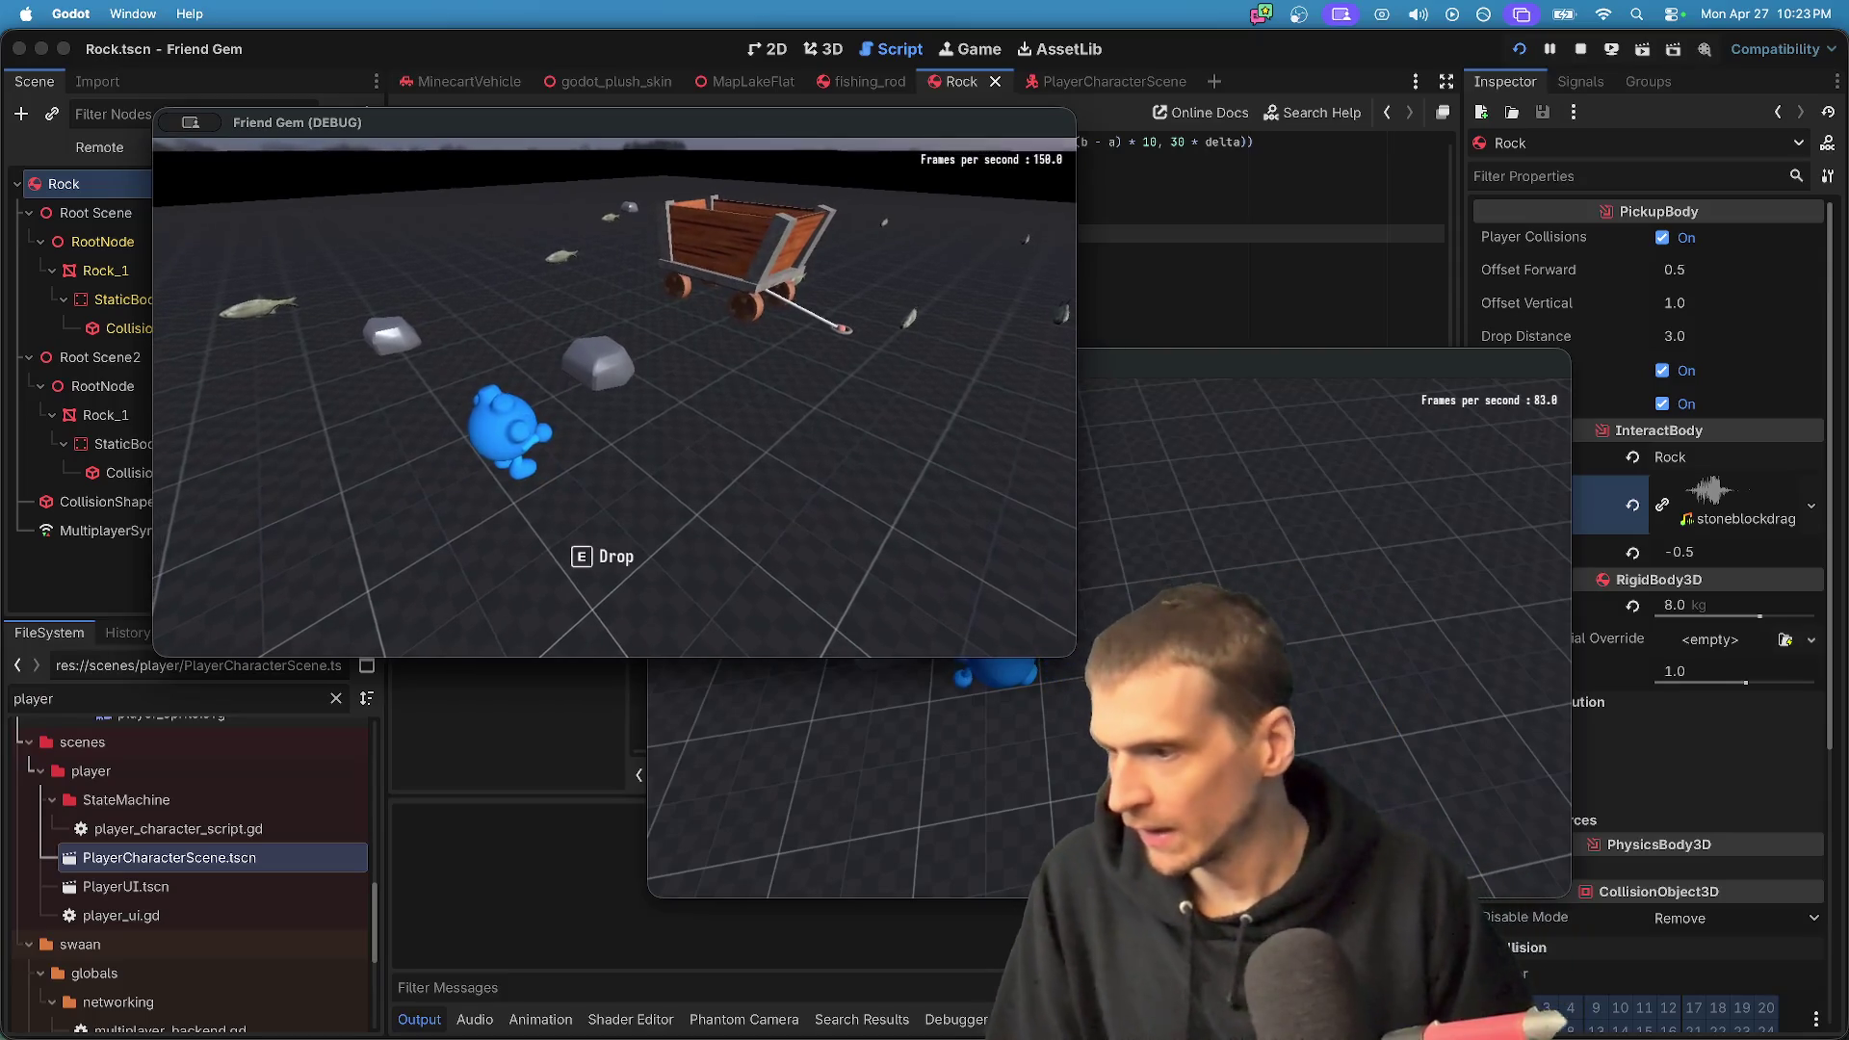
key("w")
key("e")
key("super+Tab")
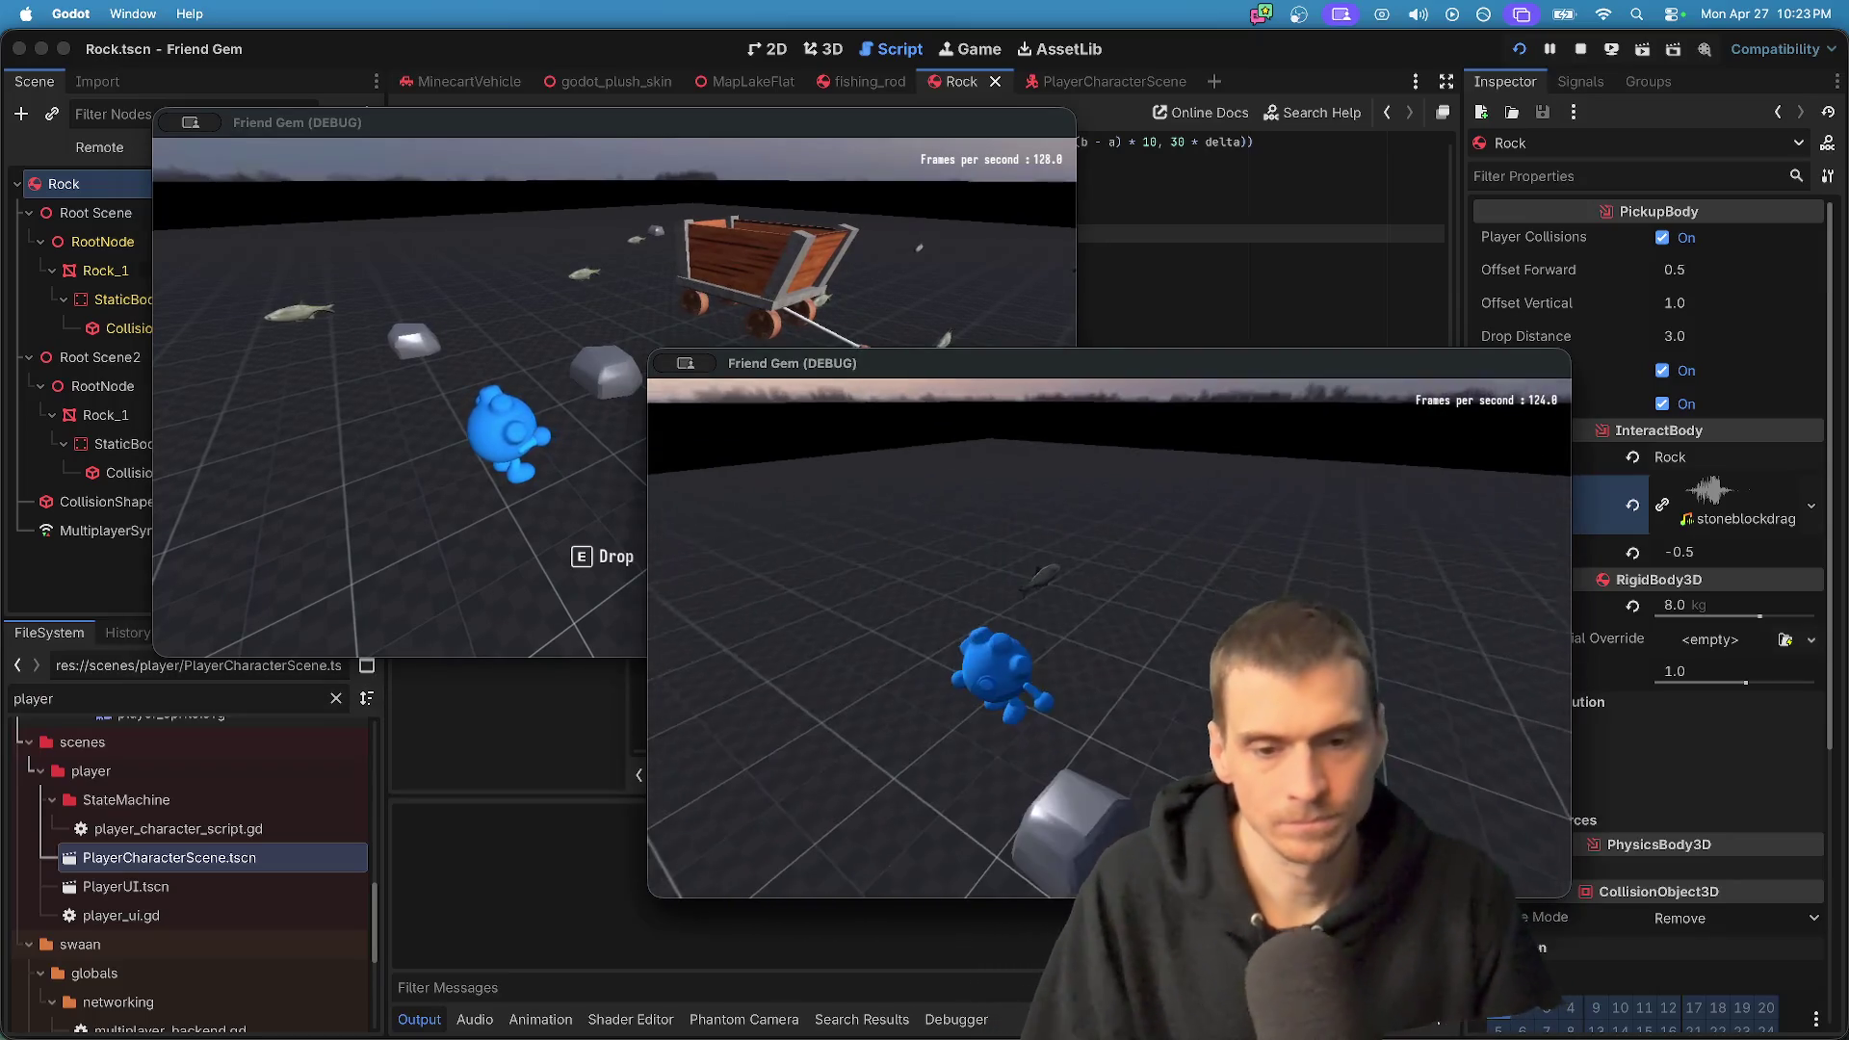
left_click(614, 396)
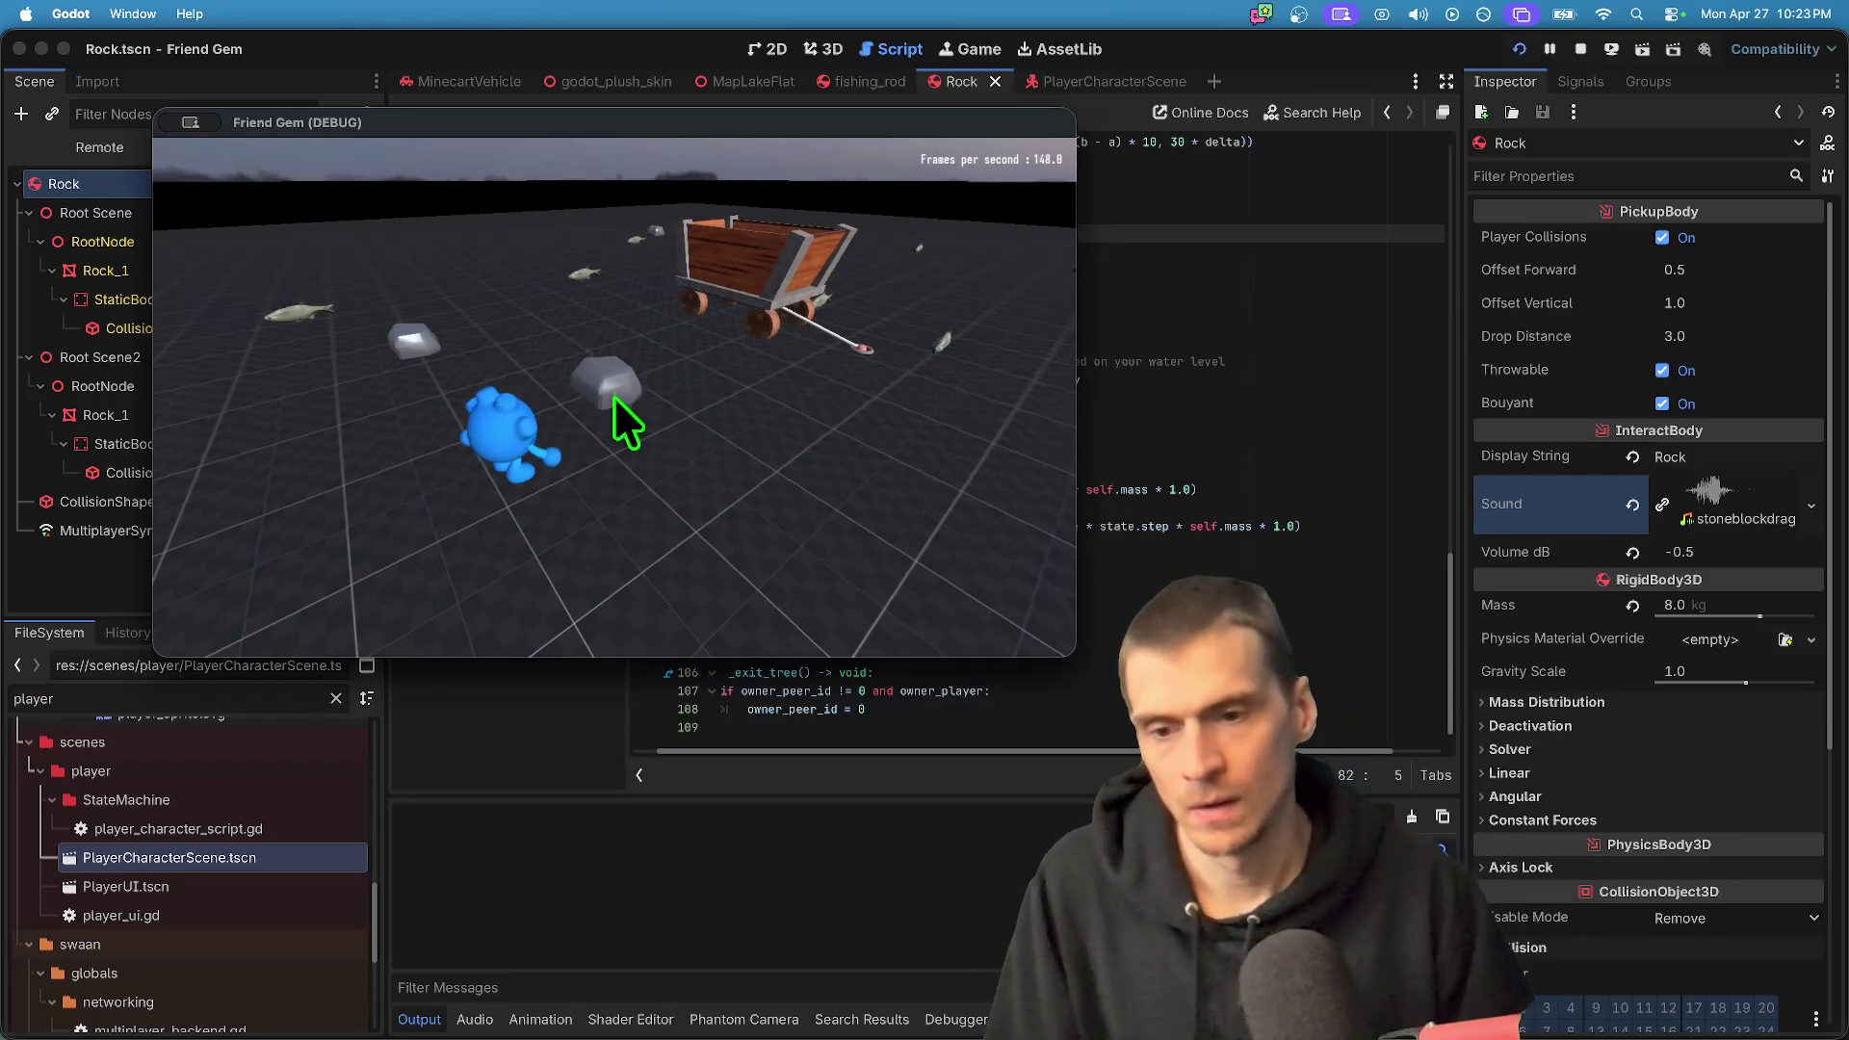
key("super+Tab")
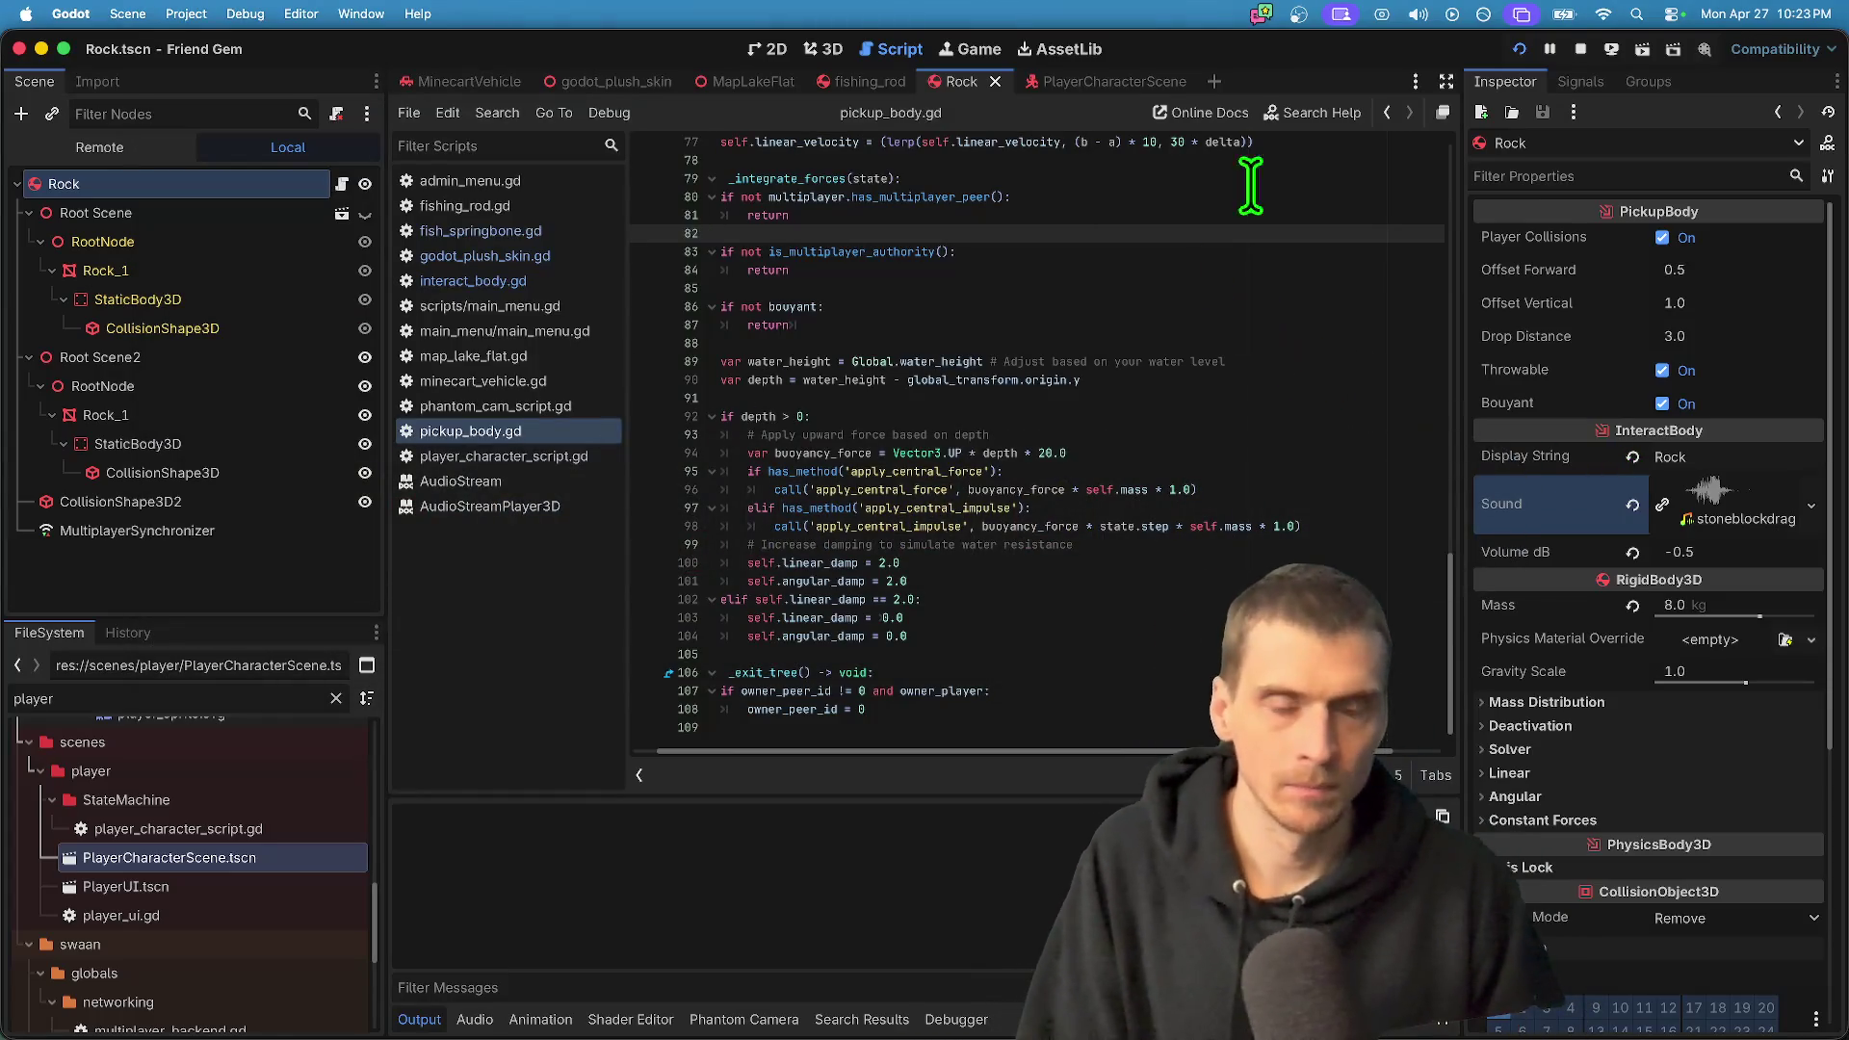
- Open interact_body.gd and trace pickup_sound usage down to the pickup_sound.play() line
scroll(1136, 462, "up", 1)
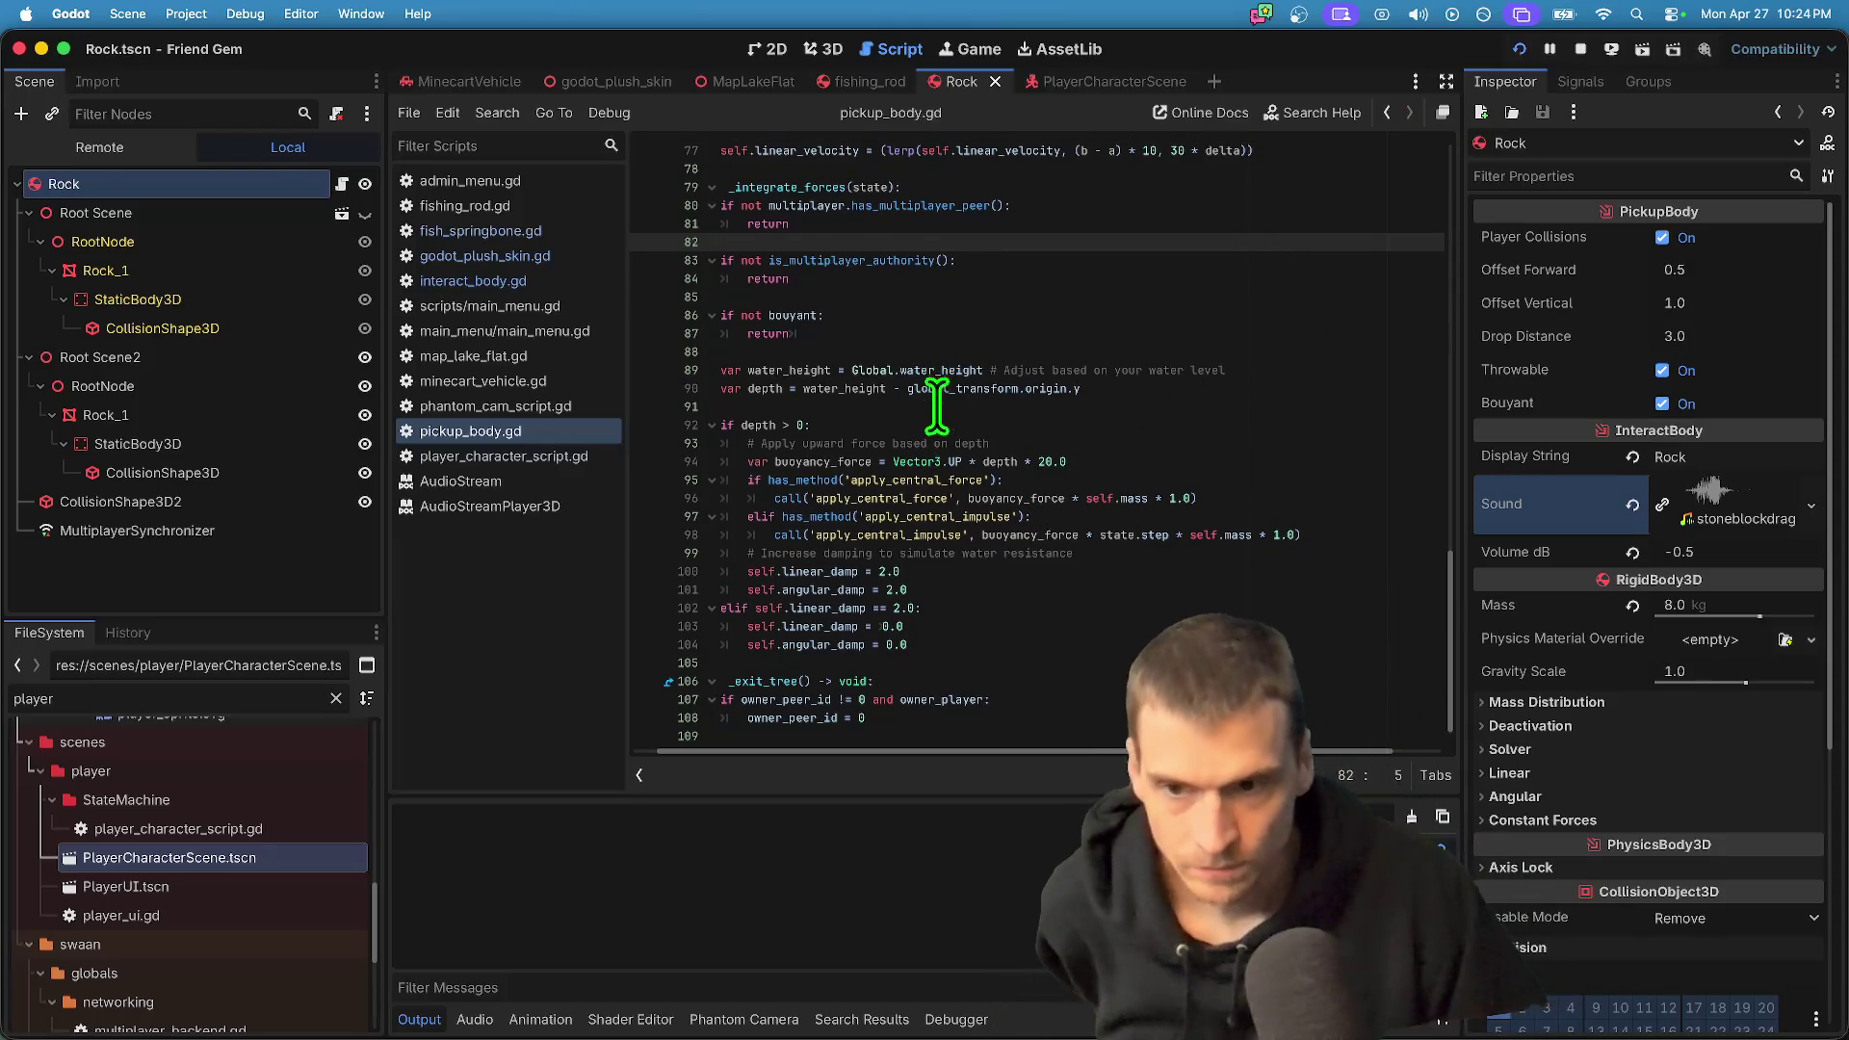
left_click(436, 280)
scroll(1073, 516, "up", 5)
scroll(1053, 504, "down", 3)
scroll(1049, 508, "up", 3)
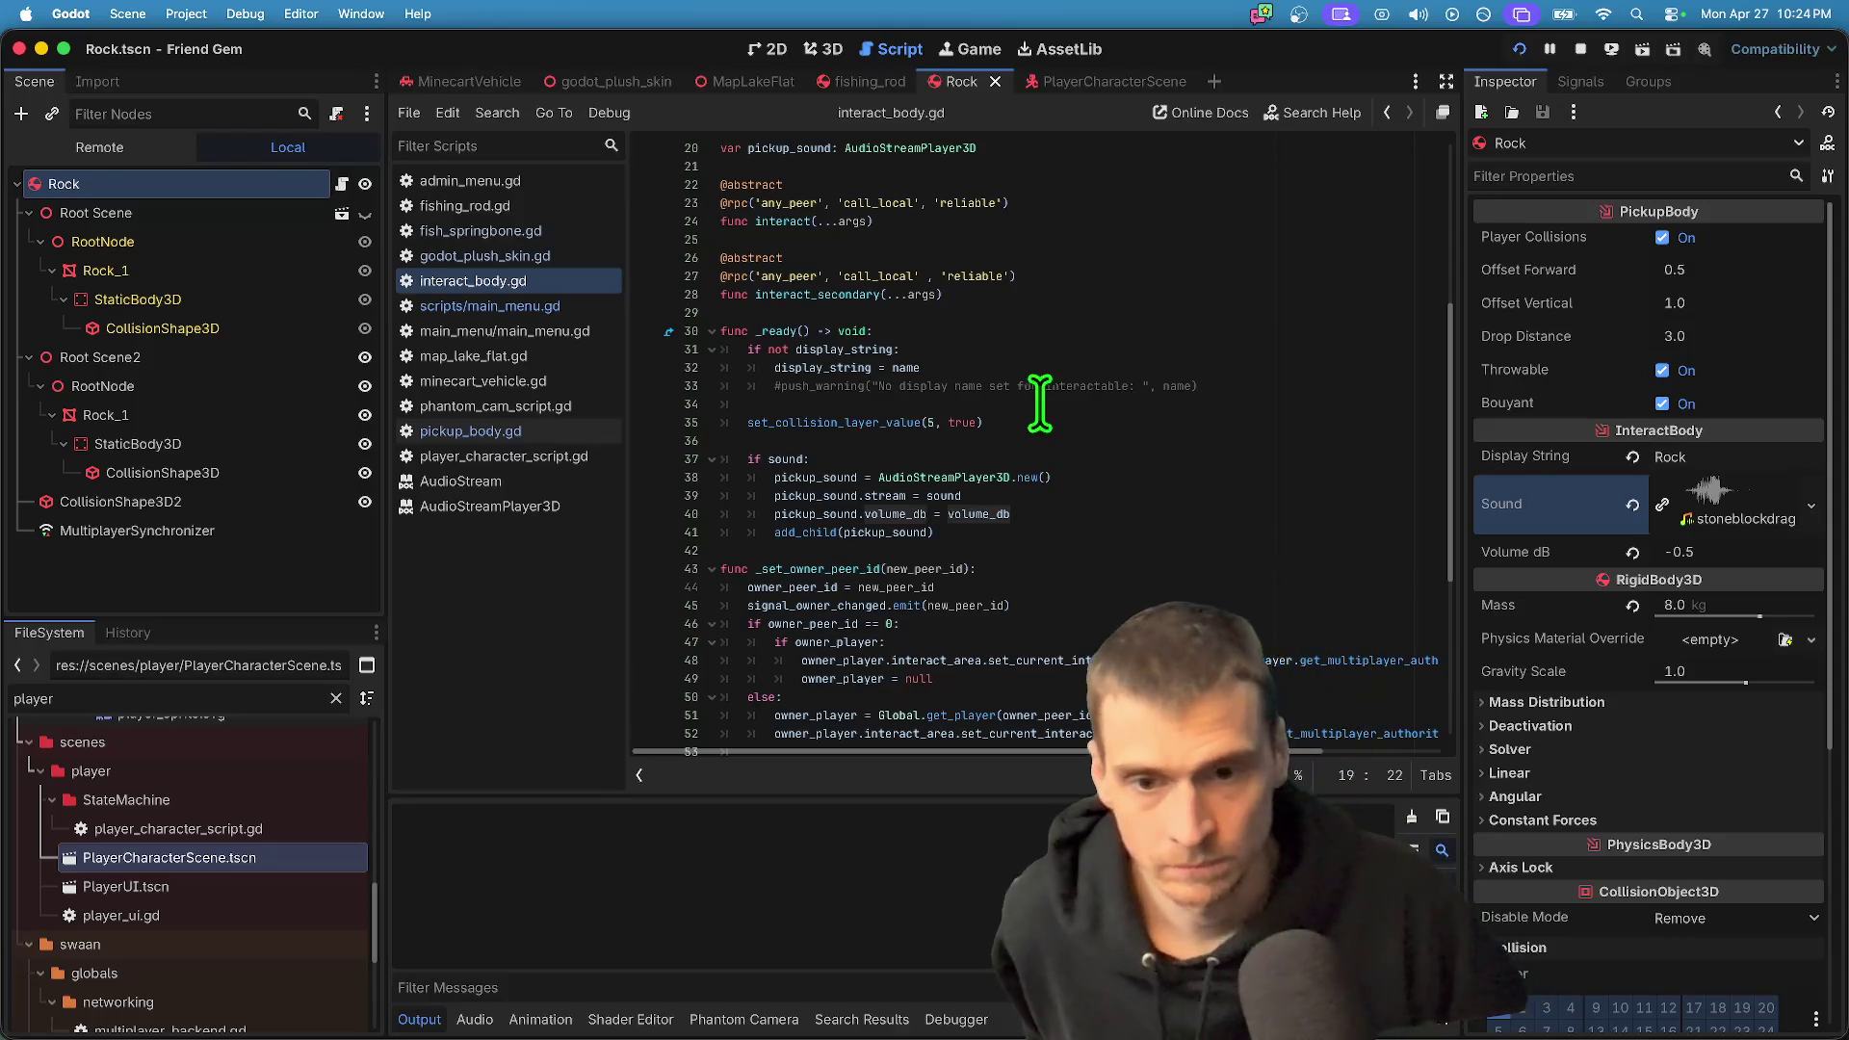
double_click(816, 477)
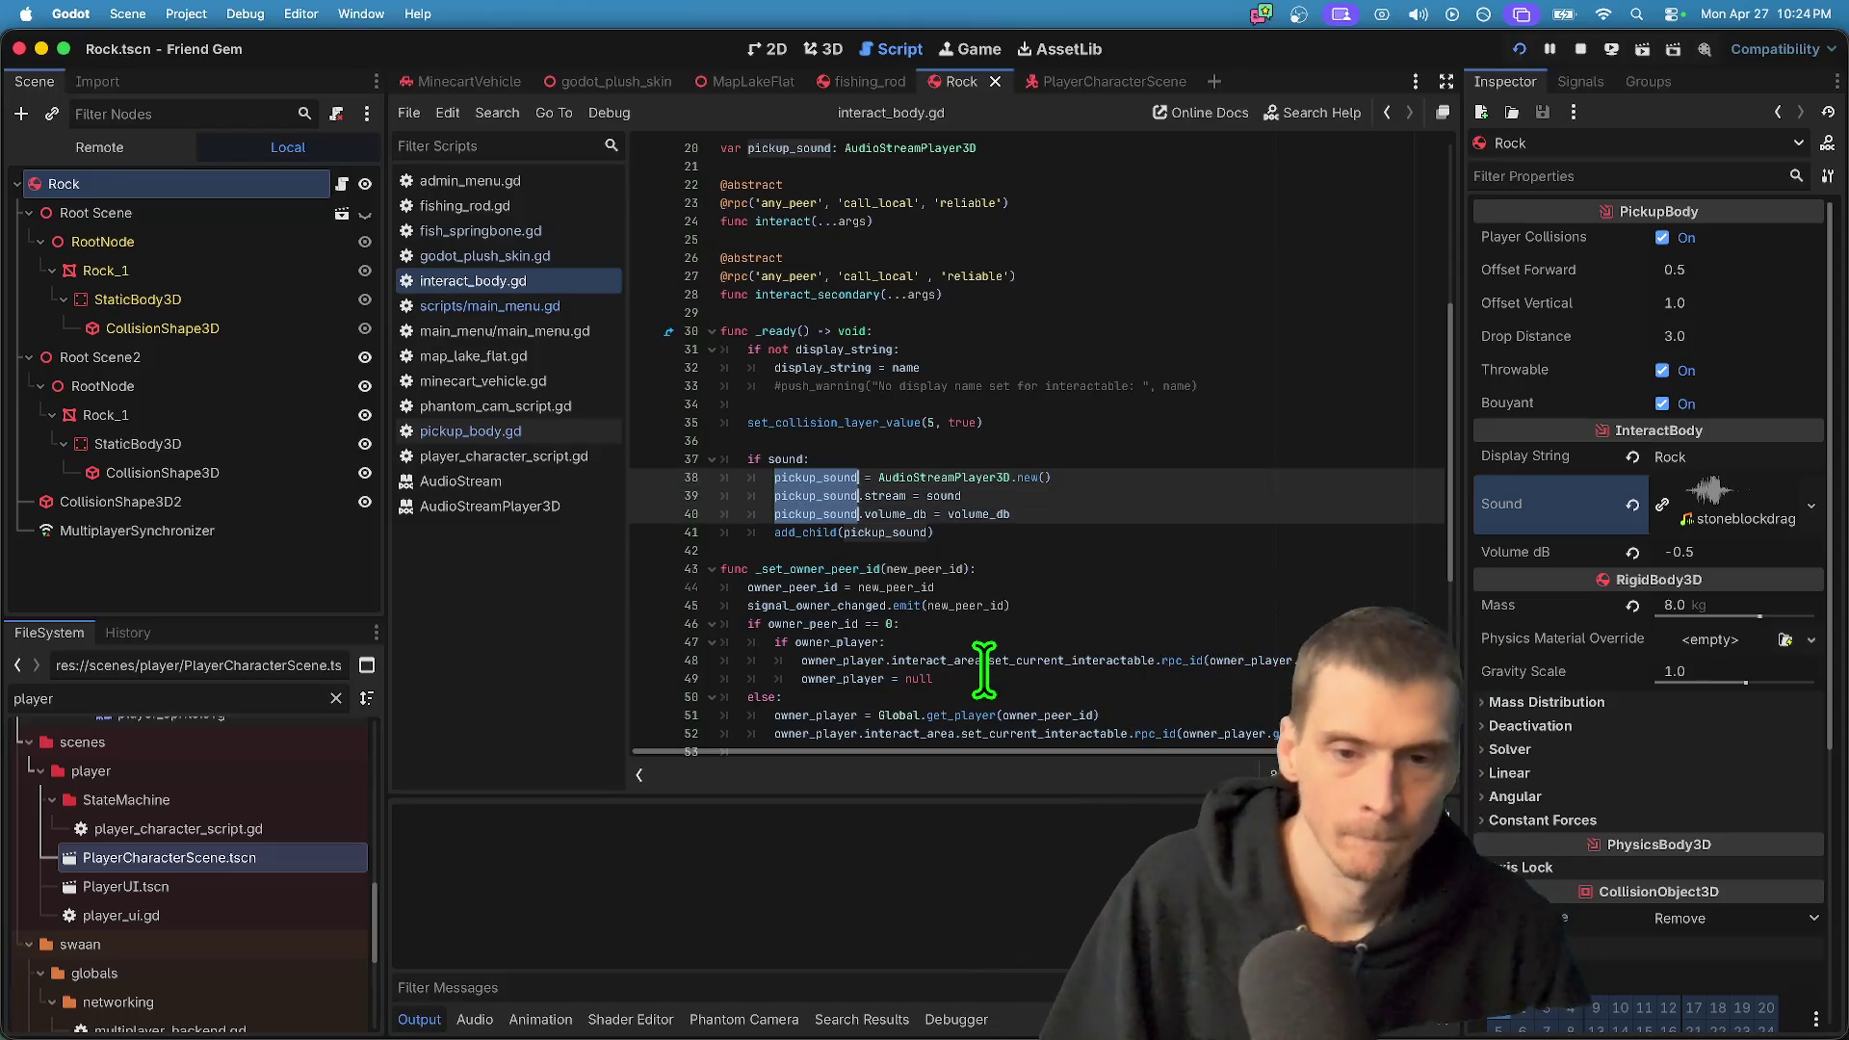
scroll(983, 668, "down", 4)
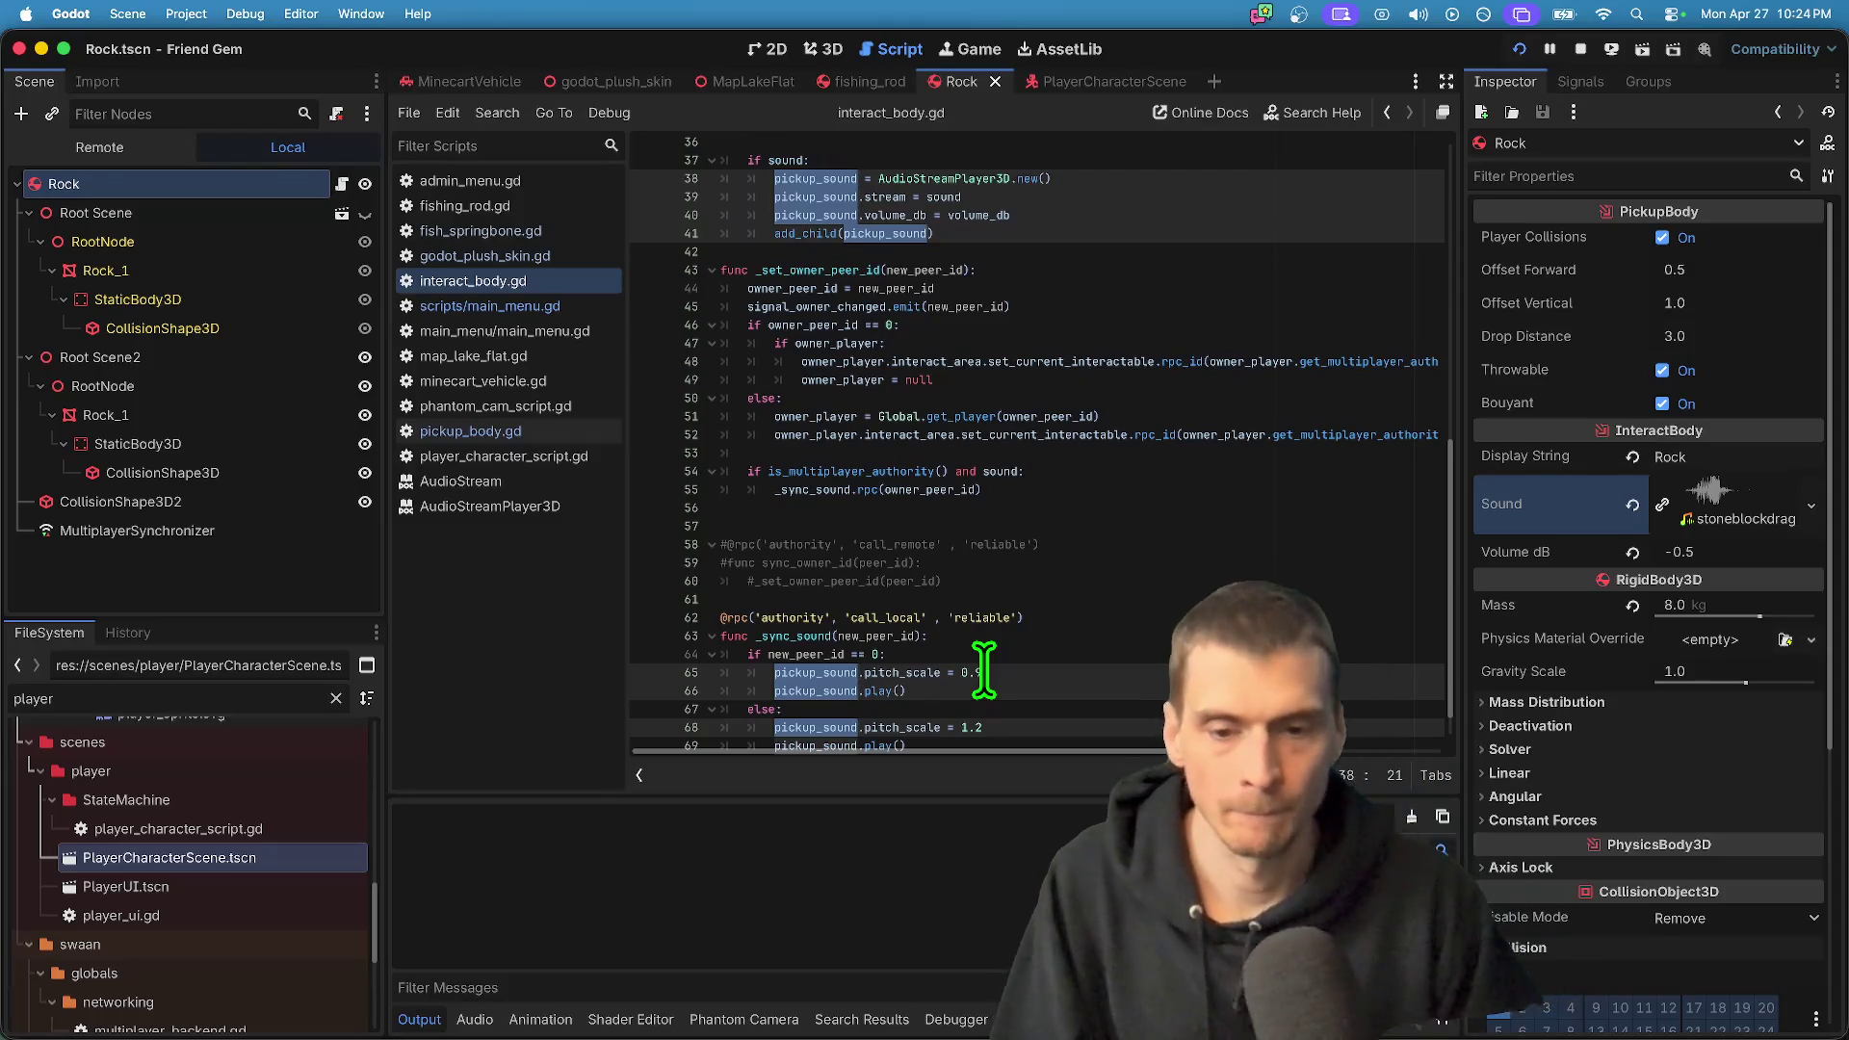
scroll(983, 667, "down", 2)
left_click(983, 673)
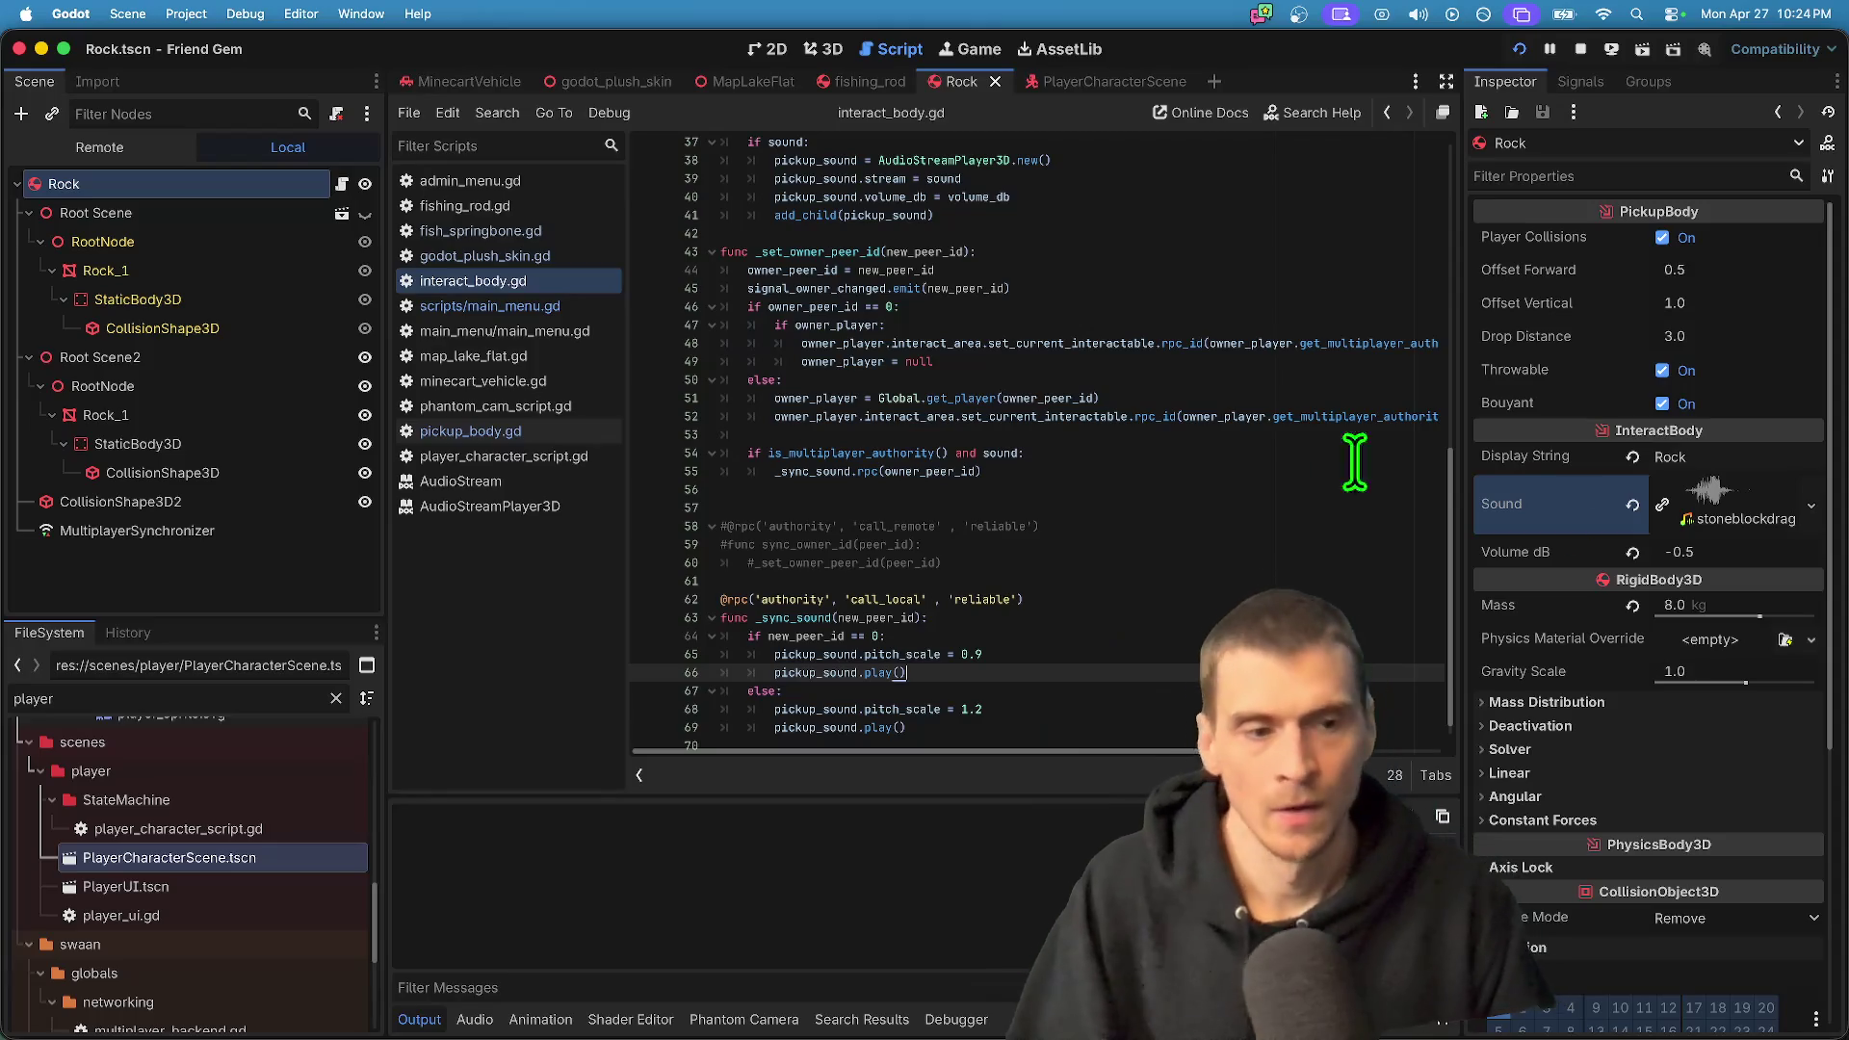
- Set the Rock's Volume dB to -5 in the Inspector and save the scene
left_click(1710, 553)
type("-5")
key("Return")
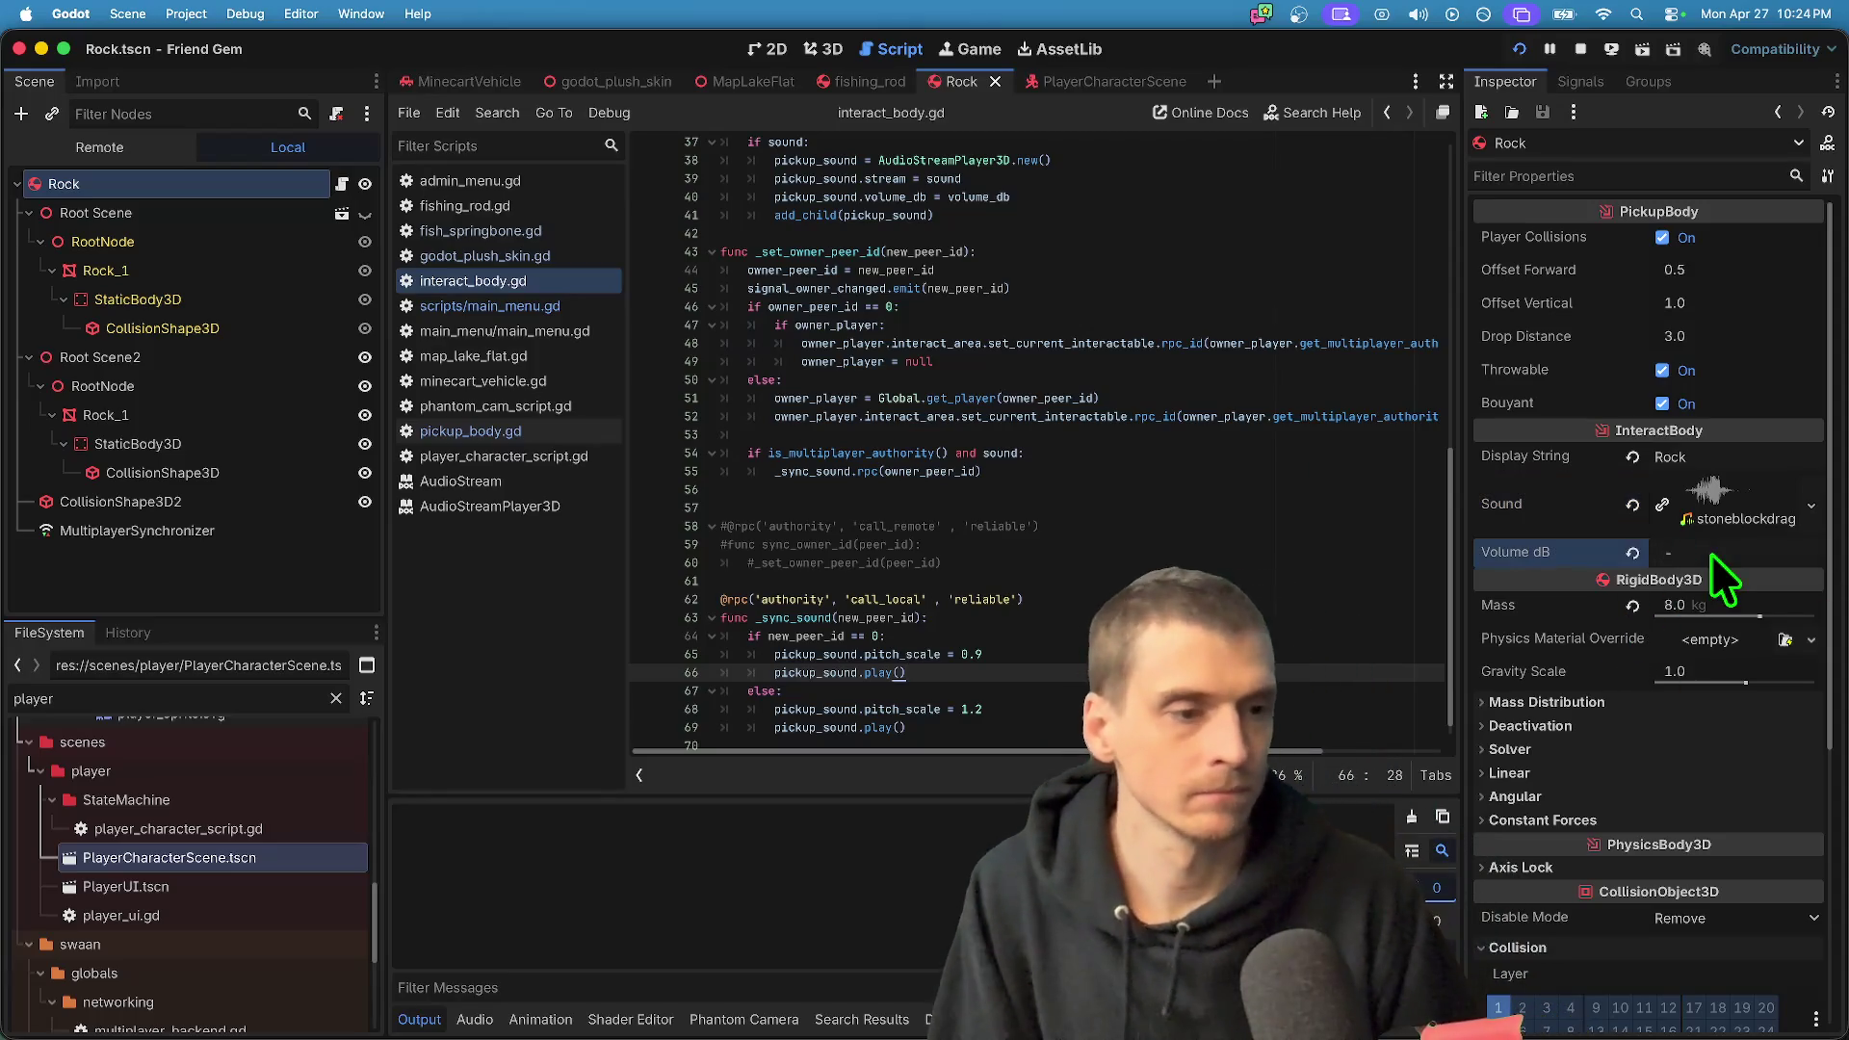
key("super+s")
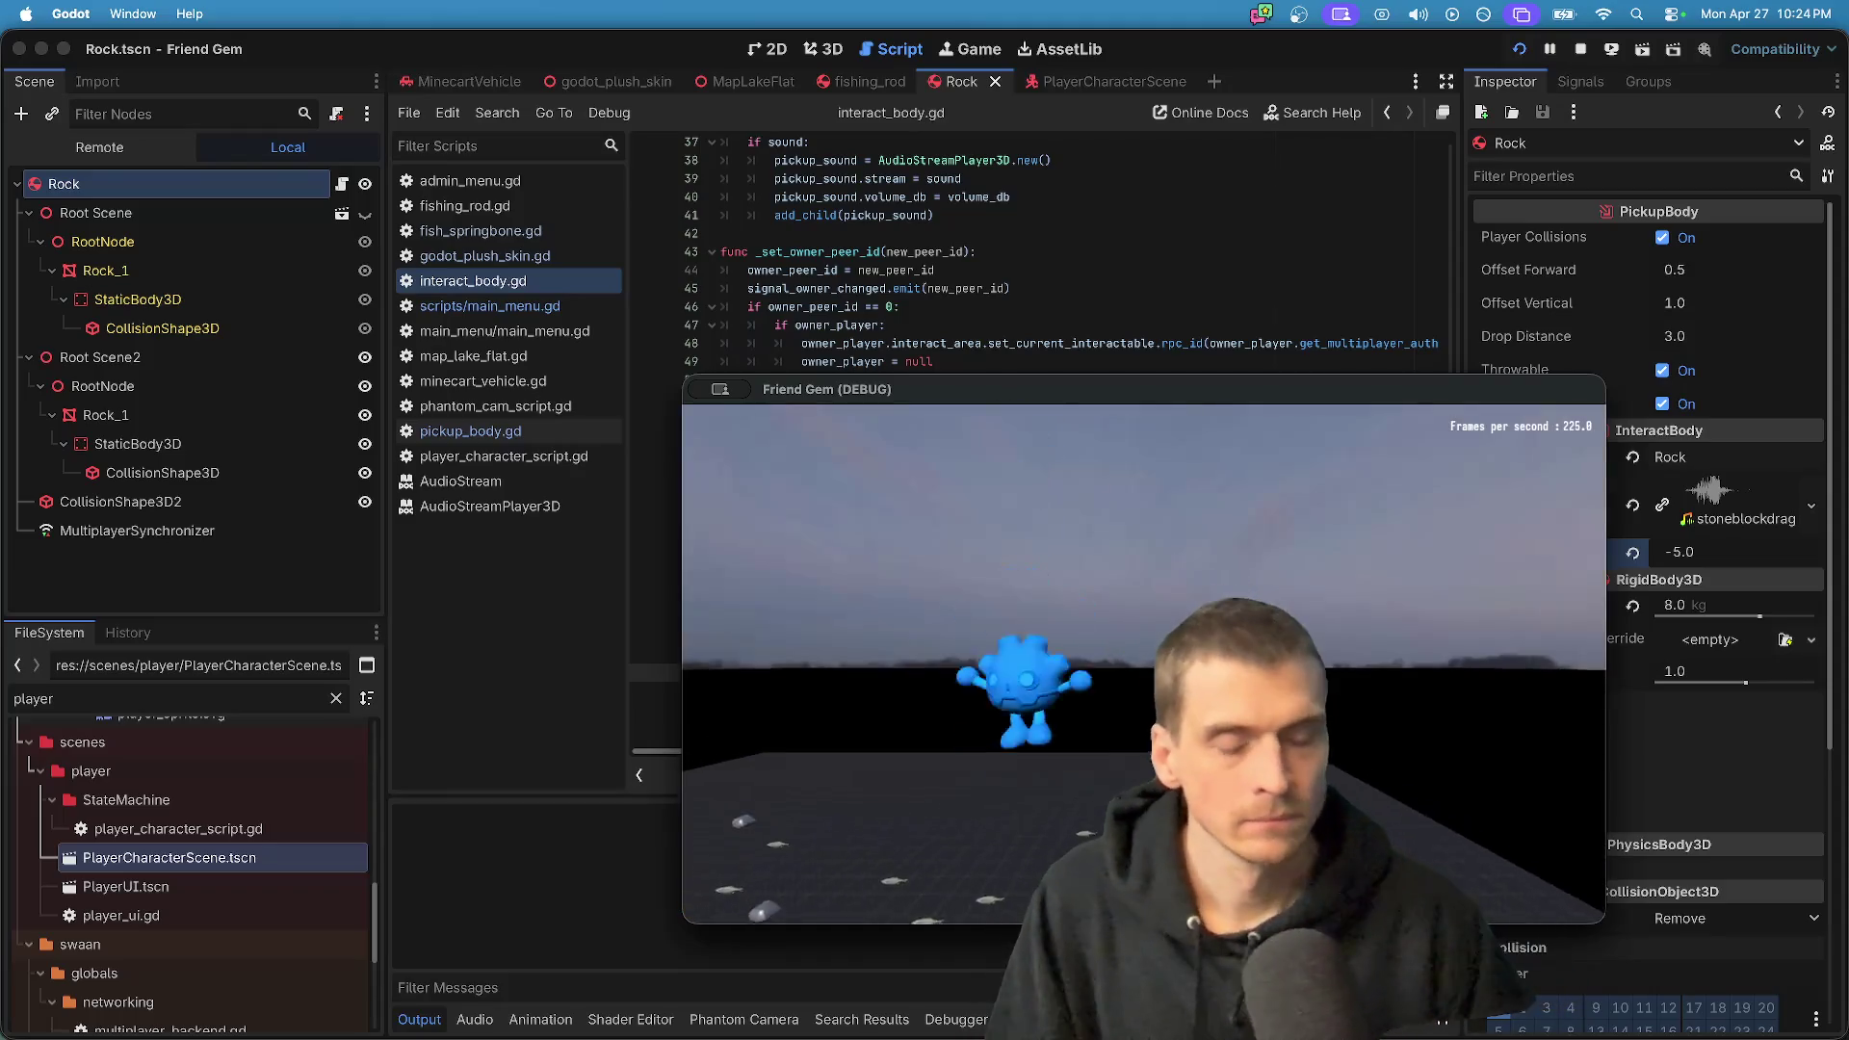
- Pick up a rock to hear the -5 dB sound, then exit both game windows
key("w")
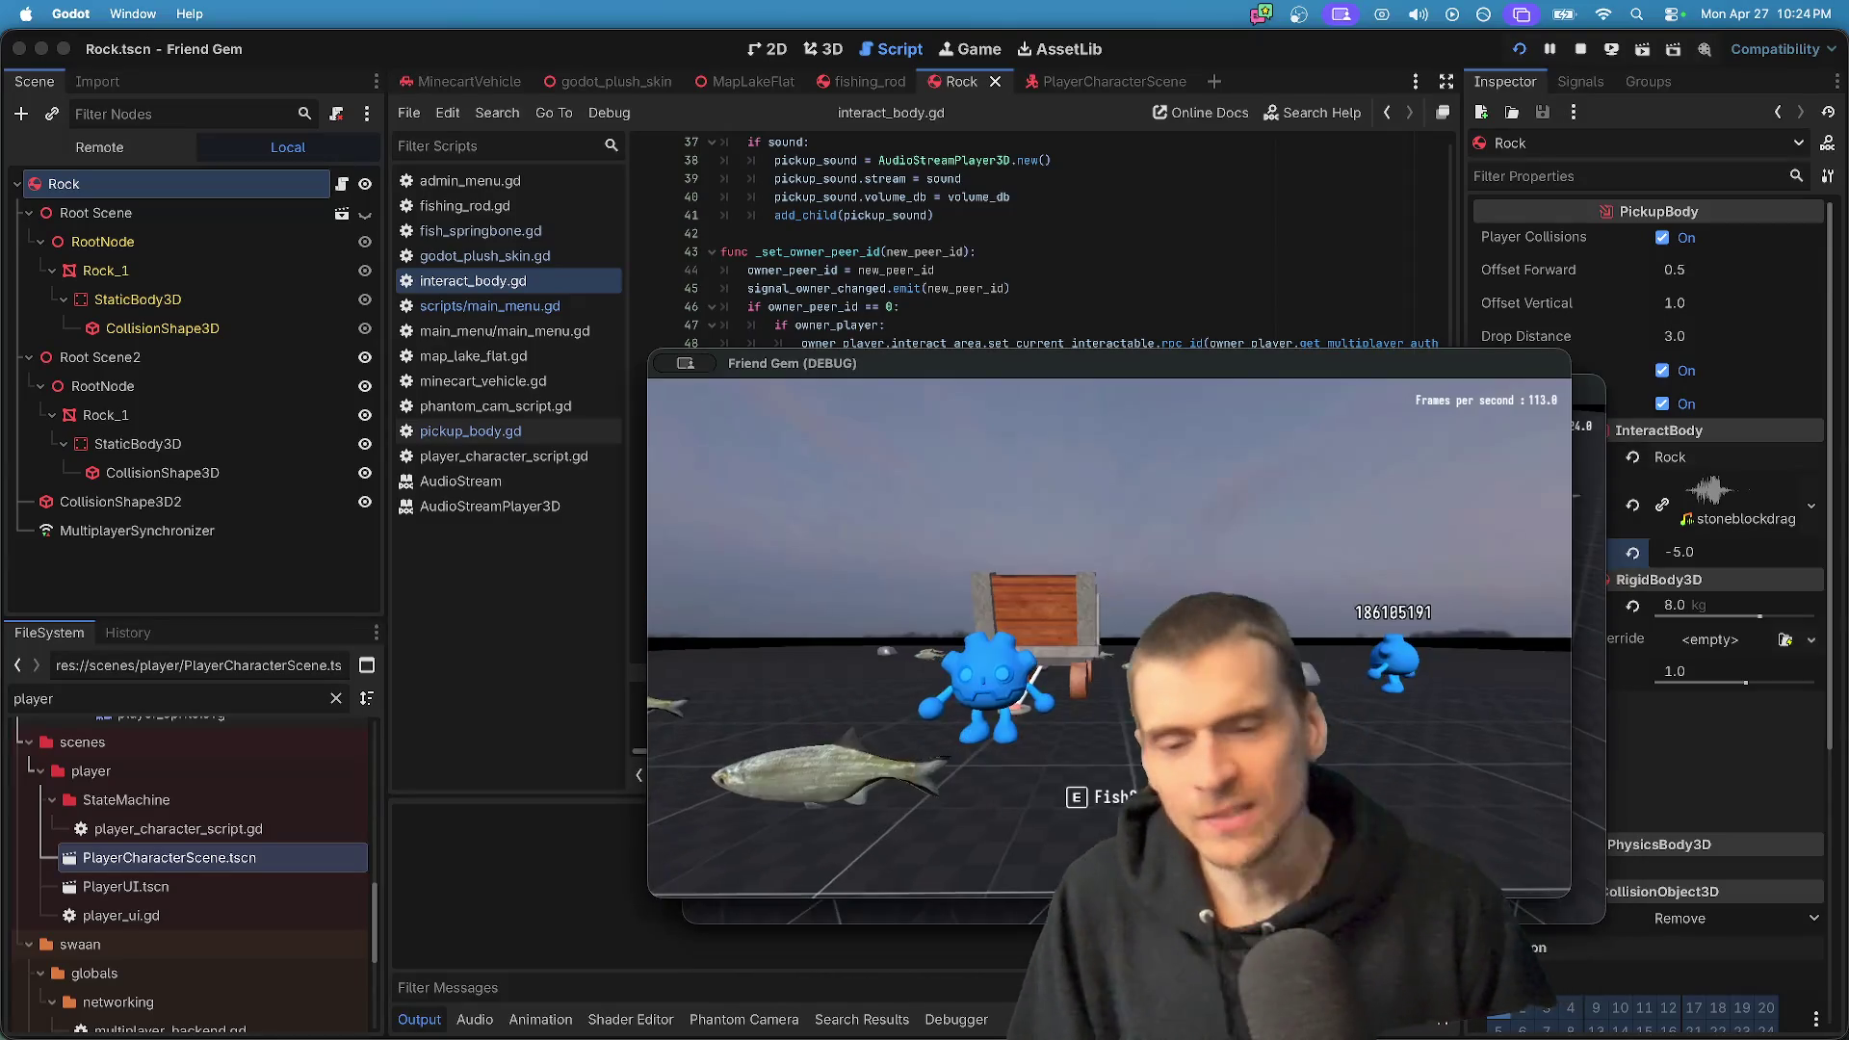
key("e")
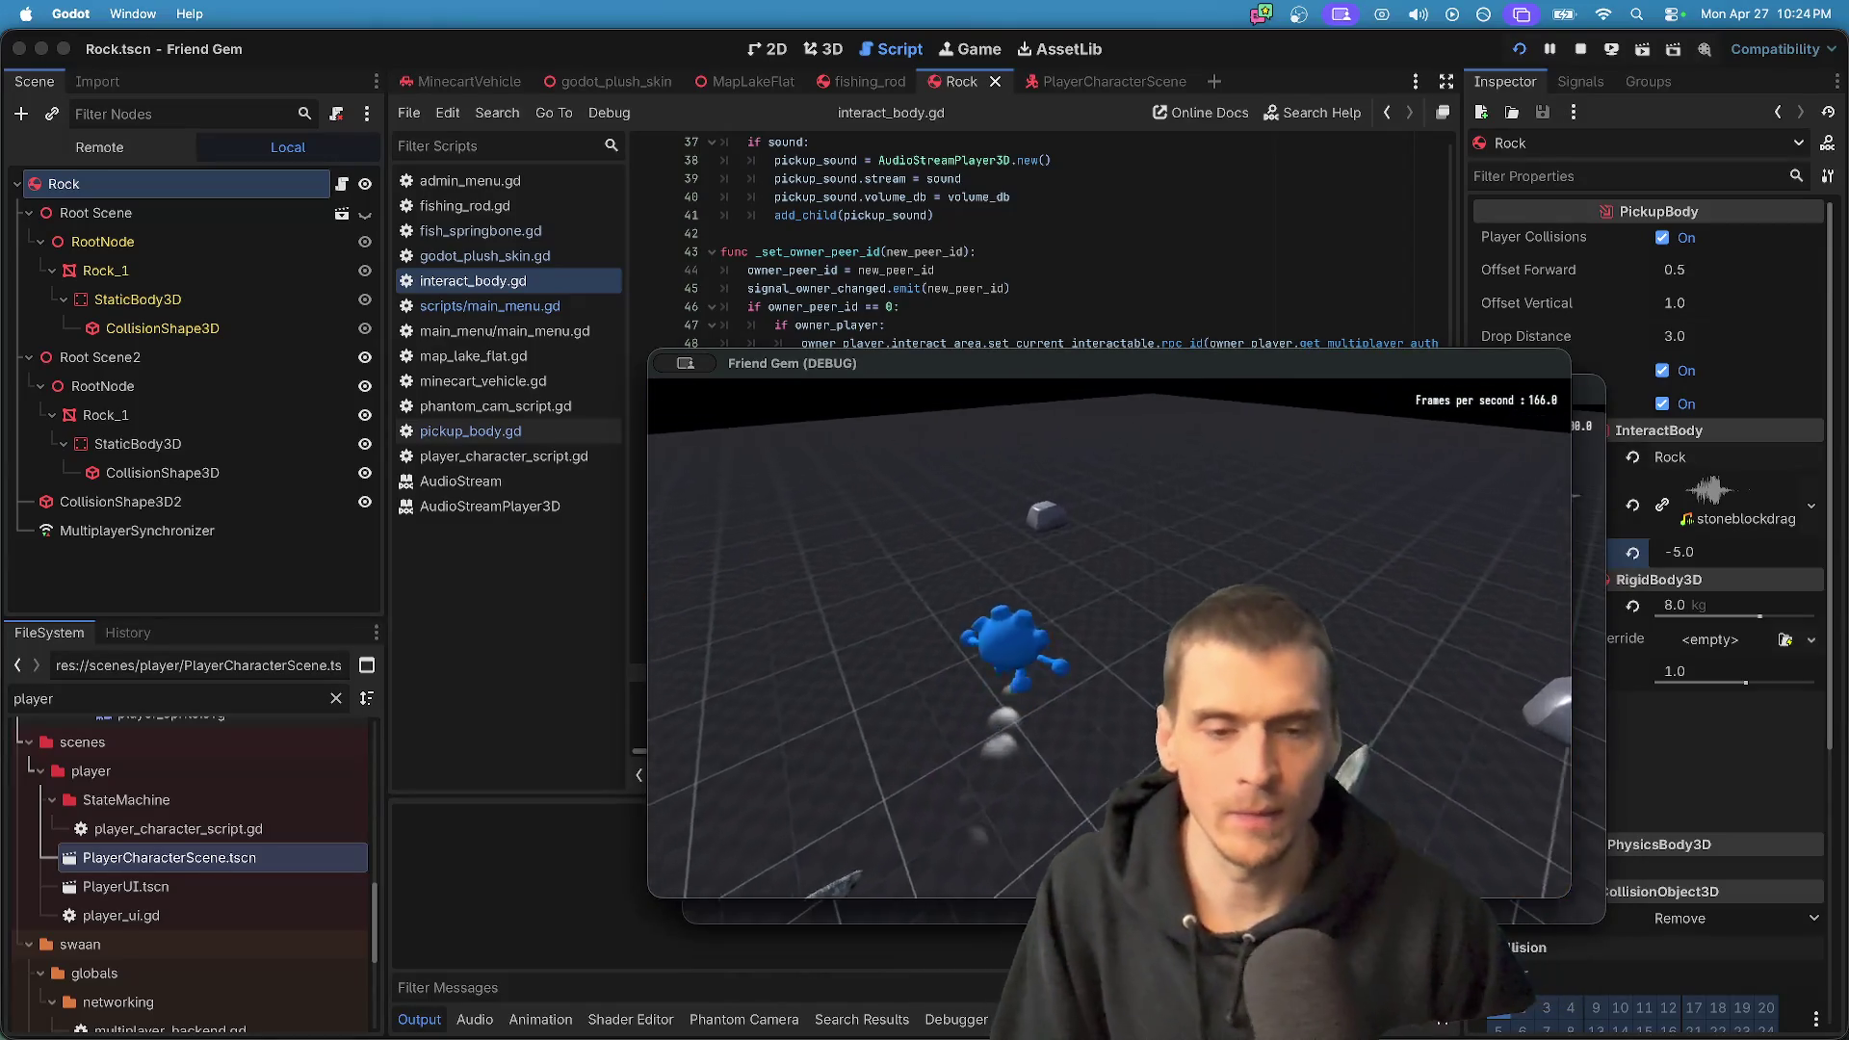
key("super+Tab")
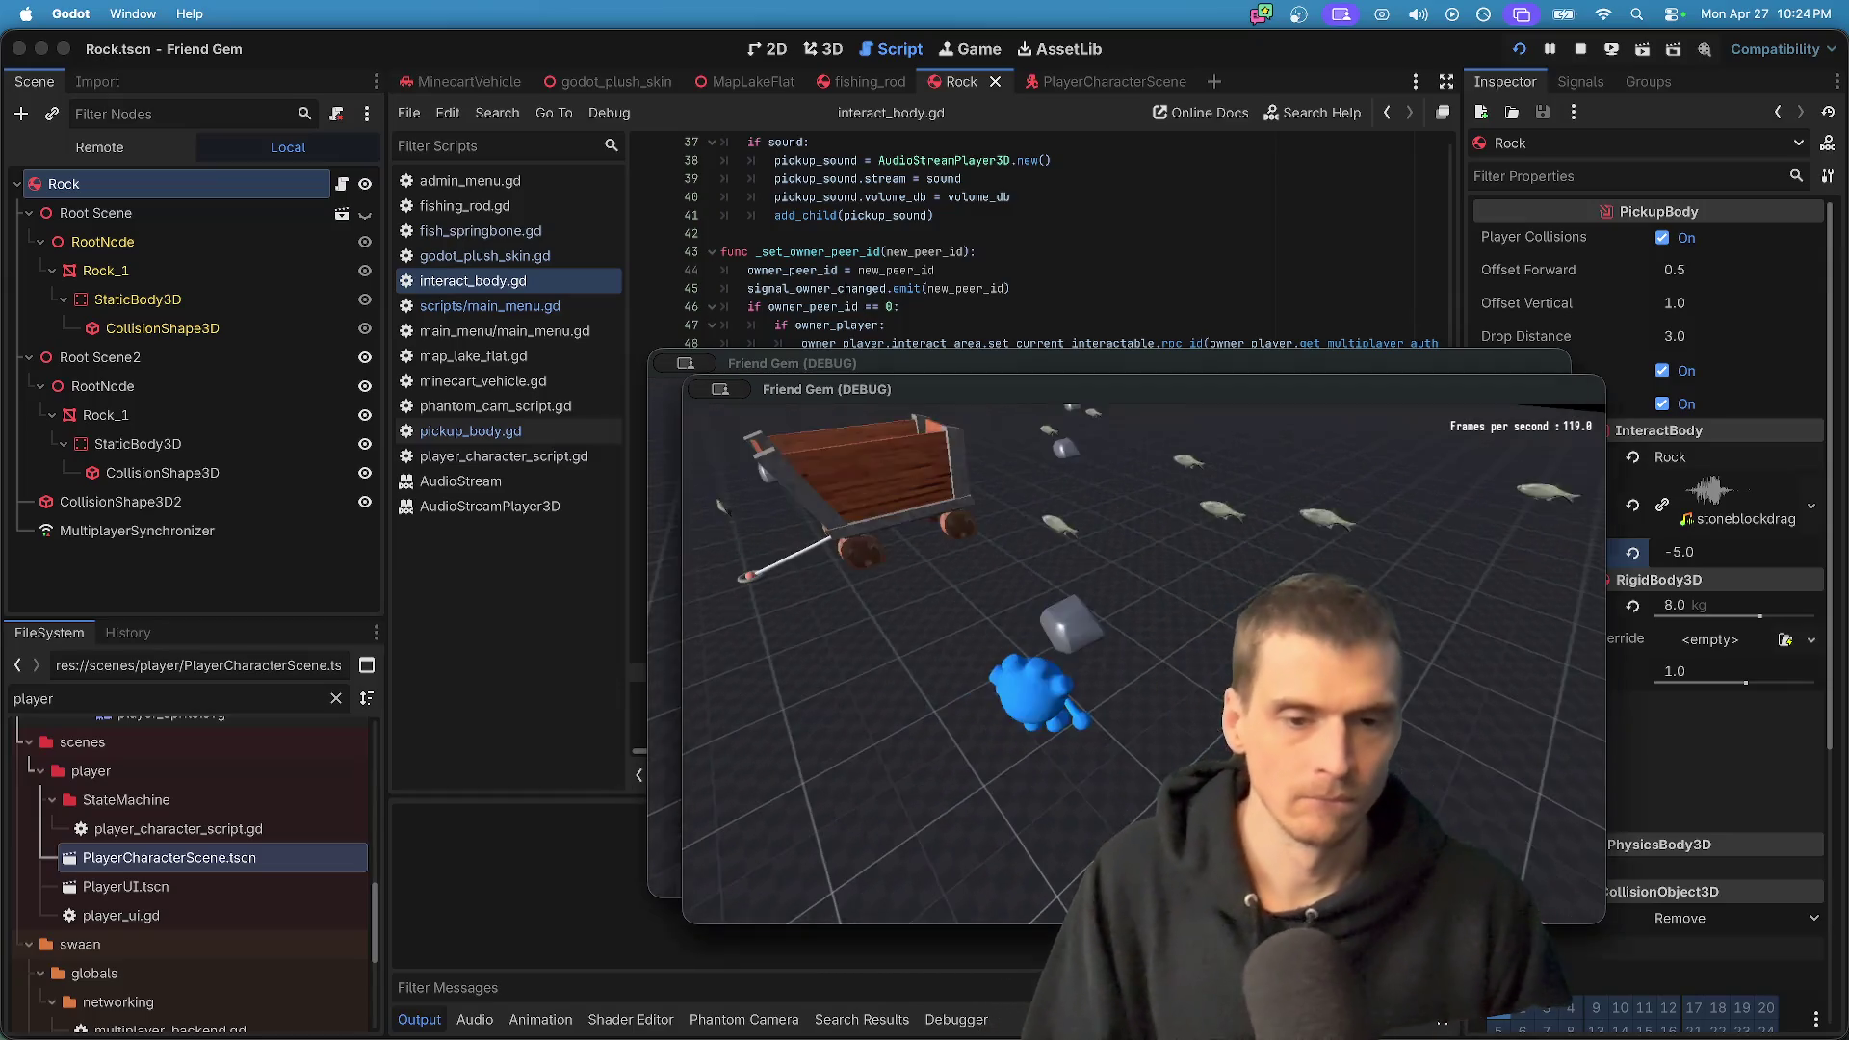
key("Escape")
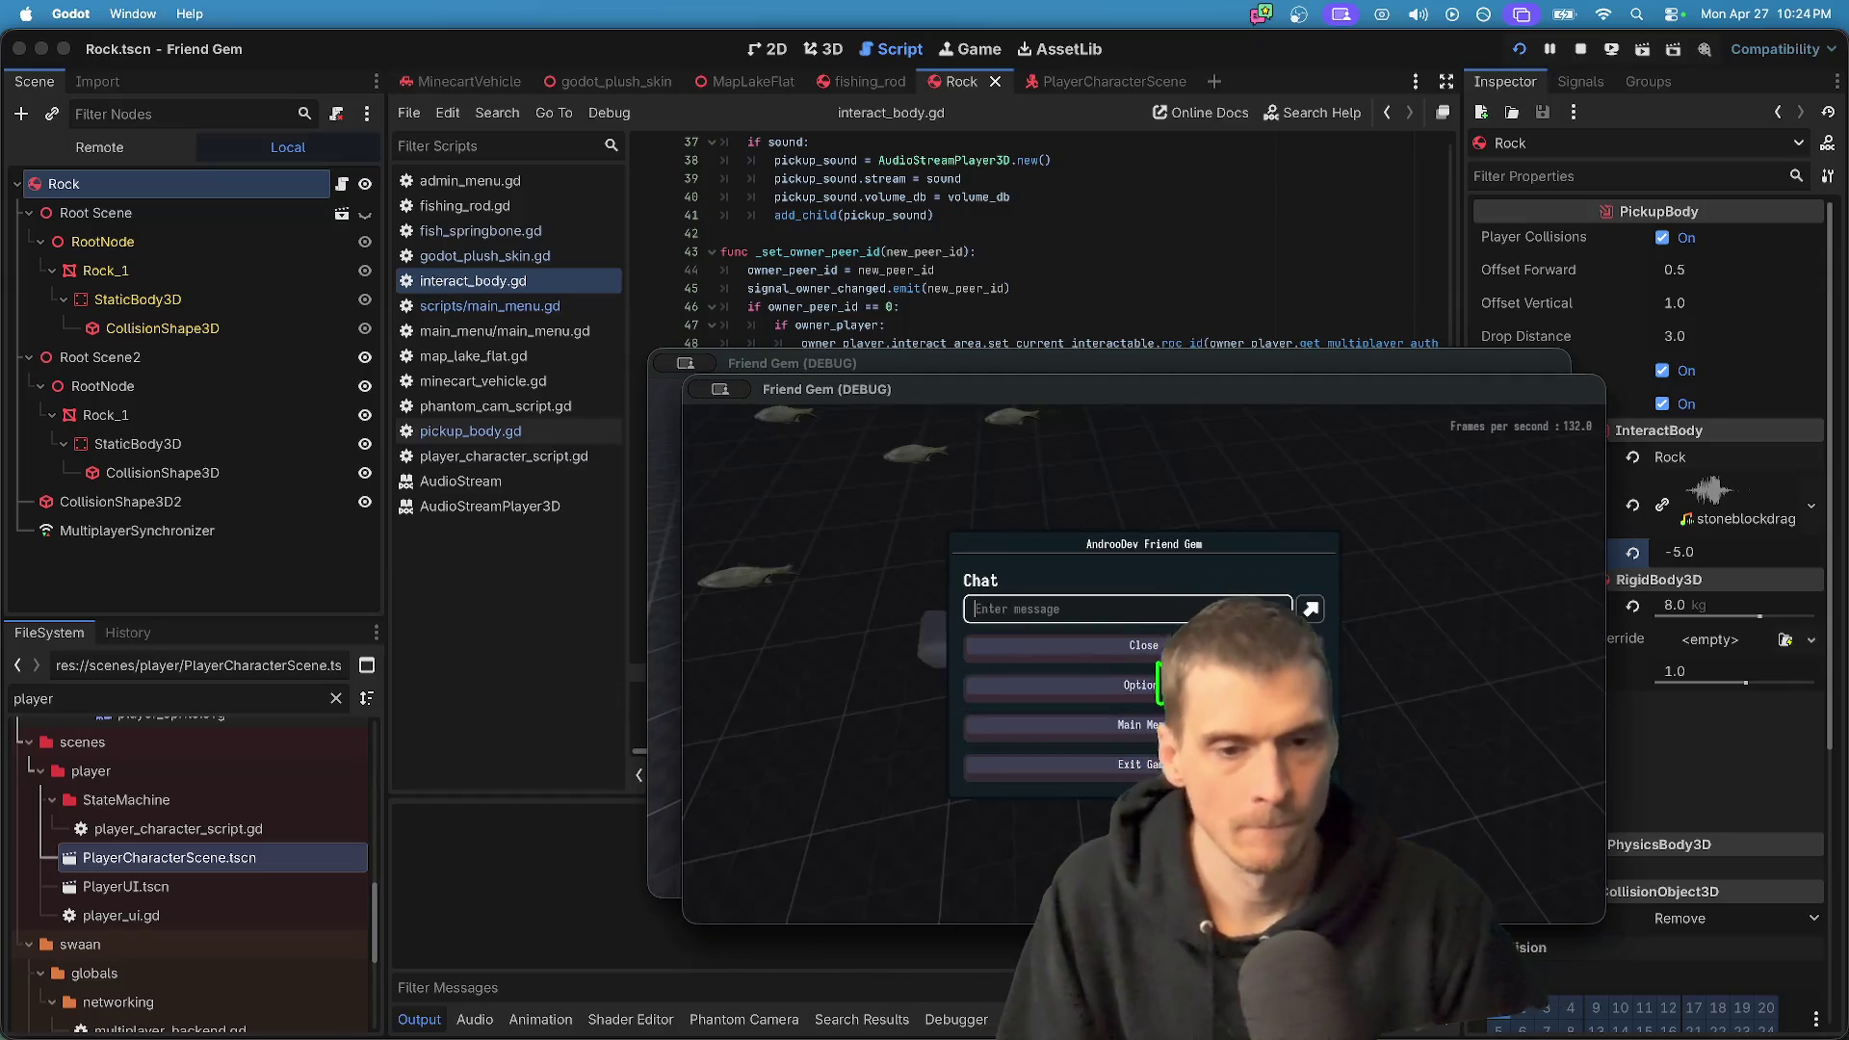
left_click(1214, 725)
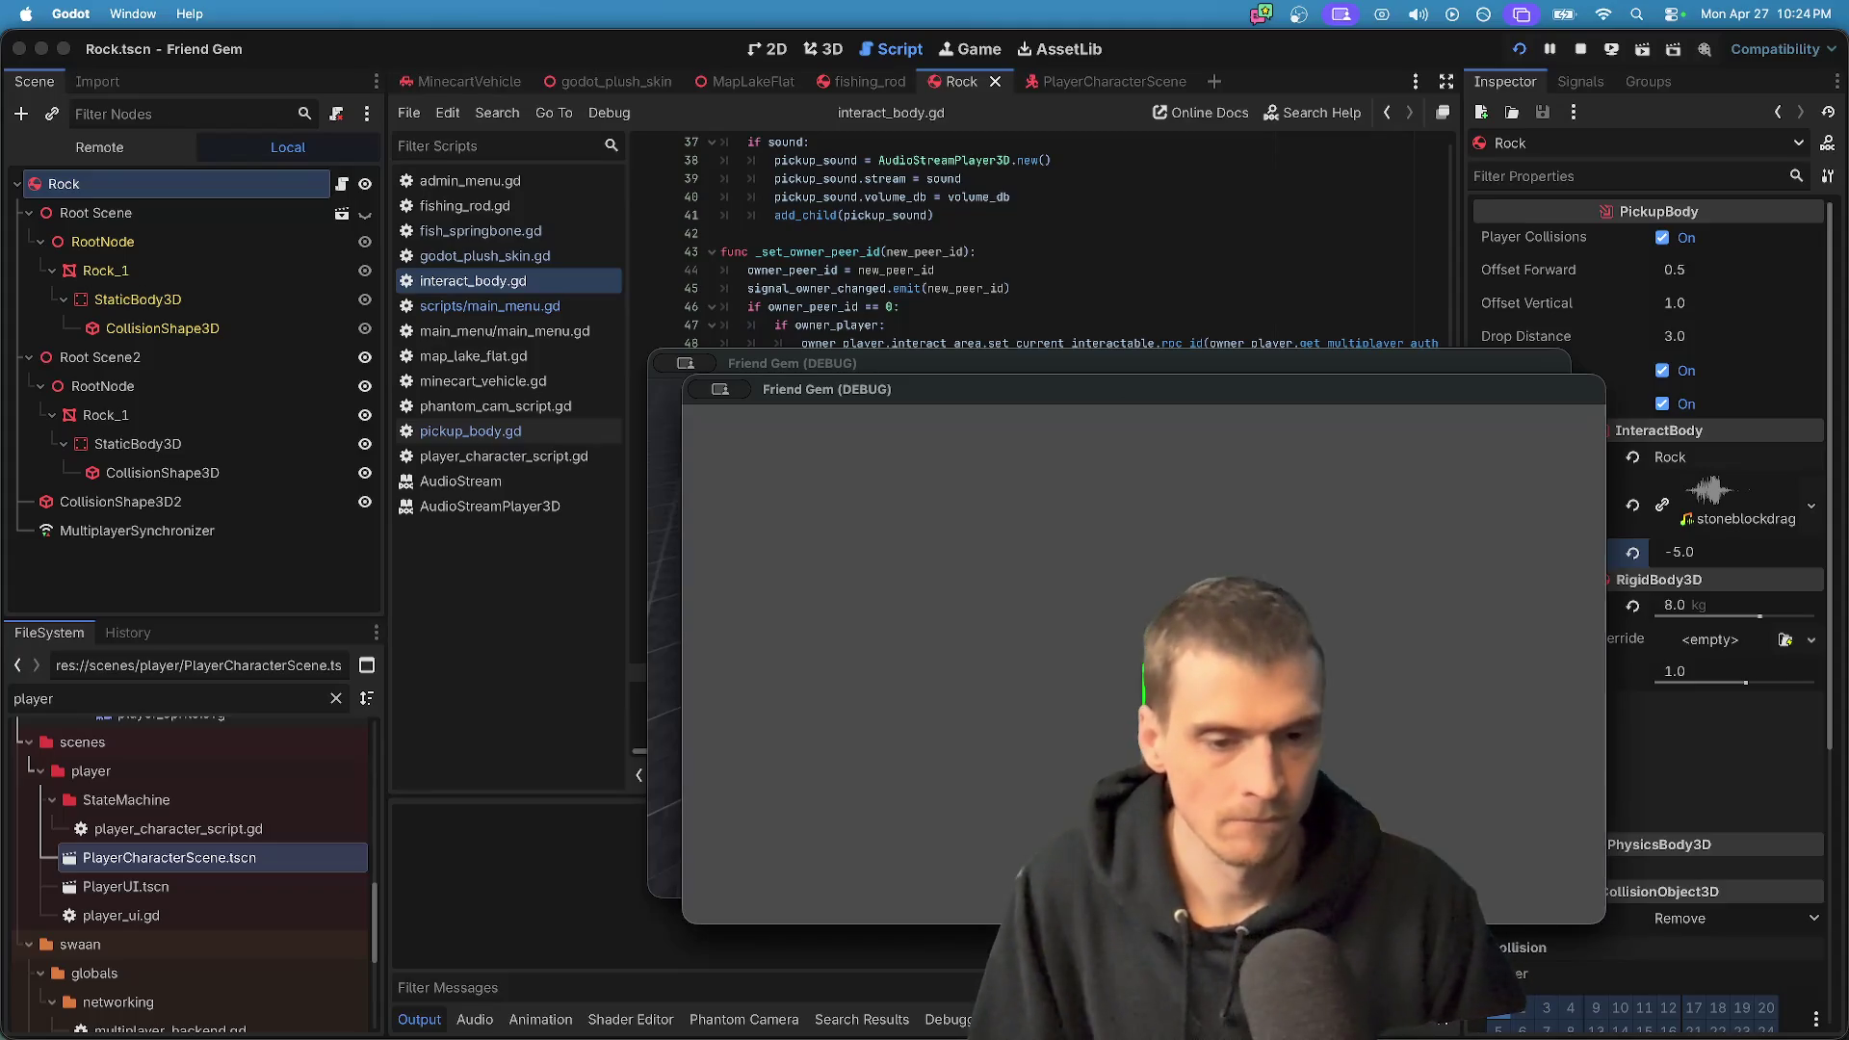
left_click(1059, 363)
key("Escape")
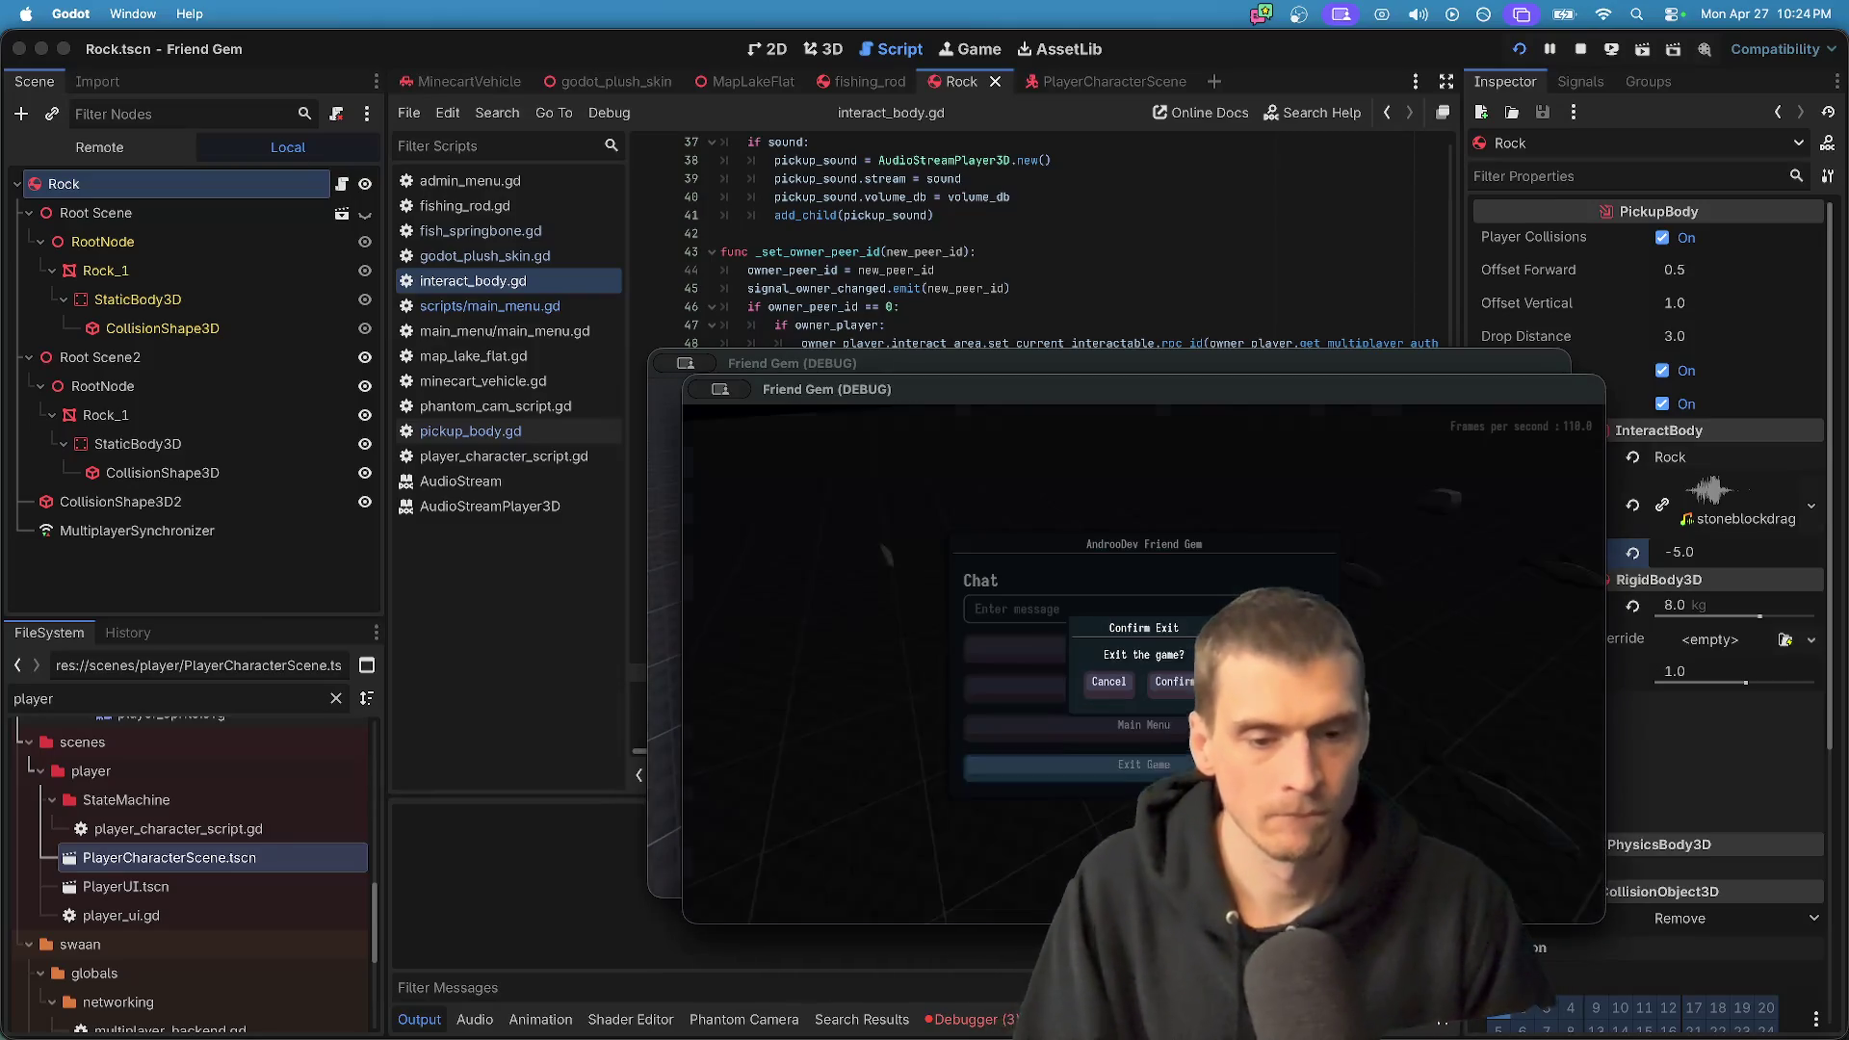
left_click(1108, 640)
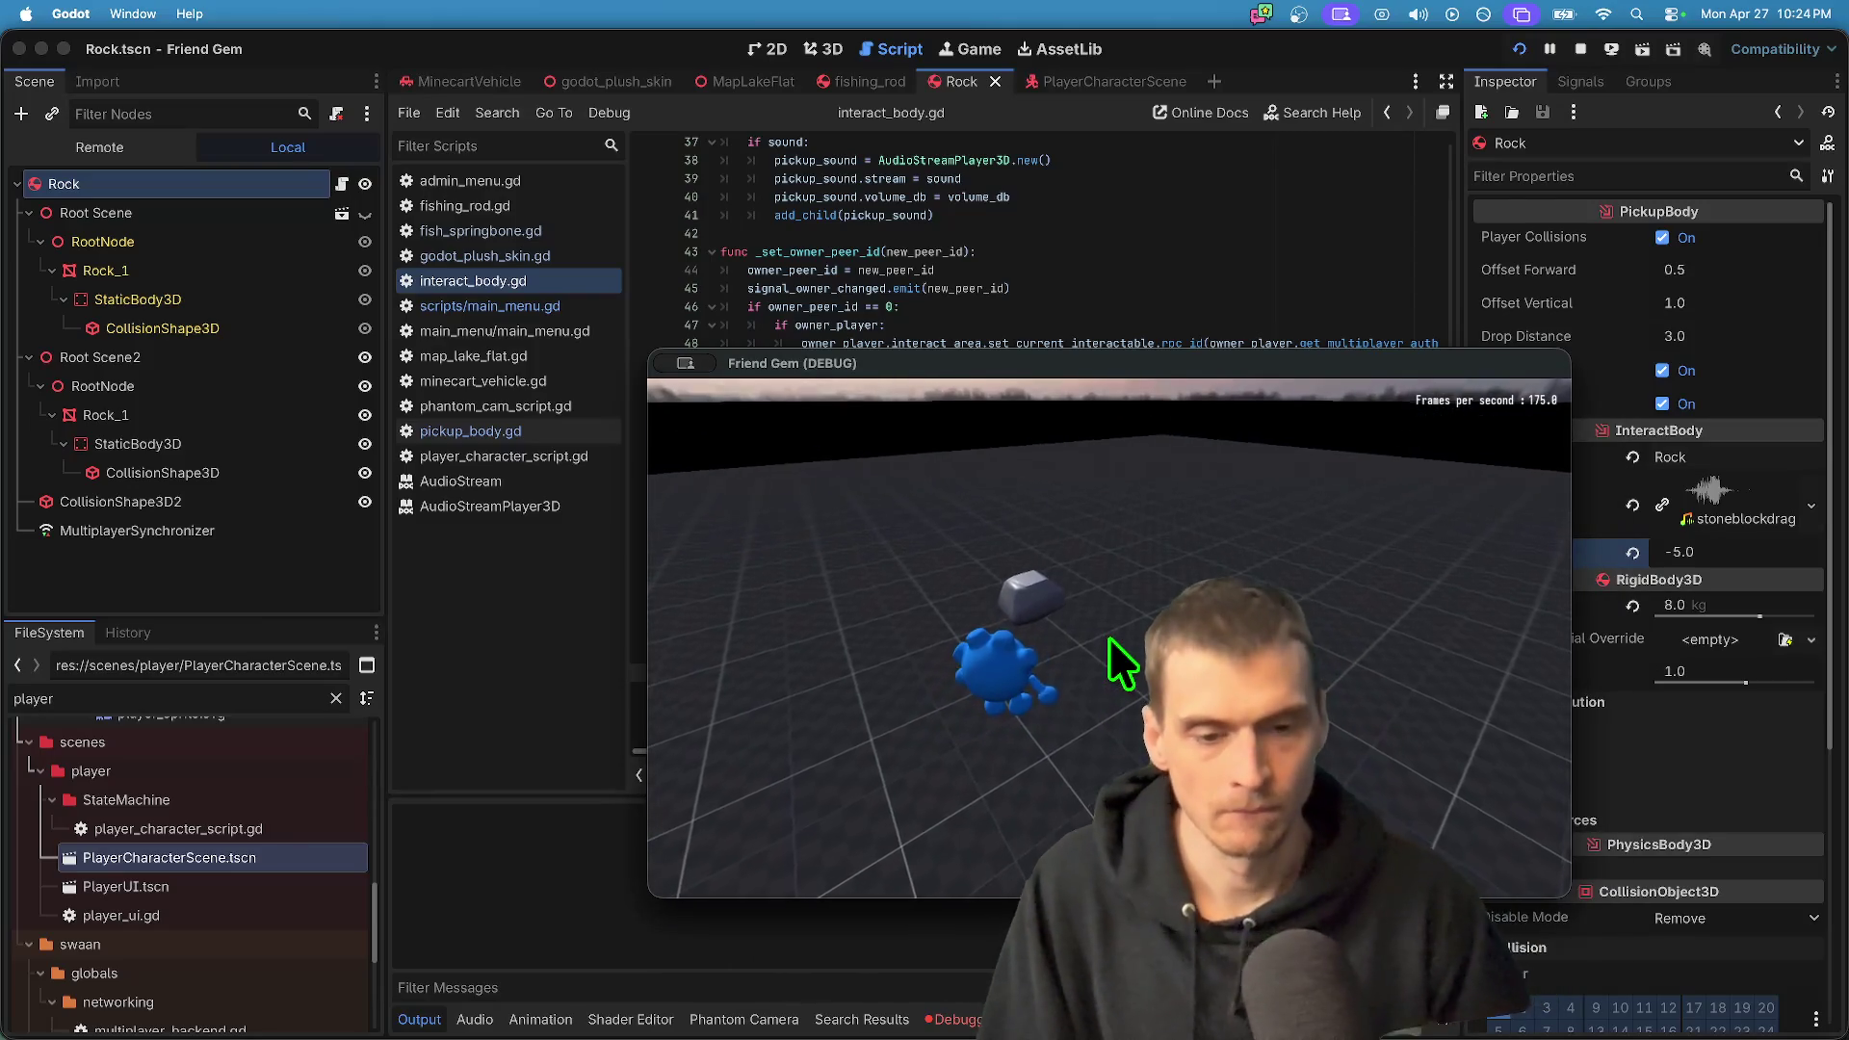
key("e")
- Change the Rock's Volume dB to -15 and relaunch the project
left_click(1700, 552)
key("BackSpace")
key("BackSpace")
key("BackSpace")
type("15")
key("Return")
key("super+b")
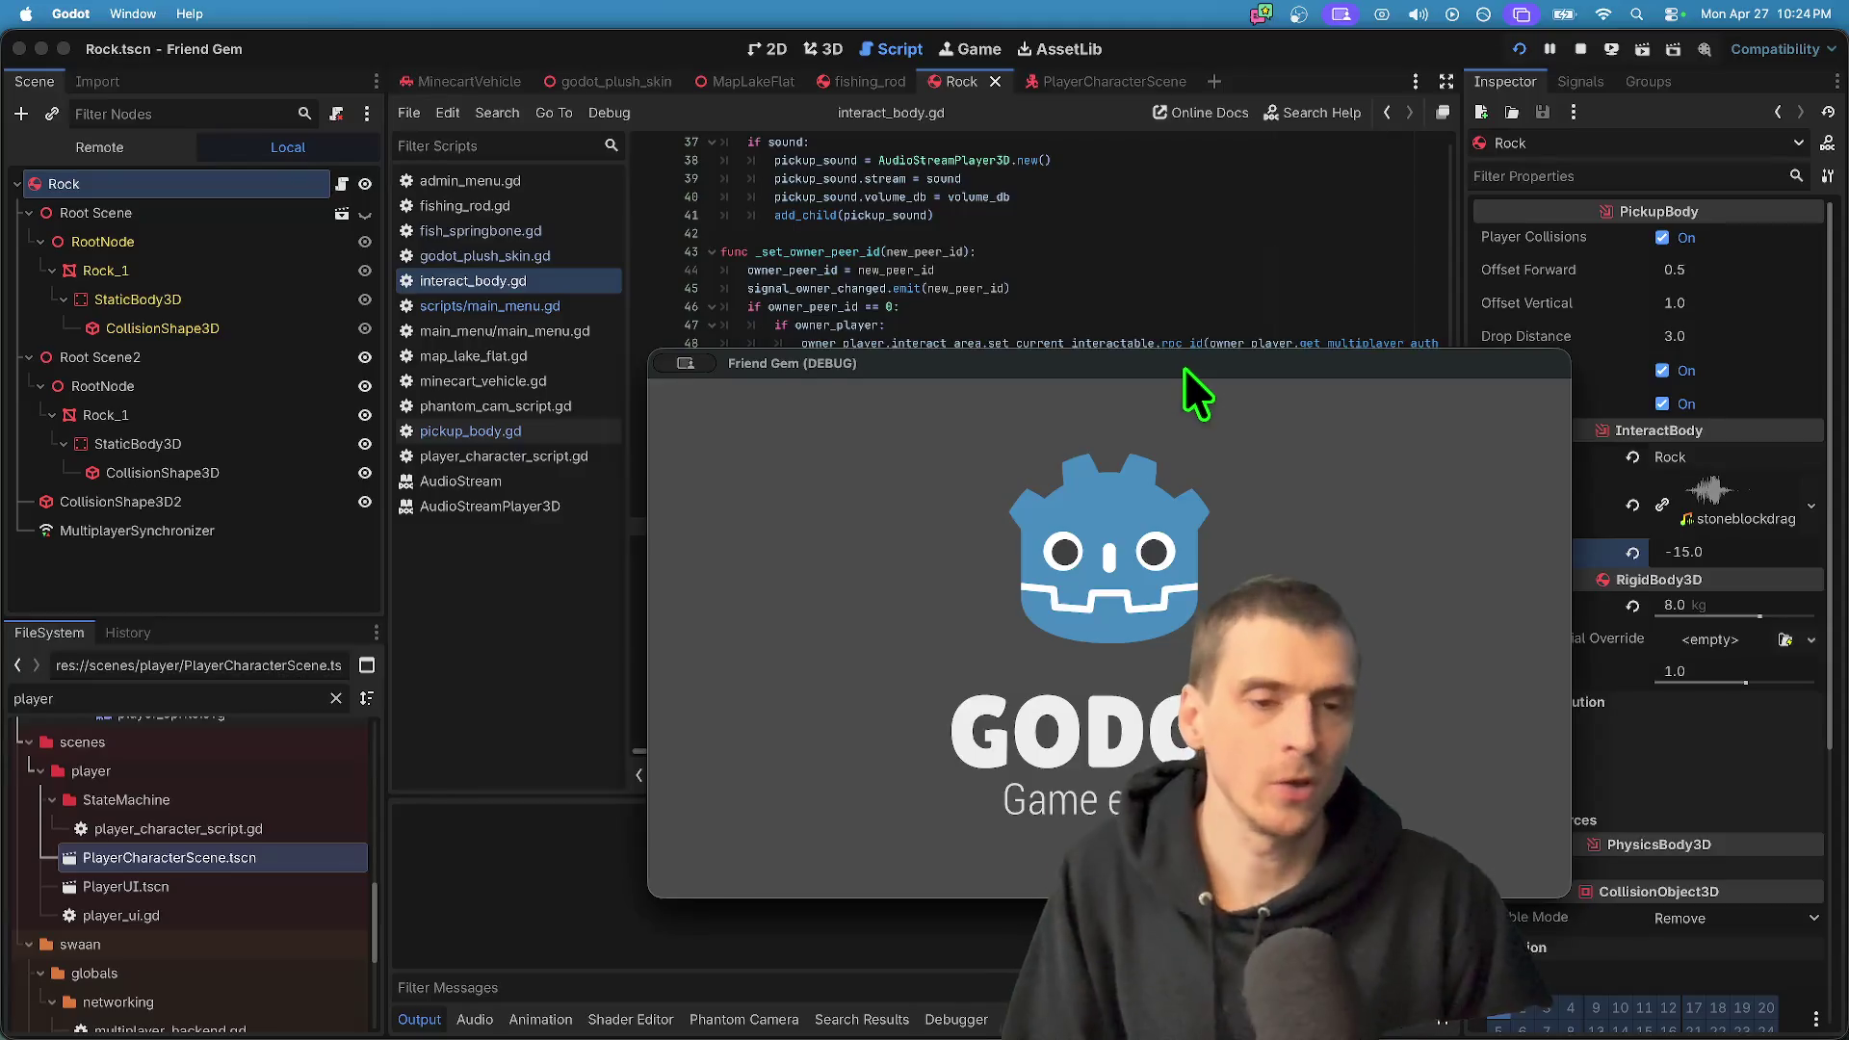
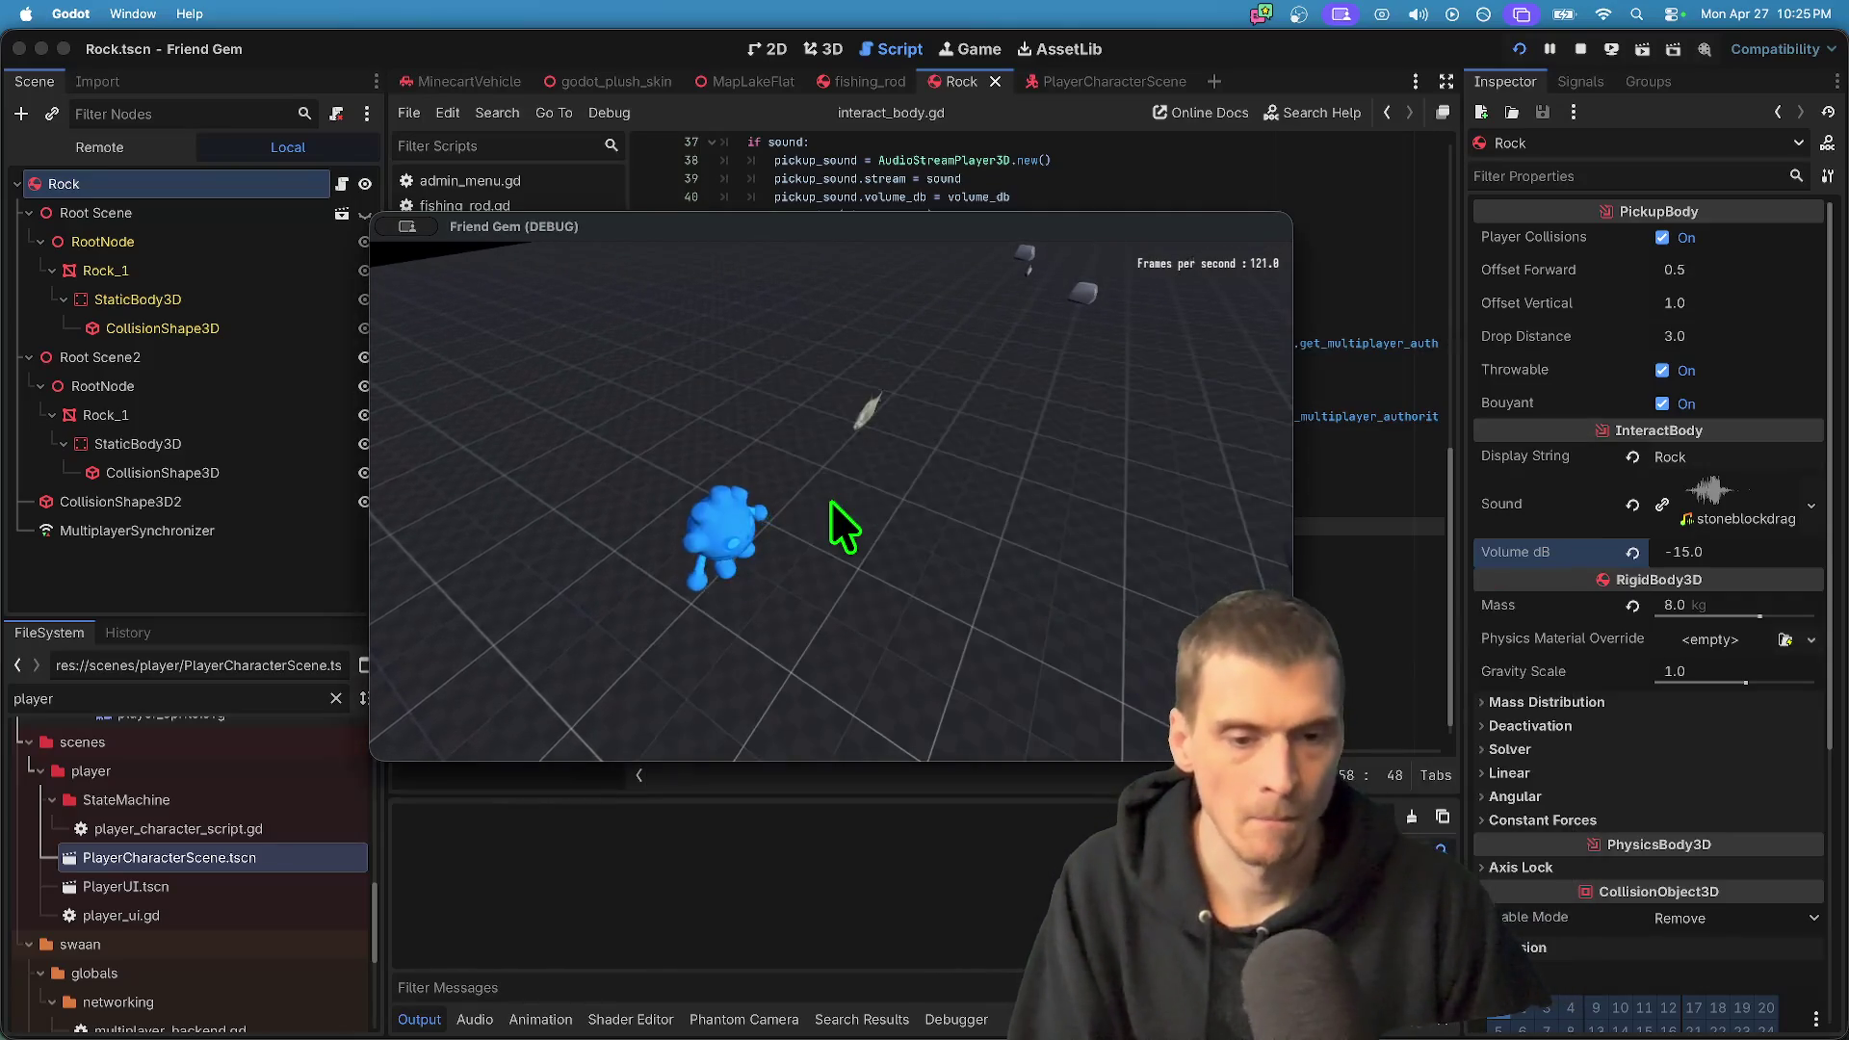
- In the running game, walk to the rock, pick it up with E, then check interact_body.gd
left_click(831, 501)
key("w")
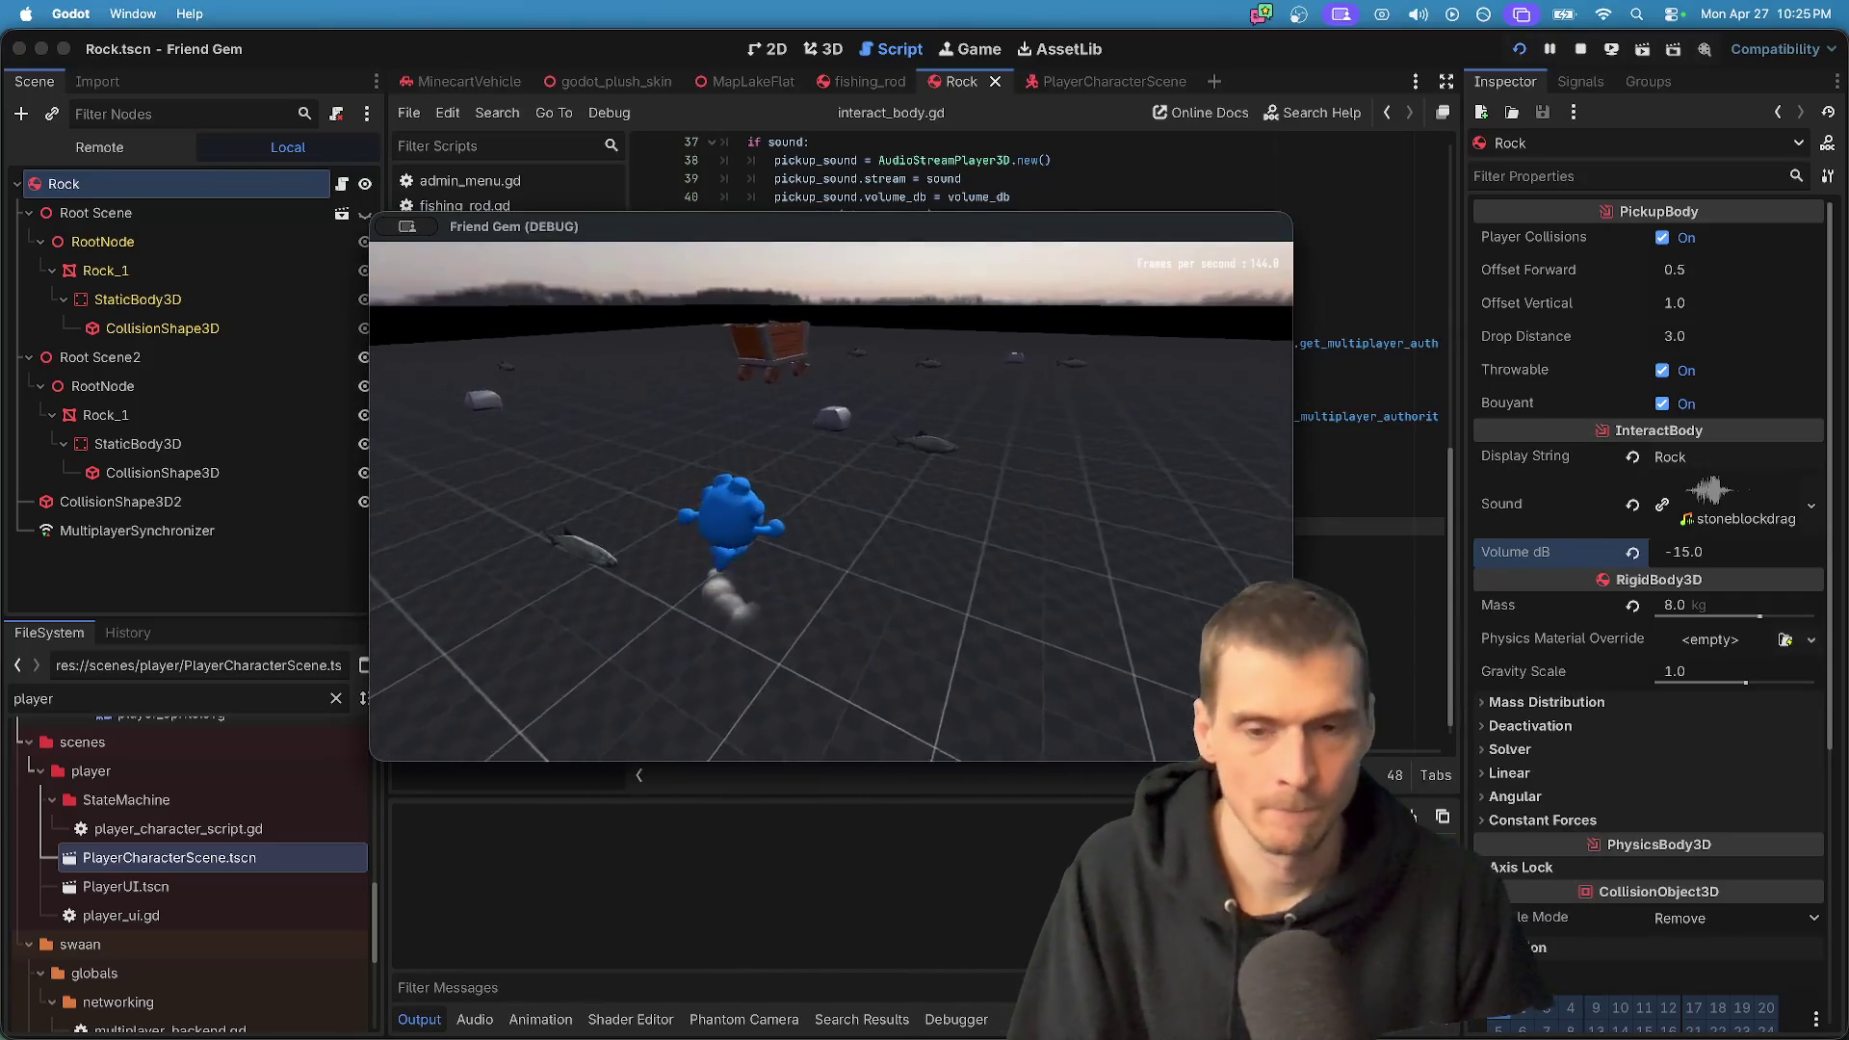
key("e")
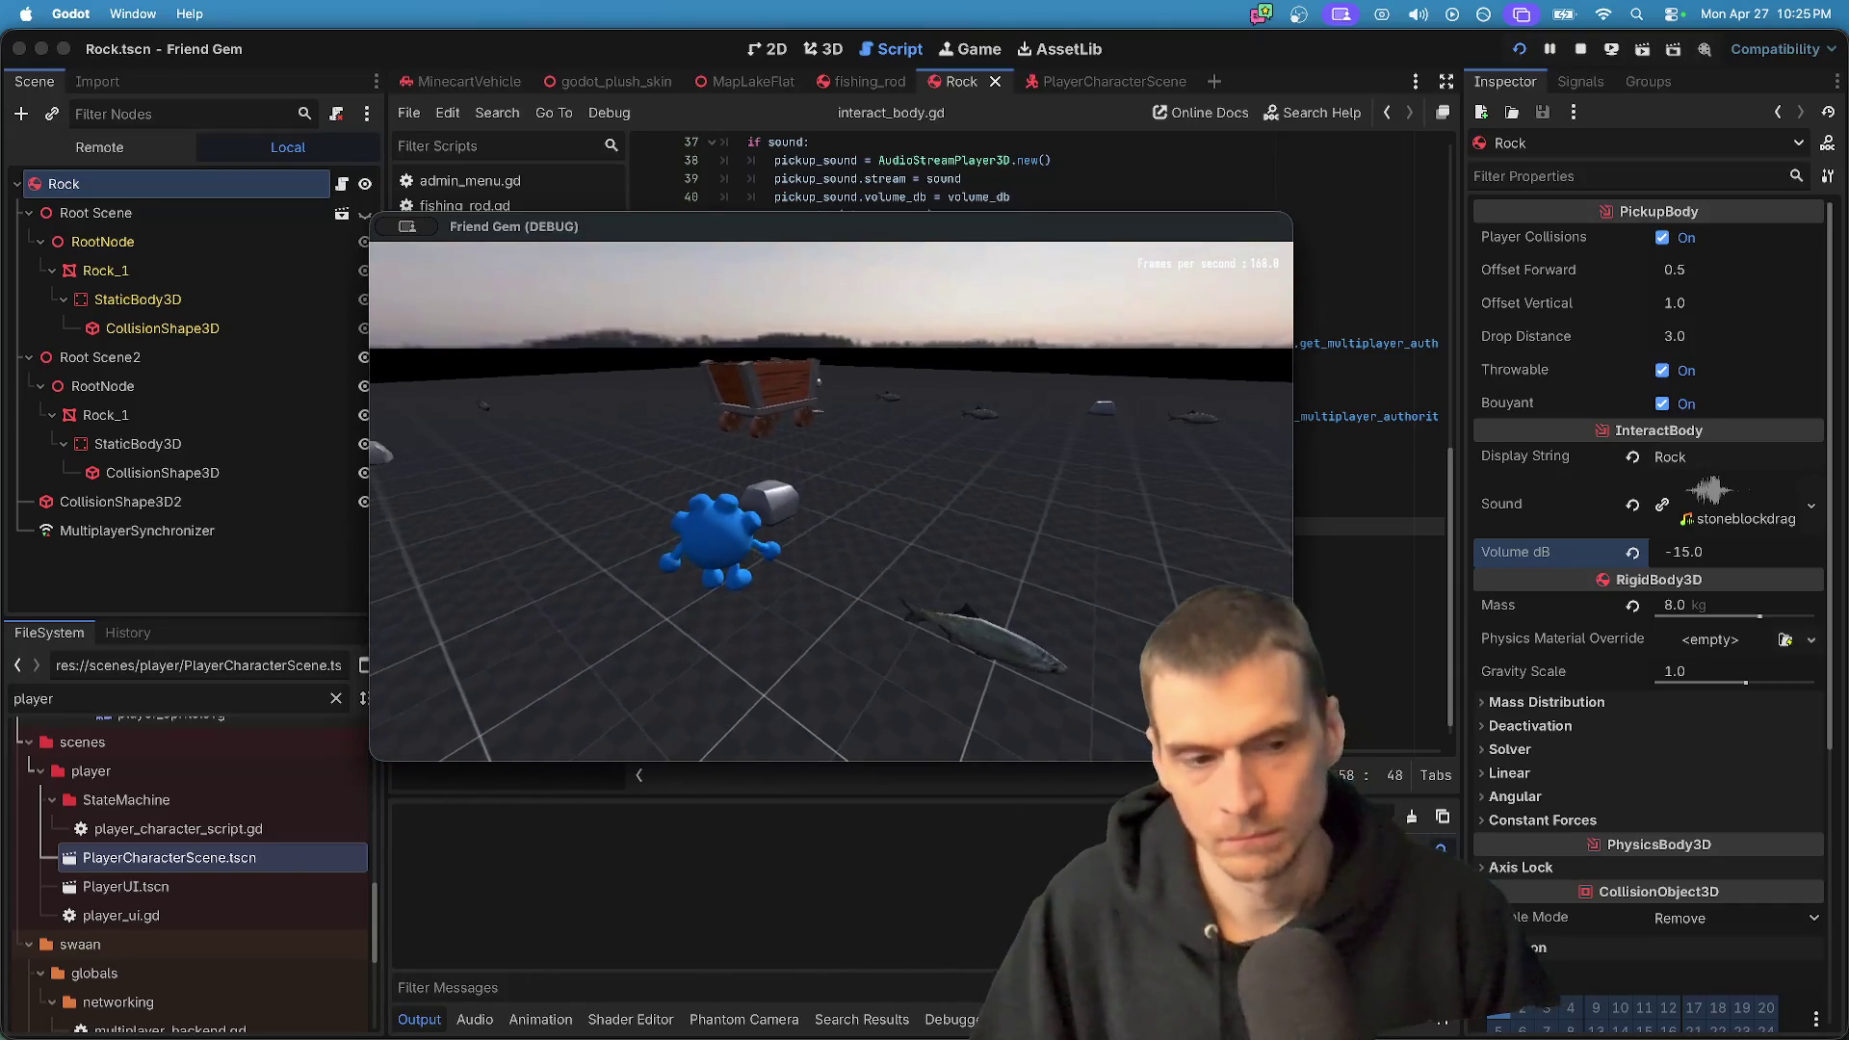
key("Escape")
key("super+Tab")
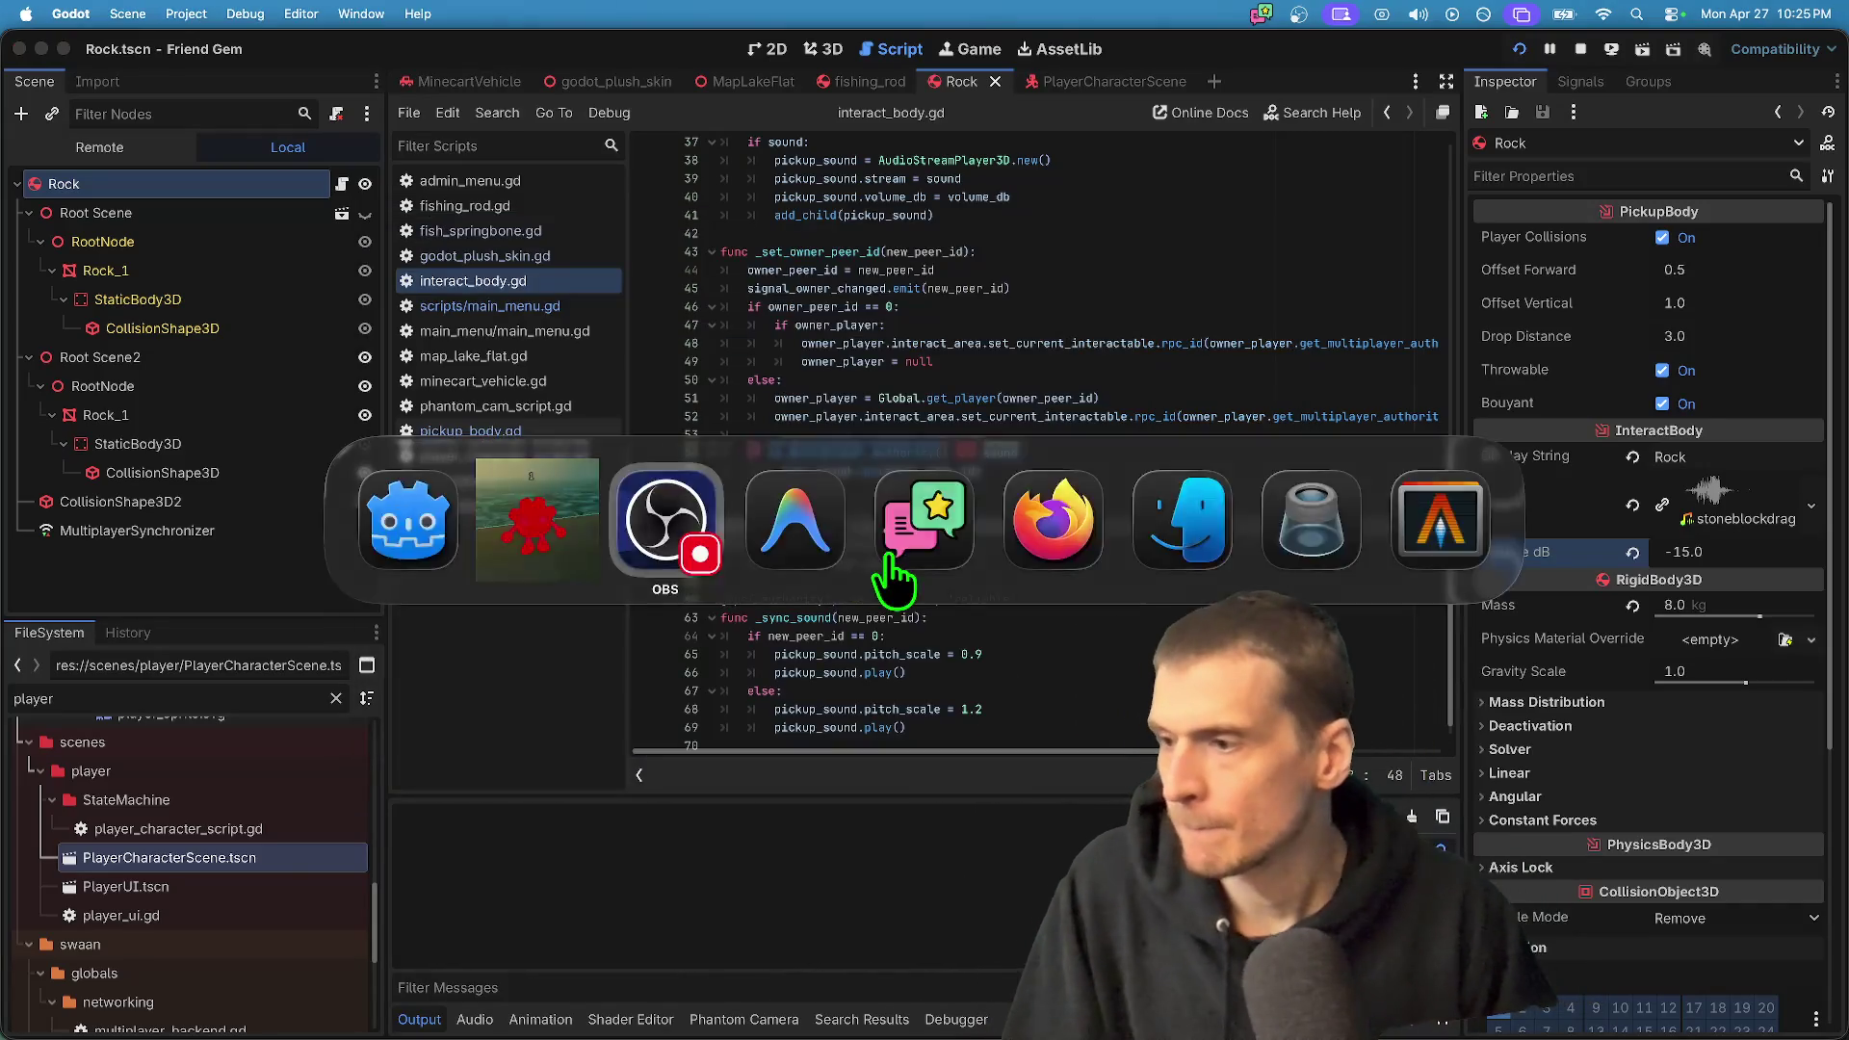
scroll(964, 511, "down", 1)
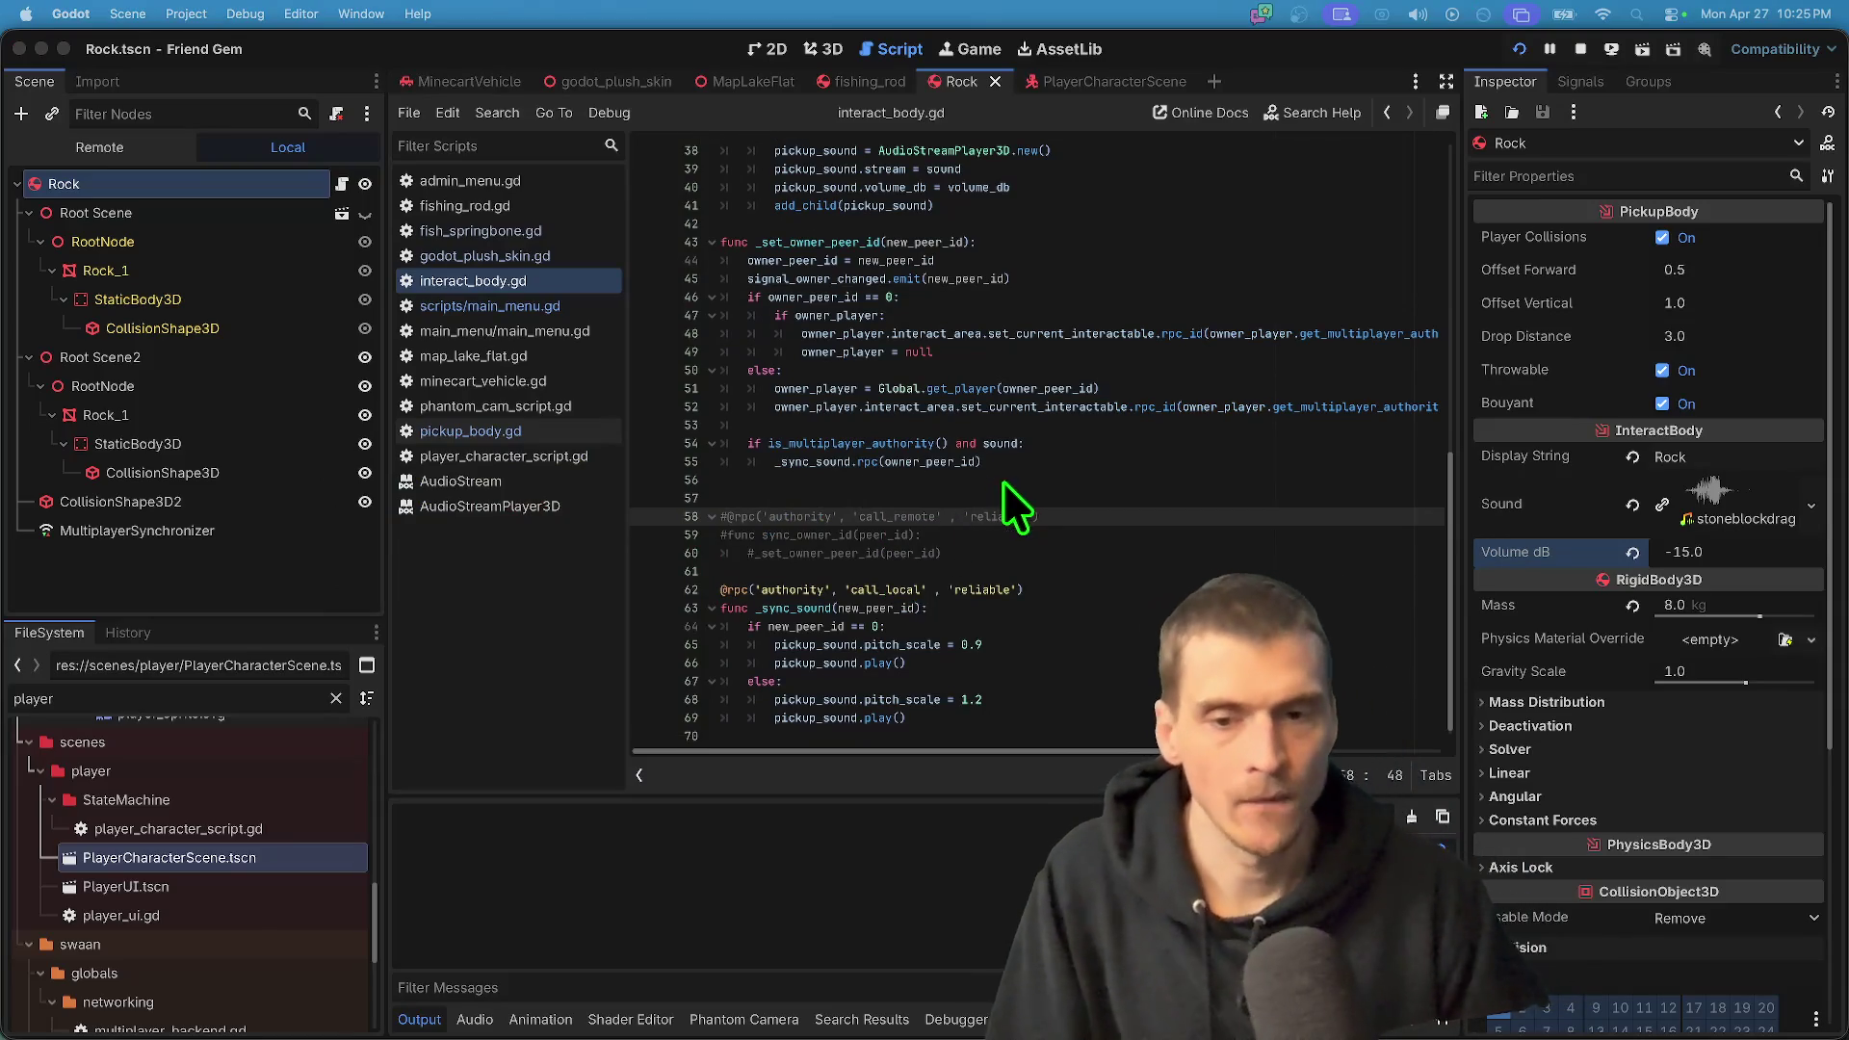
left_click(1096, 497)
scroll(964, 434, "up", 12)
scroll(1180, 501, "down", 5)
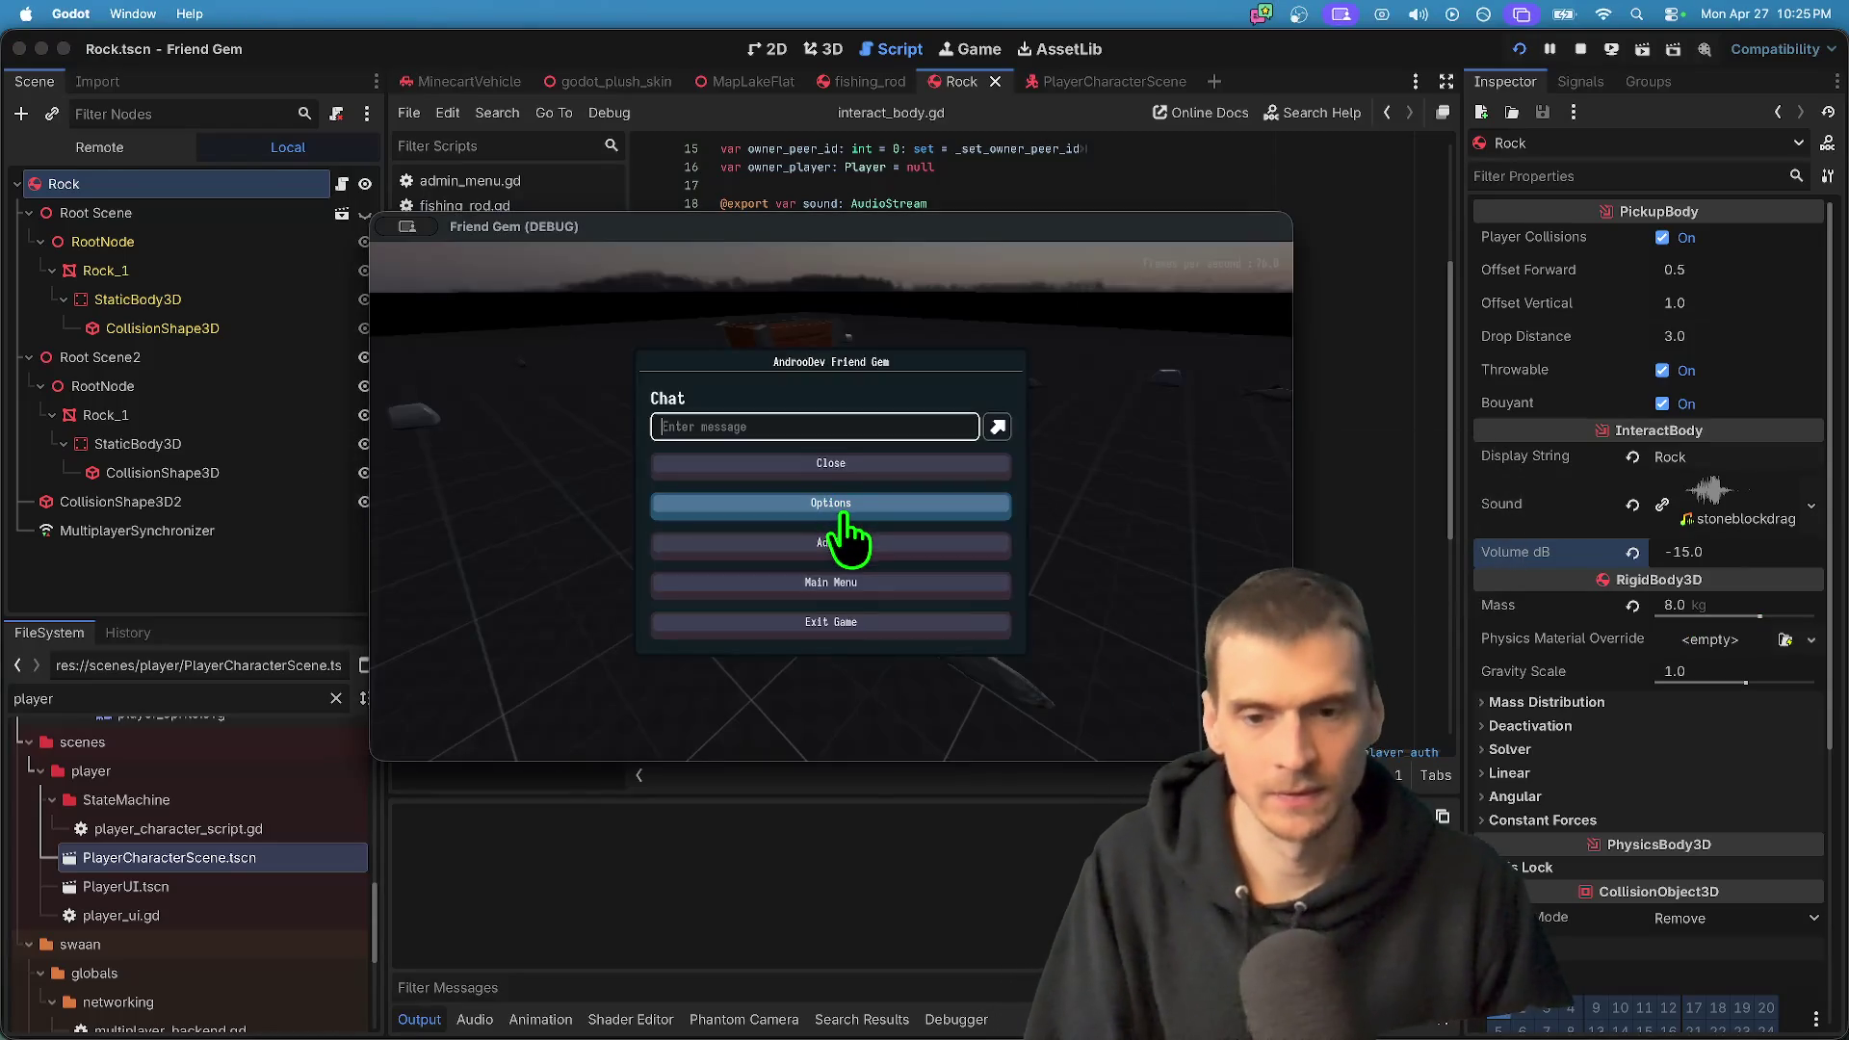
- Check the game's Settings > Audio volume options, then resume play
left_click(830, 511)
left_click(820, 359)
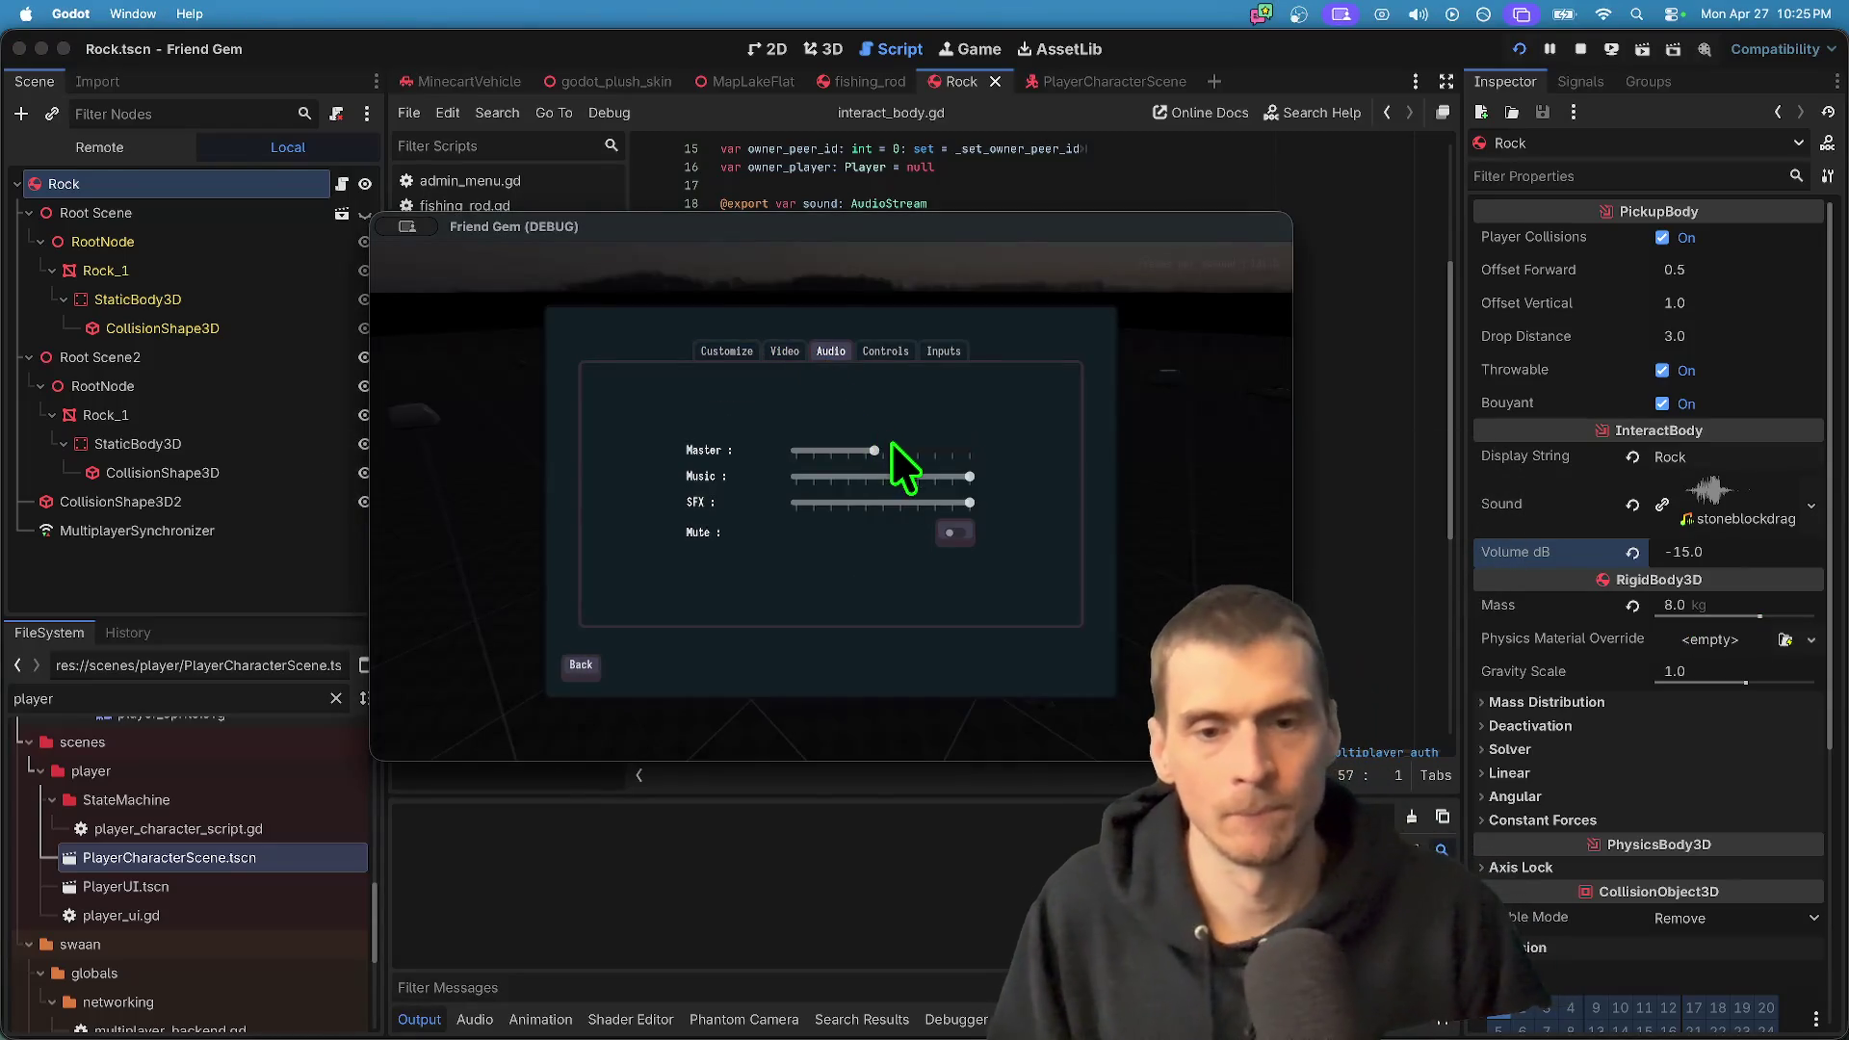
key("Escape")
left_click(848, 529)
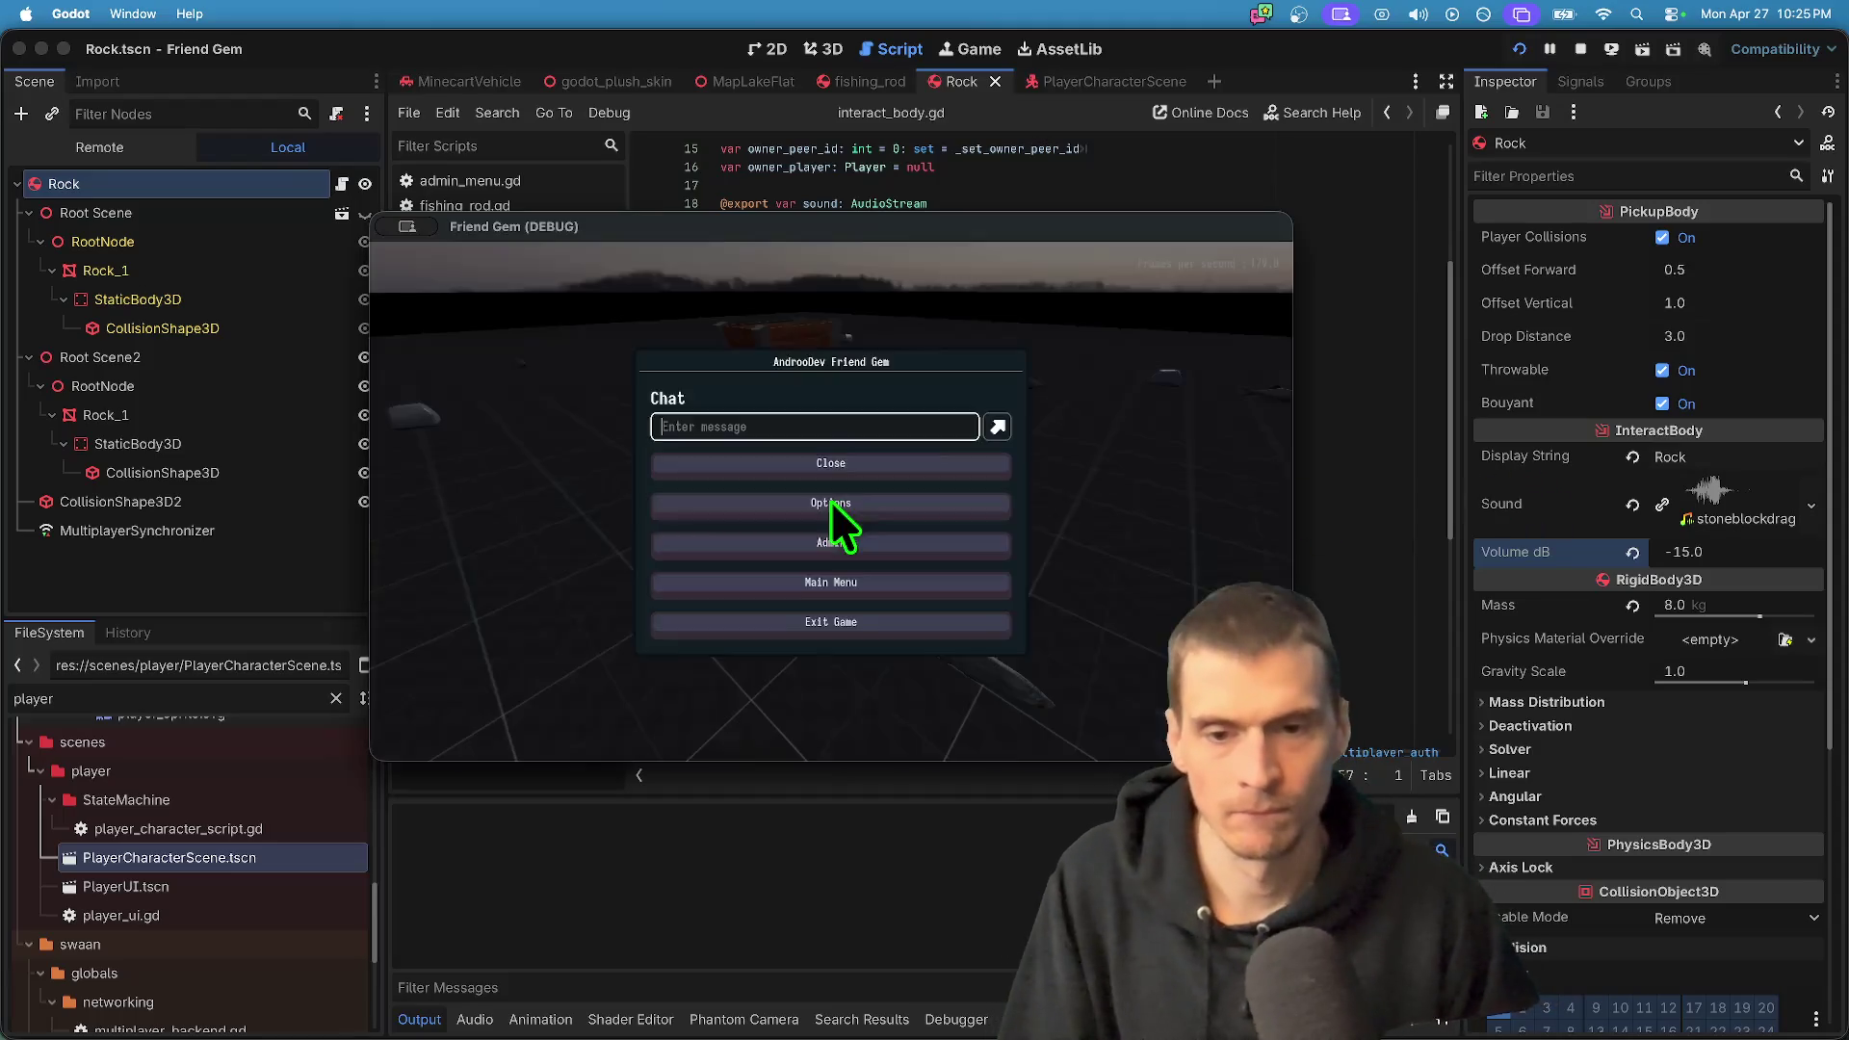
- Drop the rock and pick it up again, then return to interact_body.gd
key("w")
key("e")
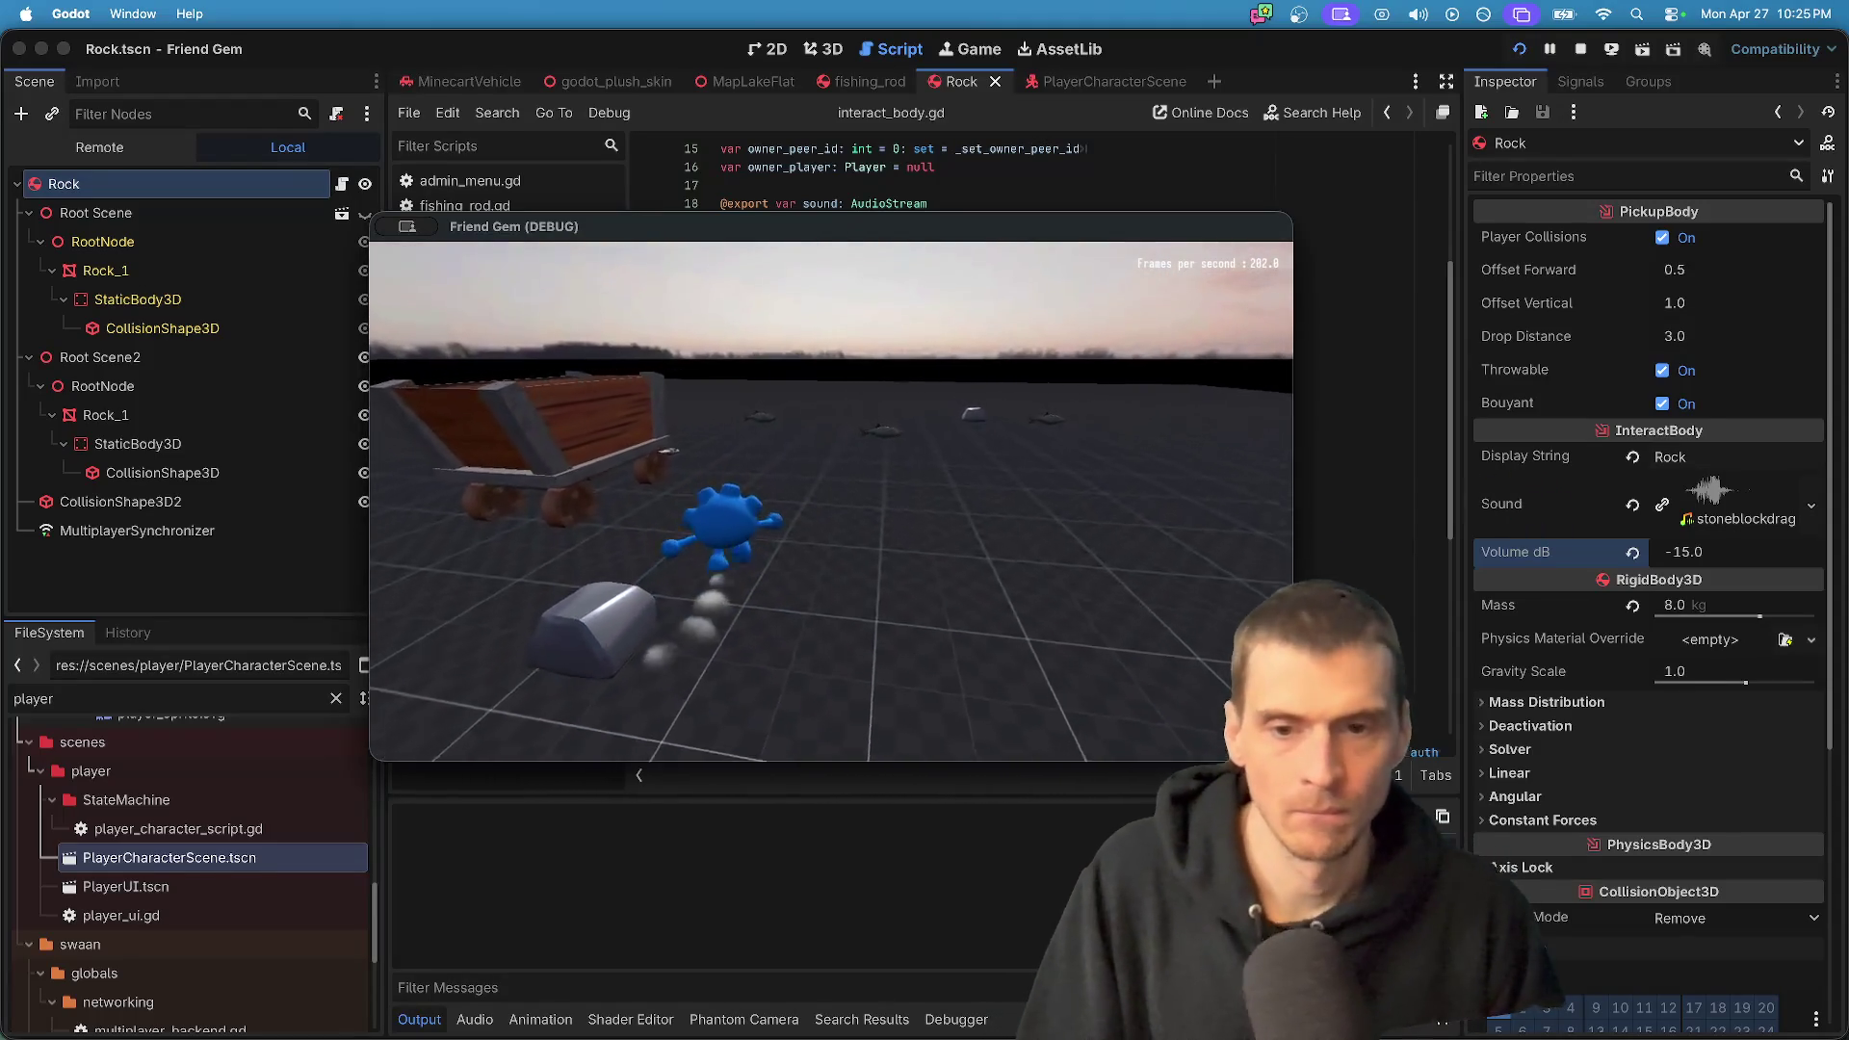
key("w")
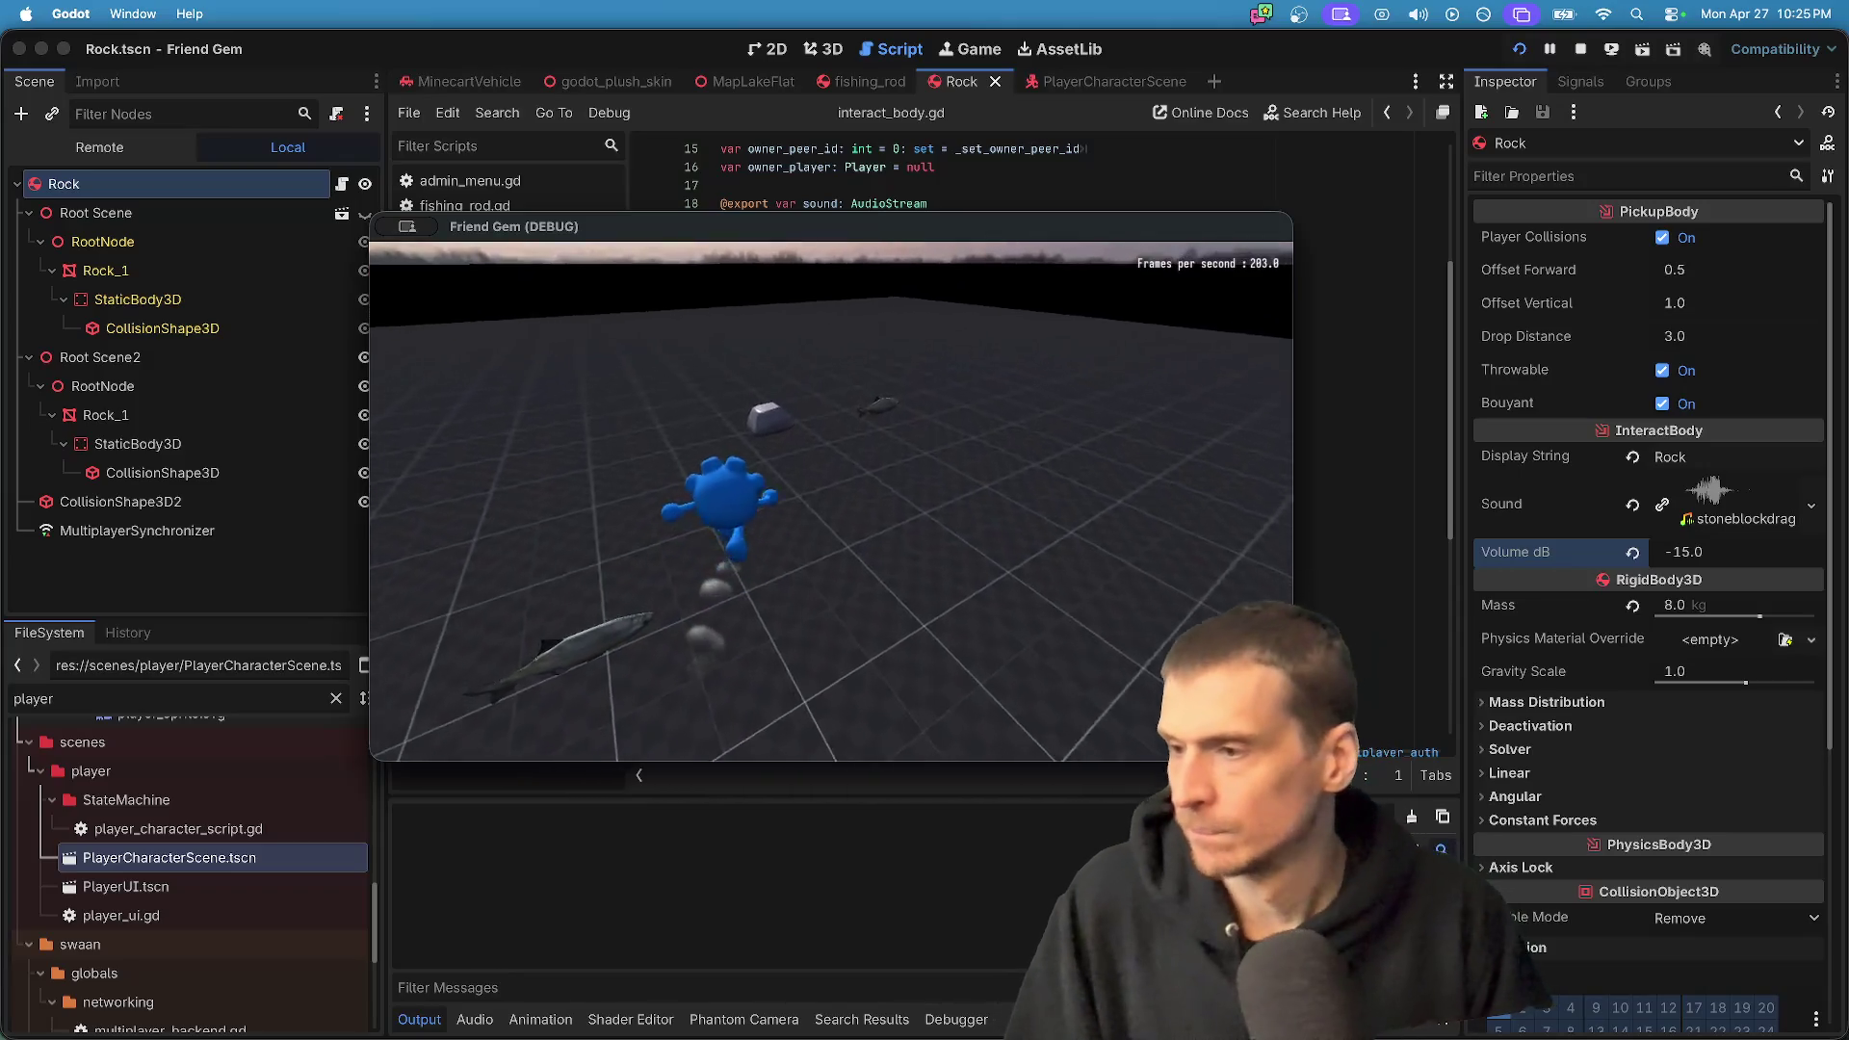
key("e")
key("super+Tab")
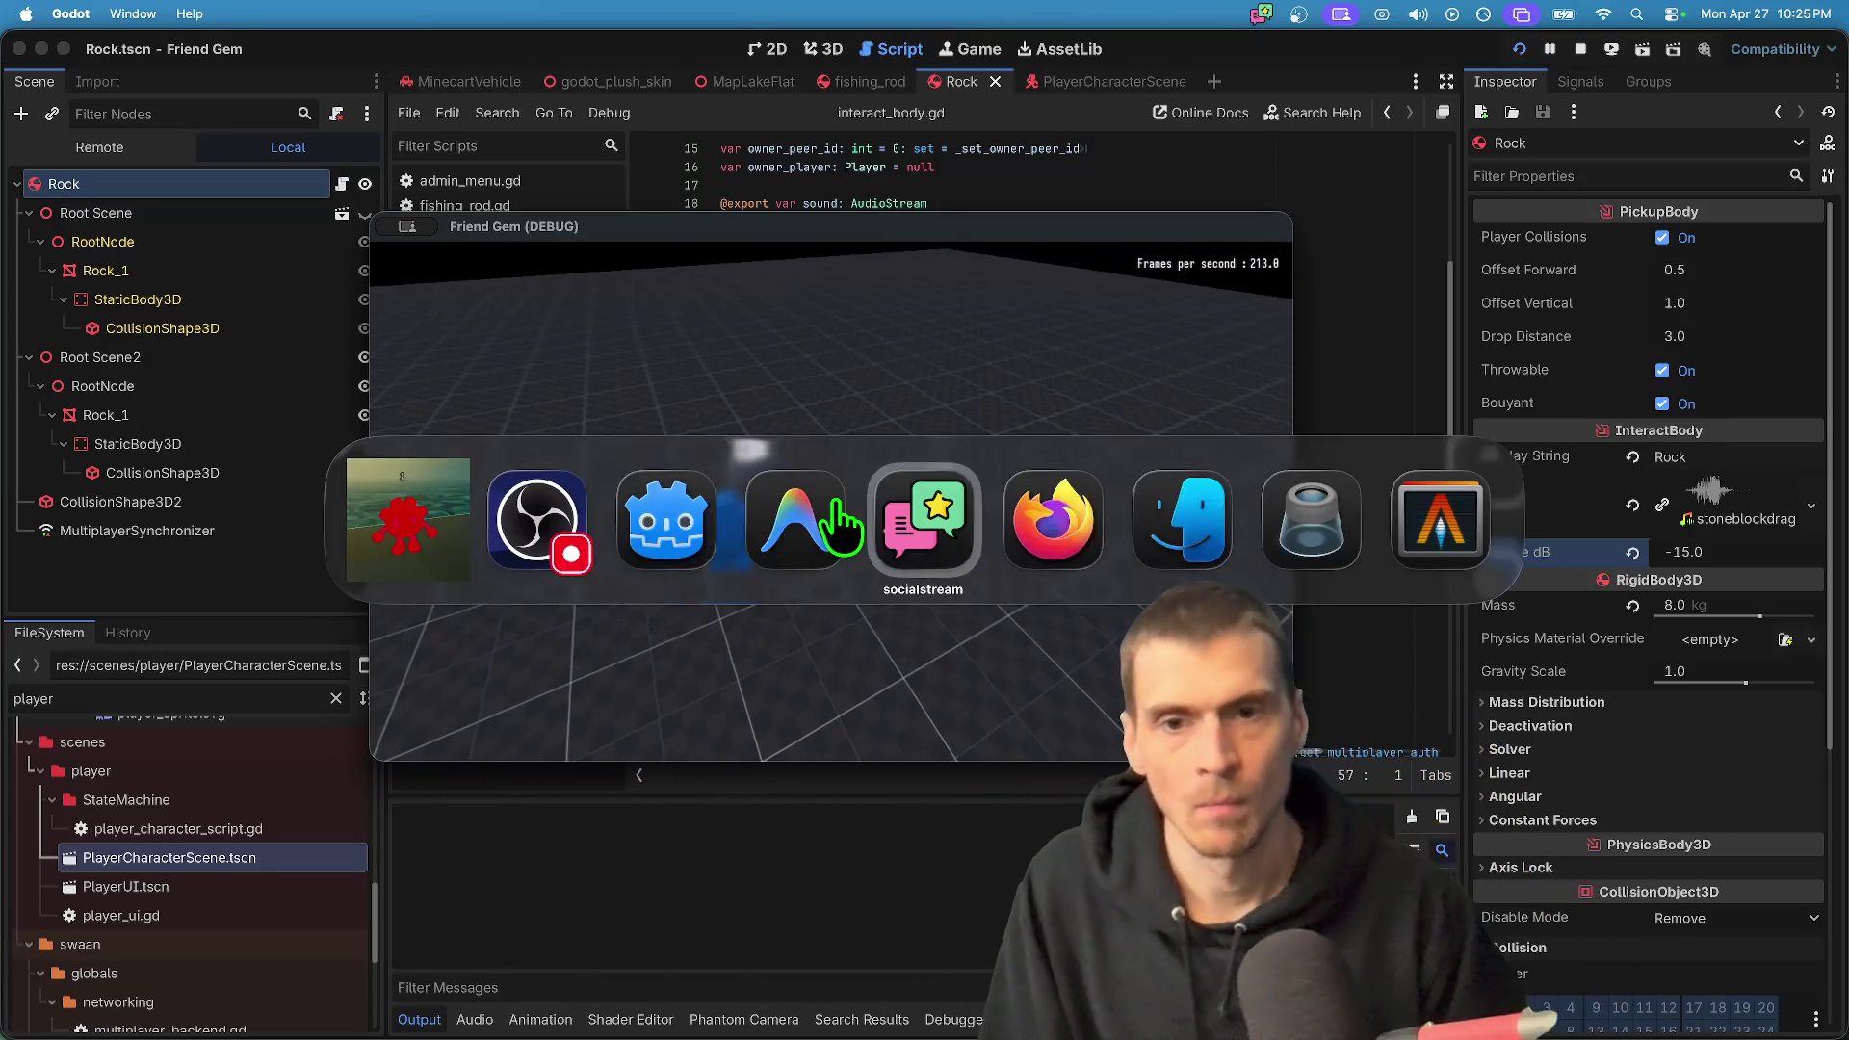
left_click(1014, 171)
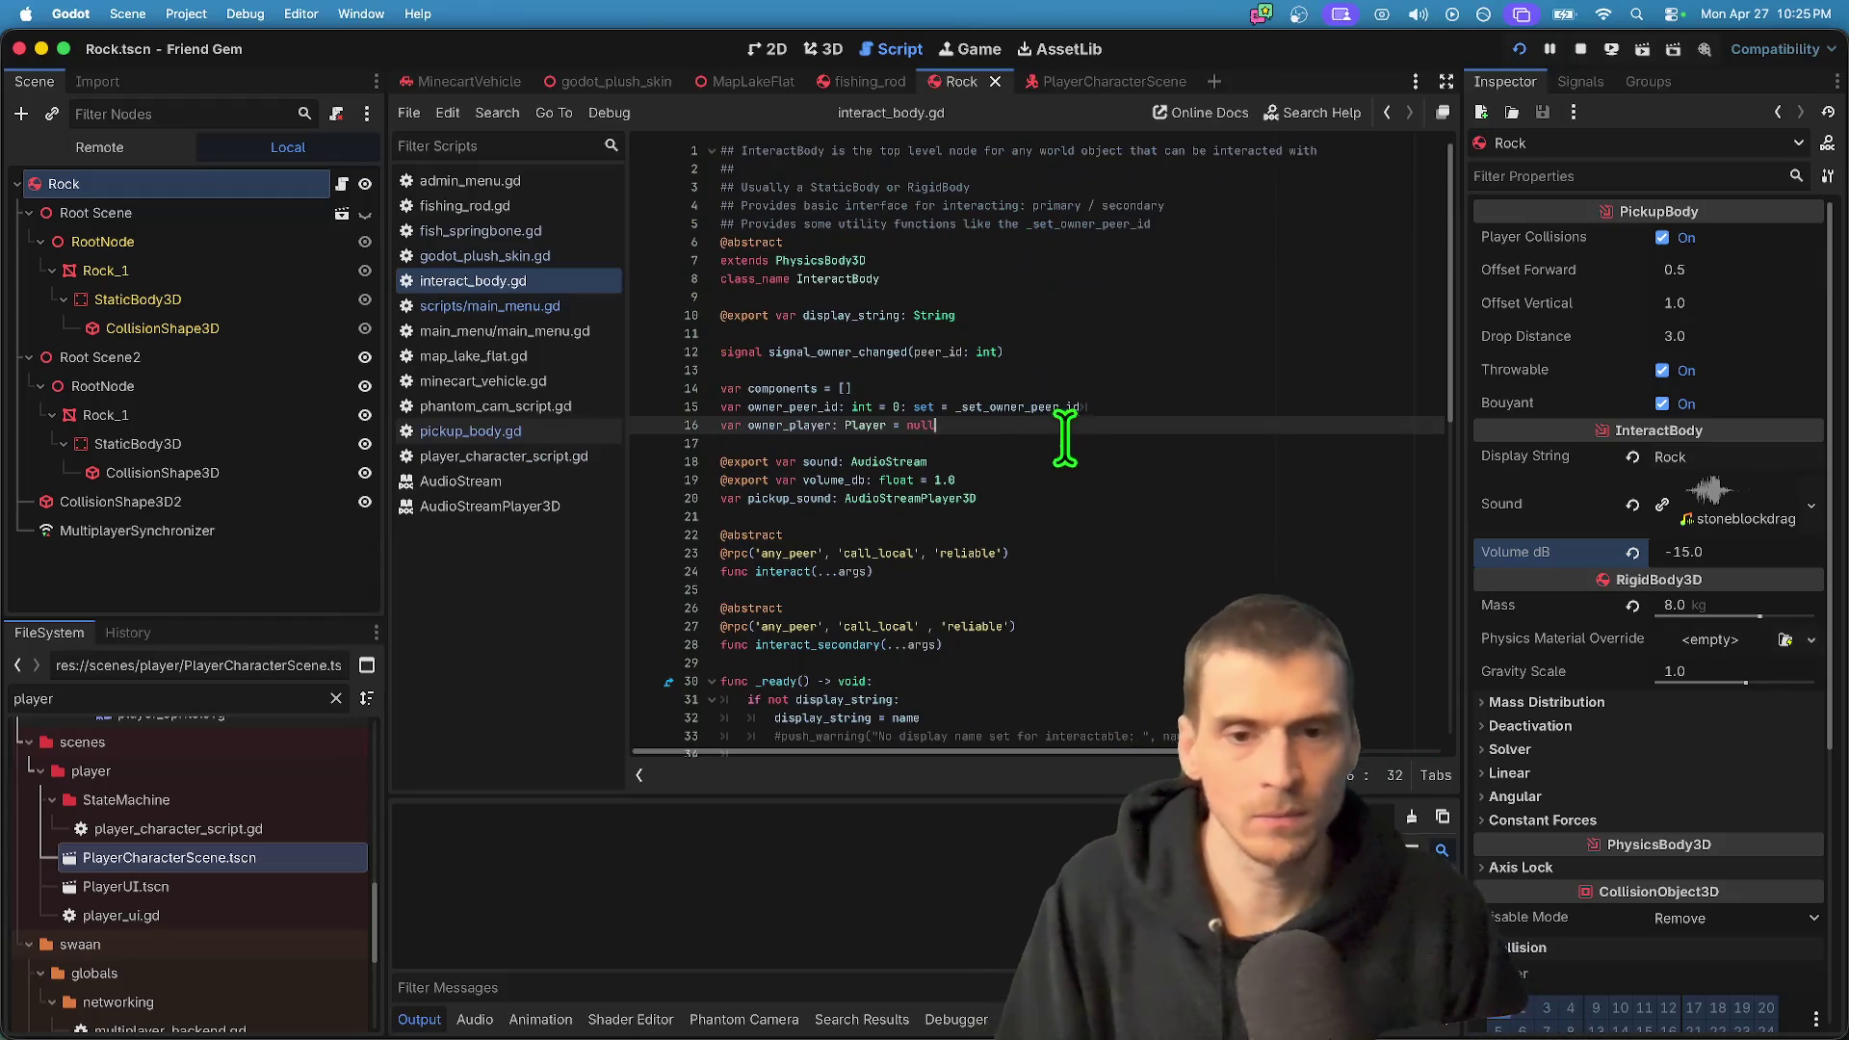
key("Down")
key("Down")
key("Down")
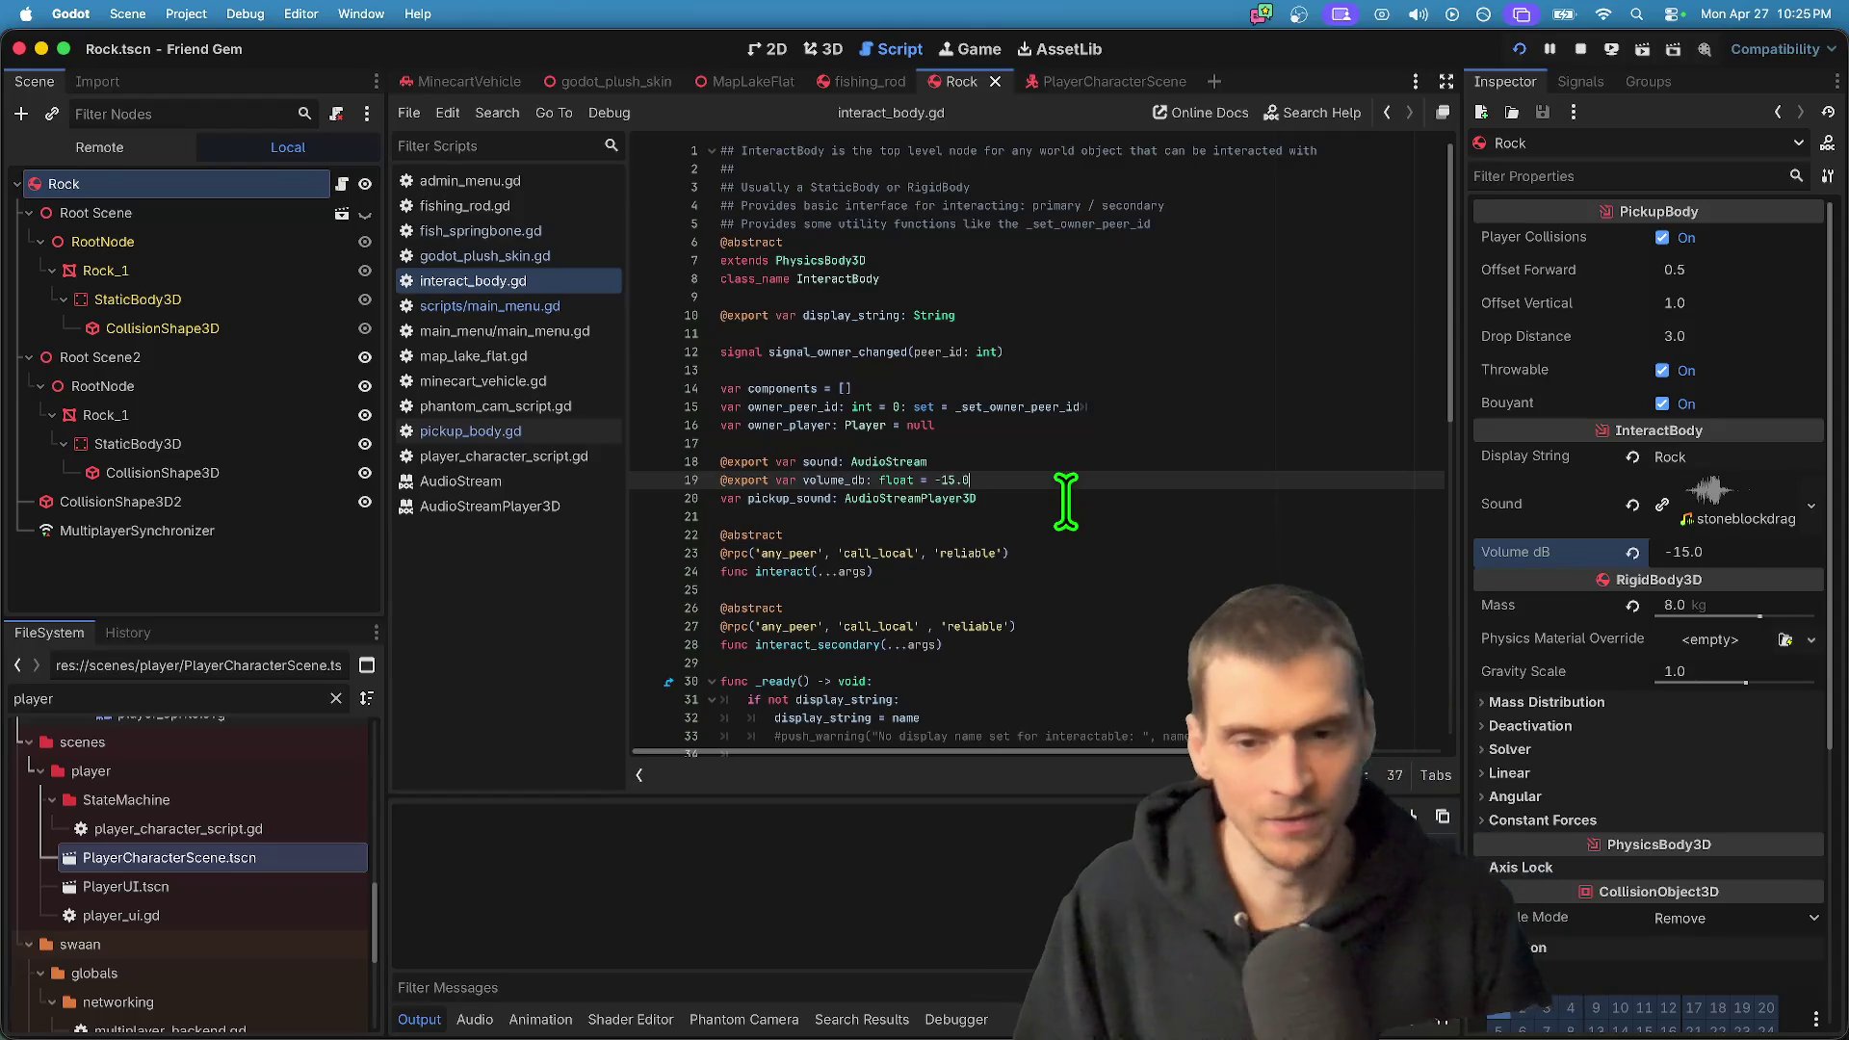
key("Down")
key("Down")
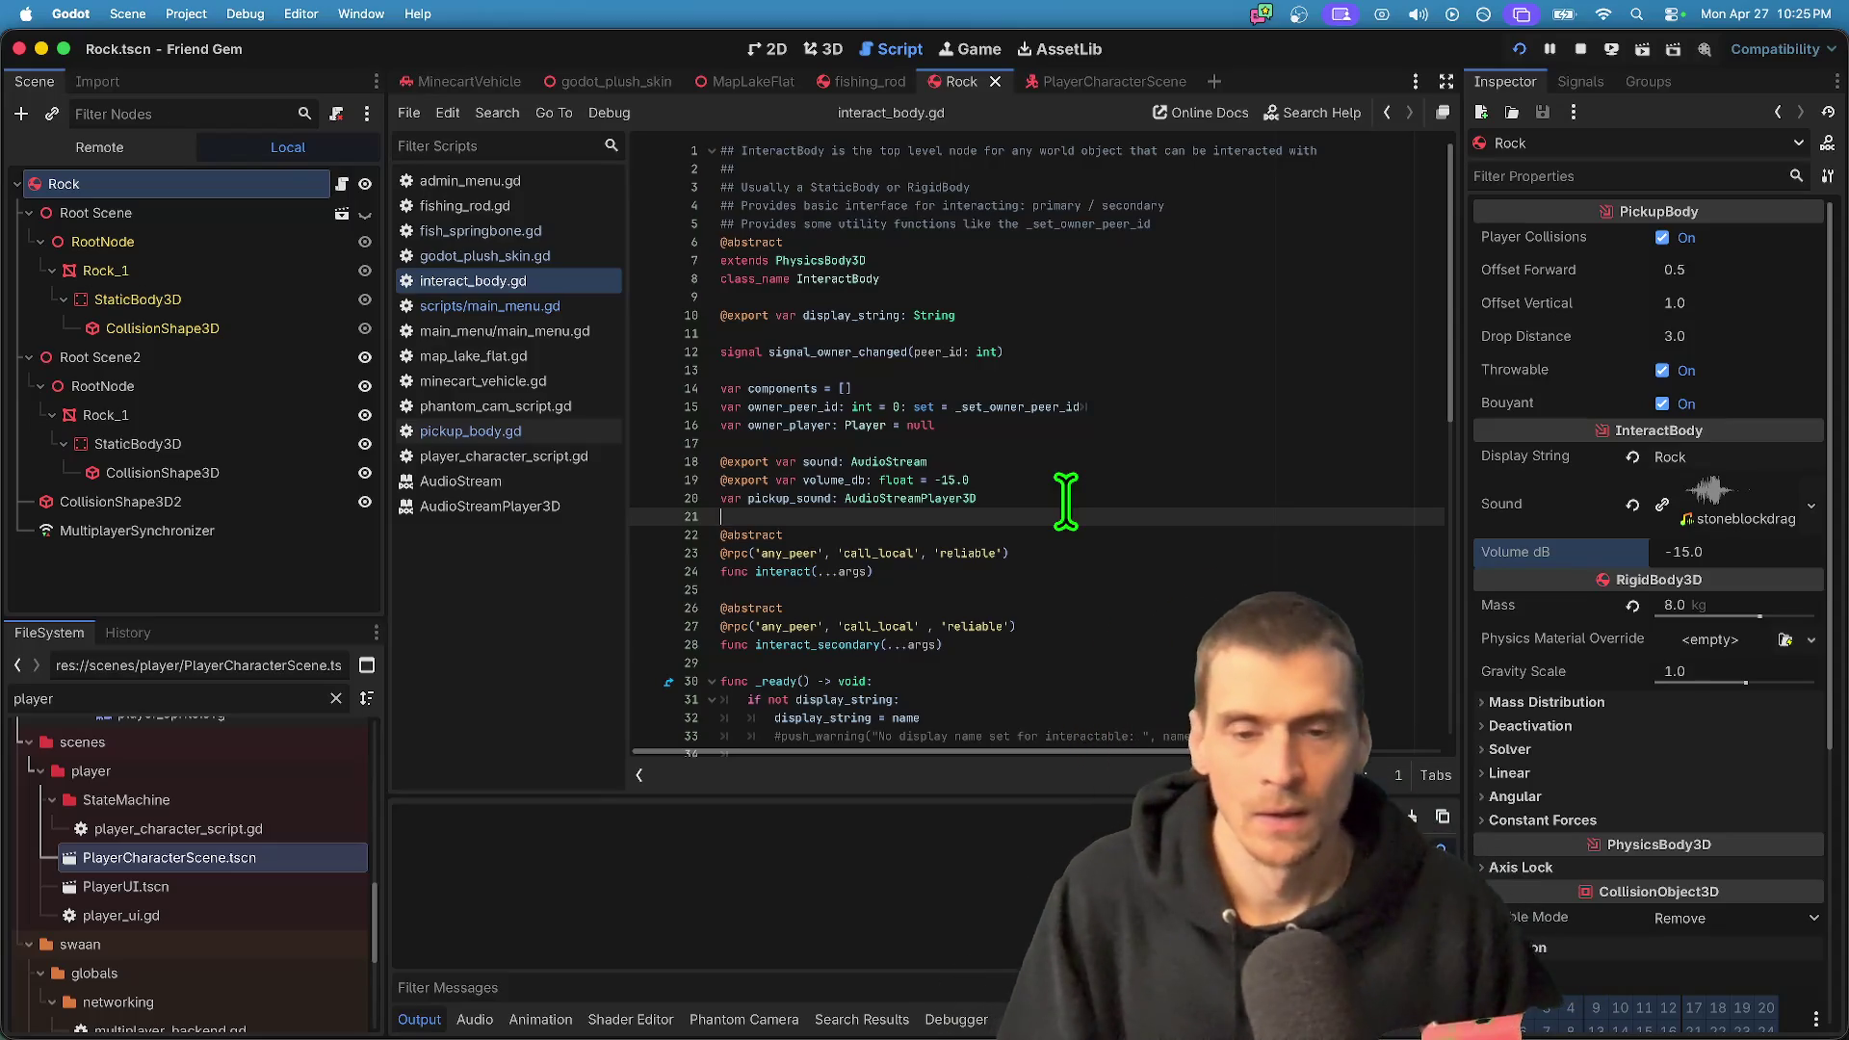
key("super+Tab")
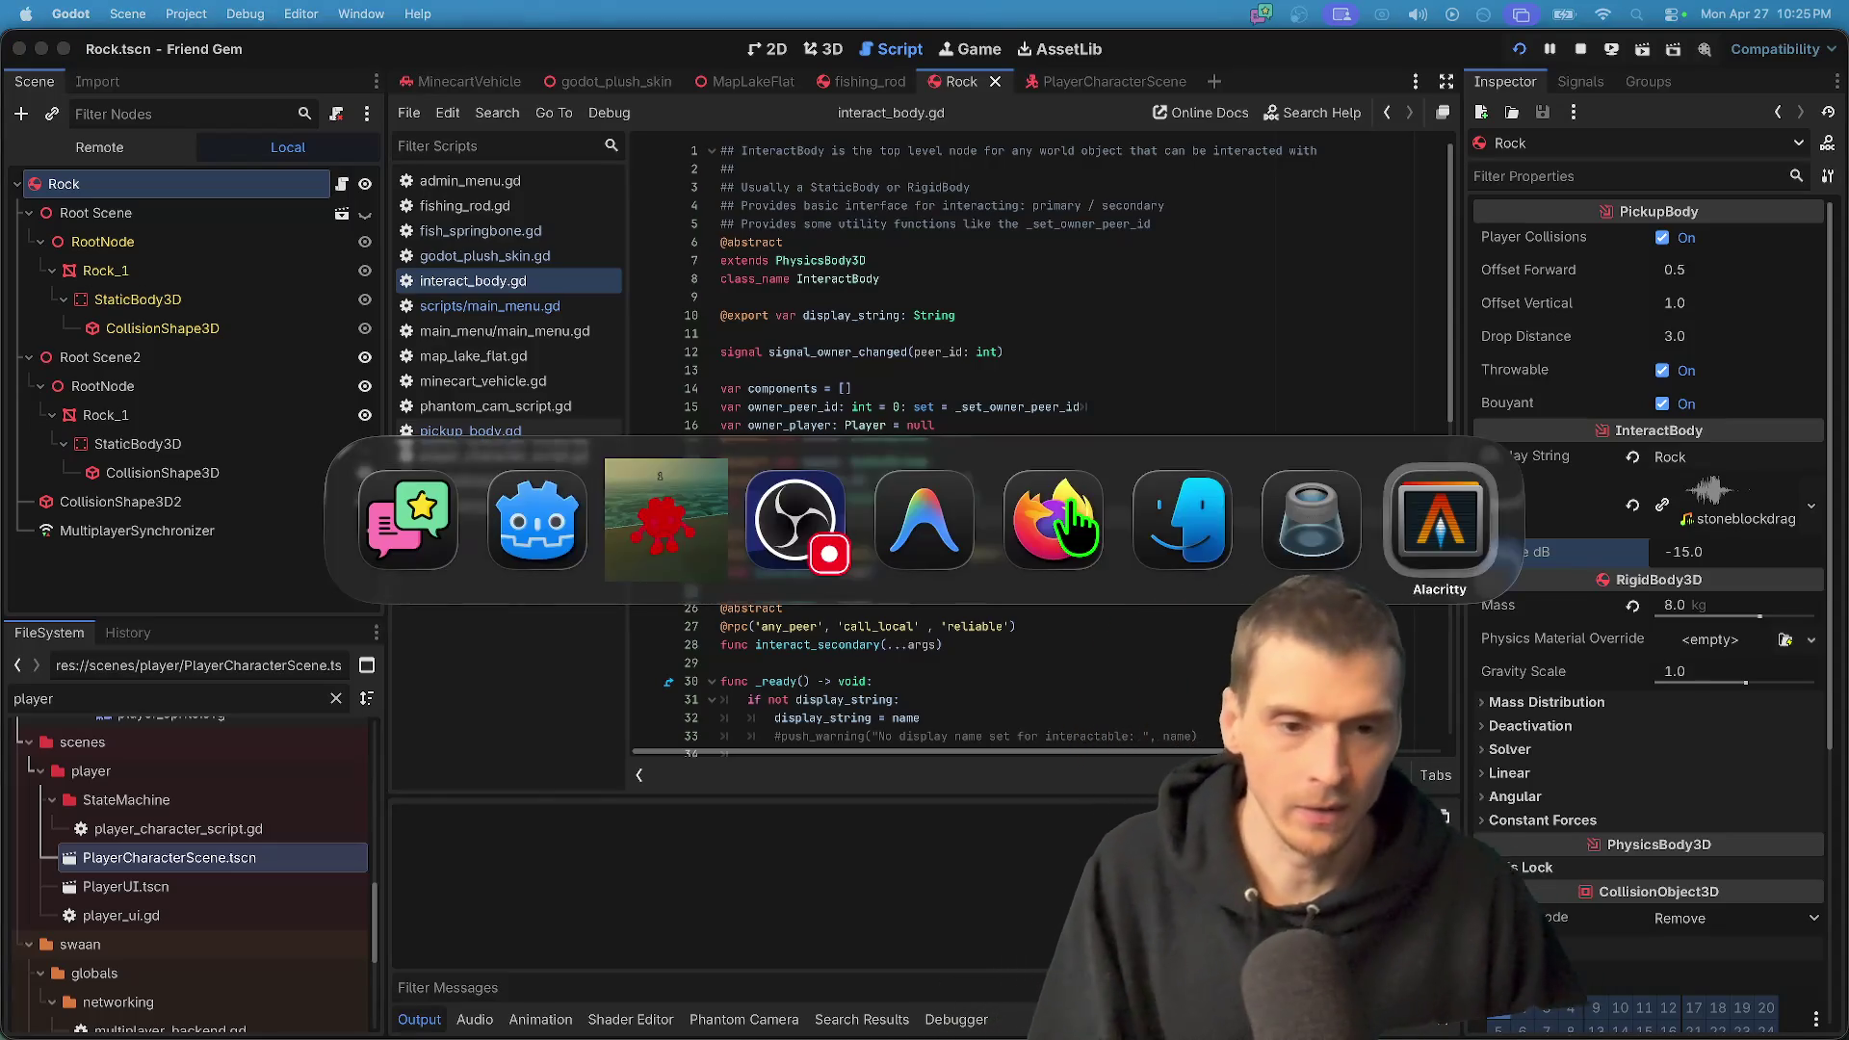
left_click(1076, 525)
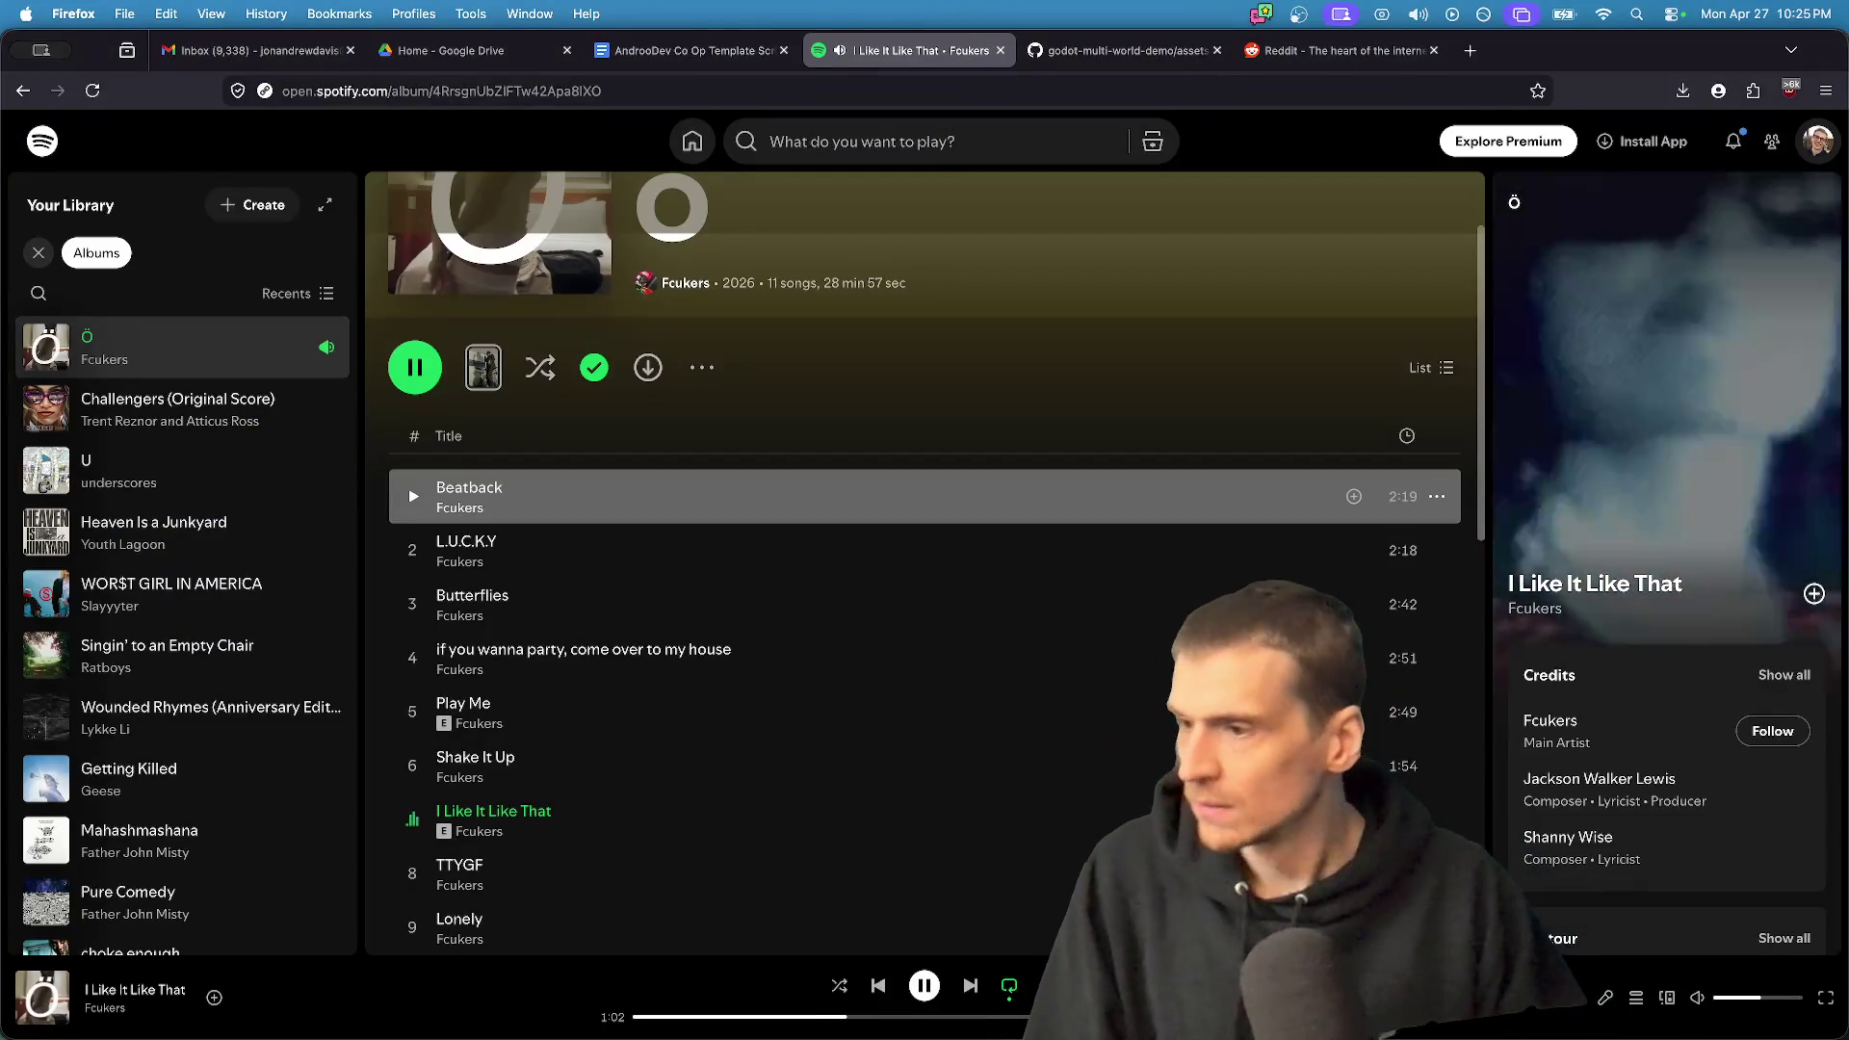
- Pause 'I Like It Like That' in Spotify at 1:03
key("space")
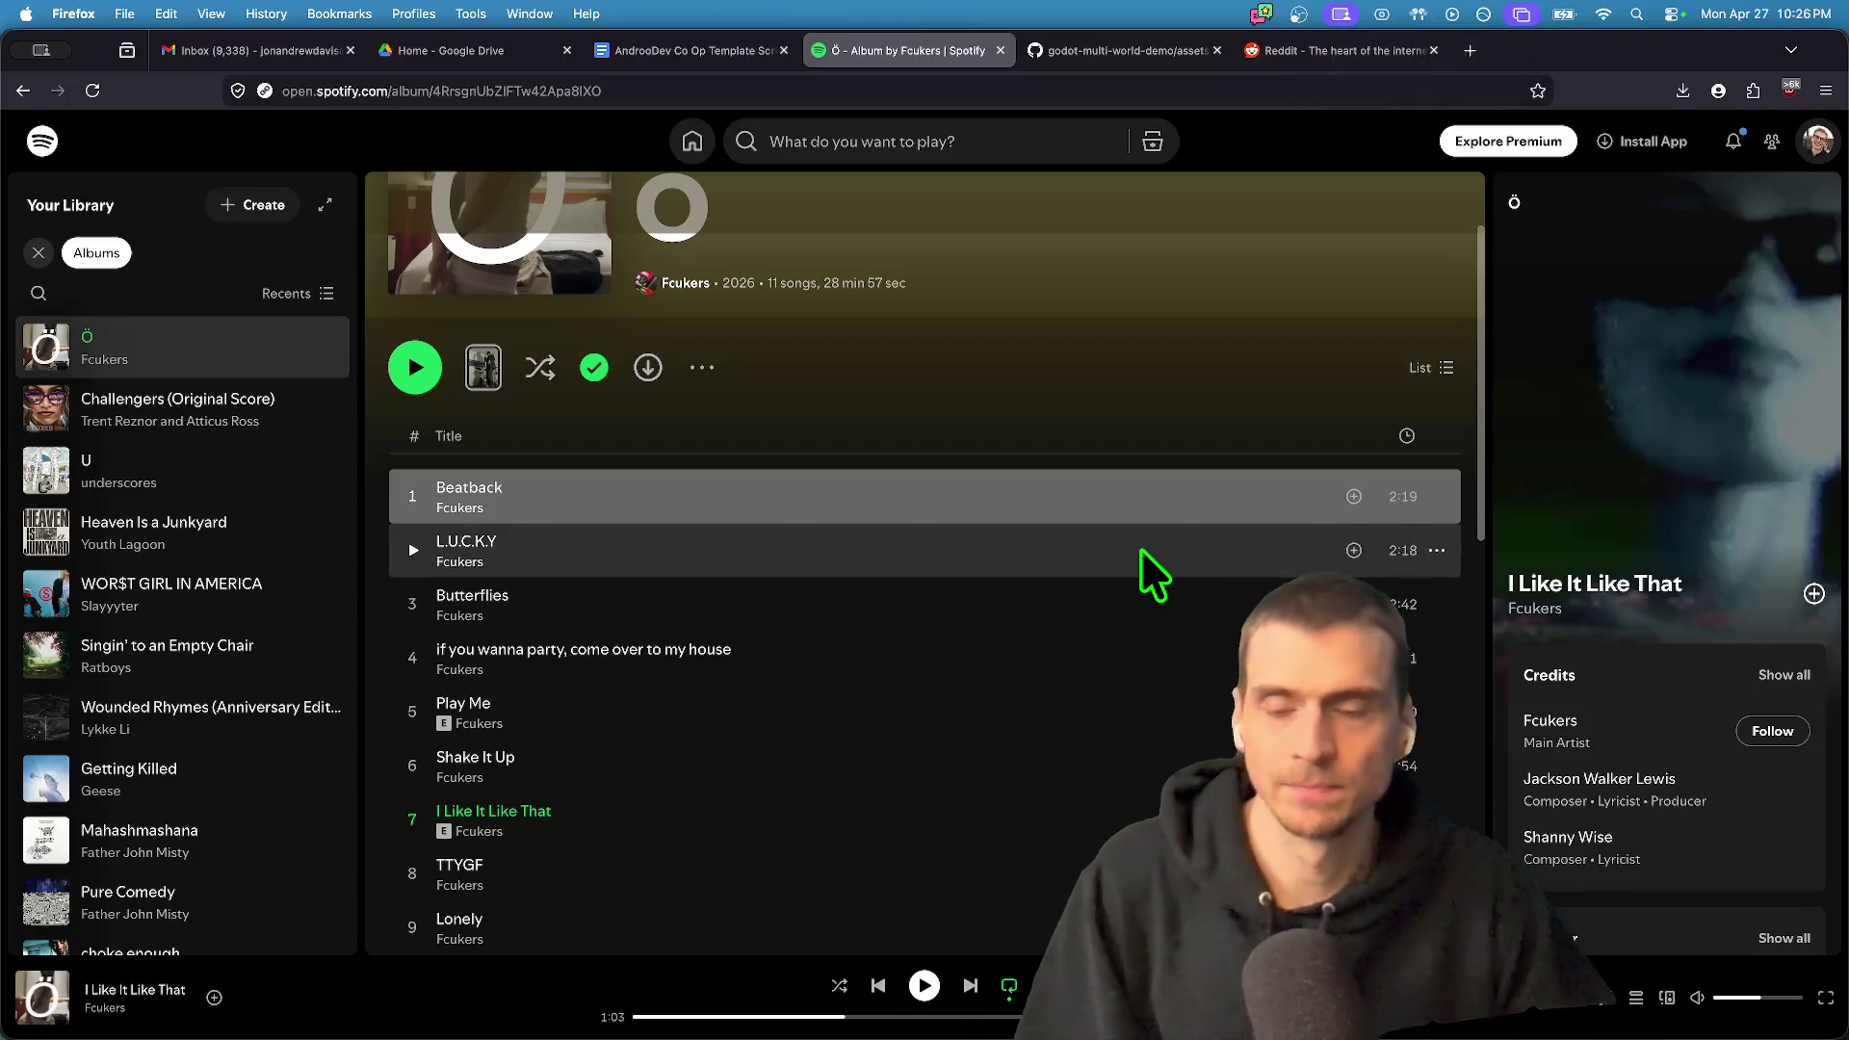
key("super+Tab")
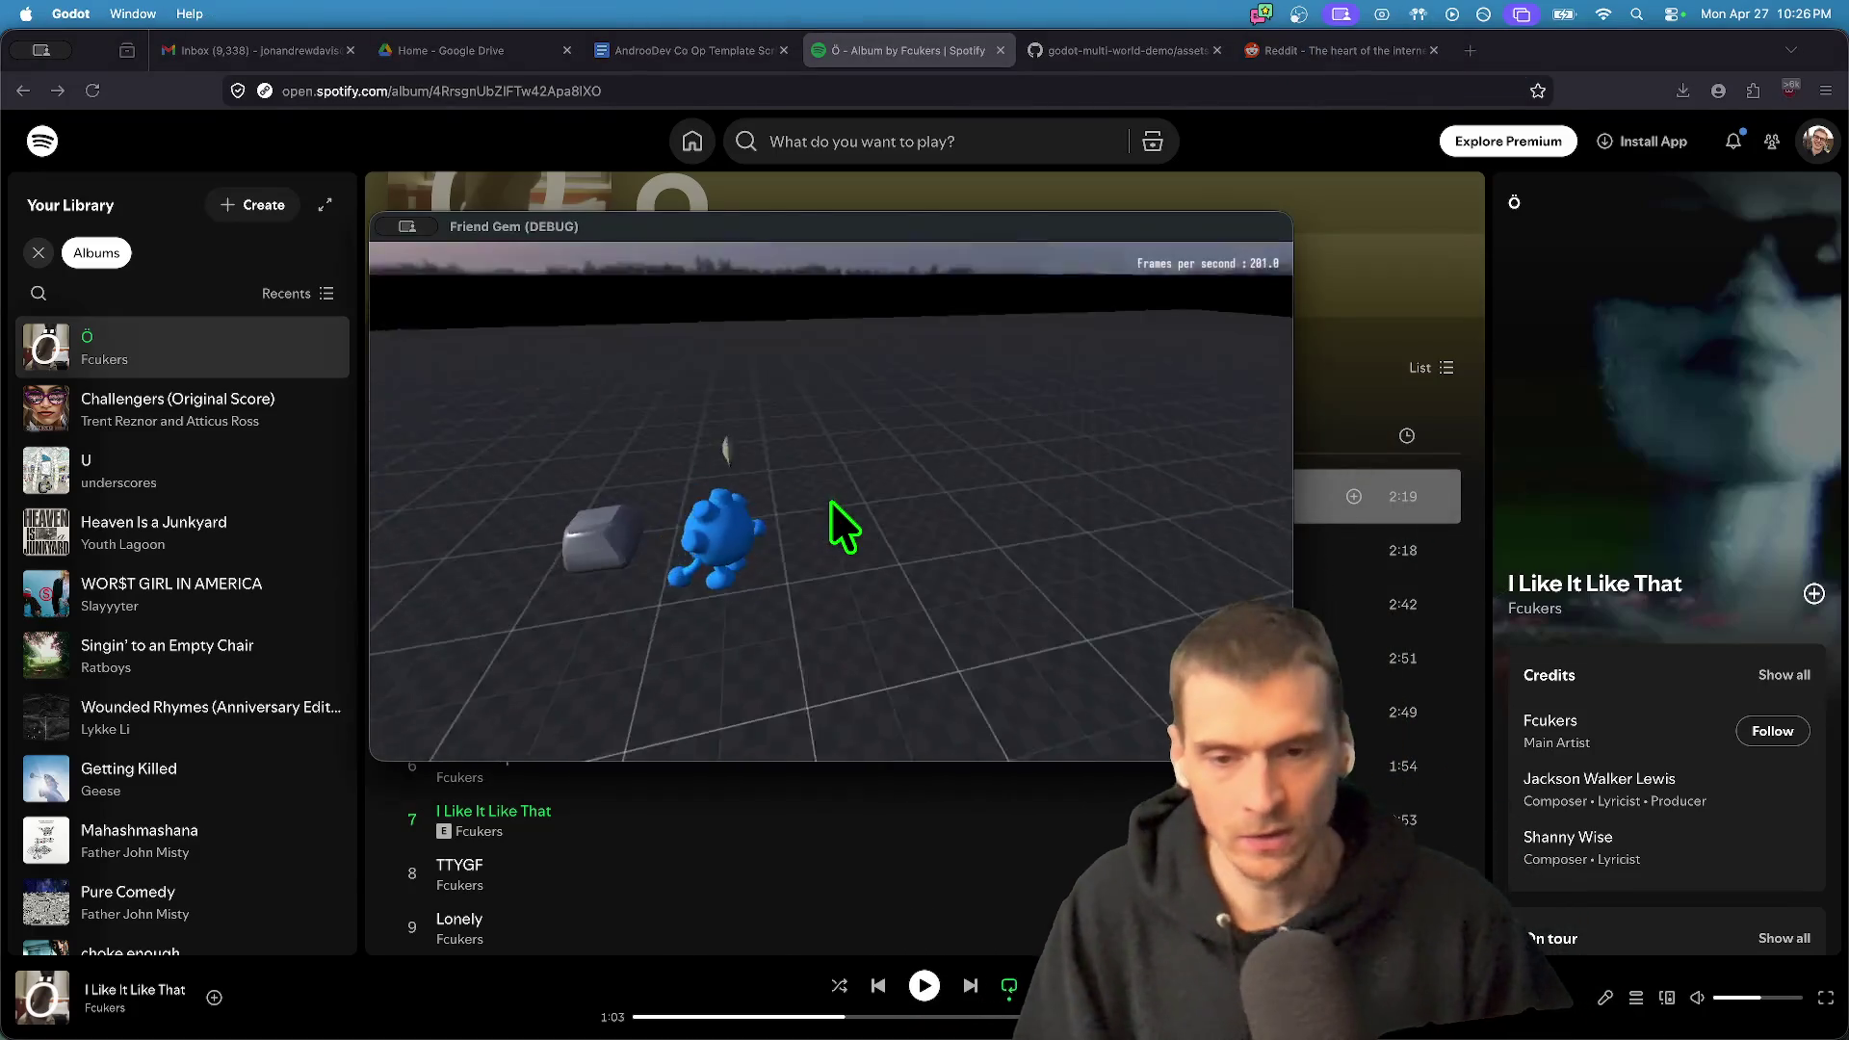
- Back in Godot, filter the FileSystem for 'level' and open level_loader.gd
key("super+Tab")
key("super+Tab")
key("super+Tab")
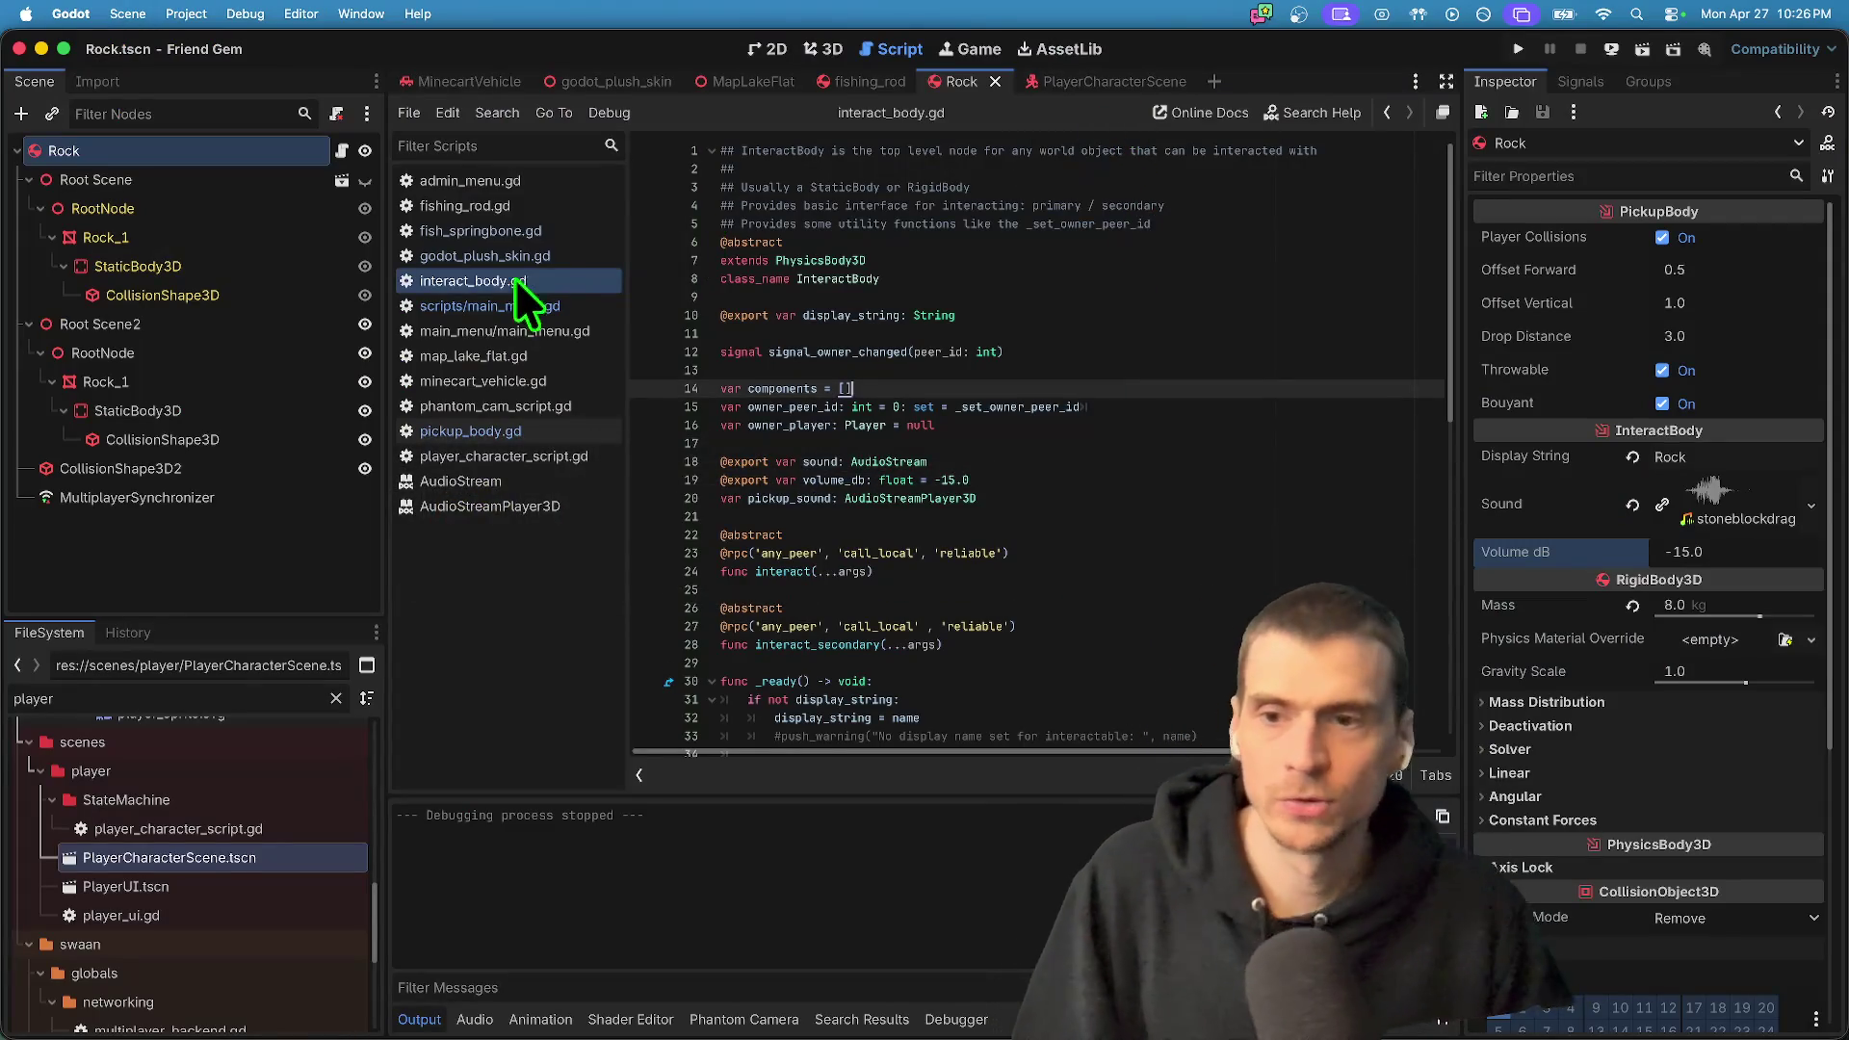
left_click(535, 477)
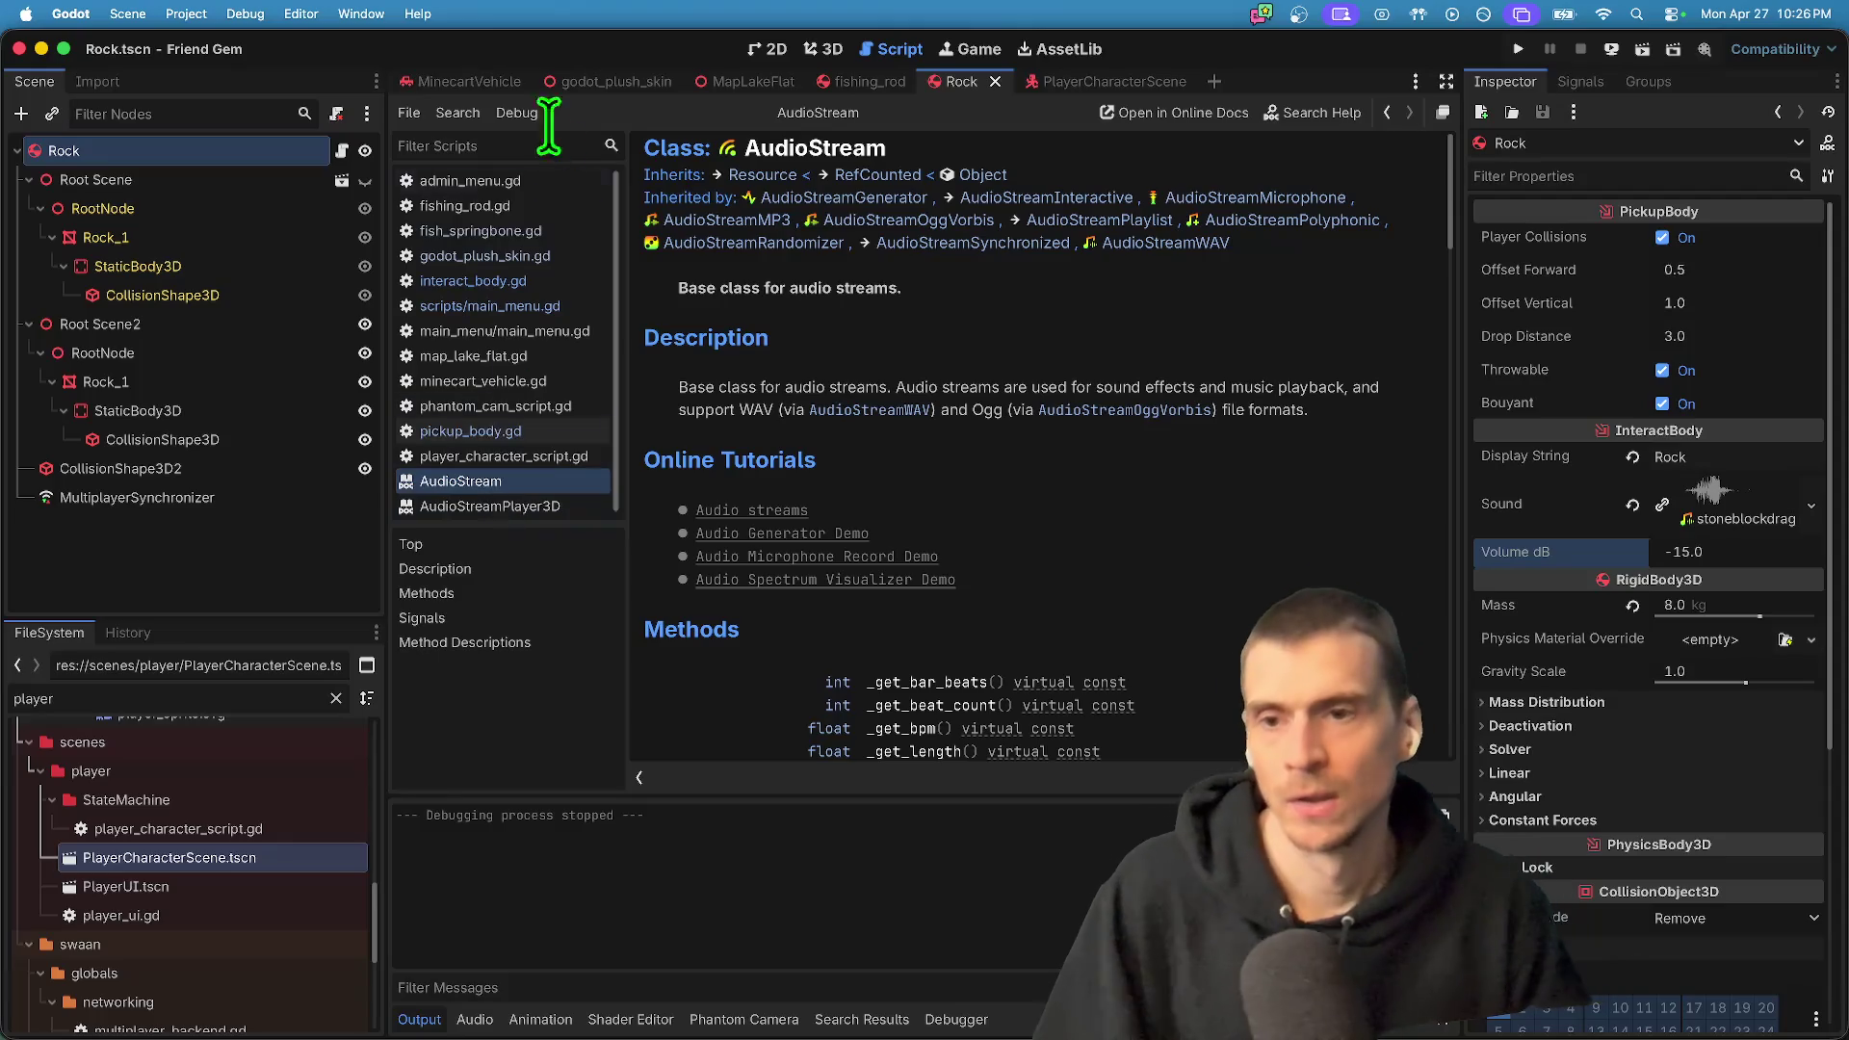
double_click(172, 692)
type("level")
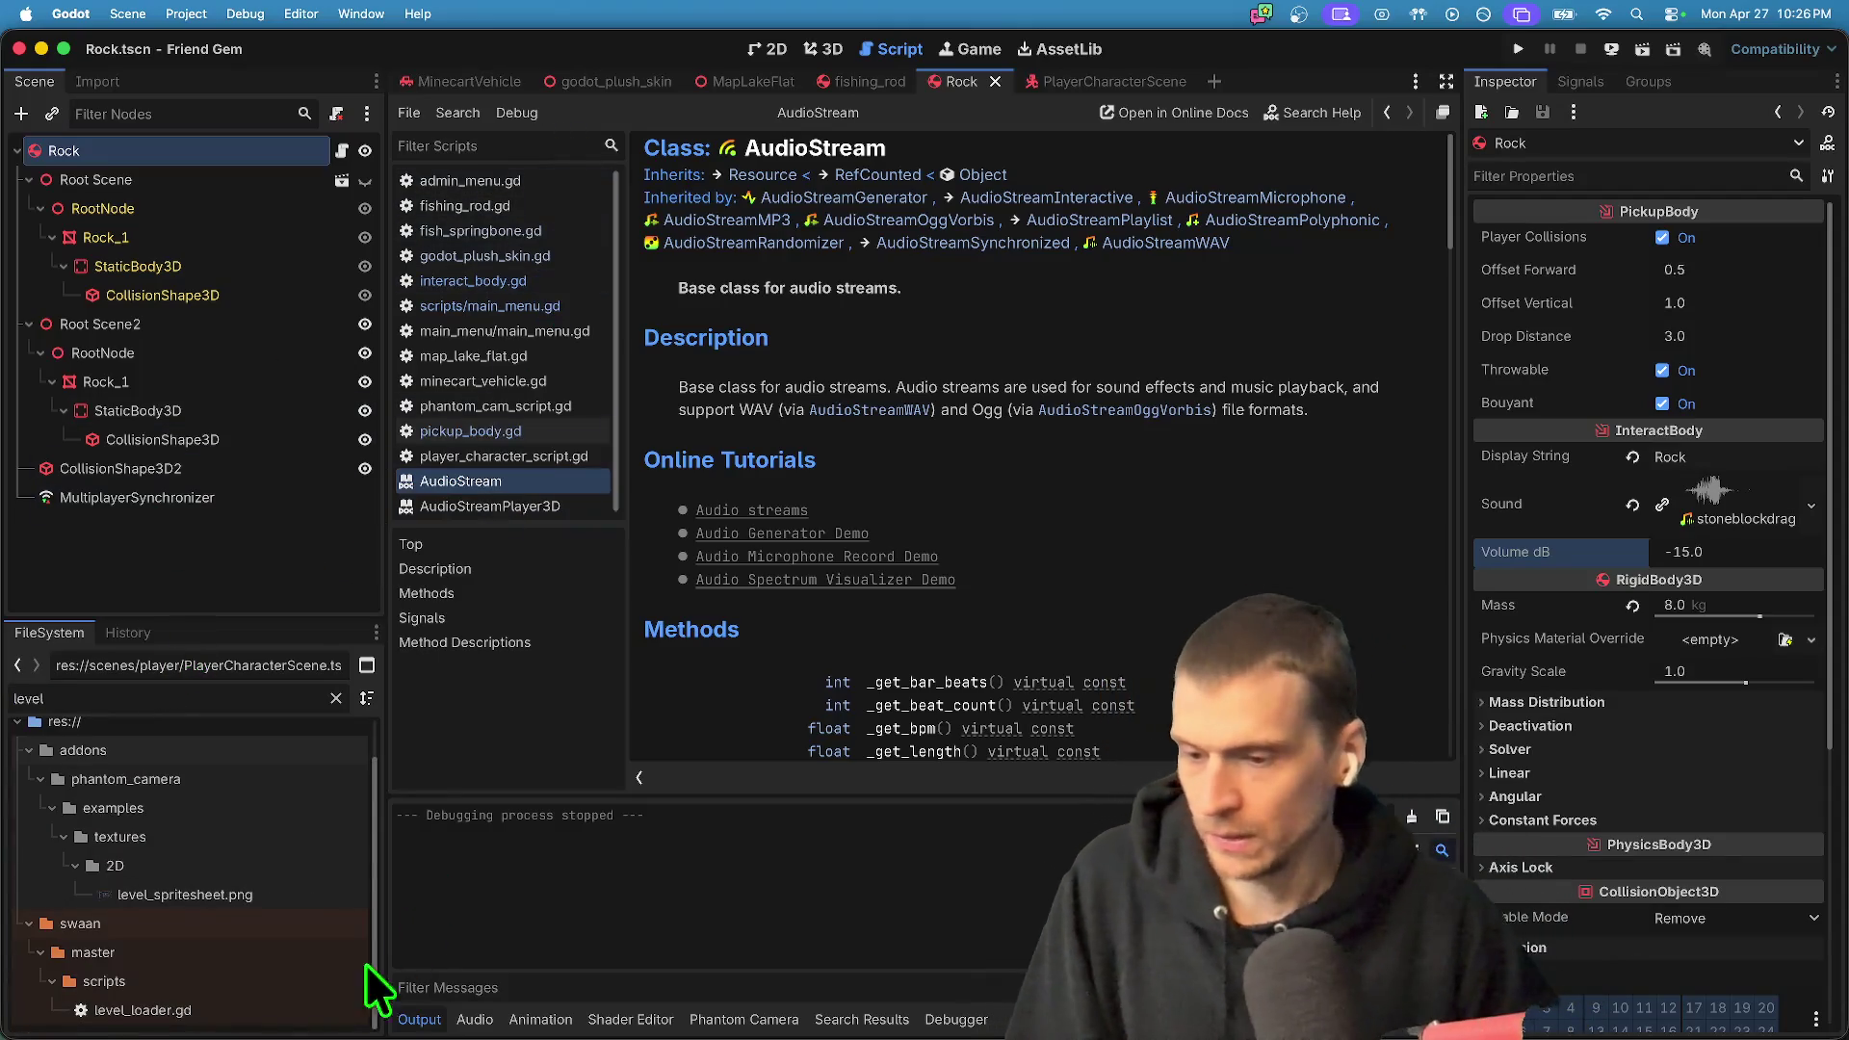
double_click(241, 1021)
scroll(1122, 512, "up", 10)
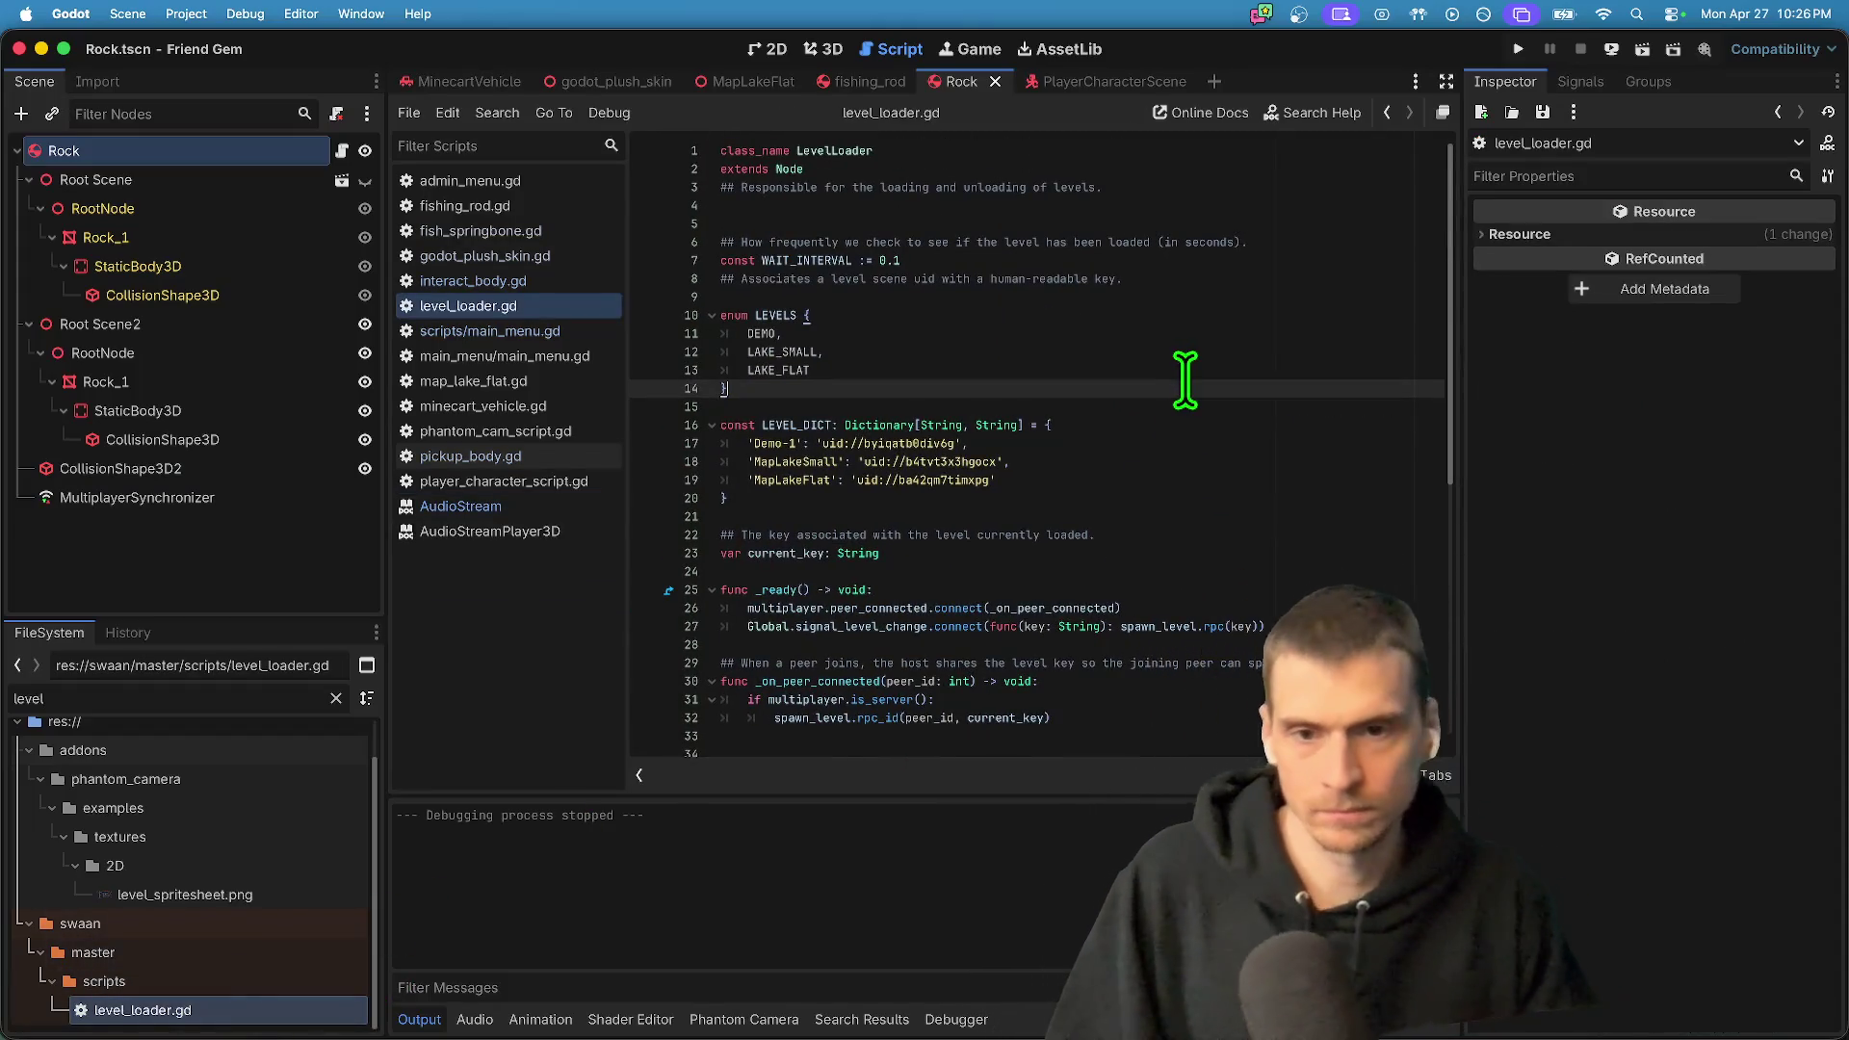
- Add 'const LEVEL_DEFAULT = LEVELS.LAKE_FLAT' after the LEVELS enum and save
key("Return")
key("Return")
type("const LEVEL_DEFAULT =")
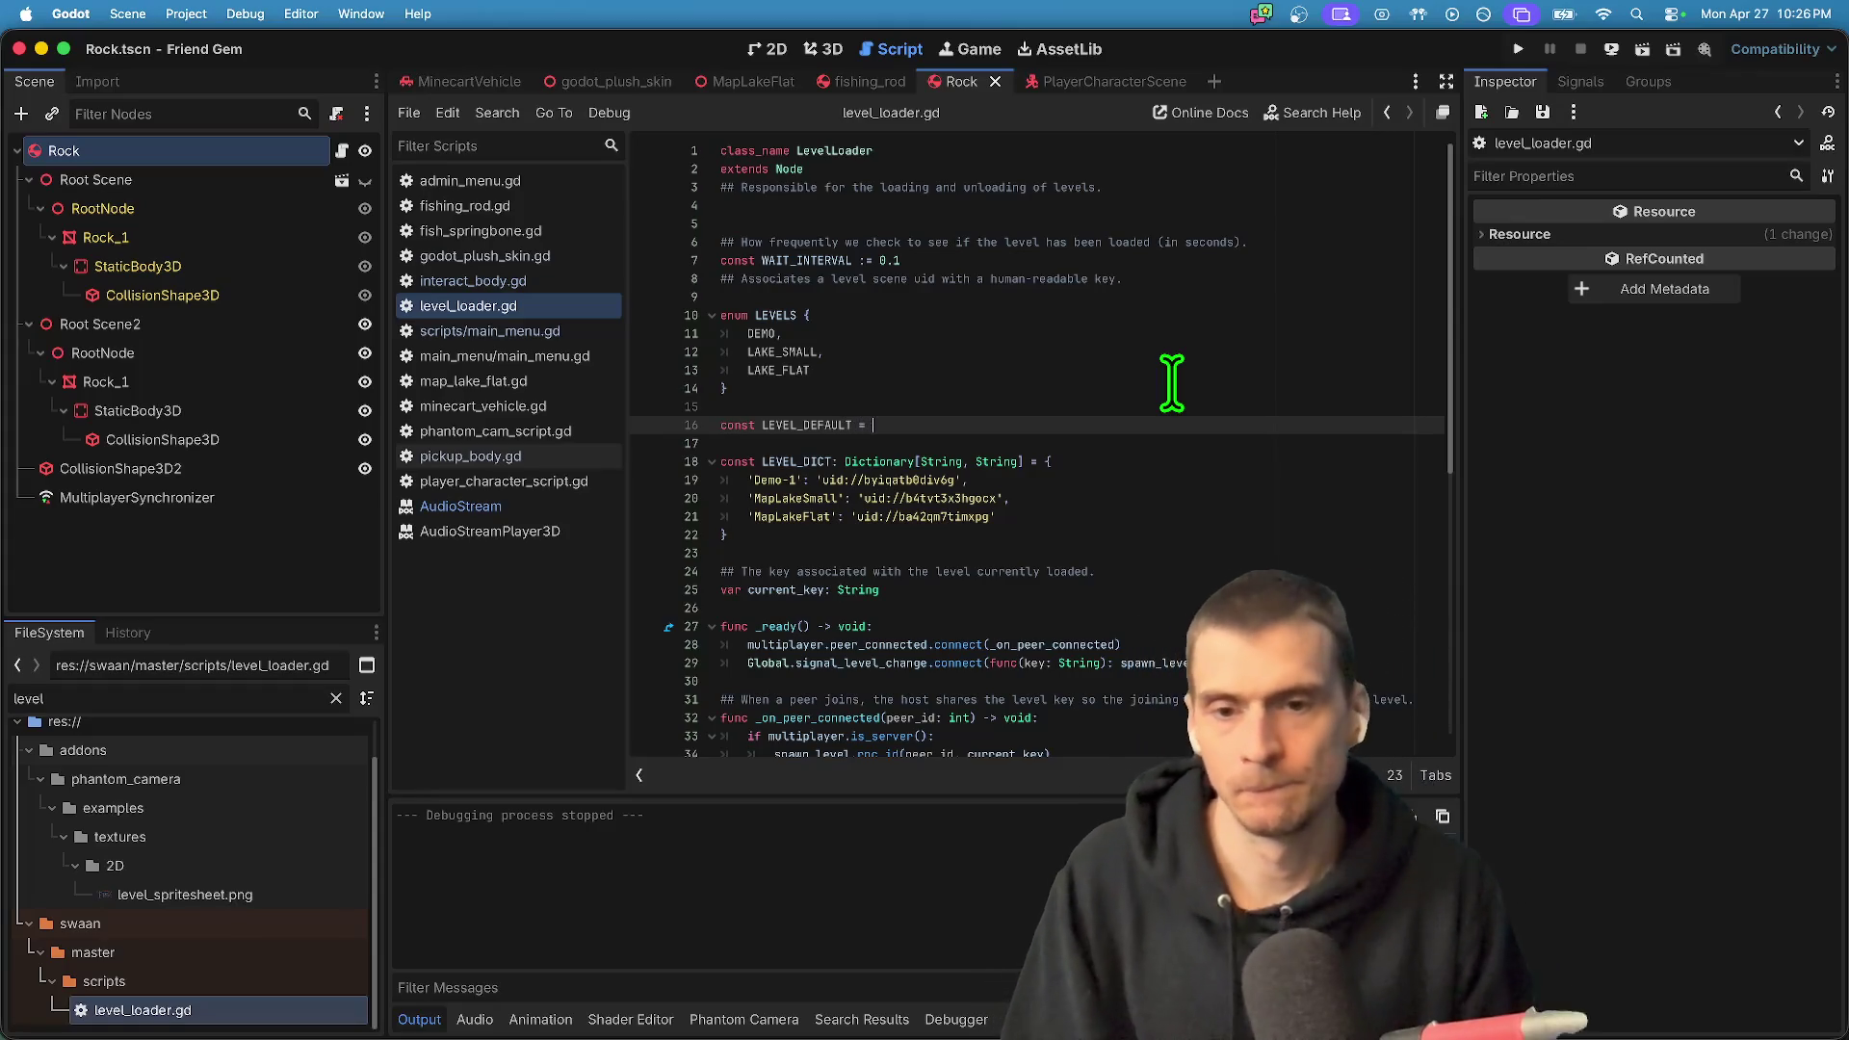
type("2")
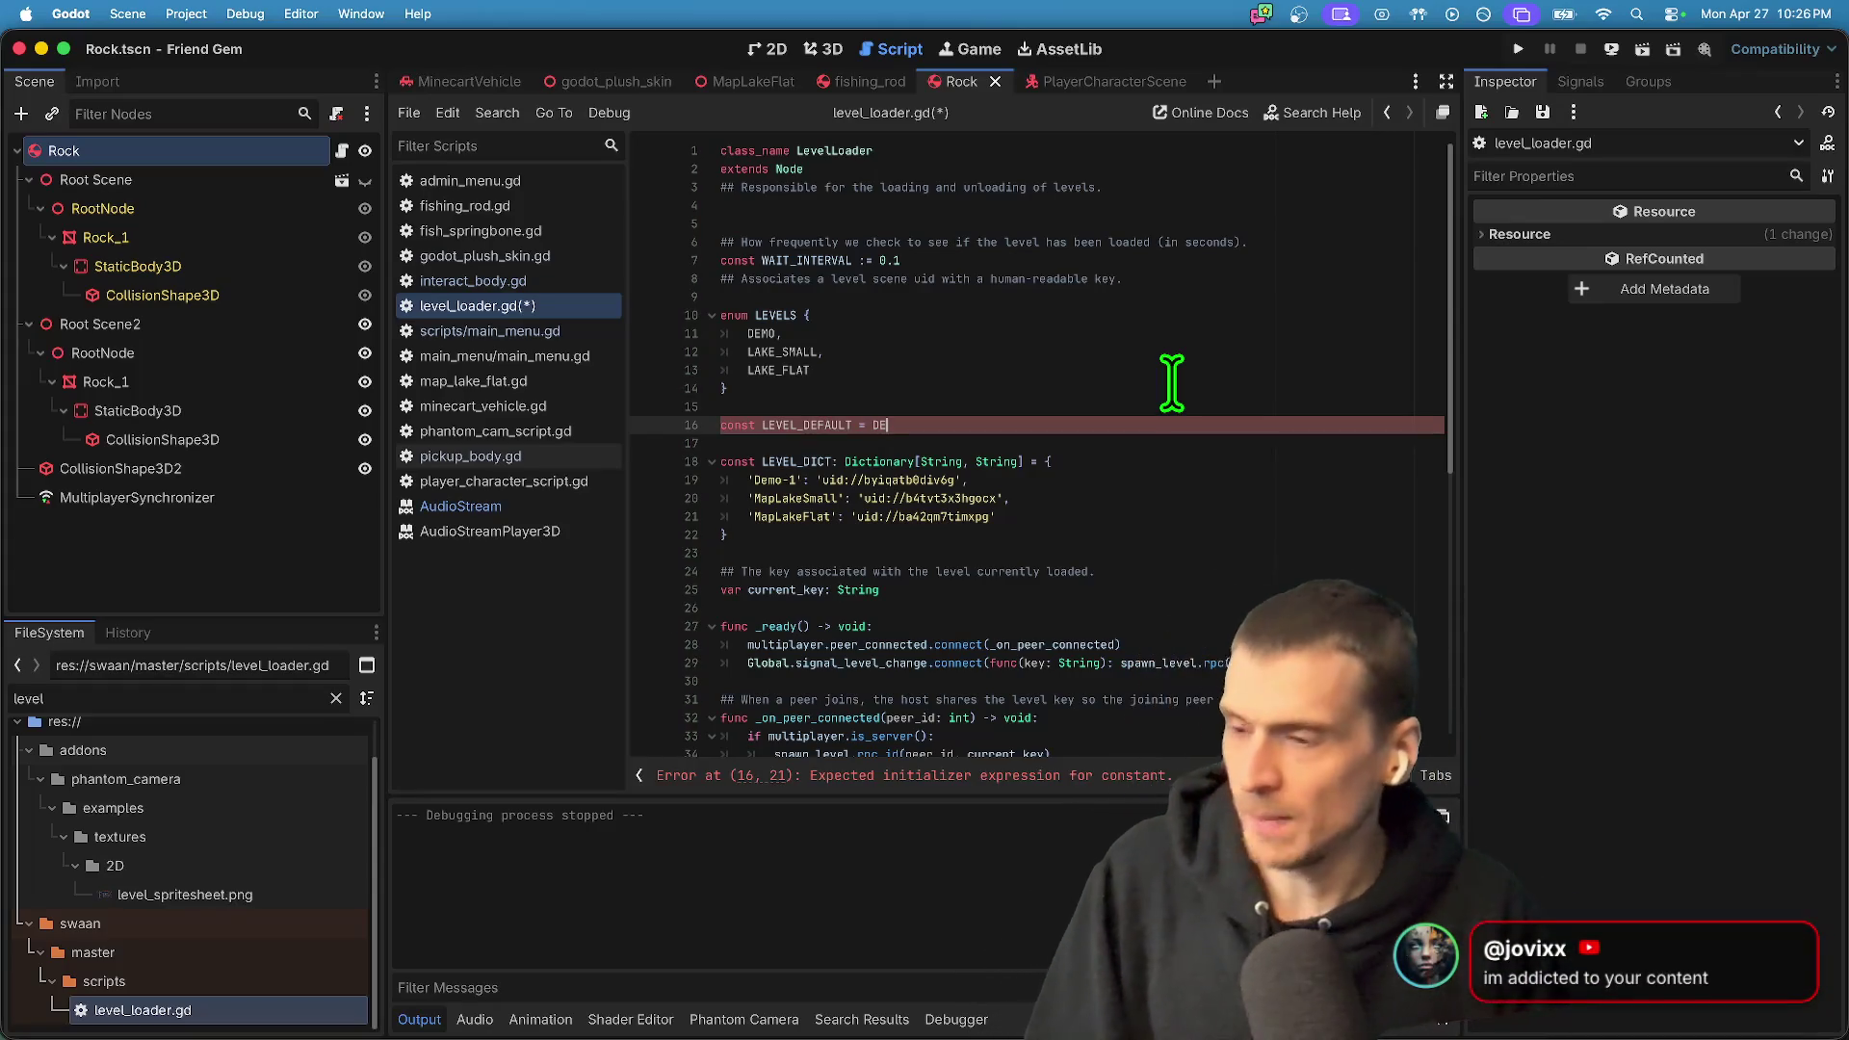
type("M")
key("BackSpace")
key("BackSpace")
key("BackSpace")
type("LEVELS.")
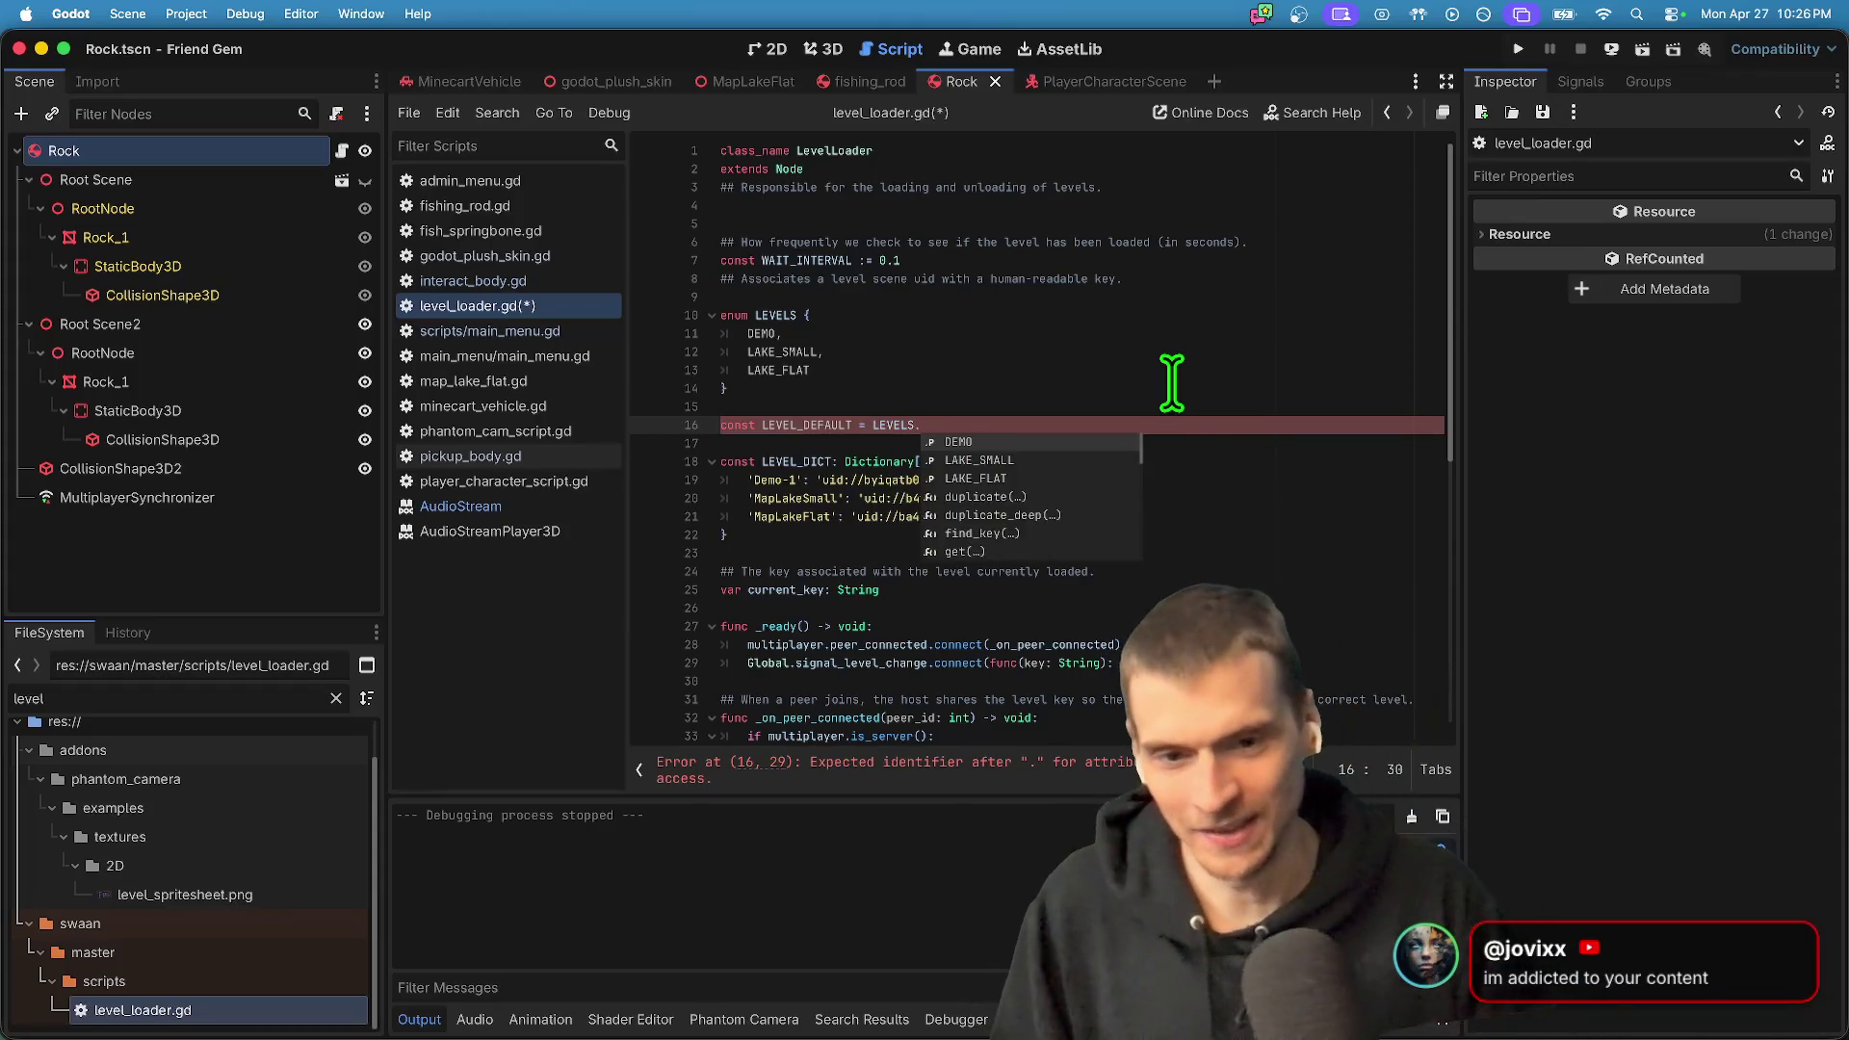
key("Down")
key("Down")
key("Return")
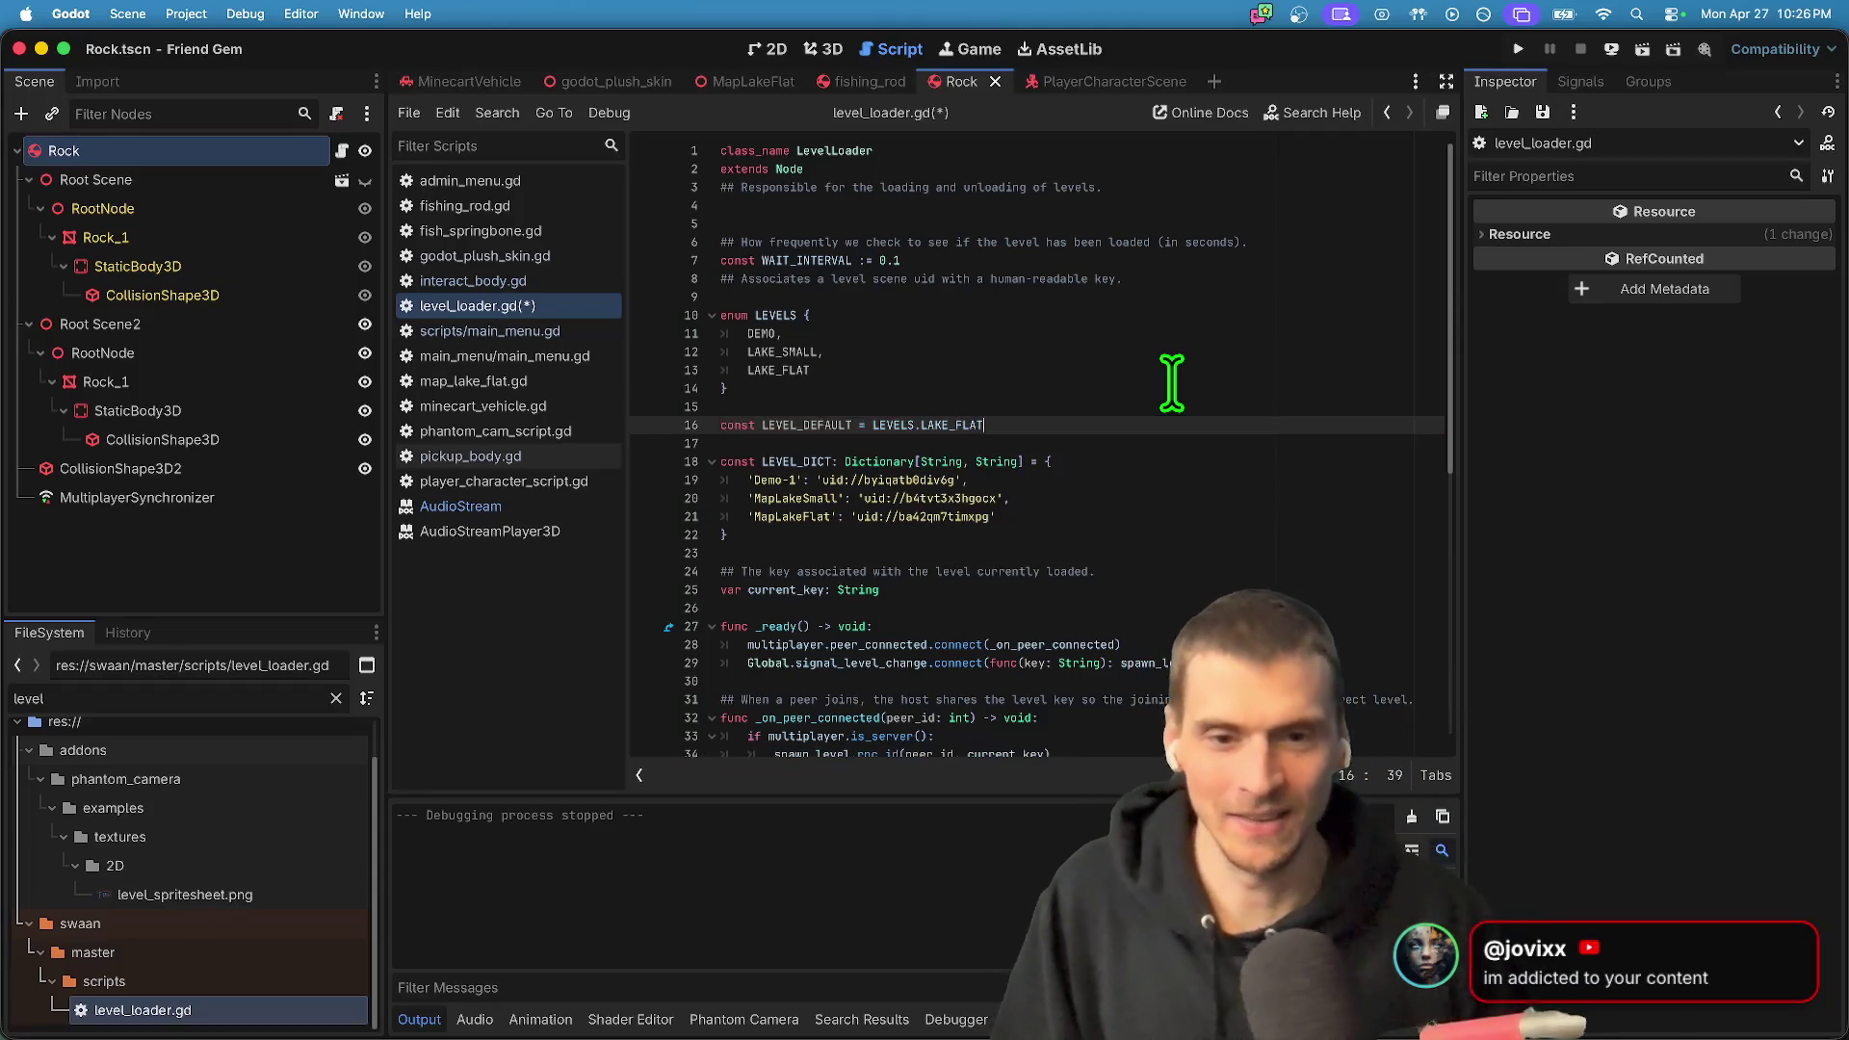
key("super+s")
left_click(1239, 441)
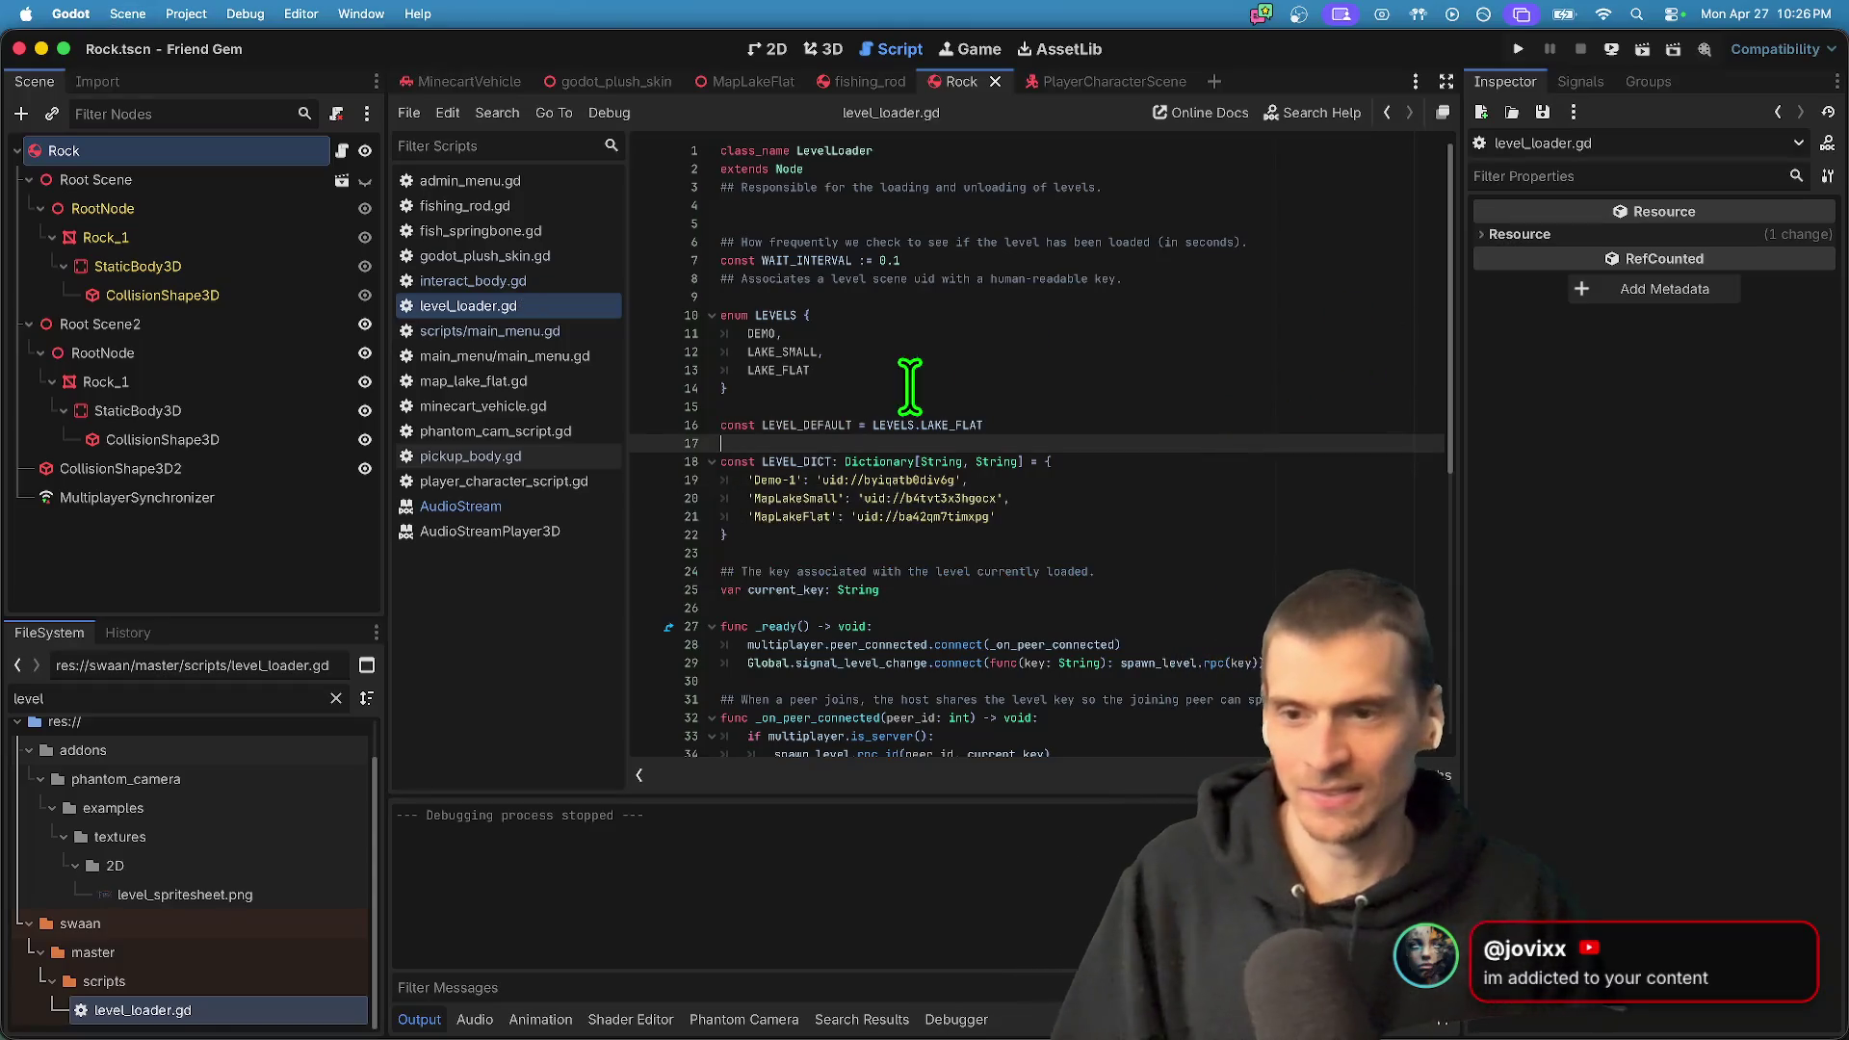
- Review interact_body.gd, close the AudioStream docs page, and switch to pickup_body.gd
left_click(546, 280)
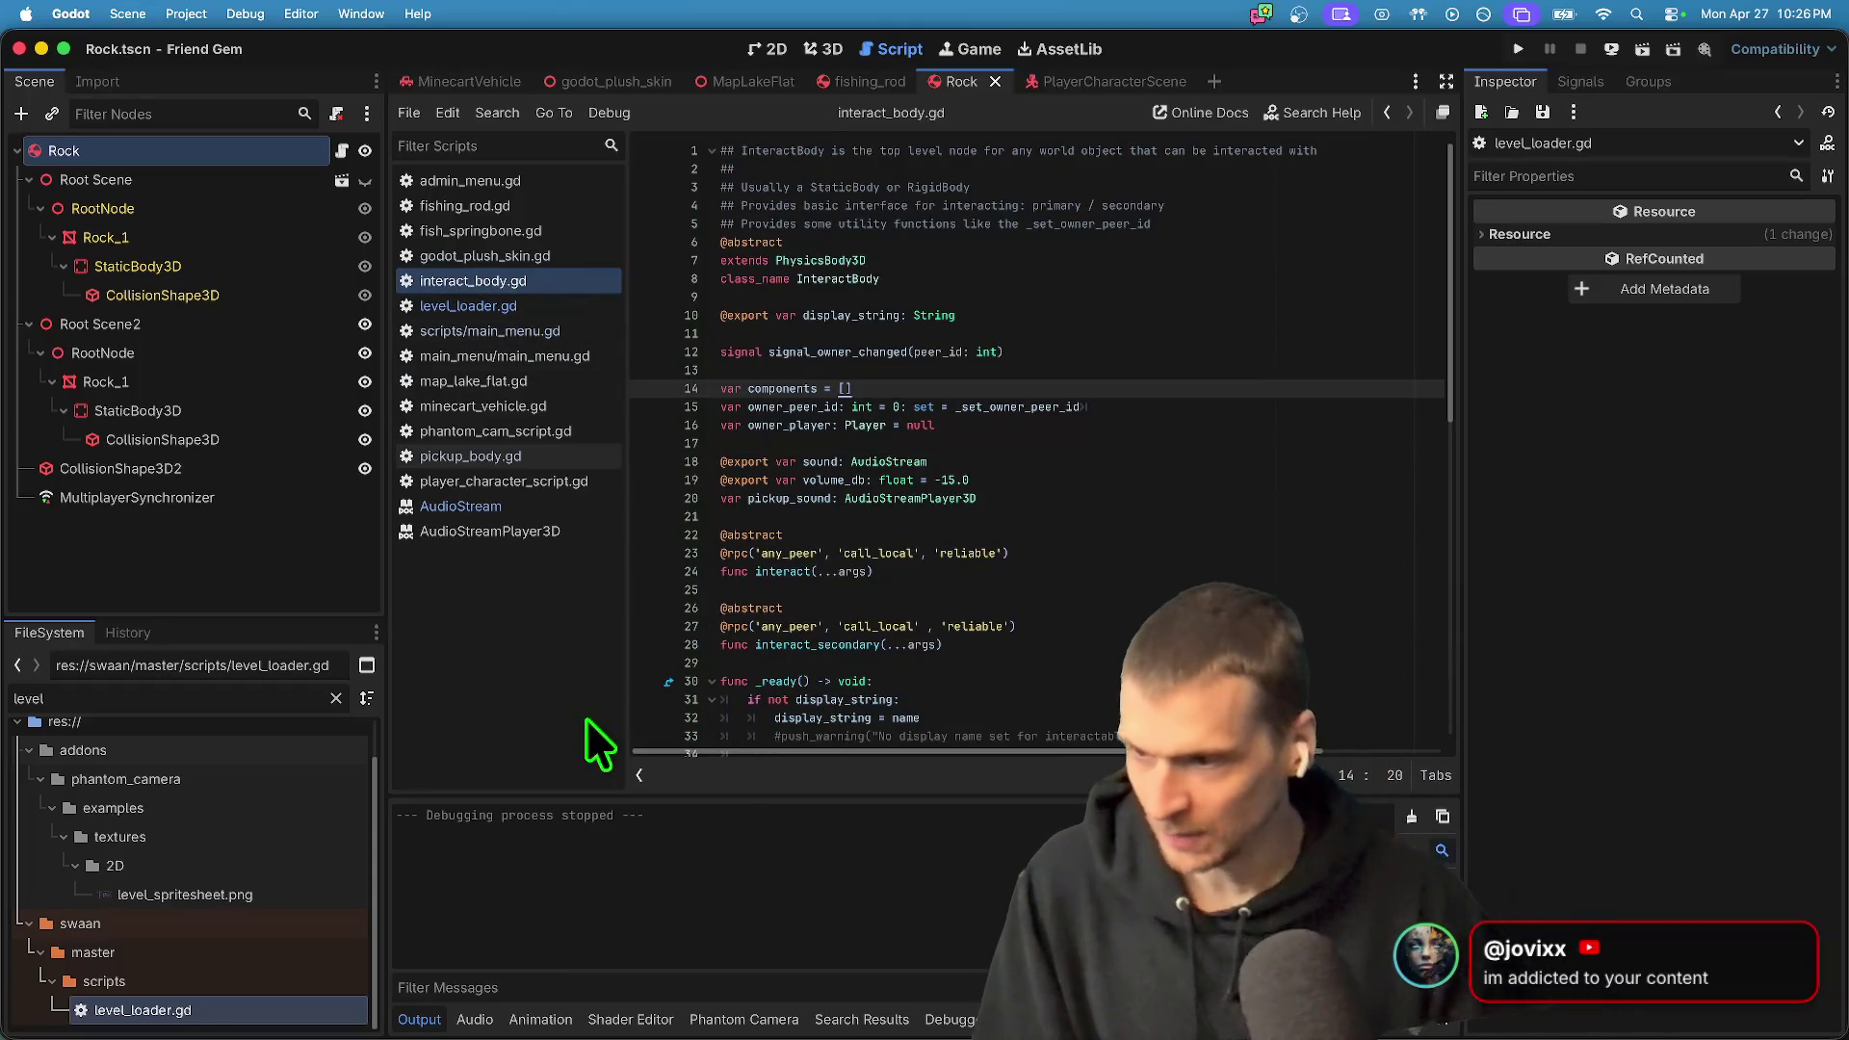
scroll(881, 675, "down", 5)
left_click(1205, 532)
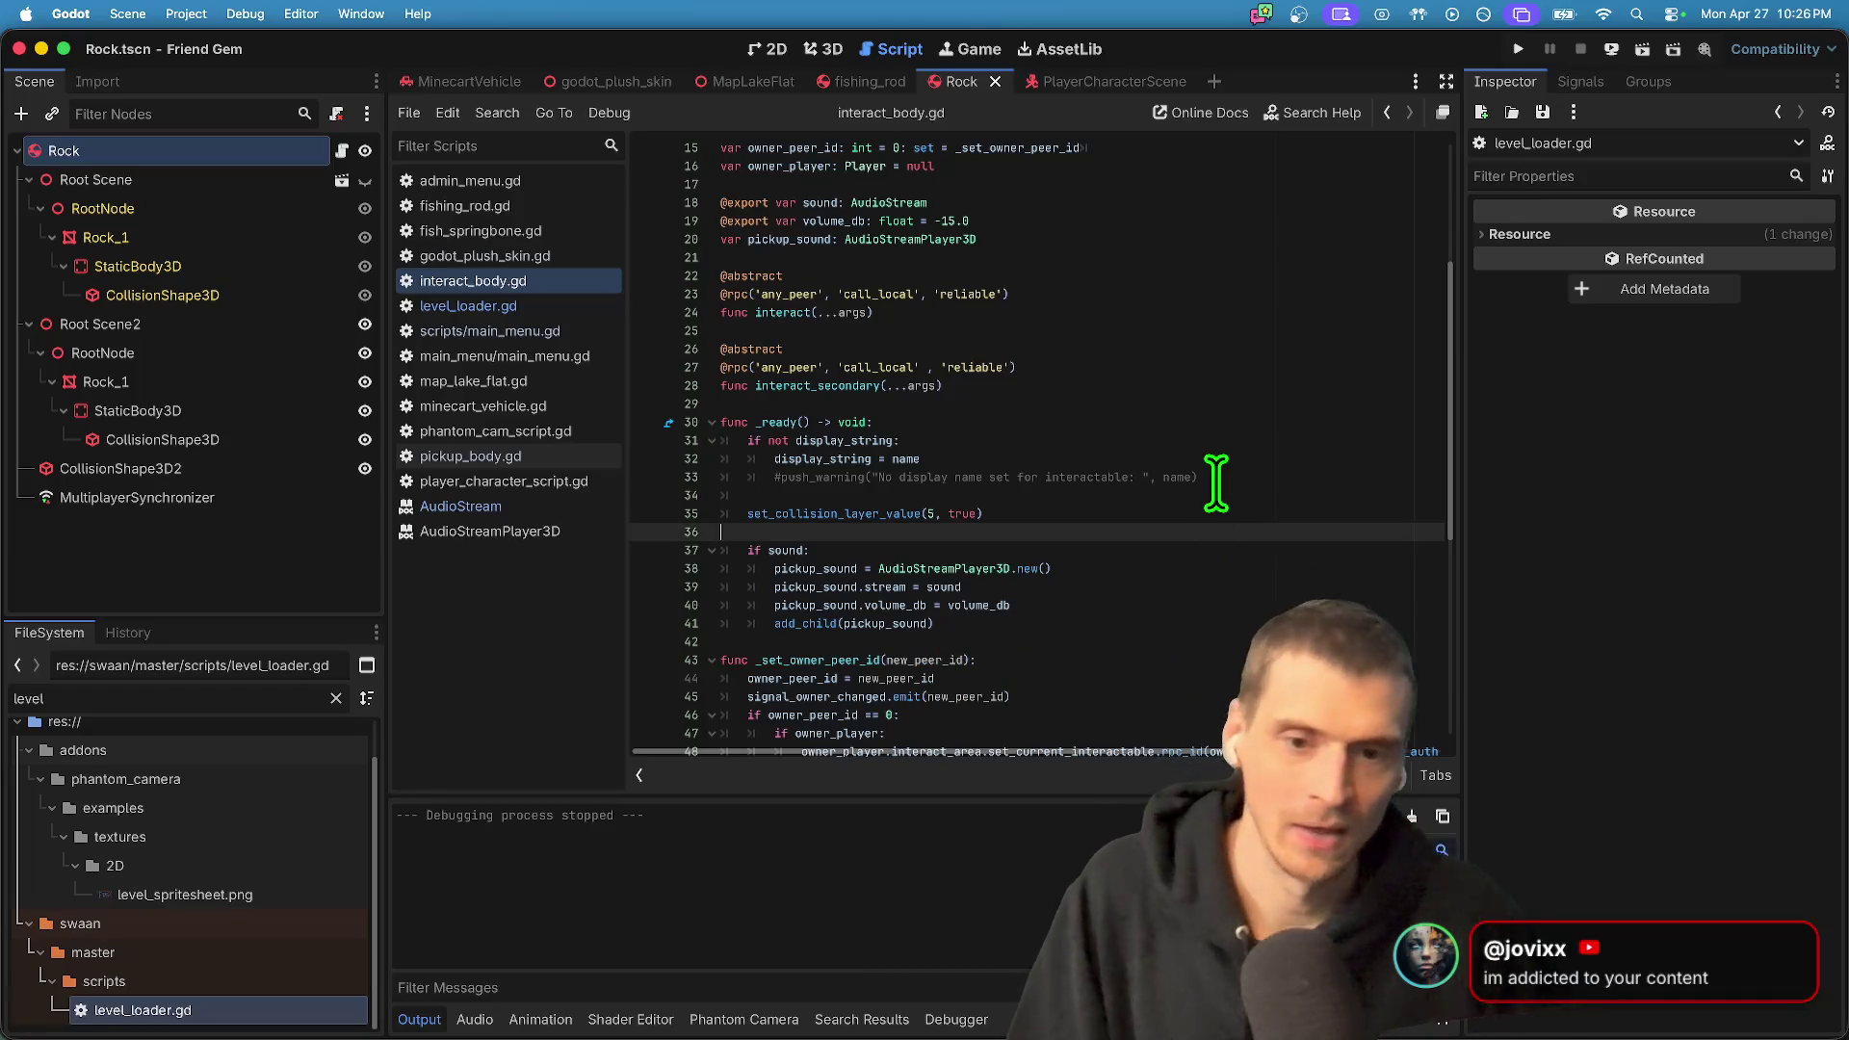
left_click(1217, 478)
scroll(1243, 510, "down", 5)
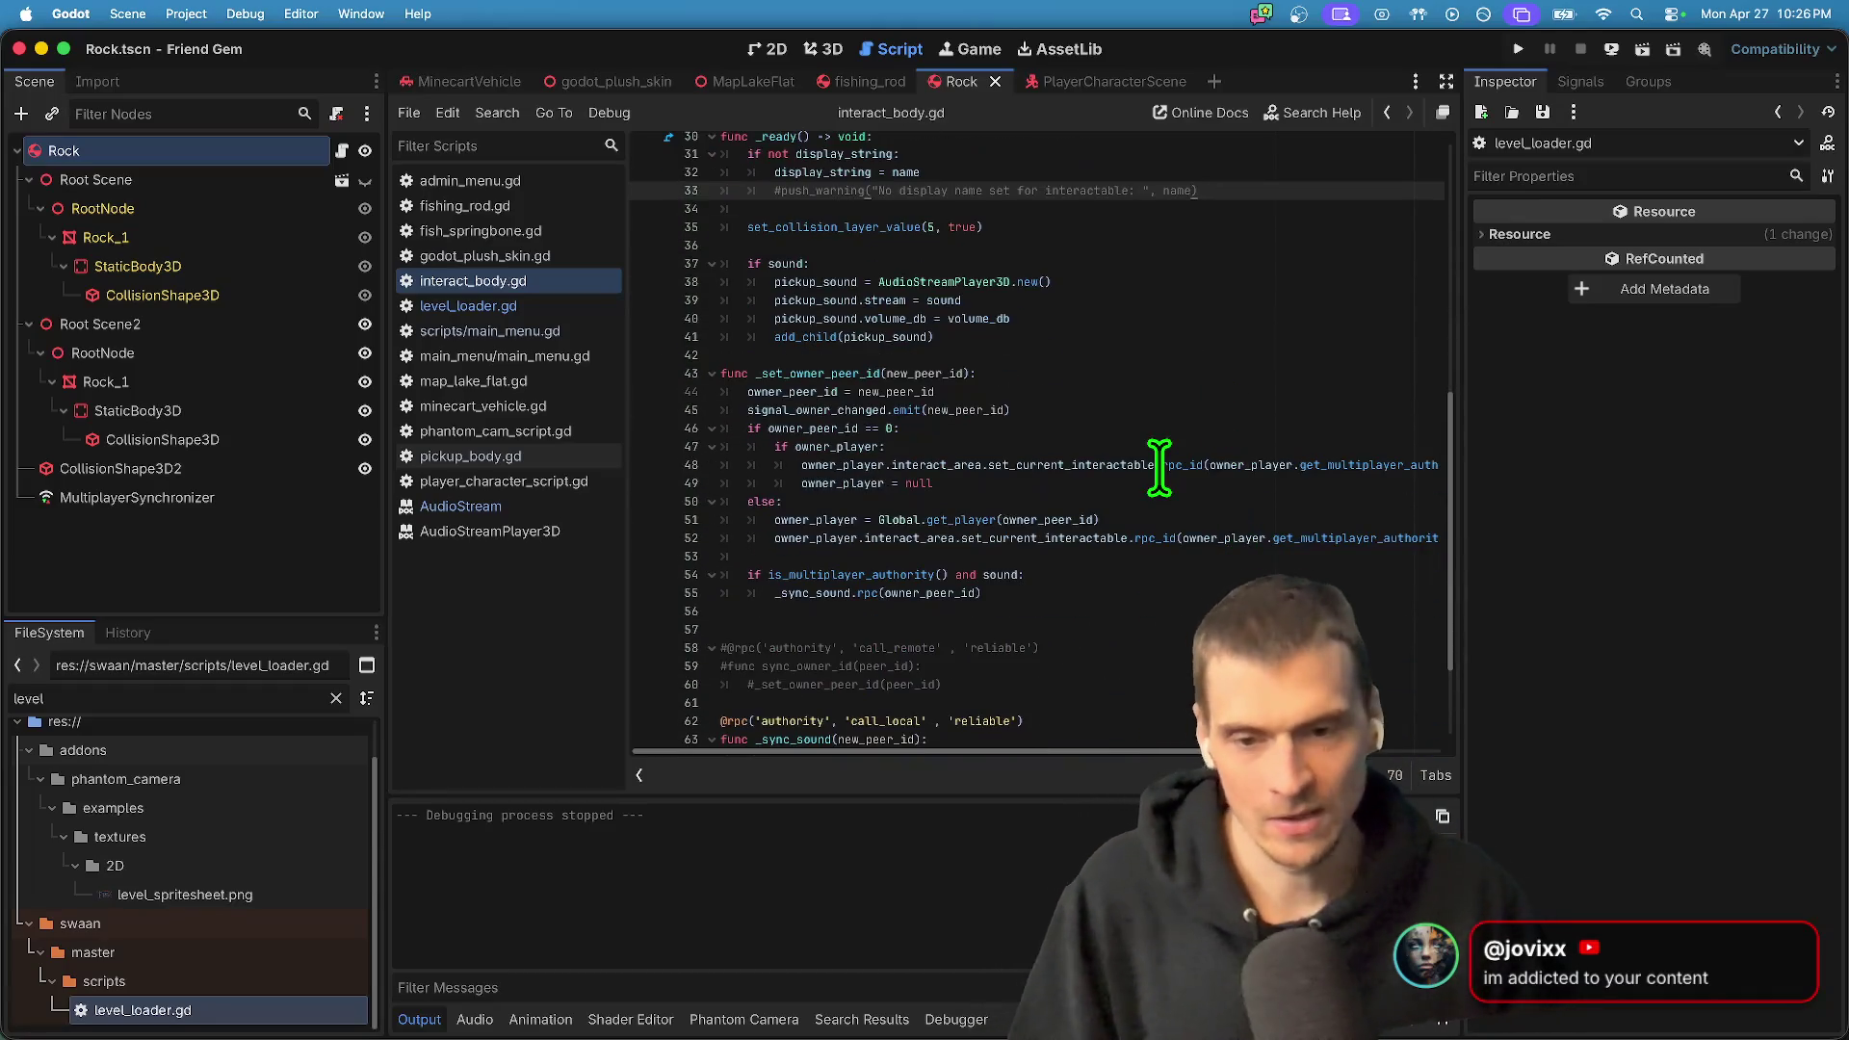
middle_click(482, 498)
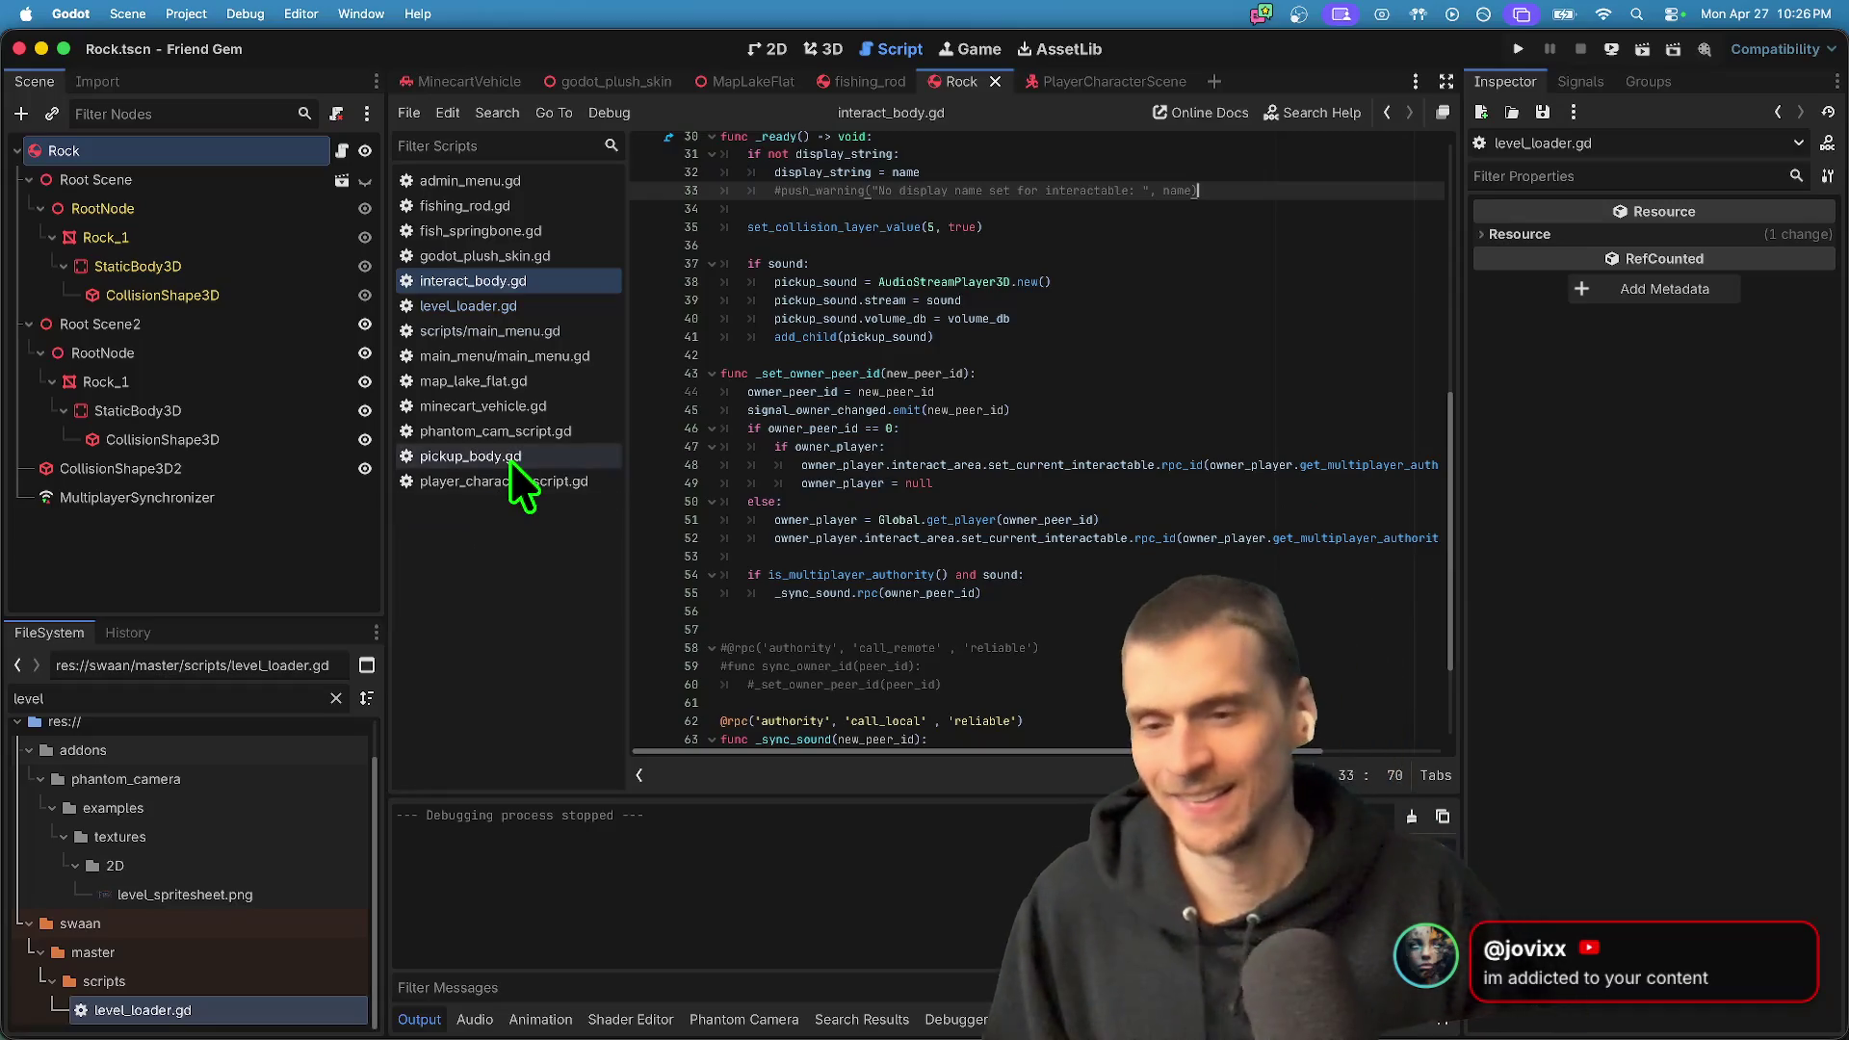
left_click(511, 459)
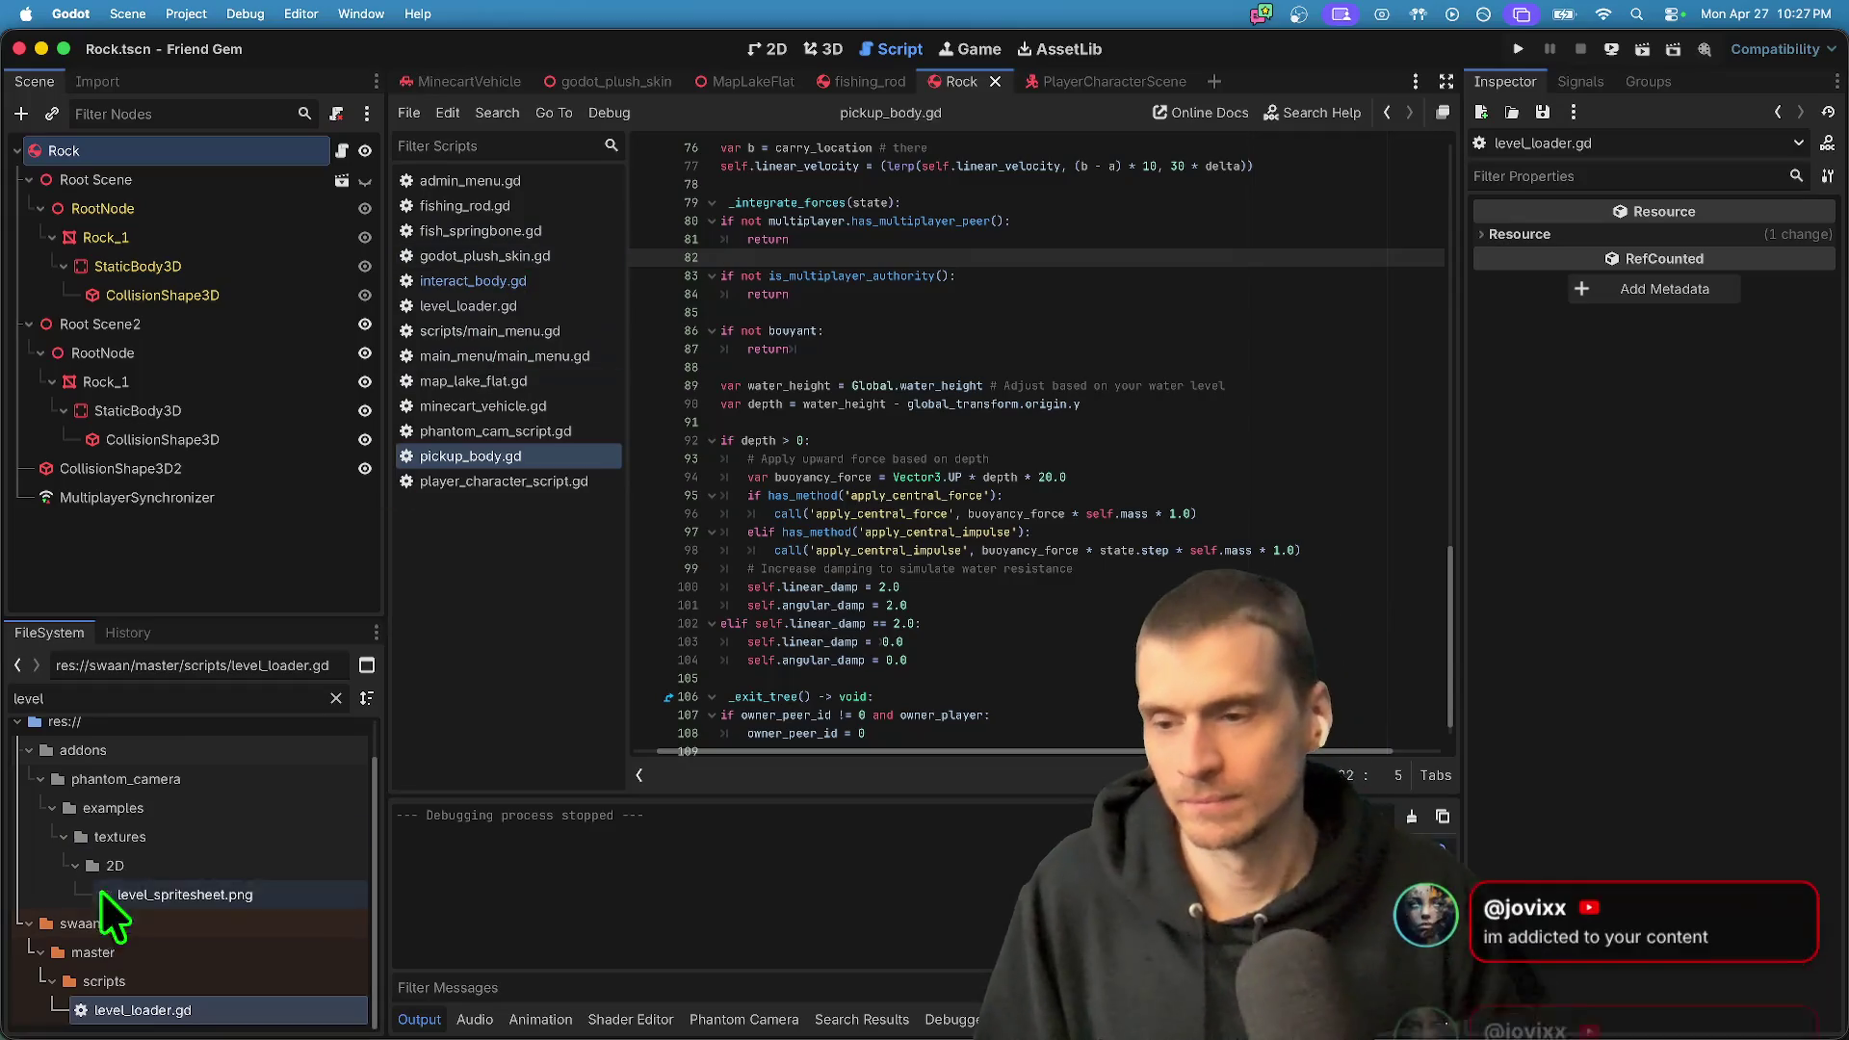
- Filter the FileSystem for 'game' and open game_master.gd
key("BackSpace")
key("BackSpace")
key("BackSpace")
type("game")
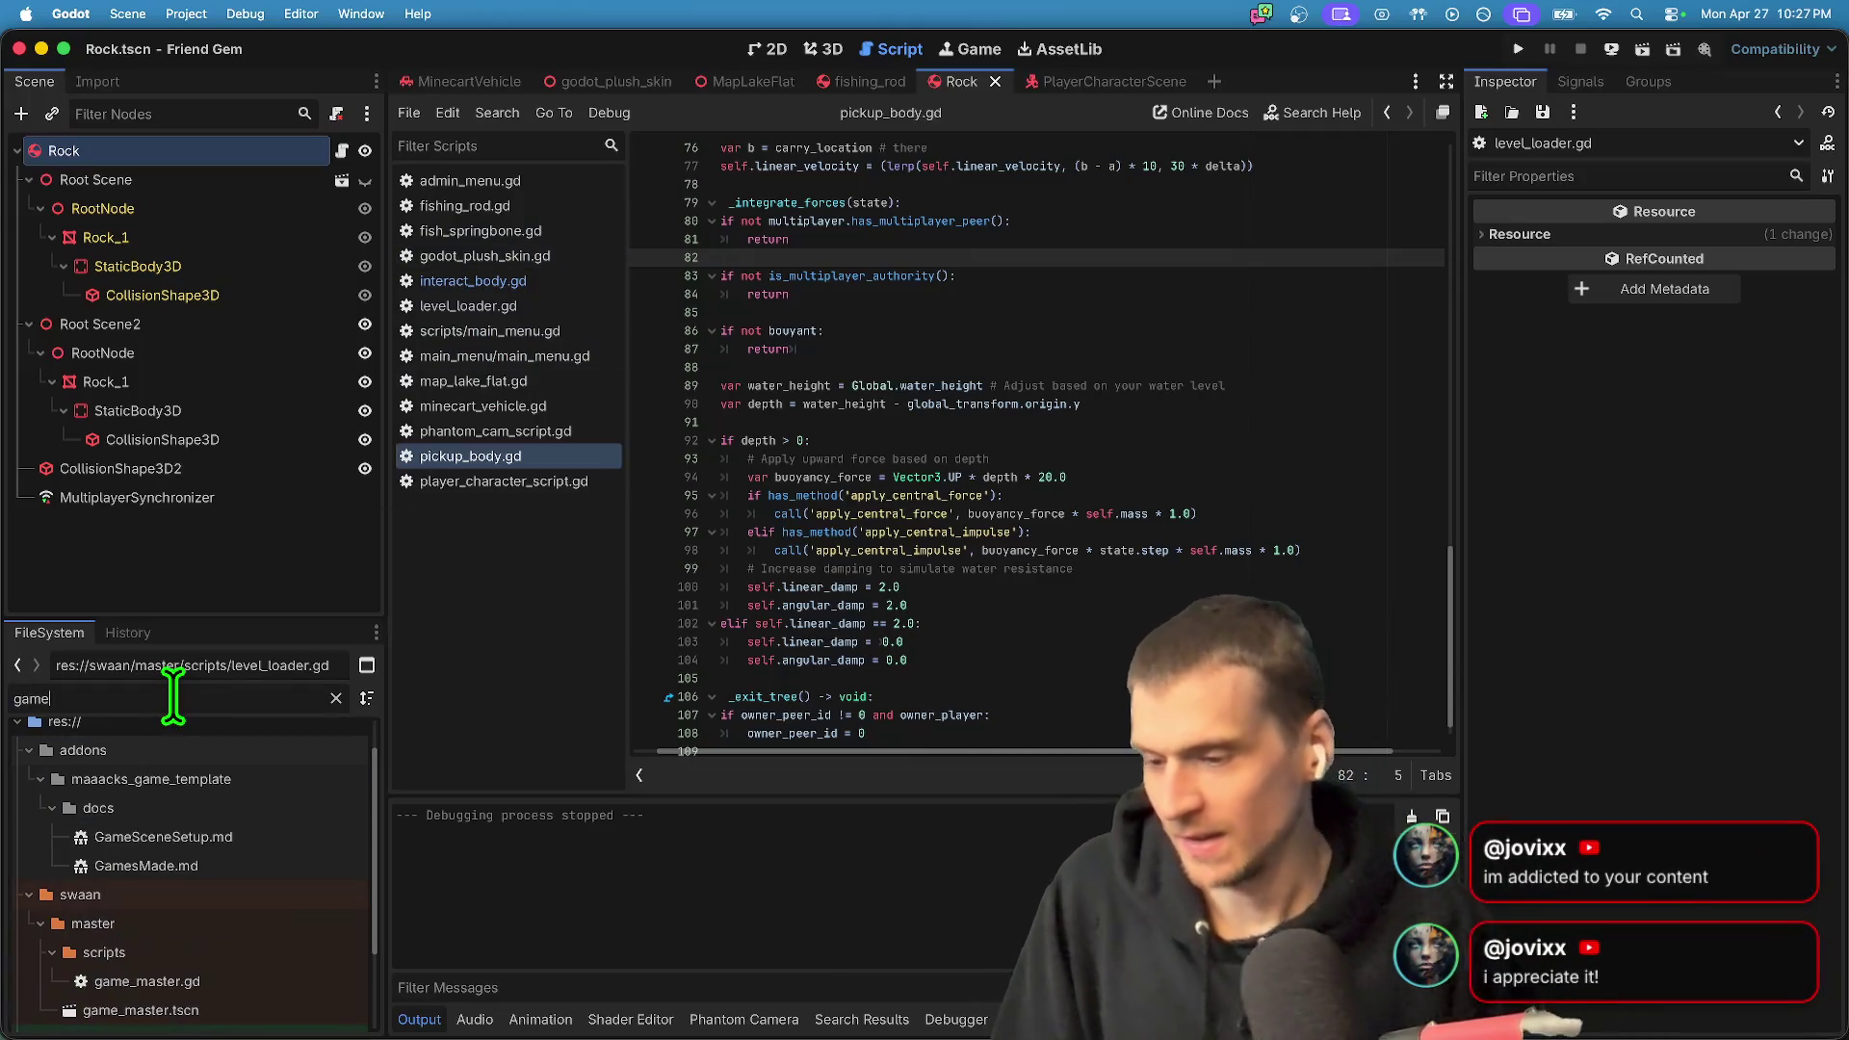
double_click(309, 979)
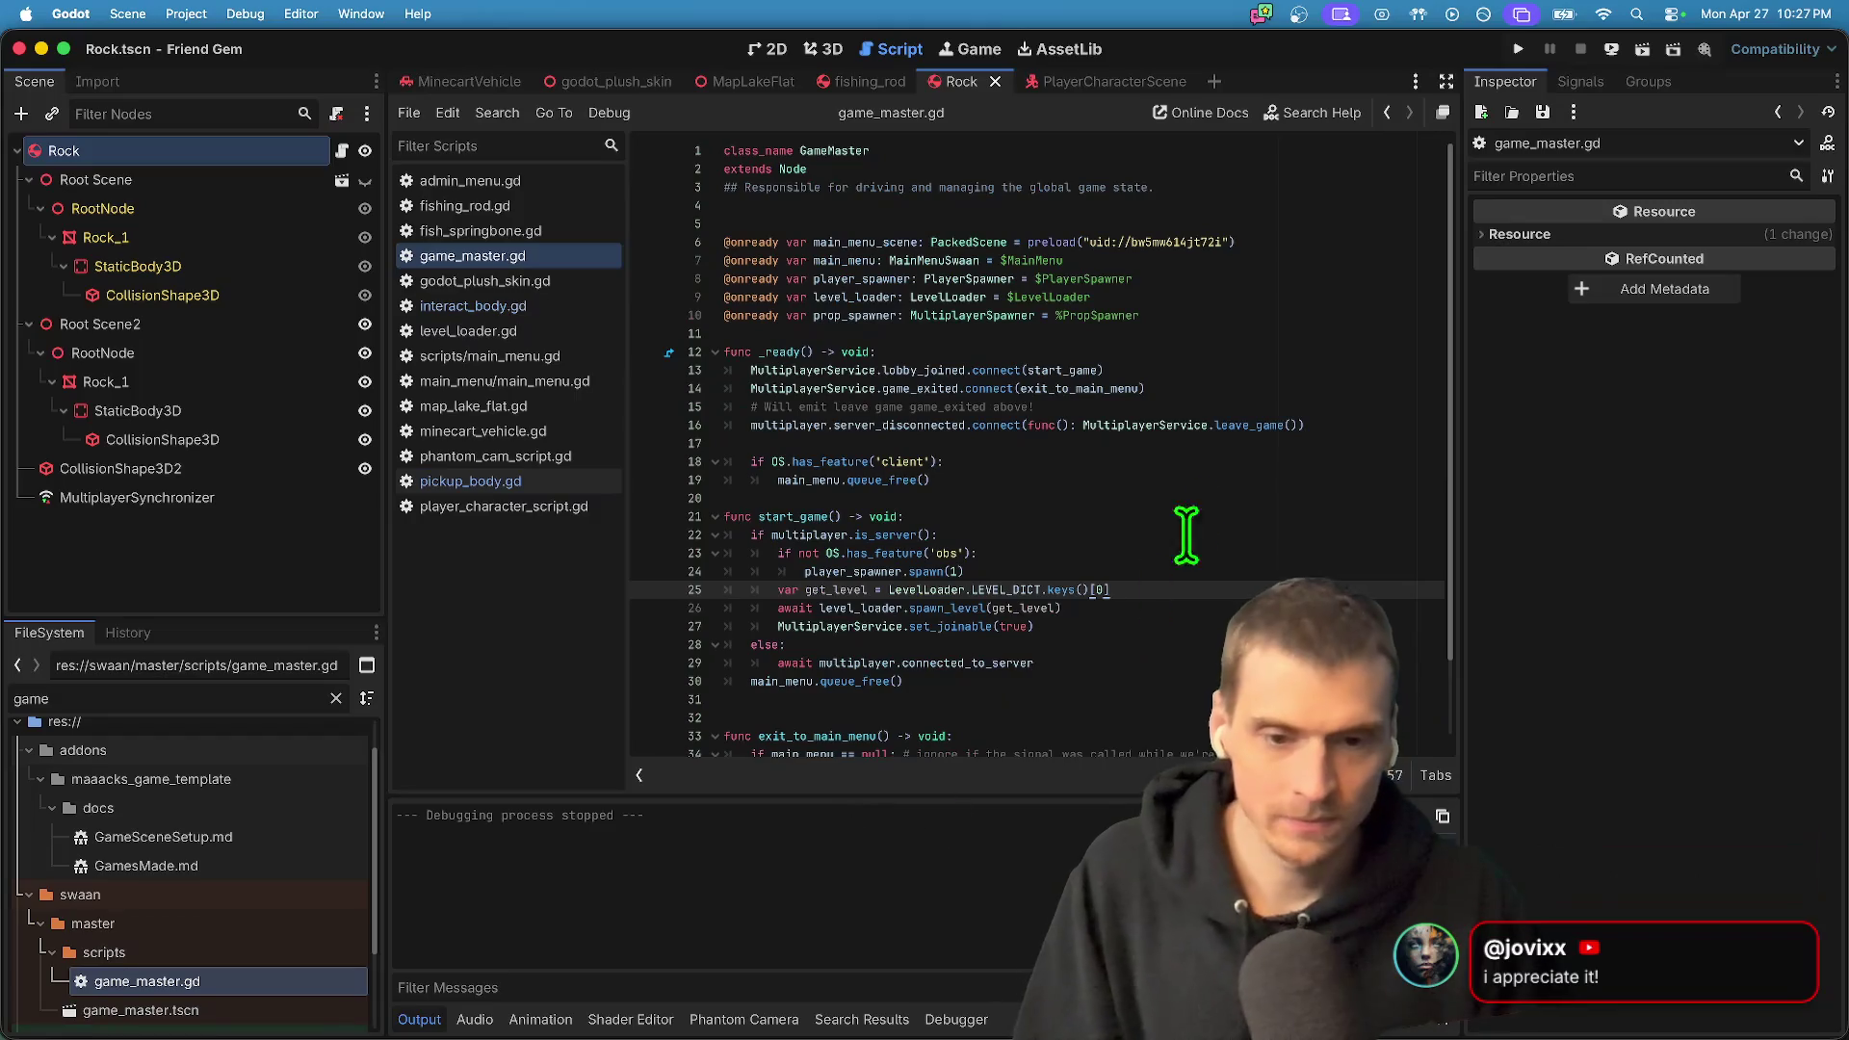
- Replace index 0 with LevelLoader.LEVEL_DICT.keys()[LevelLoader.LEVEL_DEFAULT] in the level lookup
key("BackSpace")
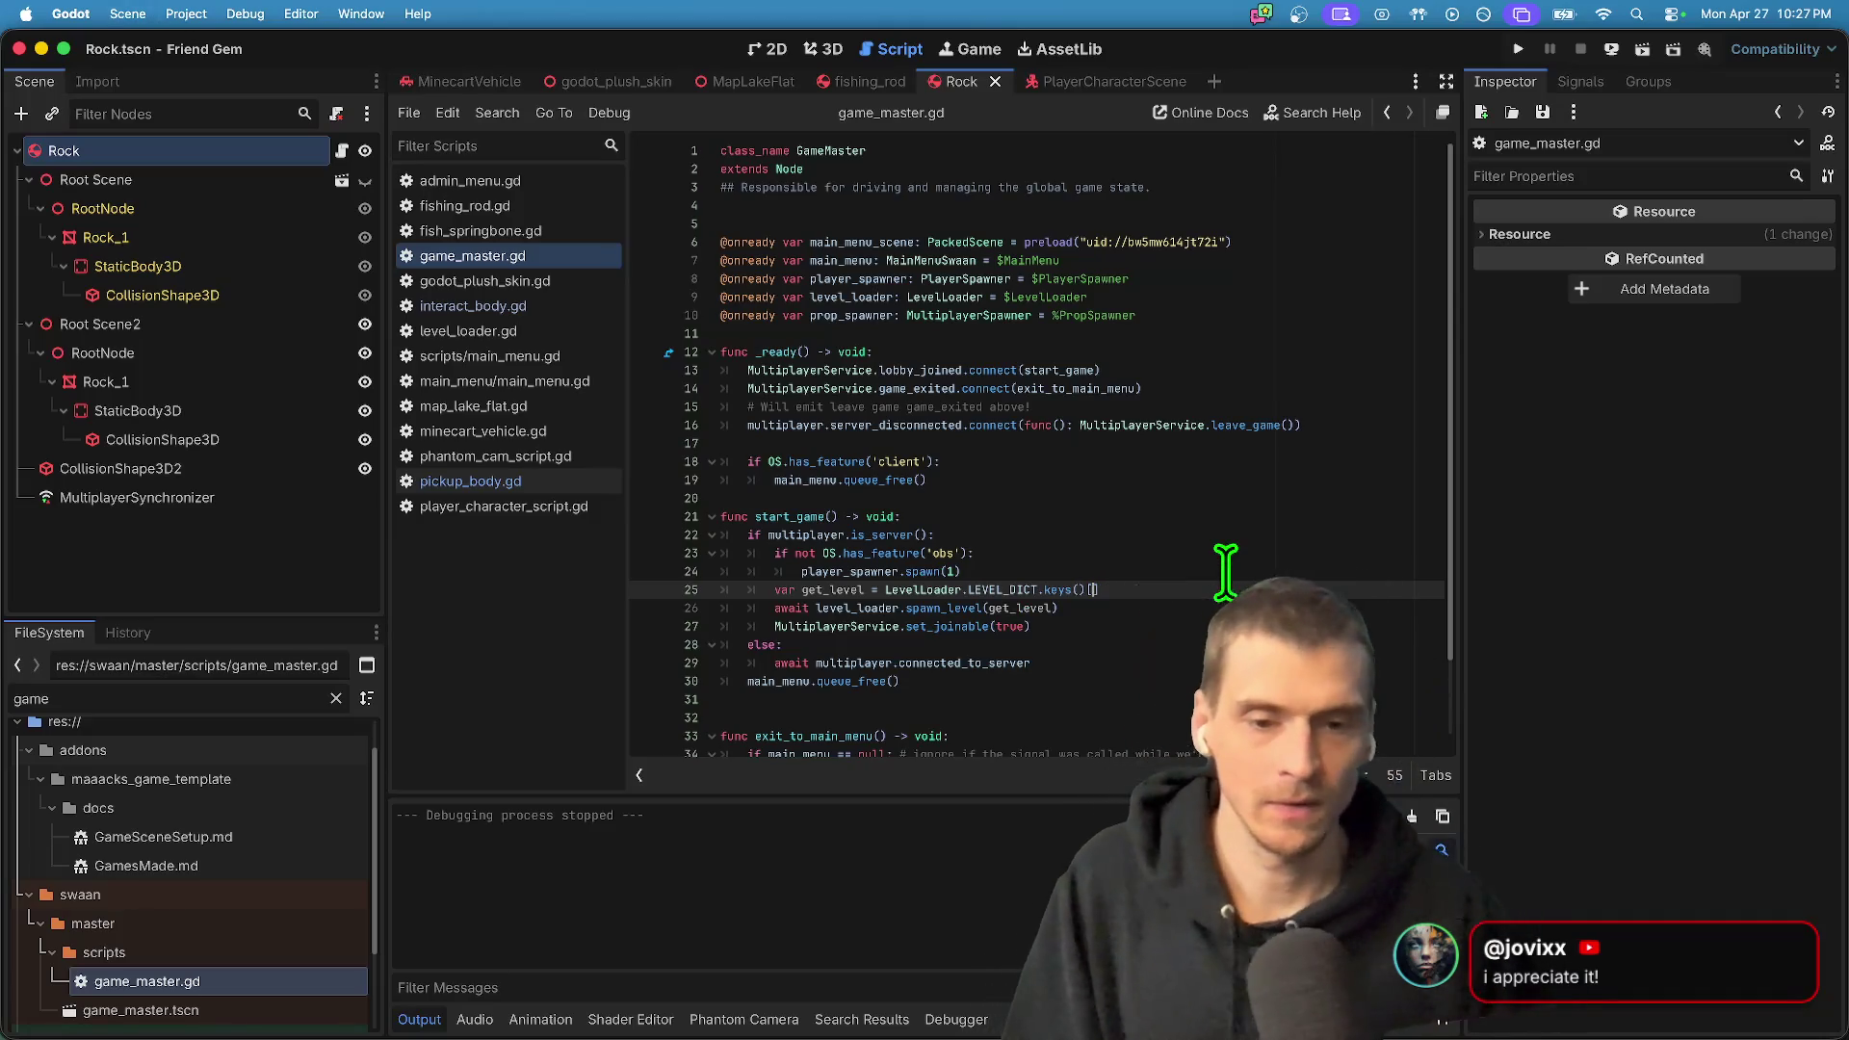
type("1")
key("BackSpace")
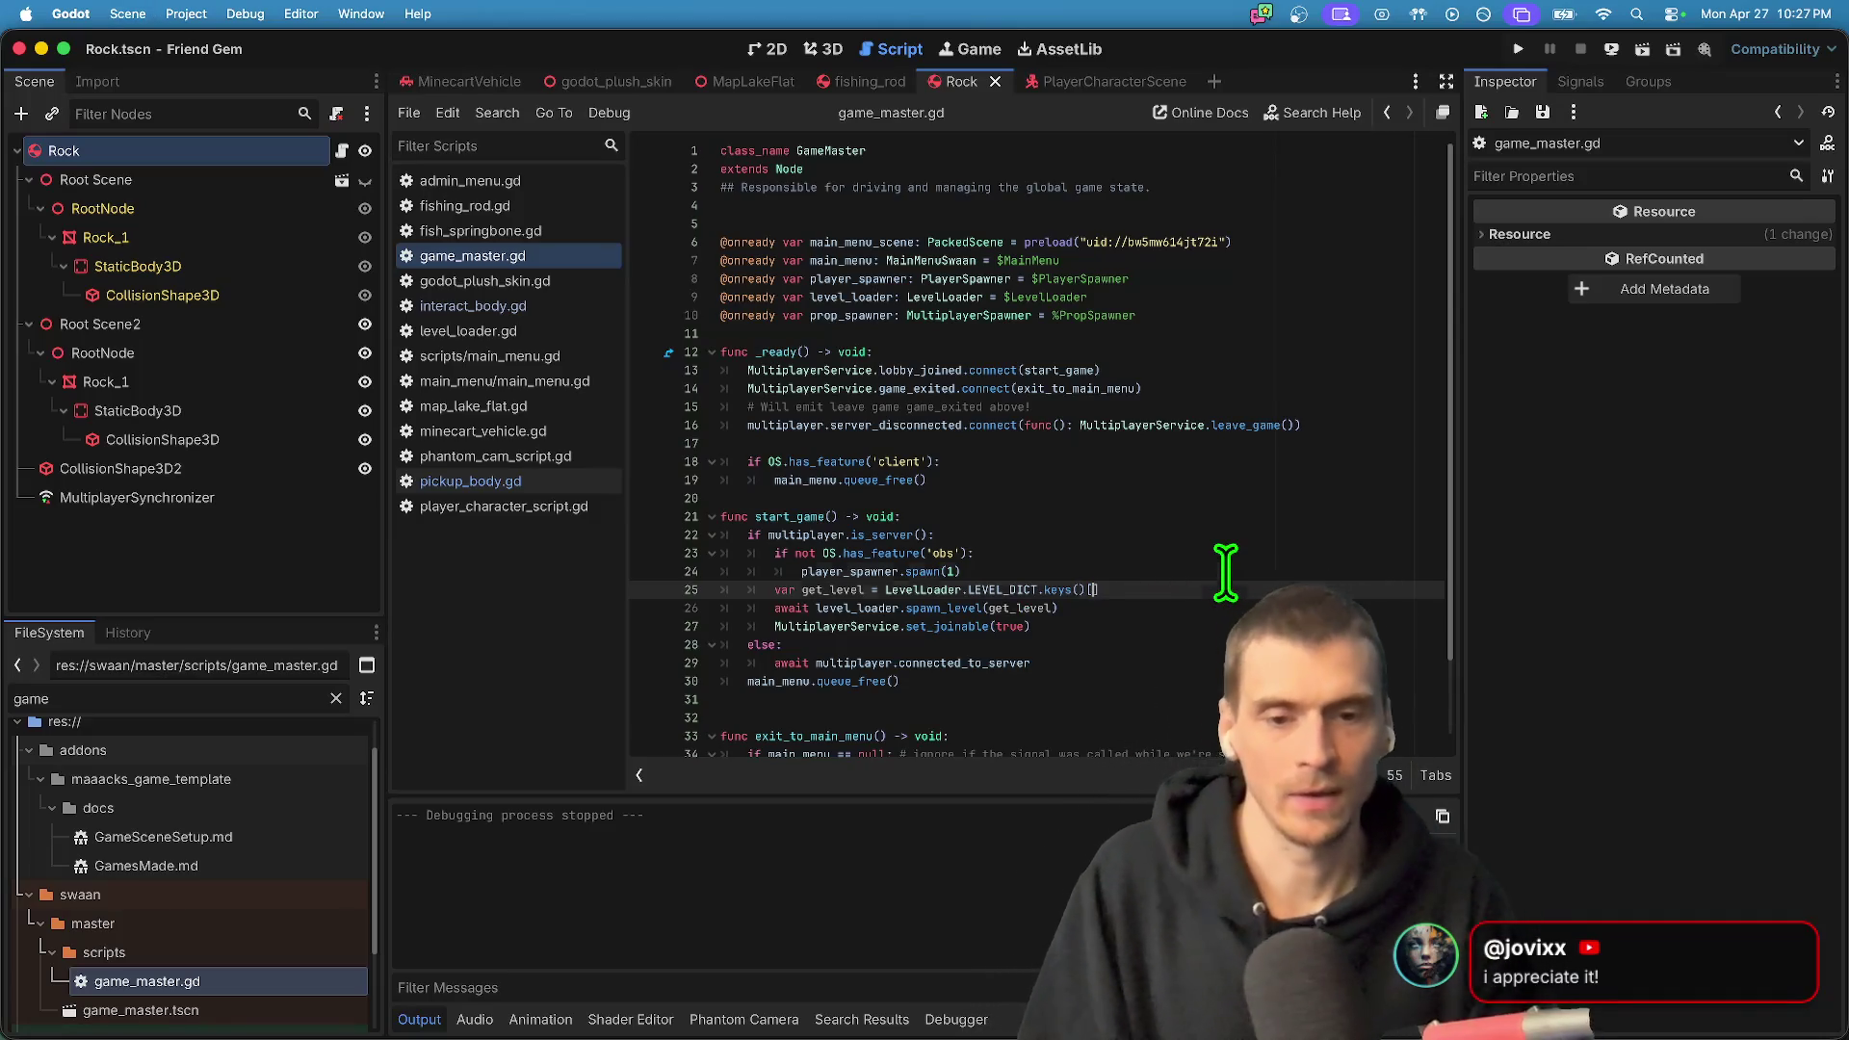
left_click(1225, 572)
key("Return")
type("var get_default = Leve")
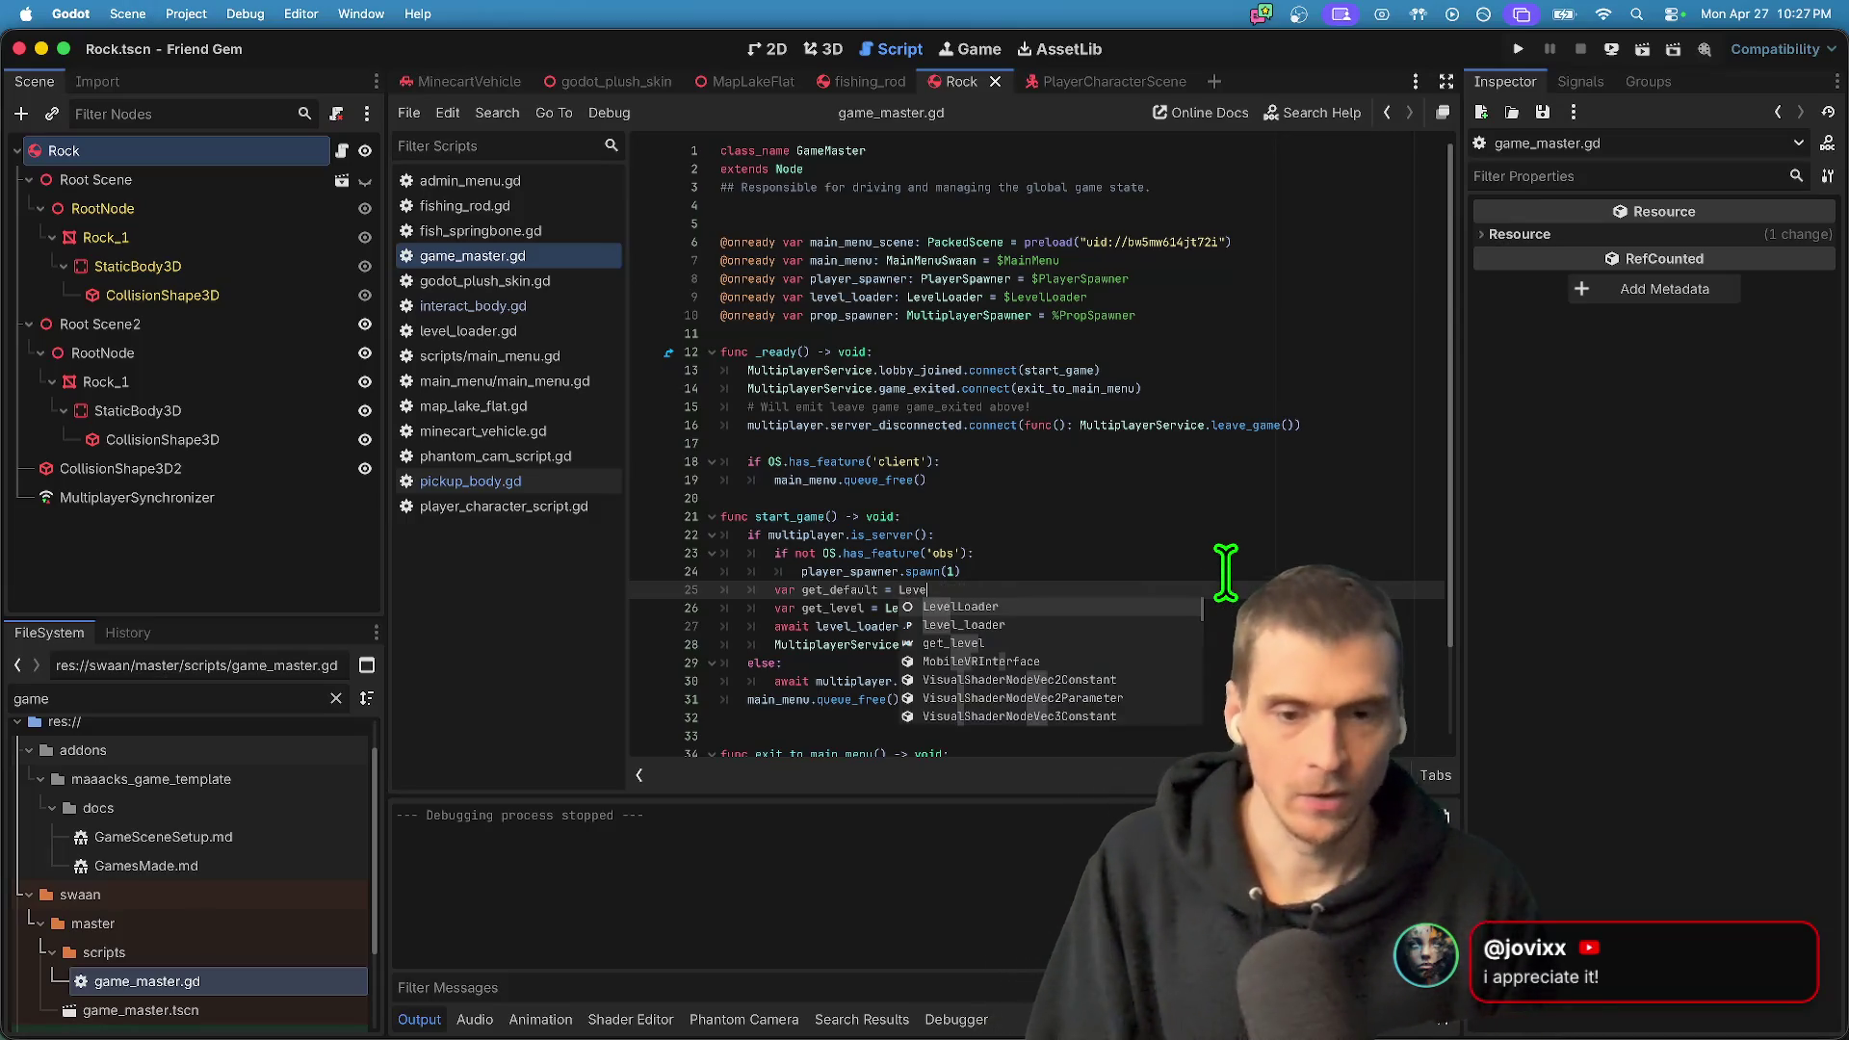
key("Return")
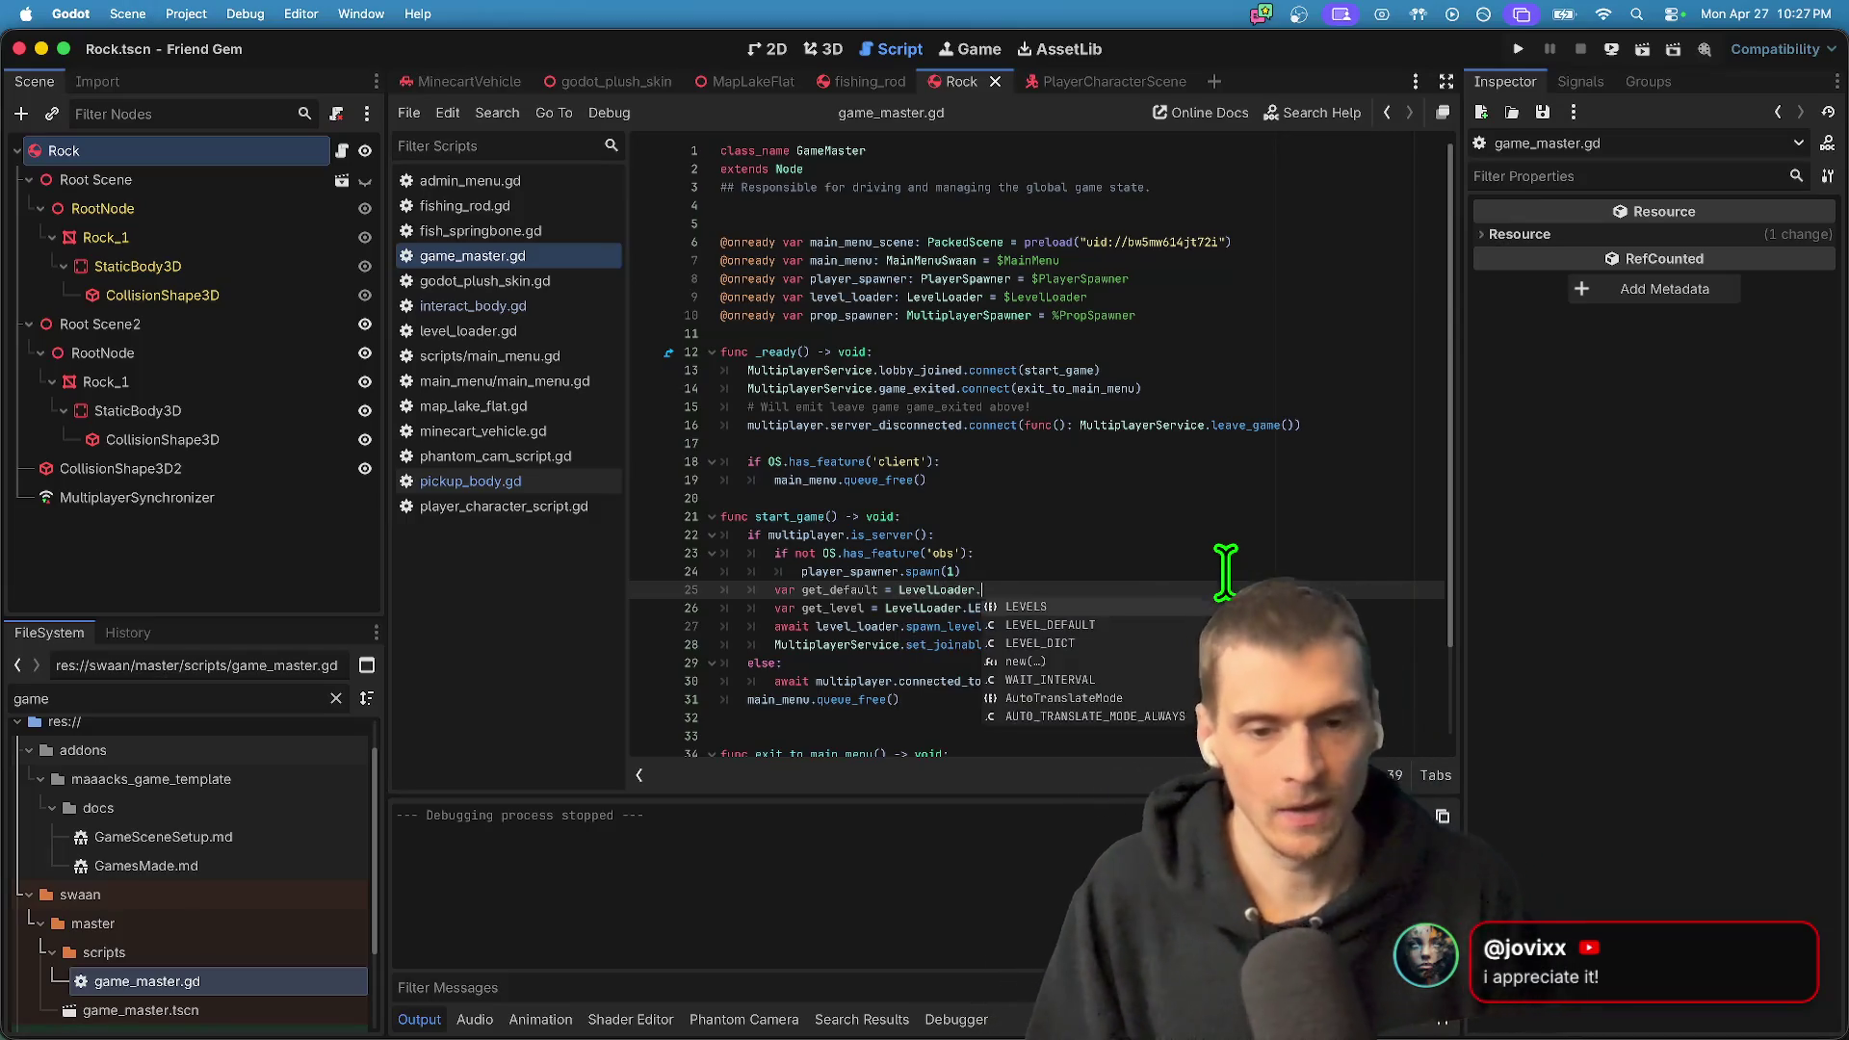
key("Return")
type(".")
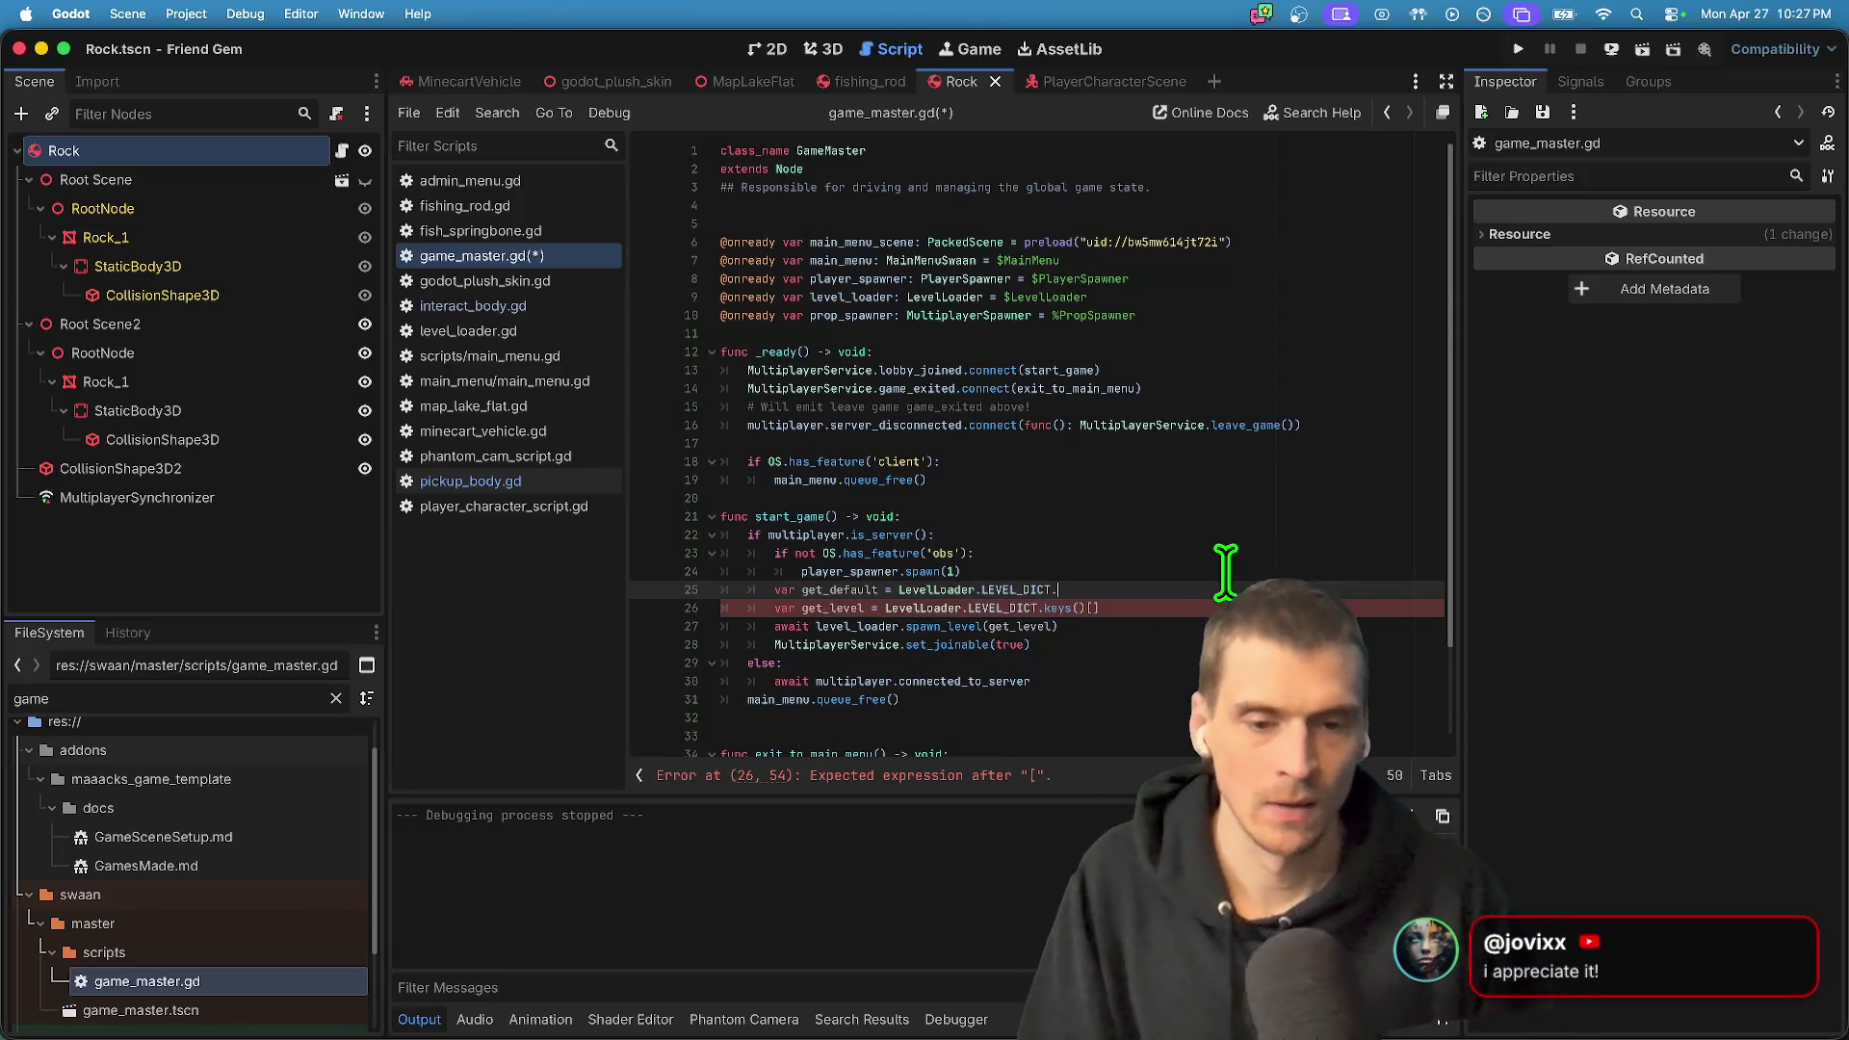
type("keys")
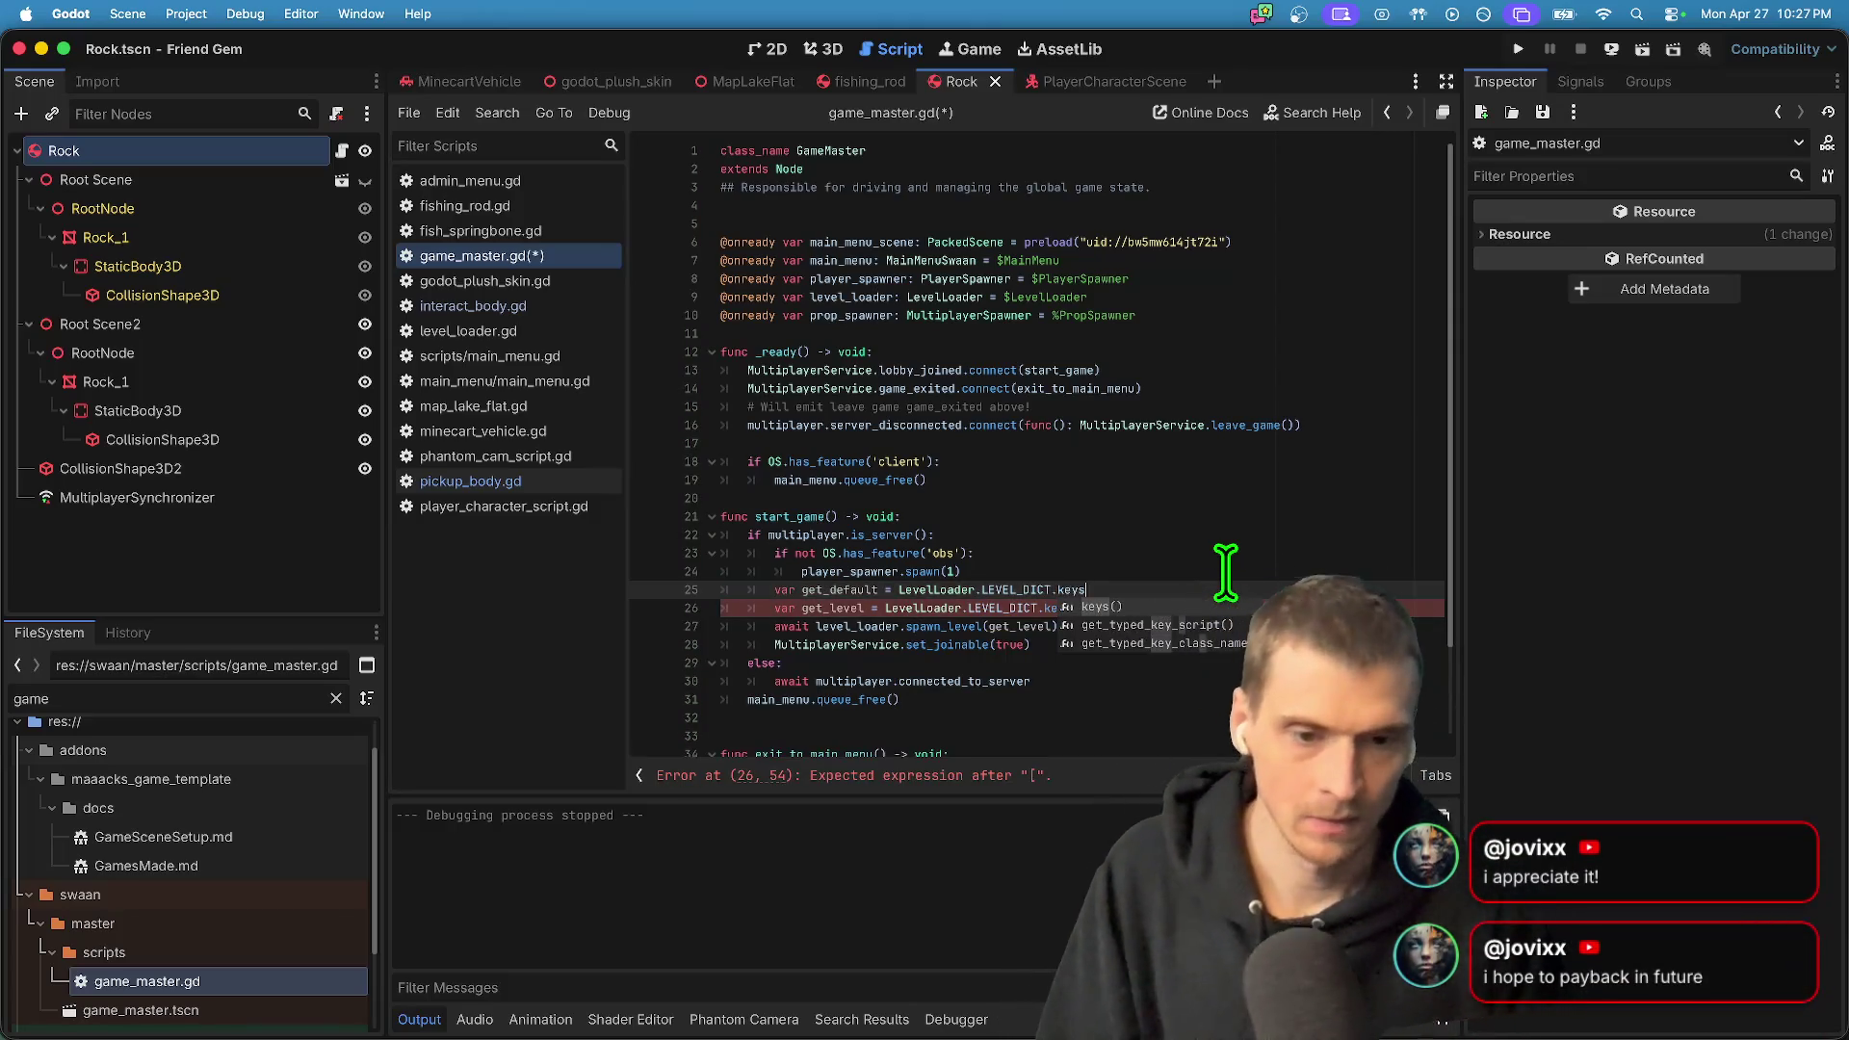
key("Return")
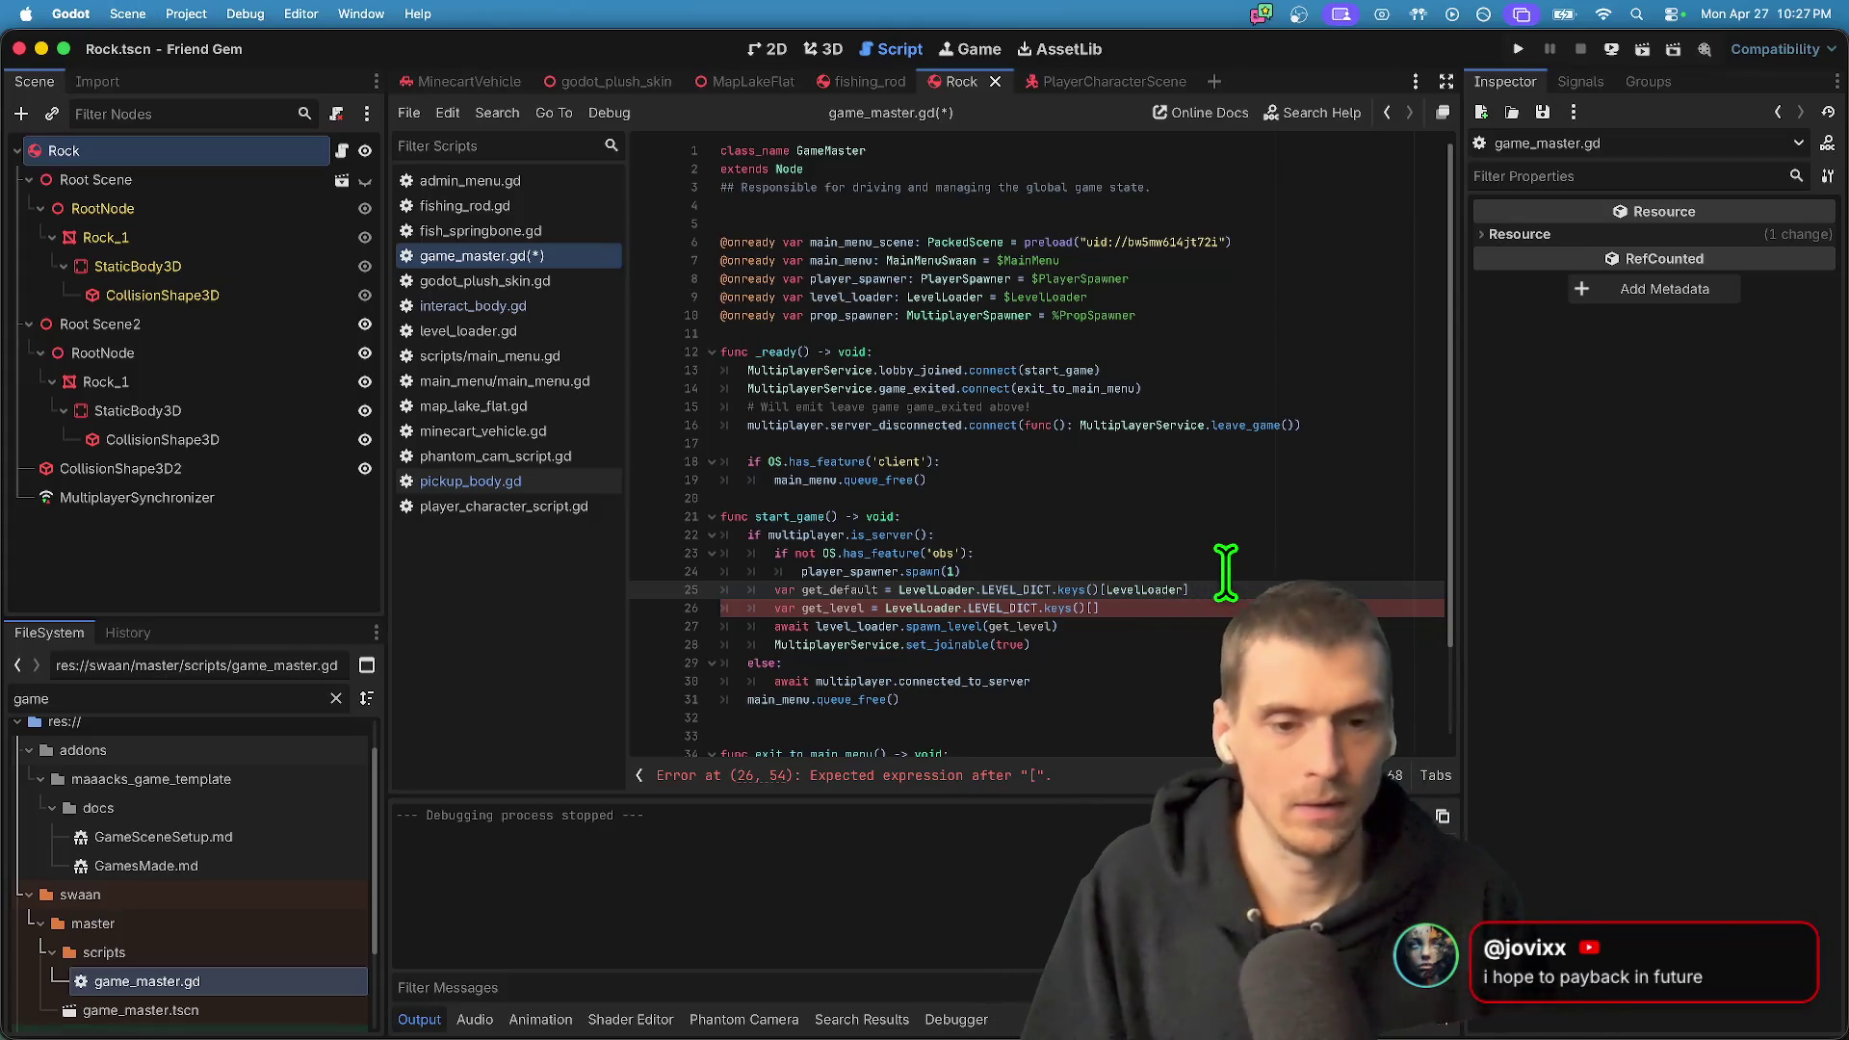
type(".")
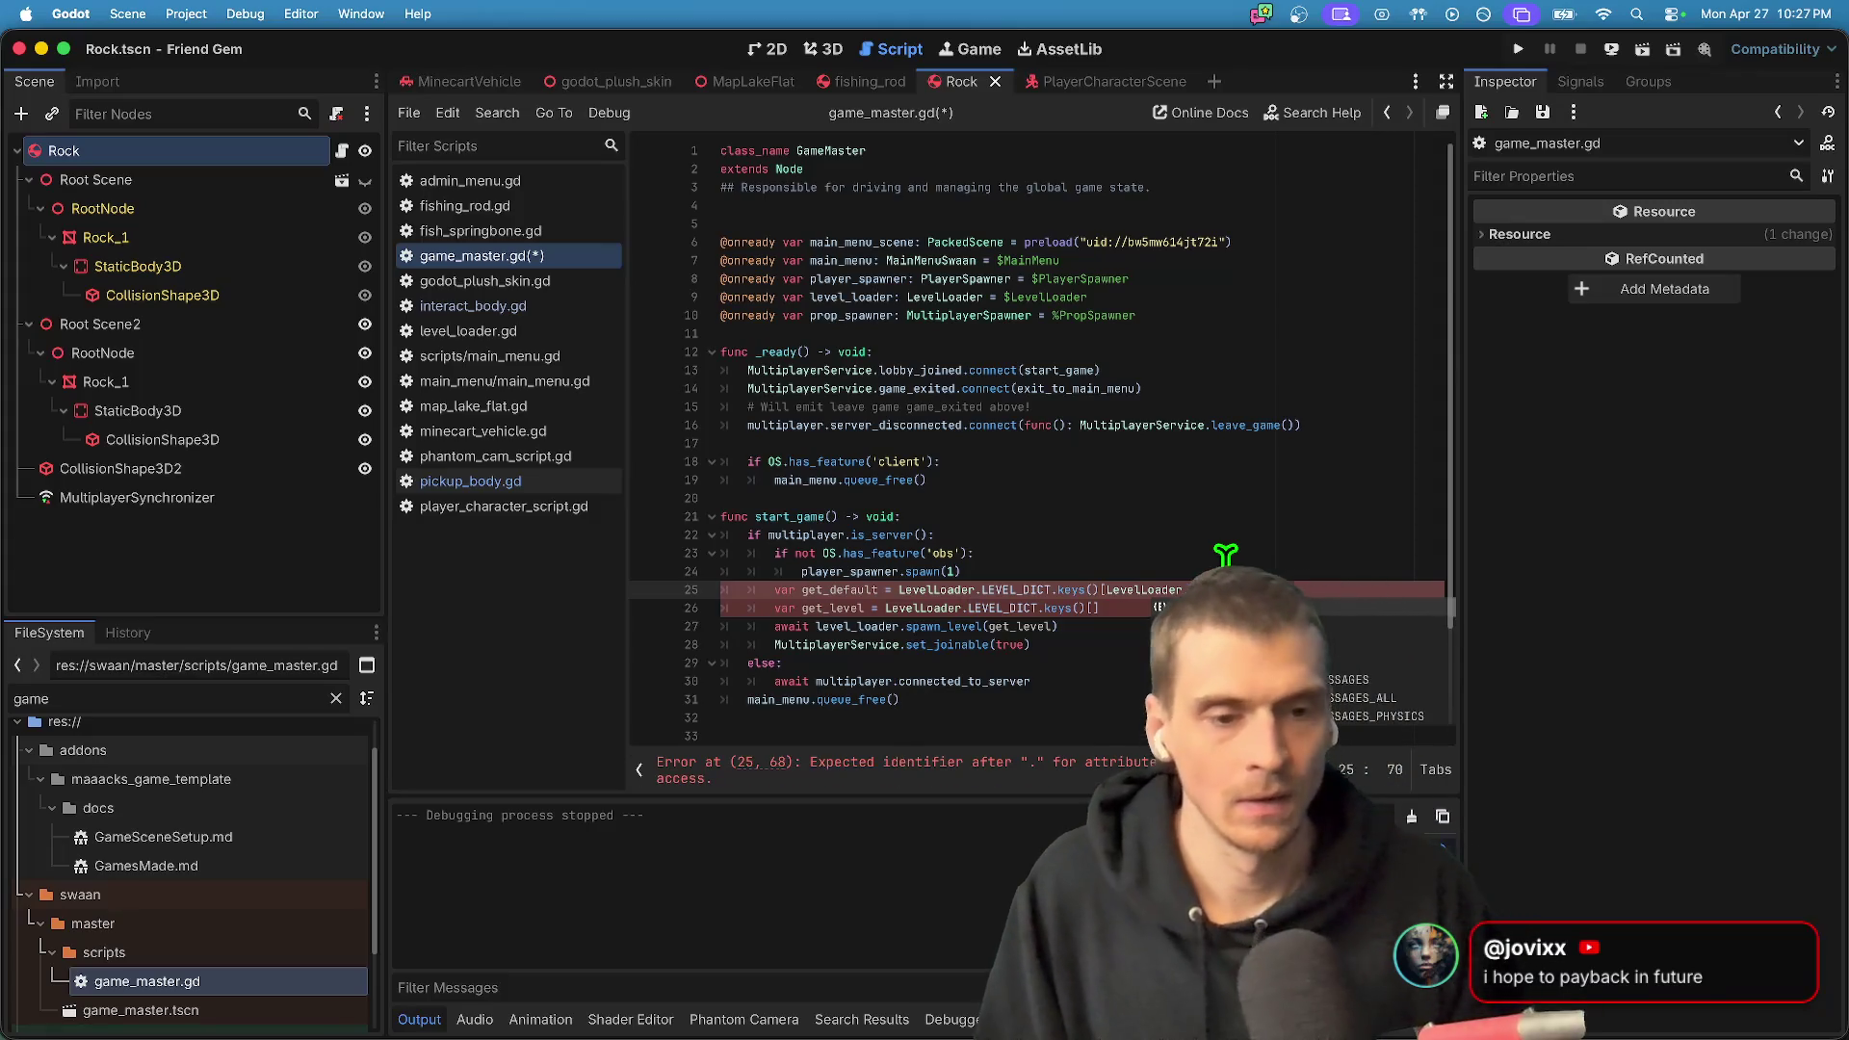
type("LEVEL_DEFAULT")
- Trim the stray get_default text and undo back to the LEVEL_DEFAULT index version
key("alt+shift+Left")
key("alt+shift+Left")
key("alt+shift+Left")
key("BackSpace")
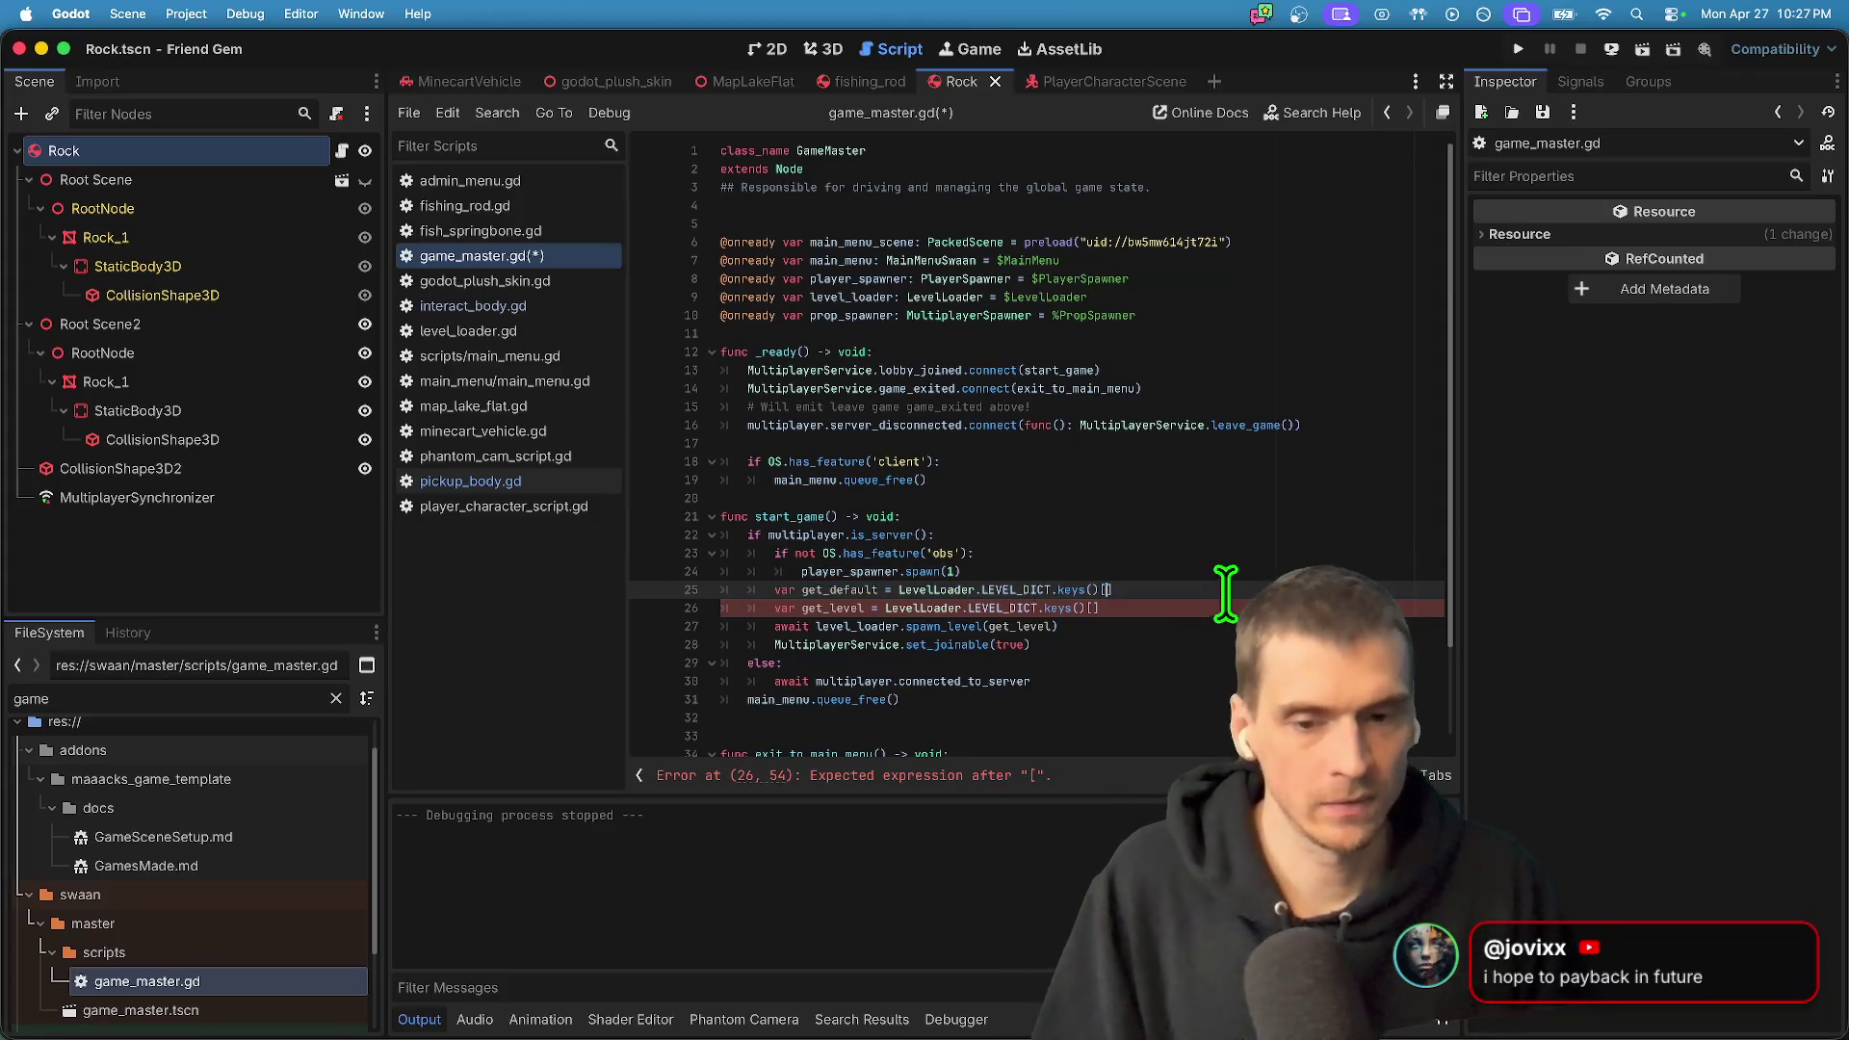
key("alt+shift+Left")
key("alt+shift+Left")
key("alt+shift+Left")
key("BackSpace")
left_click(1161, 607)
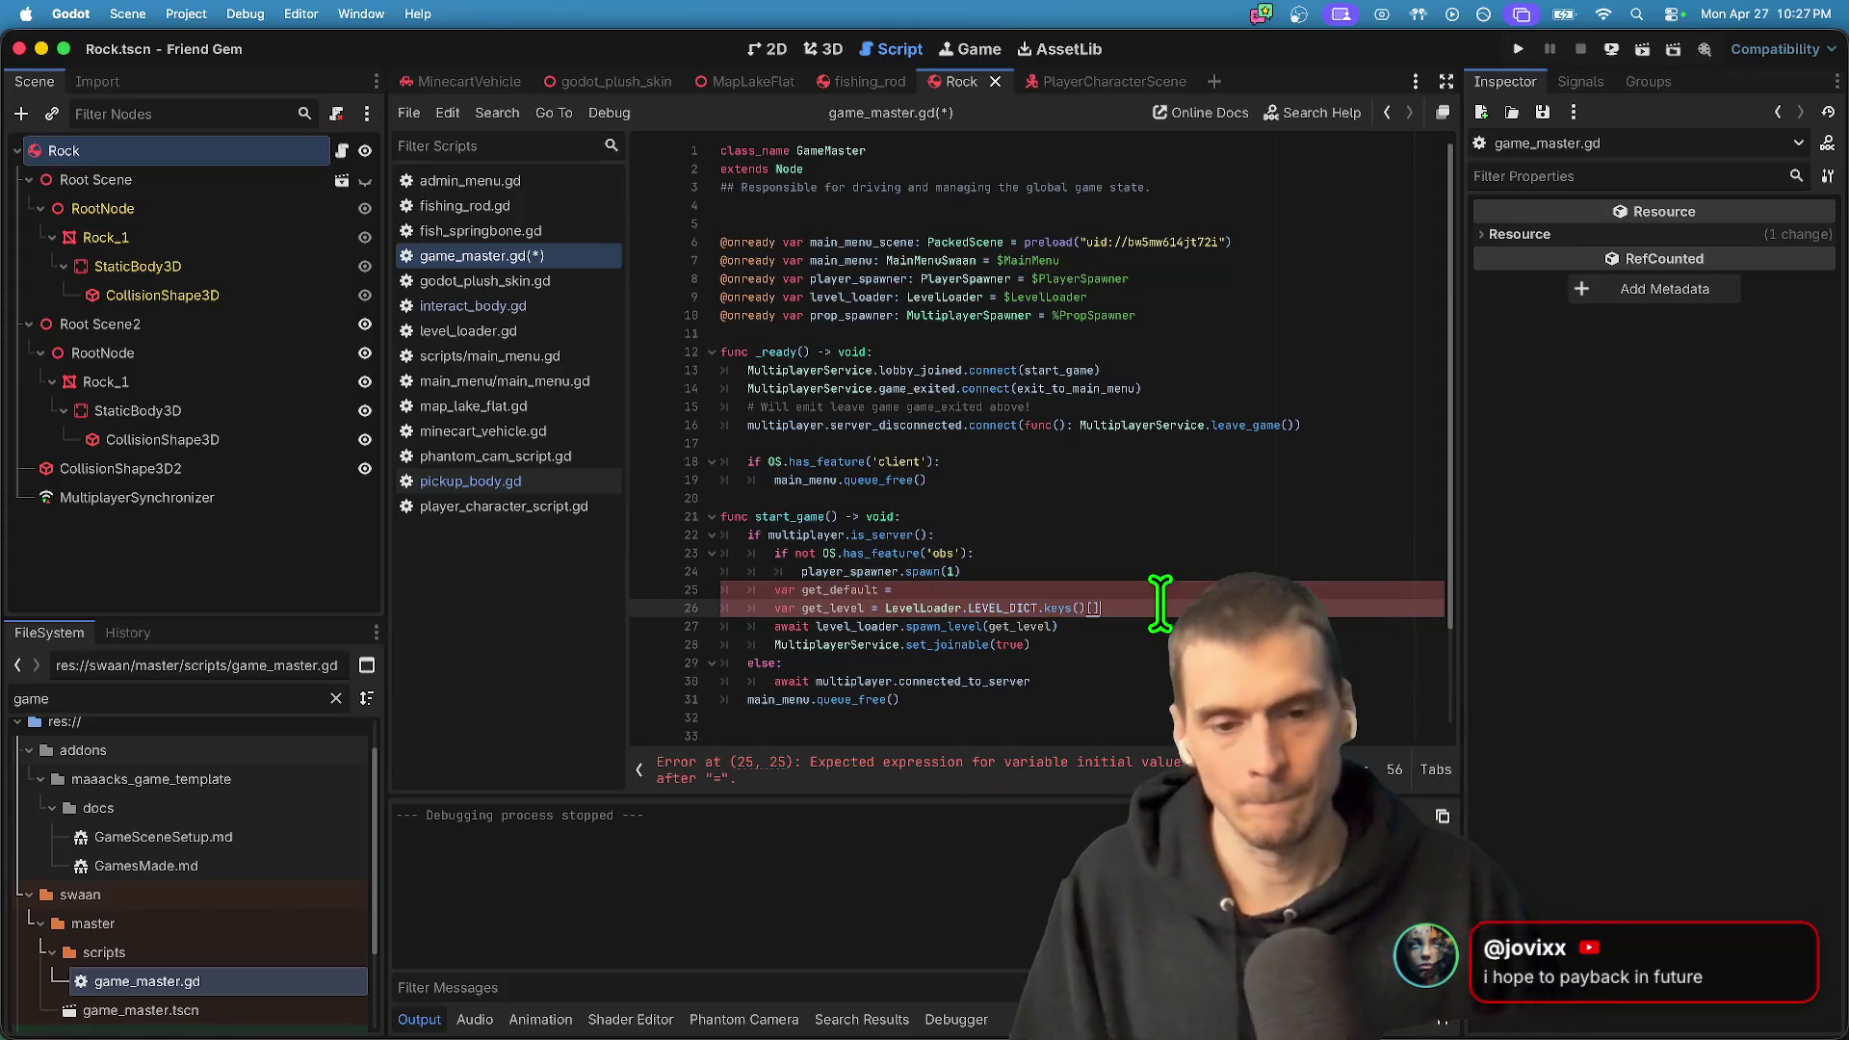
key("super+z")
key("super+z")
key("super+z")
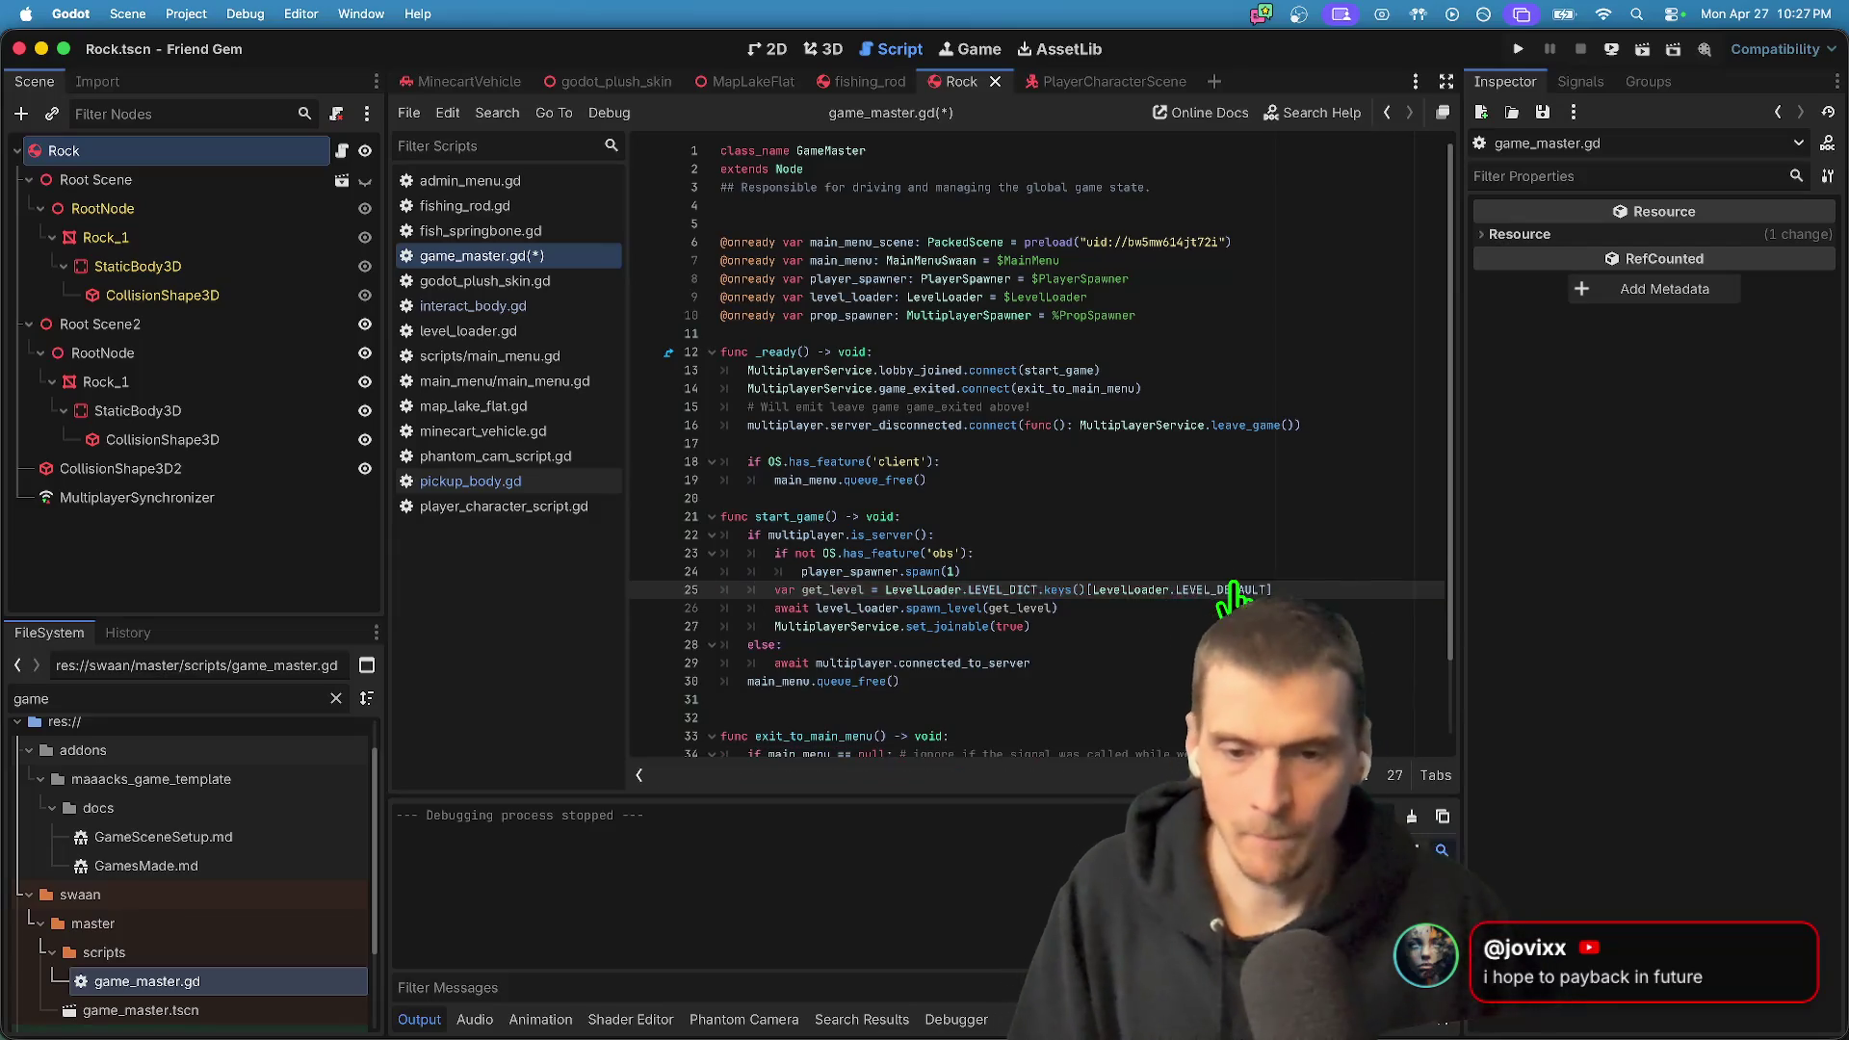
key("super+z")
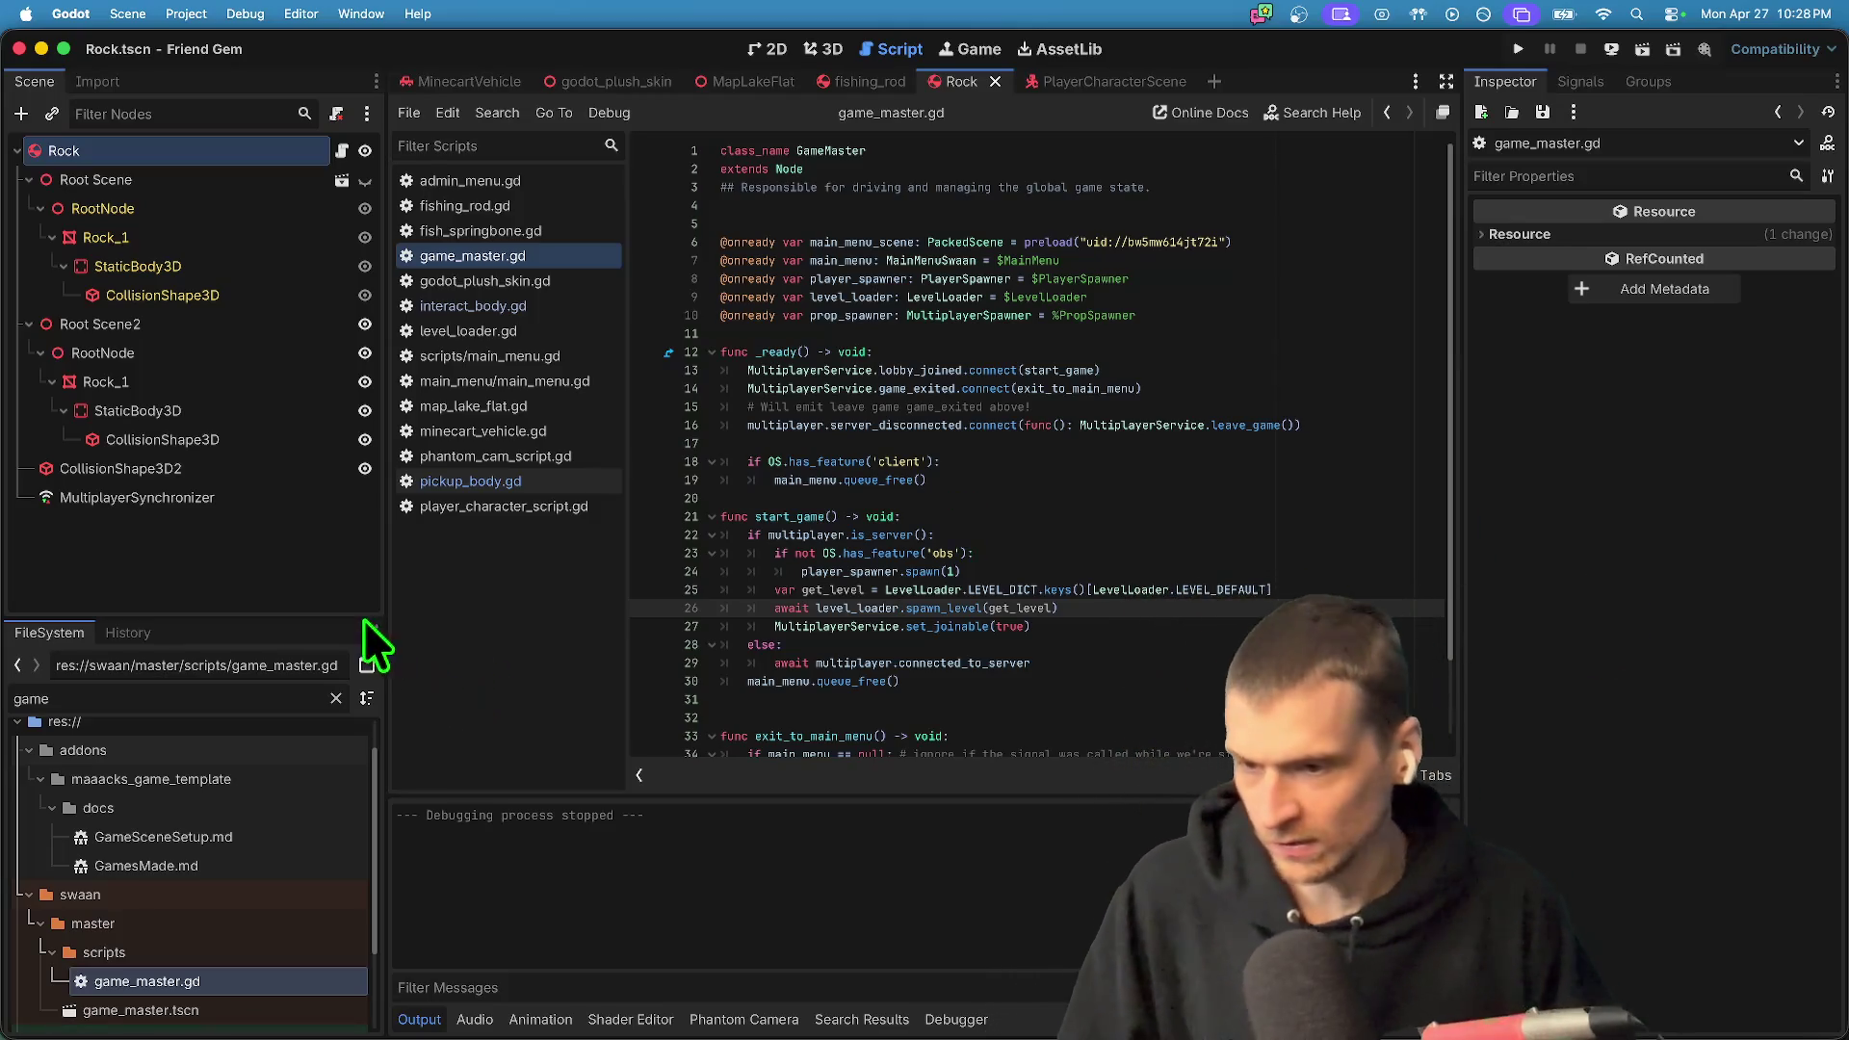
double_click(255, 698)
- Open godot_plush_skin.gd via a 'plus' filter and inspect set_state and the rpc sync functions
type("plus")
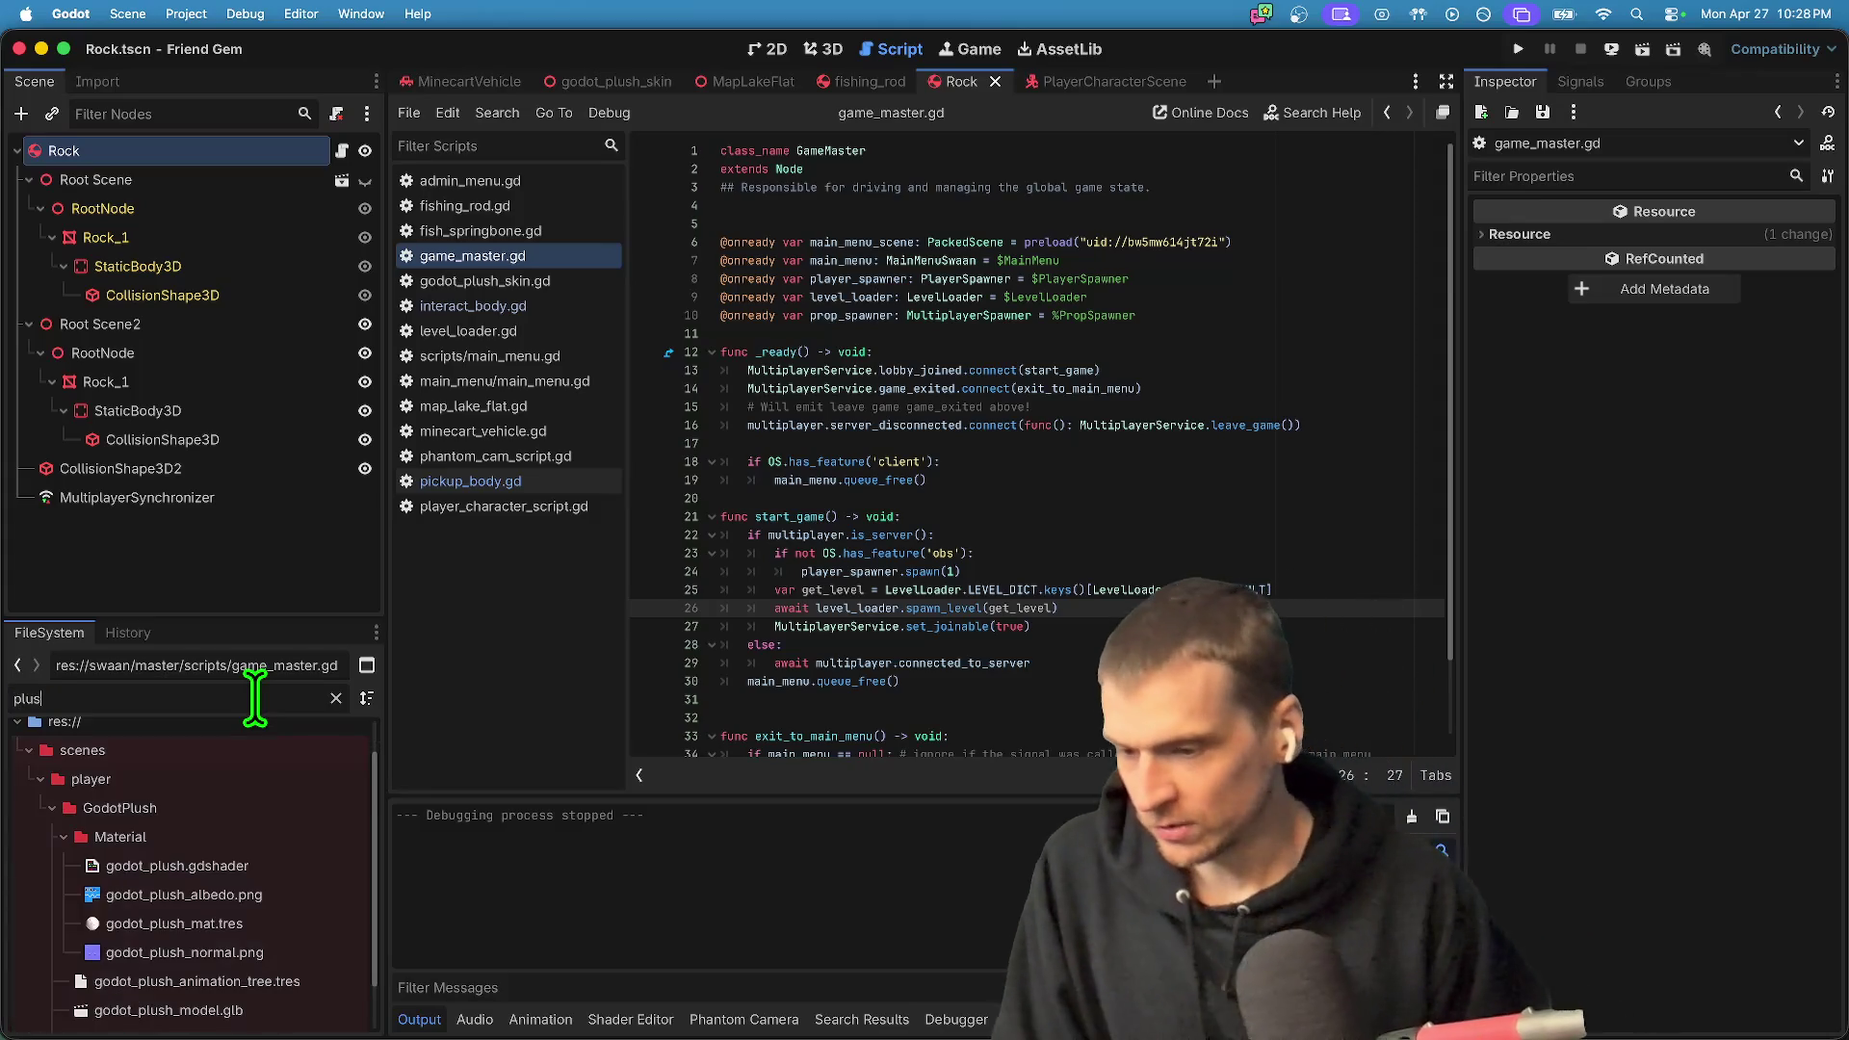
double_click(219, 979)
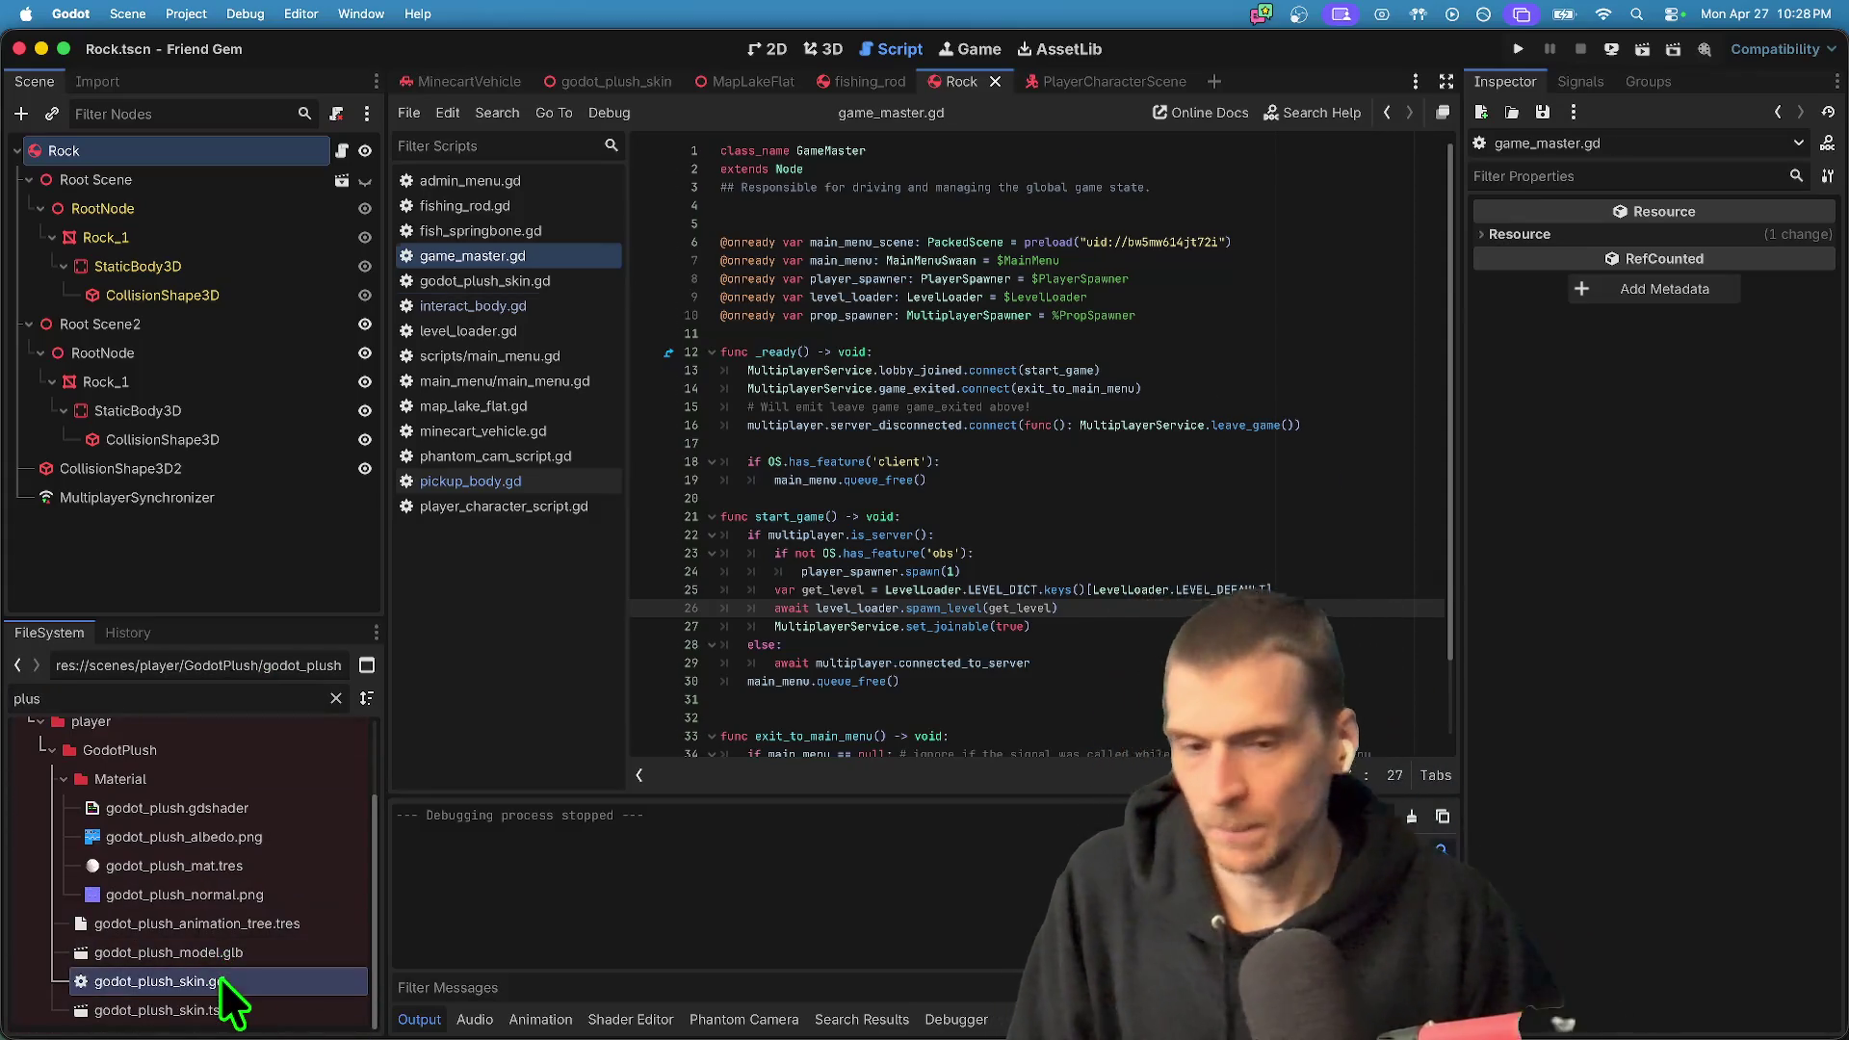
scroll(1292, 501, "up", 7)
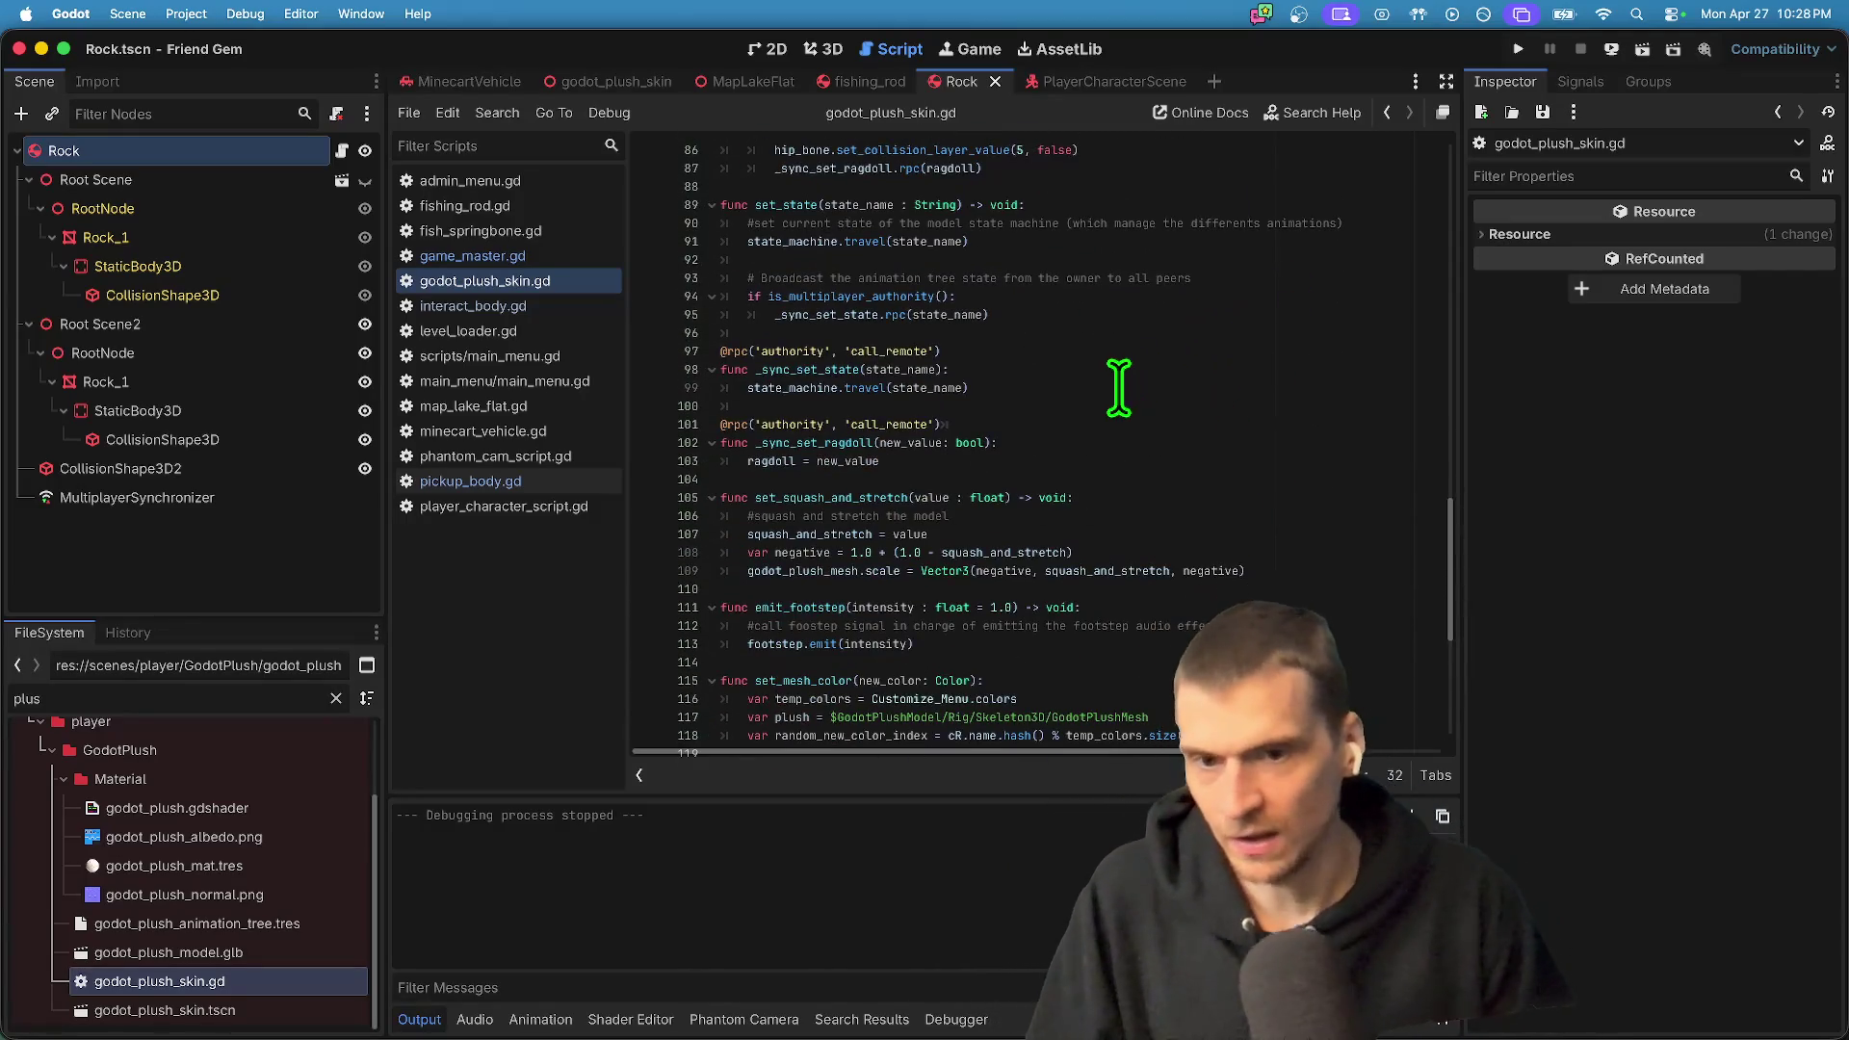
mouse_move(1166, 450)
left_mouse_down()
mouse_move(1156, 401)
mouse_move(1185, 364)
left_mouse_up()
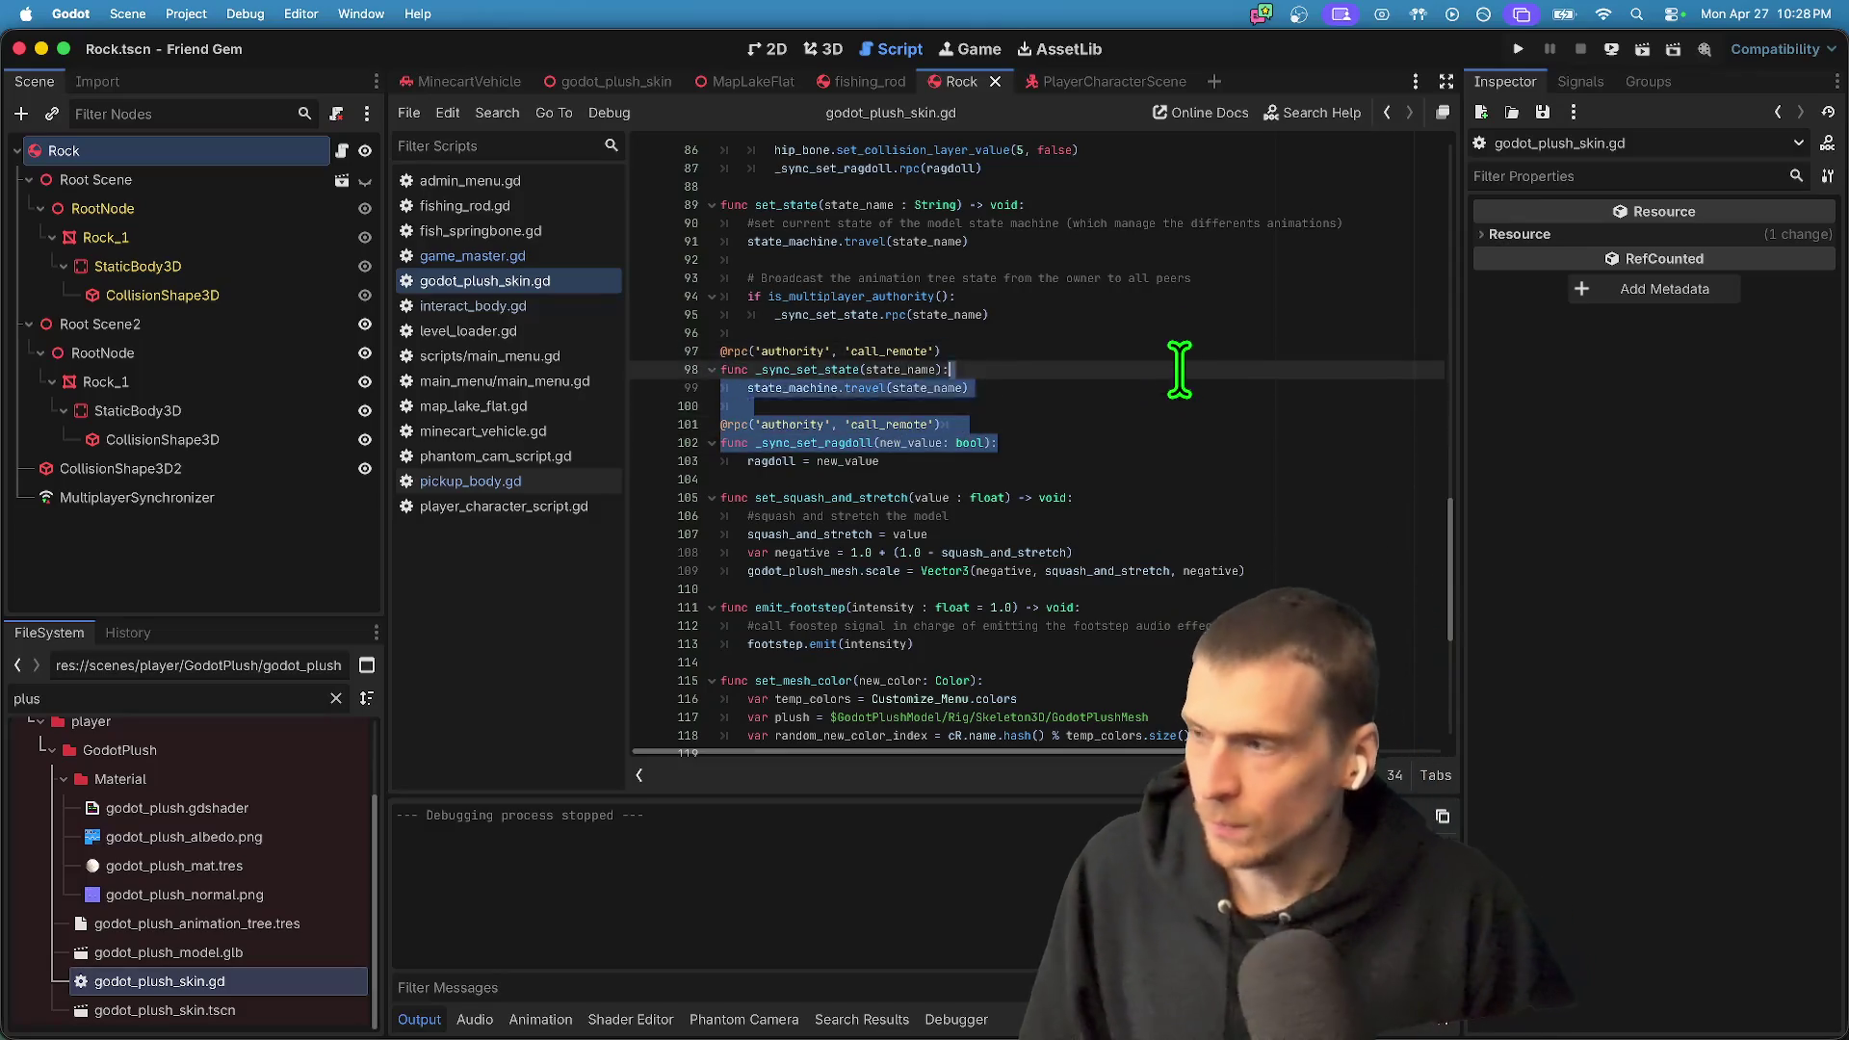
left_click(1186, 369)
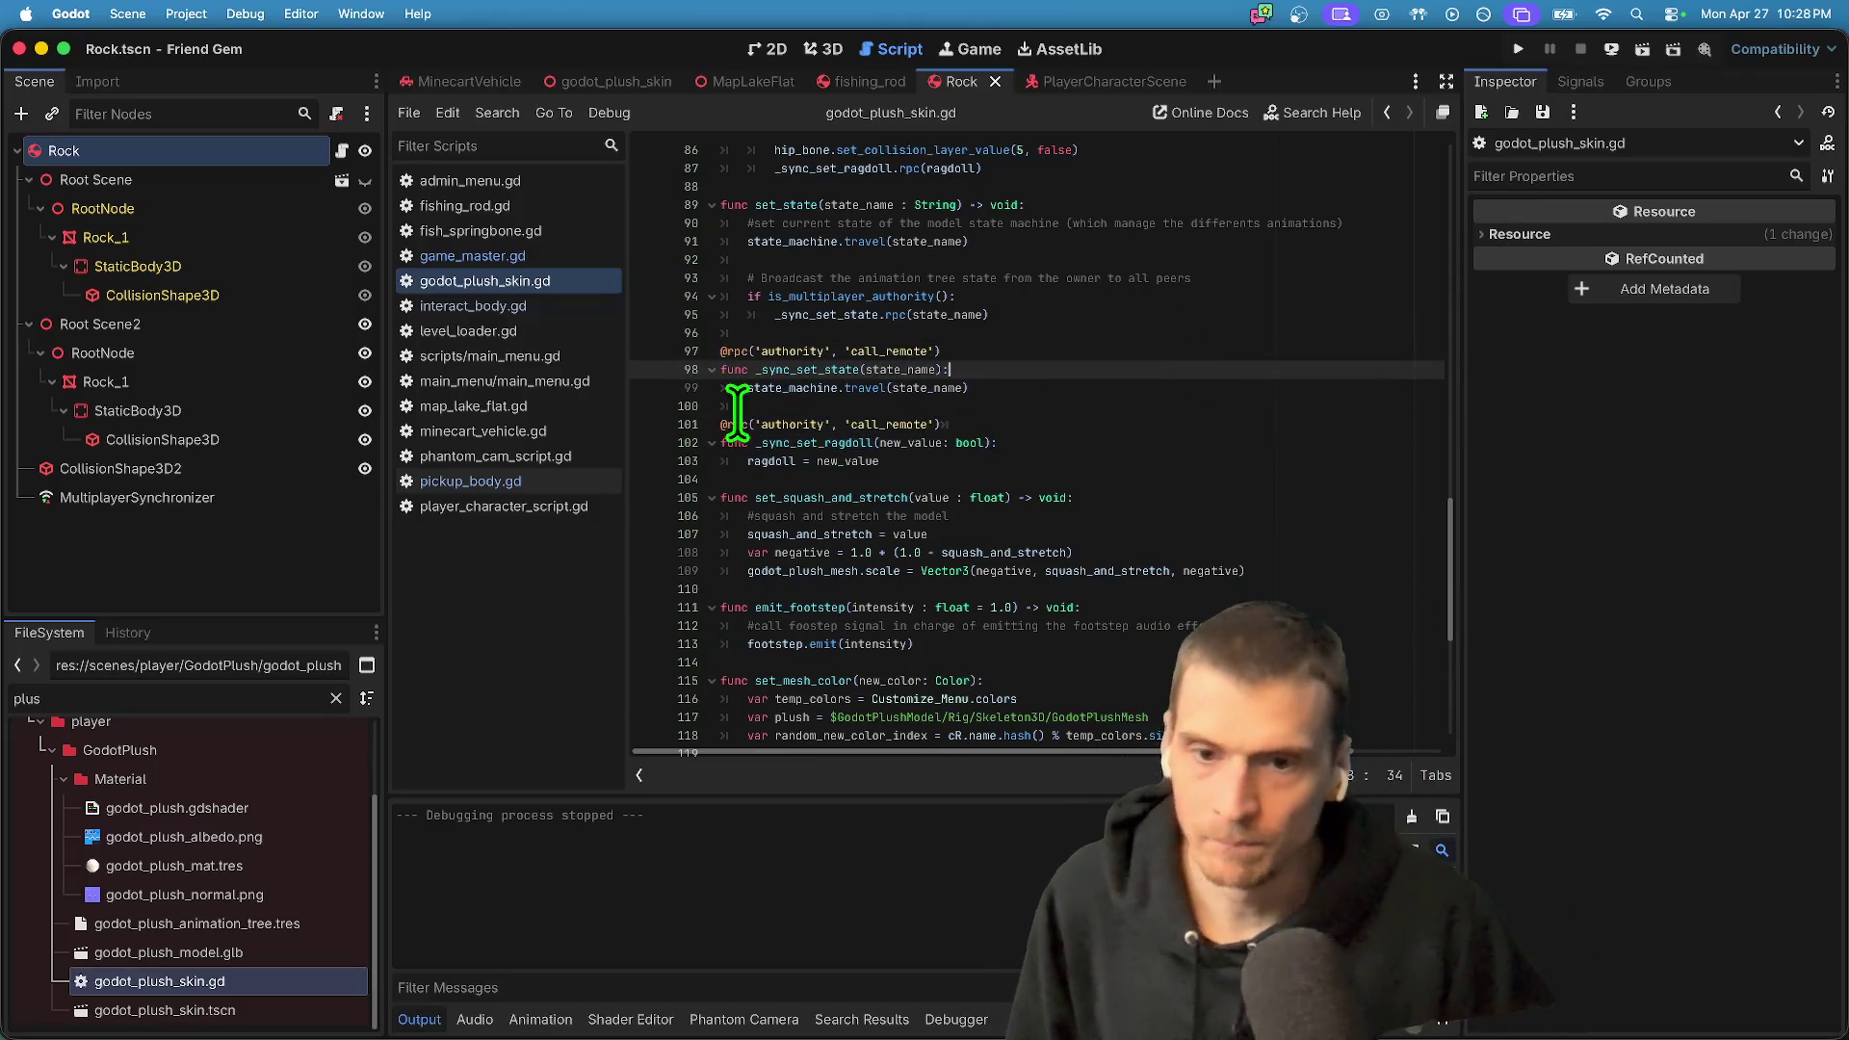
double_click(775, 352)
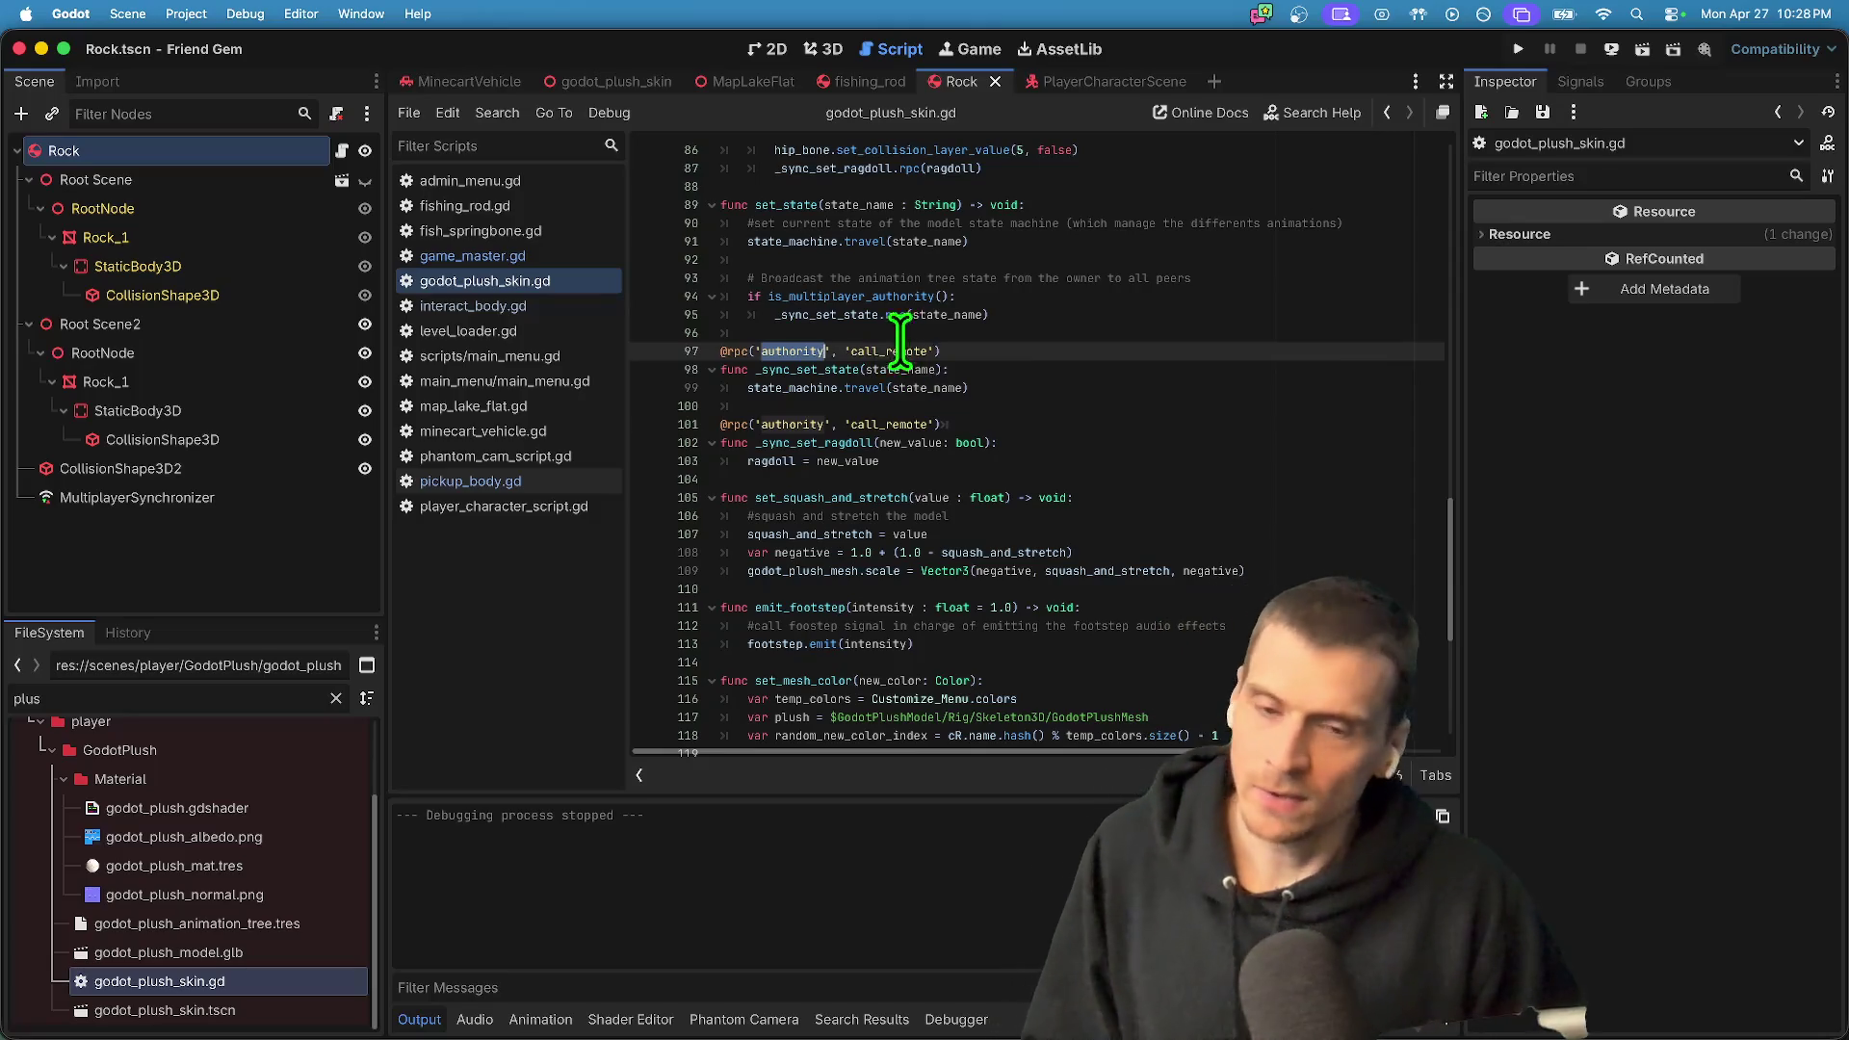
double_click(901, 353)
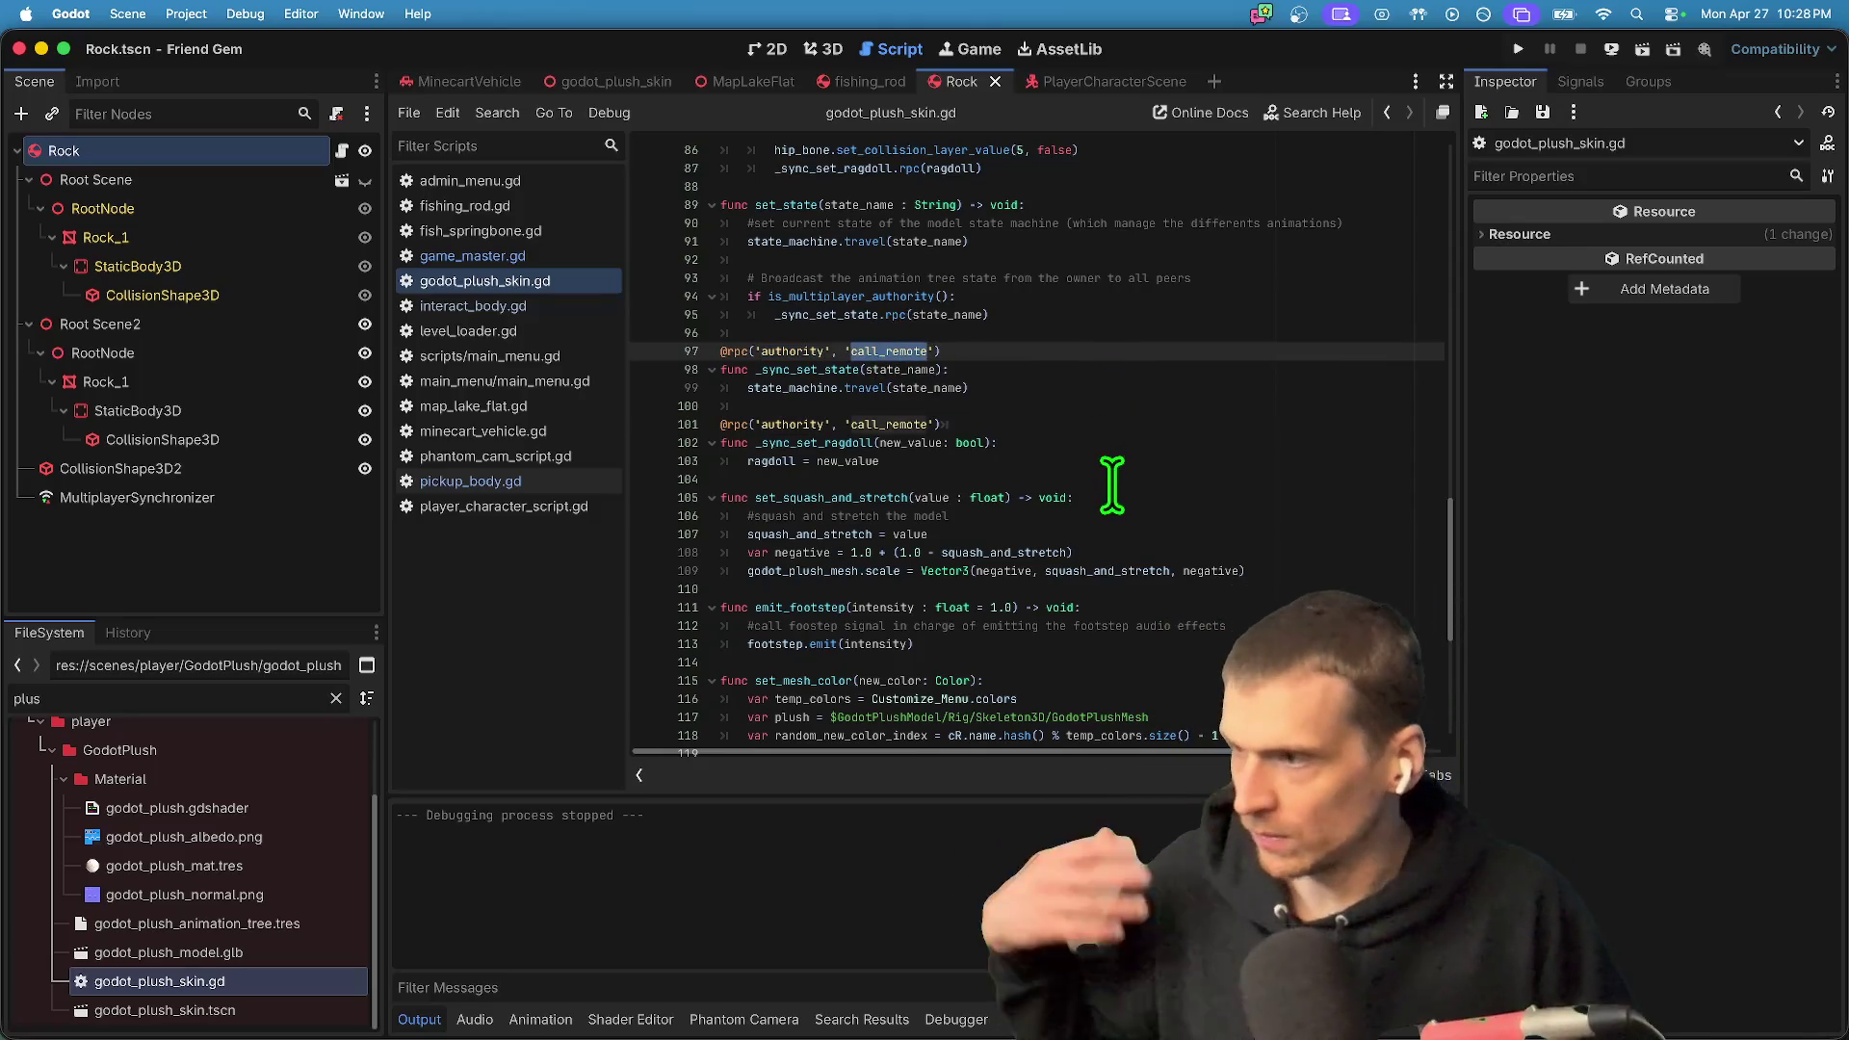
left_click_drag(838, 388, 1128, 373)
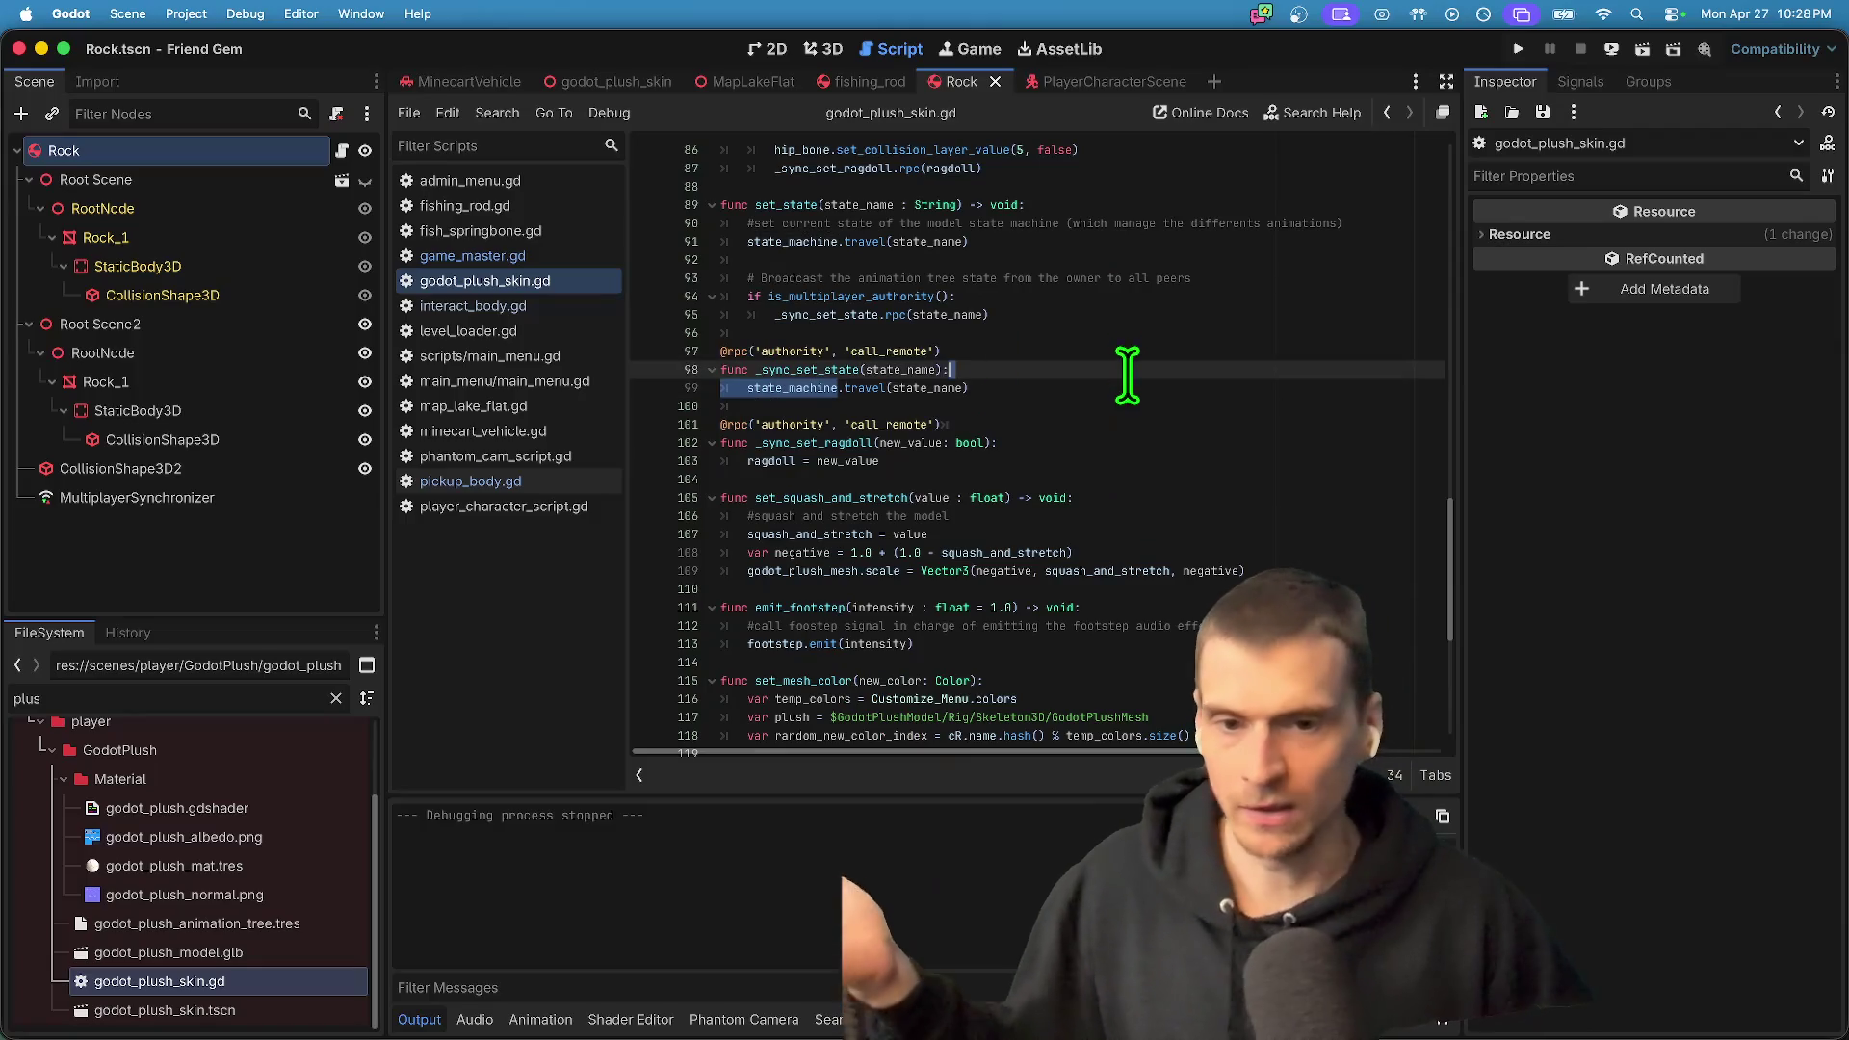
triple_click(1127, 386)
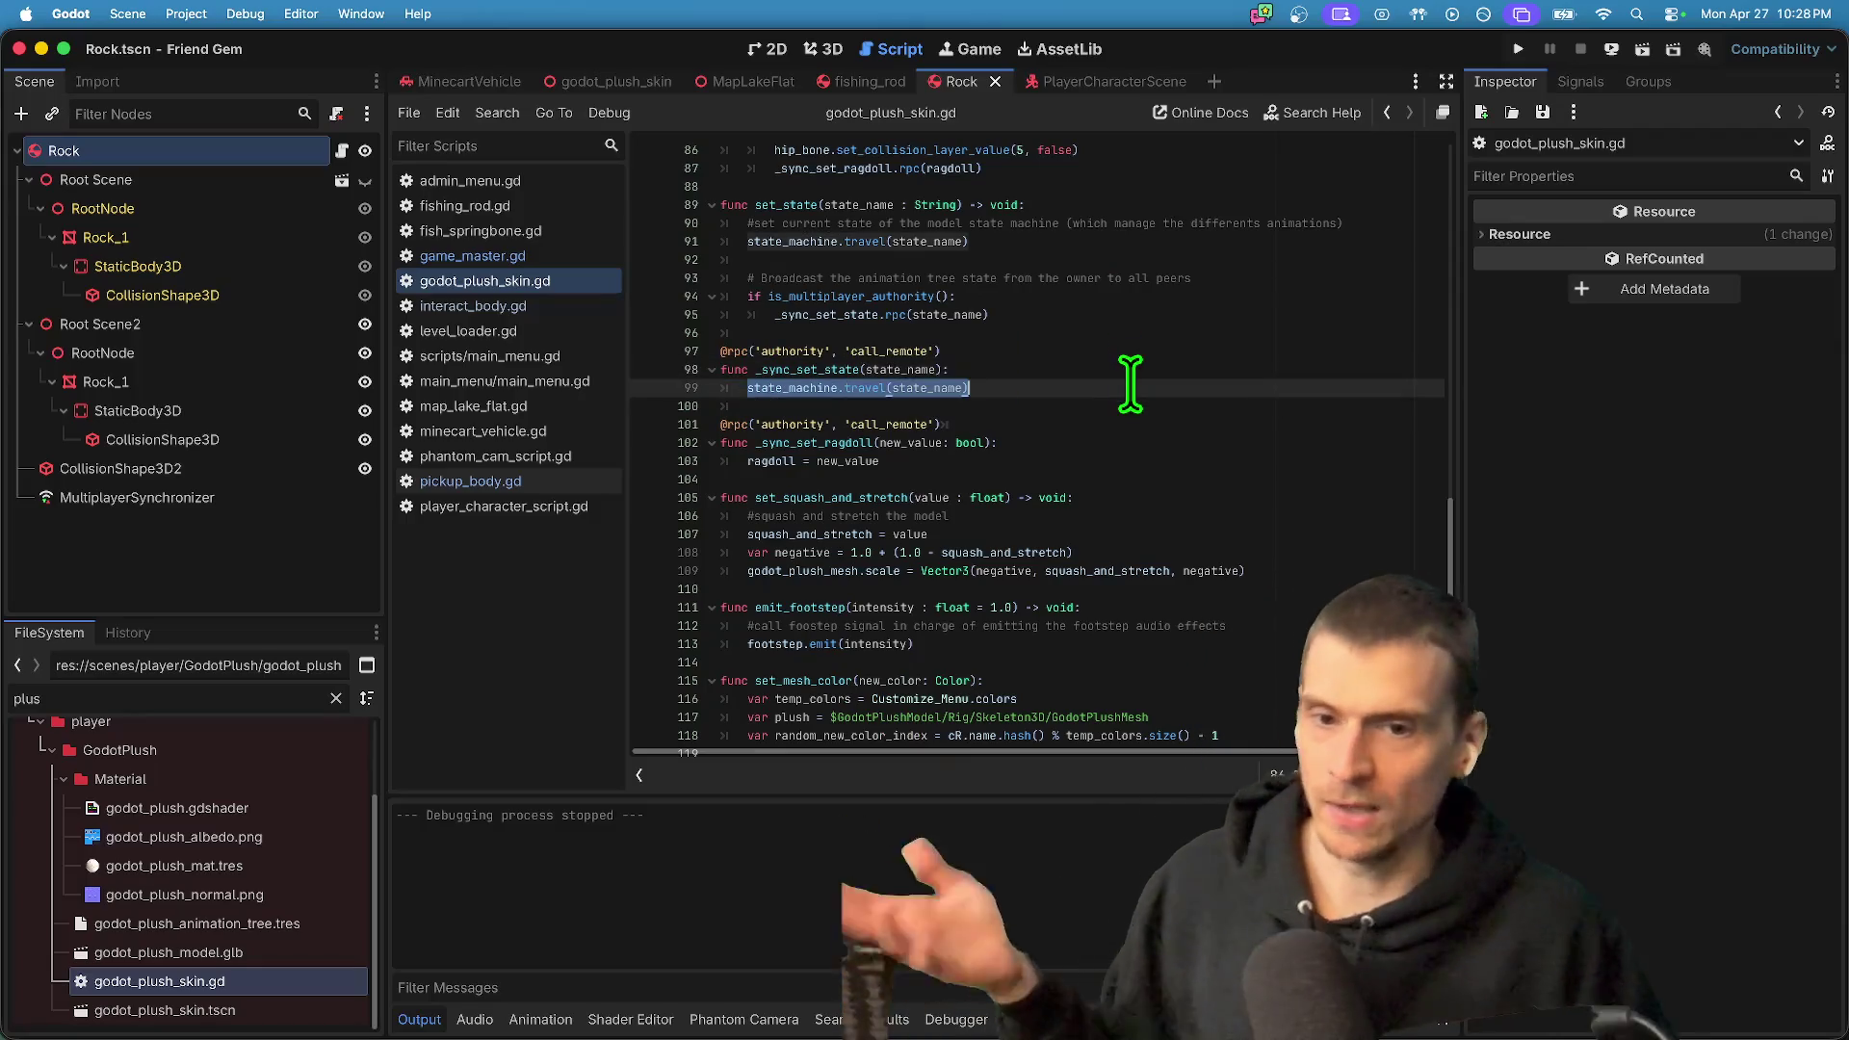
double_click(771, 370)
mouse_move(1041, 320)
left_mouse_down()
mouse_move(743, 289)
mouse_move(673, 178)
mouse_move(673, 219)
mouse_move(688, 175)
mouse_move(639, 280)
mouse_move(673, 289)
mouse_move(673, 322)
mouse_move(657, 229)
mouse_move(792, 173)
mouse_move(685, 194)
left_mouse_up()
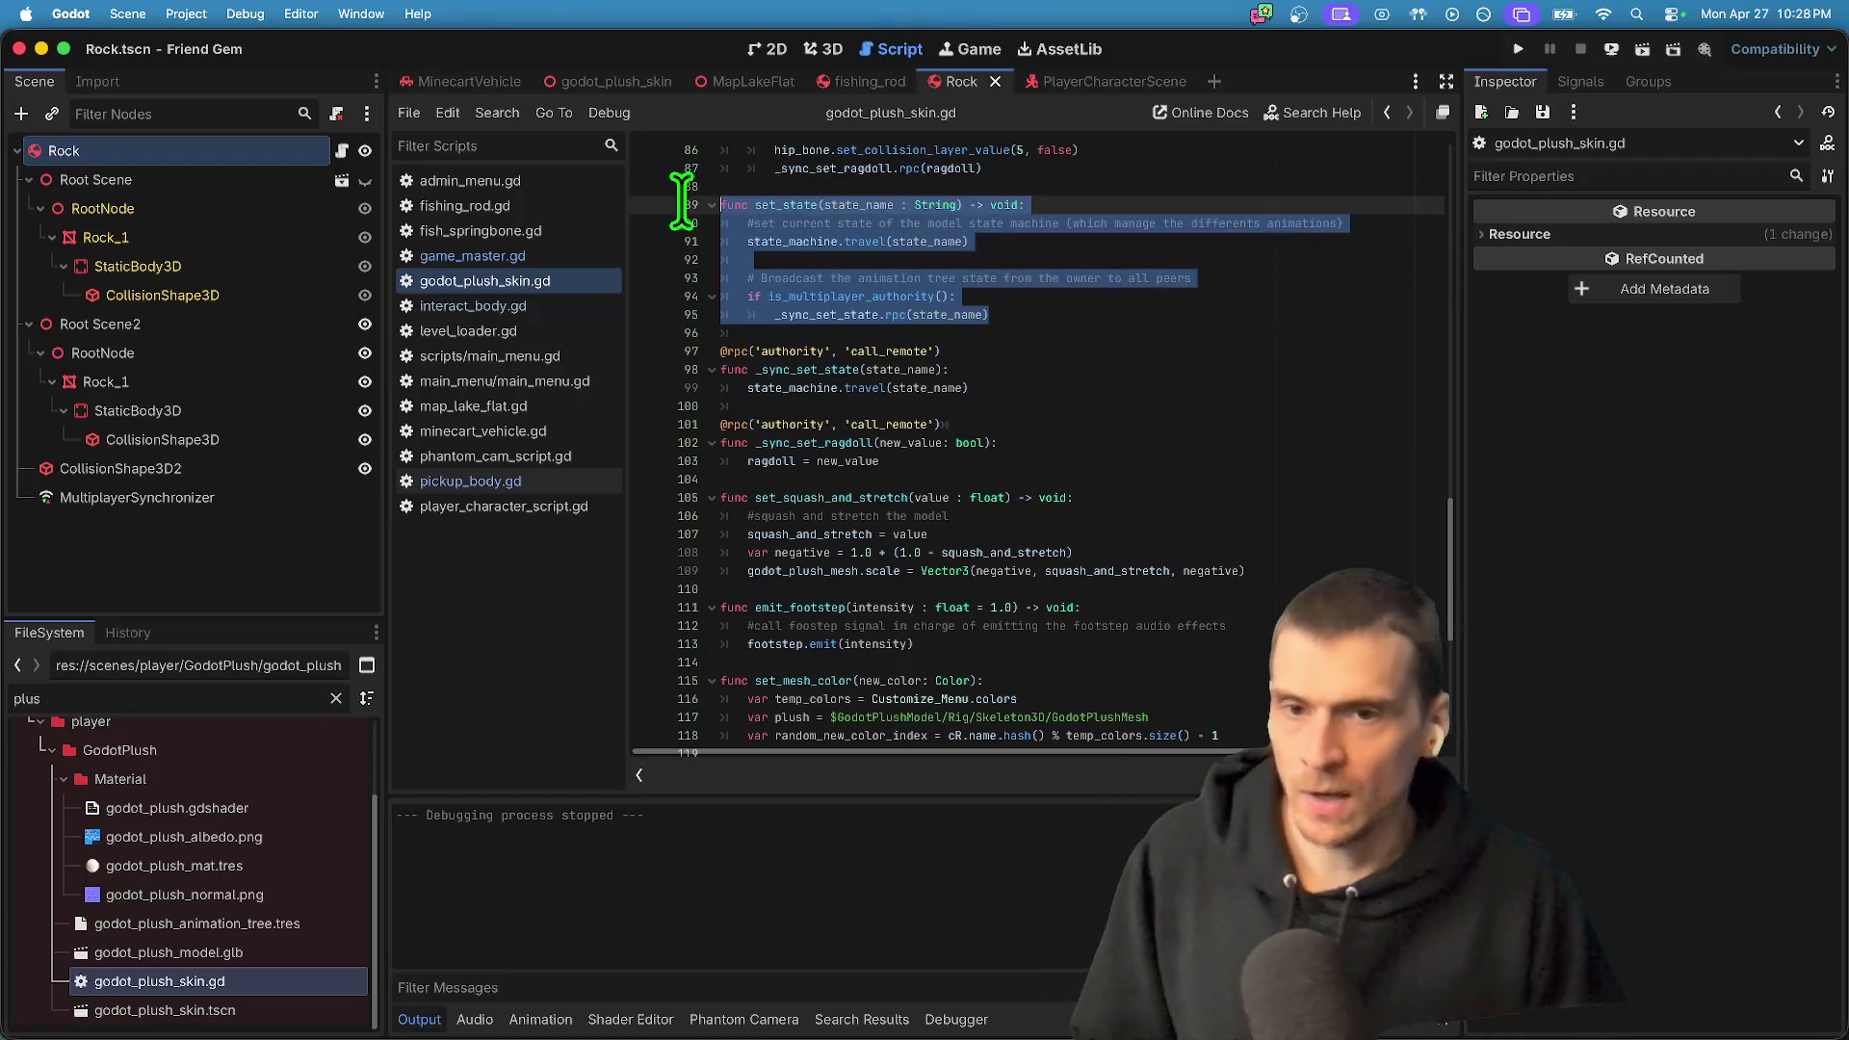
left_click(1122, 317)
key("shift+Up")
key("shift+Up")
key("shift+Up")
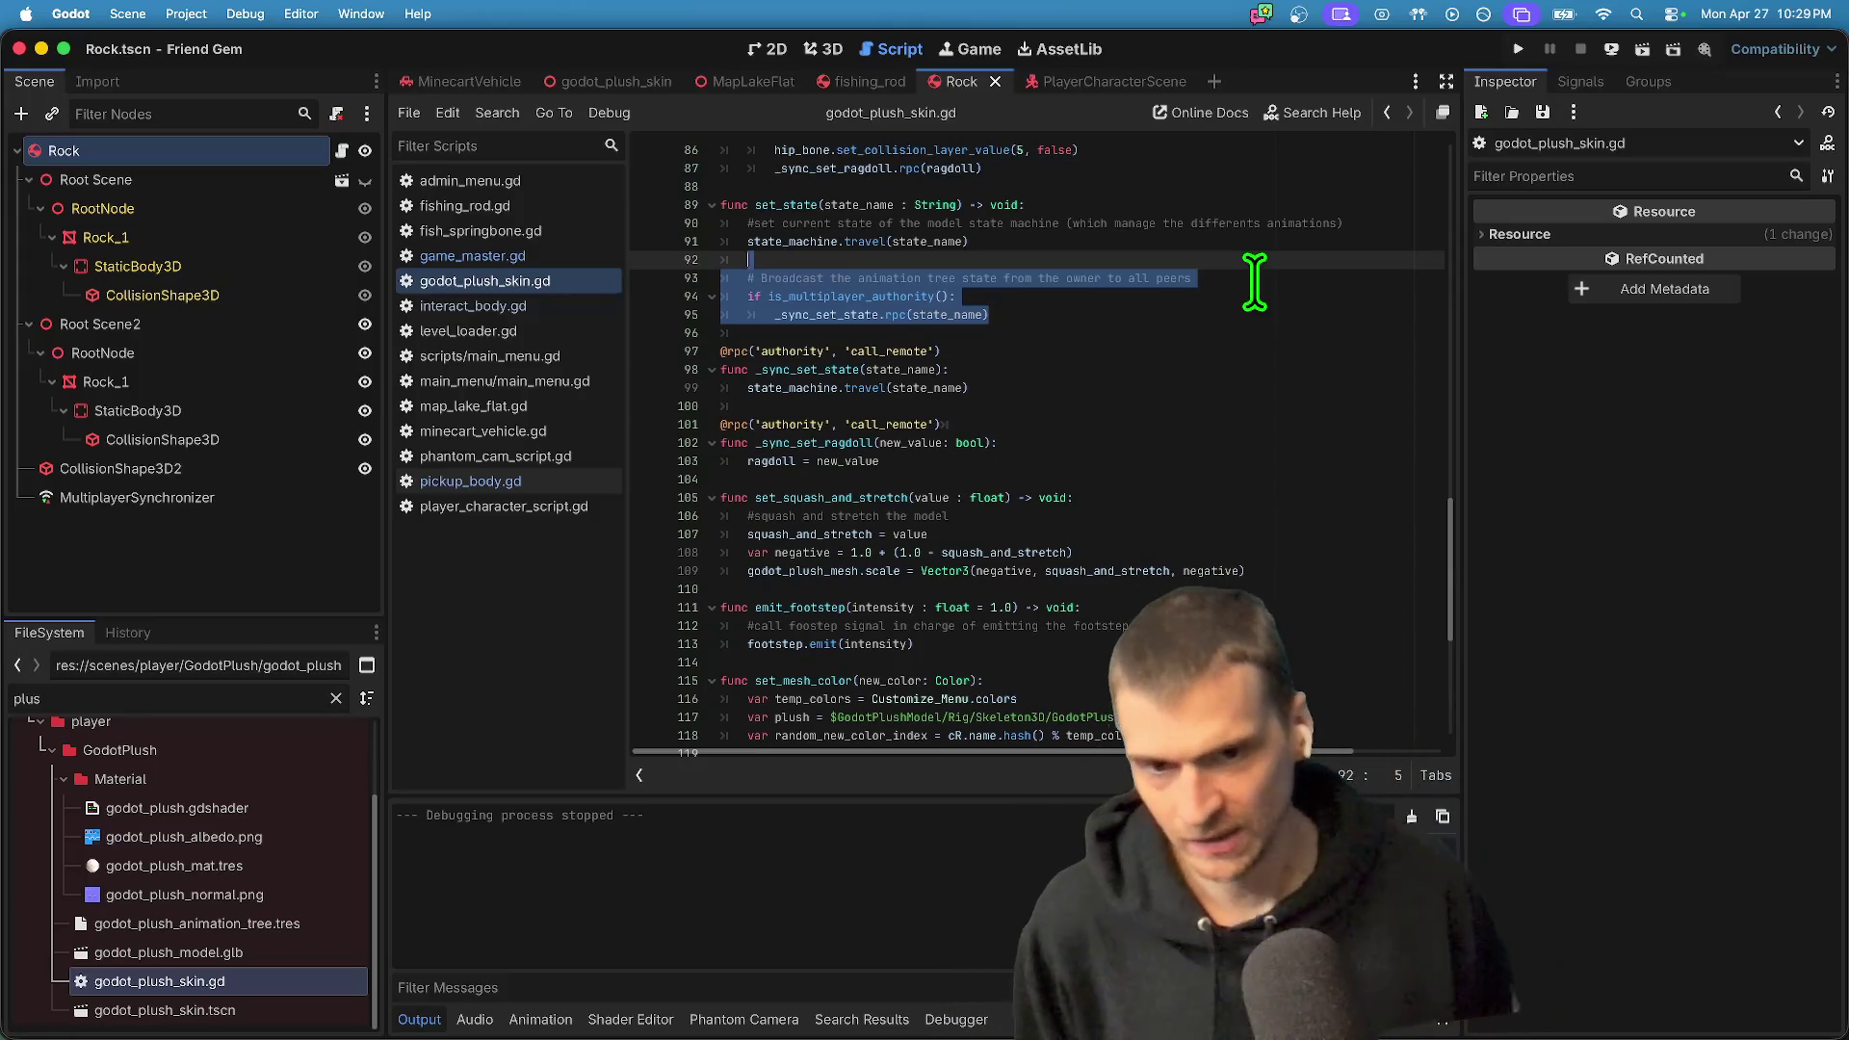
- Close the open scripts, including fish_springbone.gd, fishing_rod.gd and admin_menu.gd
middle_click(425, 443)
middle_click(425, 443)
middle_click(424, 443)
middle_click(425, 443)
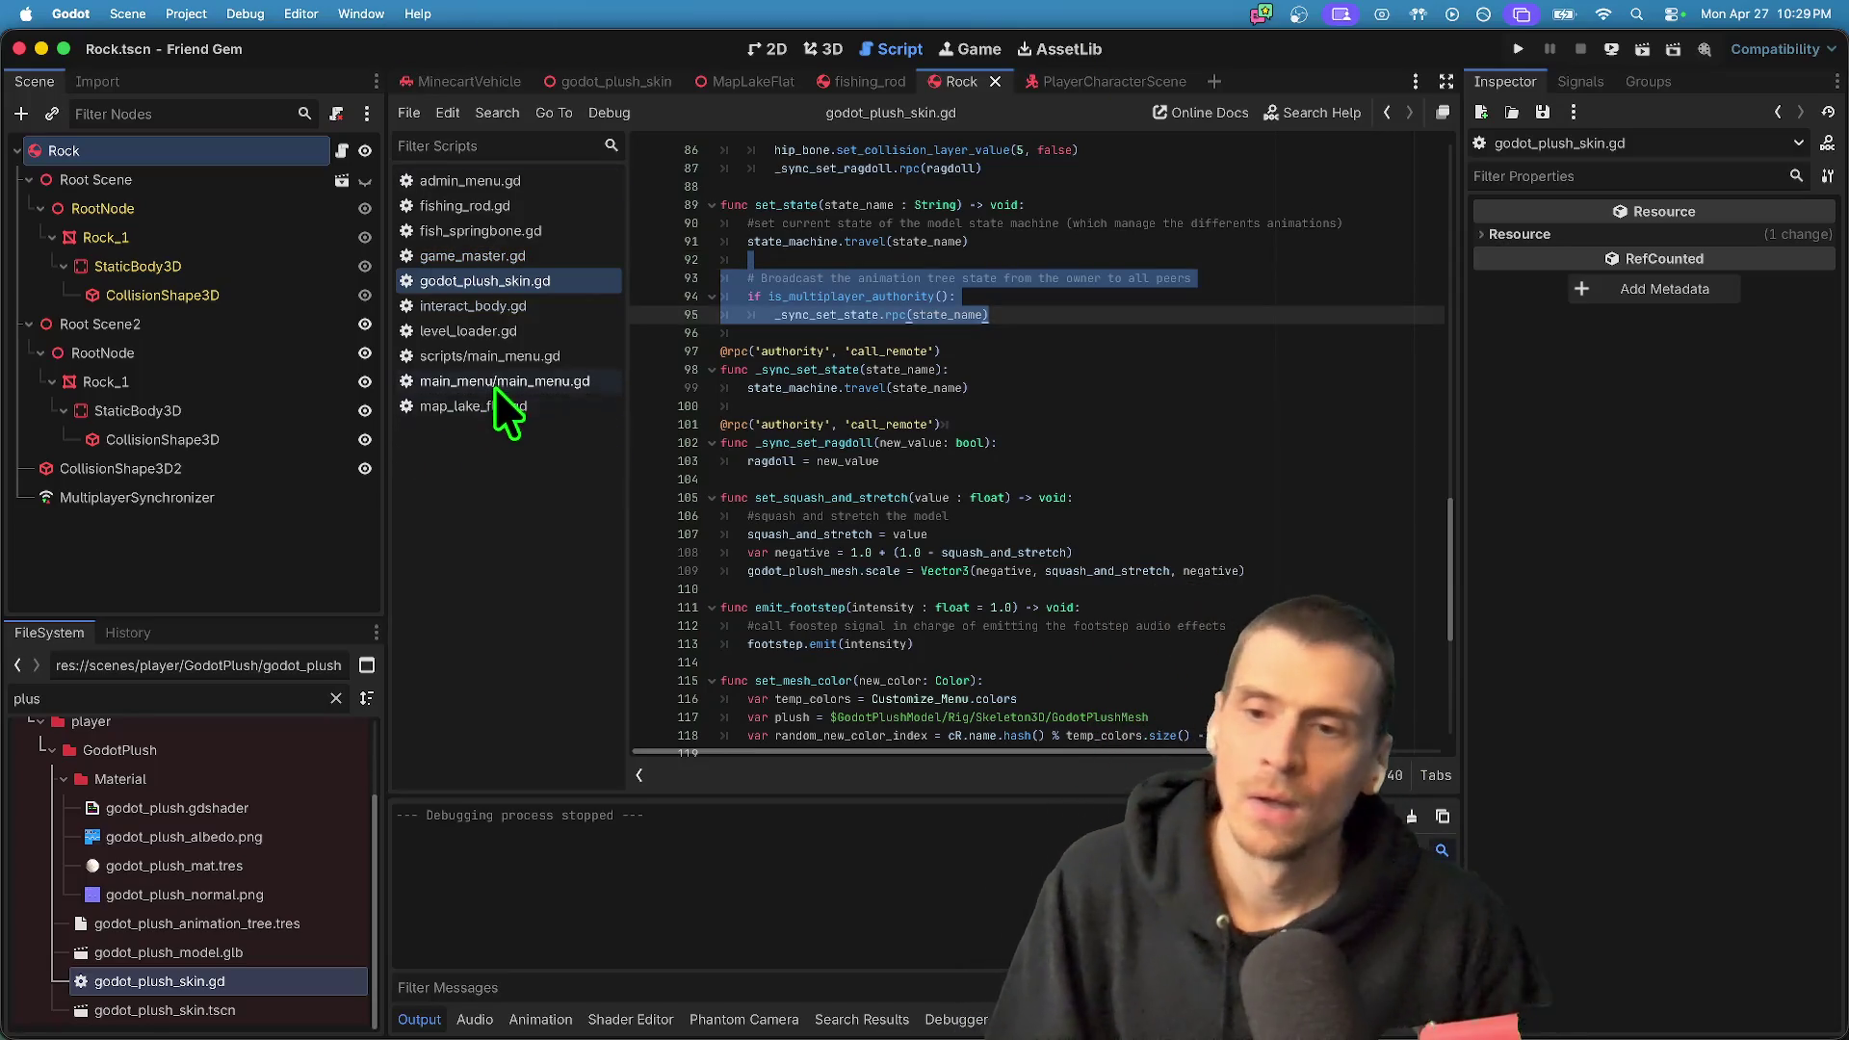
middle_click(540, 377)
middle_click(569, 352)
middle_click(564, 330)
middle_click(562, 306)
middle_click(560, 281)
middle_click(564, 256)
middle_click(565, 231)
middle_click(565, 205)
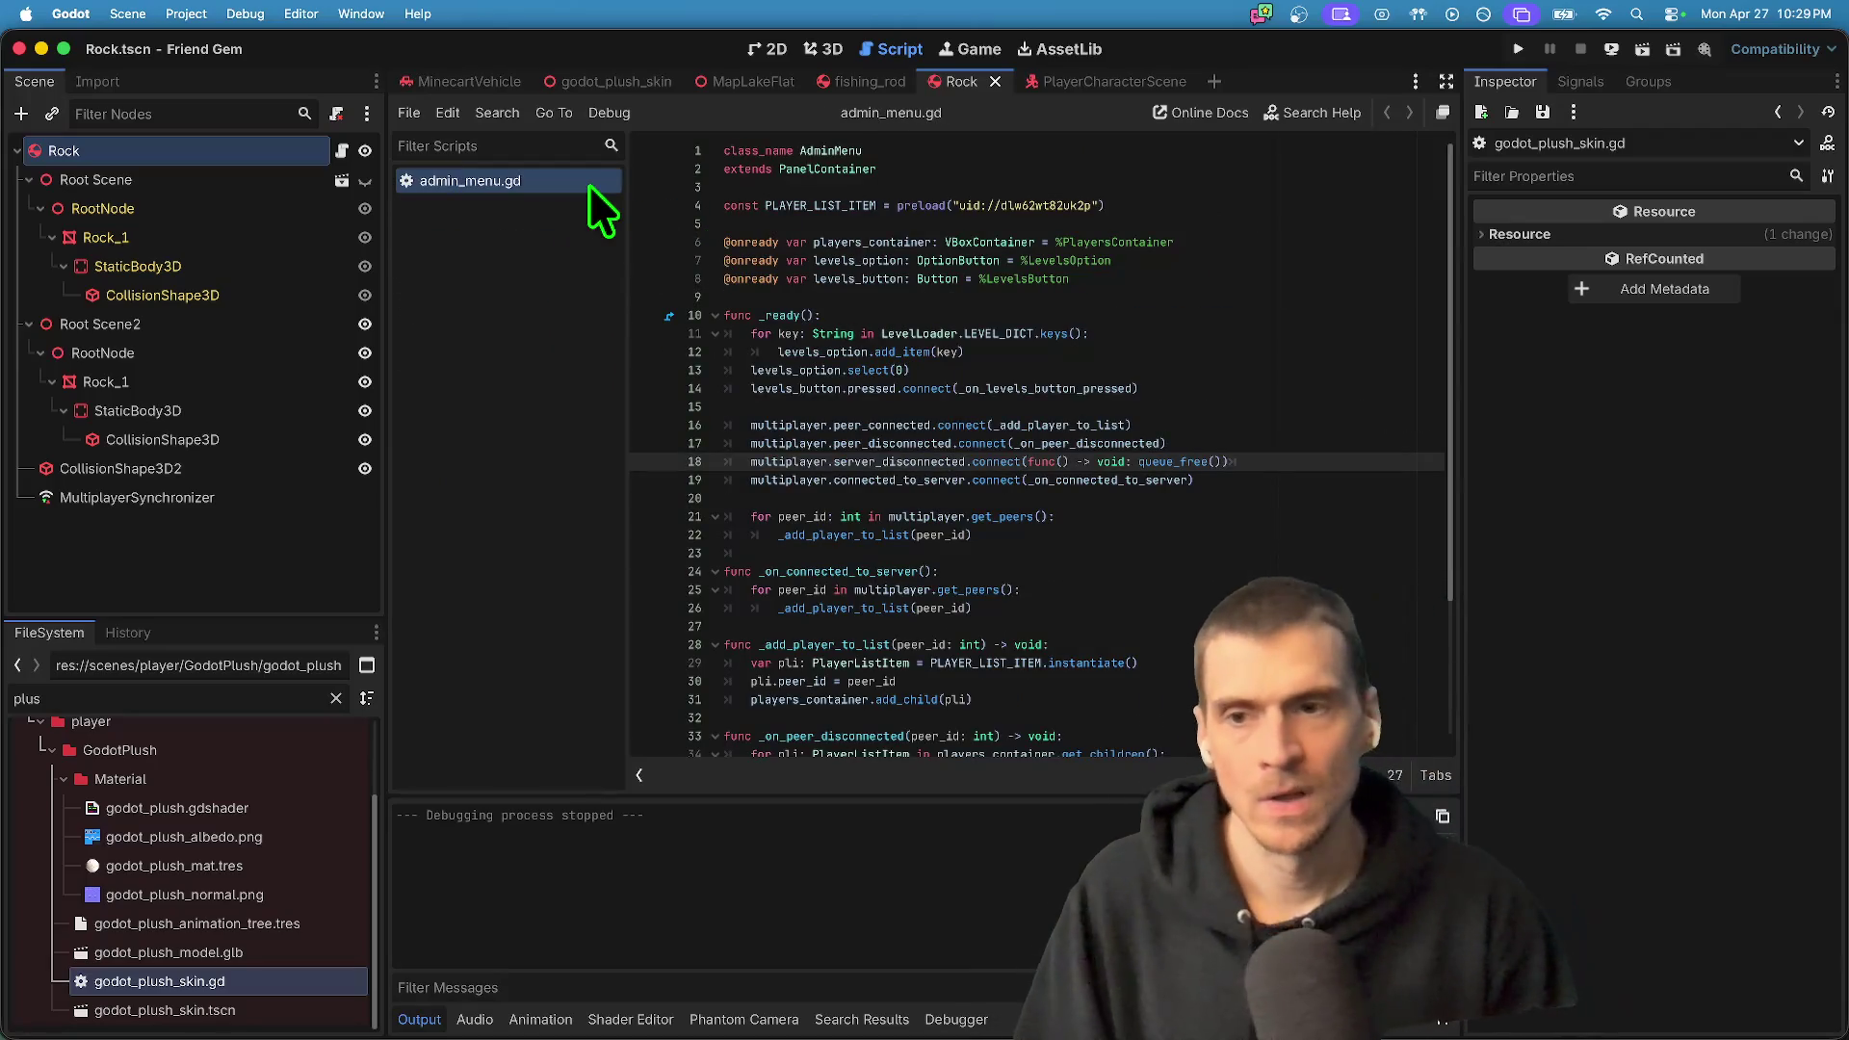
middle_click(587, 185)
- Open prop_spawner.gd and add a new entry line after BOX in the PROPS enum
double_click(294, 698)
type("fi")
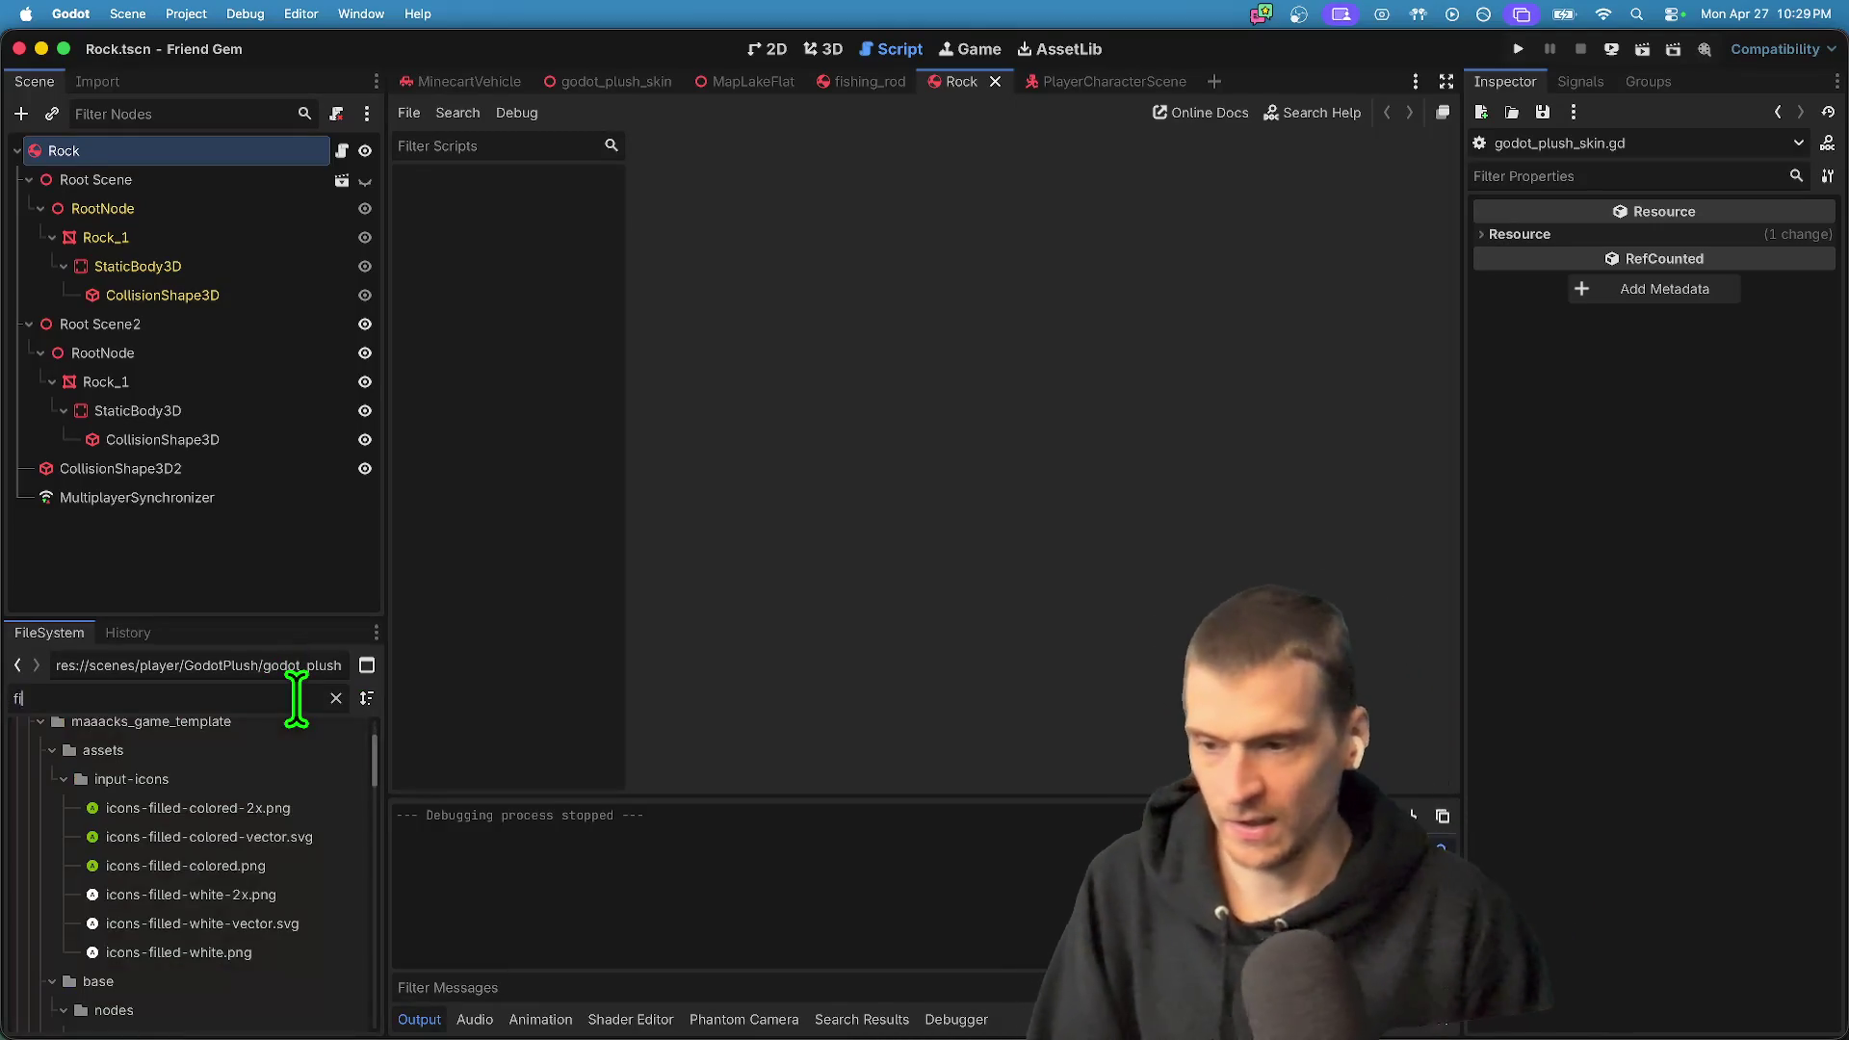
type("shinprop")
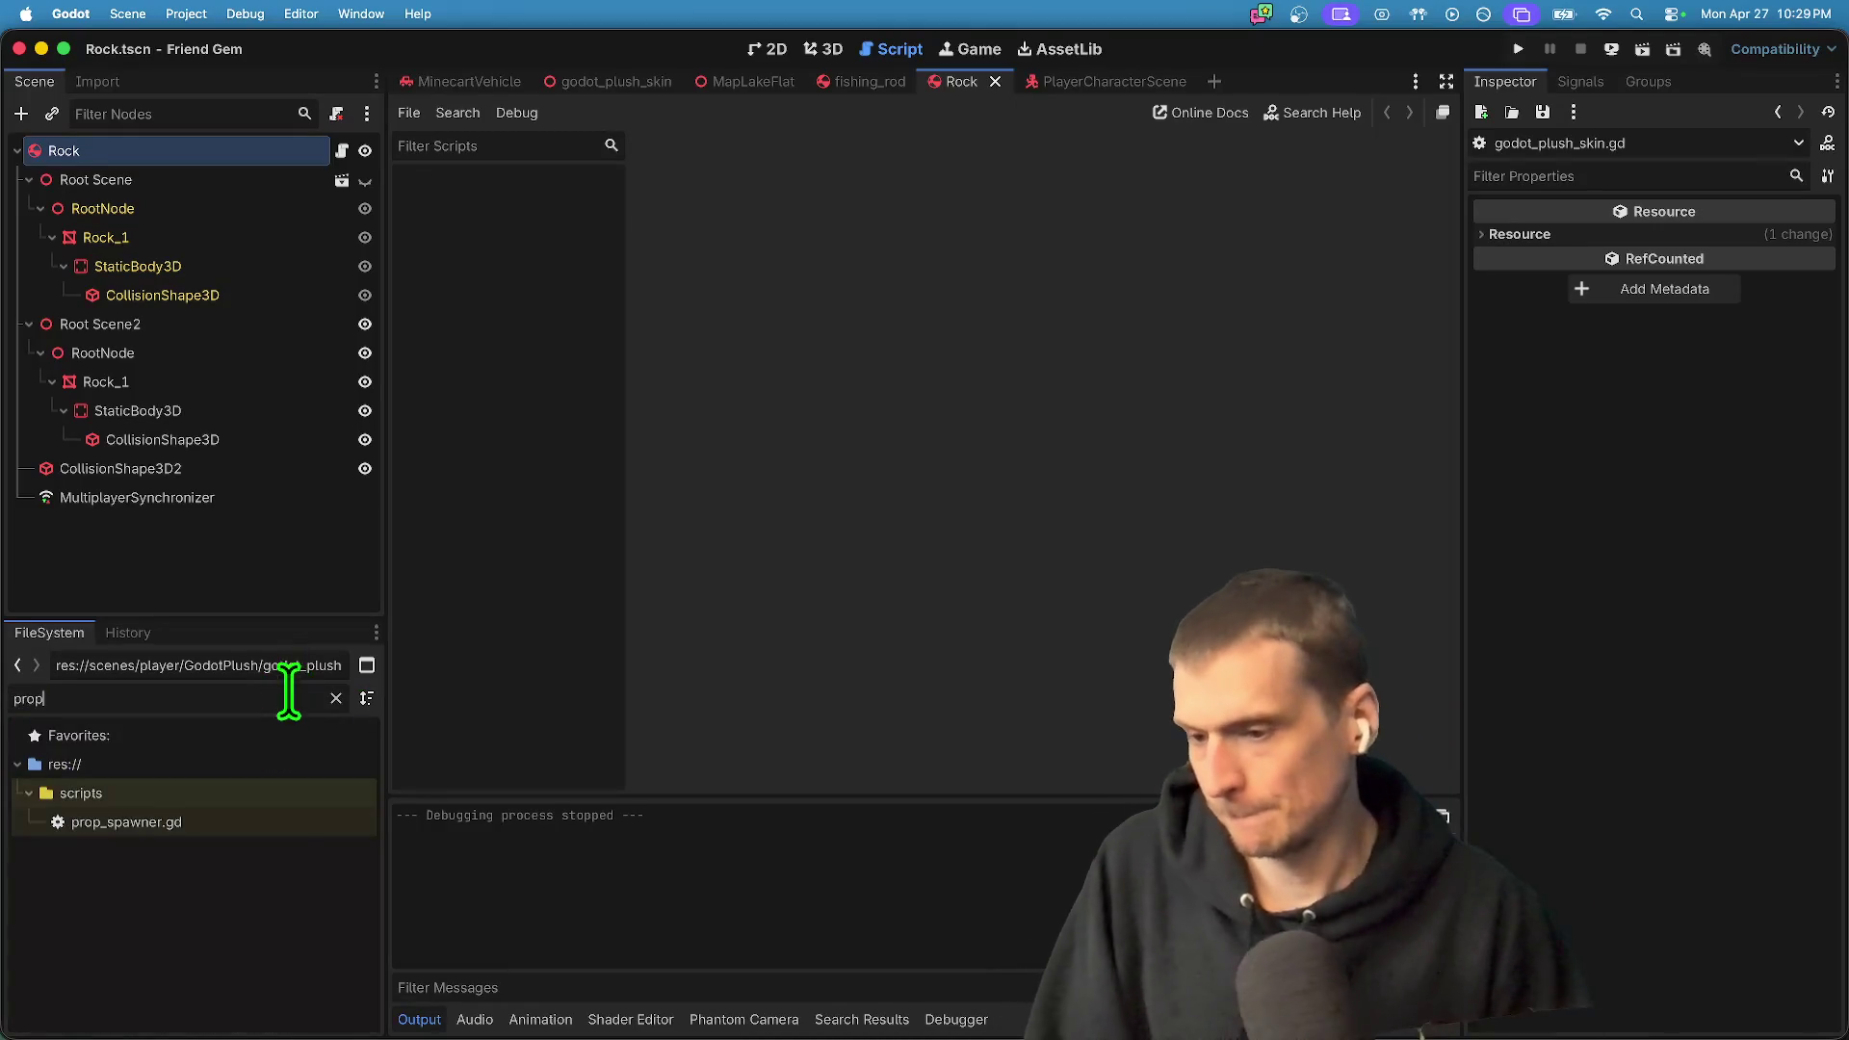
double_click(268, 821)
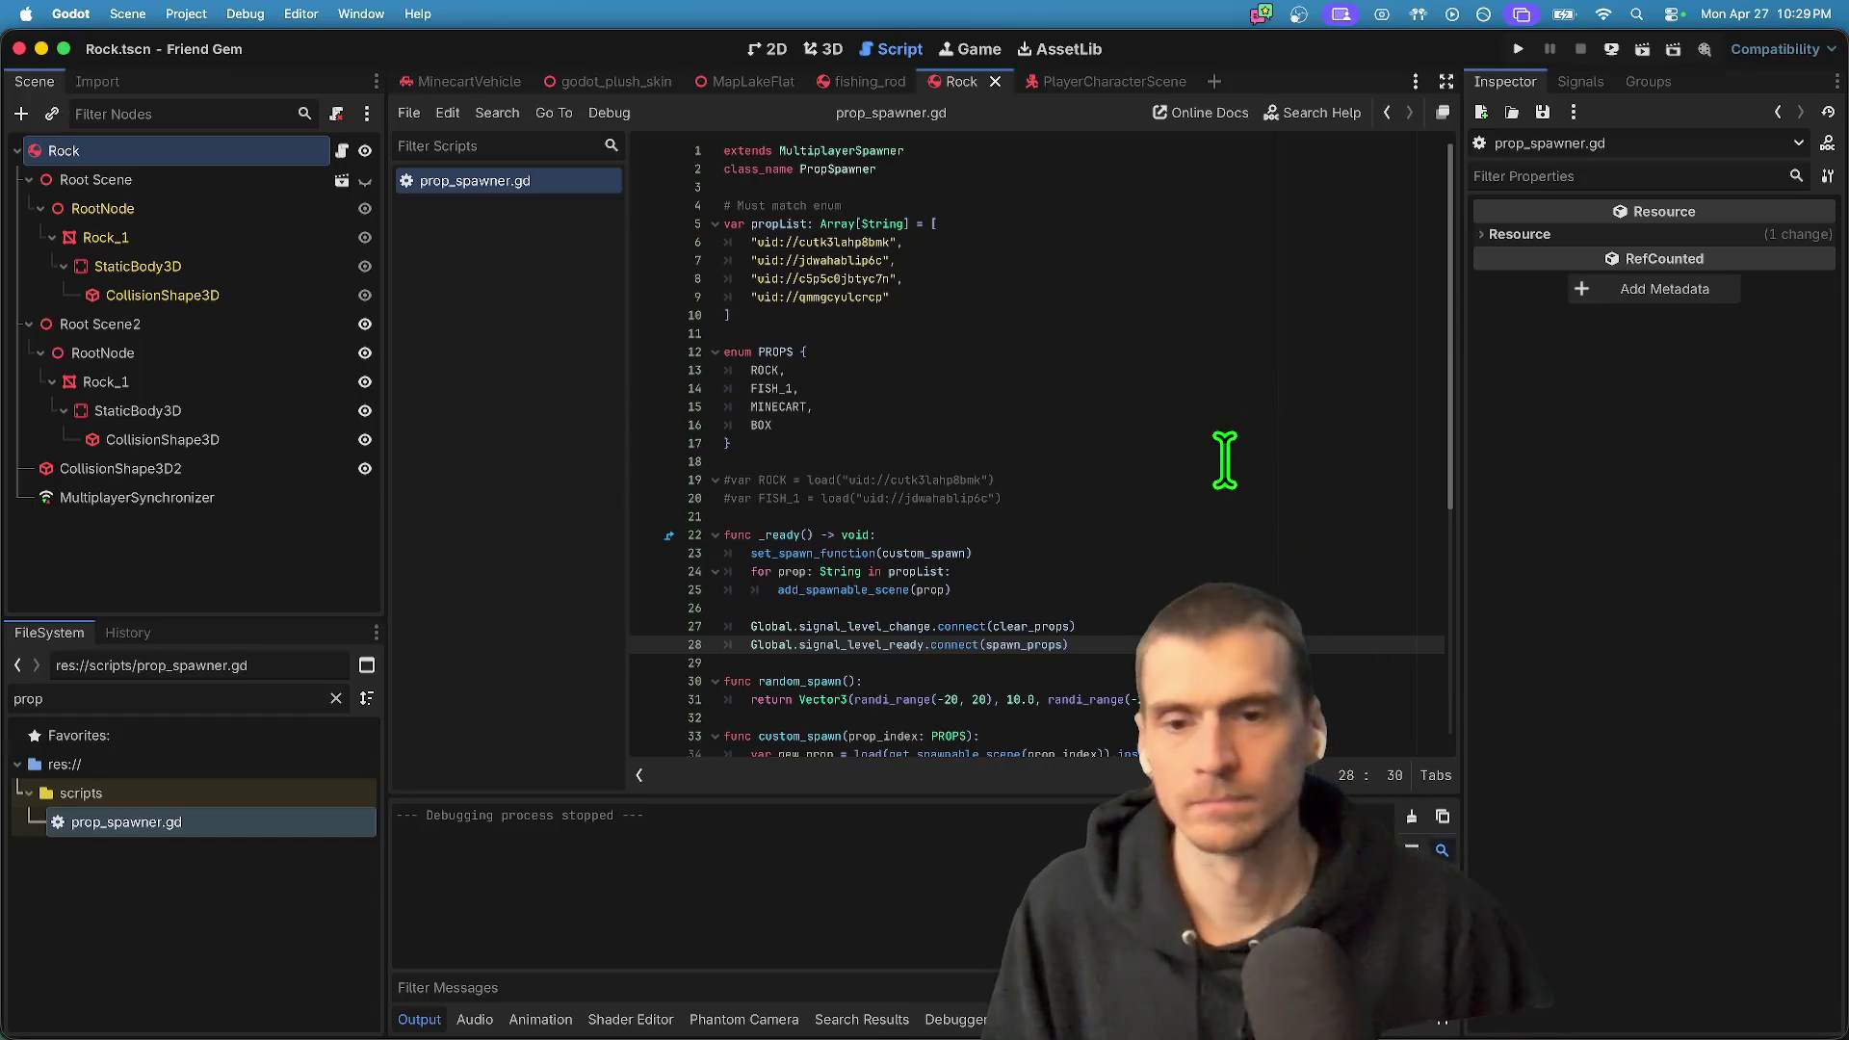
key("Up")
key("Up")
key("Up")
key("Return")
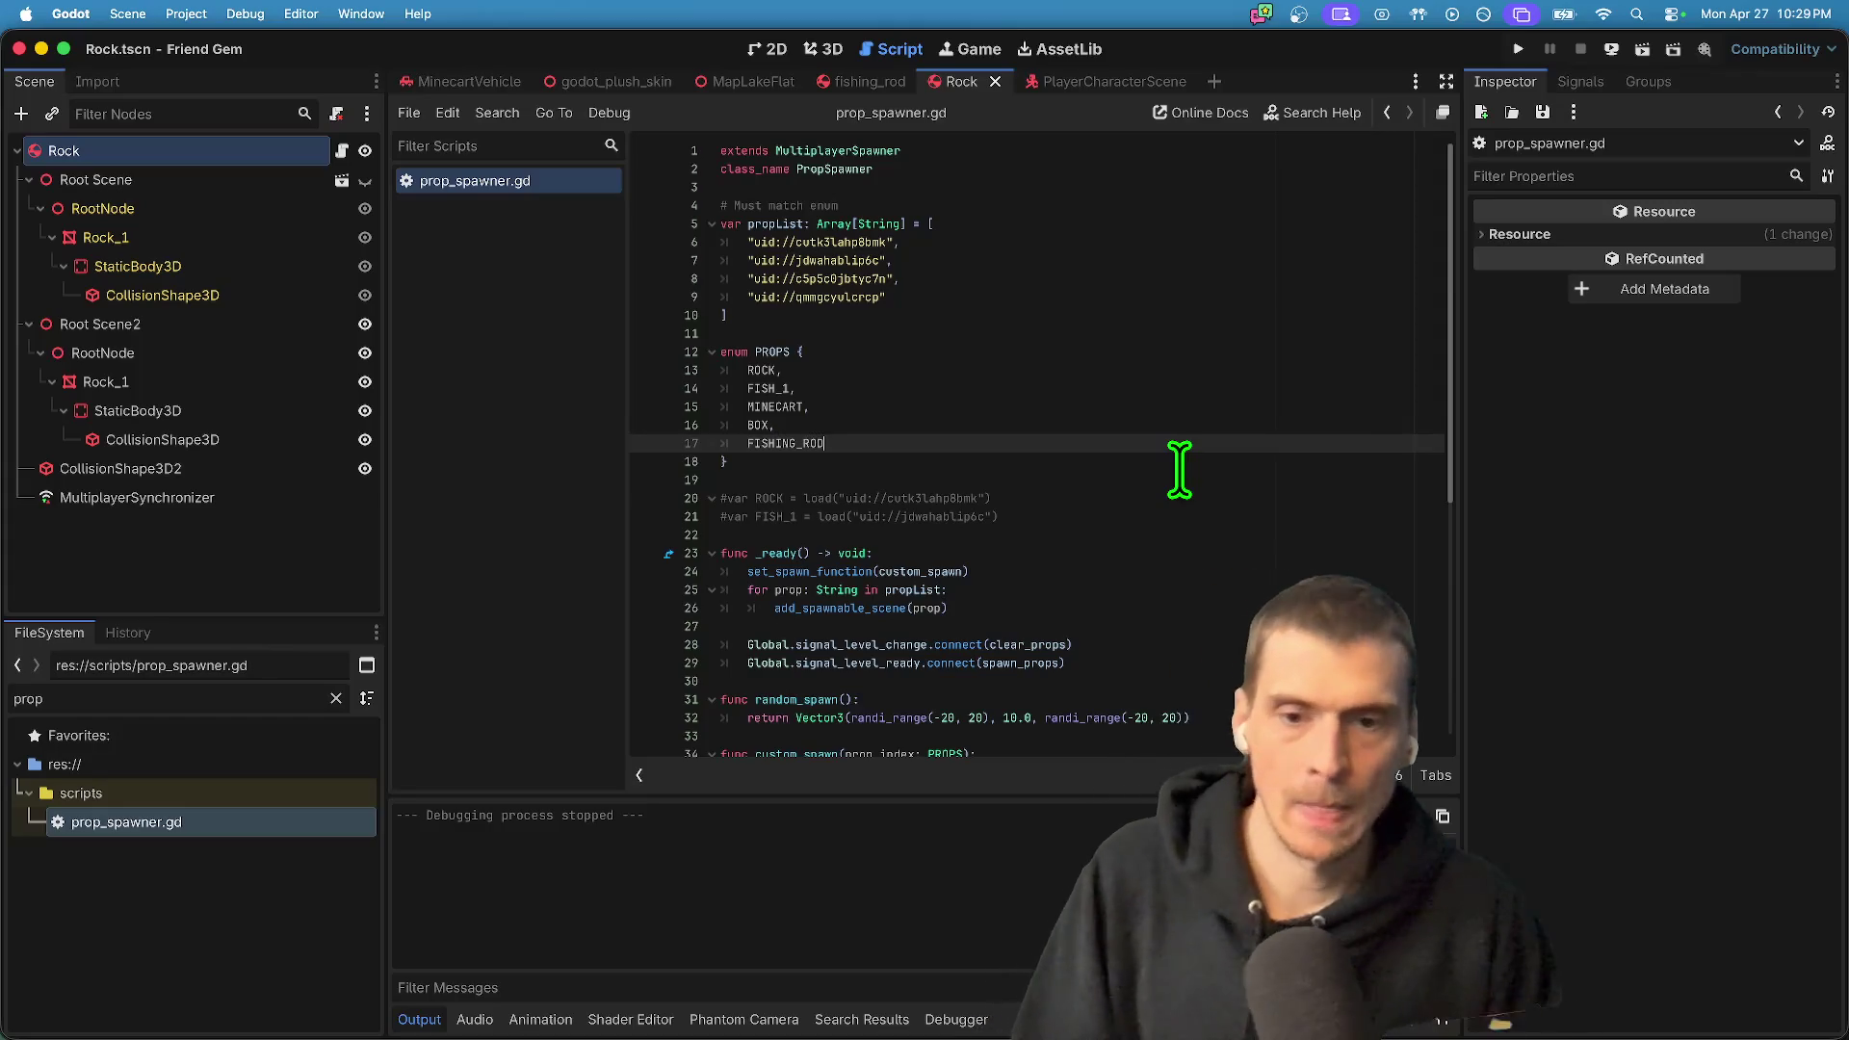
- Drag fishing_rod.tscn into propList, turn it into a uid string entry, and save
double_click(253, 696)
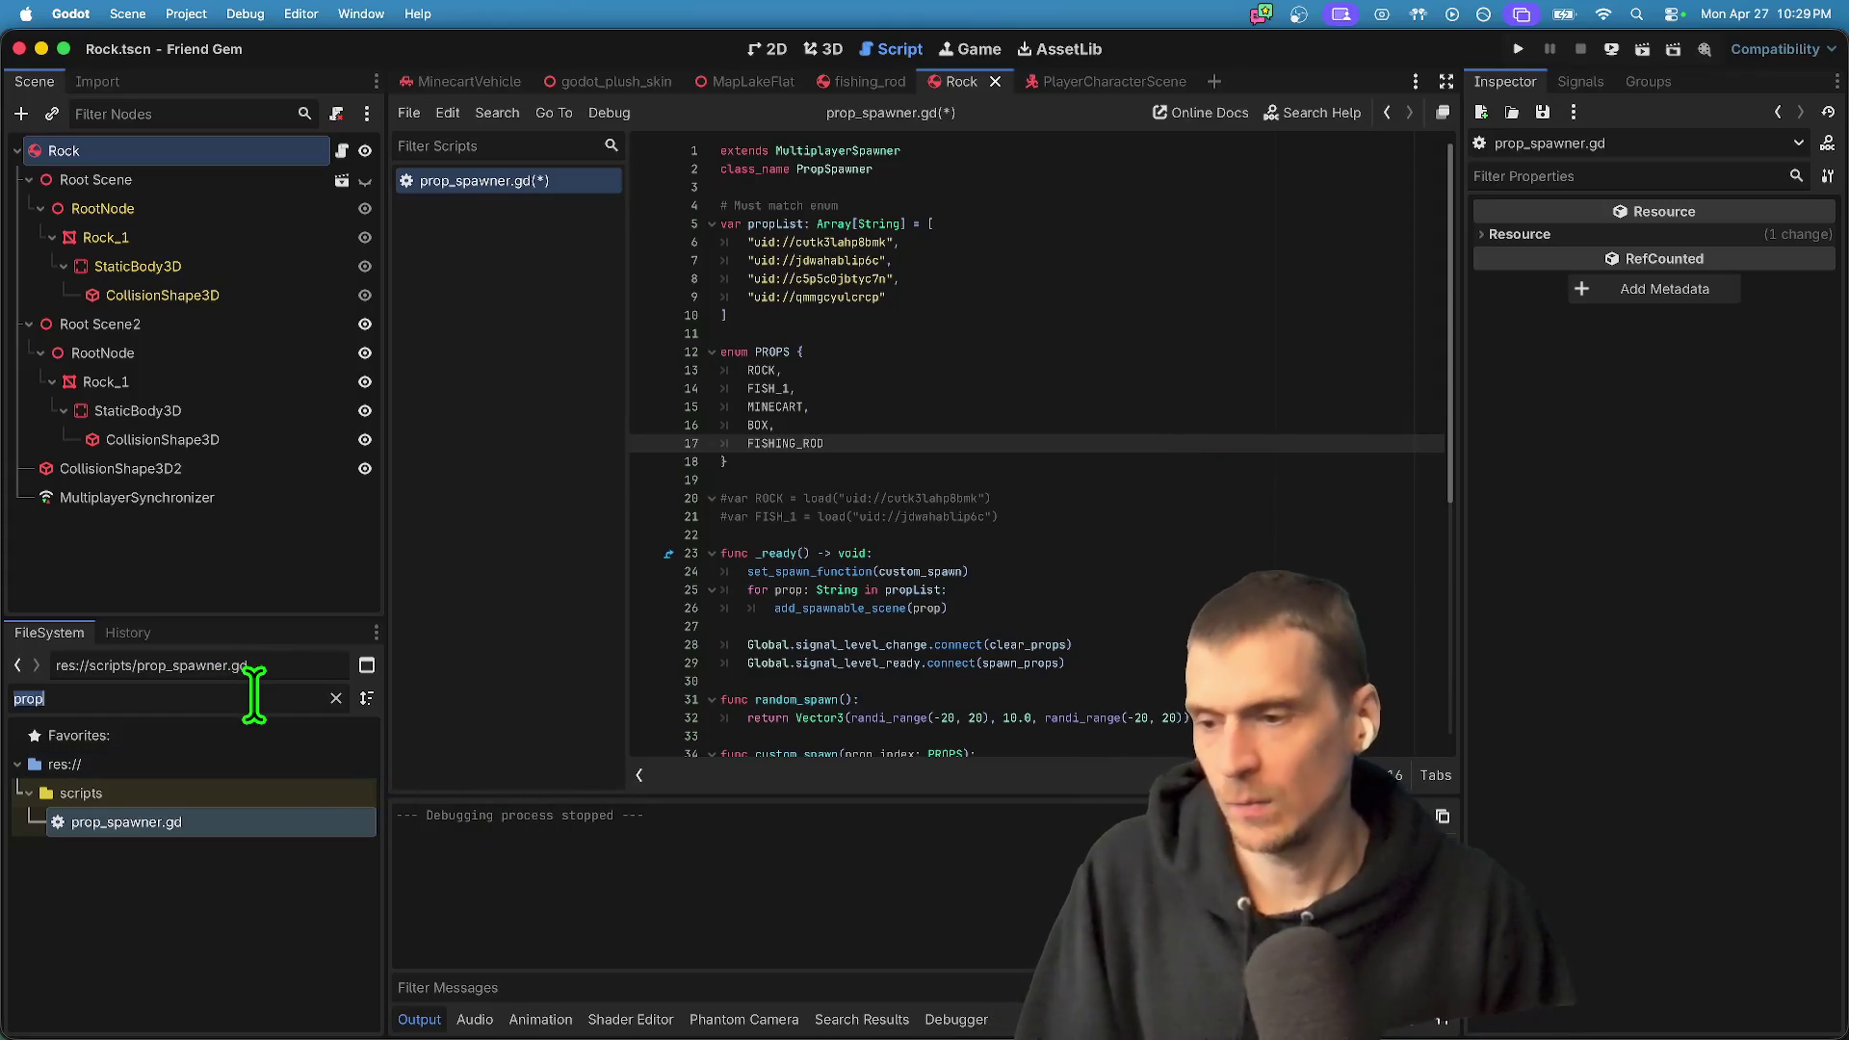
type("fishin")
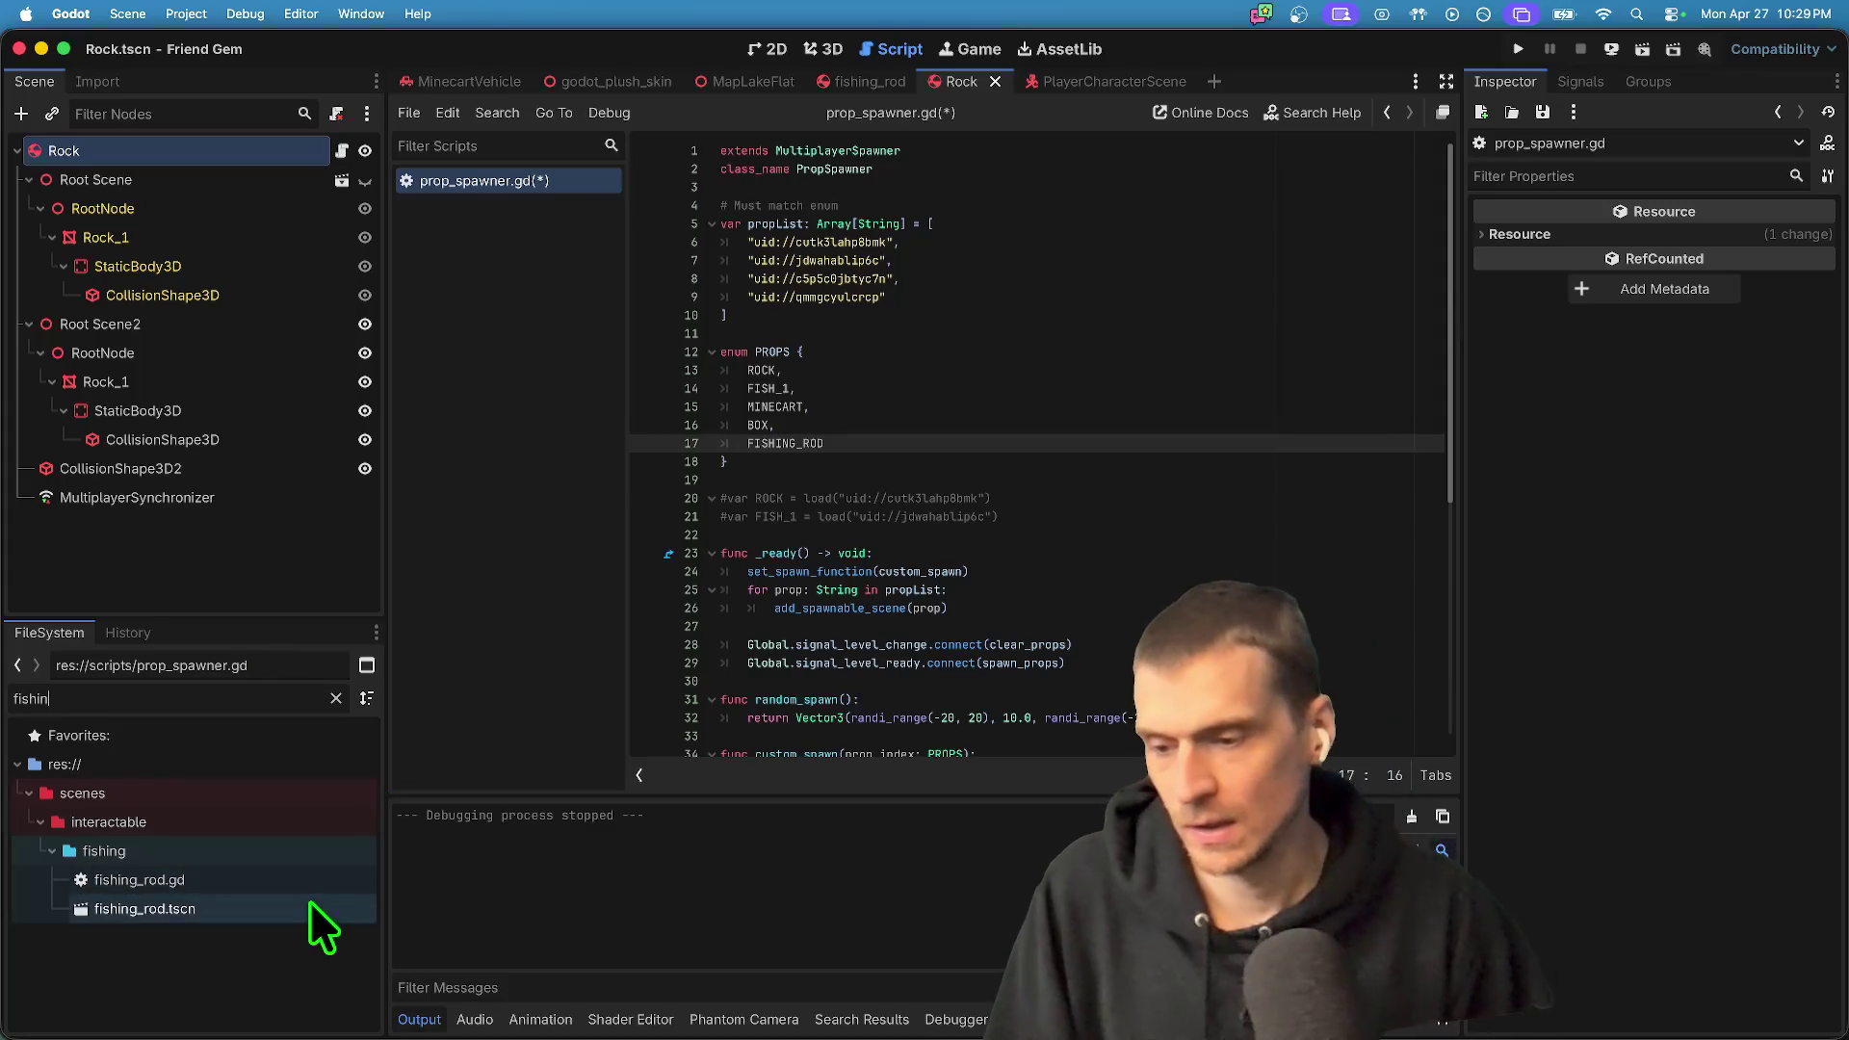
left_click_drag(302, 910, 1128, 328)
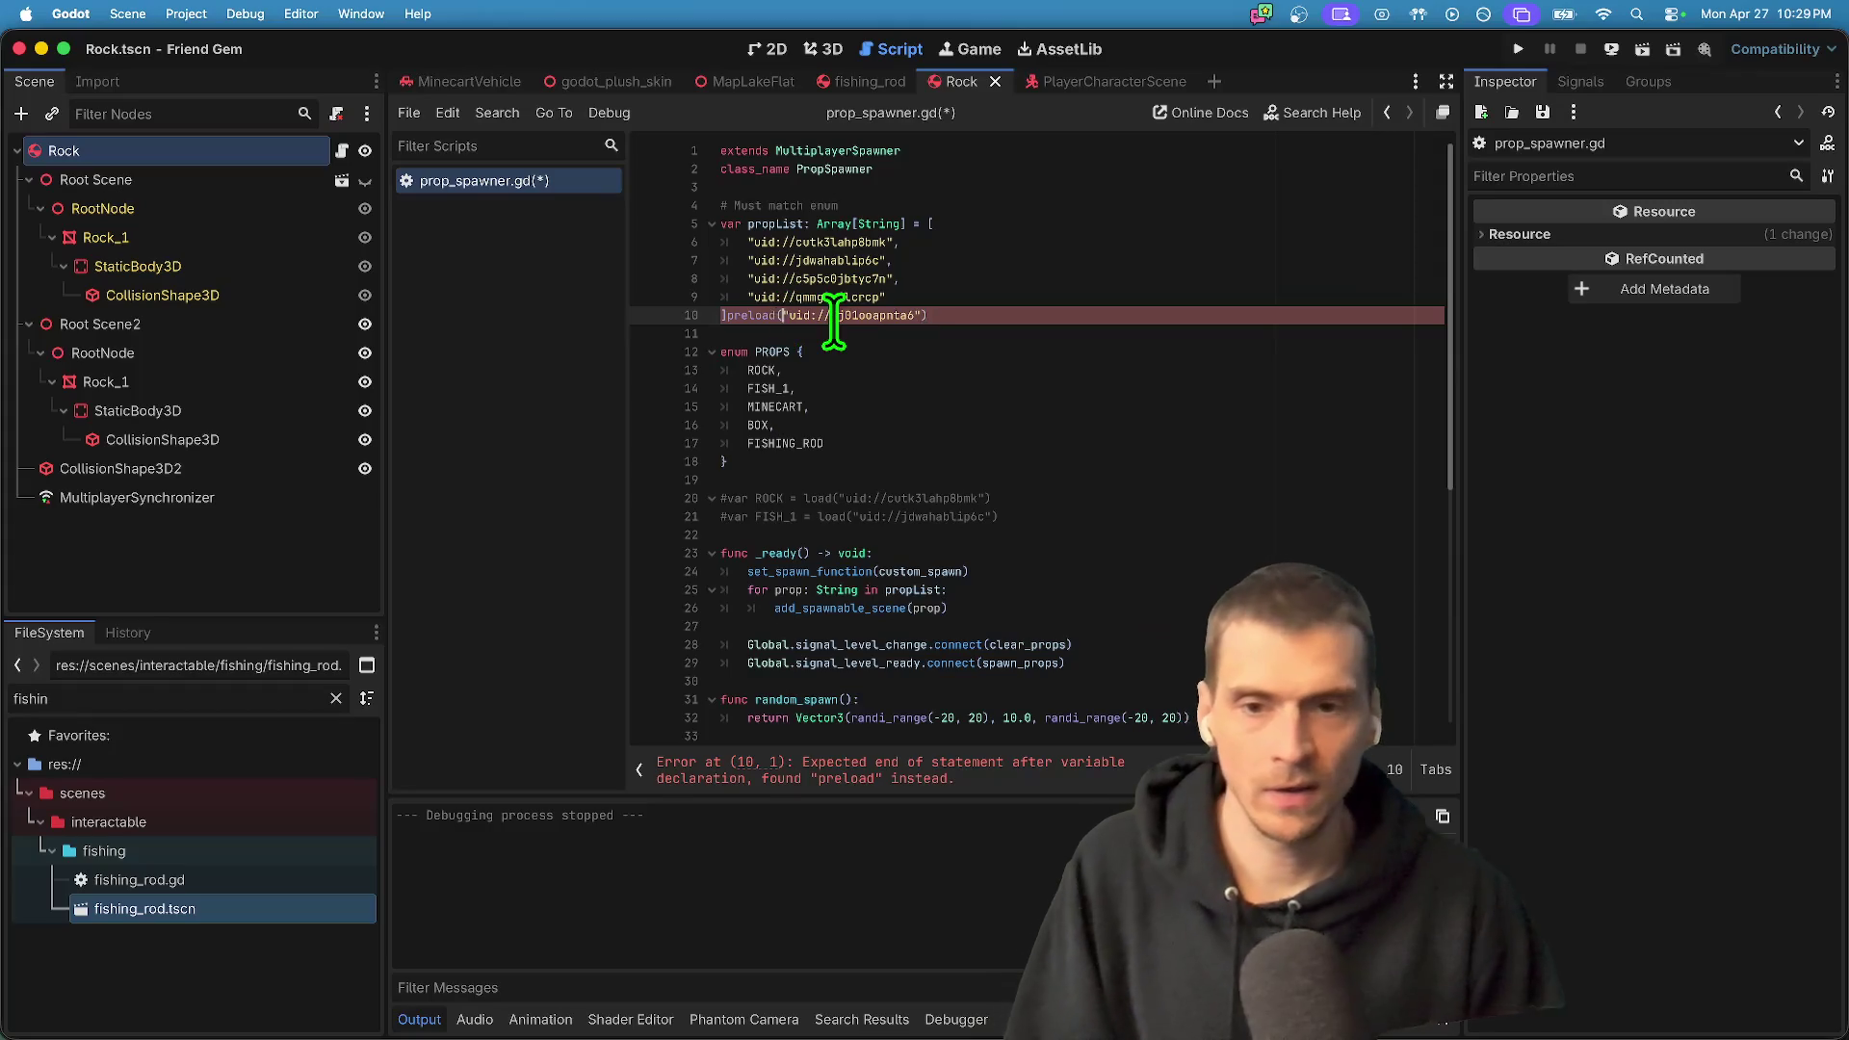
key("BackSpace")
key("Delete")
type(",")
key("Return")
key("End")
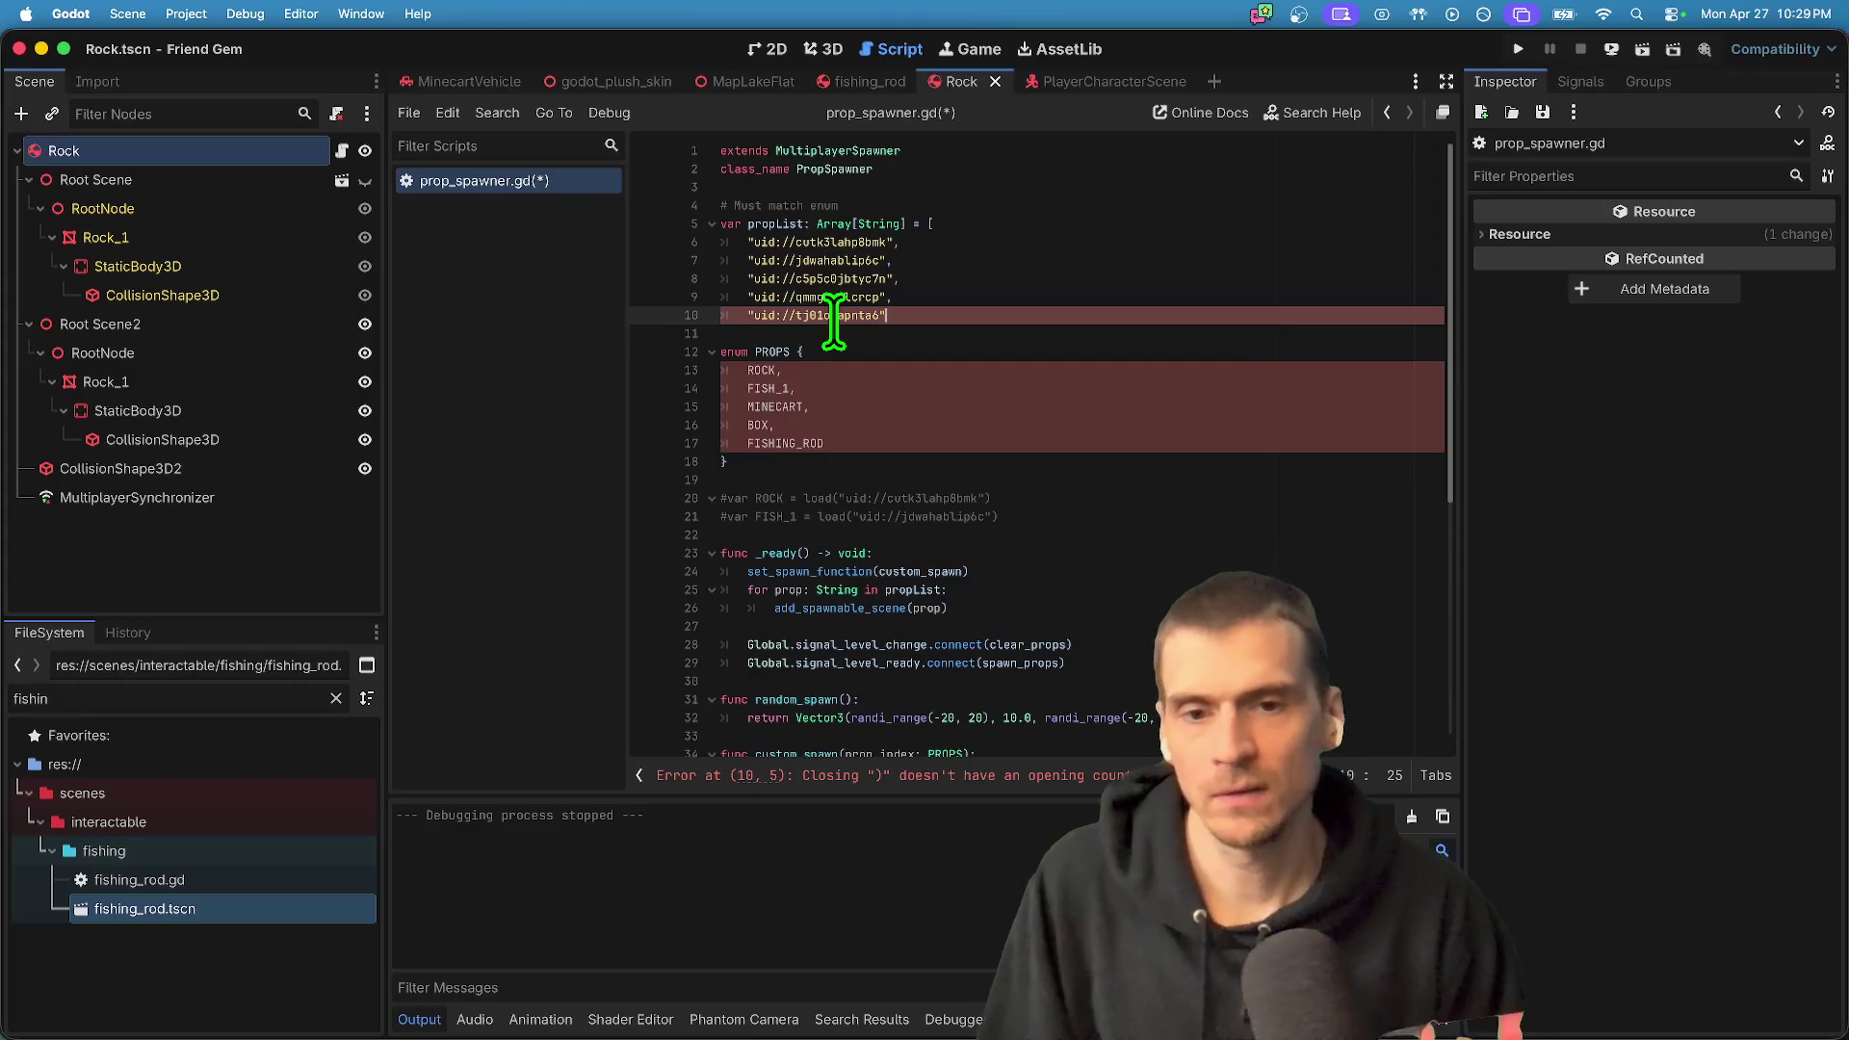
type(",")
key("Return")
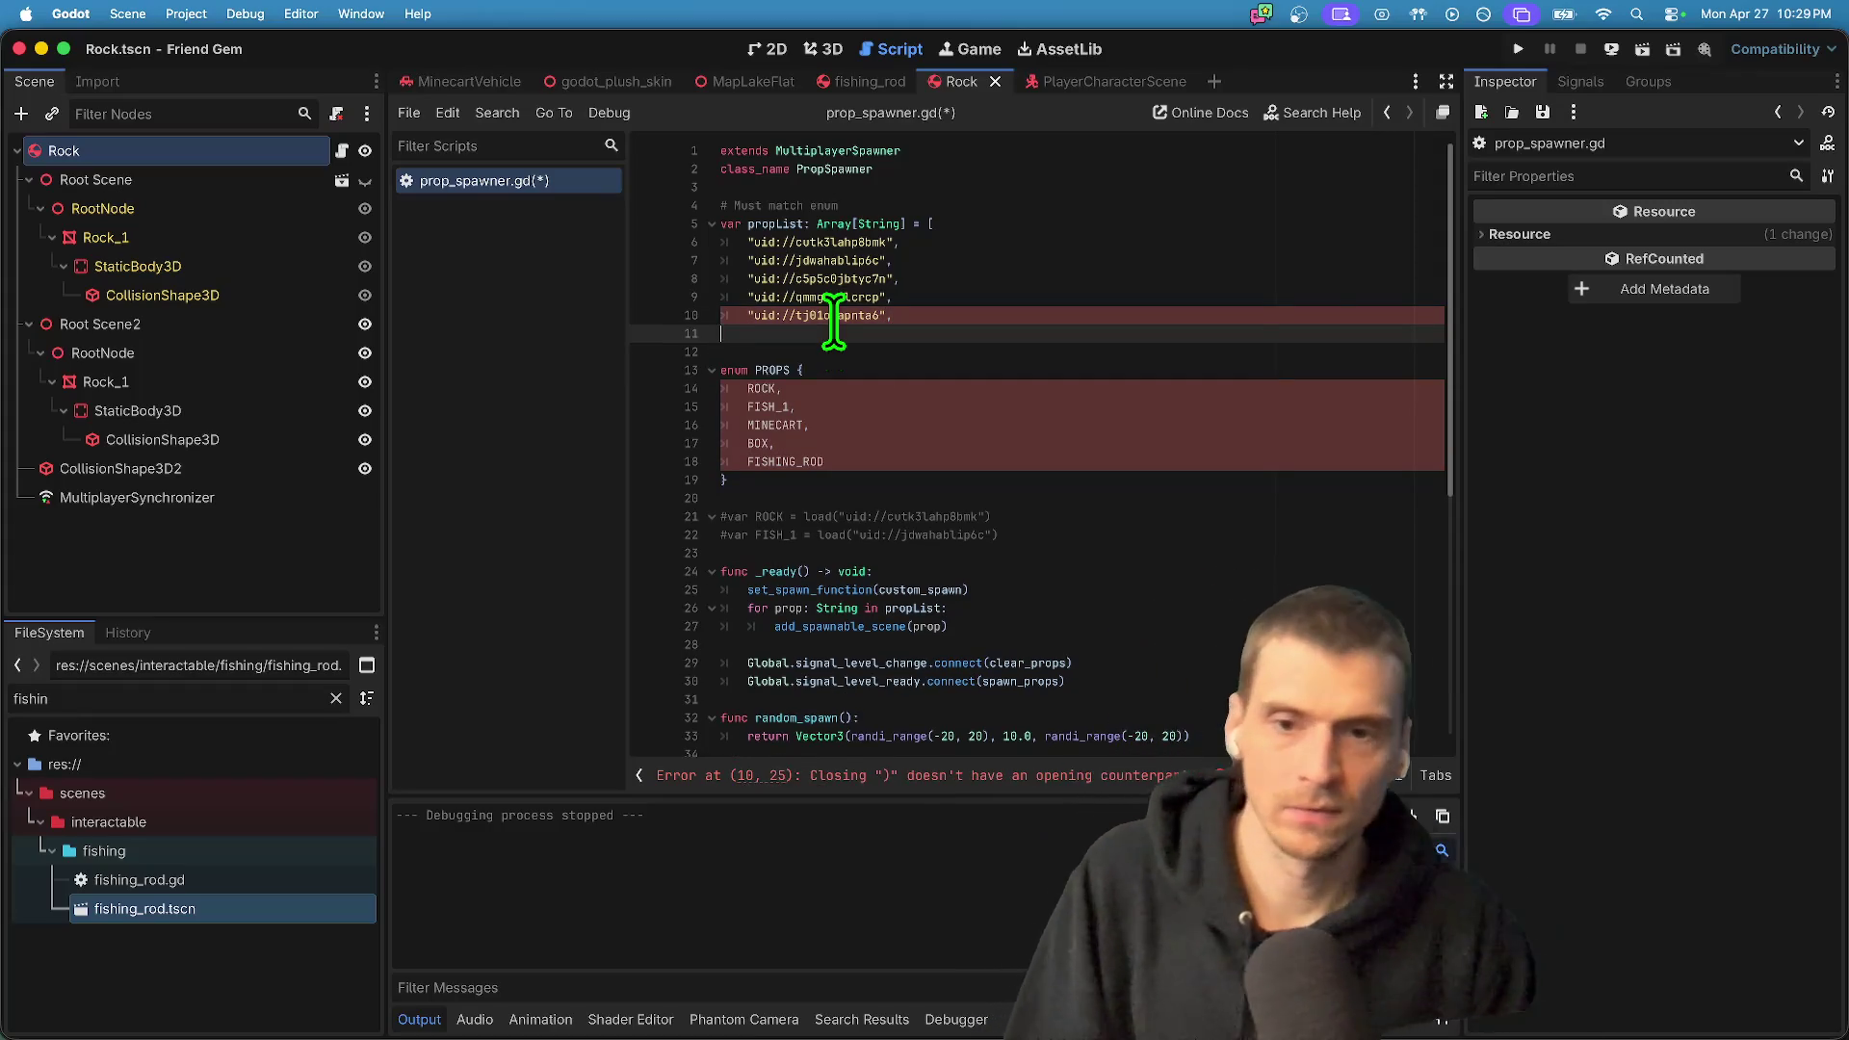
key("Down")
key("super+s")
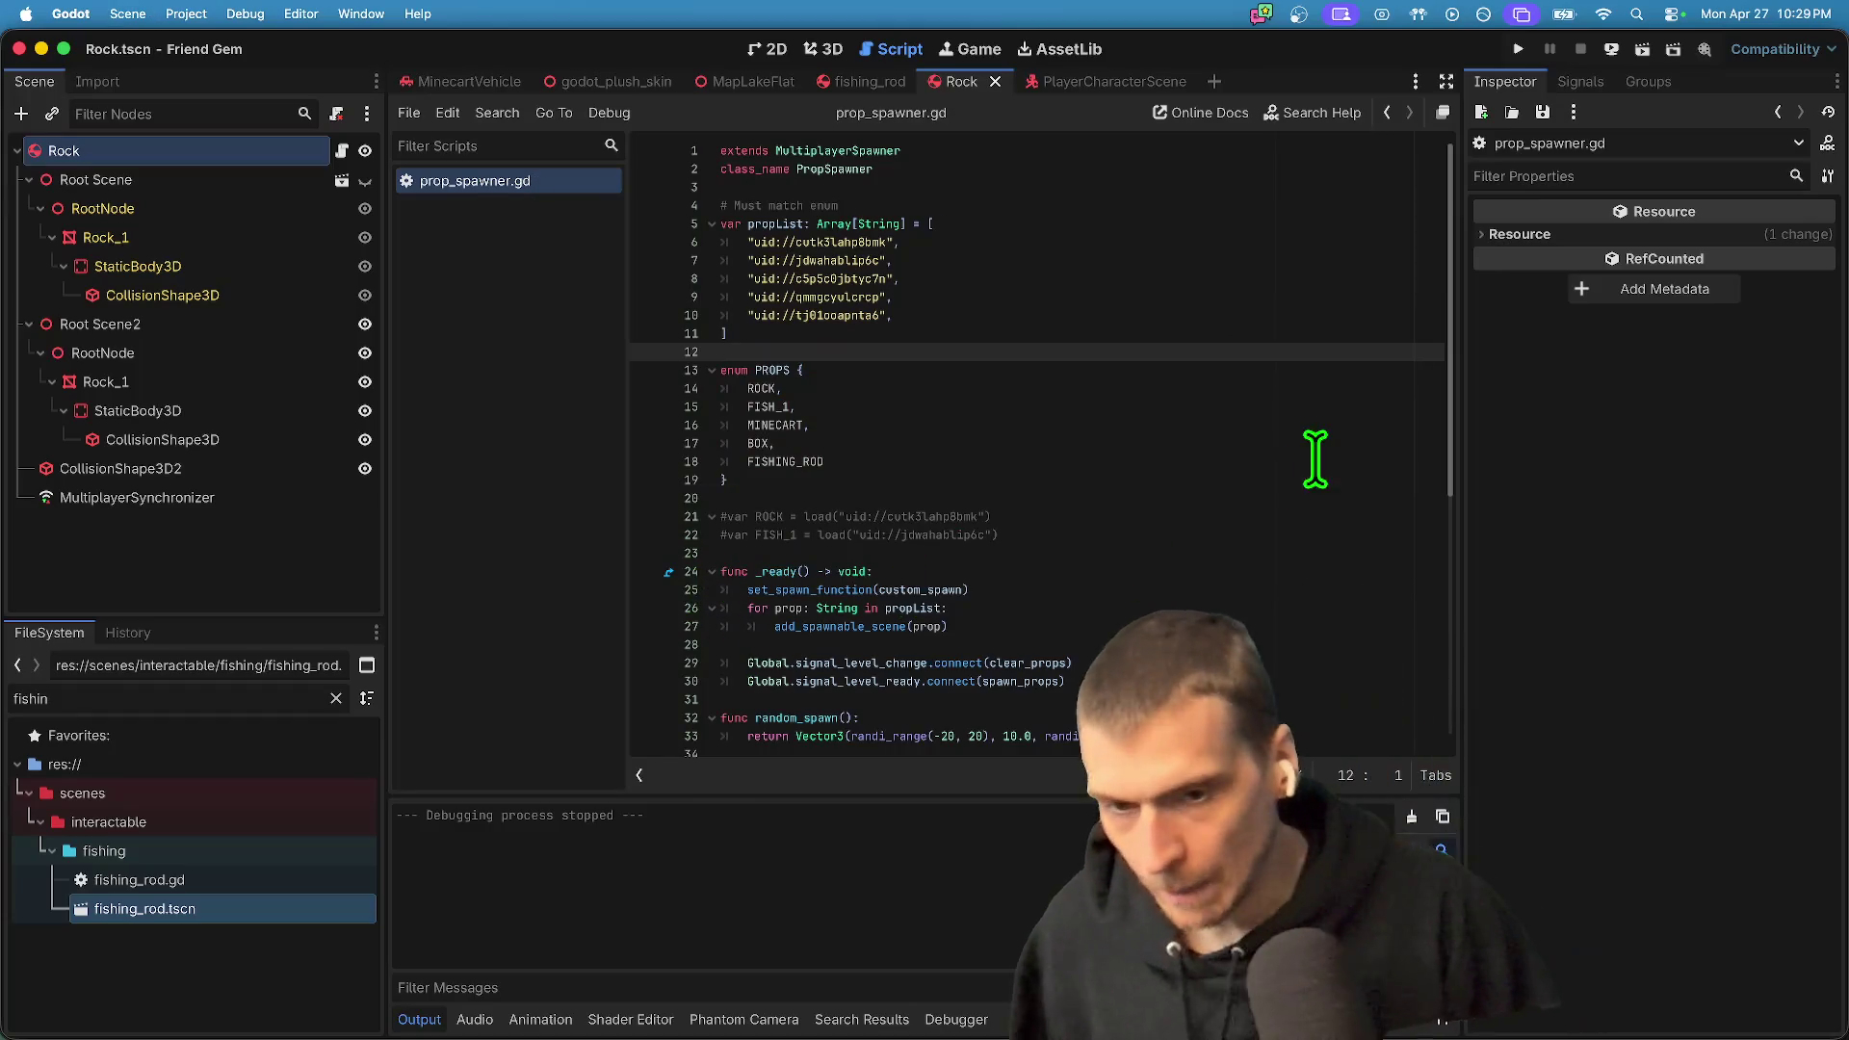
- Duplicate the ROCK spawn call below the rock spawn loop
double_click(821, 462)
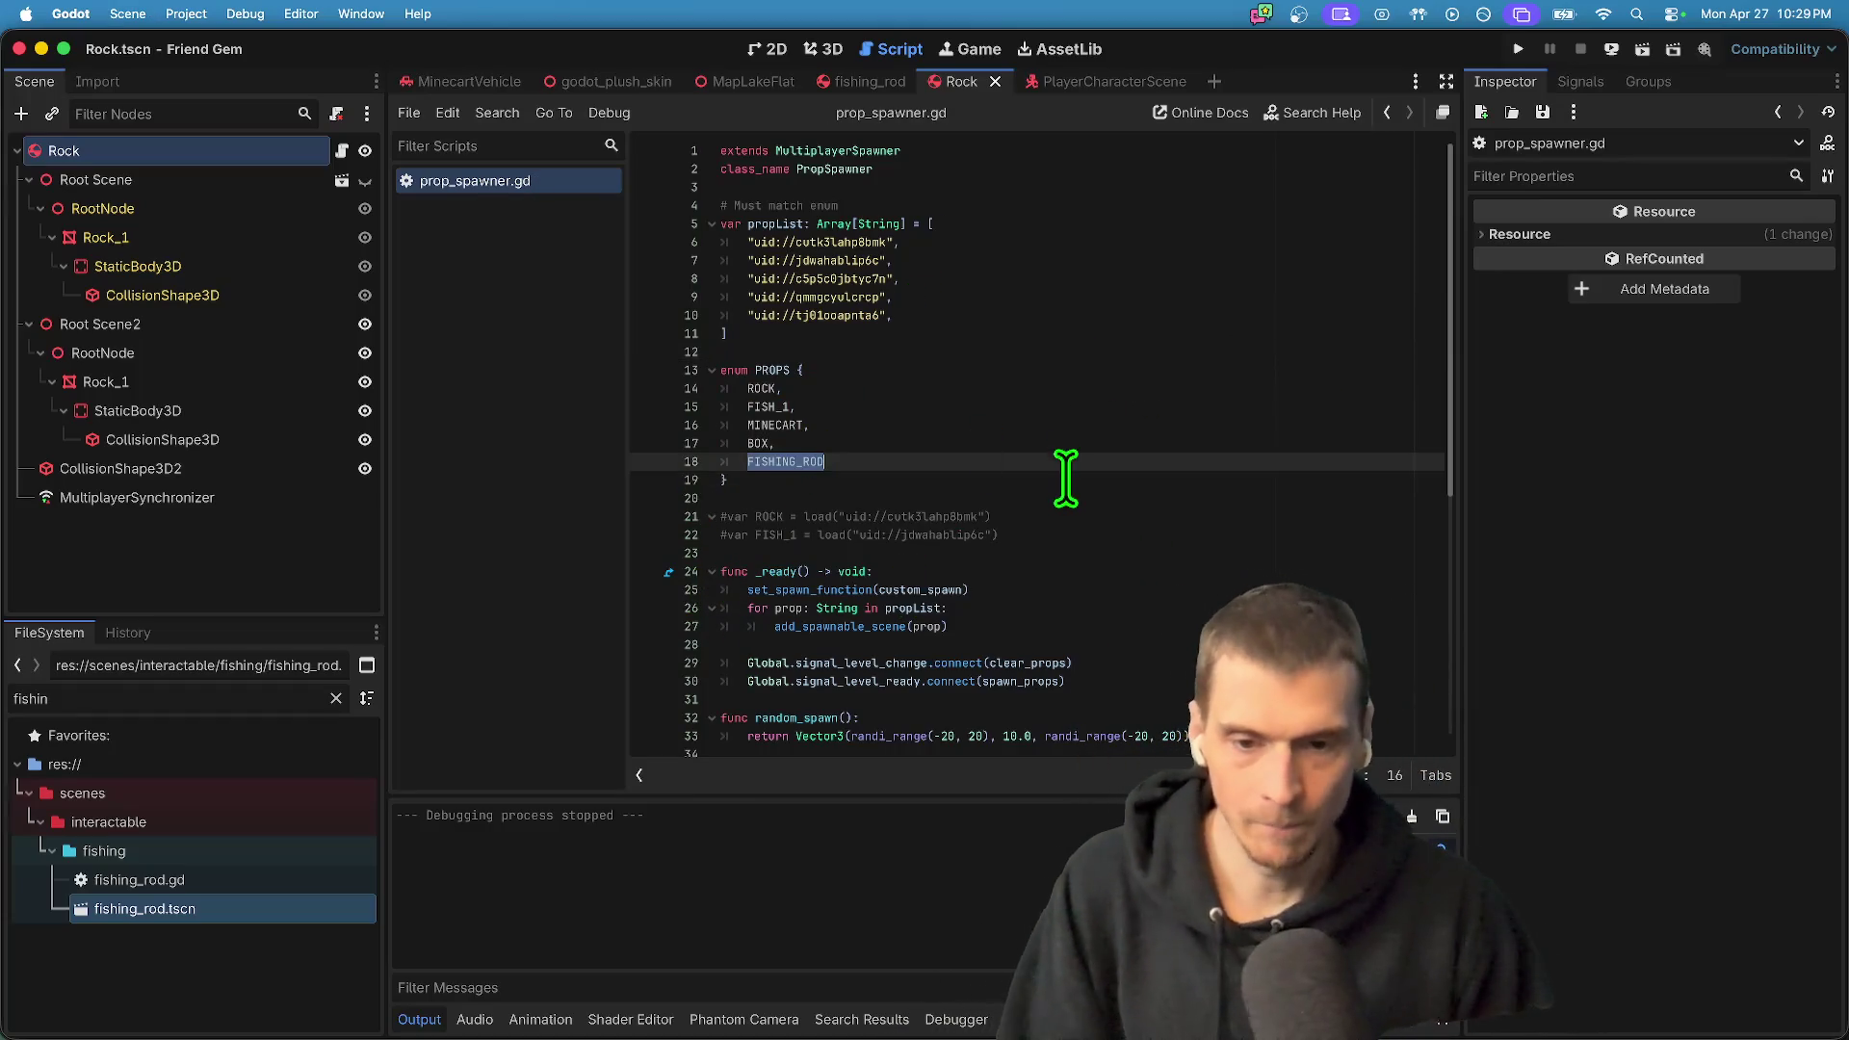
scroll(1067, 539, "down", 8)
left_click(1085, 627)
key("Return")
key("Return")
key("BackSpace")
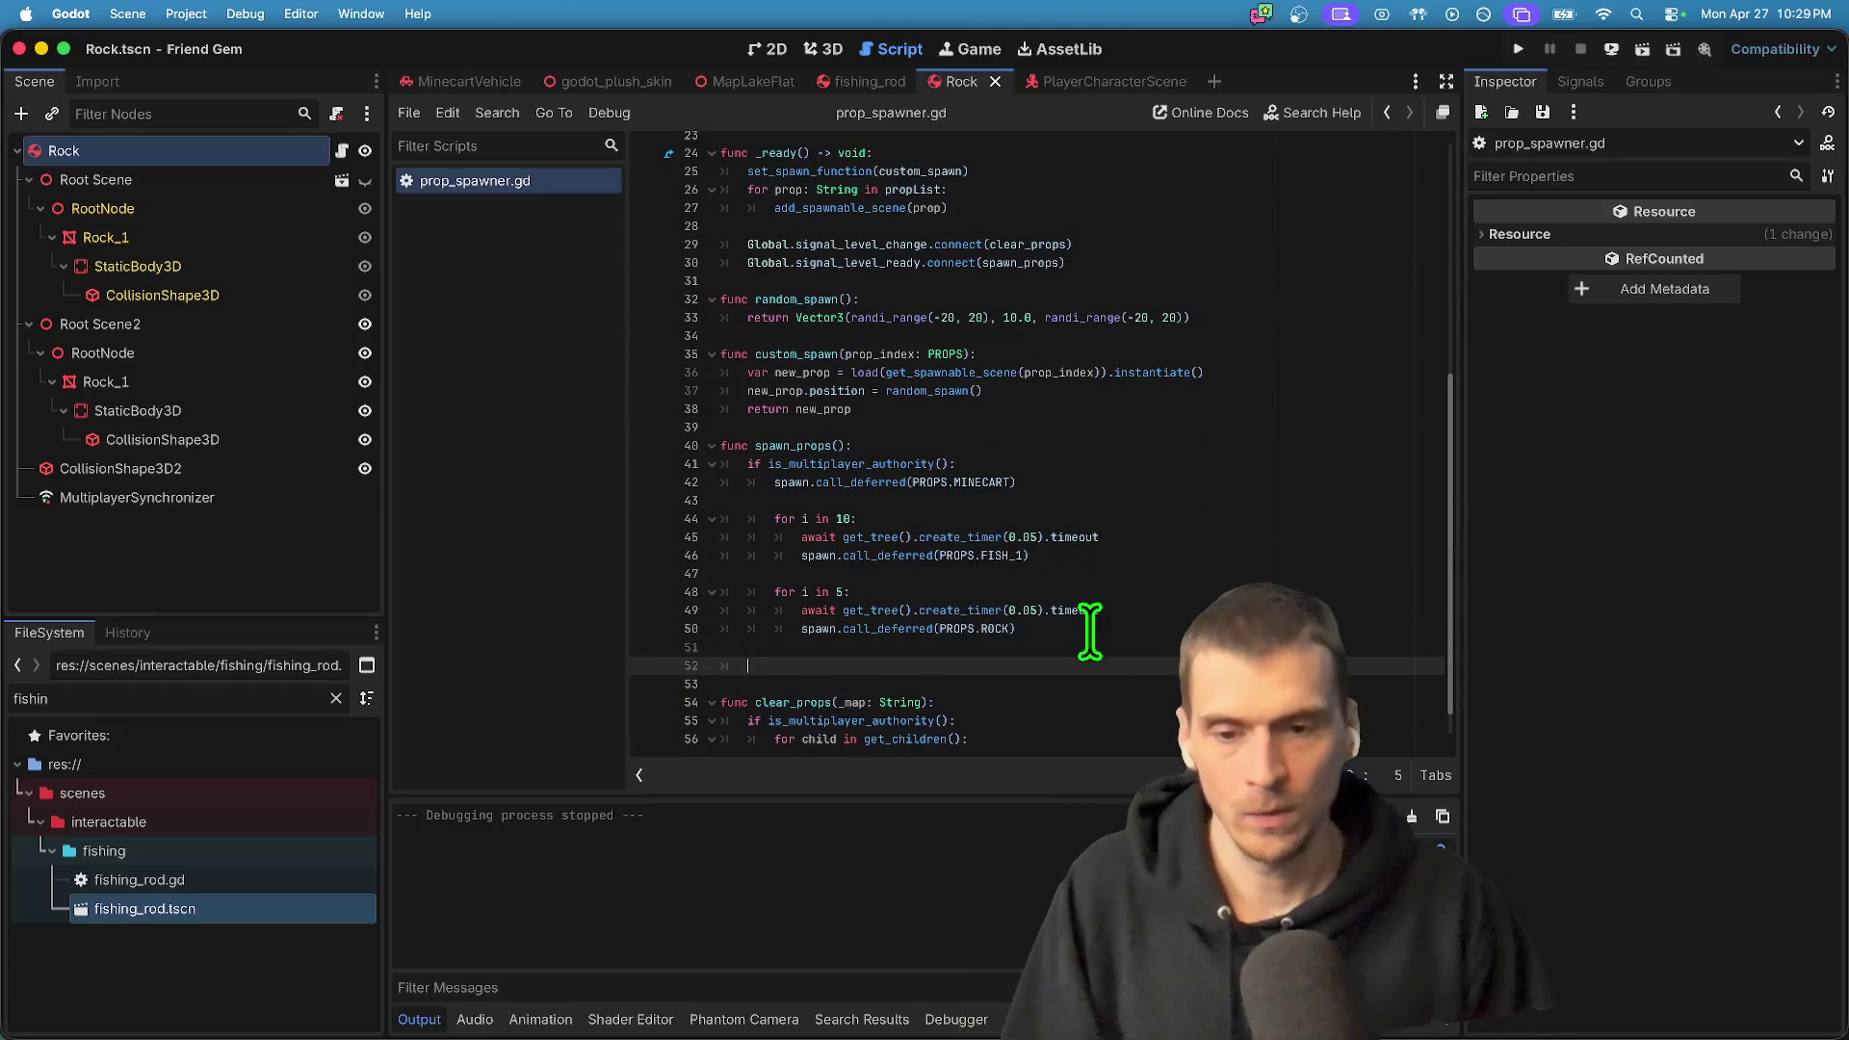
triple_click(1090, 628)
key("ctrl+c")
key("Down")
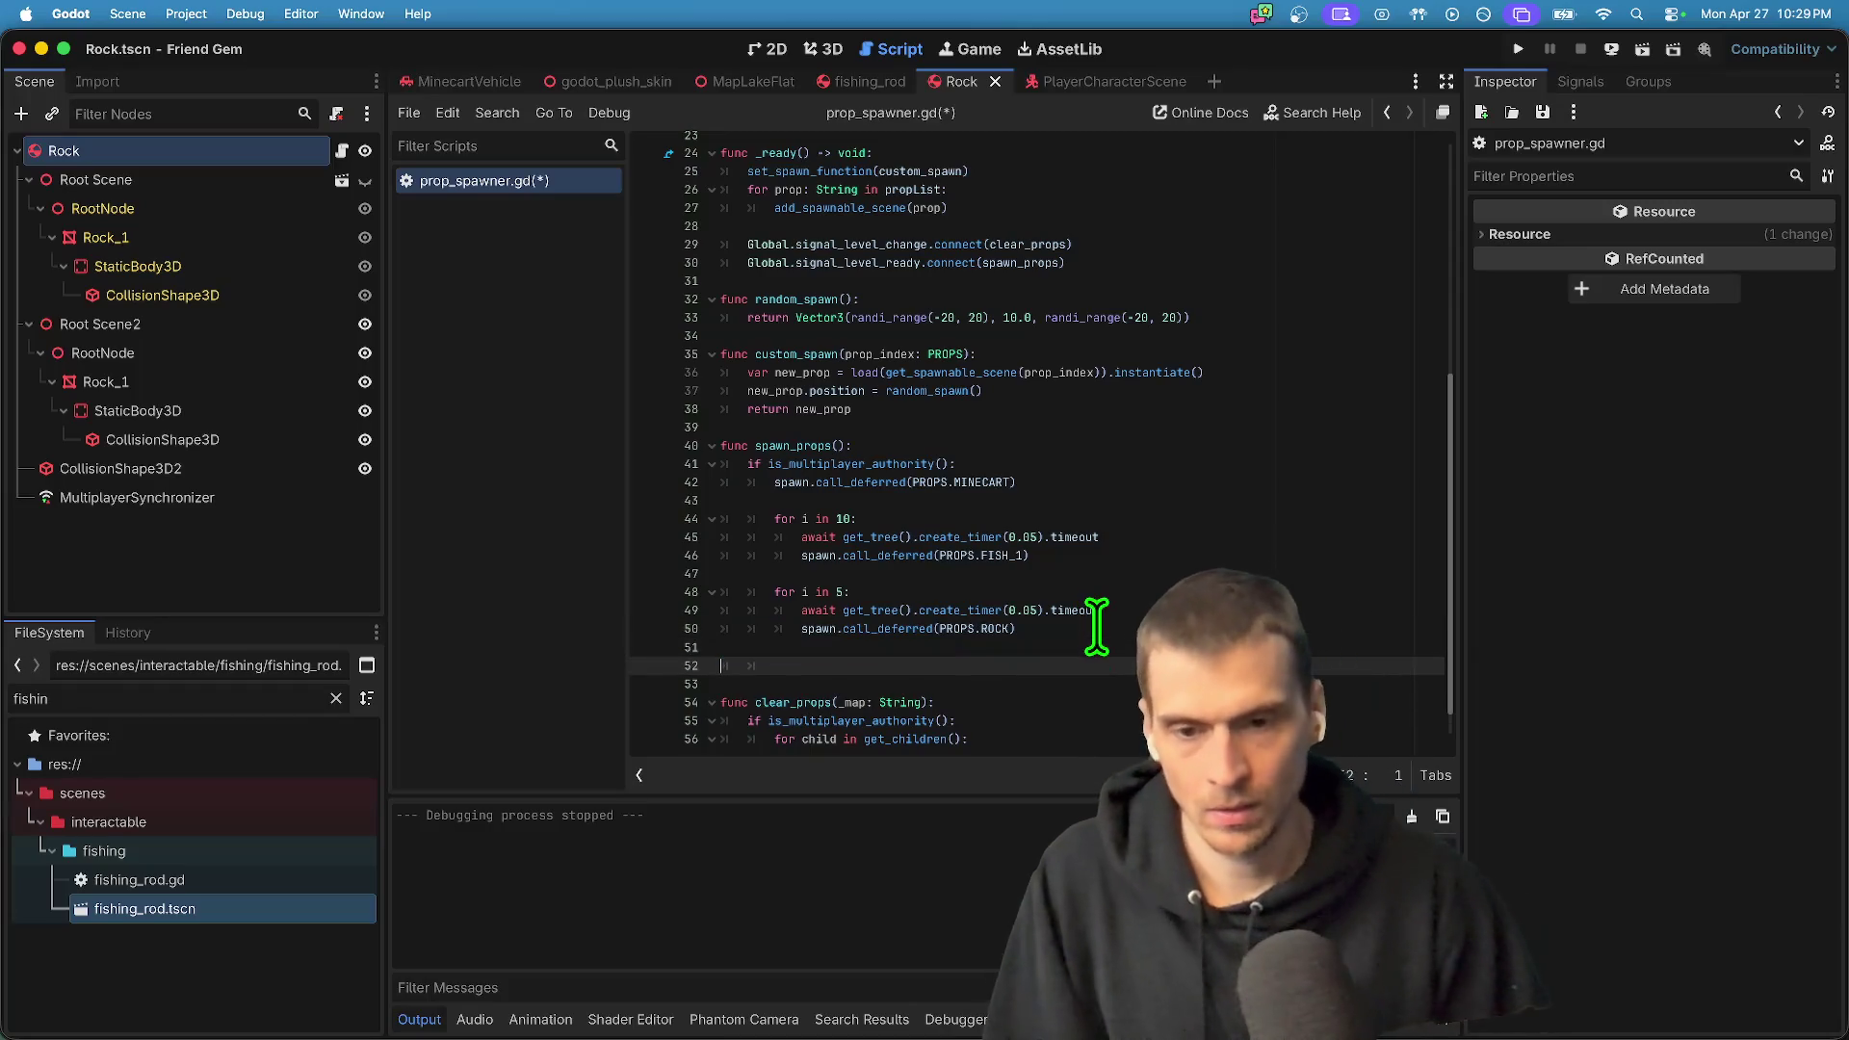
key("ctrl+v")
- Turn the copy into spawn.call_deferred(PROPS.FISHING_ROD) outside the loop, save, and run the game
key("Up")
key("shift+Tab")
key("End")
key("Left")
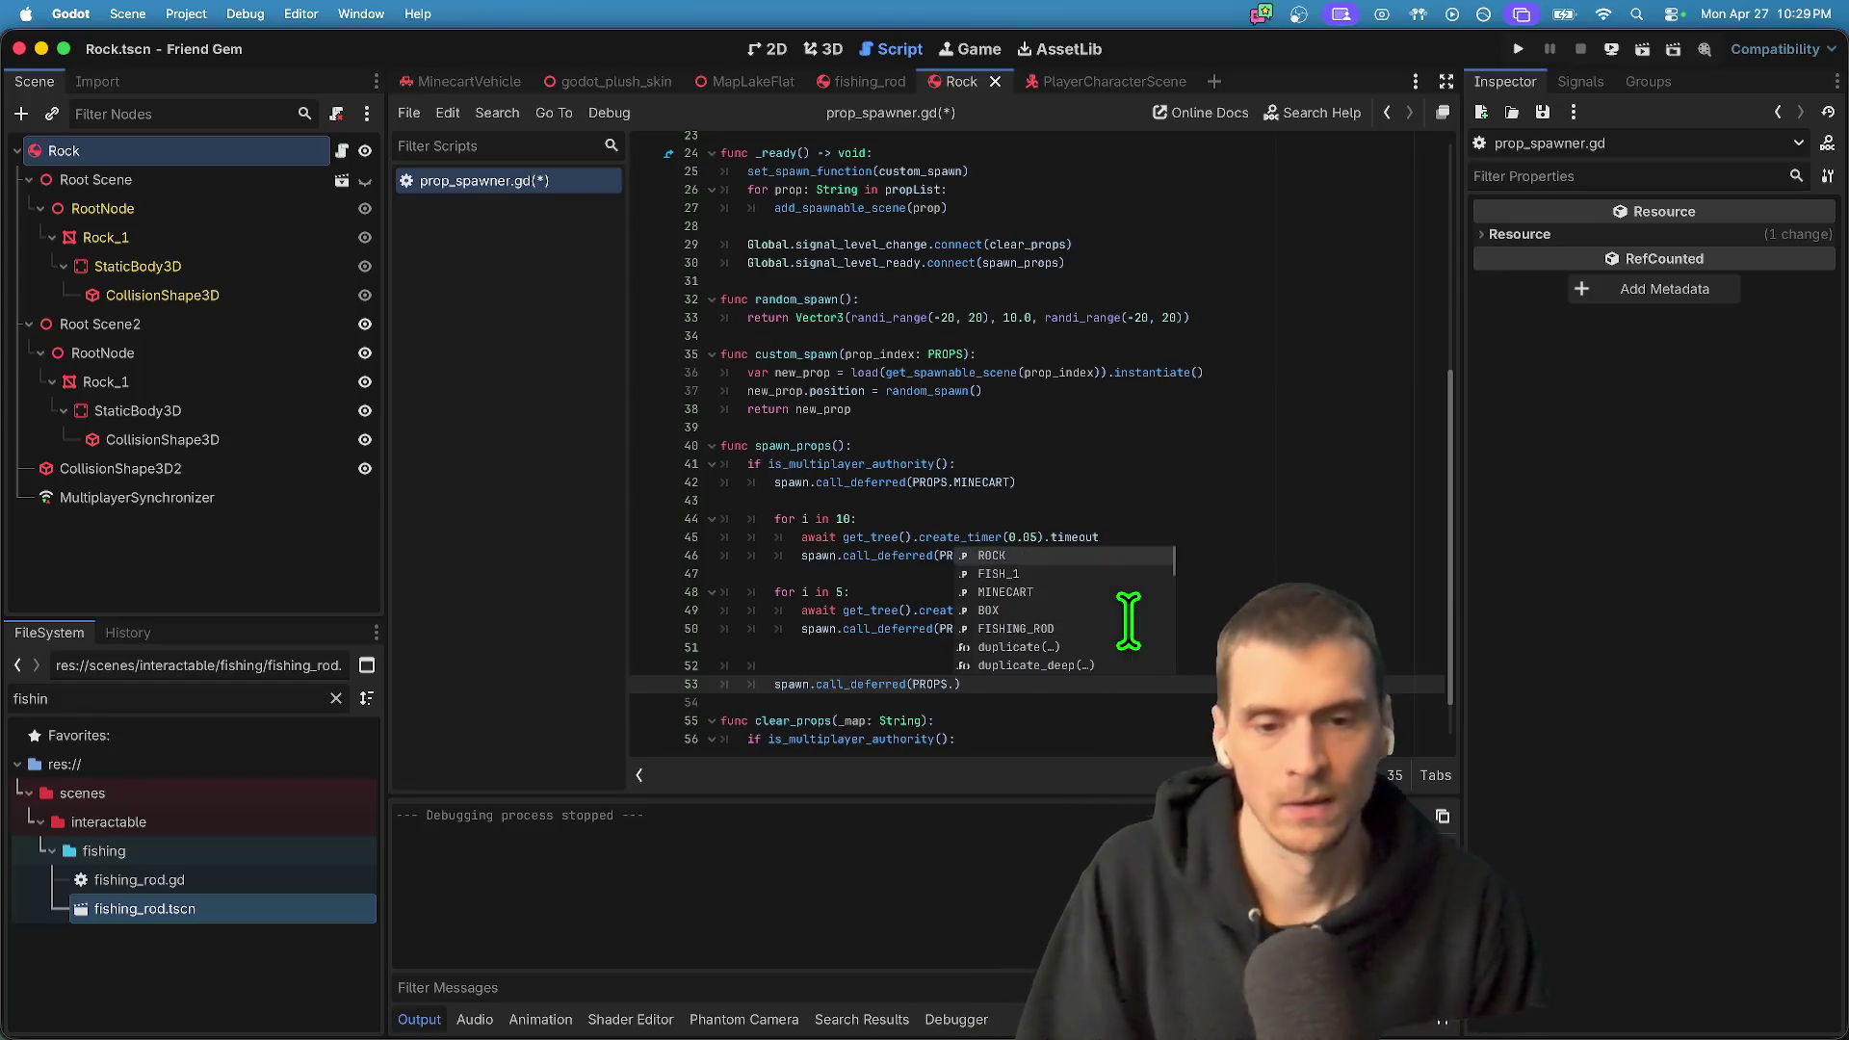
key("Down")
key("Down")
key("Down")
key("Return")
key("alt+Up")
key("Down")
key("super+s")
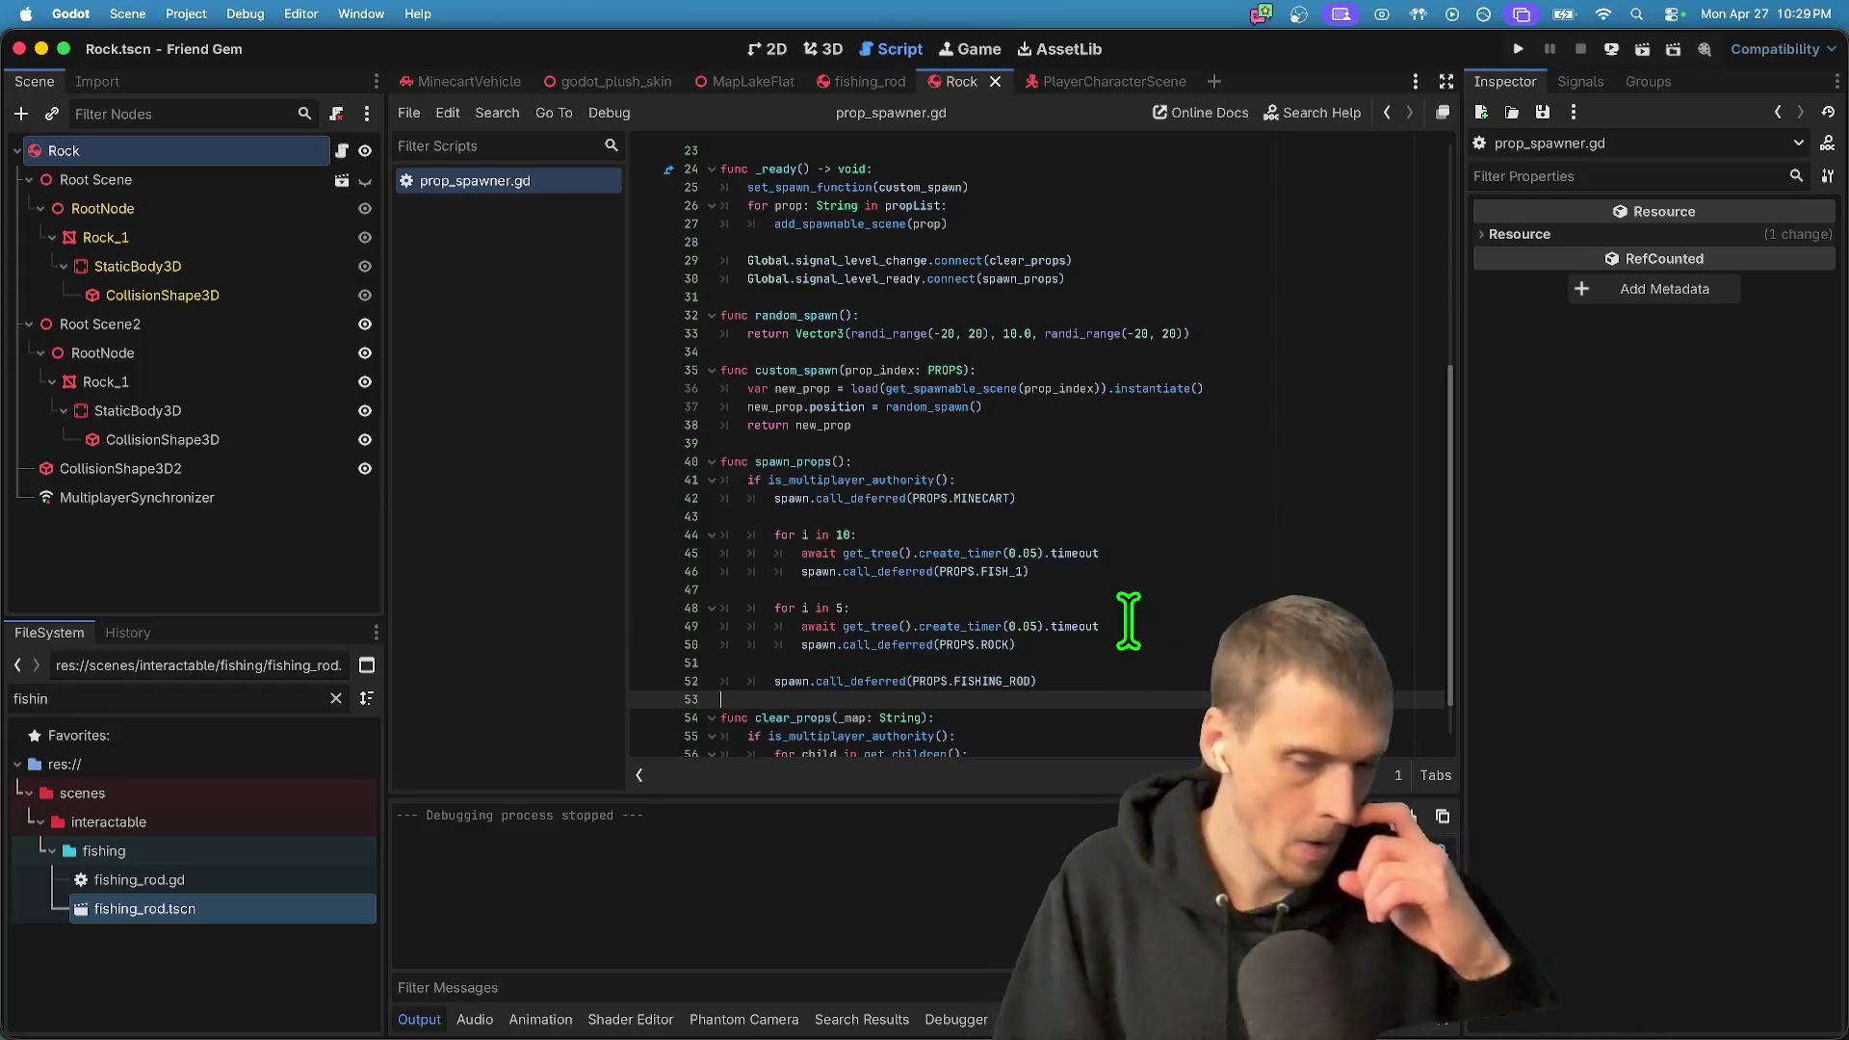
key("super+b")
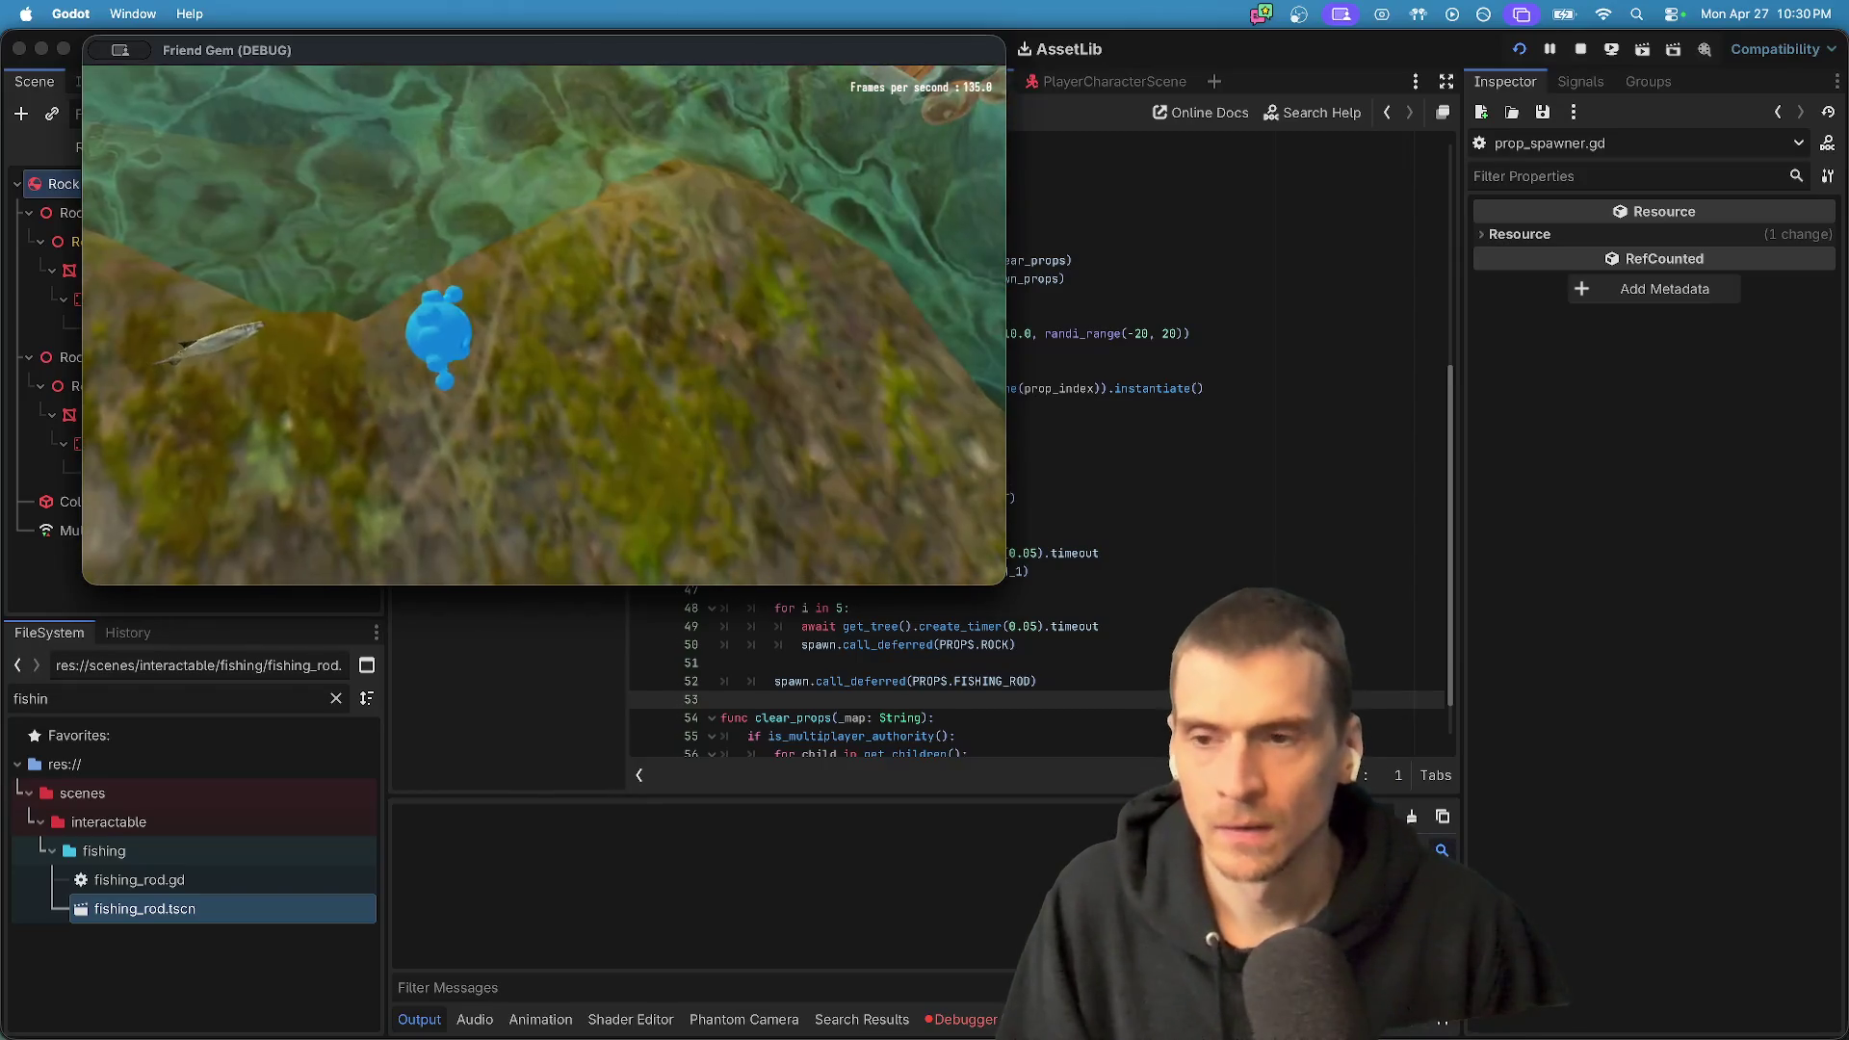
- Stop the test run, review Session 1's PsuedoPhysicsCable errors, and open the fishing_rod scene
key("super+Tab")
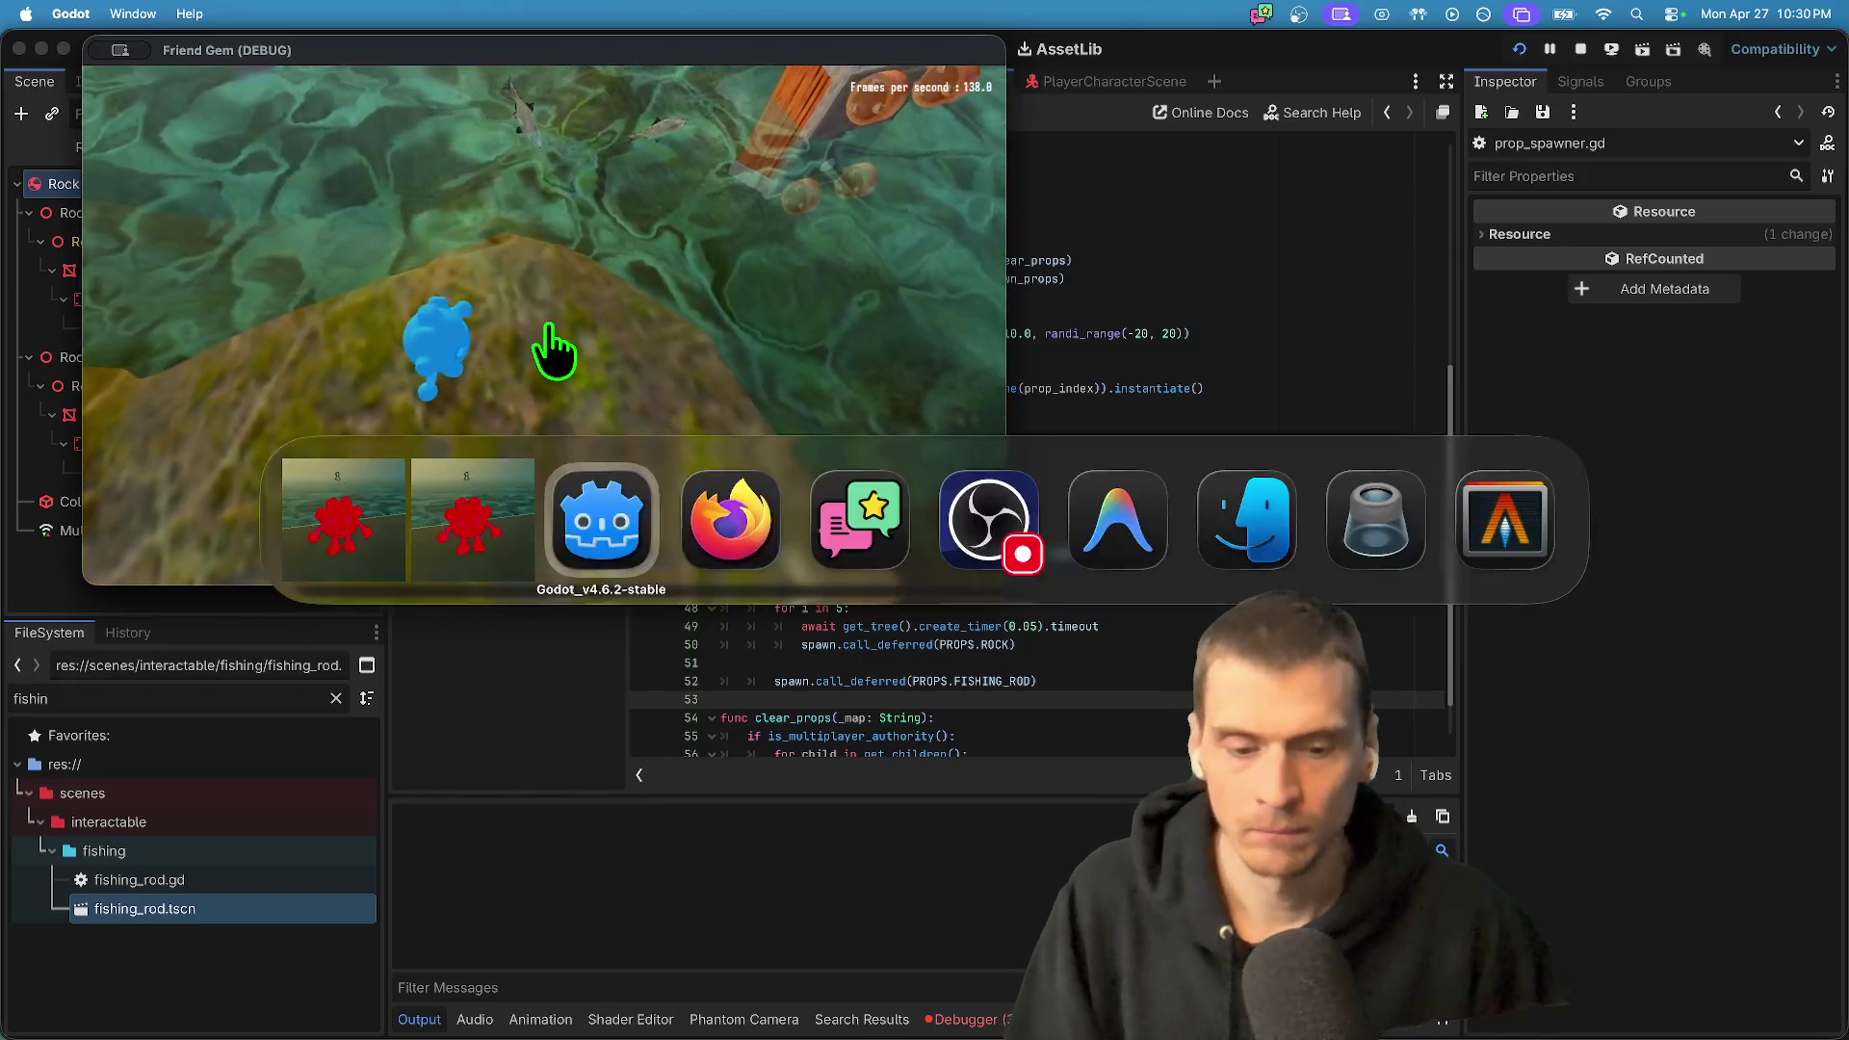
left_click(430, 743)
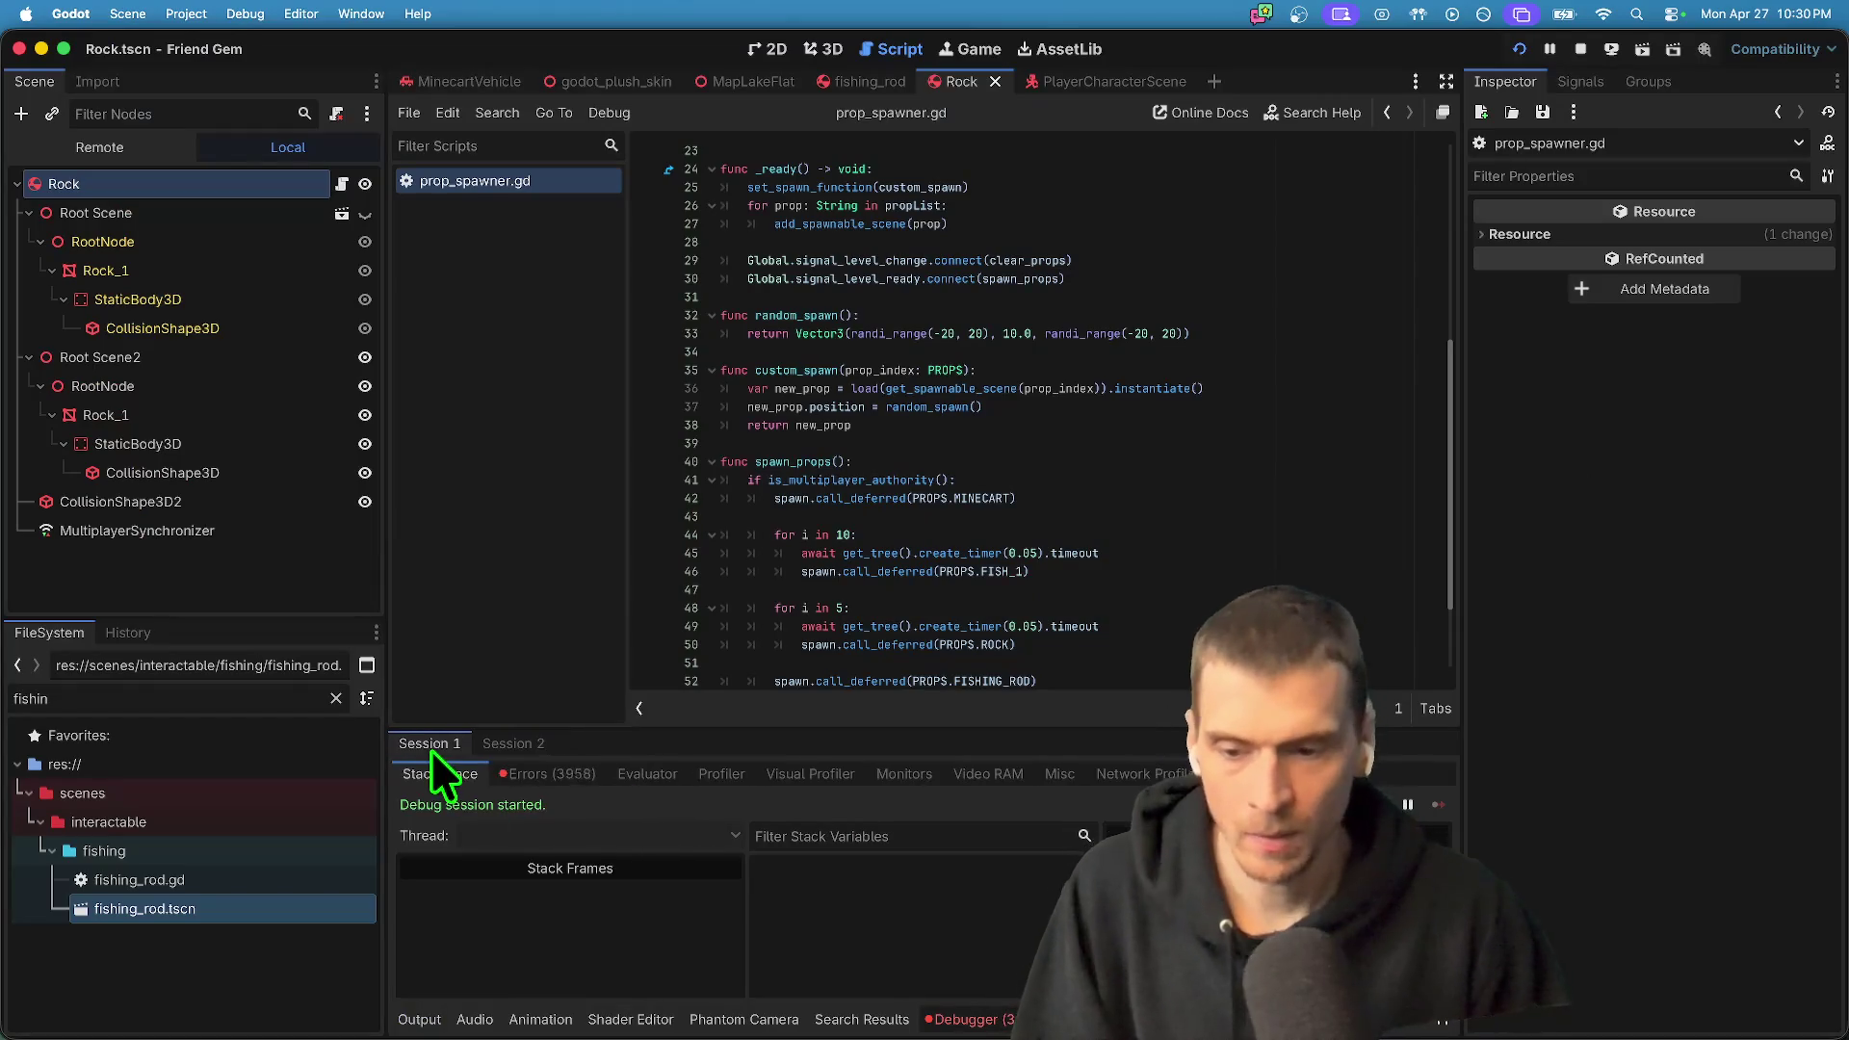
left_click(520, 774)
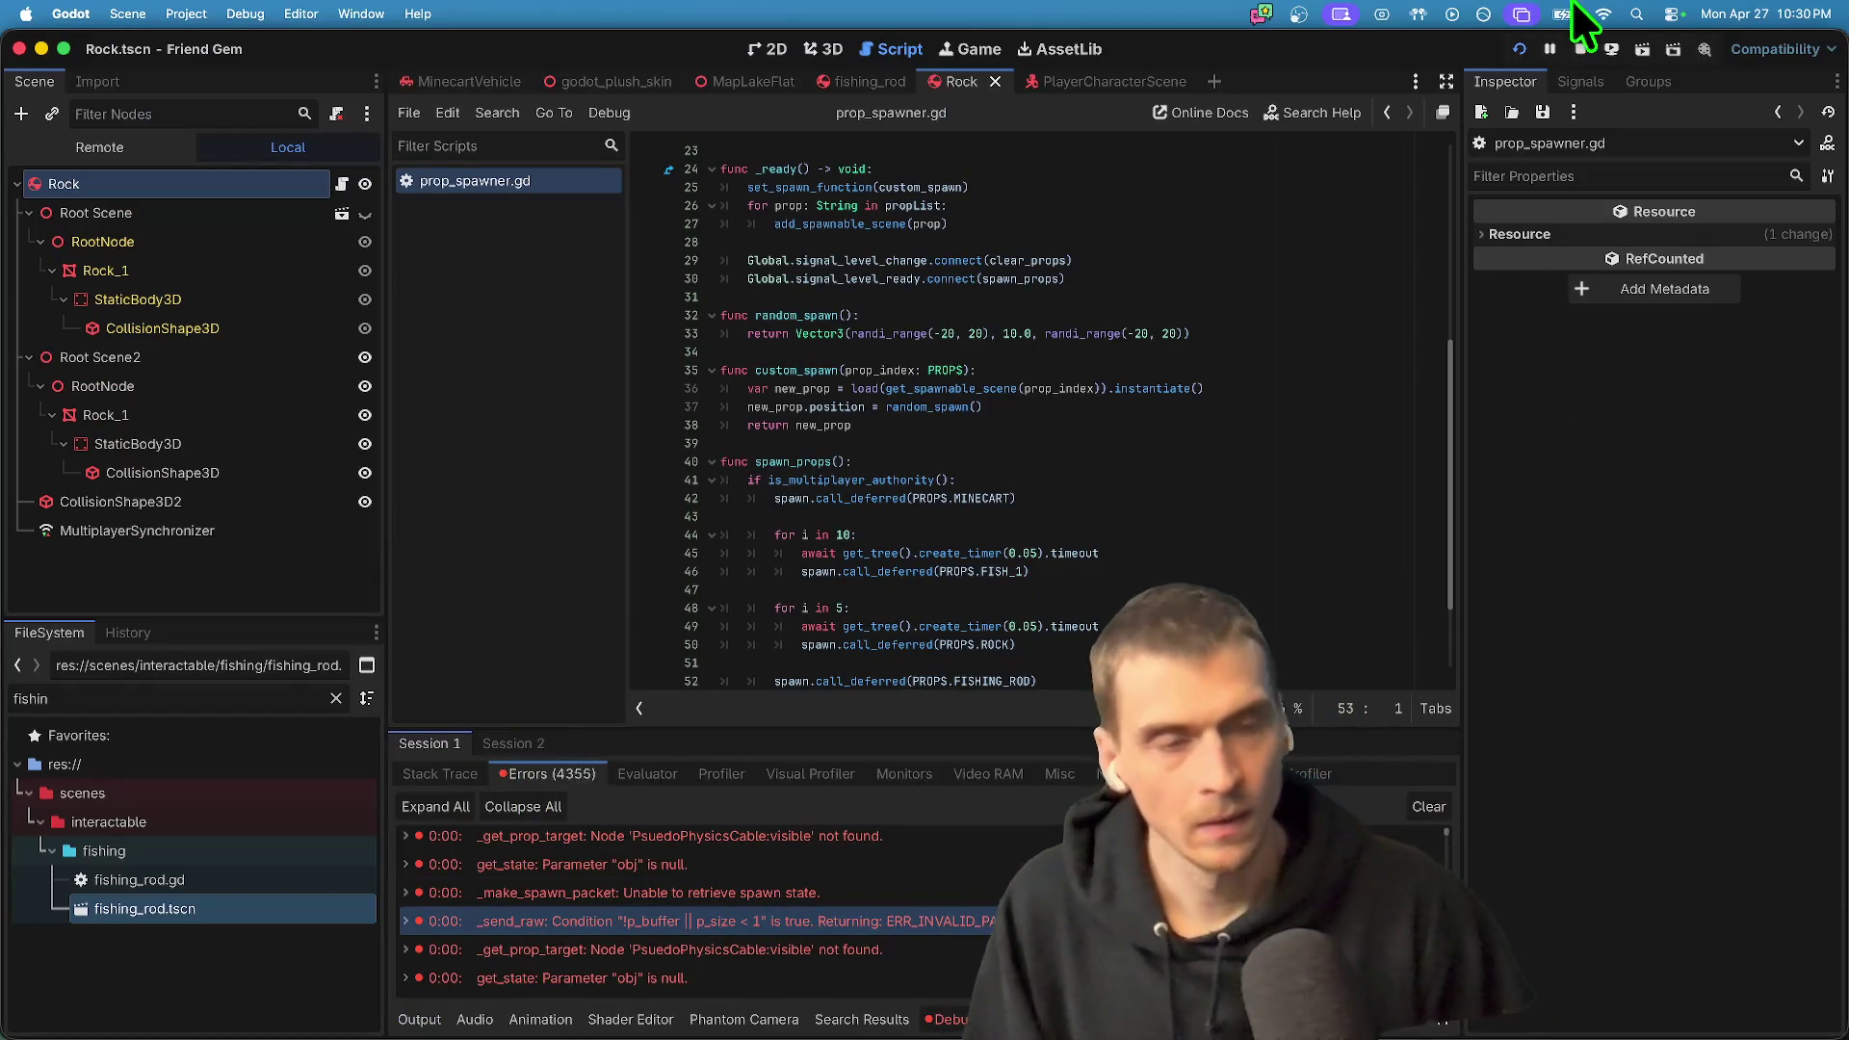
left_click(1580, 49)
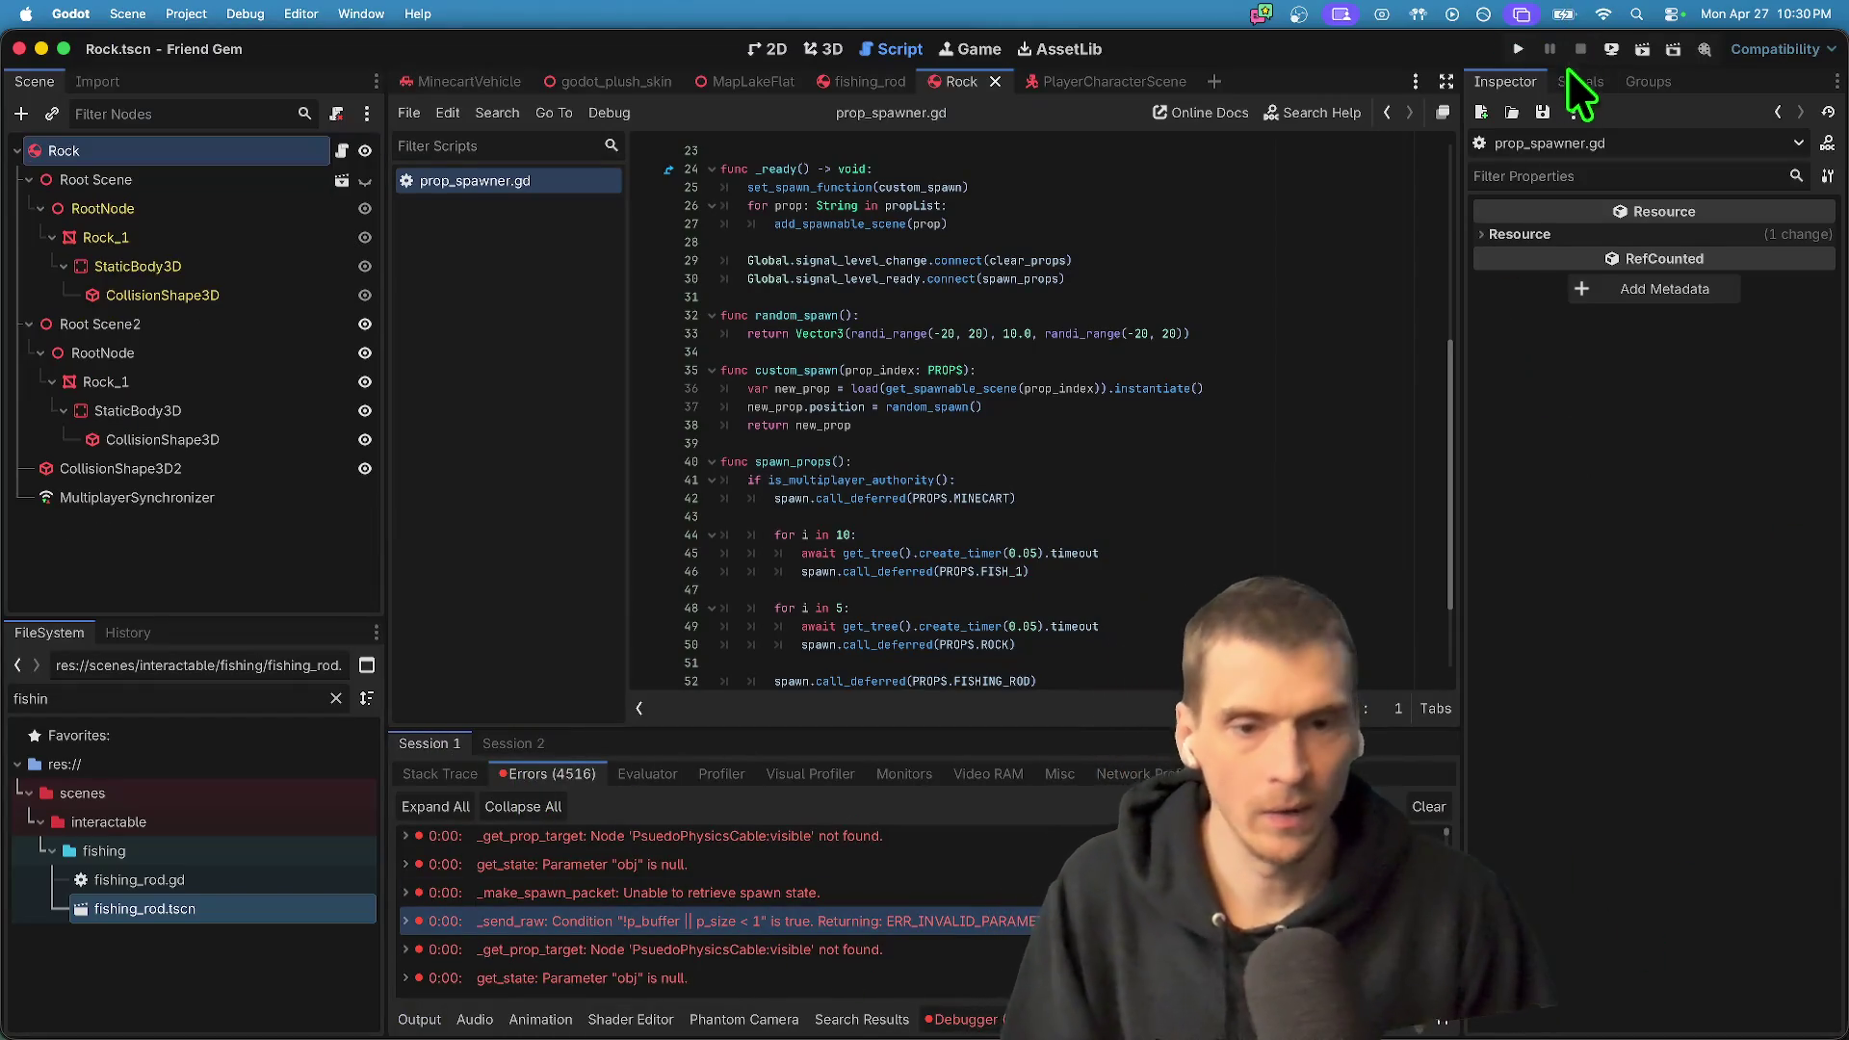
left_click(721, 948)
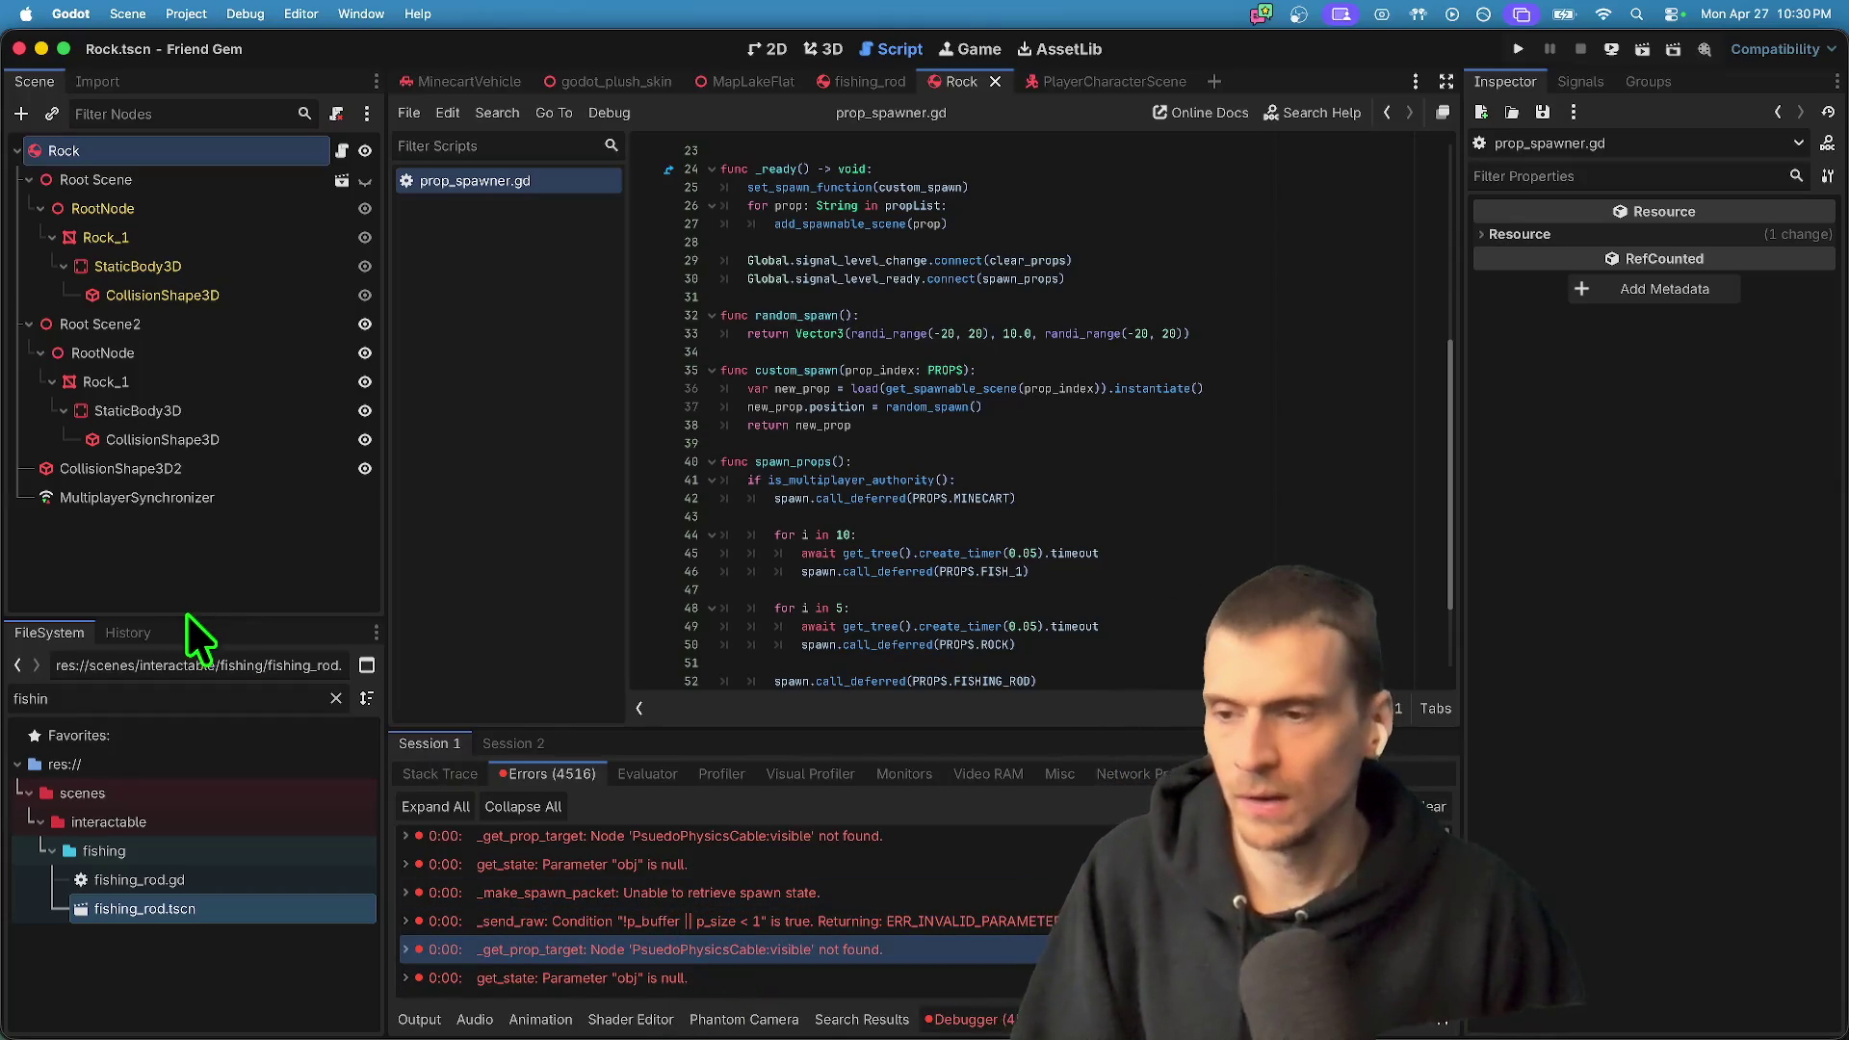
left_click(870, 81)
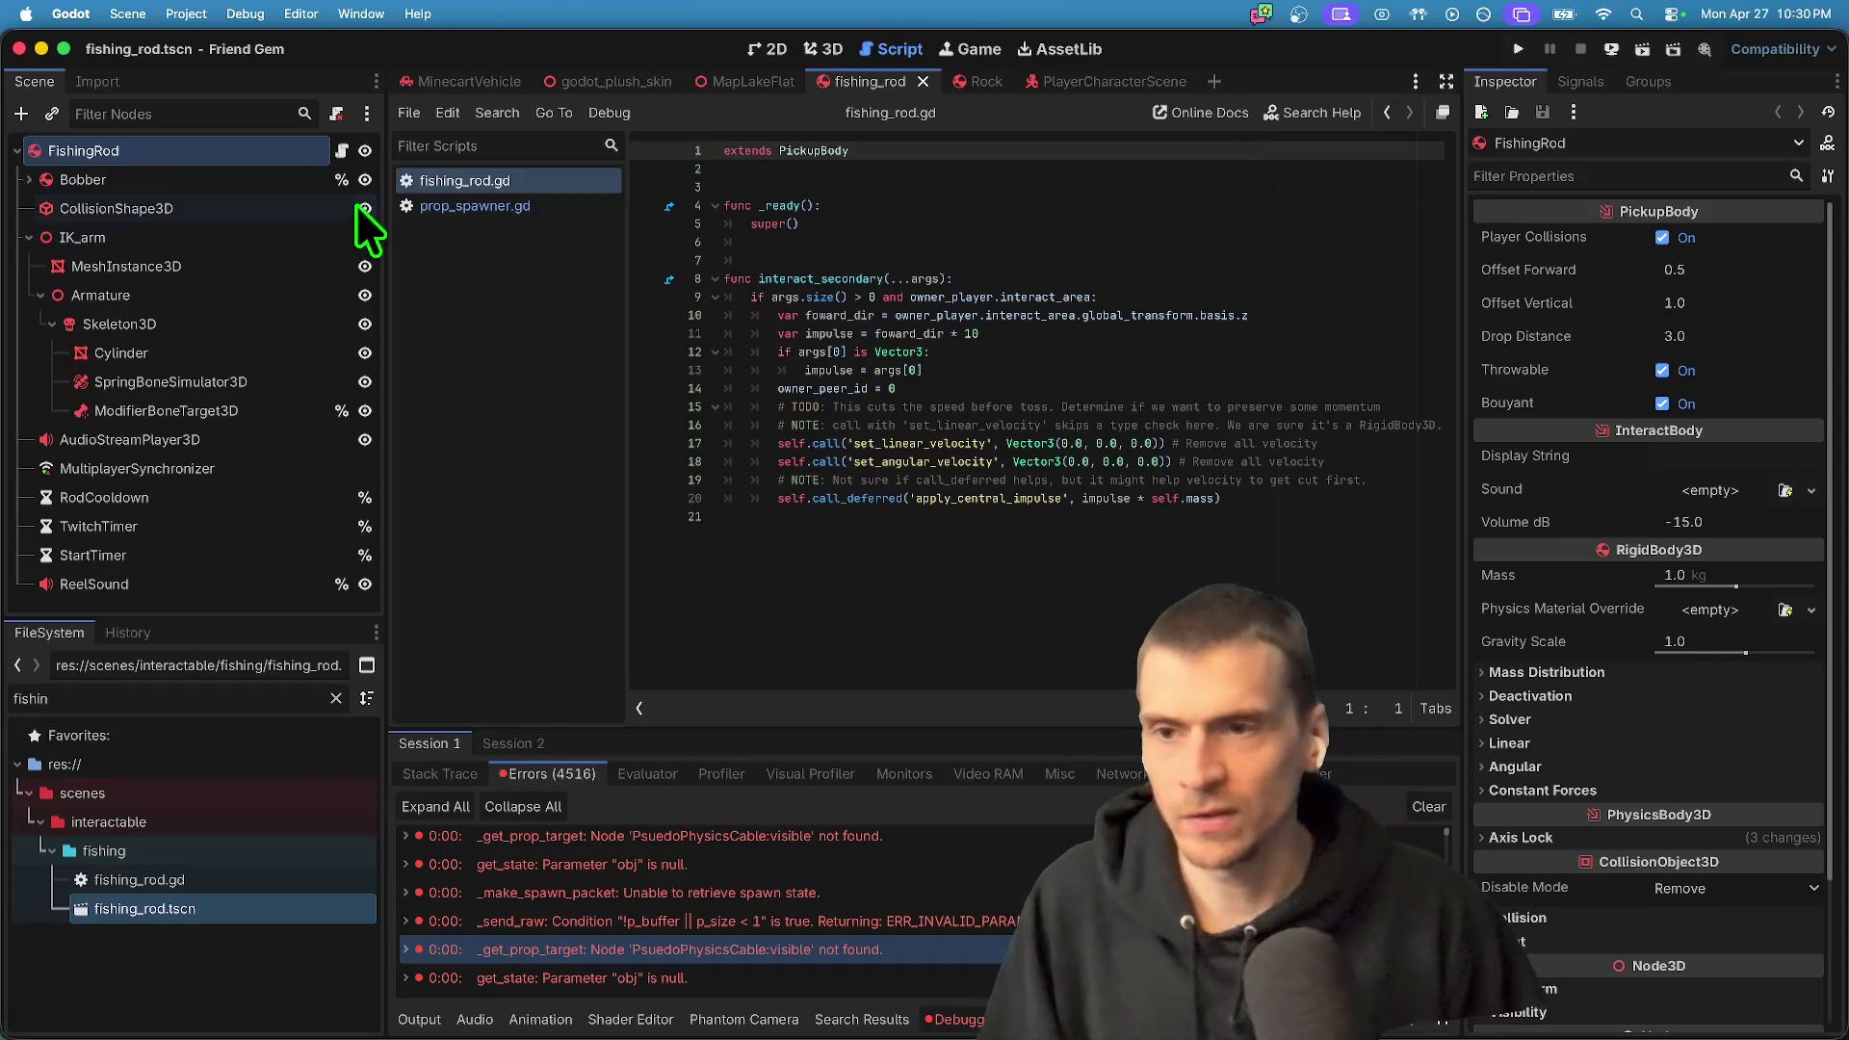
- Review the _make_spawn_packet error in the output panel
left_click(1064, 610)
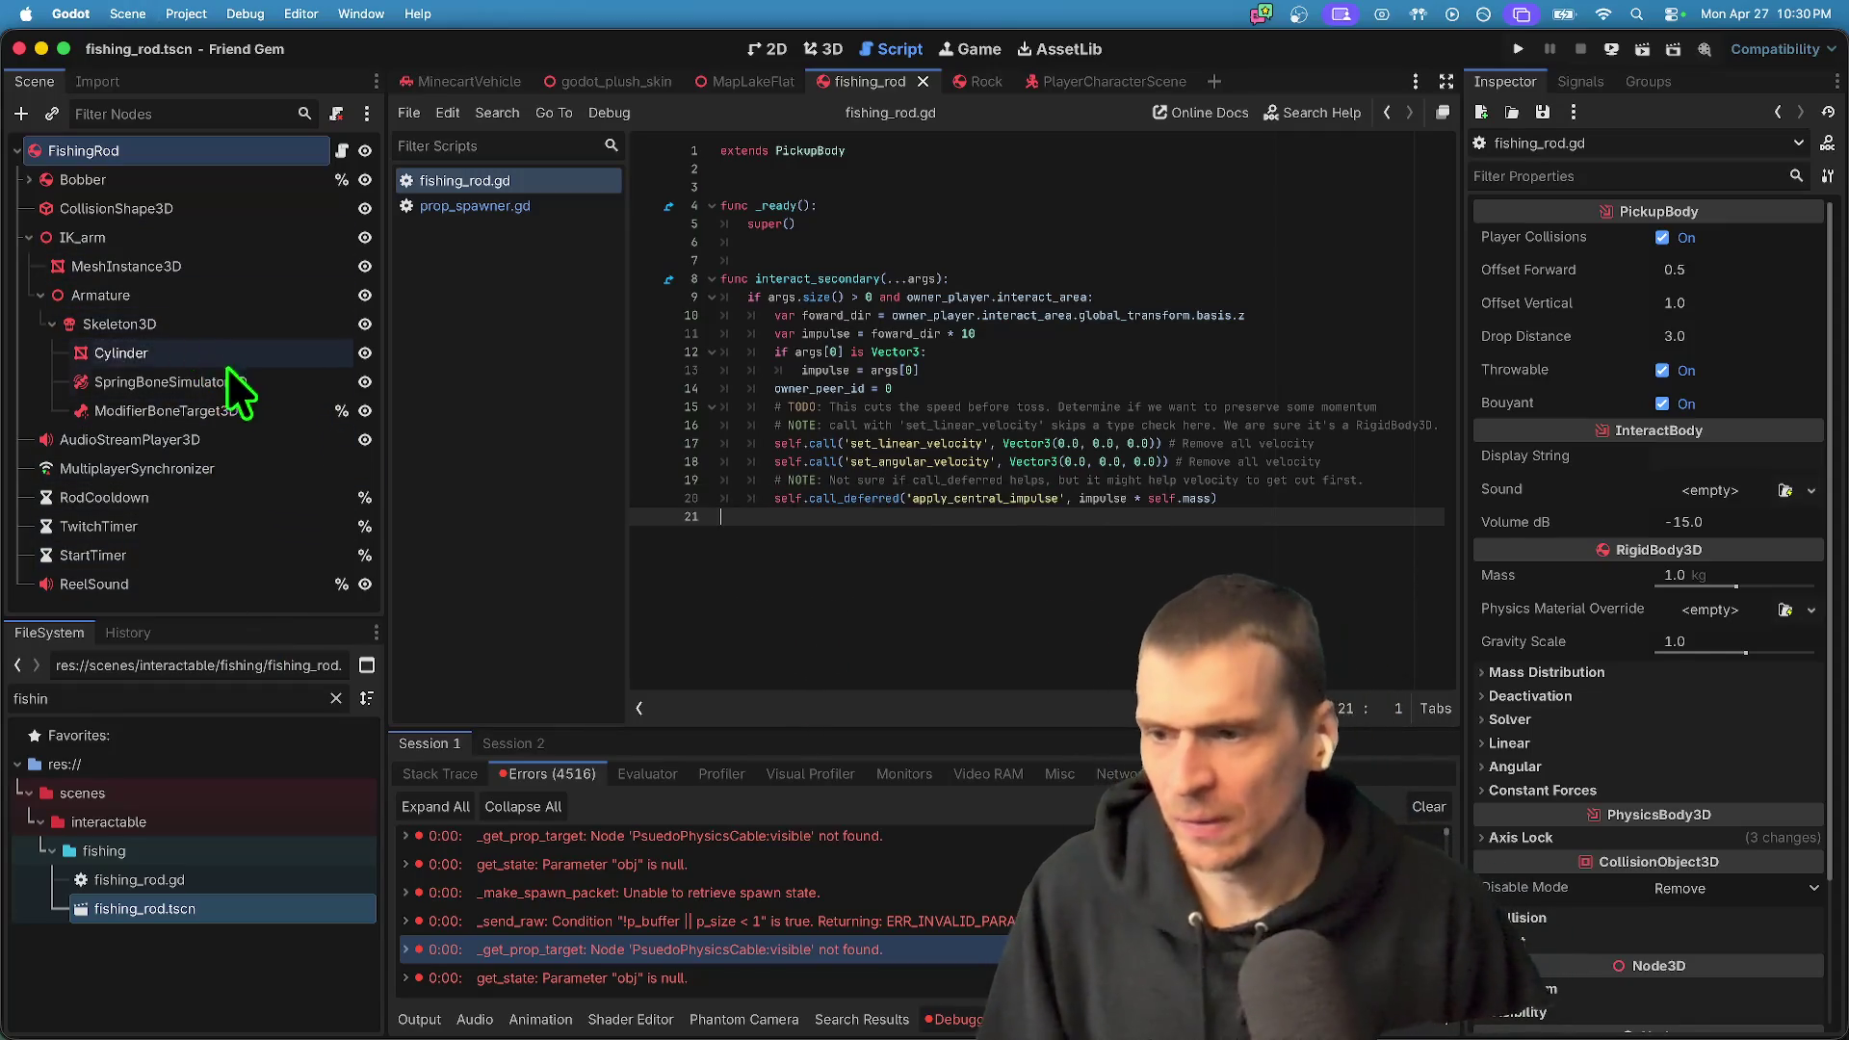
left_click(818, 895)
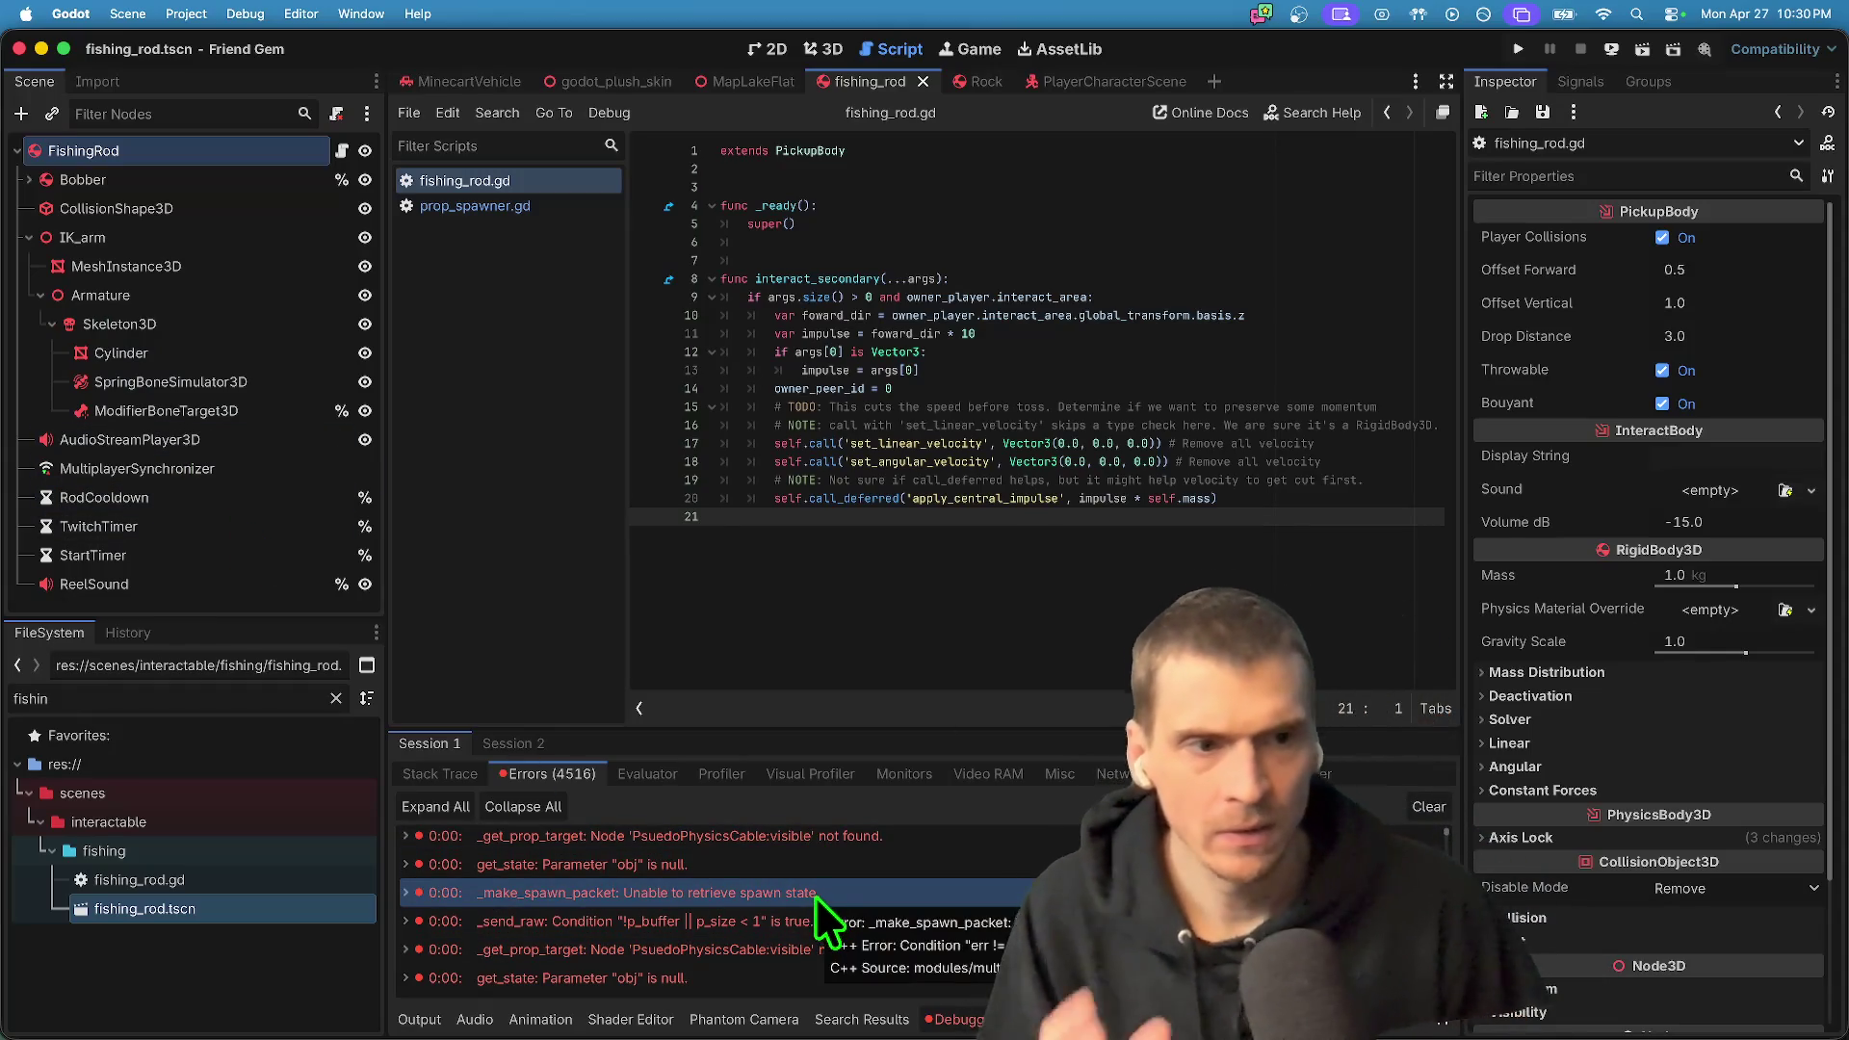
scroll(825, 886, "down", 2)
scroll(847, 915, "down", 5)
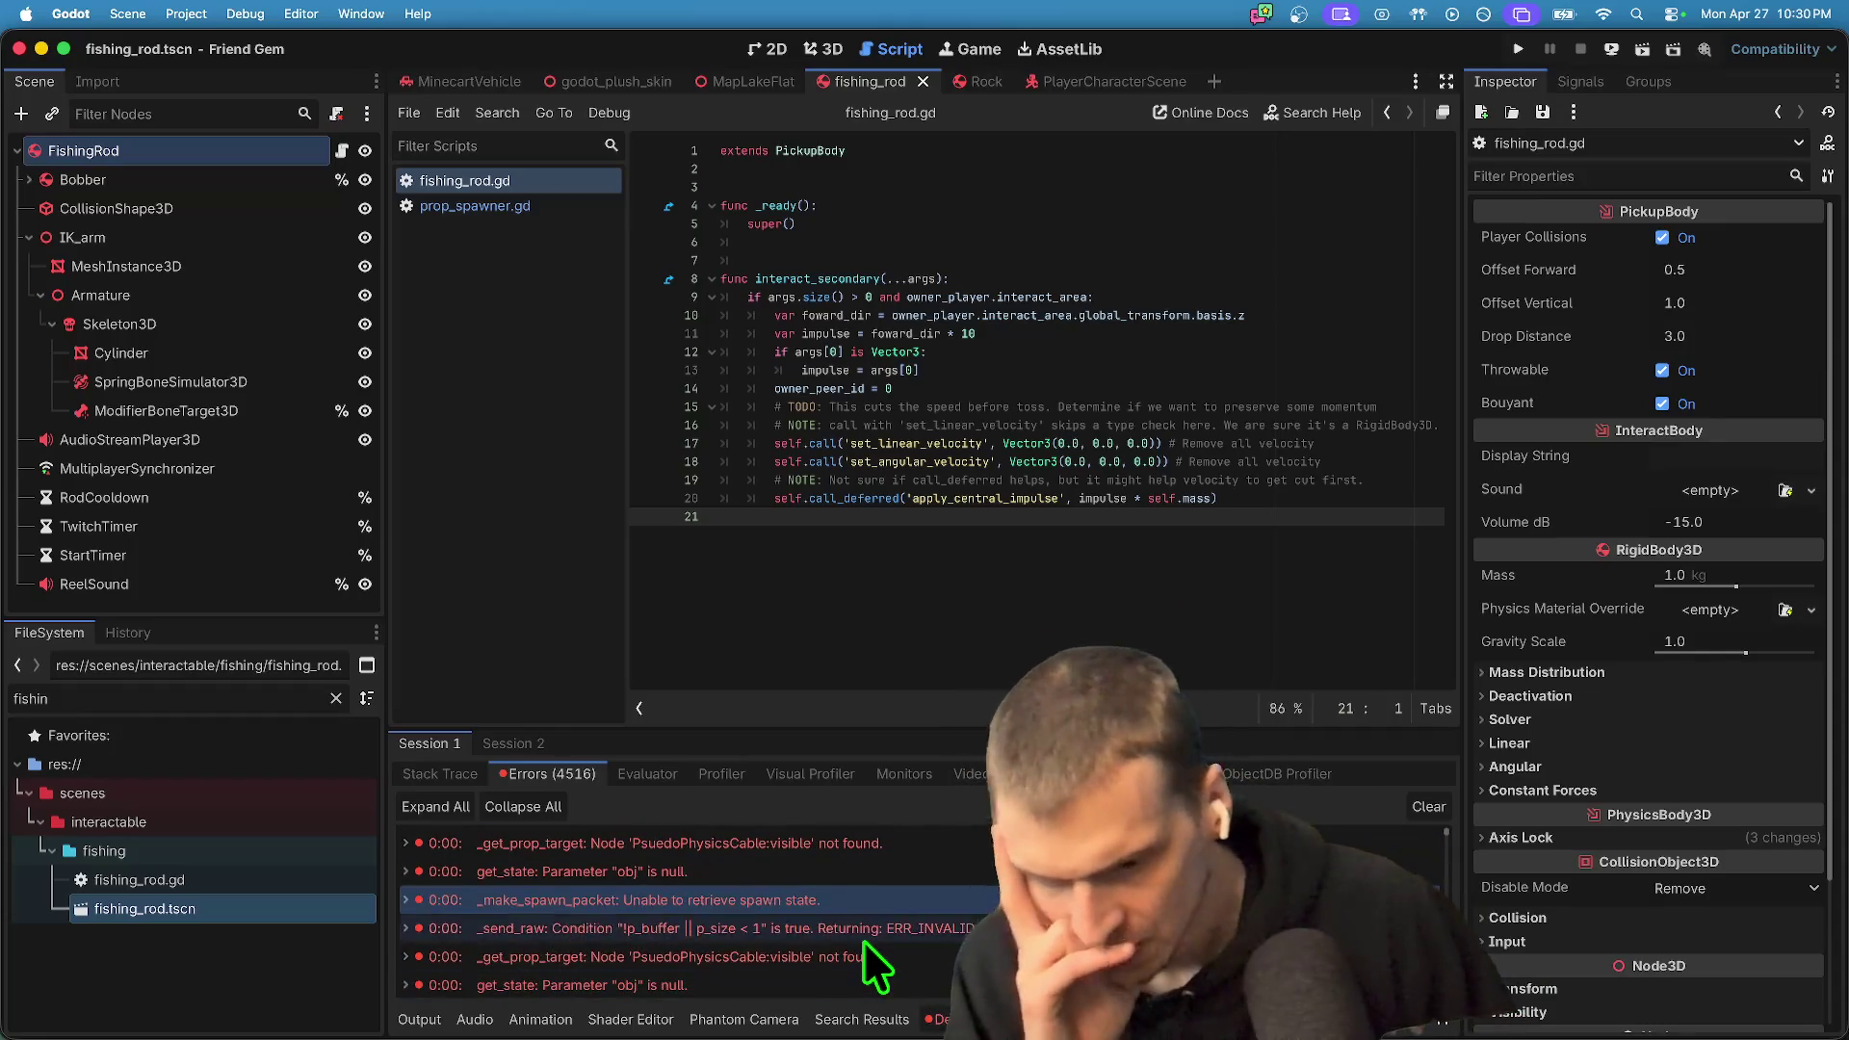
scroll(877, 951, "down", 1)
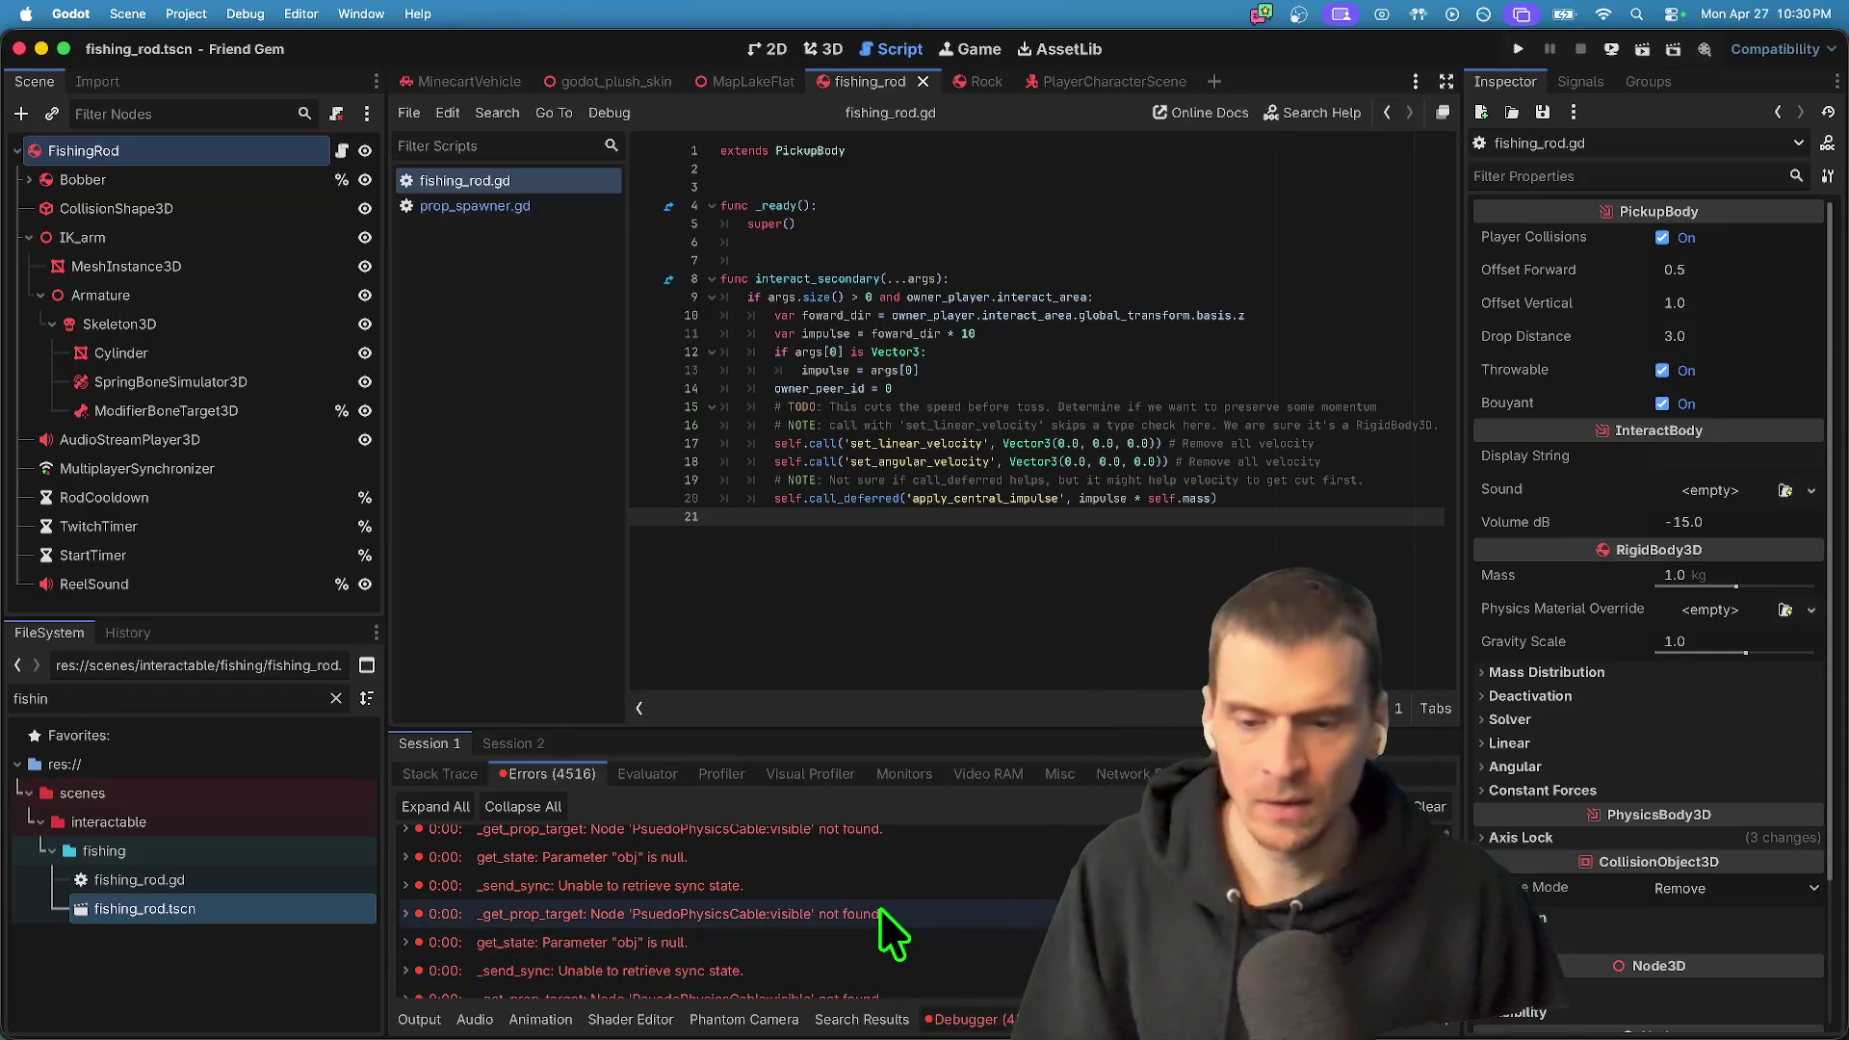
- Run the game again to check the lake scene, then close it and stop debugging
key("super+b")
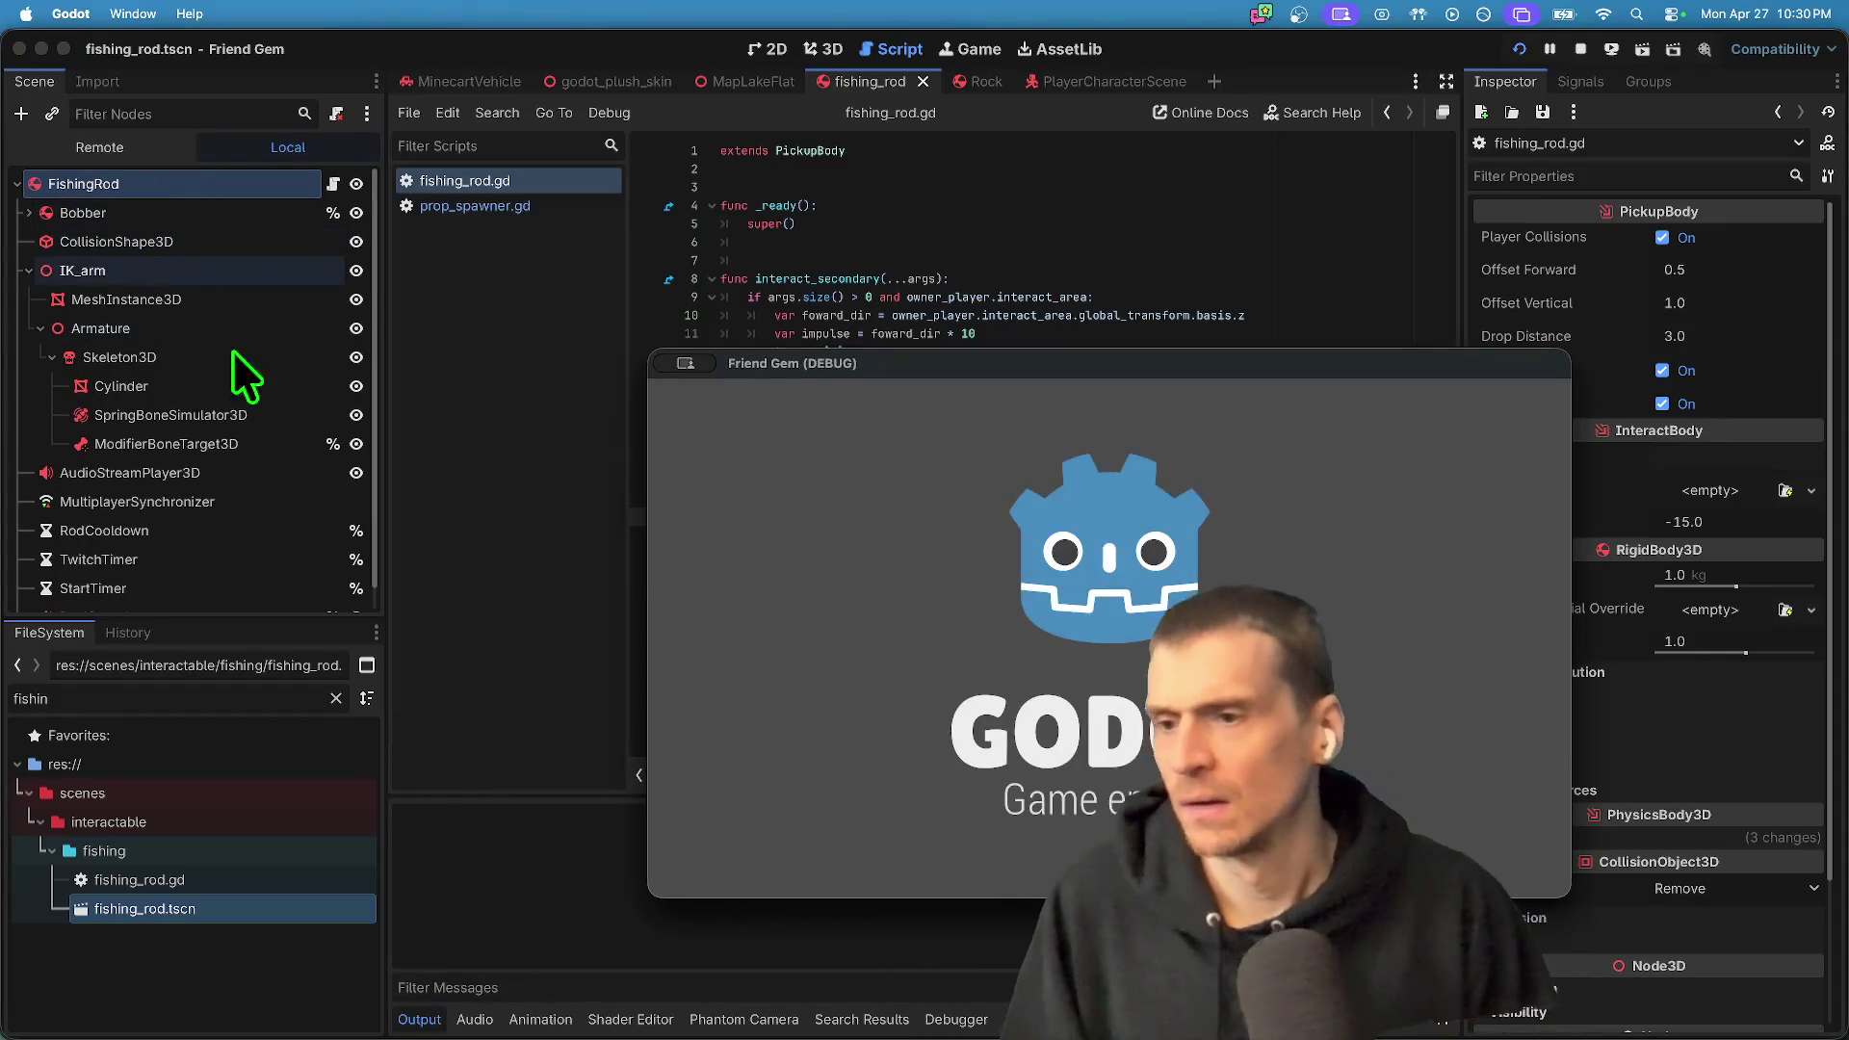
scroll(182, 466, "down", 1)
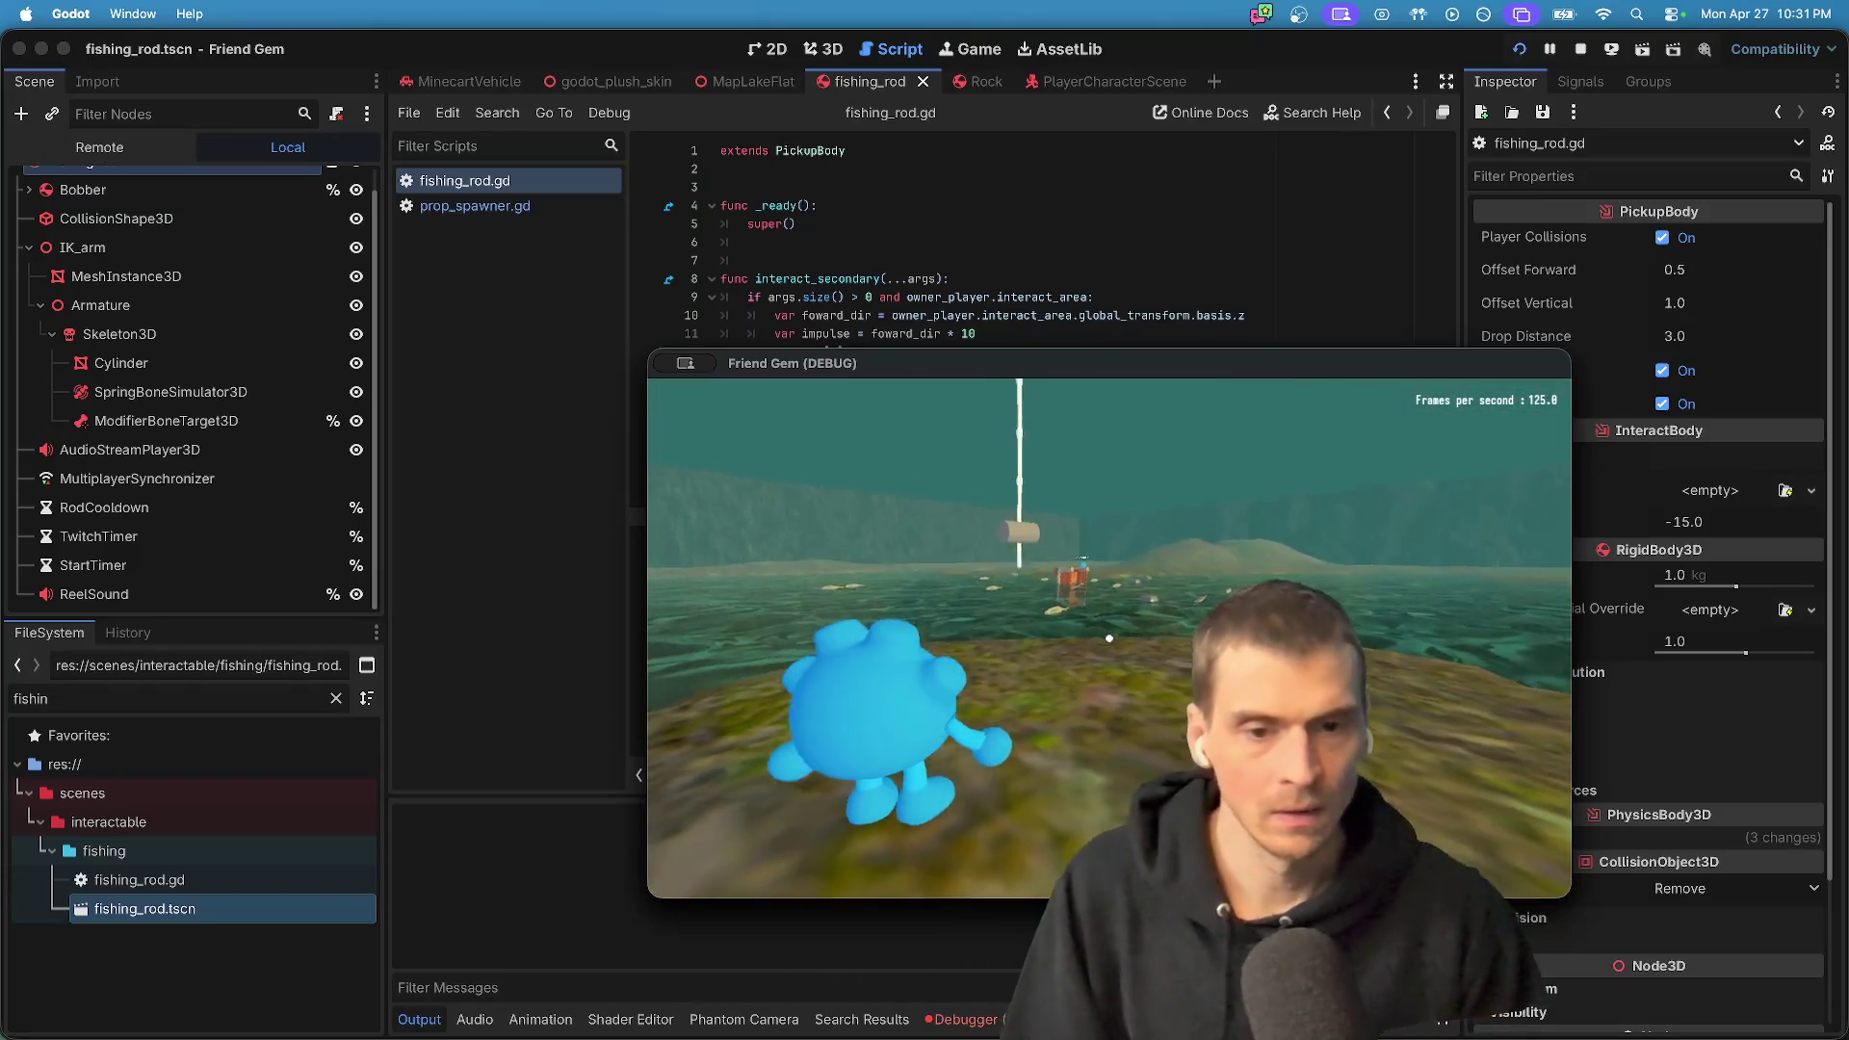
key("super+q")
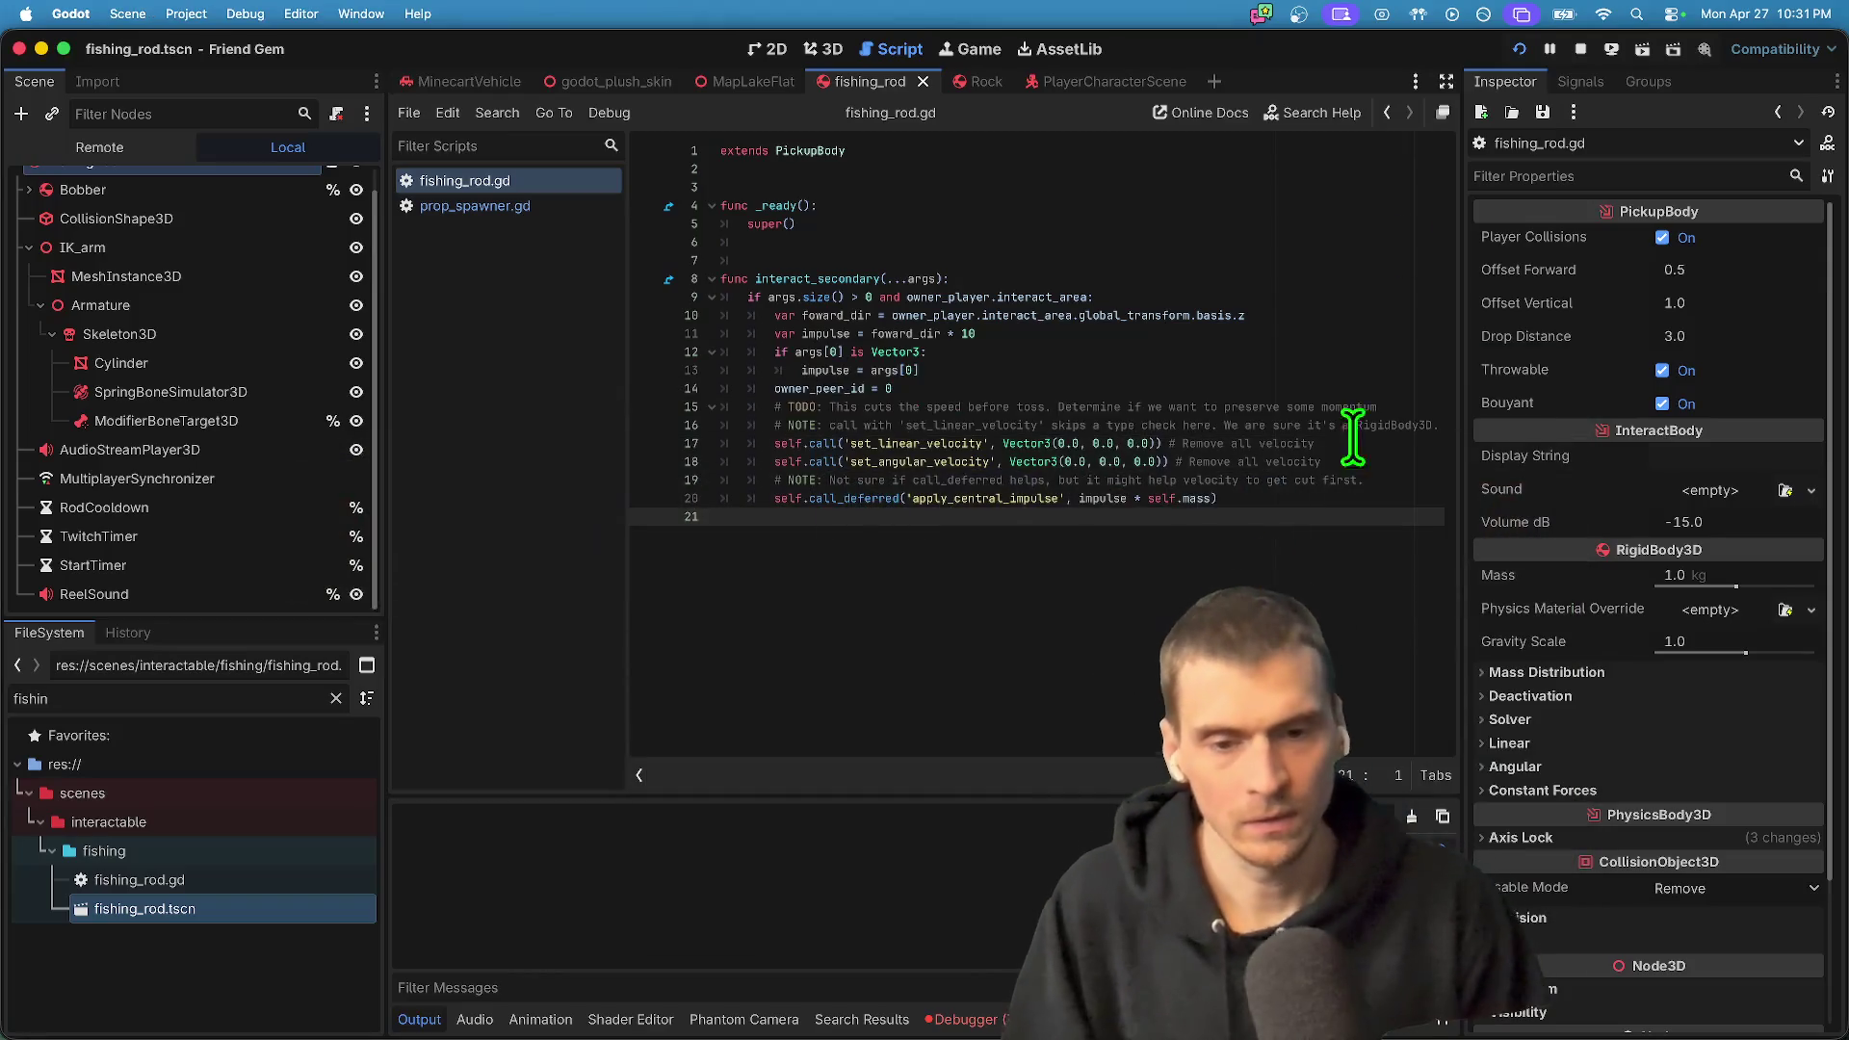
left_click(1580, 50)
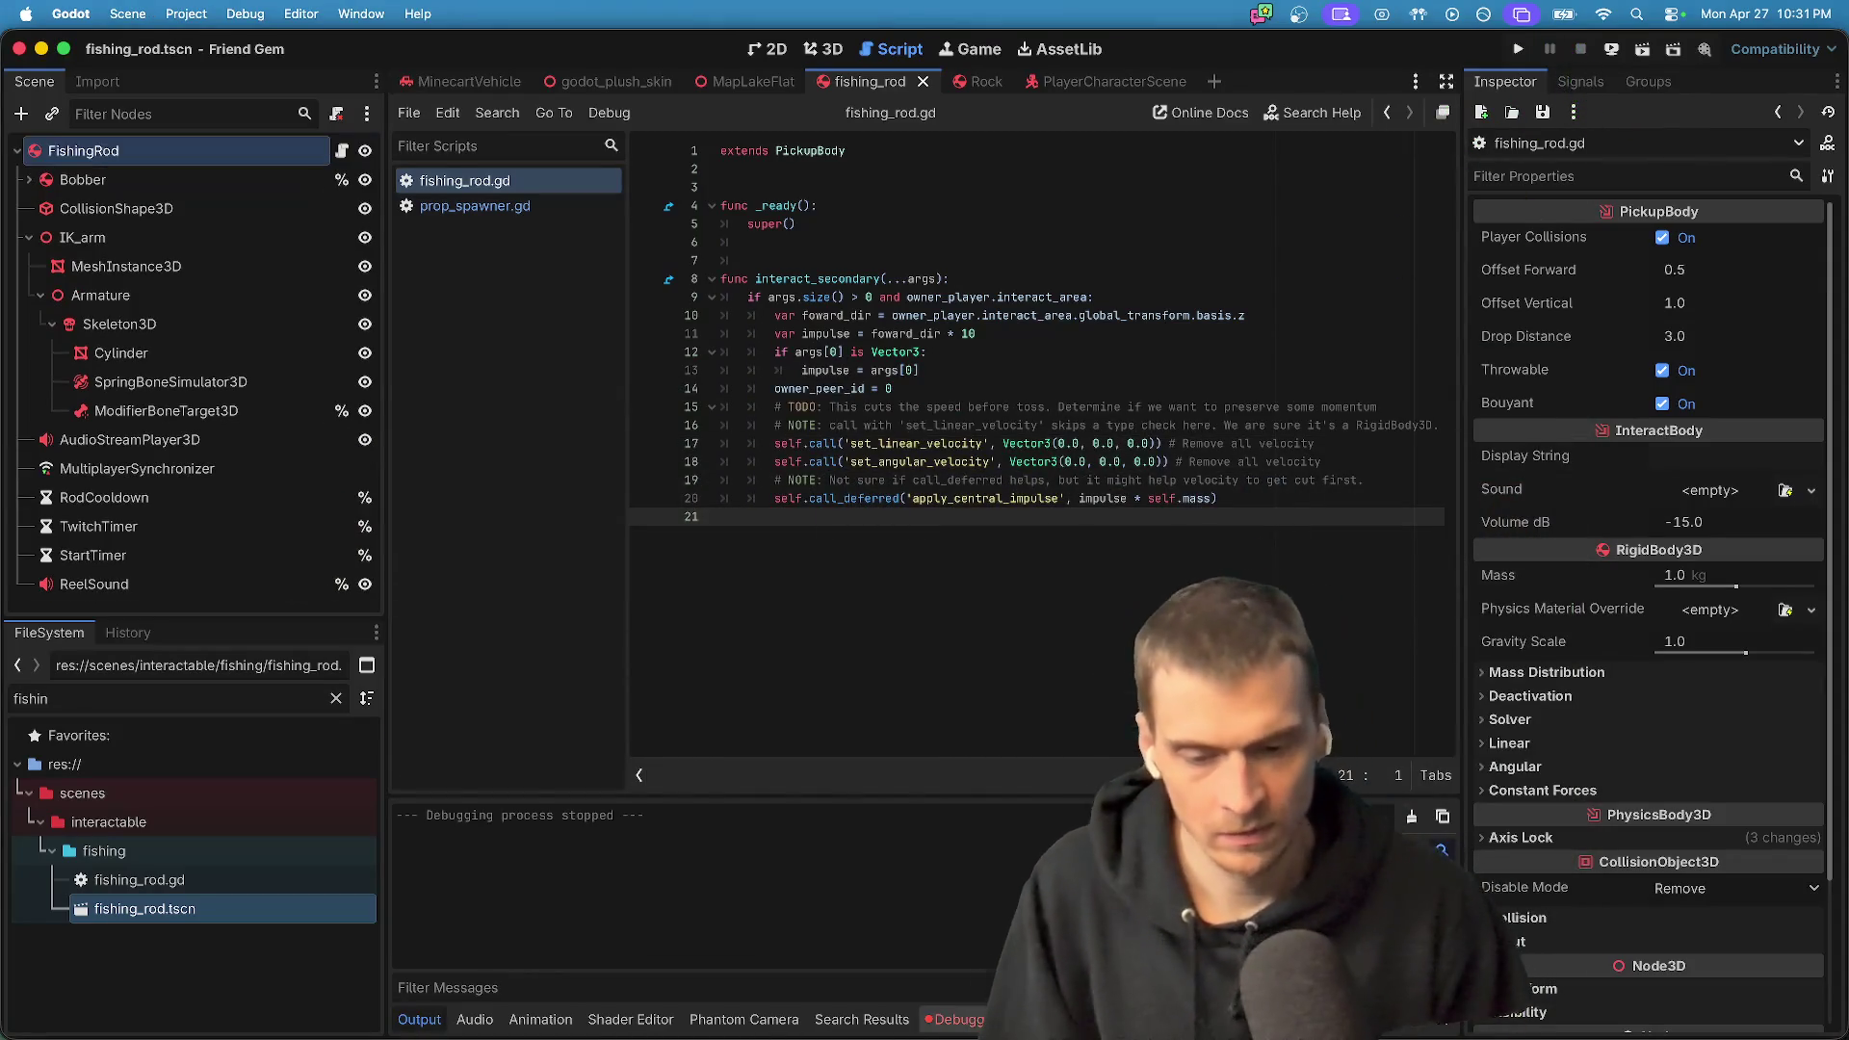
- Compare the two debug sessions' error lists, including the PsuedoPhysicsCable not-found error
left_click(953, 1019)
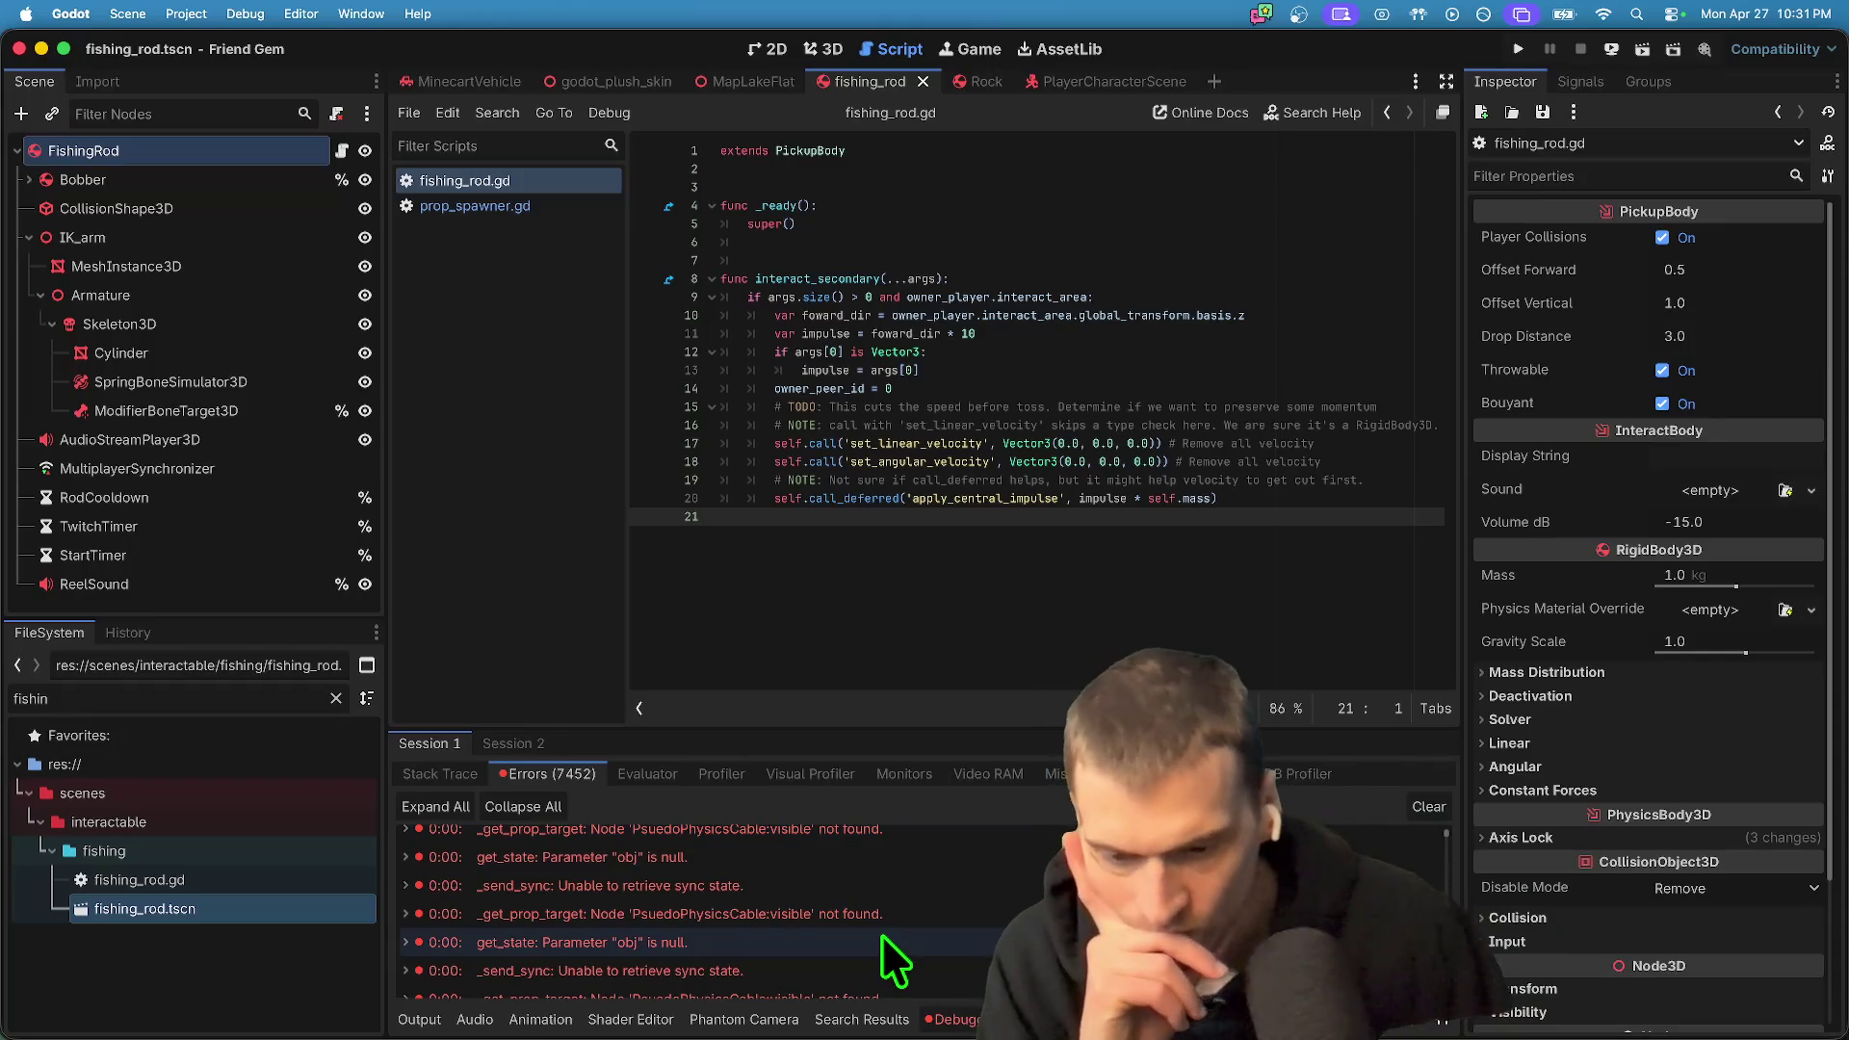
left_click(907, 911)
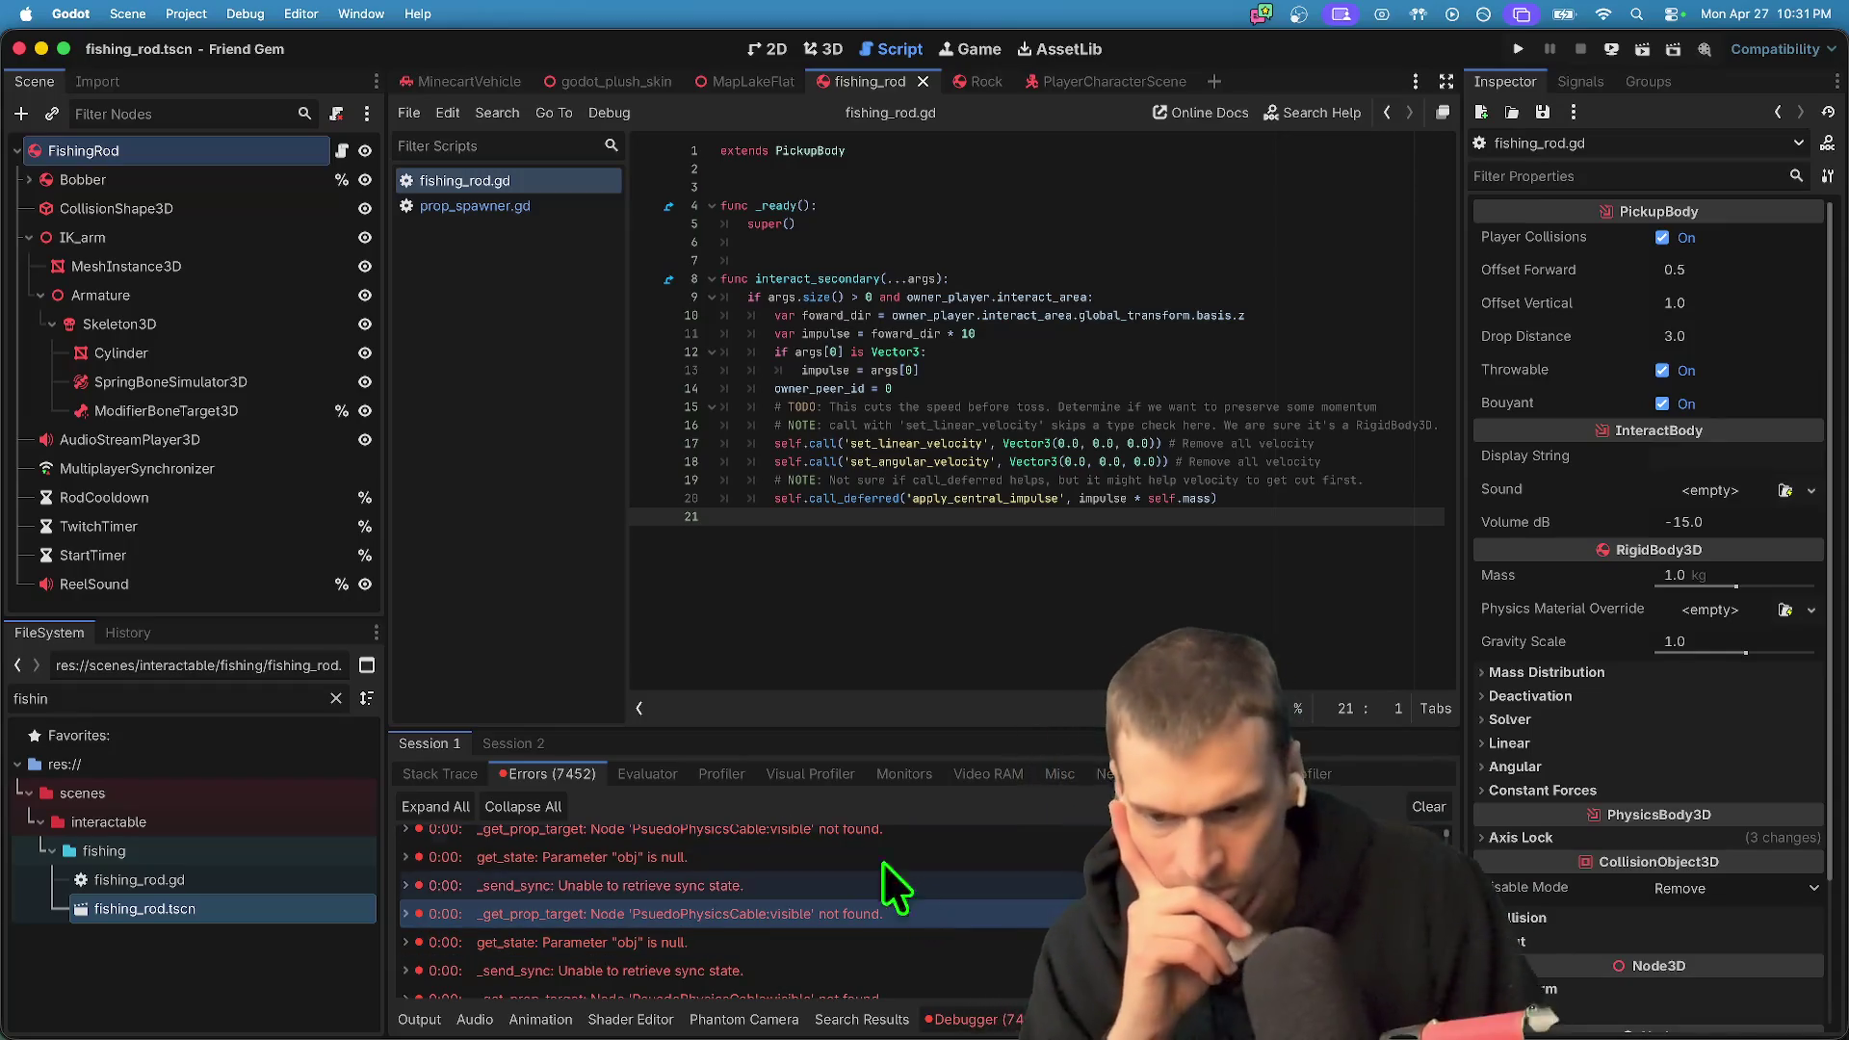
left_click(535, 742)
left_click(554, 775)
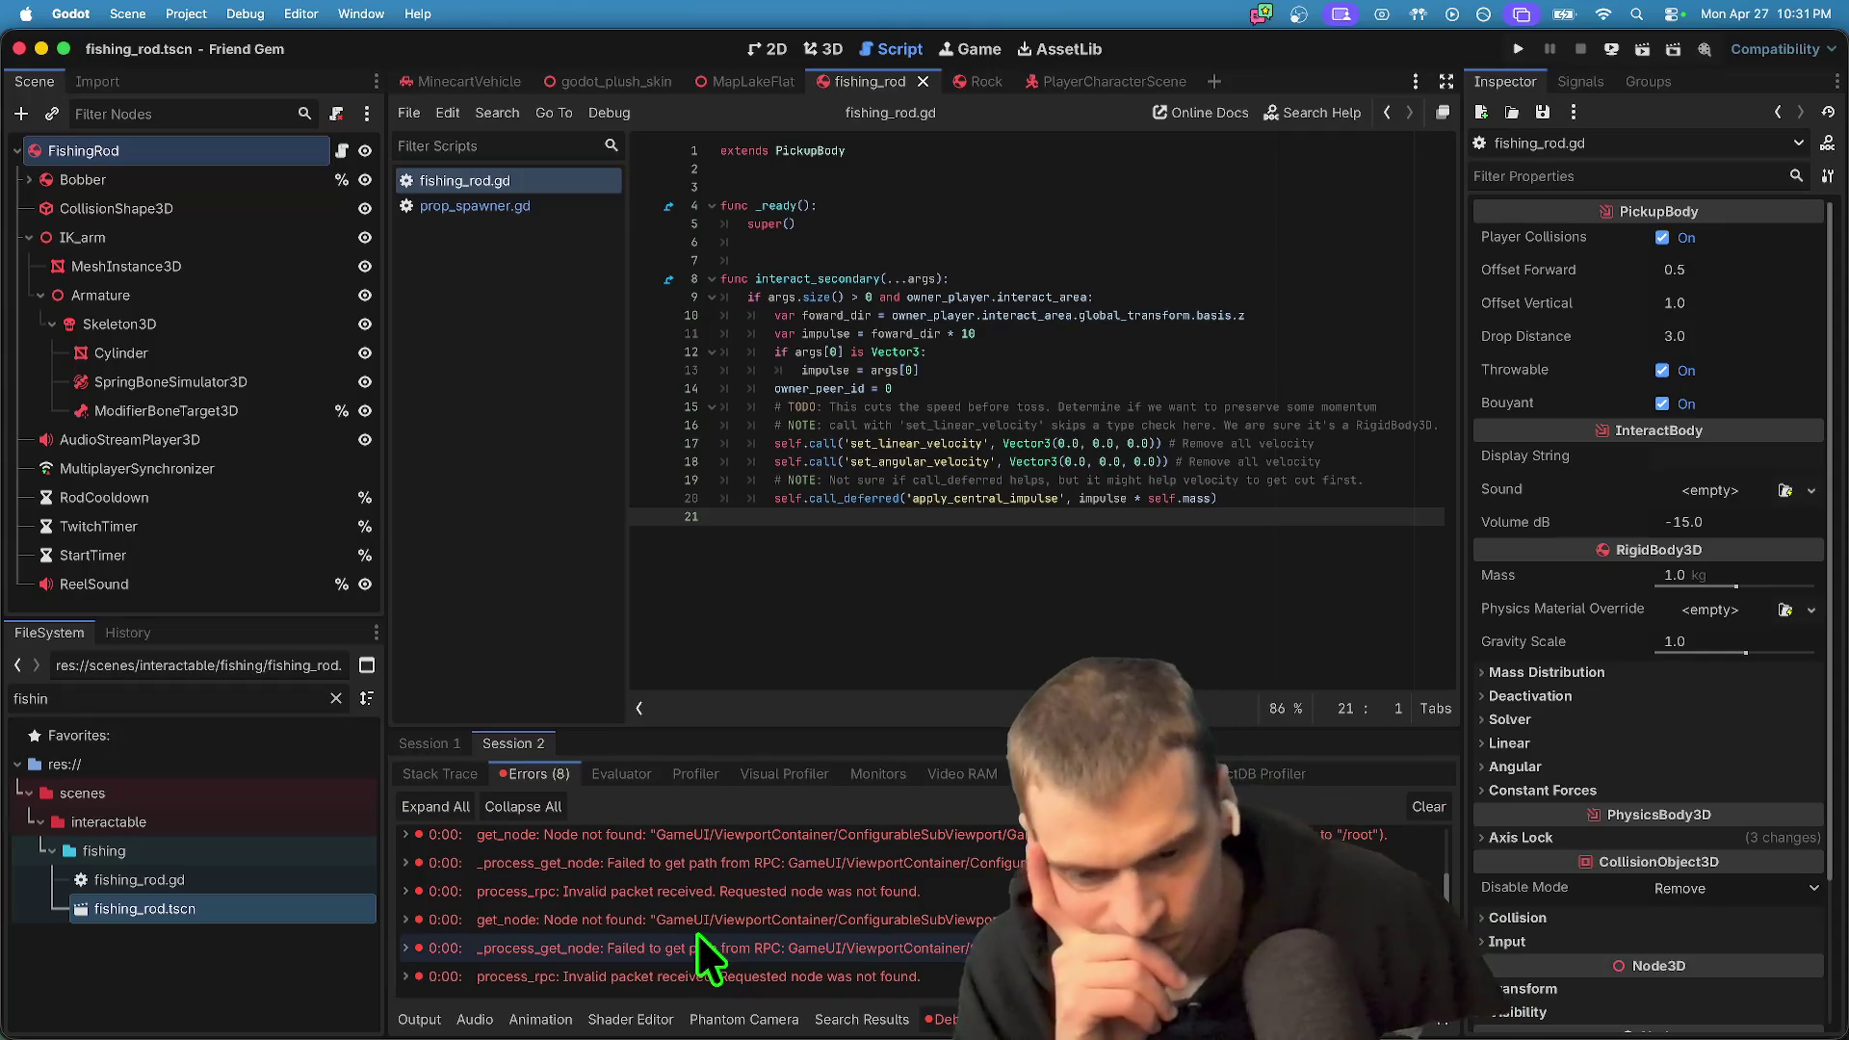
scroll(689, 940, "down", 1)
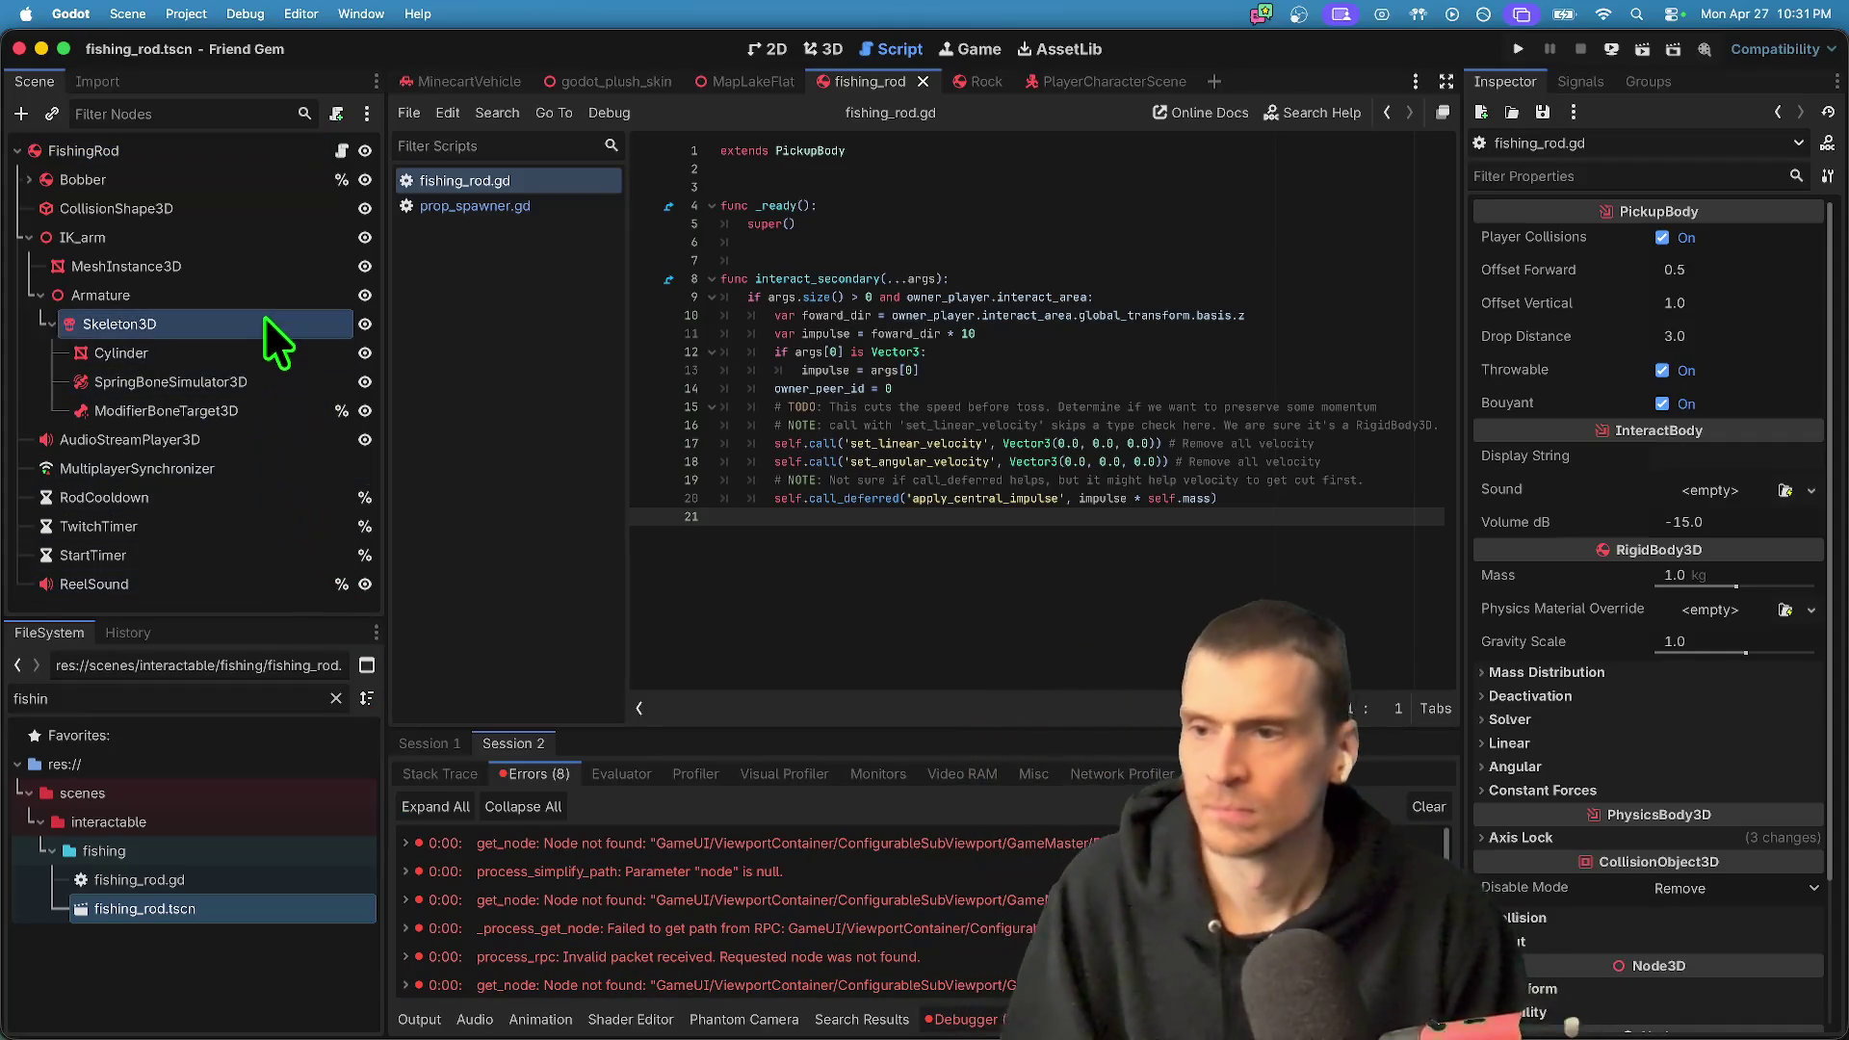
- Browse the fishing rod's scene tree through Armature, Bobber and its collision shape
left_click(236, 297)
key("Up")
key("Up")
key("Up")
key("Right")
key("Down")
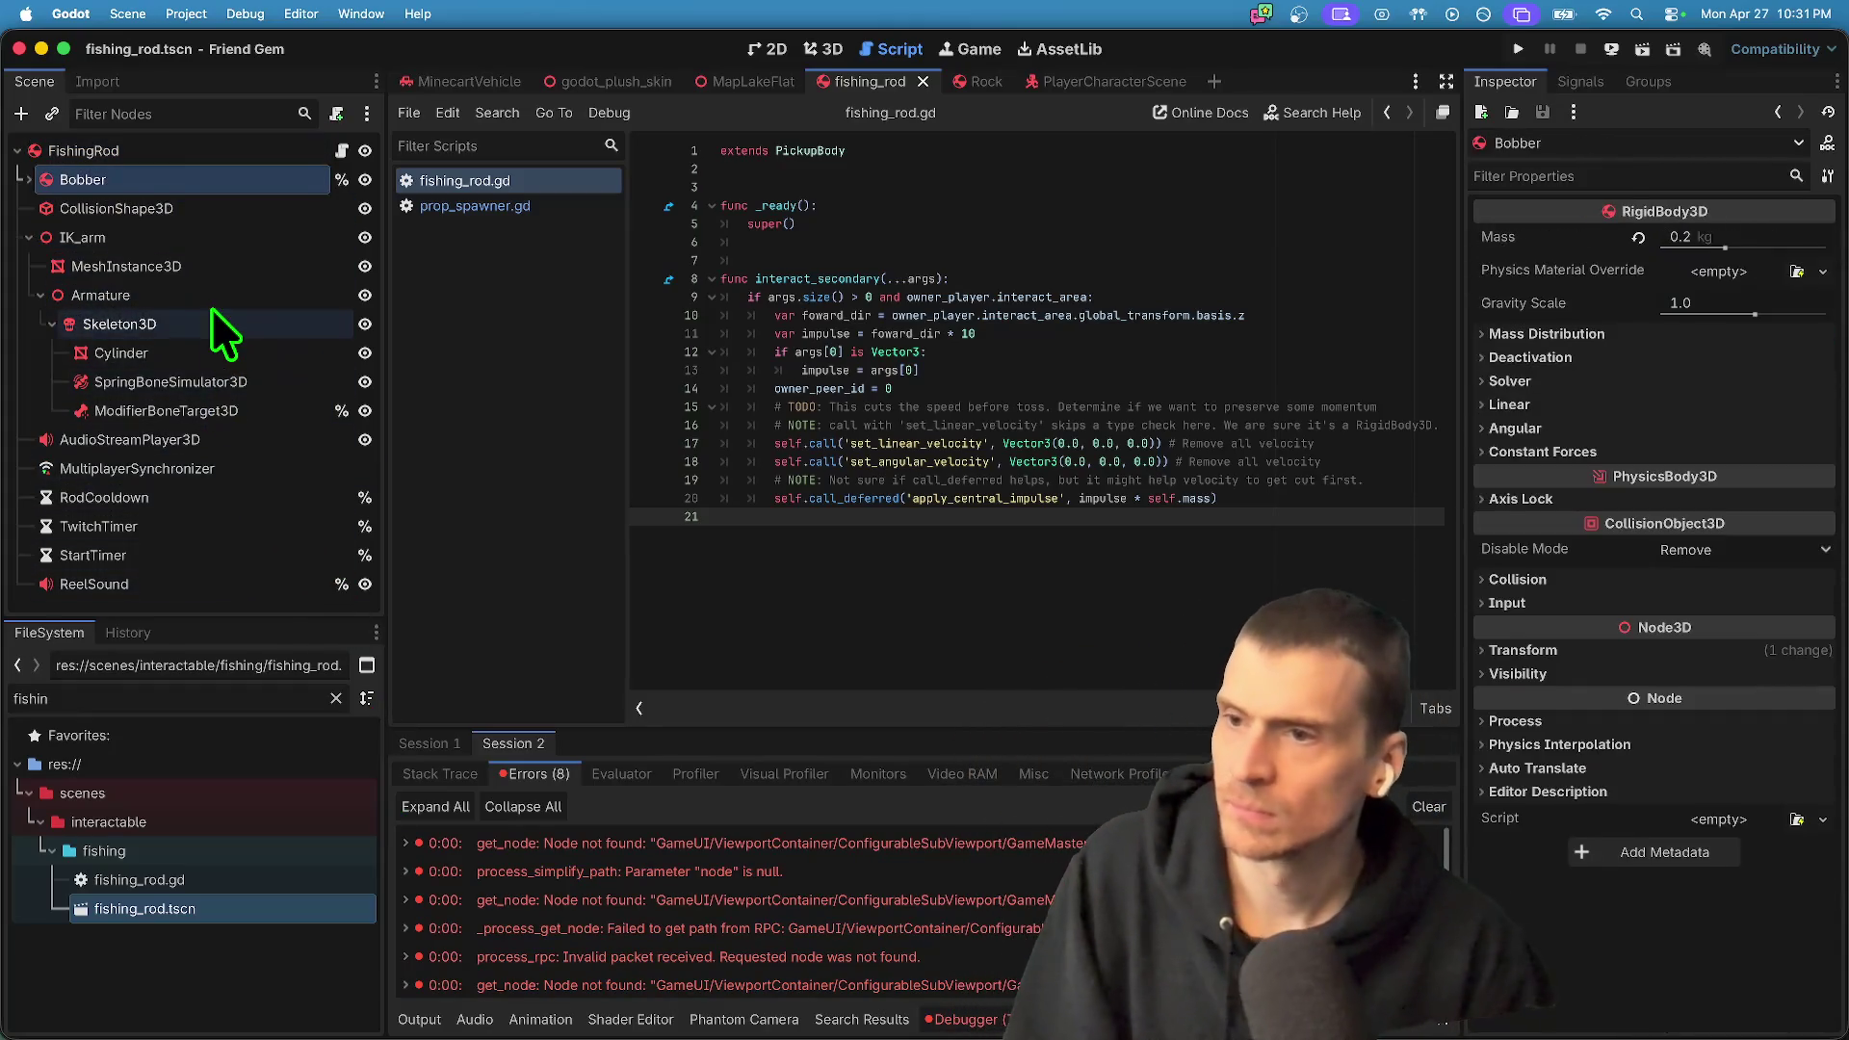
key("Down")
key("Up")
key("Up")
key("Up")
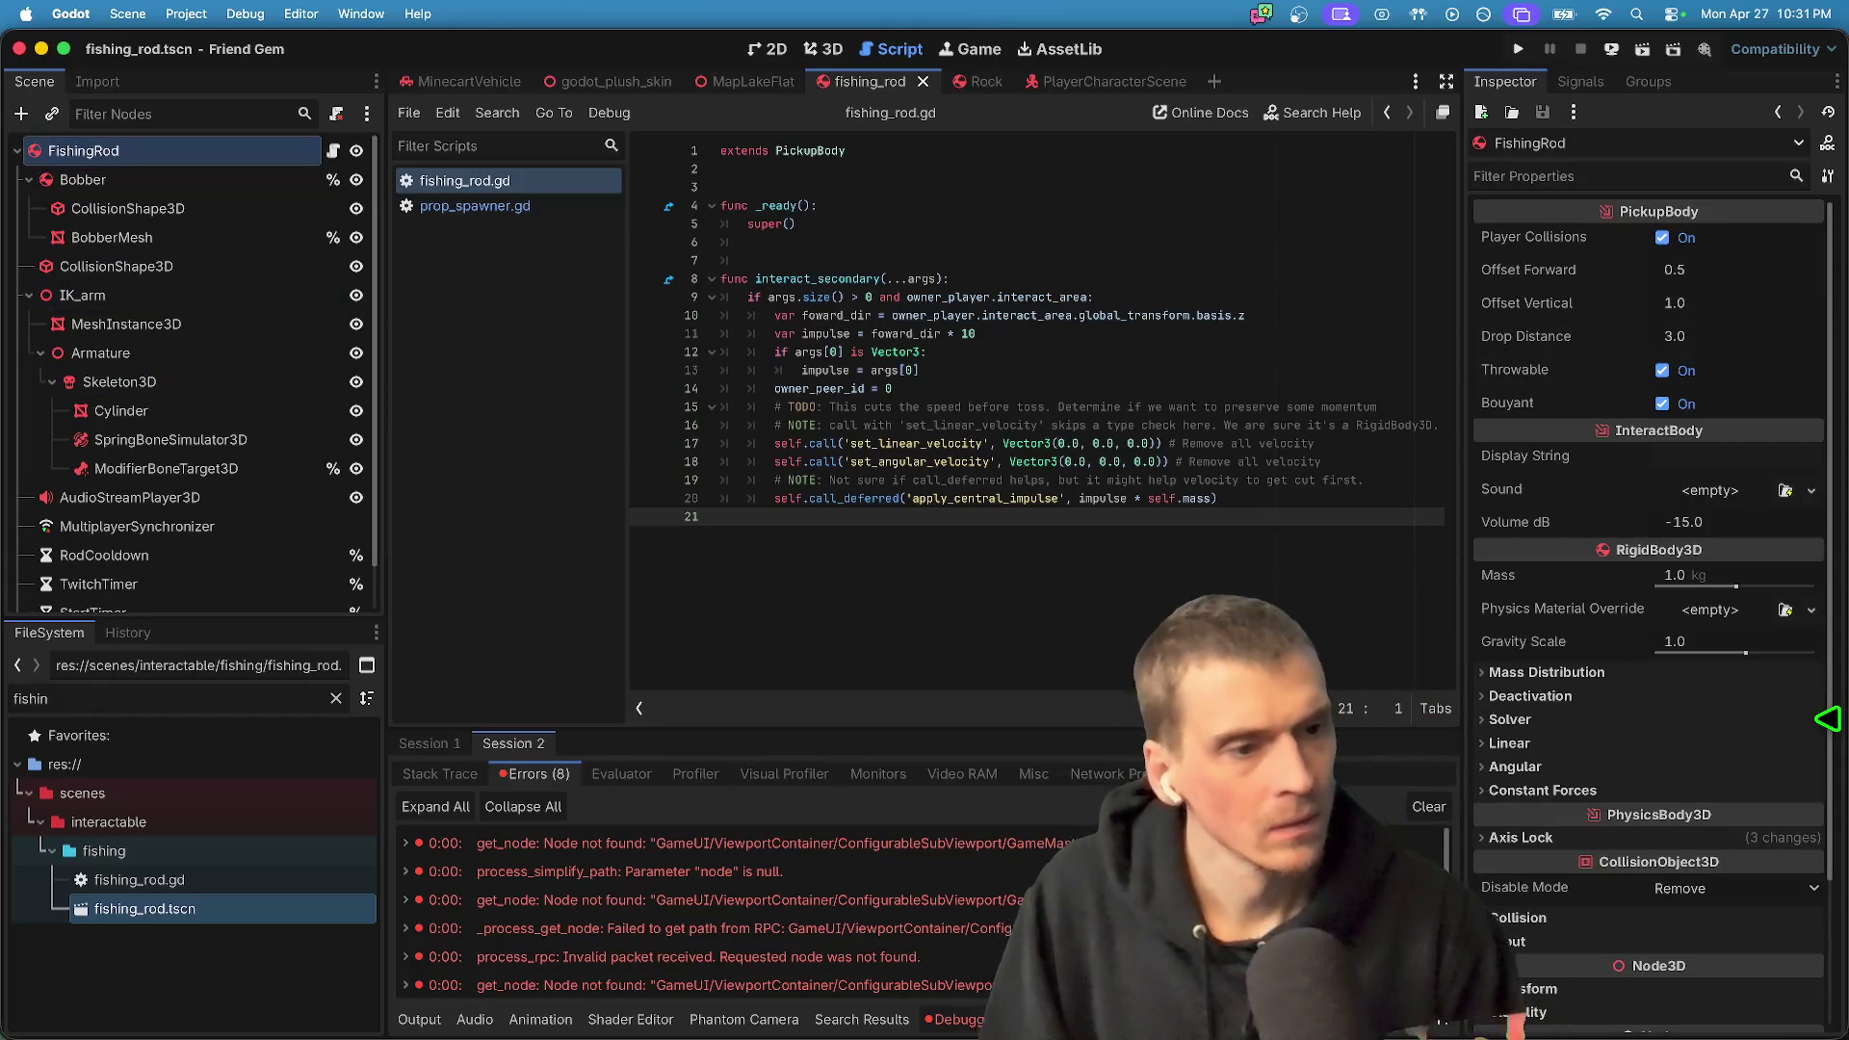
scroll(159, 557, "down", 1)
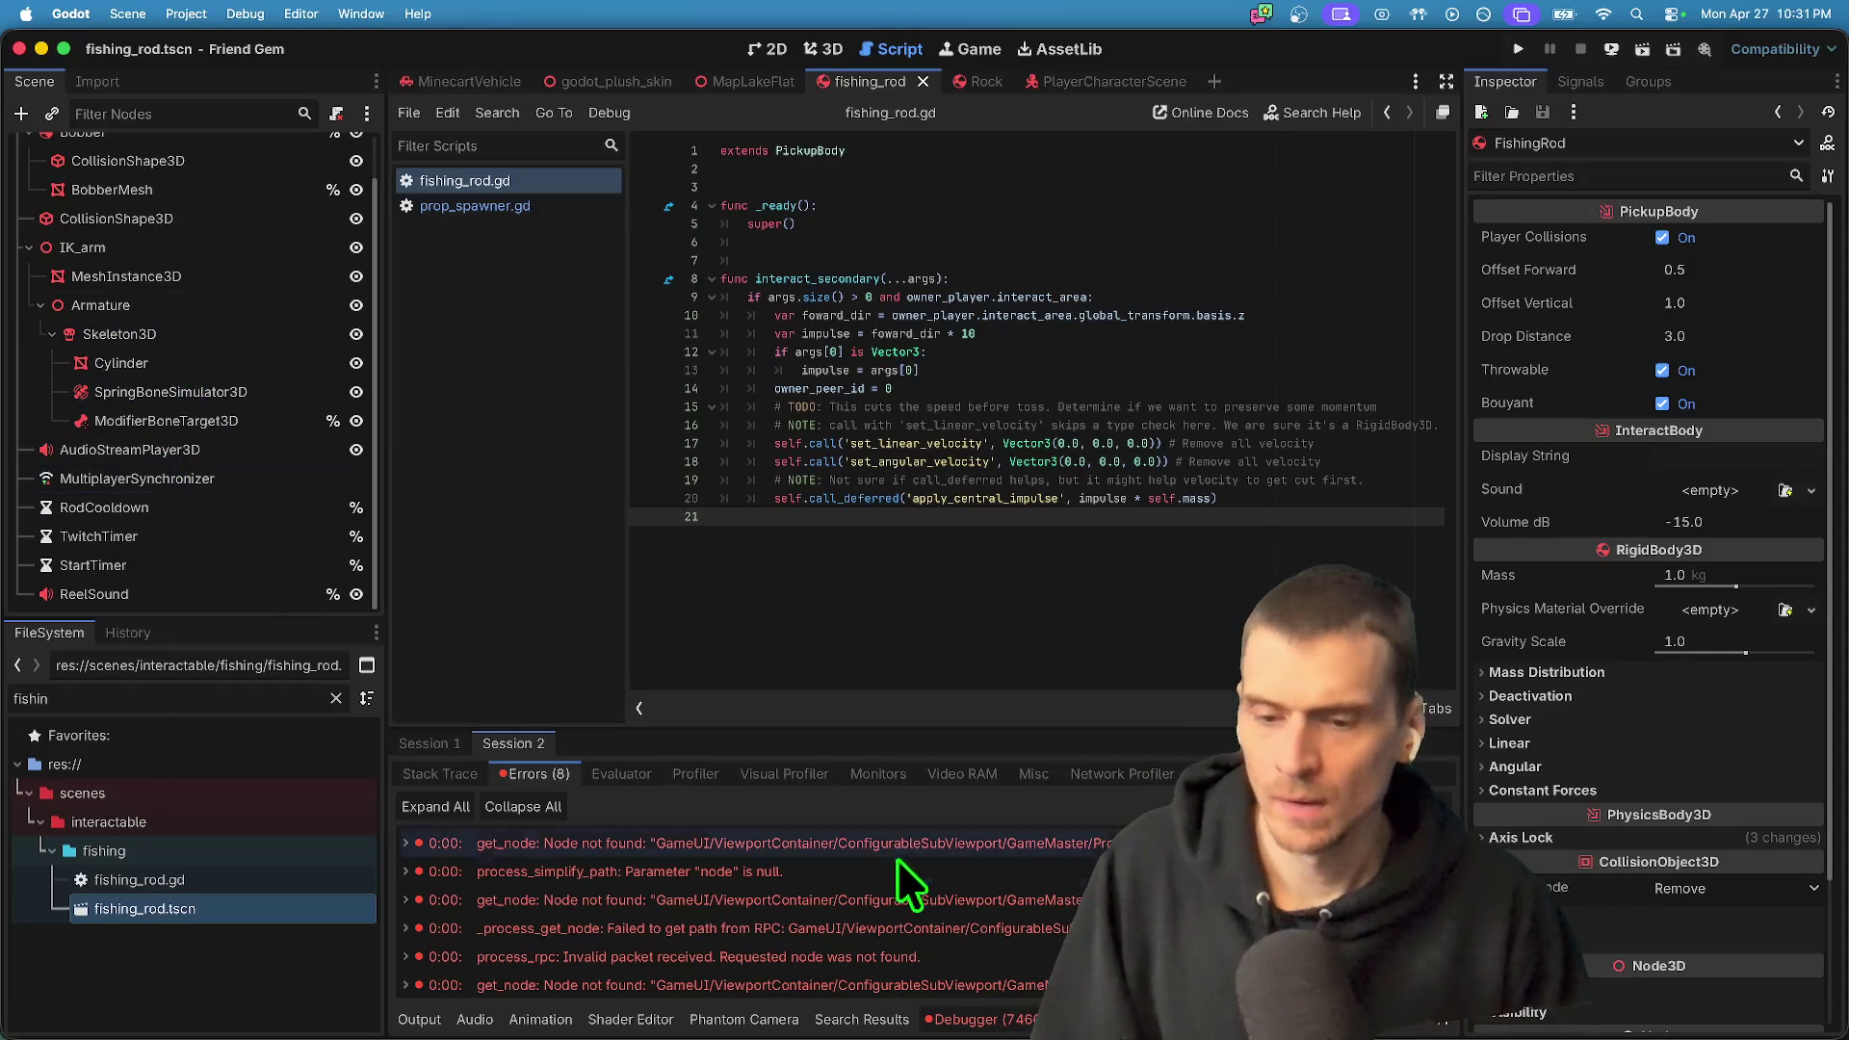
- Back on fishing_rod, show Session 1's 7452 errors and select a _get_prop_target error
key("ctrl+shift+Tab")
key("ctrl+Tab")
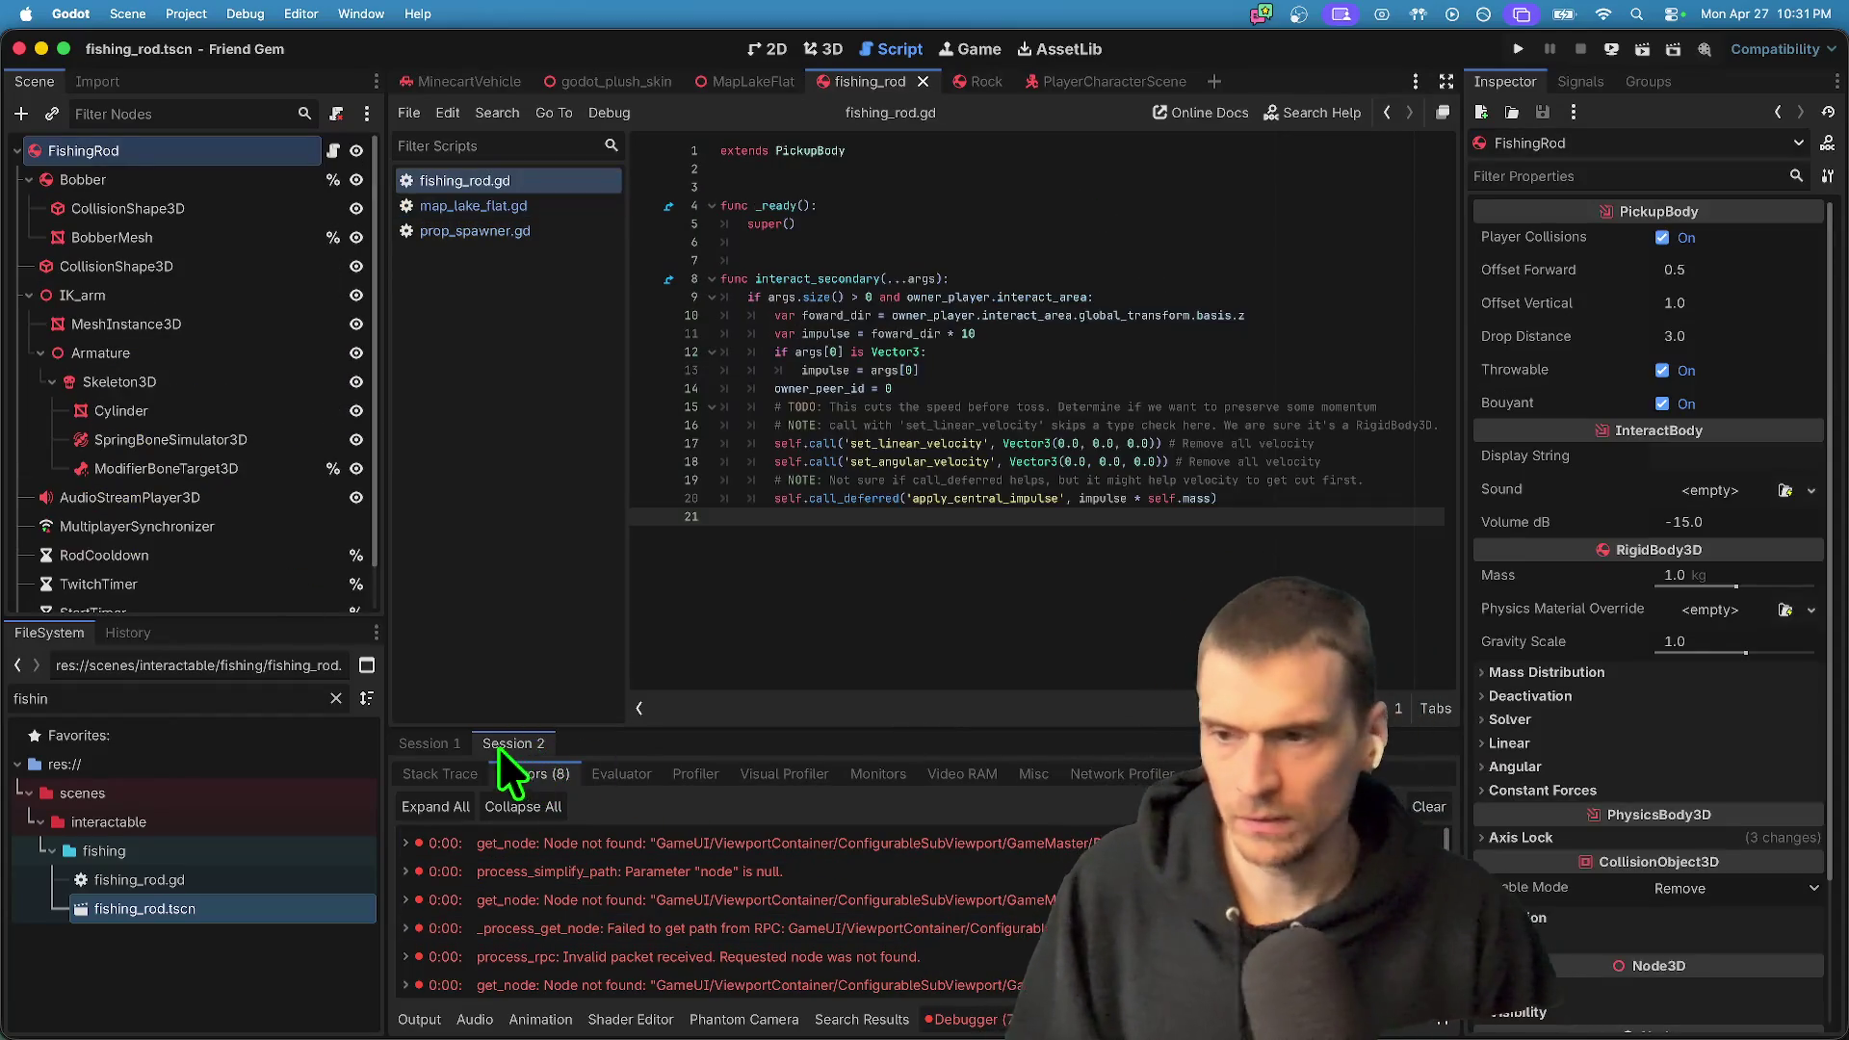
left_click(445, 737)
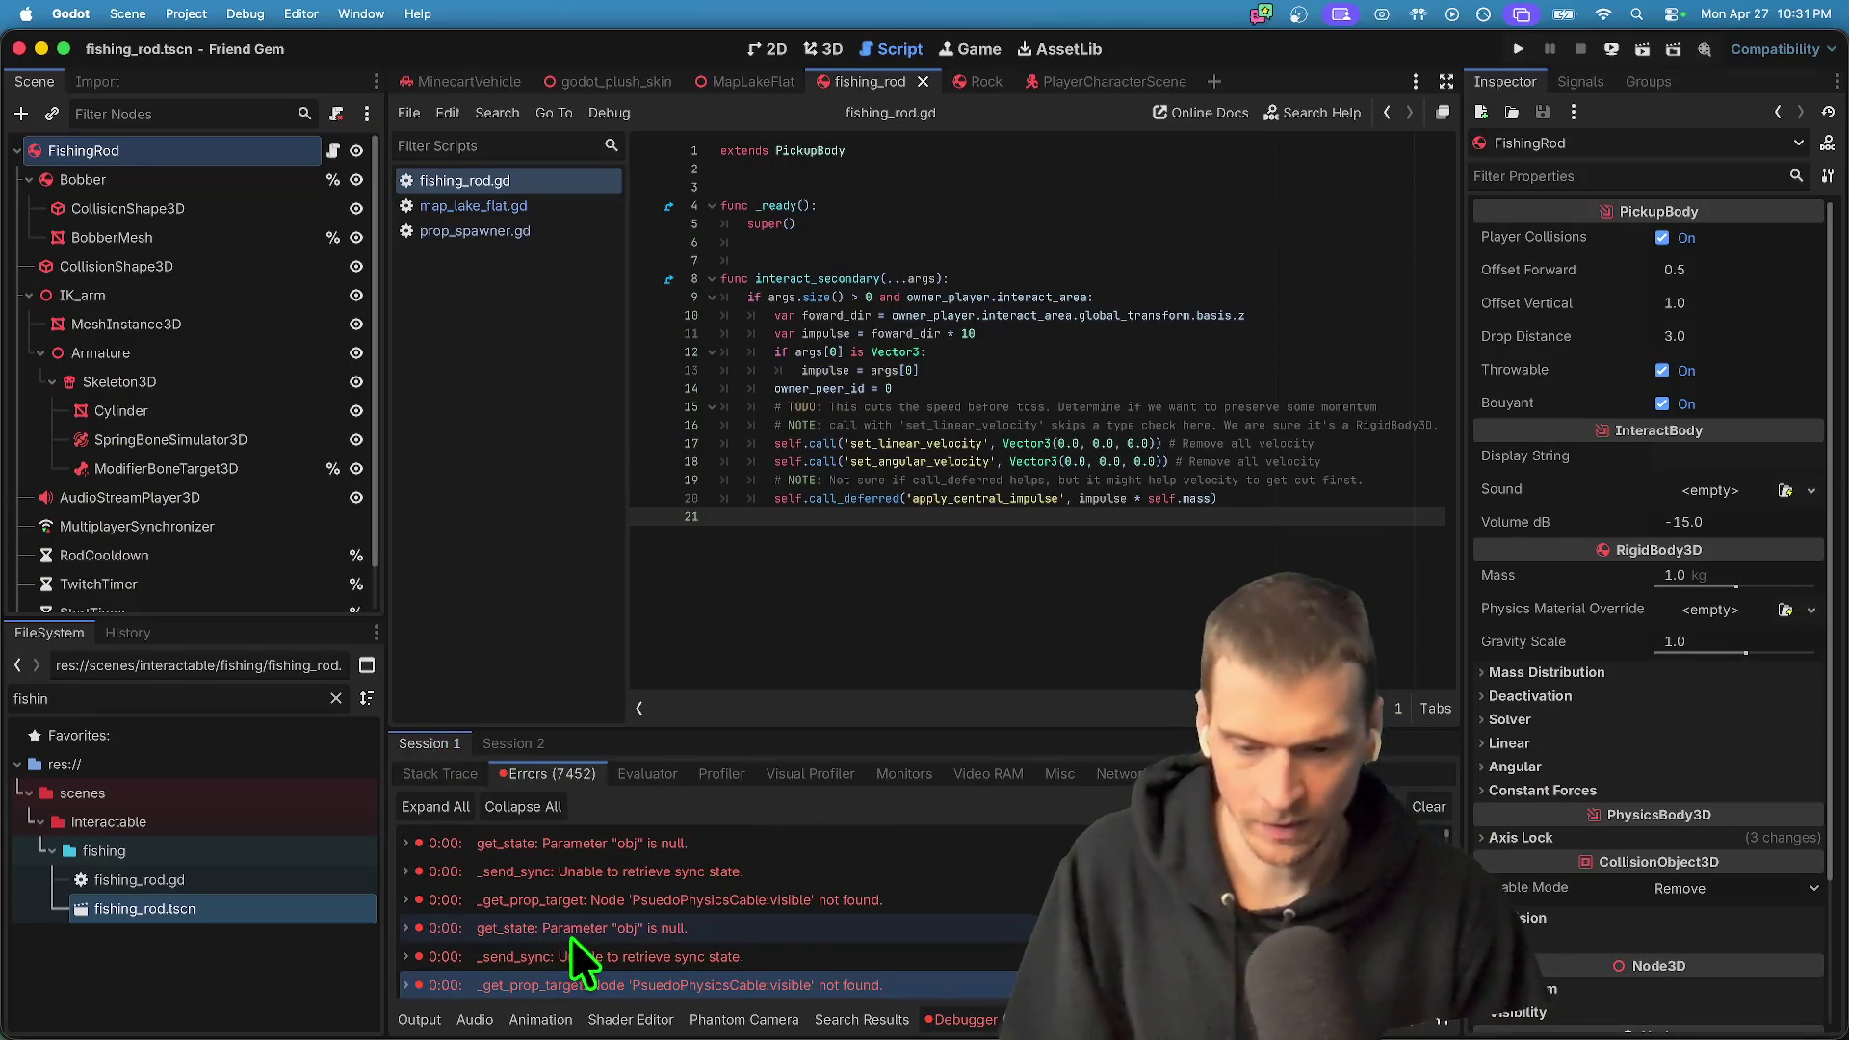
mouse_move(907, 881)
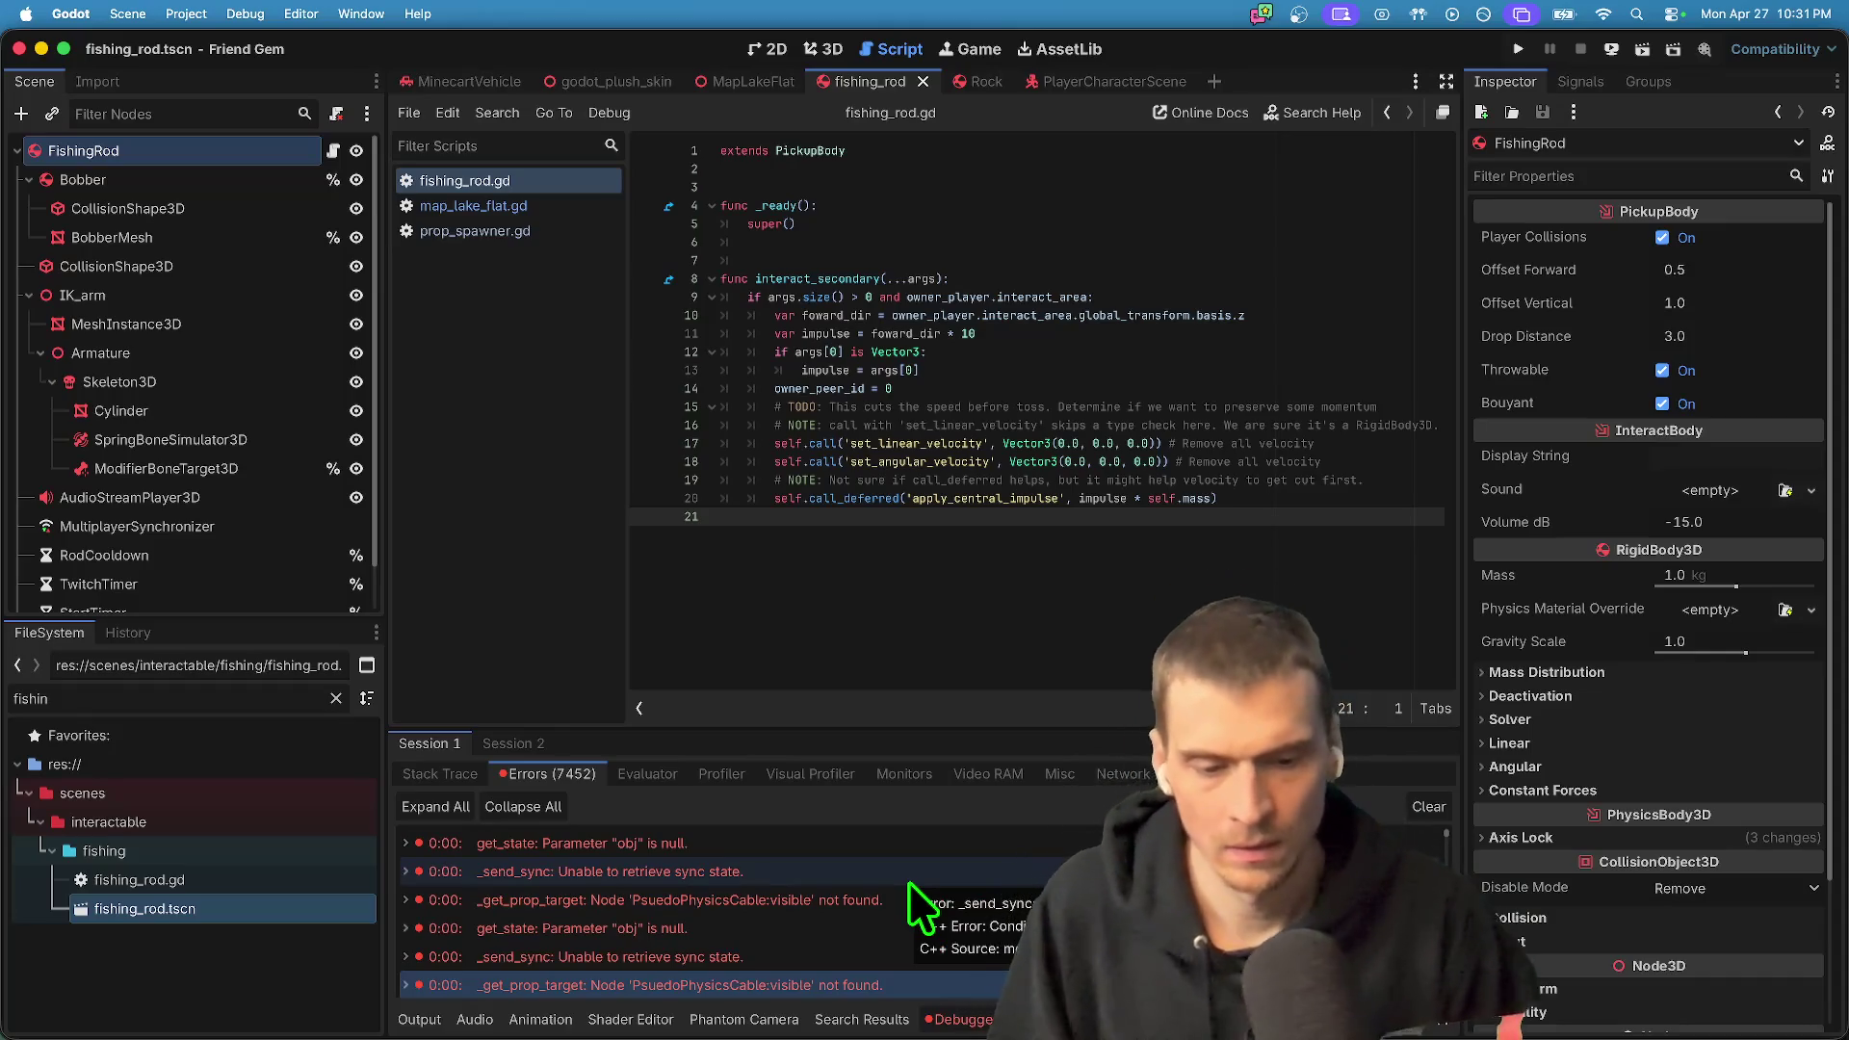
scroll(896, 900, "down", 3)
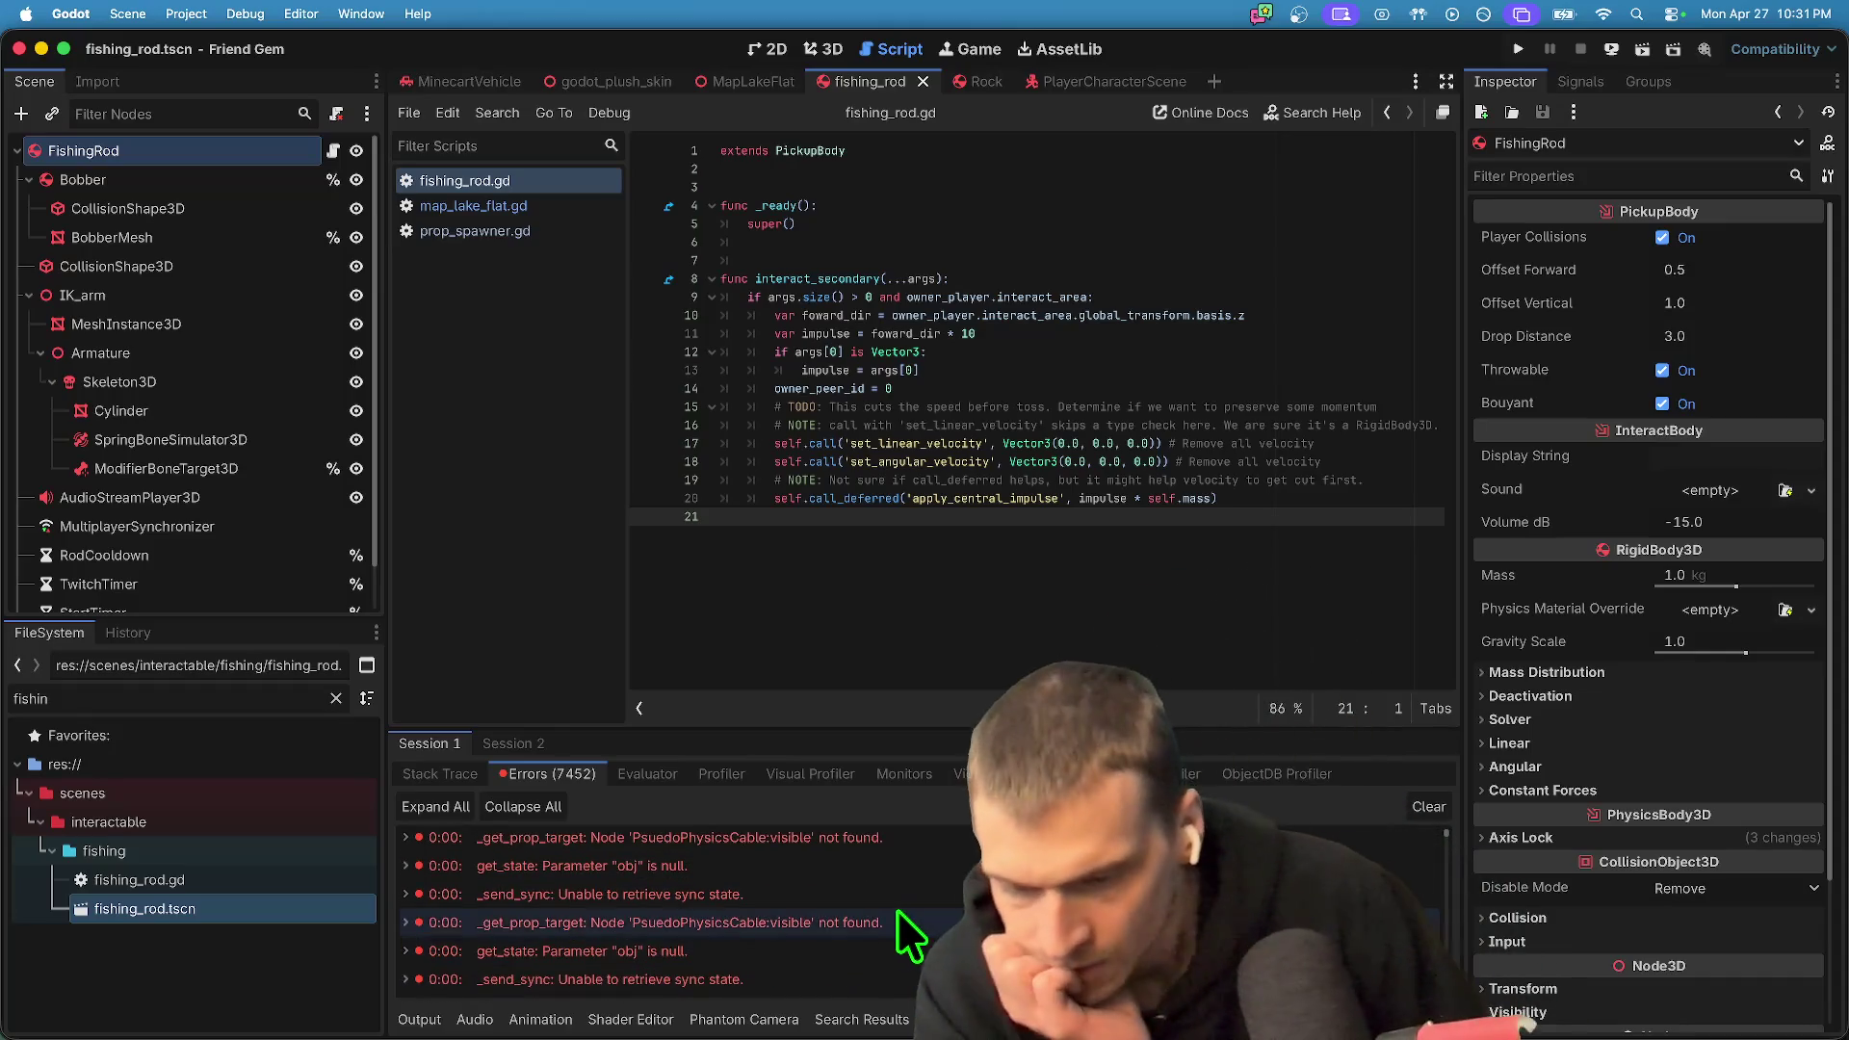
scroll(912, 875, "down", 2)
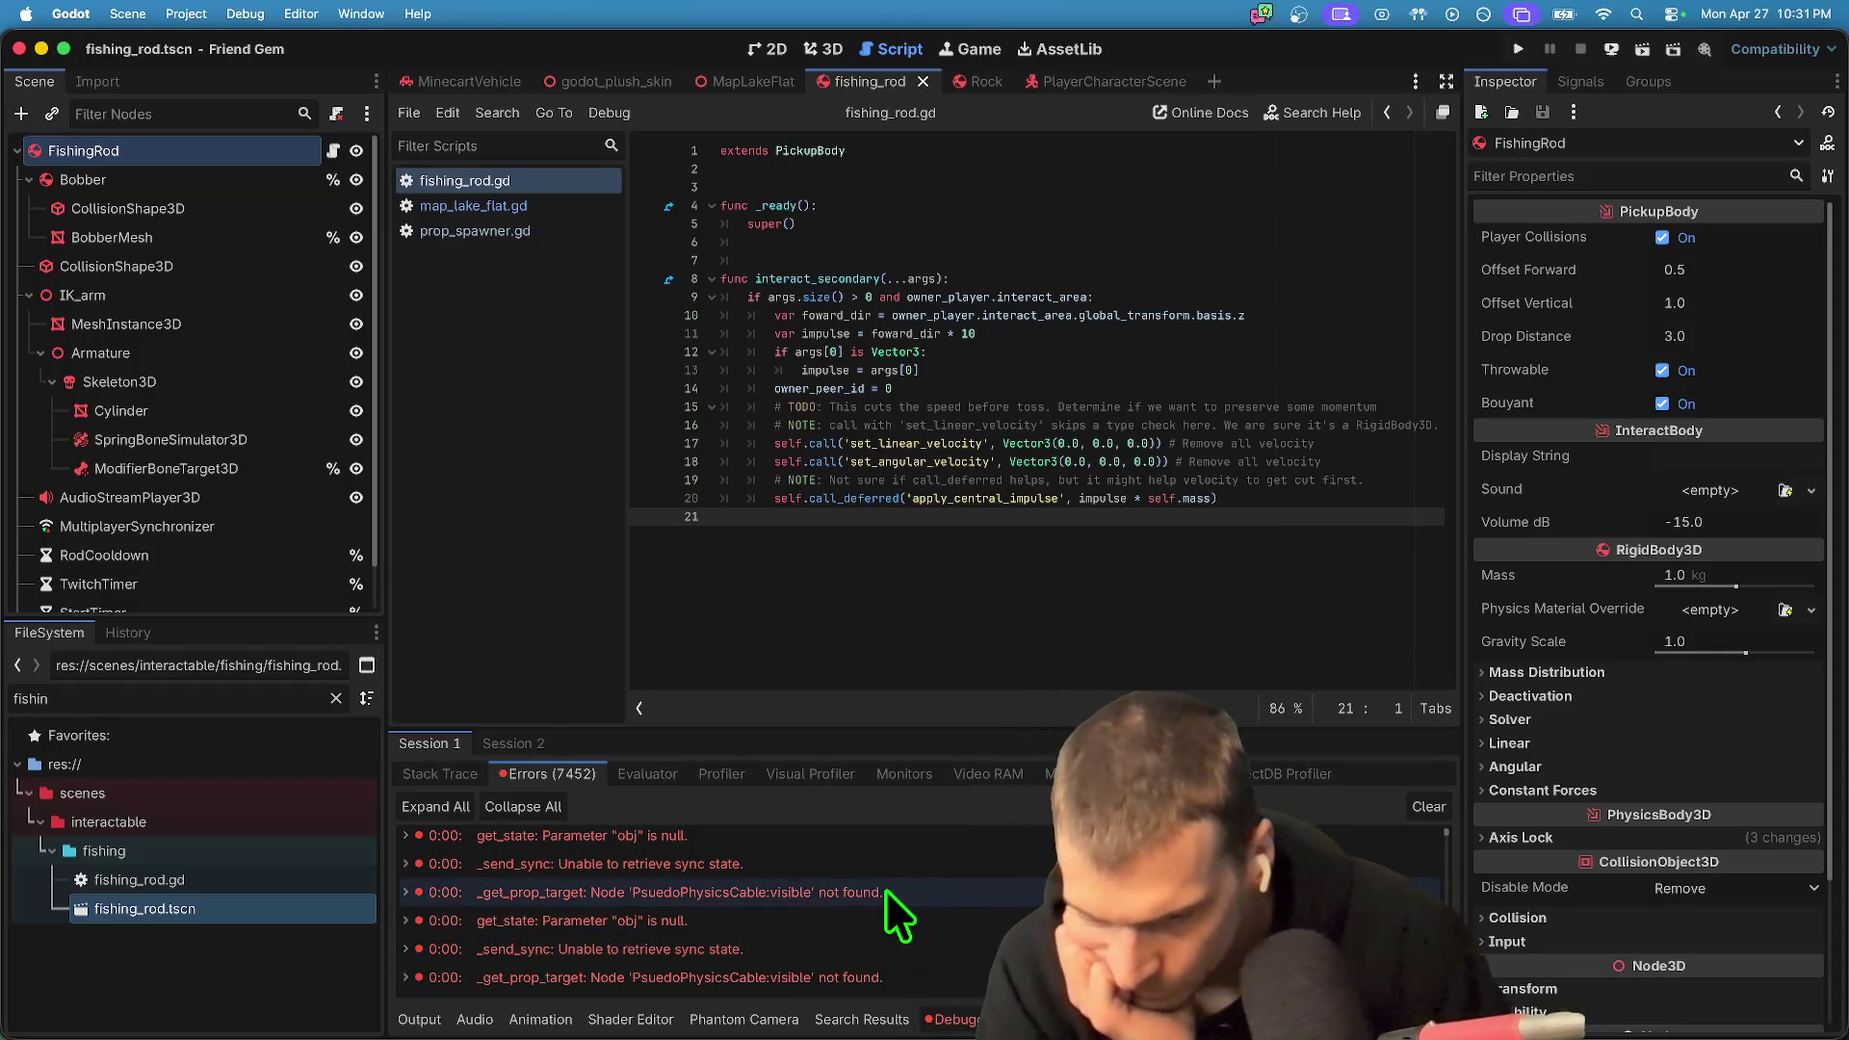
scroll(886, 892, "down", 1)
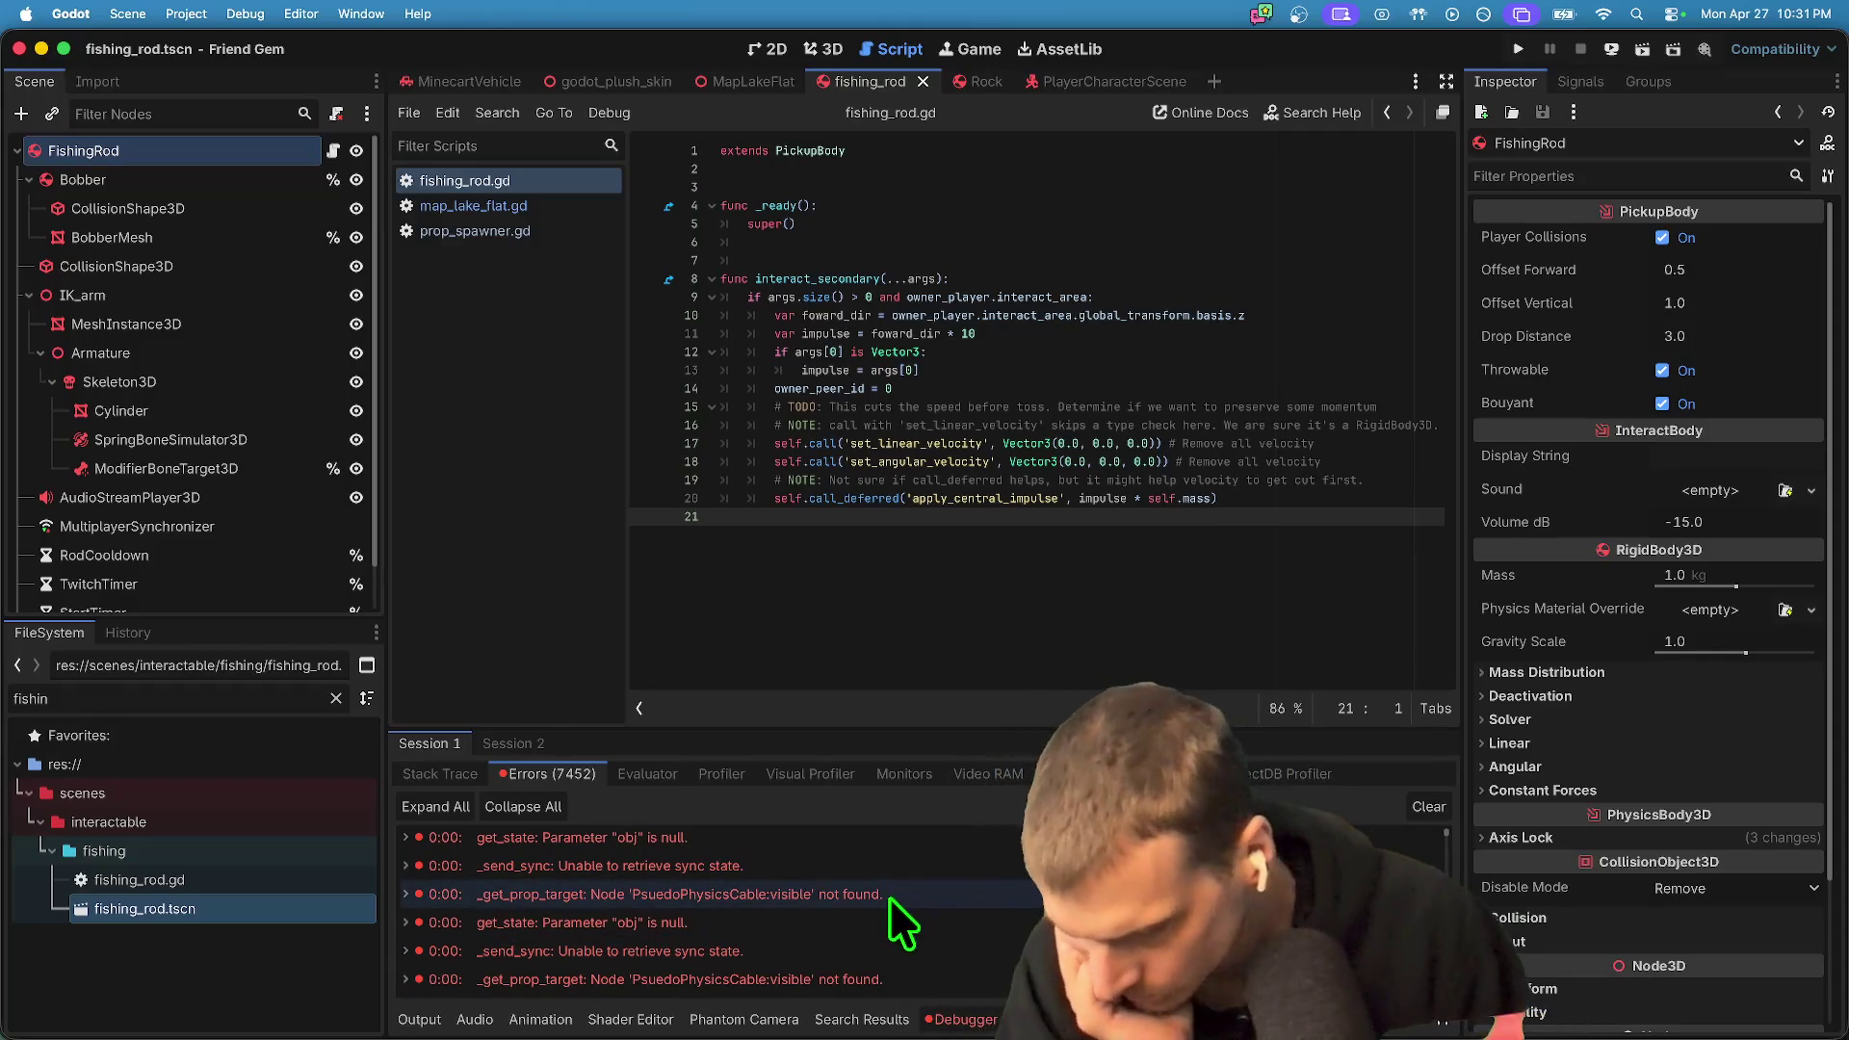
scroll(915, 881, "down", 1)
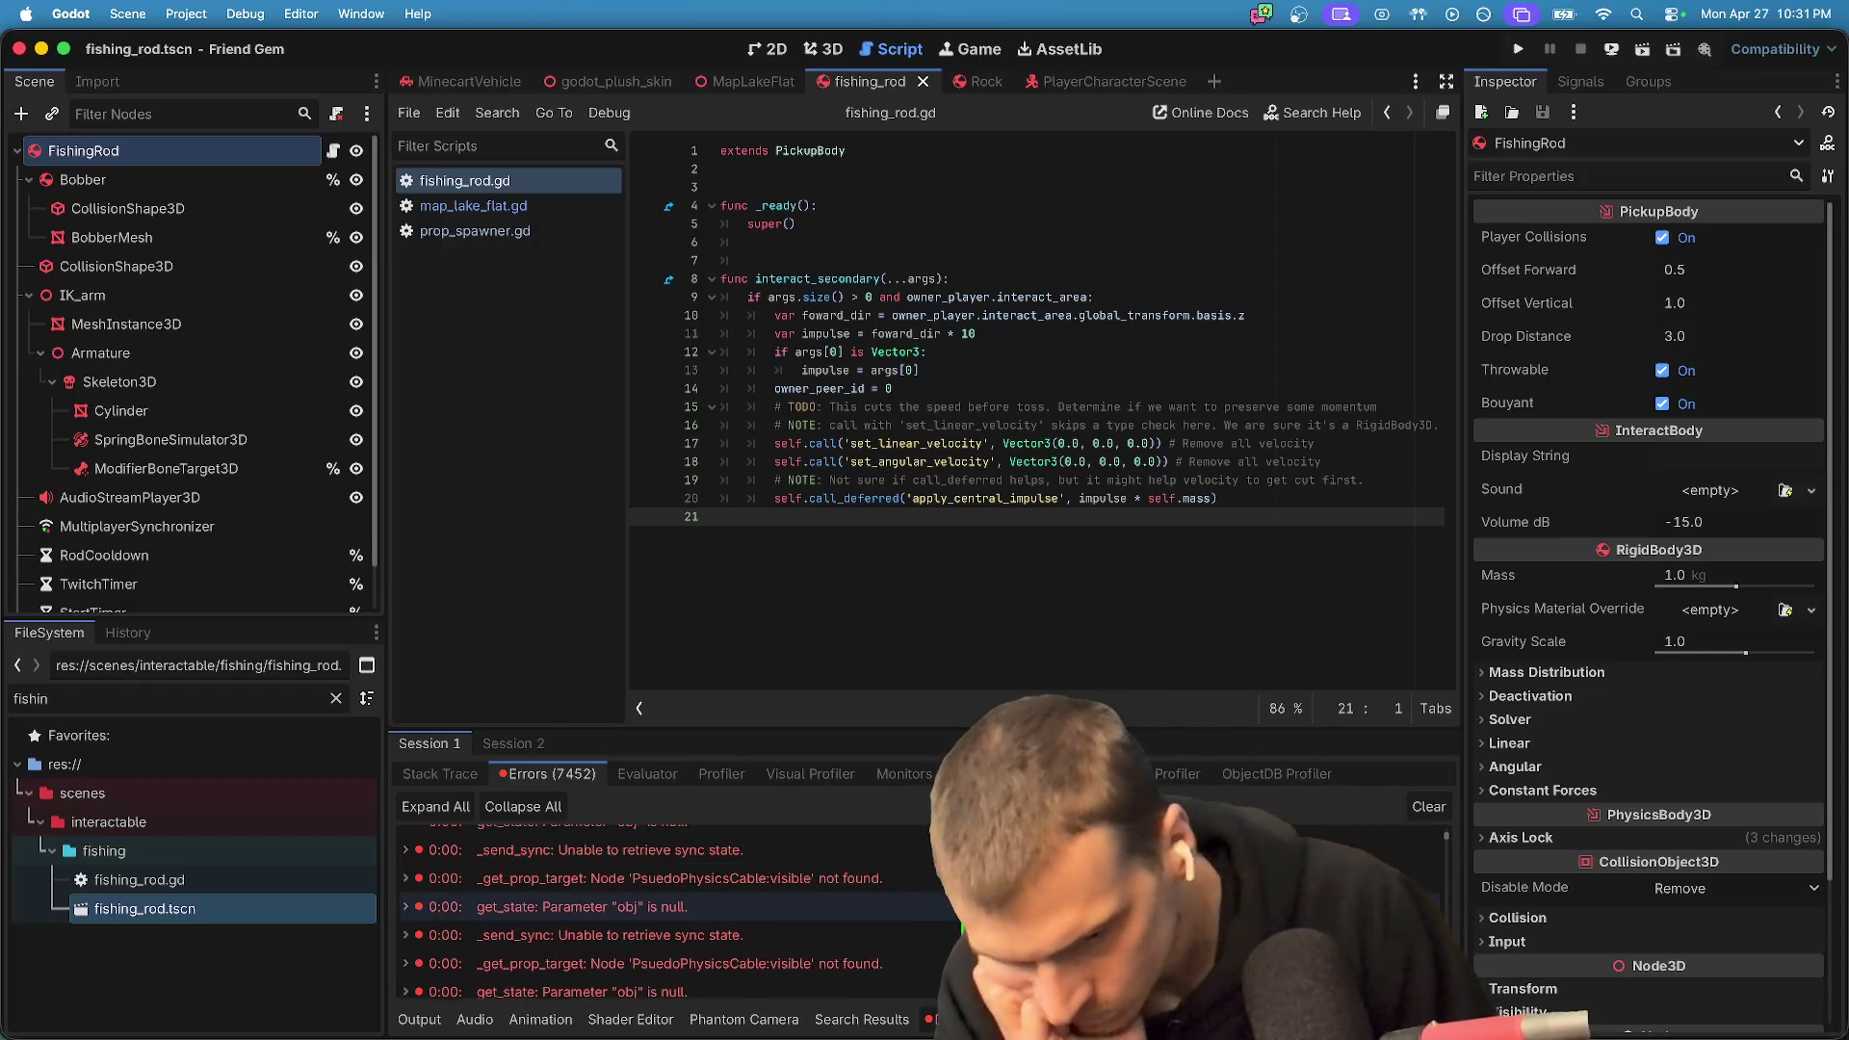
left_click(959, 937)
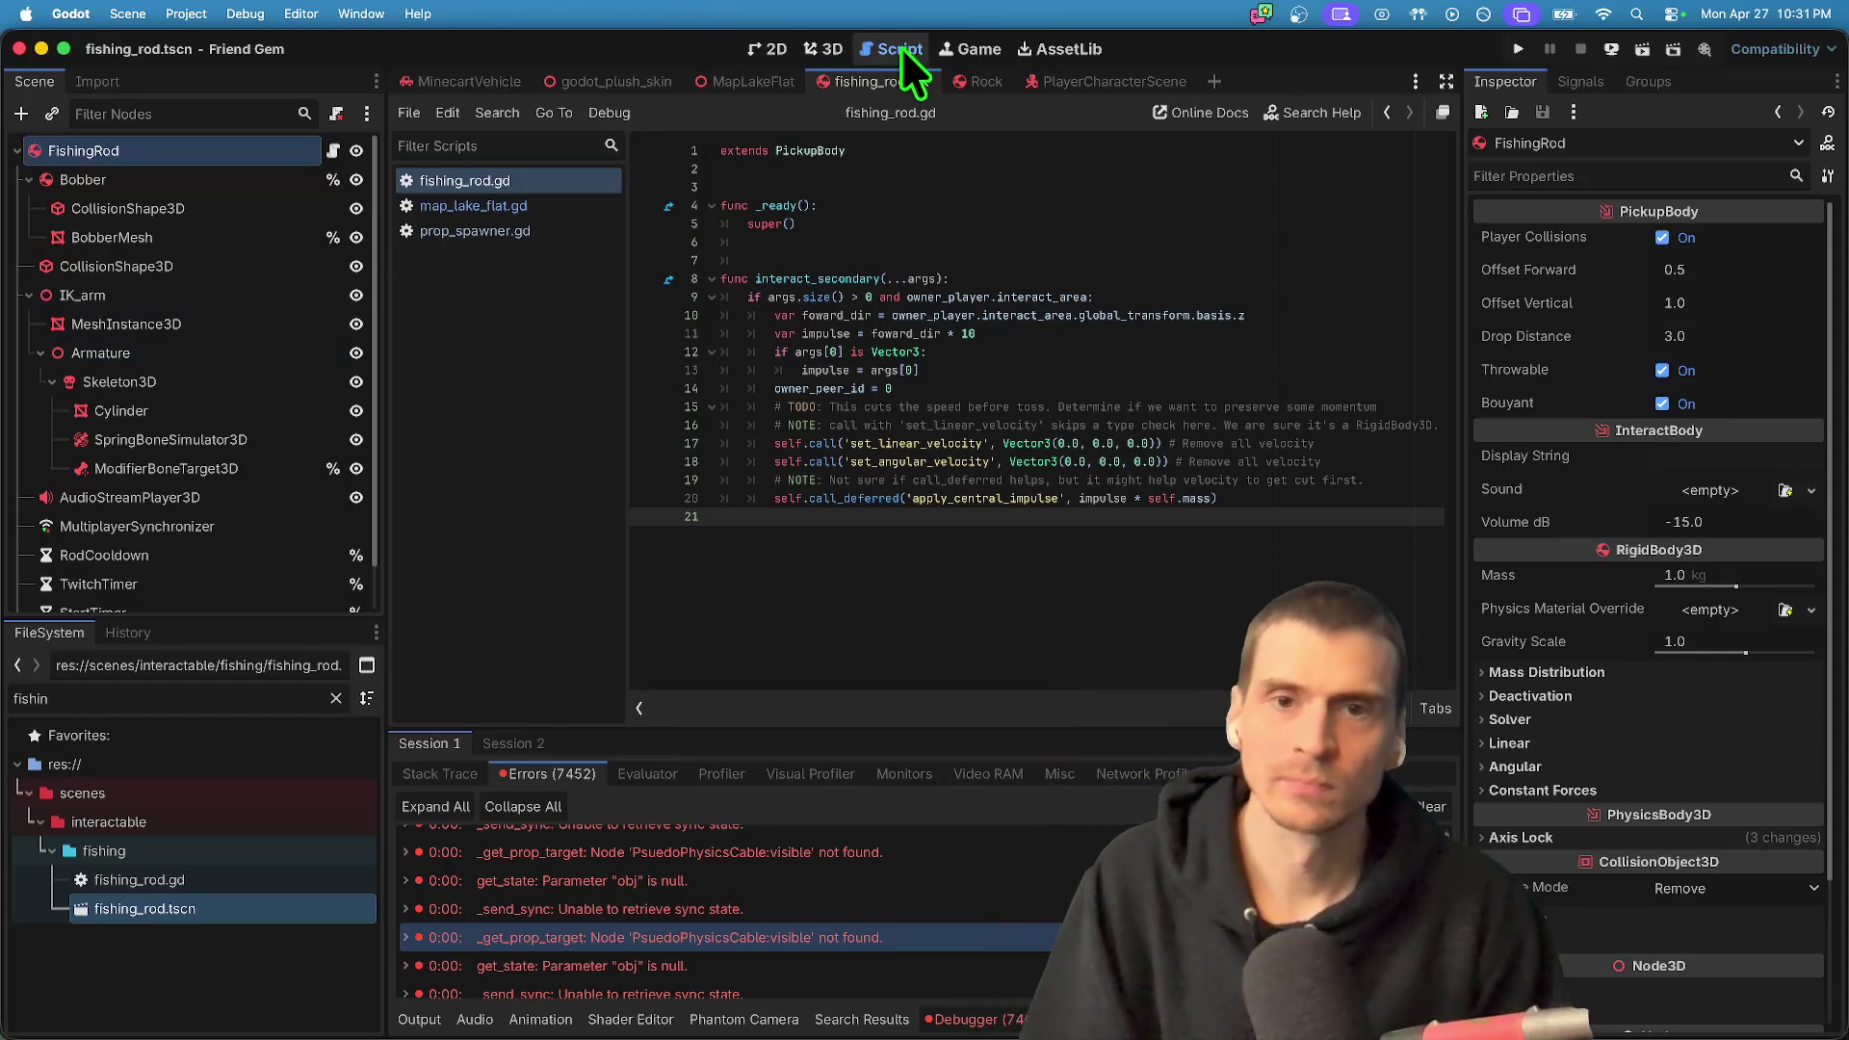
- Open prop_spawner.gd, review the PROPS enum, and locate where FISHING_ROD is spawned
left_click(478, 229)
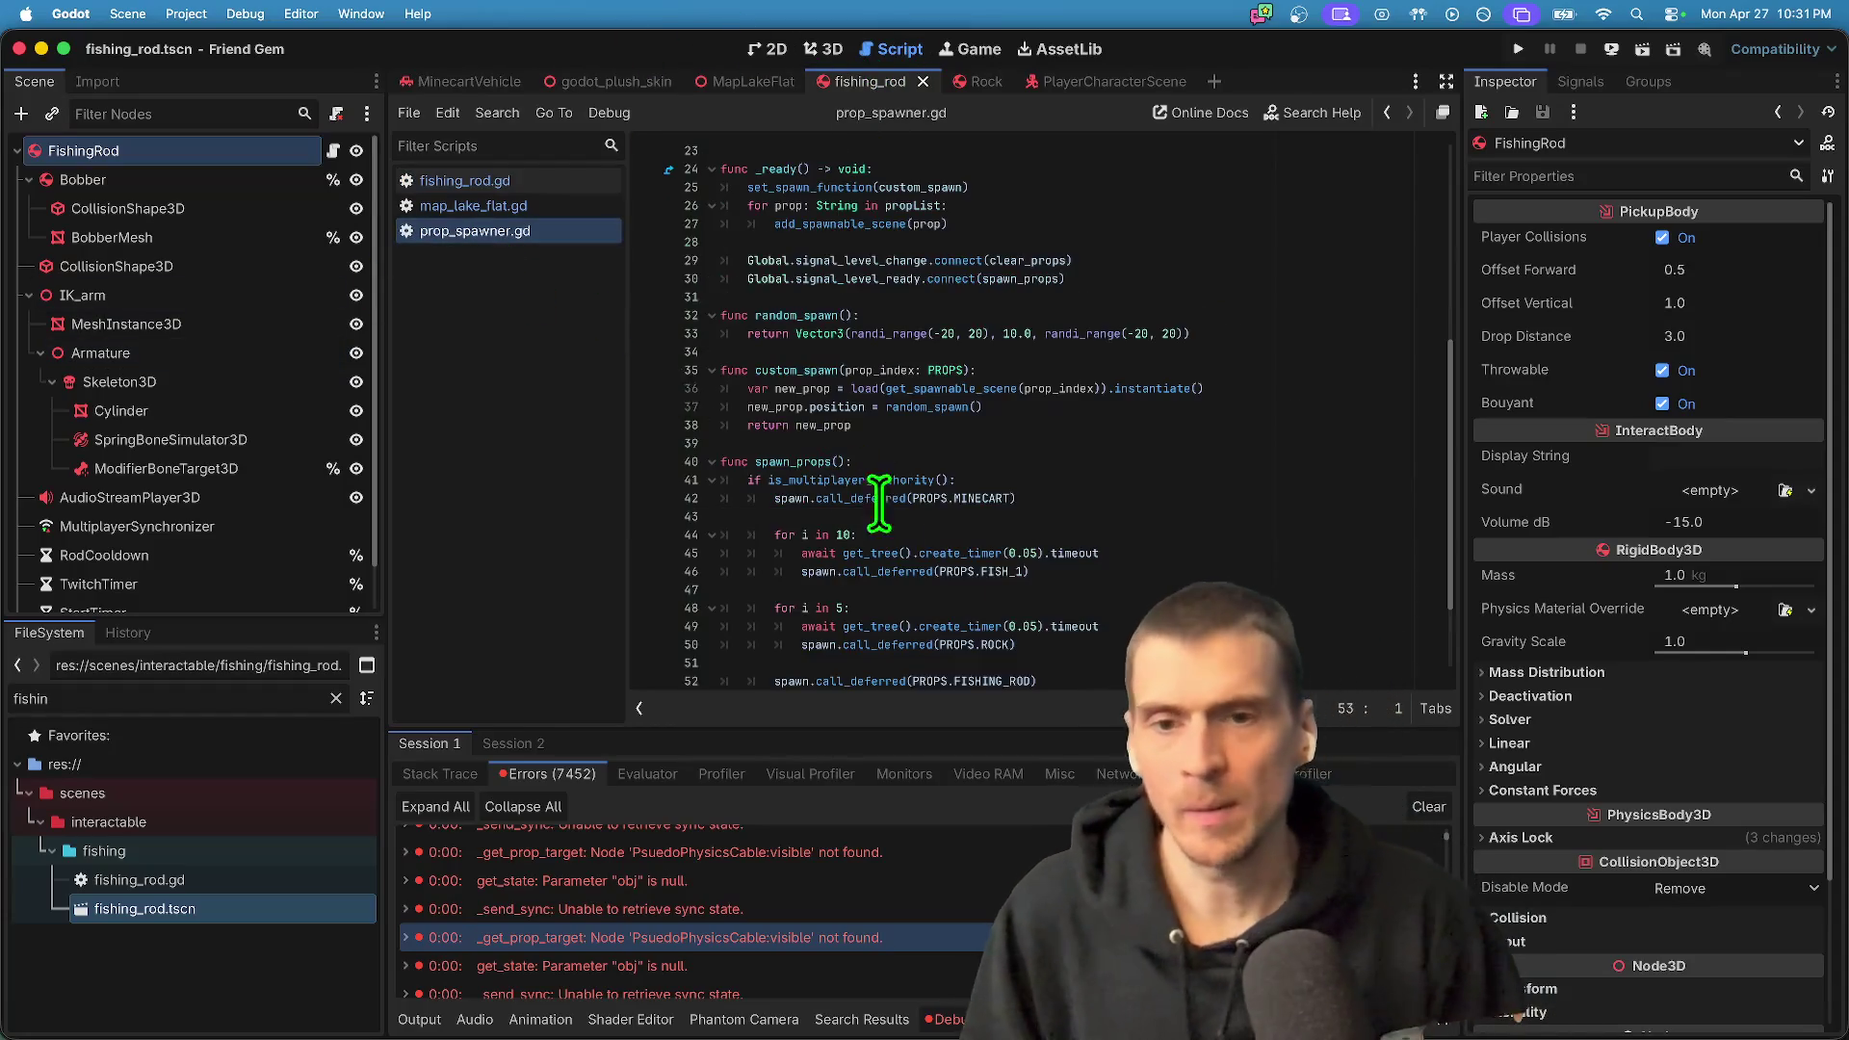
scroll(1249, 154, "up", 1)
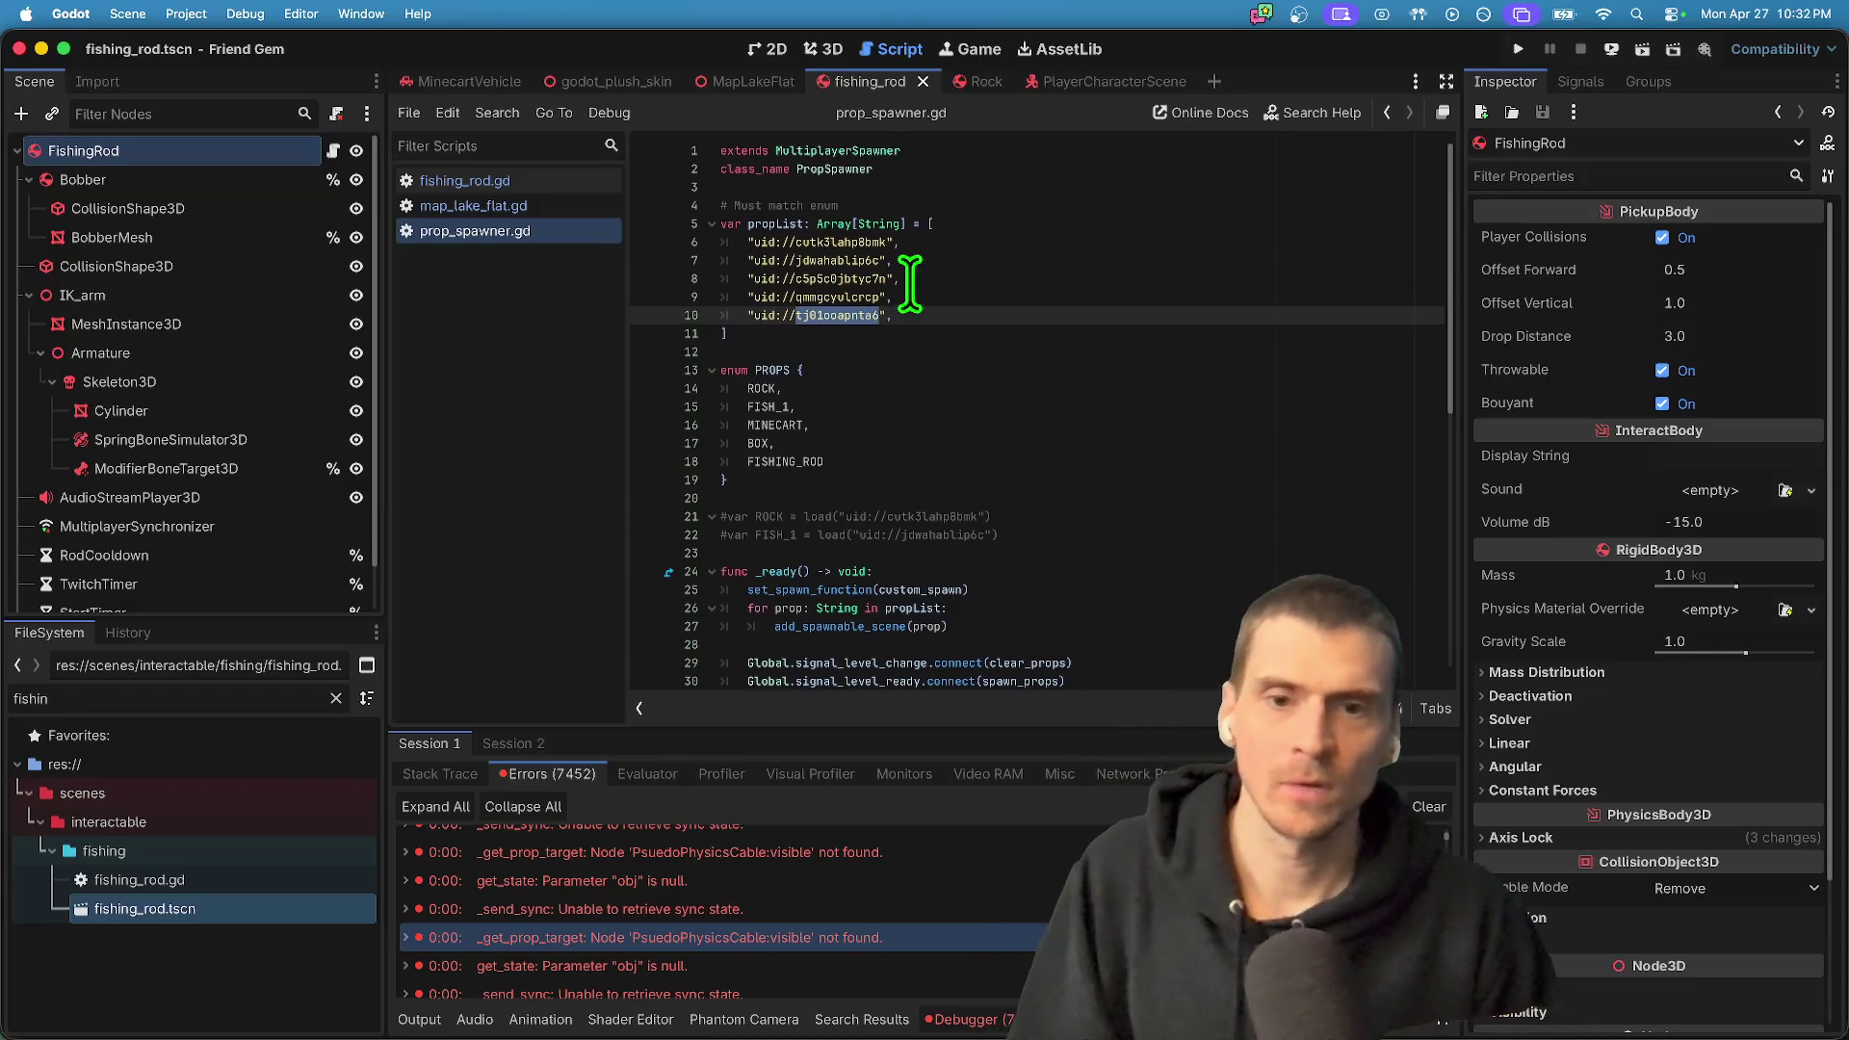
left_click(976, 446)
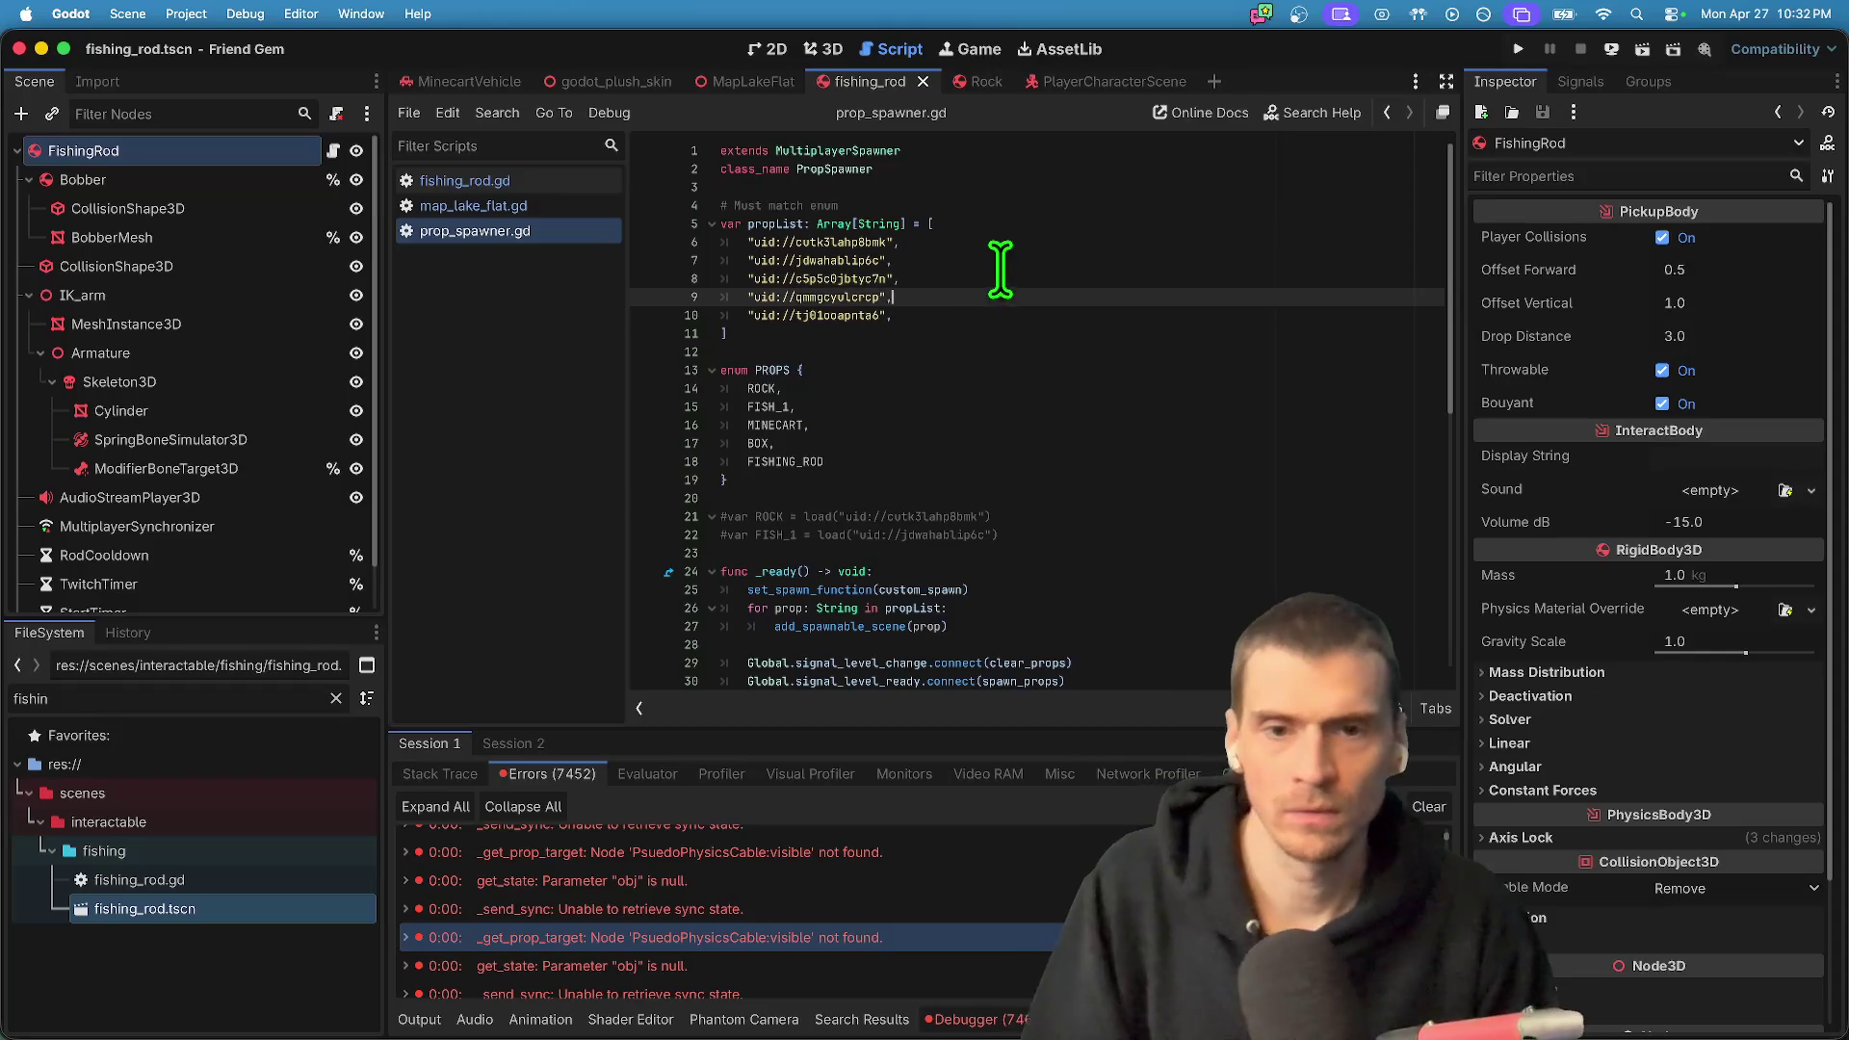
left_click(992, 321)
left_click(995, 390)
key("Down")
key("Down")
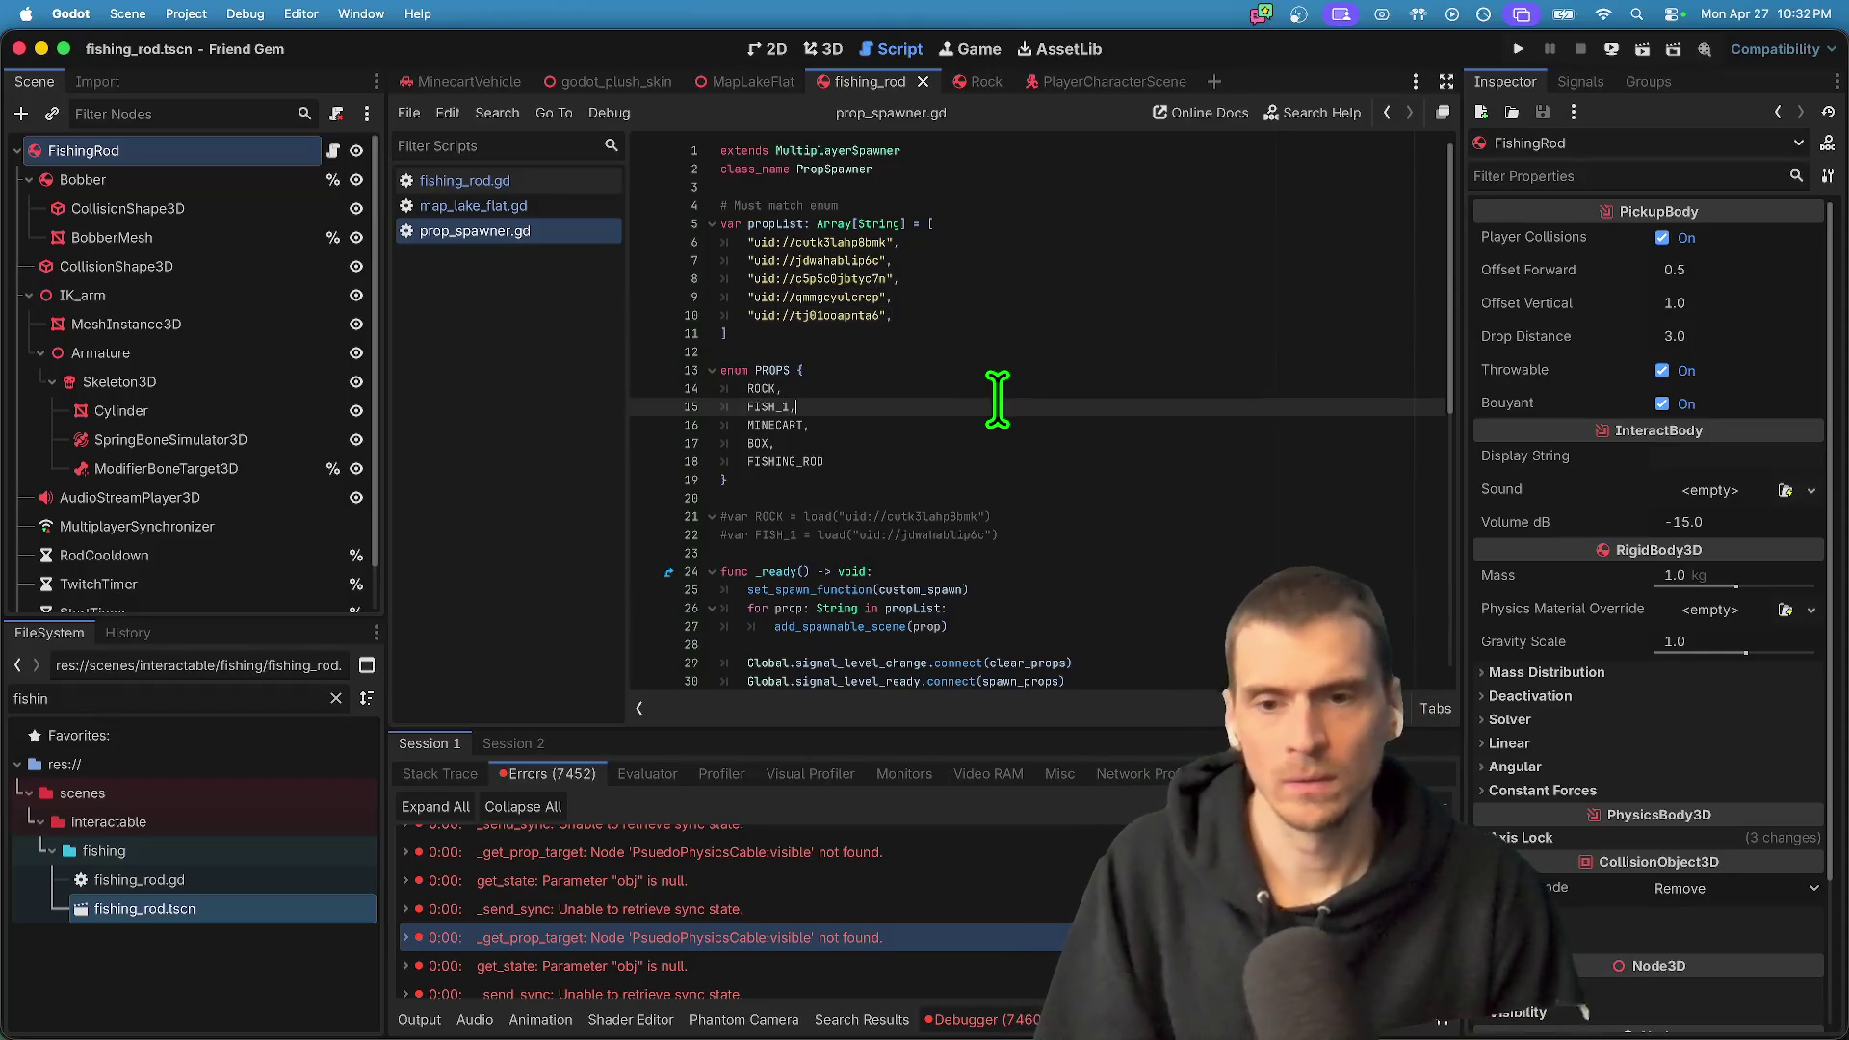
key("Down")
key("Down")
key("Down")
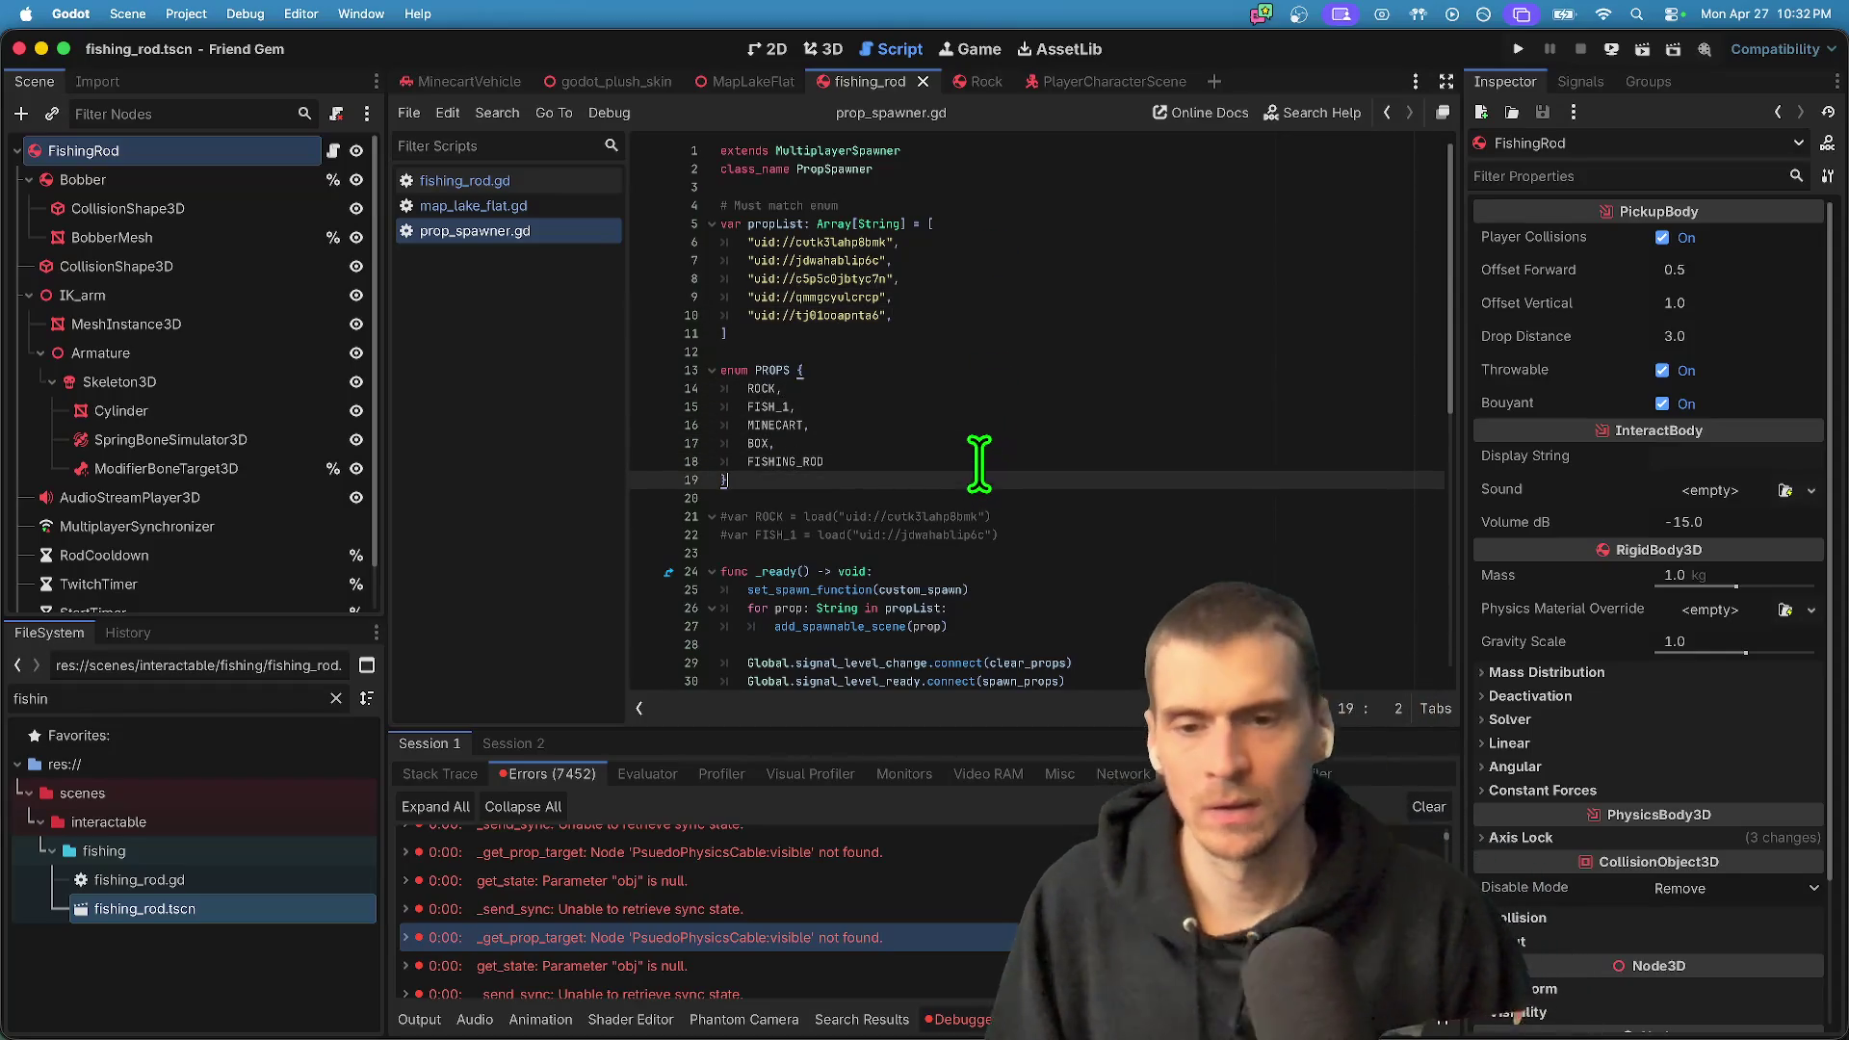
double_click(780, 462)
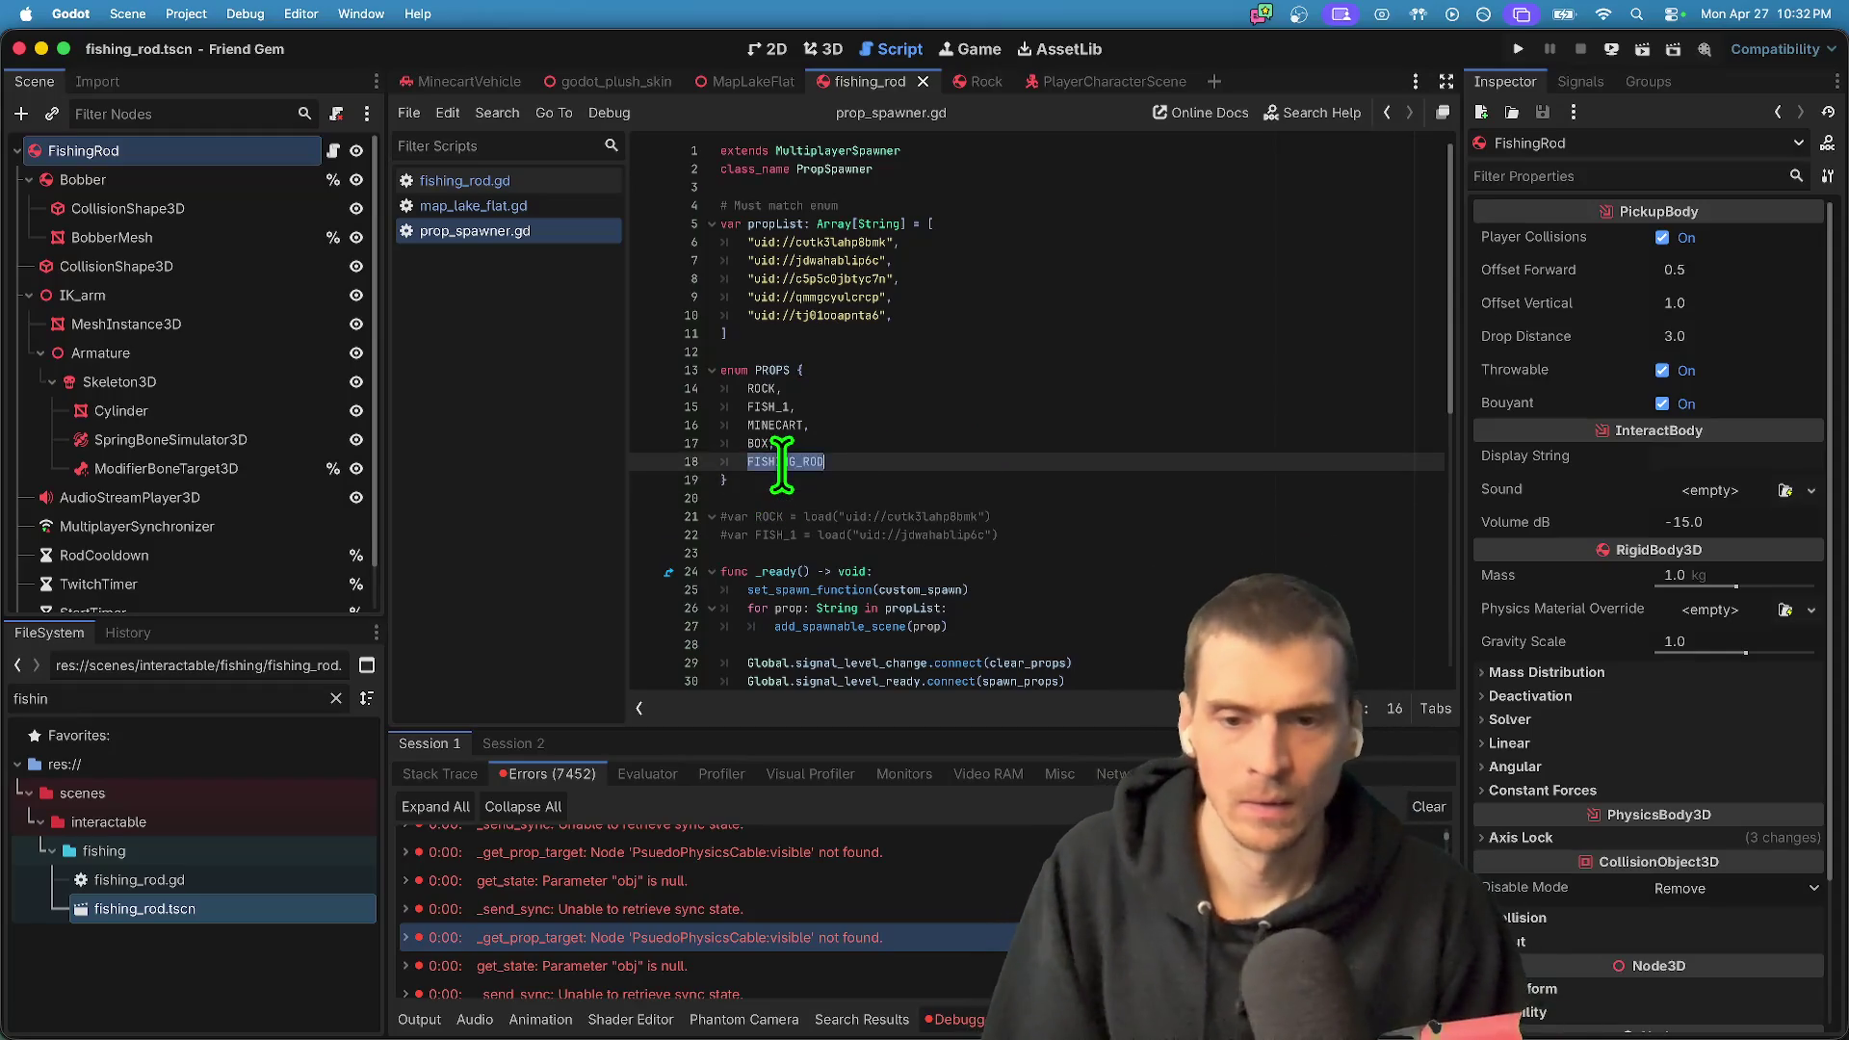
key("super+d")
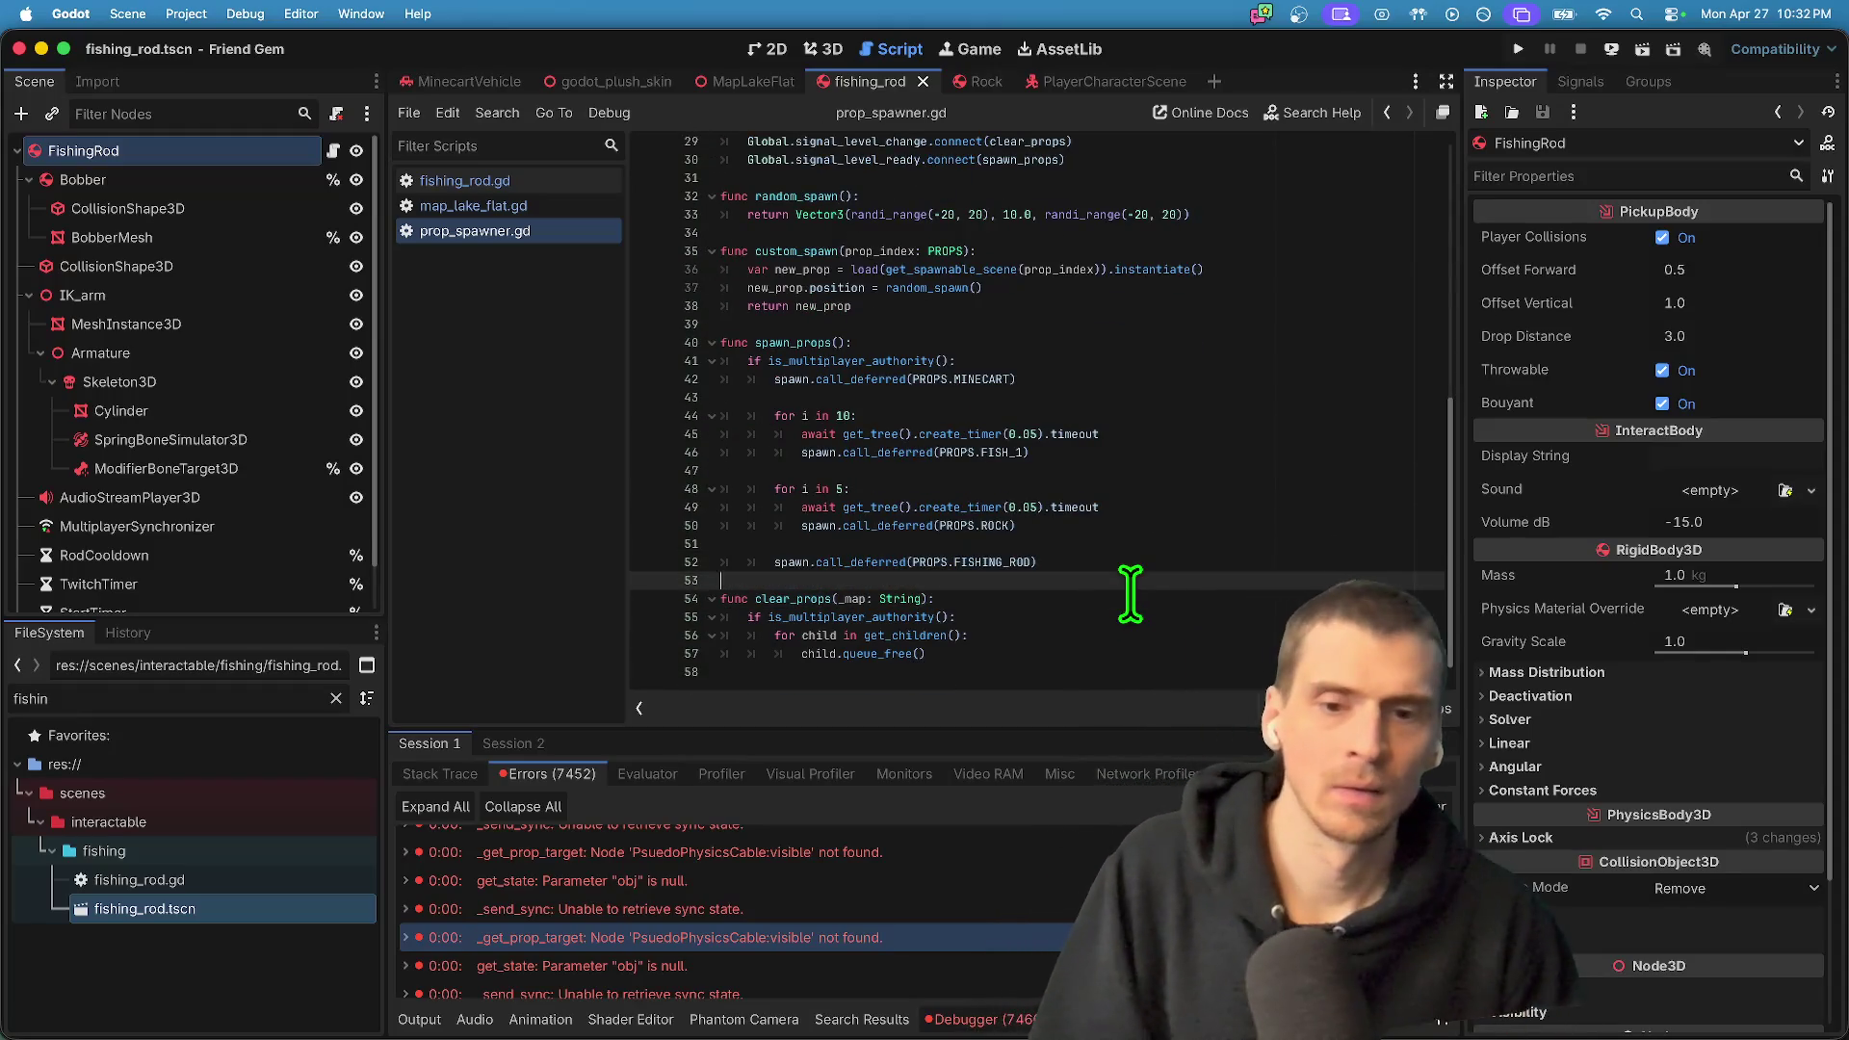
- Comment out the fish, rock and minecart spawns, leaving only the fishing rod, and run
mouse_move(1021, 525)
left_mouse_down()
mouse_move(598, 433)
mouse_move(636, 416)
left_mouse_up()
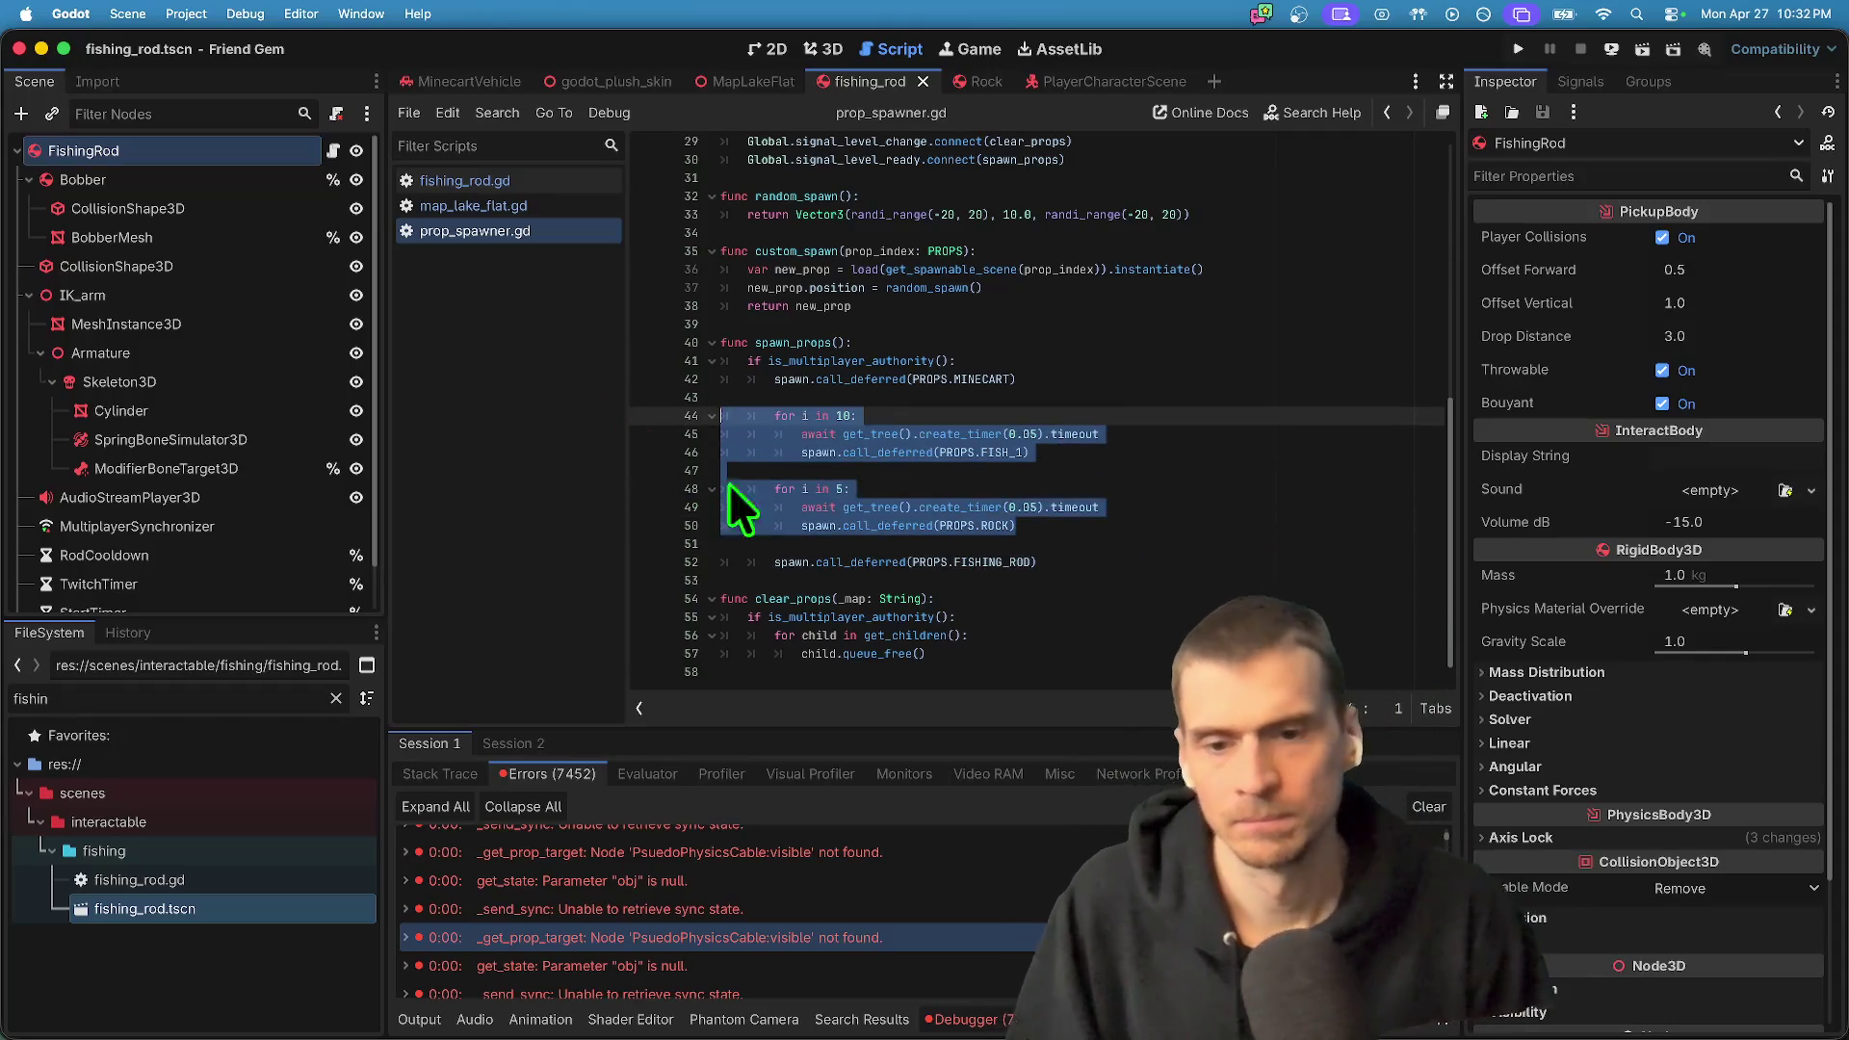
key("super+k")
key("Up")
key("Up")
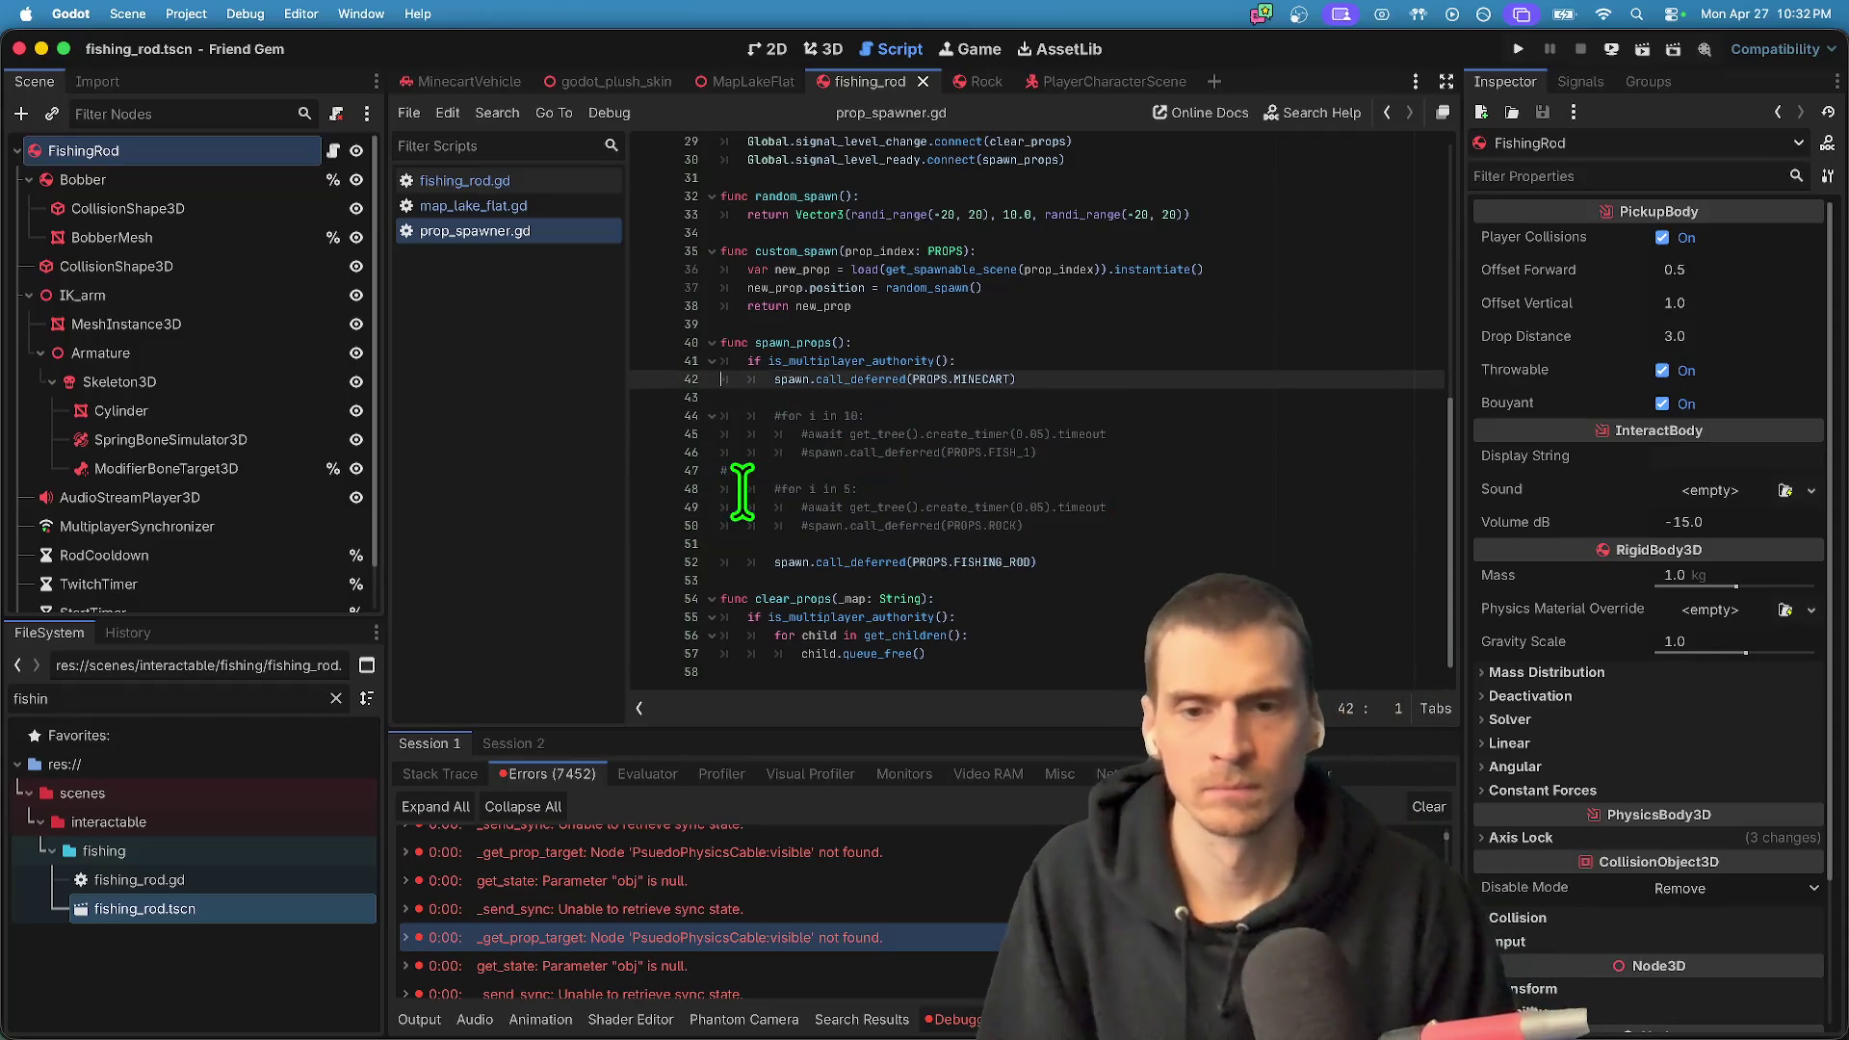
key("super+k")
key("Down")
key("Down")
key("super+b")
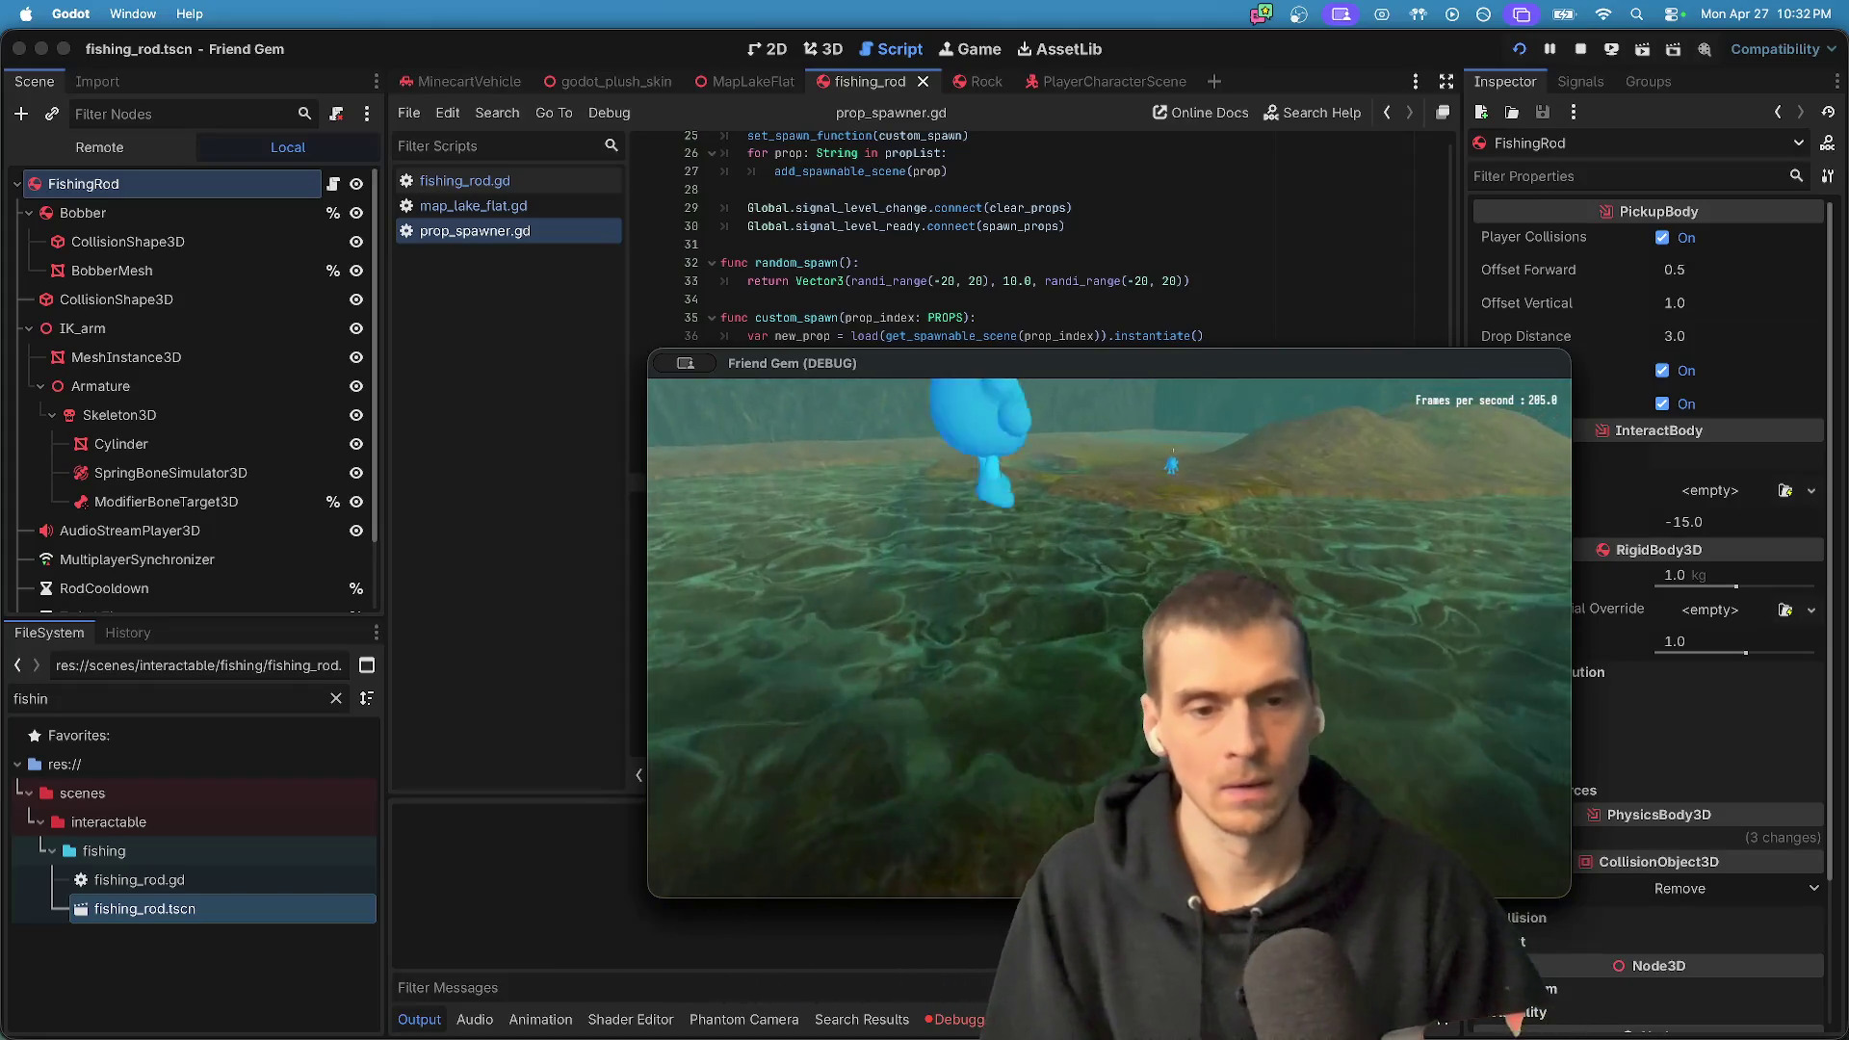
- Return to the editor and stop the running game
key("super+Tab")
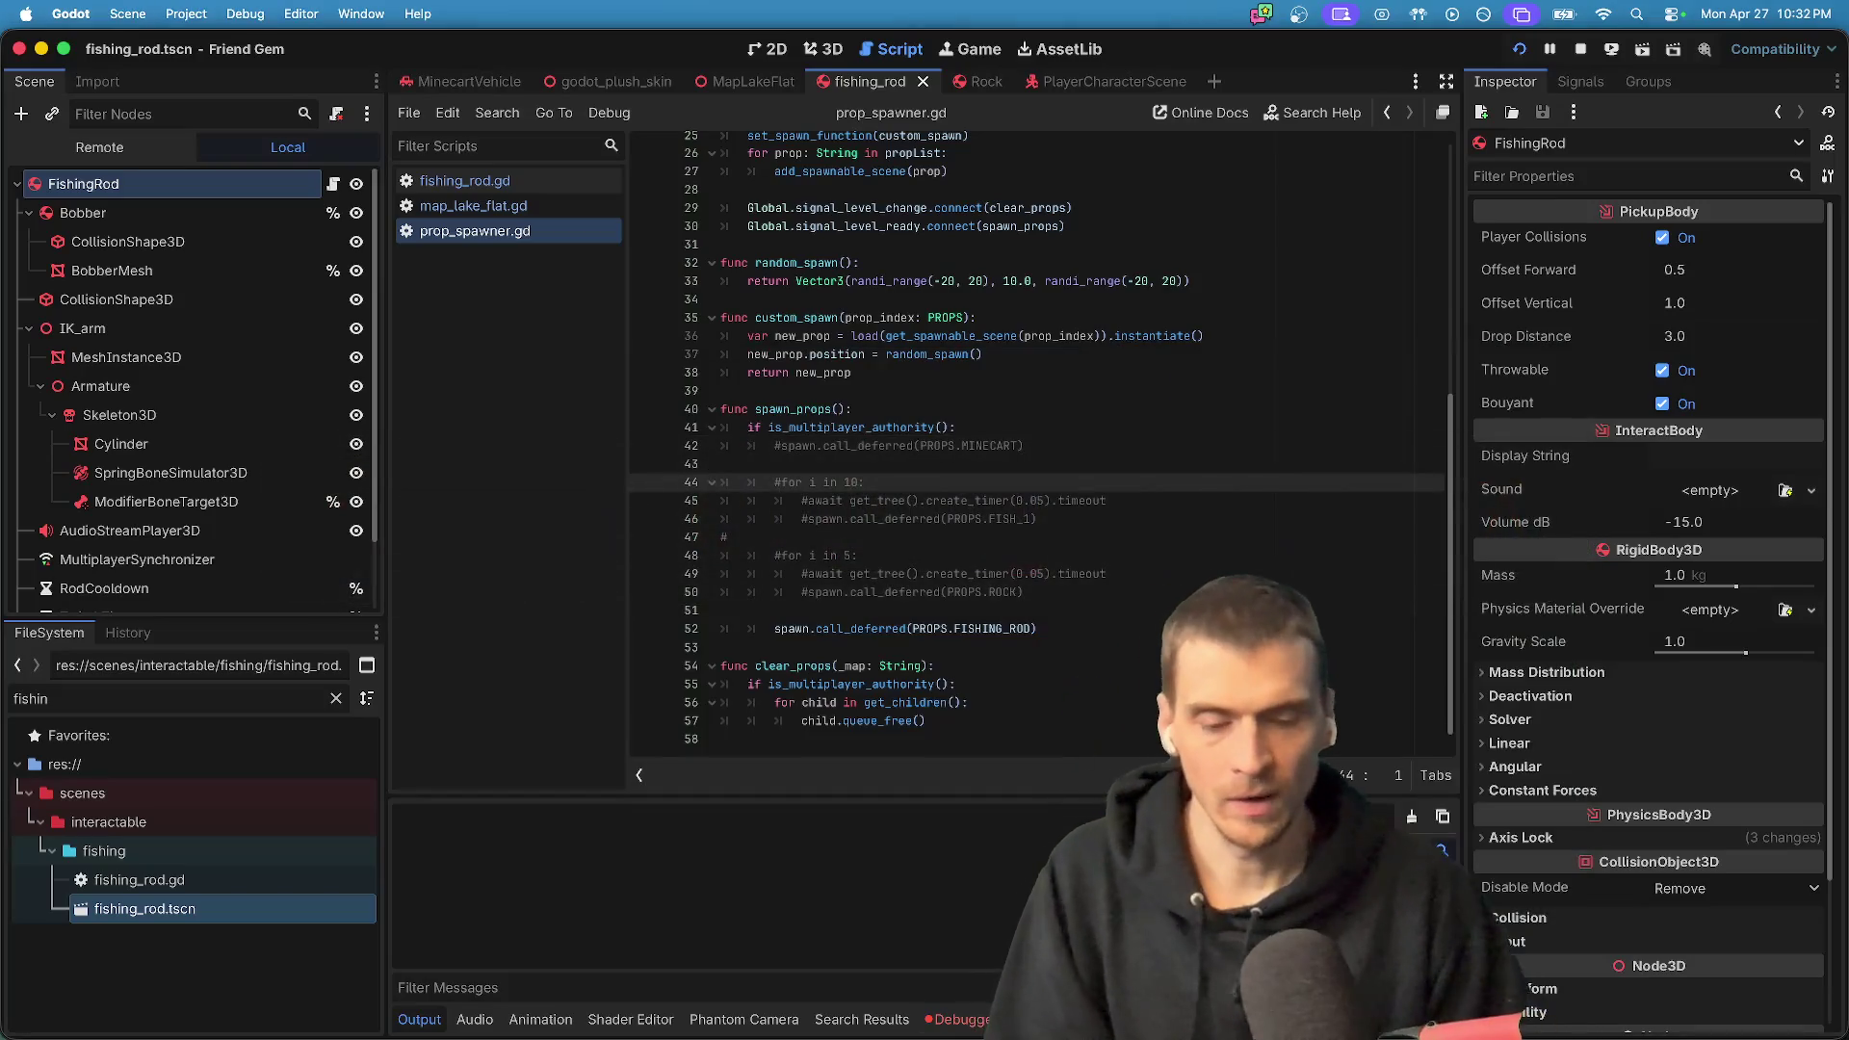
left_click(1583, 46)
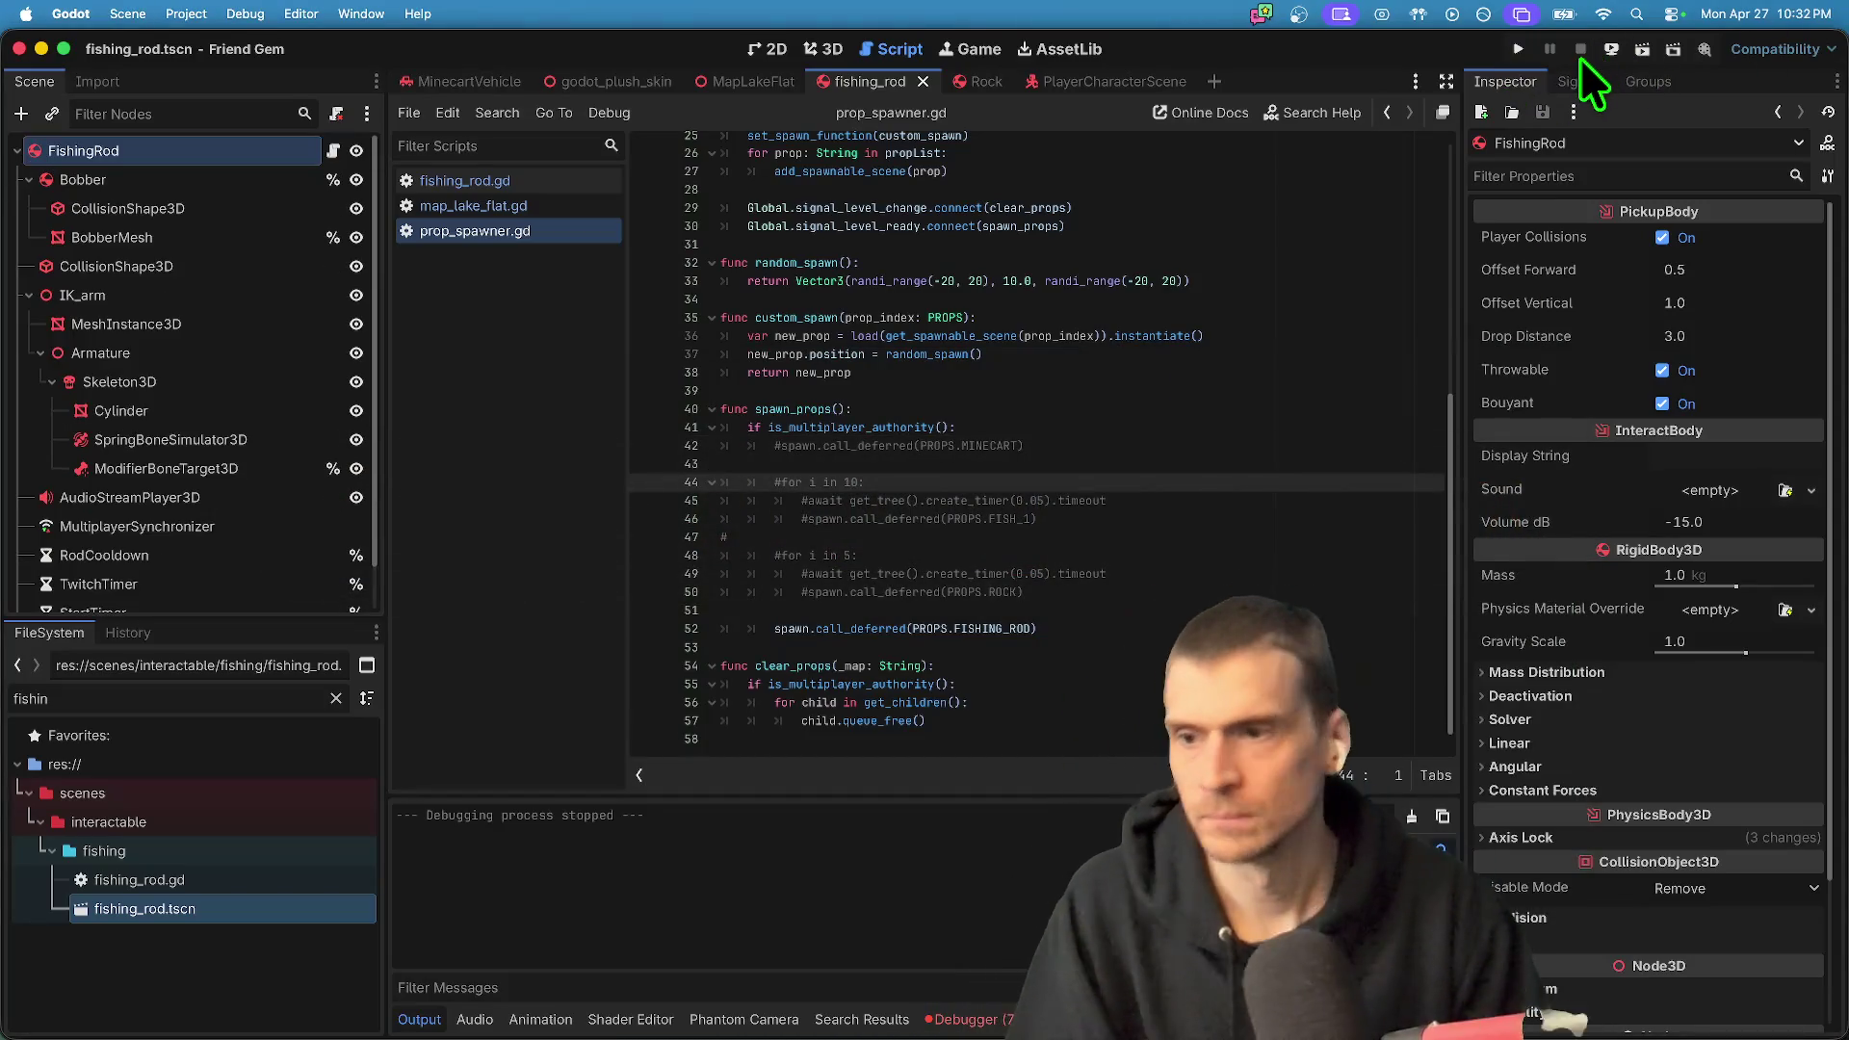
- Inspect the Armature, ModifierBoneTarget3D and SpringBoneSimulator3D nodes in the Scene dock
left_click(108, 320)
left_click(124, 345)
scroll(154, 434, "down", 2)
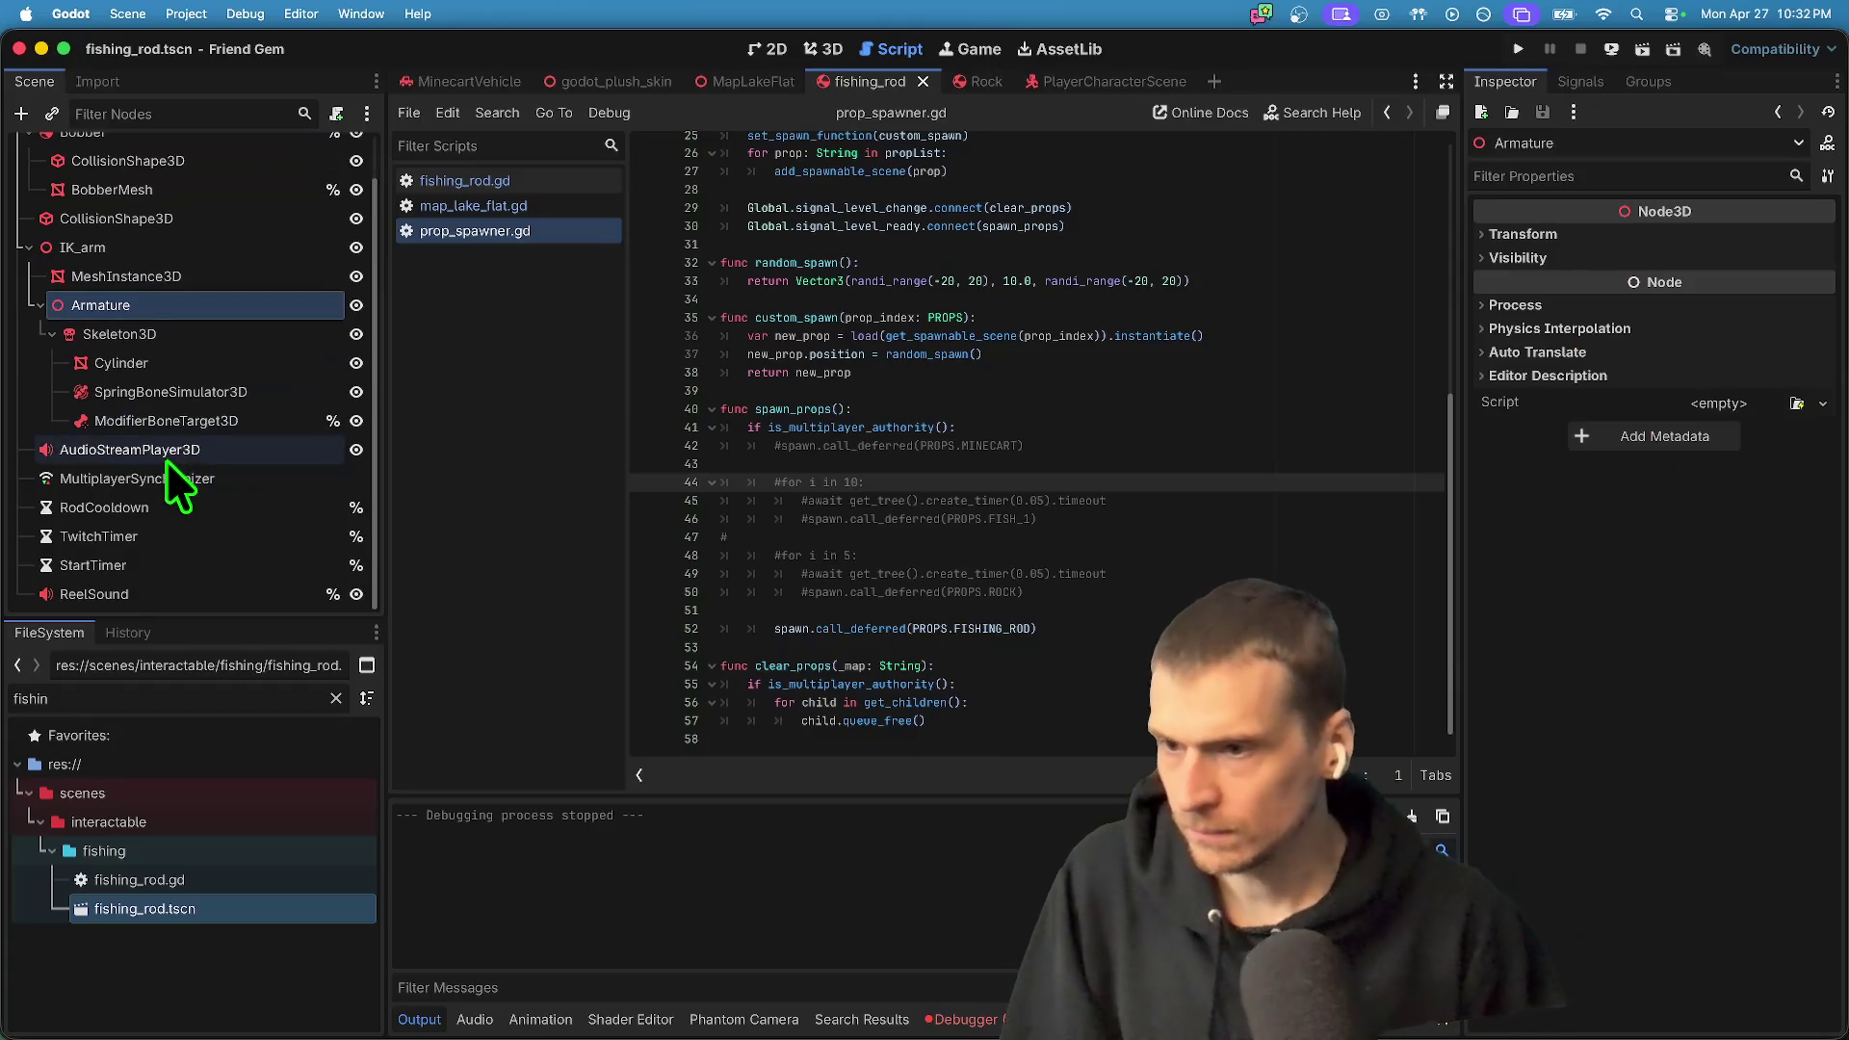
left_click(170, 421)
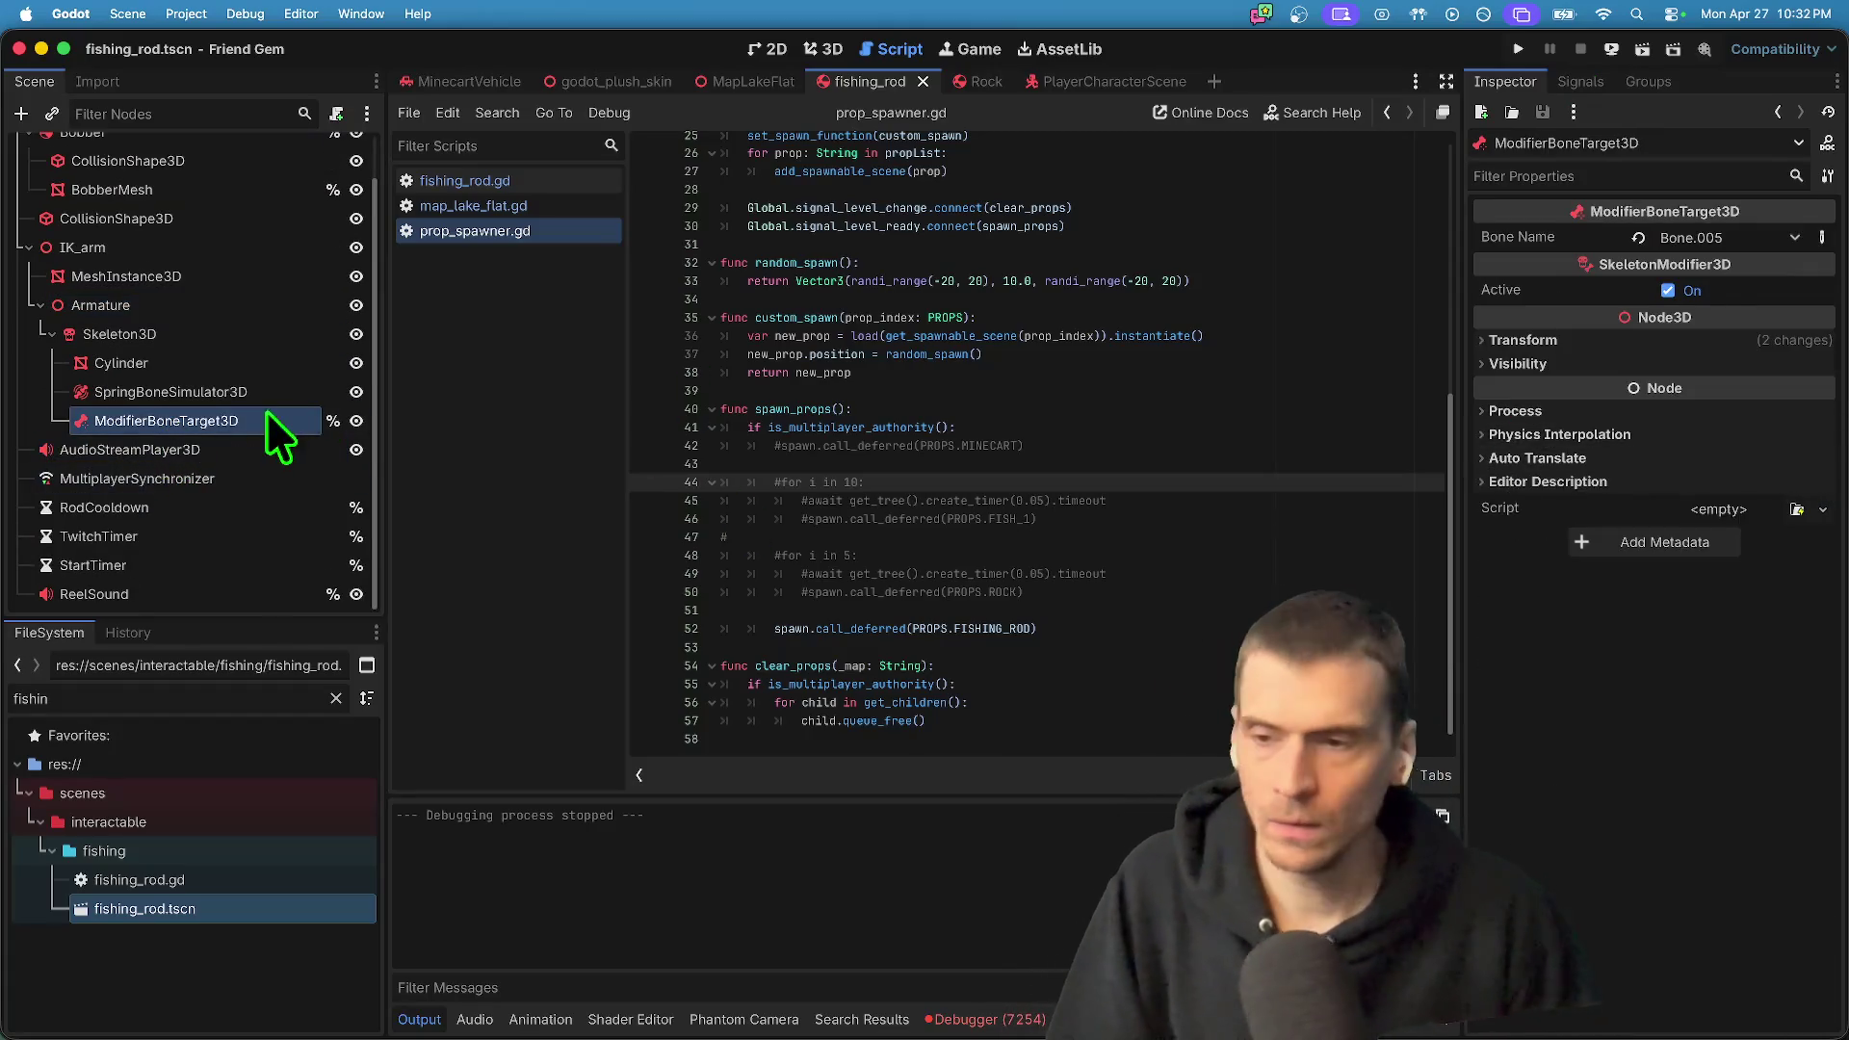
left_click(266, 403)
left_click(258, 427)
scroll(250, 289, "up", 2)
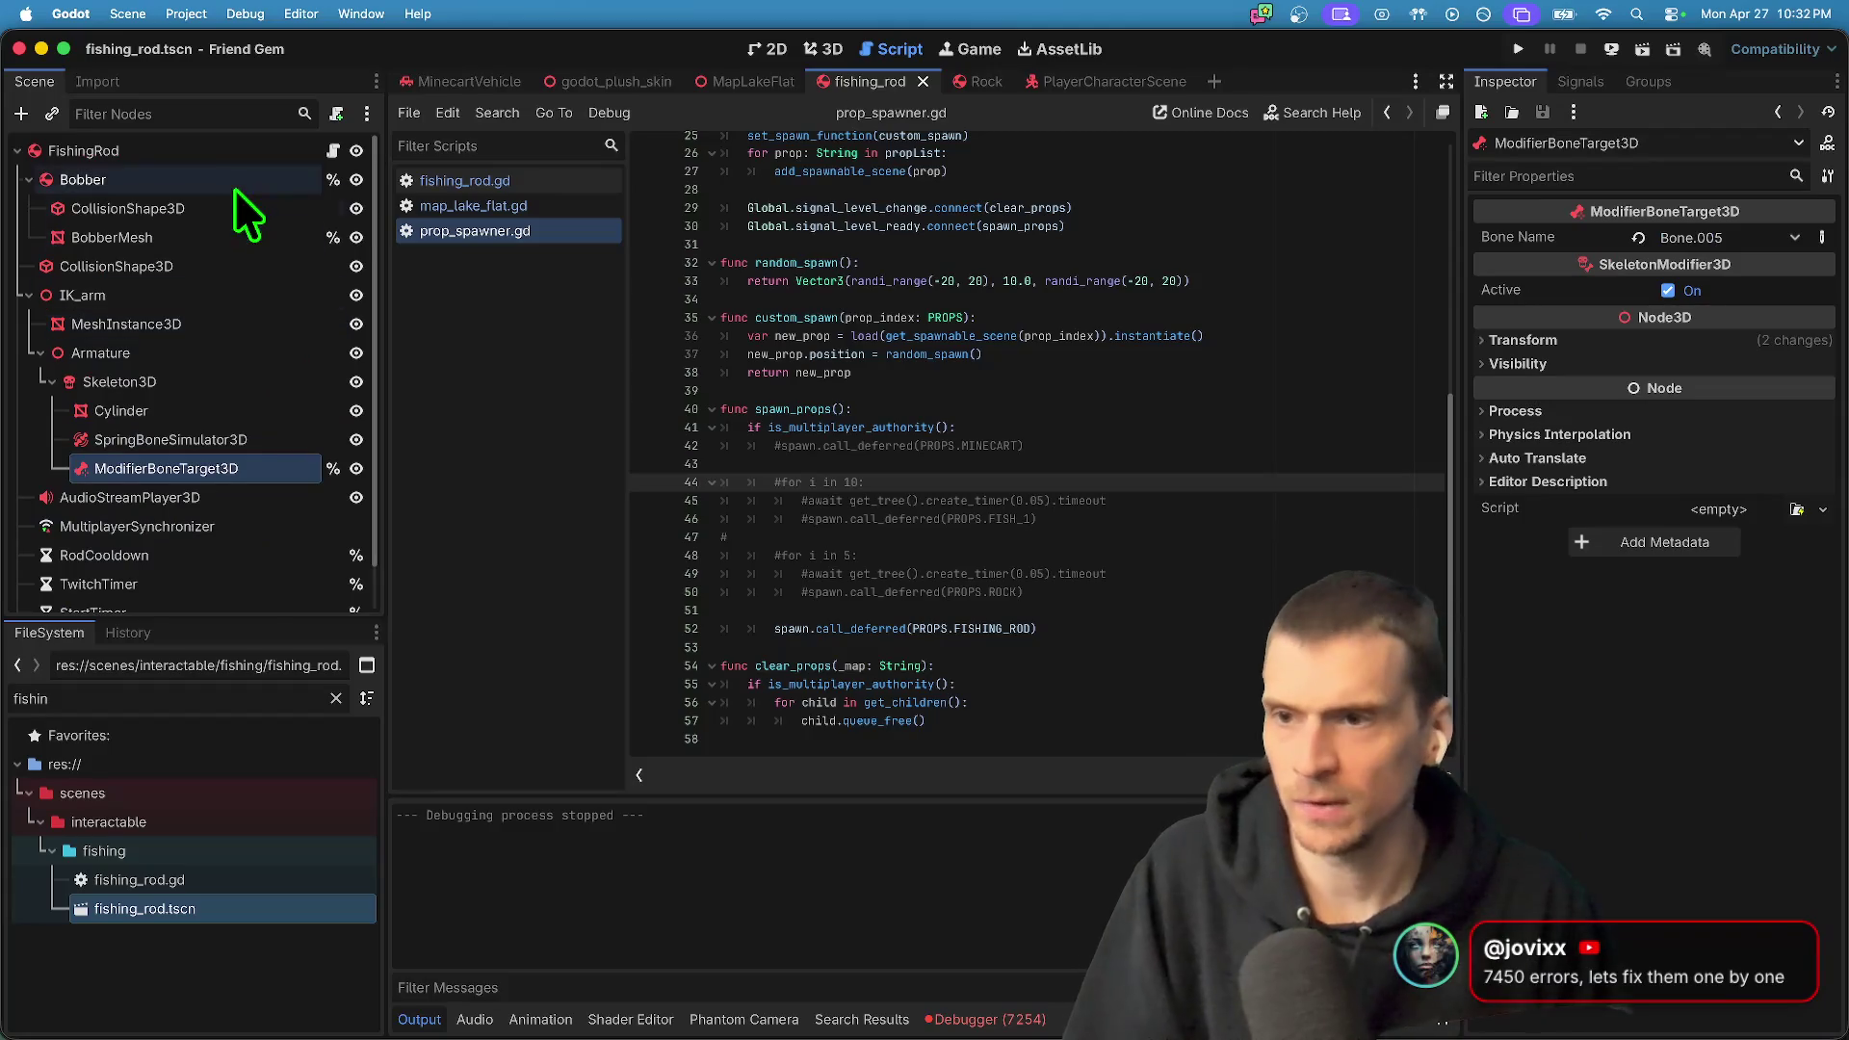
- Detach the script from the FishingRod root and do a quick test run
left_click(246, 154)
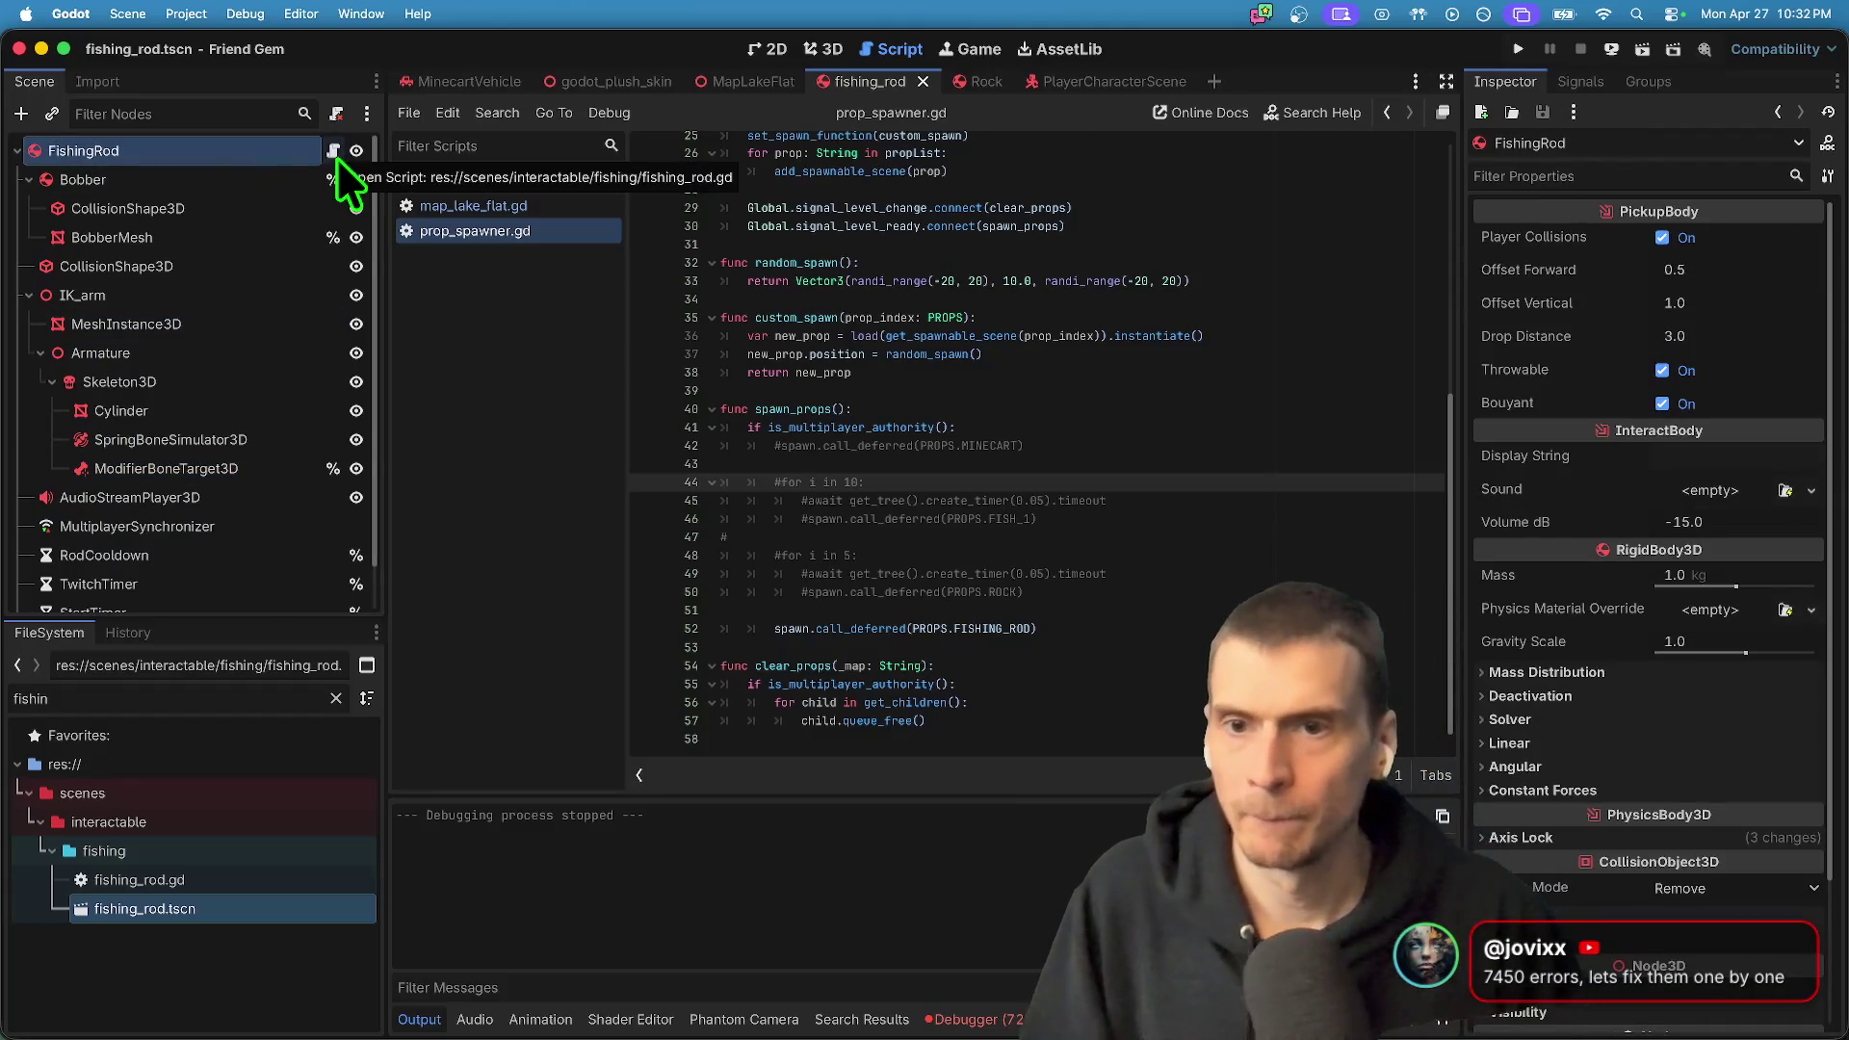
left_click(336, 117)
key("super+b")
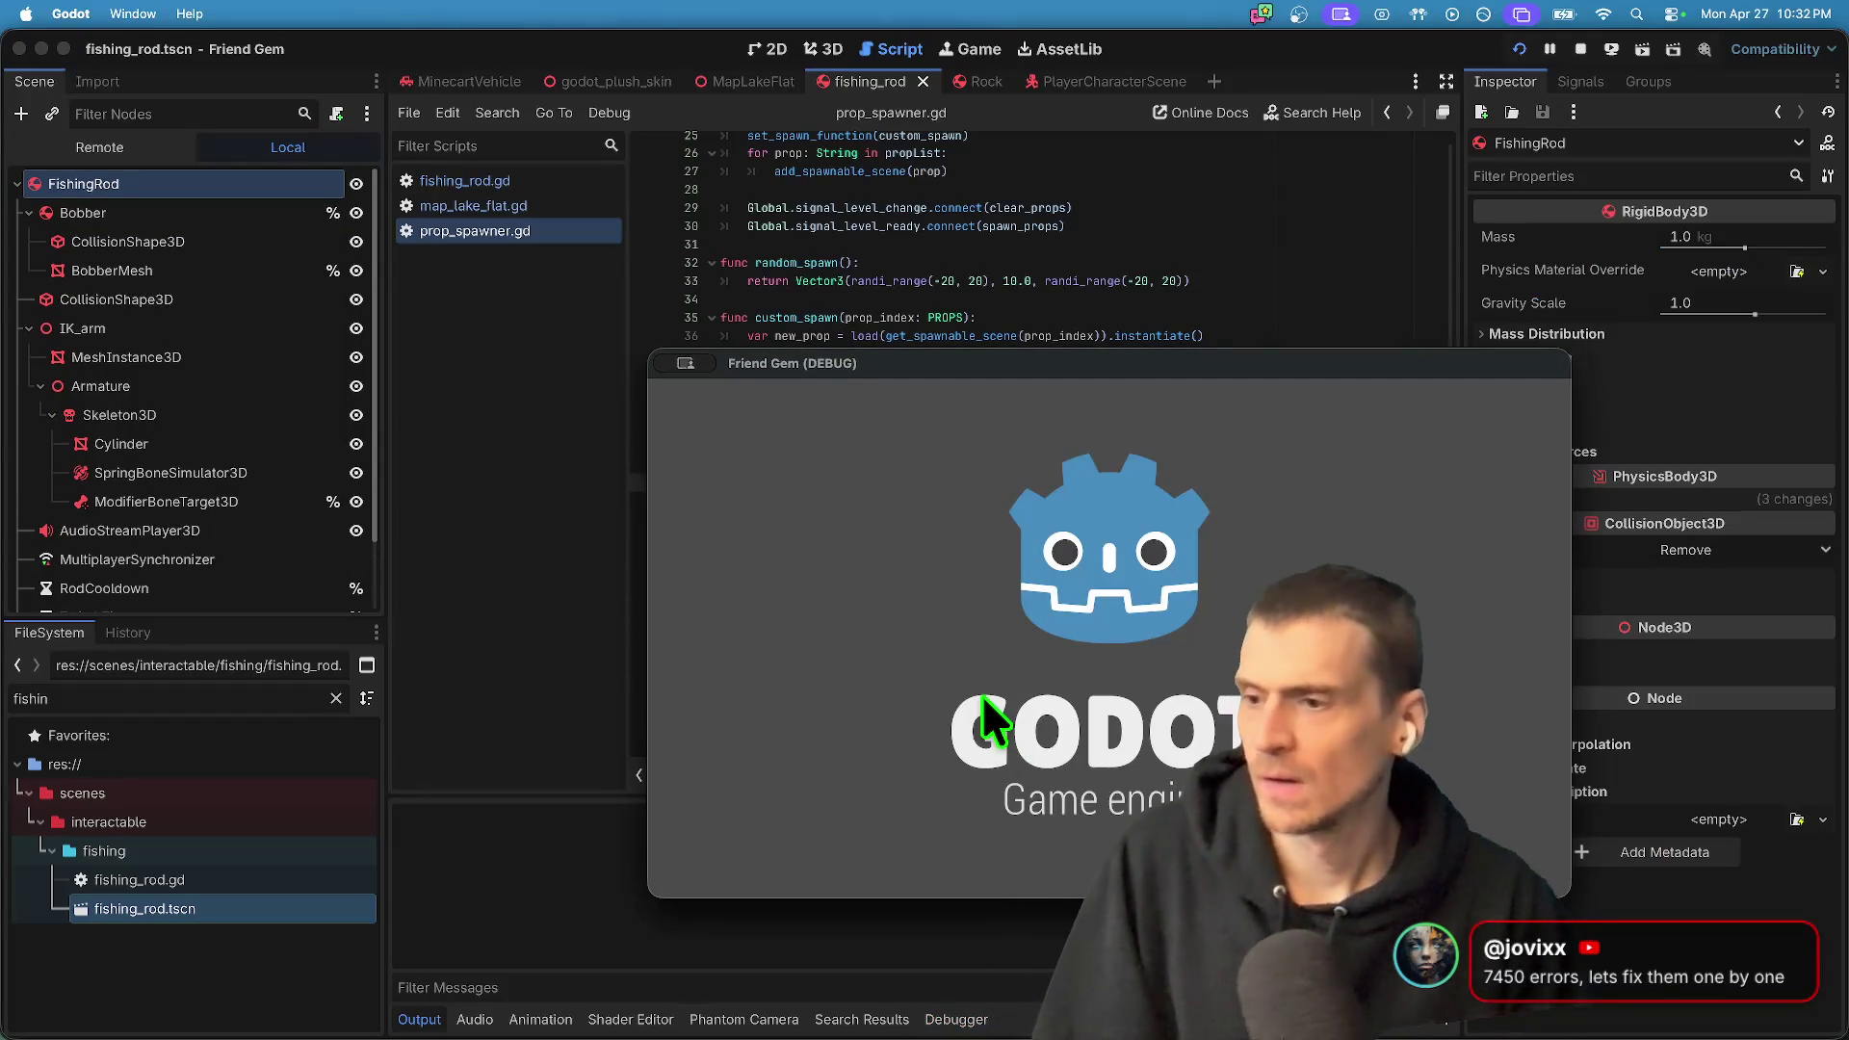
left_click_drag(876, 353, 777, 221)
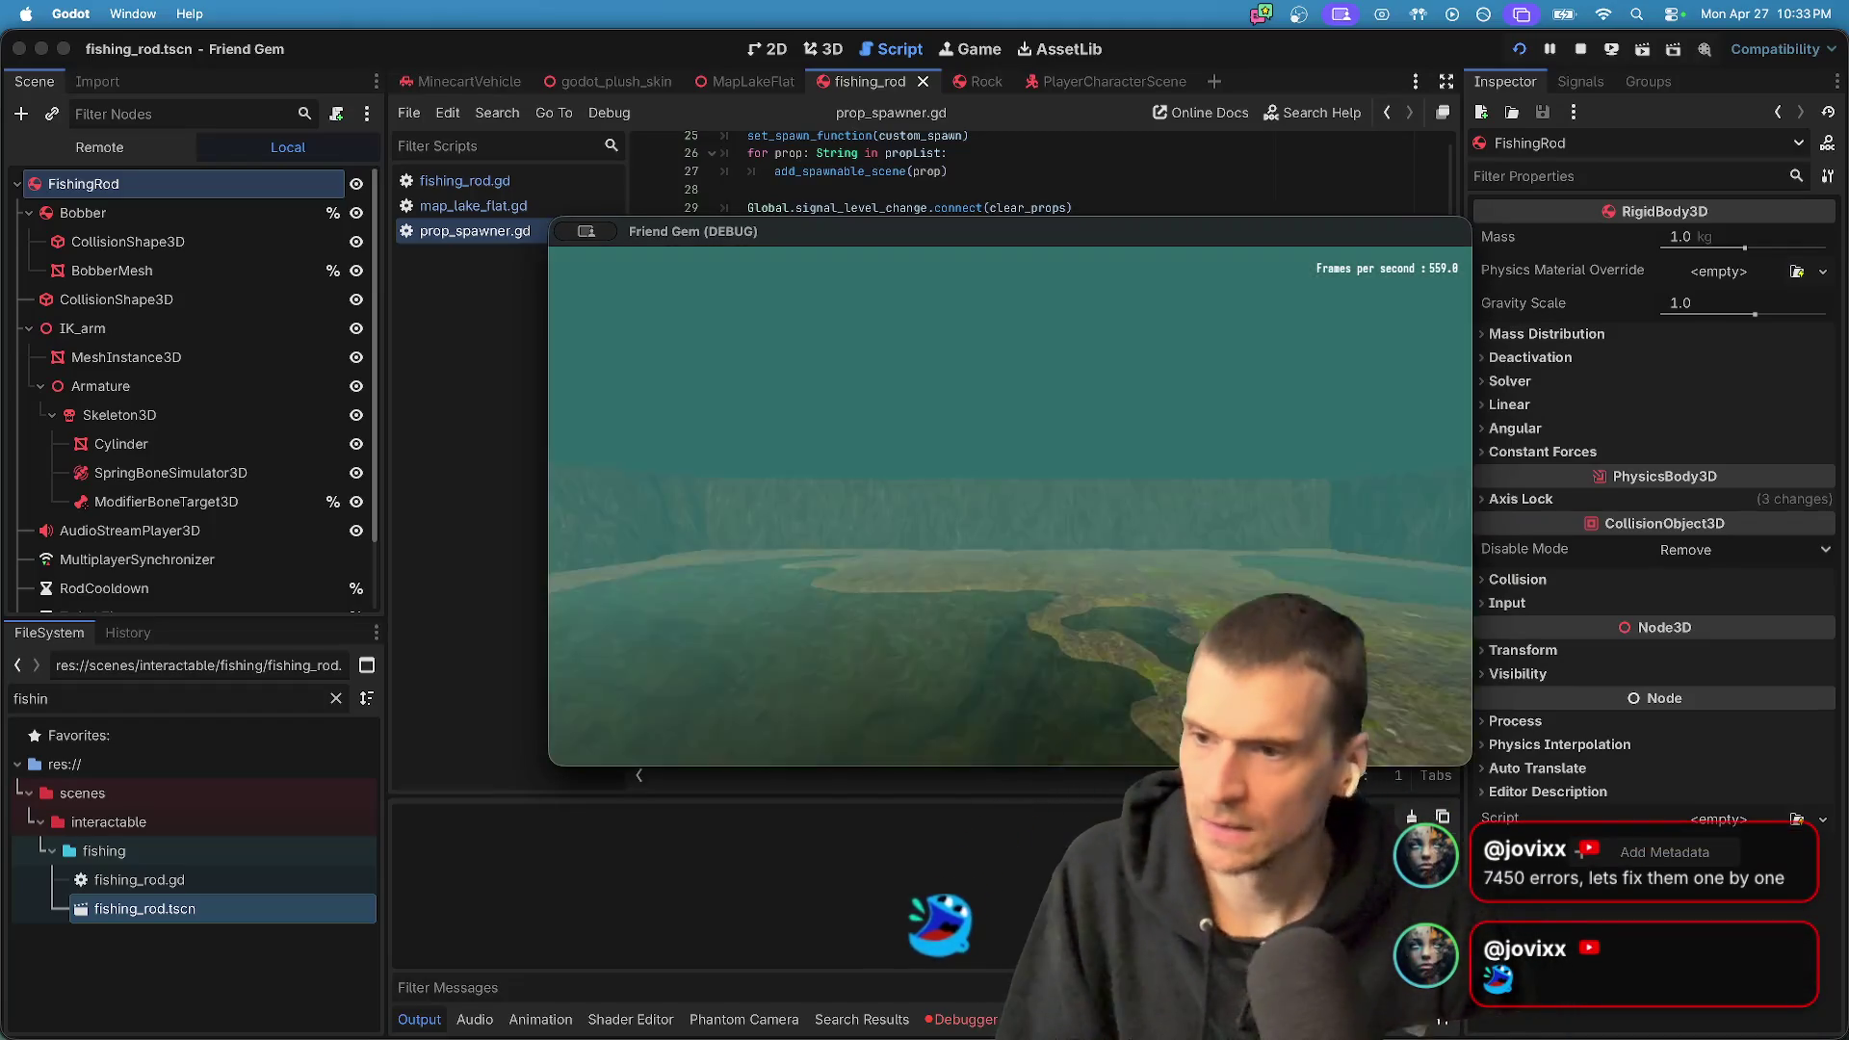
key("super+q")
scroll(195, 540, "down", 2)
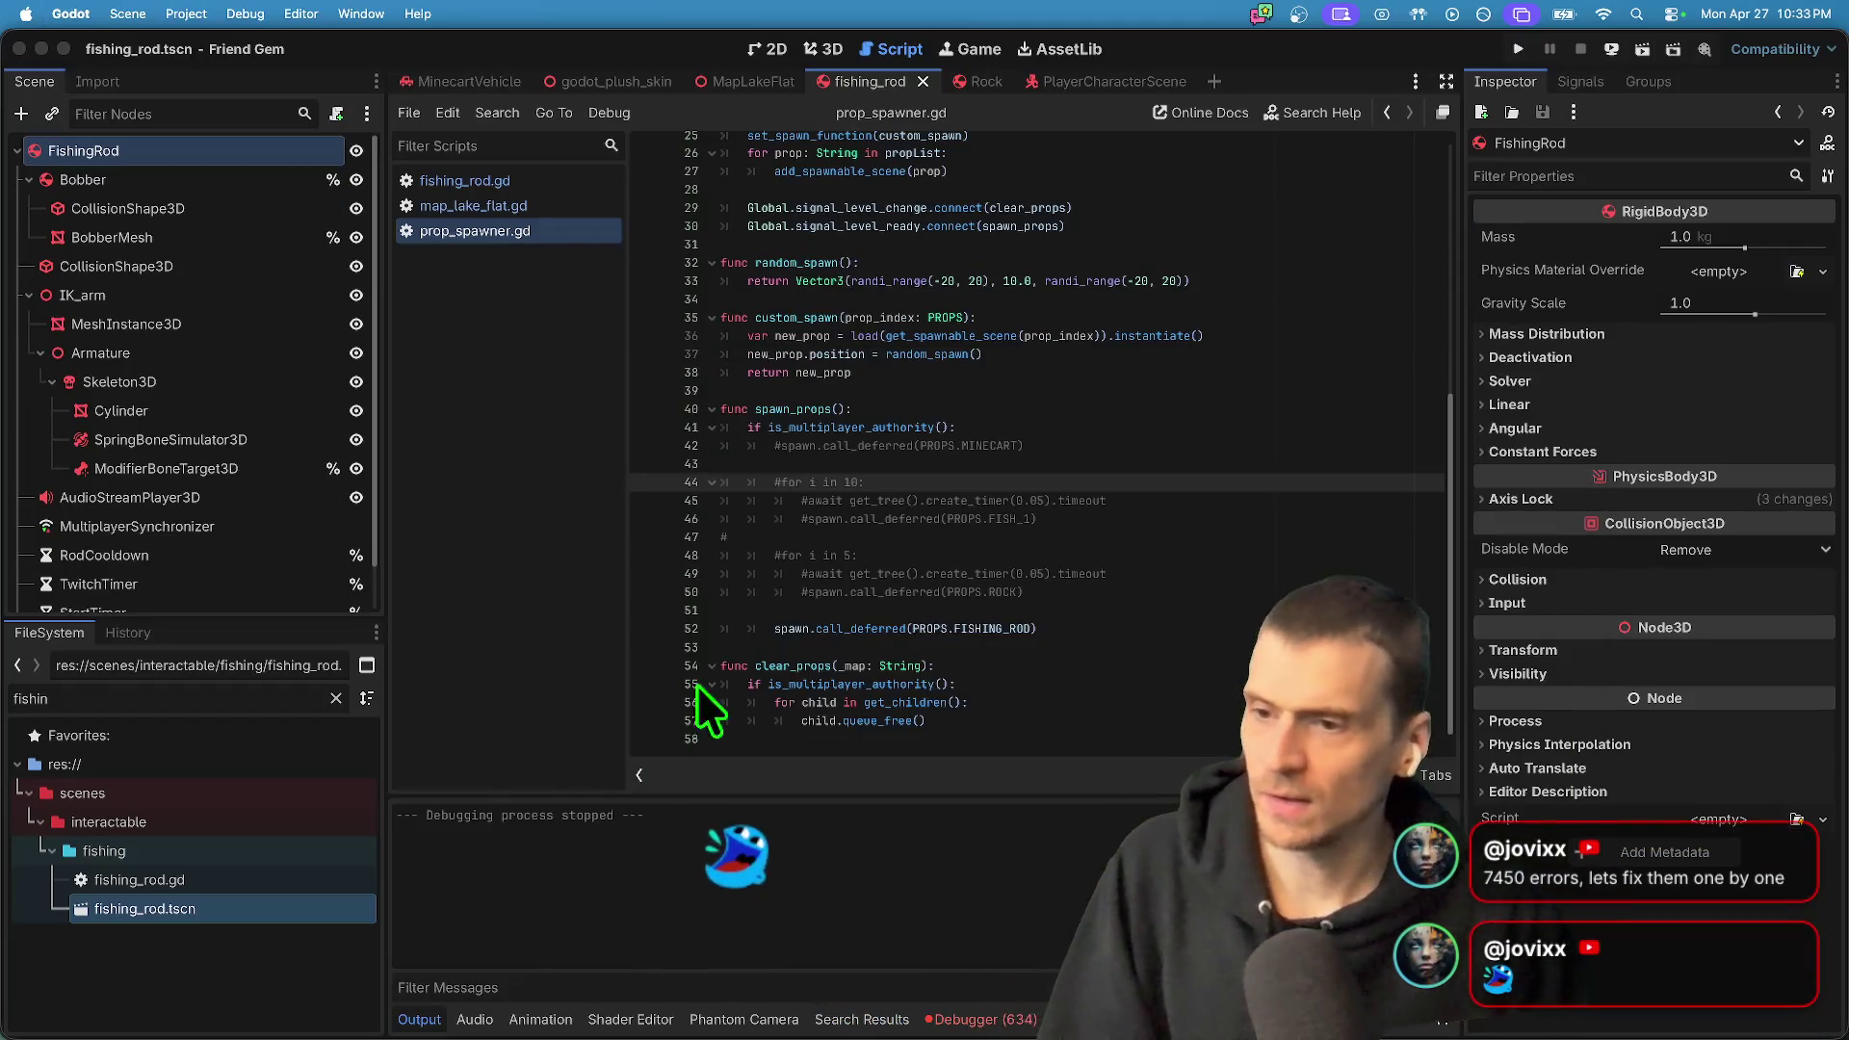
- Remove FishingRod and Bobber position and rotation from the MultiplayerSynchronizer's synced properties
left_click(205, 476)
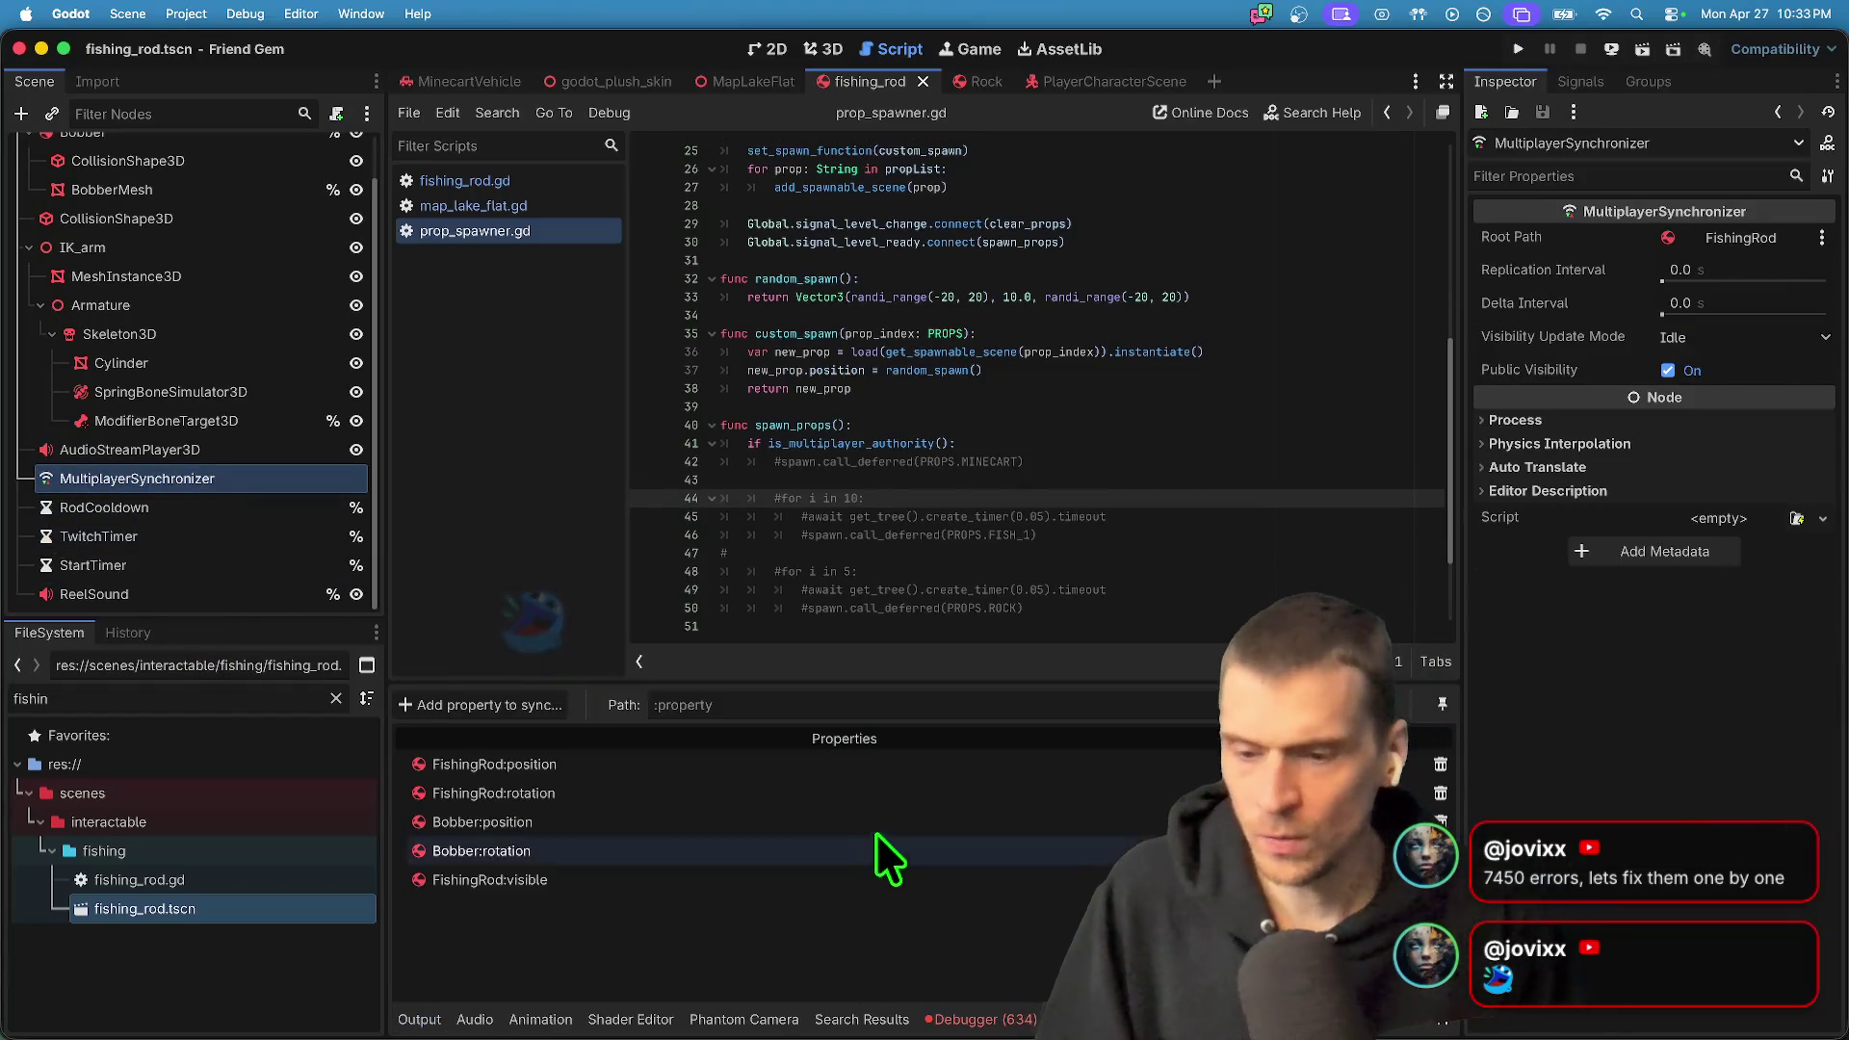
left_click(1439, 763)
key("Return")
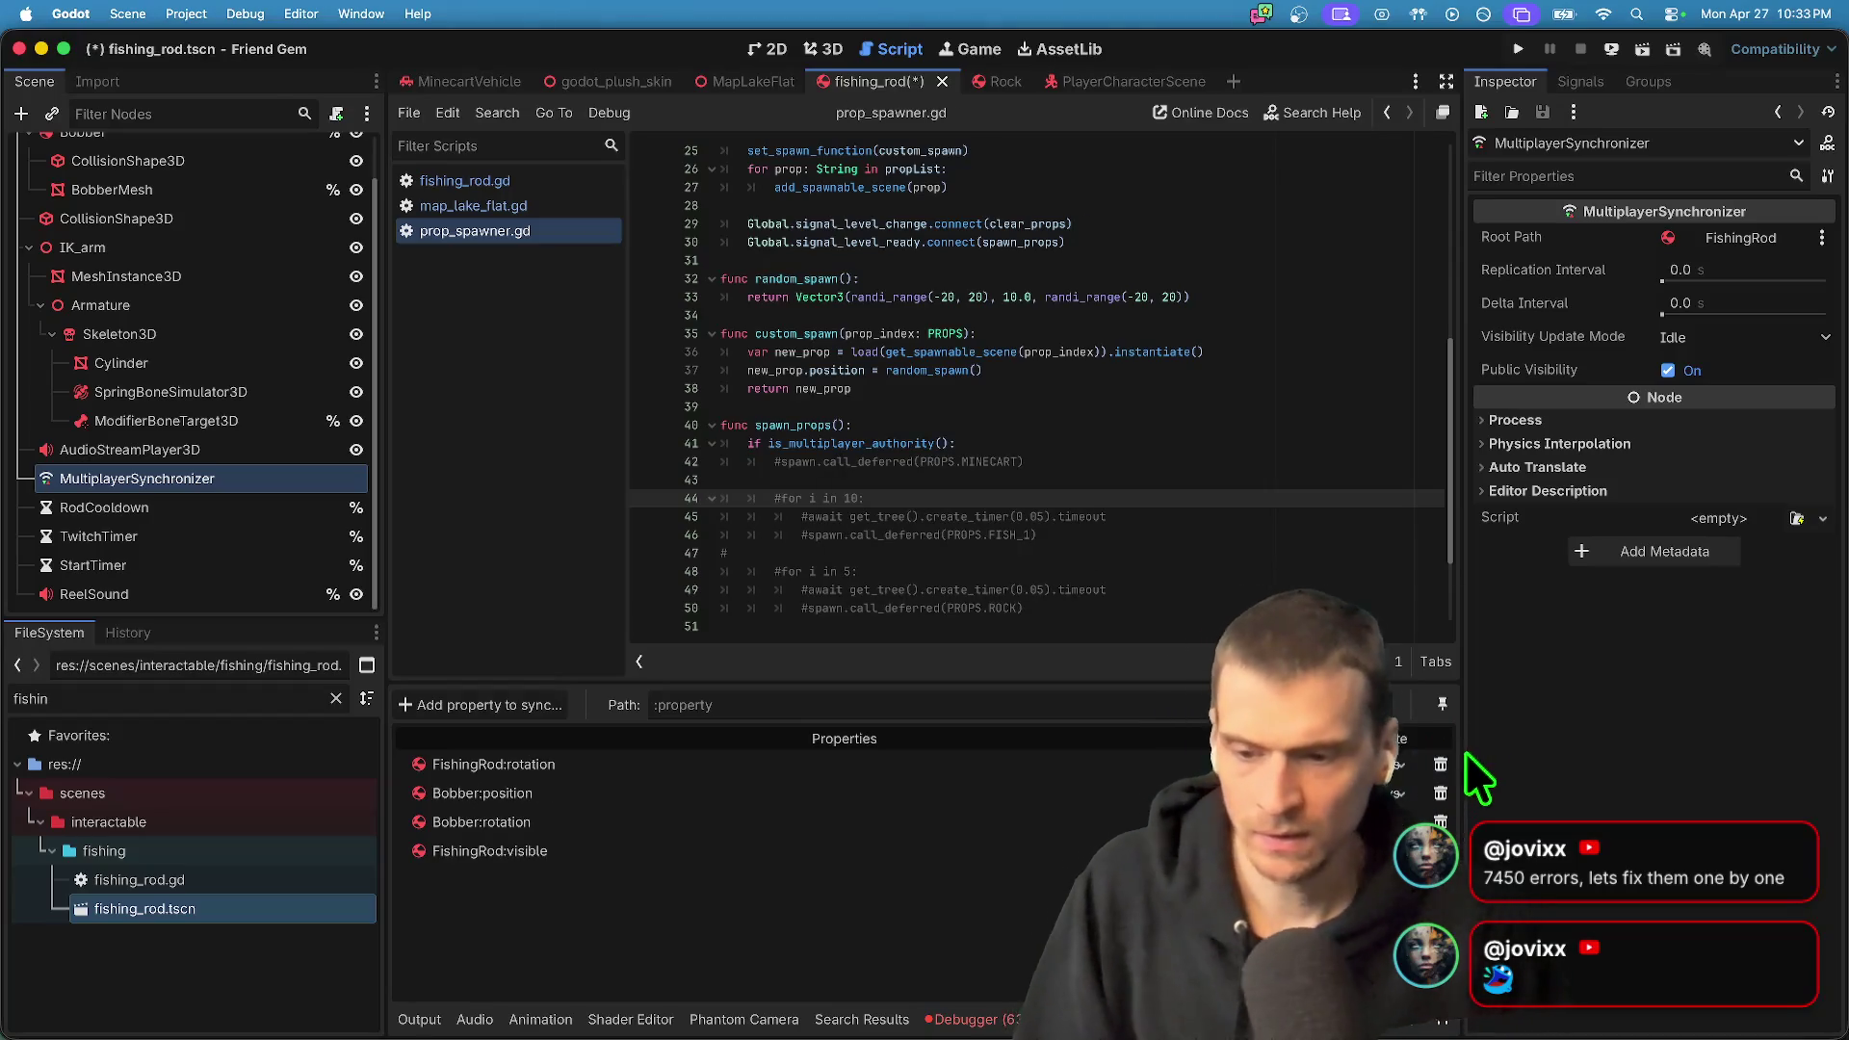
left_click(1445, 762)
key("Return")
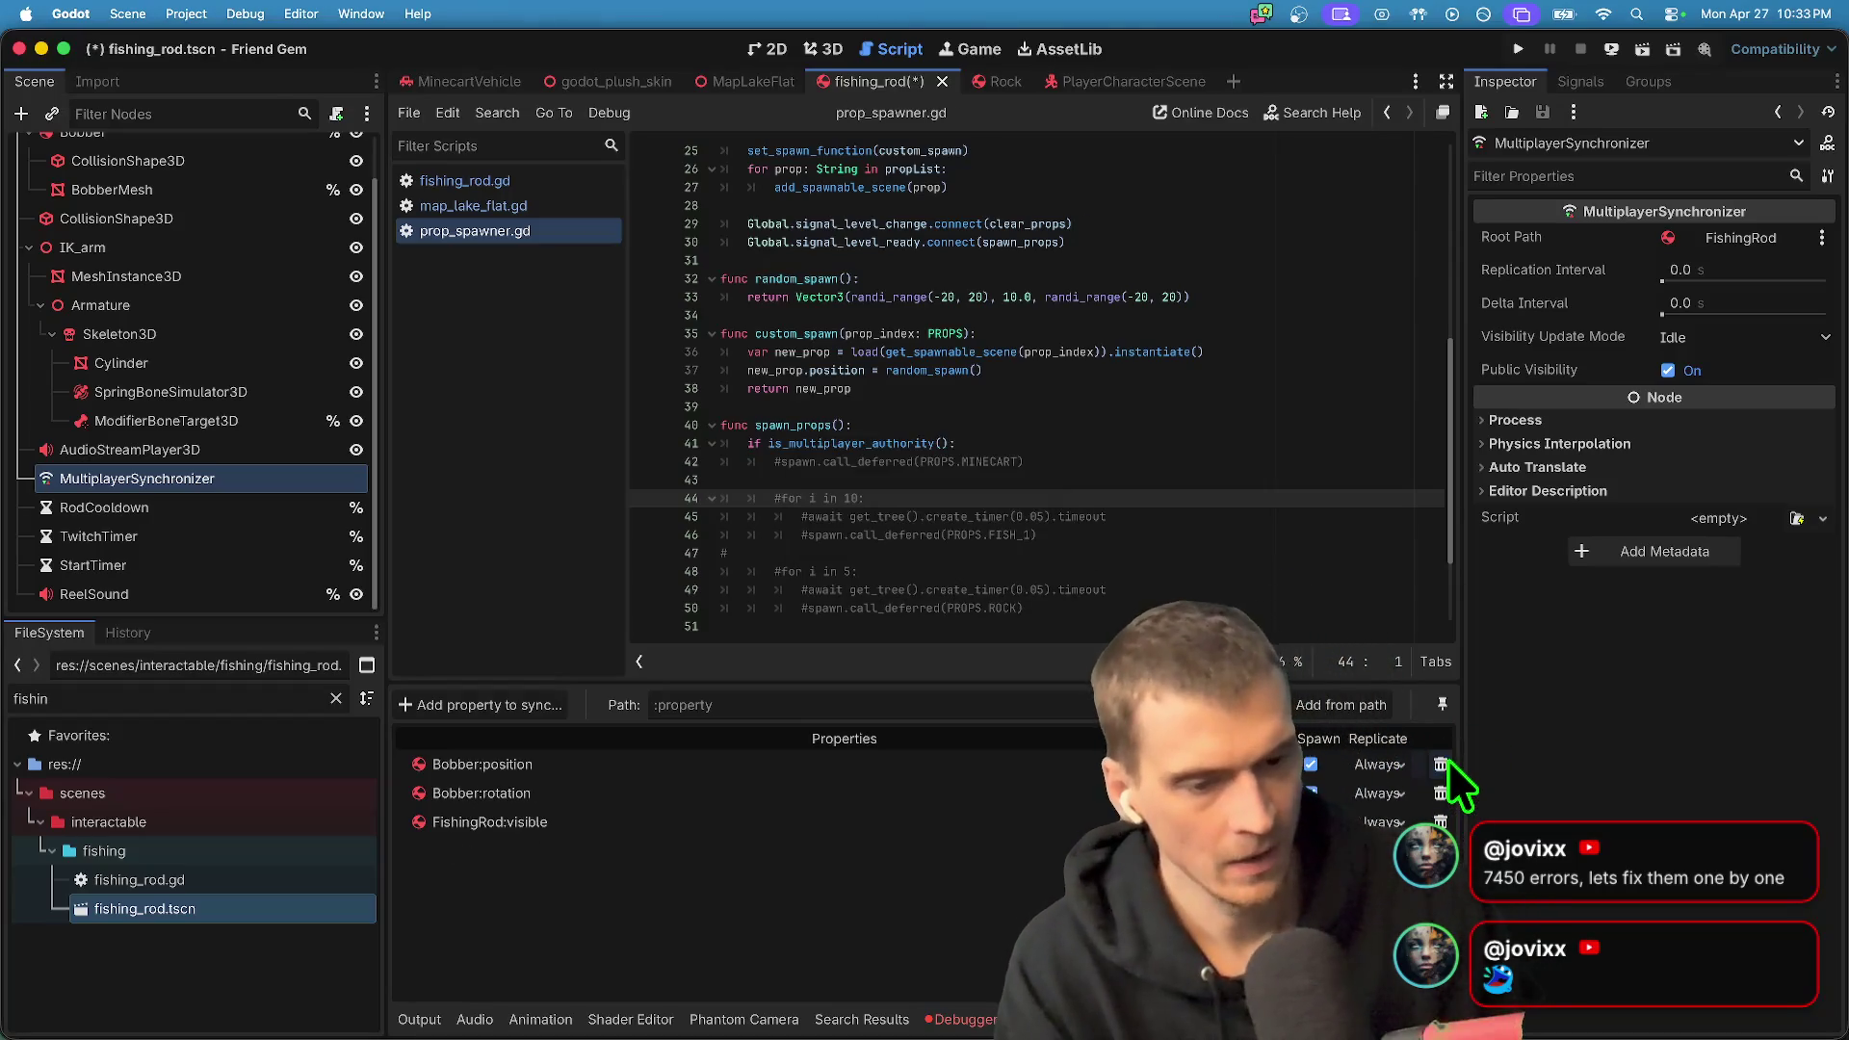
left_click(1445, 762)
key("Return")
left_click(1445, 762)
key("Return")
key("Return")
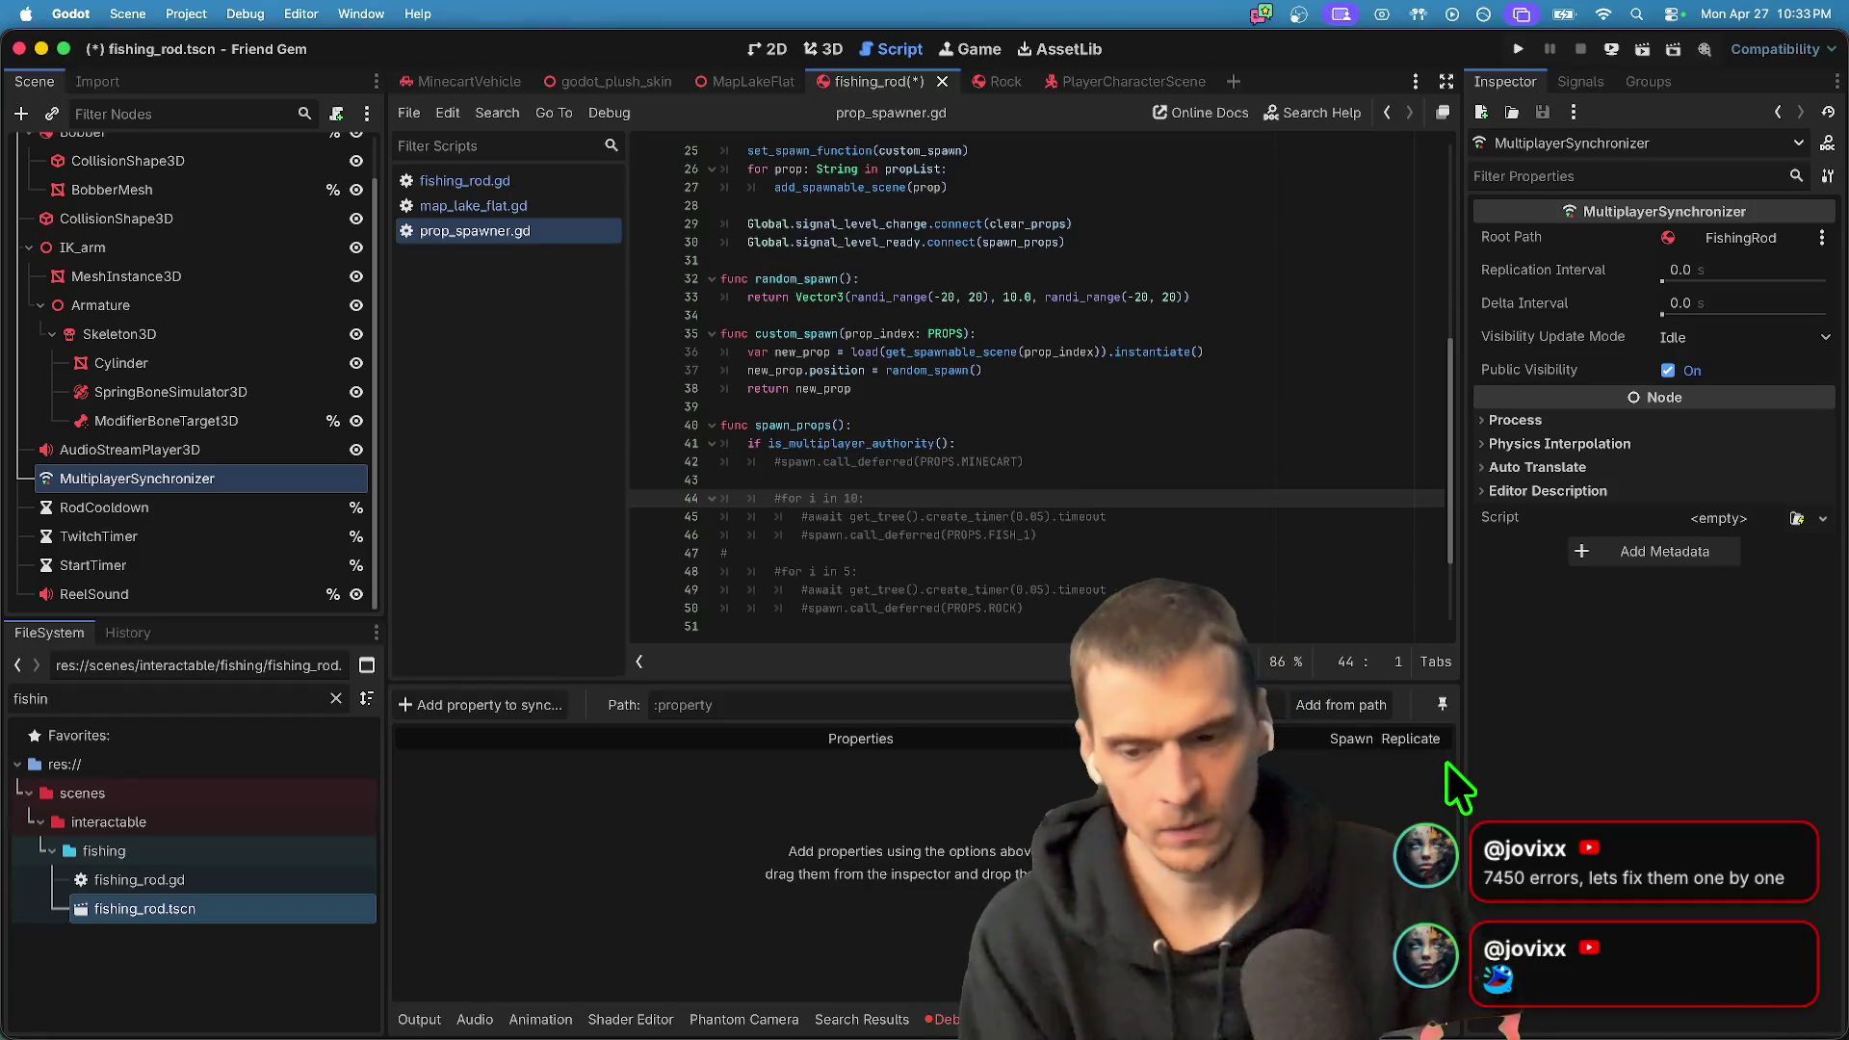
- Add FishingRod:position to the synchronized properties
left_click(503, 708)
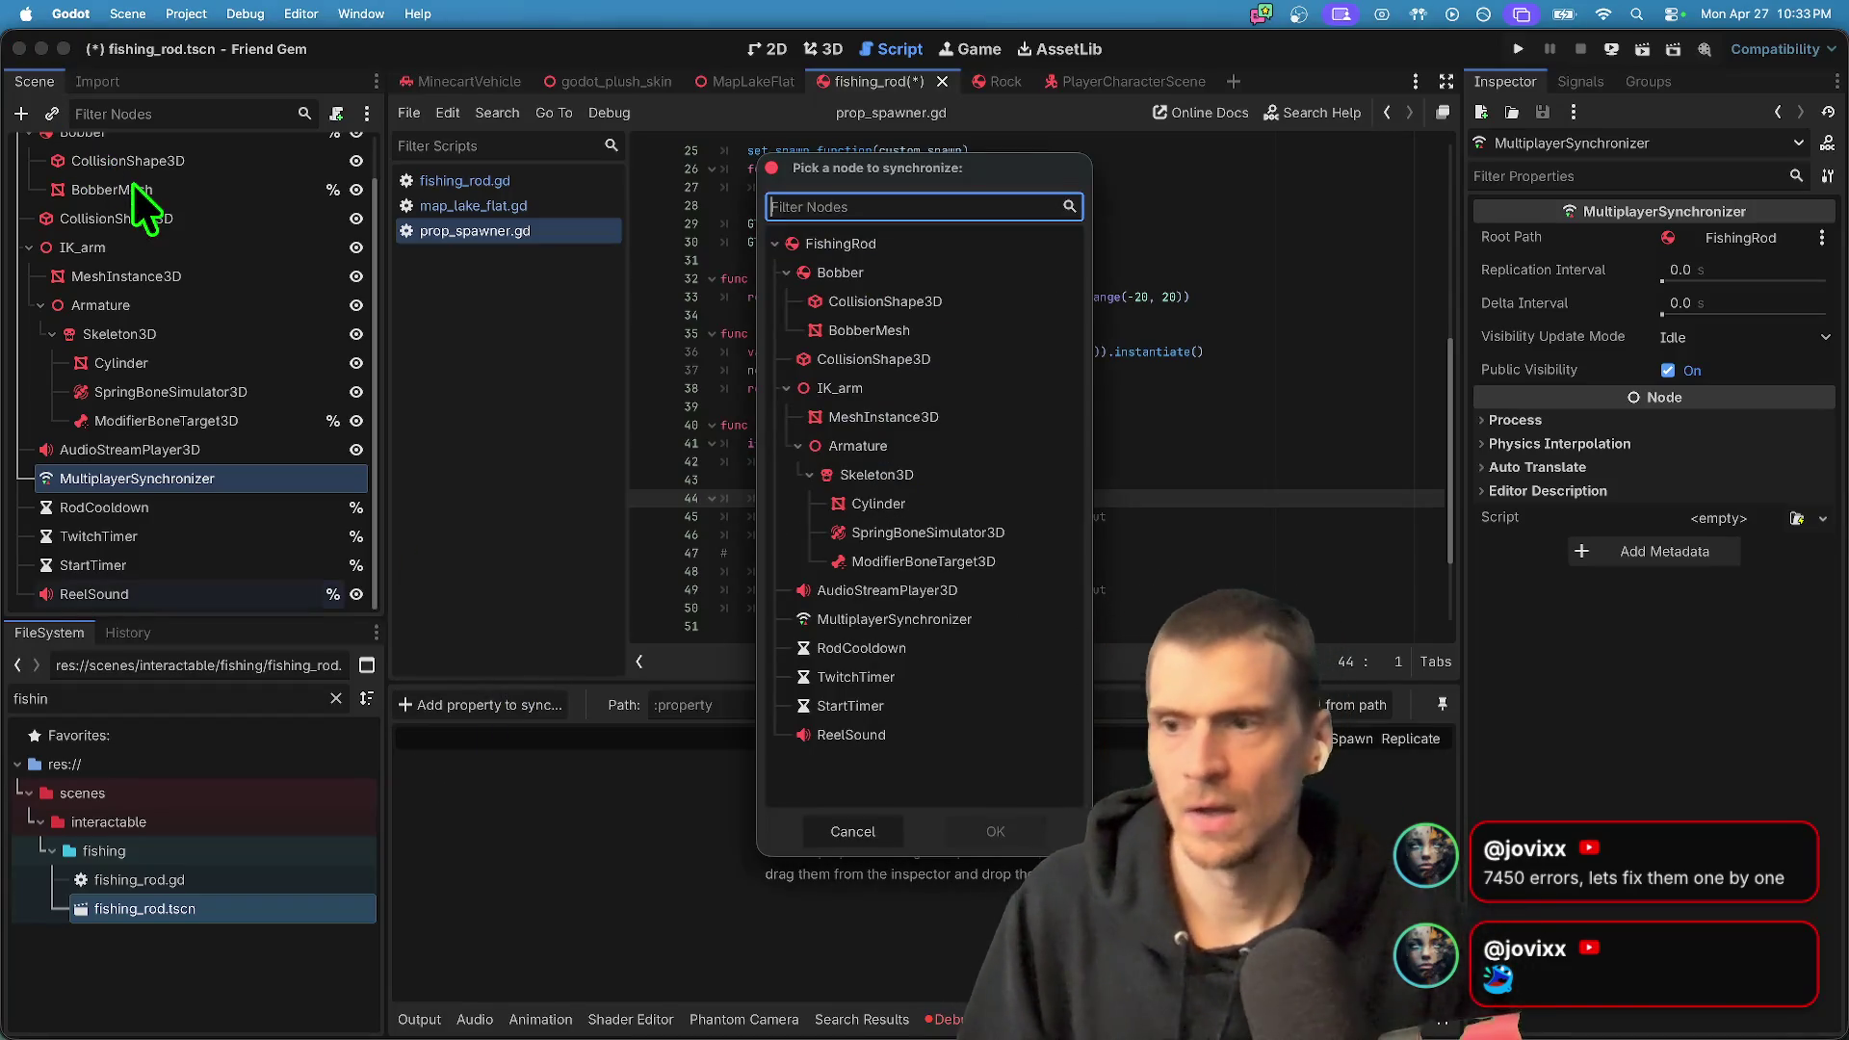
left_click(770, 243)
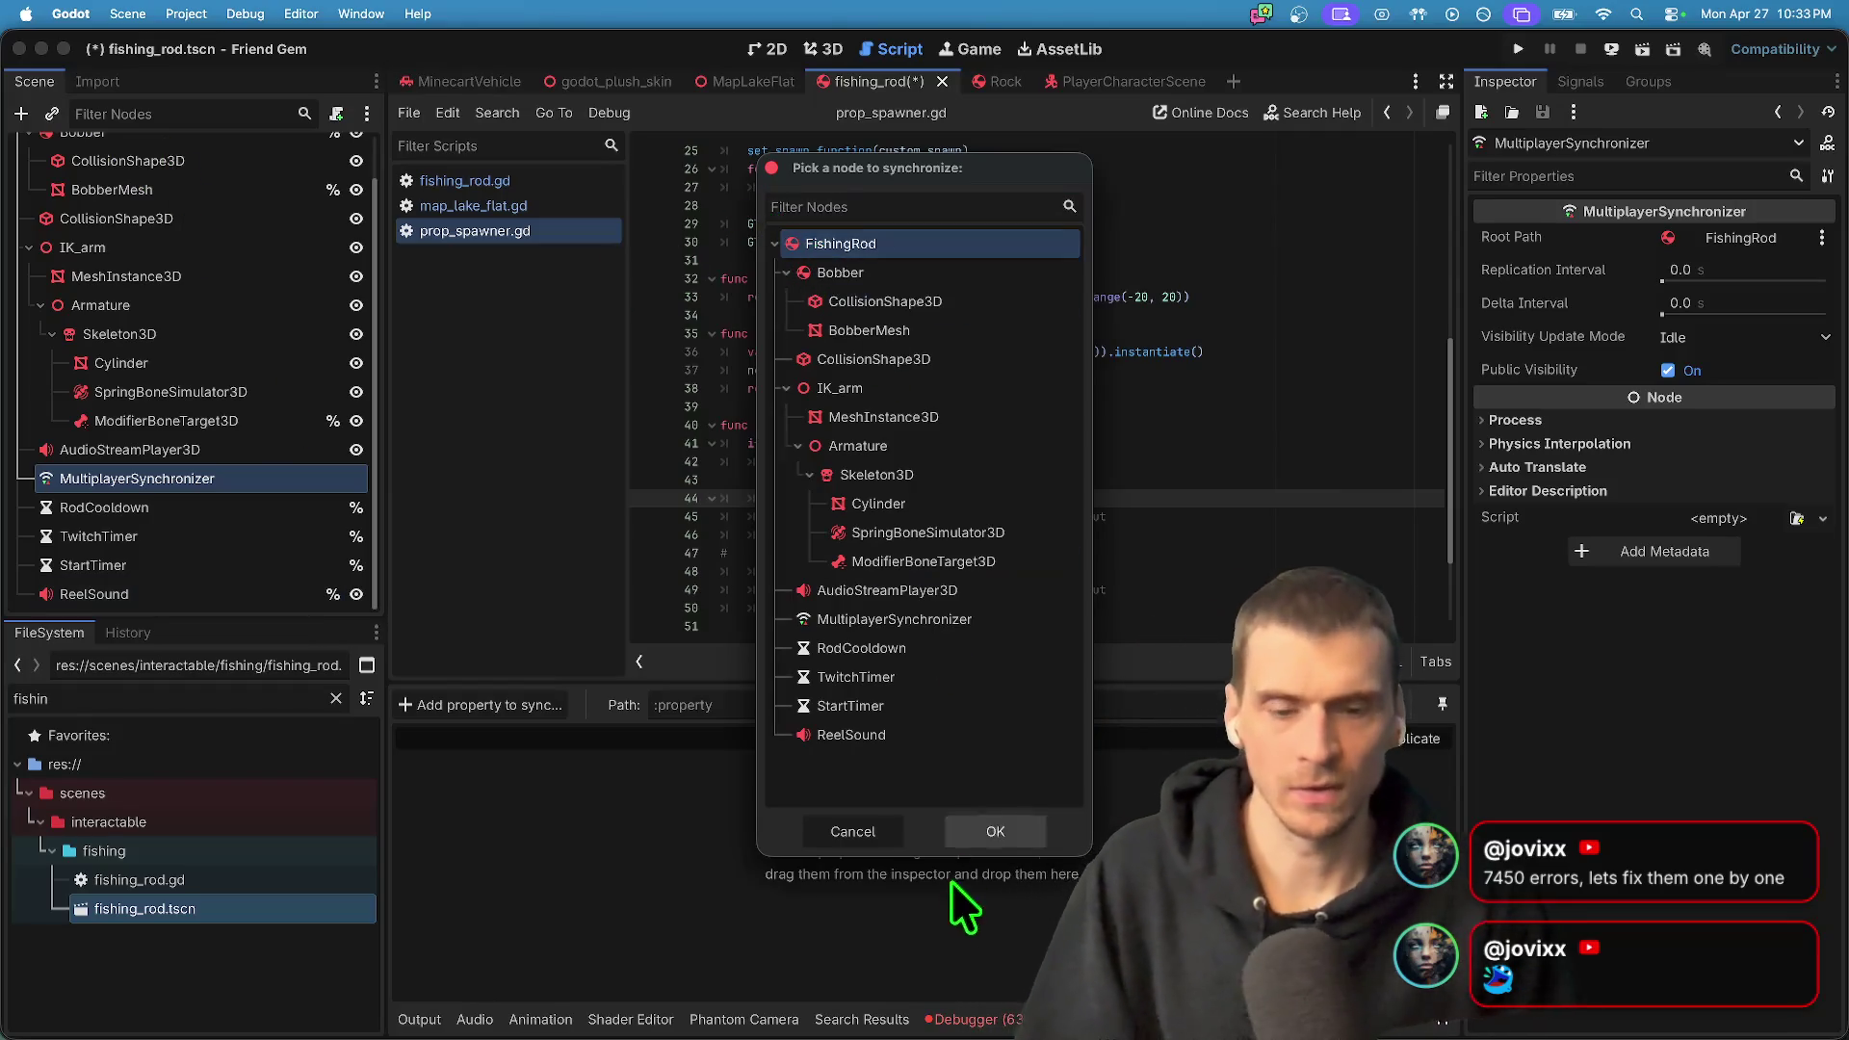
left_click(1017, 835)
type("pos")
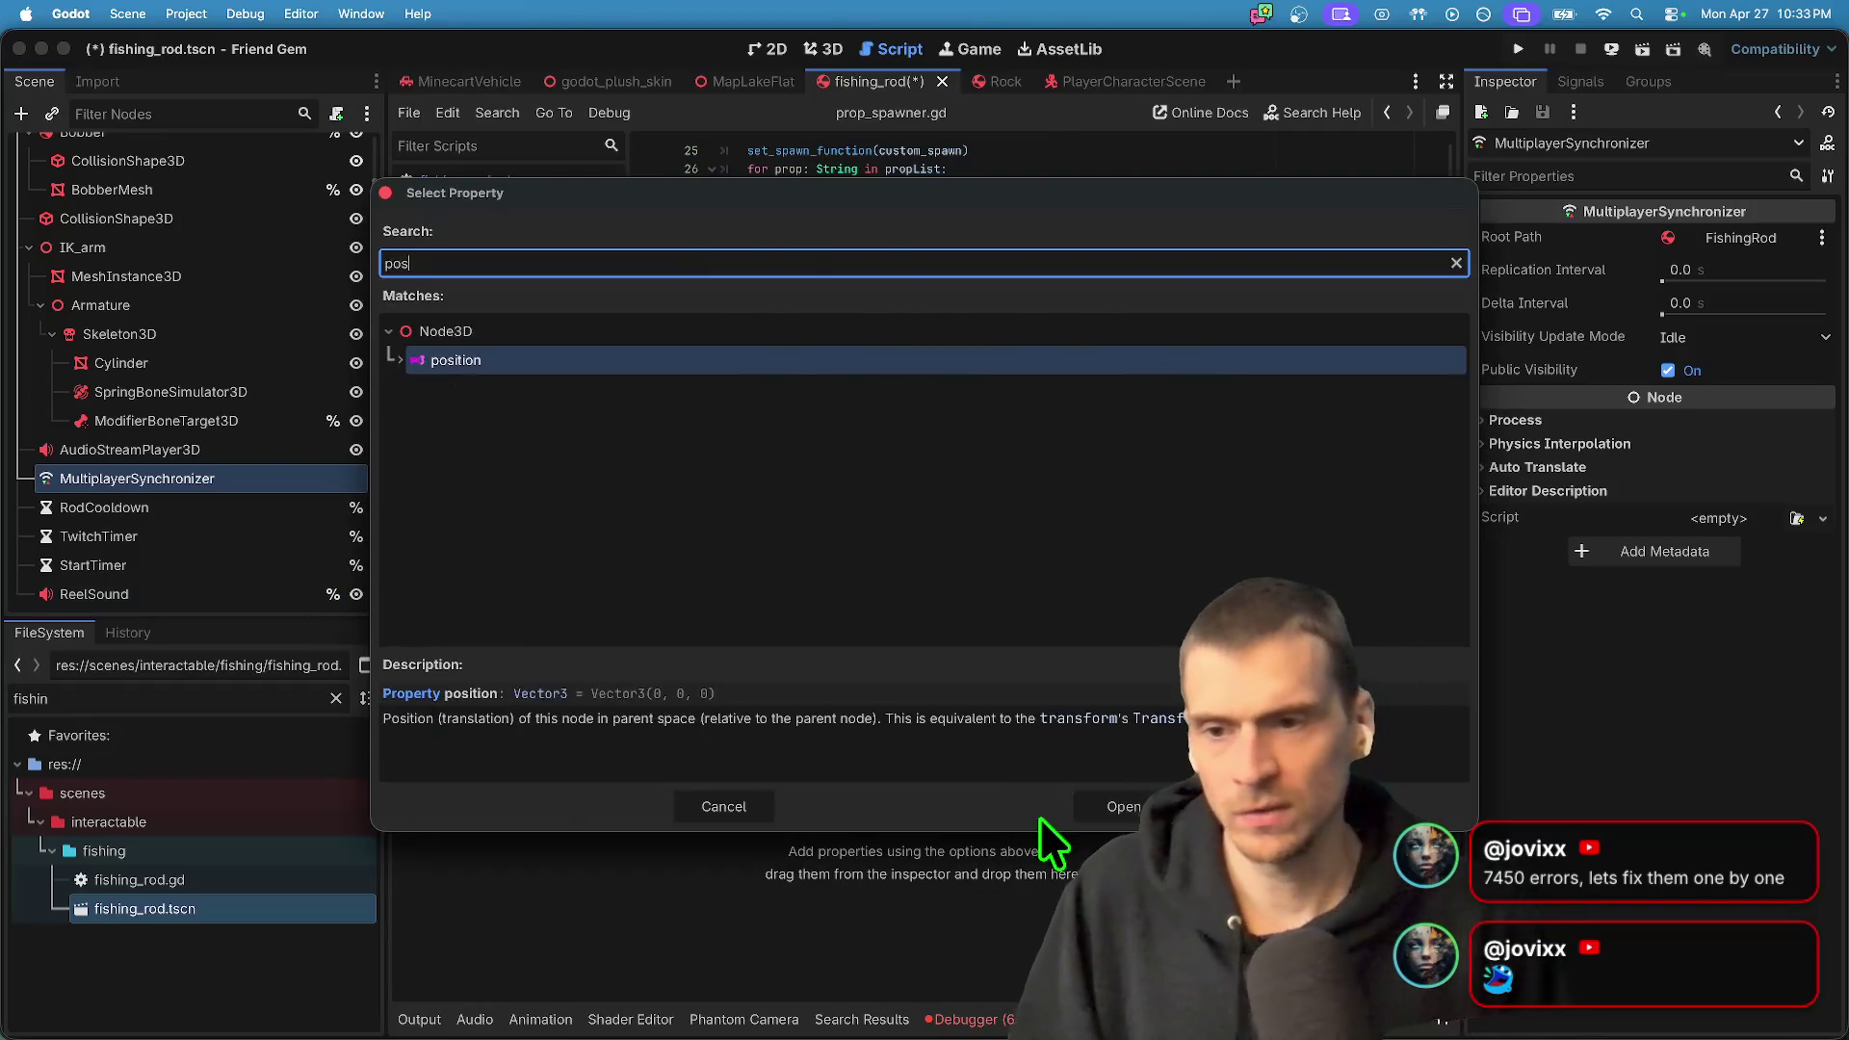
key("Return")
- Try adding FishingRod rotation, then remove the mistakenly added rotation_edit_mode
left_click(503, 705)
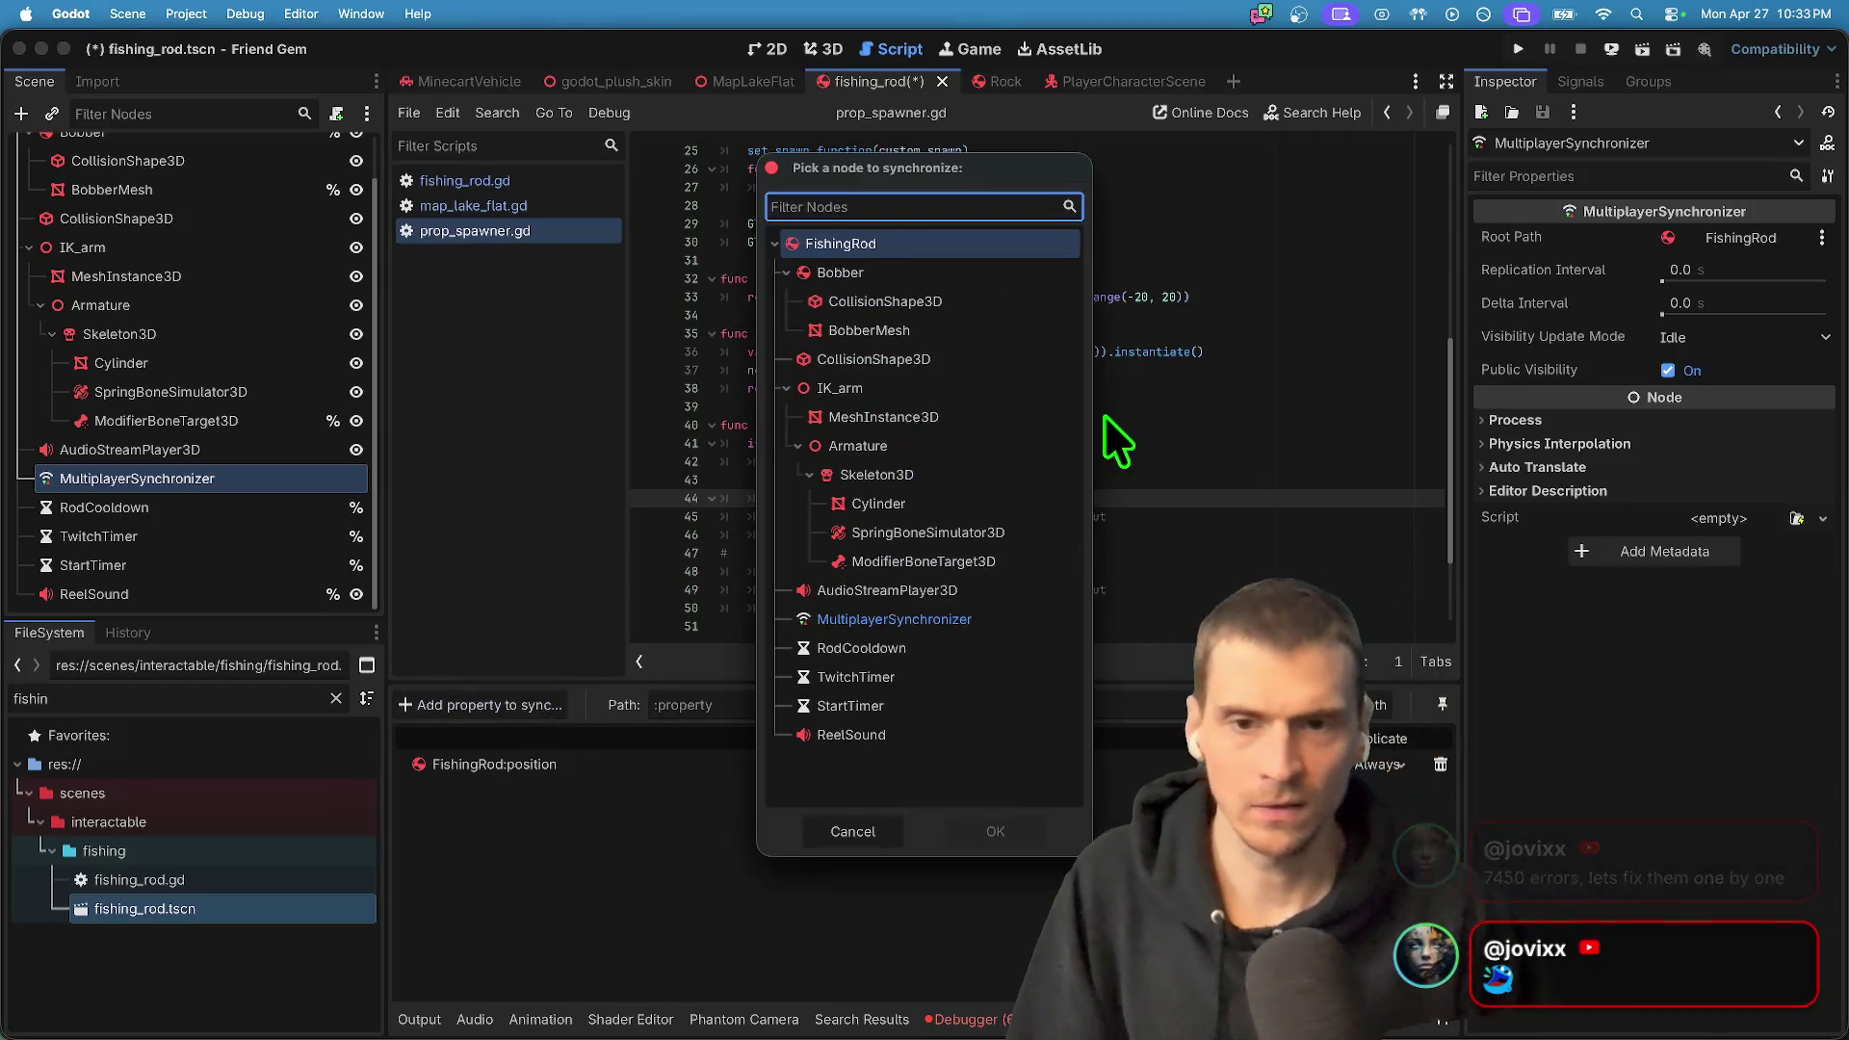
left_click(985, 246)
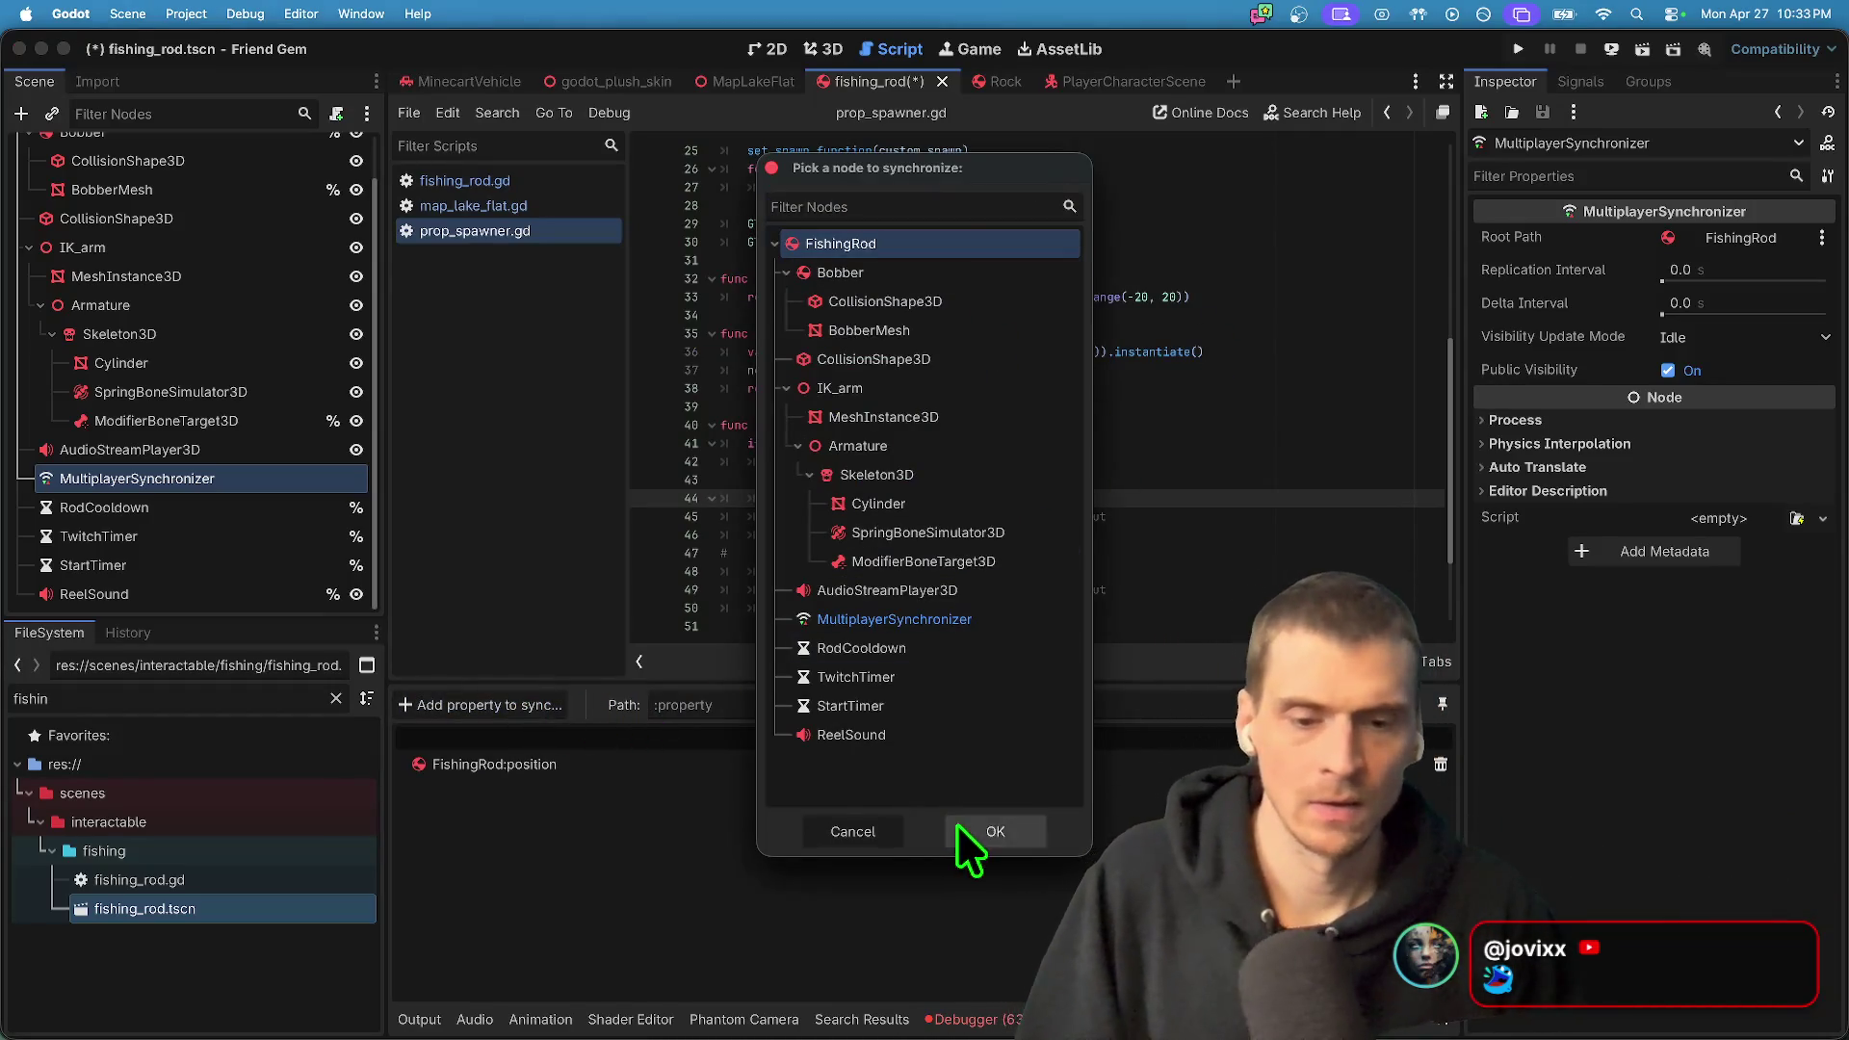
left_click(964, 830)
type("rot")
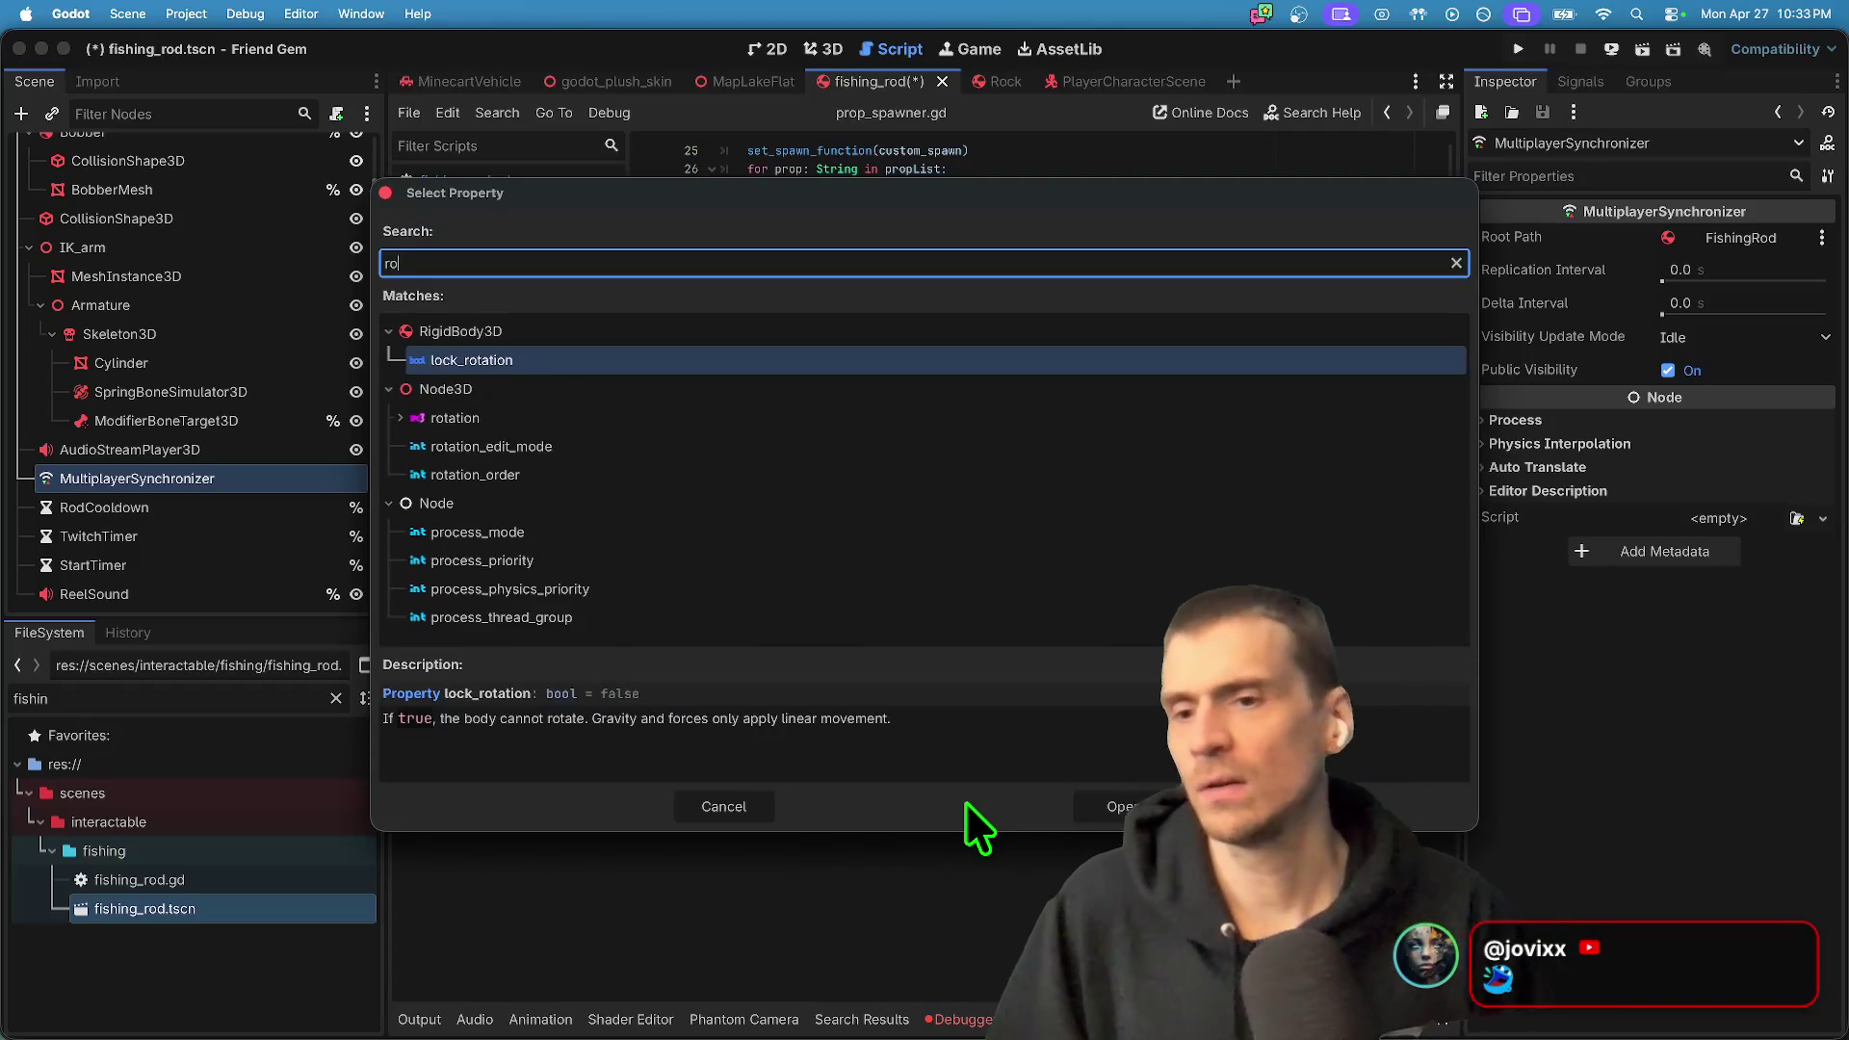
key("Return")
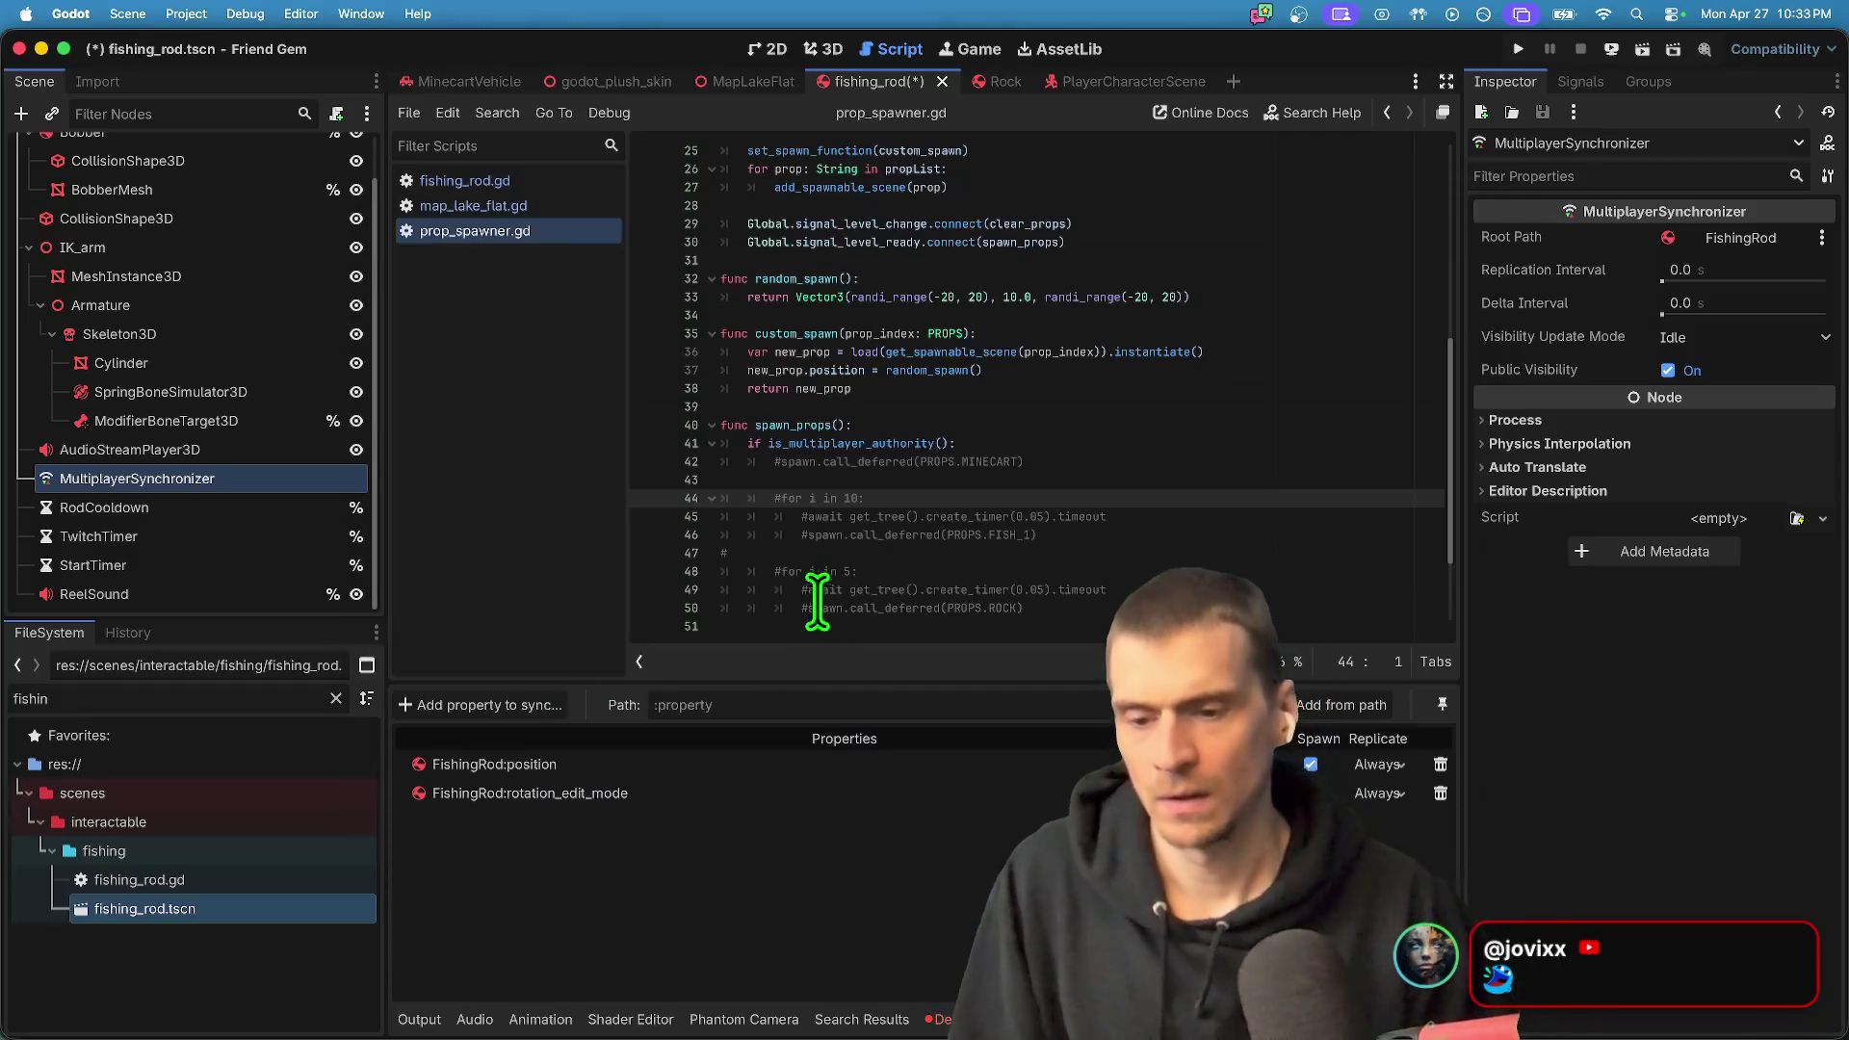
left_click(1441, 792)
left_click(968, 545)
- Add FishingRod:rotation to the sync list, then save and run the game
left_click(461, 705)
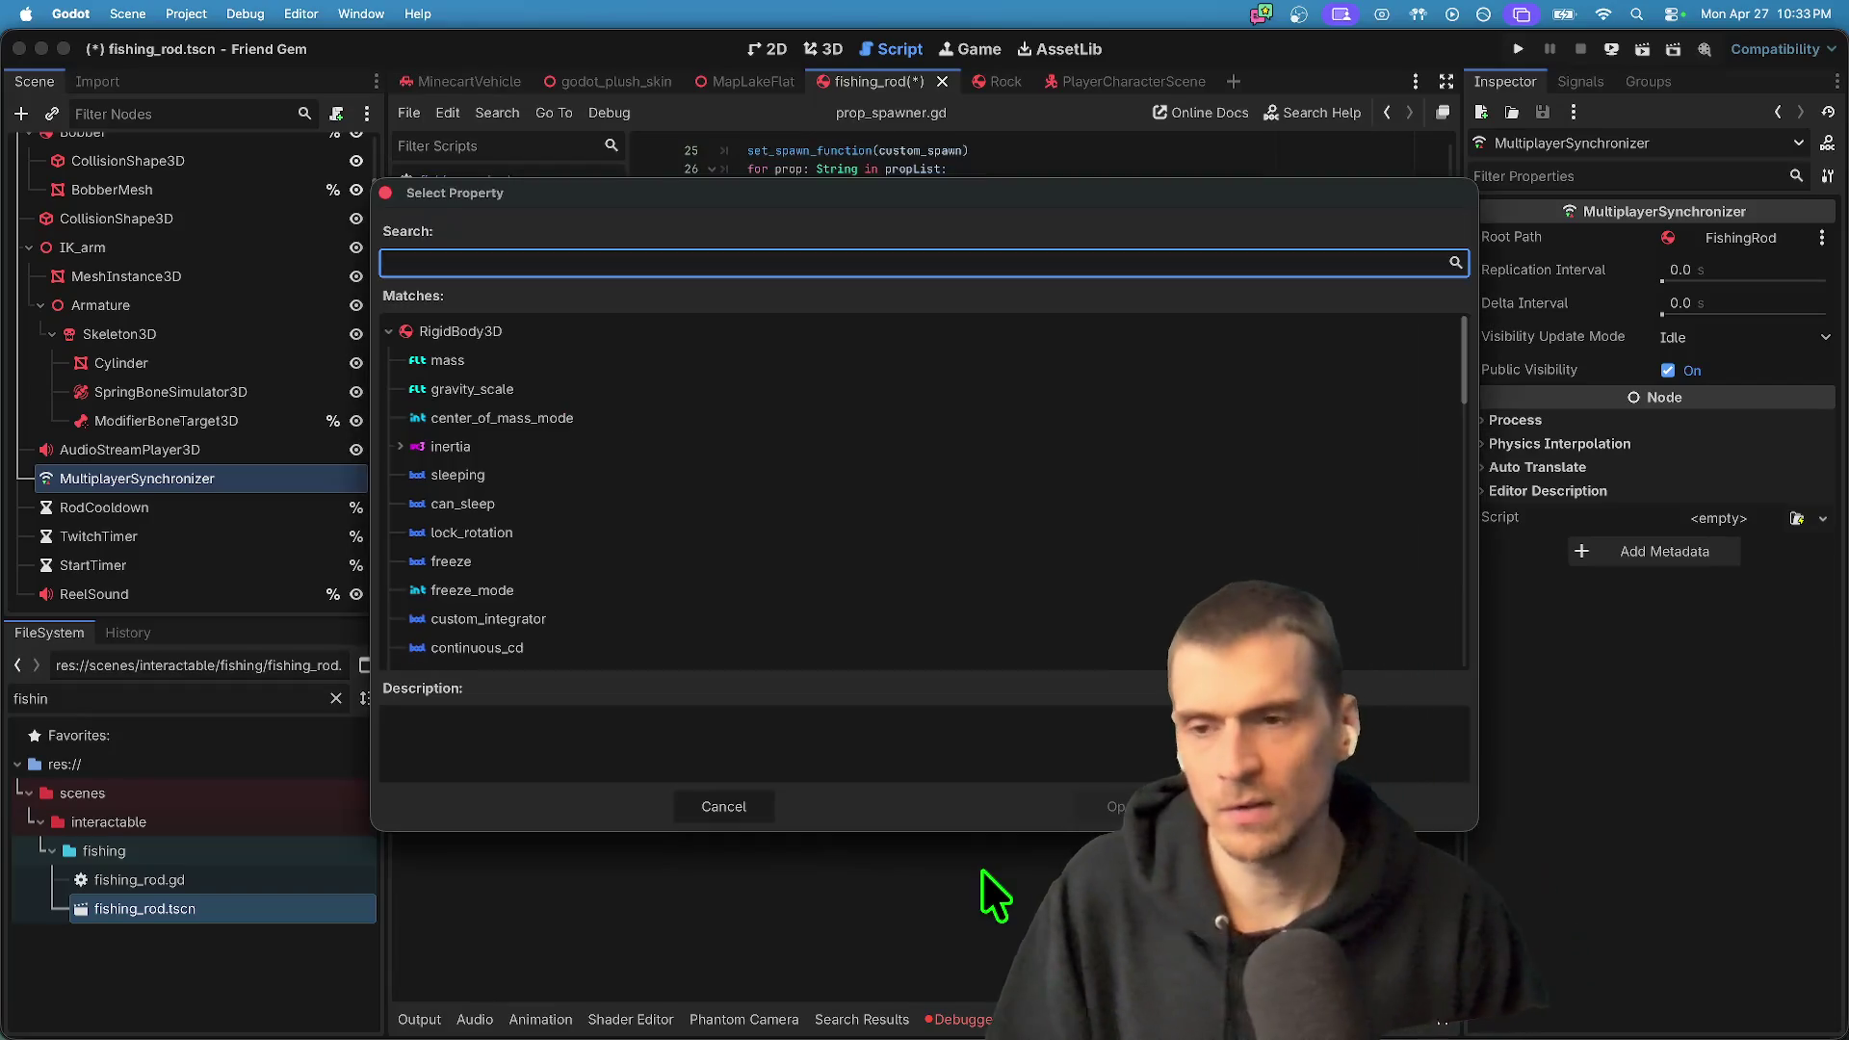
type("rot")
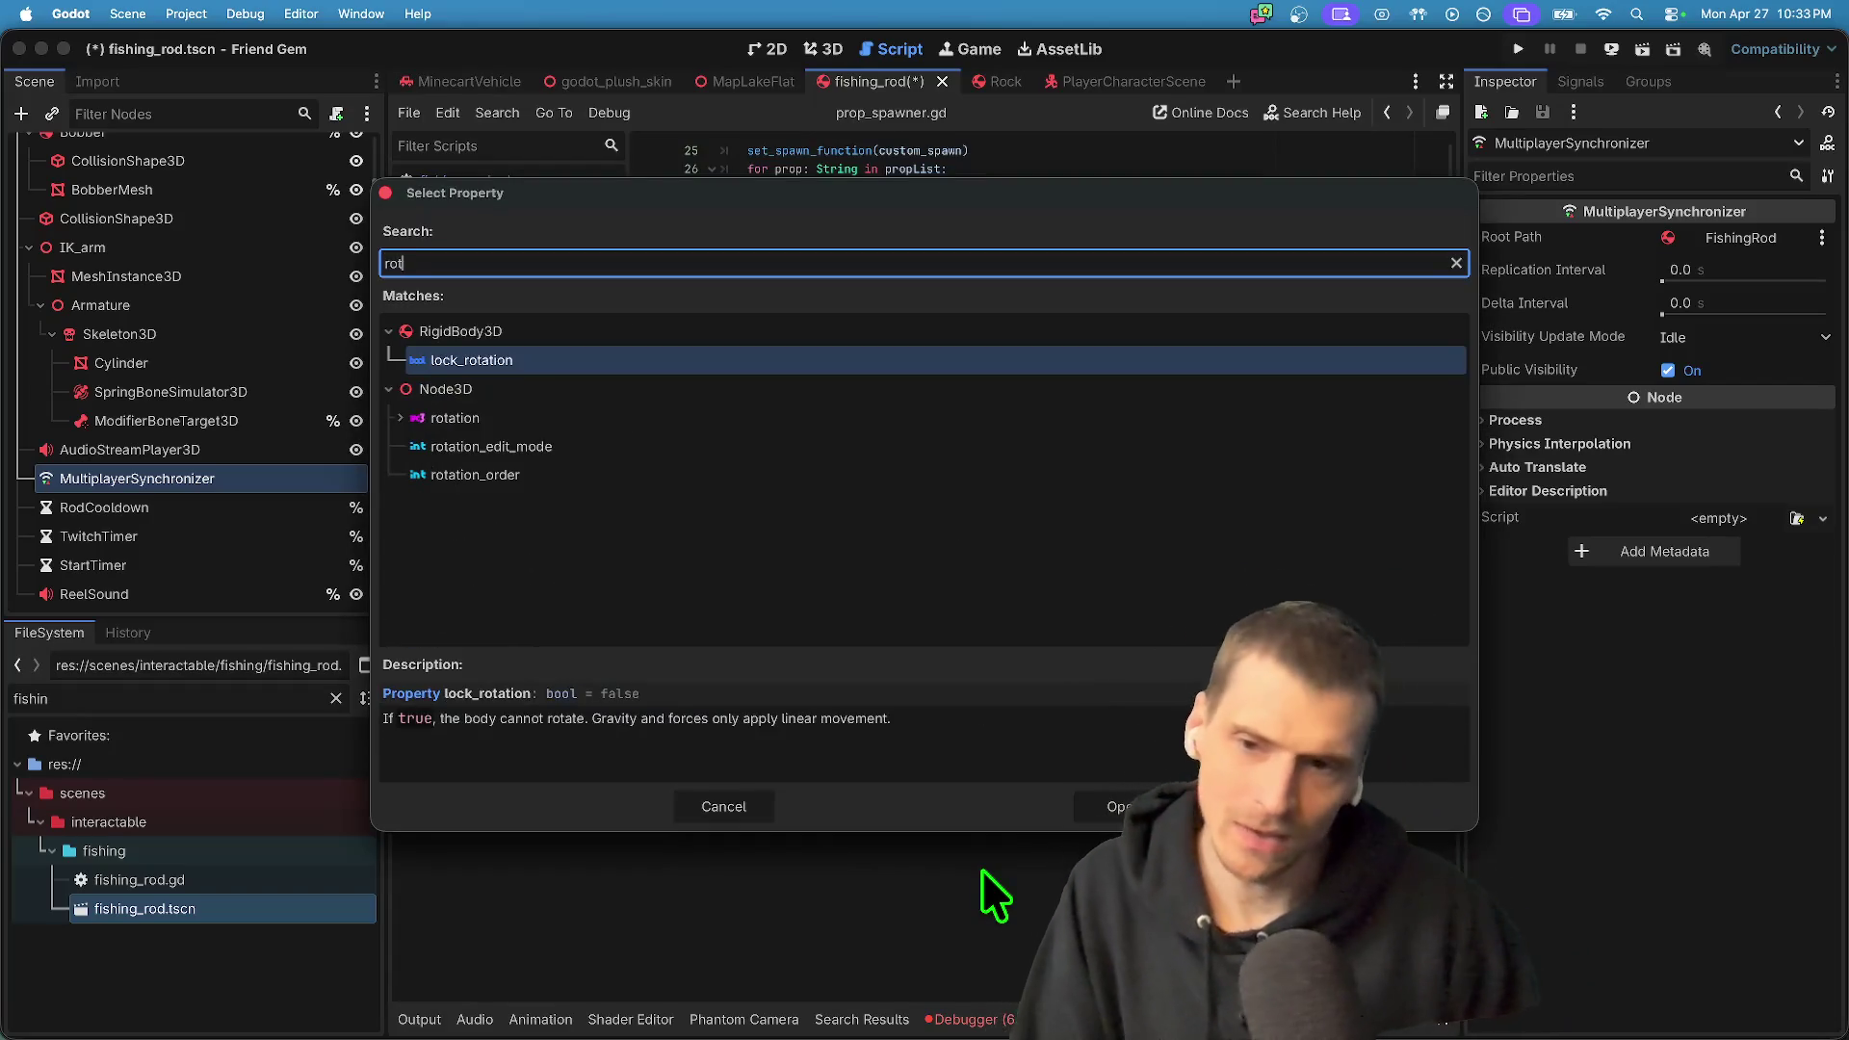
key("Down")
key("Return")
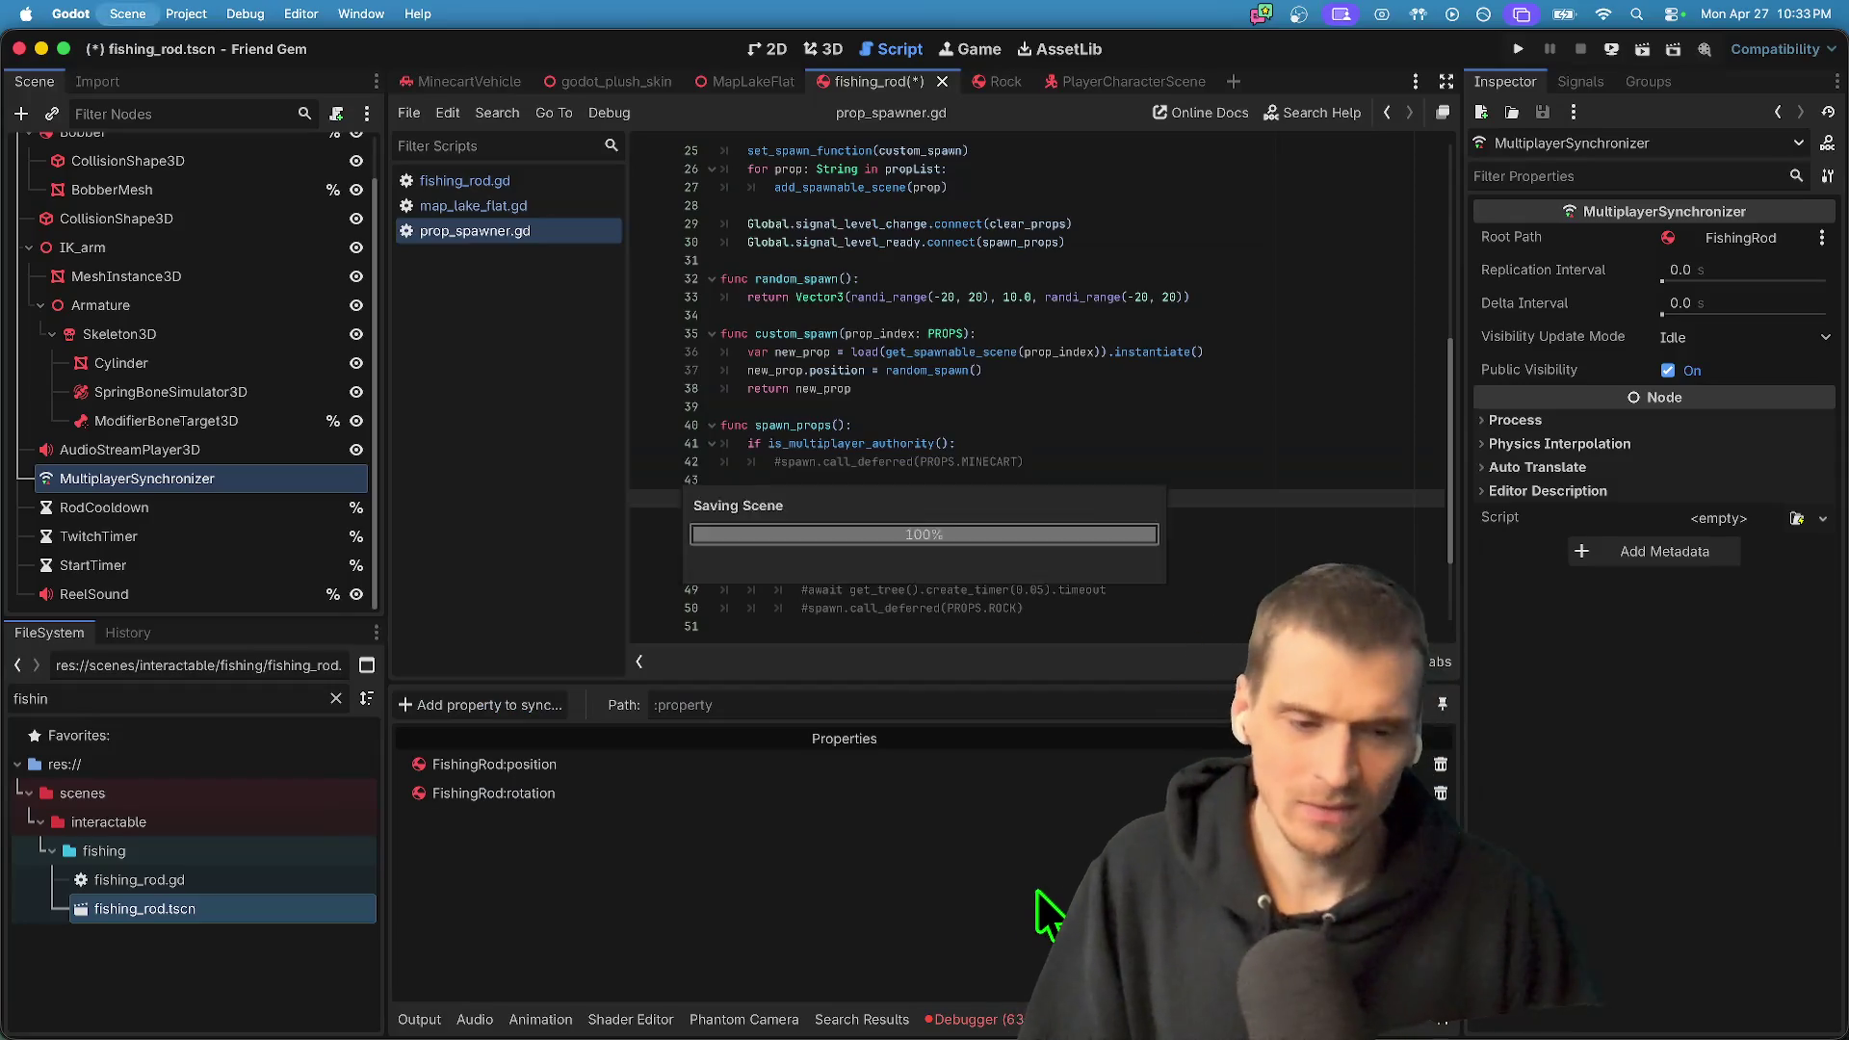
key("super+b")
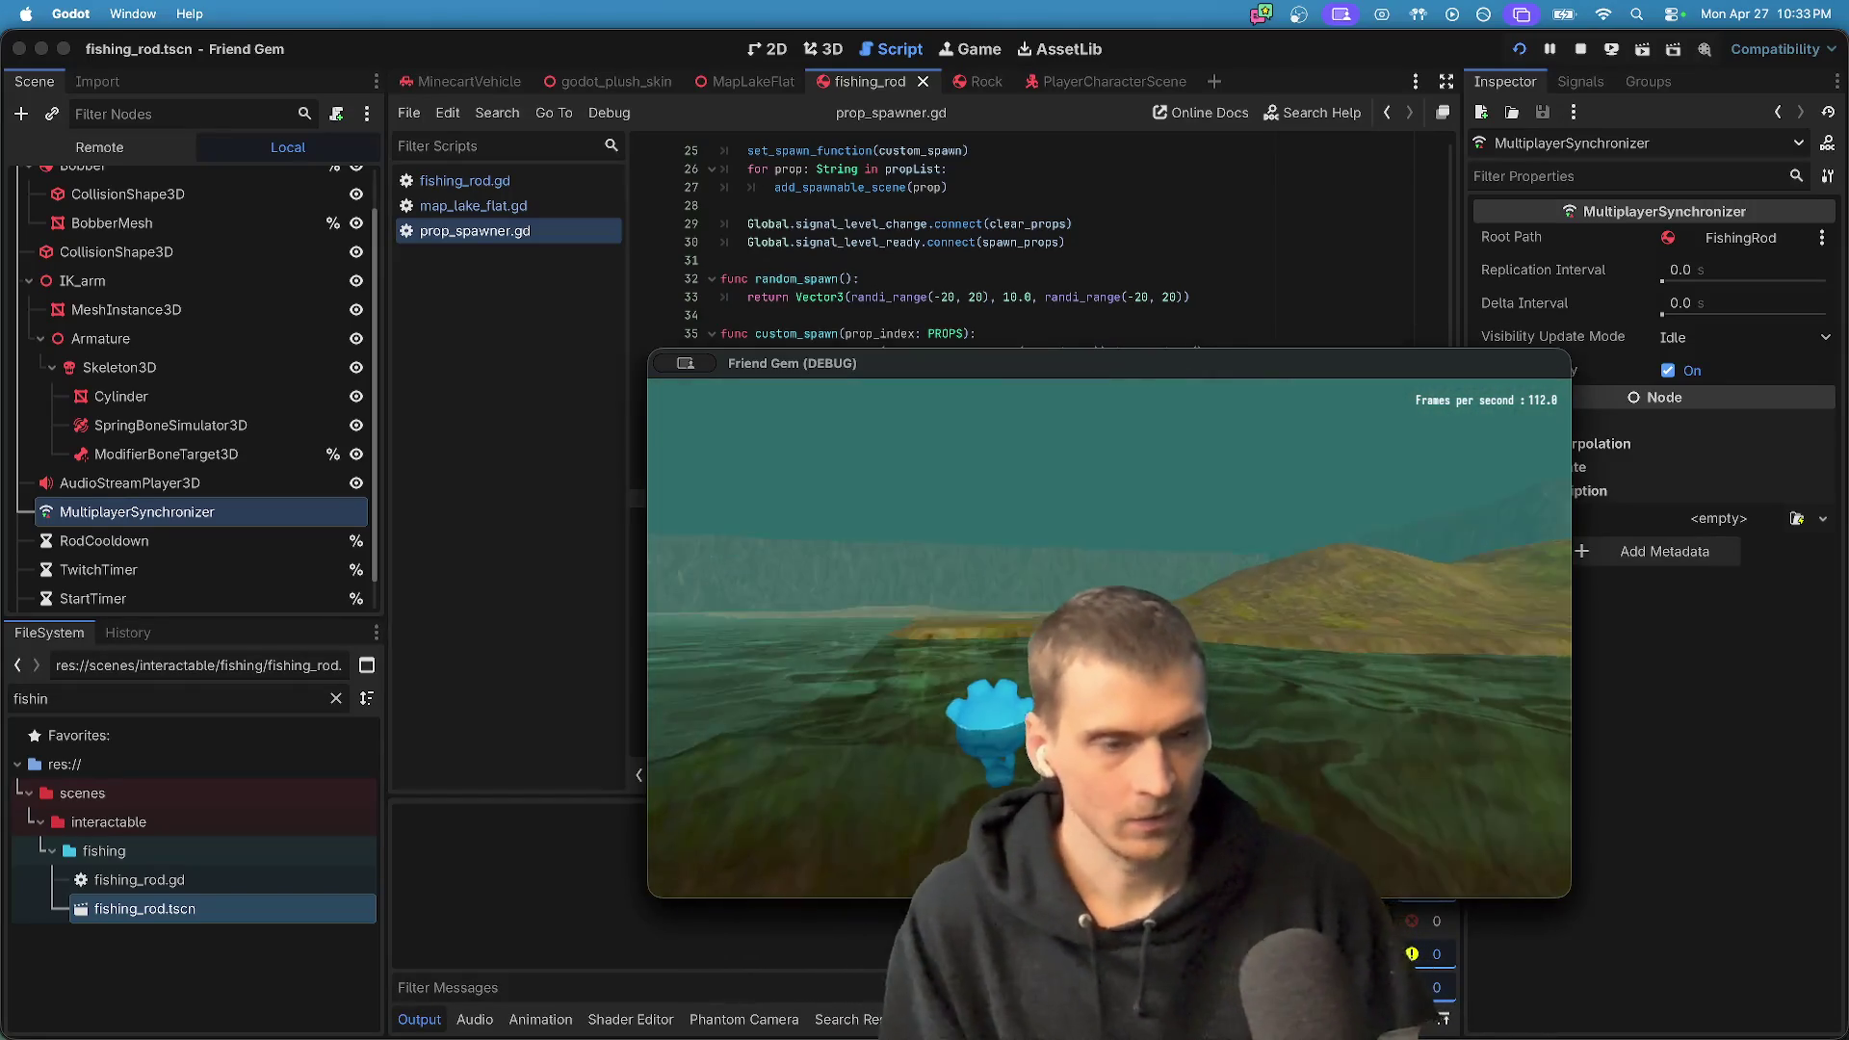
- Reattach the existing fishing_rod.gd script to the FishingRod root and save the scene
left_click(945, 508)
scroll(162, 206, "up", 2)
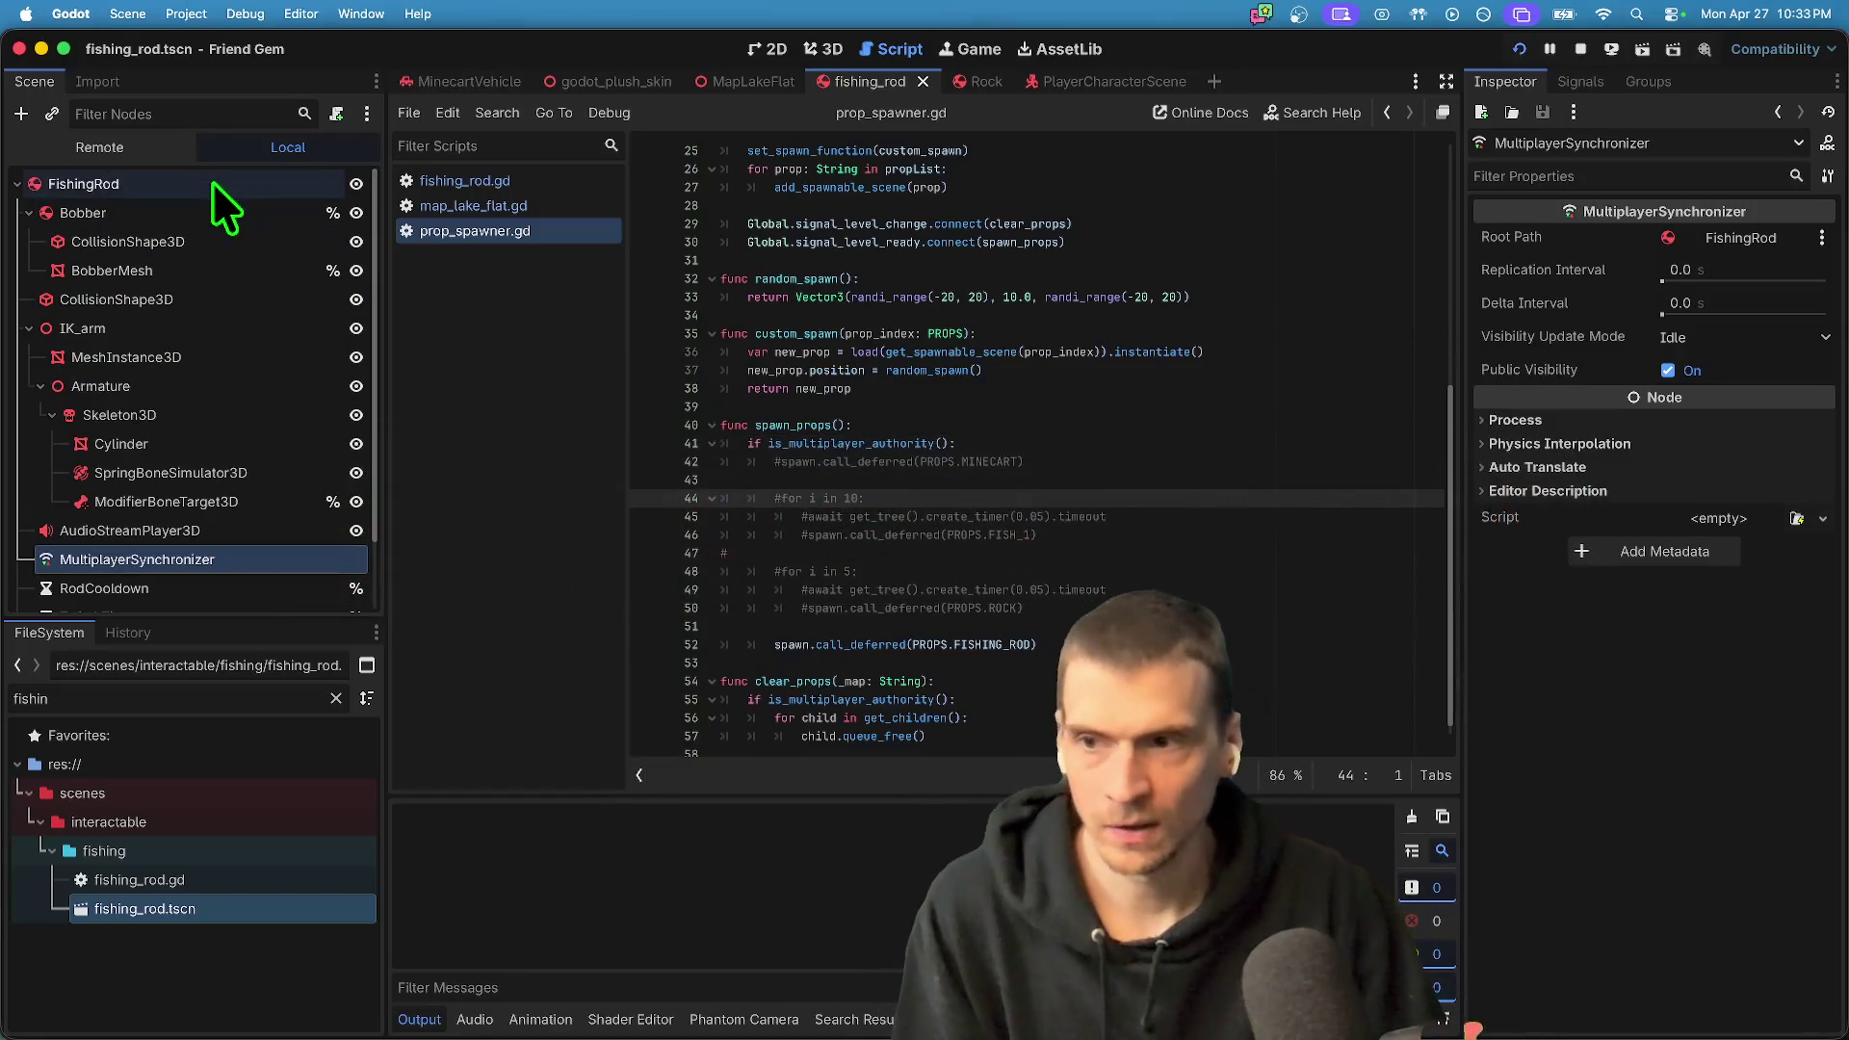
left_click(212, 182)
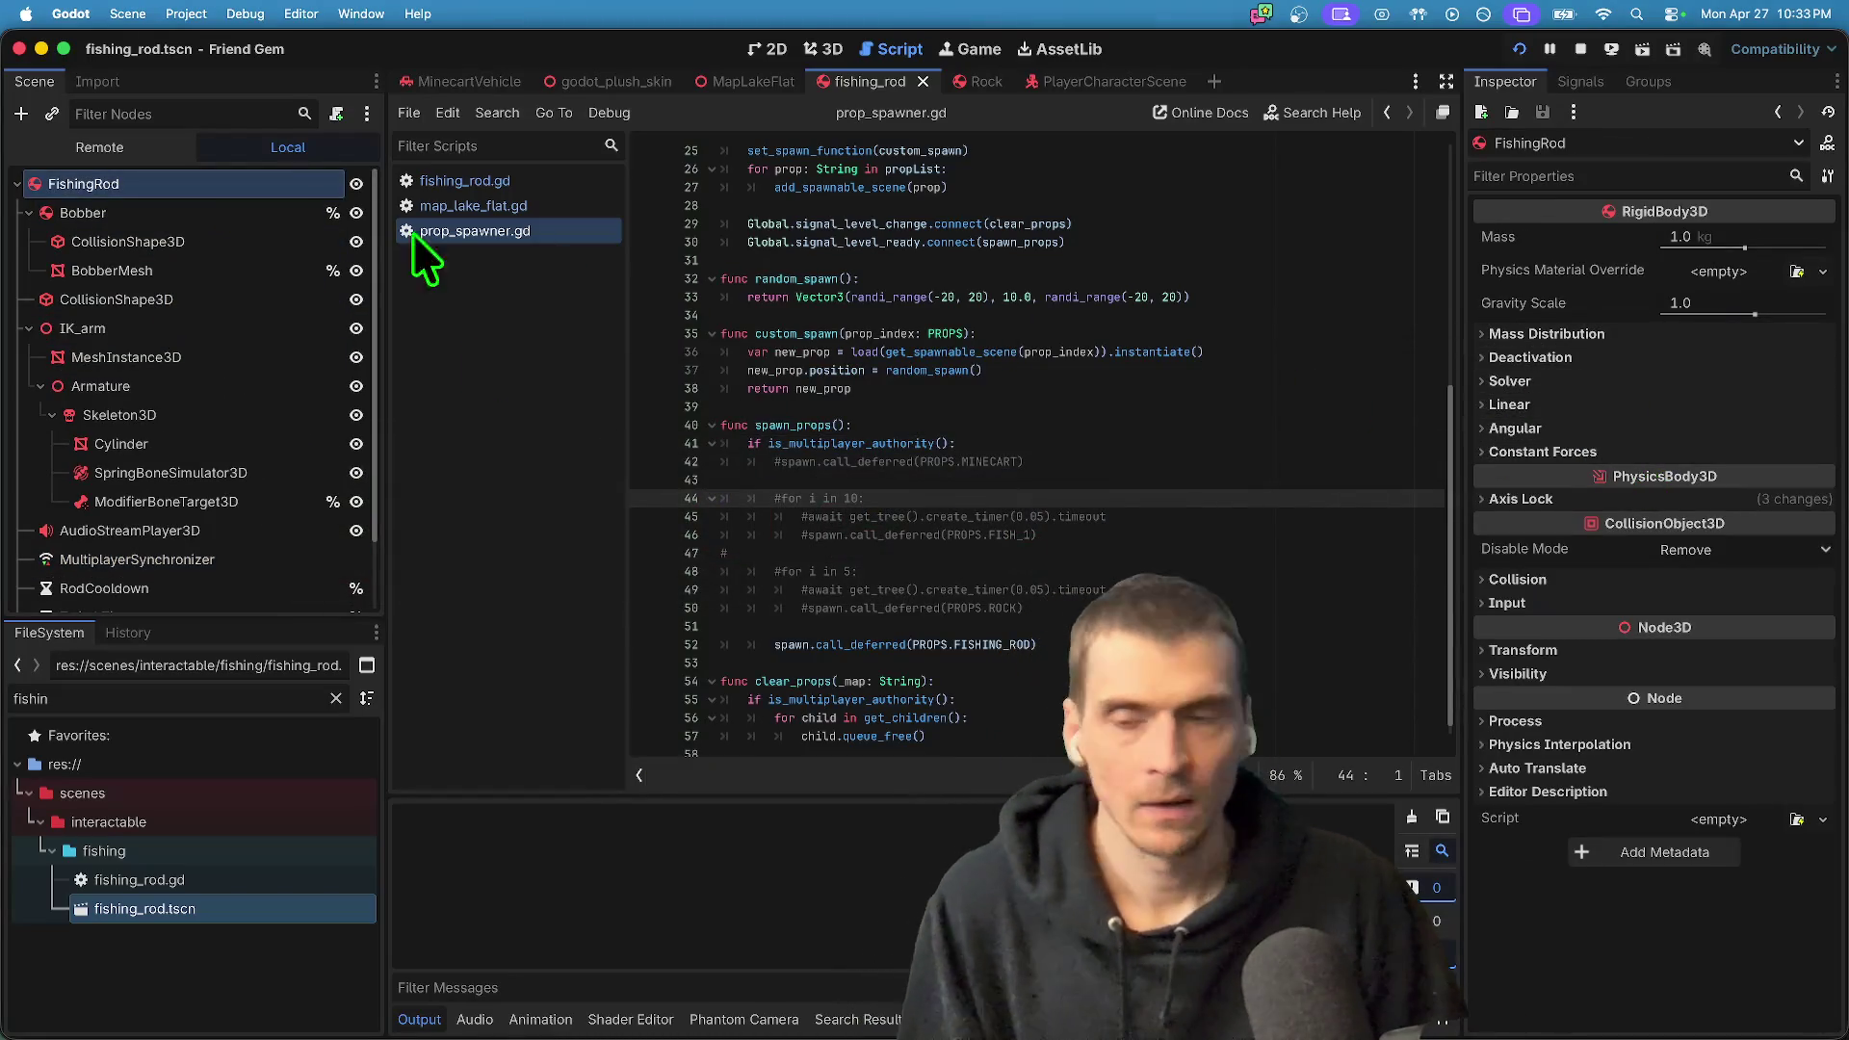
right_click(234, 179)
left_click(344, 339)
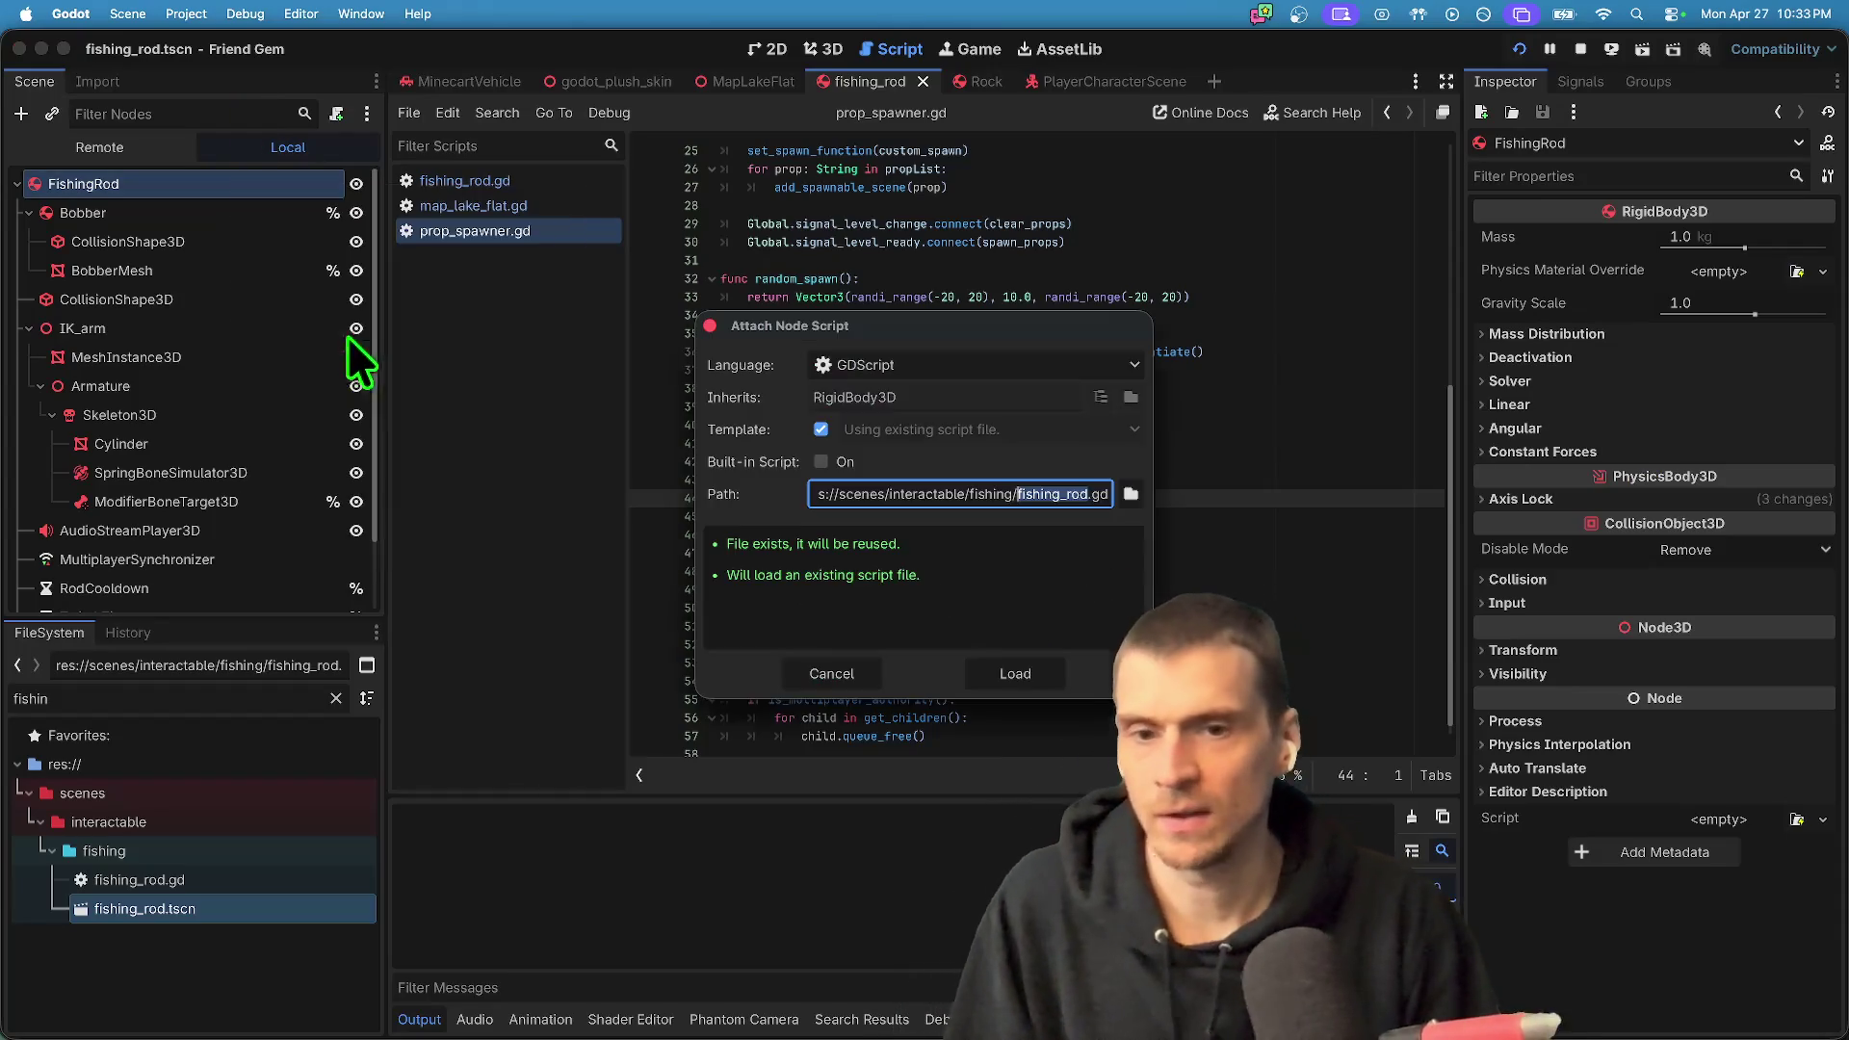
left_click(1038, 665)
key("super+s")
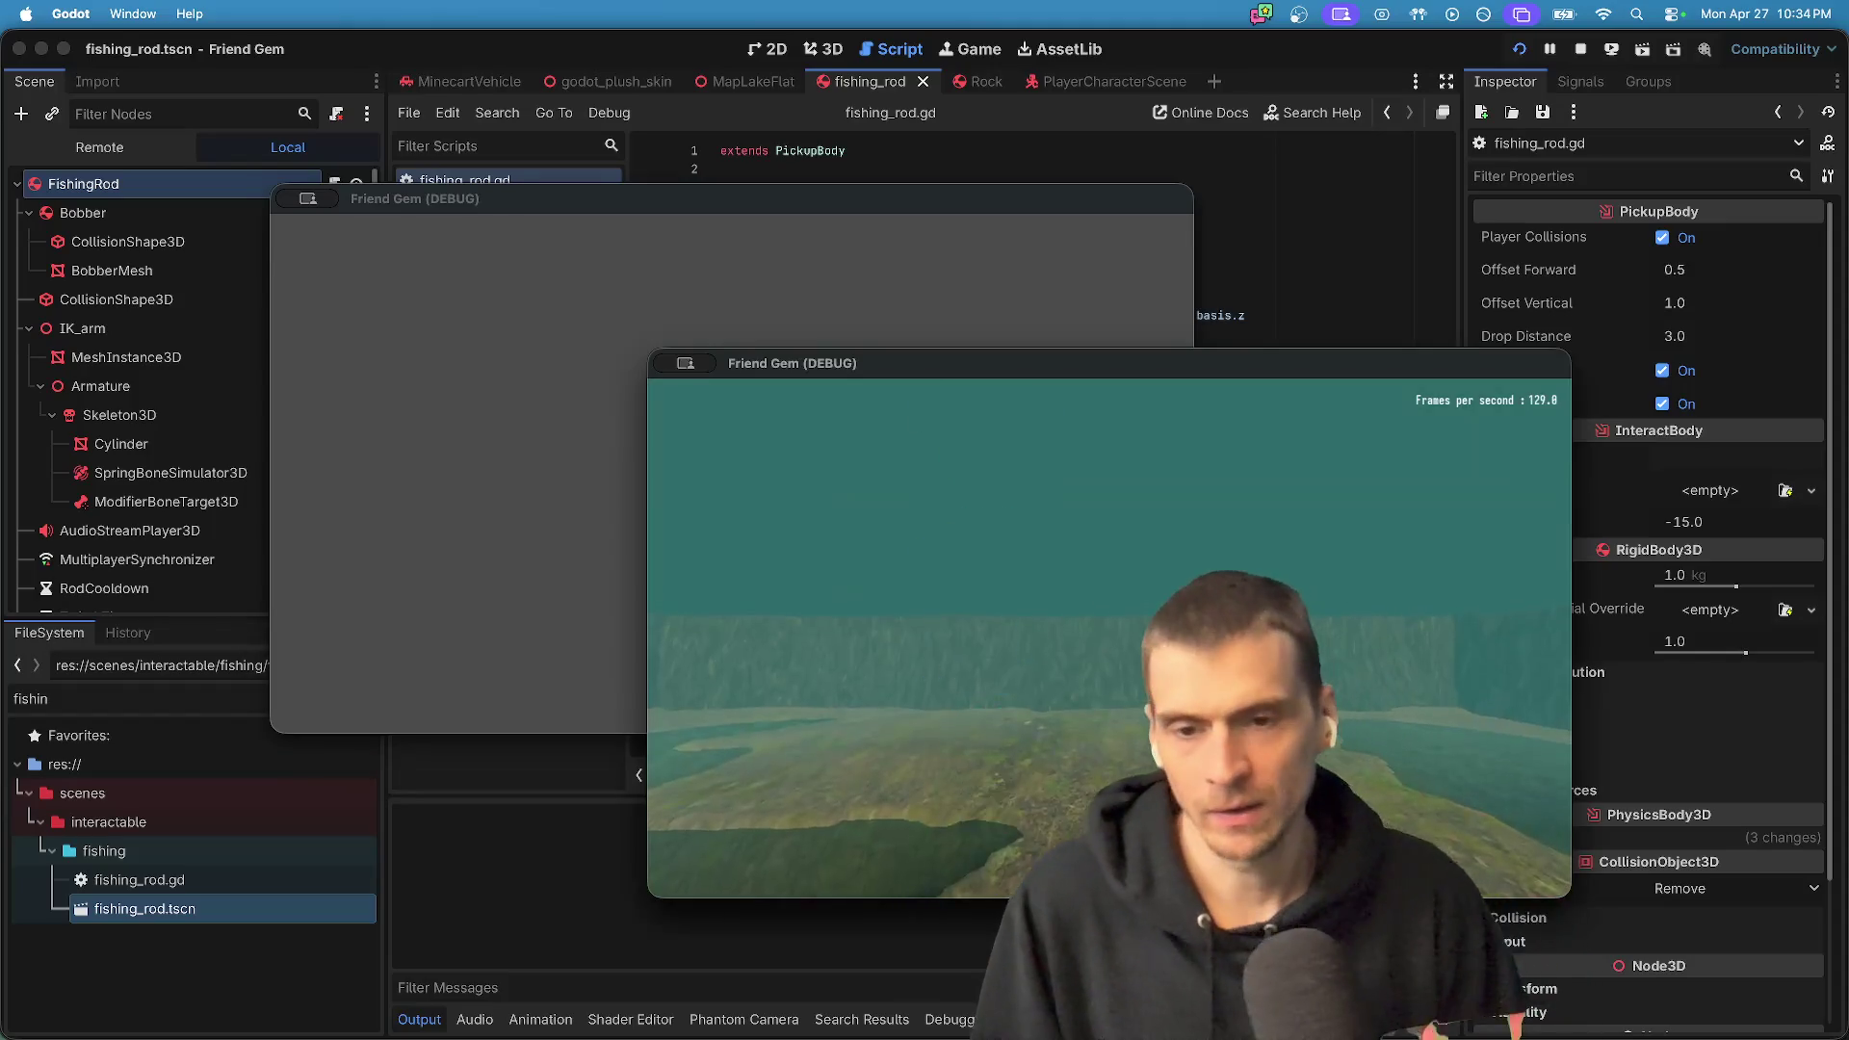
- In the running game, walk to the fishing rod, pick it up with E, and carry it around
key("w")
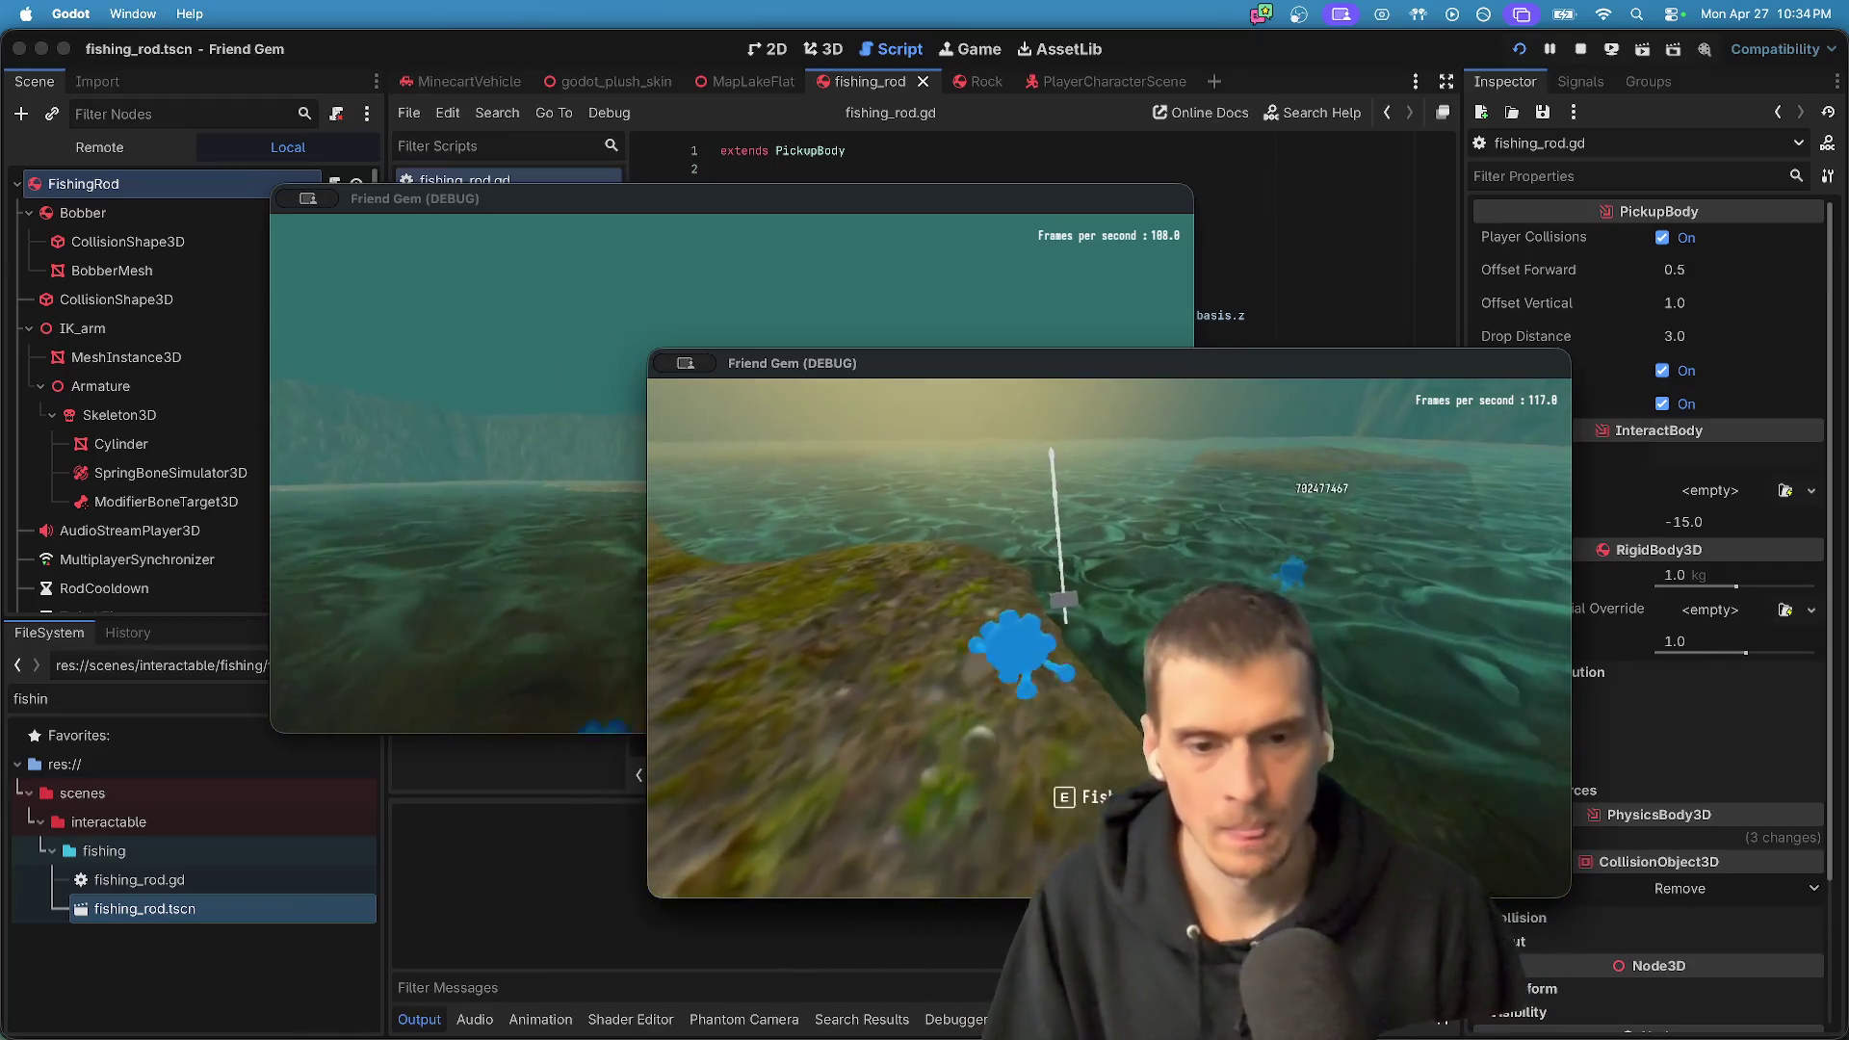
key("e")
key("a")
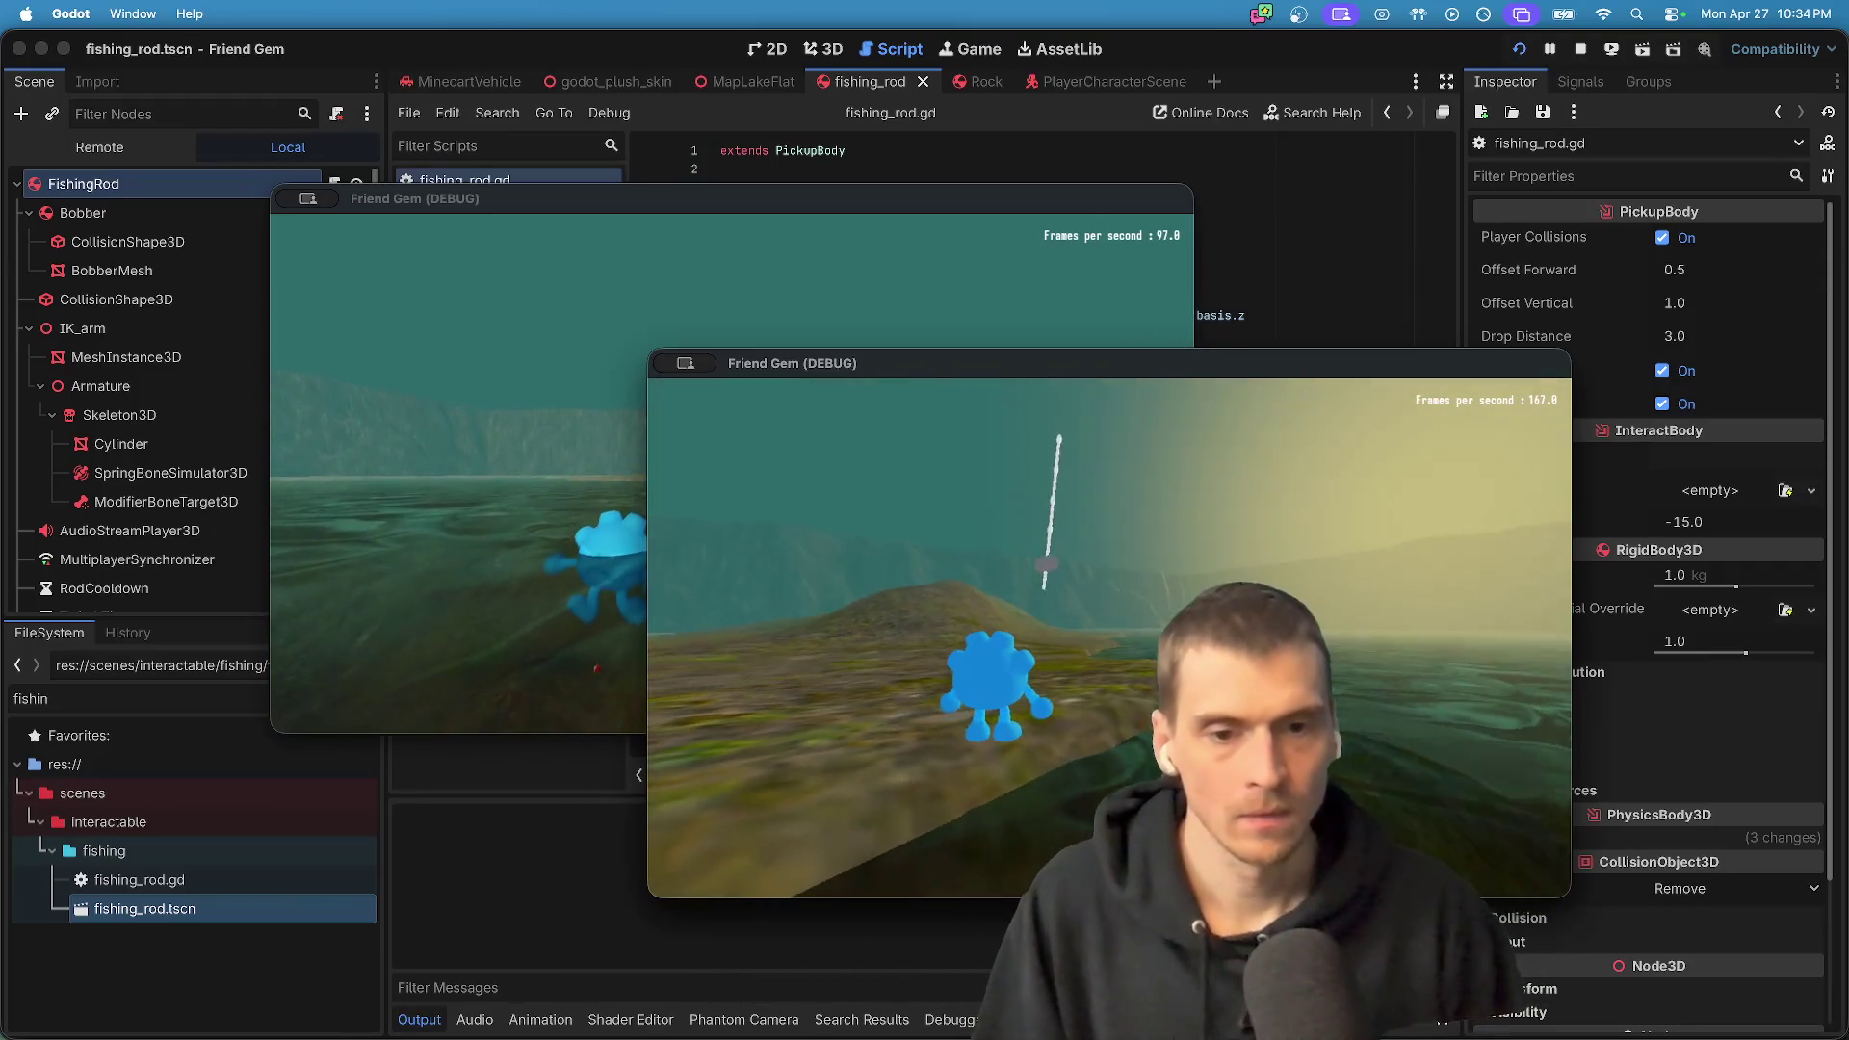
key("w")
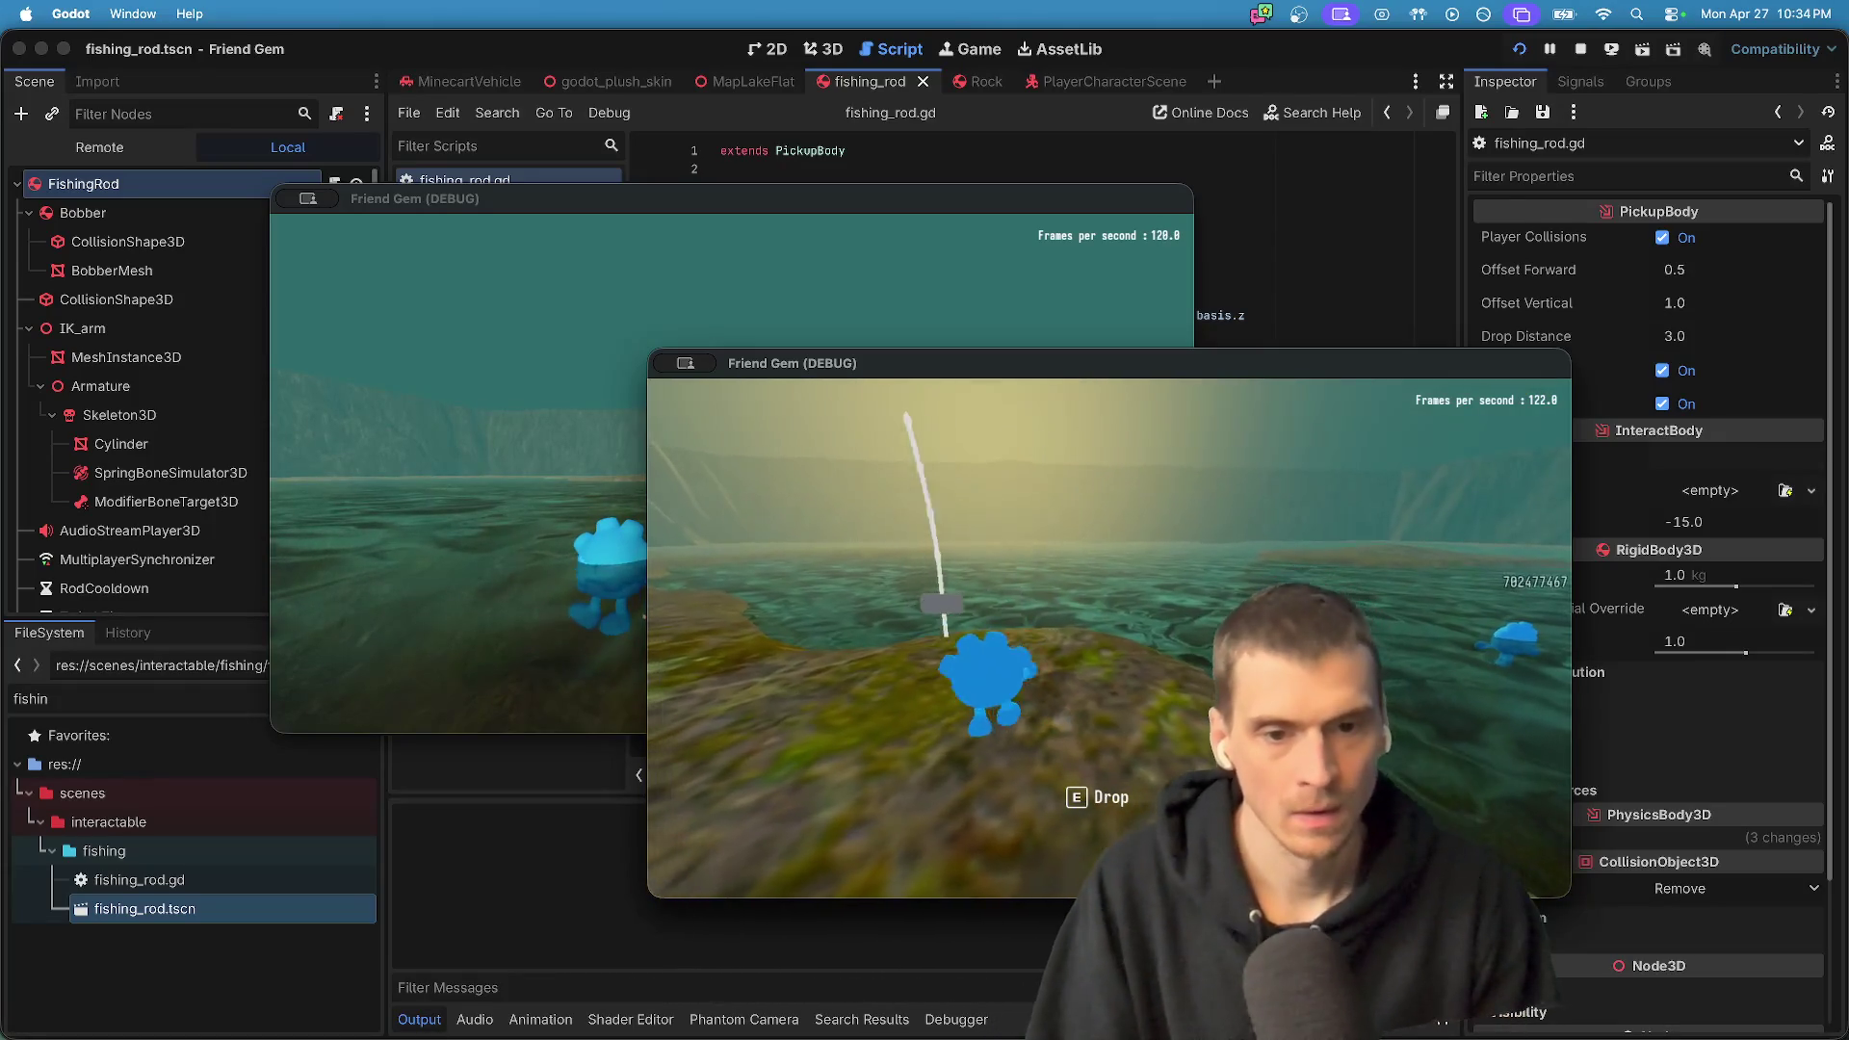
key("d")
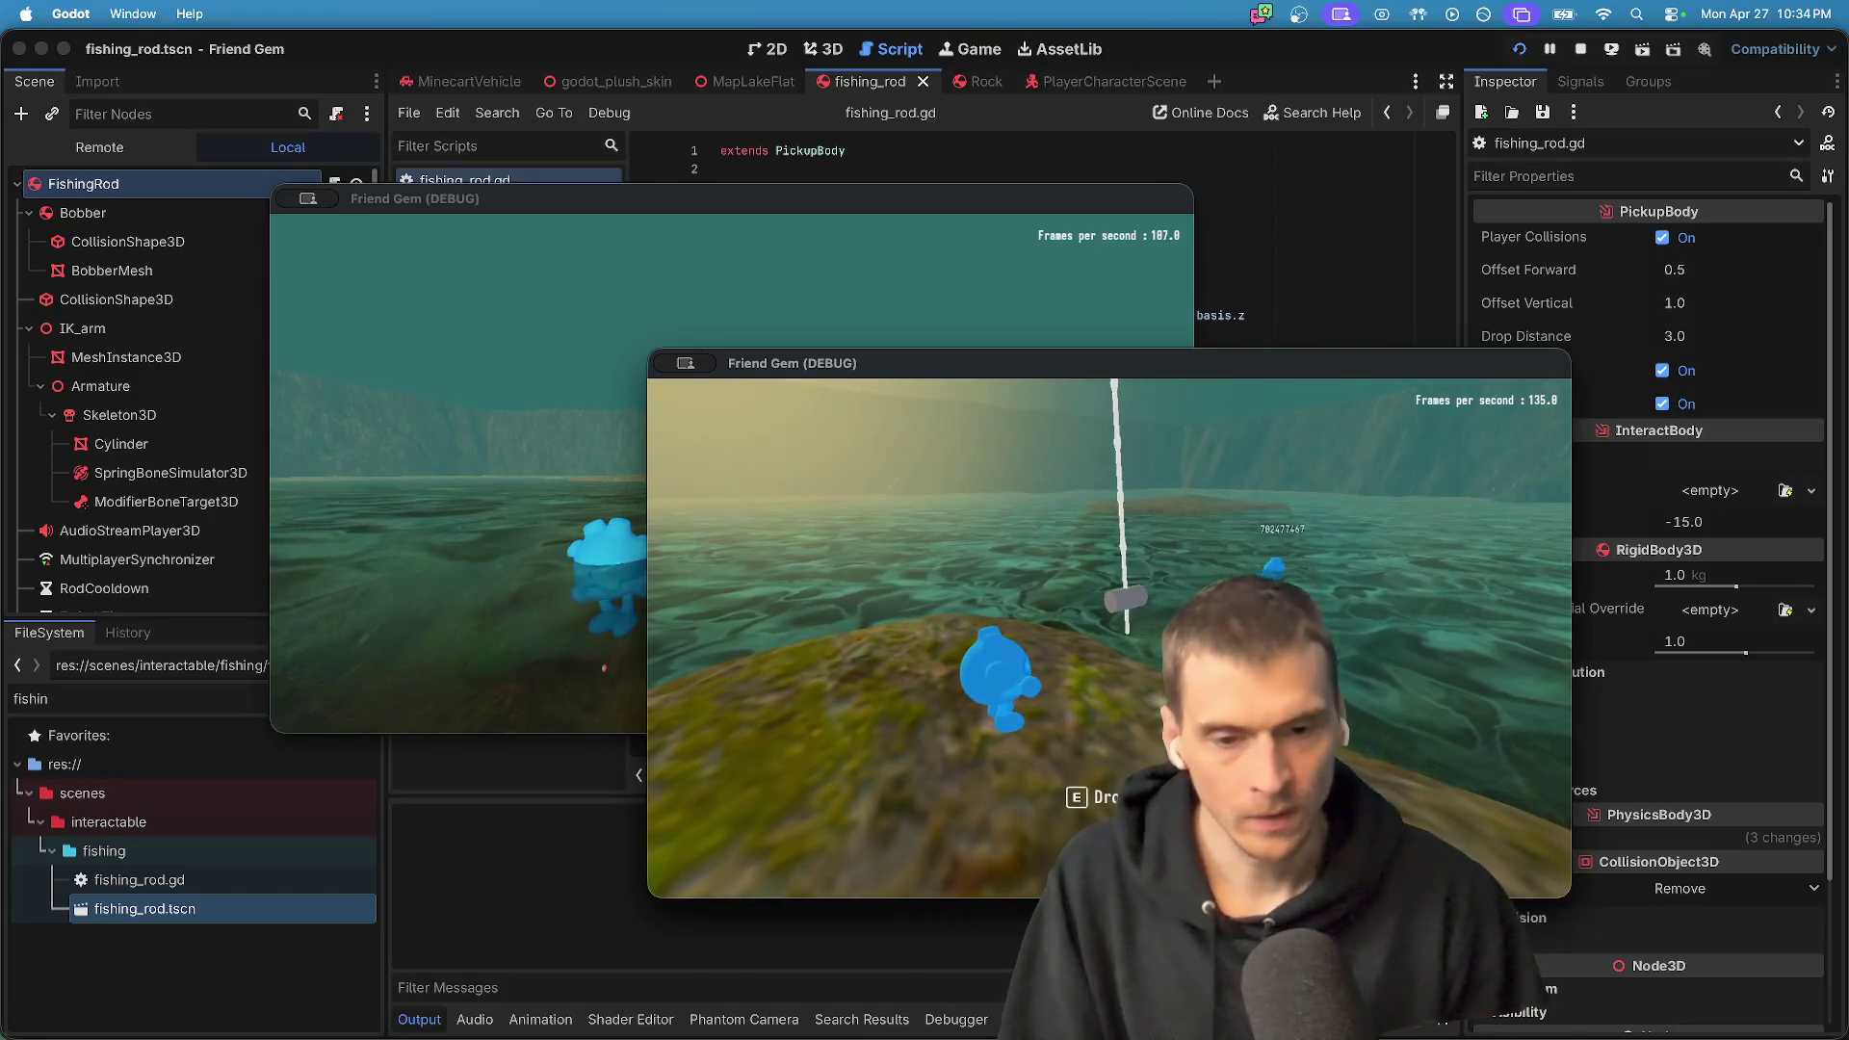
key("super+Tab")
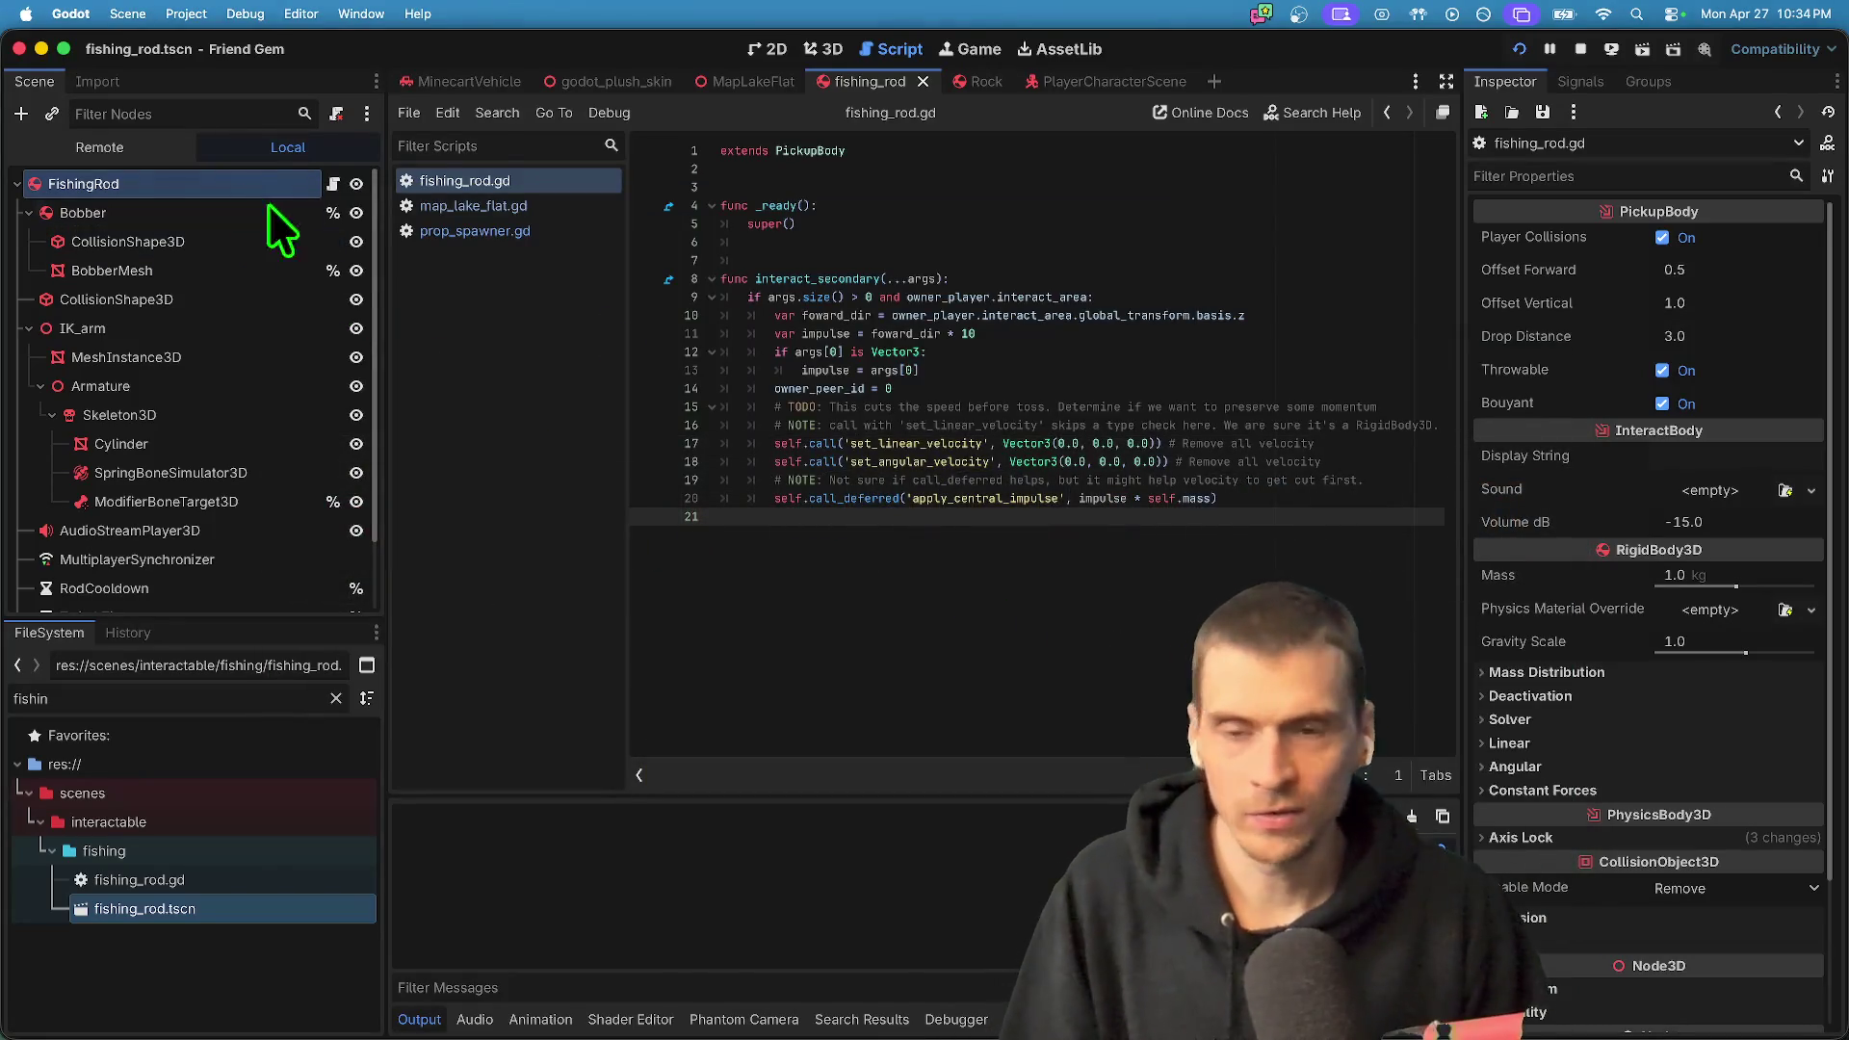
- Set pickup offsets to Forward 0.2 and Vertical -0.5, save, and undo the -2.0 trial
left_click(1785, 306)
type("-0.5")
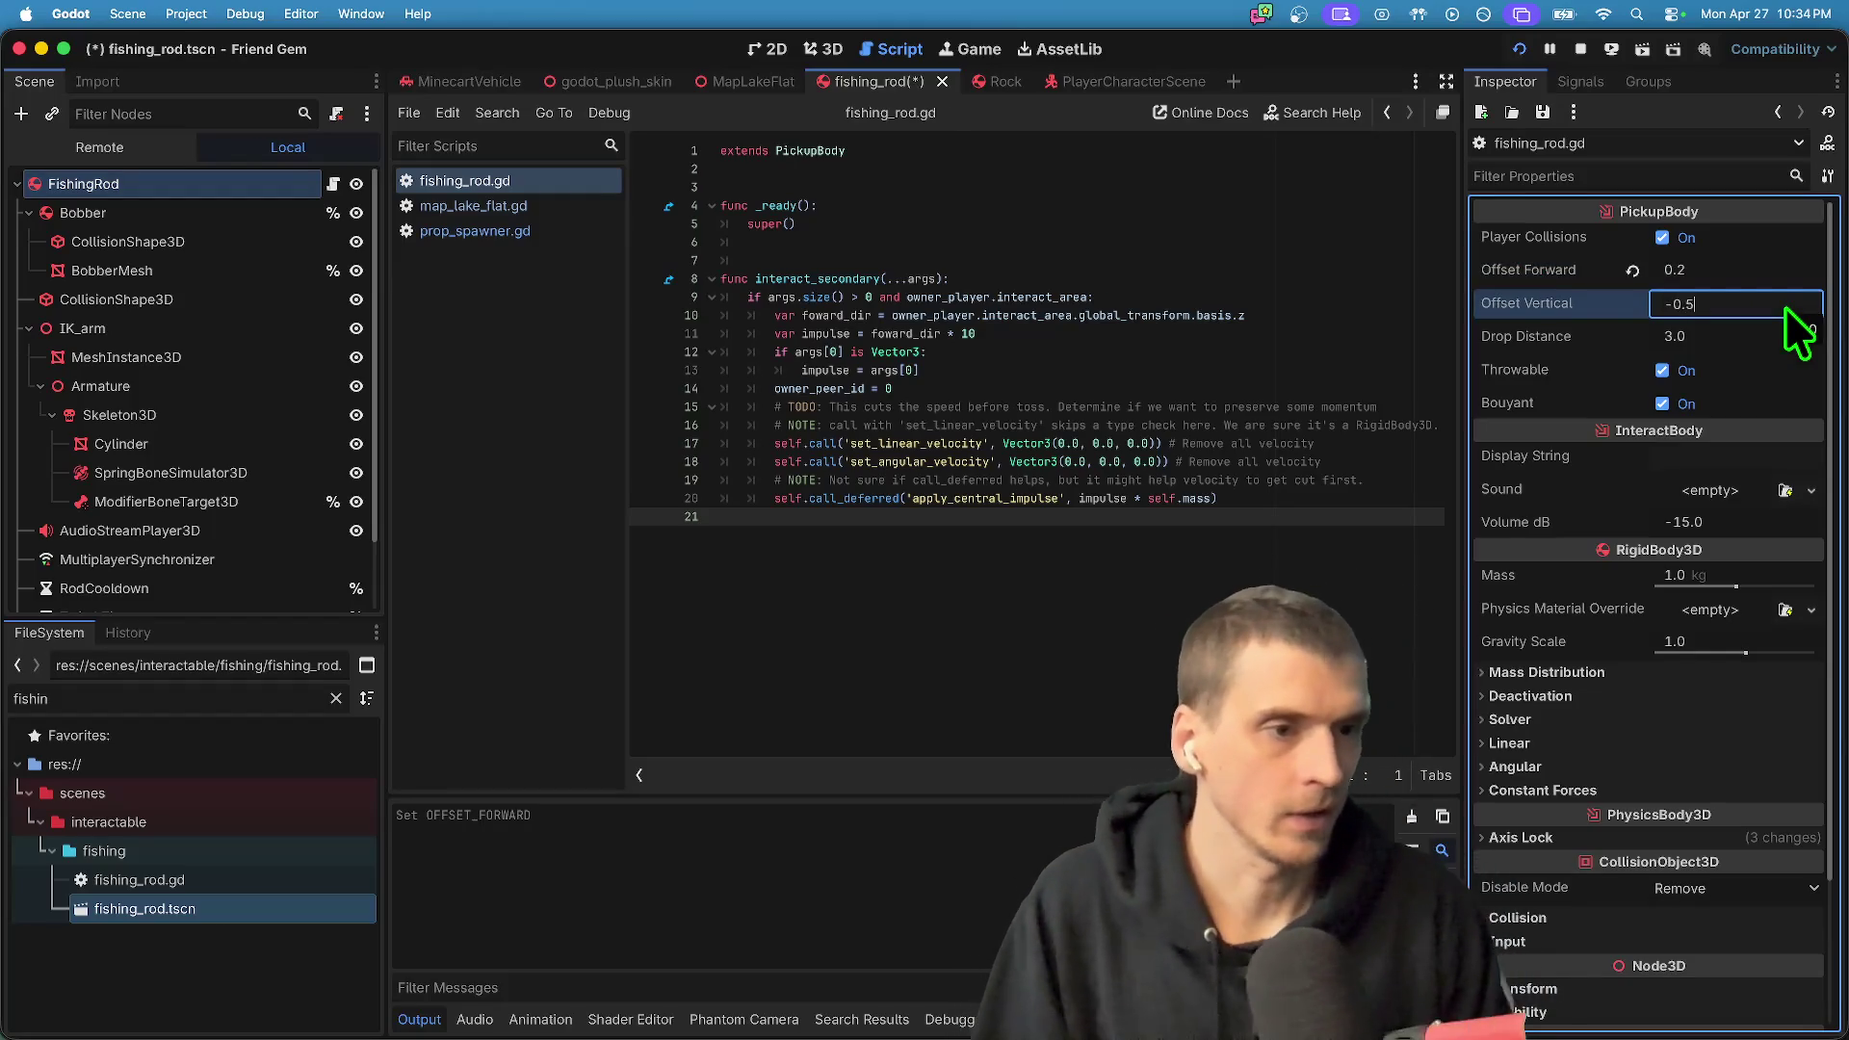
key("Return")
key("super+Tab")
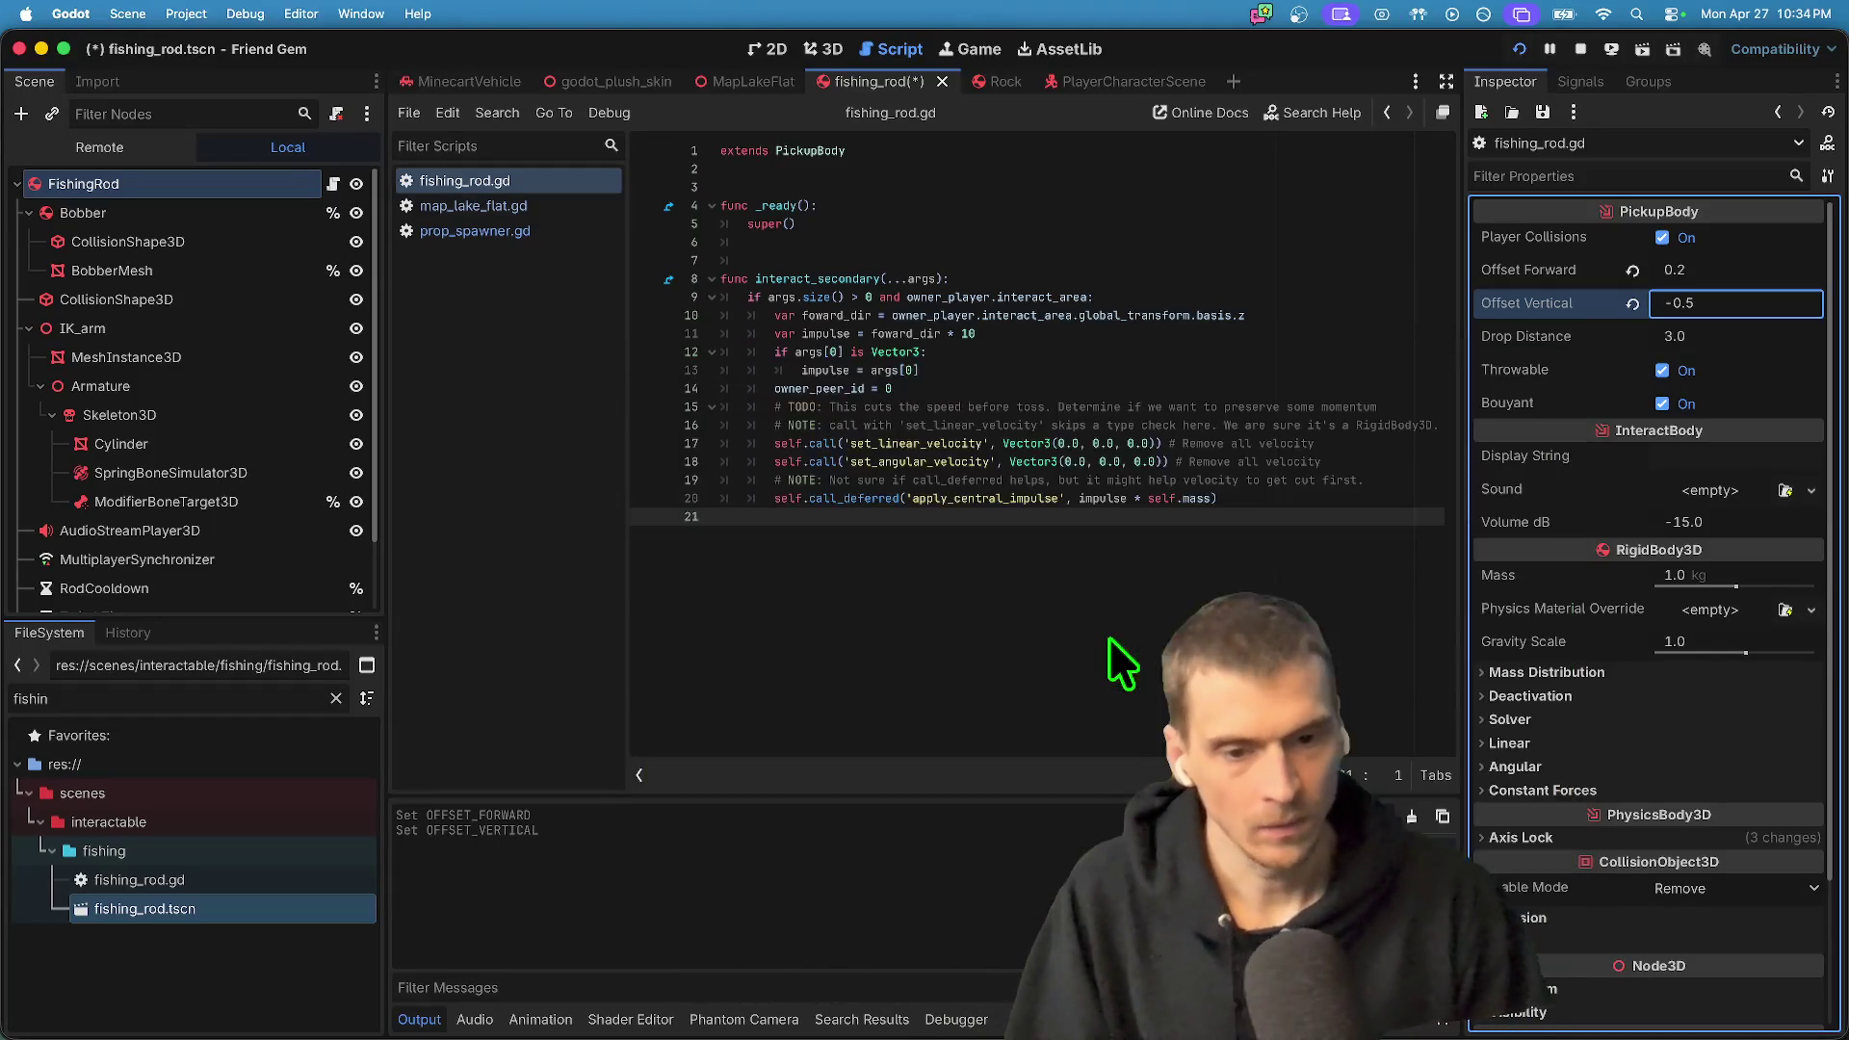
key("super+s")
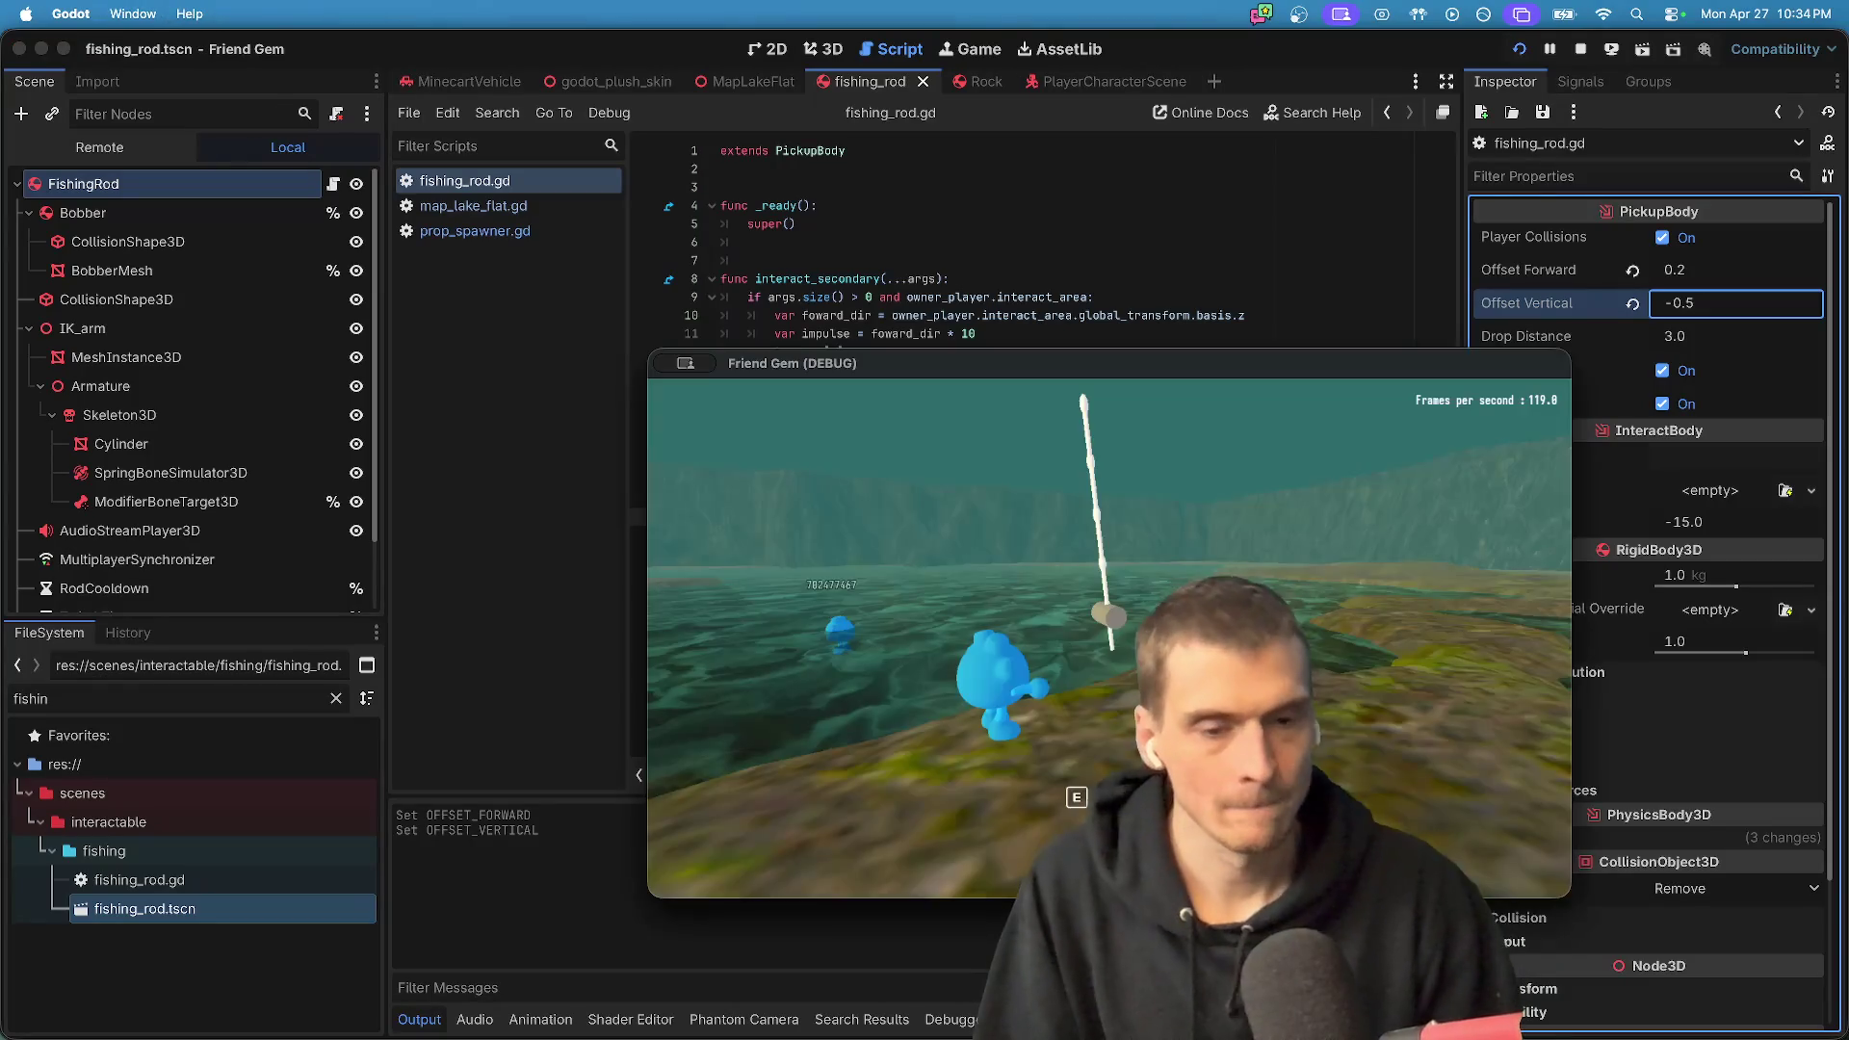
key("super+Tab")
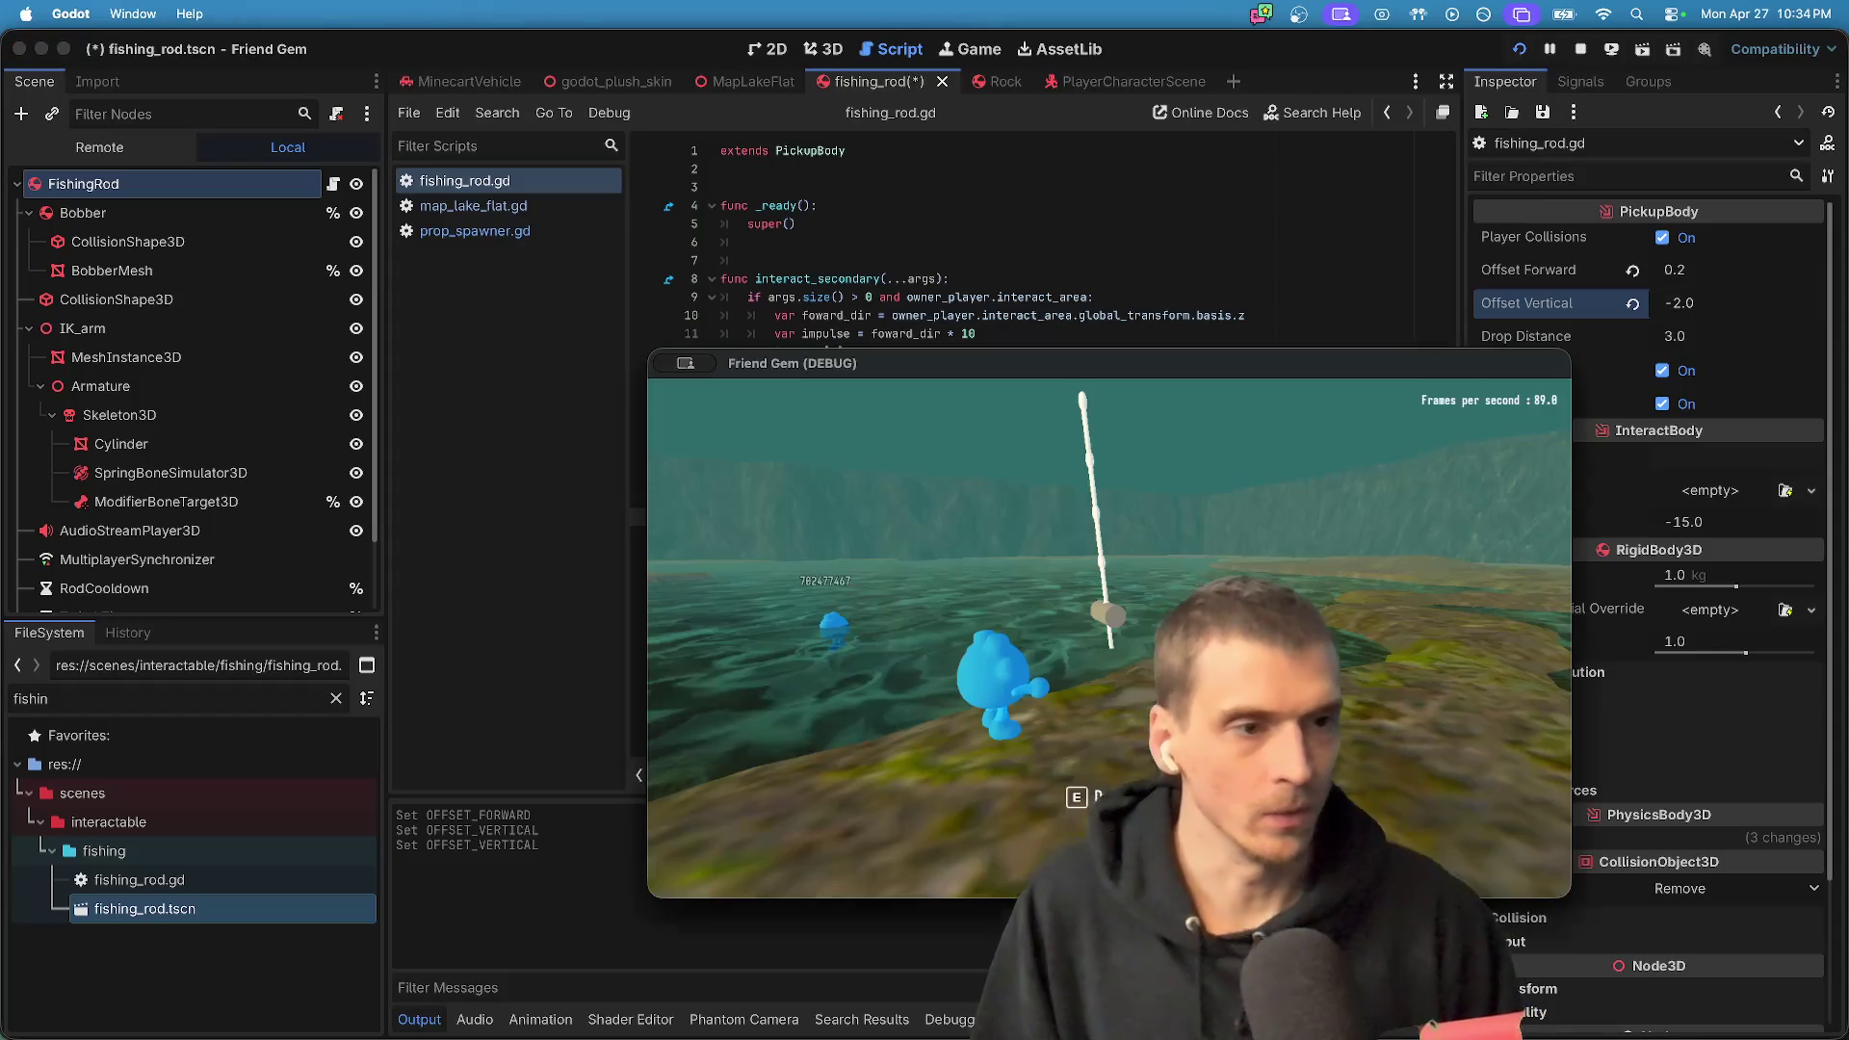
key("super+z")
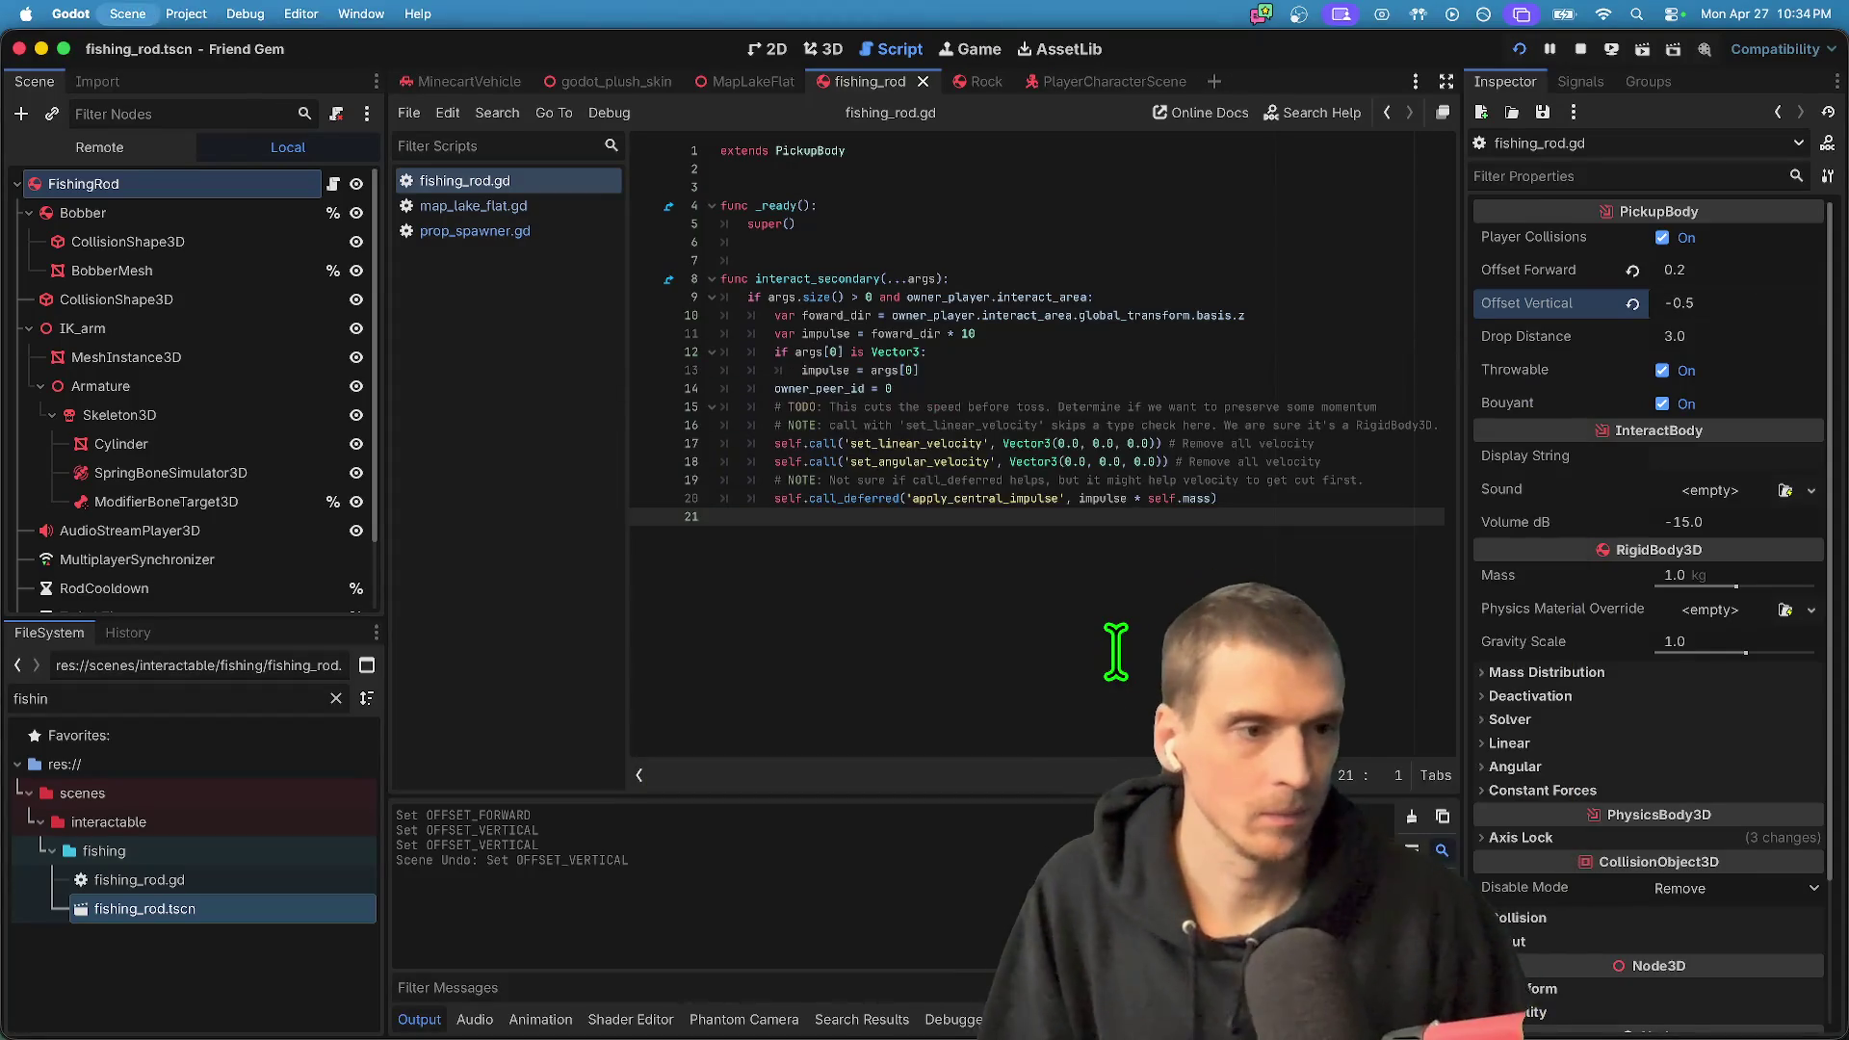
left_click(144, 151)
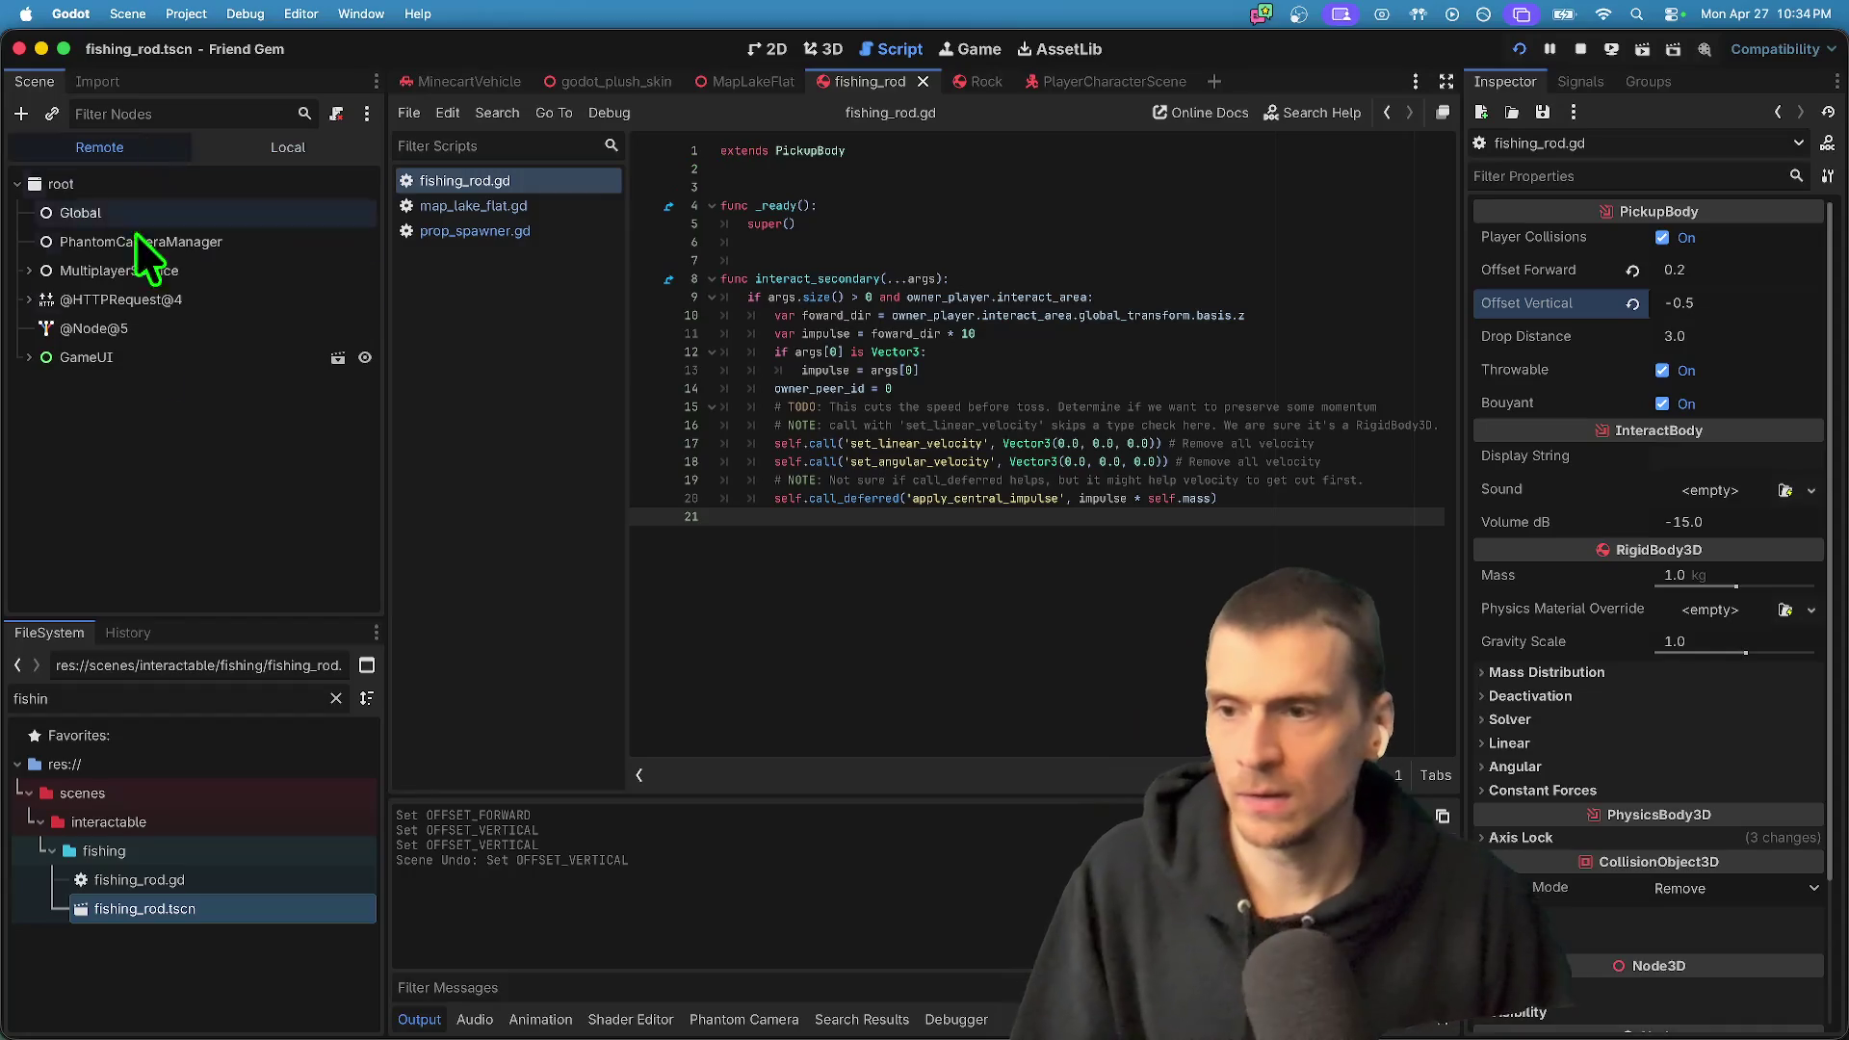
- Expand GameUI > ViewportContainer > ConfigurableSubViewport > GameMaster > PropSpawner and inspect the live FishingRod
left_click(199, 258)
left_click(199, 290)
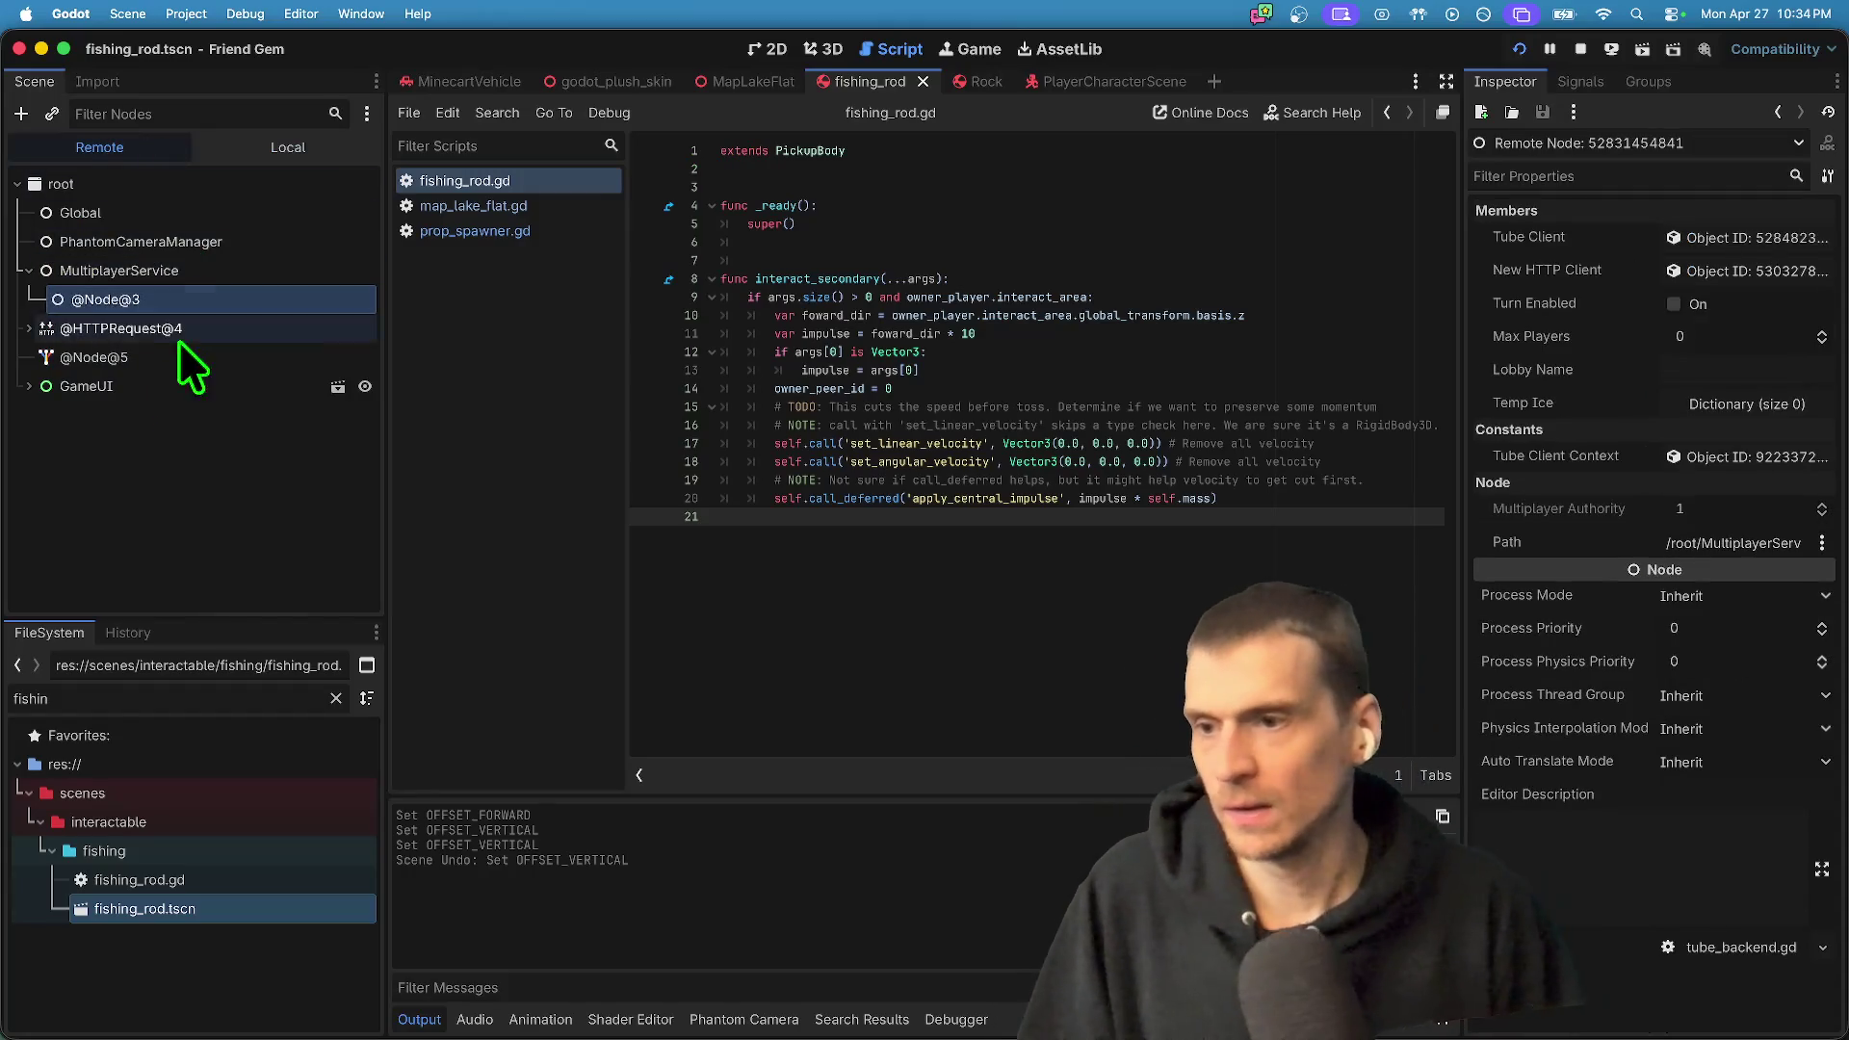
double_click(165, 385)
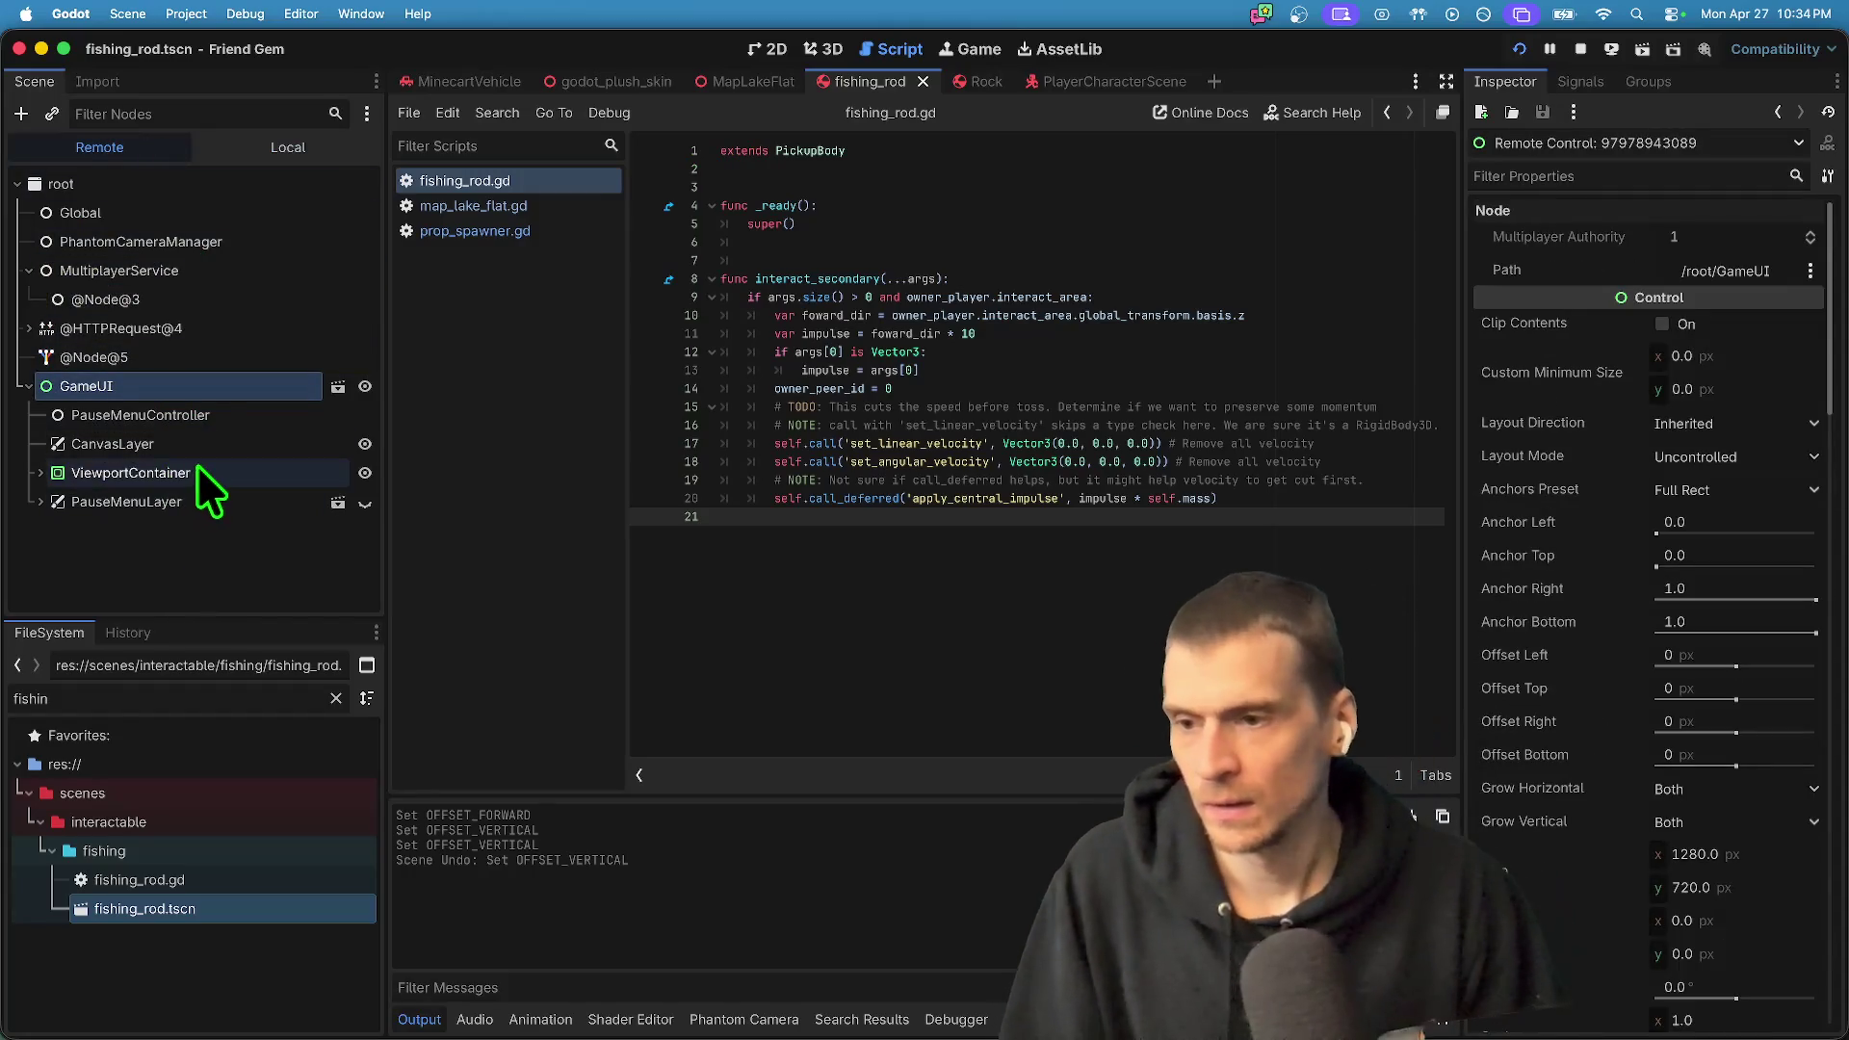
left_click(198, 444)
double_click(206, 472)
left_click(228, 518)
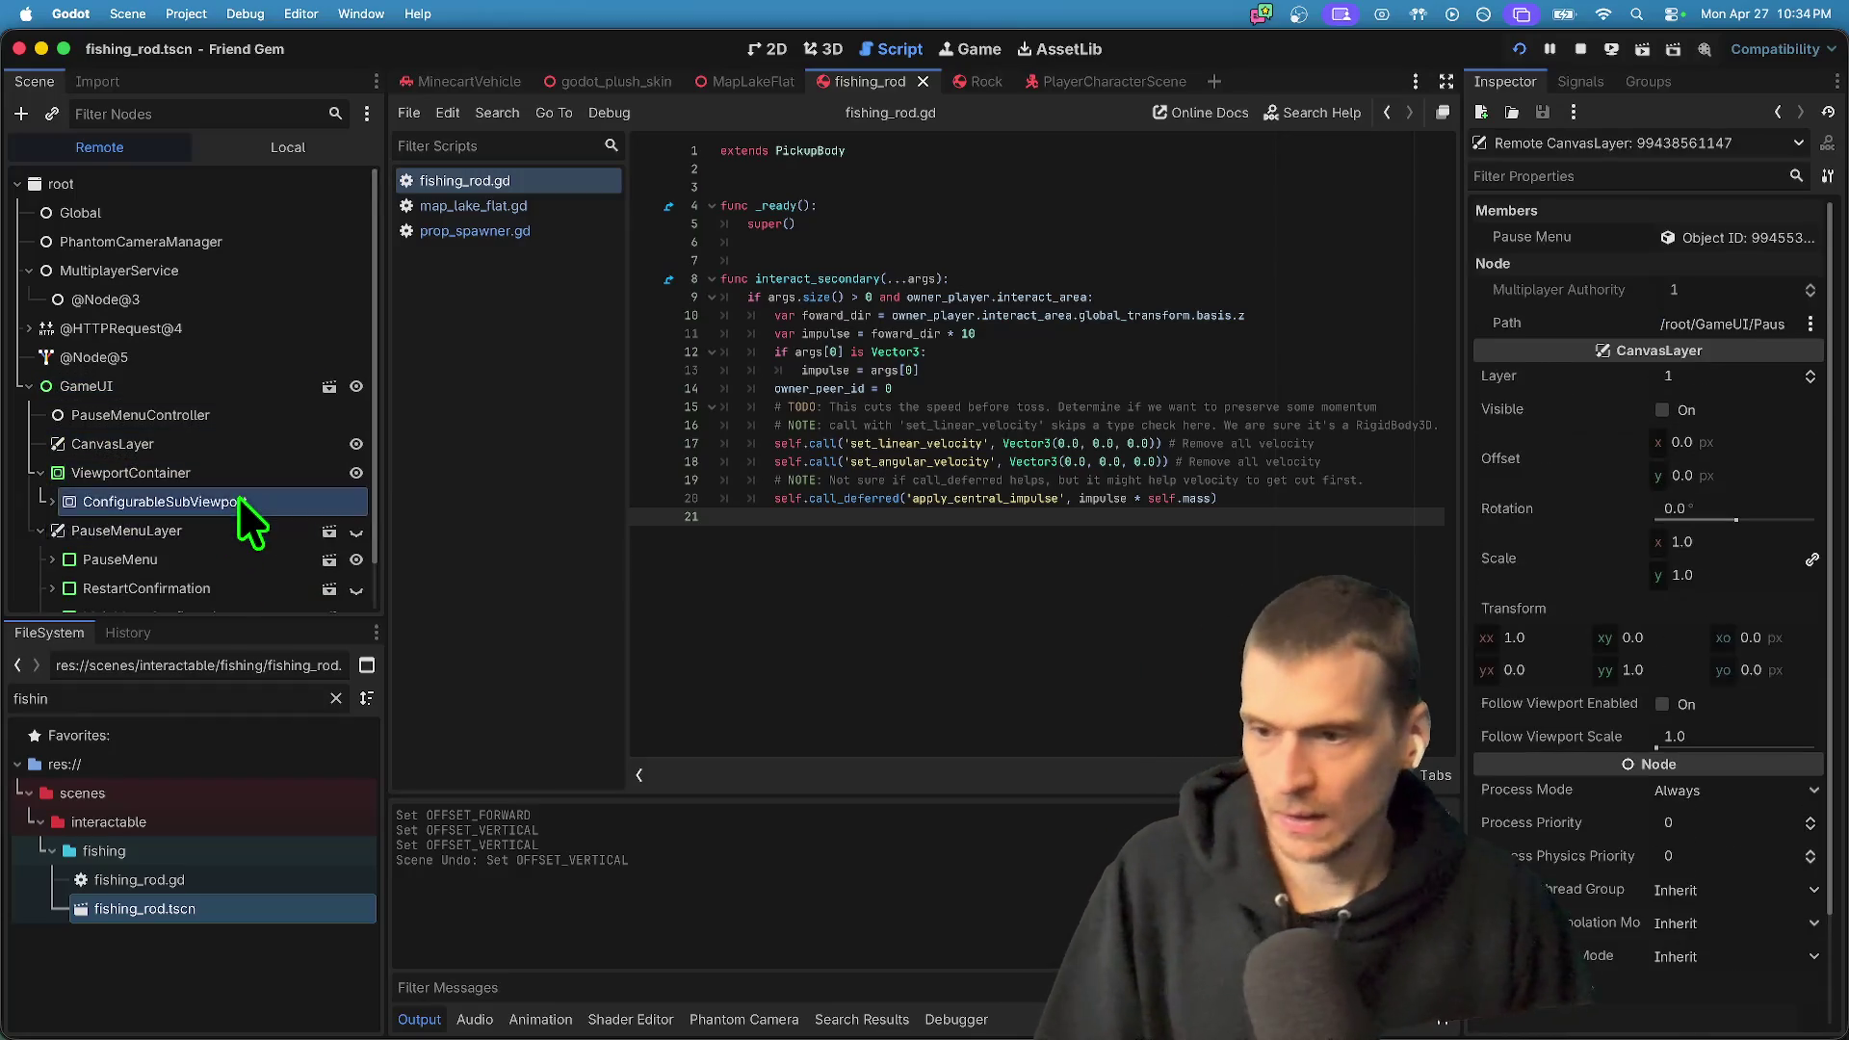
double_click(250, 423)
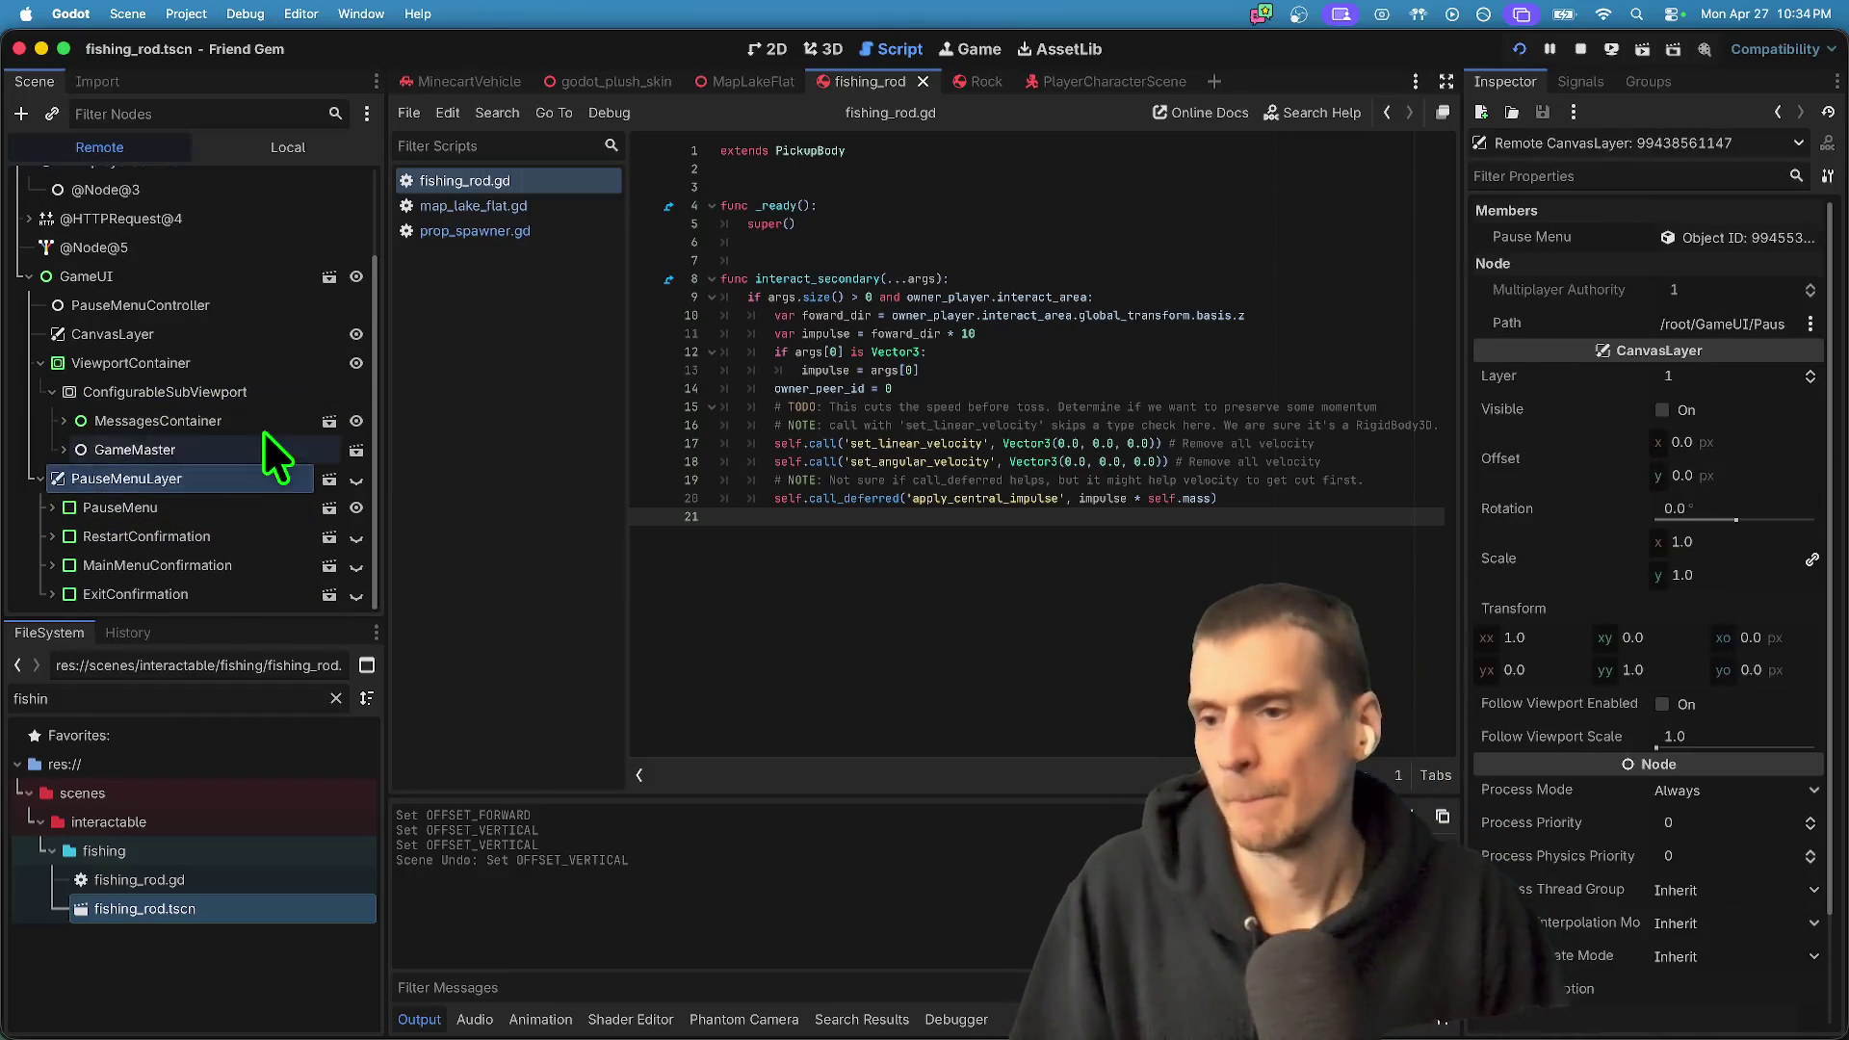
double_click(255, 451)
double_click(256, 448)
double_click(249, 476)
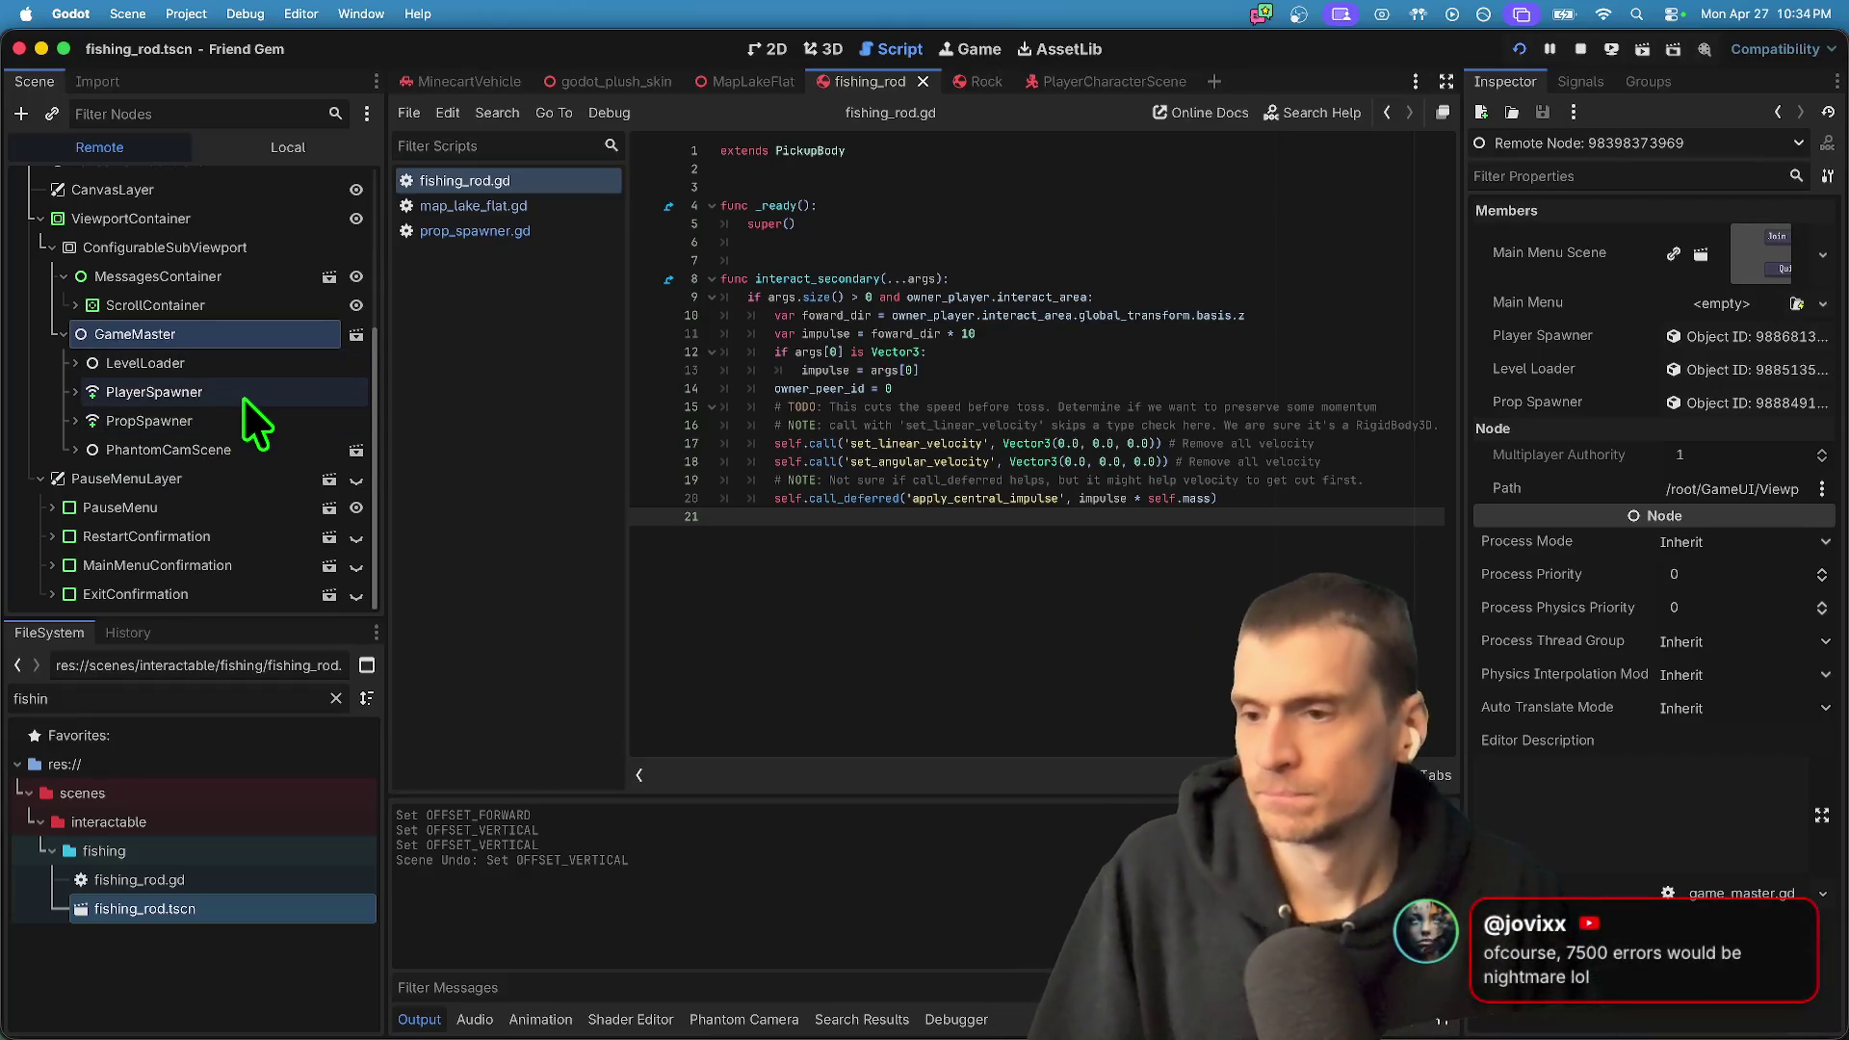
double_click(241, 422)
double_click(247, 409)
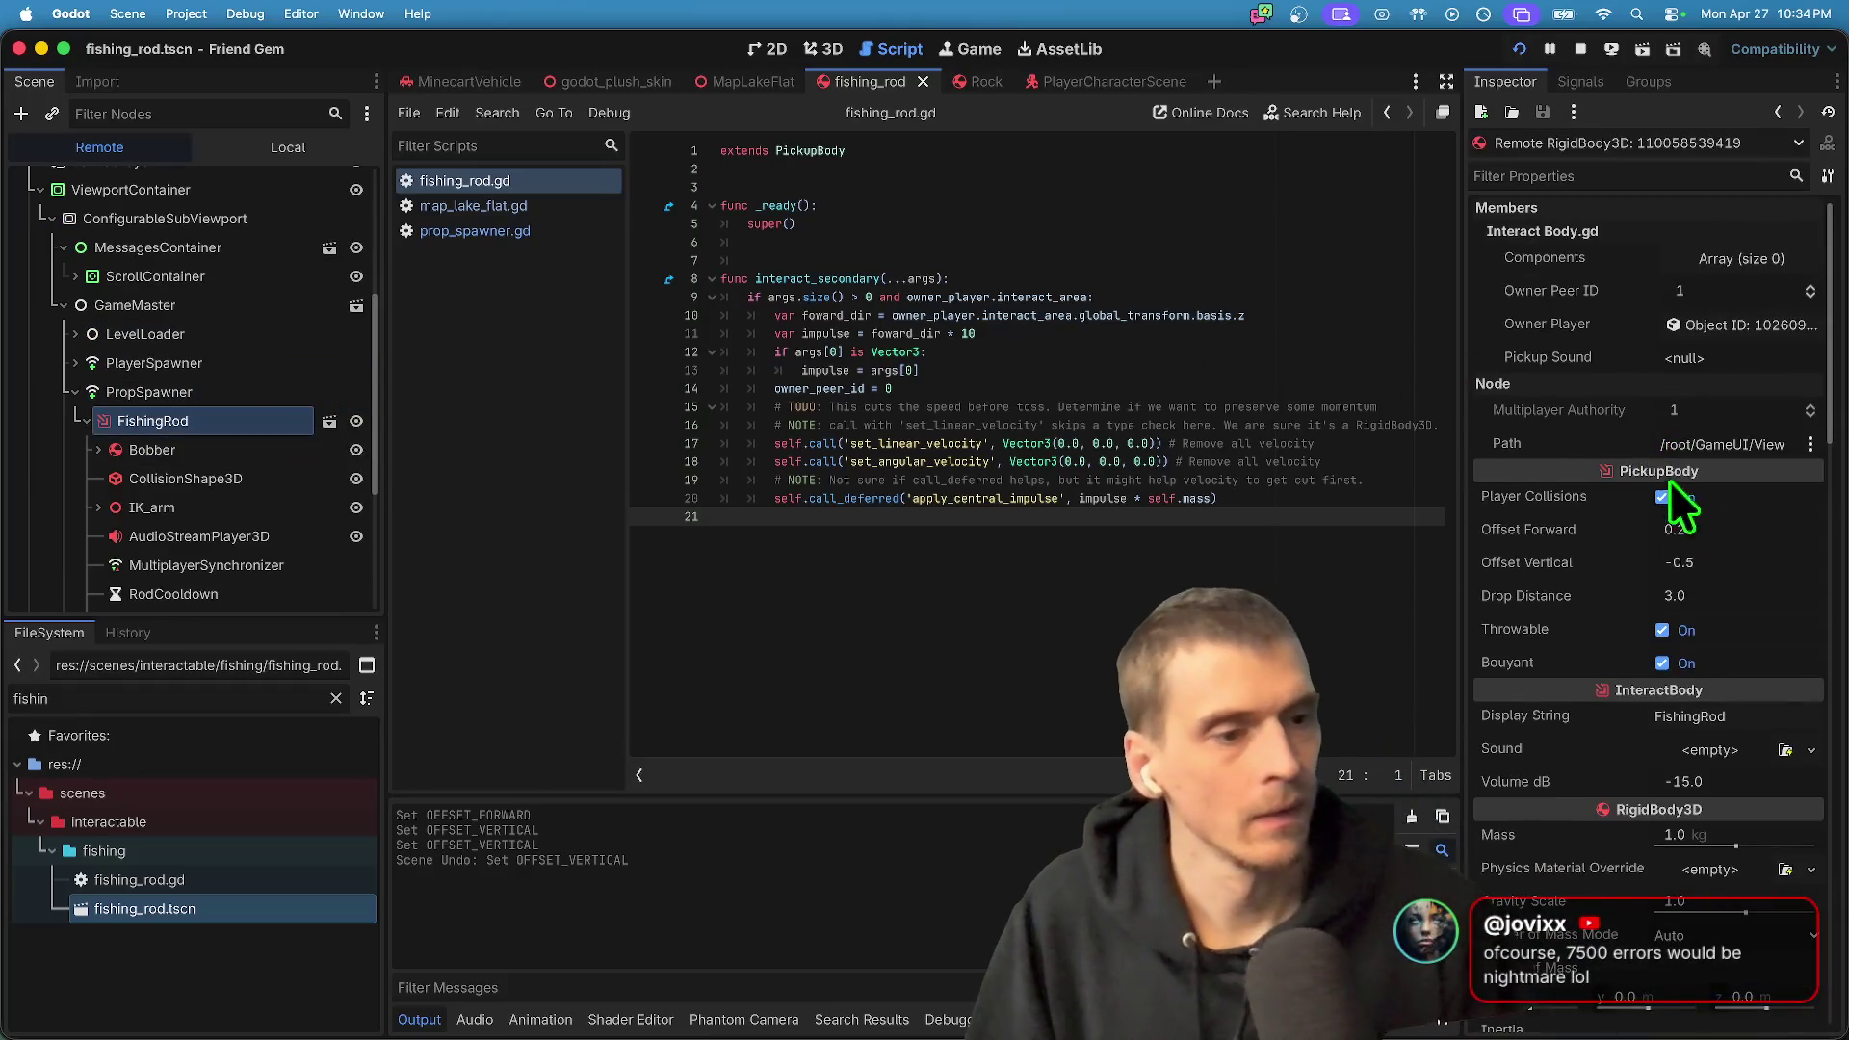
scroll(1724, 530, "down", 3)
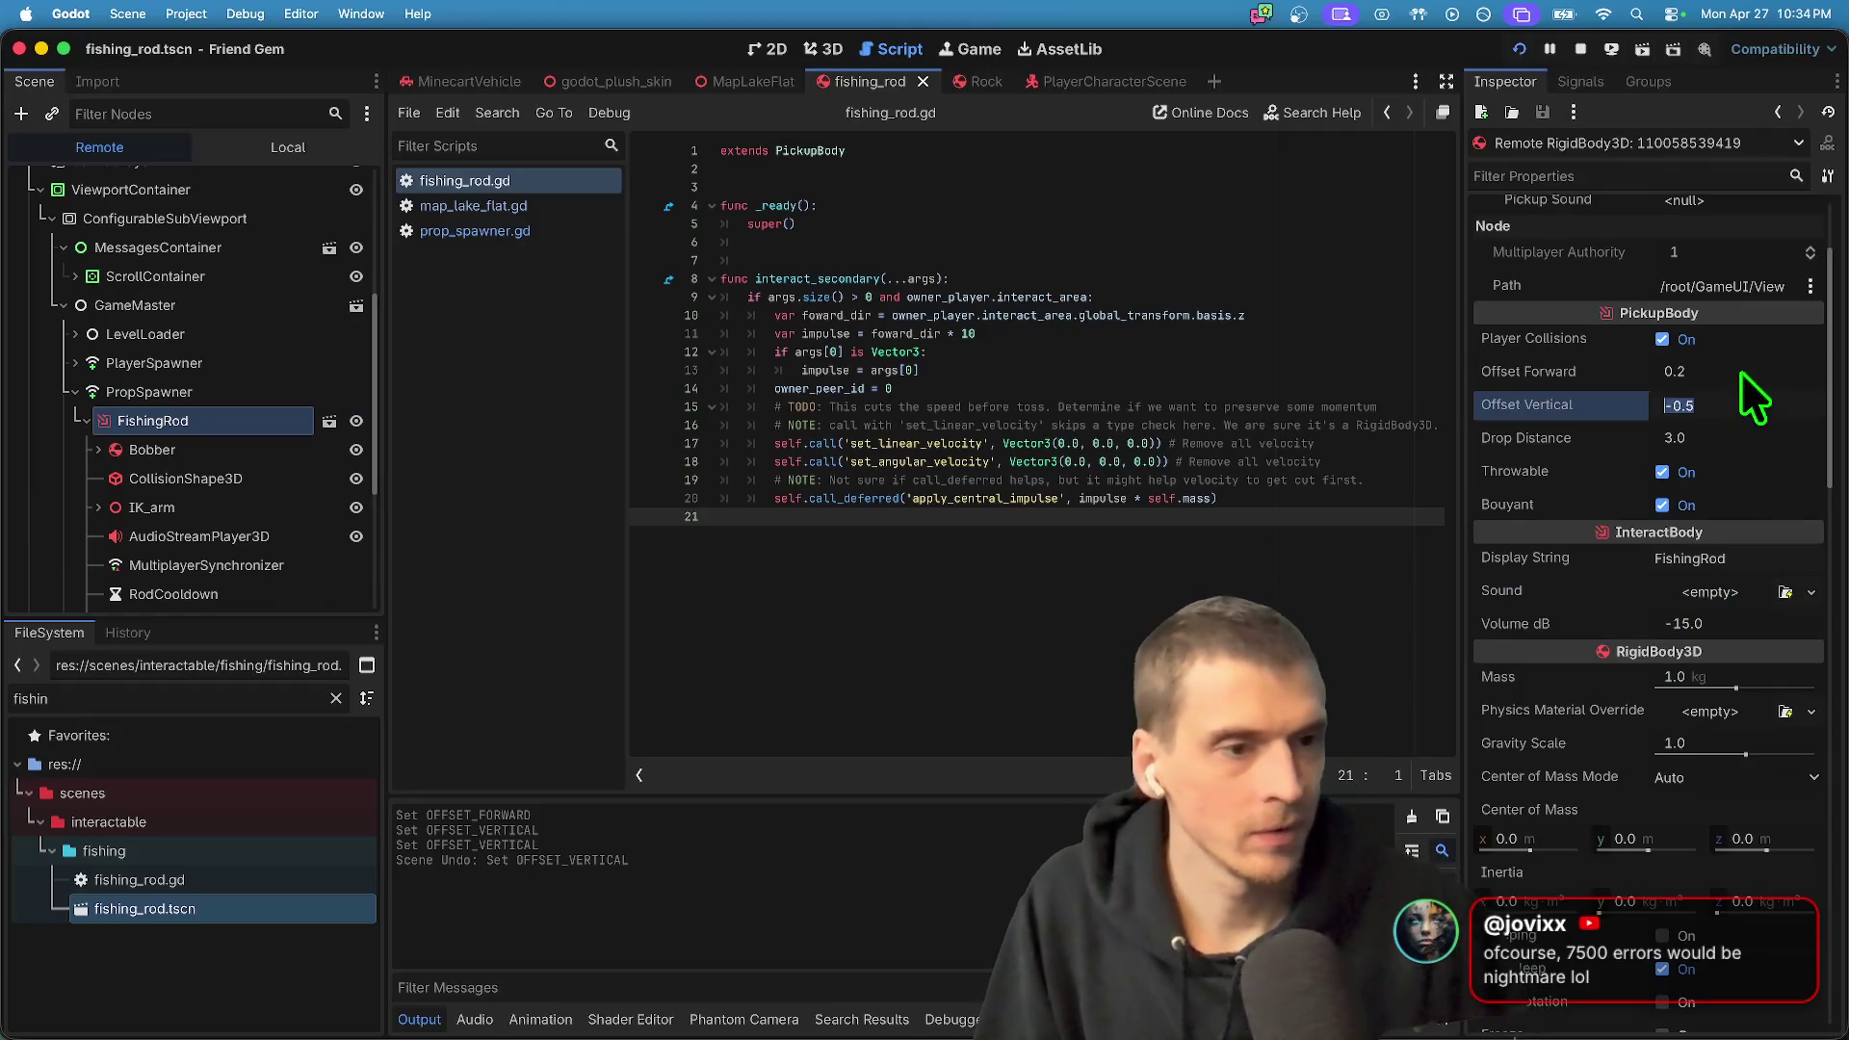
- Set the rod's Offset Vertical to -2.0 and check its held position in the running game
key("Tab")
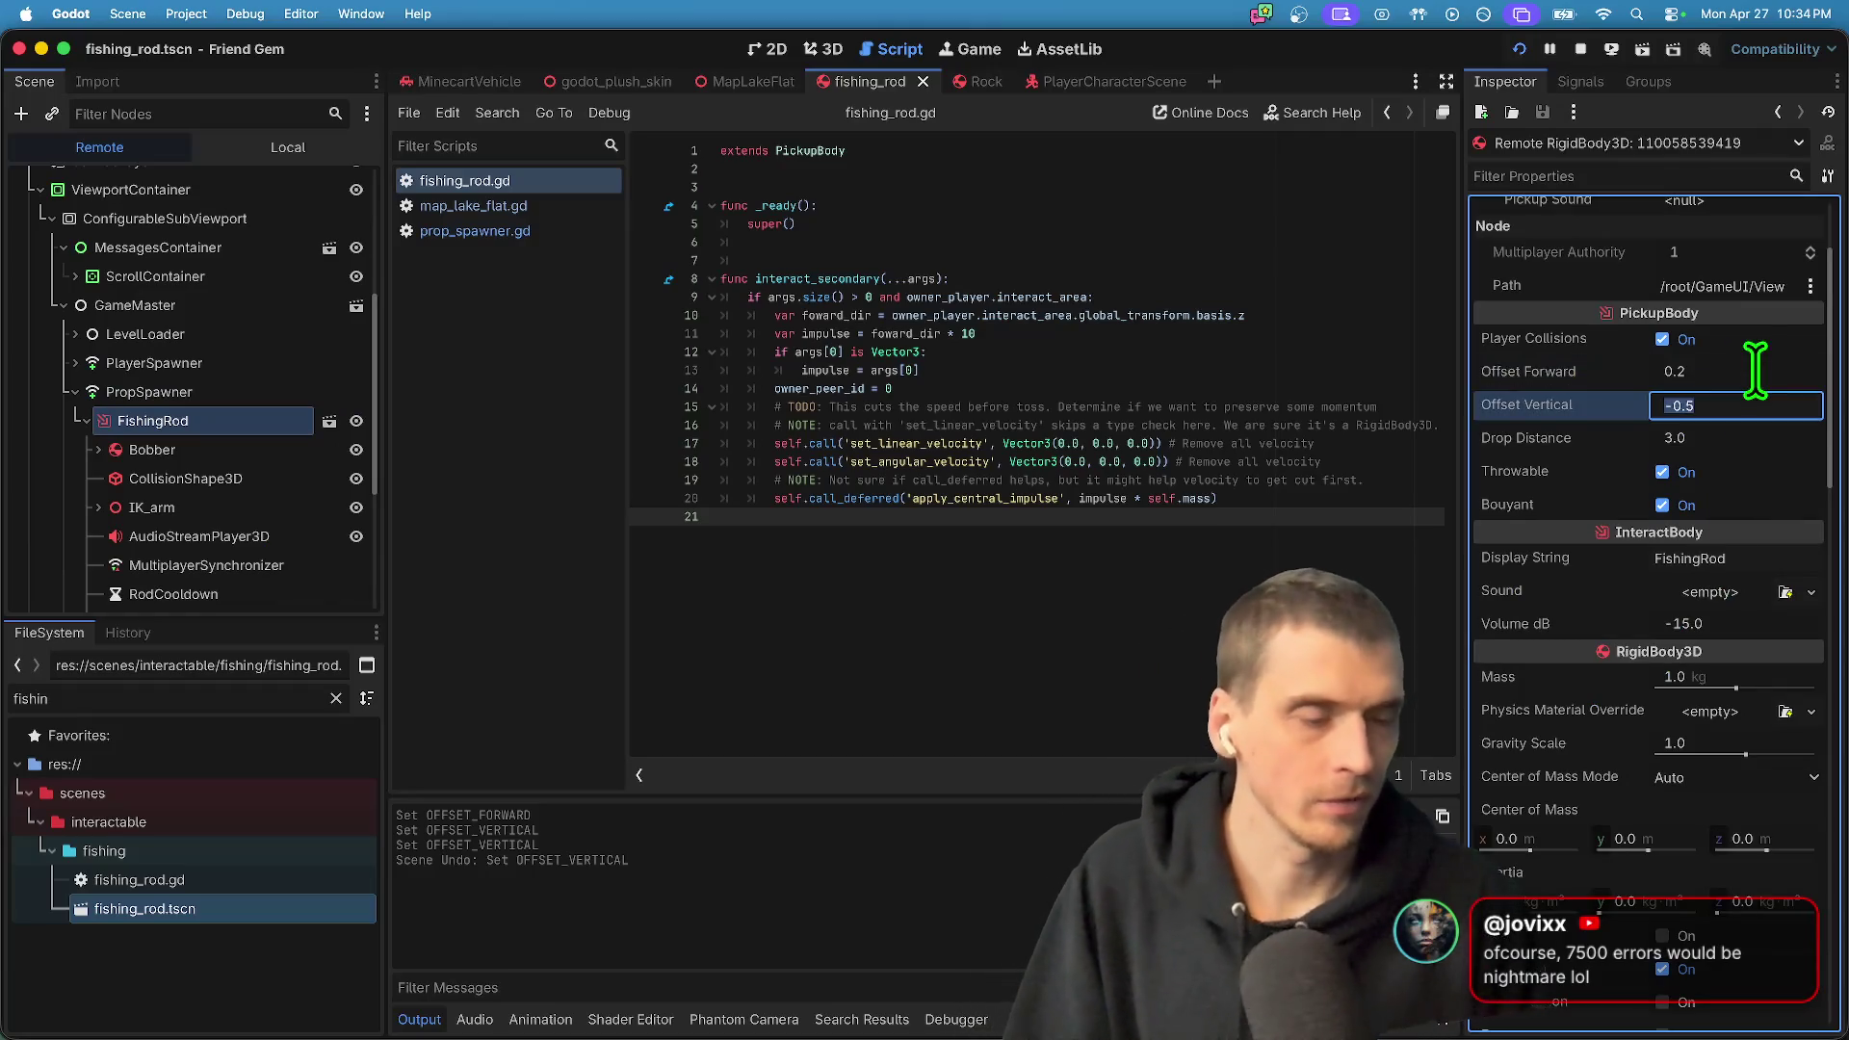
key("Return")
key("super+Tab")
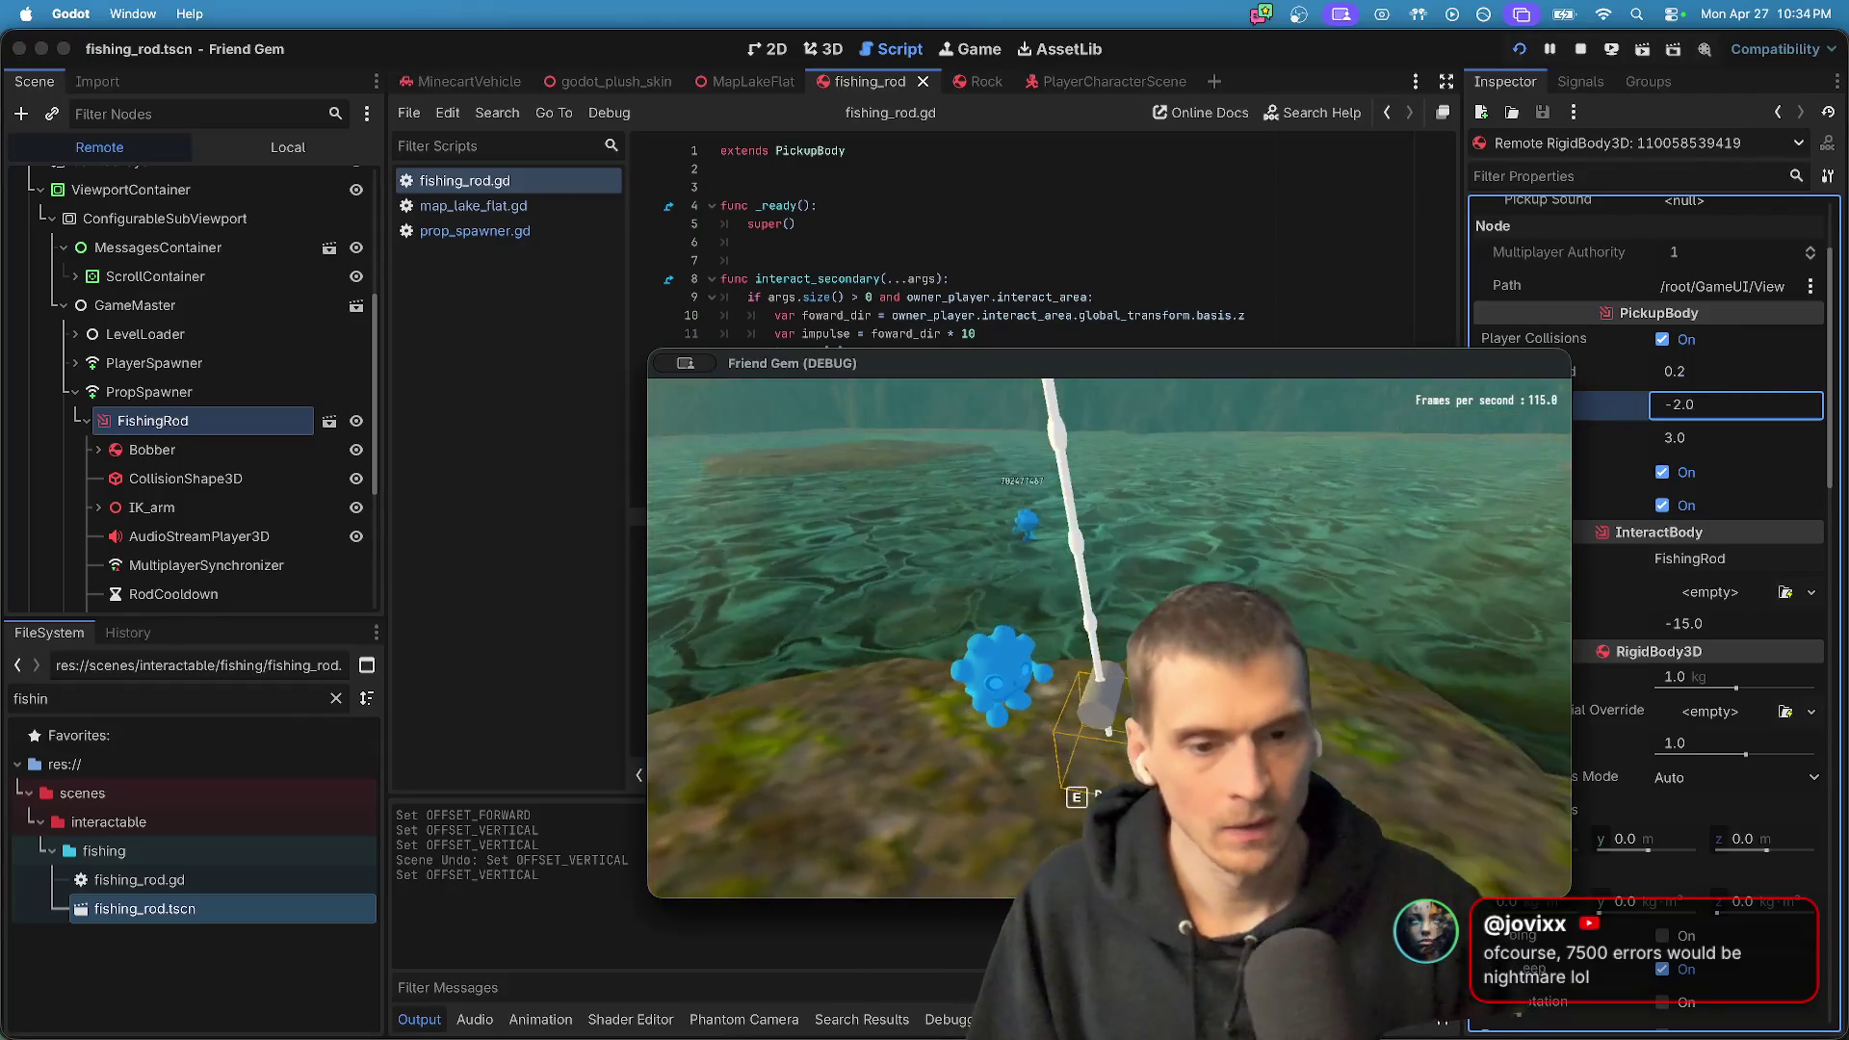
key("super+Tab")
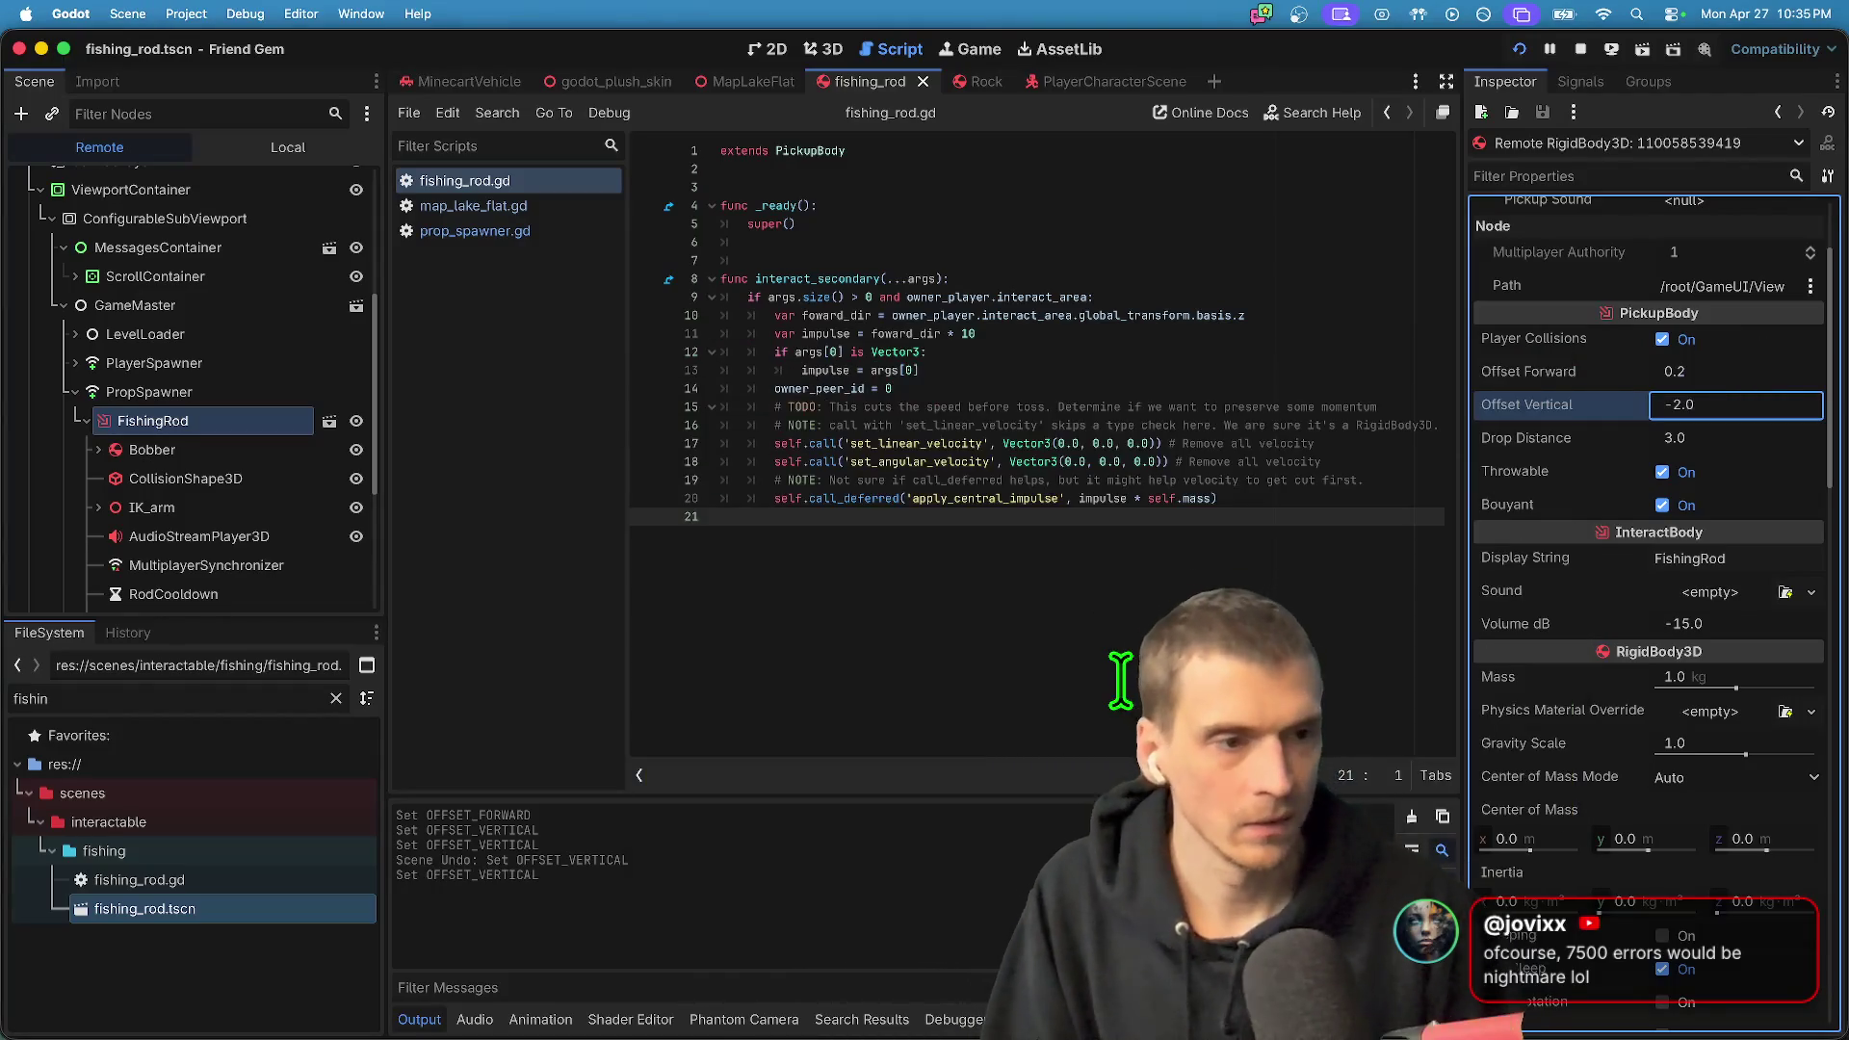
key("super+Tab")
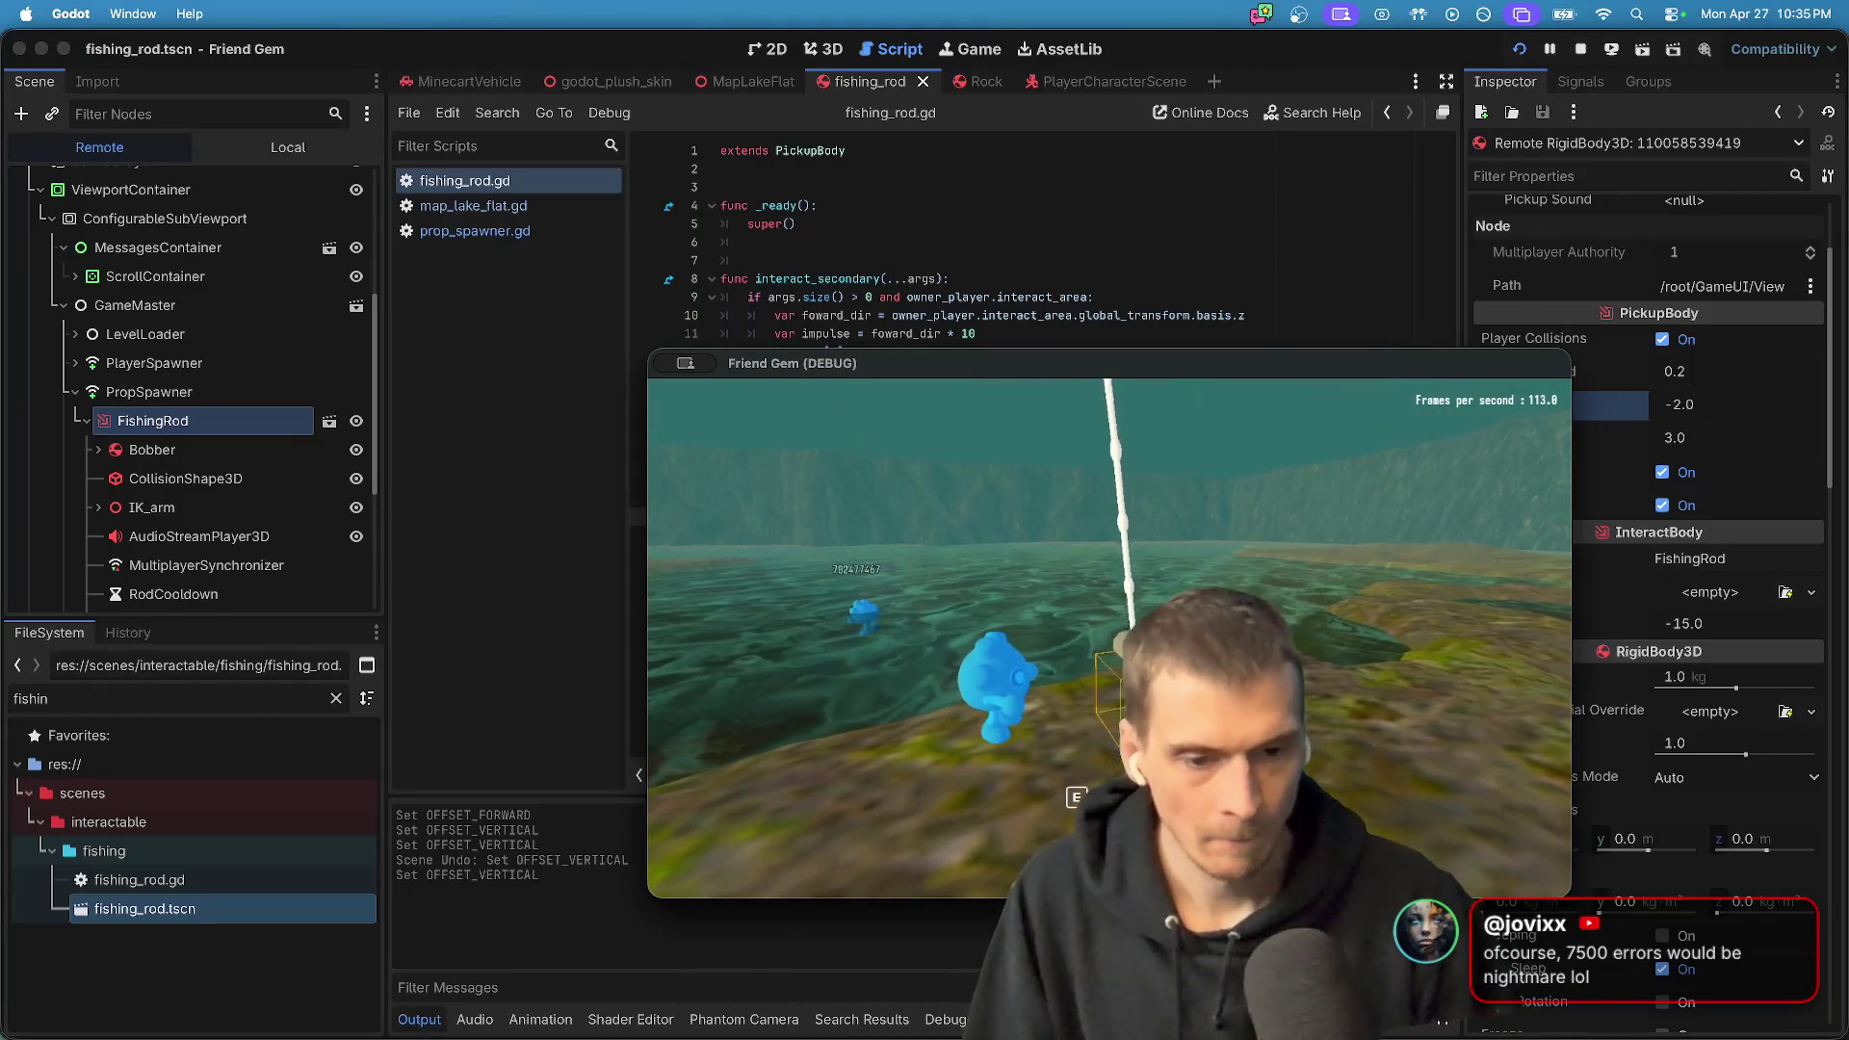
key("super+Tab")
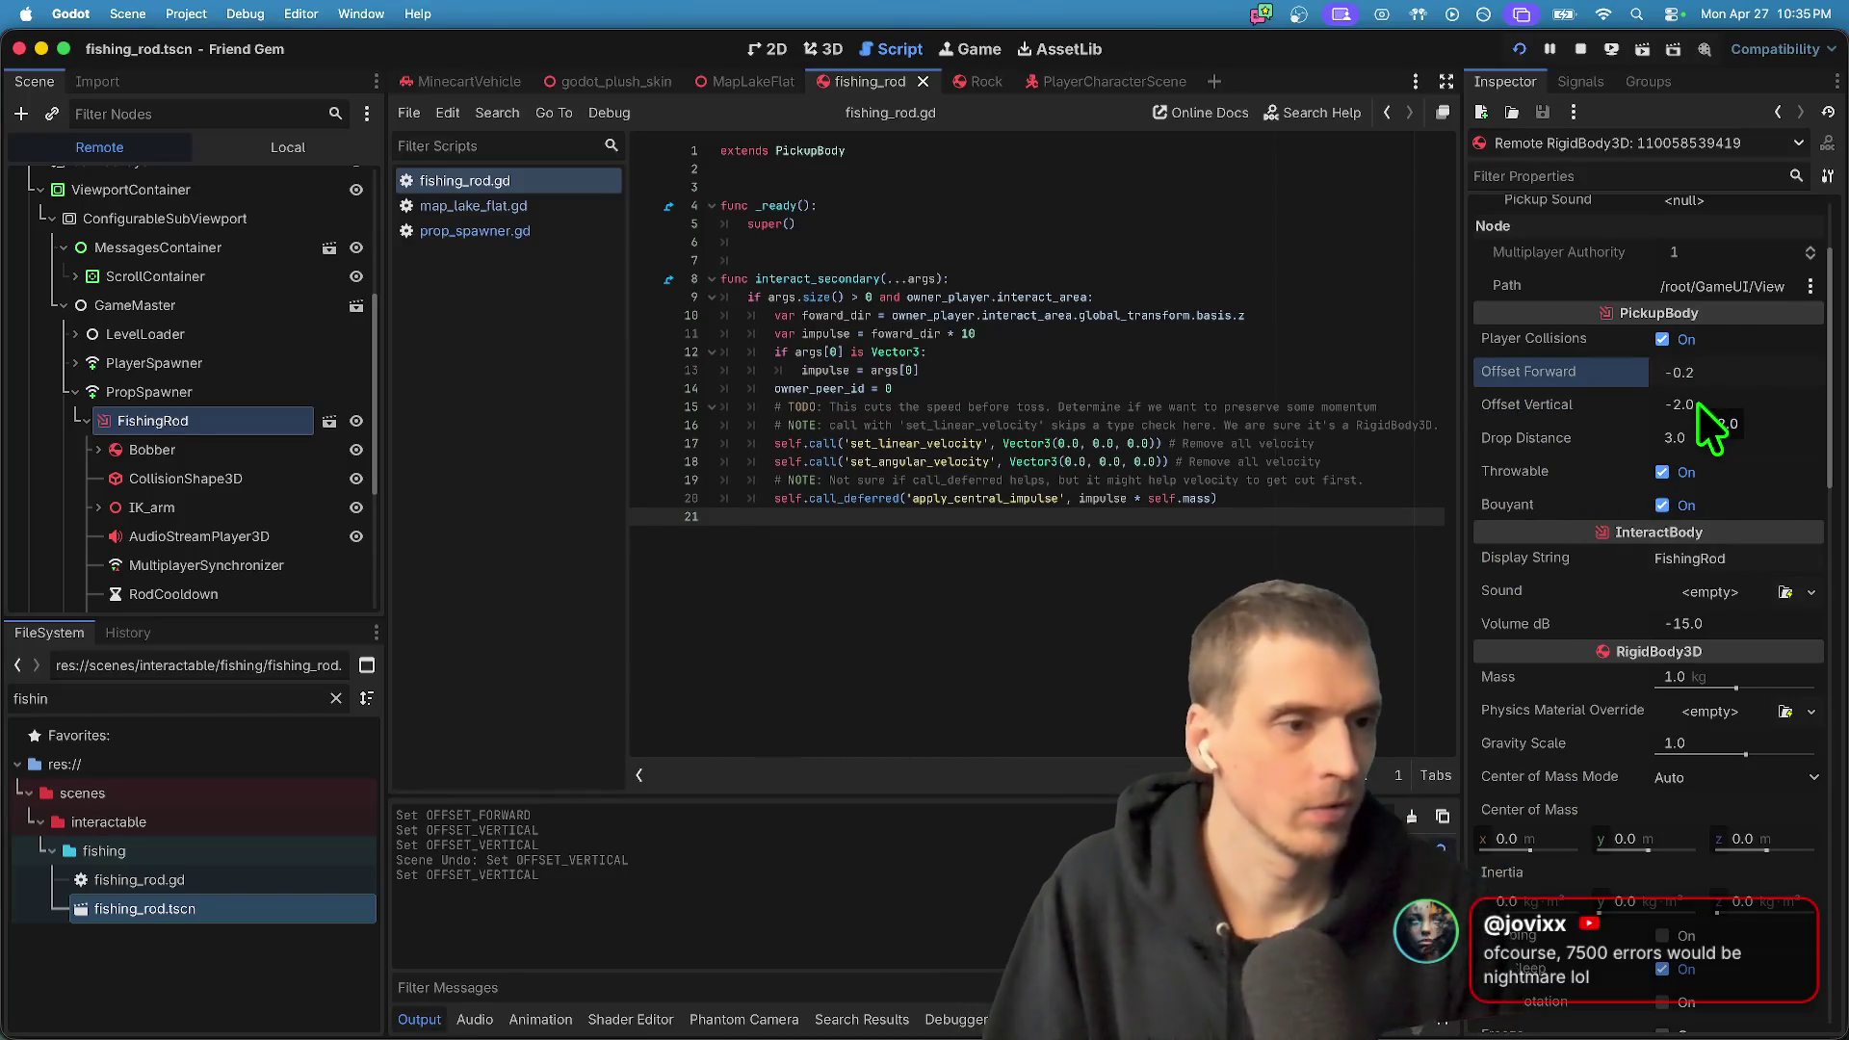
key("super+Tab")
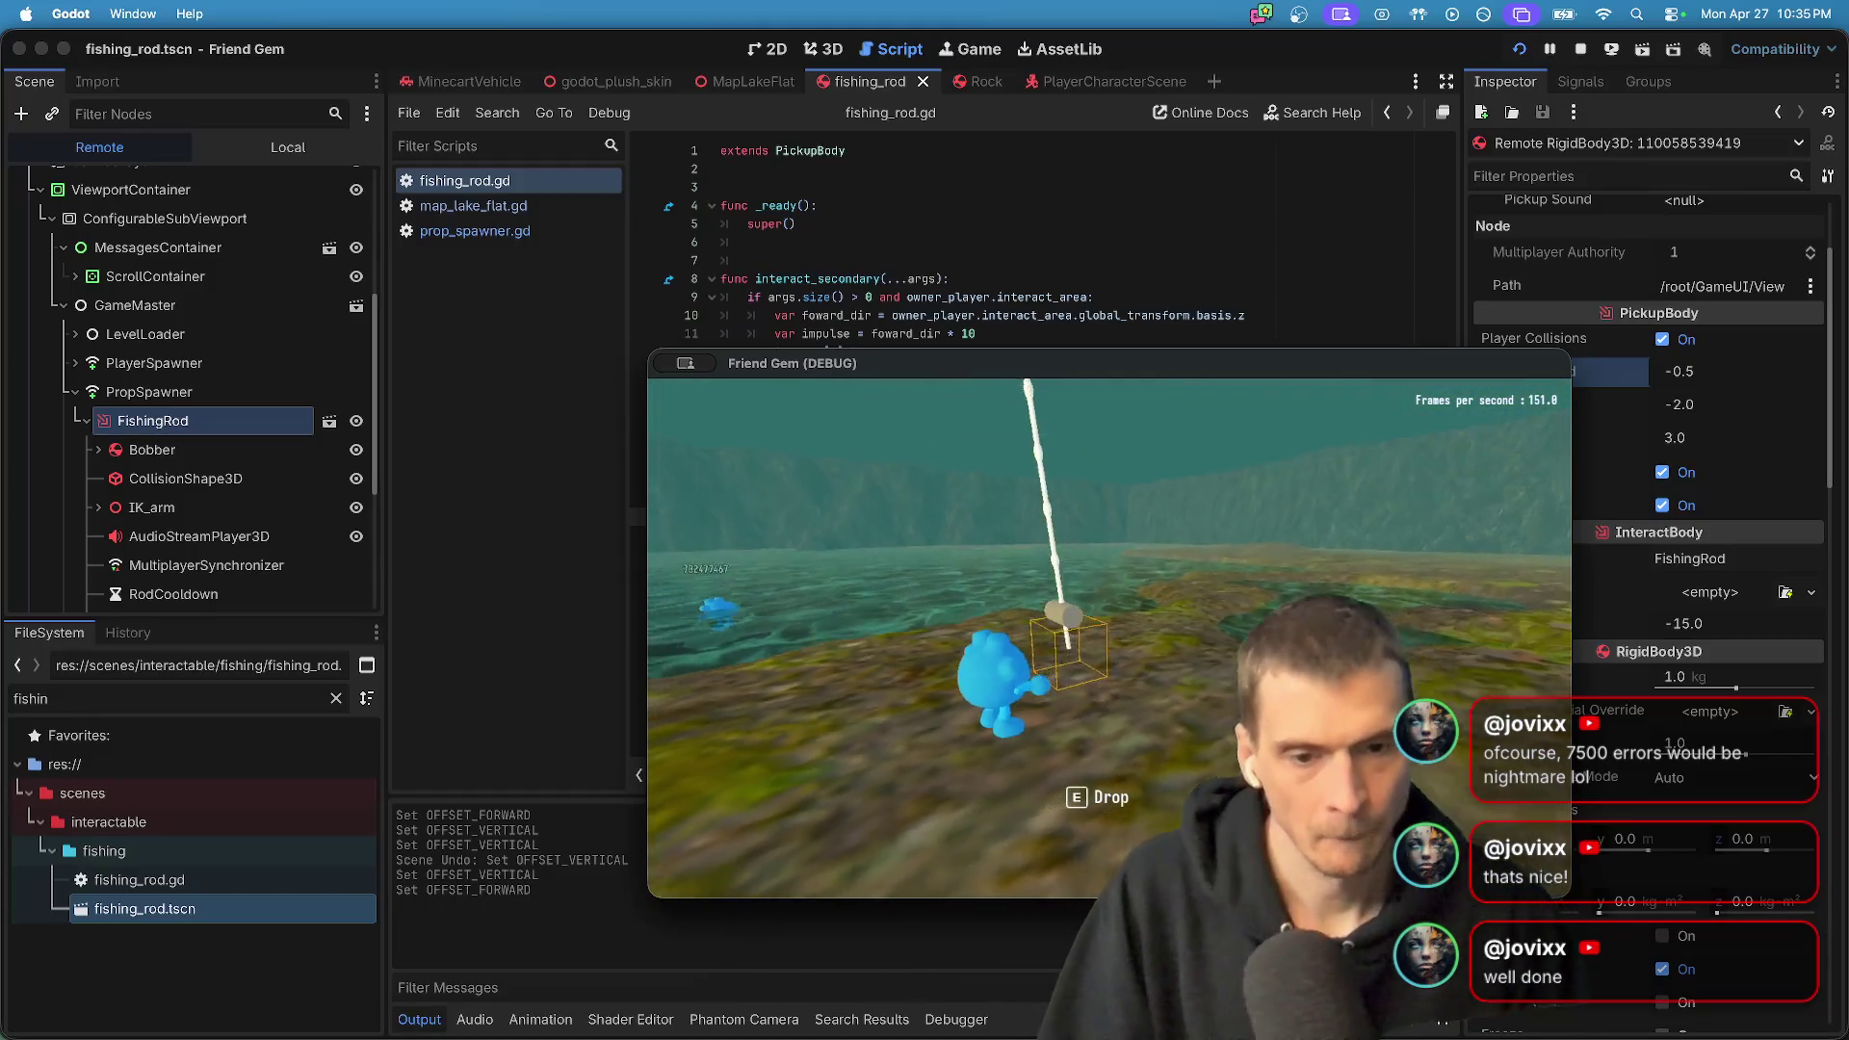
key("super+Tab")
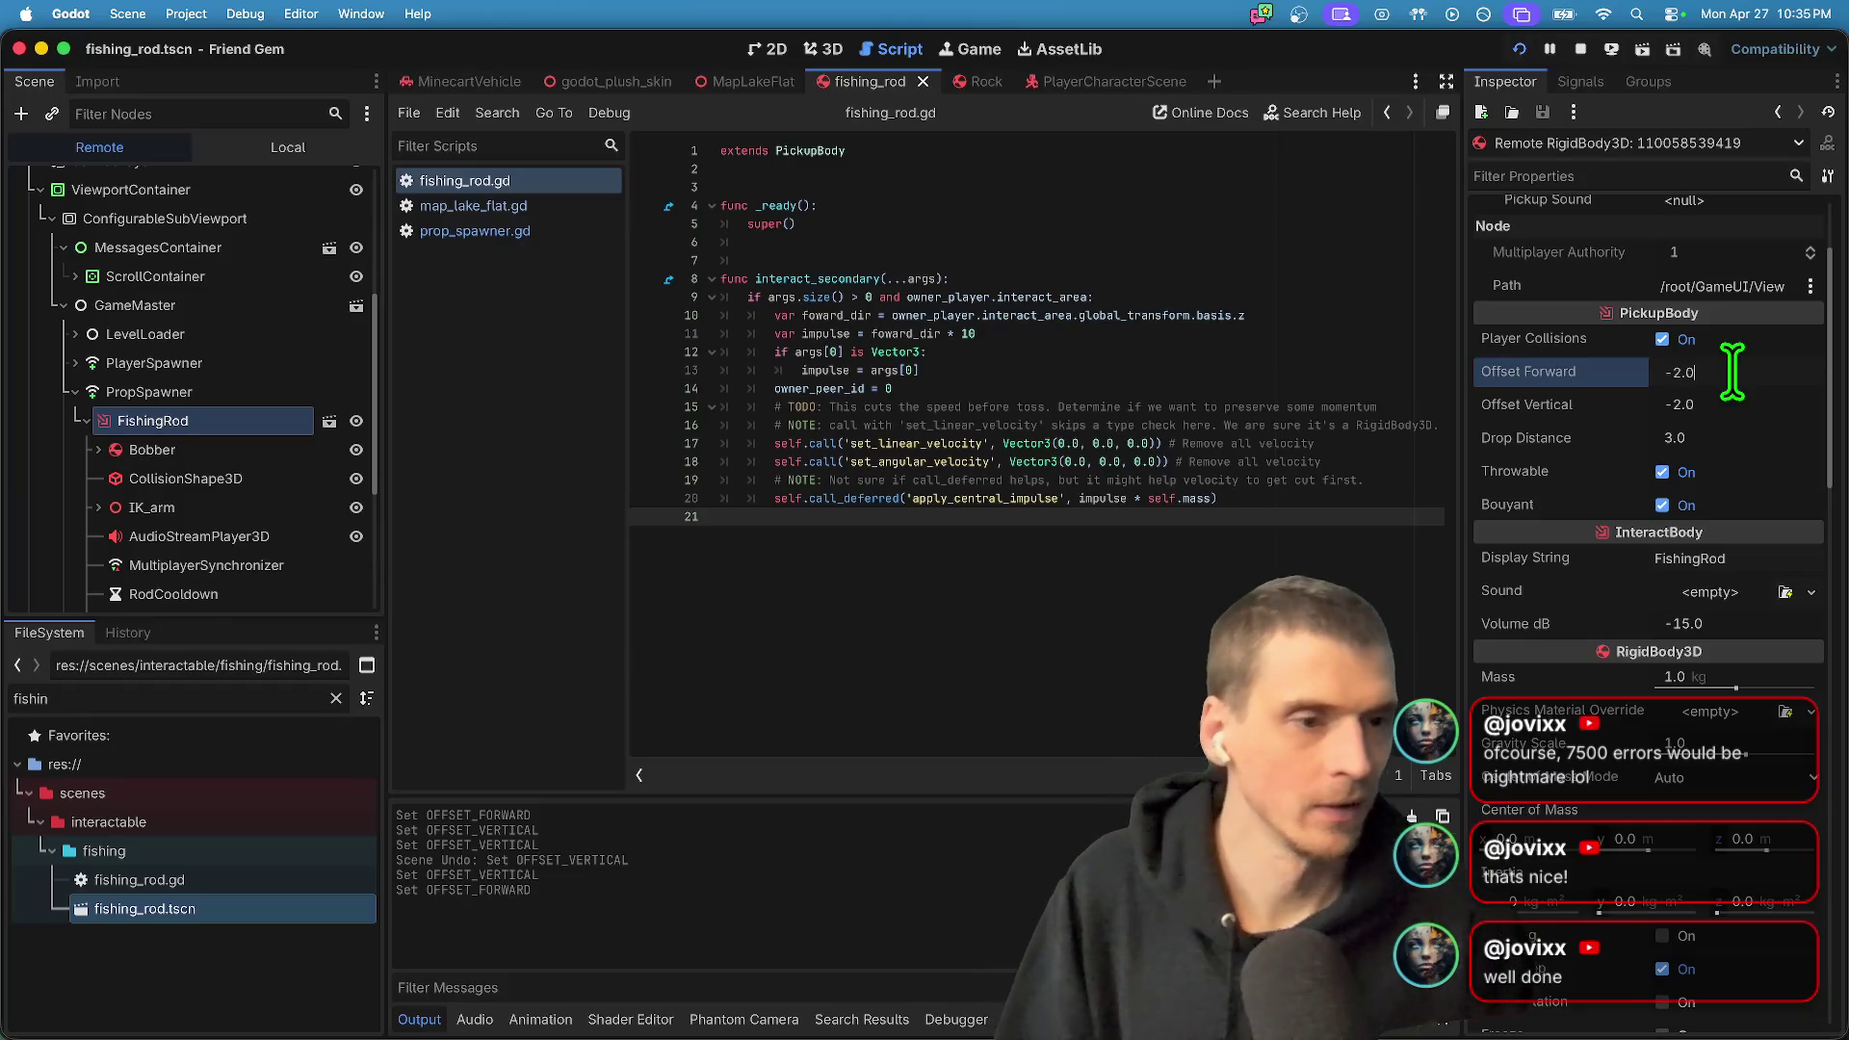
- Set Offset Forward to 0.0 and test the carried rod again in the game
key("Return")
key("super+Tab")
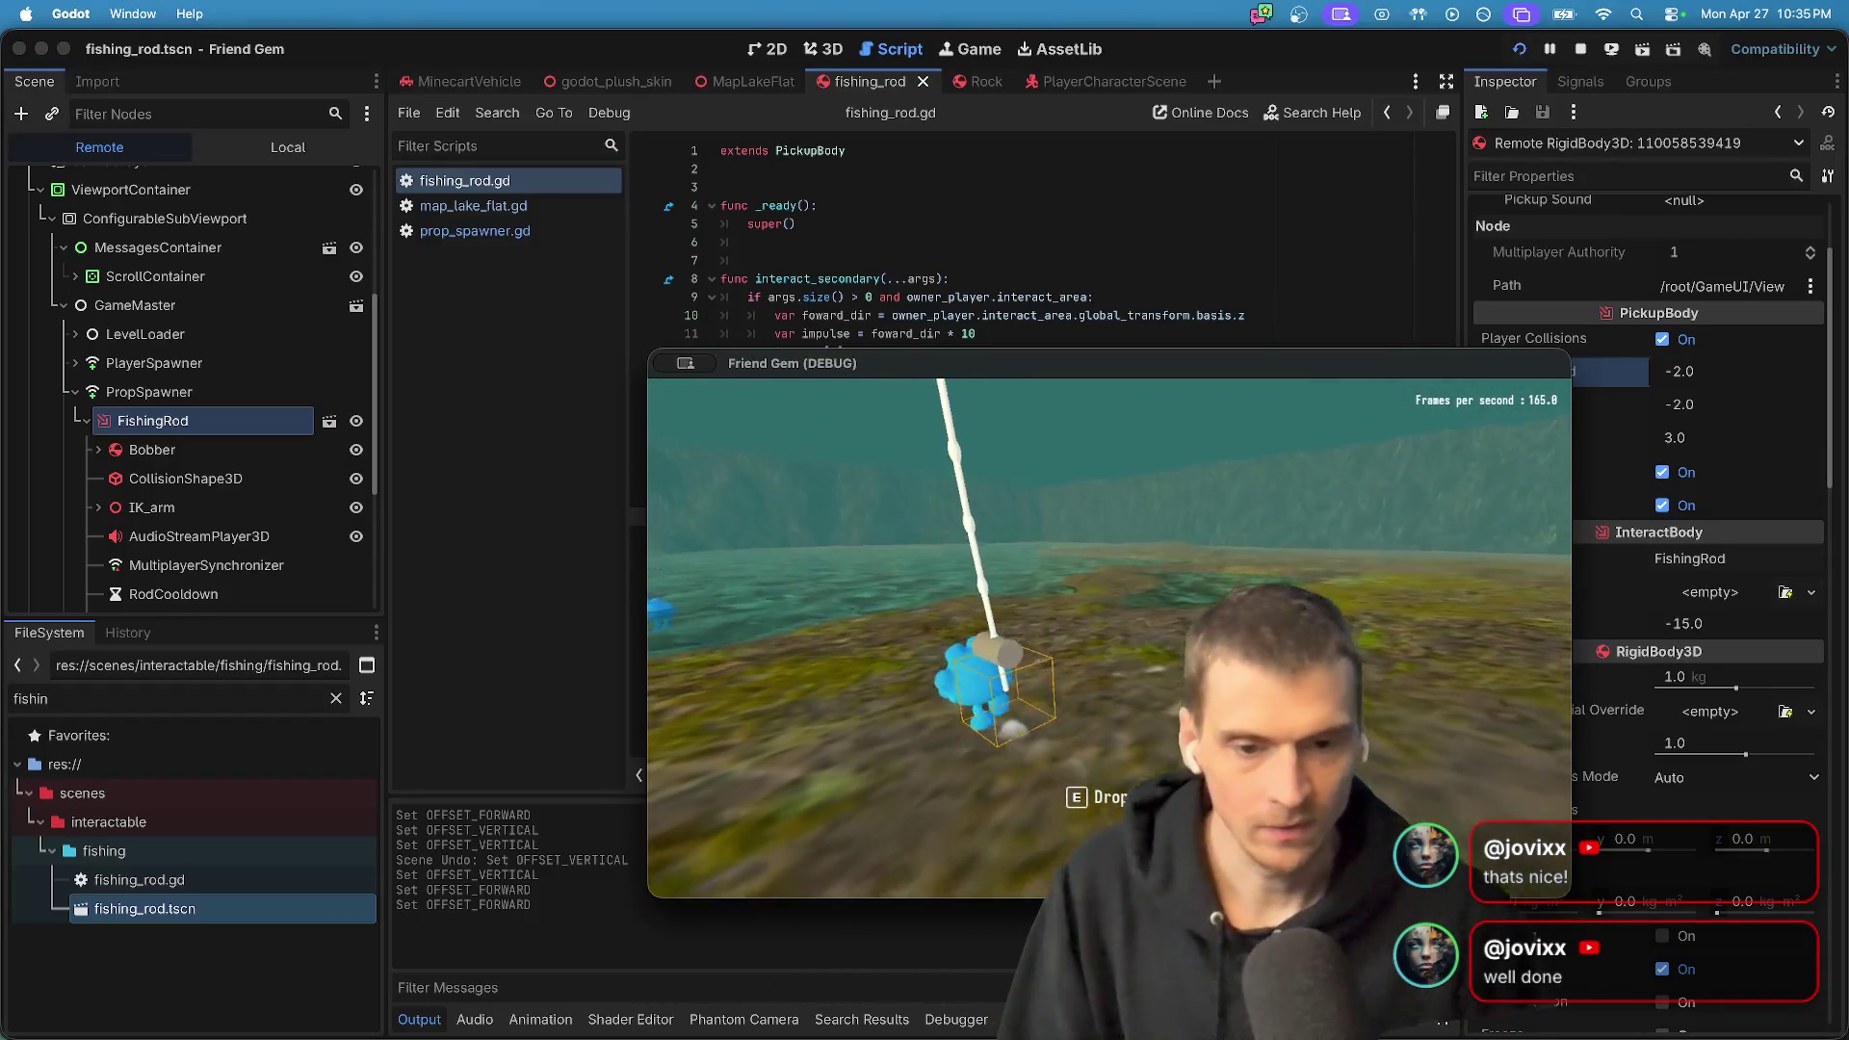
key("super+Tab")
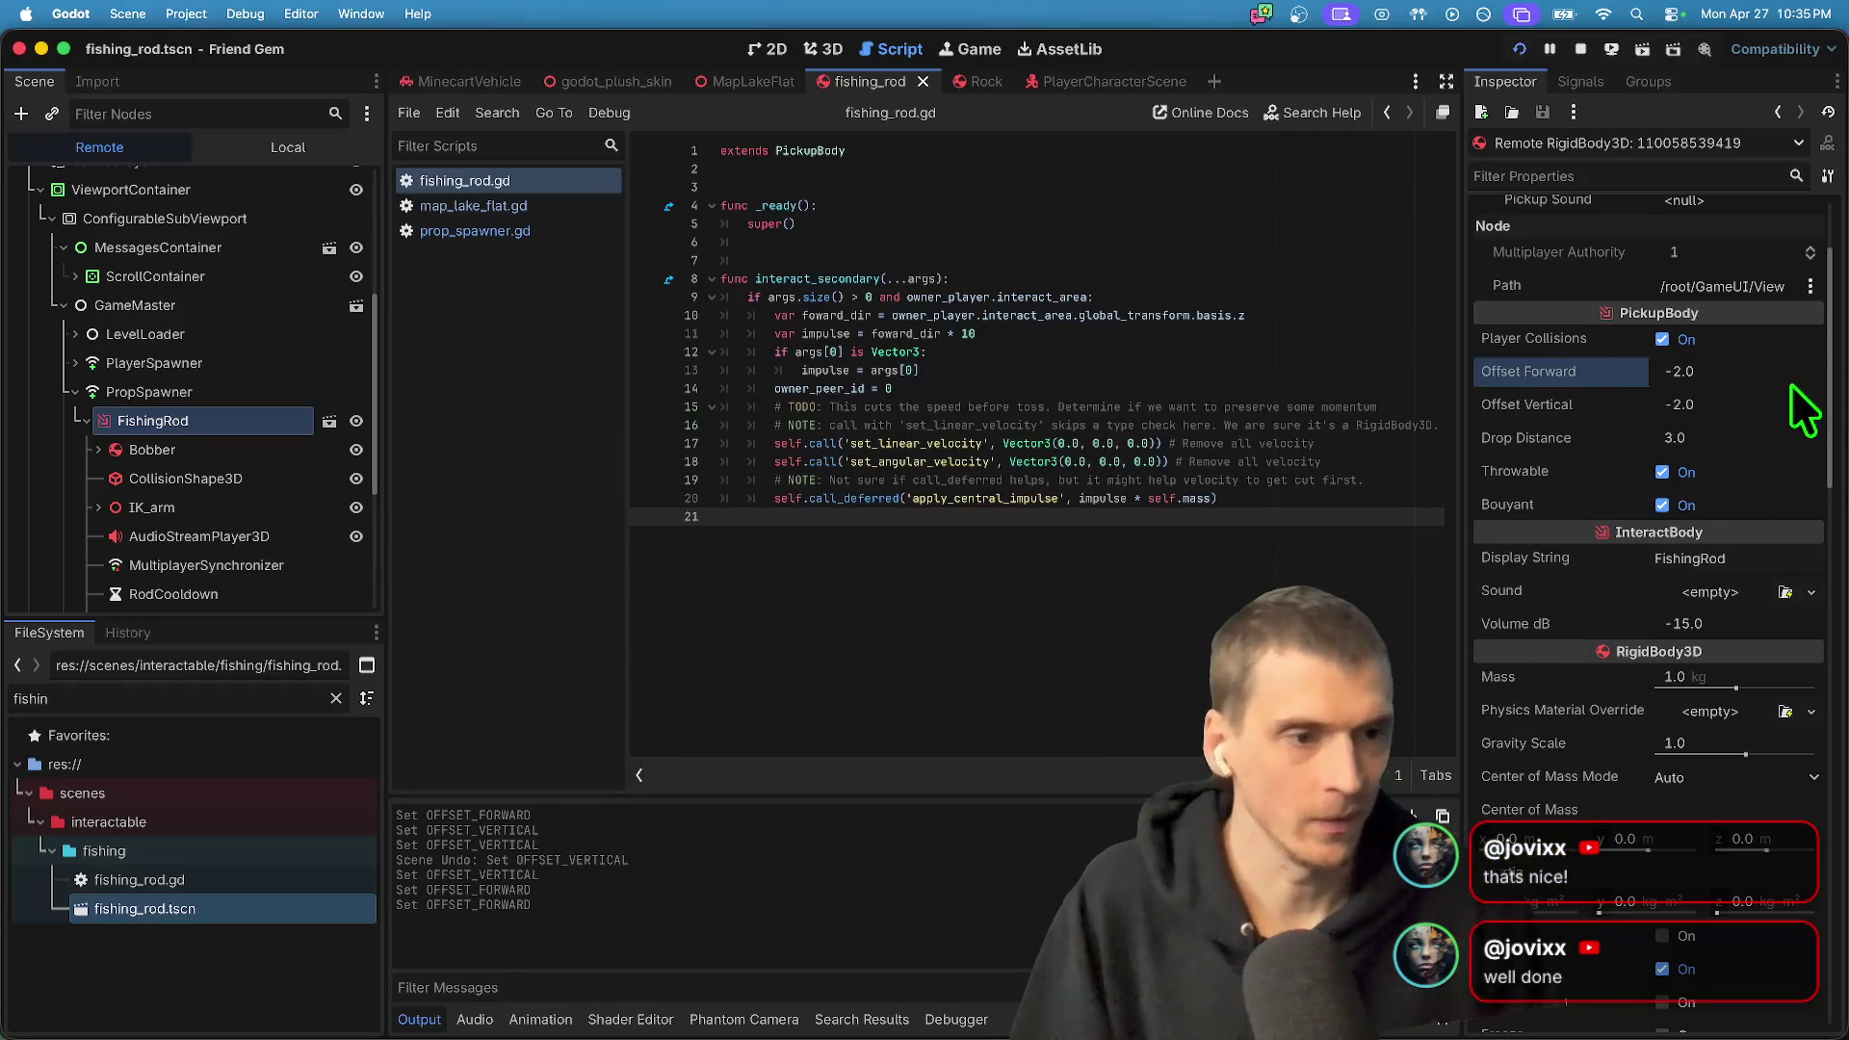
key("Tab")
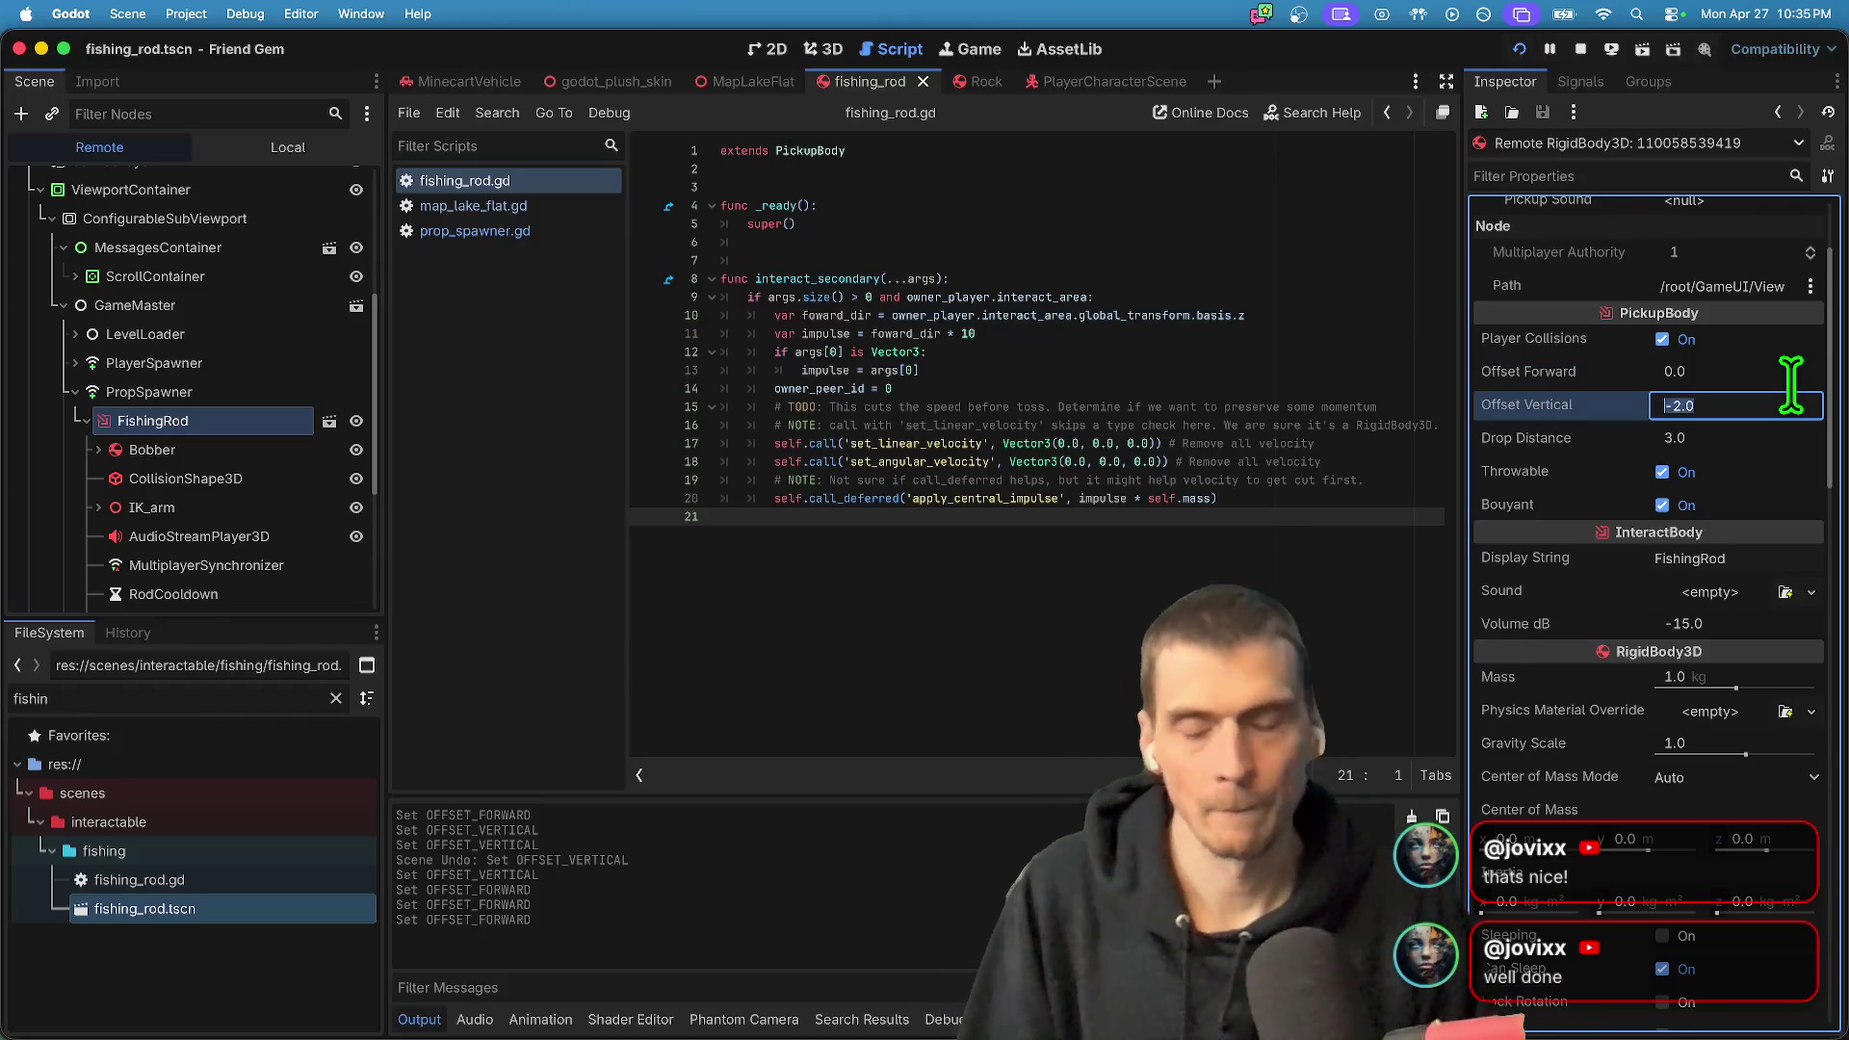
key("super+Tab")
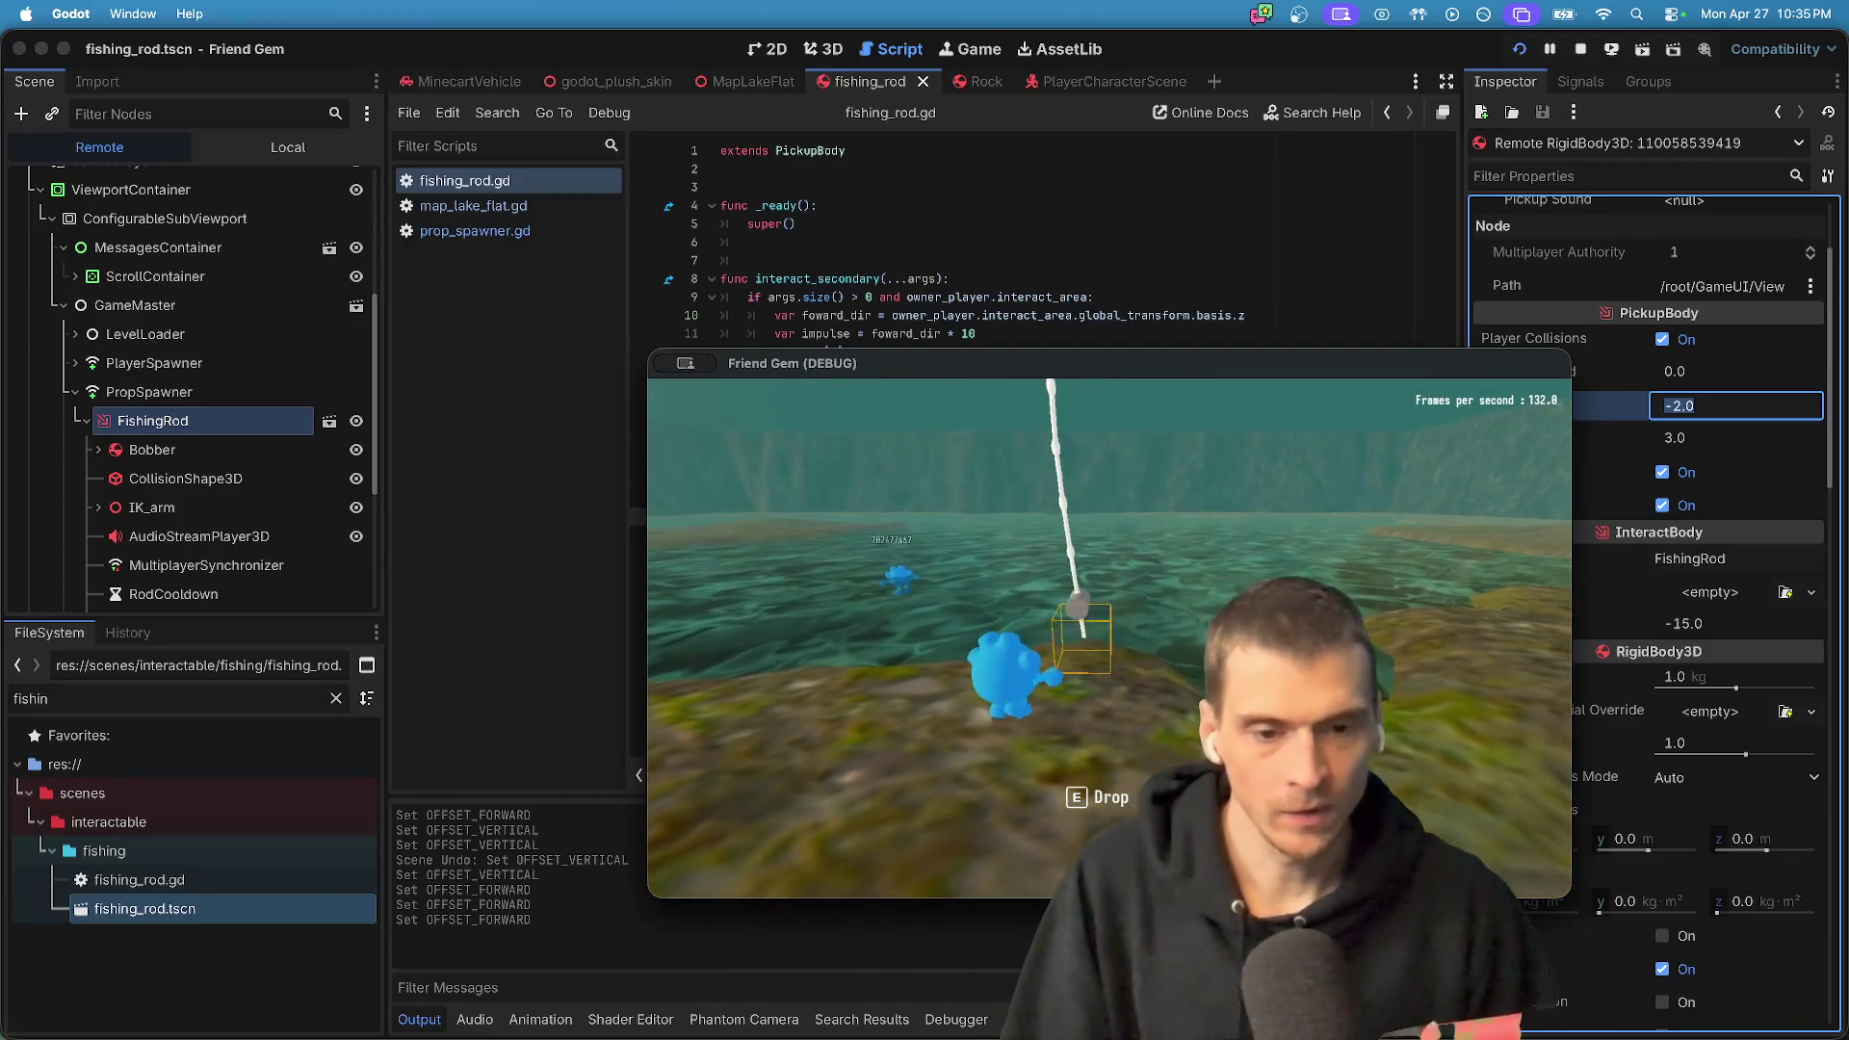
key("super+Tab")
key("super+Tab")
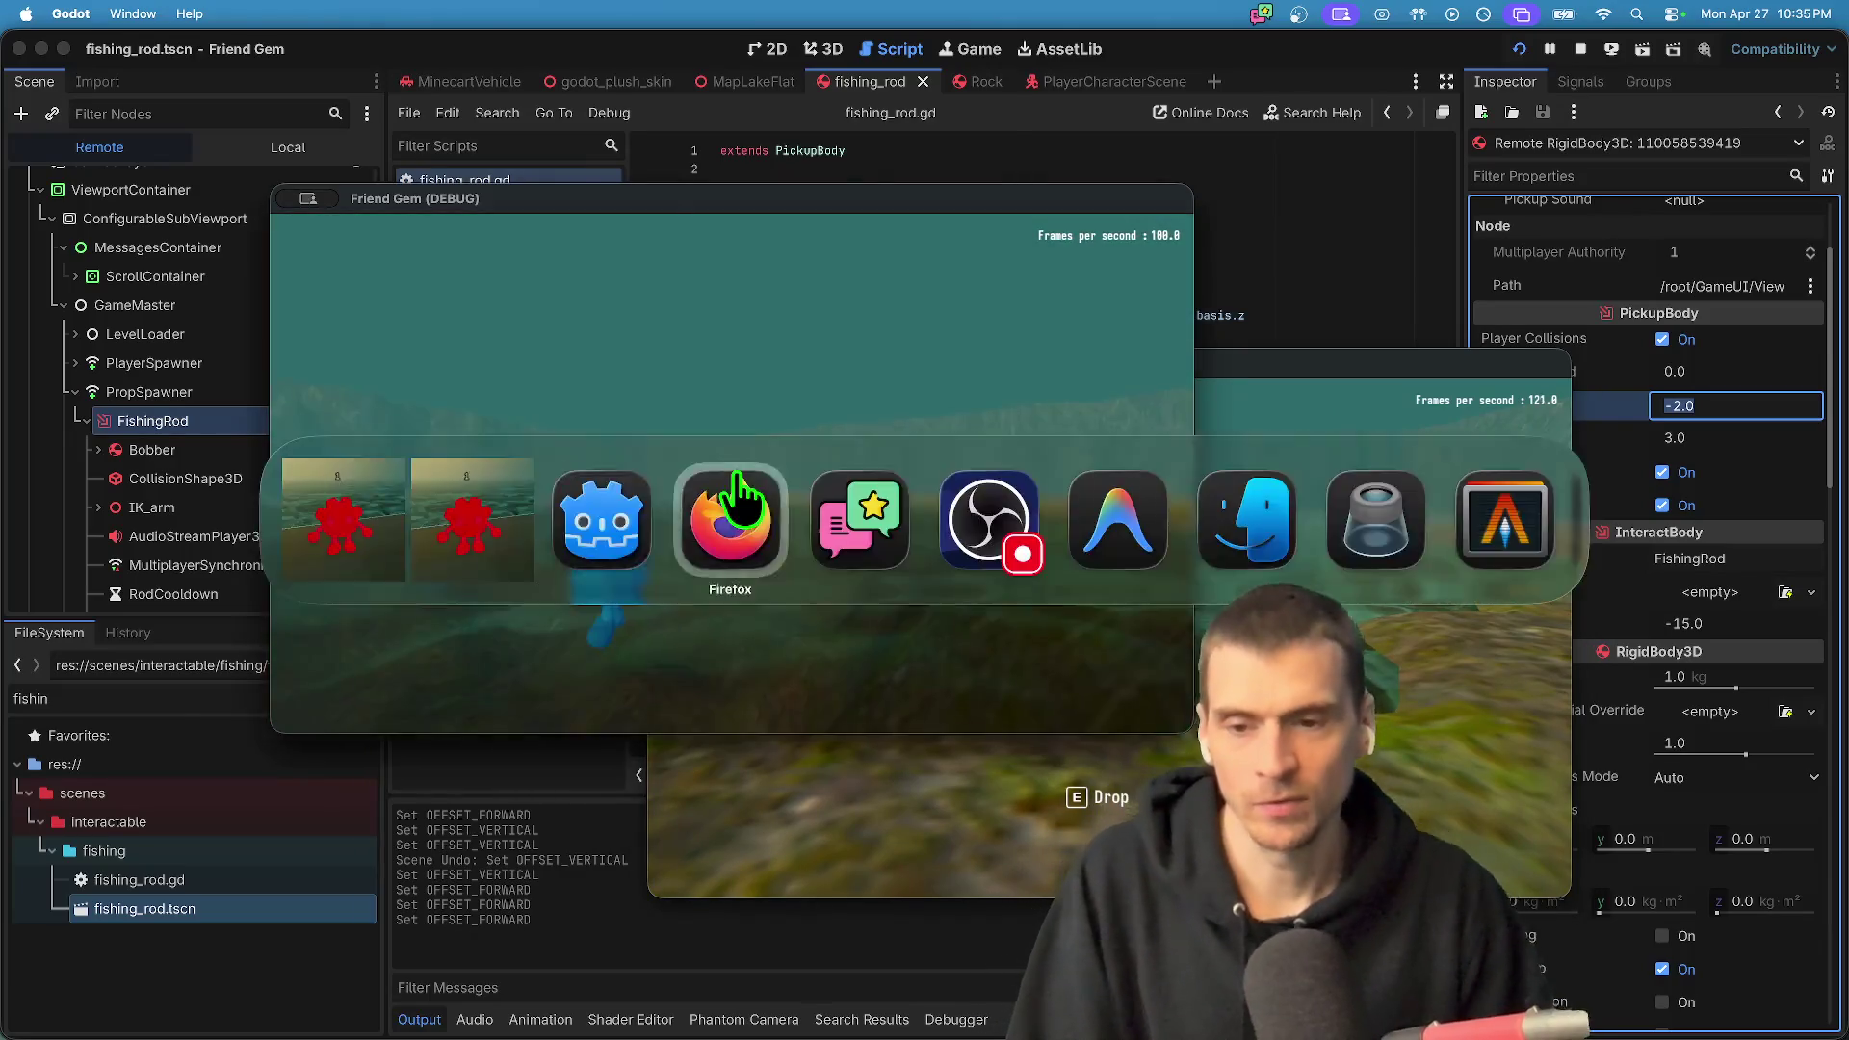
key("super+Tab")
key("super+Tab")
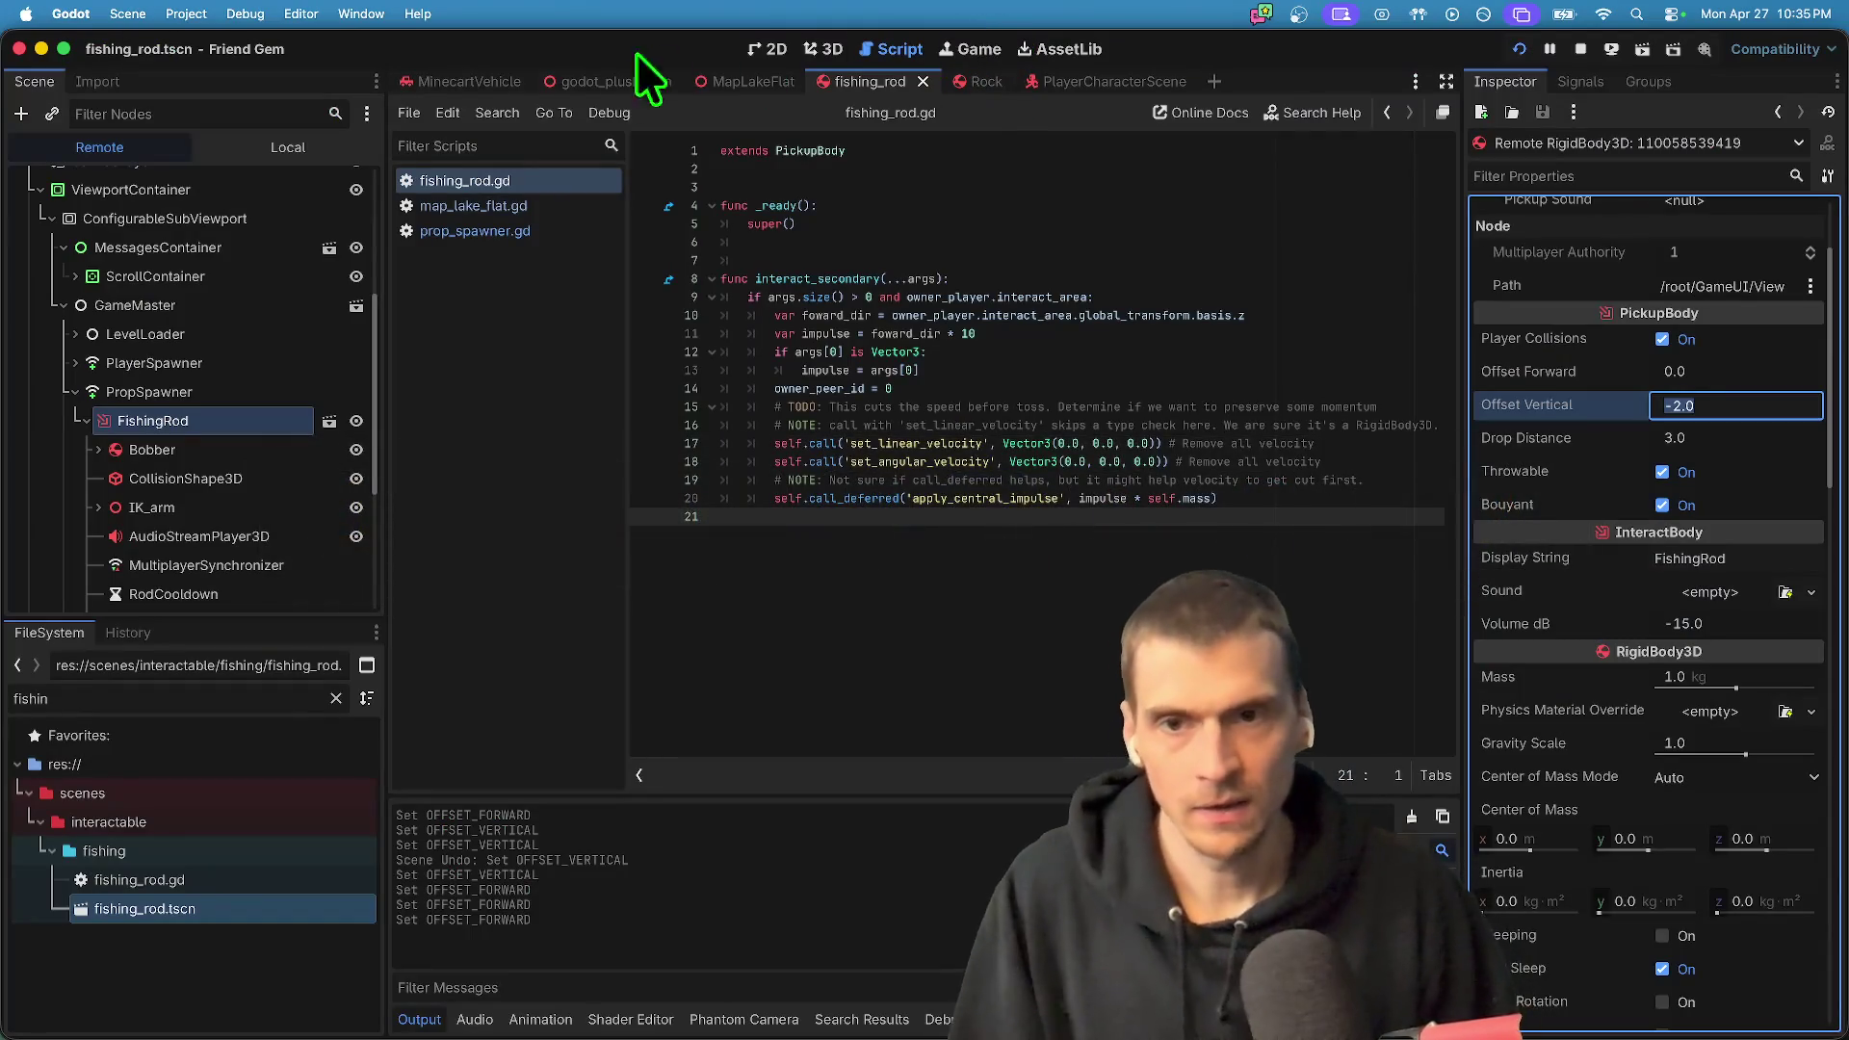
- Show the fishing rod scene in the 3D view and inspect its collision shape
left_click(821, 48)
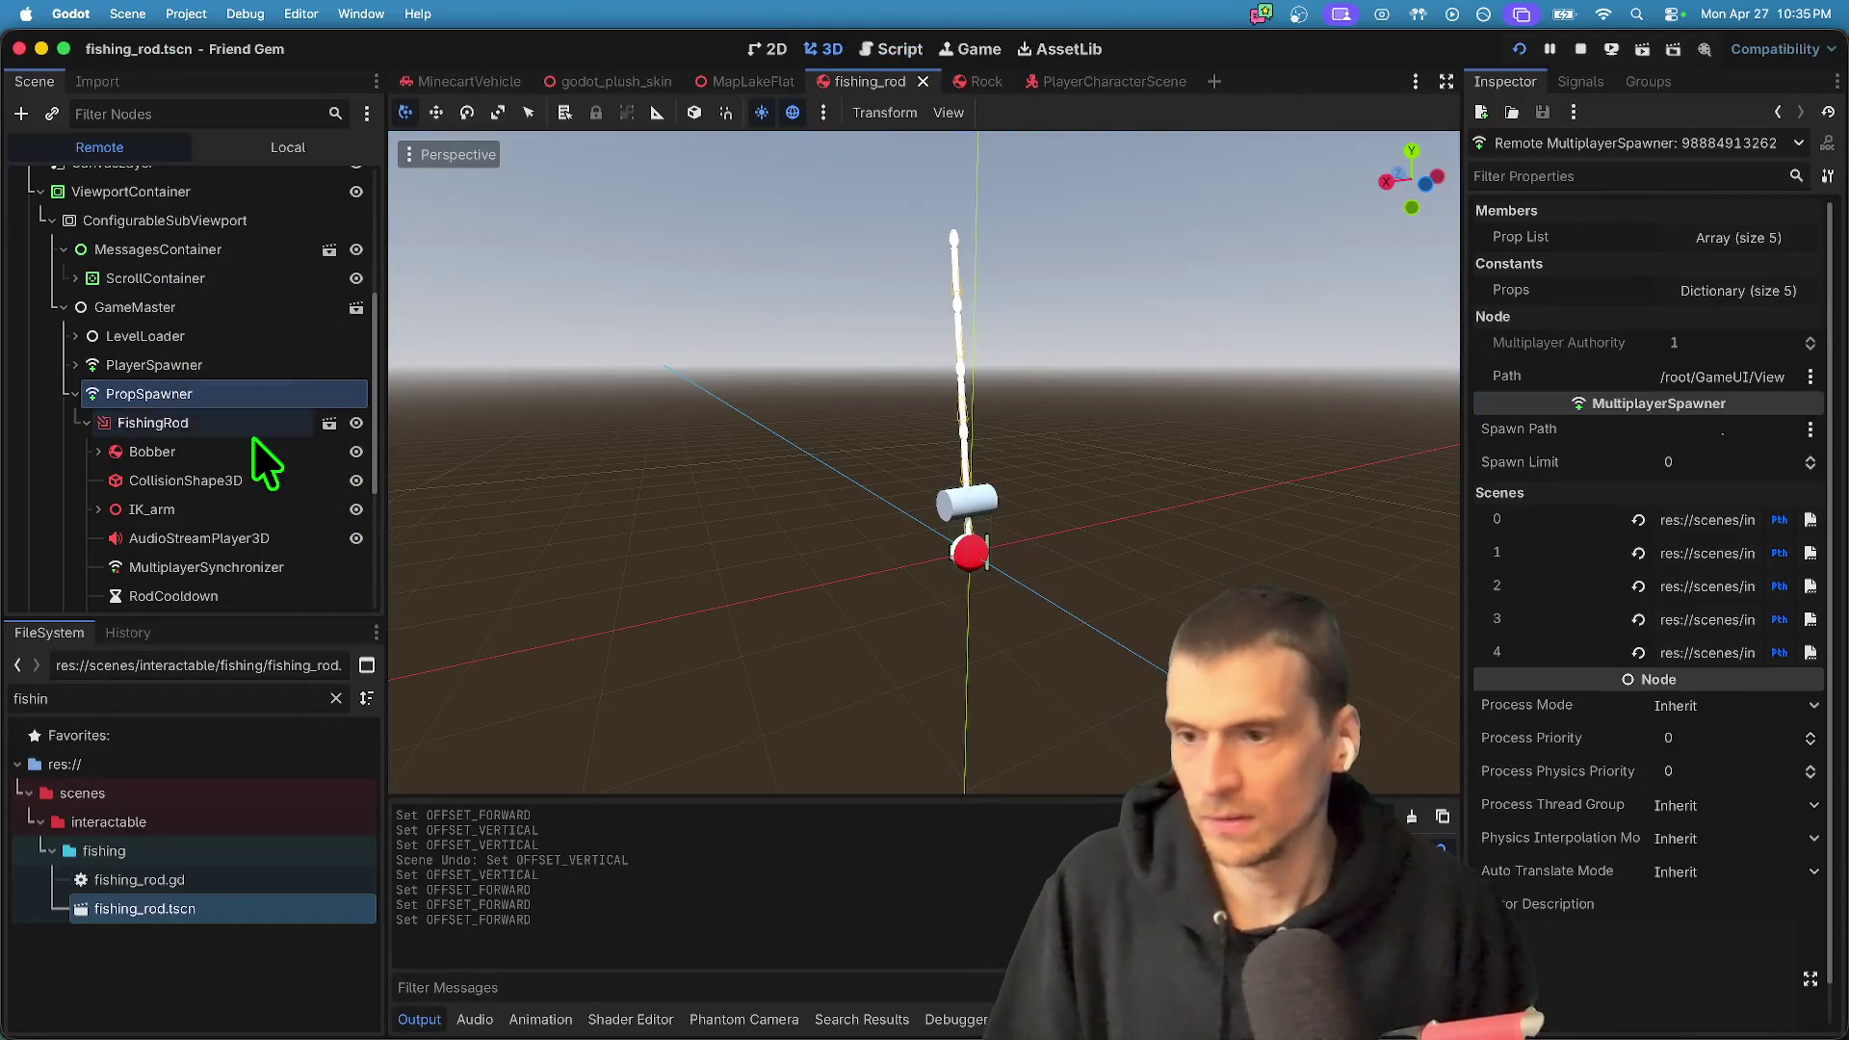
scroll(264, 412, "down", 5)
scroll(264, 396, "up", 3)
left_click(264, 395)
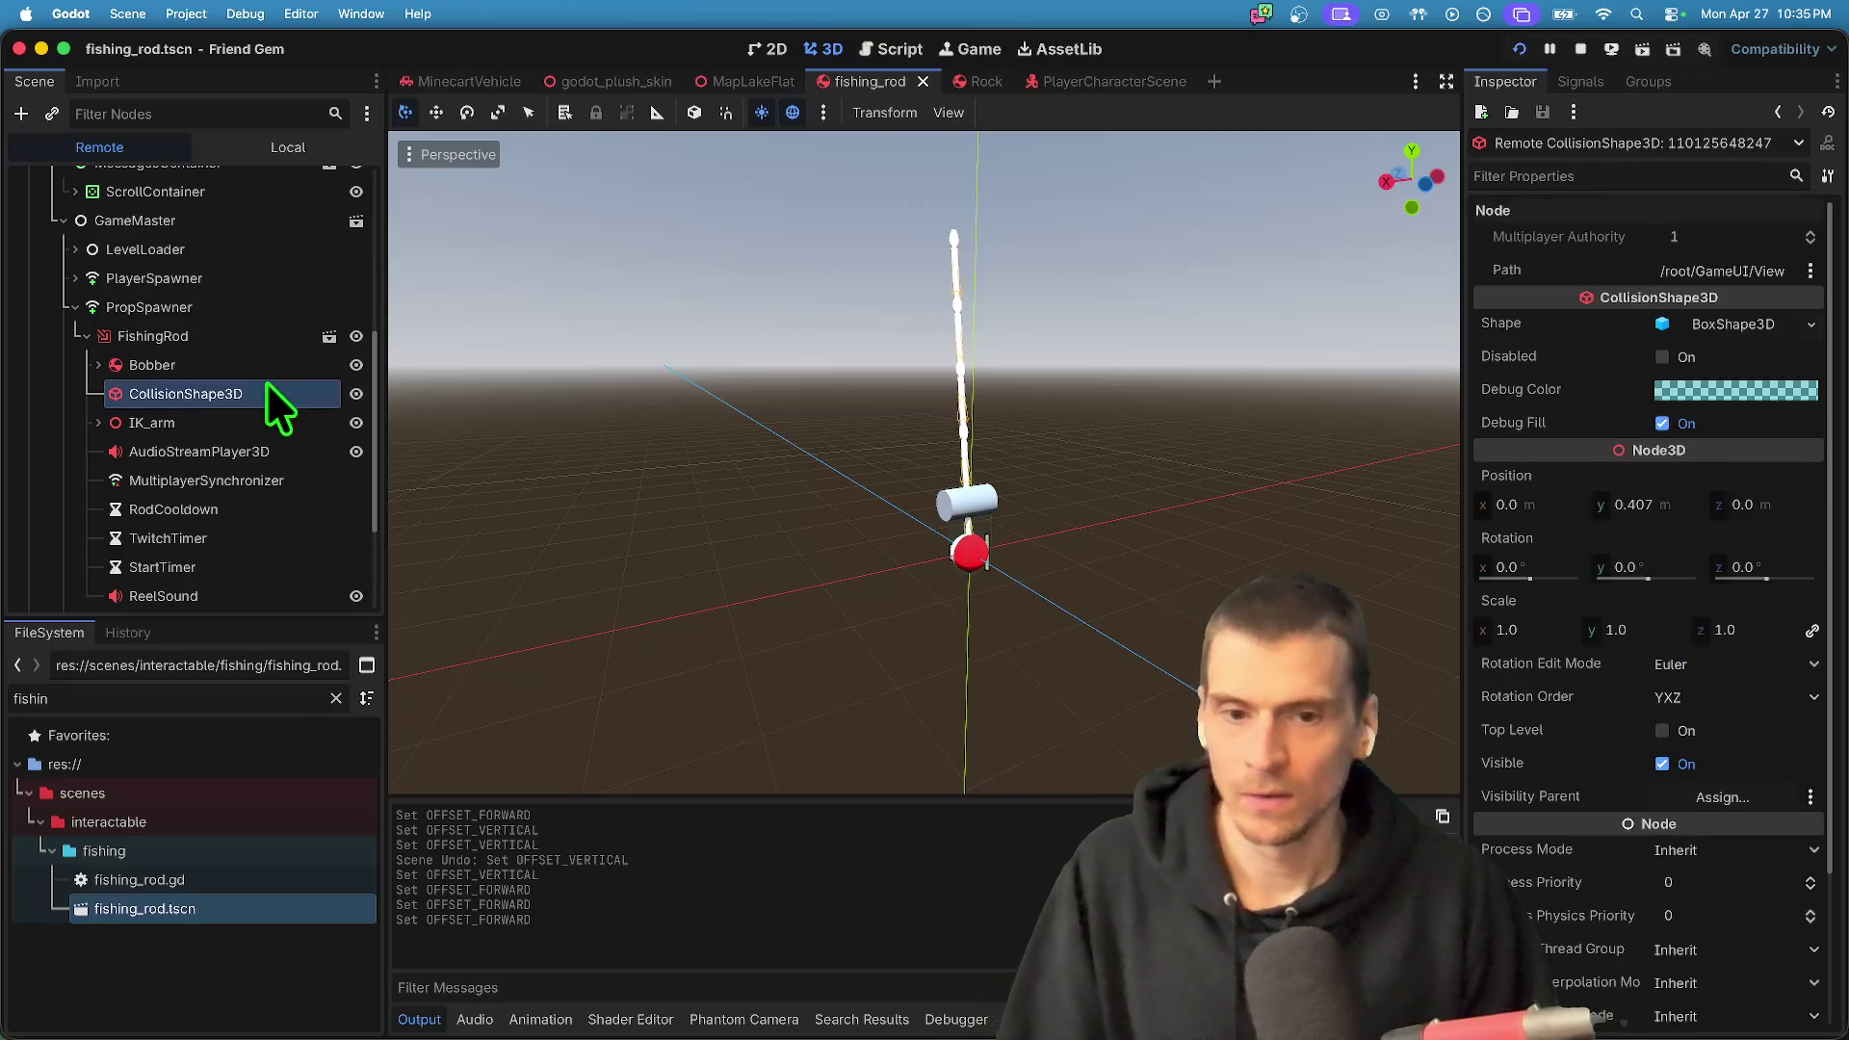
scroll(578, 441, "up", 3)
scroll(280, 198, "up", 10)
scroll(259, 364, "down", 10)
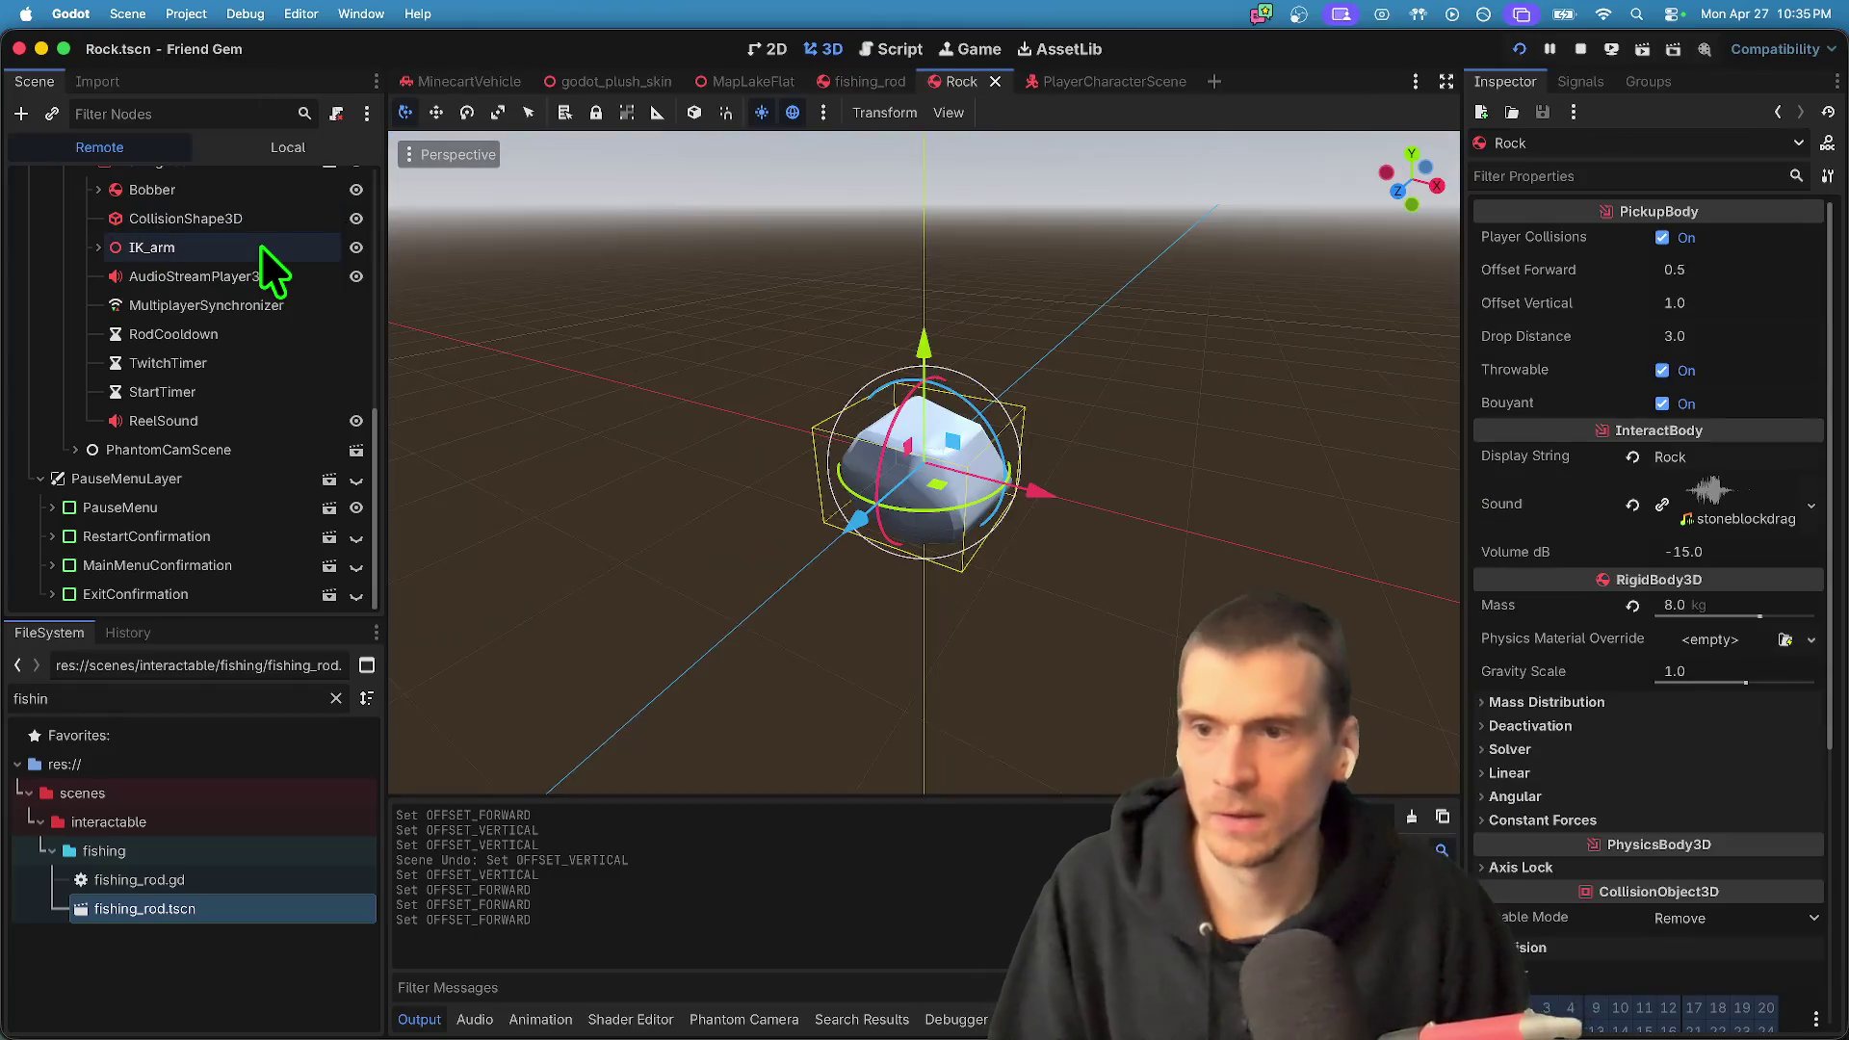
- Hide the Bobber in the local scene tree and open the rod collision shape's type list
left_click(275, 150)
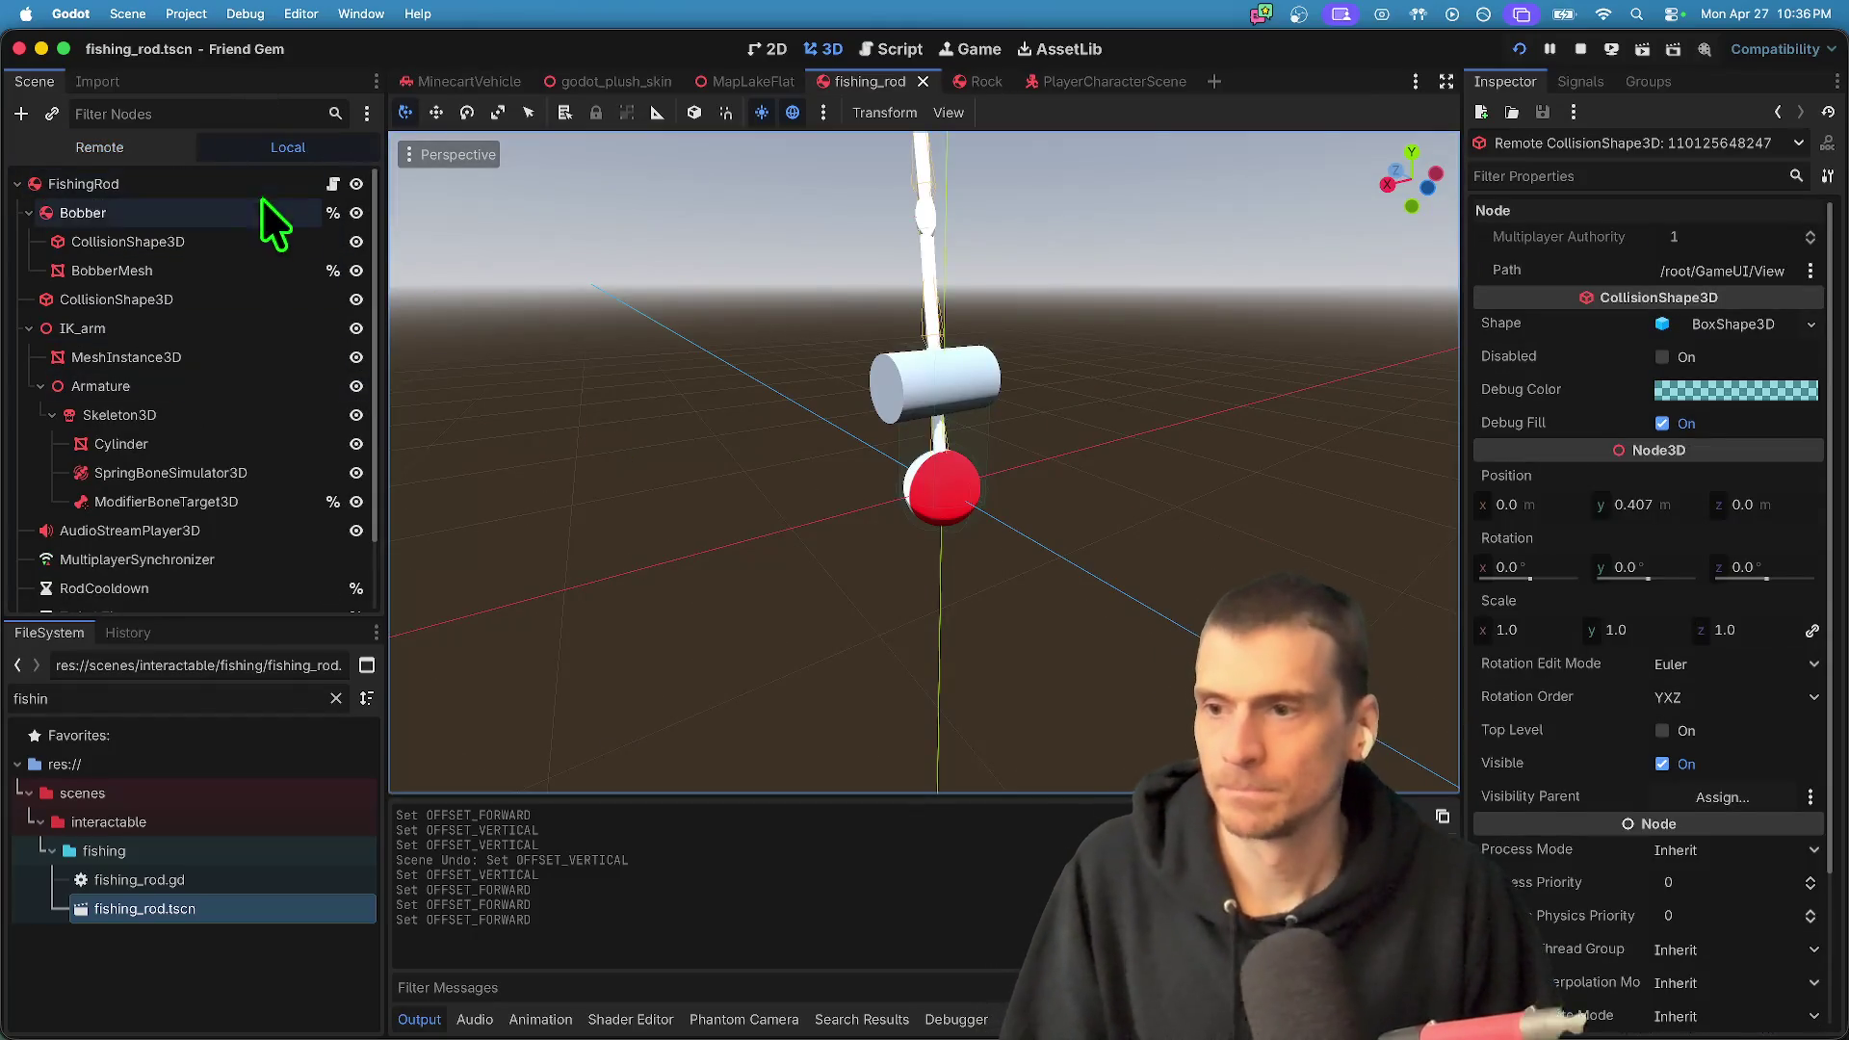
left_click(356, 213)
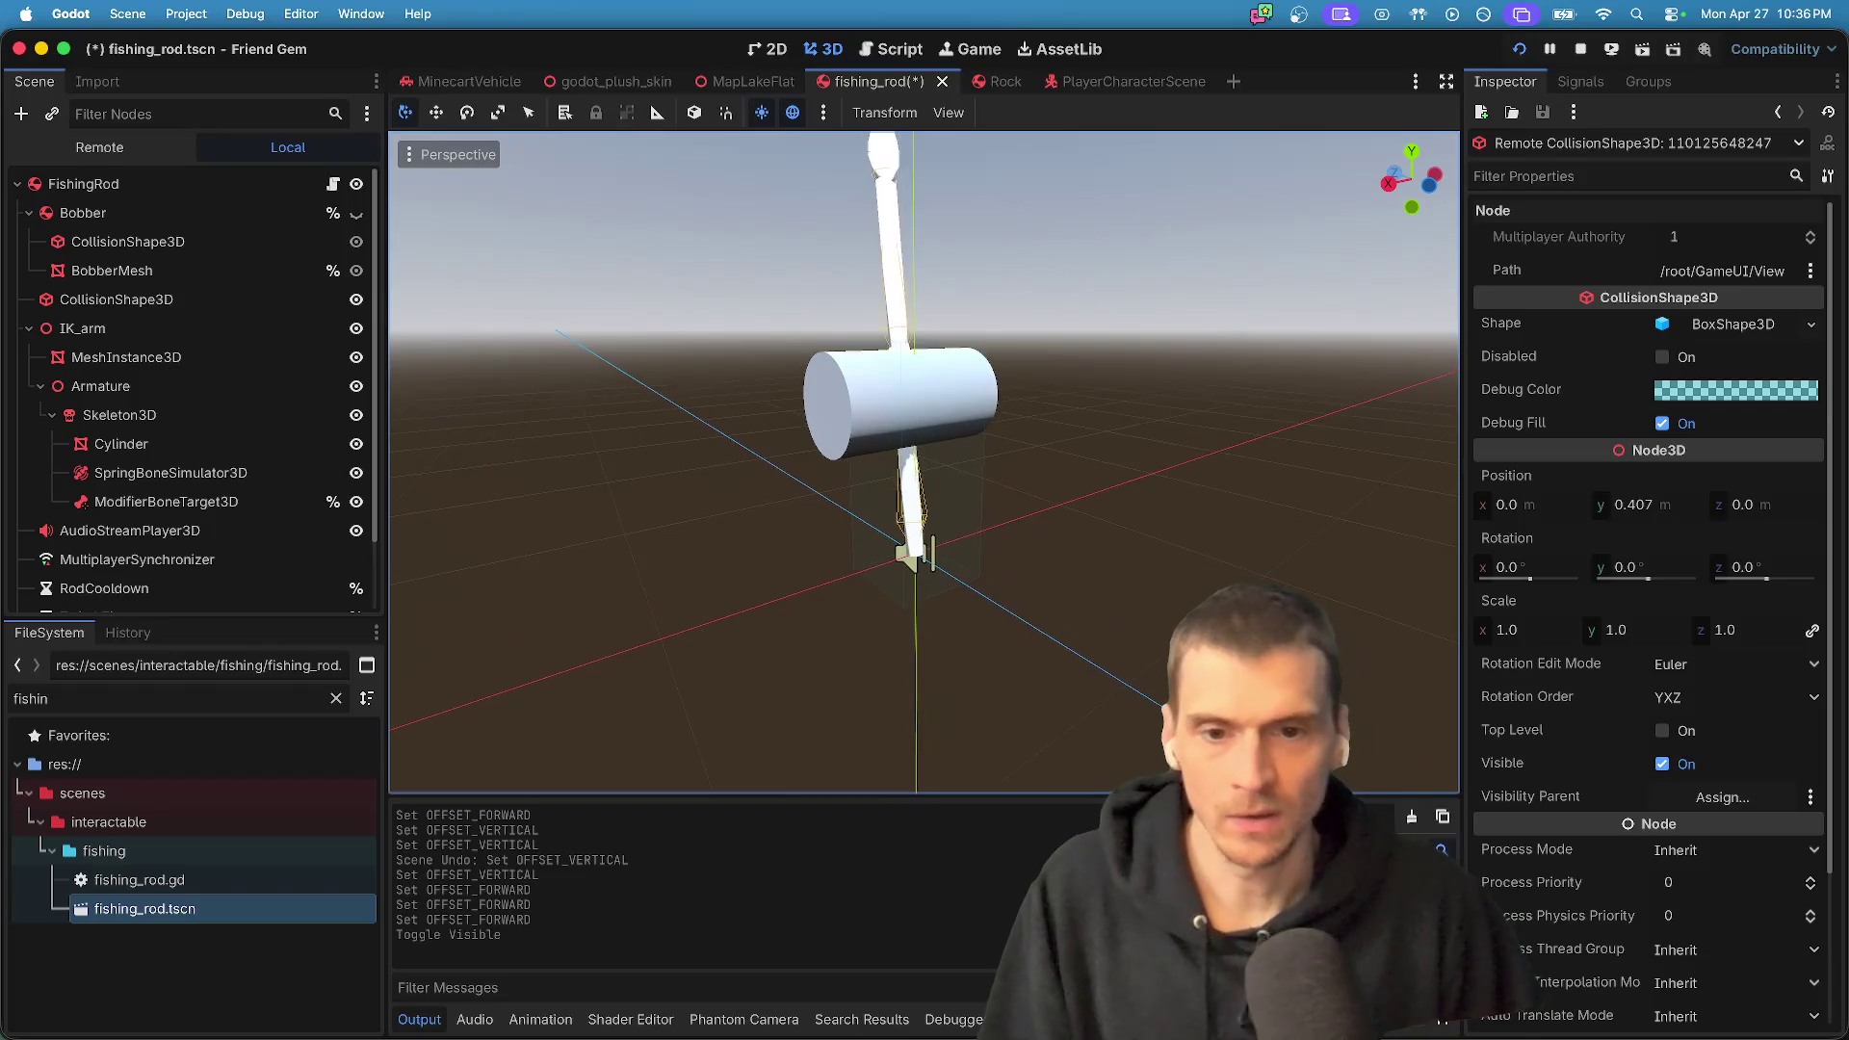
scroll(925, 463, "right", 10)
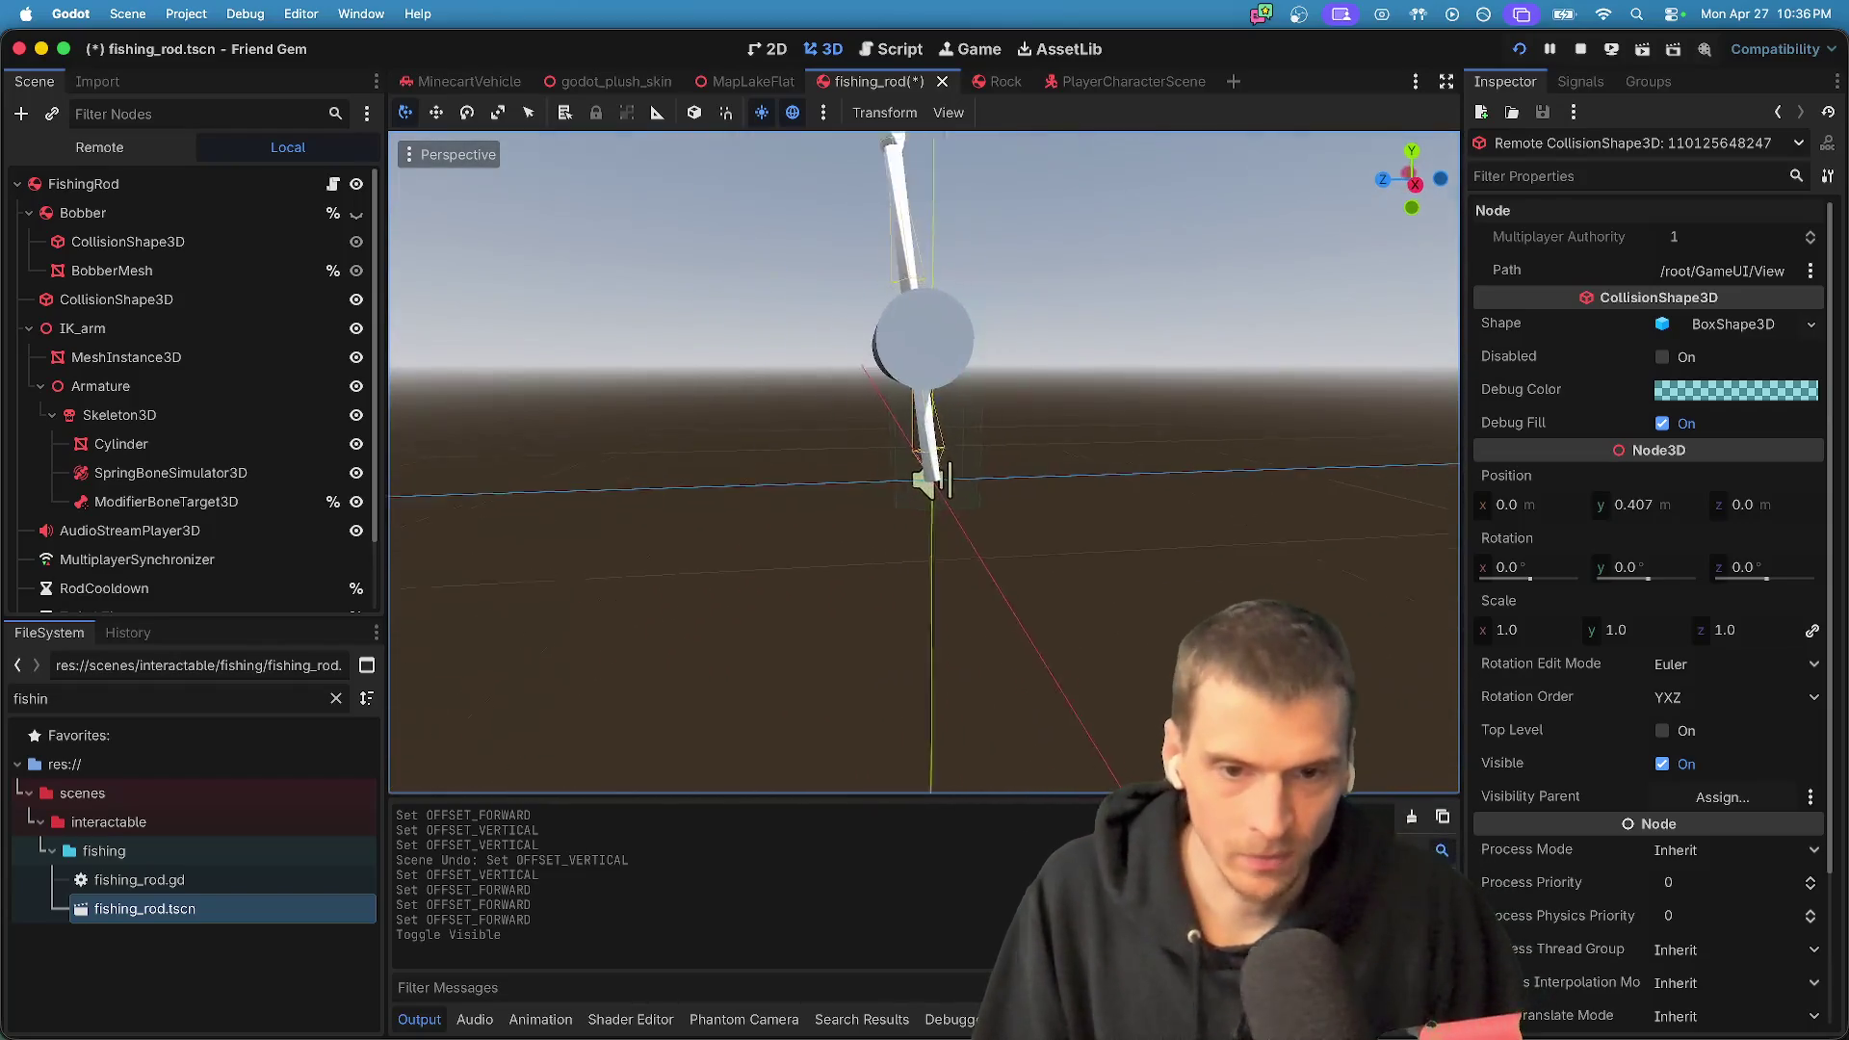
scroll(879, 327, "left", 5)
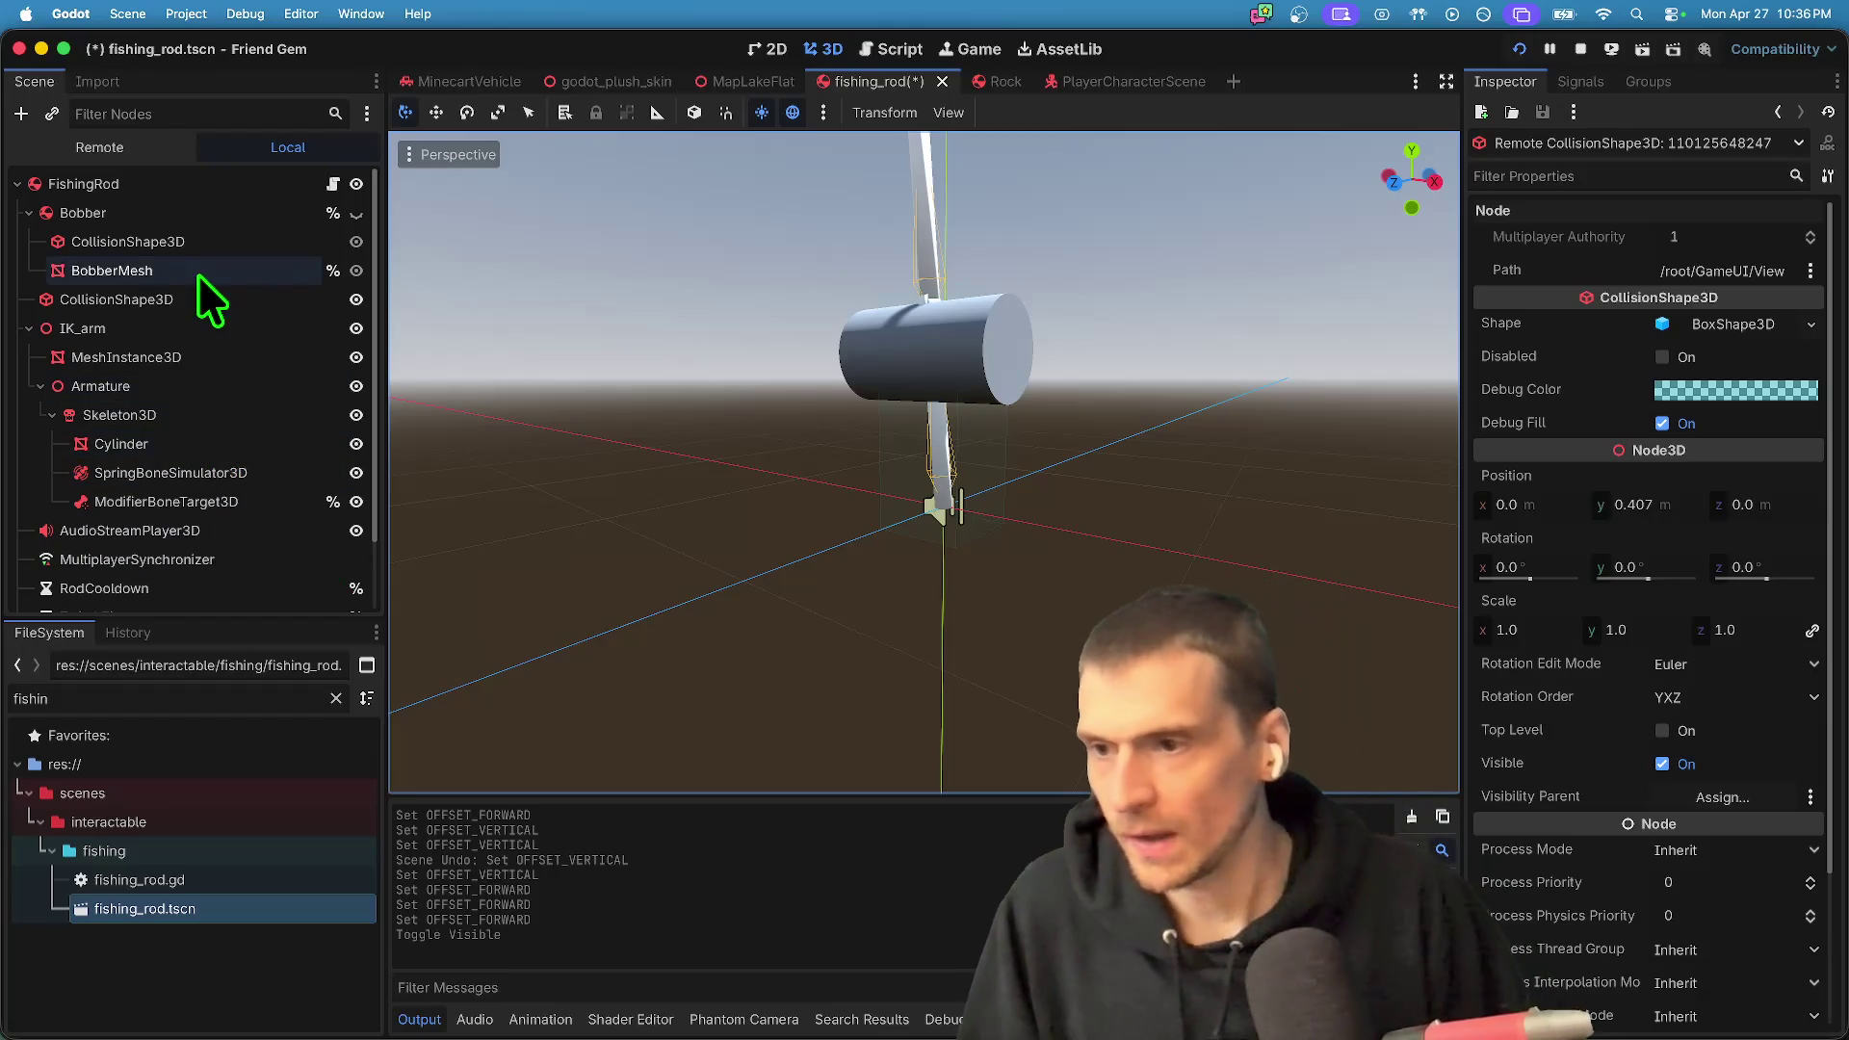
left_click(195, 301)
left_click(1821, 241)
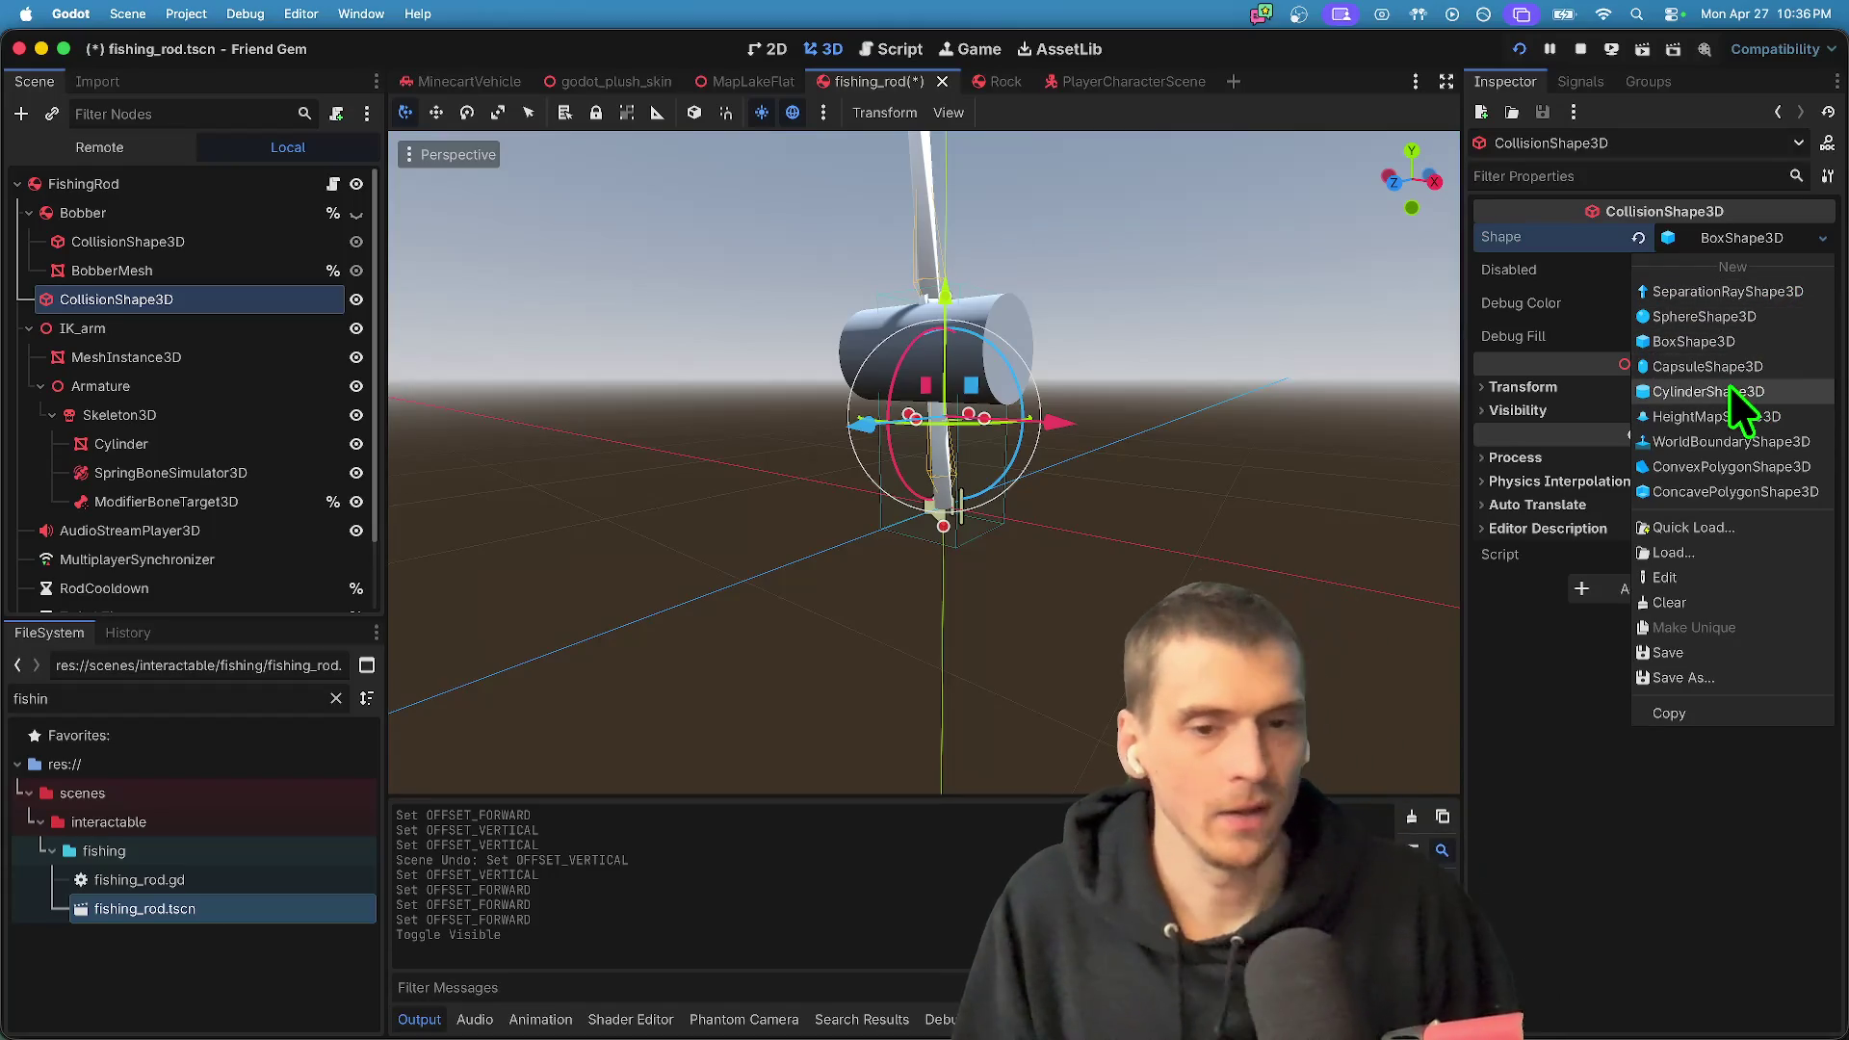
- Stop the game and make the rod's collision shape a CylinderShape3D with radius 0.2
left_click(1734, 393)
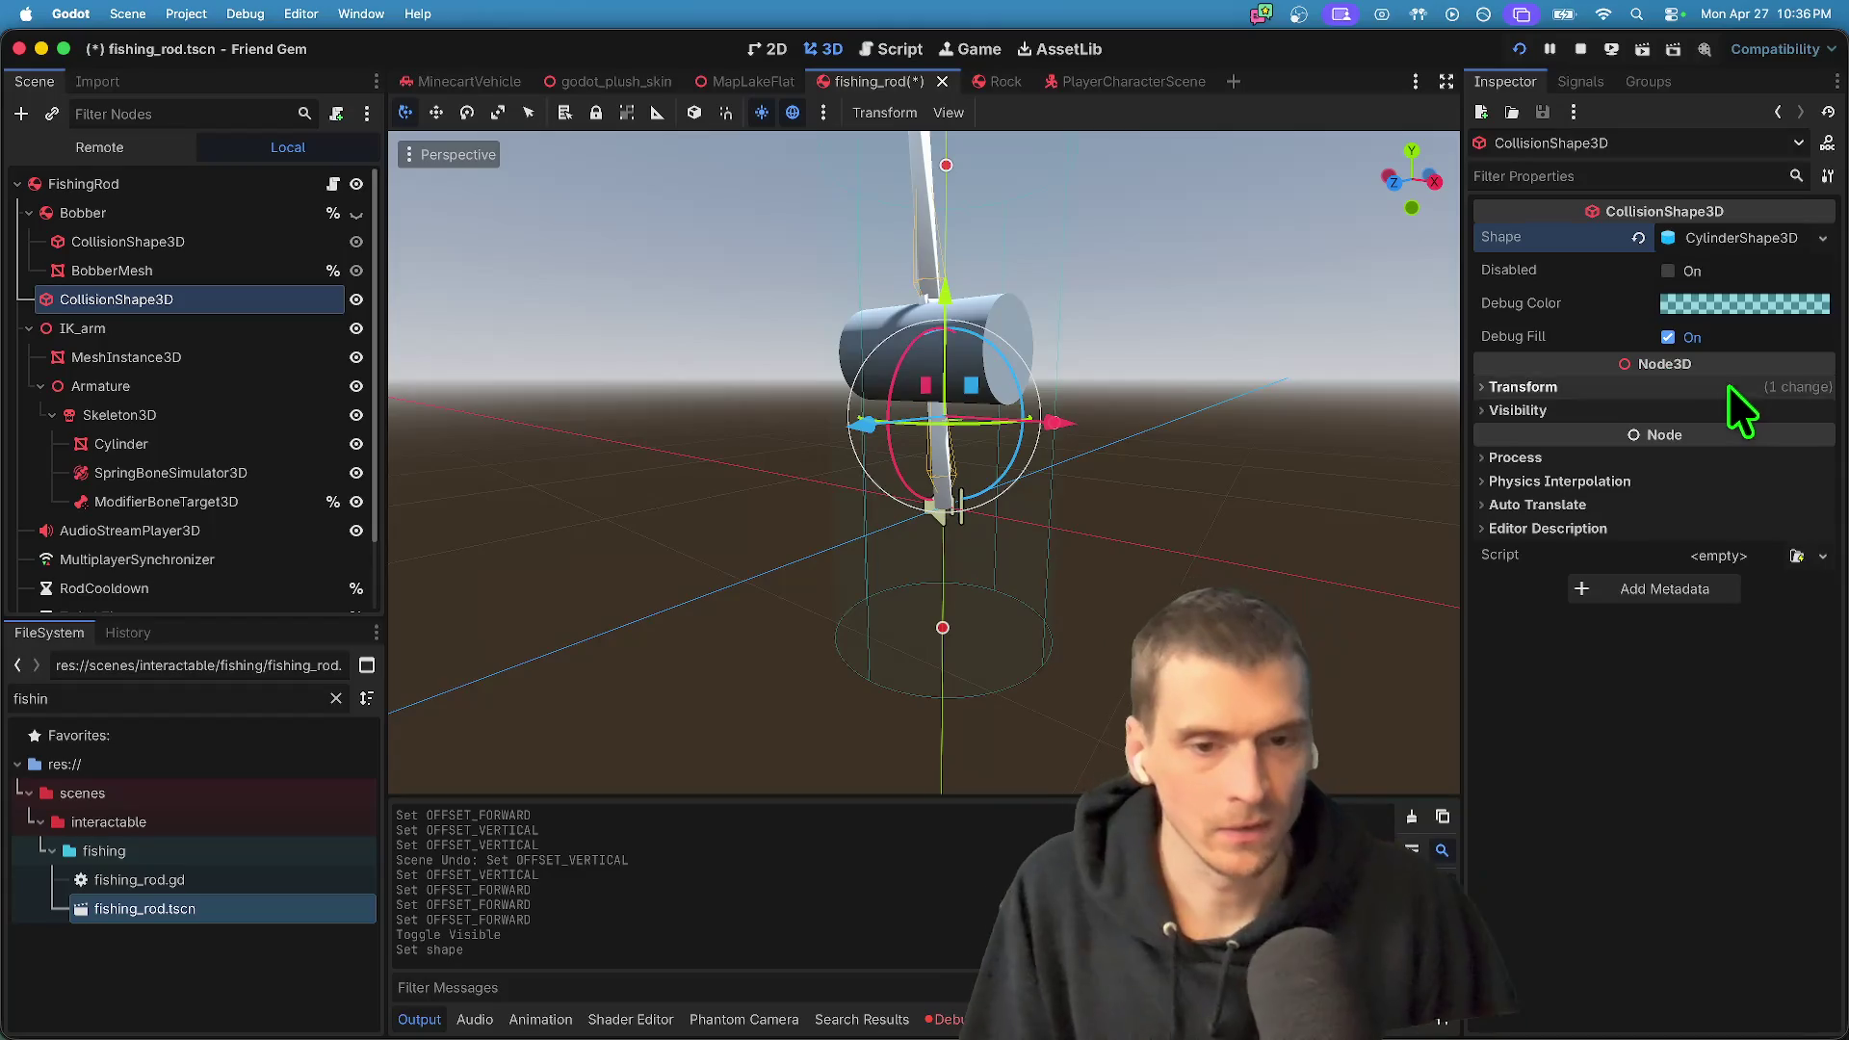
left_click(1581, 50)
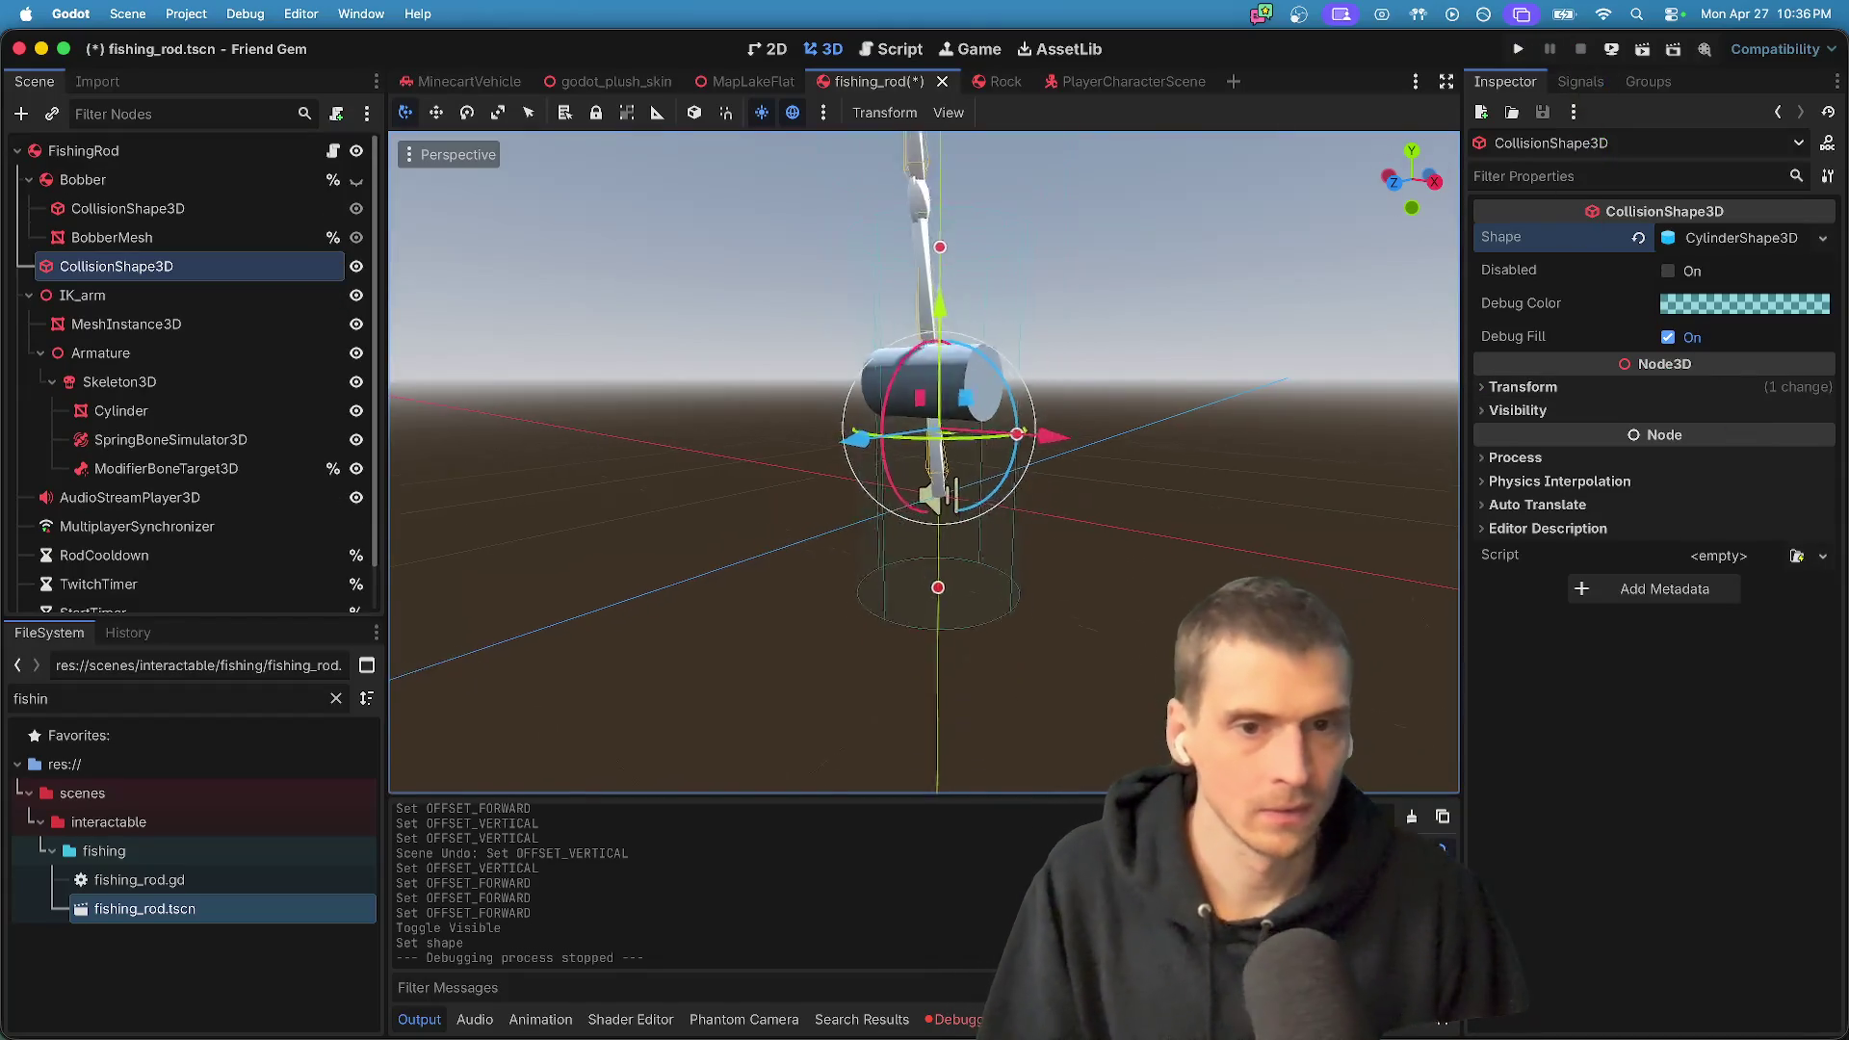
left_click(1722, 241)
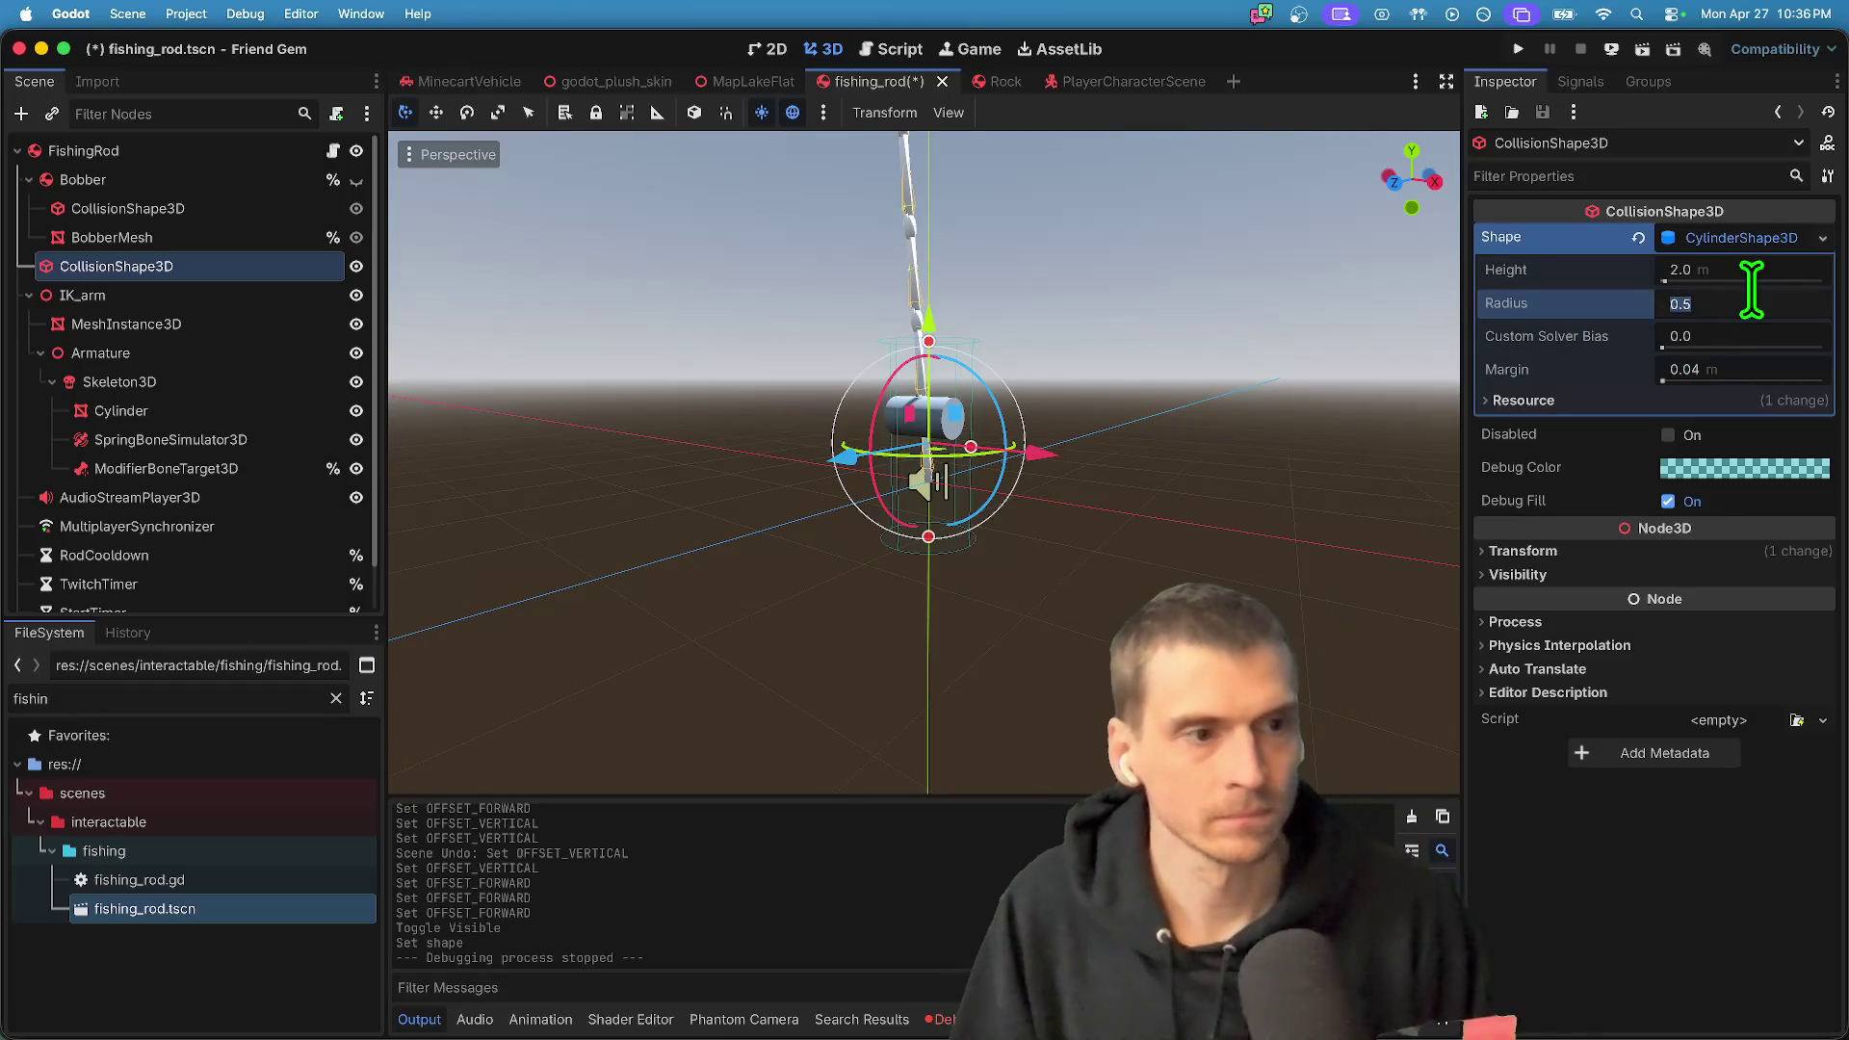
key("shift+Tab")
type("0")
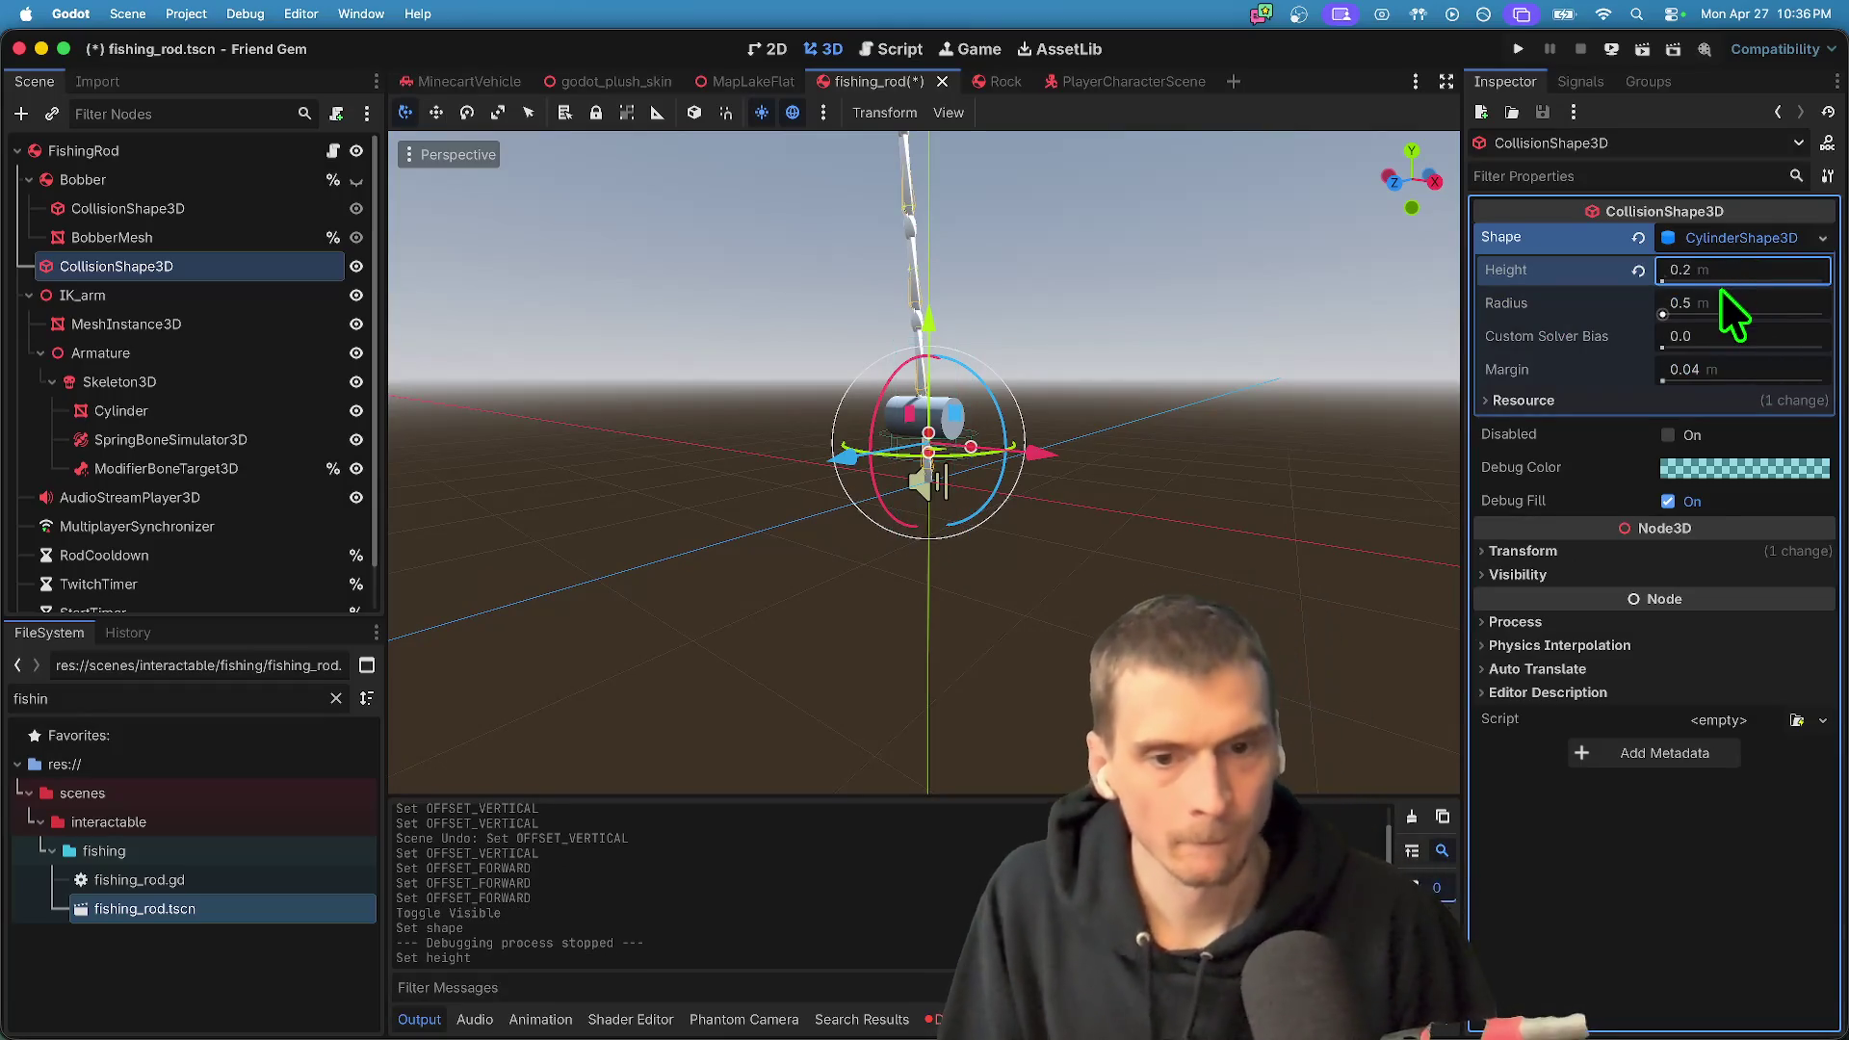
key("Tab")
type("0")
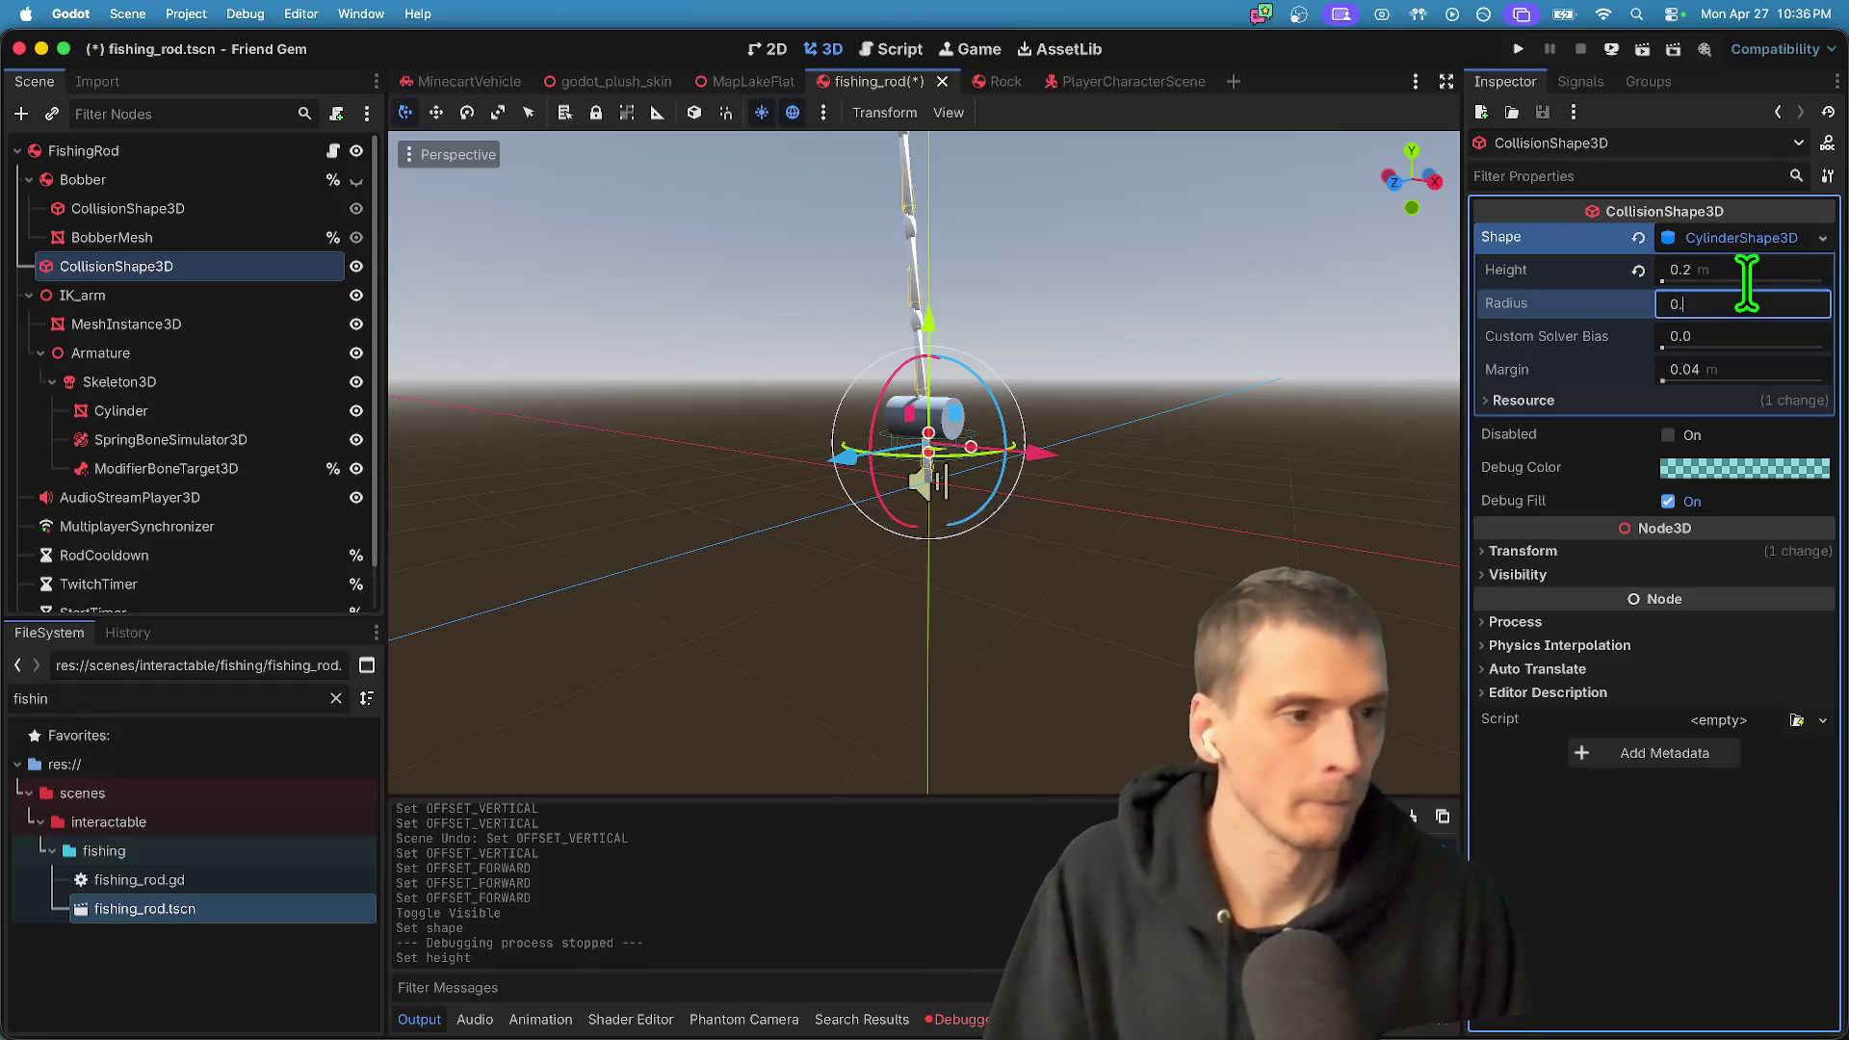
type("2")
key("Return")
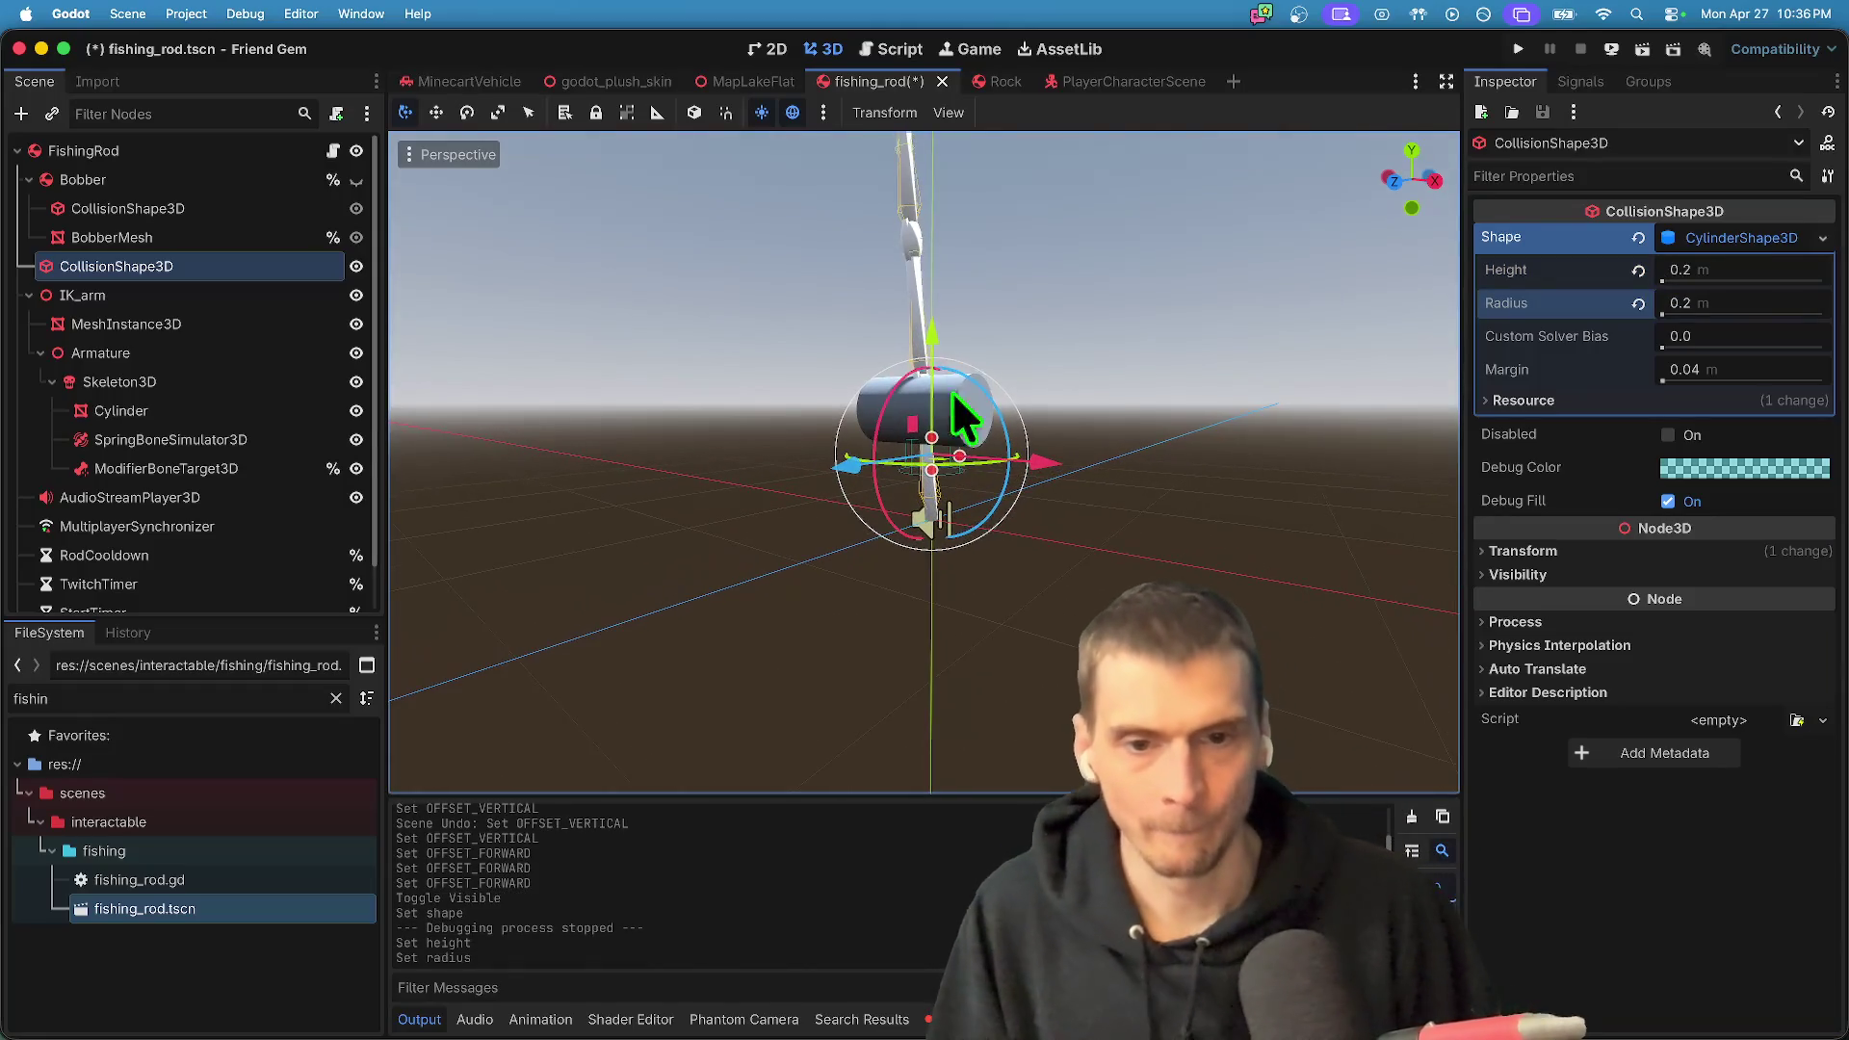
- Reposition the collision cylinder along the rod and set its height to 1.2 m
left_click_drag(937, 329, 943, 402)
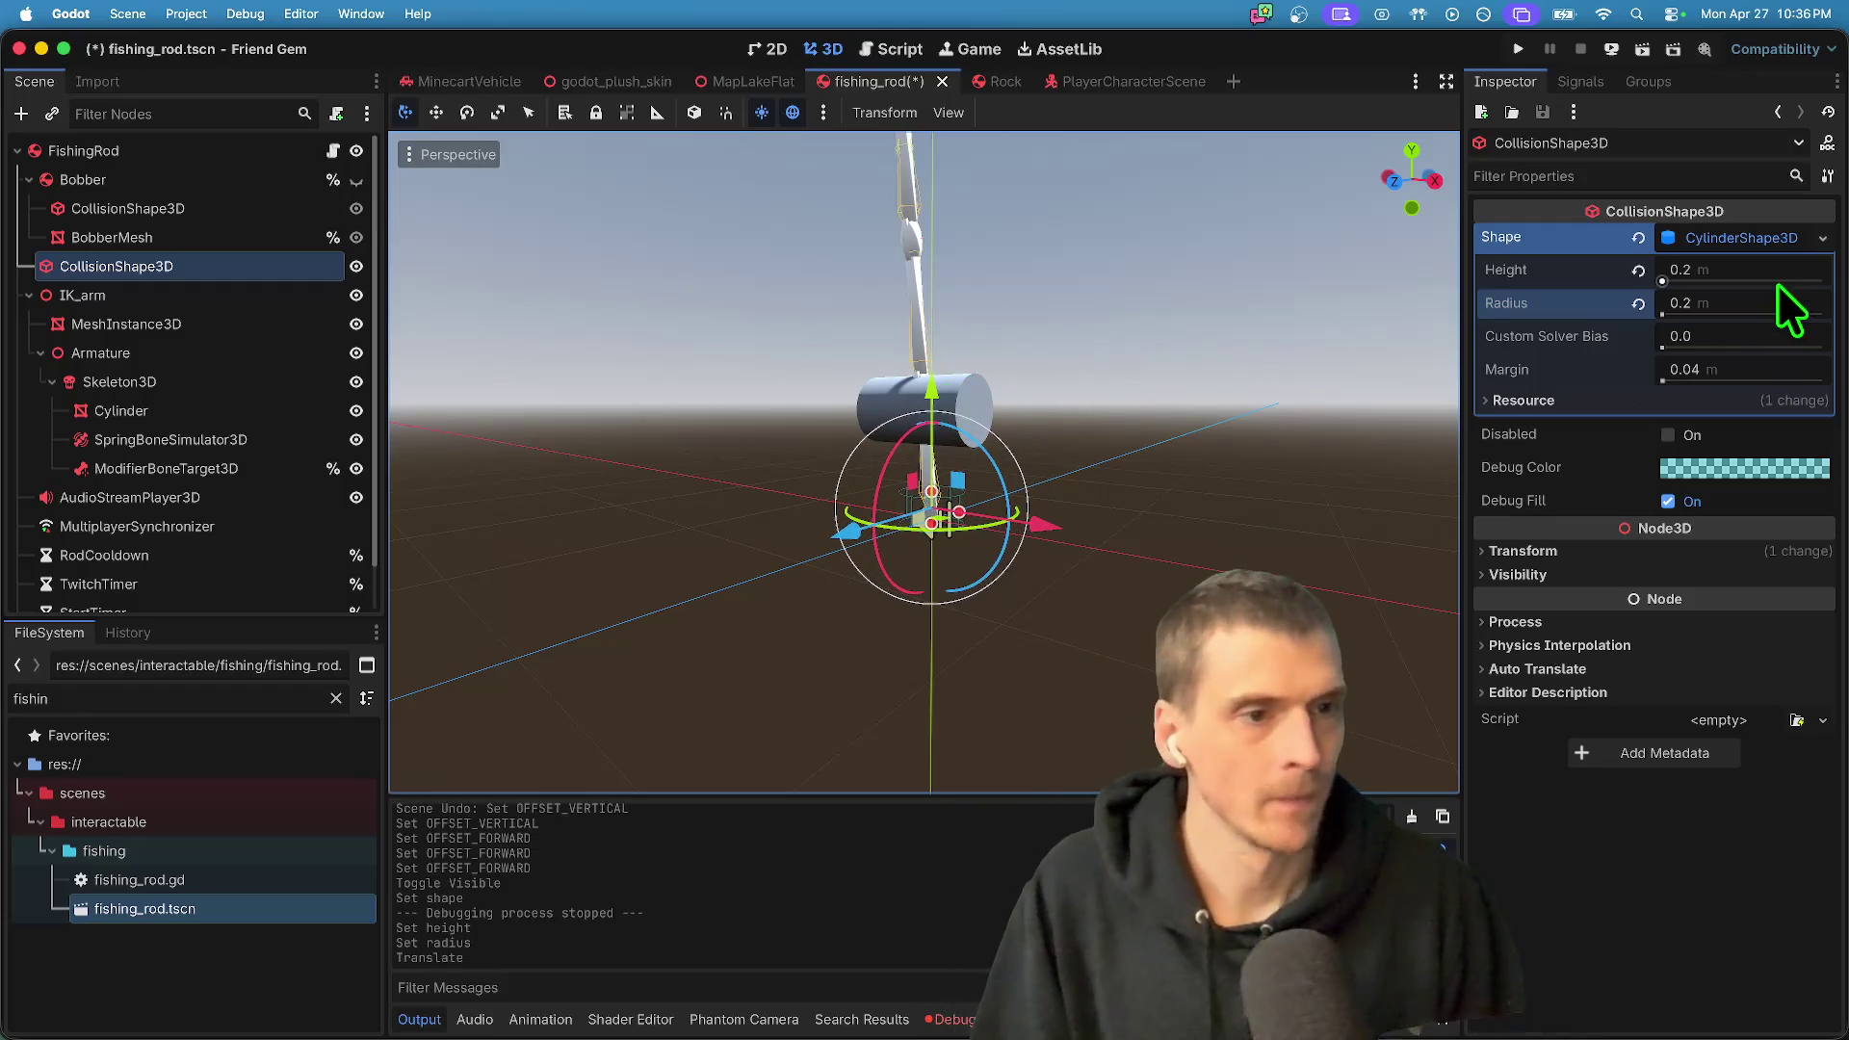
left_click(1713, 274)
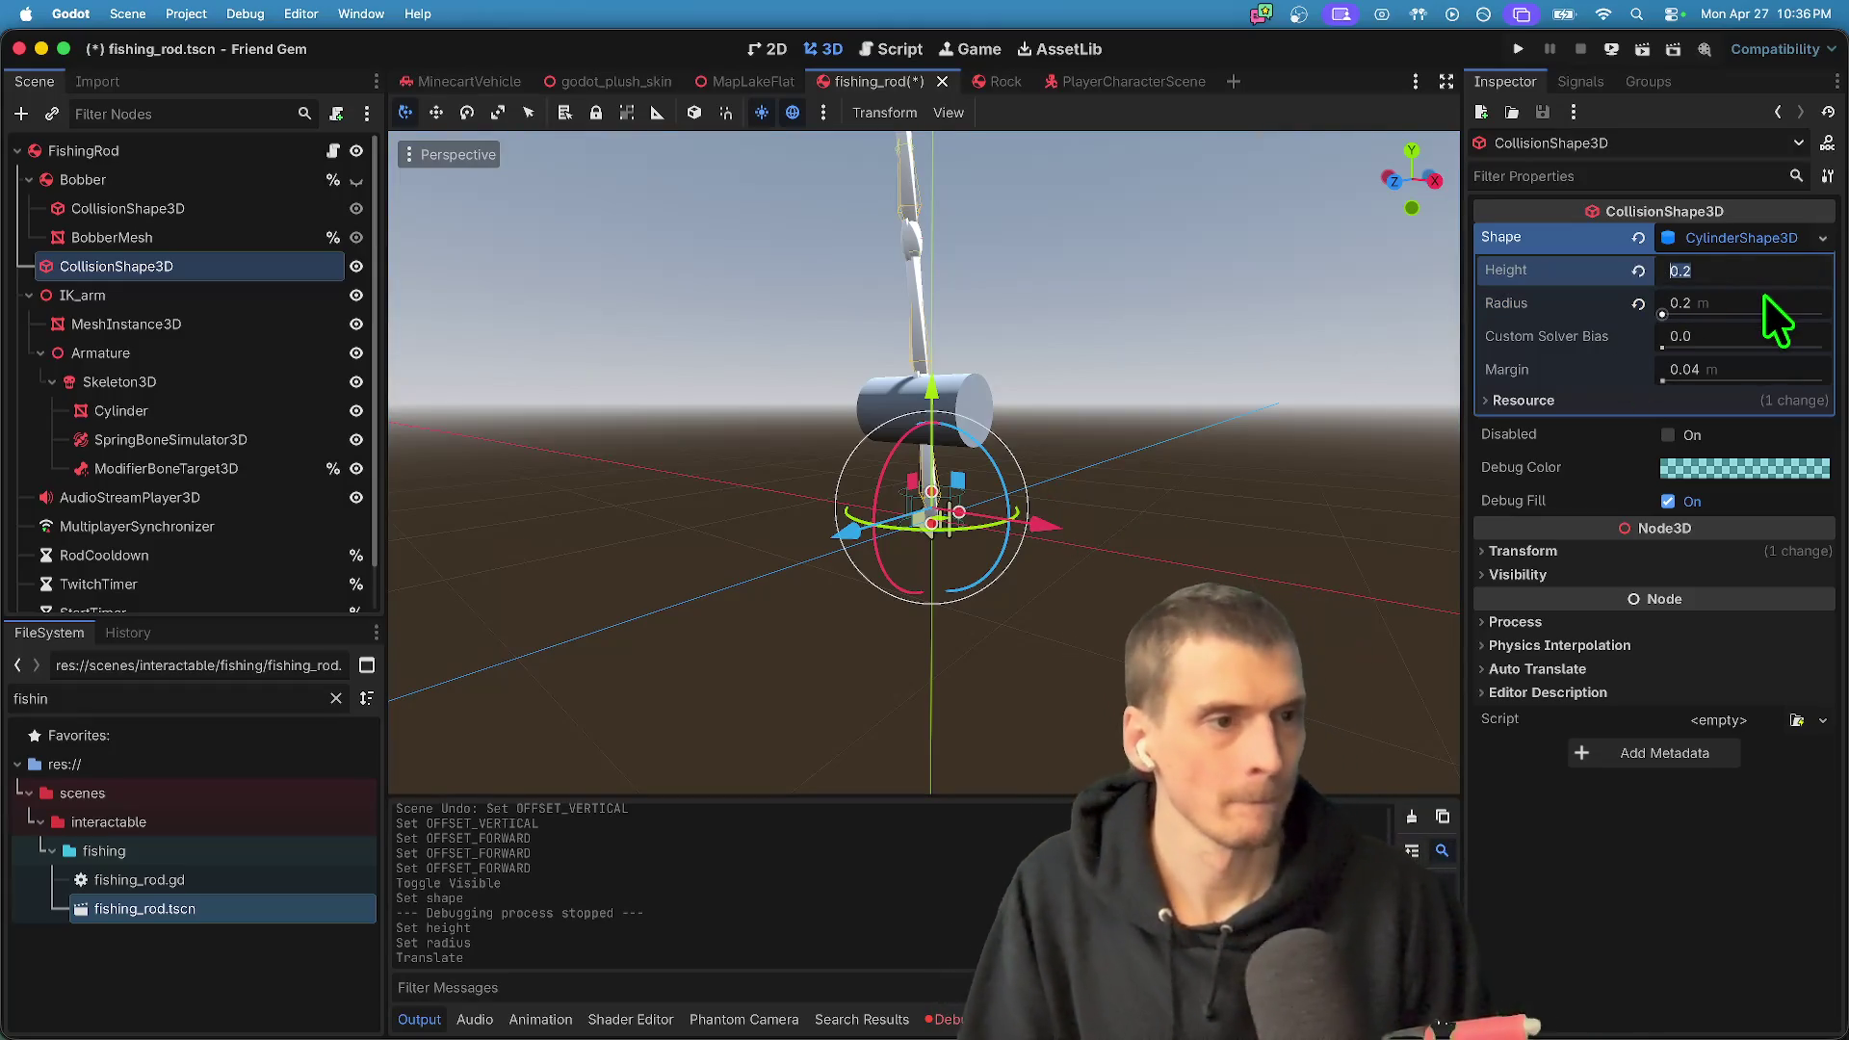
key("Return")
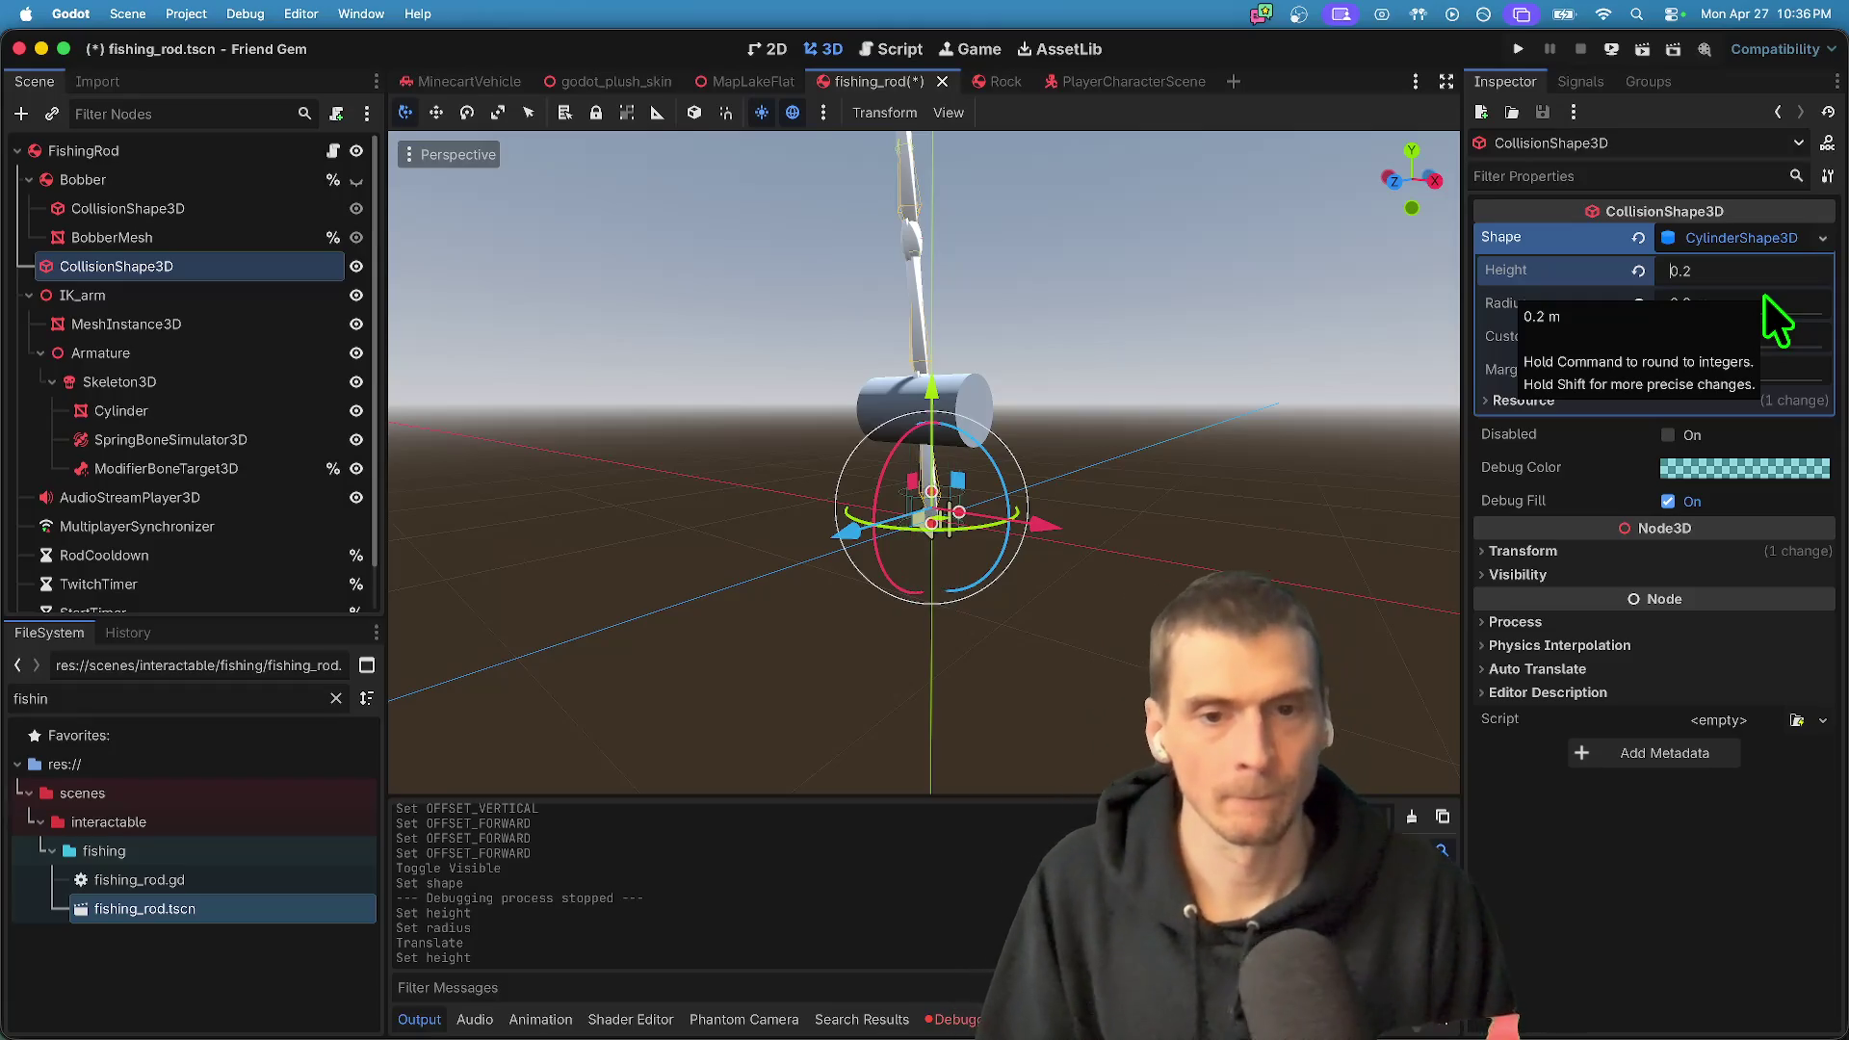
mouse_move(932, 390)
left_mouse_down()
mouse_move(958, 279)
mouse_move(958, 301)
left_mouse_up()
scroll(958, 300, "left", 5)
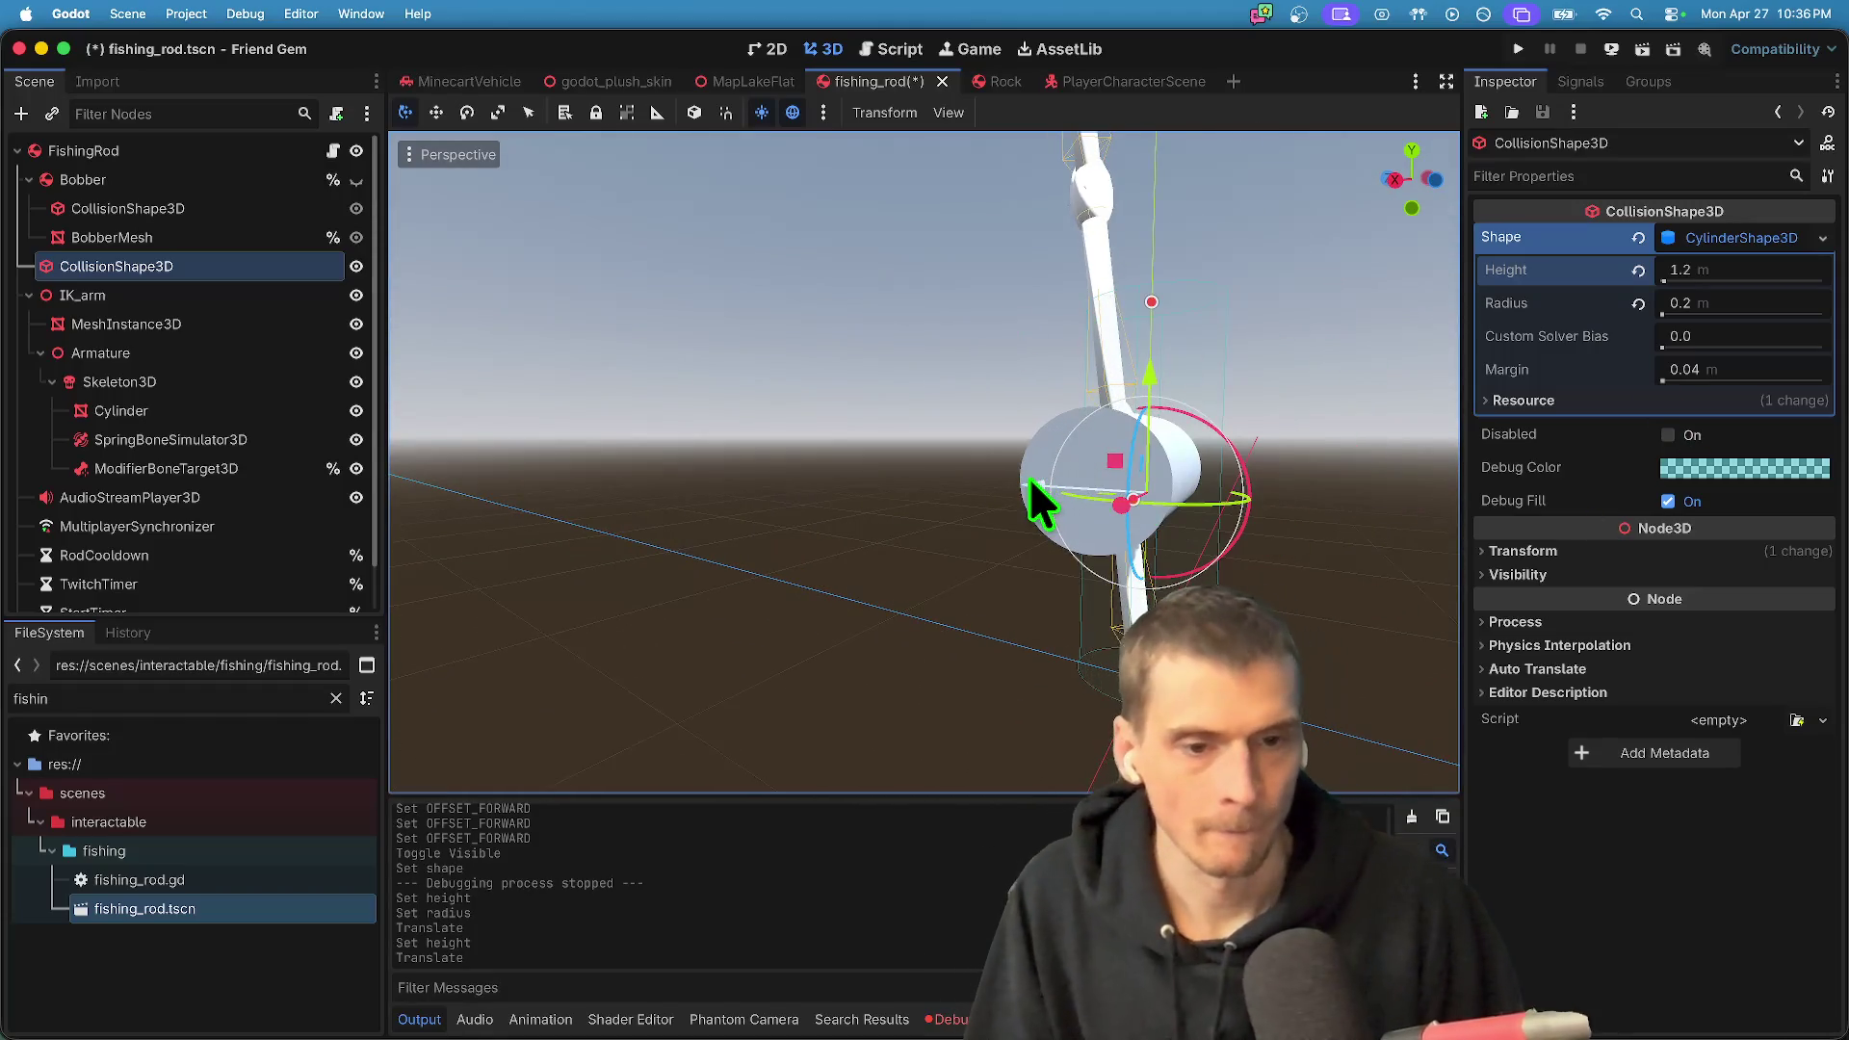
left_click_drag(1031, 478, 1003, 478)
scroll(1004, 477, "left", 5)
scroll(1295, 554, "left", 5)
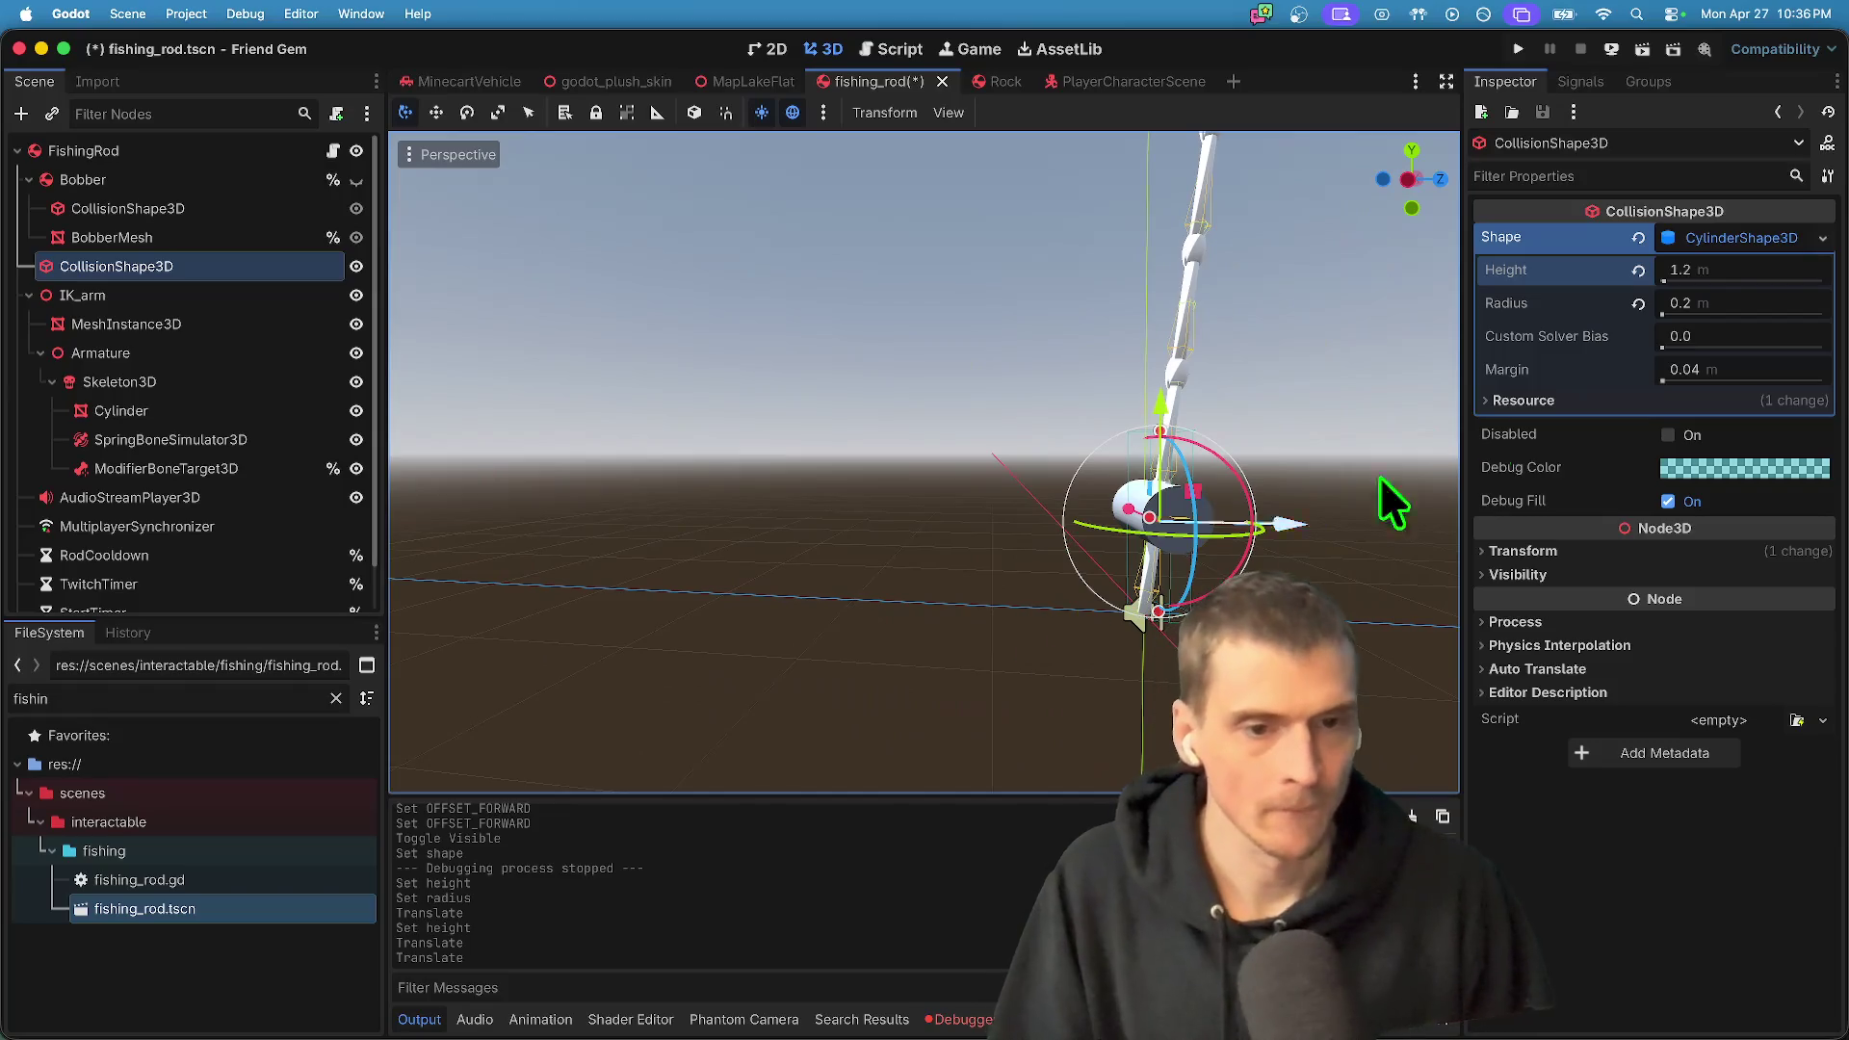
- Reduce the cylinder radius to 0.1 m, save the scene and run the game
left_click(1714, 302)
type("0.1")
key("Return")
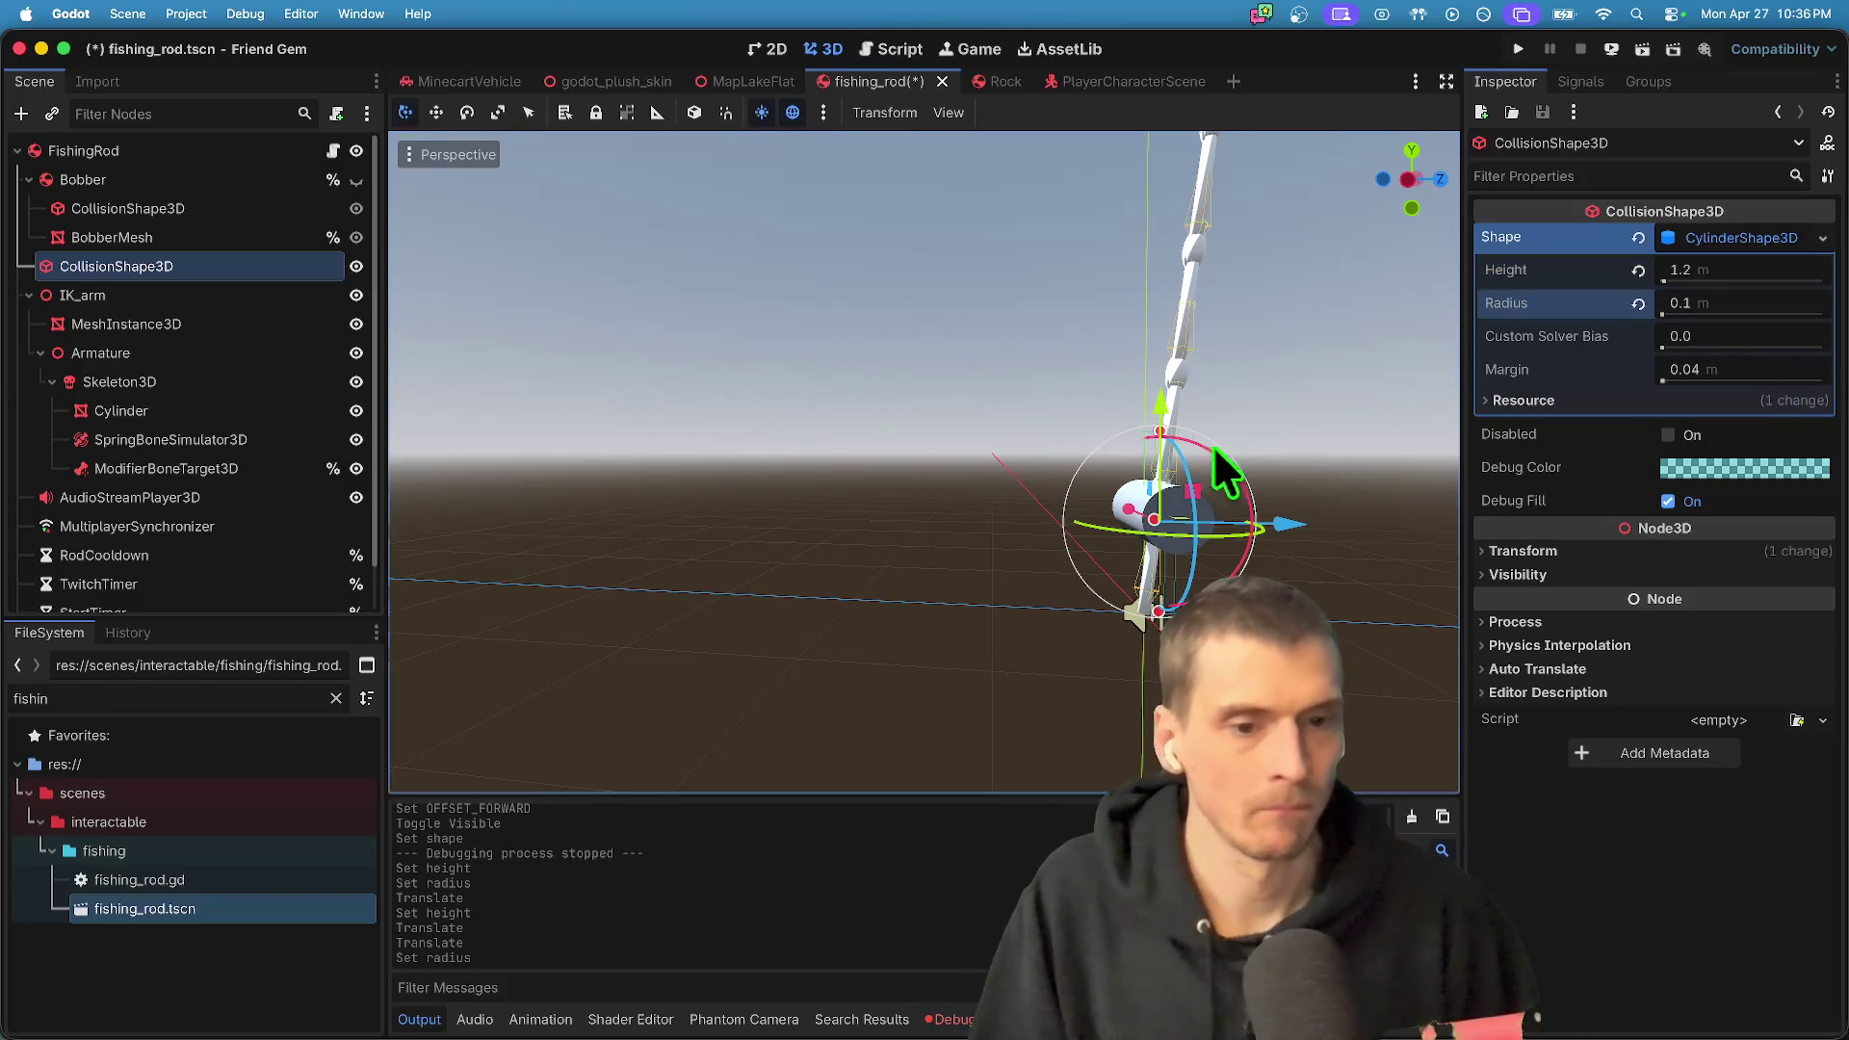
scroll(1430, 424, "right", 3)
key("super+s")
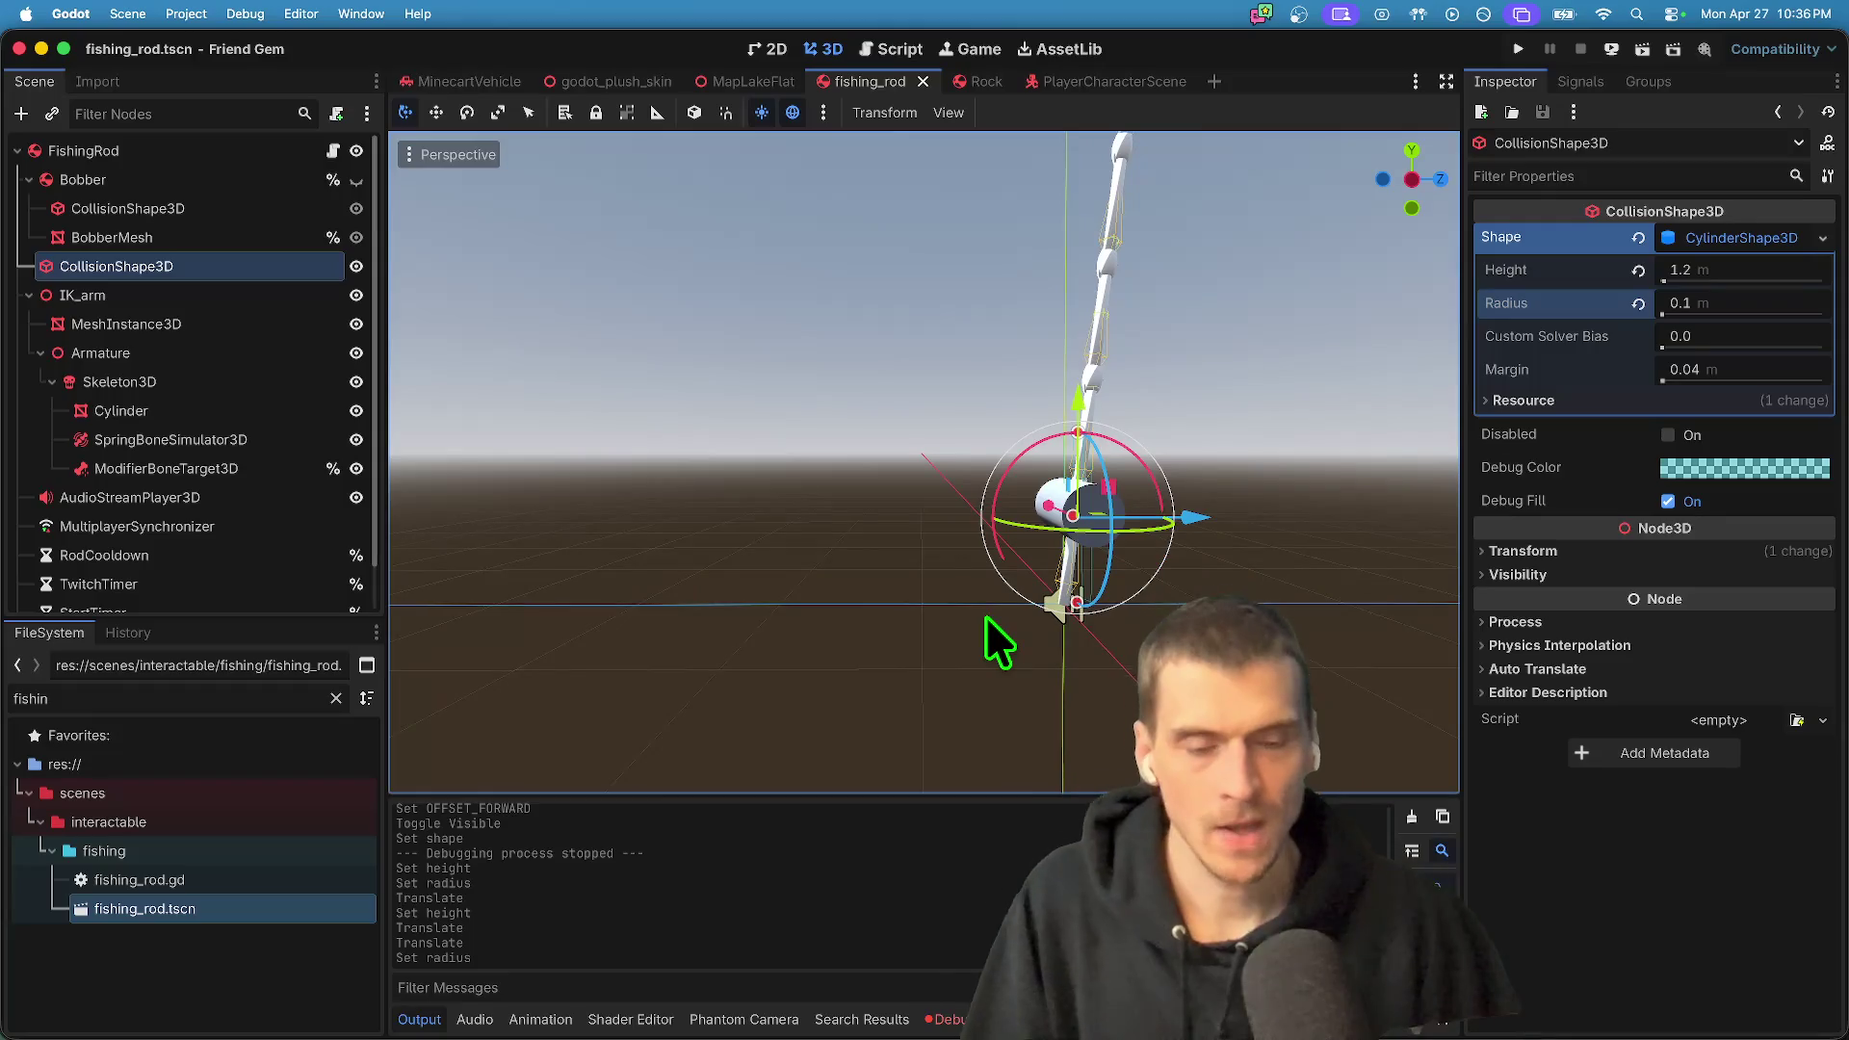
key("super+b")
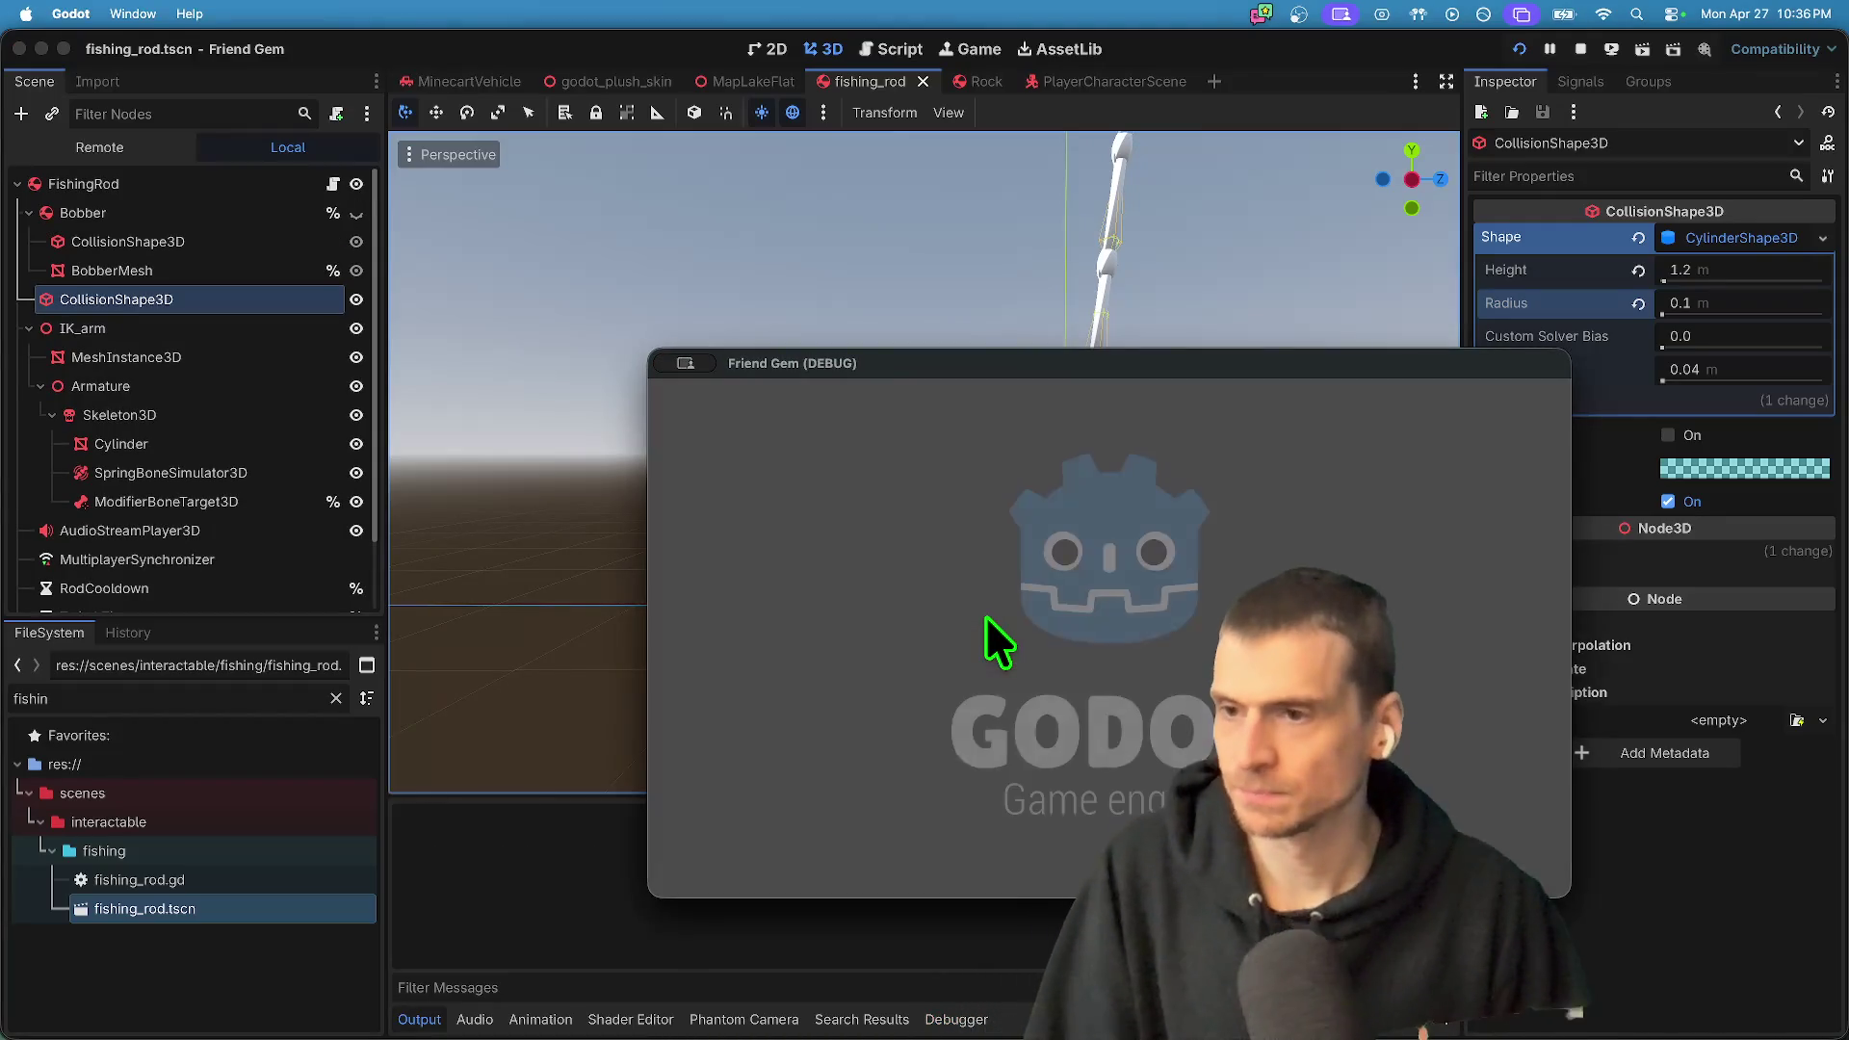
- Stop the game, set FishingRod's Offset Vertical -2.0 and Offset Forward 0.0, then save and run
left_click(1580, 49)
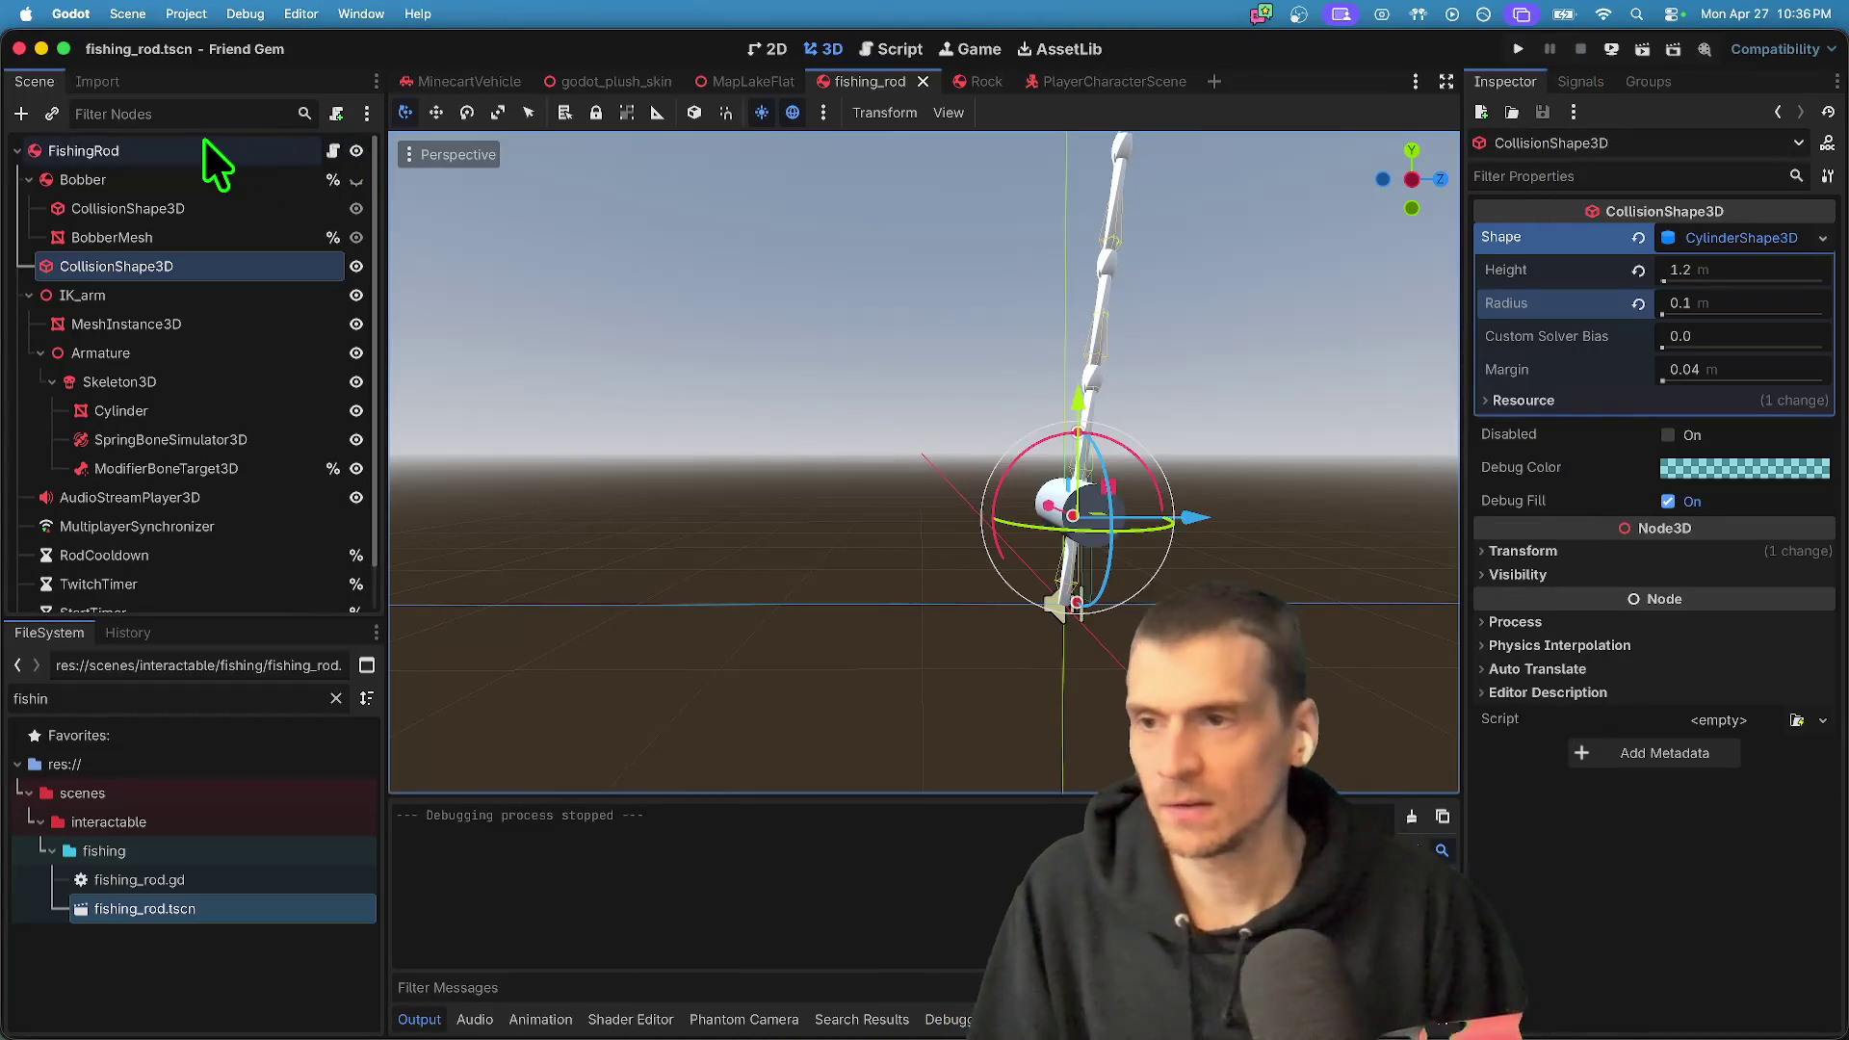
left_click(206, 151)
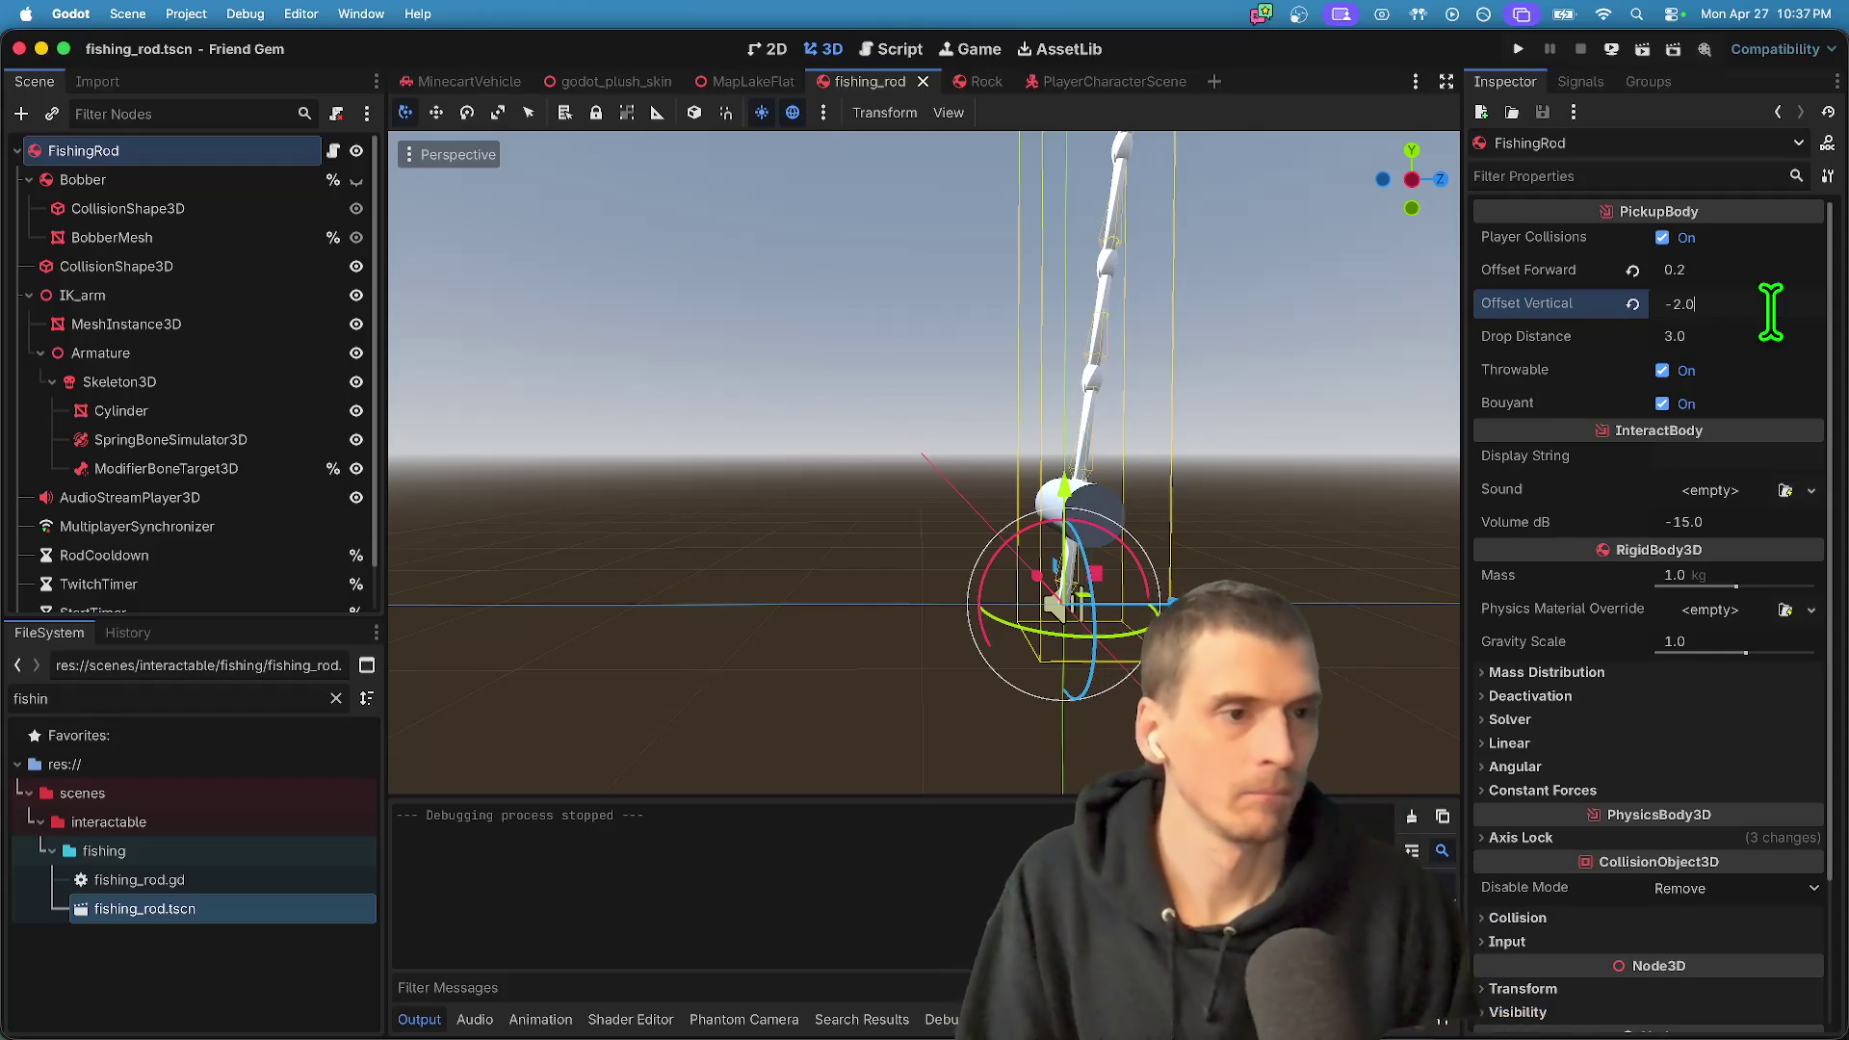
key("shift+Tab")
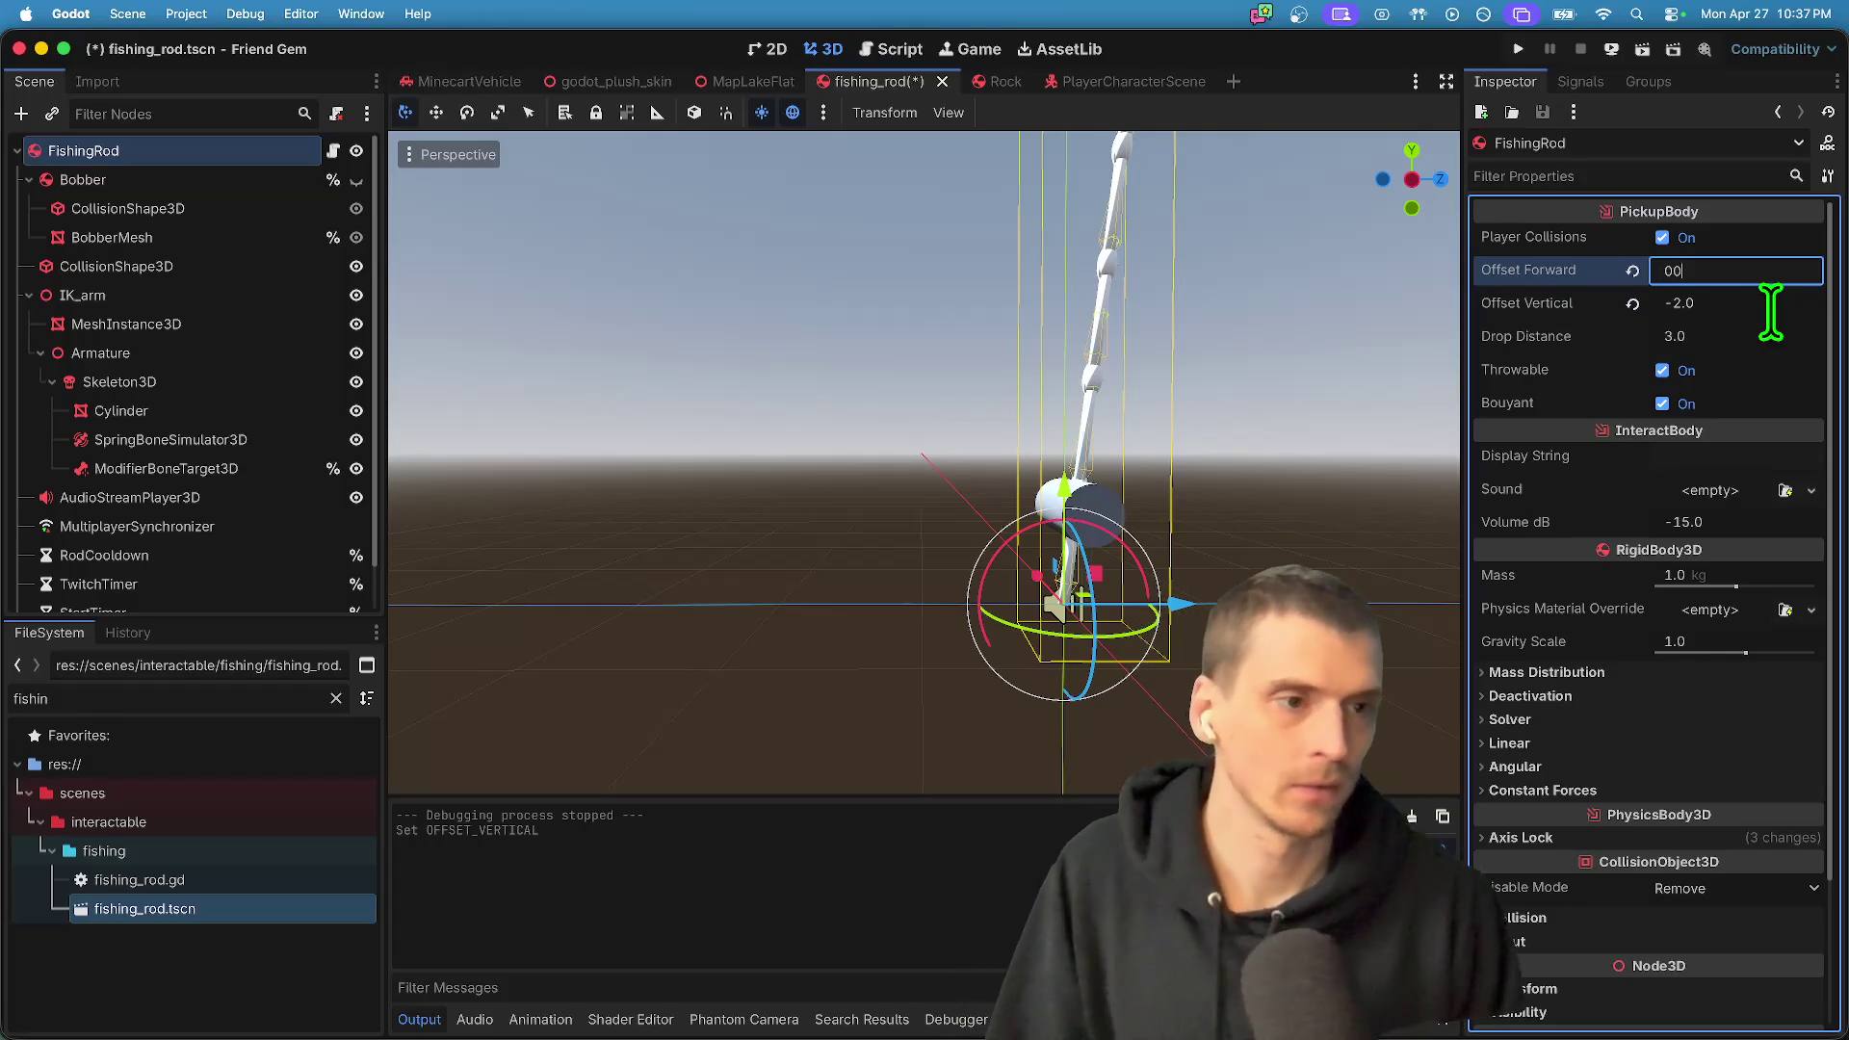
key("super+b")
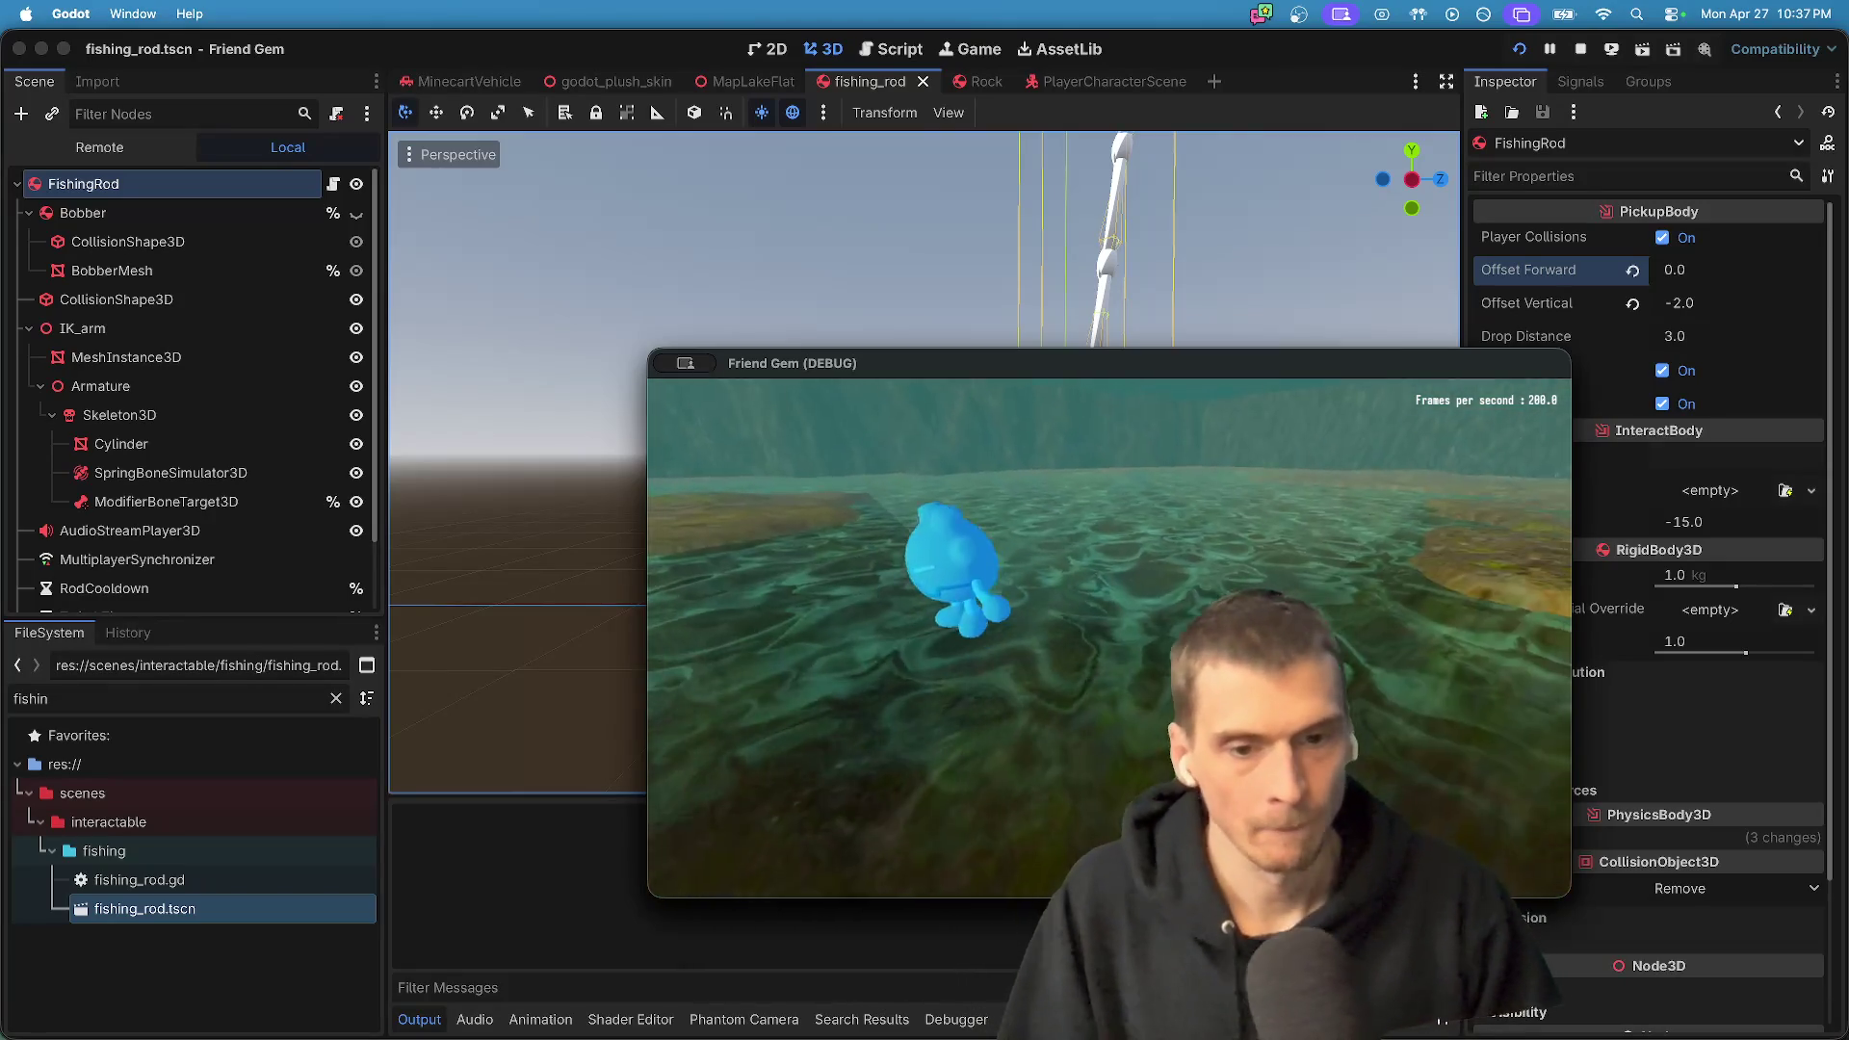
- Walk to the fishing rod, pick it up, carry it onto the shore and drop it
key("w")
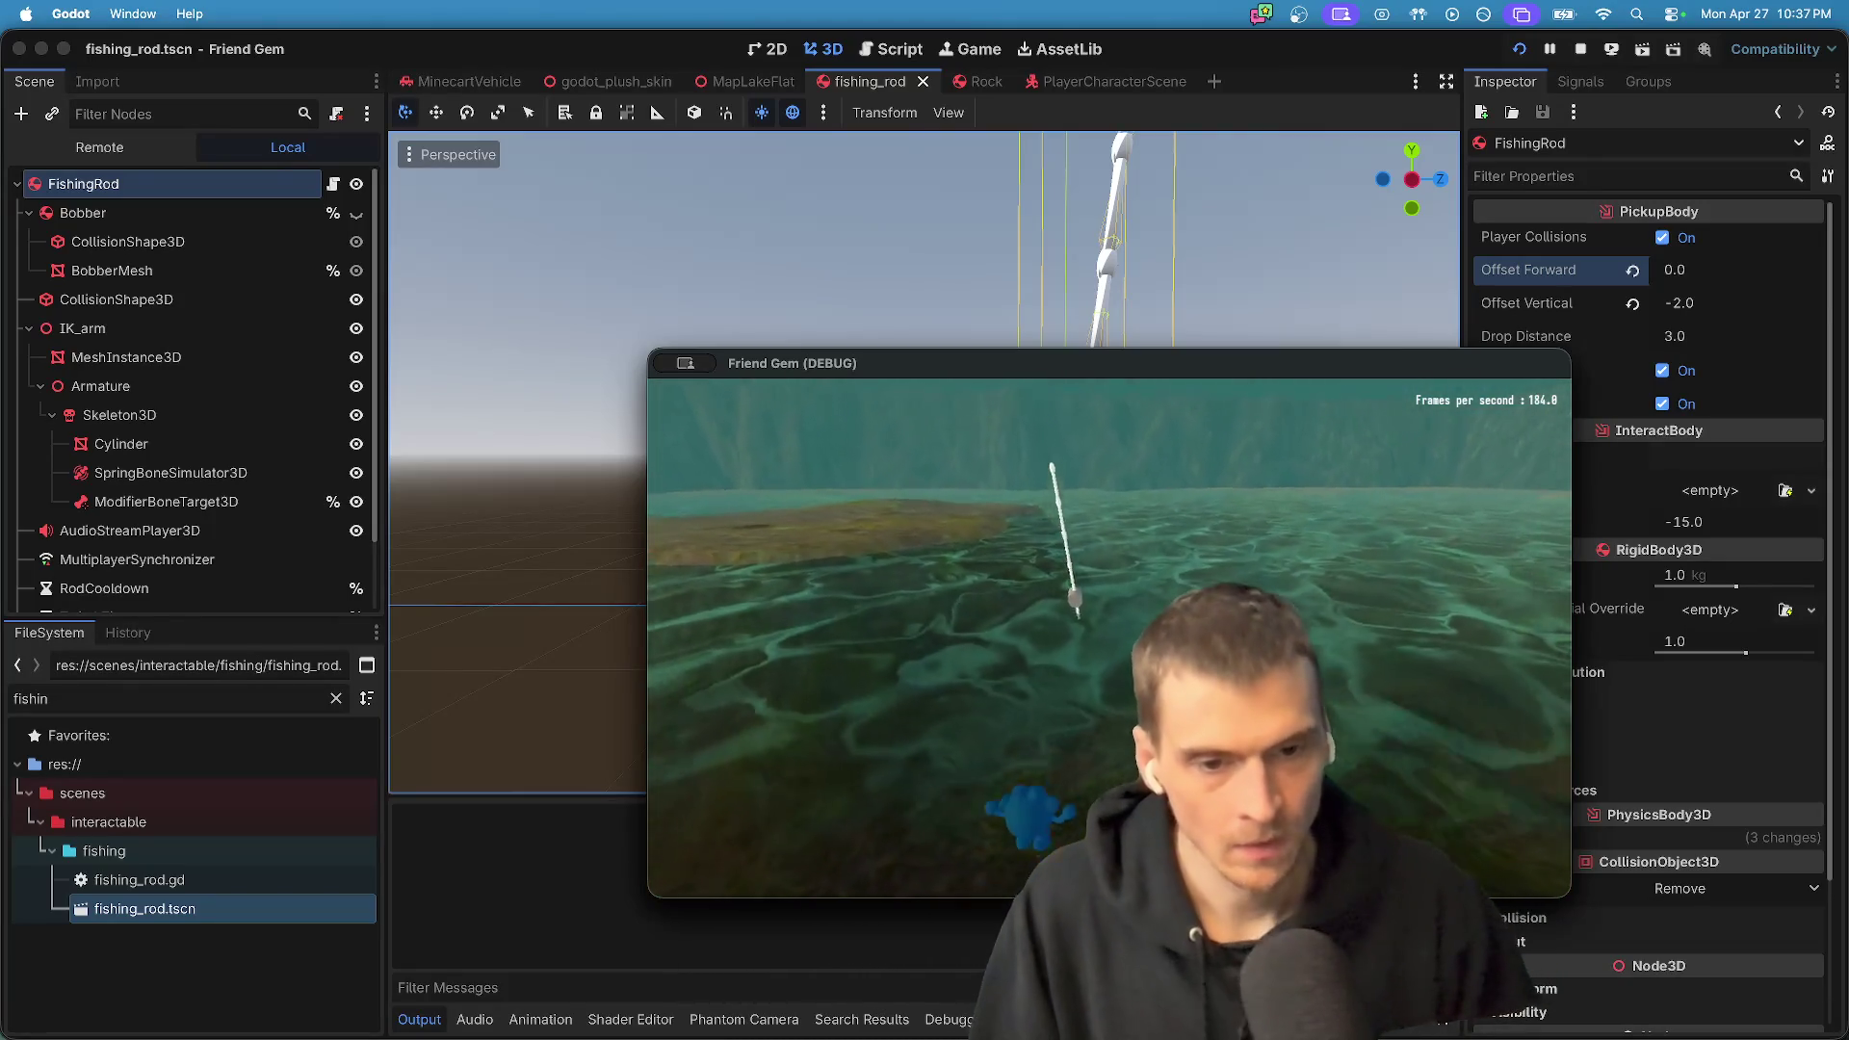
key("w")
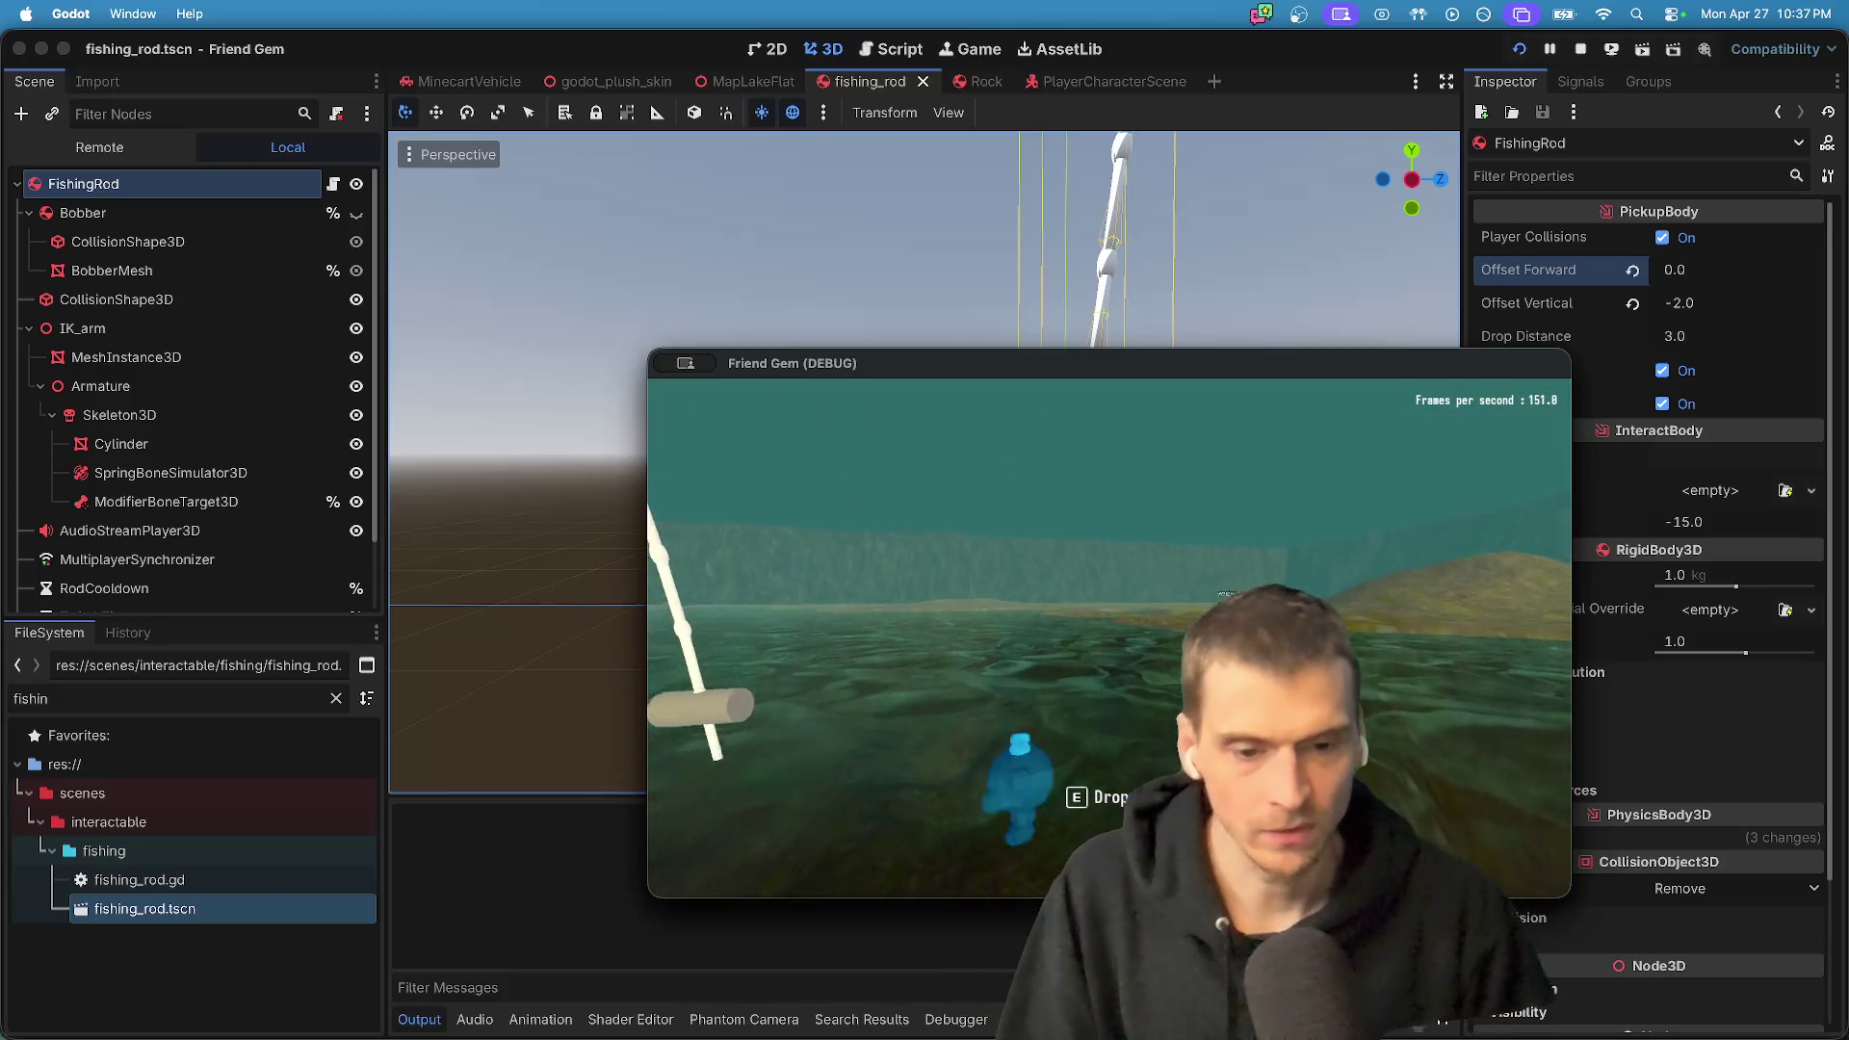
key("w")
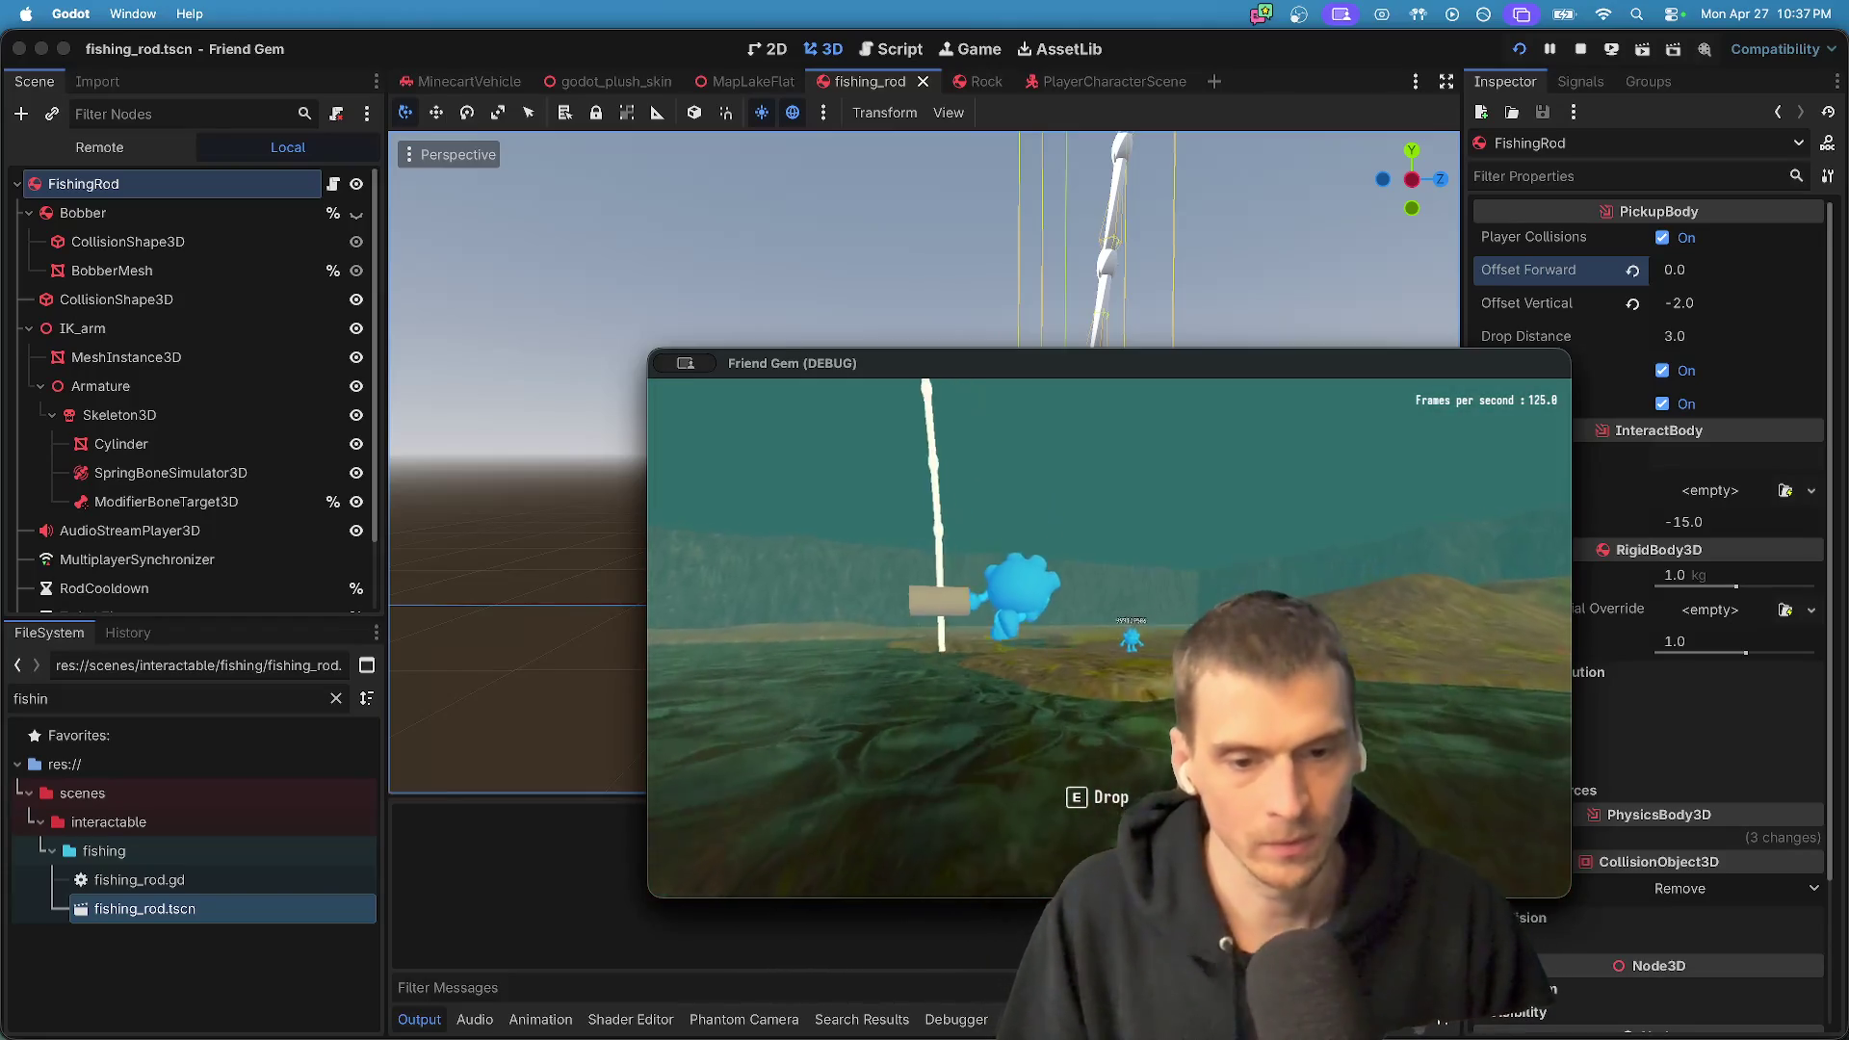
key("e")
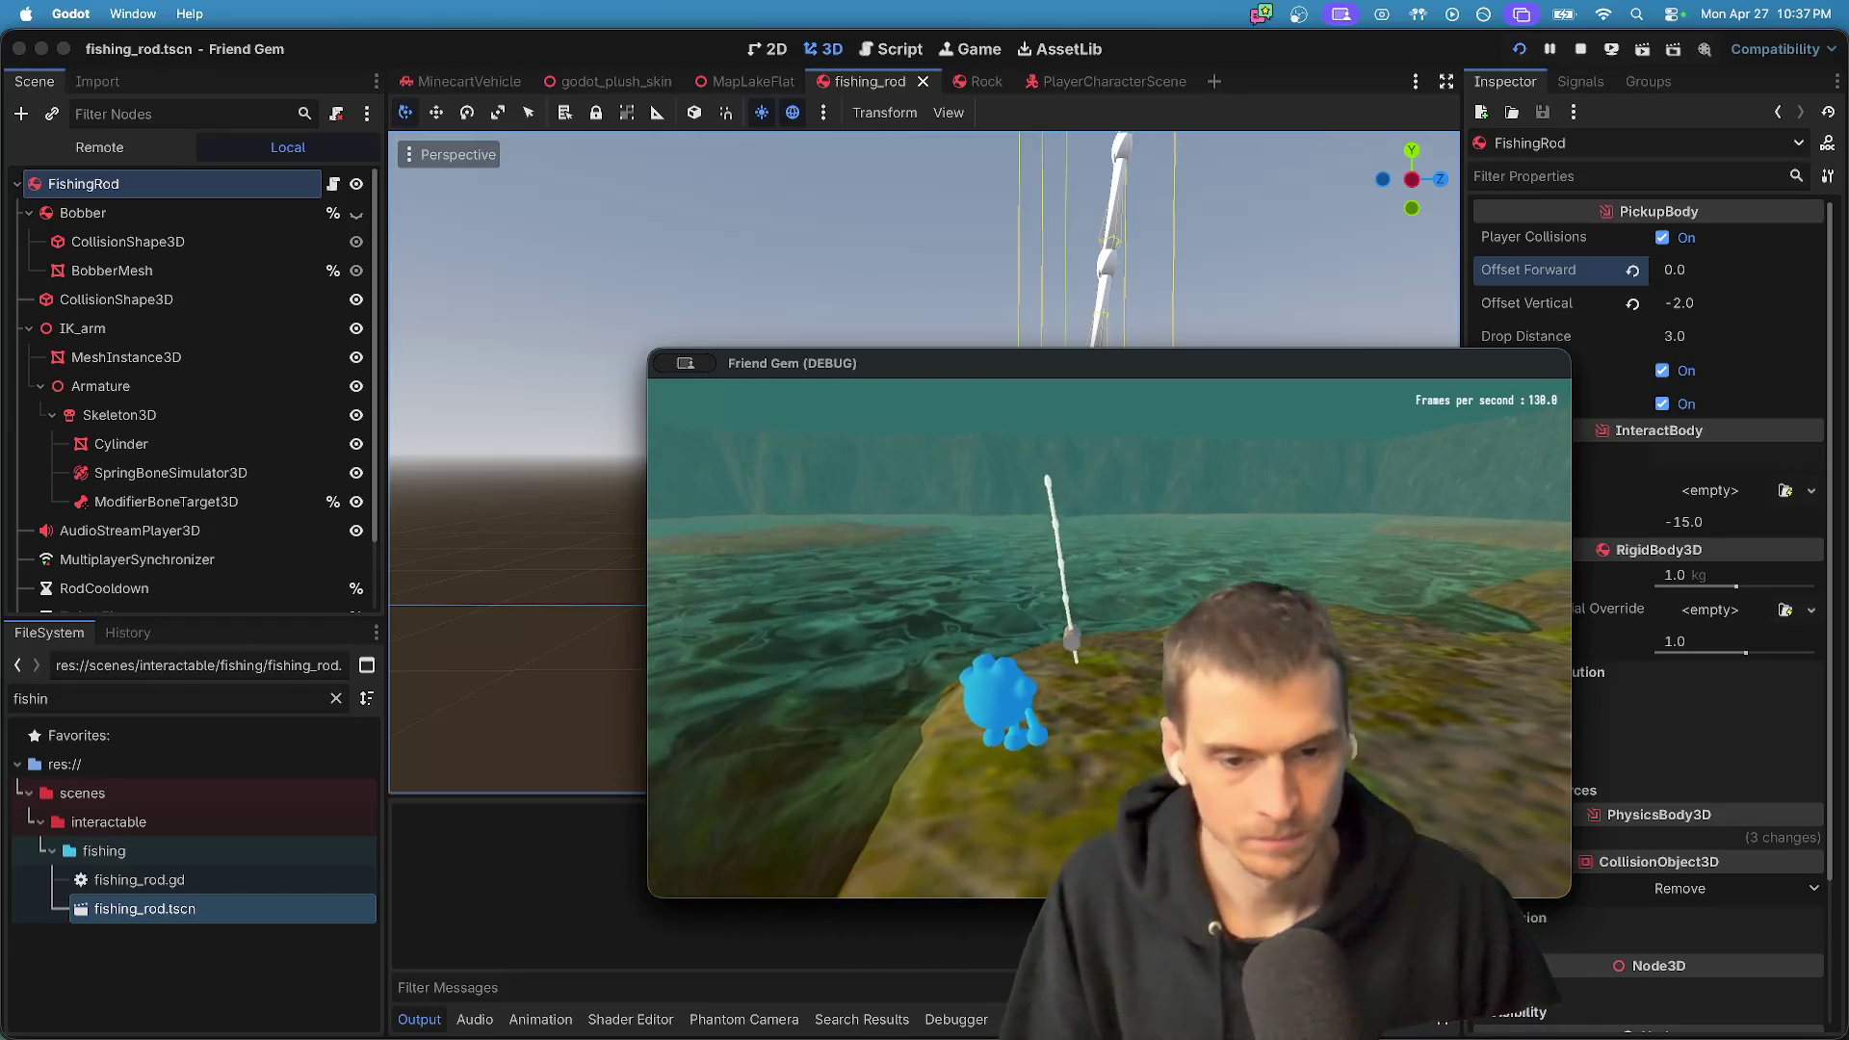
key("super+Tab")
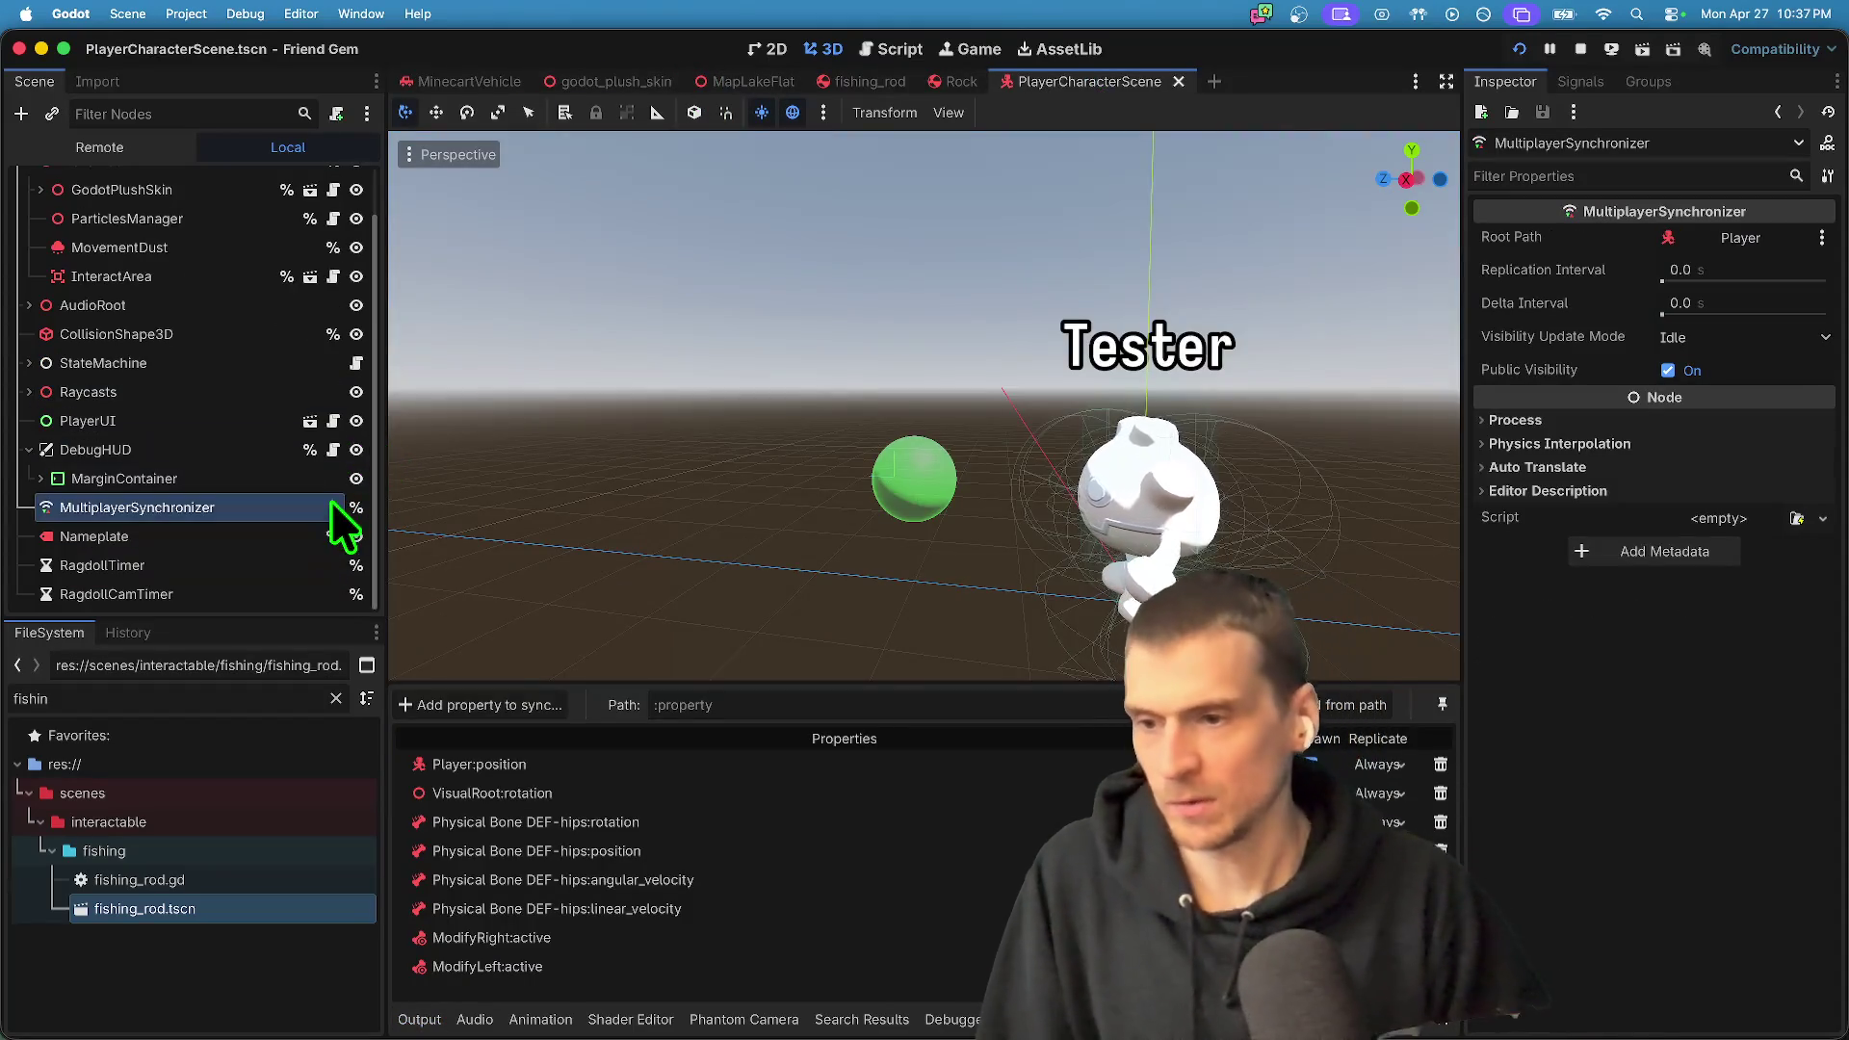
- Open godot_plush_skin from the player scene, show the DEF-hips bone script, and rerun the game
scroll(349, 434, "up", 2)
left_click(192, 246)
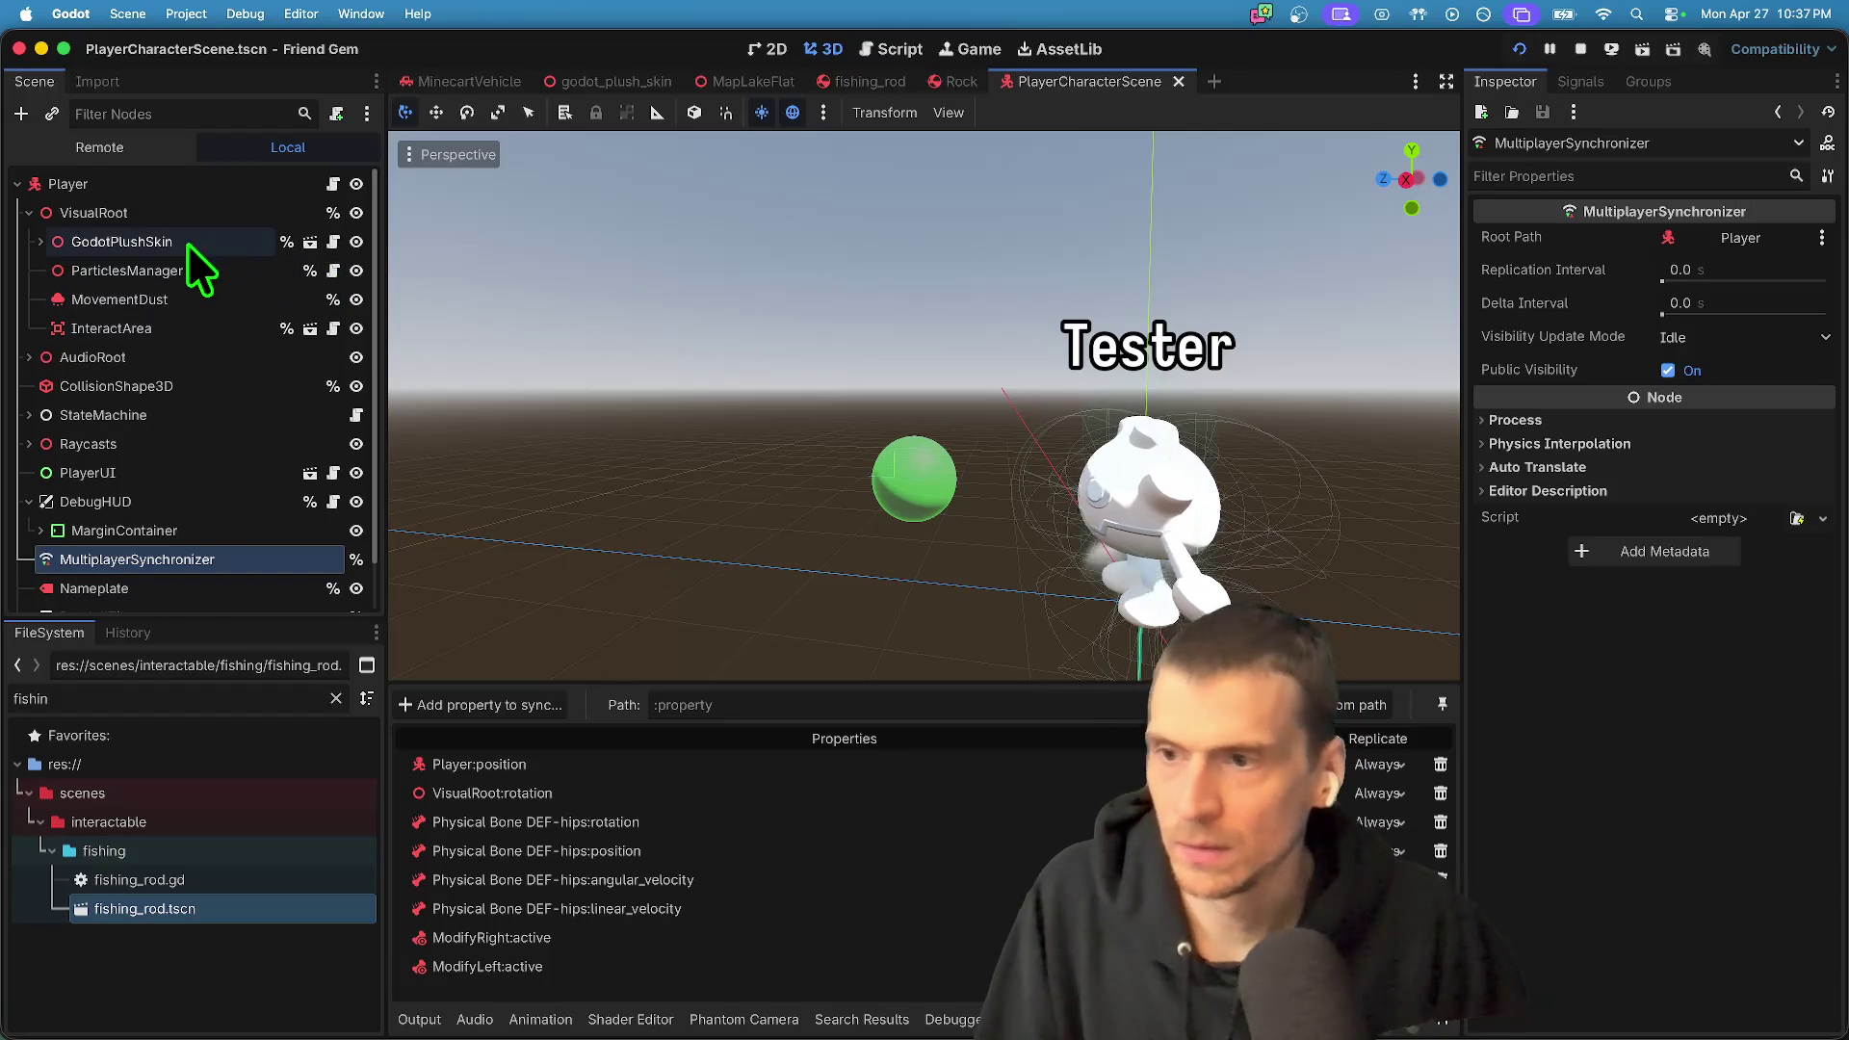
left_click(310, 243)
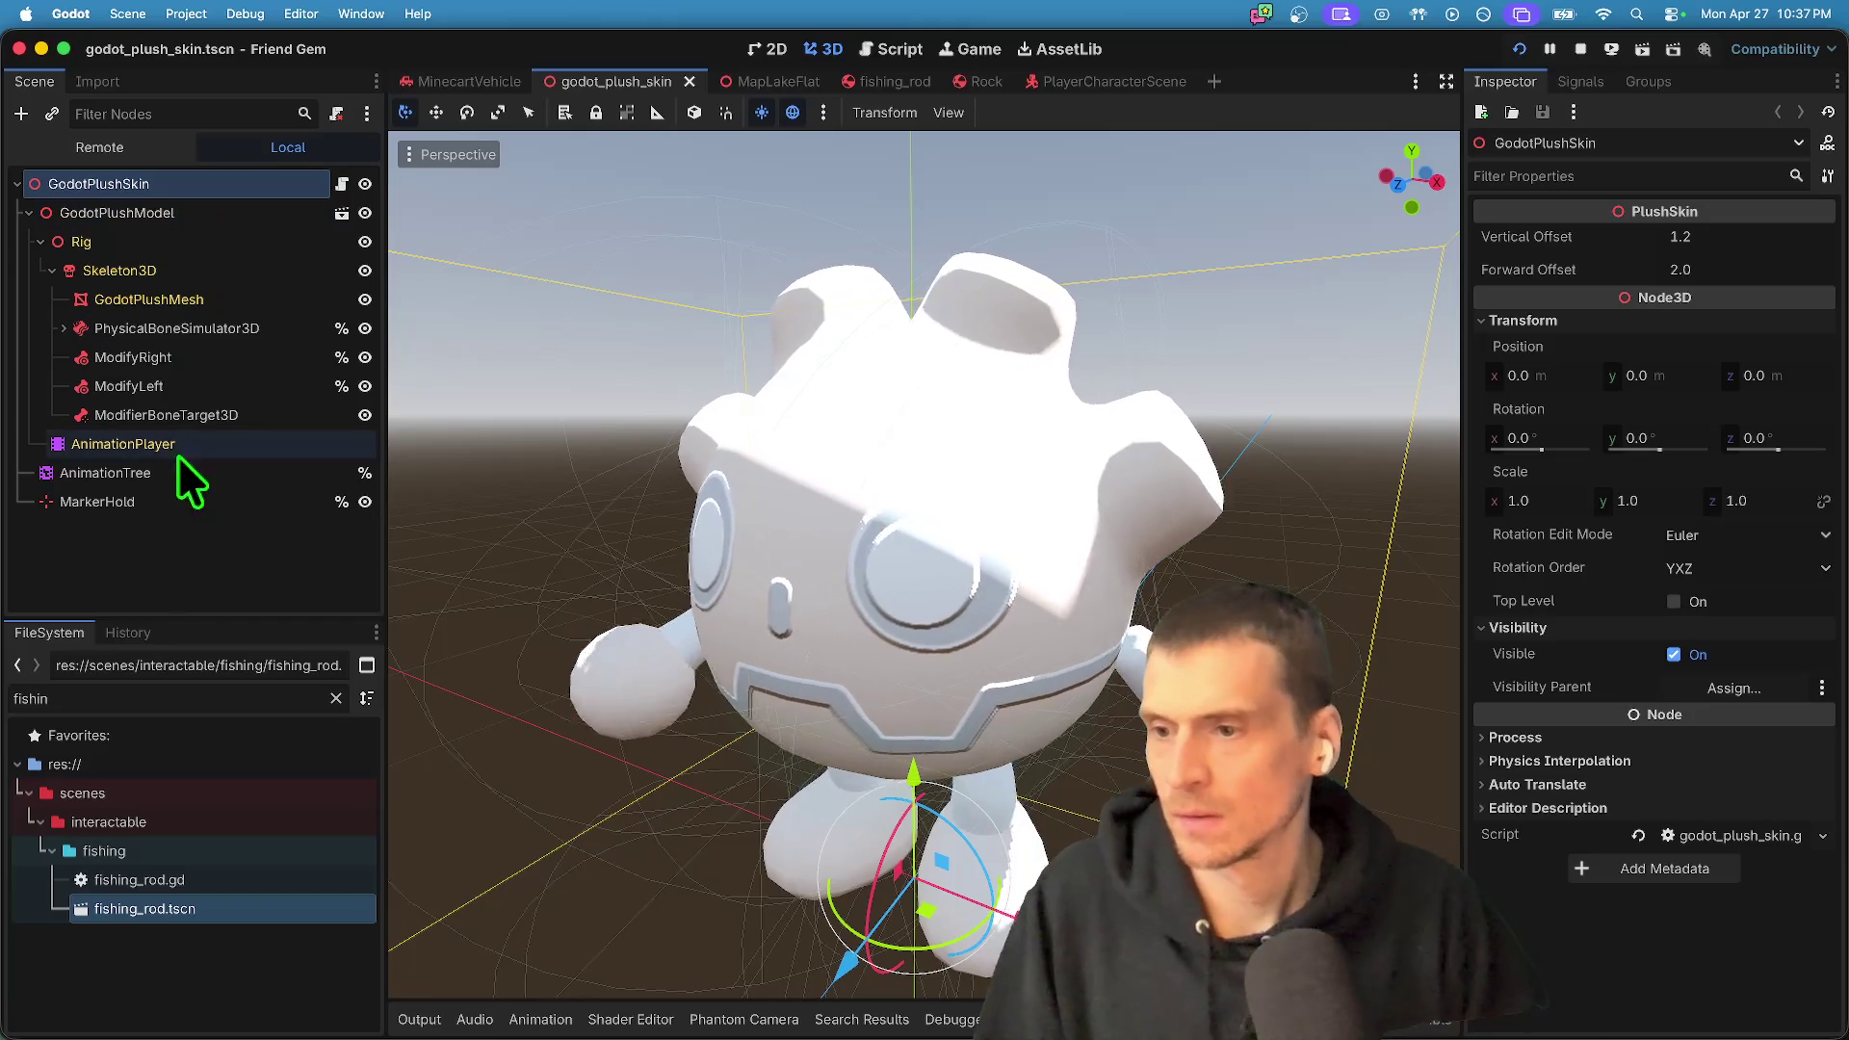
left_click(129, 328)
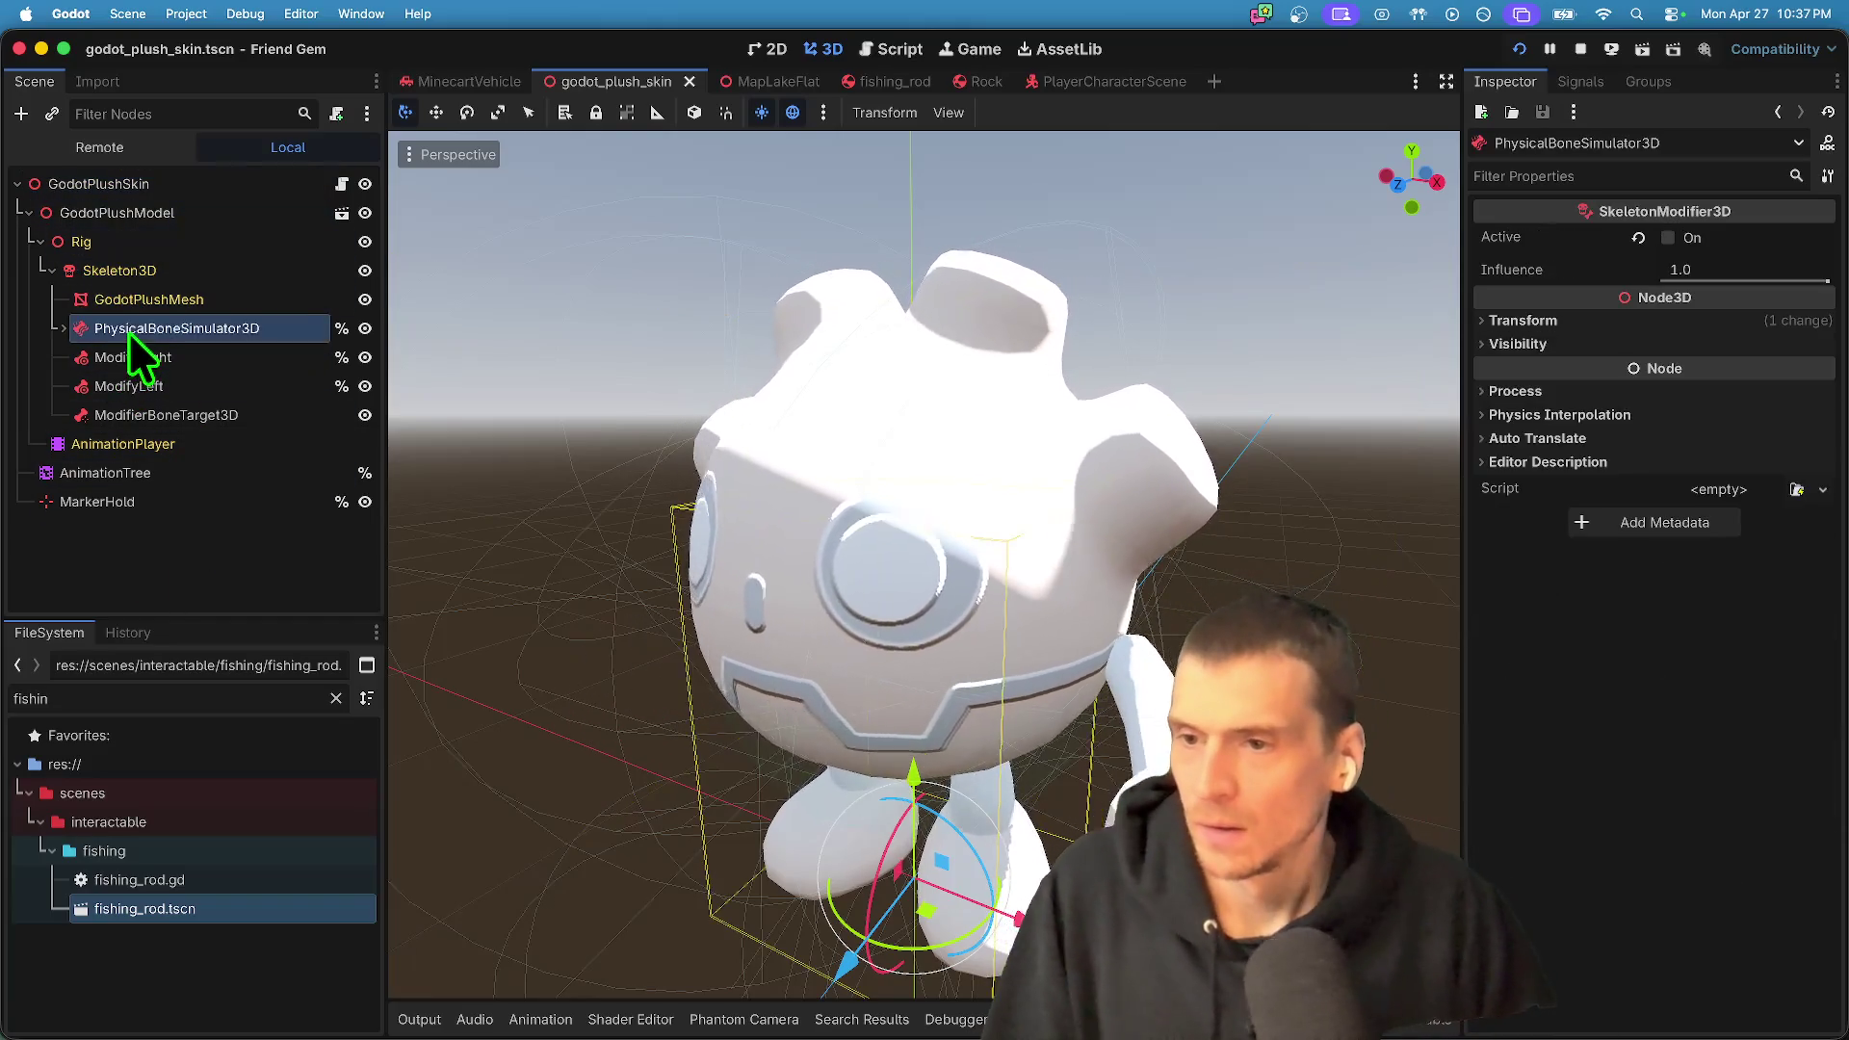
left_click(332, 357)
scroll(958, 412, "down", 2)
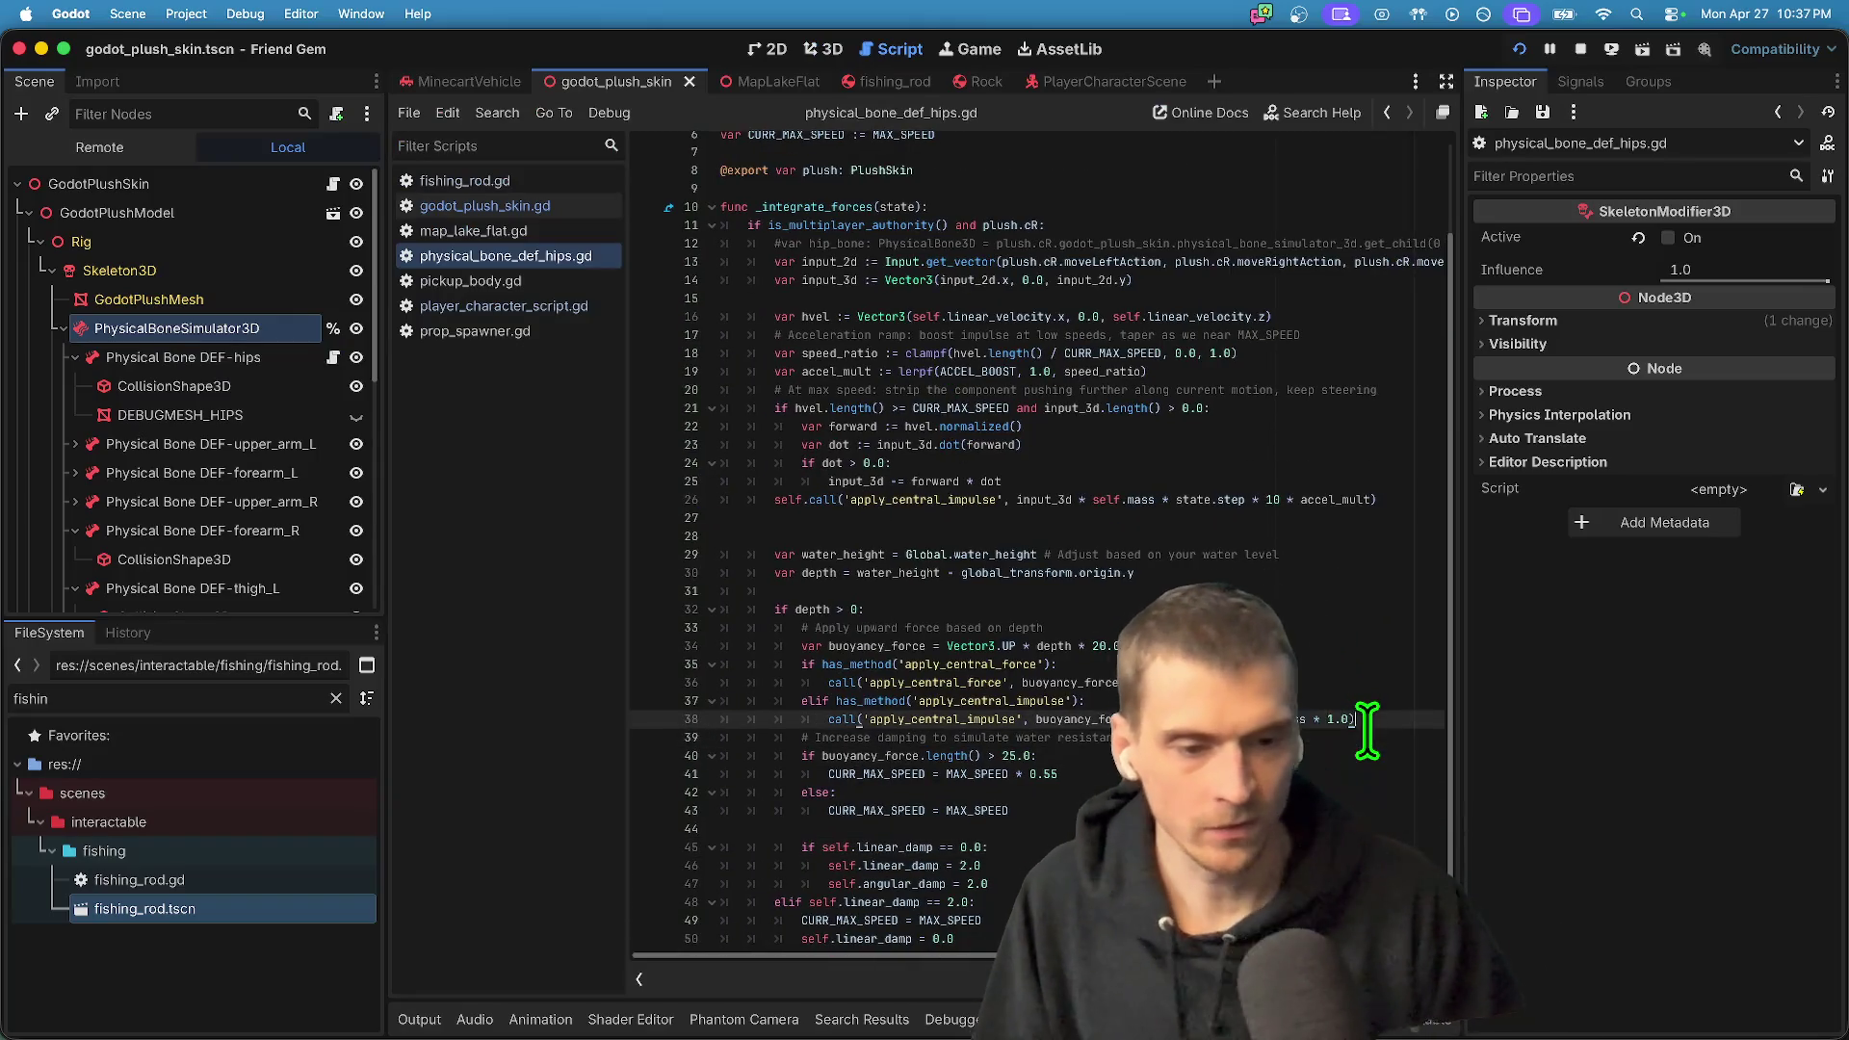
key("super+b")
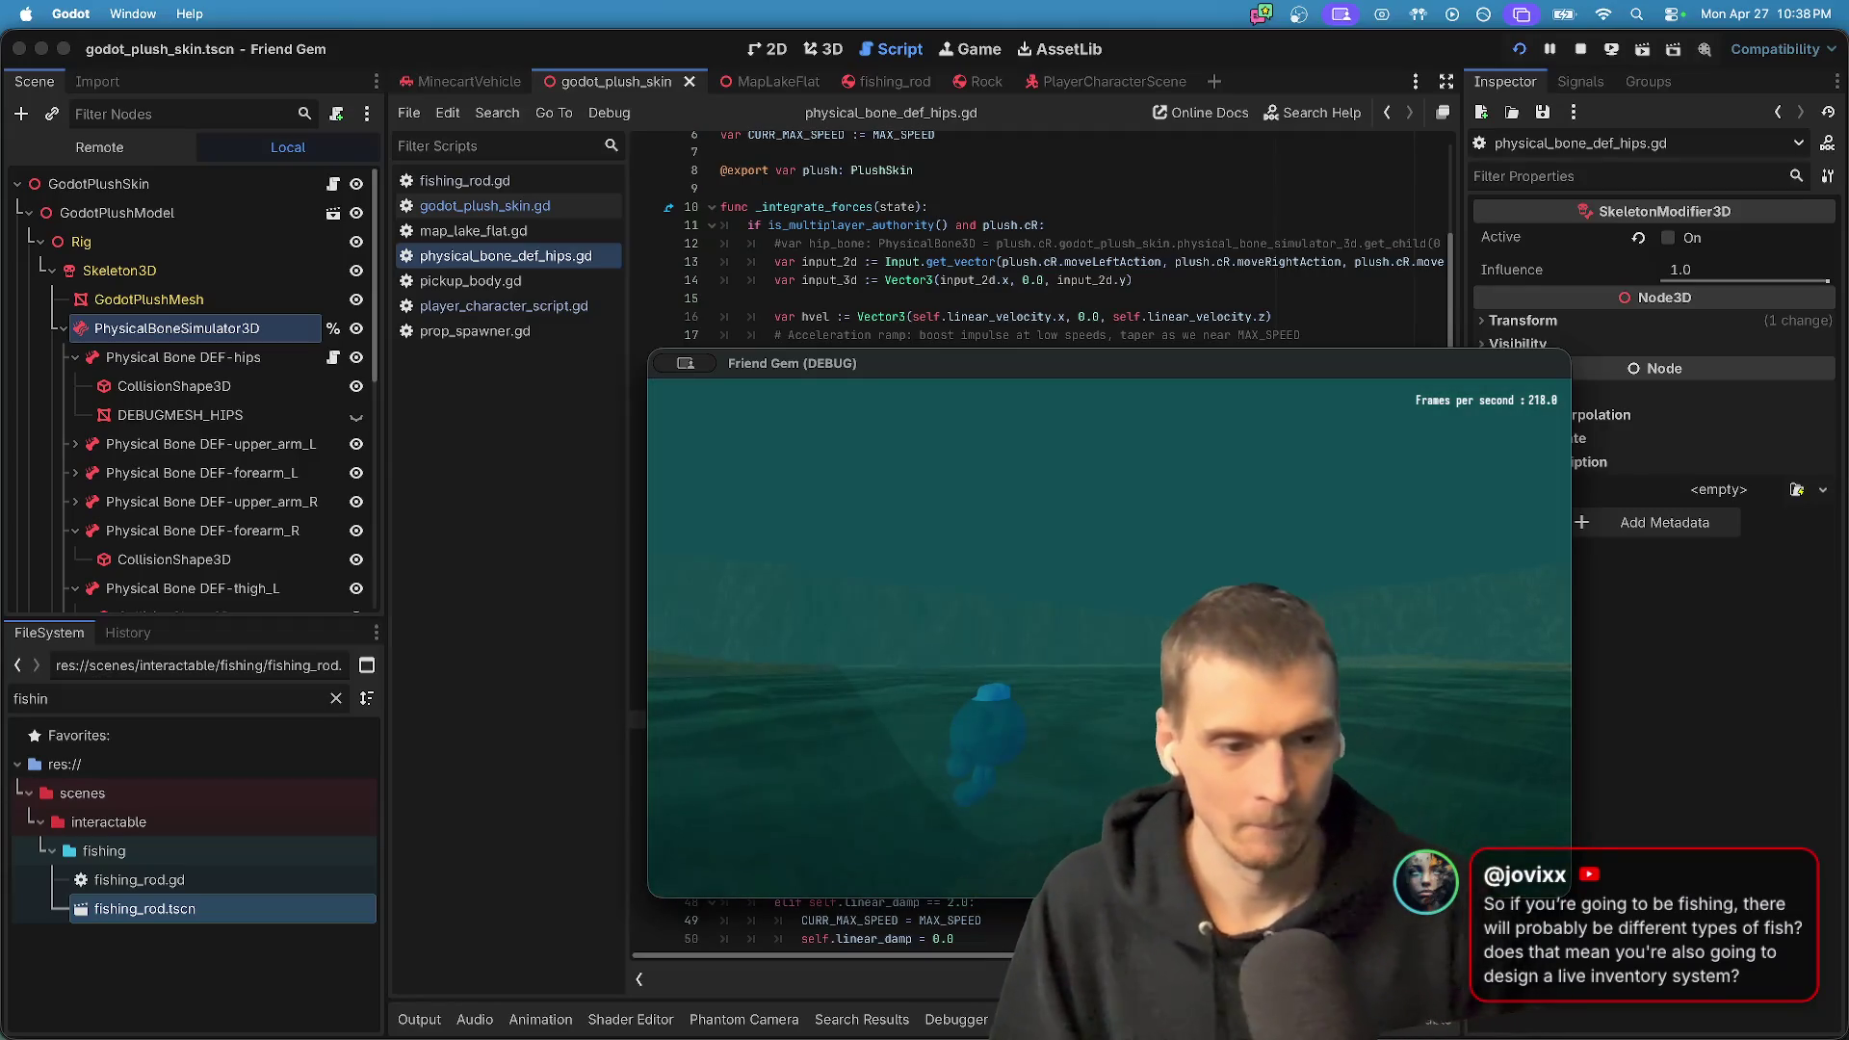
- Return to the editor, save the scene, and switch to the MapLakeFlat scene script
key("super+Tab")
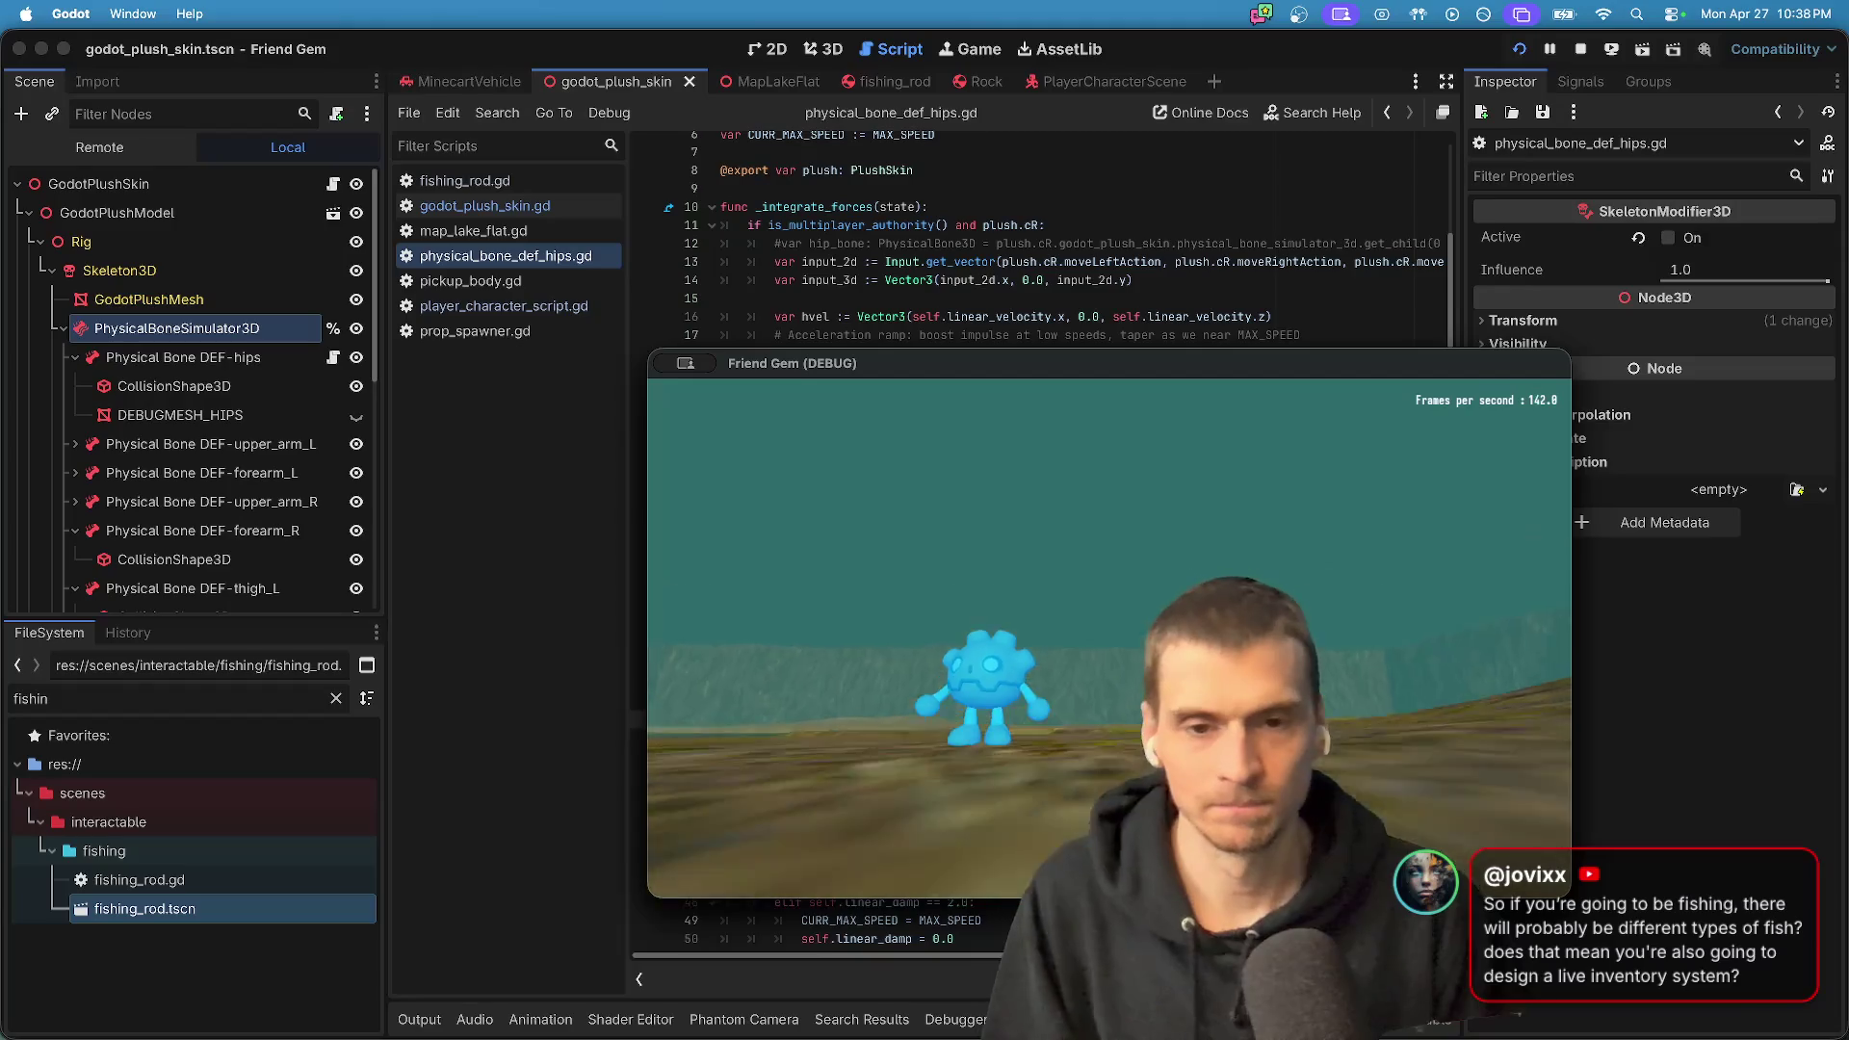
key("super+s")
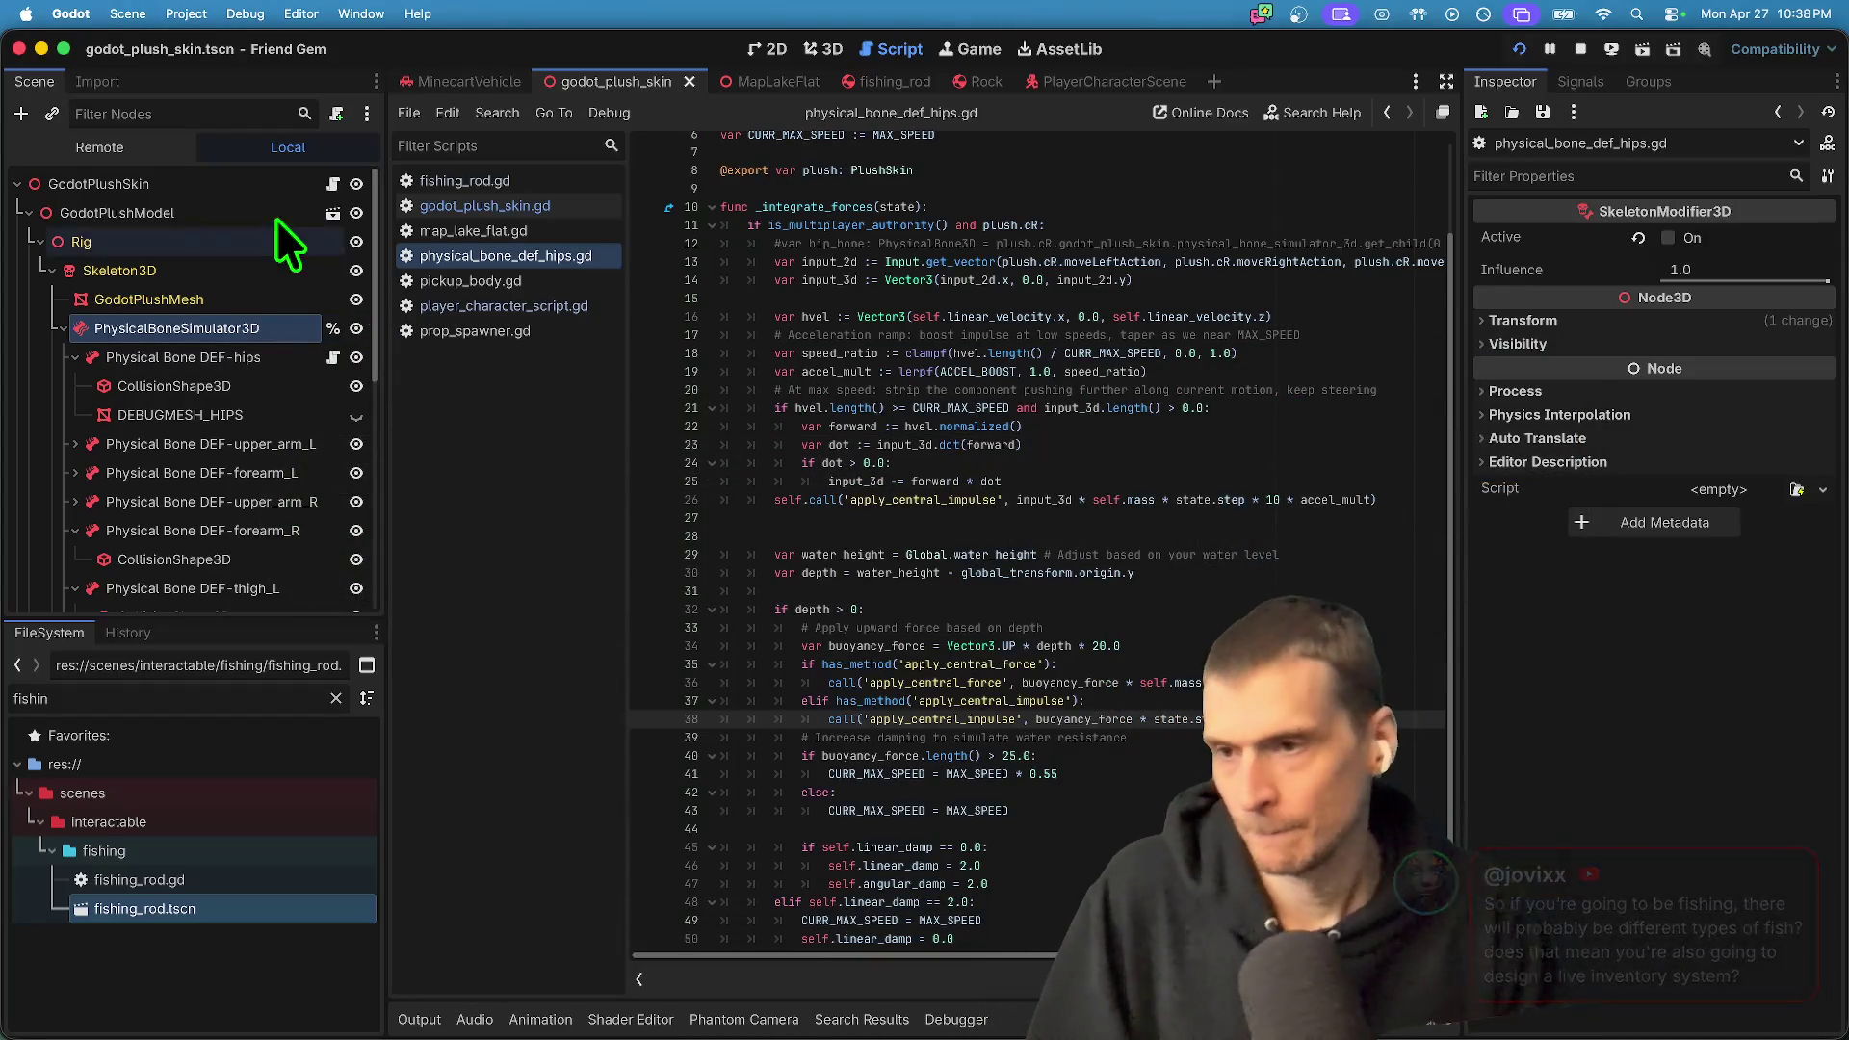
type("water")
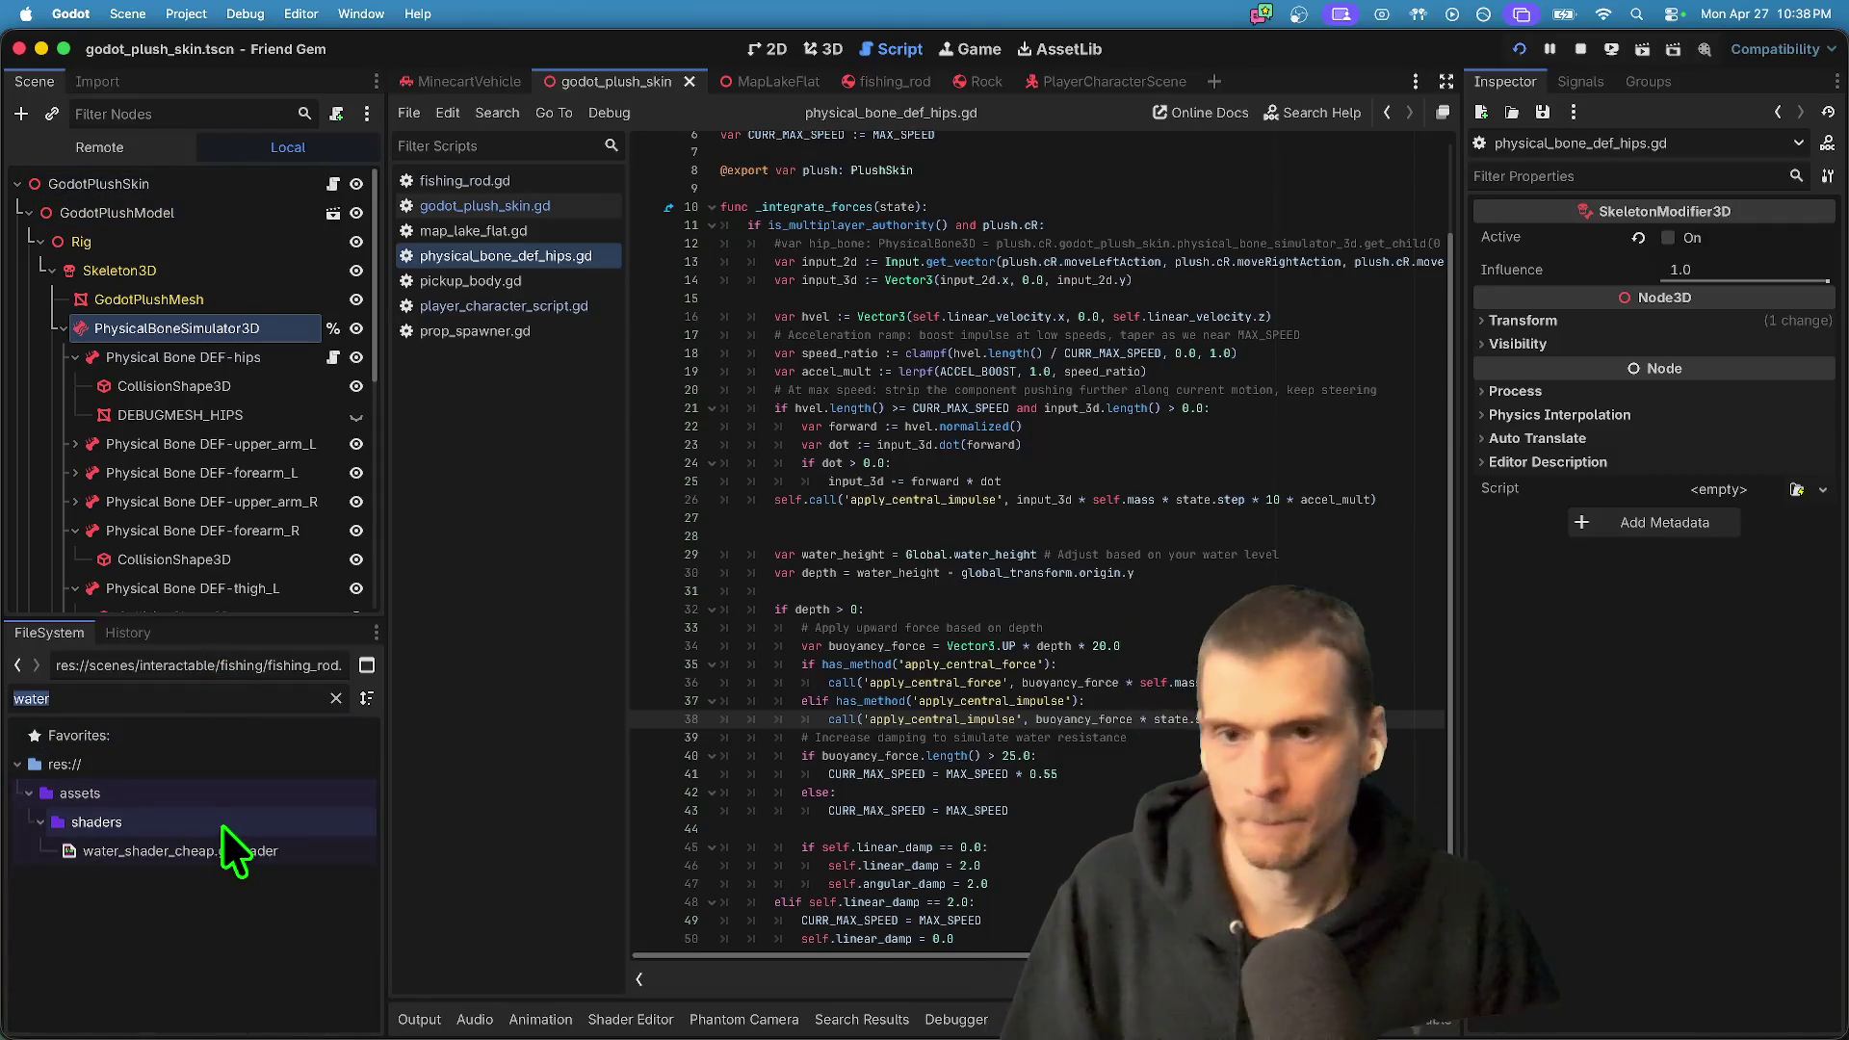
key("ctrl+Tab")
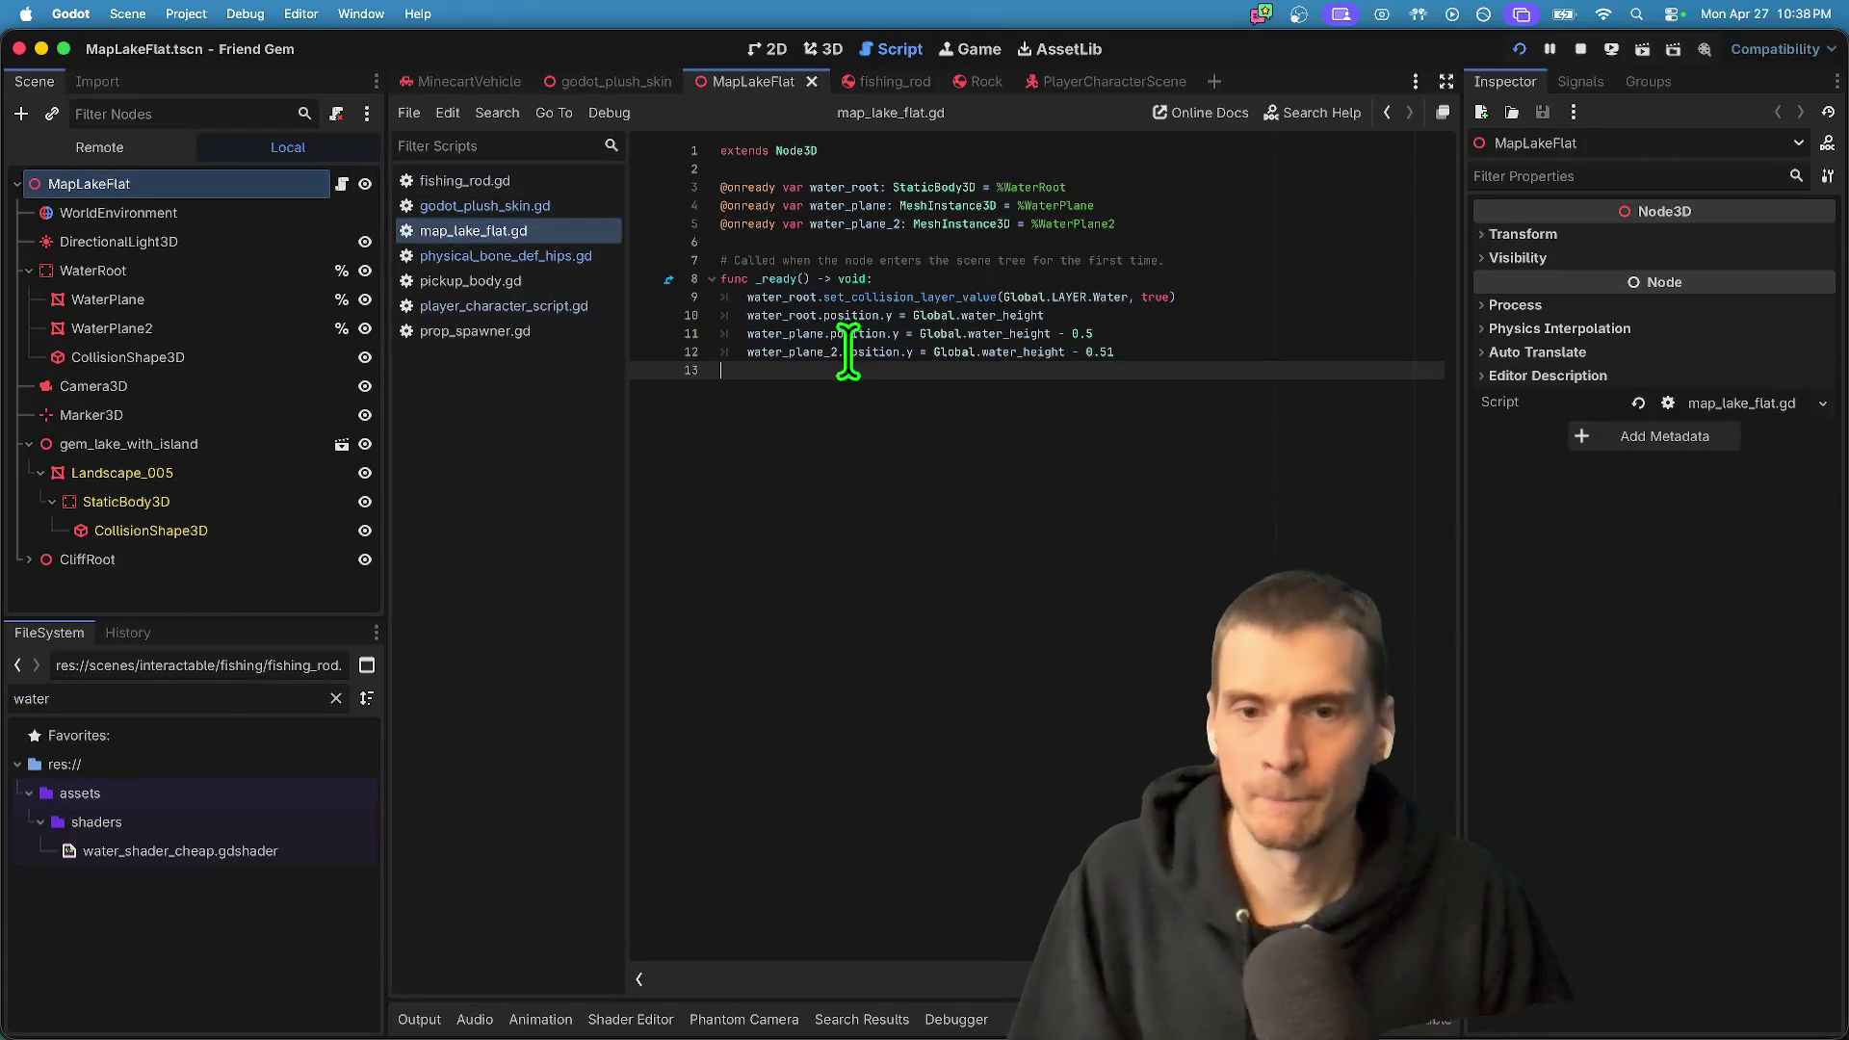
- Filter the FileSystem for 'phantom' and open PhantomCamScene.tscn, selecting its Water node
double_click(276, 700)
type("camera")
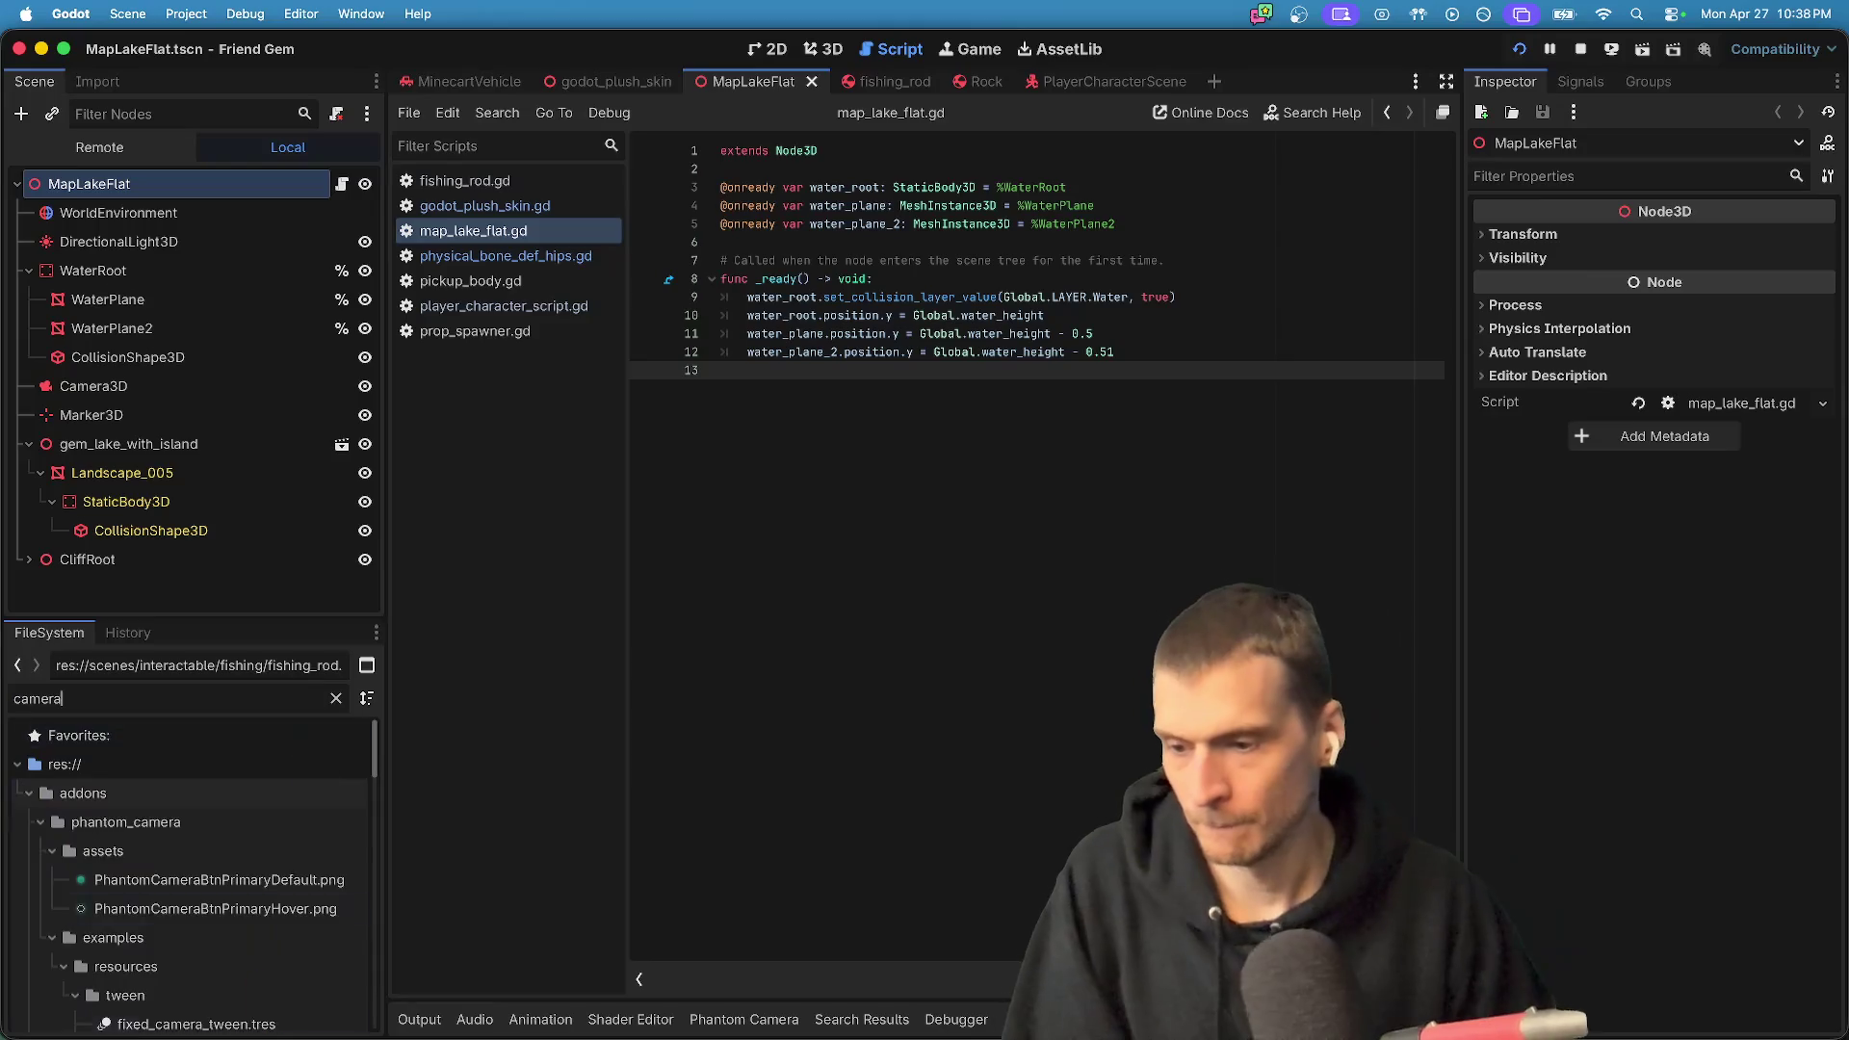
scroll(269, 970, "down", 10)
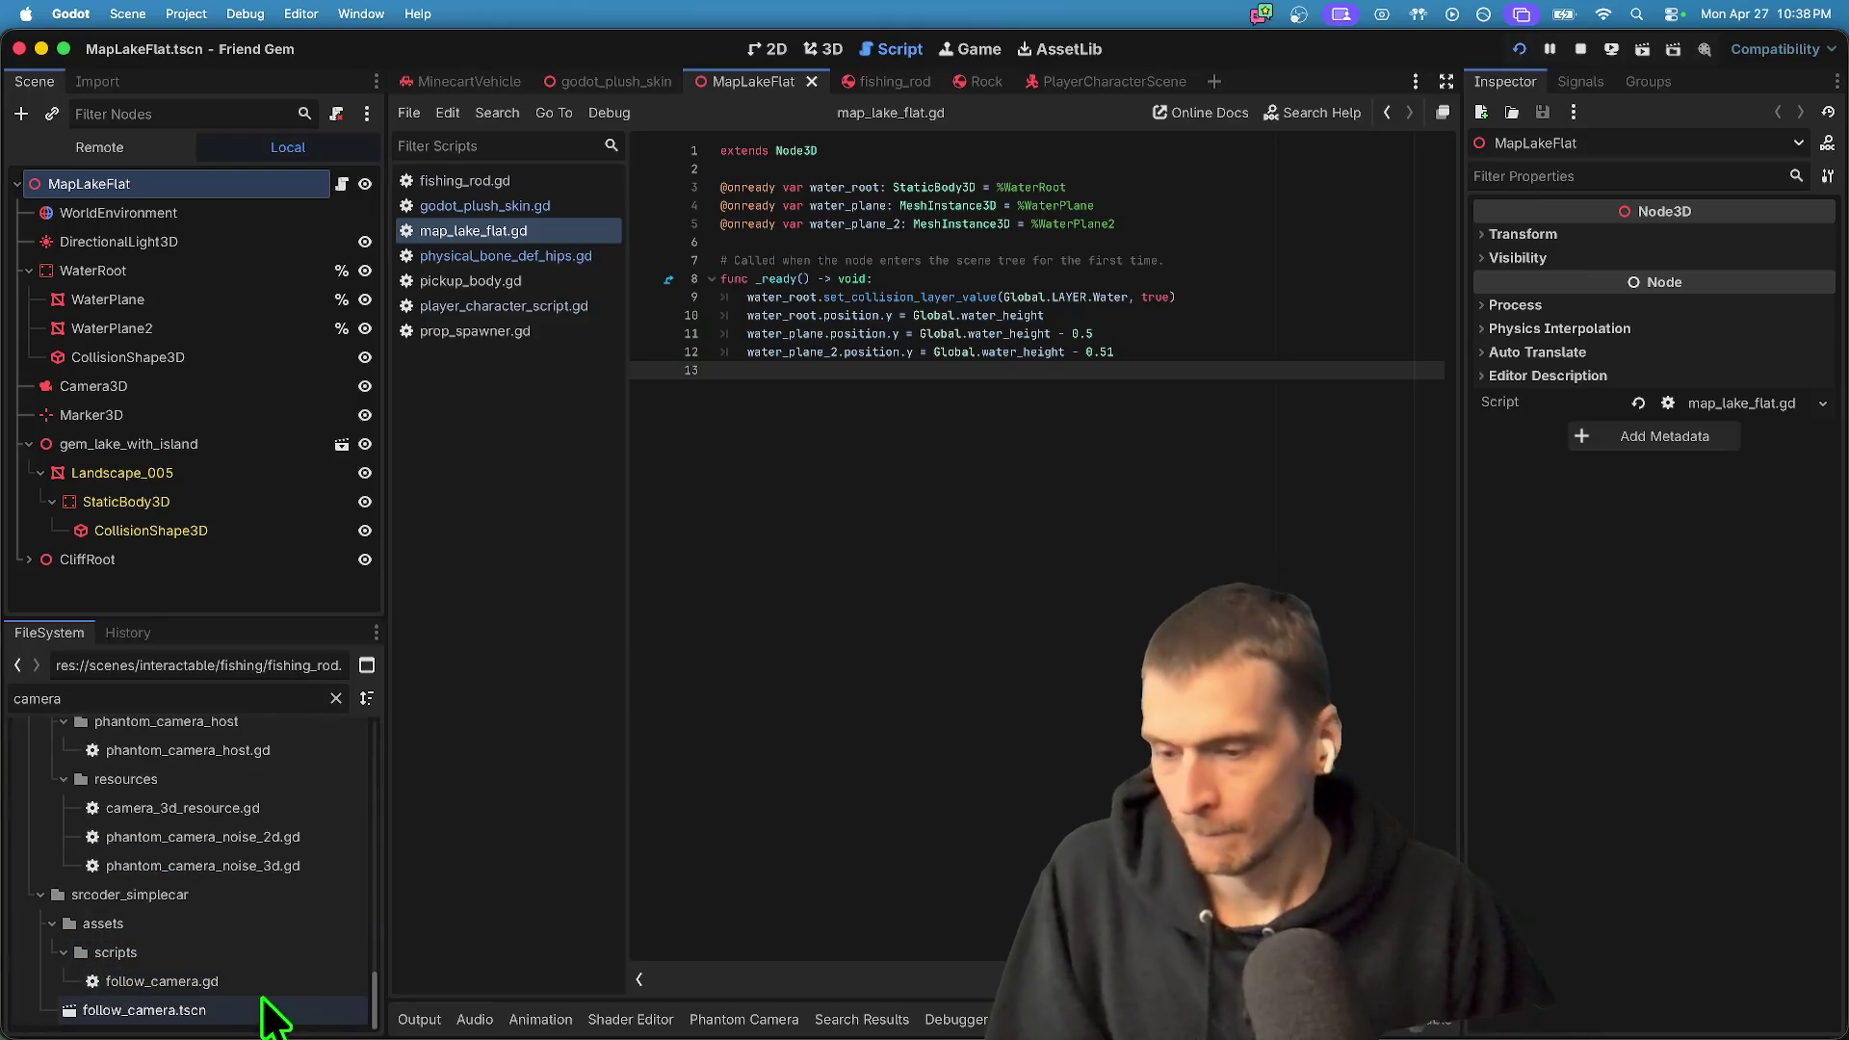
key("BackSpace")
key("BackSpace")
key("BackSpace")
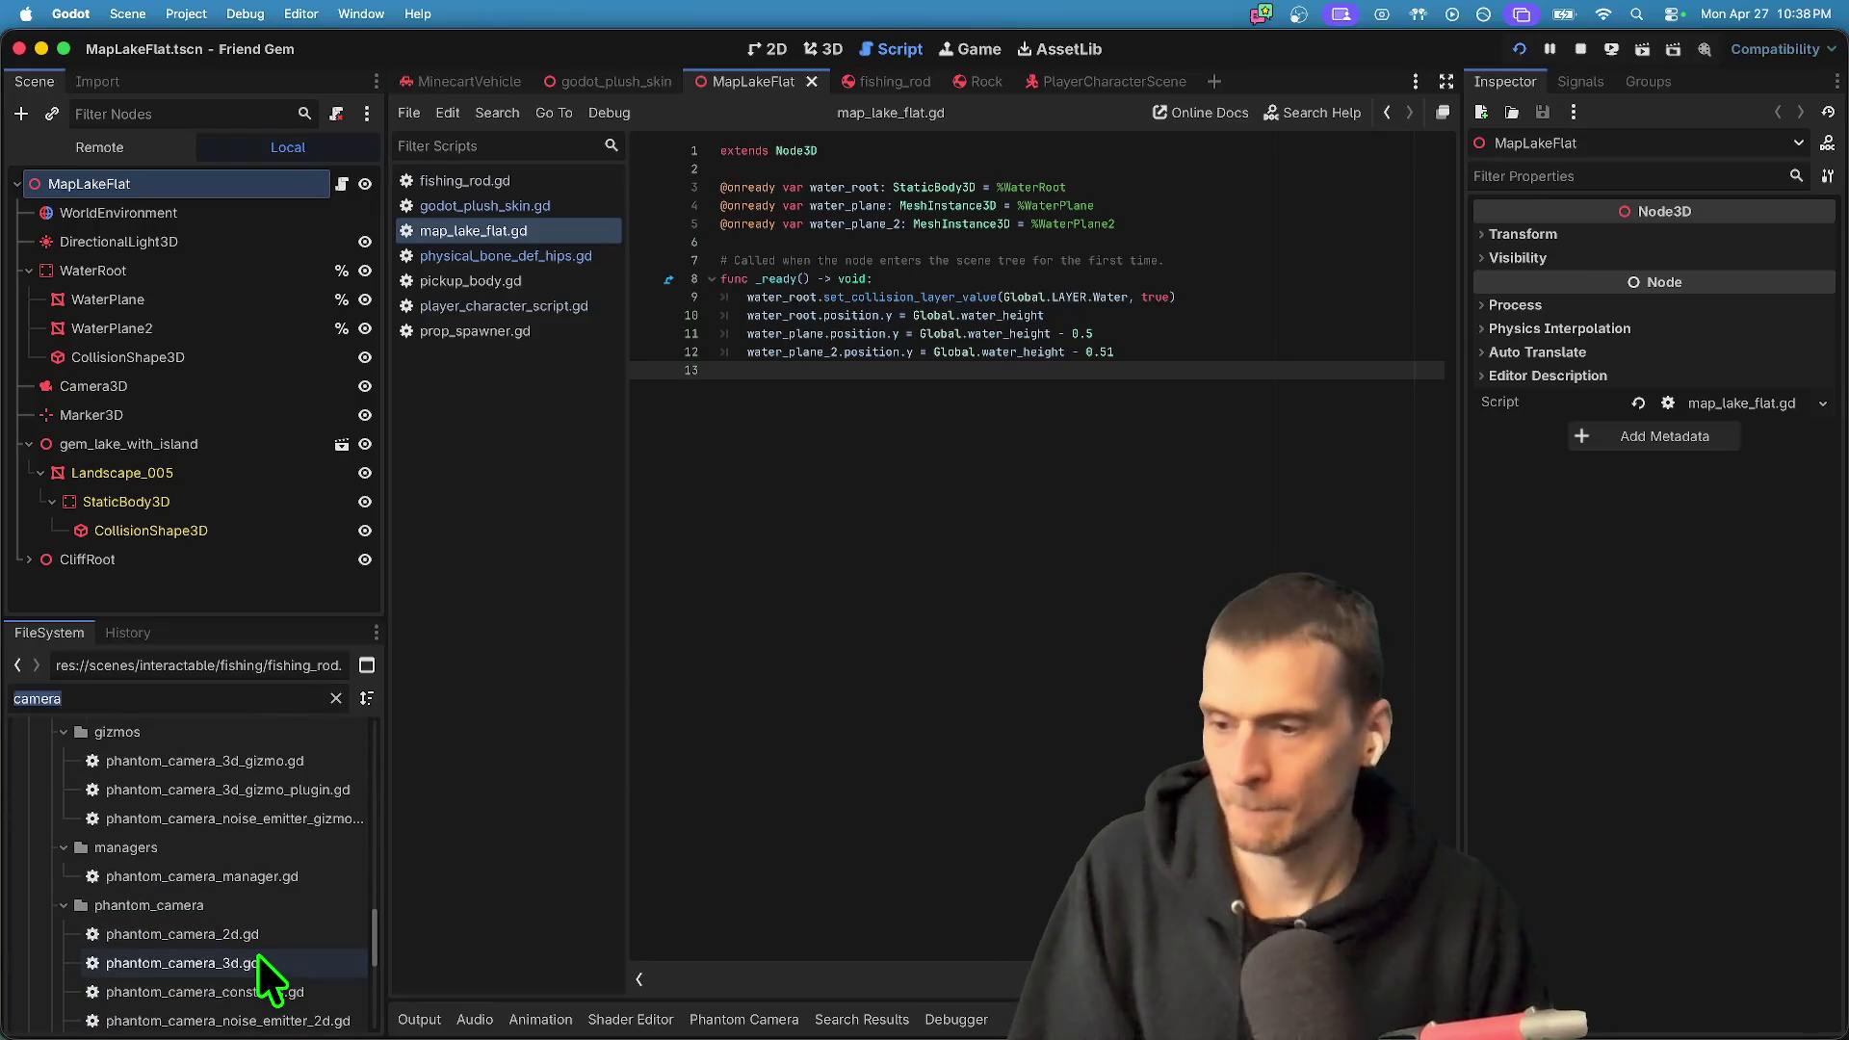
type("phantom")
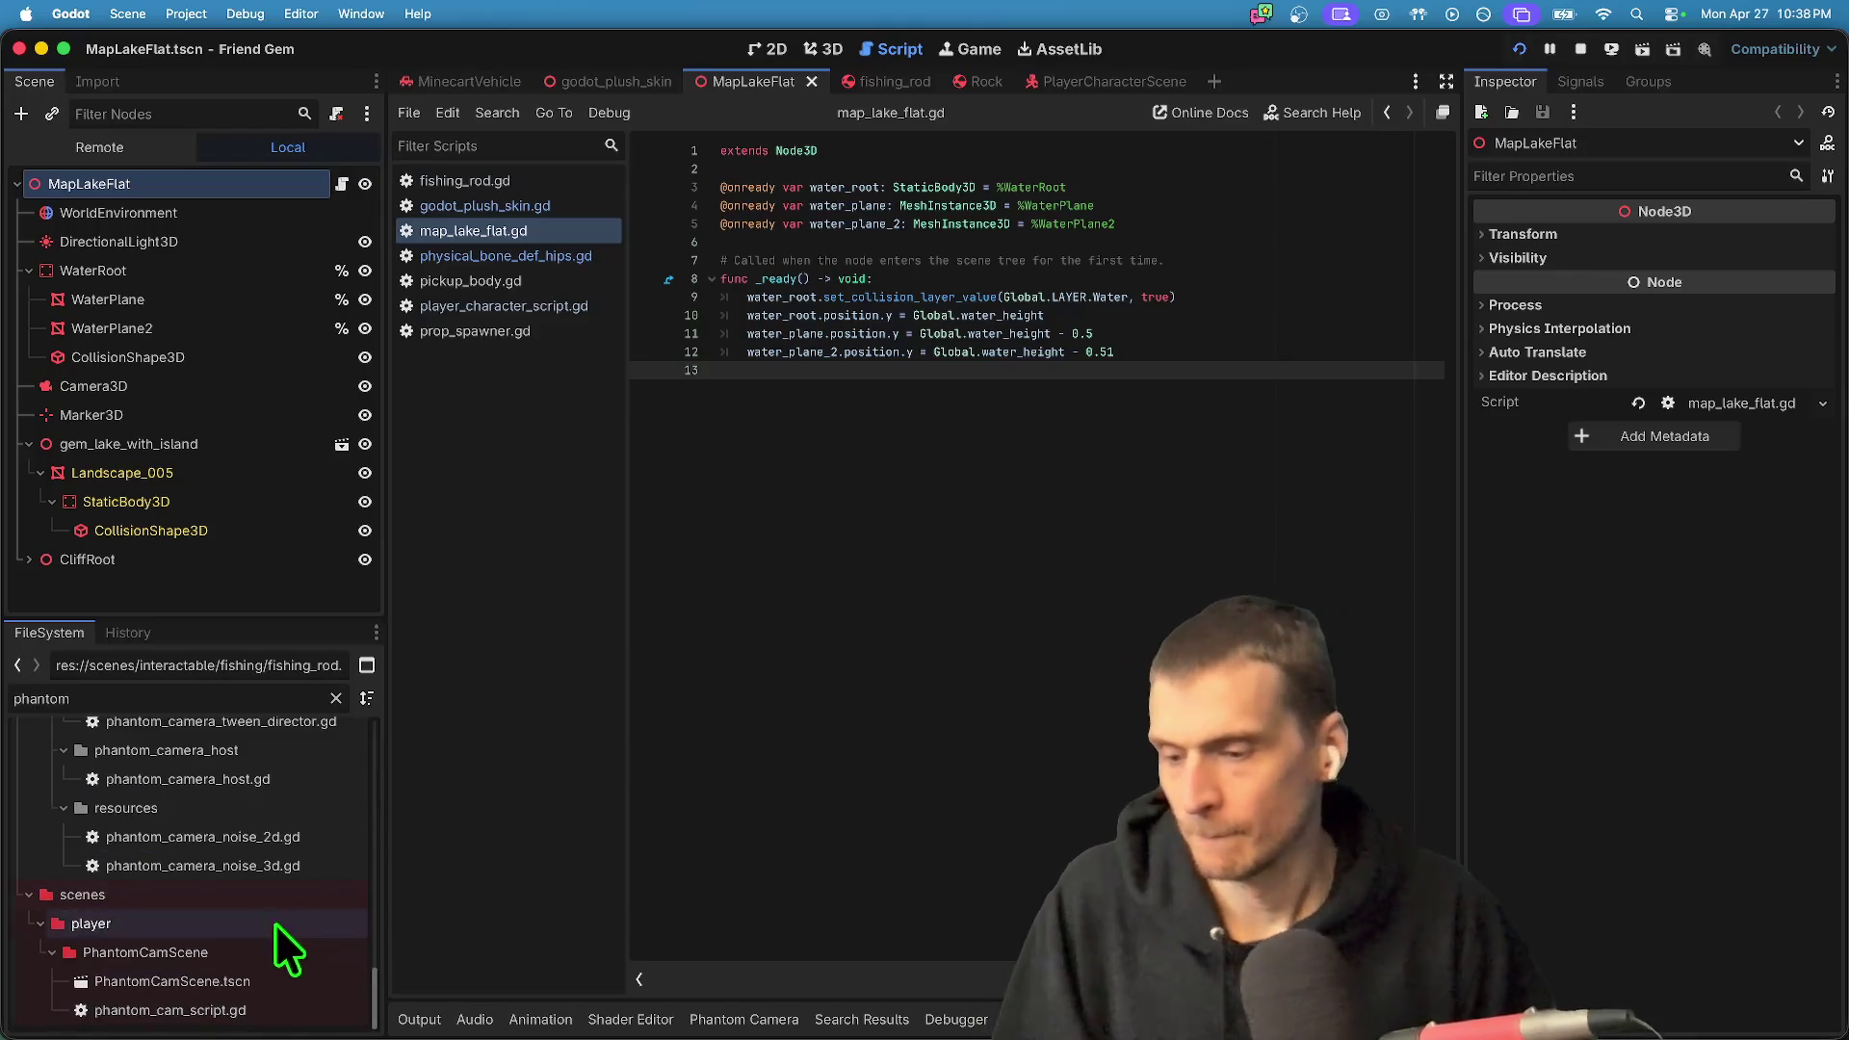
double_click(242, 985)
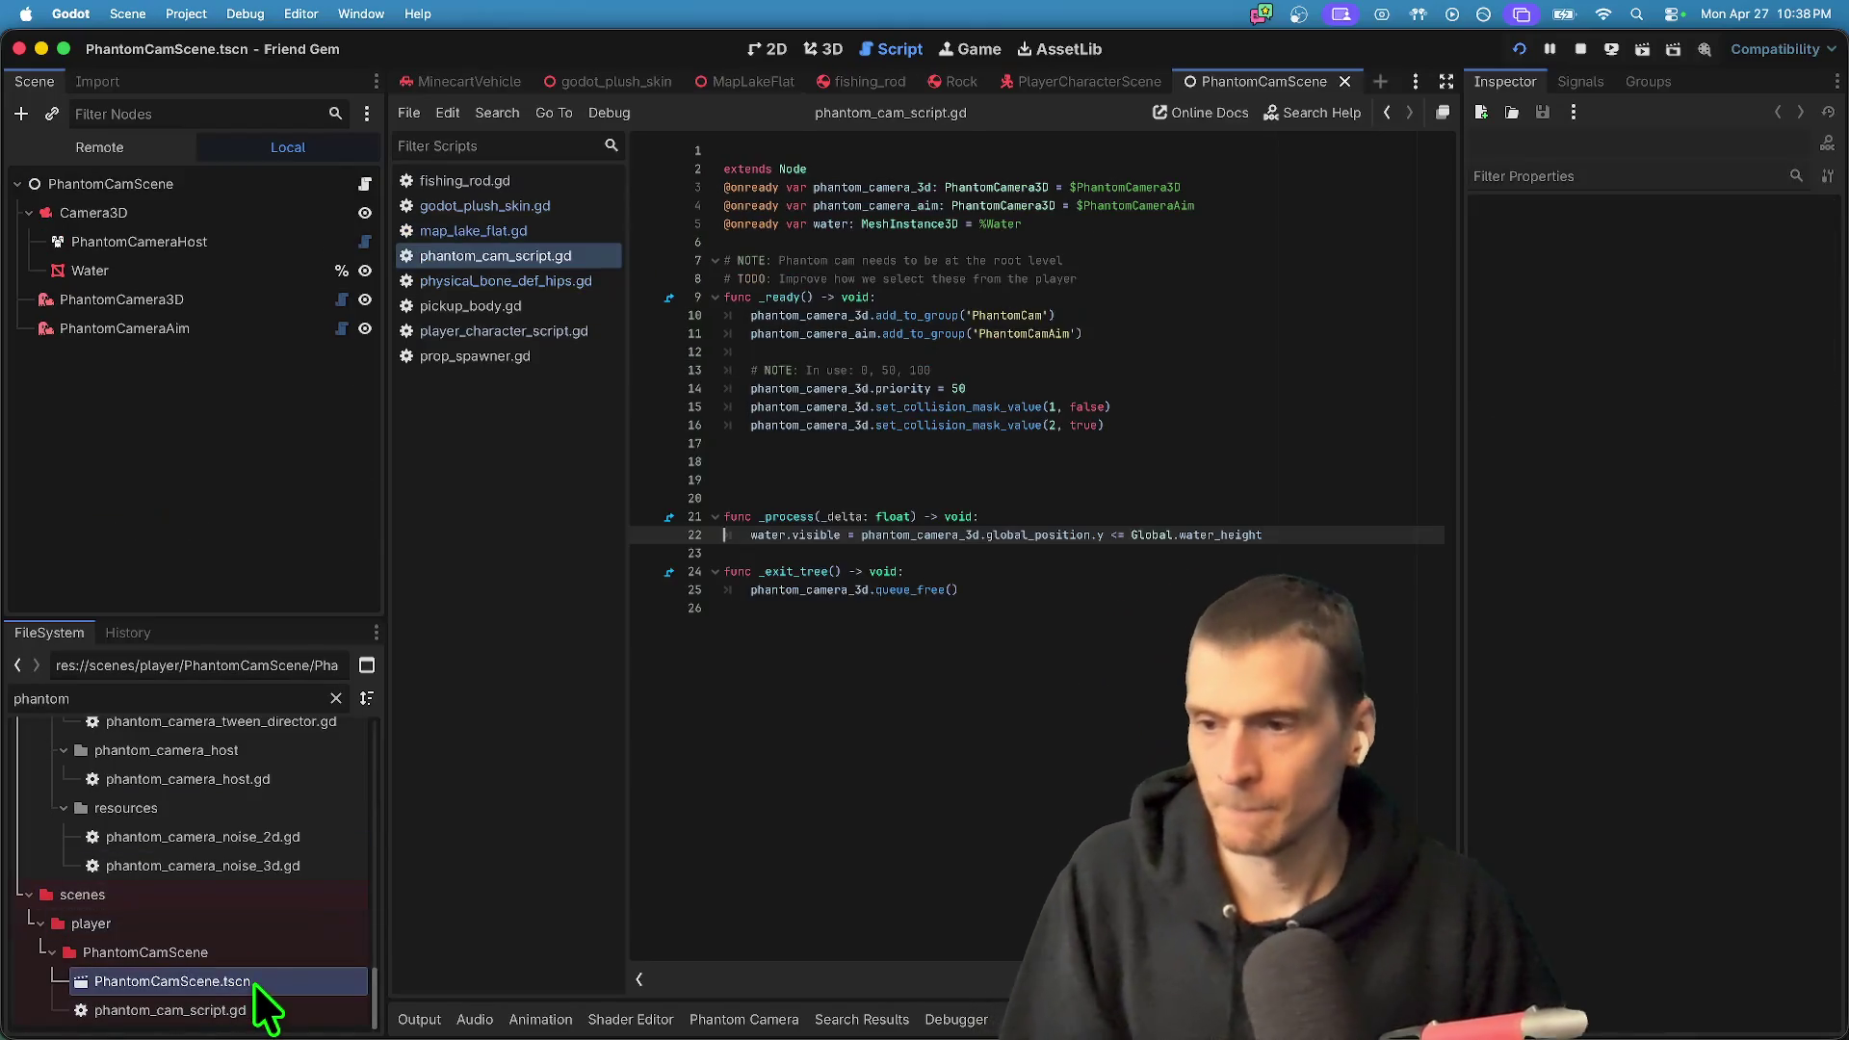
left_click(259, 268)
- Append .y to global_position on line 22 of phantom_cam_script.gd, then save and run
left_click(808, 48)
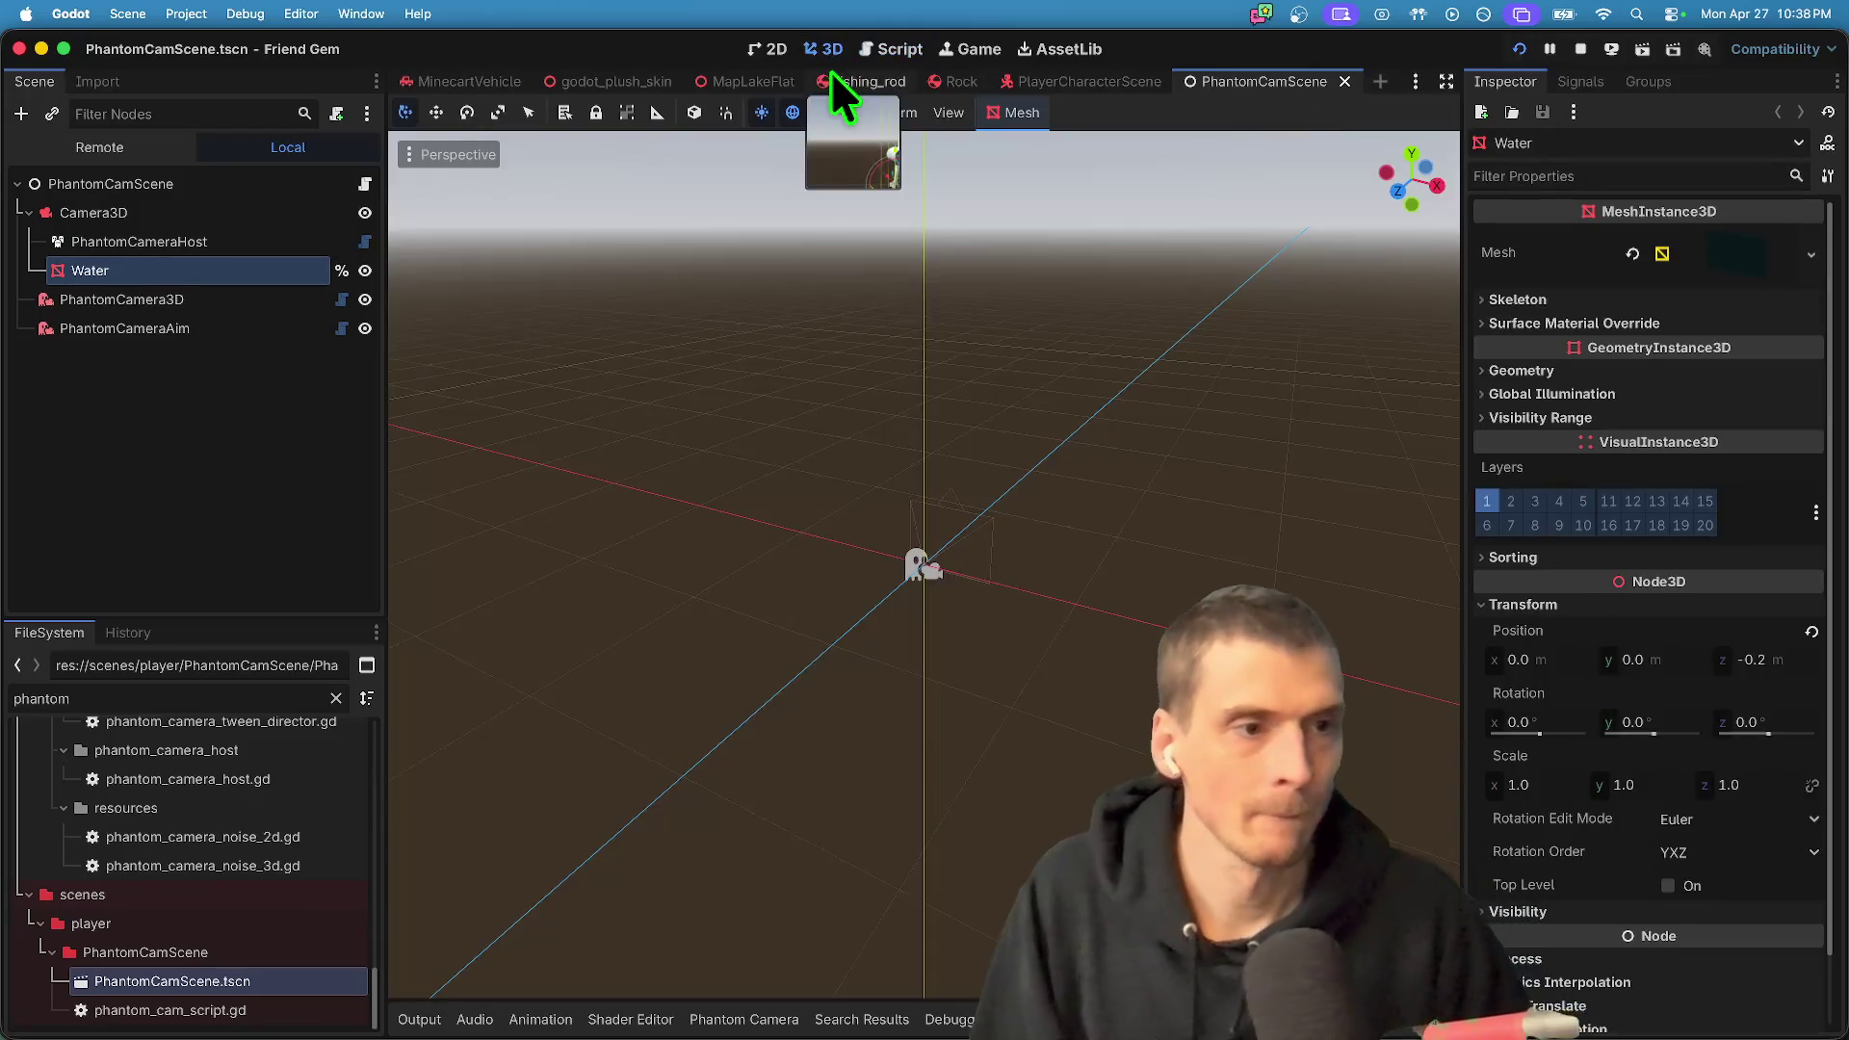
left_click(364, 183)
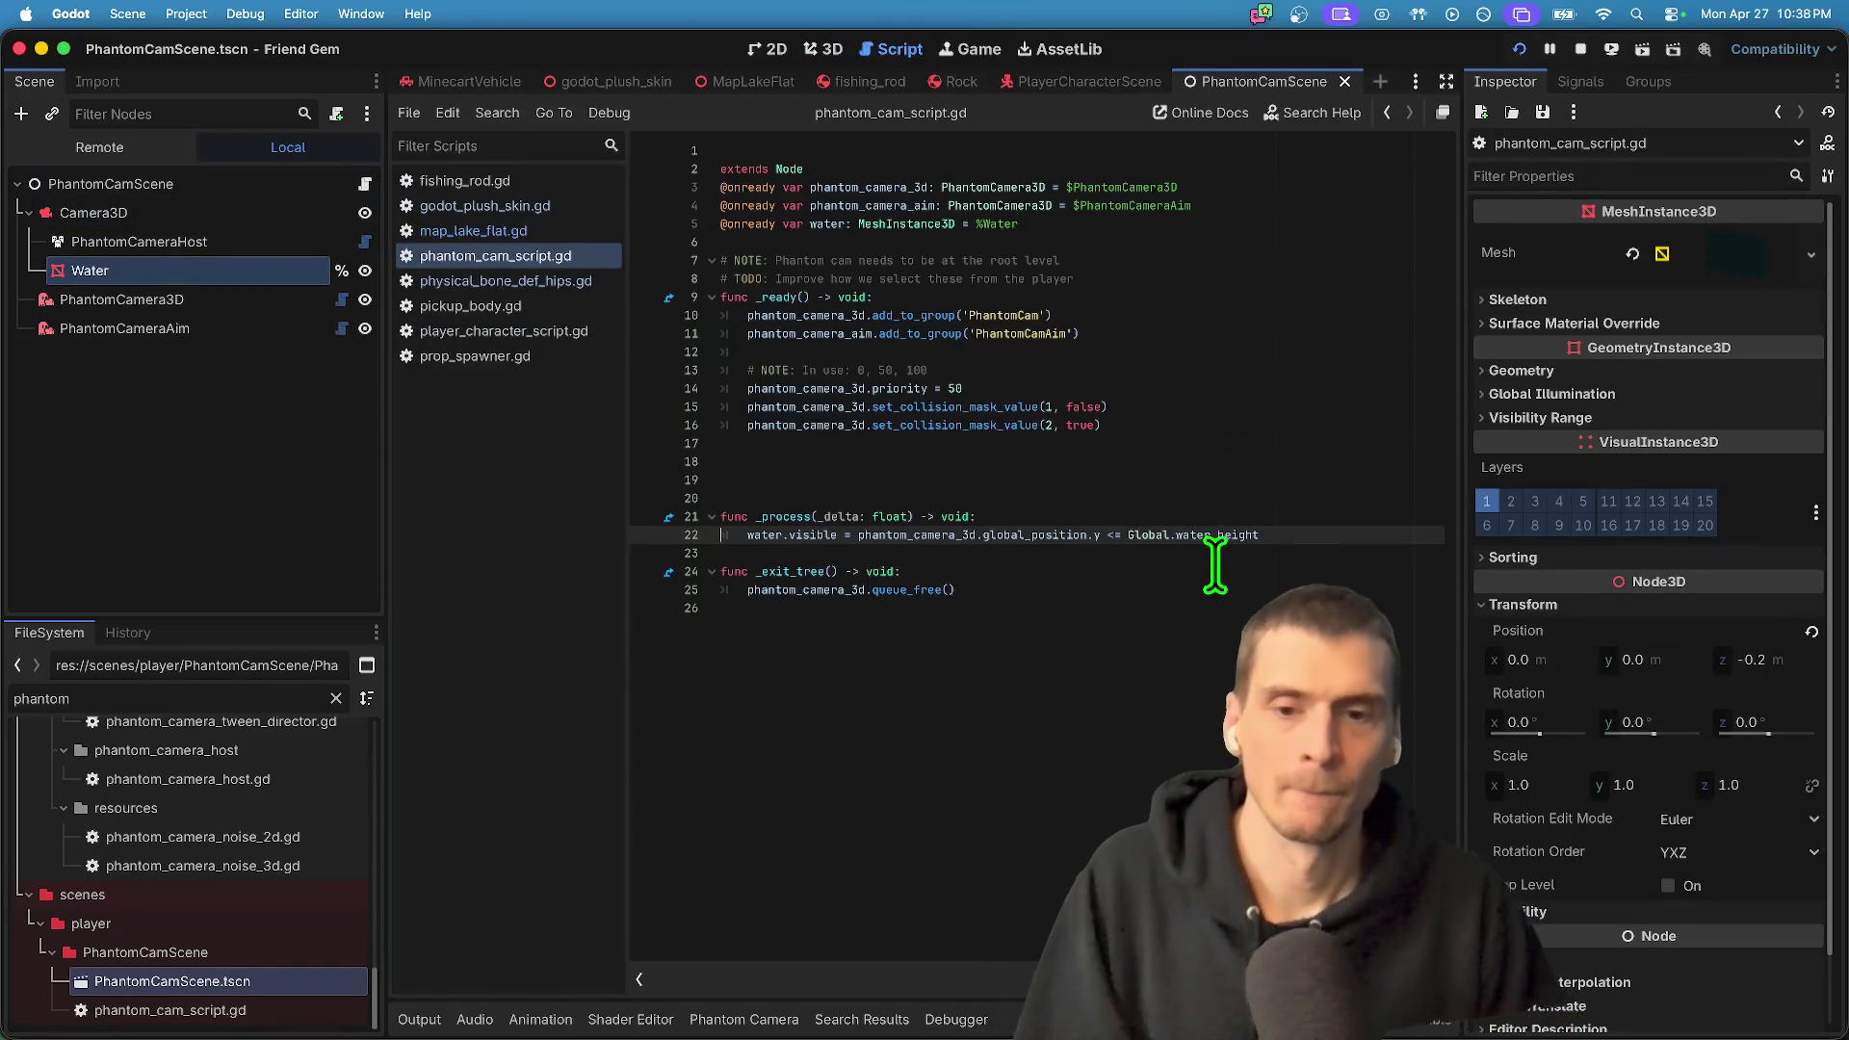
left_click(724, 607)
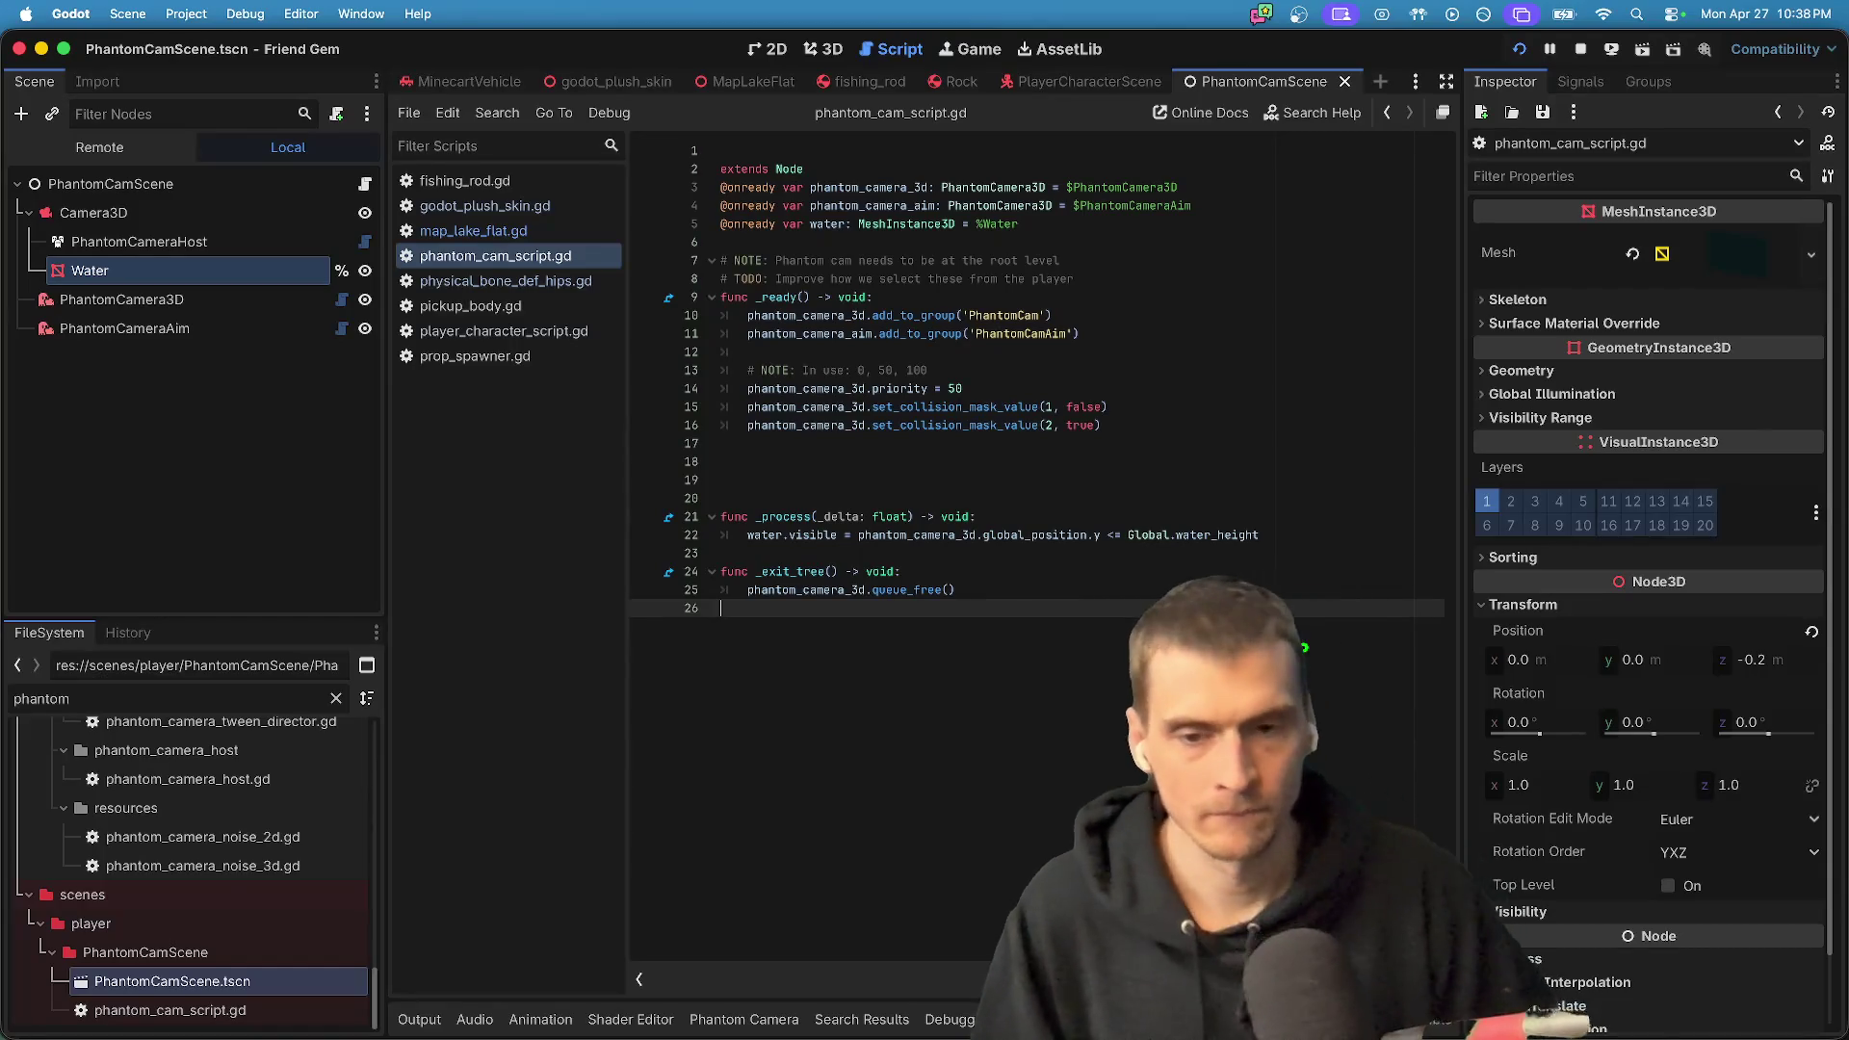
left_click(1330, 536)
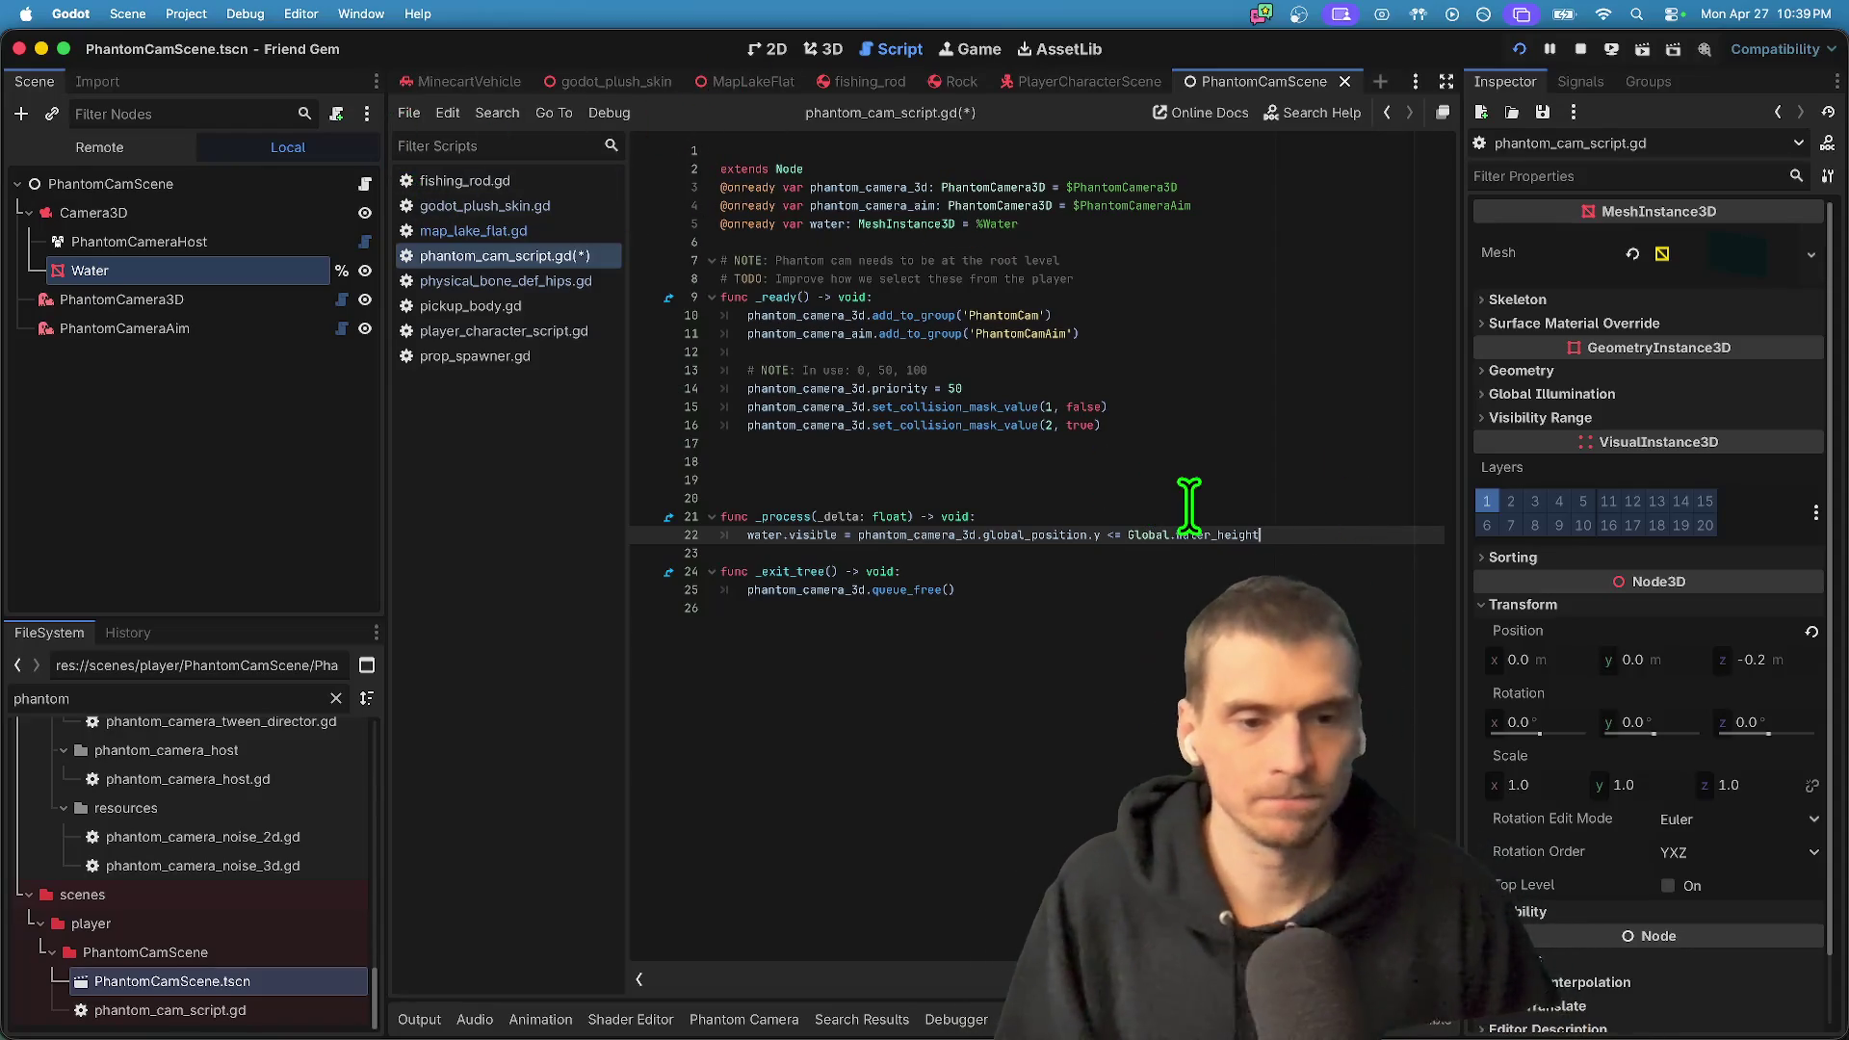
left_click(605, 232)
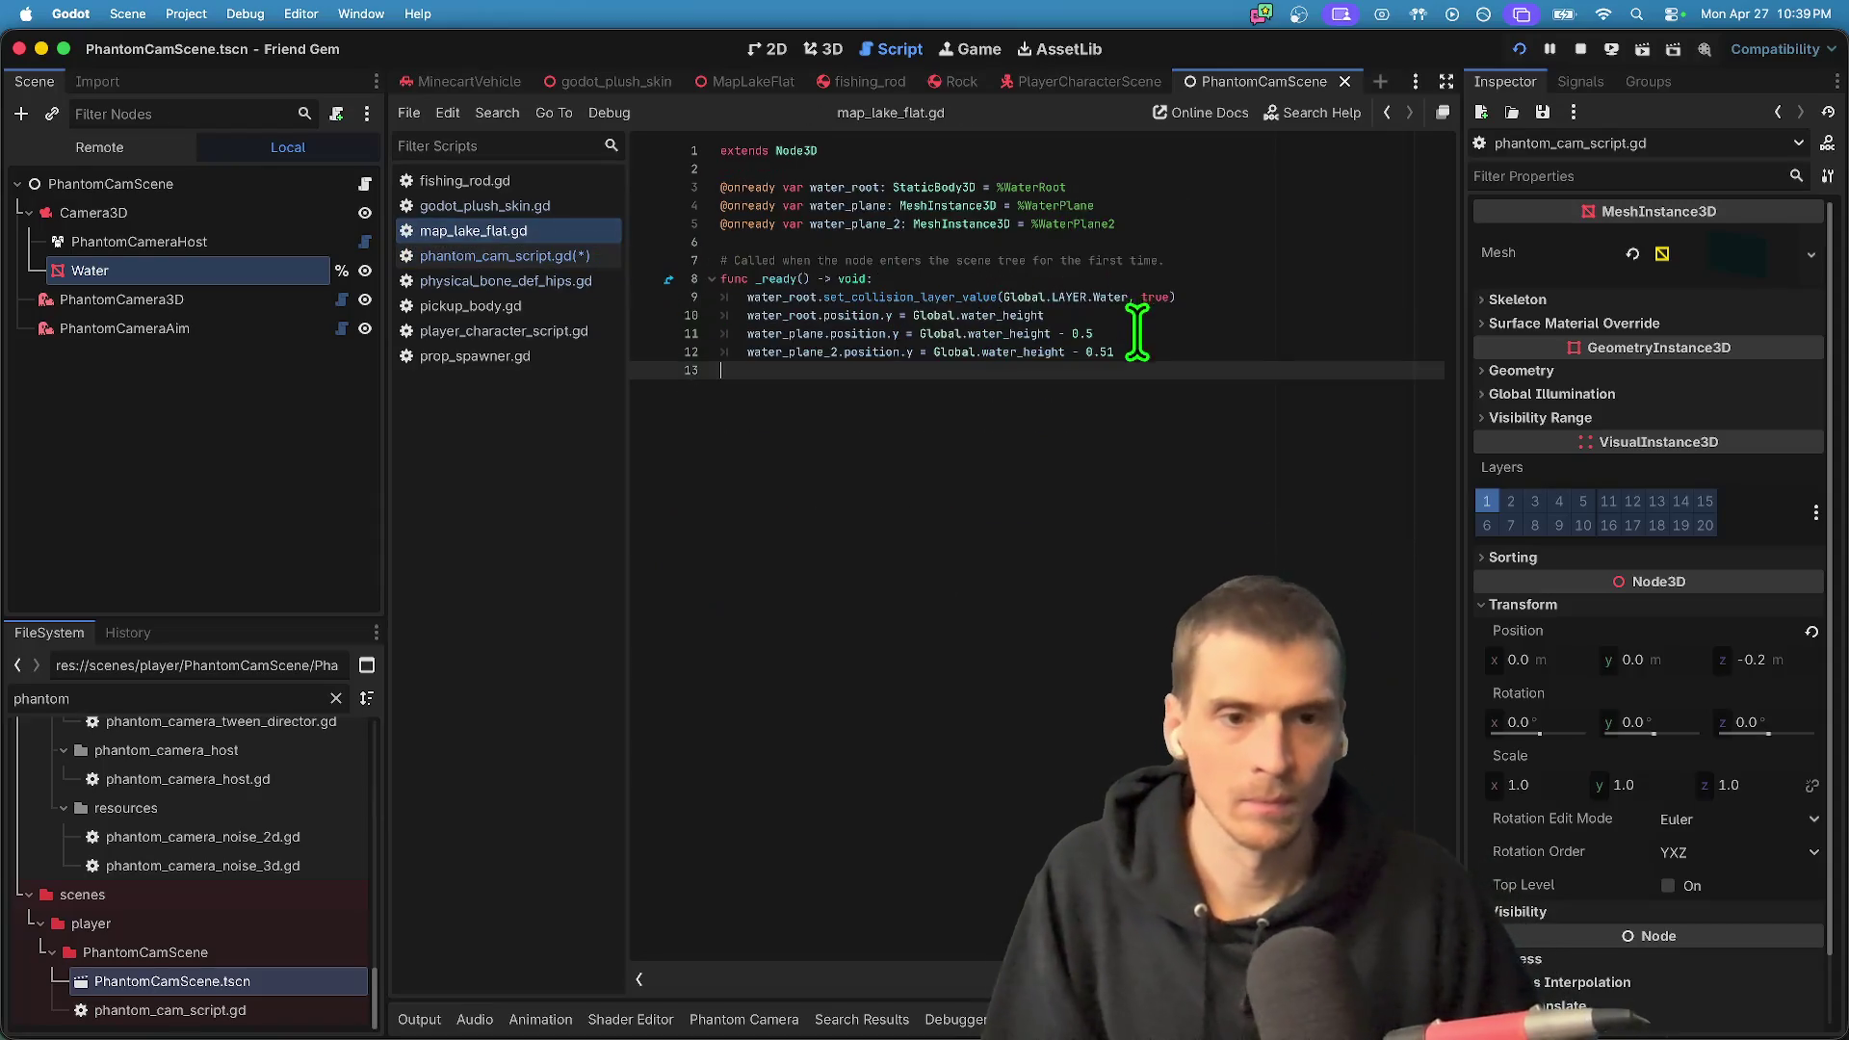
key("alt+Left")
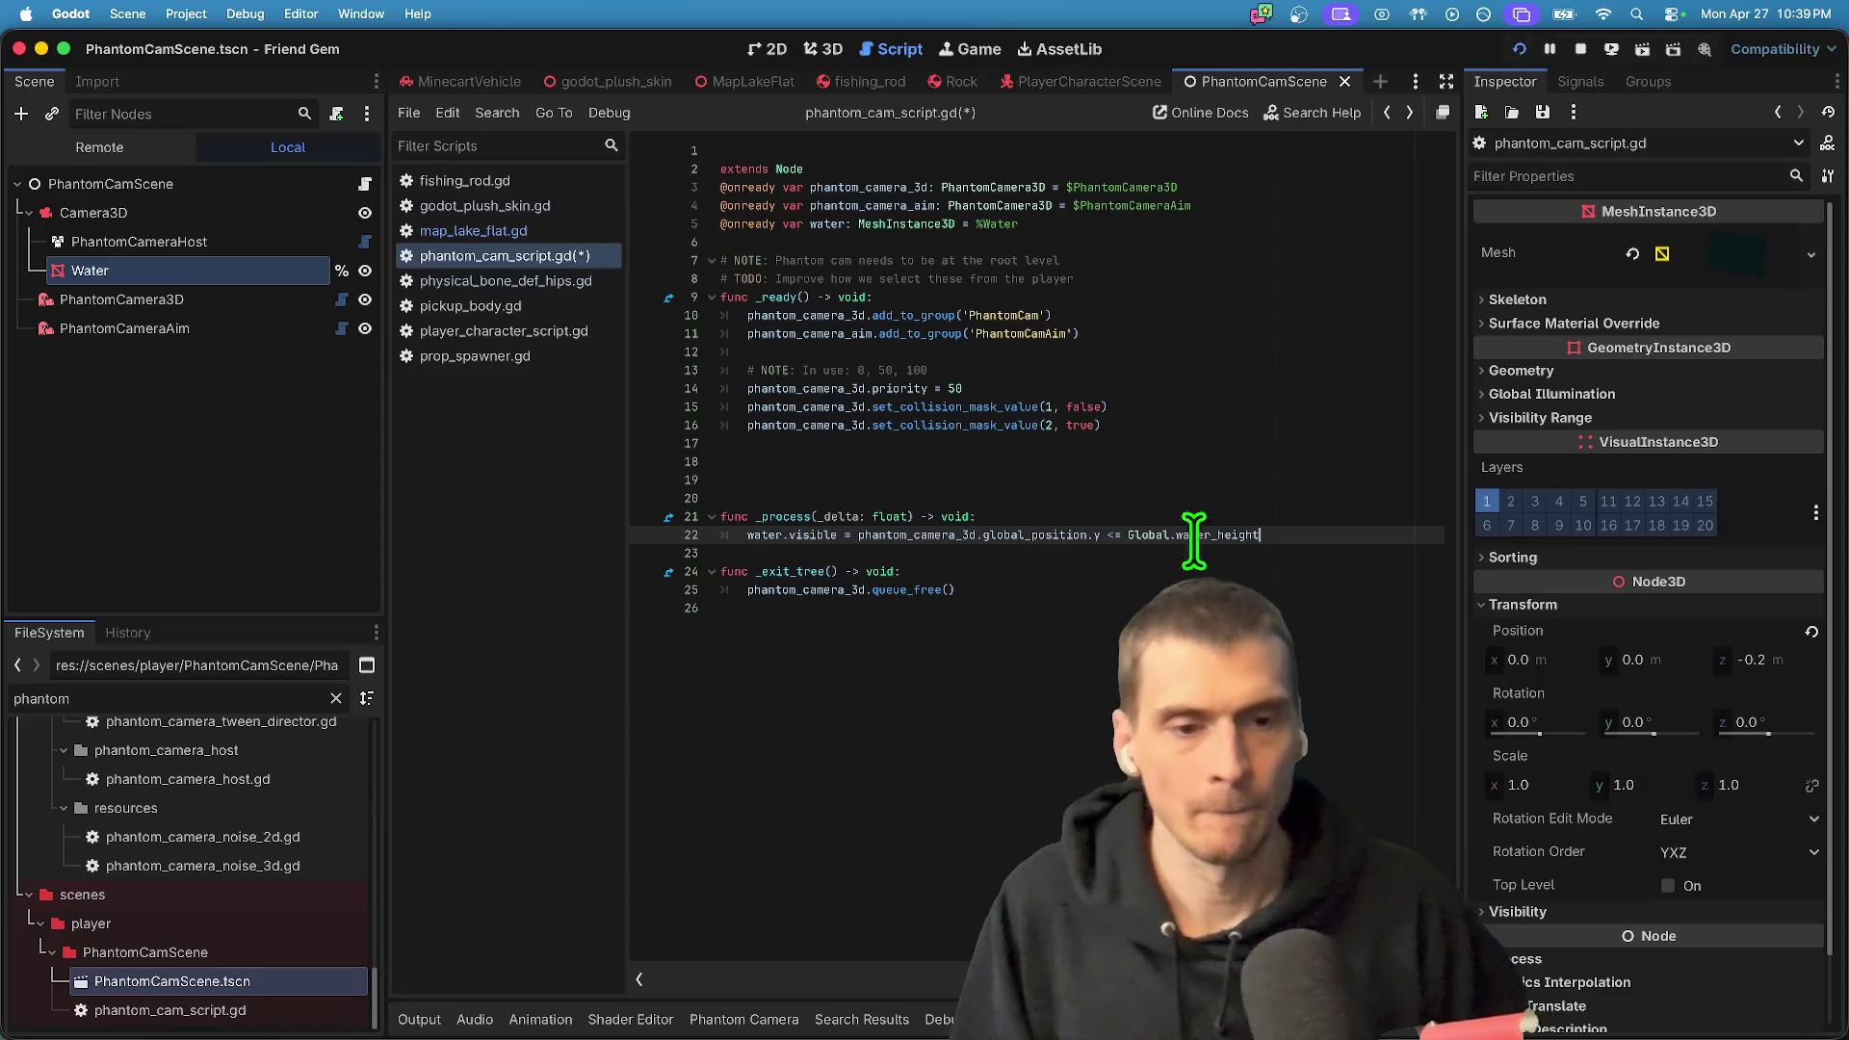
left_click(1110, 546)
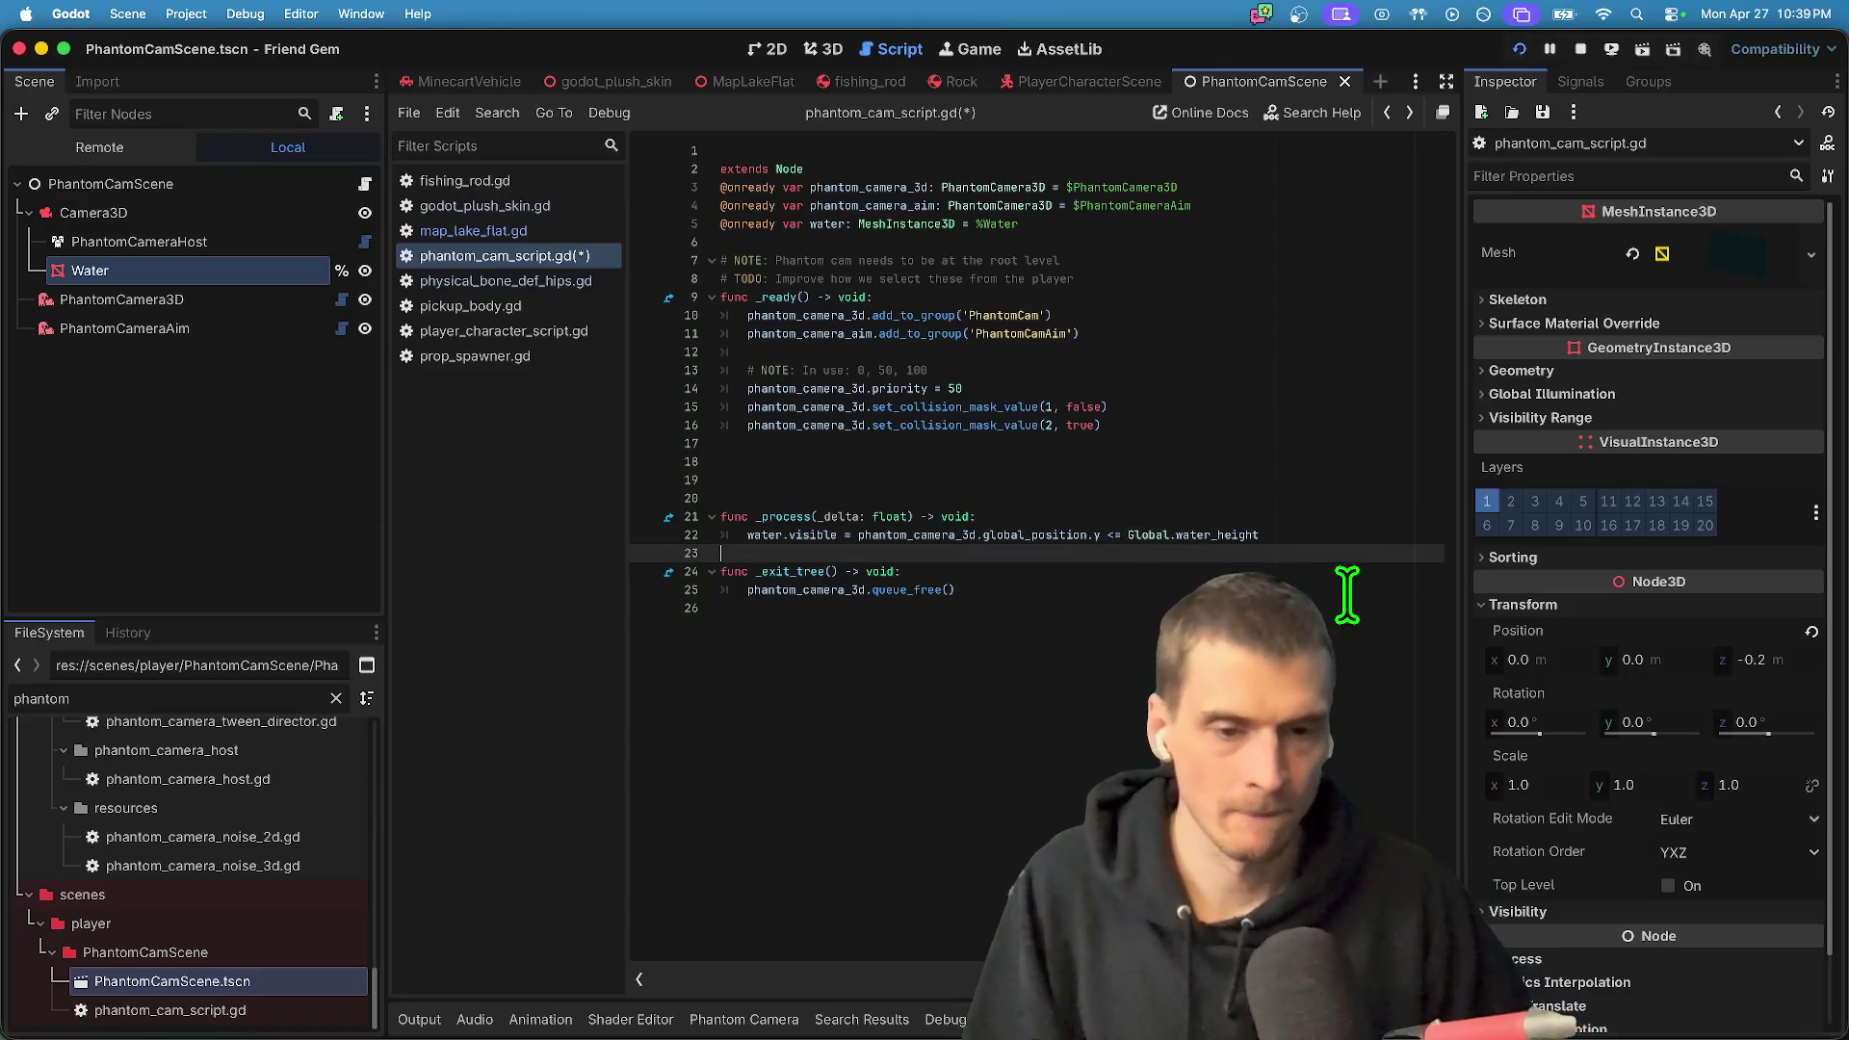
left_click(1091, 535)
type(".y")
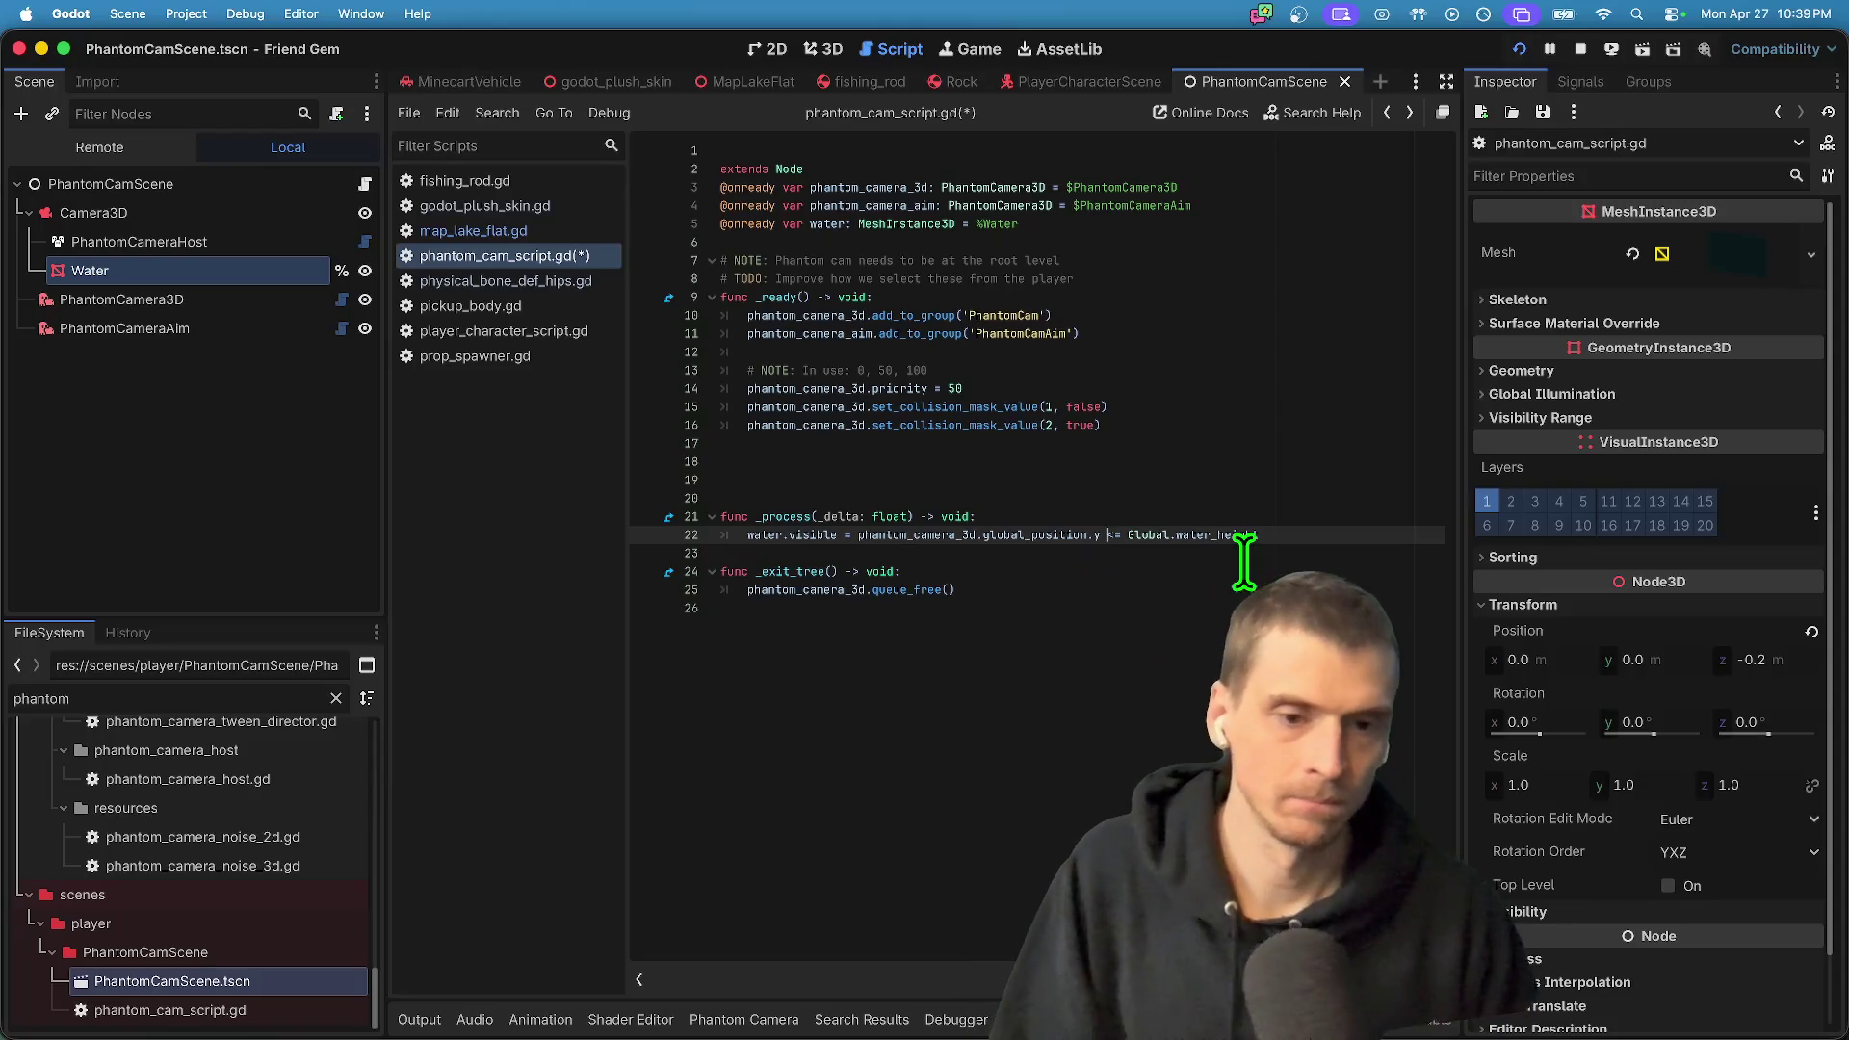
key("super+b")
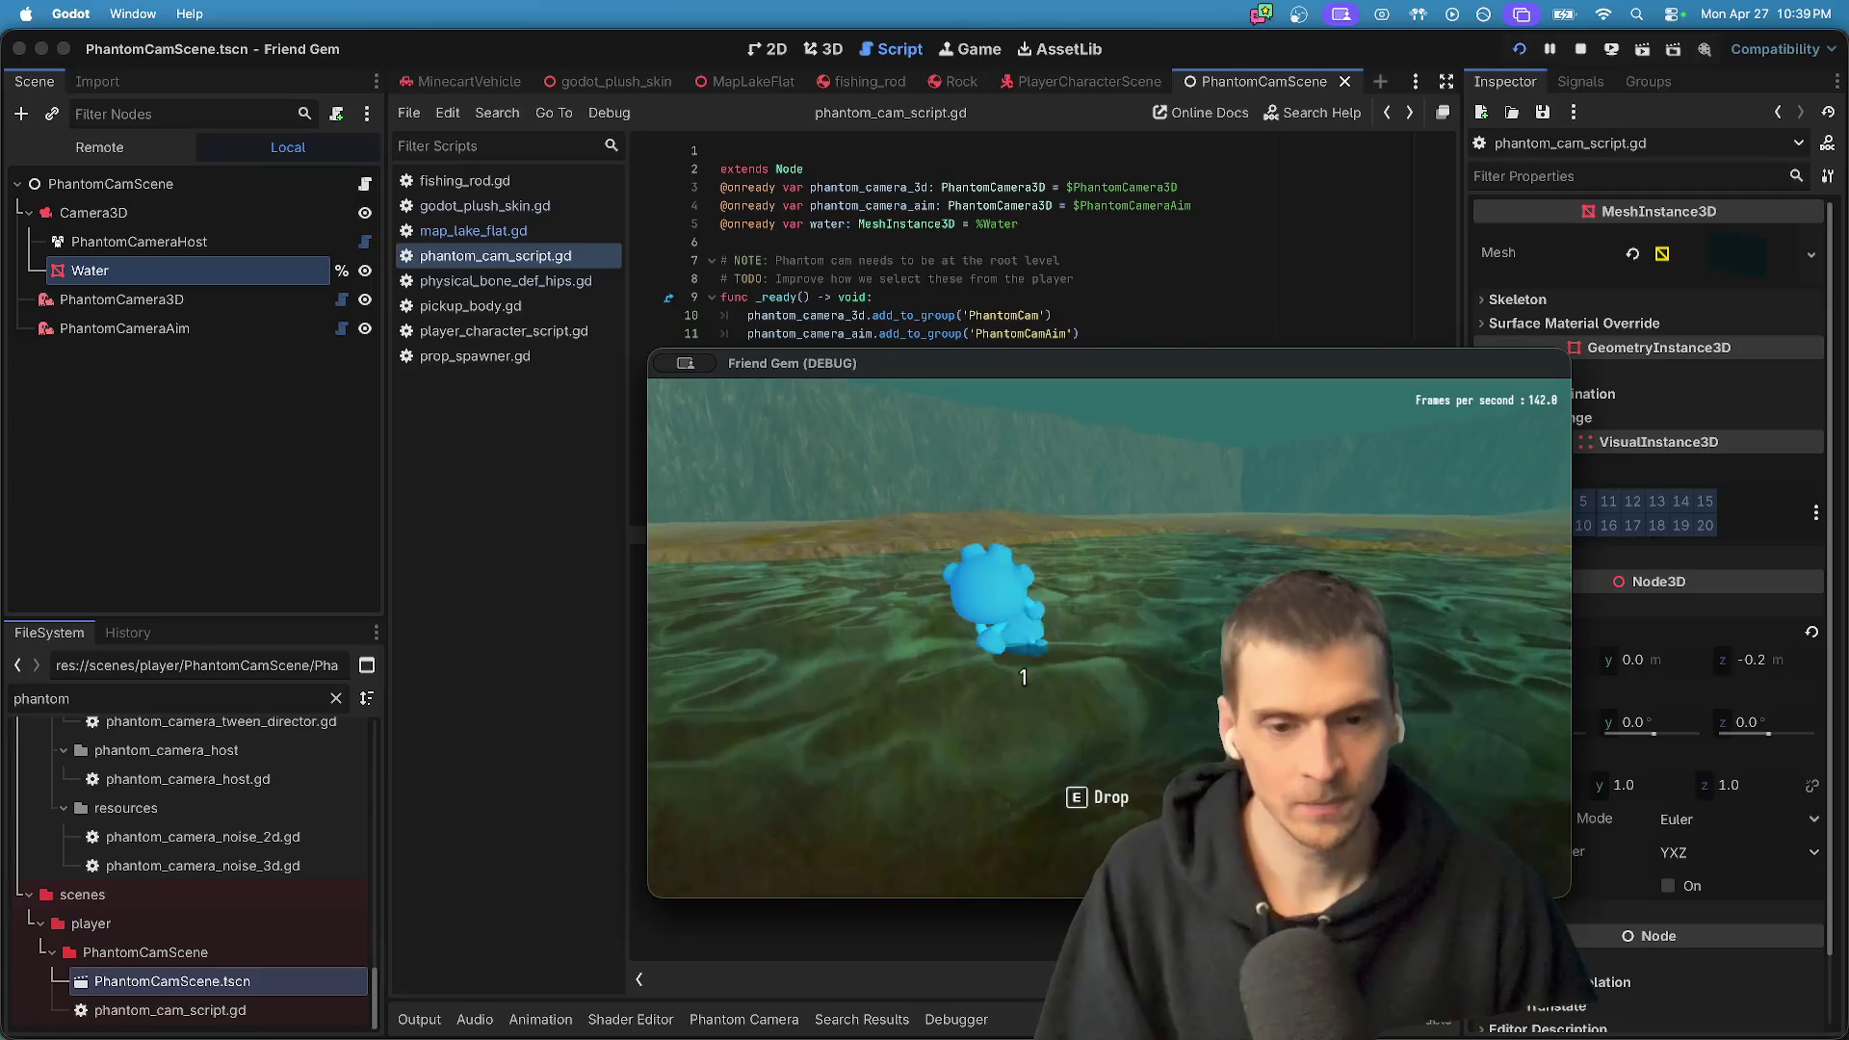
- Playtest the underwater camera, changing the water check to Global.water_height - 0.5
key("super+Tab")
key("super+Tab")
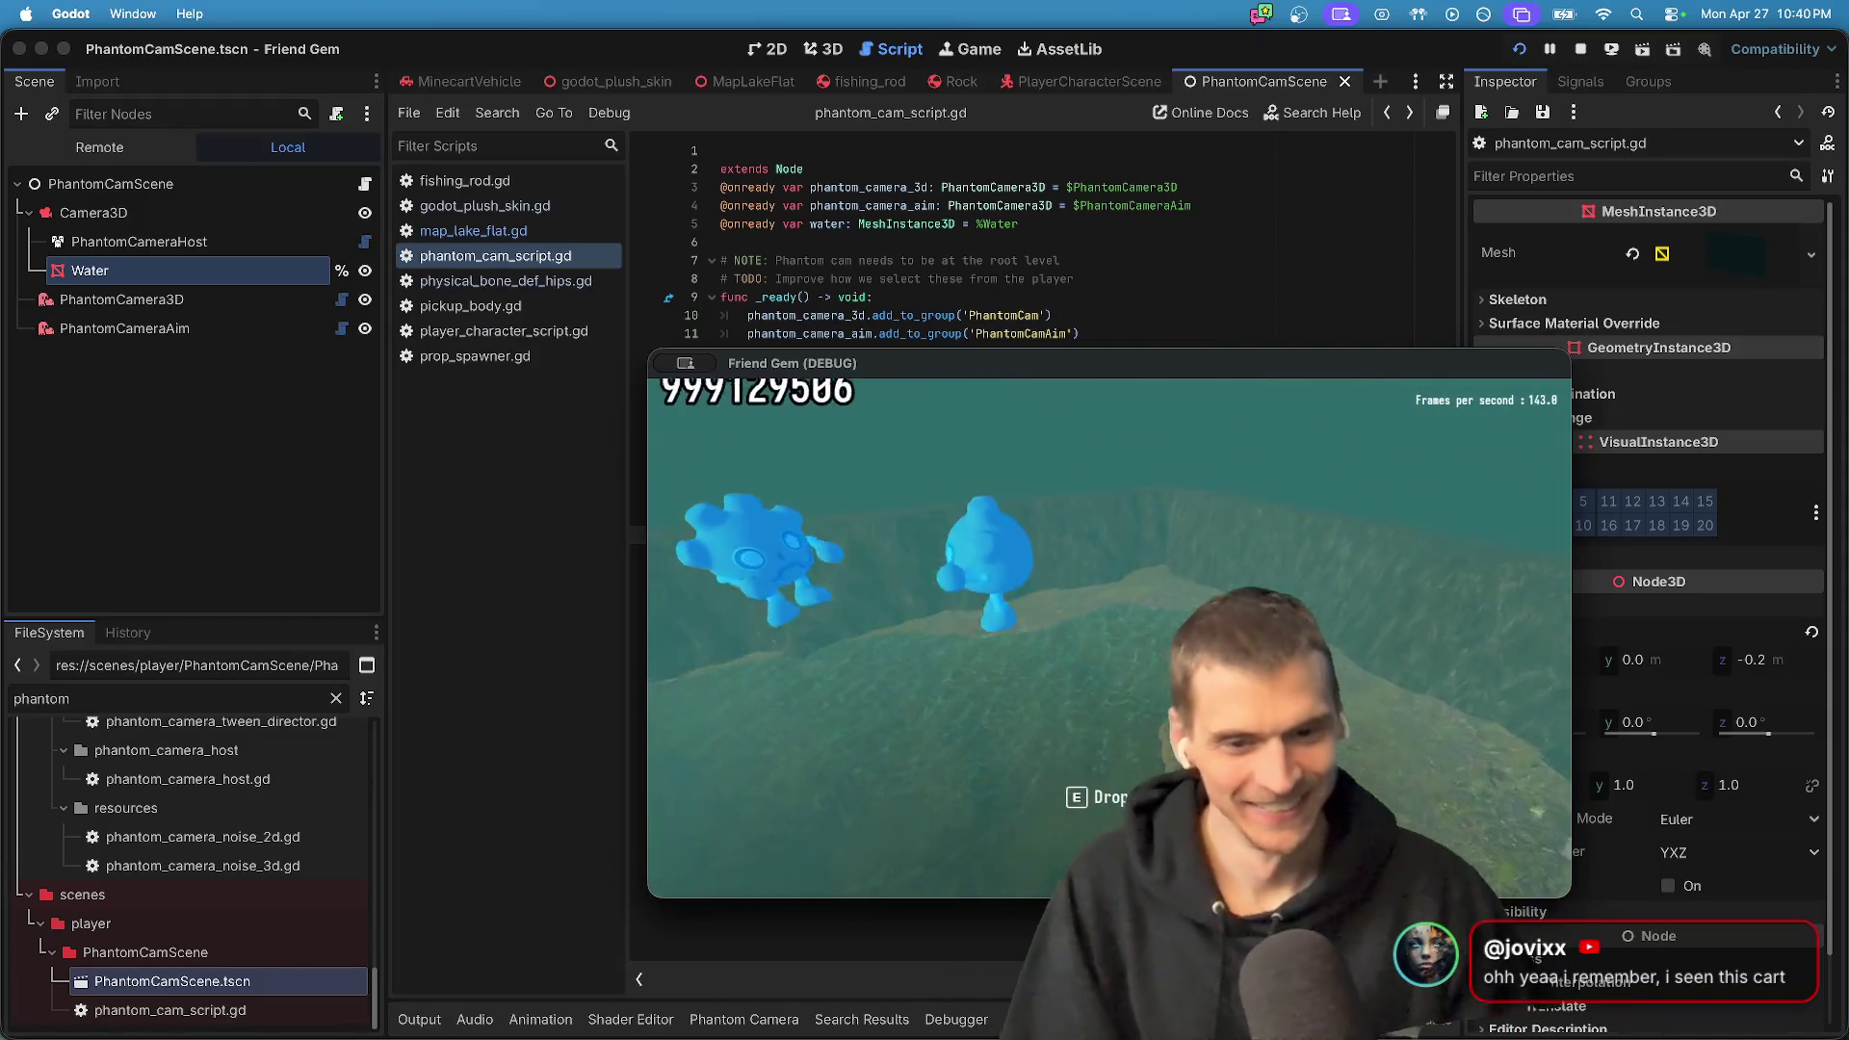
key("super+Tab")
key("super+Tab")
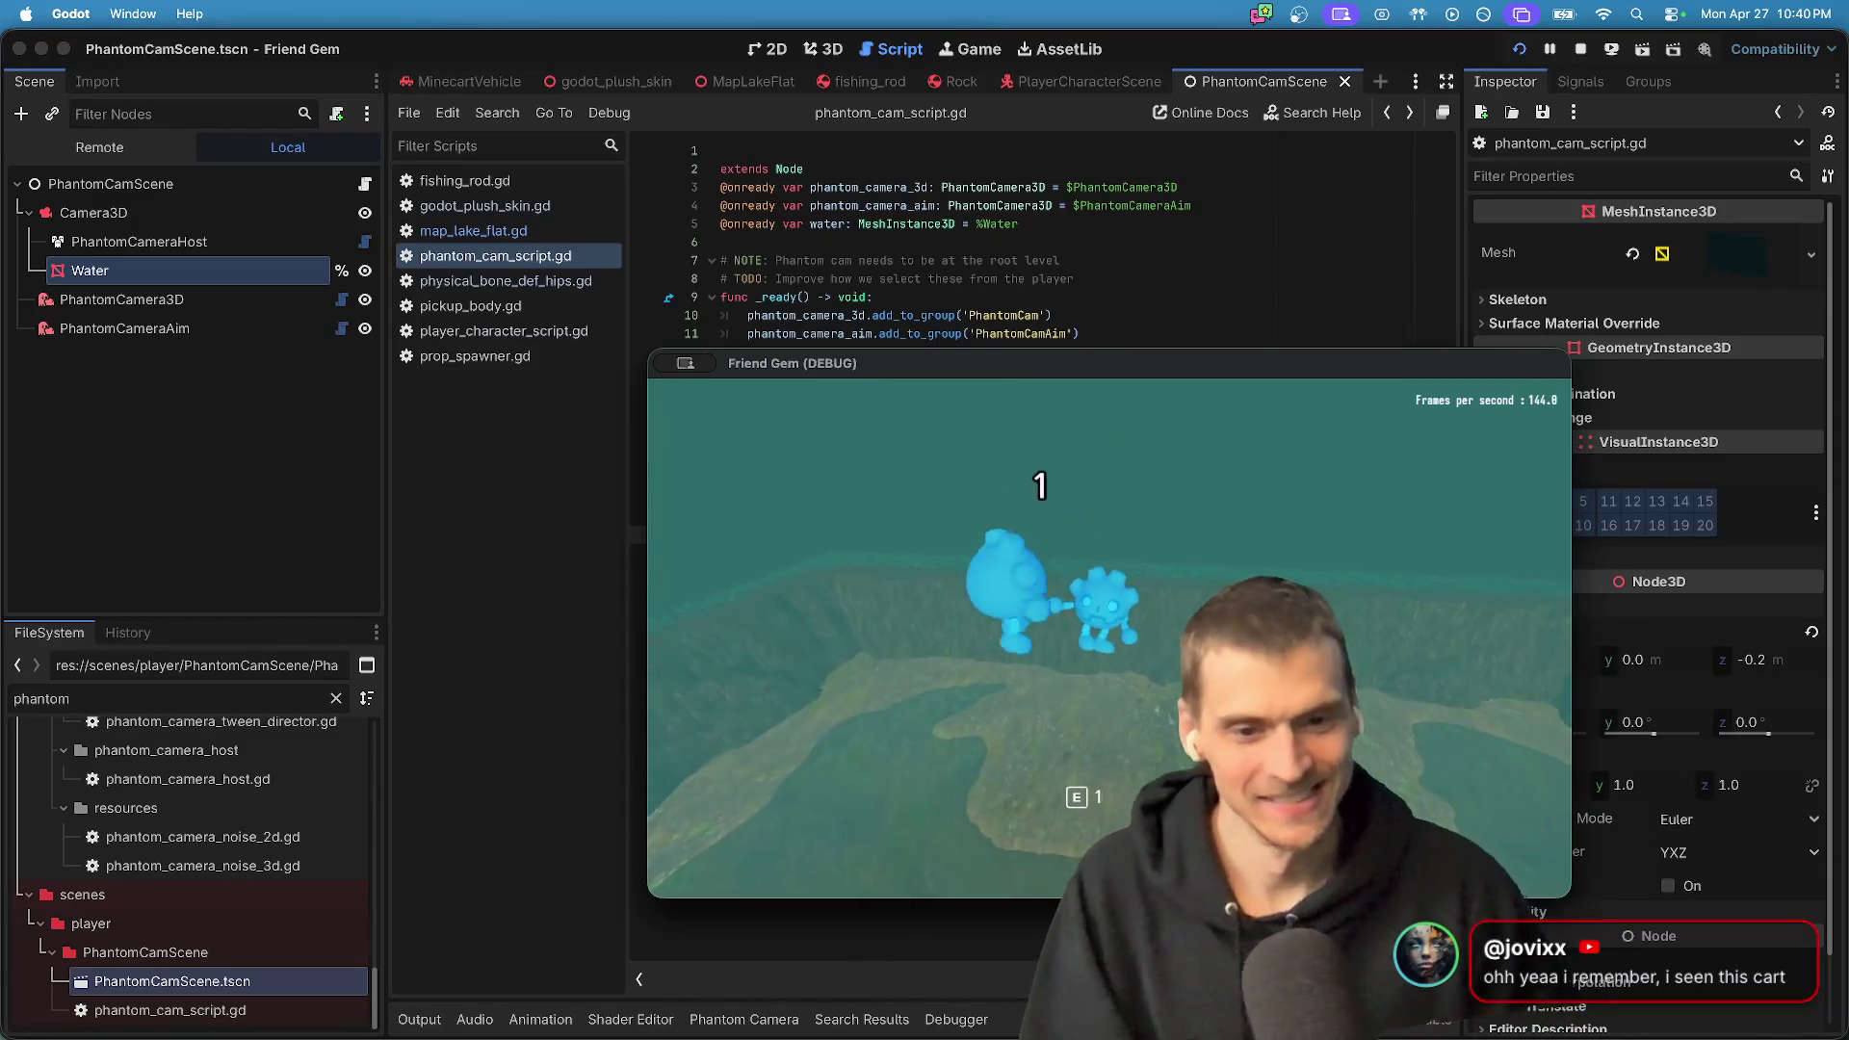
key("super+Tab")
key("super+Tab")
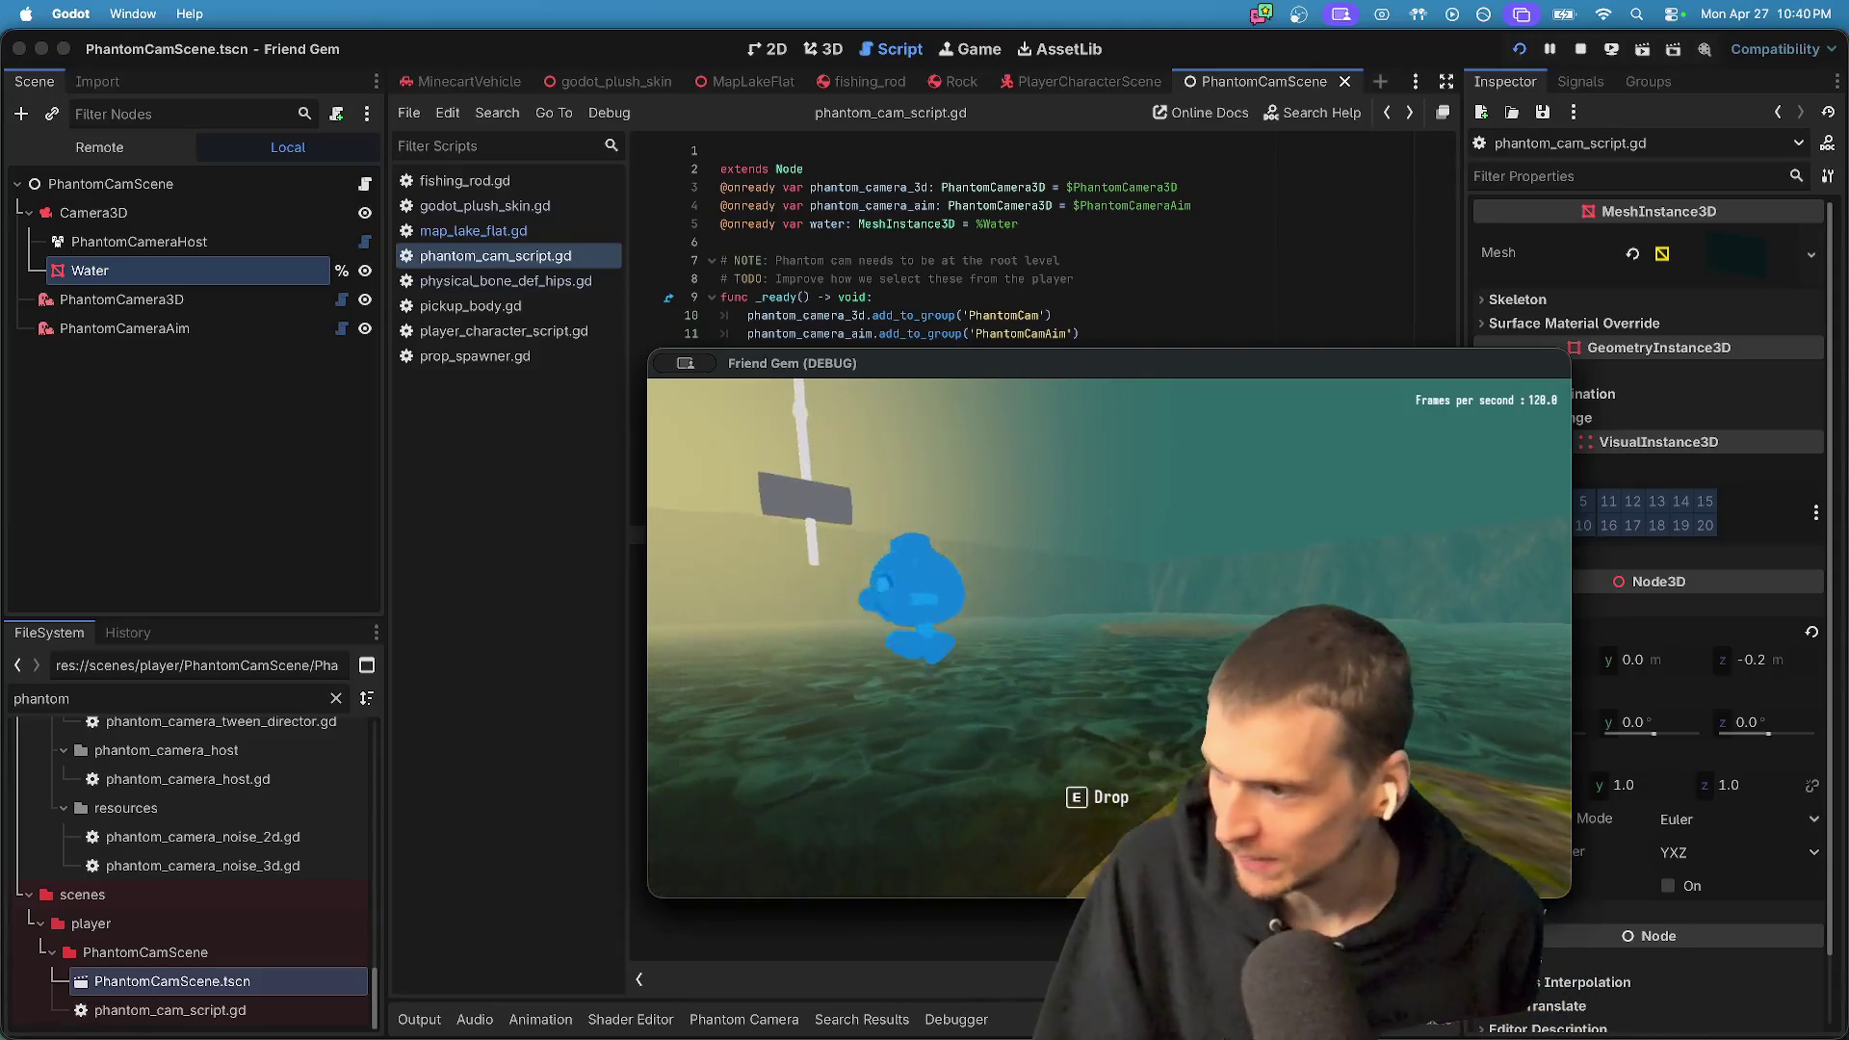
key("super+Tab")
key("super+Tab")
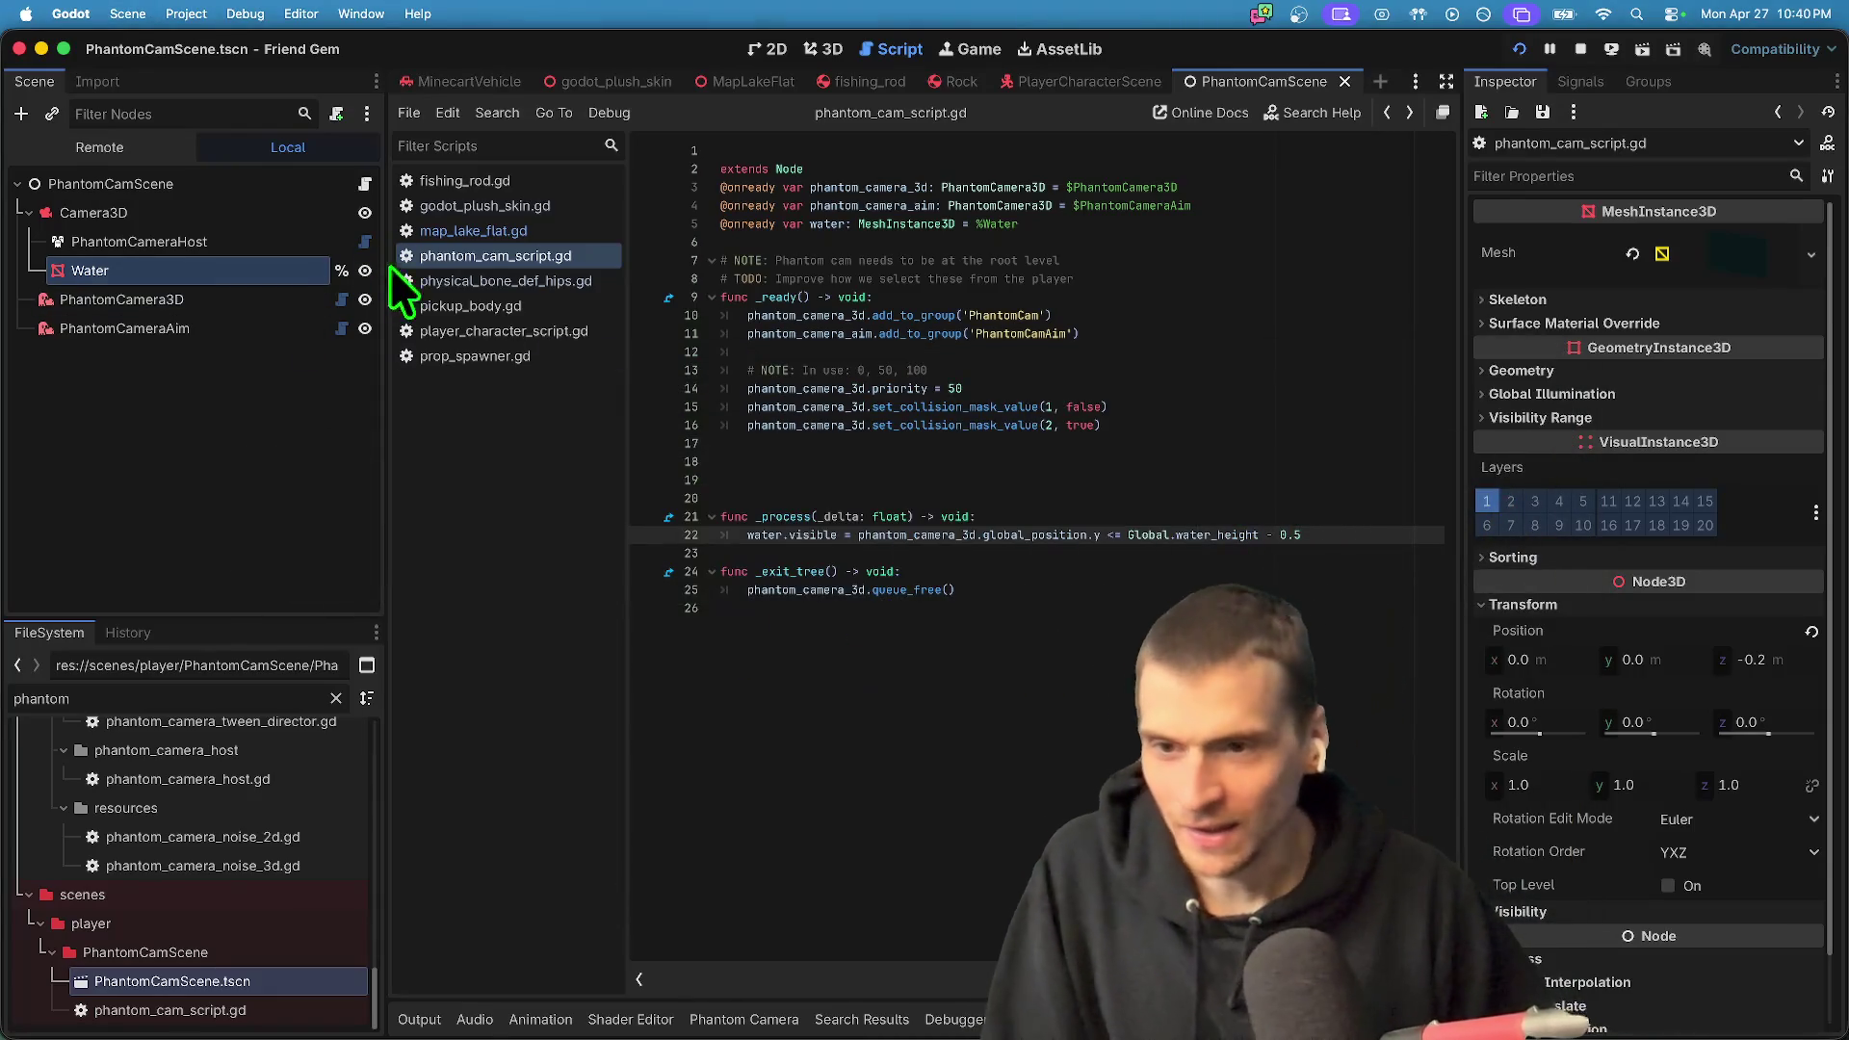
- Look over player_character_script.gd and physical_bone_def_hips.gd, then open pickup_body.gd
left_click(409, 330)
scroll(1355, 627, "down", 5)
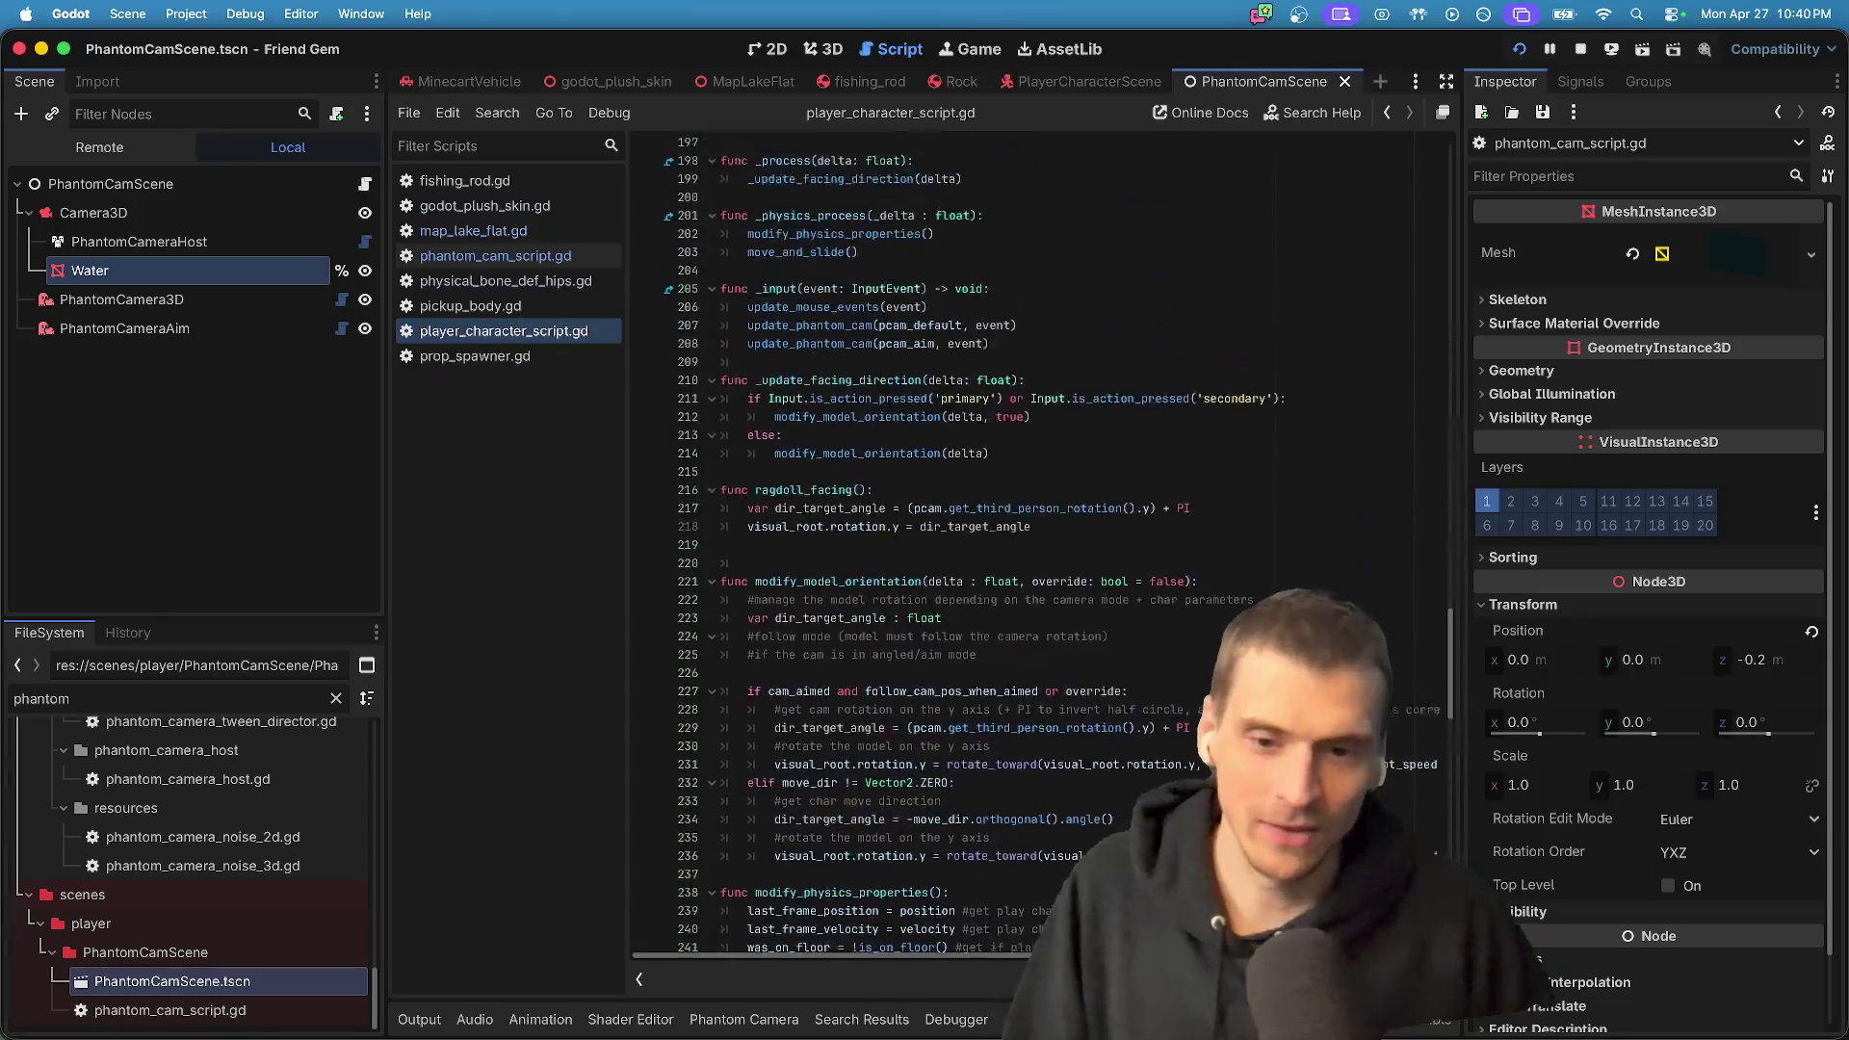
scroll(1038, 544, "up", 8)
scroll(1231, 575, "up", 14)
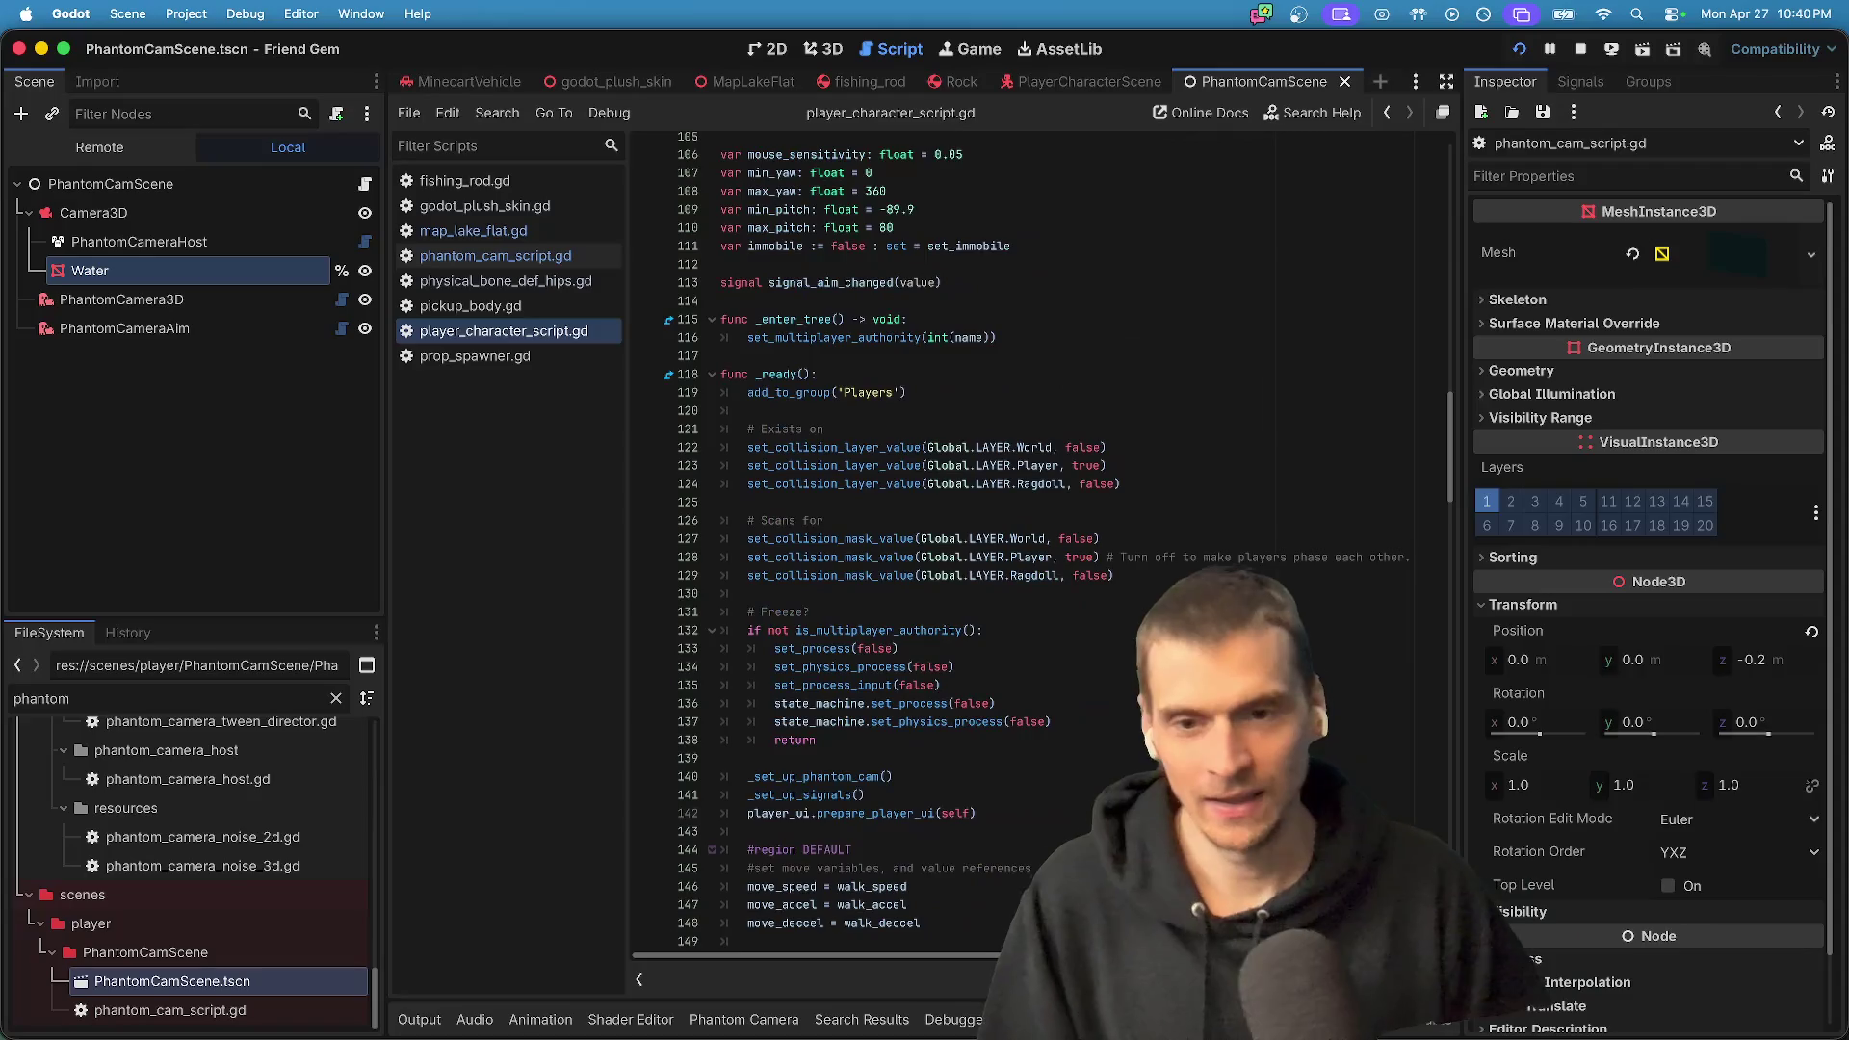
scroll(1038, 545, "down", 3)
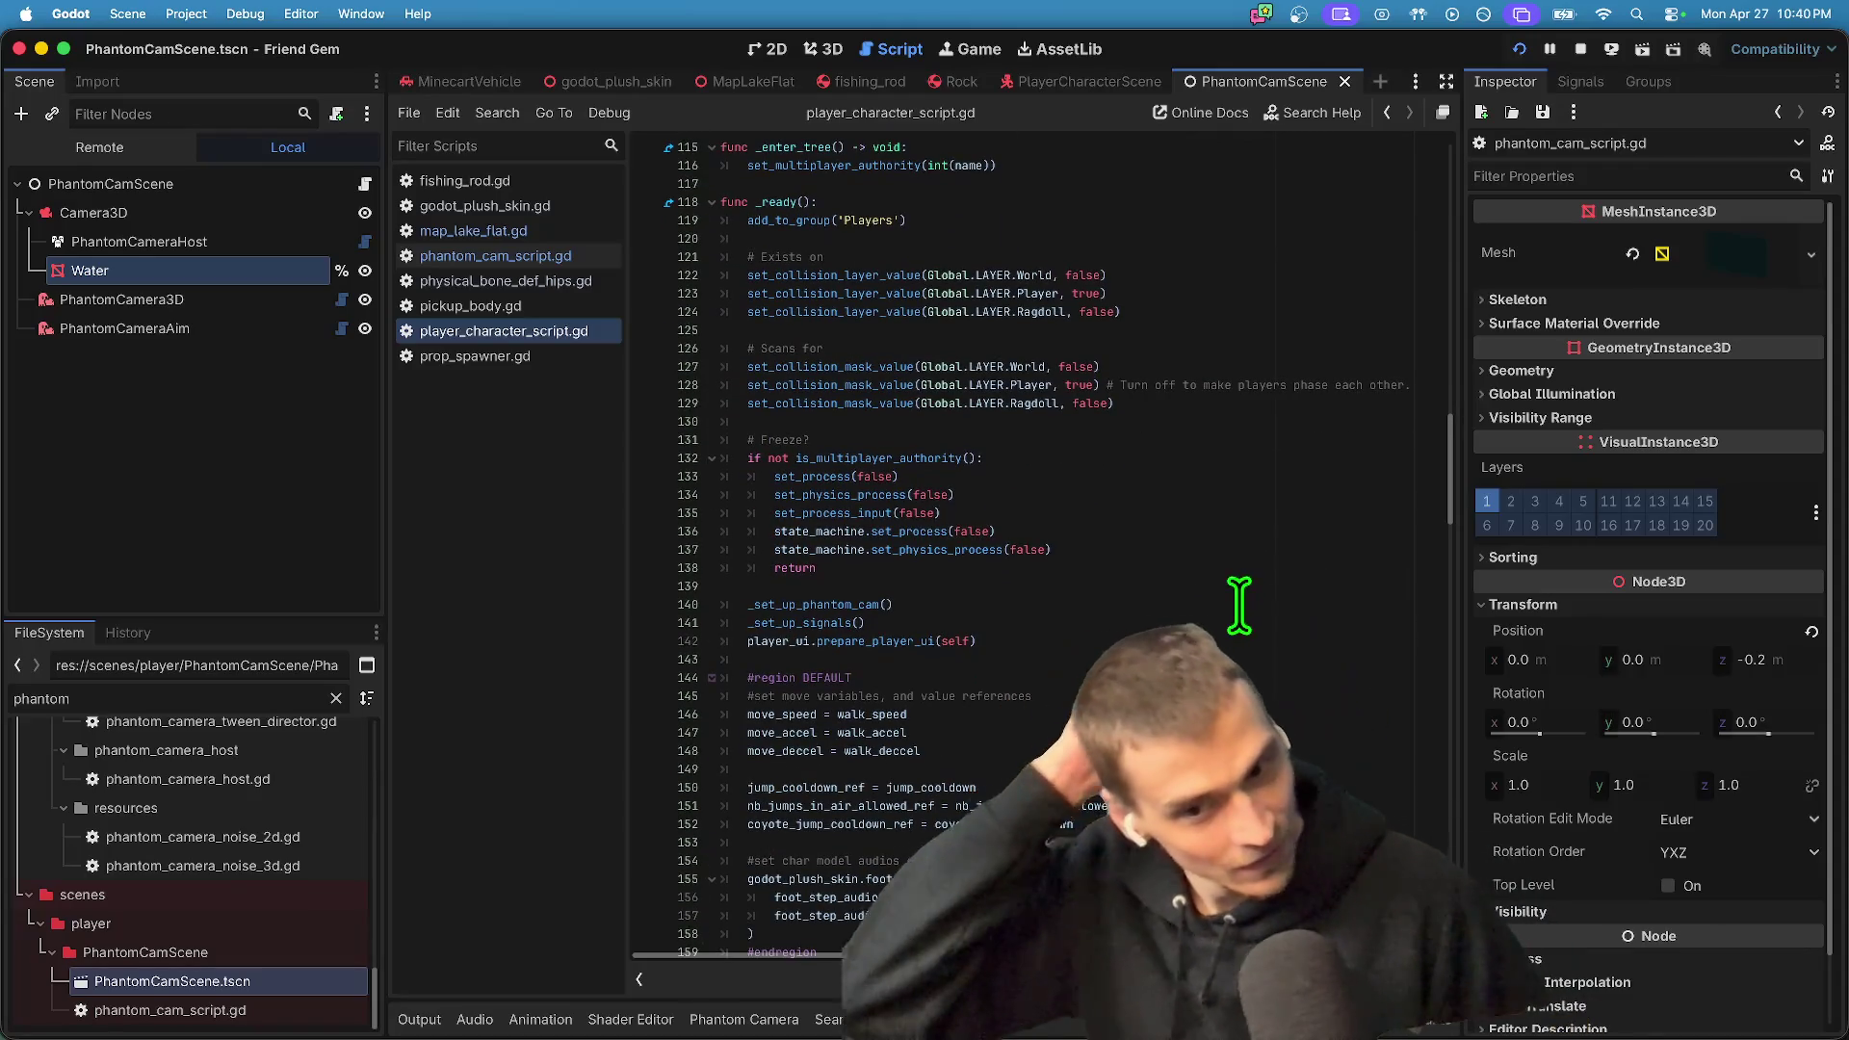
left_click(529, 280)
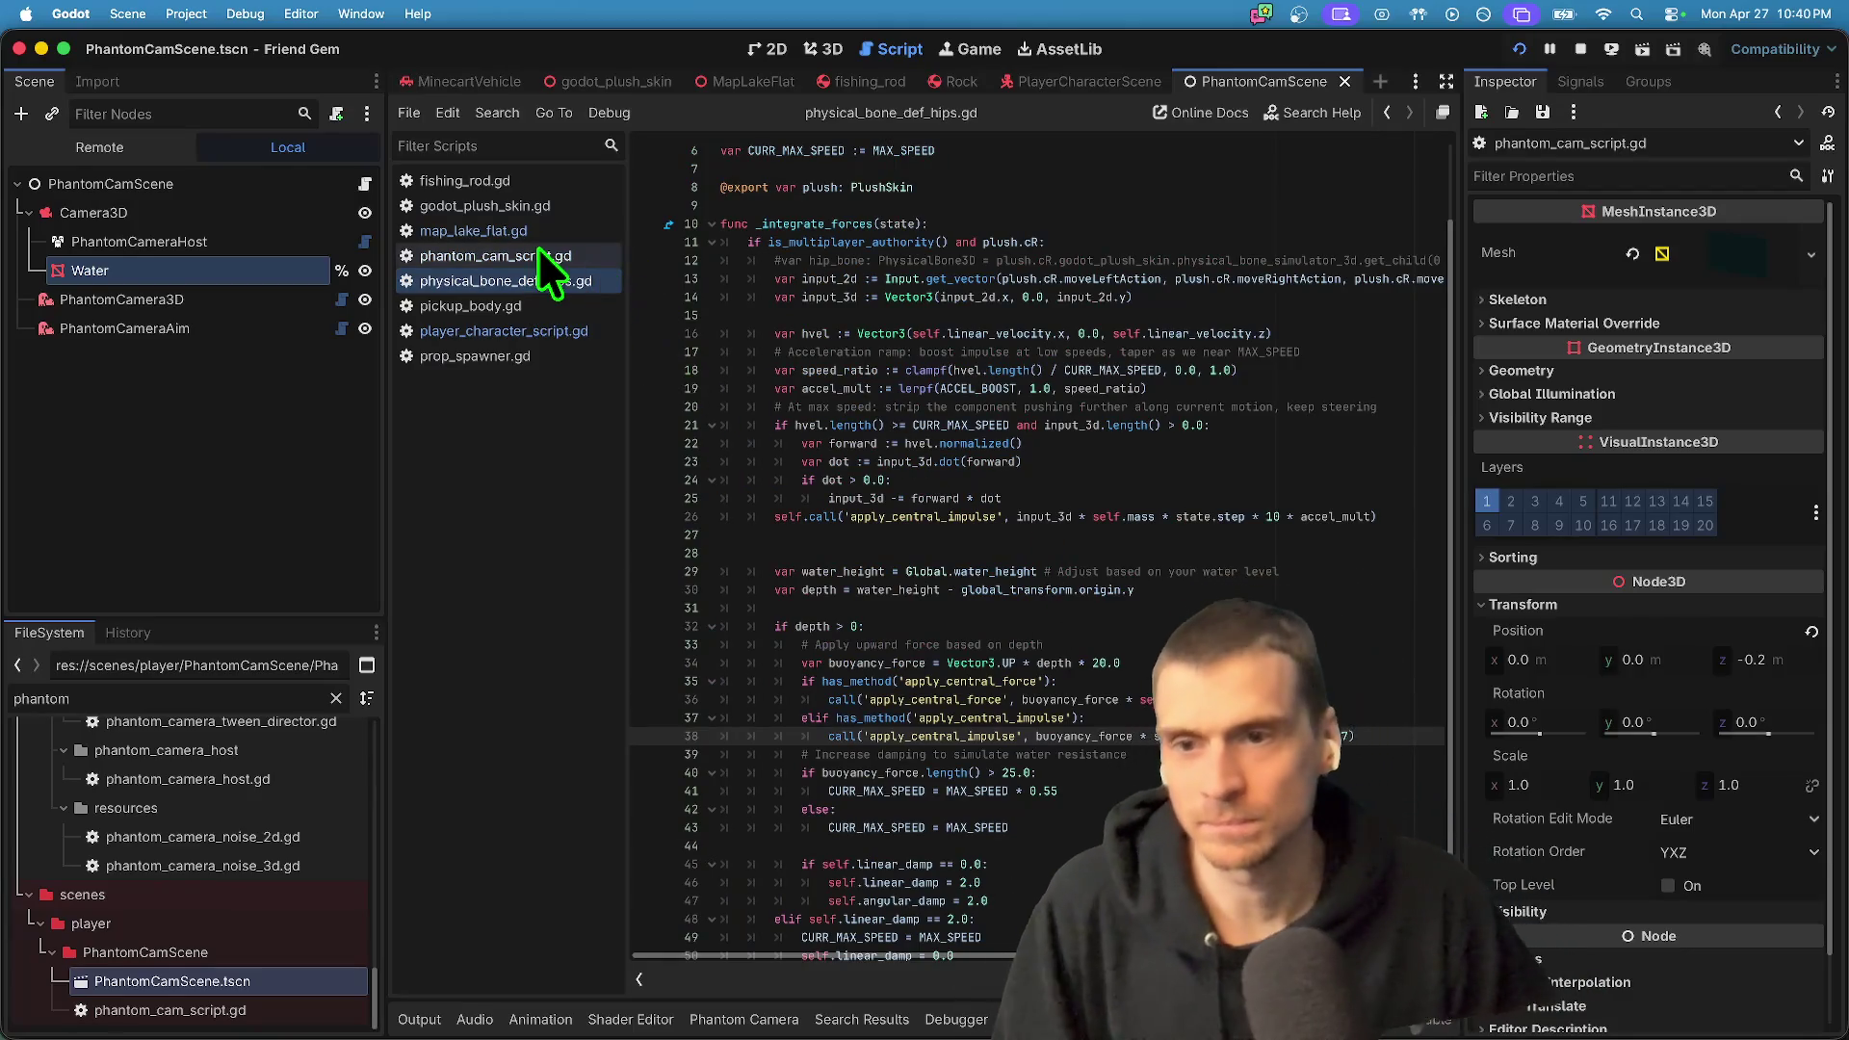
scroll(696, 304, "up", 2)
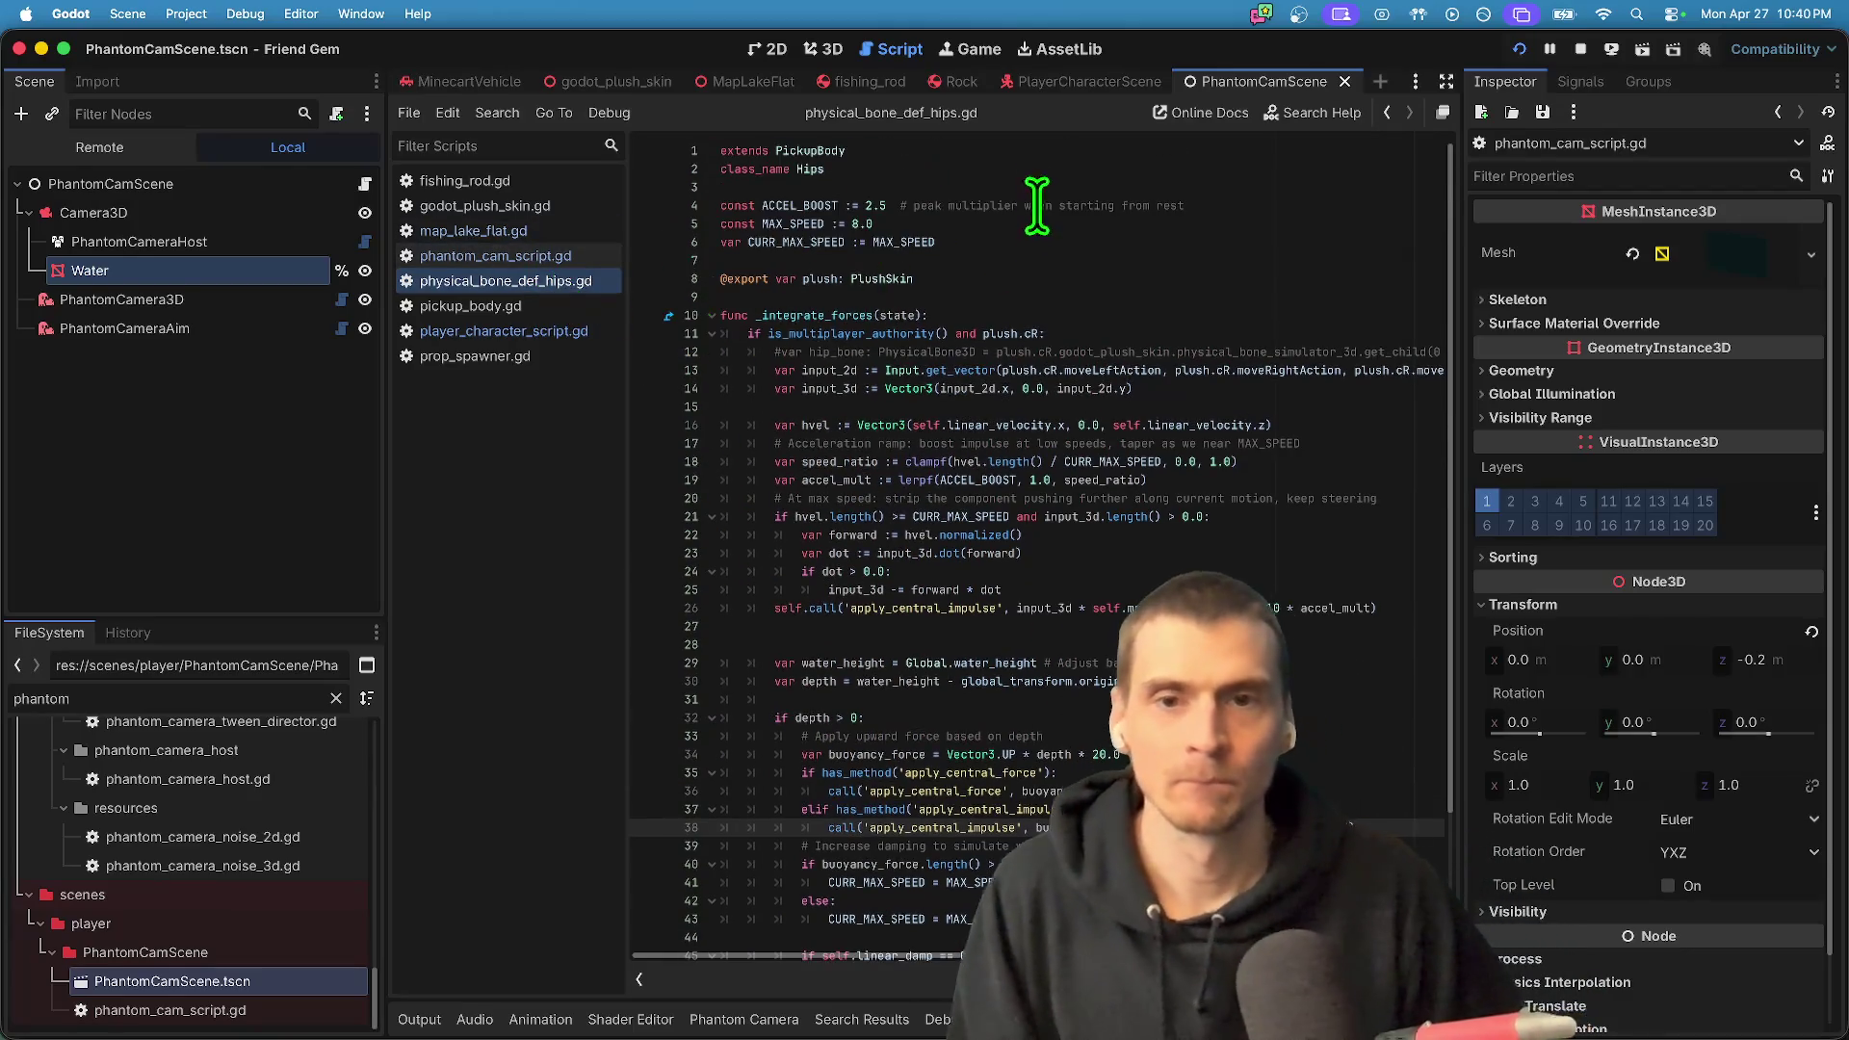
scroll(1203, 363, "down", 3)
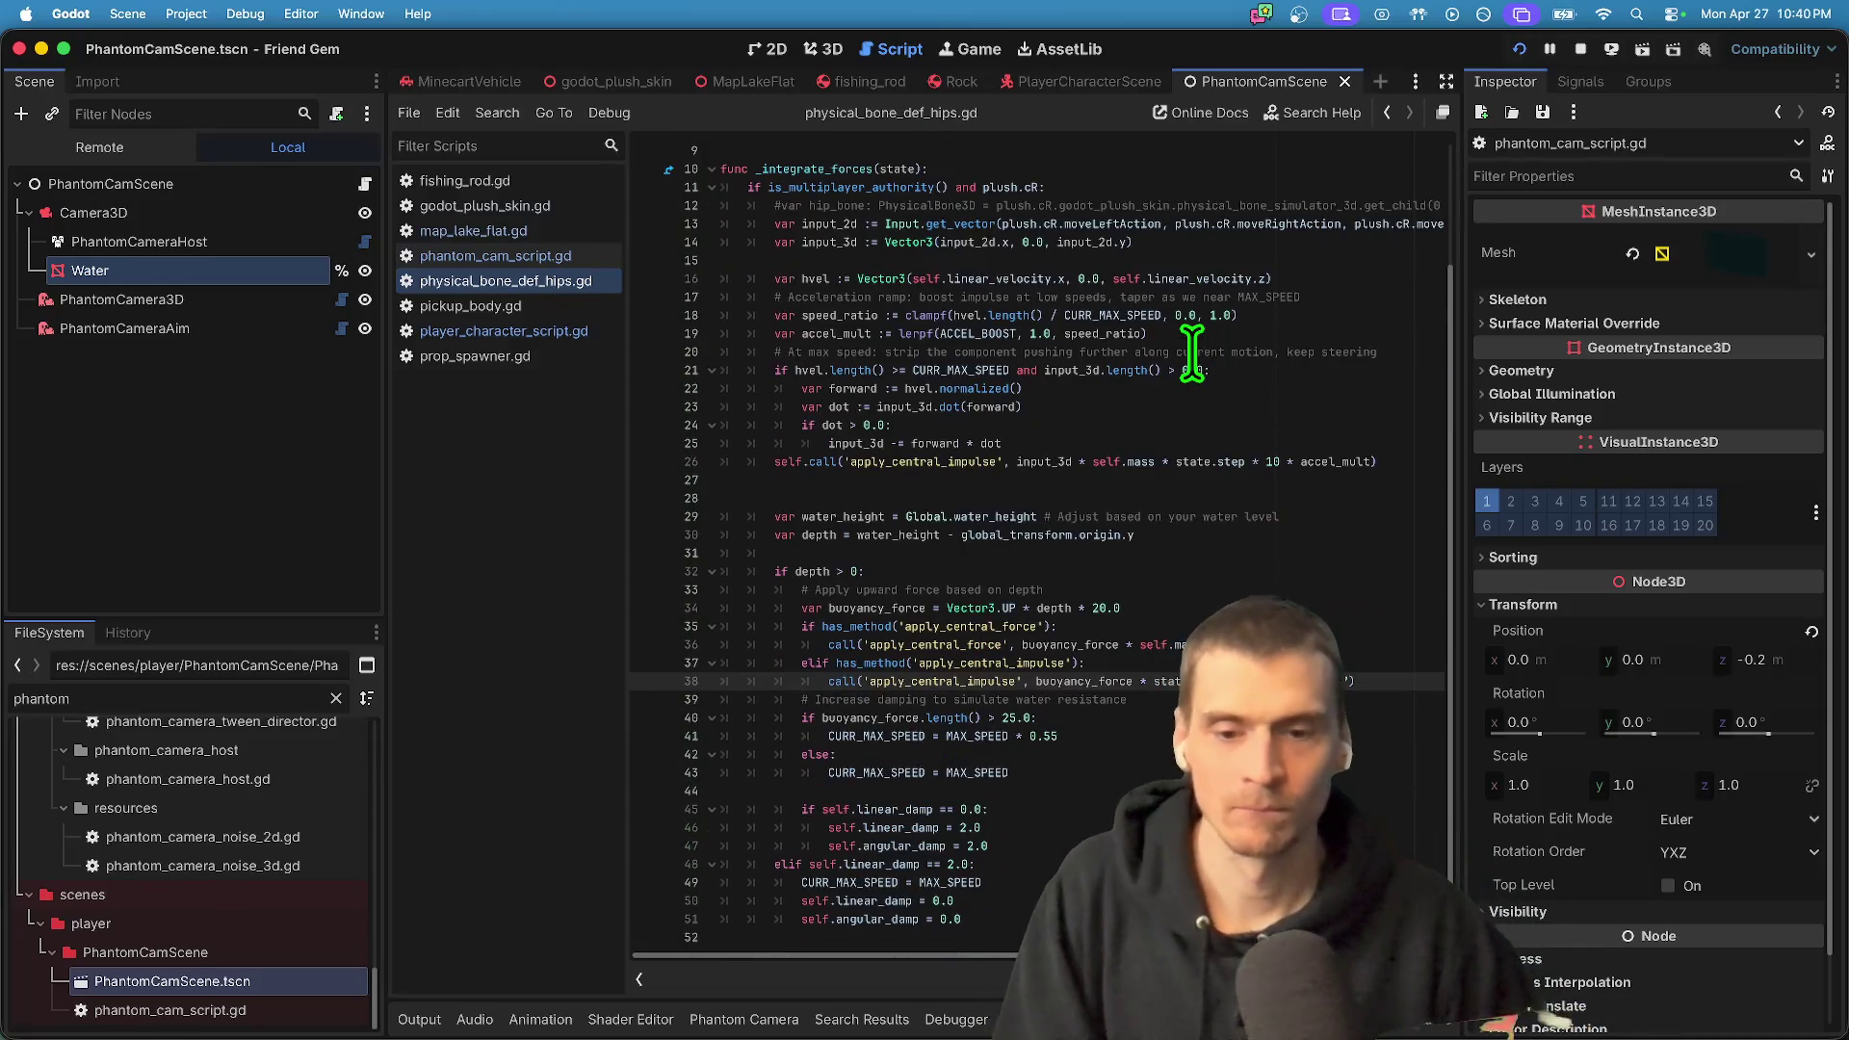
left_click(608, 333)
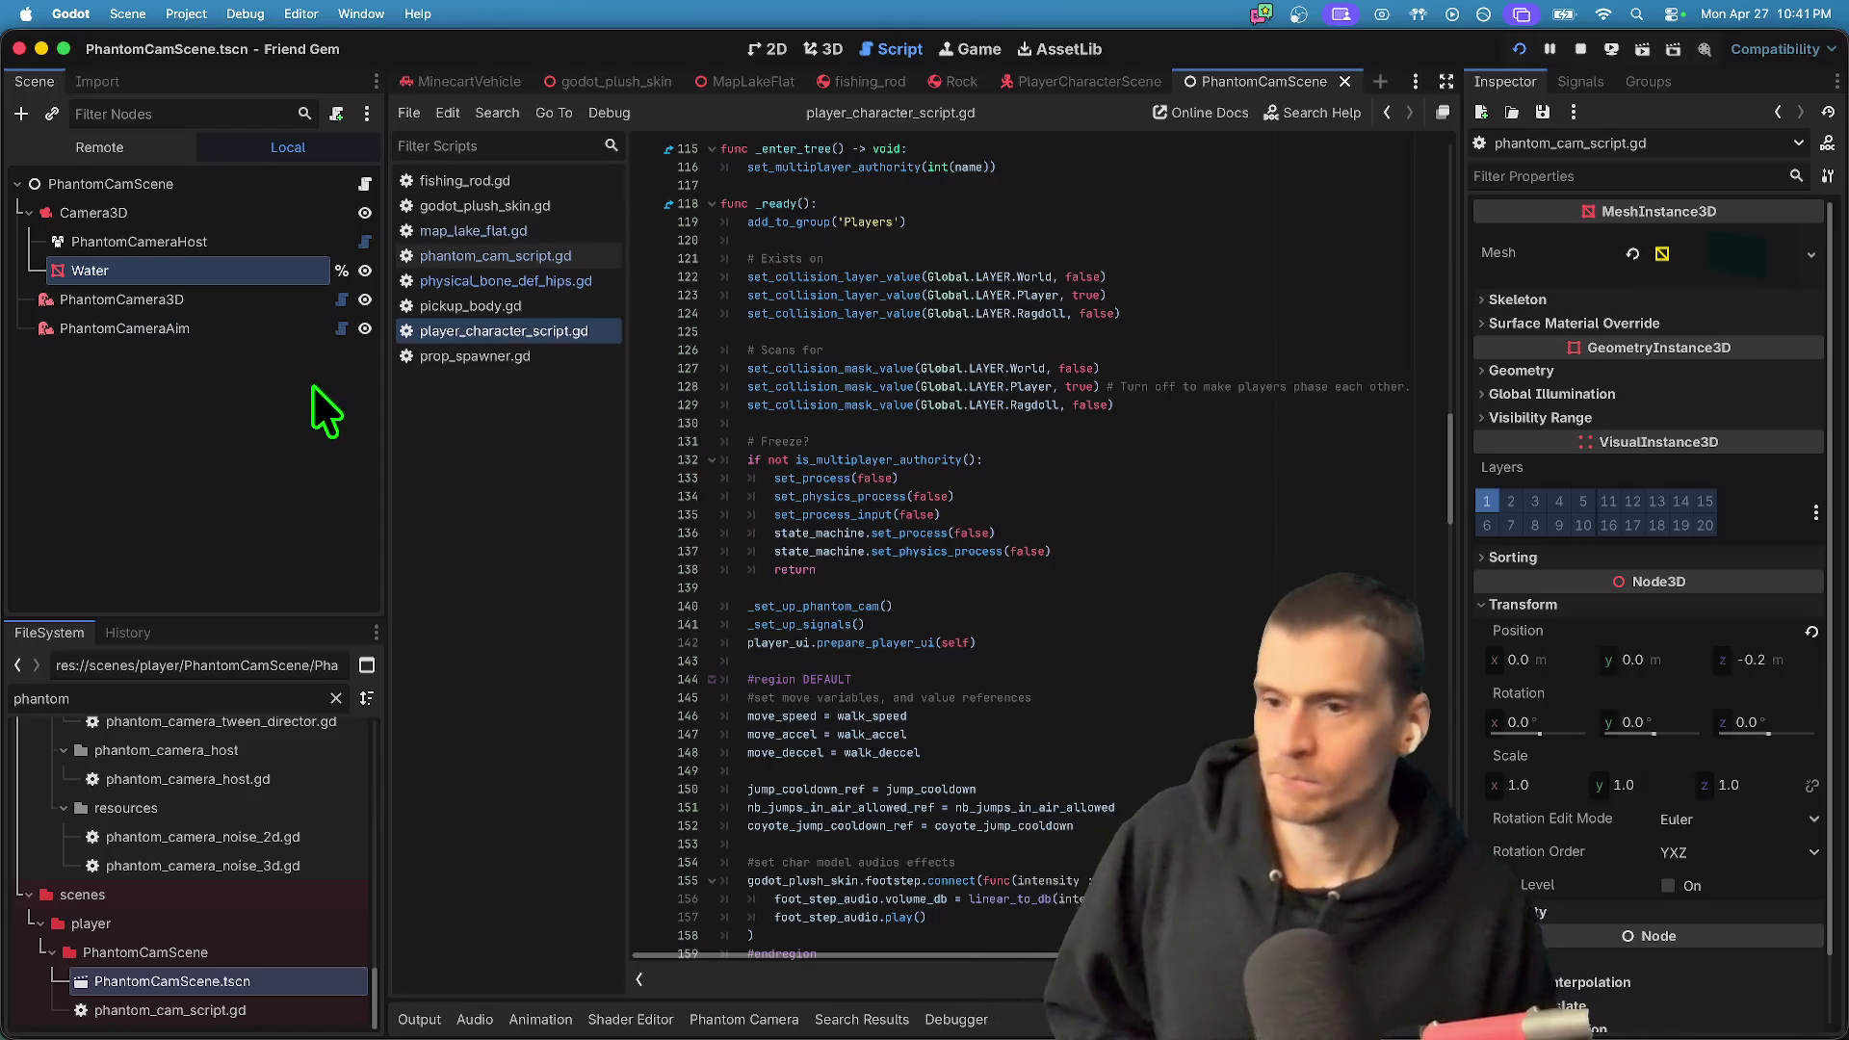
left_click(498, 305)
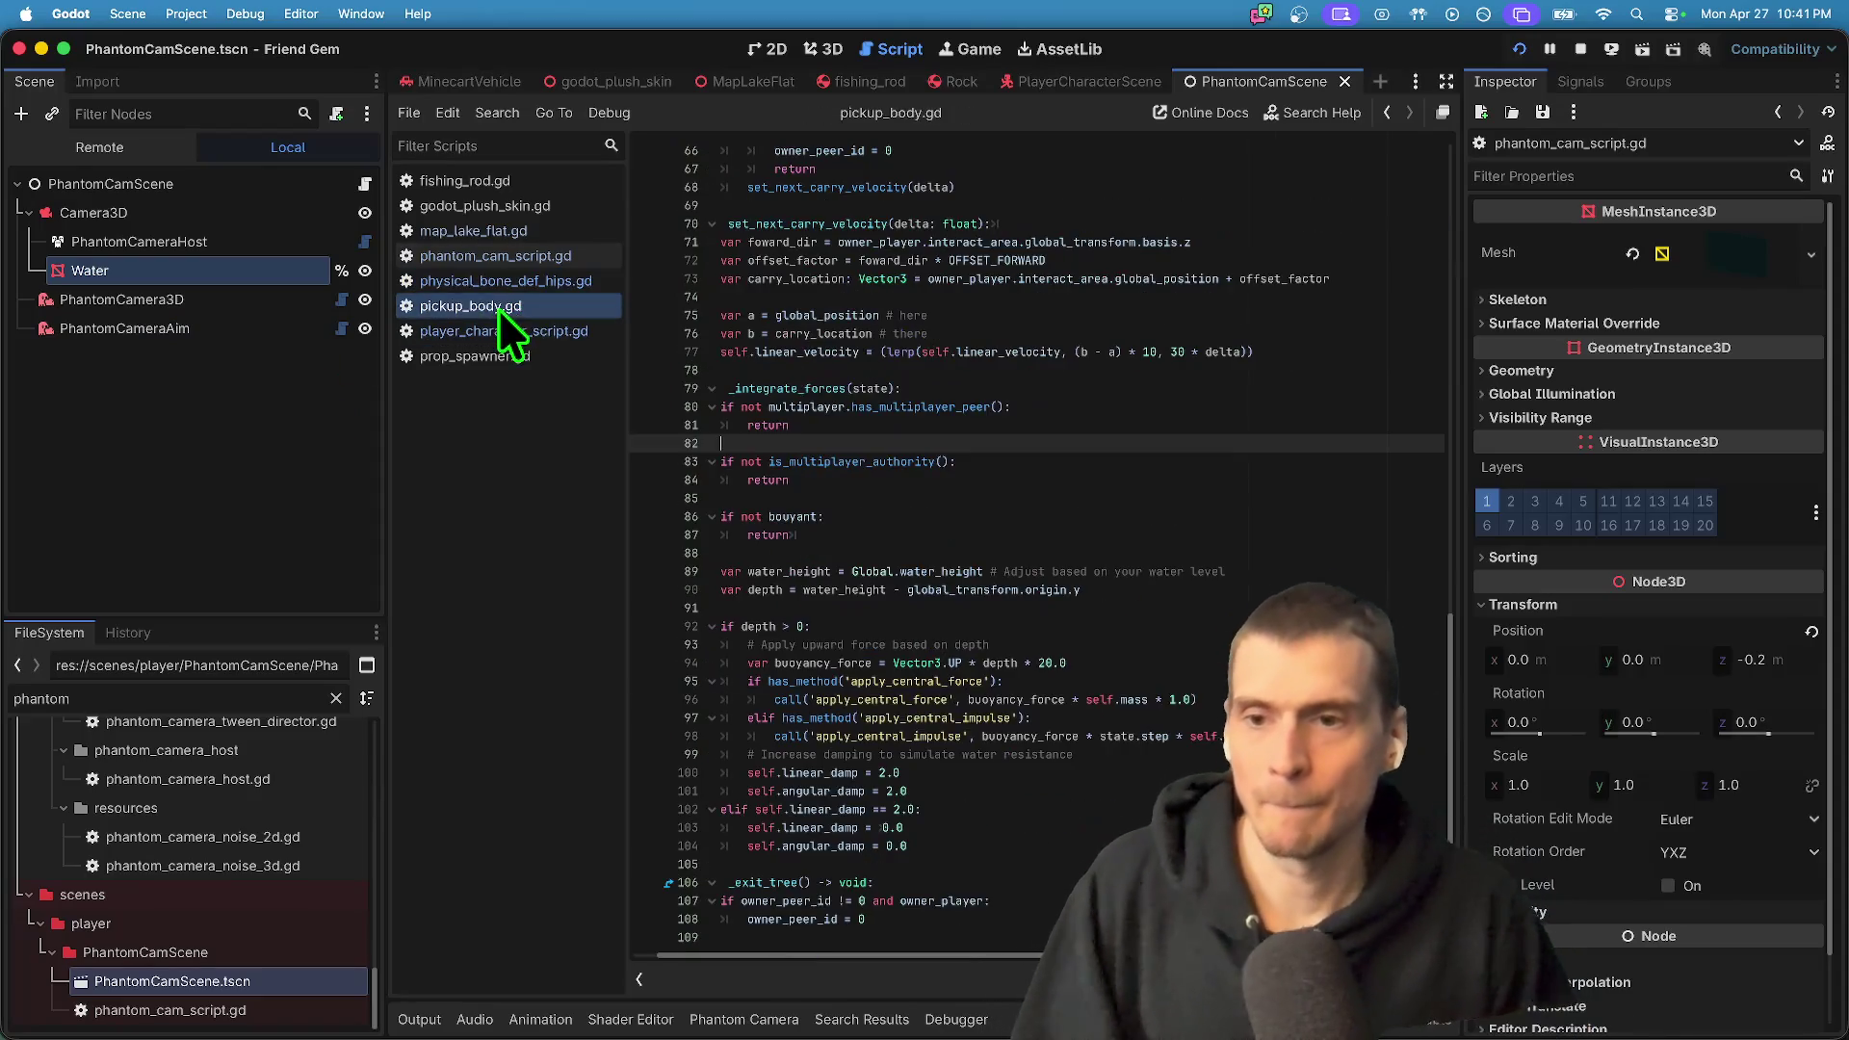
- Insert a new if line at the top of pickup_body.gd's interact() function
scroll(1074, 433, "up", 15)
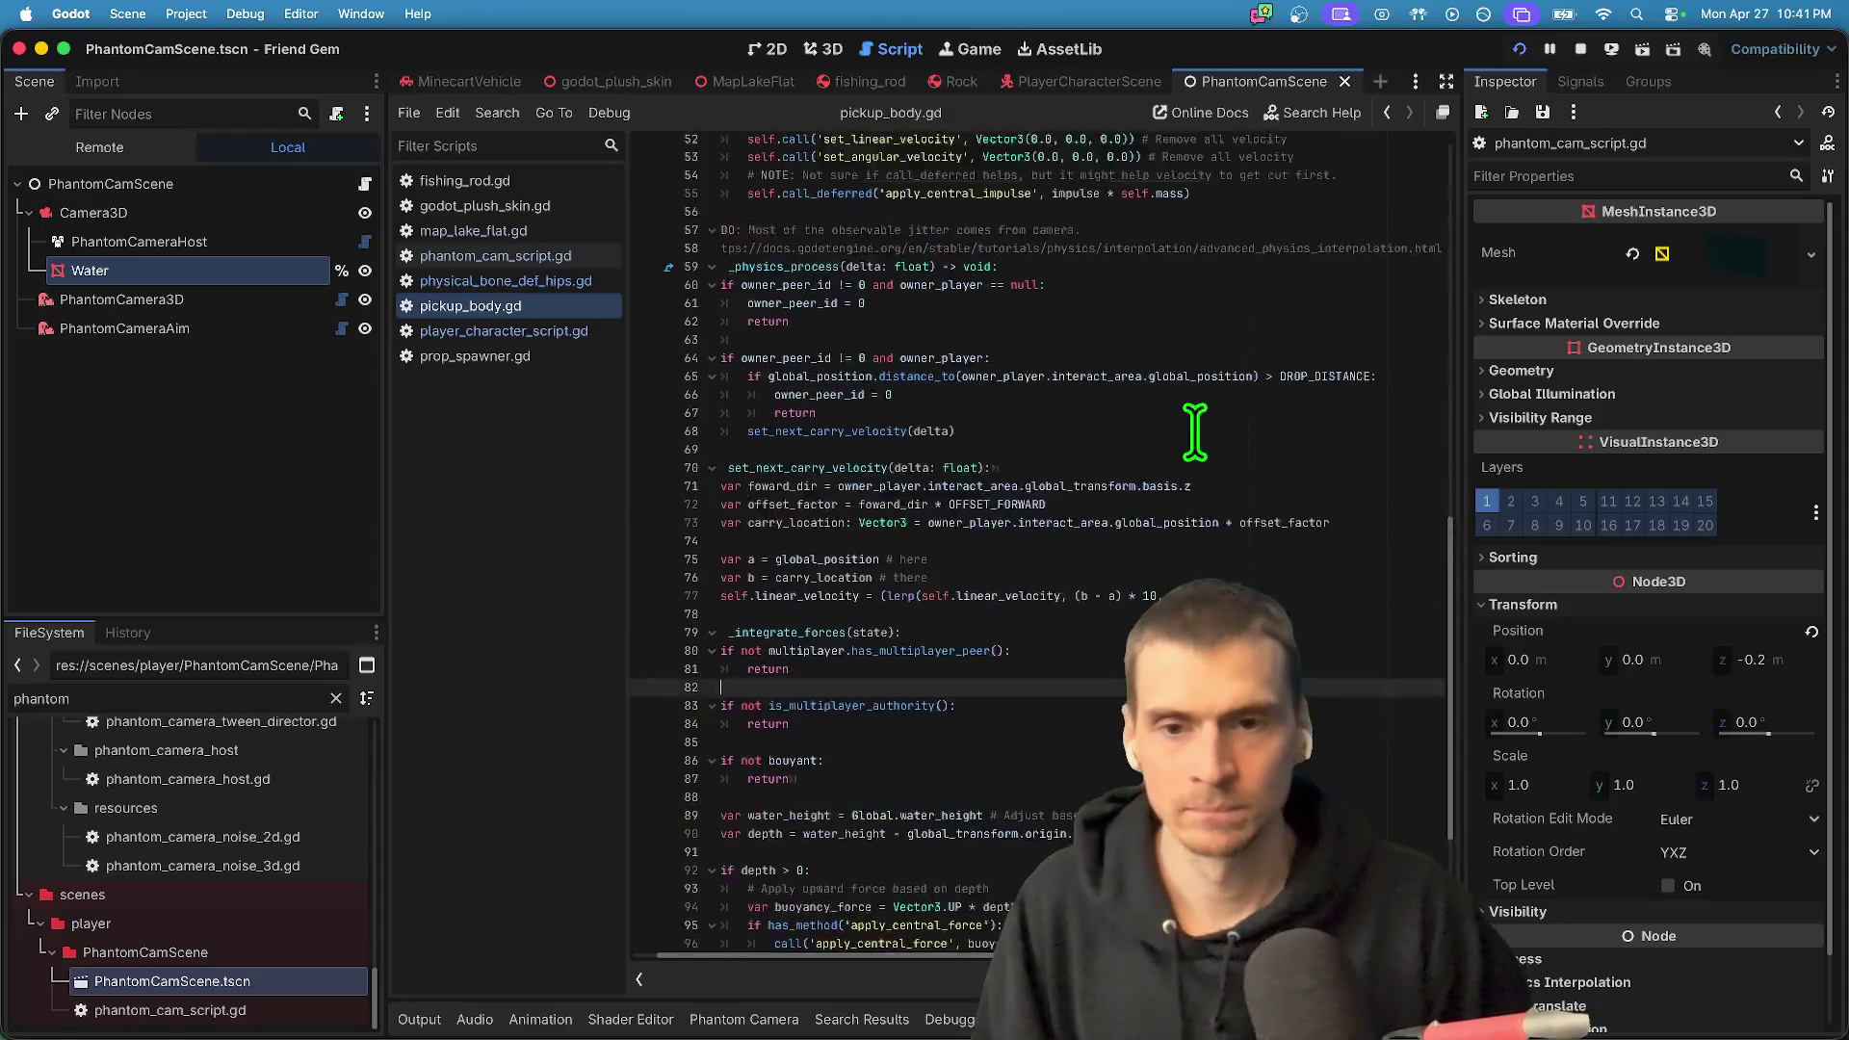
scroll(1132, 470, "down", 3)
left_click_drag(1143, 439, 314, 297)
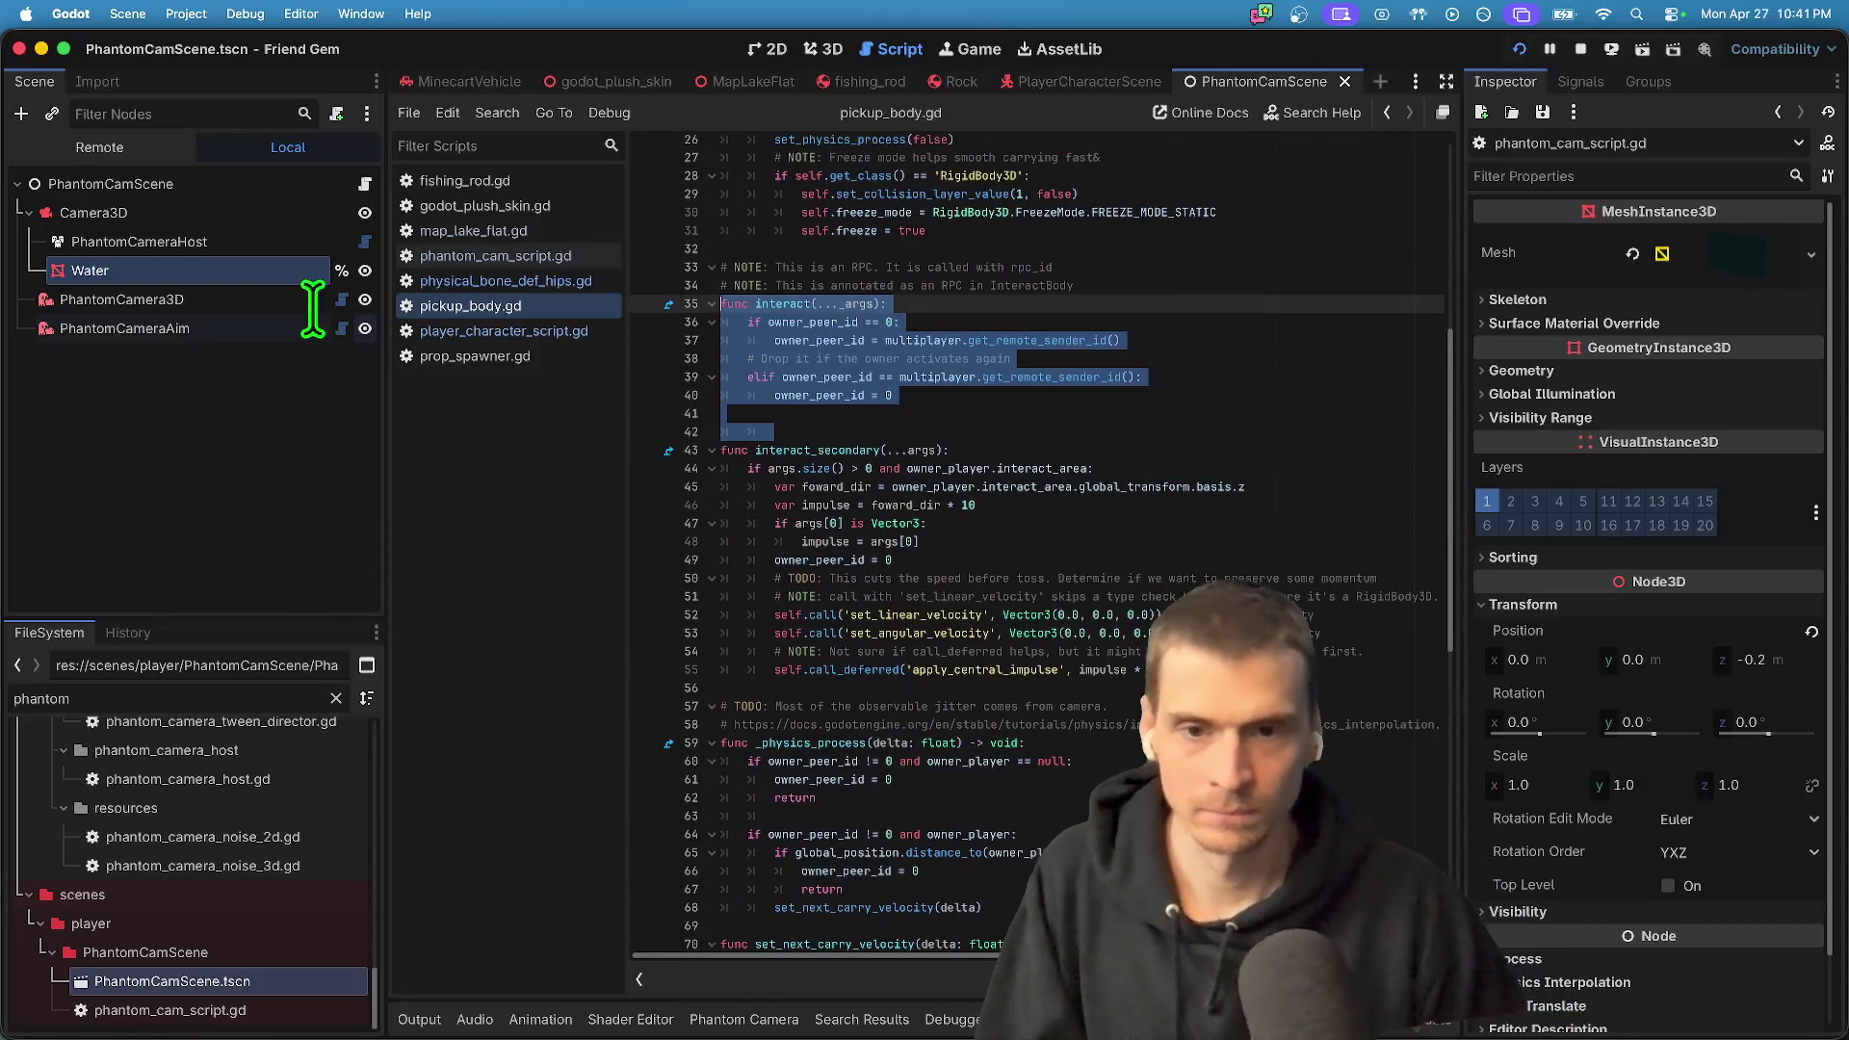
left_click(1356, 395)
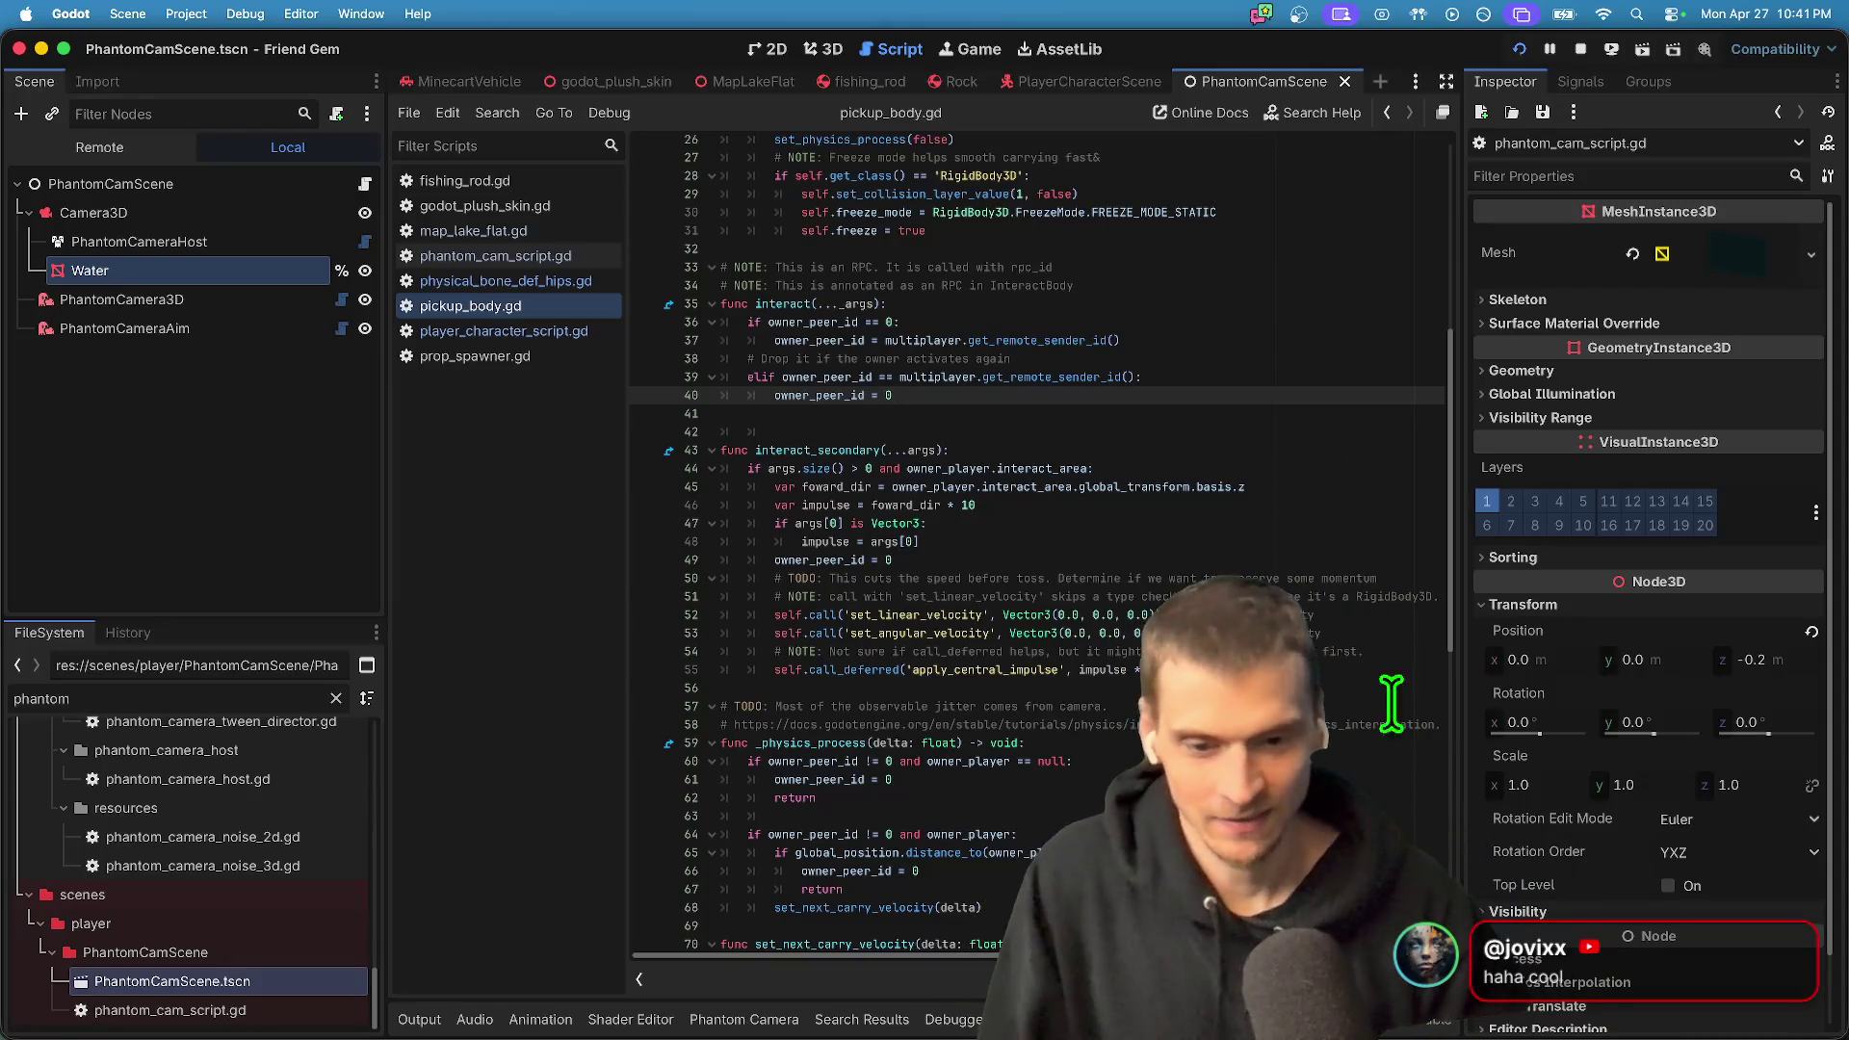
left_click(1058, 320)
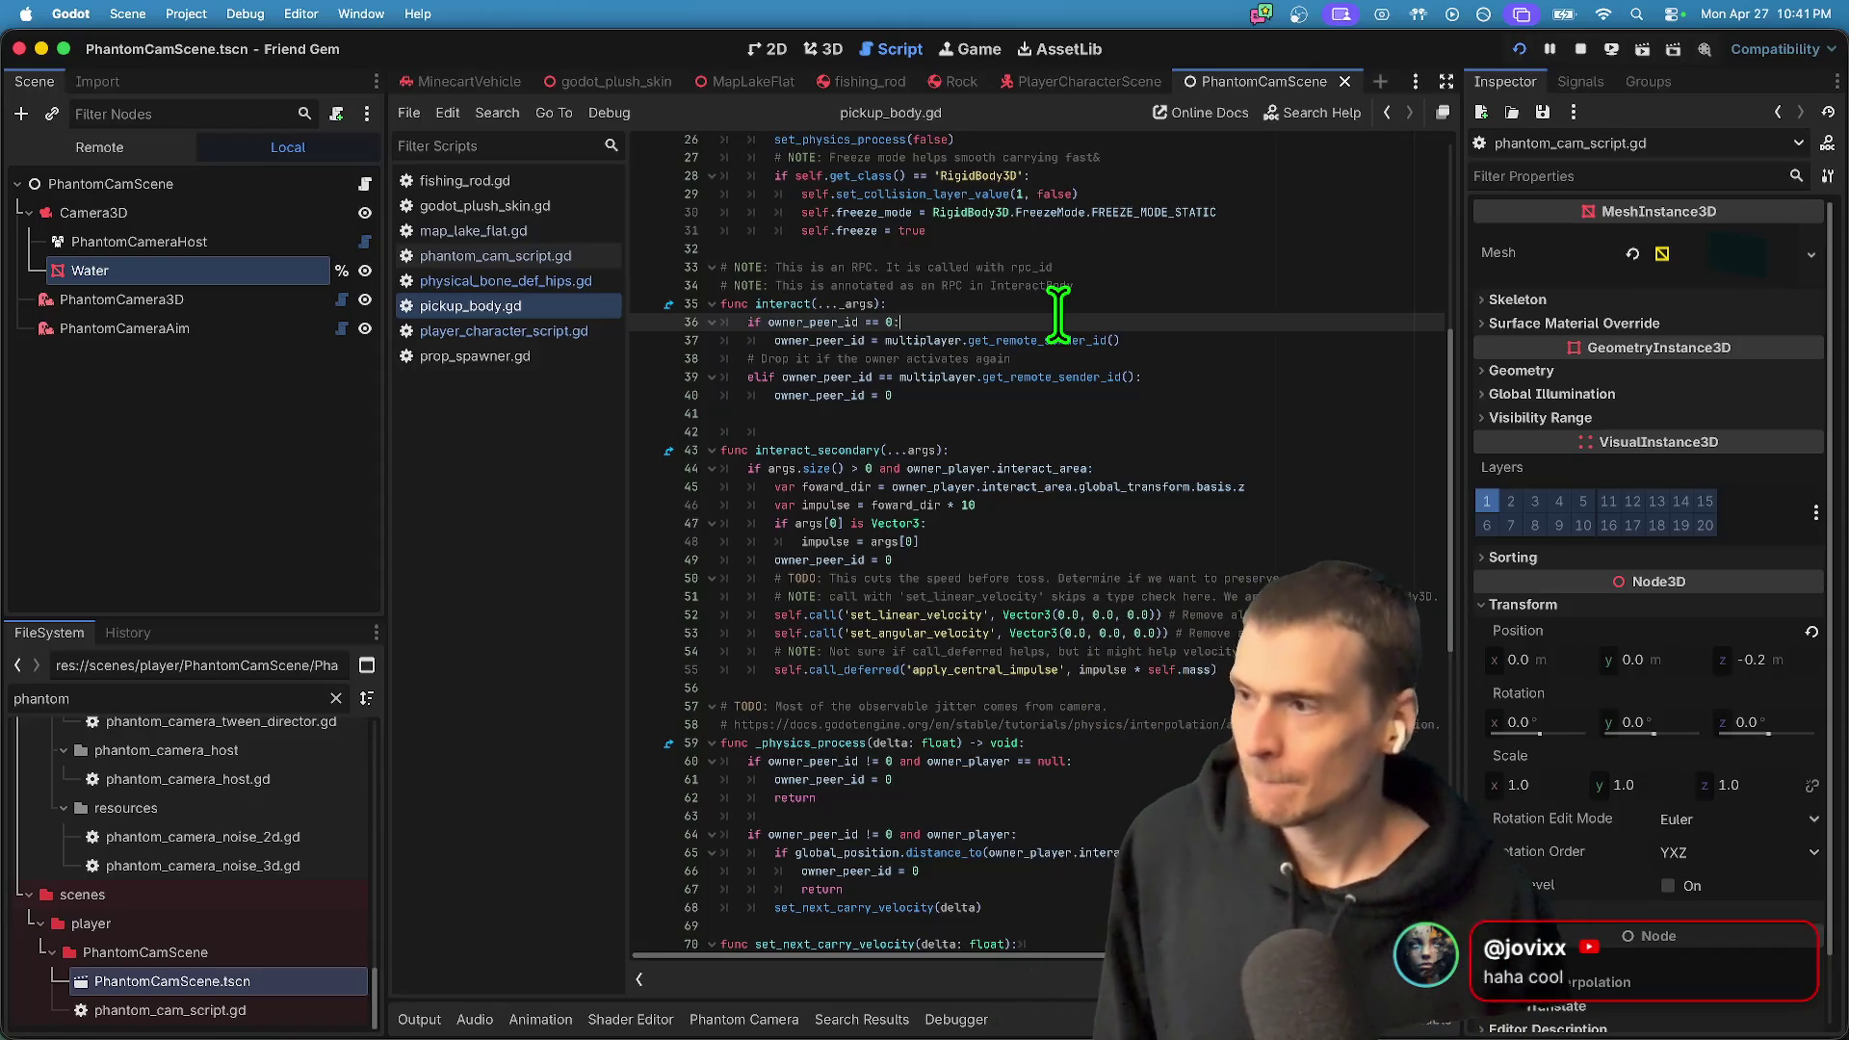
left_click(1059, 311)
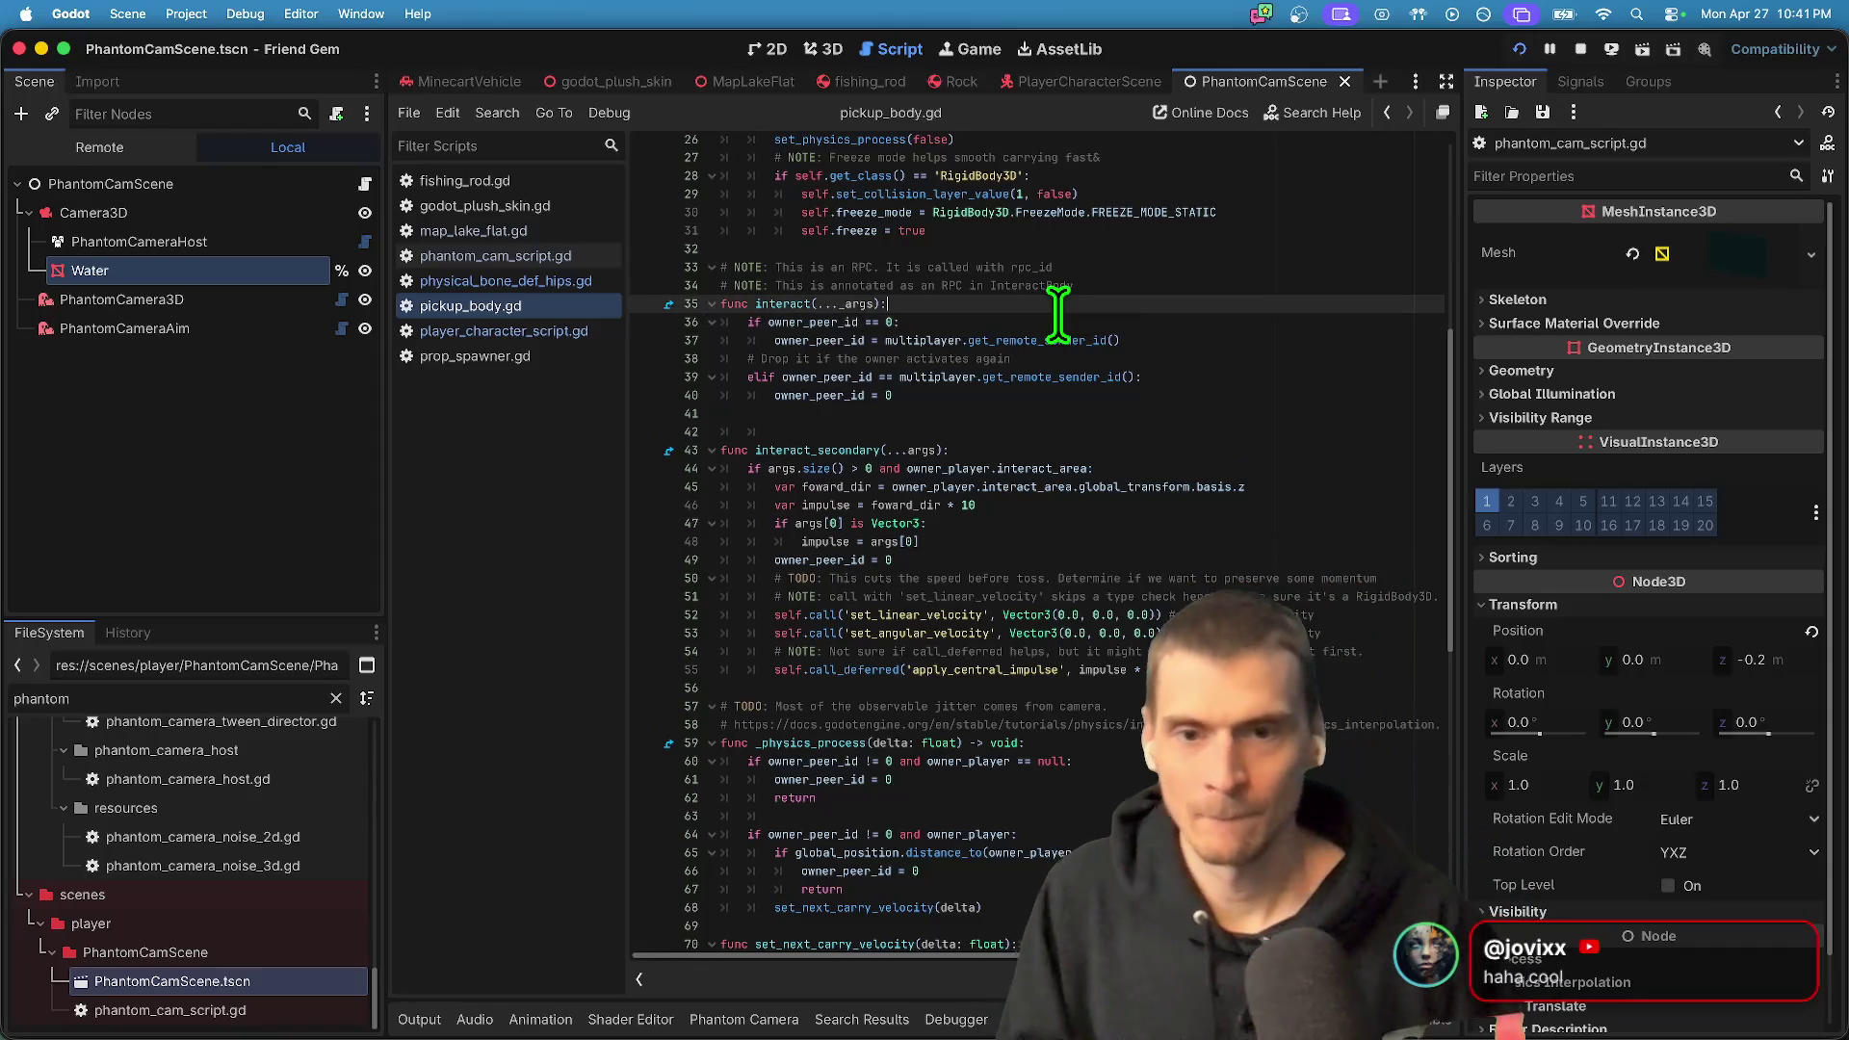
key("Return")
key("Return")
key("Up")
type("i")
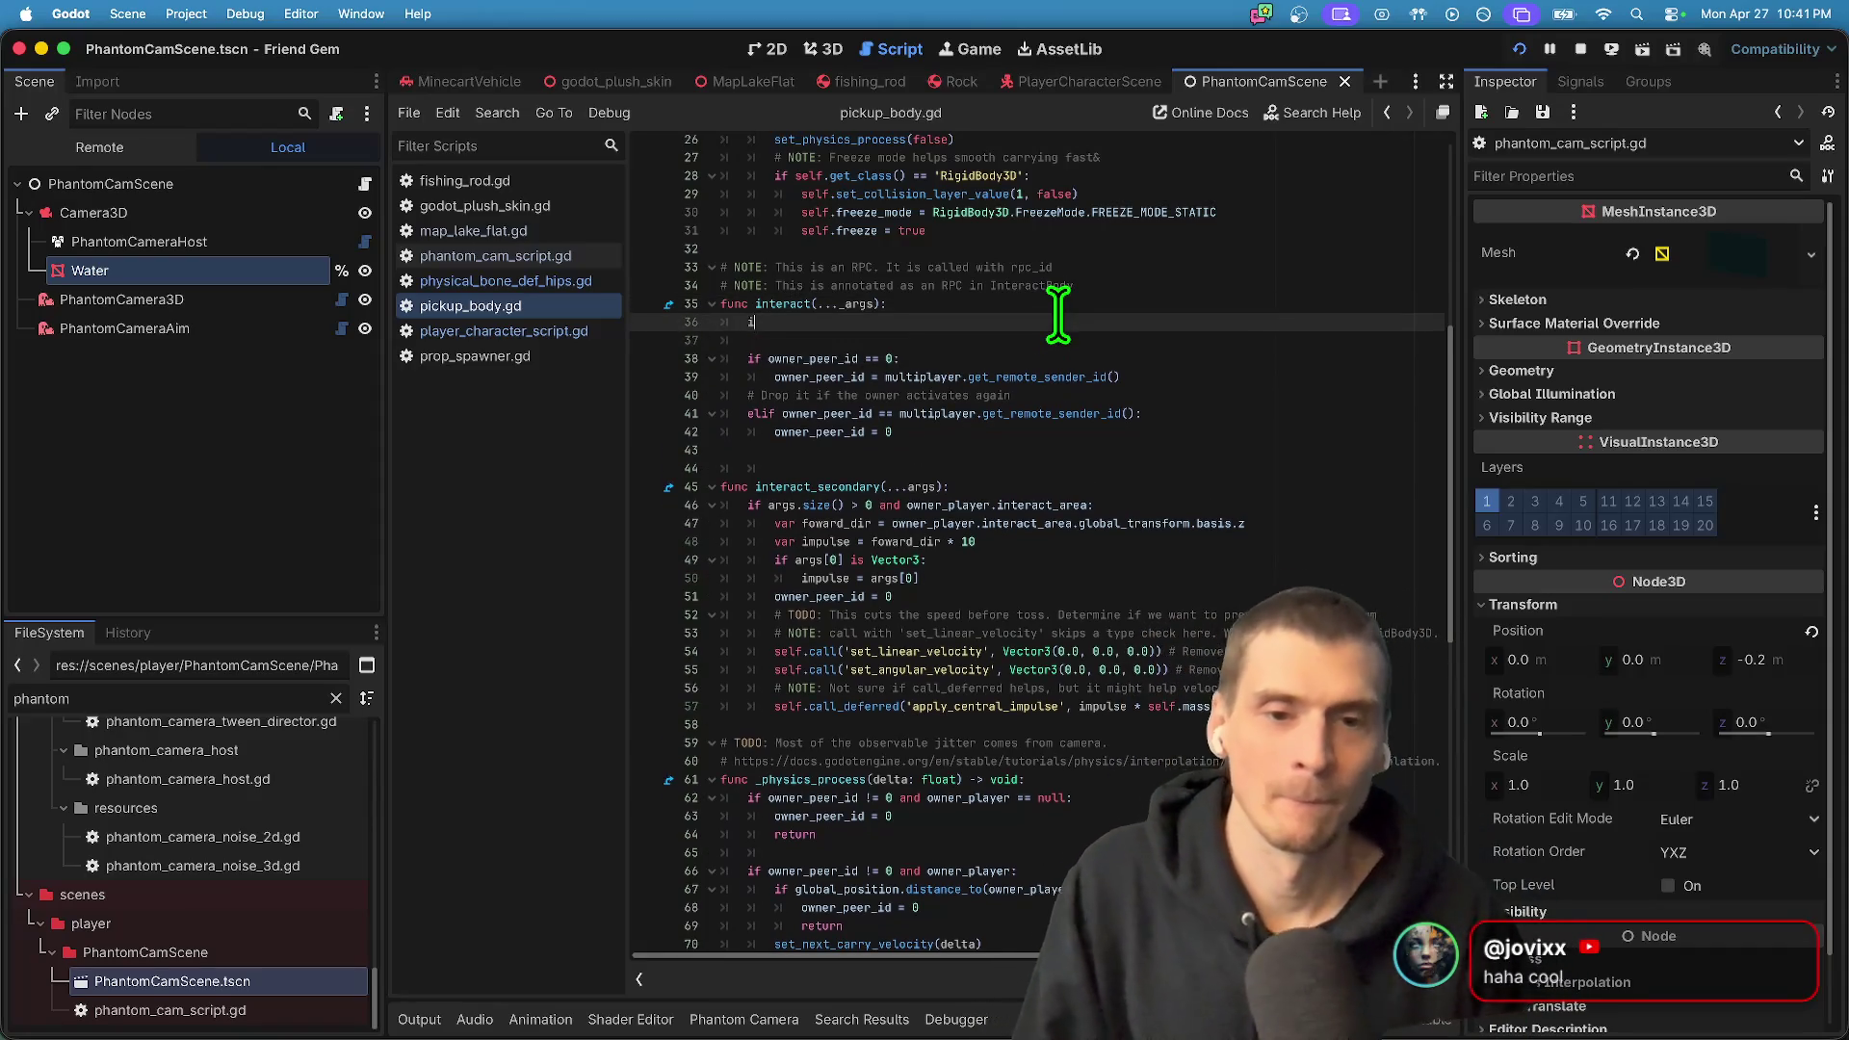
- Write the check comparing get_remote_sender_id() to get_multiplayer_authority()
mouse_move(937, 377)
left_mouse_down()
mouse_move(1350, 399)
mouse_move(1338, 376)
left_mouse_up()
left_click(1330, 322)
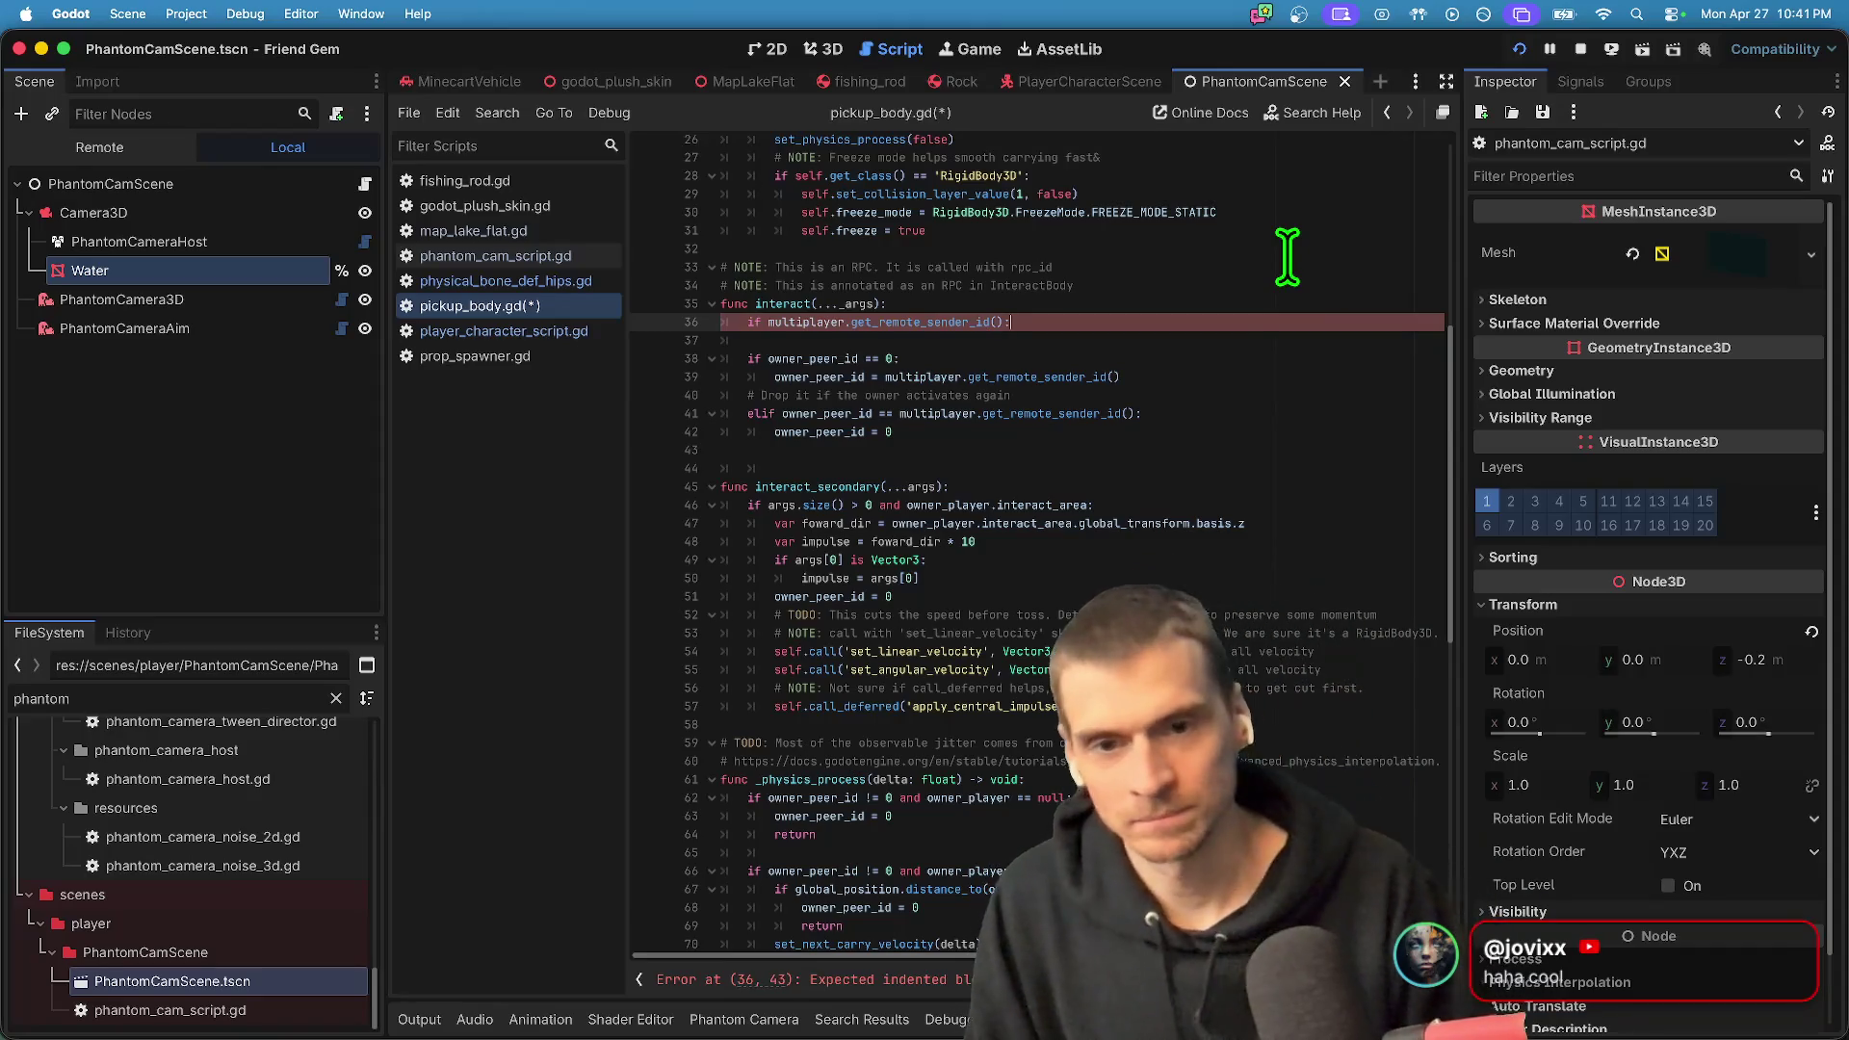
key("BackSpace")
type("= get_mu")
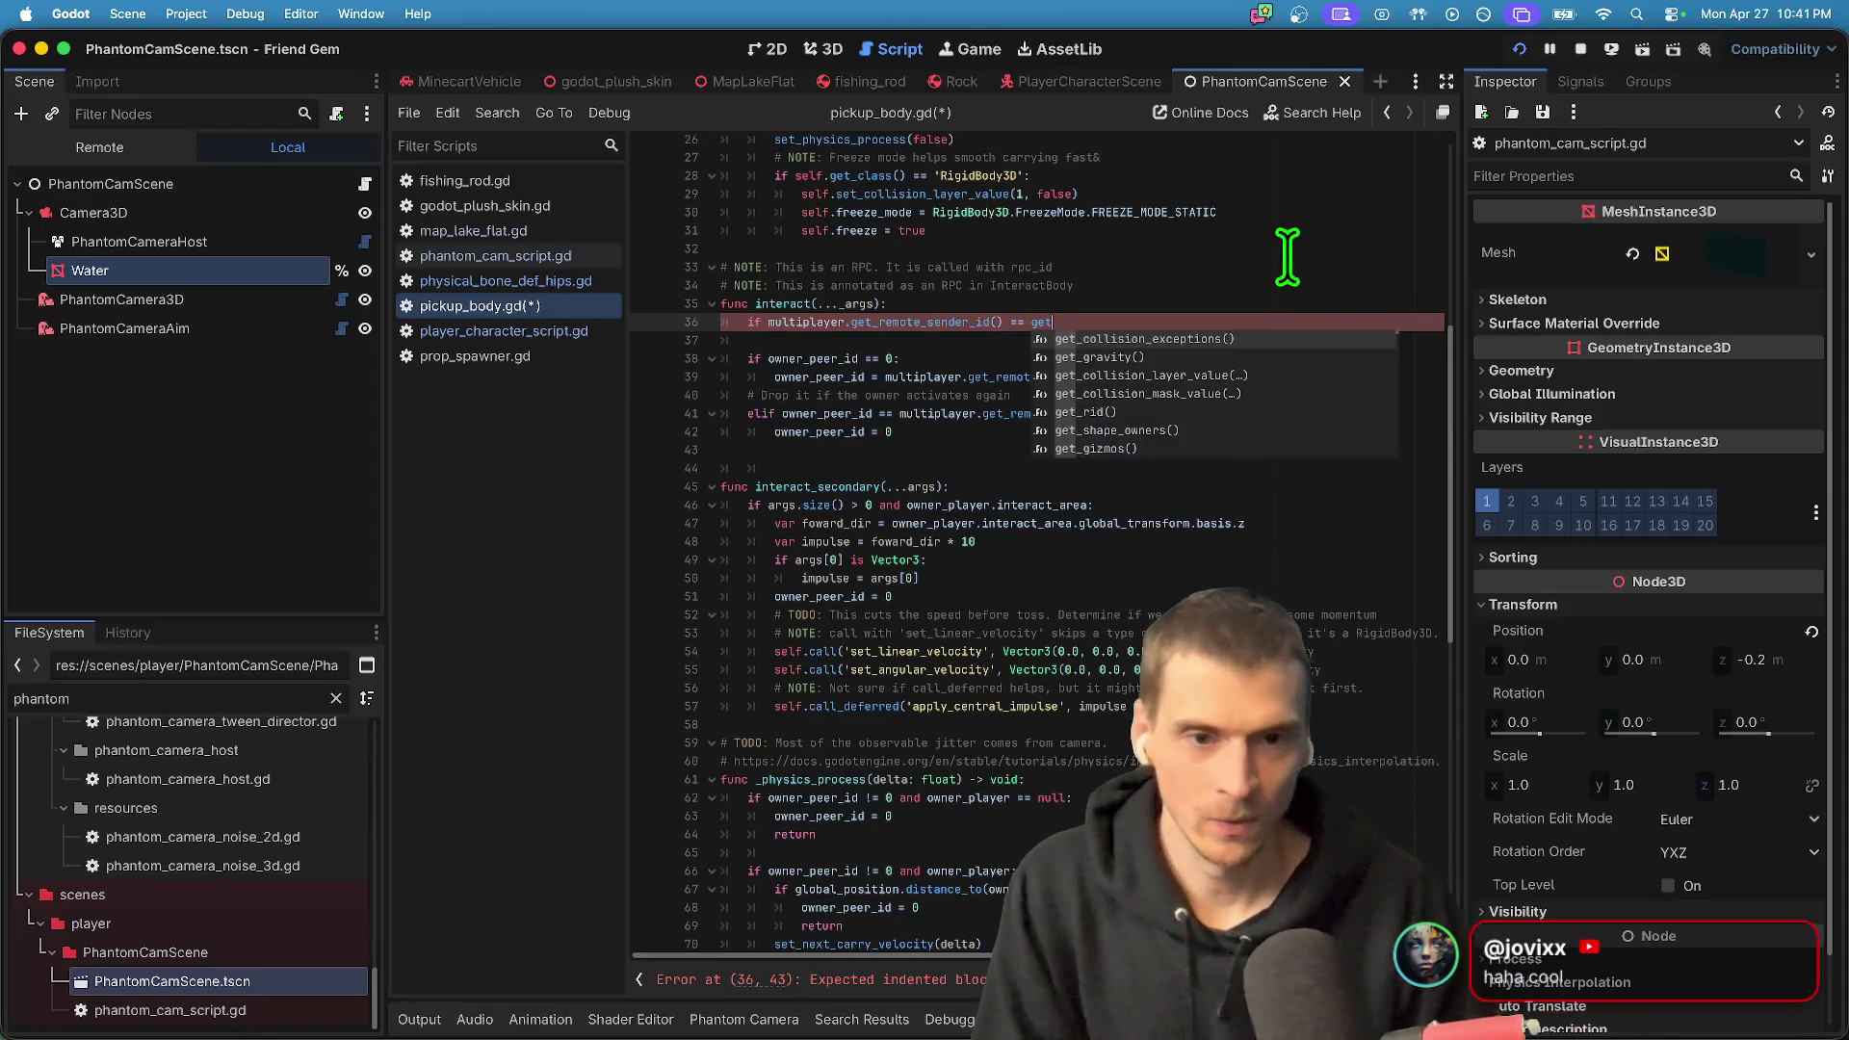
key("Return")
type(":")
key("Return")
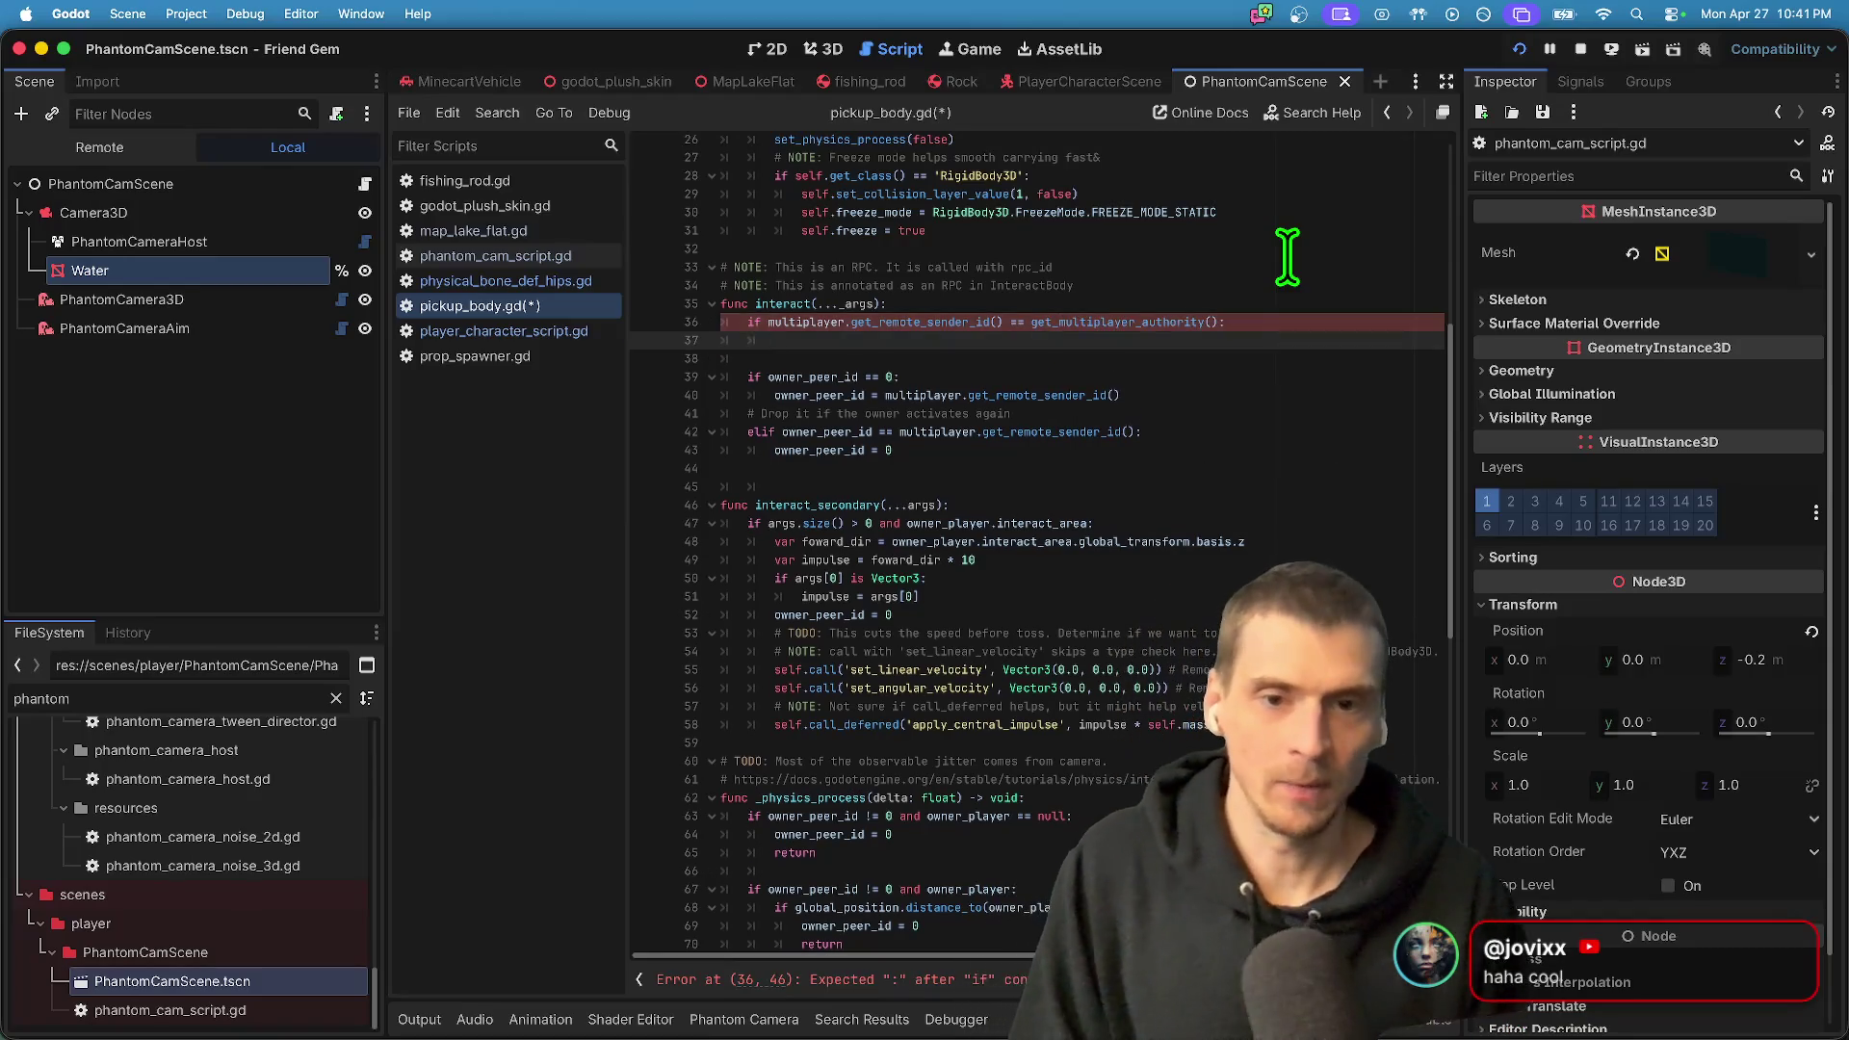
key("BackSpace")
key("BackSpace")
key("BackSpace")
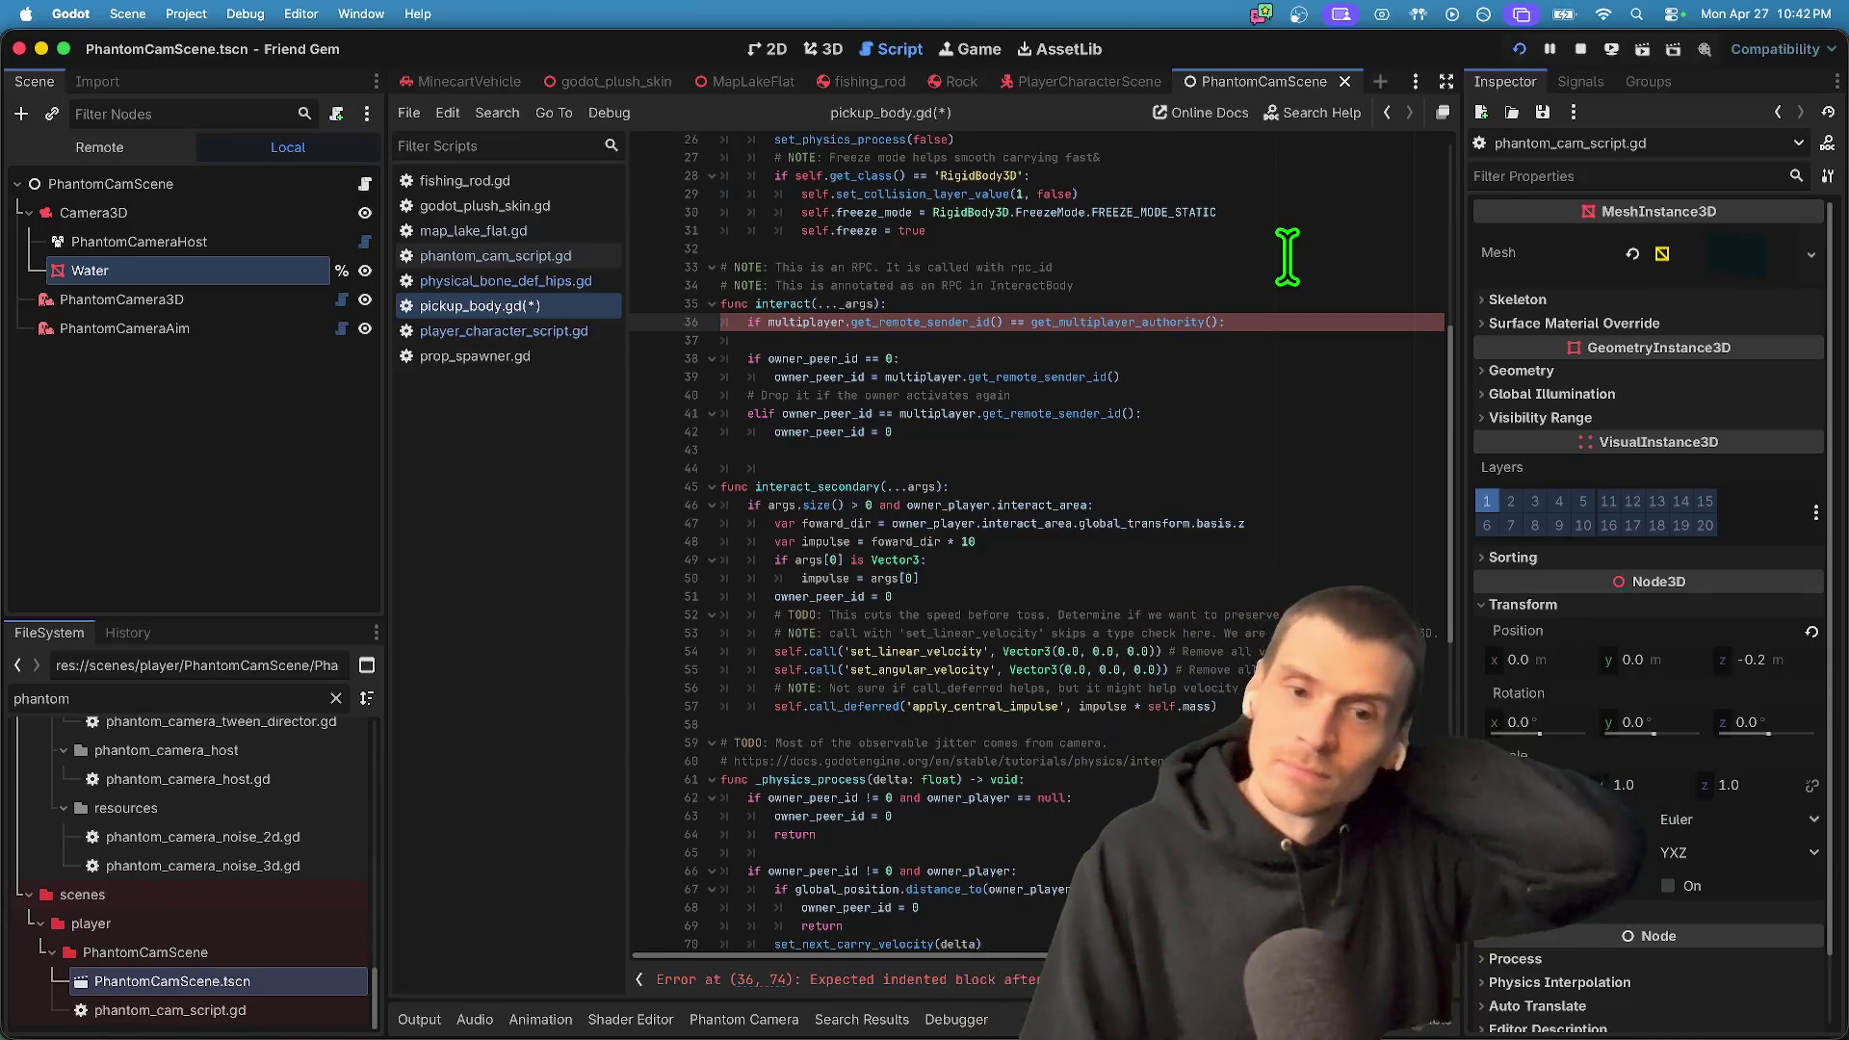
- Undo the authority check, save the script, and open physical_bone_def_hips.gd
key("super+z")
key("super+z")
key("super+s")
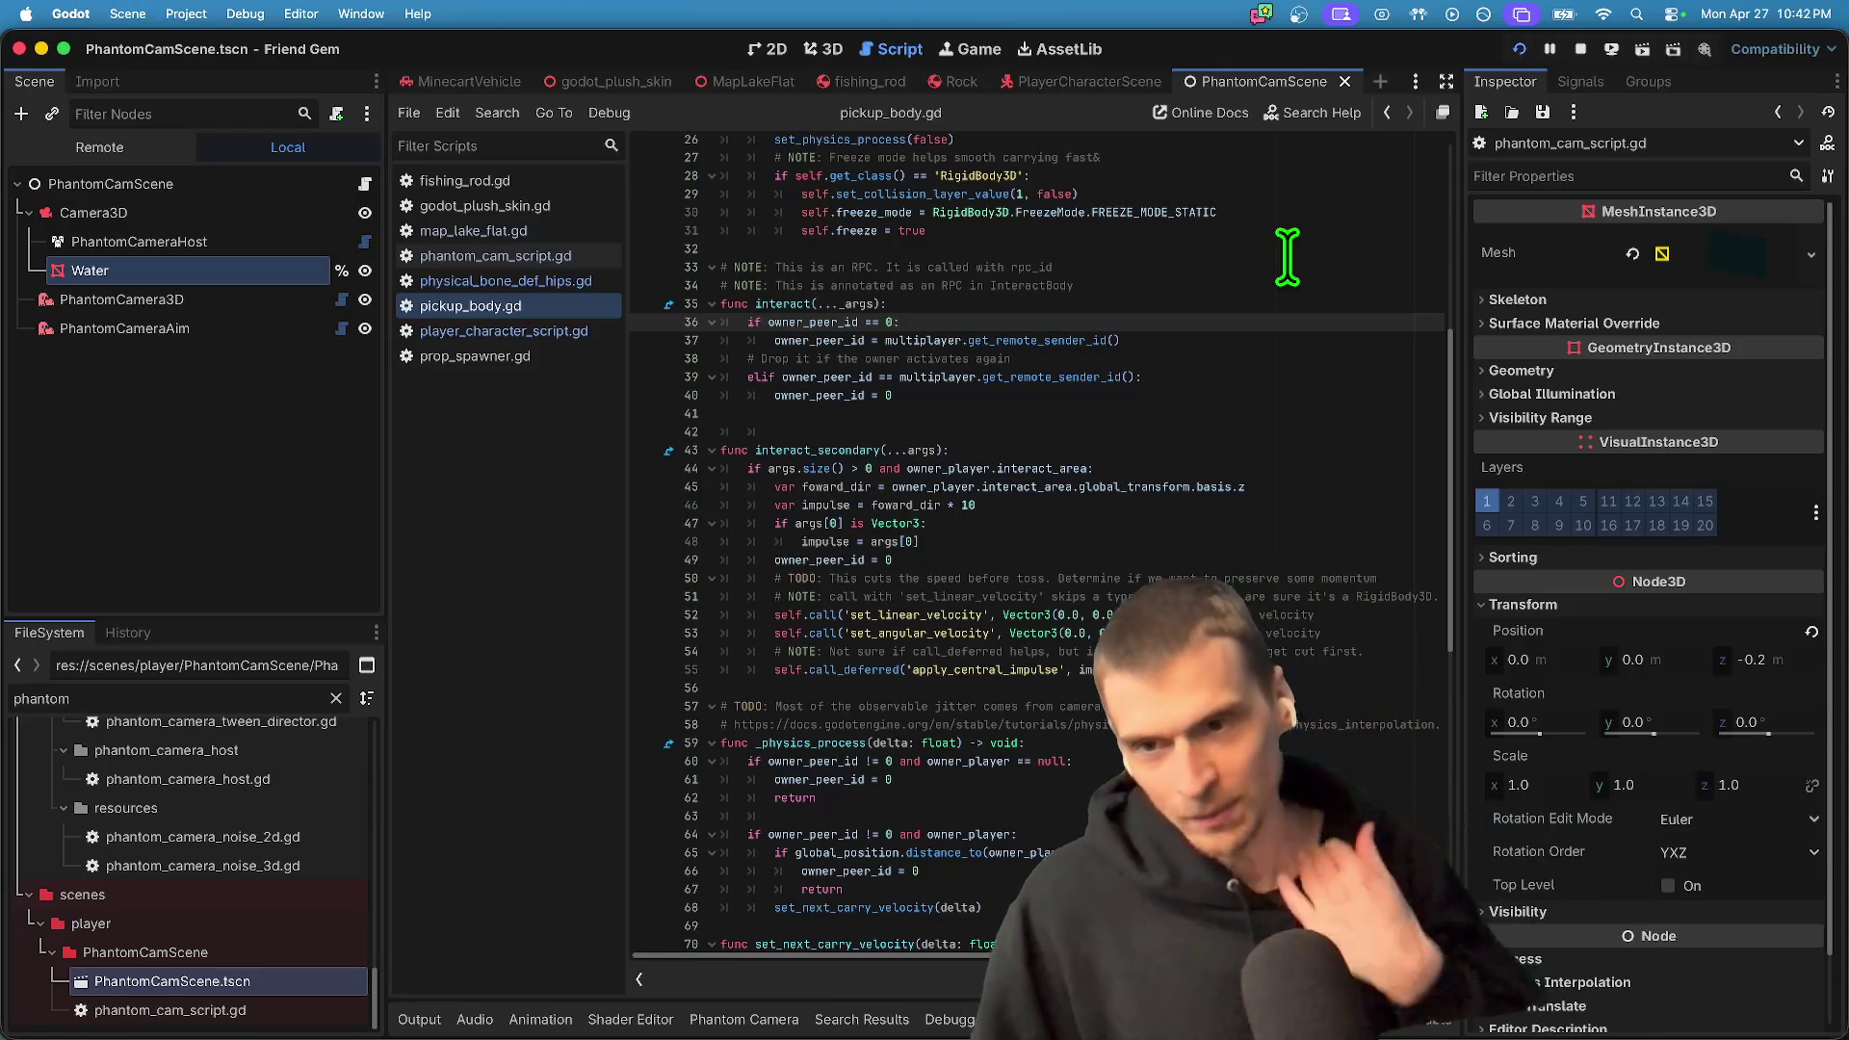
left_click(479, 284)
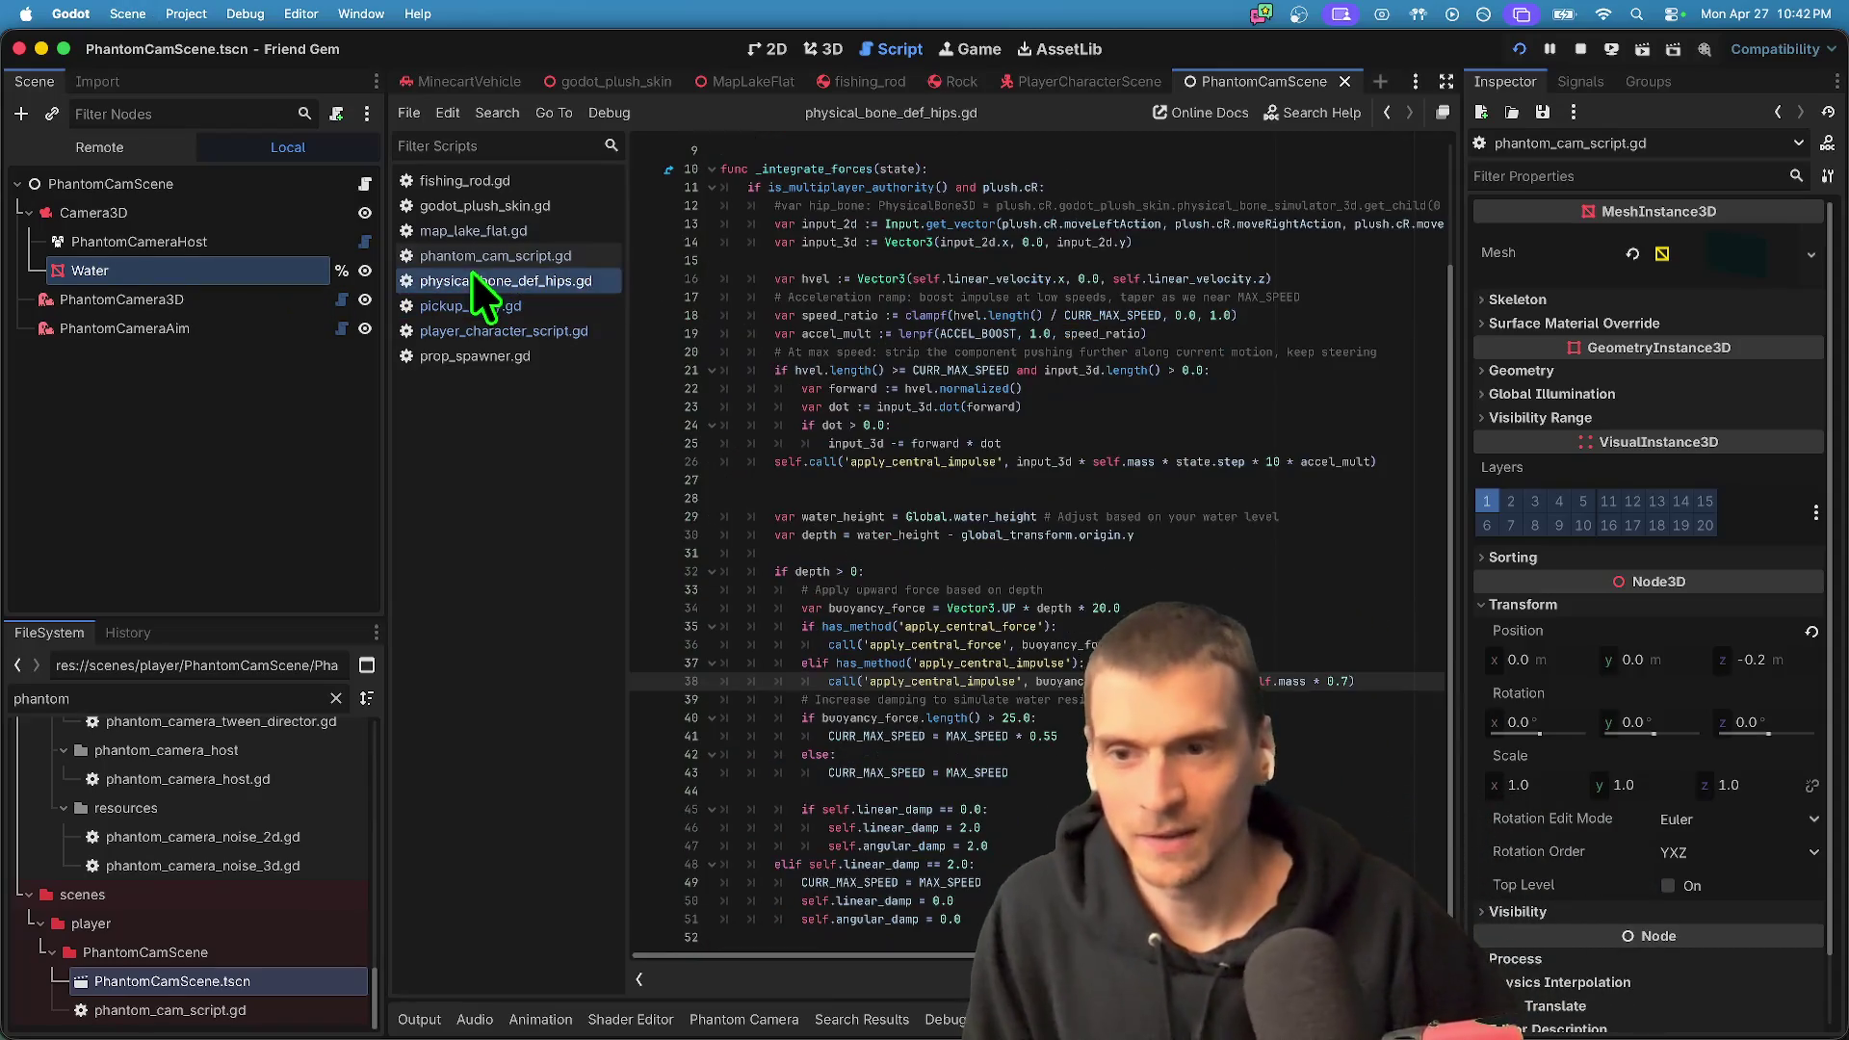
- Check the authority test at line 11 of _integrate_forces in physical_bone_def_hips.gd, then relaunch the game
scroll(1060, 434, "up", 1)
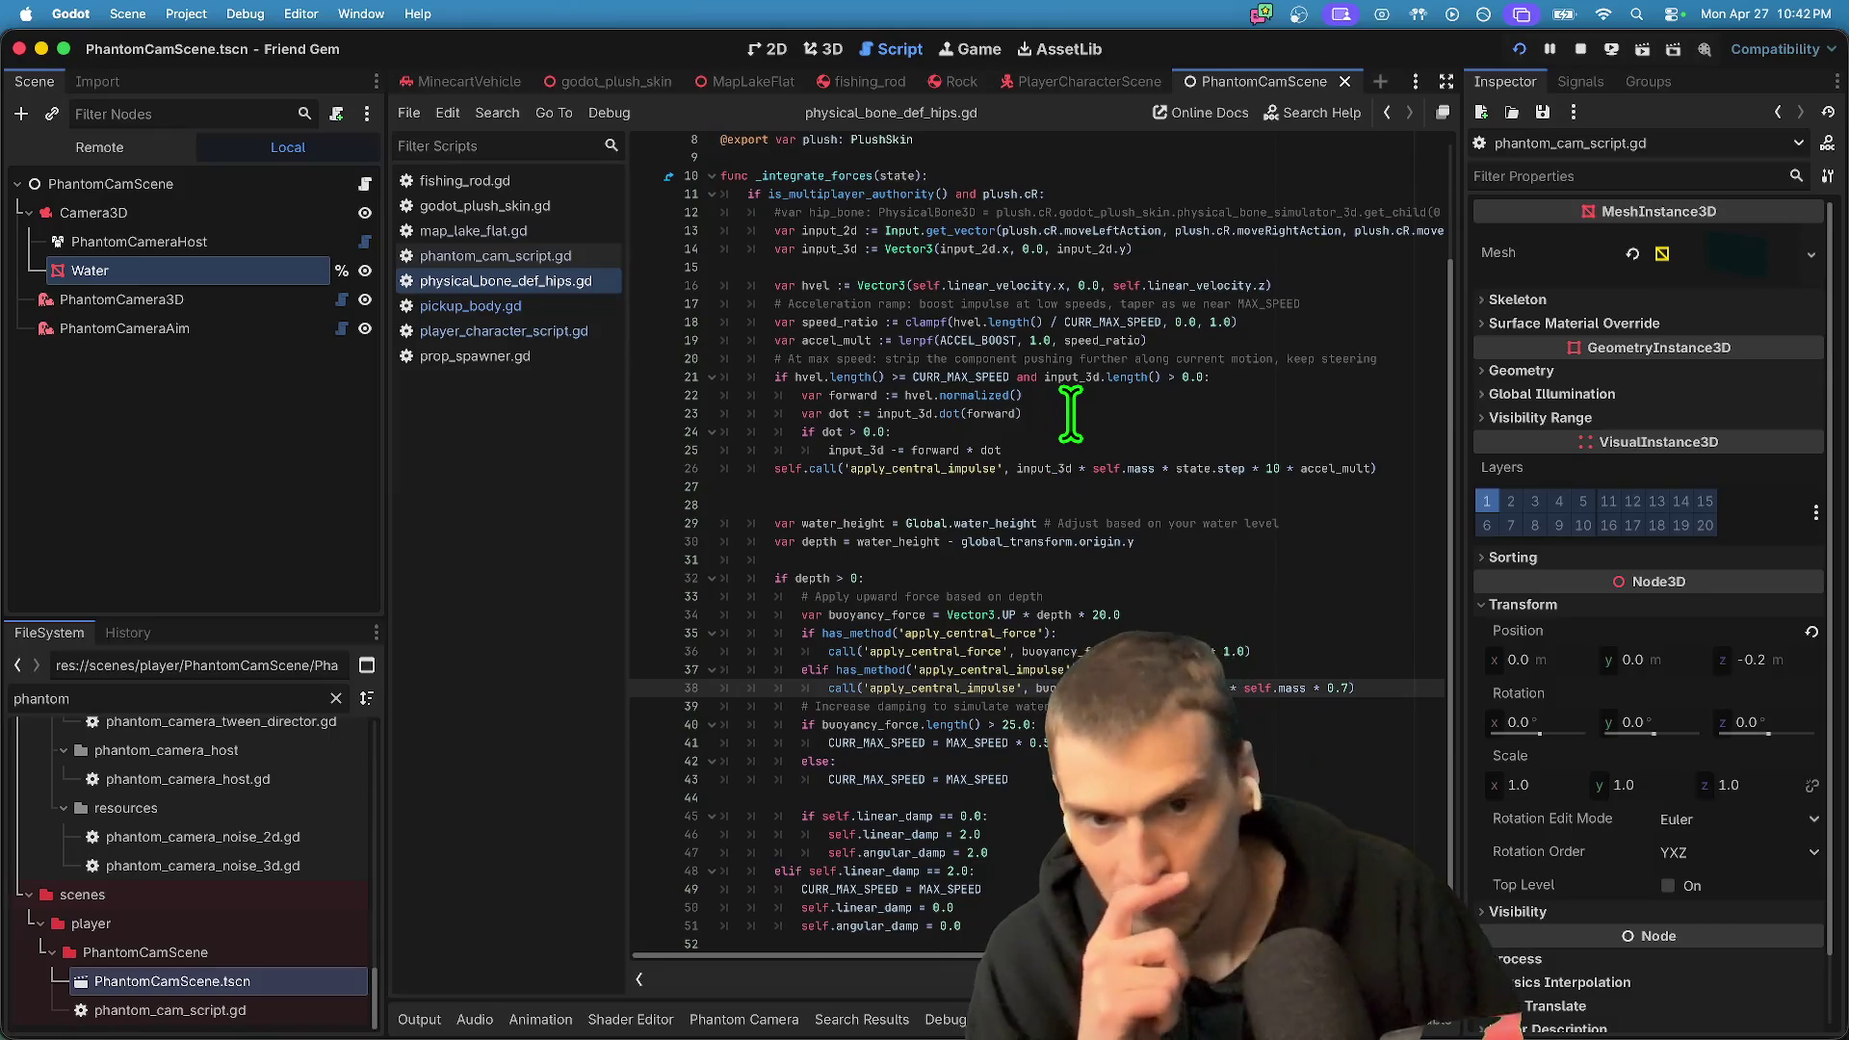
scroll(1064, 424, "down", 1)
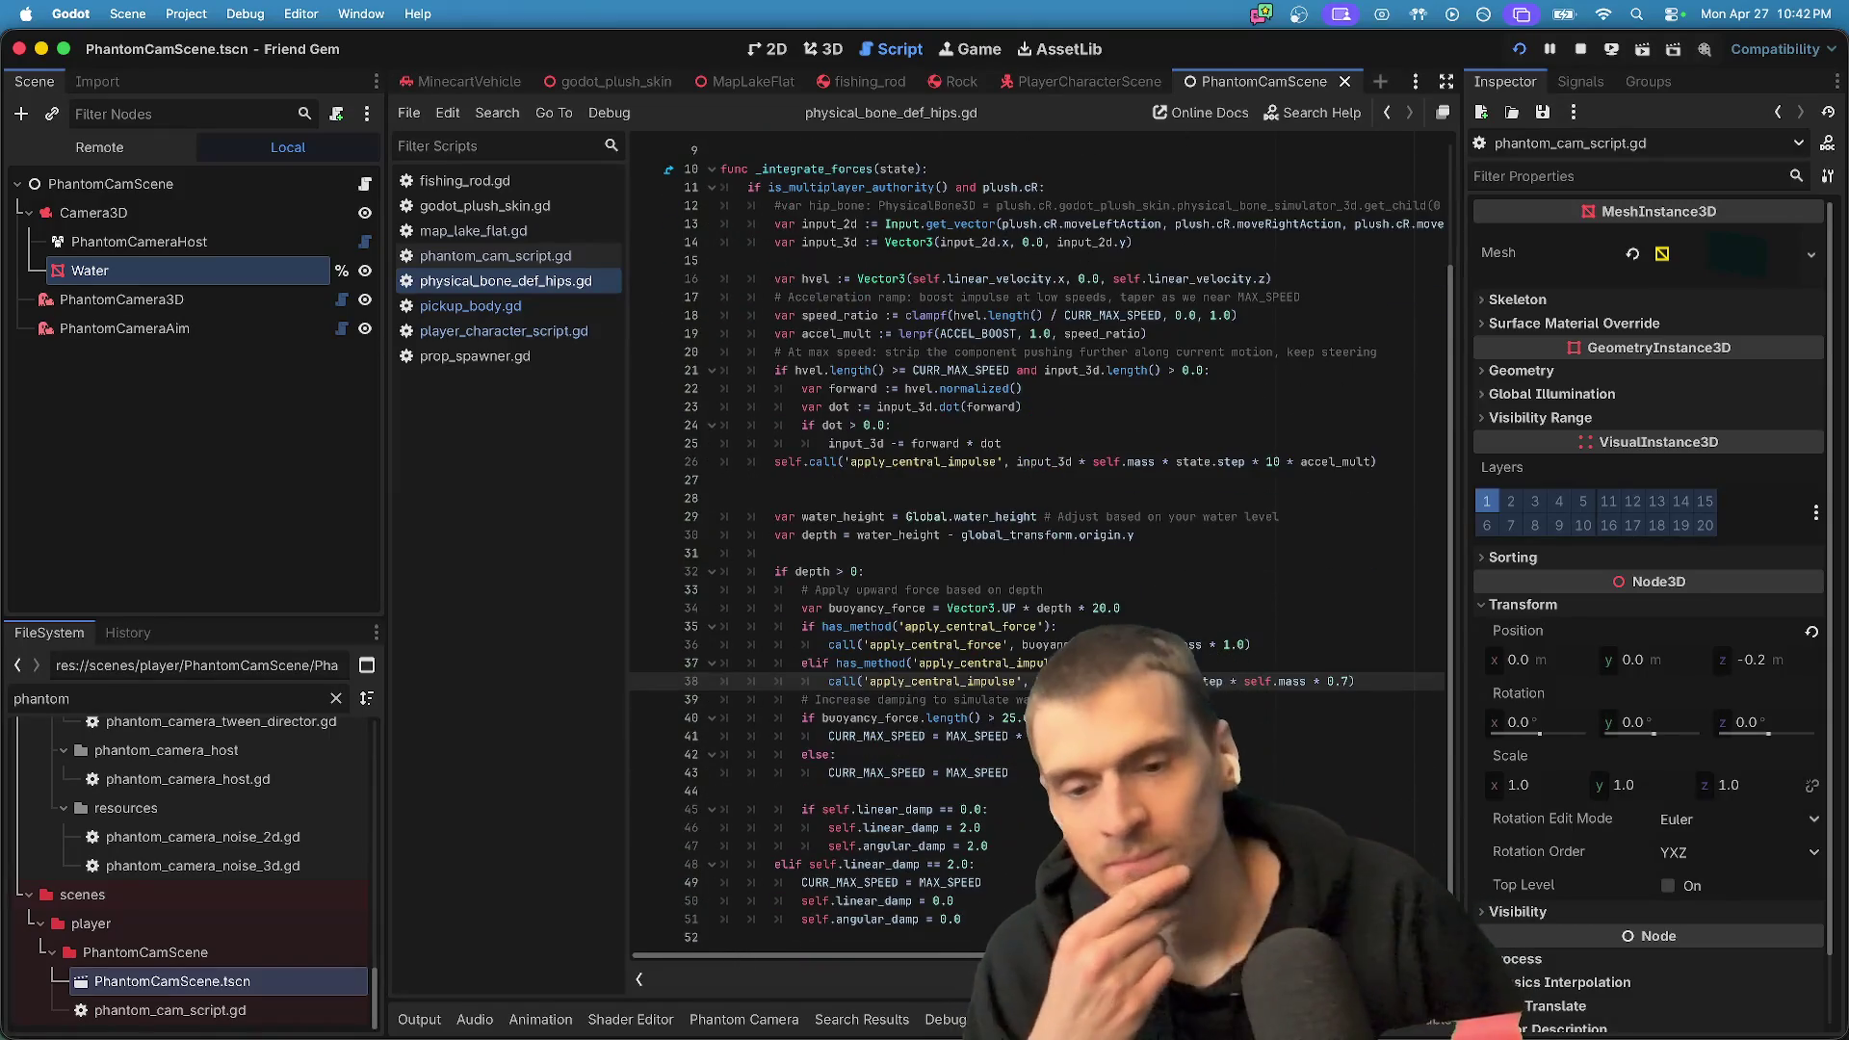
scroll(1040, 540, "up", 3)
left_click(1193, 334)
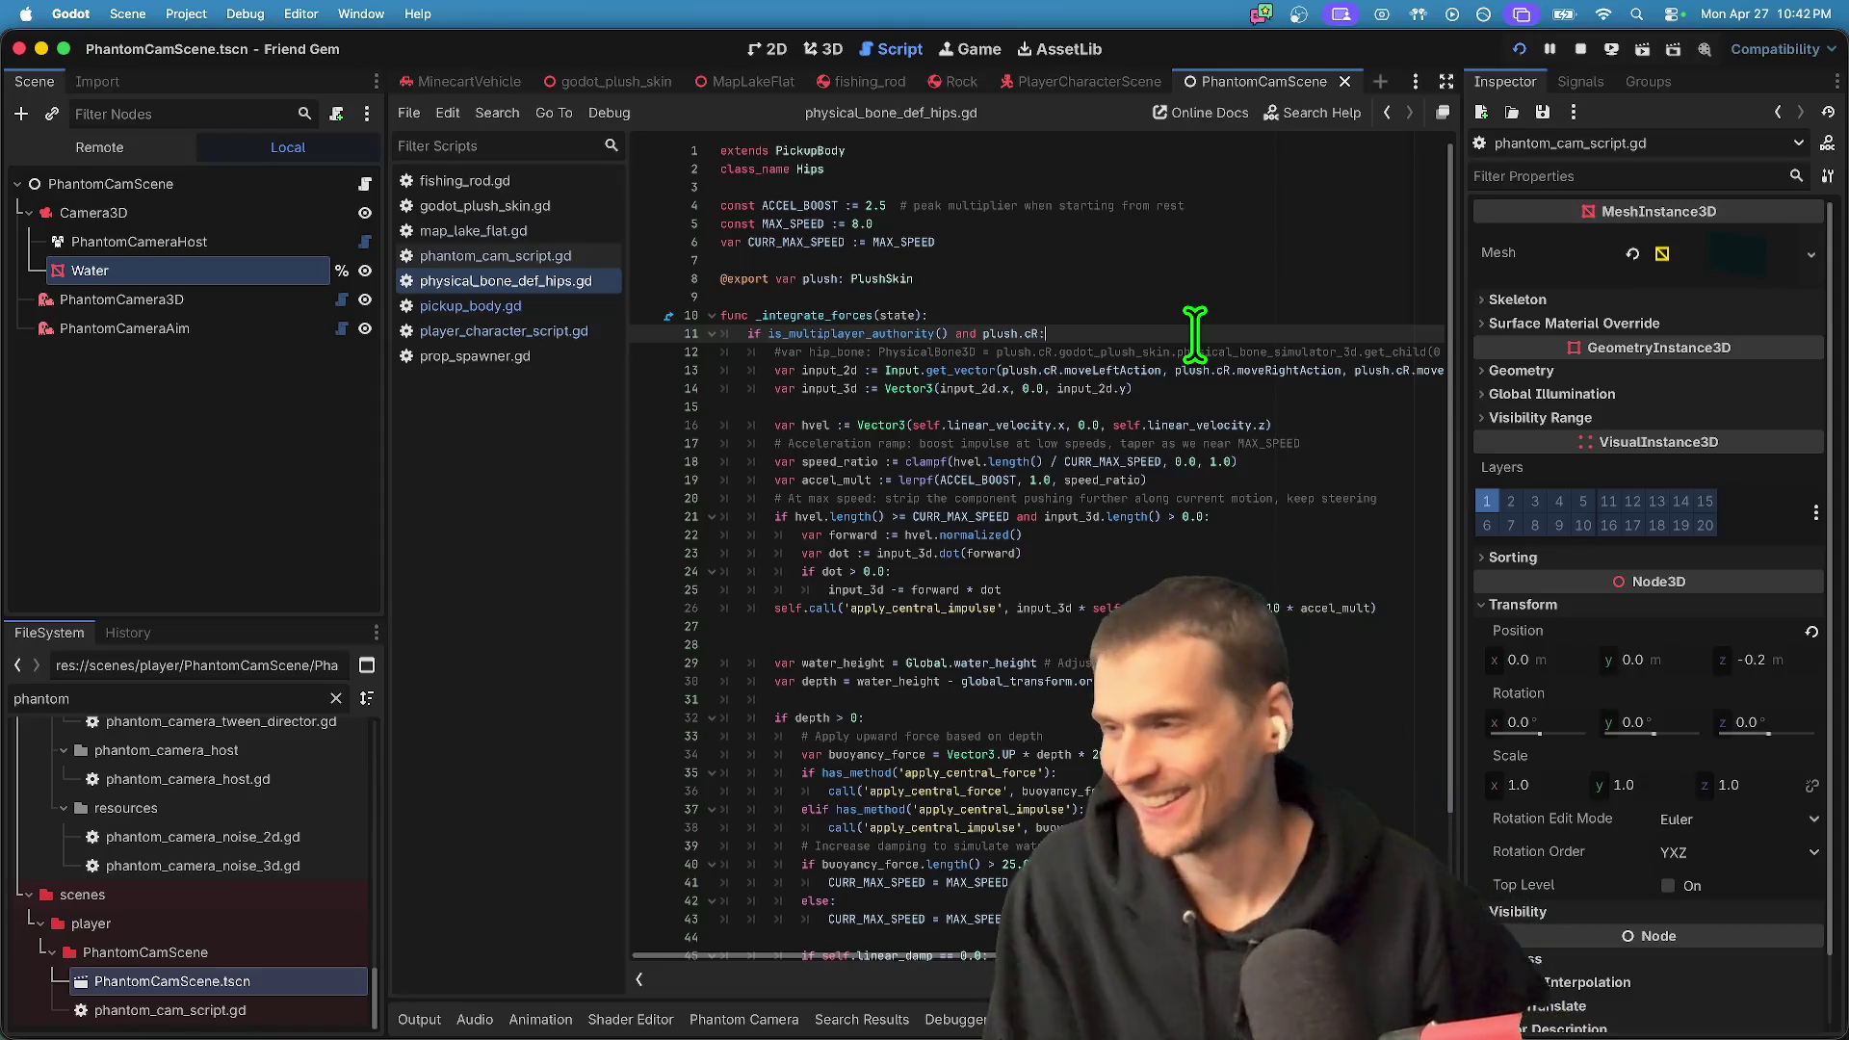
key("super+b")
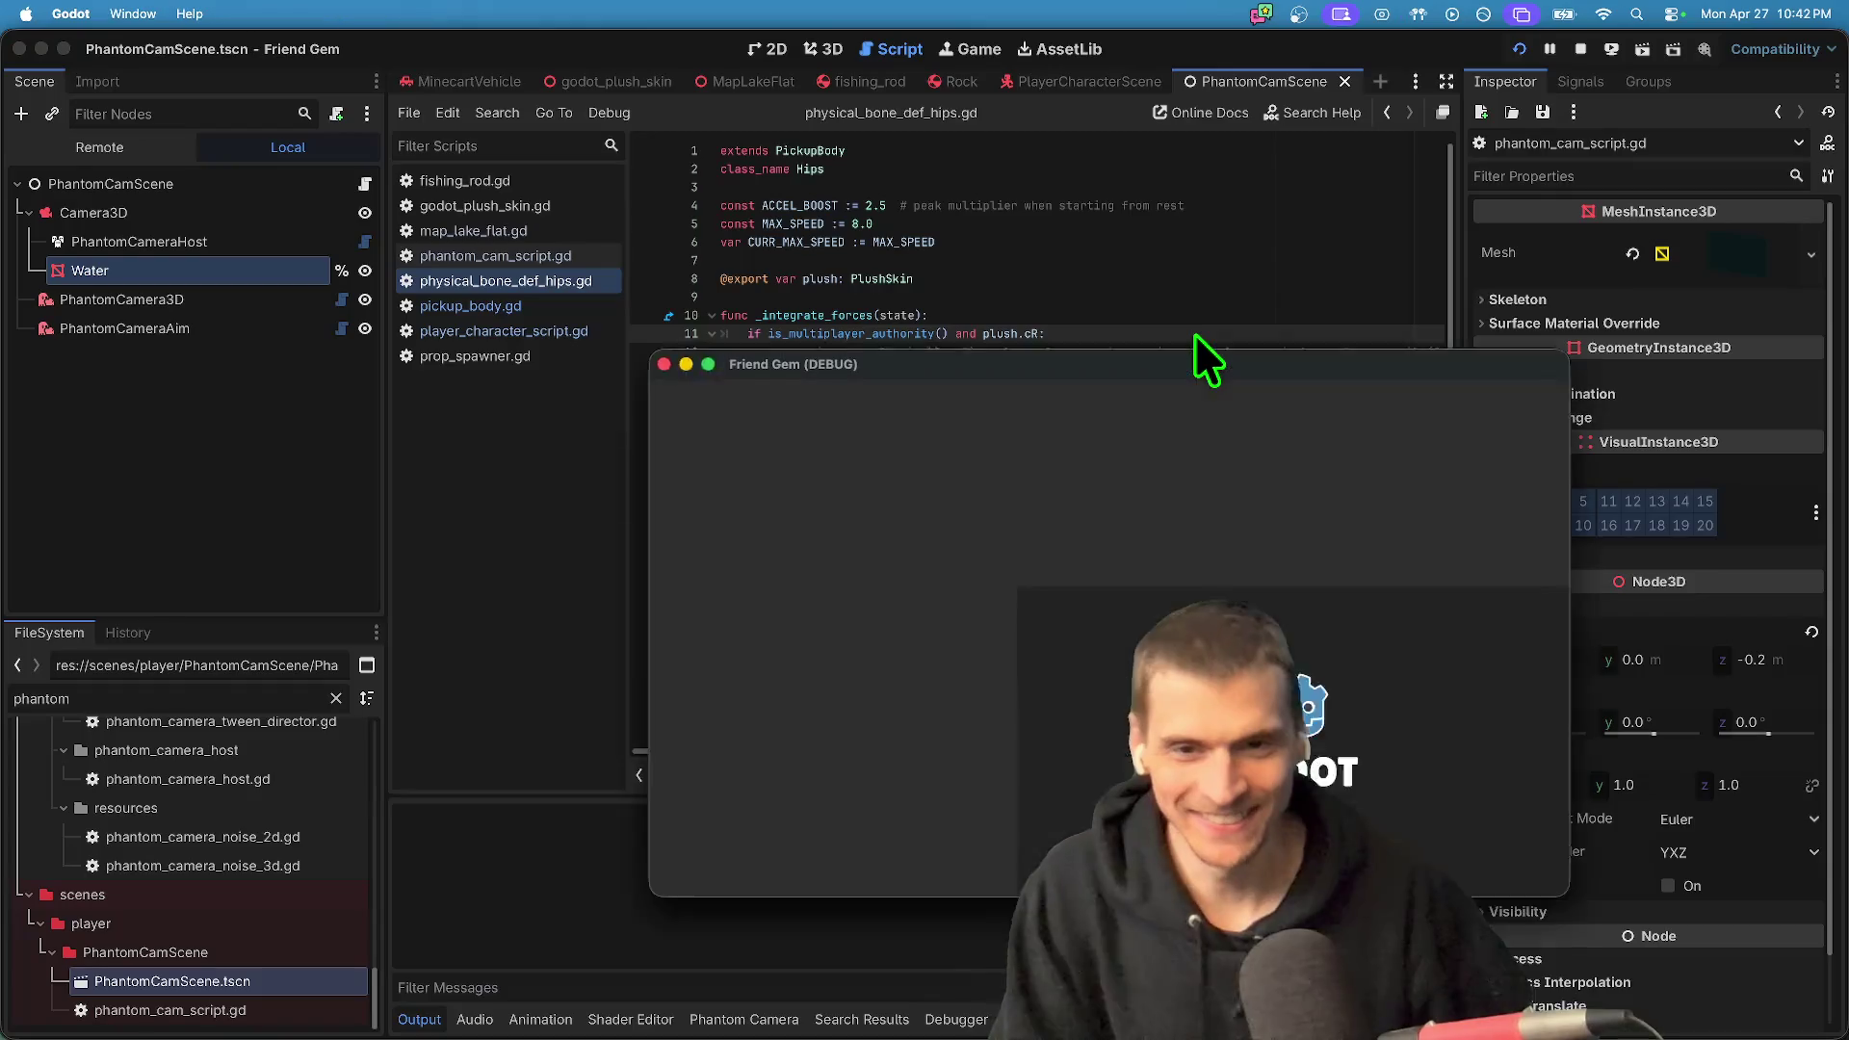
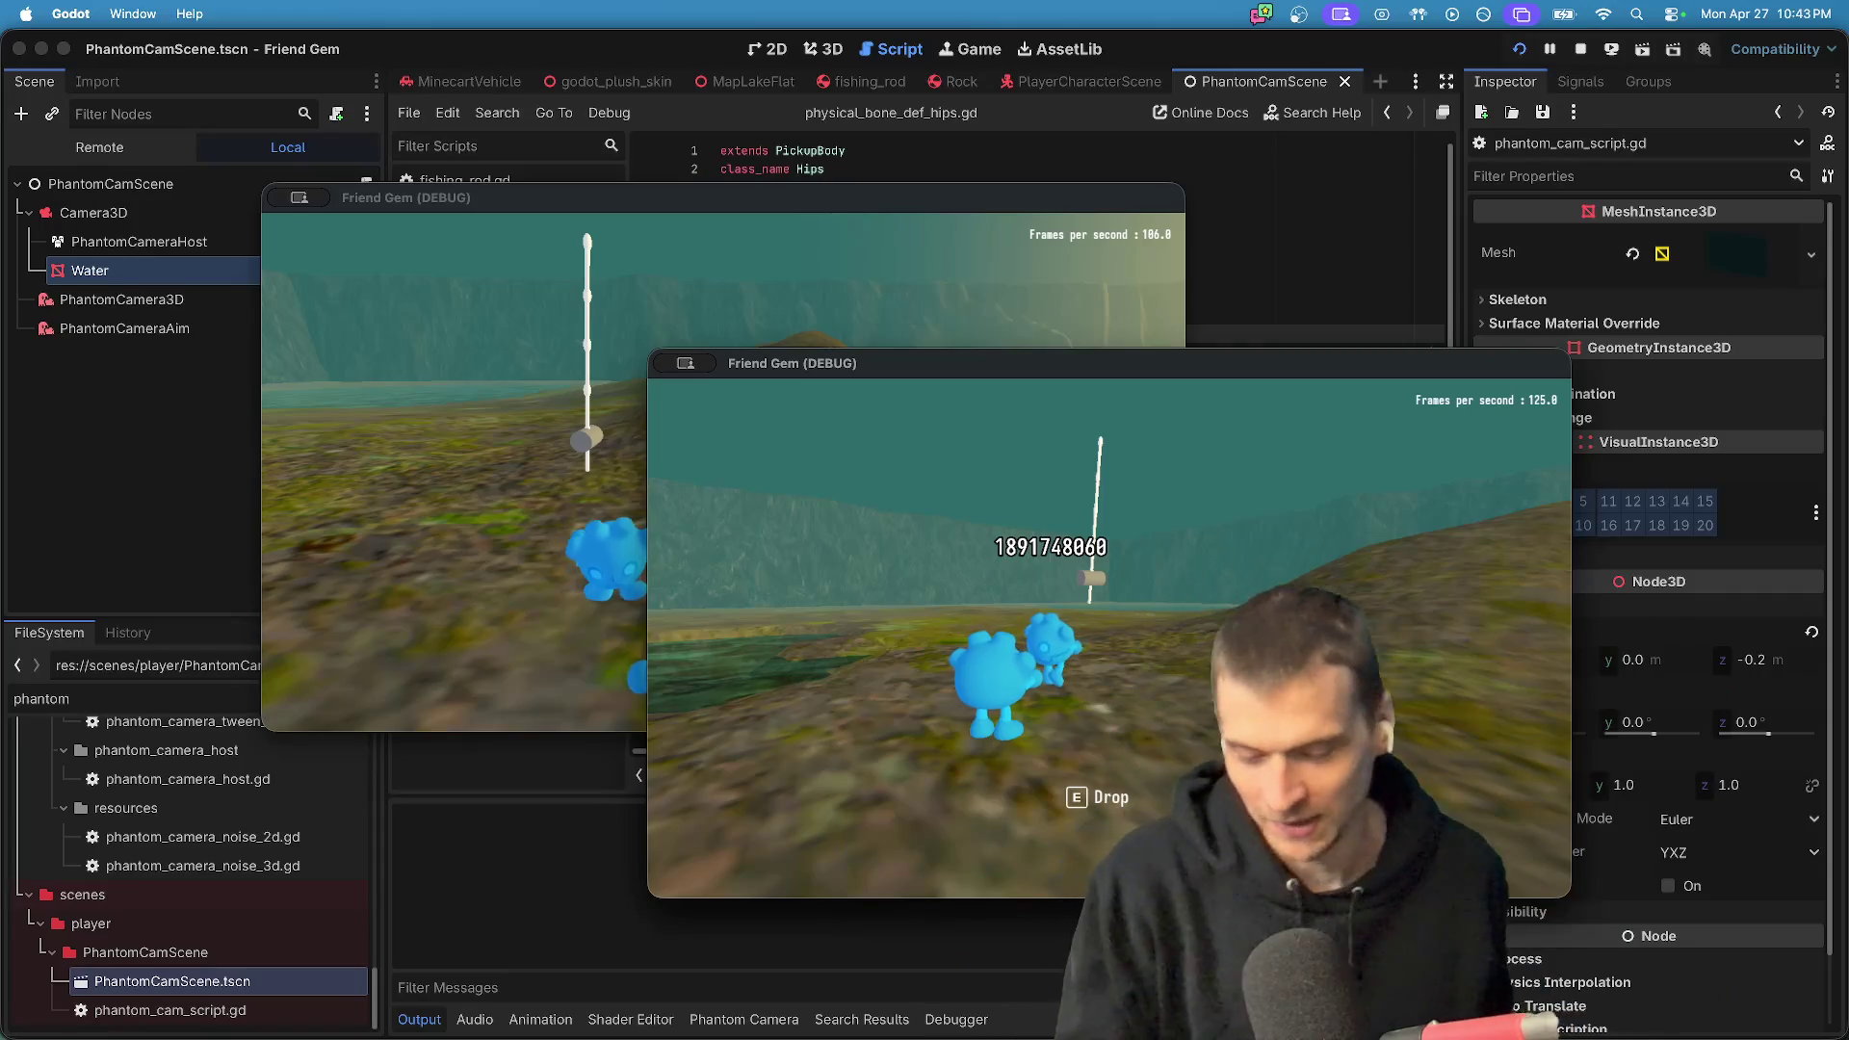
- Alternate between the two Friend Gem instances and have the plush pick up the fishing rod
key("super+grave")
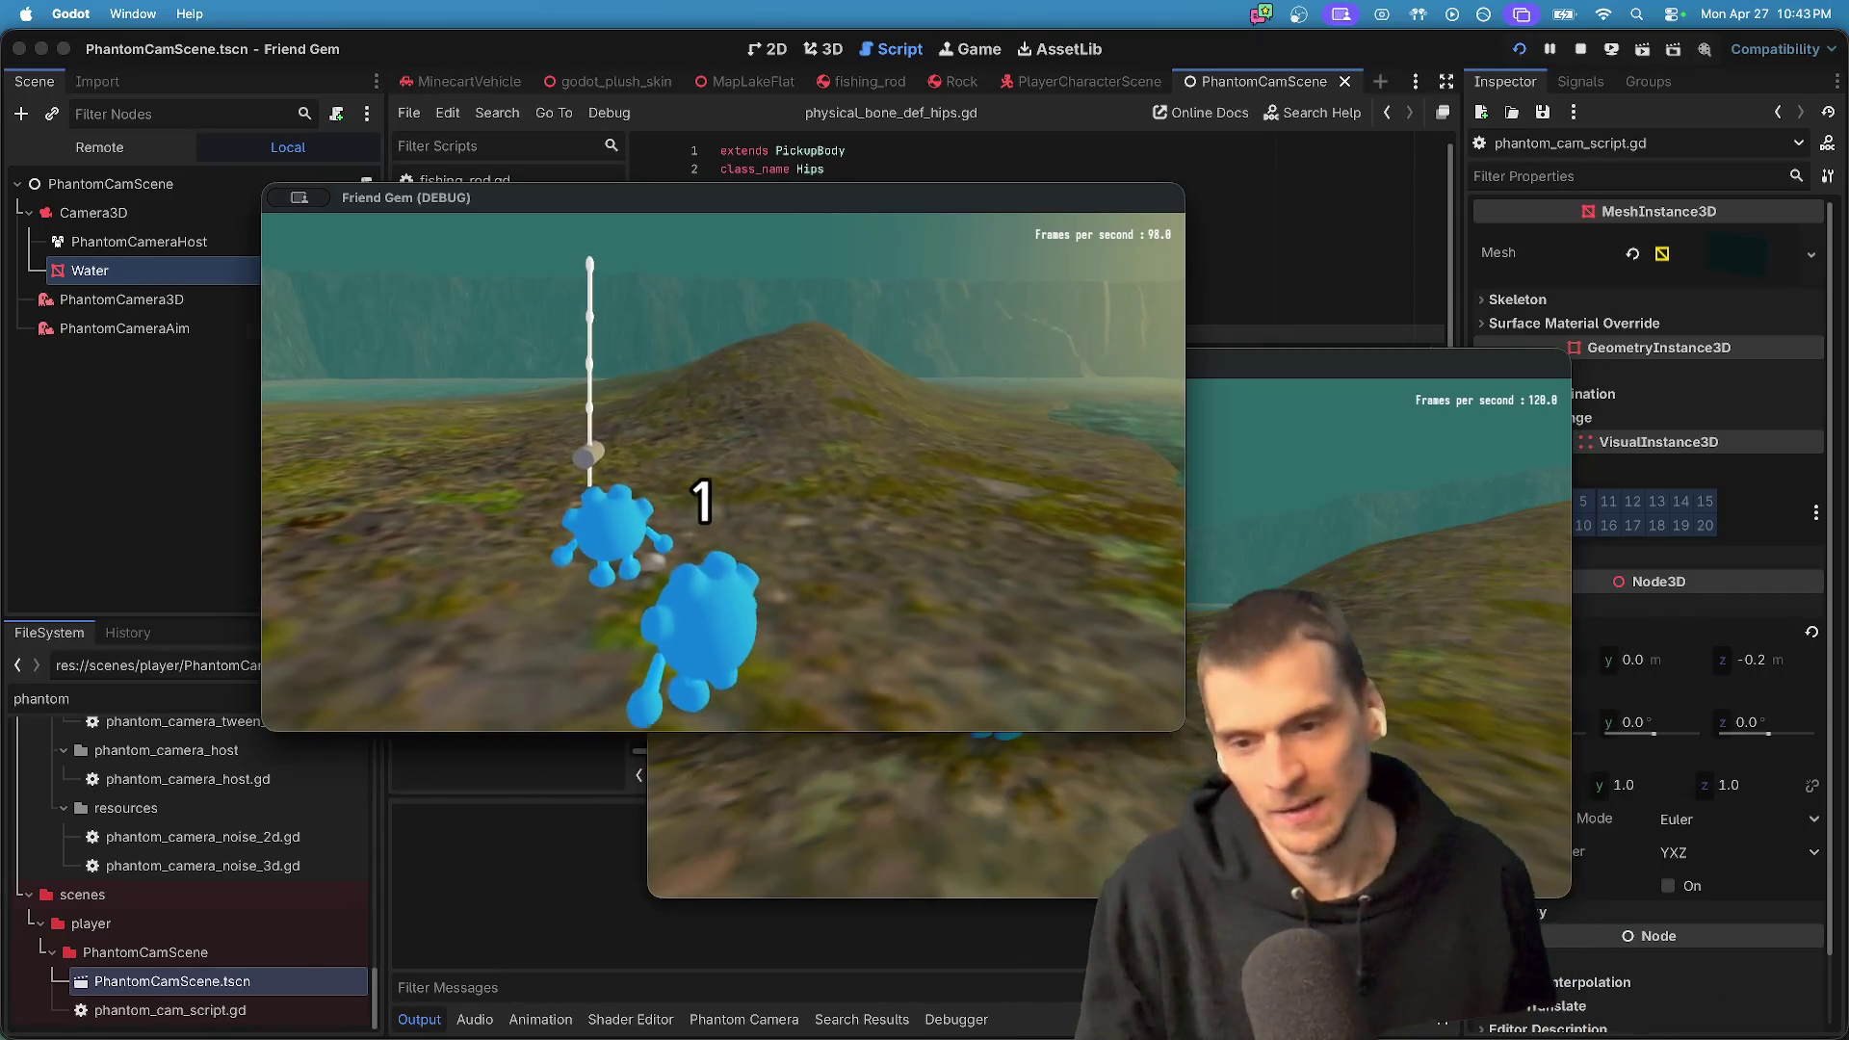
key("super+grave")
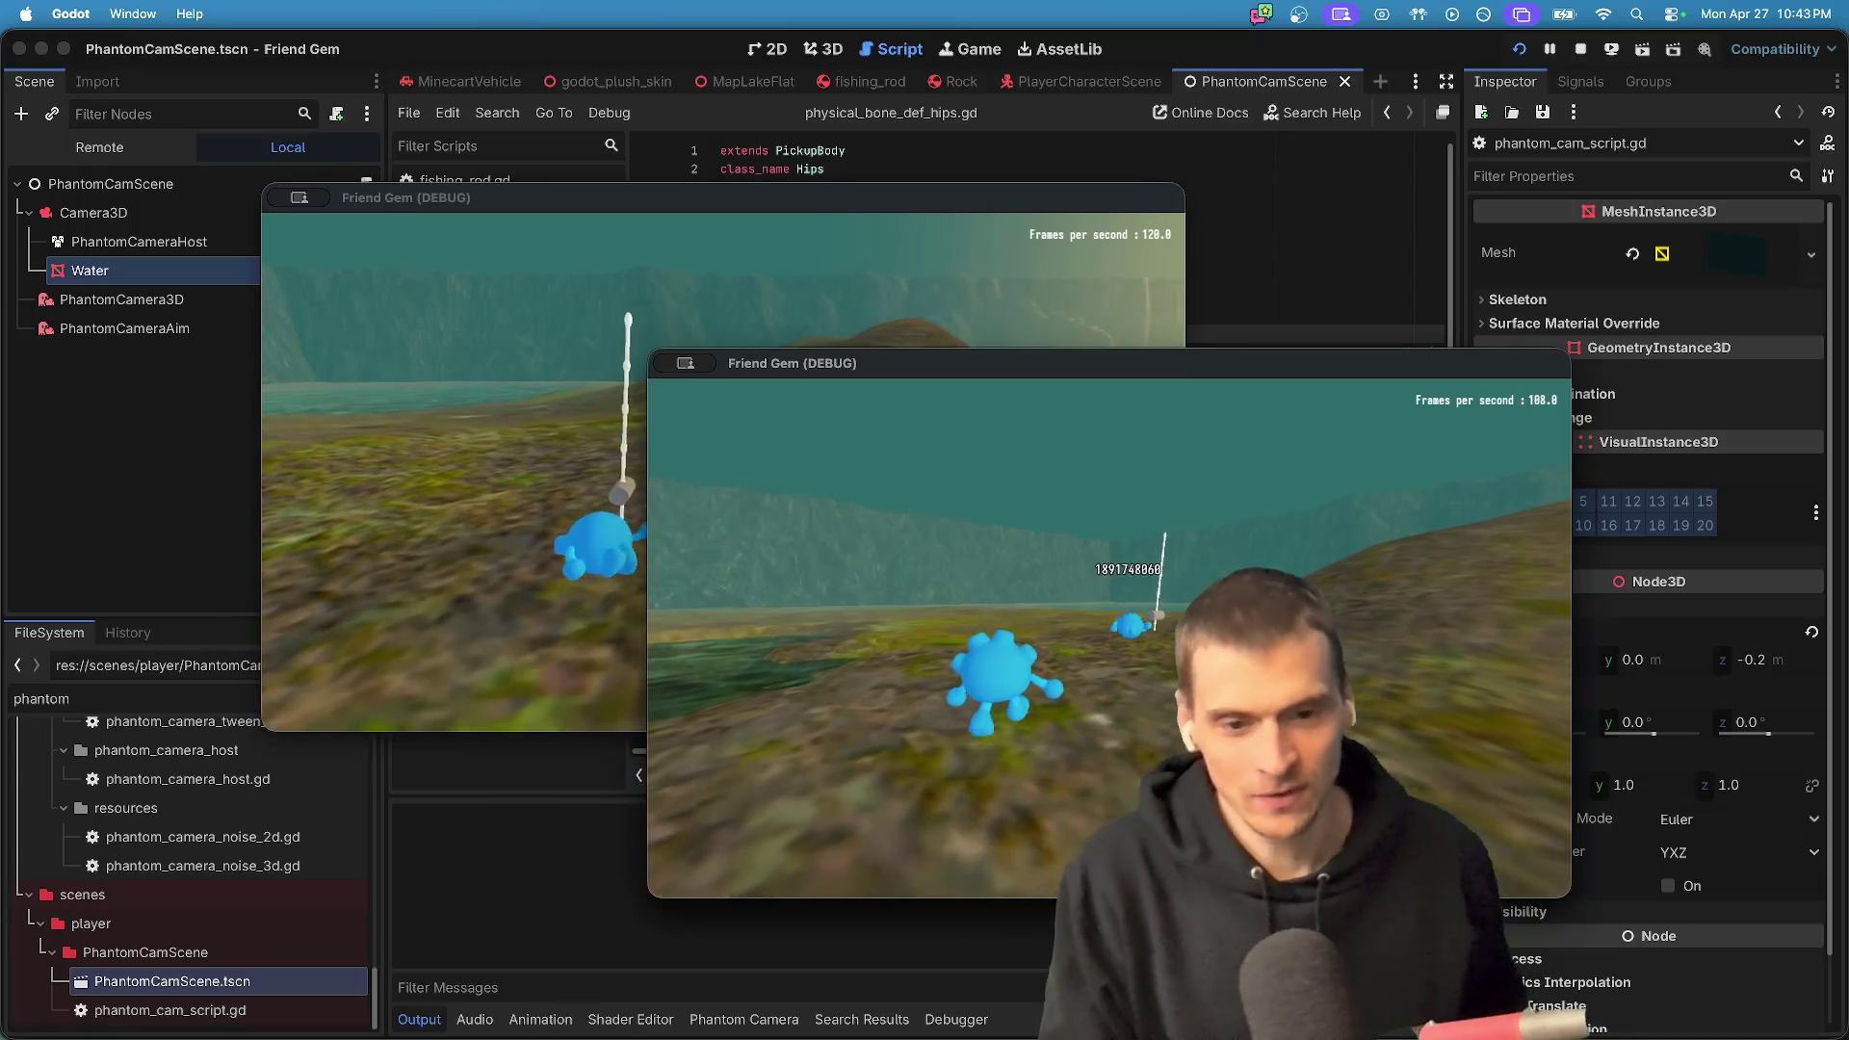
key("e")
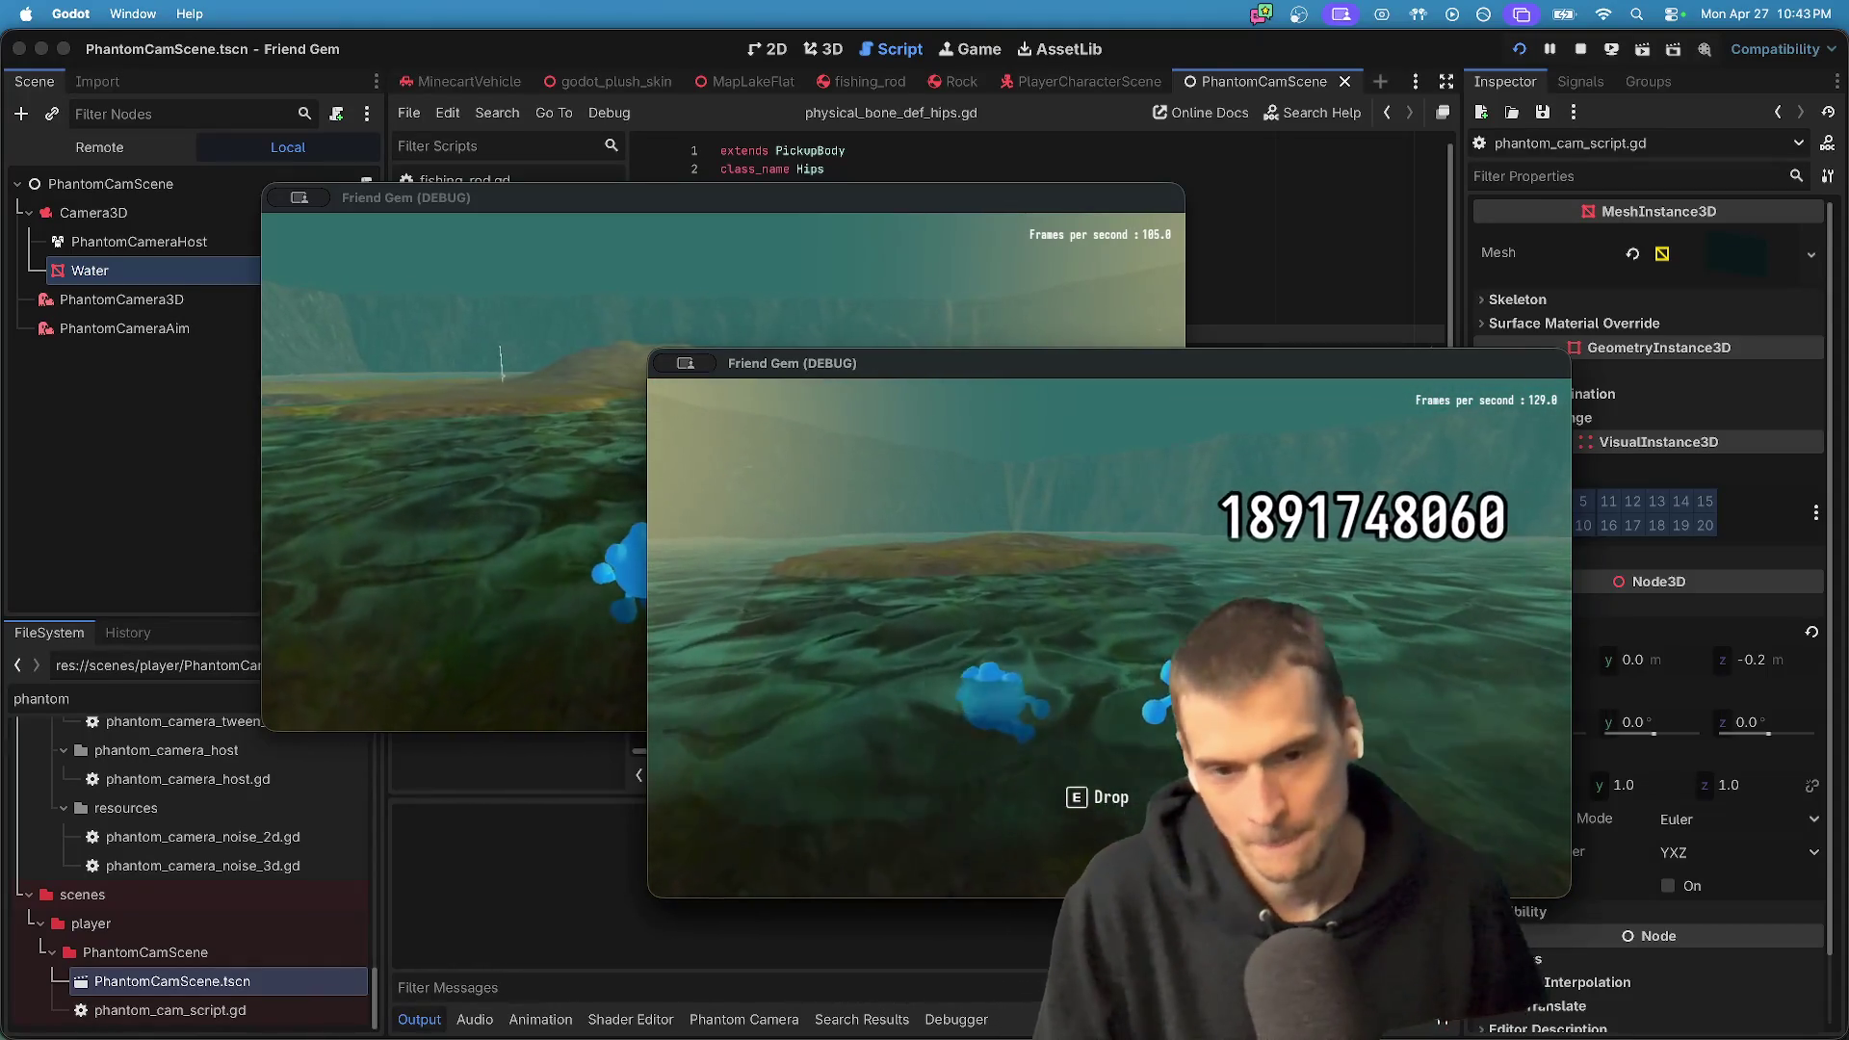
key("super+Tab")
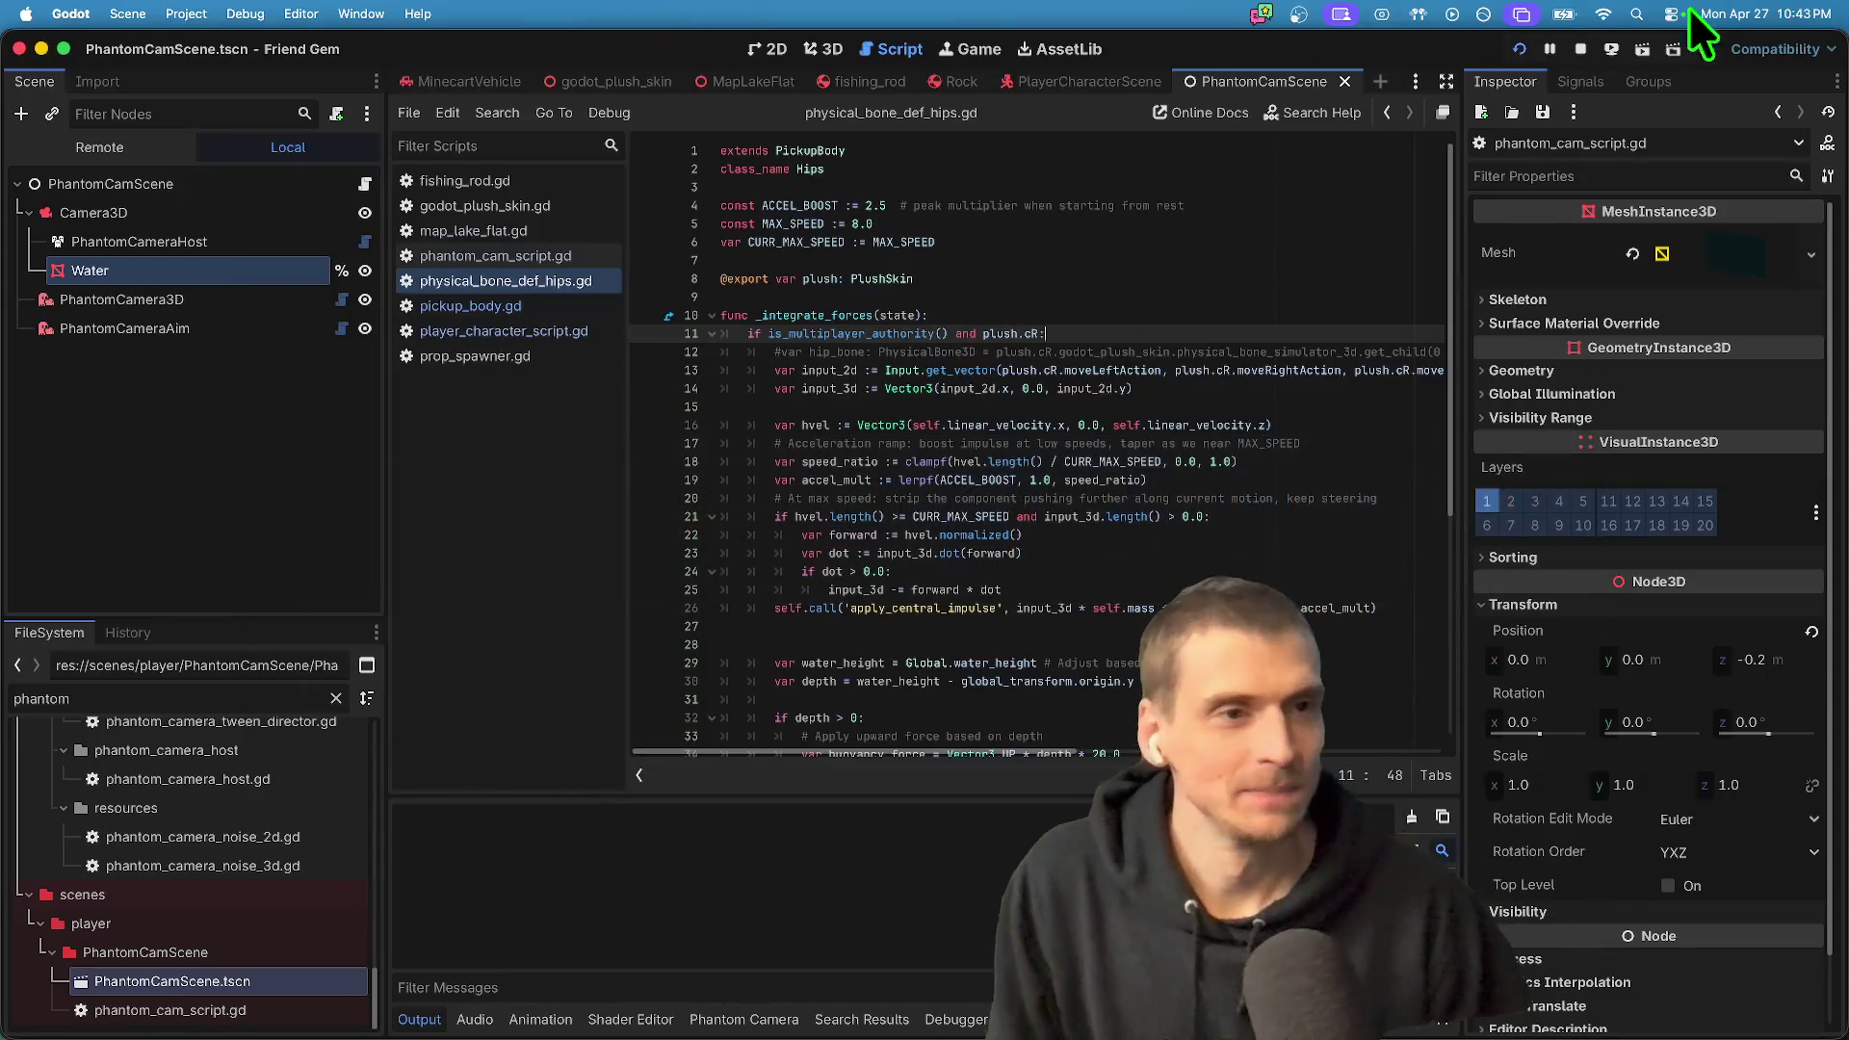
- Stop the game and frame the whole lake map in the 3D view
left_click(1581, 48)
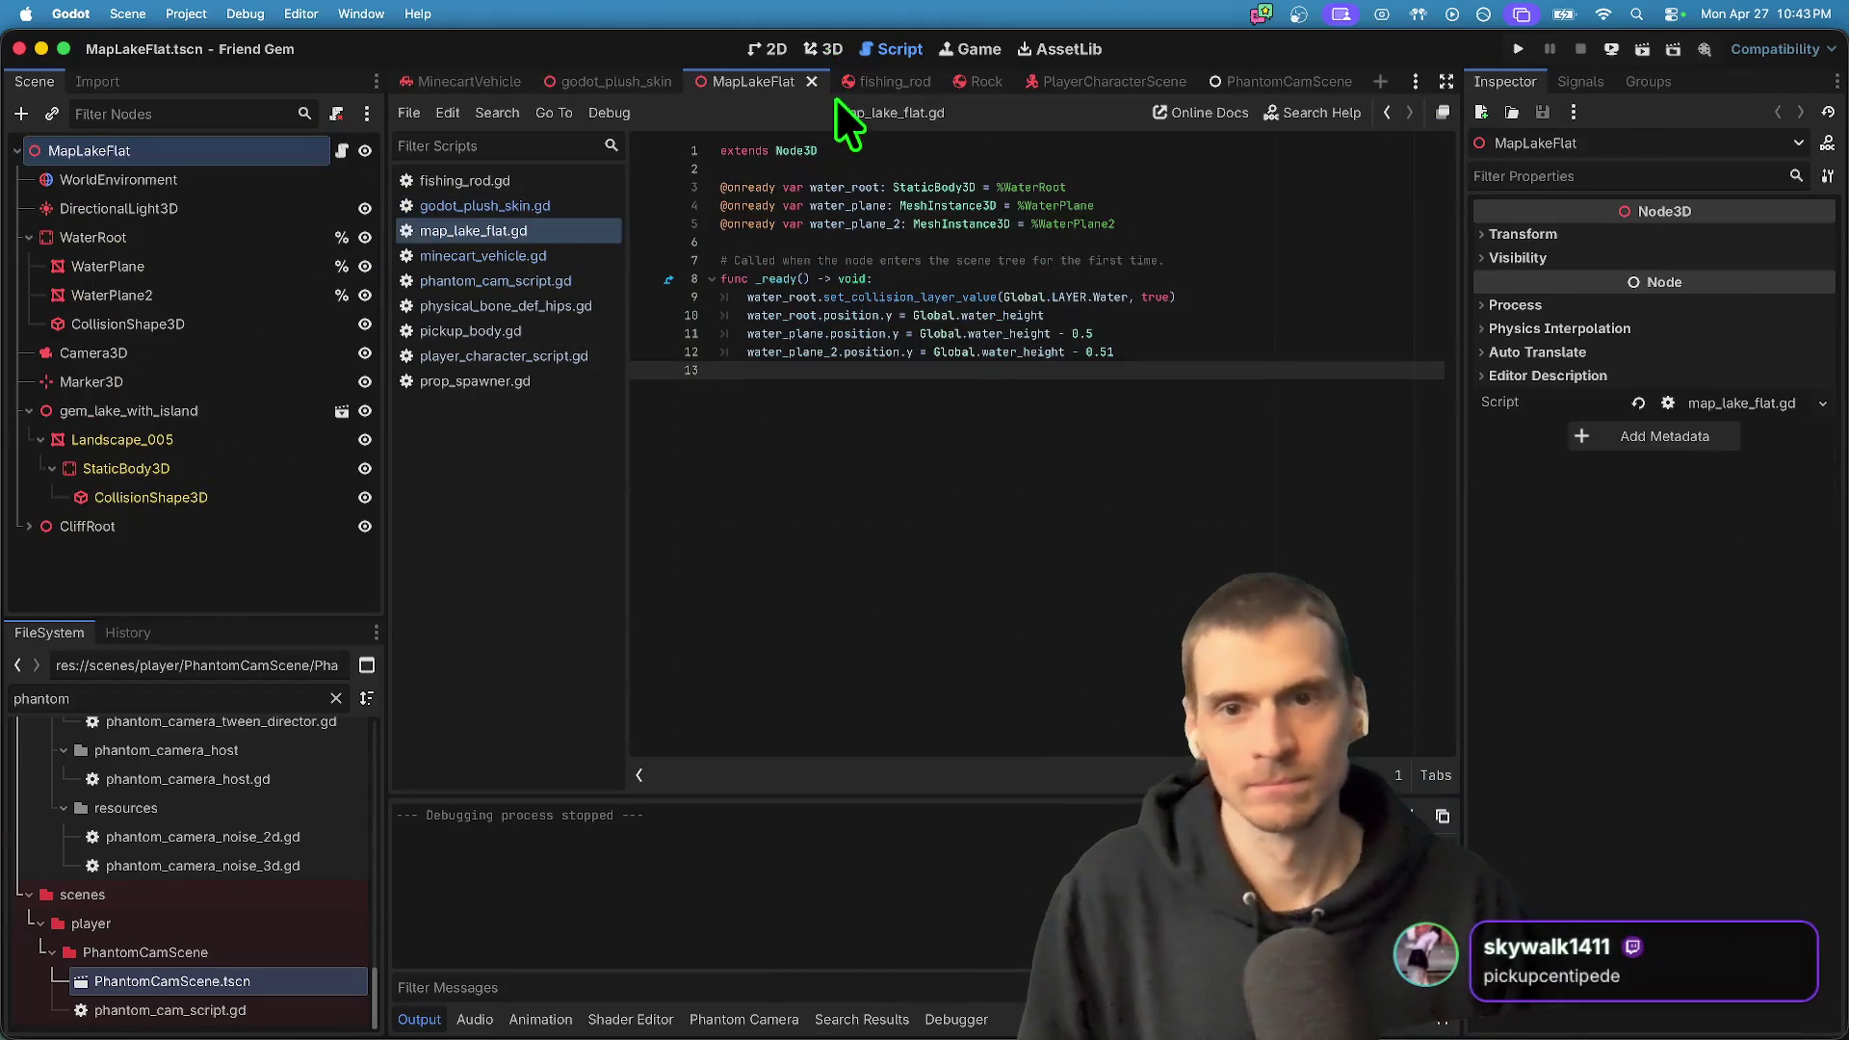
left_click(820, 47)
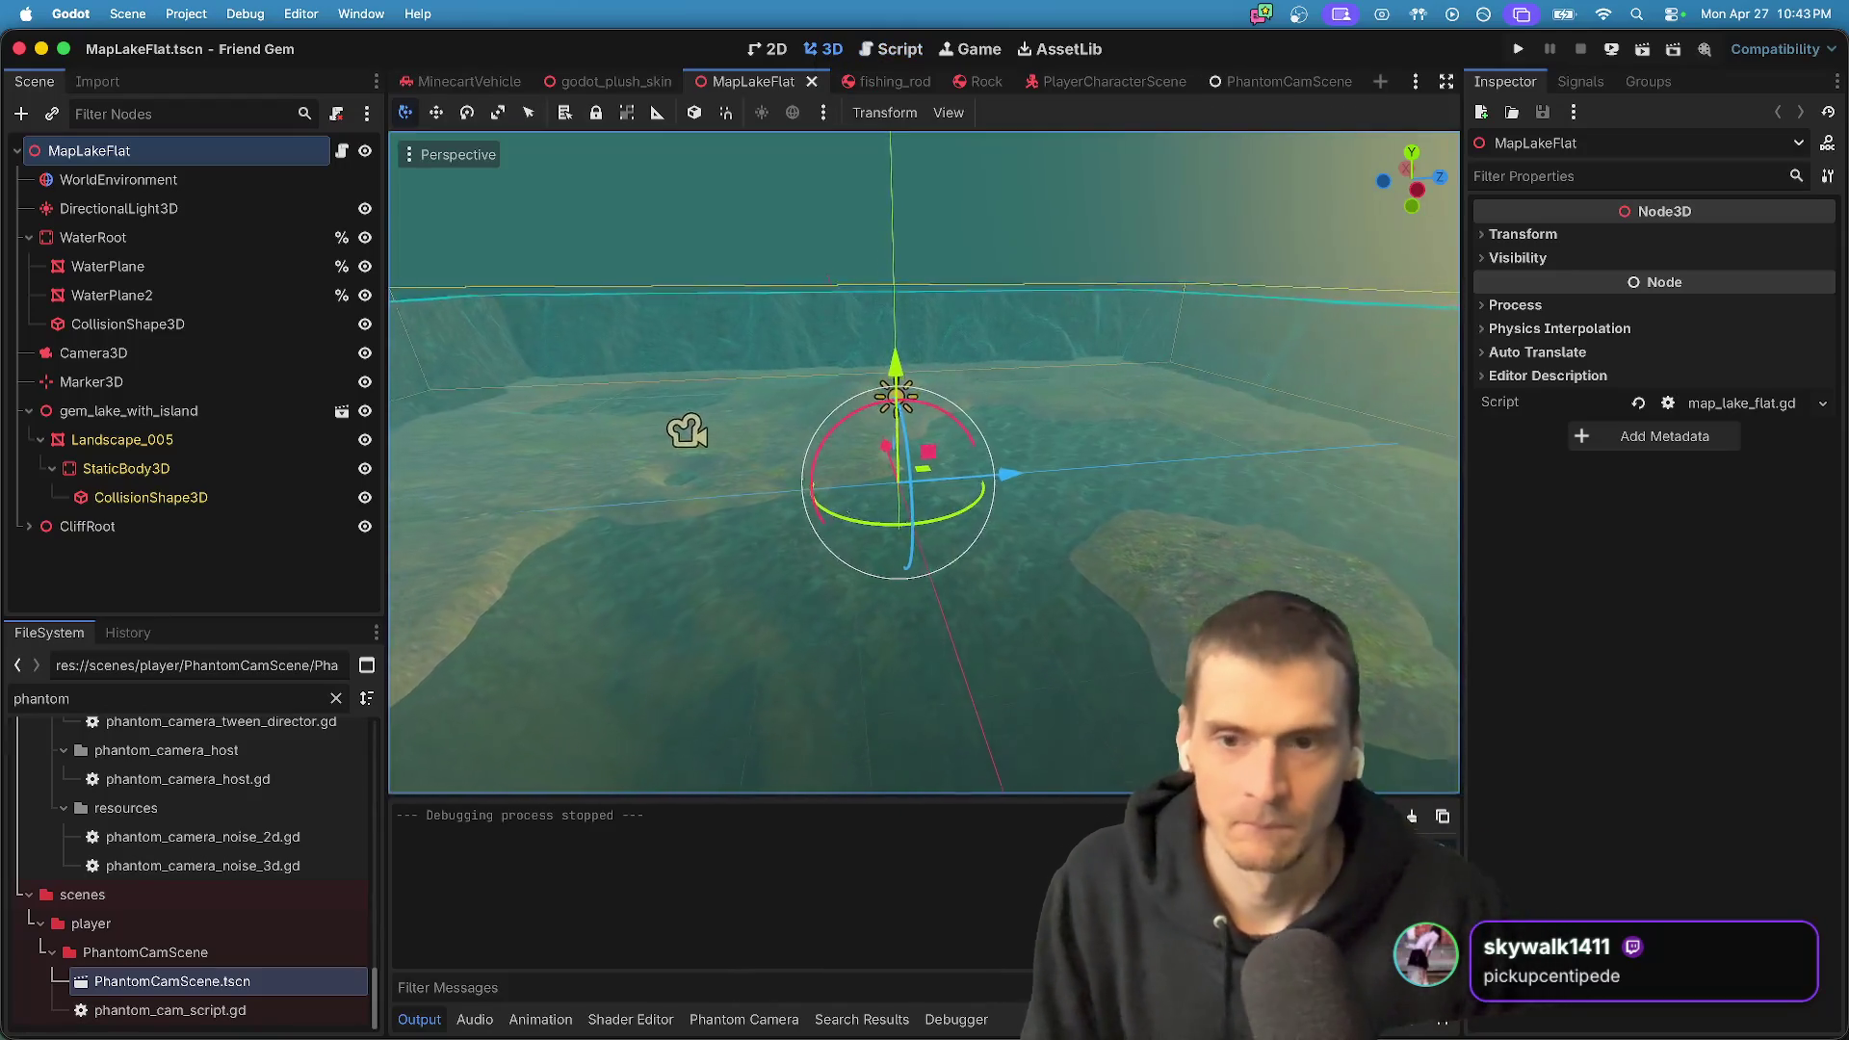
scroll(924, 463, "up", 10)
key("s")
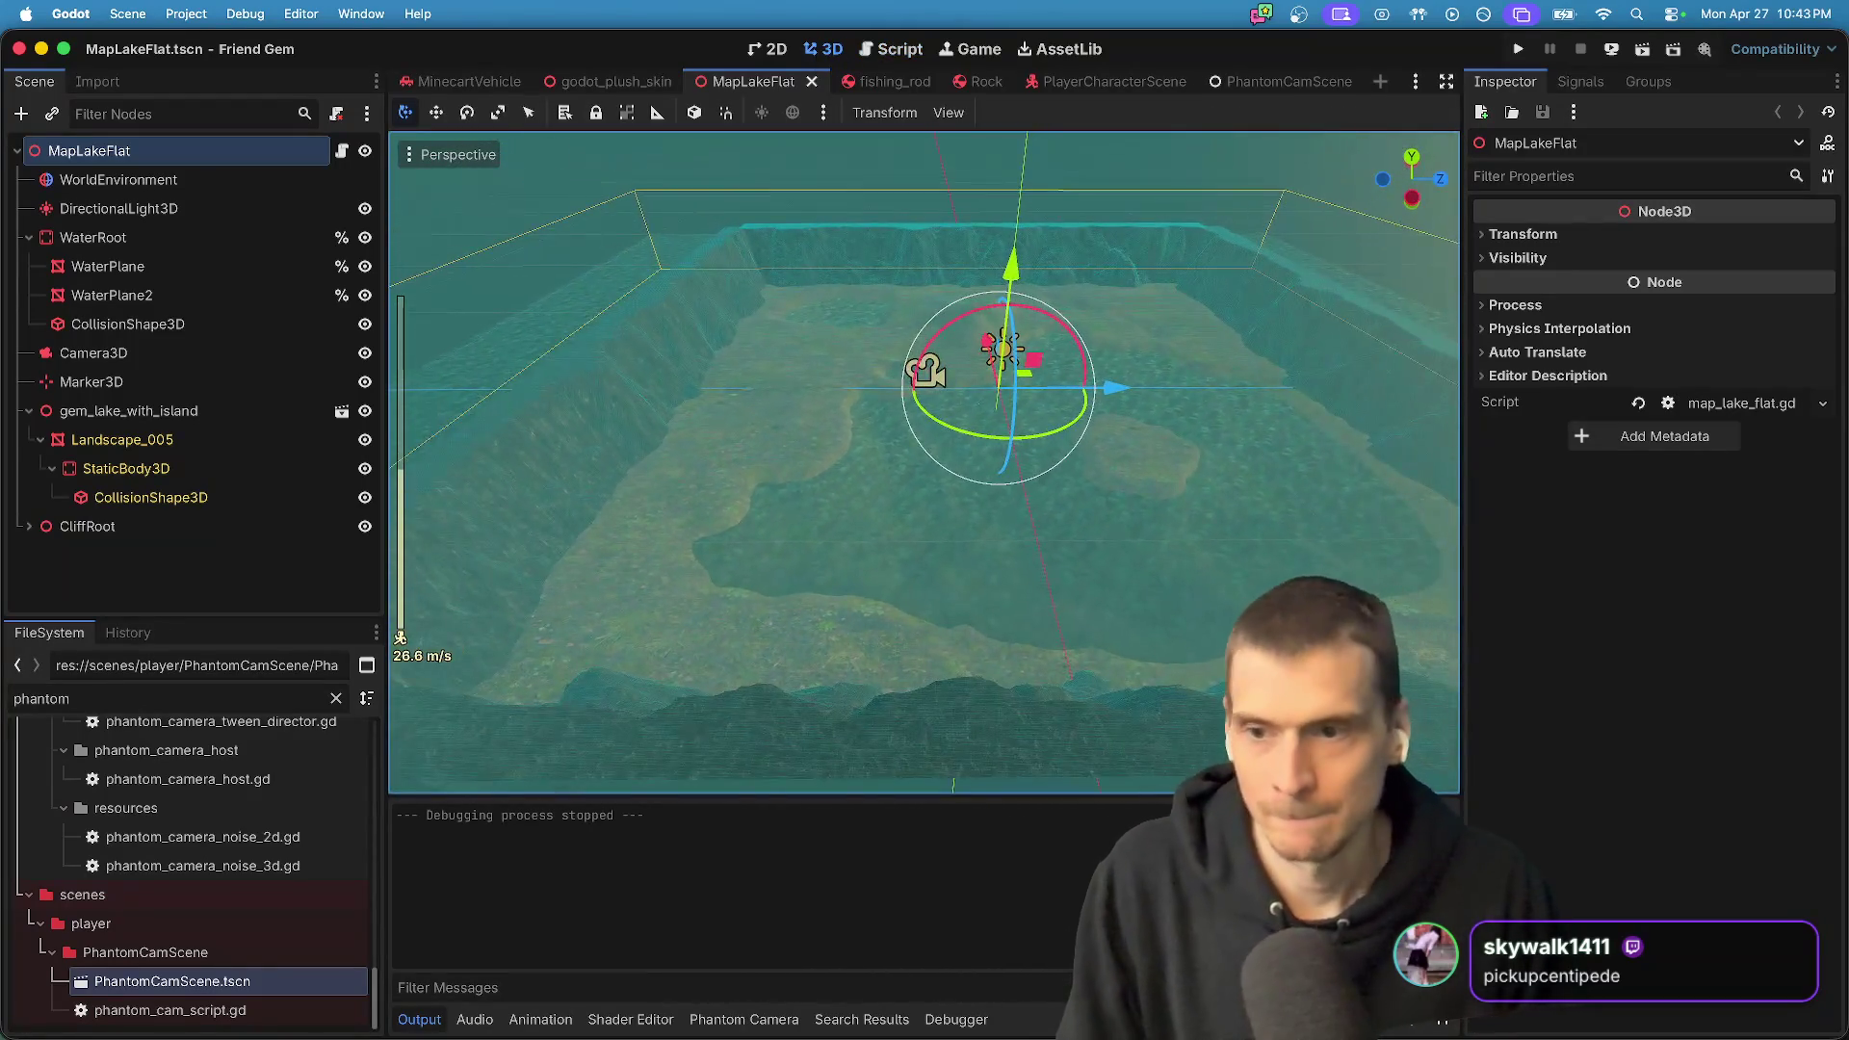
- Add a StaticBody3D to the MapLakeFlat scene, undoing a stray WorldEnvironment node
key("super+a")
type("m")
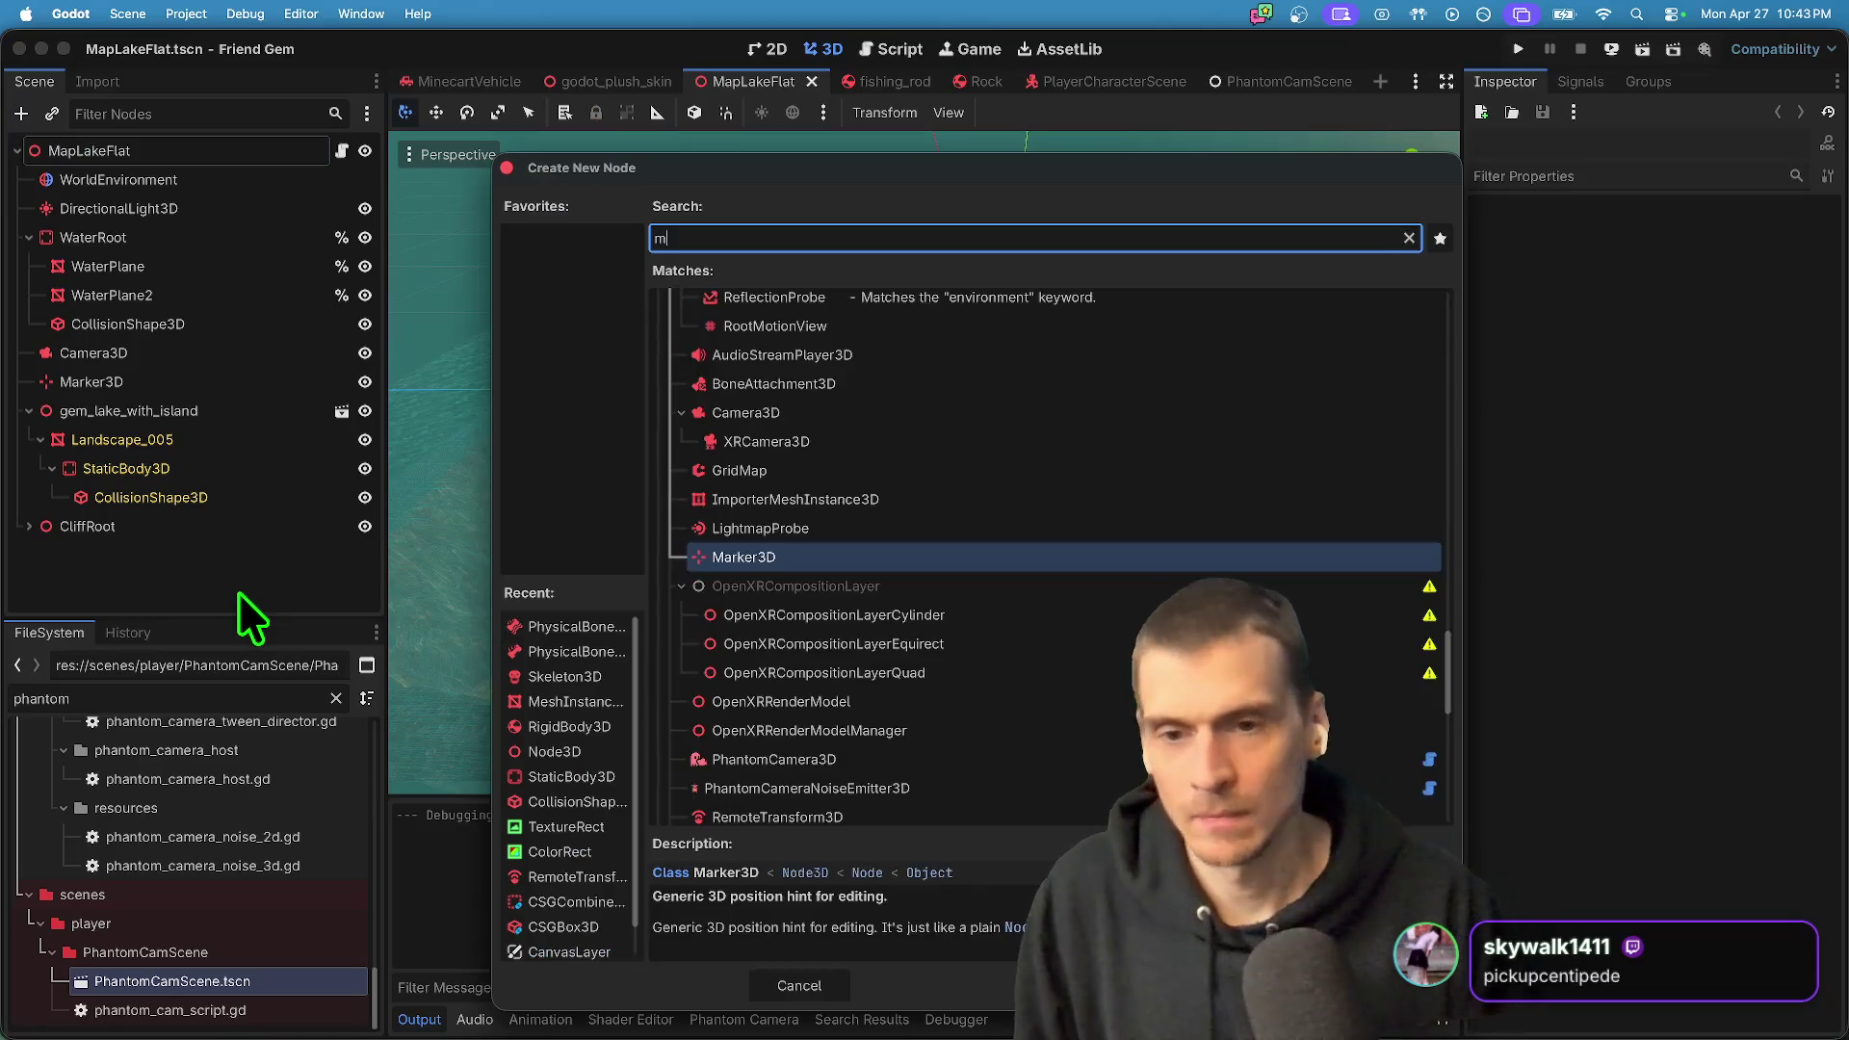
key("BackSpace")
type("staticbody")
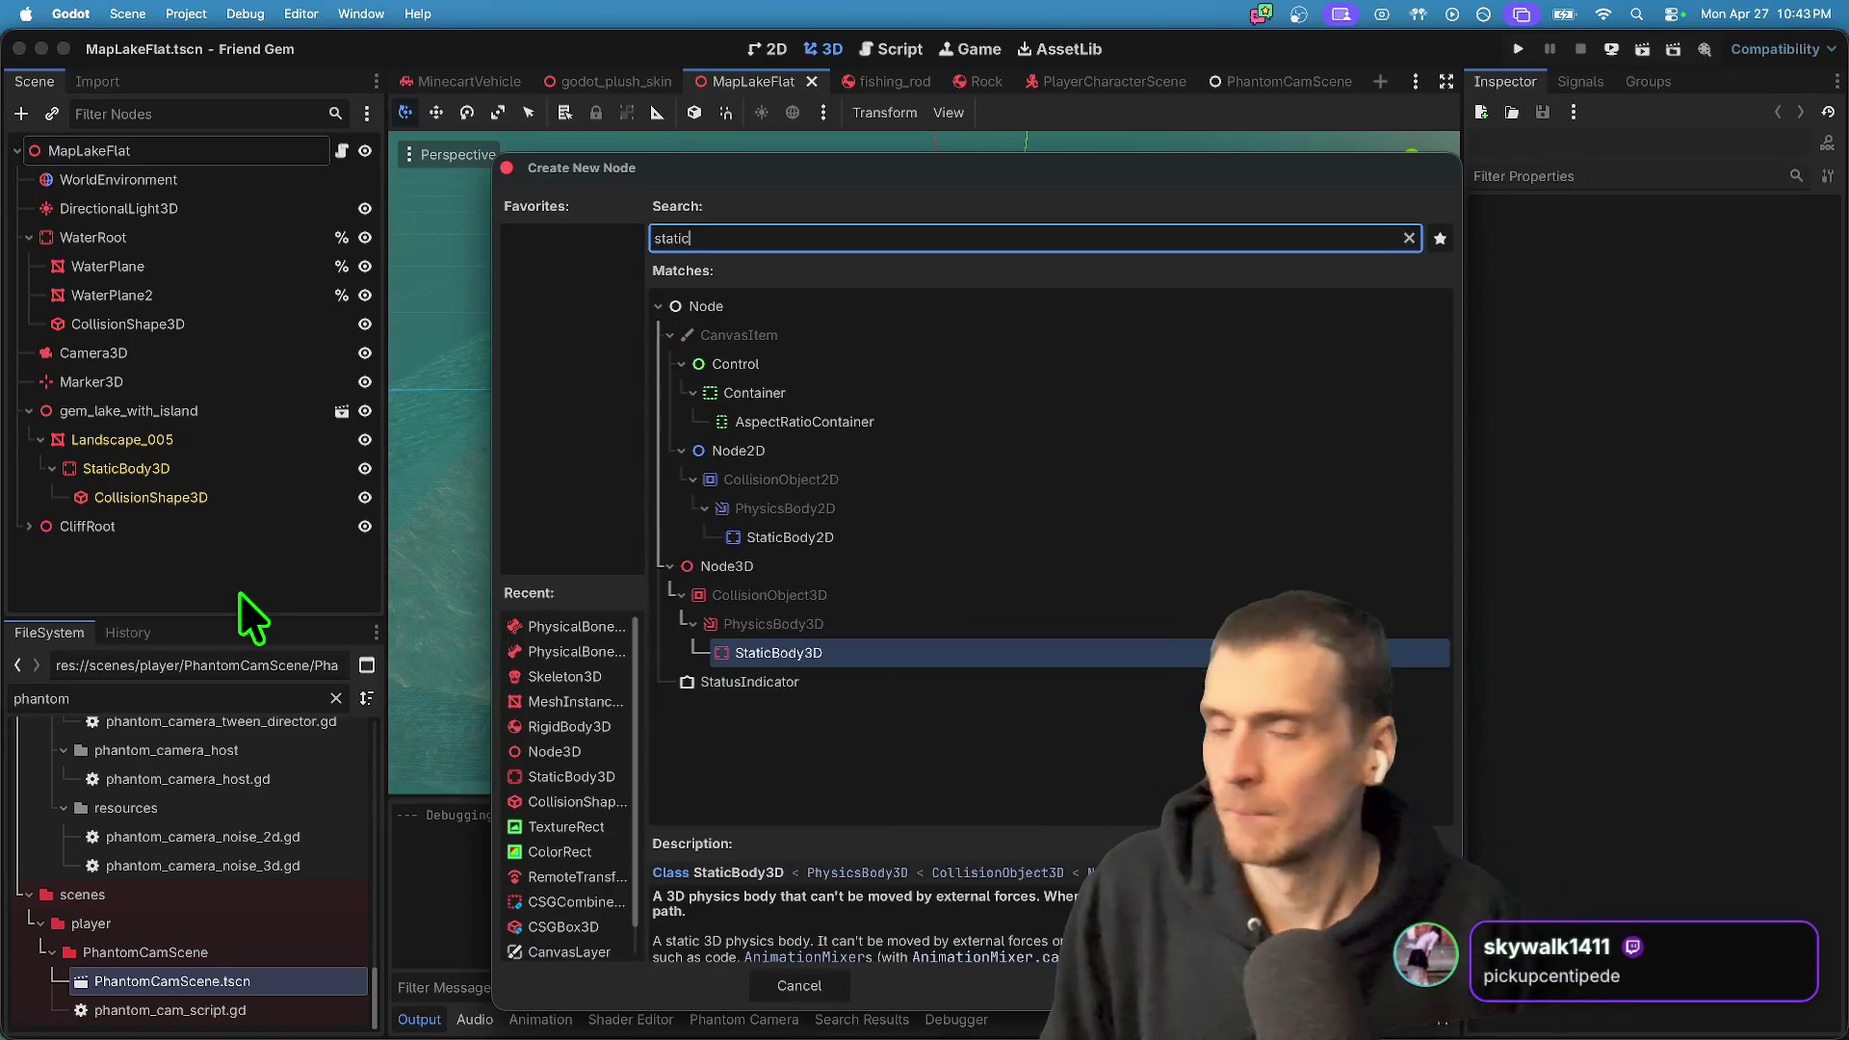
key("Return")
key("super+a")
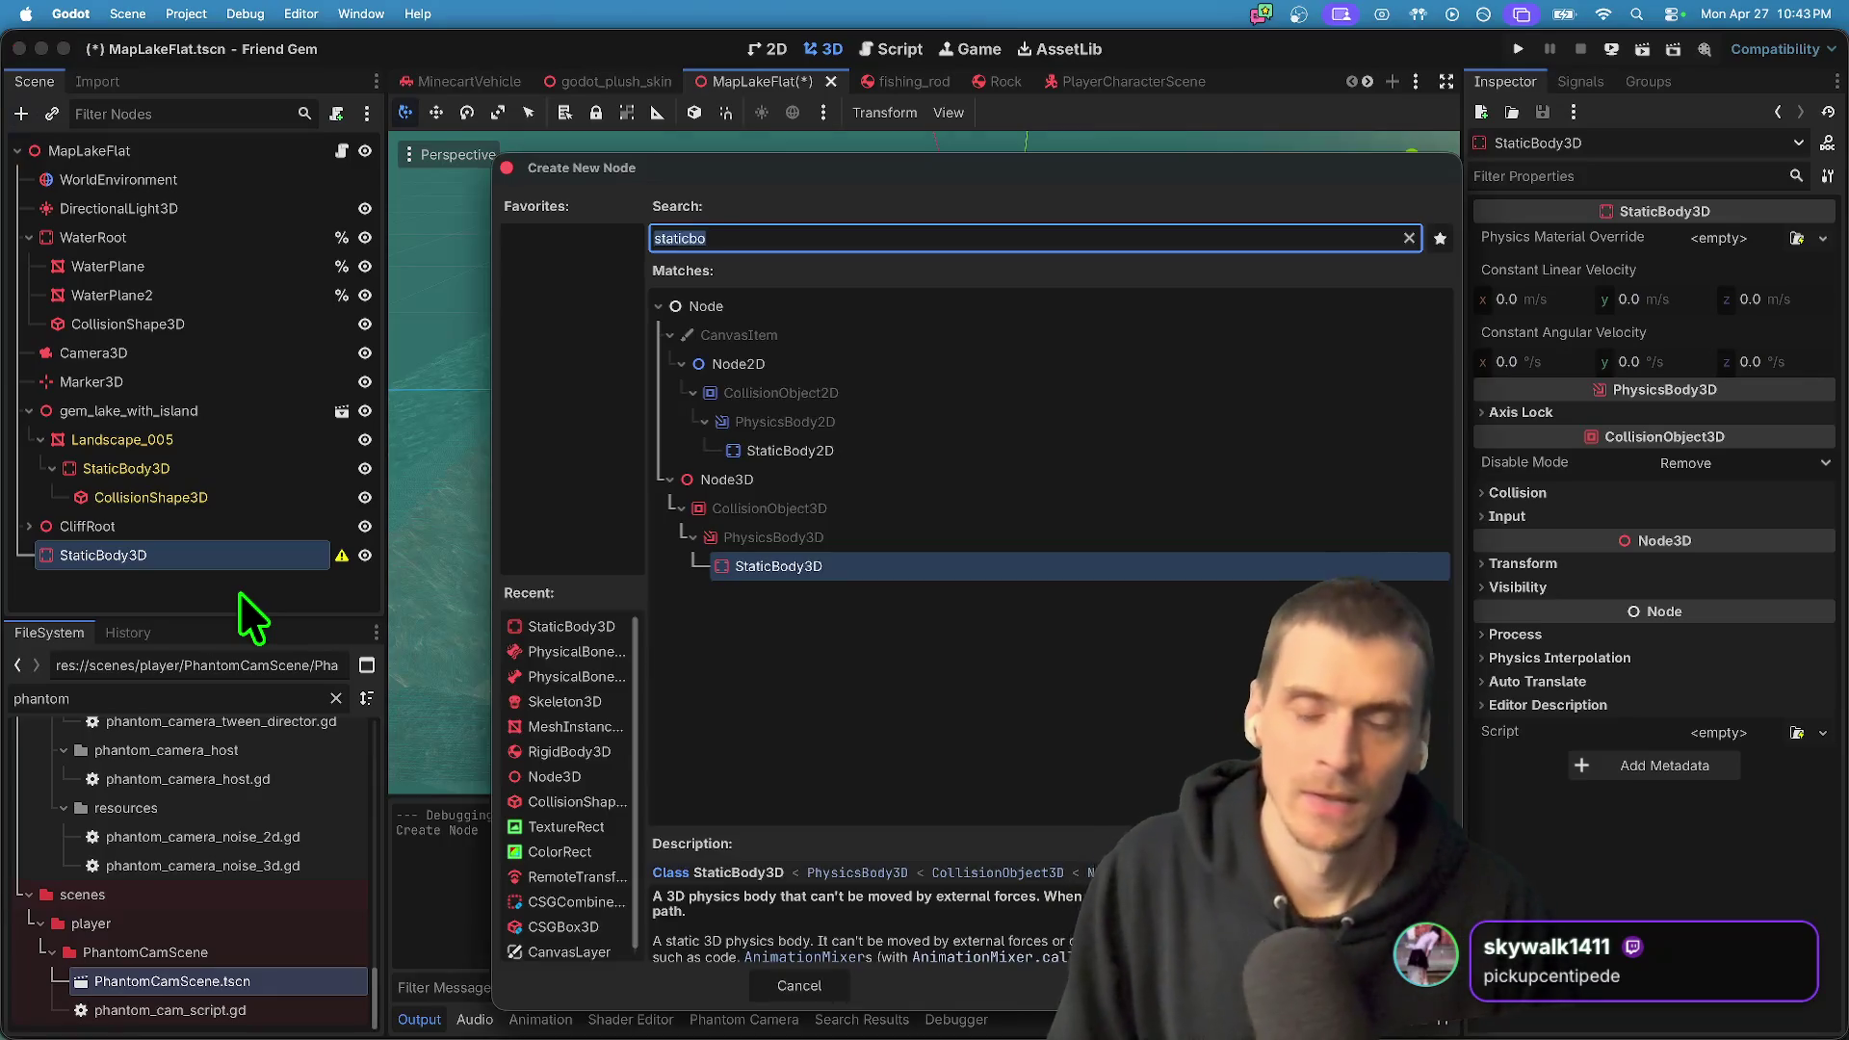
type("world")
key("Return")
key("super+z")
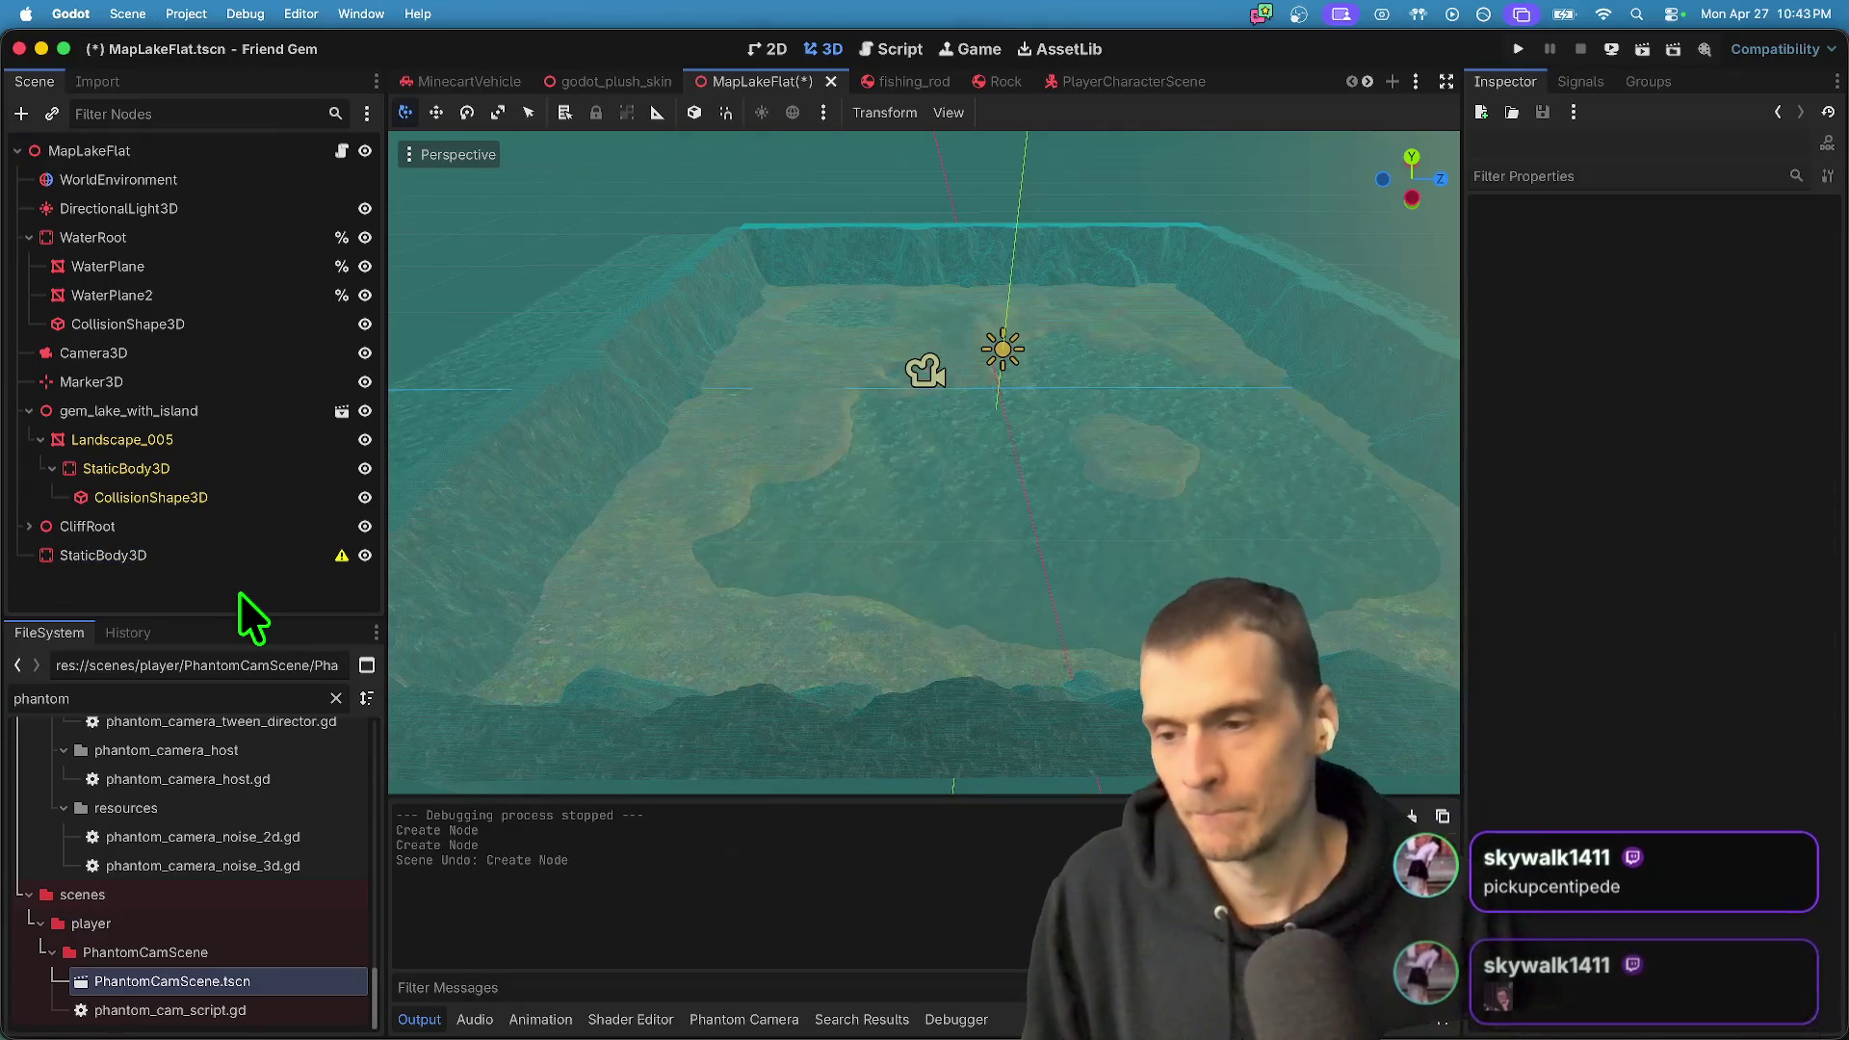
key("super+a")
key("Escape")
- Add a CollisionShape3D child under the new StaticBody3D
left_click(186, 566)
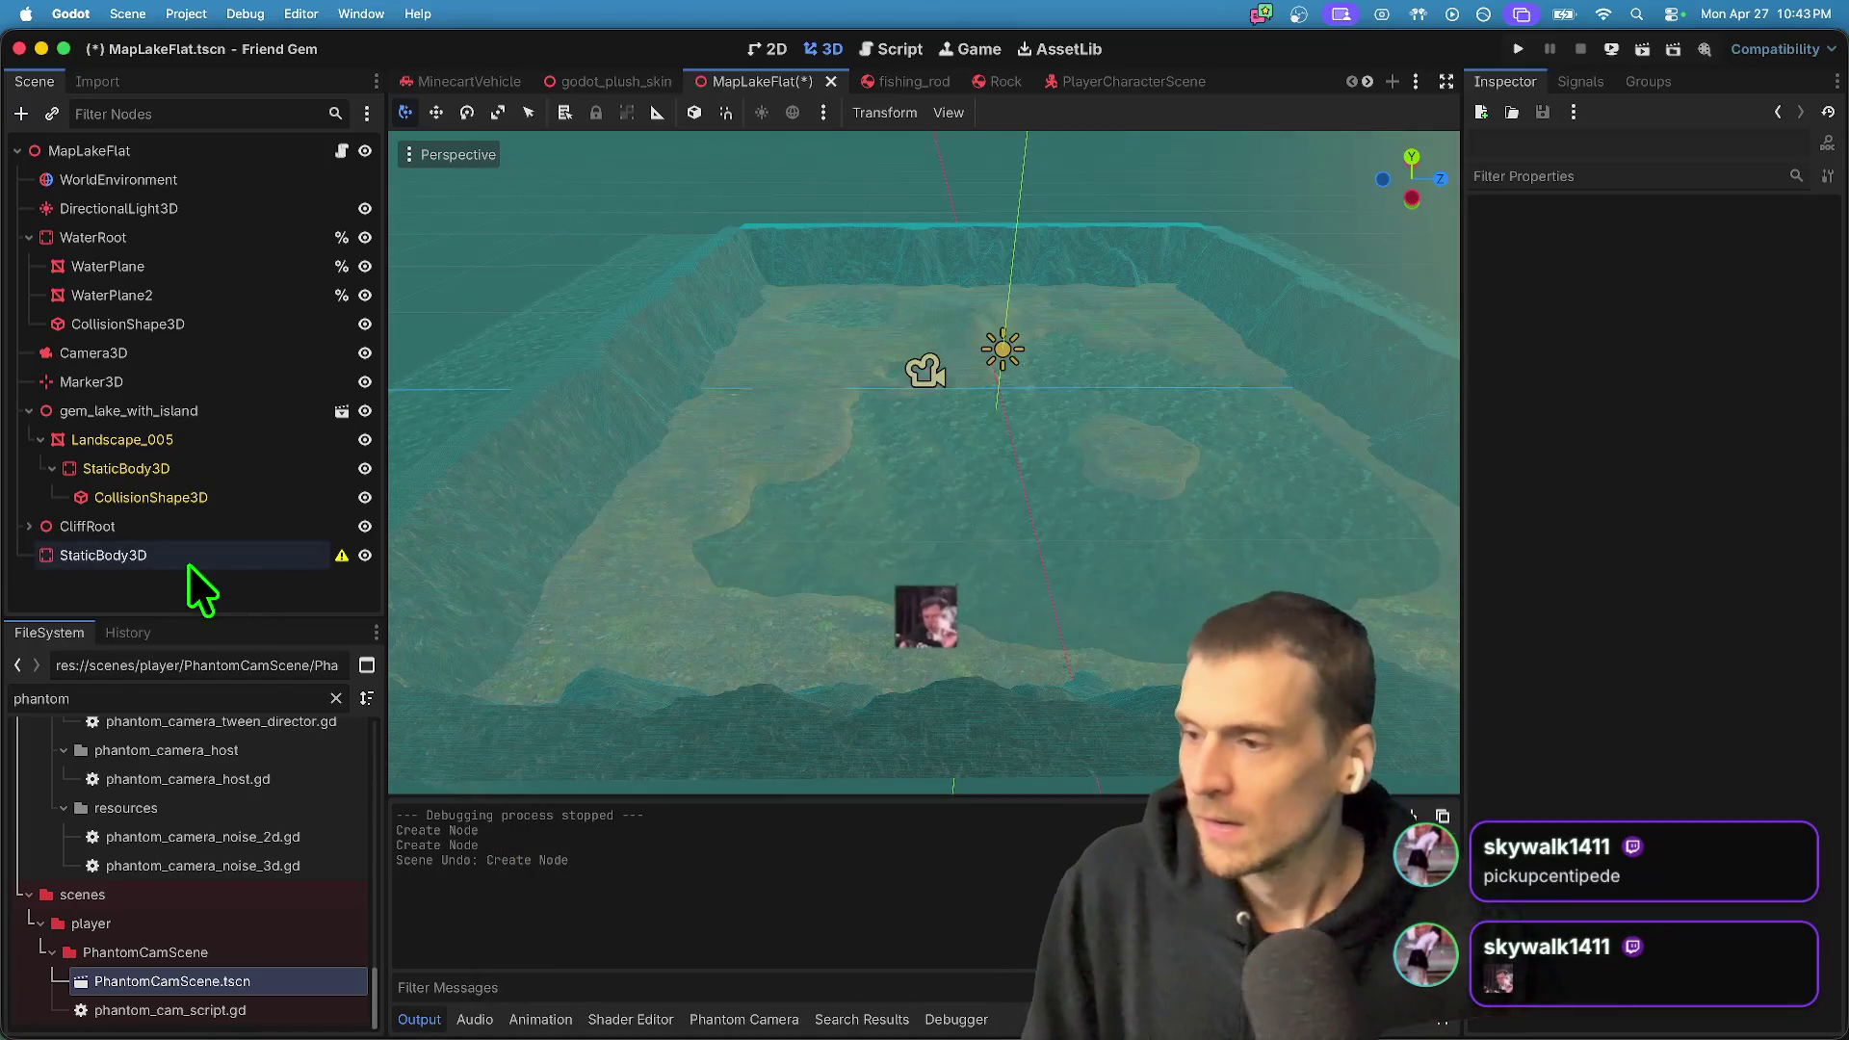
key("super+a")
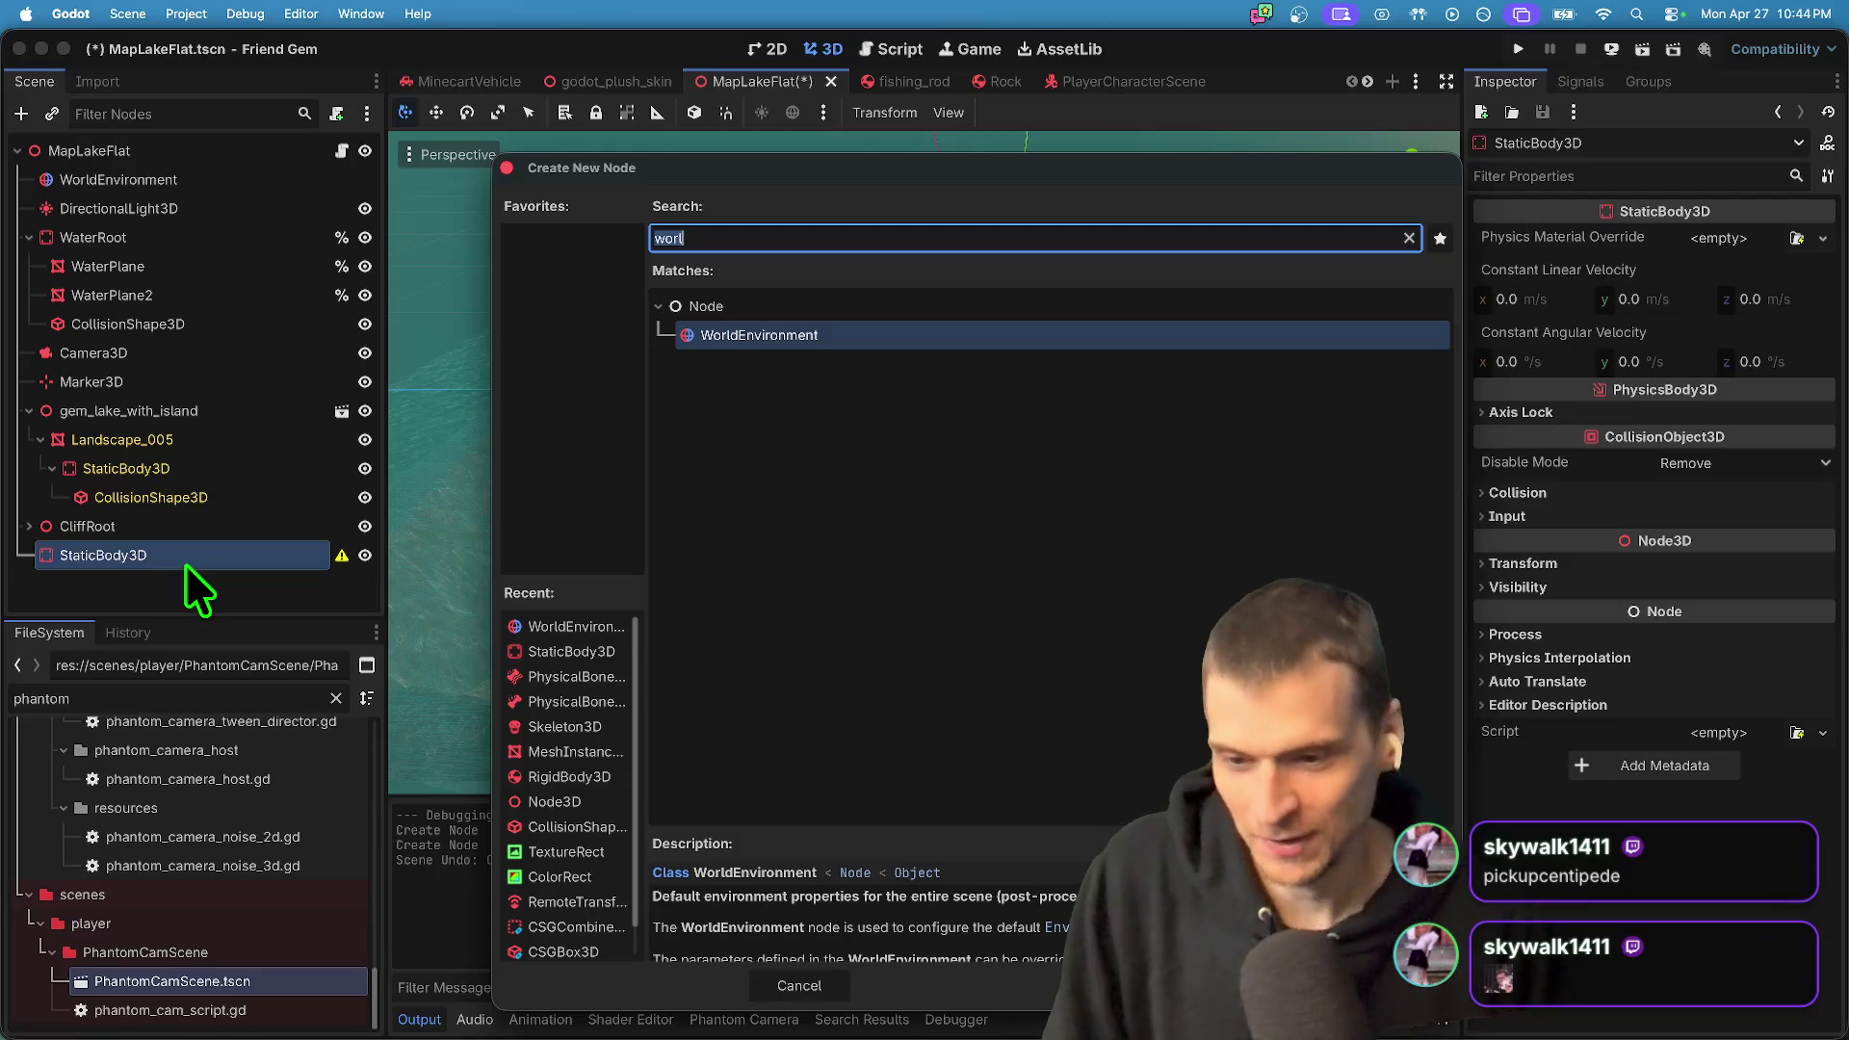
type("coll")
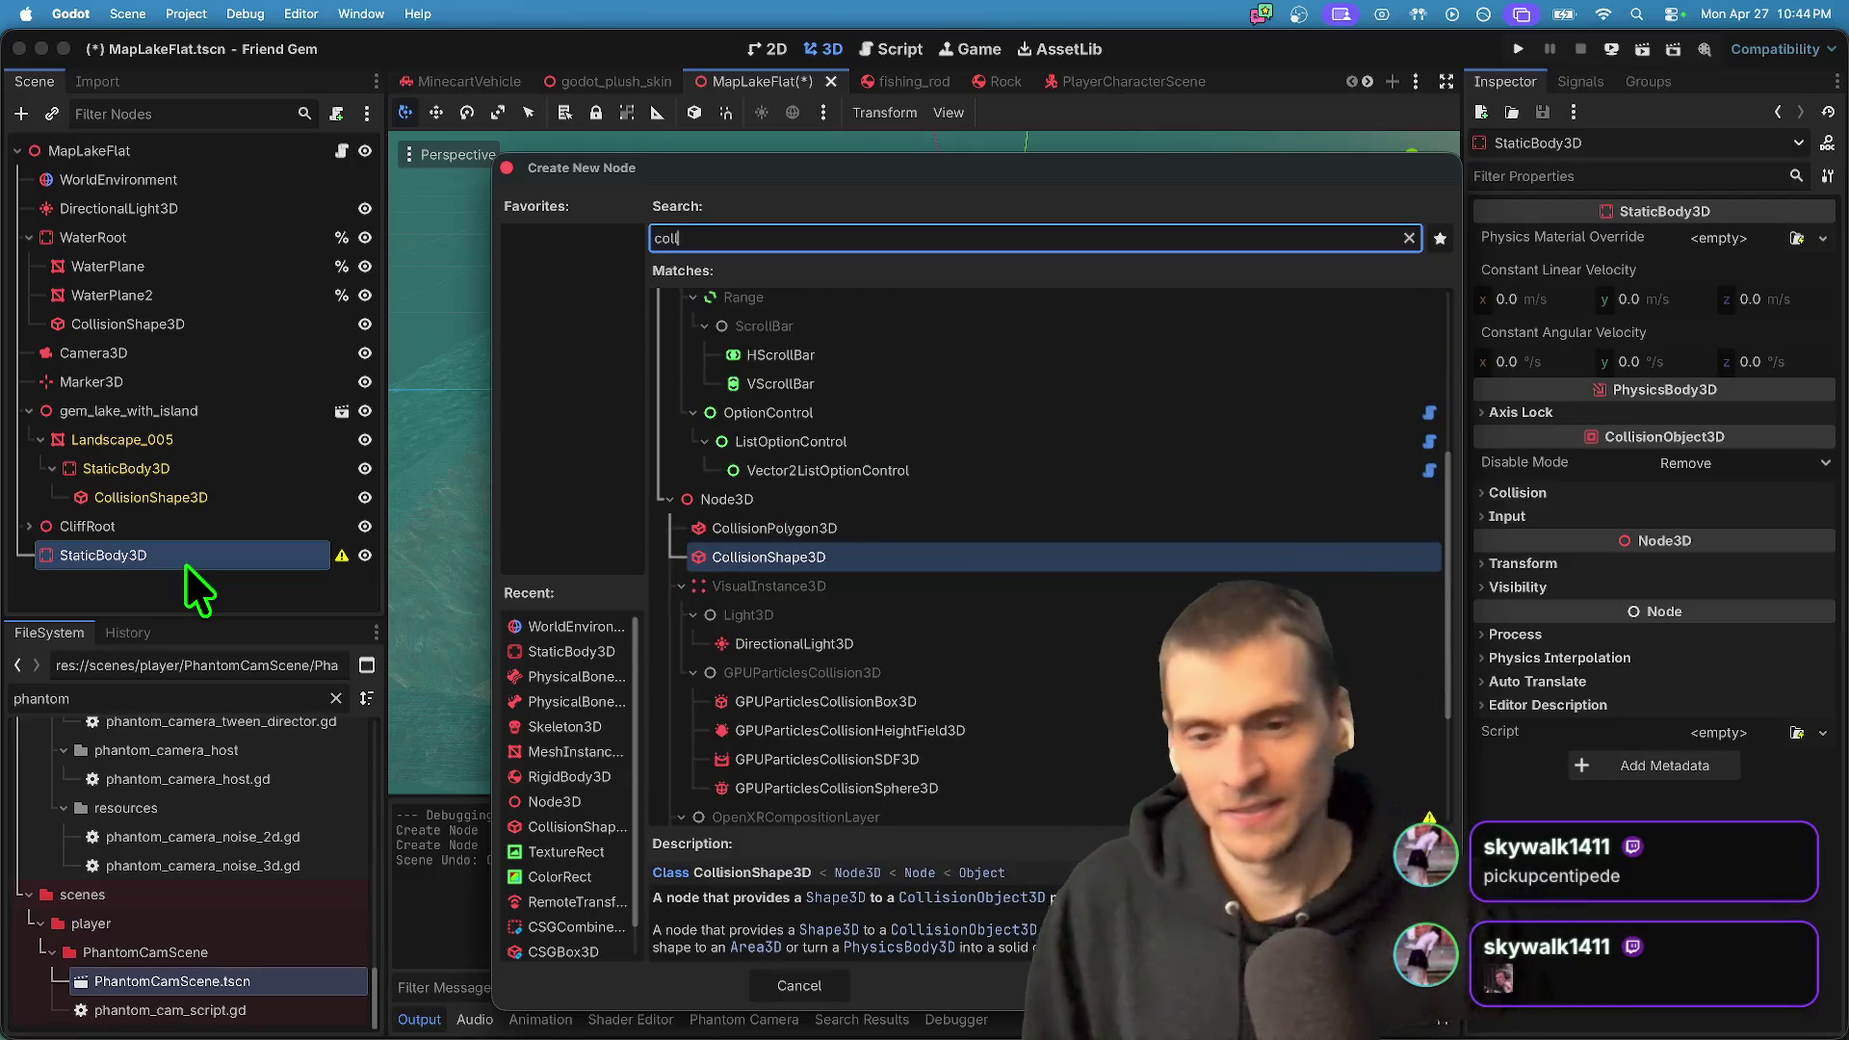
key("Return")
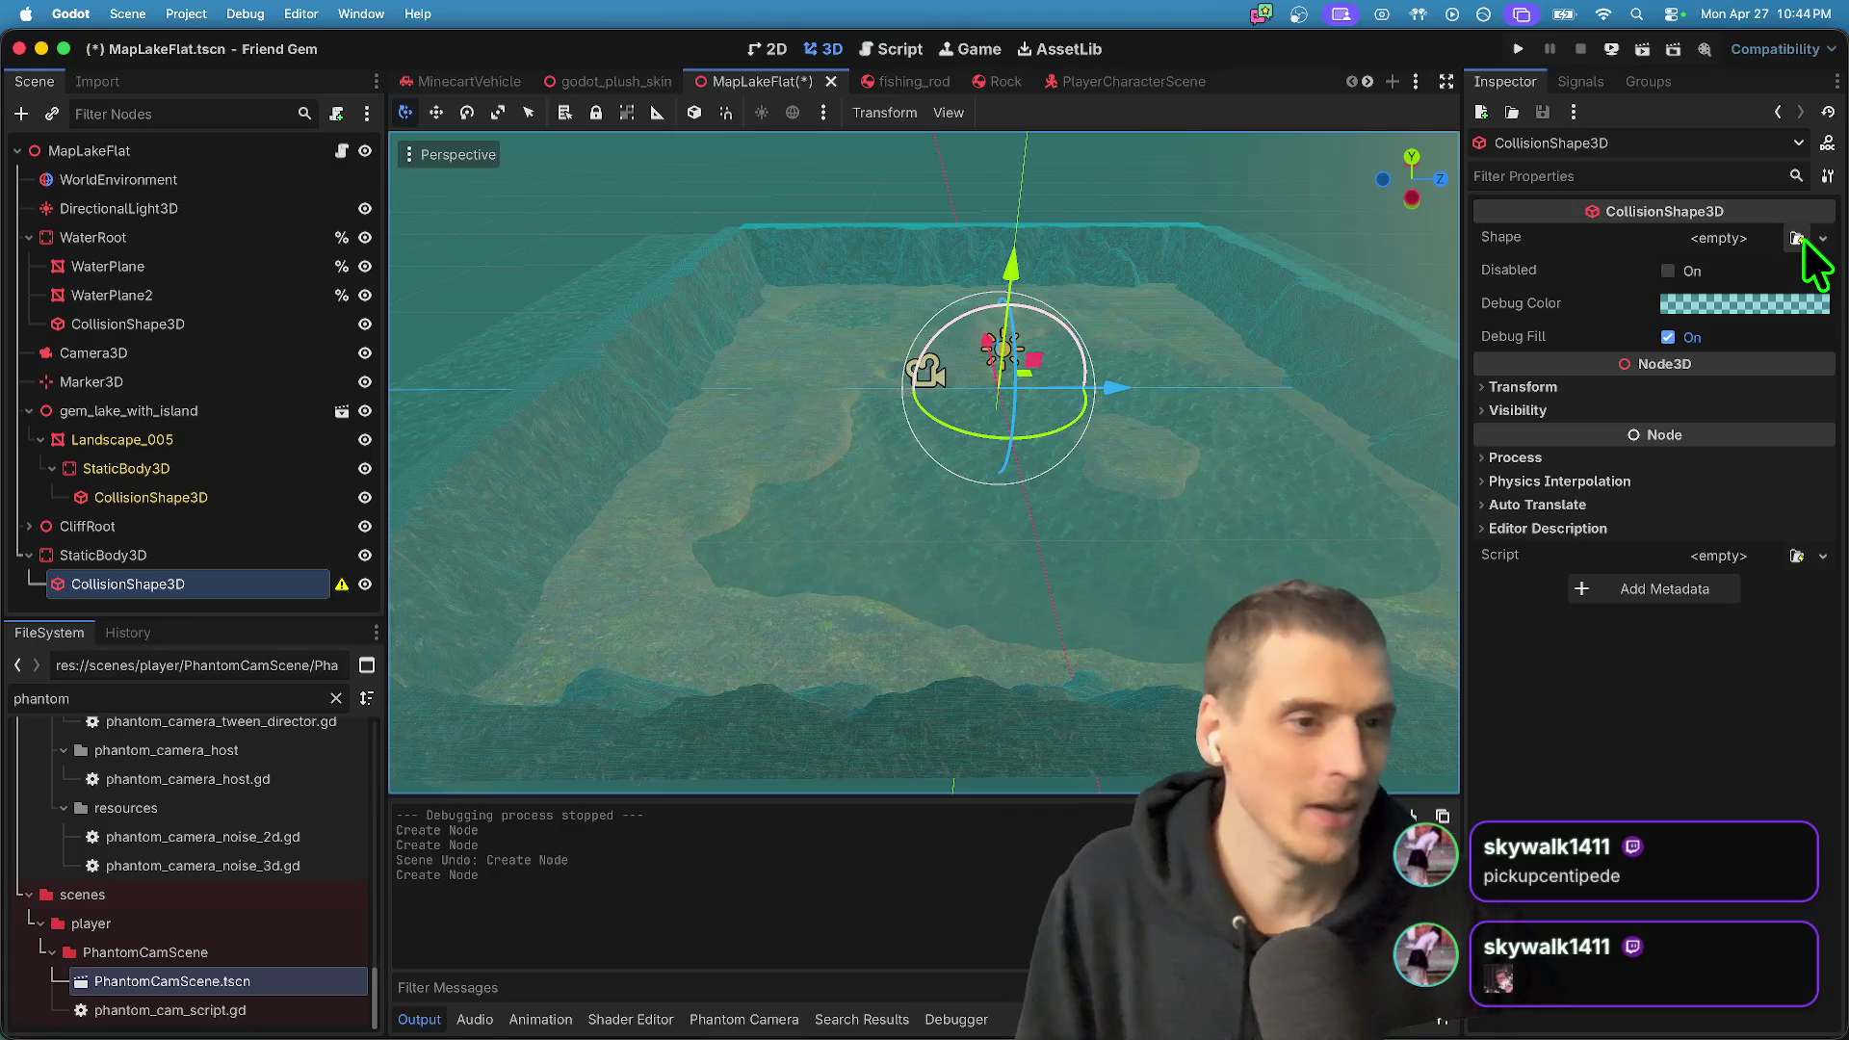
- Give the collision shape a new WorldBoundaryShape3D with plane y set to -1
left_click(1799, 239)
key("Escape")
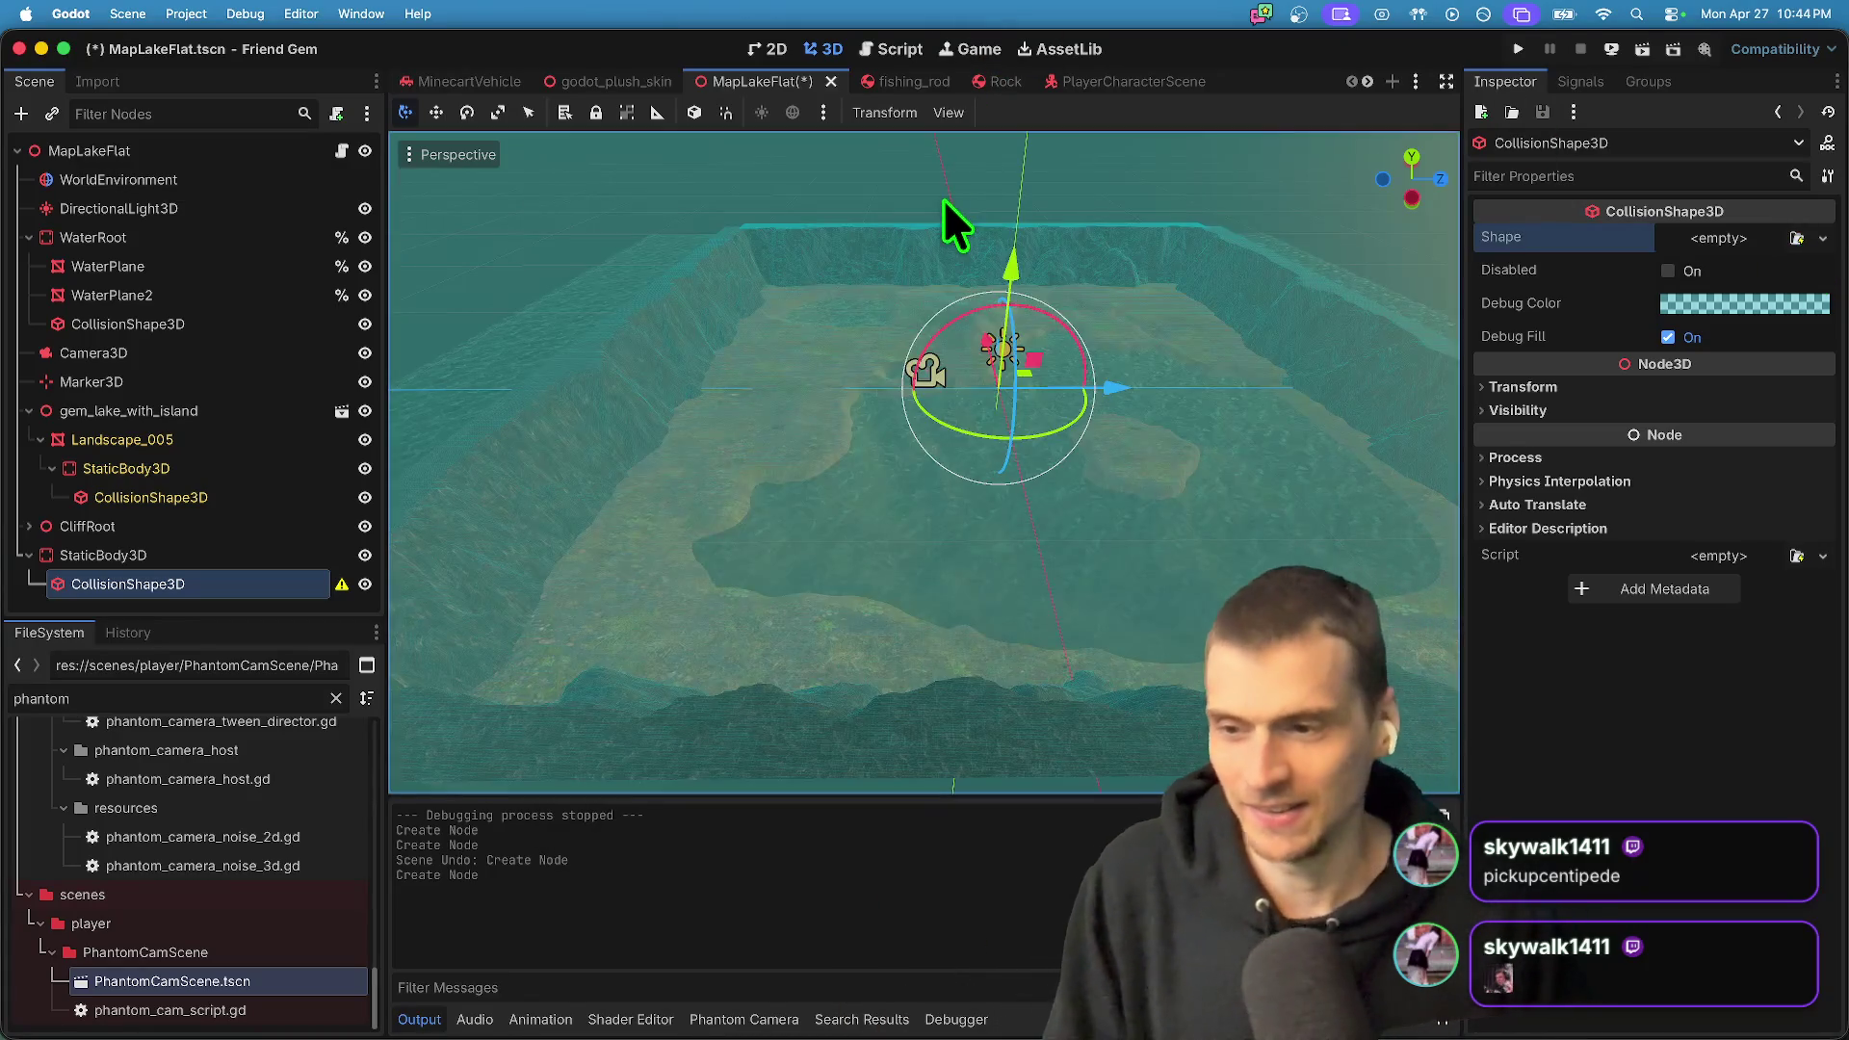
left_click(1720, 240)
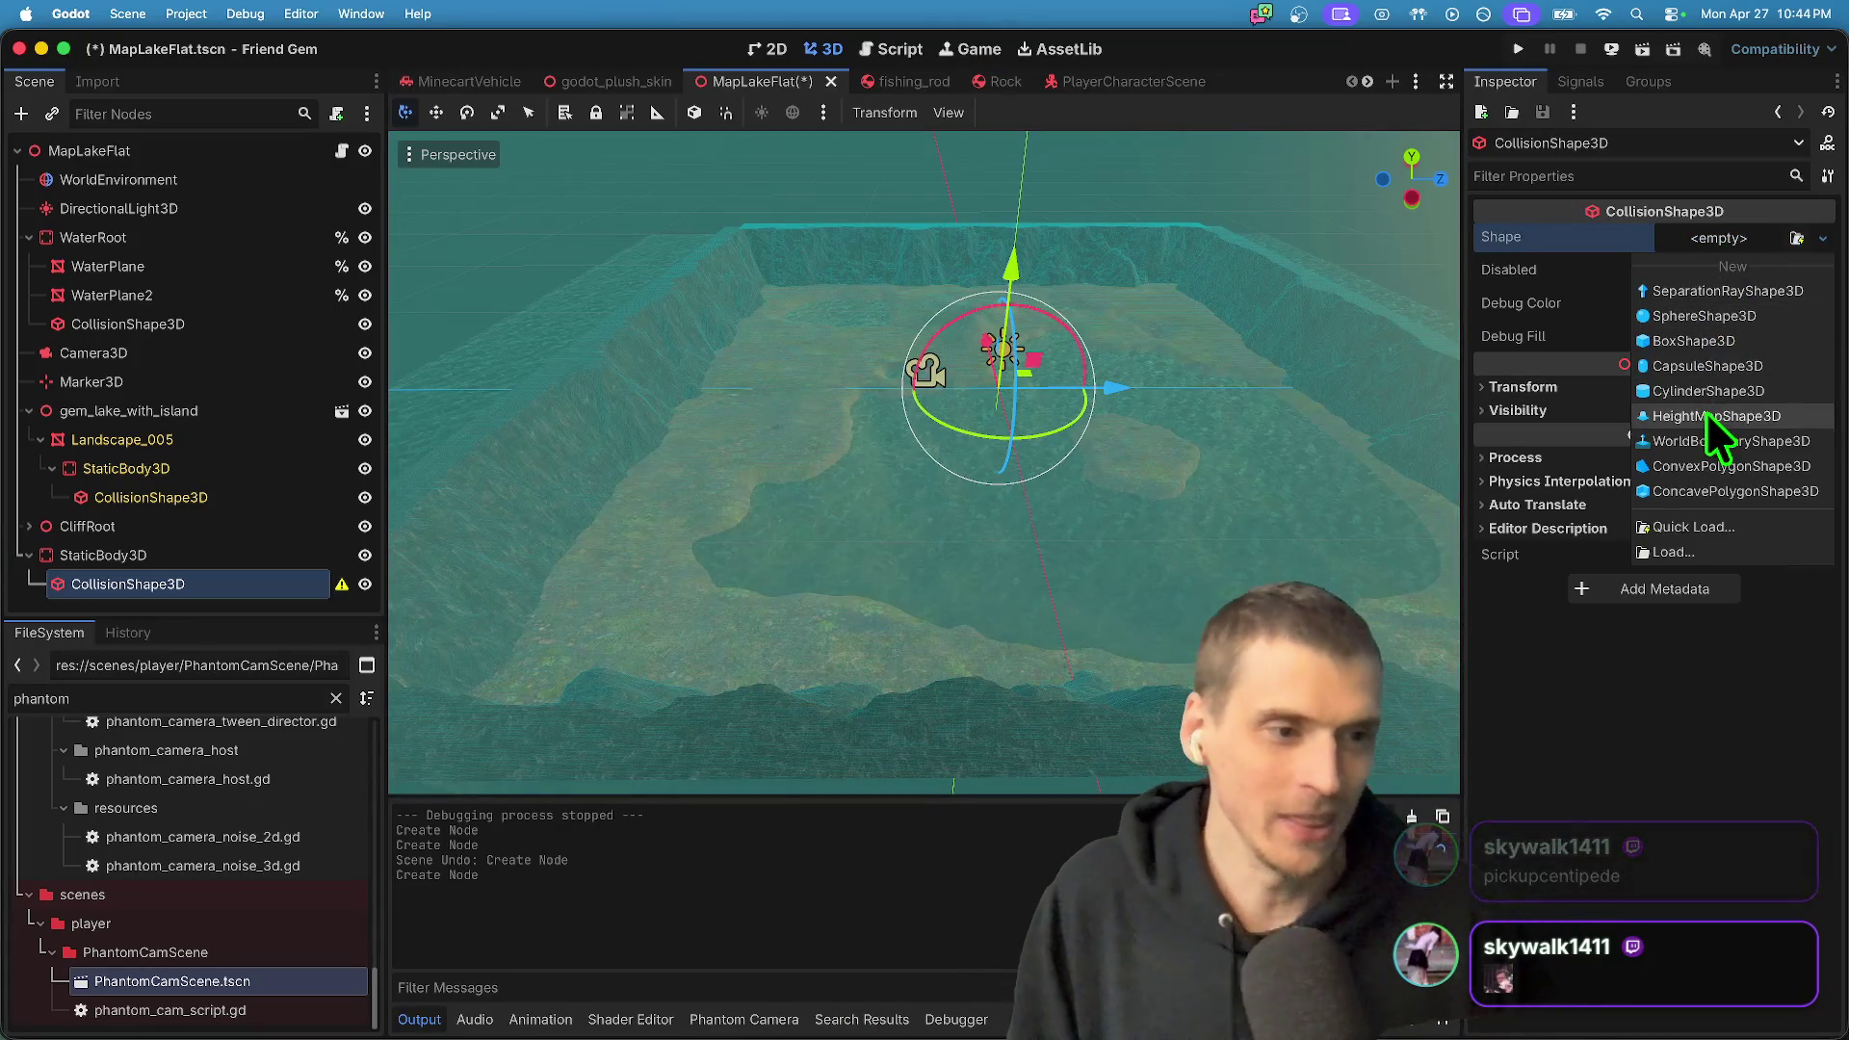
left_click(1715, 441)
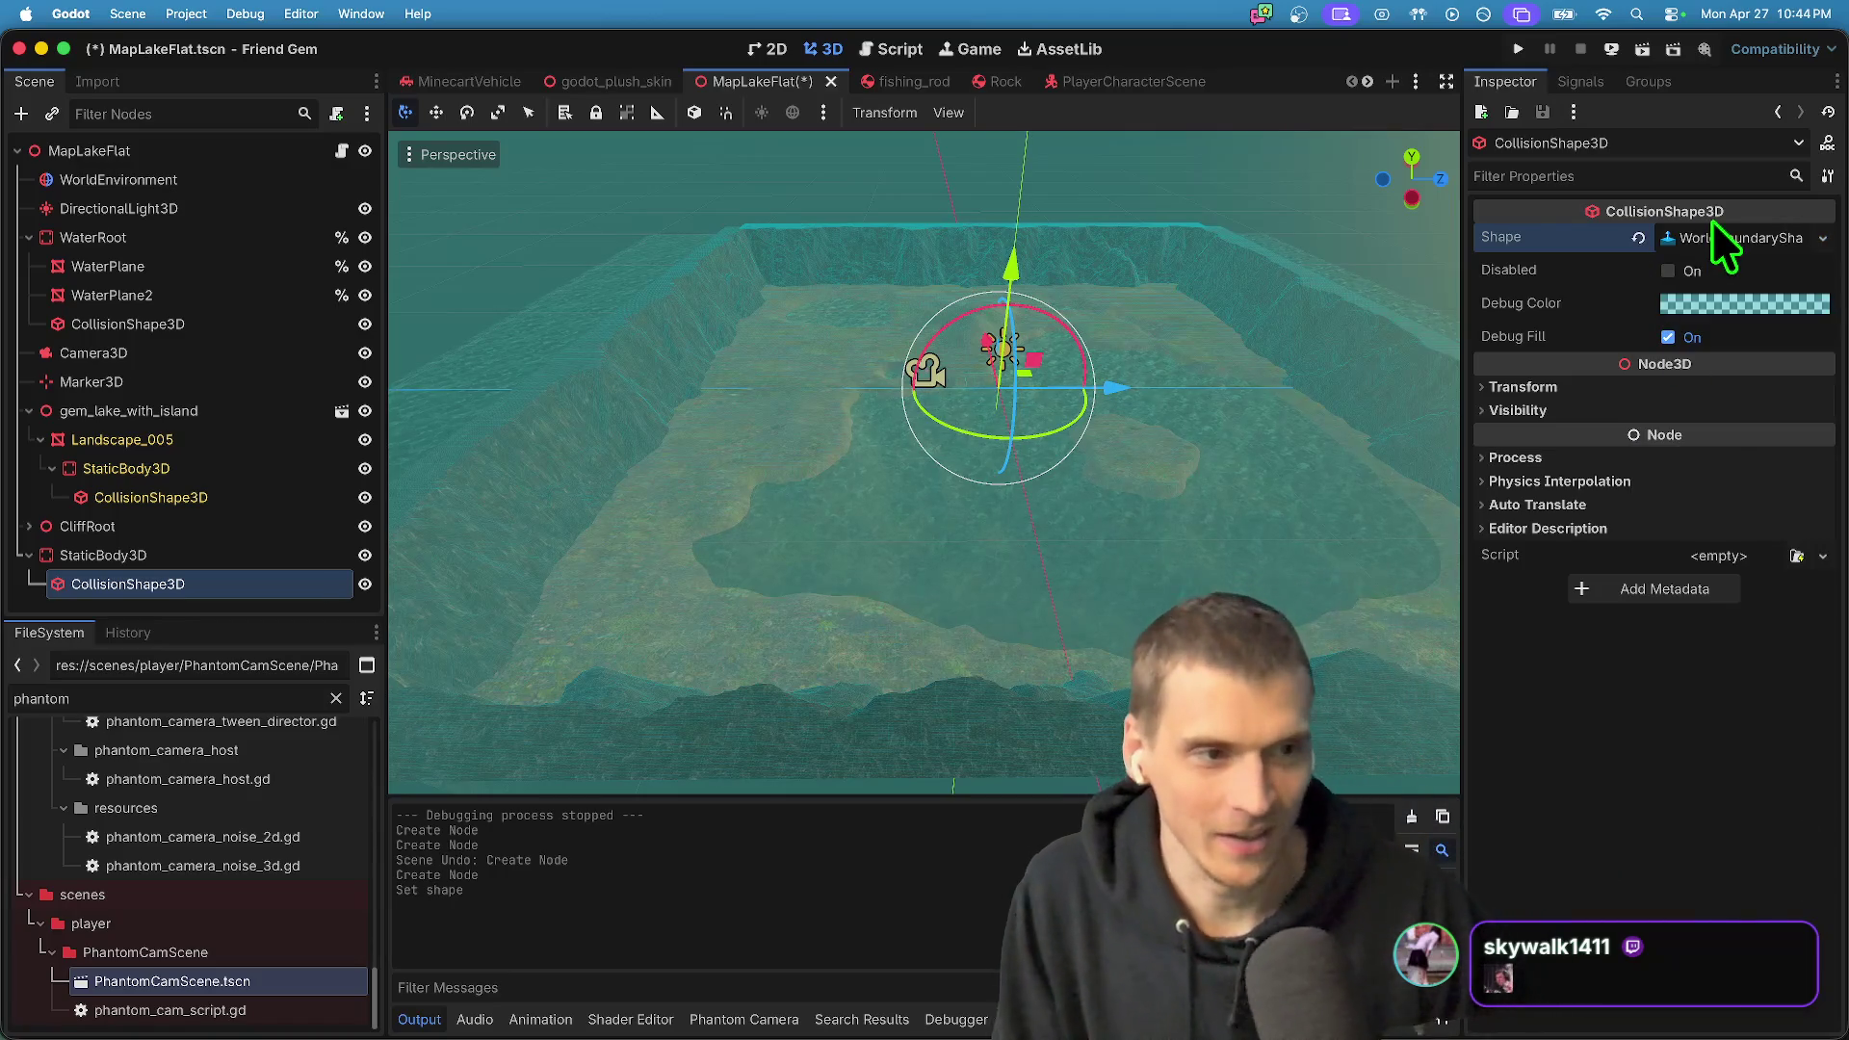
left_click(1724, 241)
left_click(1649, 298)
type("-1")
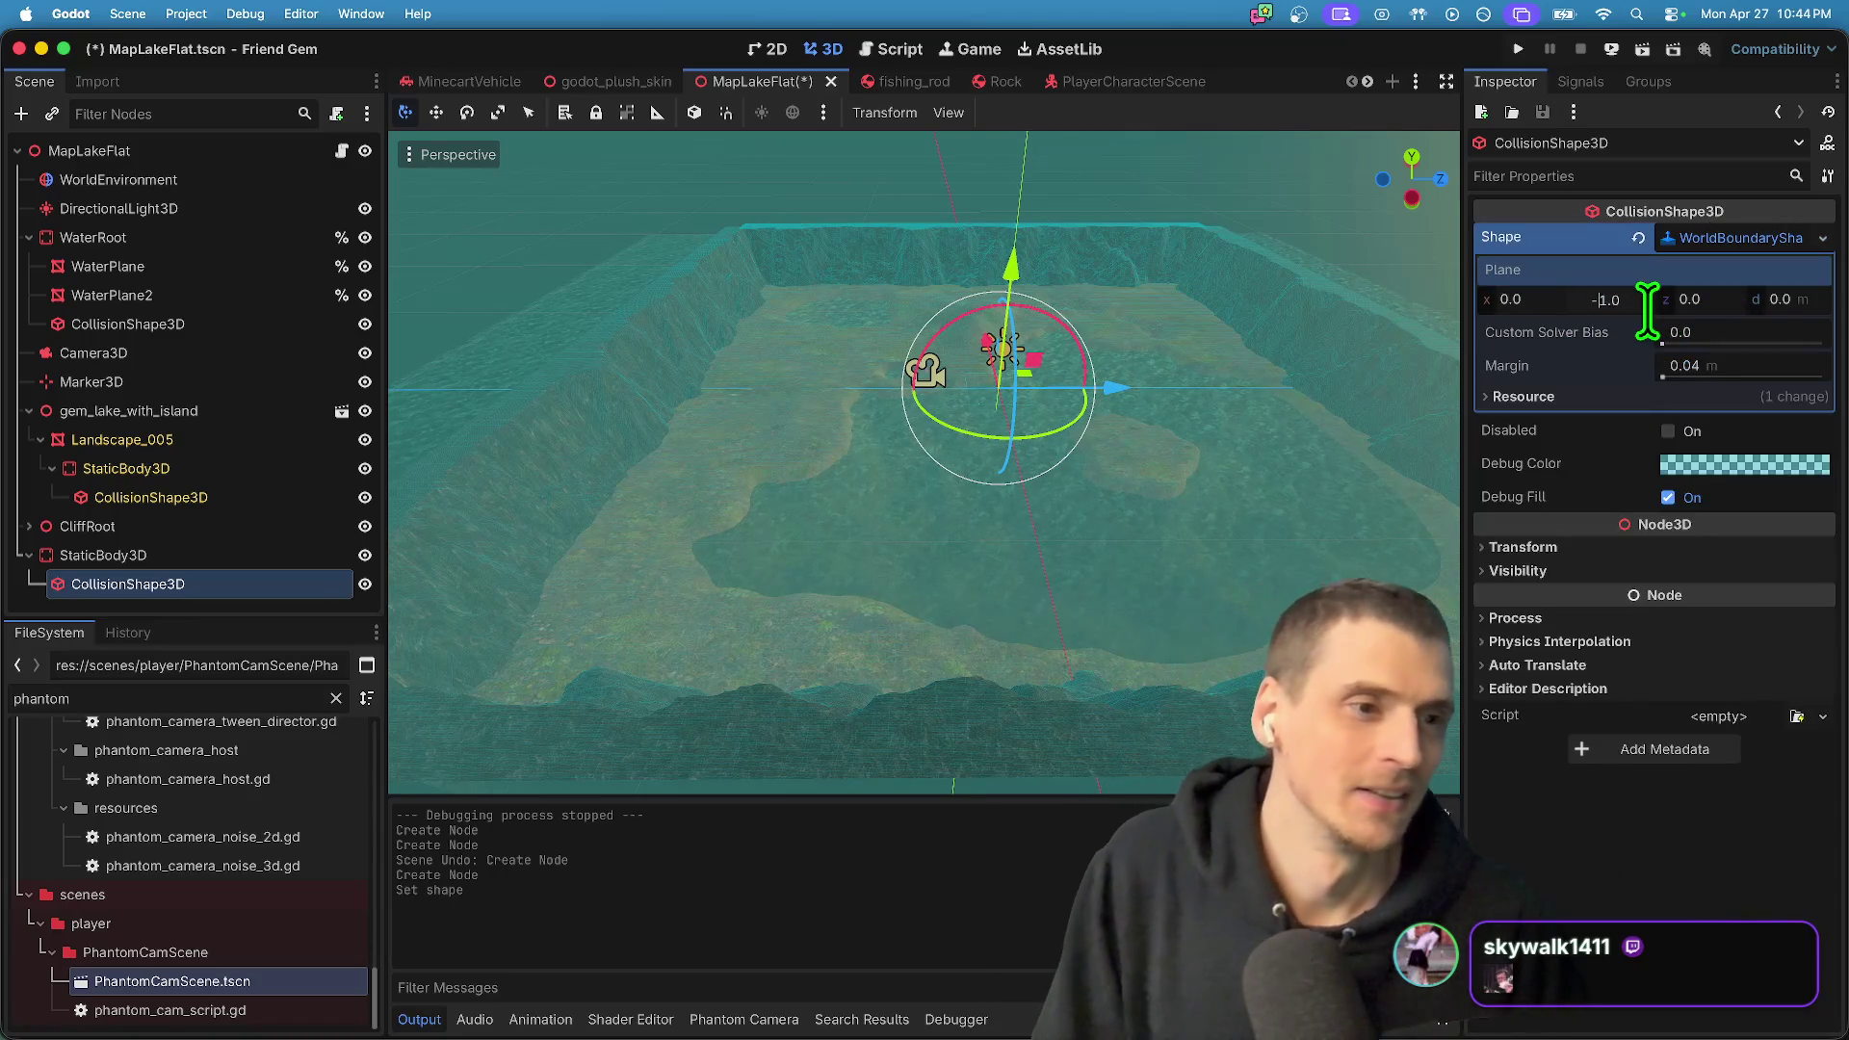
- Enable collision layers and mask bits 1–8 on the StaticBody3D
left_click(241, 555)
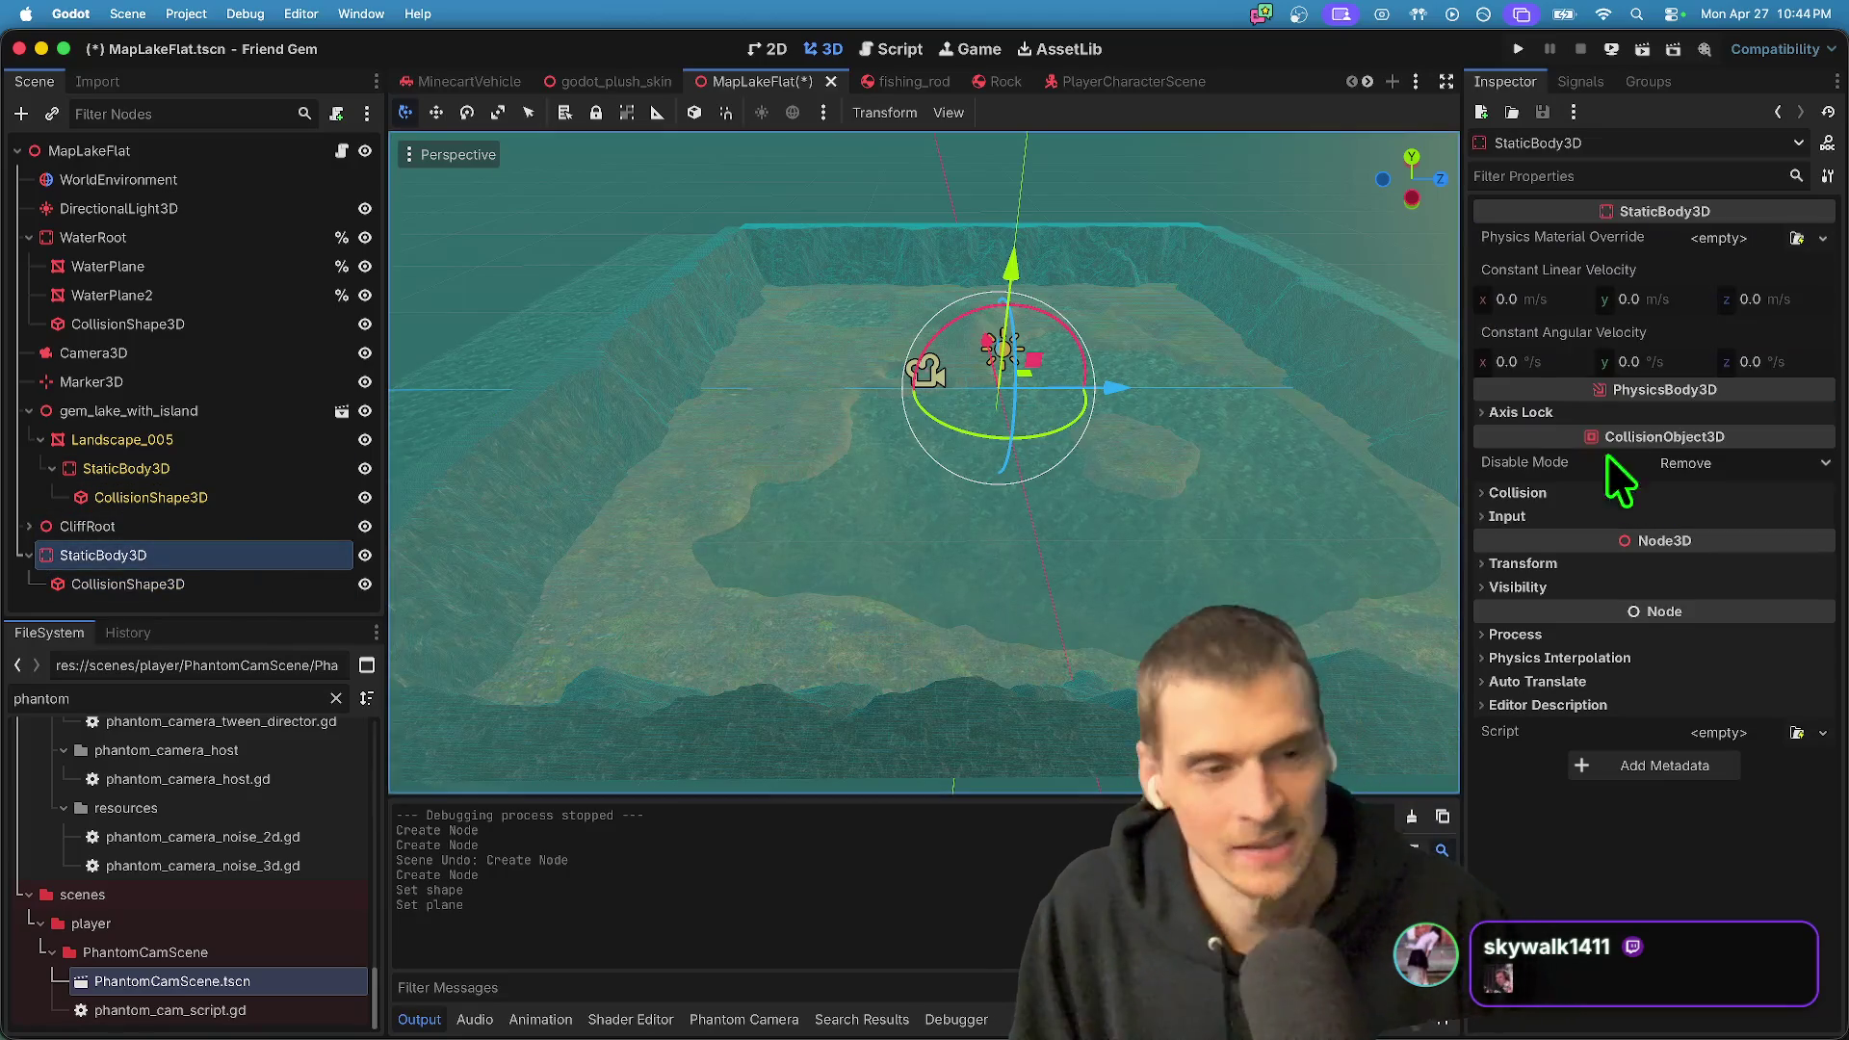
left_click(1539, 492)
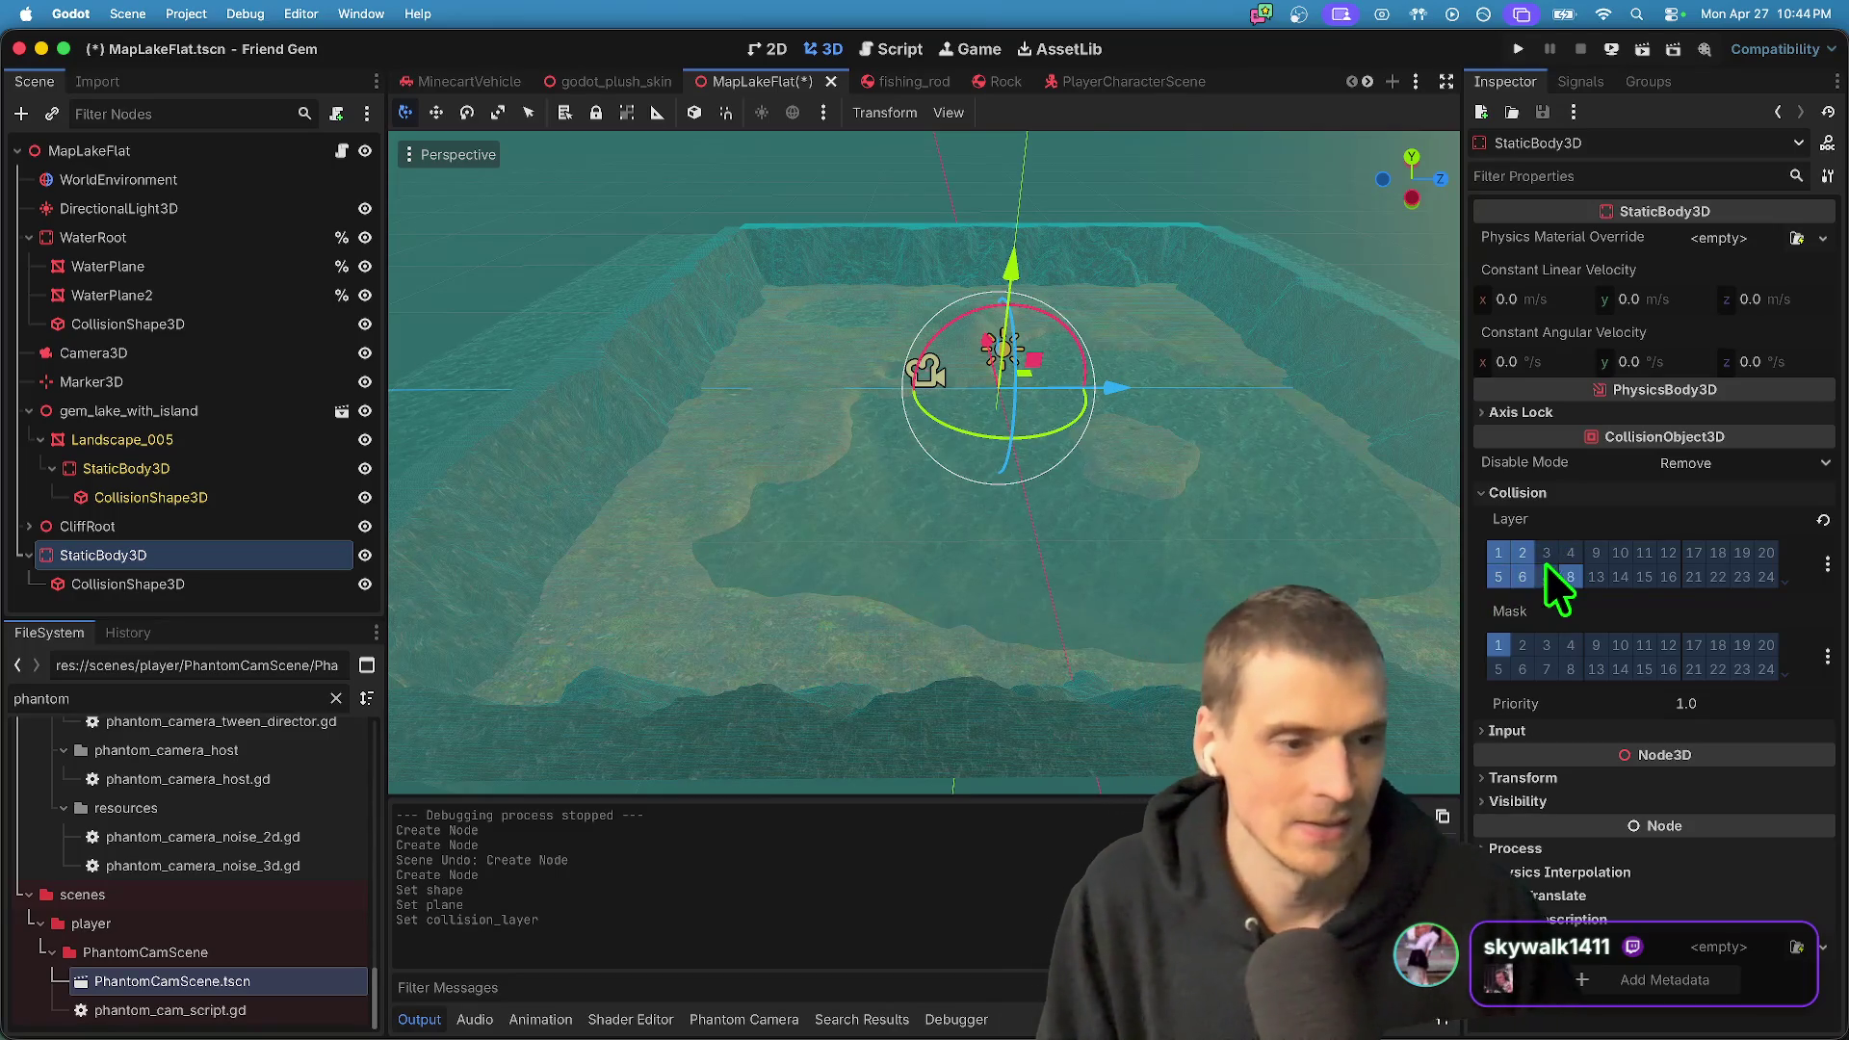
left_click(1548, 646)
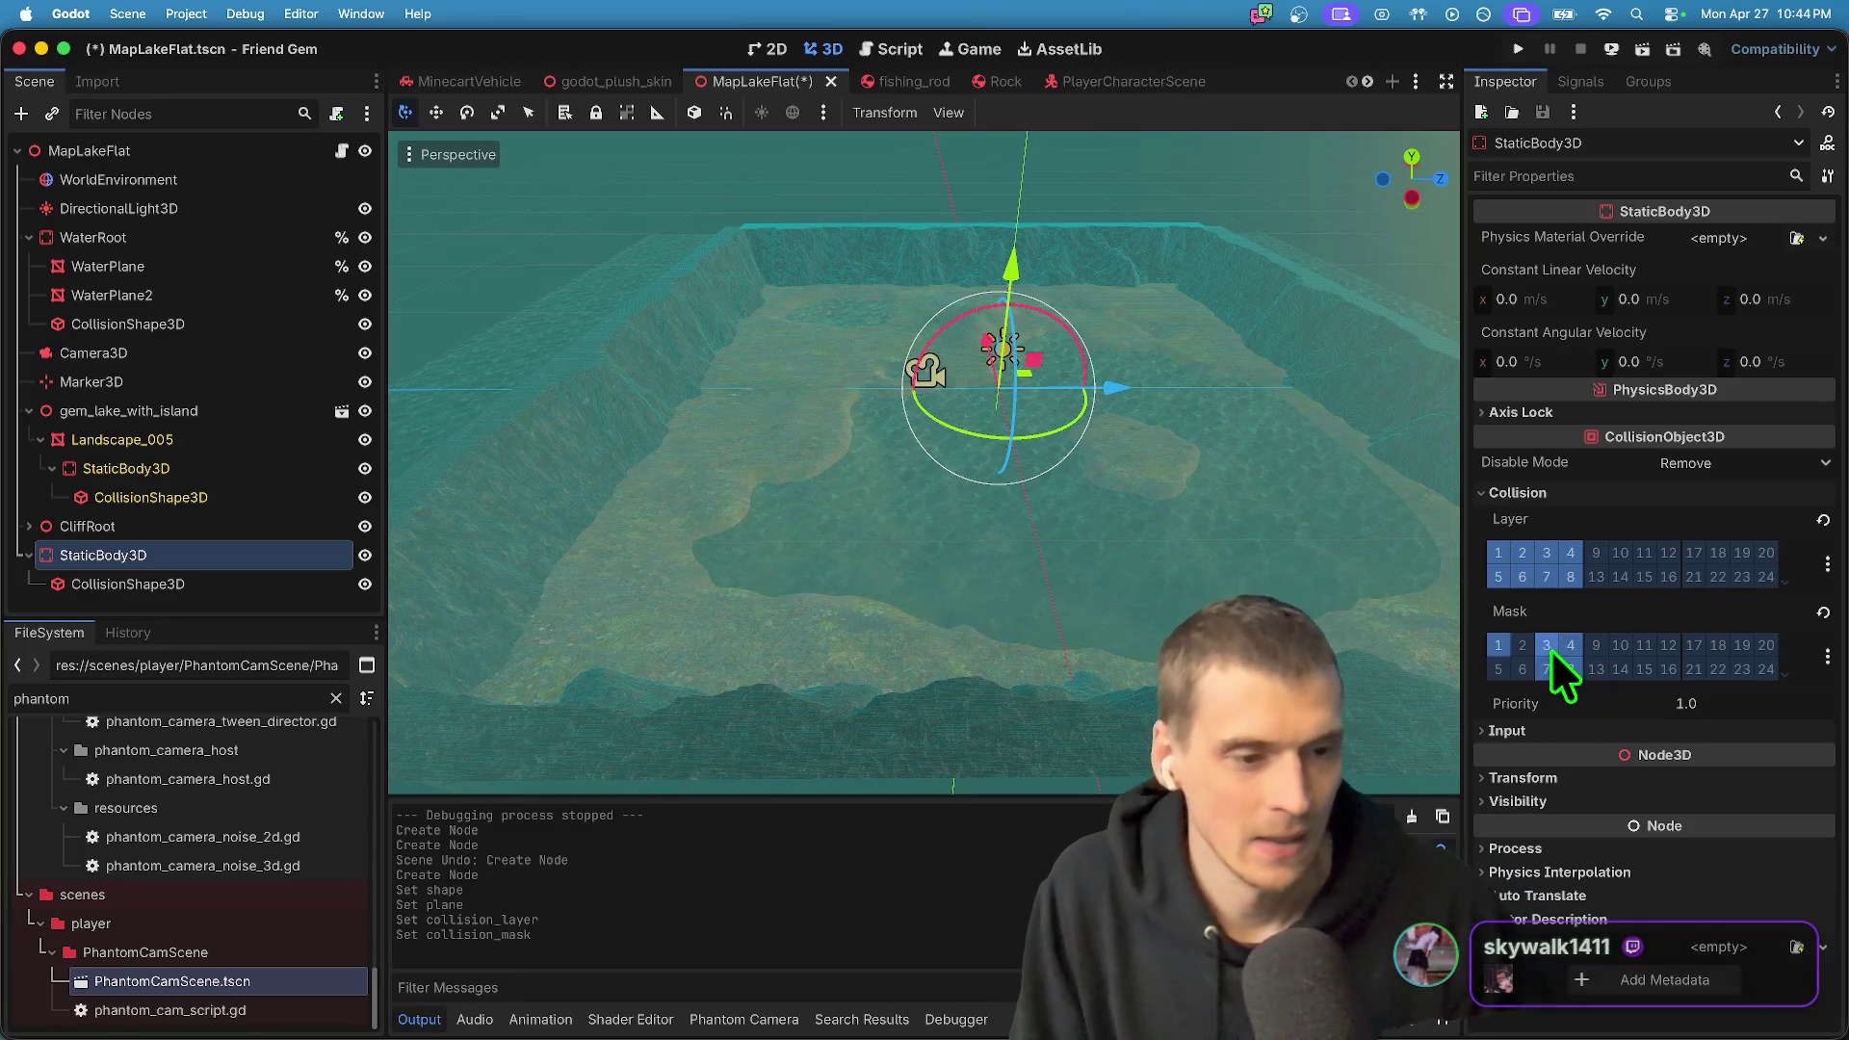
left_click(1504, 664)
left_click(211, 584)
left_click(231, 566)
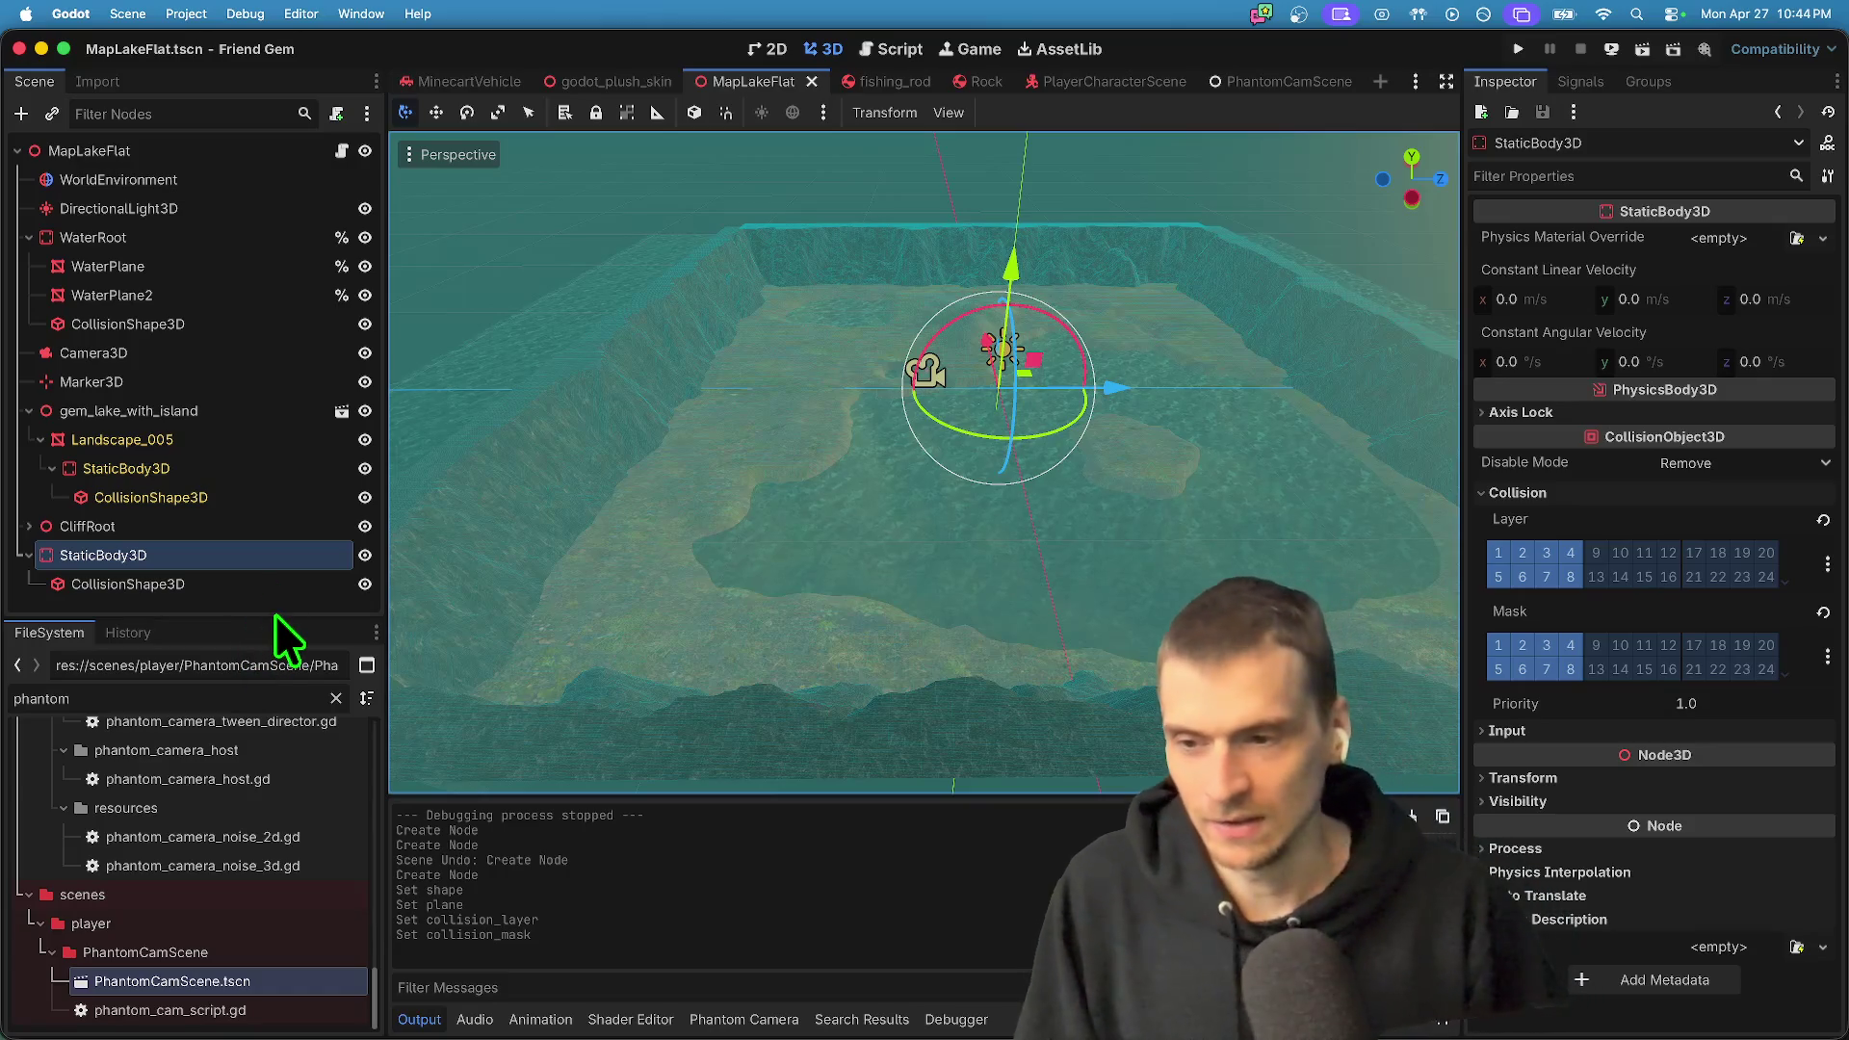
left_click_drag(269, 619, 270, 779)
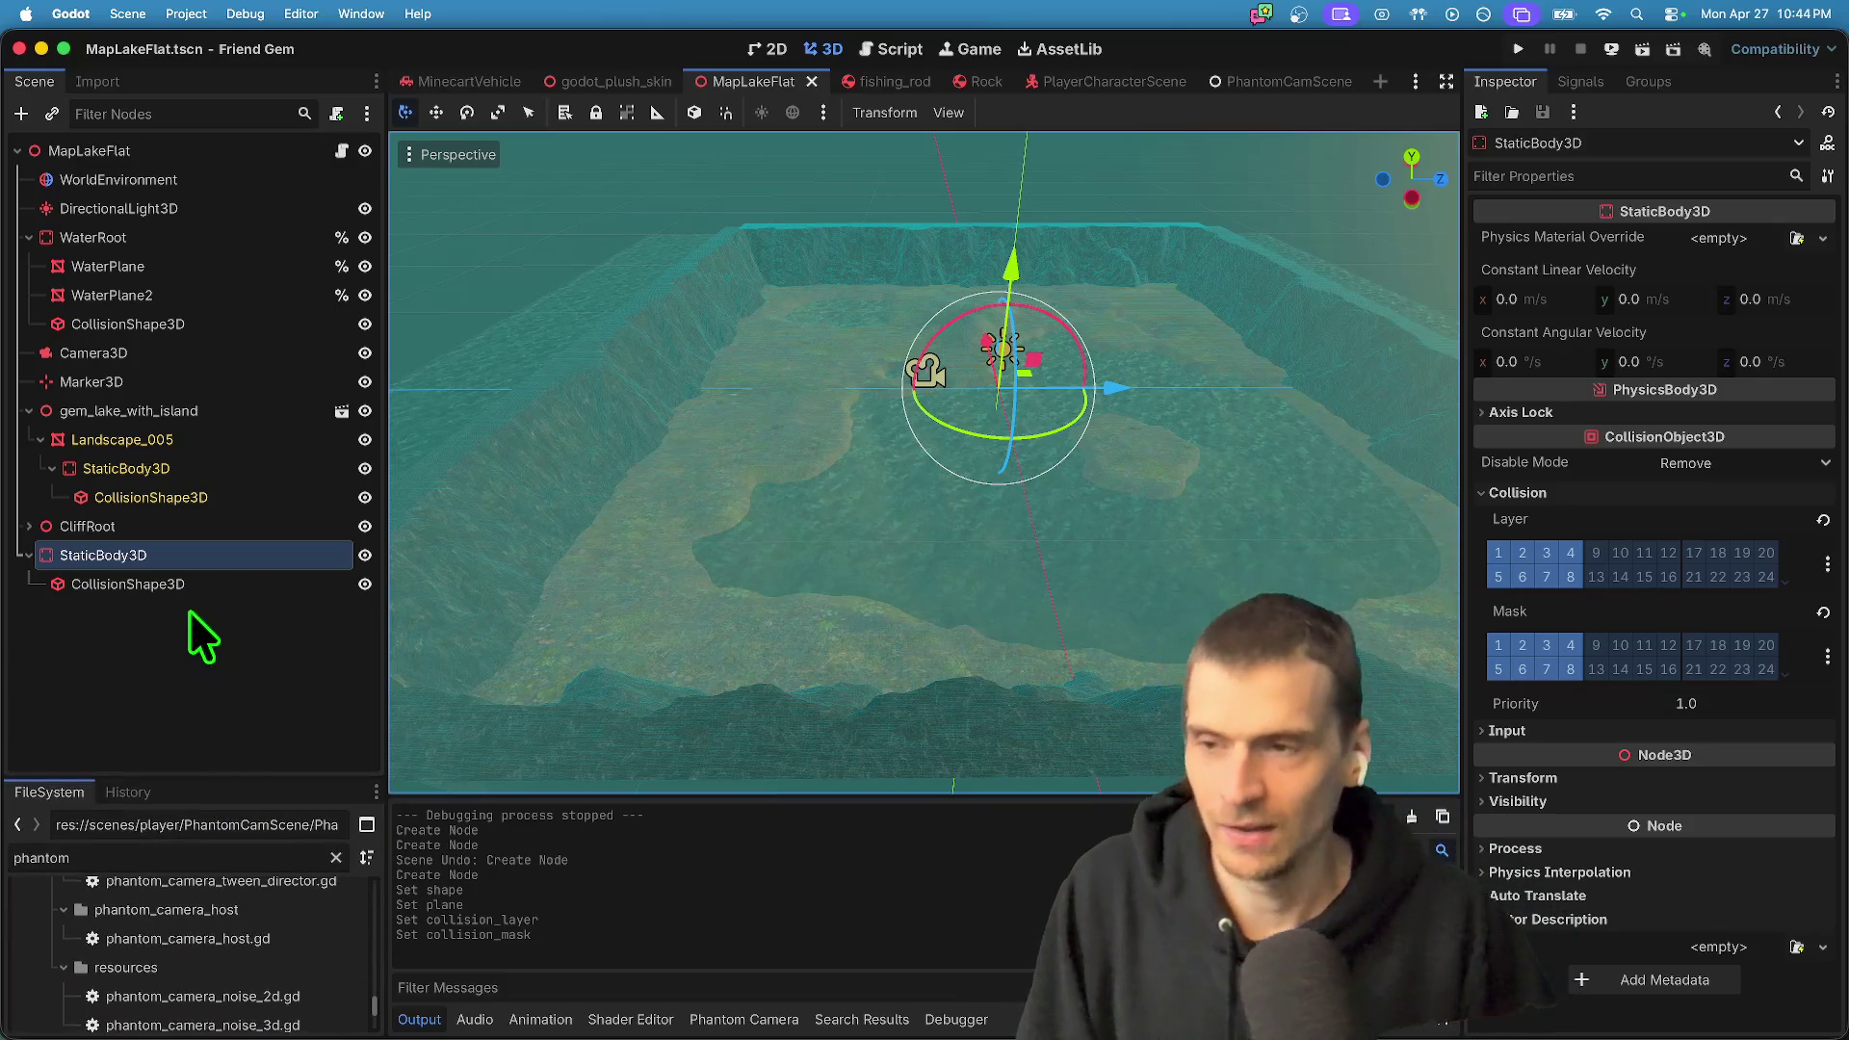
- Rename the body WorldLimitTop, lift it high above the lake, and save and run
left_click(342, 151)
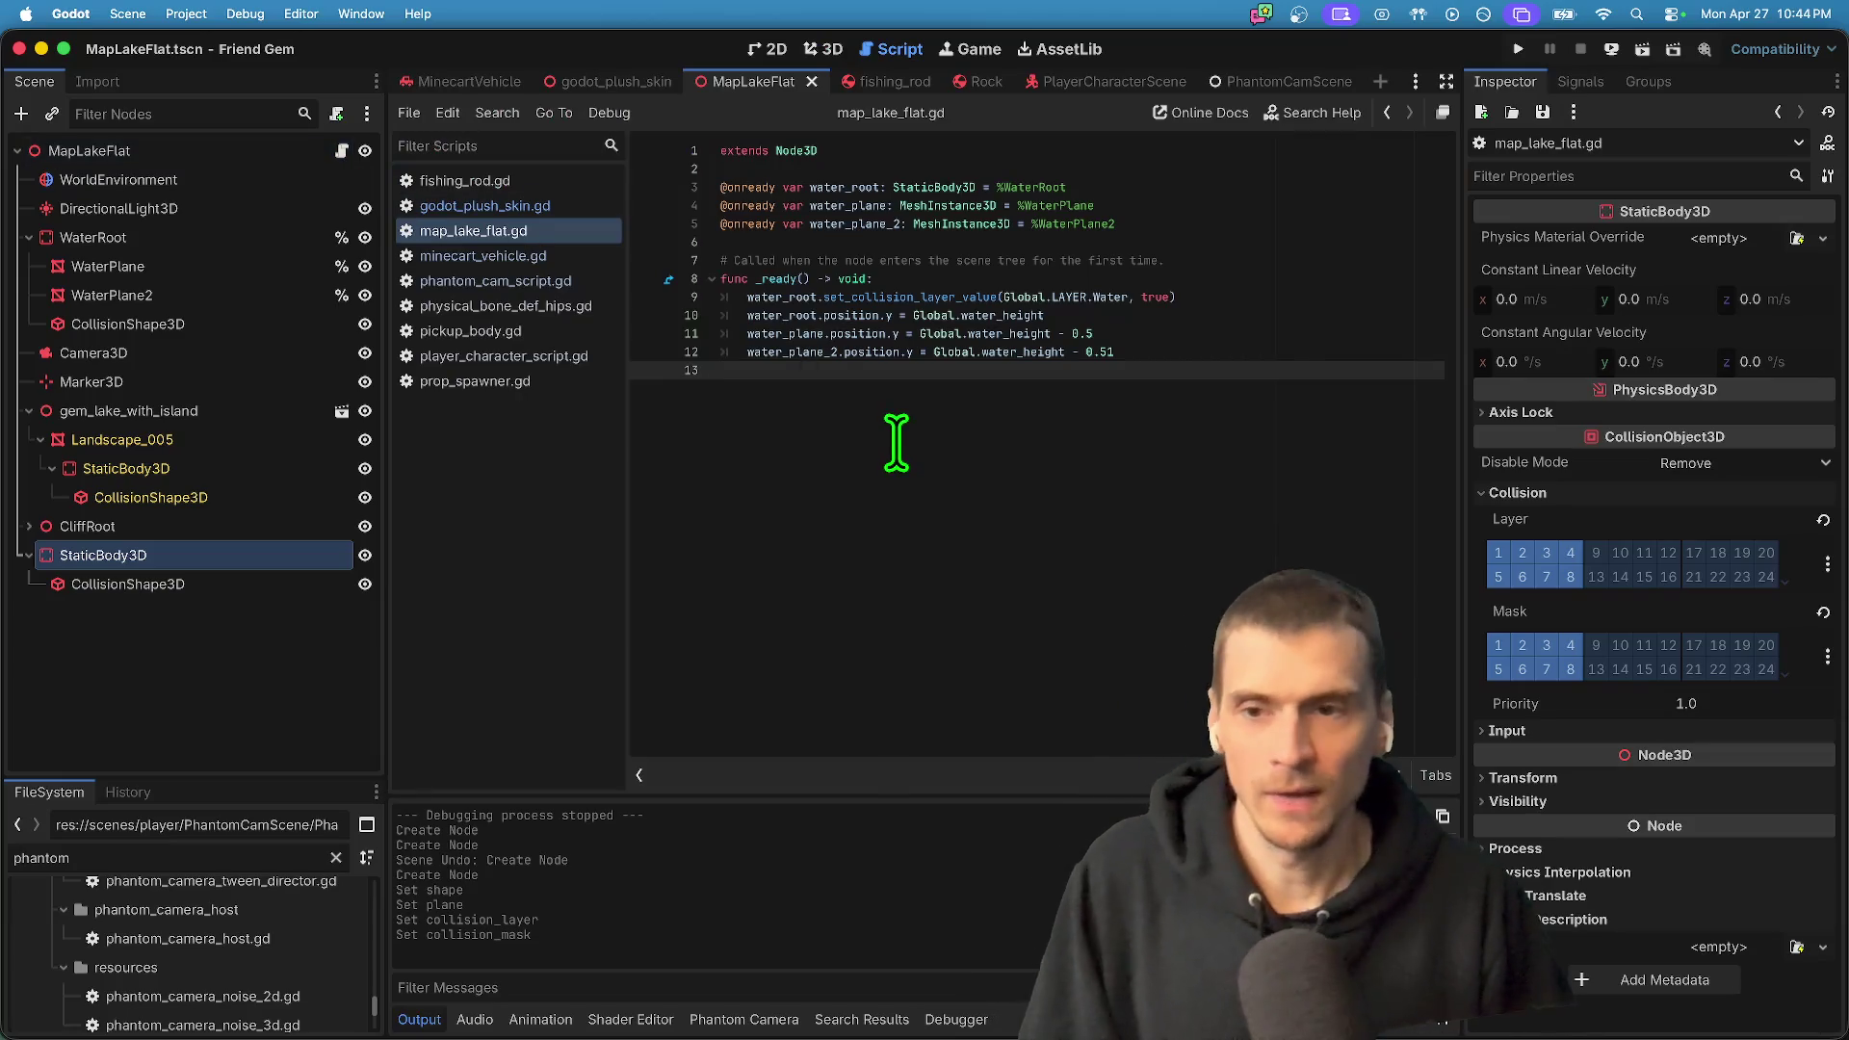
left_click(824, 50)
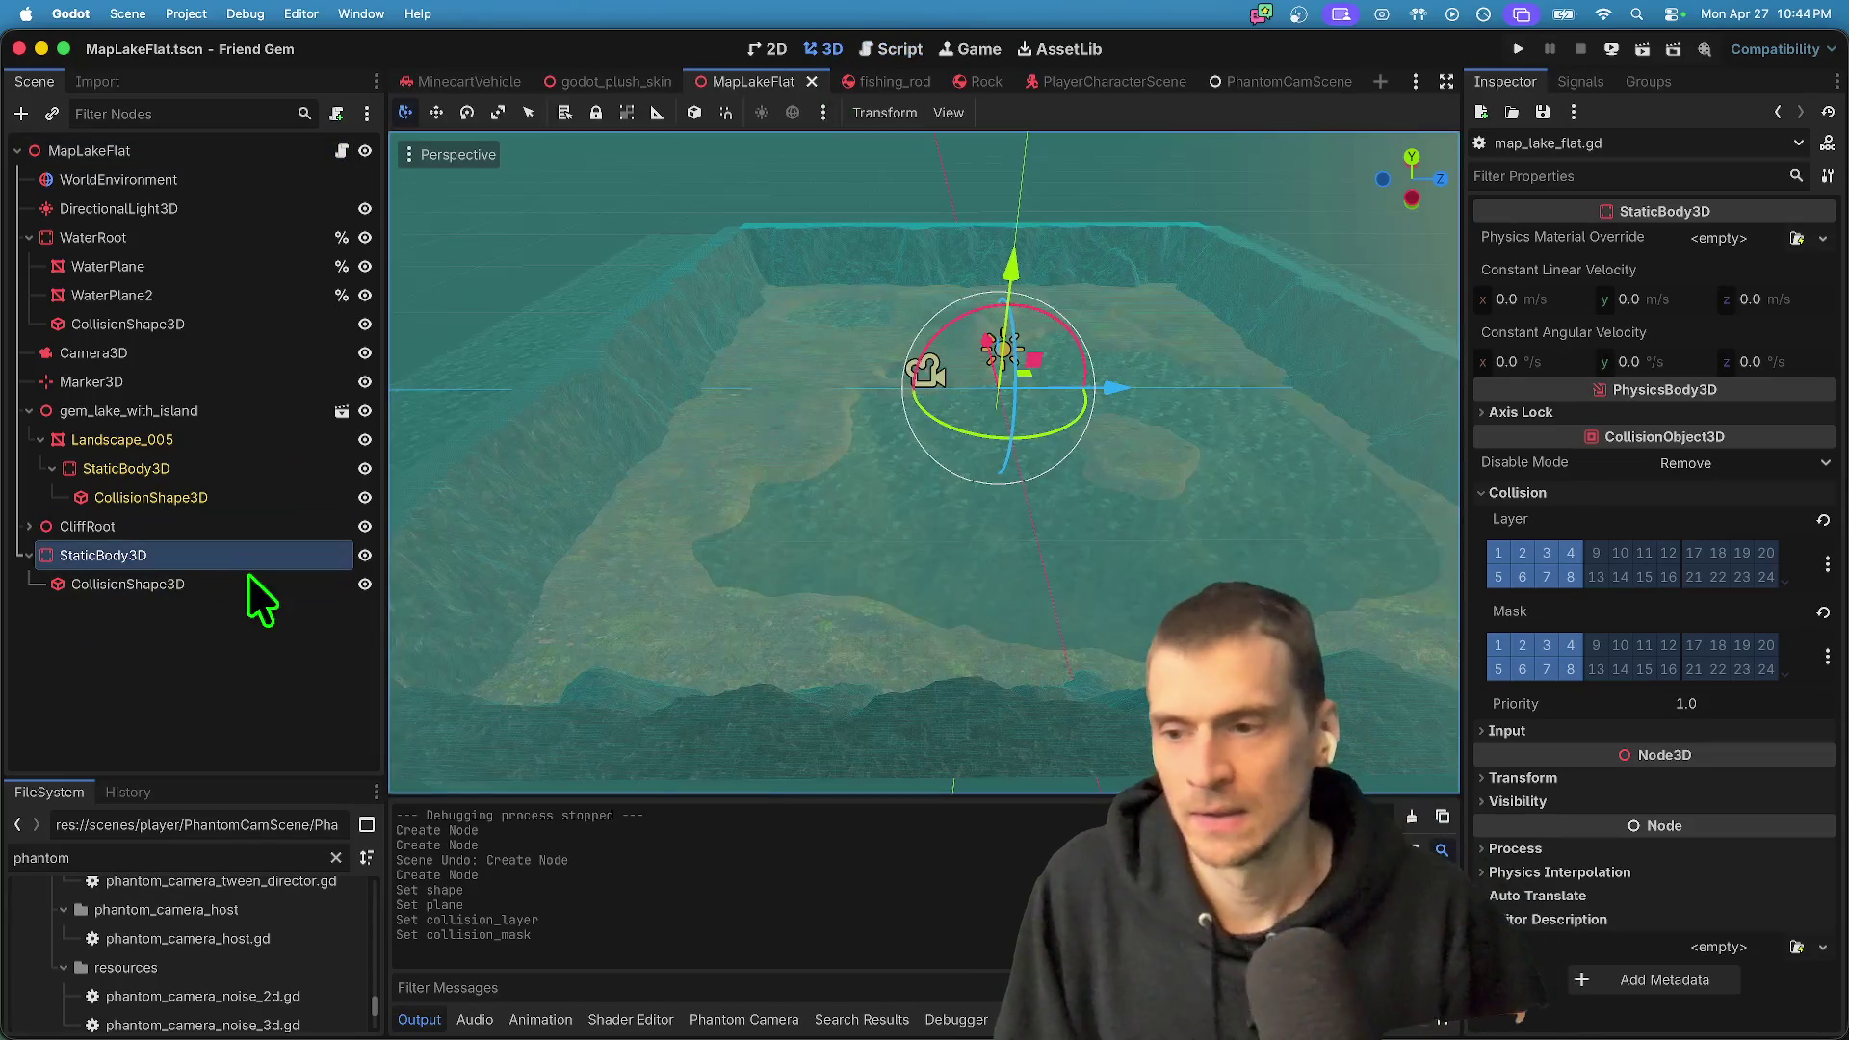
double_click(189, 557)
type("Wo")
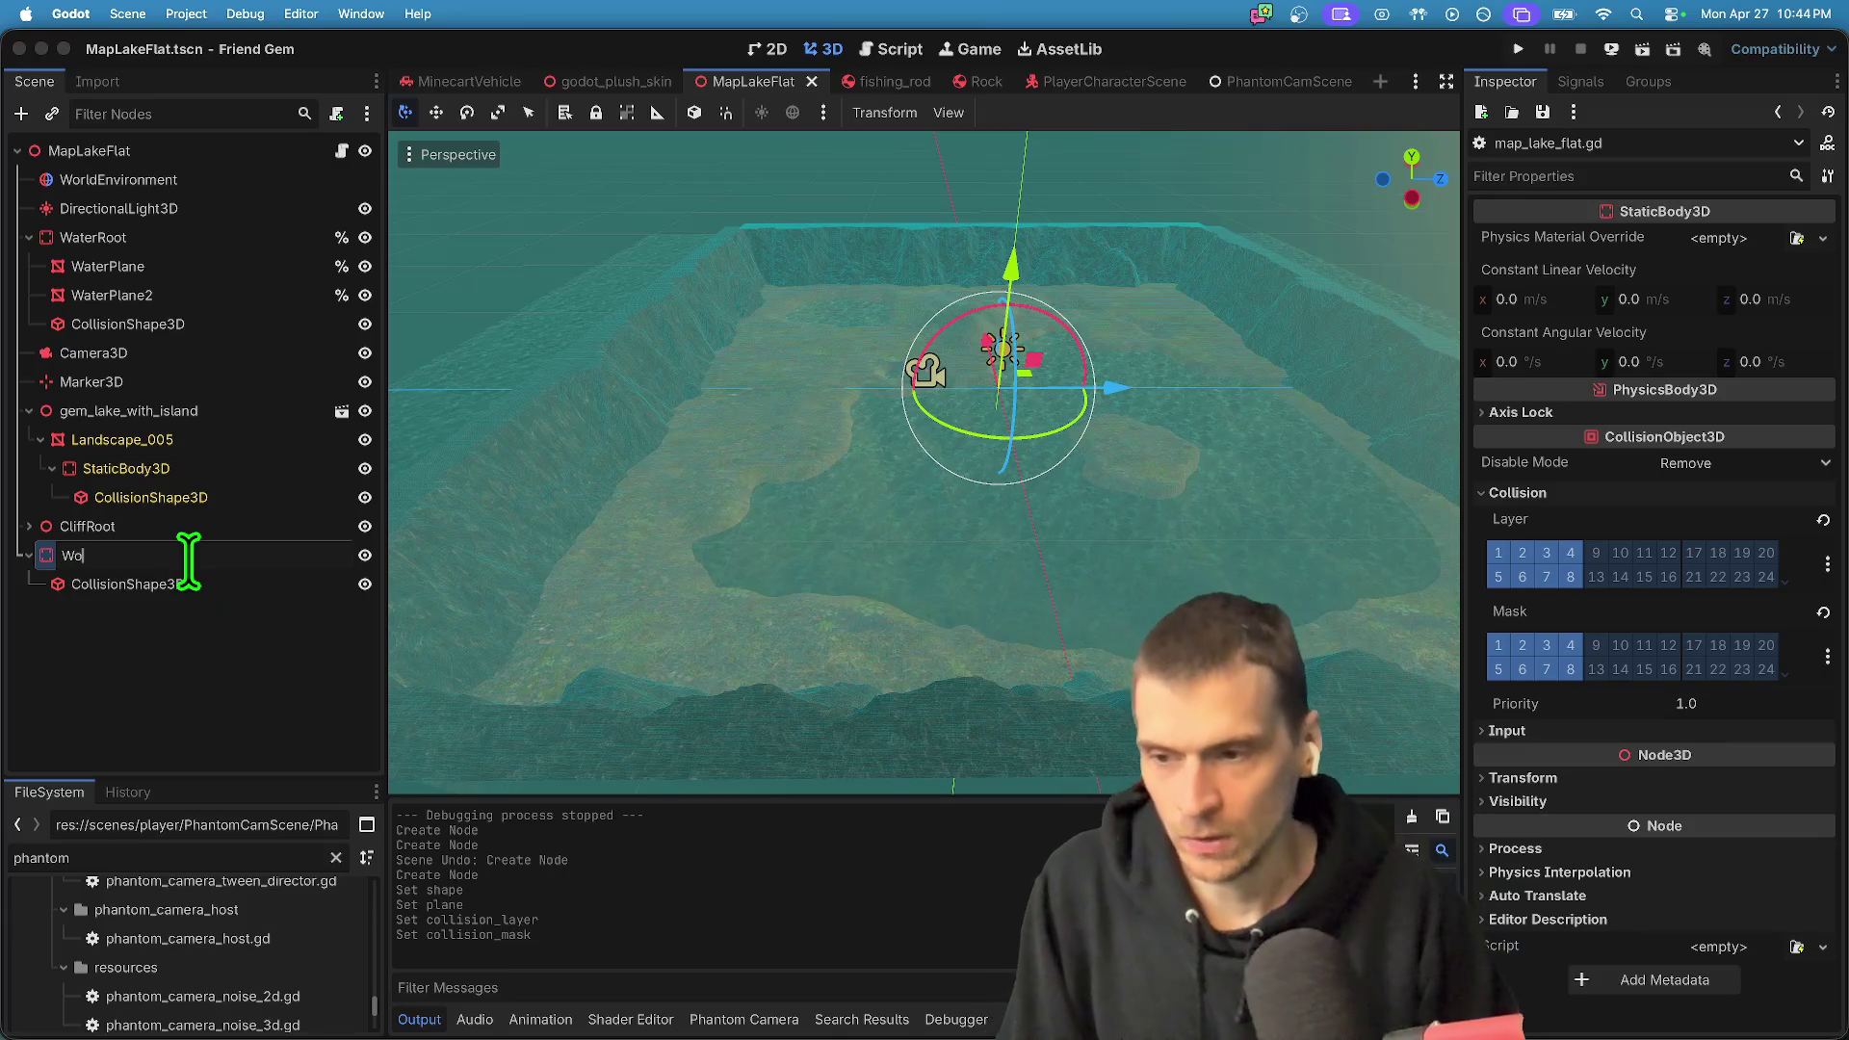
type("rldLimit")
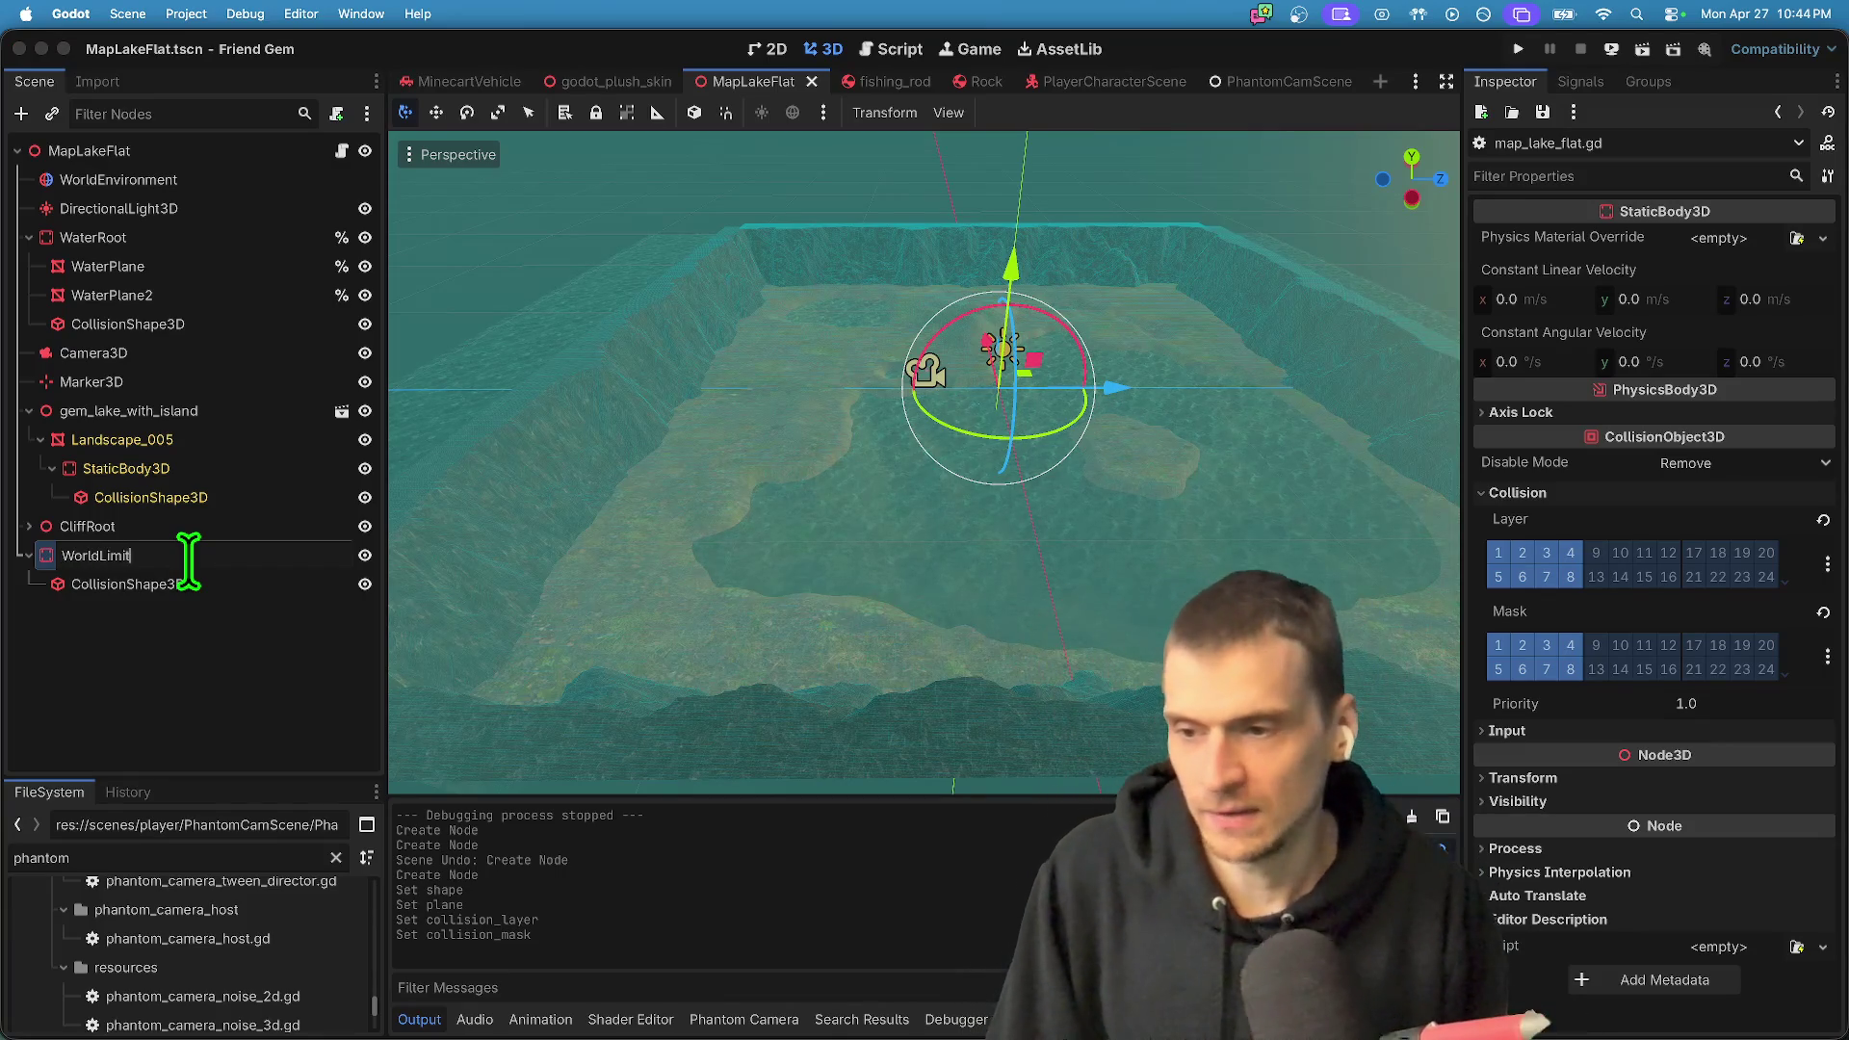
type("Top")
key("Return")
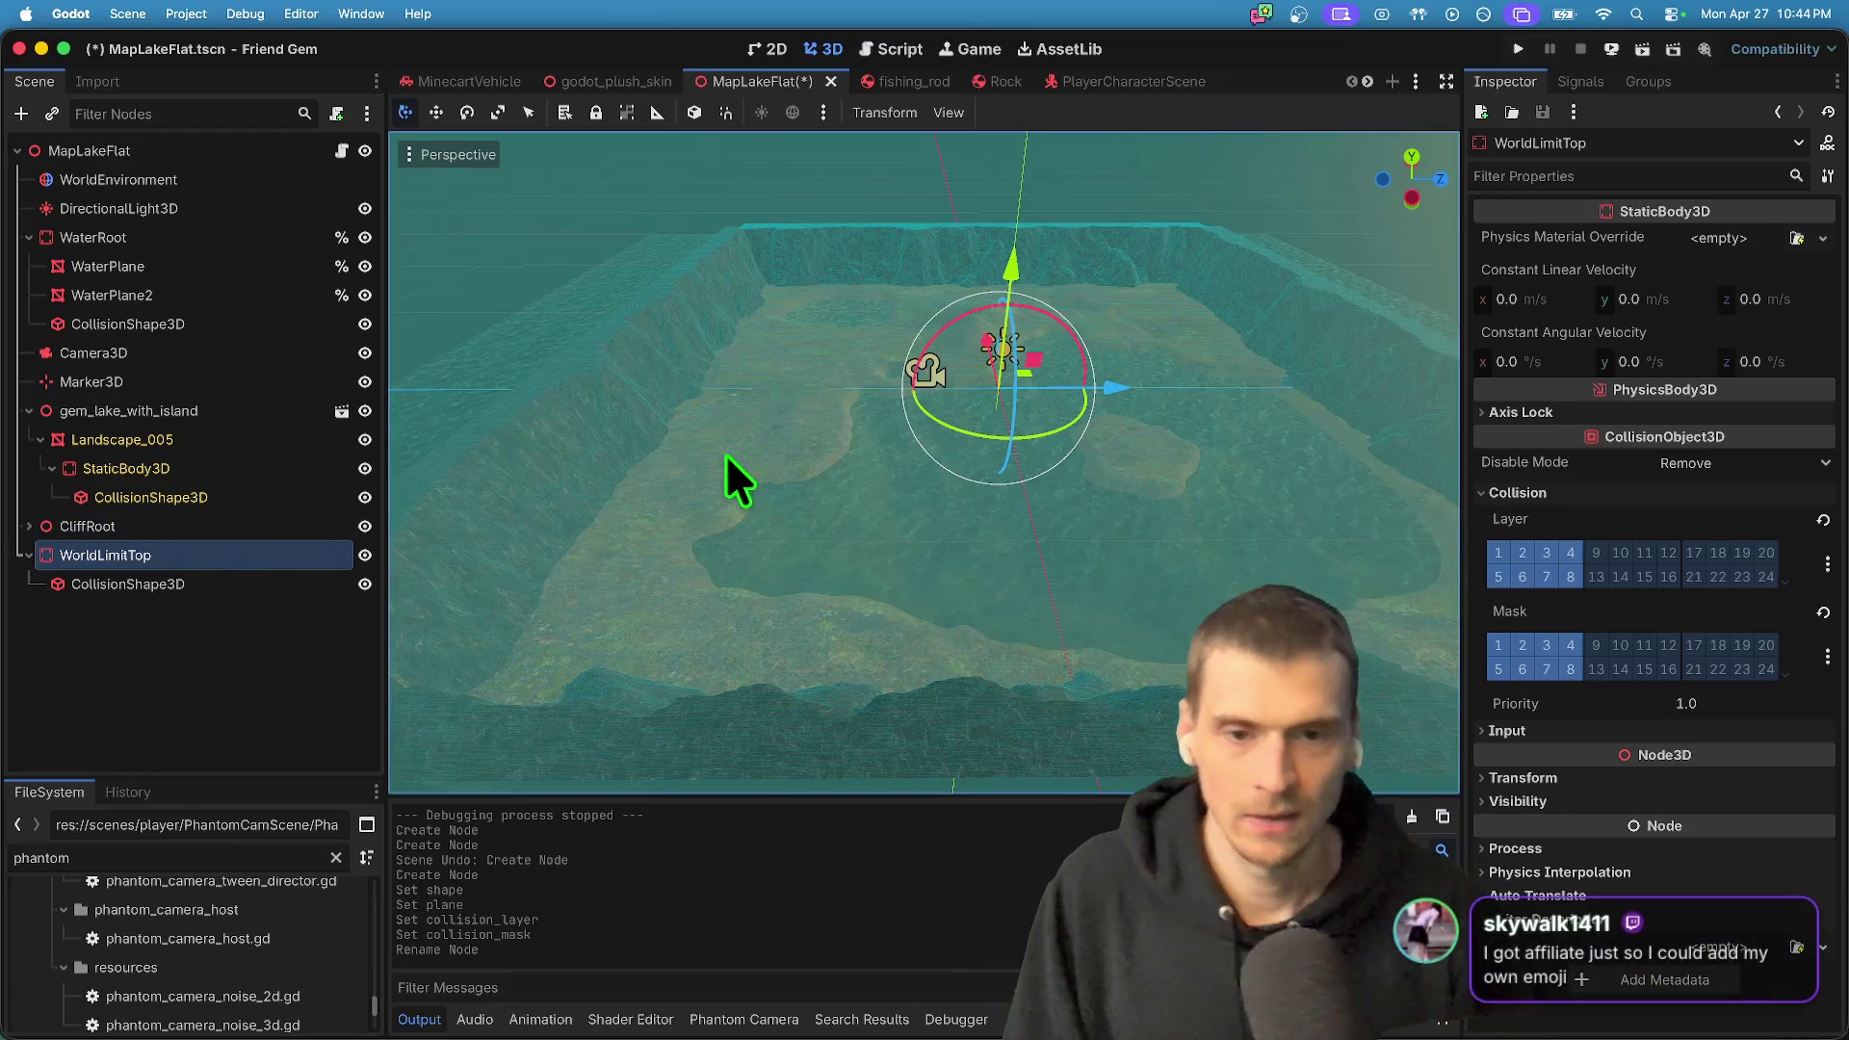
scroll(732, 483, "up", 3)
mouse_move(925, 462)
left_mouse_down()
mouse_move(925, 289)
mouse_move(886, 453)
mouse_move(892, 153)
left_mouse_up()
key("super+b")
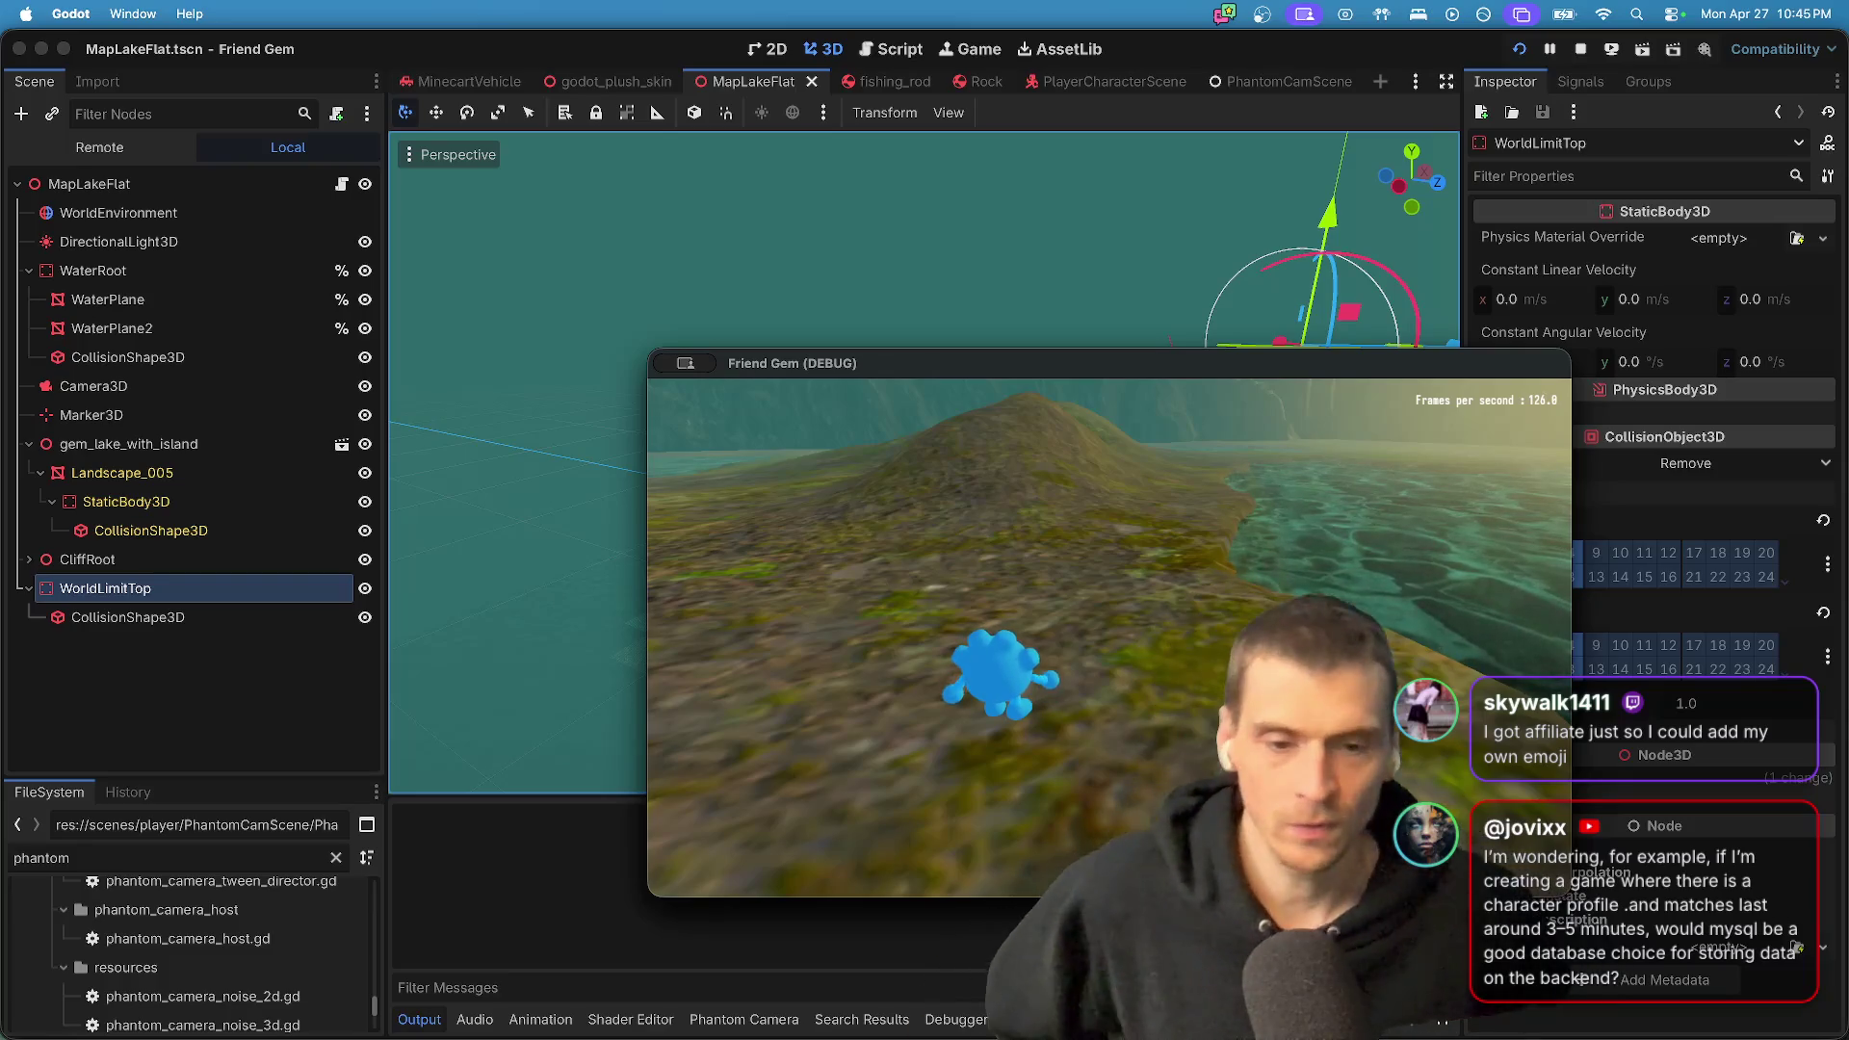
- Switch from the running Friend Gem game to the web browser
key("super+Tab")
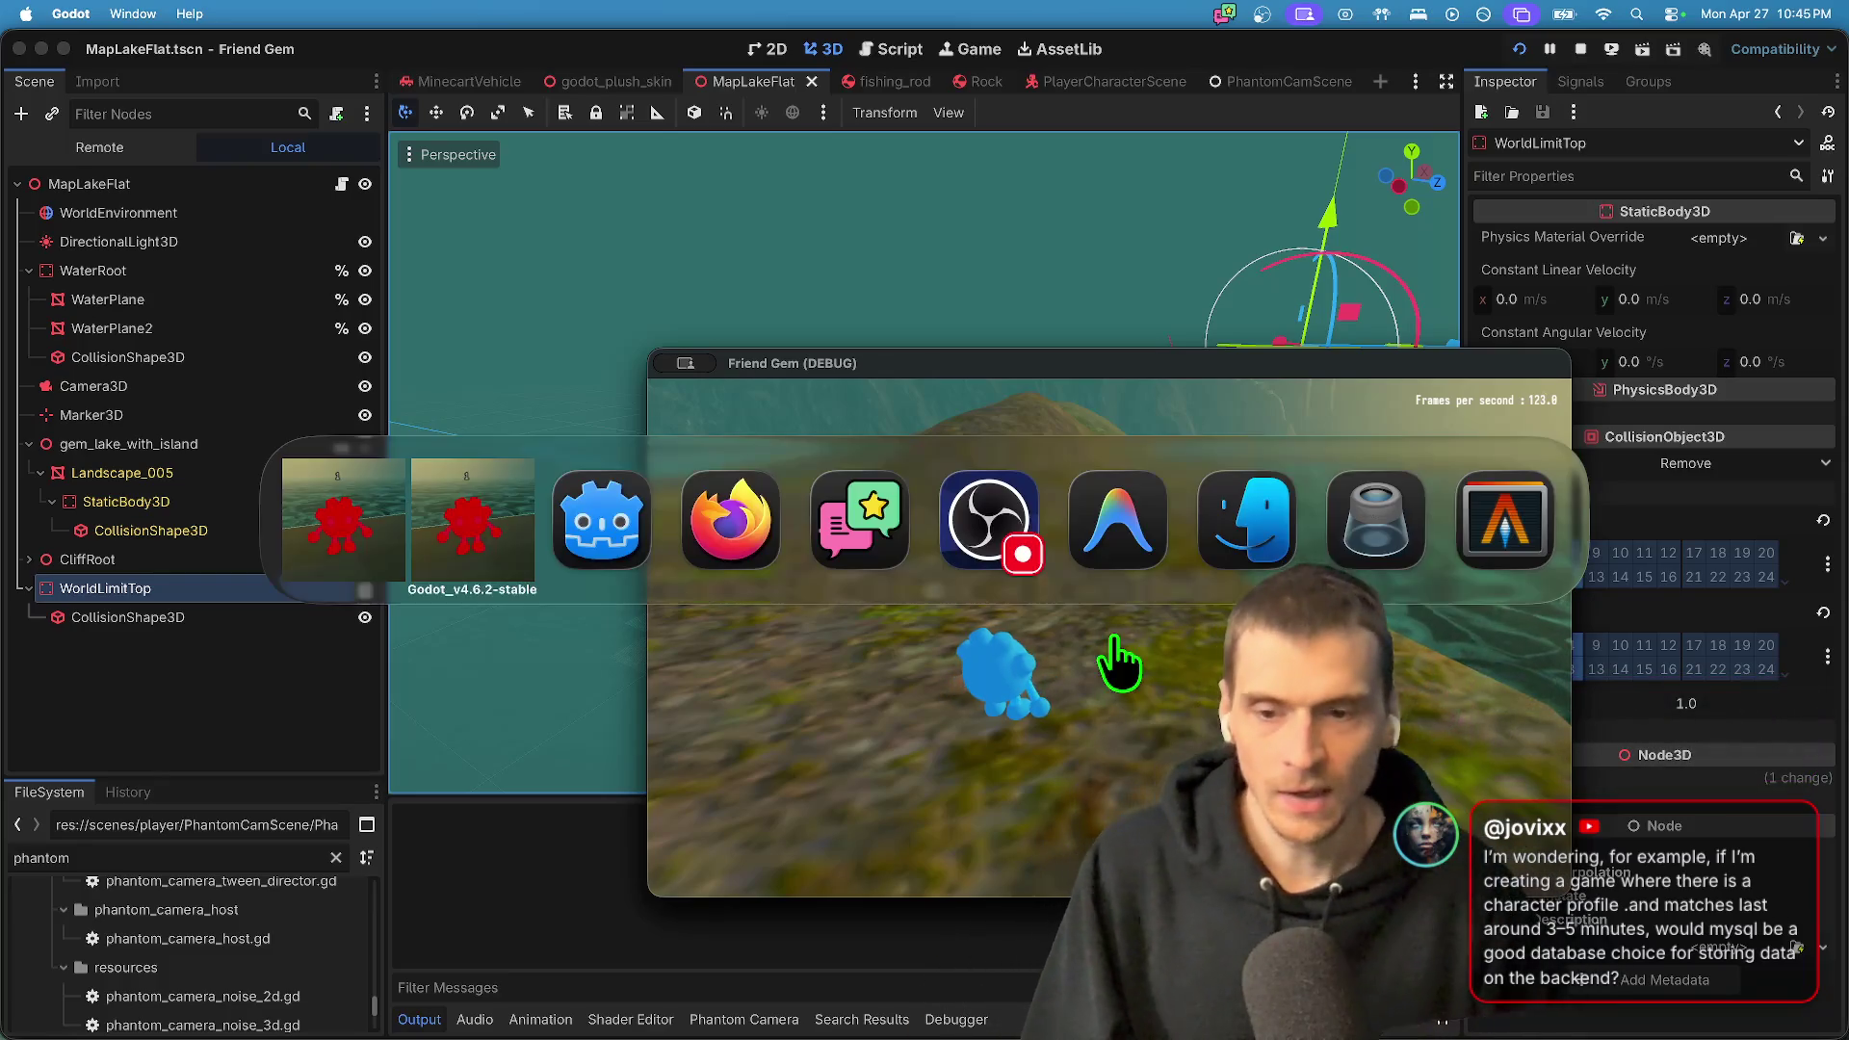
- Load supabase.com and skim the homepage, selecting its tagline
type("suap")
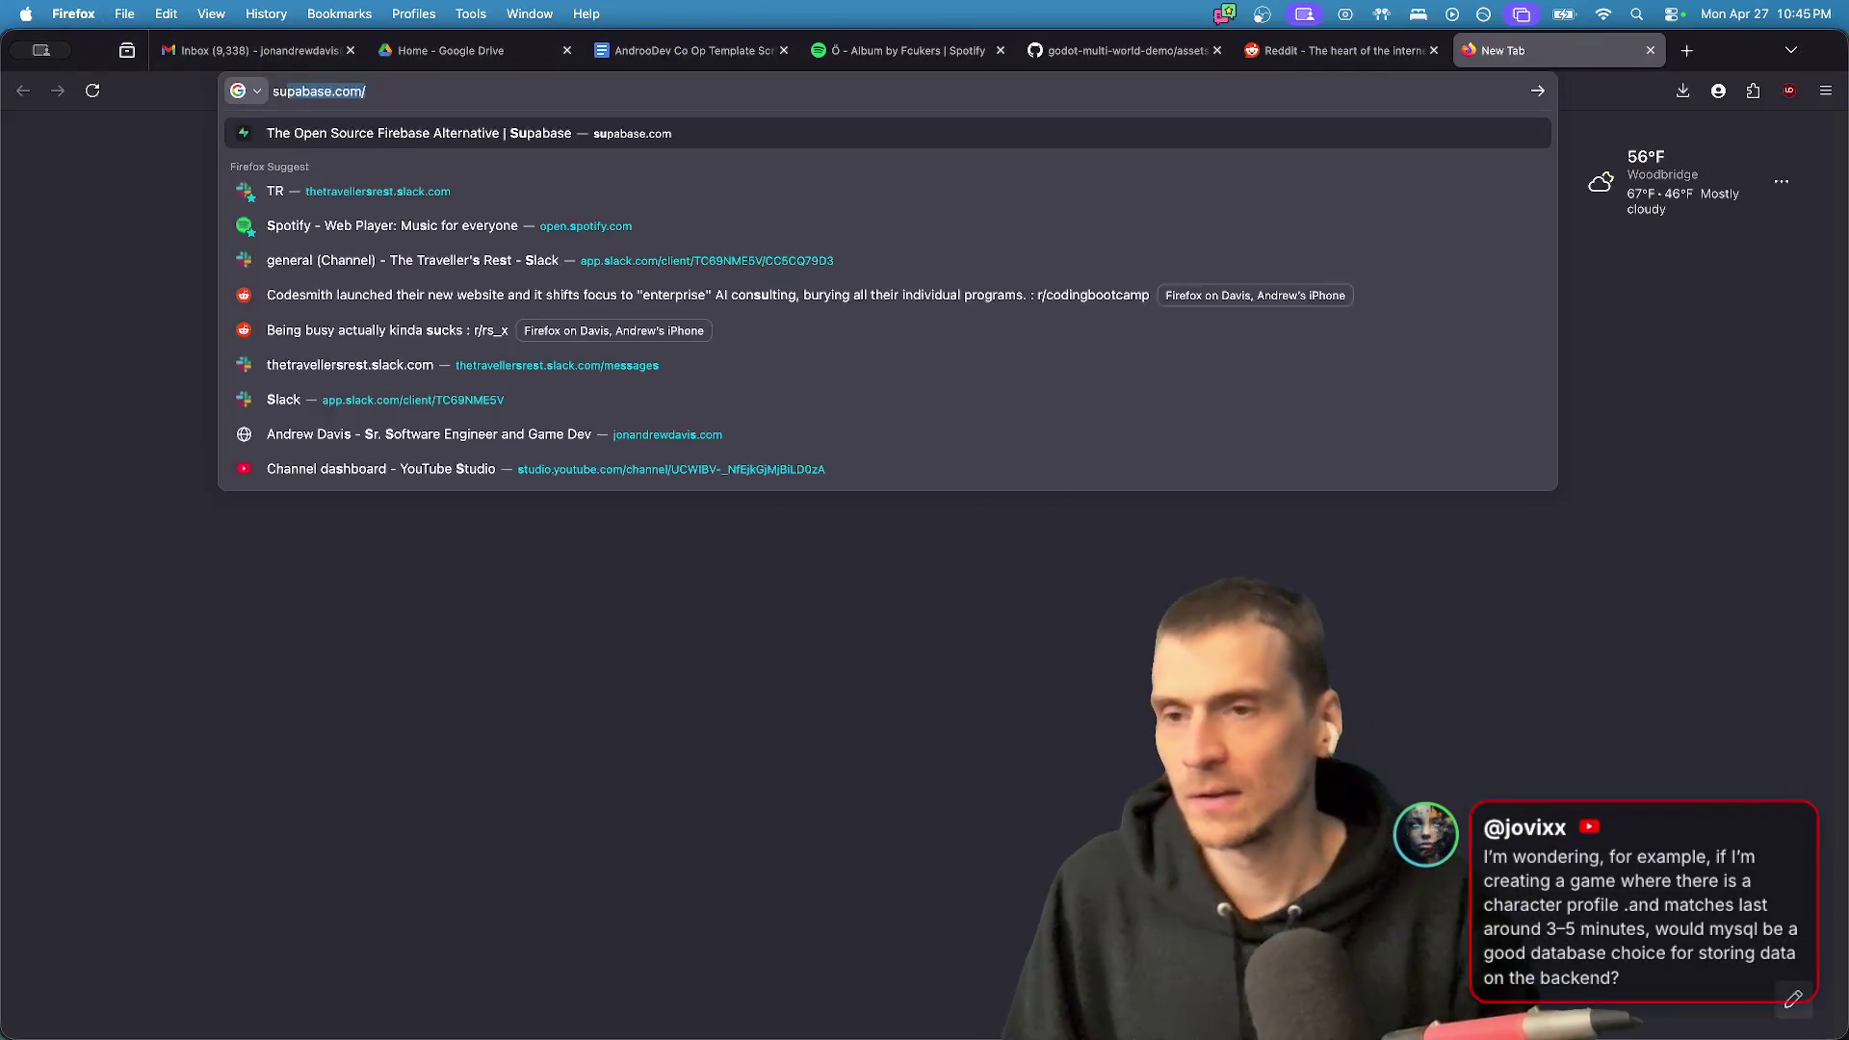
key("BackSpace")
key("BackSpace")
type("pa")
key("Return")
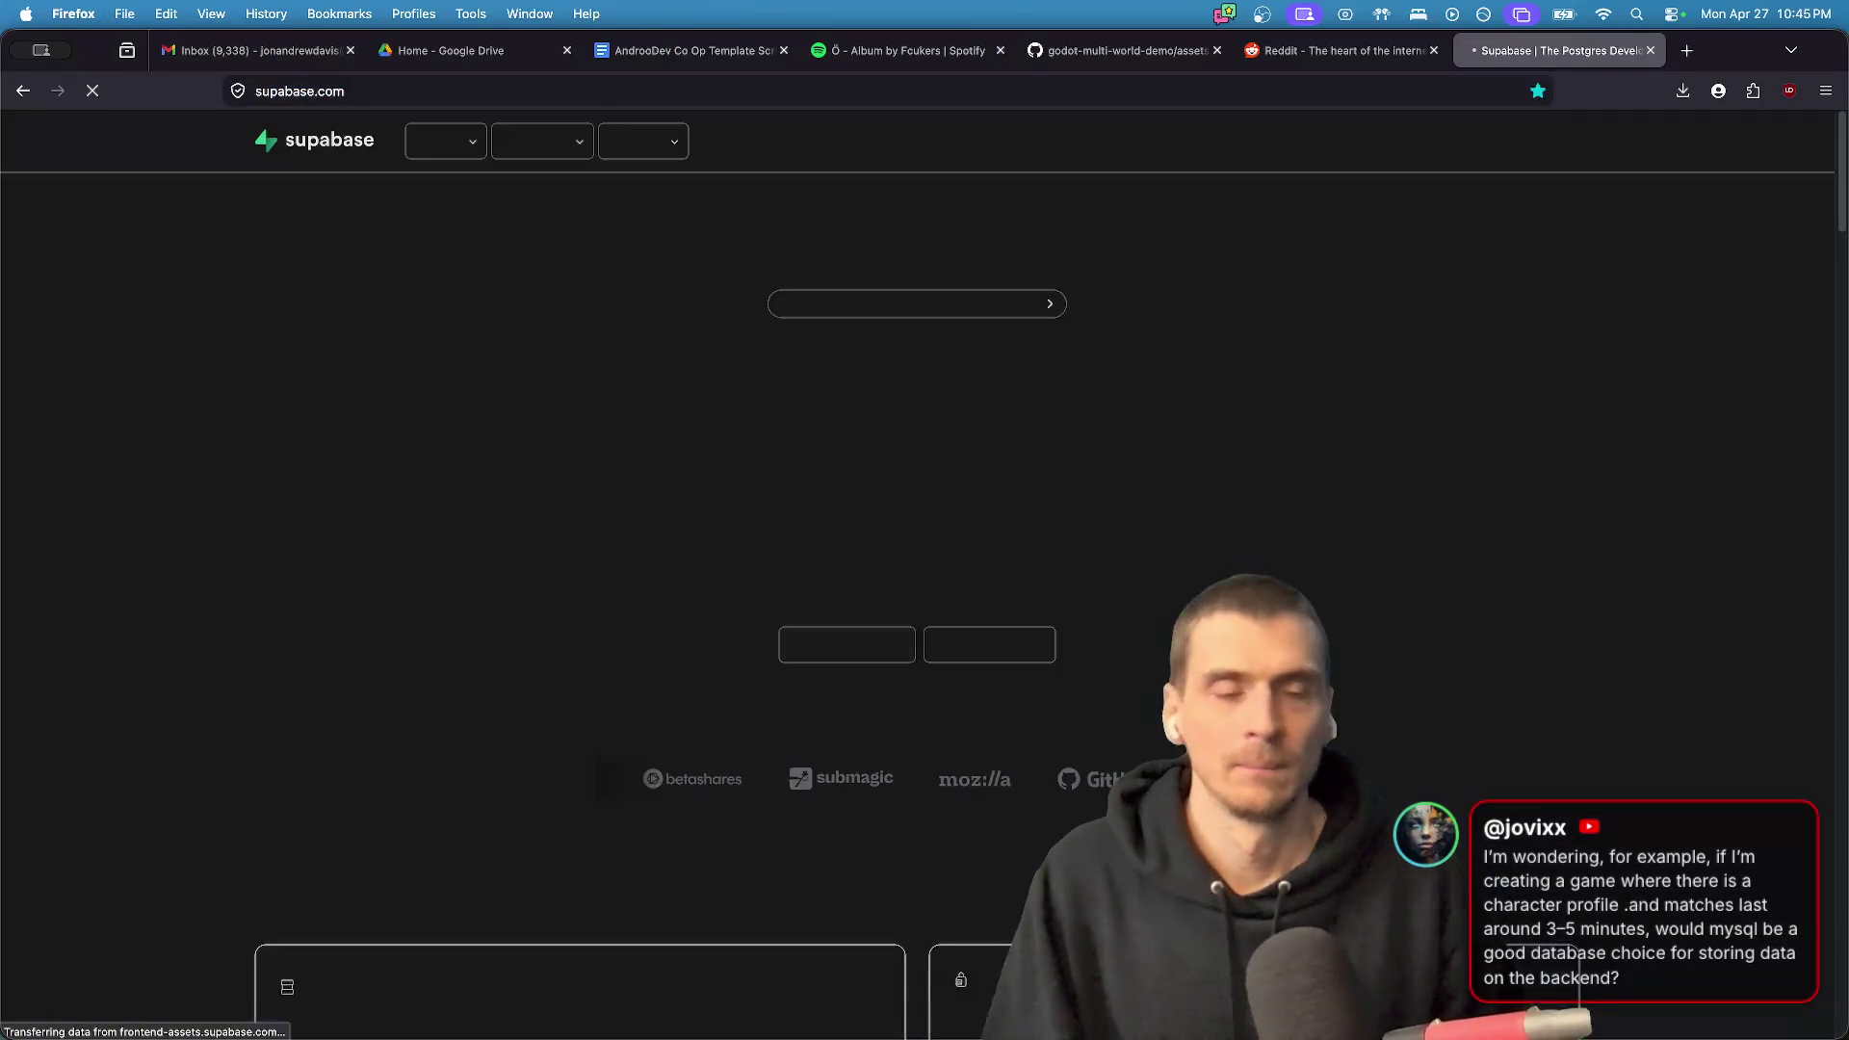
scroll(1350, 269, "down", 5)
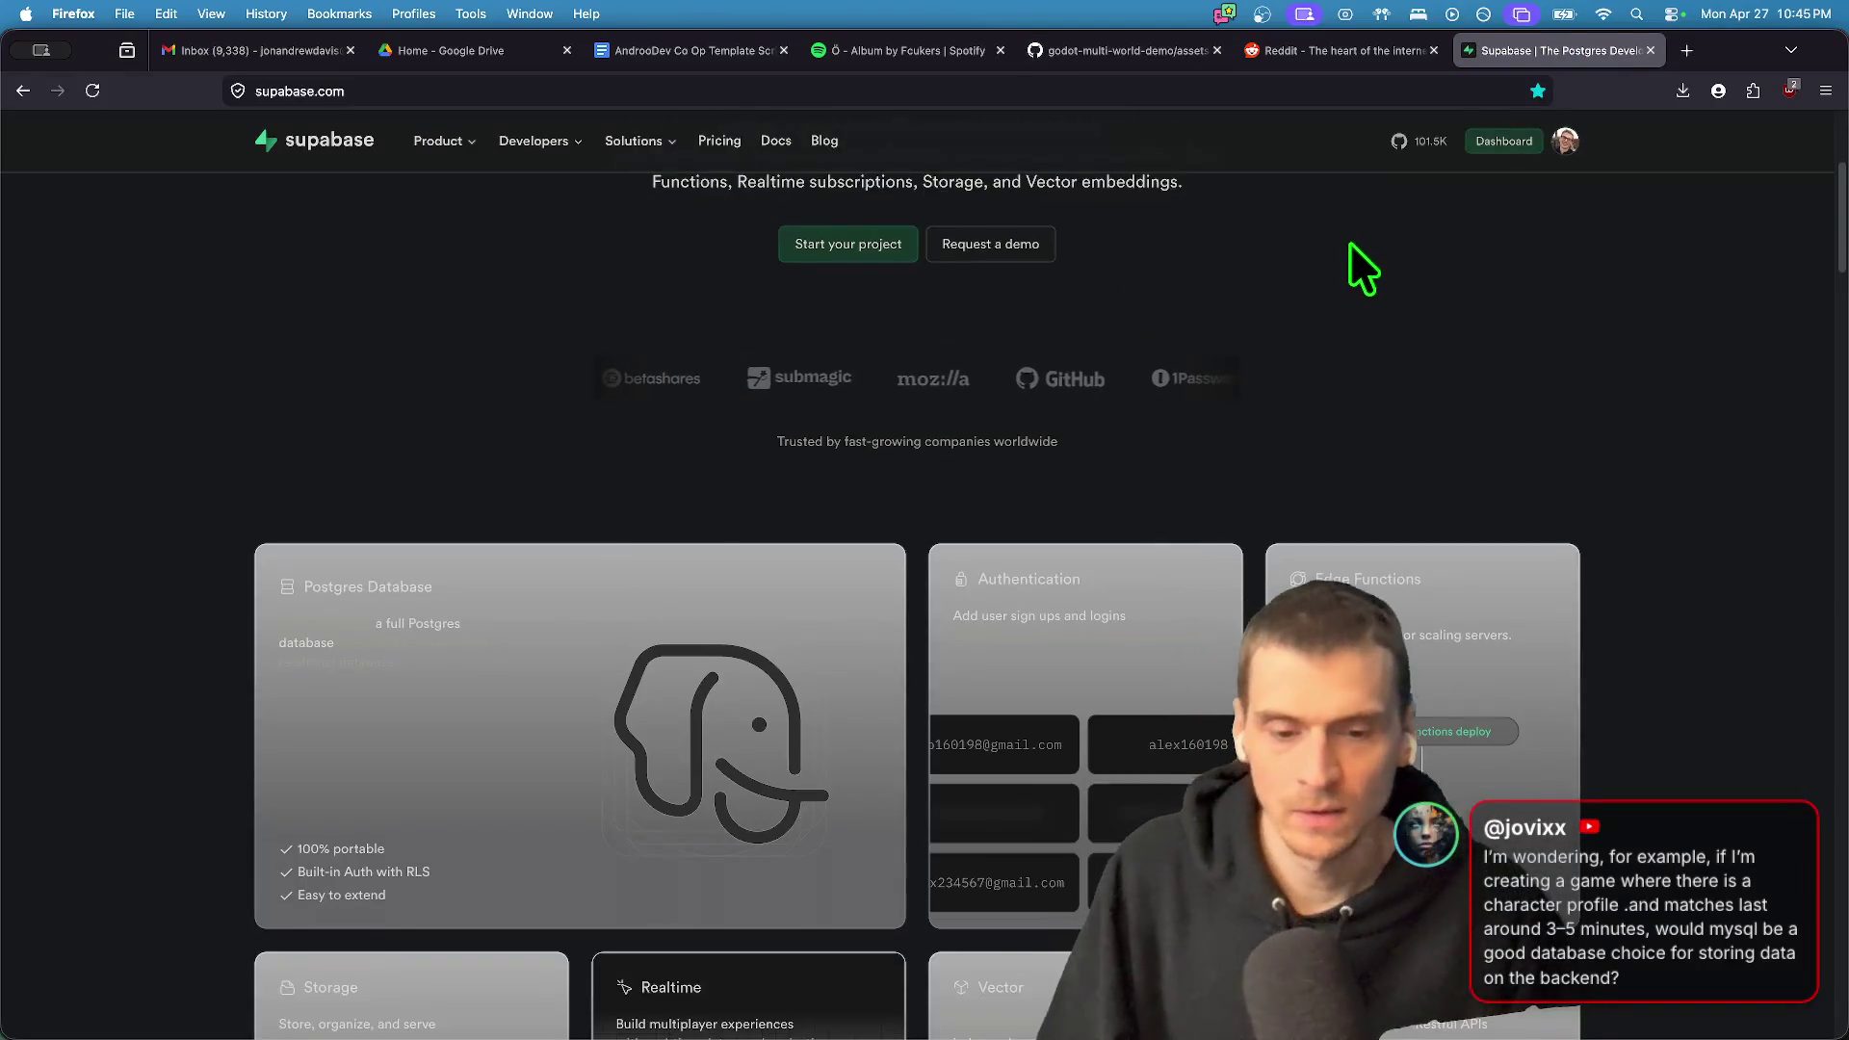
scroll(1125, 514, "up", 5)
left_click_drag(1123, 528, 717, 530)
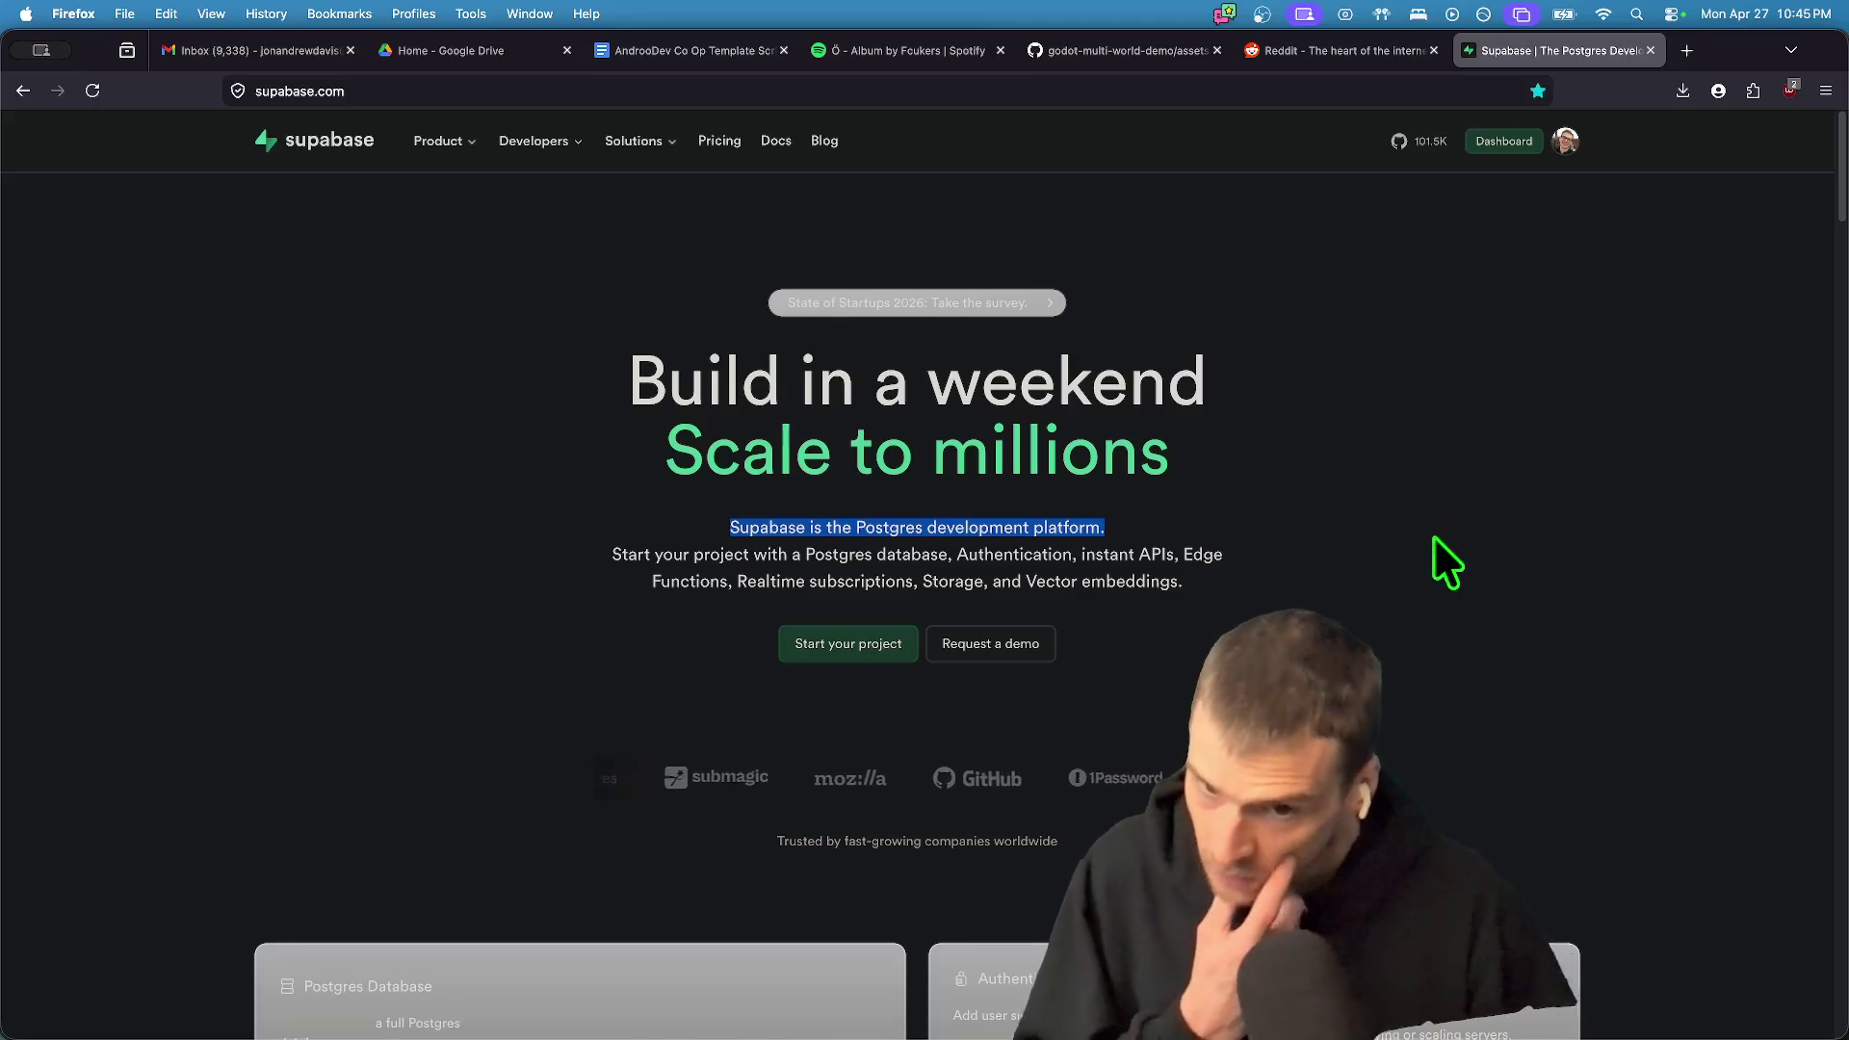
scroll(1433, 532, "down", 9)
scroll(1383, 591, "down", 3)
scroll(215, 565, "up", 12)
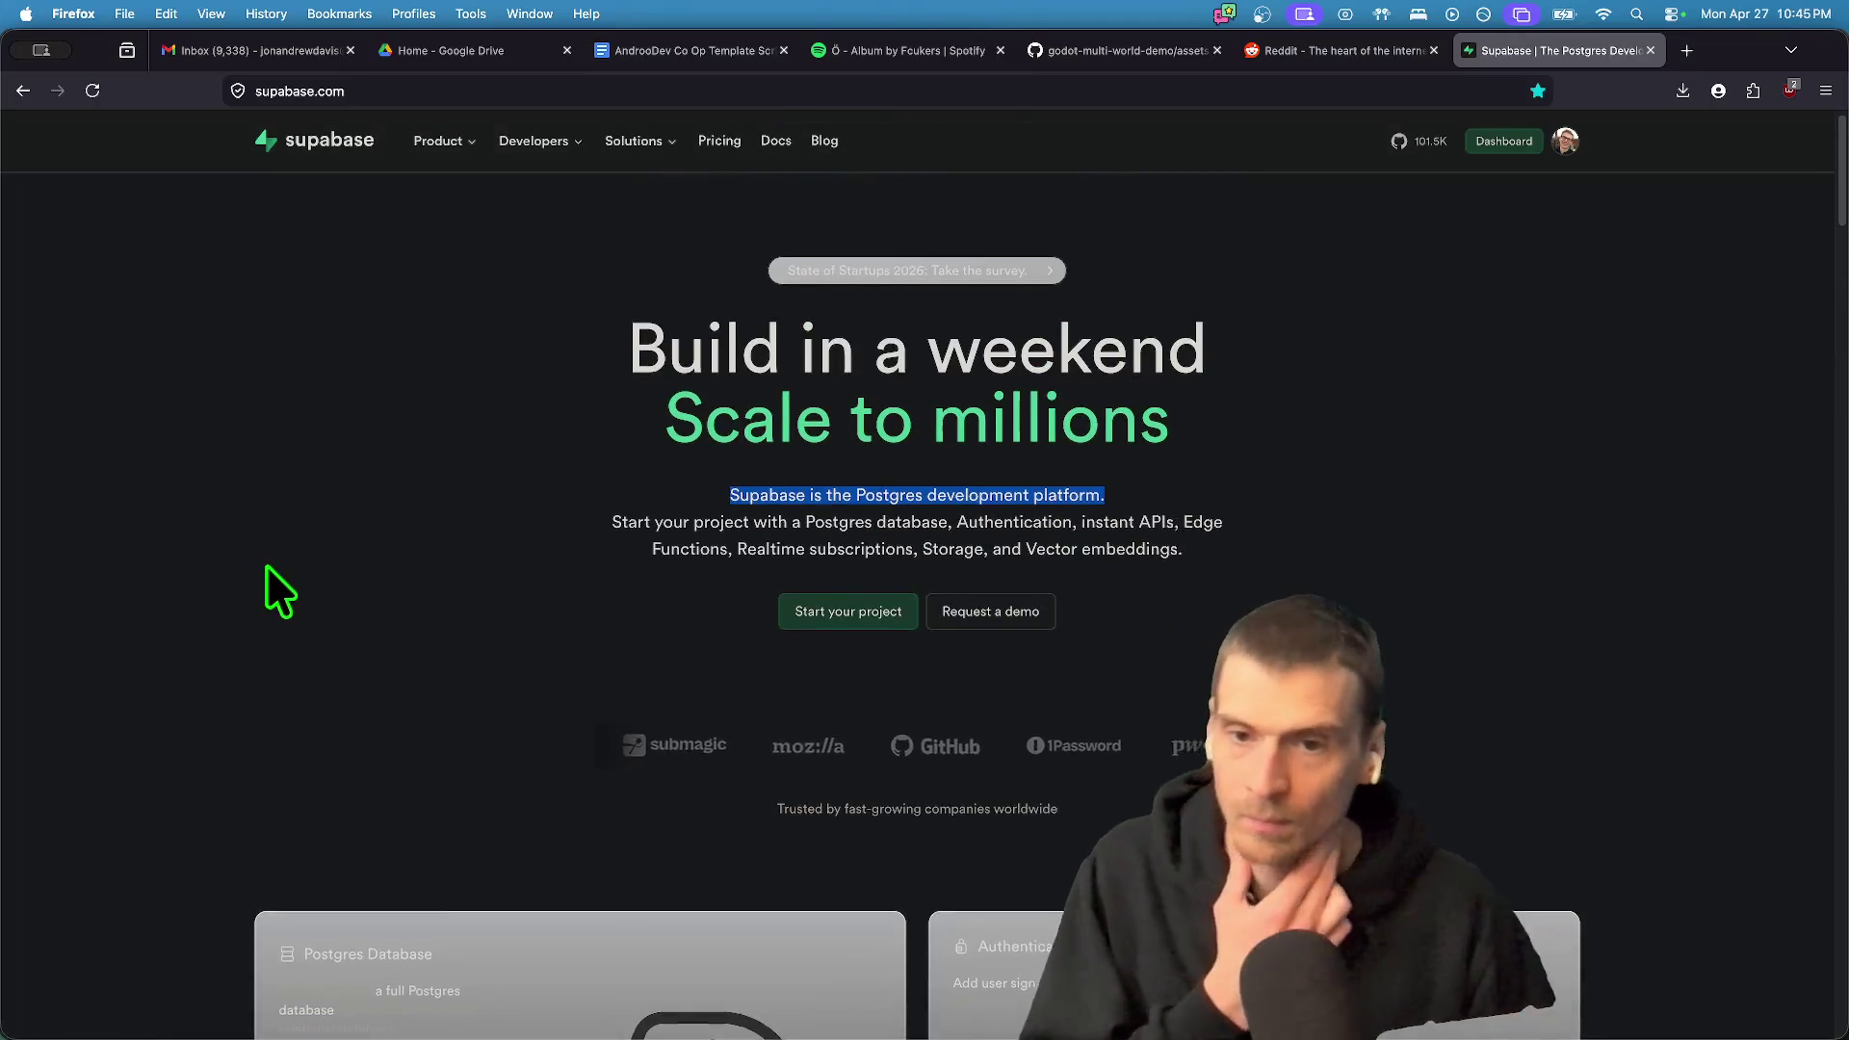
- Open Supabase's Database product page from the Product menu and scroll through it
mouse_move(441, 152)
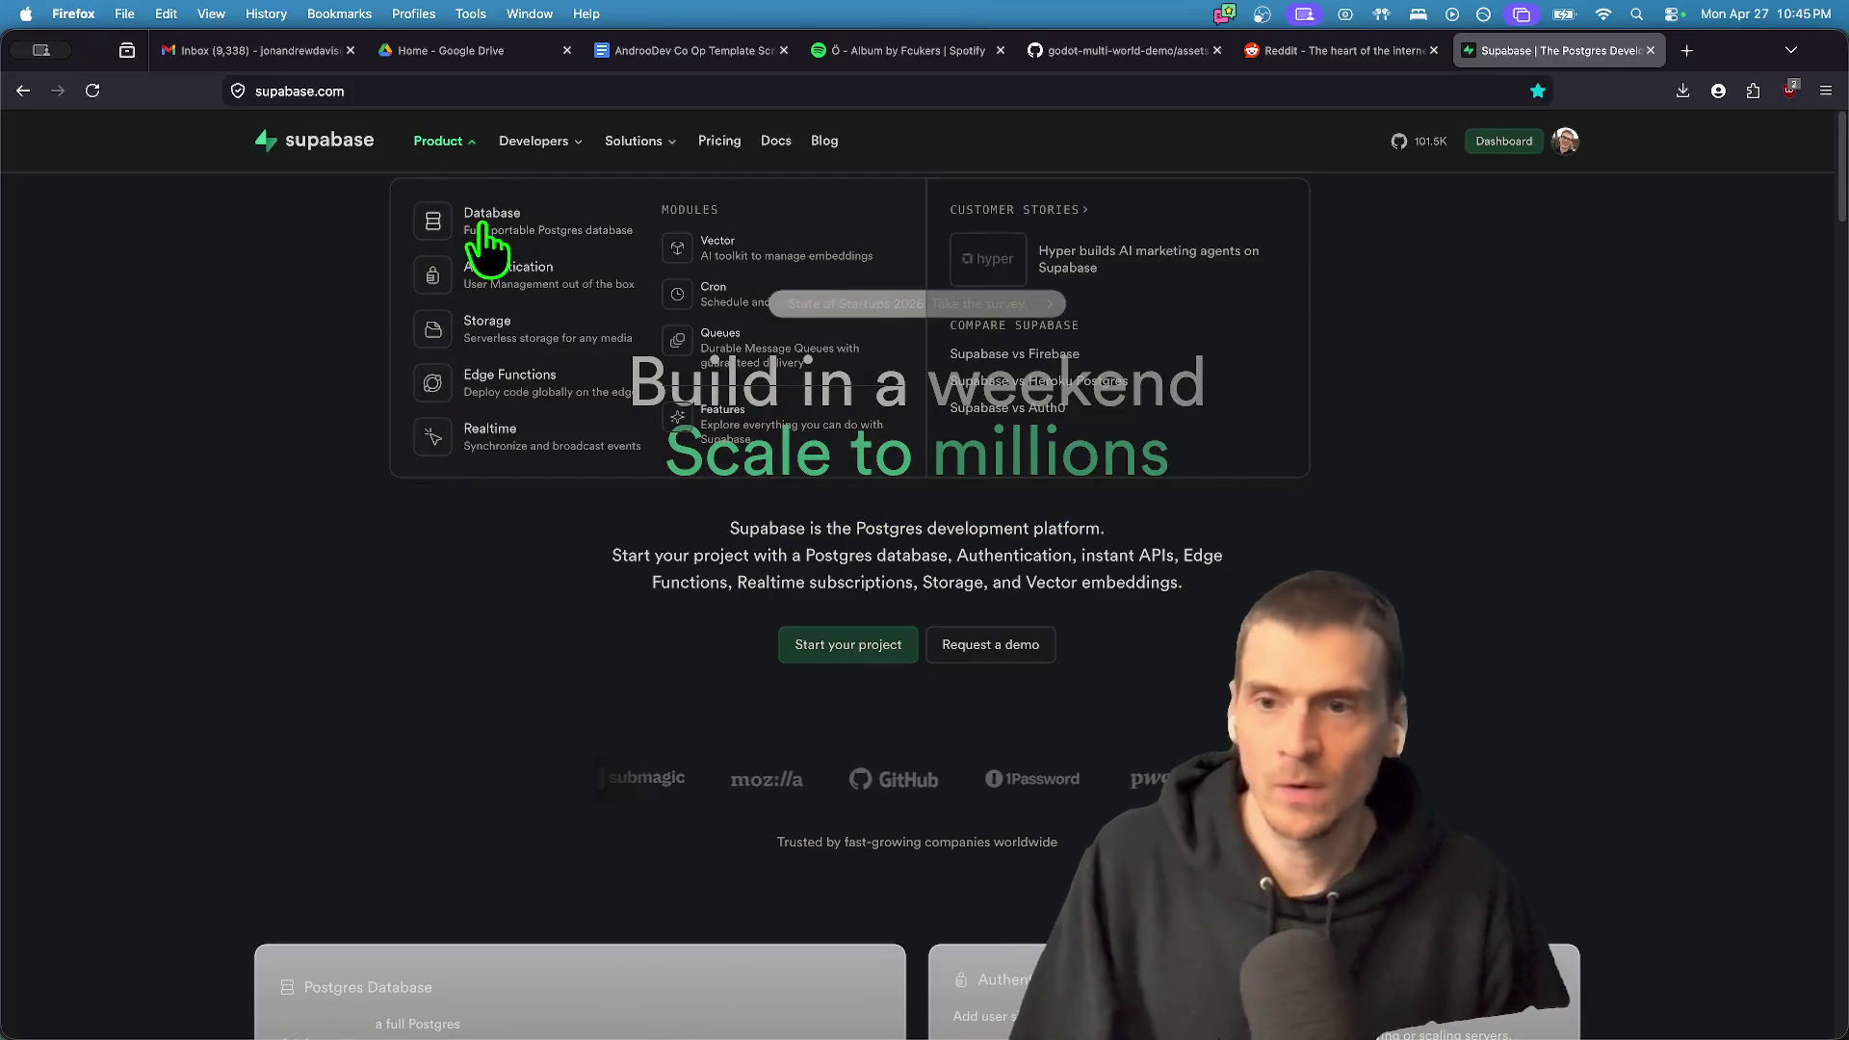
left_click(482, 339)
scroll(598, 626, "down", 3)
scroll(674, 539, "up", 2)
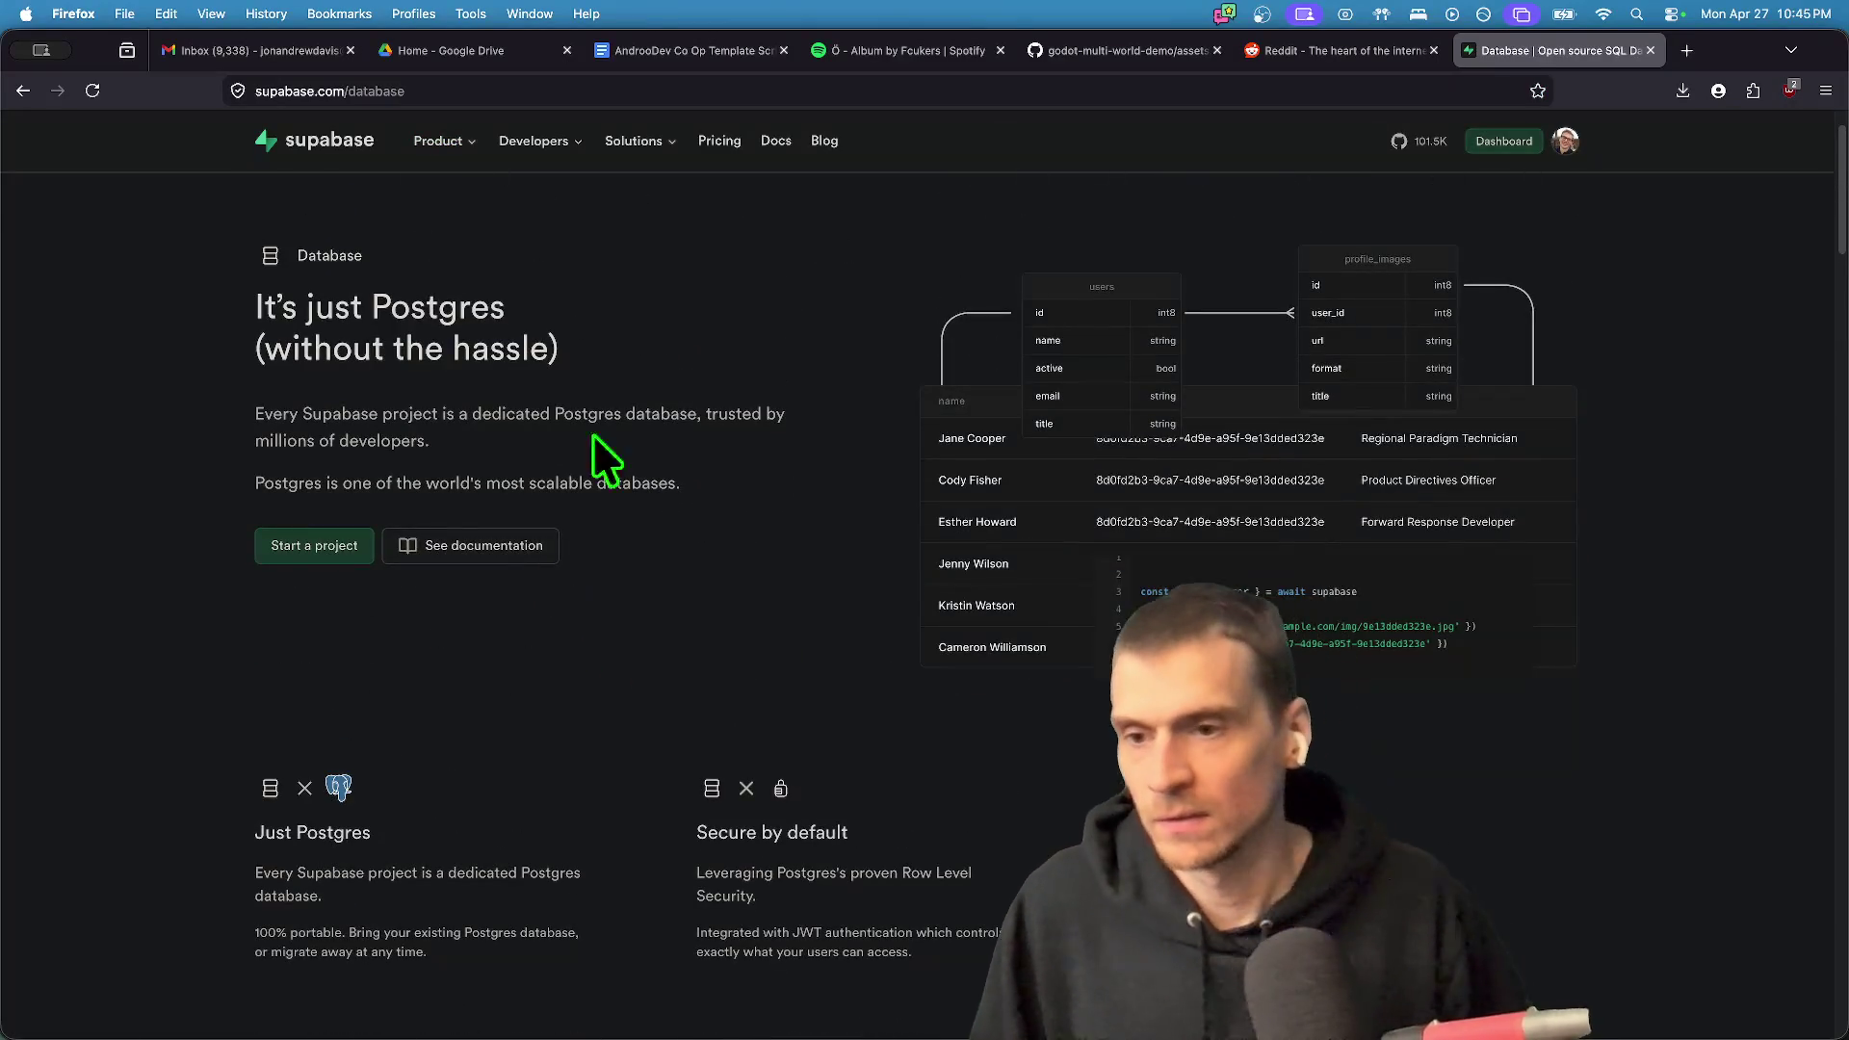
scroll(674, 529, "down", 1)
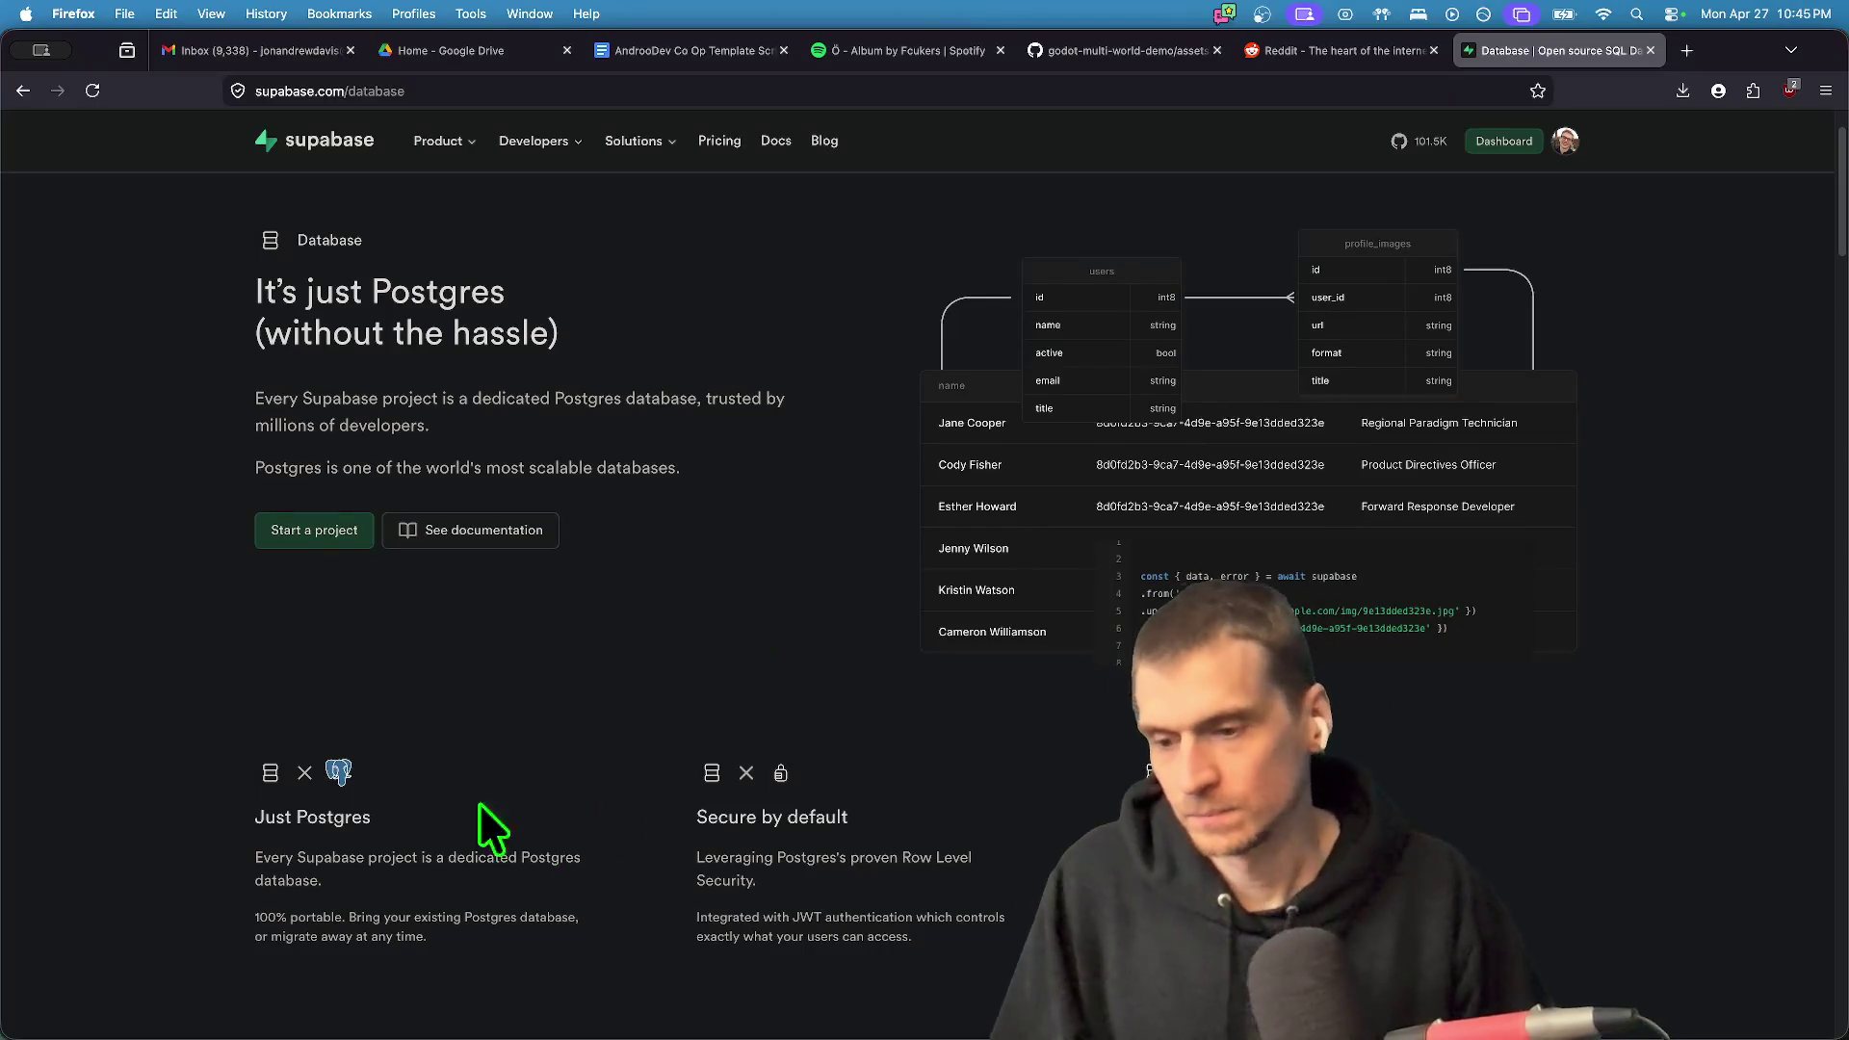
scroll(784, 793, "up", 2)
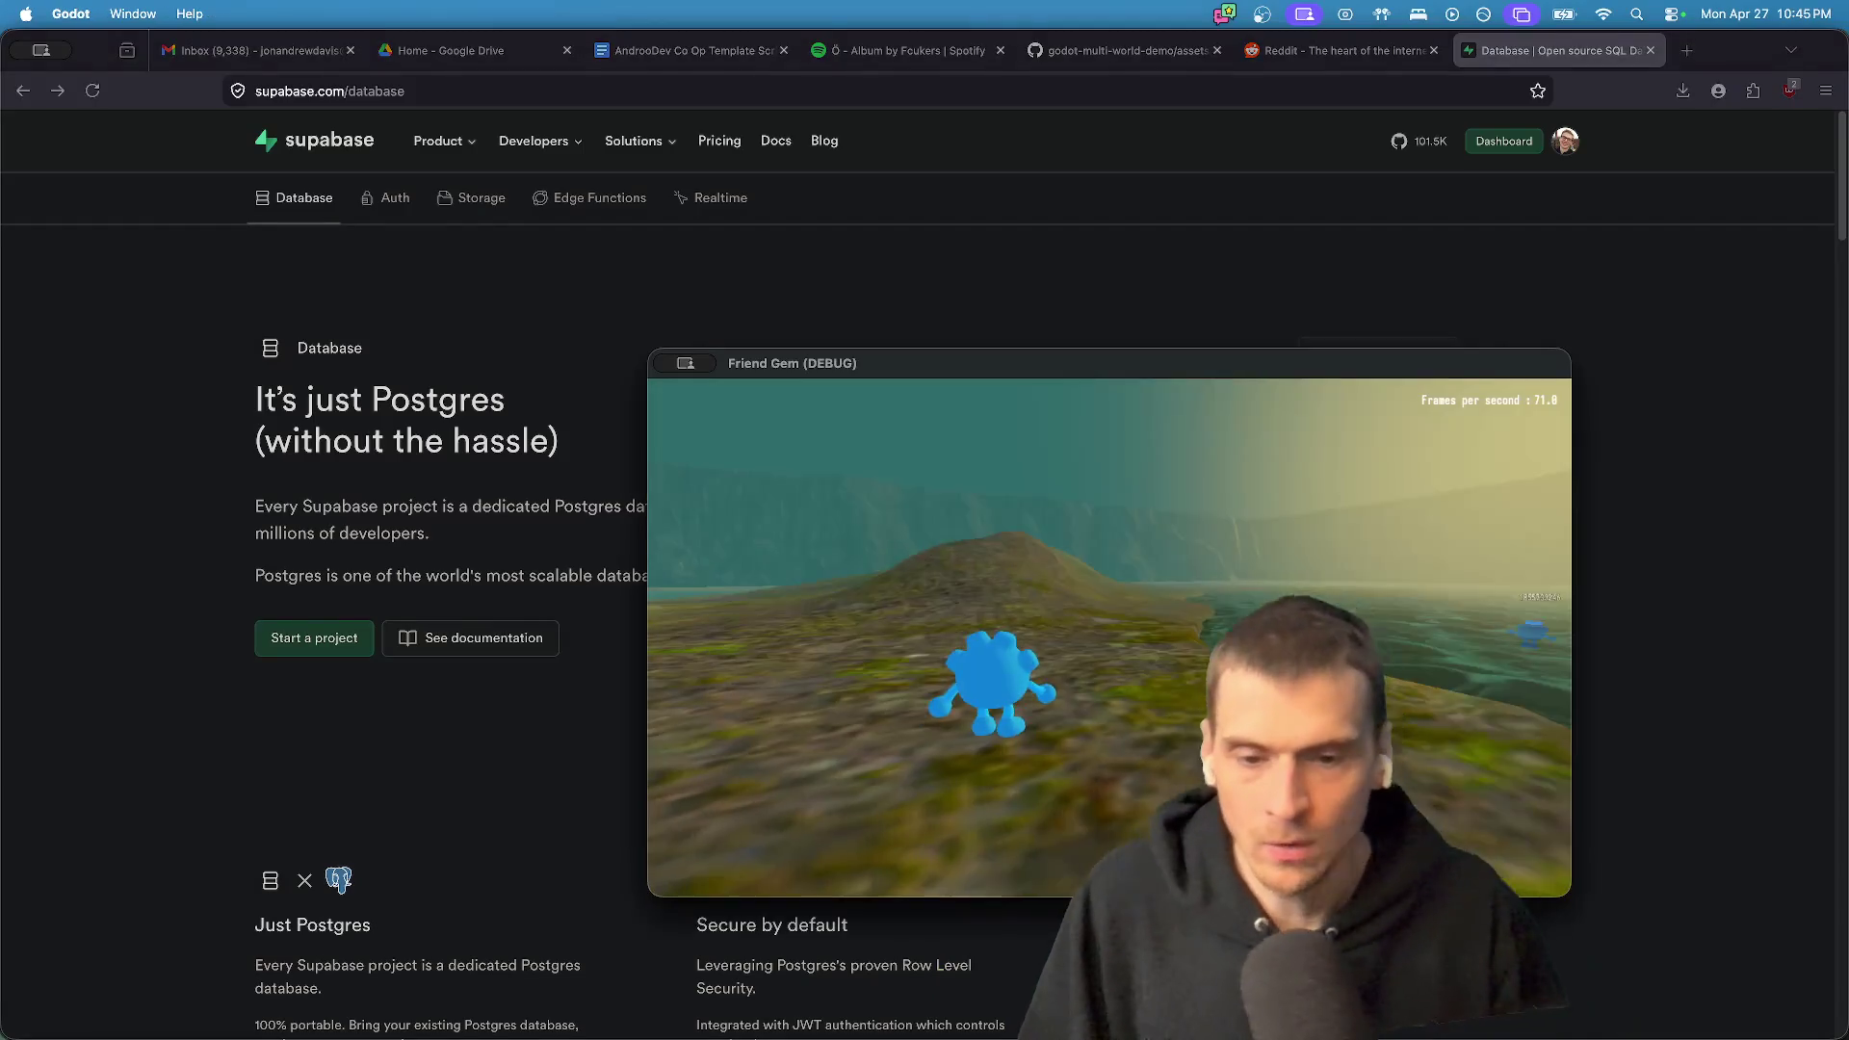
- In a new tab, load Godot's Making HTTP requests docs from the 'http' suggestion
key("super+t")
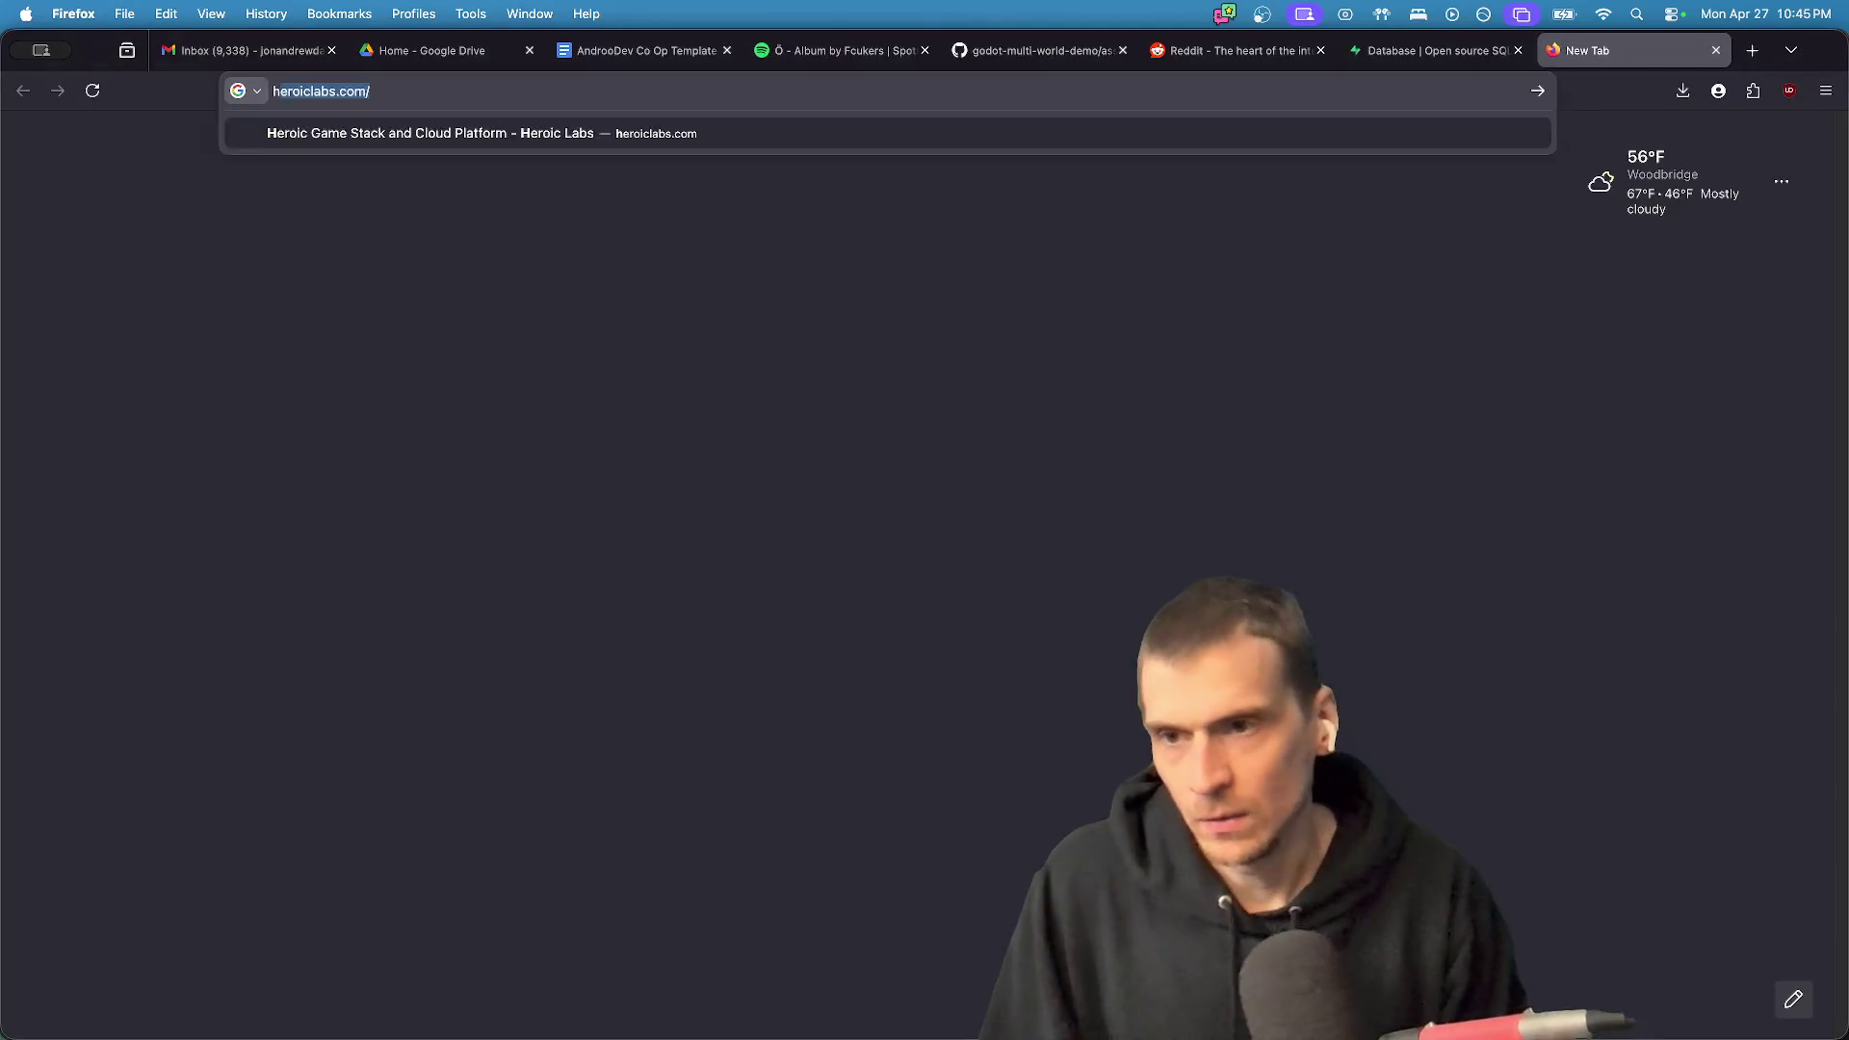
type("http")
key("Down")
key("Return")
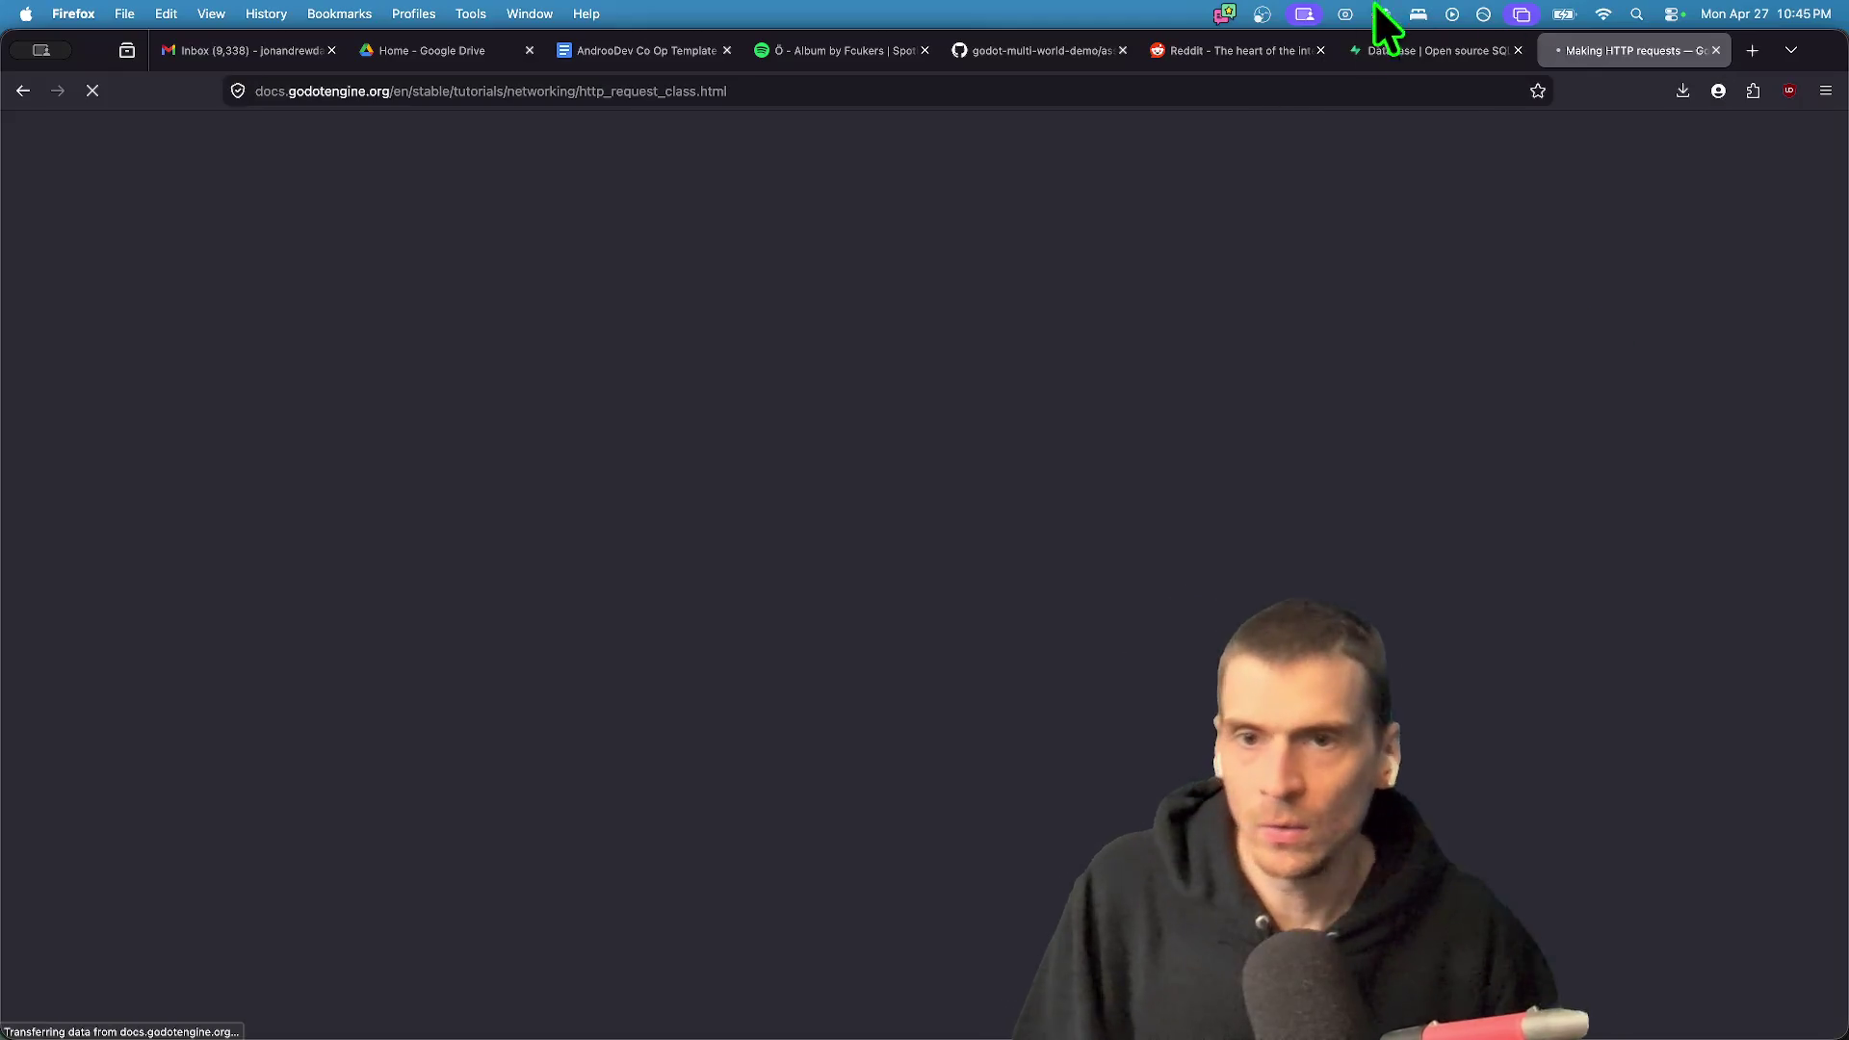
- Select the docs page URL and scroll down to the Scripting the request code
key("super+l")
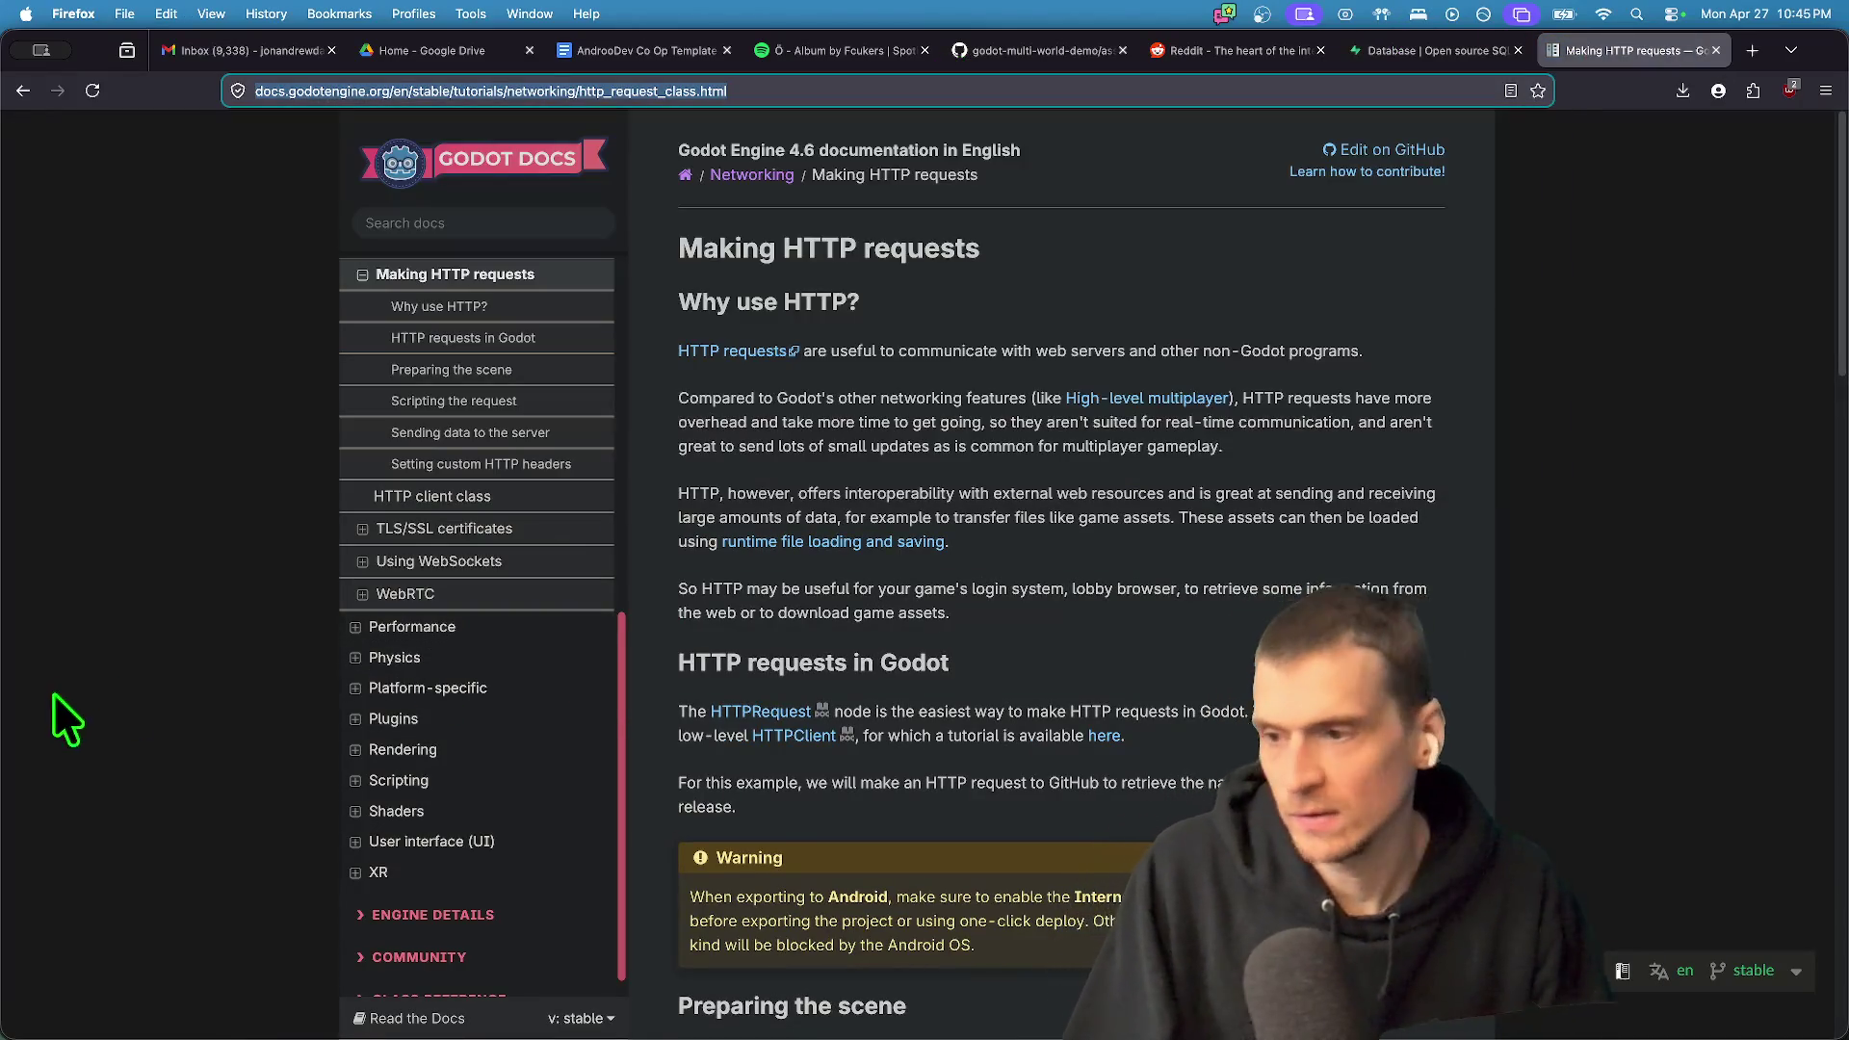
key("super+Tab")
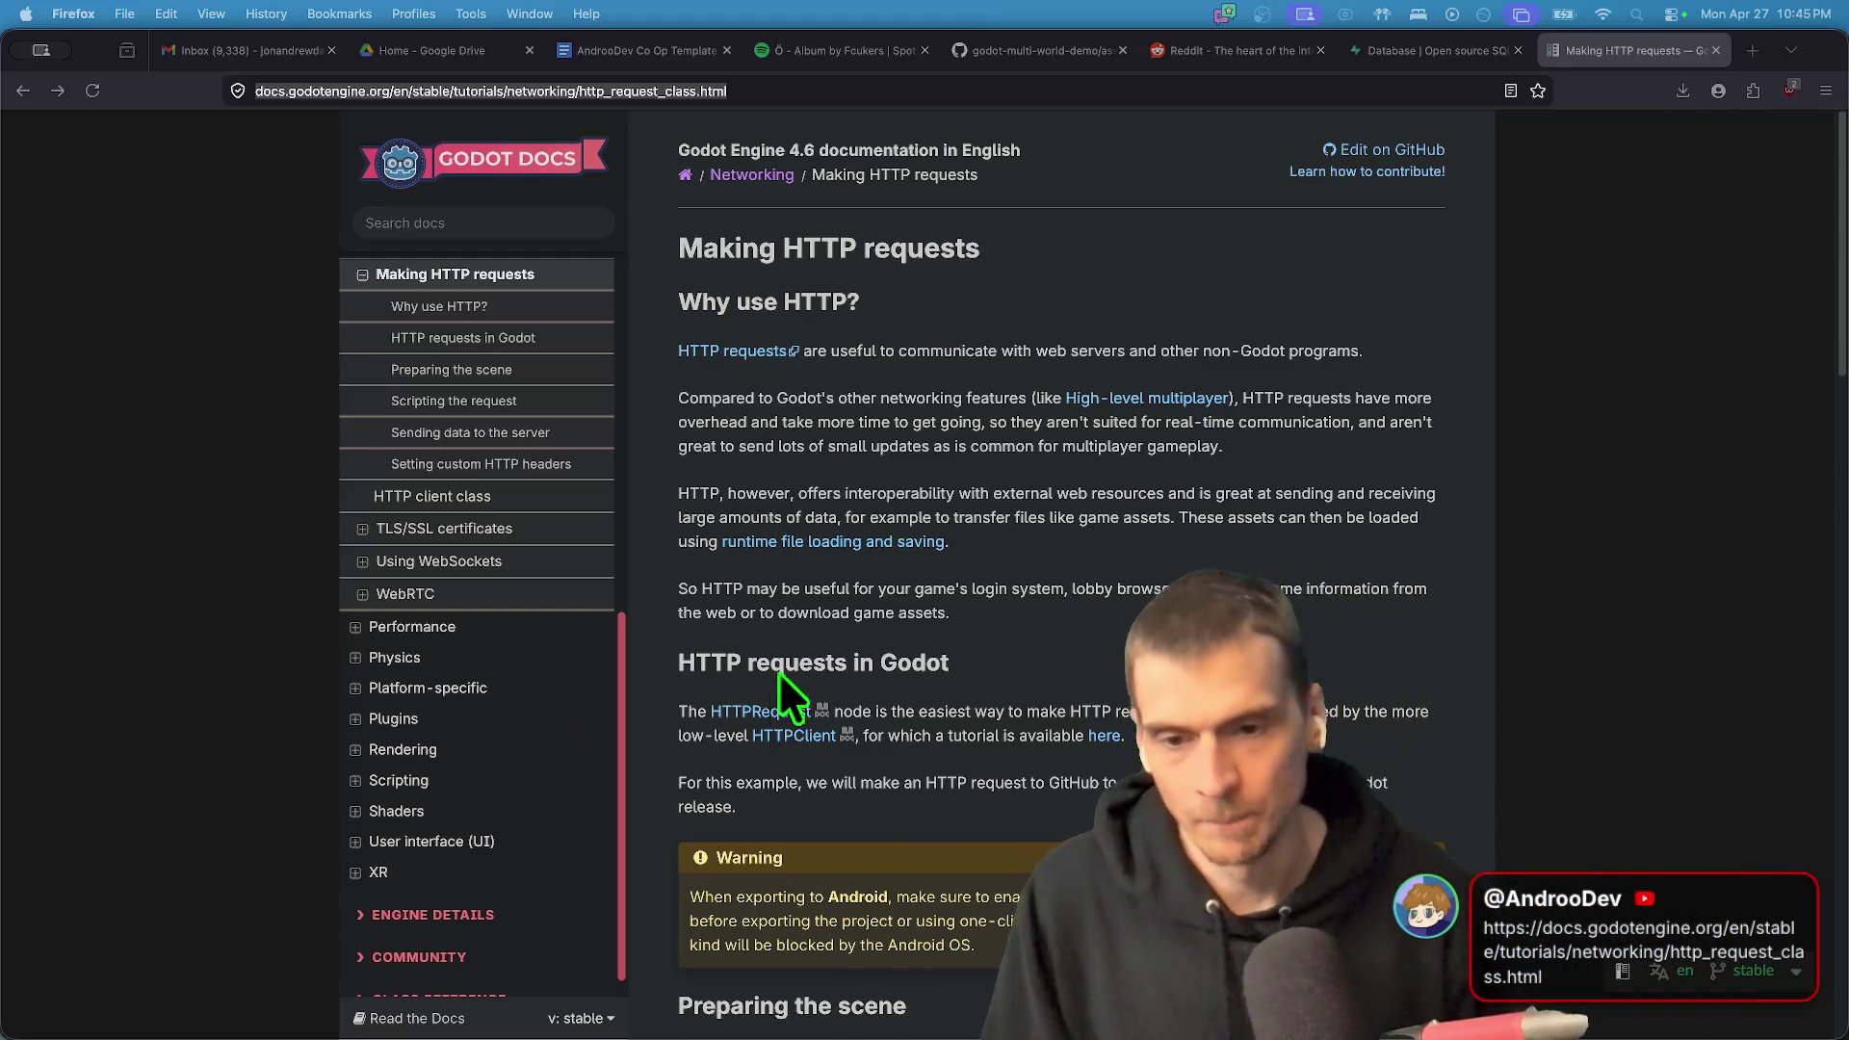
scroll(800, 702, "down", 10)
key("super+Tab")
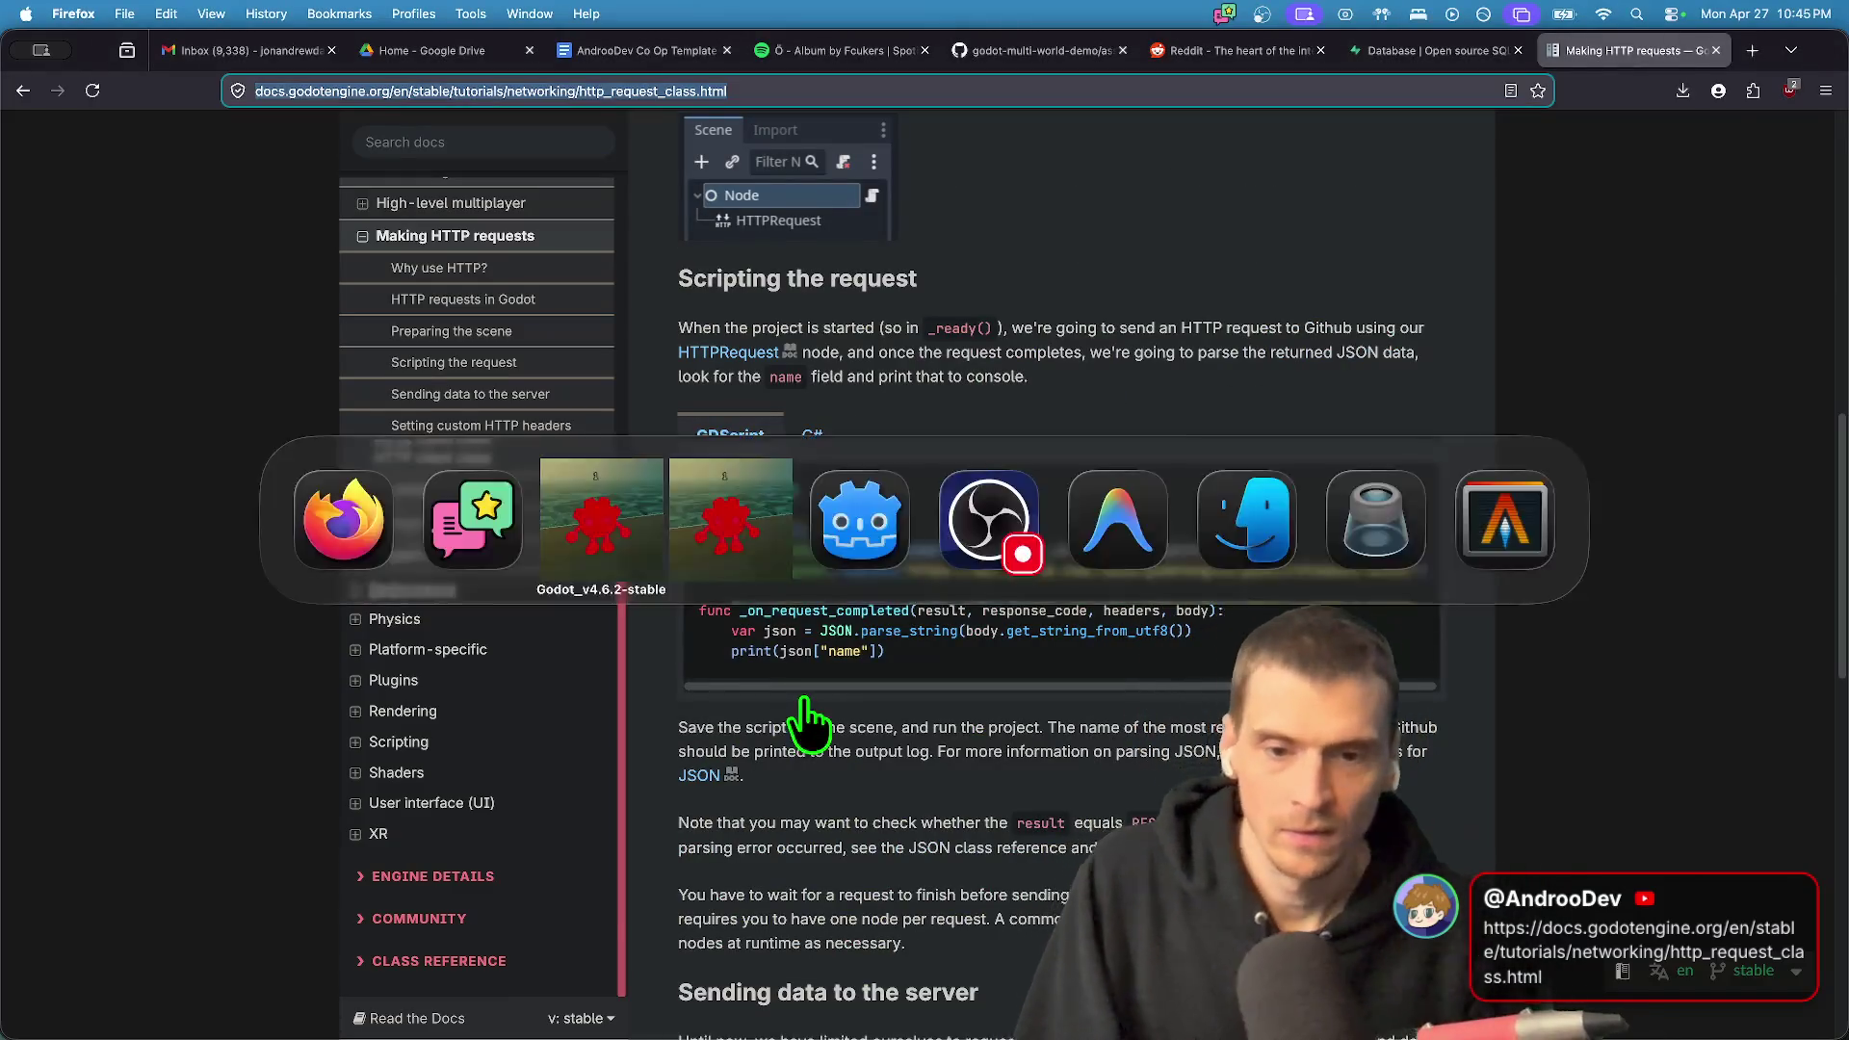
- Walk the plush onto flat ground, drop it, and pick up the other blue plush
key("w")
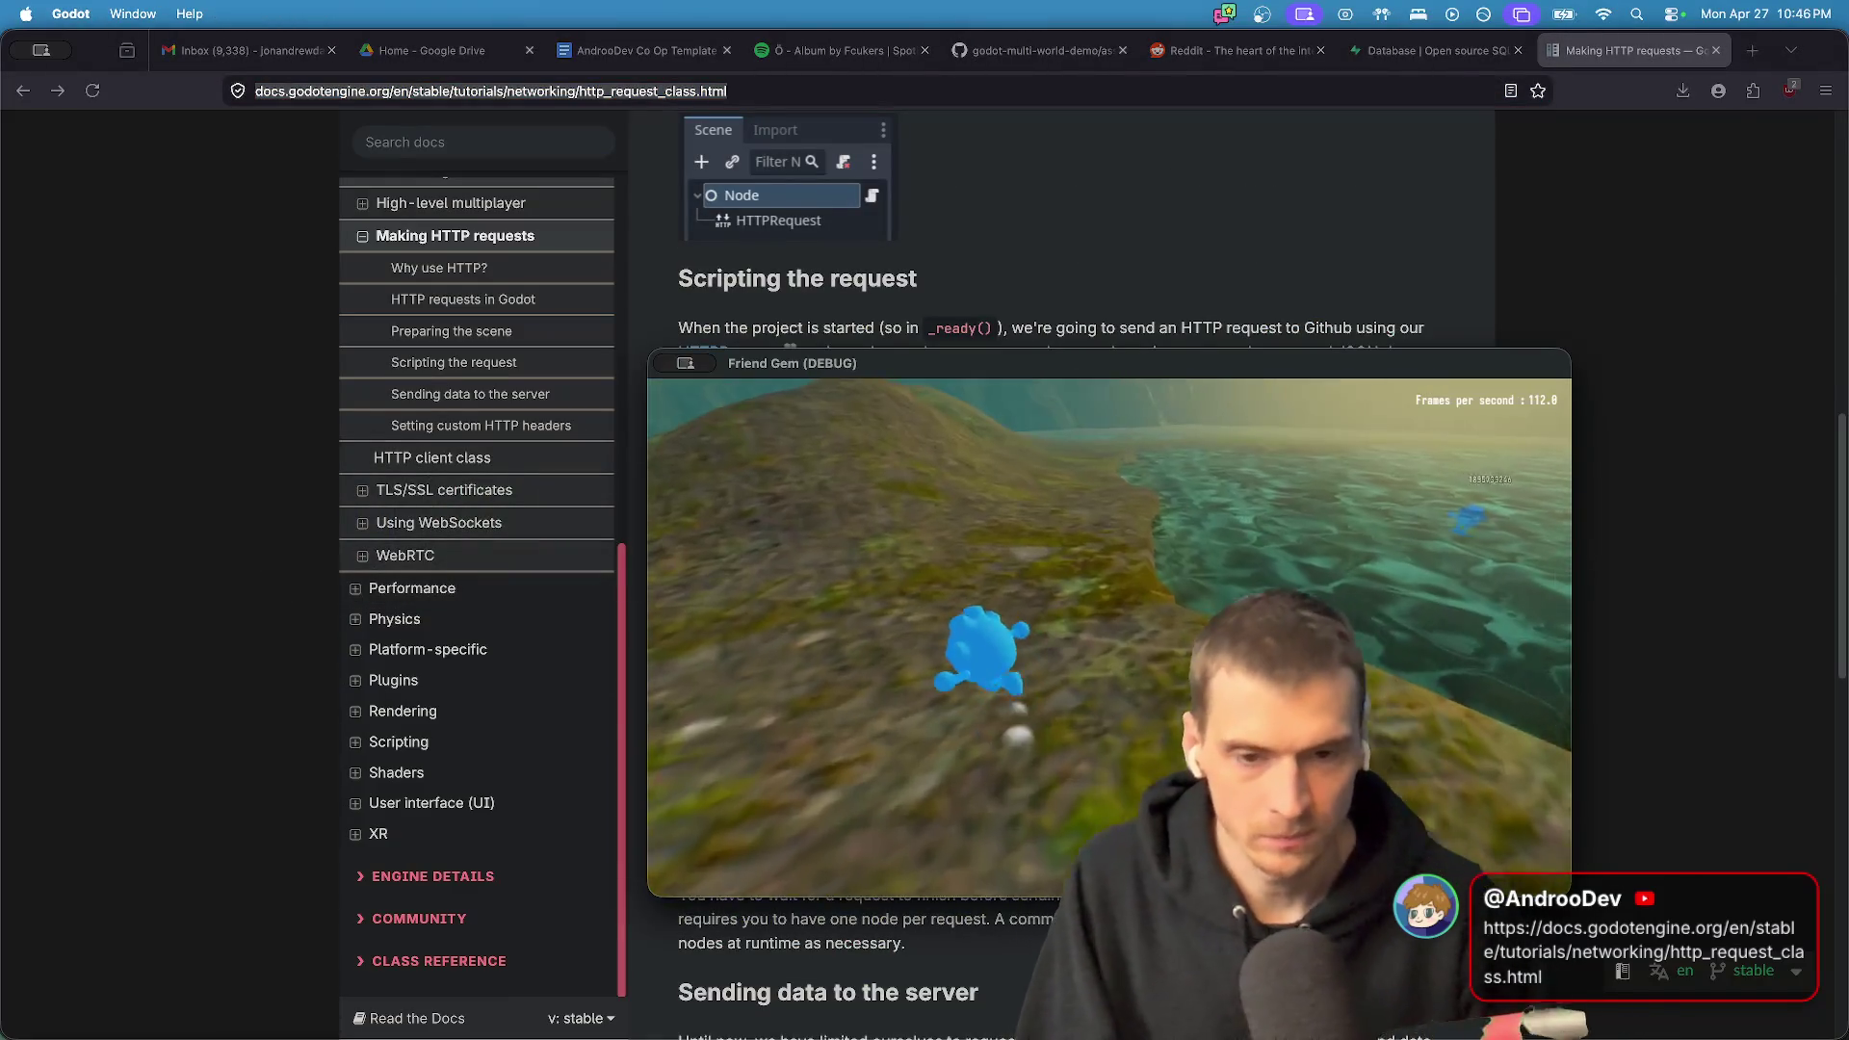
key("super+Tab")
key("super+Tab")
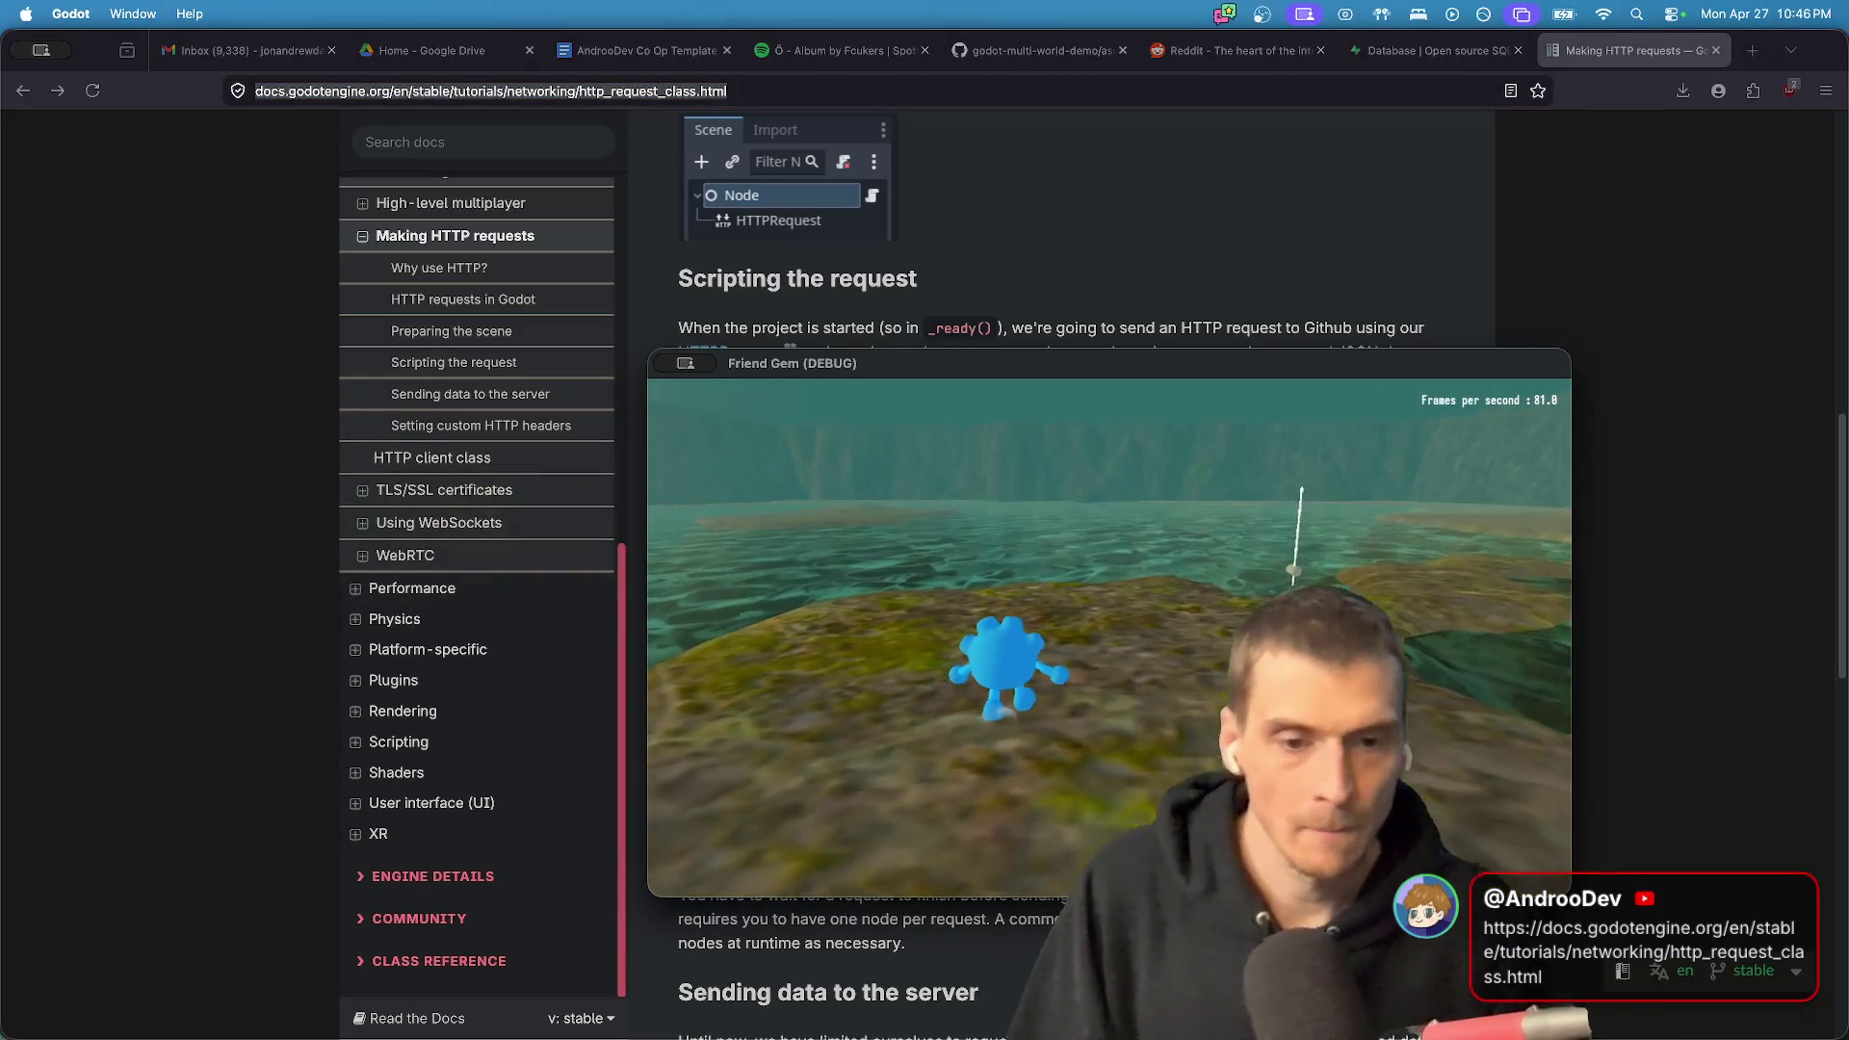
key("super+Tab")
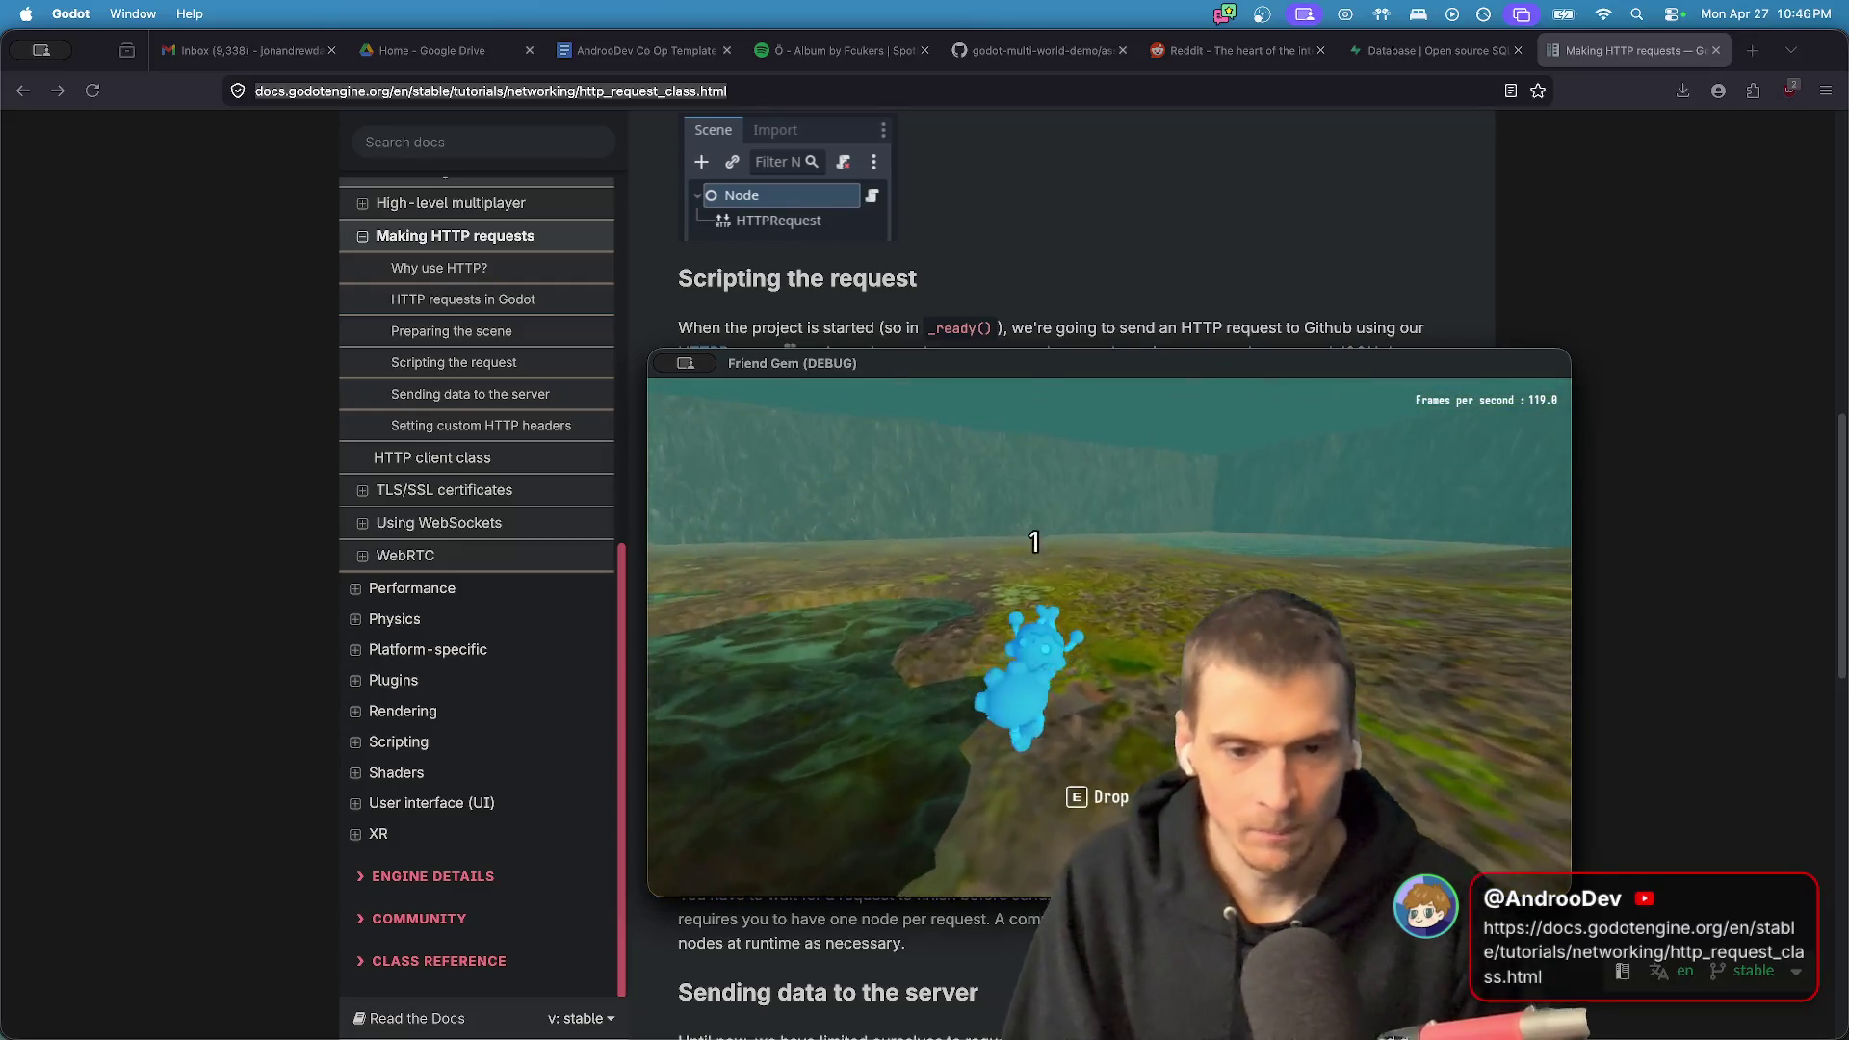
key("e")
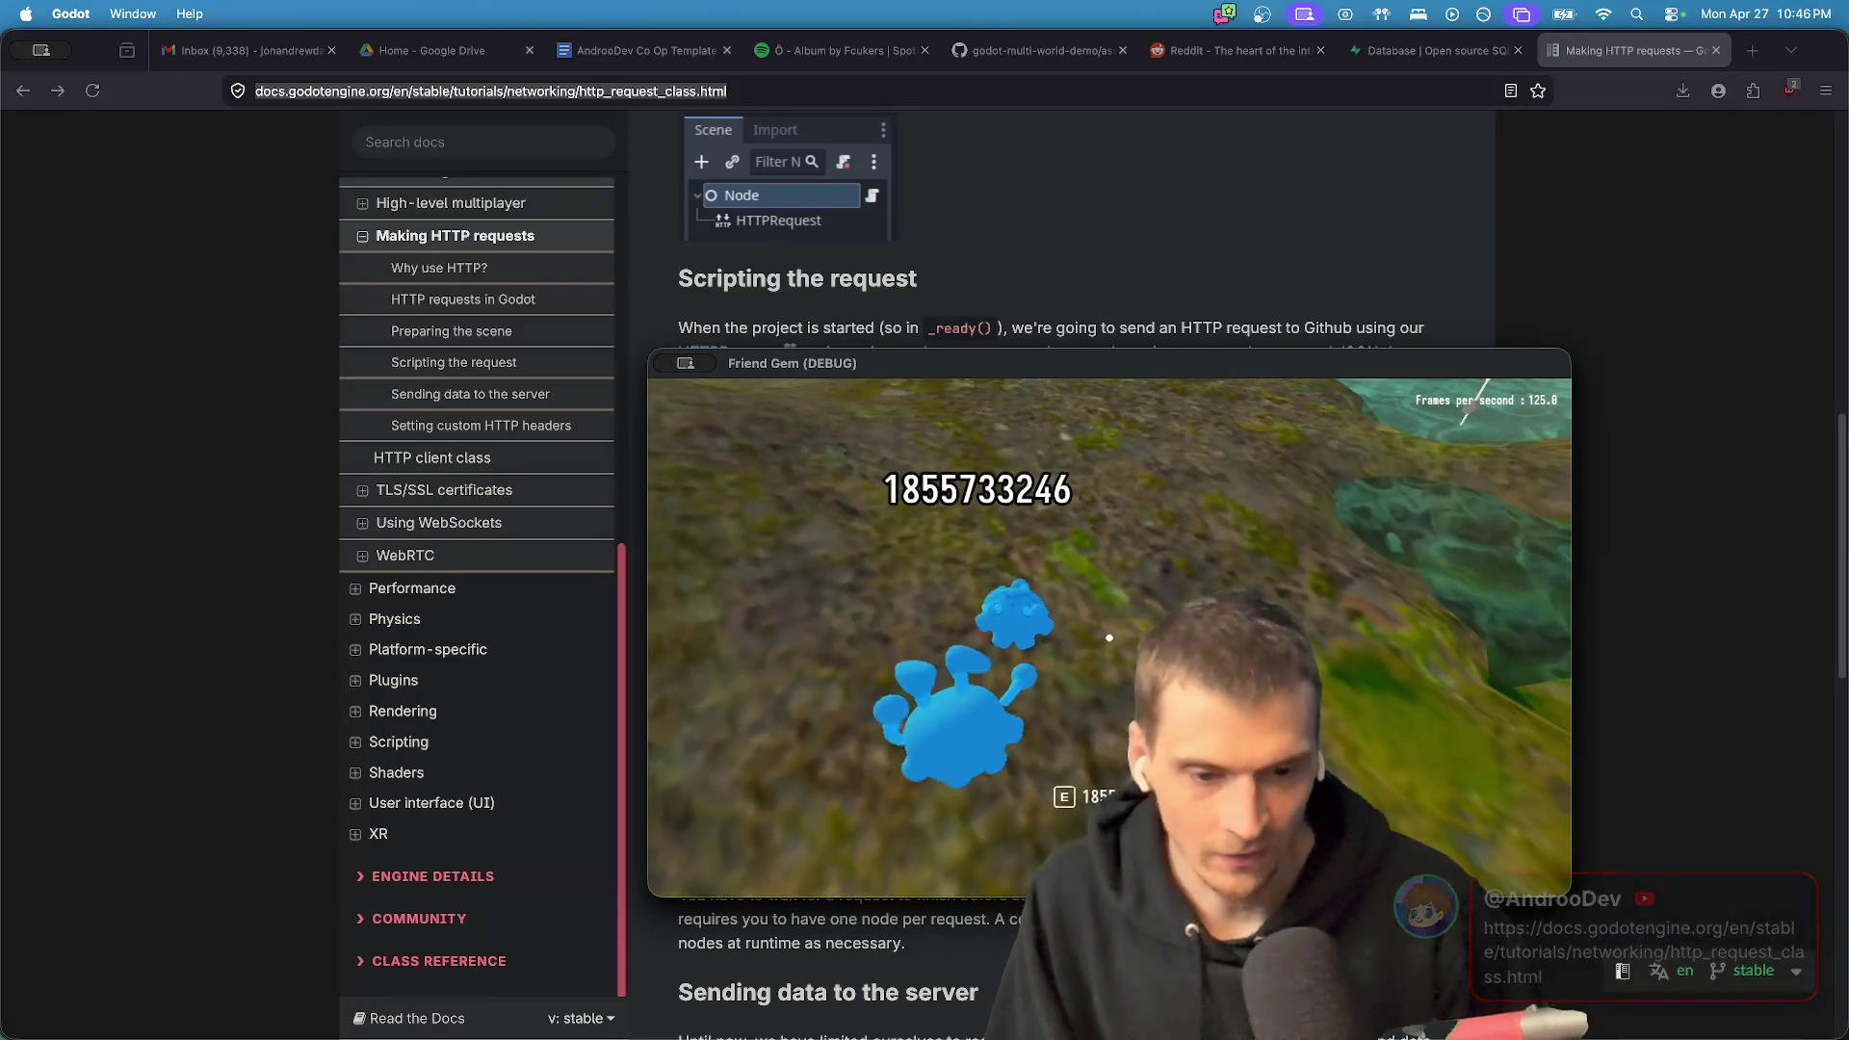
key("e")
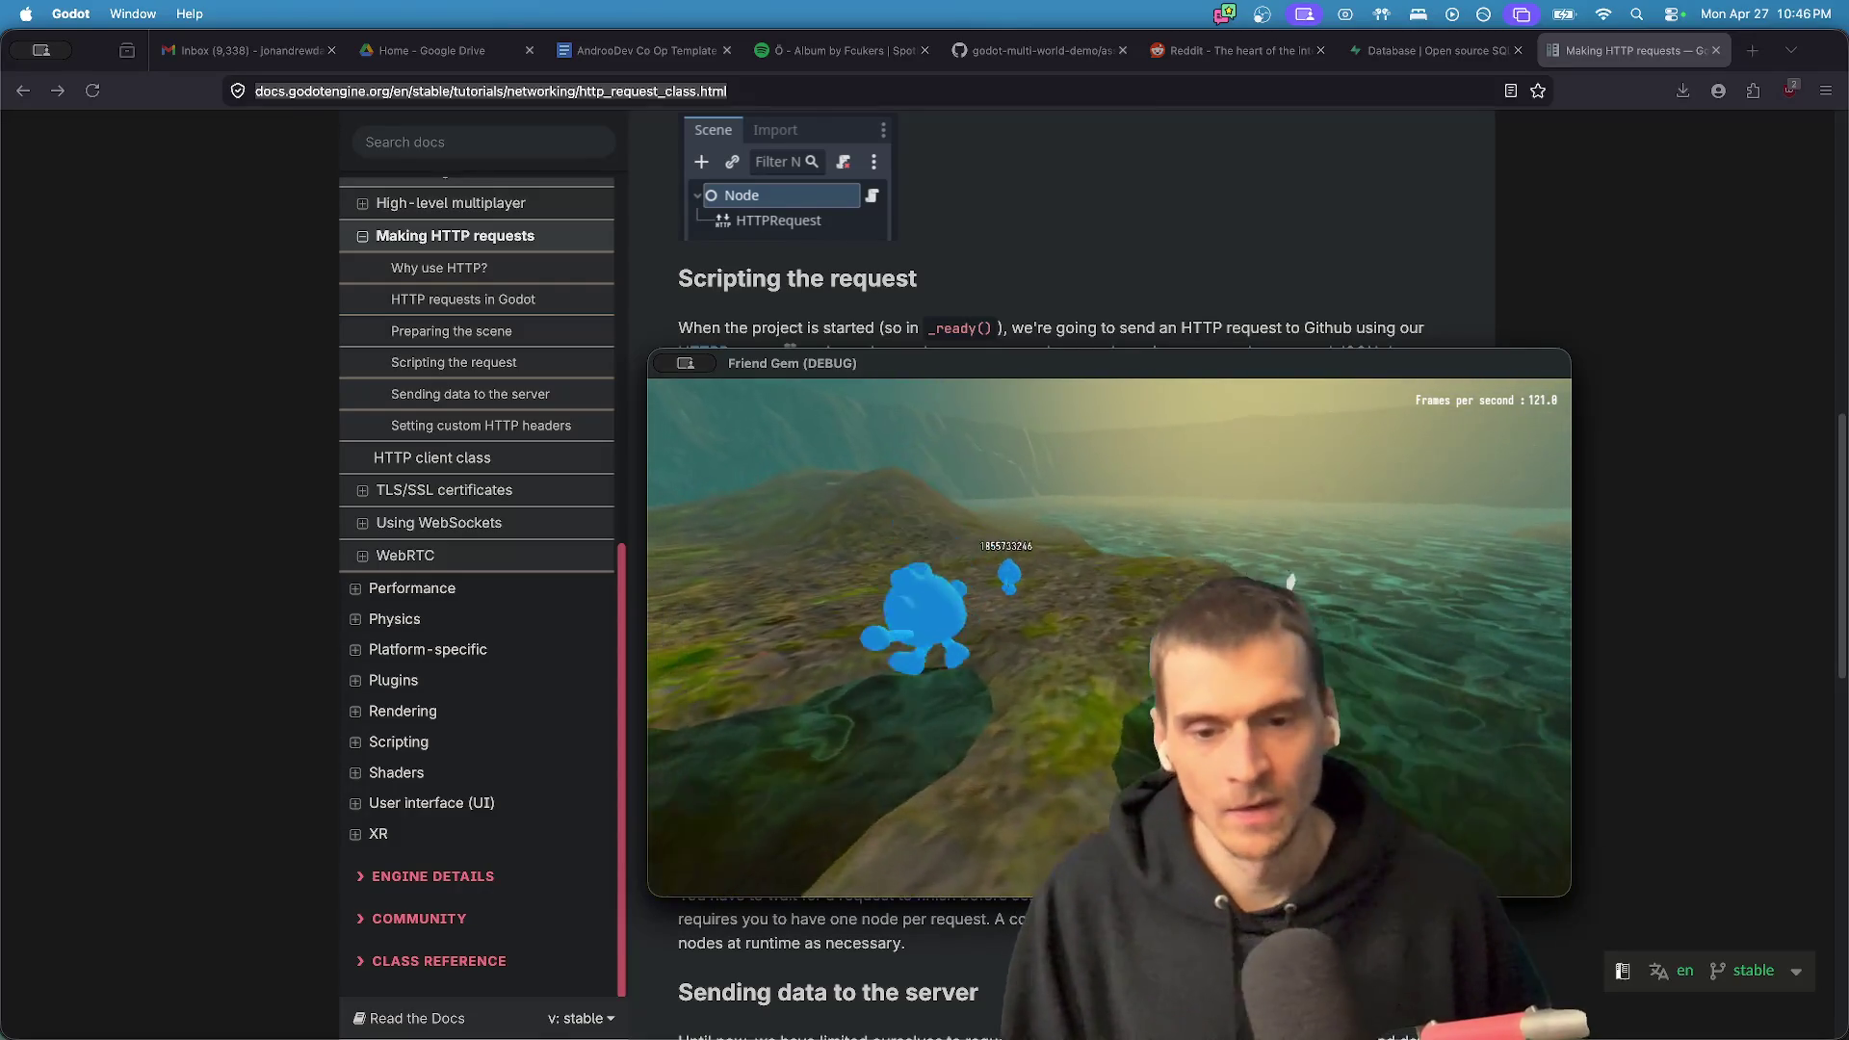
key("super+Tab")
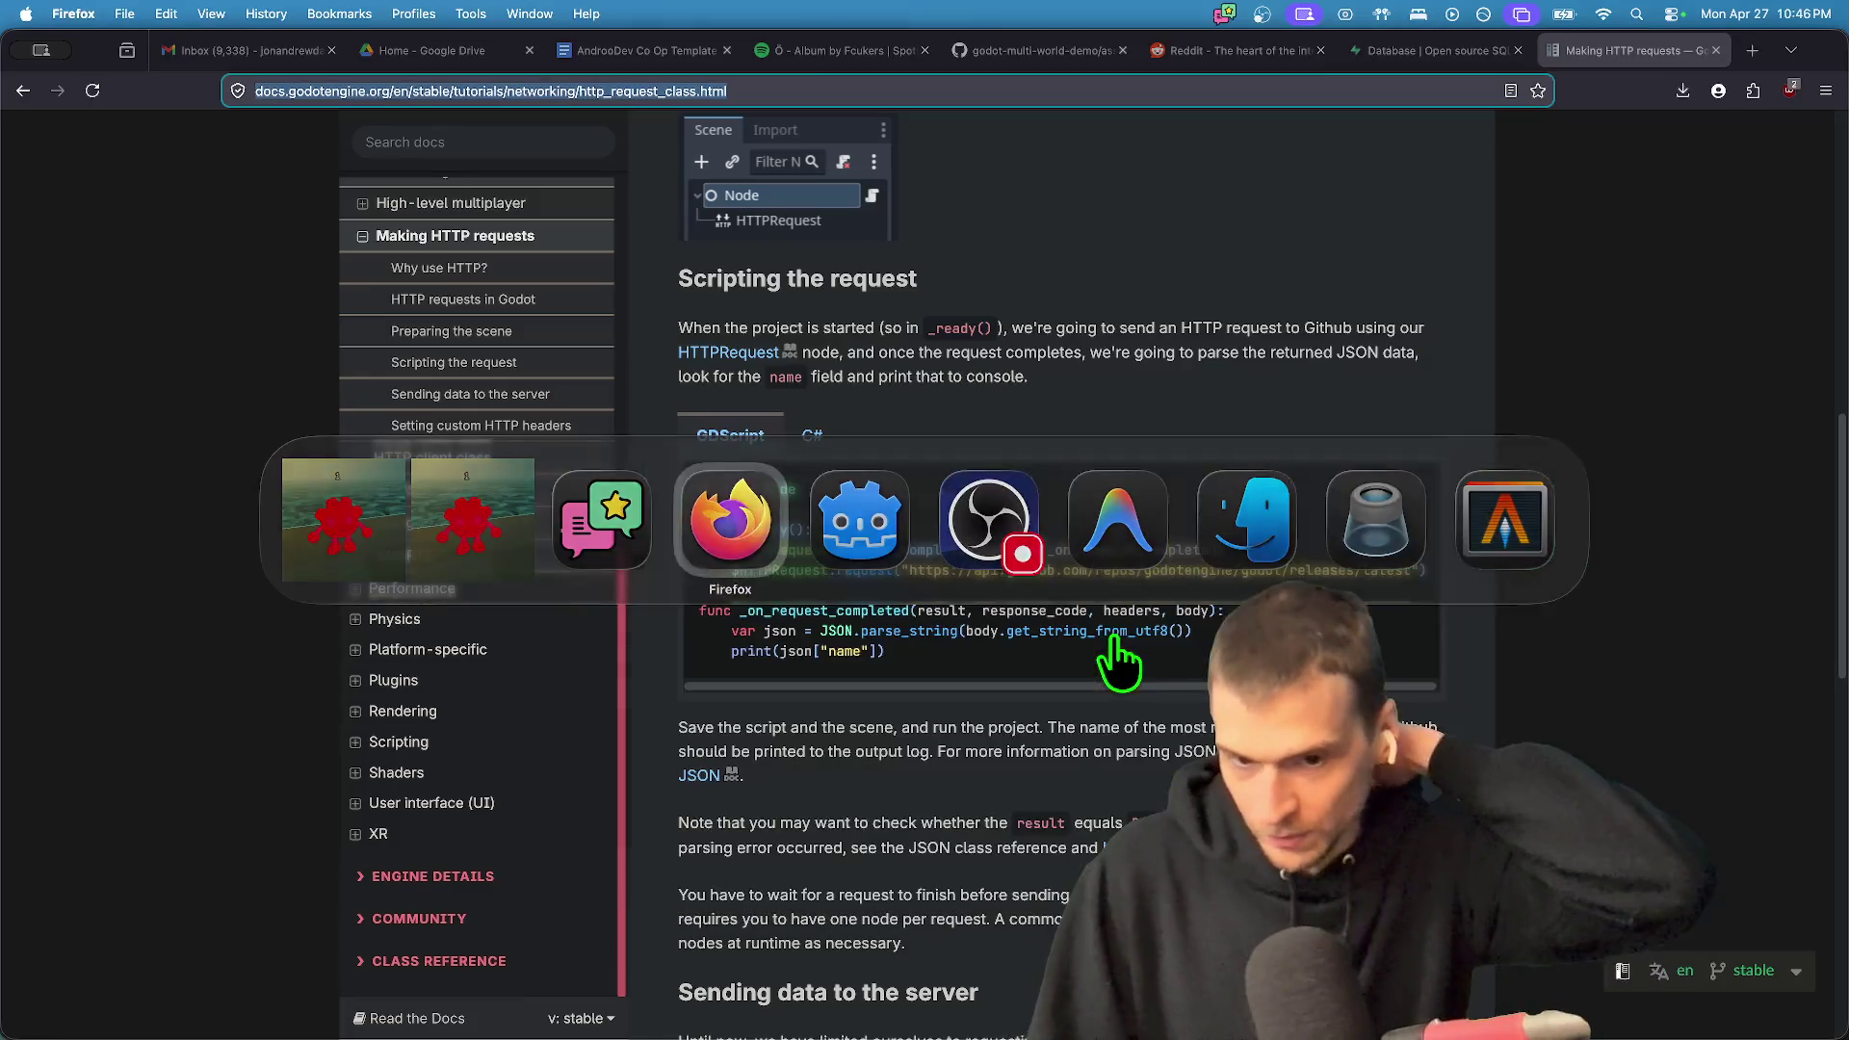
- Back in the editor, stop the game and add a StaticBody3D under the MapLakeFlat root
key("super+Tab")
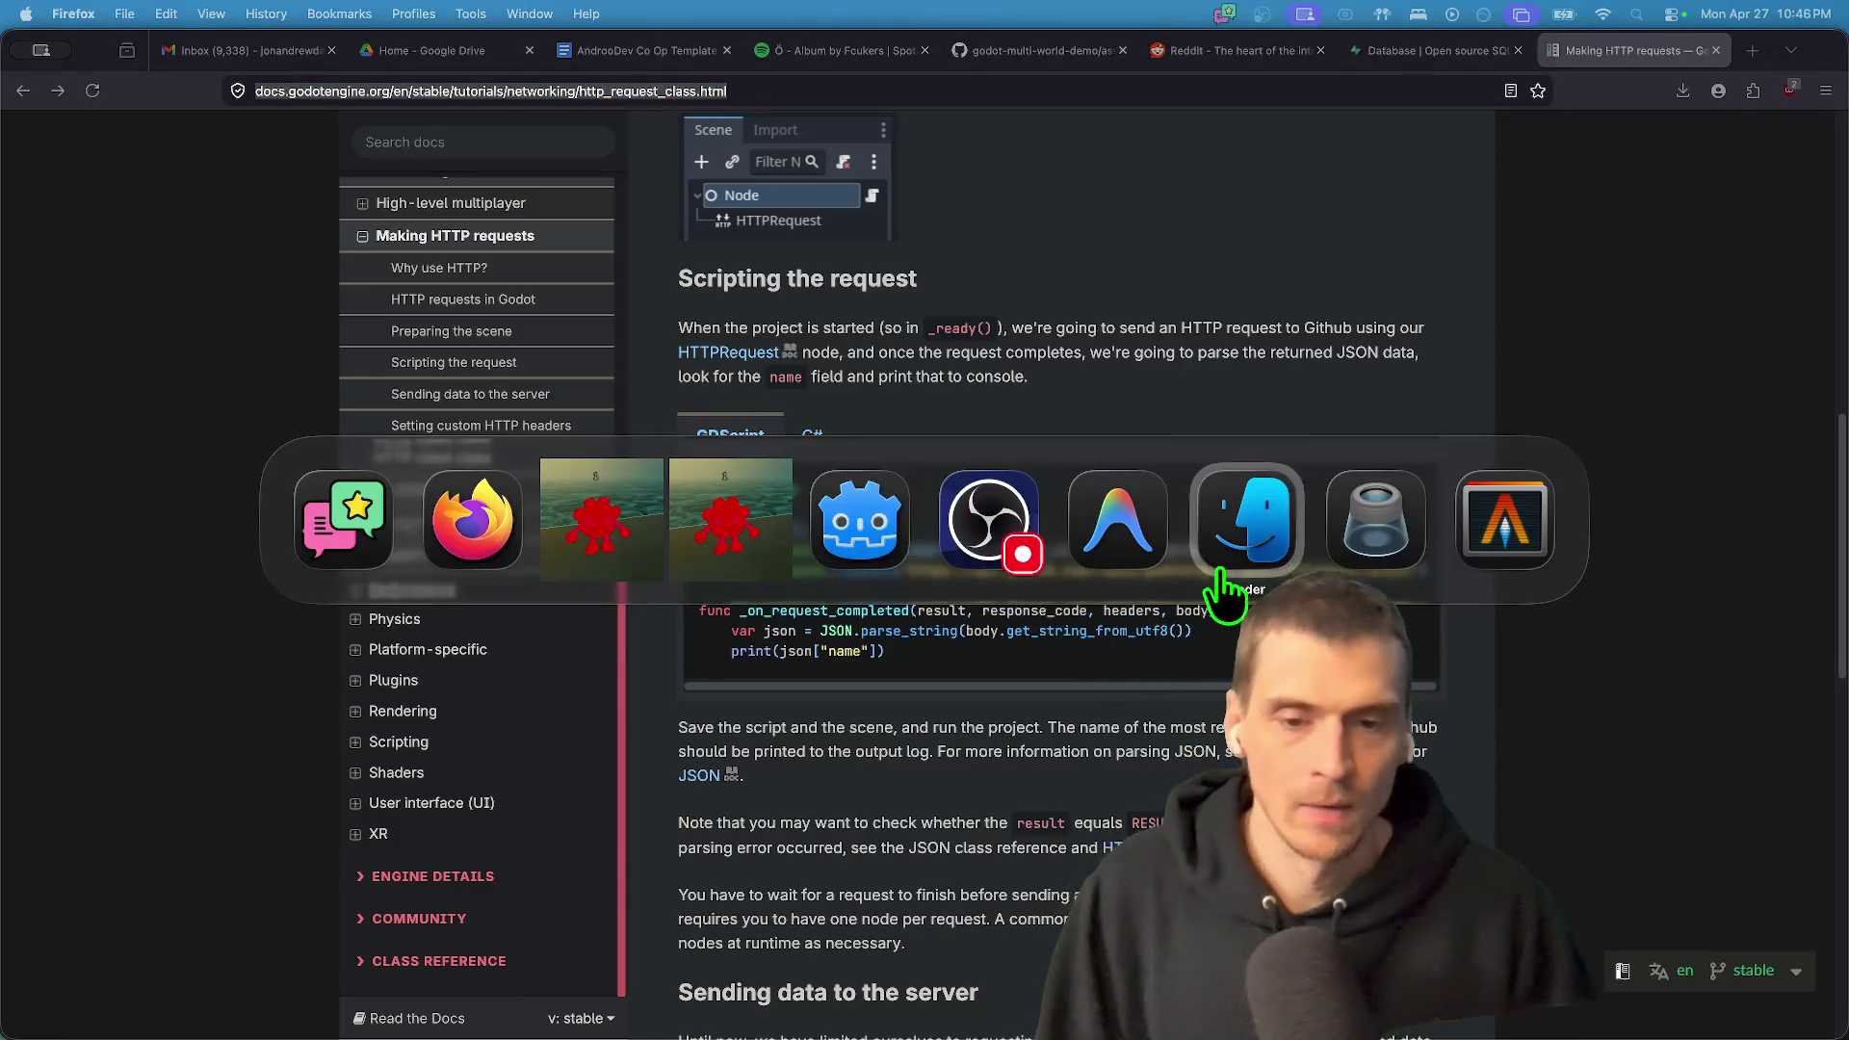
left_click(1242, 525)
key("super+Tab")
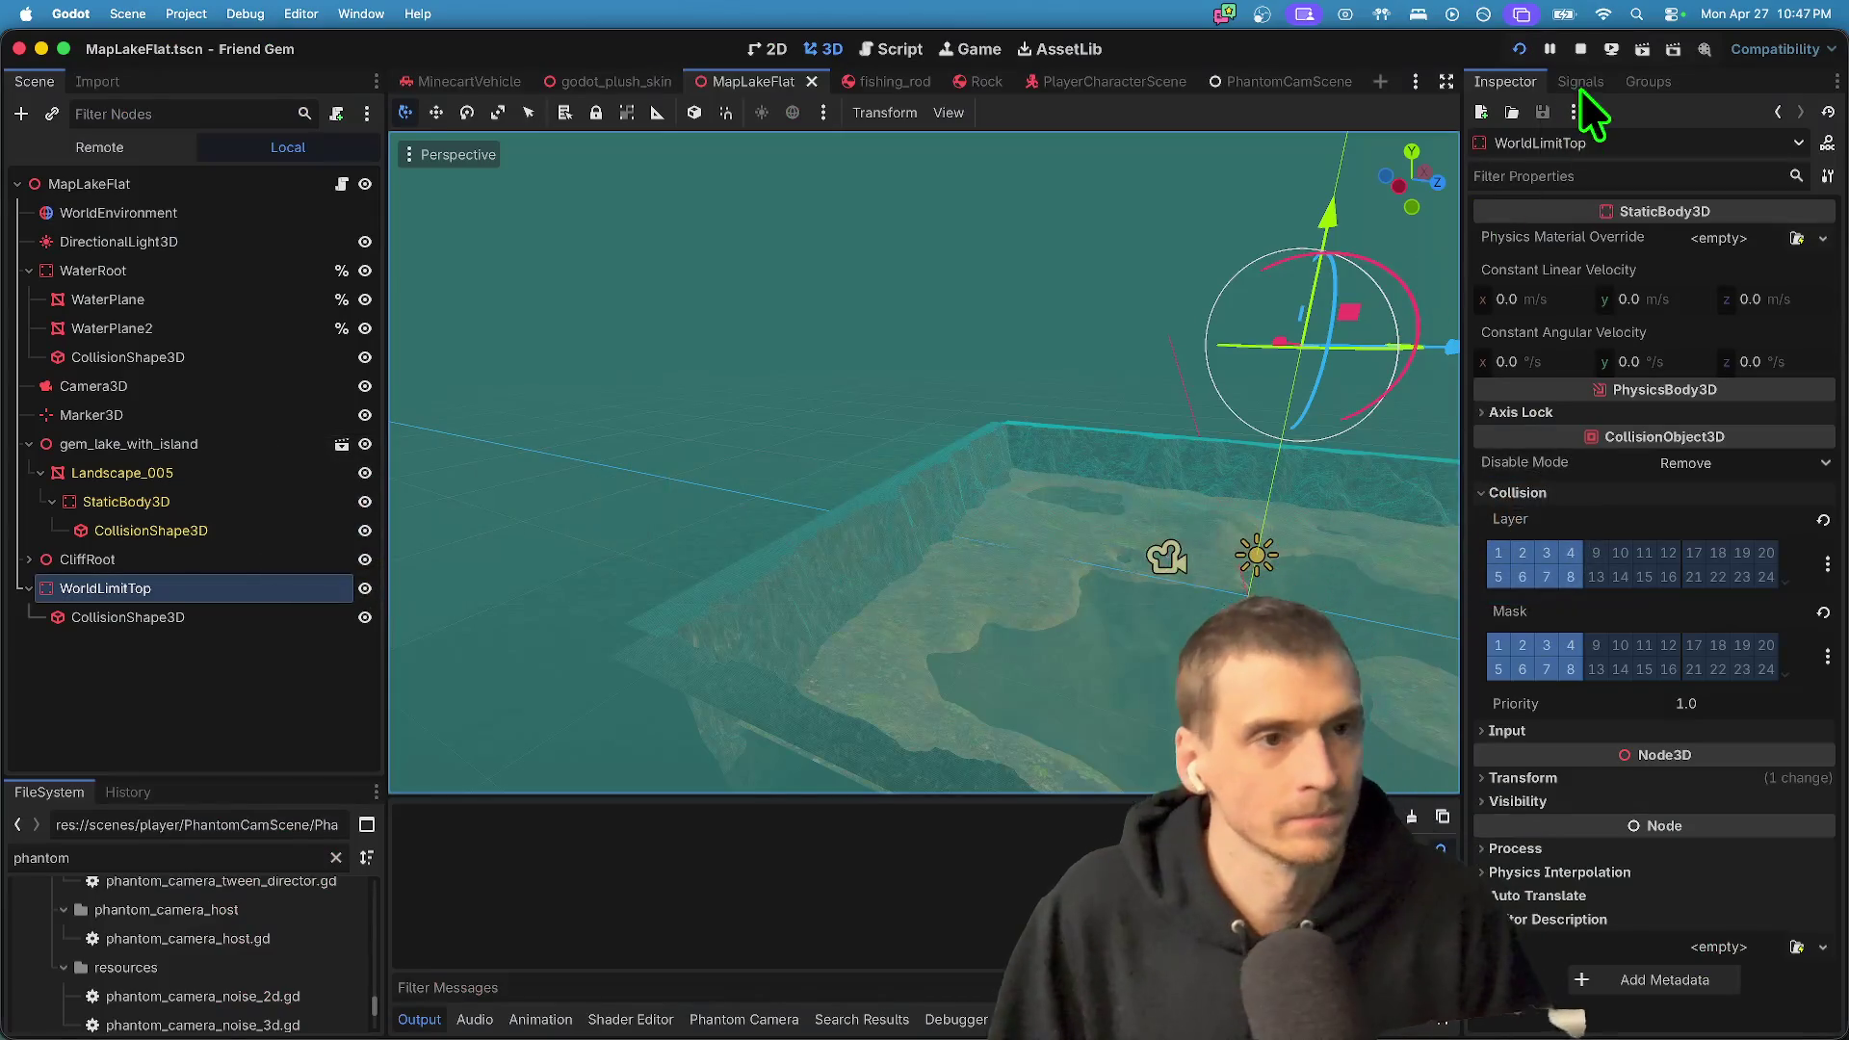
left_click(1580, 48)
left_click(94, 685)
key("super+a")
type("static")
key("Return")
- Add a CollisionShape3D child under the new StaticBody3D
key("super+a")
type("wo")
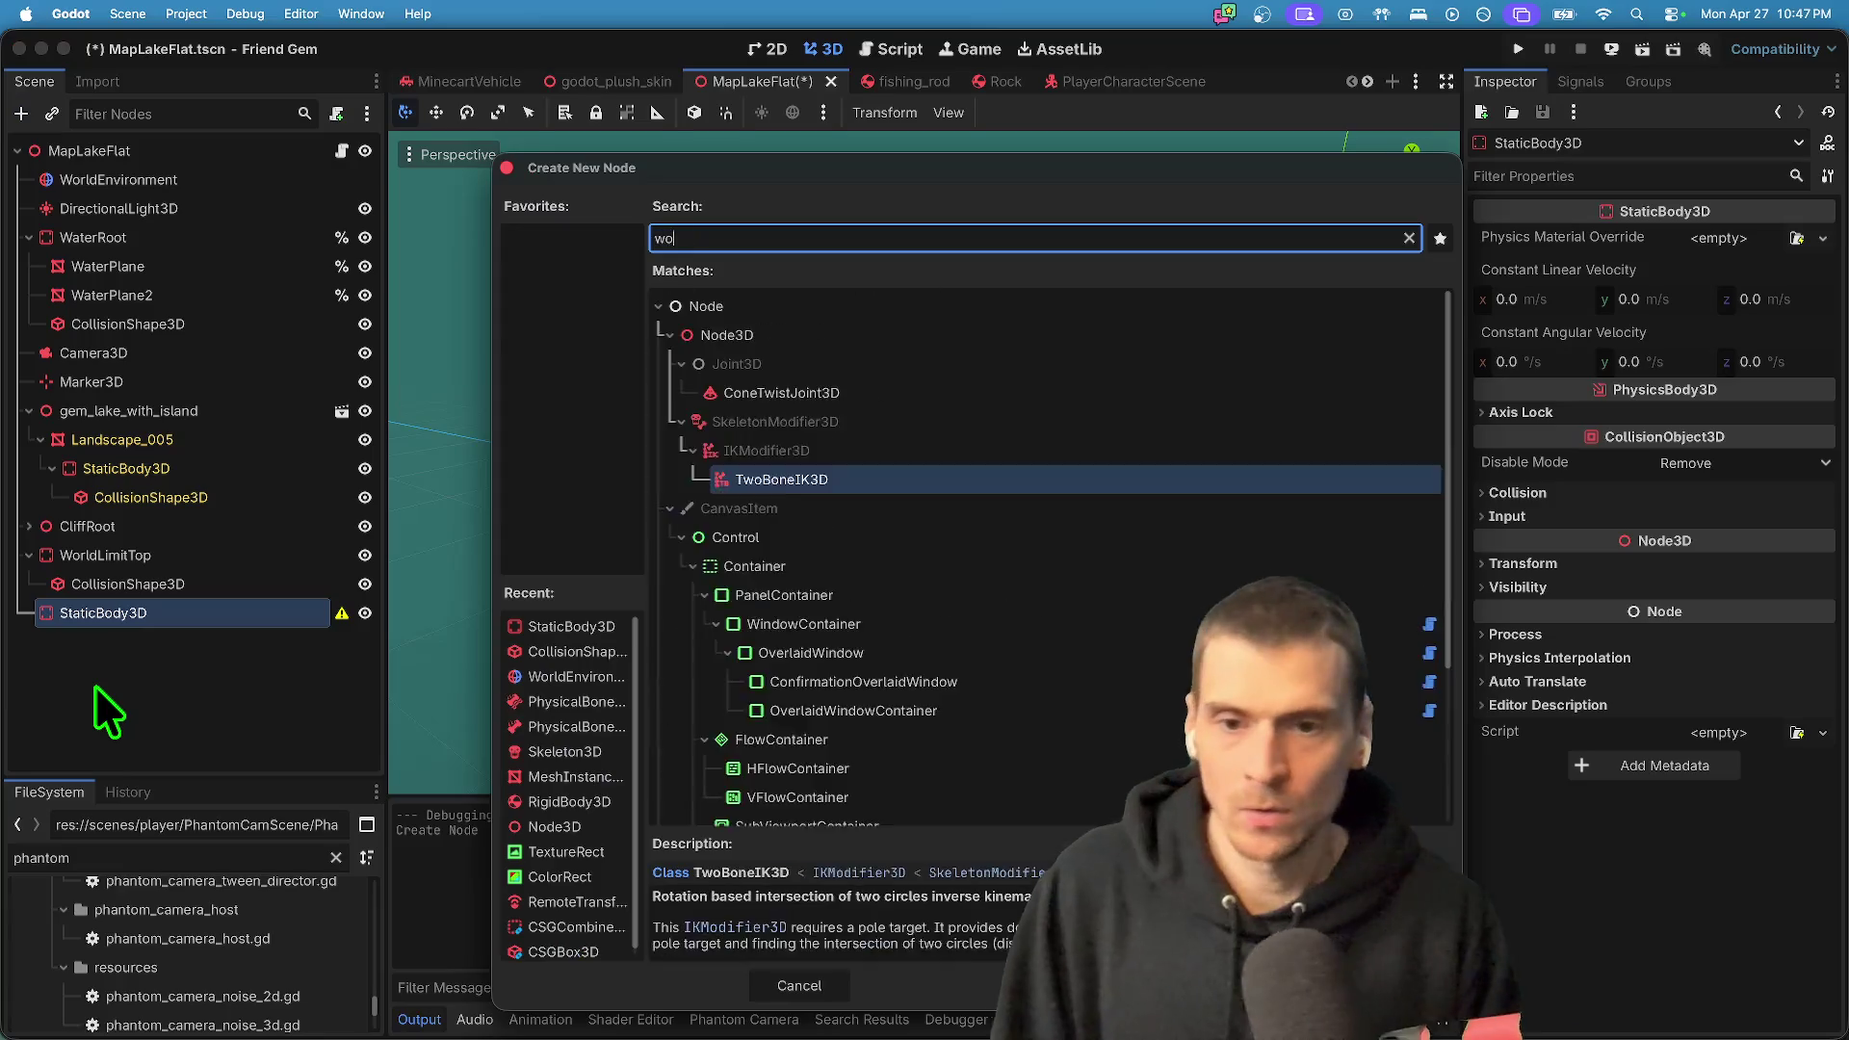
type("rld")
key("super+a")
type("coll")
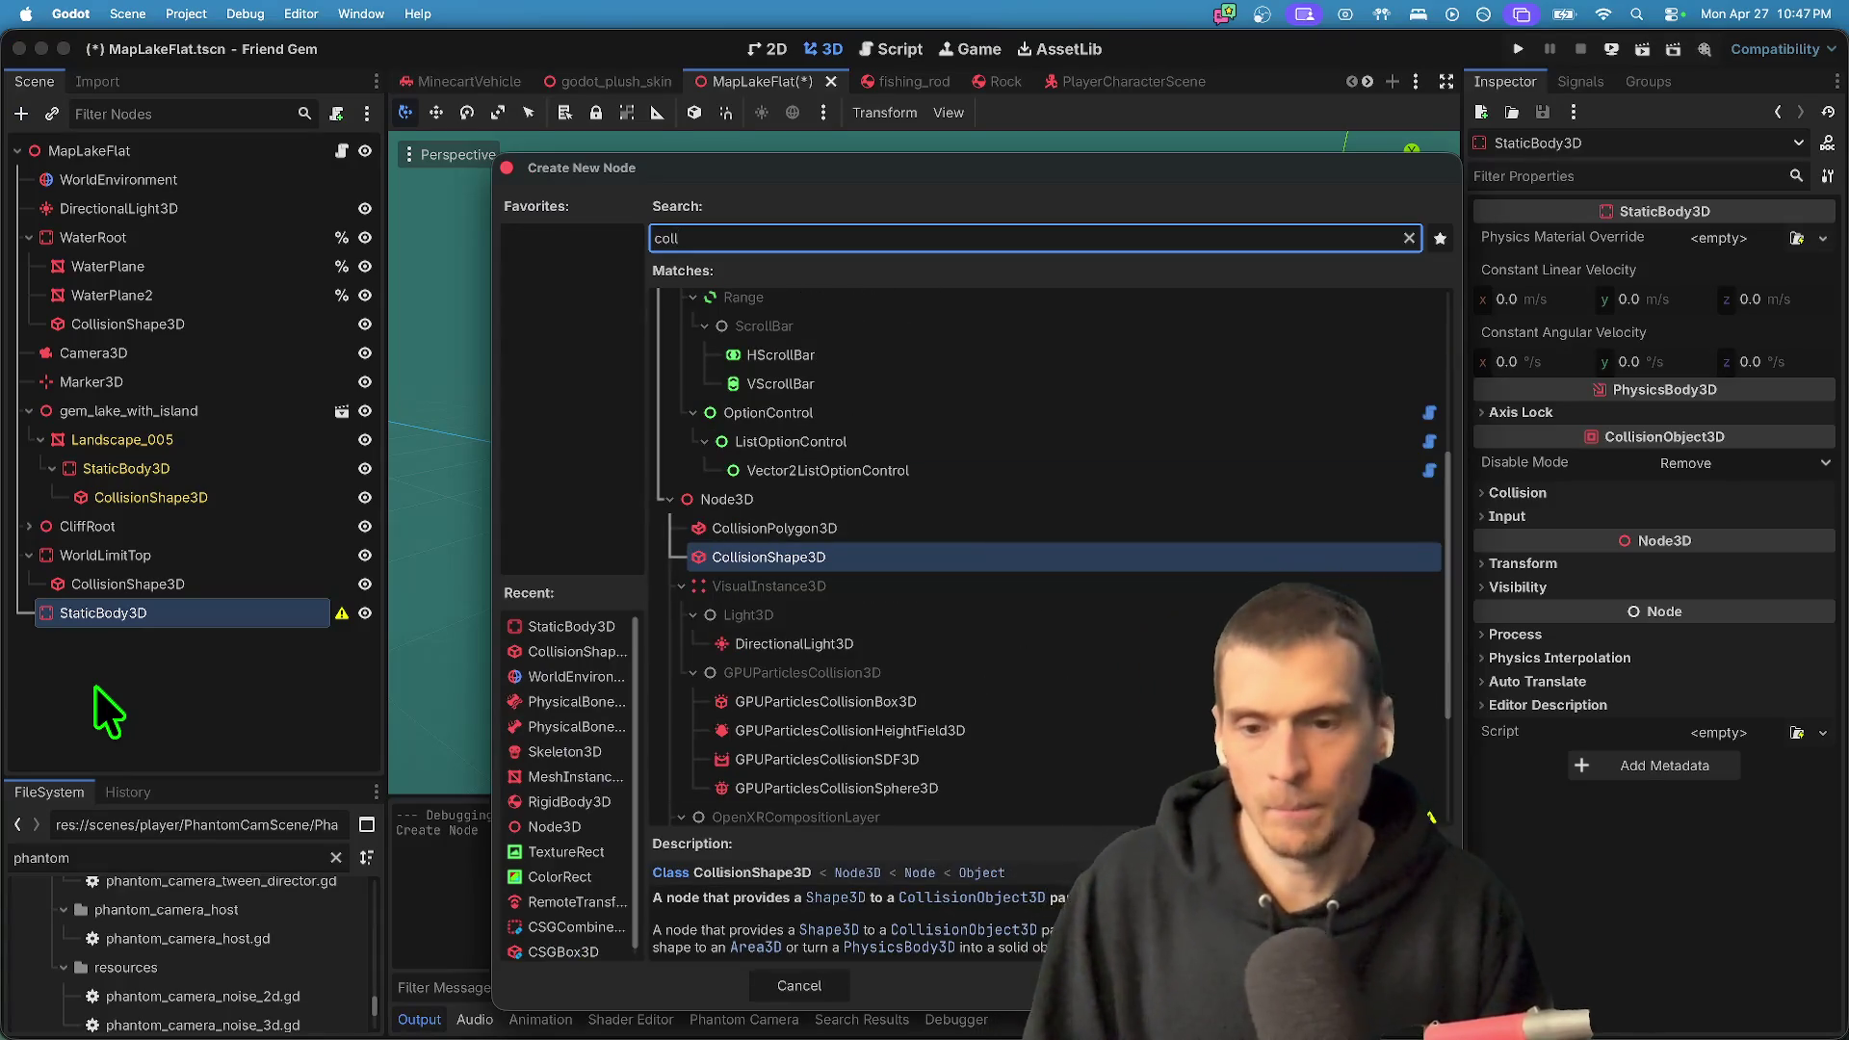
key("Return")
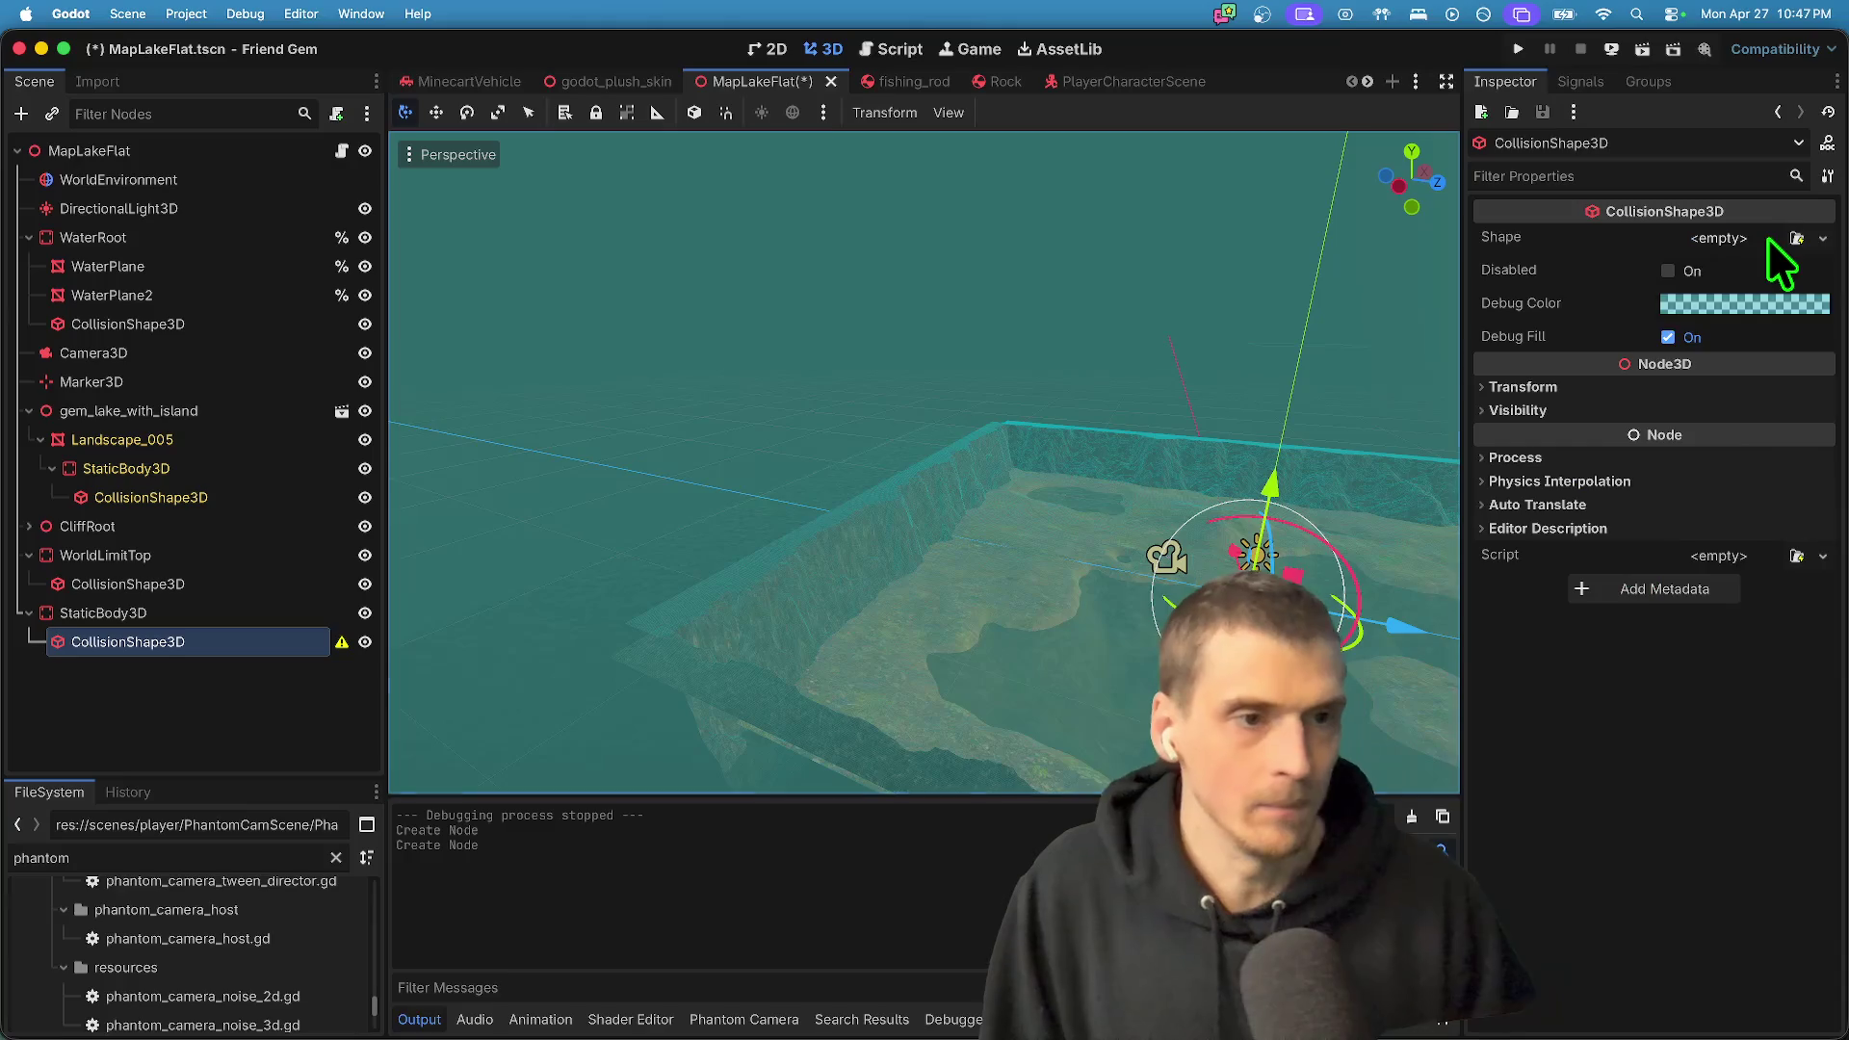
- Give the CollisionShape3D a WorldBoundaryShape3D with plane x set to -1
left_click(1768, 241)
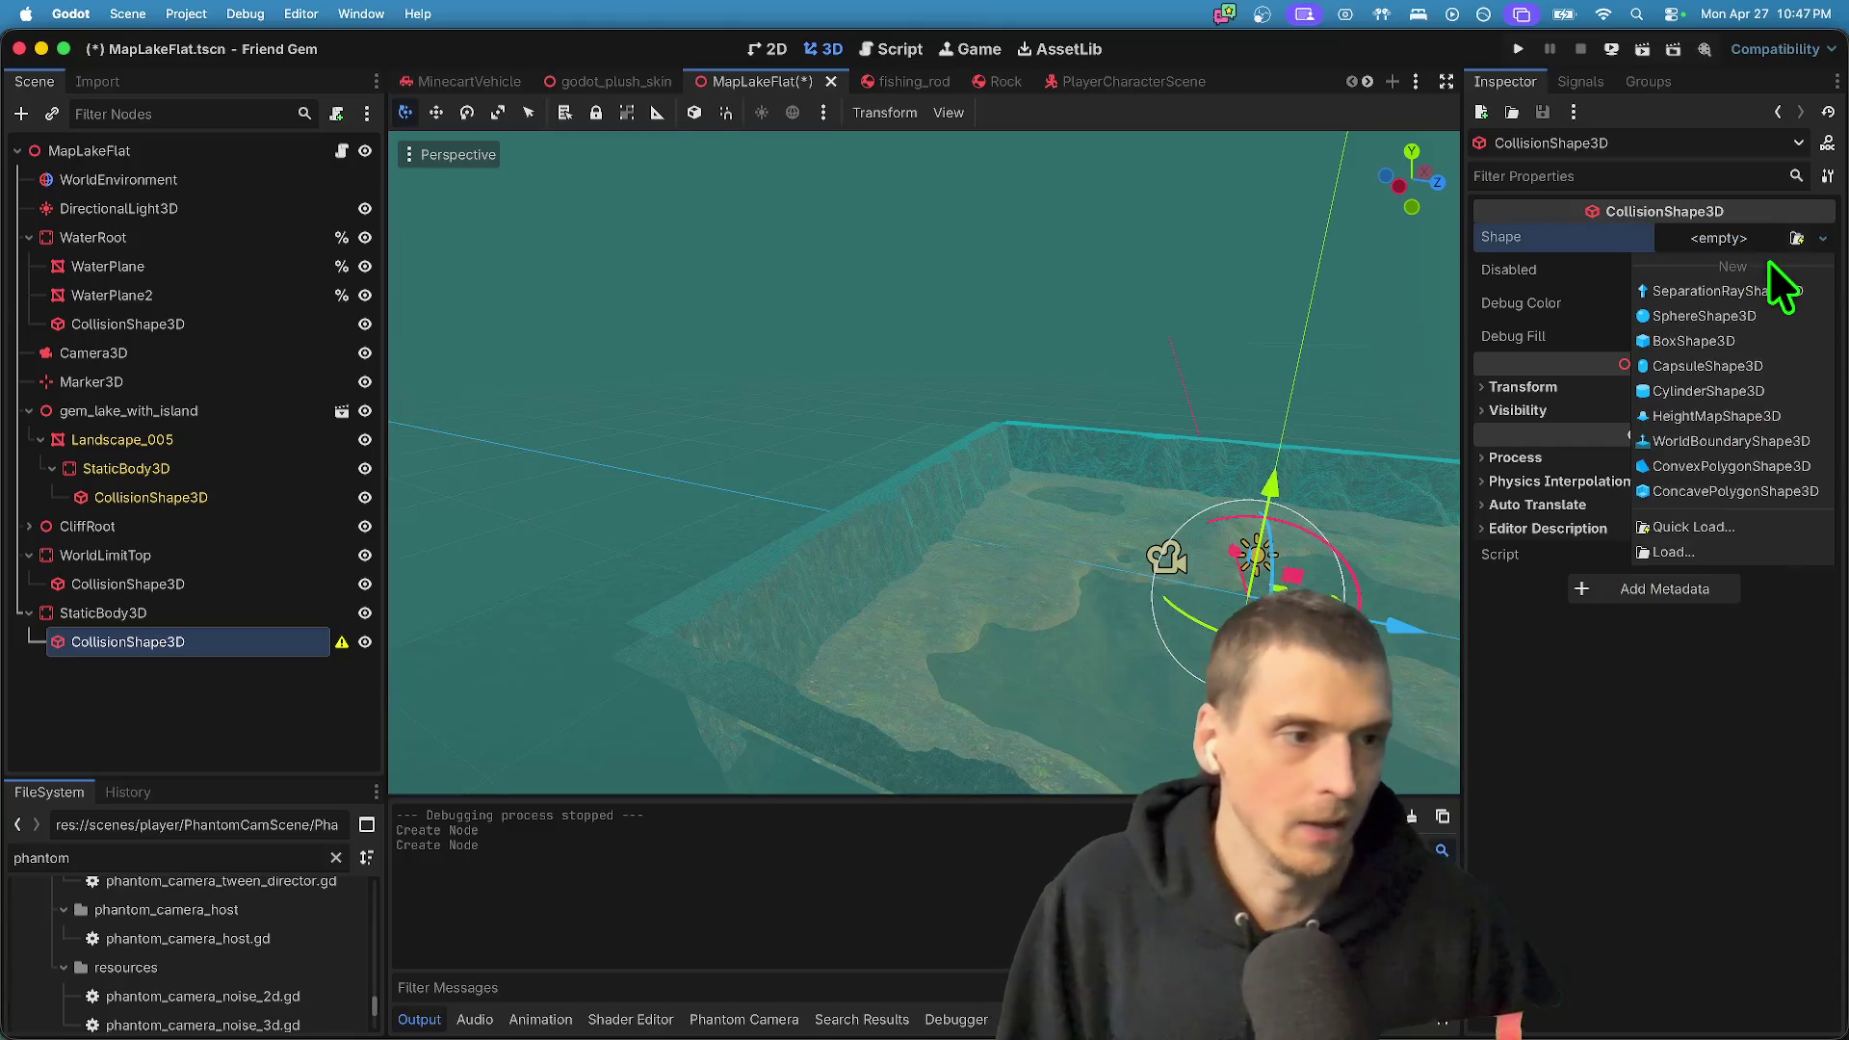
left_click(1720, 440)
left_click(1714, 241)
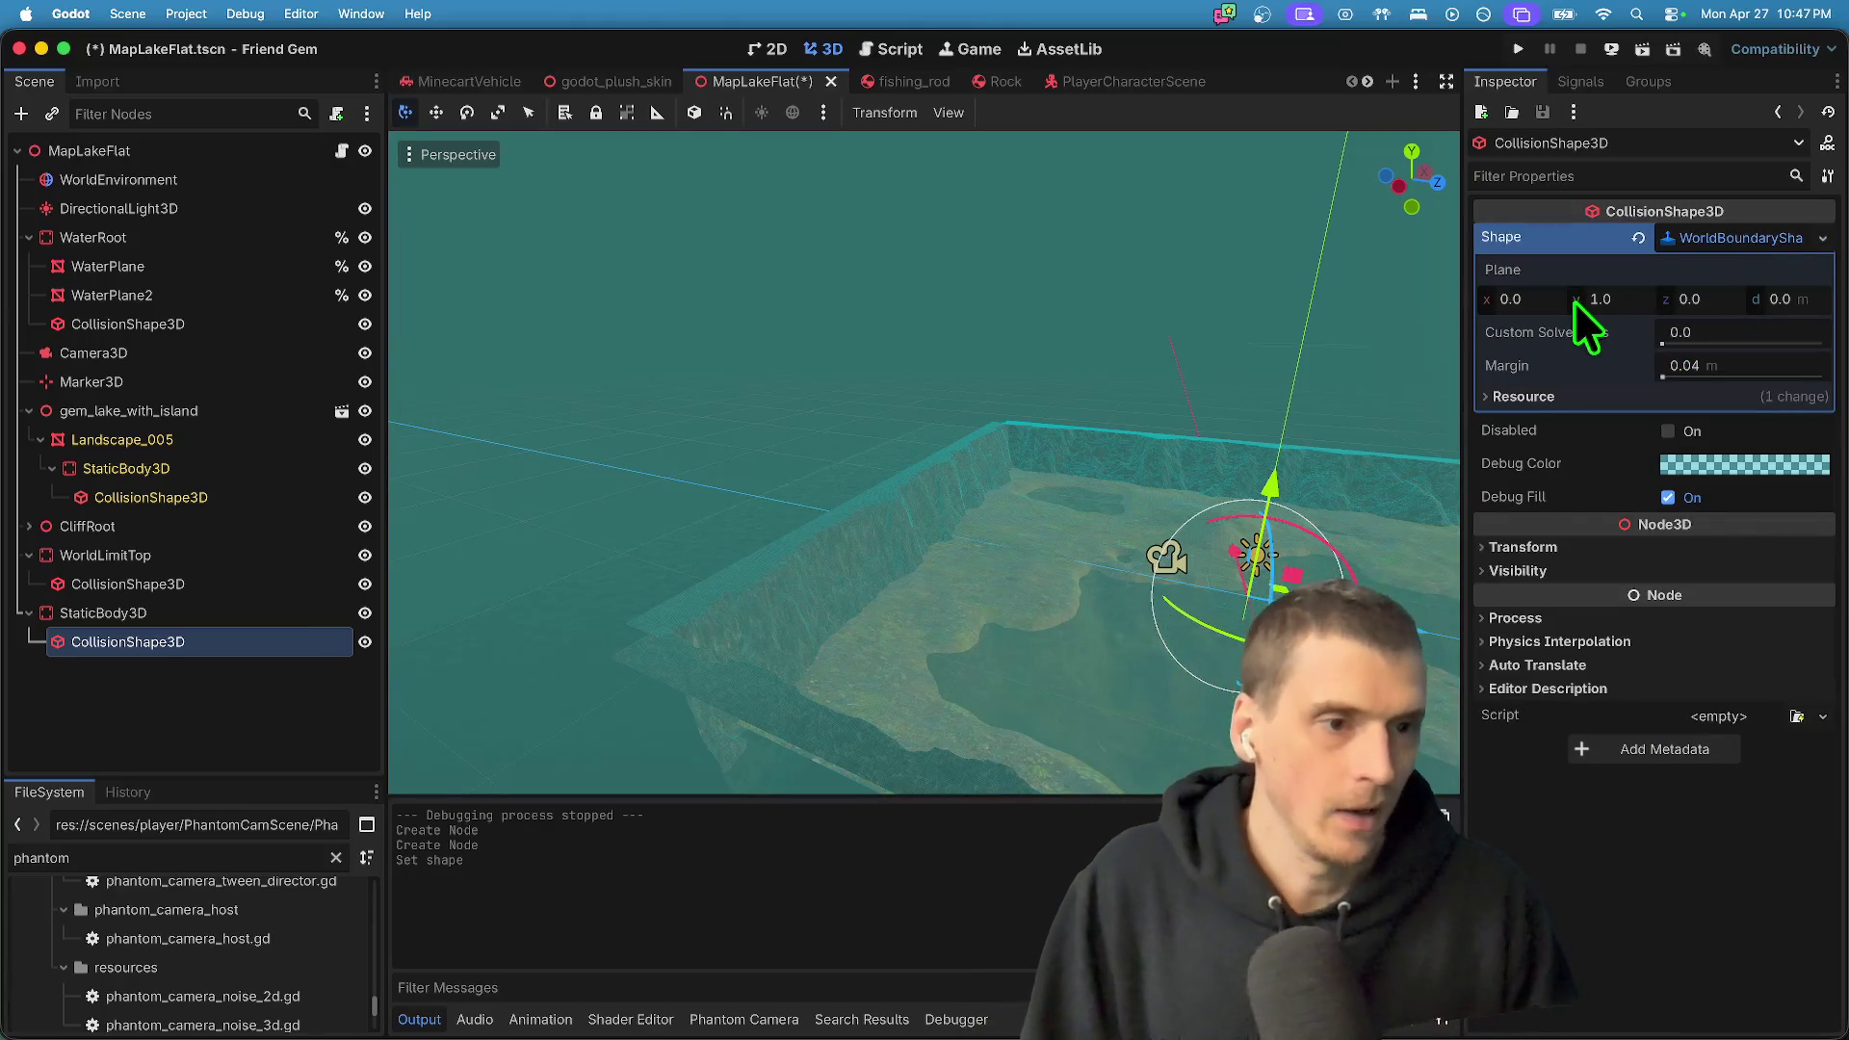
key("f")
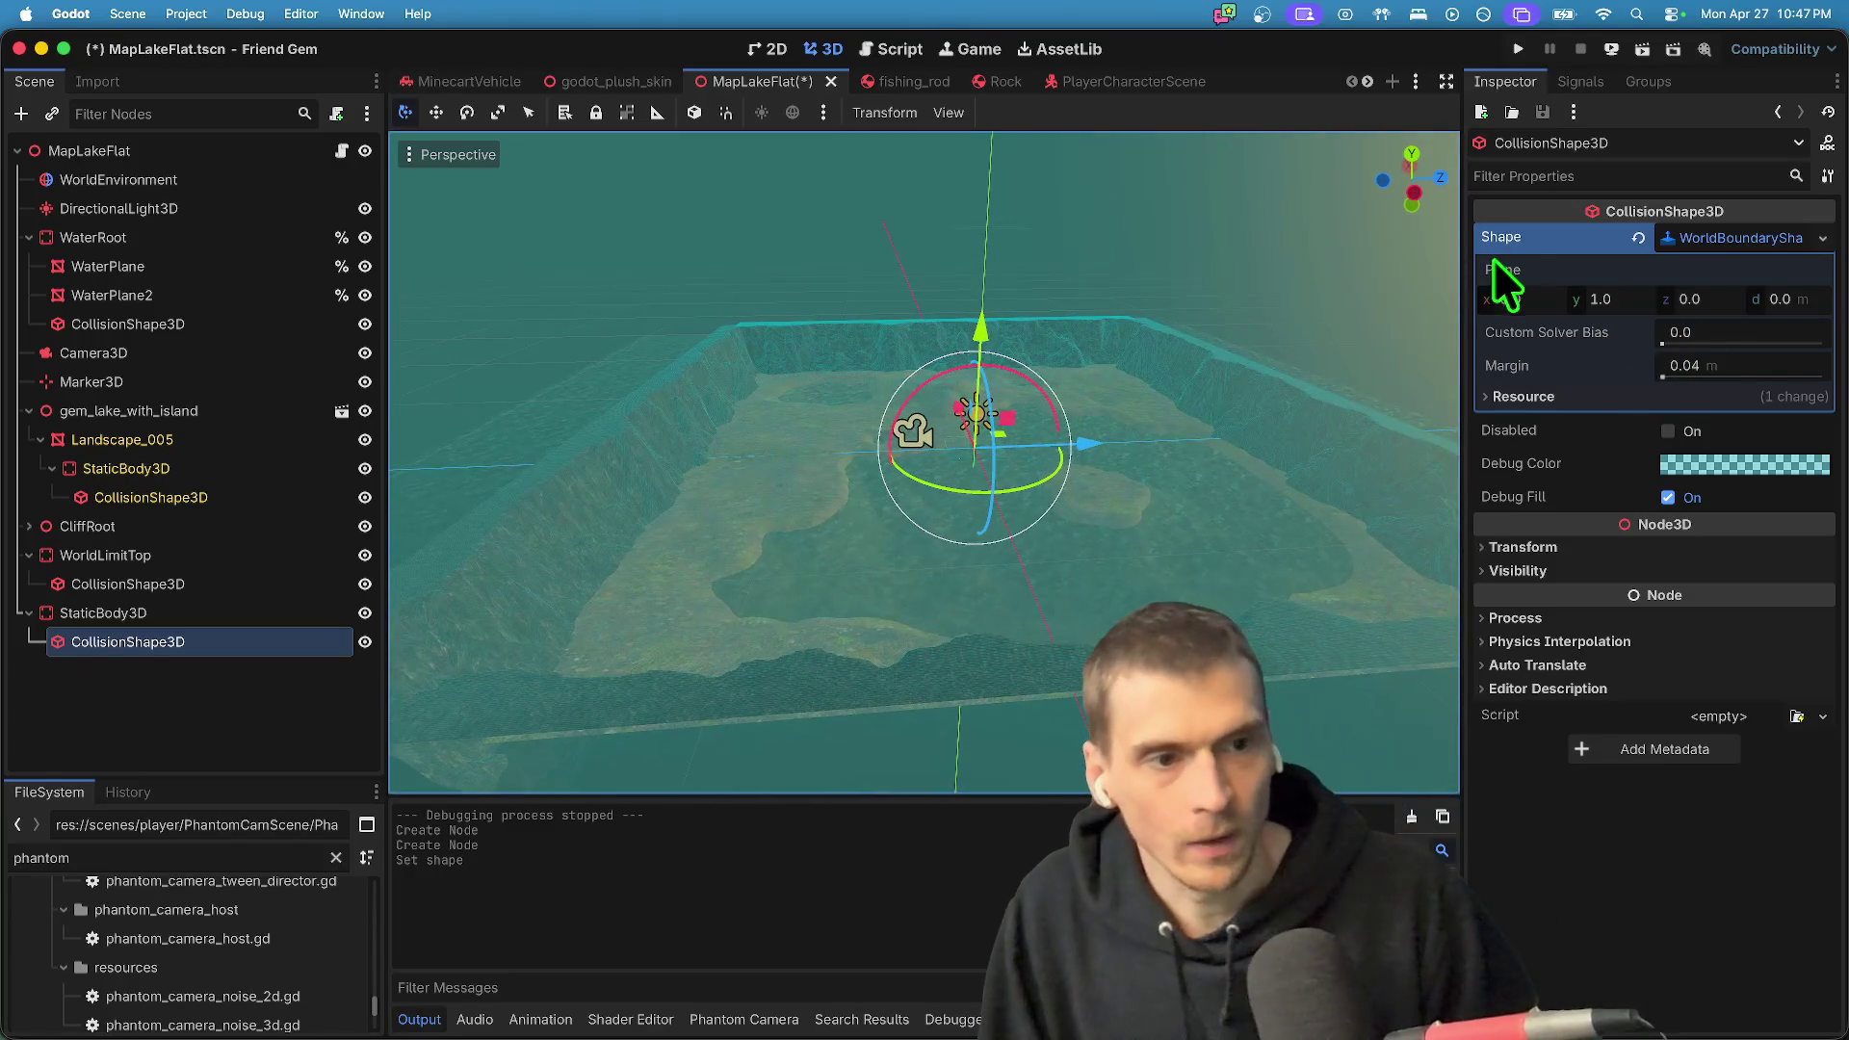
left_click(1539, 299)
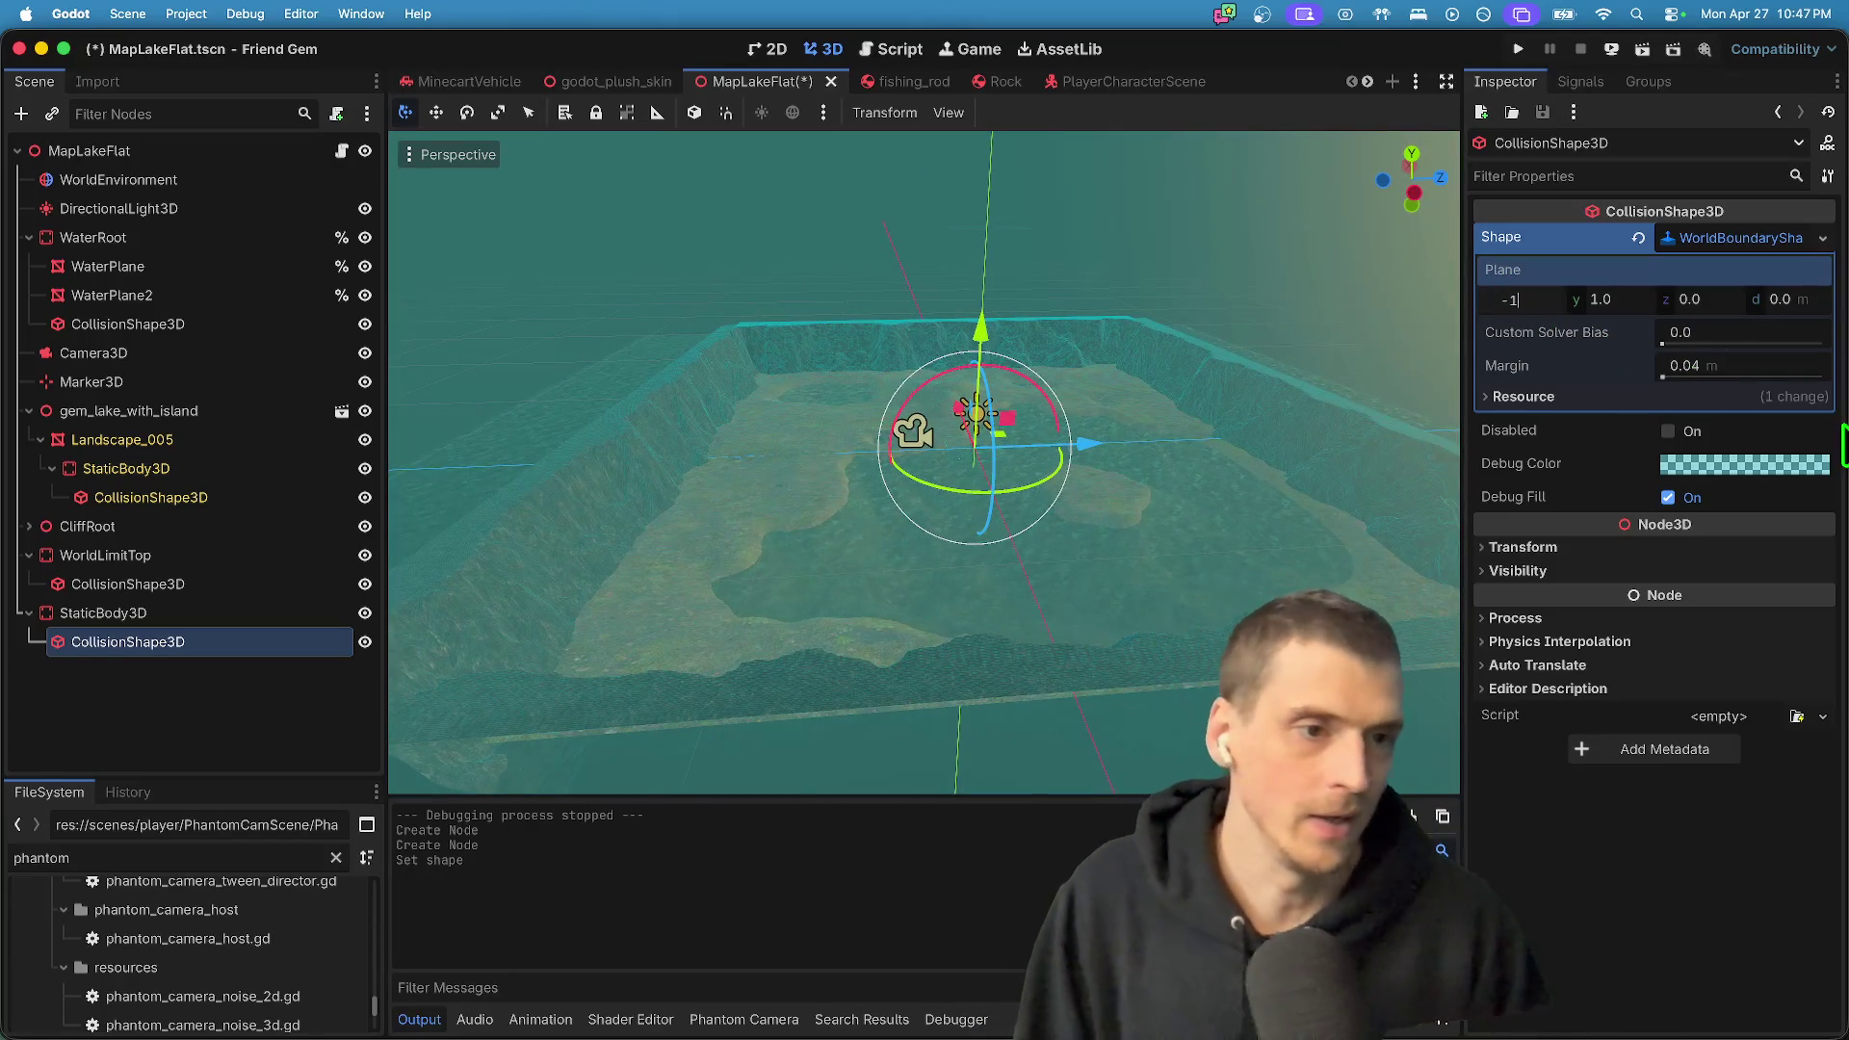
left_click(1761, 242)
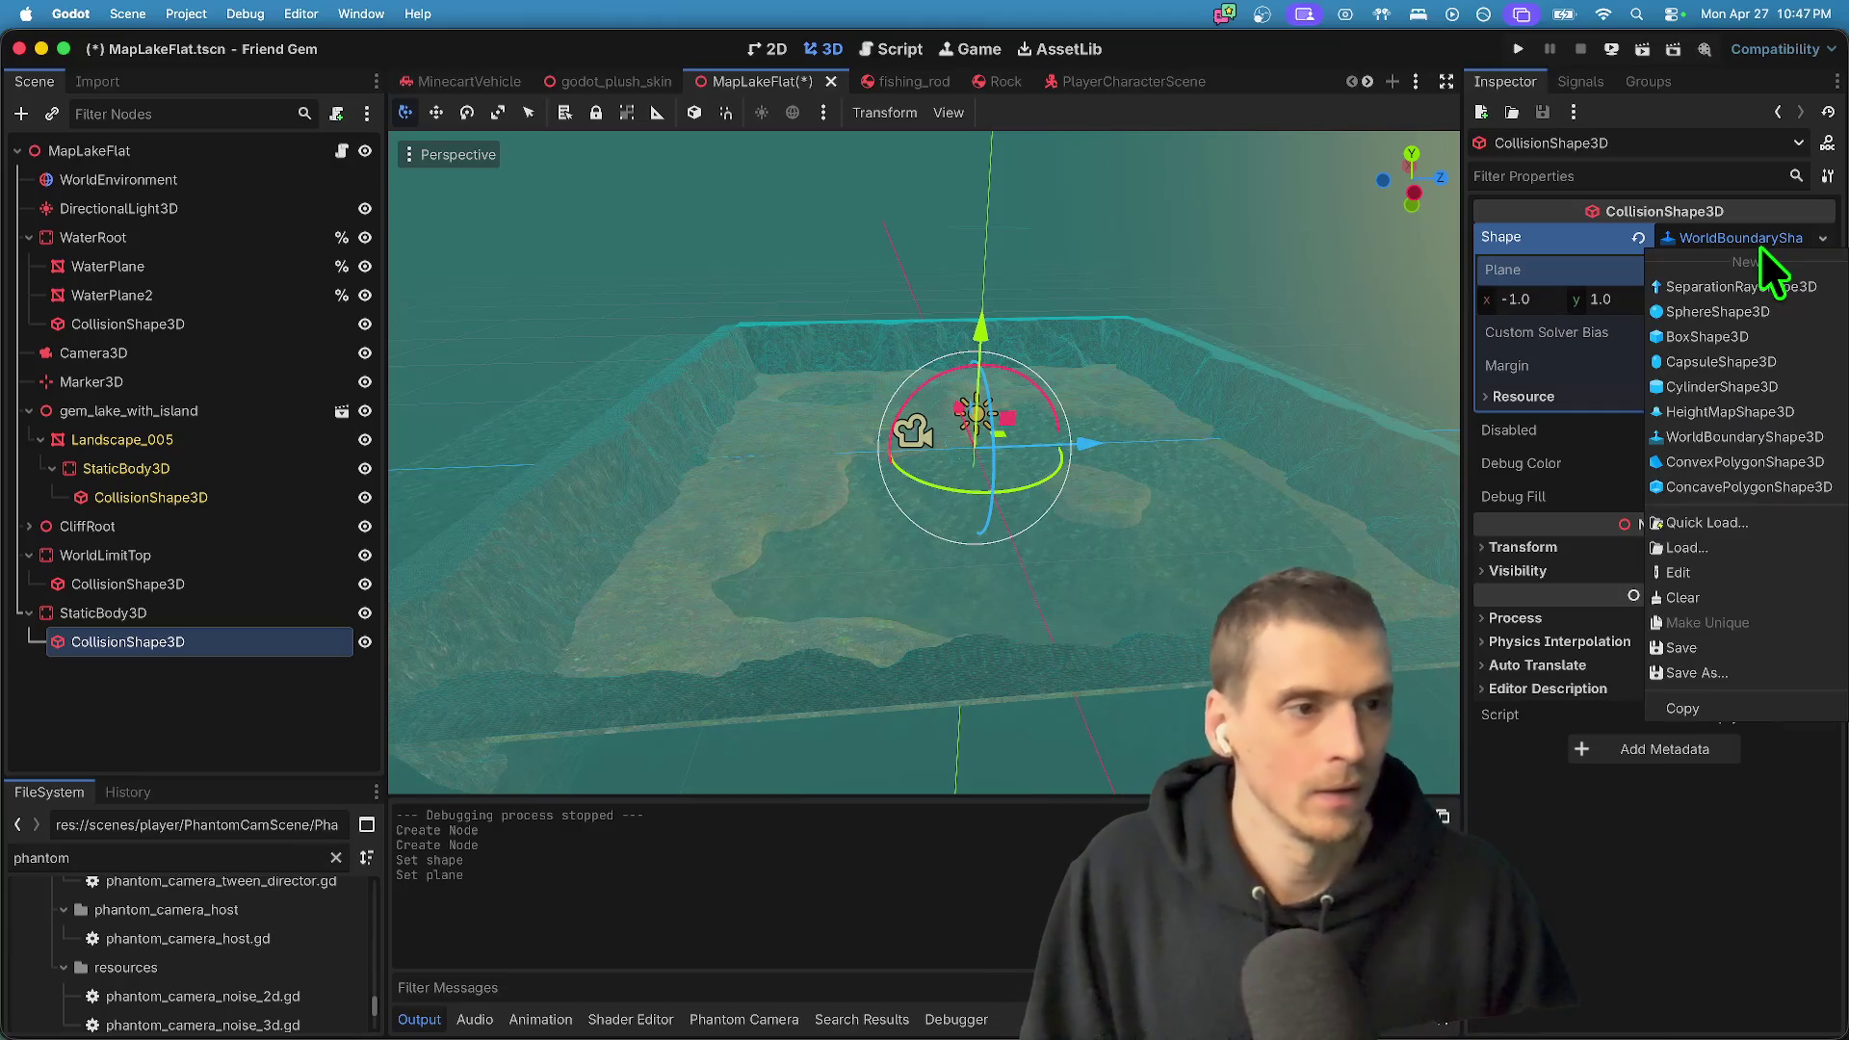
key("Escape")
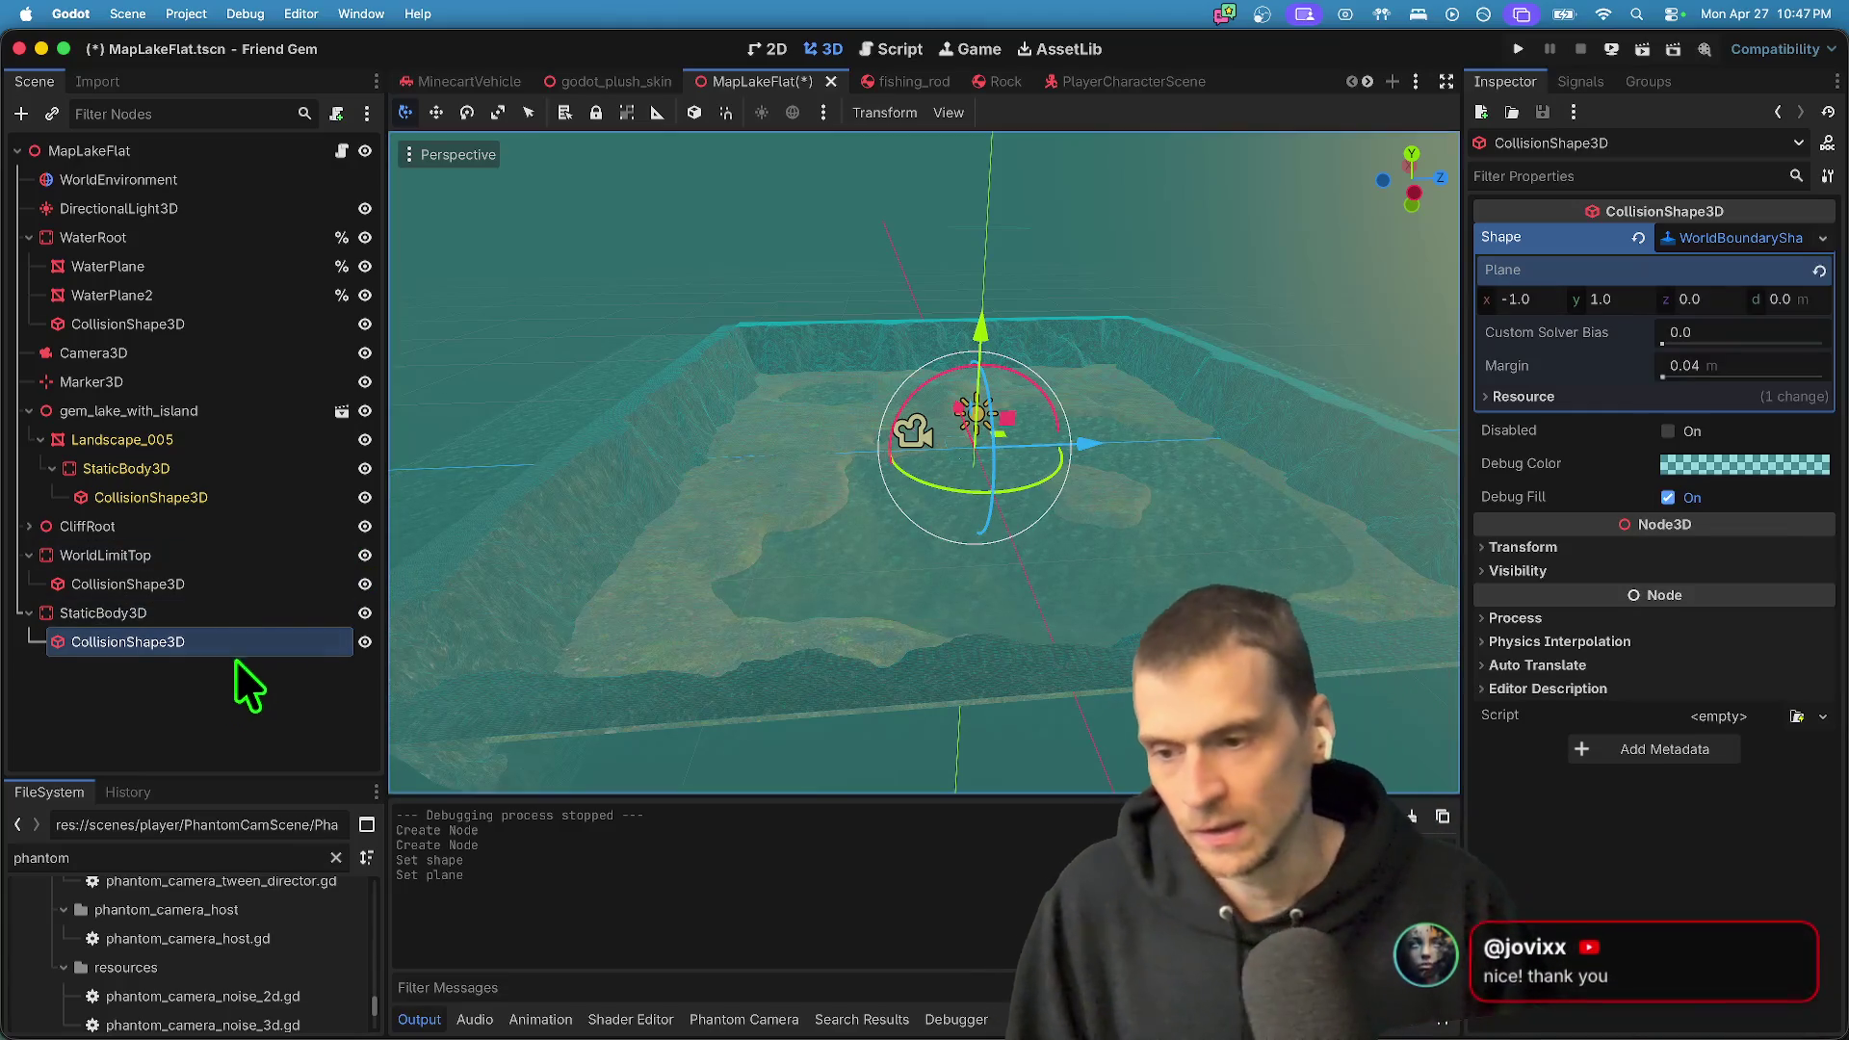
left_click(233, 614)
- Duplicate the wall into StaticBody3D2, make its boundary shape unique, and set plane x to 1
key("super+d")
left_click(150, 700)
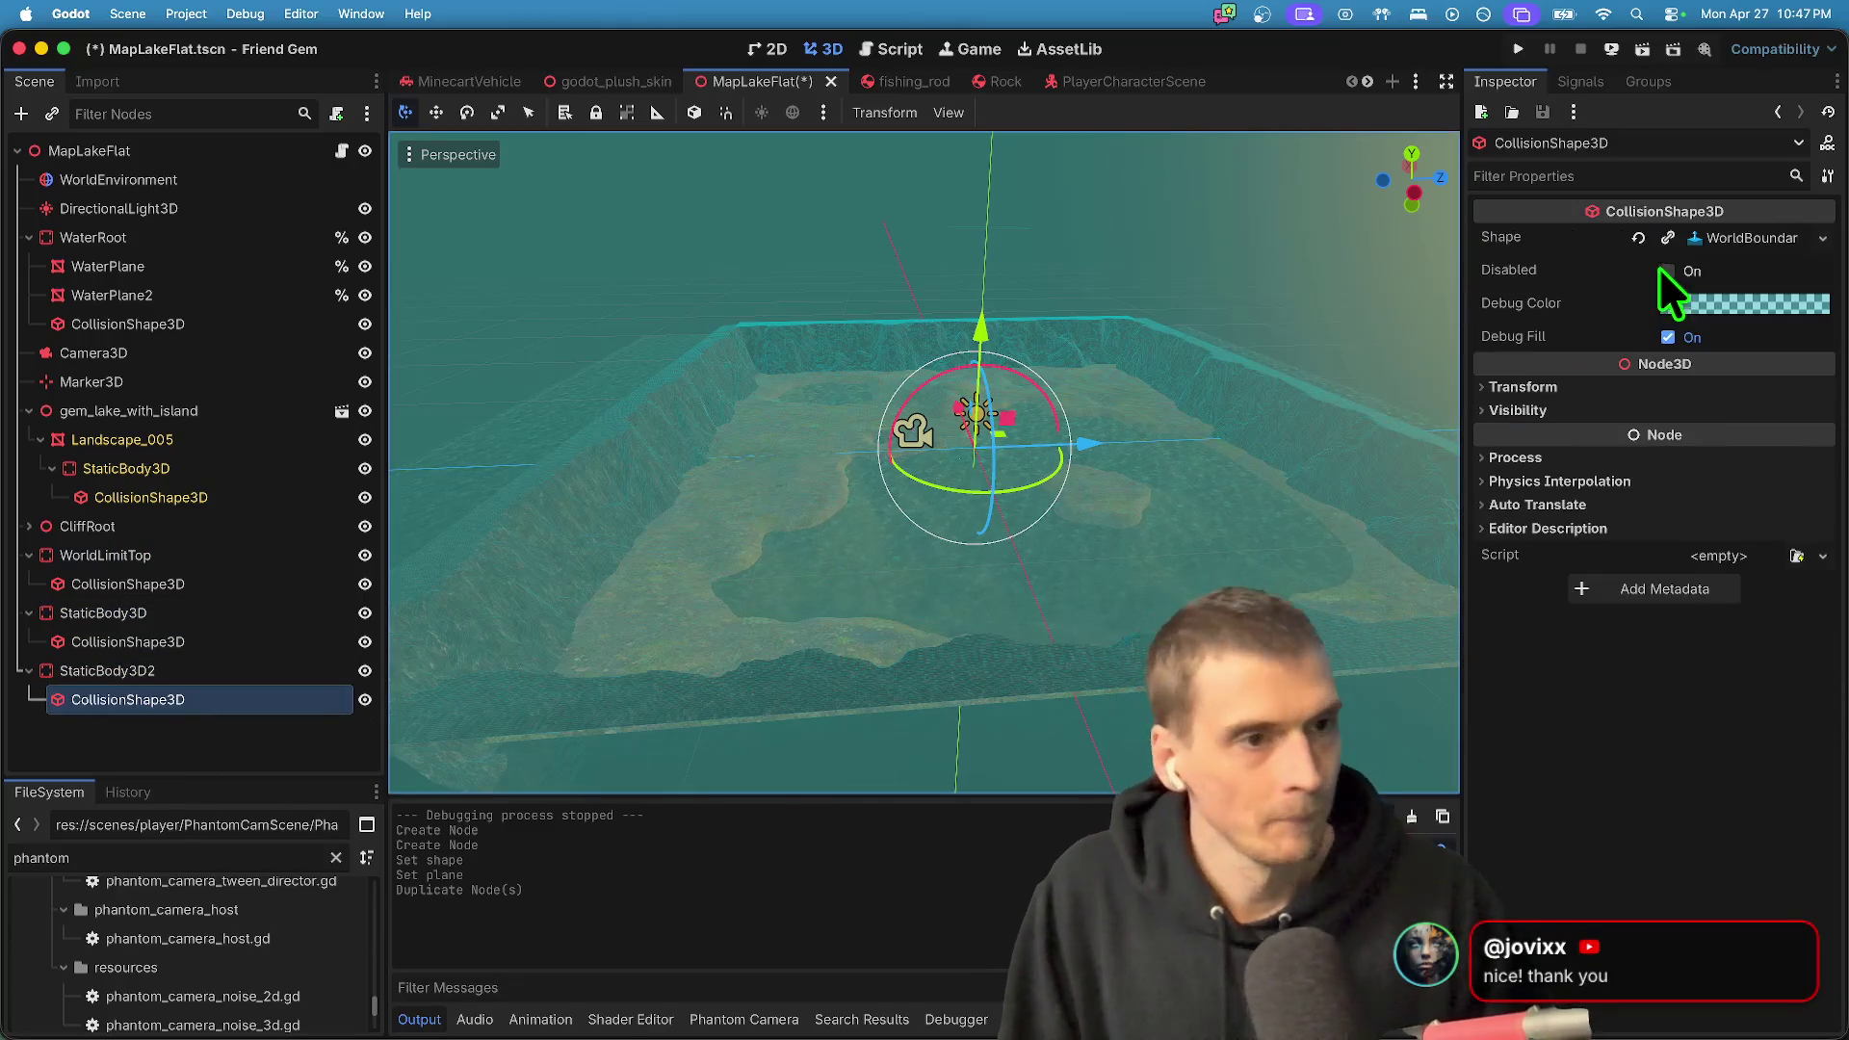
left_click(1720, 245)
left_click(1736, 628)
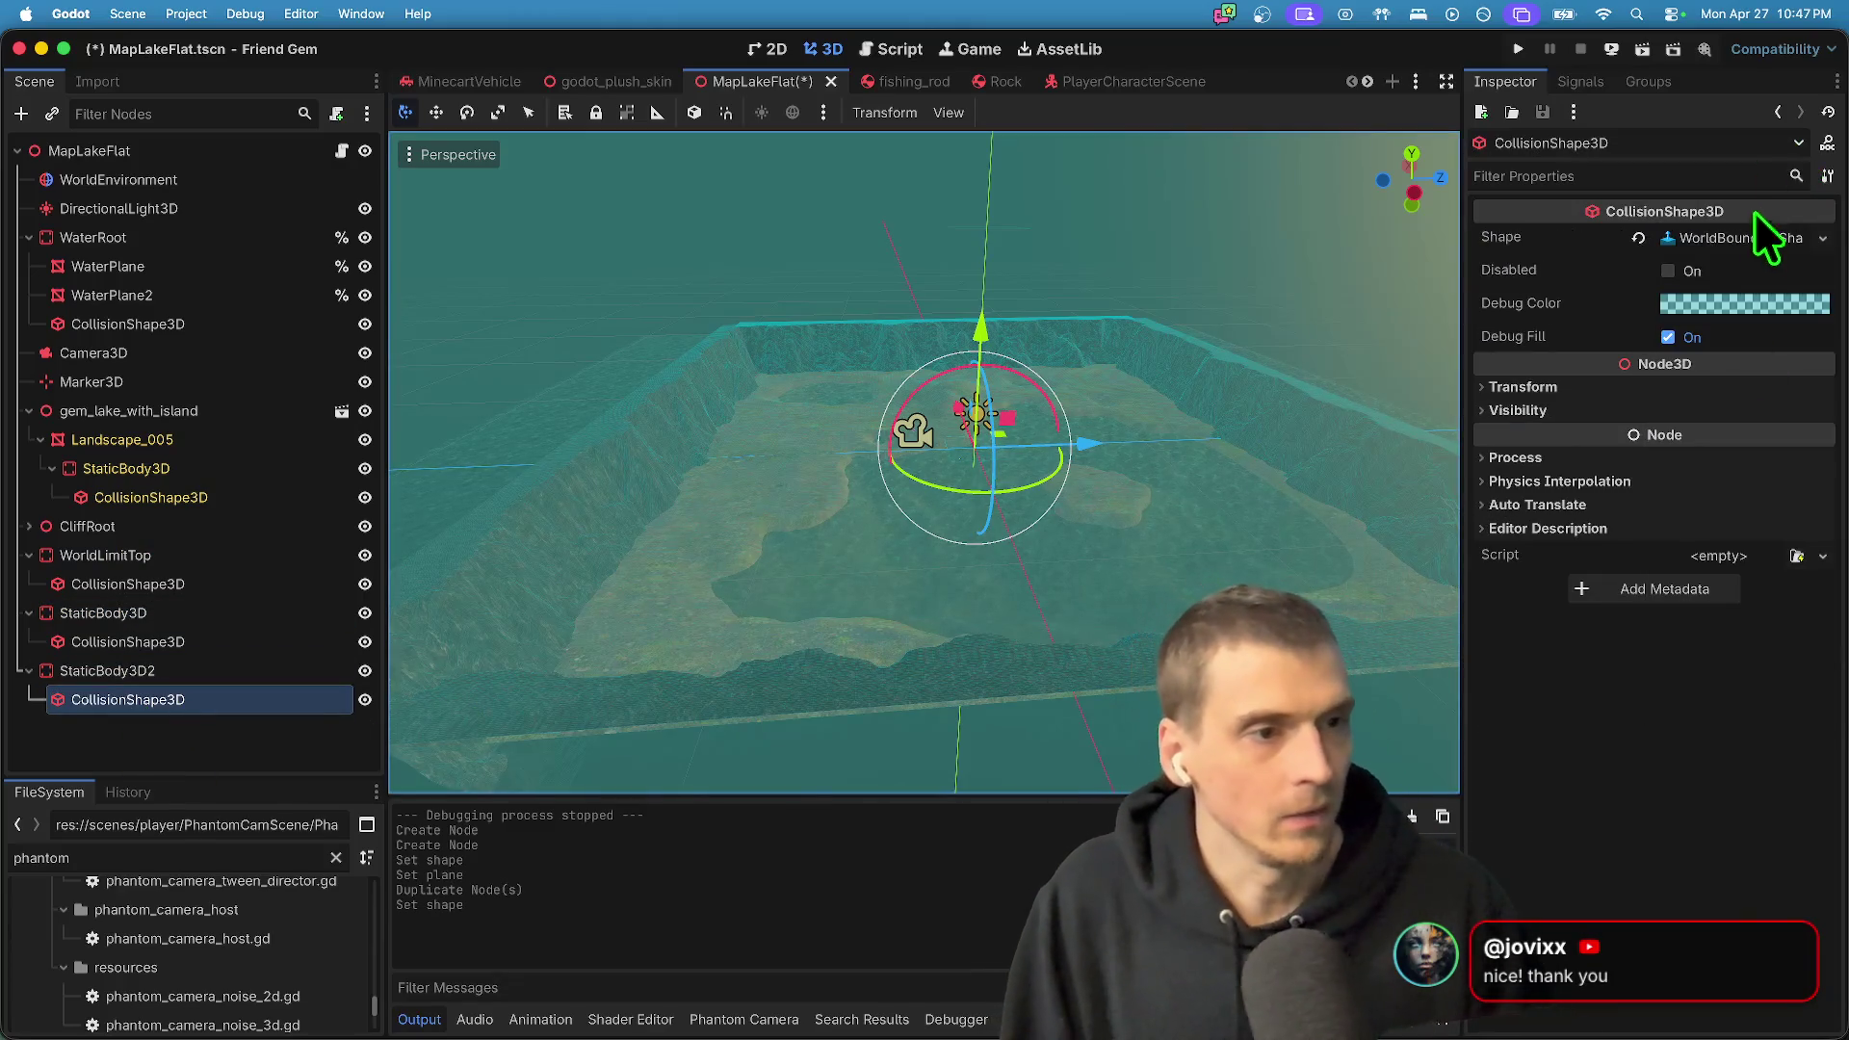
left_click(1737, 239)
left_click(1557, 298)
type("1")
key("Return")
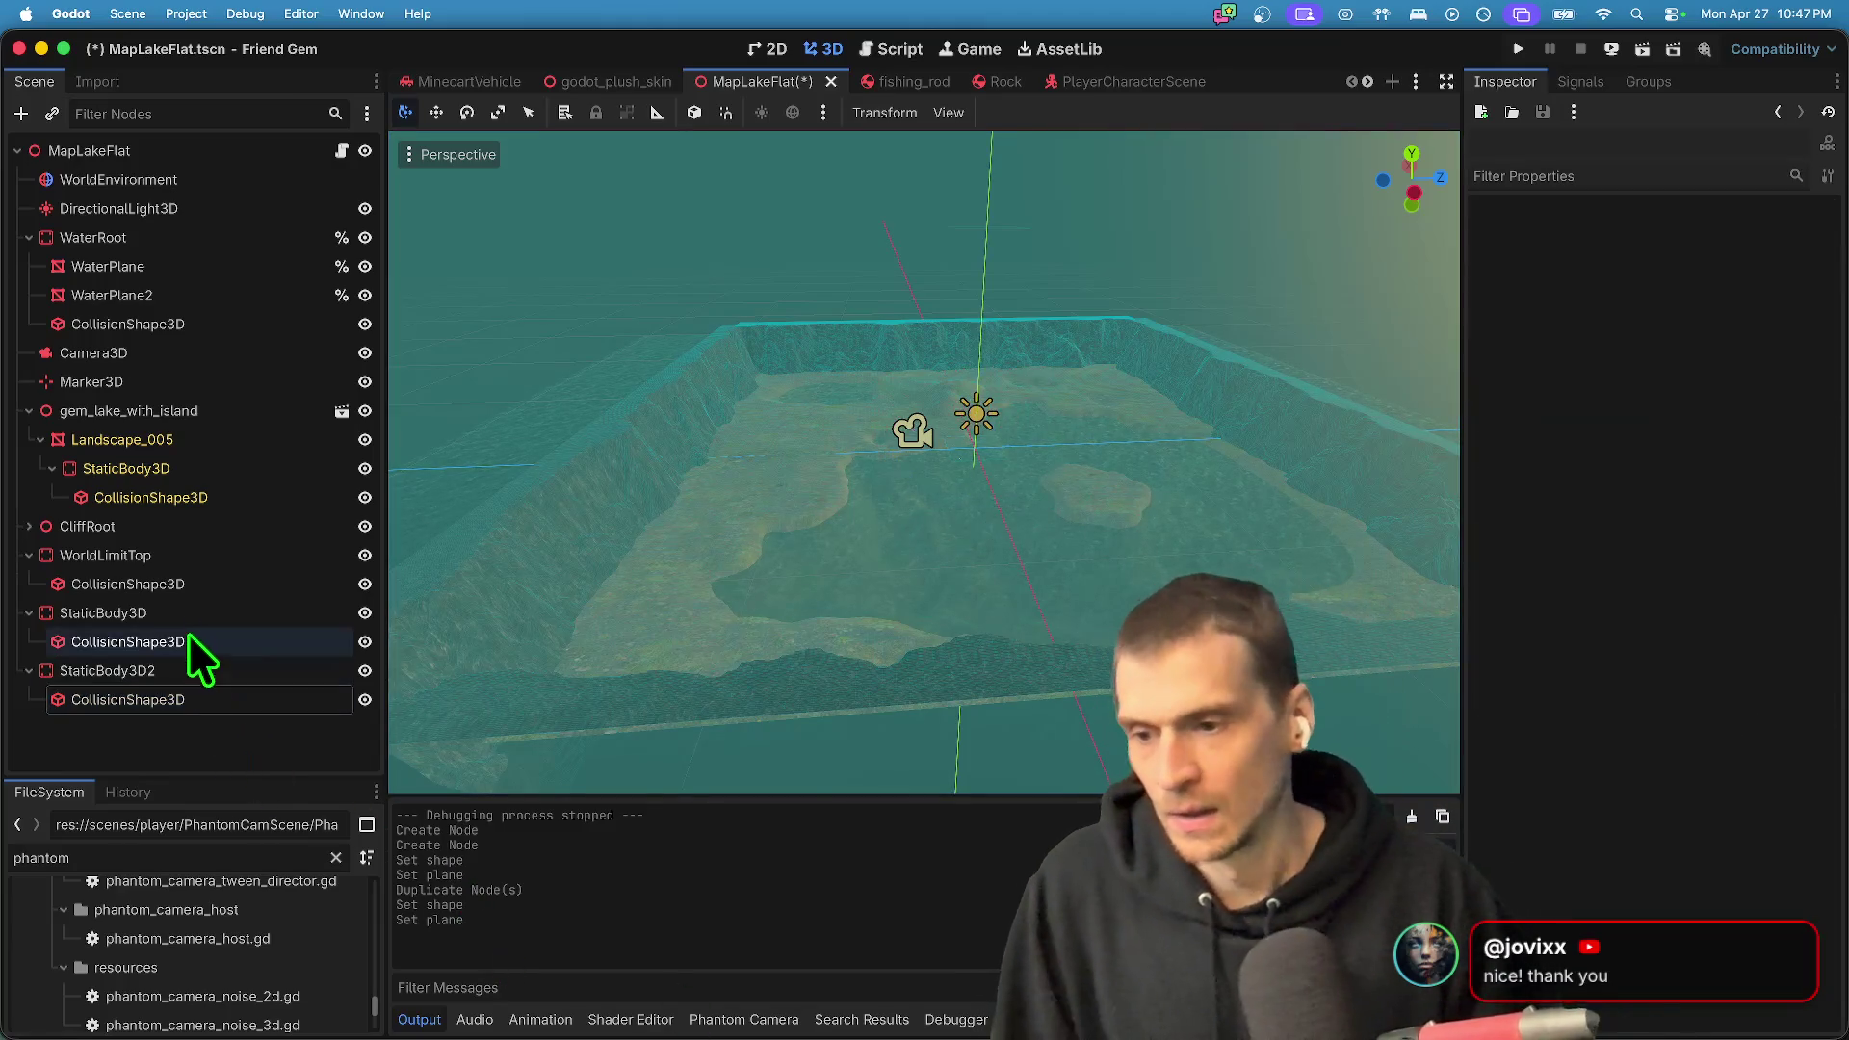
- Duplicate the original wall into StaticBody3D3 with its own unique shape and plane x 0
left_click(188, 617)
key("super+d")
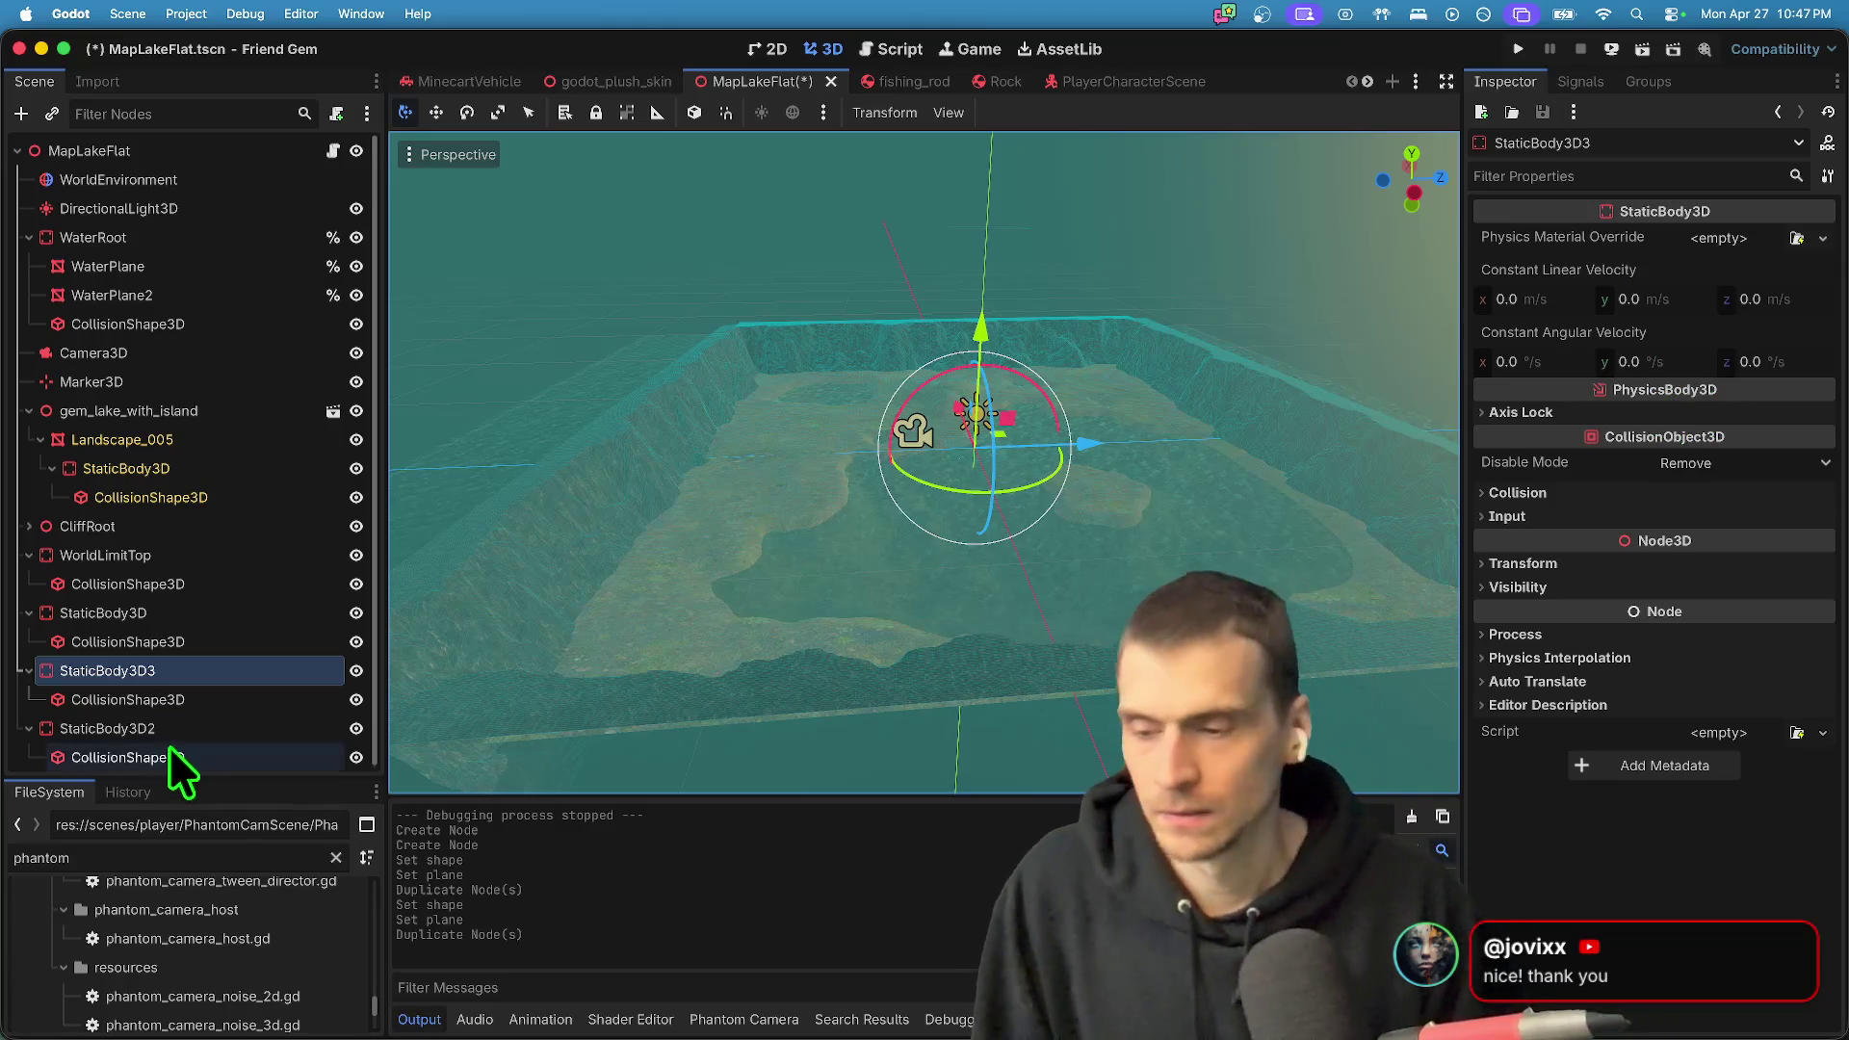
left_click(185, 703)
left_click(1728, 247)
right_click(1728, 247)
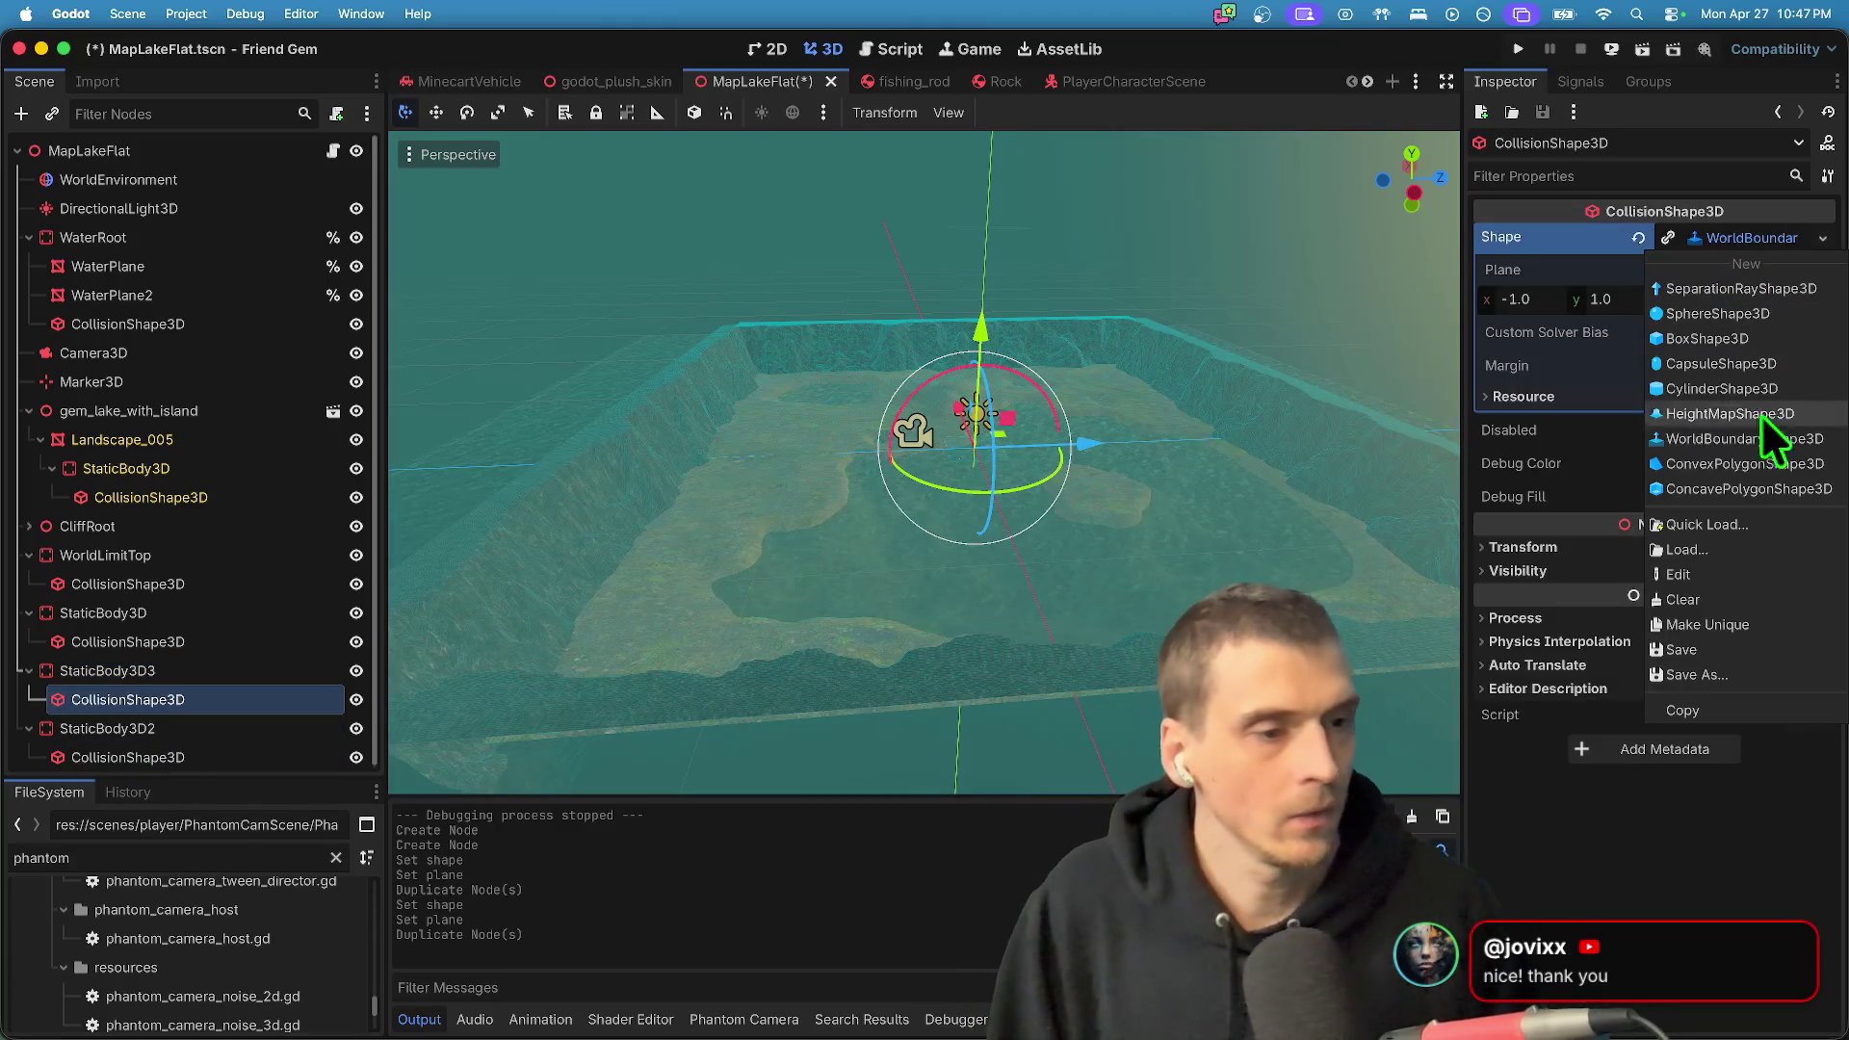
left_click(1766, 626)
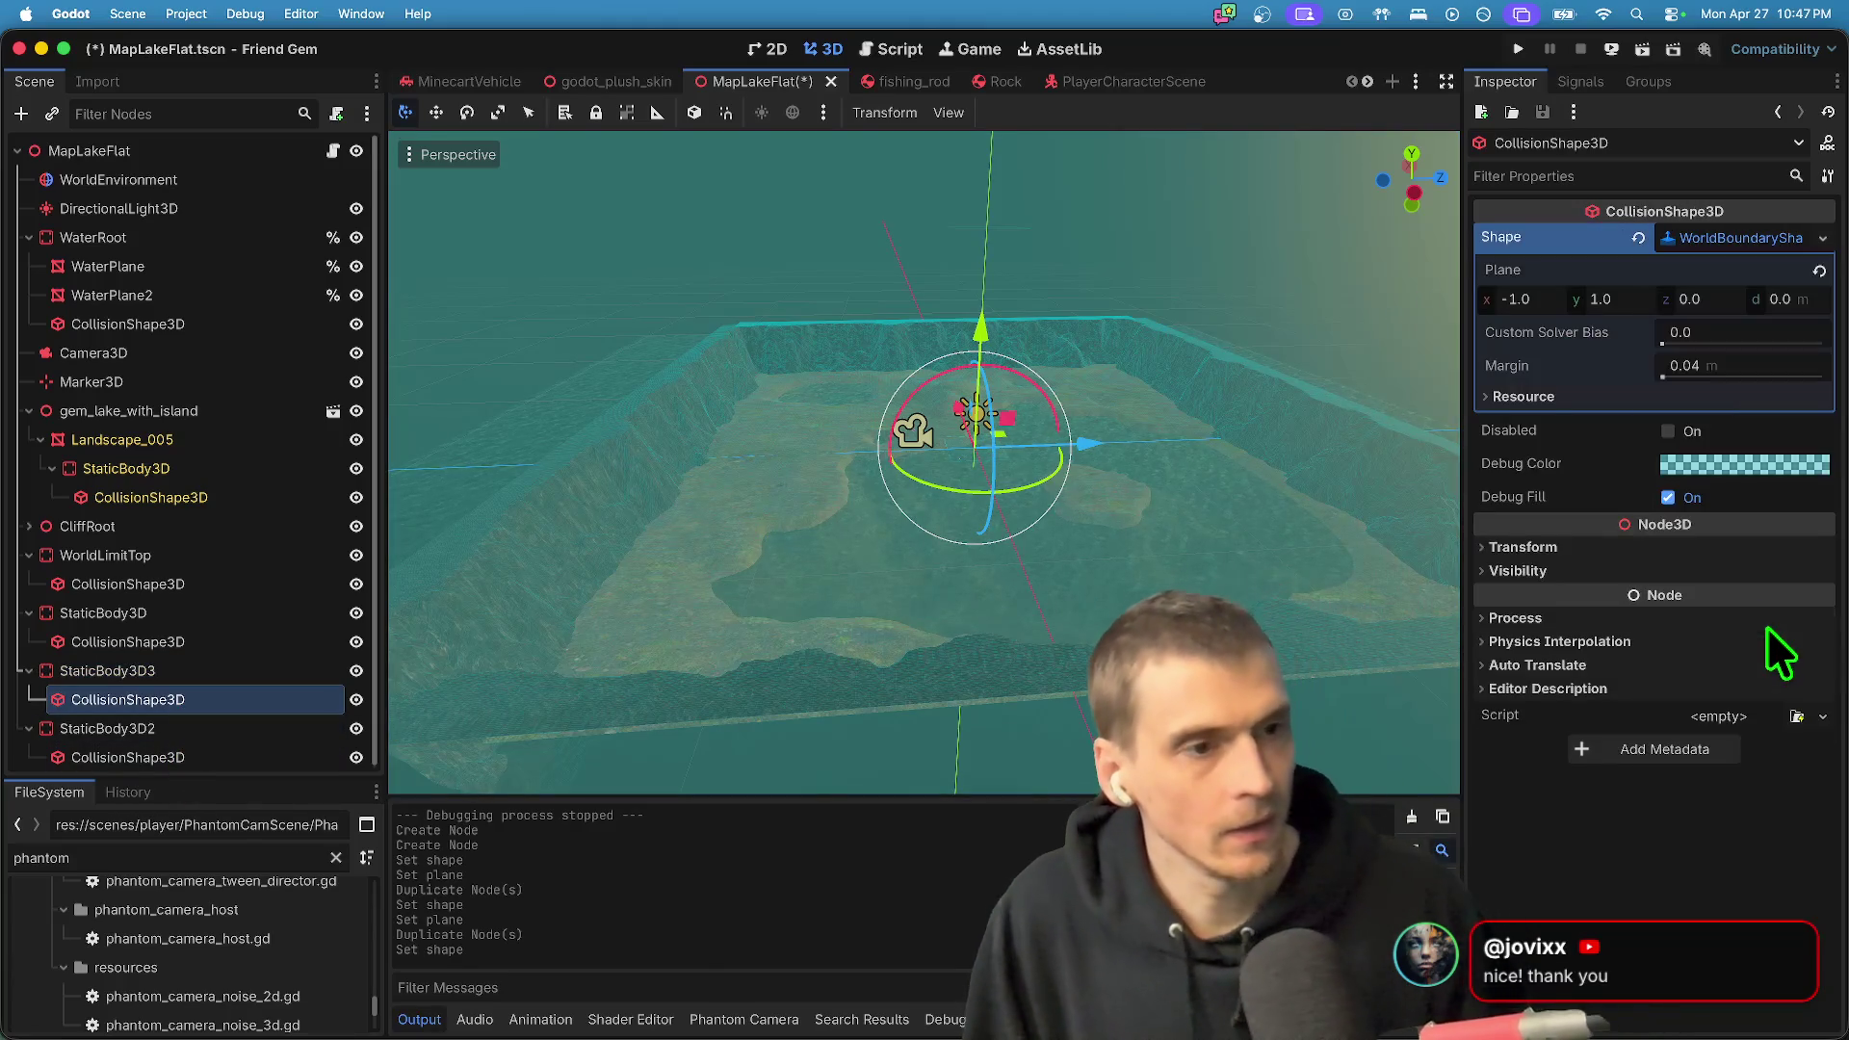
left_click(1540, 301)
type("1")
key("Tab")
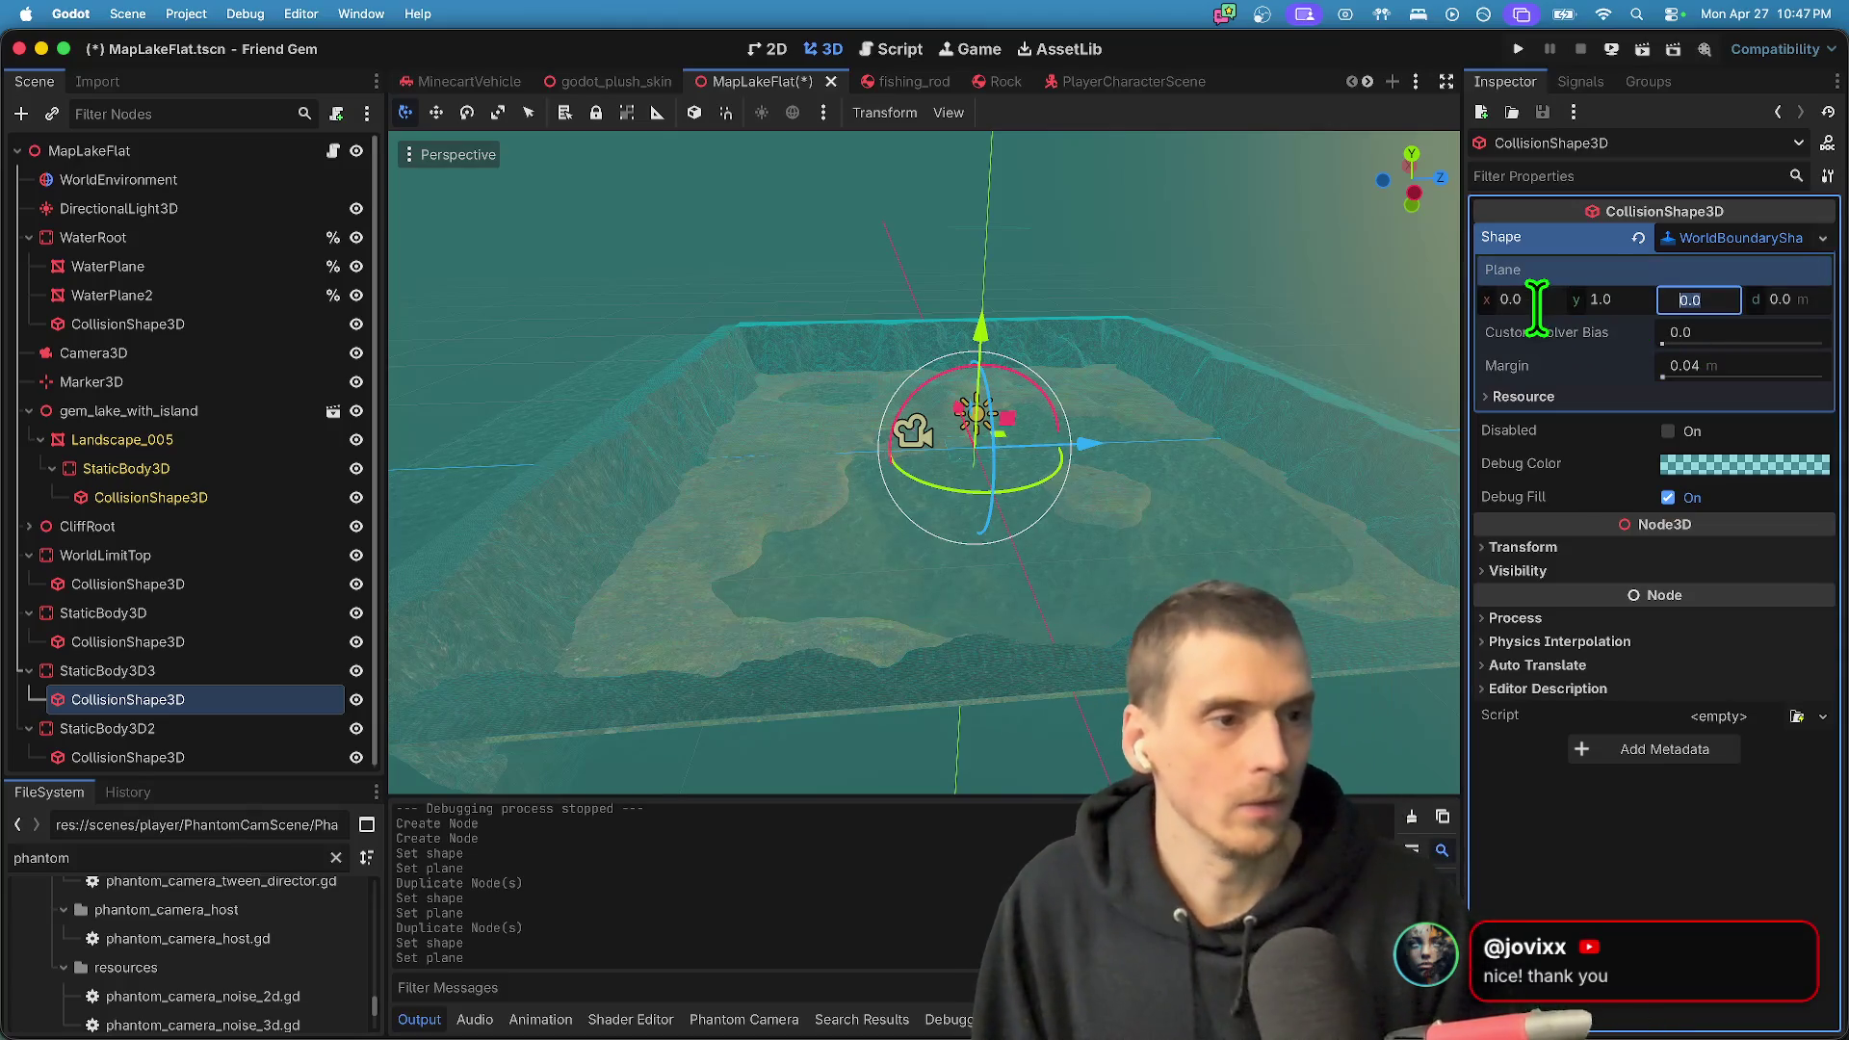
- Duplicate the third wall into StaticBody3D4 and compare its plane with the other walls and WorldLimitTop
left_click(195, 661)
key("super+d")
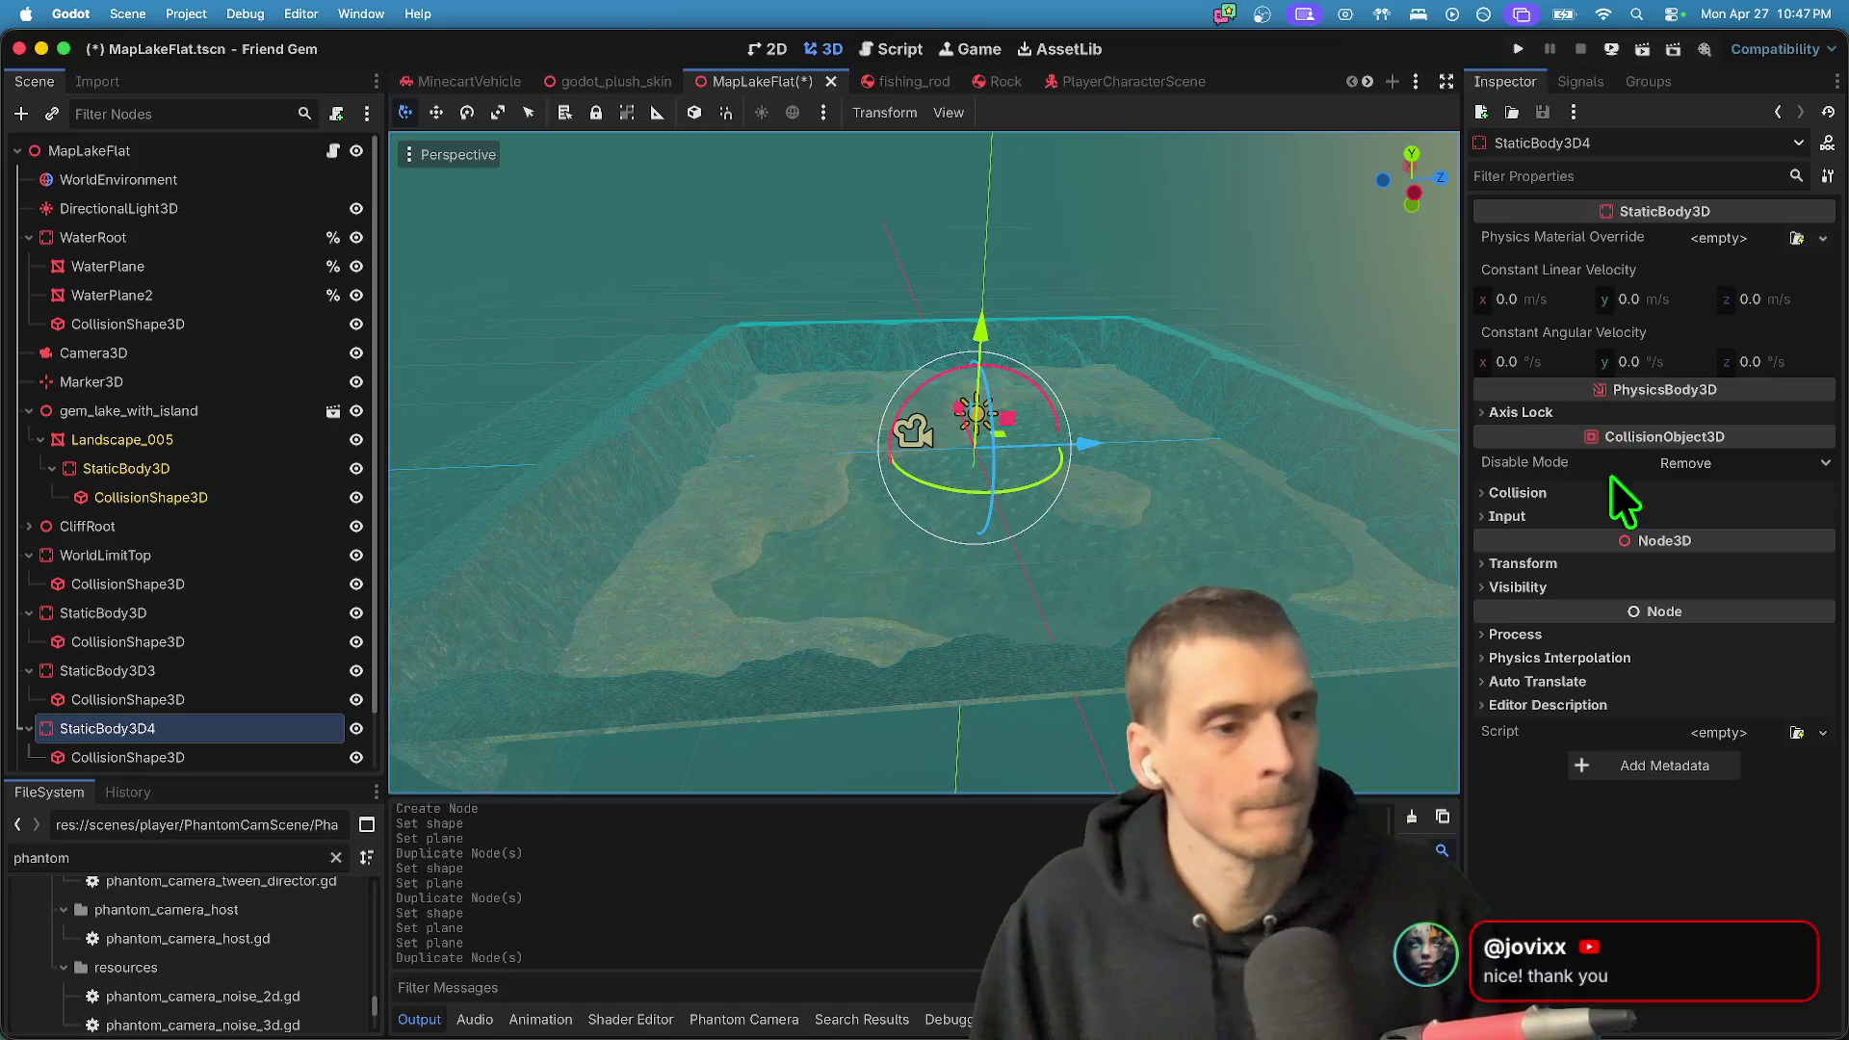
scroll(241, 776, "down", 2)
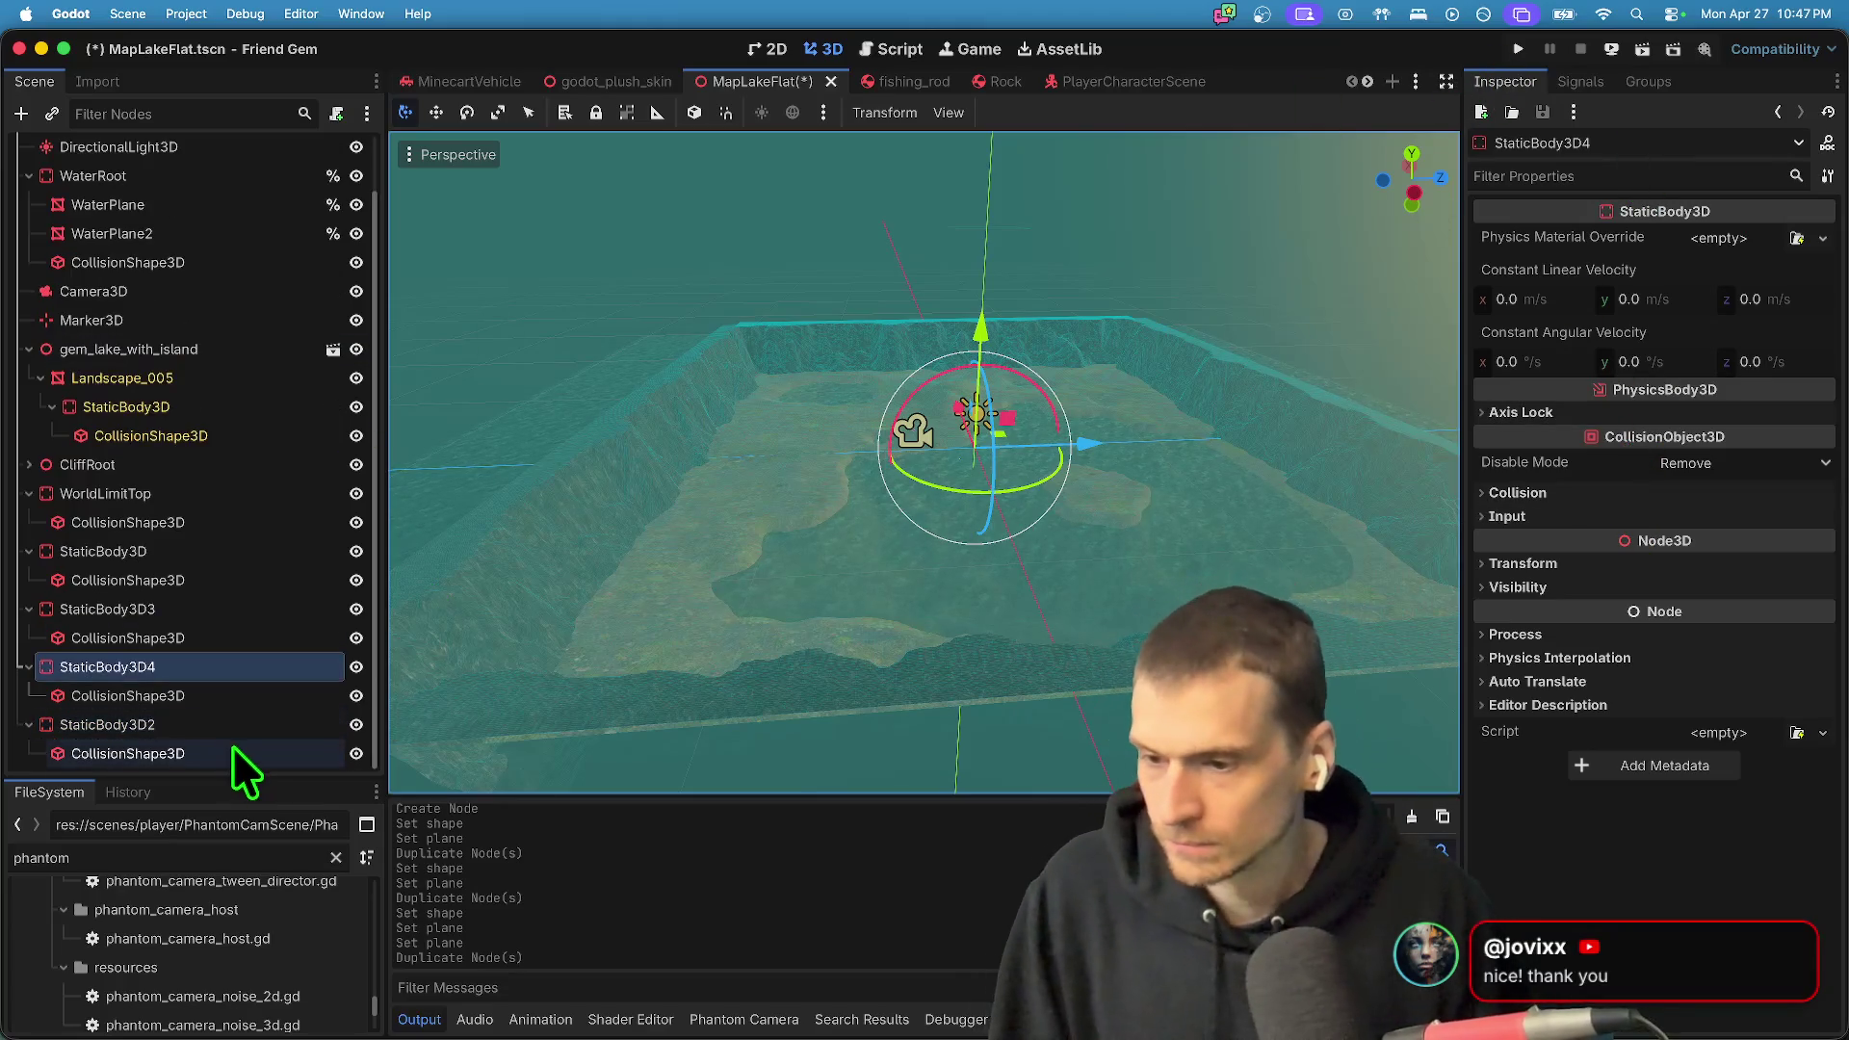
left_click(236, 697)
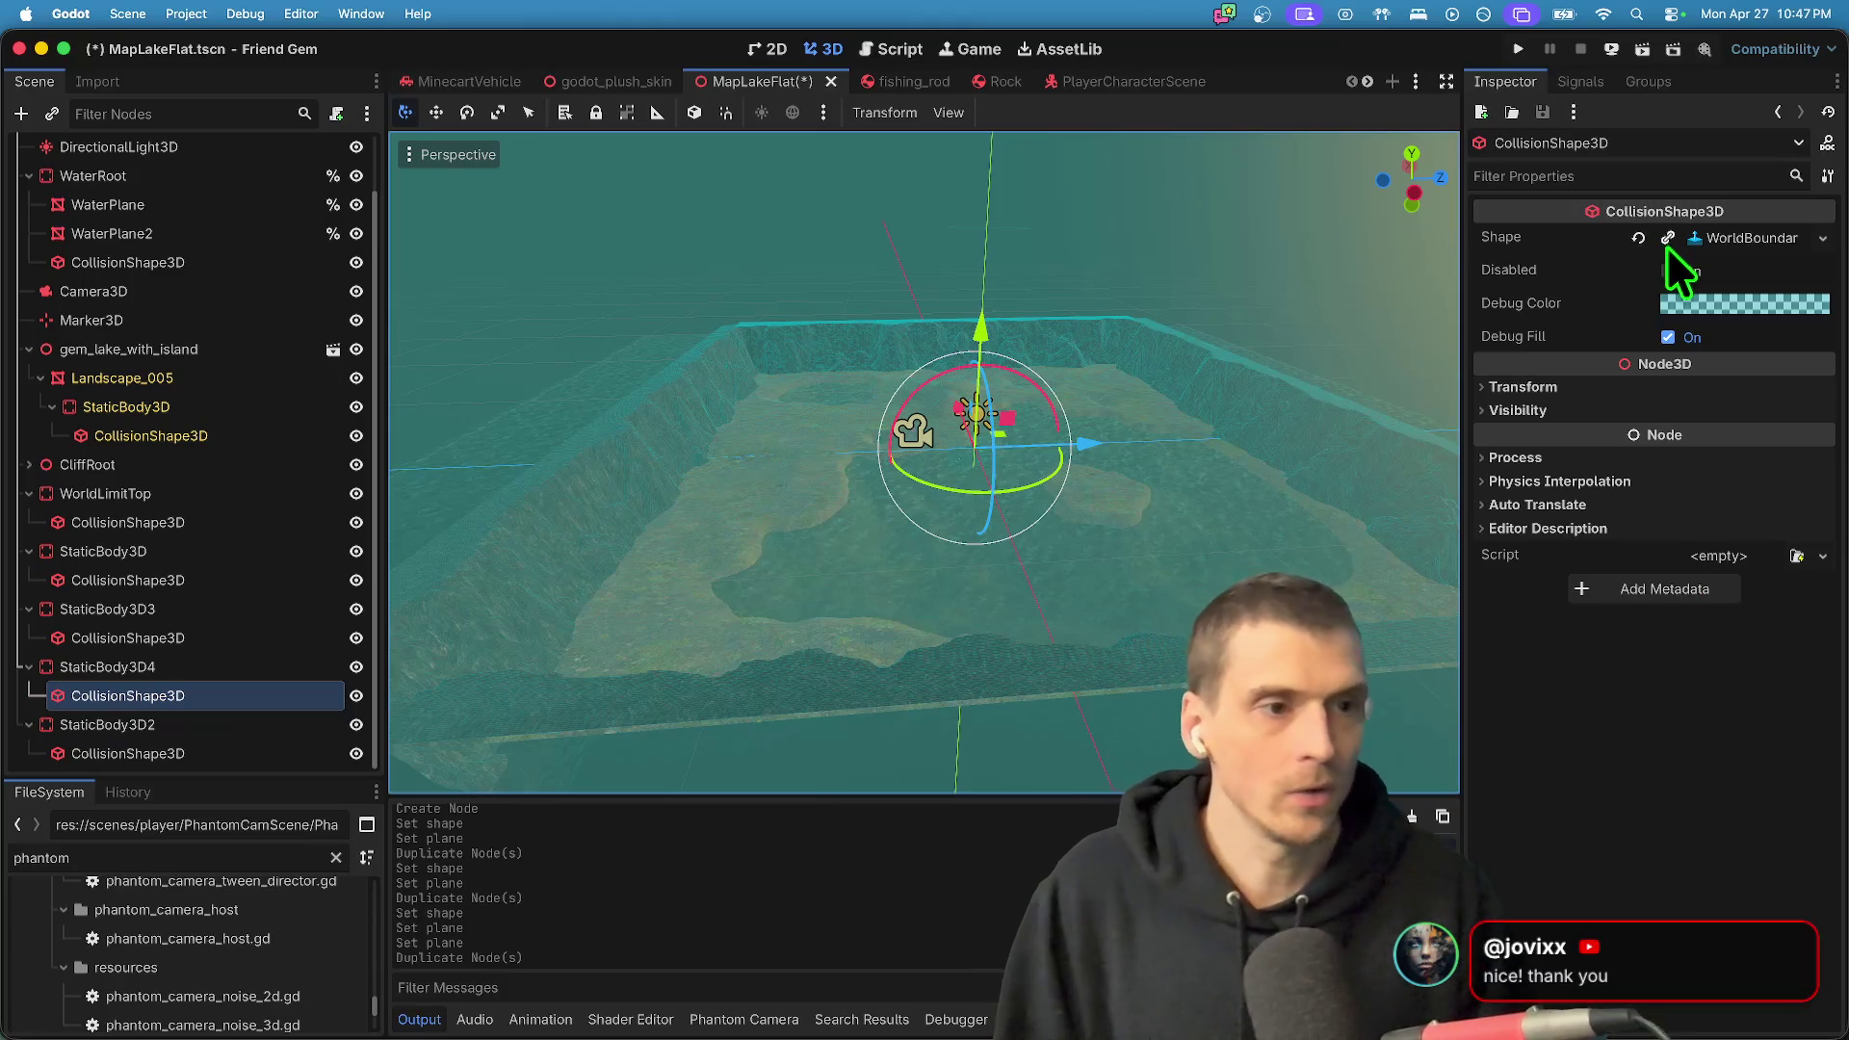
left_click(1731, 241)
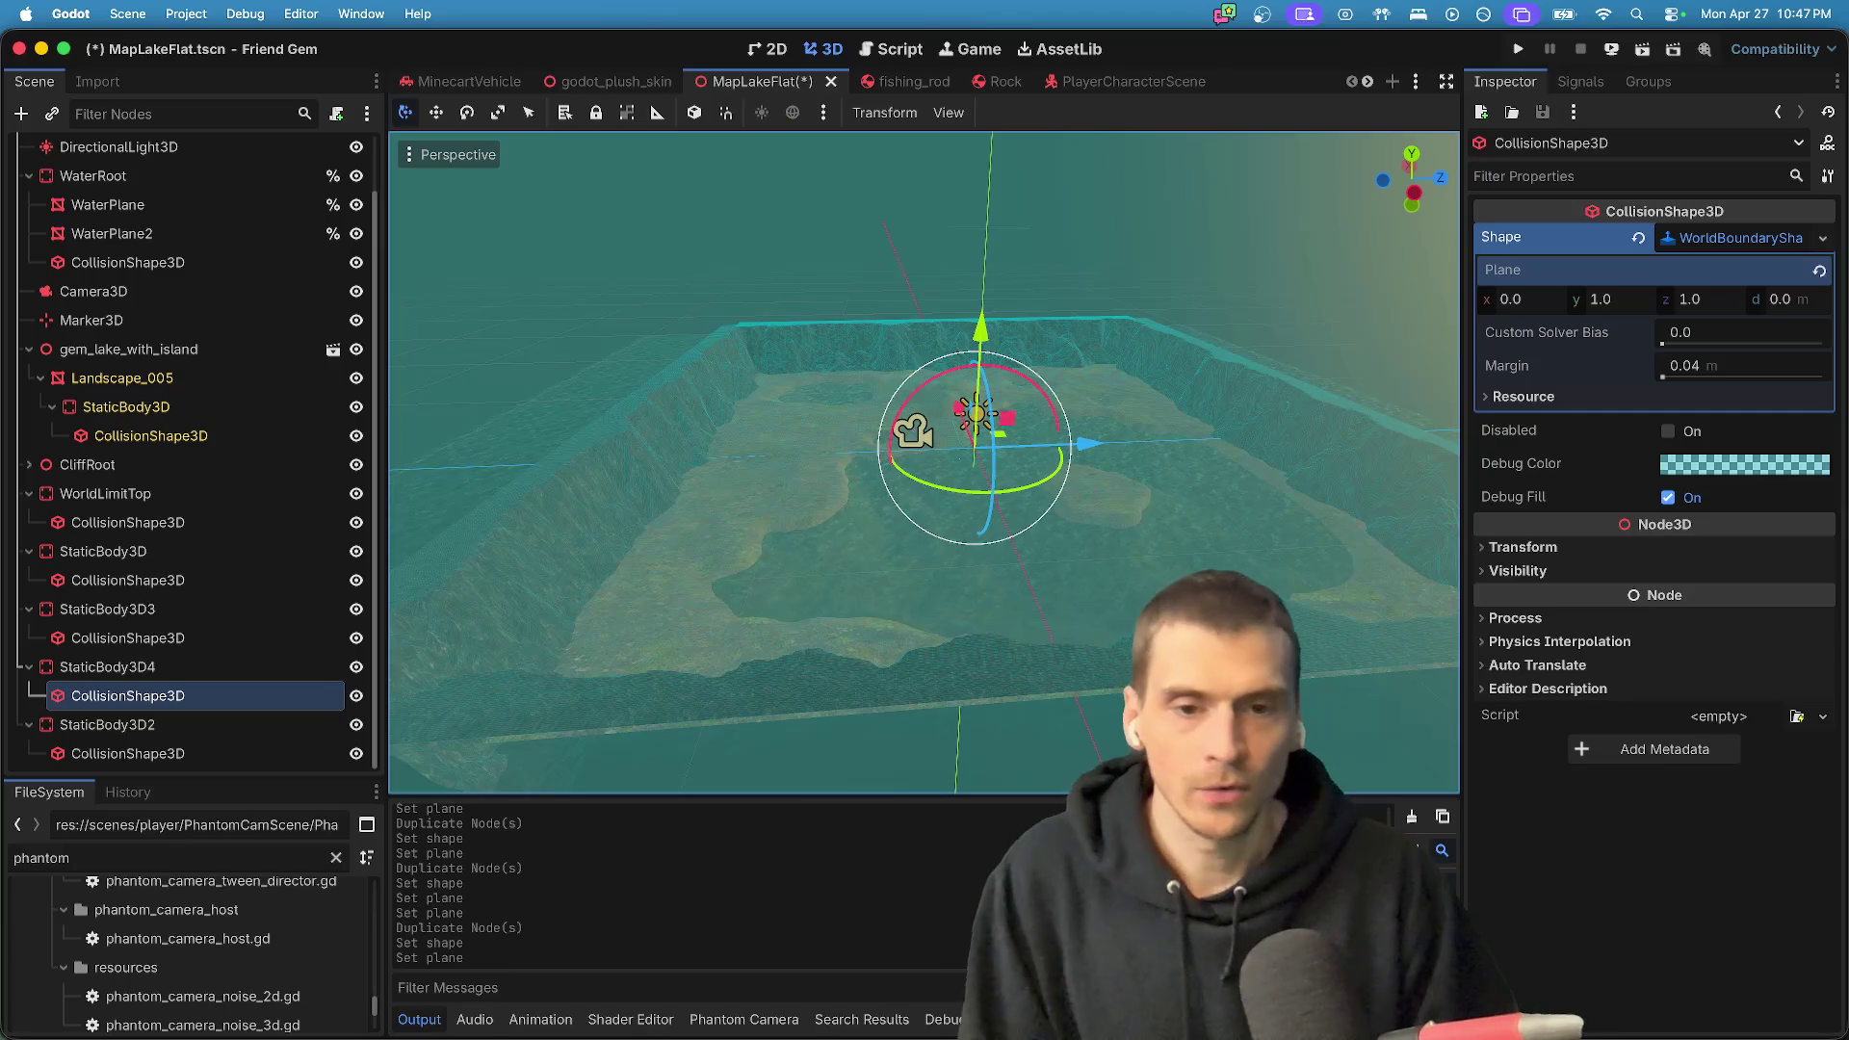
scroll(920, 613, "down", 5)
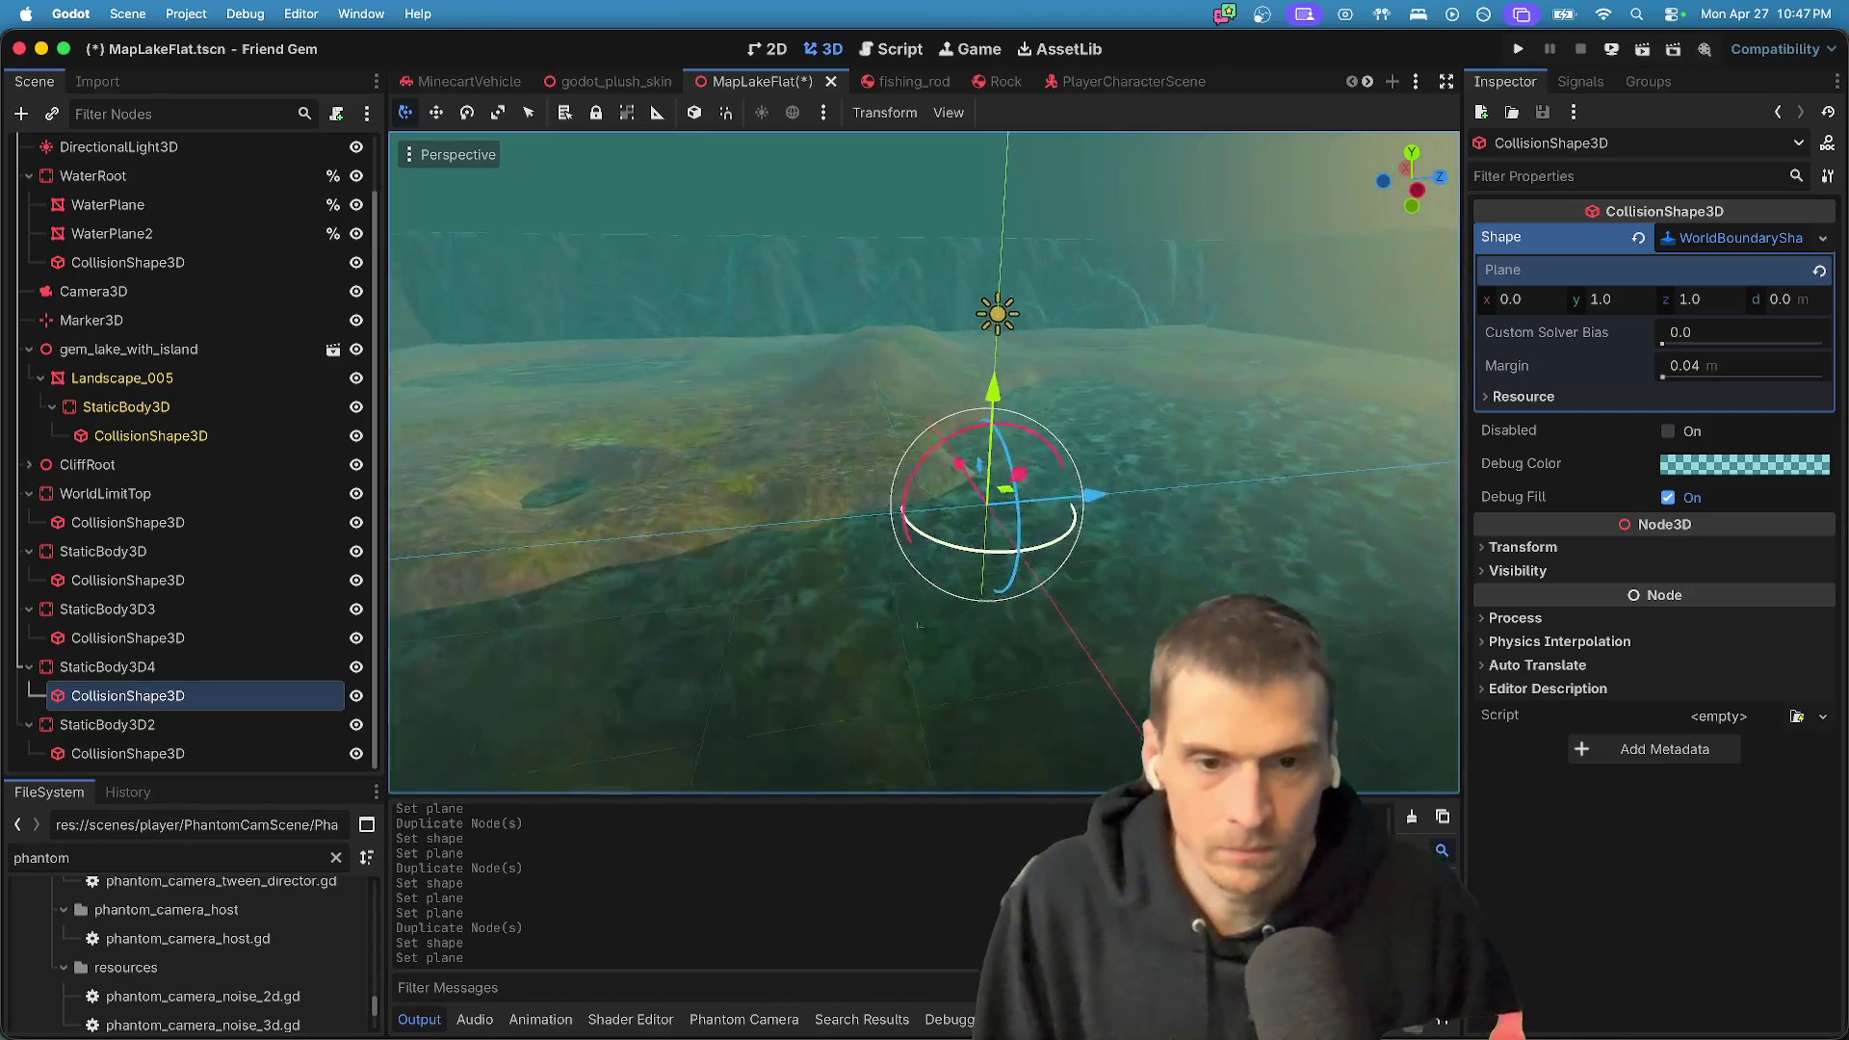
scroll(919, 611, "down", 3)
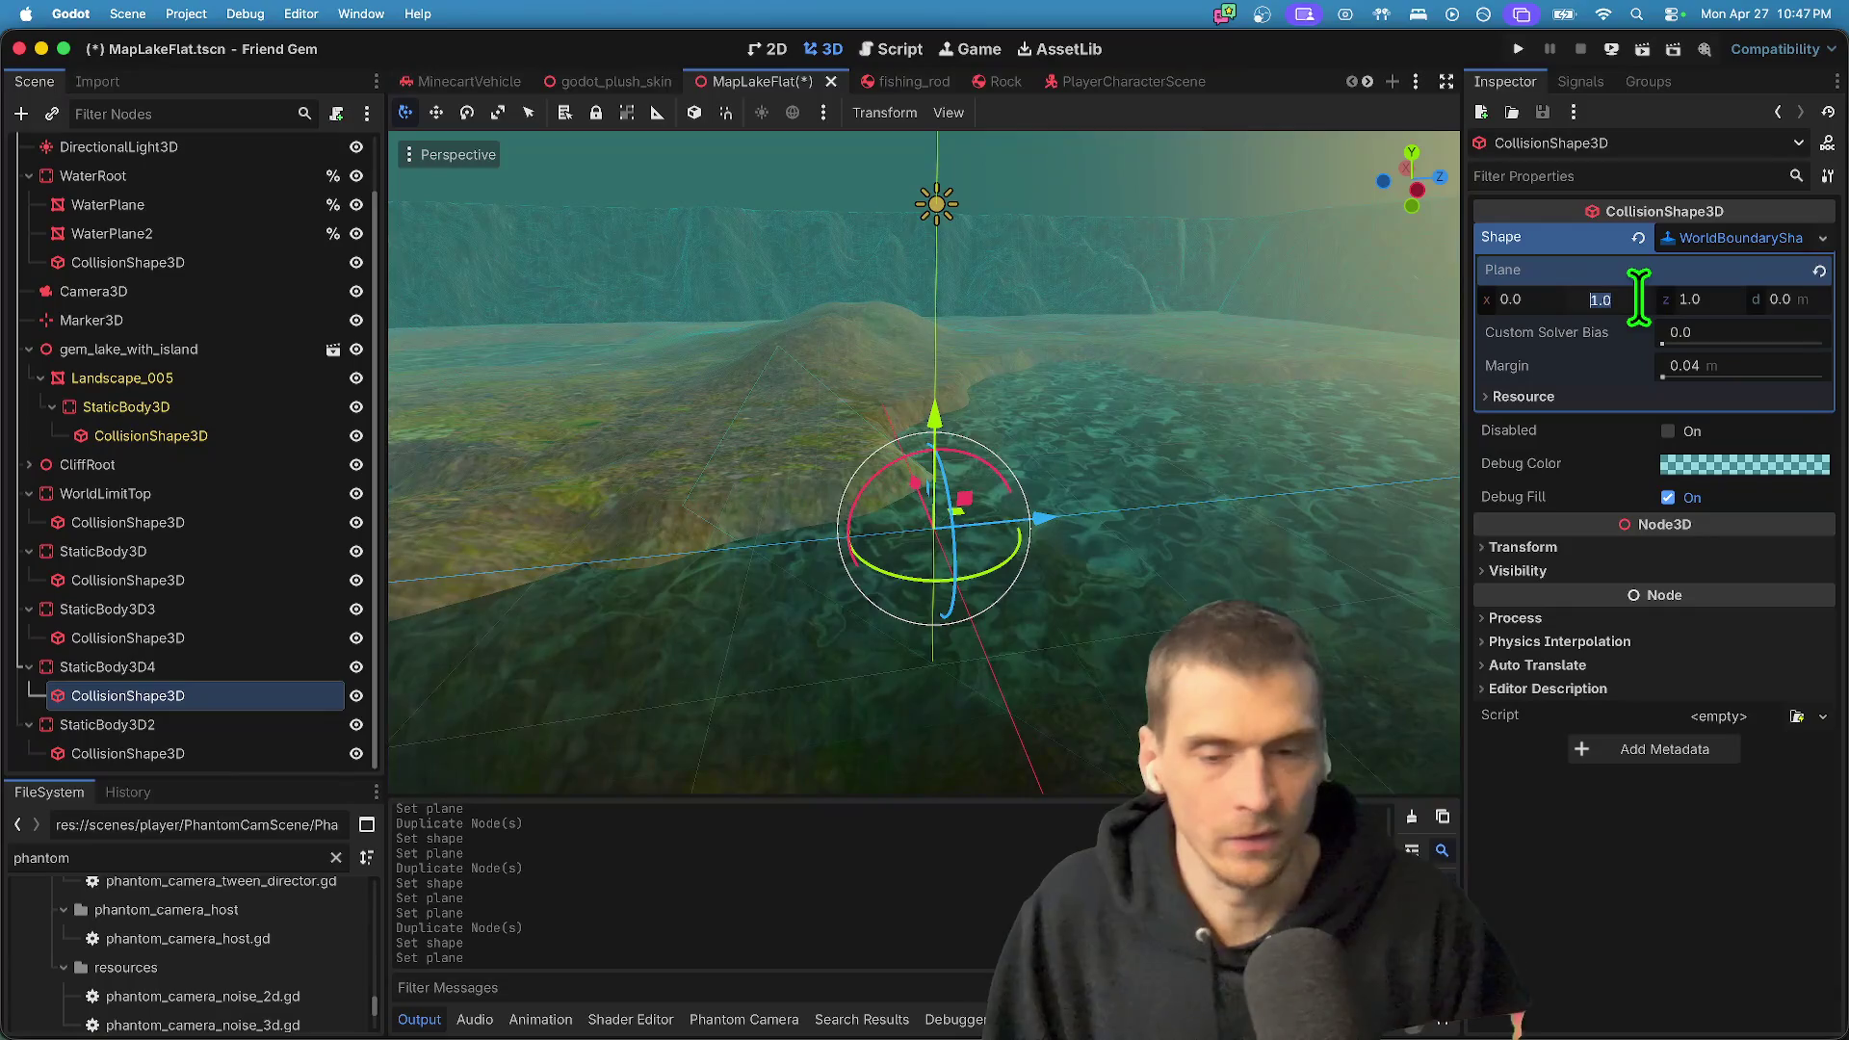
left_click(164, 745)
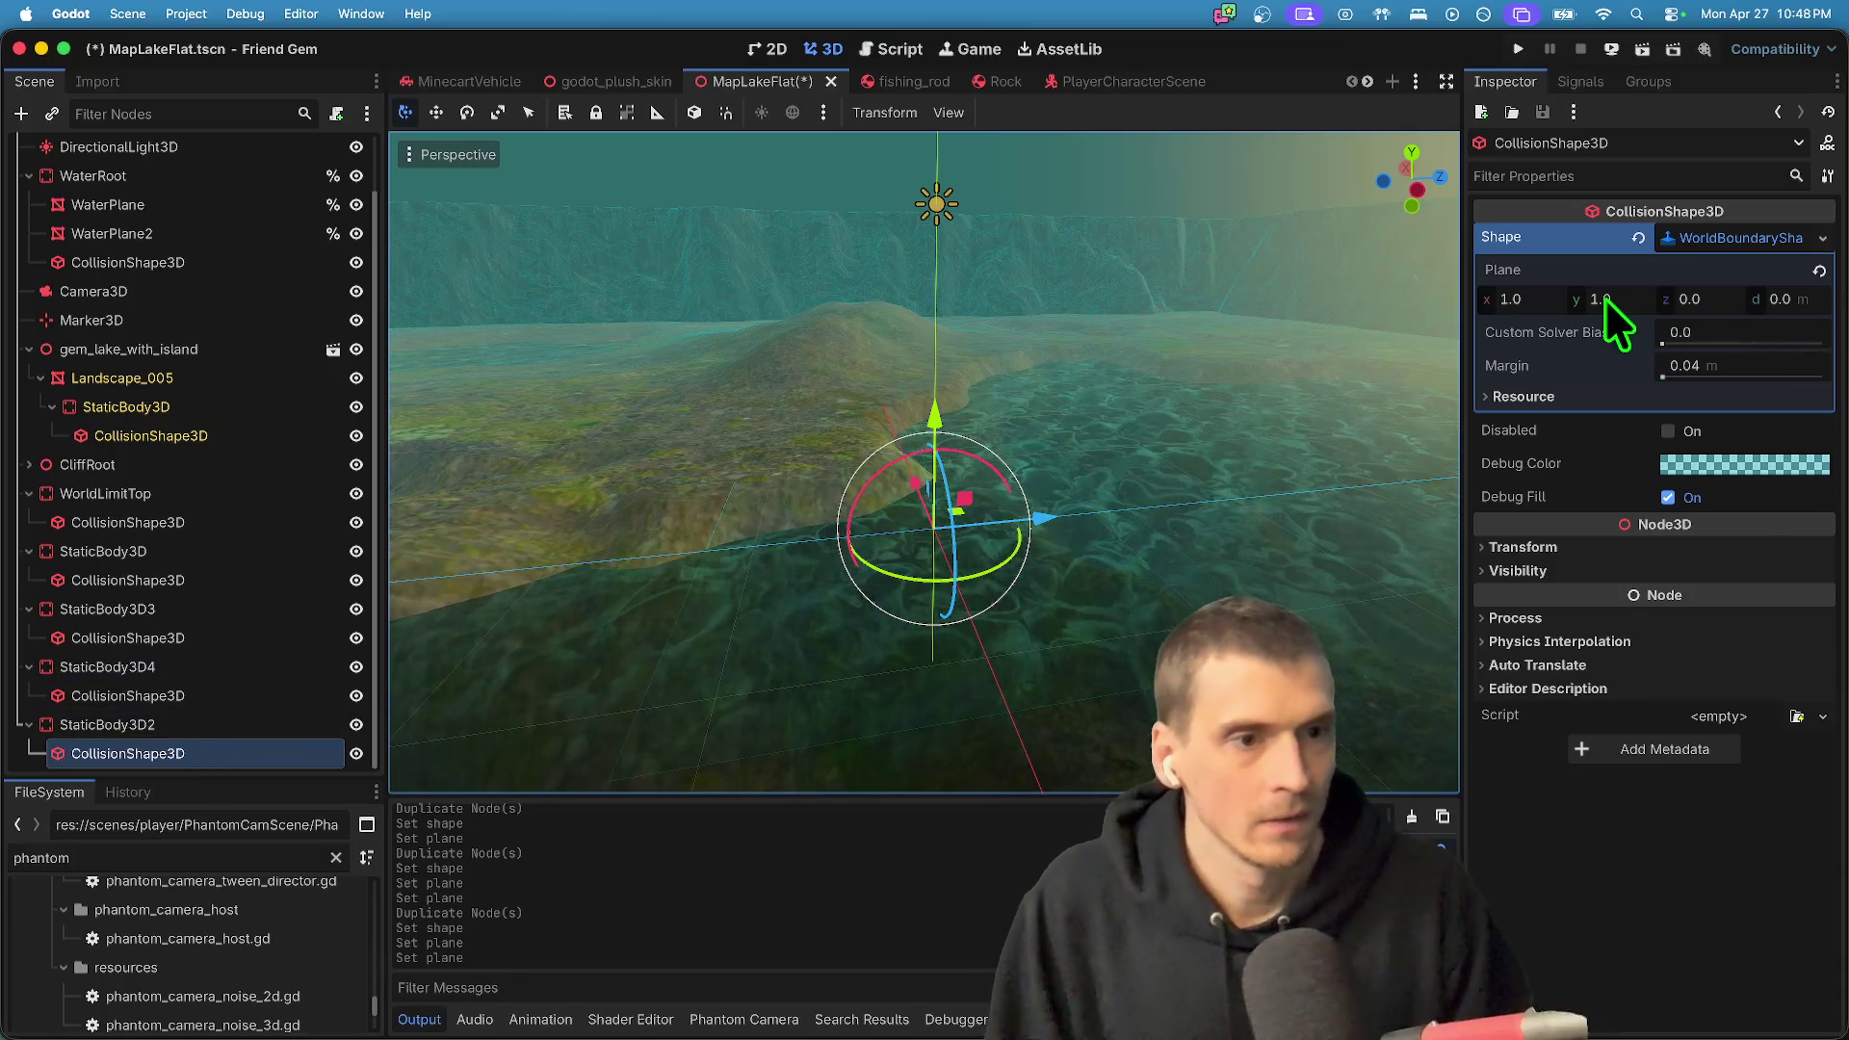
left_click(211, 519)
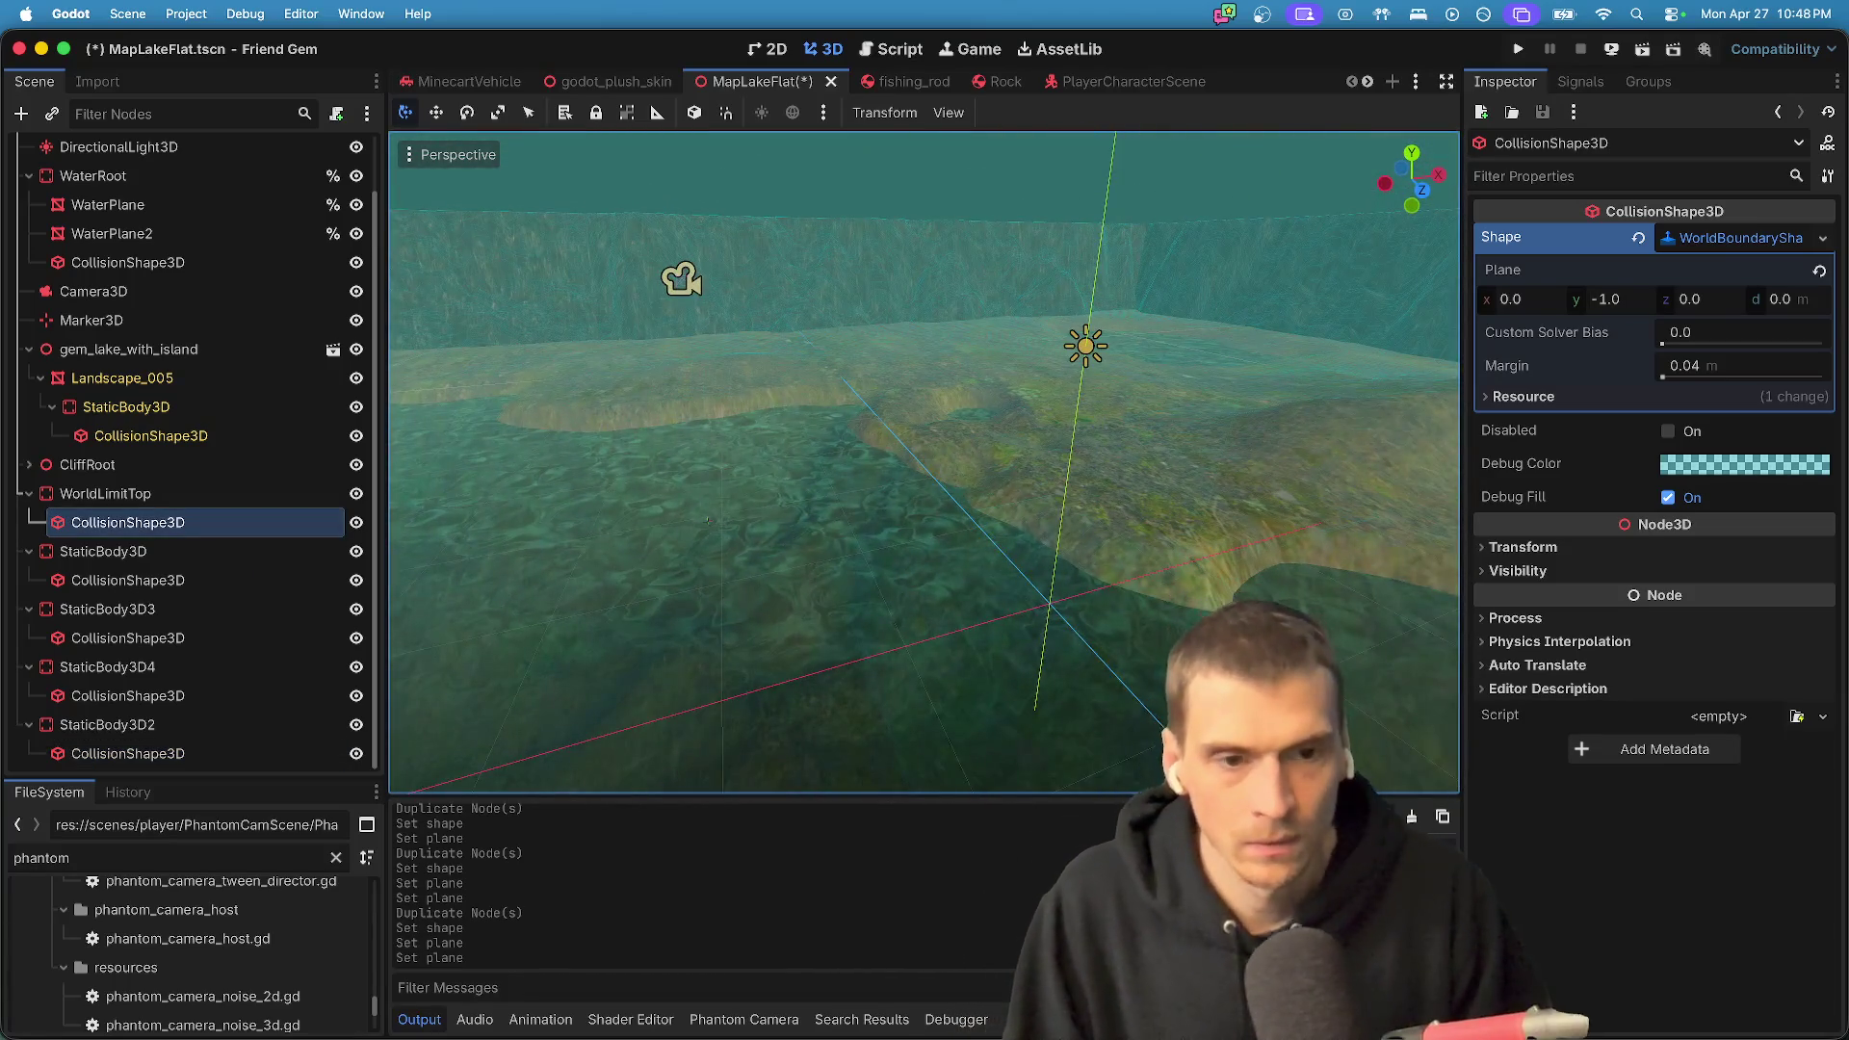
- Set the first wall's boundary plane y value to 0
left_click(252, 494)
left_click(206, 551)
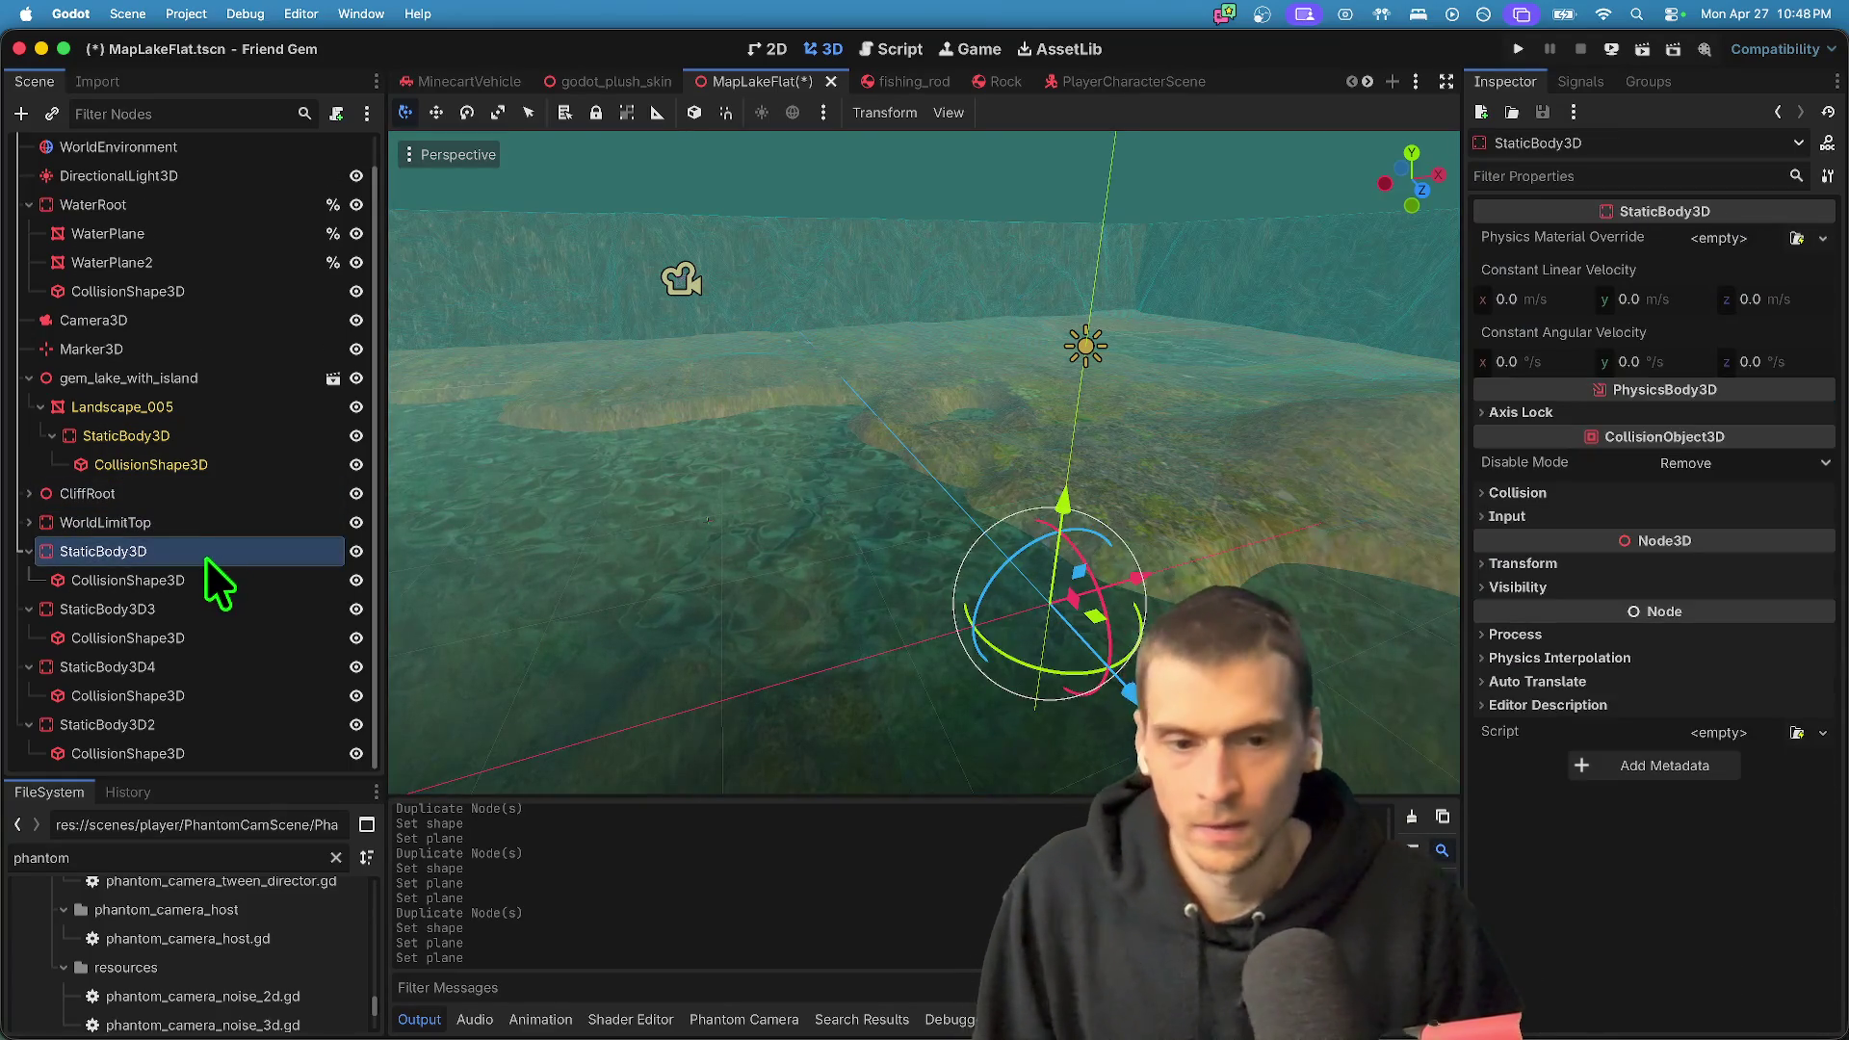
left_click(200, 570)
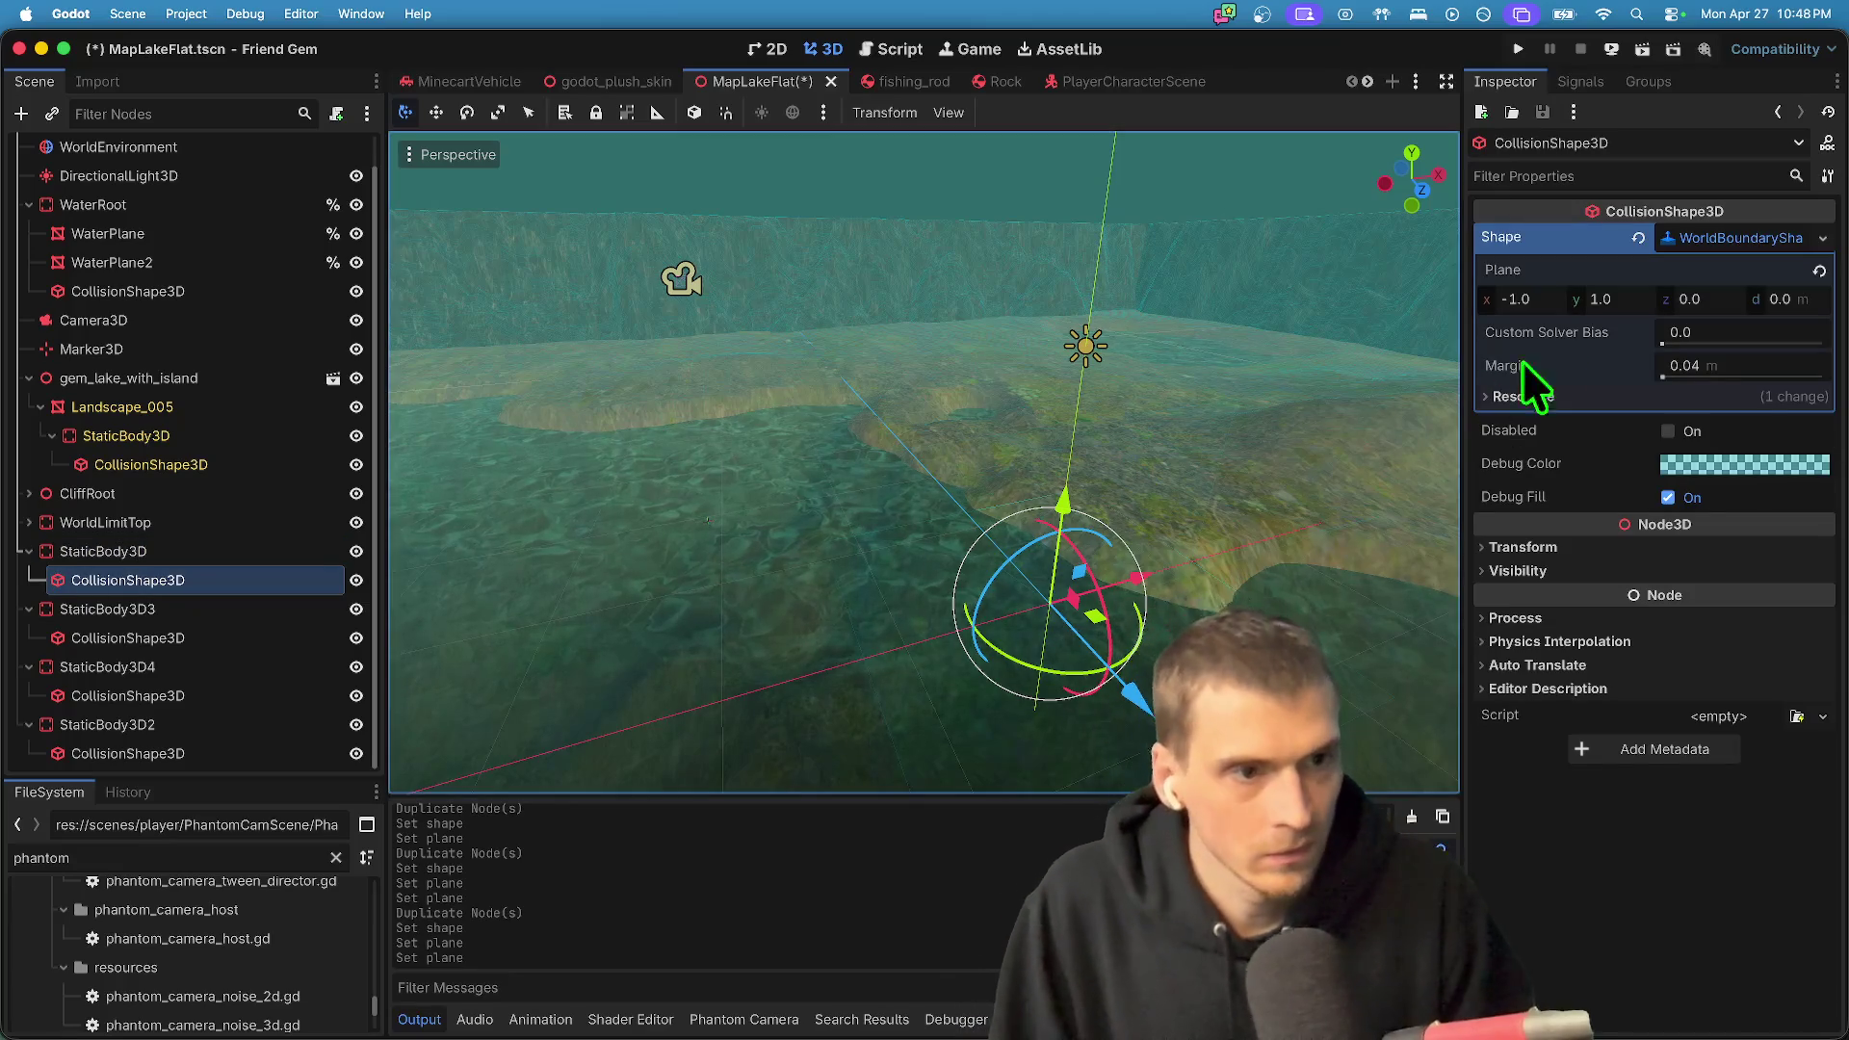
left_click(1602, 310)
type("0")
key("Return")
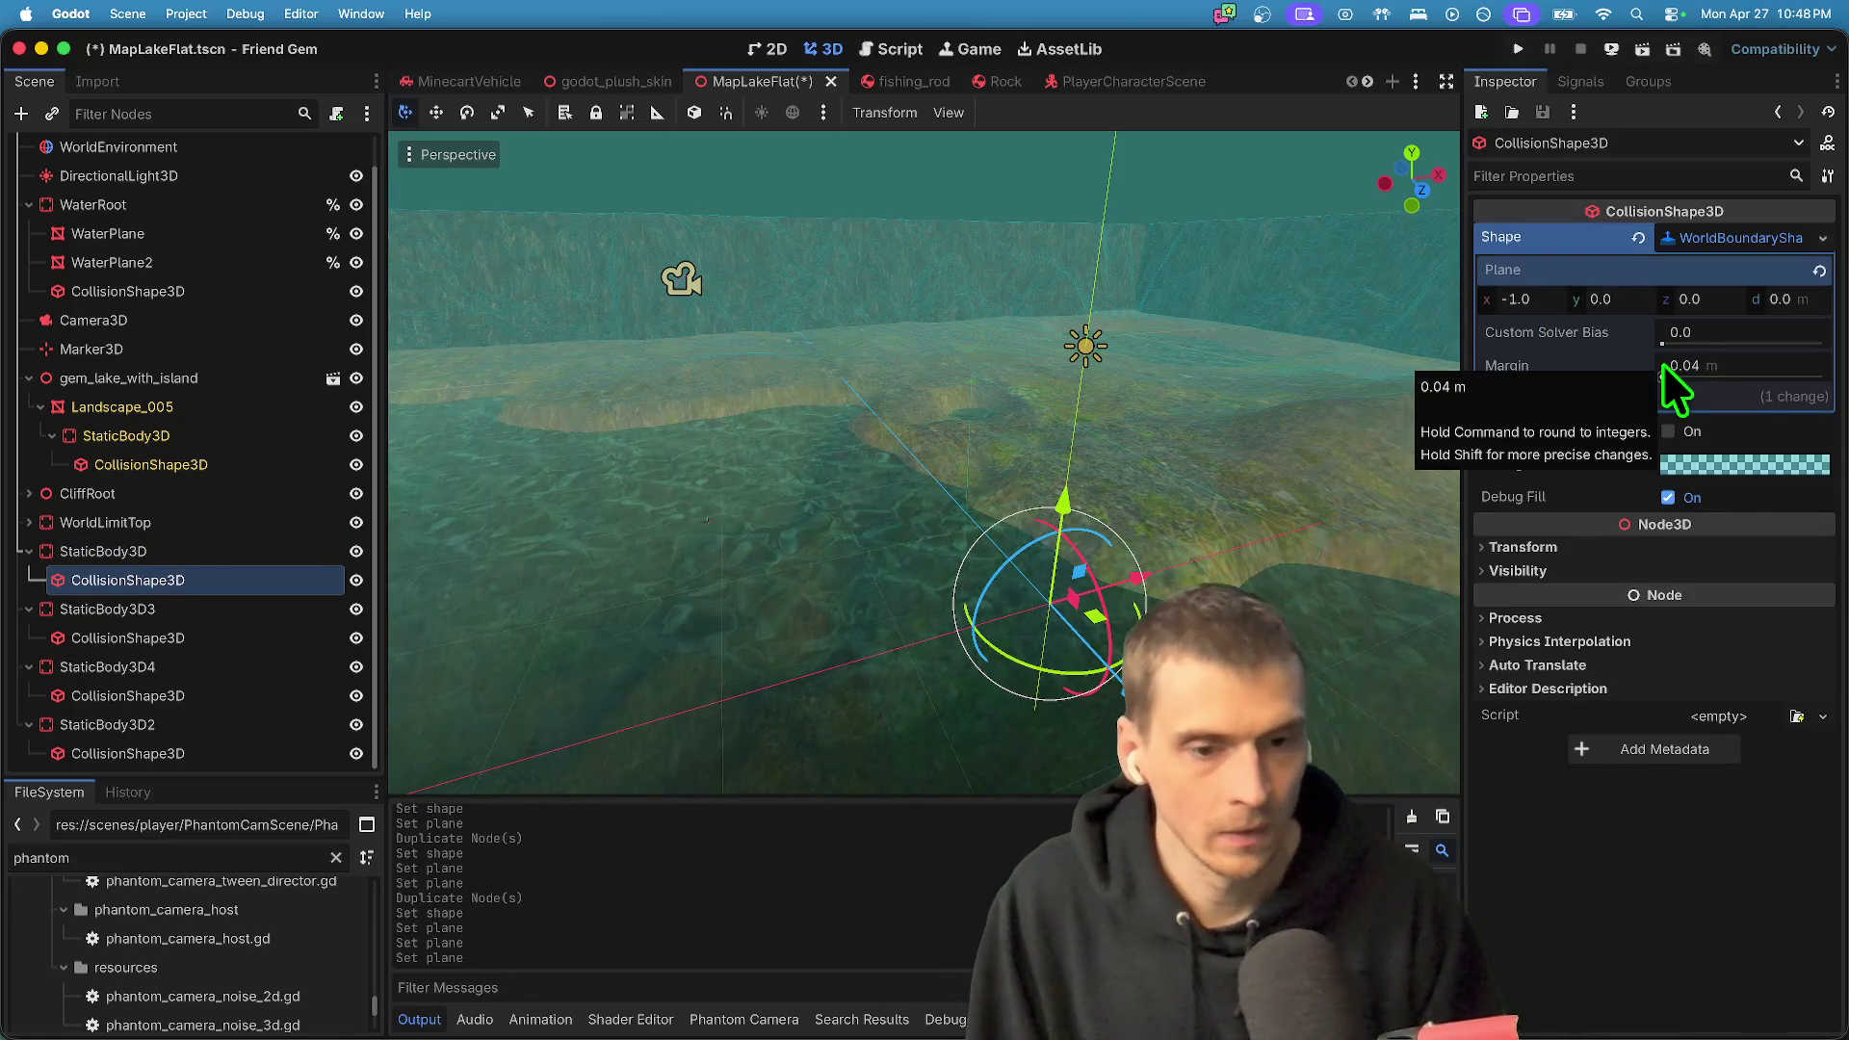
- Rename the first wall body to z
double_click(228, 563)
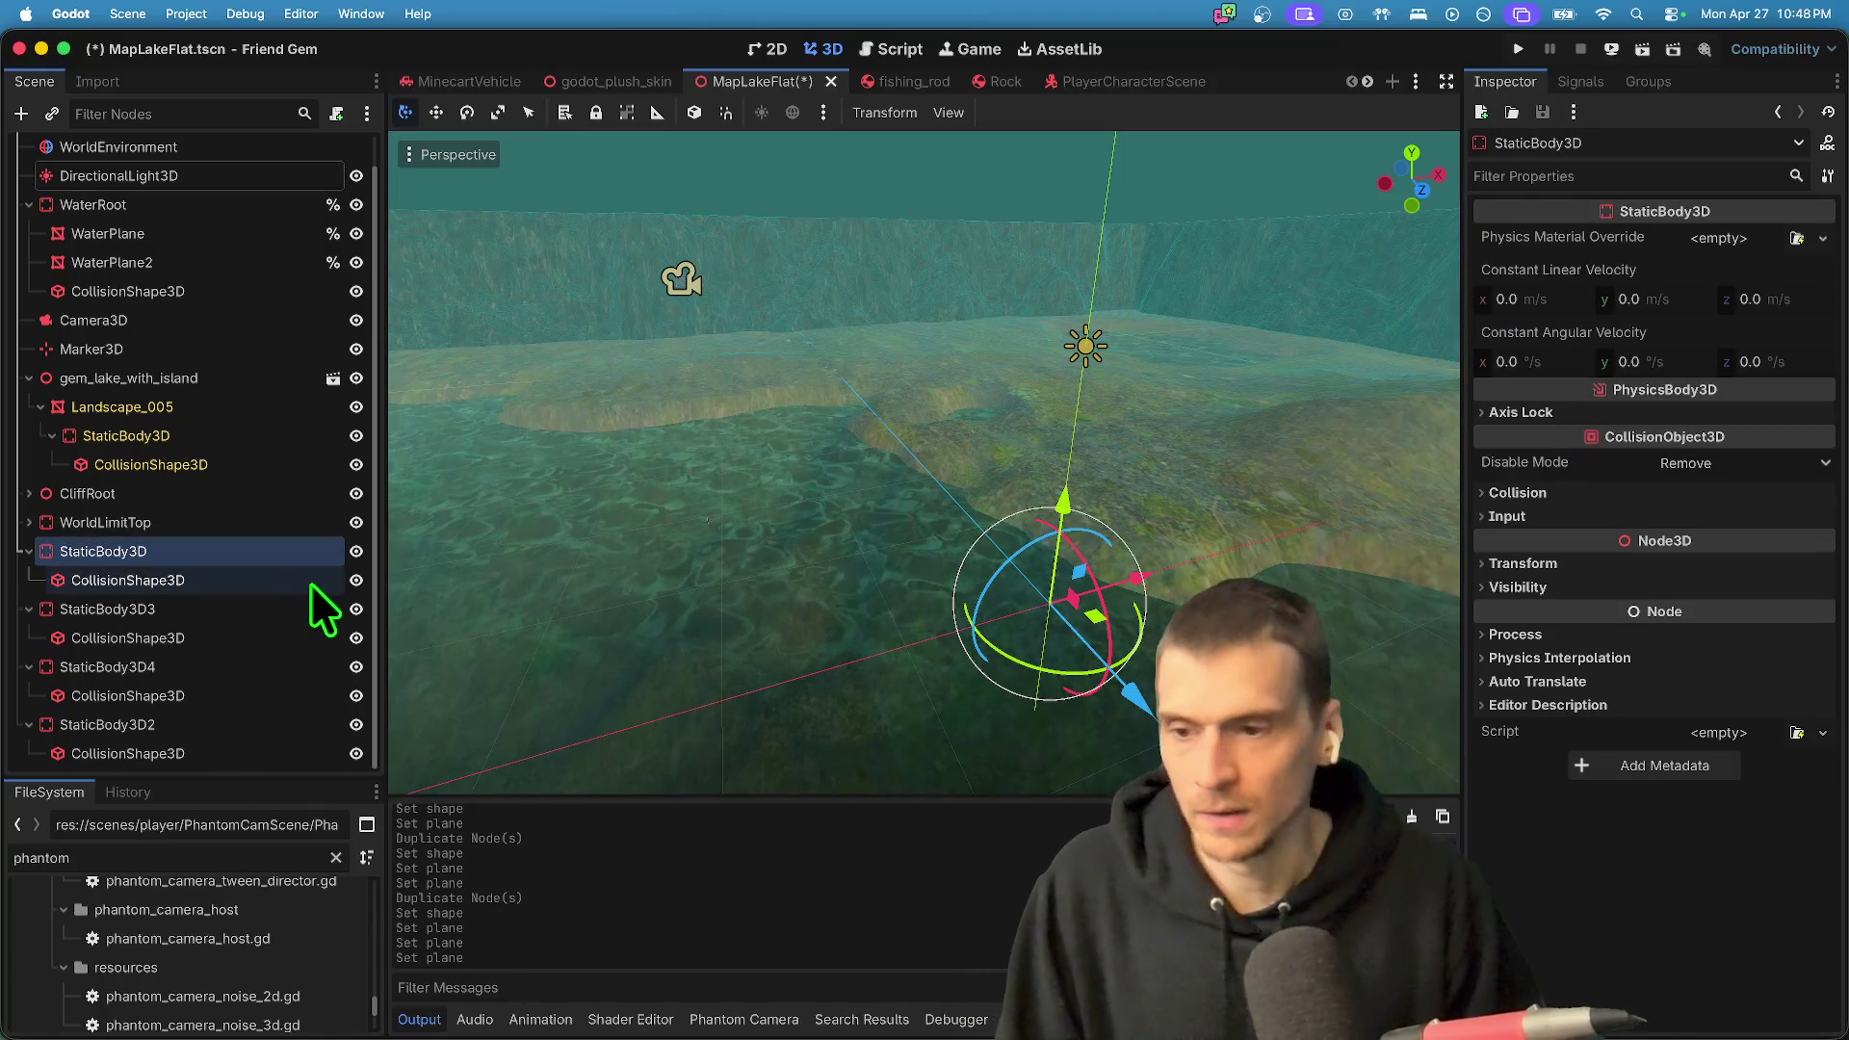
type("z")
double_click(260, 609)
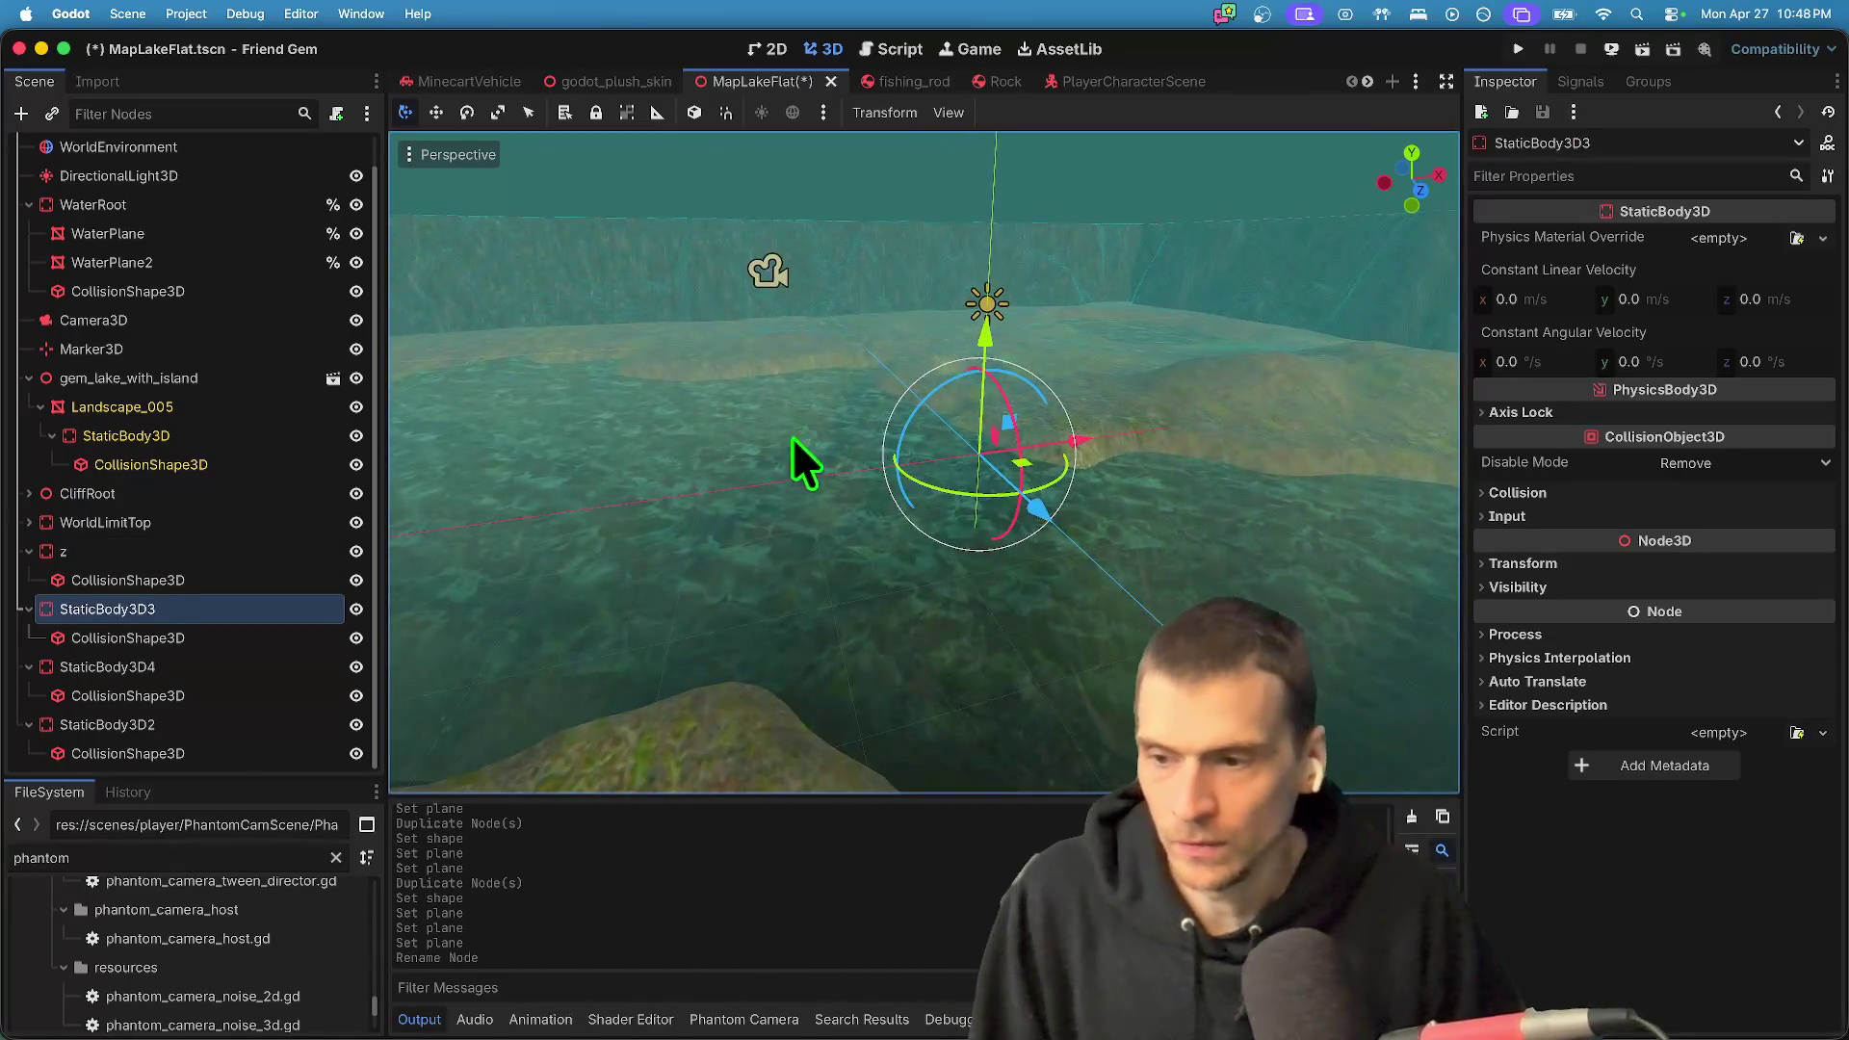
- Set the third wall's plane y to 0 and compare it with wall z's plane
left_click(241, 638)
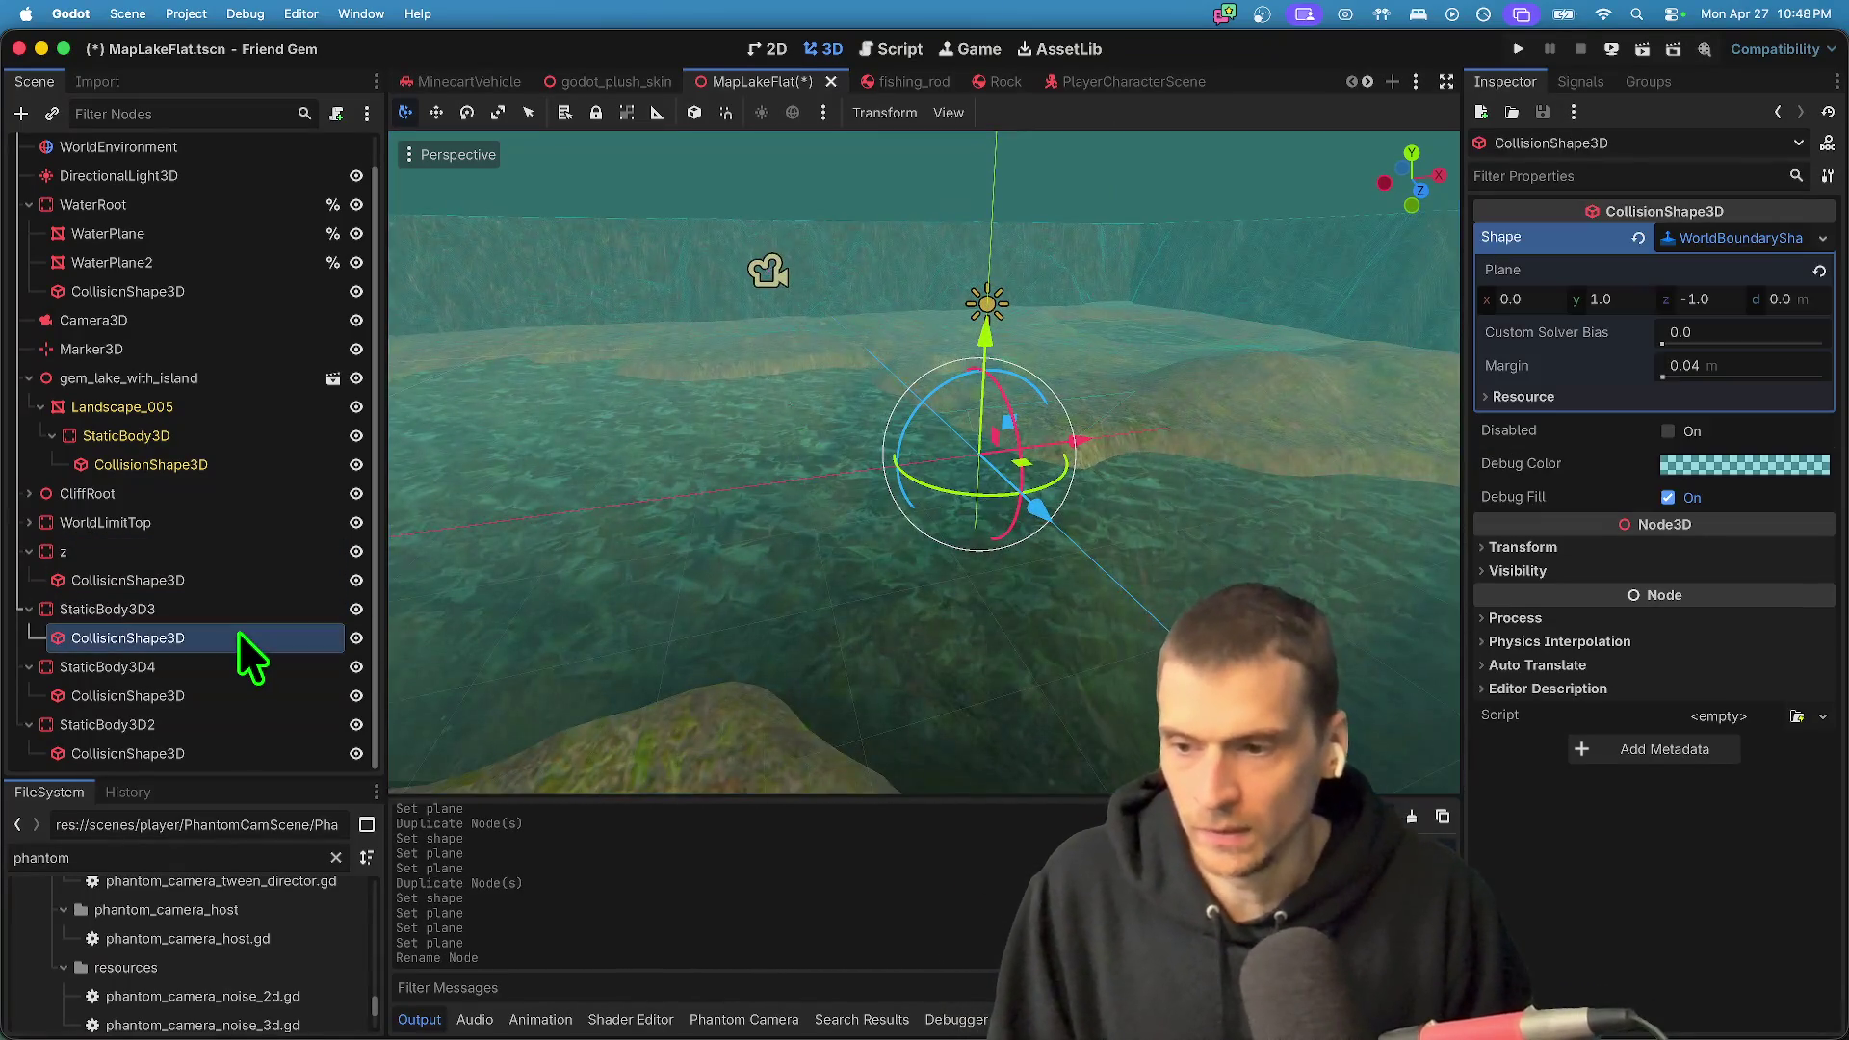
left_click(1601, 299)
type("0")
key("Return")
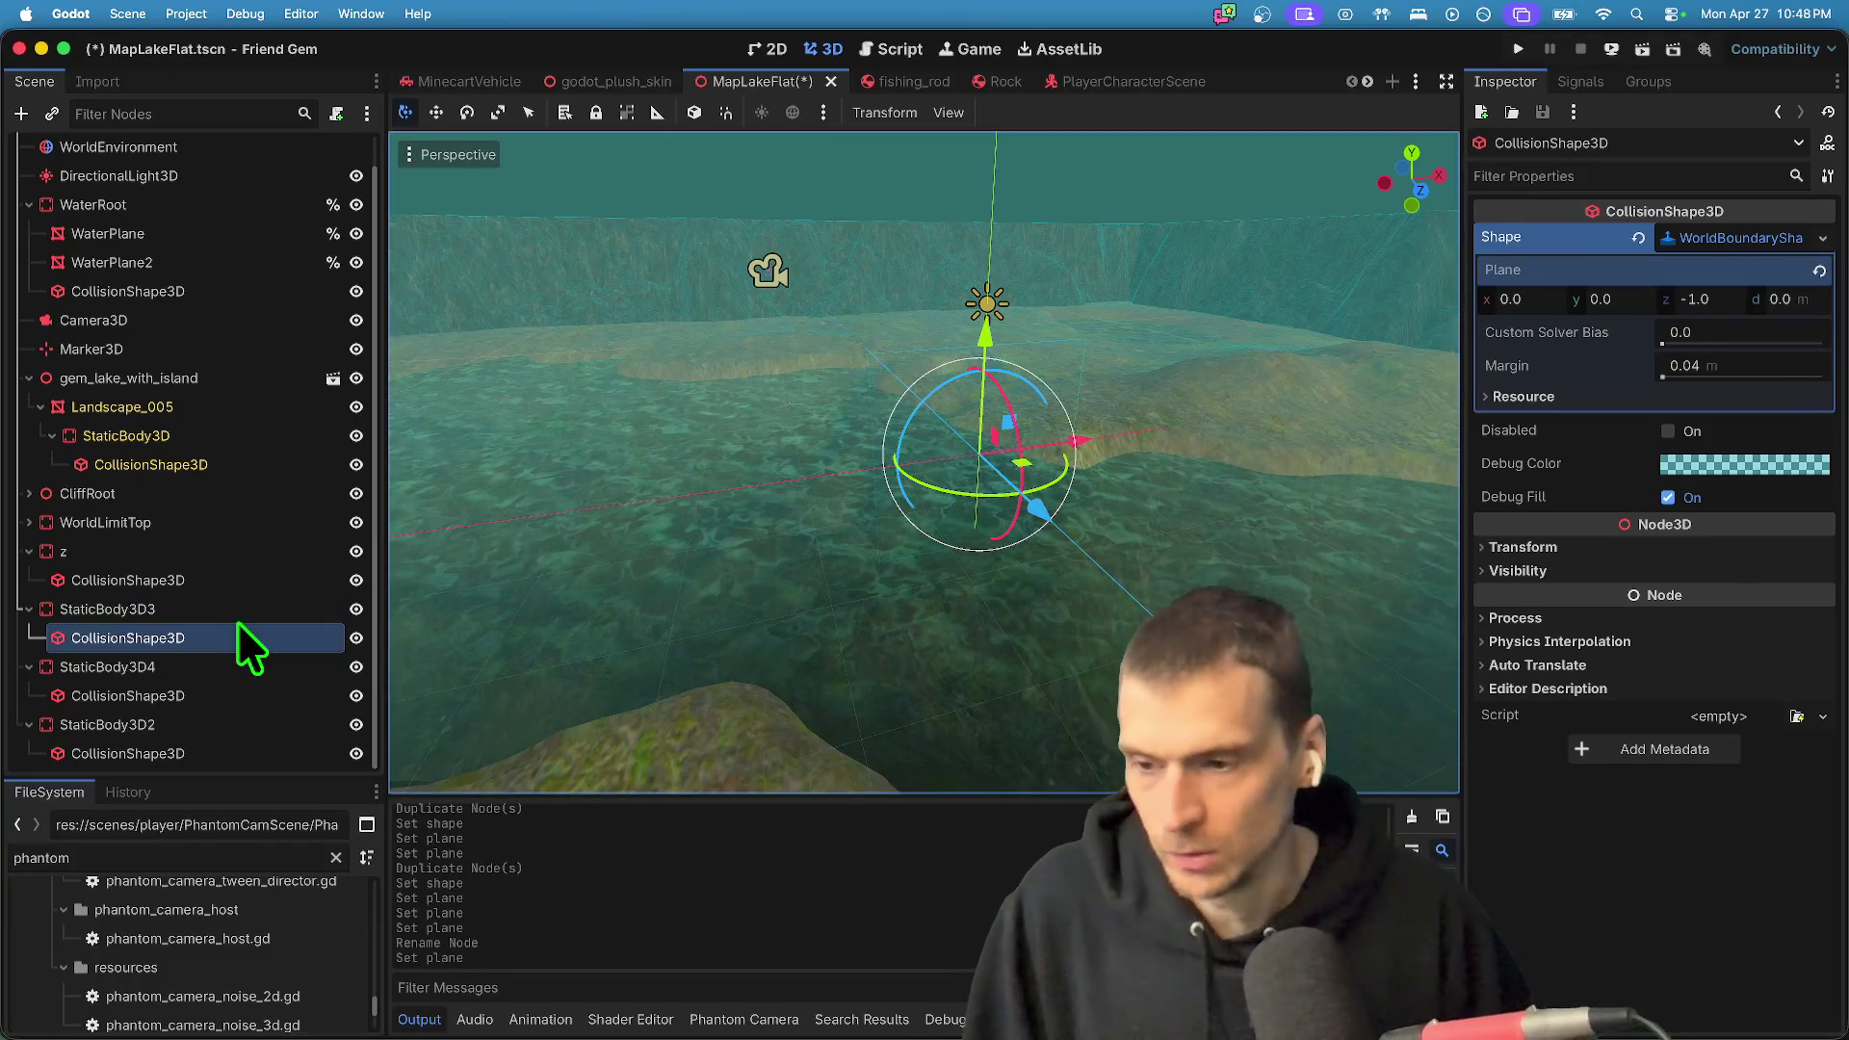
left_click(204, 580)
left_click(204, 638)
left_click(211, 587)
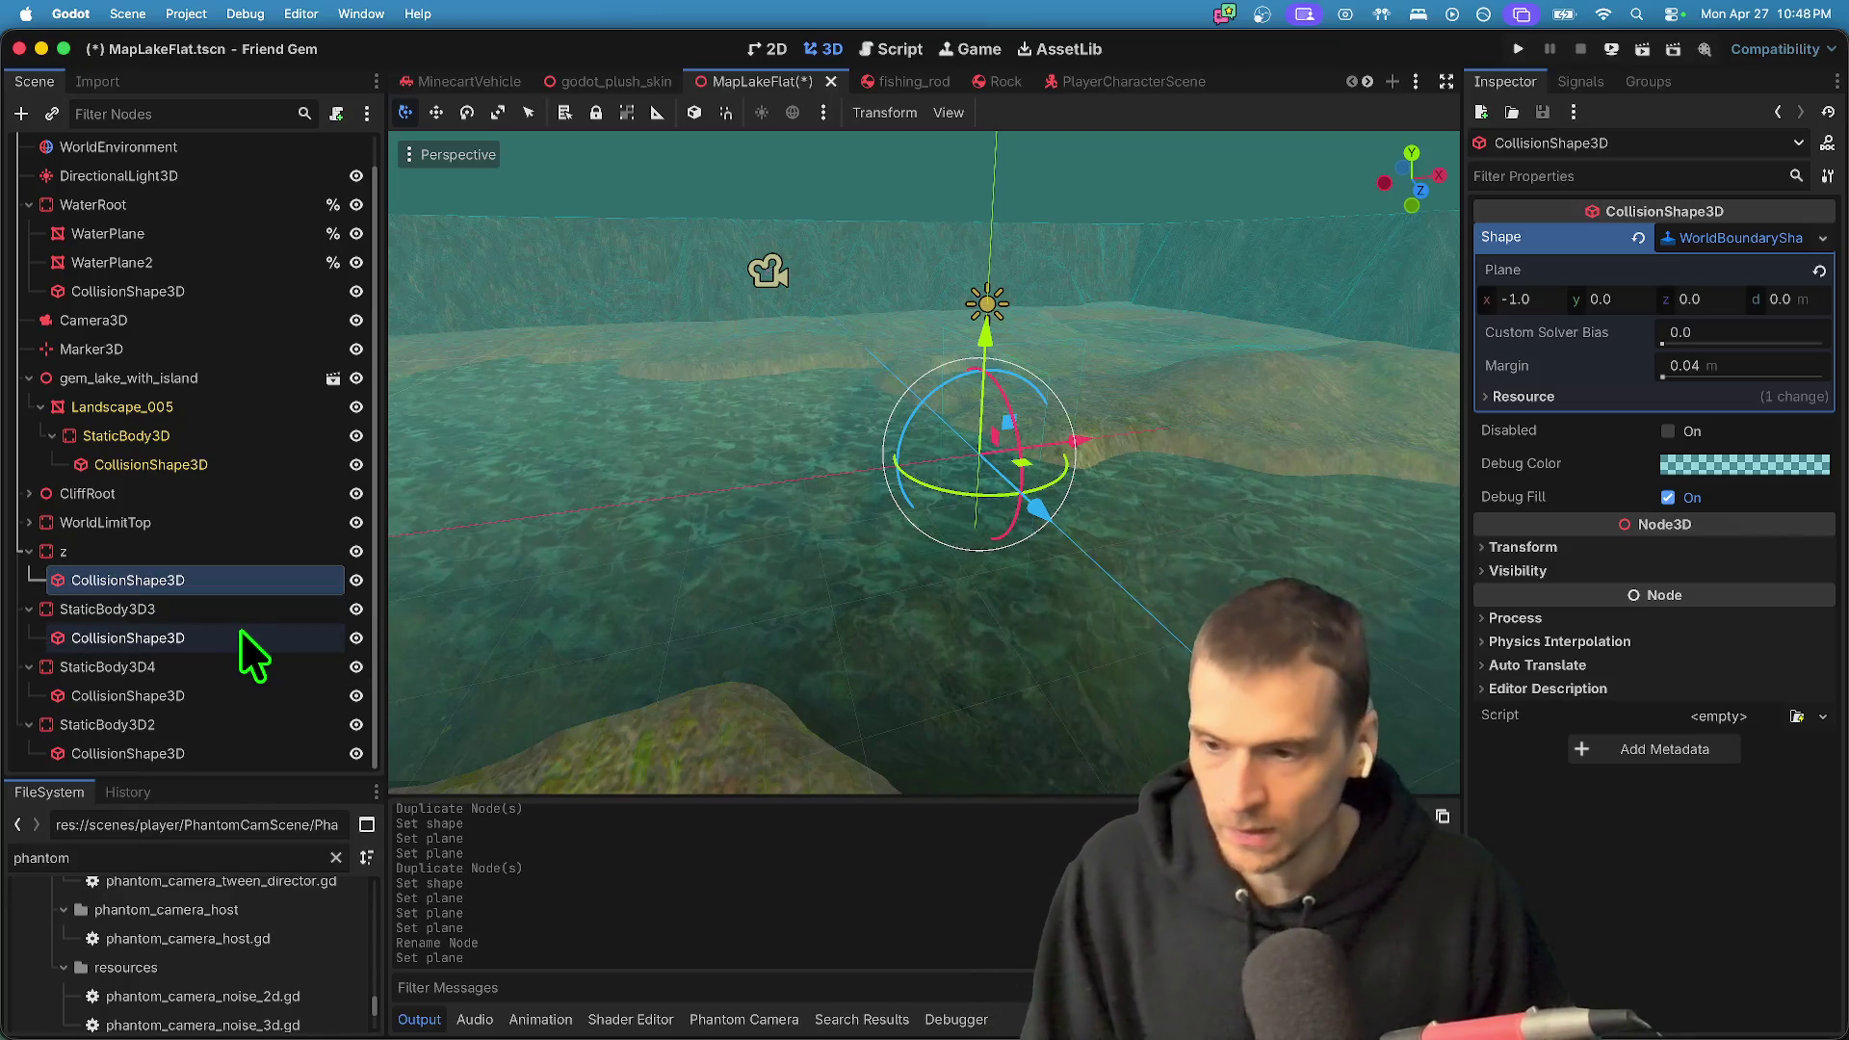
left_click(238, 631)
- Set the second wall's boundary plane y value to 0
left_click(240, 611)
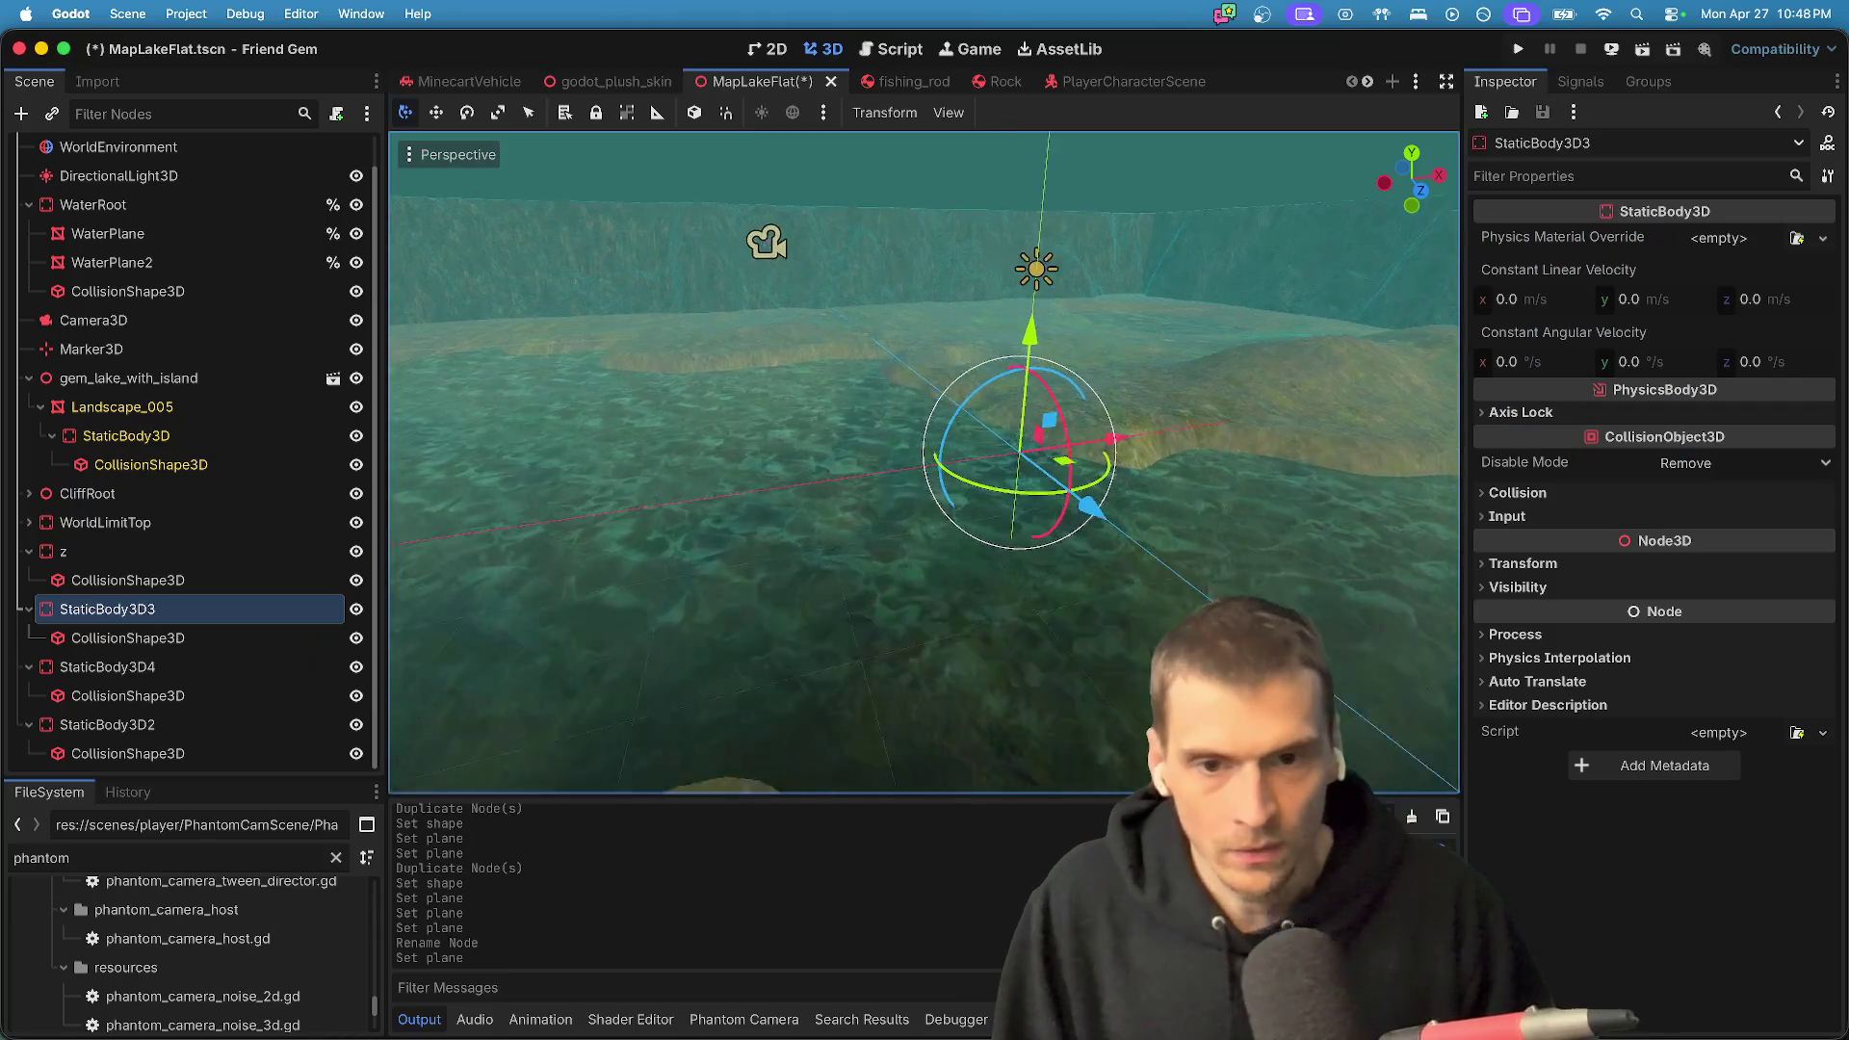
left_click(160, 697)
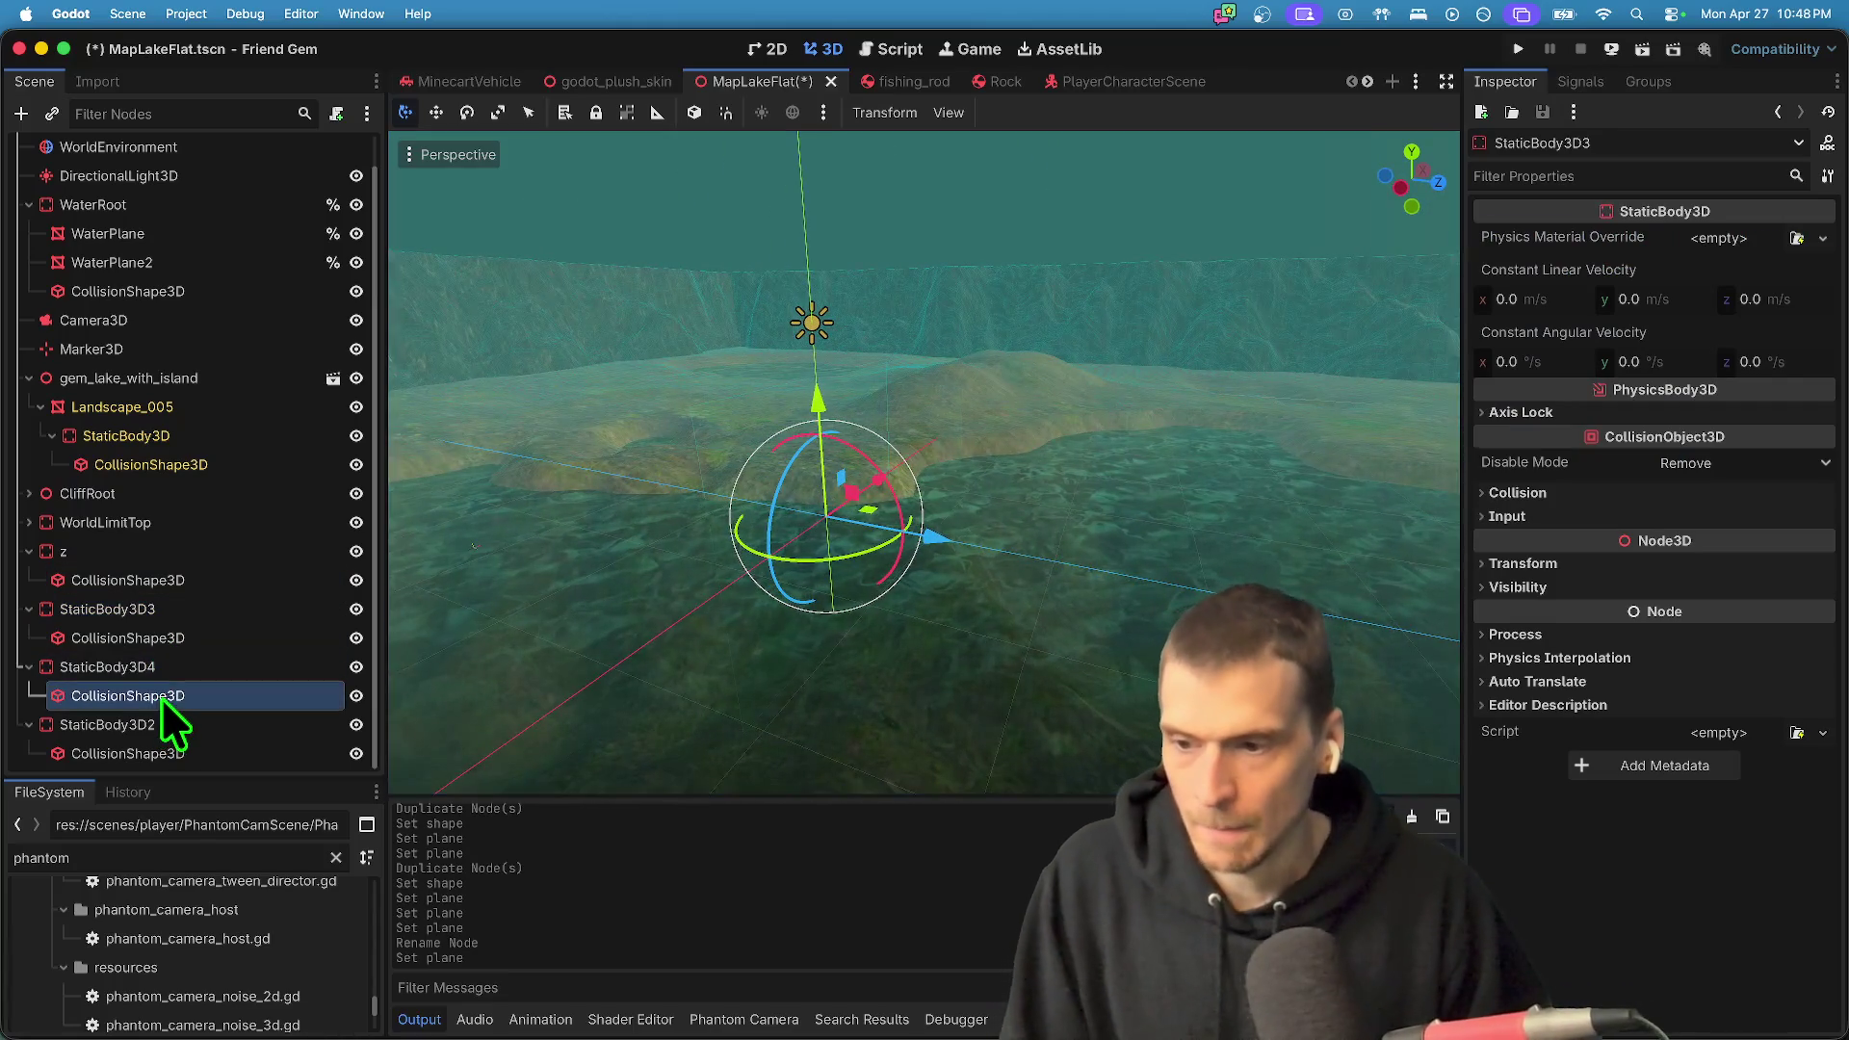
left_click(160, 756)
left_click(1631, 299)
type("0")
key("Return")
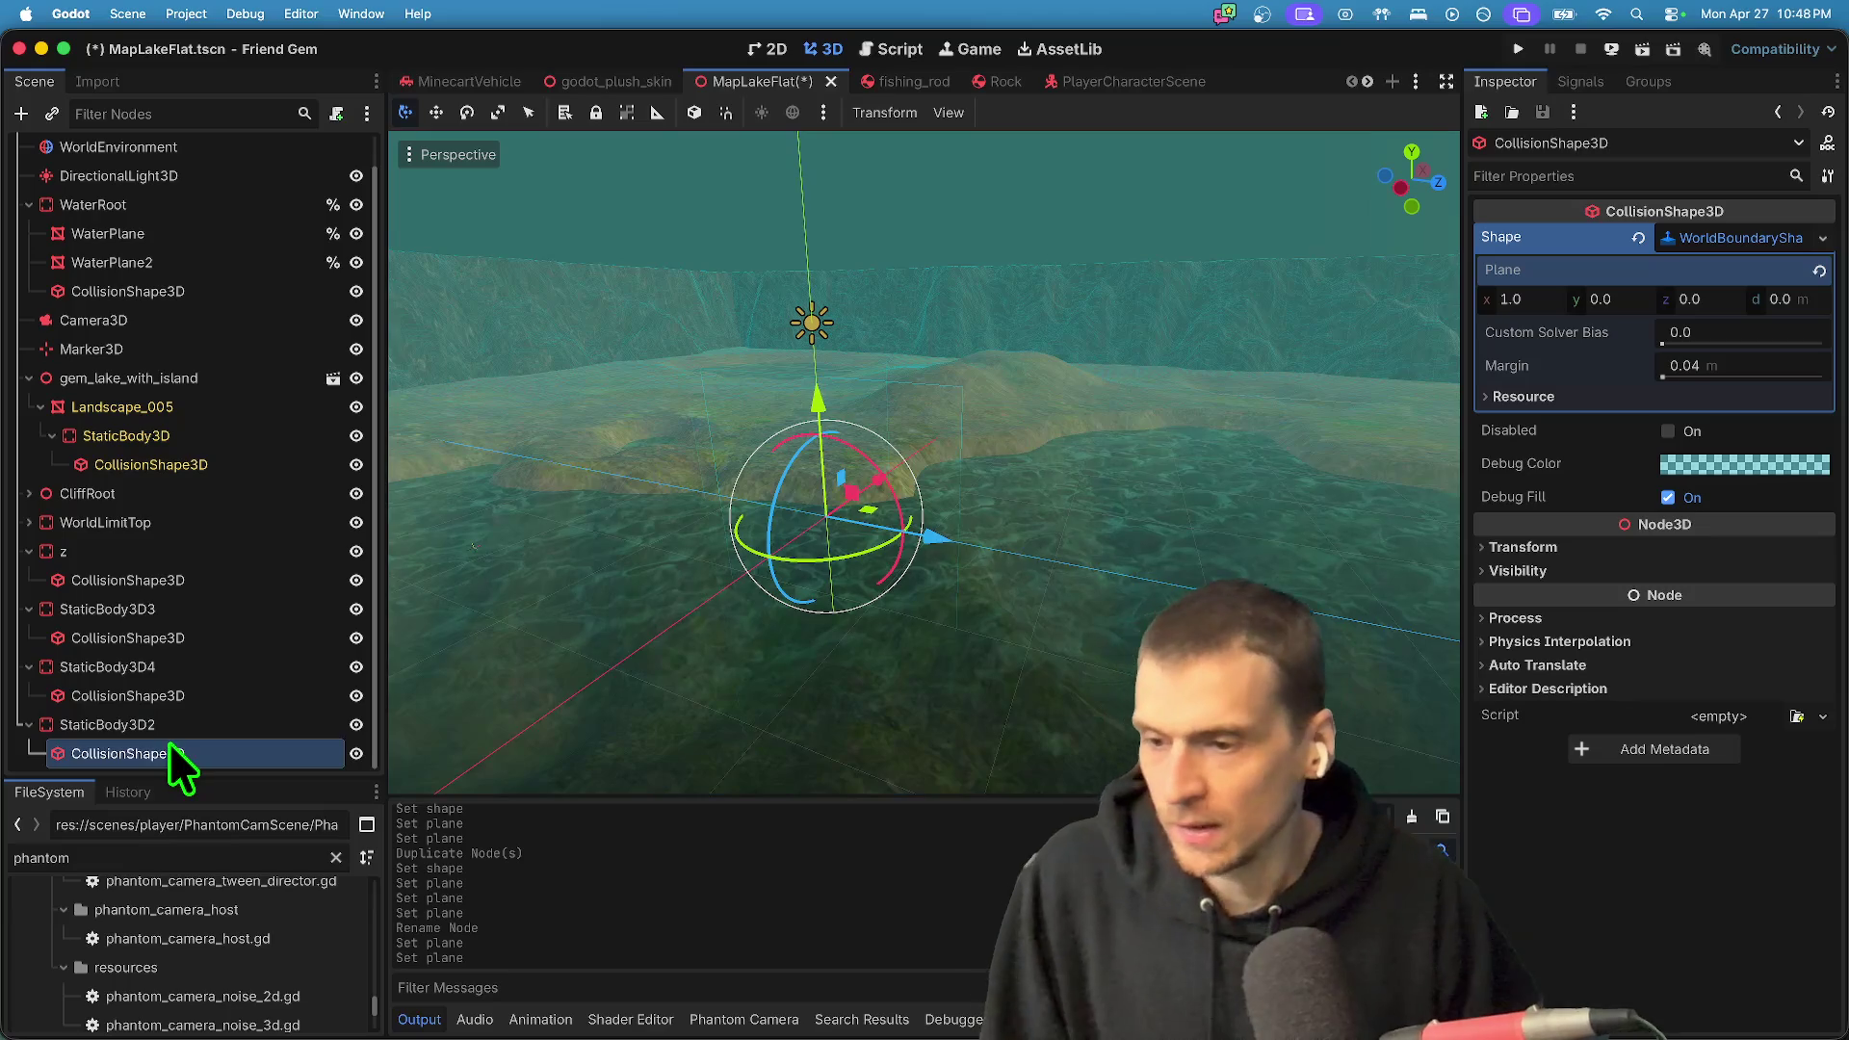
- Rename wall z to x and StaticBody3D3 to x2
left_click(235, 558)
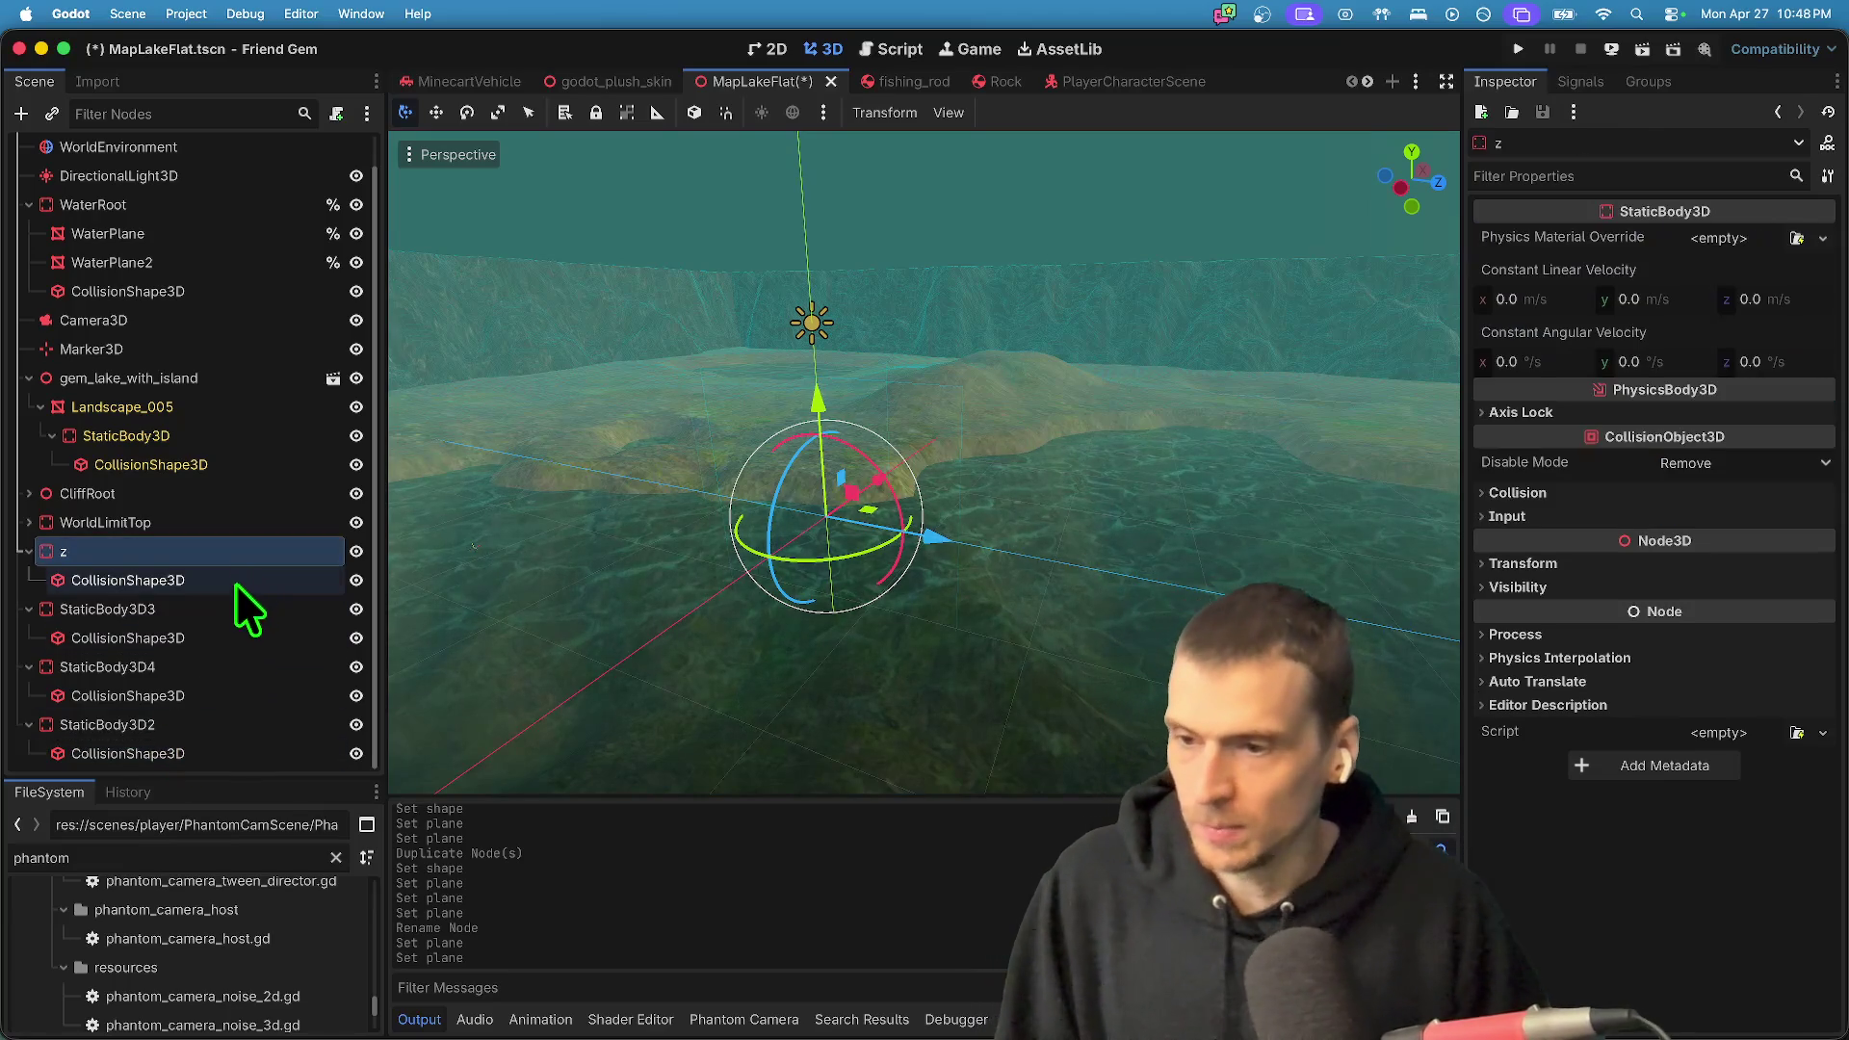
double_click(228, 606)
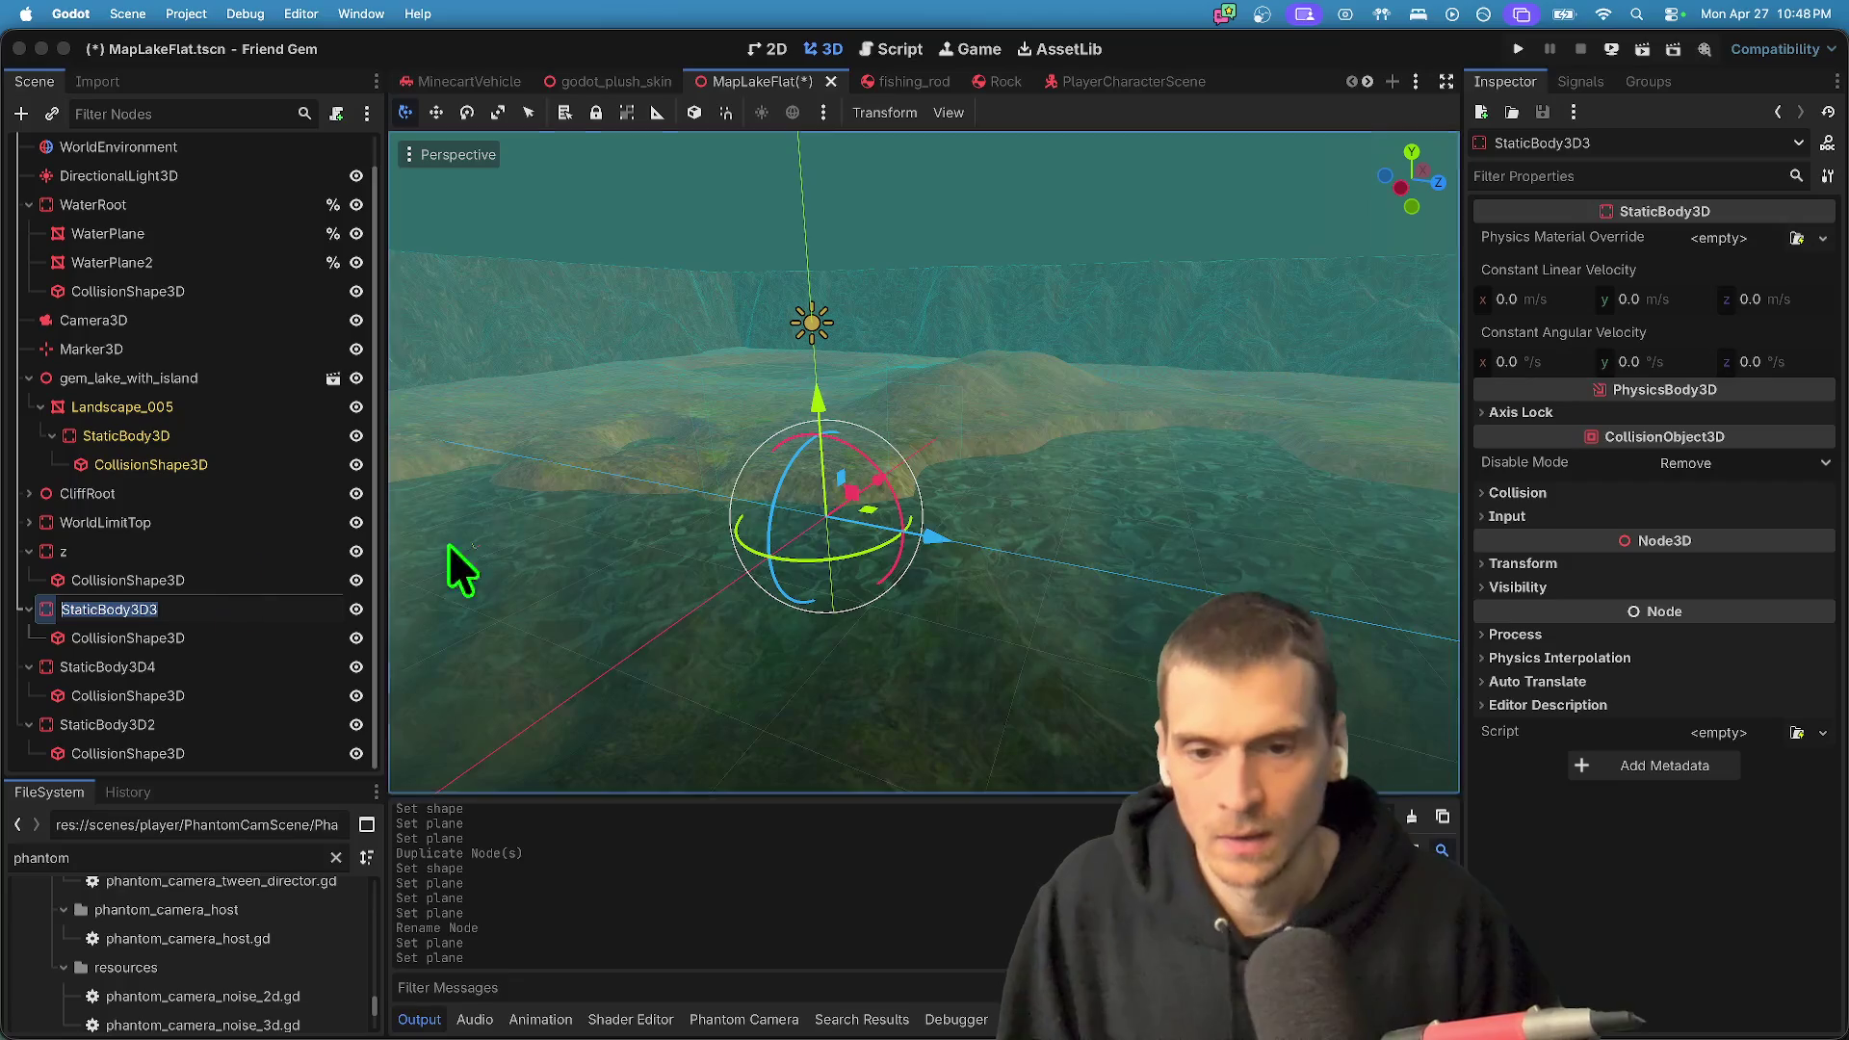
left_click(148, 549)
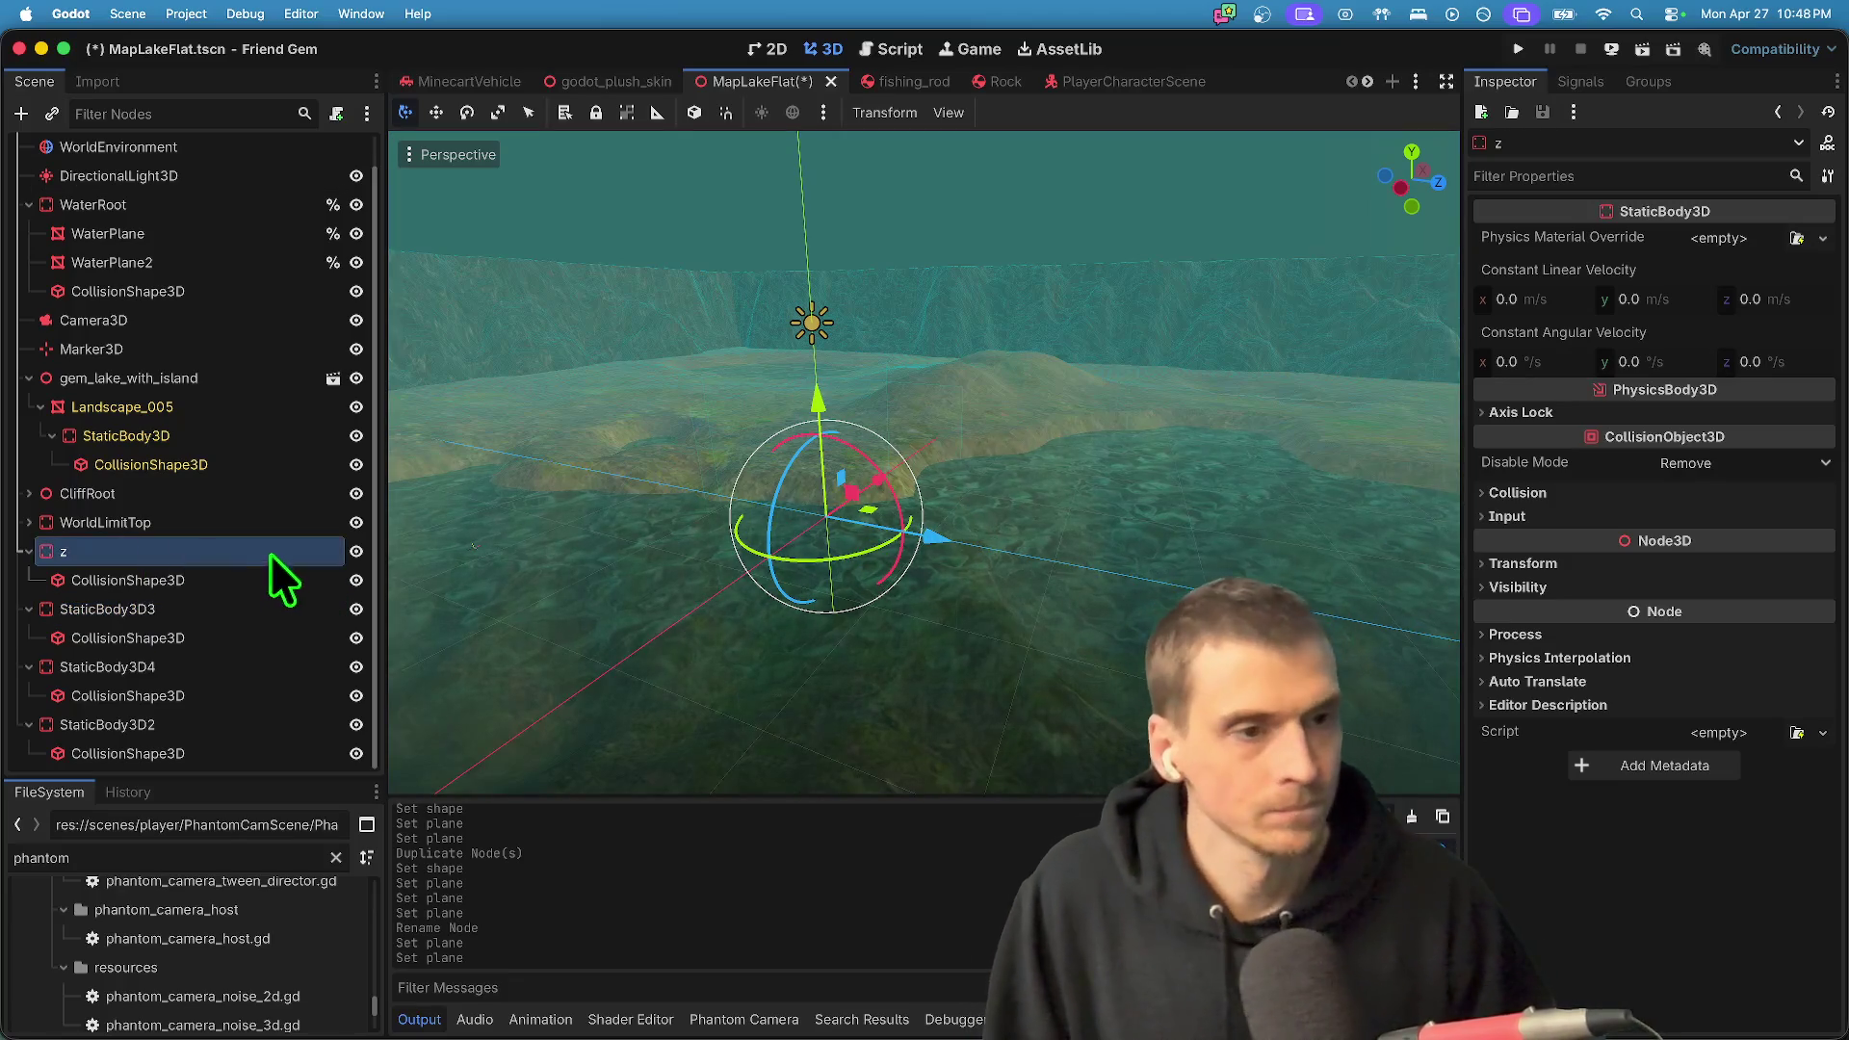
left_click(250, 582)
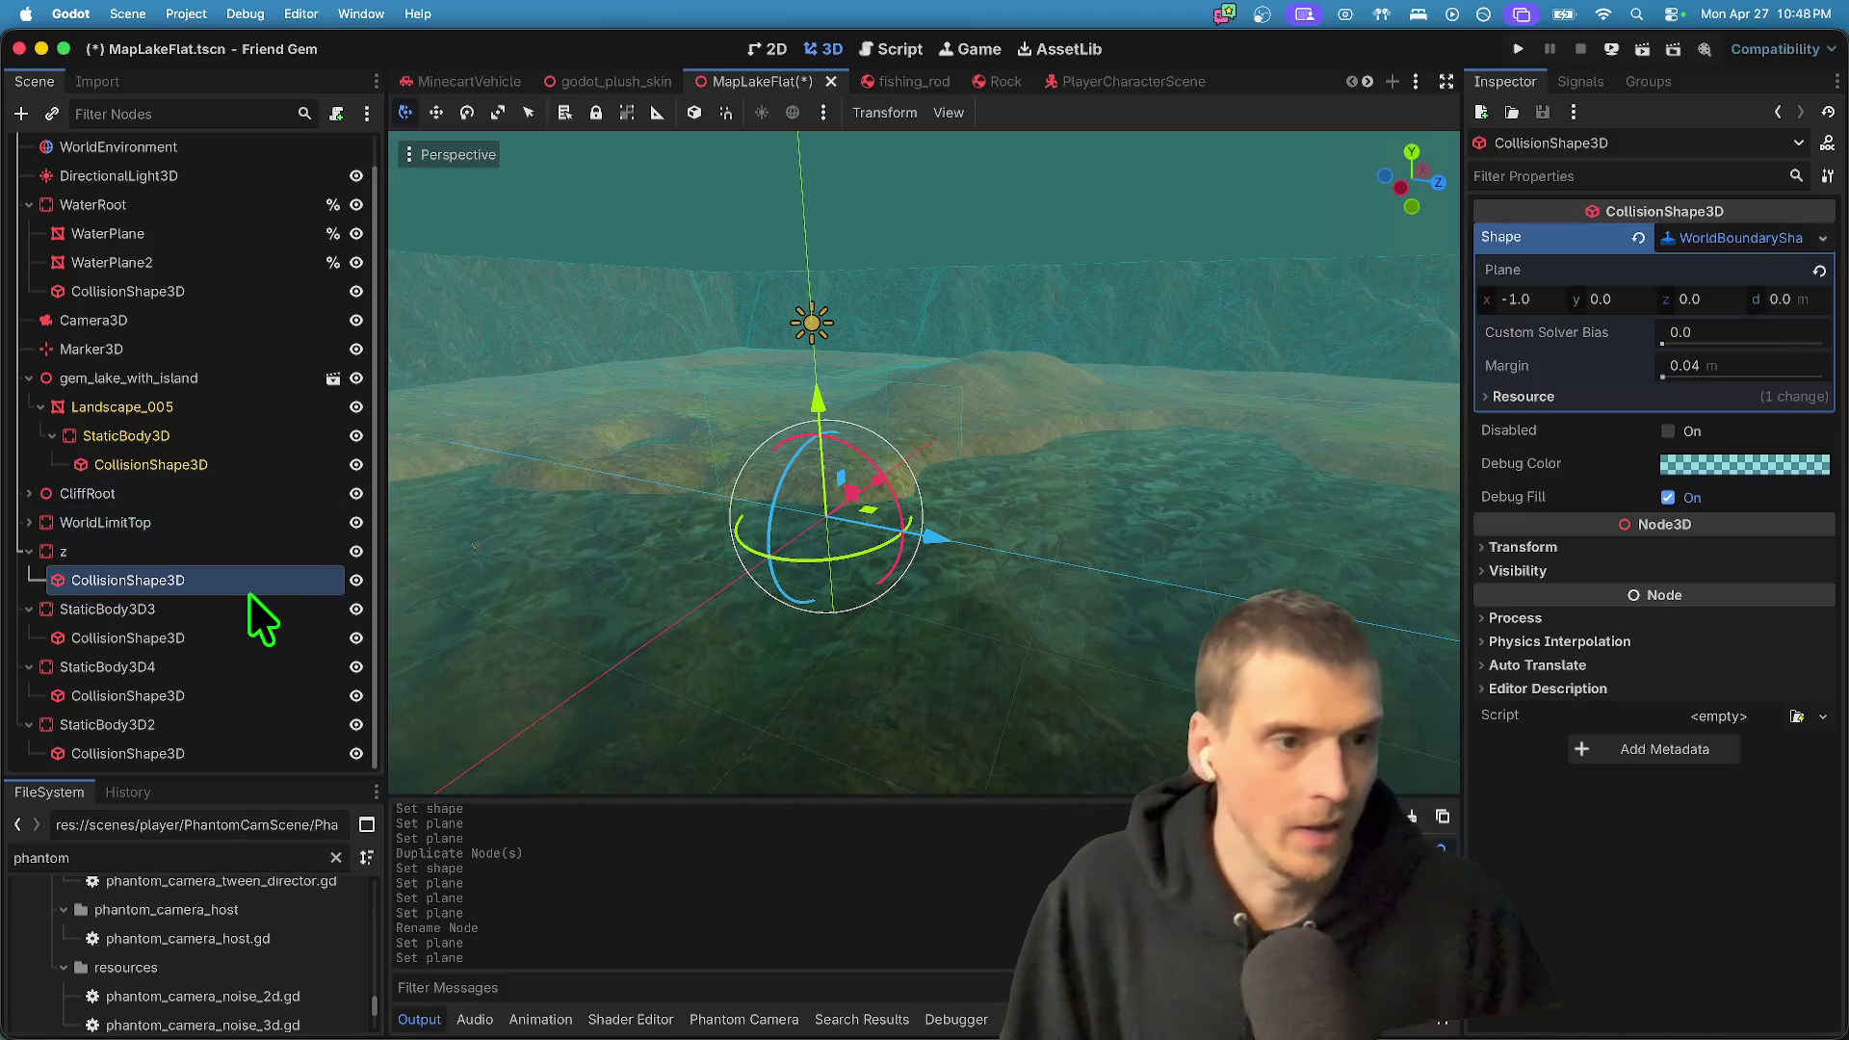
double_click(218, 555)
type("x")
left_click(189, 609)
double_click(189, 609)
type("x2")
key("Return")
- Rename StaticBody3D4 to z and StaticBody3D2 to z2
left_click(191, 661)
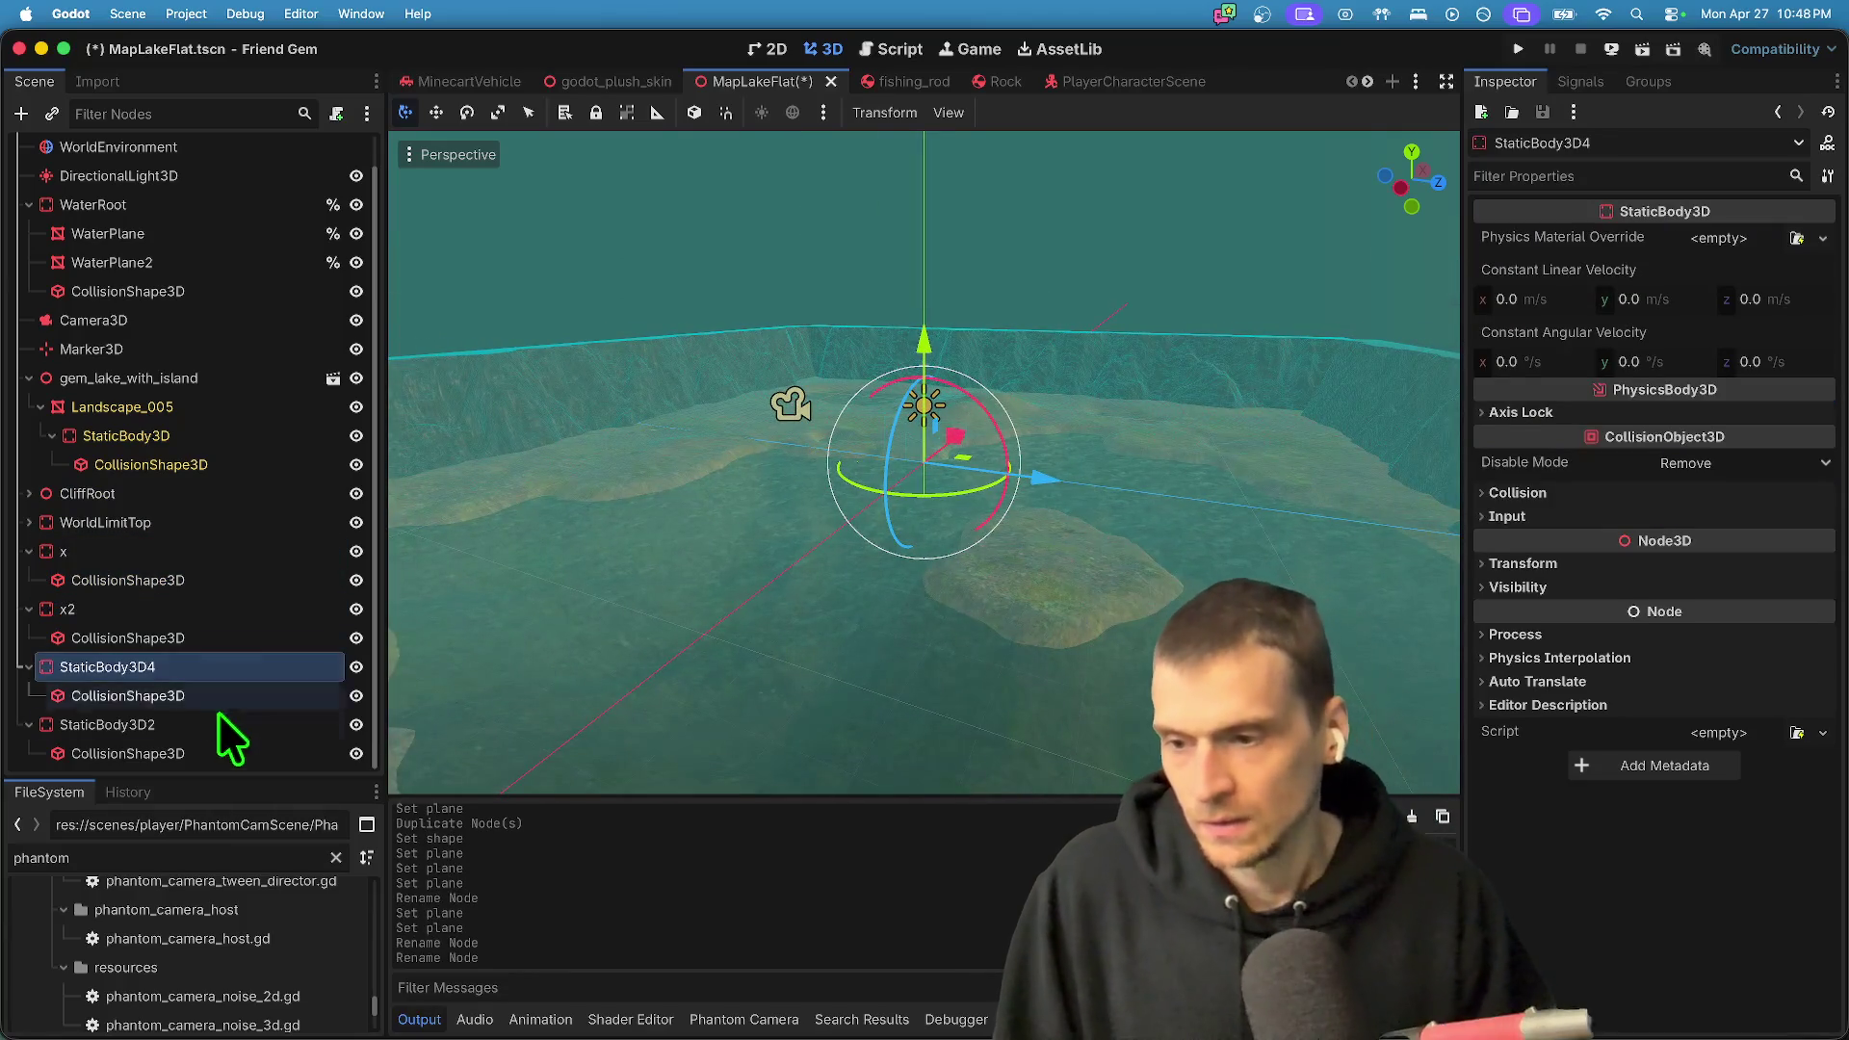
double_click(187, 656)
type("z")
left_click(204, 726)
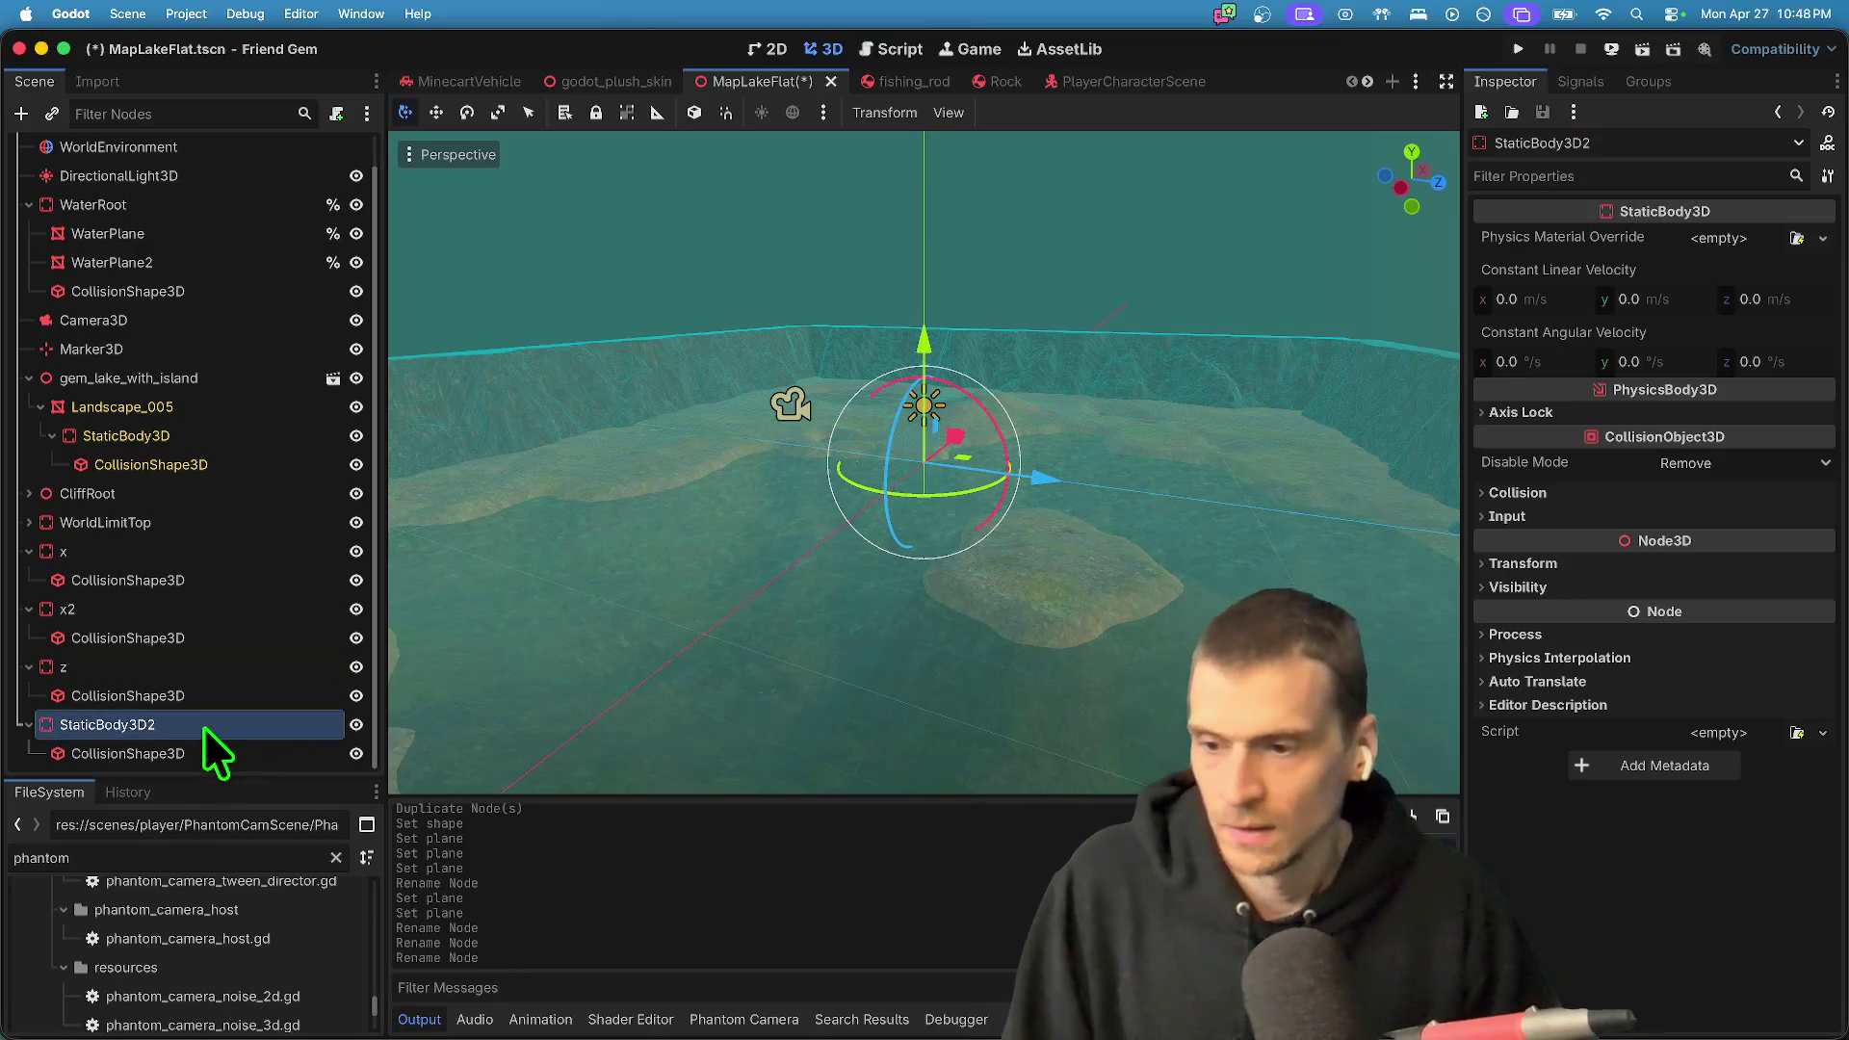
double_click(206, 728)
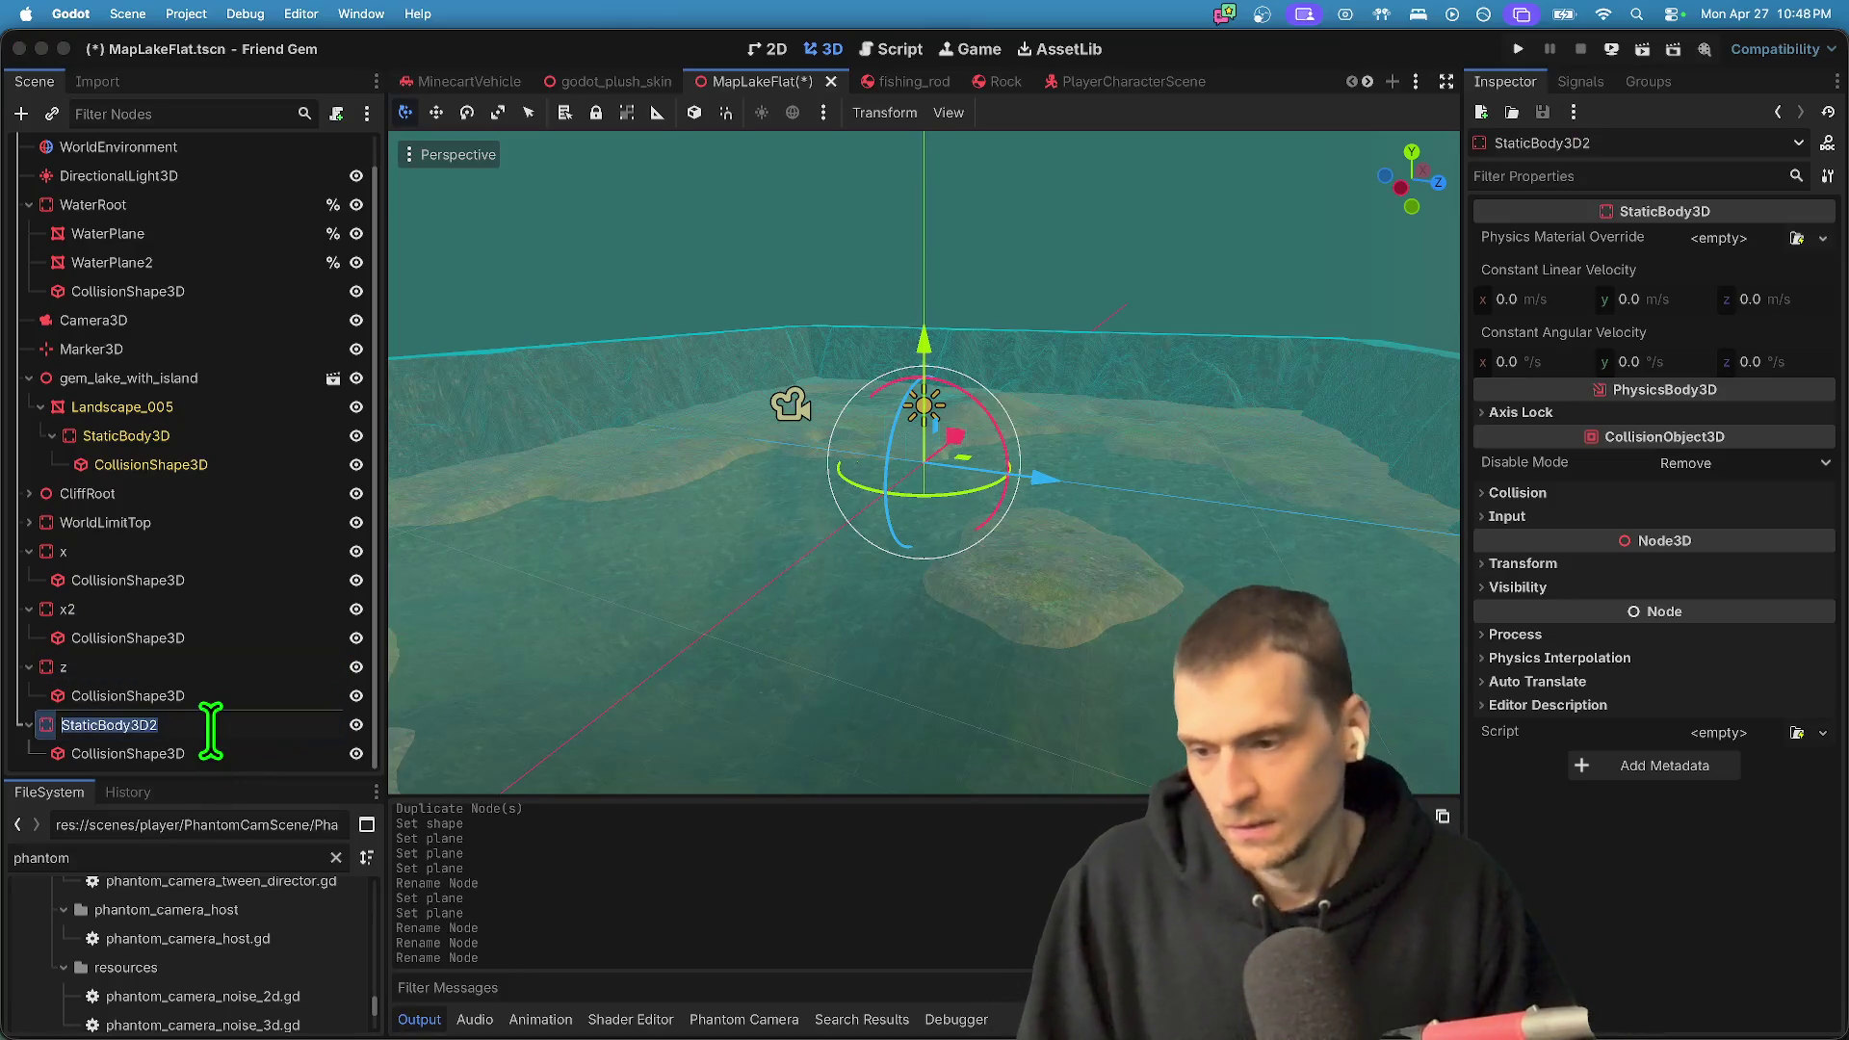
left_click(206, 549)
key("Left")
- Frame wall x in the viewport and select its collision shape
key("f")
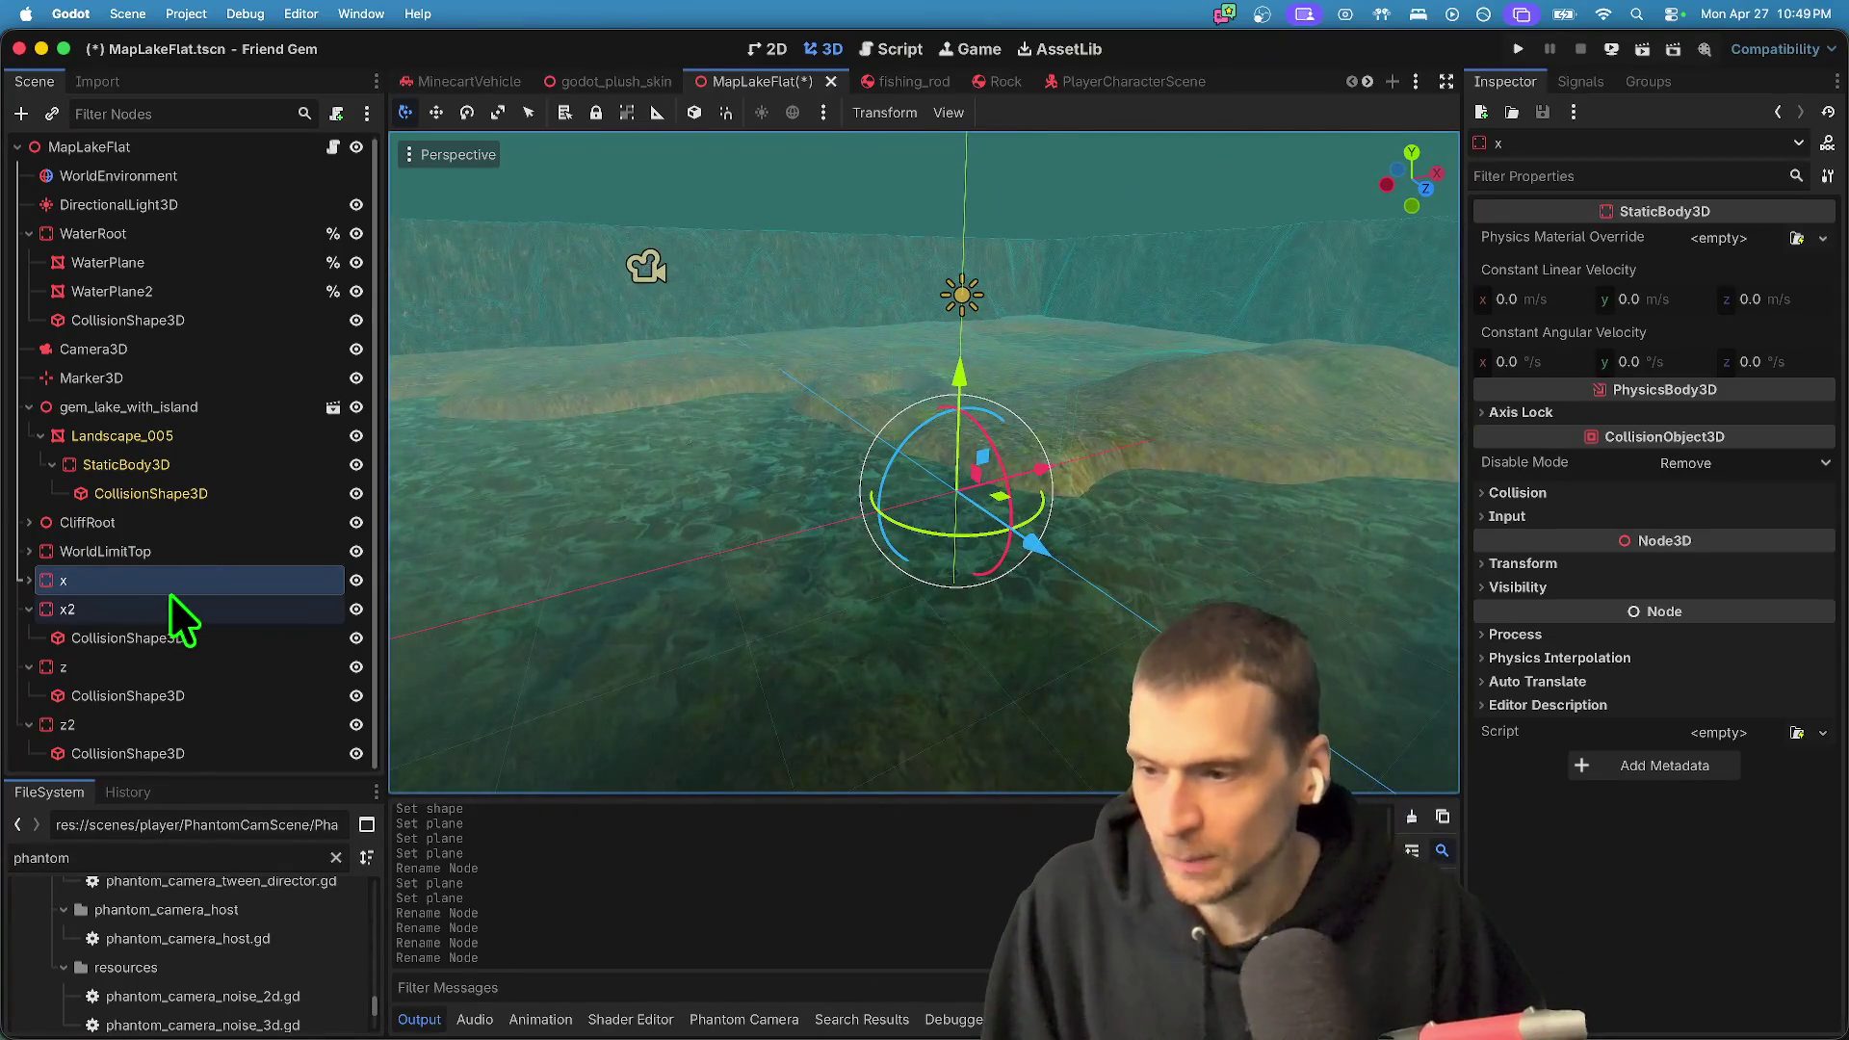
left_click(175, 605)
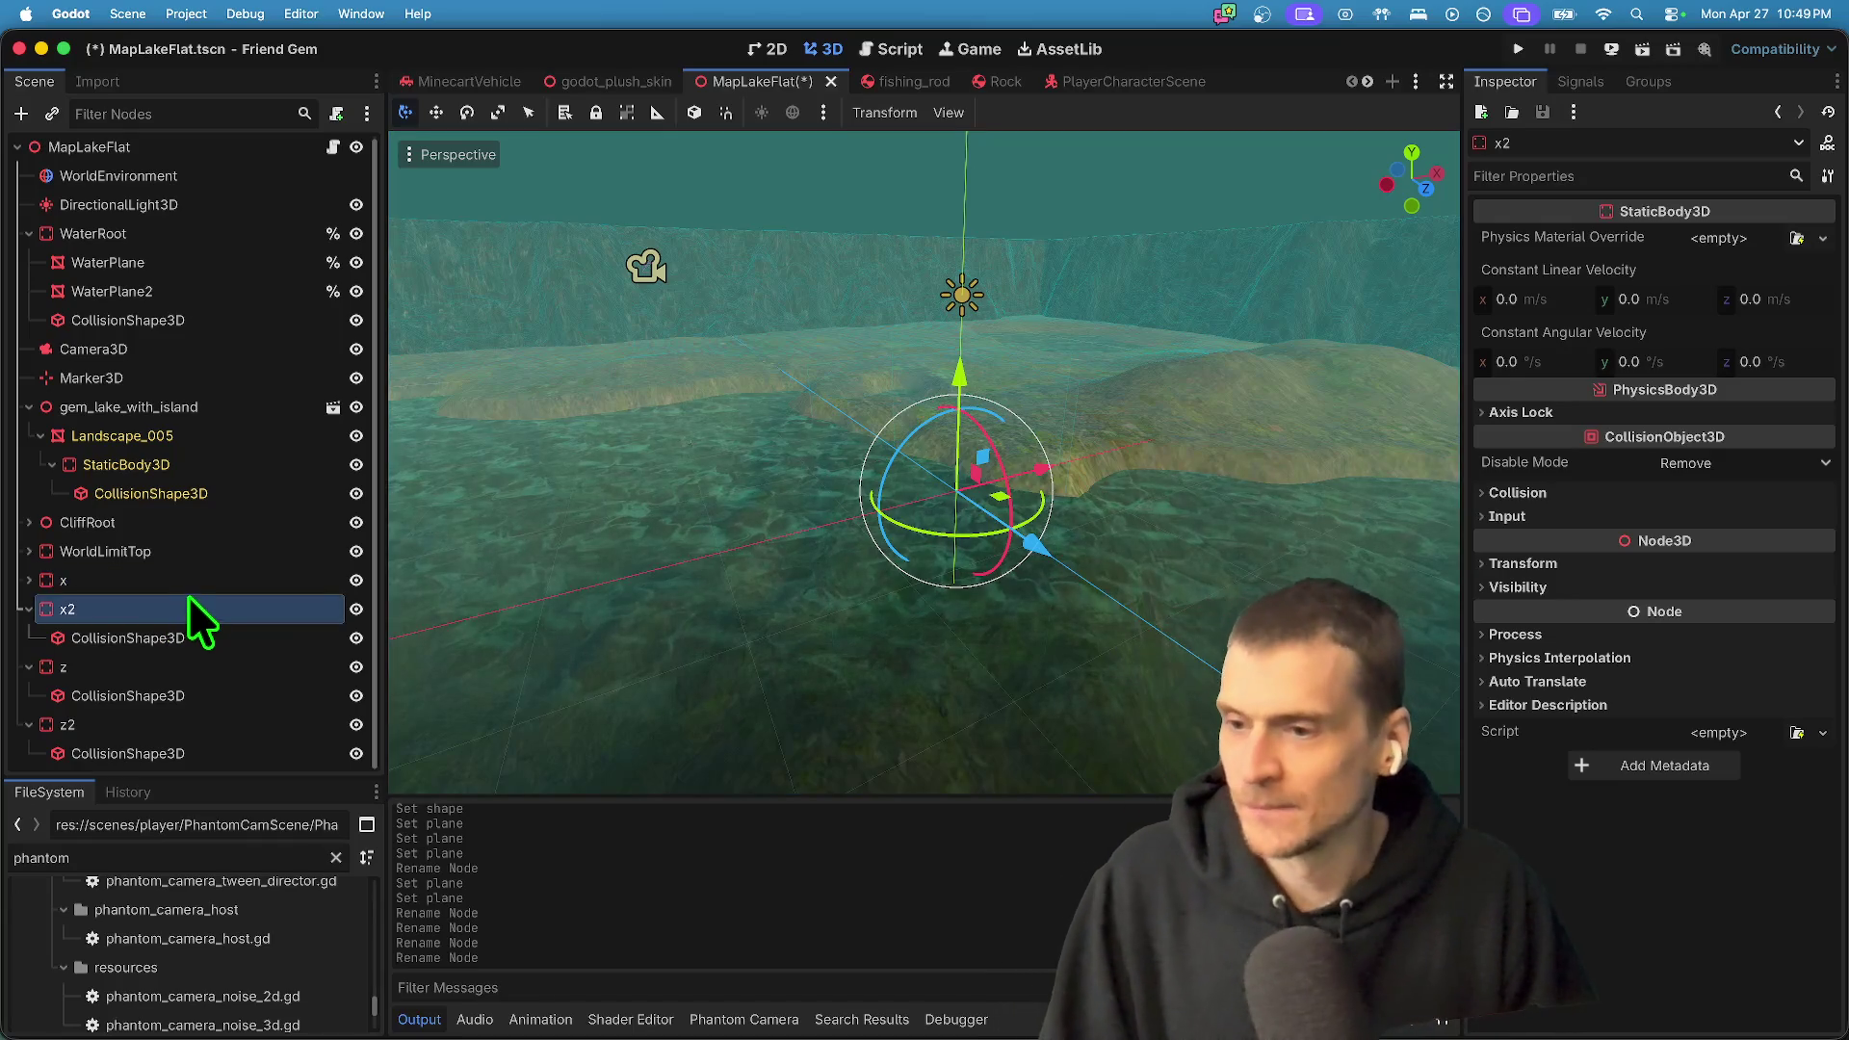
left_click(212, 579)
key("Right")
left_click(208, 607)
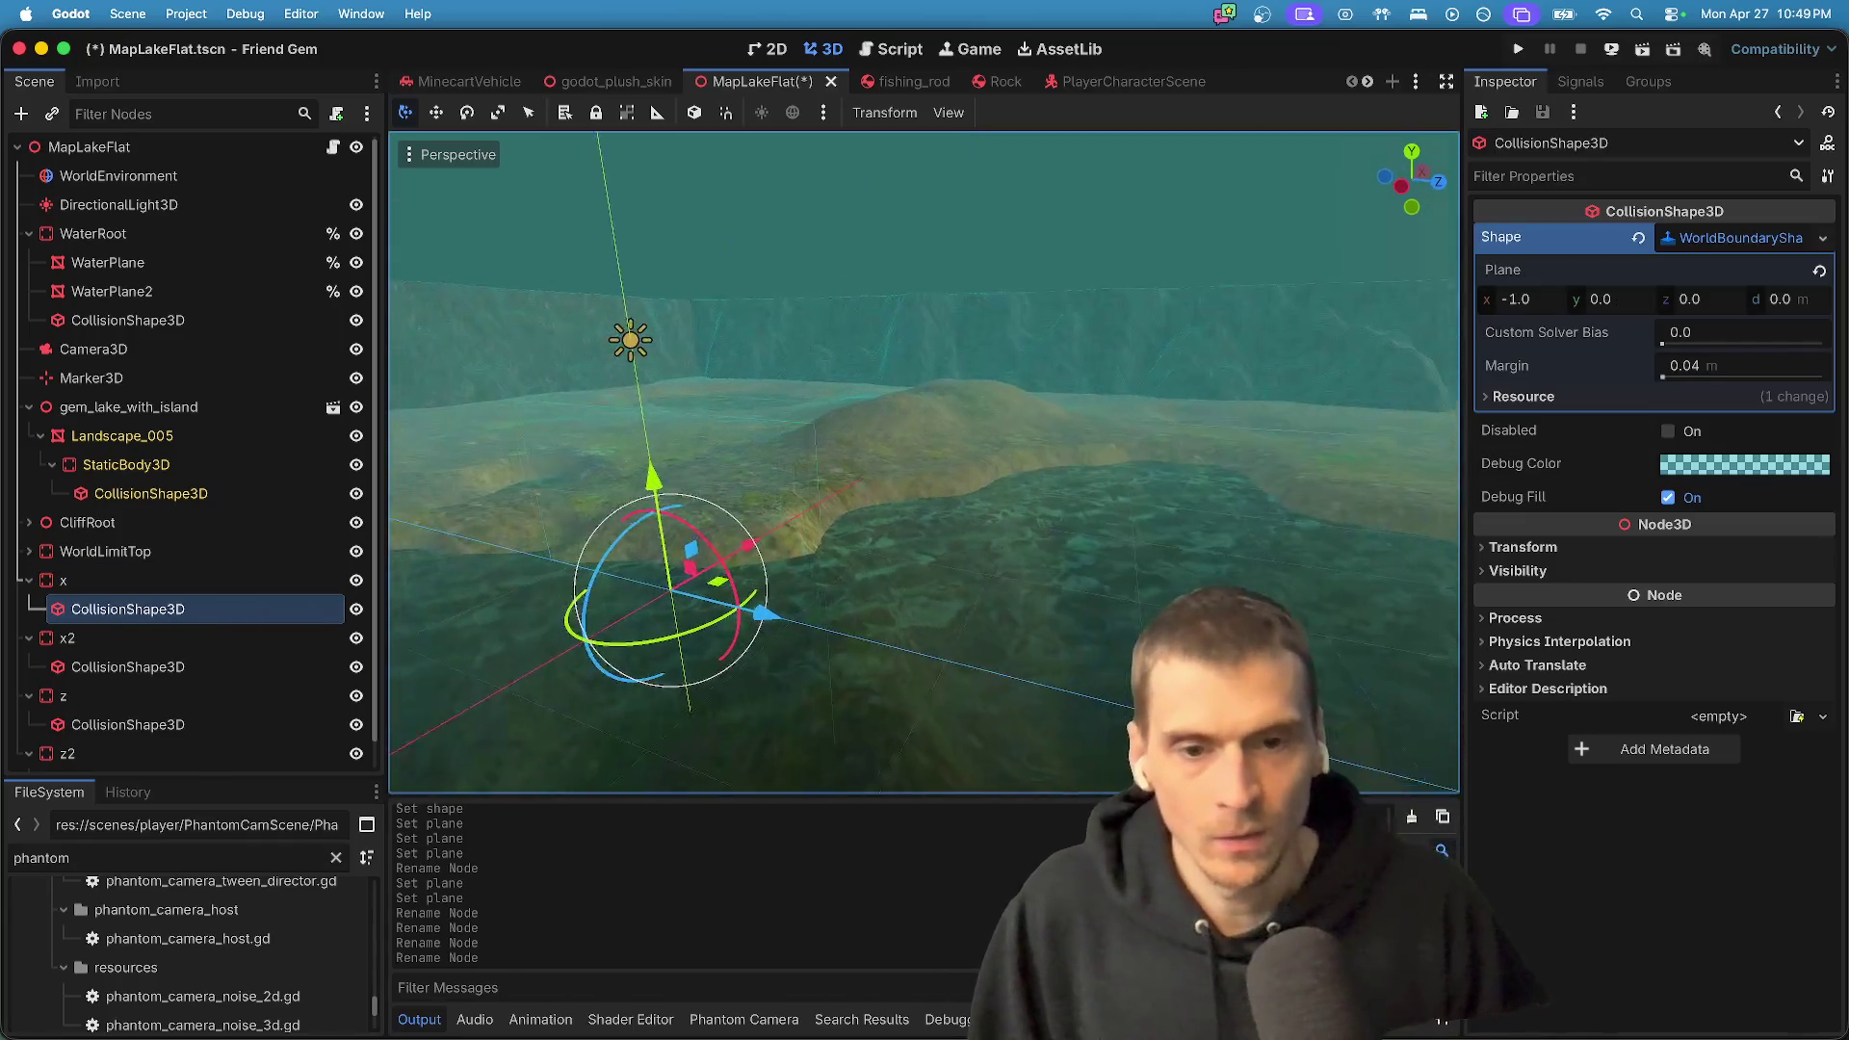
- Set wall x's Position x to 100 m
key("f")
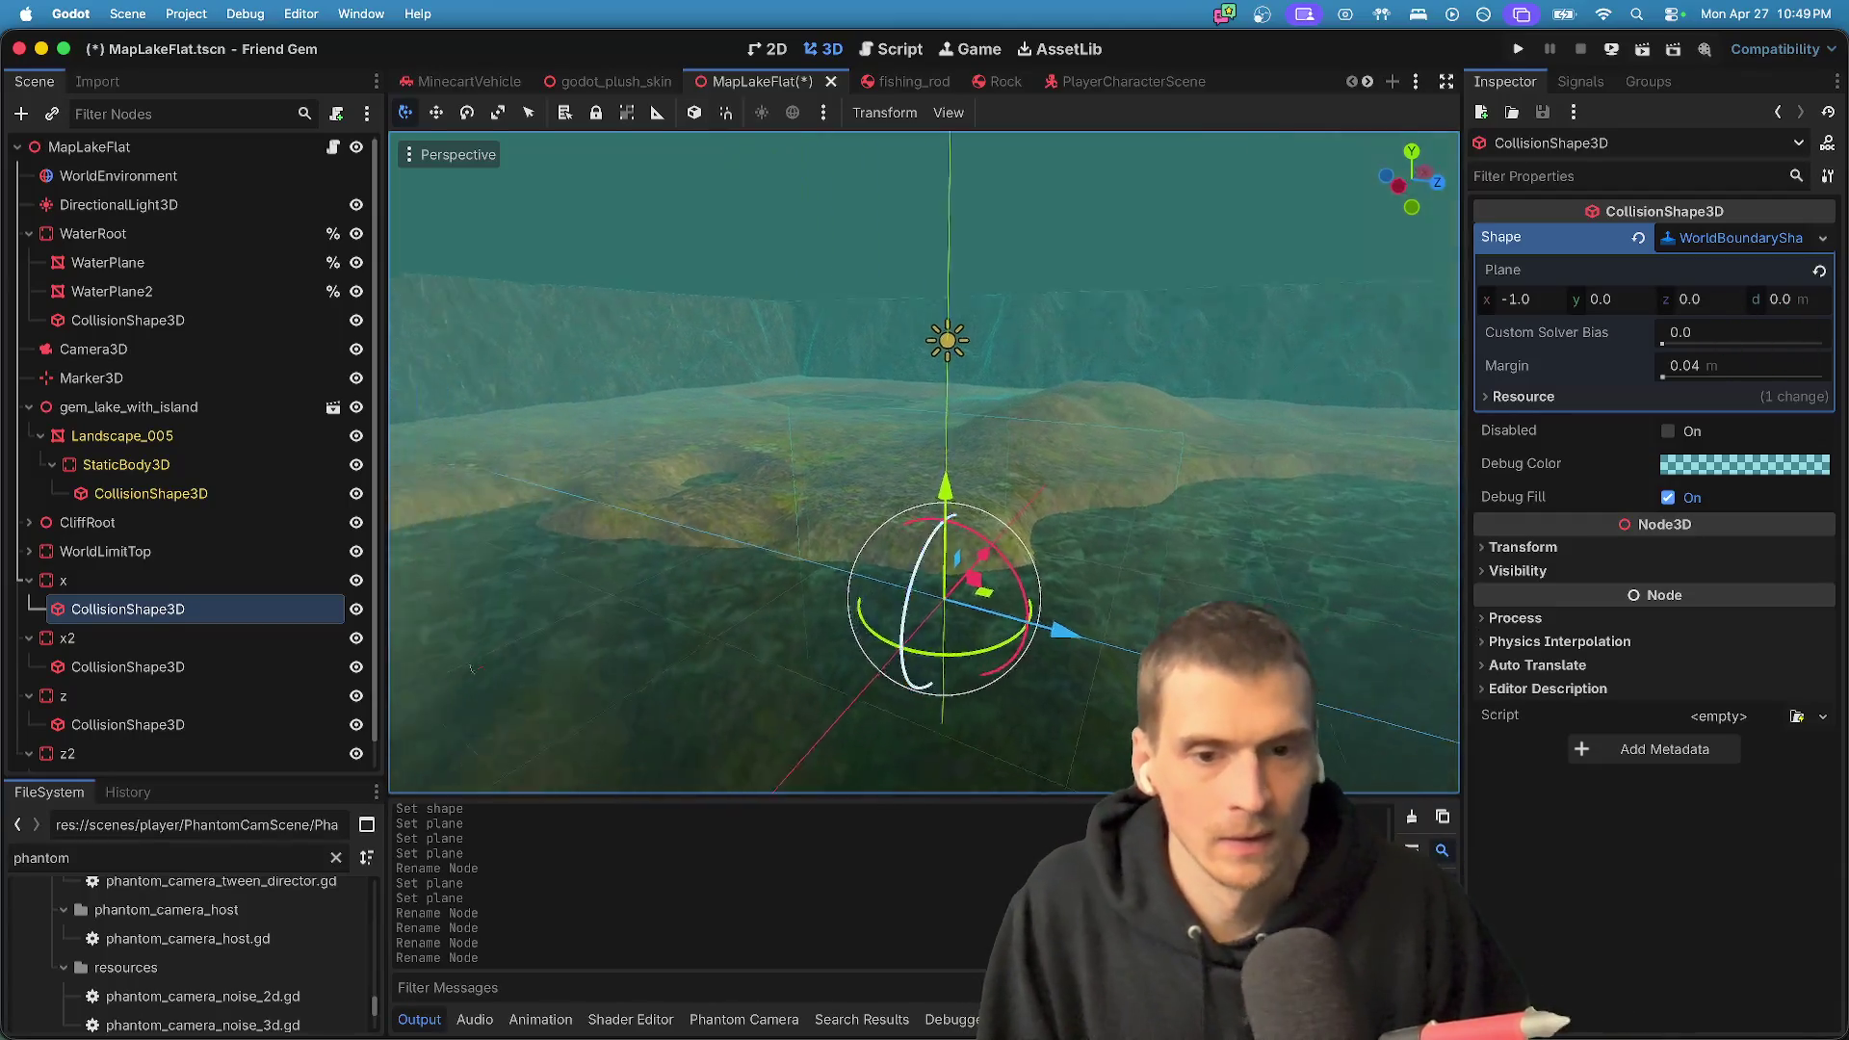
scroll(924, 463, "down", 5)
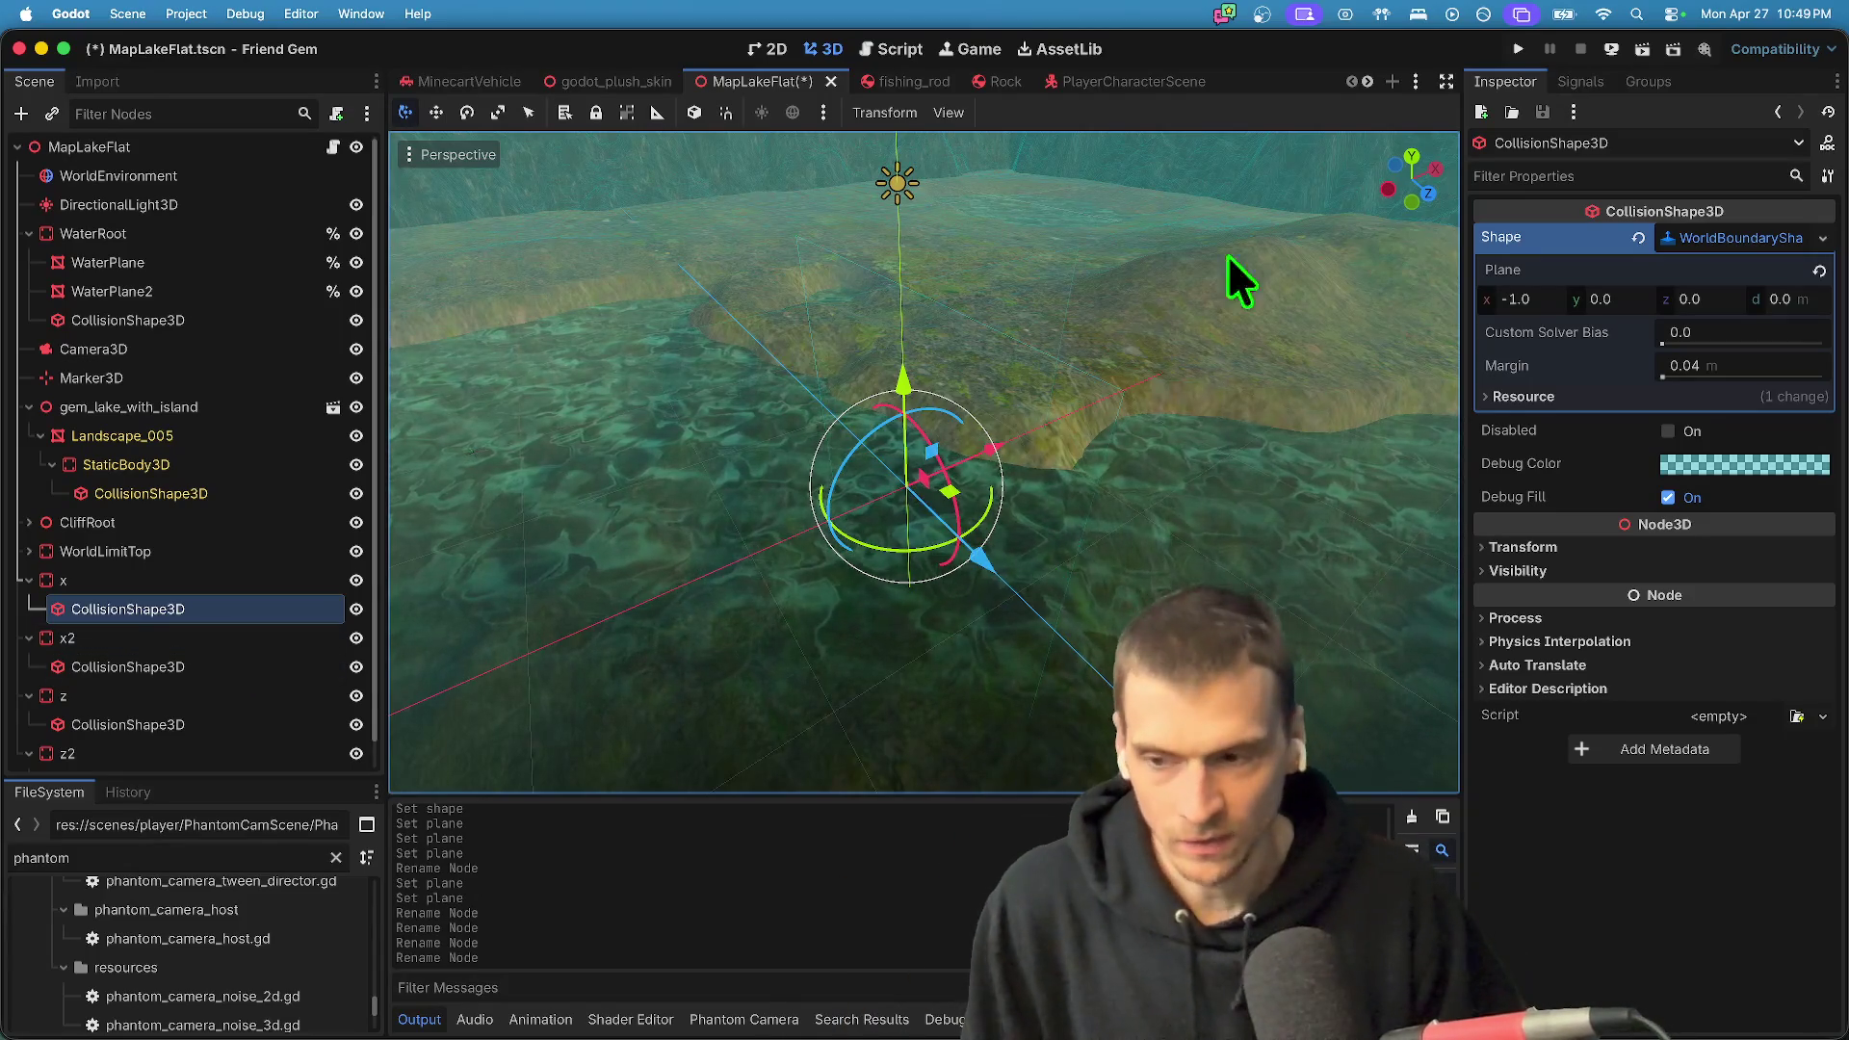
left_click(246, 576)
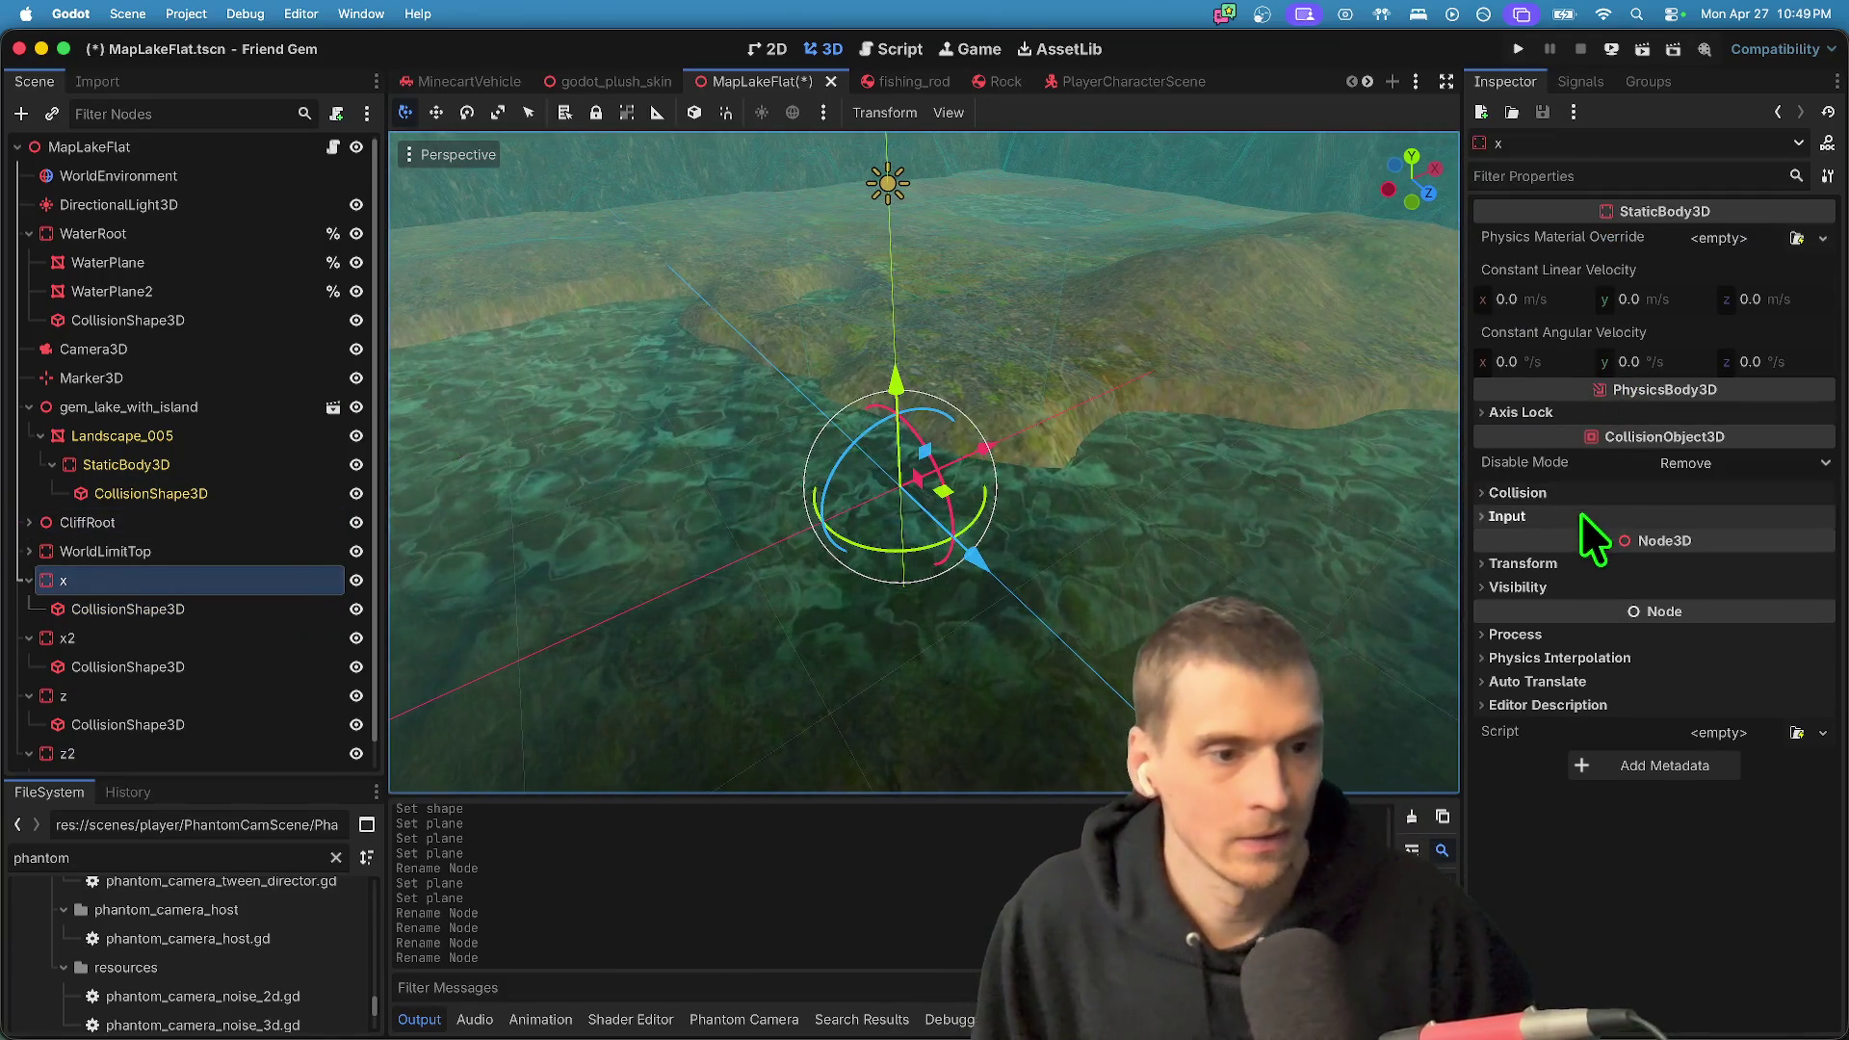
left_click(1574, 566)
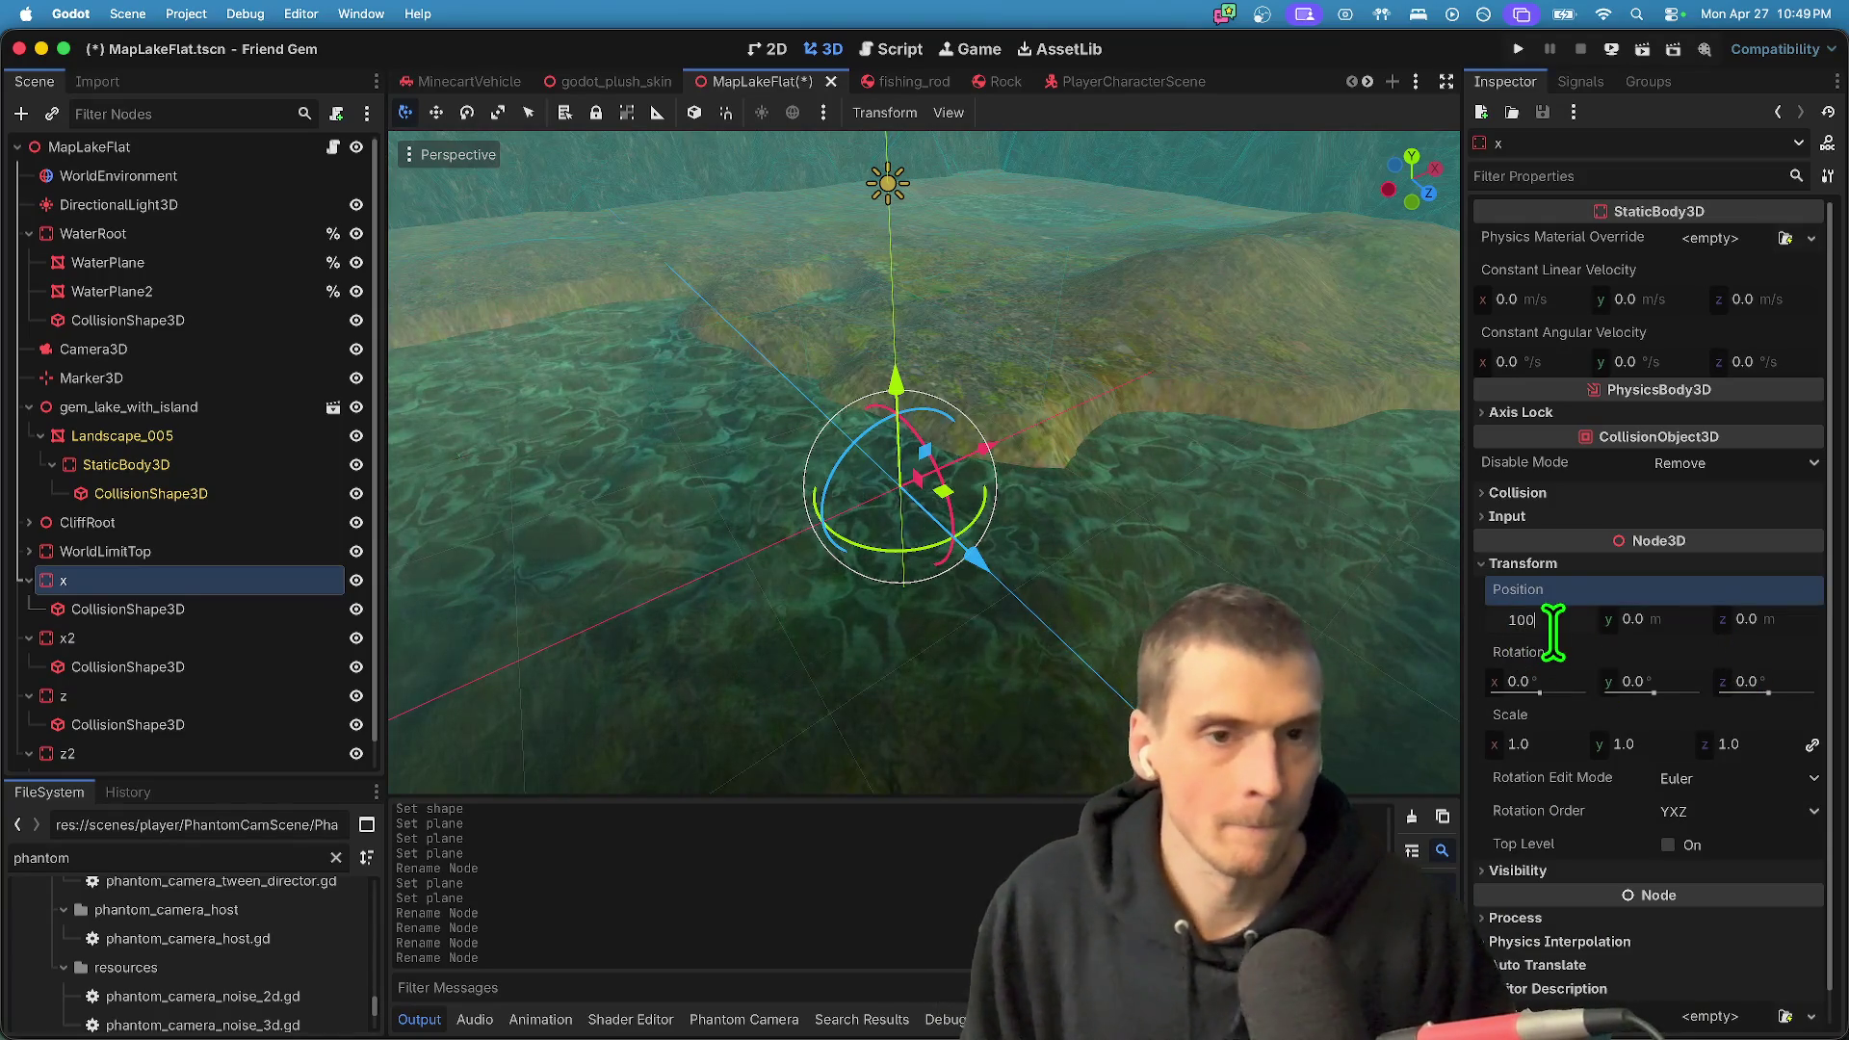
key("Return")
- Orbit the viewport to check wall x at the lake's edge
key("f")
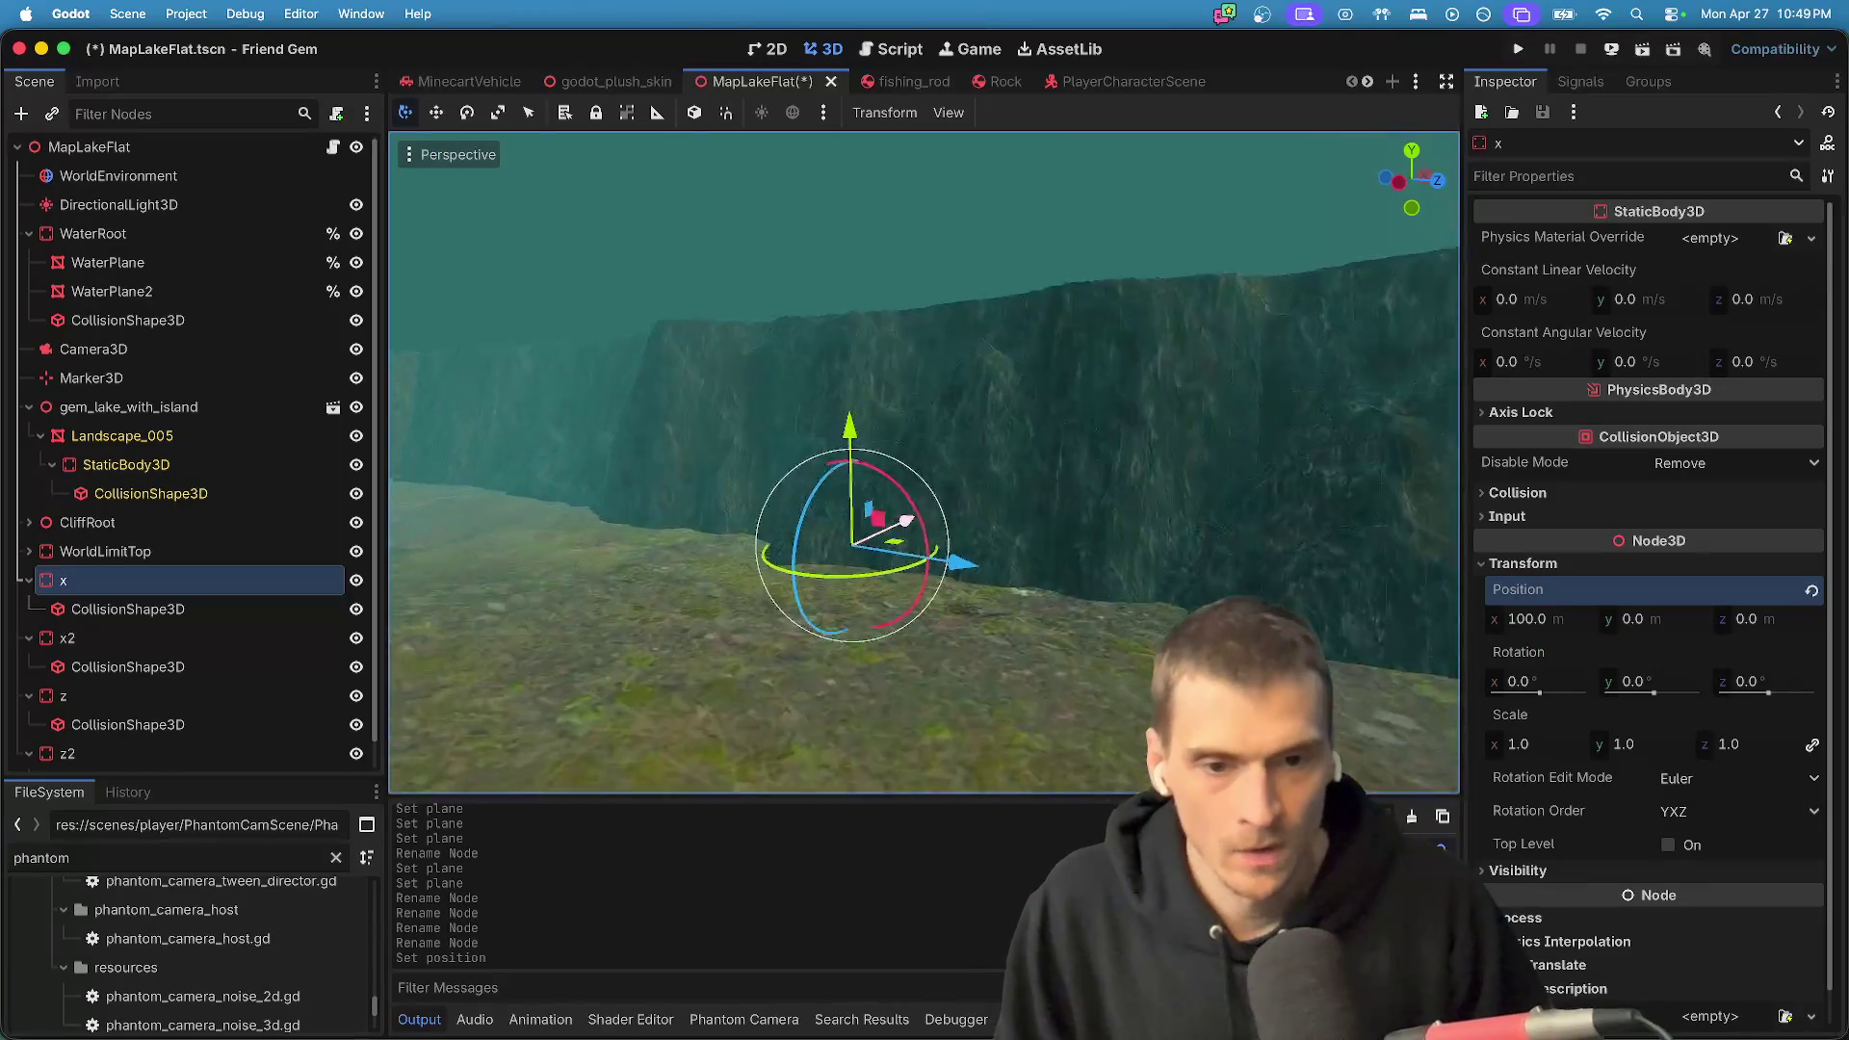
scroll(925, 462, "right", 10)
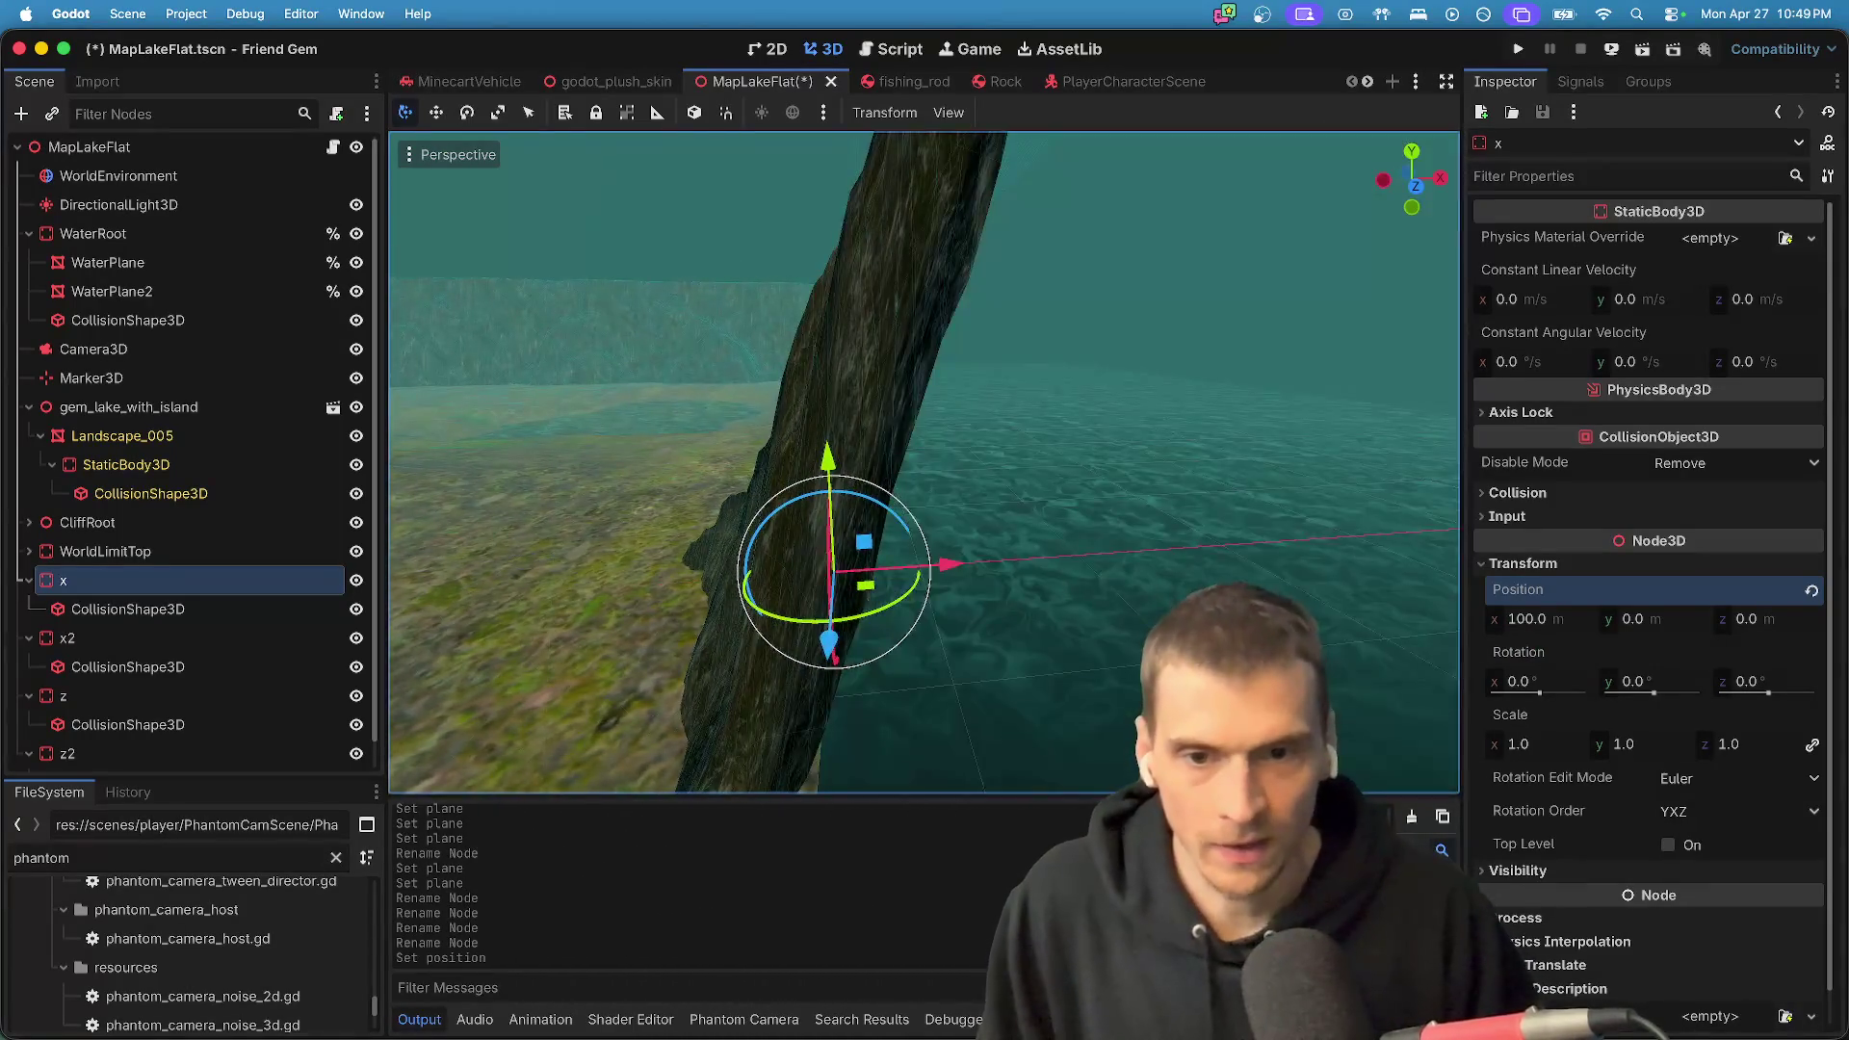
scroll(925, 463, "right", 10)
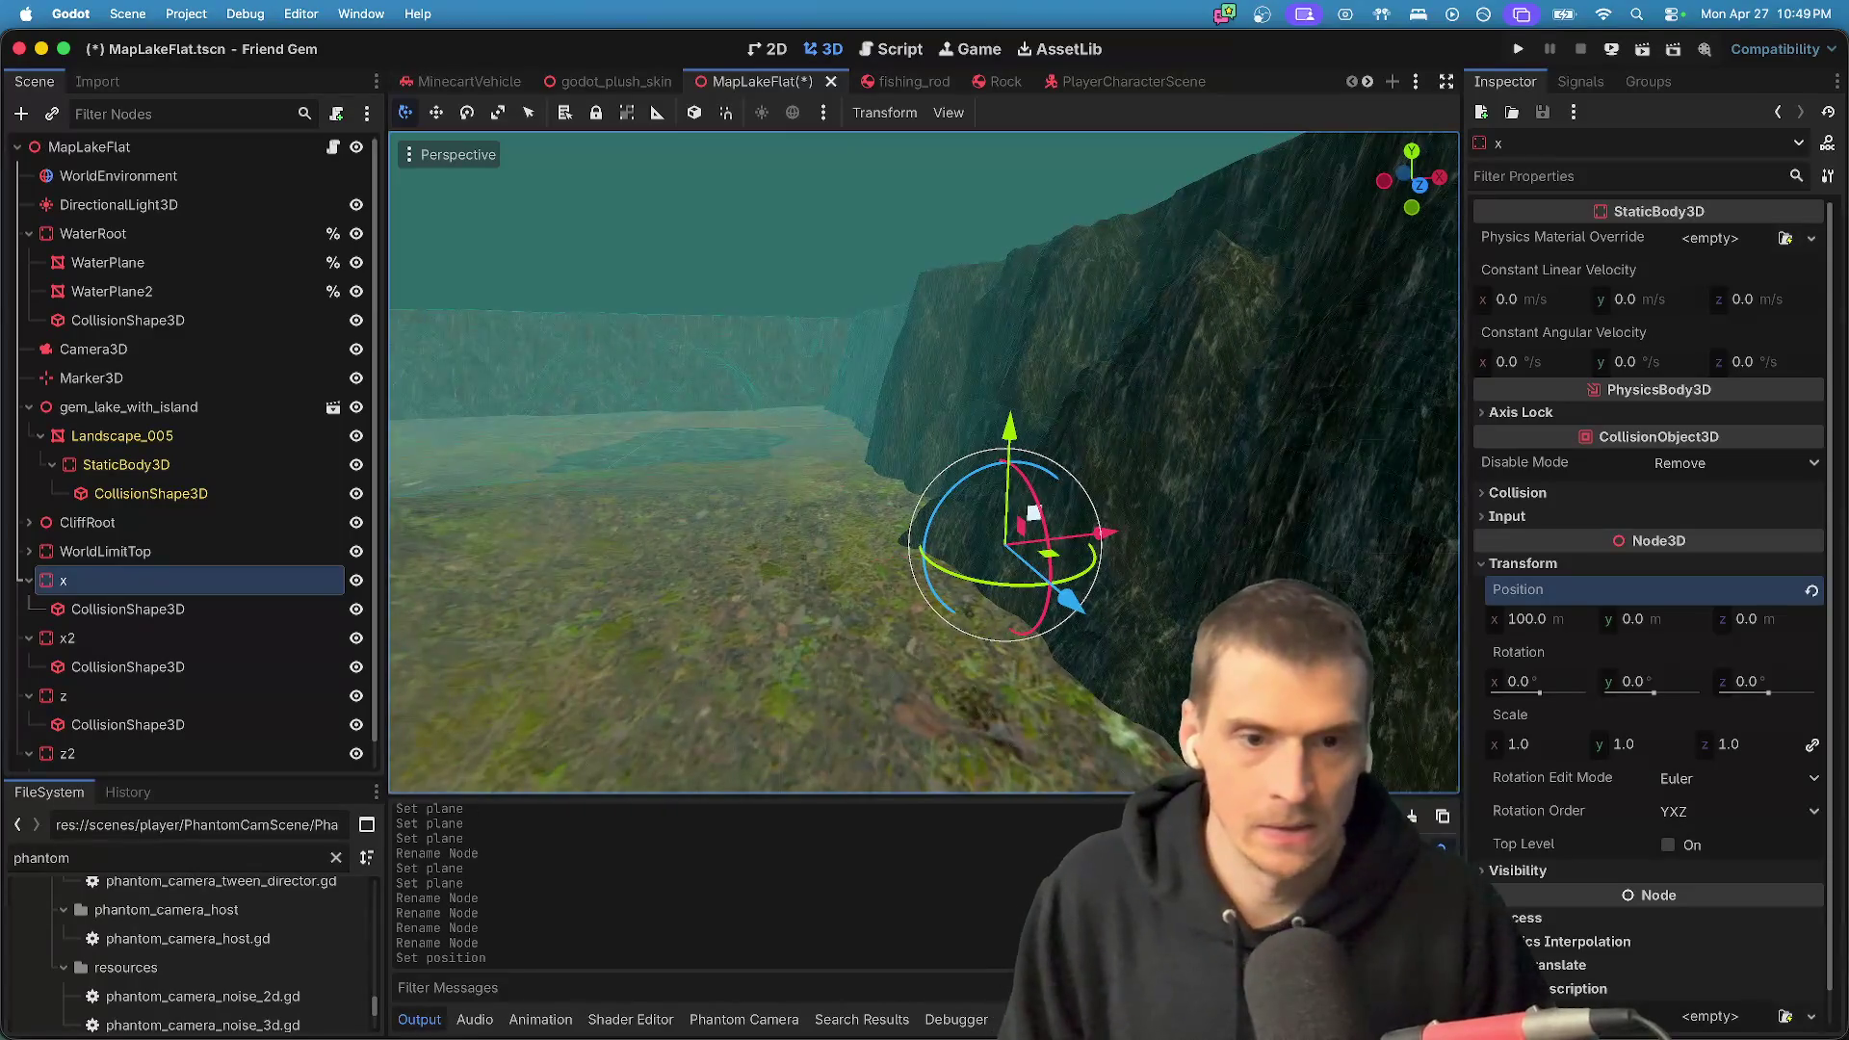
scroll(1281, 470, "right", 10)
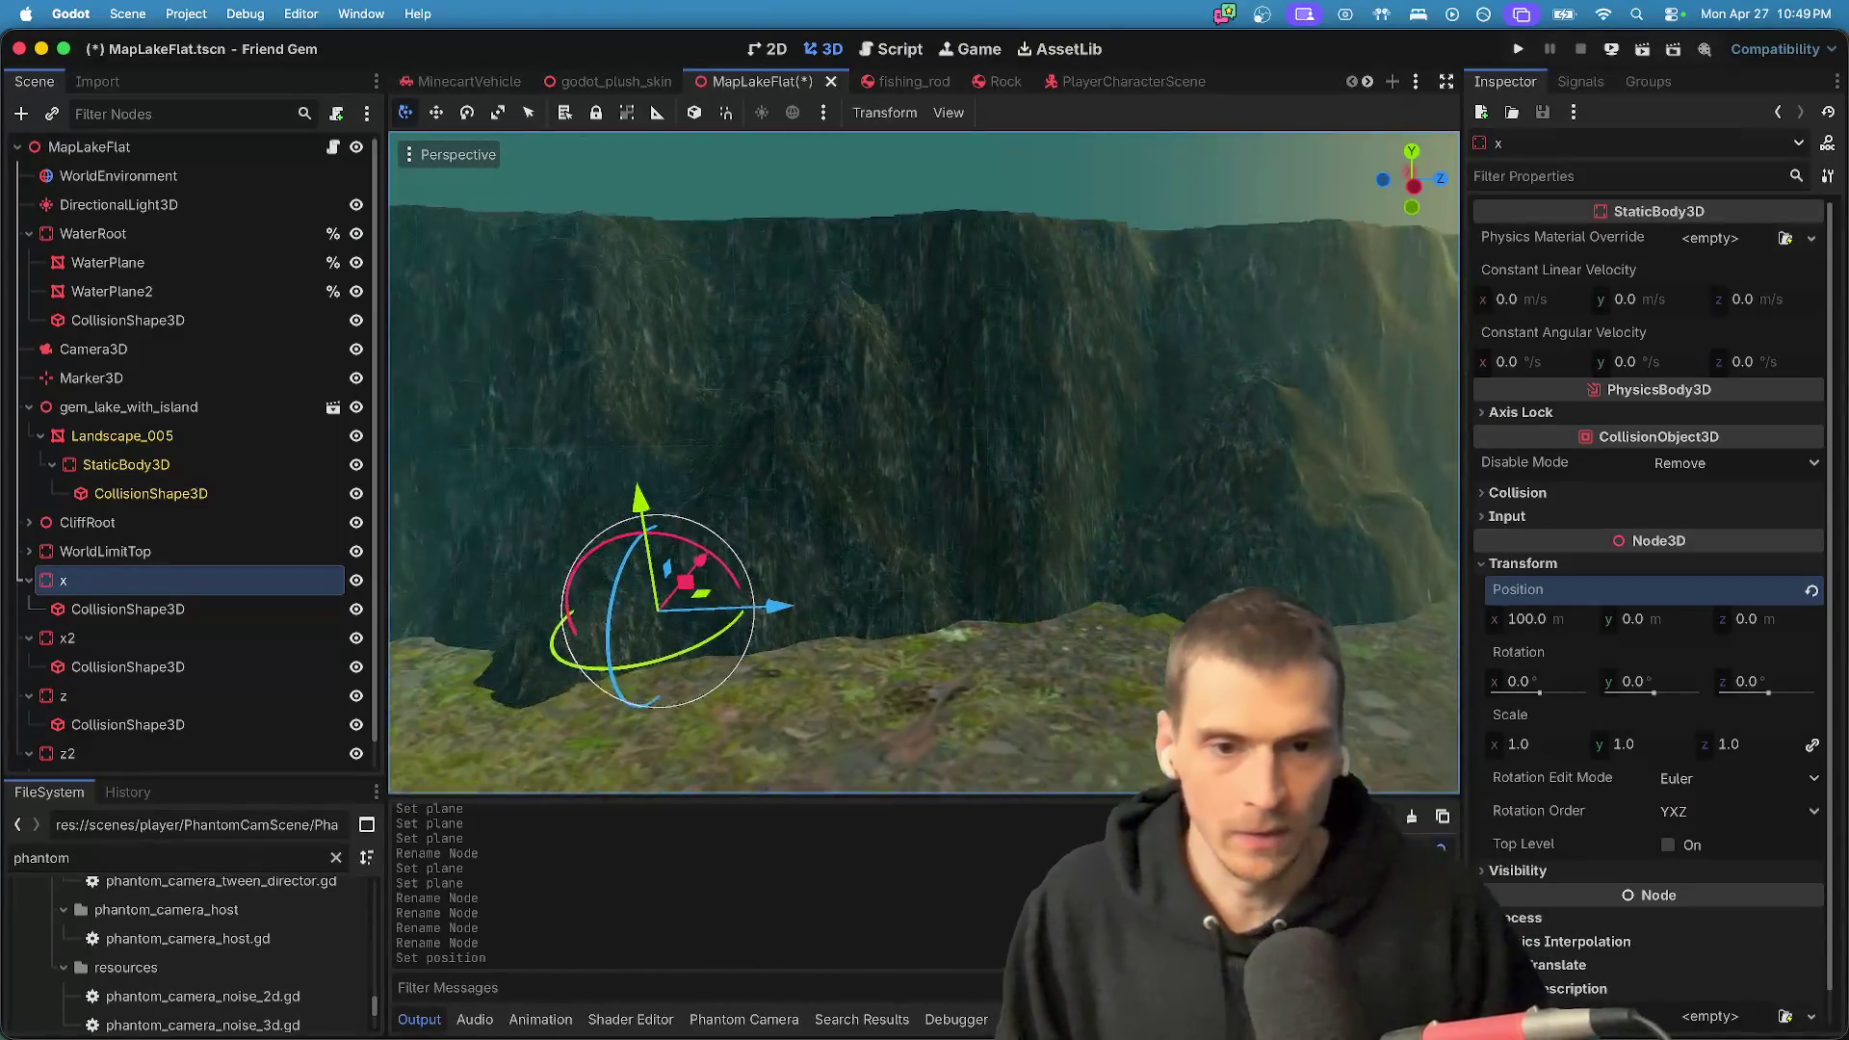
scroll(925, 463, "right", 10)
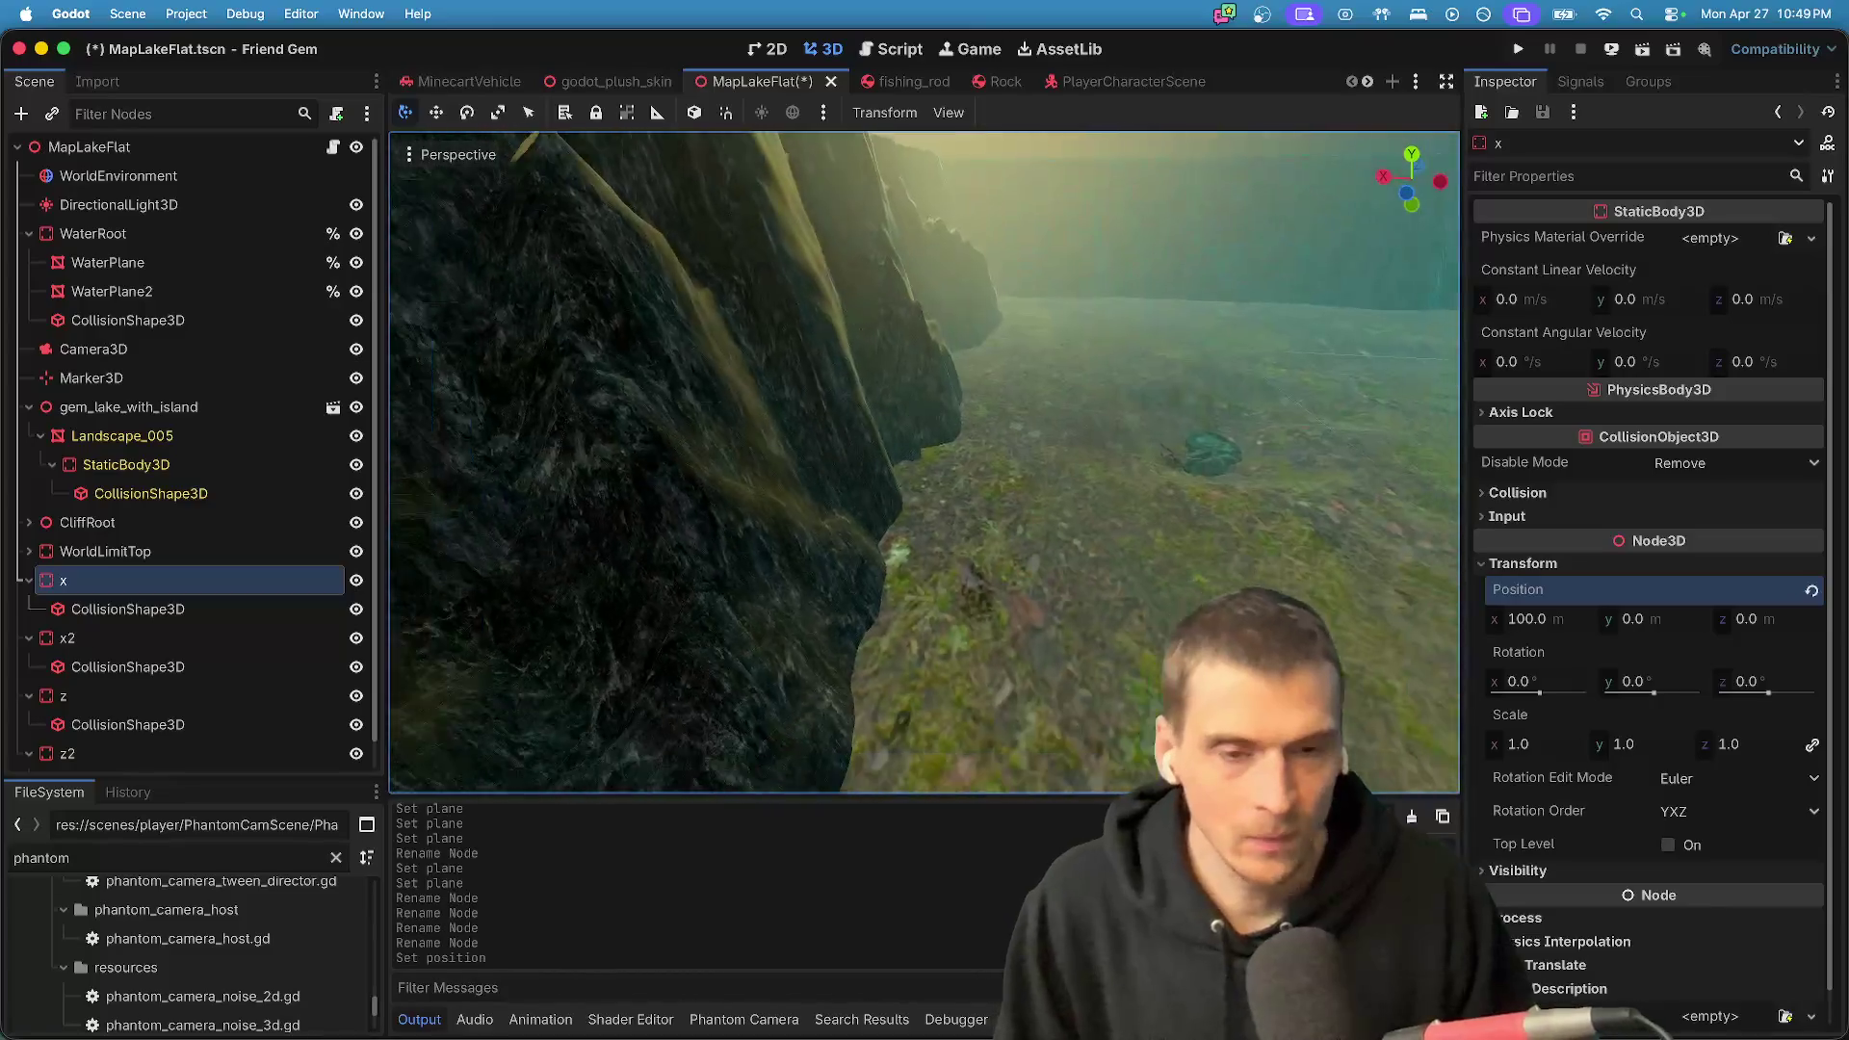
scroll(925, 463, "right", 10)
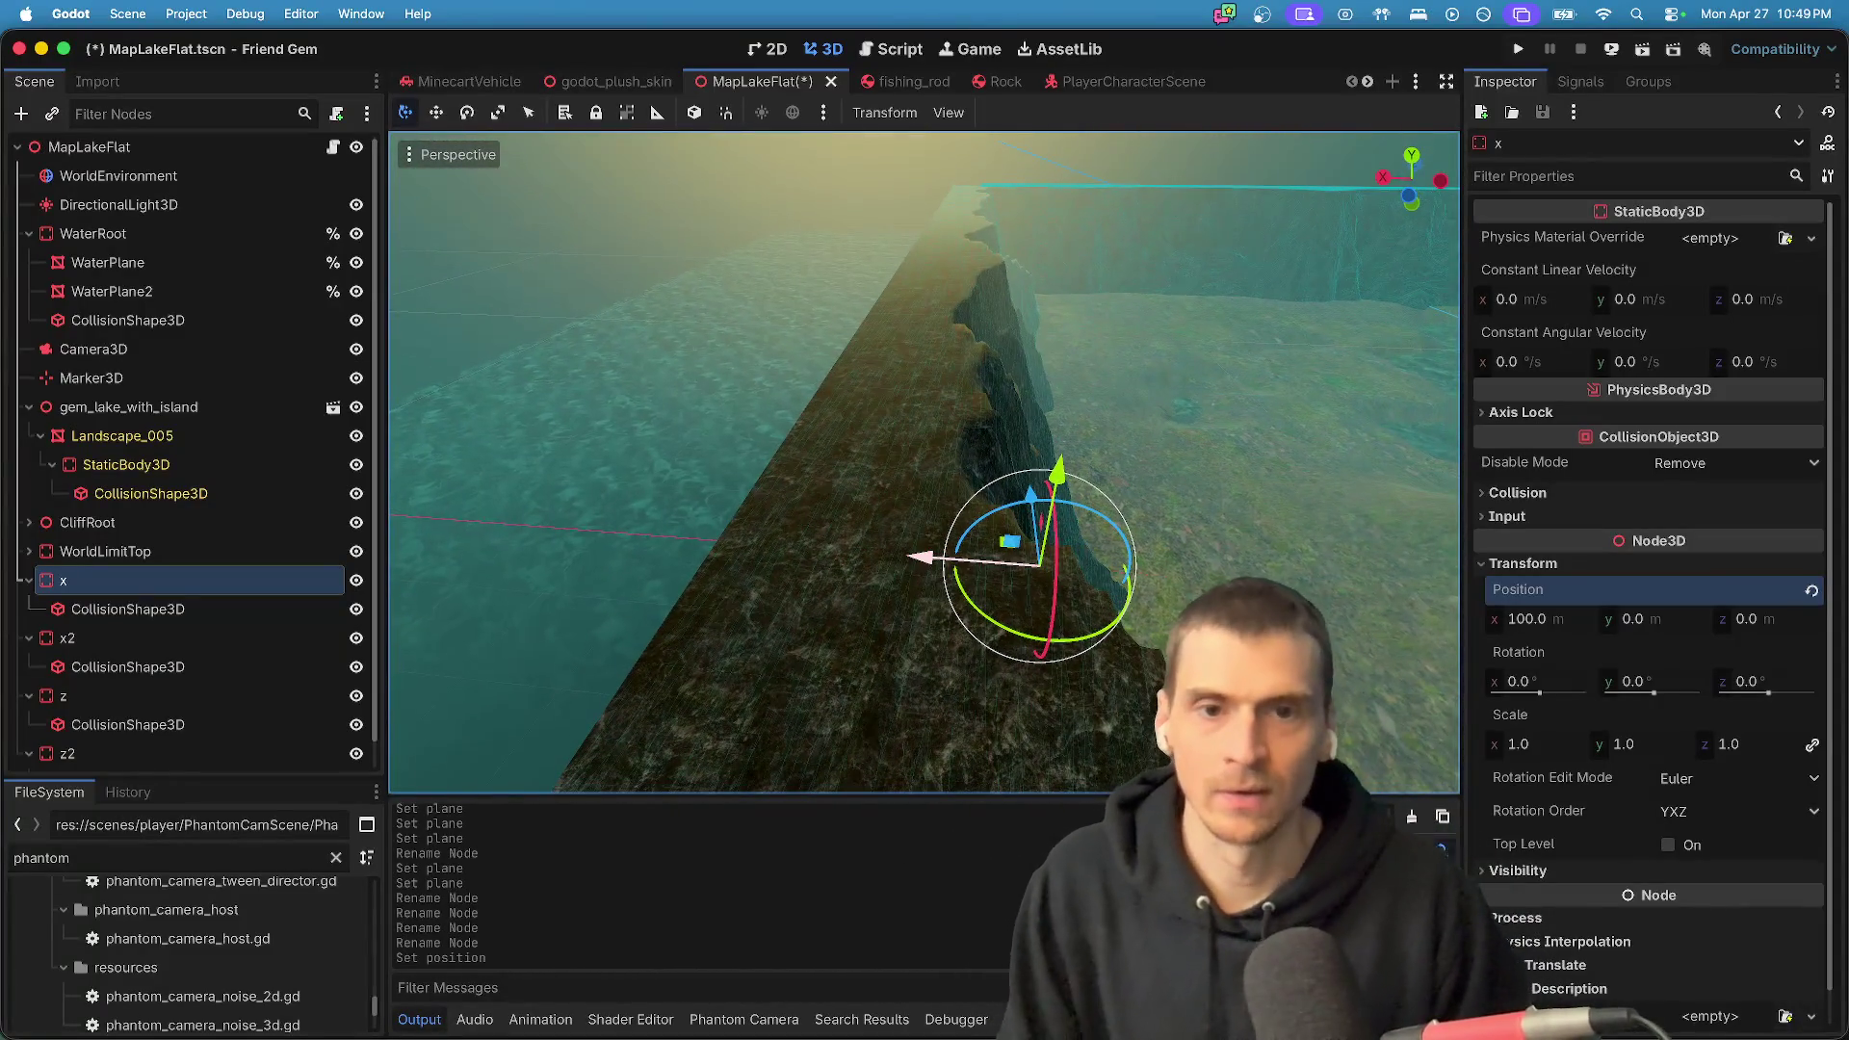
scroll(925, 462, "right", 10)
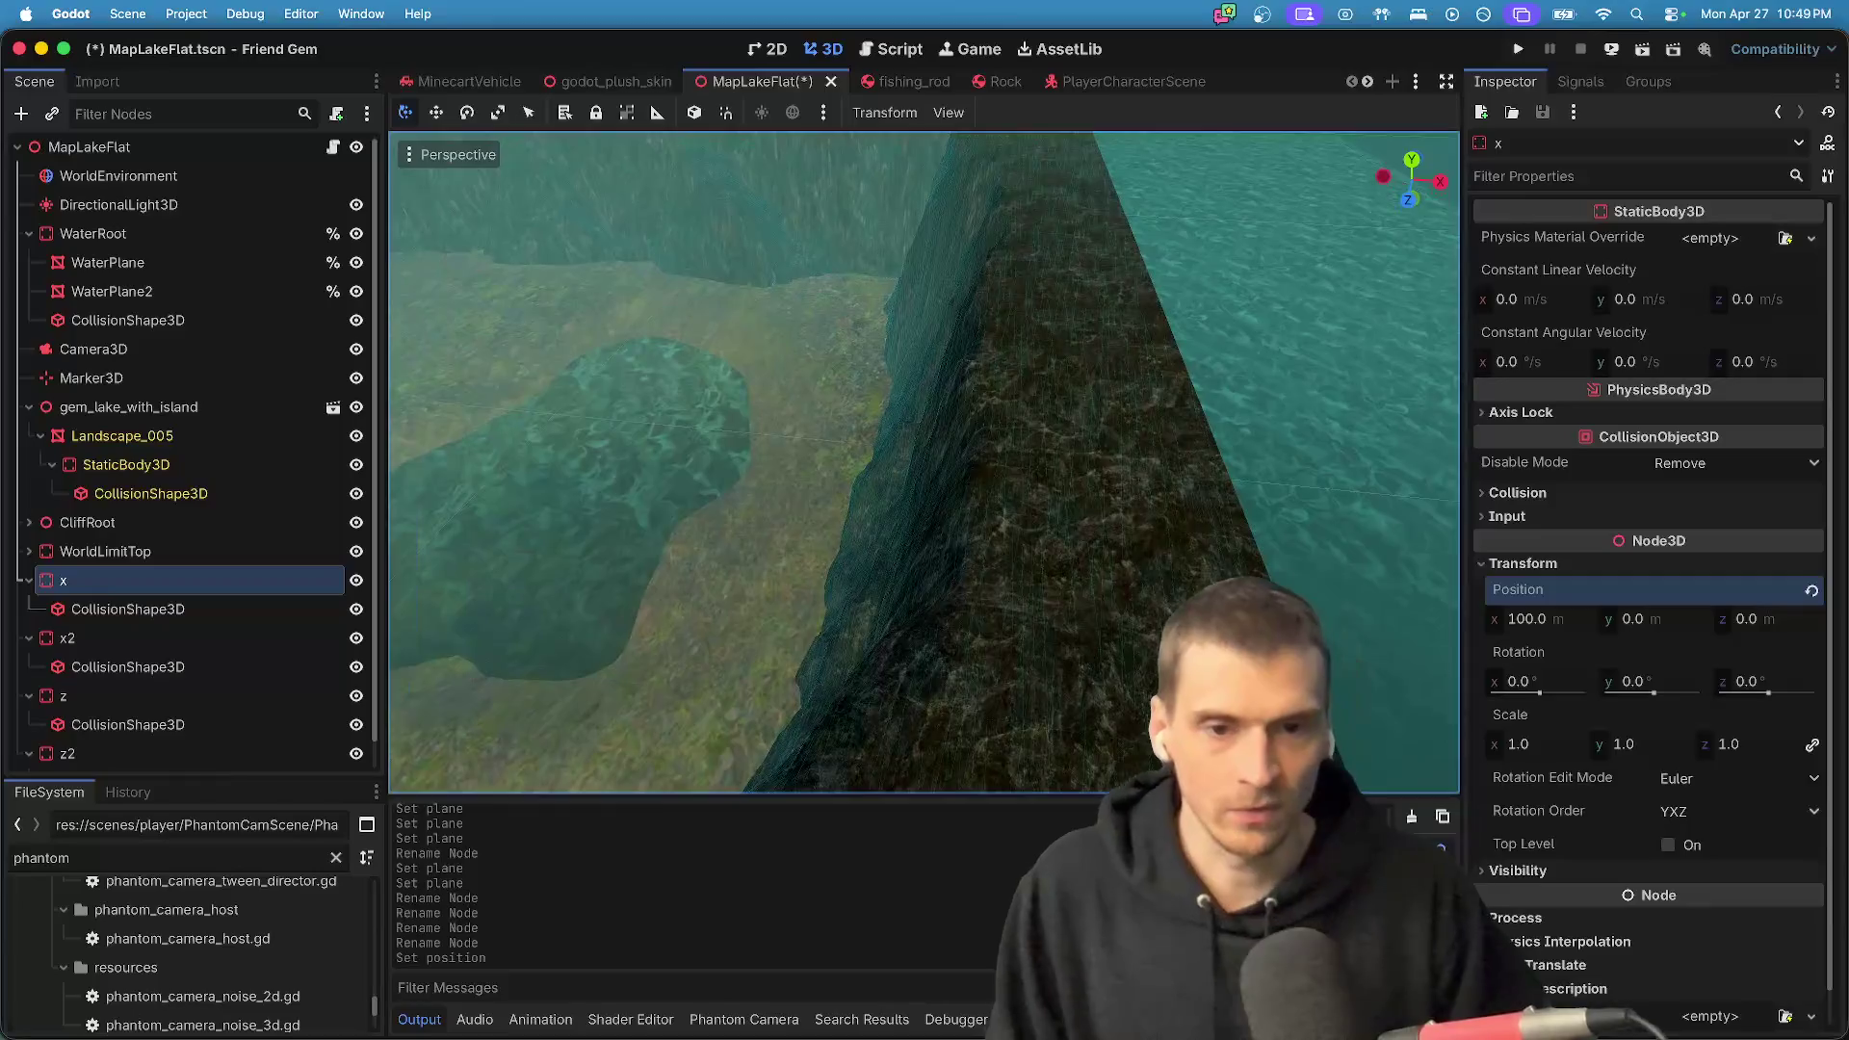
scroll(924, 462, "right", 10)
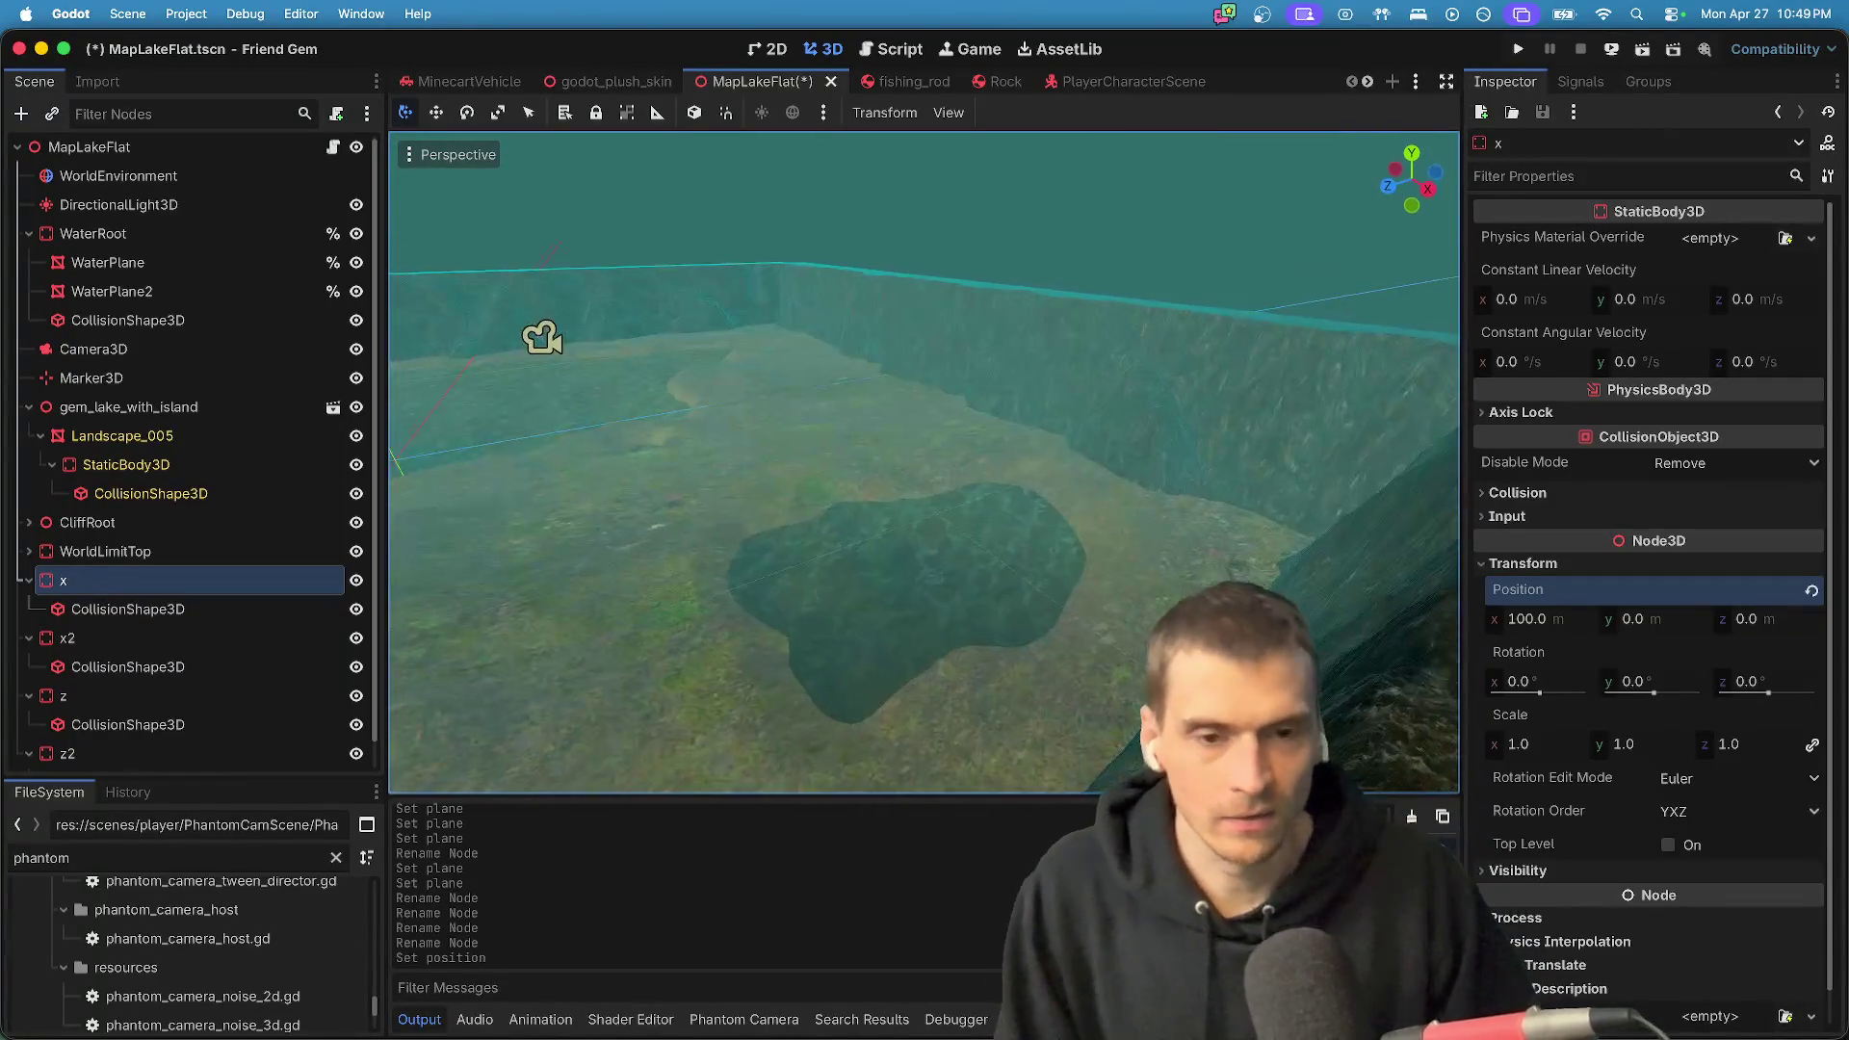
scroll(1242, 525, "right", 10)
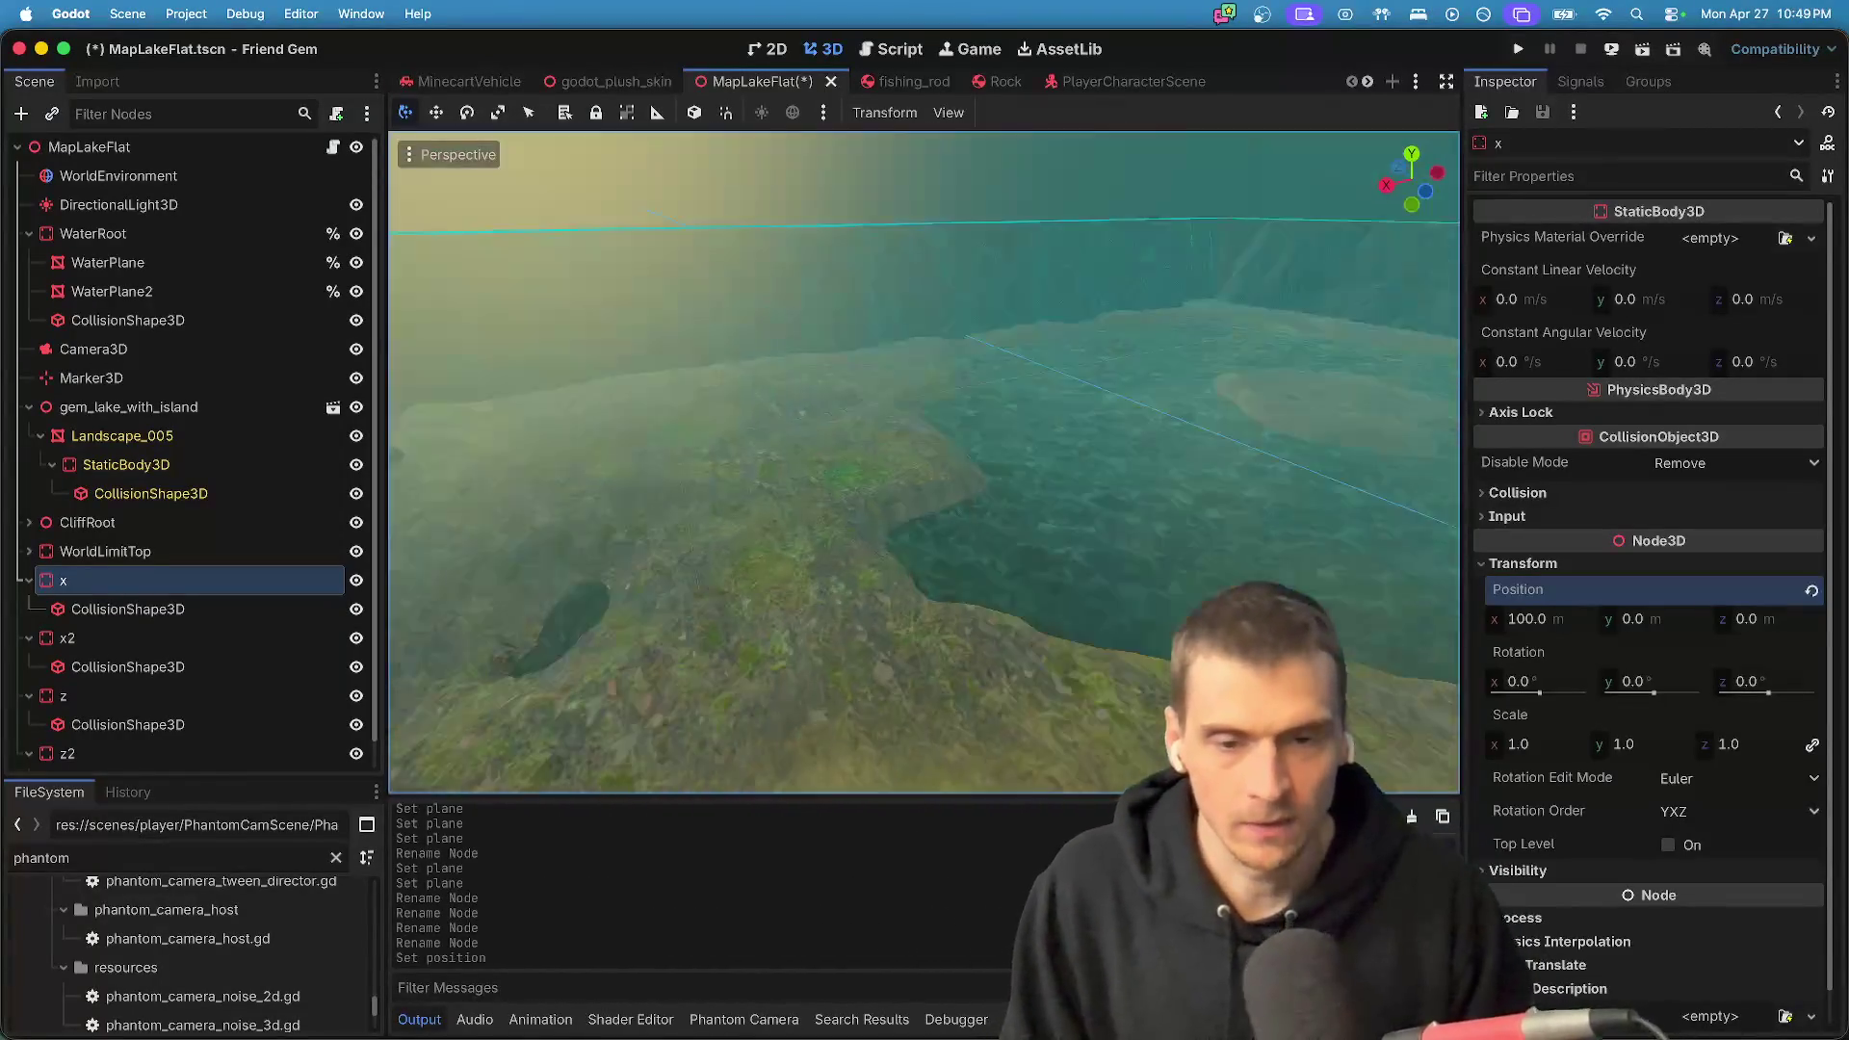
left_click(226, 644)
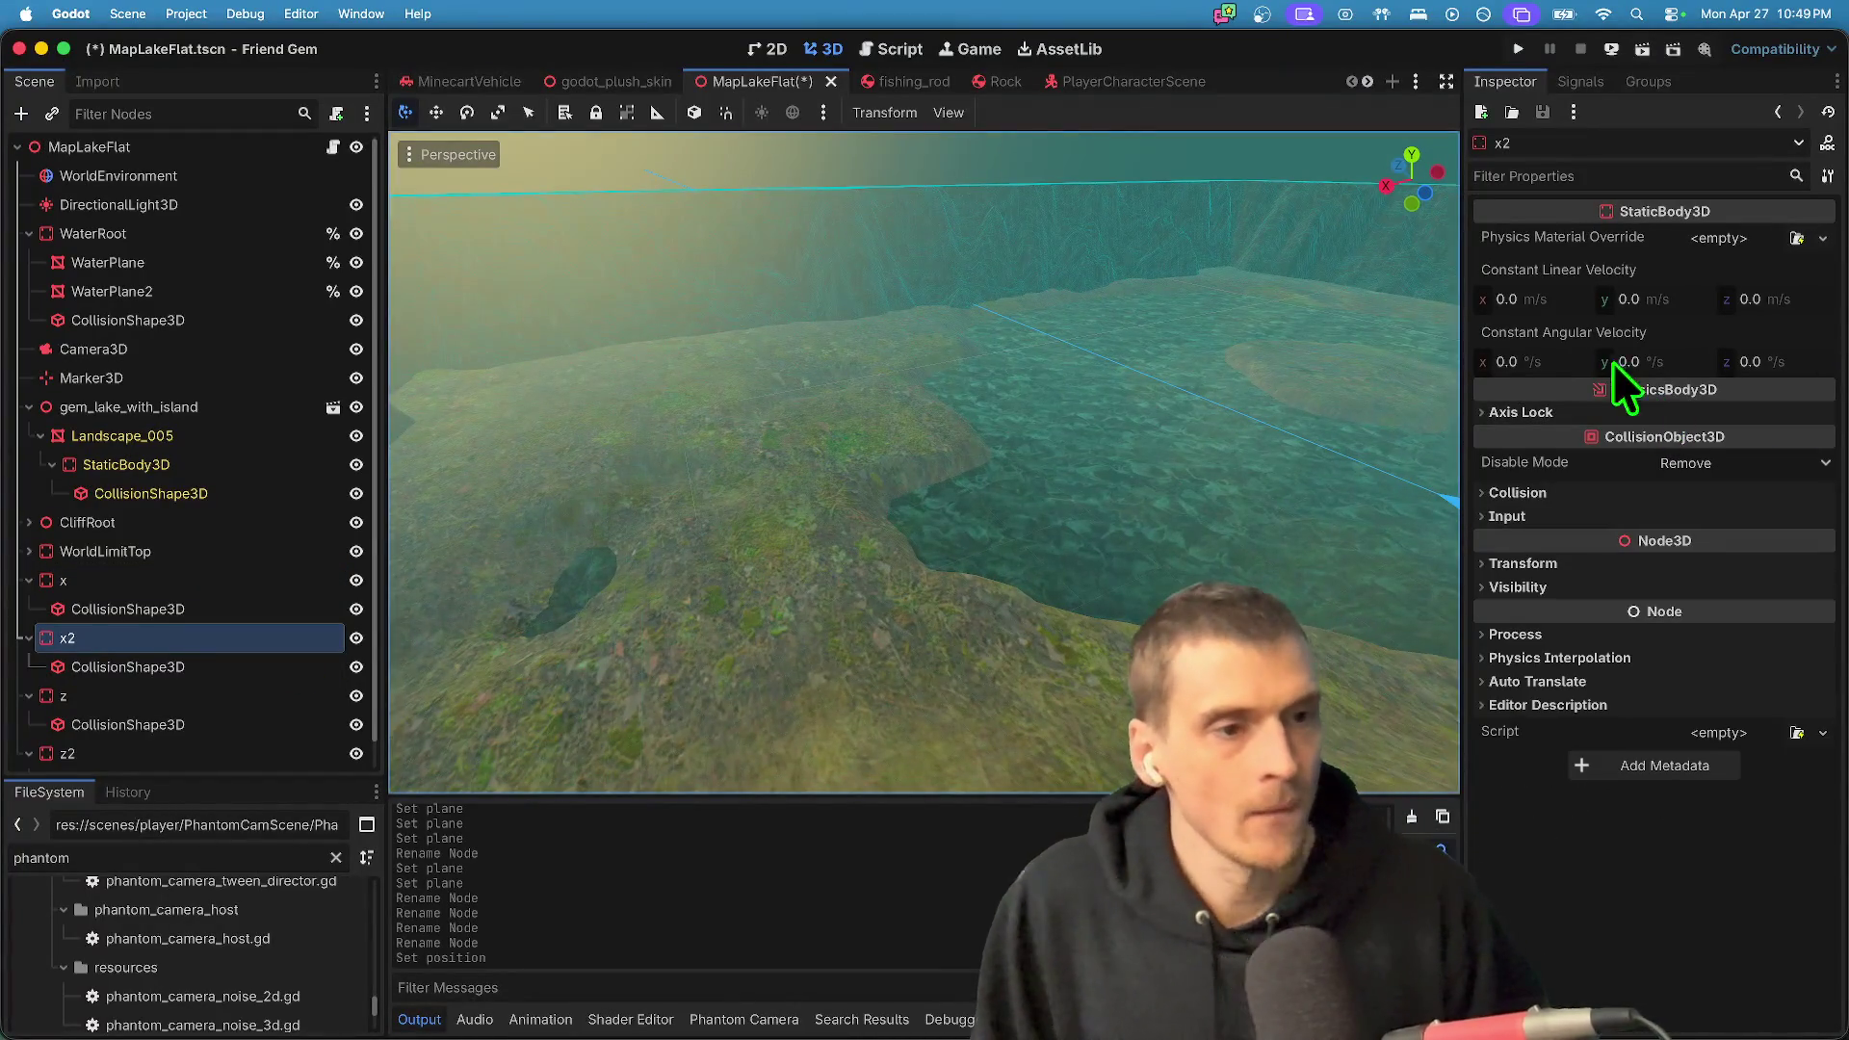
- Set wall x2's Position x to -100 m and inspect it in the viewport
left_click(1584, 563)
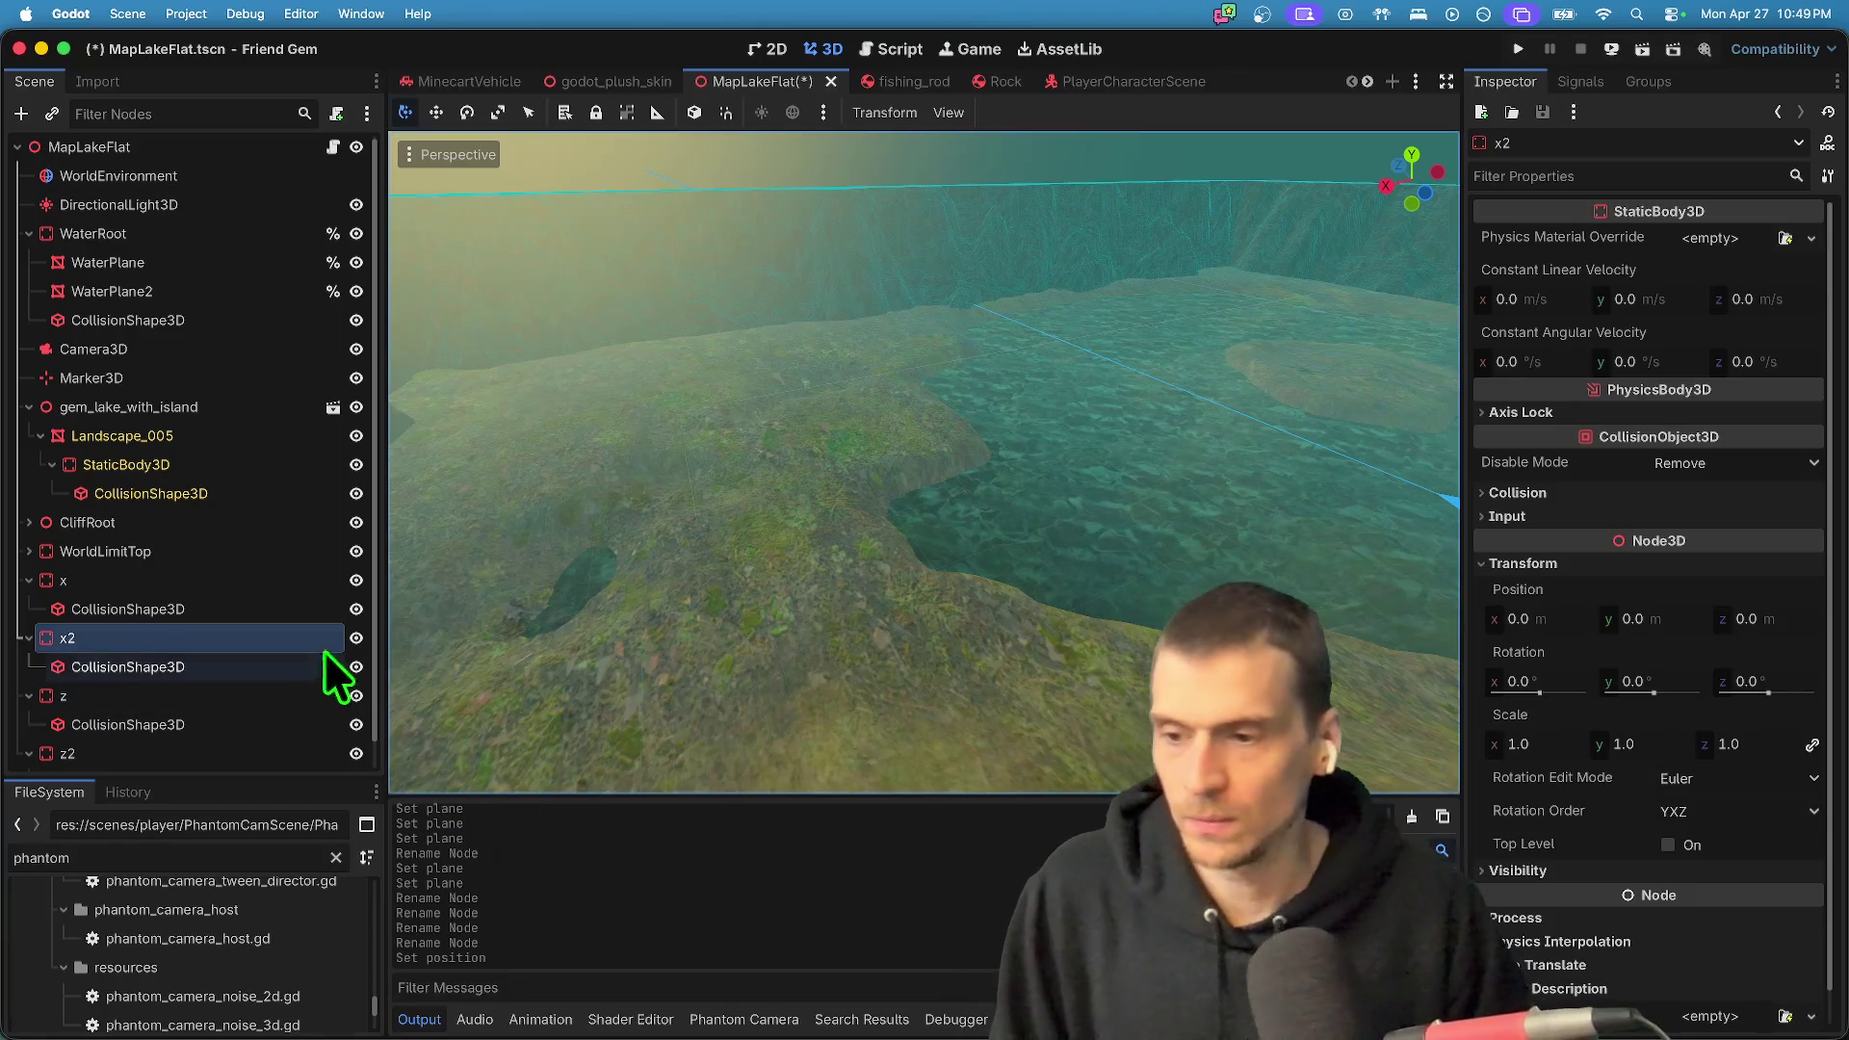
left_click(1532, 619)
type("-100")
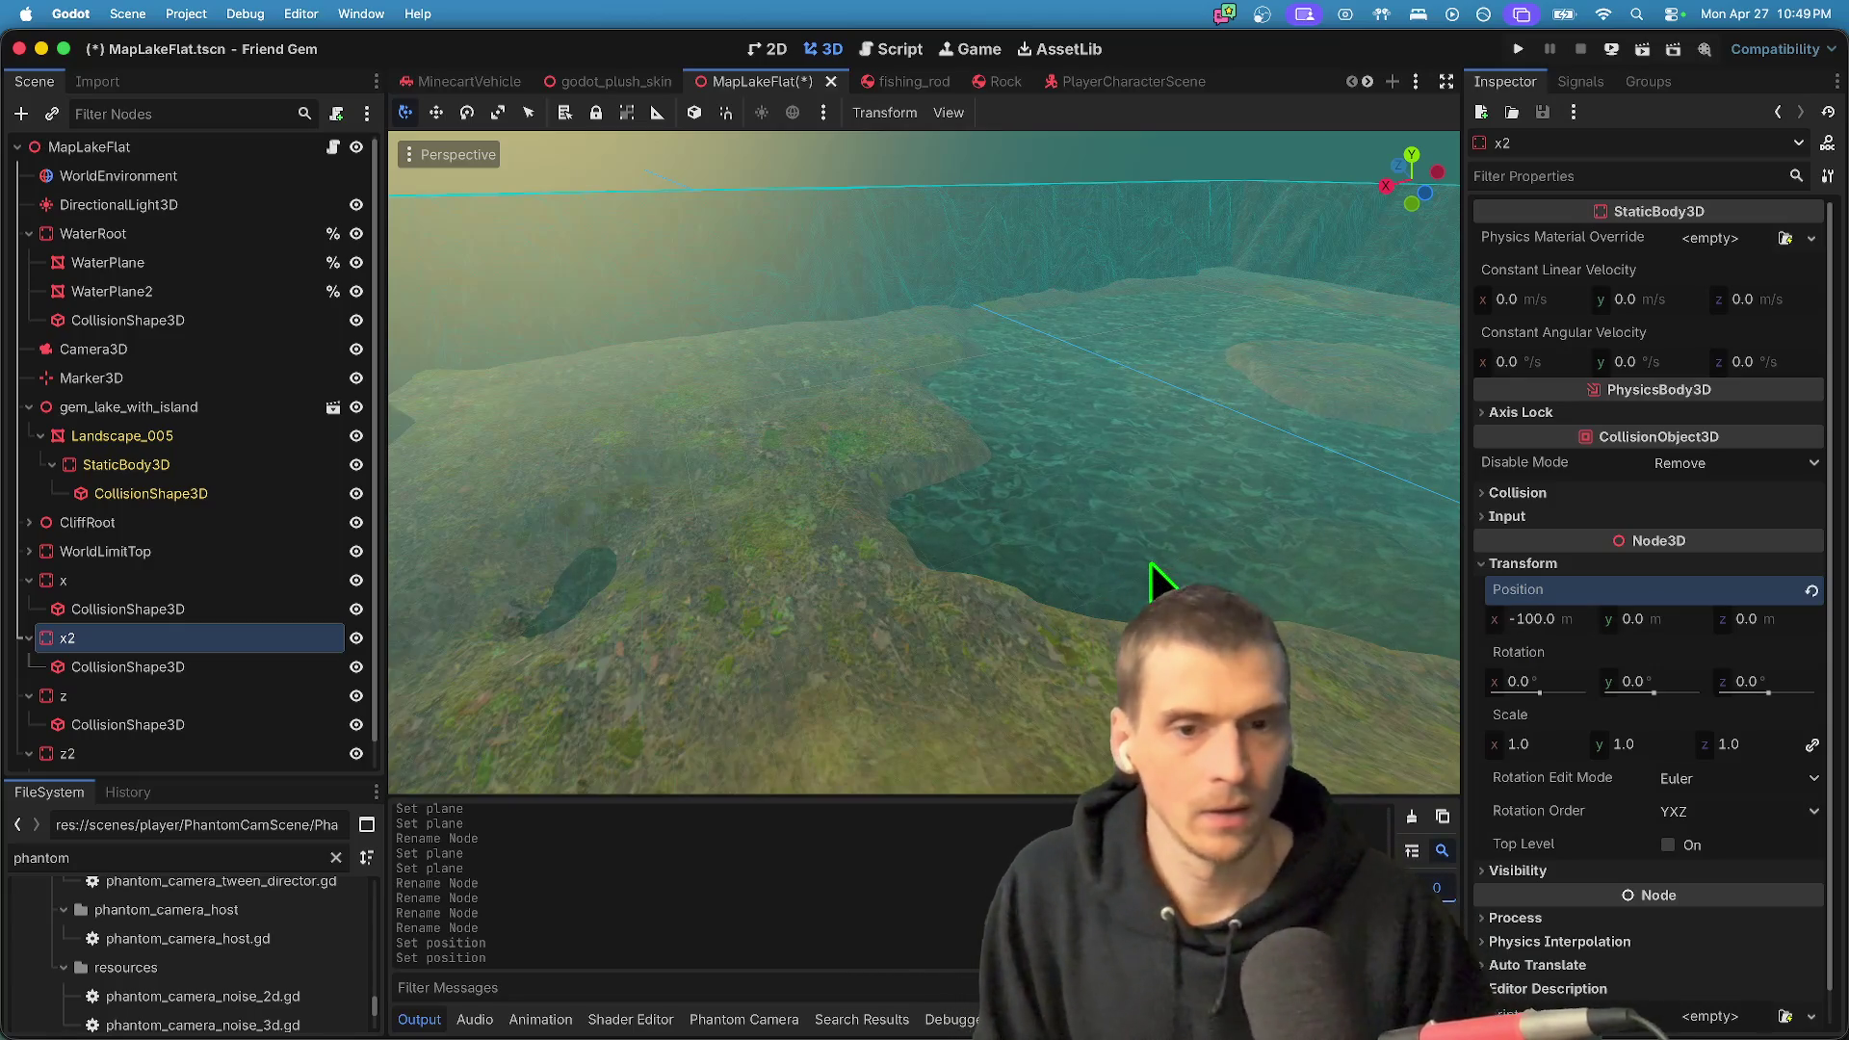
key("f")
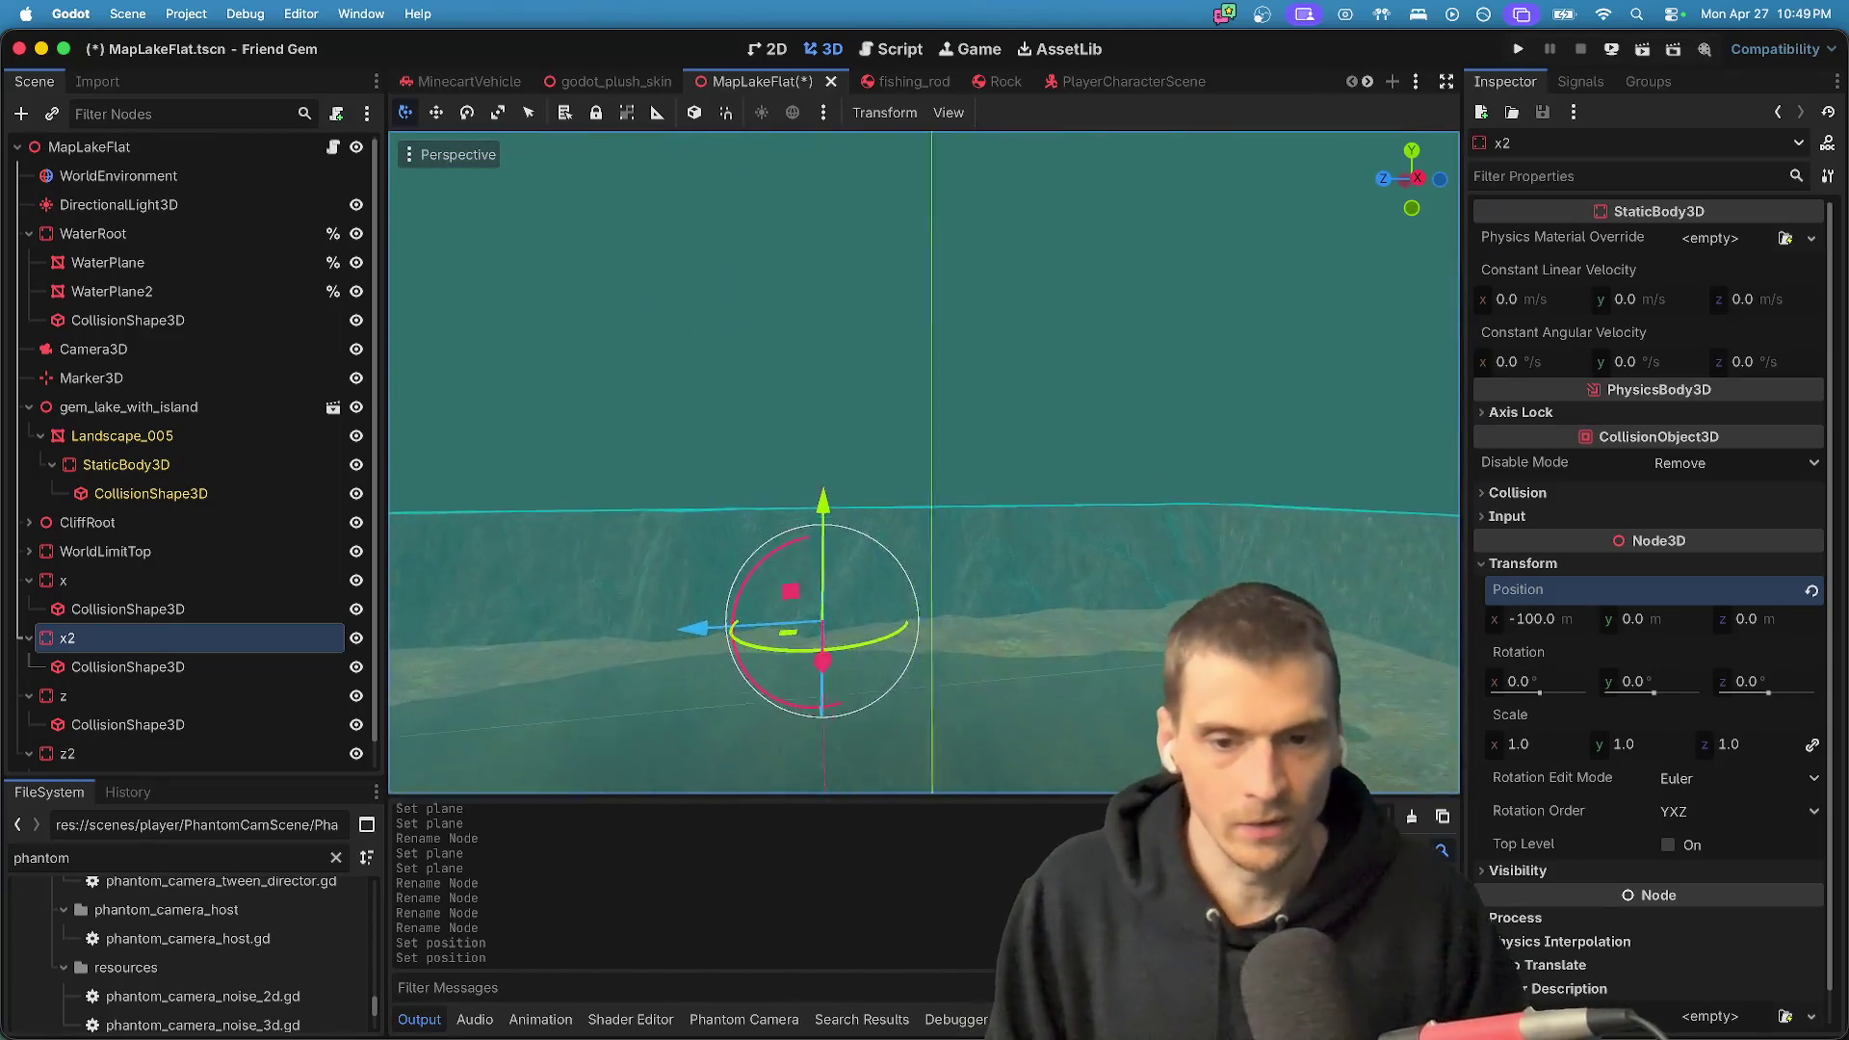
scroll(925, 462, "up", 5)
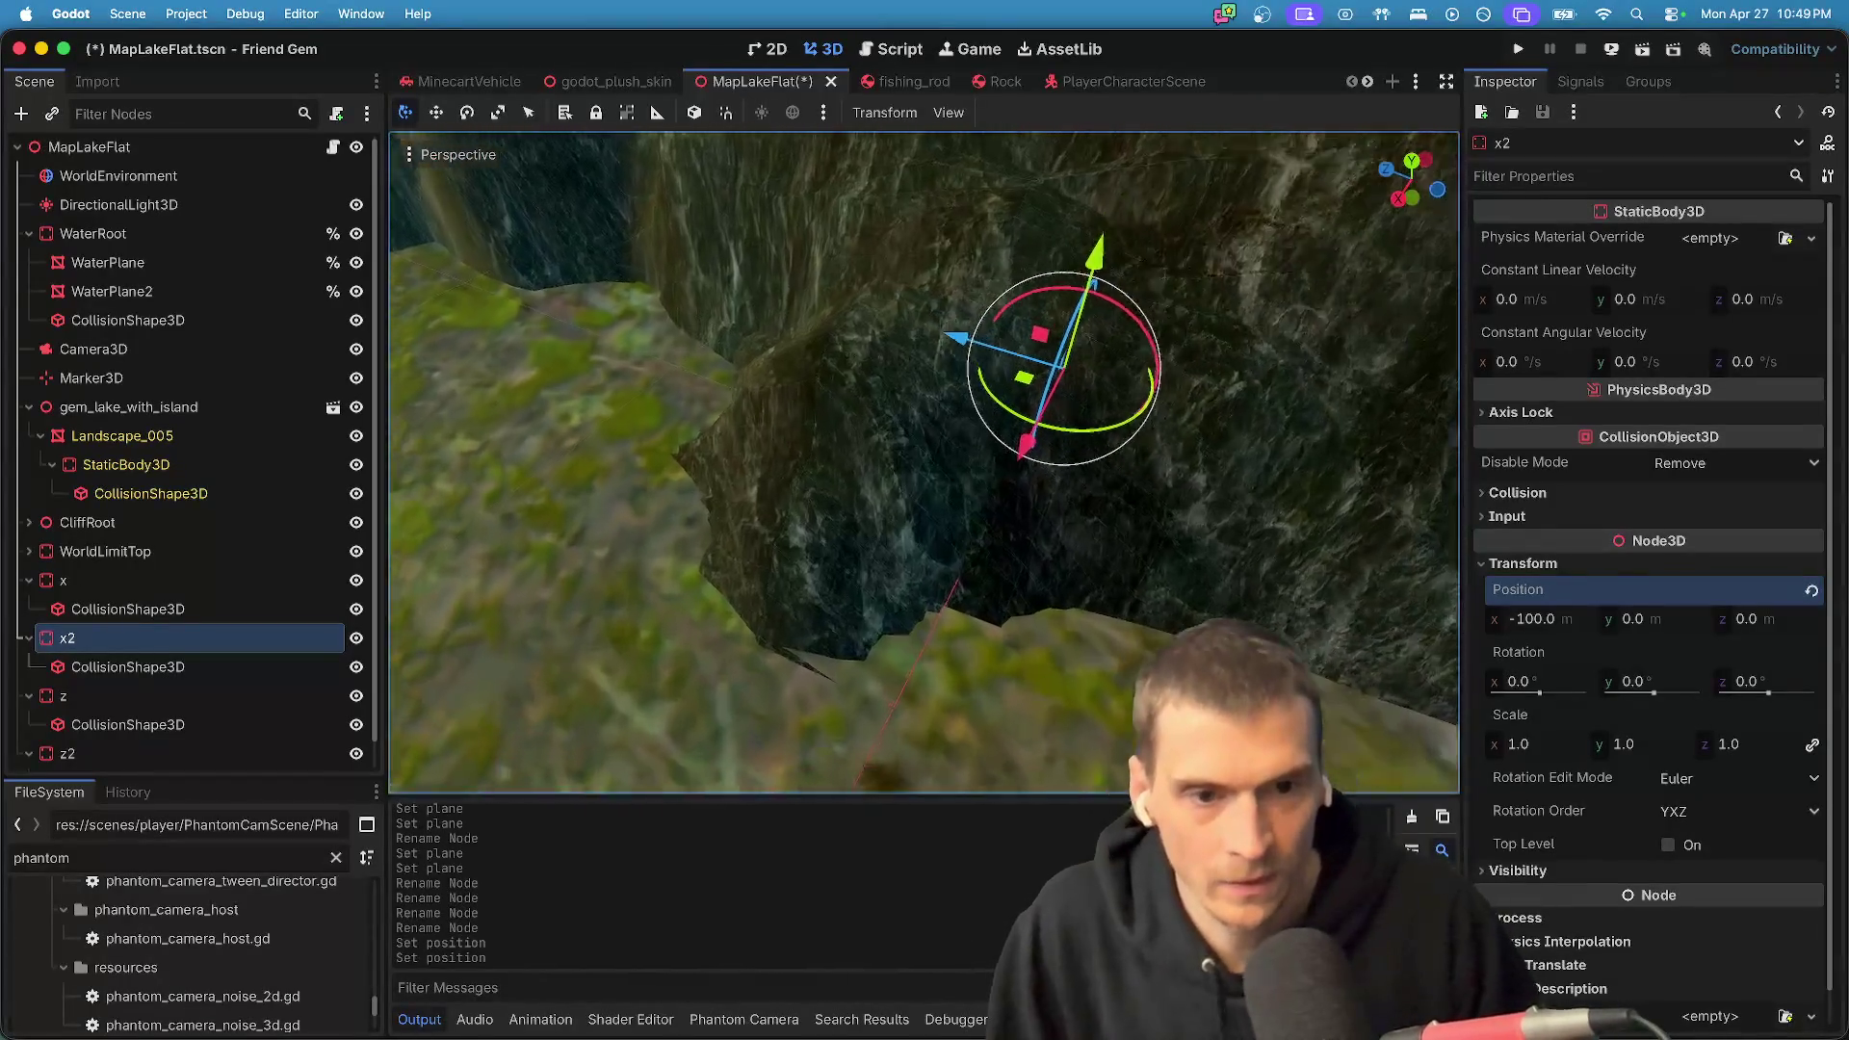
scroll(925, 463, "down", 5)
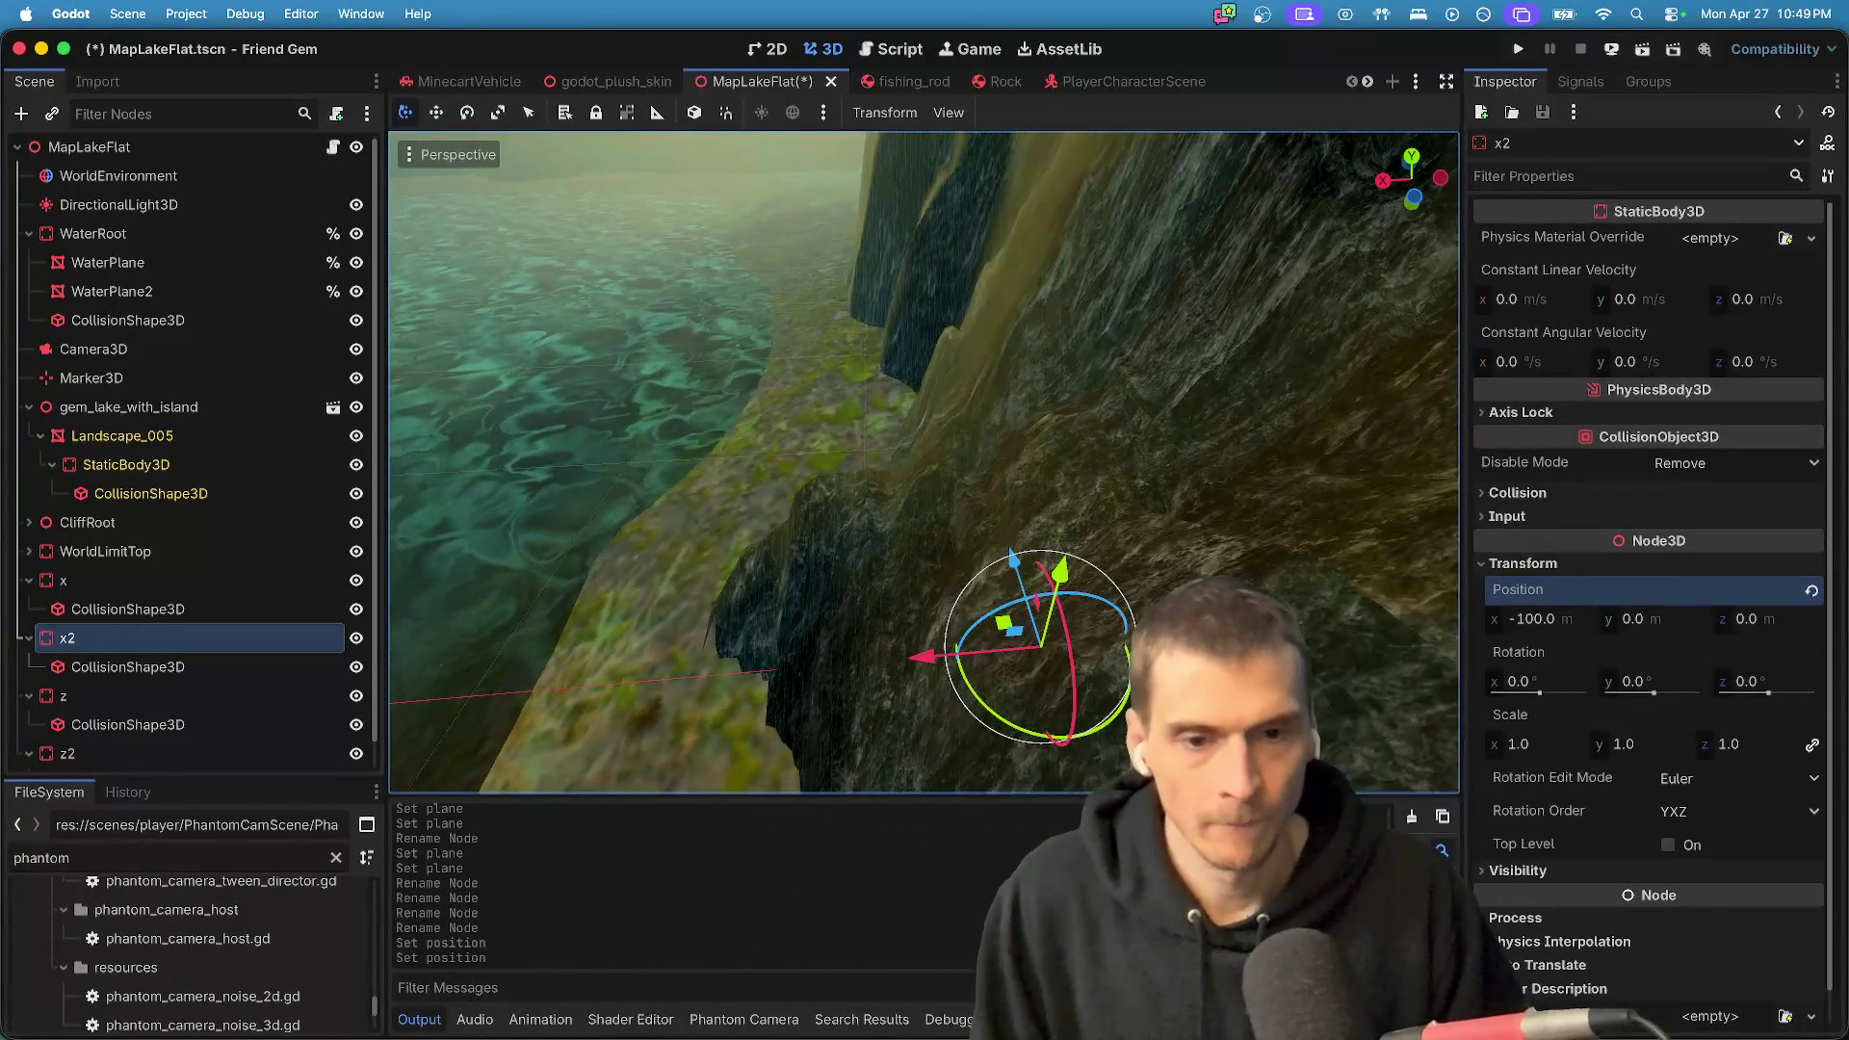
scroll(879, 535, "right", 10)
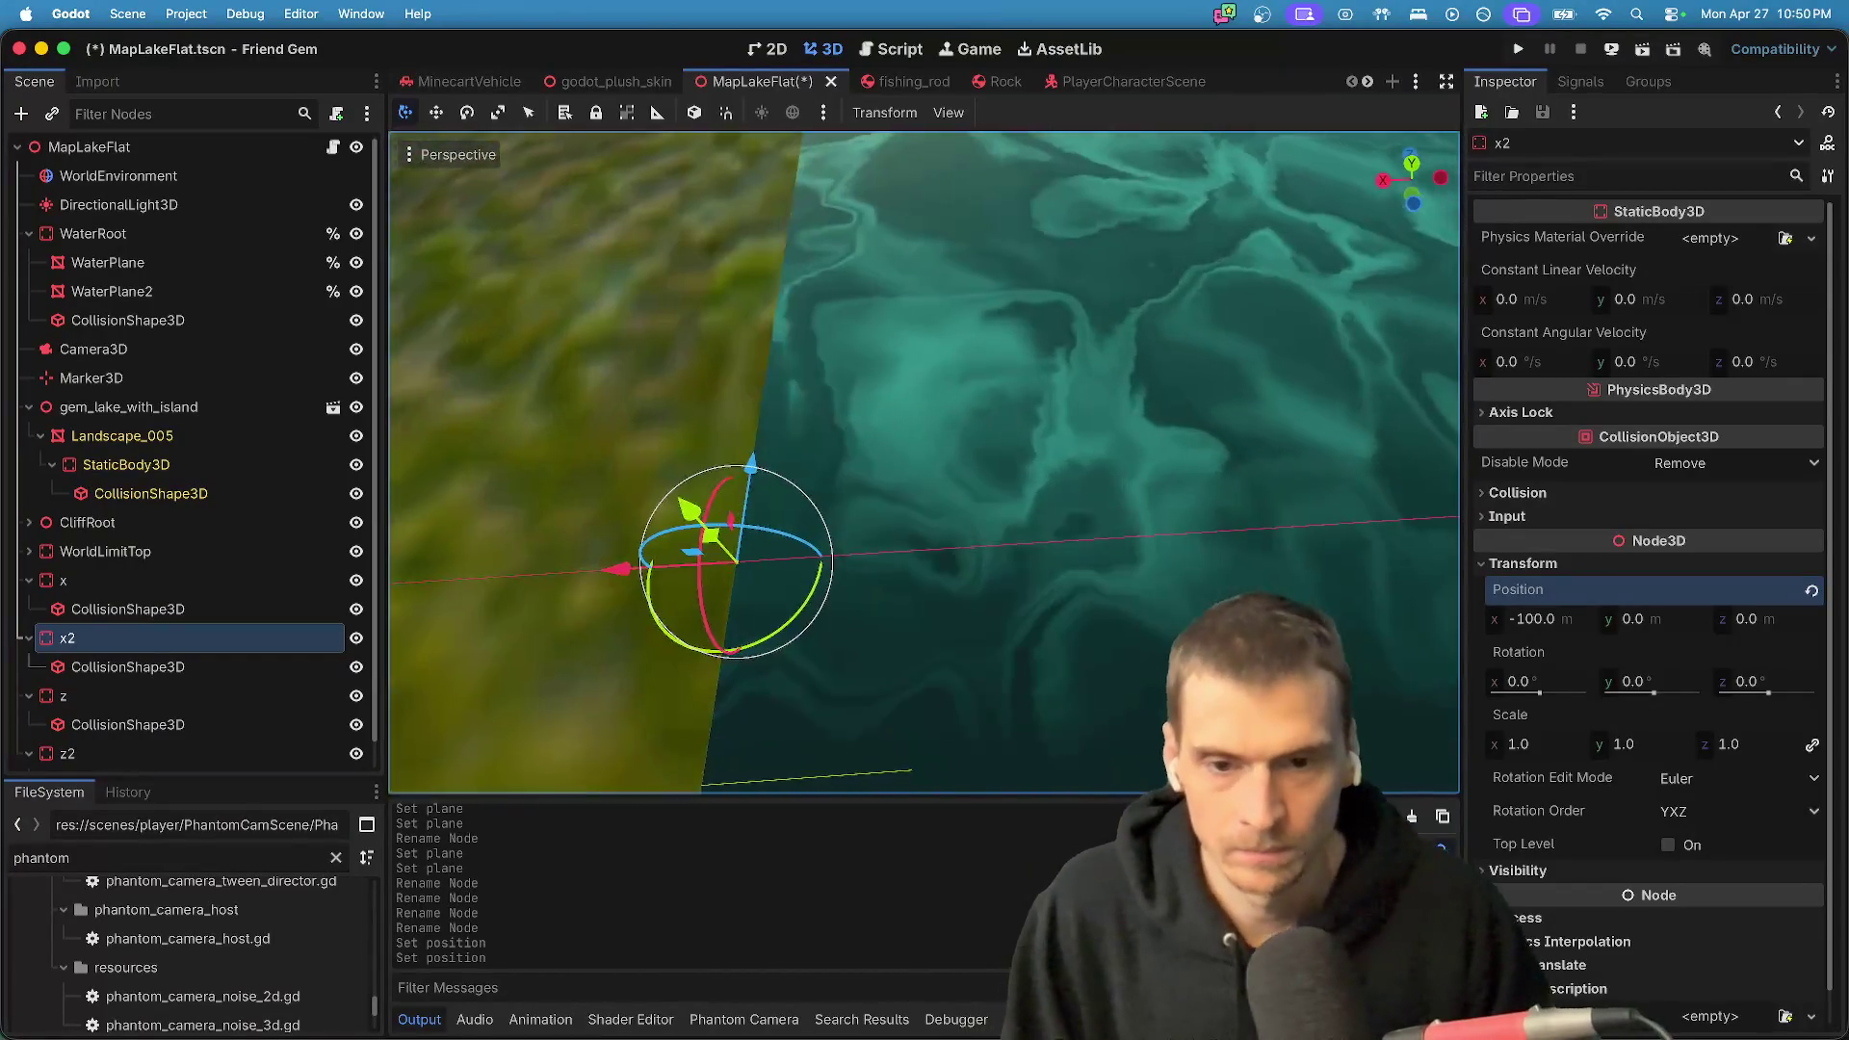
scroll(578, 611, "right", 10)
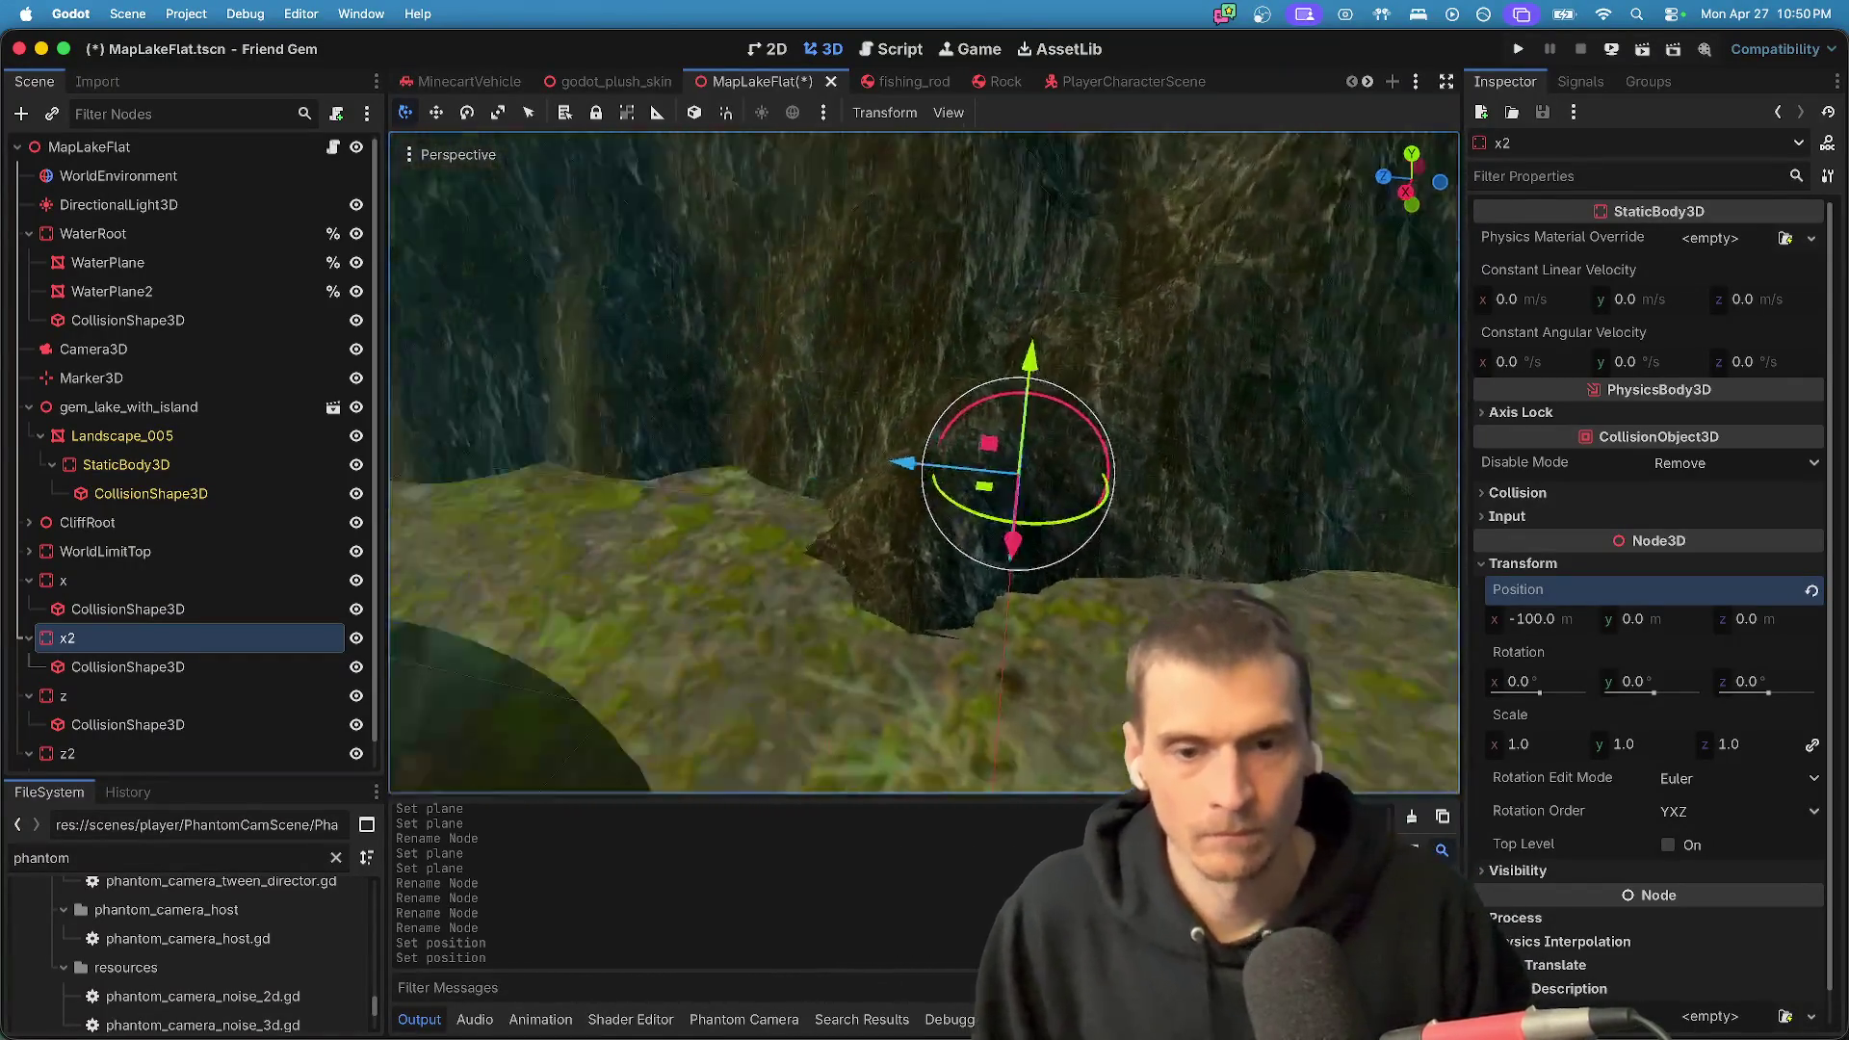
left_click(217, 669)
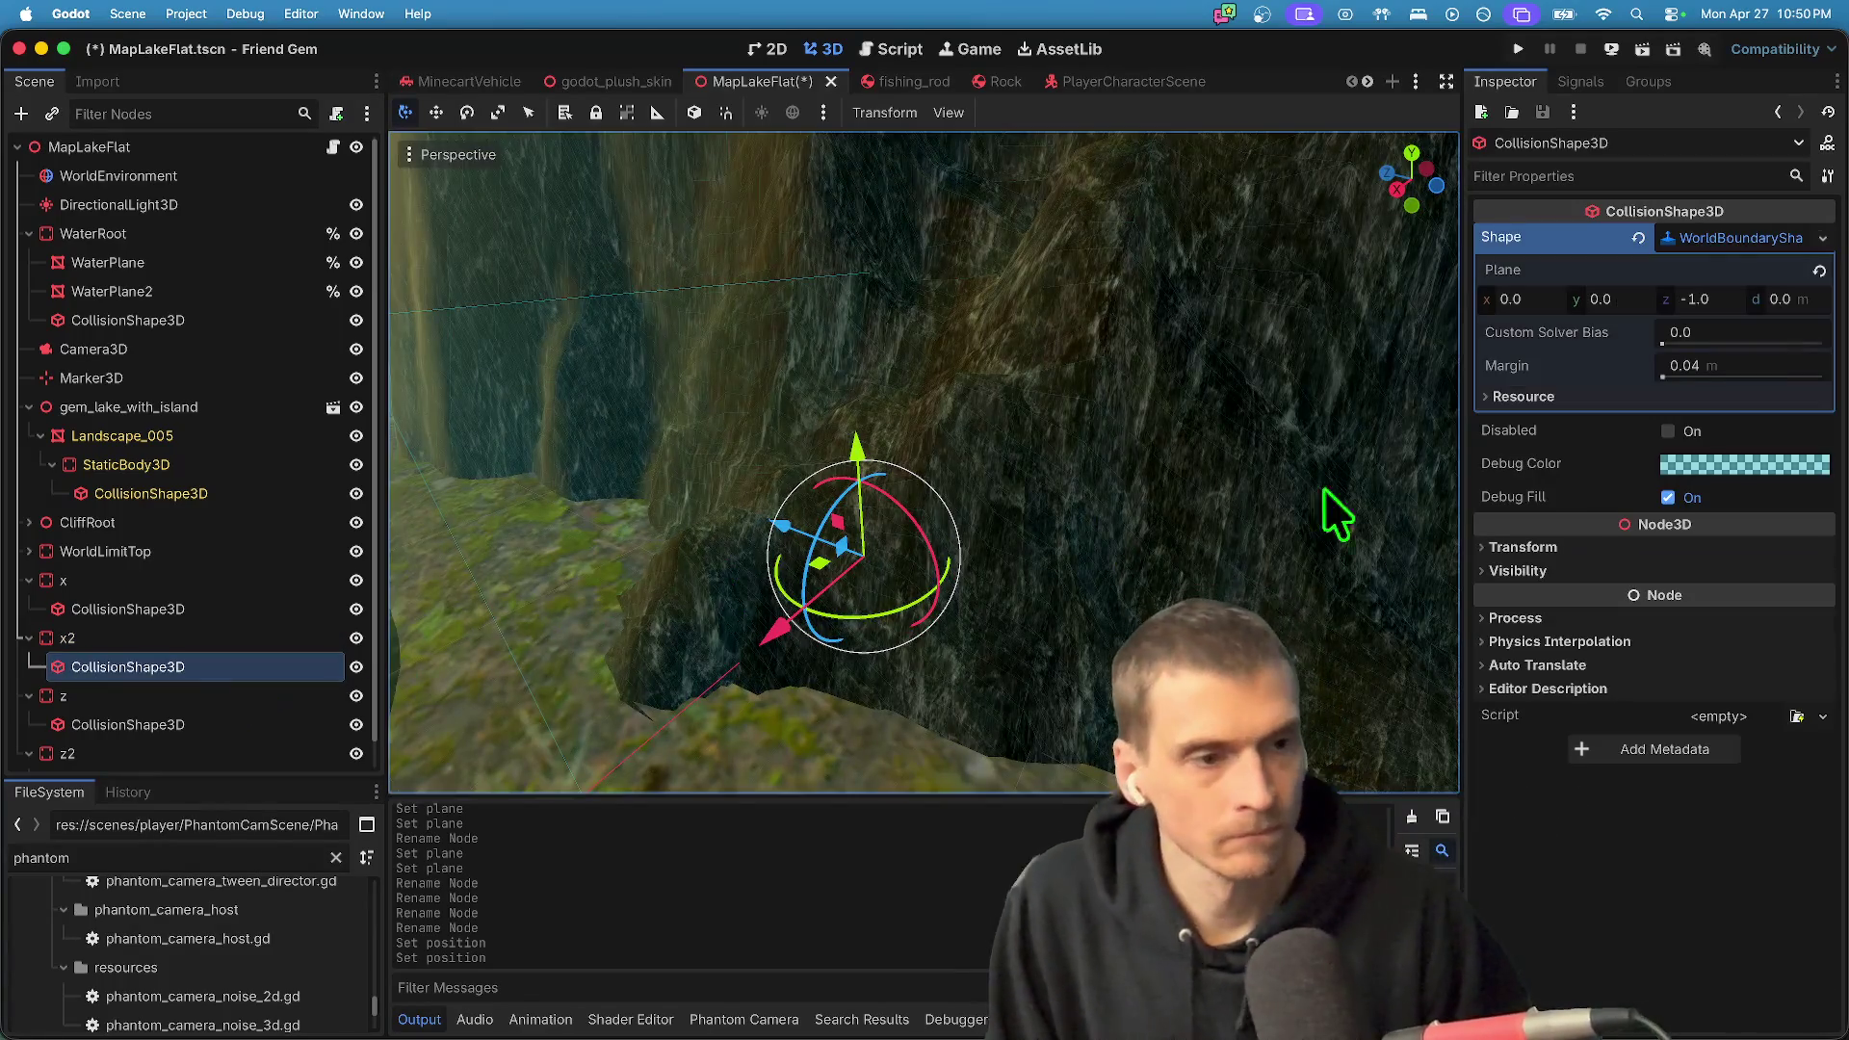
- Check the walls' collision planes, then rename wall x2 to Z
left_click(215, 640)
left_click(192, 728)
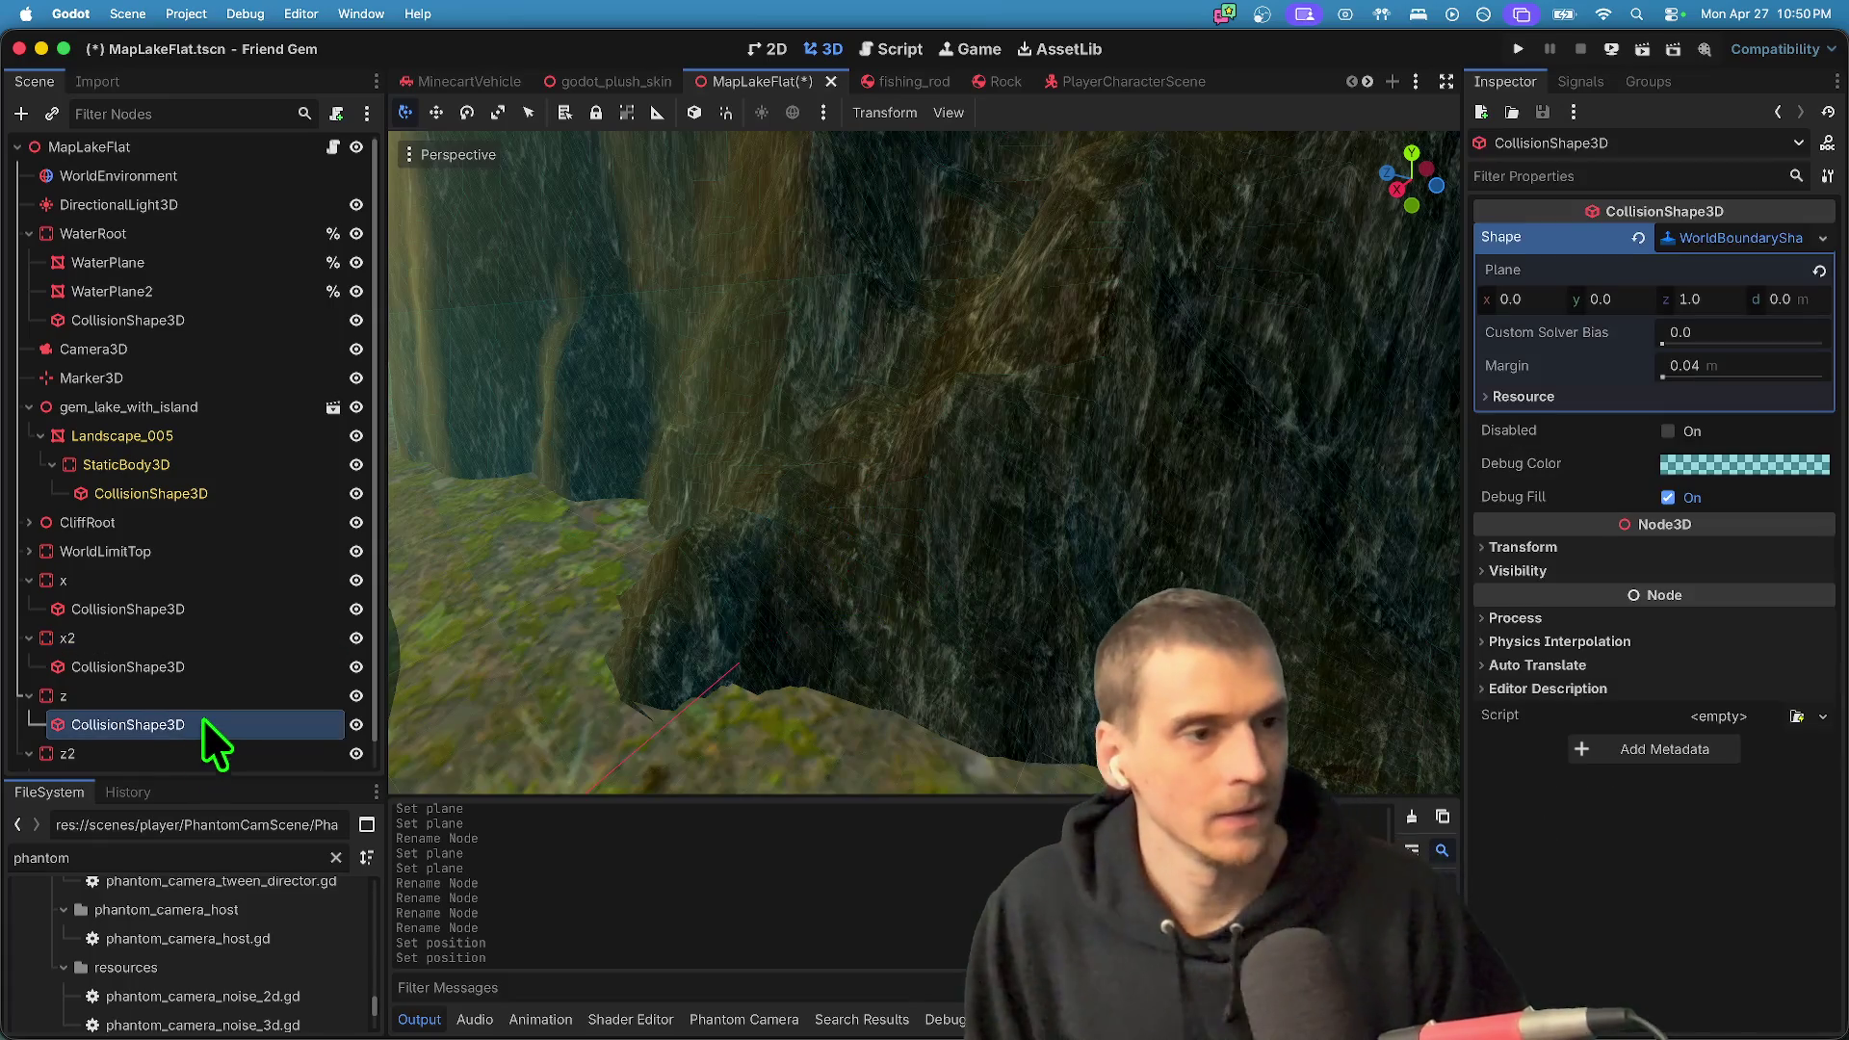
scroll(181, 759, "down", 1)
left_click(181, 757)
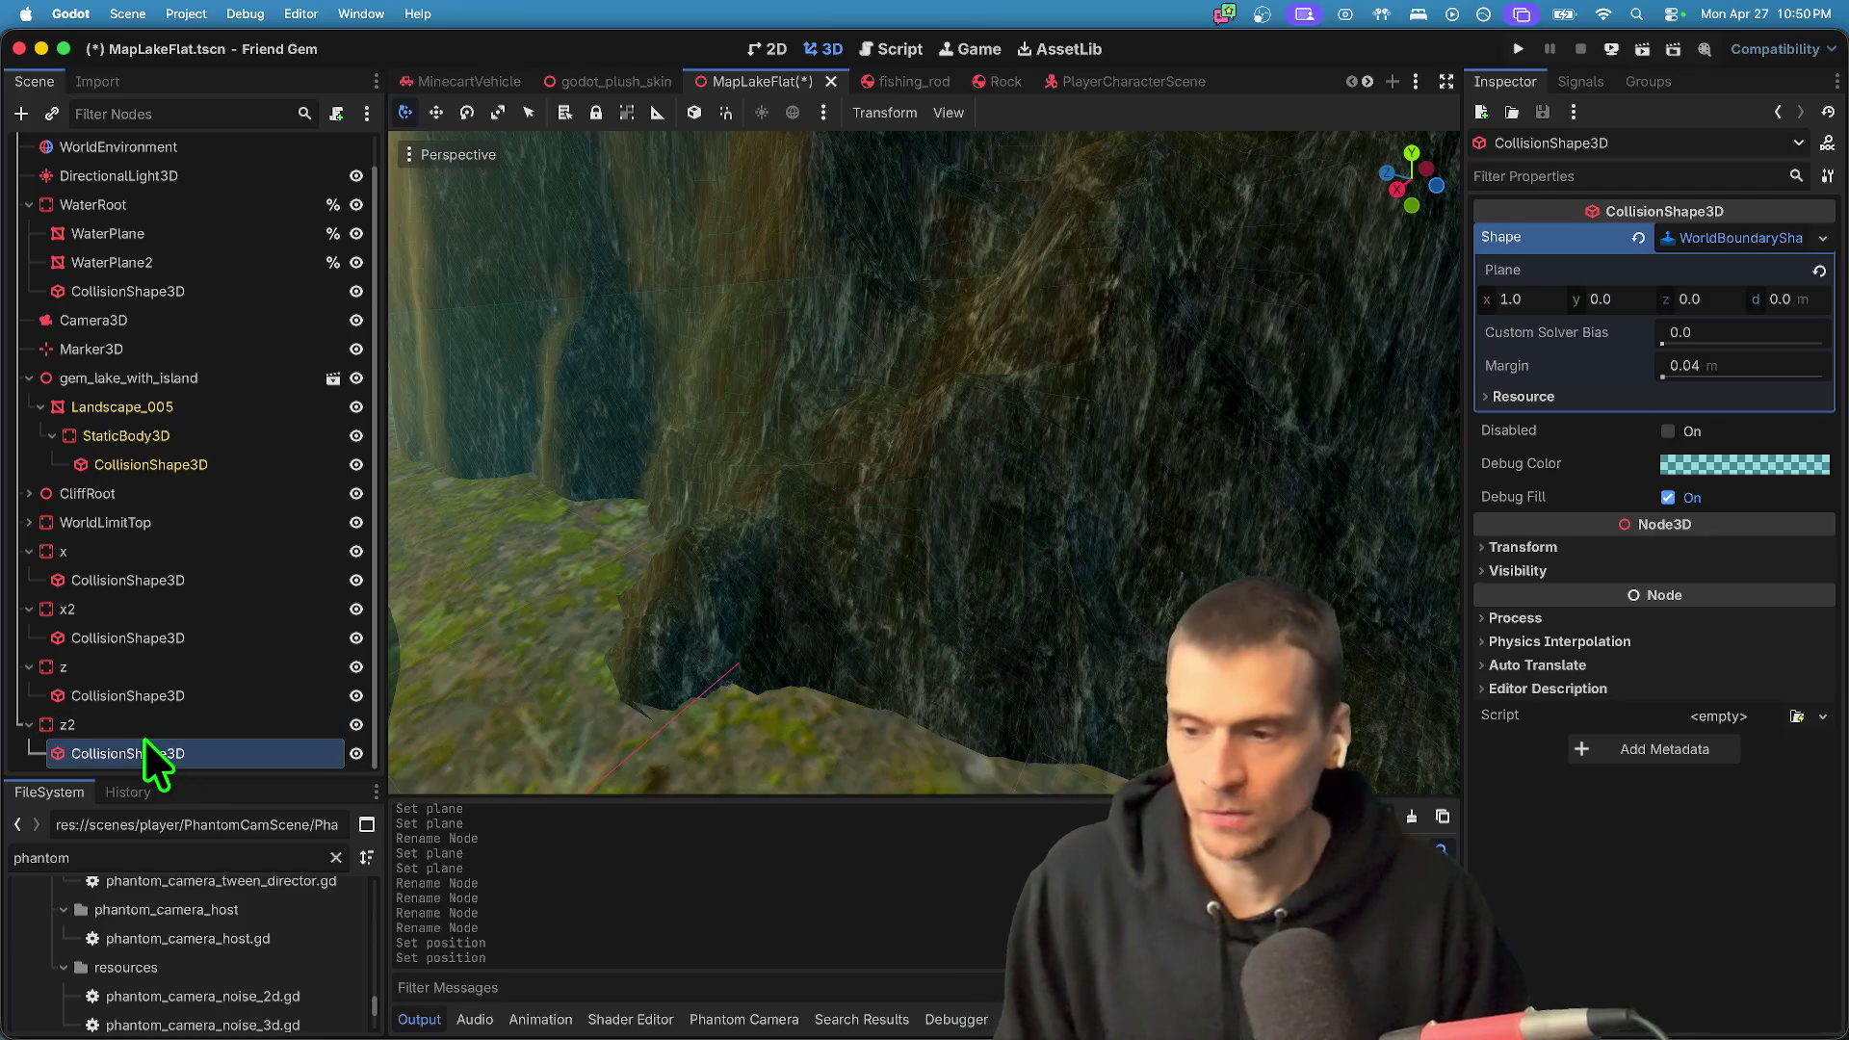
double_click(152, 616)
type("z")
type("3")
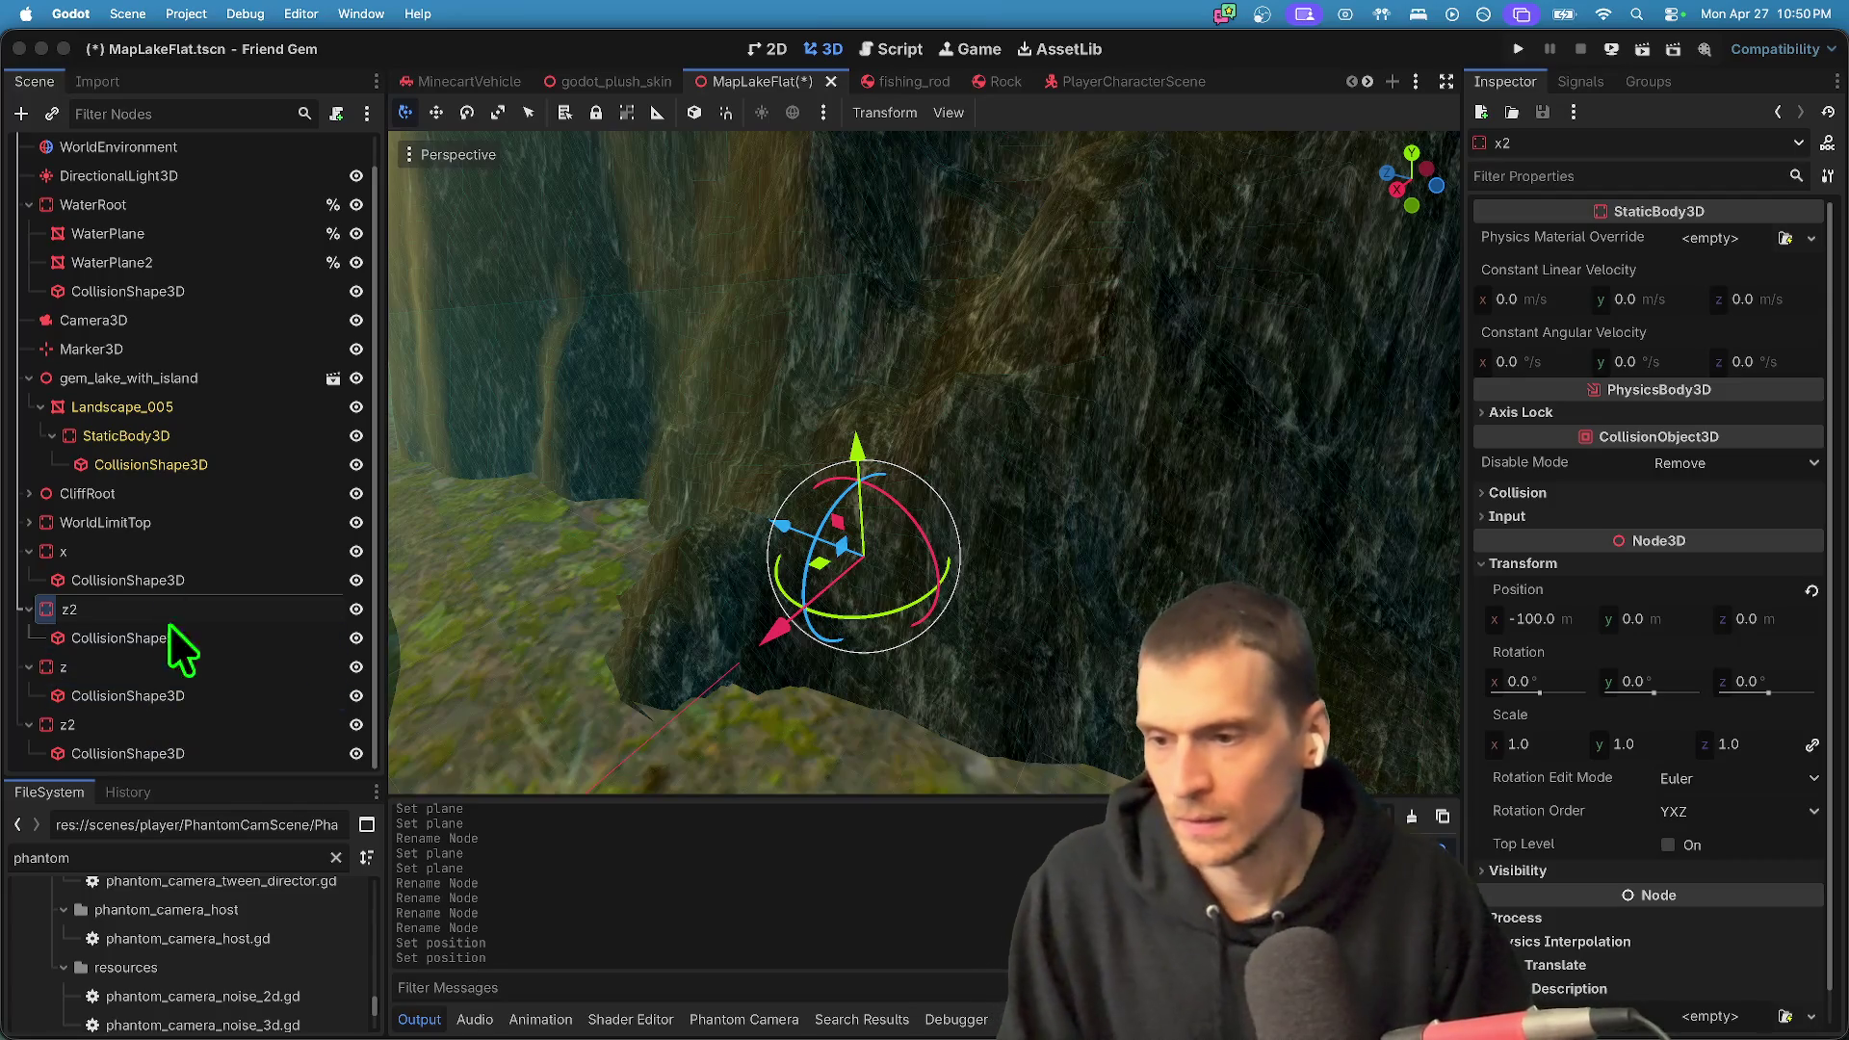
key("Return")
double_click(223, 615)
type("Z")
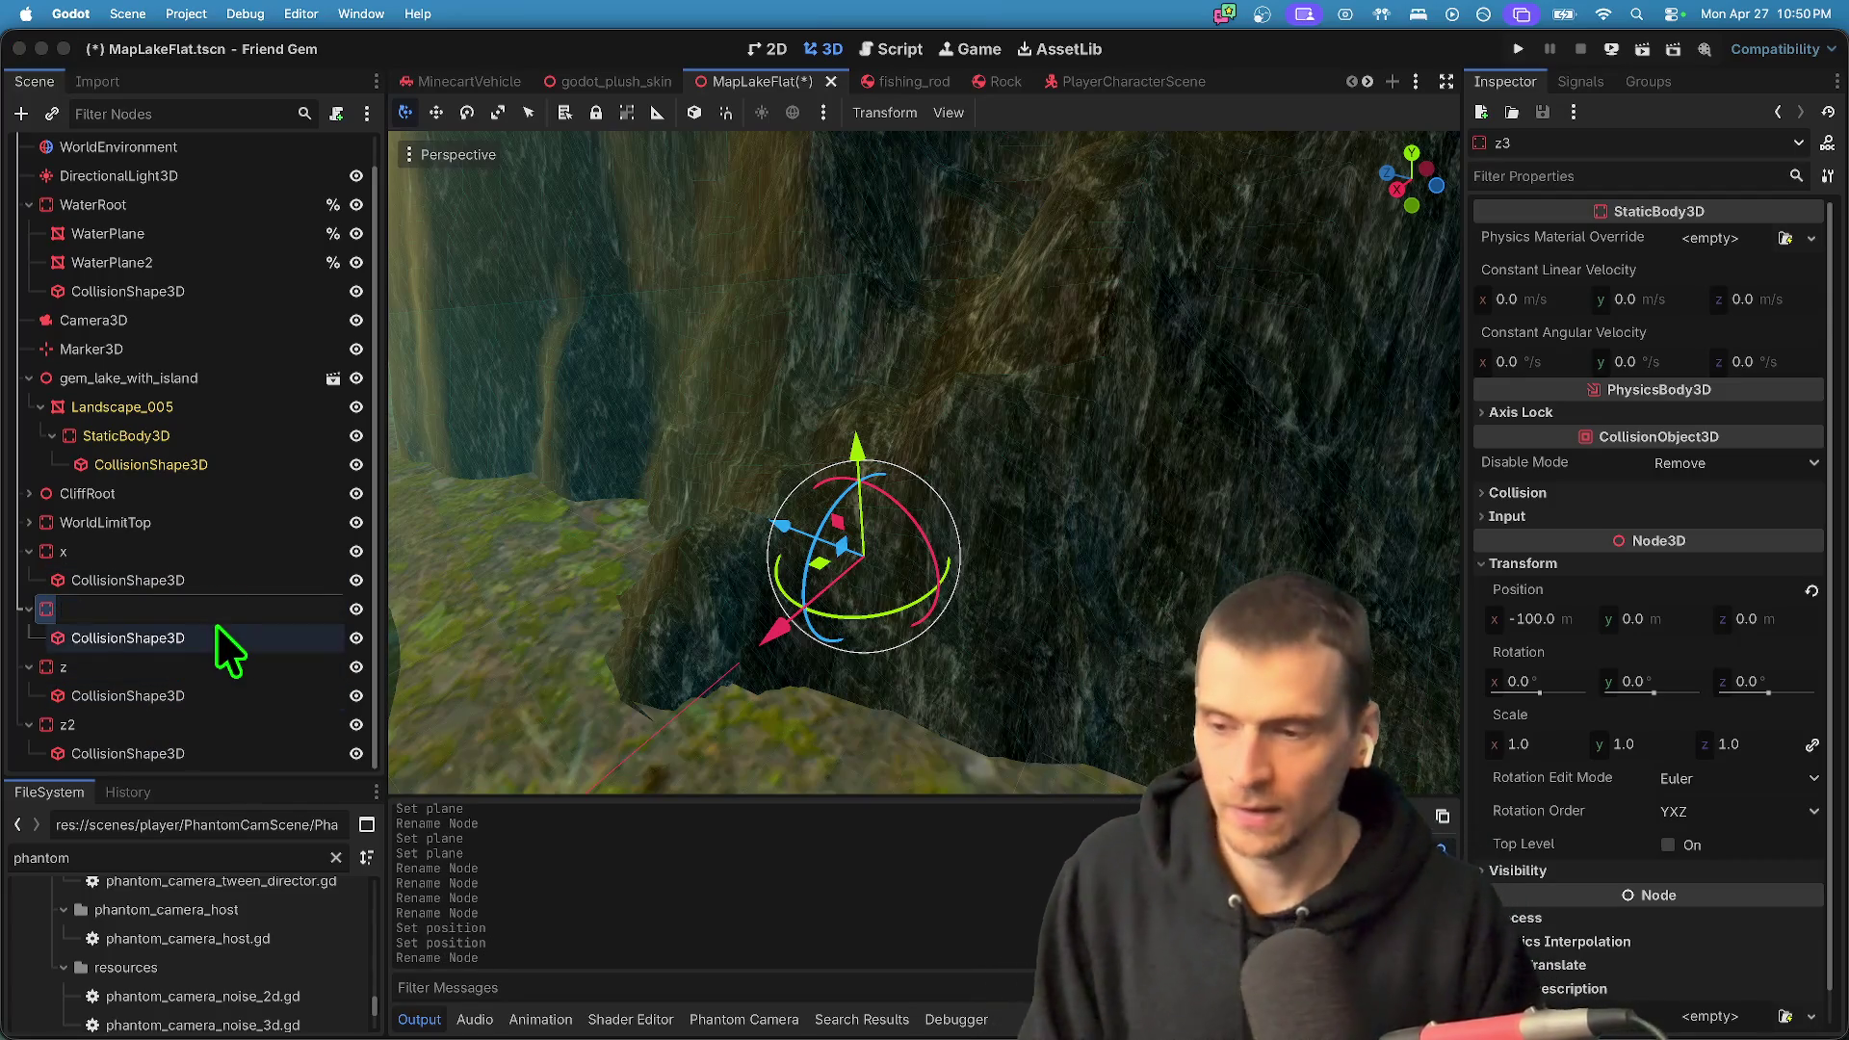
key("Return")
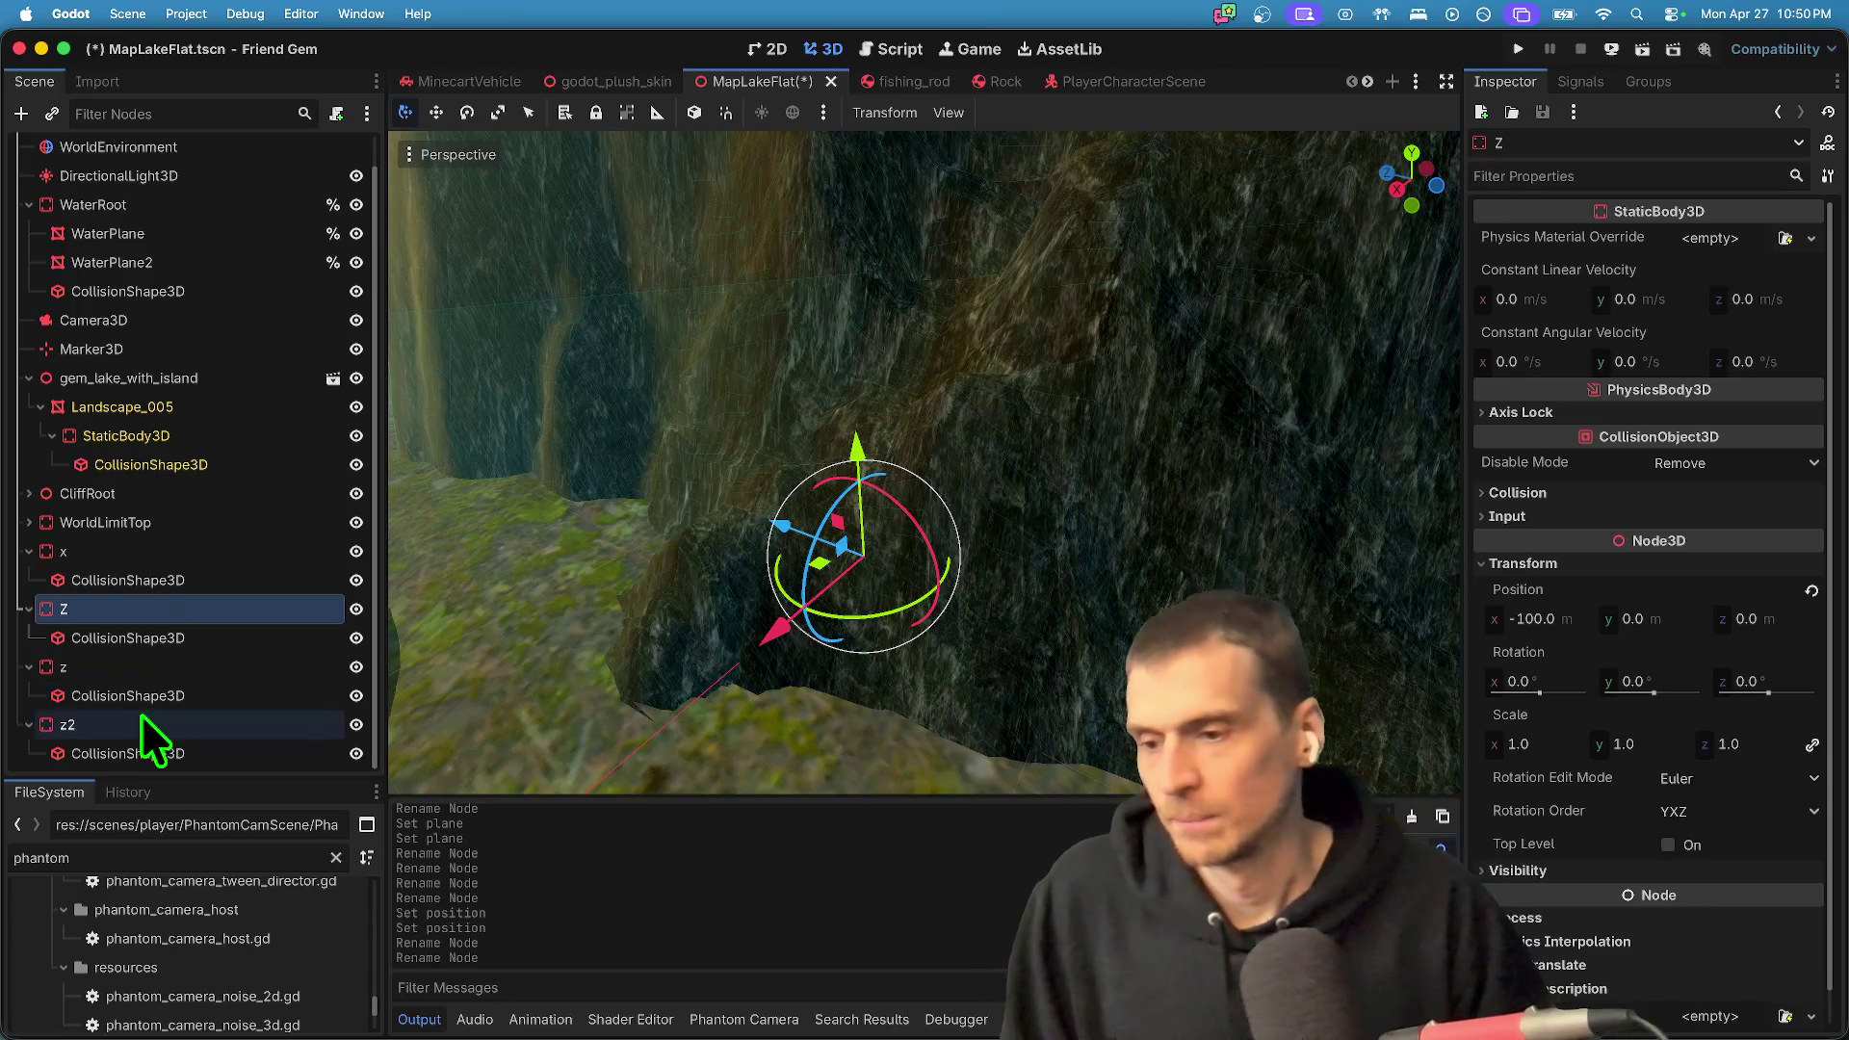
- Rename wall z2 to x2 and select its collision shape
left_click(144, 724)
double_click(144, 724)
type("x")
key("Return")
left_click(117, 754)
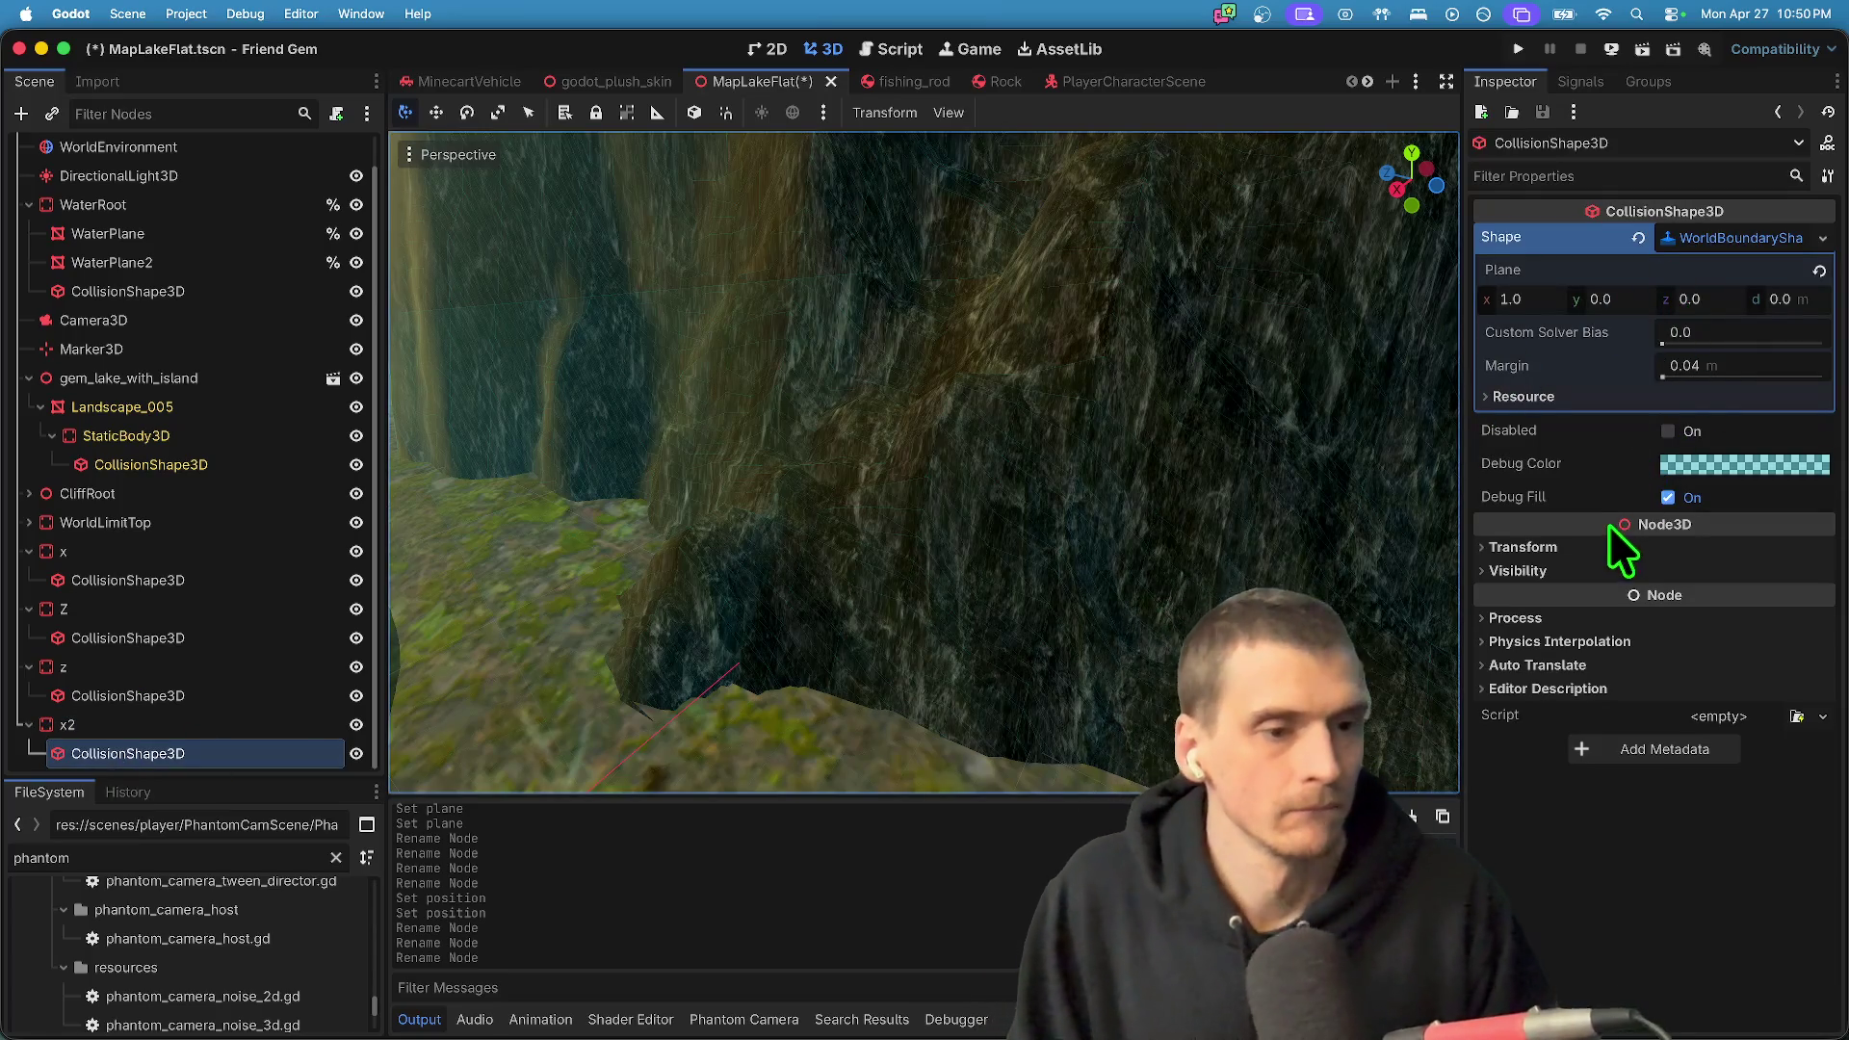
- Set x2's collision shape Position x to 100 m
left_click(1541, 547)
left_click(1545, 609)
type("100")
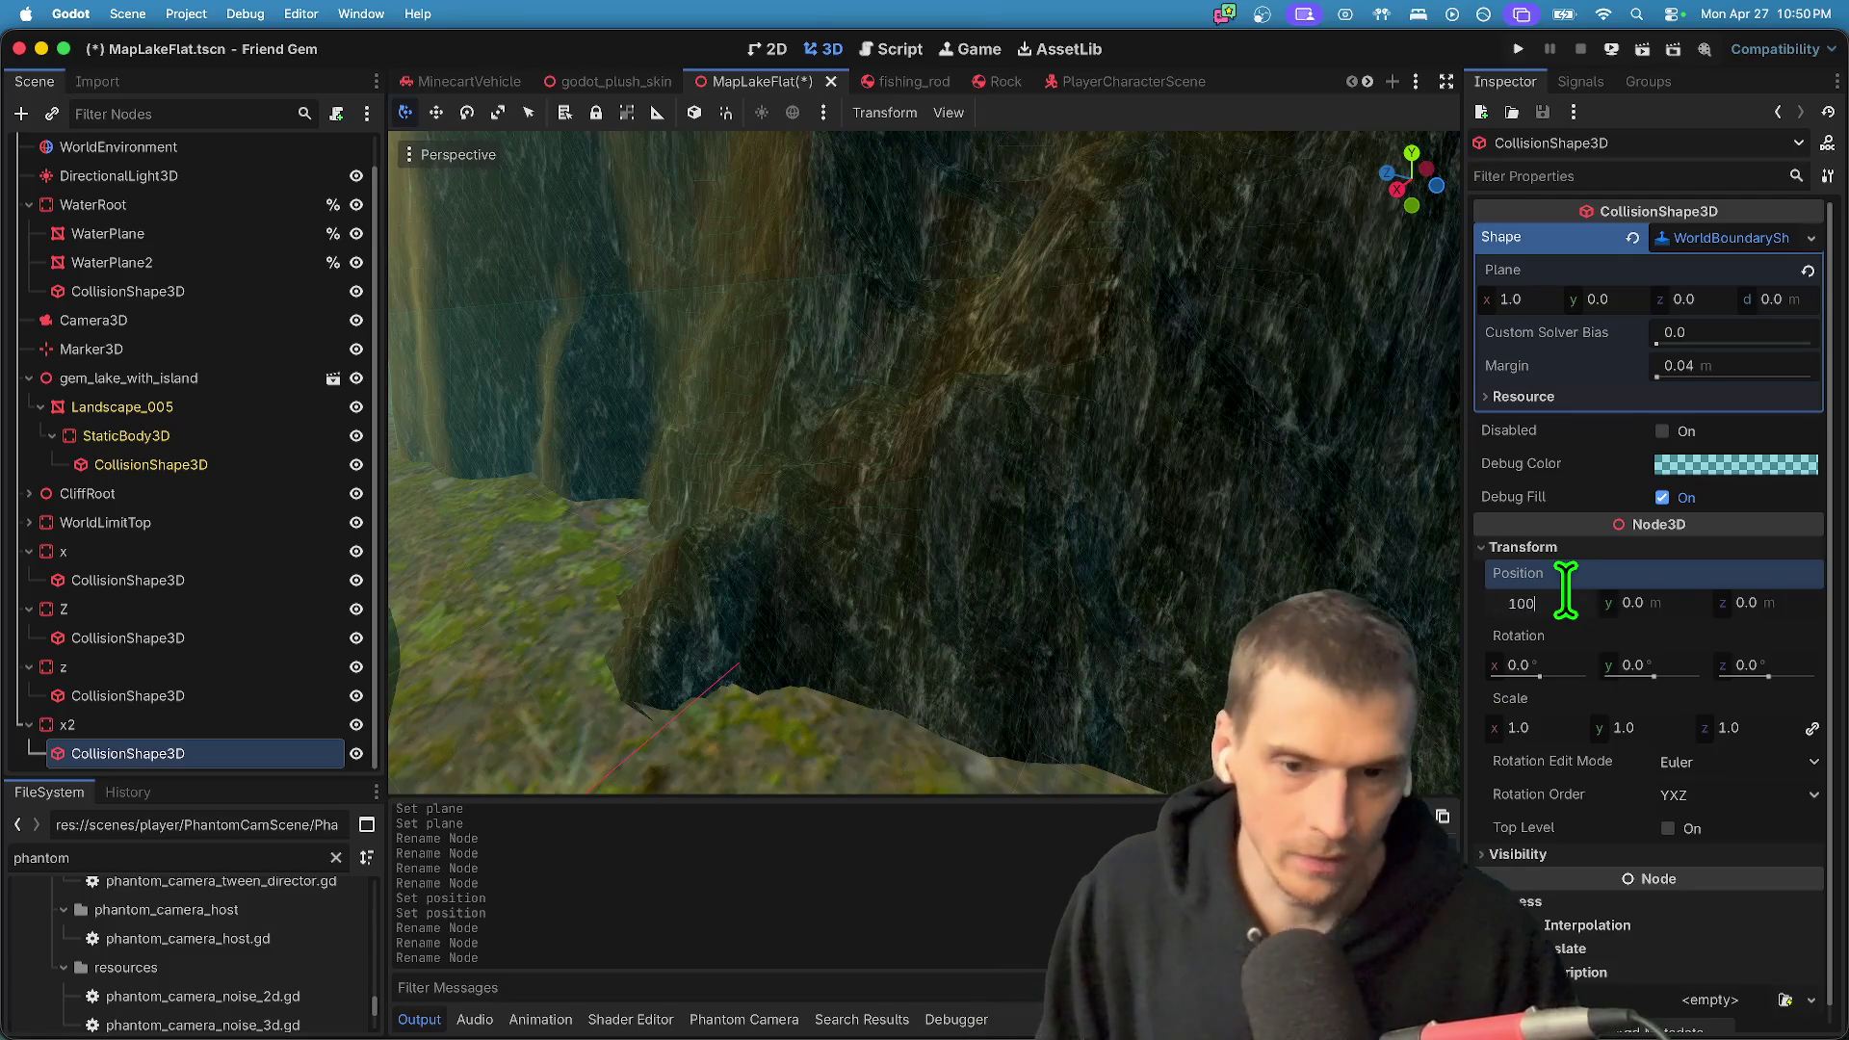
key("w")
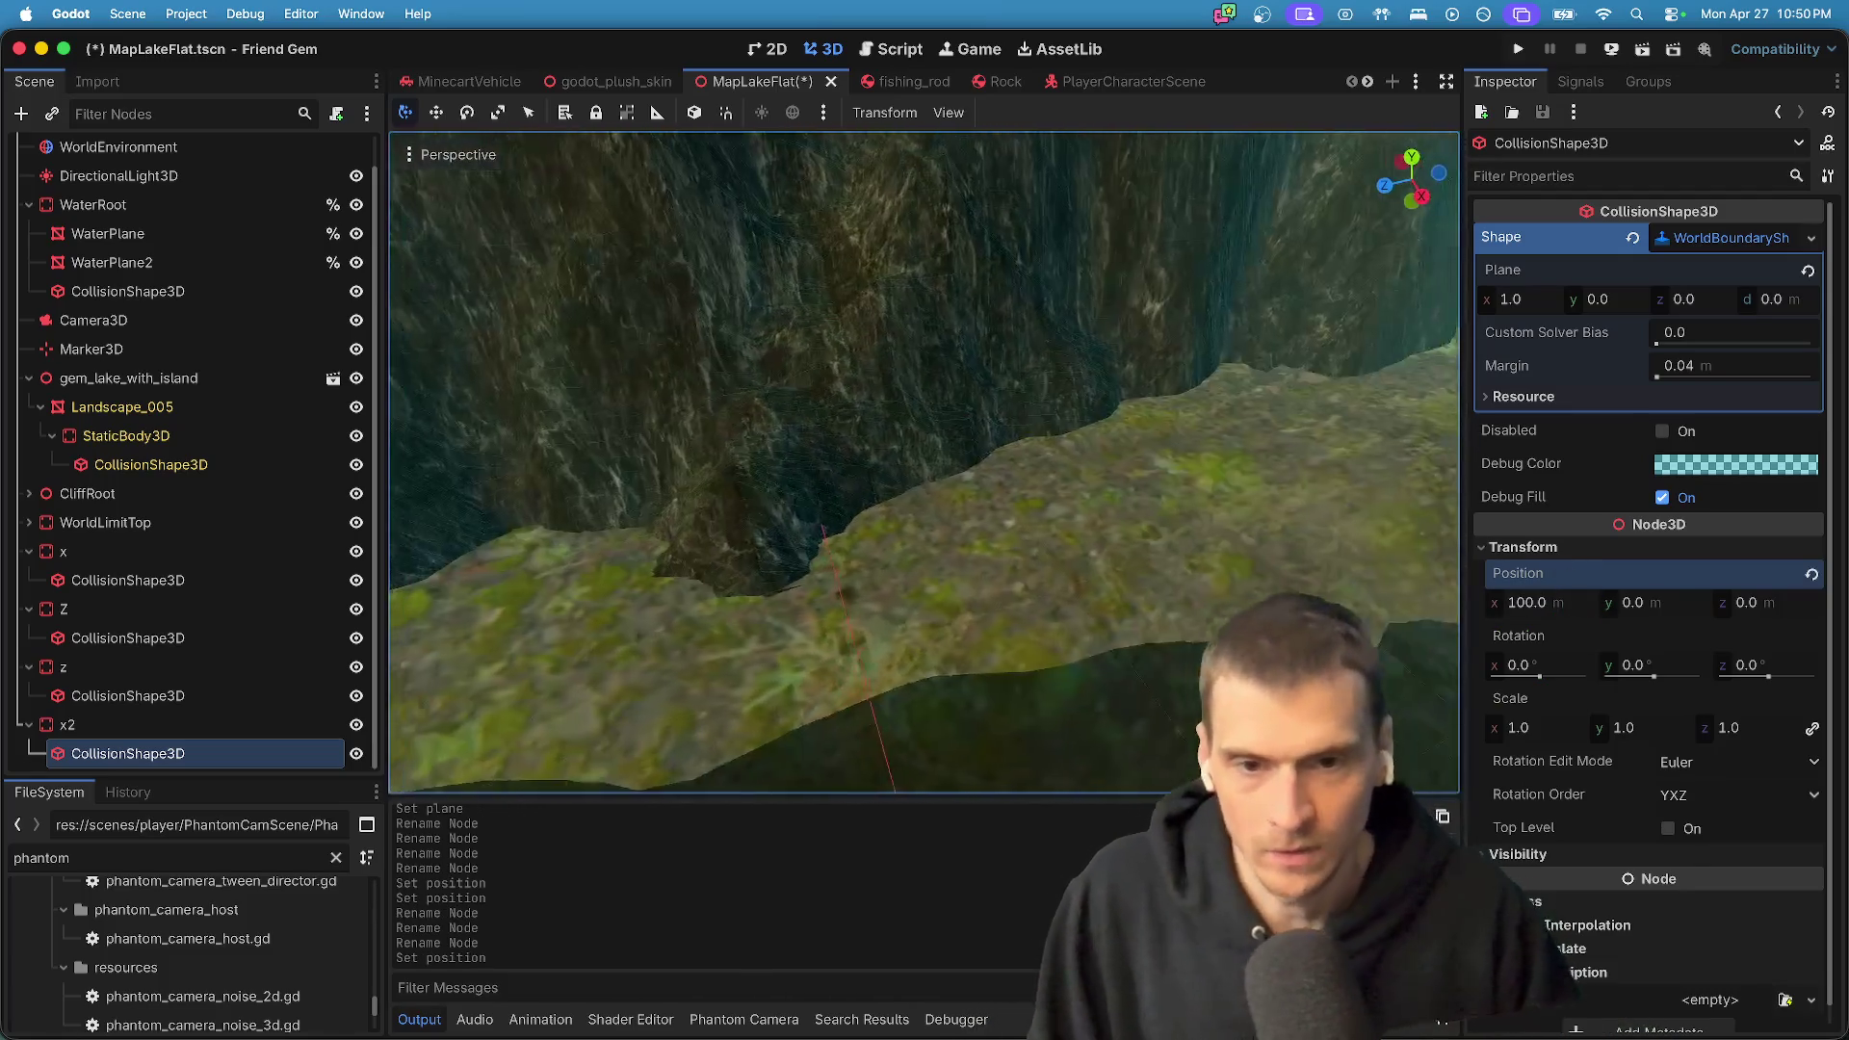
key("w")
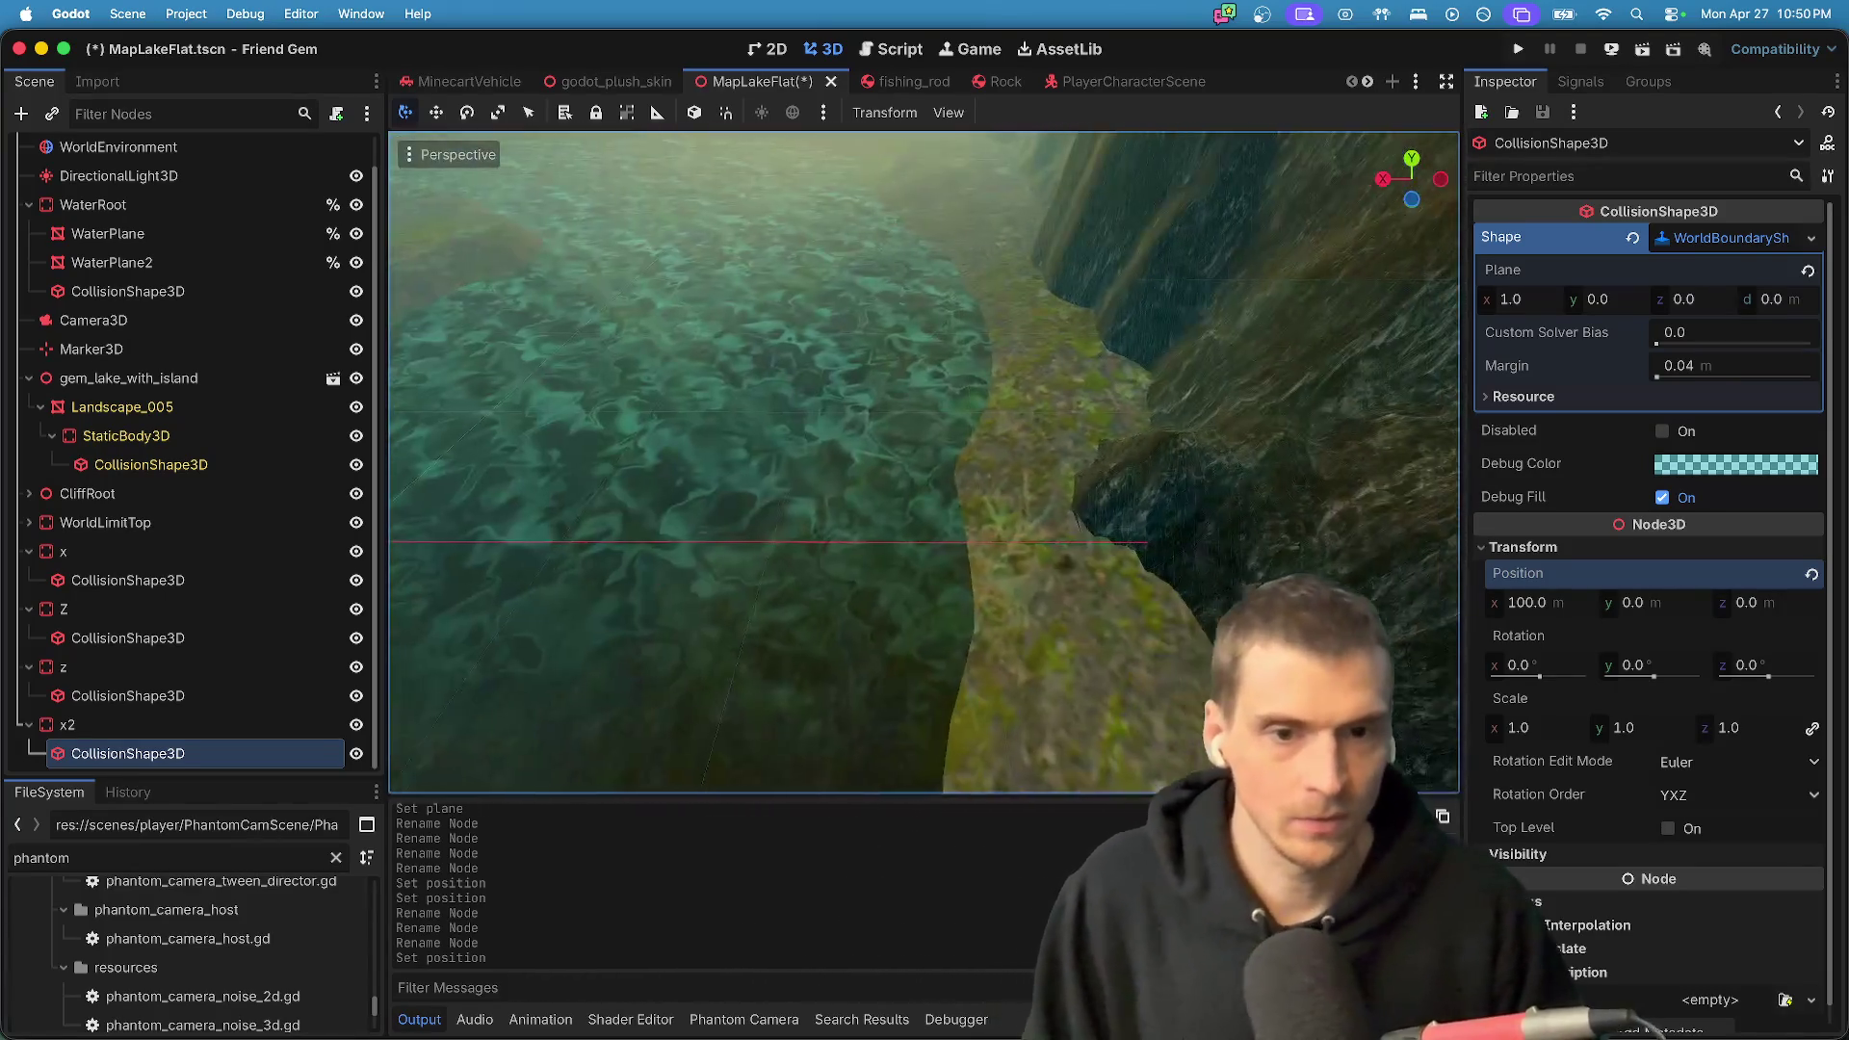
key("w")
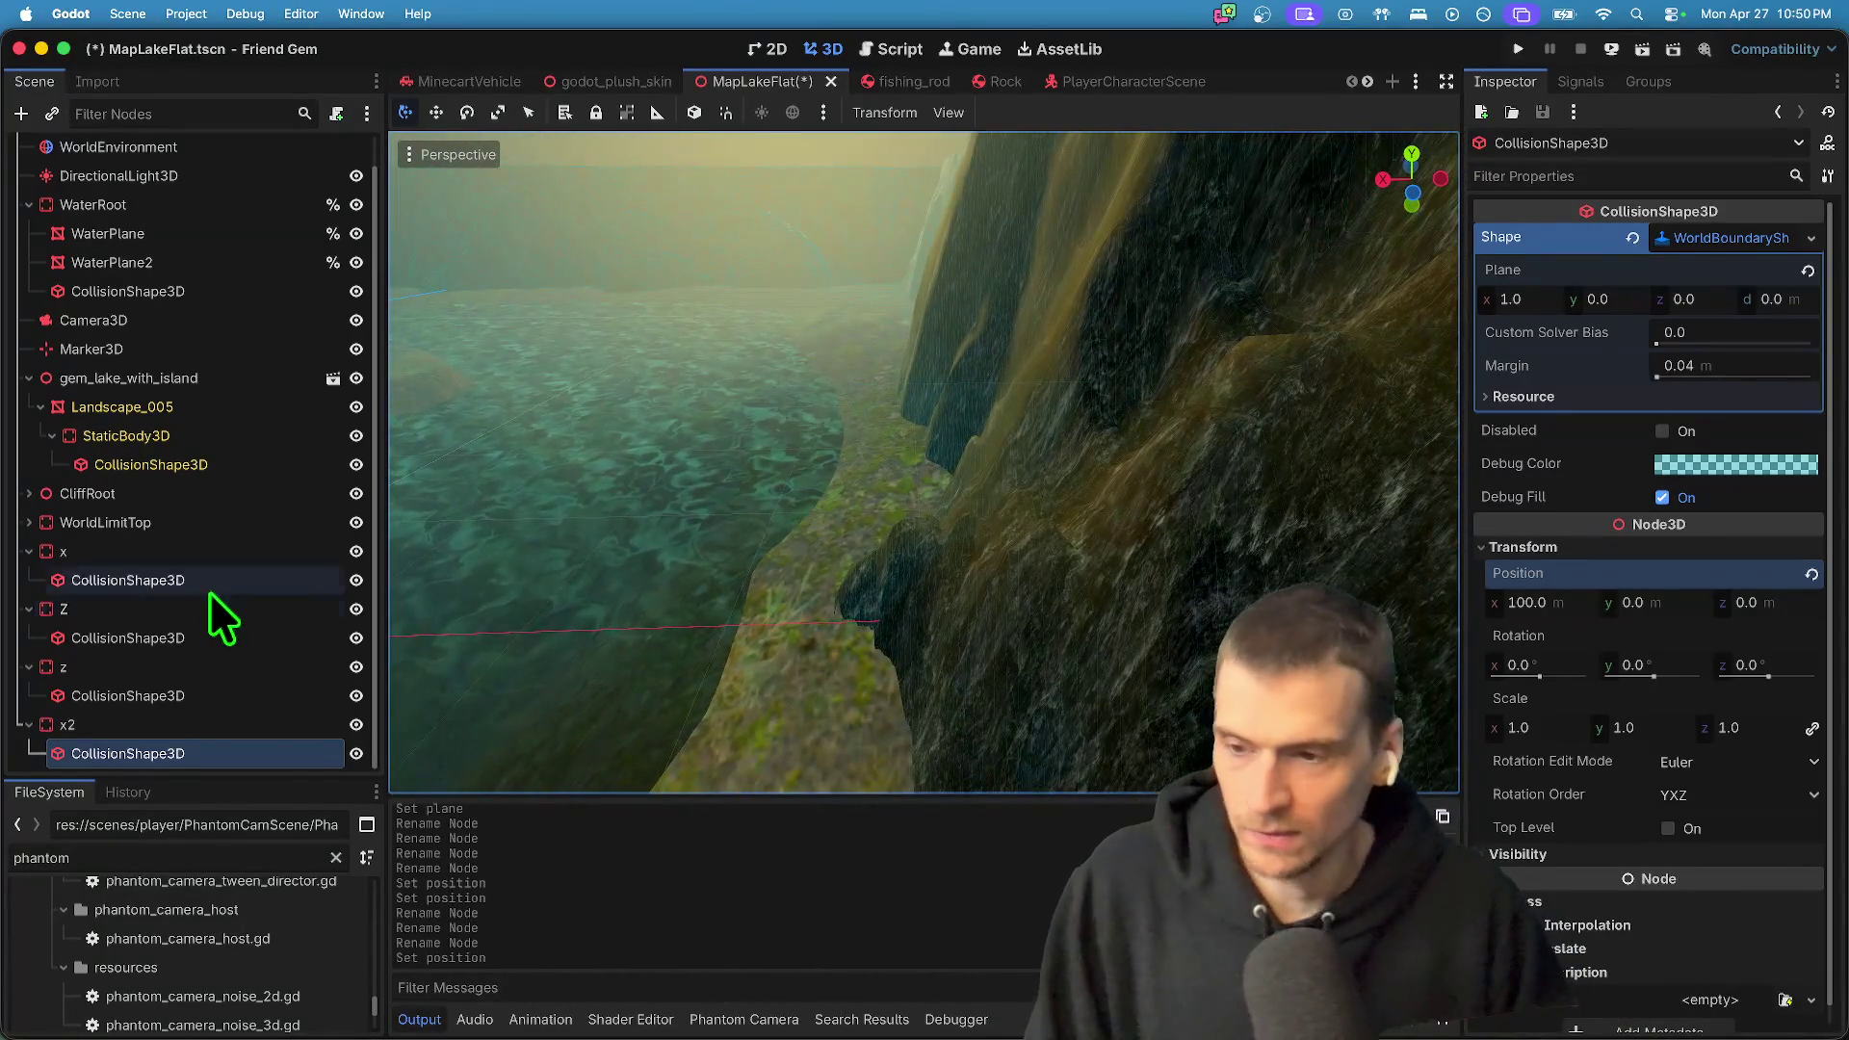
- Change the debug colour of Z's collision shape to red
left_click(176, 641)
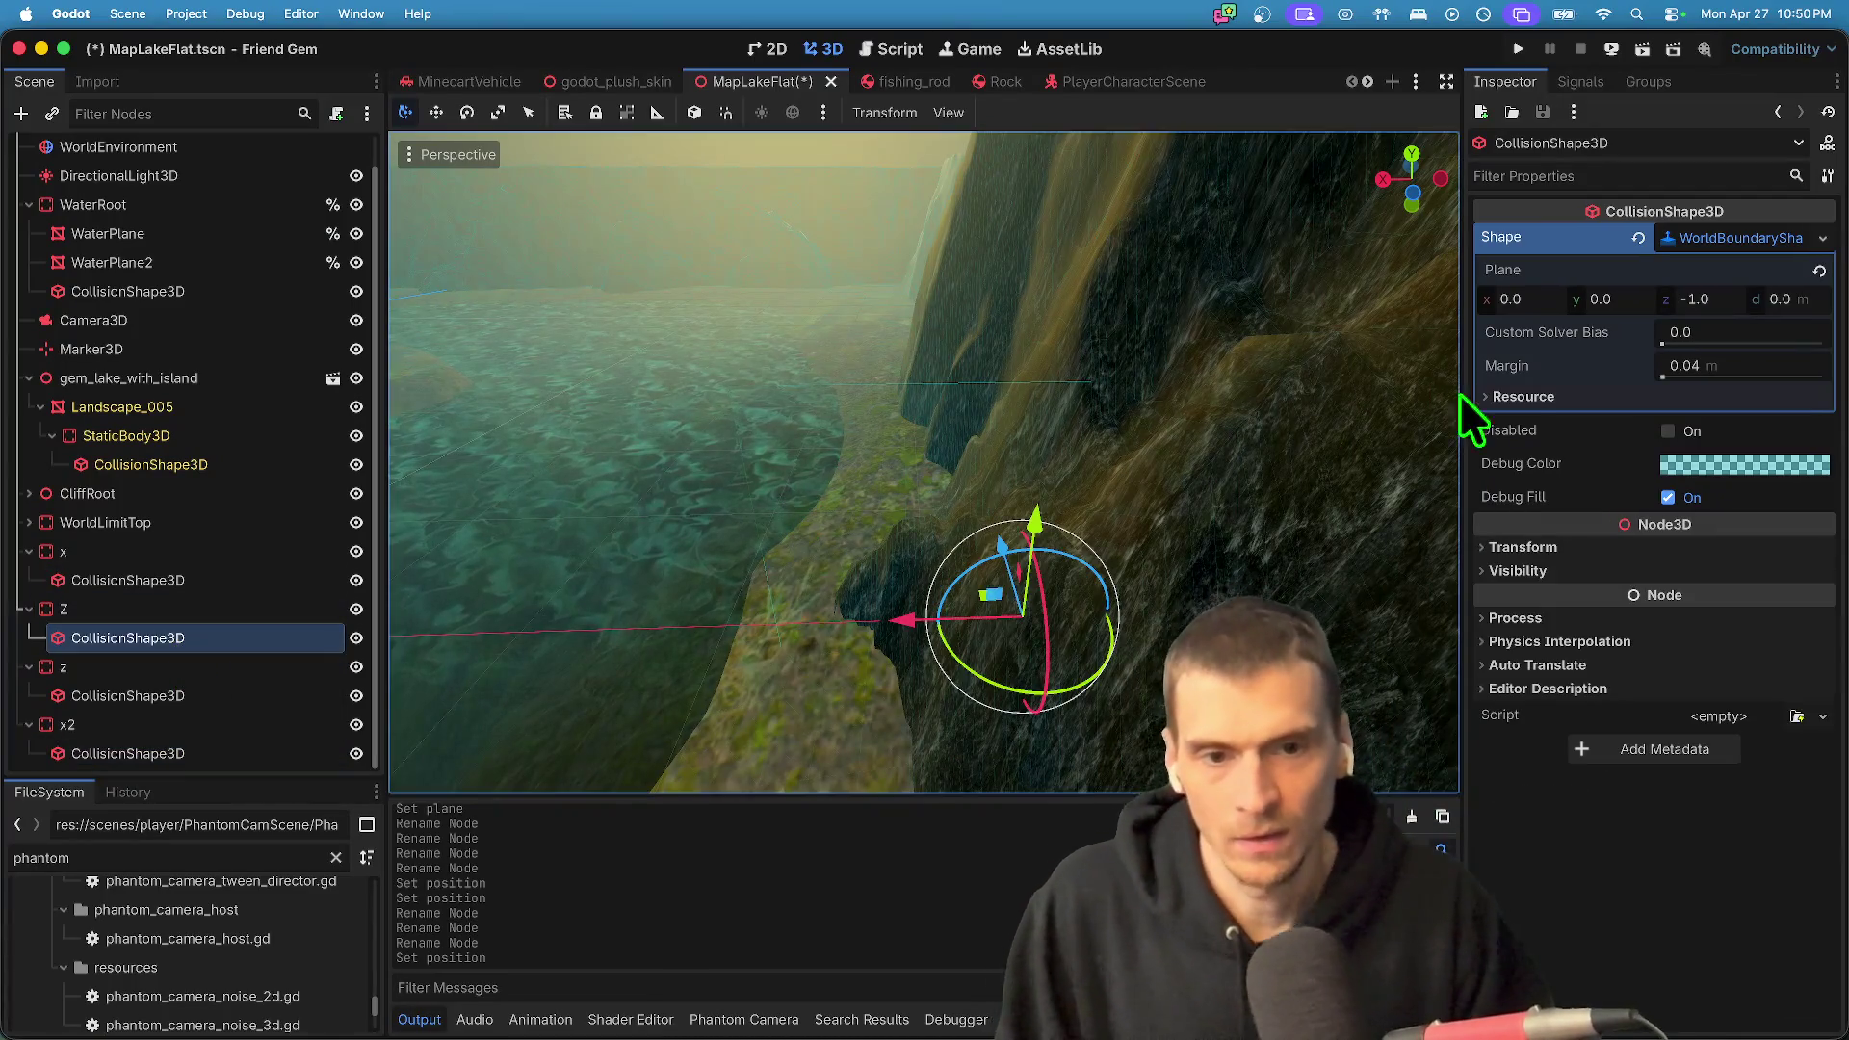
key("w")
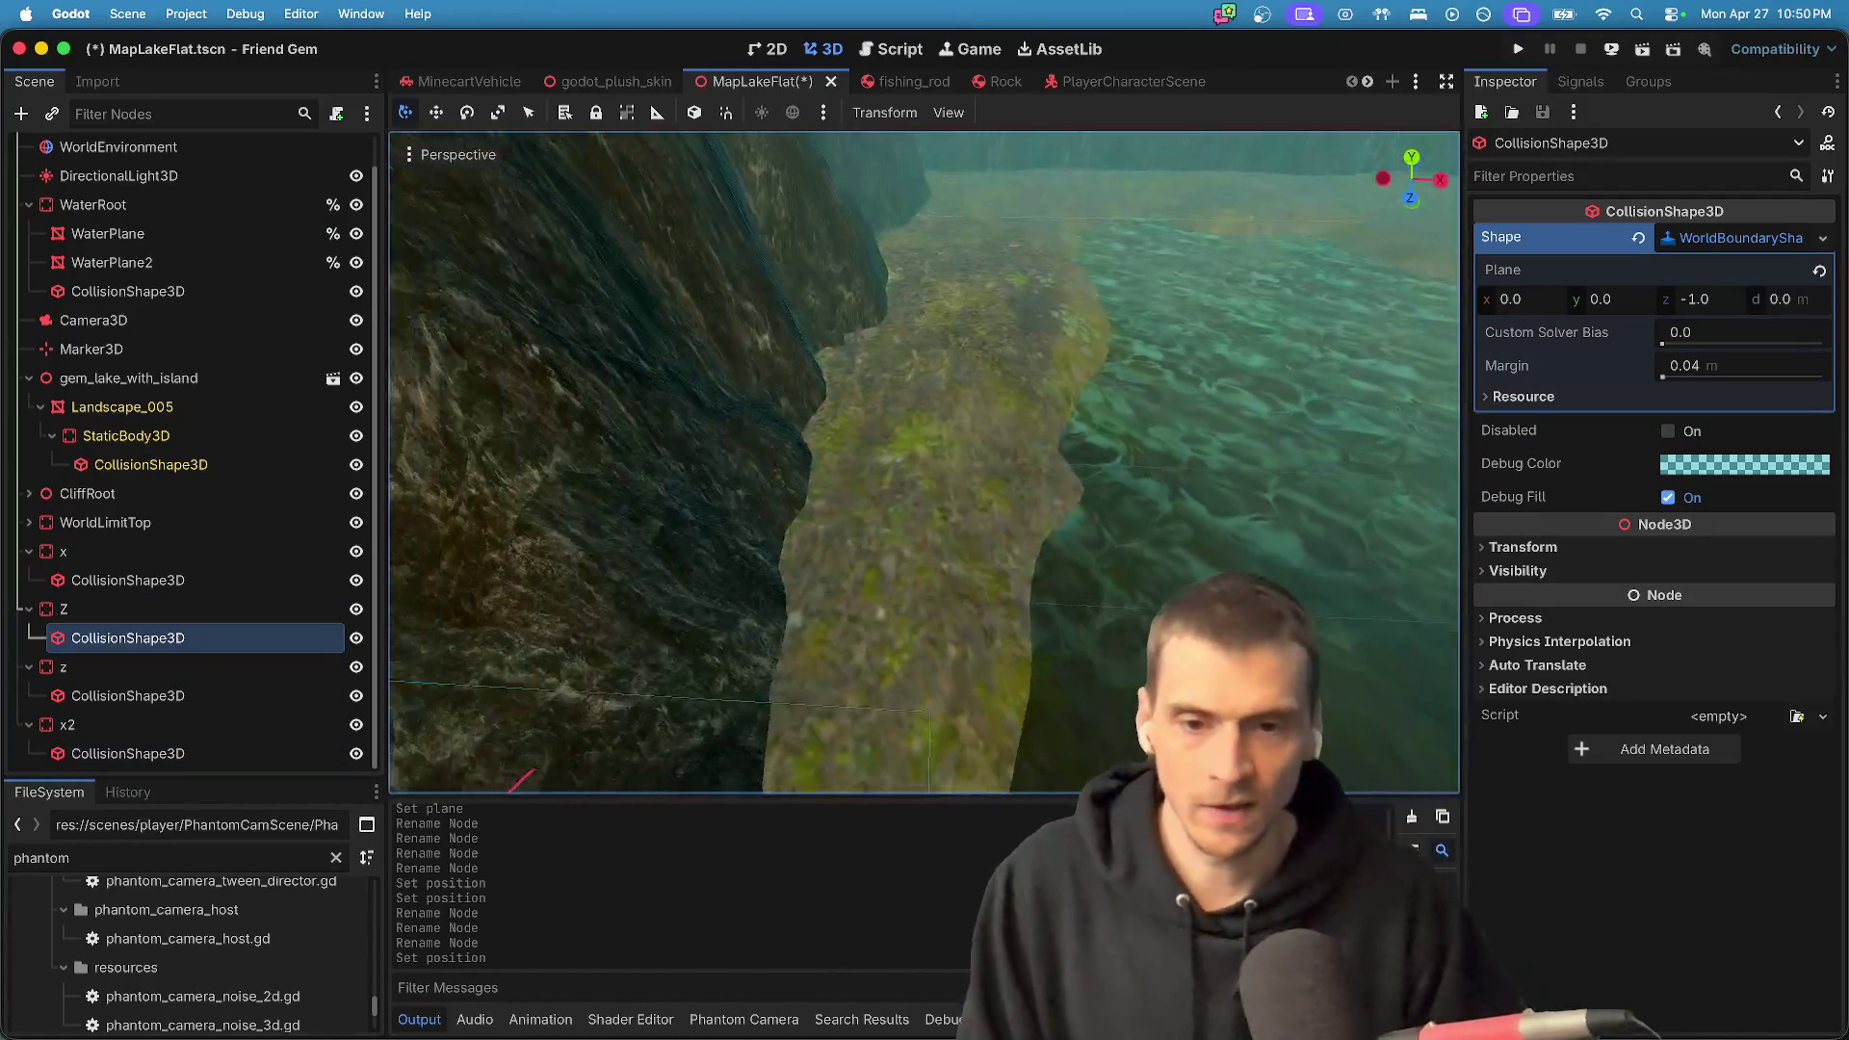
key("w")
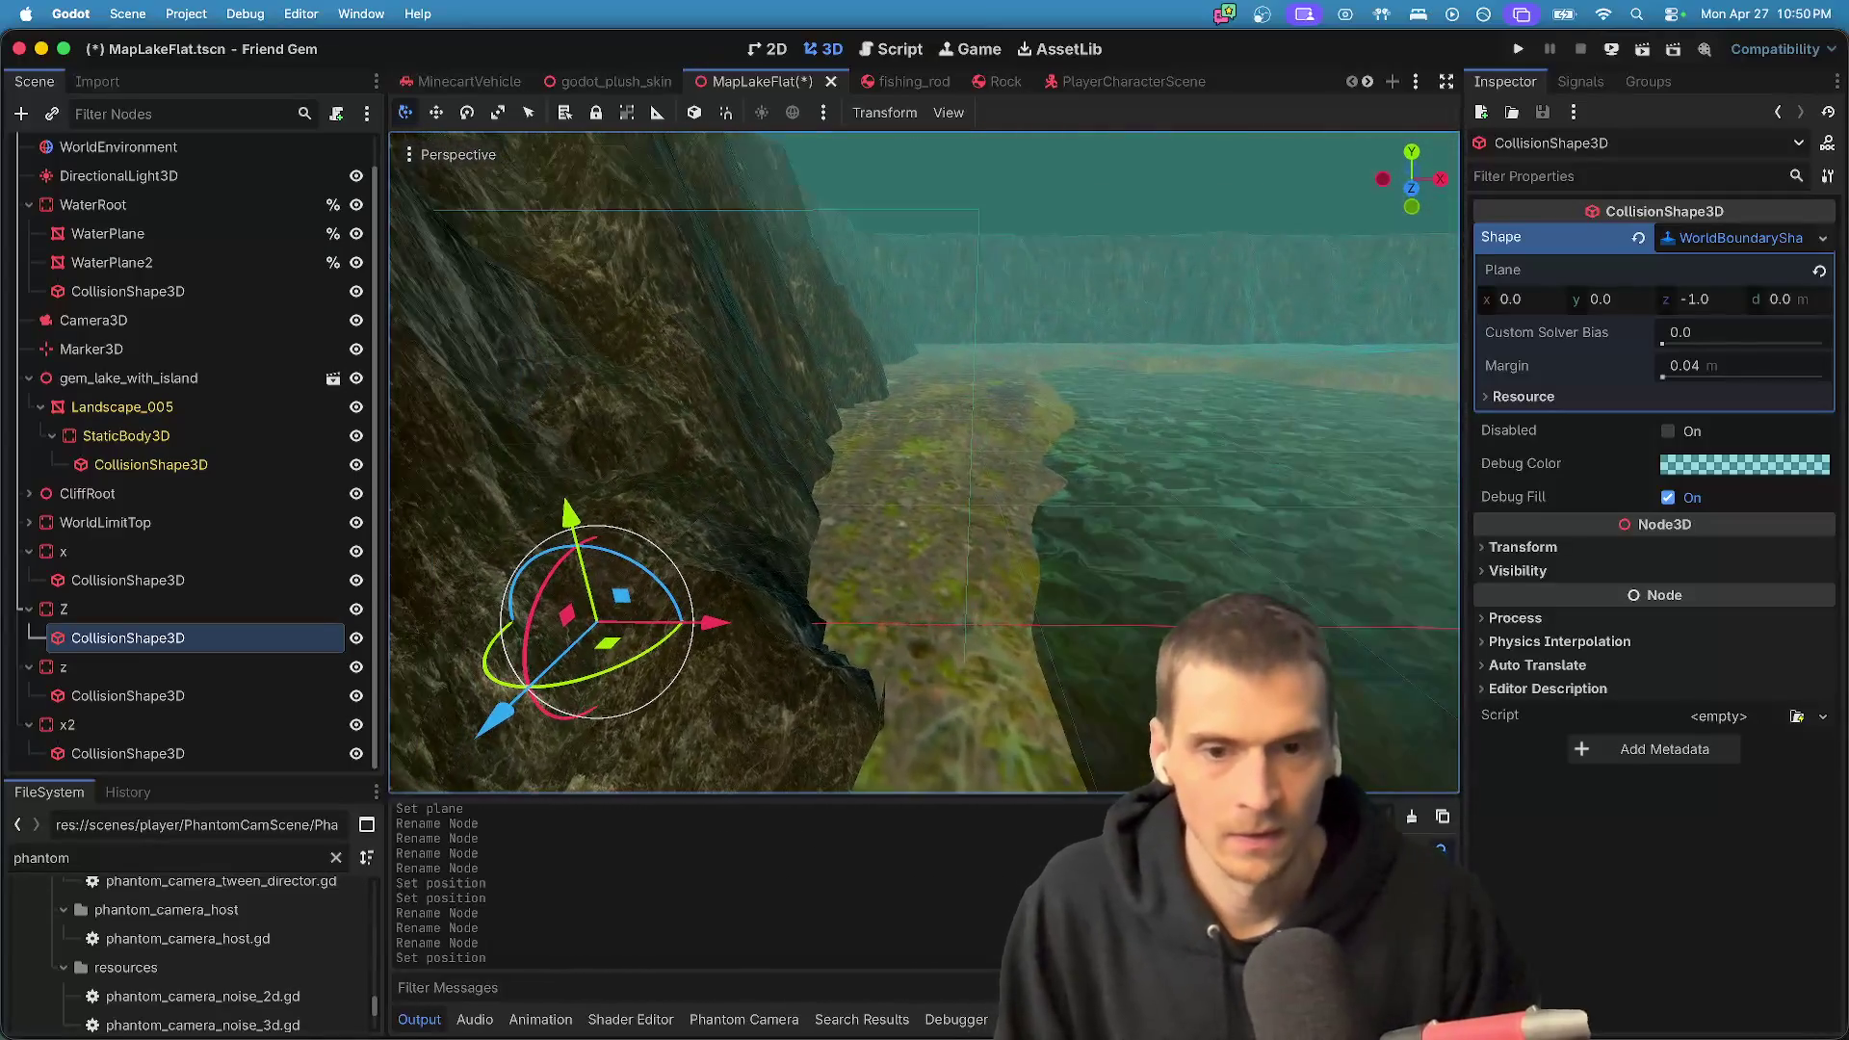
left_click(113, 613)
left_click(118, 639)
key("w")
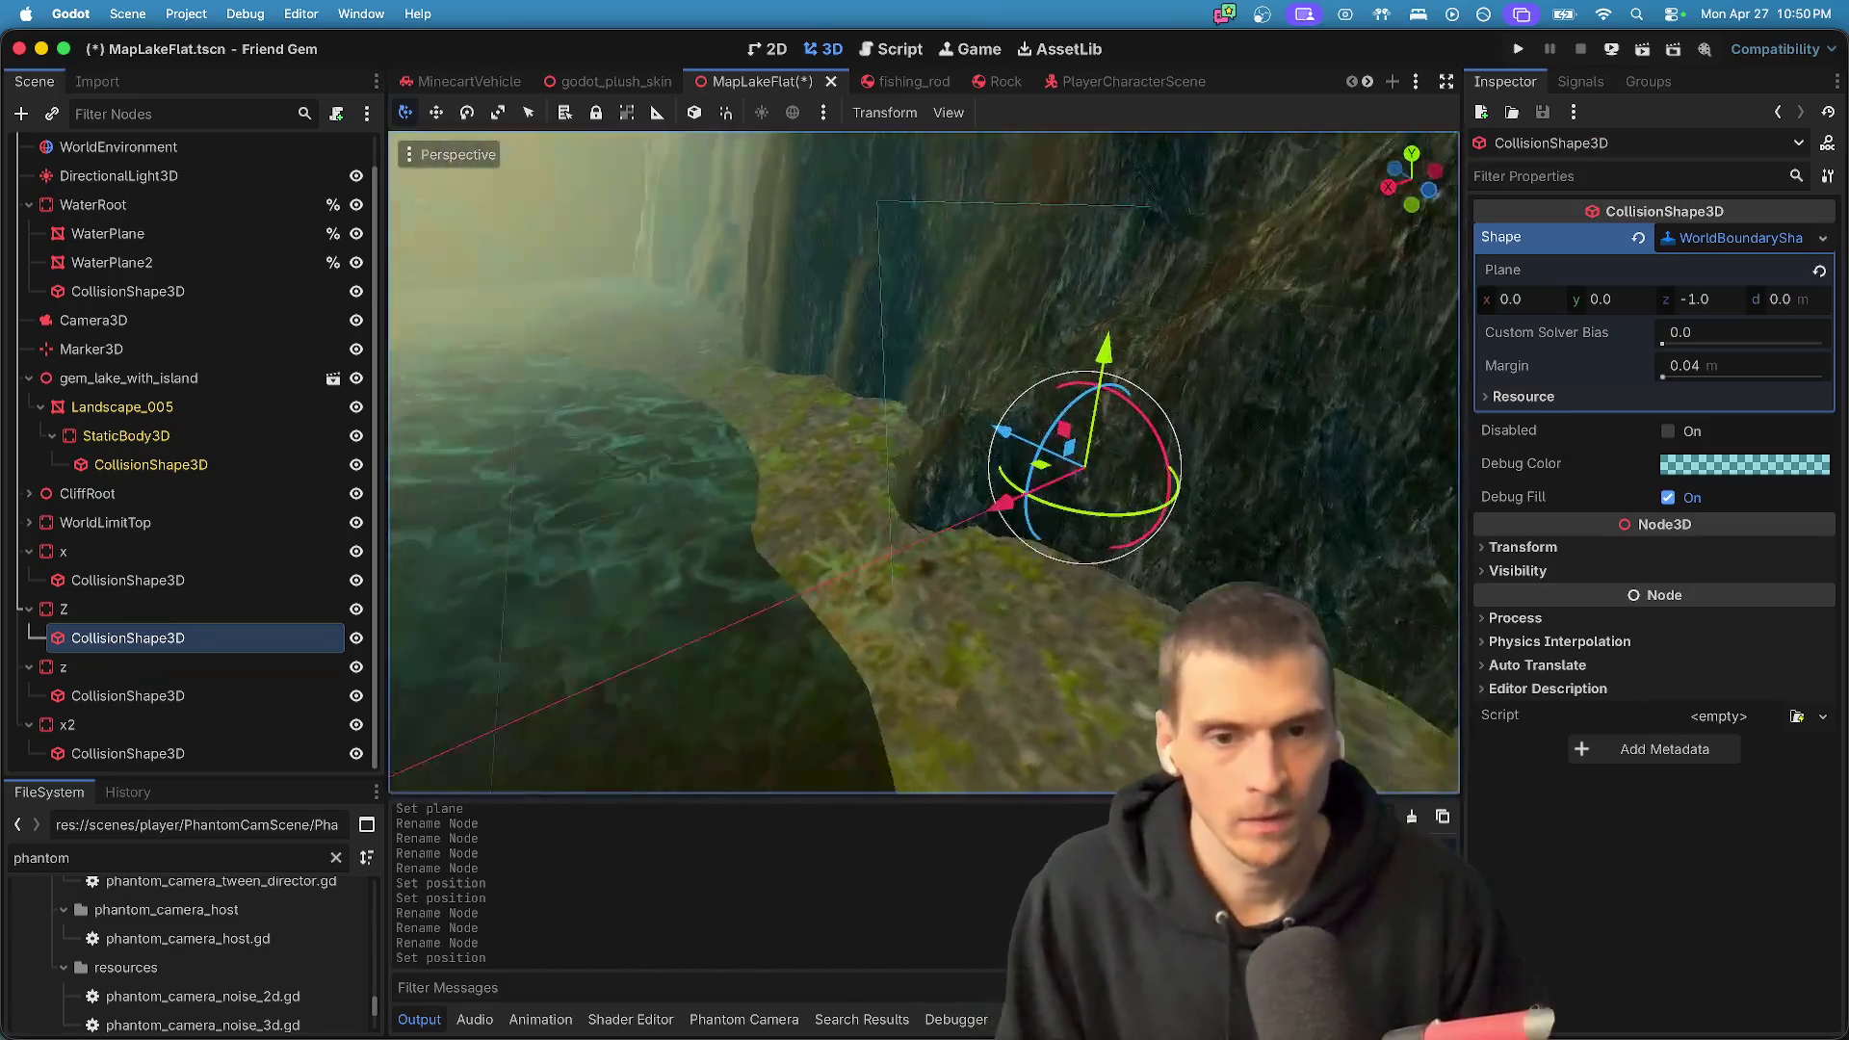
key("w")
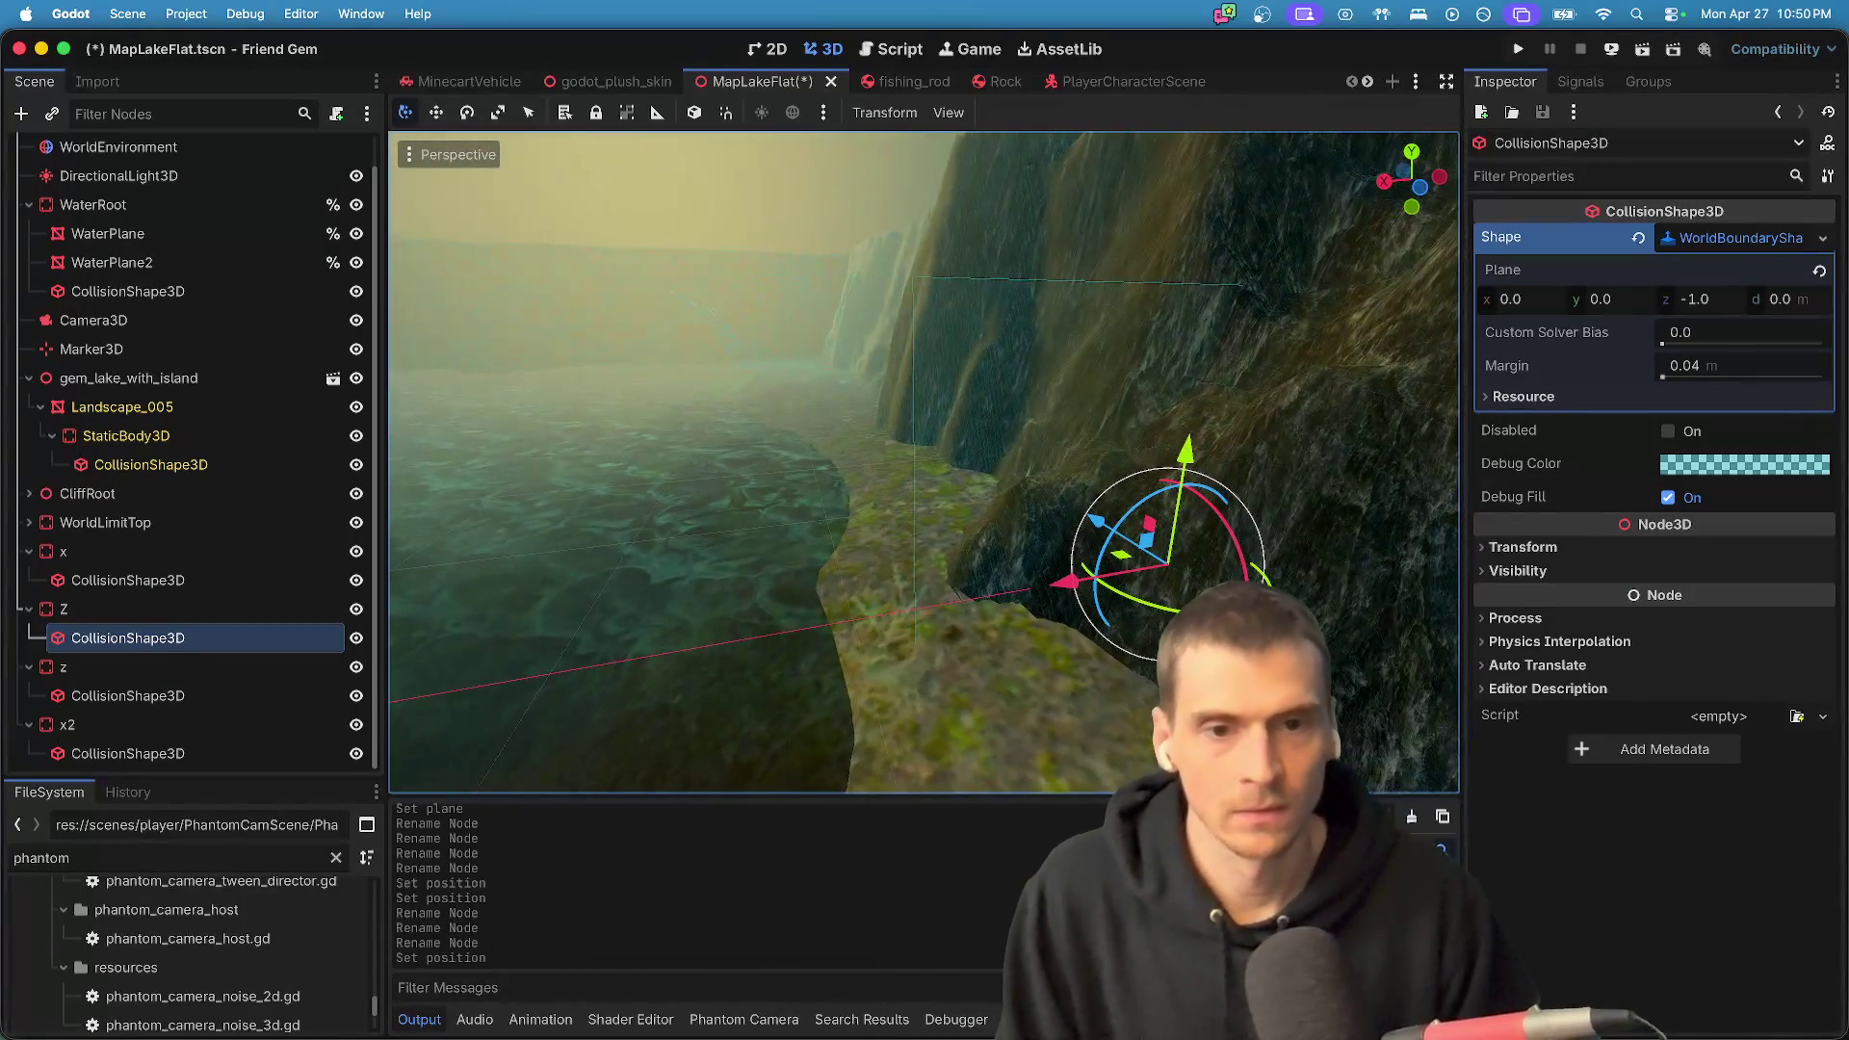
left_click(1732, 464)
mouse_move(1749, 552)
left_mouse_down()
mouse_move(1678, 624)
mouse_move(1741, 622)
left_mouse_up()
key("Escape")
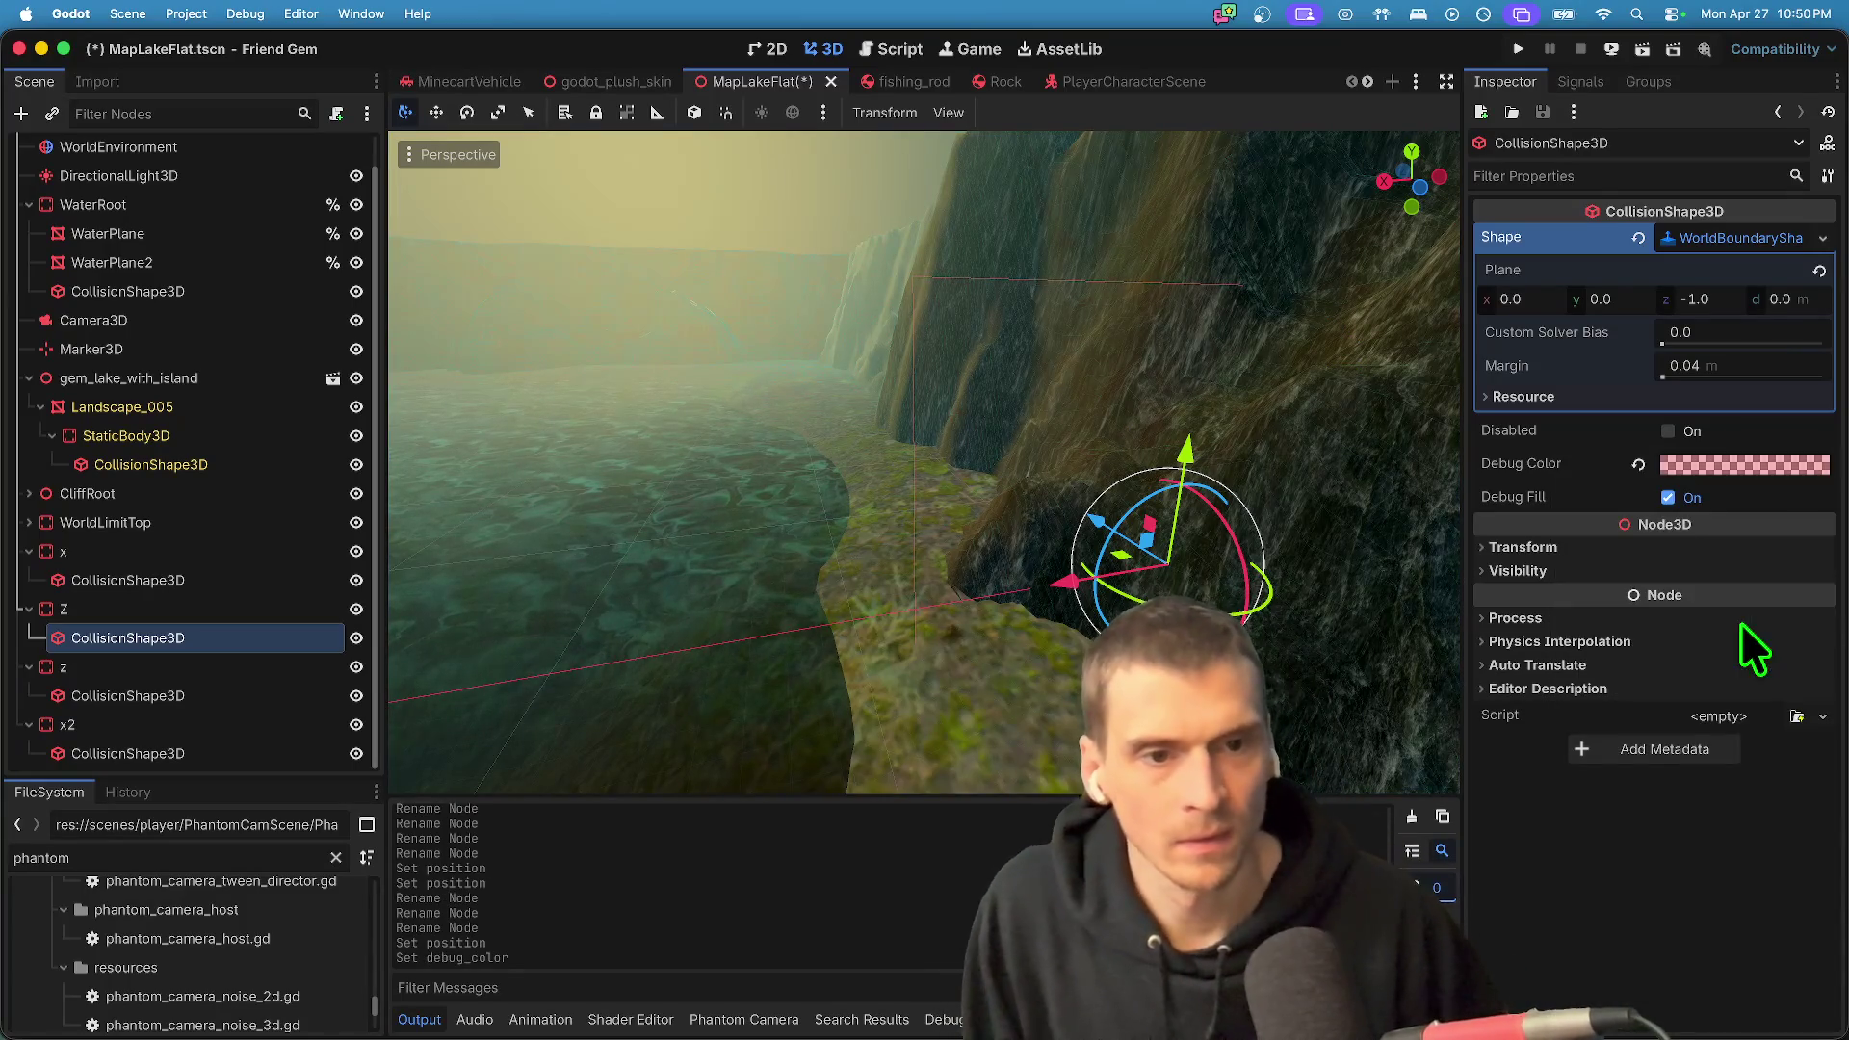
key("w")
key("w")
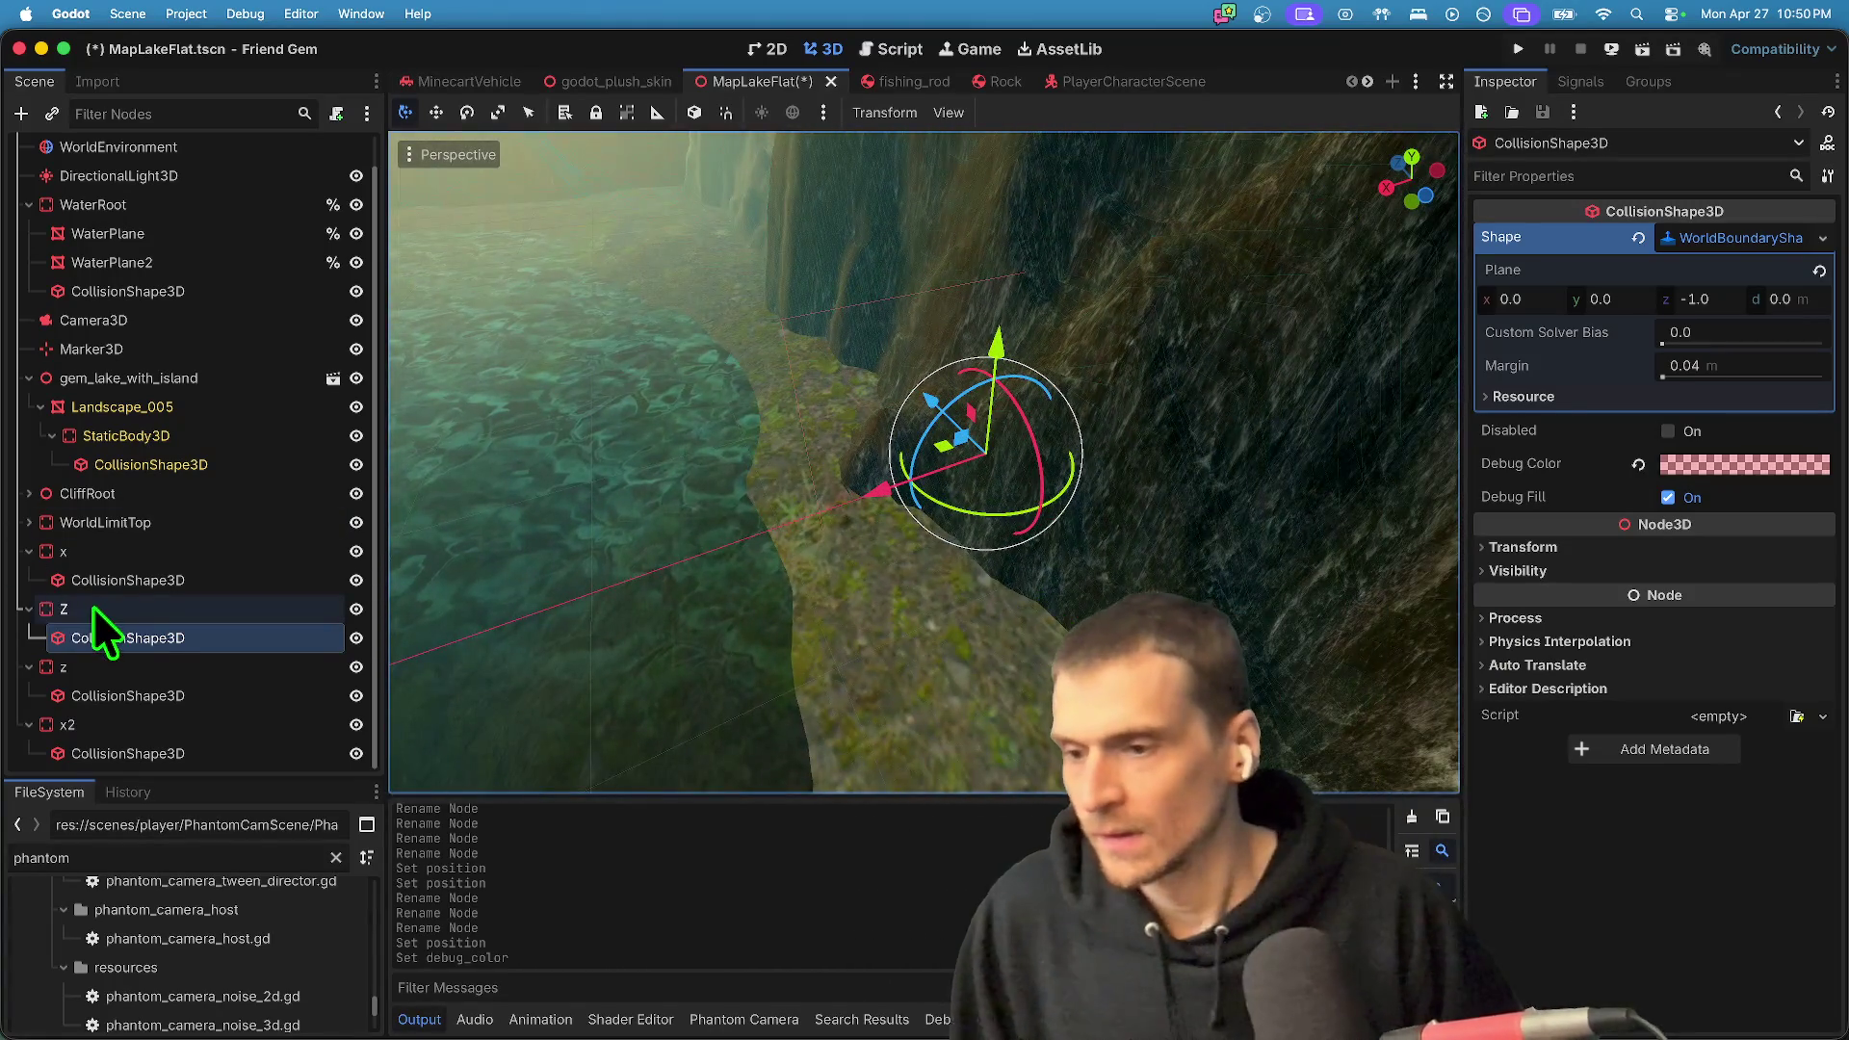
left_click(93, 607)
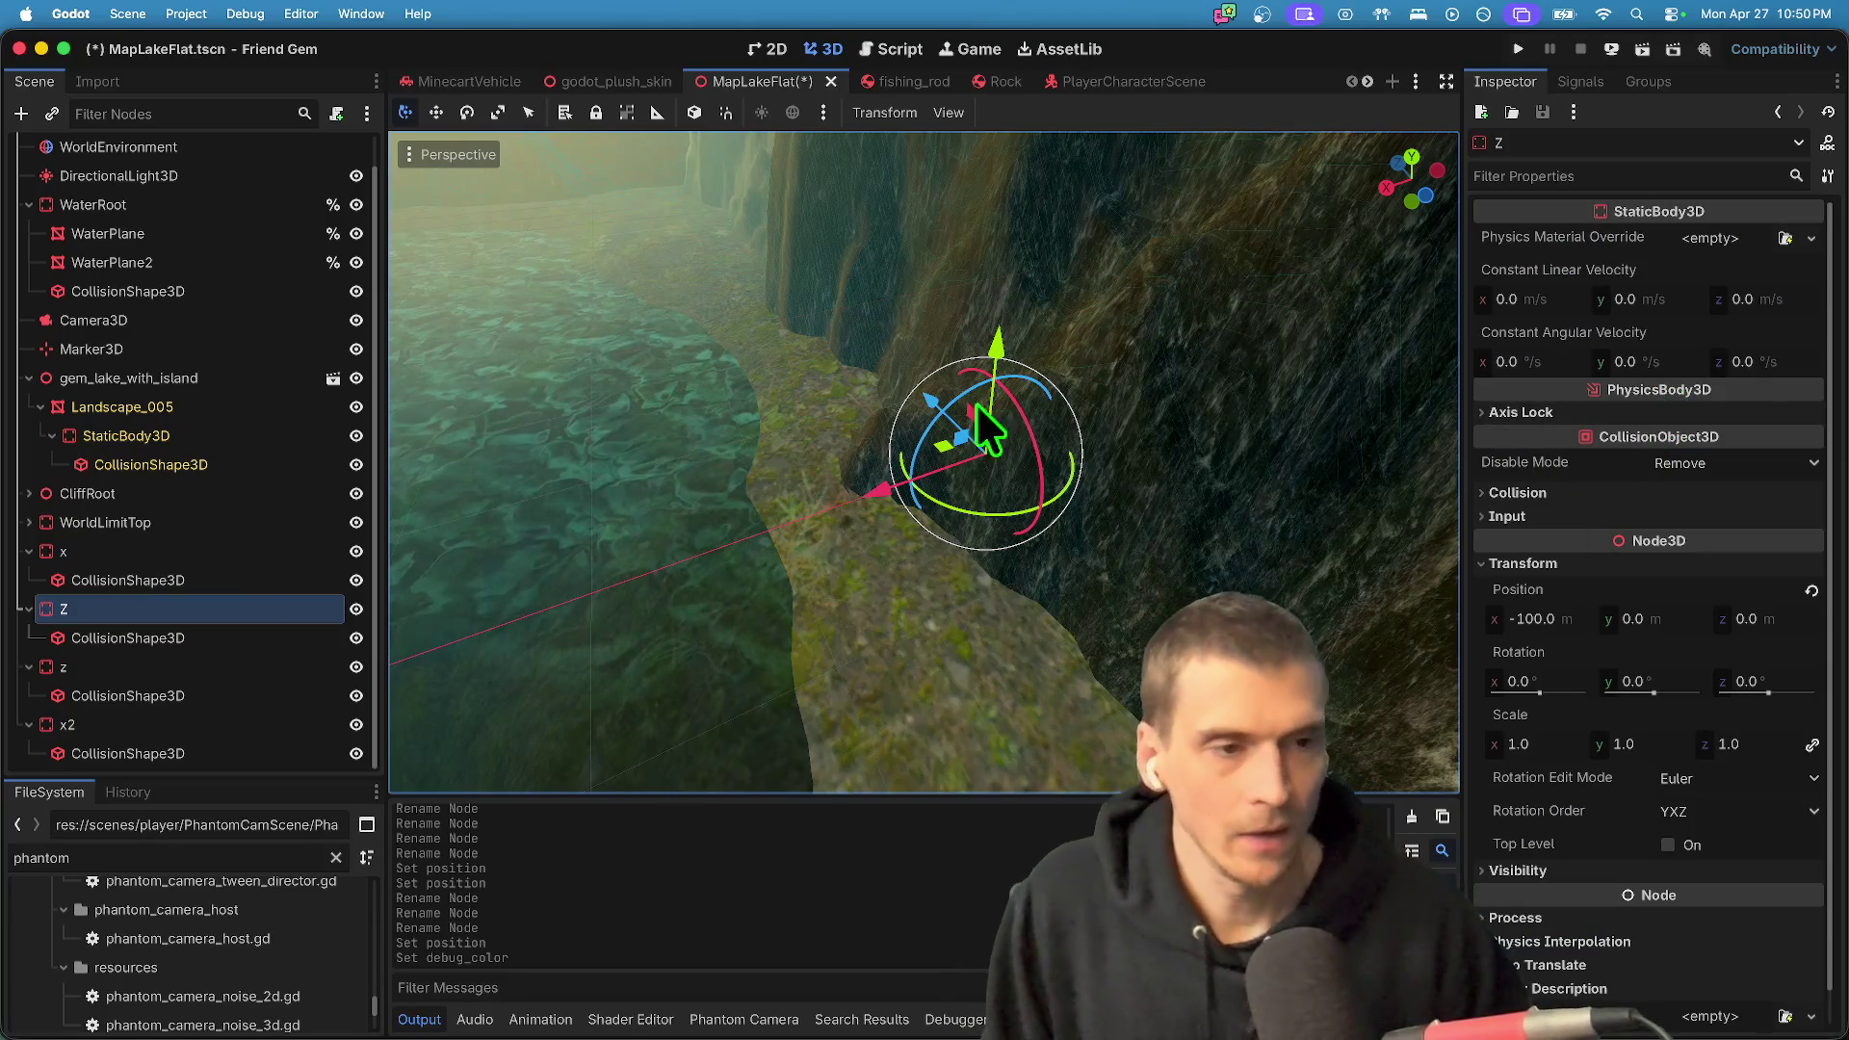
- Place wall Z at Position x 0, z 100
left_click(1580, 628)
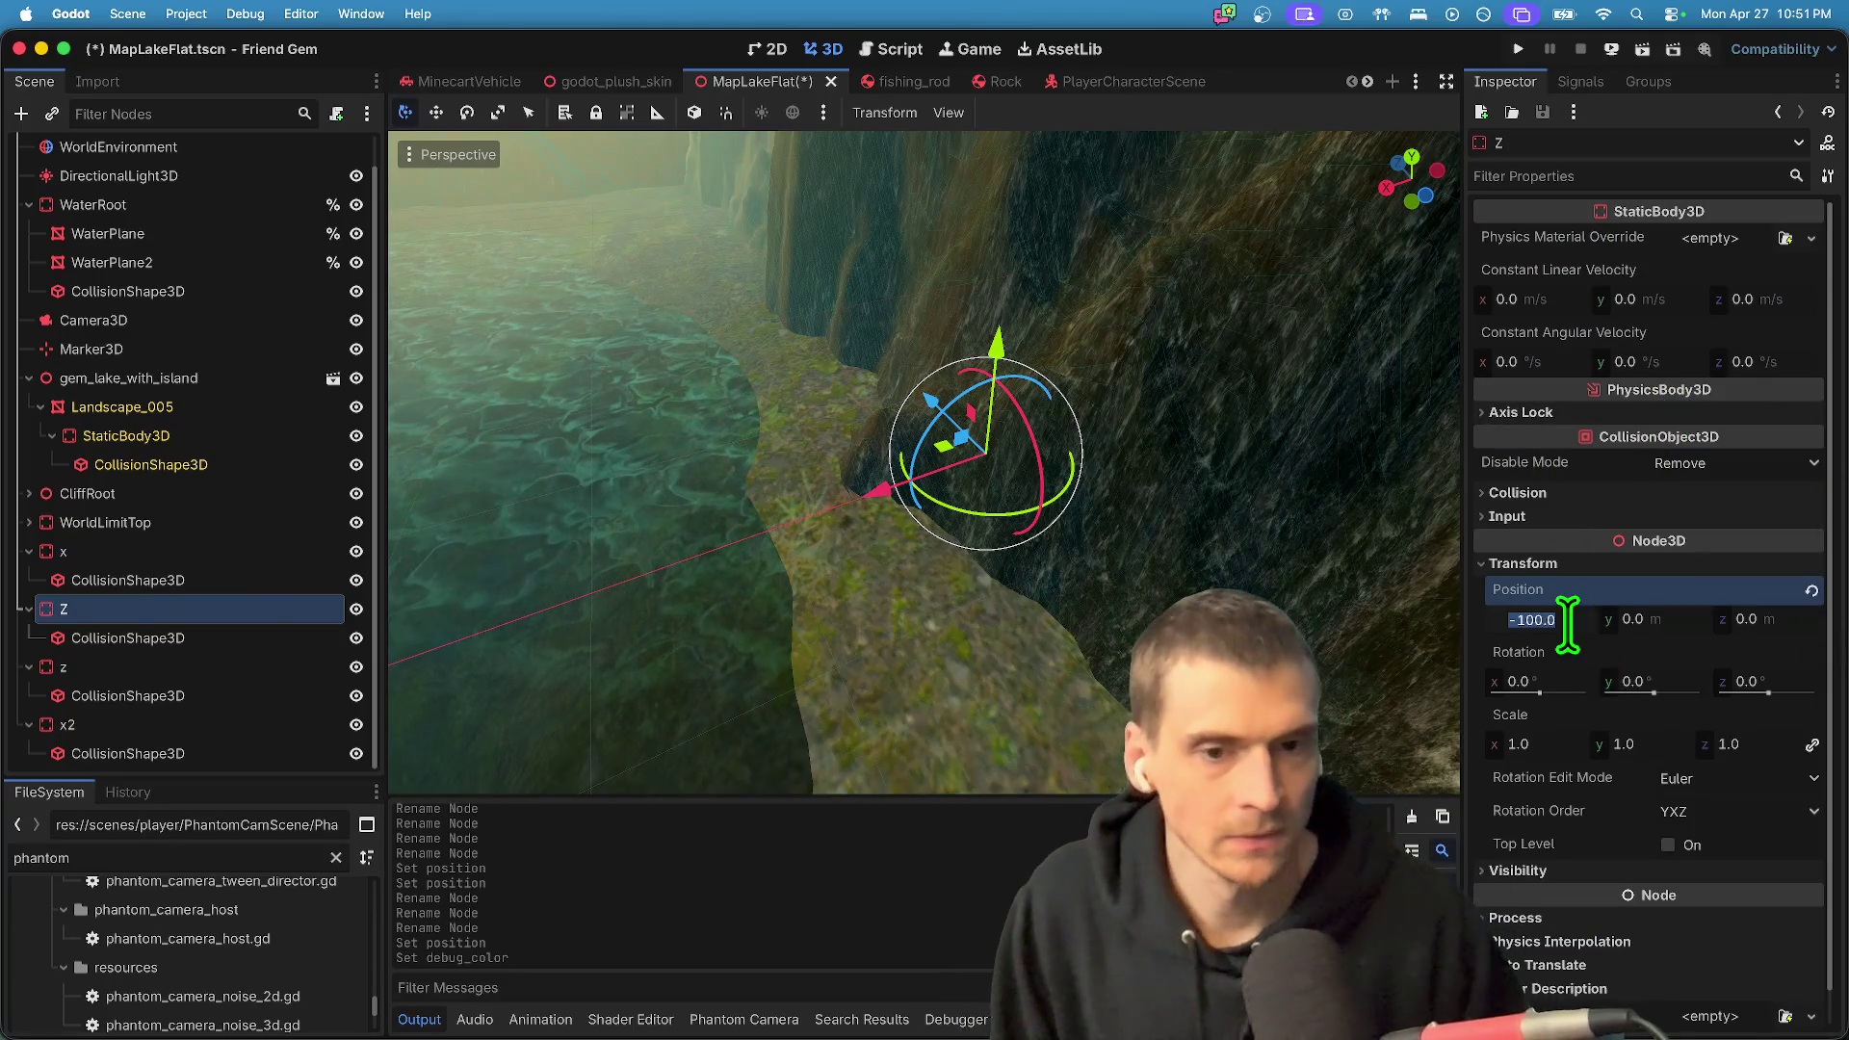
type("0")
key("Return")
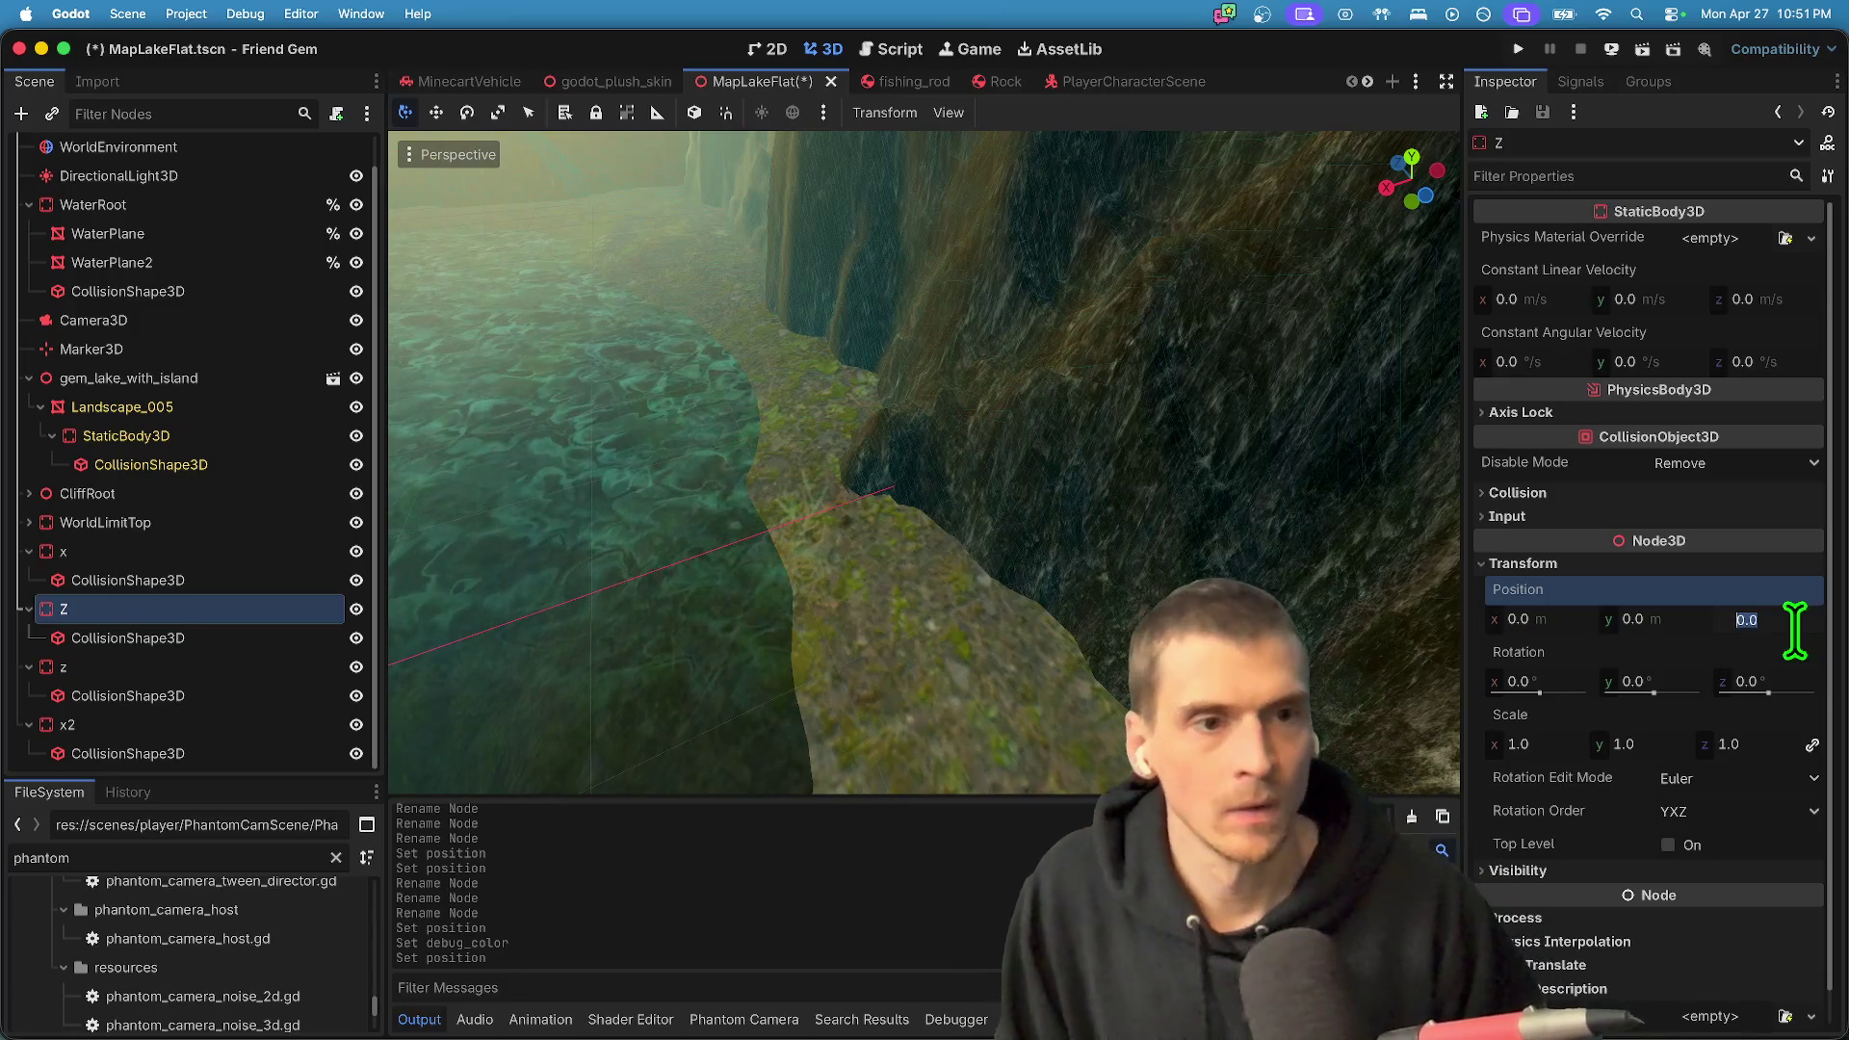
type("100")
key("Return")
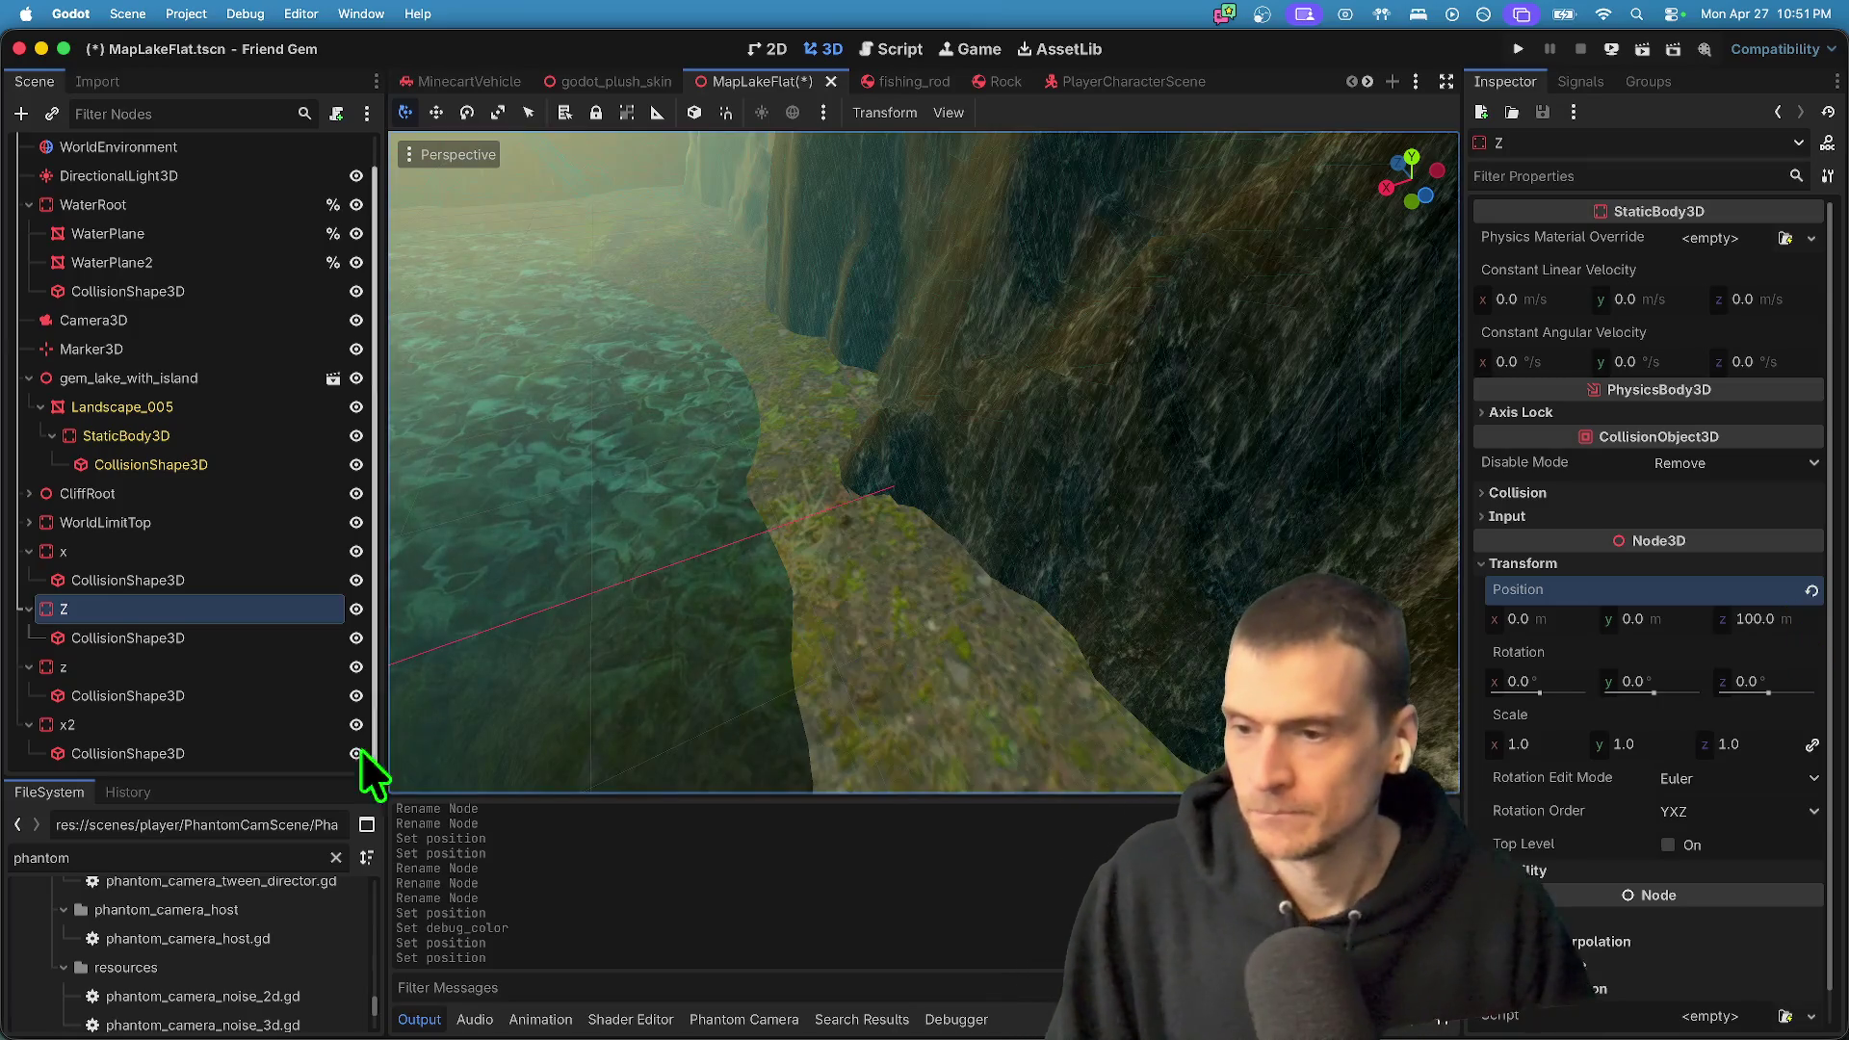
left_click(234, 646)
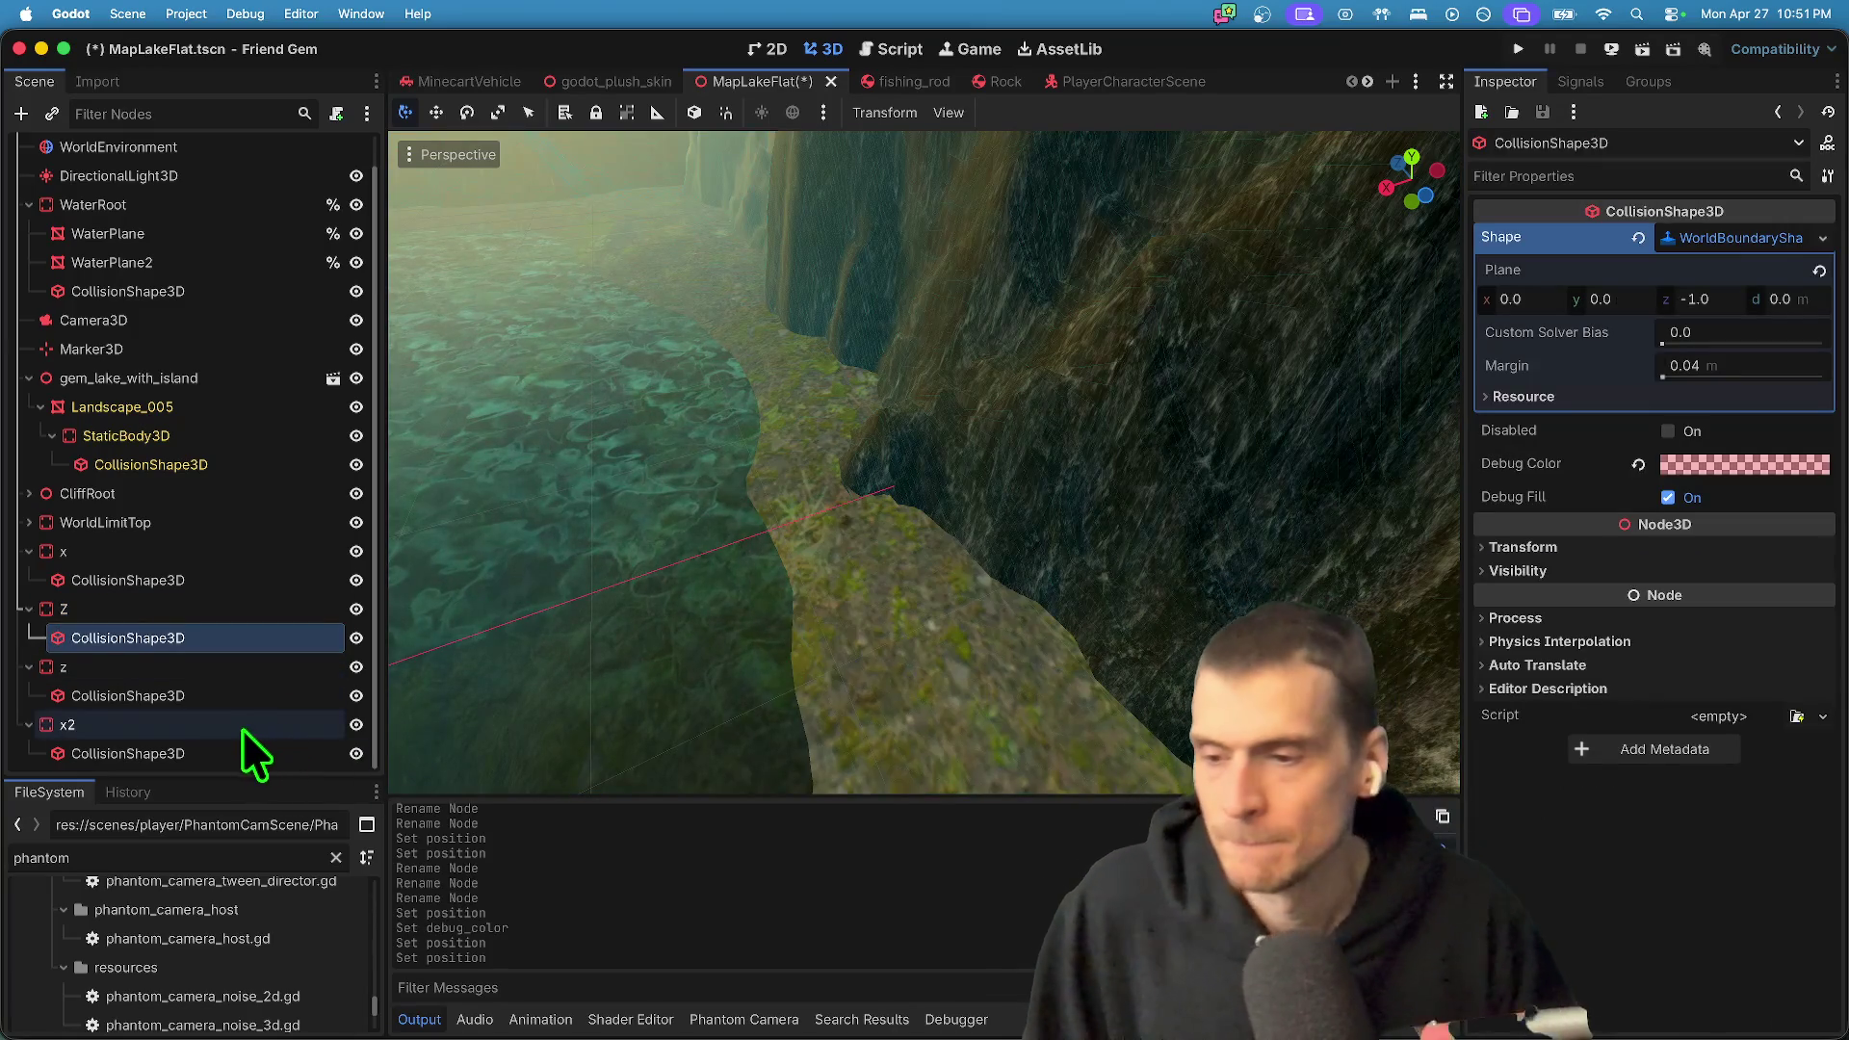
- Move wall z to Position z -100 and save the map scene
left_click(211, 668)
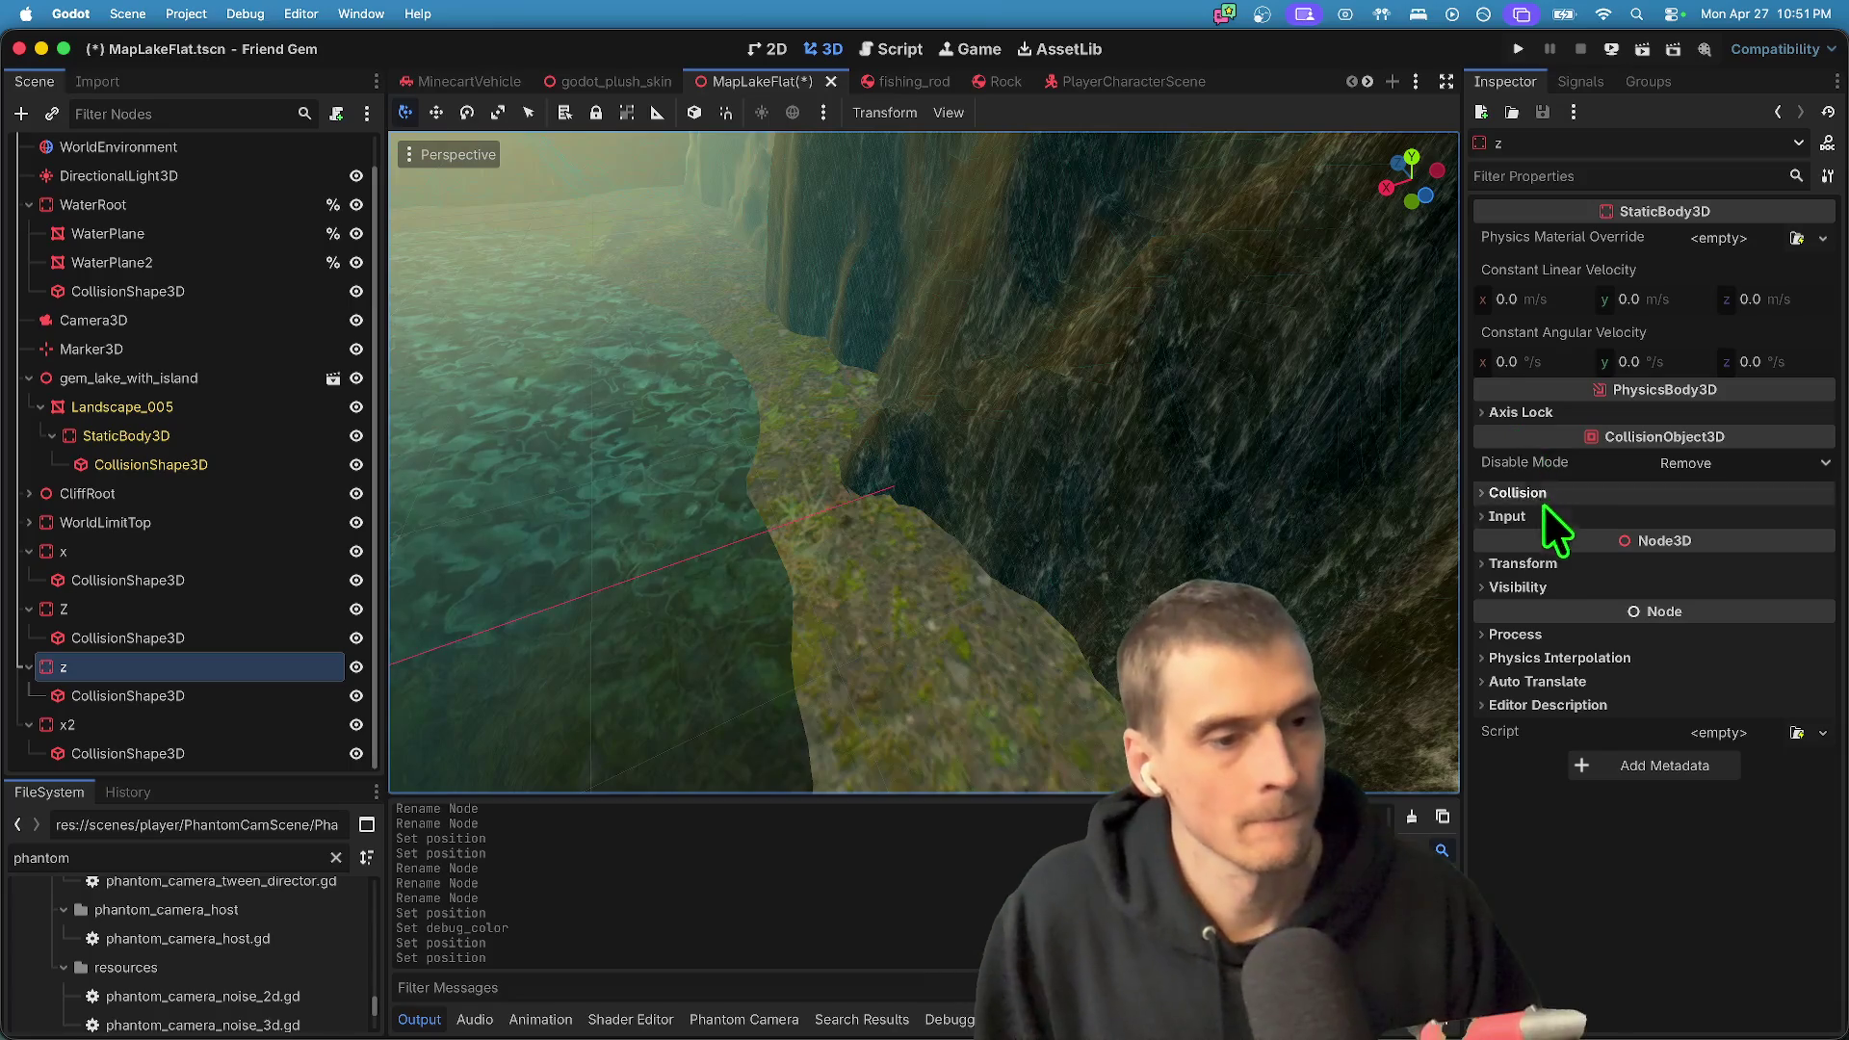
left_click(1532, 566)
left_click(1740, 617)
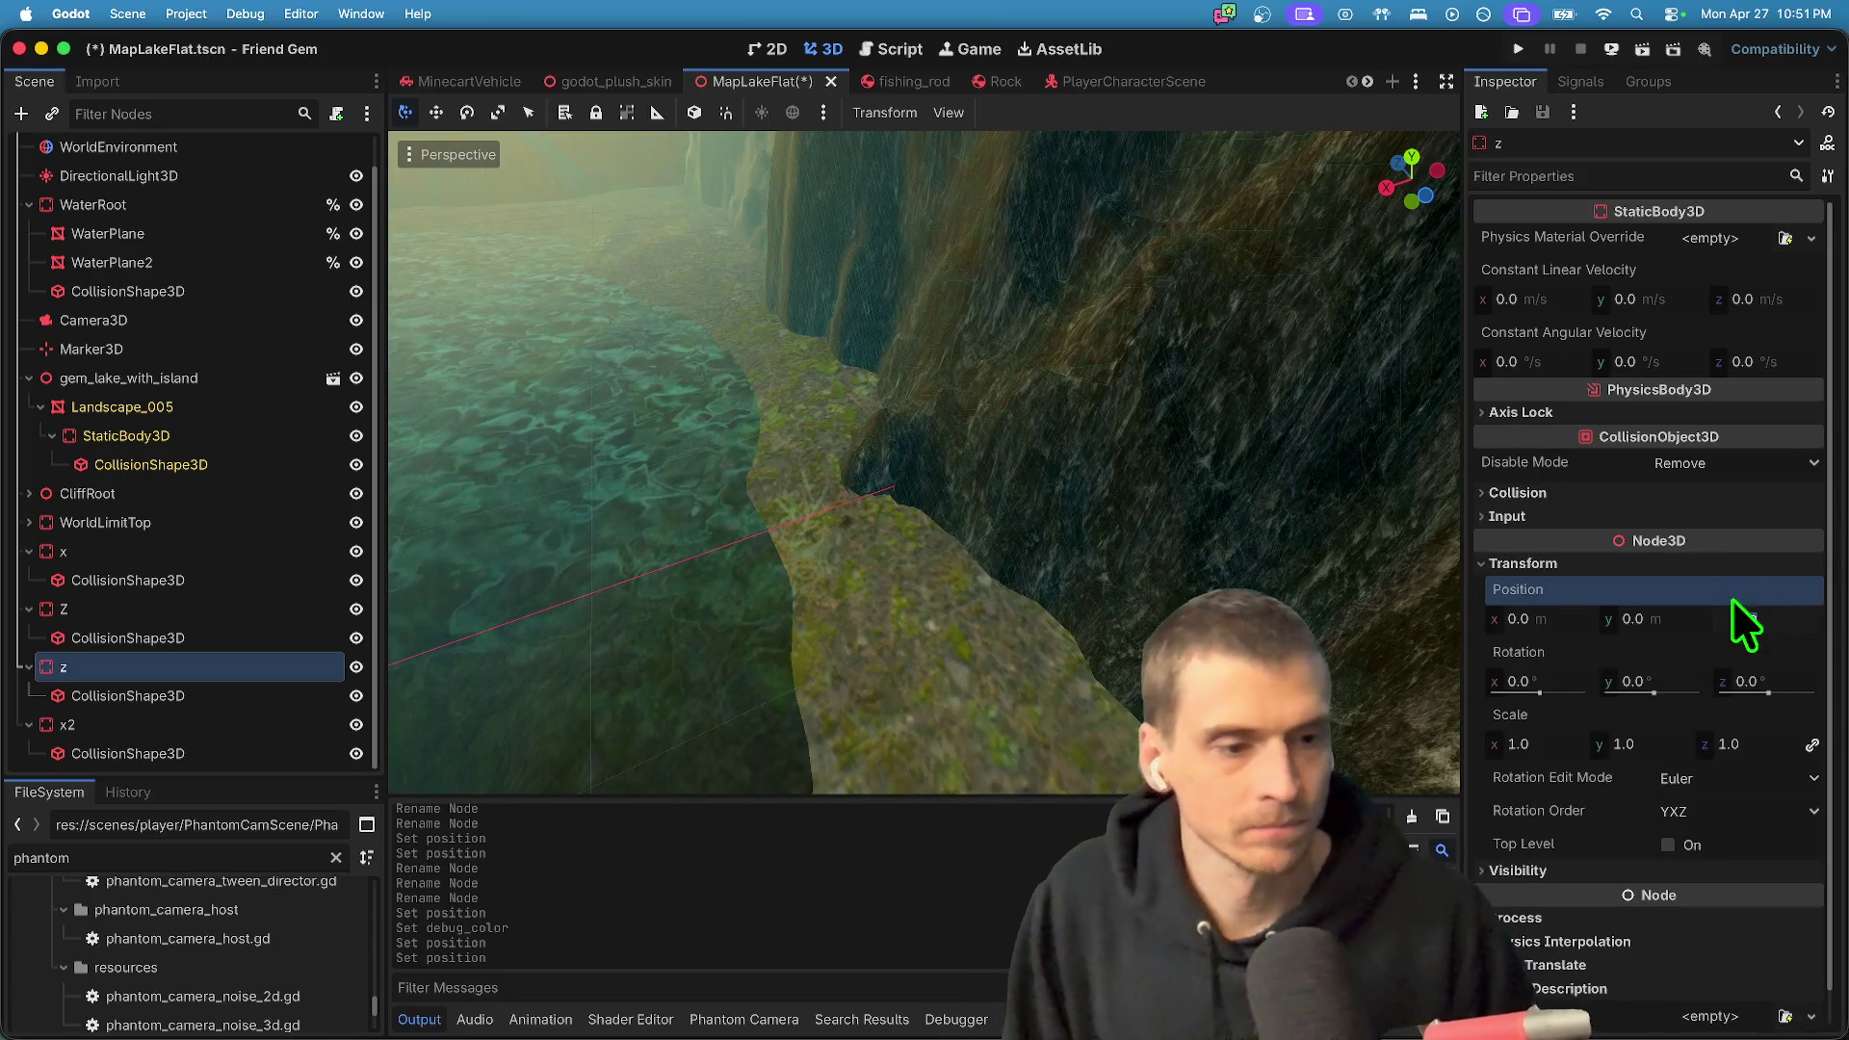
type("100")
key("Return")
key("ctrl+s")
left_click(181, 684)
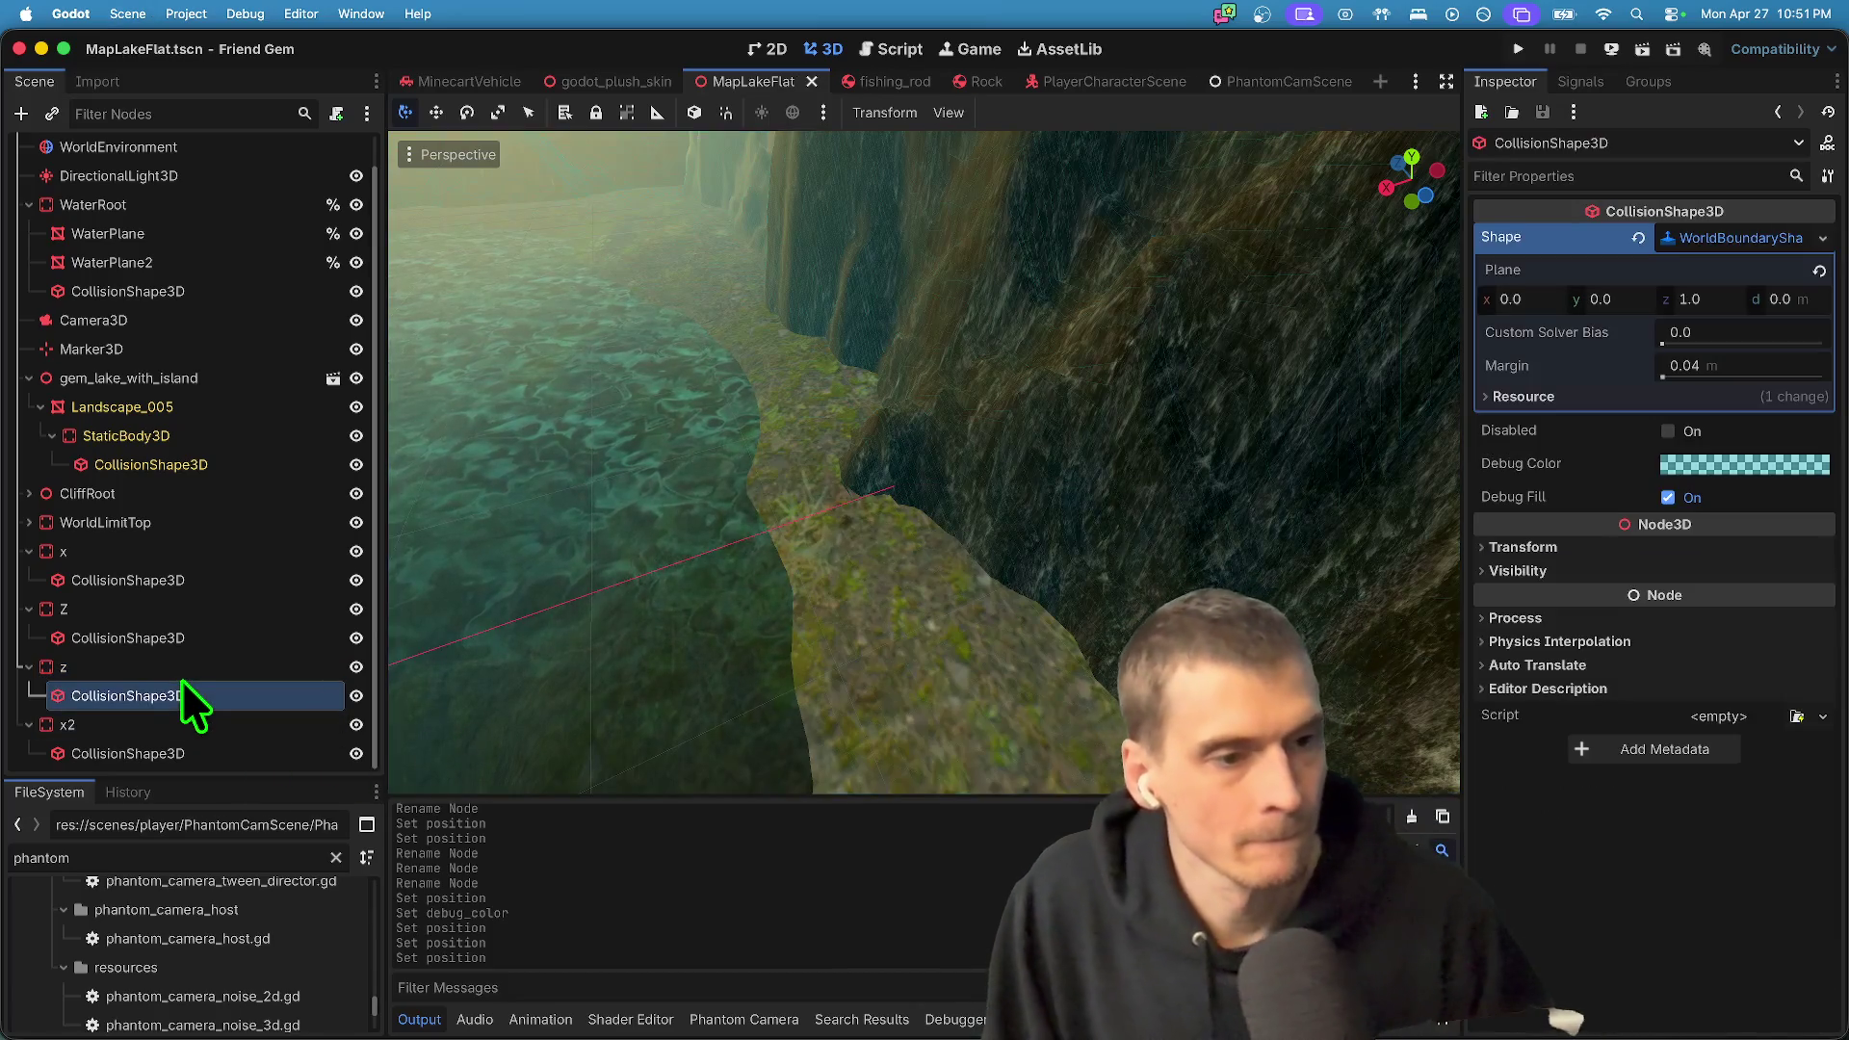
left_click(73, 665)
key("f")
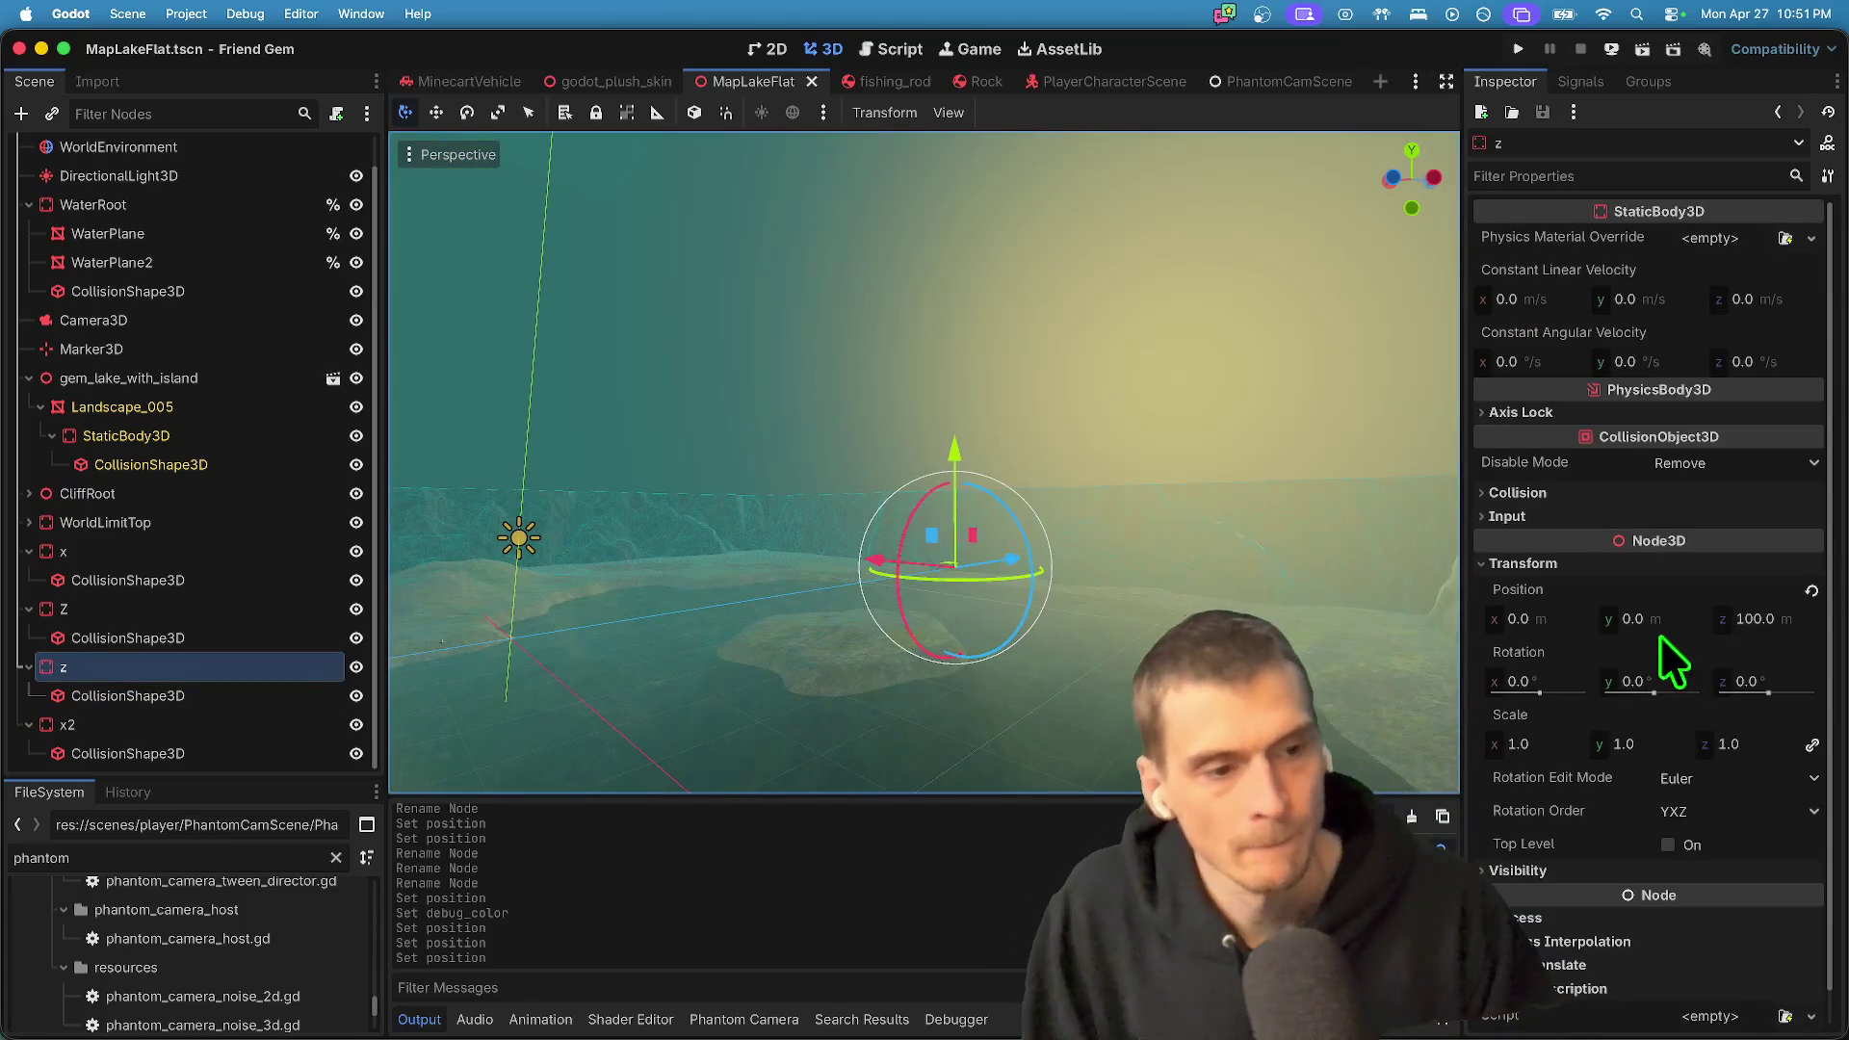
left_click(1765, 619)
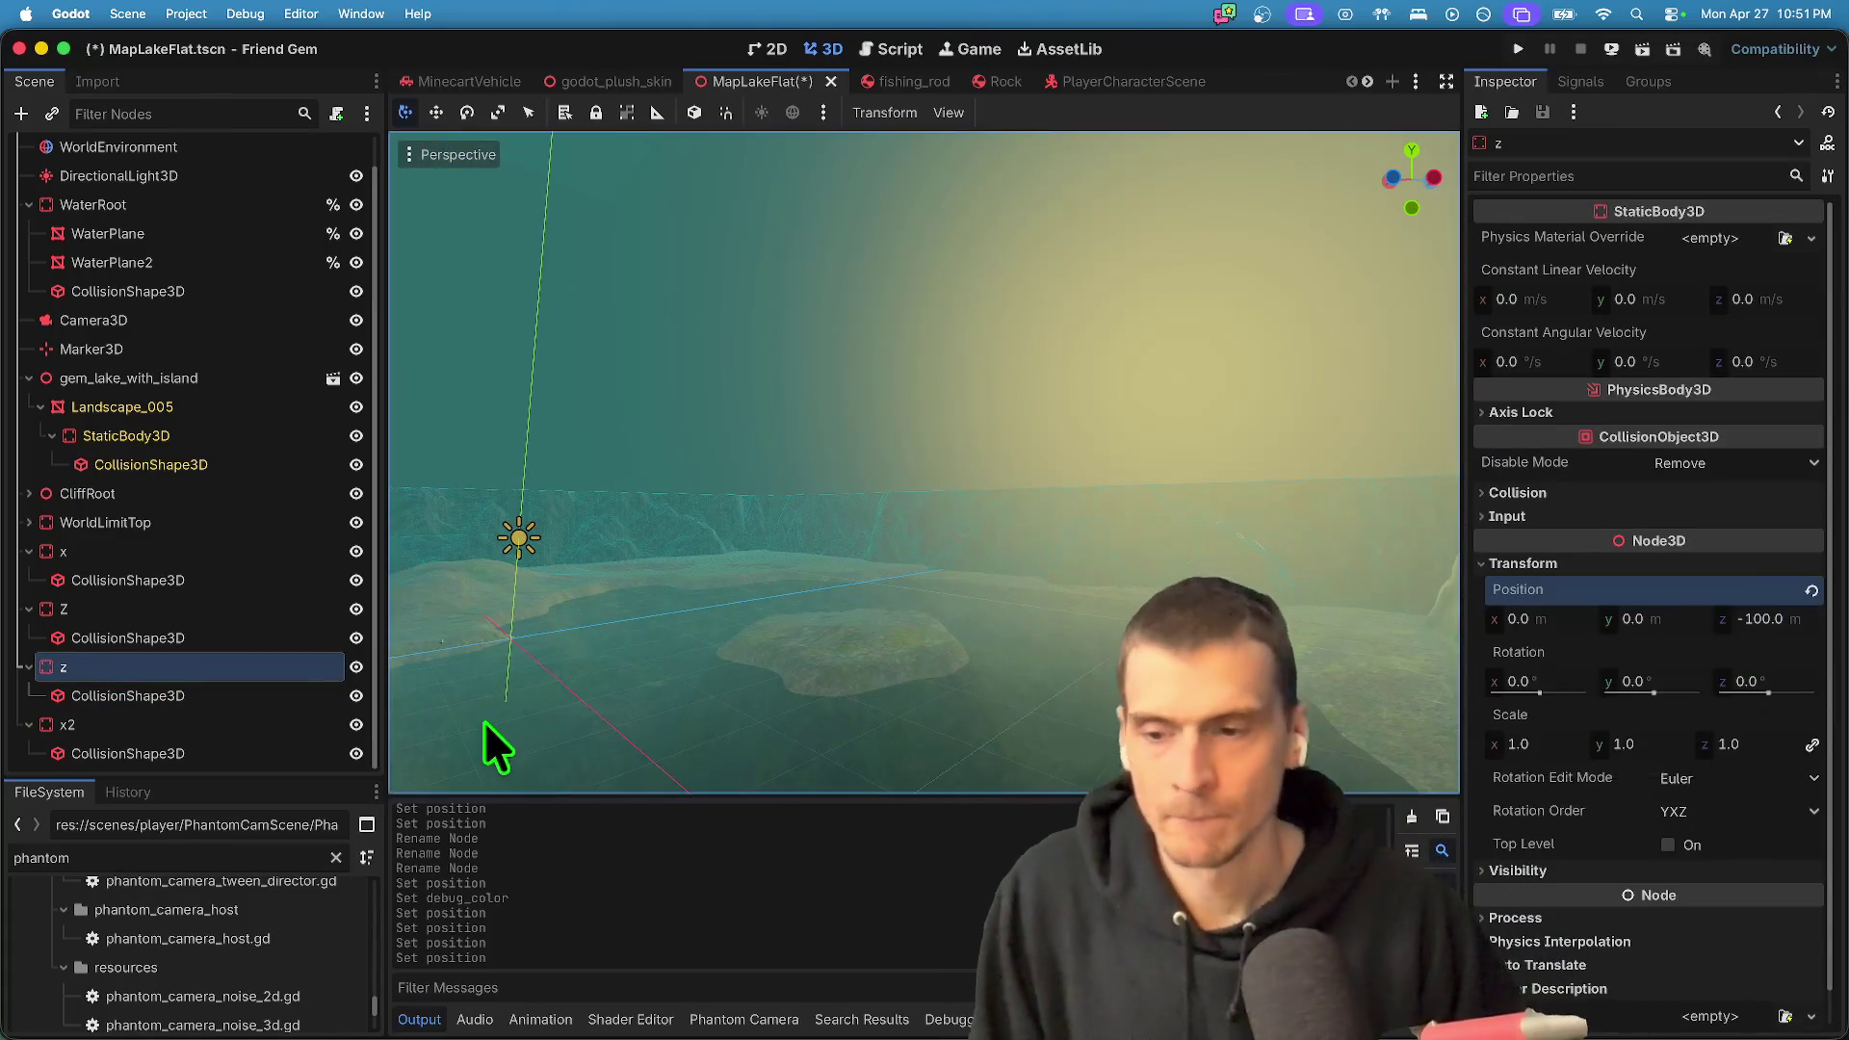
left_click(483, 720)
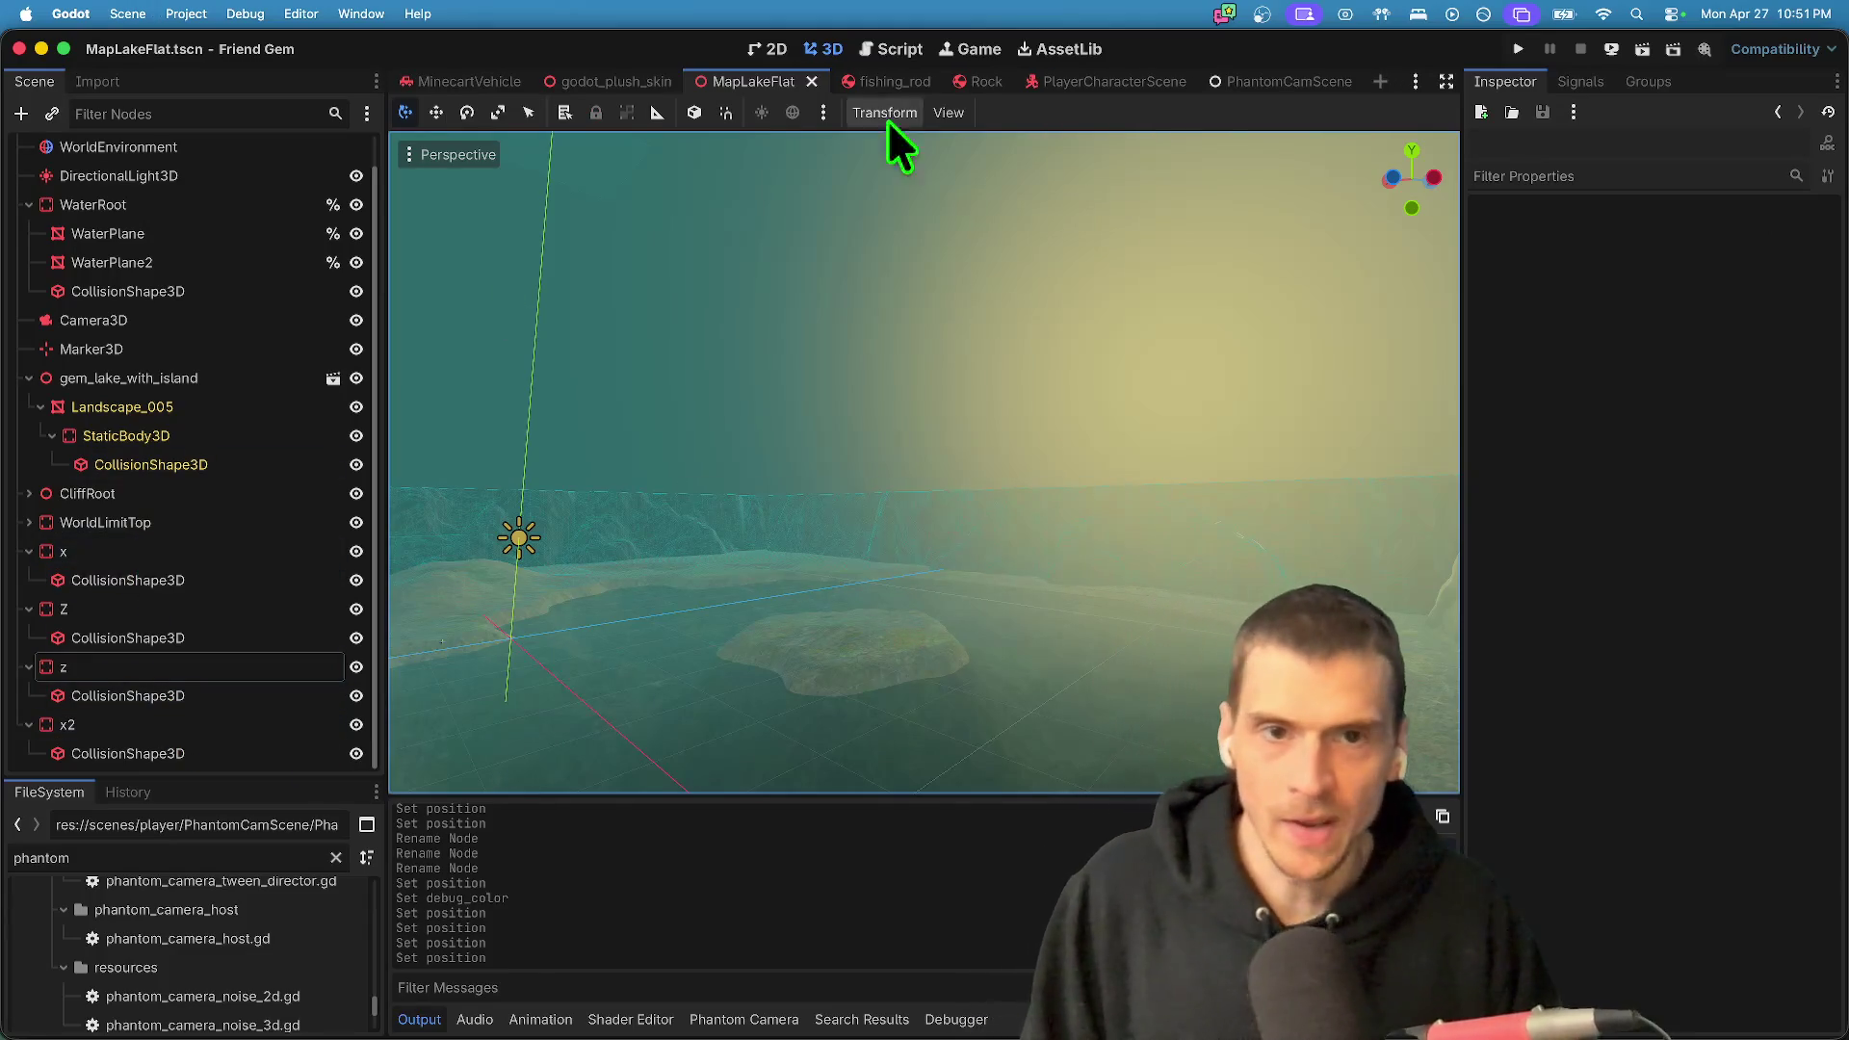
- Open physical_bone_def_hips.gd from the FileSystem dock
left_click(1117, 82)
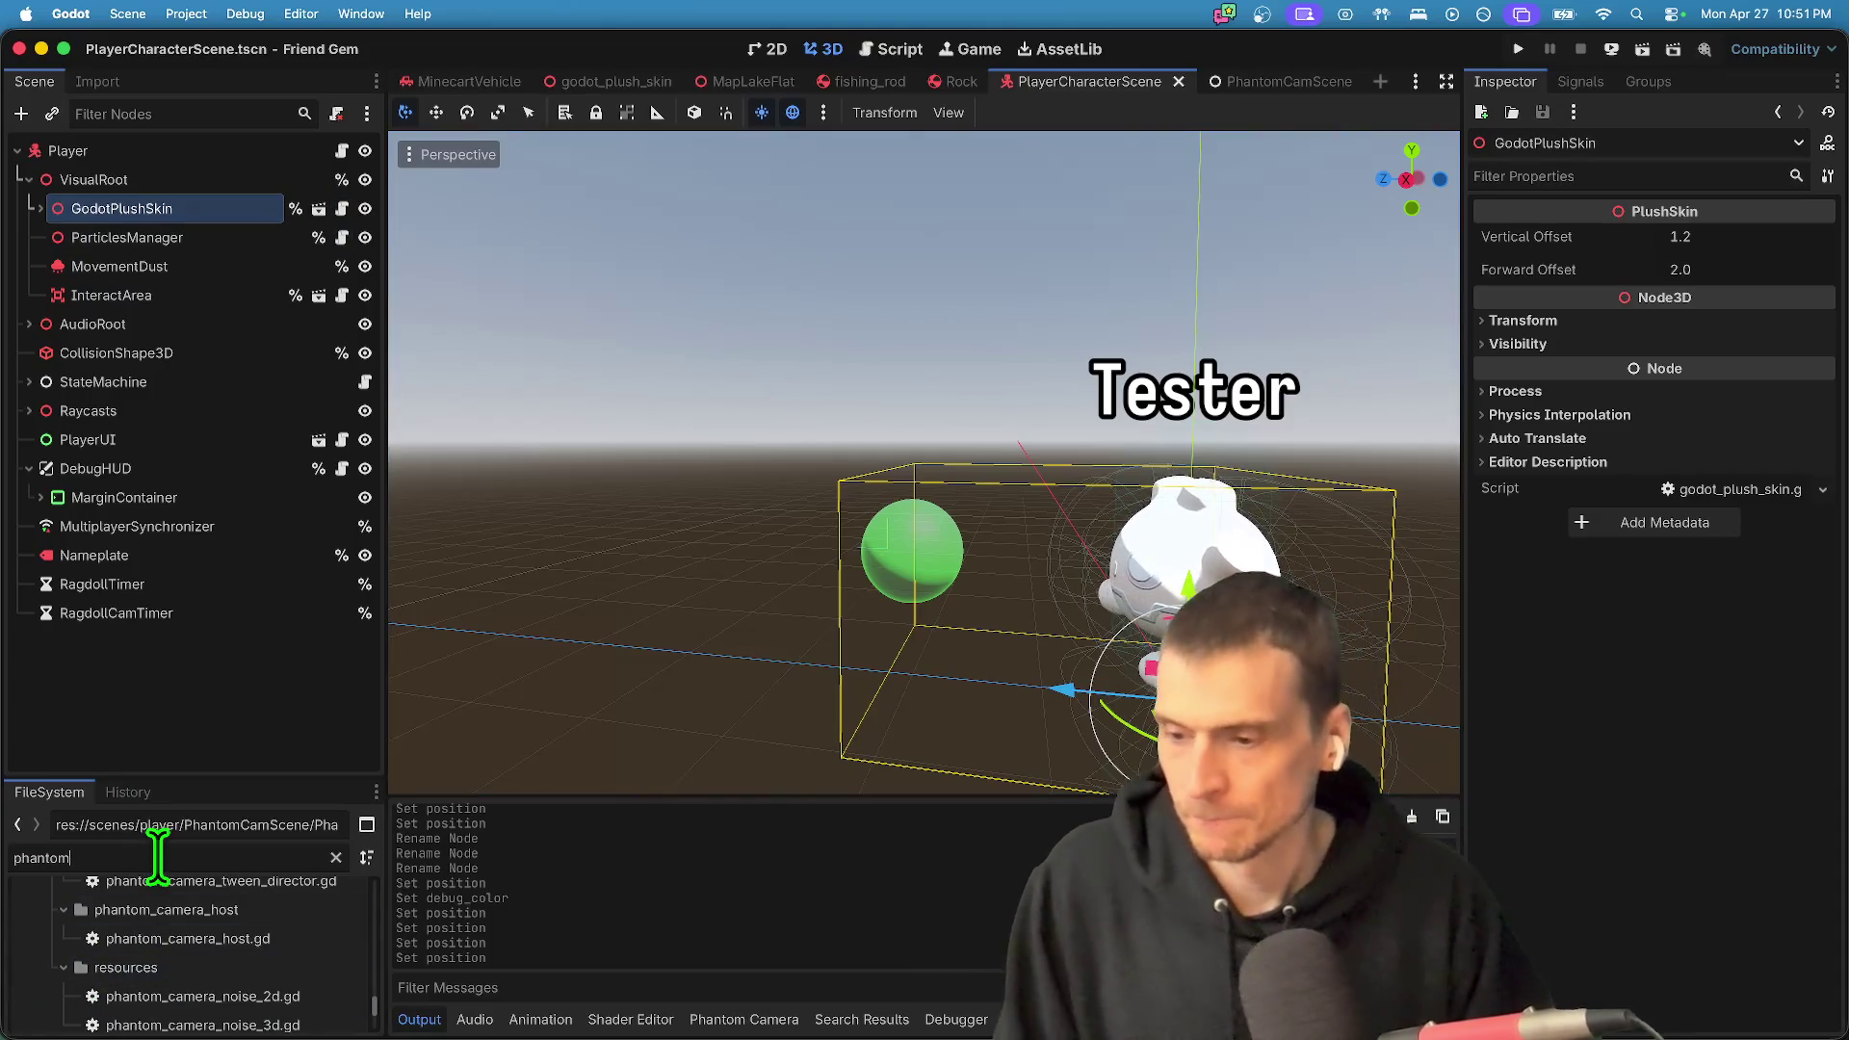
double_click(157, 857)
type("hi")
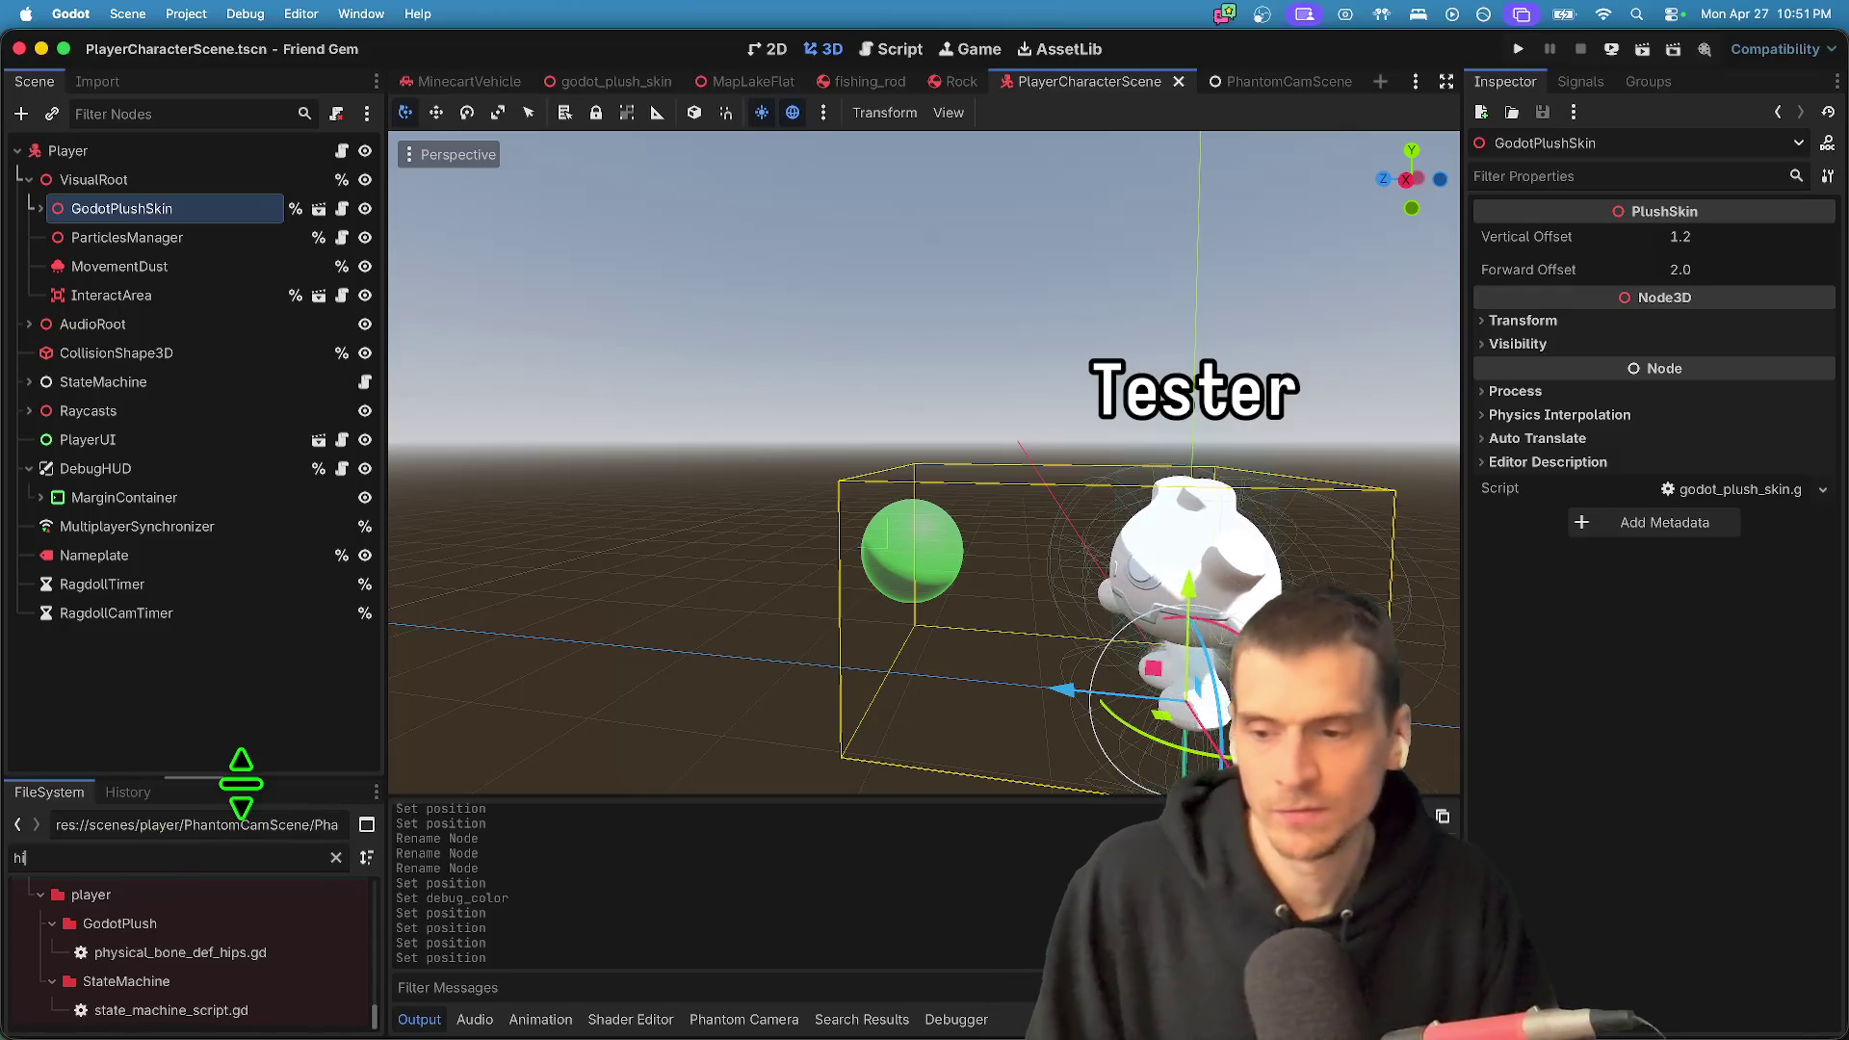
left_click_drag(240, 781, 247, 637)
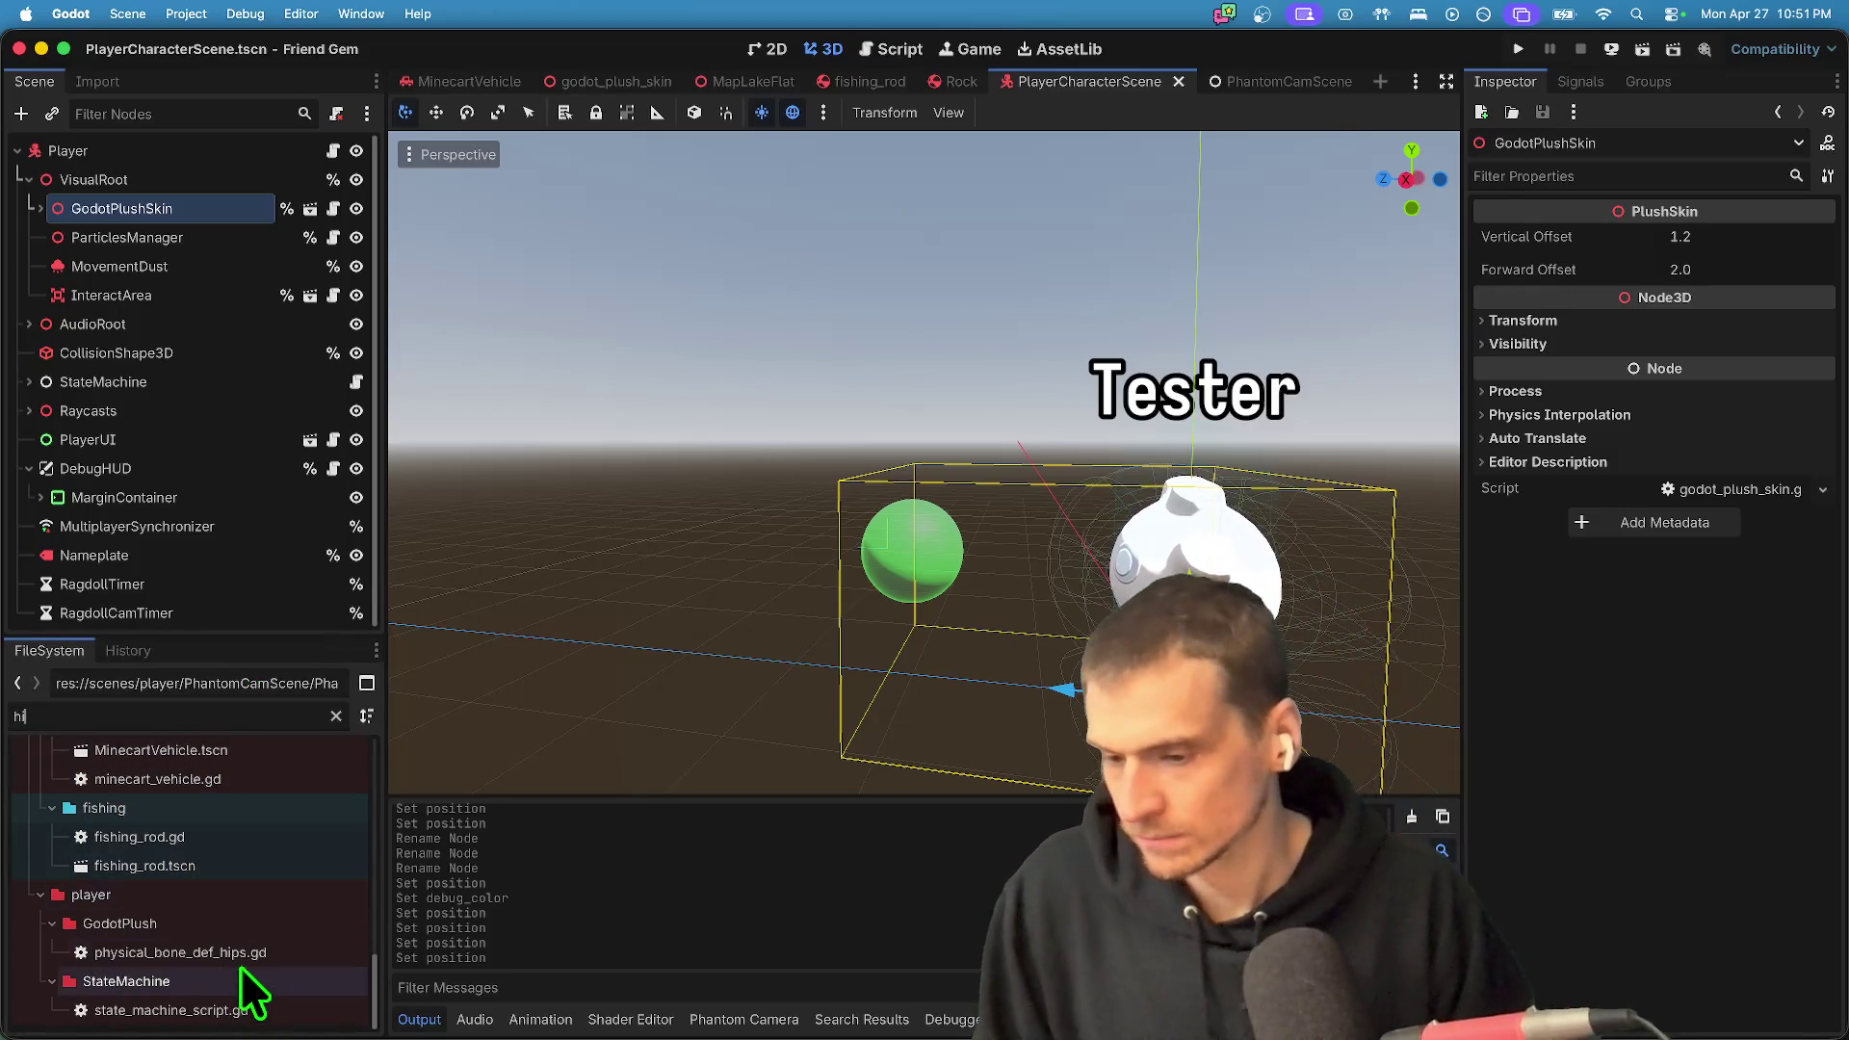
double_click(241, 956)
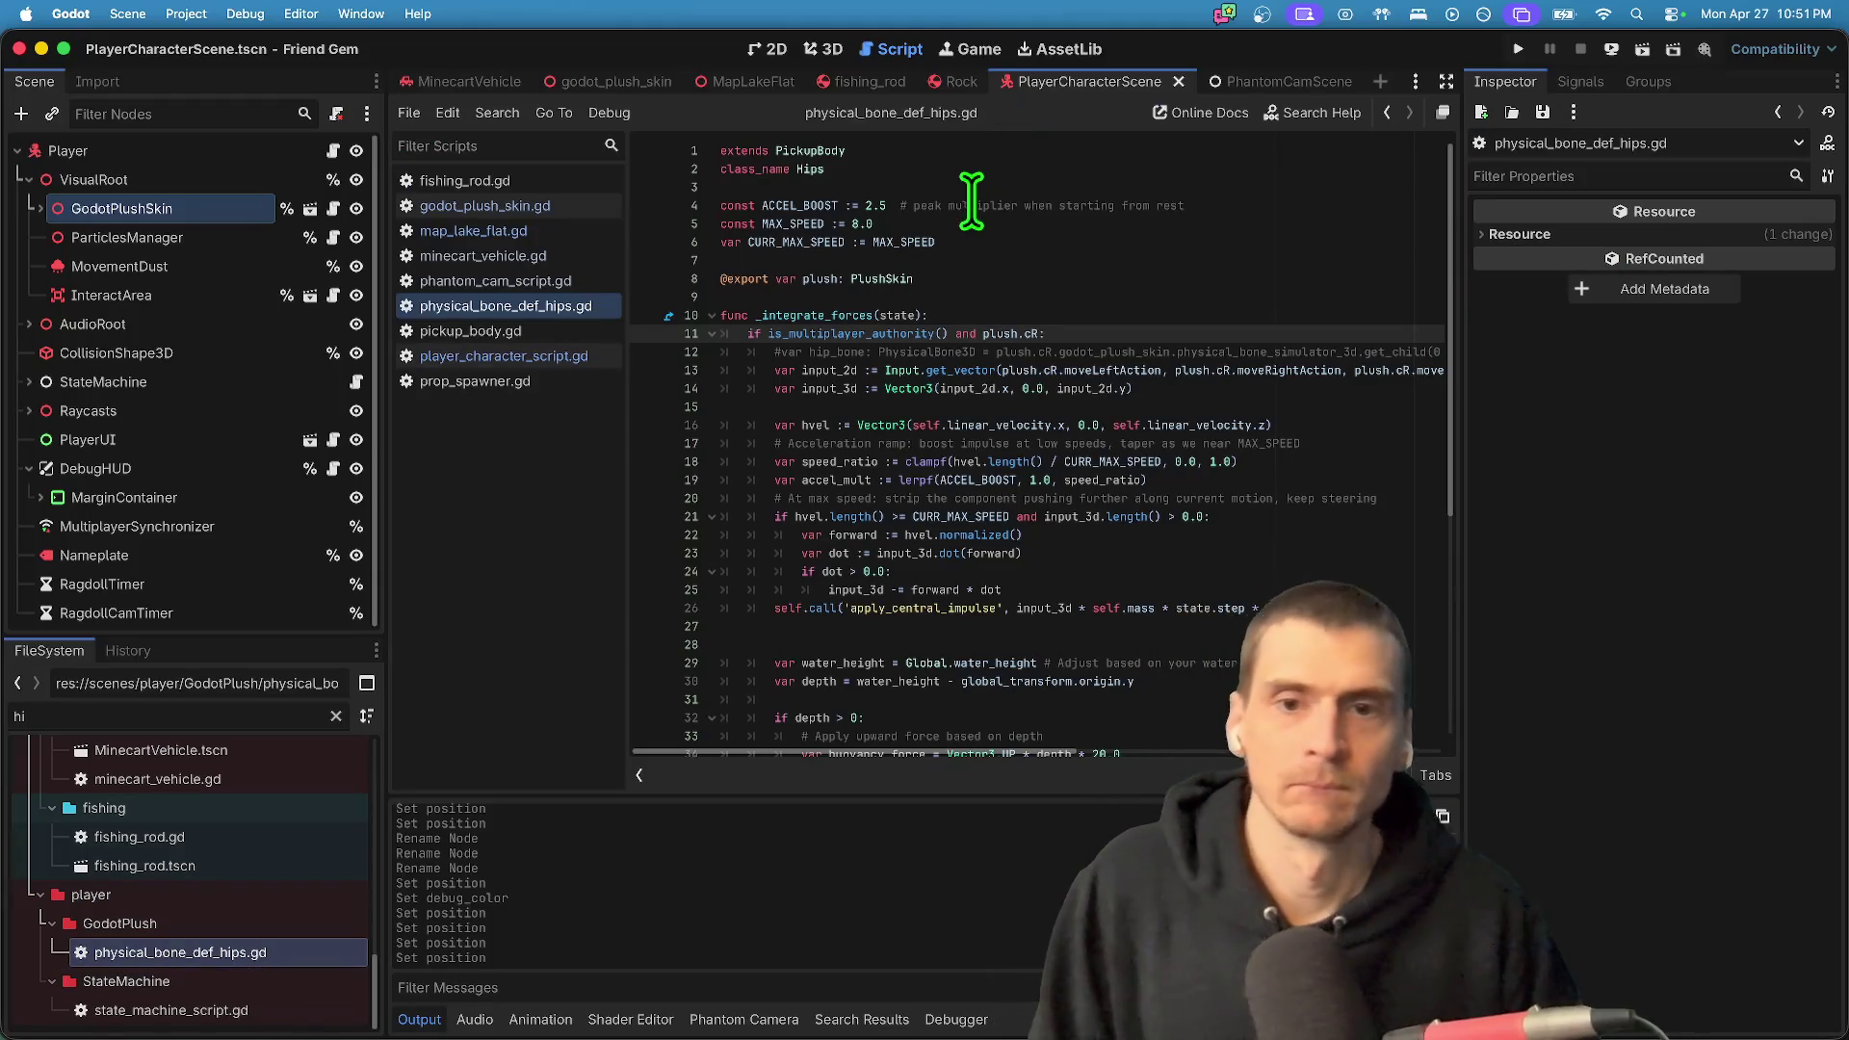
- Change MAX_SPEED from 8.0 to 50.0 and launch the game
left_click(867, 223)
key("Left")
key("BackSpace")
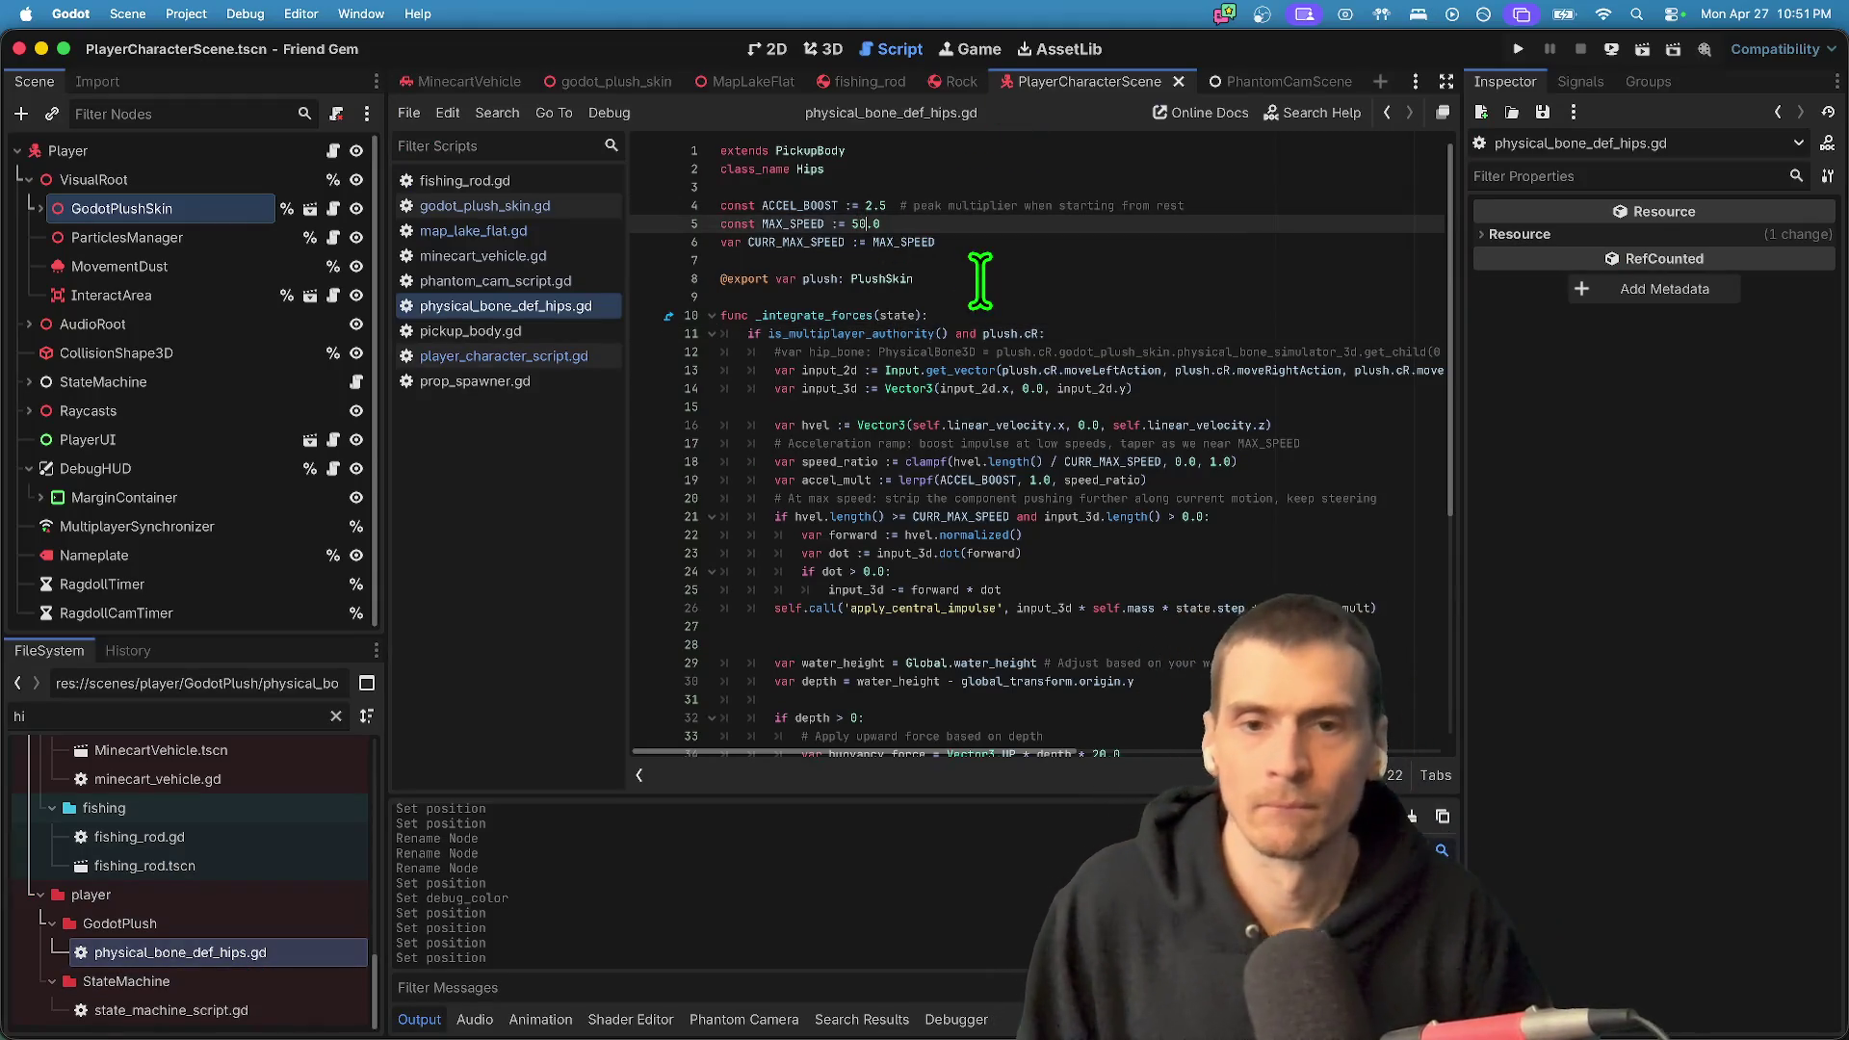
key("super+b")
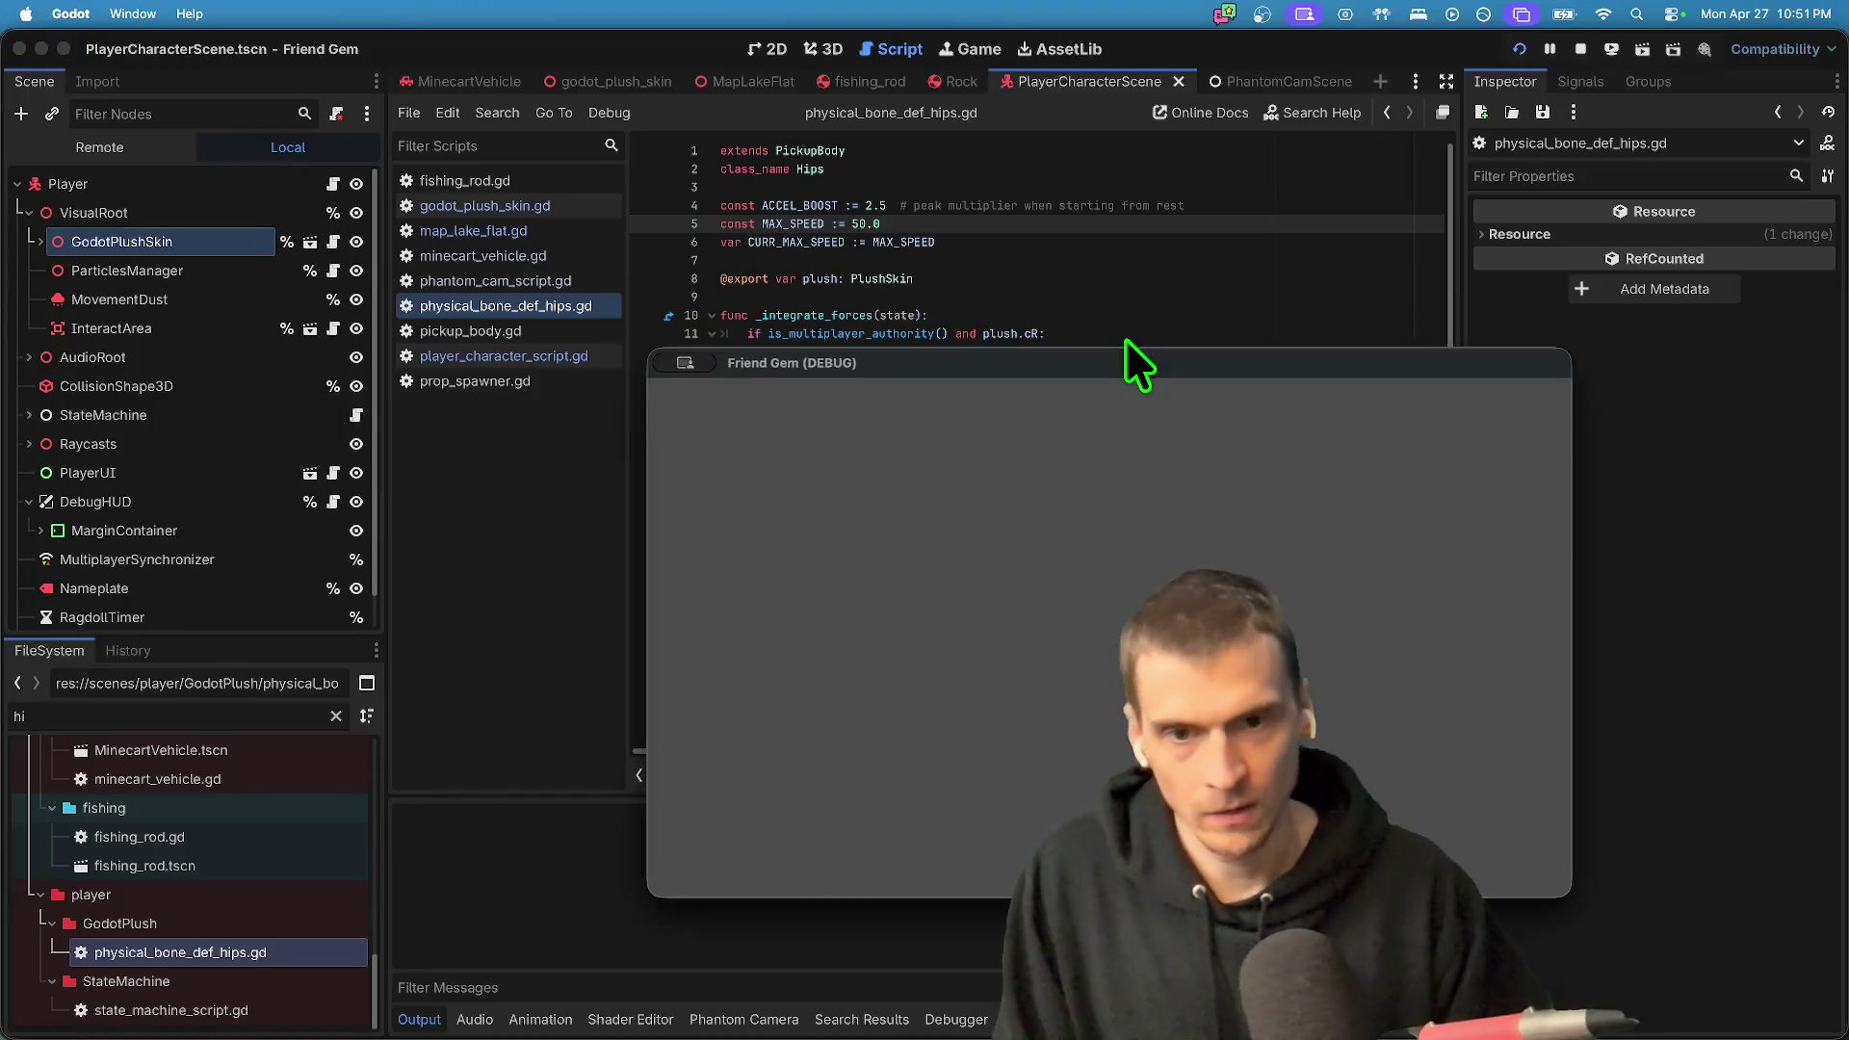
- Run the plush from the lake across the shore and up the cliff wall
left_click_drag(1142, 373, 655, 200)
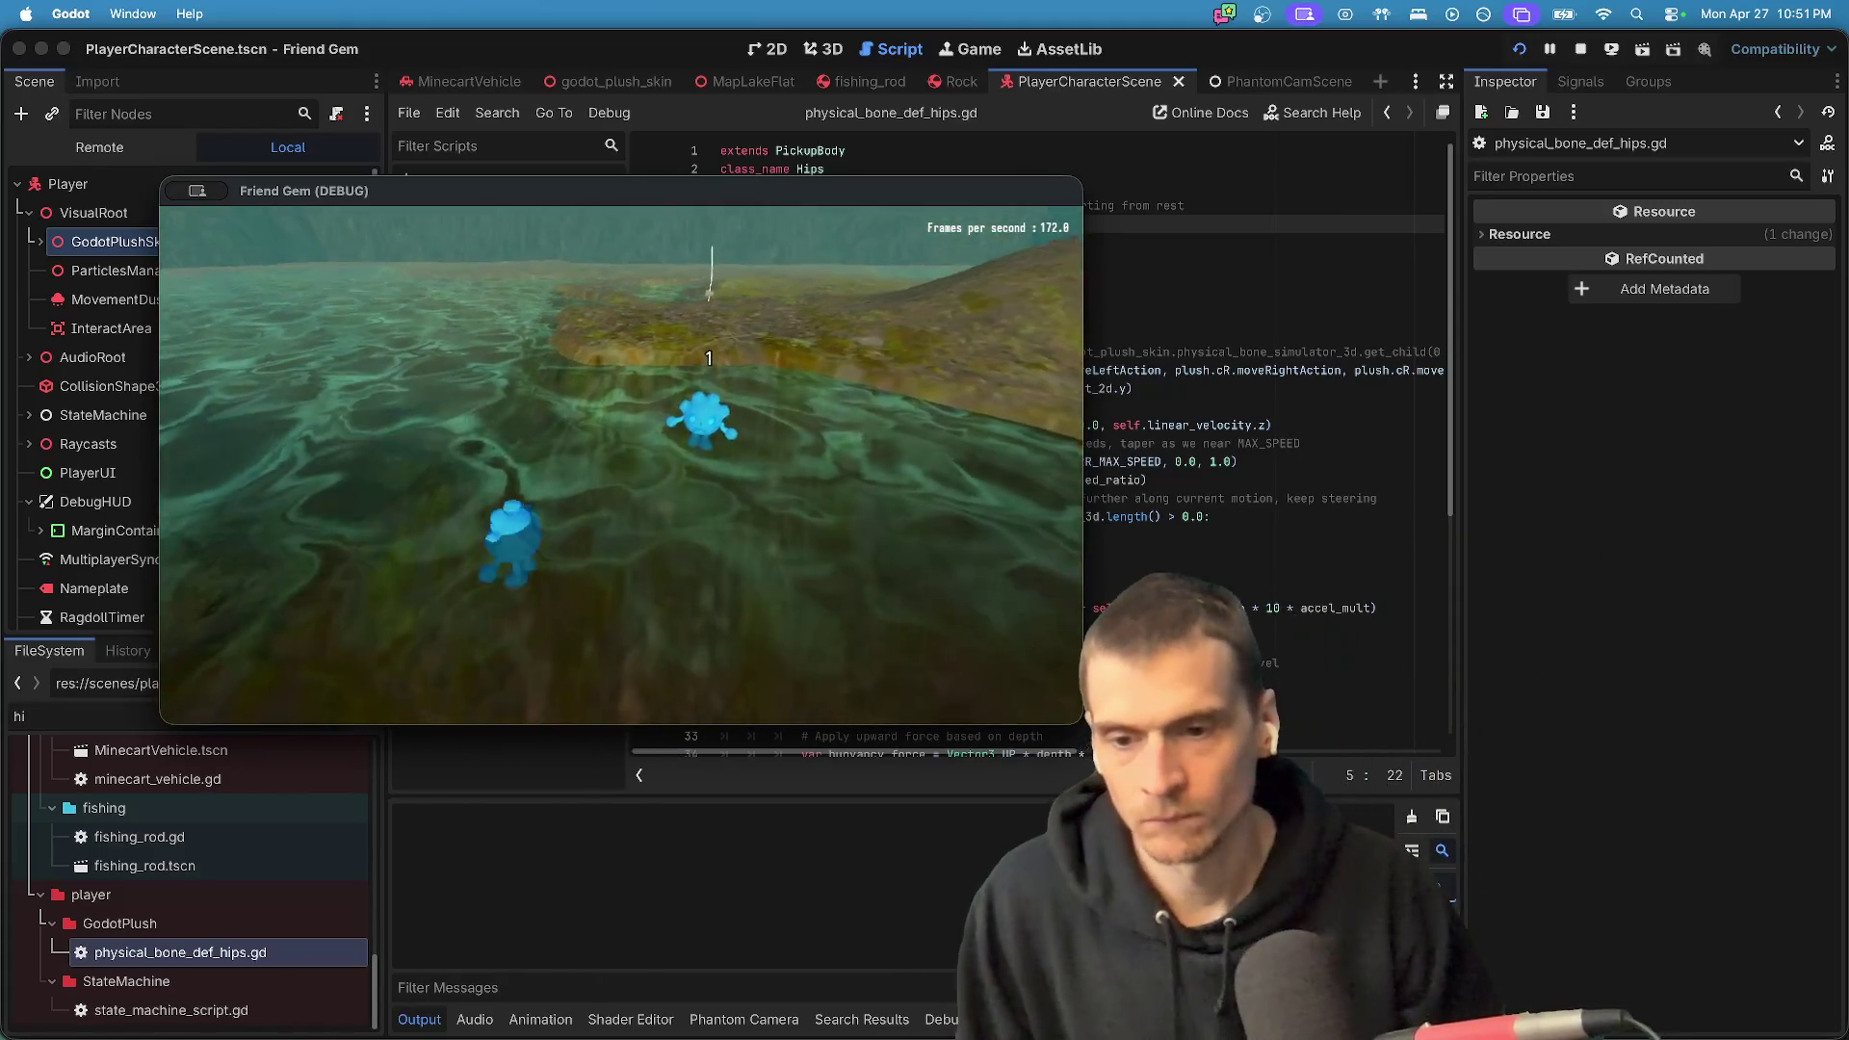
key("w")
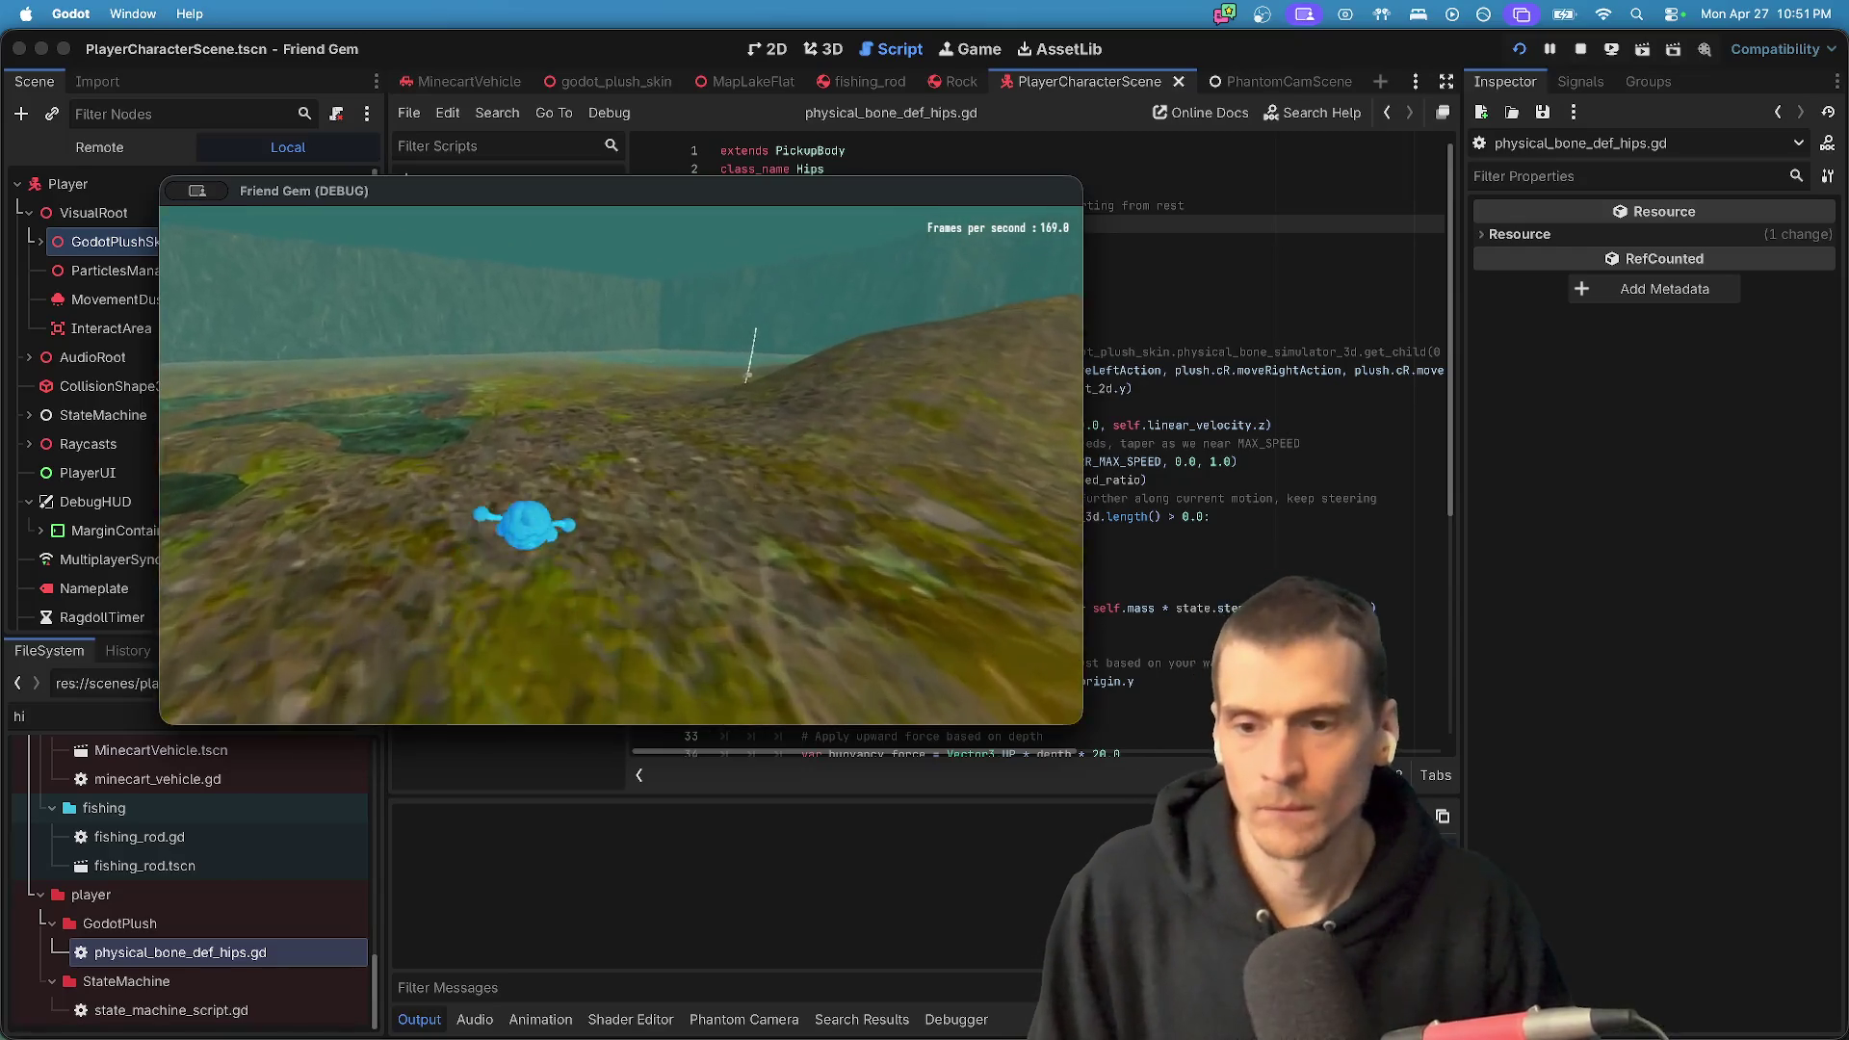
key("w")
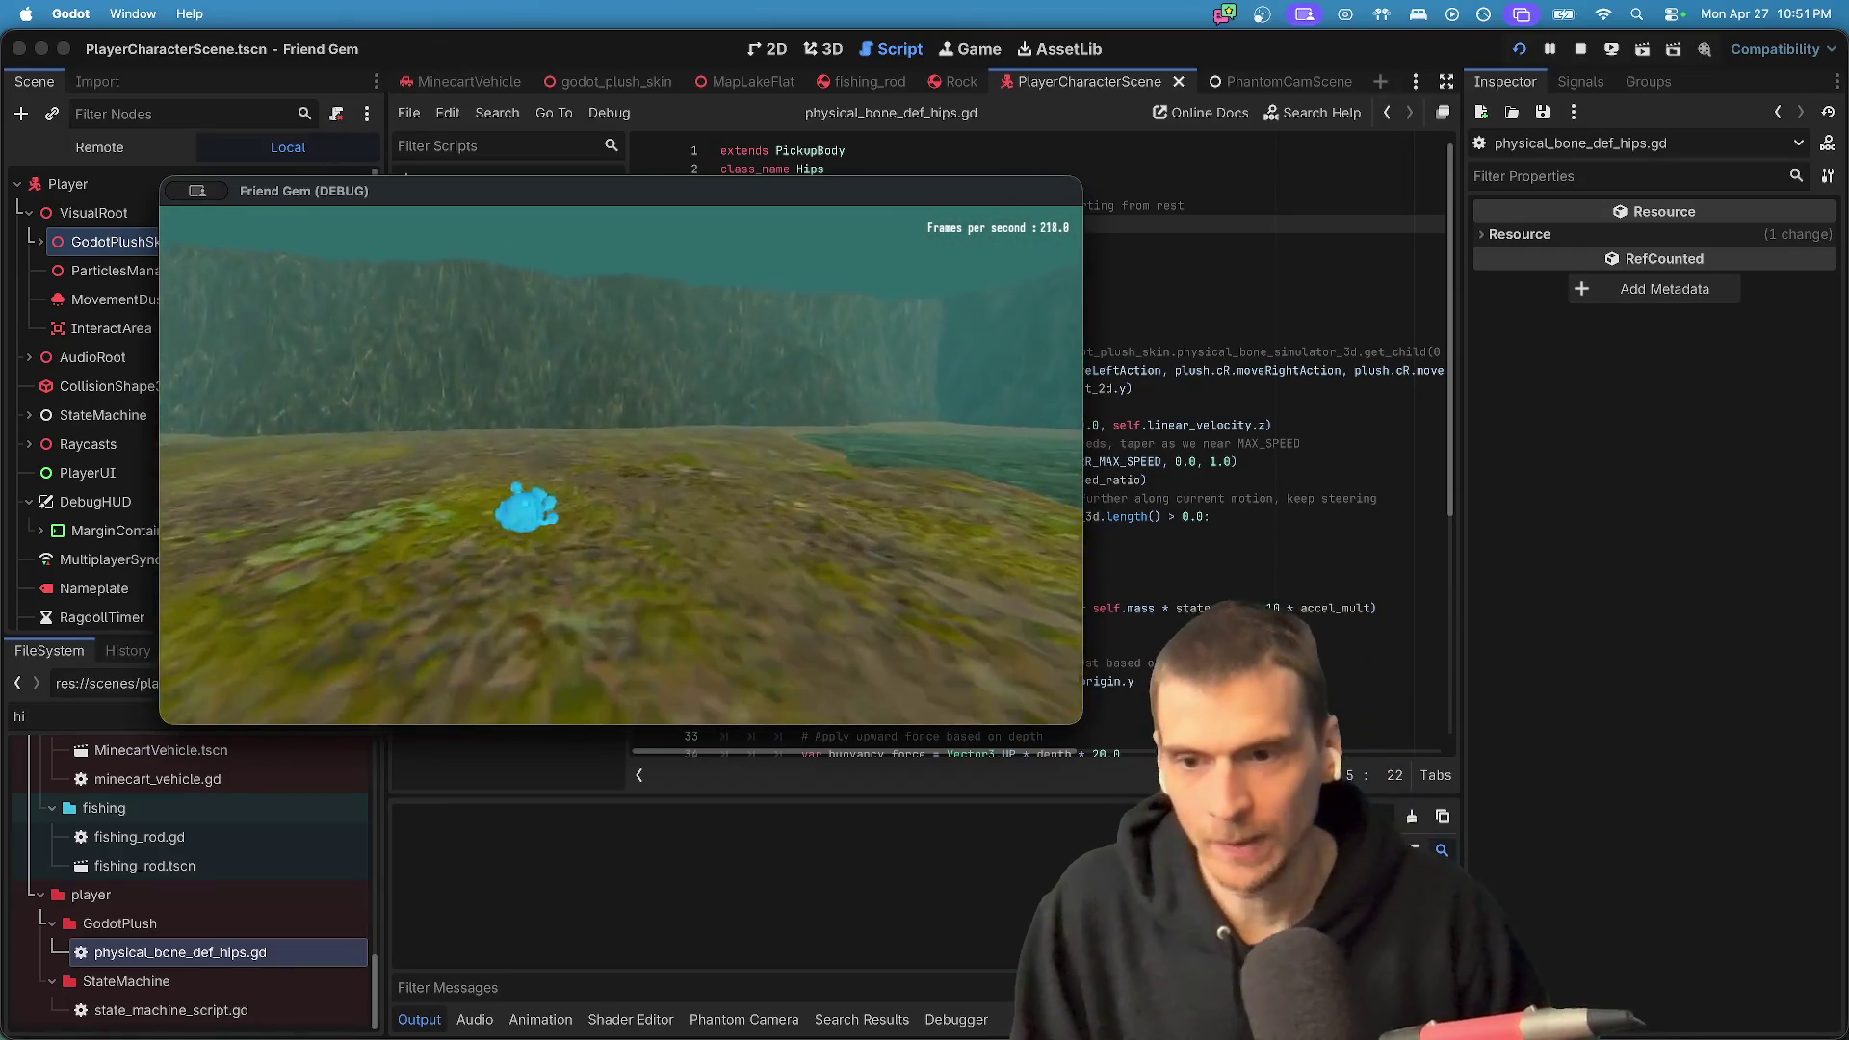
key("w")
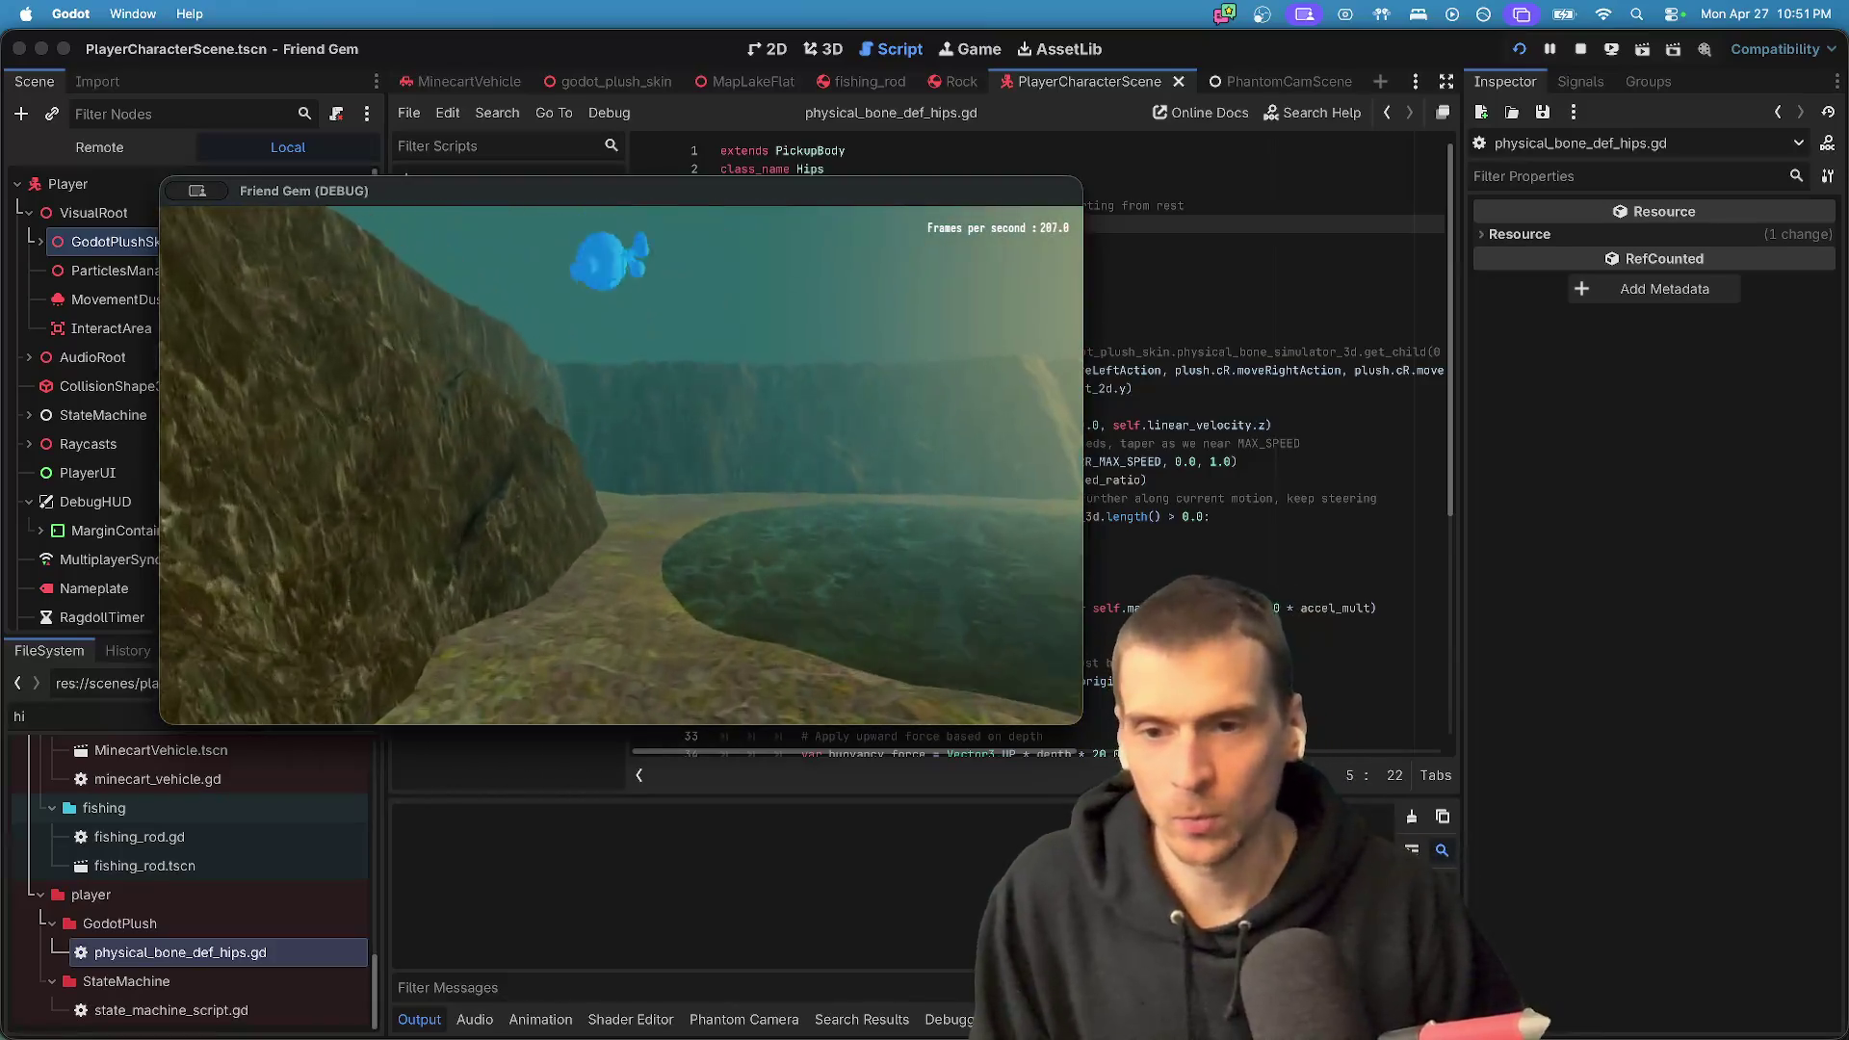
key("w")
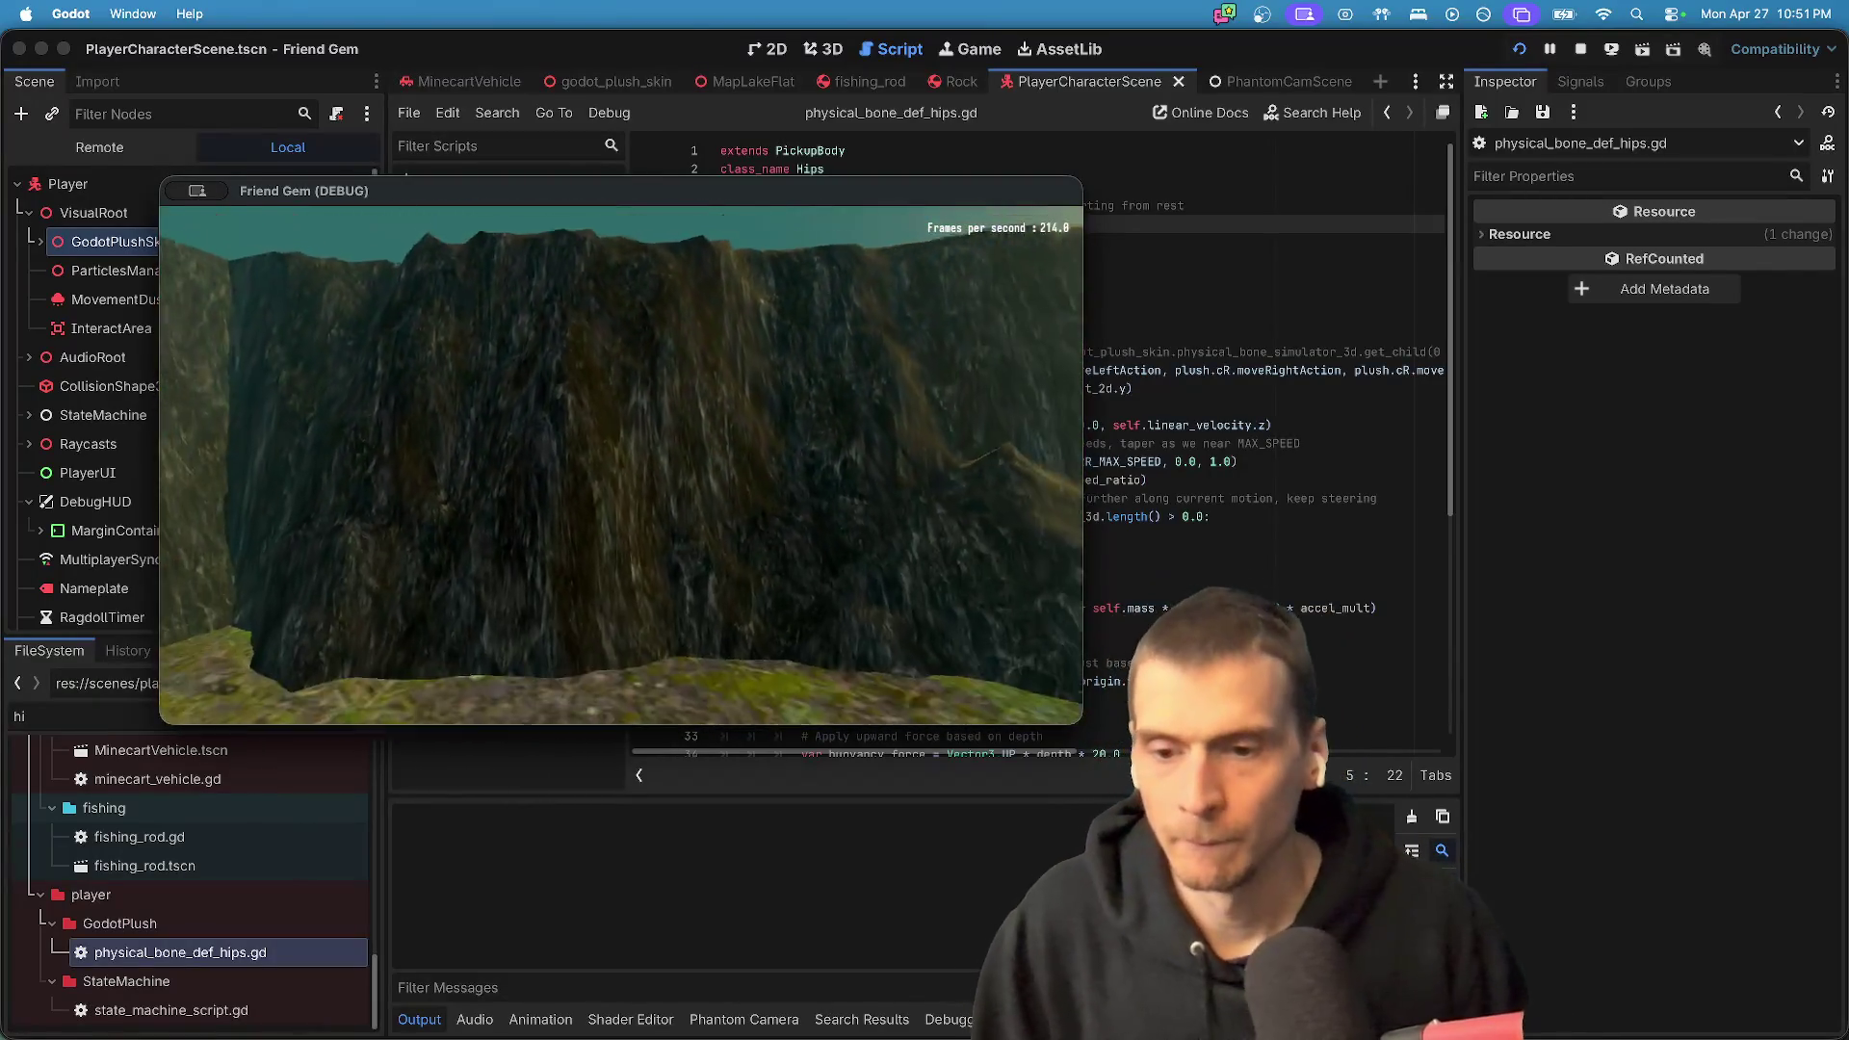
key("w")
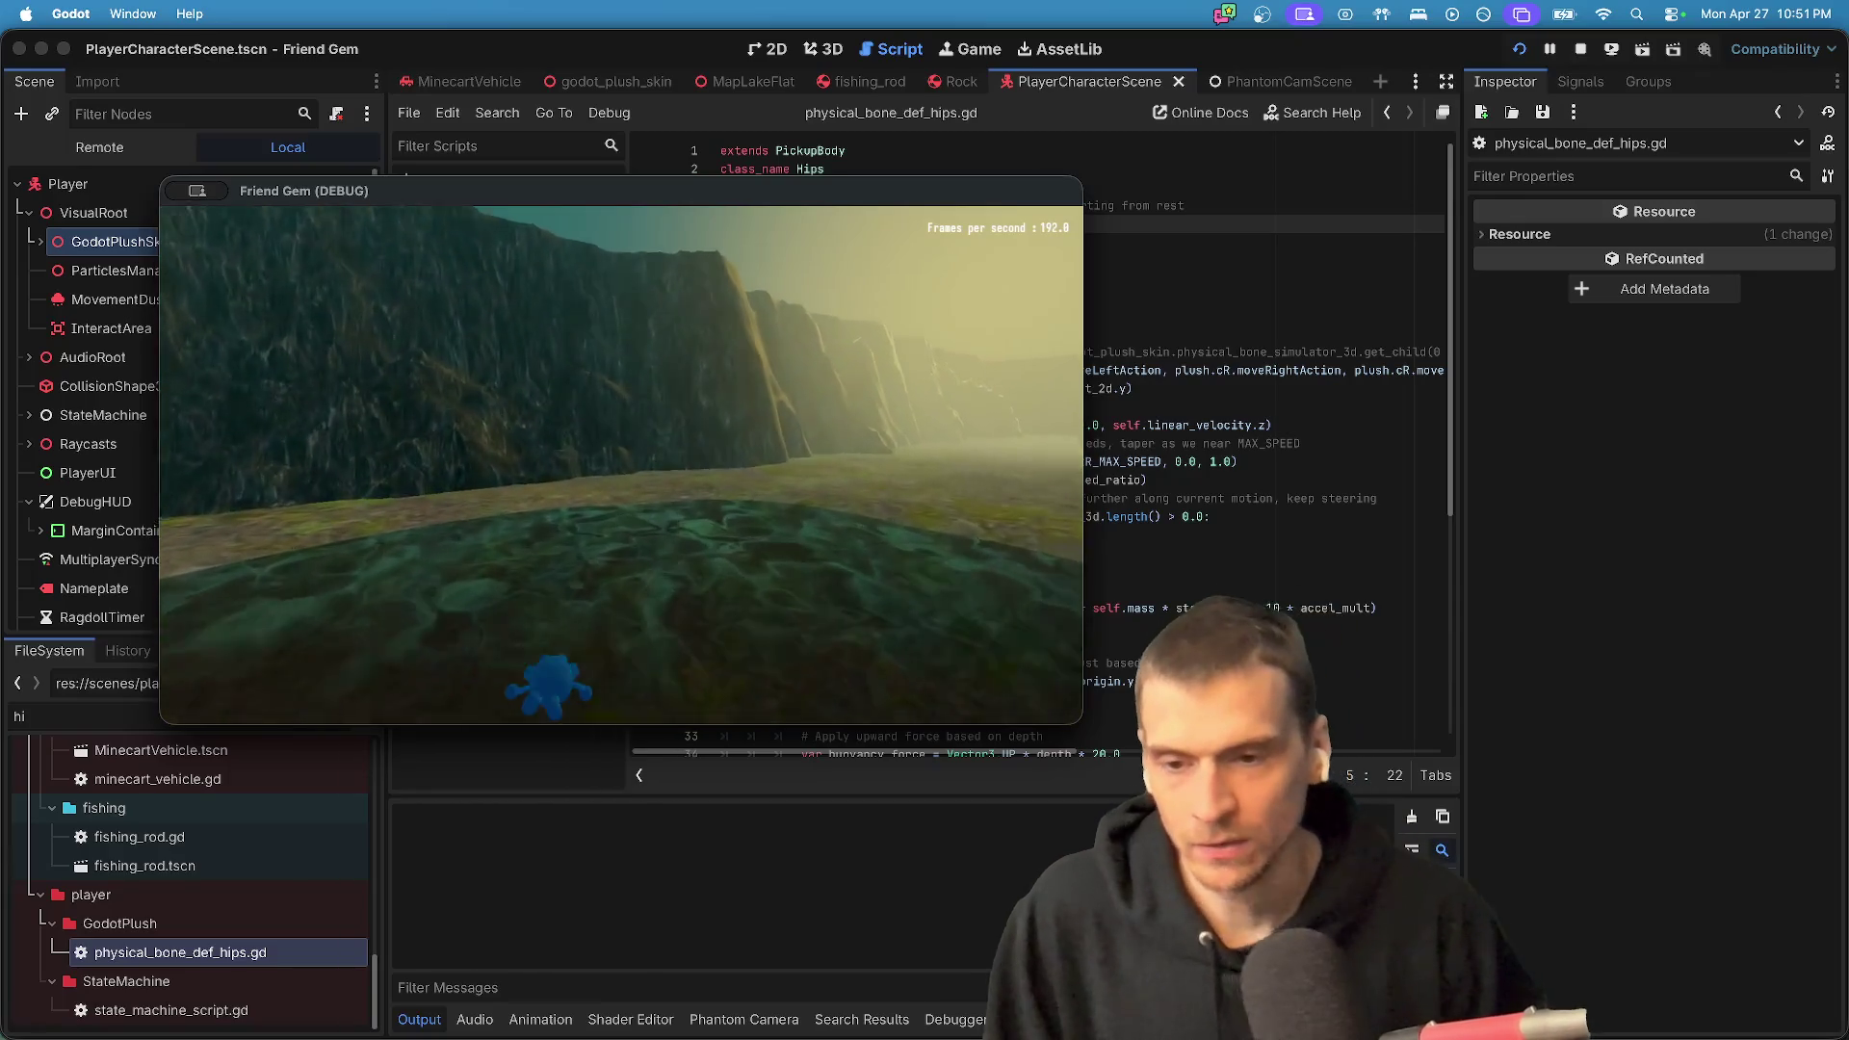
key("w")
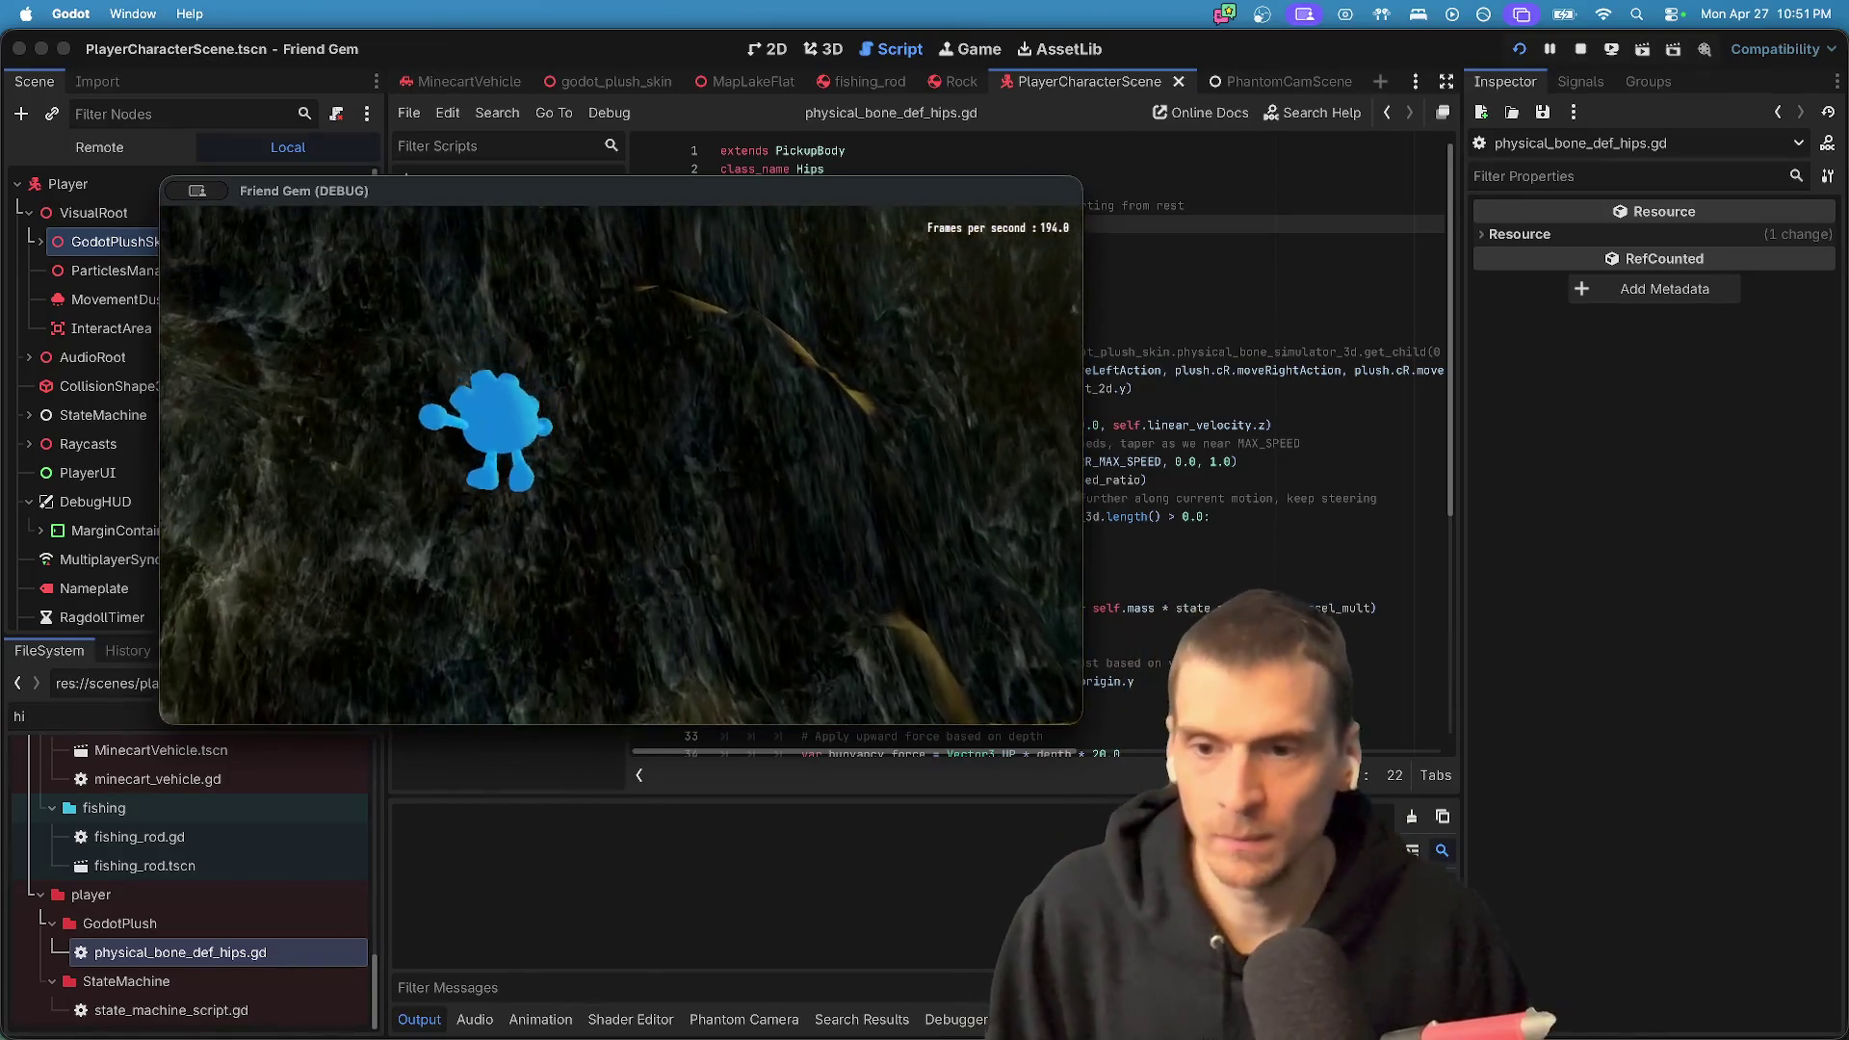
key("w")
key("w")
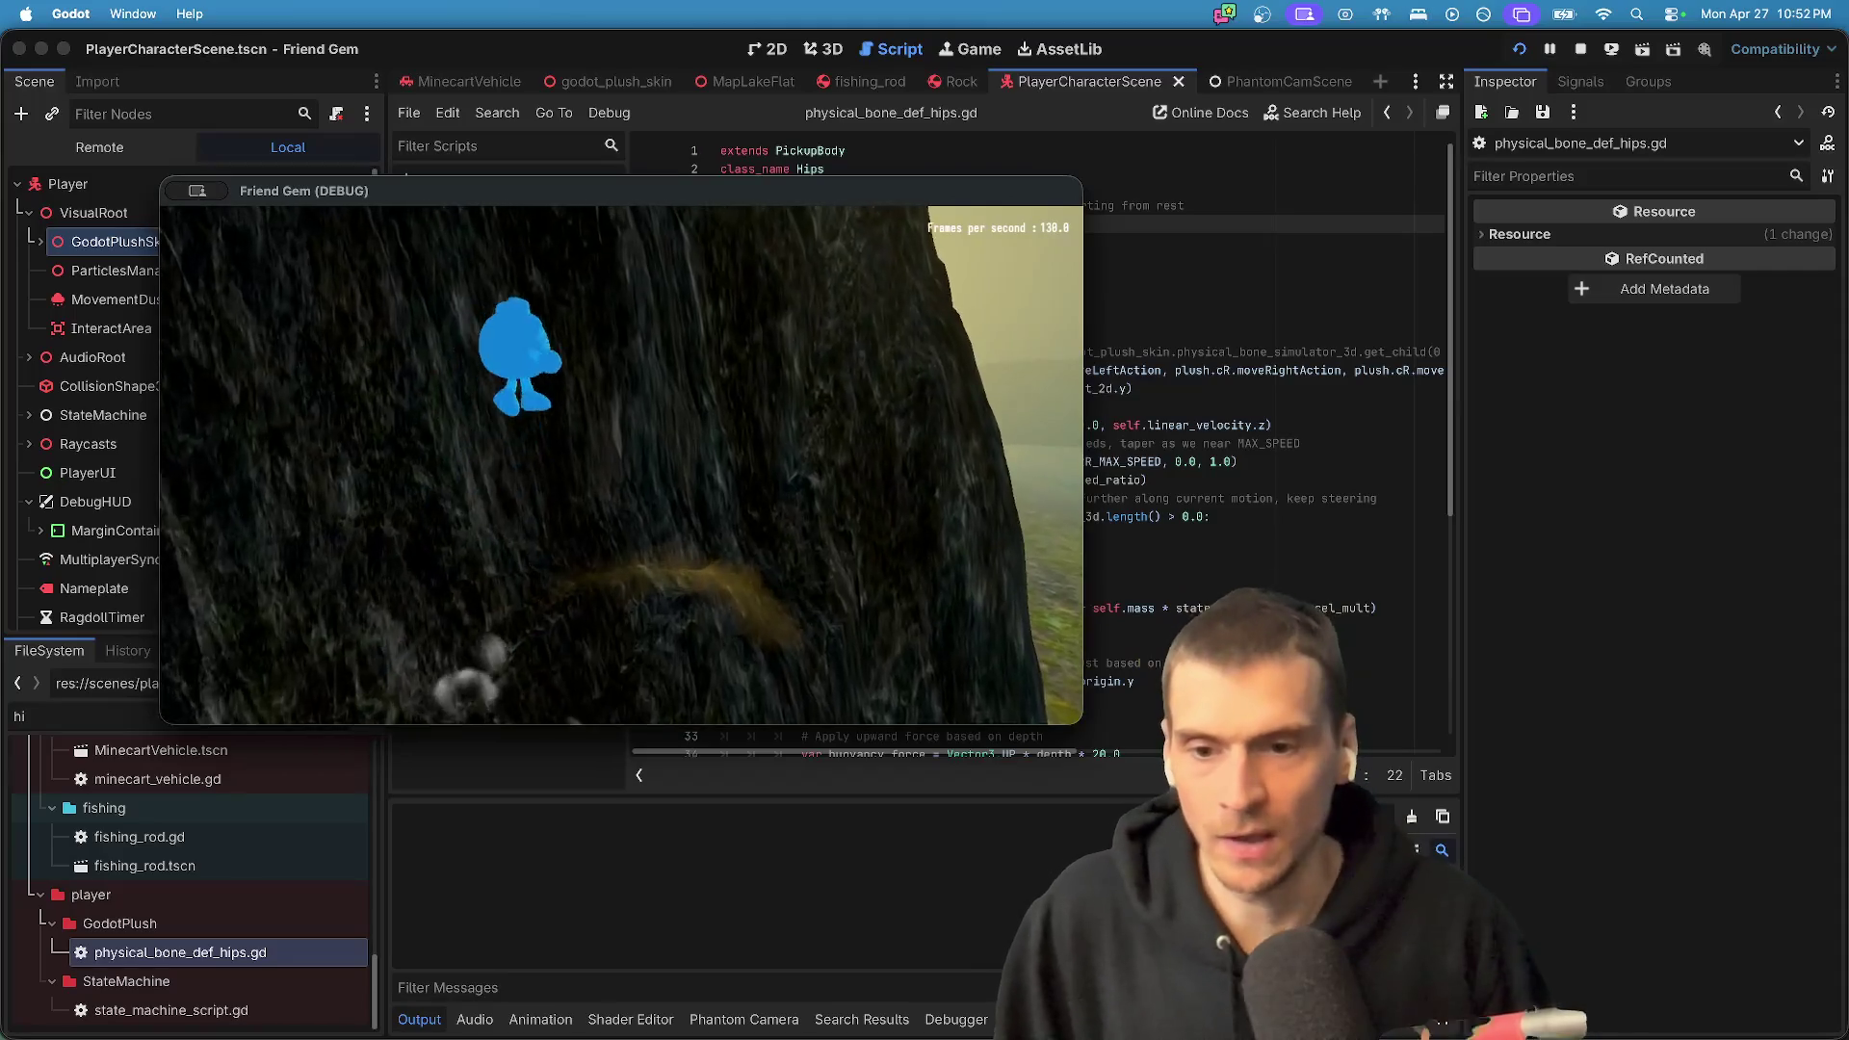
key("w")
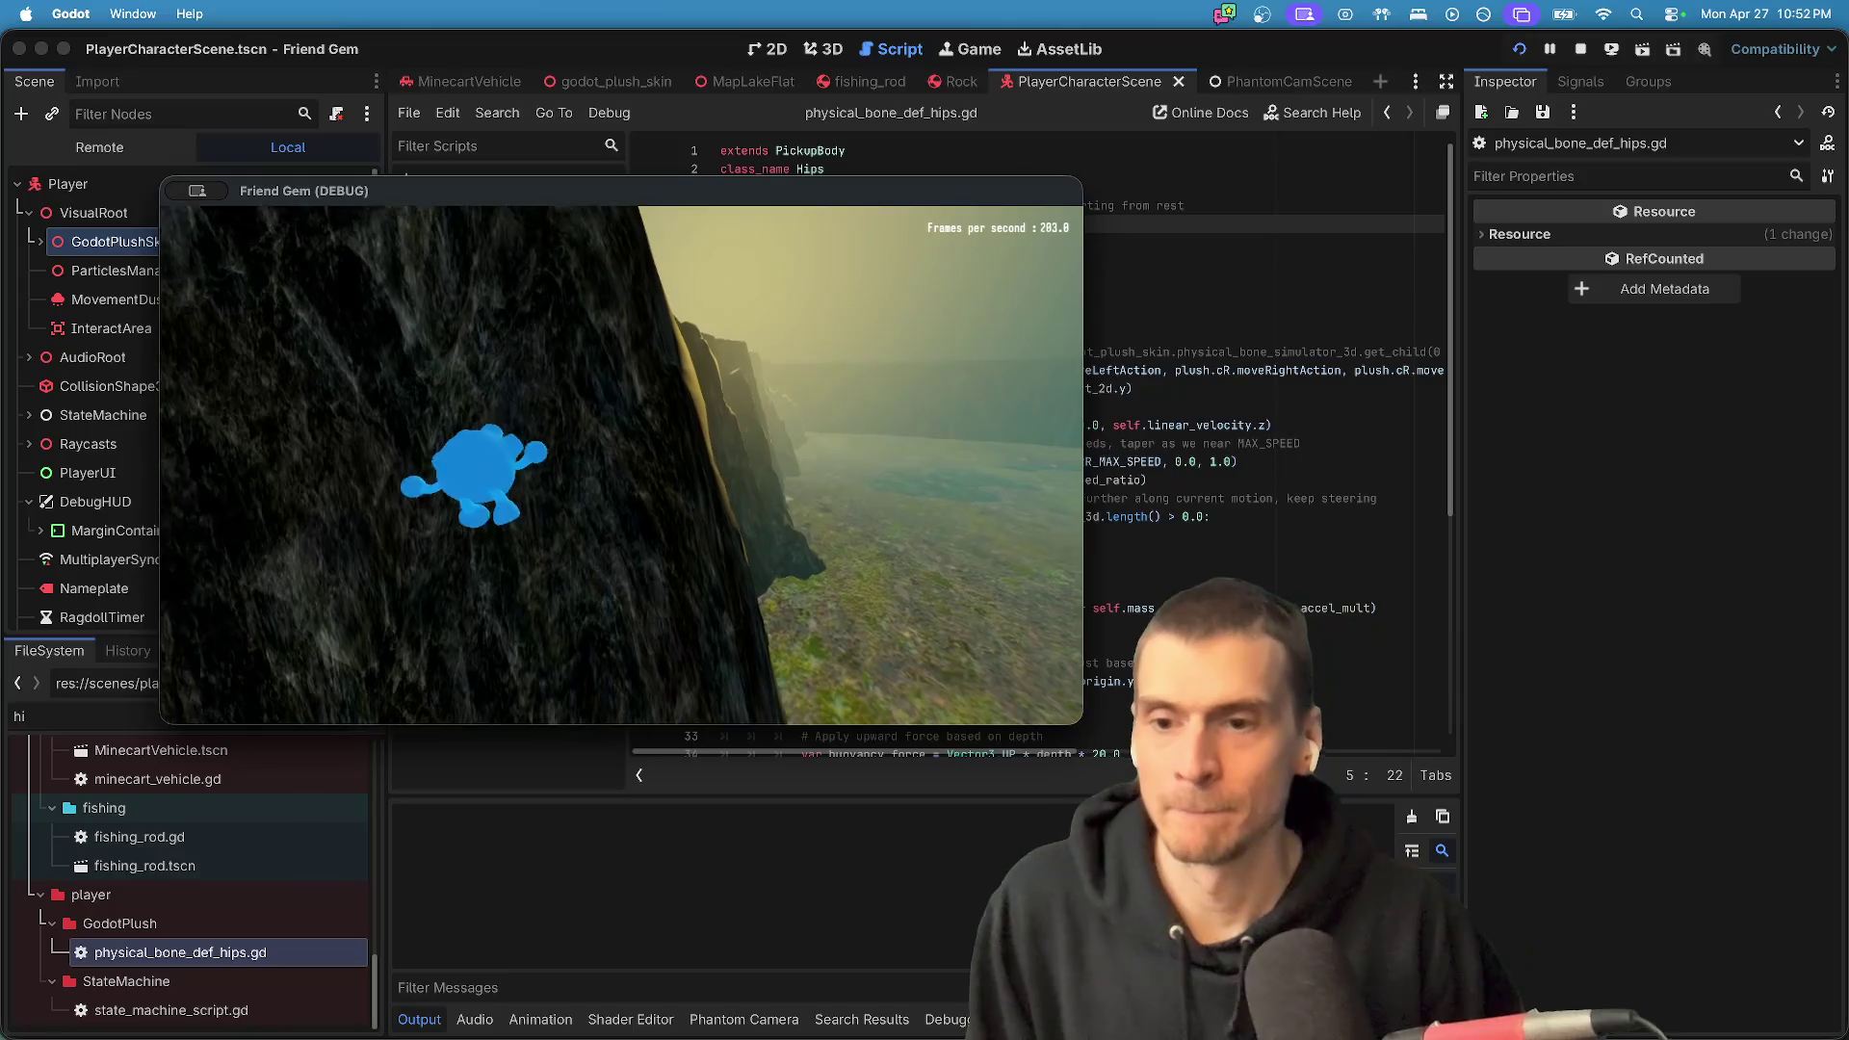
- Jump the plush to the cliff top, then stop the running game
key("w")
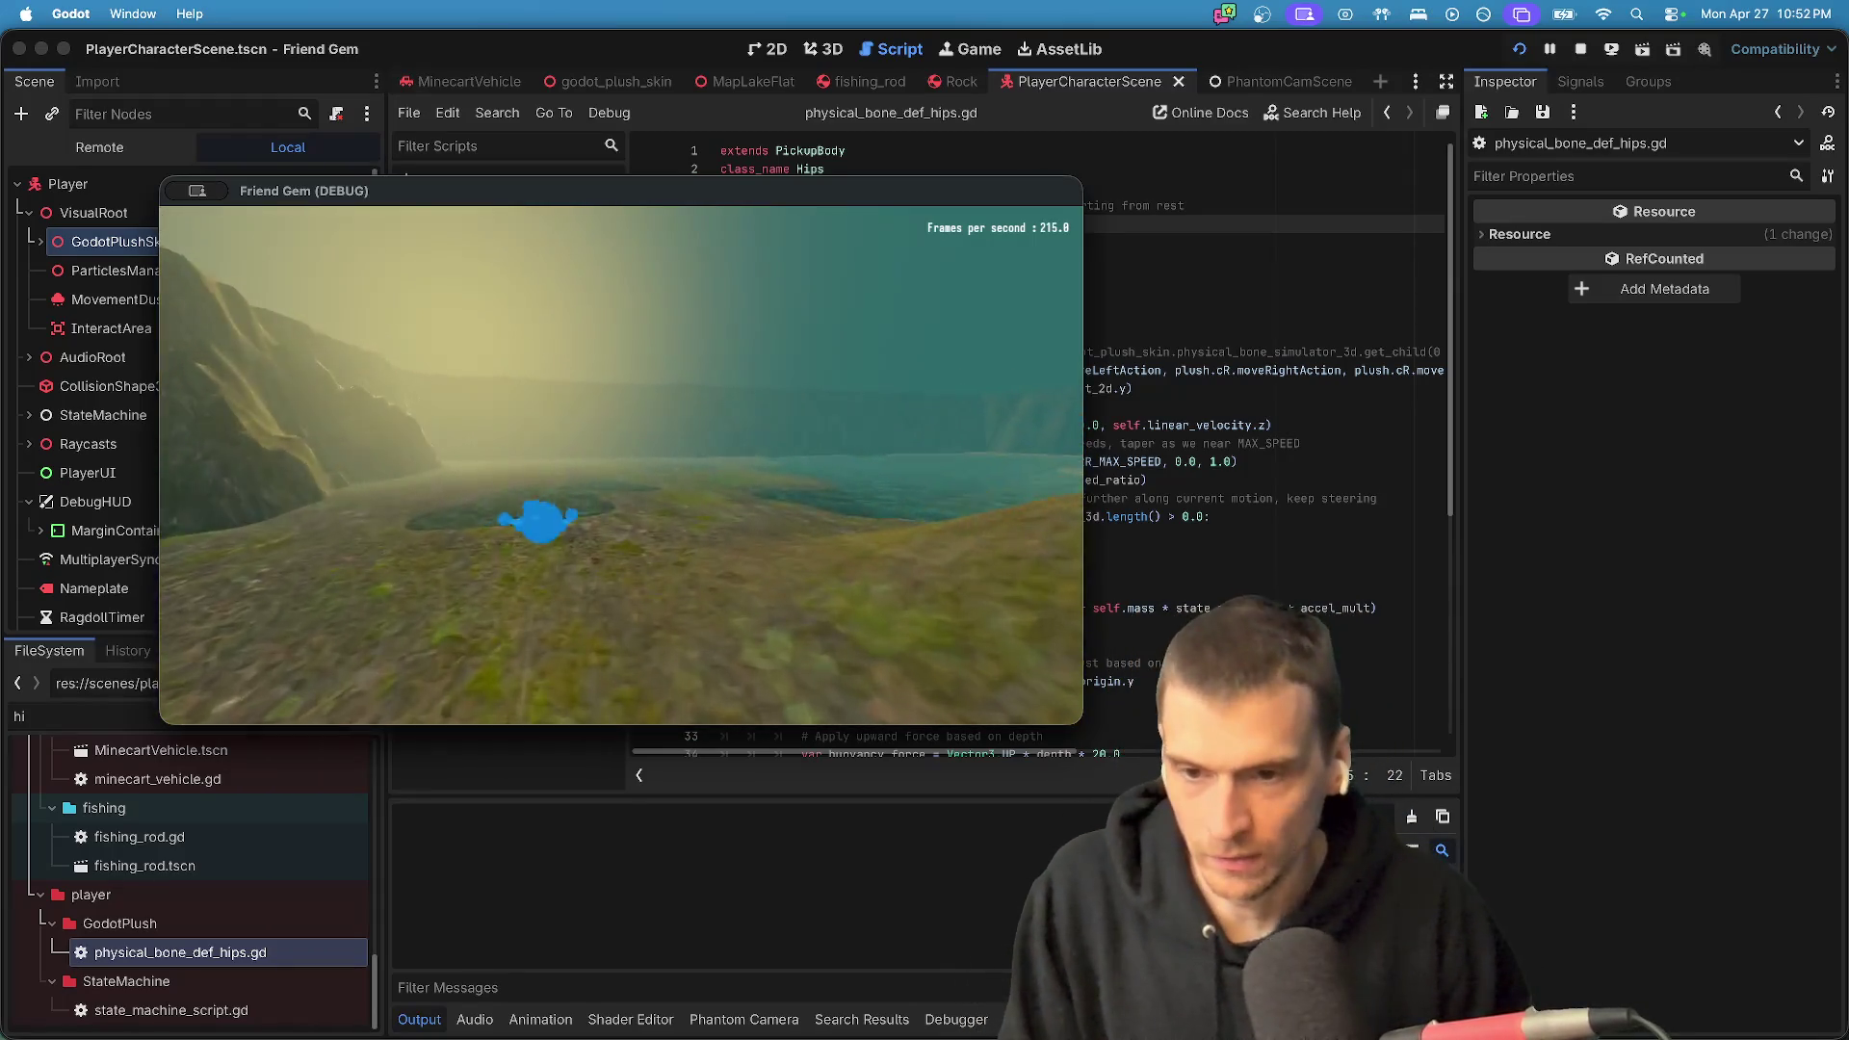
key("space")
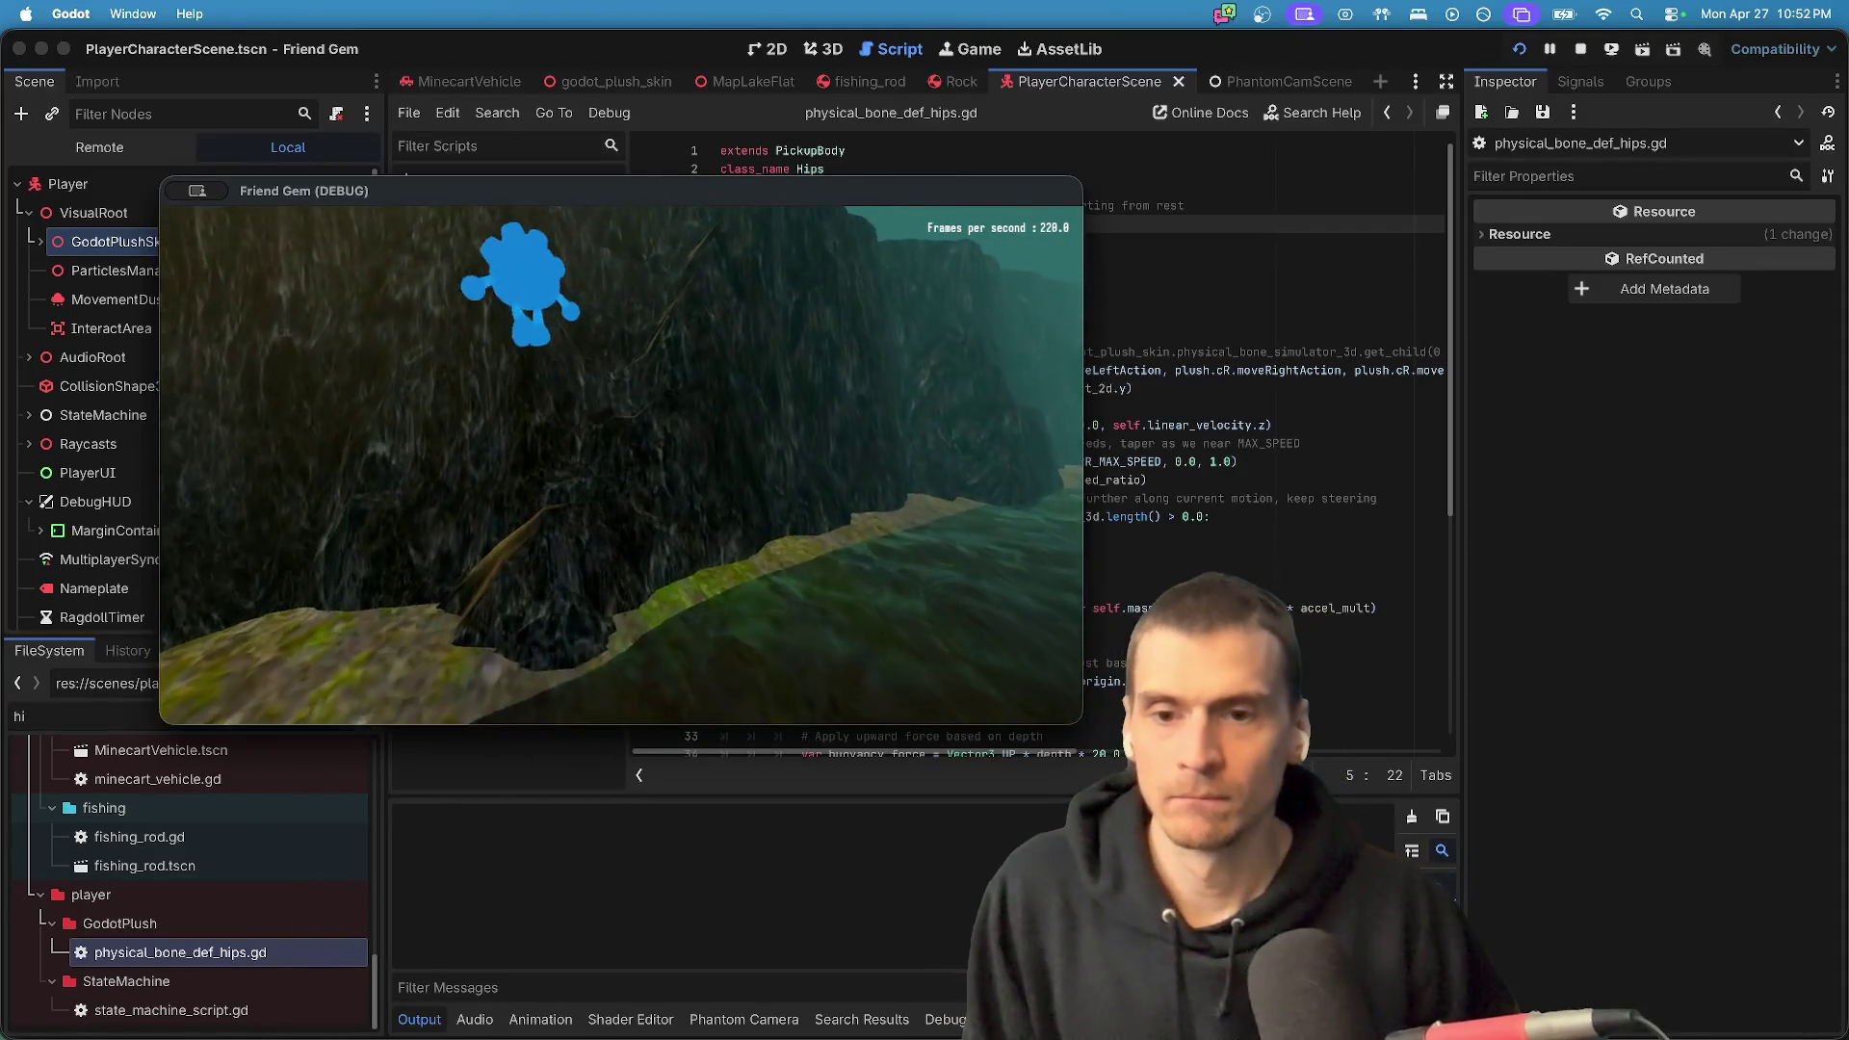
key("space")
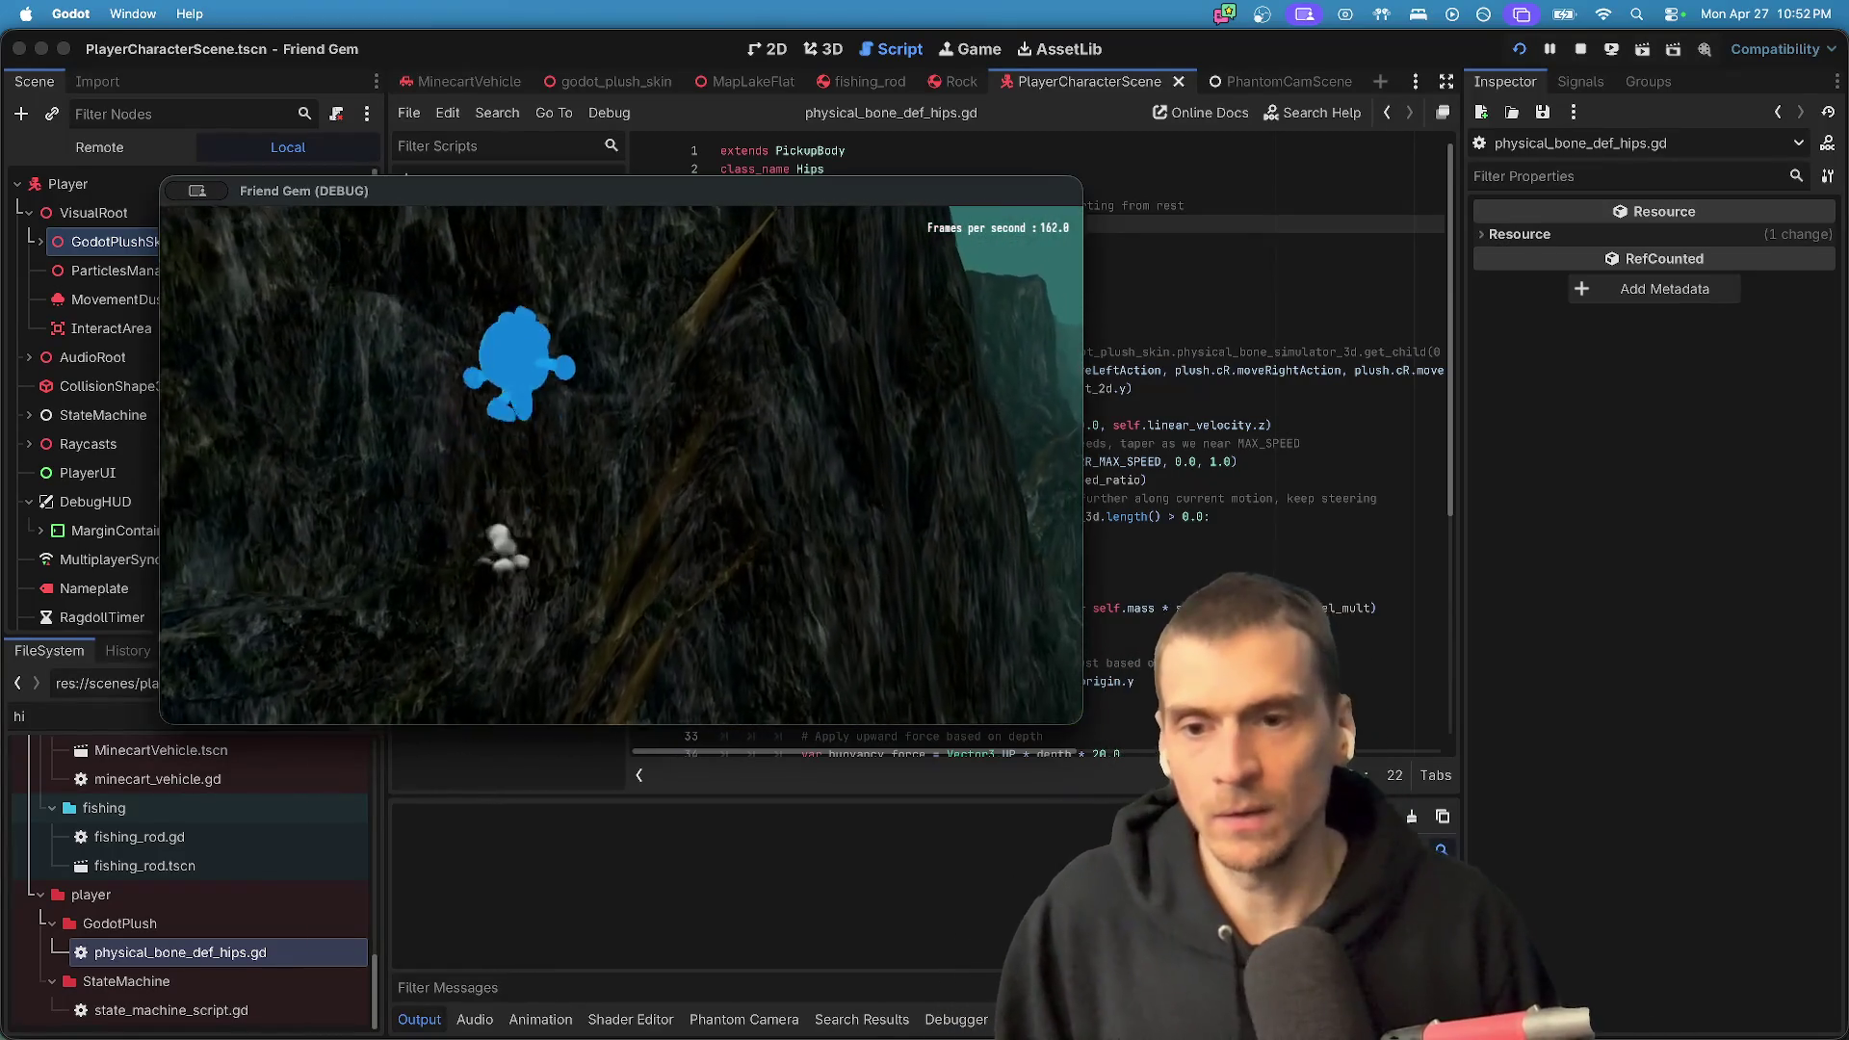
key("space")
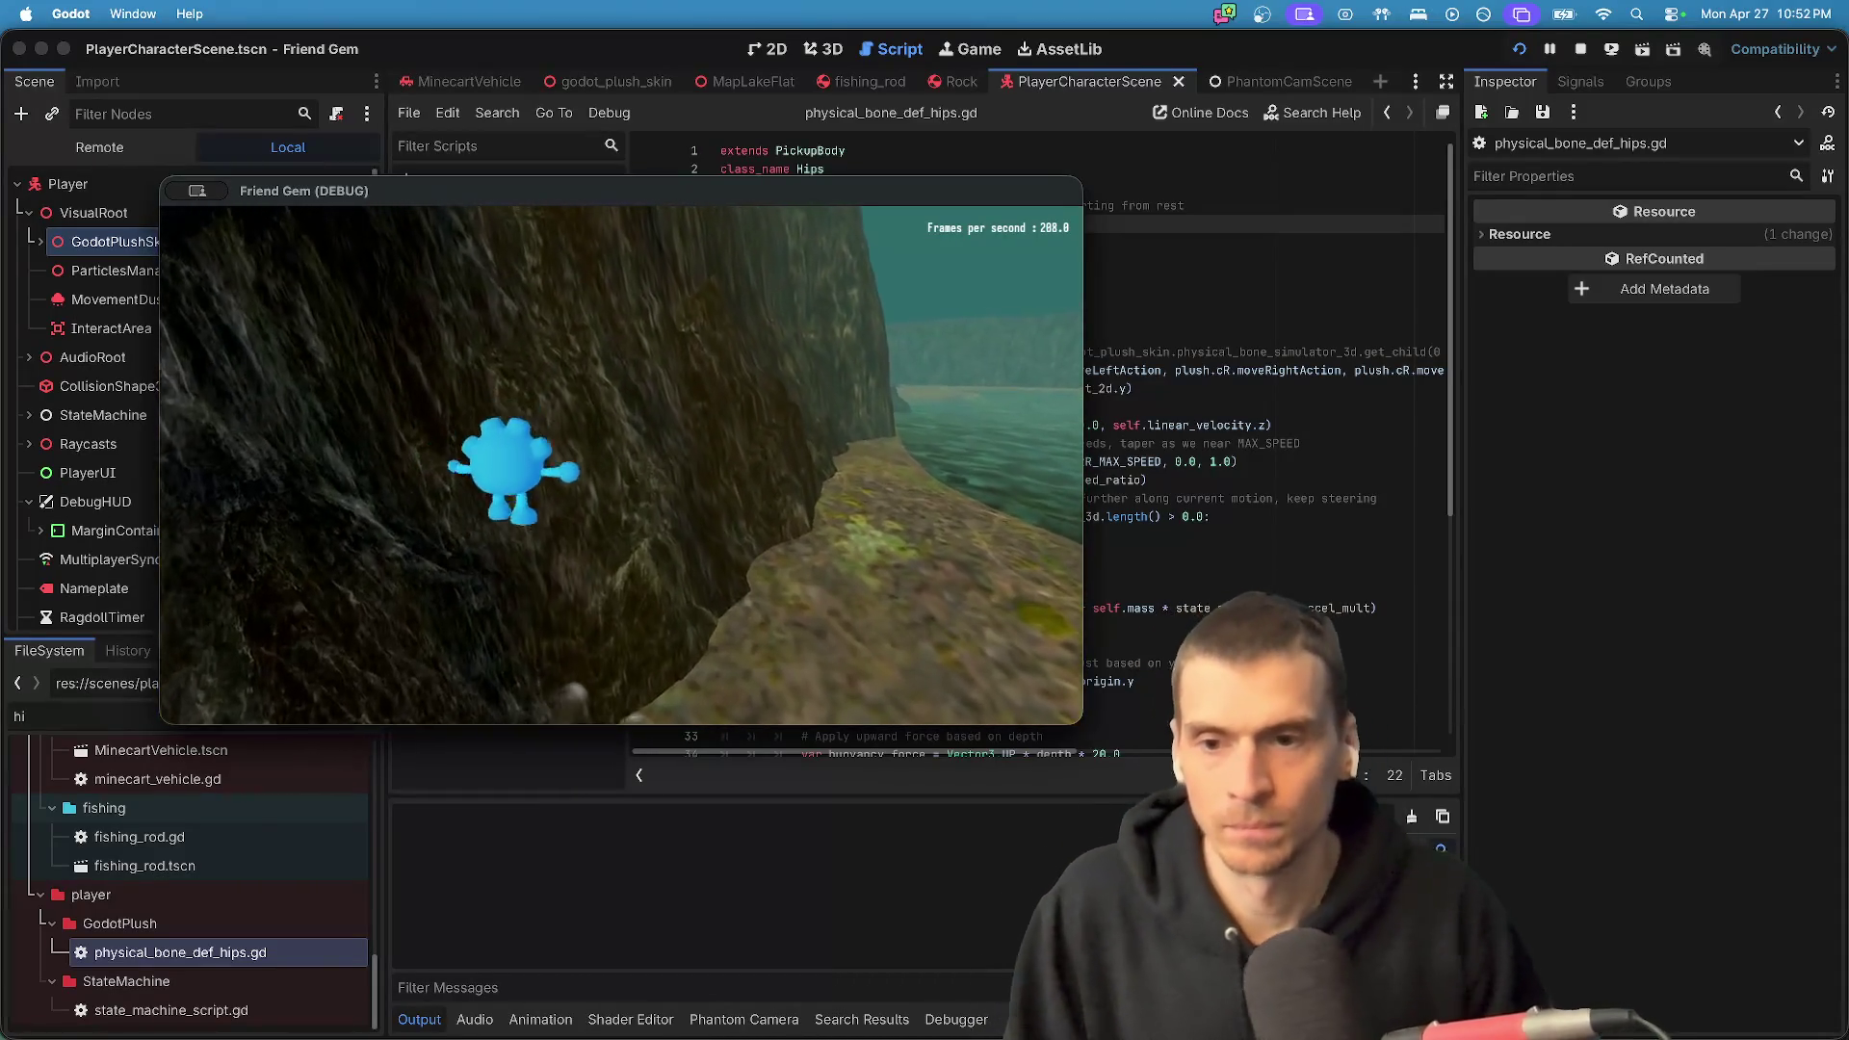
key("super+Tab")
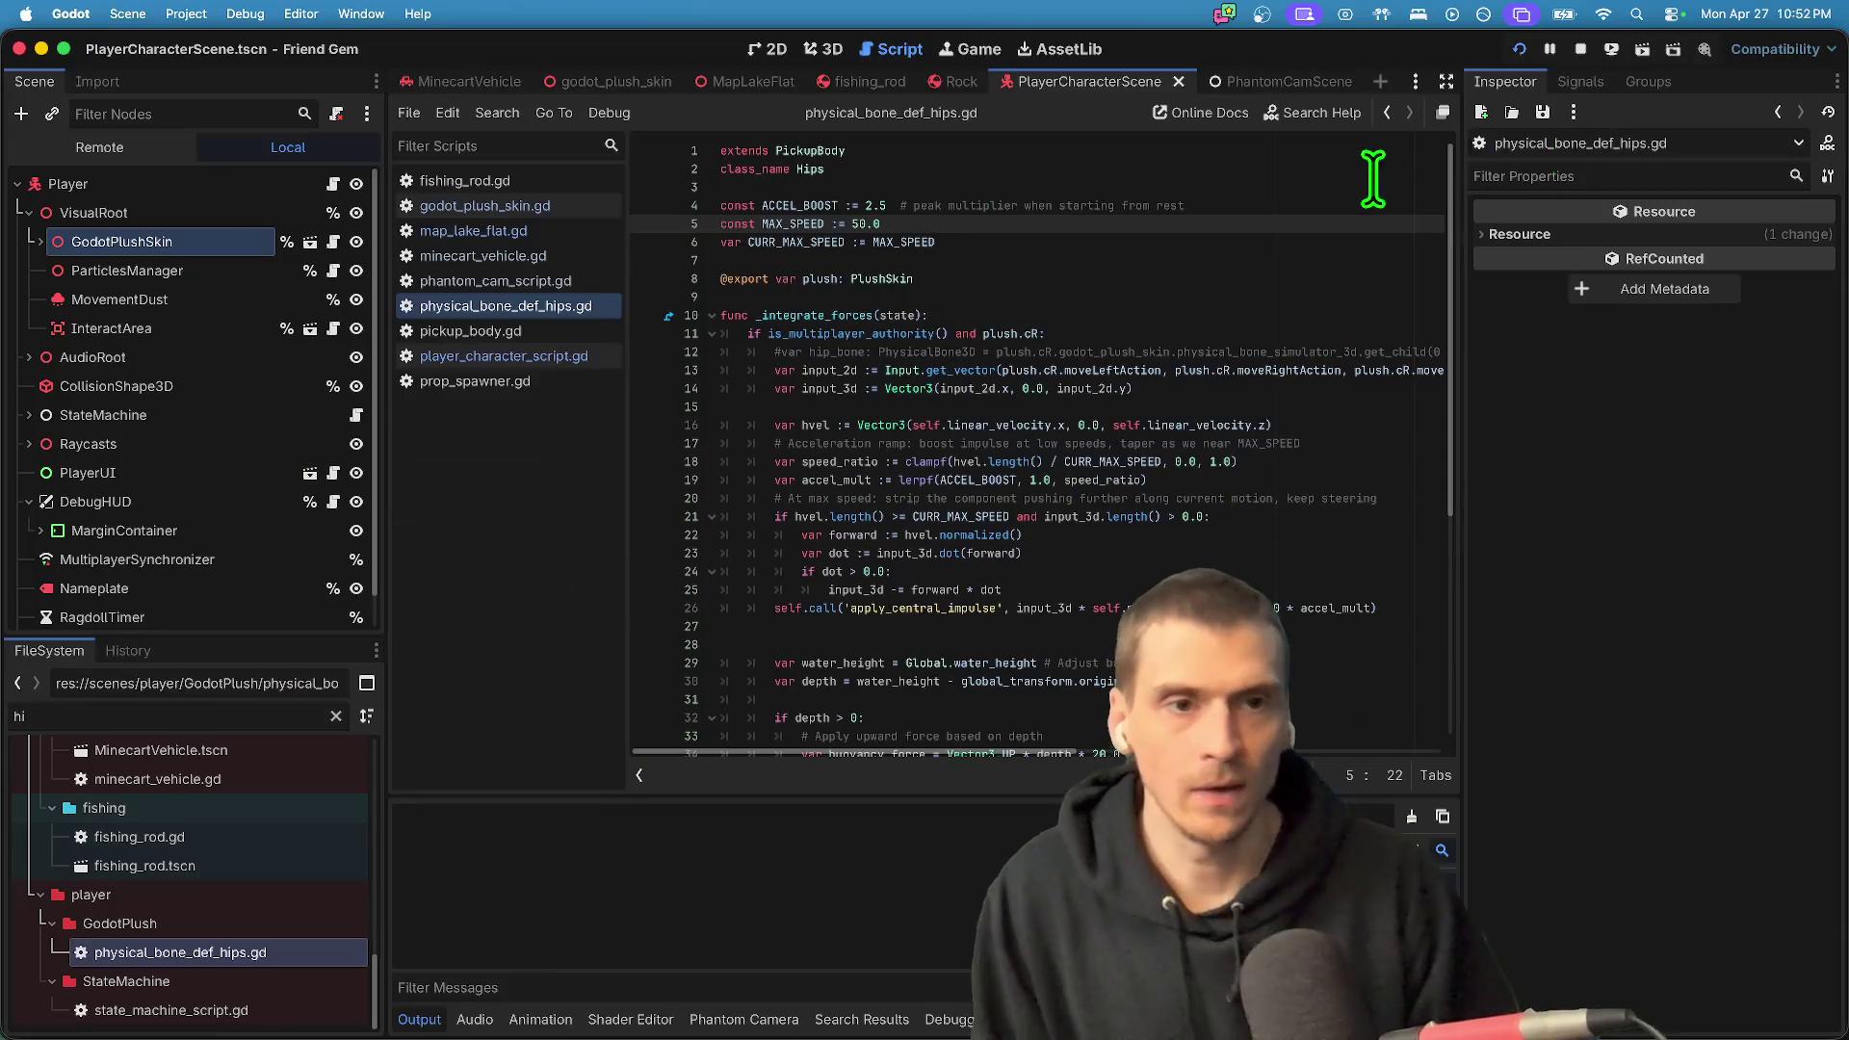
- In MapLakeFlat, select the four wall bodies x, Z, z and x2 together and show their Collision settings
key("ctrl+shift+Tab")
key("ctrl+shift+Tab")
key("ctrl+shift+Tab")
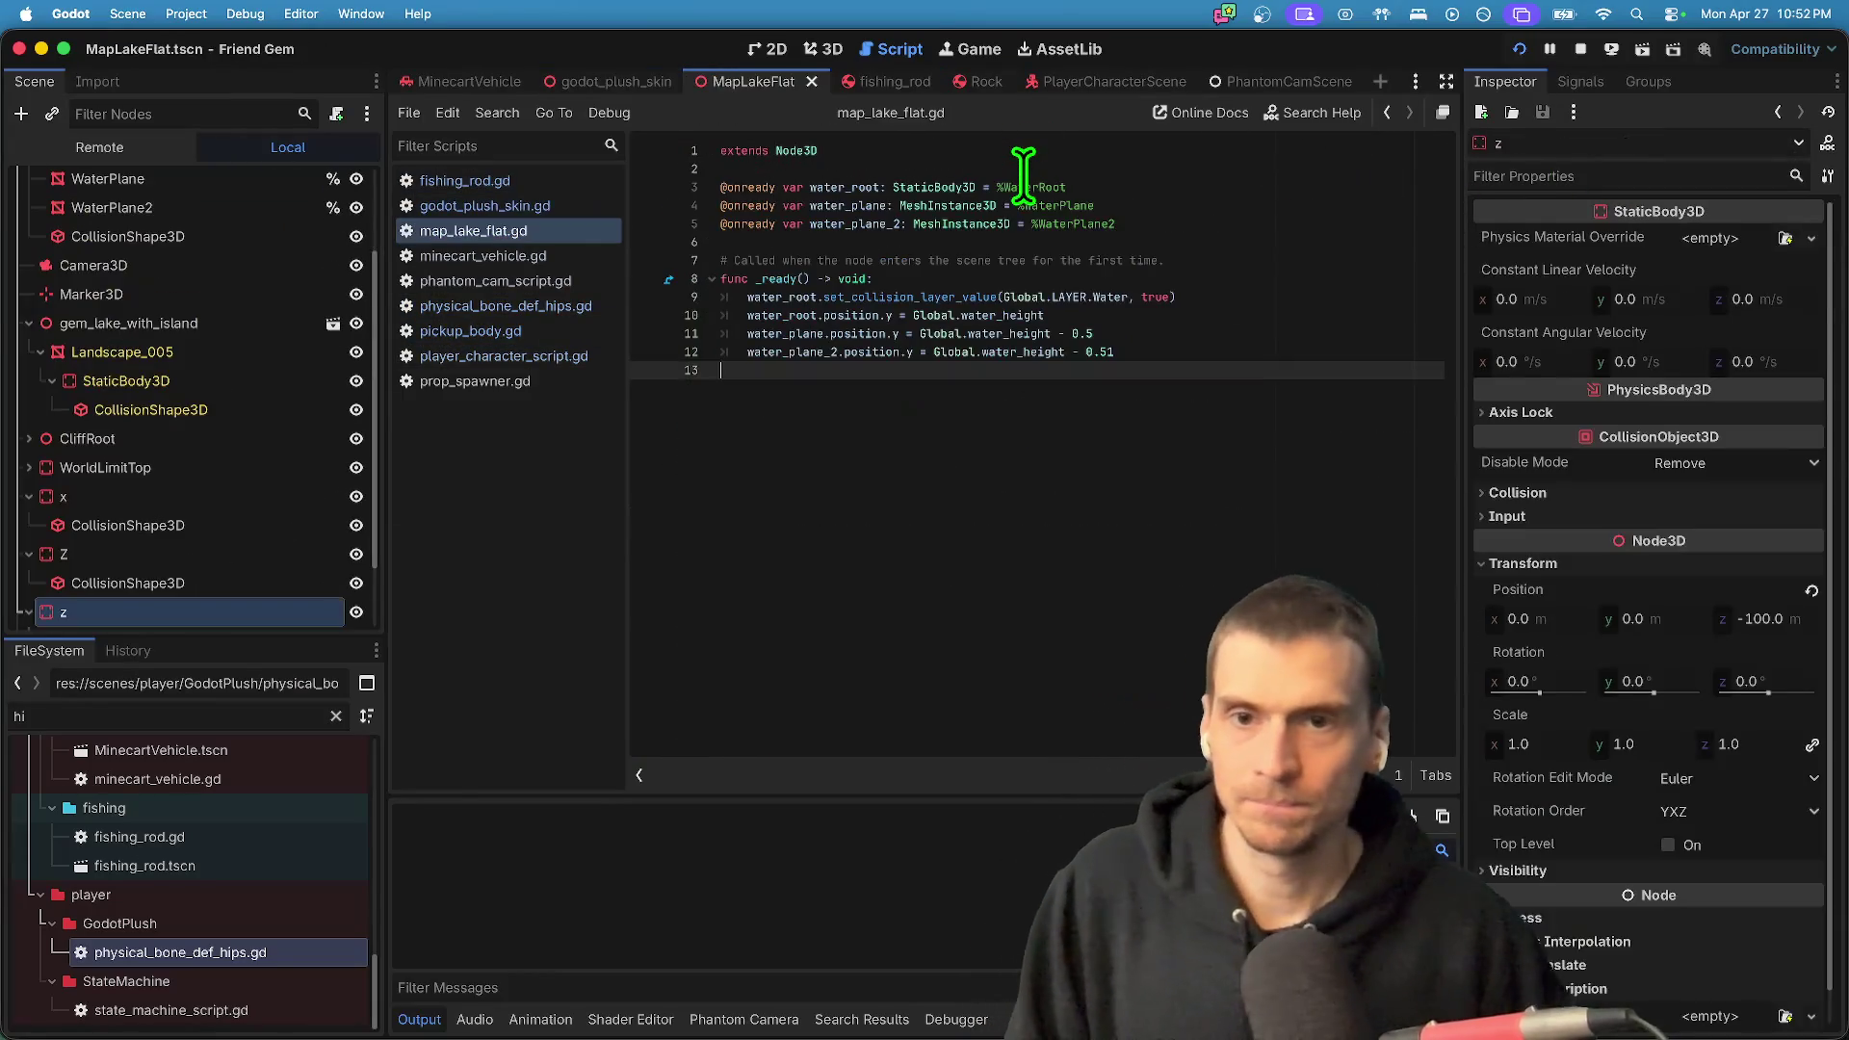
left_click(823, 46)
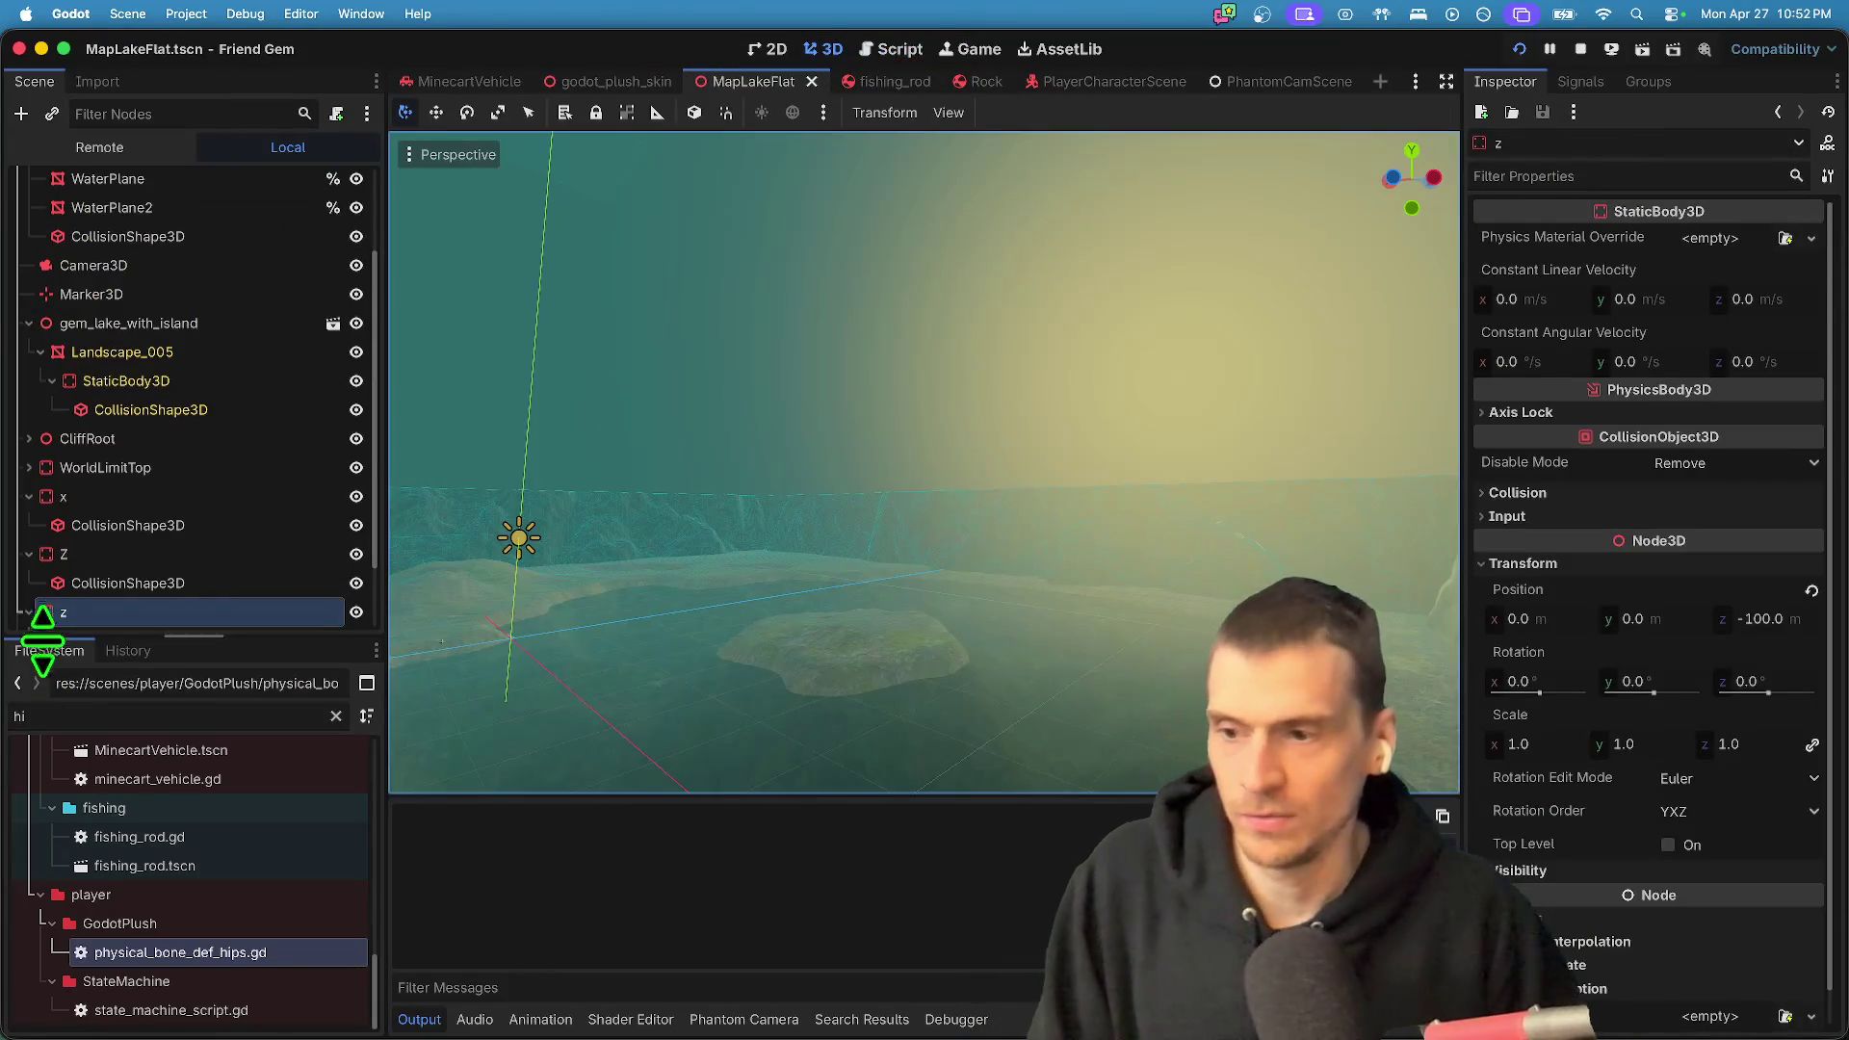
left_click(114, 557)
left_click(133, 578)
left_click(166, 522)
left_click(175, 497)
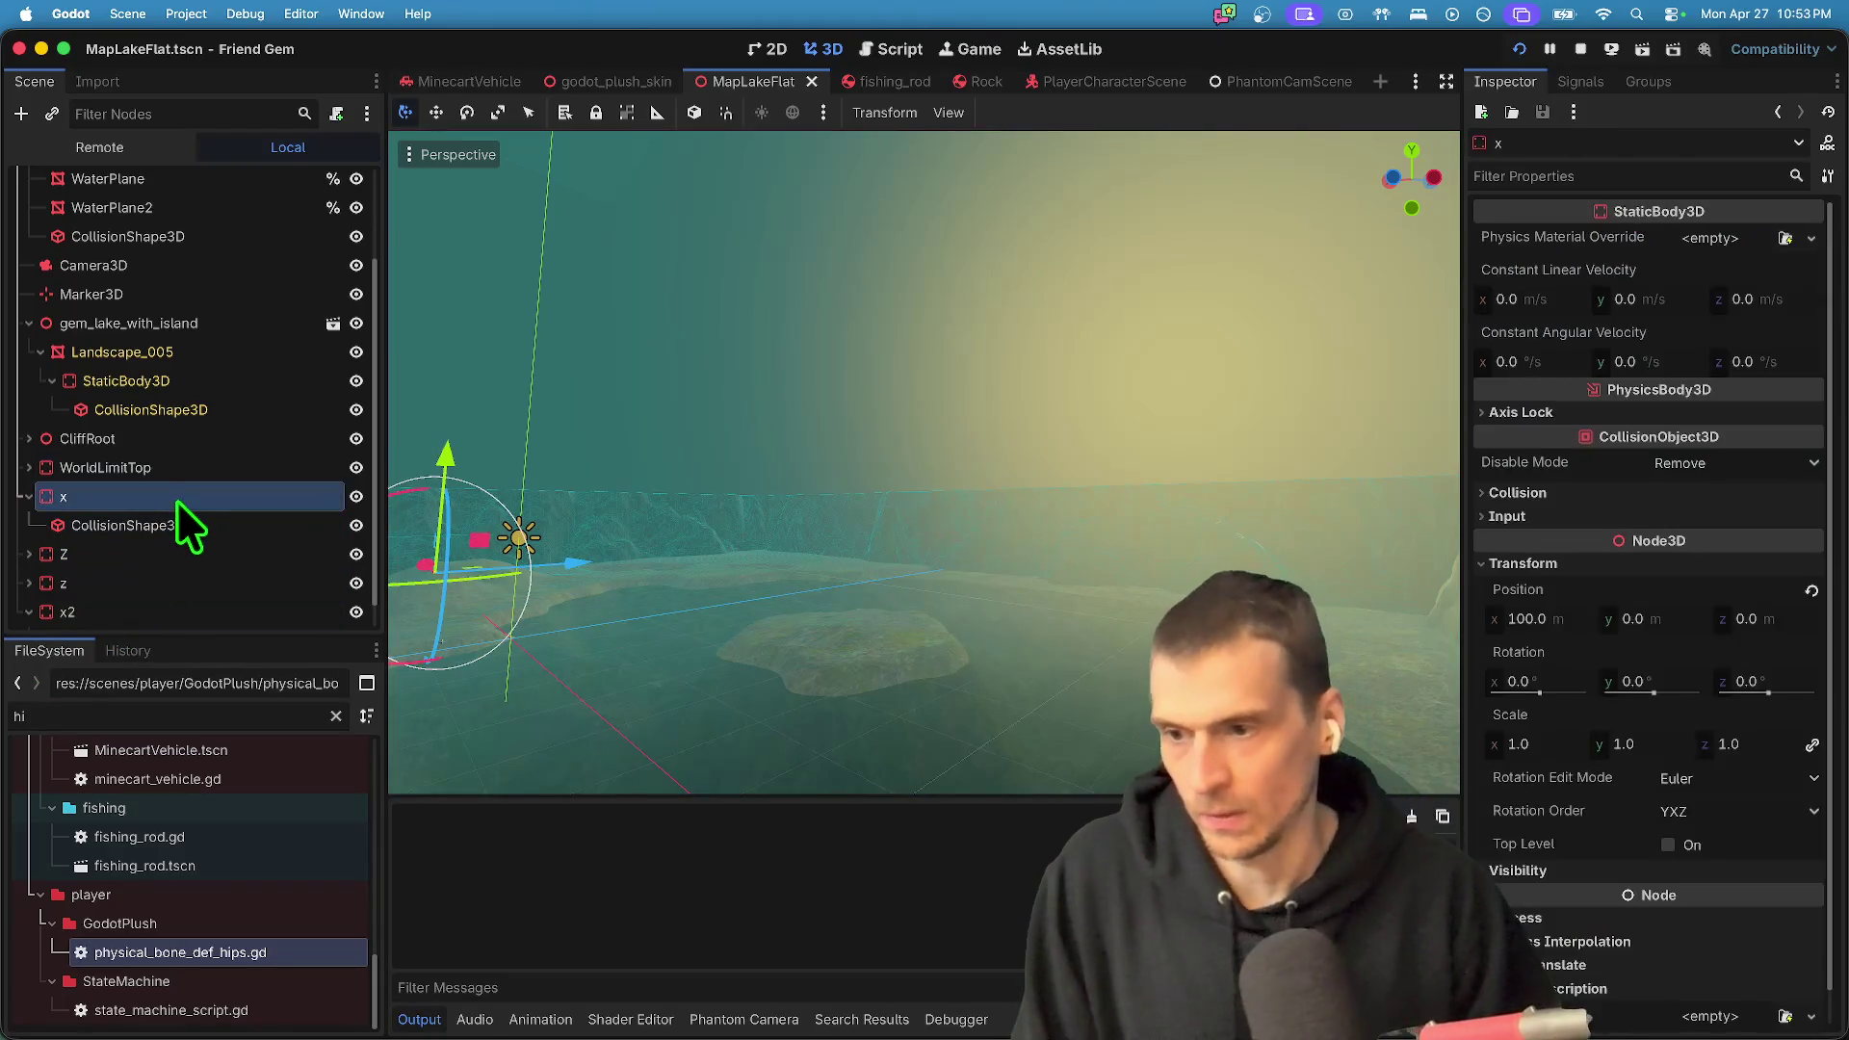
left_click(196, 581)
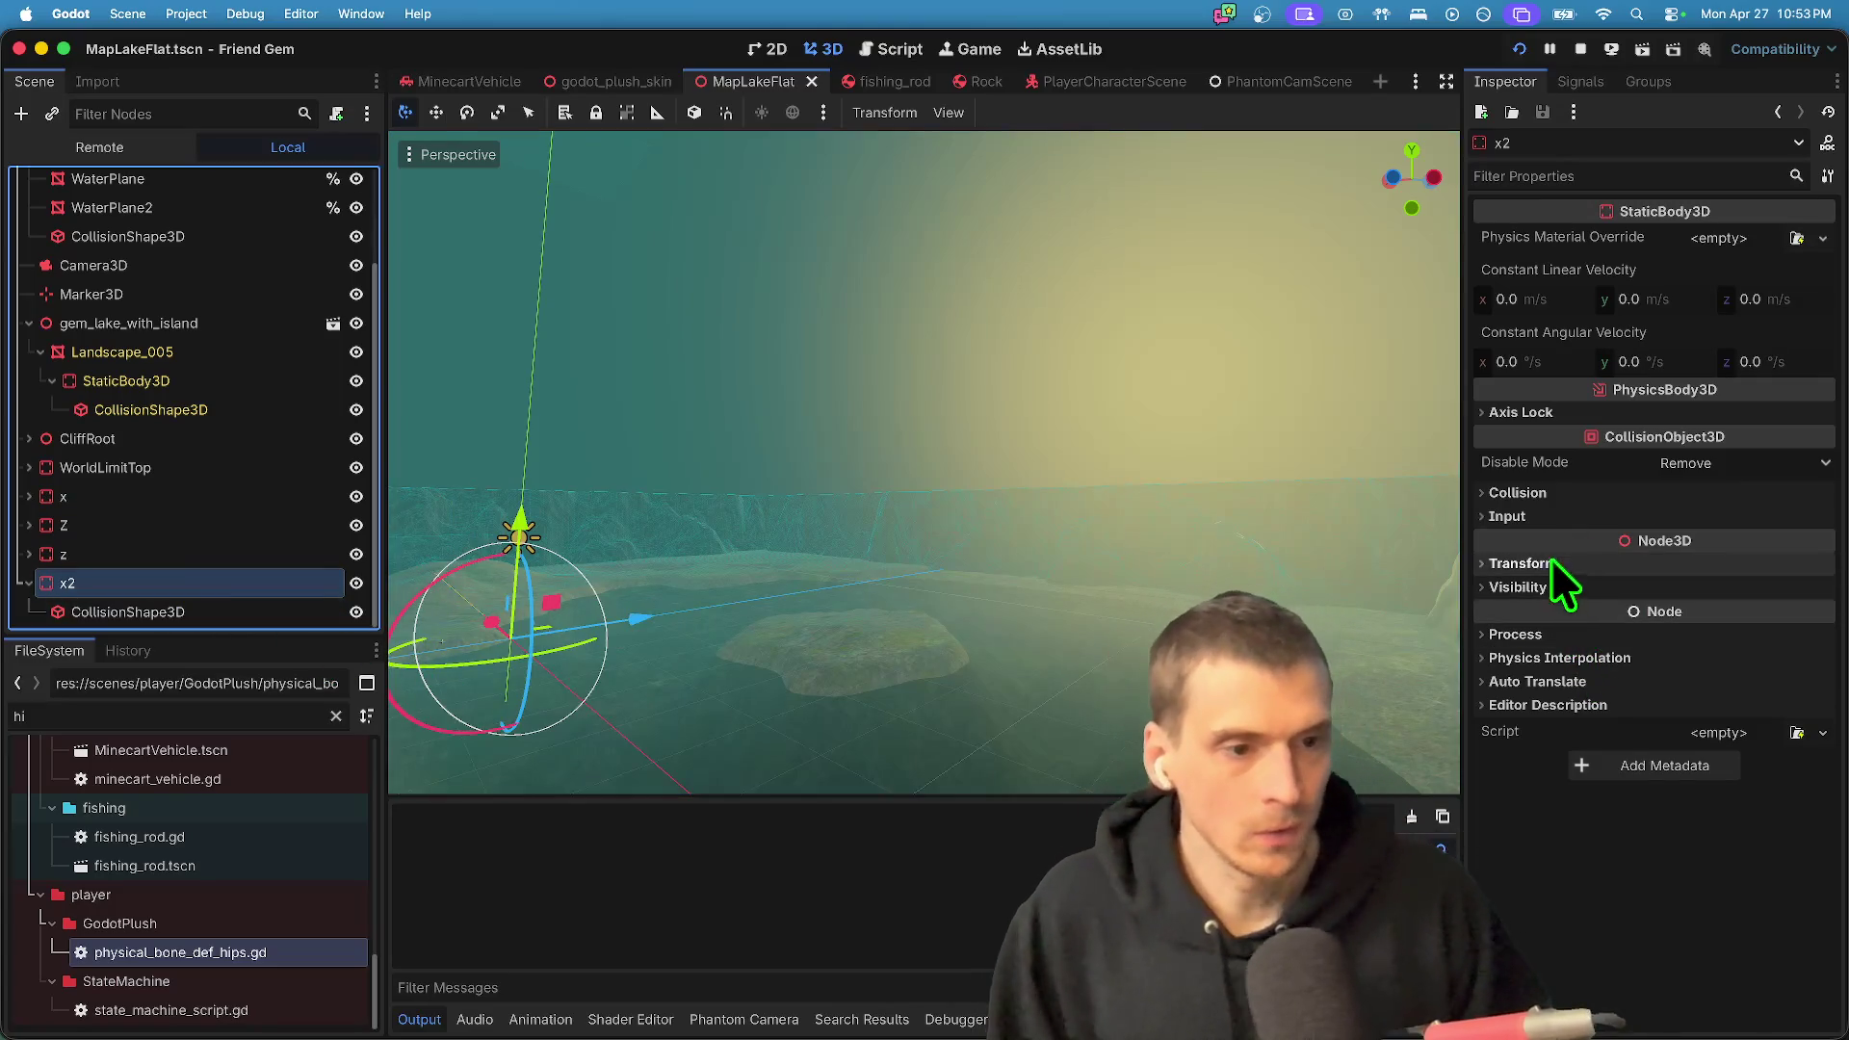
left_click(1565, 497)
left_click(63, 497, "shift")
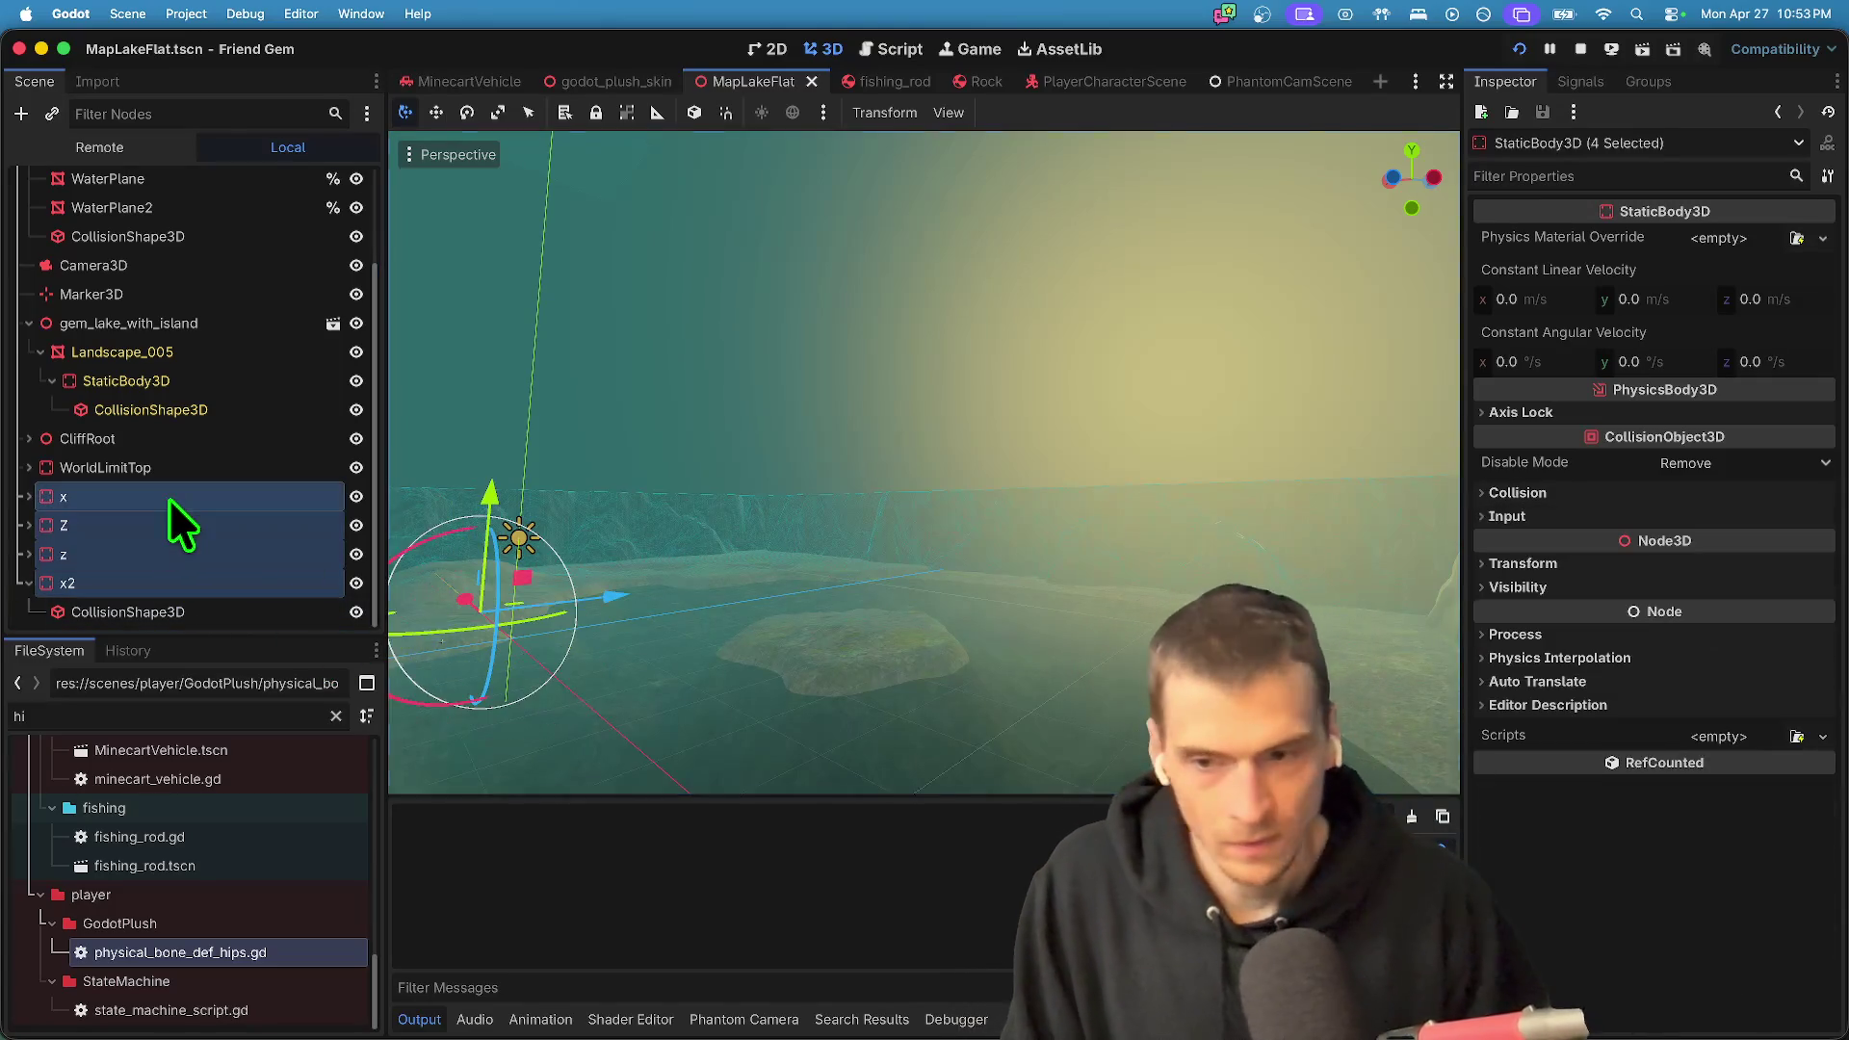
left_click(1555, 494)
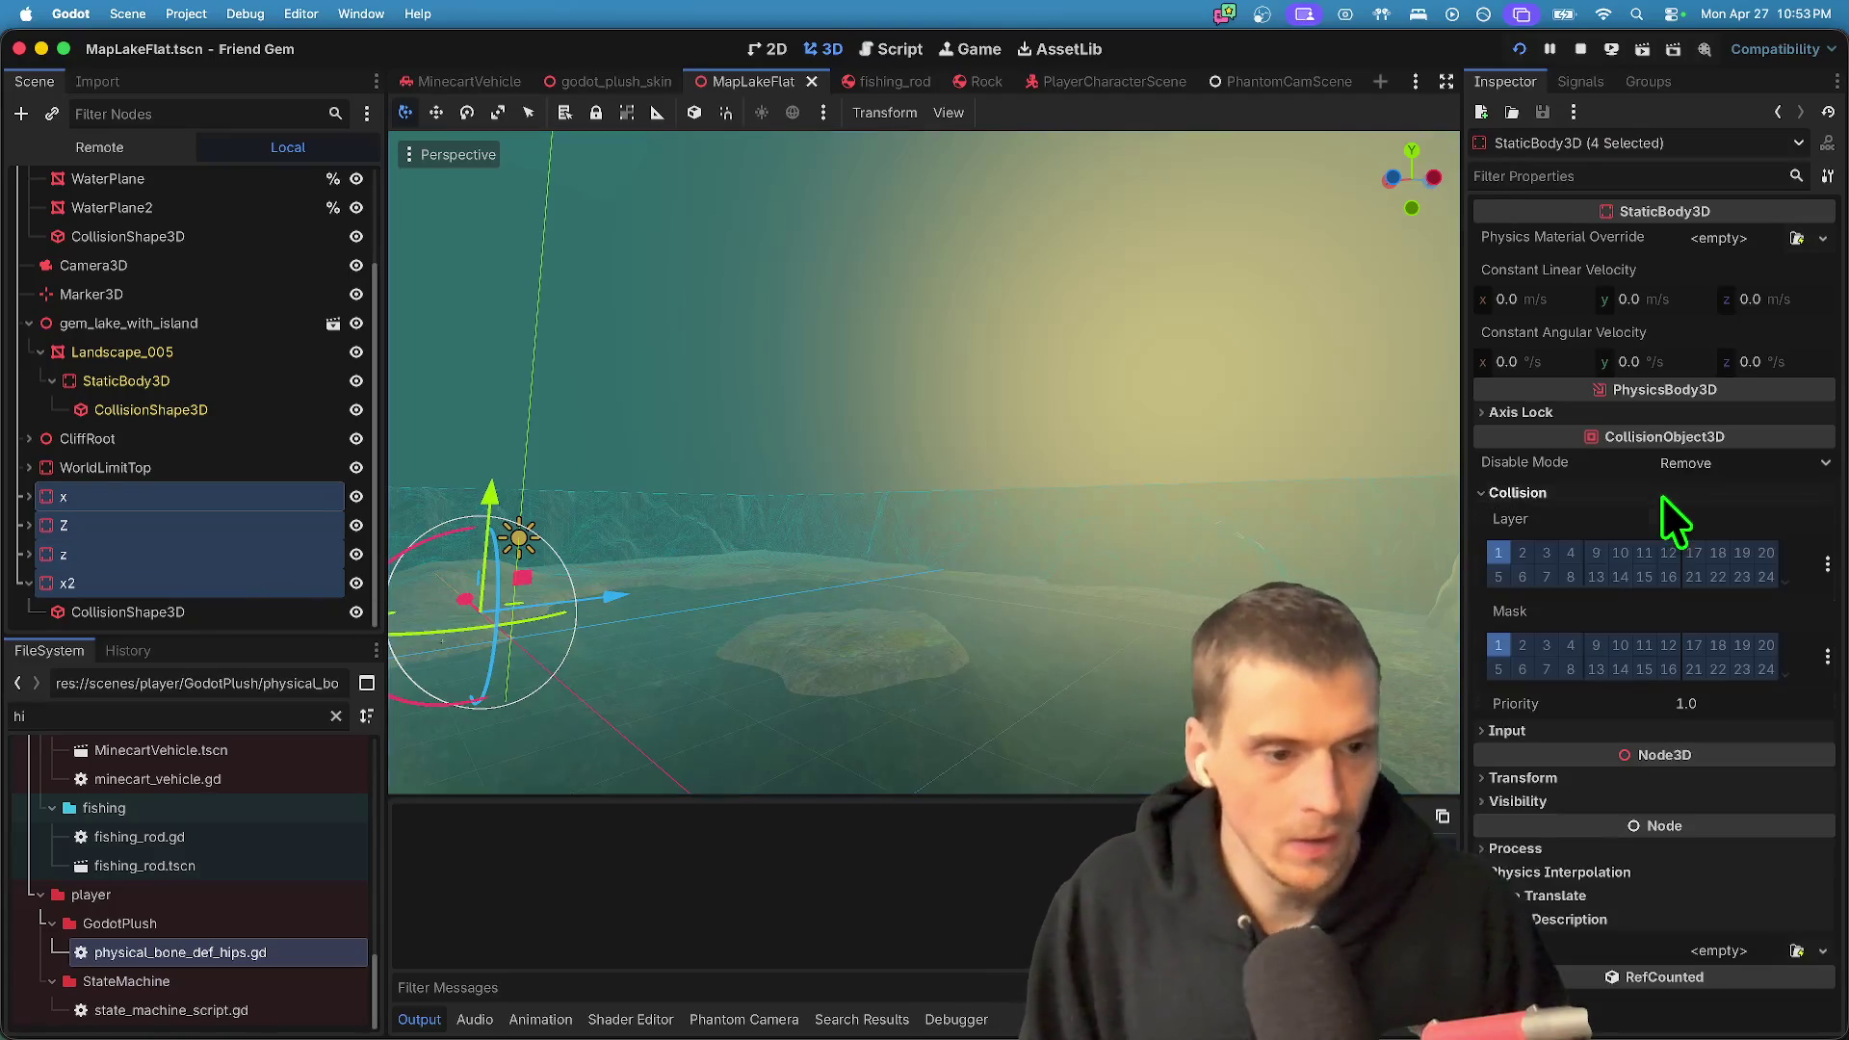
- Enable collision layers 2, 3, 4, 5, 6 and 8 and mask bits 2, 3 and 7 on the walls
left_click(1572, 553)
left_click(1524, 576)
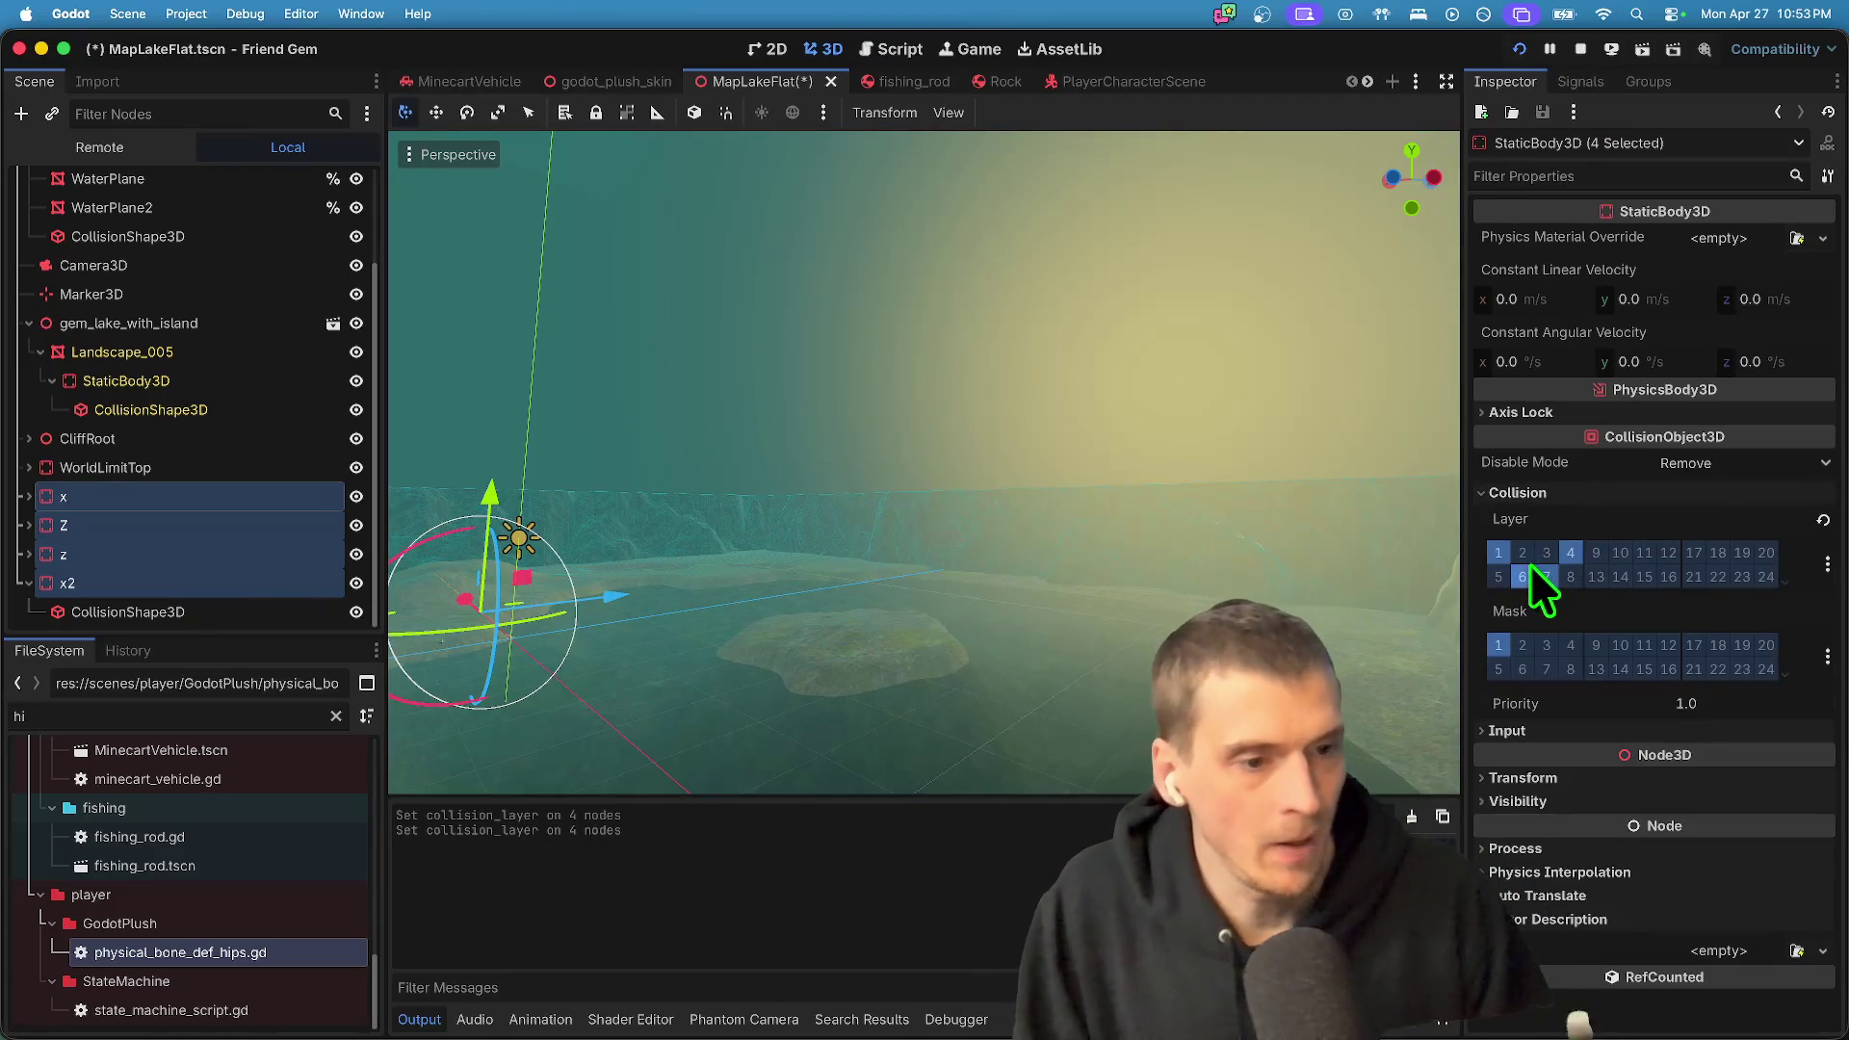
left_click(1498, 576)
left_click(1523, 552)
left_click(1547, 552)
left_click(1570, 576)
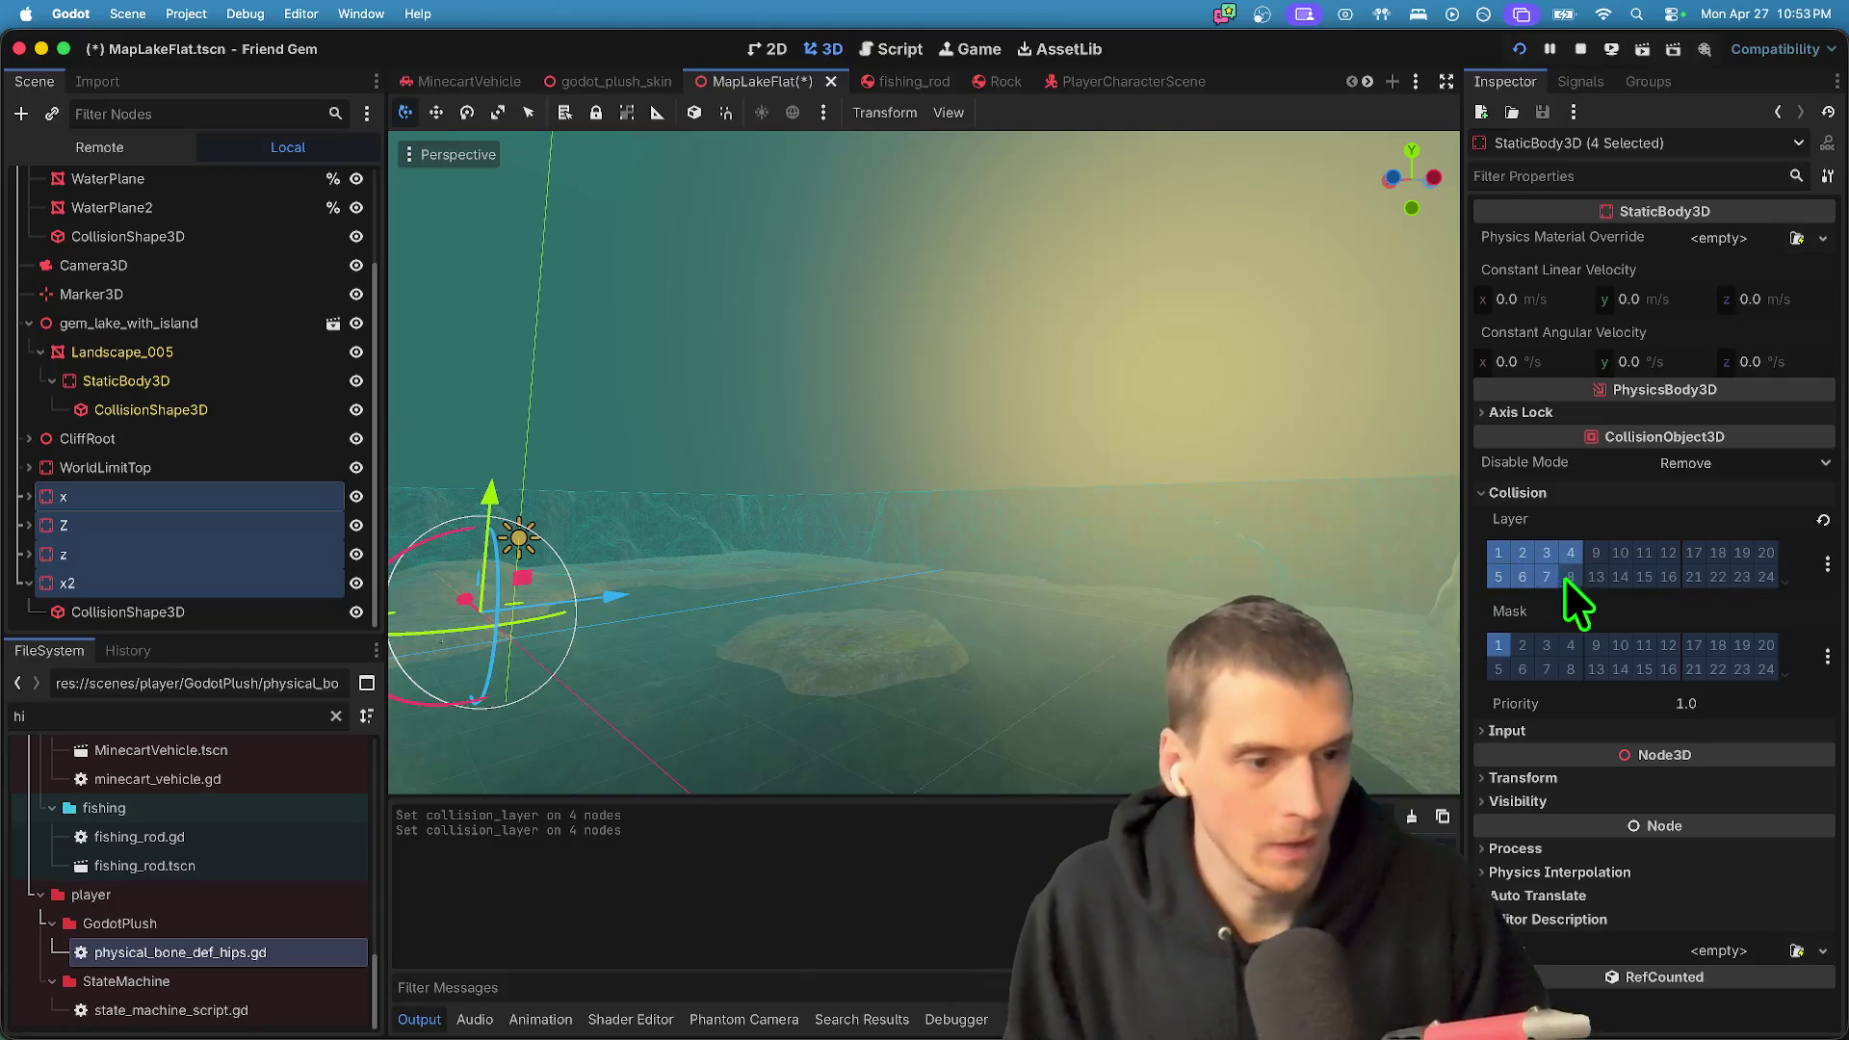
left_click(1539, 645)
left_click(1547, 670)
left_click(1523, 645)
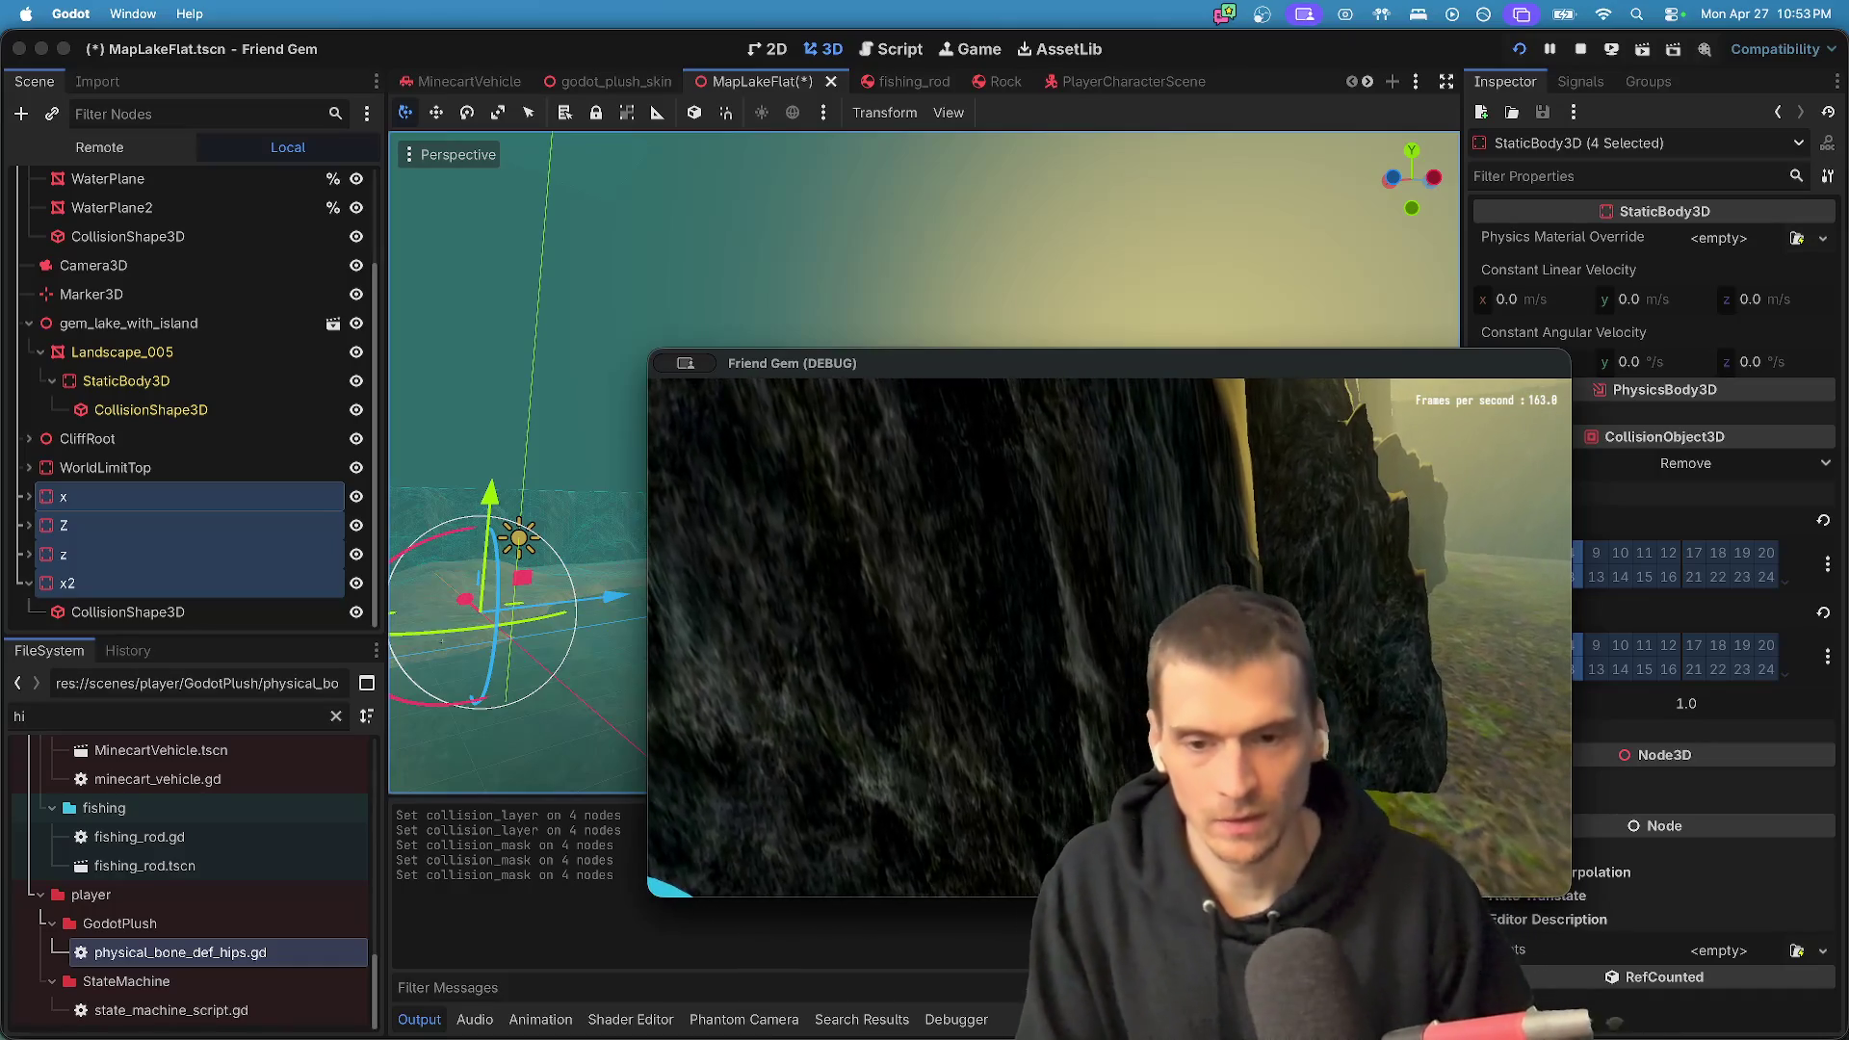
- Close the game, move the stray CollisionShape3D under wall z, and check the z and Z boundary planes
key("super+q")
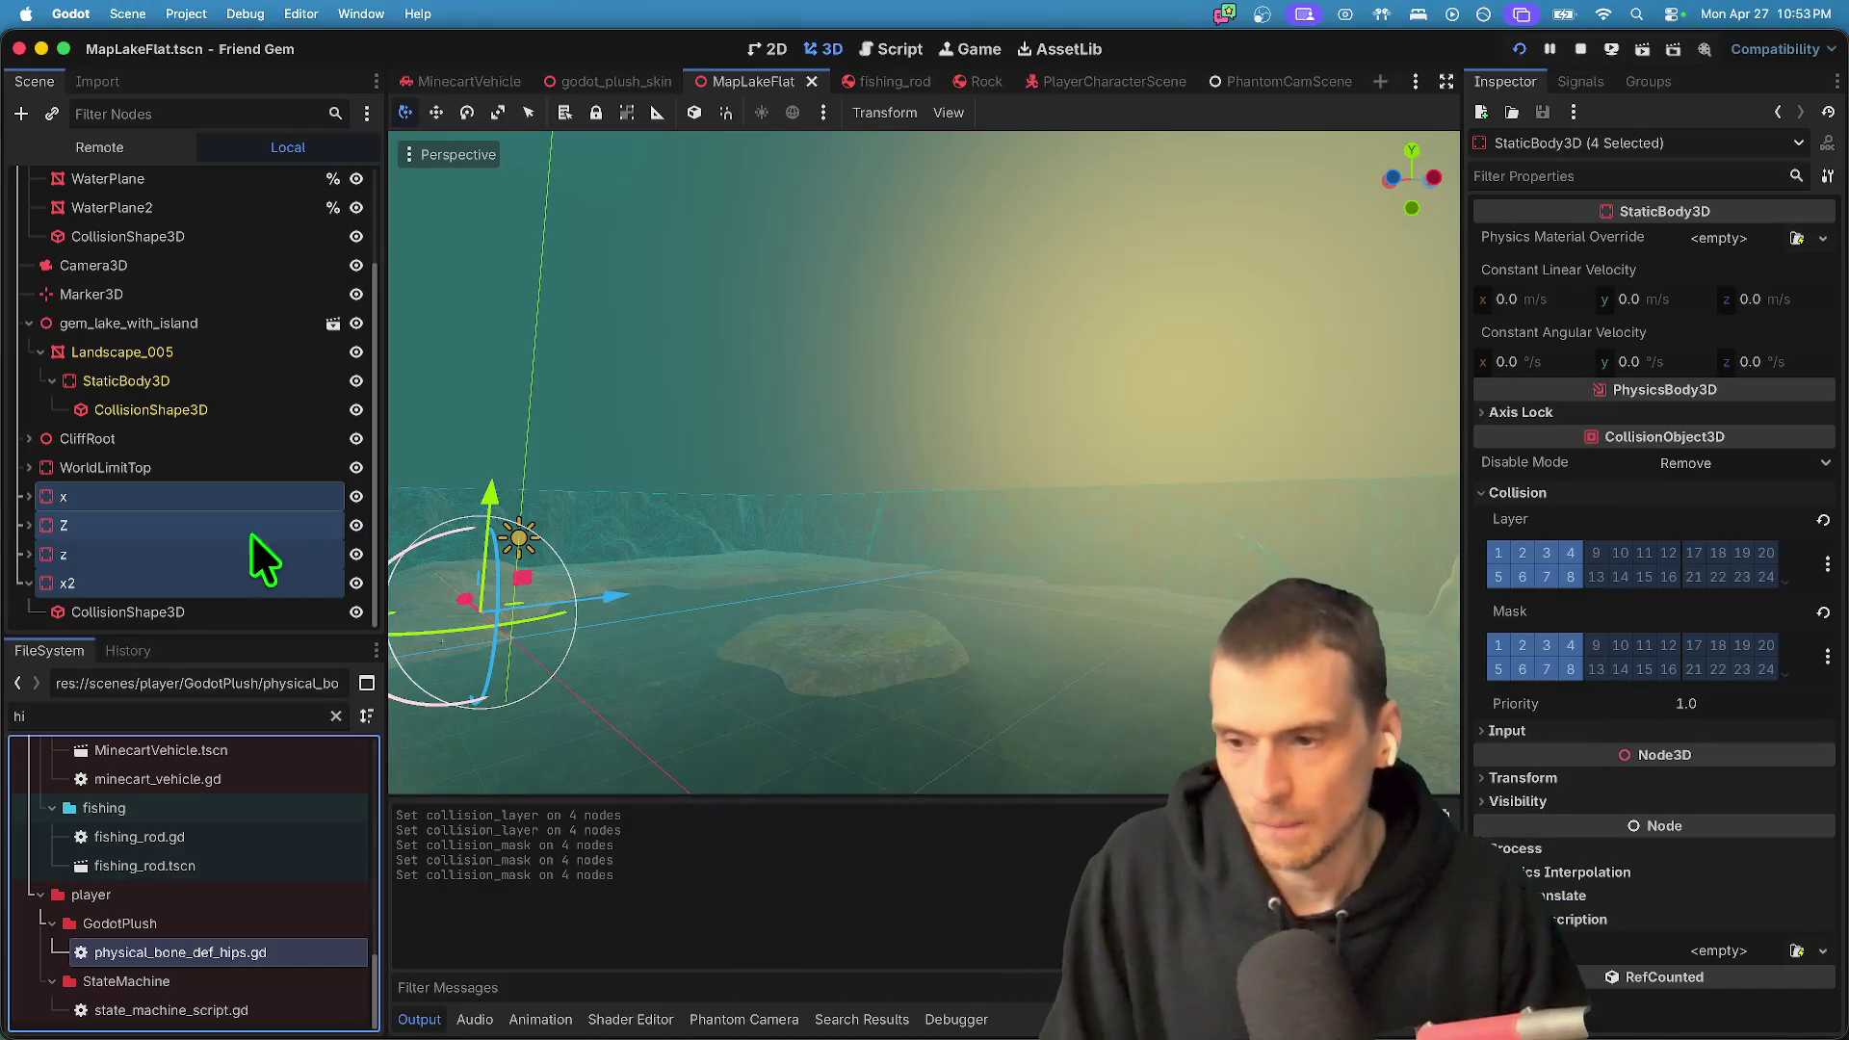
left_click(253, 605)
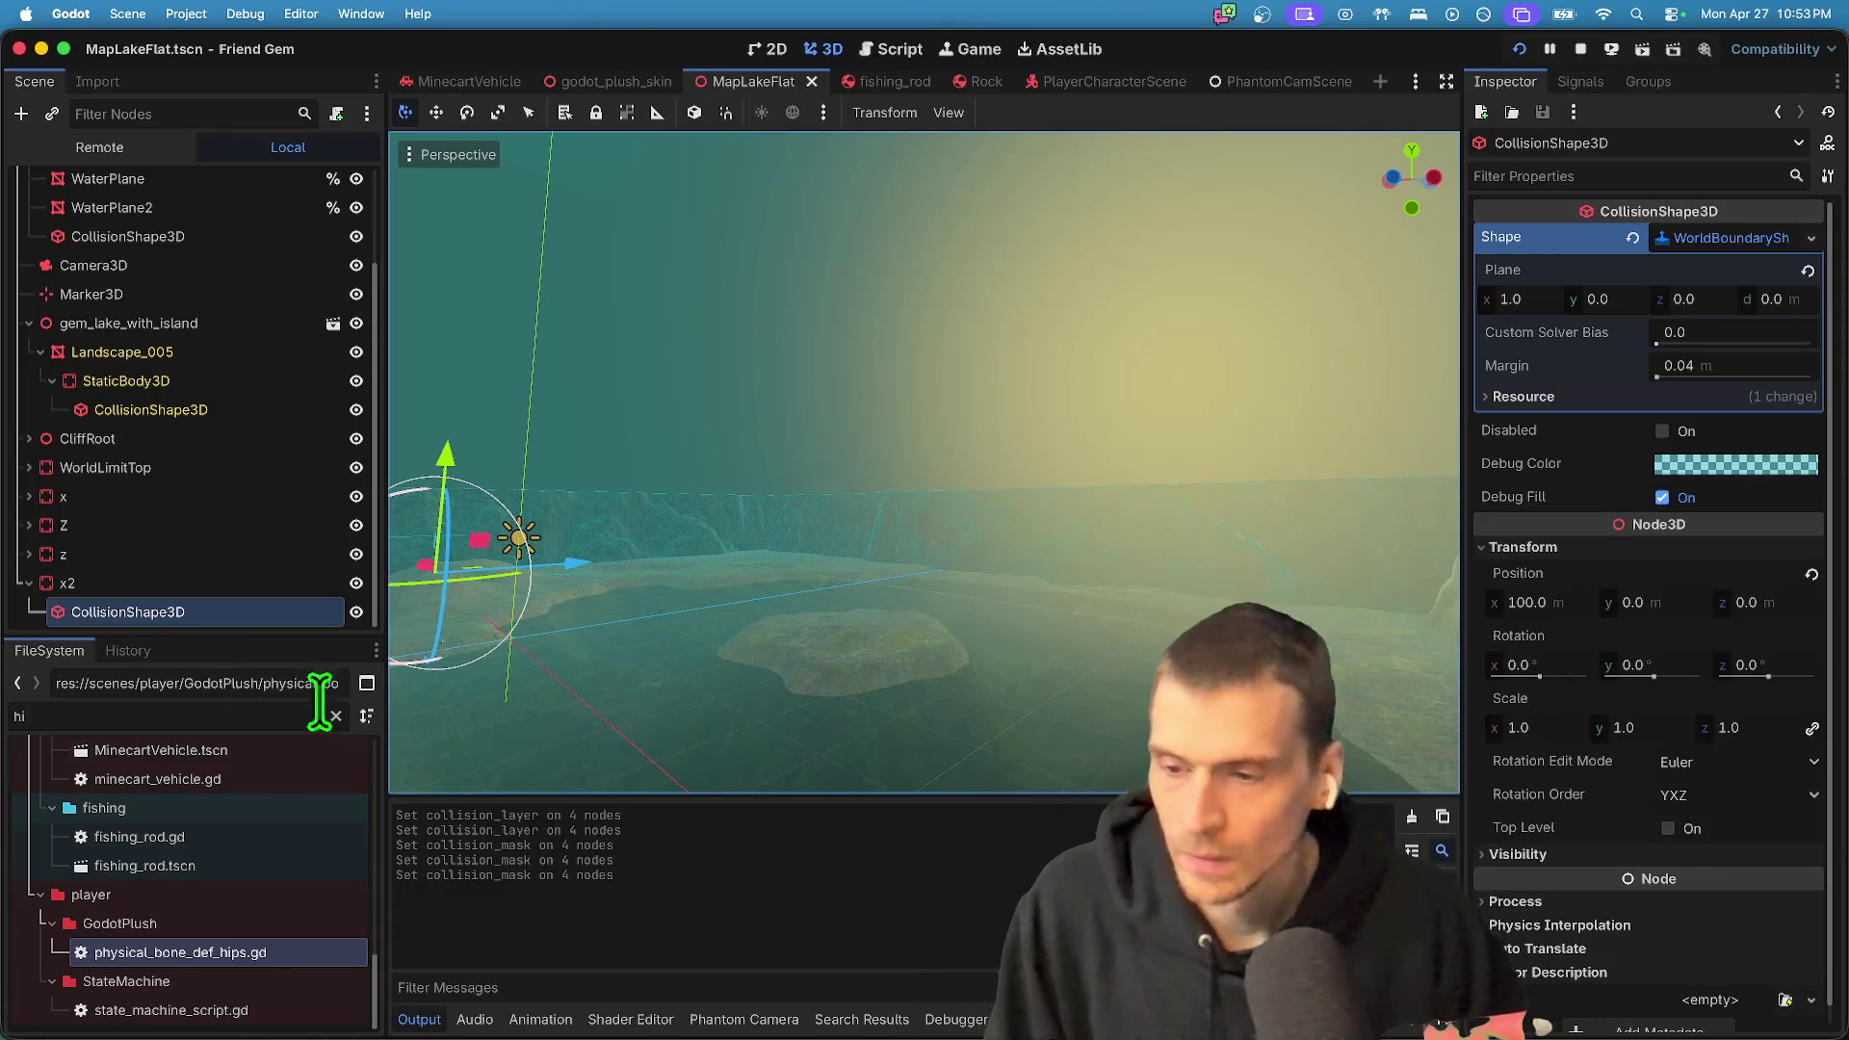
left_click_drag(171, 599, 170, 565)
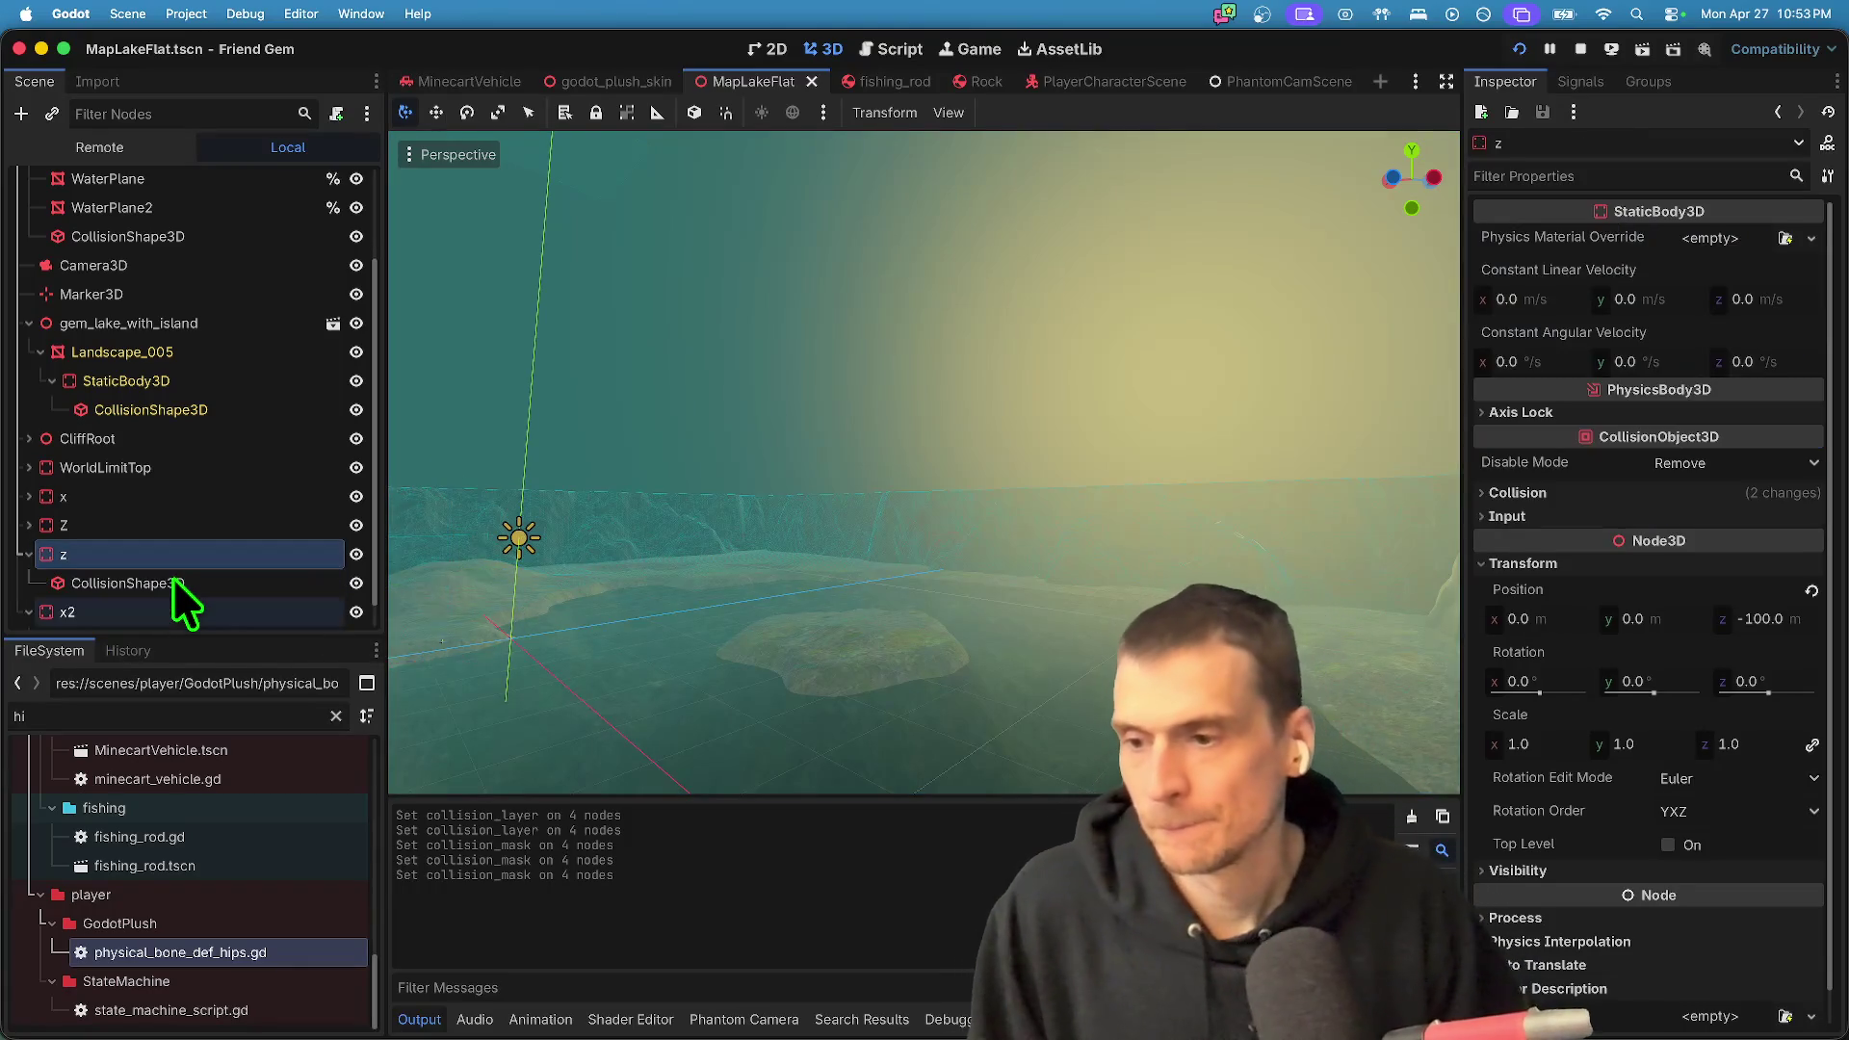
left_click(173, 581)
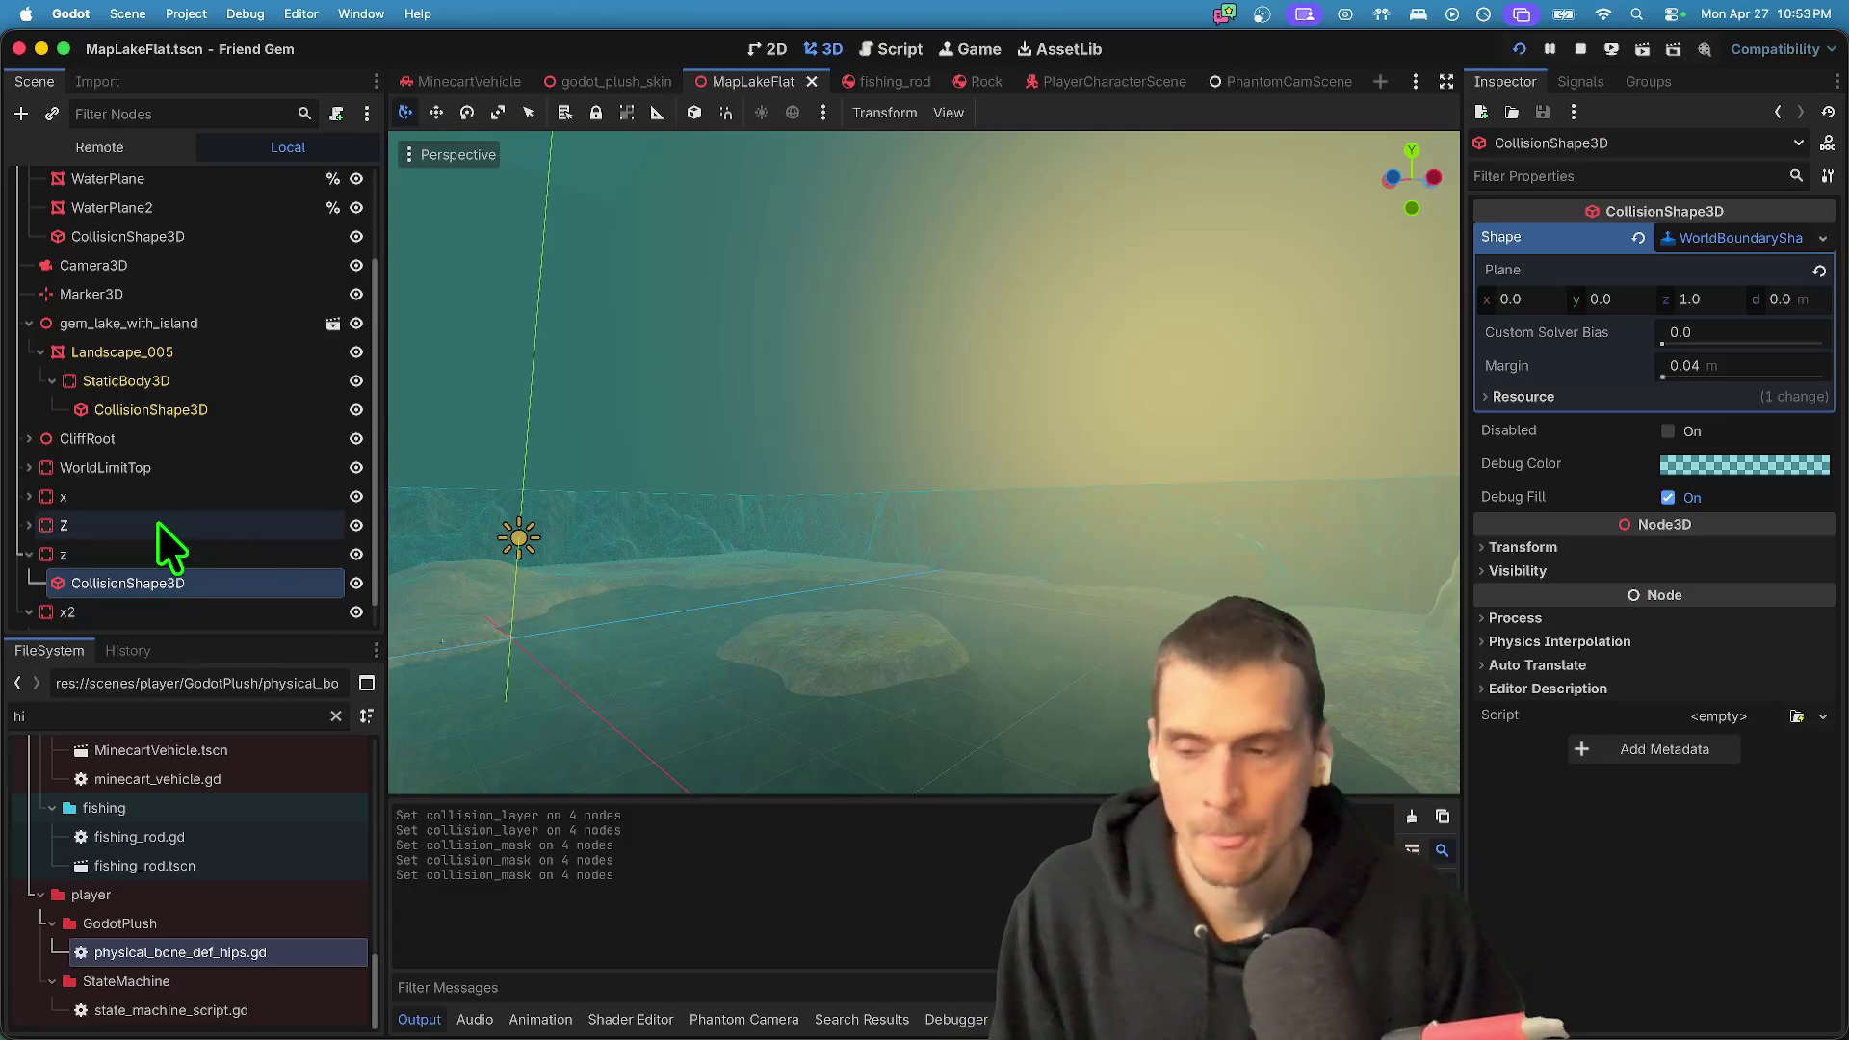
left_click(143, 525)
left_click(137, 545)
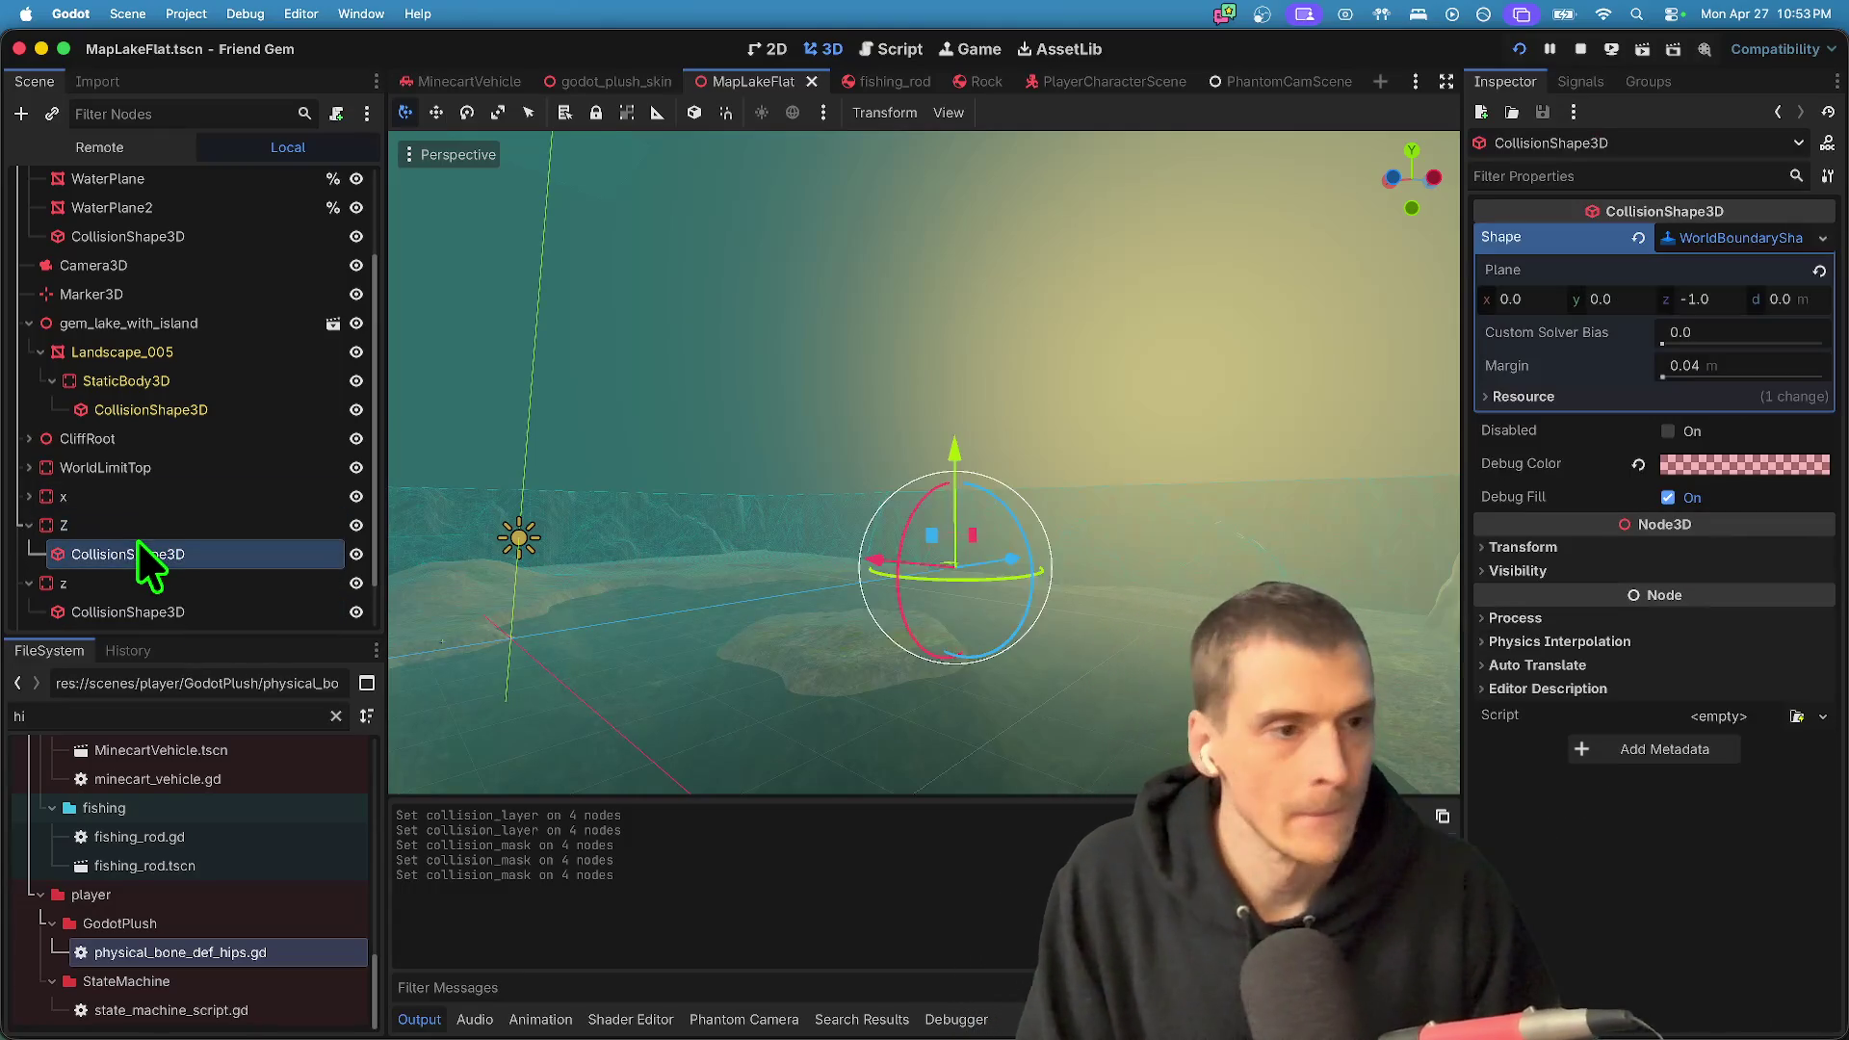
scroll(137, 540, "down", 2)
- Set the x wall's WorldBoundaryShape Plane x to 1.0, then playtest the game and stop it
left_click(154, 439)
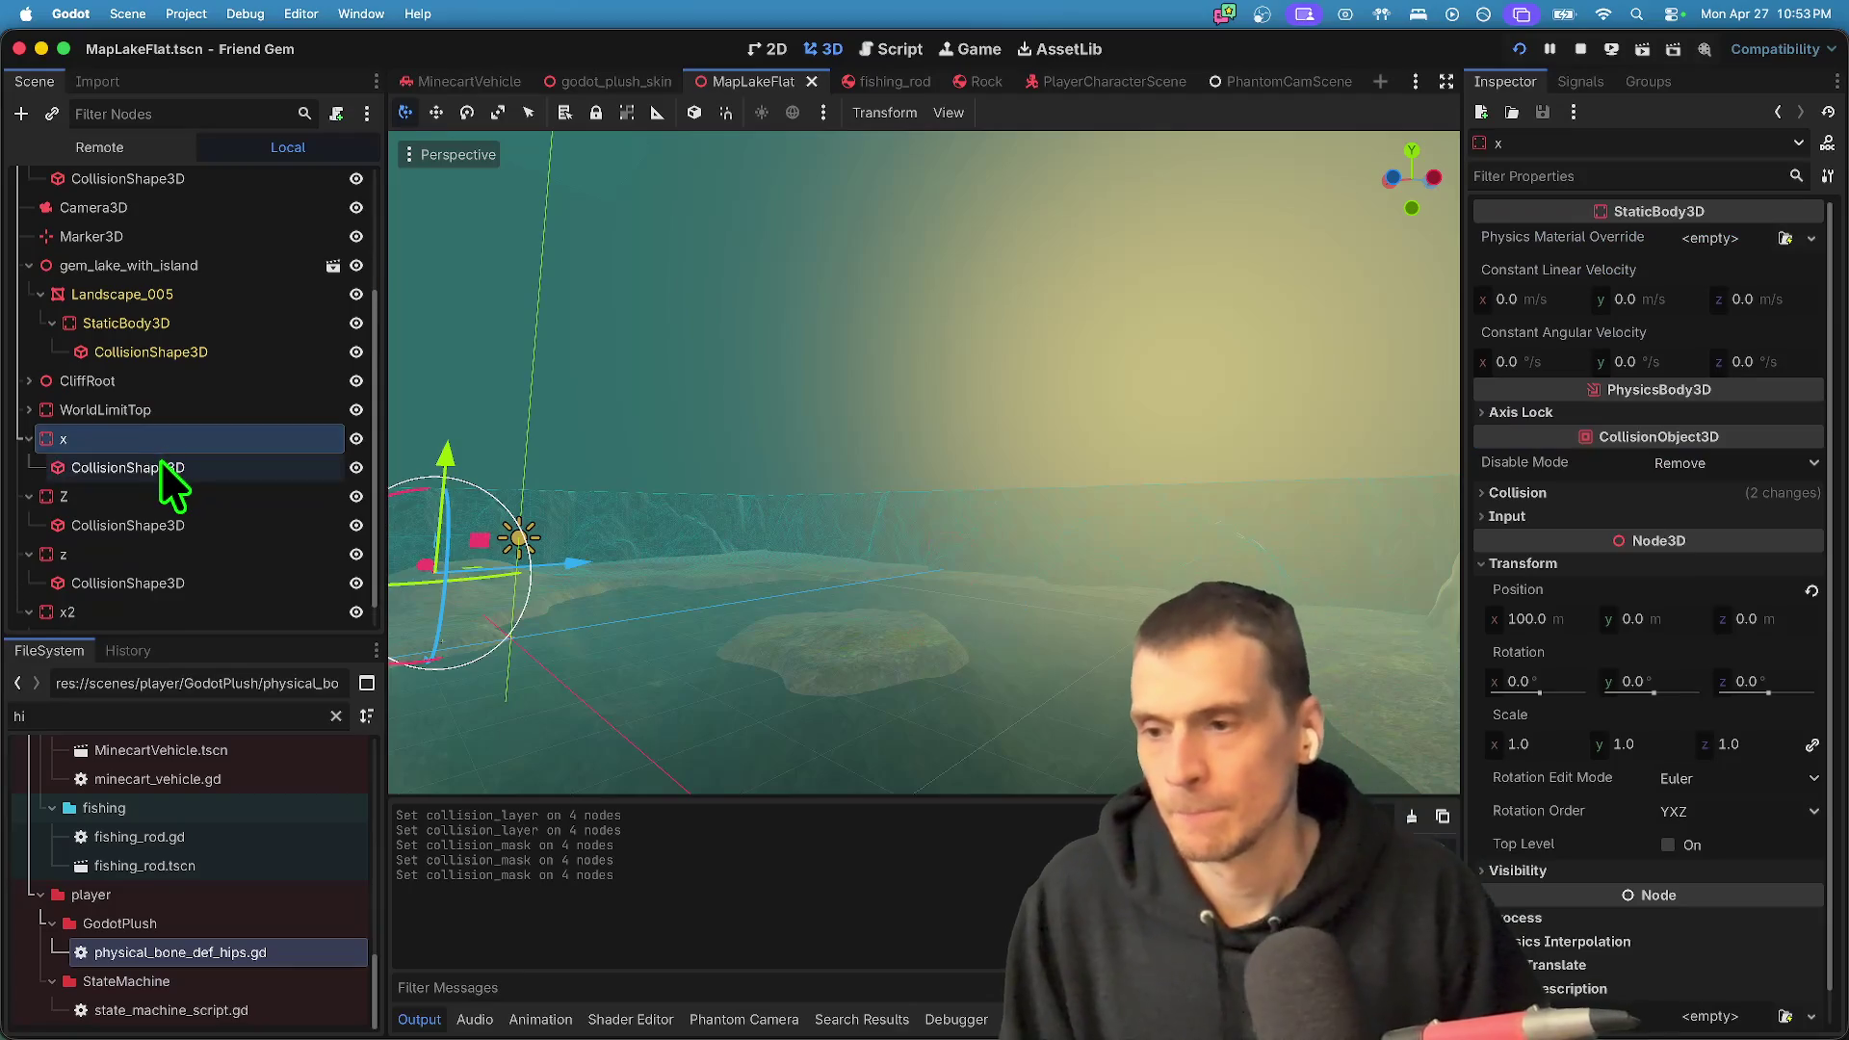
left_click(163, 469)
scroll(156, 582, "down", 1)
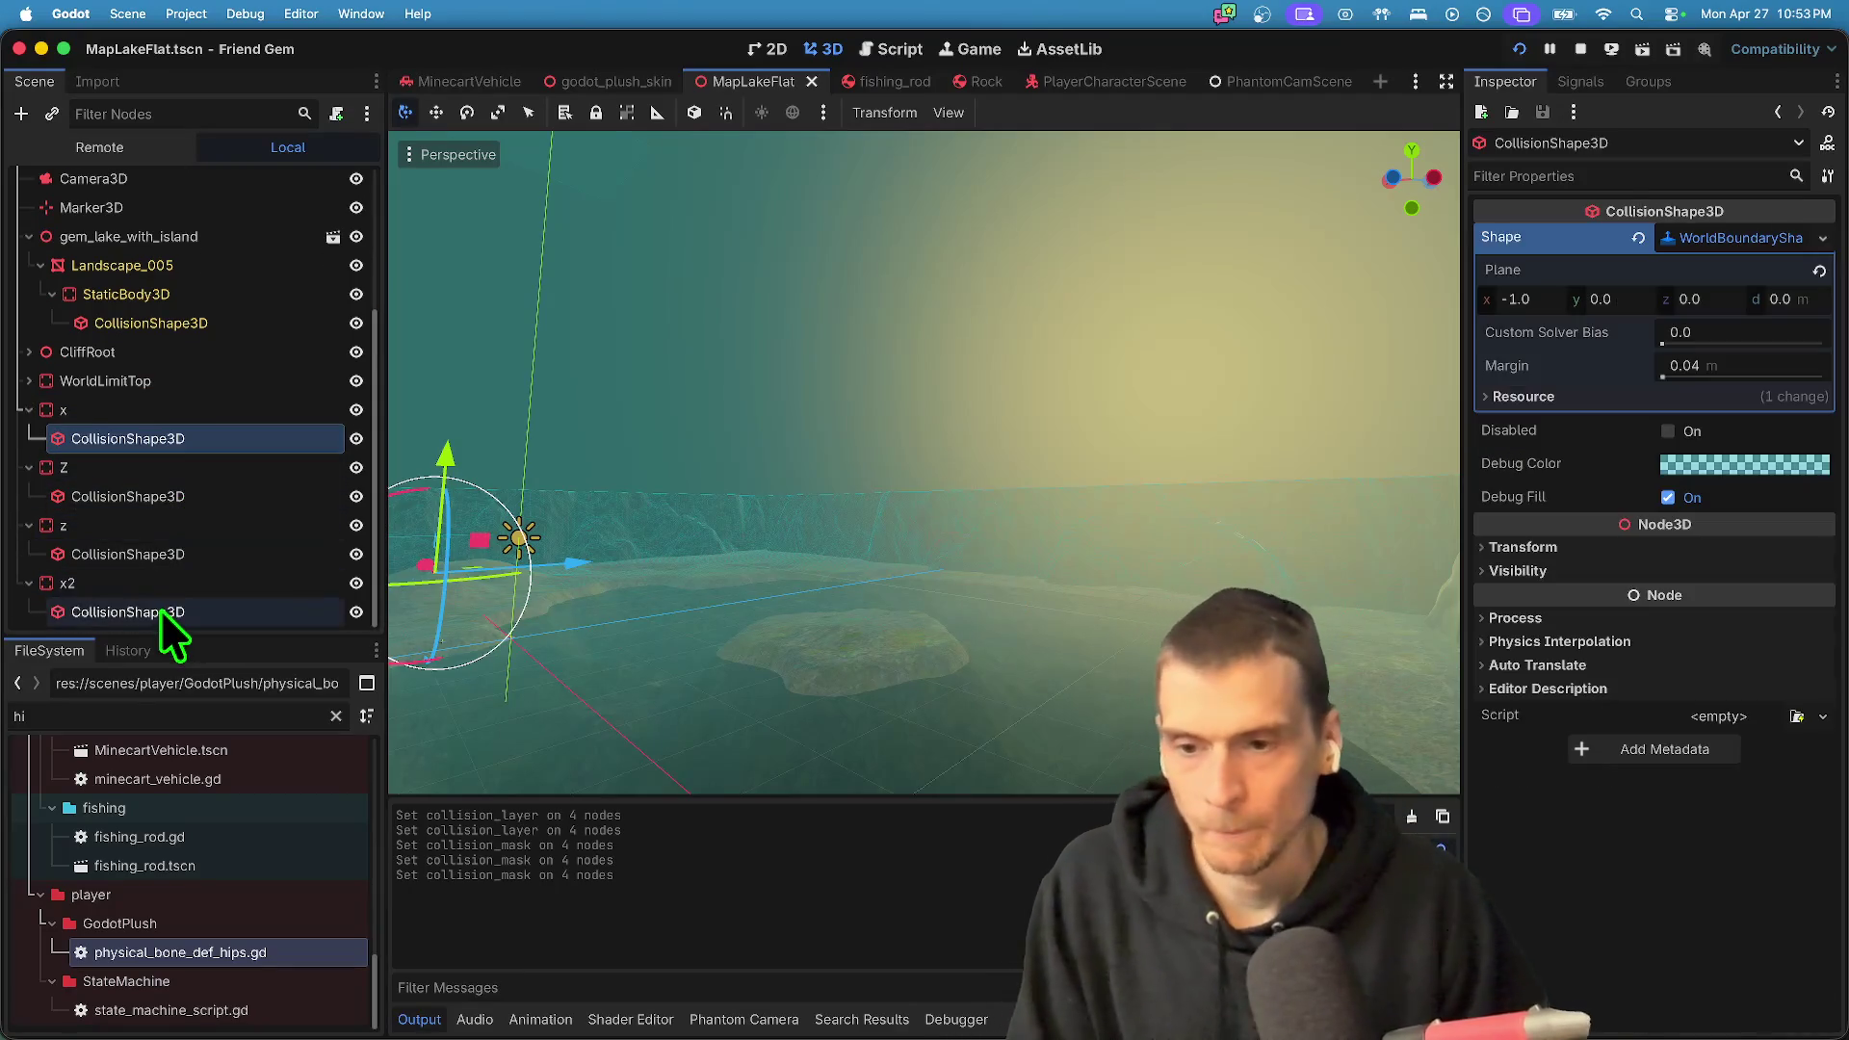
key("f")
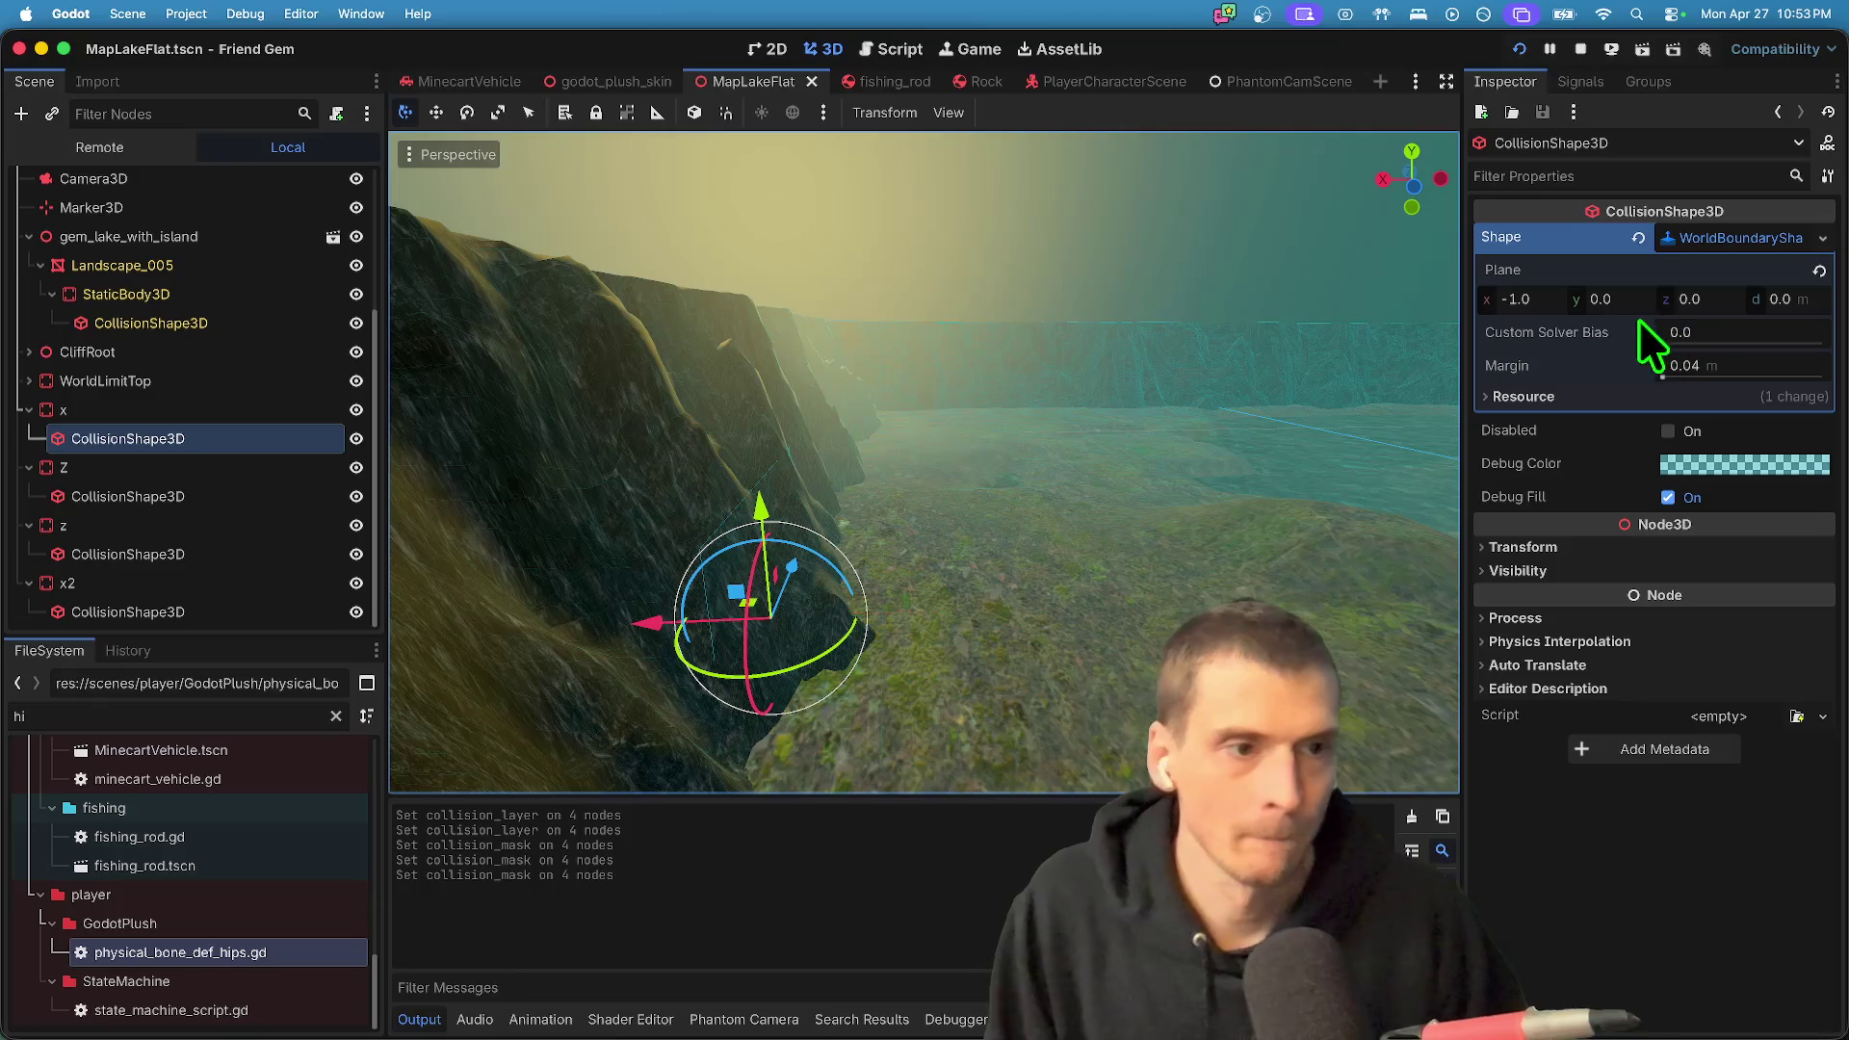
left_click(1563, 305)
type("1")
key("Return")
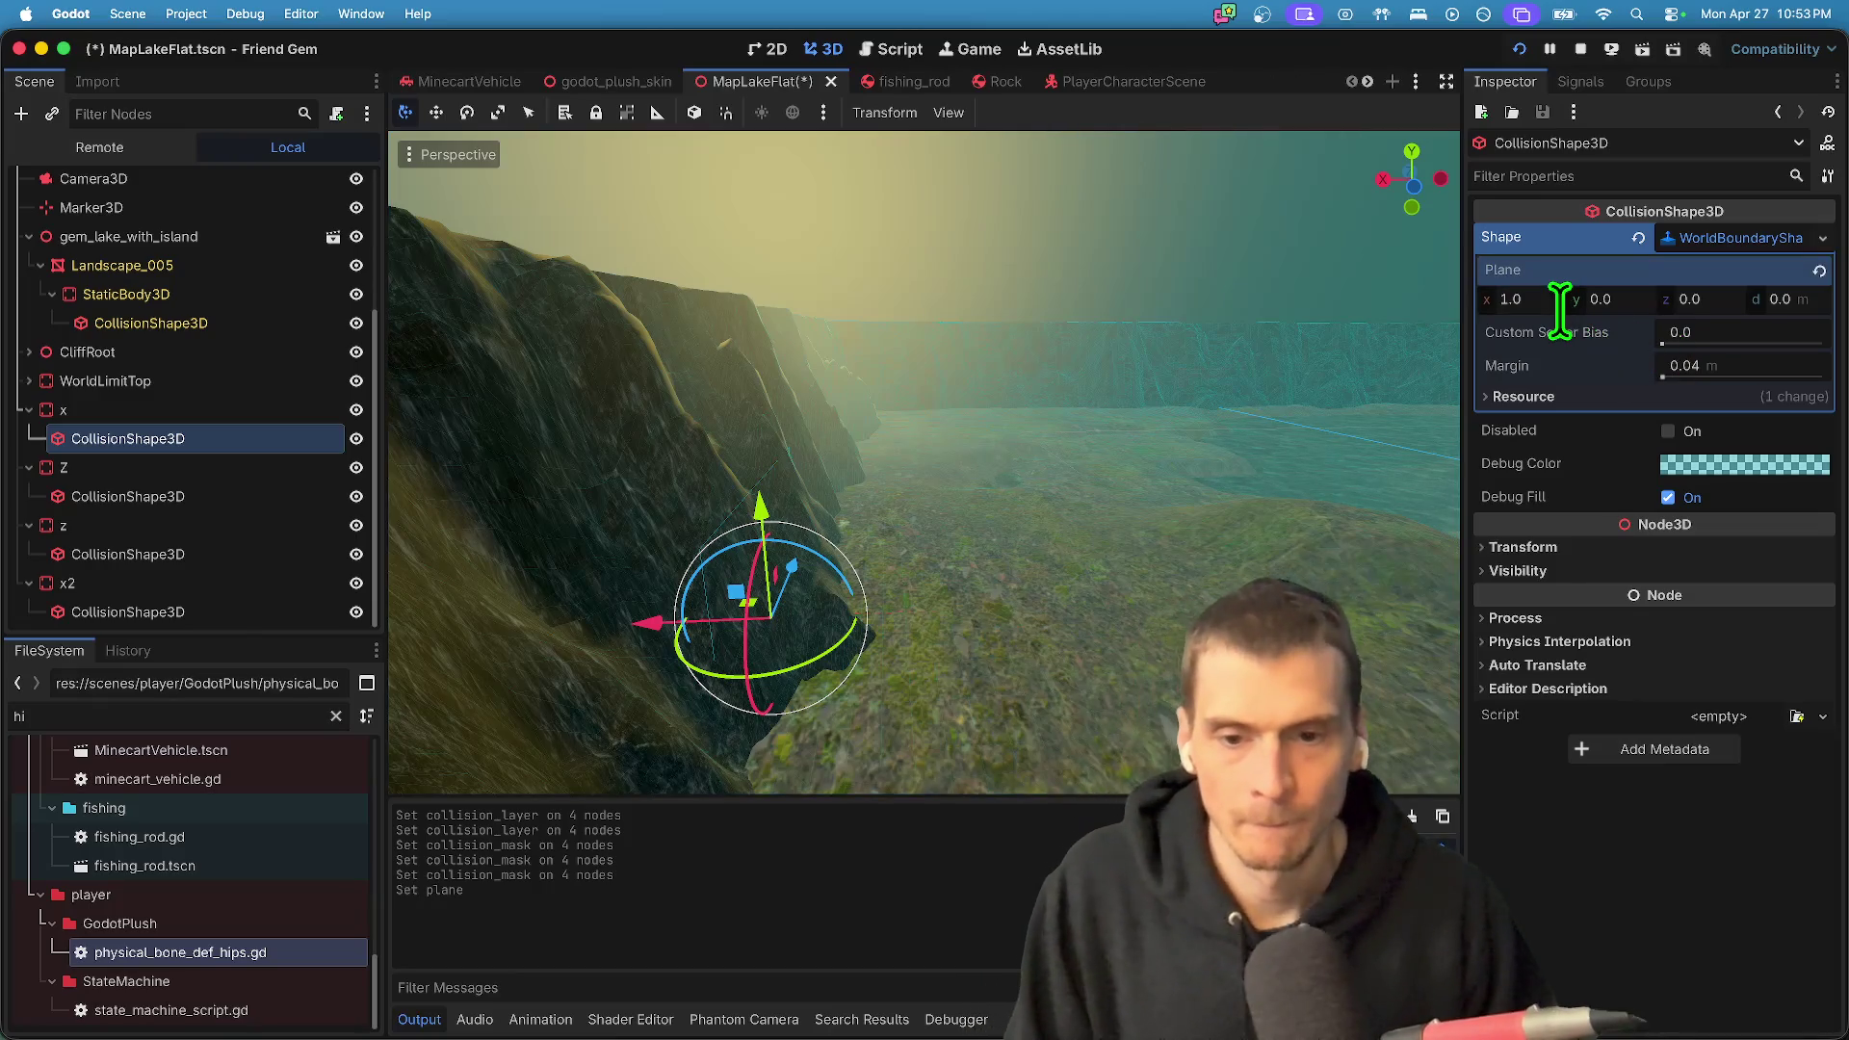
key("super+b")
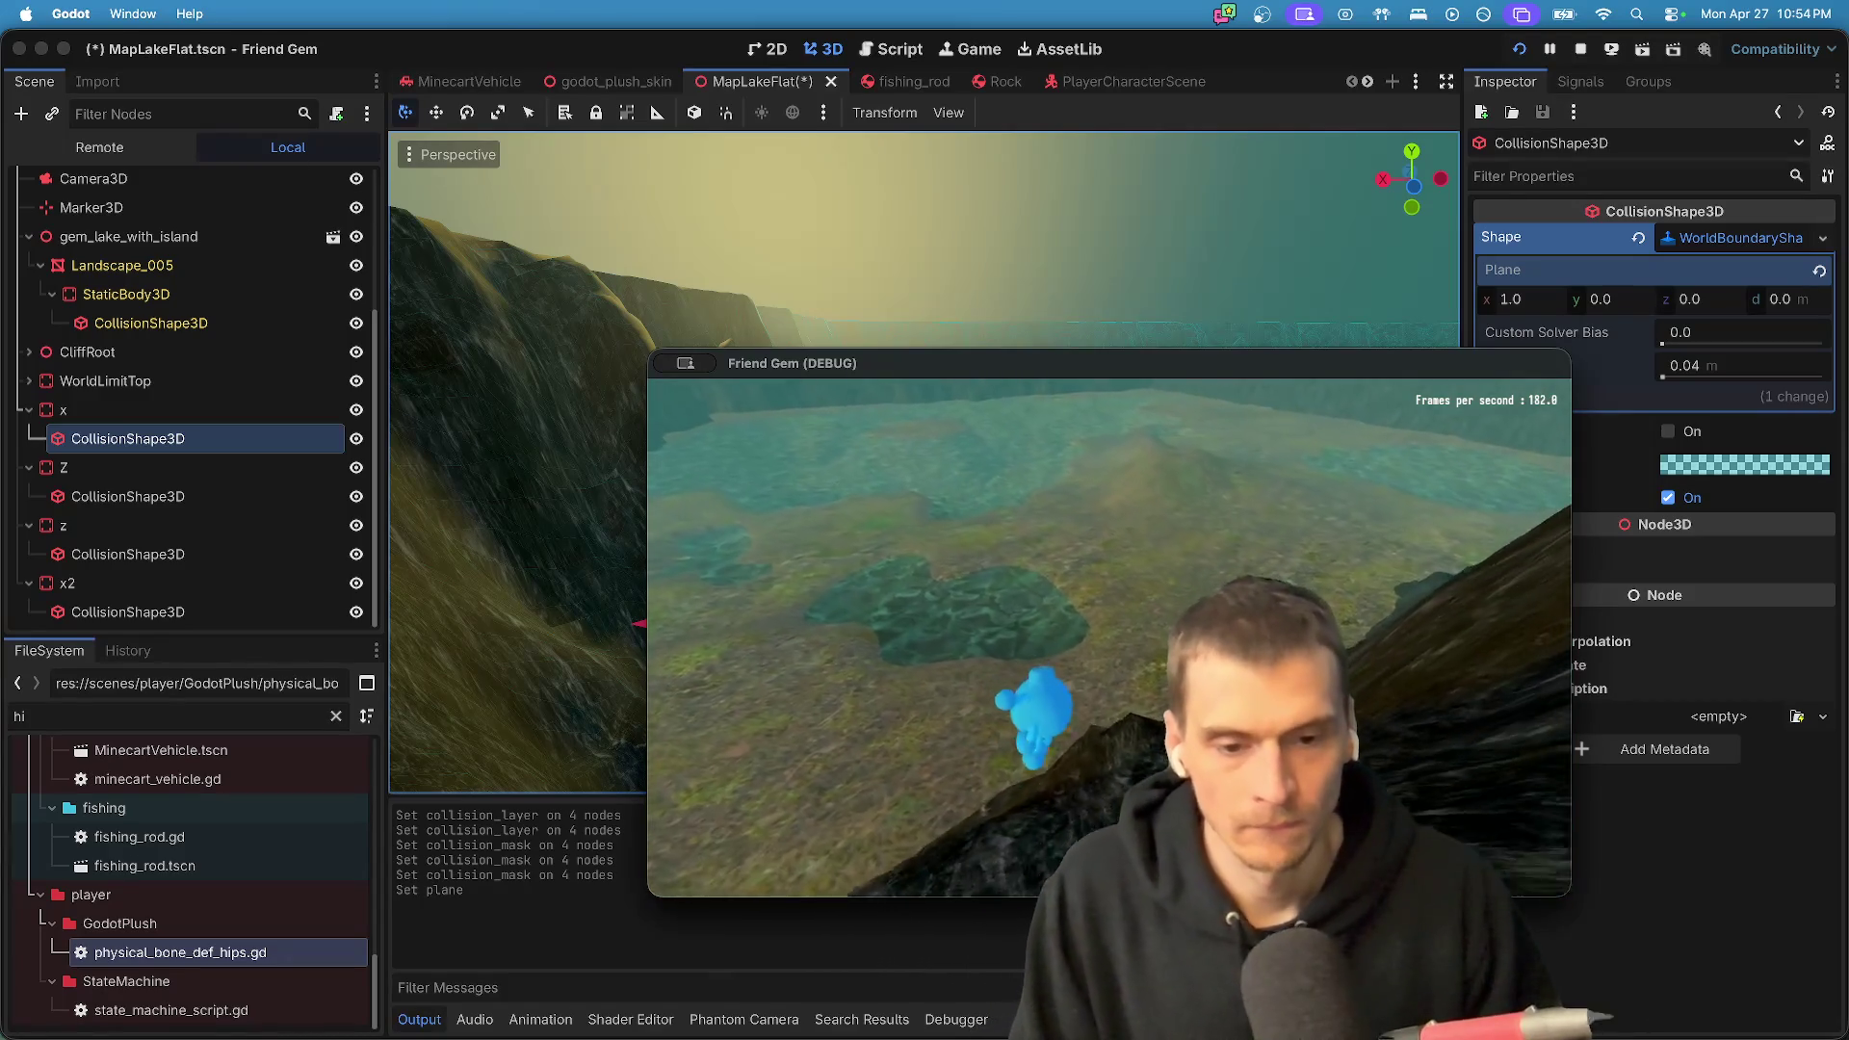
key("super+q")
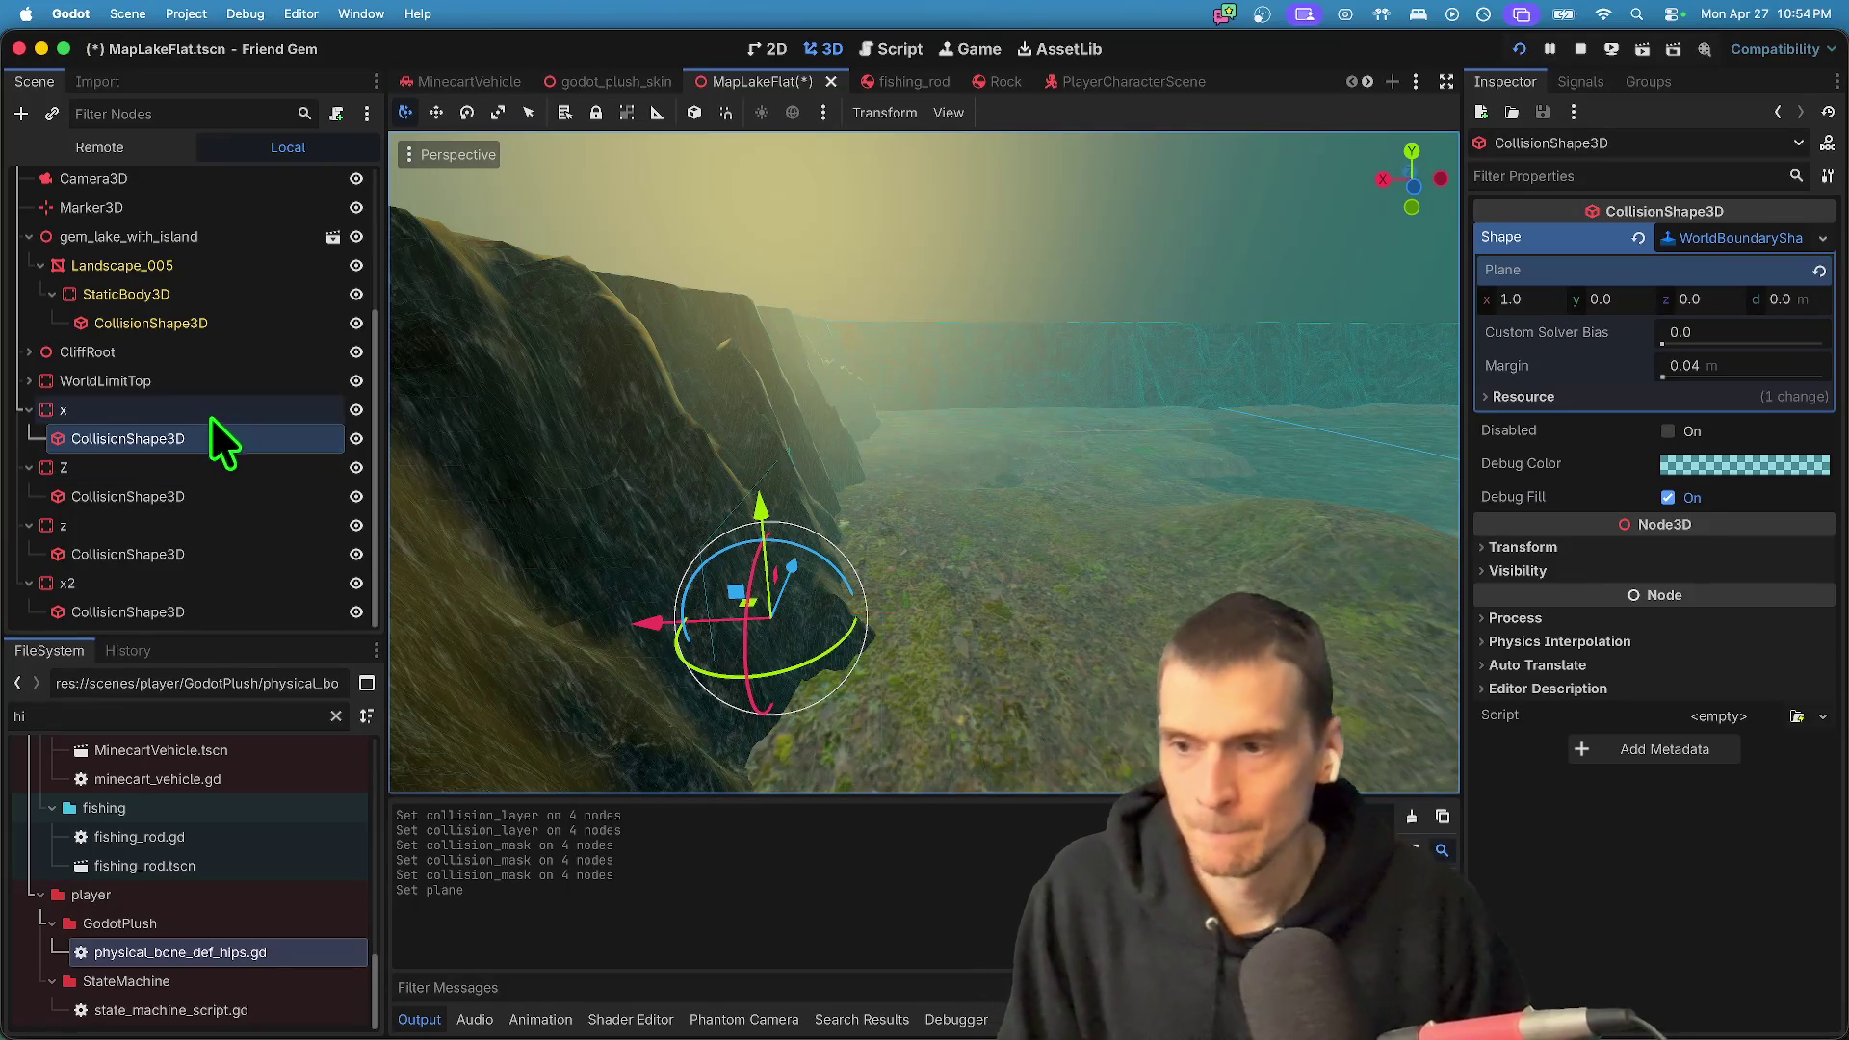
- Set the x2 wall's CollisionShape3D Position x to -100
double_click(173, 496)
double_click(212, 554)
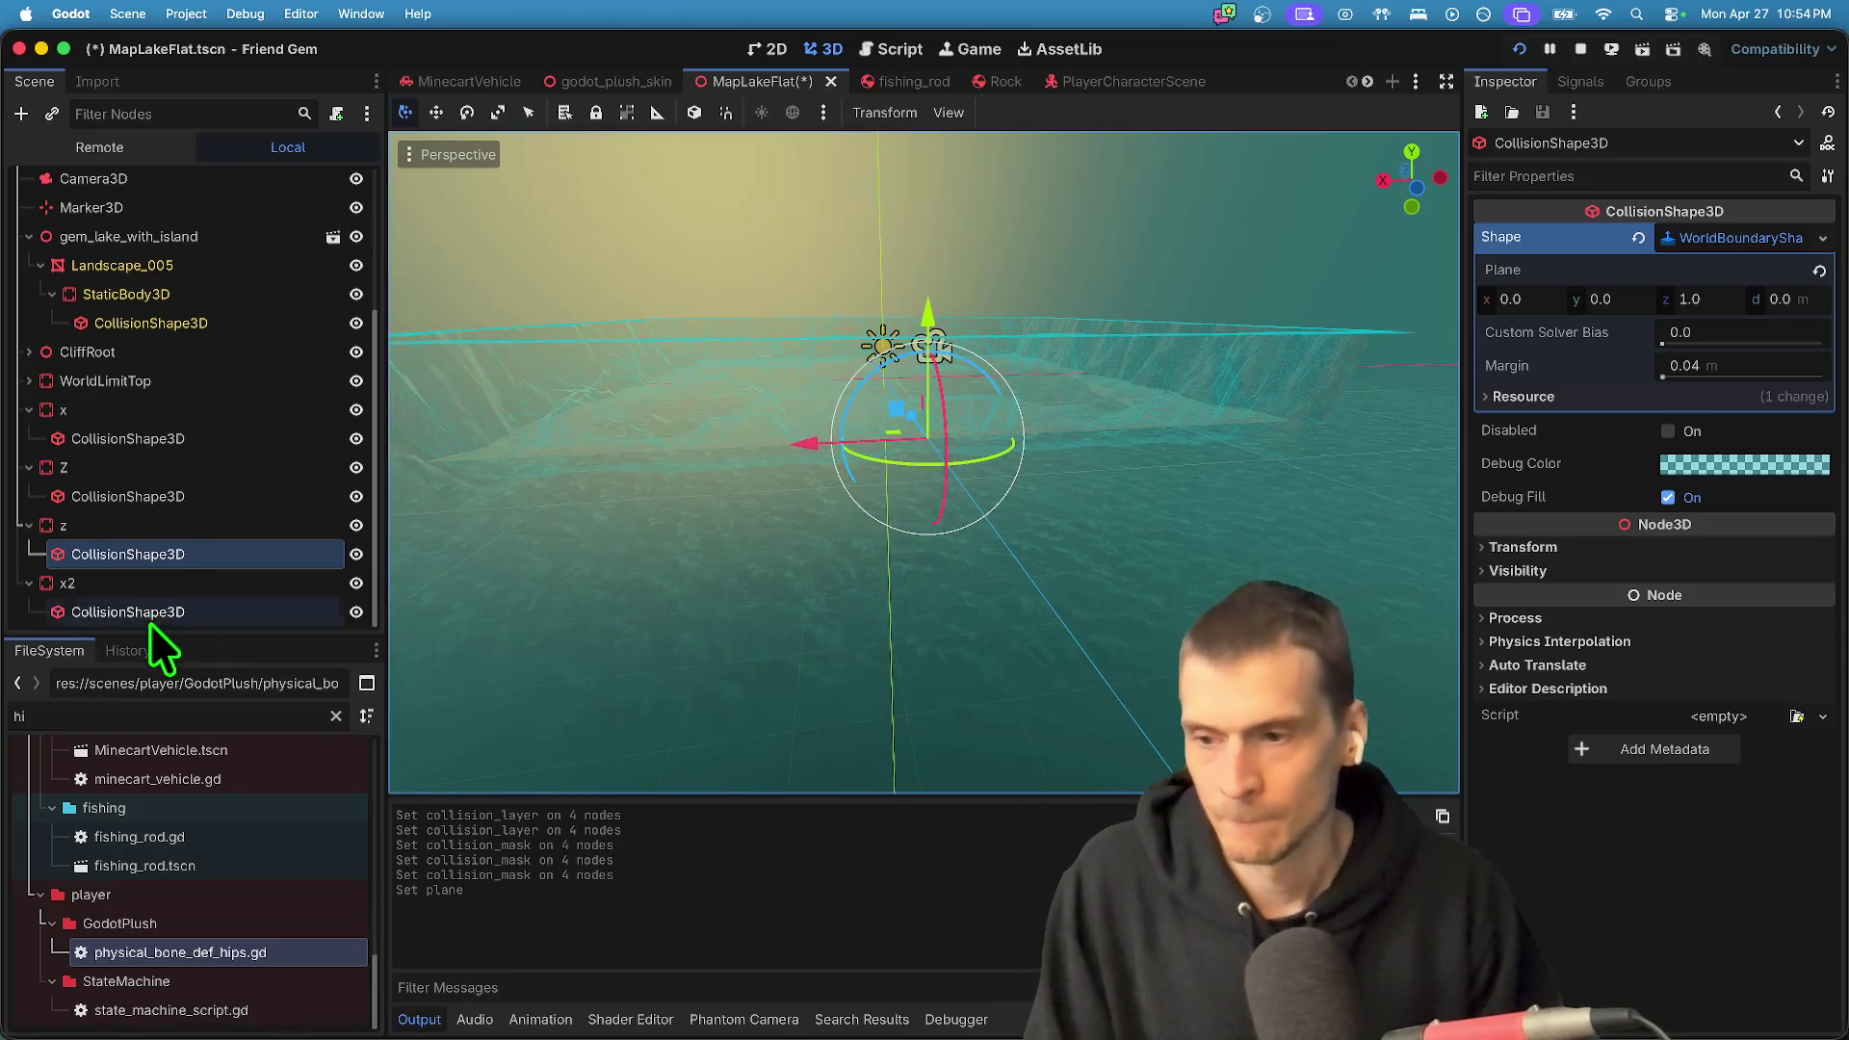
left_click(152, 612)
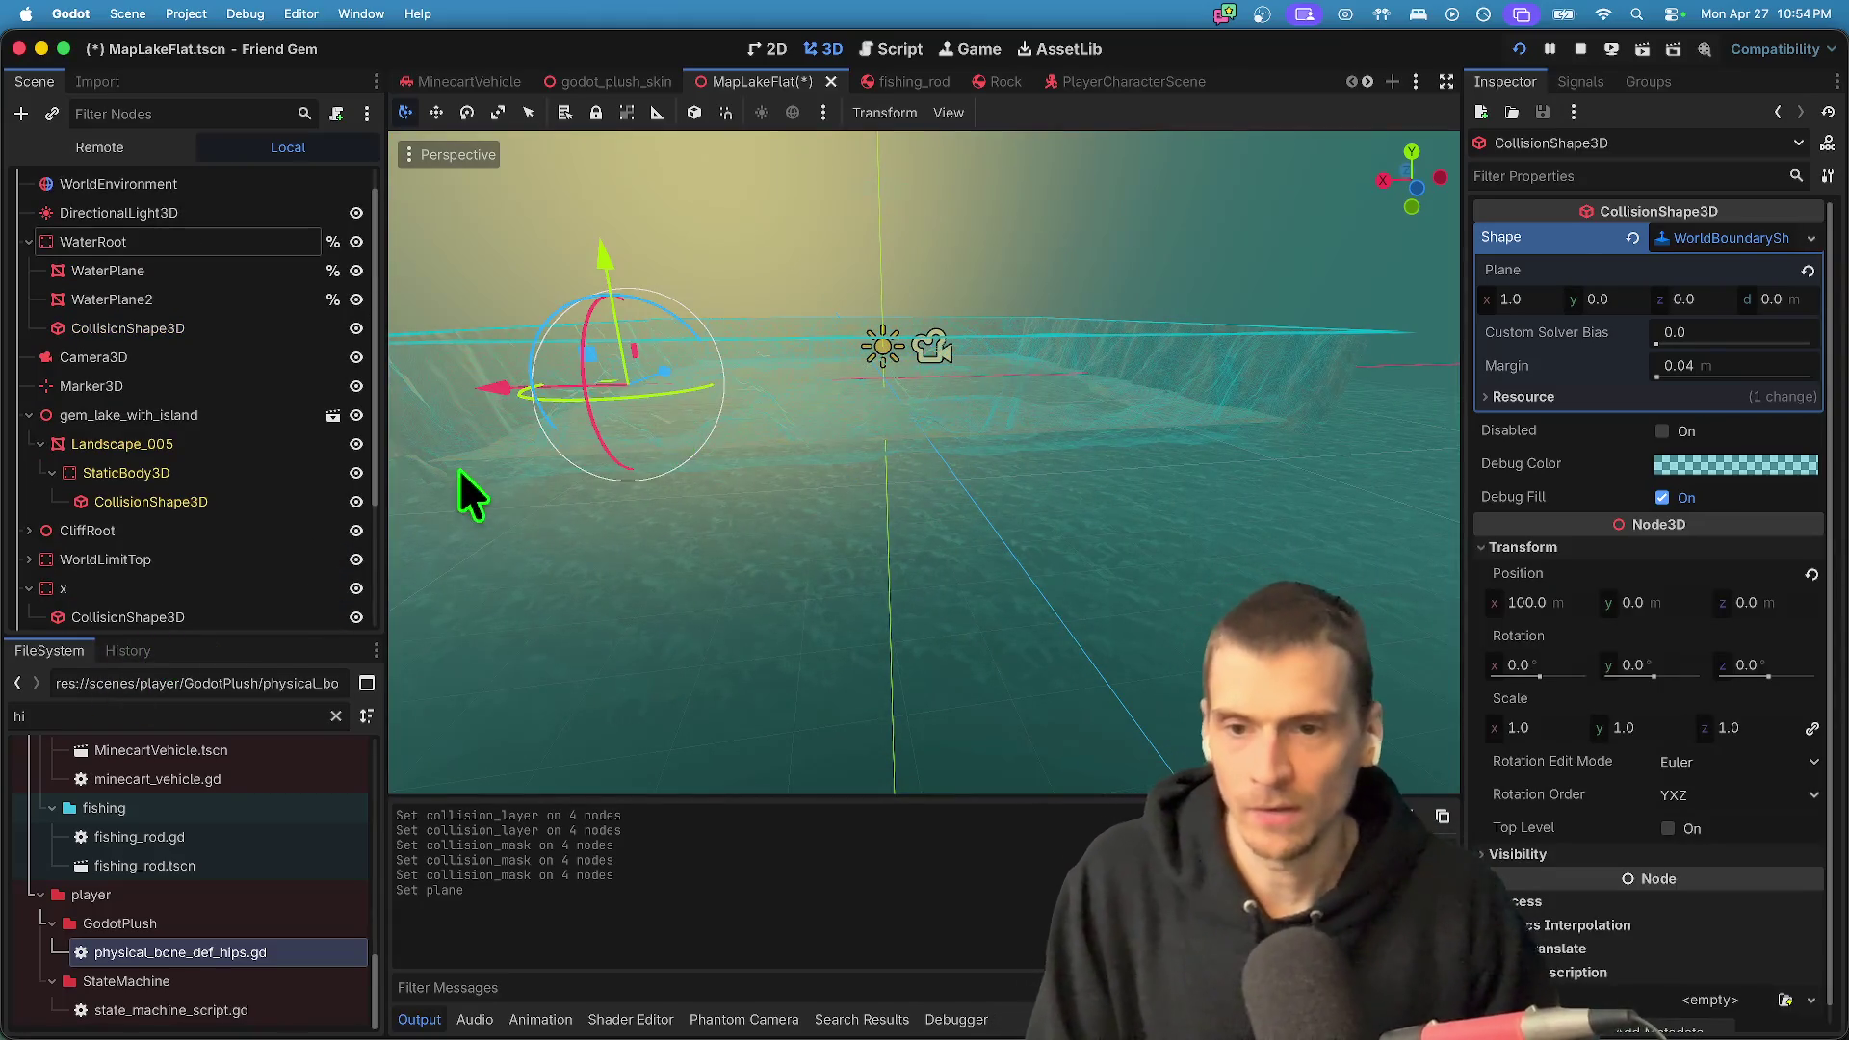
scroll(321, 481, "down", 3)
left_click(198, 583)
left_click(194, 611)
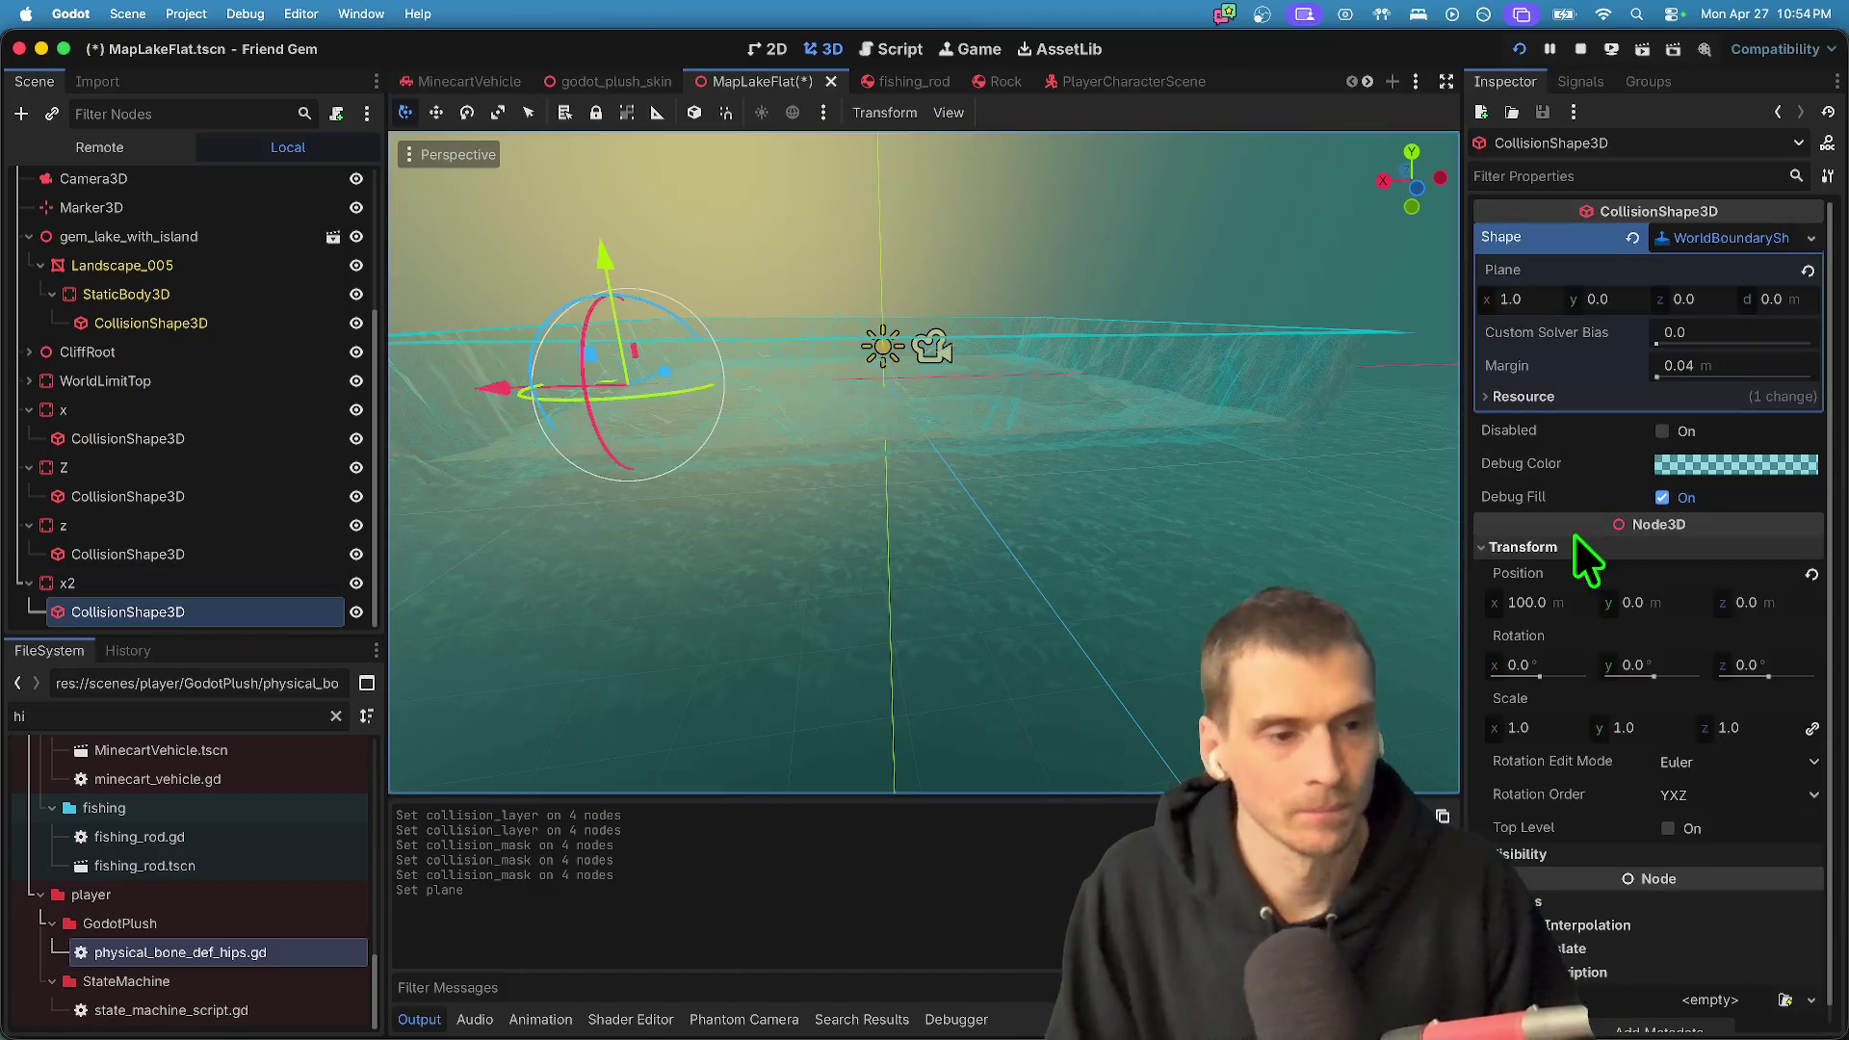
left_click(1519, 602)
type("-100")
key("Return")
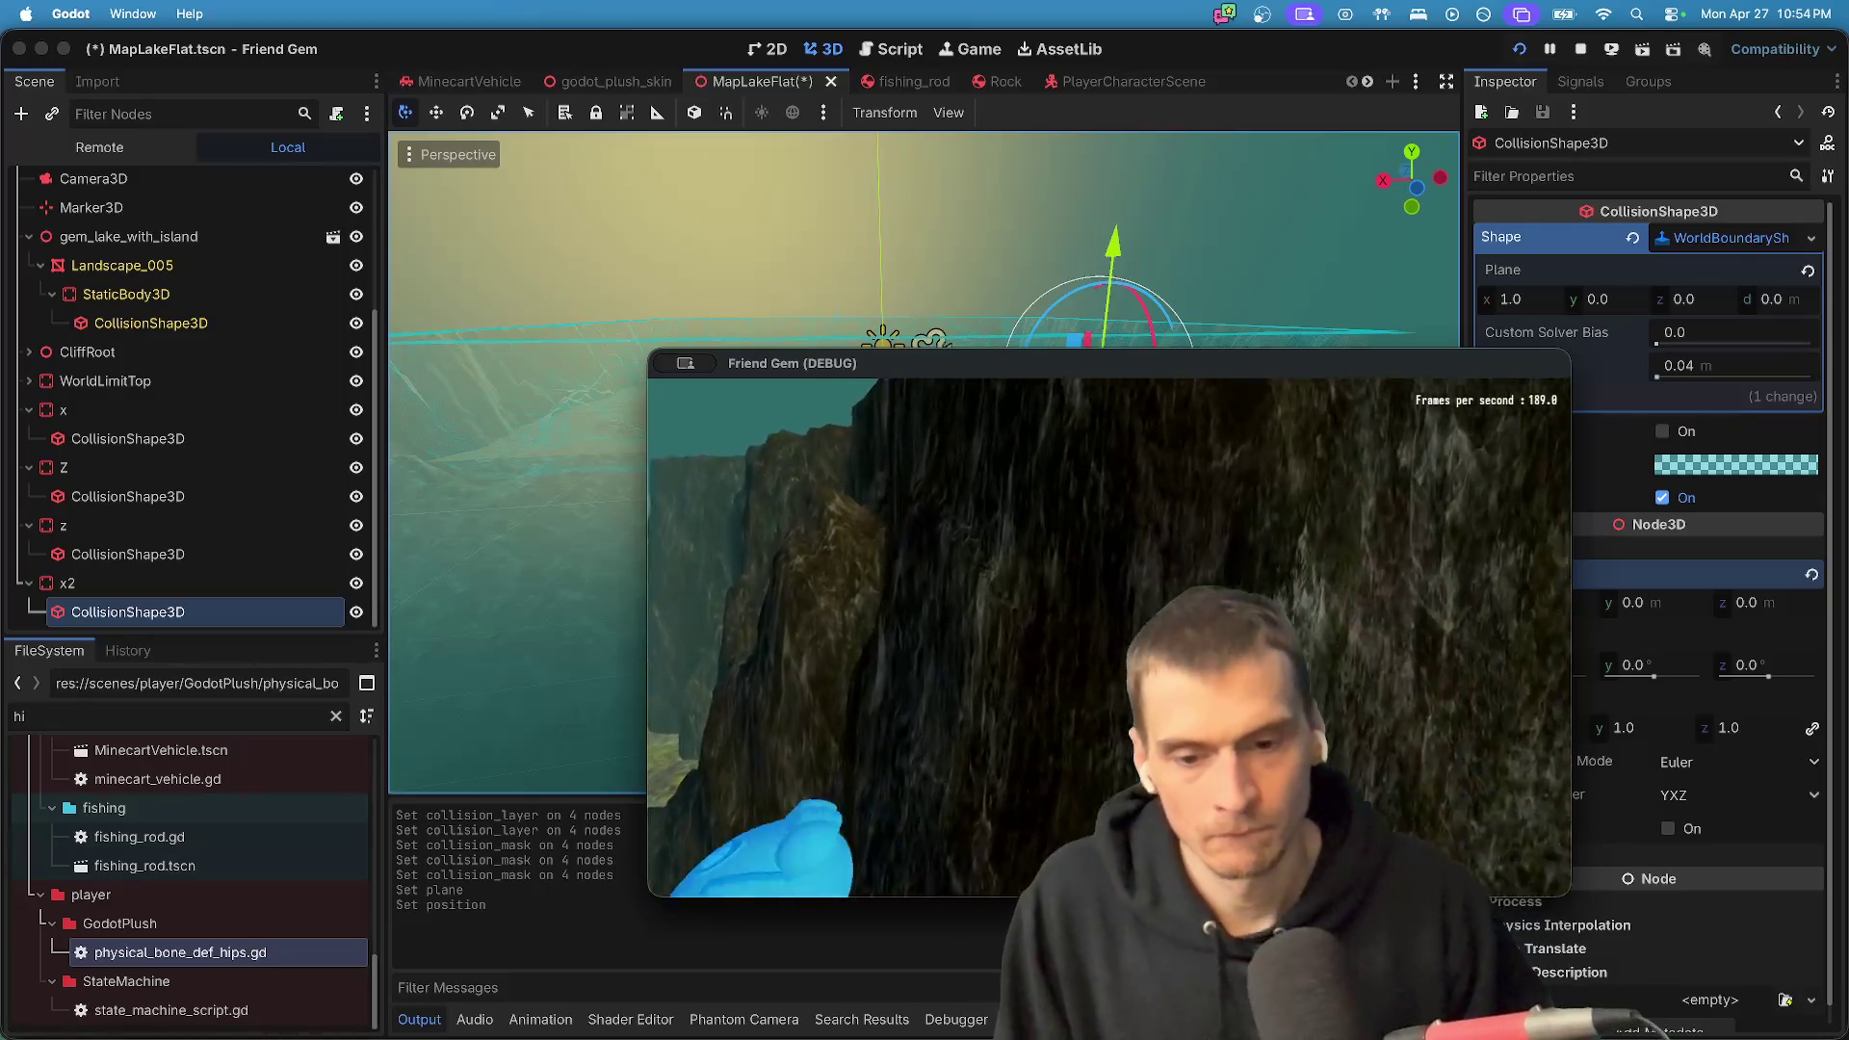
- Dismiss the in-game menu, stop the running game and save the MapLakeFlat scene
key("Escape")
left_click(1110, 639)
key("super+period")
key("super+s")
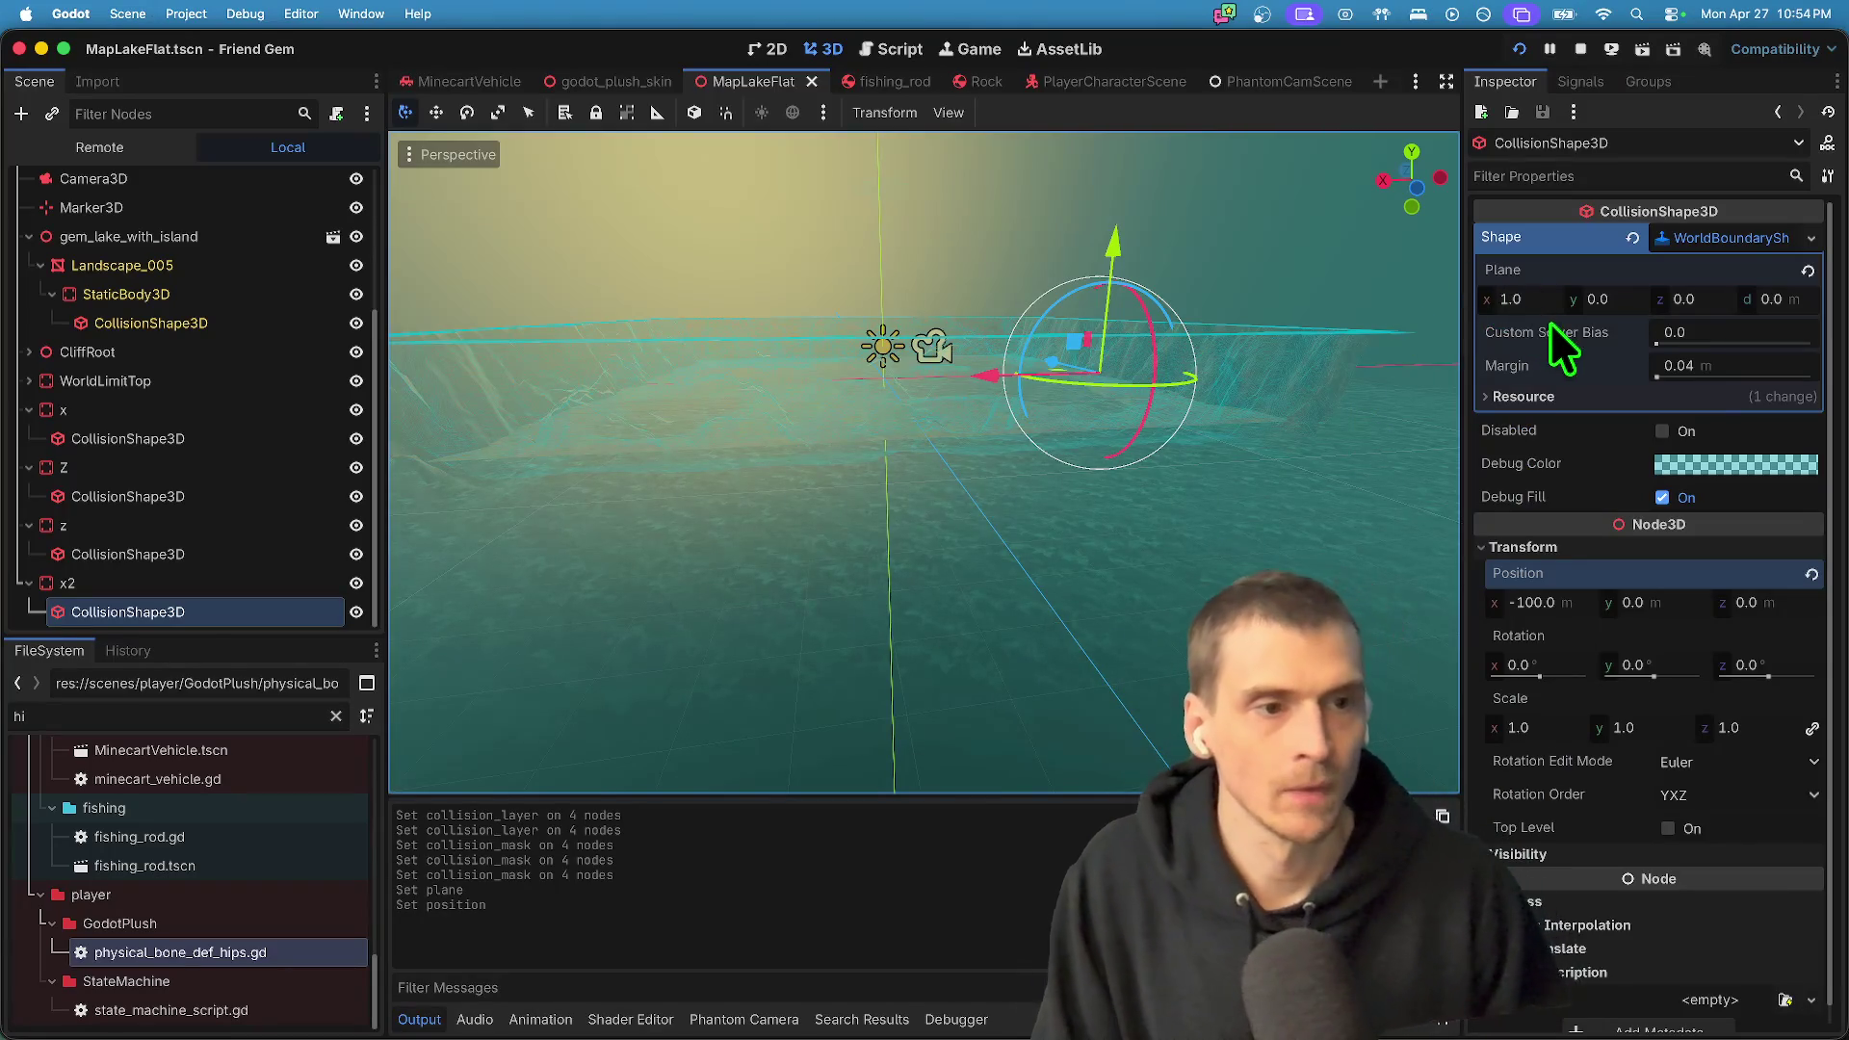
- Set x2's boundary Plane x to -1.0, playtest again, and stop the game
left_click(1554, 299)
type("-1")
key("Return")
key("super+b")
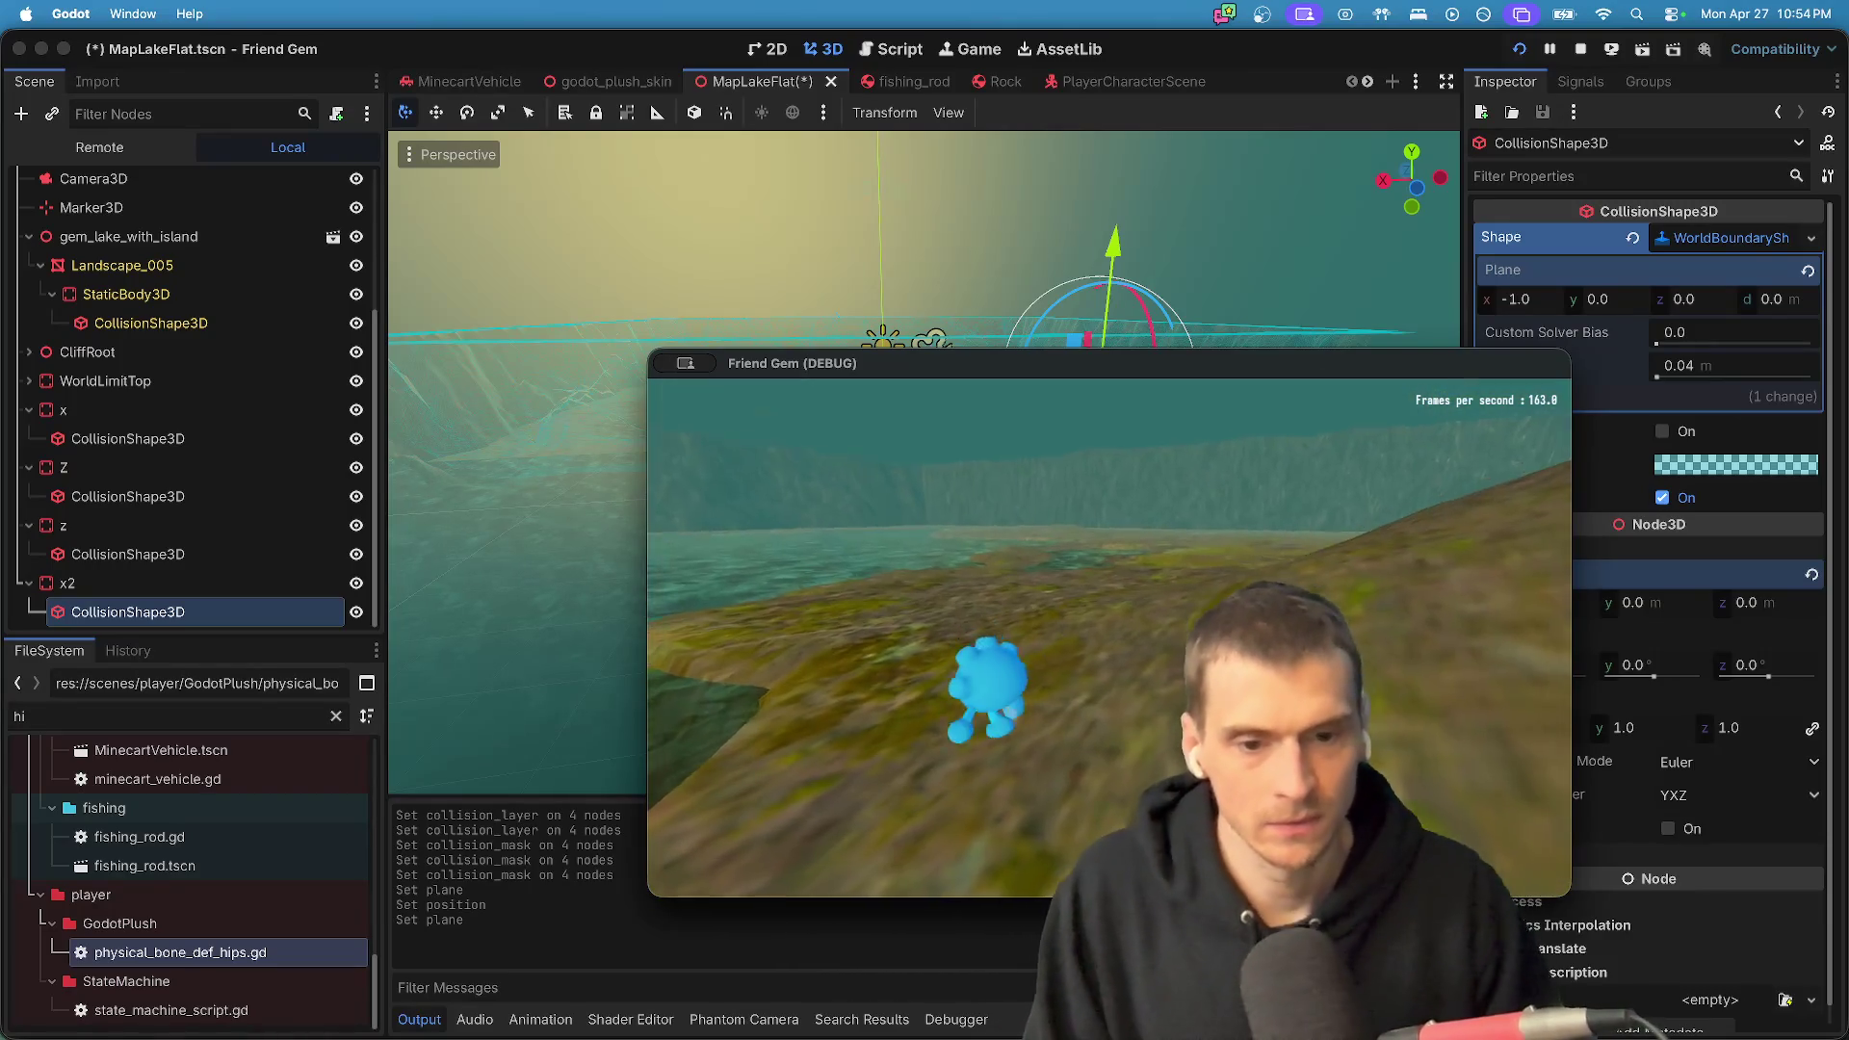
key("super+q")
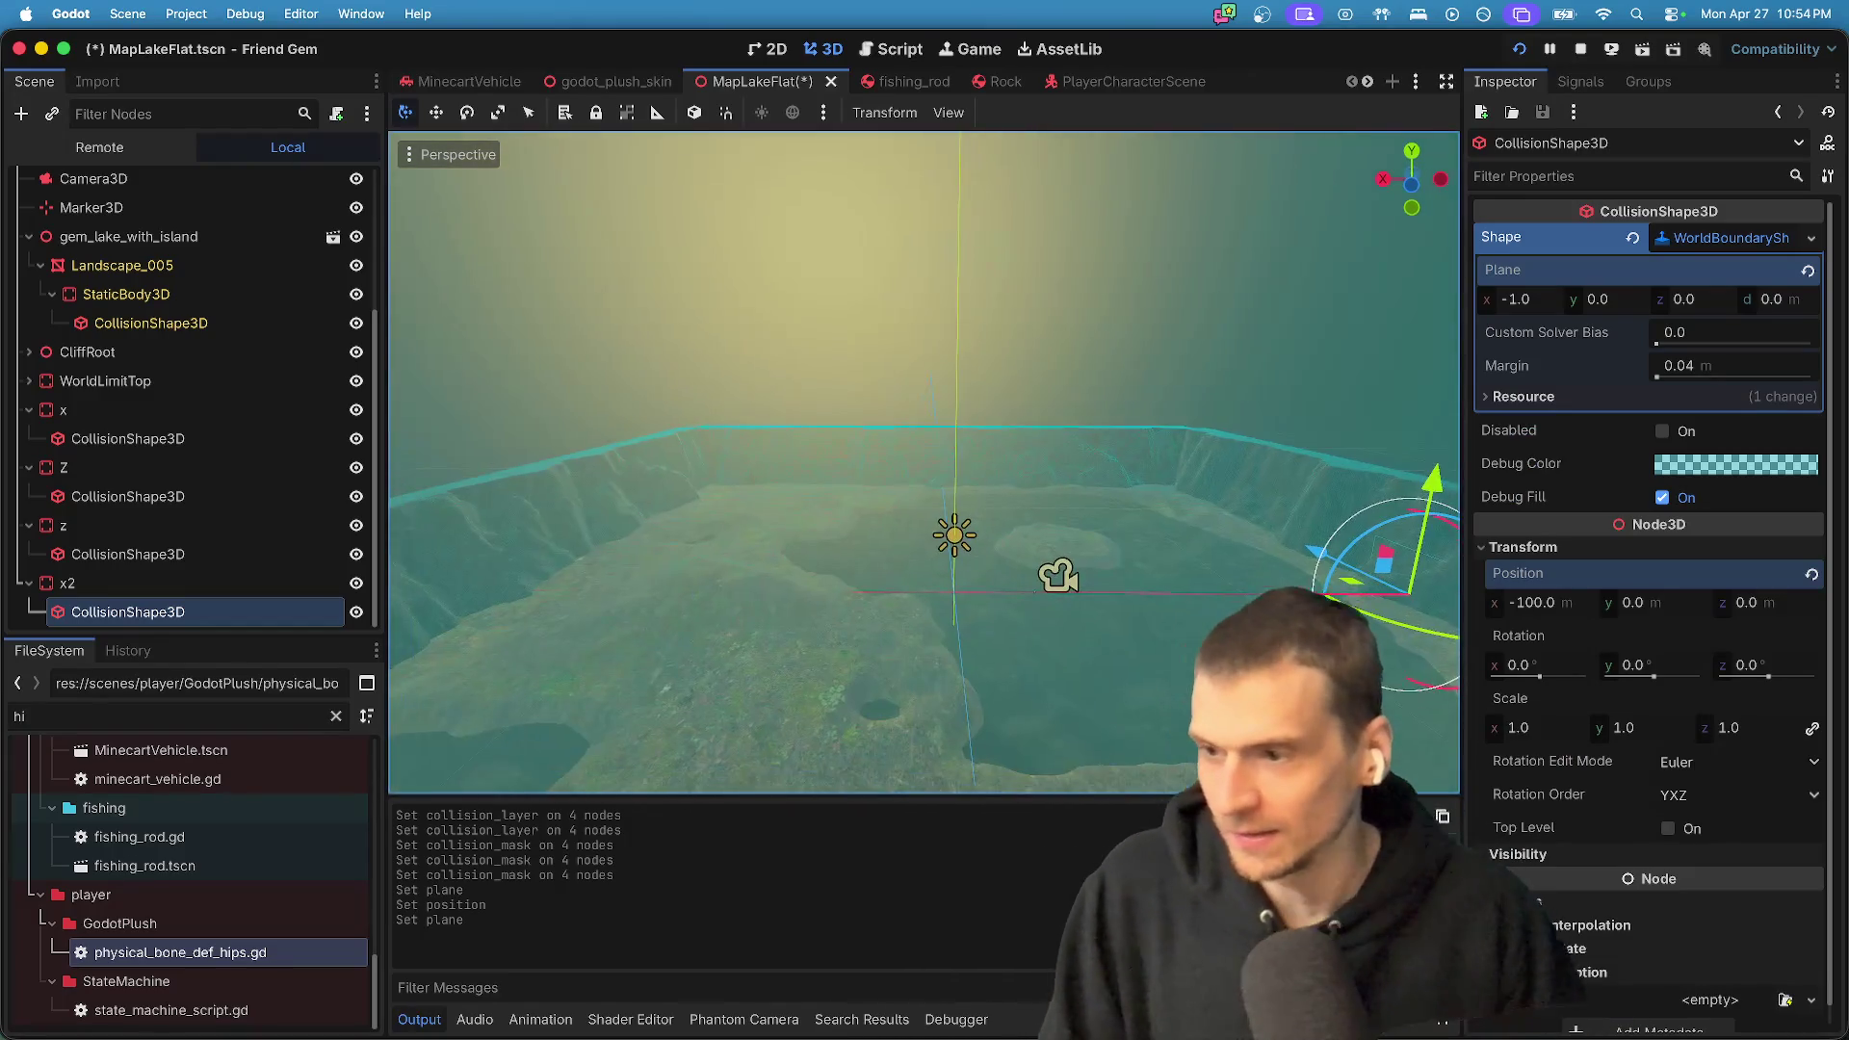
left_click(171, 557)
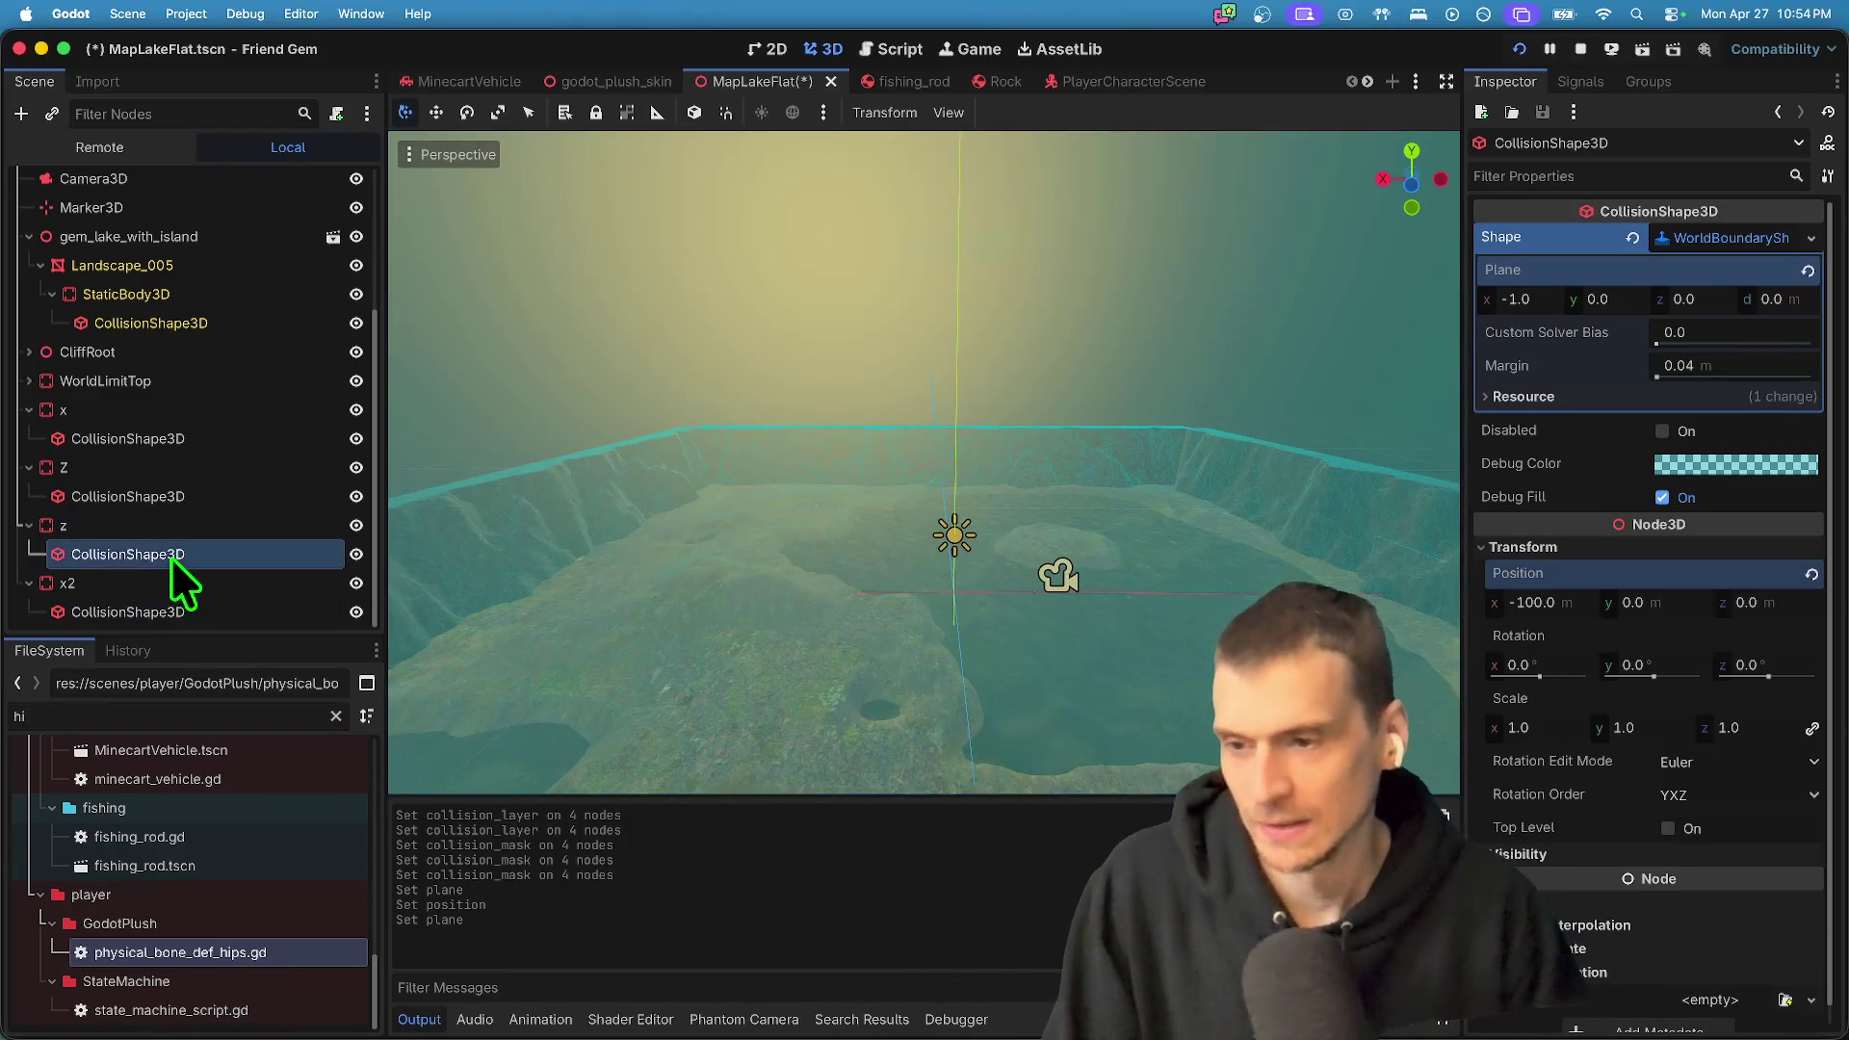
- Set the x wall's boundary Plane x to -1.0, correcting a mistyped -11
left_click(250, 410)
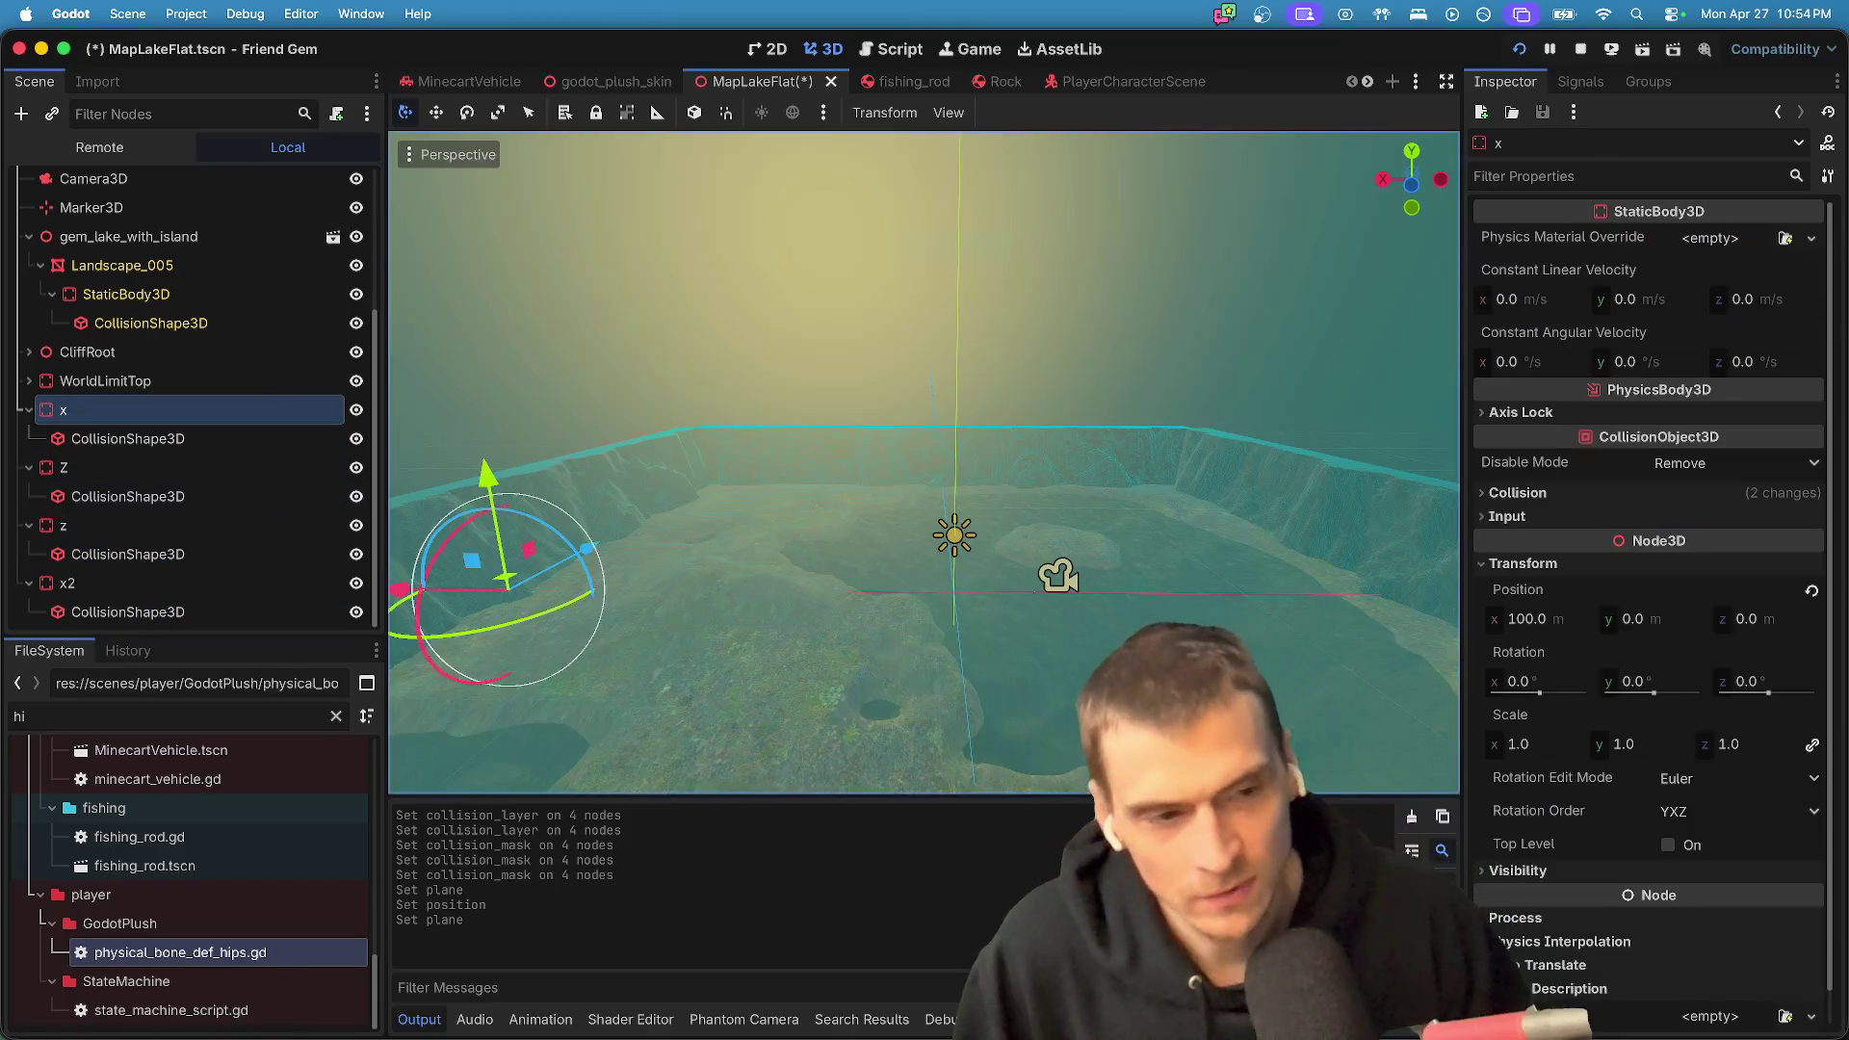
key("f")
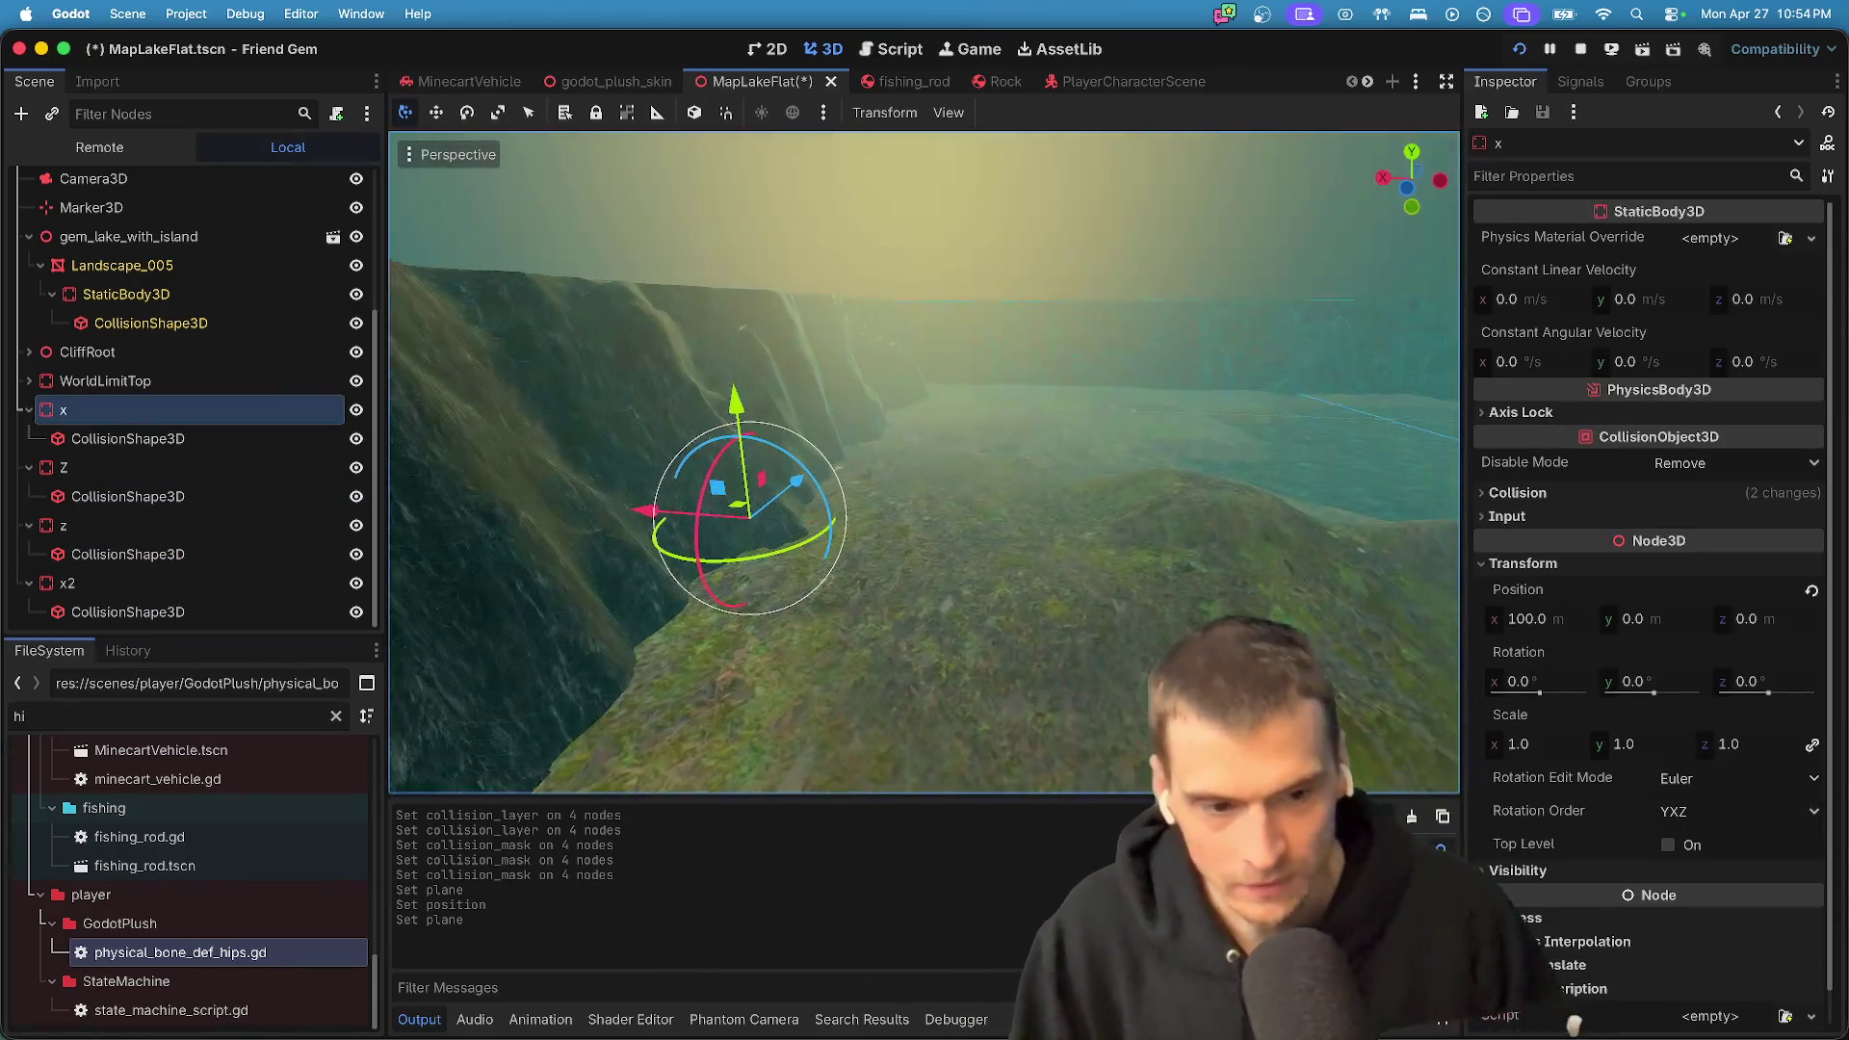
left_click(204, 442)
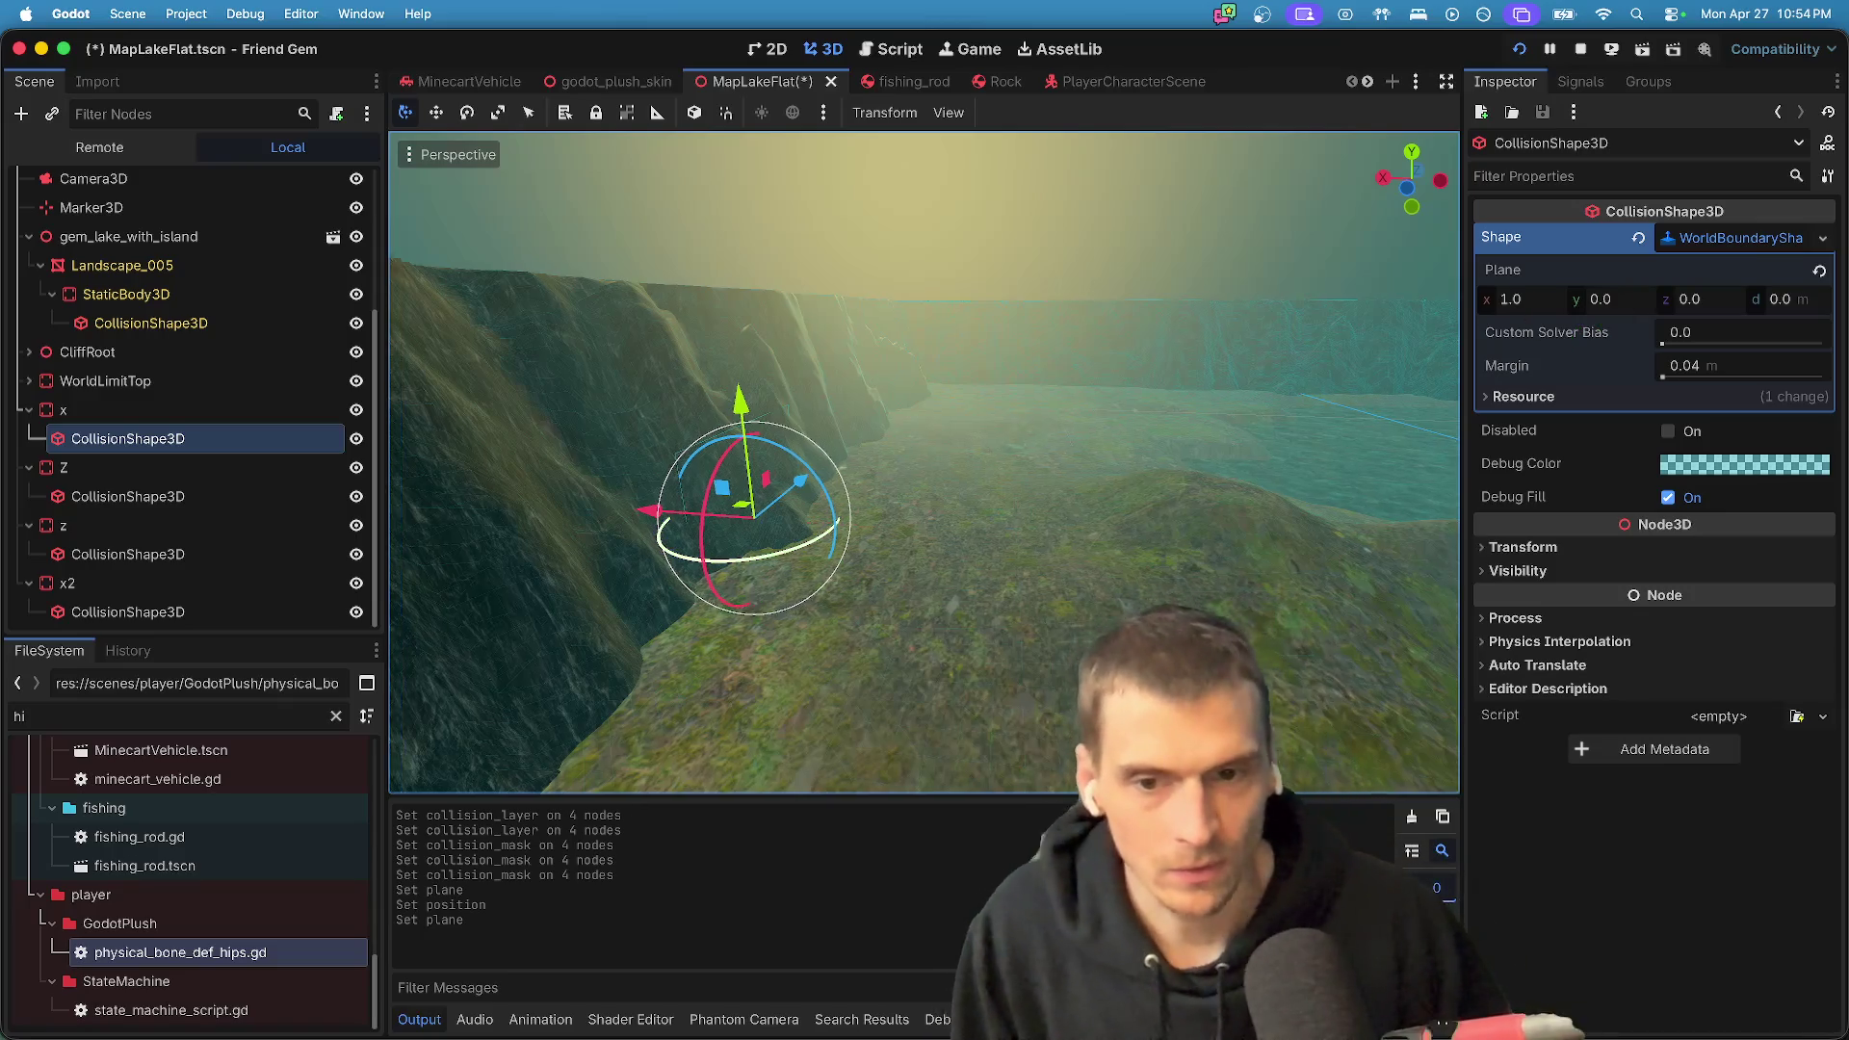
key("f")
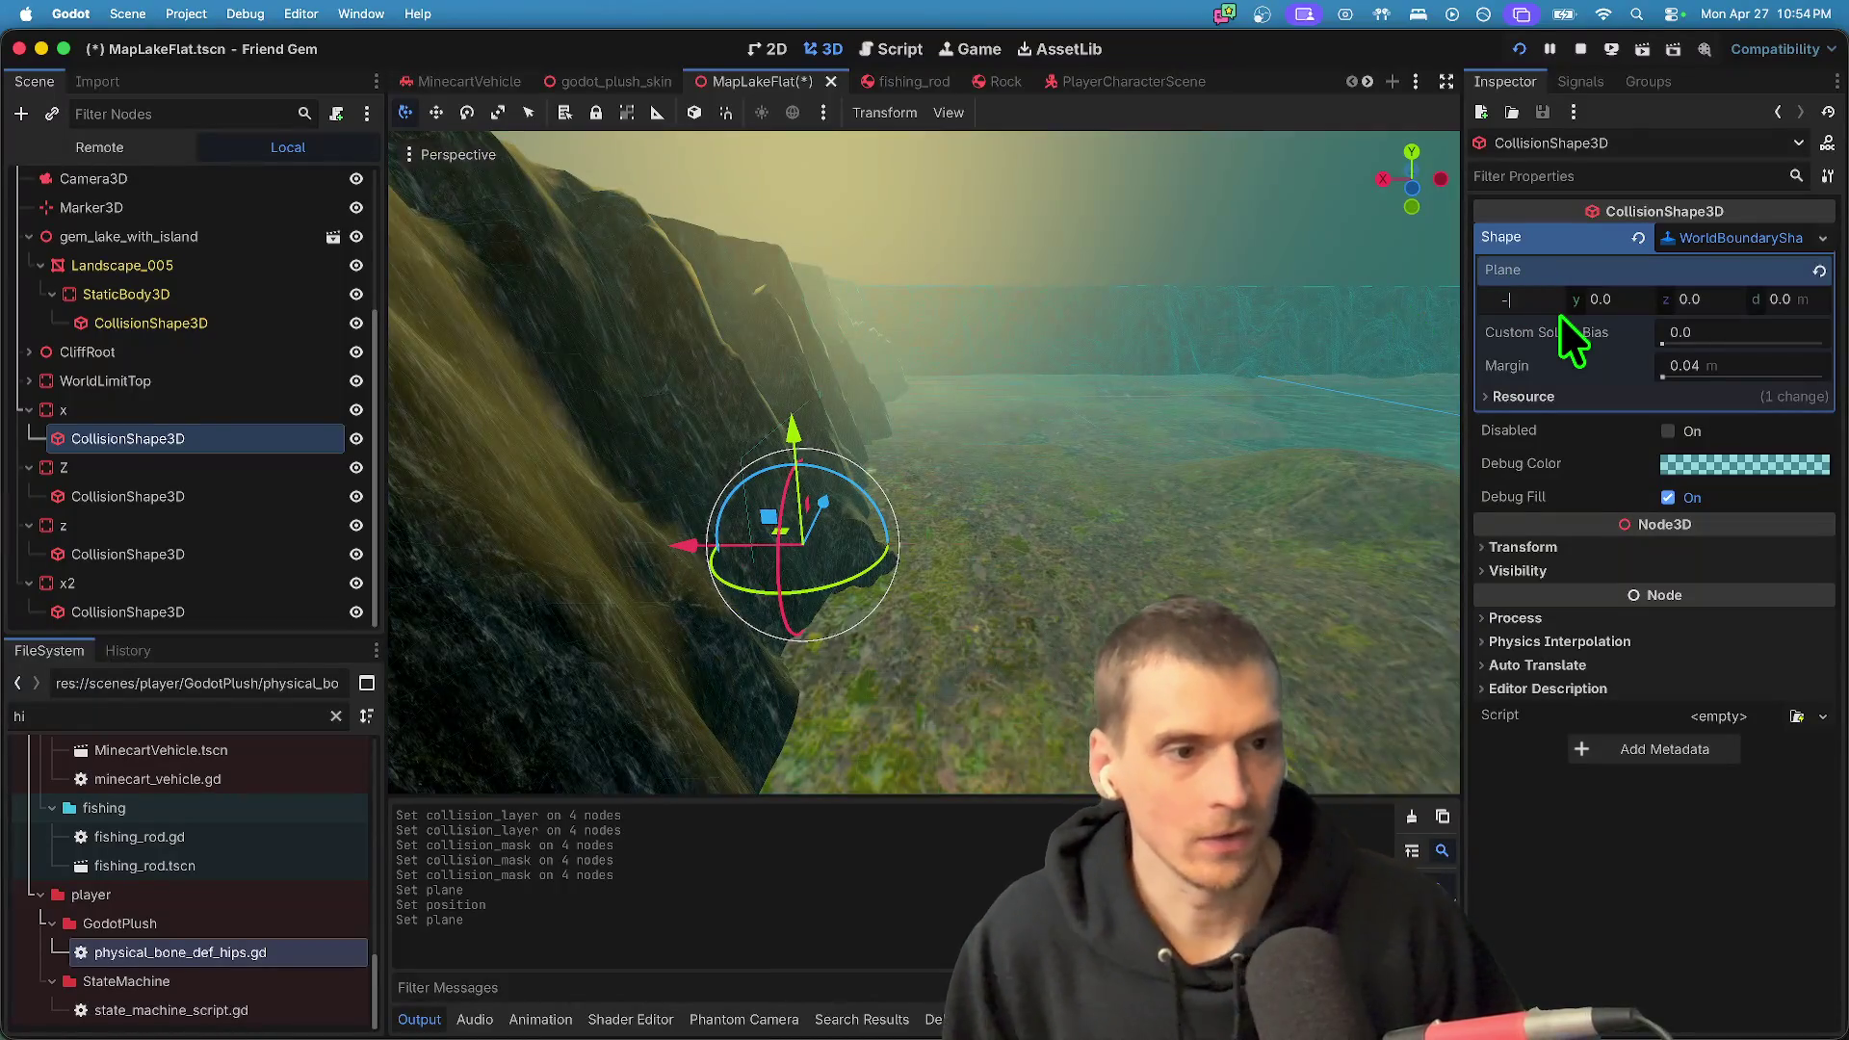
type("-11")
key("Return")
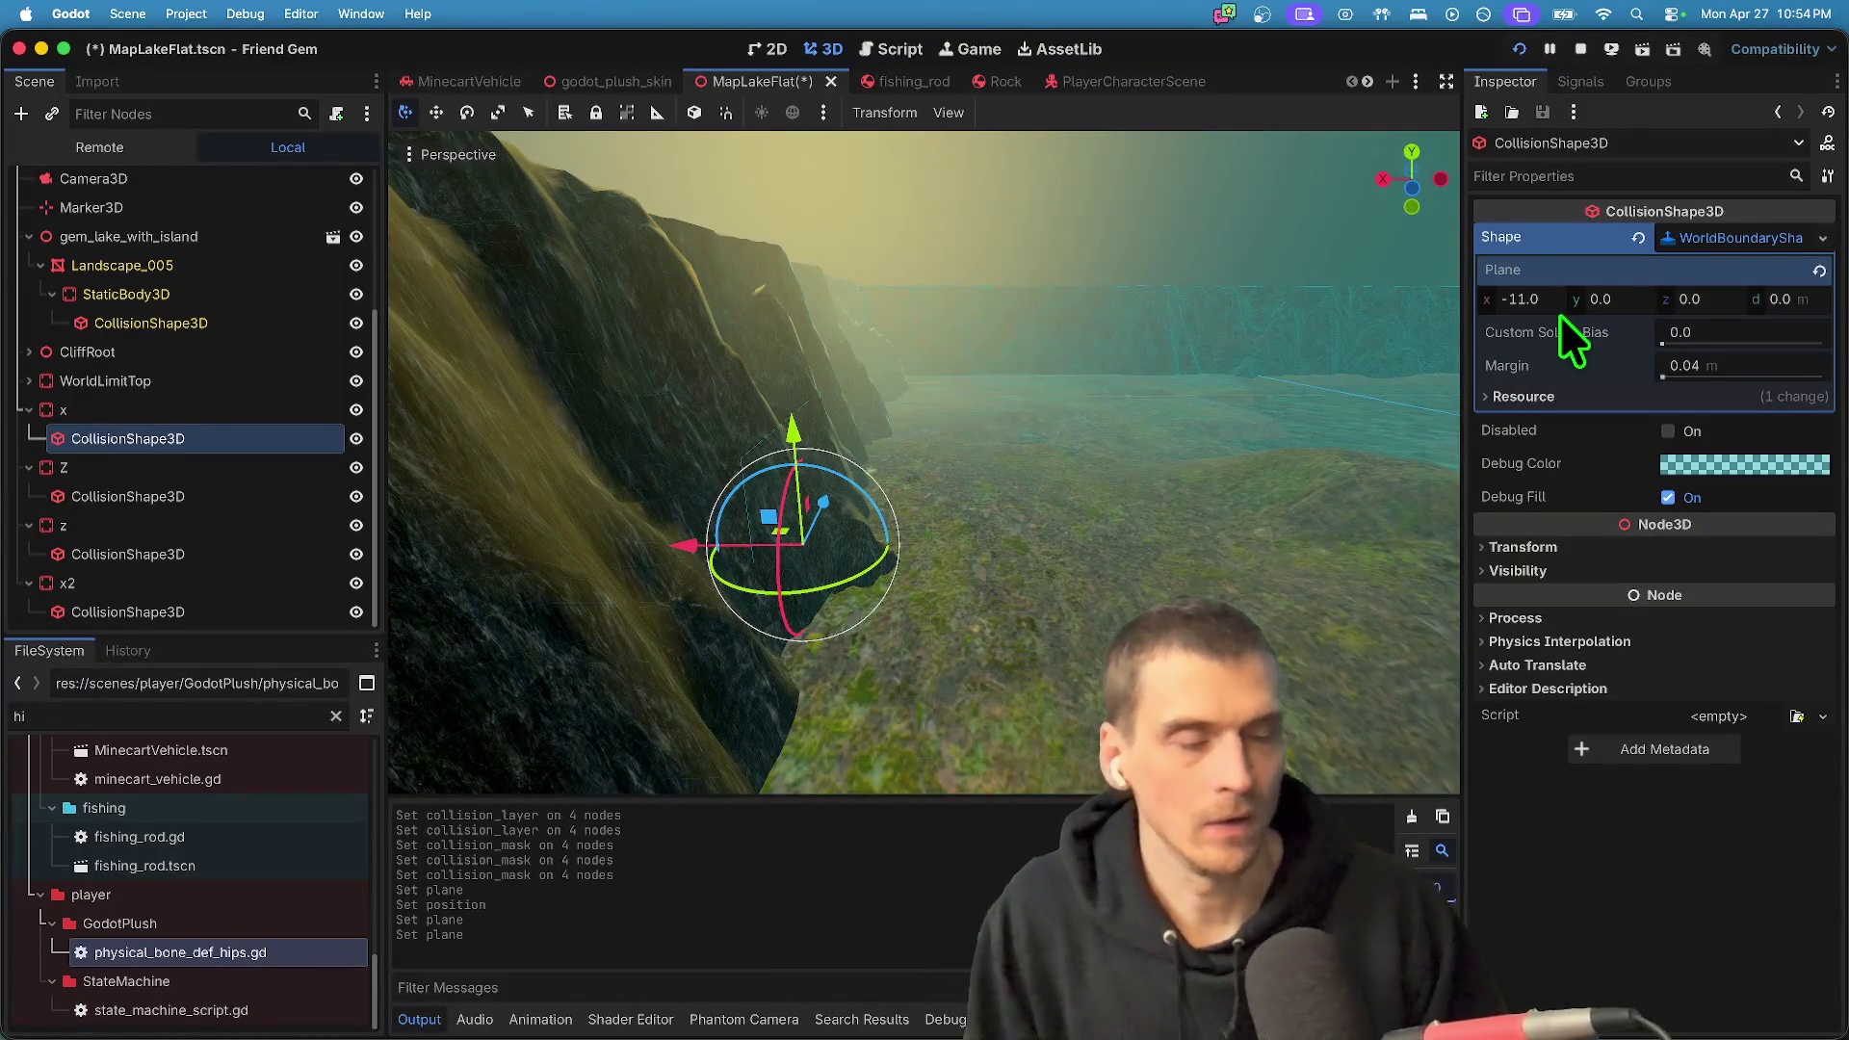
left_click(1557, 304)
type("-1")
key("Return")
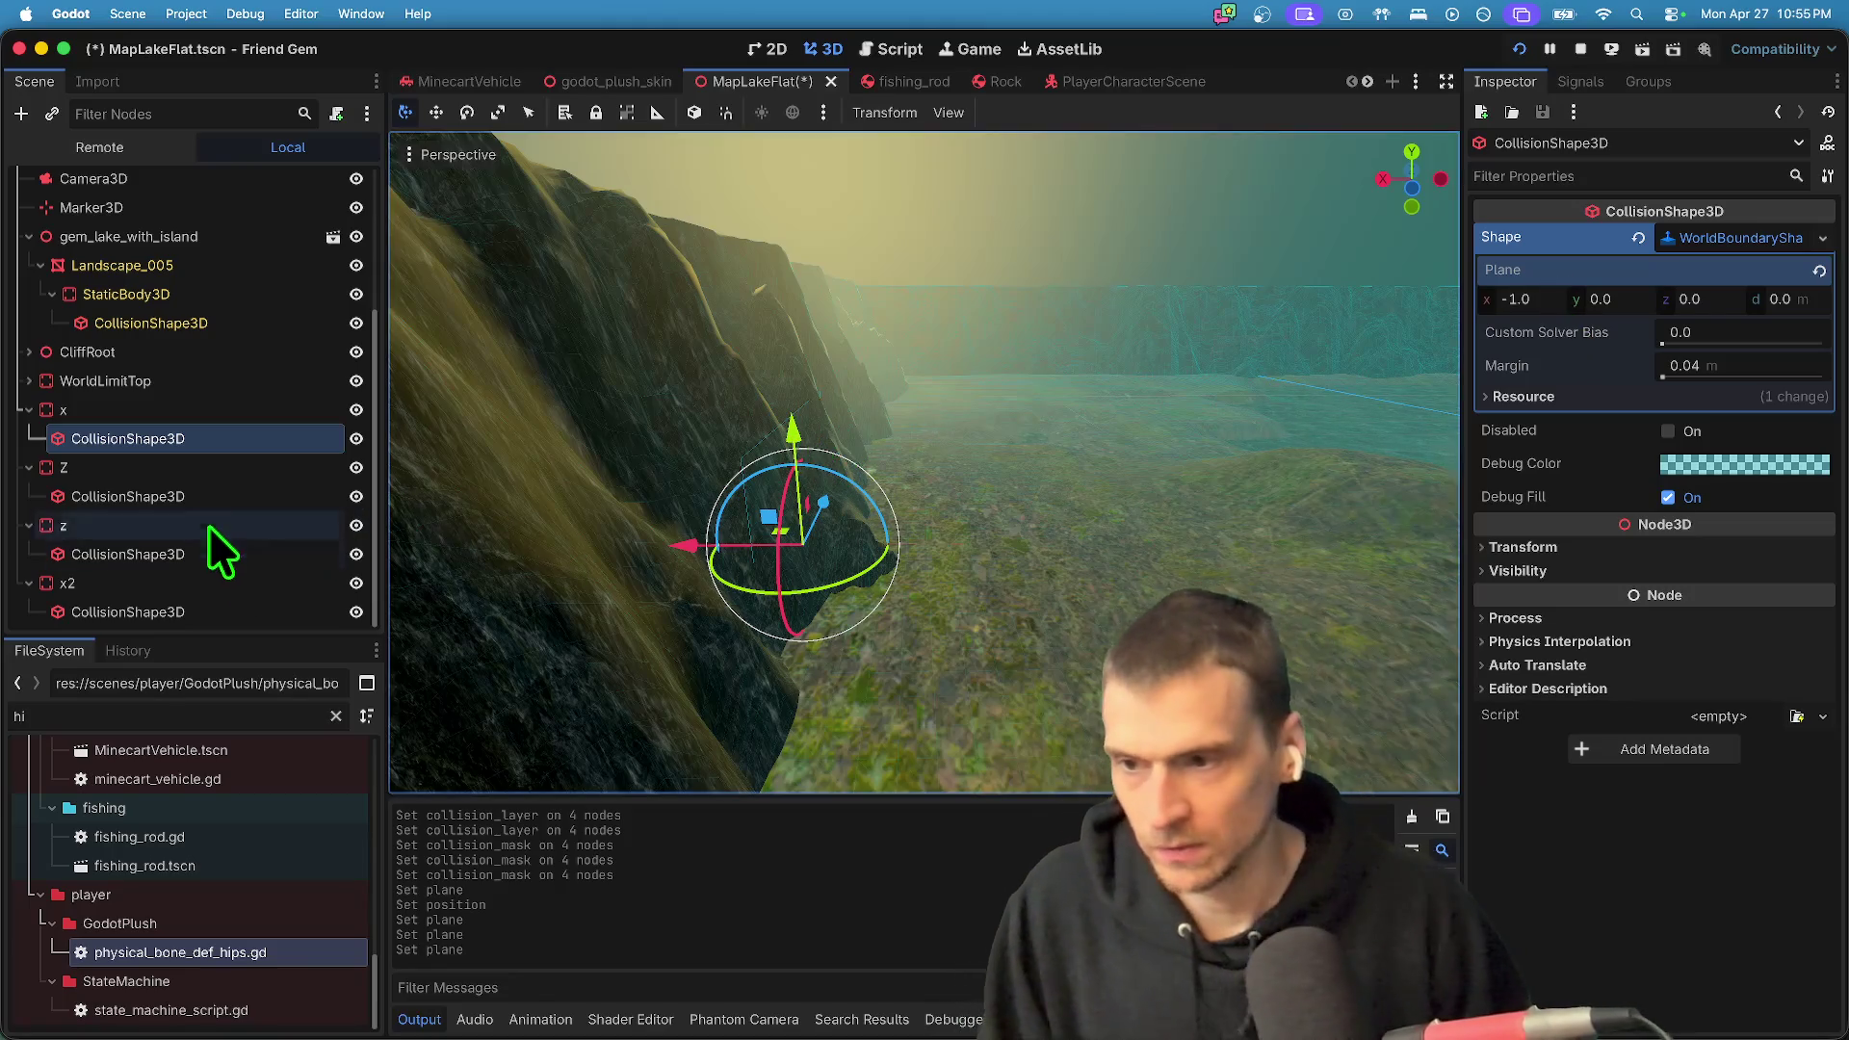
- Drag x2 above x in the Scene dock and frame its collision shape in view
mouse_move(127, 578)
left_mouse_down()
mouse_move(164, 442)
mouse_move(152, 453)
mouse_move(151, 396)
left_mouse_up()
left_click(154, 438)
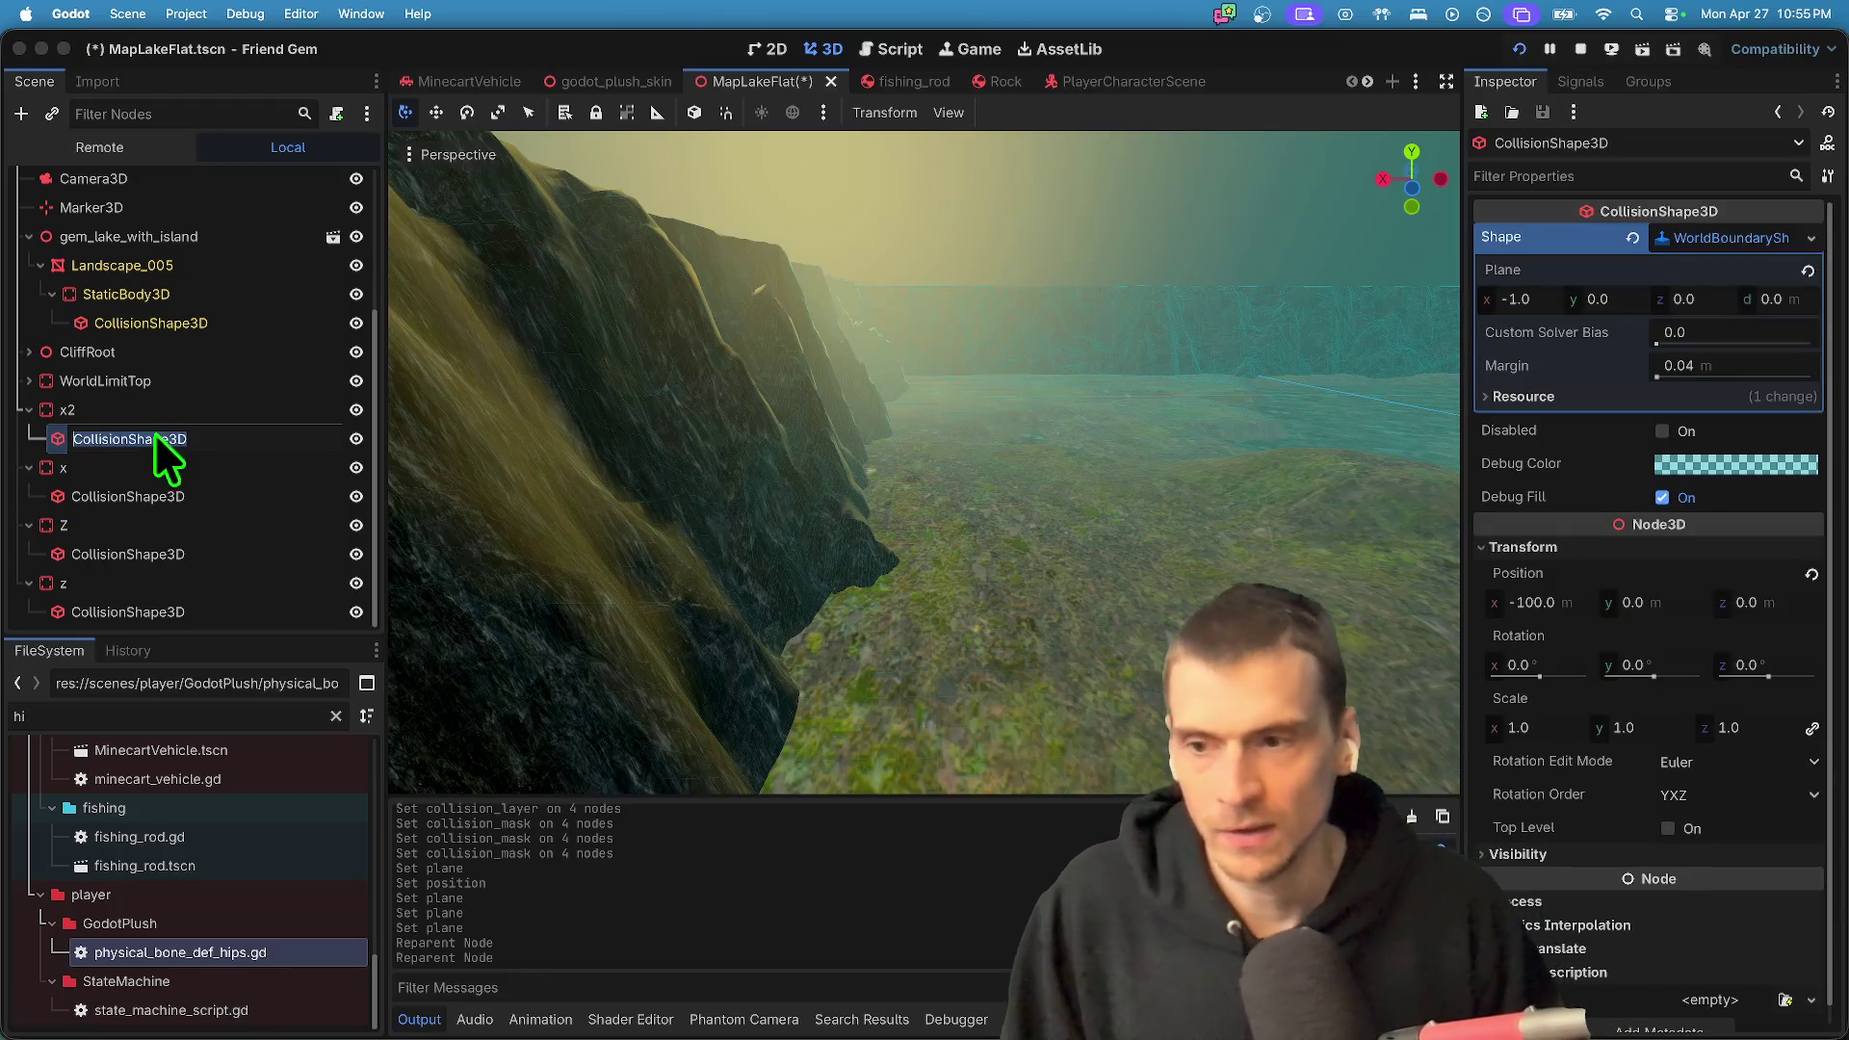
left_click(164, 416)
left_click(174, 440)
left_click(165, 494)
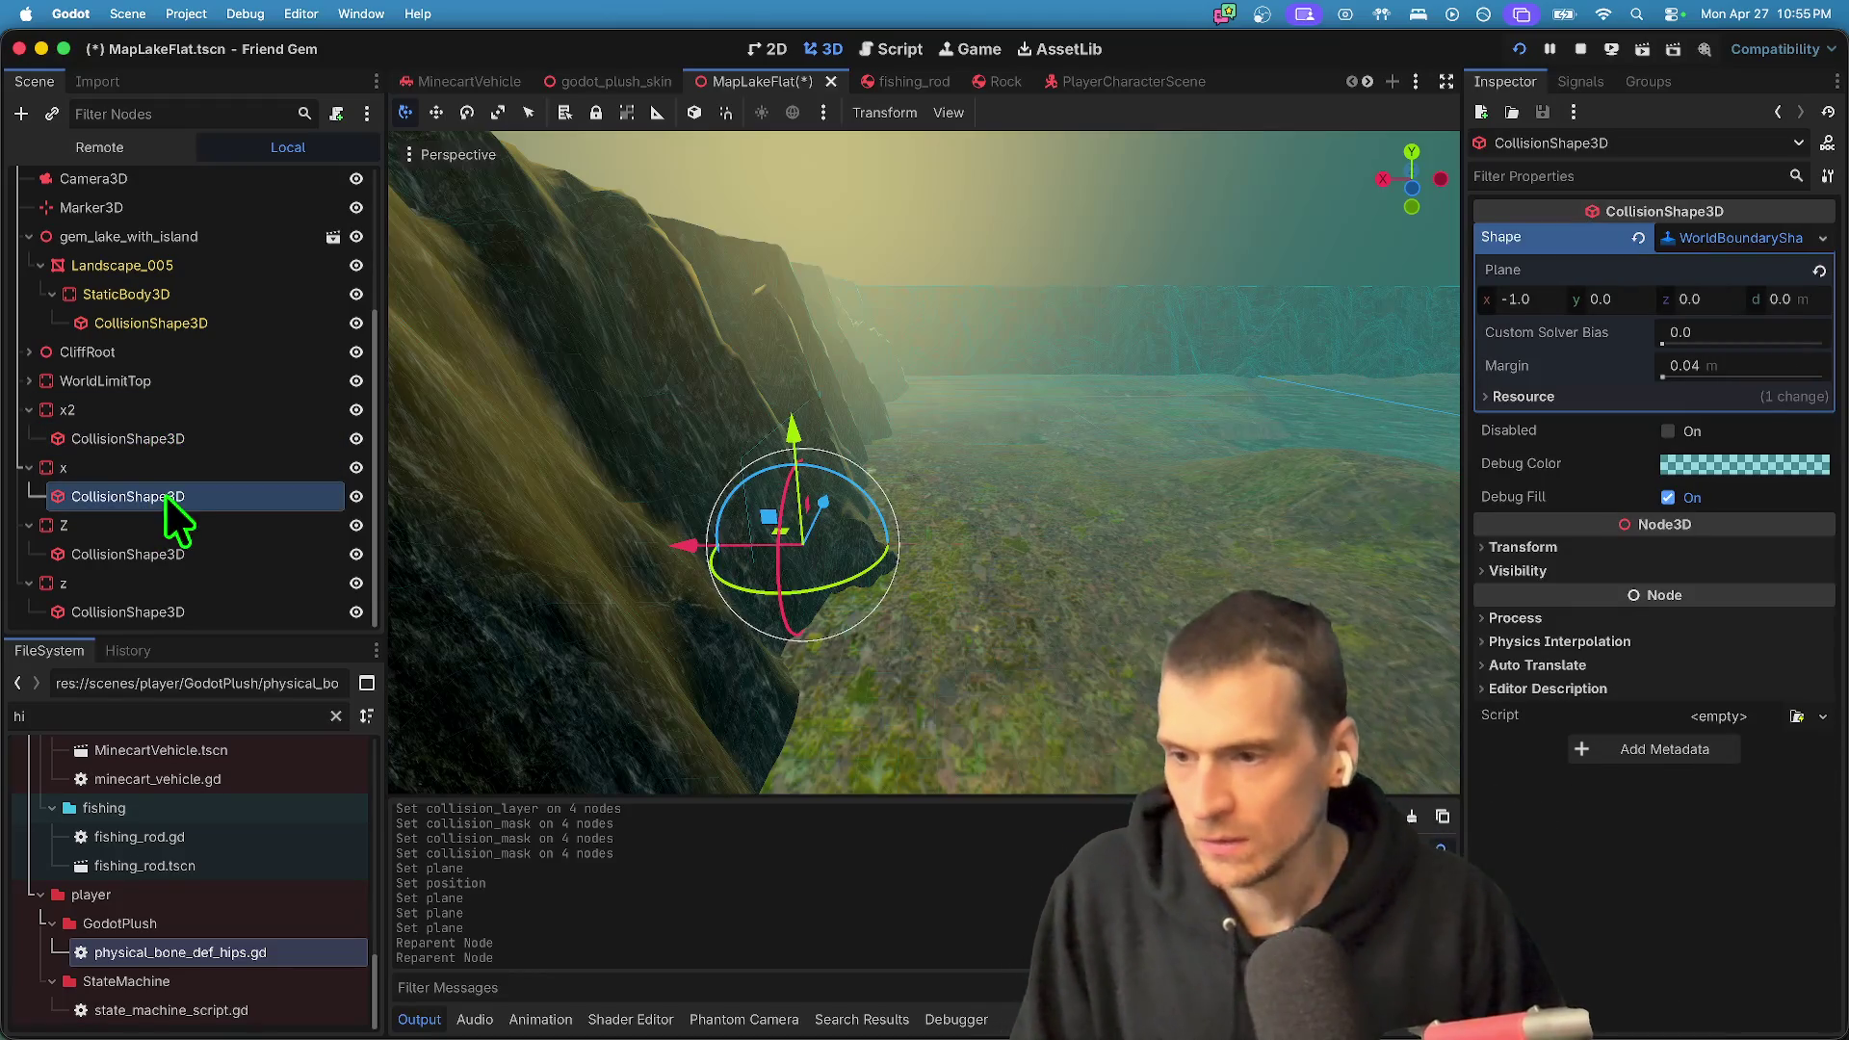
left_click(148, 445)
left_click(156, 415)
left_click(158, 445)
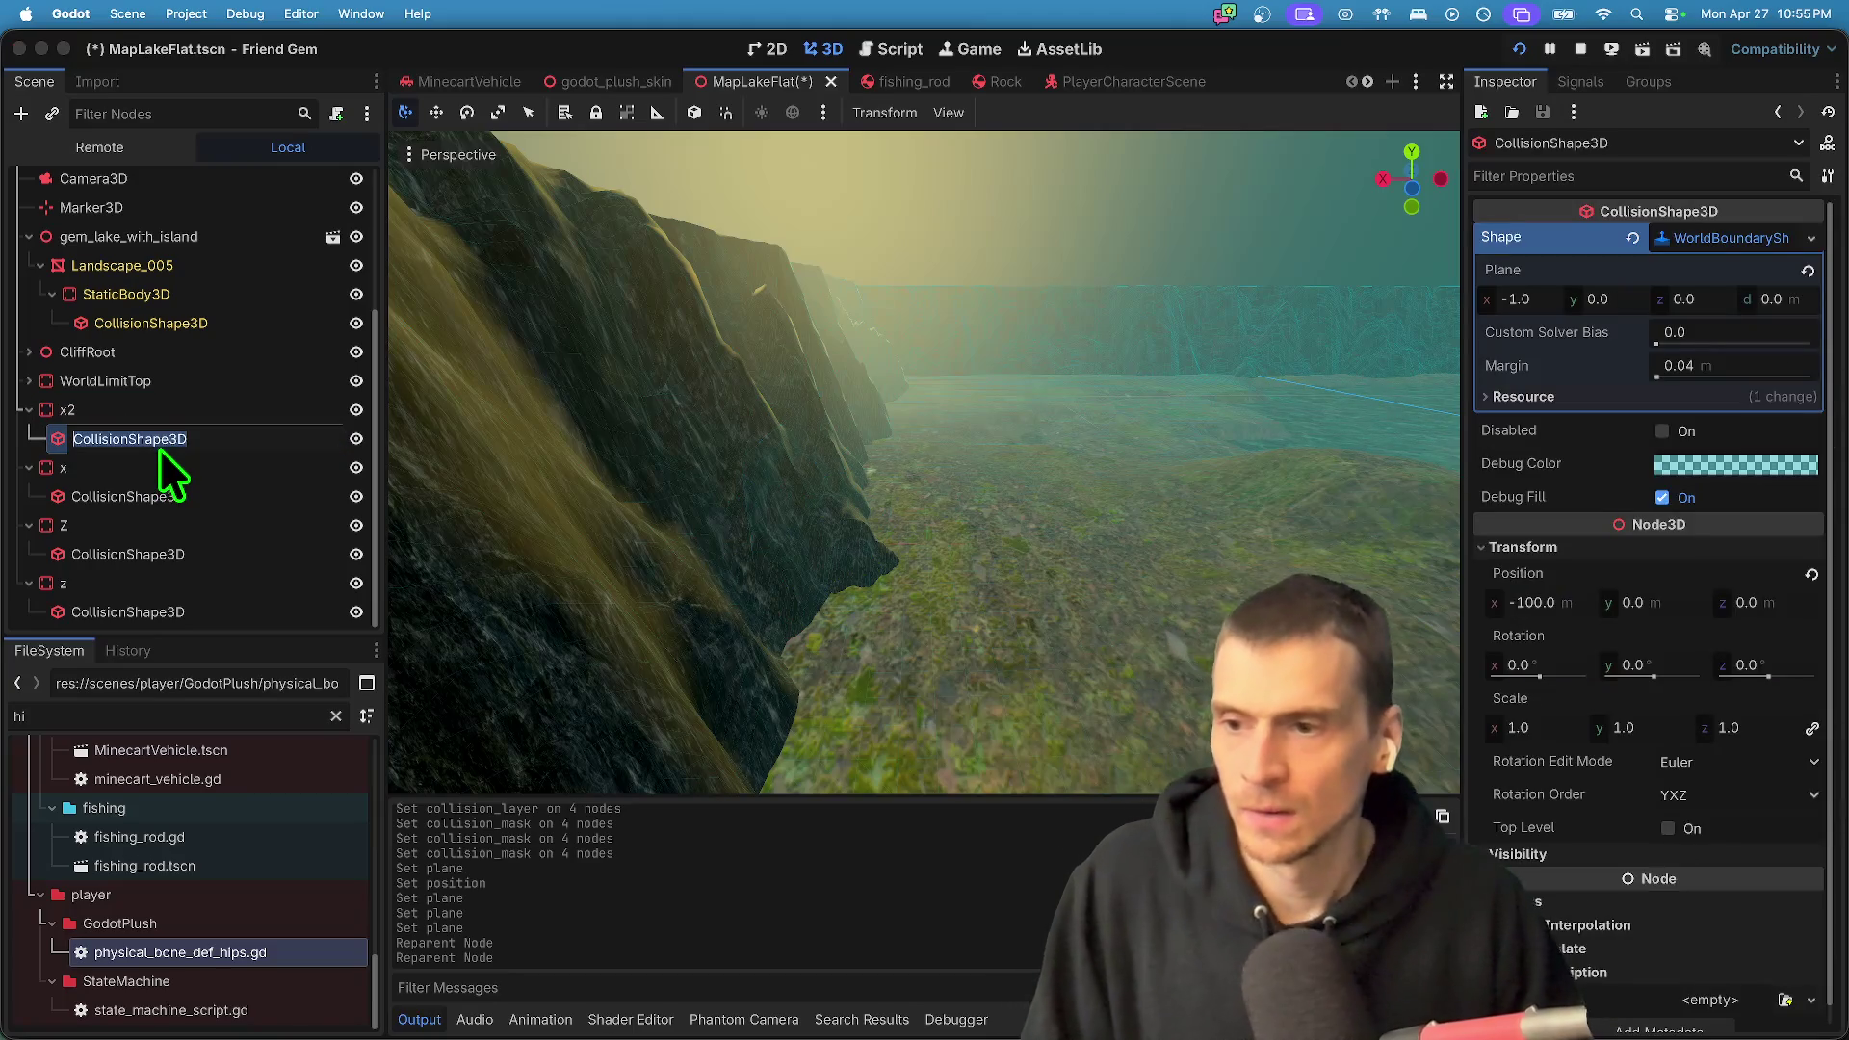
double_click(48, 445)
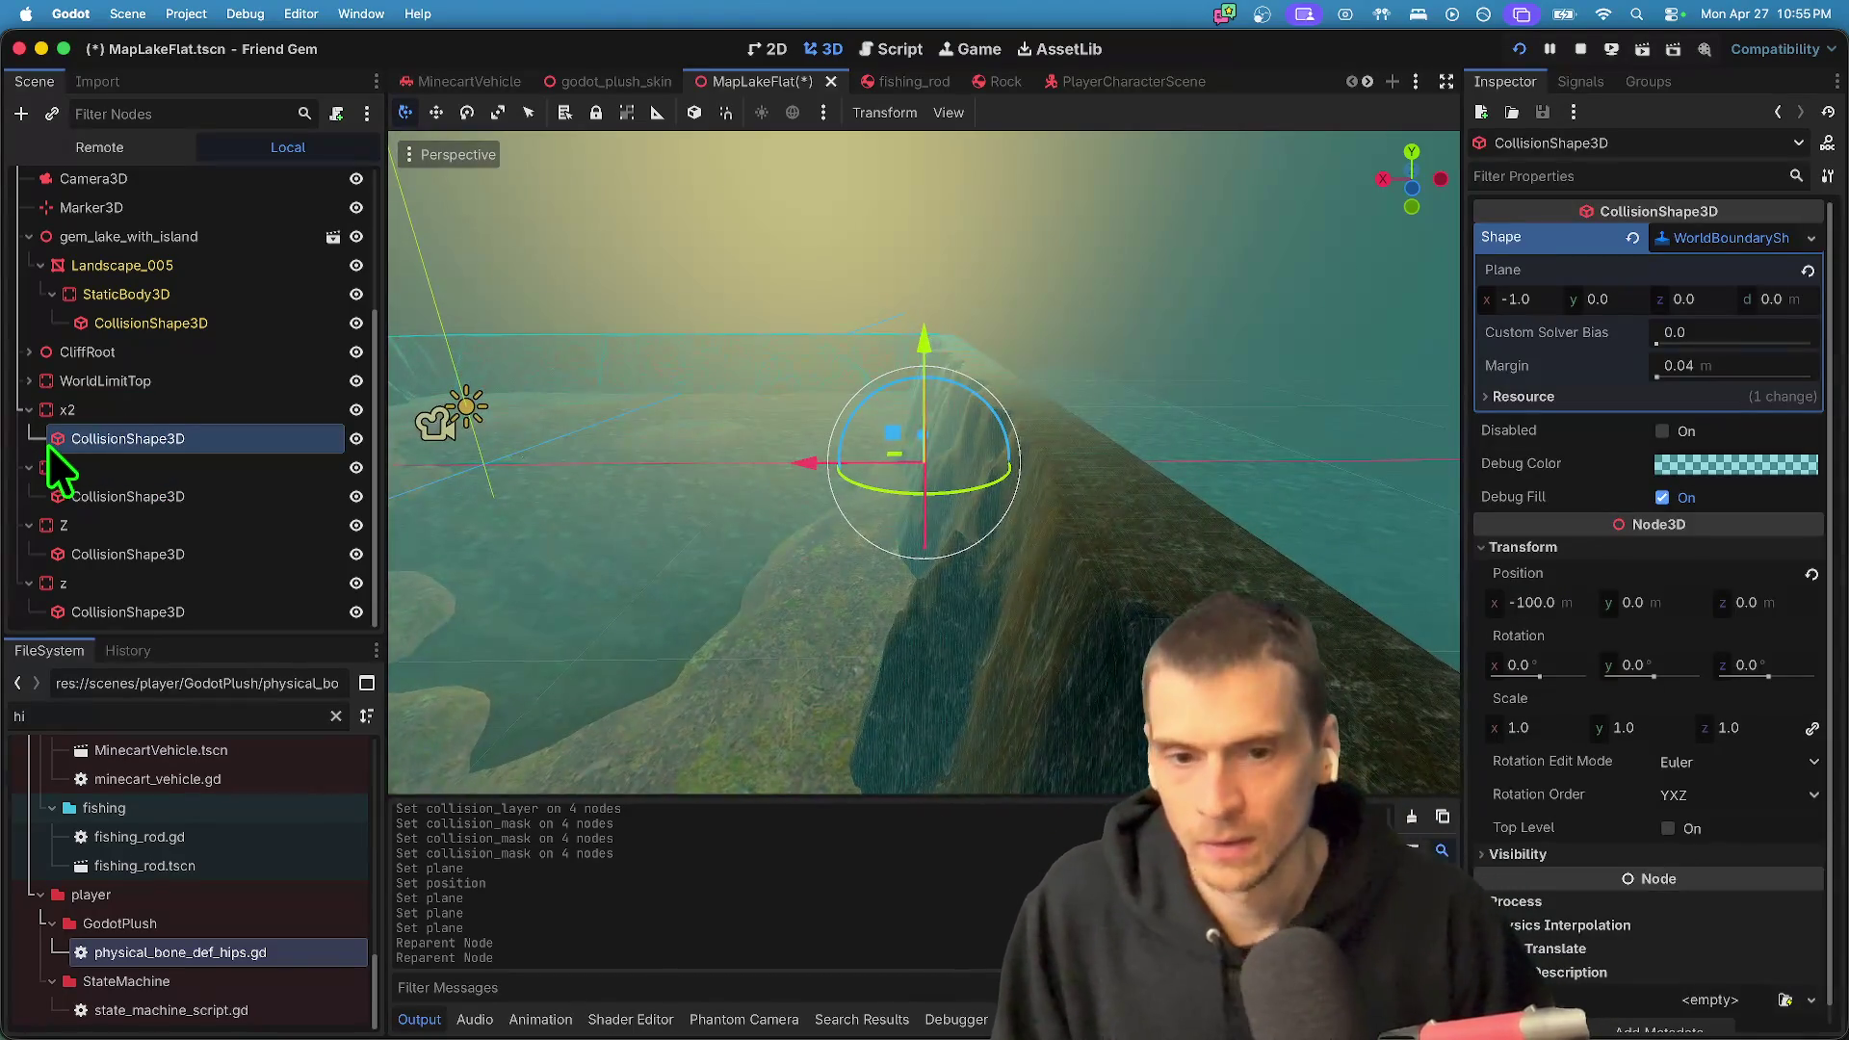